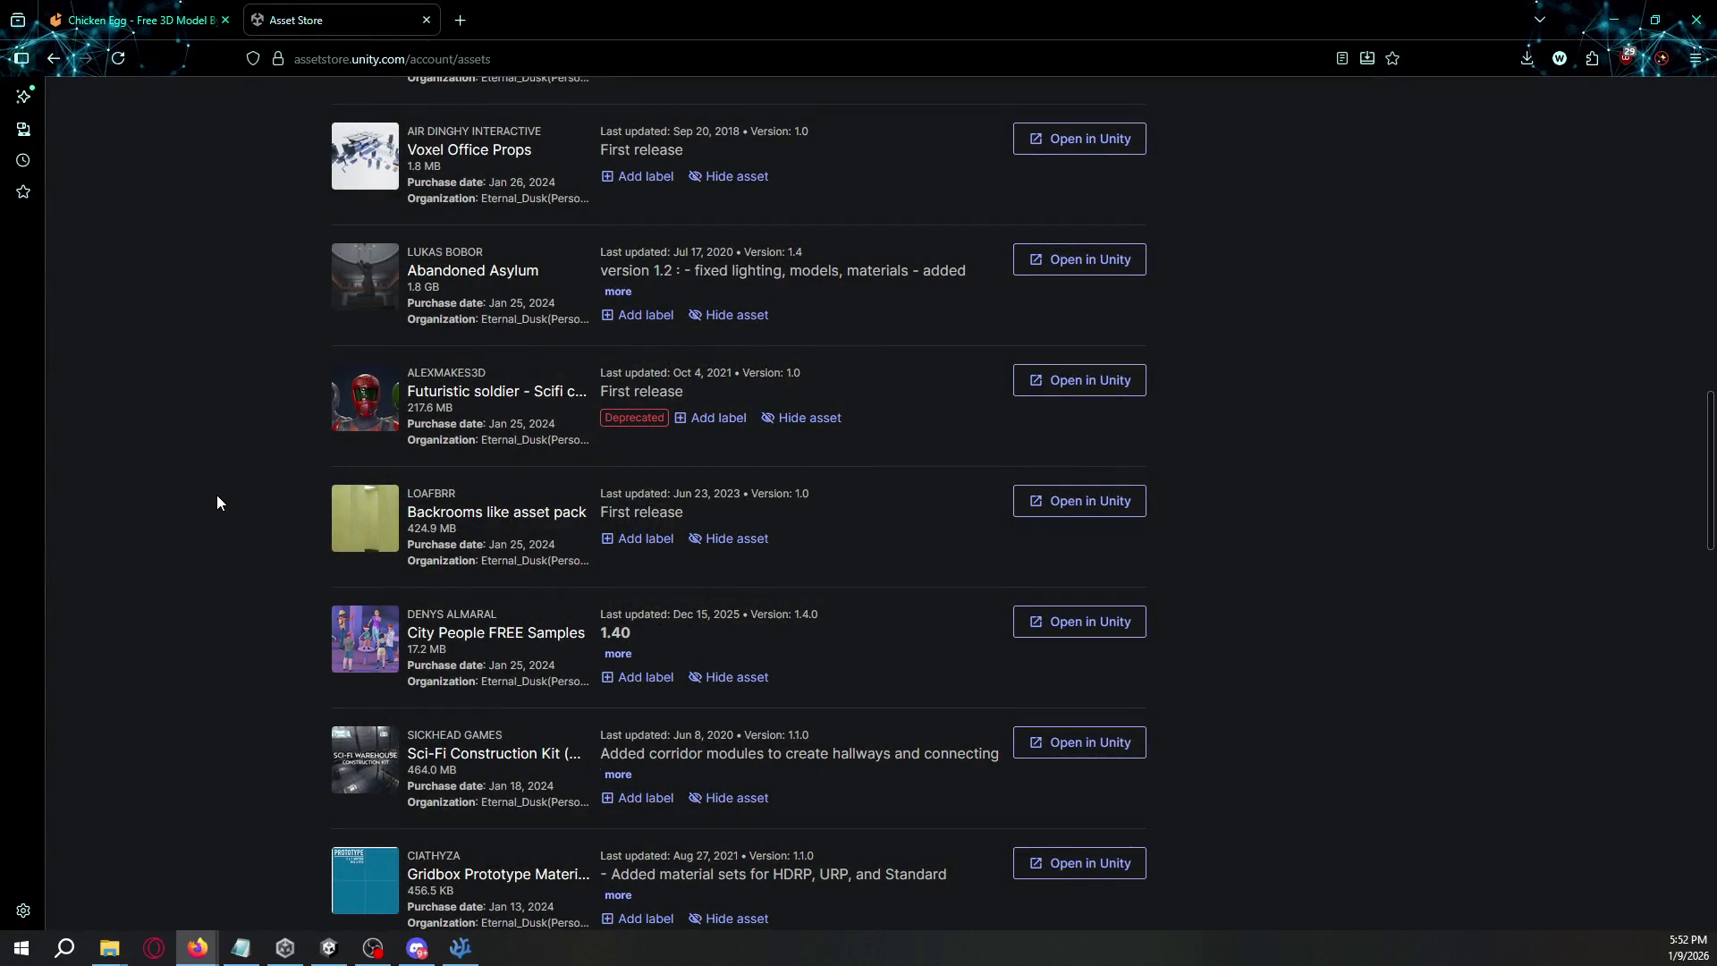
- Send the Backrooms like asset pack from My Assets to Unity, allowing Firefox to open the Editor
{"action": "scroll", "coordinate": [230, 544], "scroll_direction": "down", "scroll_amount": 6}
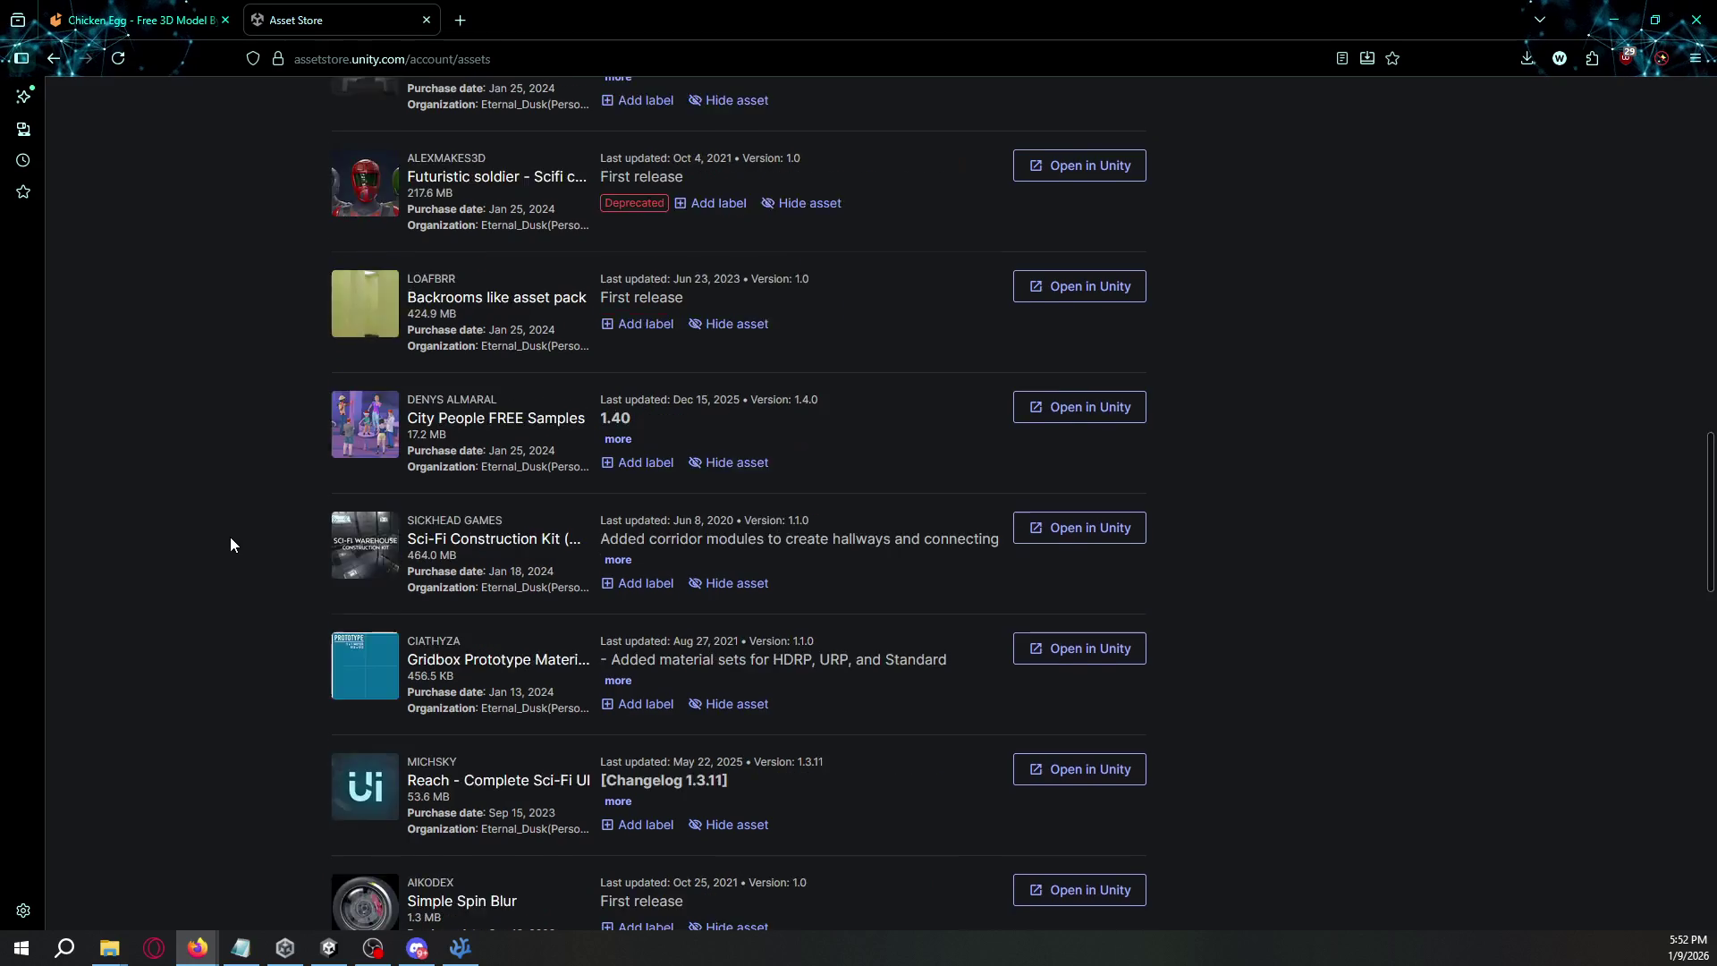
{"action": "scroll", "coordinate": [230, 543], "scroll_direction": "down", "scroll_amount": 4}
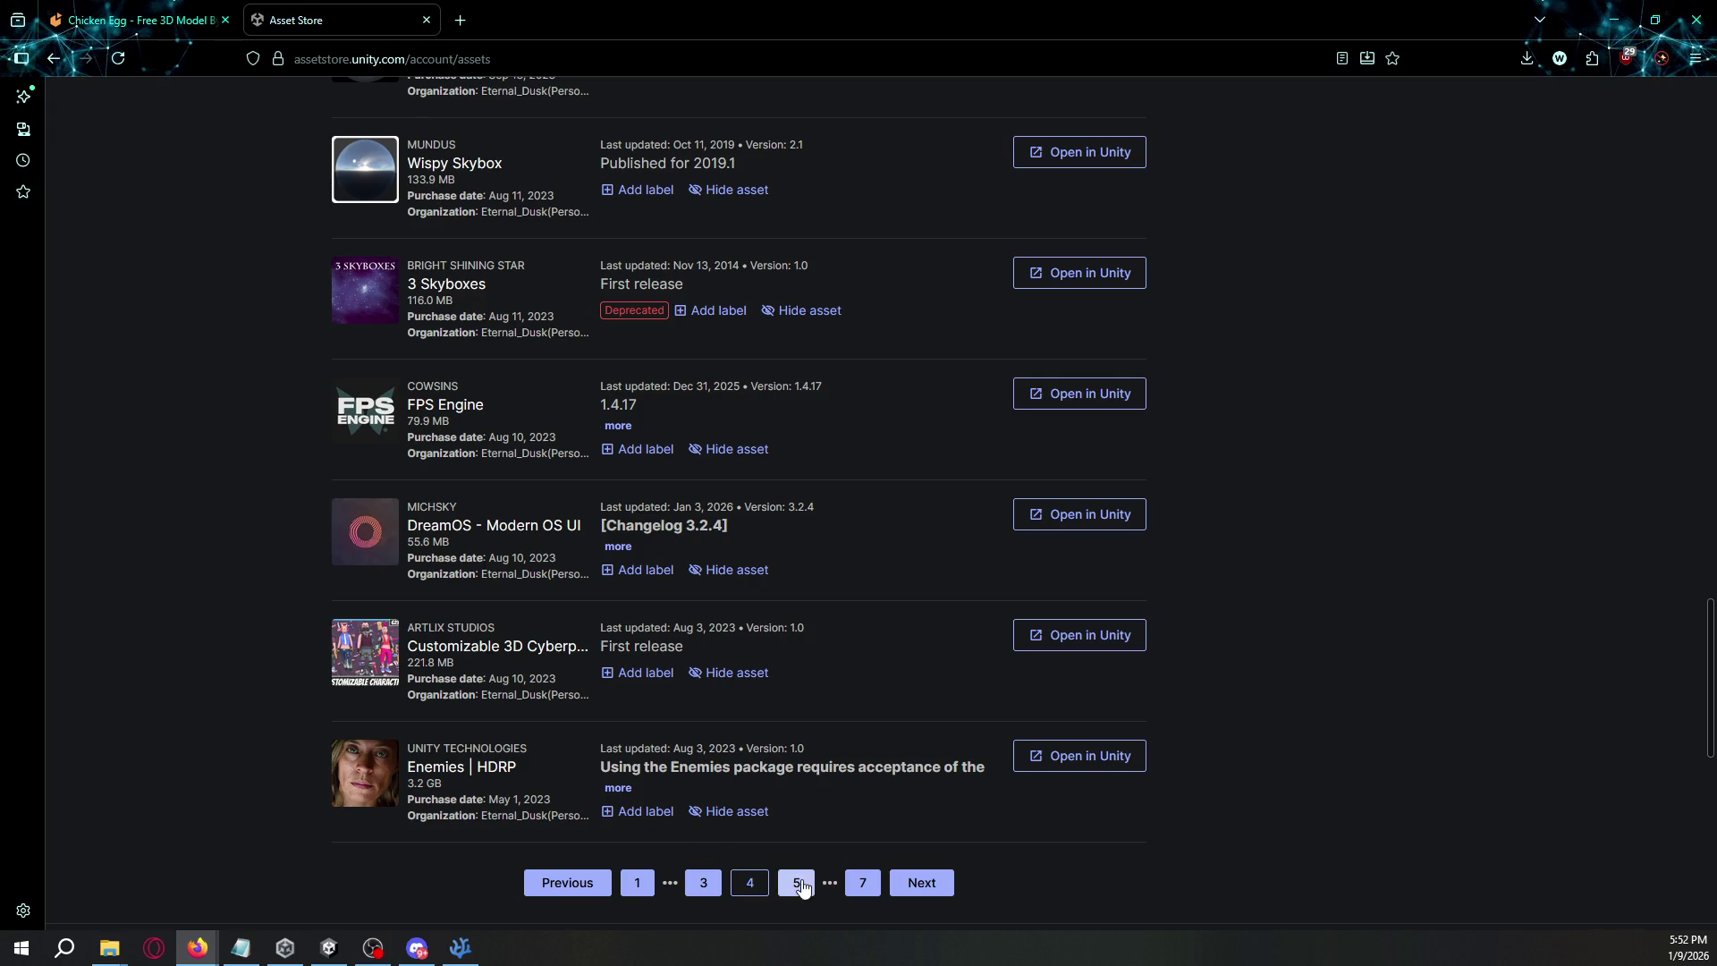
{"action": "scroll", "coordinate": [501, 450], "scroll_direction": "up", "scroll_amount": 6}
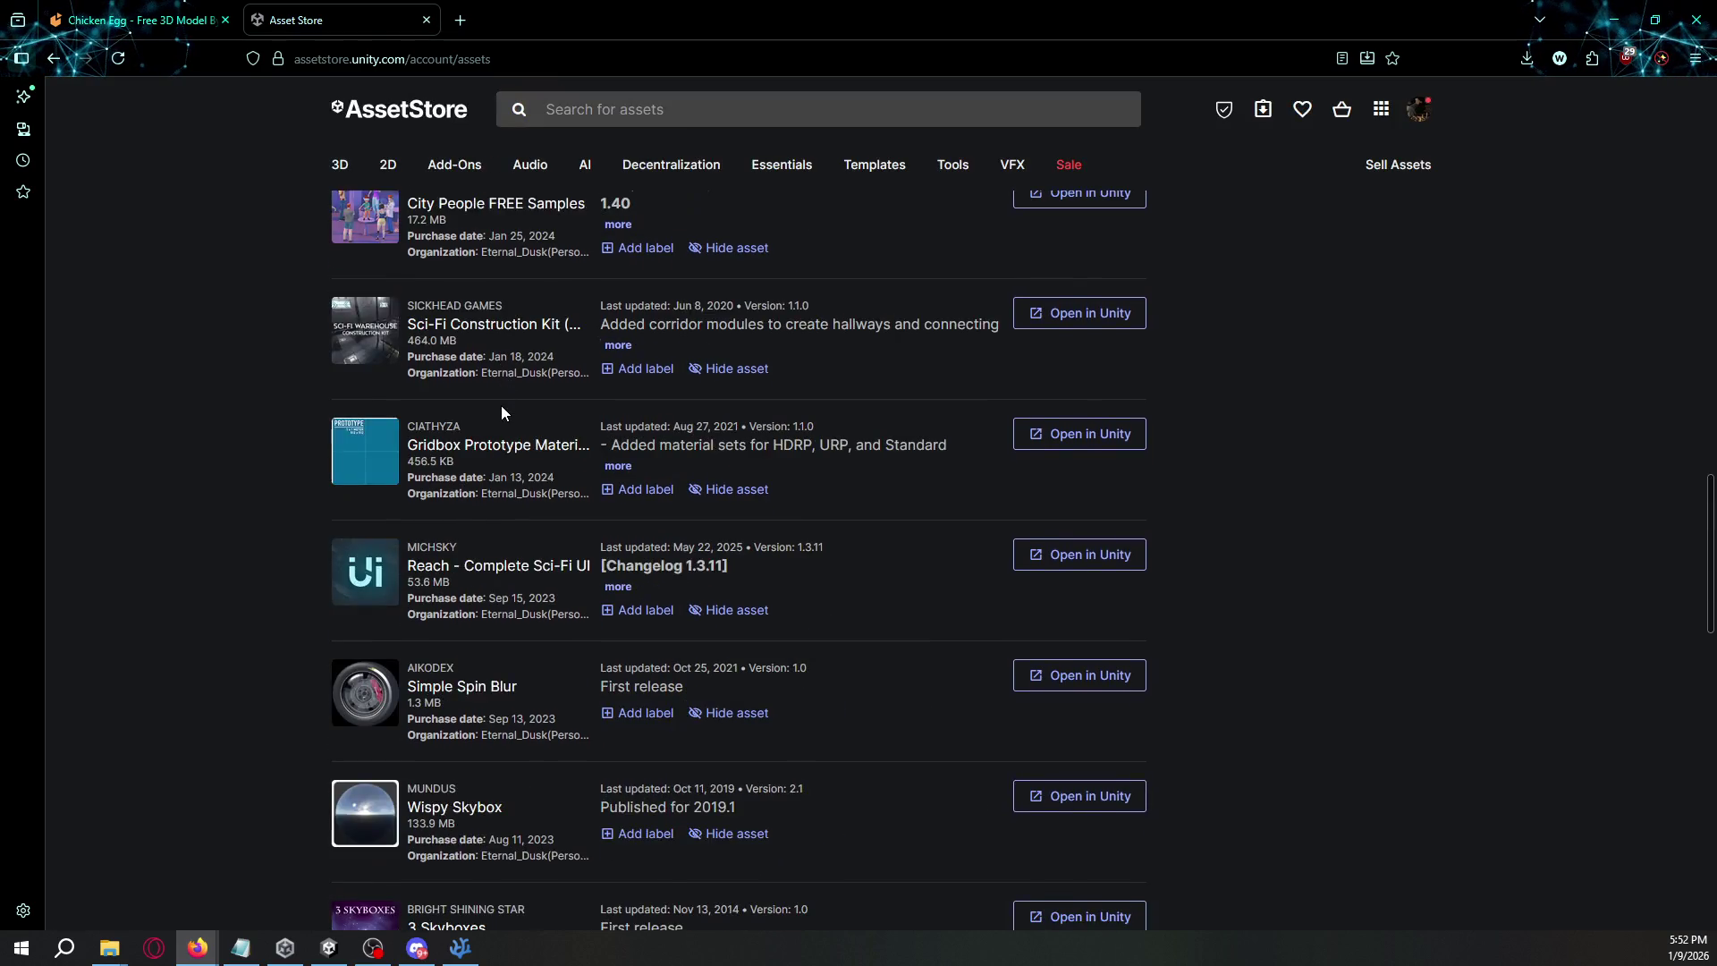
{"action": "scroll", "coordinate": [499, 453], "scroll_direction": "up", "scroll_amount": 3}
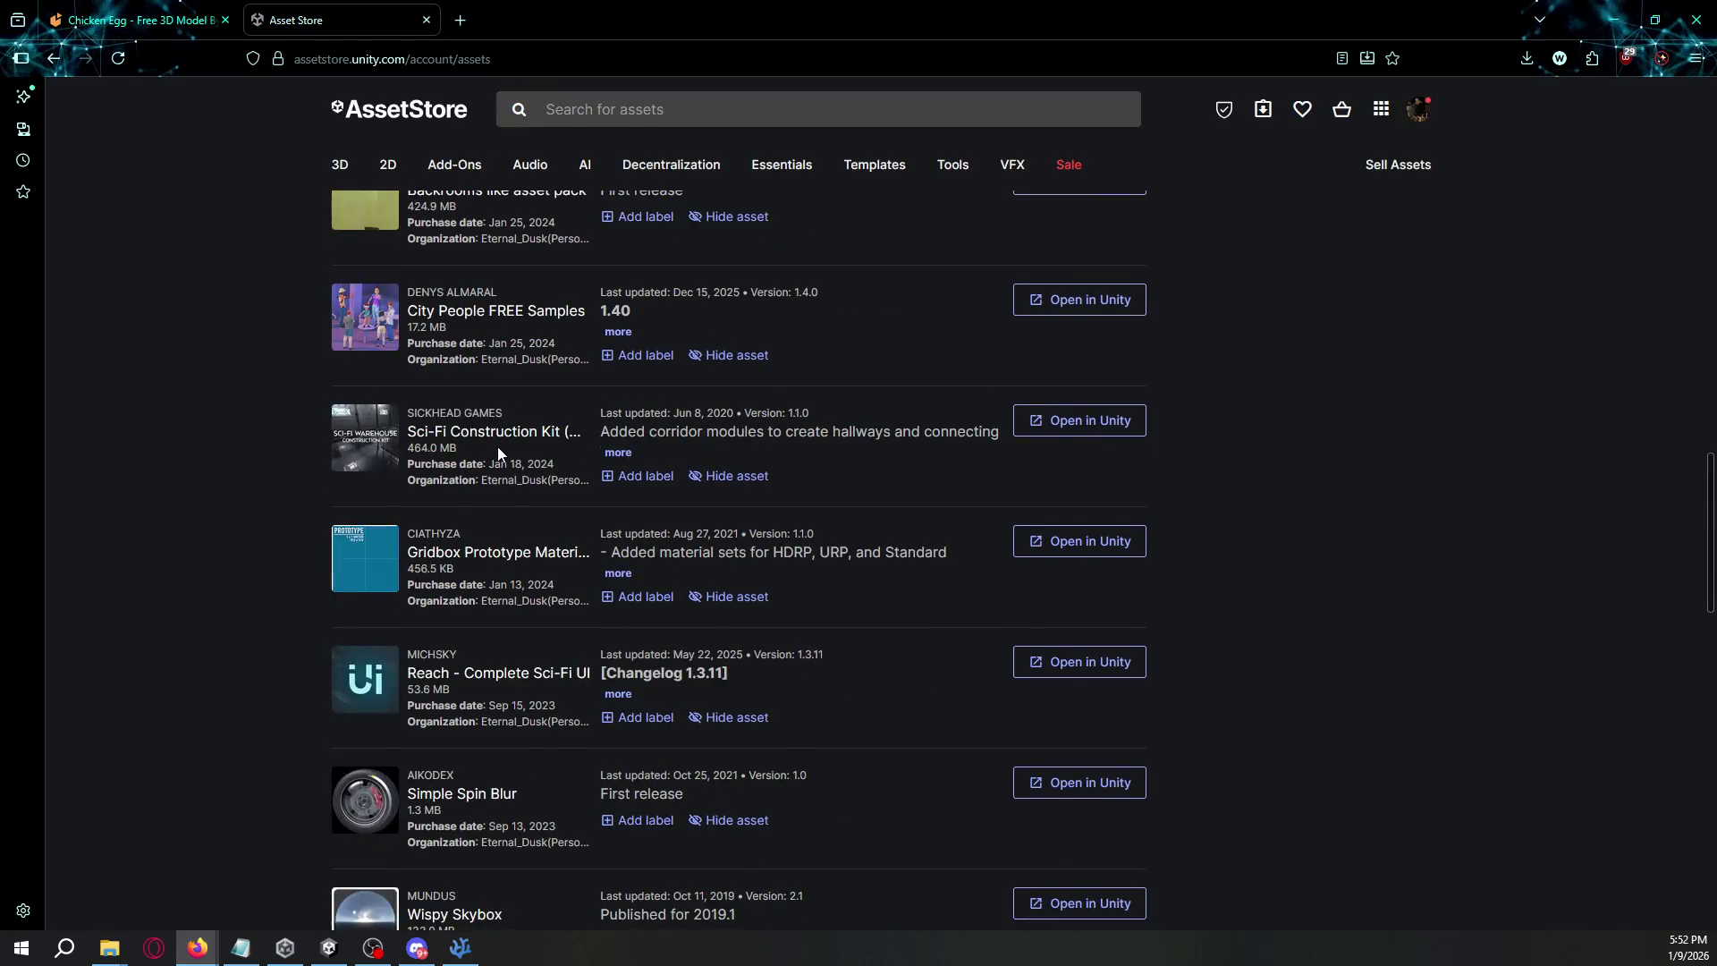
{"action": "left_click", "coordinate": [1084, 393]}
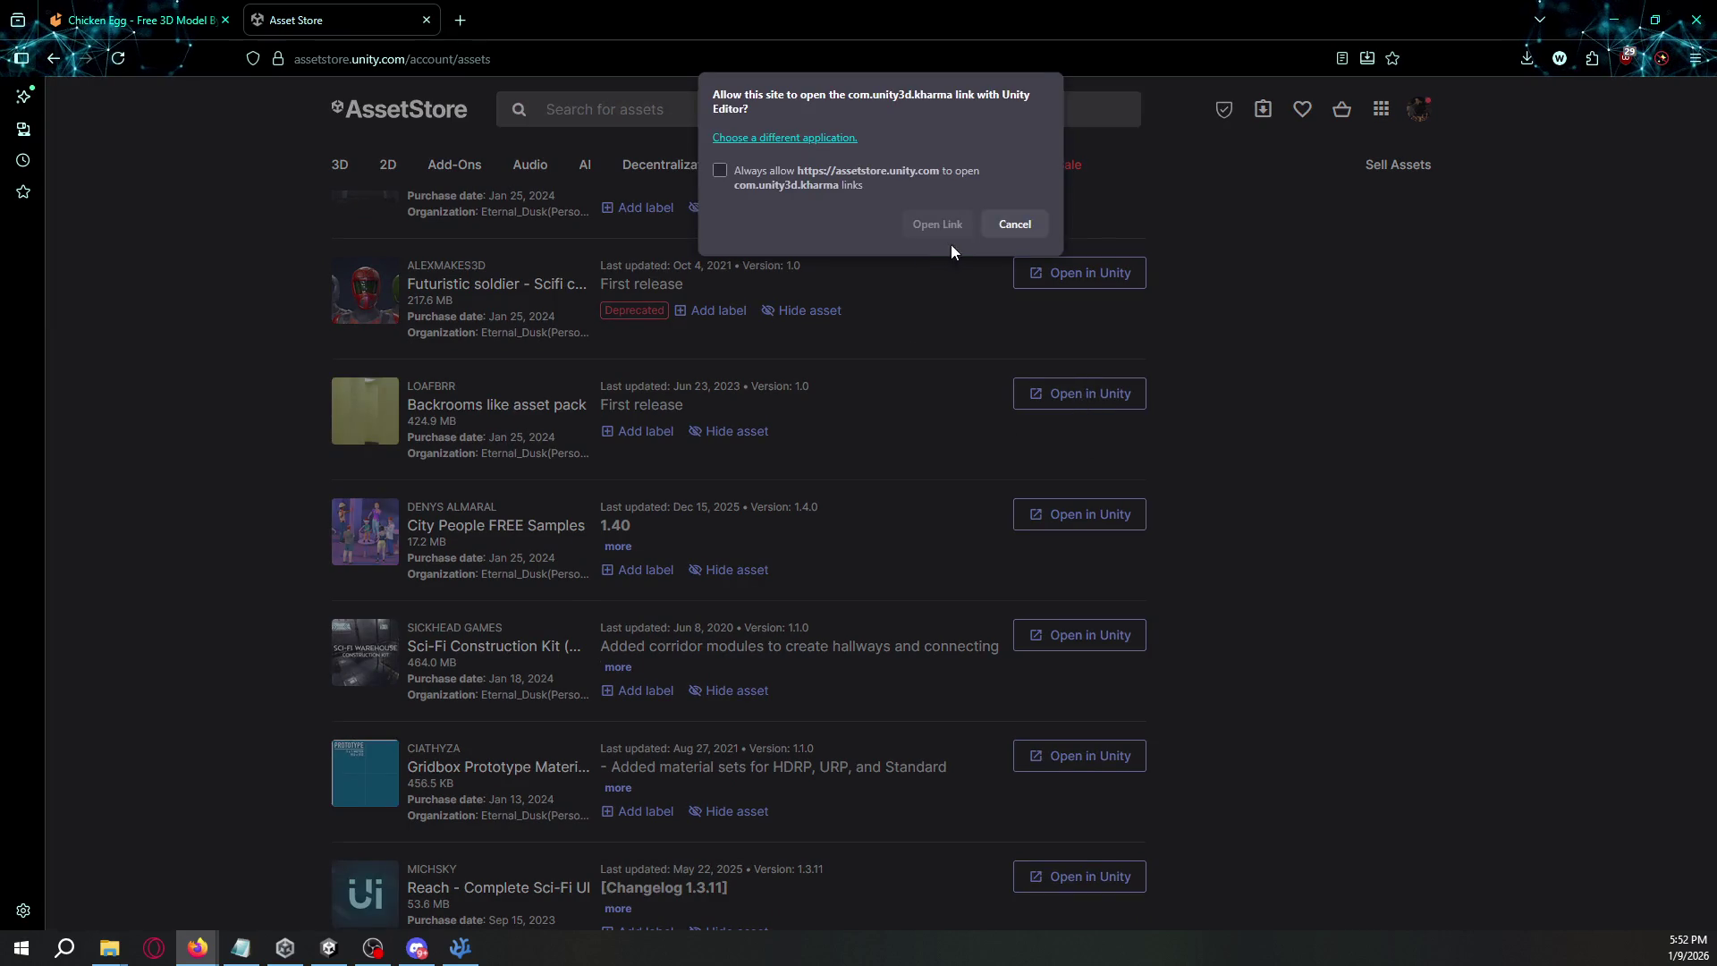
{"action": "left_click", "coordinate": [957, 220]}
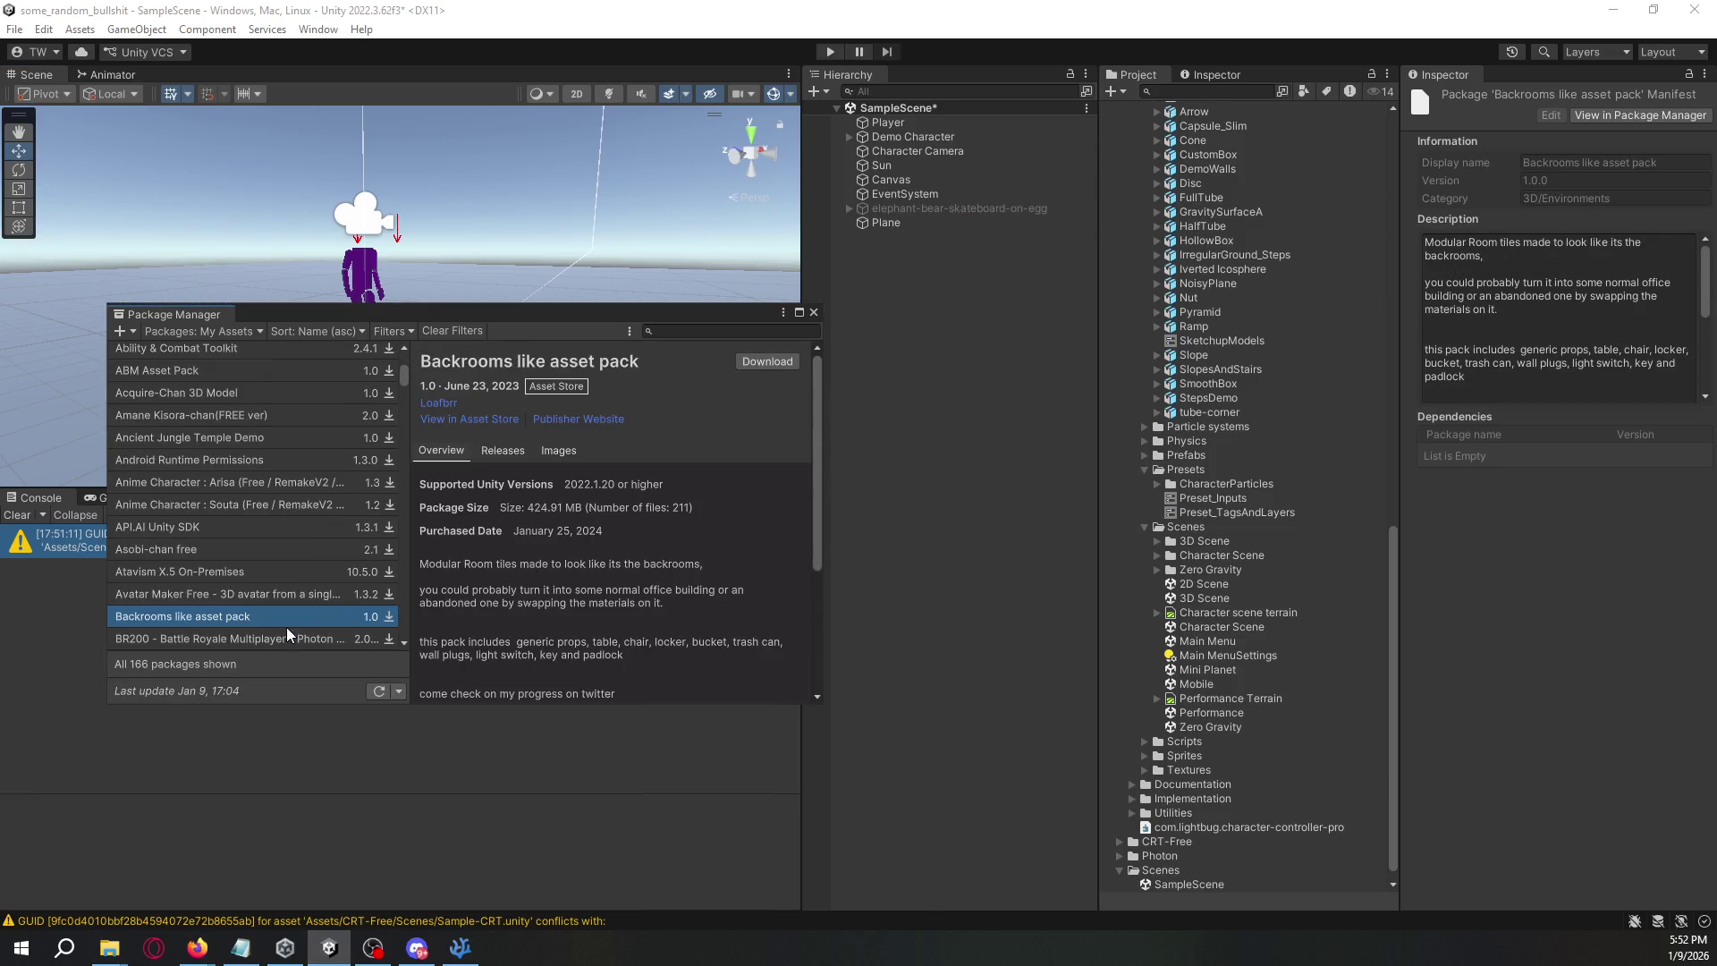
- Start downloading the Backrooms like asset pack in Package Manager
{"action": "left_click", "coordinate": [779, 366]}
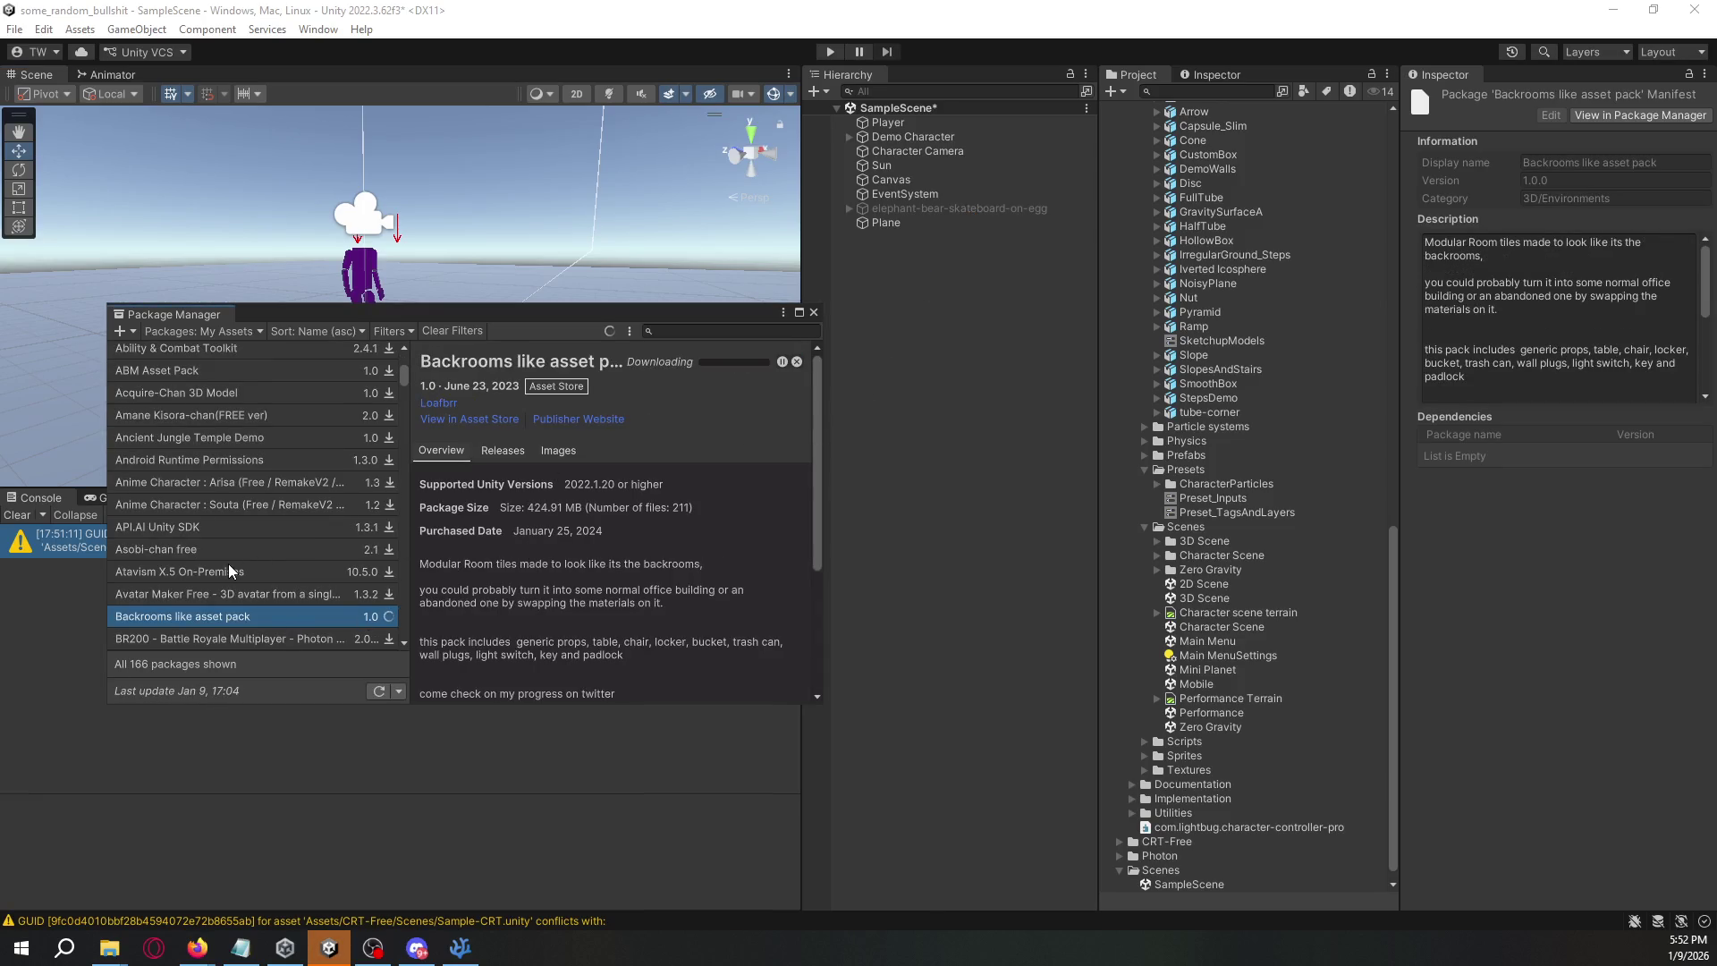
{"action": "scroll", "coordinate": [231, 565], "scroll_direction": "down", "scroll_amount": 6}
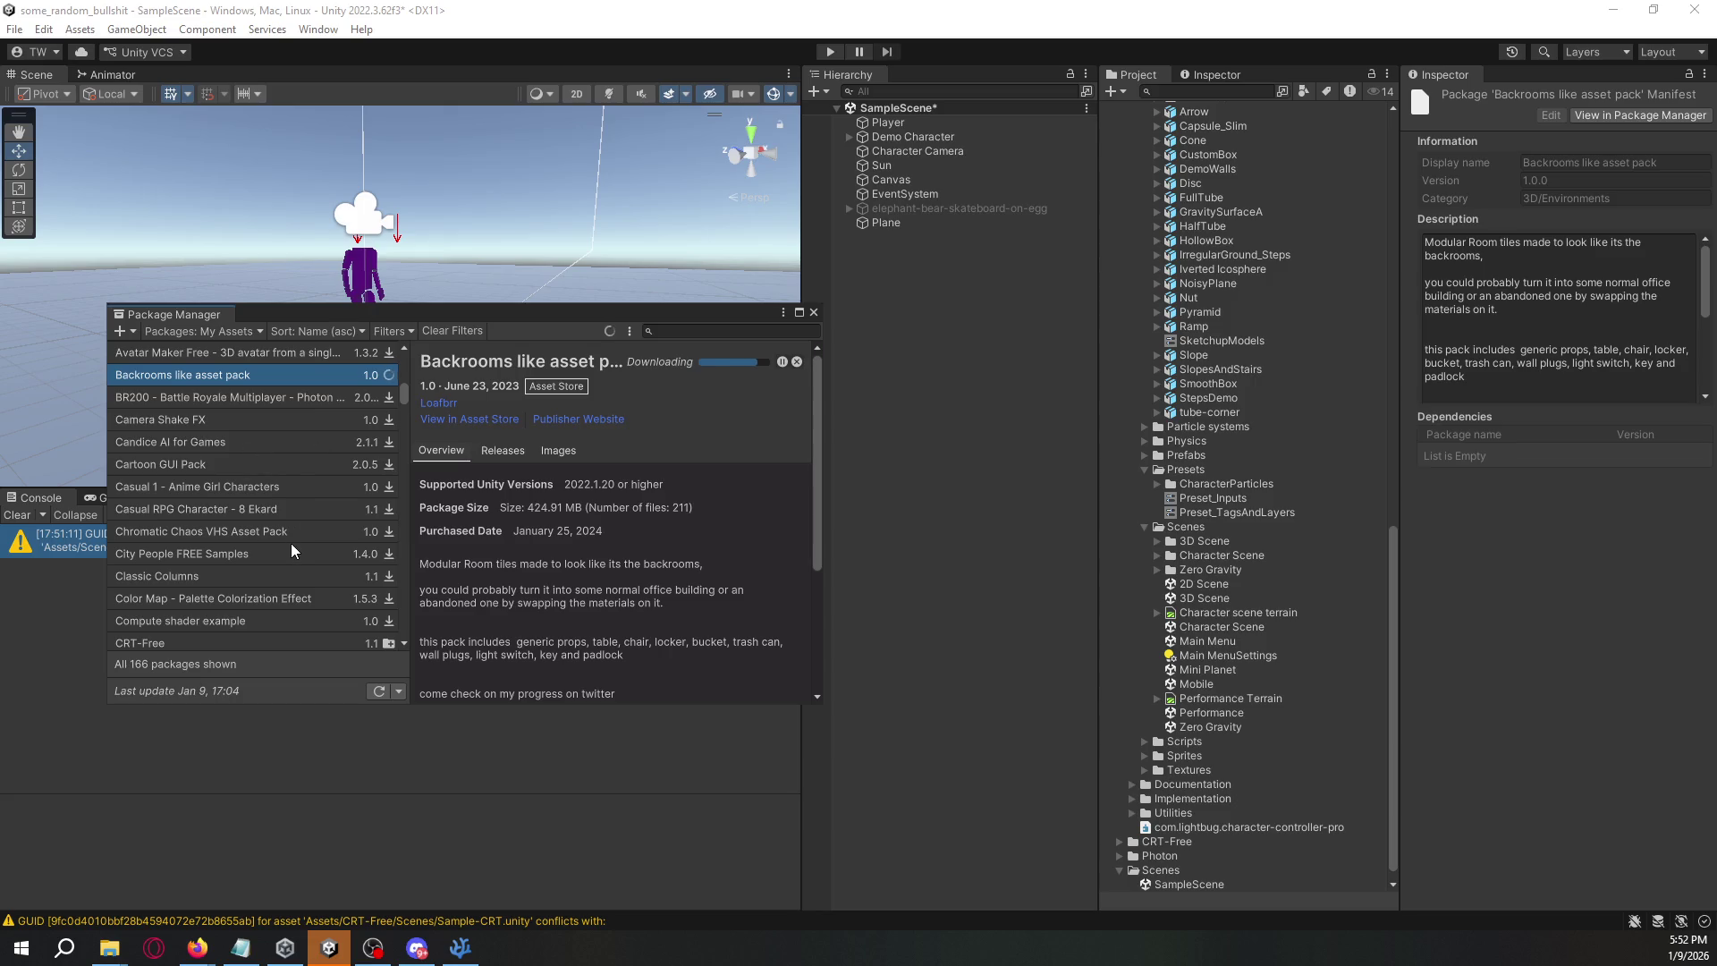
{"action": "scroll", "coordinate": [298, 536], "scroll_direction": "down", "scroll_amount": 2}
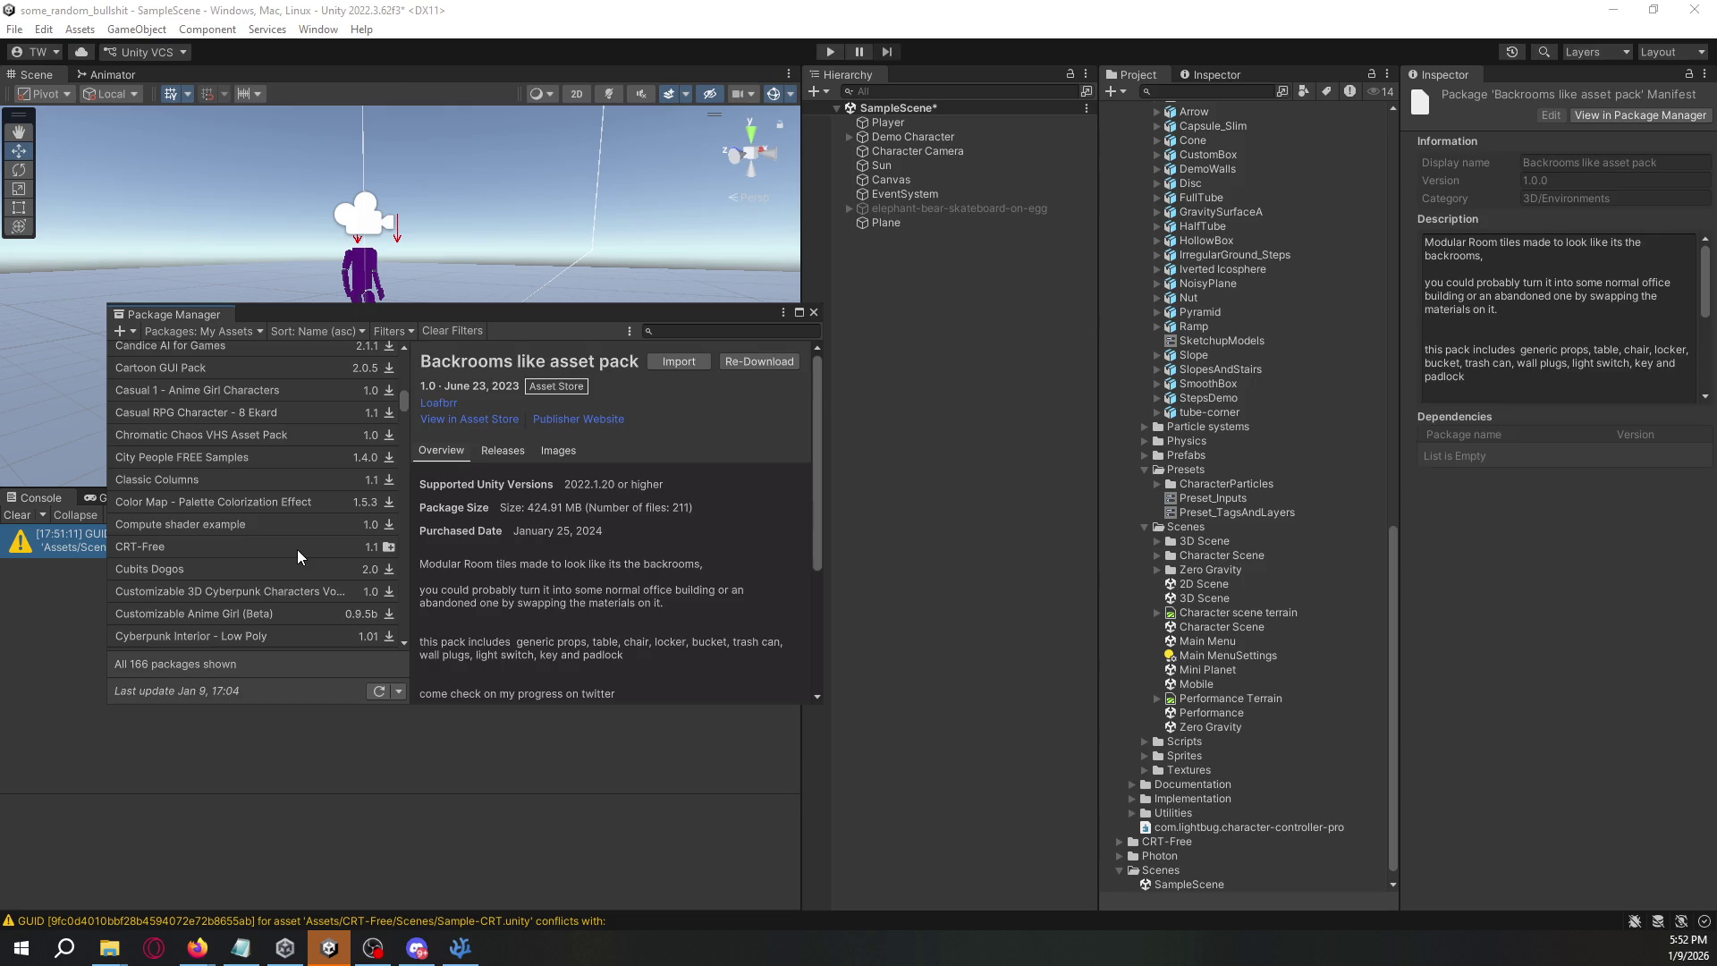
- Look over the CRT-Free package details, then reselect the Backrooms like asset pack
{"action": "left_click", "coordinate": [297, 549]}
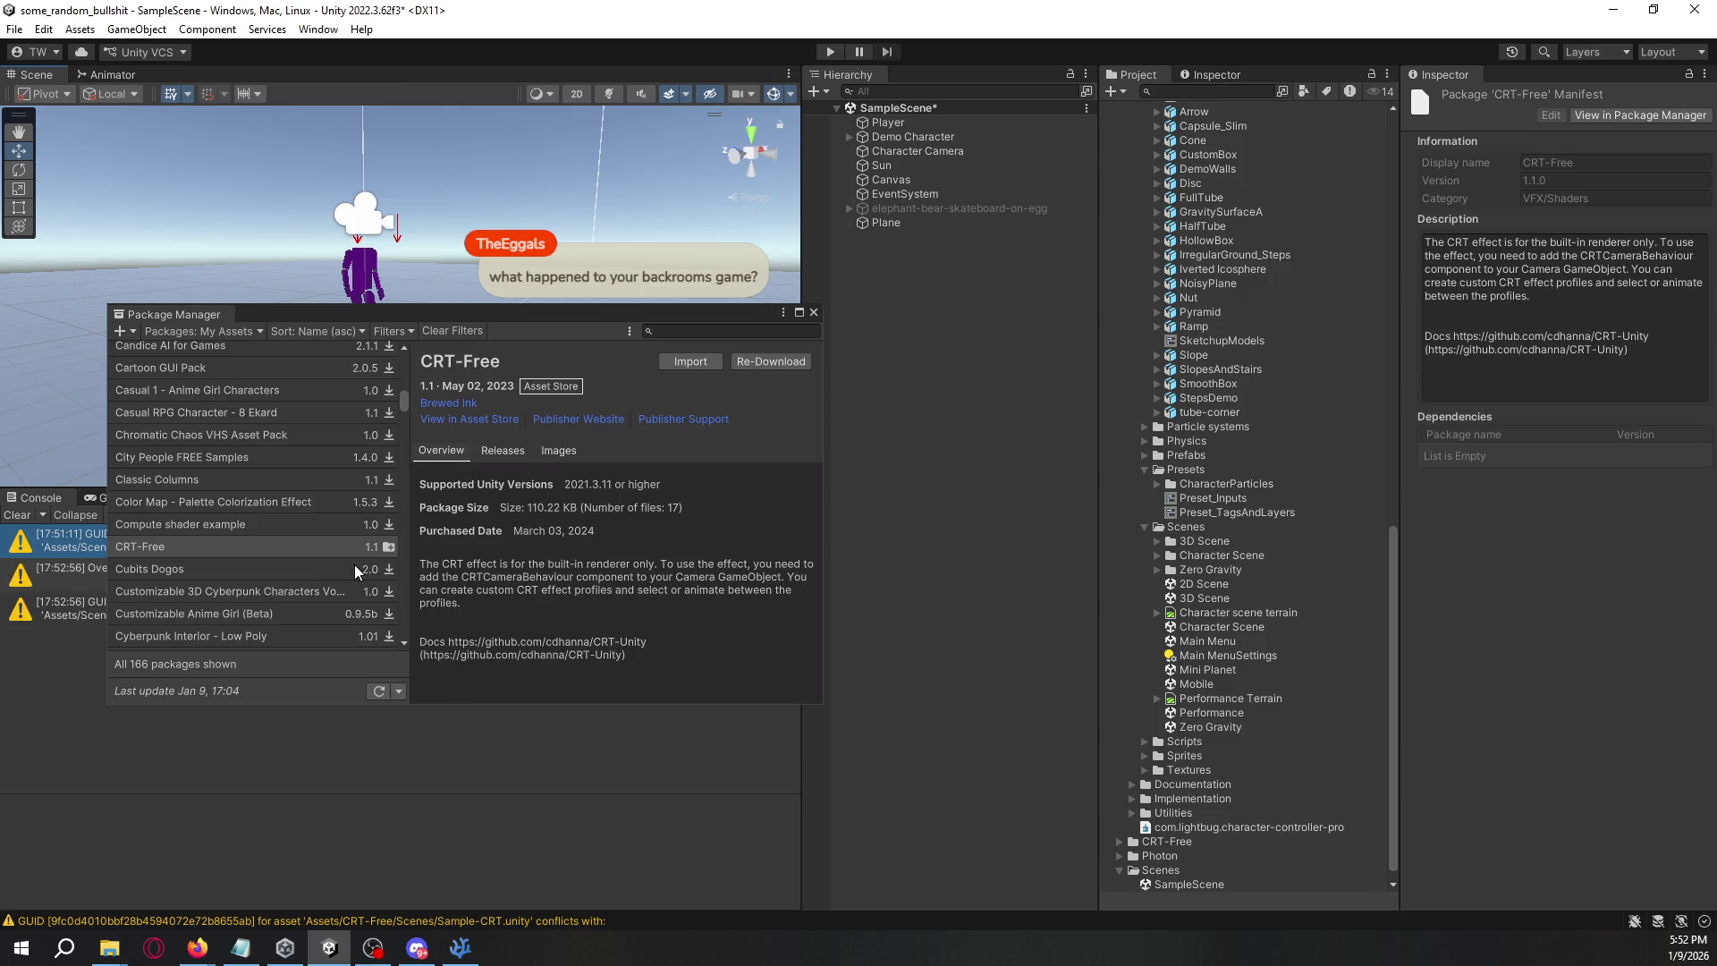
{"action": "mouse_move", "coordinate": [474, 316]}
{"action": "left_mouse_down"}
{"action": "mouse_move", "coordinate": [1113, 308]}
{"action": "mouse_move", "coordinate": [1234, 347]}
{"action": "left_mouse_up"}
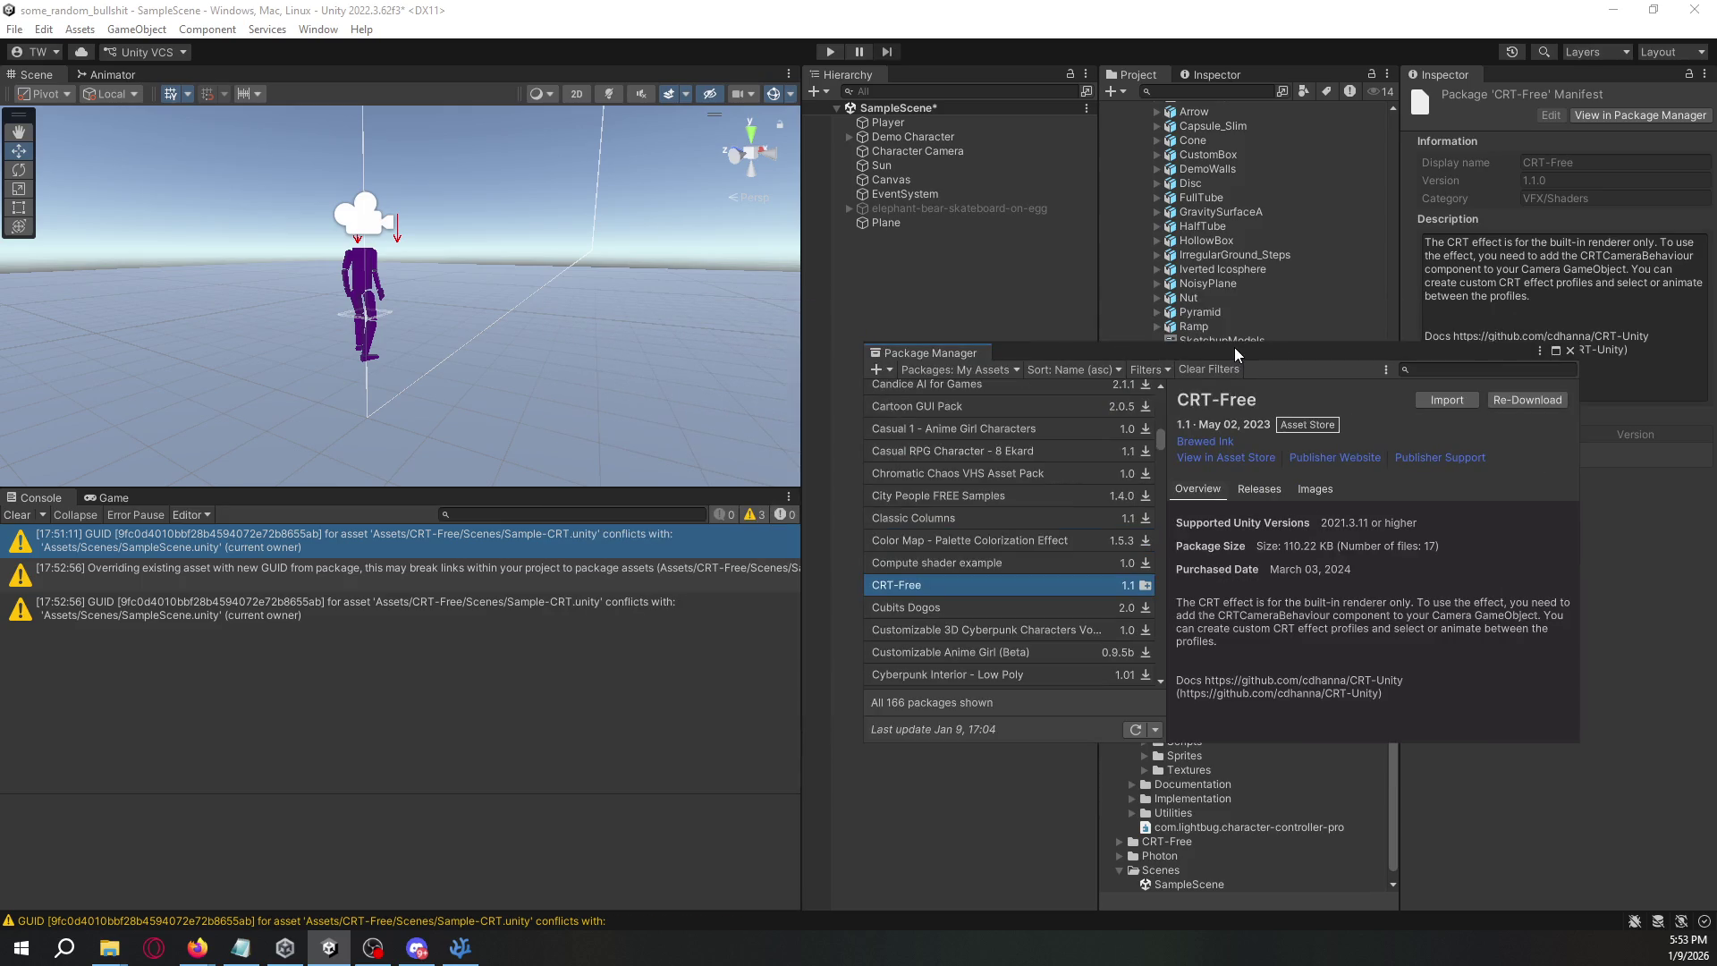
{"action": "left_click_drag", "start_coordinate": [1234, 347], "coordinate": [561, 360]}
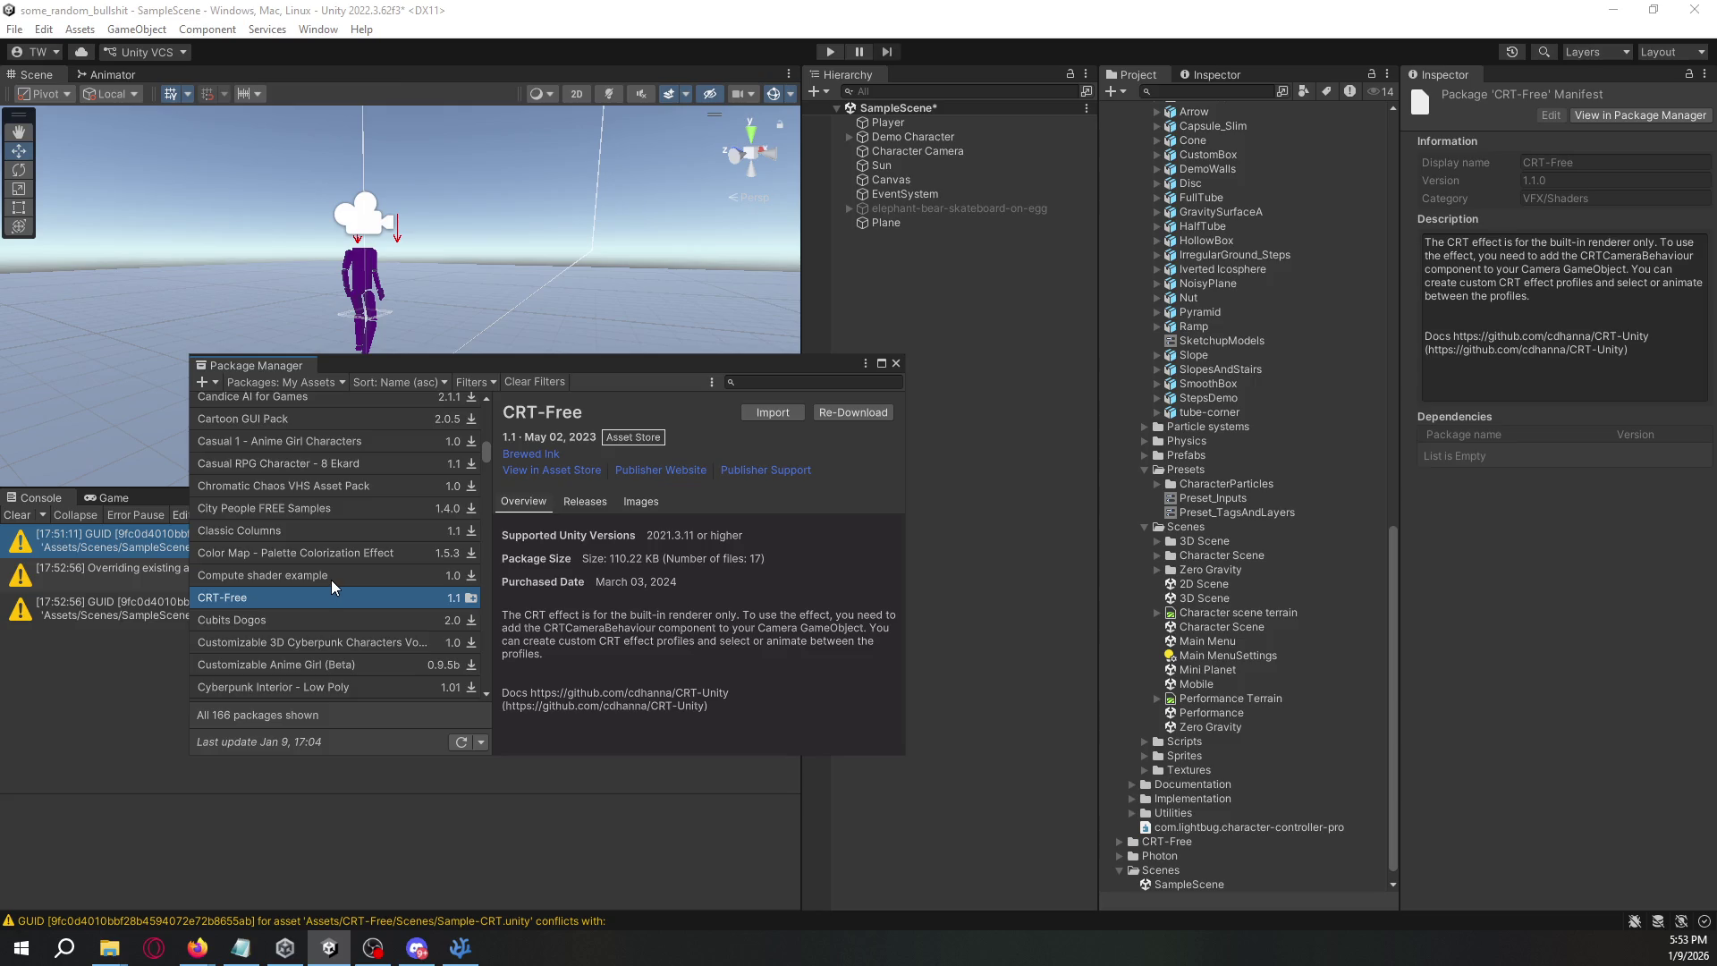
{"action": "scroll", "coordinate": [338, 506], "scroll_direction": "up", "scroll_amount": 4}
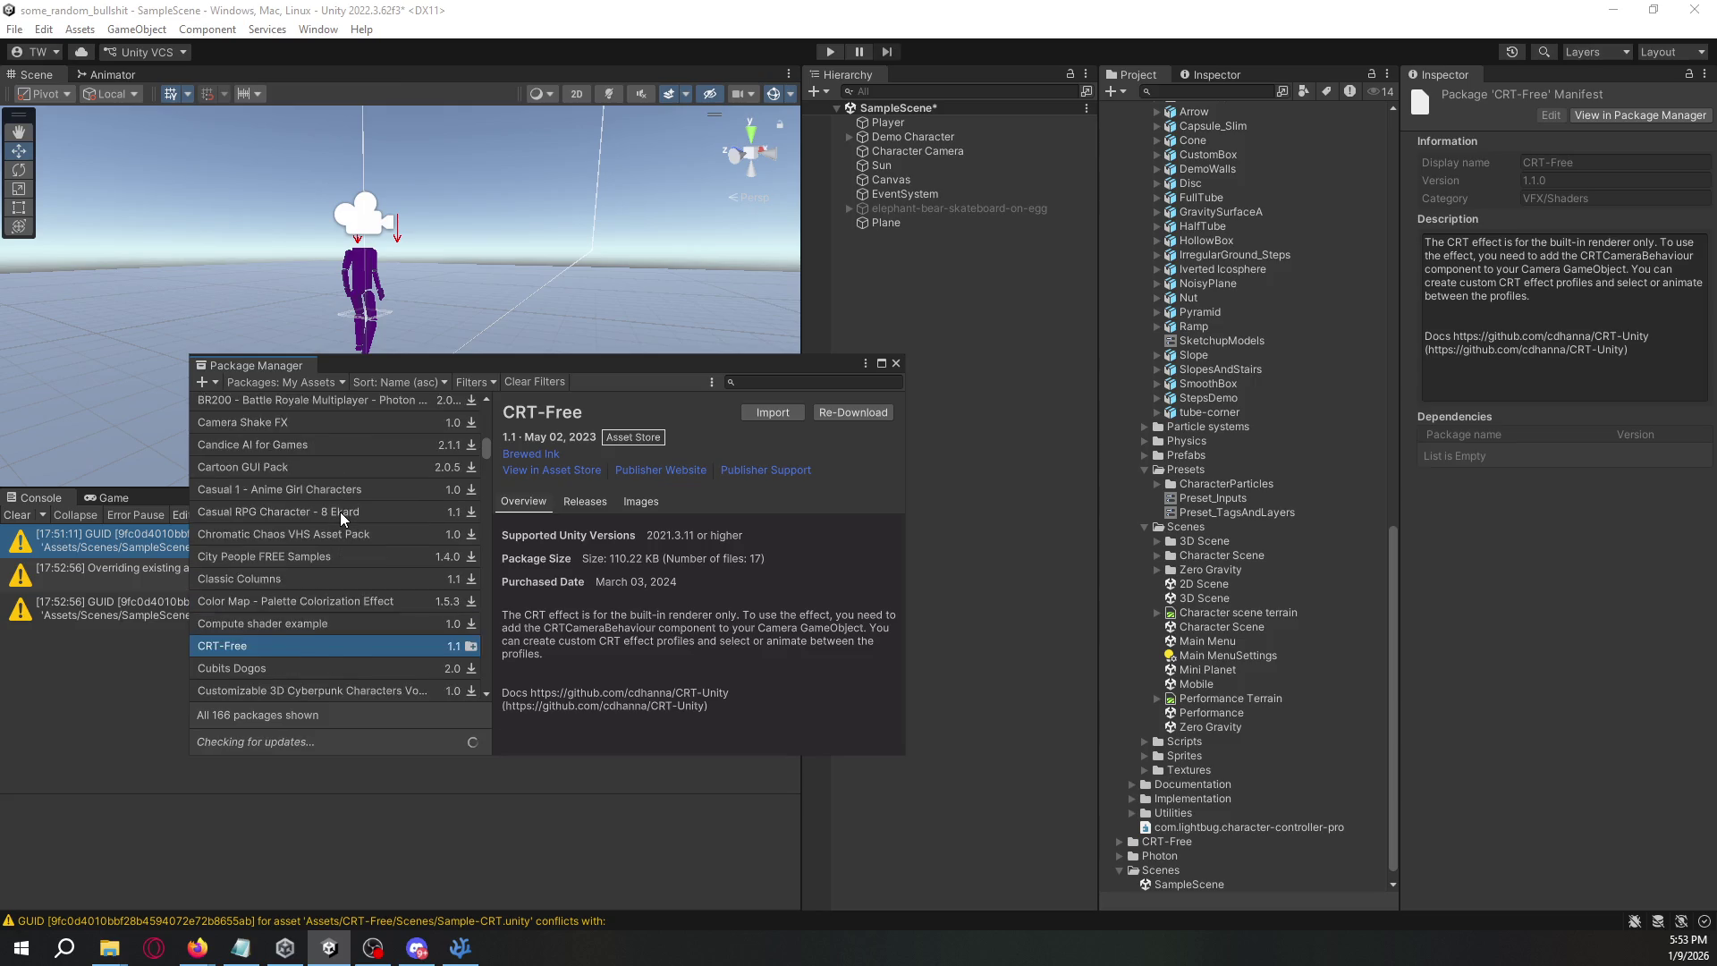
{"action": "left_click", "coordinate": [306, 479]}
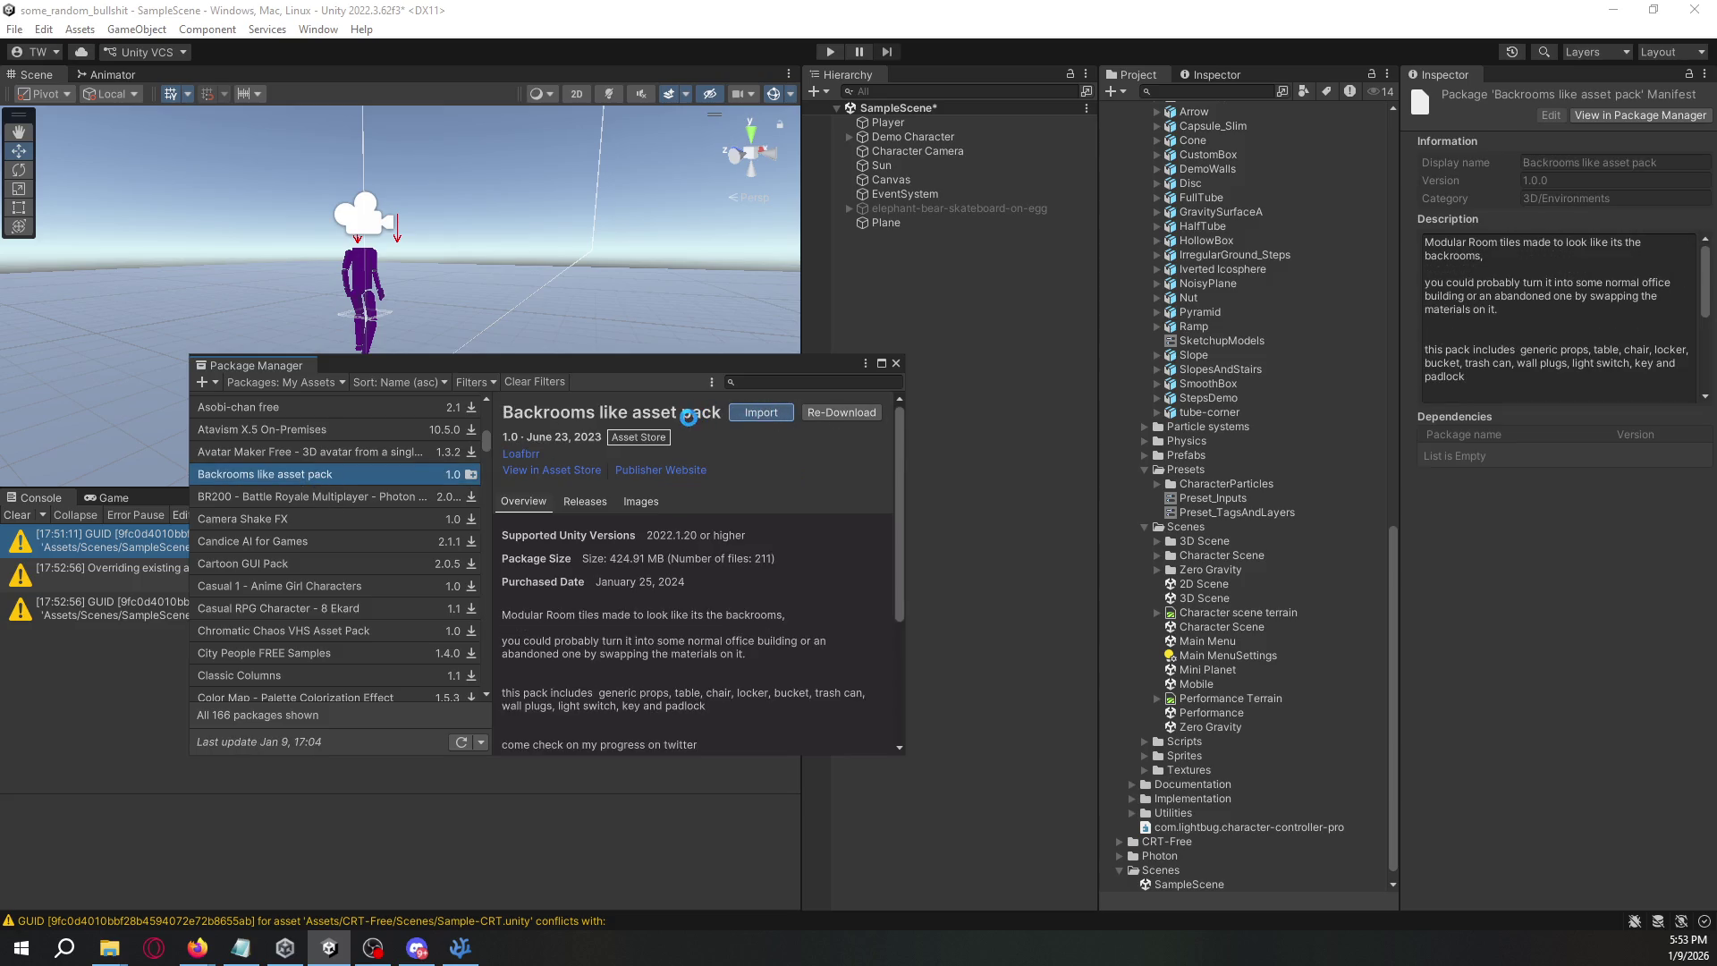
- Import the Backrooms like asset pack into the project, then return to Firefox
{"action": "left_click", "coordinate": [761, 413]}
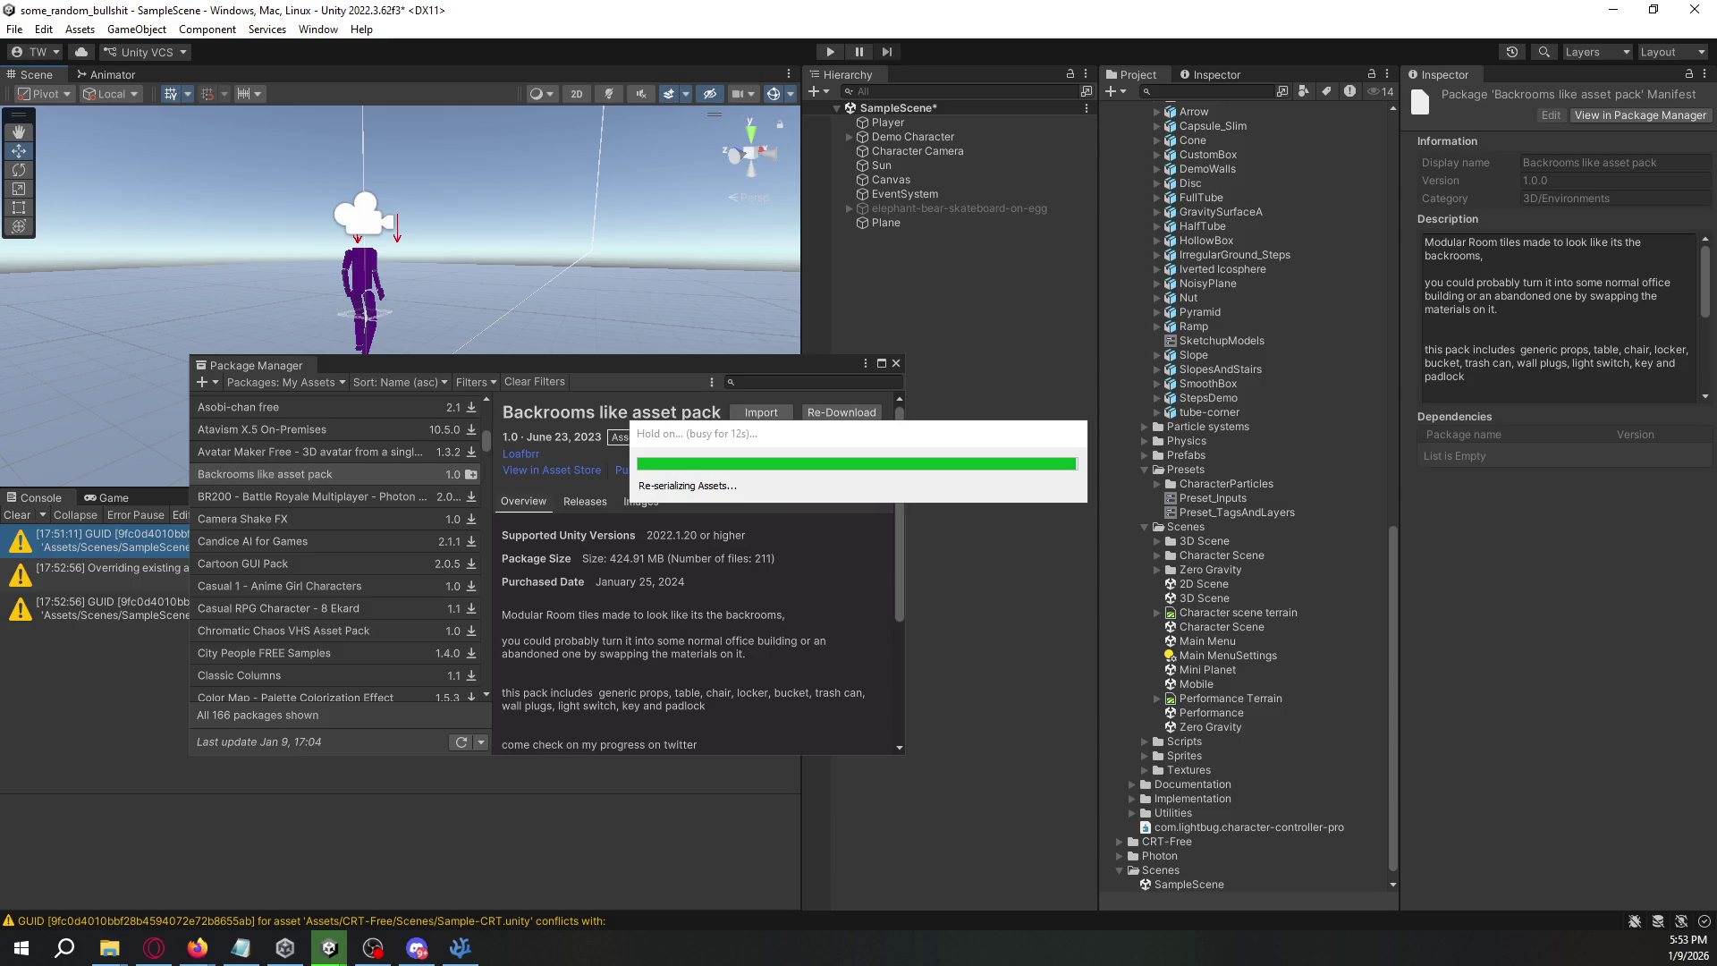
{"action": "key", "text": "alt+Tab"}
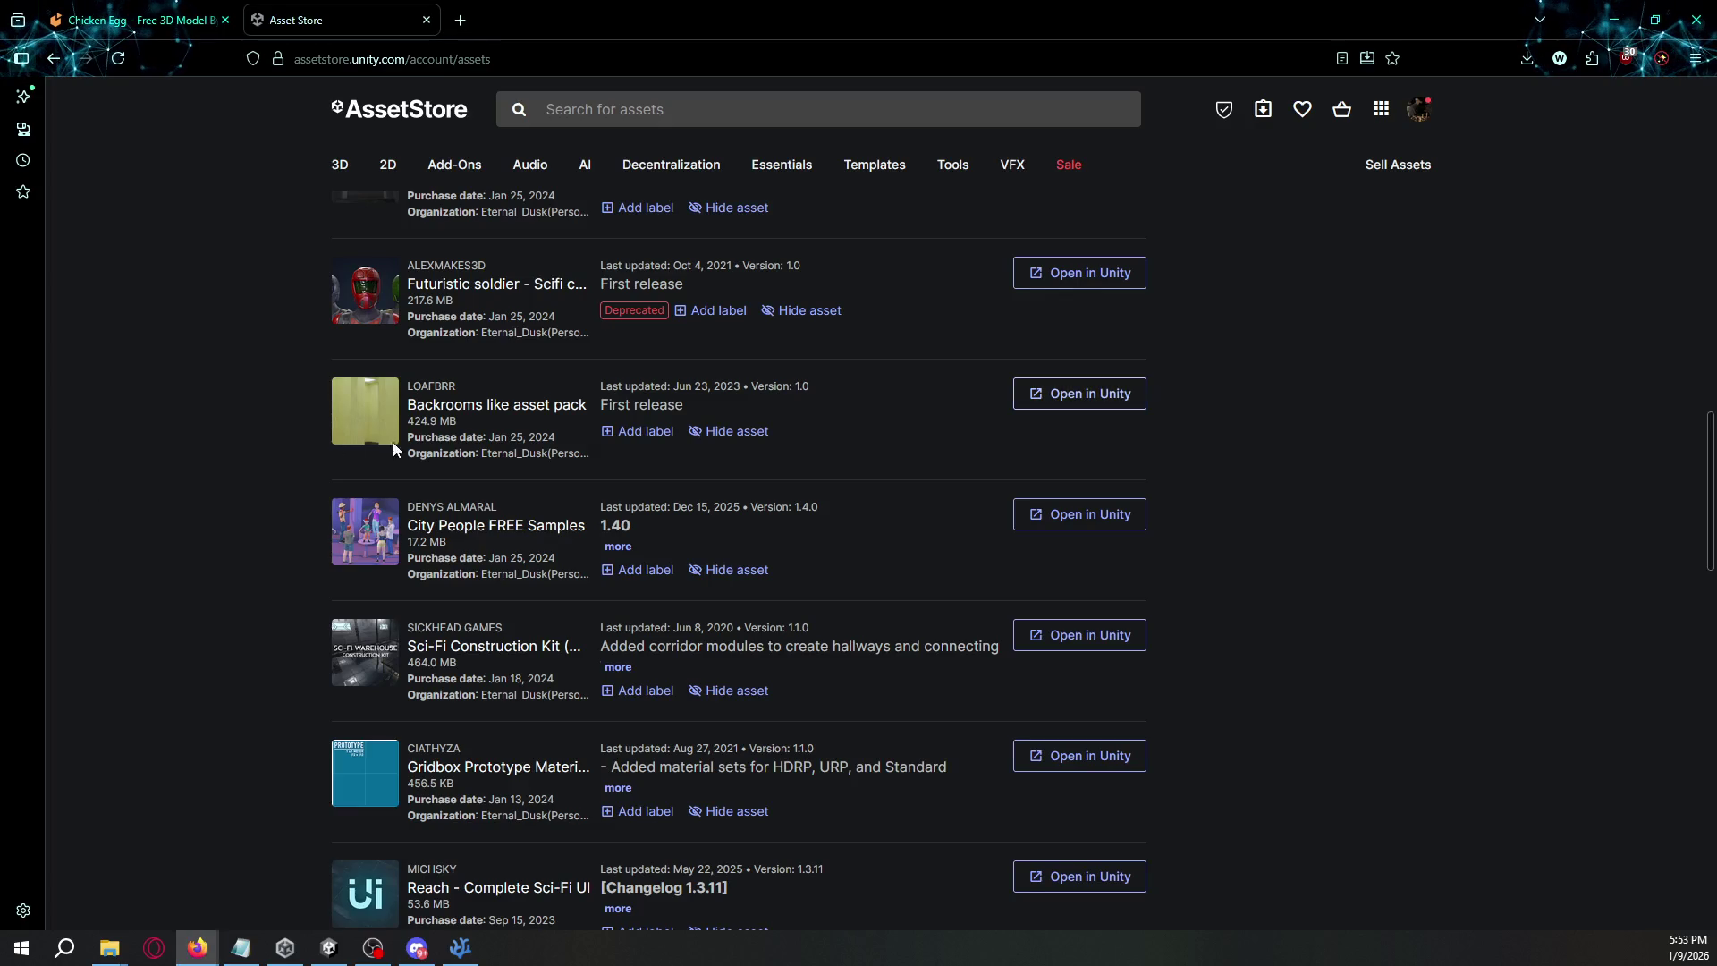
- Page through the purchased assets list to pages 5 and 6
{"action": "scroll", "coordinate": [292, 453], "scroll_direction": "down", "scroll_amount": 12}
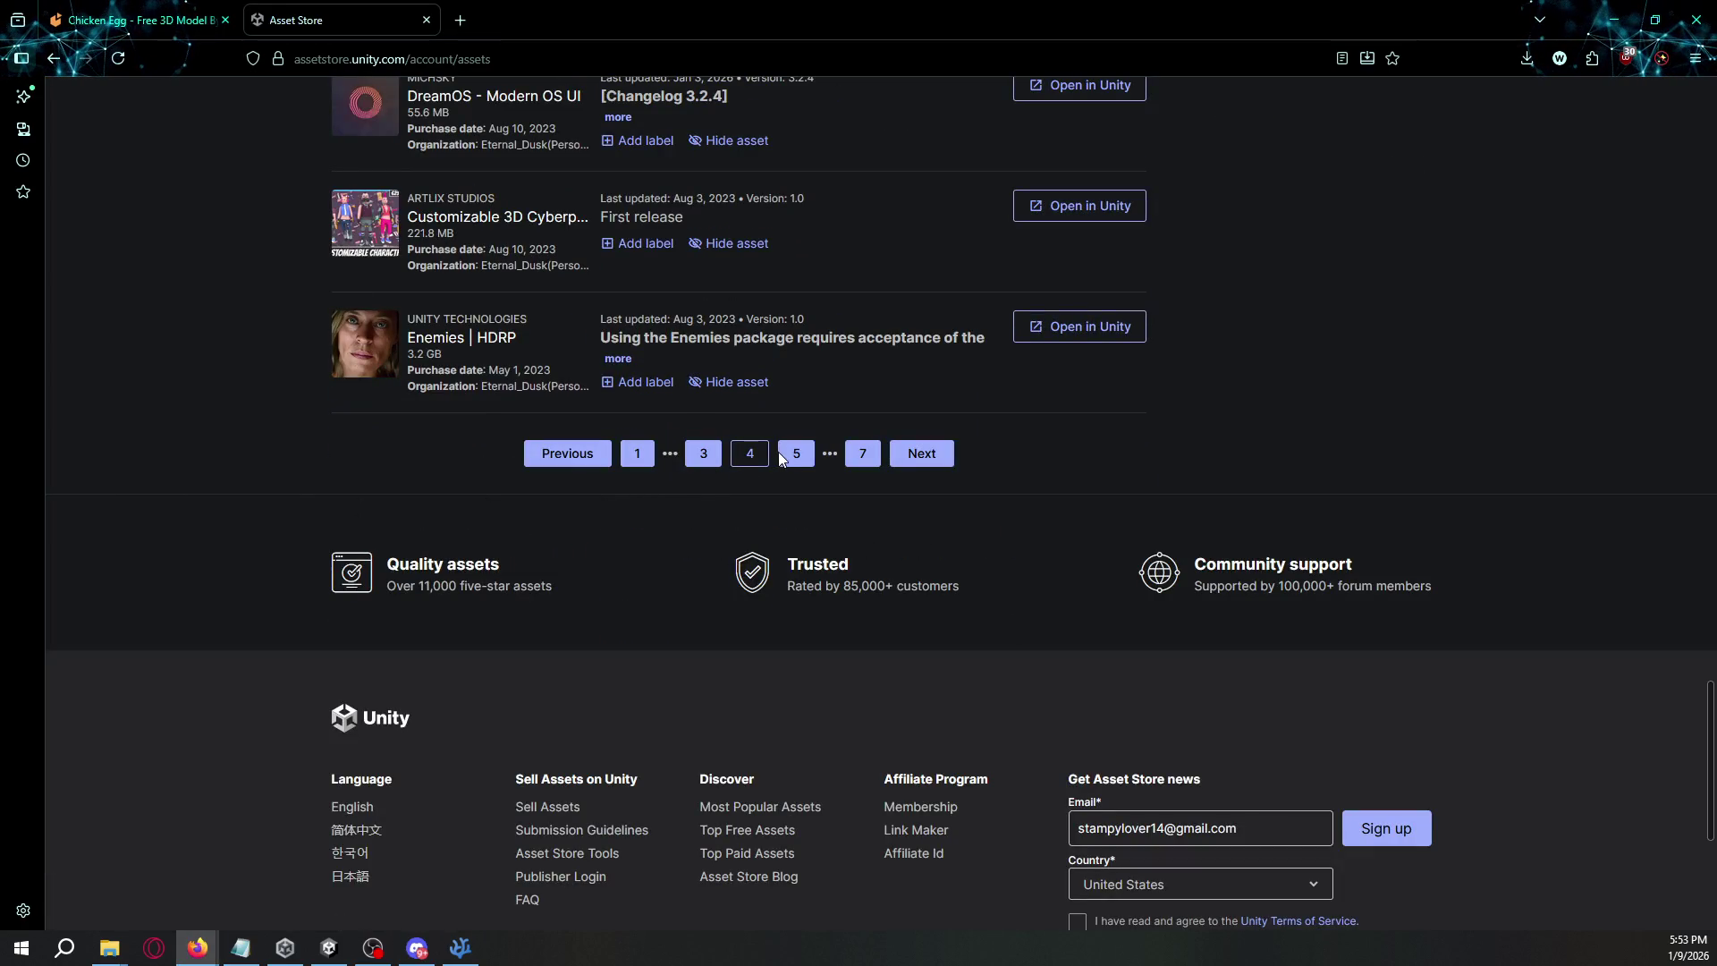
{"action": "left_click", "coordinate": [786, 453]}
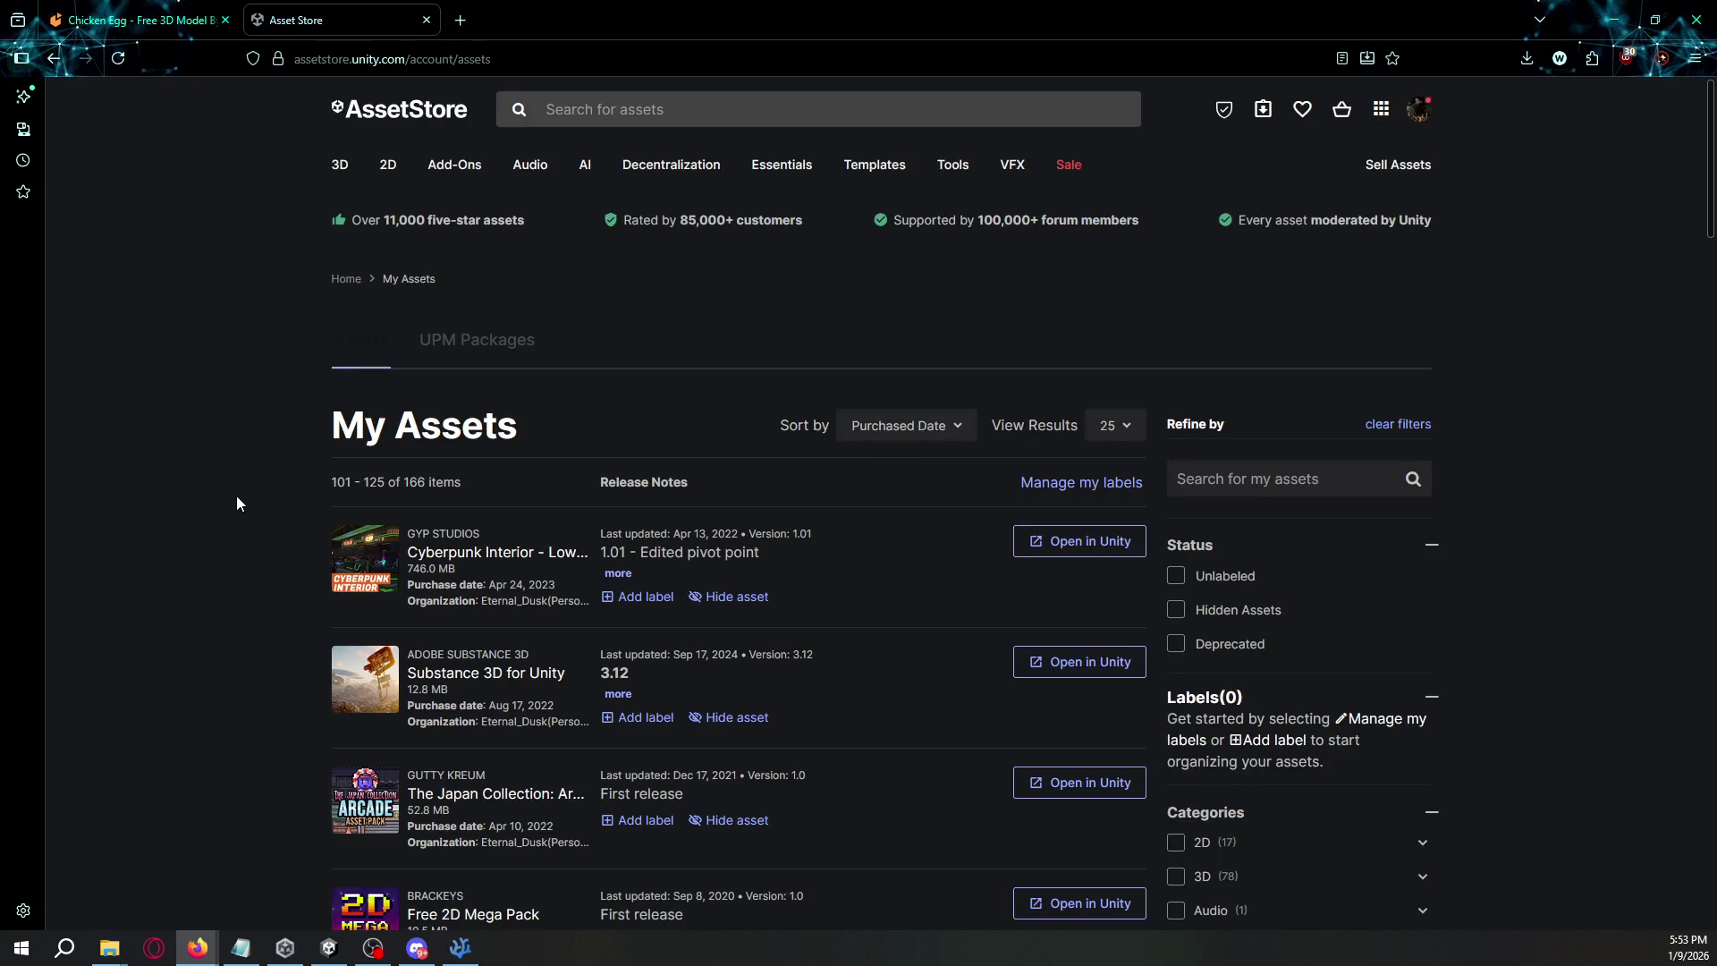
{"action": "scroll", "coordinate": [249, 496], "scroll_direction": "down", "scroll_amount": 3}
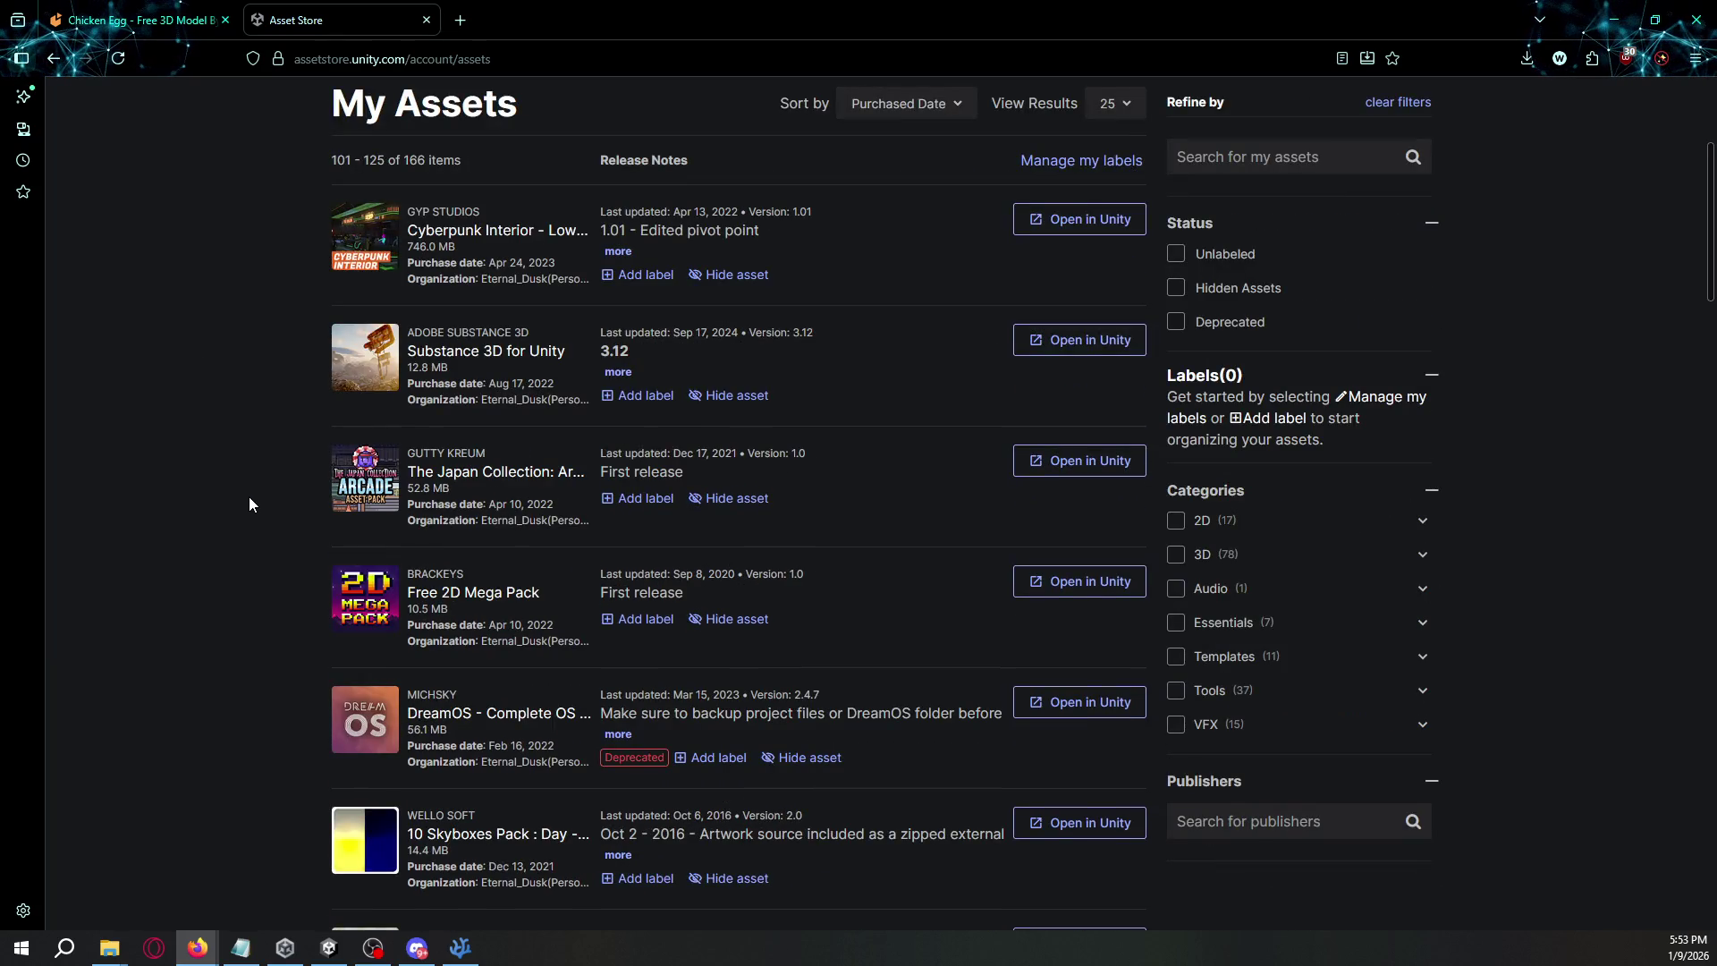
{"action": "scroll", "coordinate": [424, 481], "scroll_direction": "down", "scroll_amount": 4}
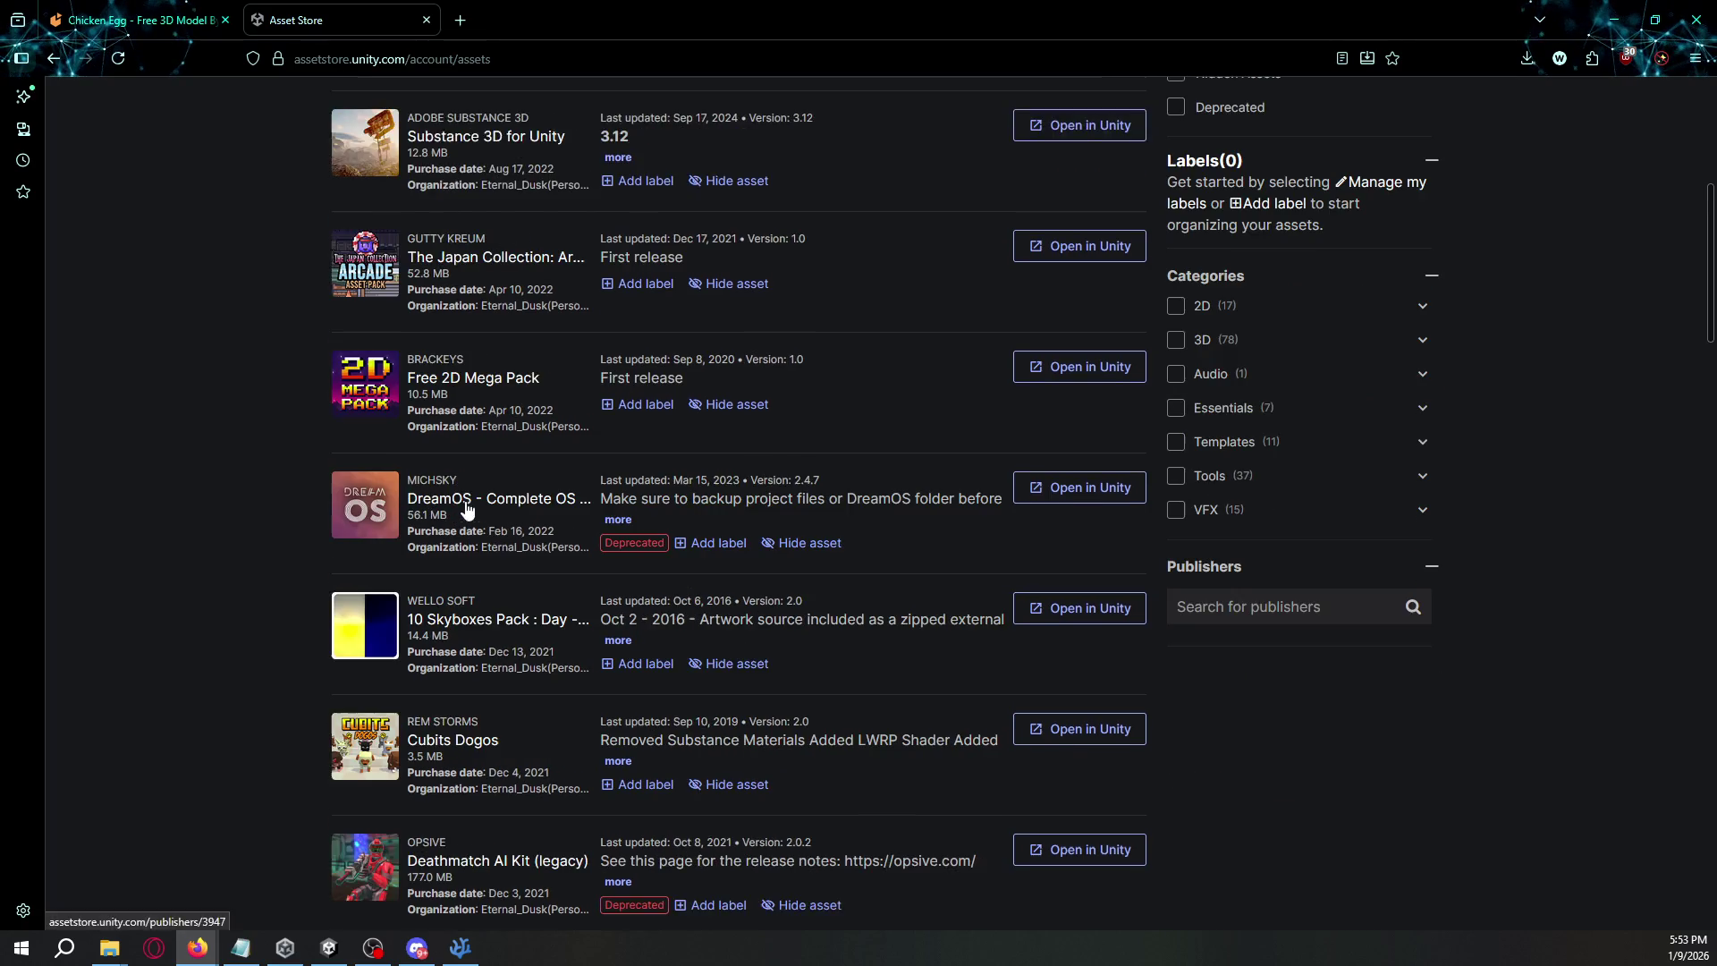
{"action": "scroll", "coordinate": [486, 579], "scroll_direction": "down", "scroll_amount": 8}
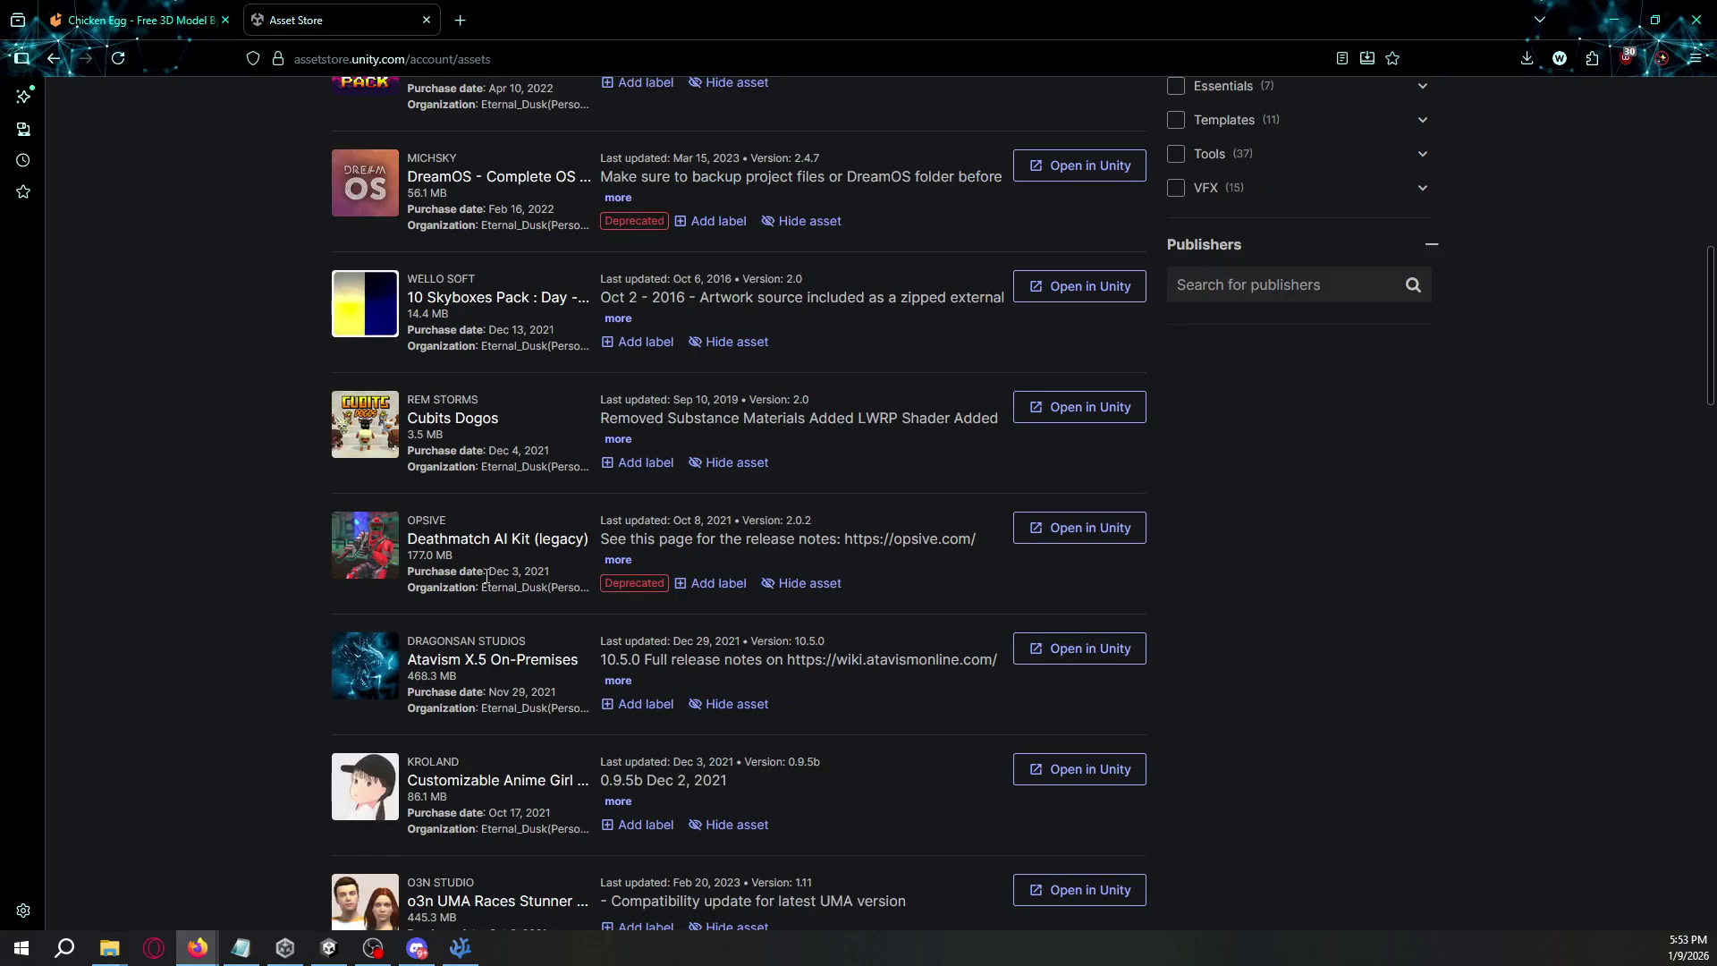
{"action": "scroll", "coordinate": [485, 579], "scroll_direction": "down", "scroll_amount": 8}
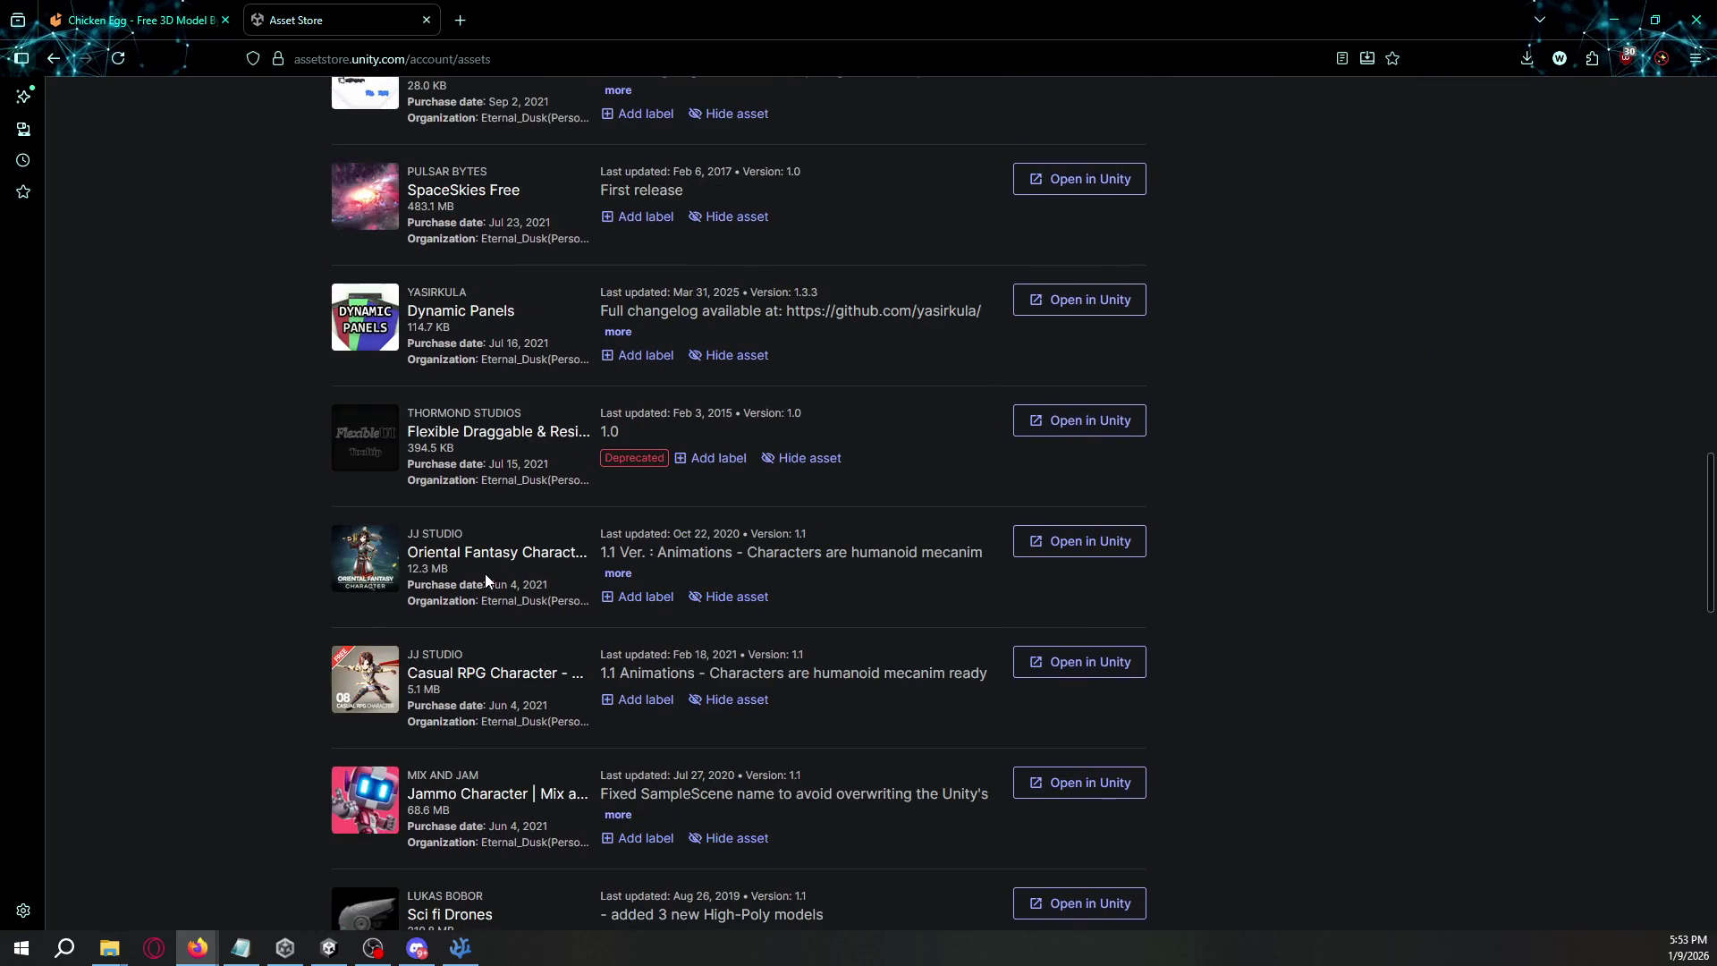
{"action": "scroll", "coordinate": [498, 578], "scroll_direction": "down", "scroll_amount": 3}
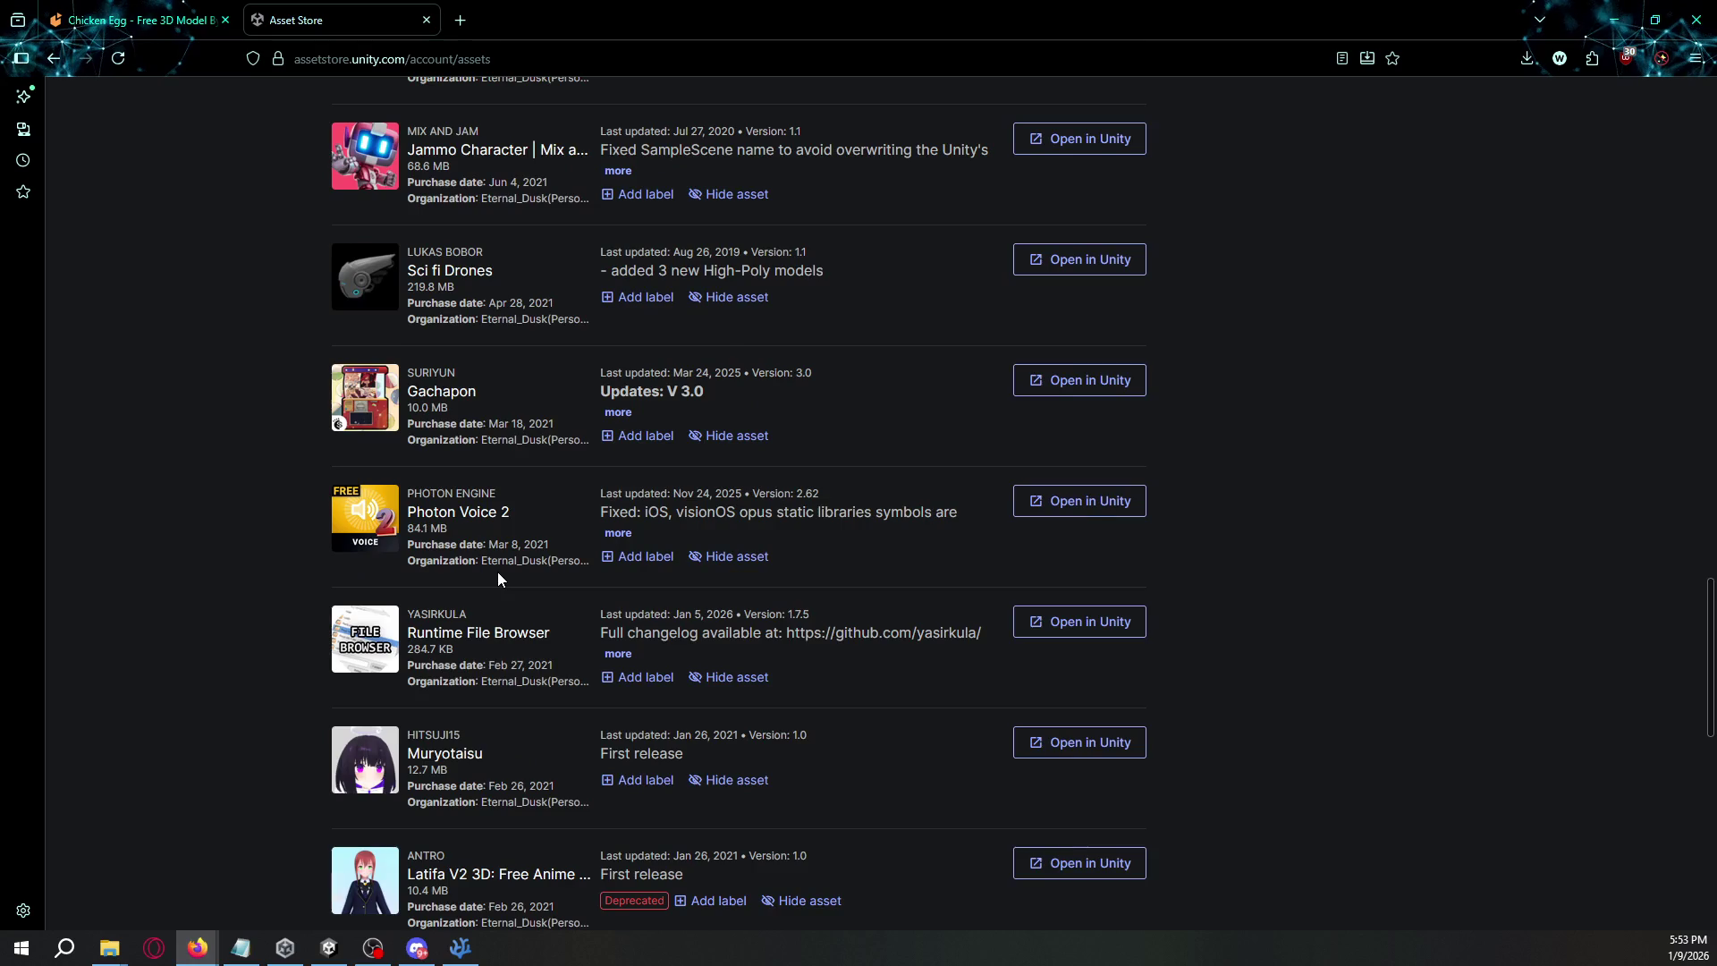
{"action": "left_click", "coordinate": [807, 776]}
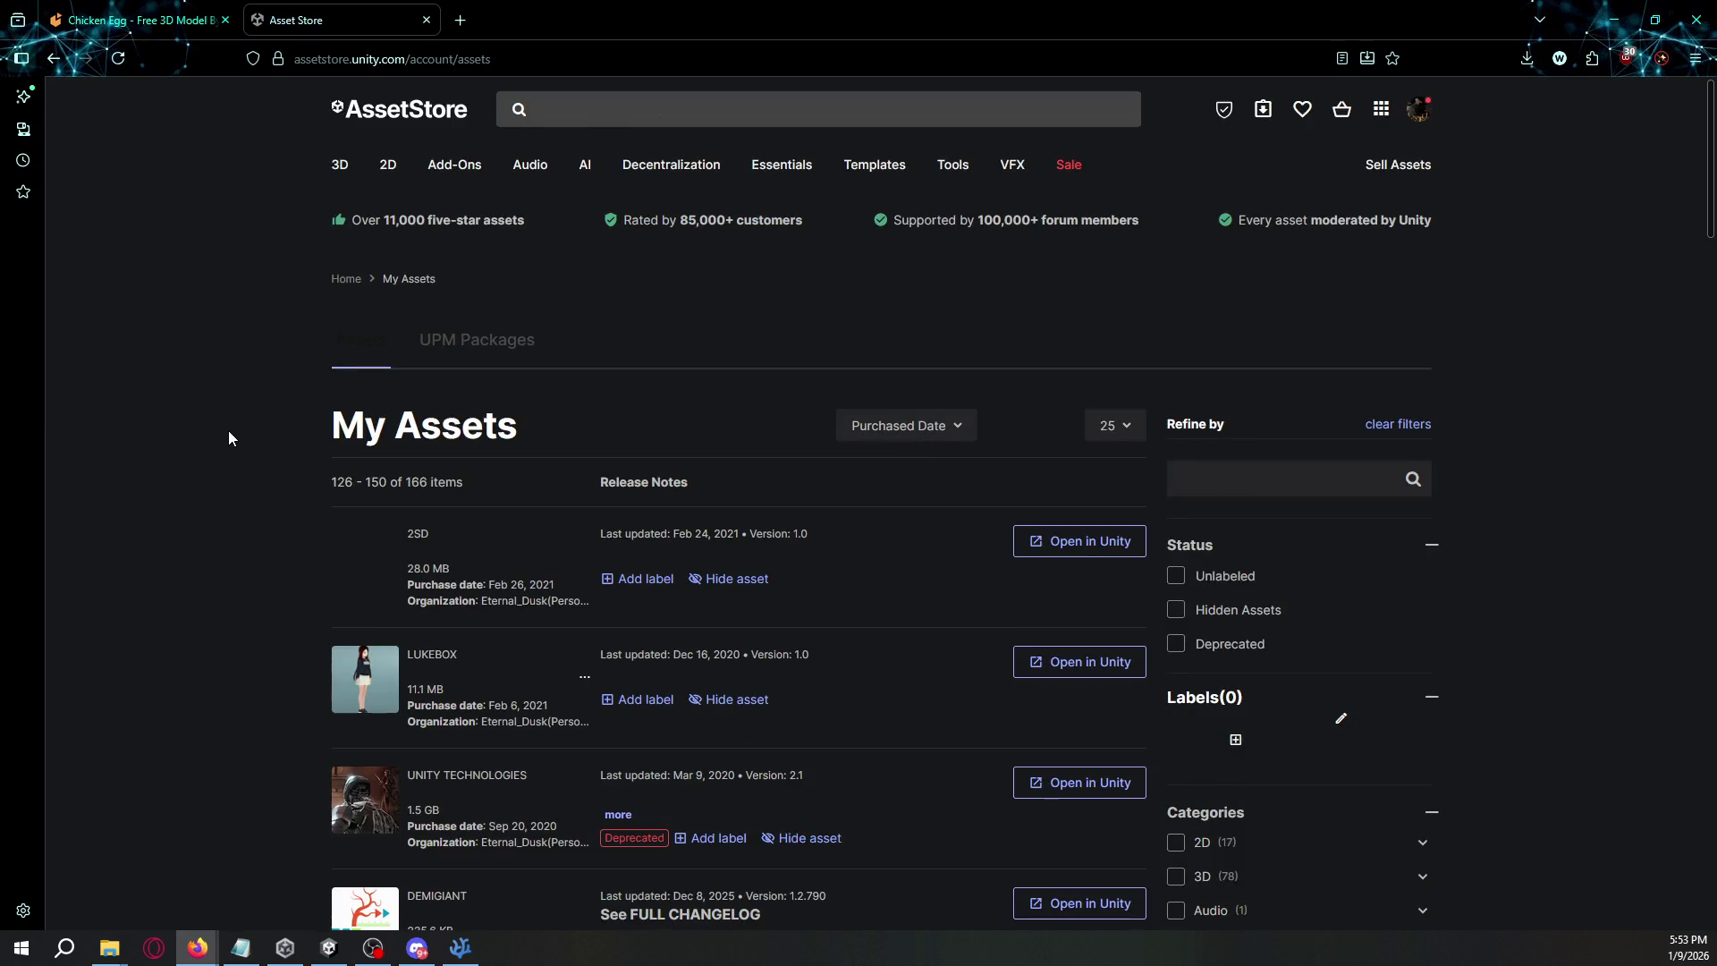
- Browse page 7 of My Assets, then return to the Unity Editor
{"action": "scroll", "coordinate": [228, 431], "scroll_direction": "down", "scroll_amount": 3}
{"action": "scroll", "coordinate": [229, 431], "scroll_direction": "down", "scroll_amount": 1}
{"action": "scroll", "coordinate": [228, 438], "scroll_direction": "down", "scroll_amount": 2}
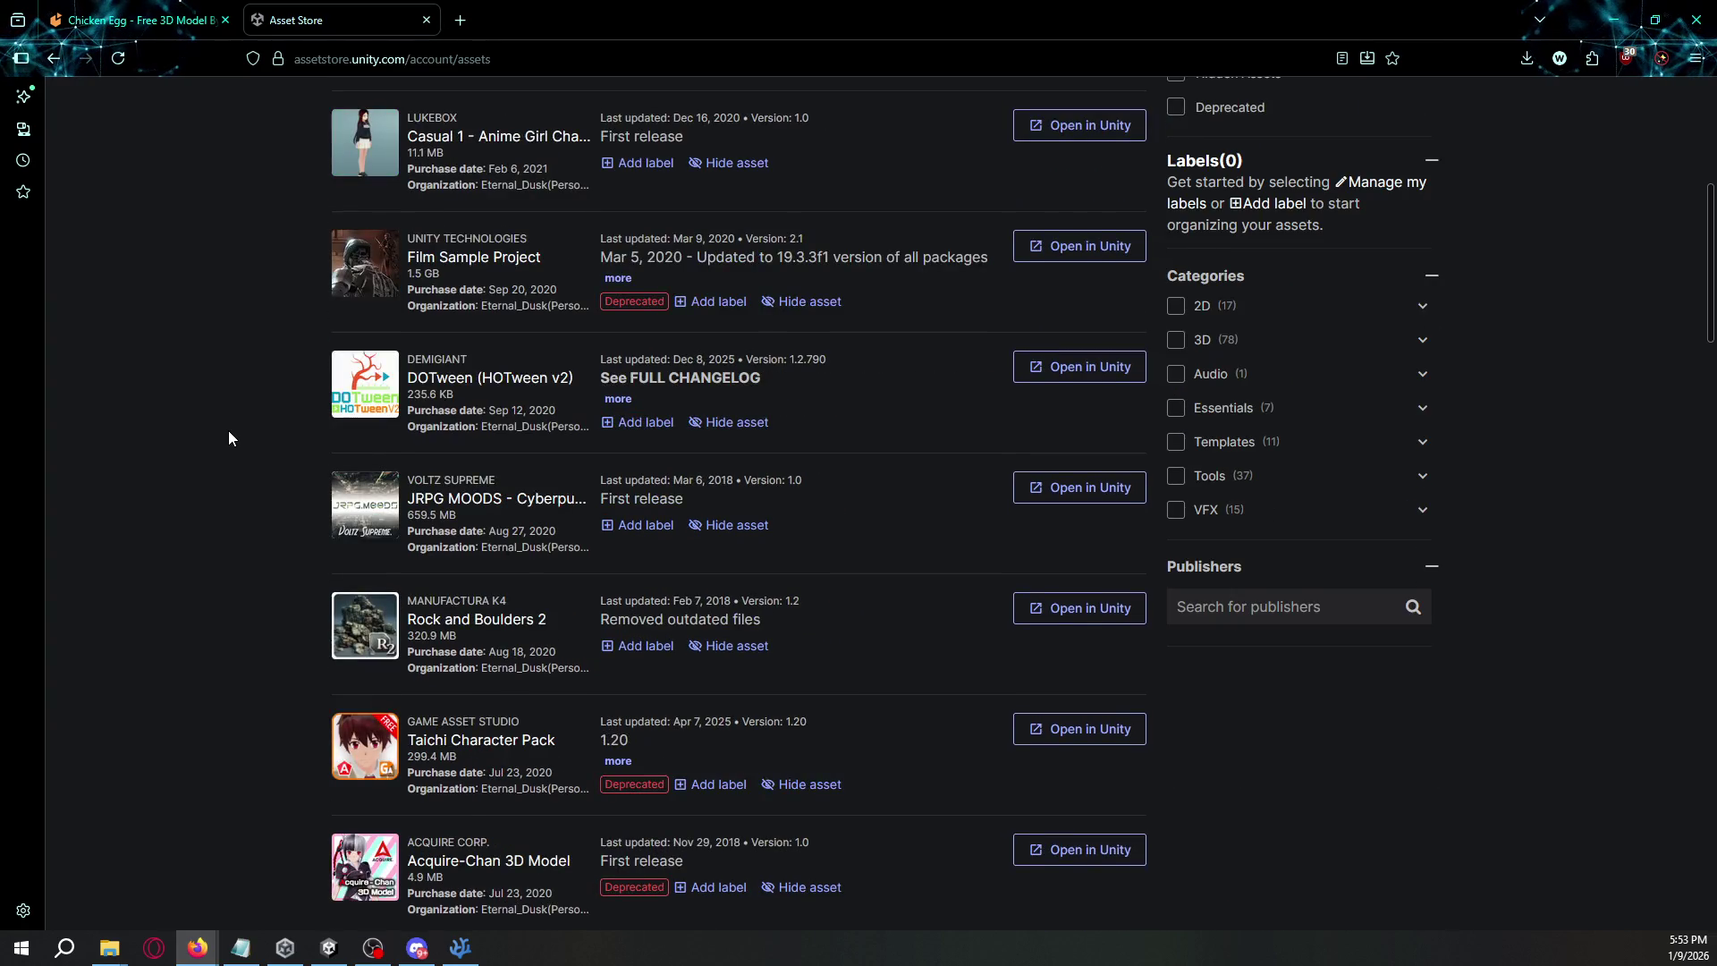
{"action": "scroll", "coordinate": [228, 437], "scroll_direction": "down", "scroll_amount": 3}
{"action": "scroll", "coordinate": [228, 431], "scroll_direction": "down", "scroll_amount": 9}
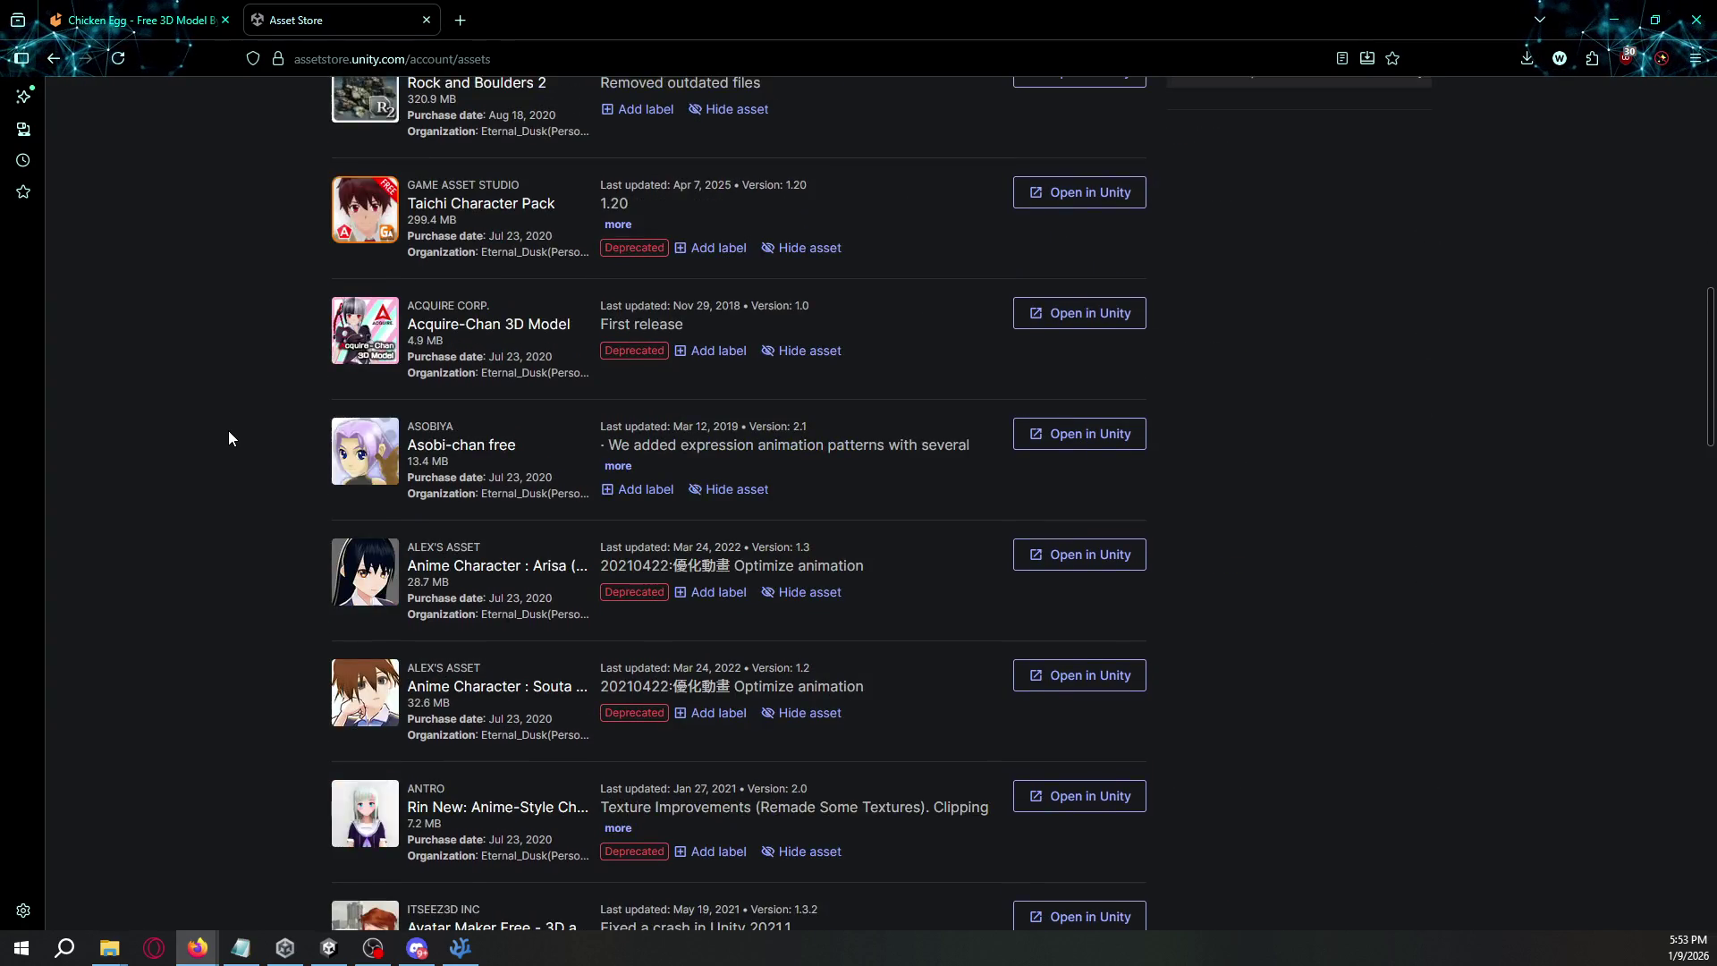
{"action": "scroll", "coordinate": [228, 436], "scroll_direction": "down", "scroll_amount": 5}
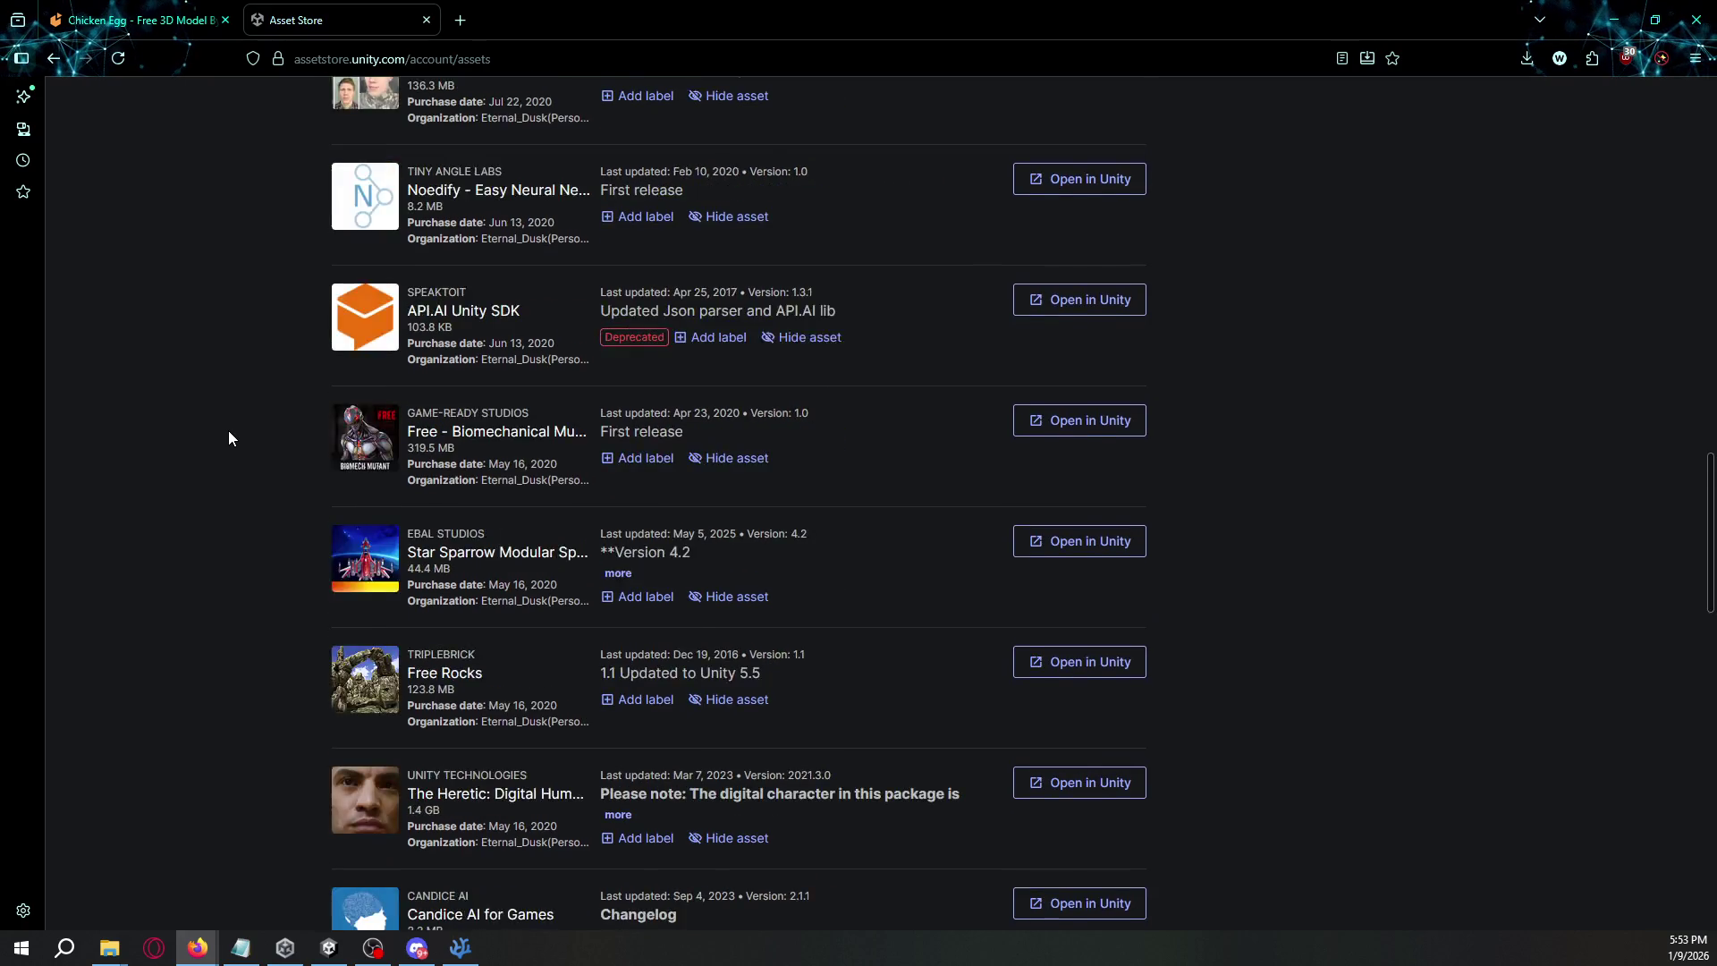
{"action": "scroll", "coordinate": [228, 437], "scroll_direction": "down", "scroll_amount": 4}
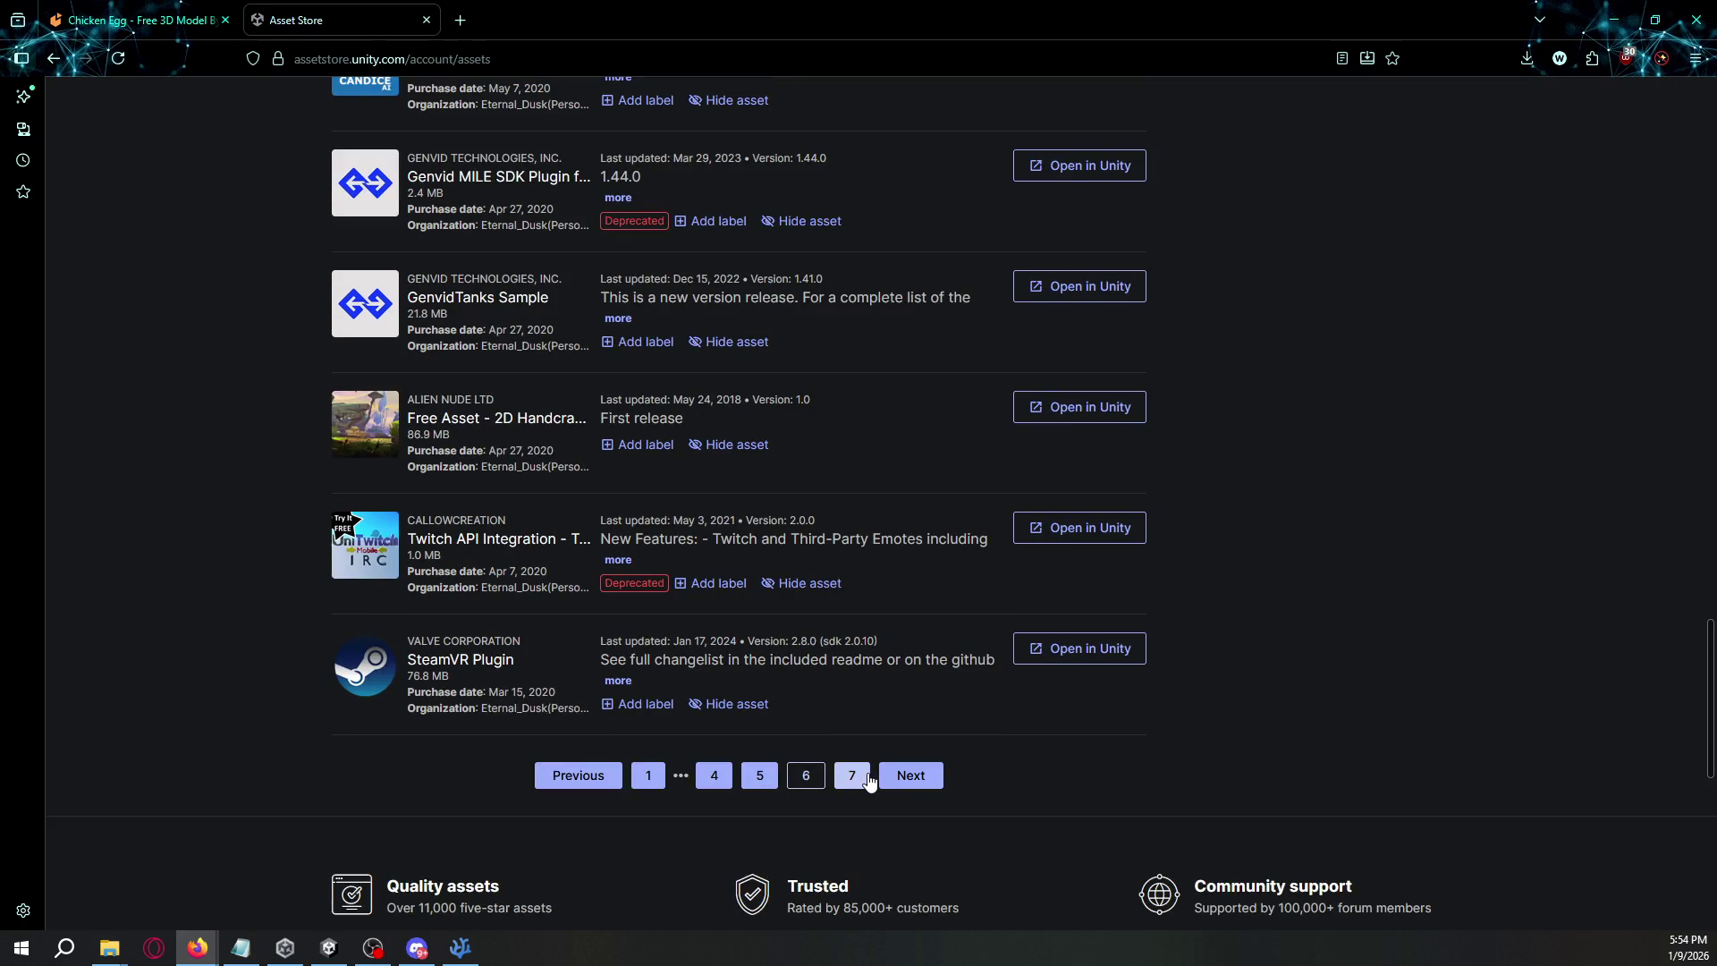
{"action": "left_click", "coordinate": [861, 778]}
{"action": "scroll", "coordinate": [230, 499], "scroll_direction": "down", "scroll_amount": 2}
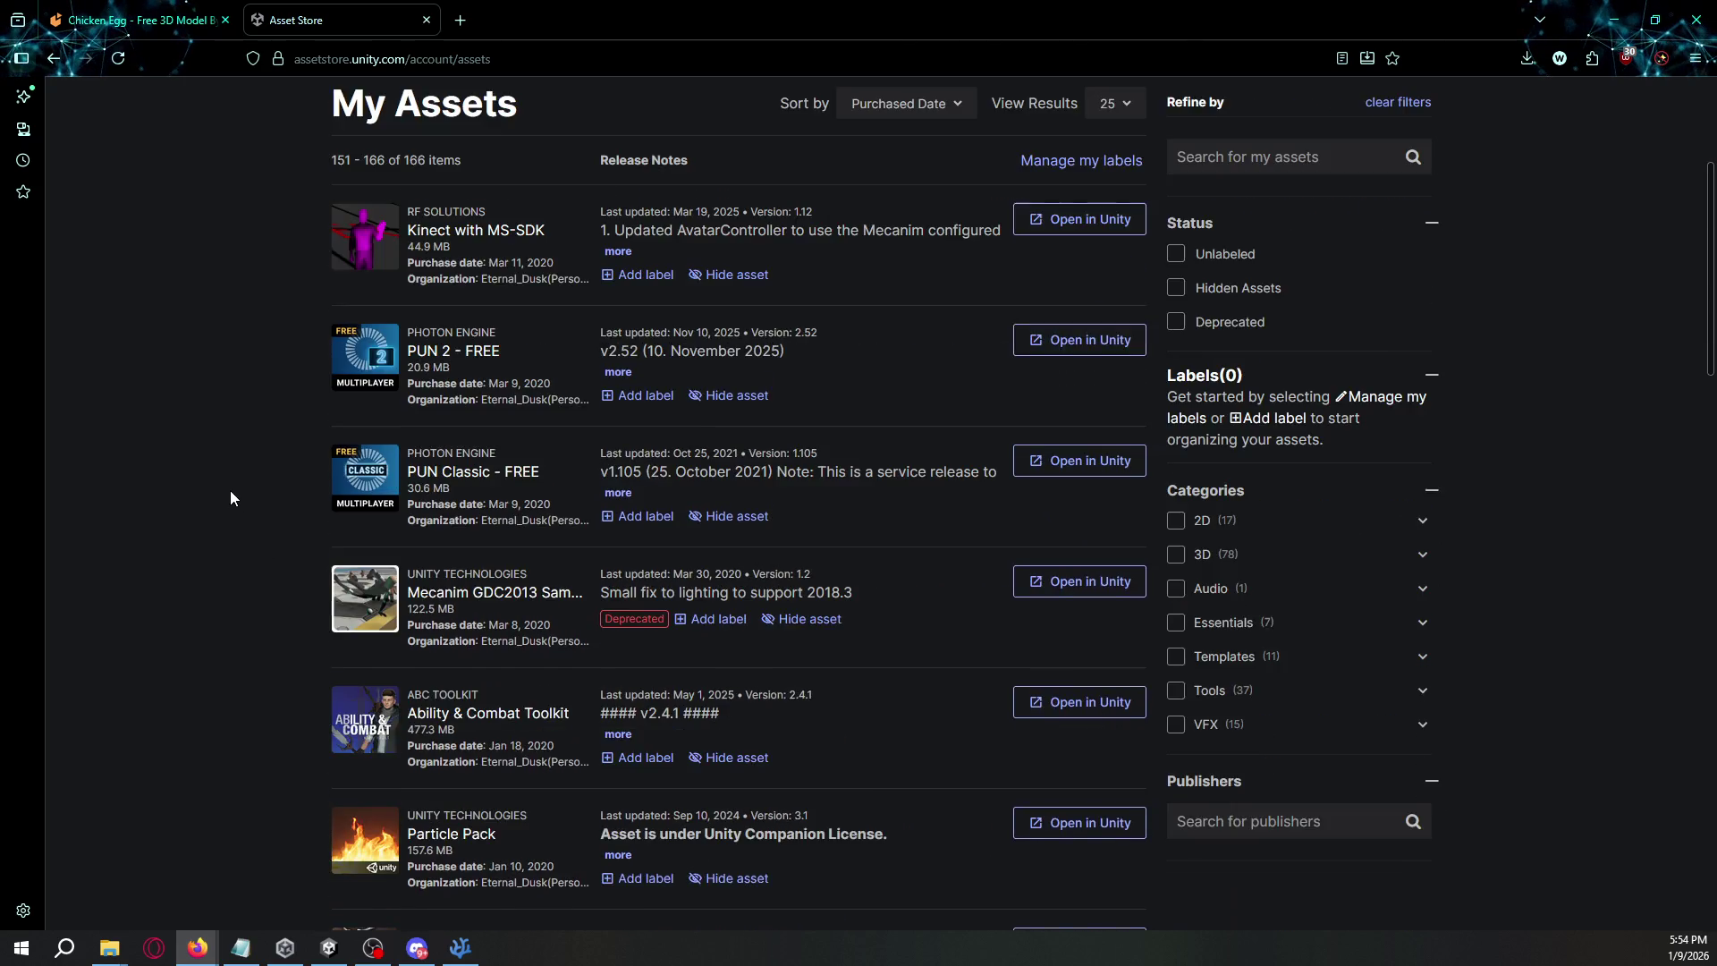
{"action": "scroll", "coordinate": [230, 497], "scroll_direction": "up", "scroll_amount": 1}
{"action": "scroll", "coordinate": [230, 497], "scroll_direction": "down", "scroll_amount": 1}
{"action": "scroll", "coordinate": [230, 498], "scroll_direction": "down", "scroll_amount": 7}
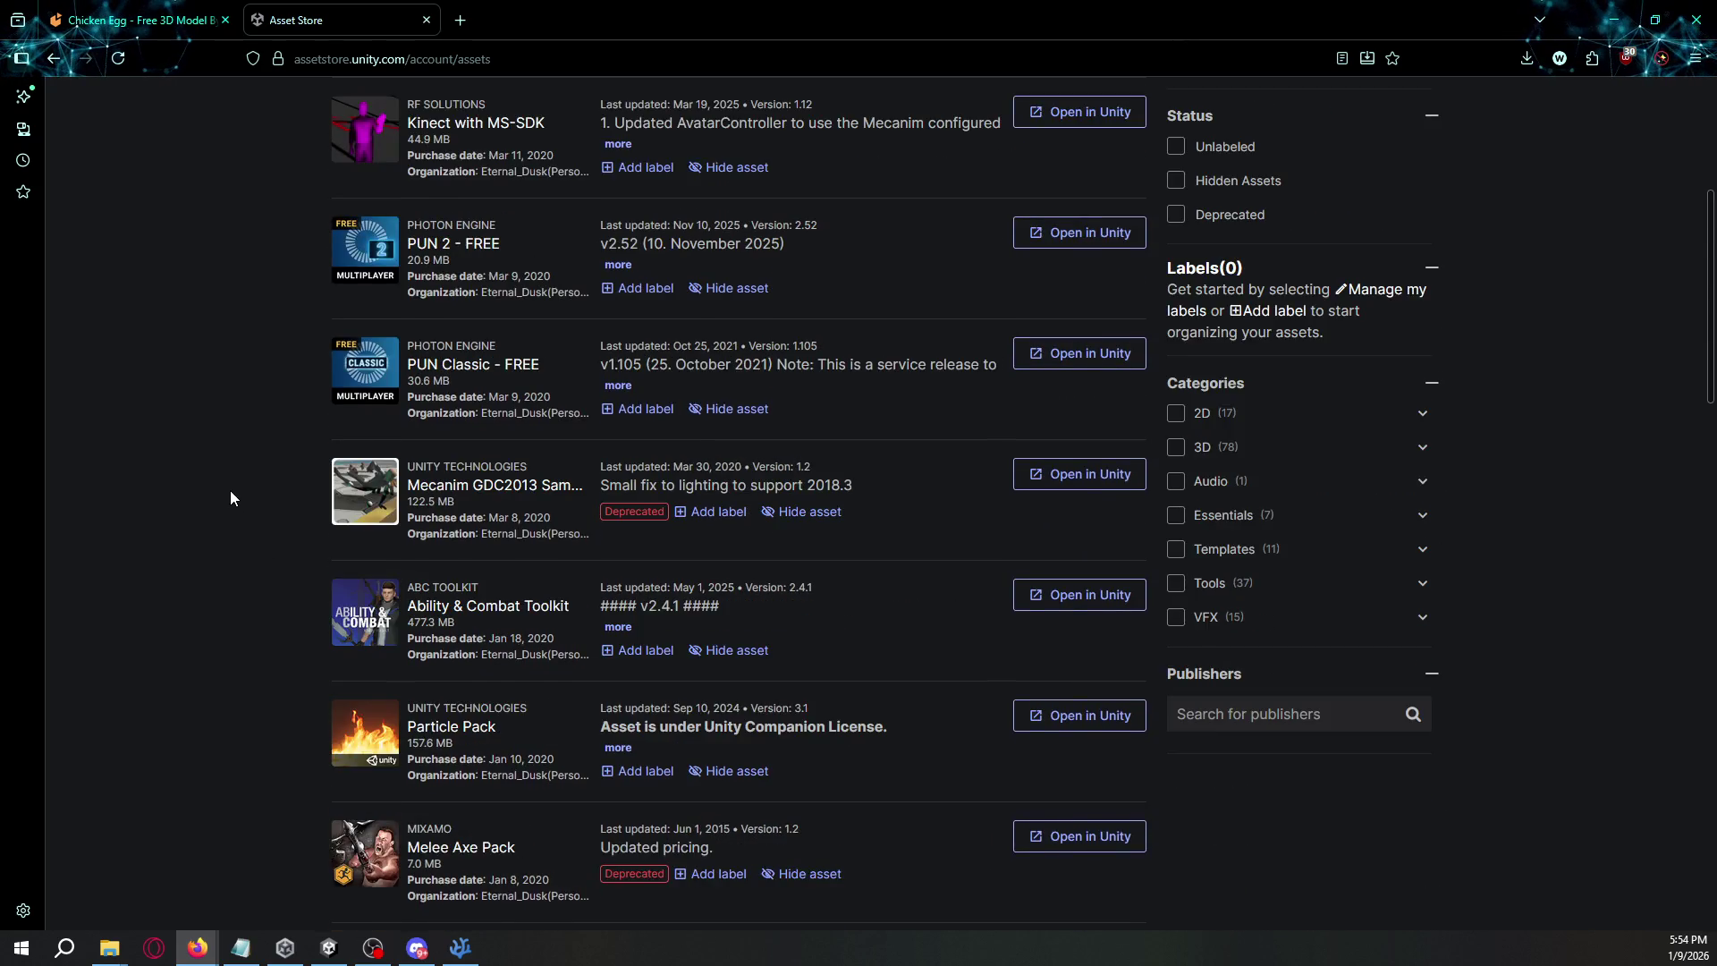
{"action": "scroll", "coordinate": [233, 497], "scroll_direction": "down", "scroll_amount": 6}
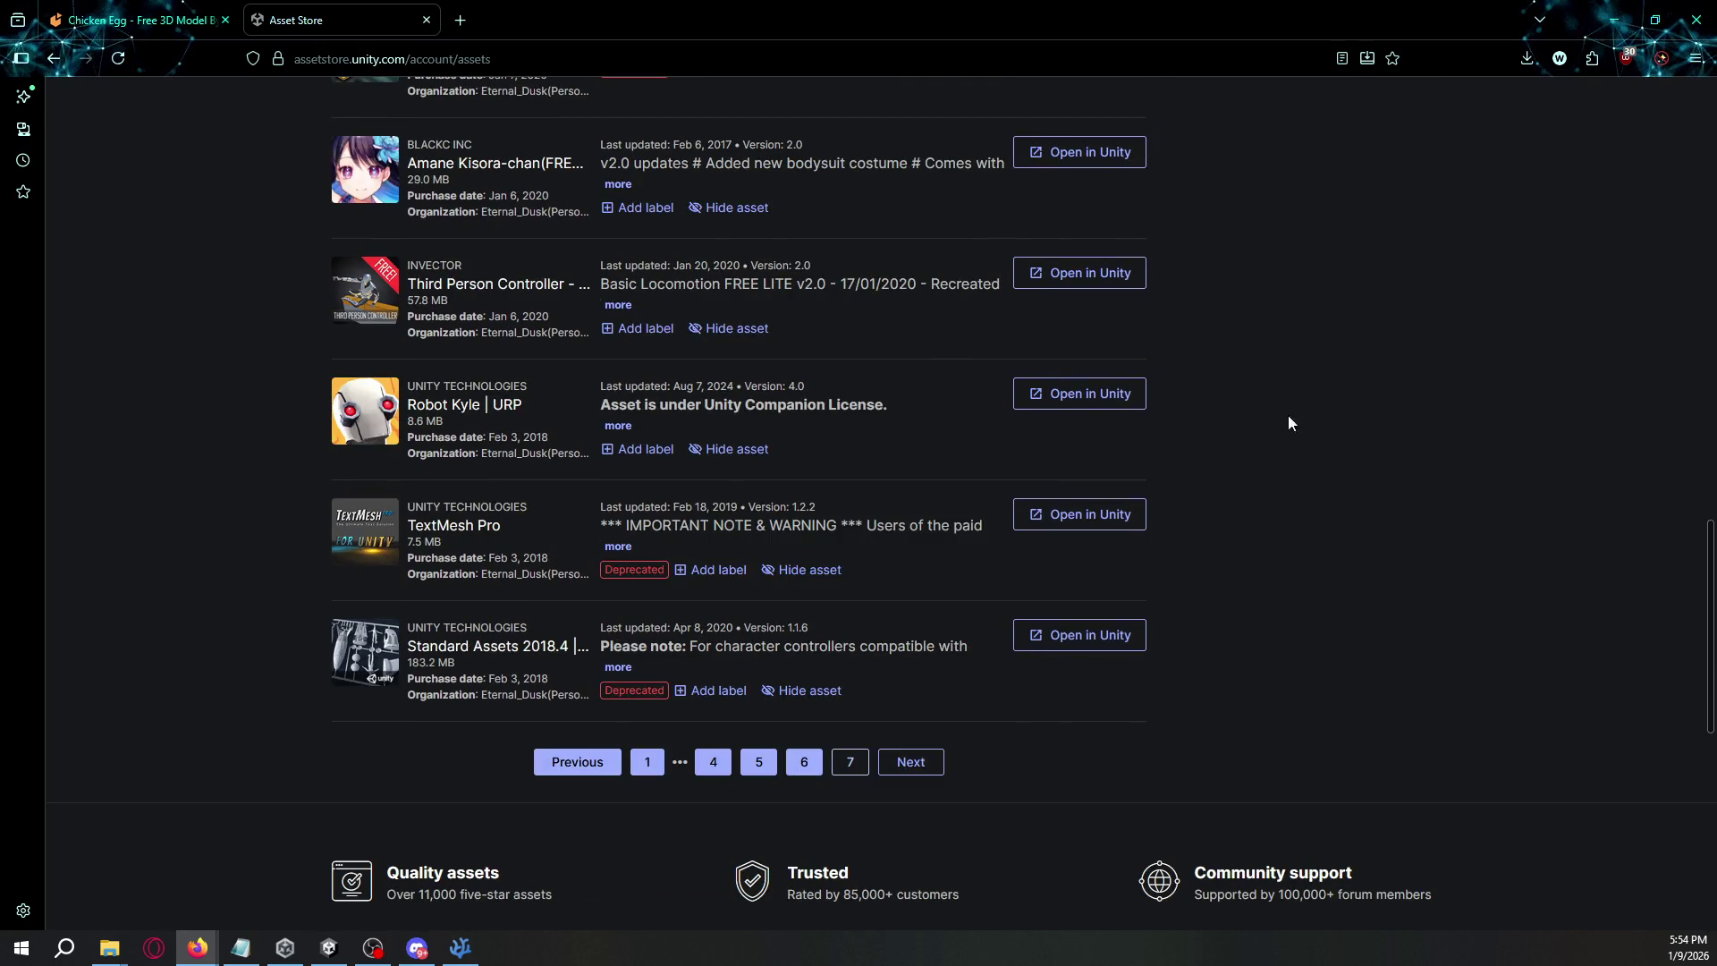
{"action": "key", "text": "alt+Tab"}
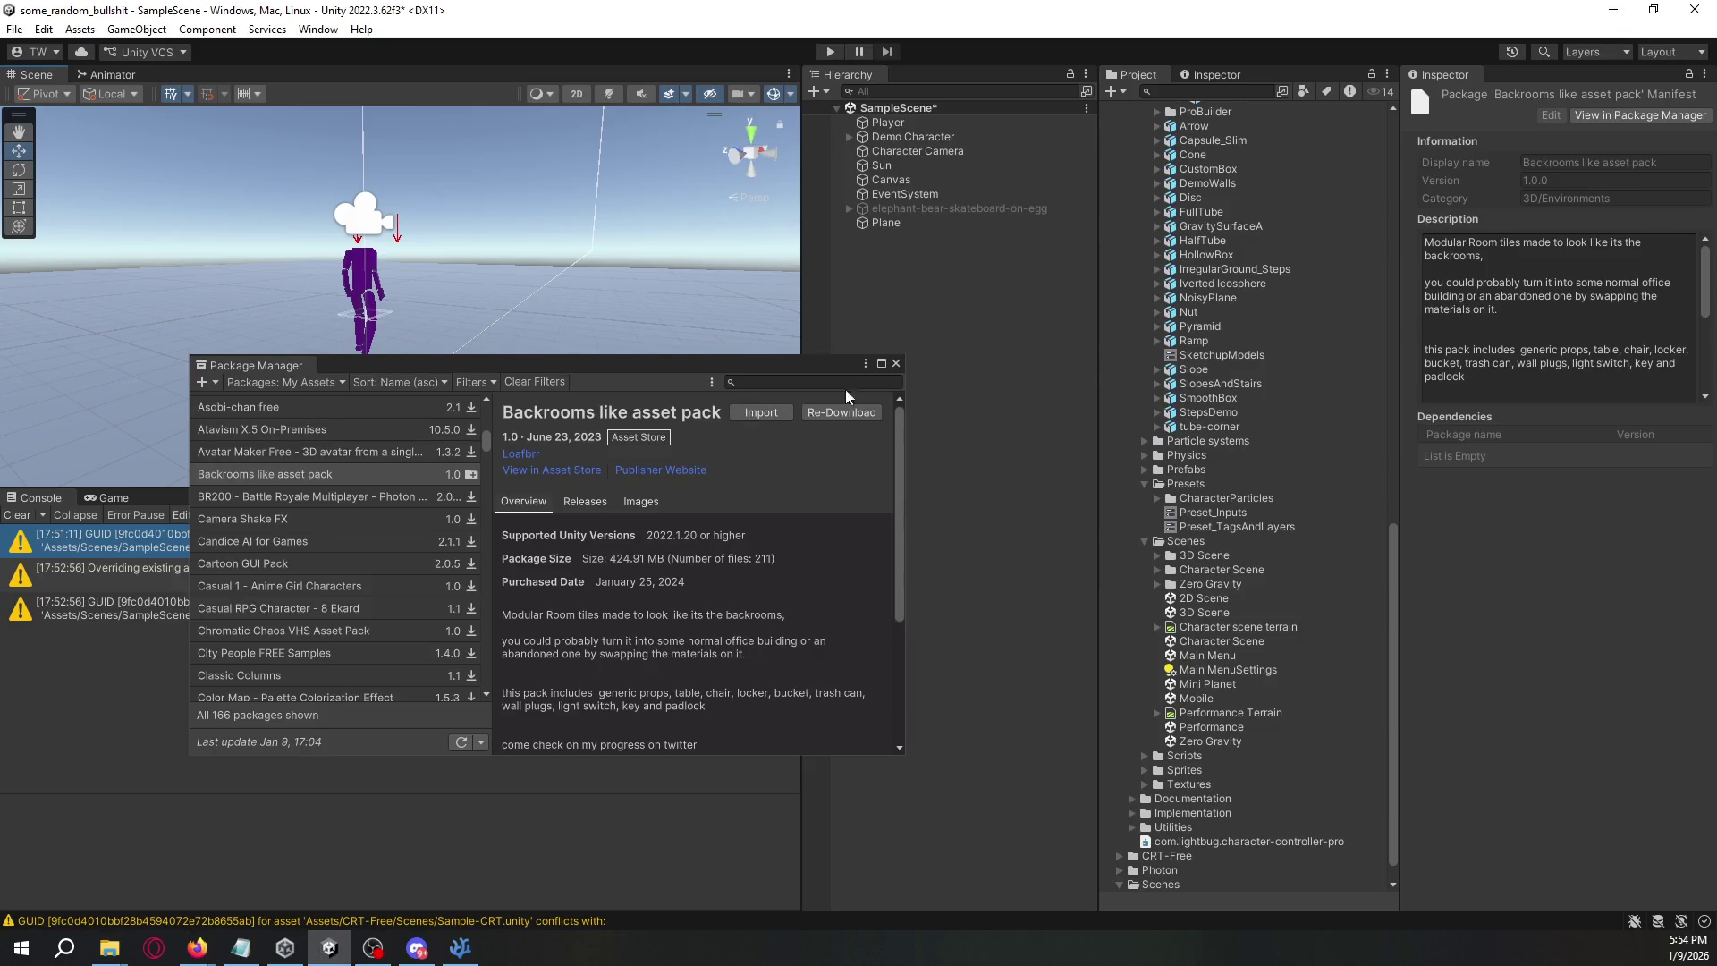
- Close Package Manager, collapse Character Controller Pro and expand the CRT-Free folder
{"action": "left_click", "coordinate": [897, 364]}
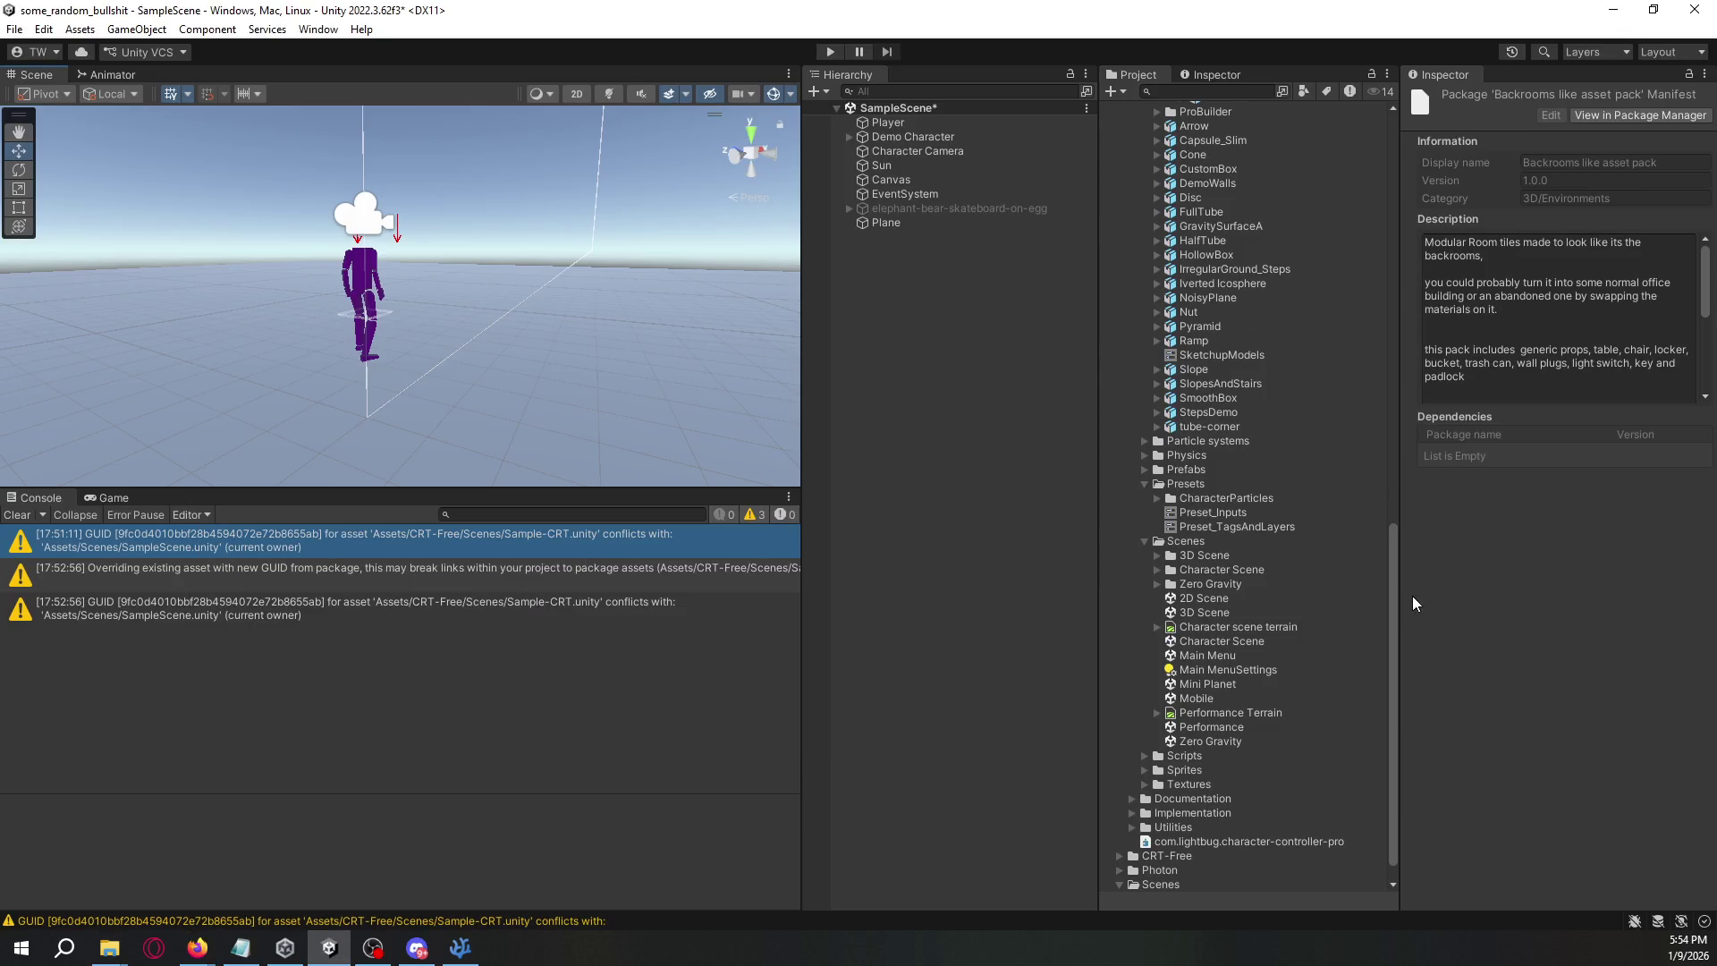
{"action": "left_click_drag", "start_coordinate": [1393, 605], "coordinate": [1392, 178]}
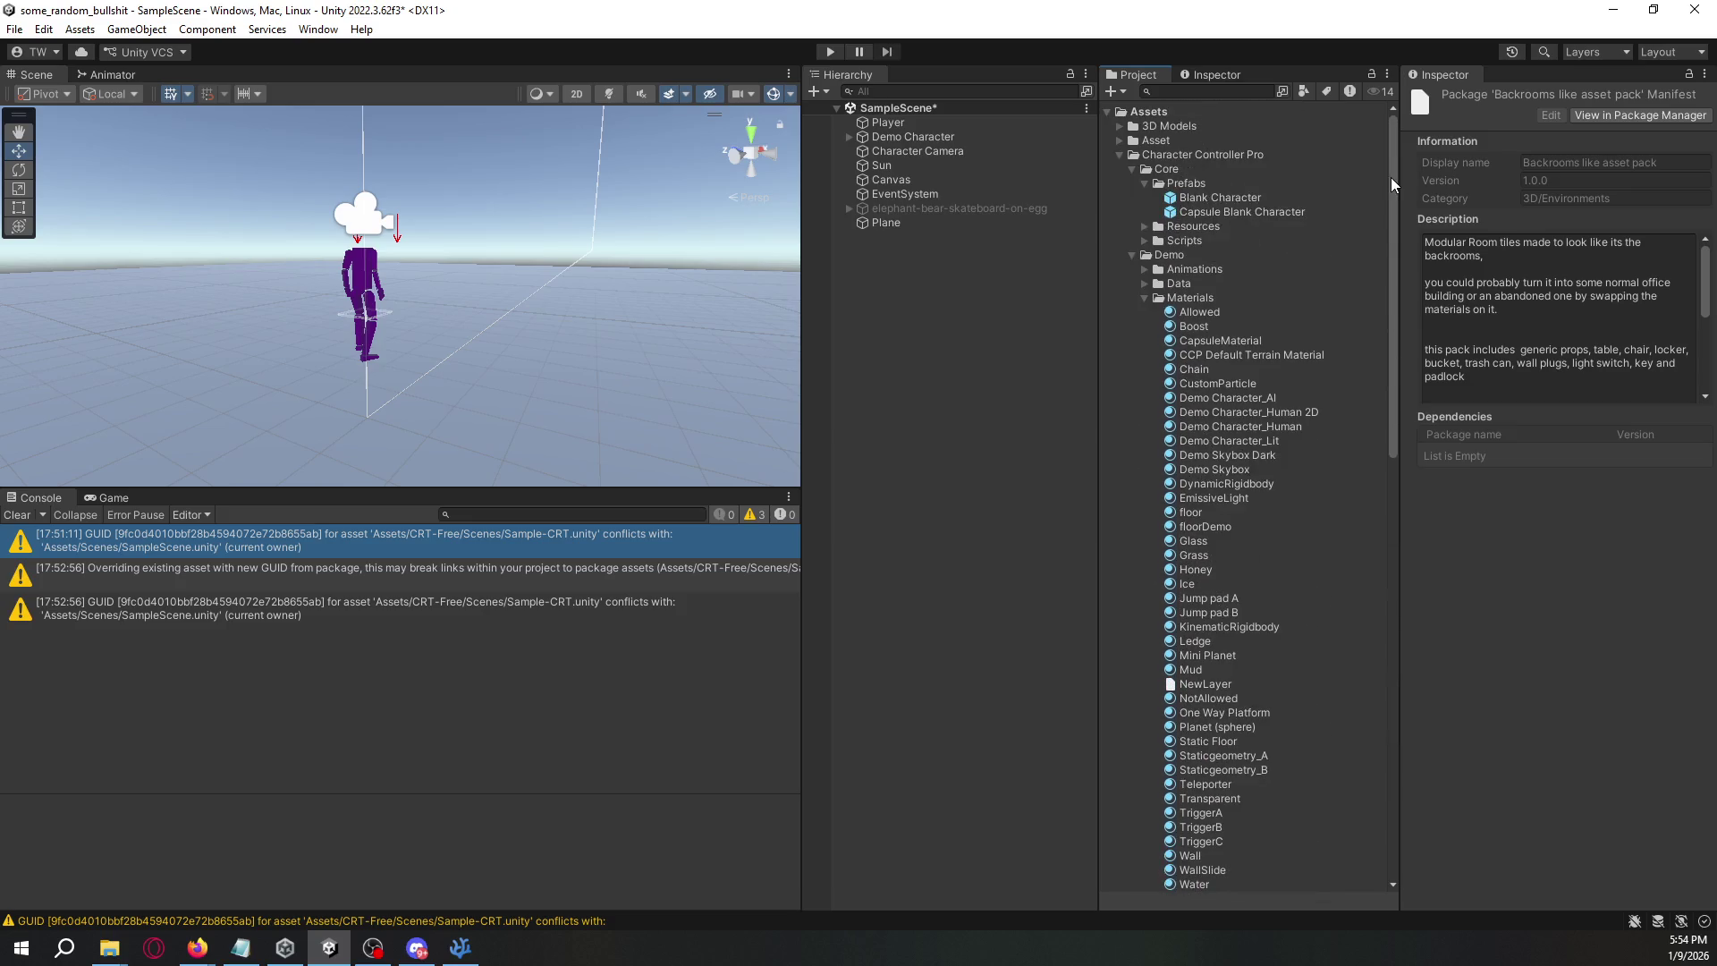
{"action": "left_click", "coordinate": [1120, 153]}
{"action": "left_click", "coordinate": [1120, 169]}
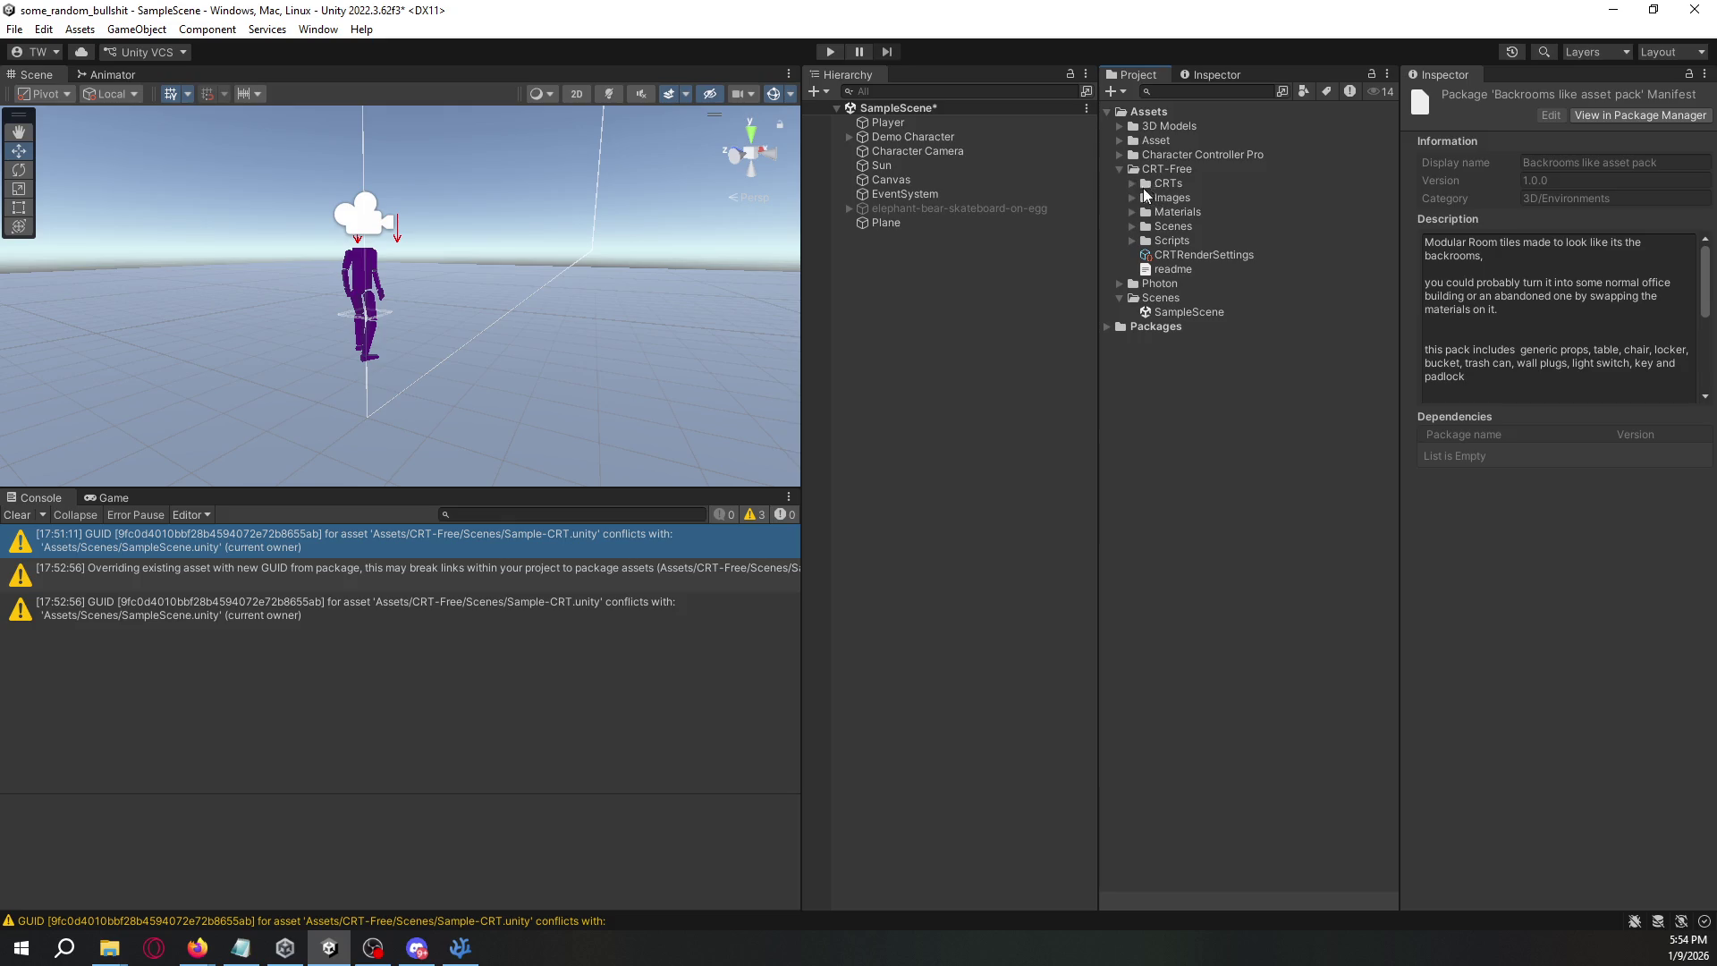
- Check CRT-Free's Materials, Scenes and Scripts folders, then open the Sample-CRT scene
{"action": "left_click", "coordinate": [1129, 218]}
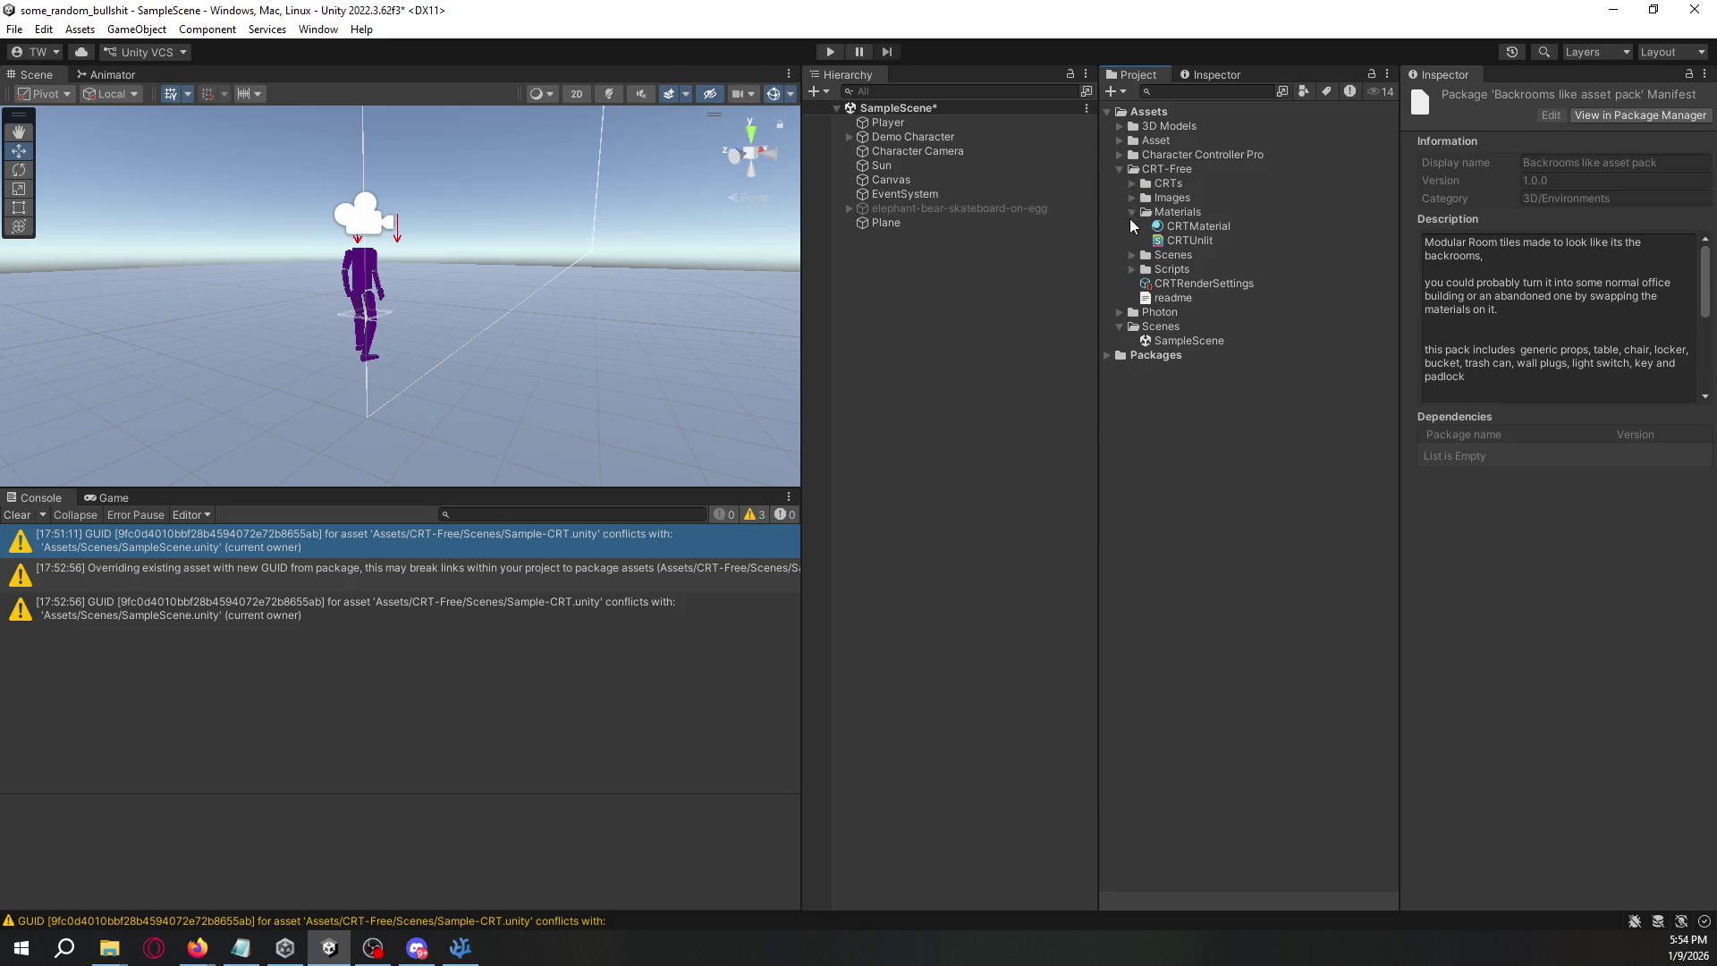
{"action": "left_click", "coordinate": [1130, 218]}
{"action": "left_click", "coordinate": [1130, 229]}
{"action": "left_click", "coordinate": [1134, 227]}
{"action": "left_click", "coordinate": [1134, 238]}
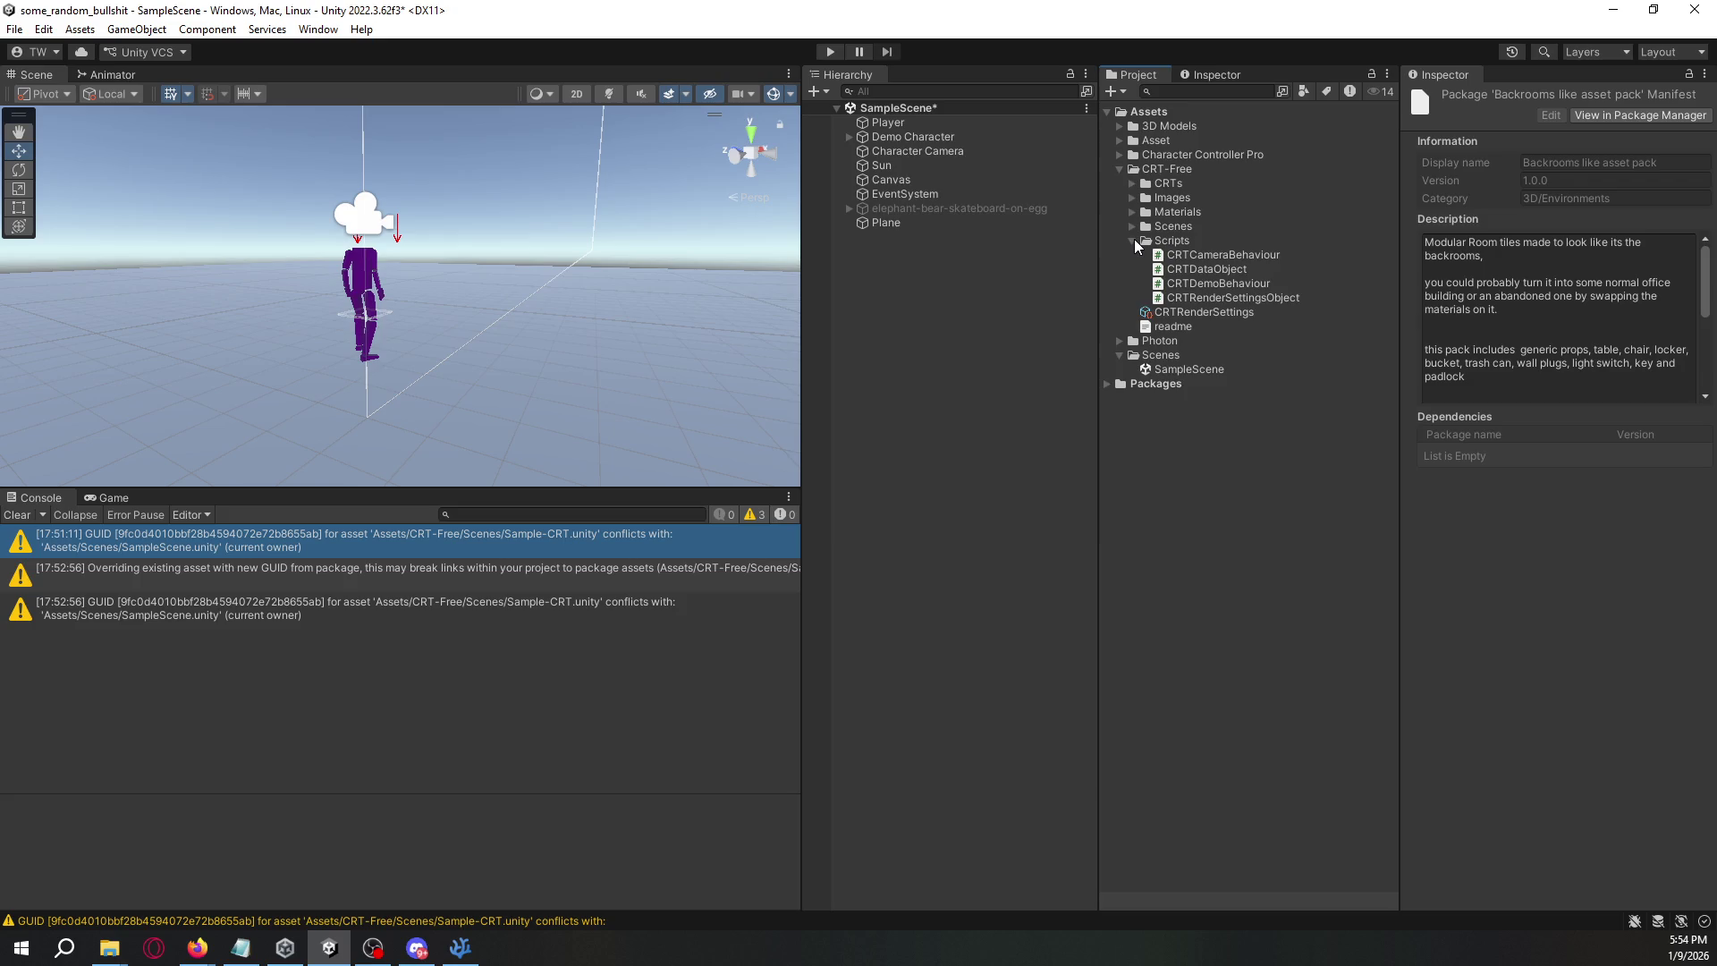
{"action": "left_click", "coordinate": [1134, 239]}
{"action": "left_click", "coordinate": [1132, 229]}
{"action": "left_click", "coordinate": [1176, 241]}
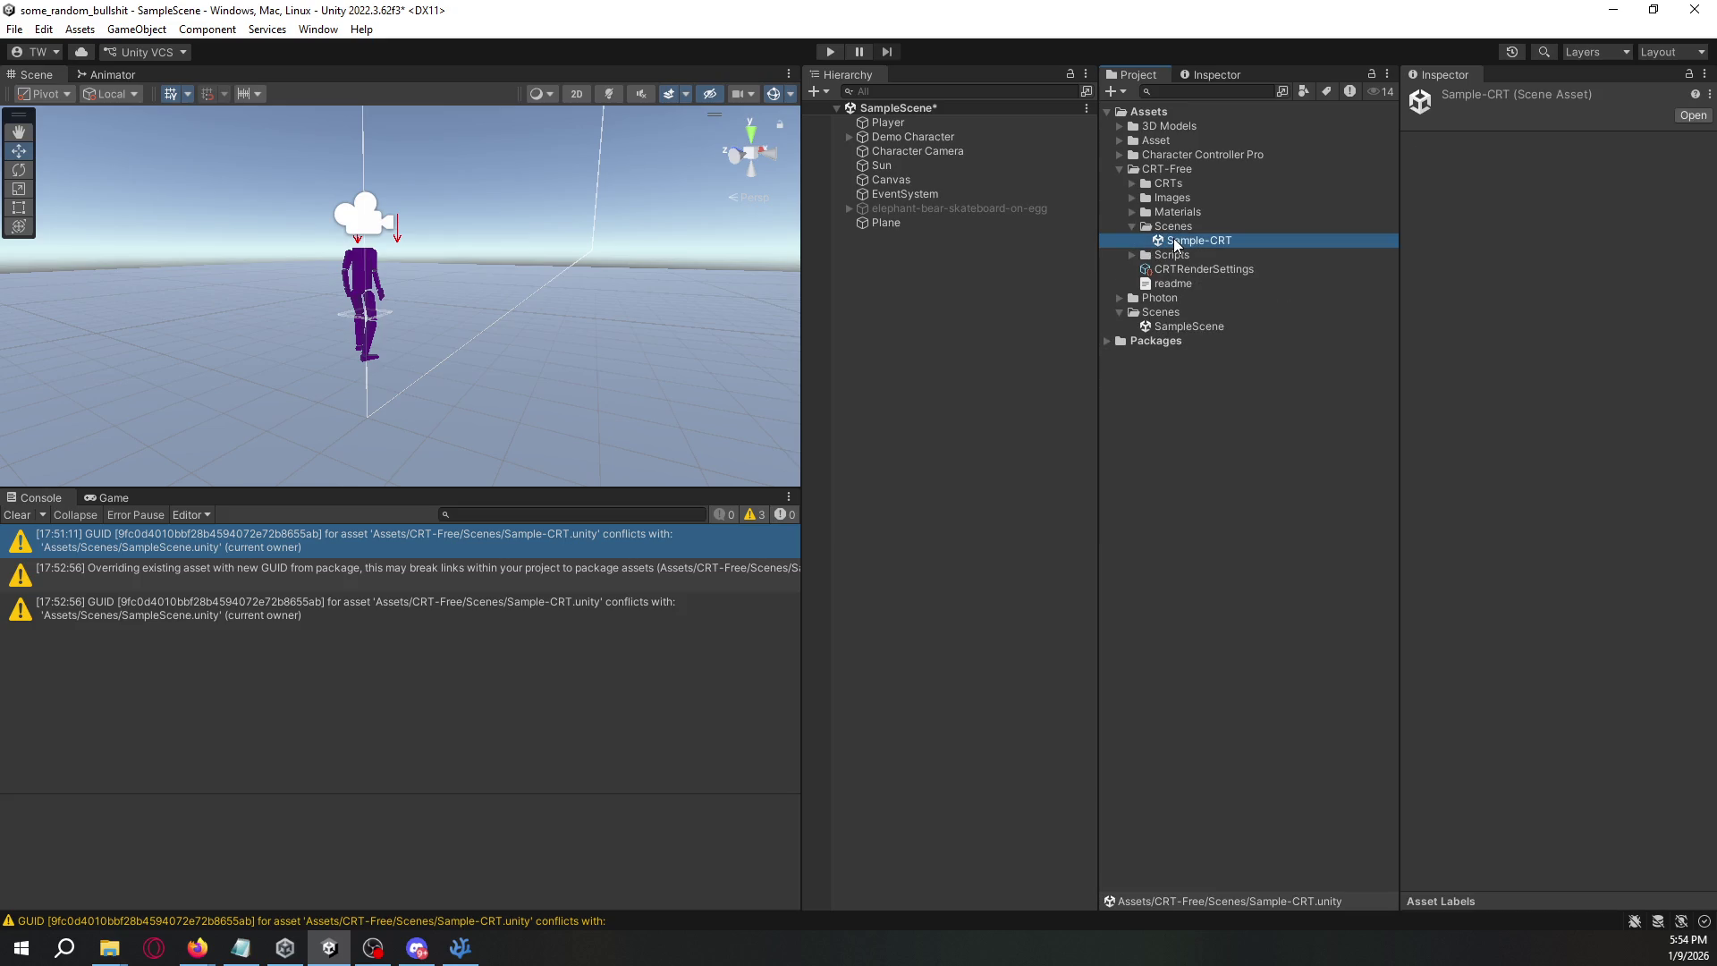
{"action": "double_click", "coordinate": [1173, 238]}
- Select the Main Camera and view the CRT-filtered game view
{"action": "mouse_move", "coordinate": [340, 358]}
{"action": "left_mouse_down"}
{"action": "mouse_move", "coordinate": [245, 409]}
{"action": "mouse_move", "coordinate": [384, 309]}
{"action": "mouse_move", "coordinate": [680, 357]}
{"action": "mouse_move", "coordinate": [788, 339]}
{"action": "left_mouse_up"}
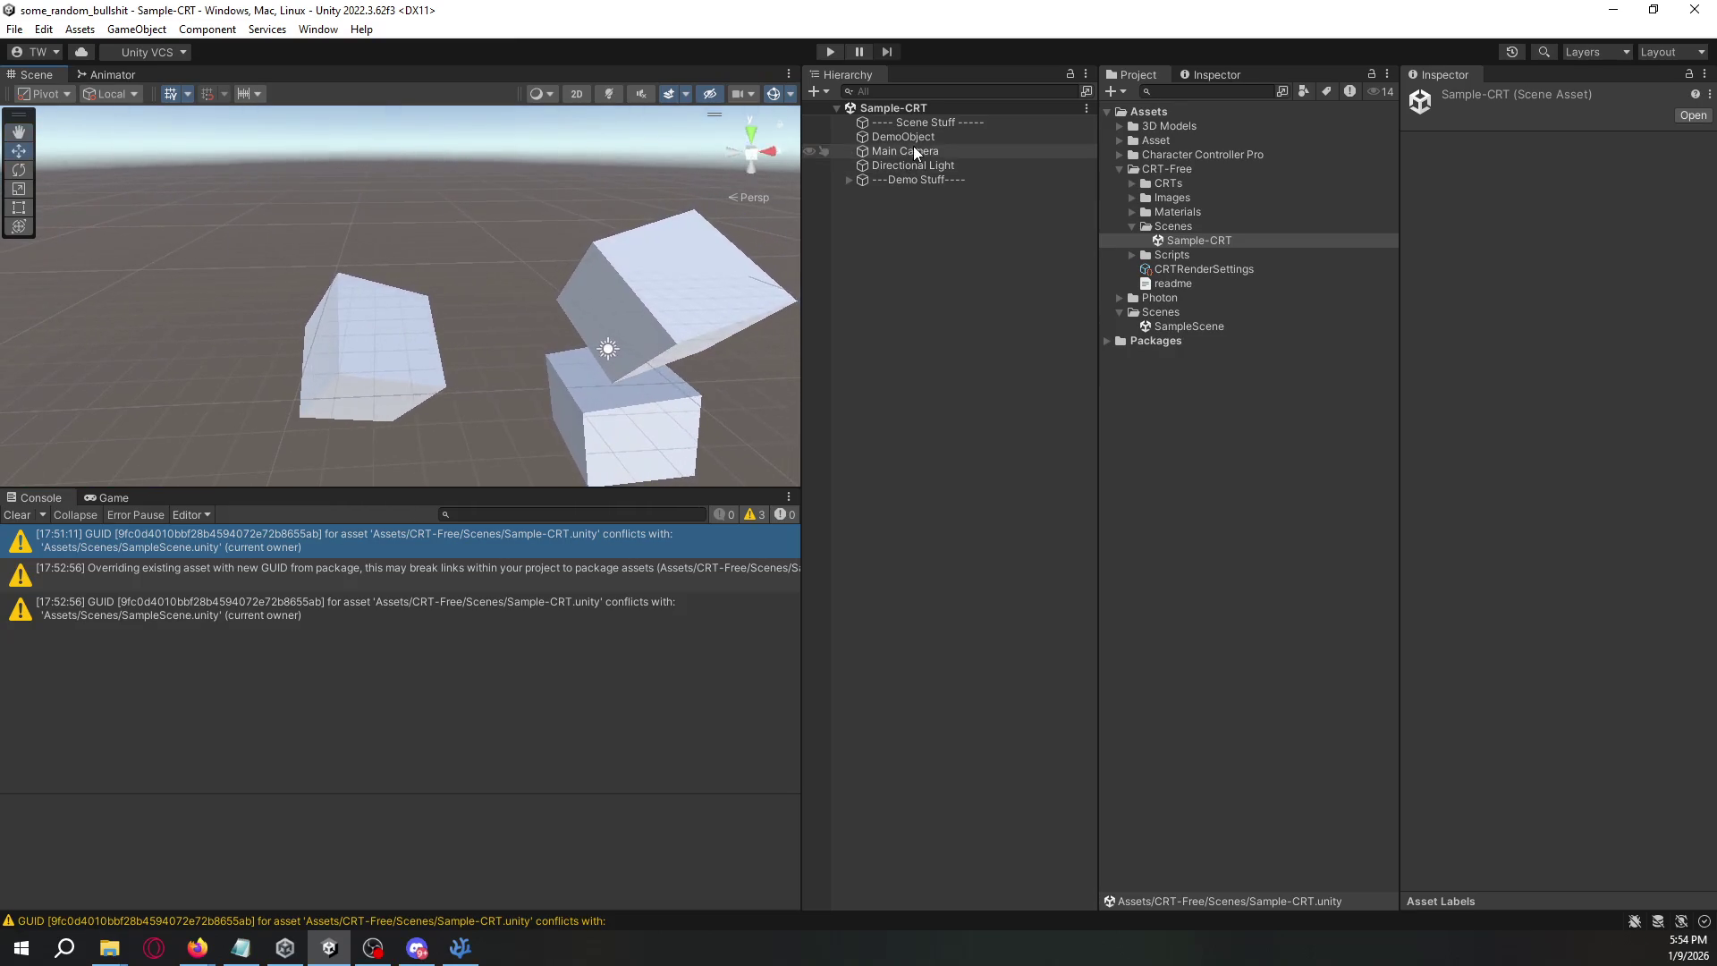
{"action": "left_click", "coordinate": [914, 151]}
{"action": "left_click", "coordinate": [103, 497]}
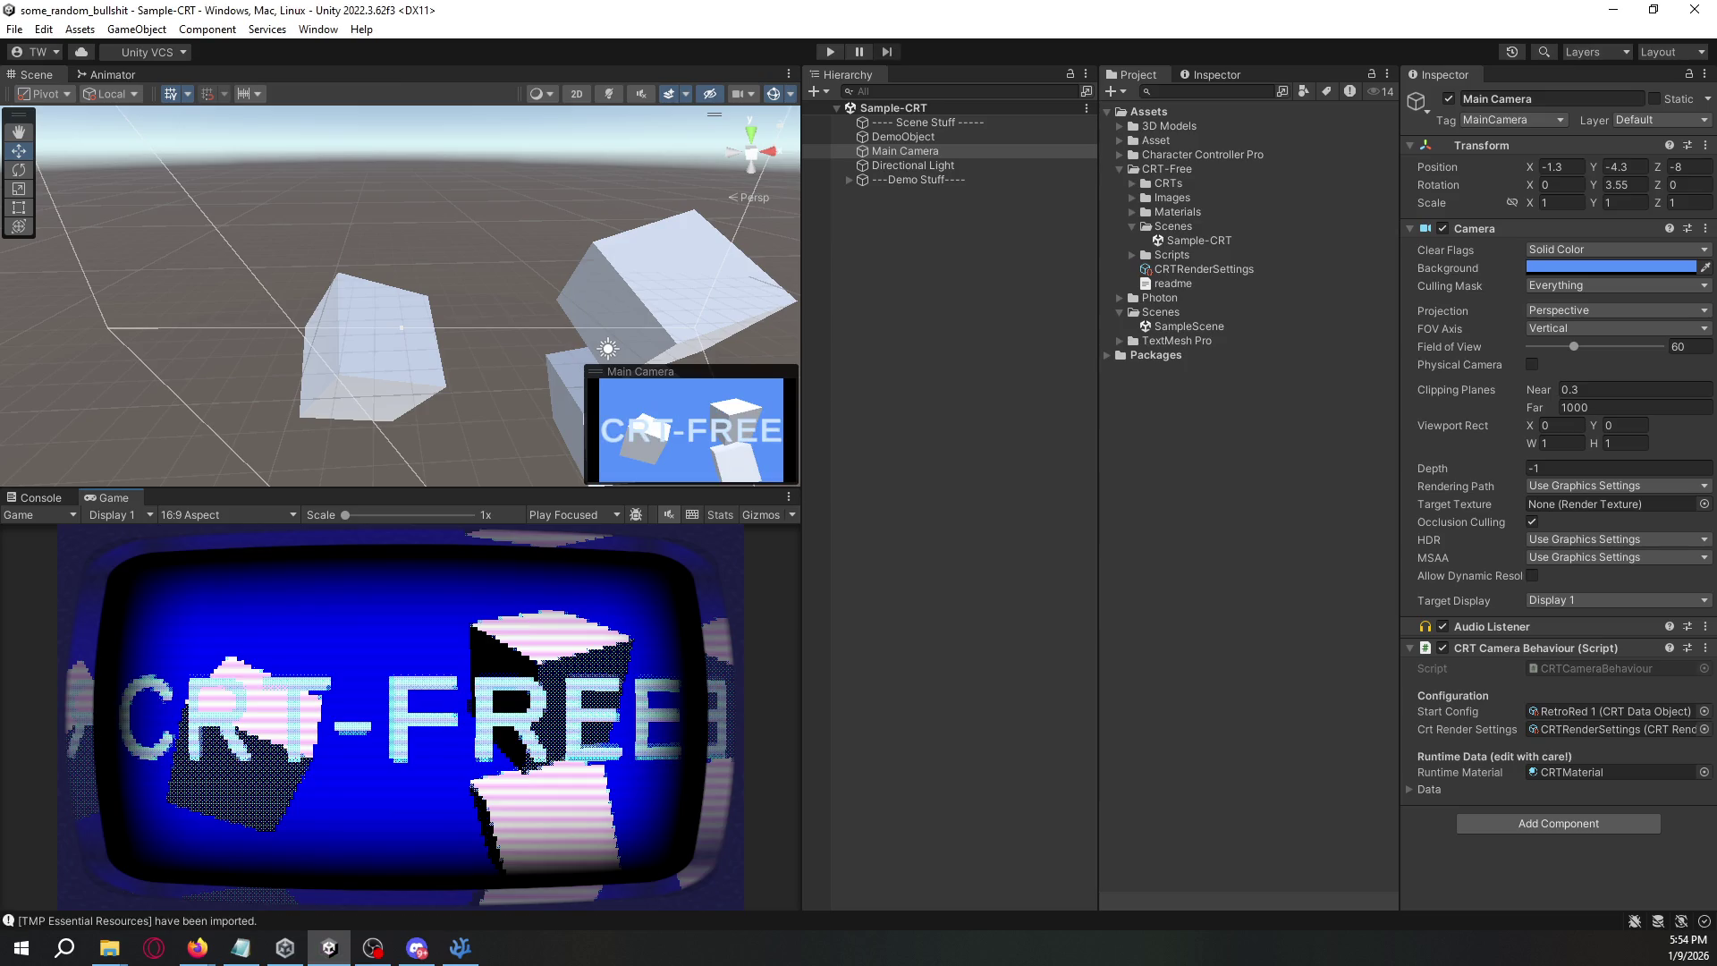
{"action": "mouse_move", "coordinate": [726, 261]}
{"action": "left_mouse_down"}
{"action": "mouse_move", "coordinate": [675, 285]}
{"action": "mouse_move", "coordinate": [555, 261]}
{"action": "mouse_move", "coordinate": [562, 307]}
{"action": "left_mouse_up"}
- Copy the Main Camera's CRT Camera Behaviour component, then open SampleScene
{"action": "left_click", "coordinate": [1418, 790]}
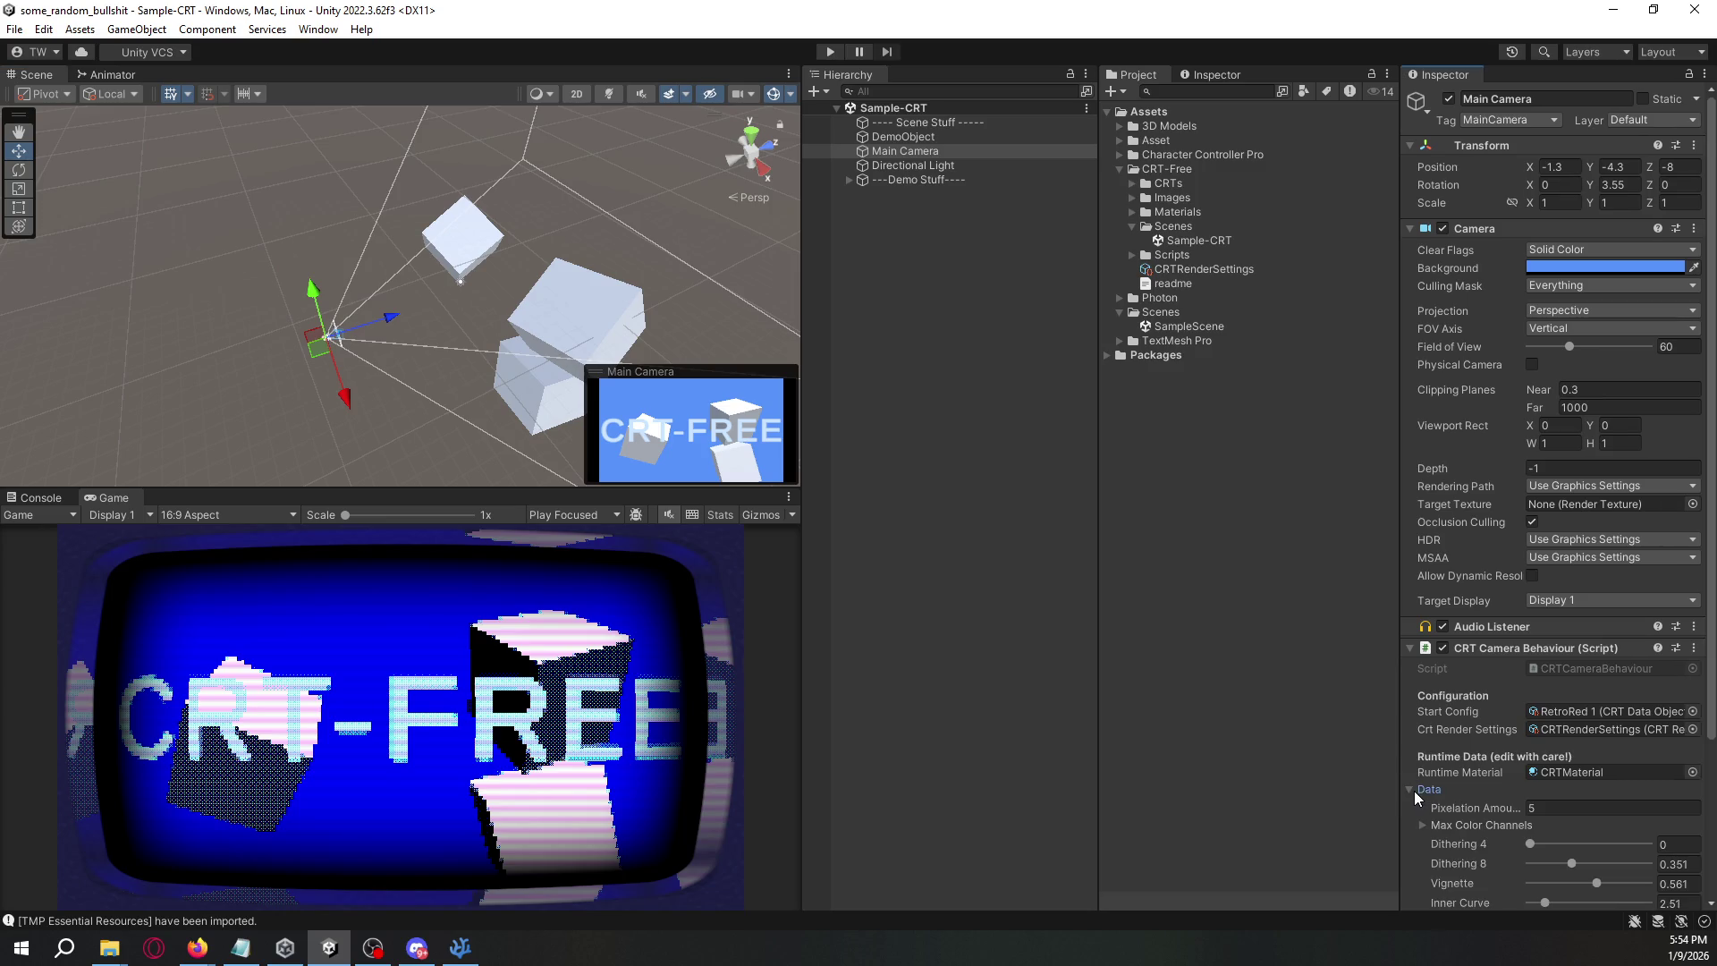
{"action": "right_click", "coordinate": [1511, 646]}
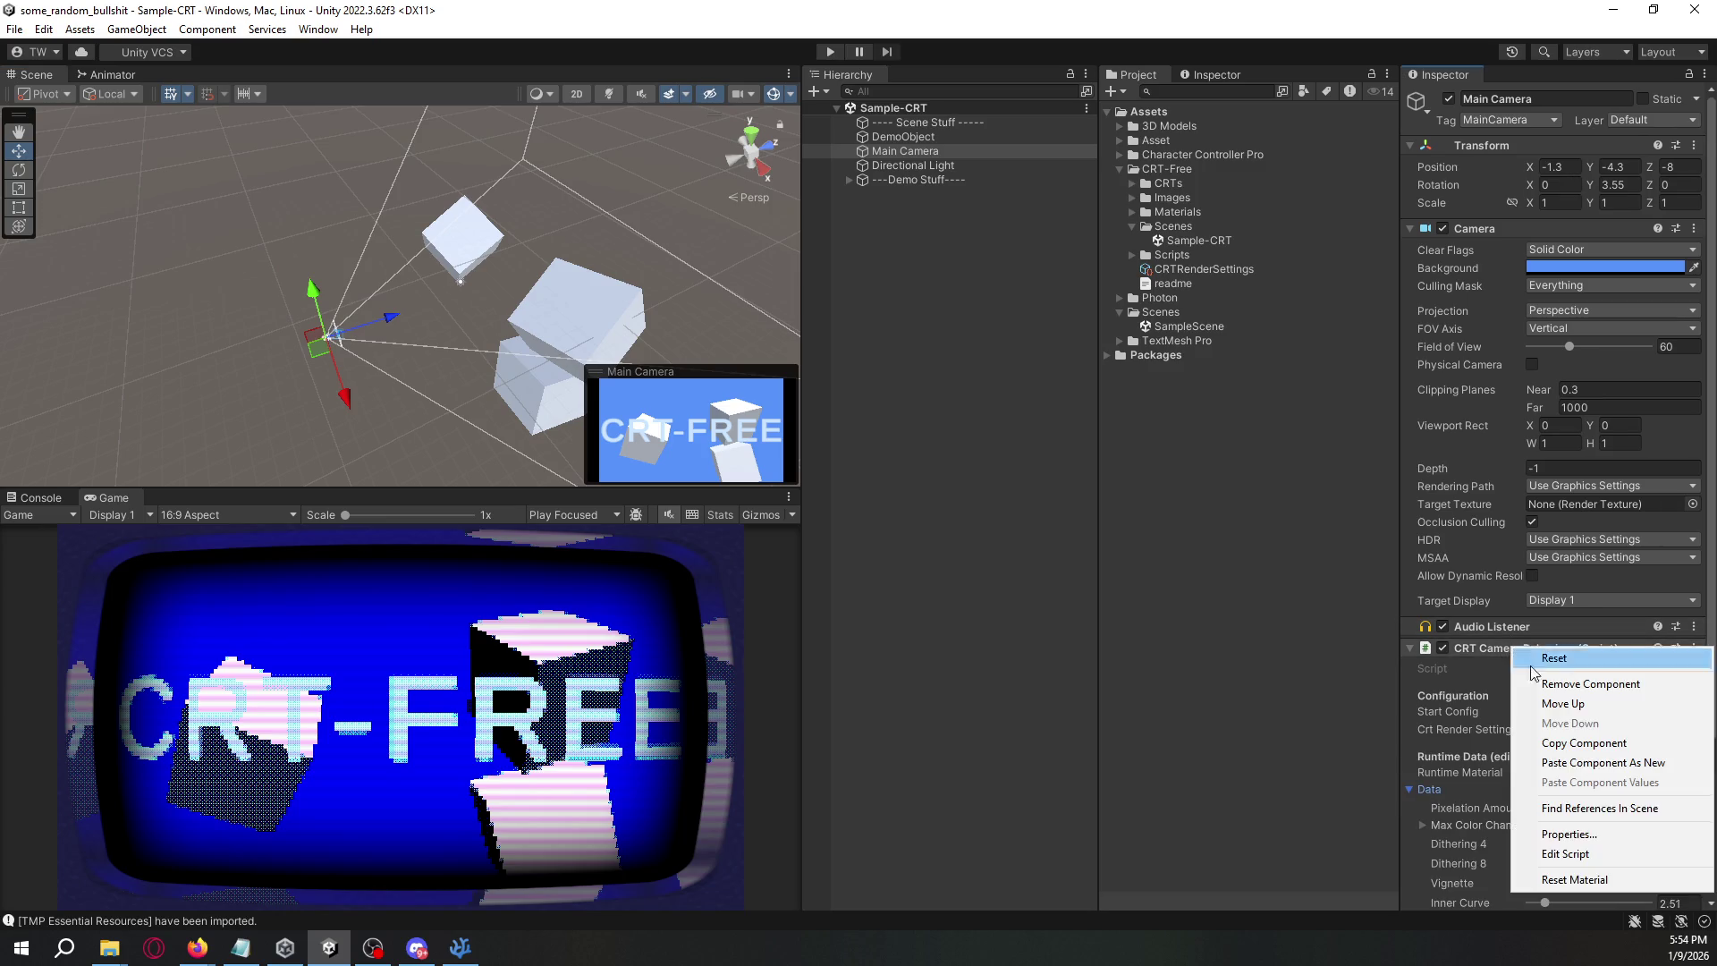
{"action": "left_click", "coordinate": [1574, 743]}
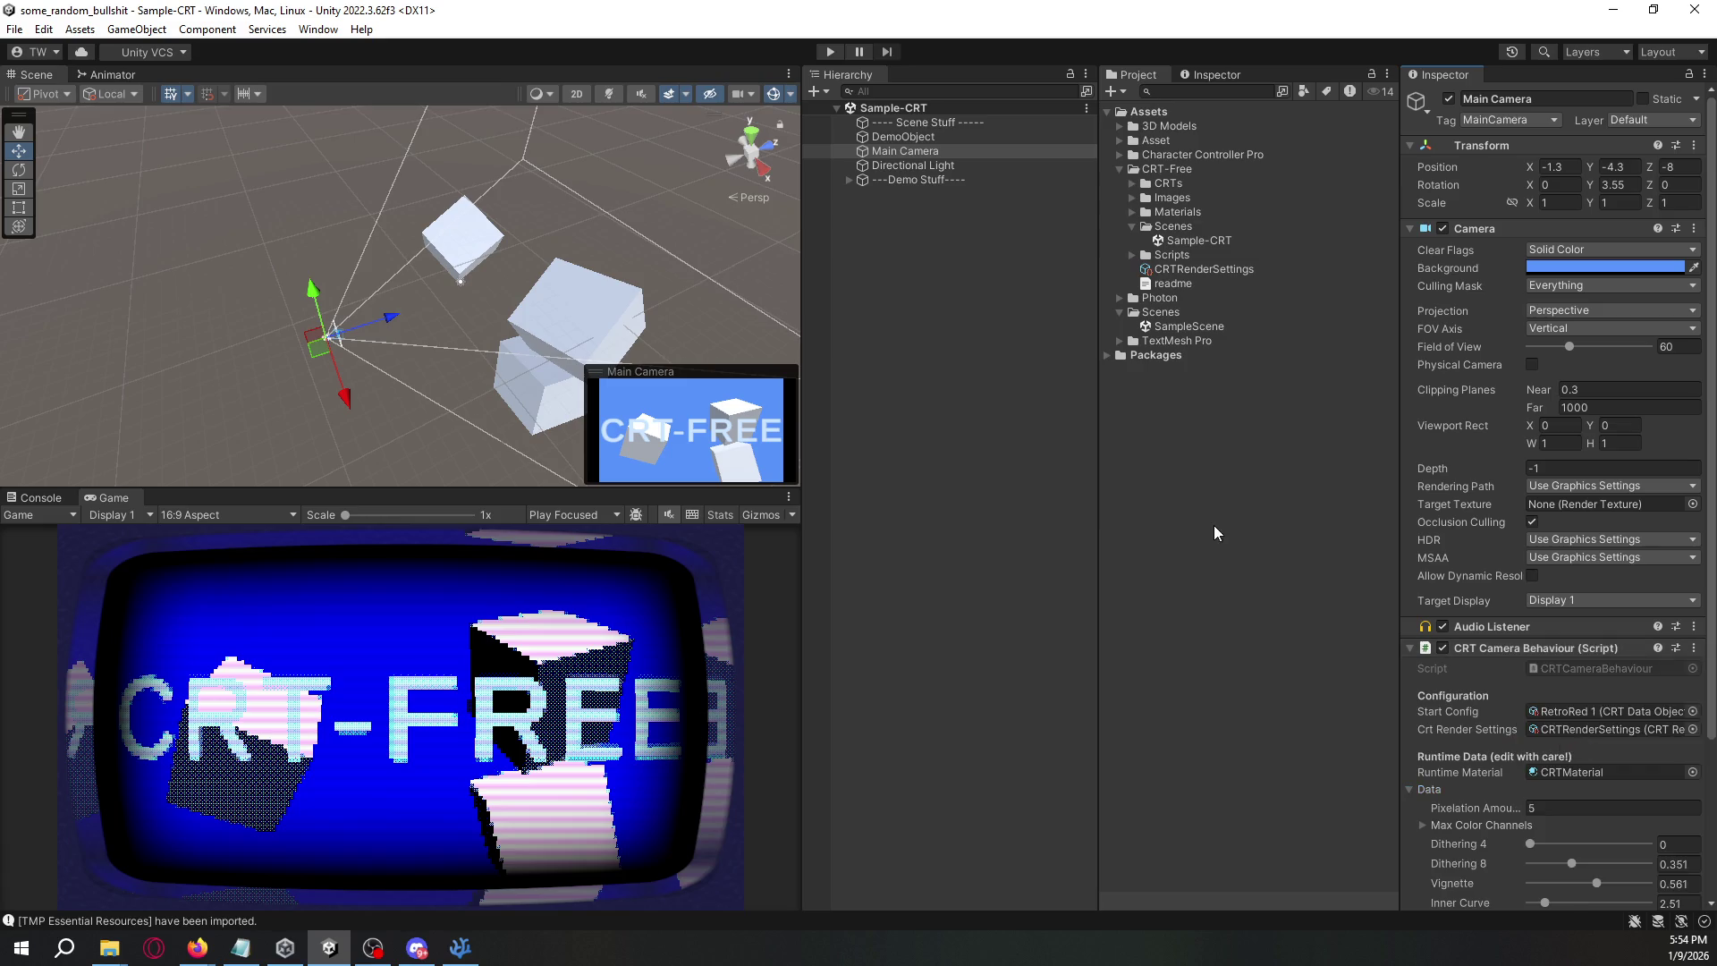
{"action": "left_click", "coordinate": [1193, 327]}
{"action": "double_click", "coordinate": [1193, 327]}
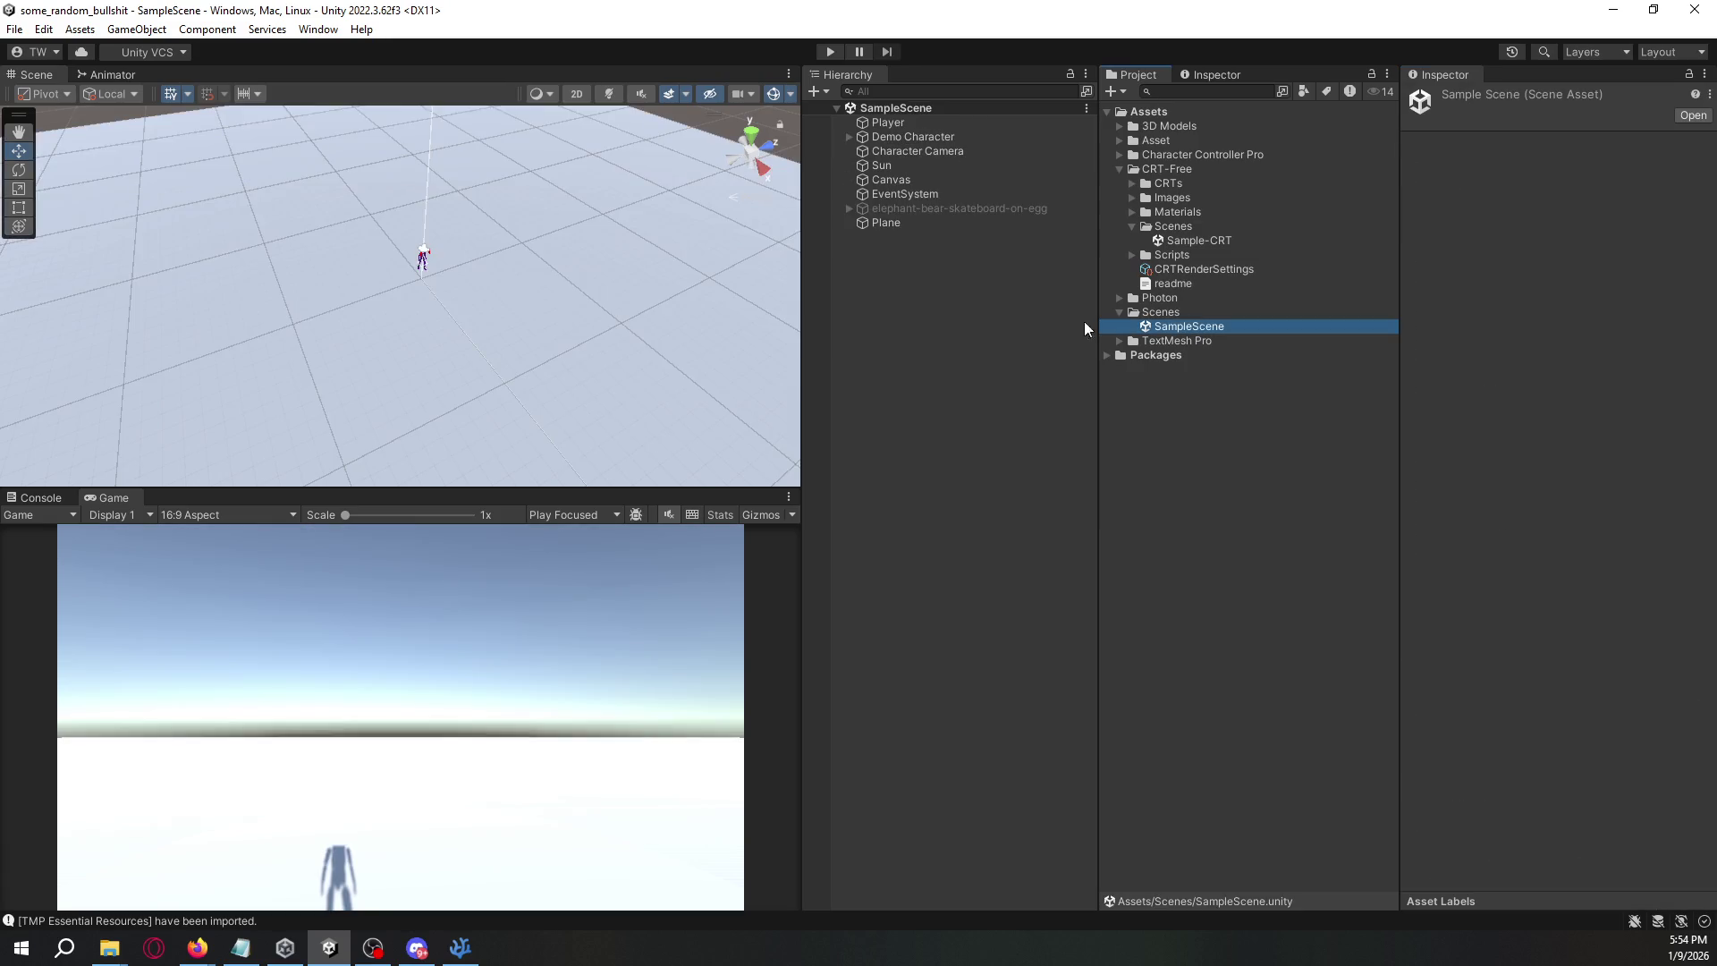
- Add a CRT Camera Behaviour component to the Character Camera by searching 'crt'
{"action": "left_click", "coordinate": [903, 152]}
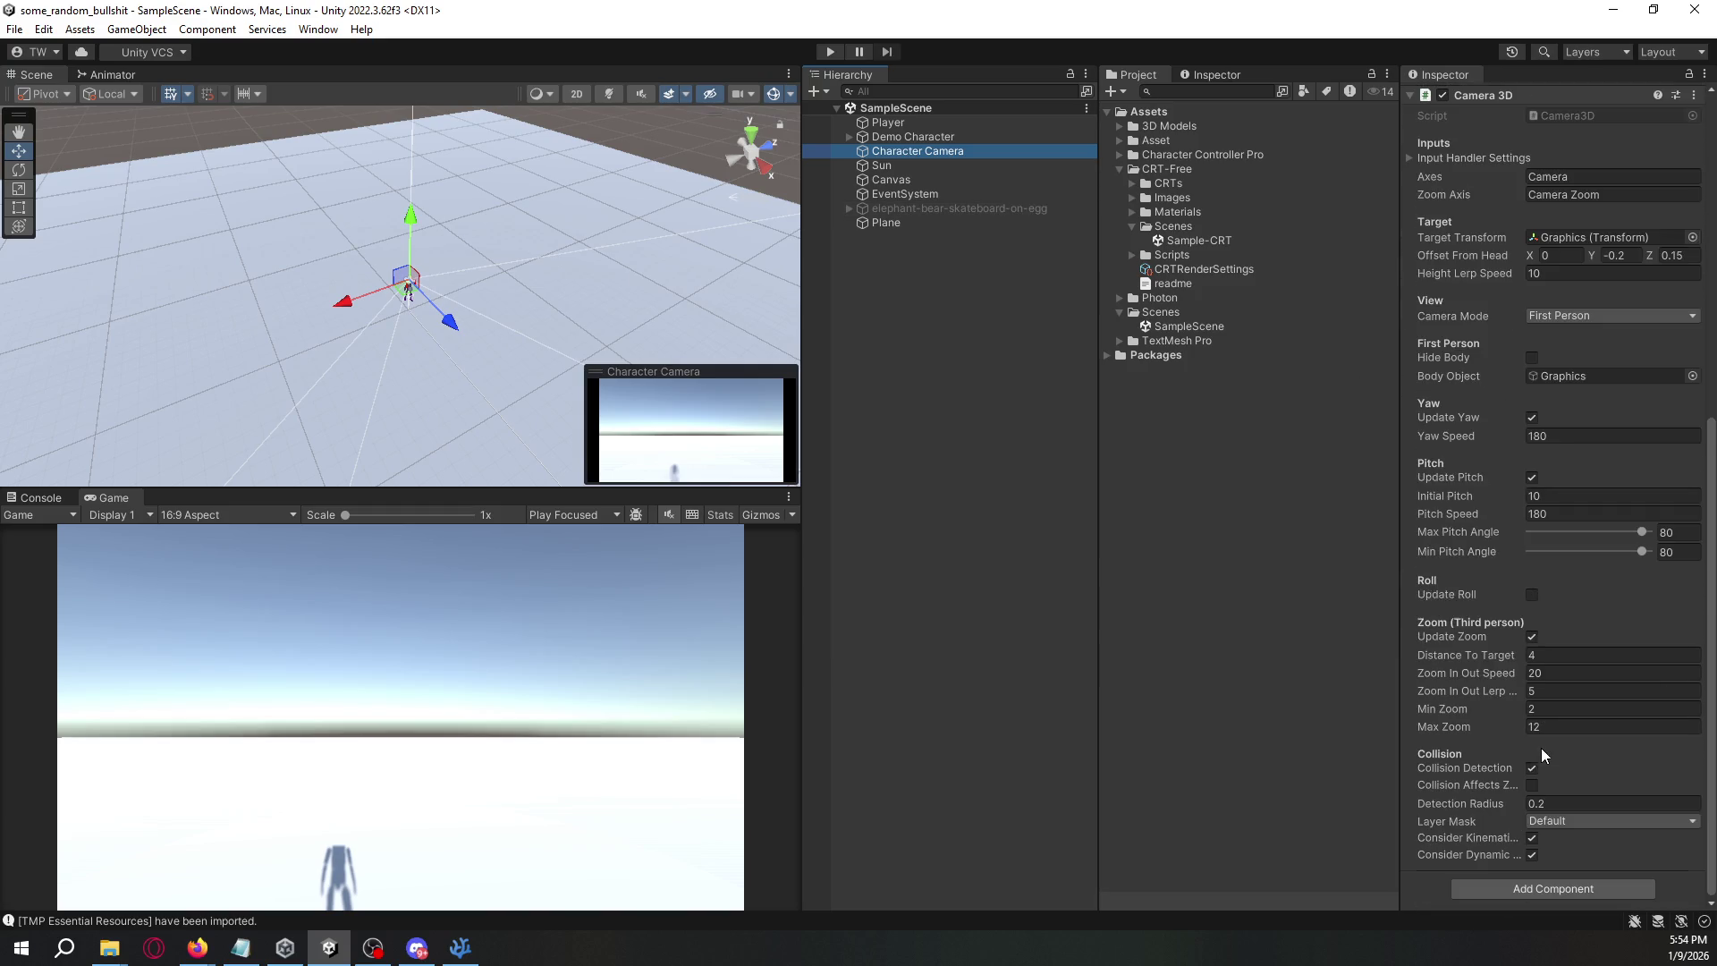
{"action": "left_click", "coordinate": [1535, 891]}
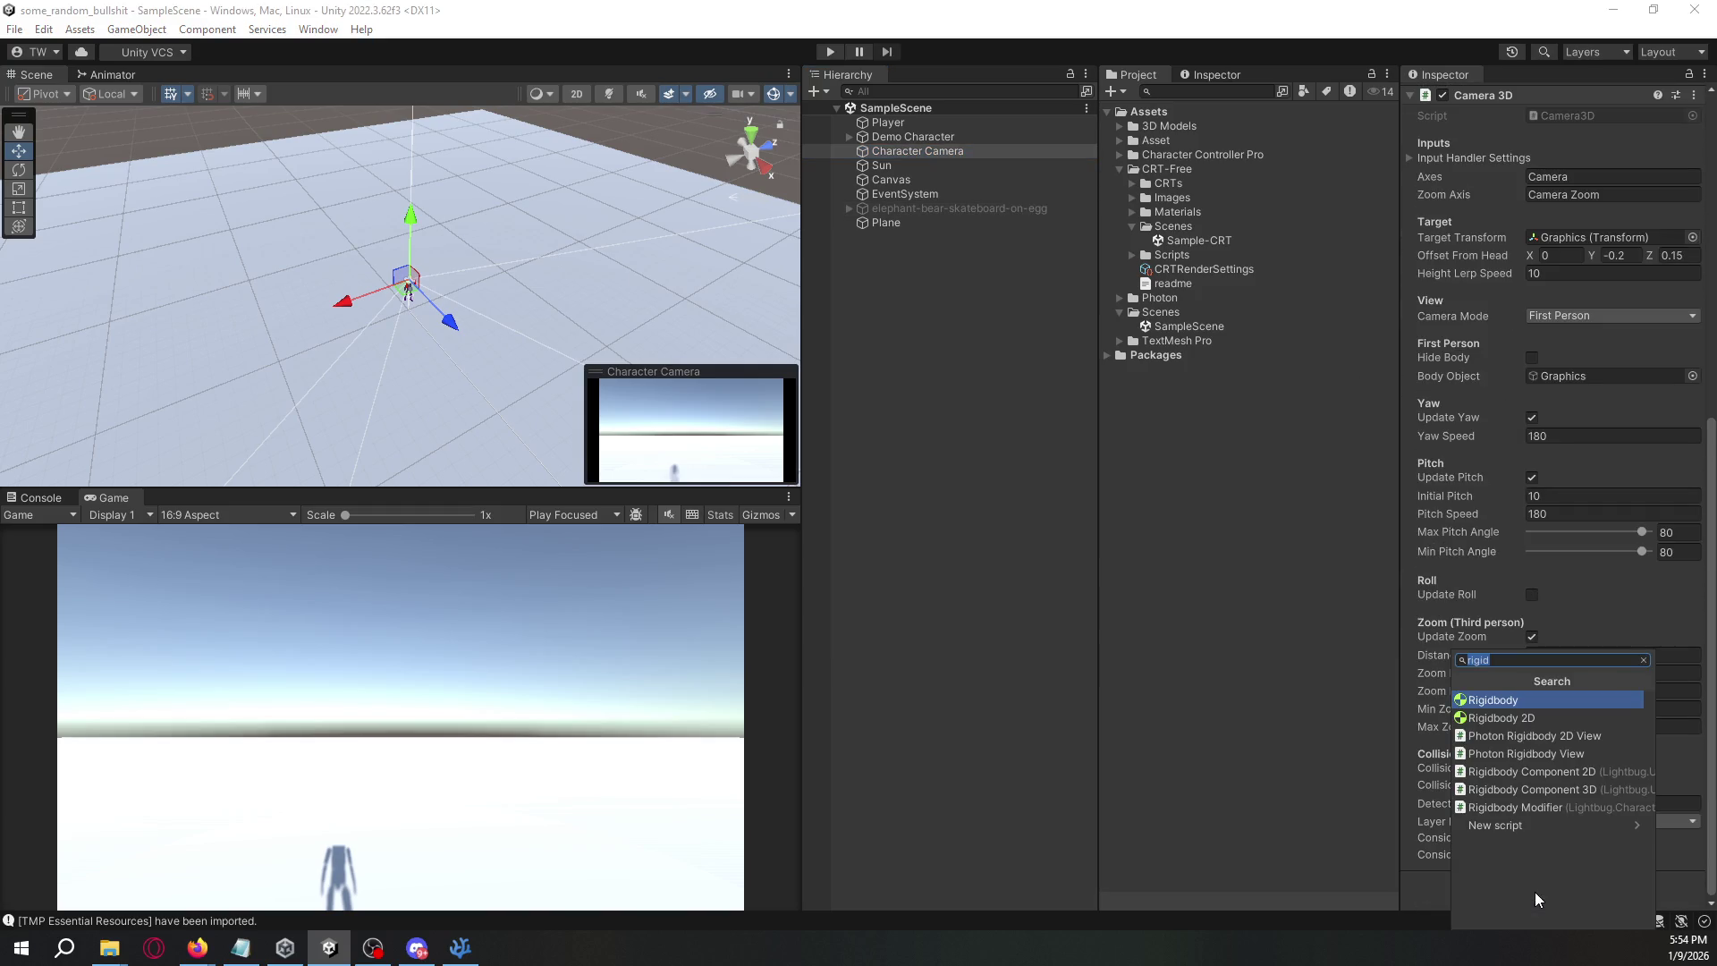
{"action": "type", "text": "crt"}
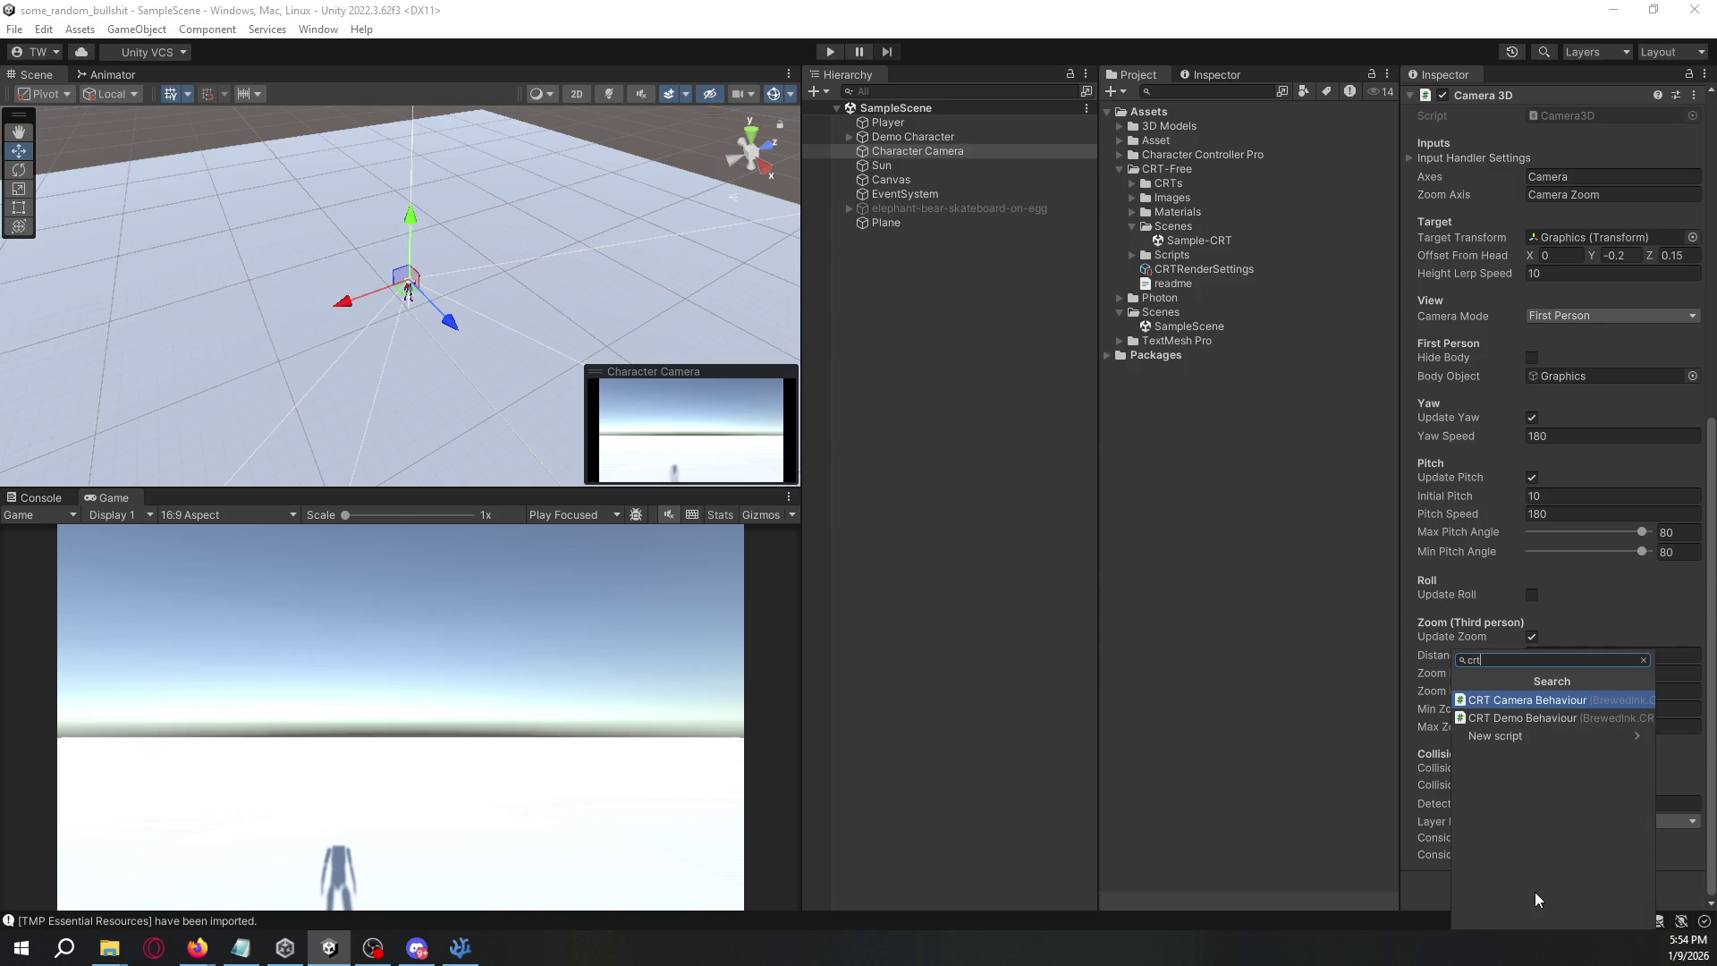
{"action": "key", "text": "Return"}
{"action": "scroll", "coordinate": [1507, 798], "scroll_direction": "down", "scroll_amount": 10}
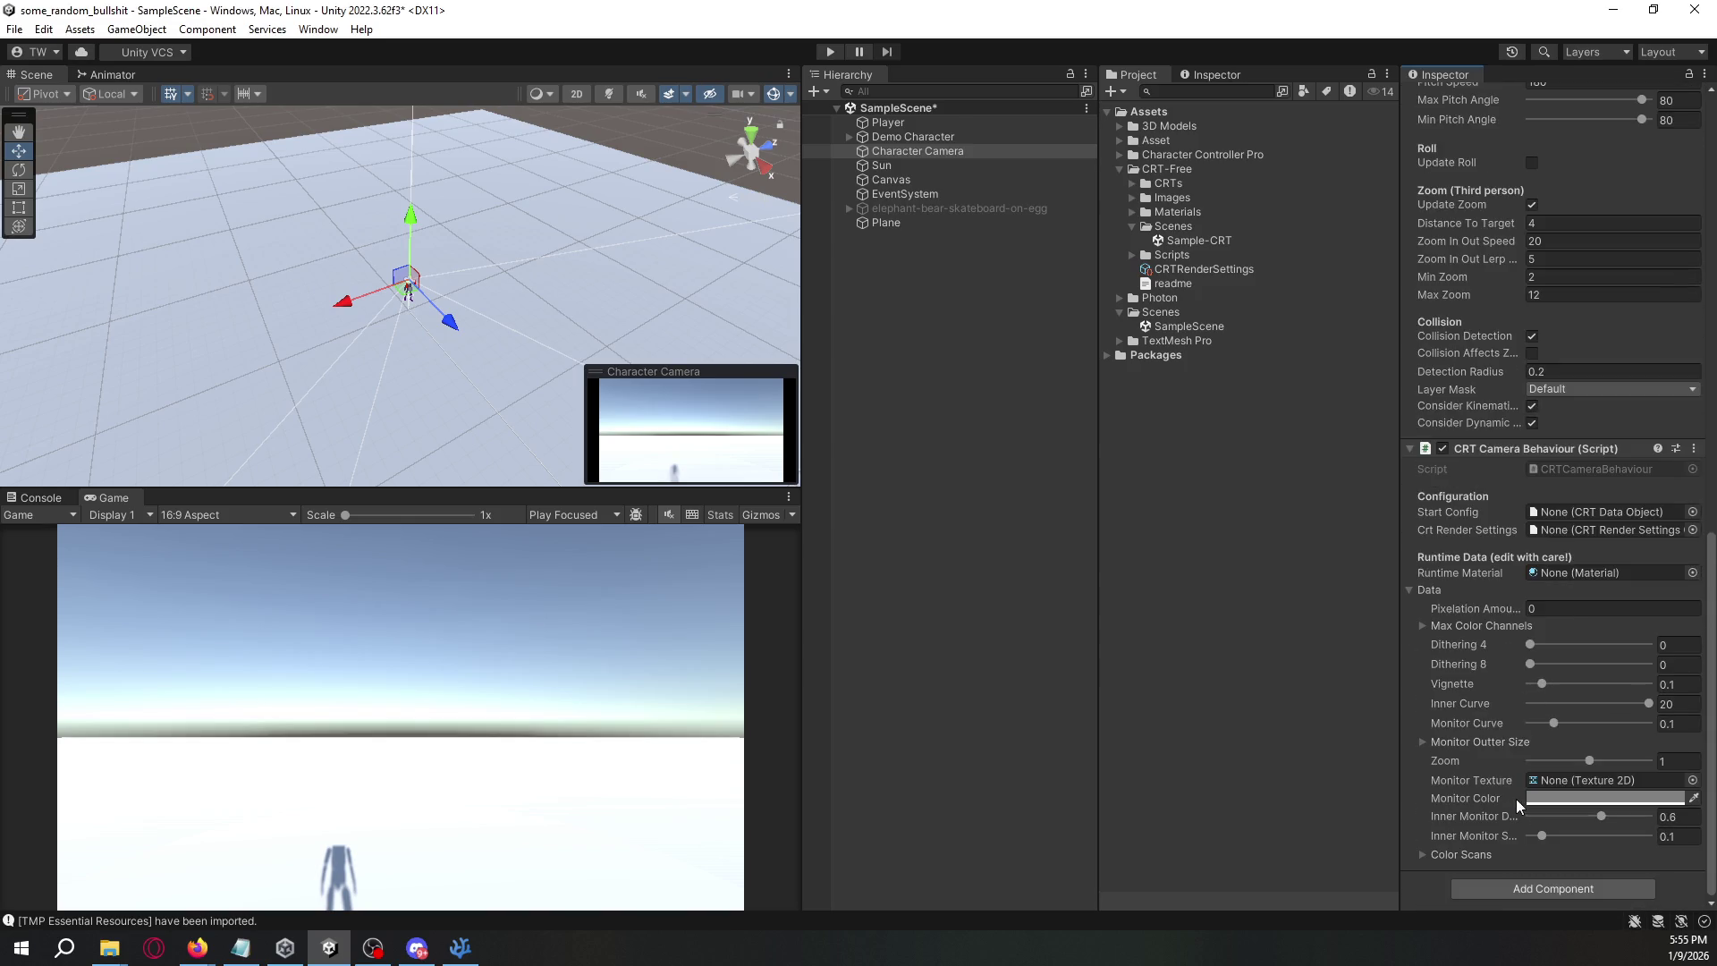
- Assign CRTRenderSettings to the Character Camera's CRT effect for a curved game view
{"action": "left_click", "coordinate": [1693, 512]}
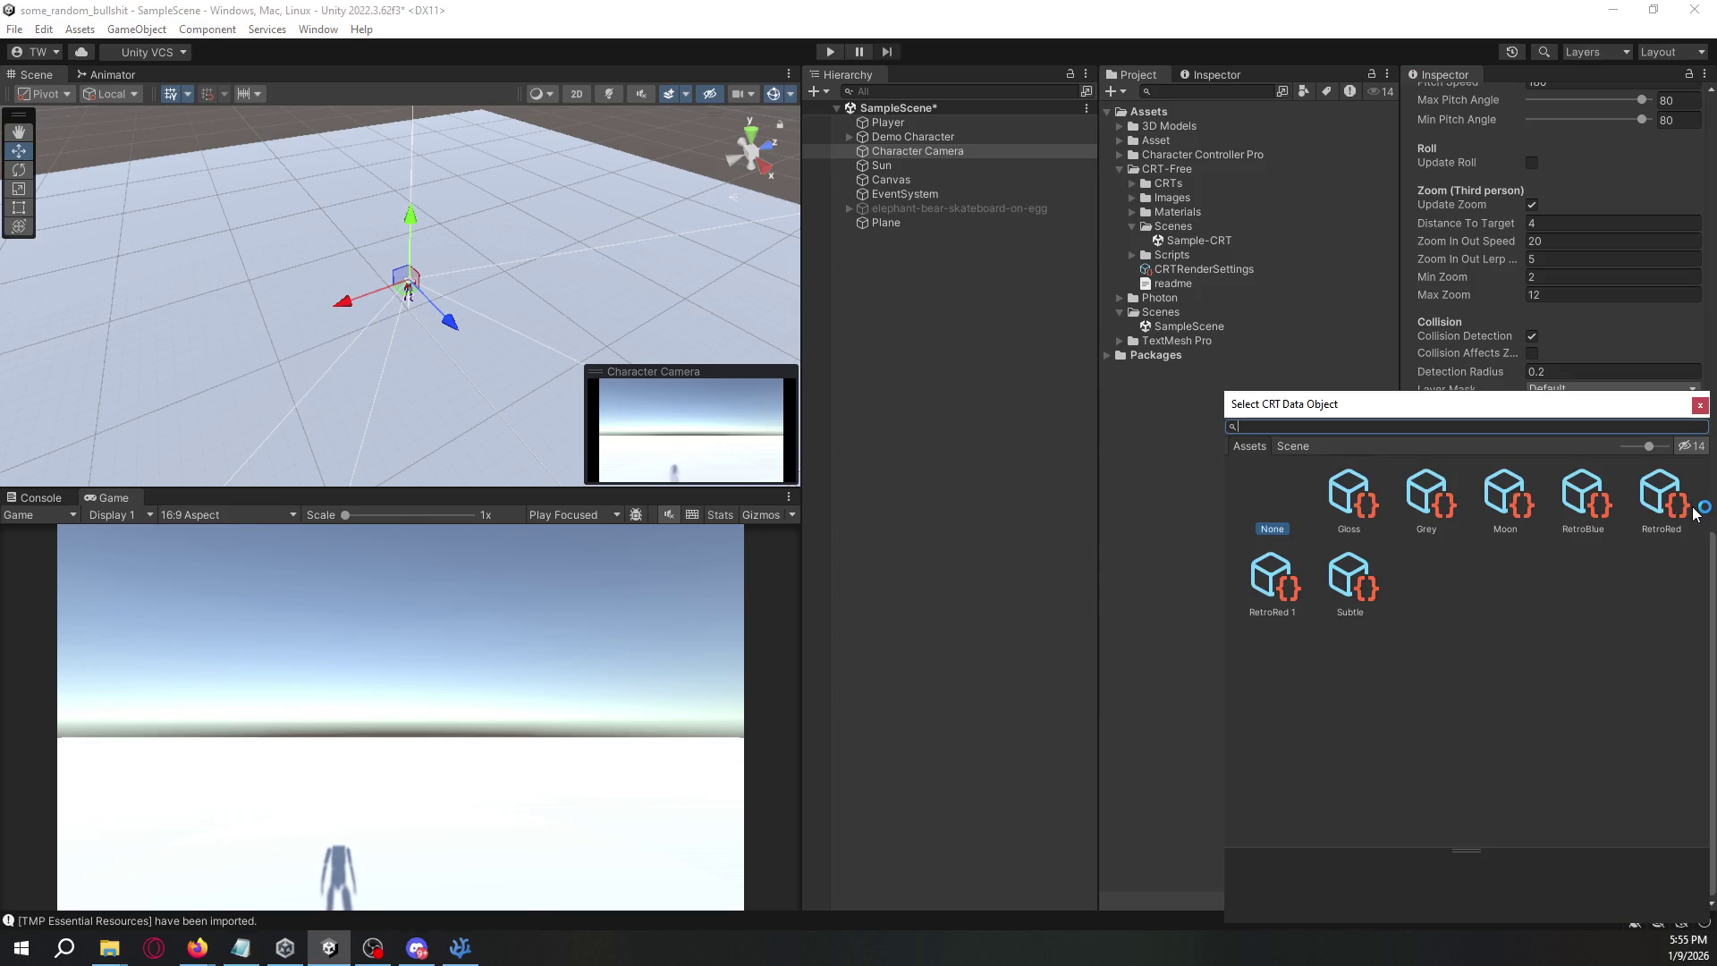
{"action": "left_click", "coordinate": [1700, 406]}
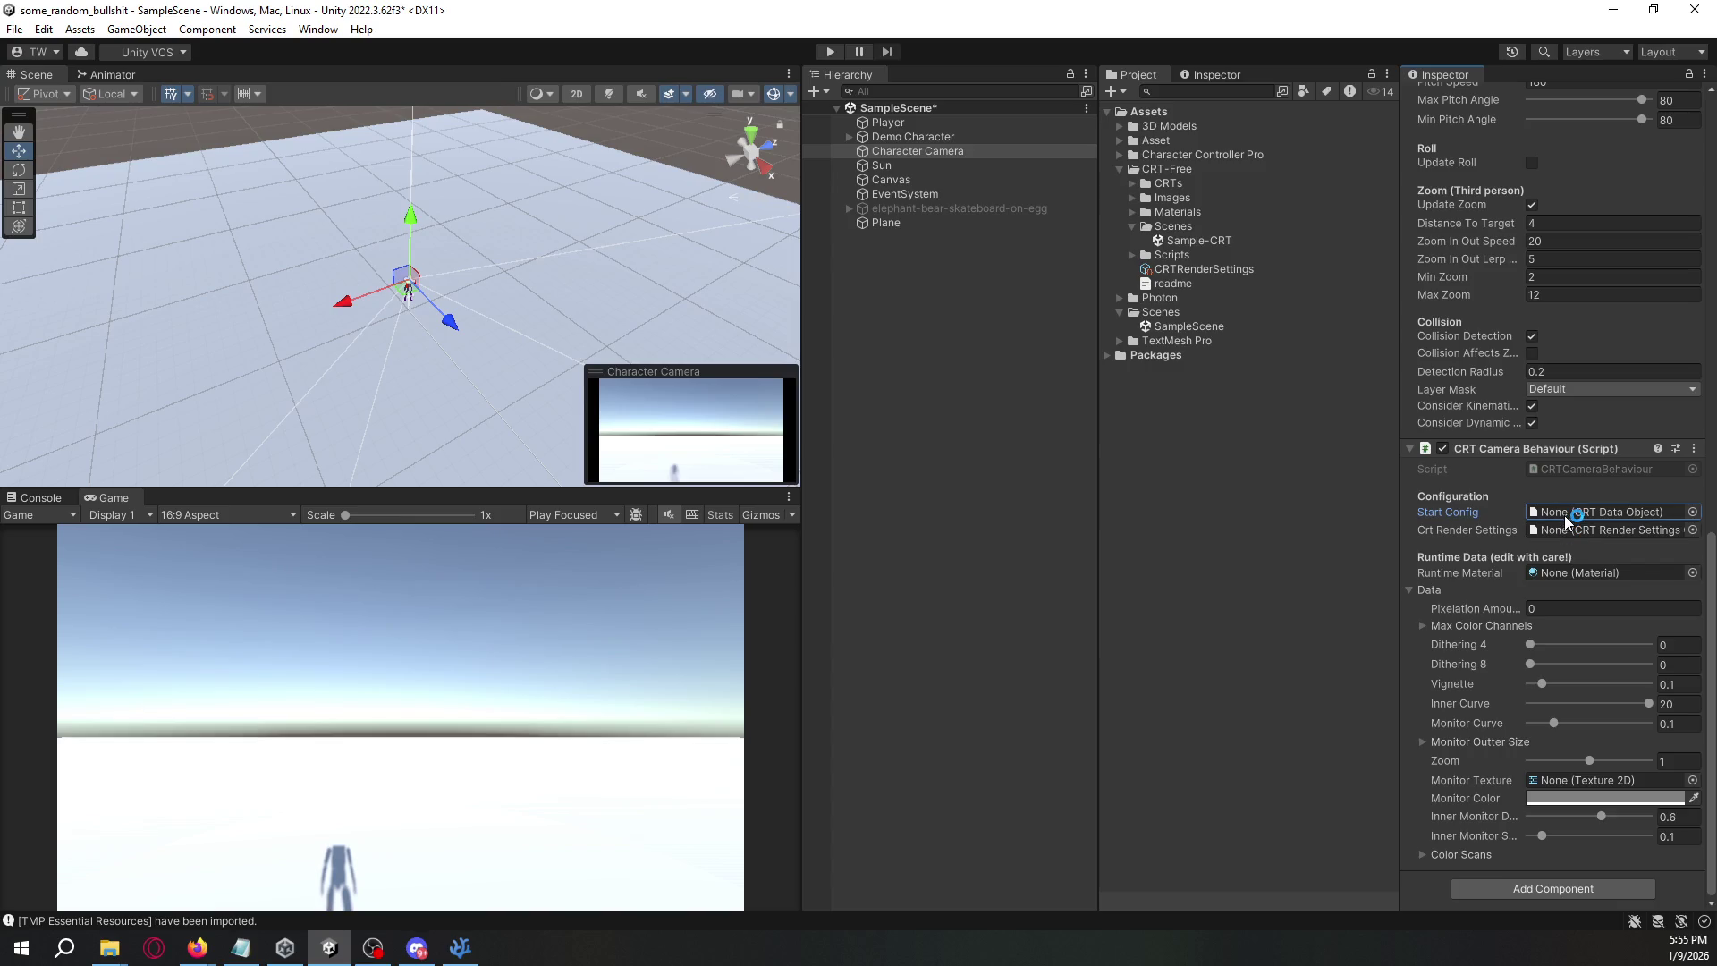
{"action": "left_click", "coordinate": [1693, 530]}
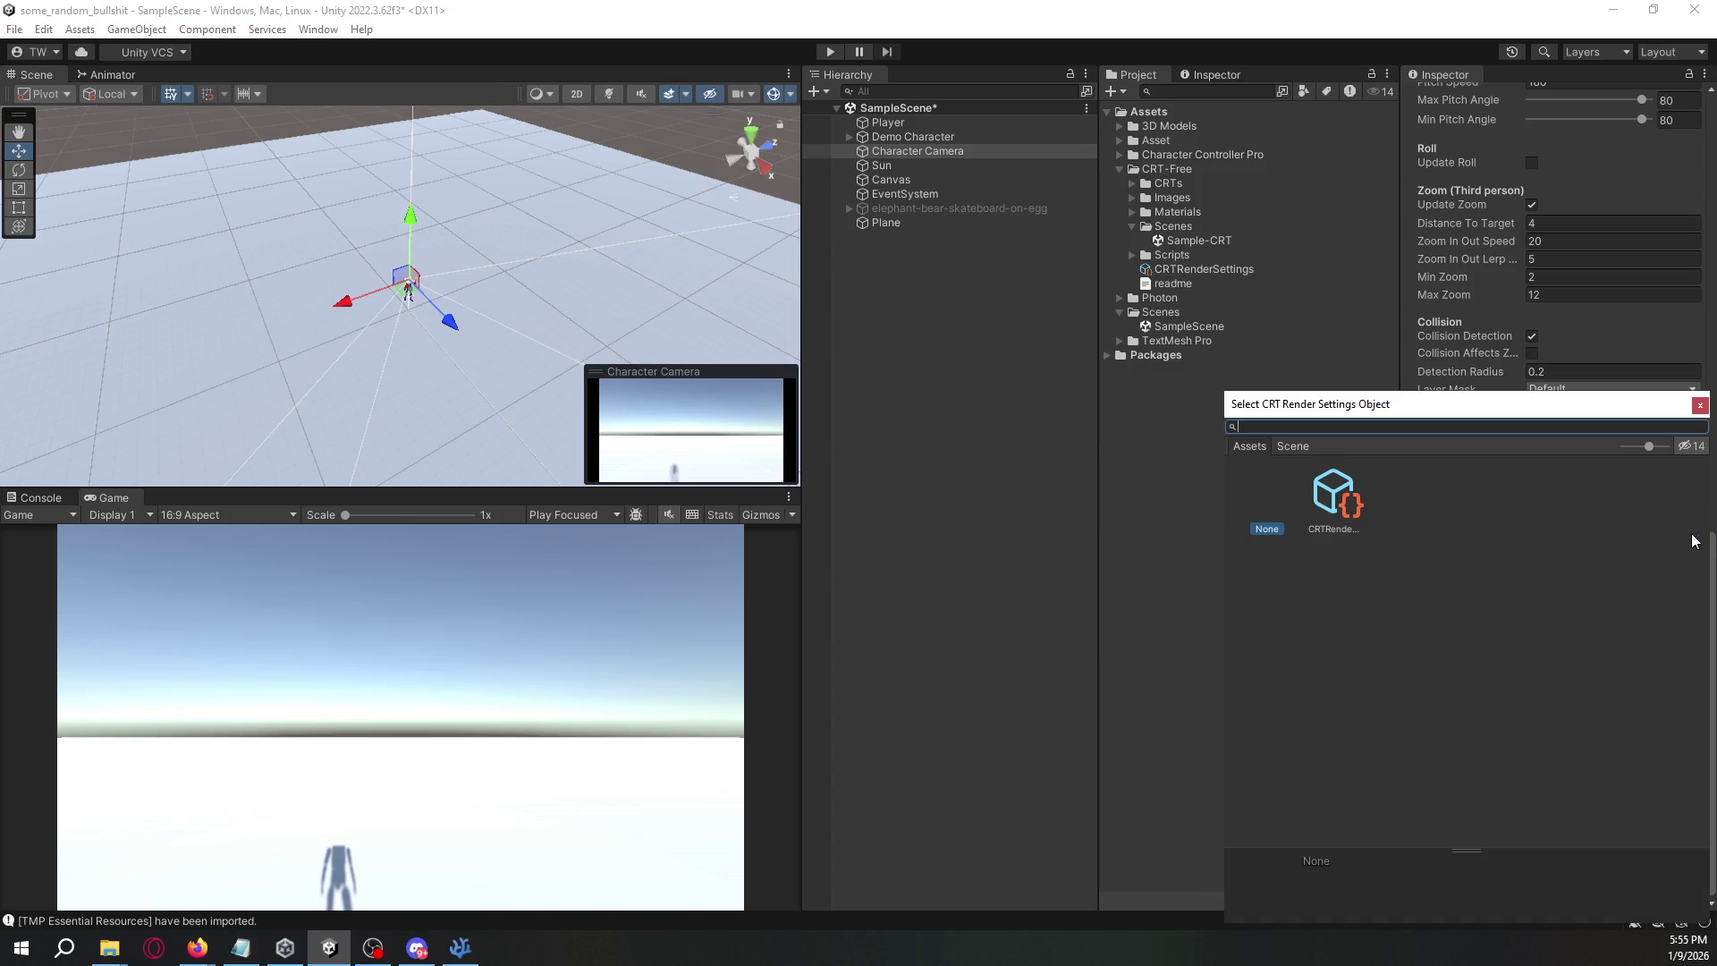
{"action": "double_click", "coordinate": [1349, 503]}
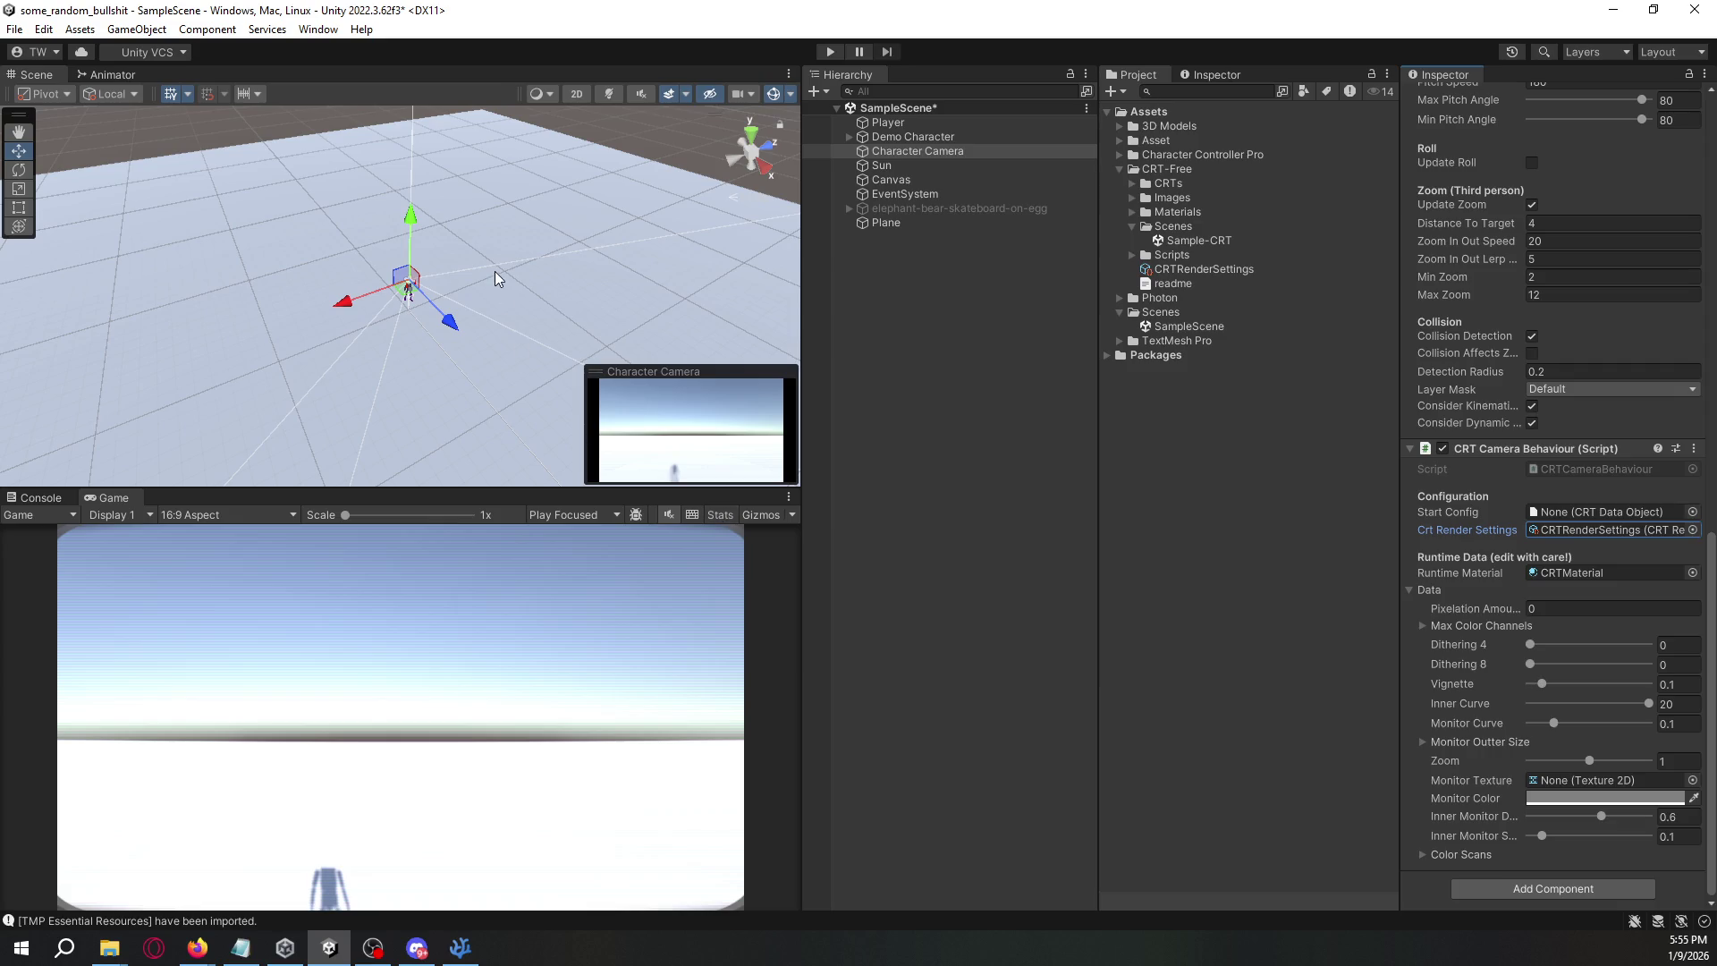
{"action": "left_click_drag", "start_coordinate": [233, 490], "coordinate": [237, 478]}
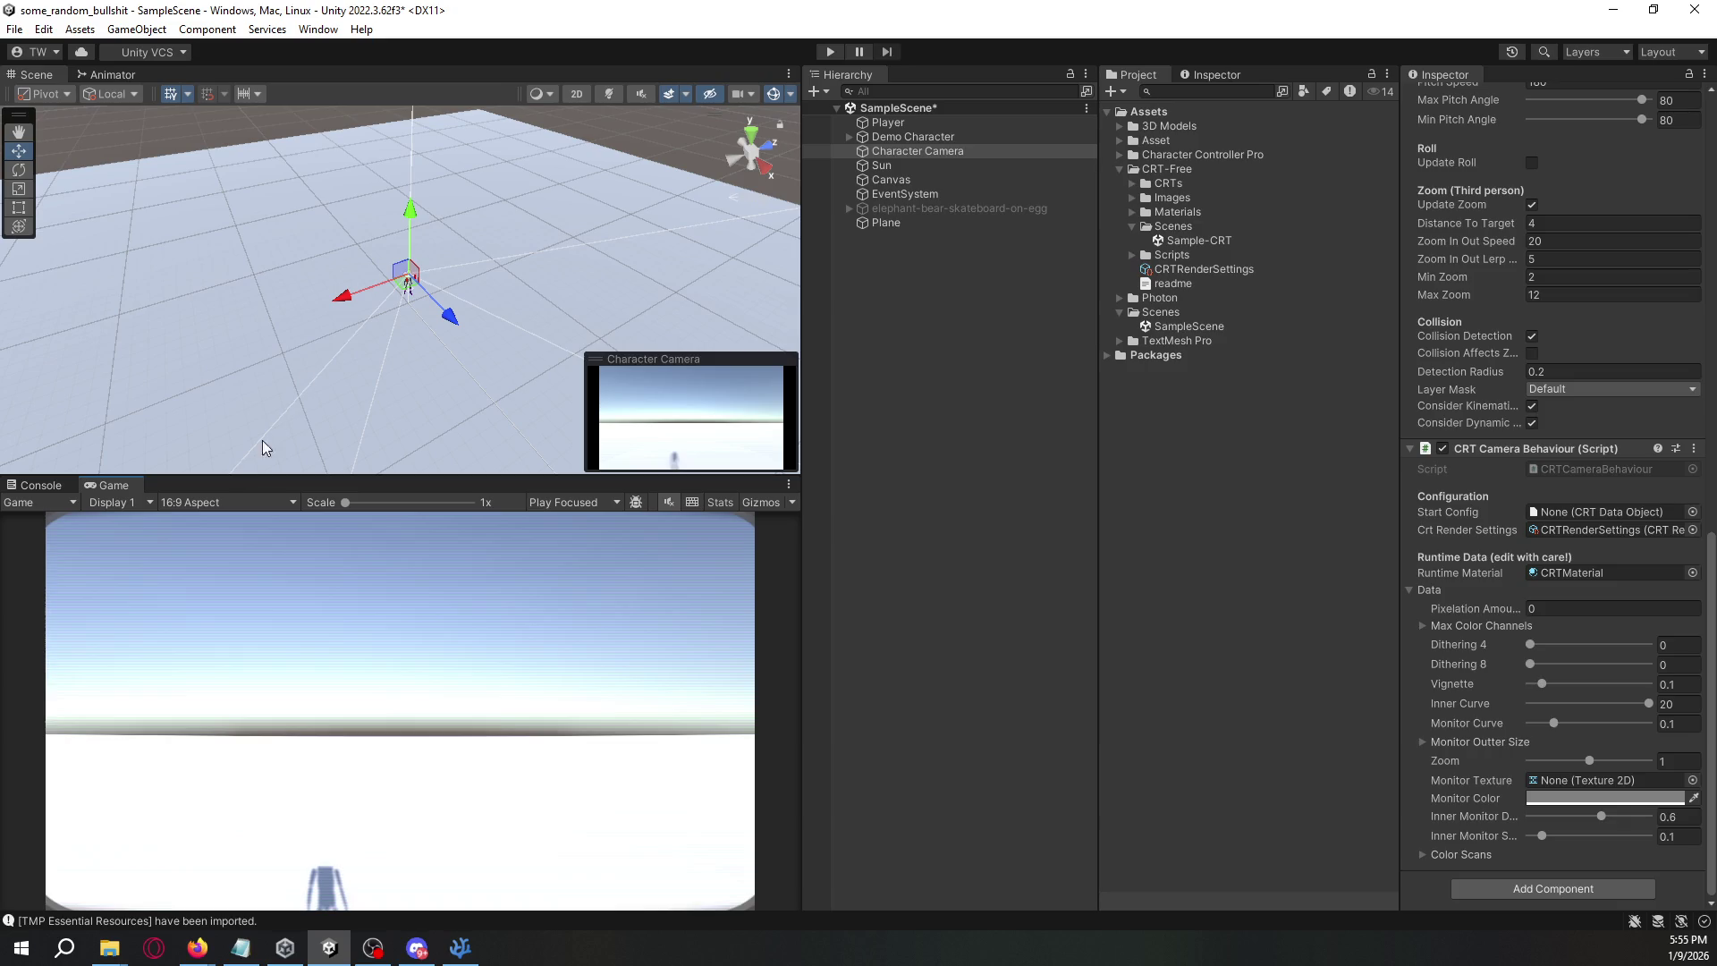
{"action": "mouse_move", "coordinate": [491, 232]}
{"action": "left_mouse_down"}
{"action": "mouse_move", "coordinate": [496, 259]}
{"action": "mouse_move", "coordinate": [547, 213]}
{"action": "left_mouse_up"}
{"action": "left_click", "coordinate": [948, 207]}
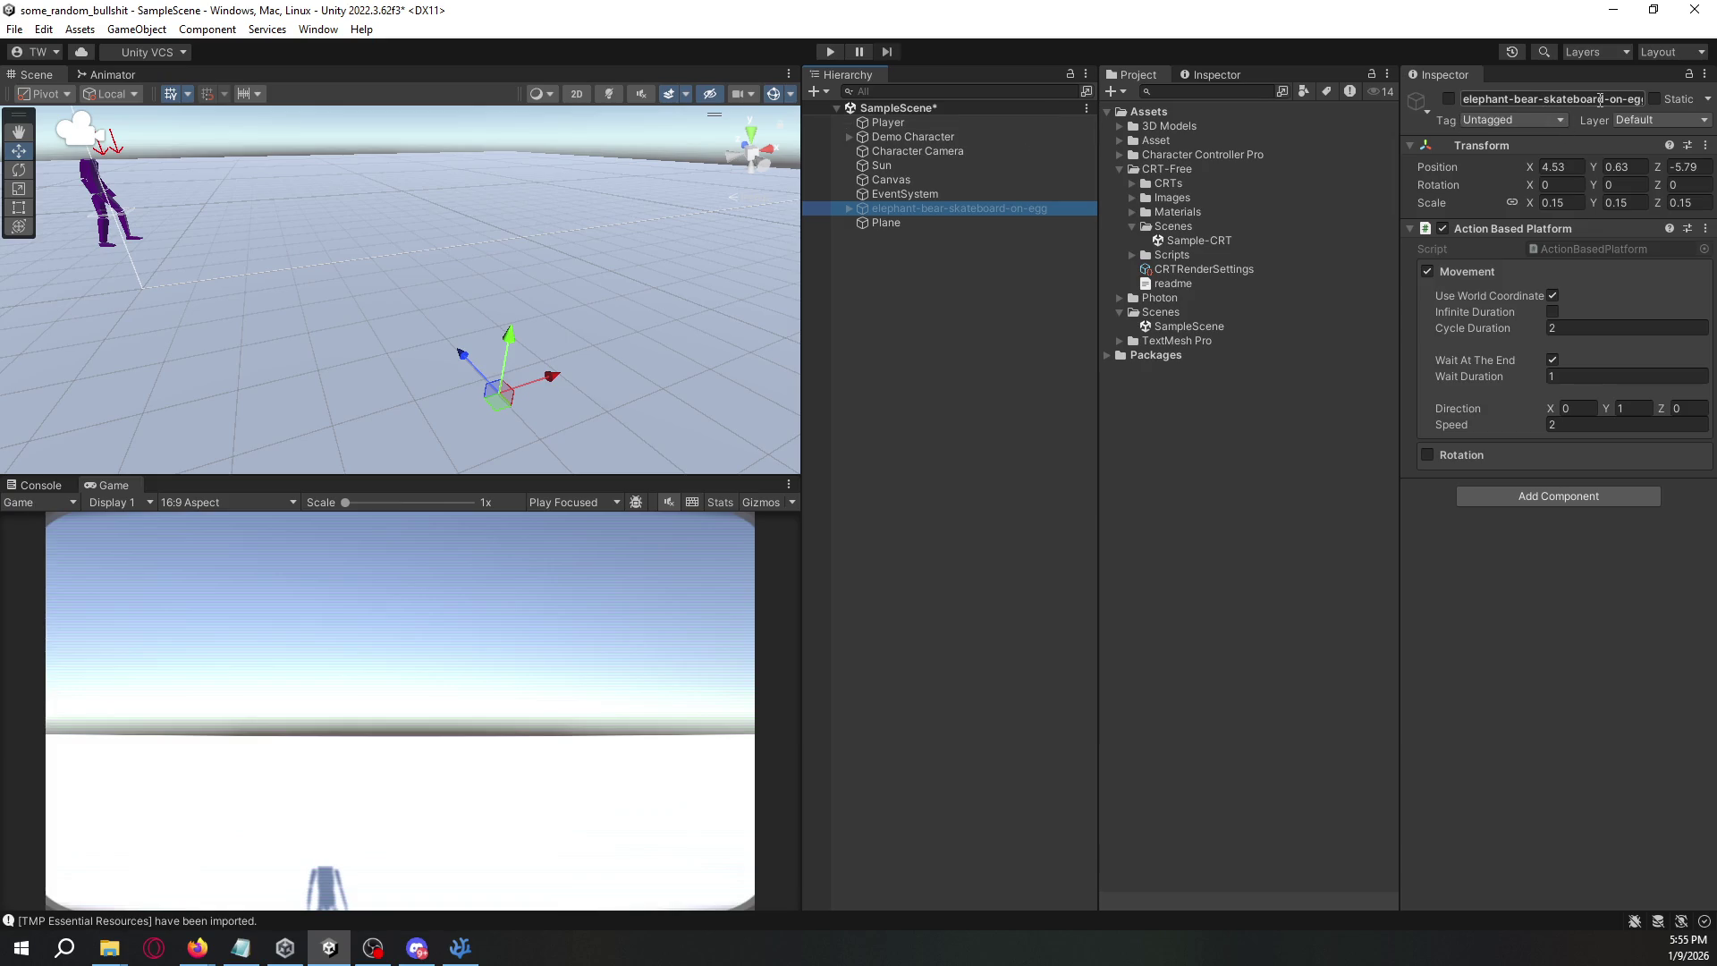
- Activate elephant-bear-skateboard-on-egg and move it to about 2.39, 2.39, -1.12 before the camera
{"action": "left_click", "coordinate": [1449, 98]}
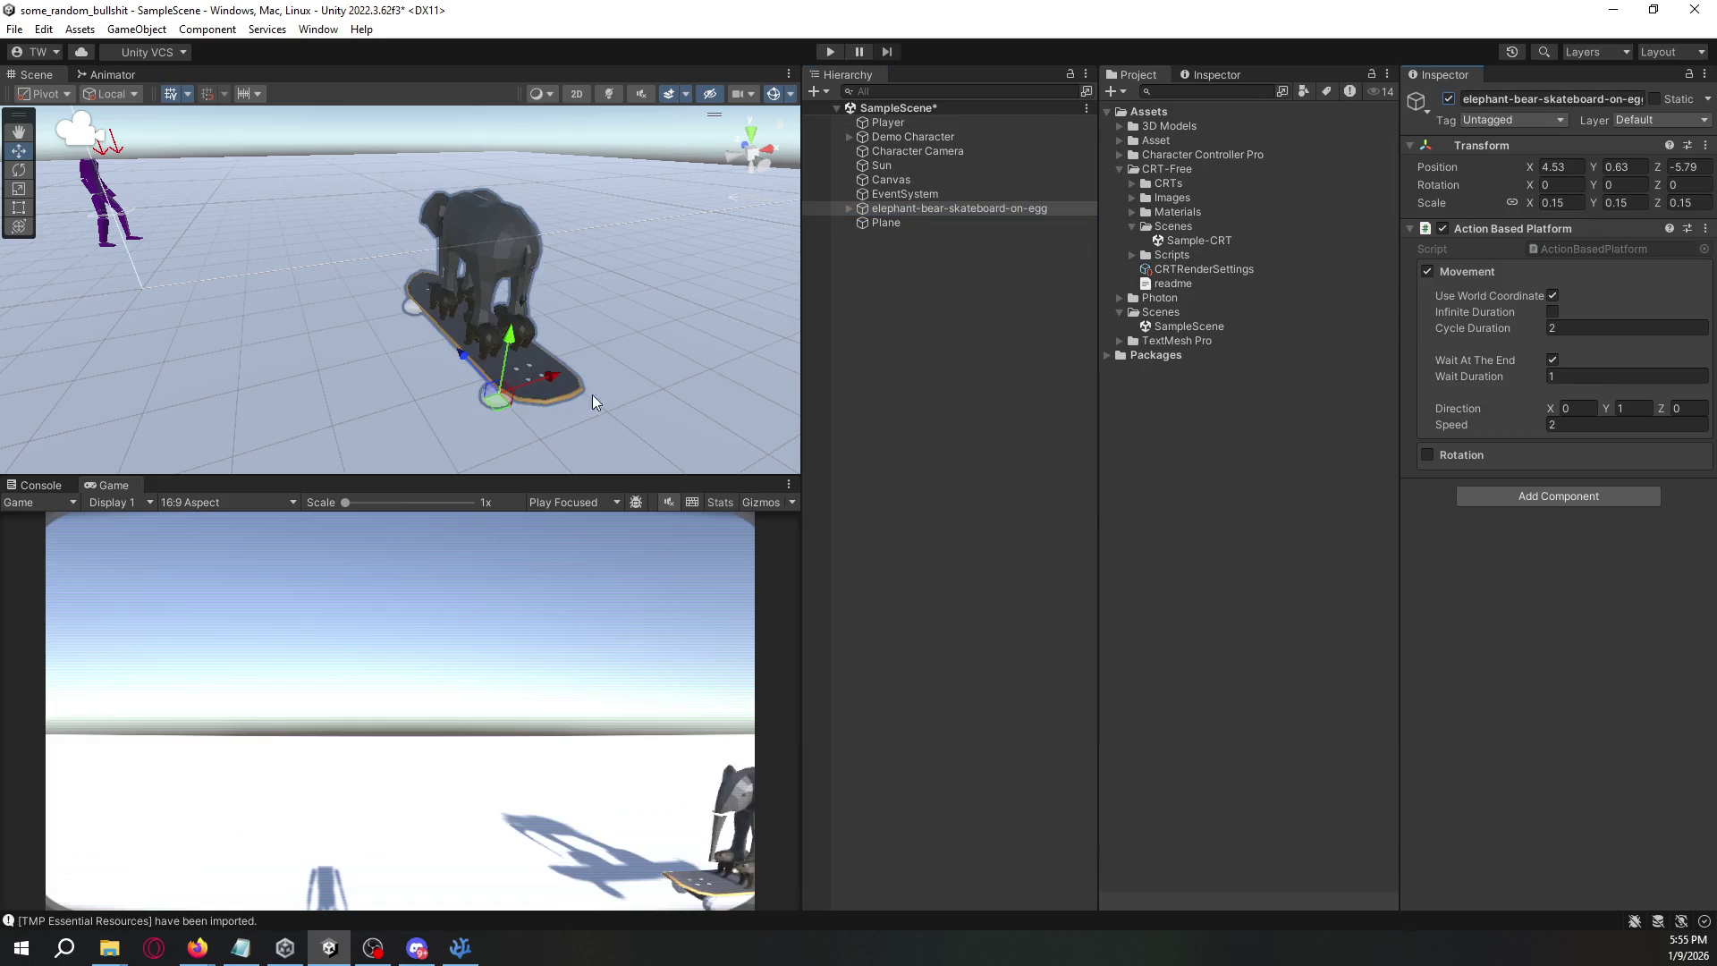
{"action": "mouse_move", "coordinate": [461, 358]}
{"action": "left_mouse_down"}
{"action": "mouse_move", "coordinate": [286, 250]}
{"action": "mouse_move", "coordinate": [326, 291]}
{"action": "mouse_move", "coordinate": [306, 284]}
{"action": "left_mouse_up"}
{"action": "left_click_drag", "start_coordinate": [374, 203], "coordinate": [374, 152]}
{"action": "left_click_drag", "start_coordinate": [427, 202], "coordinate": [317, 231]}
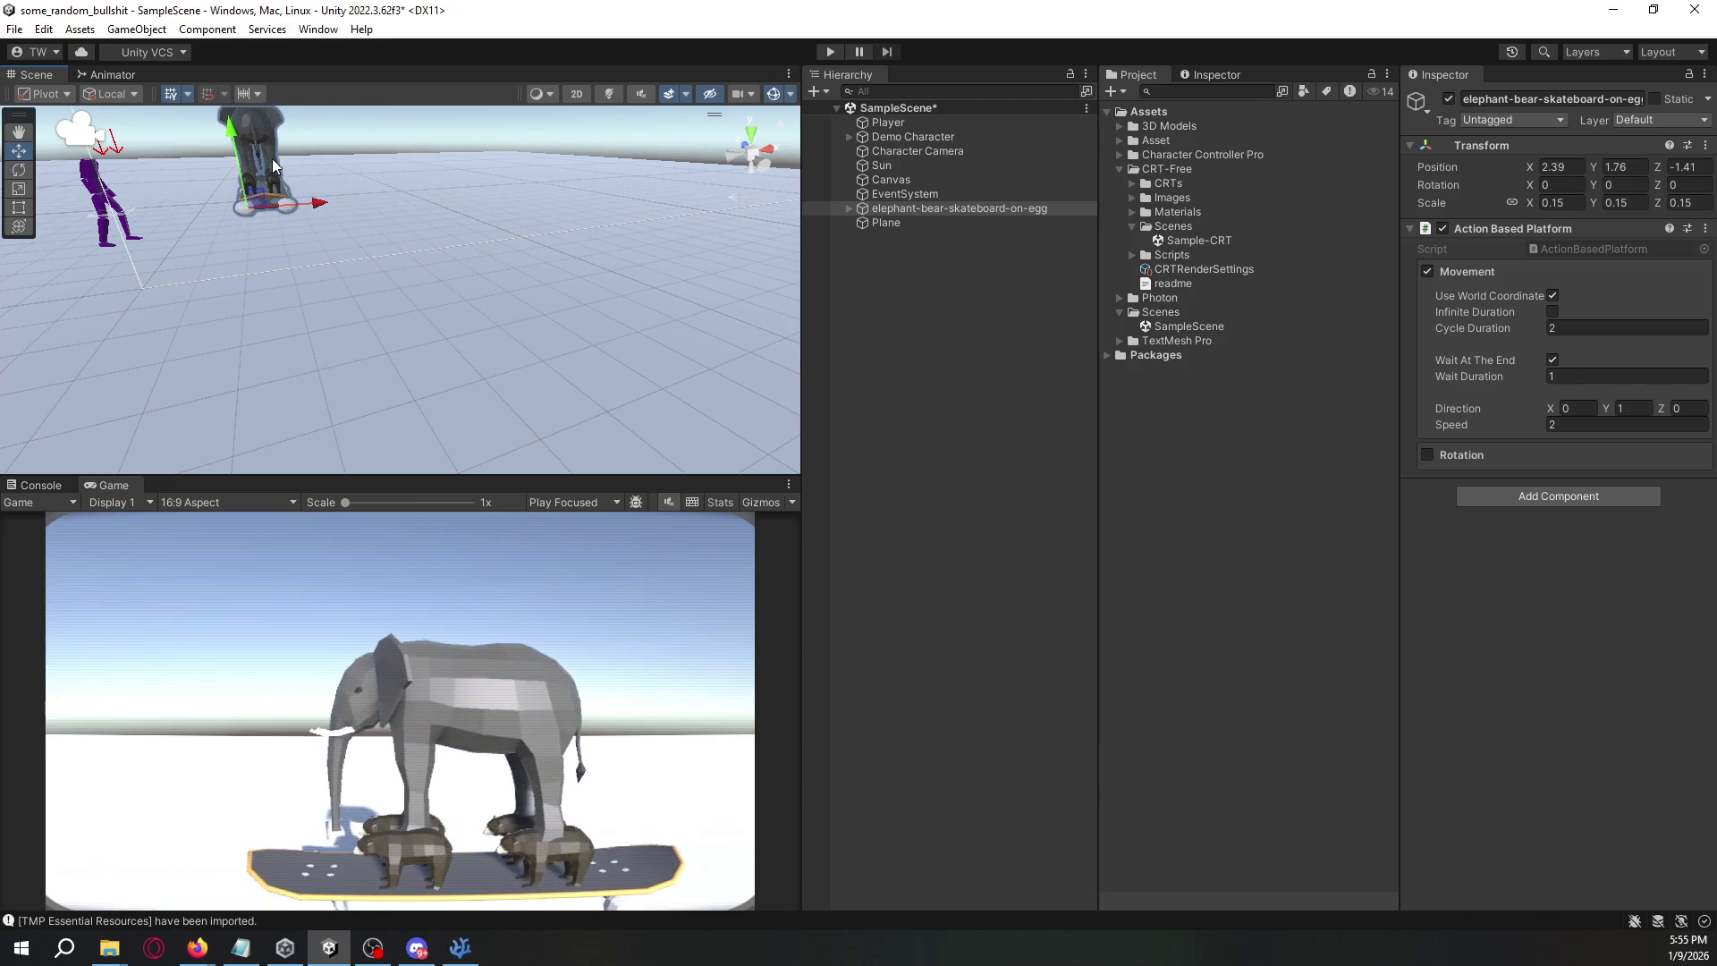
{"action": "left_click_drag", "start_coordinate": [385, 154], "coordinate": [484, 308]}
{"action": "mouse_move", "coordinate": [322, 224]}
{"action": "left_mouse_down"}
{"action": "mouse_move", "coordinate": [329, 200]}
{"action": "mouse_move", "coordinate": [309, 264]}
{"action": "left_mouse_up"}
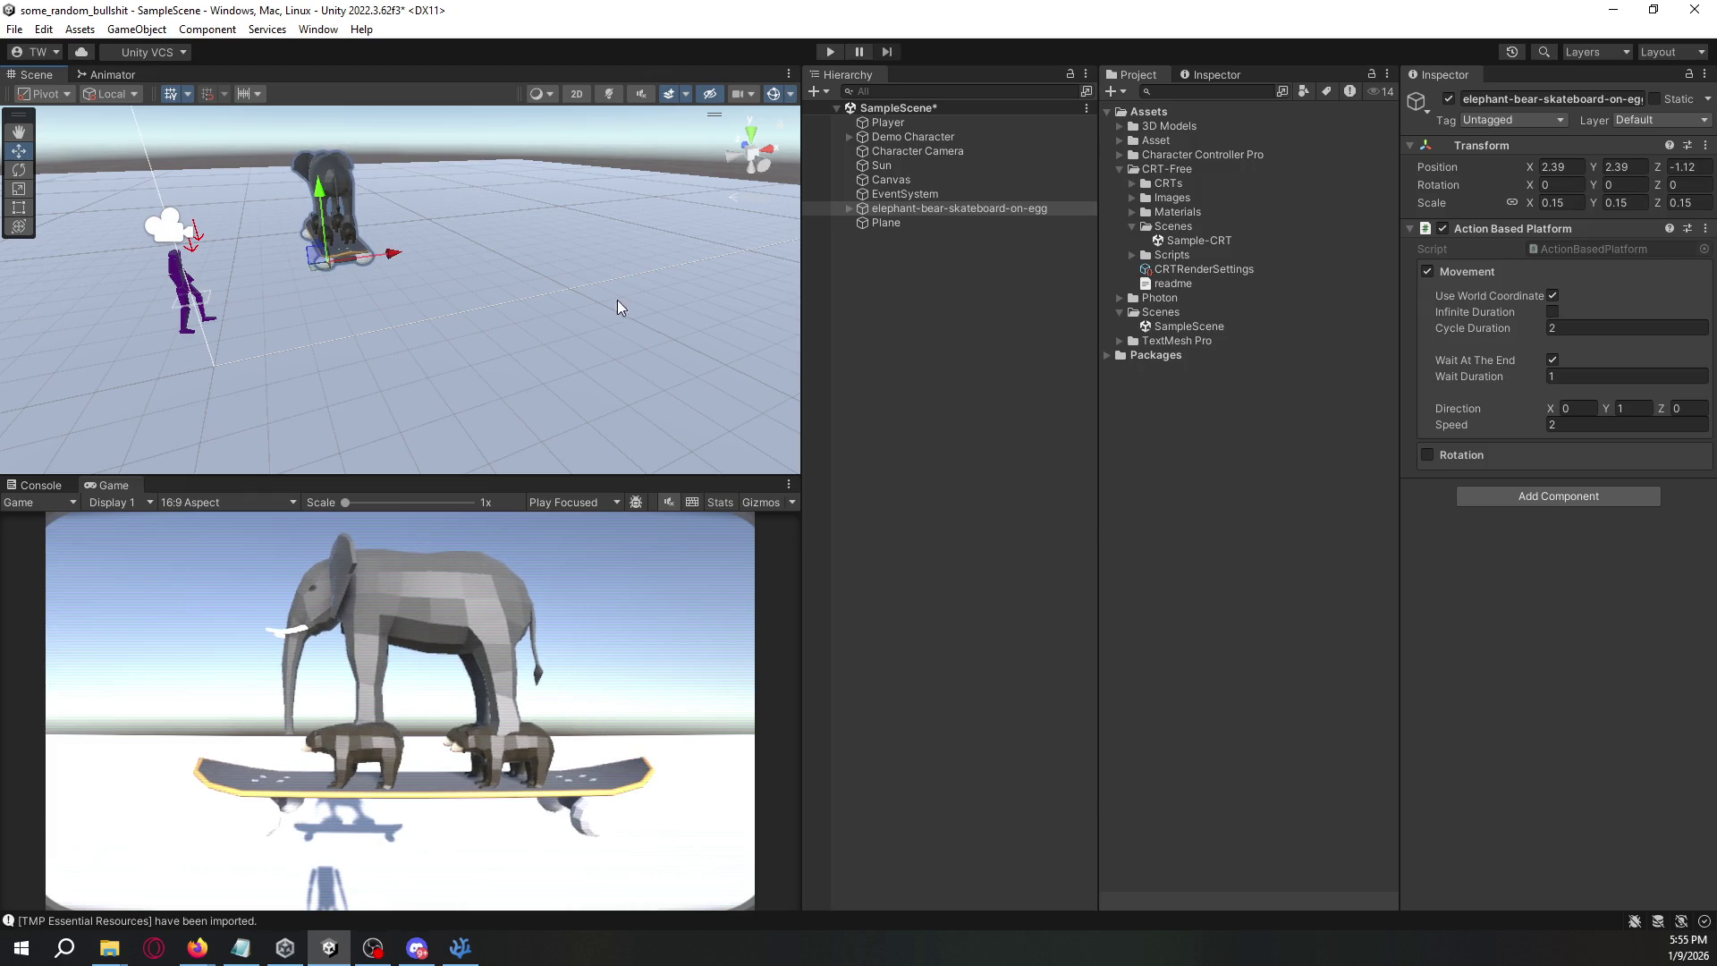
{"action": "mouse_move", "coordinate": [617, 309]}
{"action": "left_mouse_down"}
{"action": "mouse_move", "coordinate": [615, 265]}
{"action": "mouse_move", "coordinate": [563, 270]}
{"action": "left_mouse_up"}
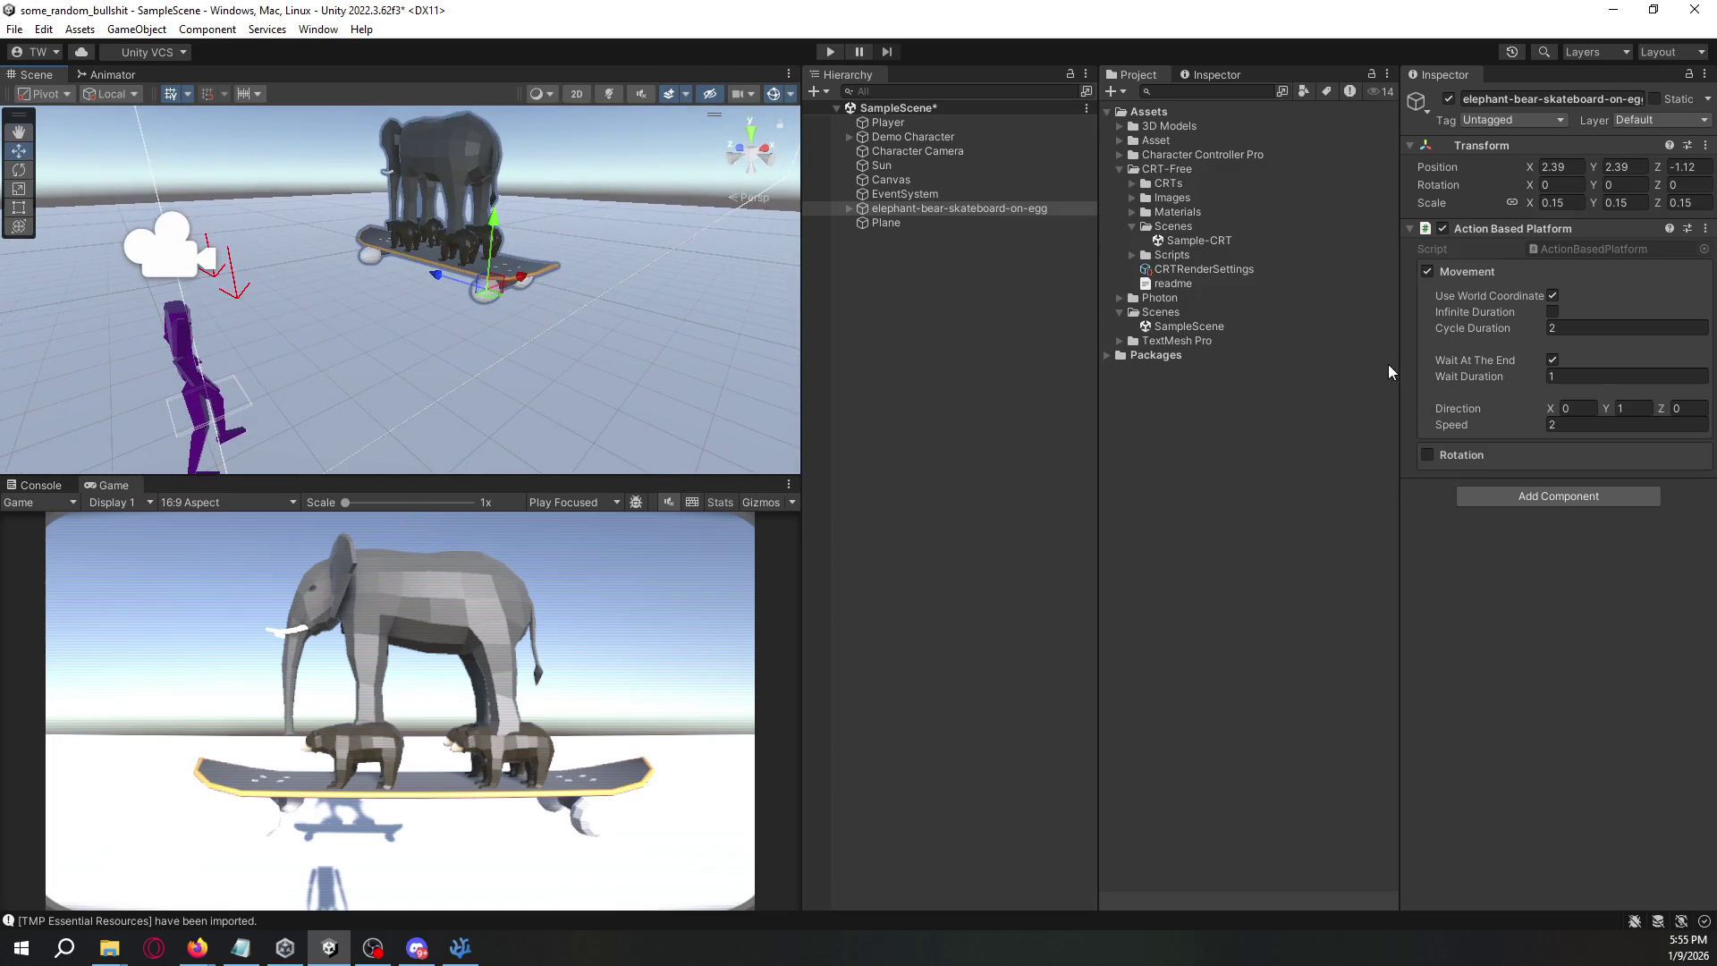
{"action": "left_click", "coordinate": [974, 149]}
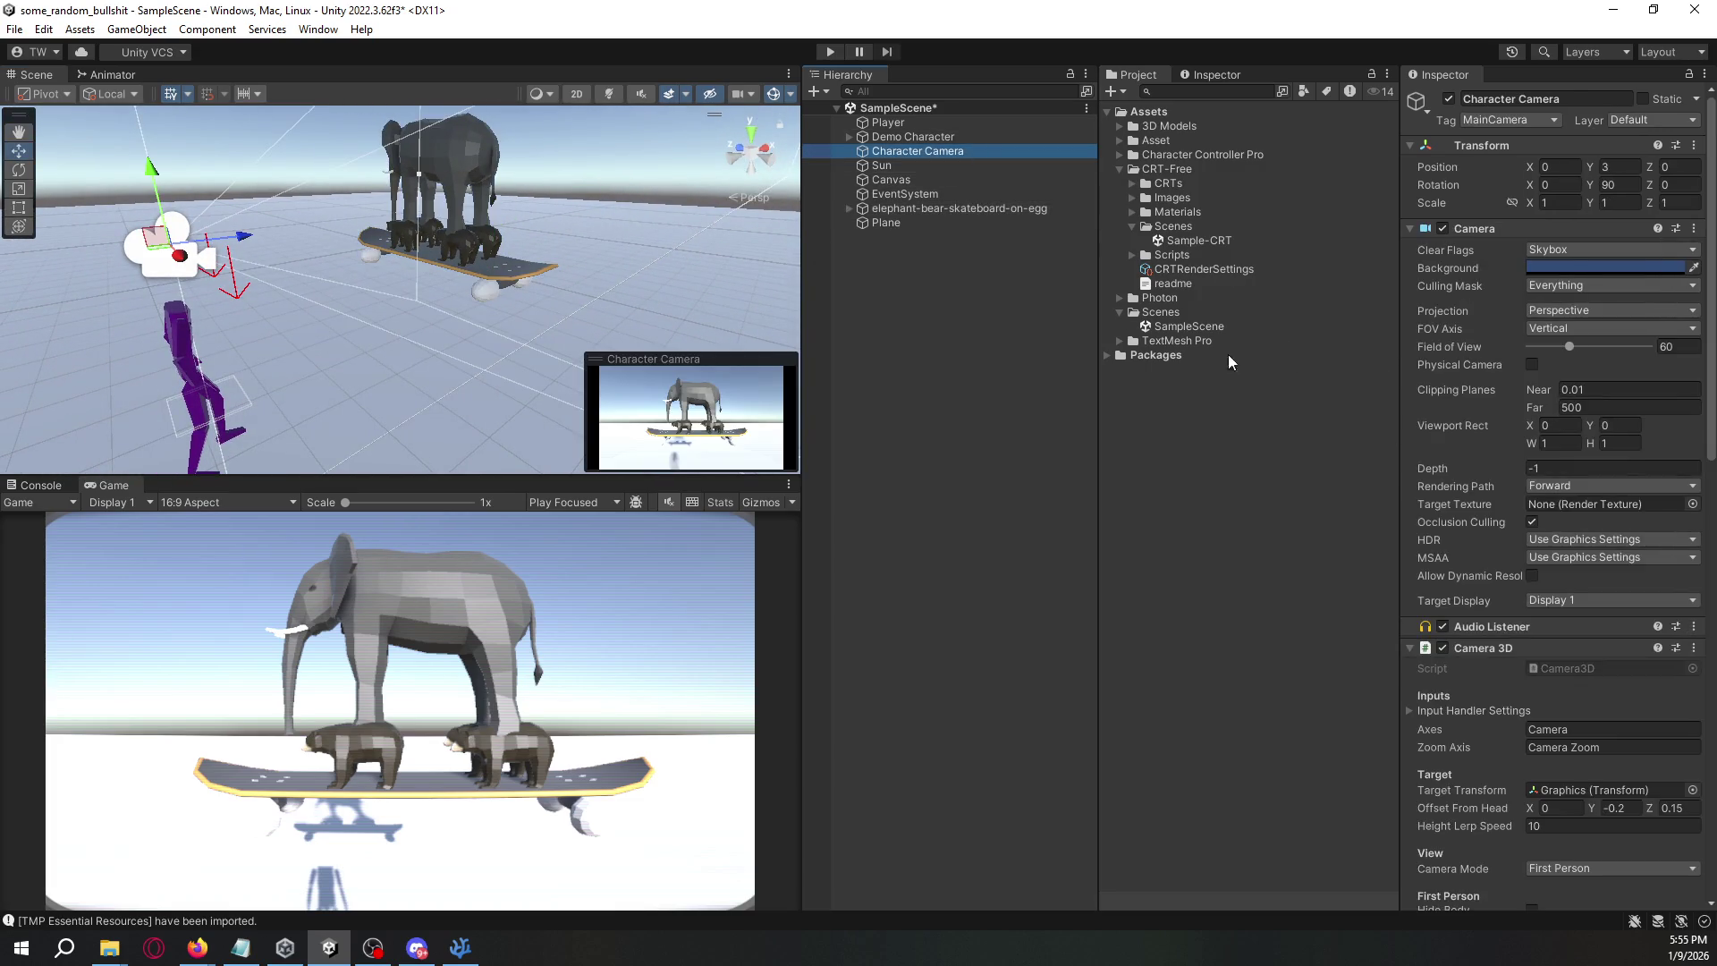
- Try the Gloss, Grey and Moon CRT start presets on the Character Camera
{"action": "scroll", "coordinate": [1576, 533], "scroll_direction": "down", "scroll_amount": 15}
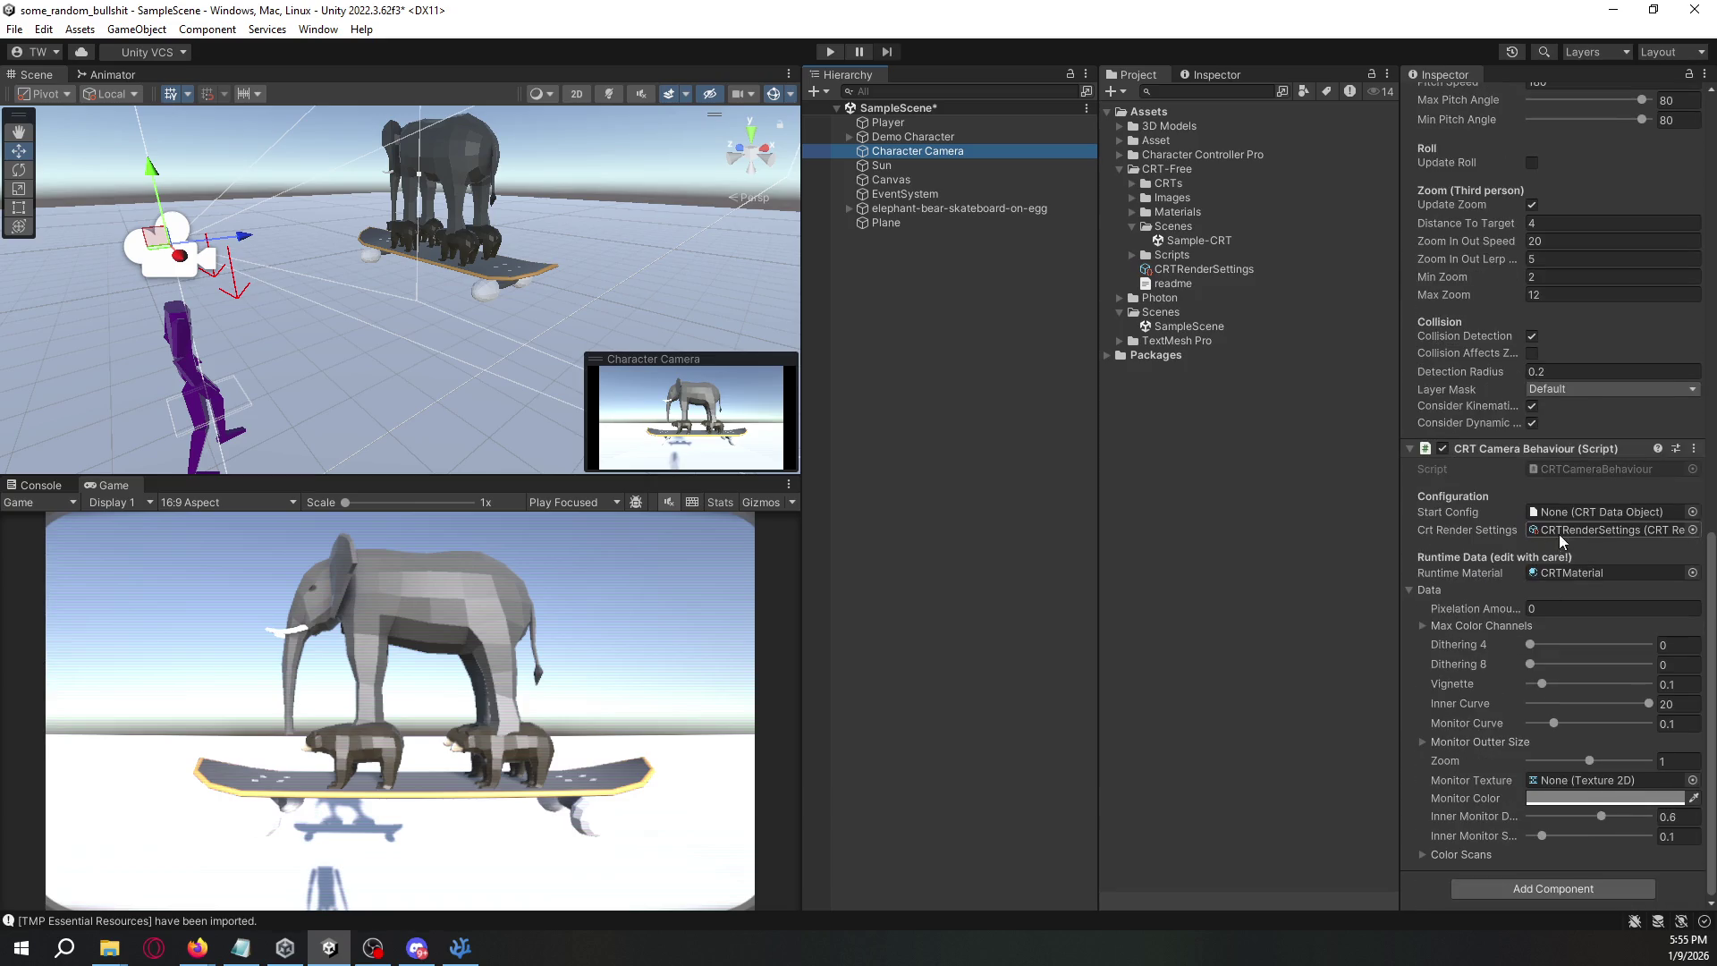
{"action": "left_click", "coordinate": [1692, 511]}
{"action": "double_click", "coordinate": [1334, 498]}
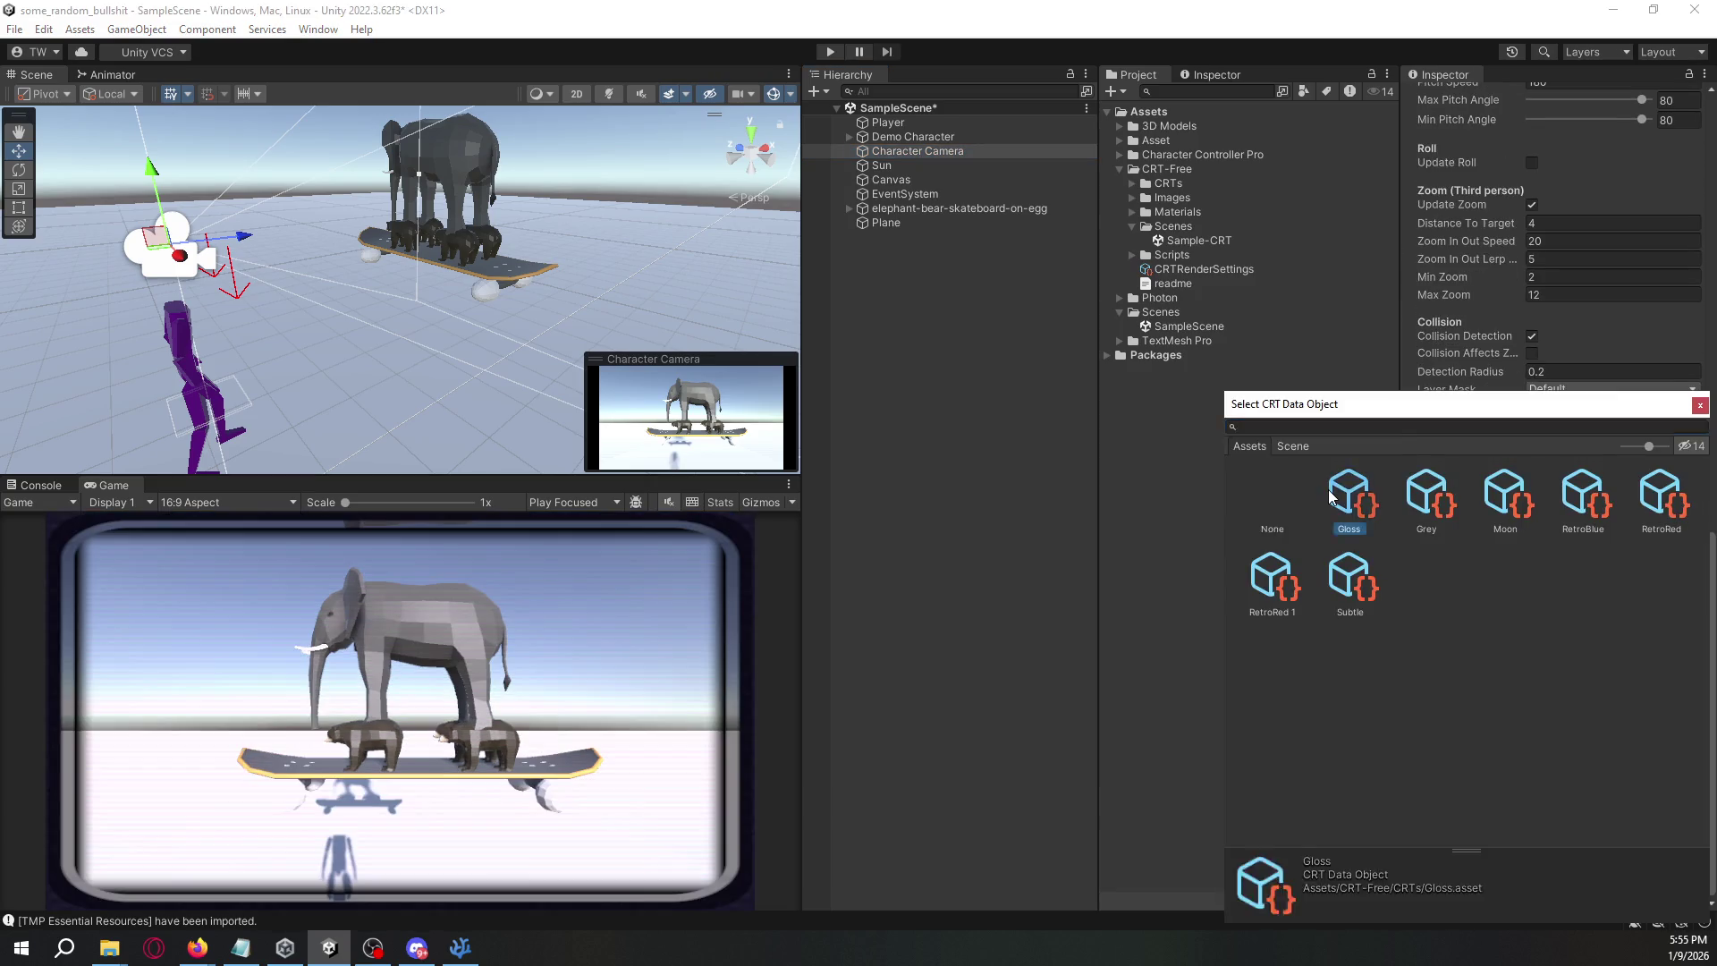
{"action": "left_click", "coordinate": [1692, 512]}
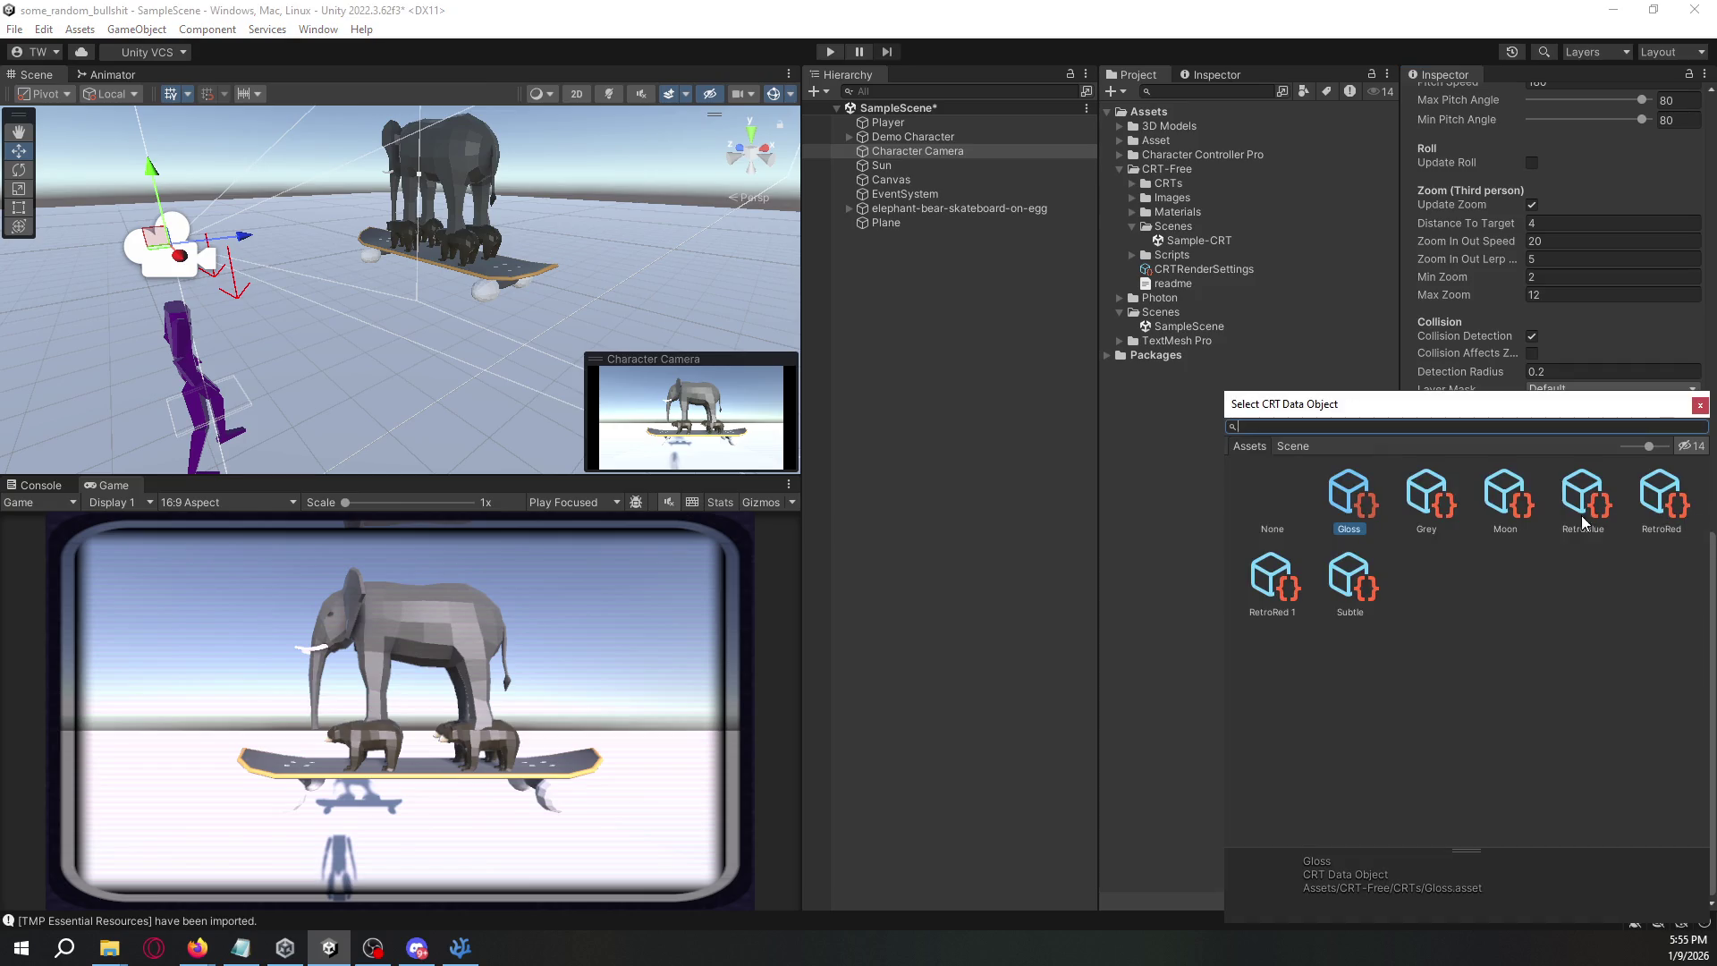
{"action": "left_click", "coordinate": [1415, 505]}
{"action": "double_click", "coordinate": [1415, 506]}
{"action": "left_click", "coordinate": [1692, 511]}
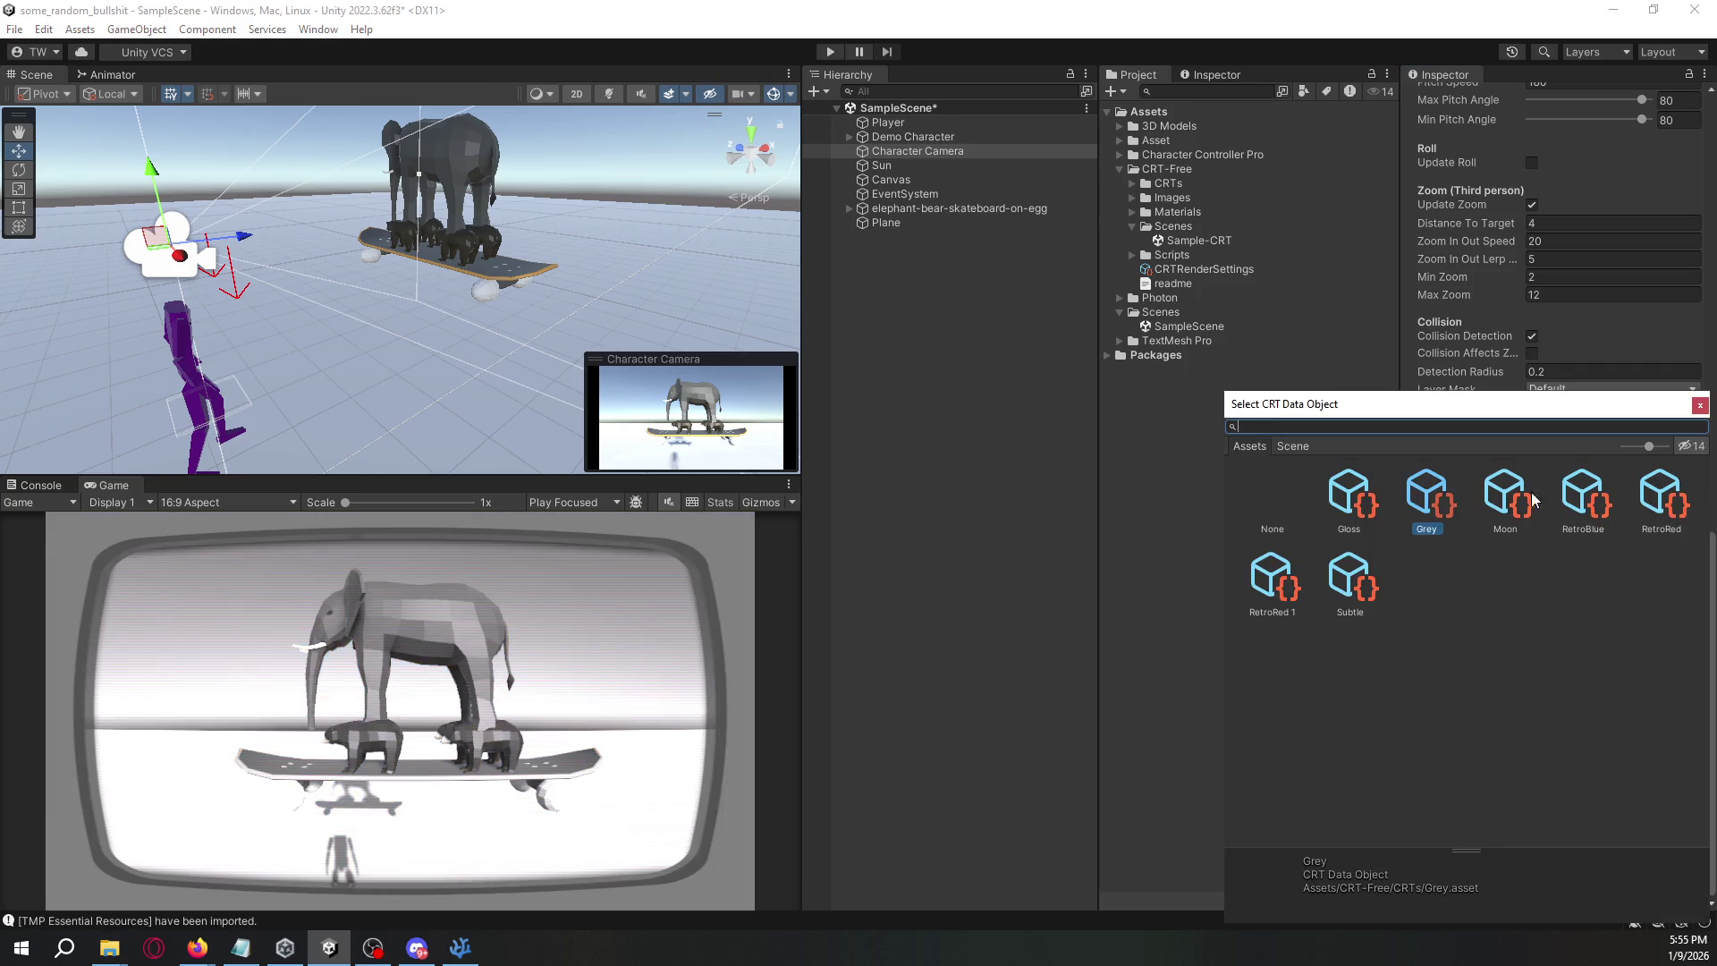
{"action": "left_click", "coordinate": [1504, 504]}
{"action": "double_click", "coordinate": [1504, 504]}
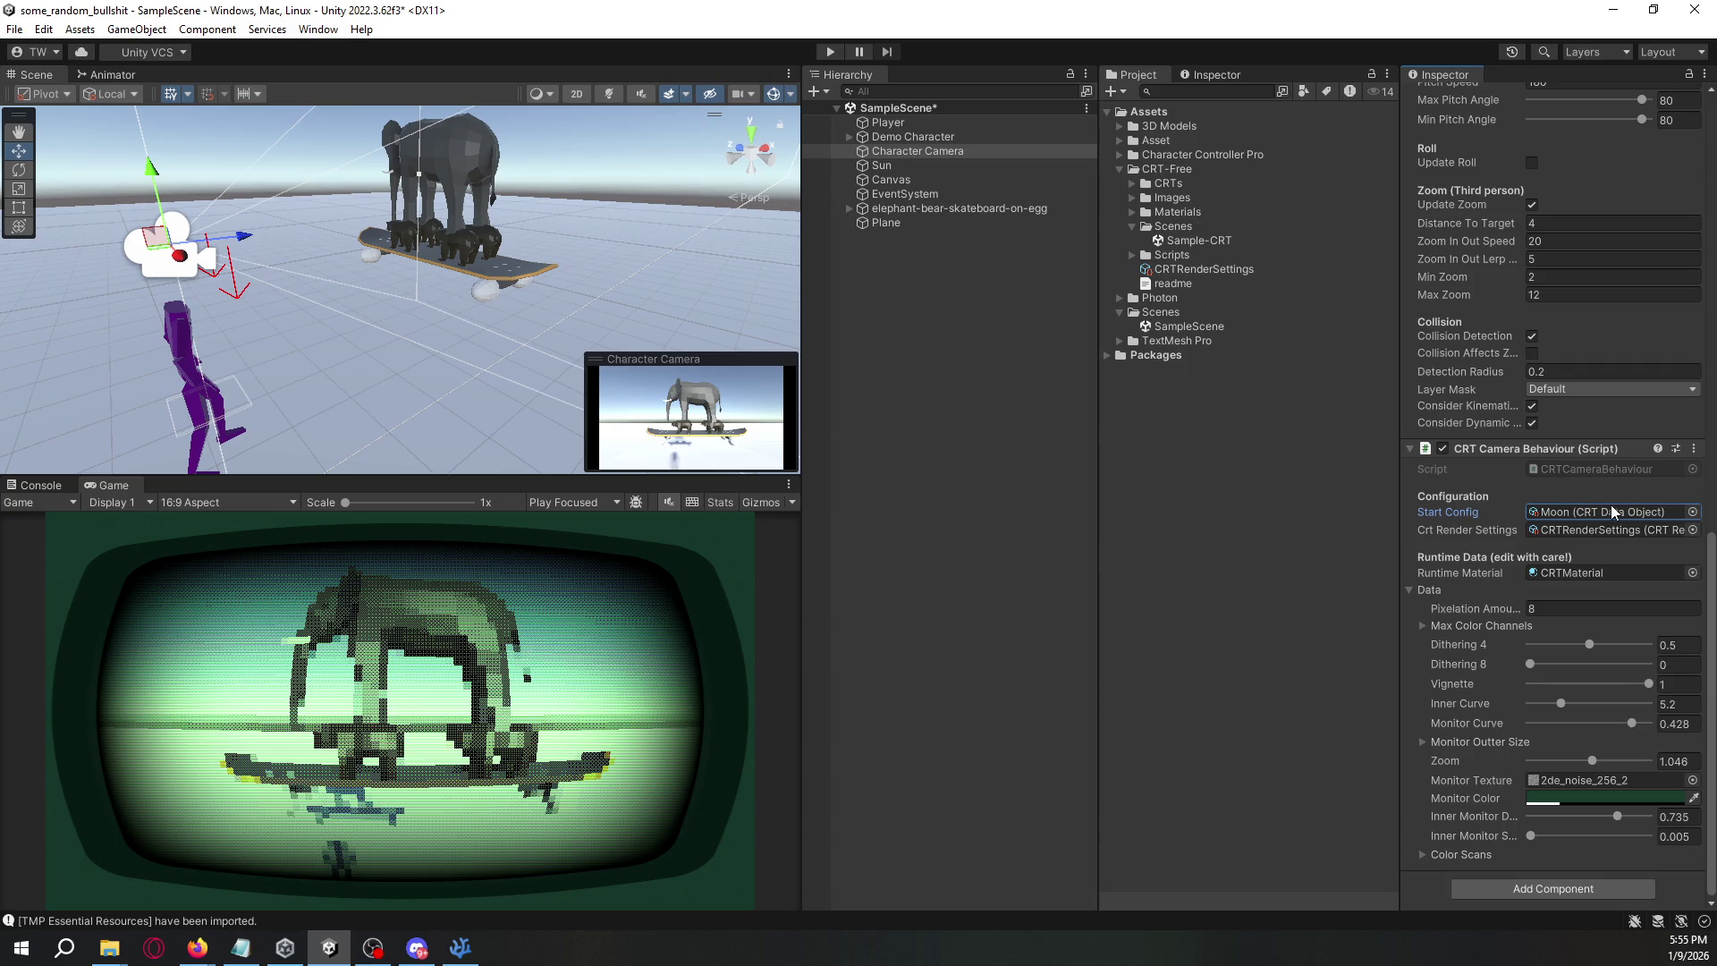
- Try RetroBlue, RetroRed, RetroRed 1 and Subtle presets, then settle on Gloss
{"action": "left_click", "coordinate": [1692, 512]}
{"action": "double_click", "coordinate": [1583, 504]}
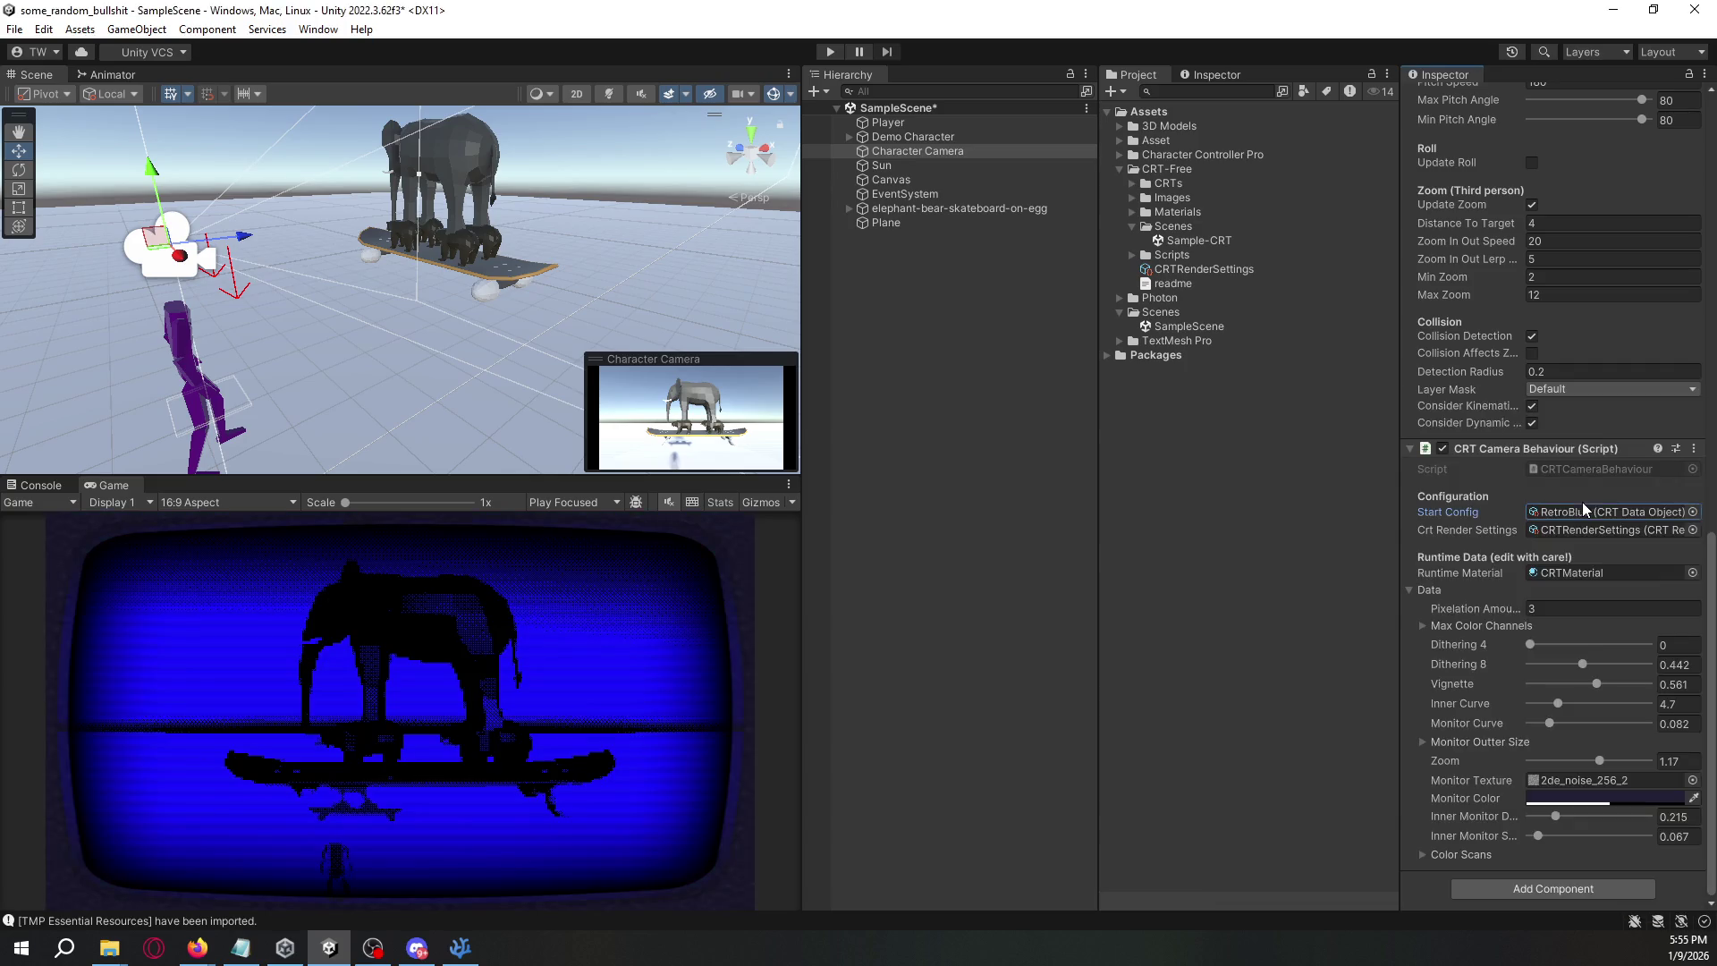
{"action": "left_click", "coordinate": [1692, 511]}
{"action": "double_click", "coordinate": [1686, 516]}
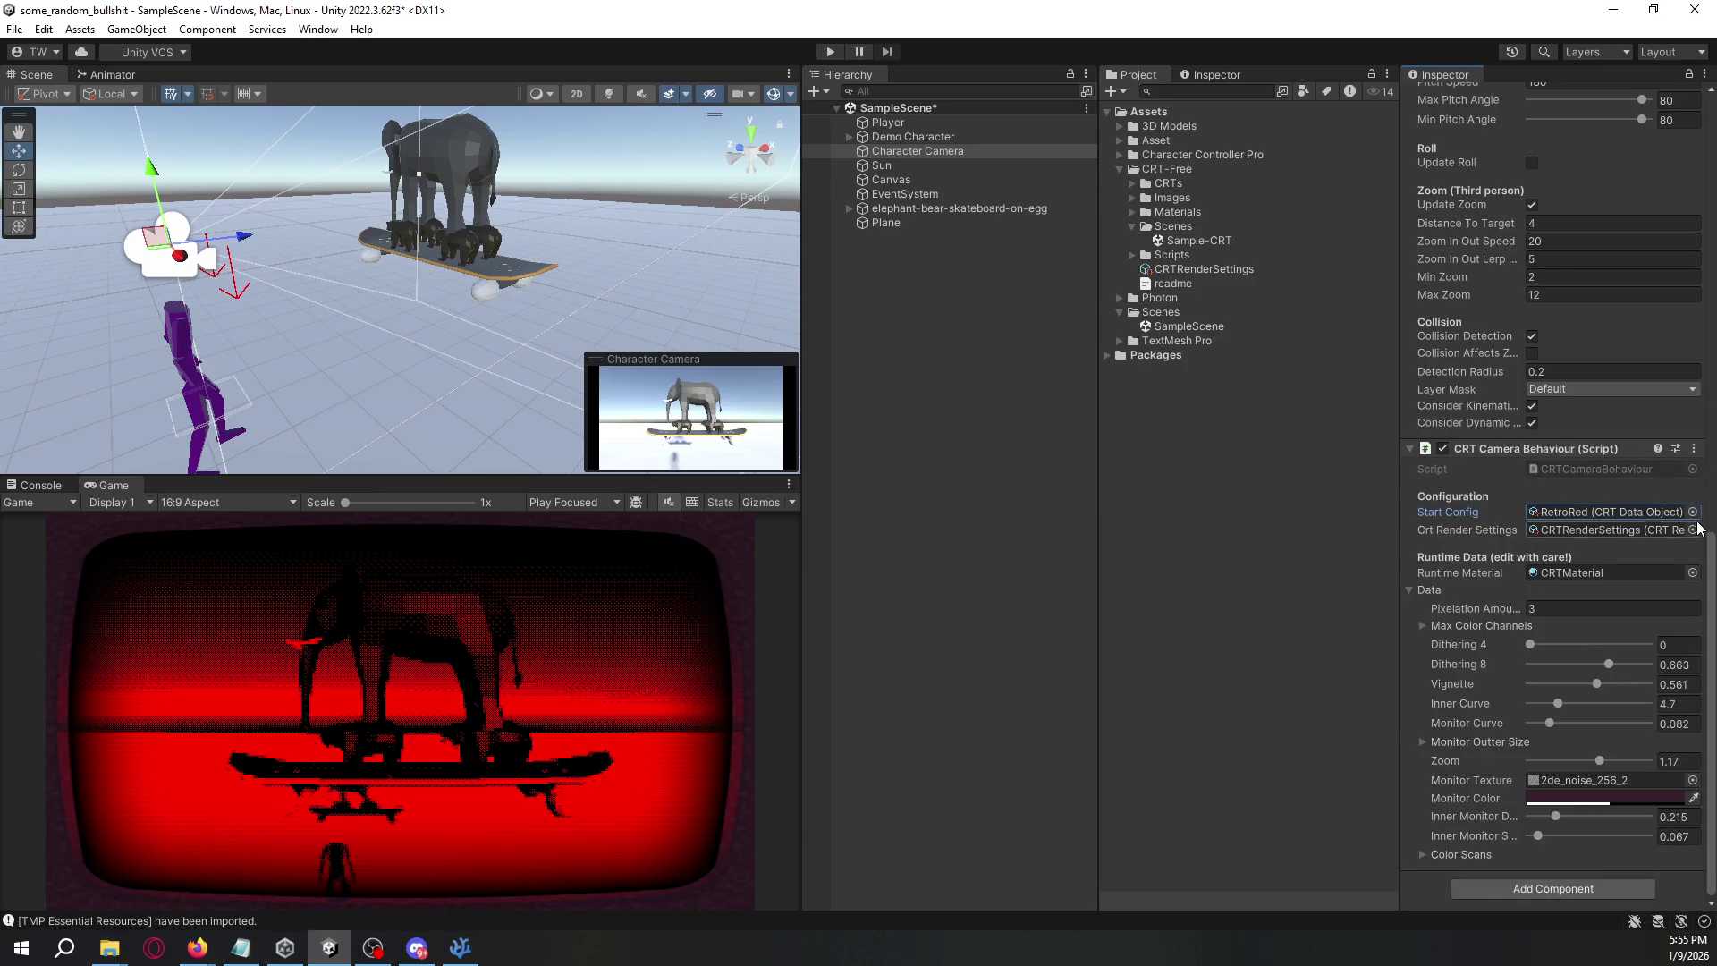
{"action": "left_click", "coordinate": [1692, 512]}
{"action": "double_click", "coordinate": [1271, 577]}
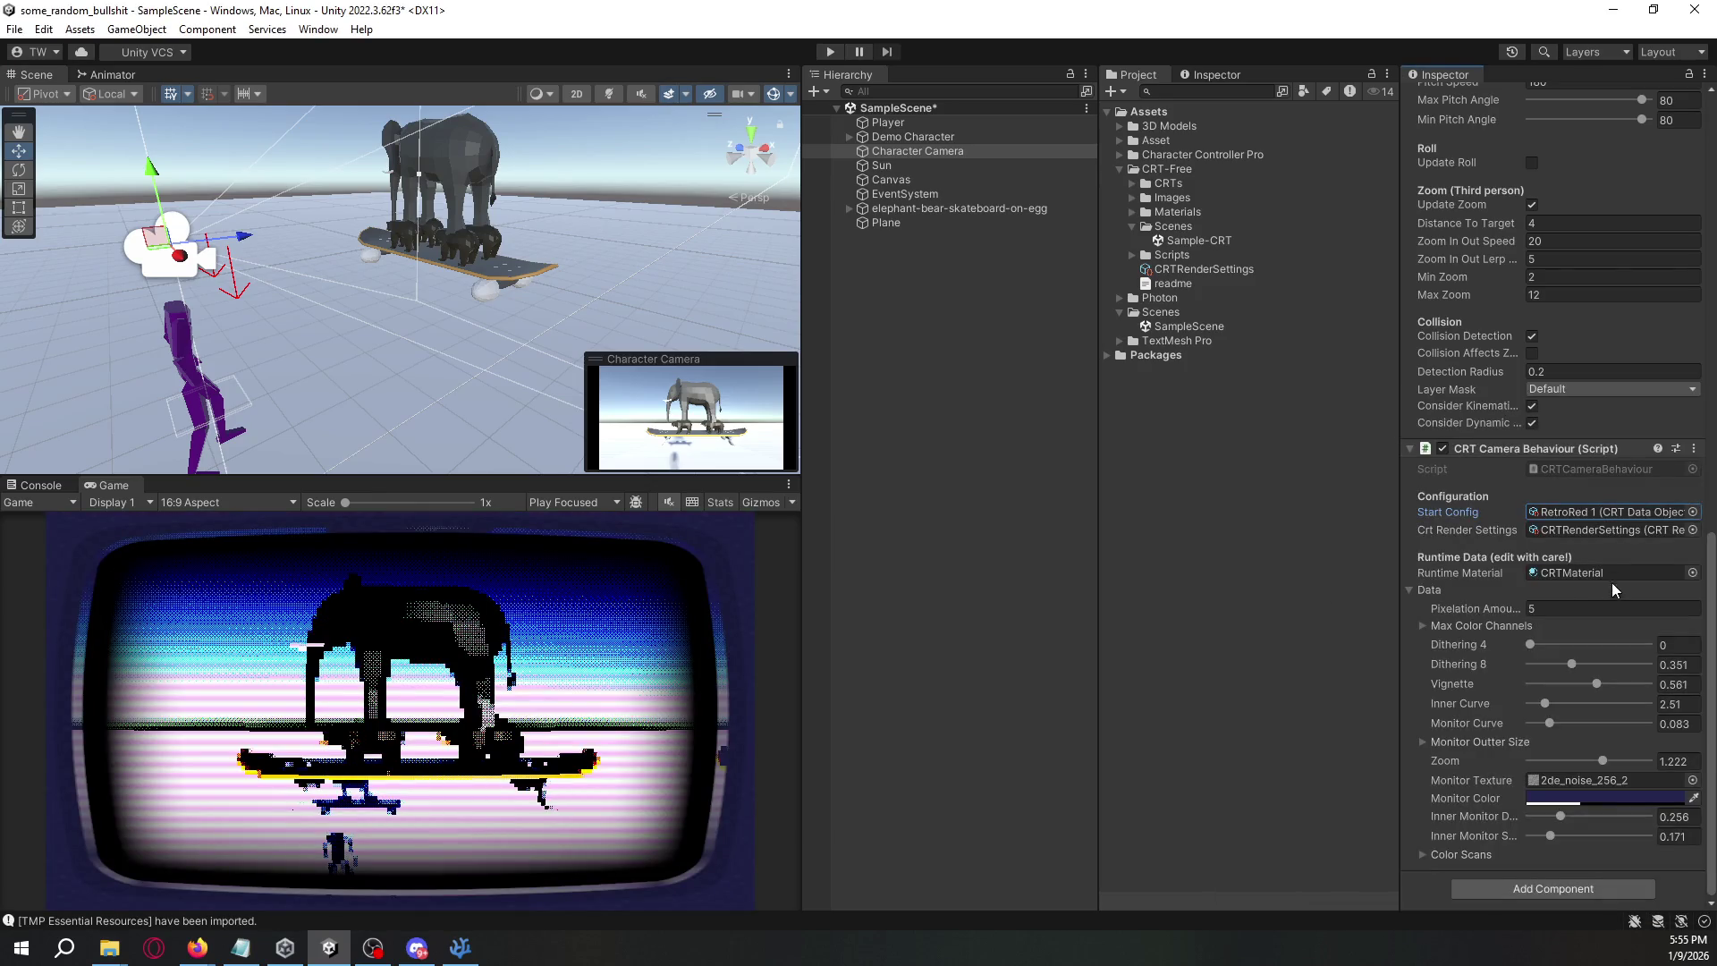
{"action": "left_click", "coordinate": [1692, 512]}
{"action": "double_click", "coordinate": [1350, 573]}
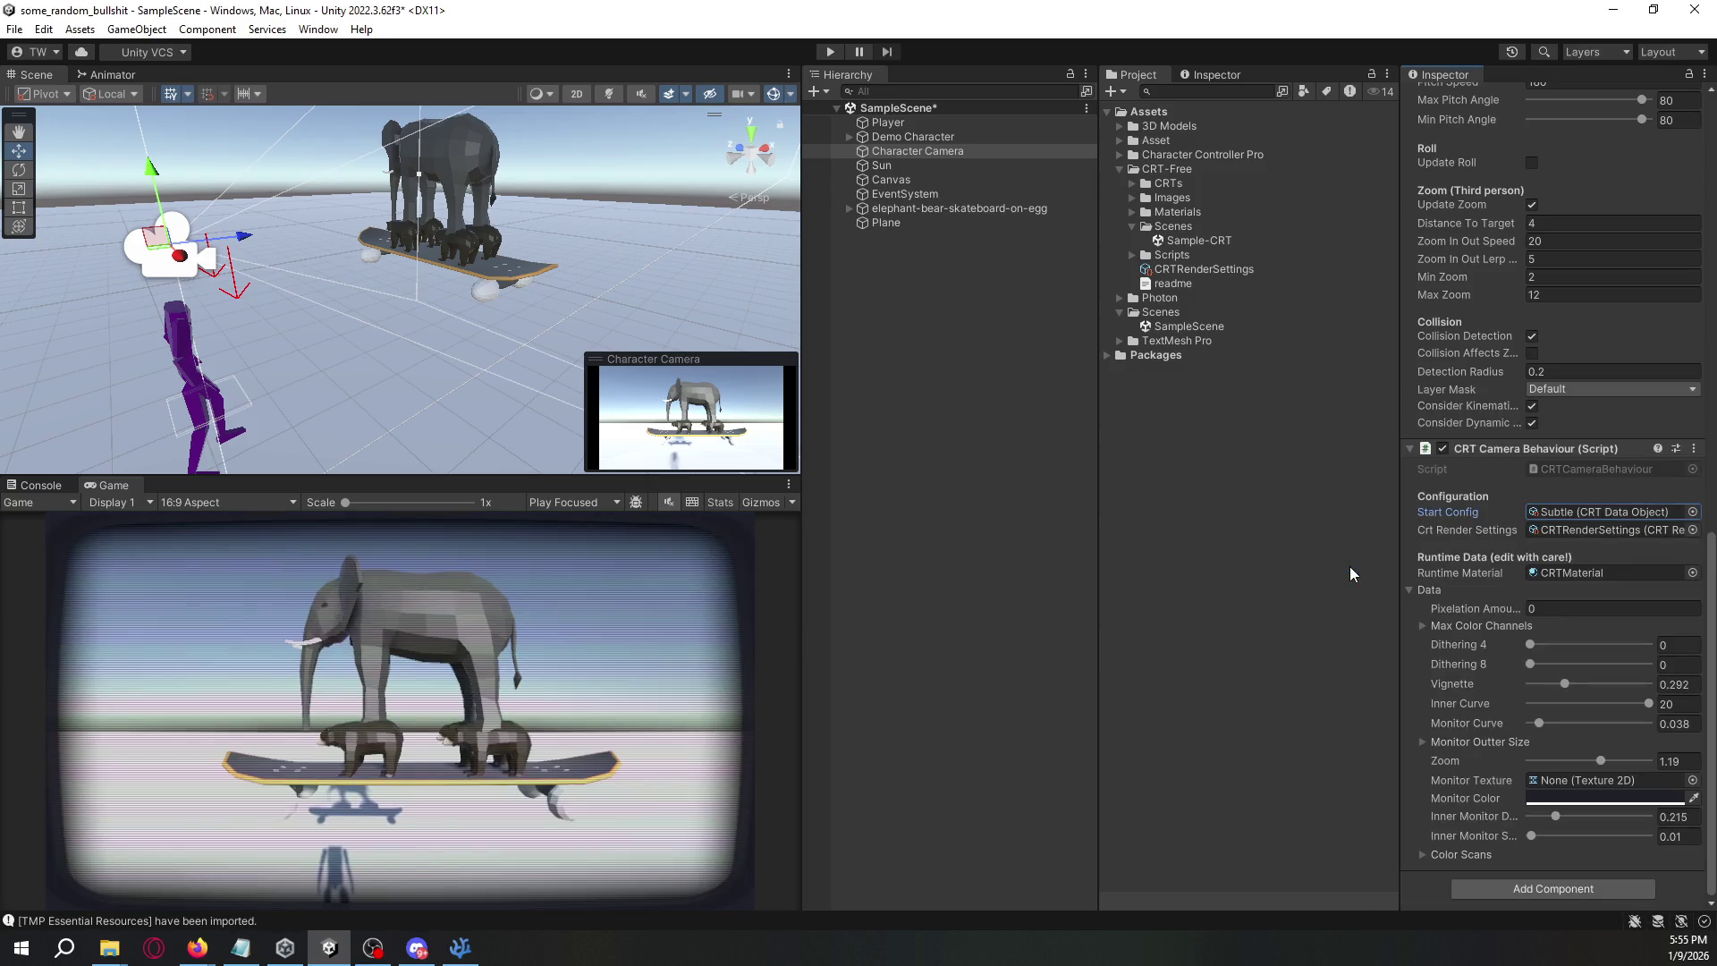
{"action": "left_click", "coordinate": [1692, 512]}
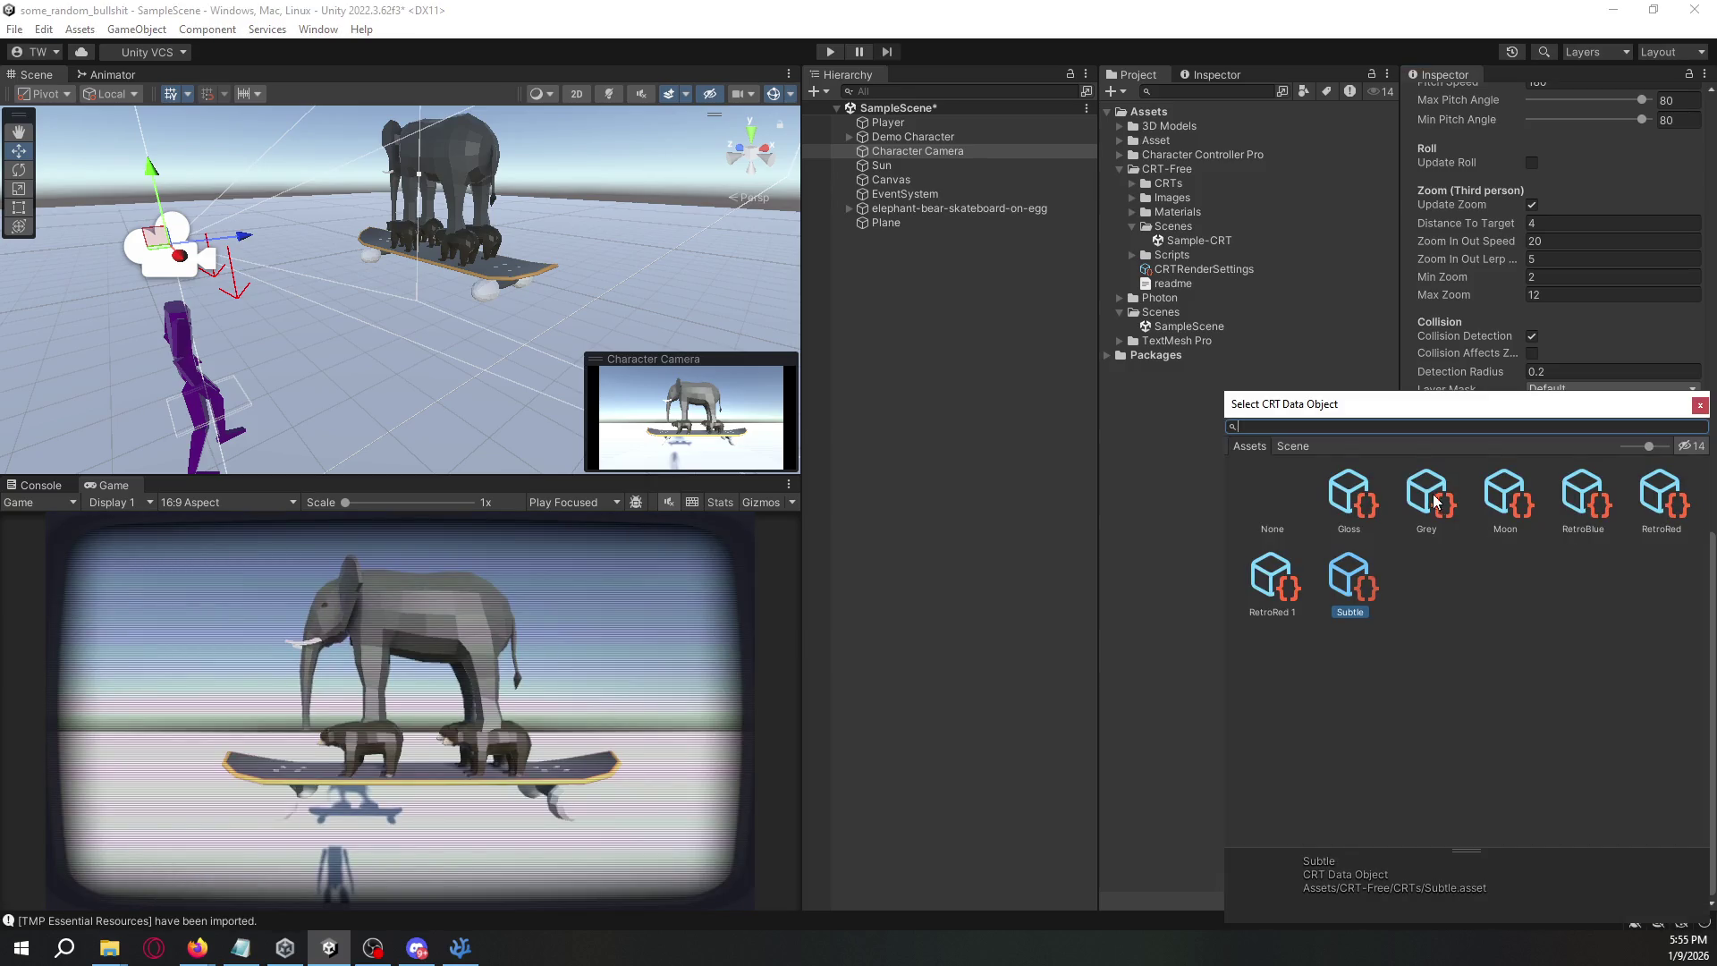
{"action": "double_click", "coordinate": [1349, 496]}
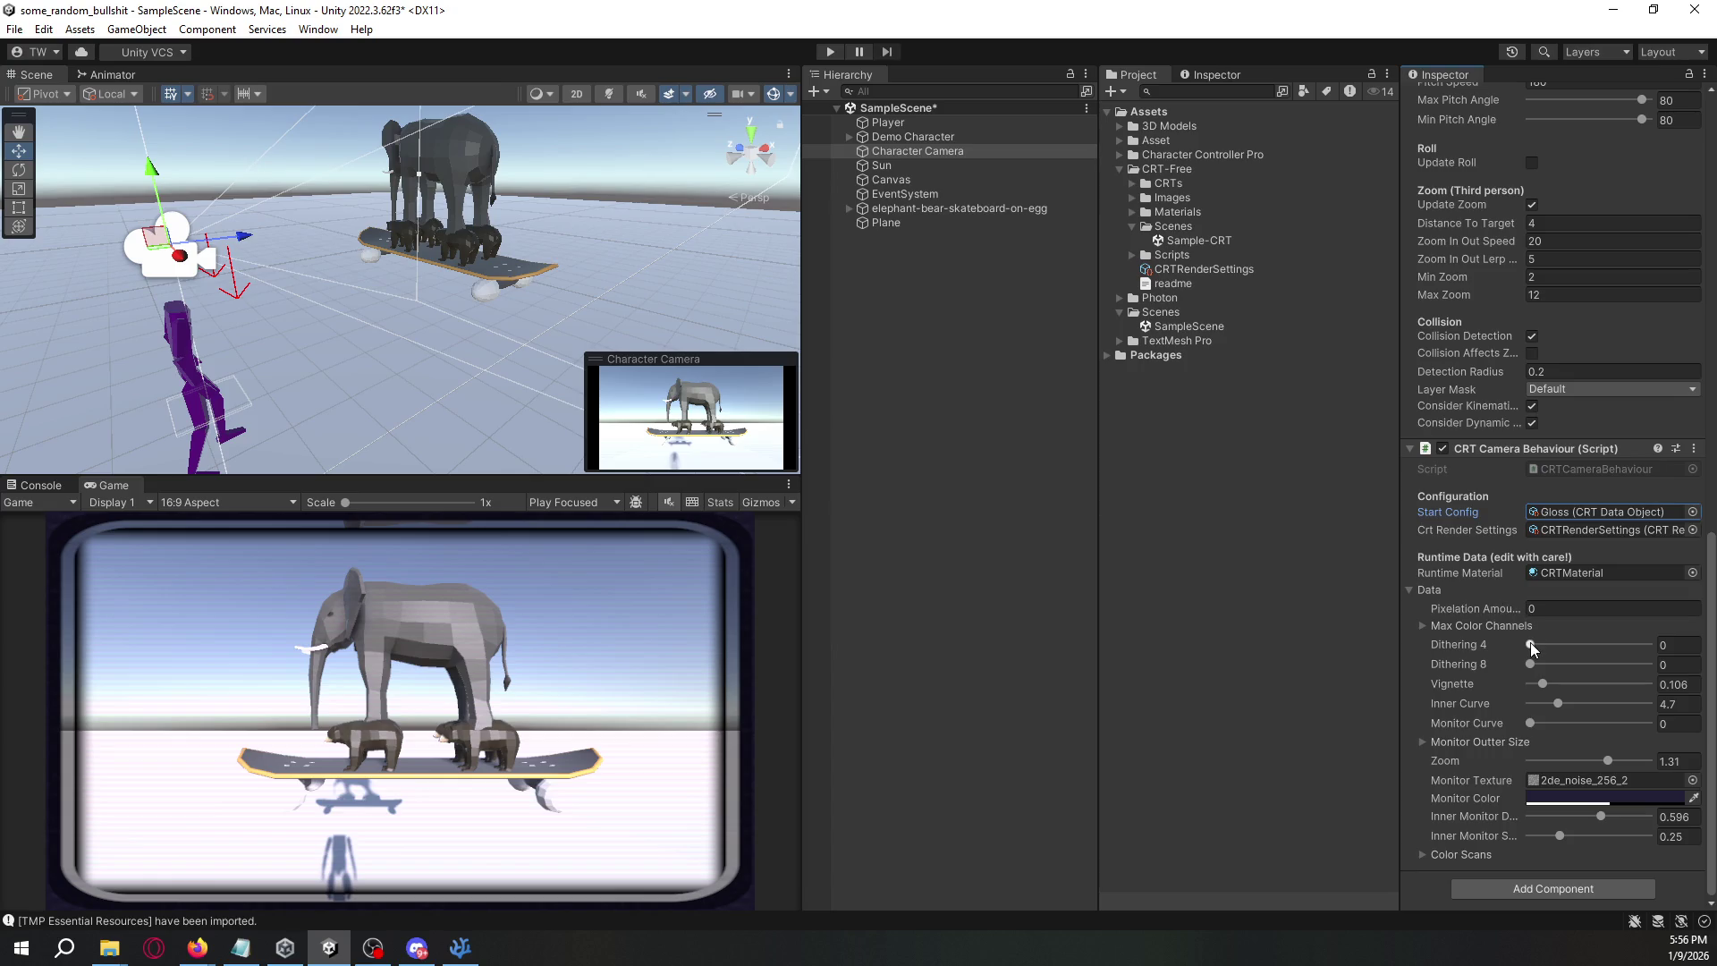
- Add Dithering 4, lower the vignette, raise Inner Curve to 7.8 and Zoom to 2, then expand Color Scans
{"action": "mouse_move", "coordinate": [1531, 646]}
{"action": "left_mouse_down"}
{"action": "mouse_move", "coordinate": [1563, 646]}
{"action": "mouse_move", "coordinate": [1550, 667]}
{"action": "mouse_move", "coordinate": [1597, 668]}
{"action": "mouse_move", "coordinate": [1559, 669]}
{"action": "left_mouse_up"}
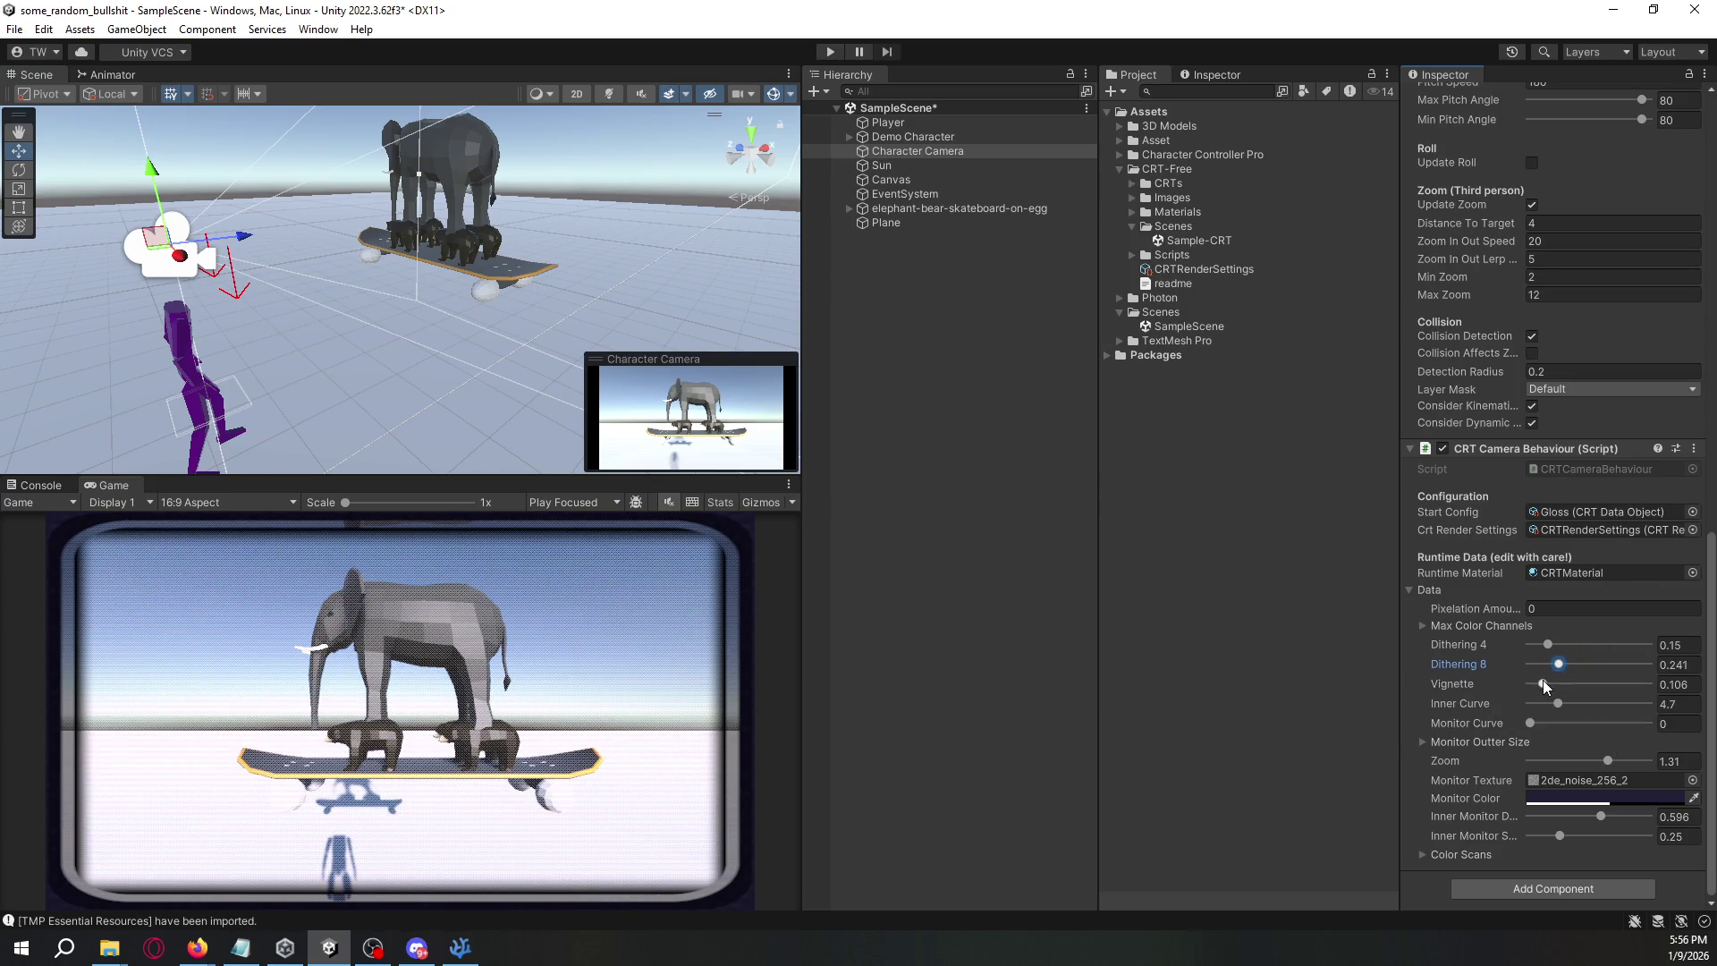
{"action": "left_click", "coordinate": [1543, 684]}
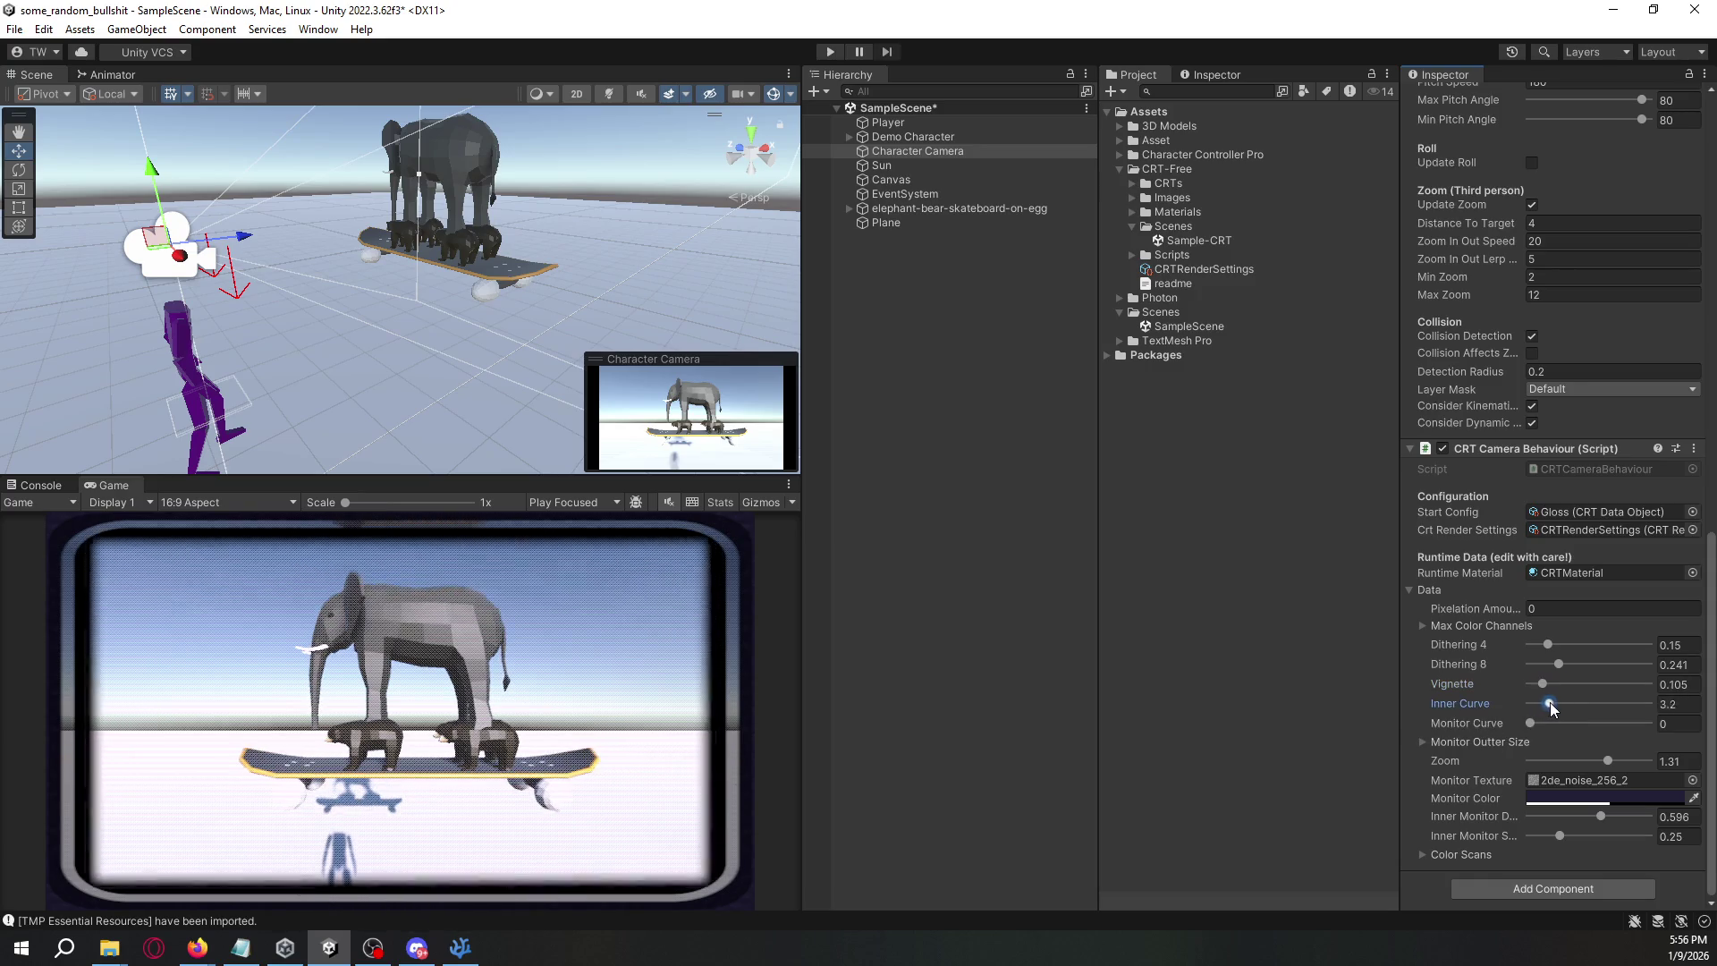
{"action": "mouse_move", "coordinate": [1558, 704]}
{"action": "left_mouse_down"}
{"action": "mouse_move", "coordinate": [1584, 706]}
{"action": "mouse_move", "coordinate": [1608, 764]}
{"action": "mouse_move", "coordinate": [1661, 763]}
{"action": "mouse_move", "coordinate": [1601, 764]}
{"action": "mouse_move", "coordinate": [1655, 775]}
{"action": "left_mouse_up"}
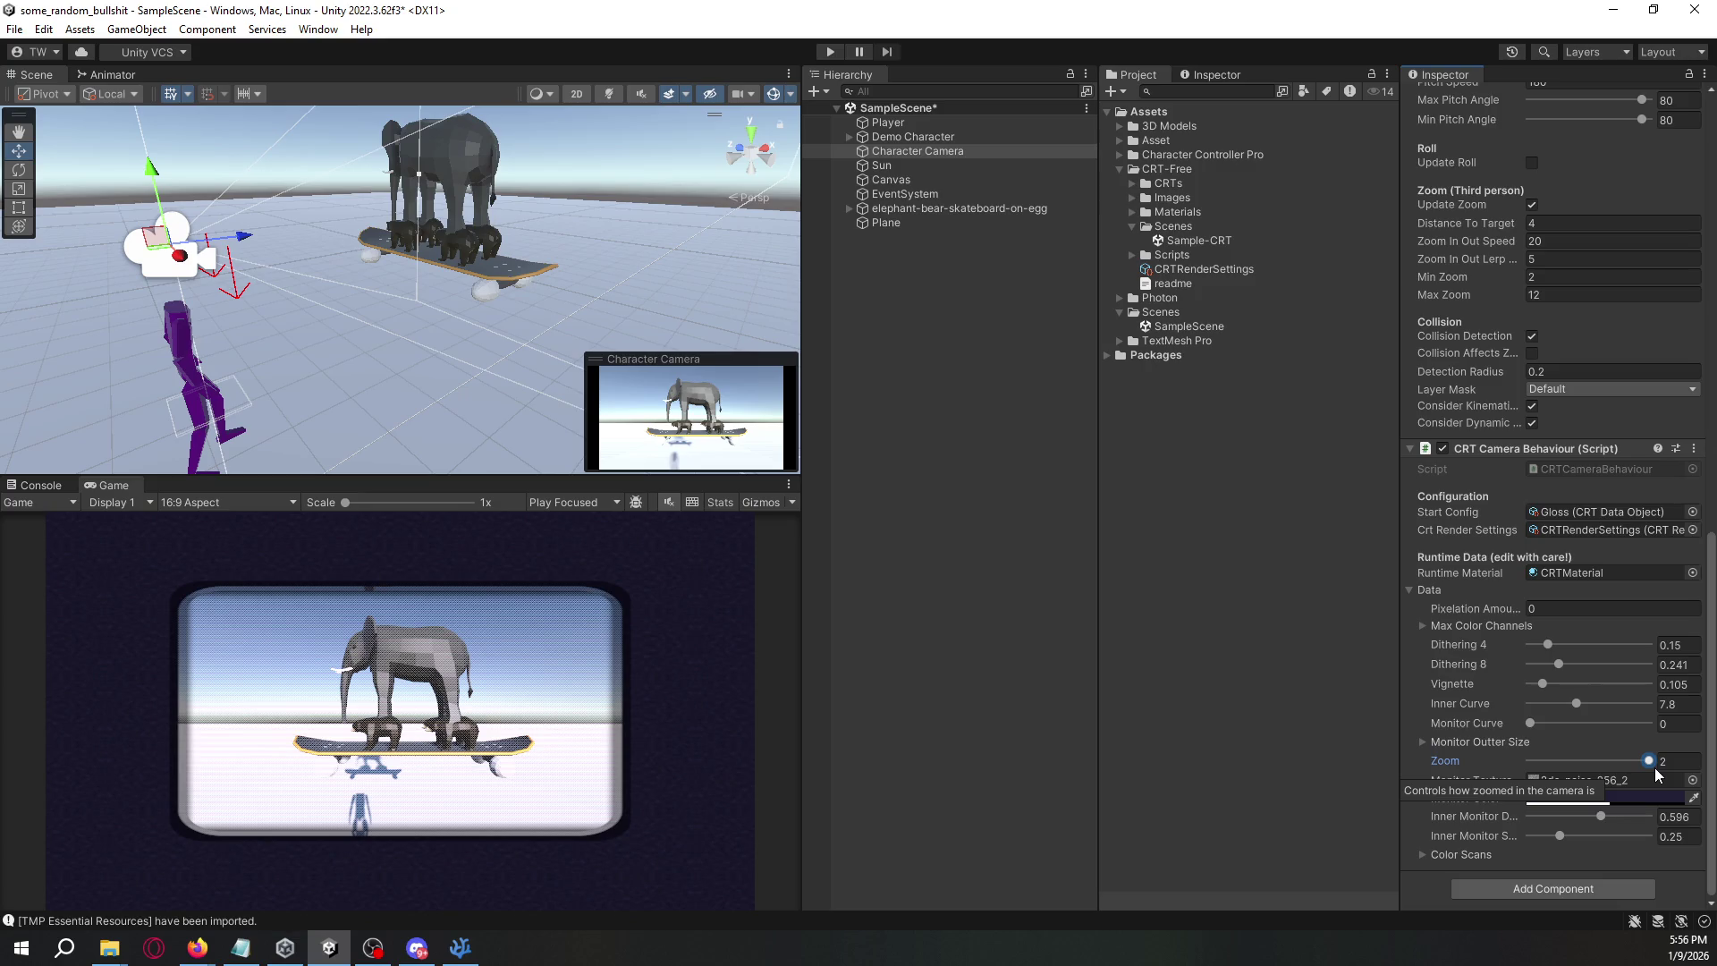
{"action": "left_click", "coordinate": [1428, 854]}
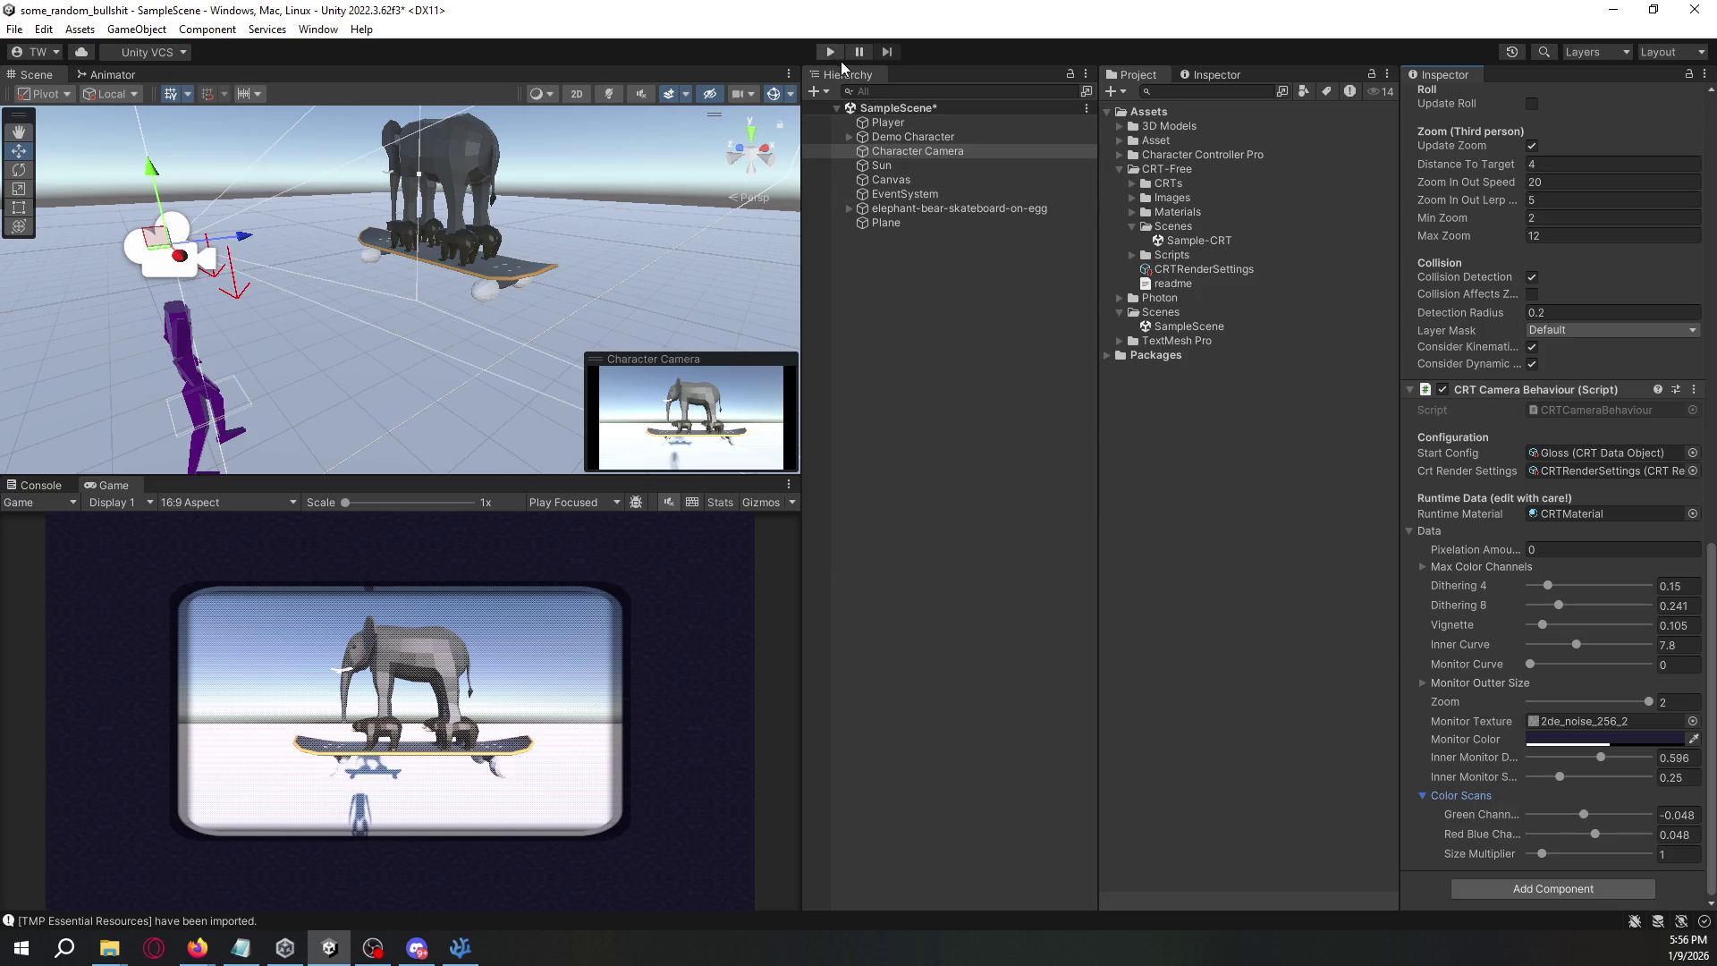
- In Play mode, try CRT Zoom 2 and then 1.38 on the Character Camera
{"action": "left_click", "coordinate": [831, 52]}
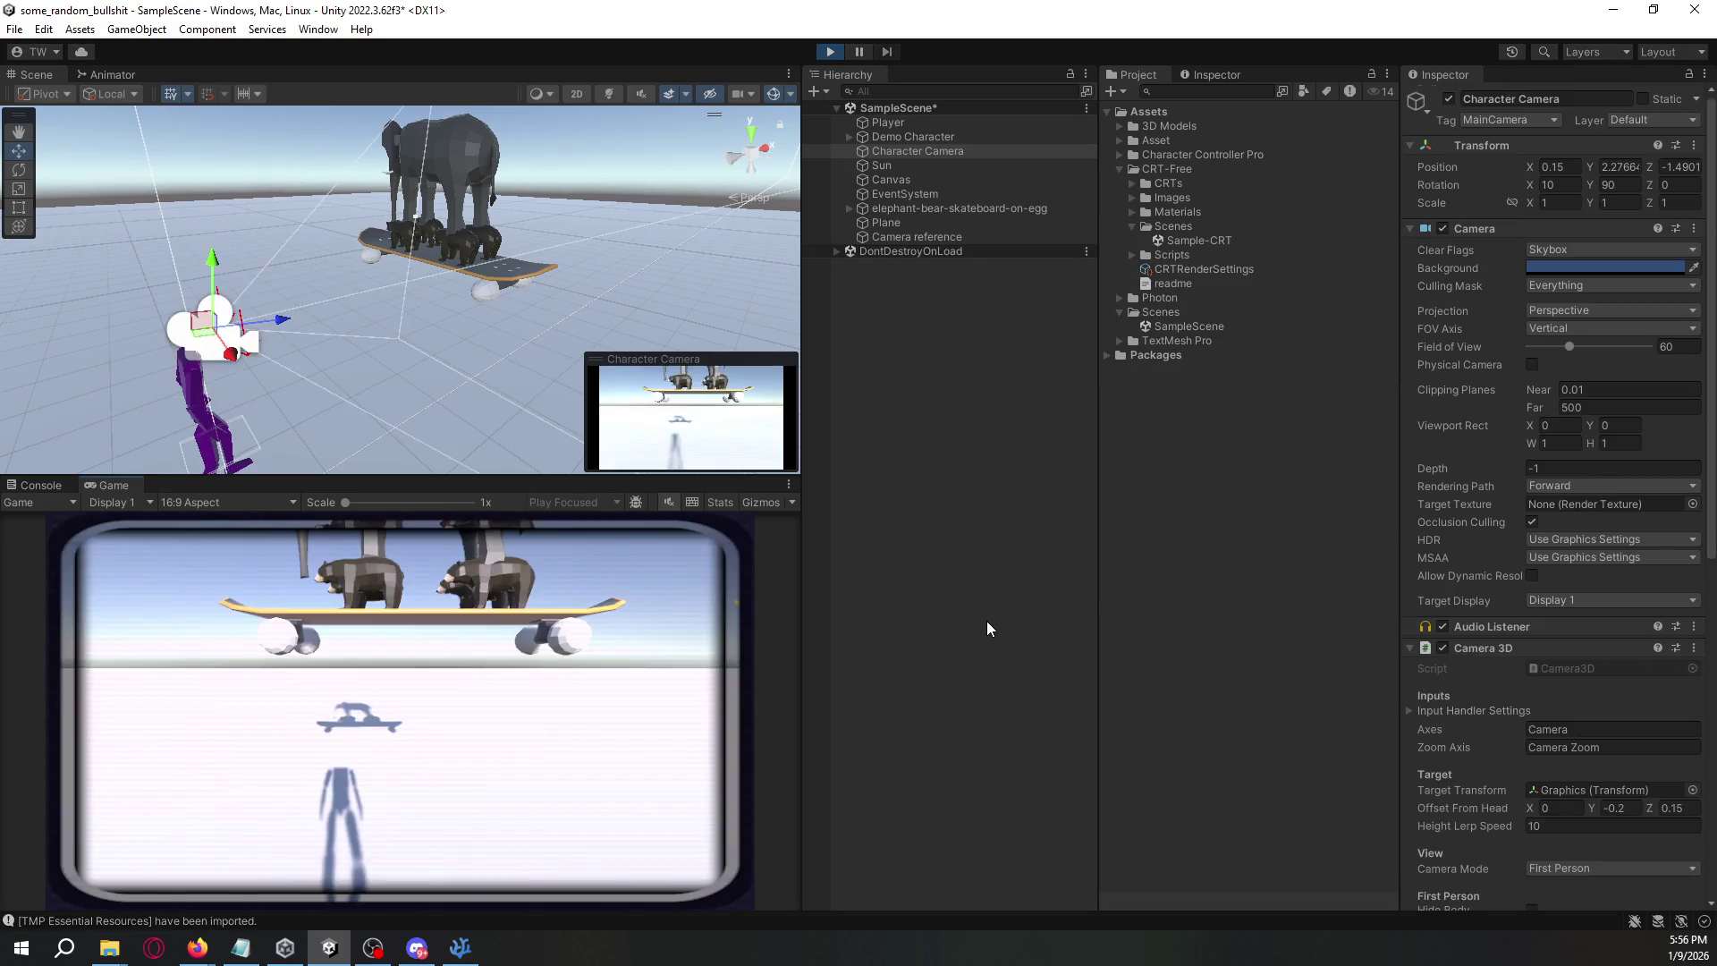
{"action": "left_click", "coordinate": [977, 537]}
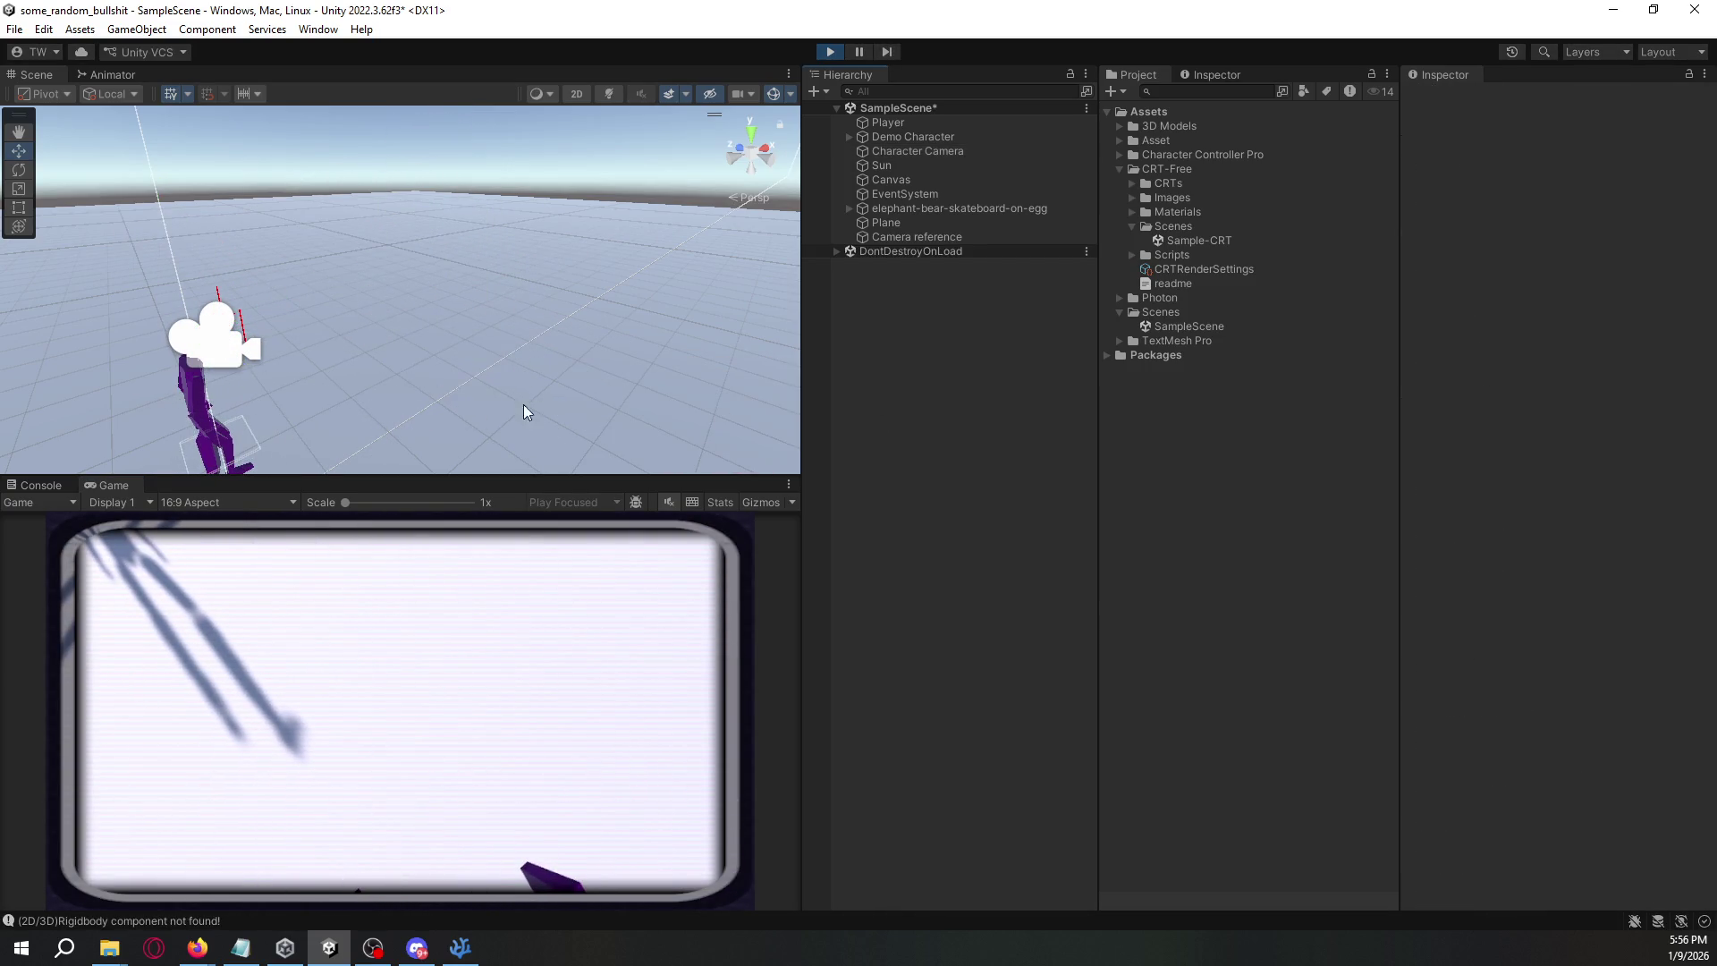
{"action": "left_click", "coordinate": [900, 152]}
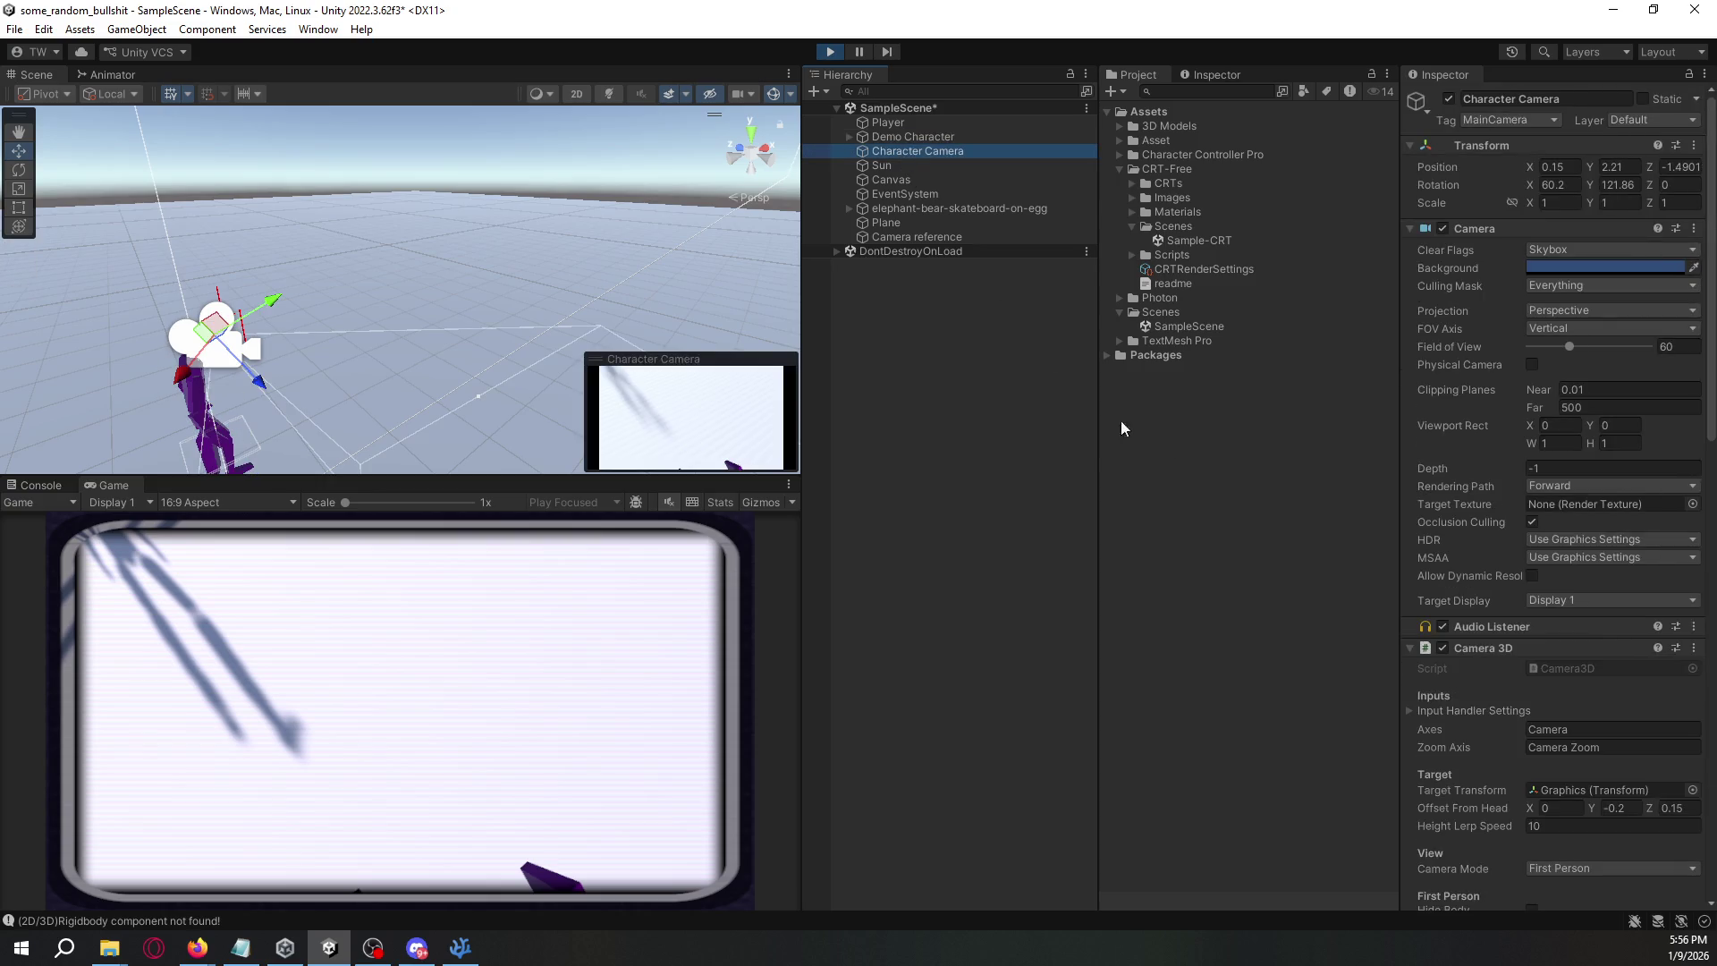
{"action": "scroll", "coordinate": [1526, 722], "scroll_direction": "down", "scroll_amount": 5}
{"action": "scroll", "coordinate": [1526, 722], "scroll_direction": "down", "scroll_amount": 10}
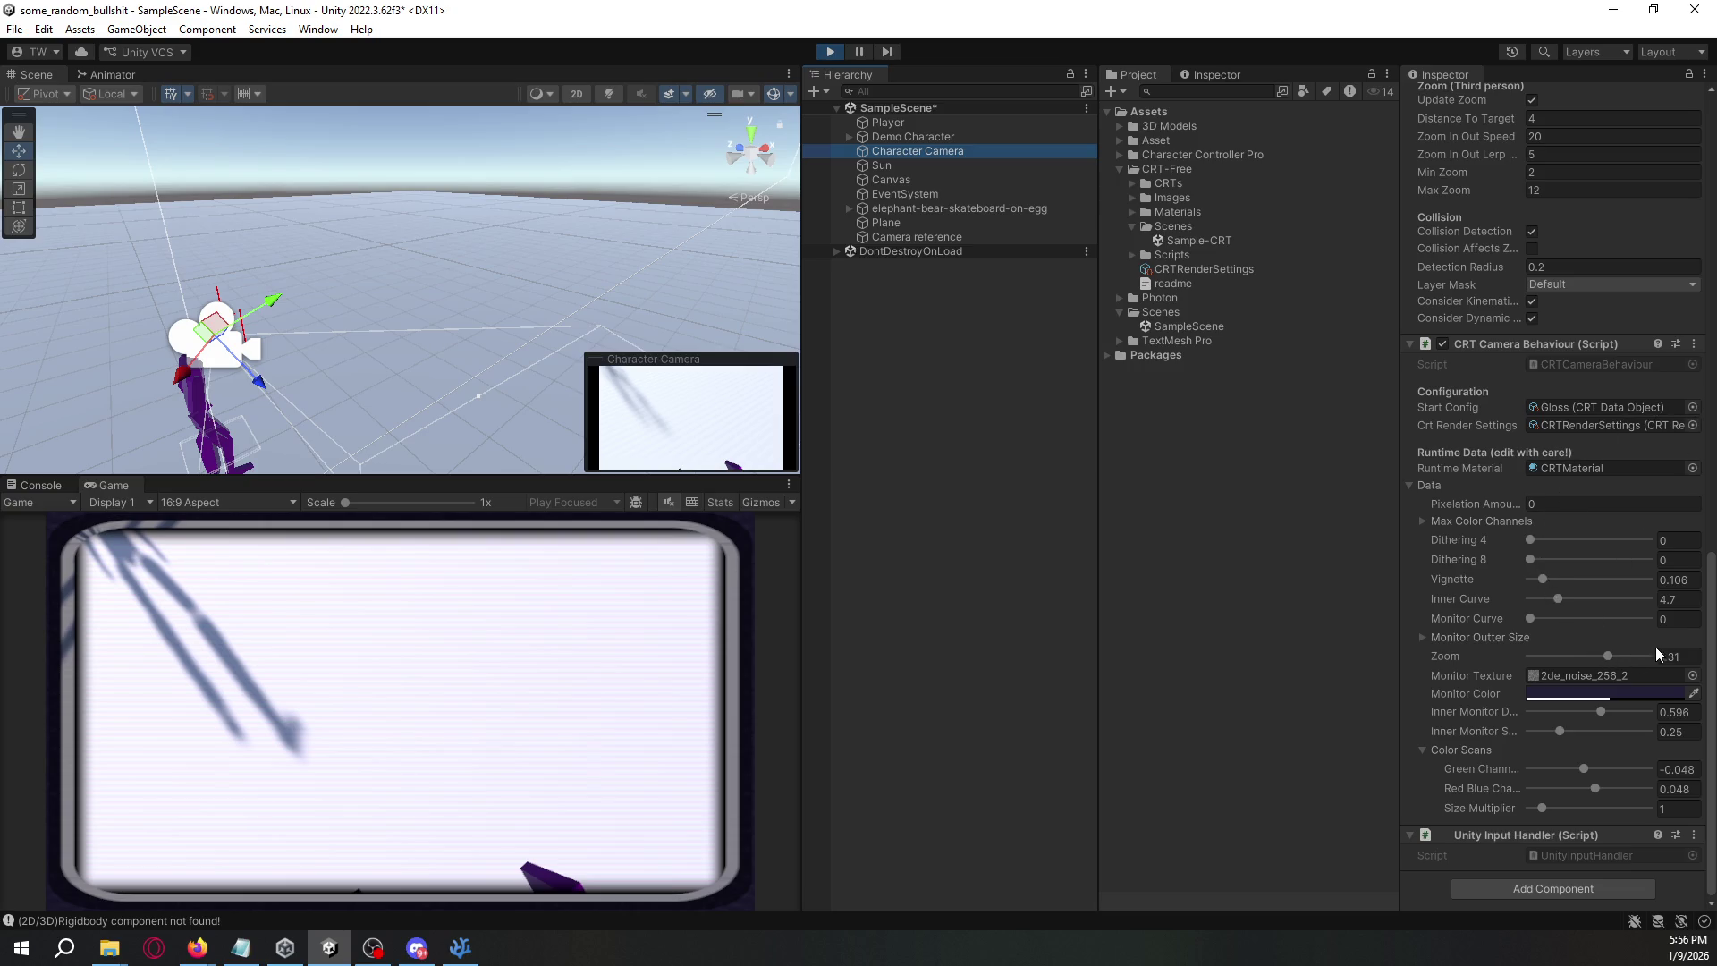
{"action": "mouse_move", "coordinate": [1612, 656]}
{"action": "left_mouse_down"}
{"action": "mouse_move", "coordinate": [1584, 657]}
{"action": "mouse_move", "coordinate": [1688, 664]}
{"action": "left_mouse_up"}
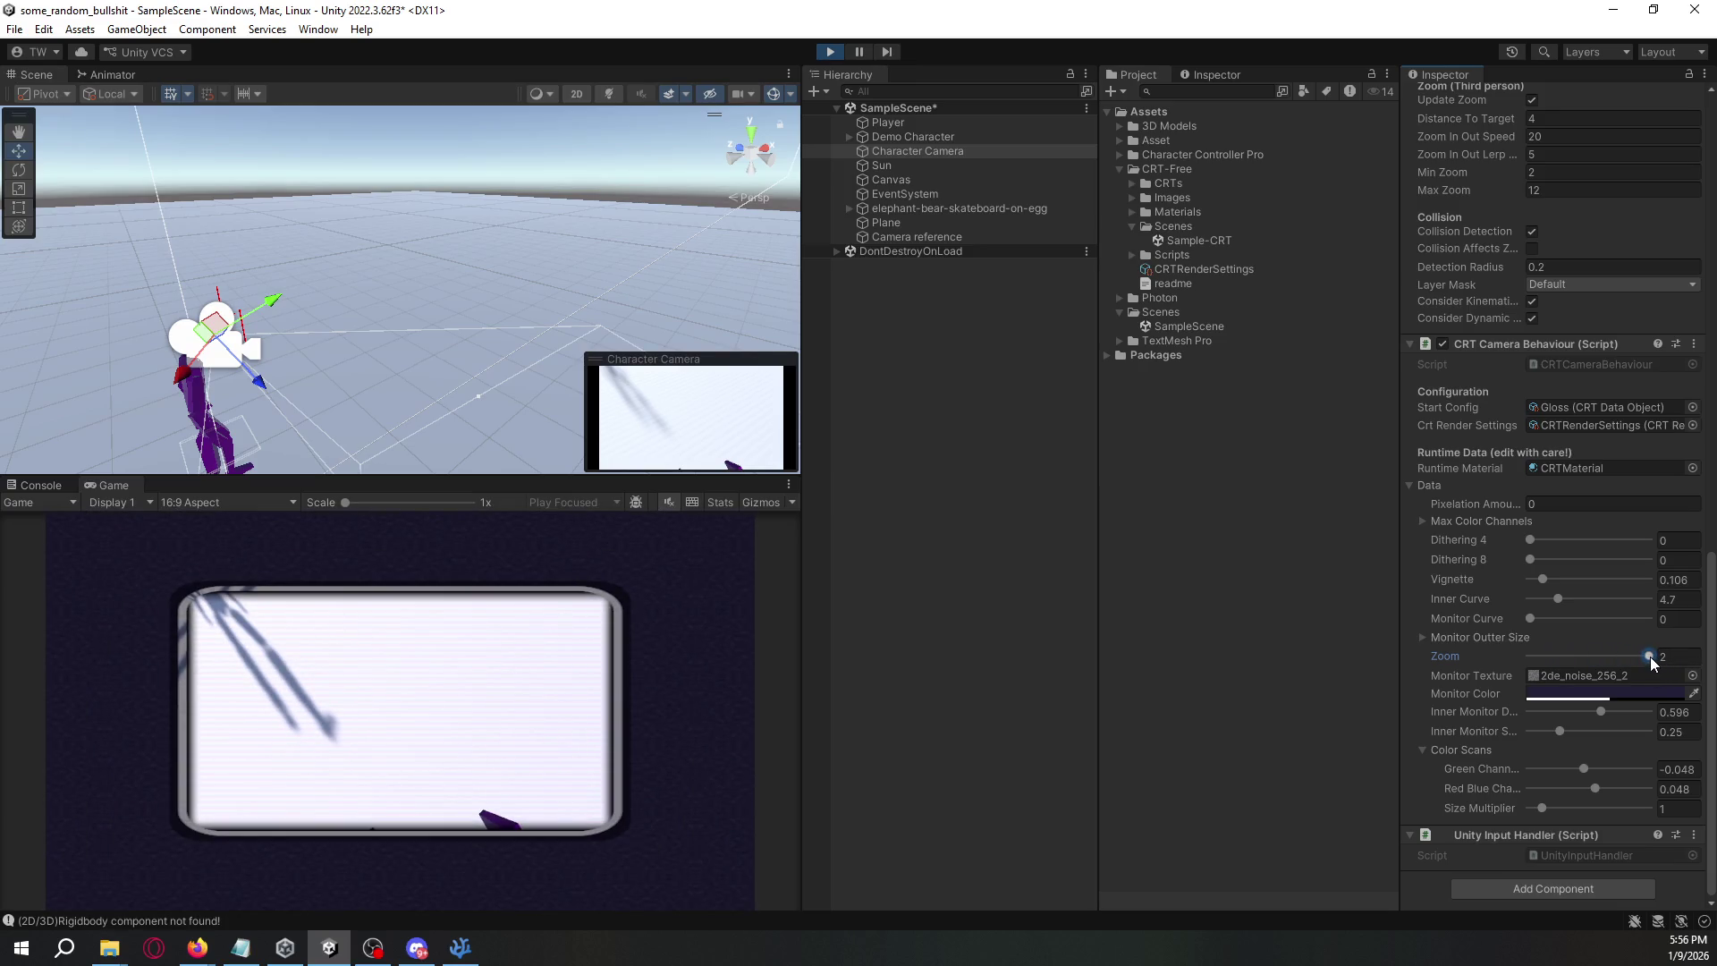
{"action": "mouse_move", "coordinate": [1649, 657]}
{"action": "left_mouse_down"}
{"action": "mouse_move", "coordinate": [1611, 658]}
{"action": "mouse_move", "coordinate": [1671, 657]}
{"action": "left_mouse_up"}
- Make the Game view taller, then exit Play mode
{"action": "left_click_drag", "start_coordinate": [620, 480], "coordinate": [625, 437]}
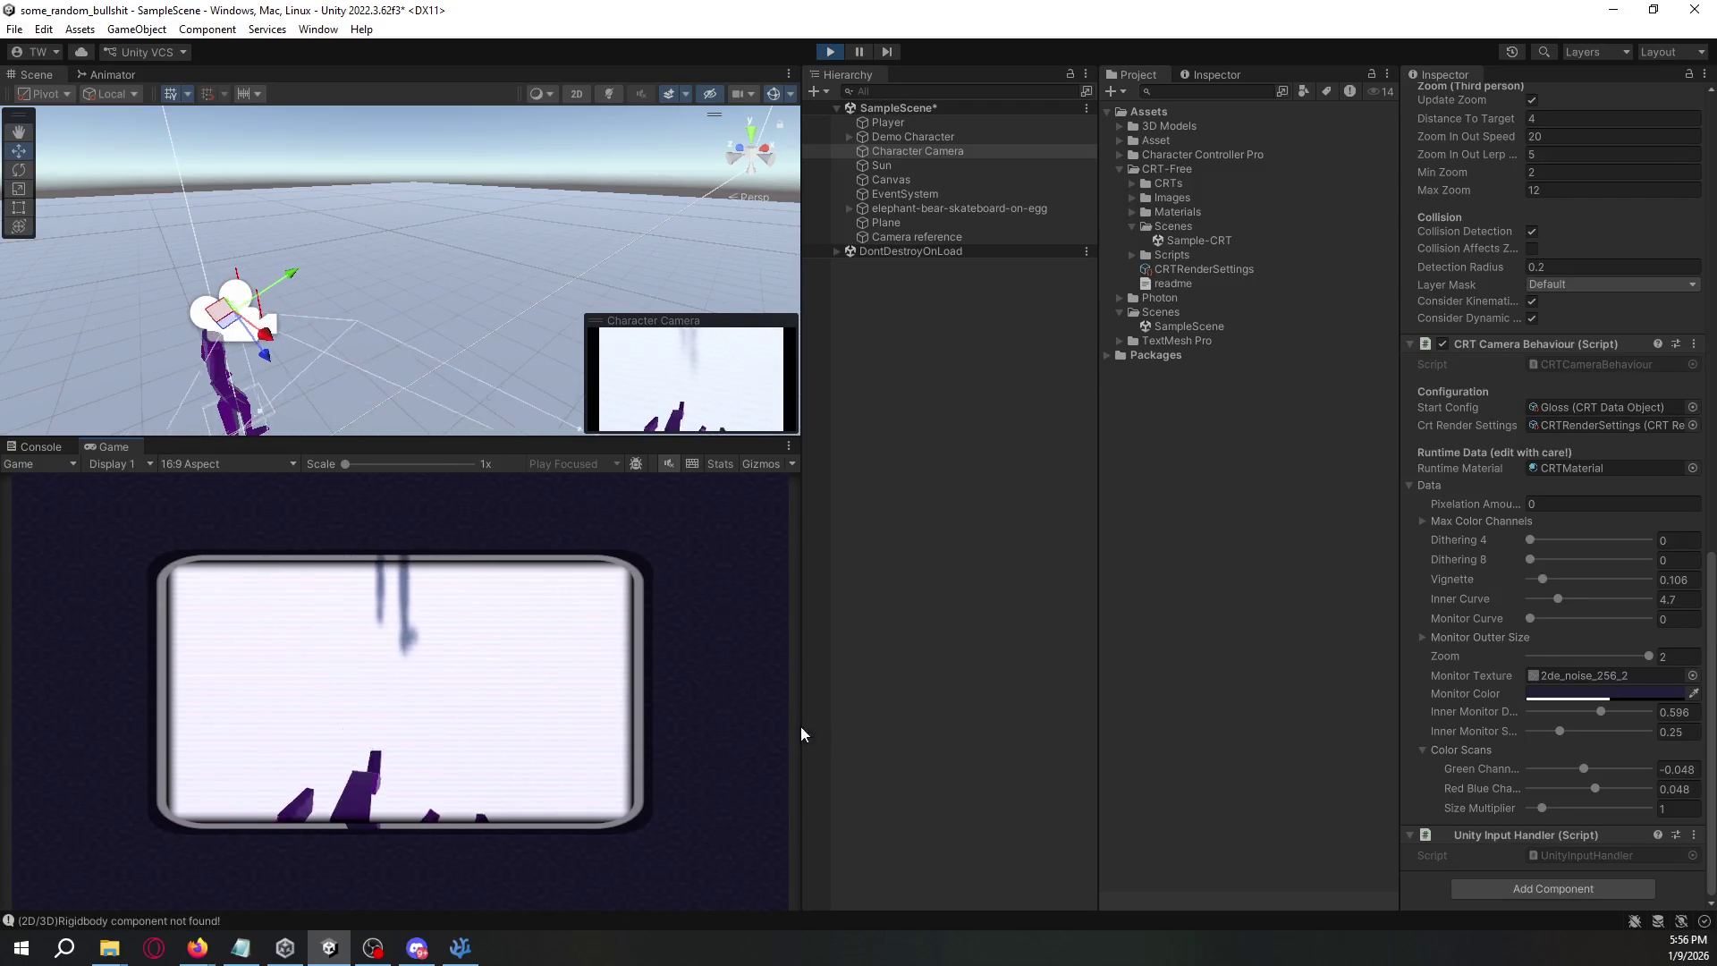
{"action": "left_click", "coordinate": [953, 760]}
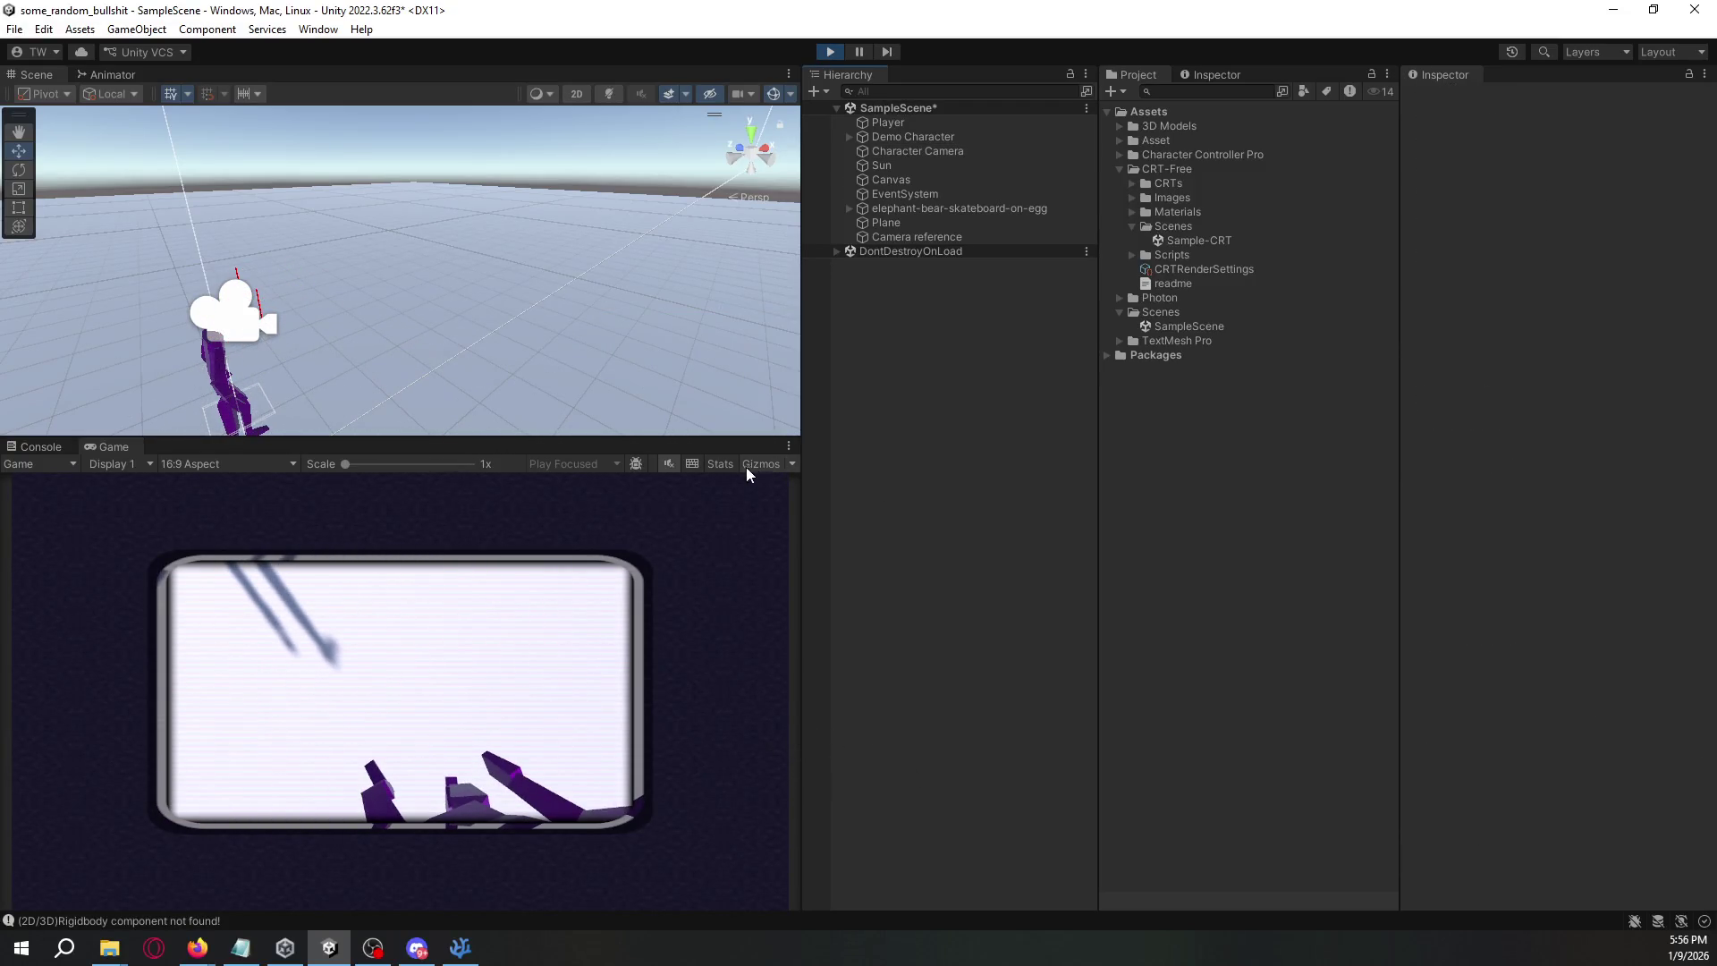
{"action": "left_click", "coordinate": [839, 55]}
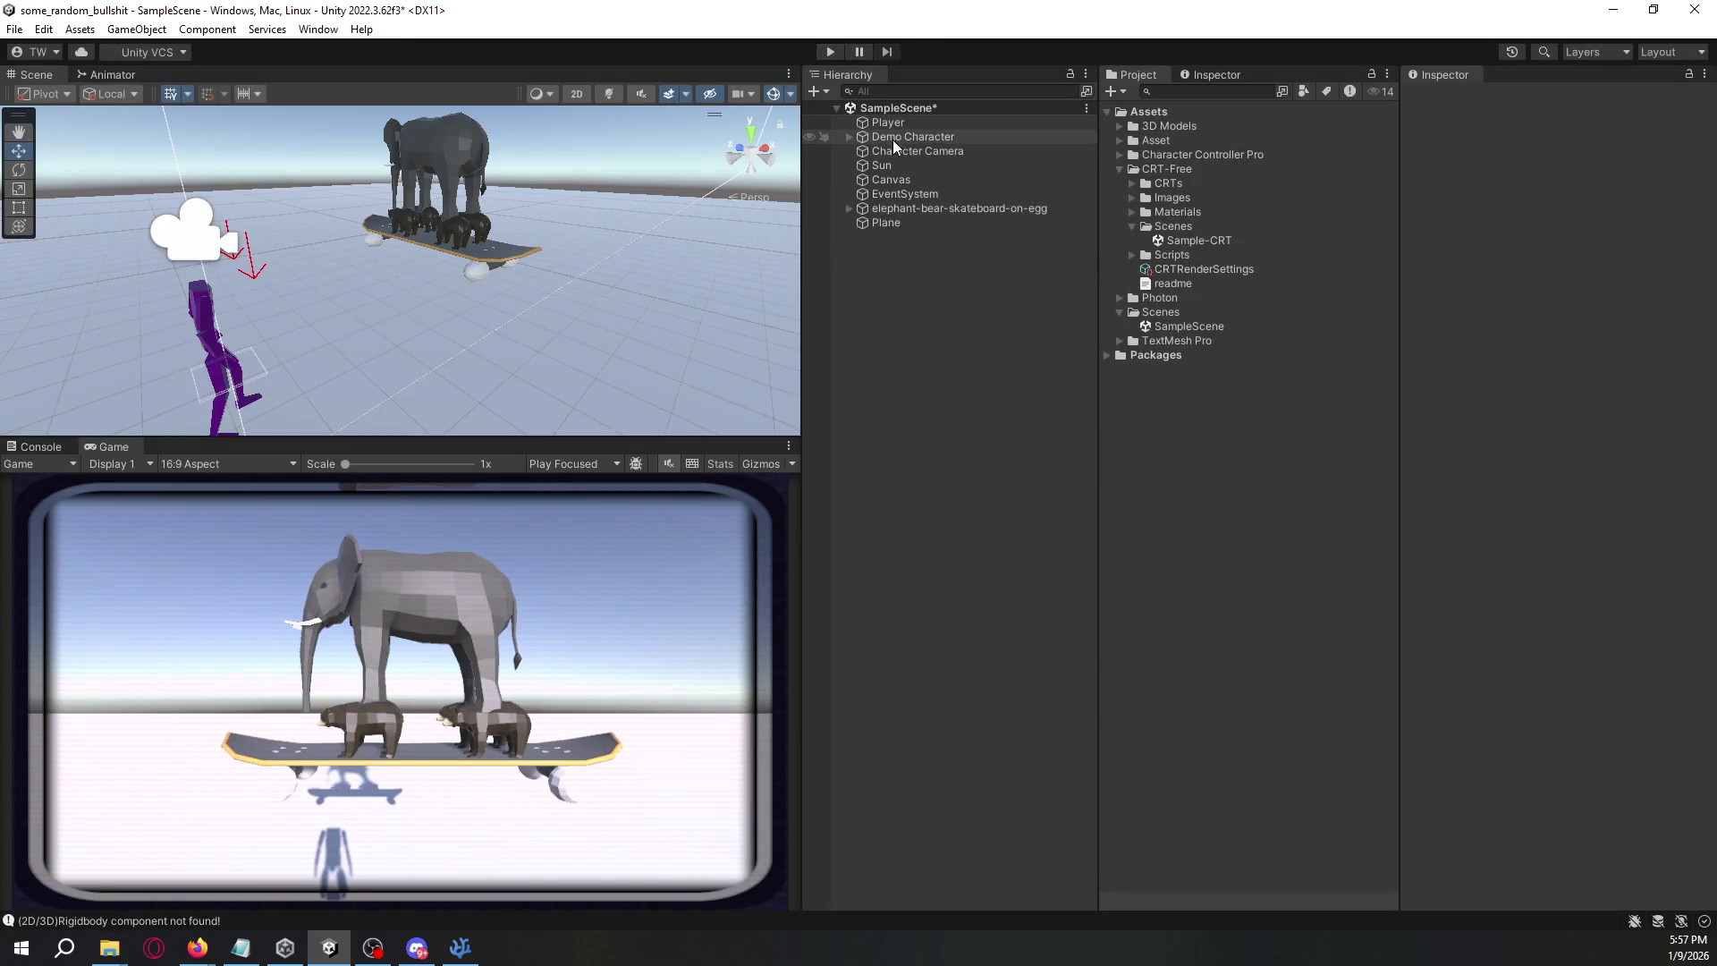
- Review the Demo Character's and Plane's components in the Inspector
{"action": "left_click", "coordinate": [898, 150]}
{"action": "left_click", "coordinate": [898, 134]}
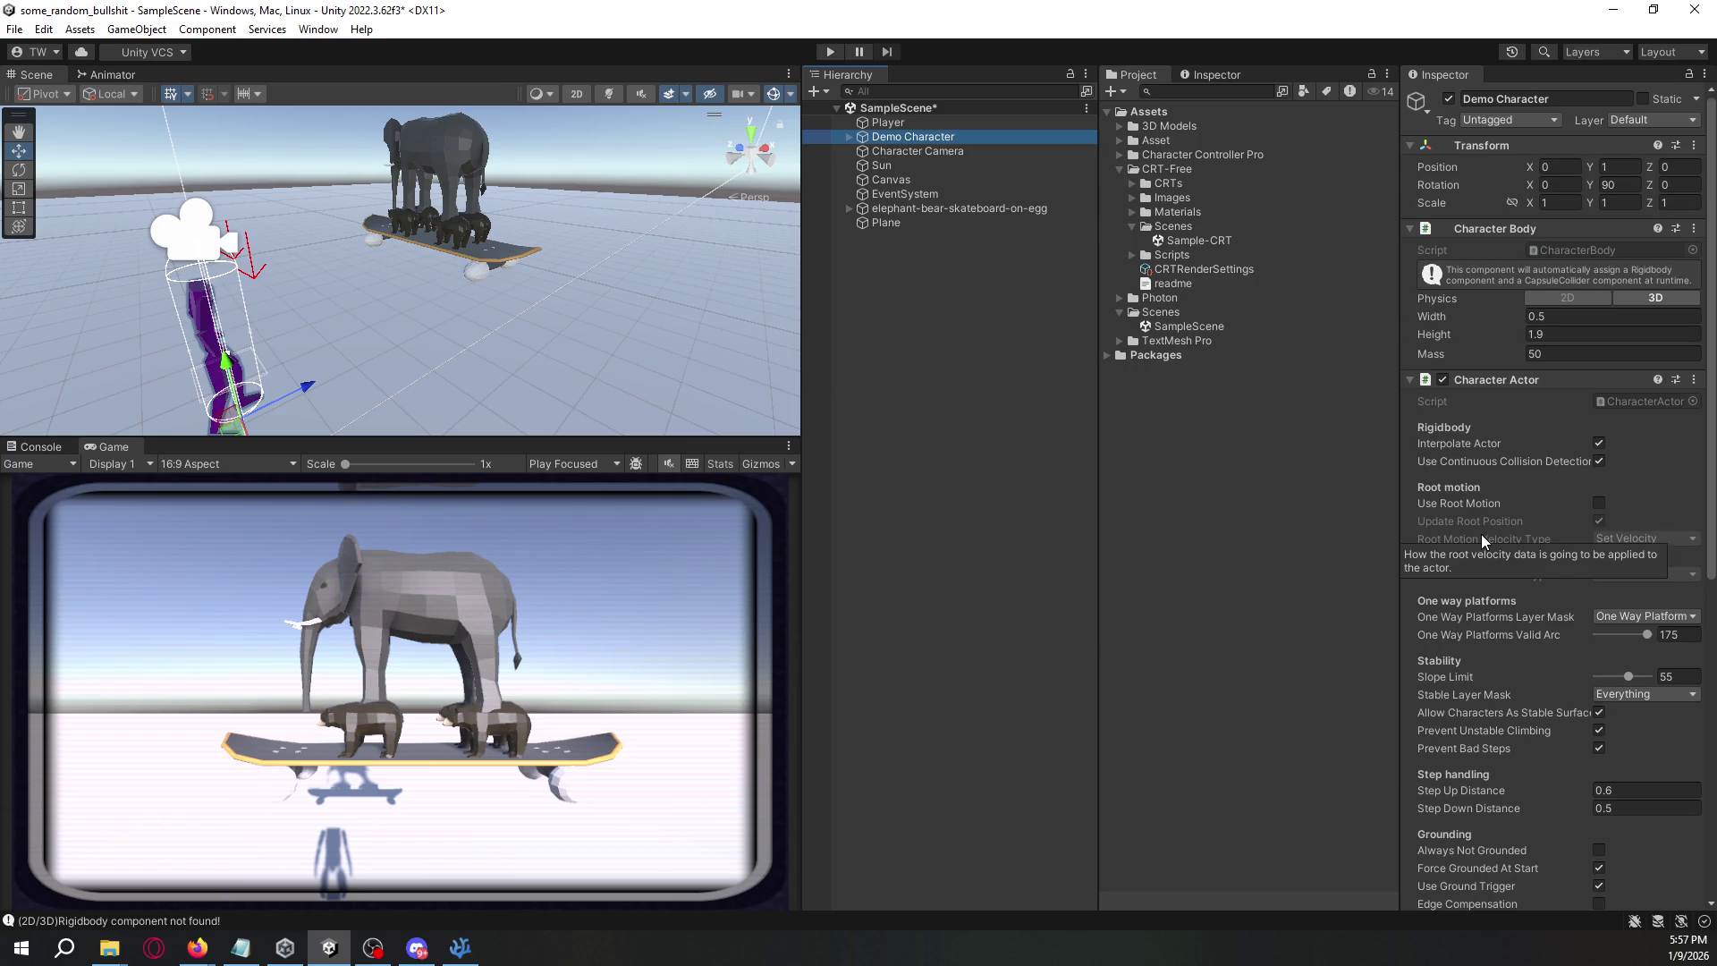
{"action": "scroll", "coordinate": [1481, 534], "scroll_direction": "down", "scroll_amount": 4}
{"action": "scroll", "coordinate": [1481, 534], "scroll_direction": "up", "scroll_amount": 4}
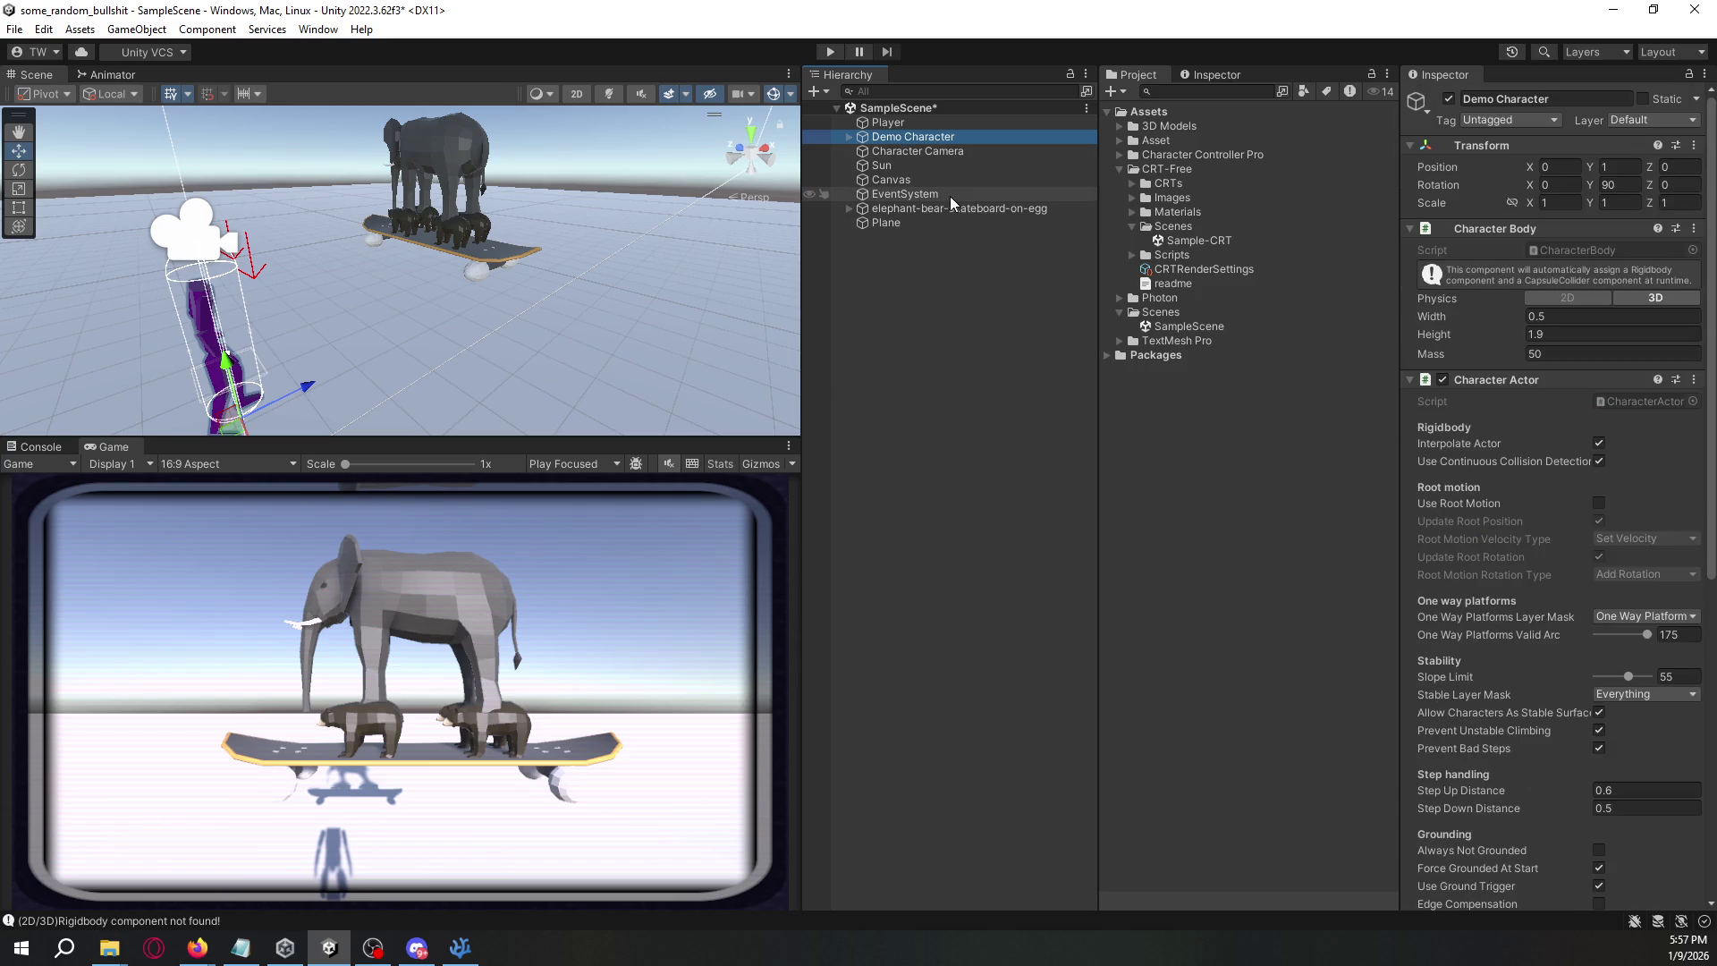
{"action": "left_click", "coordinate": [921, 223]}
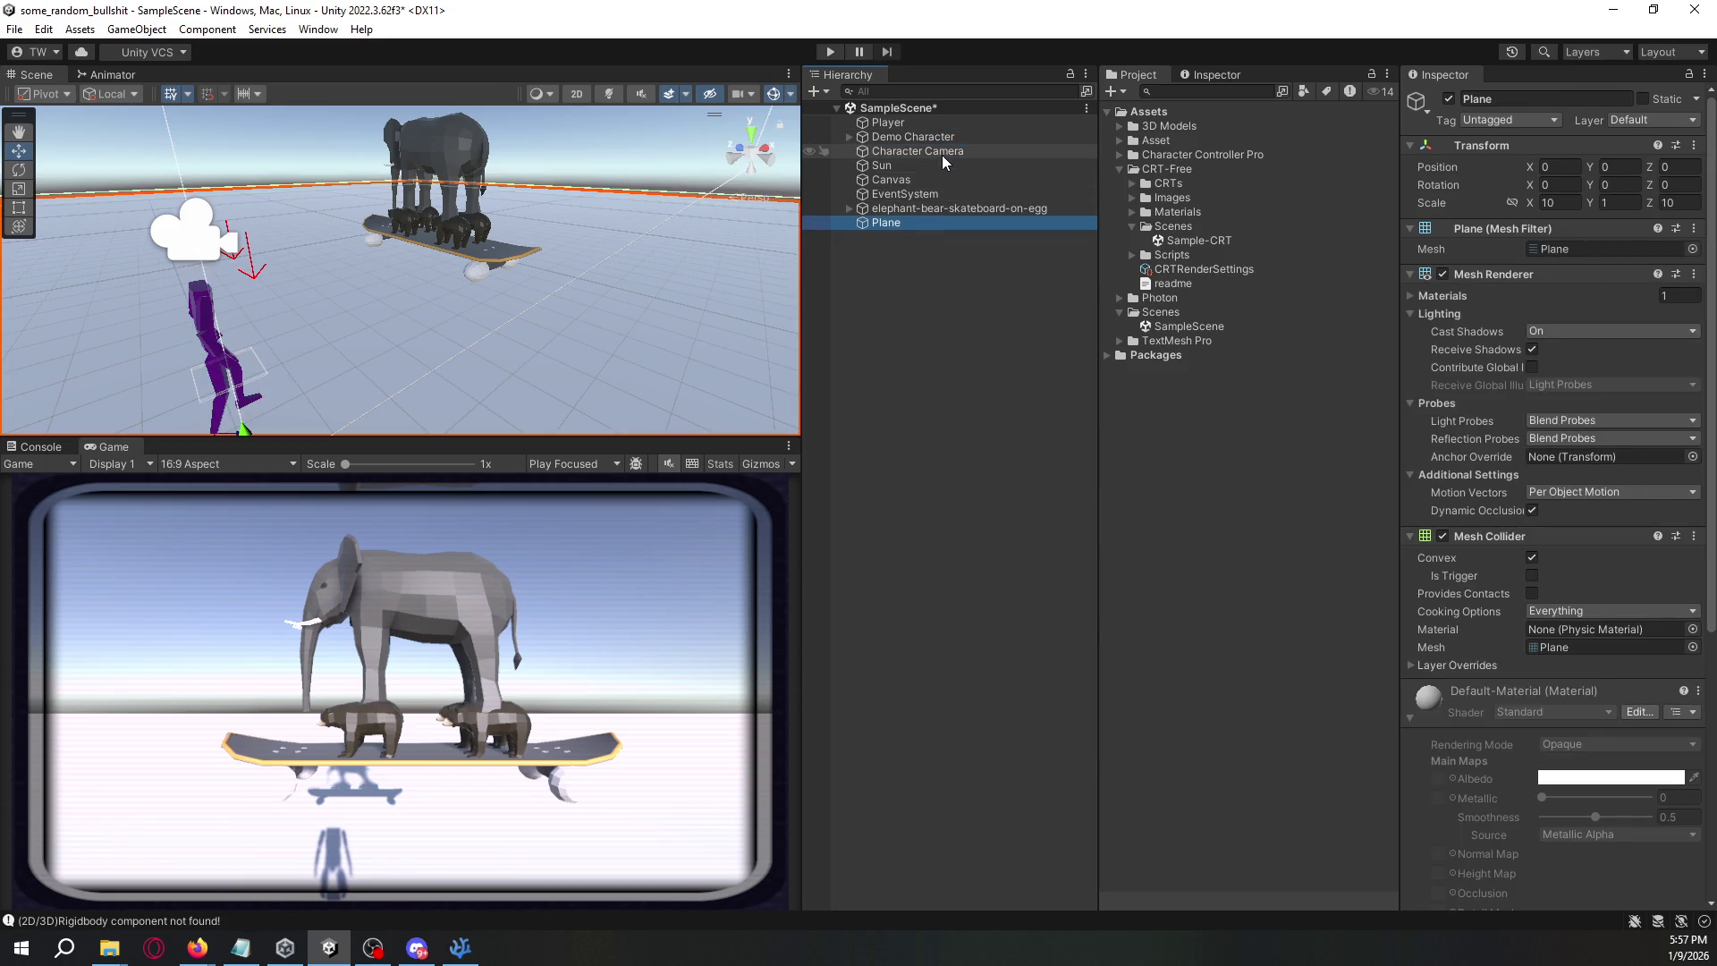
- Review the Character Camera's CRT settings and bring up the CRT start preset picker
{"action": "left_click", "coordinate": [942, 152]}
{"action": "scroll", "coordinate": [1517, 634], "scroll_direction": "down", "scroll_amount": 15}
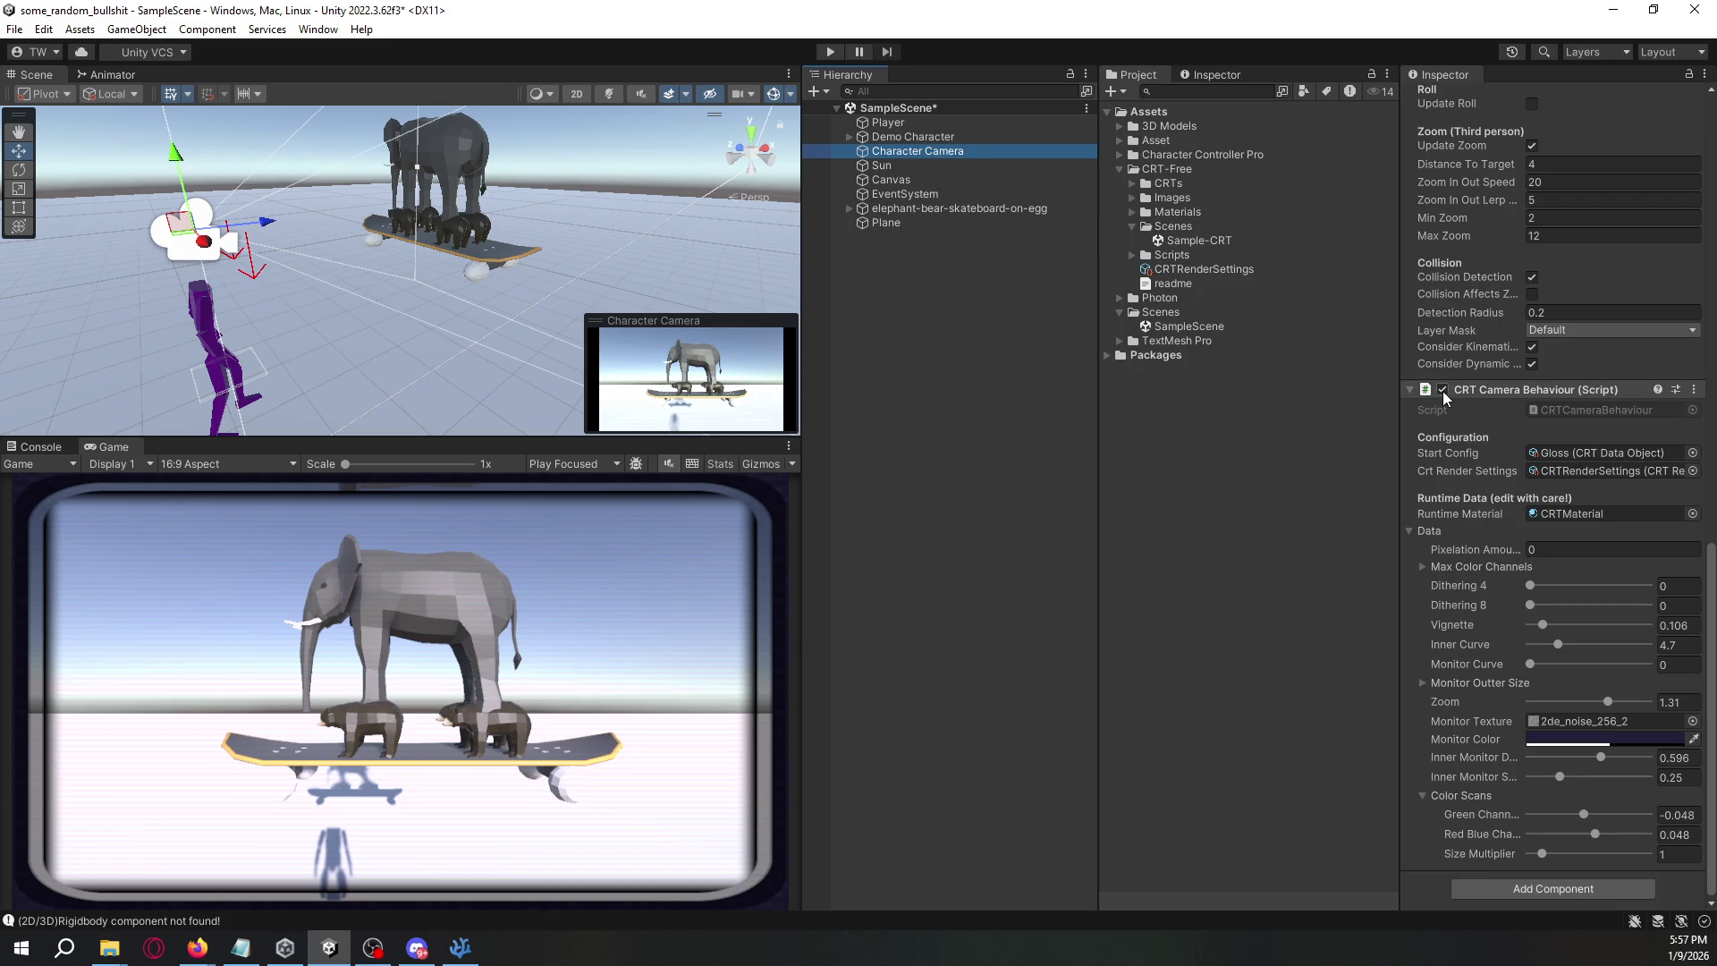
{"action": "left_click", "coordinate": [966, 308]}
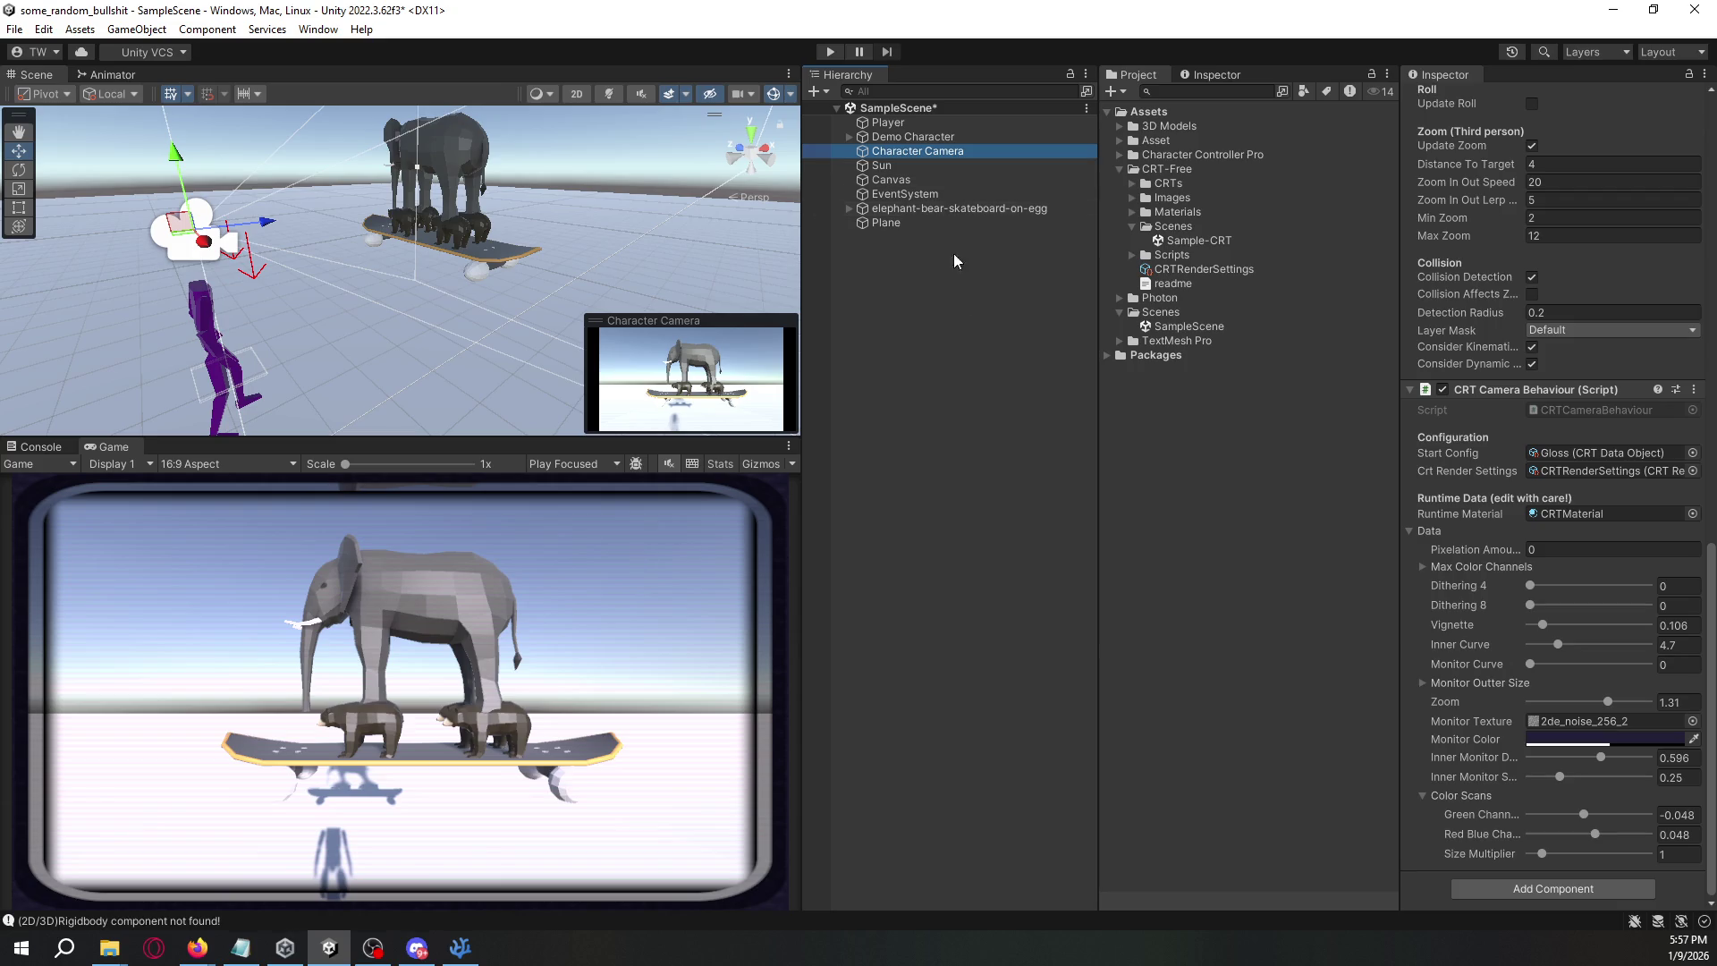
{"action": "left_click", "coordinate": [921, 150]}
{"action": "scroll", "coordinate": [1483, 557], "scroll_direction": "down", "scroll_amount": 15}
{"action": "left_click", "coordinate": [1694, 453]}
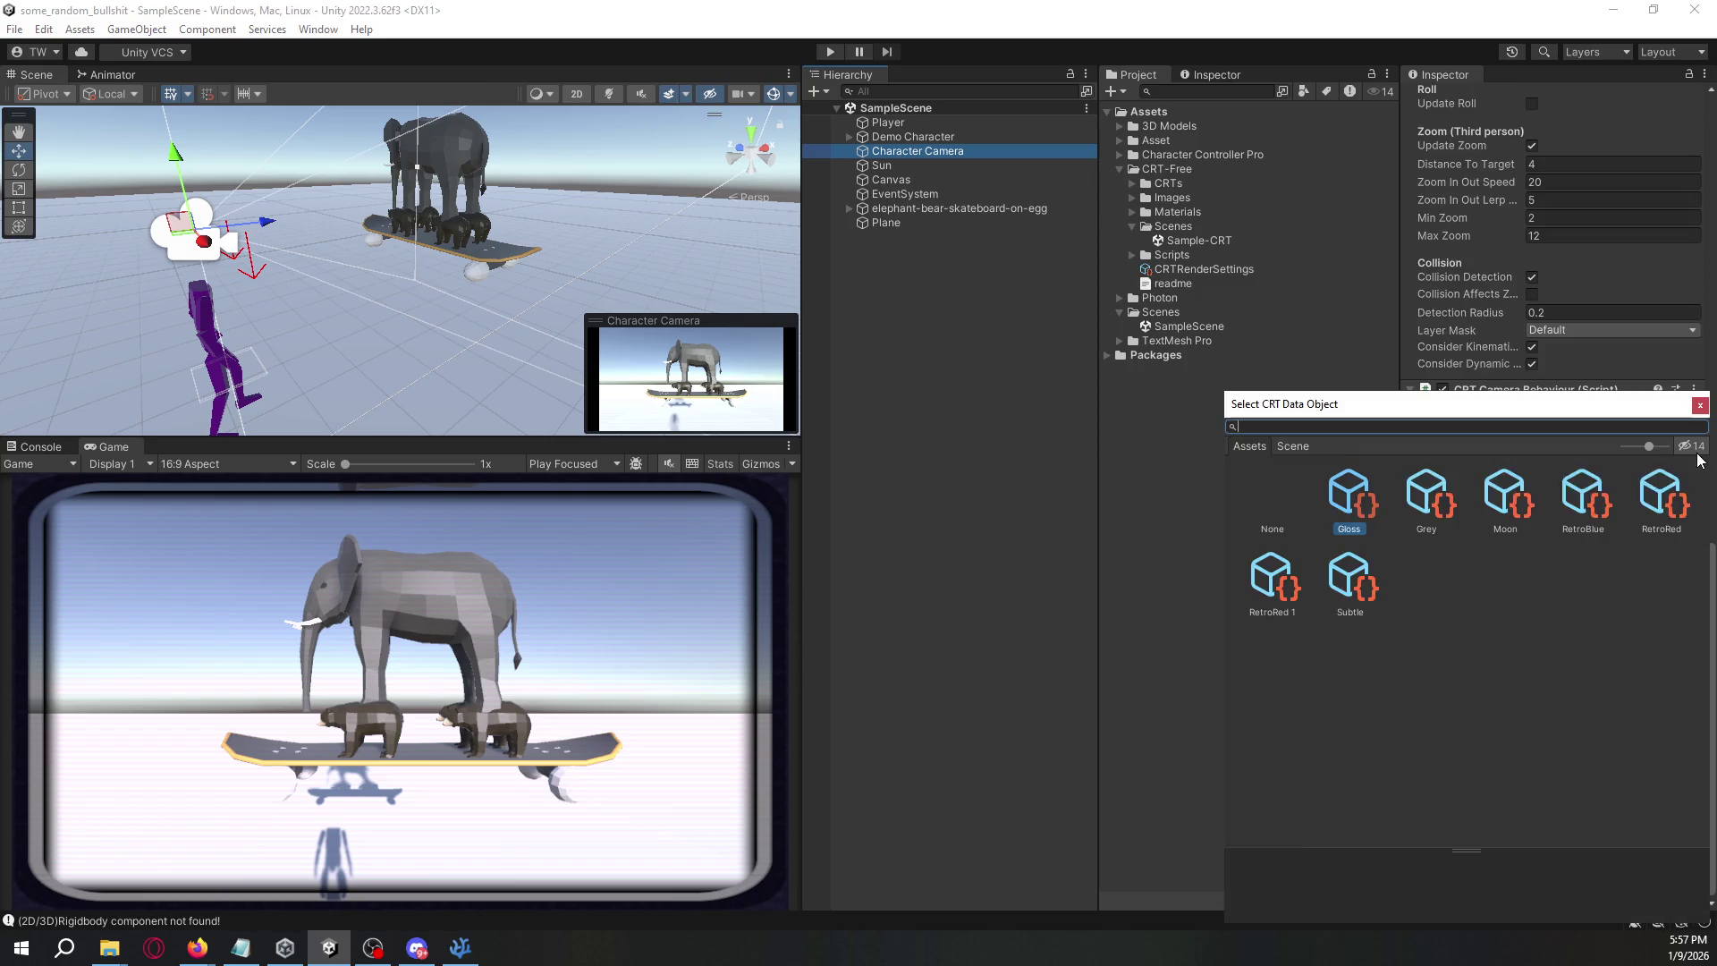
- Clear the CRT start preset to None, add light dithering with Dithering 8 at 0.158, and reset pixelation
{"action": "double_click", "coordinate": [1273, 503]}
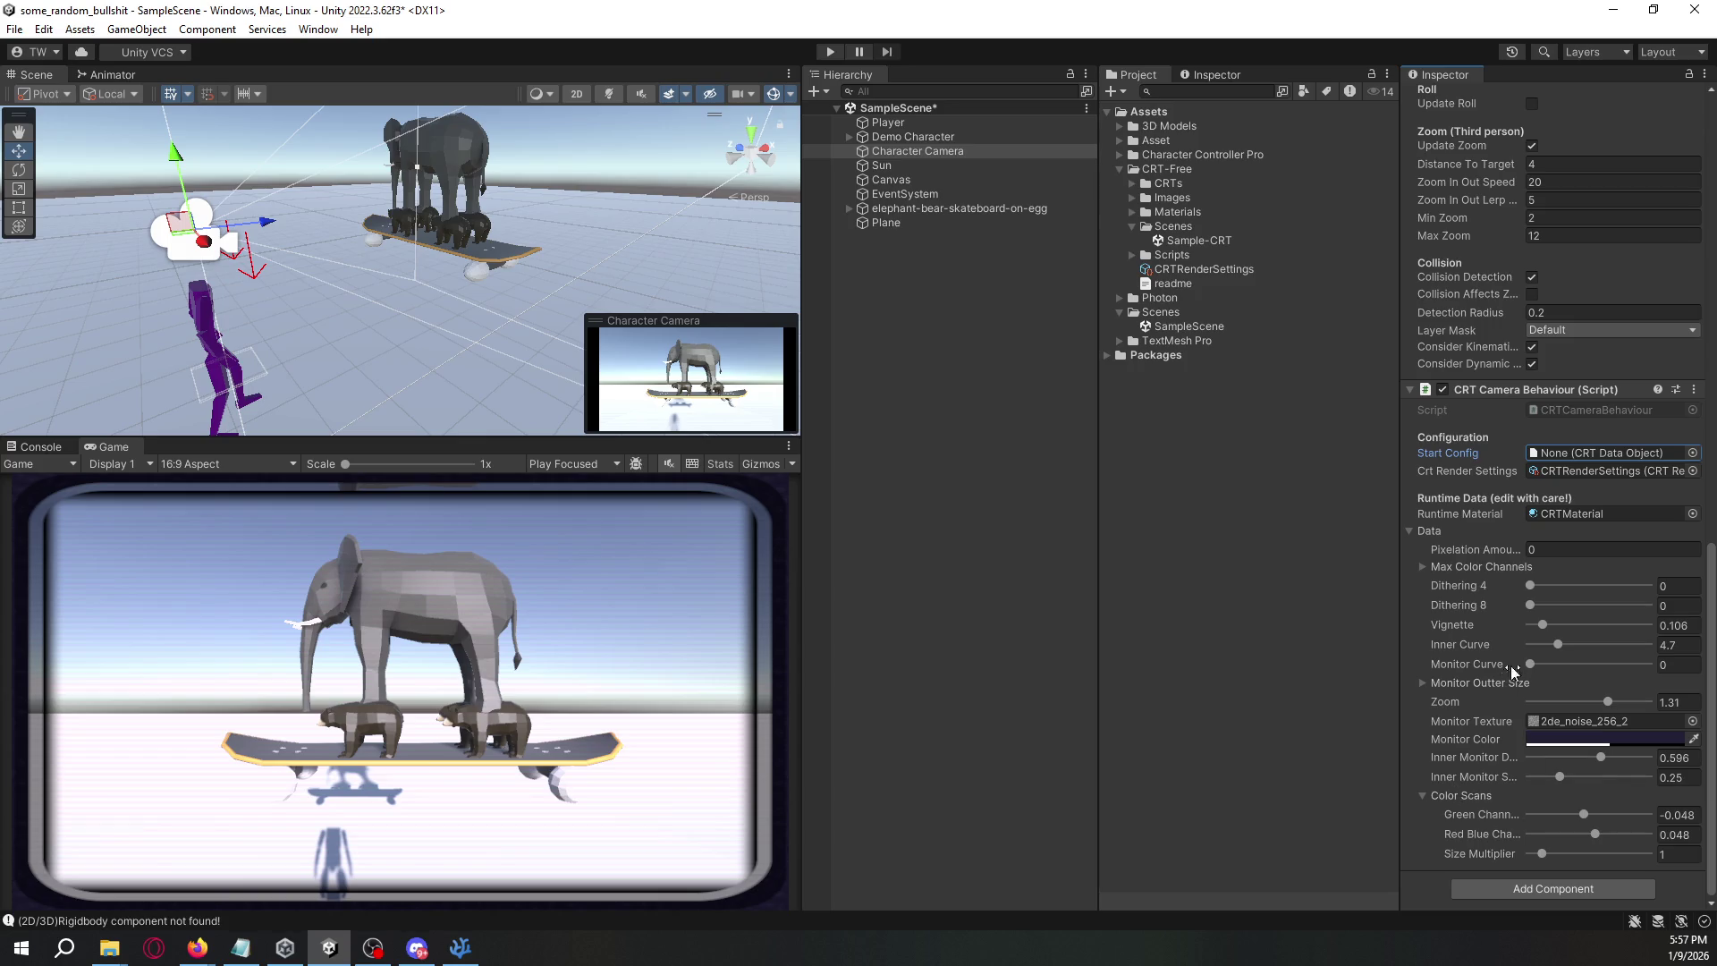
{"action": "mouse_move", "coordinate": [1531, 585]}
{"action": "left_mouse_down"}
{"action": "mouse_move", "coordinate": [1552, 585]}
{"action": "mouse_move", "coordinate": [1550, 604]}
{"action": "left_mouse_up"}
{"action": "mouse_move", "coordinate": [1489, 553]}
{"action": "left_mouse_down"}
{"action": "mouse_move", "coordinate": [1521, 551]}
{"action": "mouse_move", "coordinate": [1485, 551]}
{"action": "left_mouse_up"}
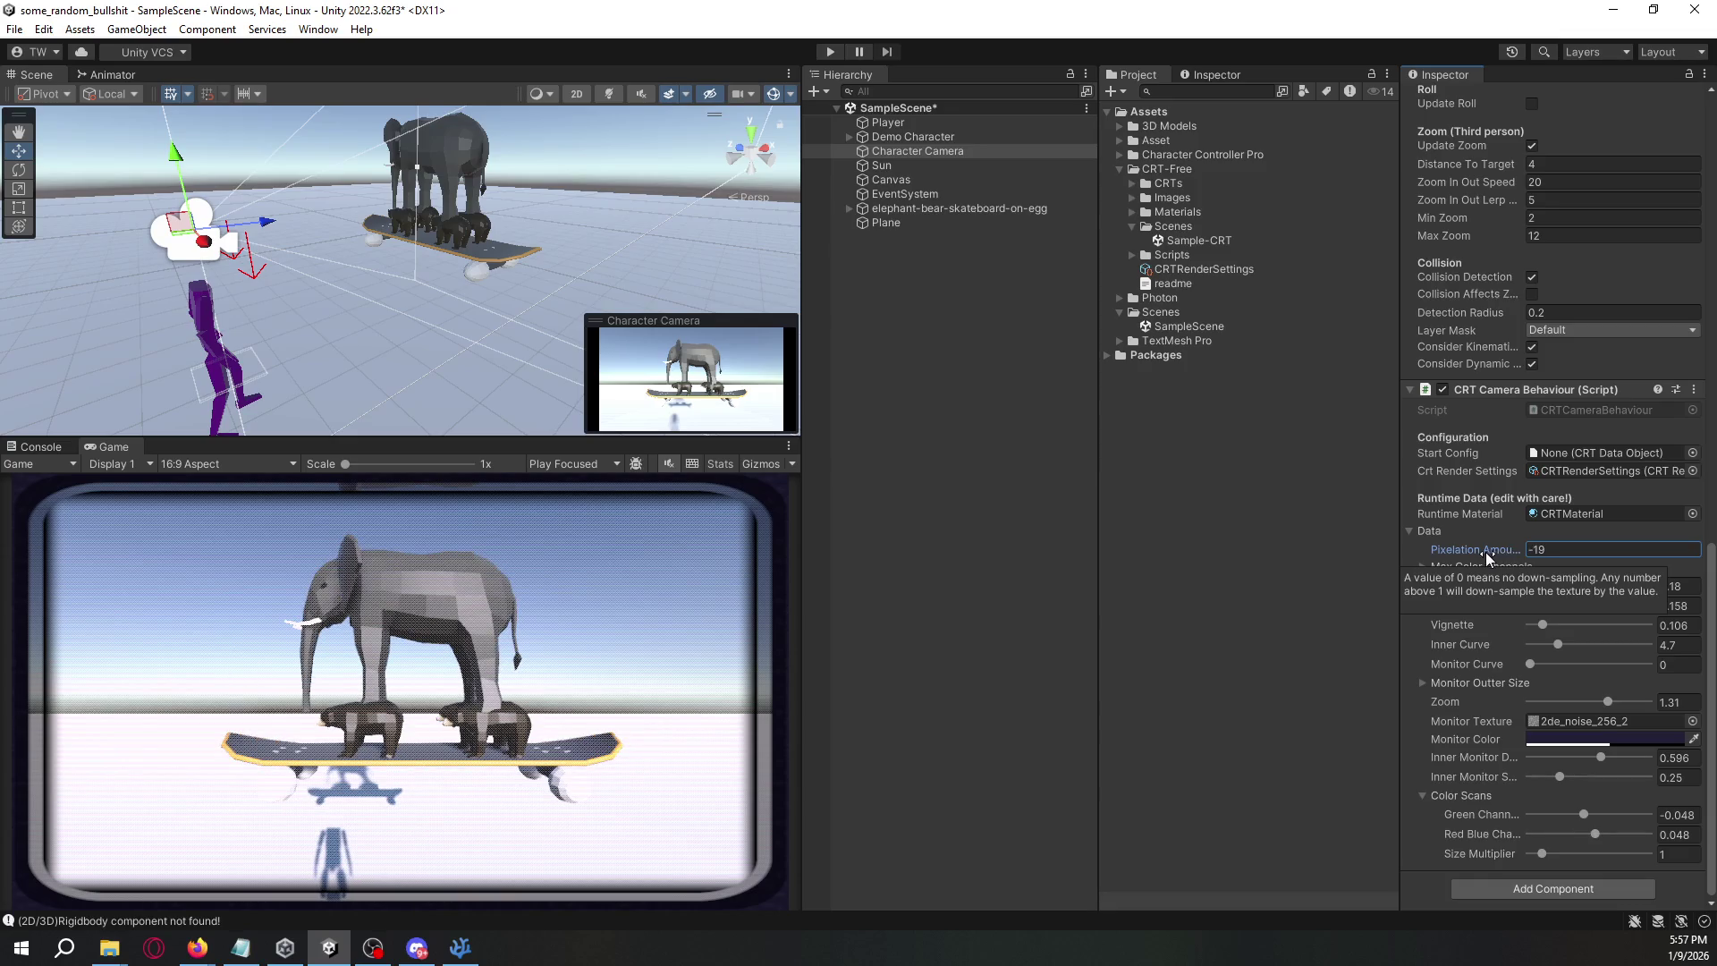
{"action": "left_click", "coordinate": [1553, 549]}
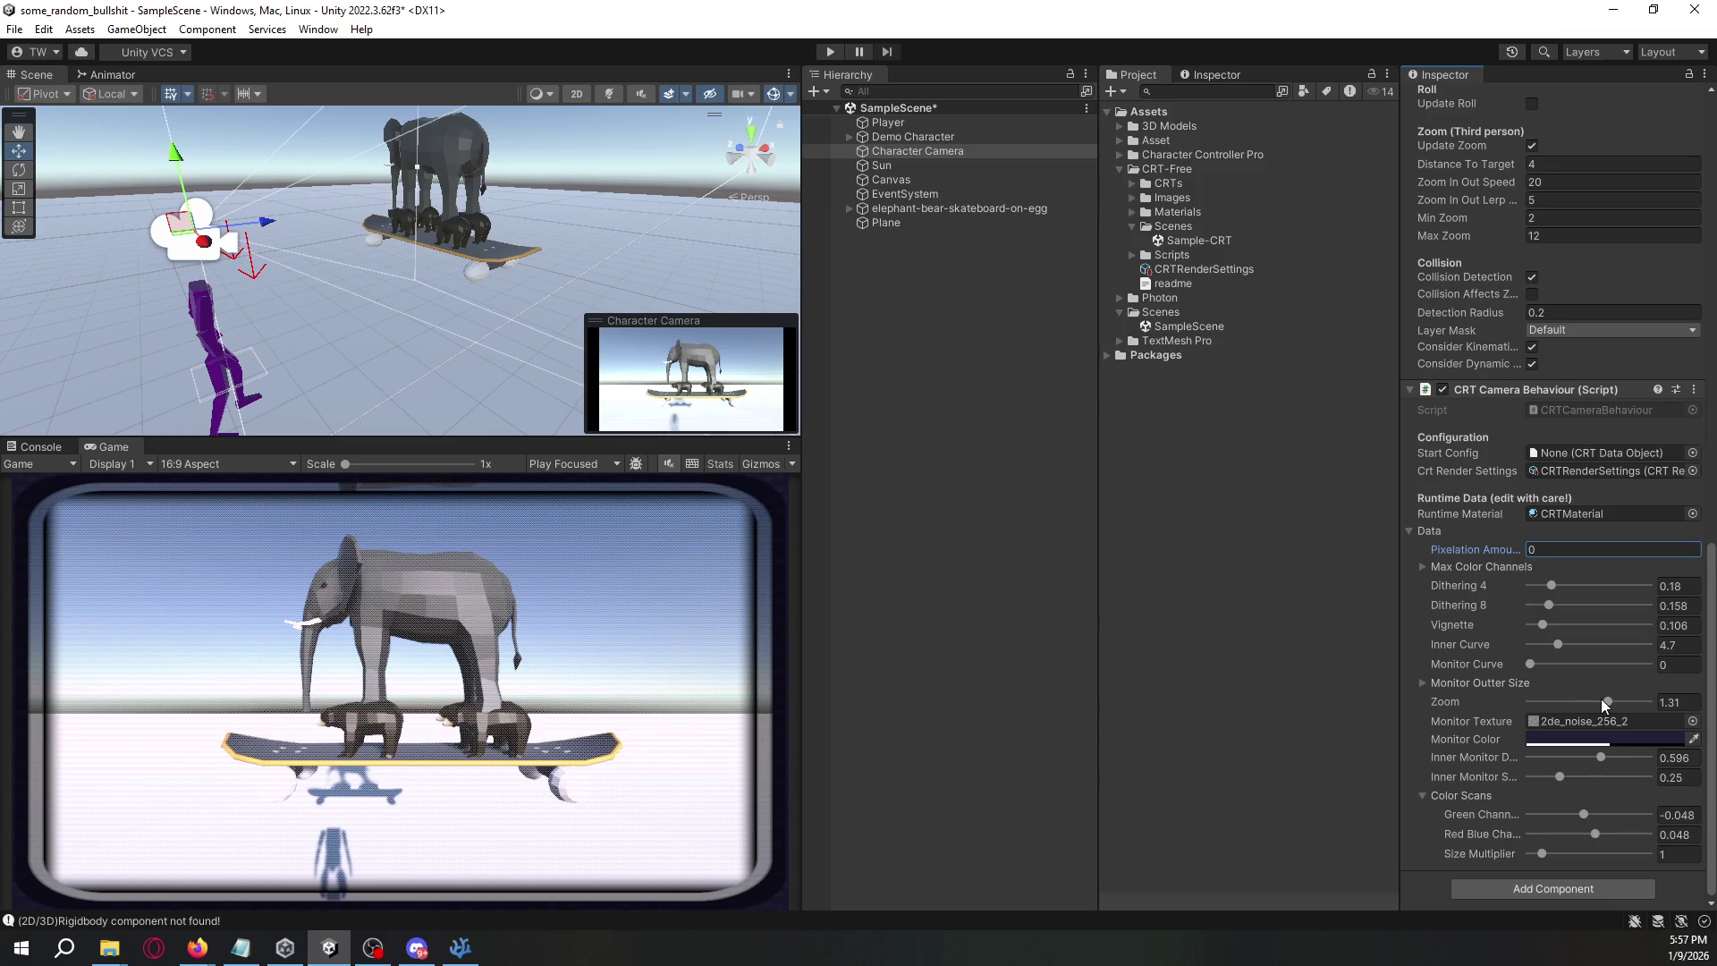
- Raise CRT zoom to 1.41, shrink the inner monitor to 0.353, and save SampleScene
{"action": "mouse_move", "coordinate": [1608, 702]}
{"action": "left_mouse_down"}
{"action": "mouse_move", "coordinate": [1659, 706]}
{"action": "mouse_move", "coordinate": [1613, 707]}
{"action": "left_mouse_up"}
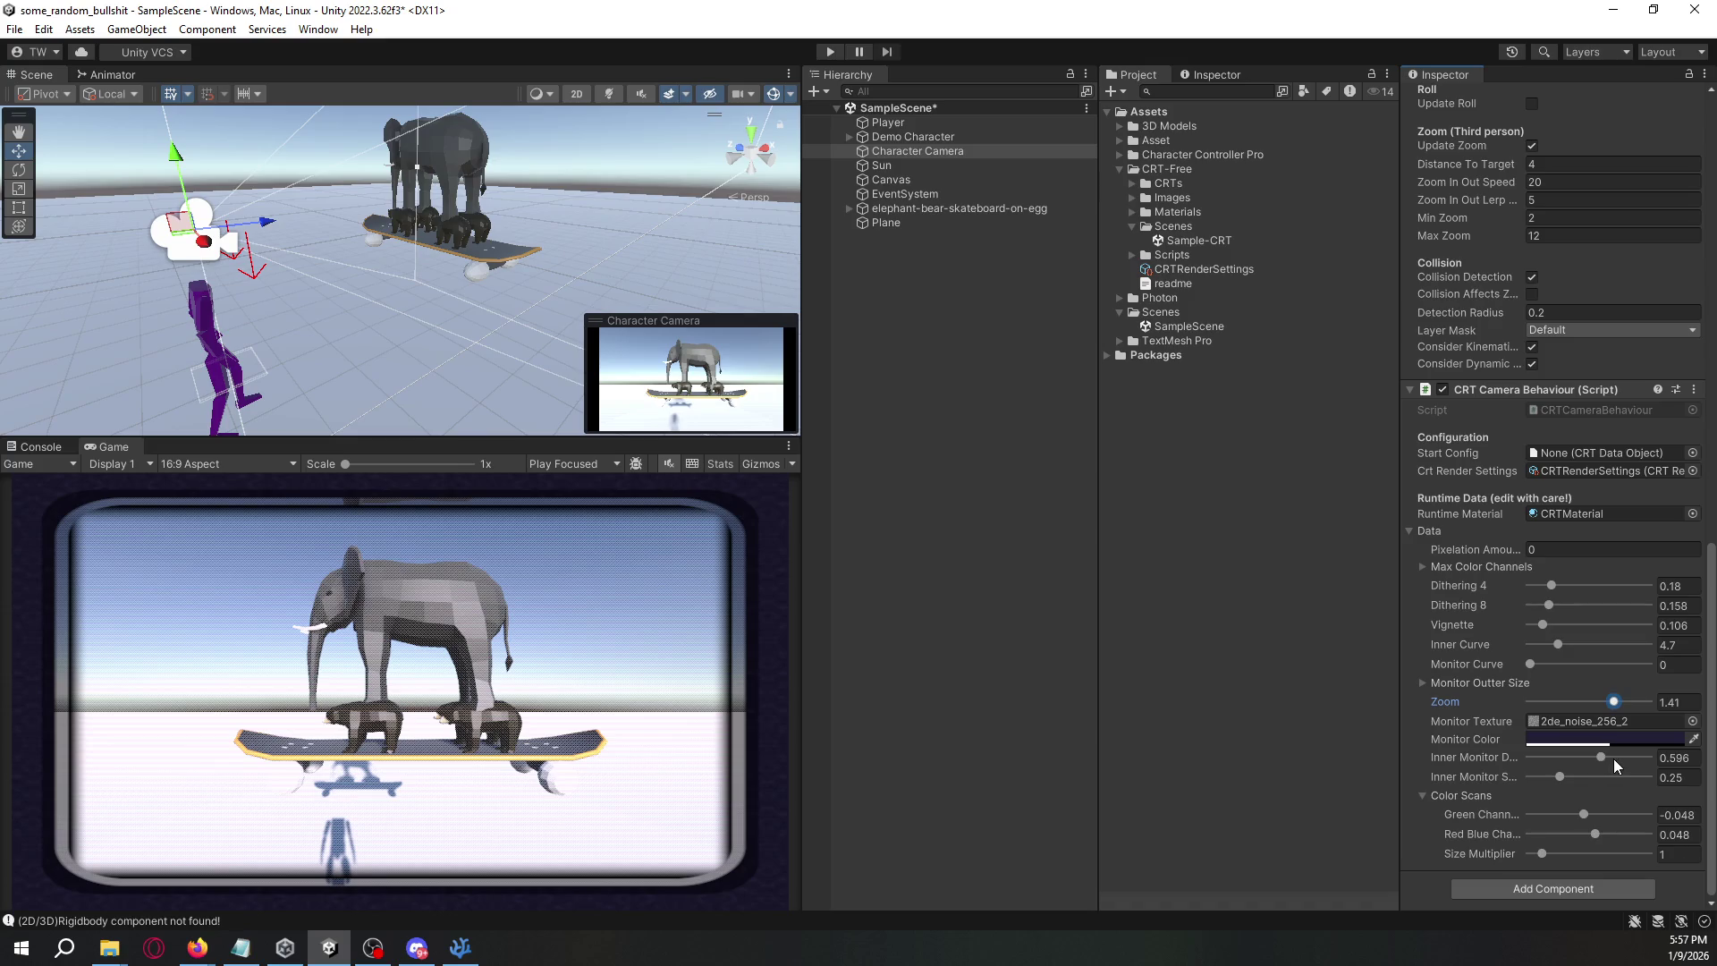
{"action": "mouse_move", "coordinate": [1599, 754]}
{"action": "left_mouse_down"}
{"action": "mouse_move", "coordinate": [1529, 754]}
{"action": "mouse_move", "coordinate": [1651, 755]}
{"action": "mouse_move", "coordinate": [1531, 778]}
{"action": "mouse_move", "coordinate": [1634, 765]}
{"action": "mouse_move", "coordinate": [1575, 767]}
{"action": "left_mouse_up"}
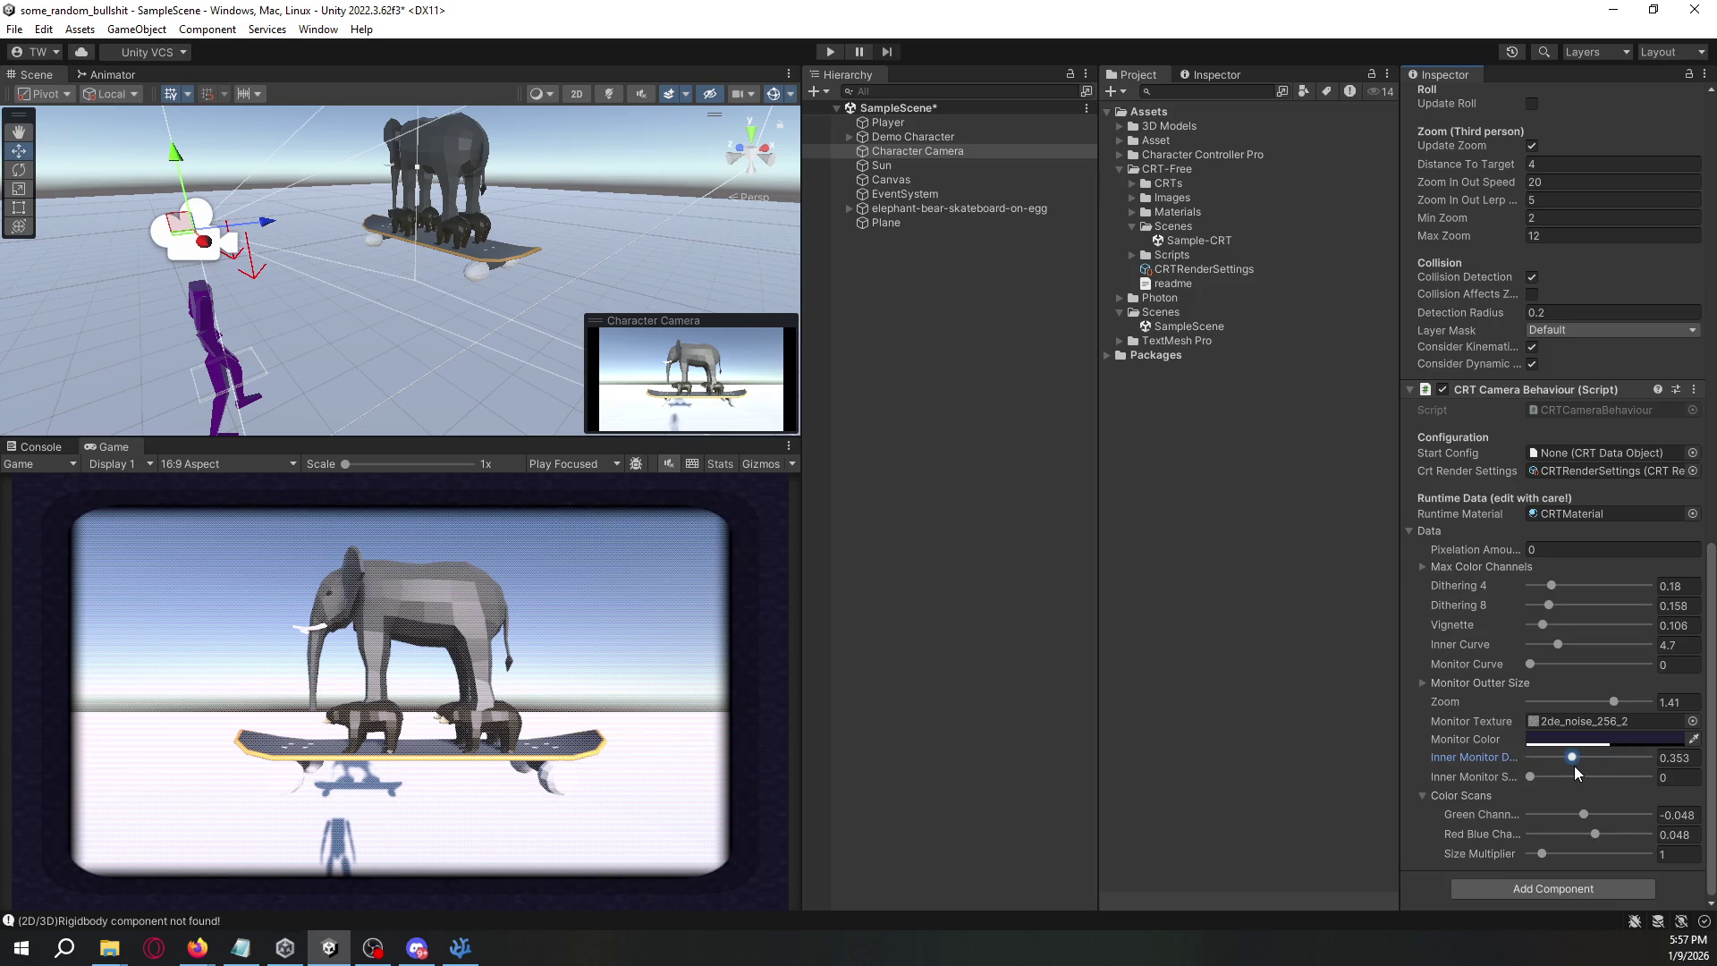
{"action": "left_click", "coordinate": [933, 593]}
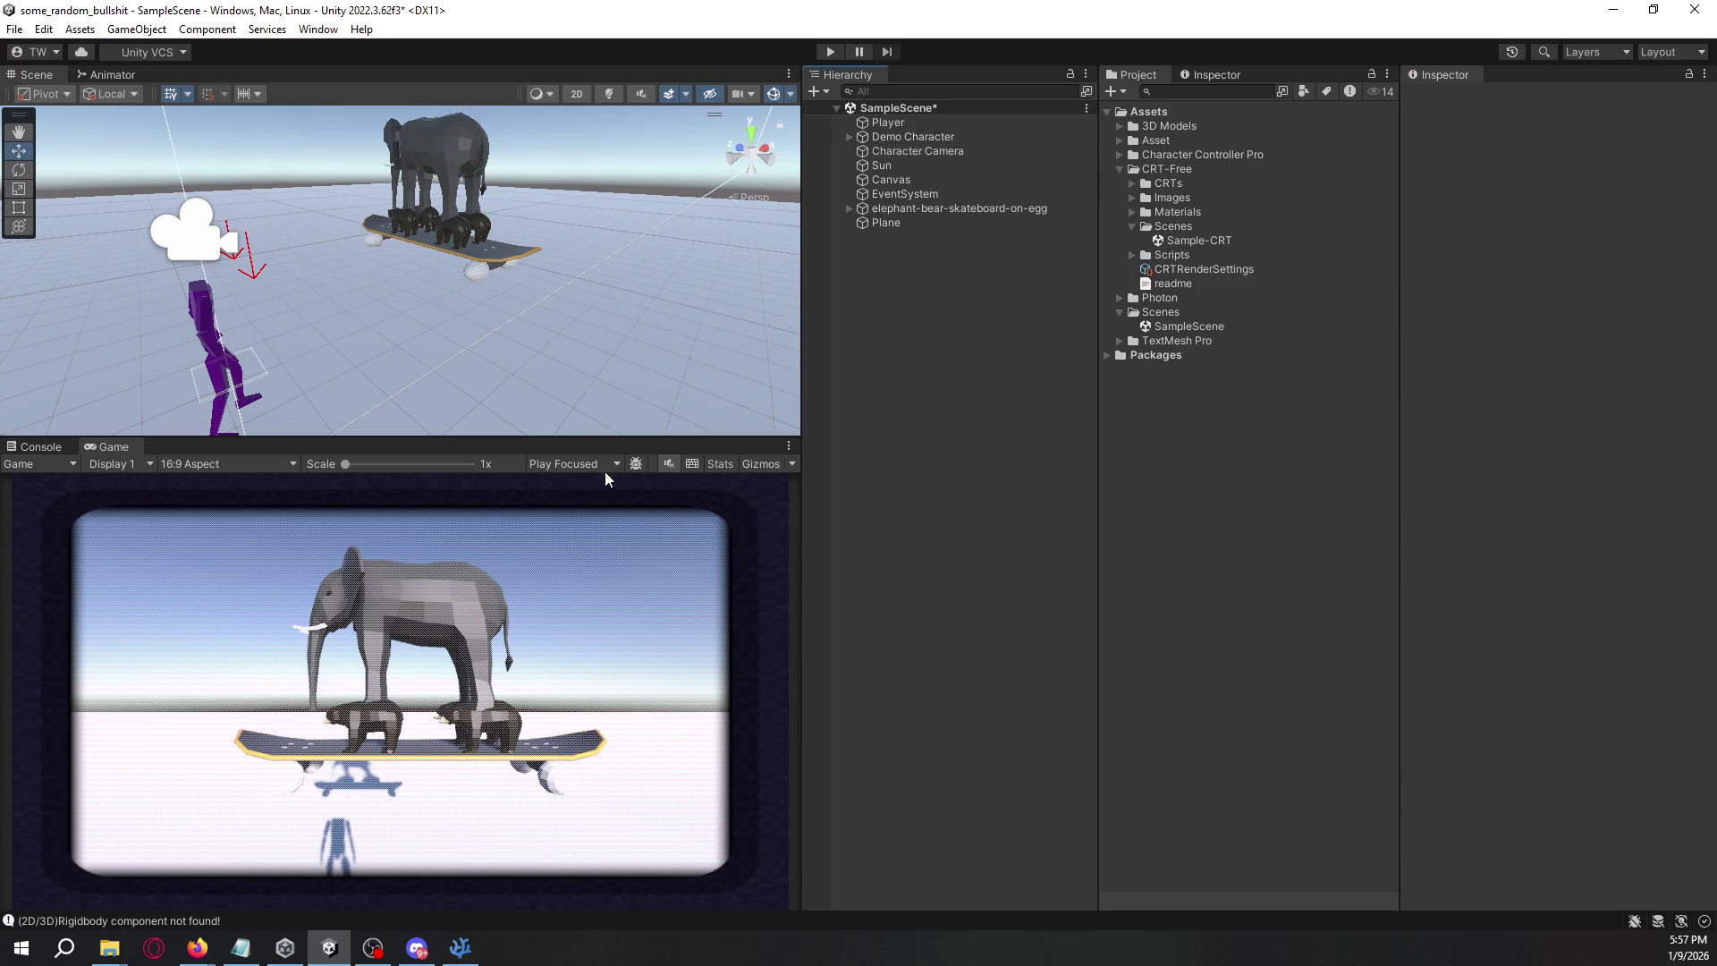
{"action": "mouse_move", "coordinate": [528, 340]}
{"action": "left_mouse_down"}
{"action": "mouse_move", "coordinate": [559, 327]}
{"action": "mouse_move", "coordinate": [539, 279]}
{"action": "mouse_move", "coordinate": [590, 268]}
{"action": "mouse_move", "coordinate": [612, 247]}
{"action": "mouse_move", "coordinate": [599, 229]}
{"action": "left_mouse_up"}
{"action": "key", "text": "ctrl+s"}
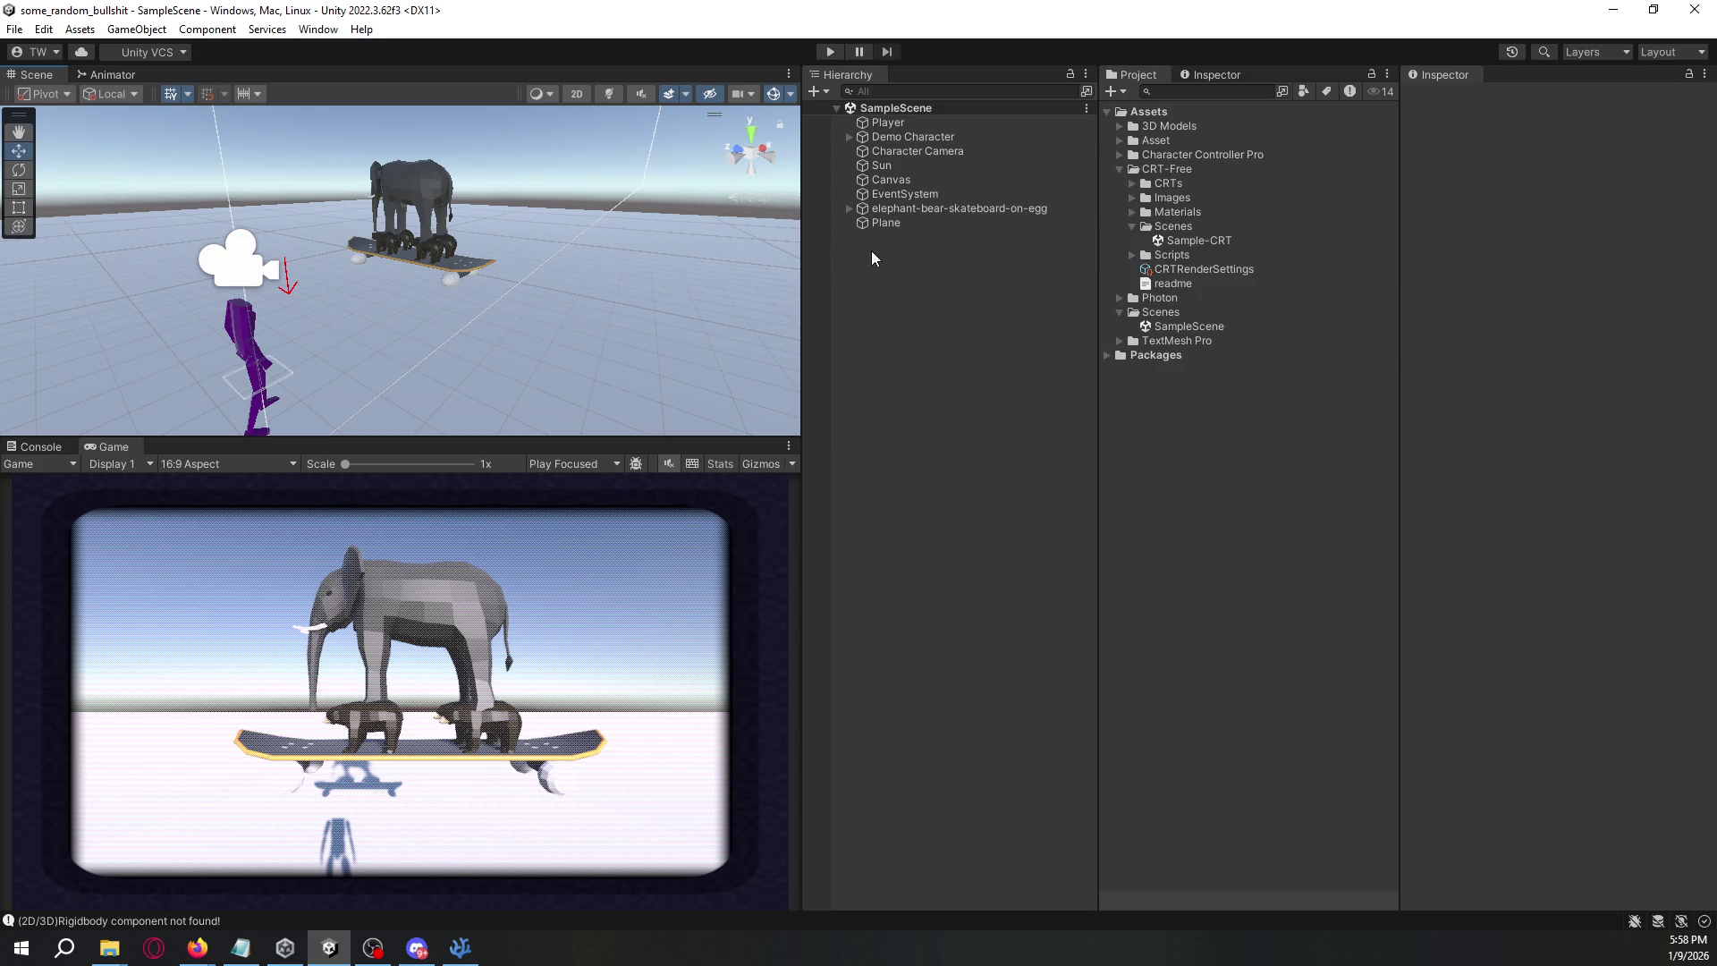
- Collapse the CRT-Free, Scenes and Photon folders in the Project window
{"action": "left_click", "coordinate": [1115, 164]}
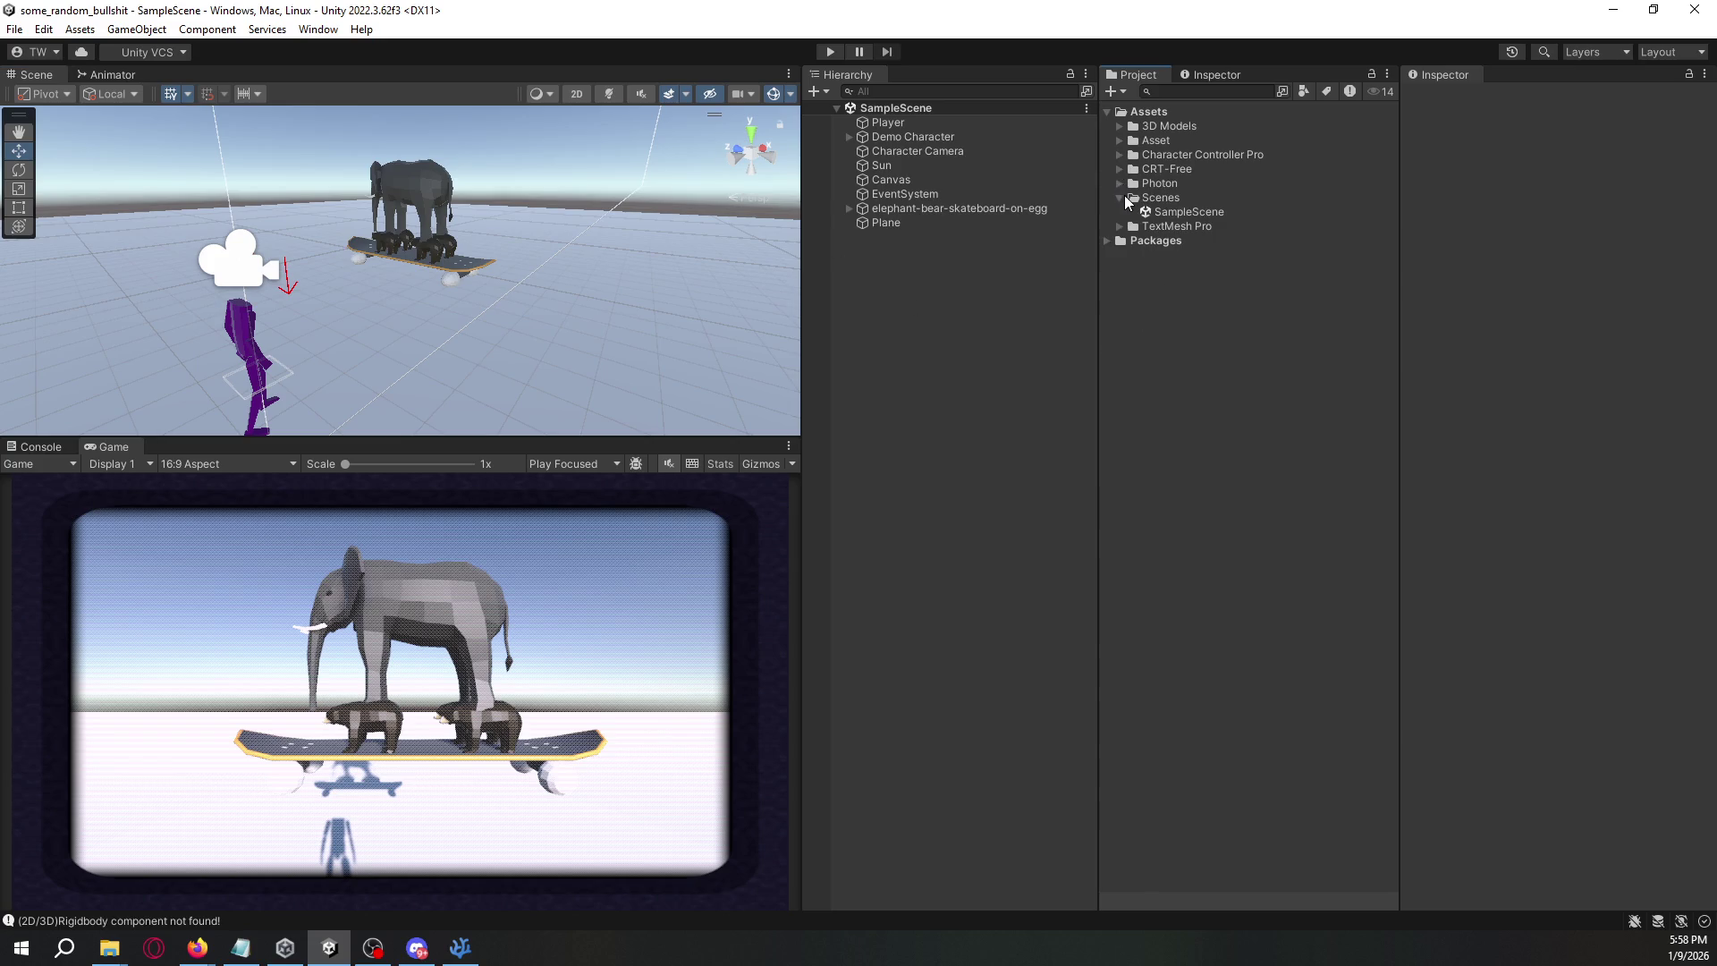
{"action": "left_click", "coordinate": [1120, 197]}
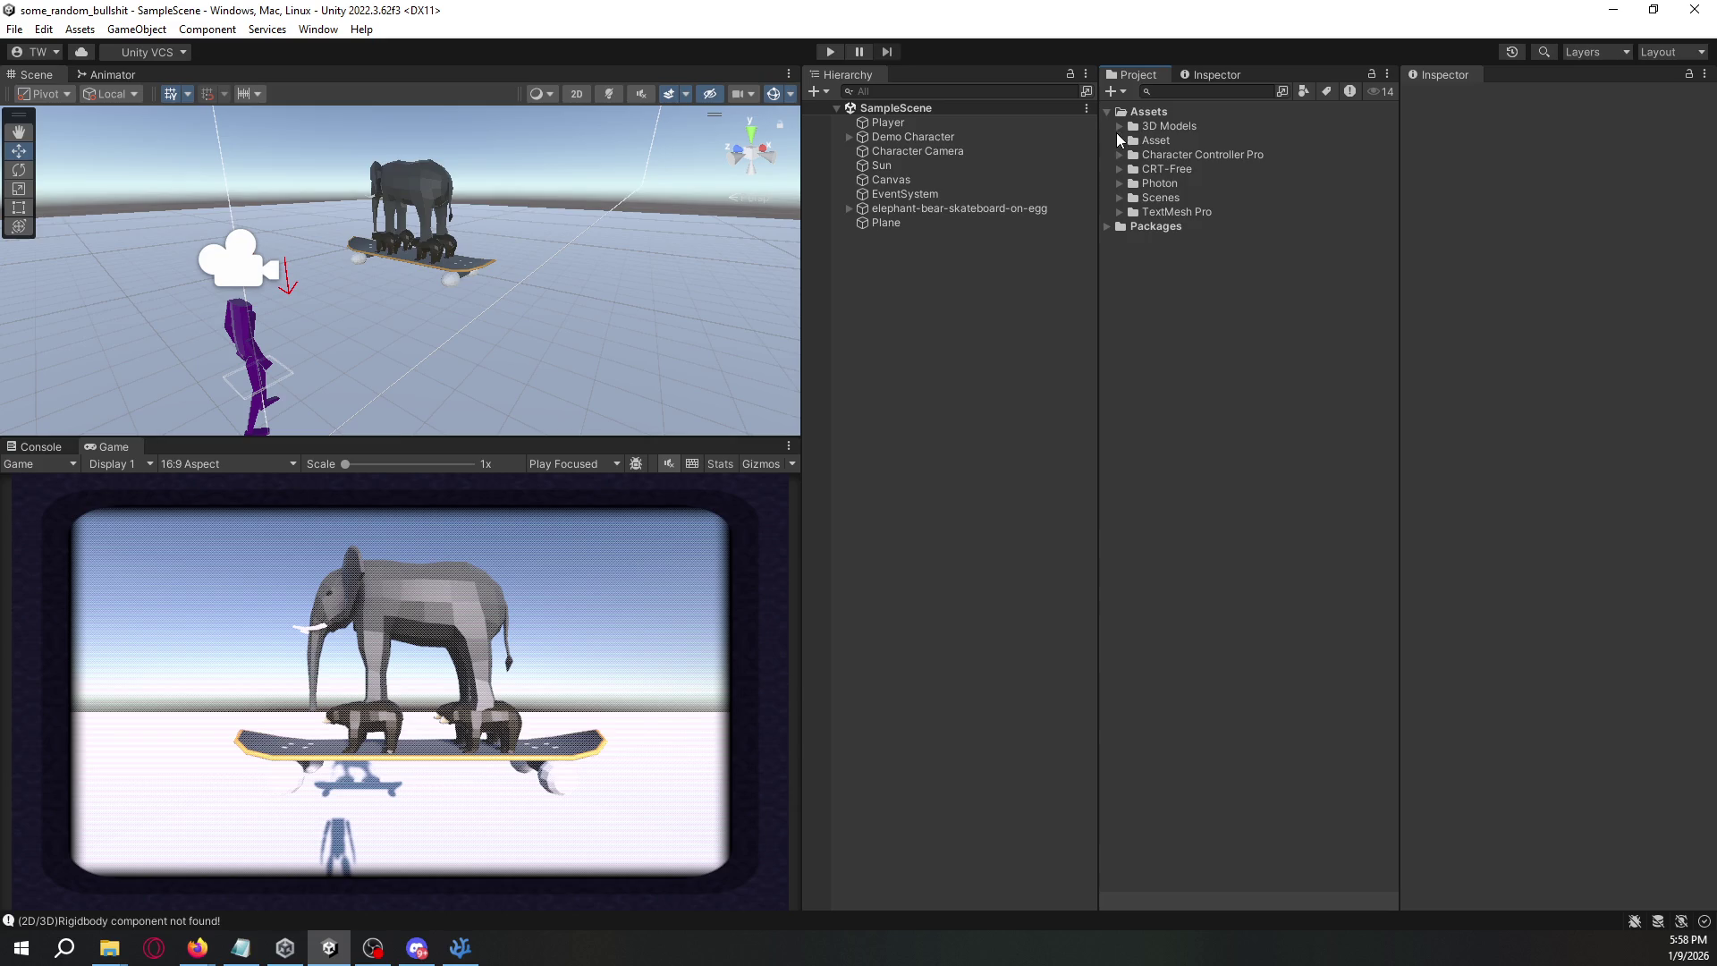
{"action": "left_click", "coordinate": [1118, 185]}
{"action": "left_click", "coordinate": [1118, 184]}
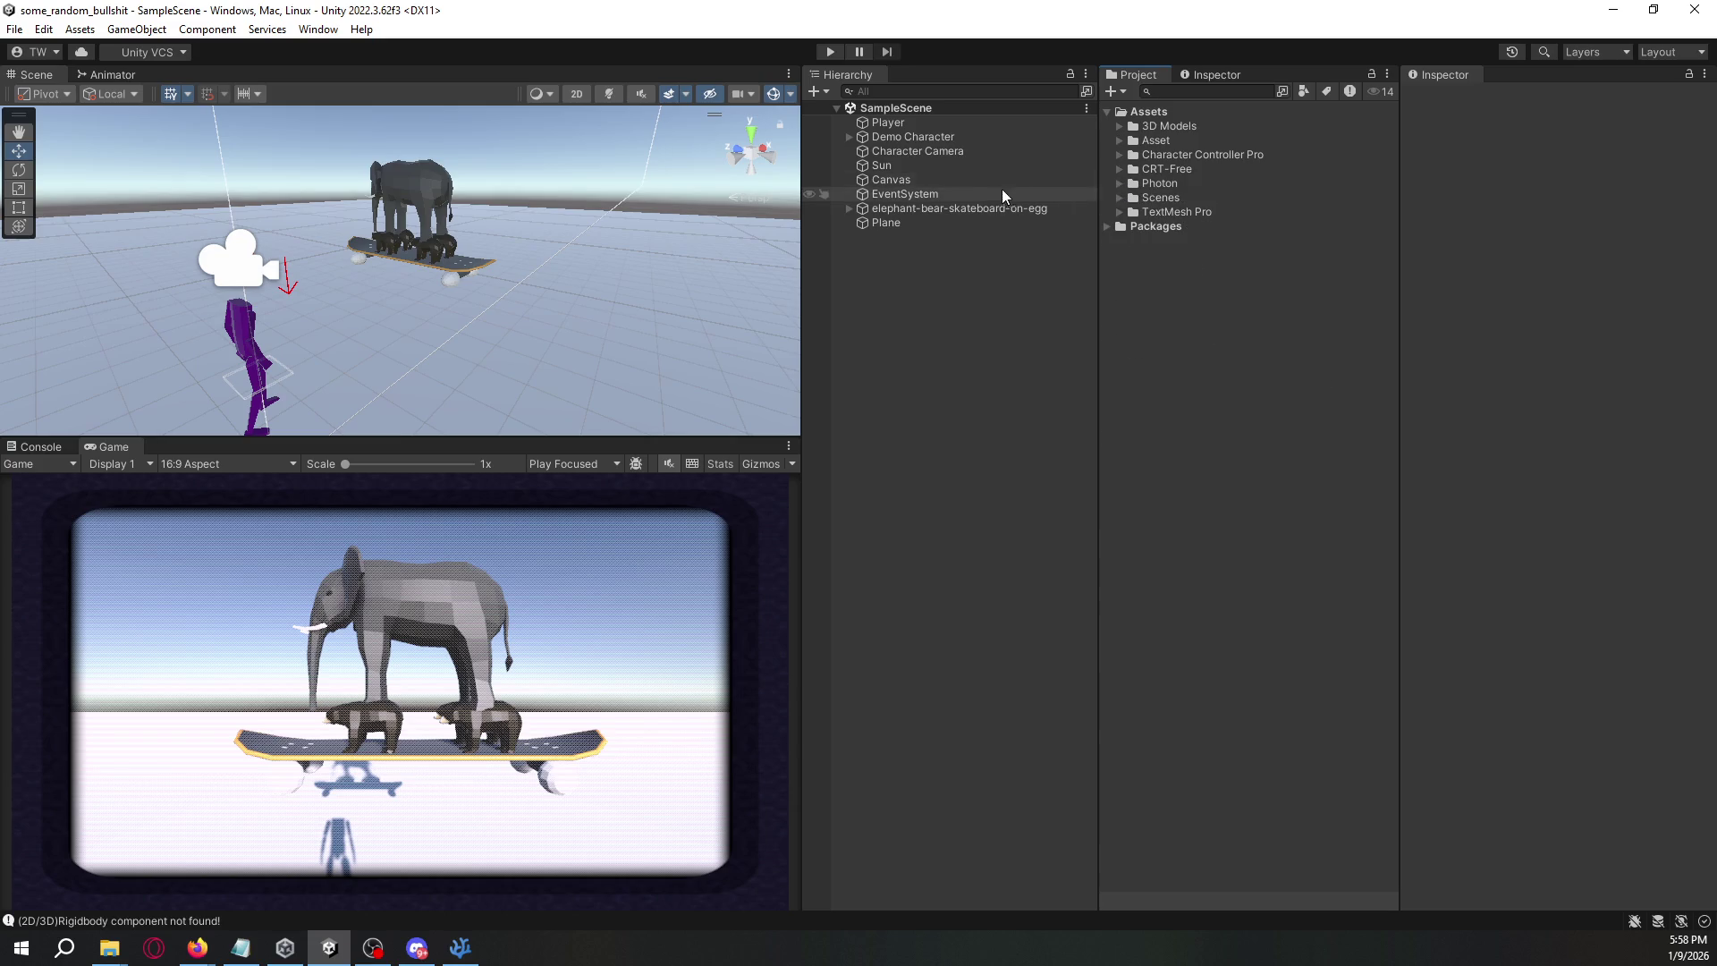
- Inspect Demo Character, Character Camera and Player, ending on elephant-bear-skateboard-on-egg, and expand Asset
{"action": "left_click", "coordinate": [925, 136]}
{"action": "left_click", "coordinate": [931, 148]}
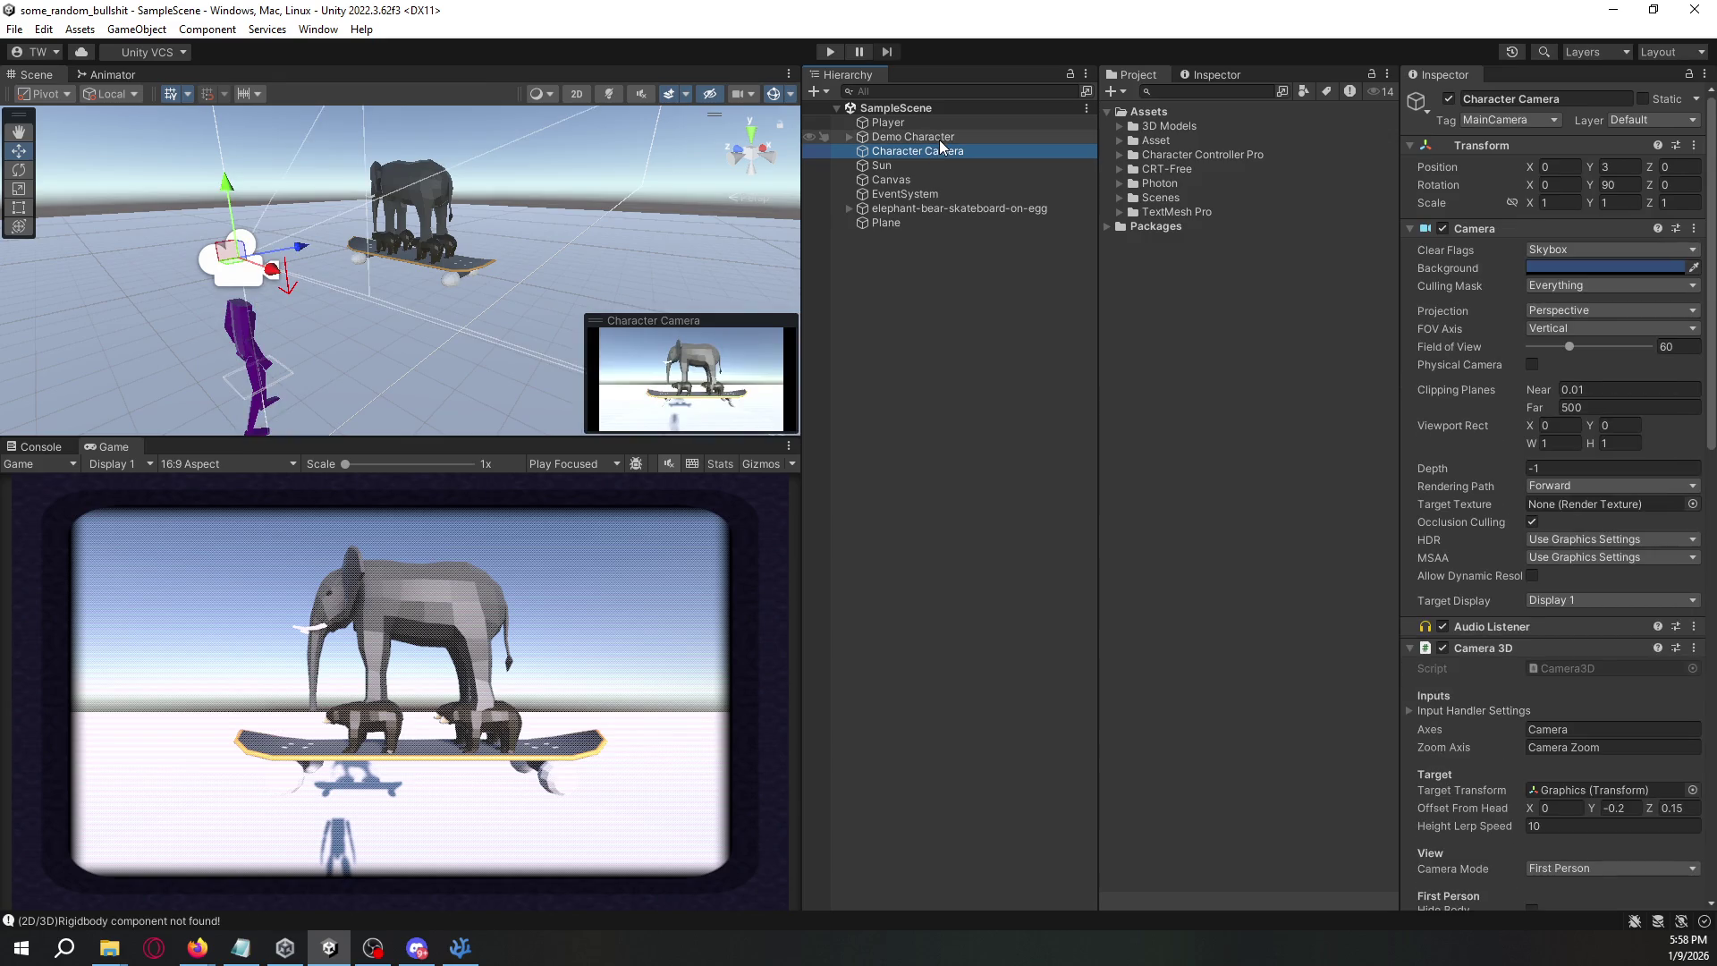
{"action": "left_click", "coordinate": [939, 139]}
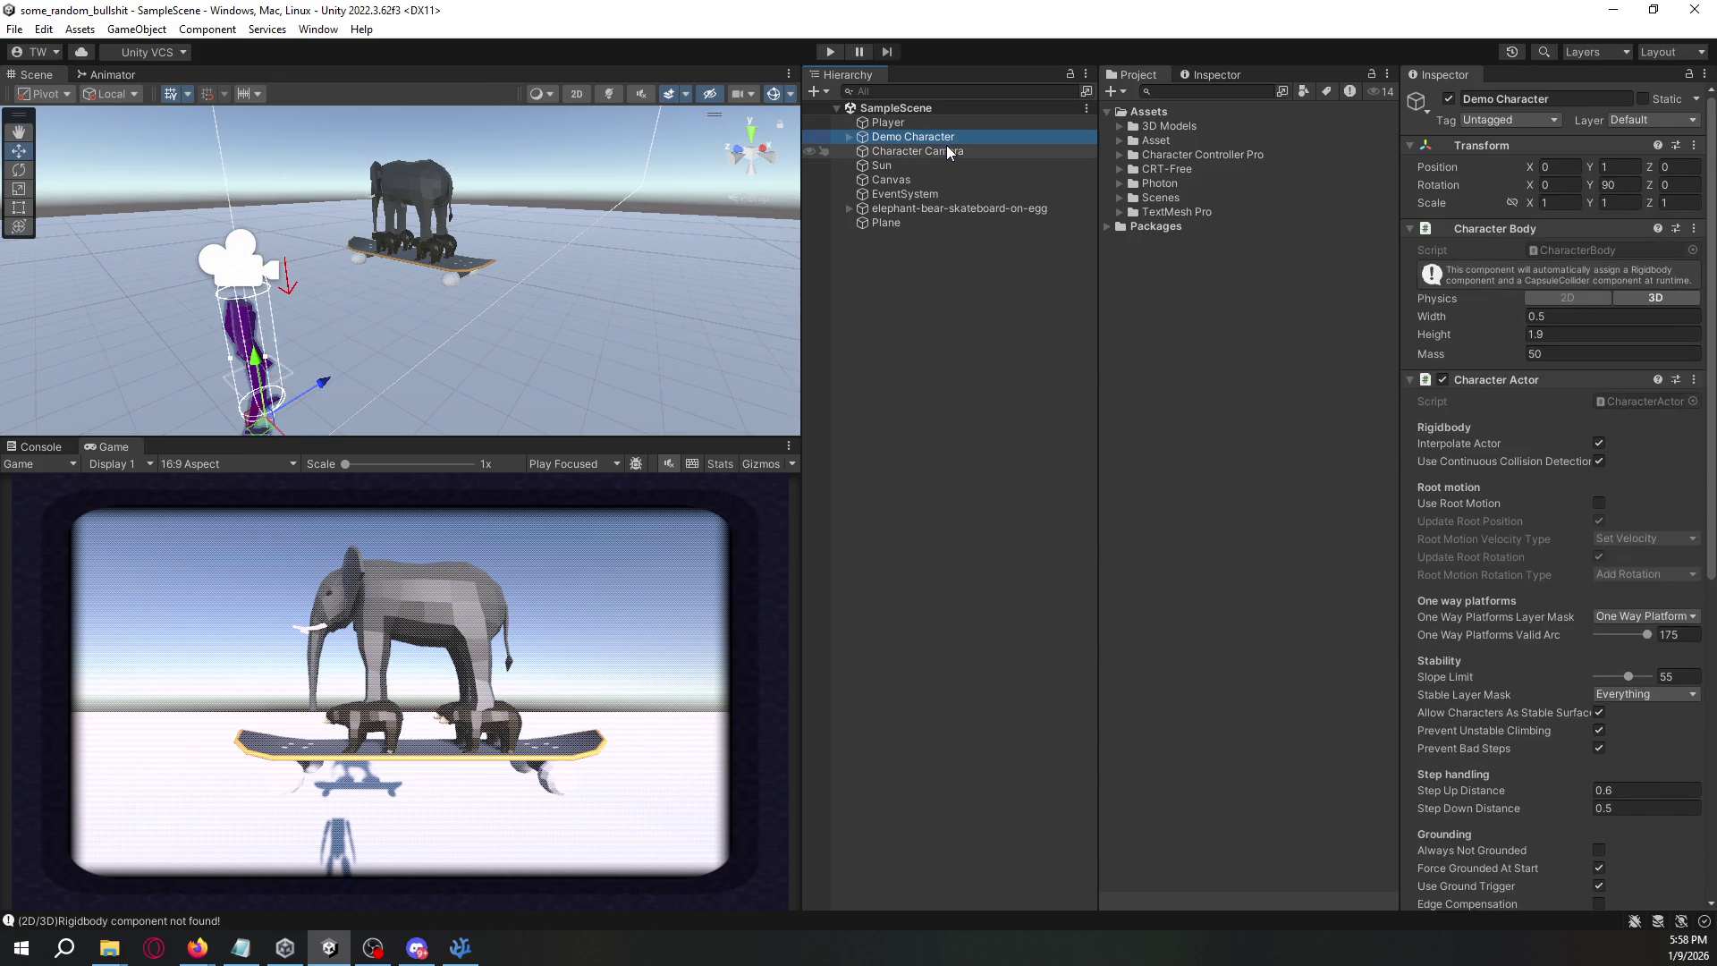
{"action": "left_click", "coordinate": [948, 121]}
{"action": "left_click", "coordinate": [930, 207]}
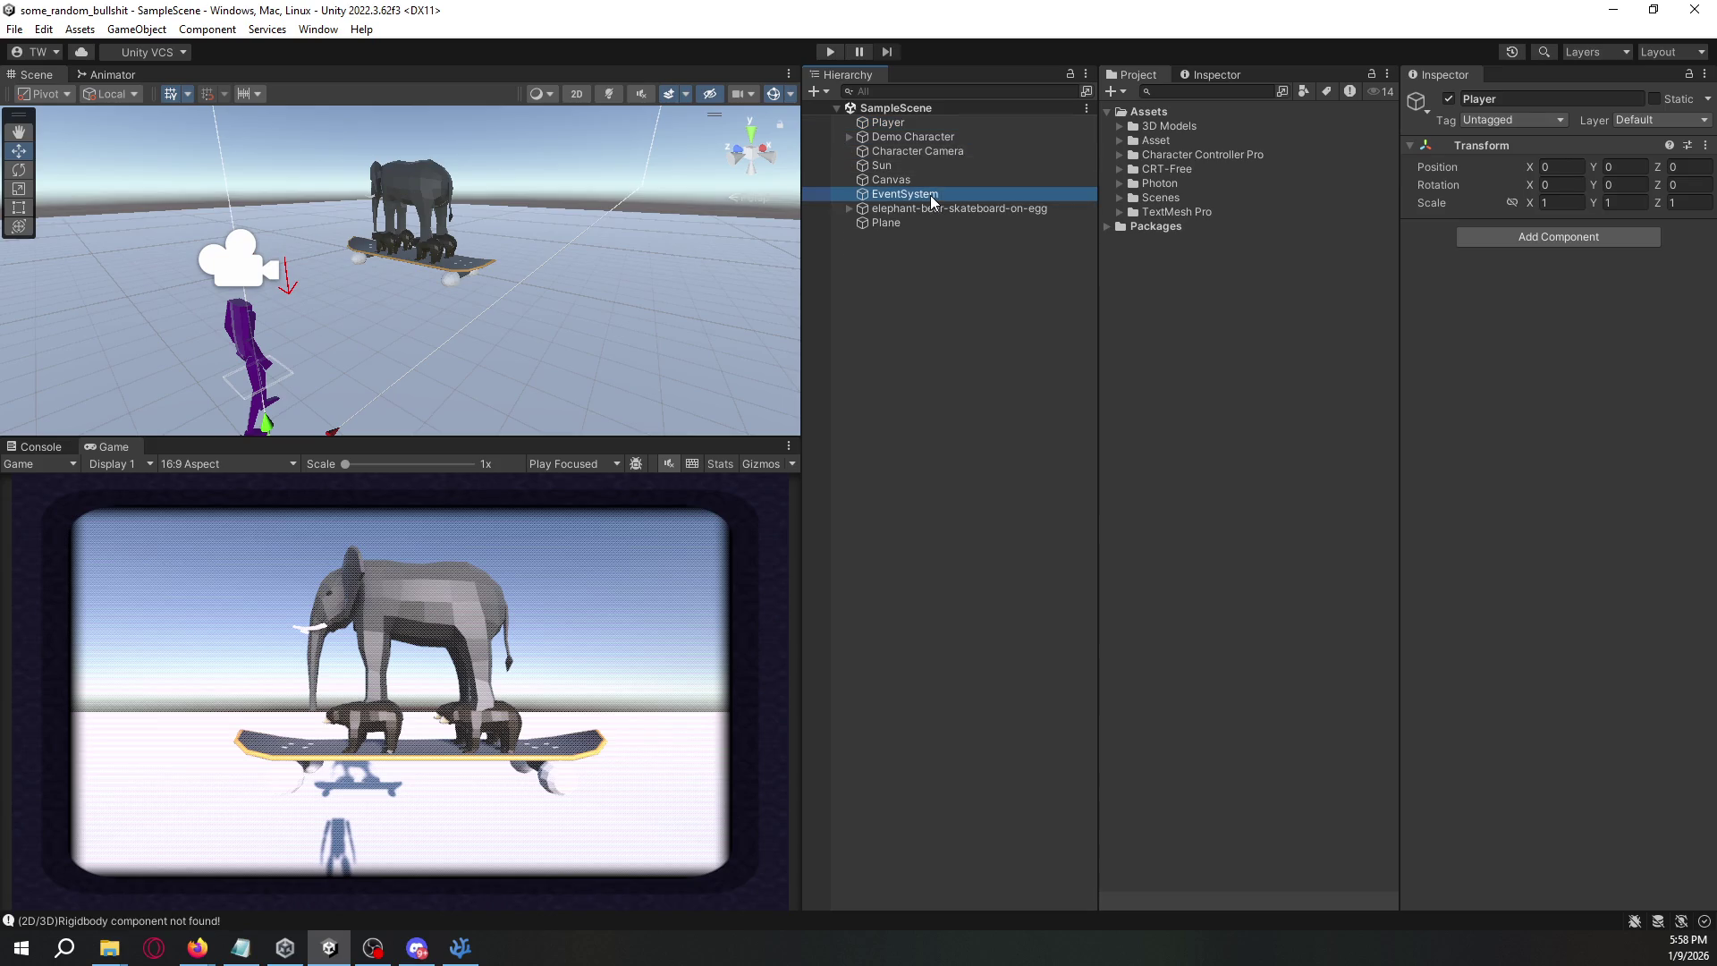
{"action": "left_click", "coordinate": [1121, 141]}
- Open BackroomsLikeAsset > prefab > Walls and inspect the Wall prefab's Wall_Painted_Mat details
{"action": "left_click", "coordinate": [1134, 154]}
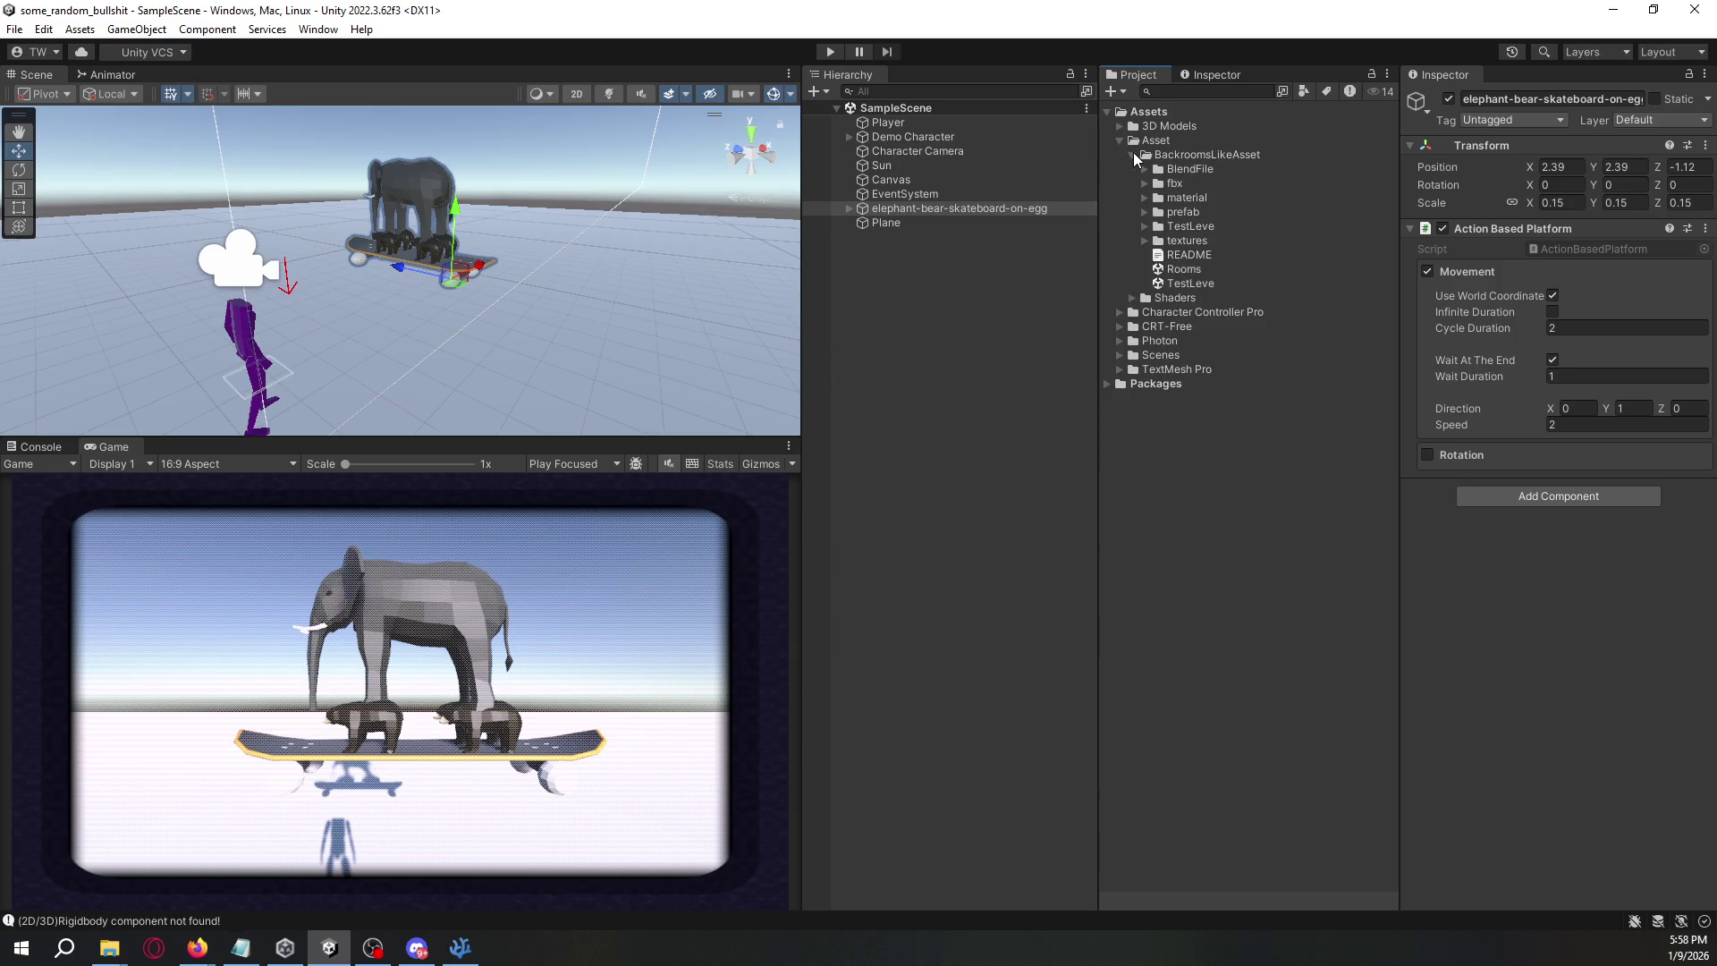
{"action": "left_click", "coordinate": [1145, 211]}
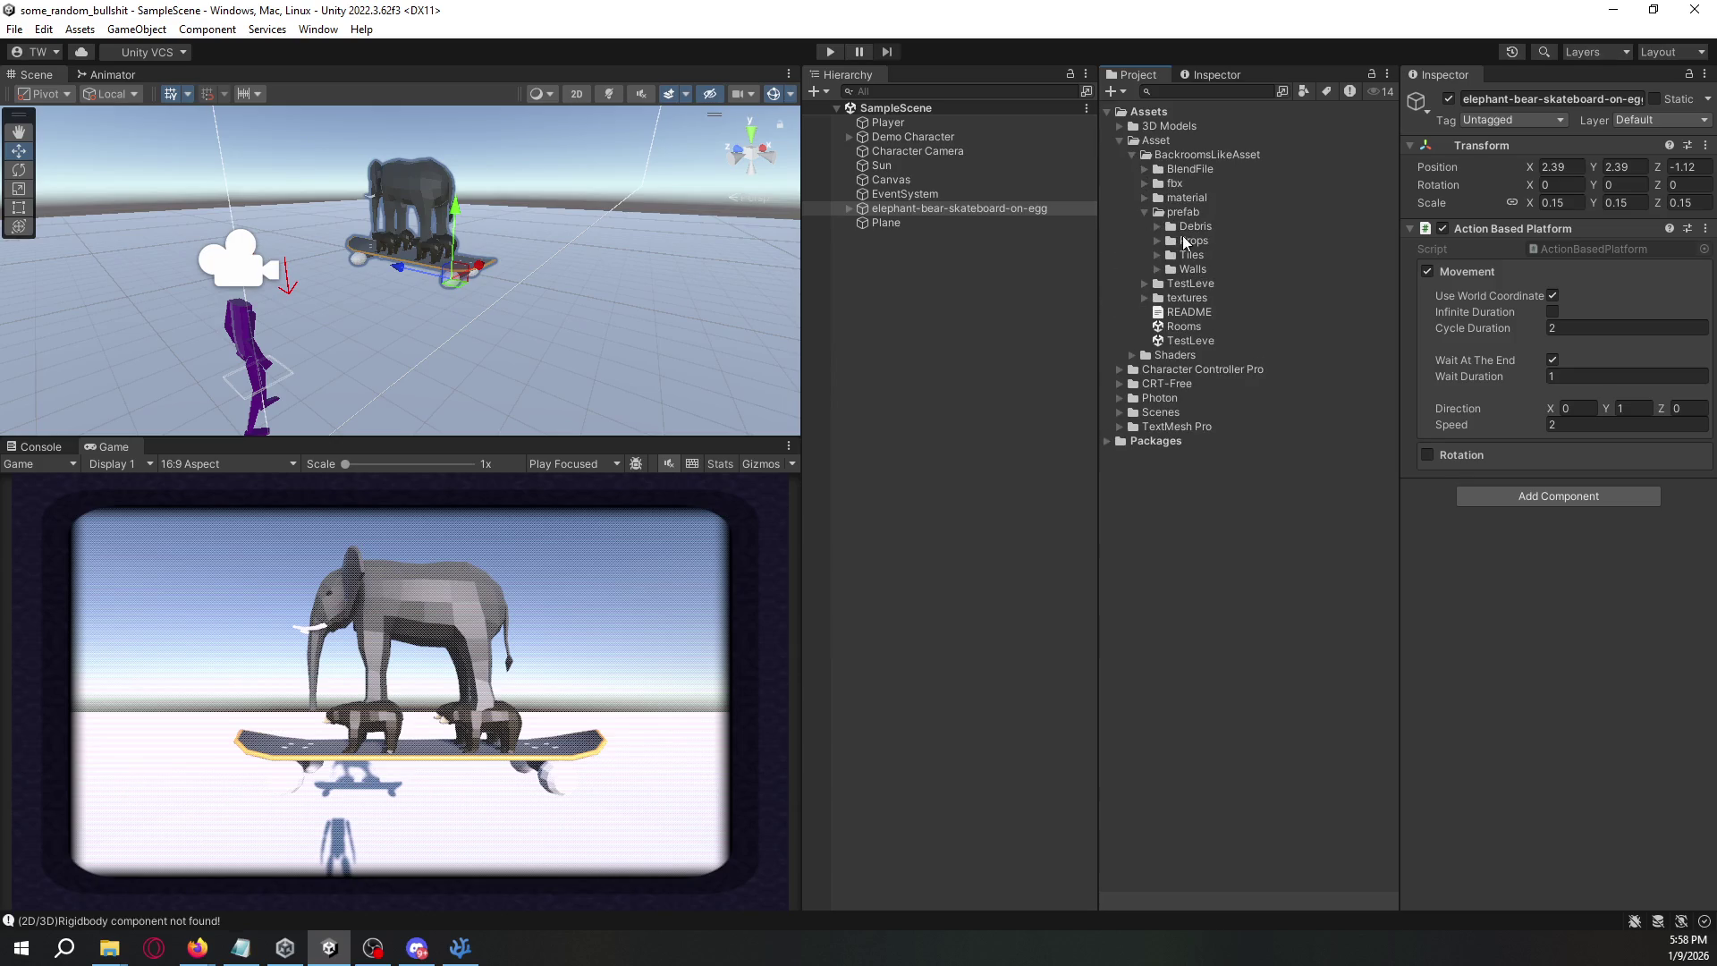
{"action": "left_click", "coordinate": [1156, 269]}
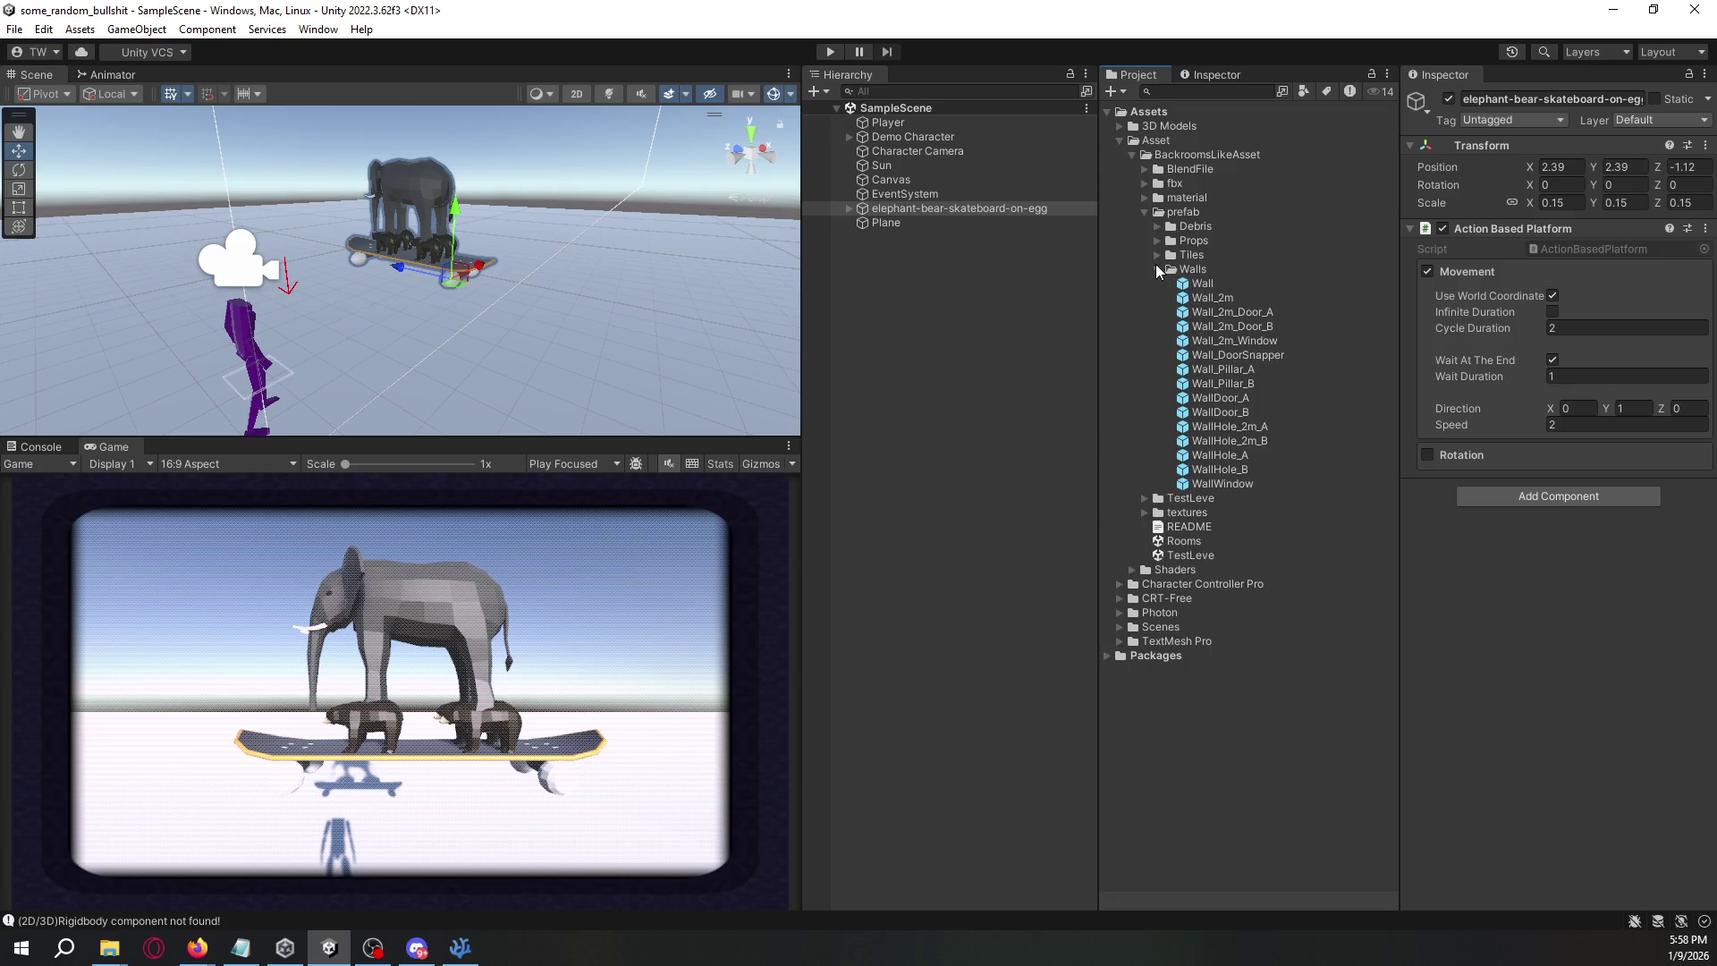
{"action": "left_click", "coordinate": [1188, 284]}
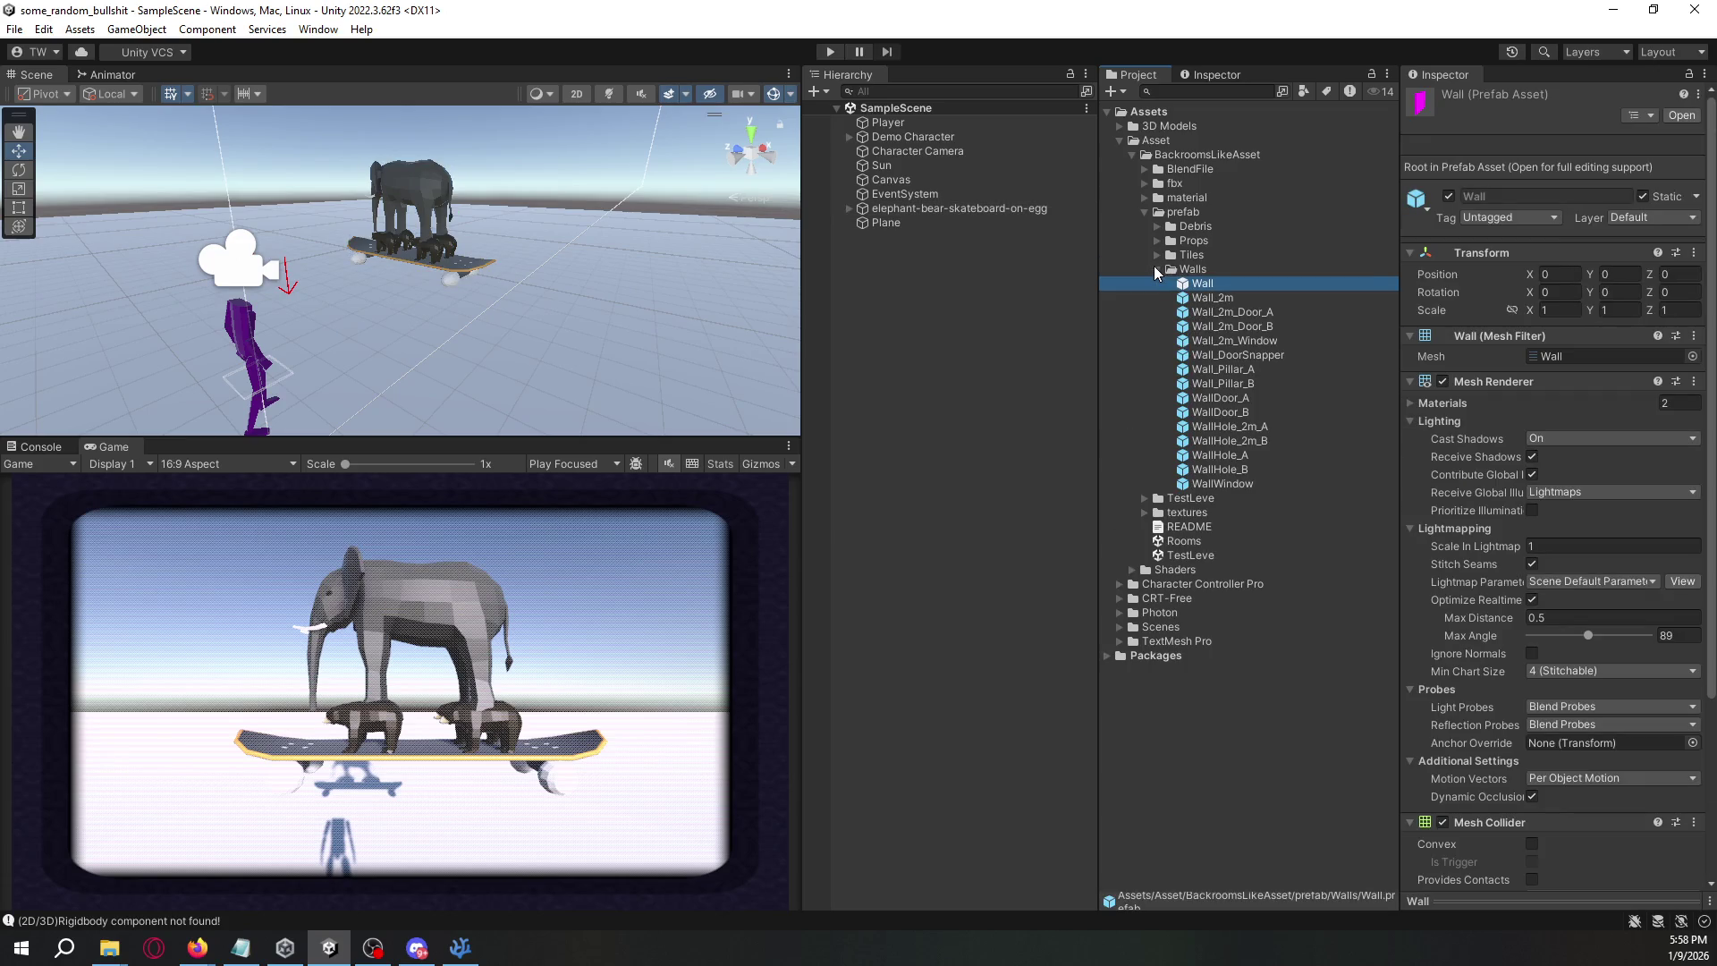
{"action": "scroll", "coordinate": [1490, 485], "scroll_direction": "down", "scroll_amount": 5}
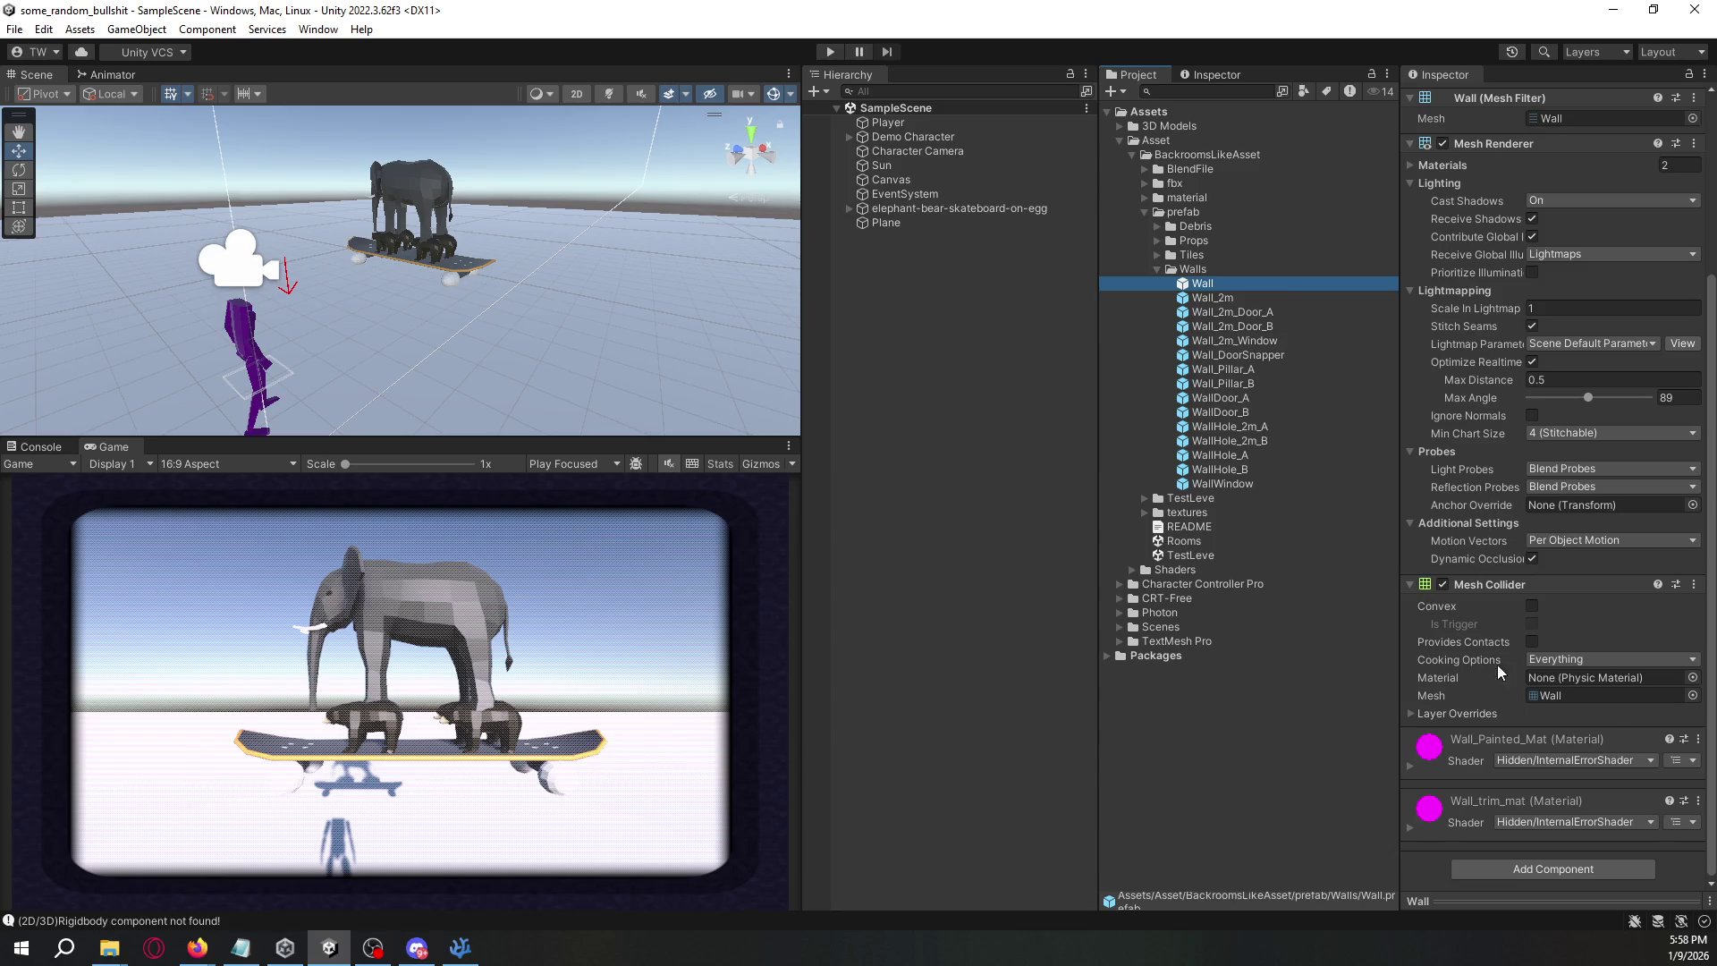
{"action": "left_click", "coordinate": [1477, 742]}
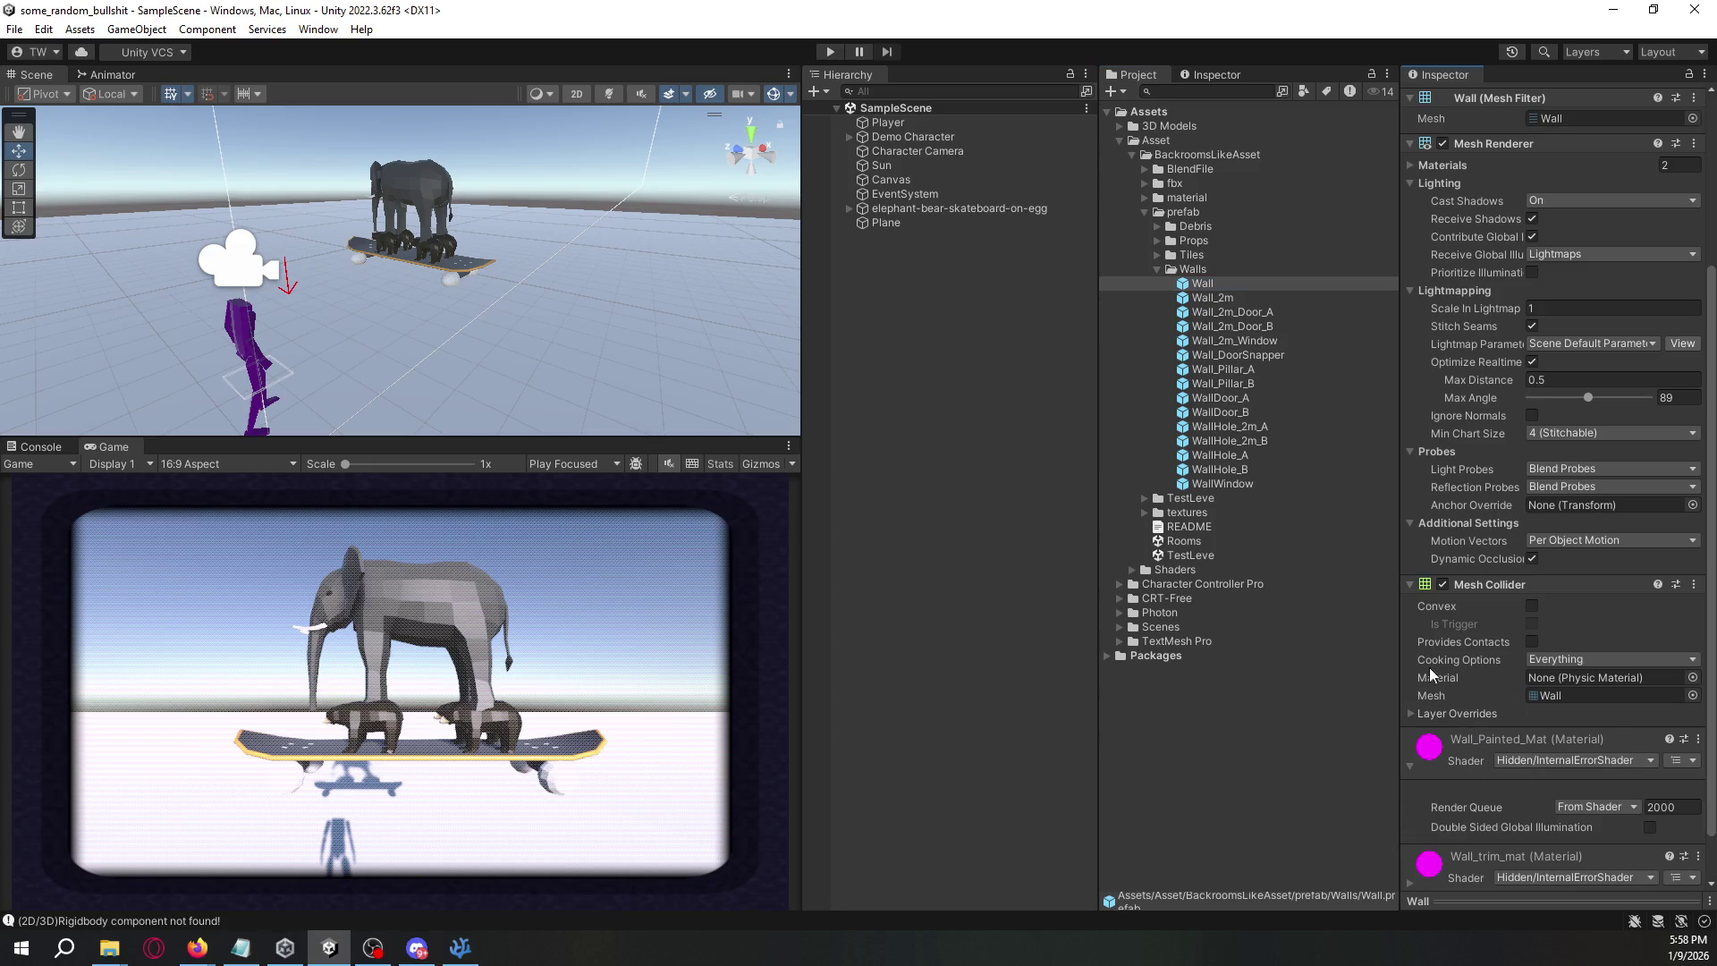
- Collapse Walls, open the material folder, and select Ceiling_Office_Mat
{"action": "left_click", "coordinate": [1157, 268]}
{"action": "left_click", "coordinate": [1145, 198]}
{"action": "left_click", "coordinate": [1203, 212]}
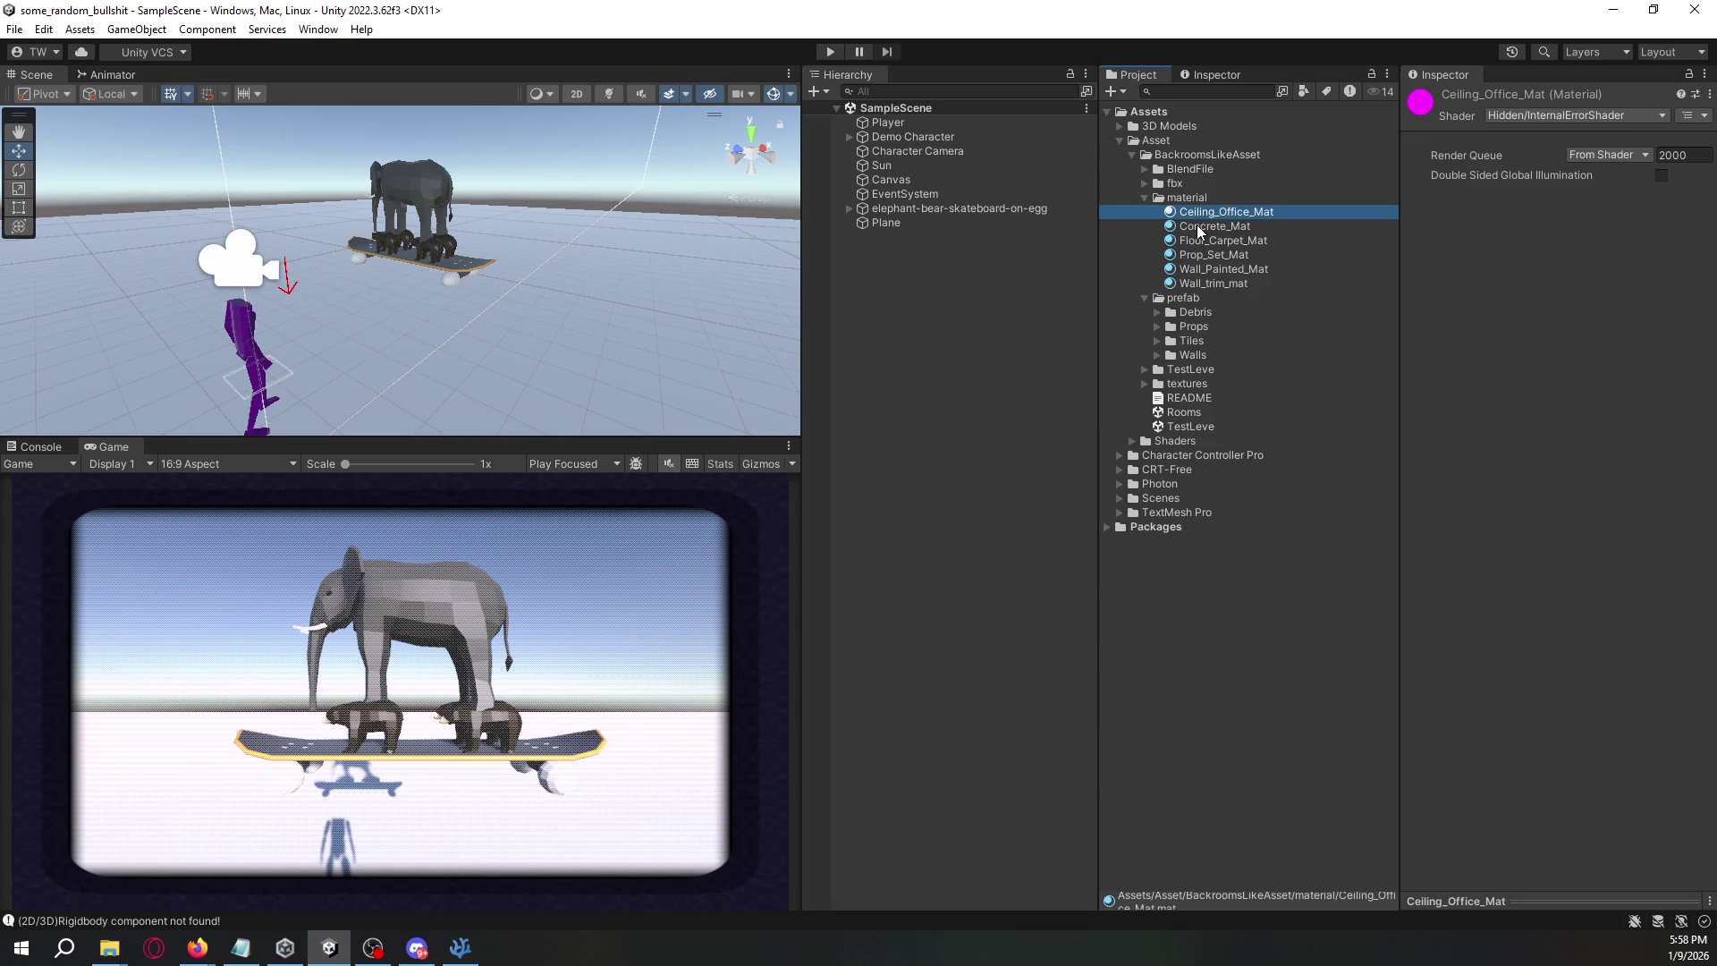
- Switch Wall_trim_mat to the Standard shader and check Wall_Painted_Mat
{"action": "key", "text": "Down"}
{"action": "key", "text": "Down"}
{"action": "key", "text": "Down"}
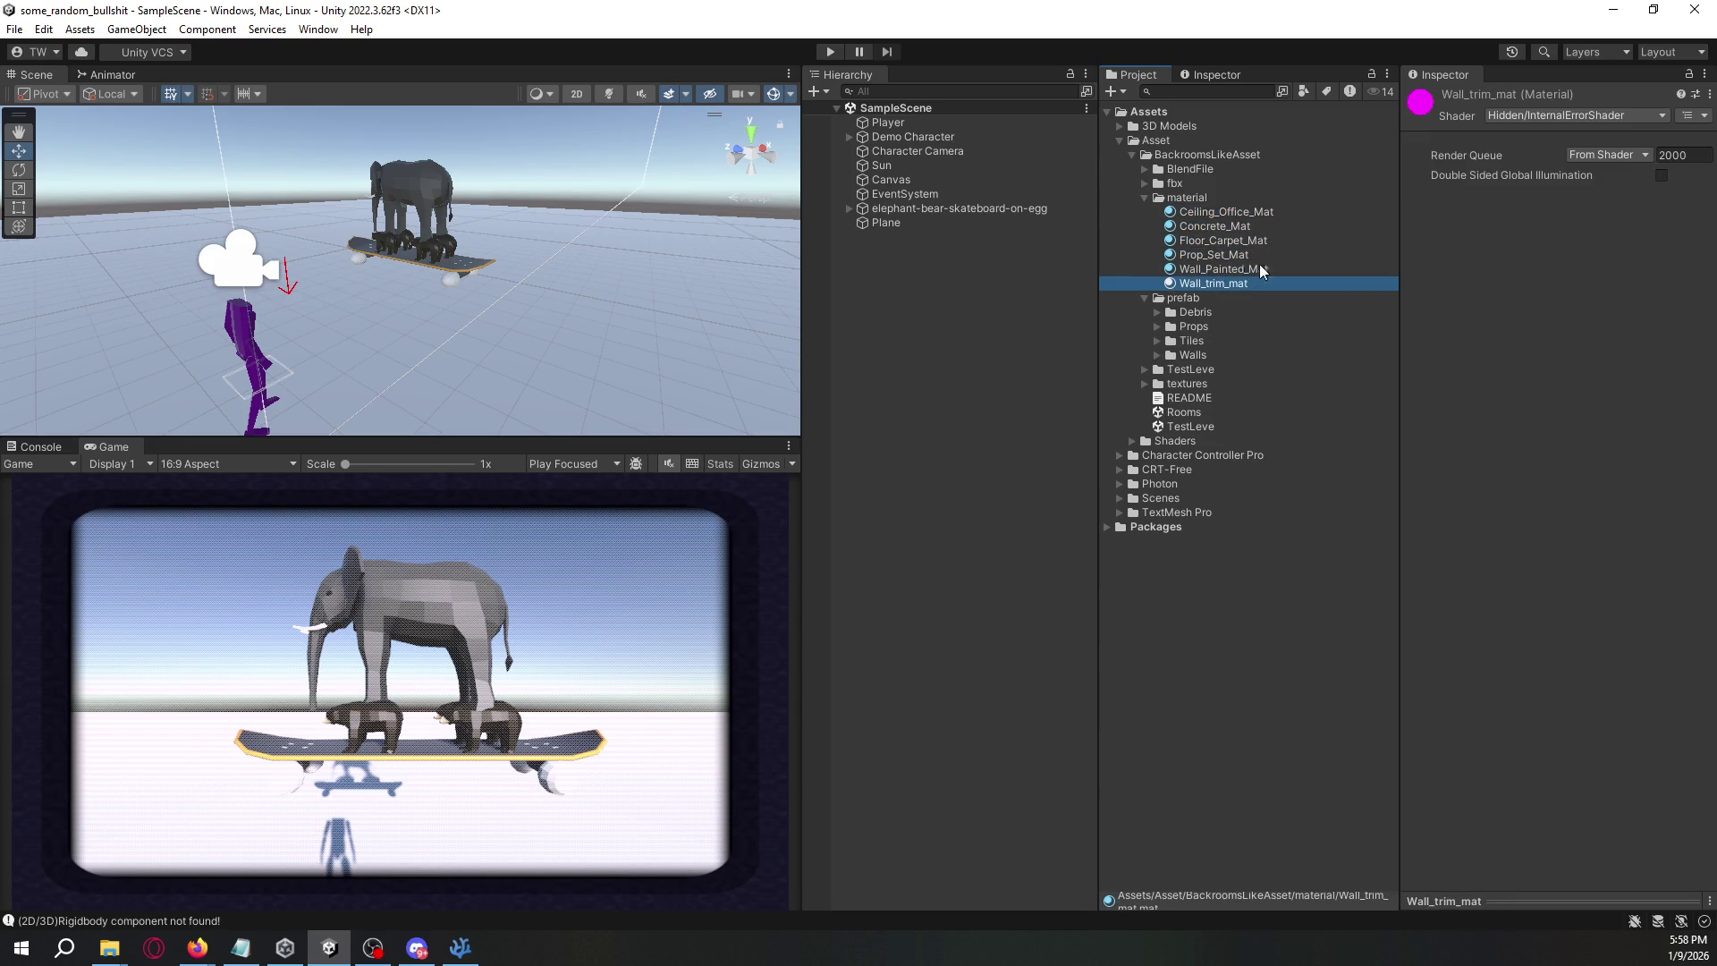
{"action": "left_click", "coordinate": [1527, 115]}
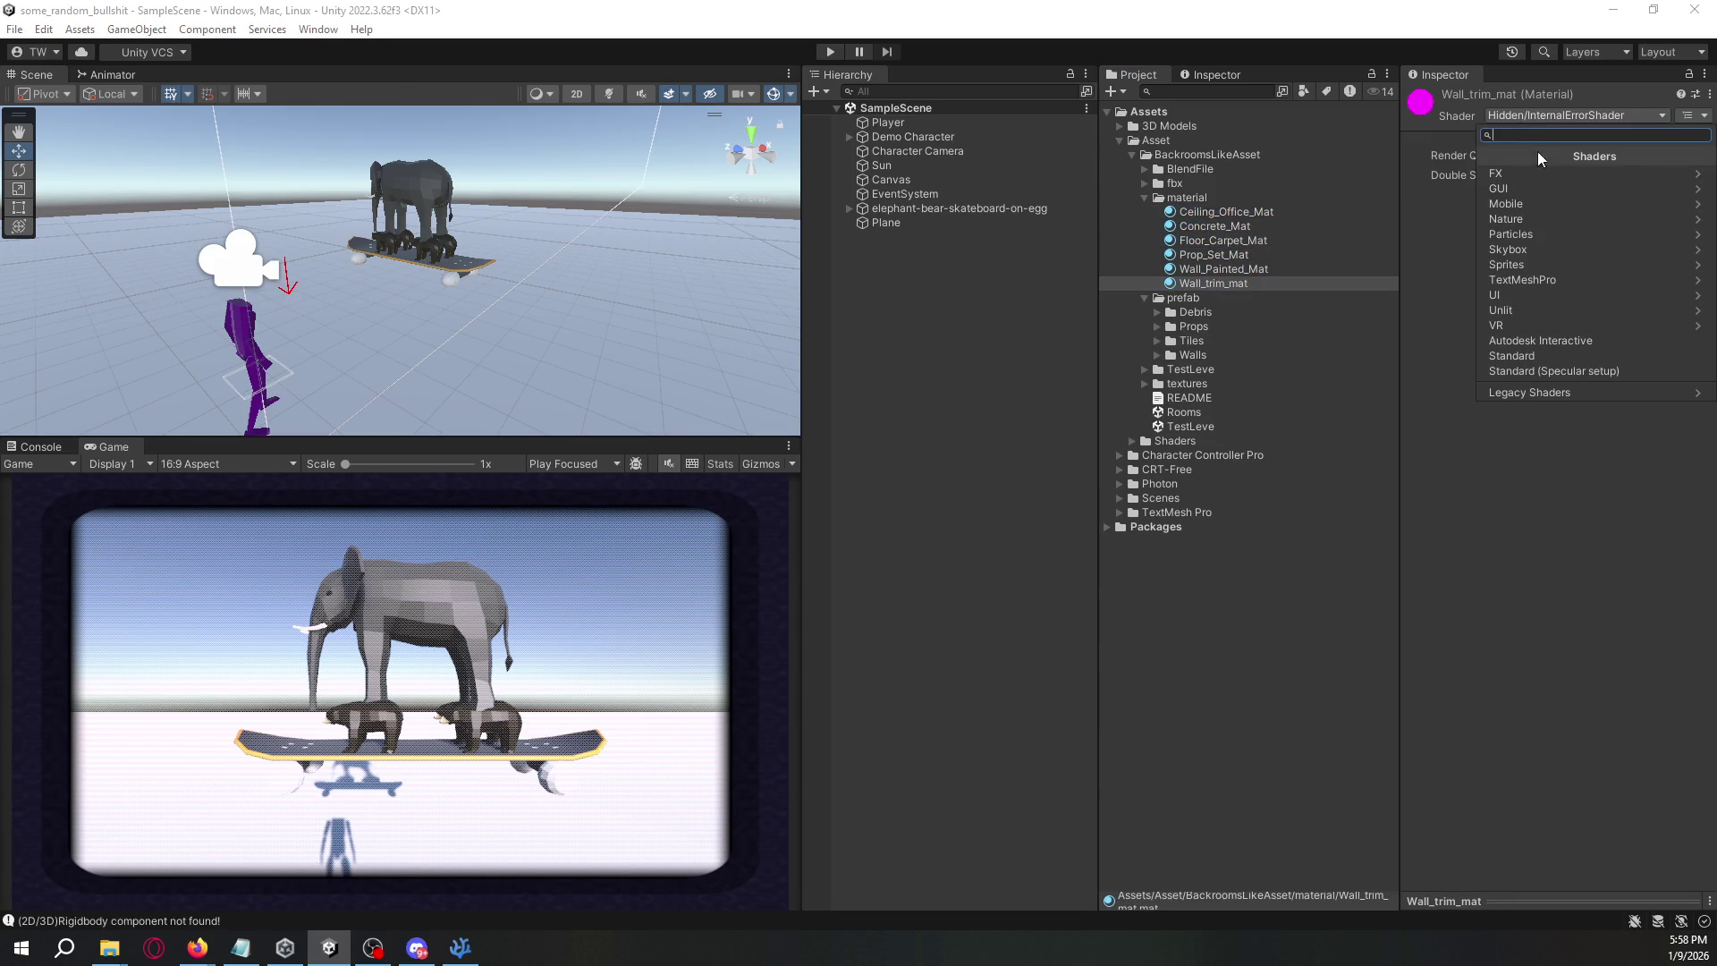
{"action": "left_click", "coordinate": [1548, 355]}
{"action": "left_click", "coordinate": [1272, 271]}
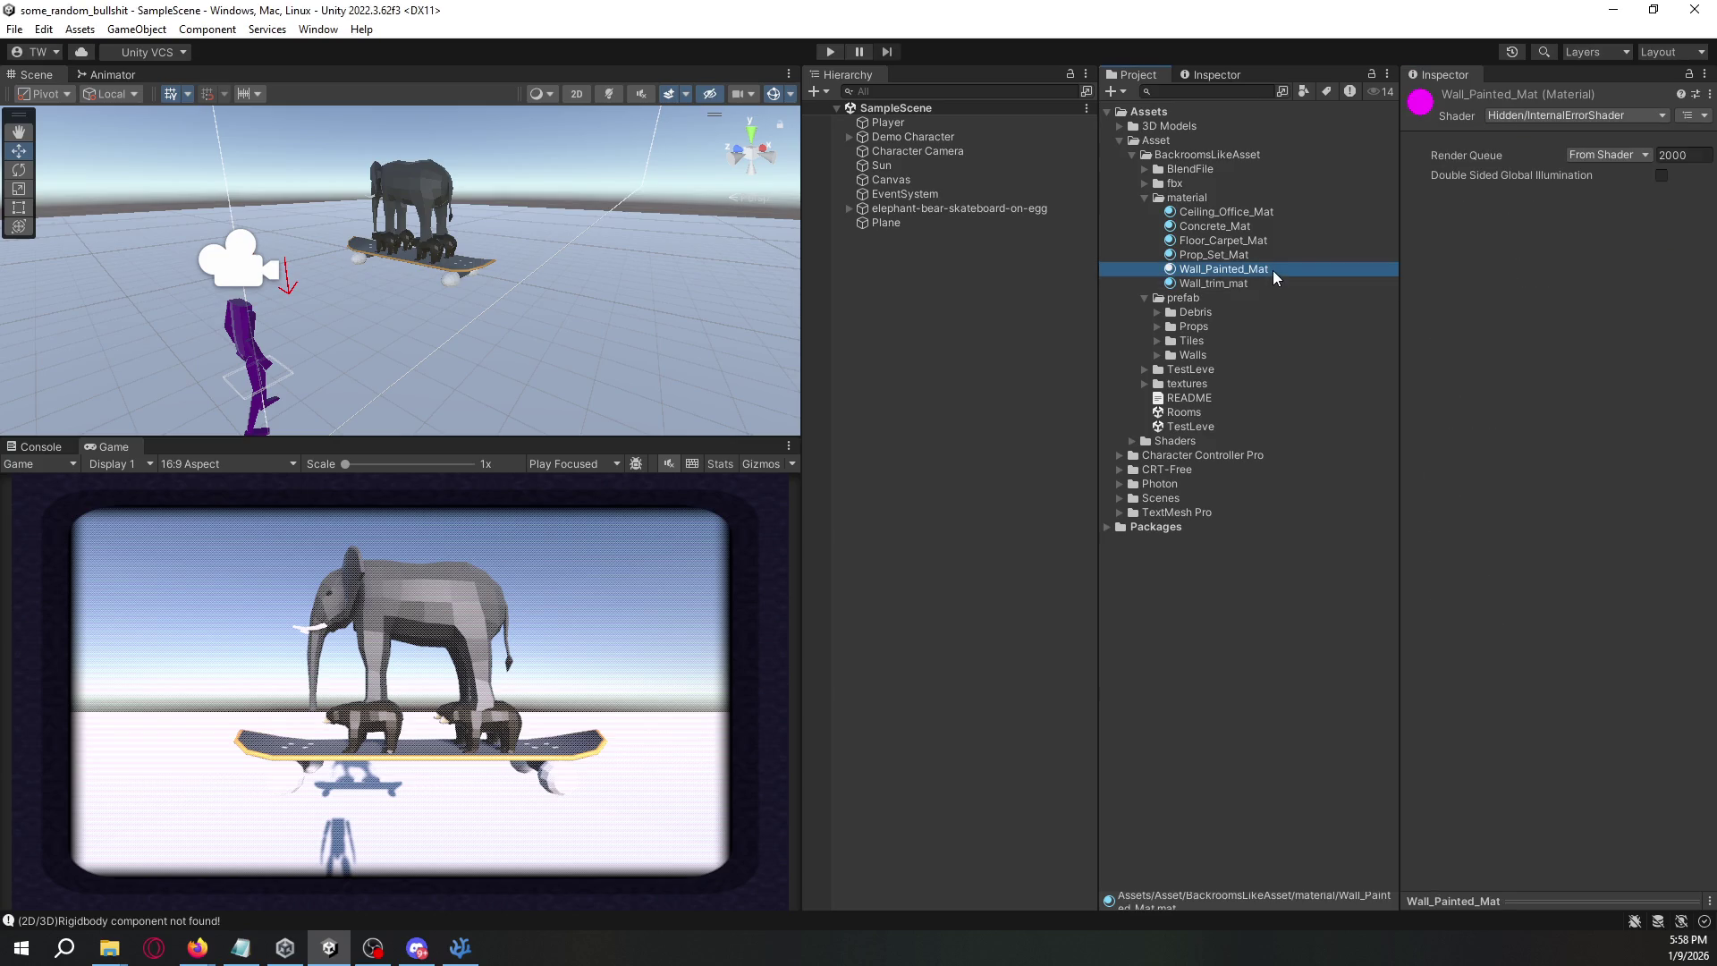
{"action": "key", "text": "Down"}
{"action": "left_click", "coordinate": [1533, 114]}
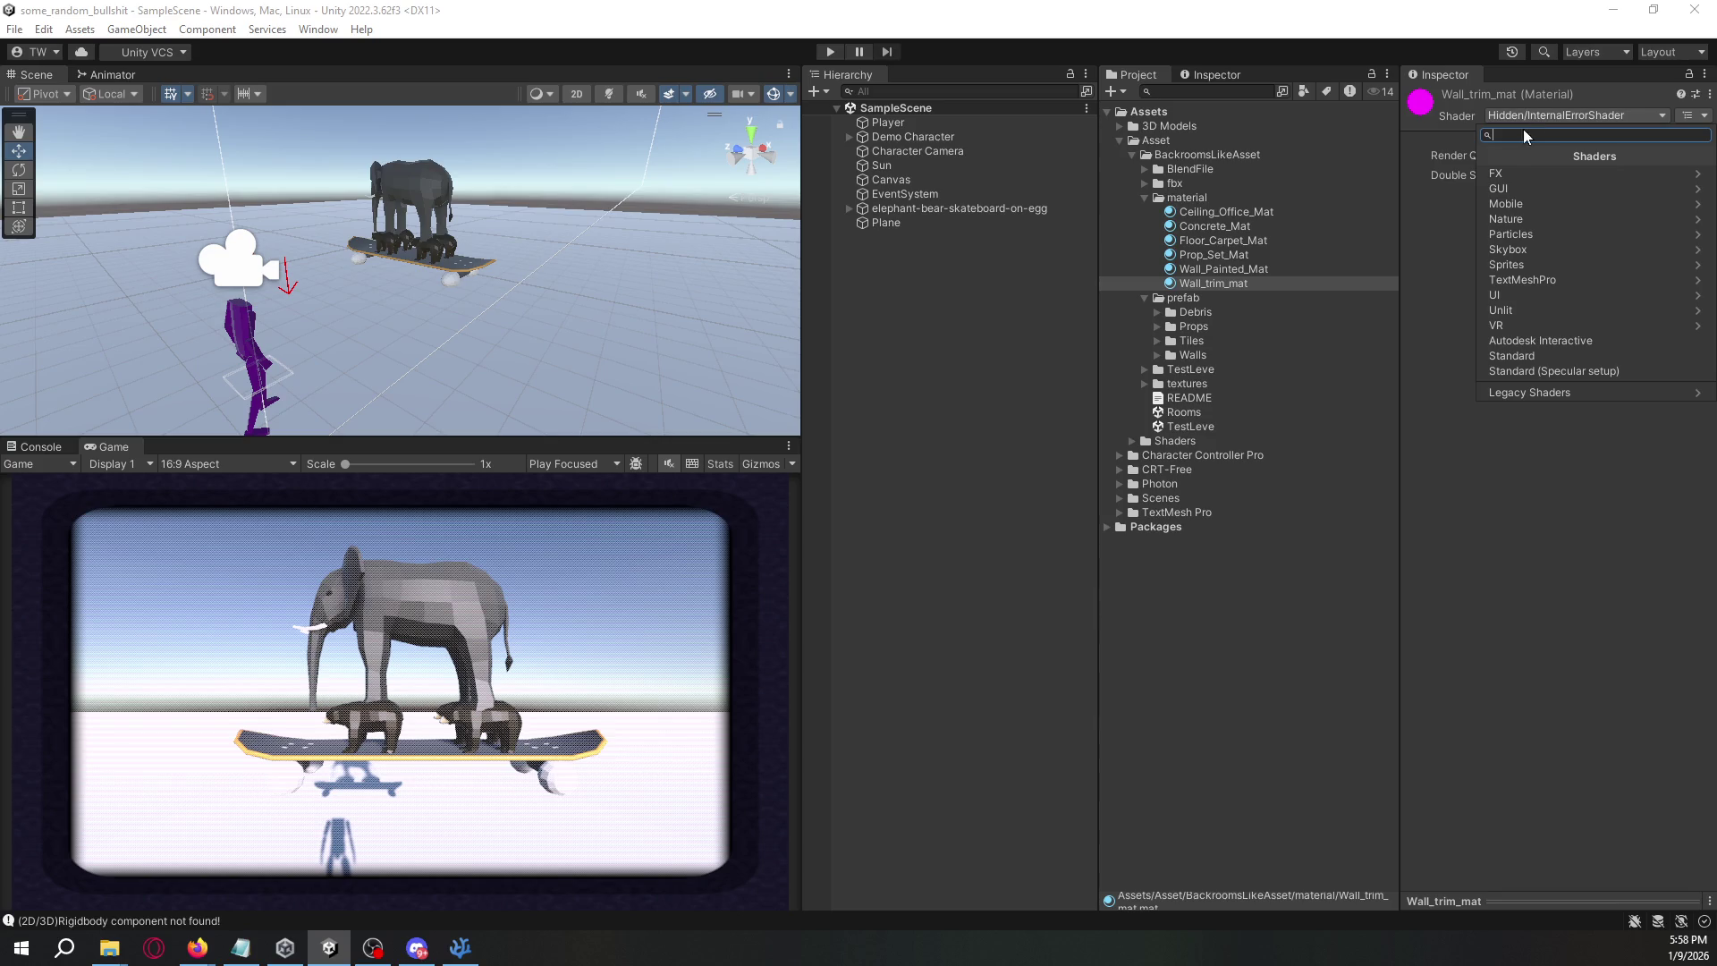
{"action": "left_click", "coordinate": [1343, 621]}
- Apply the Standard shader to Ceiling_Office_Mat, then to all six Backrooms materials together
{"action": "left_click", "coordinate": [1245, 214]}
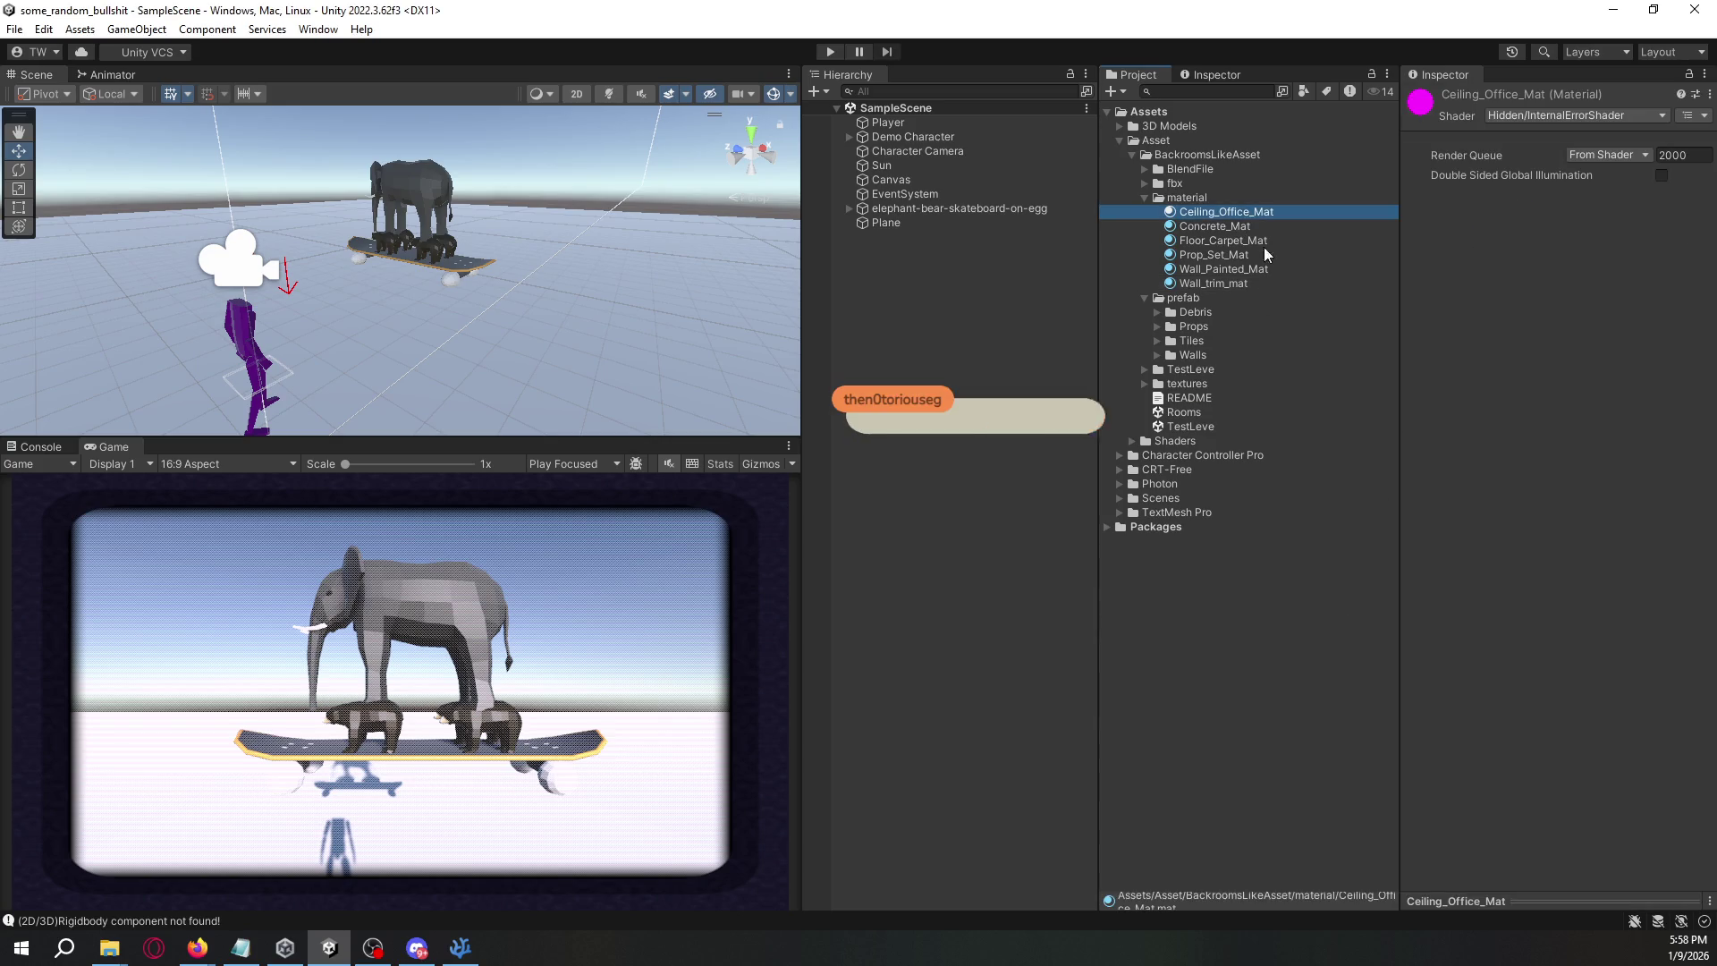
{"action": "left_click", "coordinate": [1531, 115]}
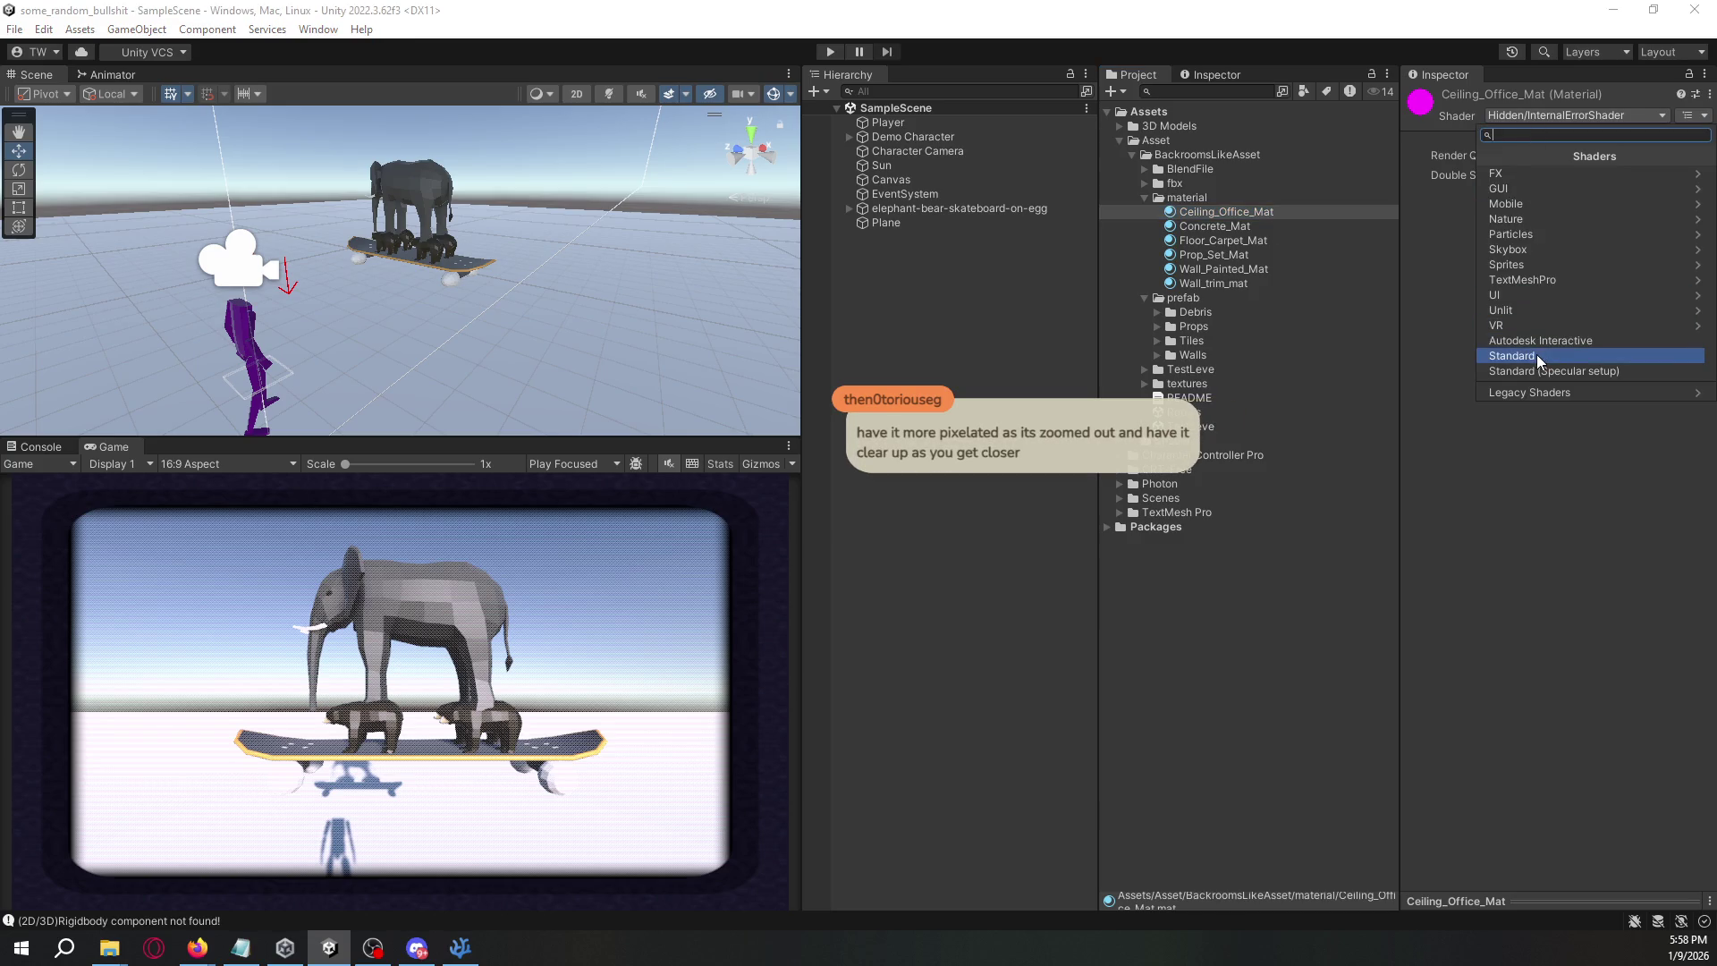
{"action": "left_click", "coordinate": [1537, 354]}
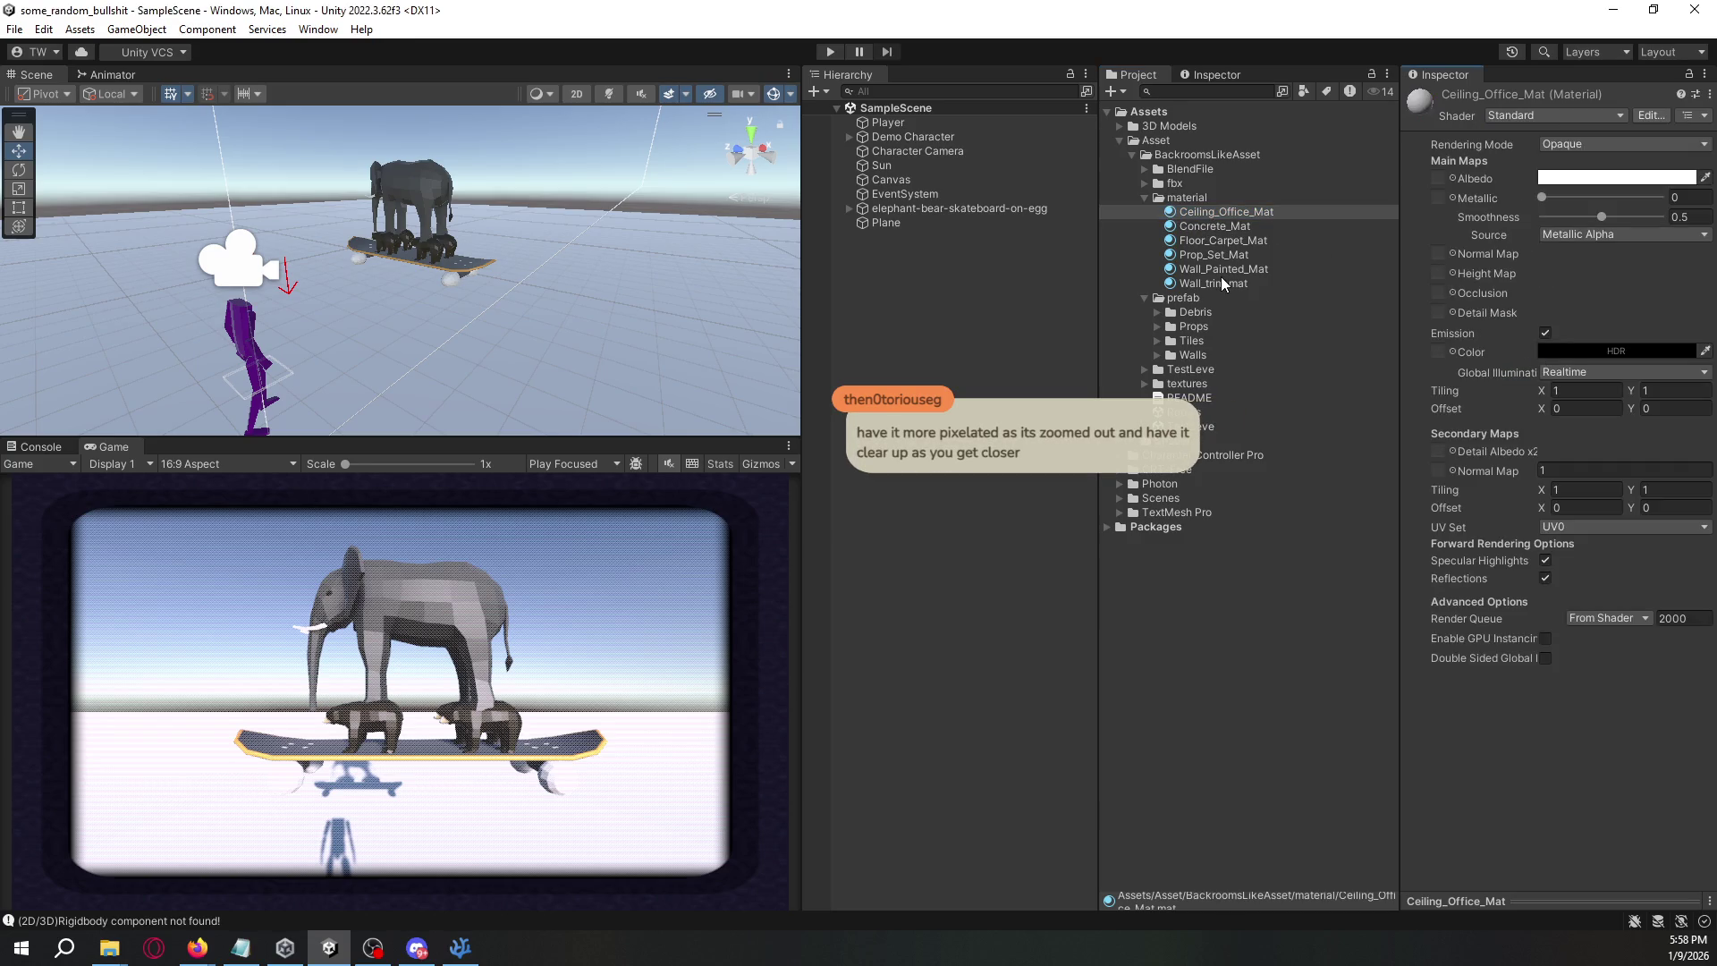
{"action": "left_click", "coordinate": [1221, 283], "text": "shift"}
{"action": "left_click", "coordinate": [1515, 118]}
{"action": "left_click", "coordinate": [1554, 342]}
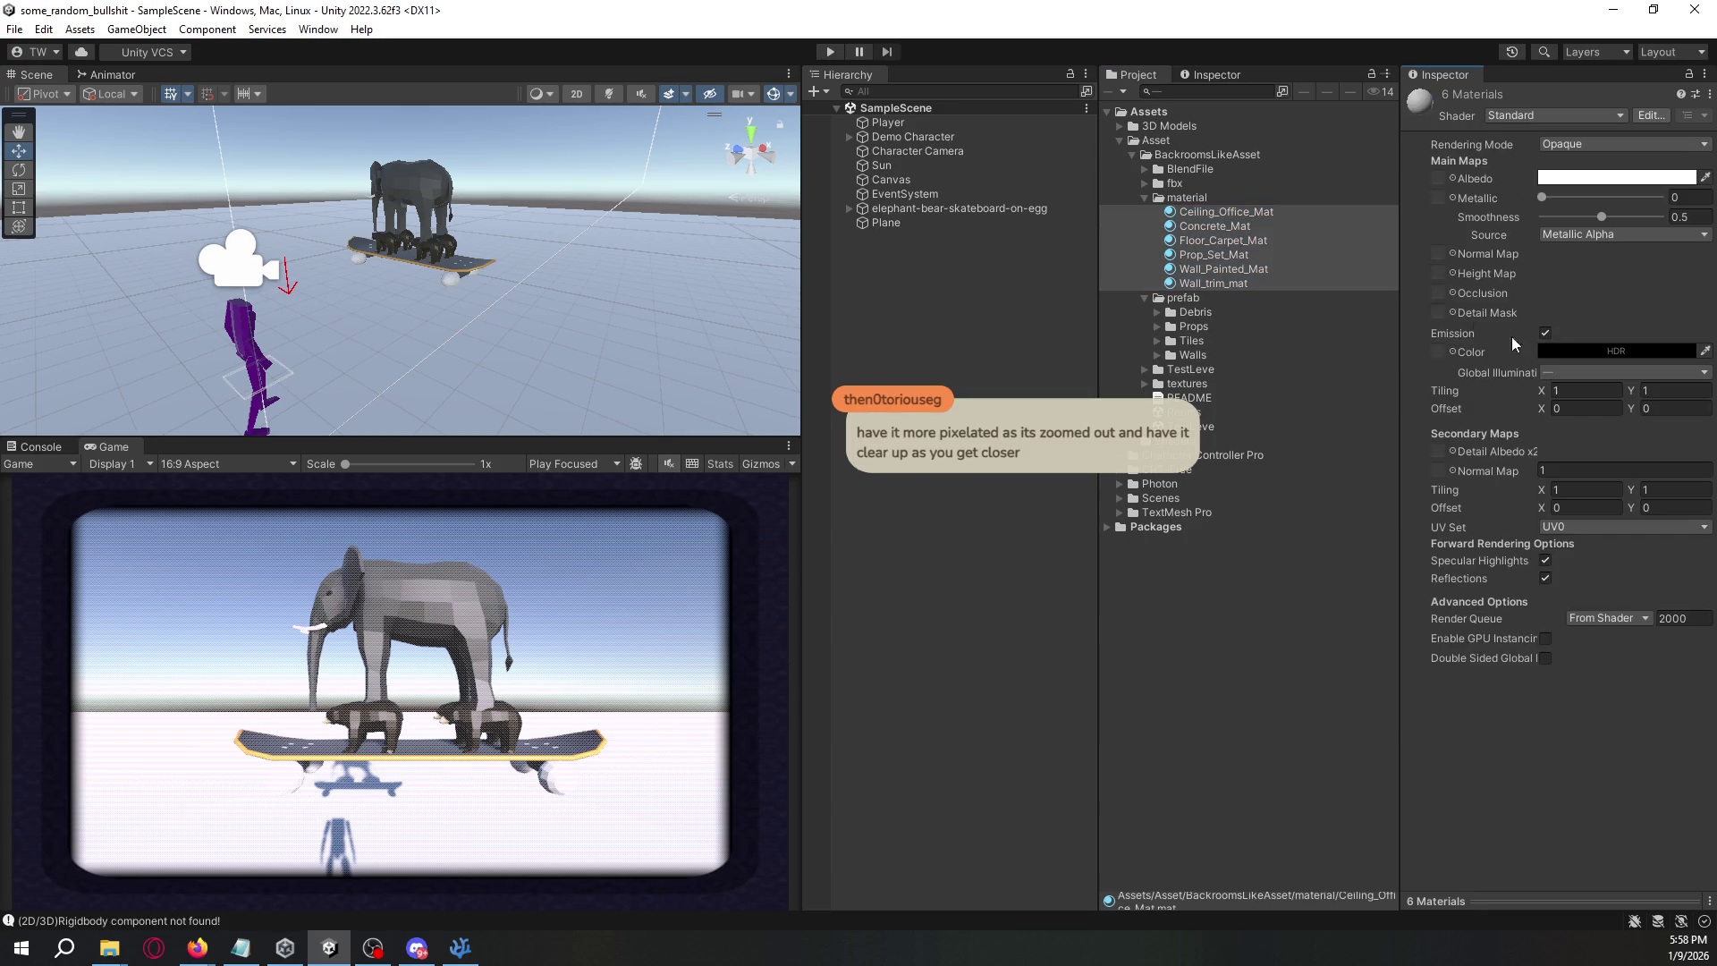
- Show the textures > OfficeCeiling folder and reselect Ceiling_Office_Mat alone
{"action": "left_click", "coordinate": [1144, 388]}
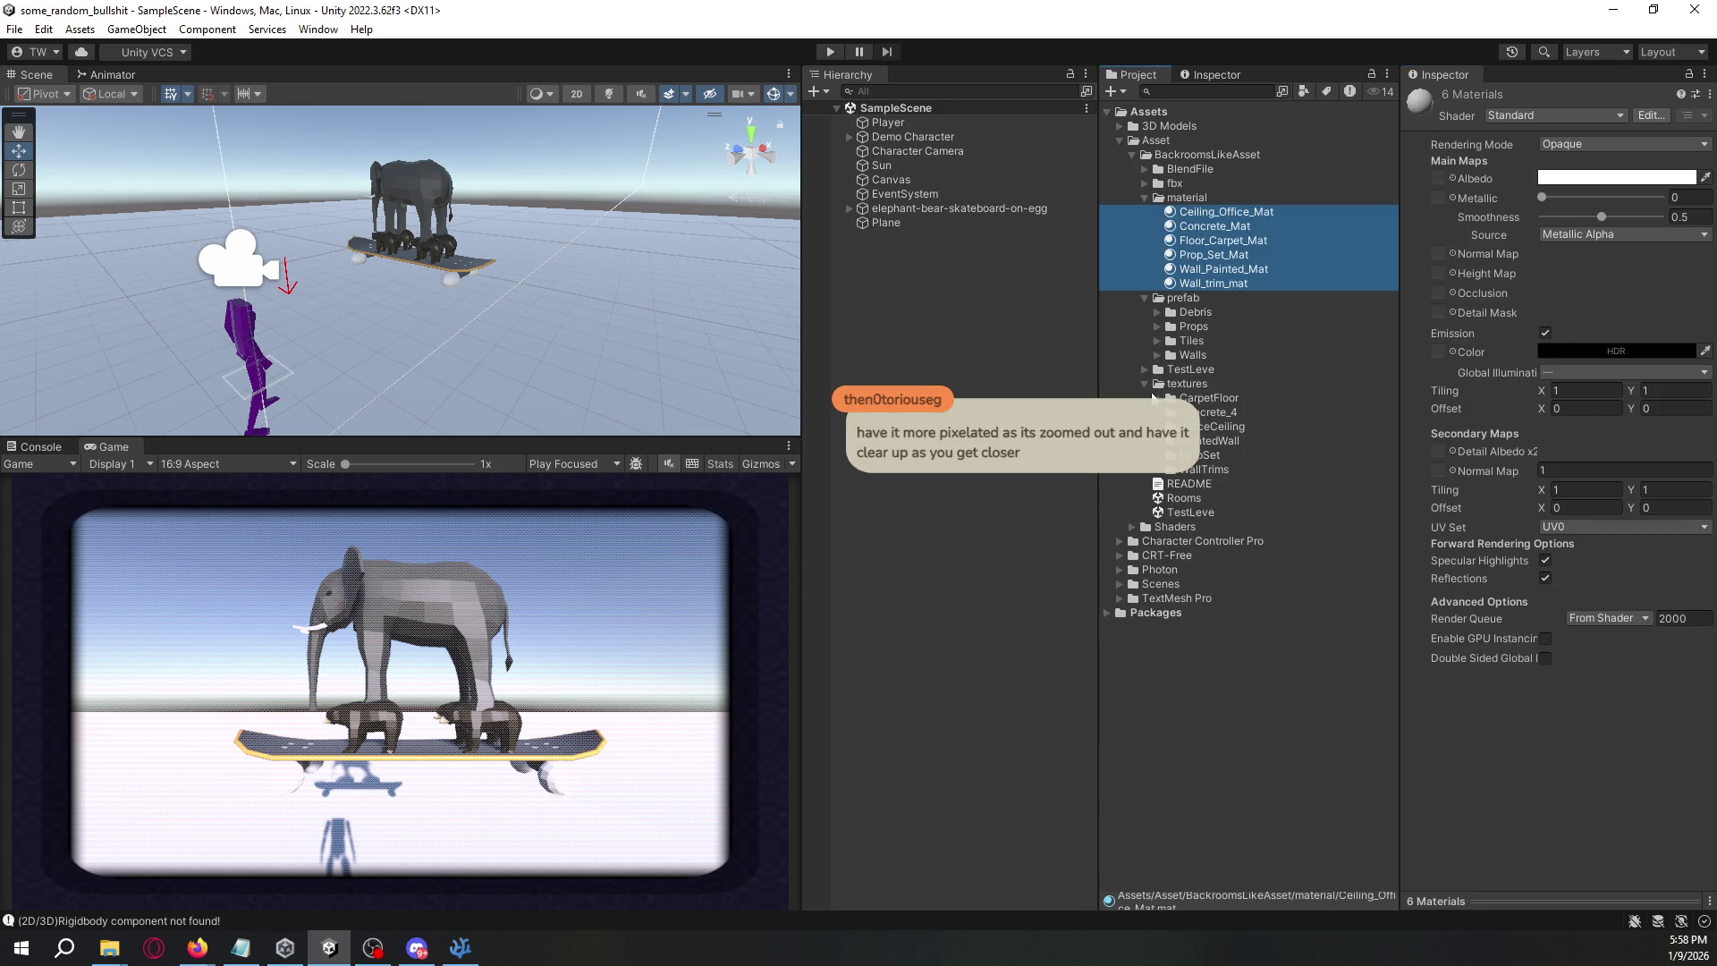
{"action": "left_click", "coordinate": [1155, 400]}
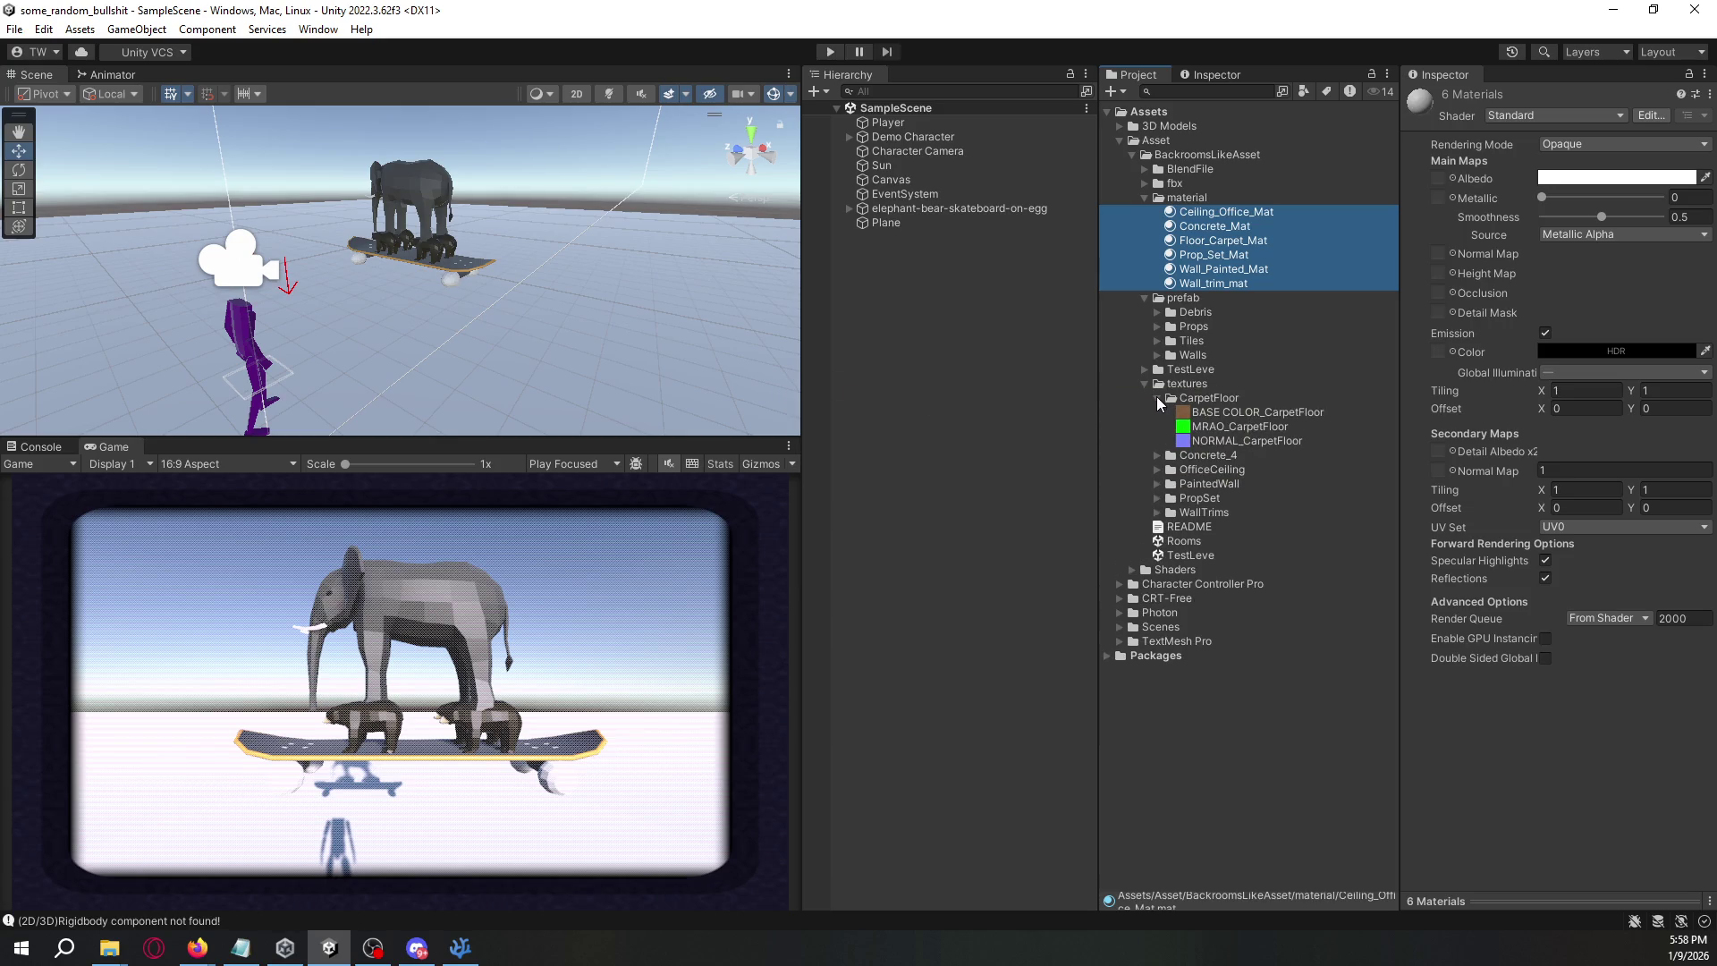
{"action": "left_click", "coordinate": [1157, 397]}
{"action": "left_click", "coordinate": [1155, 426]}
{"action": "left_click", "coordinate": [1248, 208]}
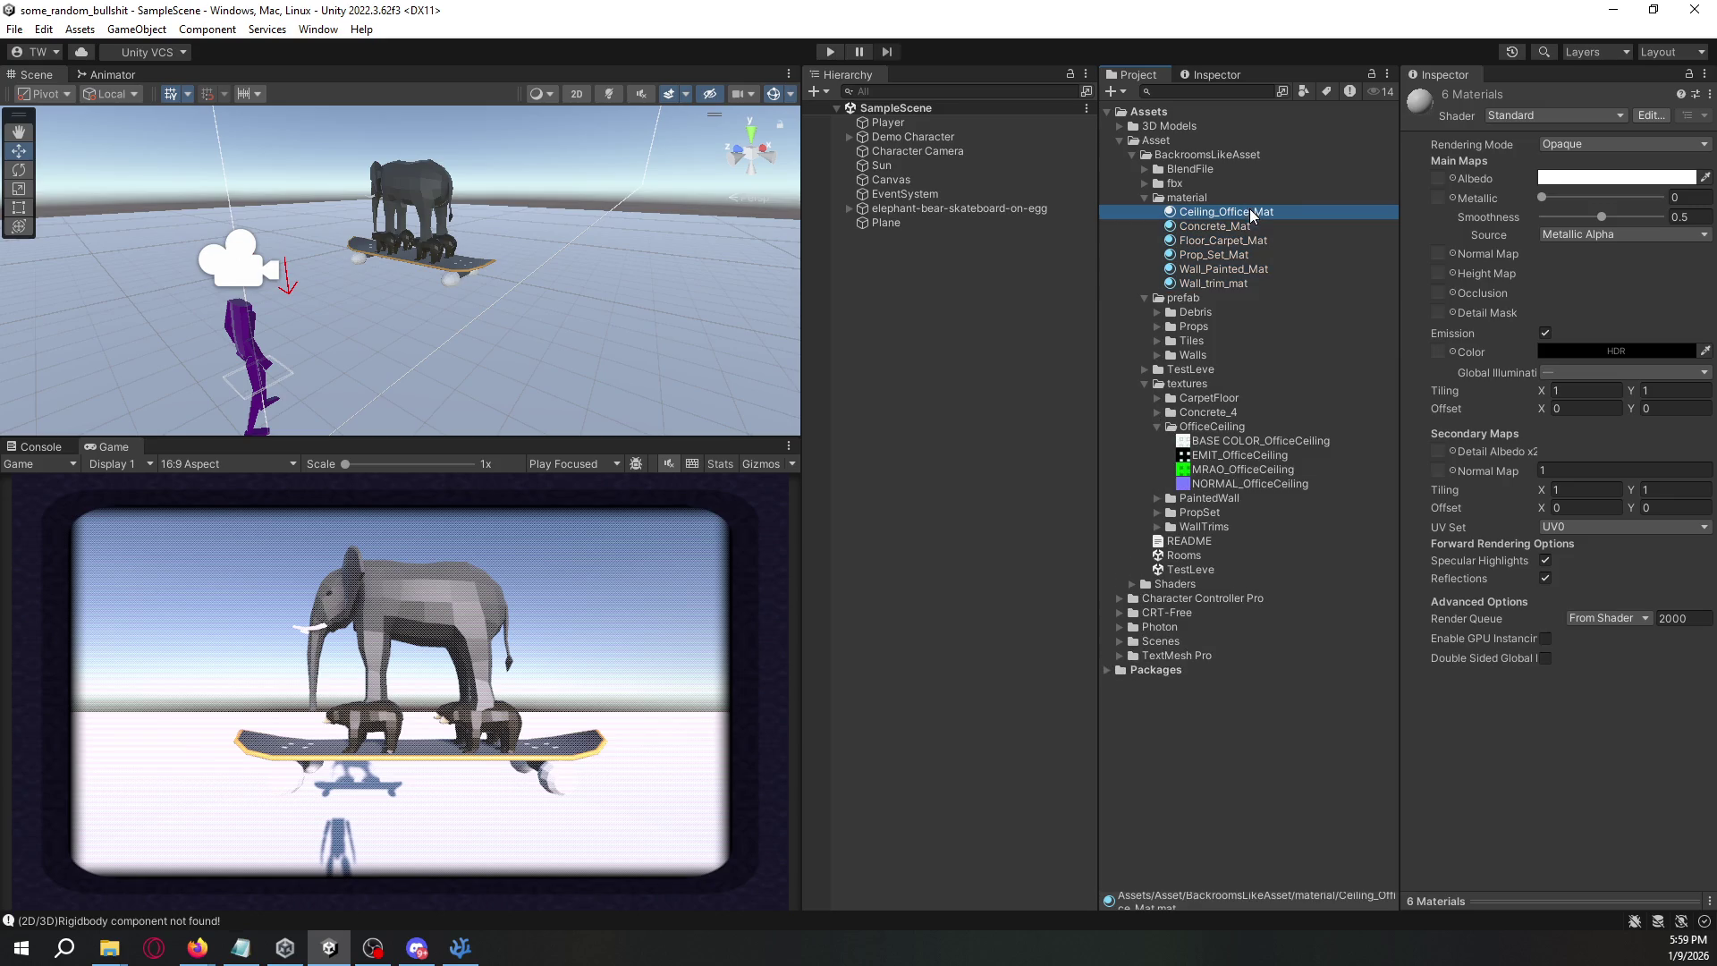
- Assign EMIT_, NORMAL_ and MRAO_OfficeCeiling to Ceiling_Office_Mat's Emission, Normal Map and Occlusion slots
{"action": "mouse_move", "coordinate": [1285, 440]}
{"action": "left_mouse_down"}
{"action": "mouse_move", "coordinate": [1441, 220]}
{"action": "mouse_move", "coordinate": [1438, 179]}
{"action": "left_mouse_up"}
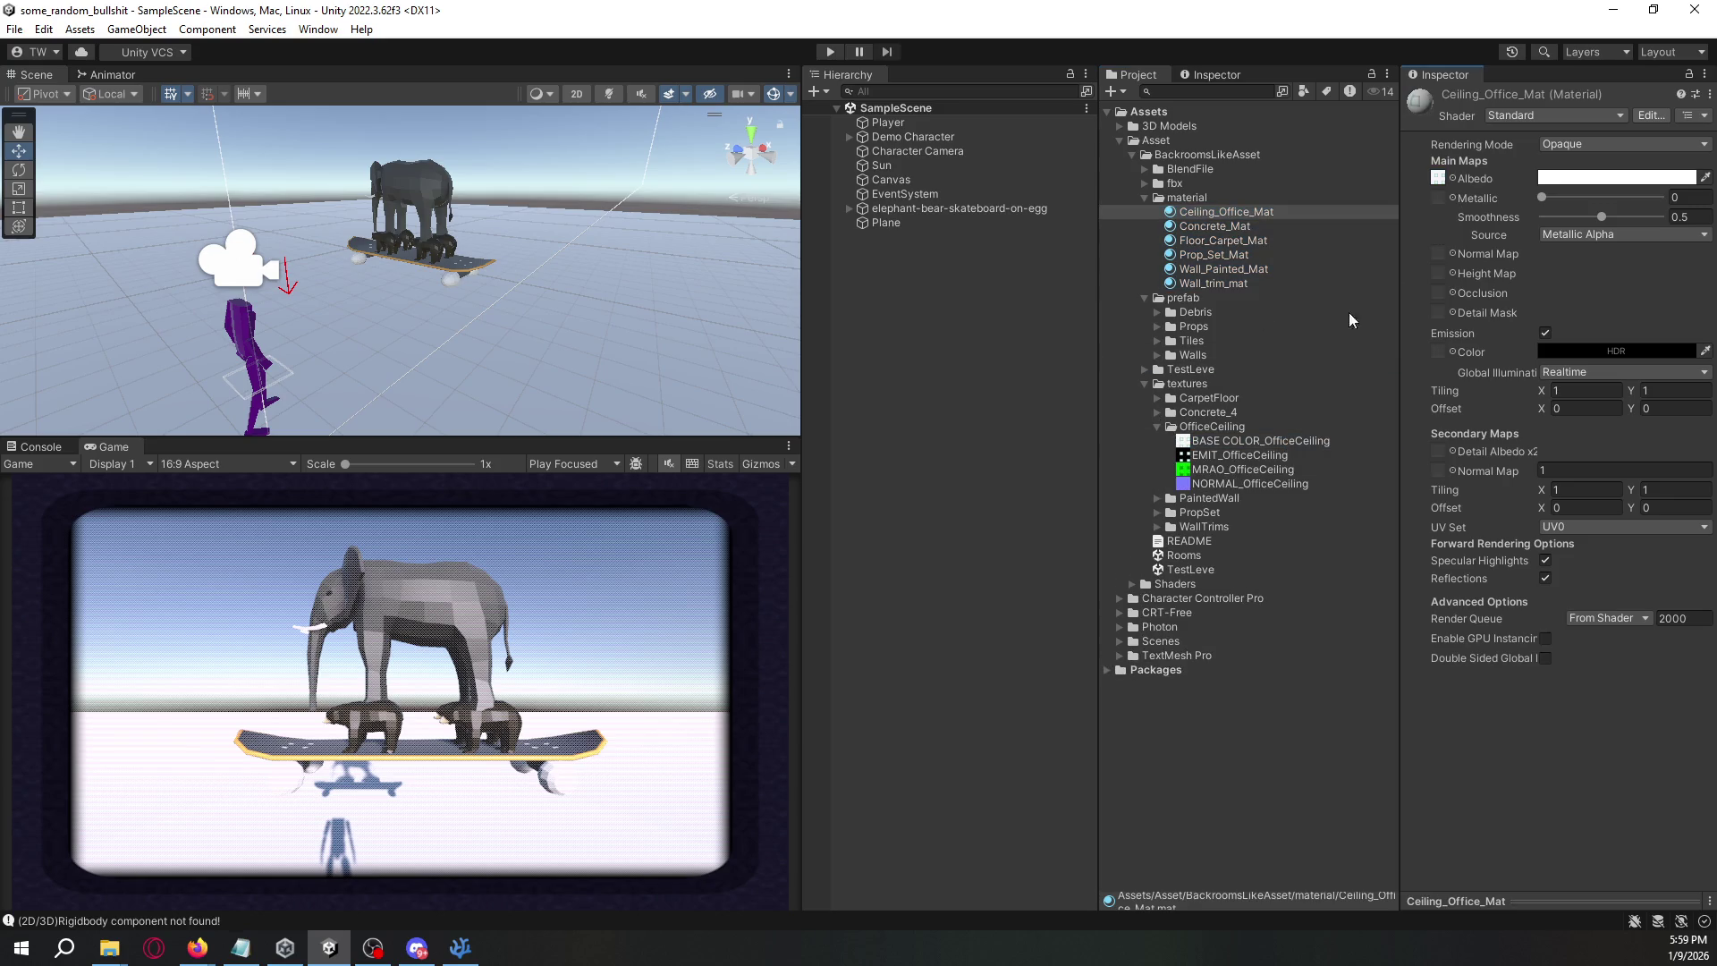
{"action": "left_click_drag", "start_coordinate": [1259, 454], "coordinate": [1458, 351]}
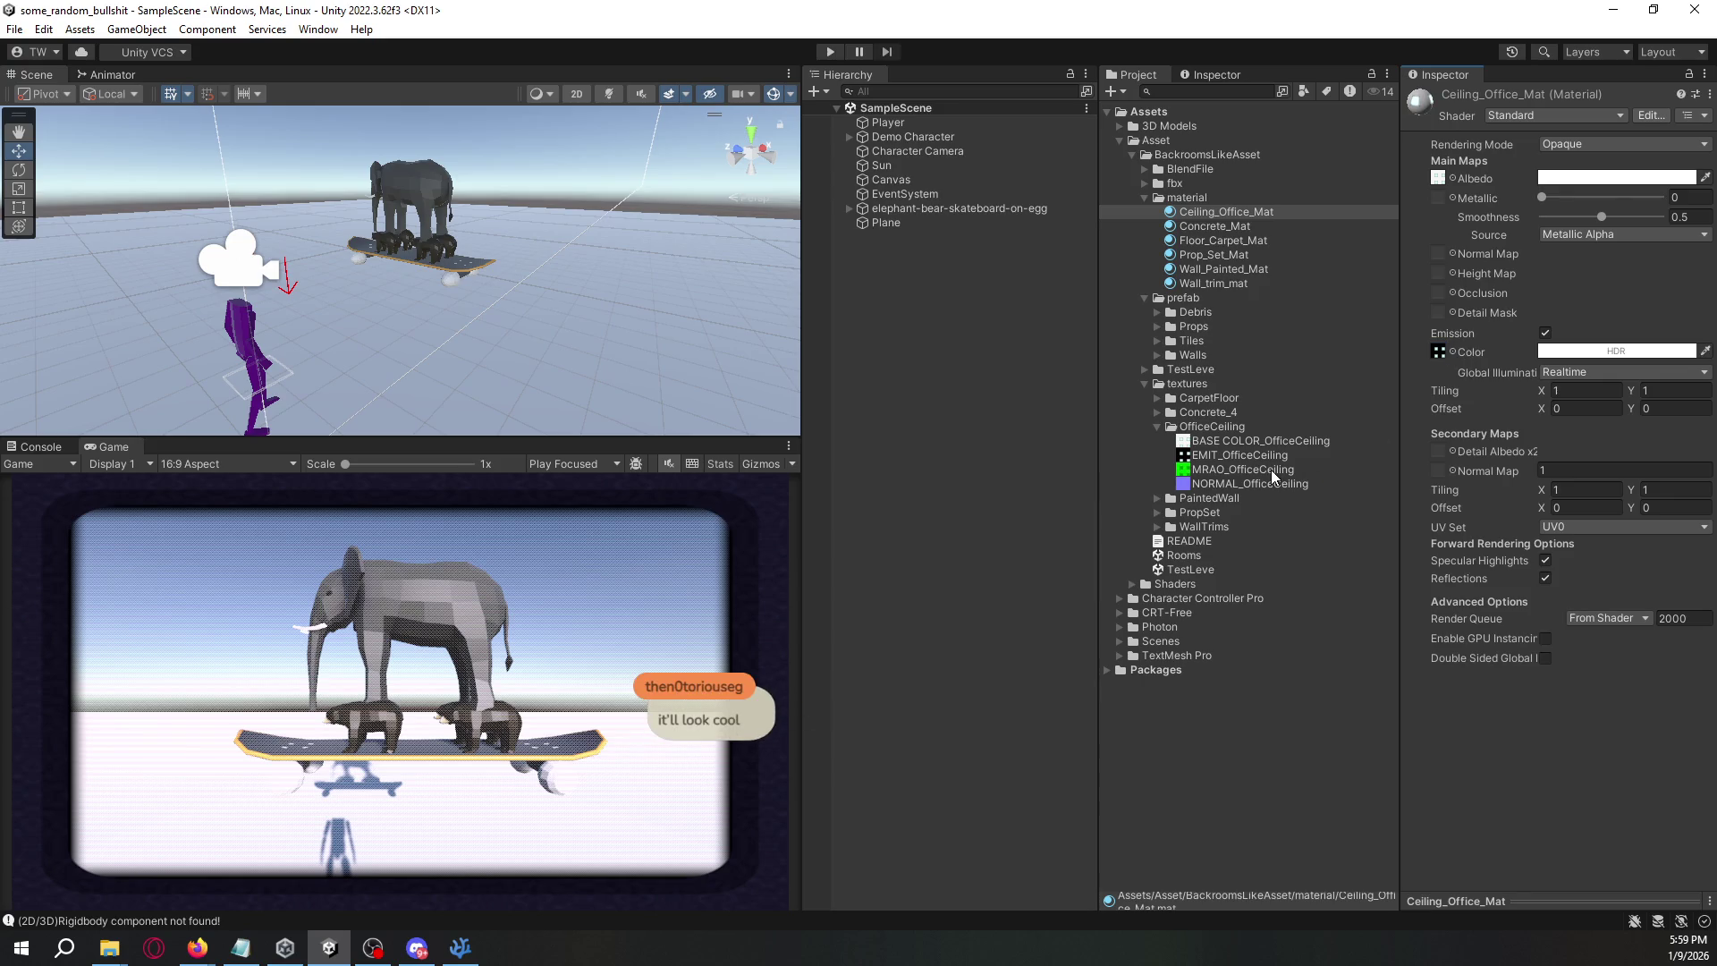
{"action": "left_click_drag", "start_coordinate": [1272, 483], "coordinate": [1436, 259]}
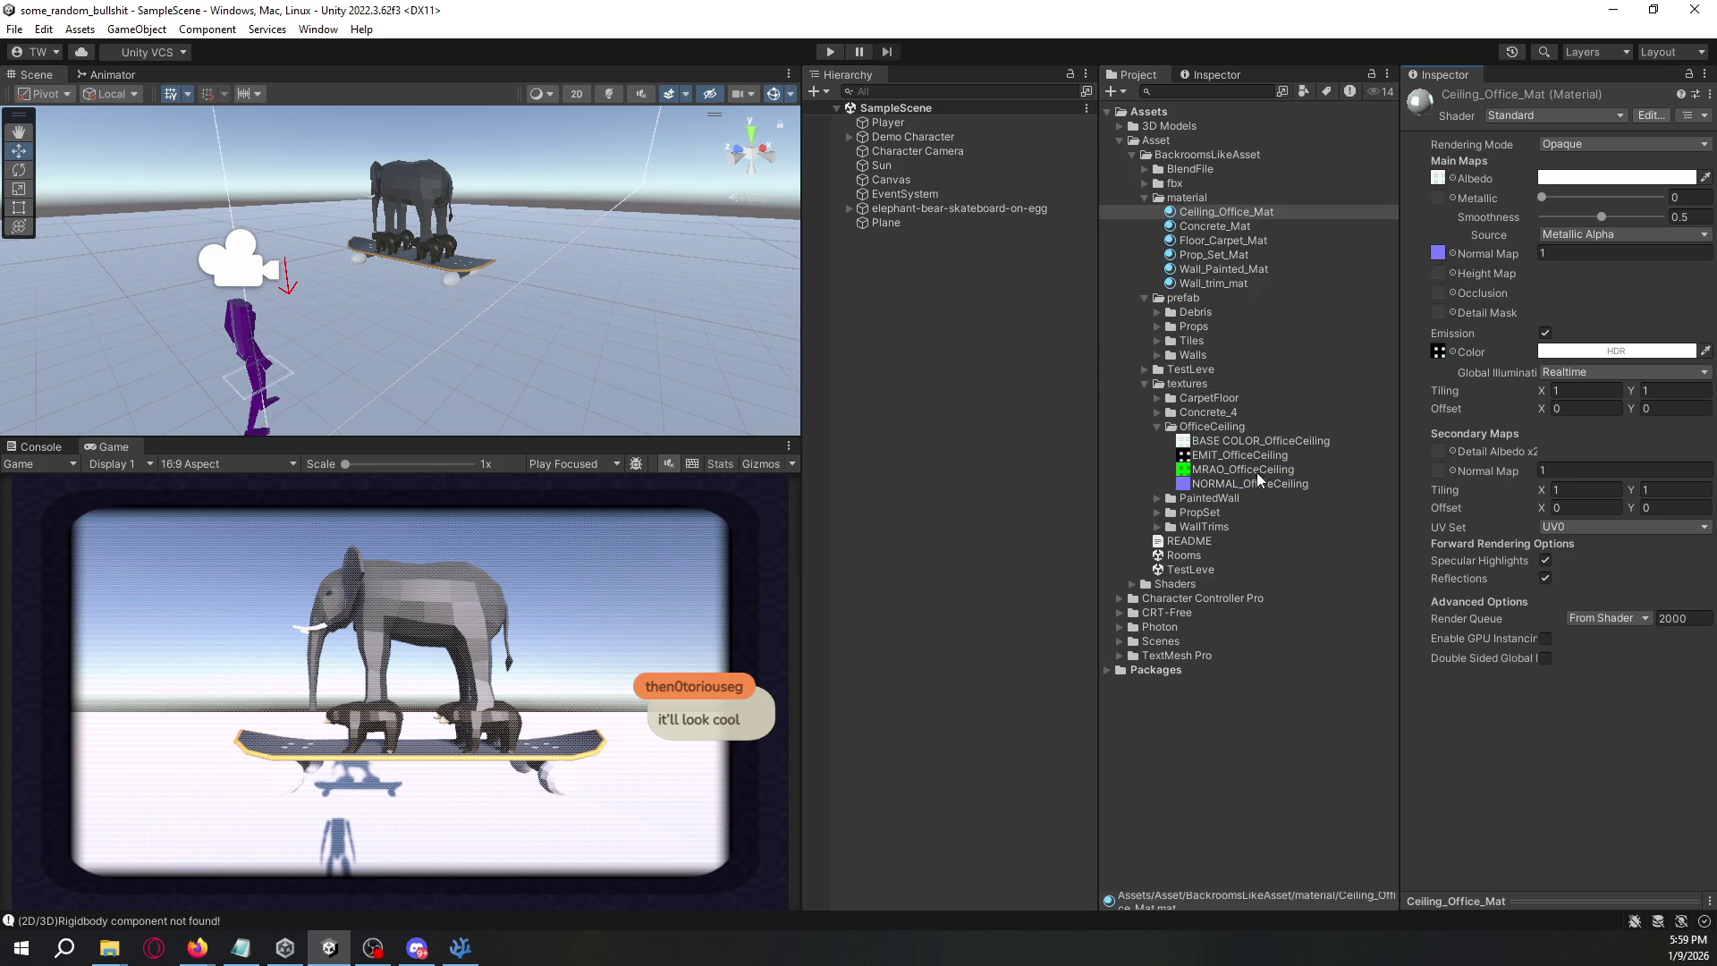
{"action": "mouse_move", "coordinate": [1259, 469]}
{"action": "left_mouse_down"}
{"action": "mouse_move", "coordinate": [1344, 408]}
{"action": "mouse_move", "coordinate": [1435, 302]}
{"action": "left_mouse_up"}
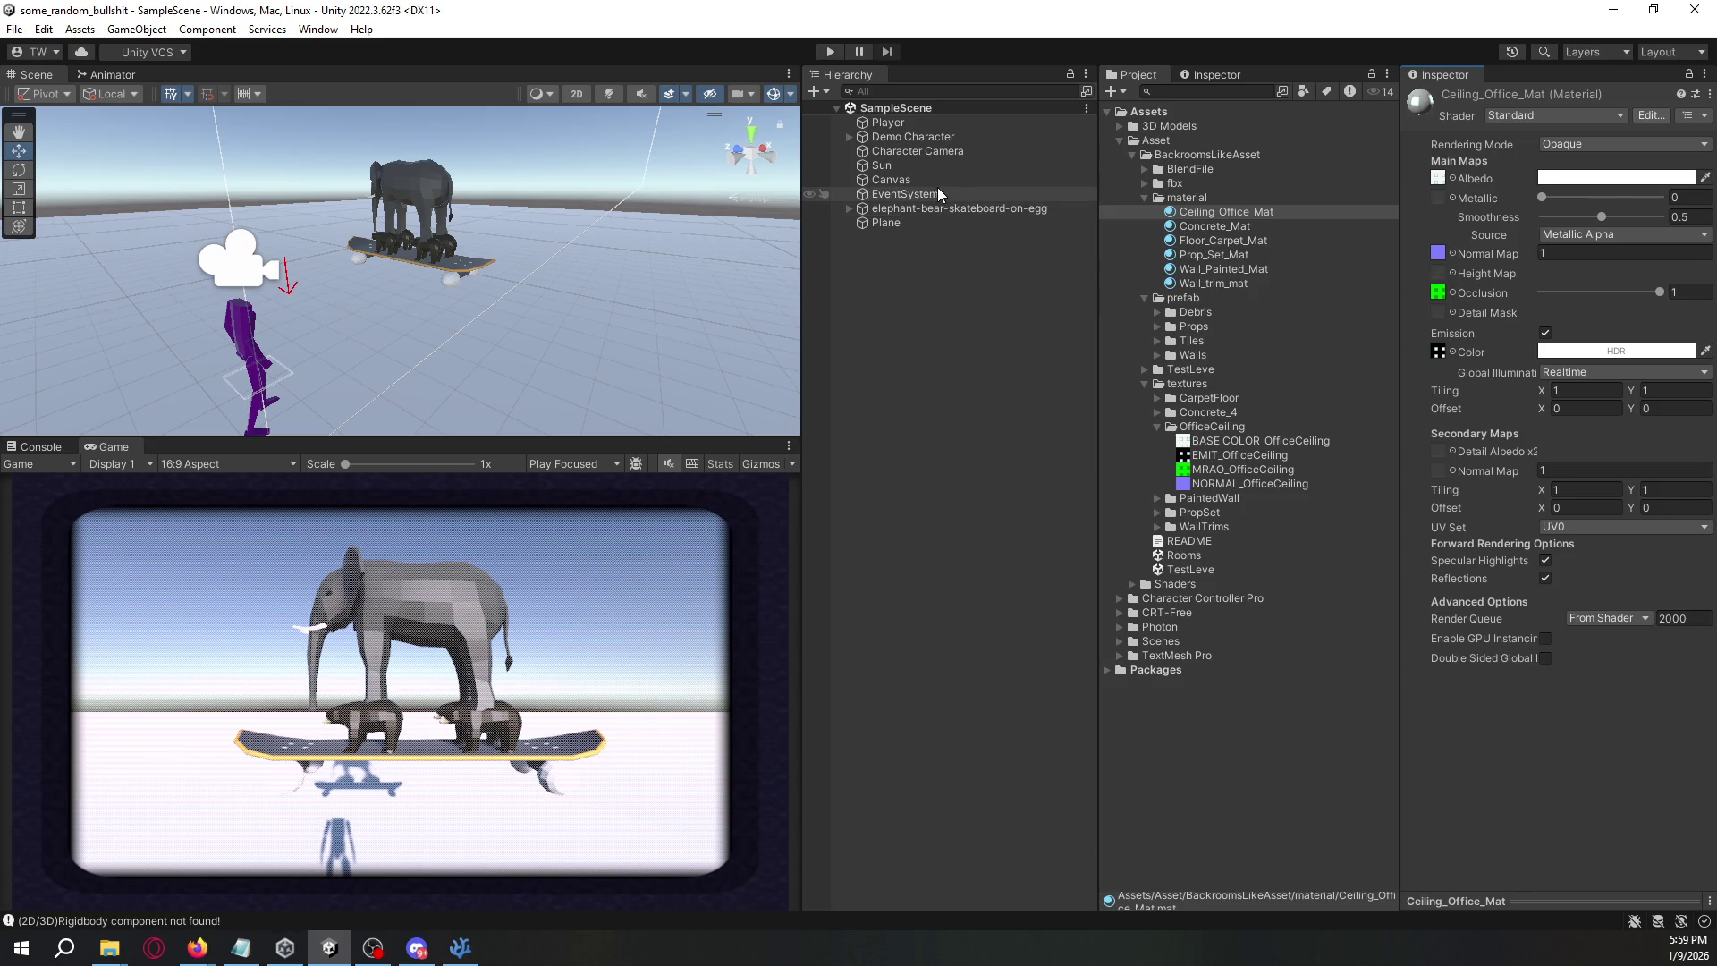
{"action": "left_click", "coordinate": [941, 150]}
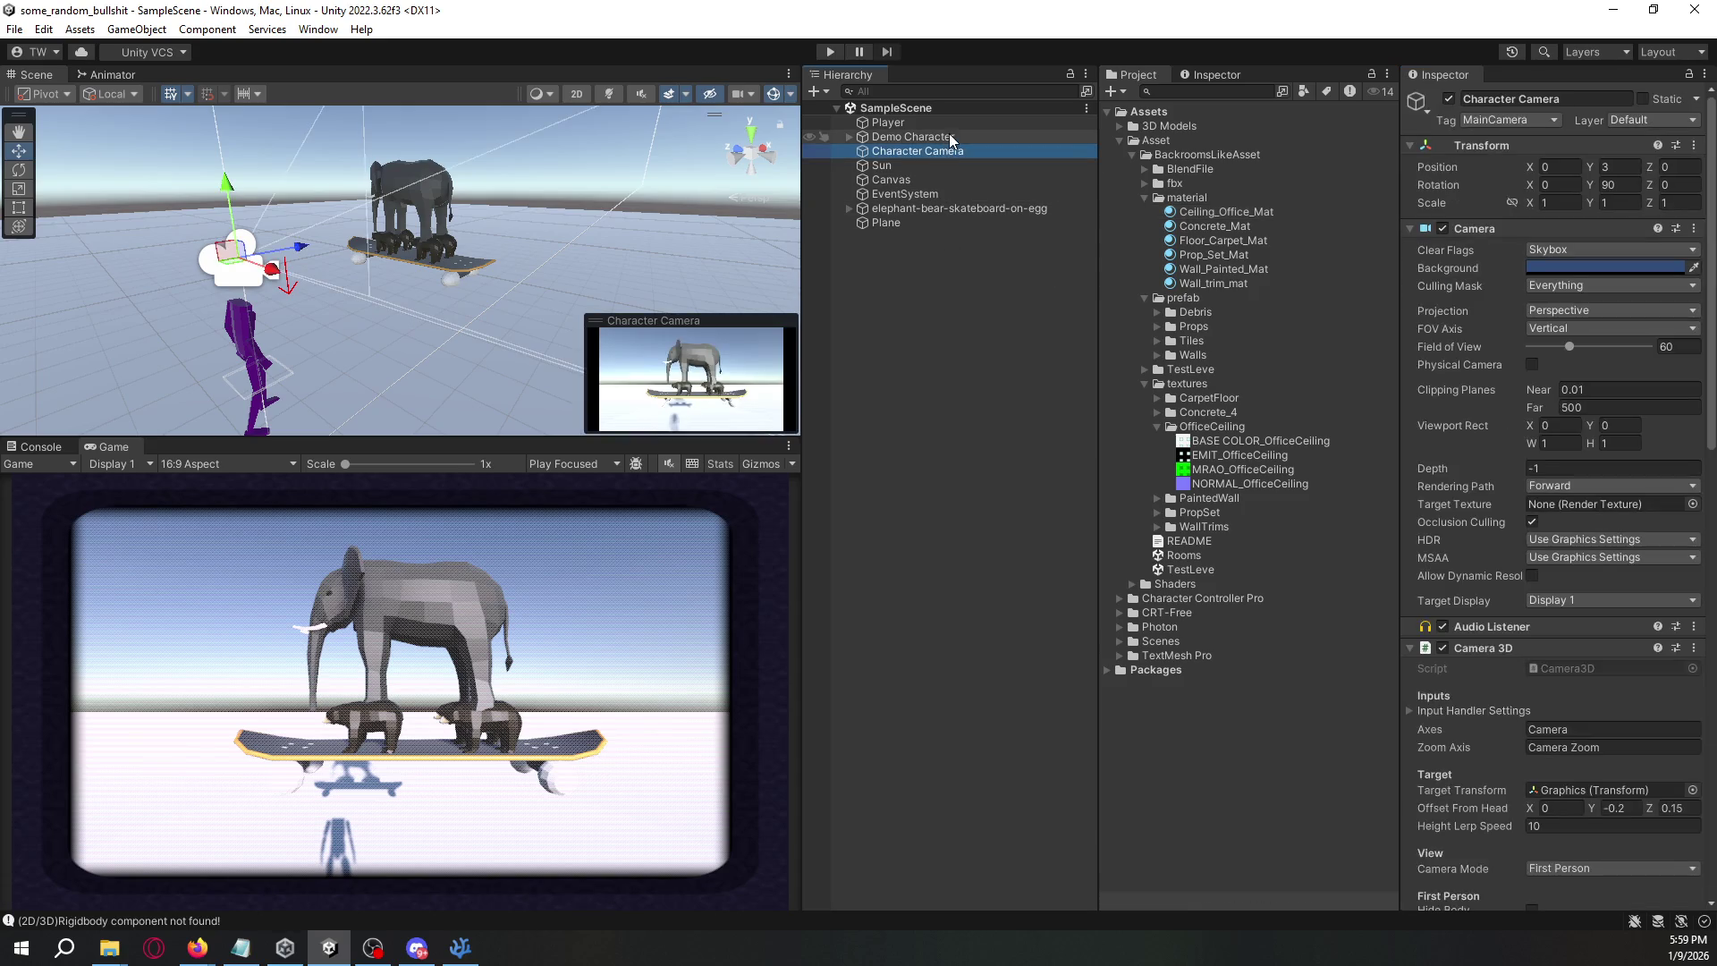
- Inspect the elephant-bear-skateboard object and the Demo Character's Character Actor component
{"action": "left_click", "coordinate": [942, 204]}
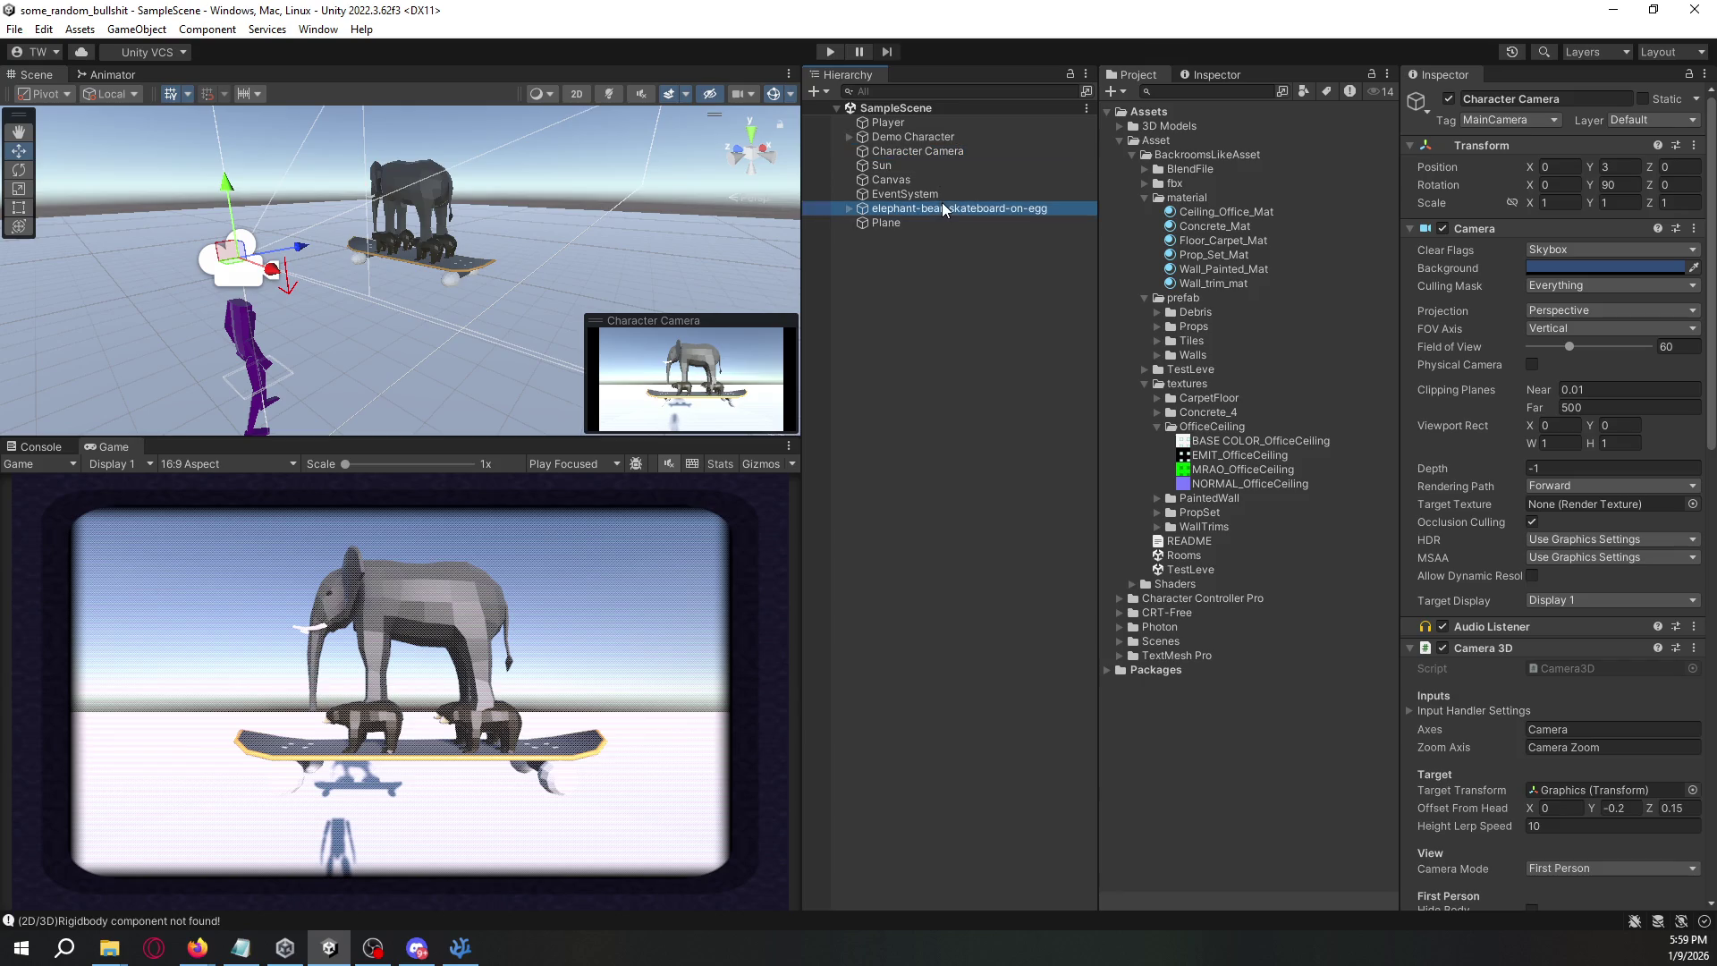
{"action": "left_click", "coordinate": [941, 139]}
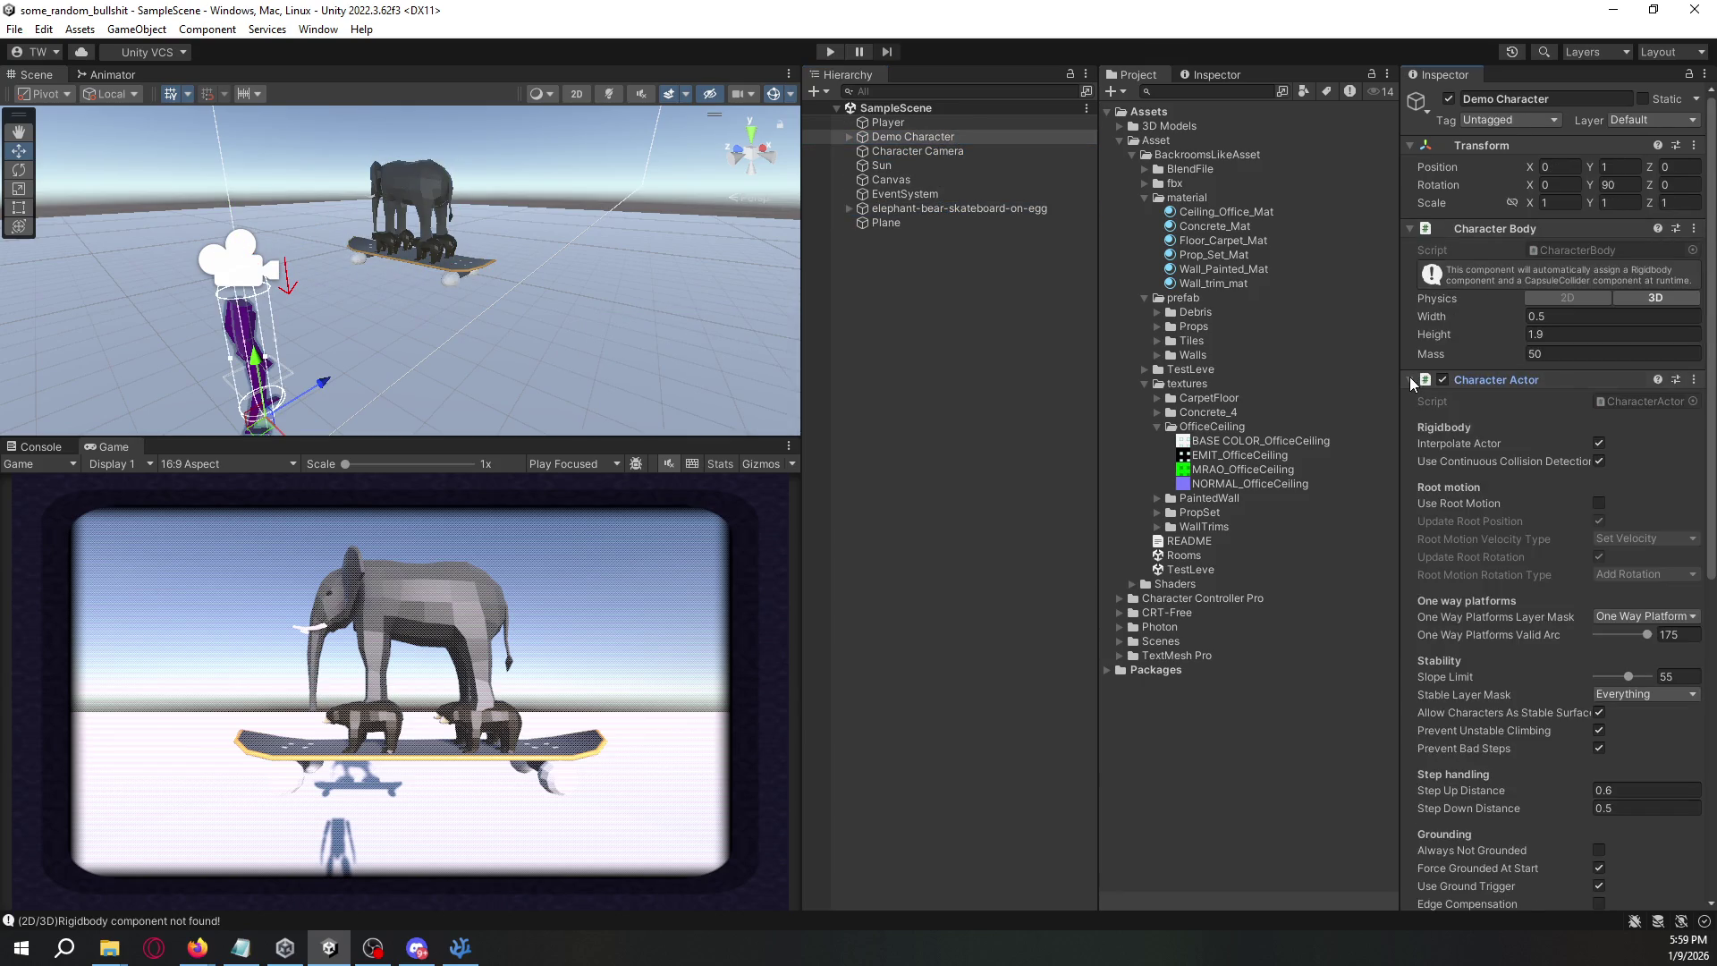
{"action": "left_click", "coordinate": [1411, 380]}
{"action": "left_click", "coordinate": [1414, 378]}
{"action": "scroll", "coordinate": [1417, 421], "scroll_direction": "down", "scroll_amount": 5}
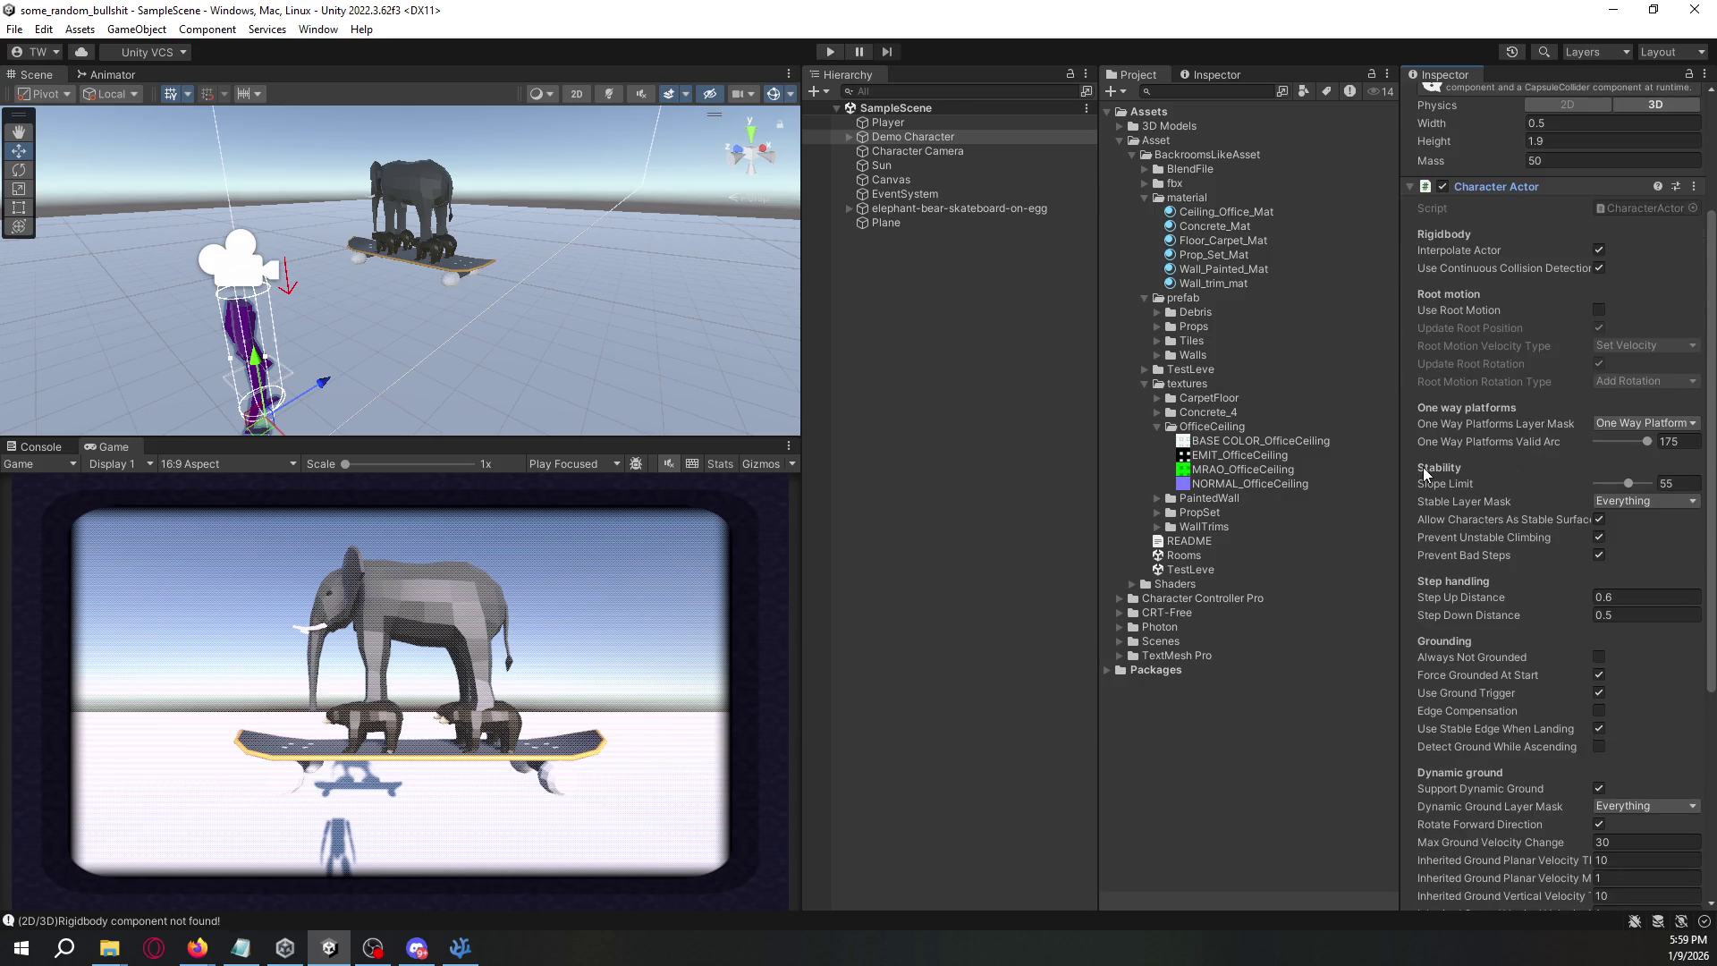
{"action": "scroll", "coordinate": [1431, 474], "scroll_direction": "down", "scroll_amount": 3}
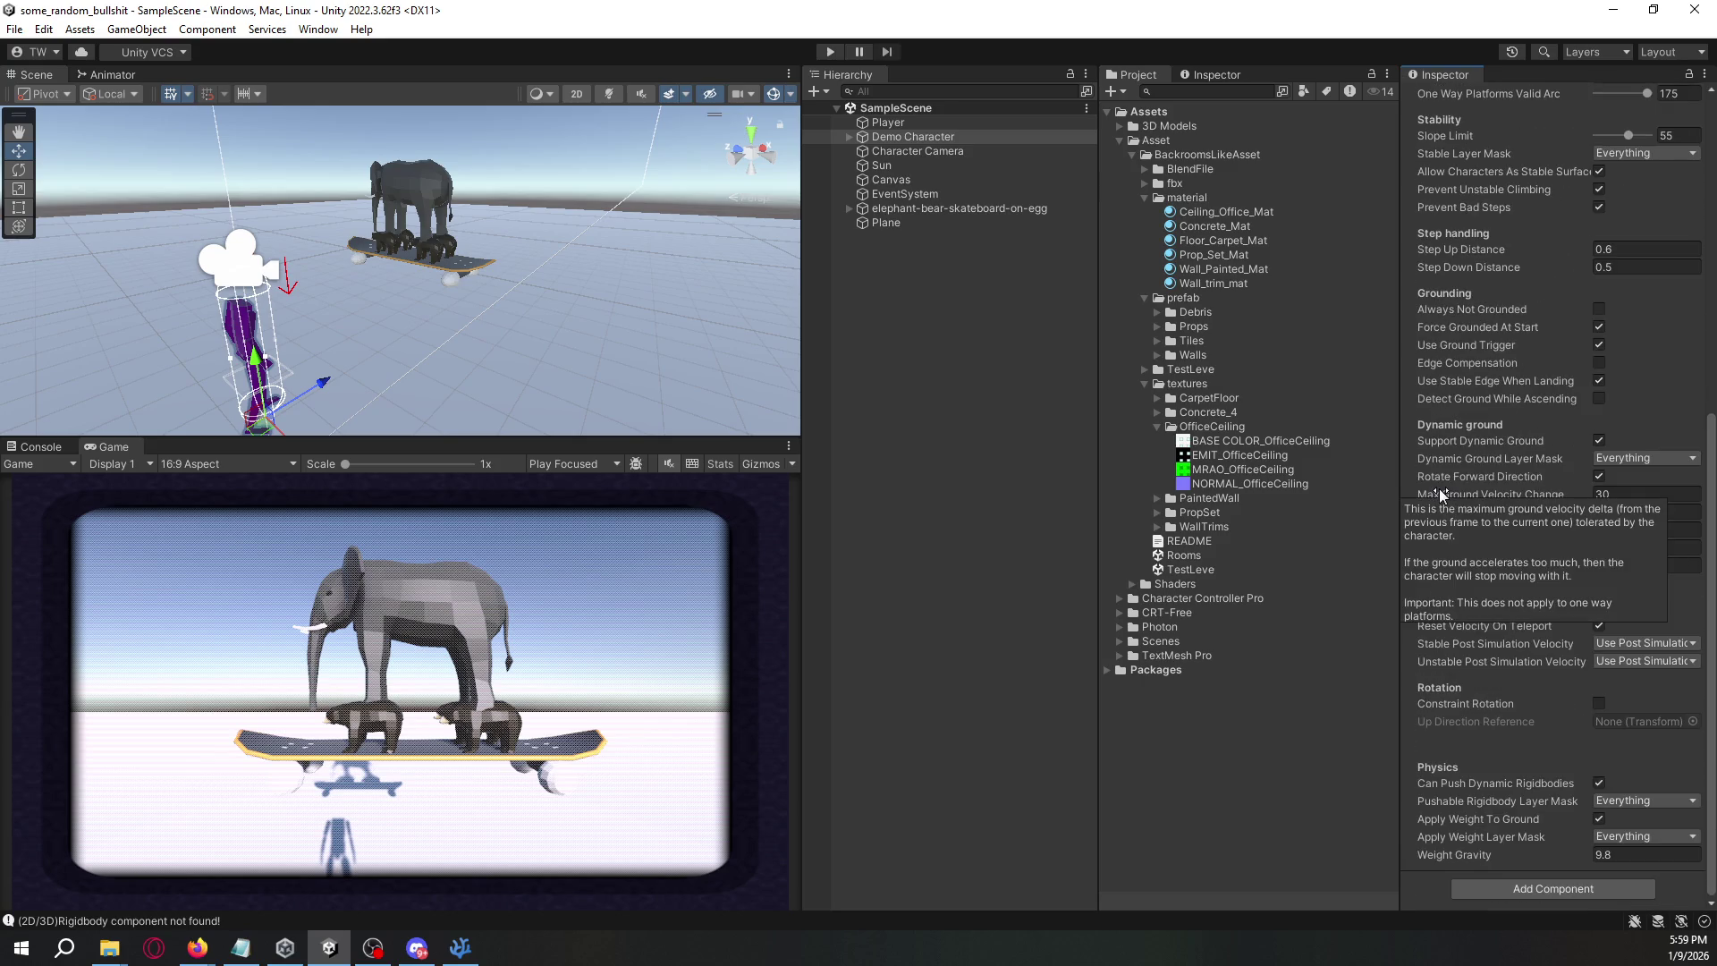
{"action": "scroll", "coordinate": [1443, 494], "scroll_direction": "up", "scroll_amount": 8}
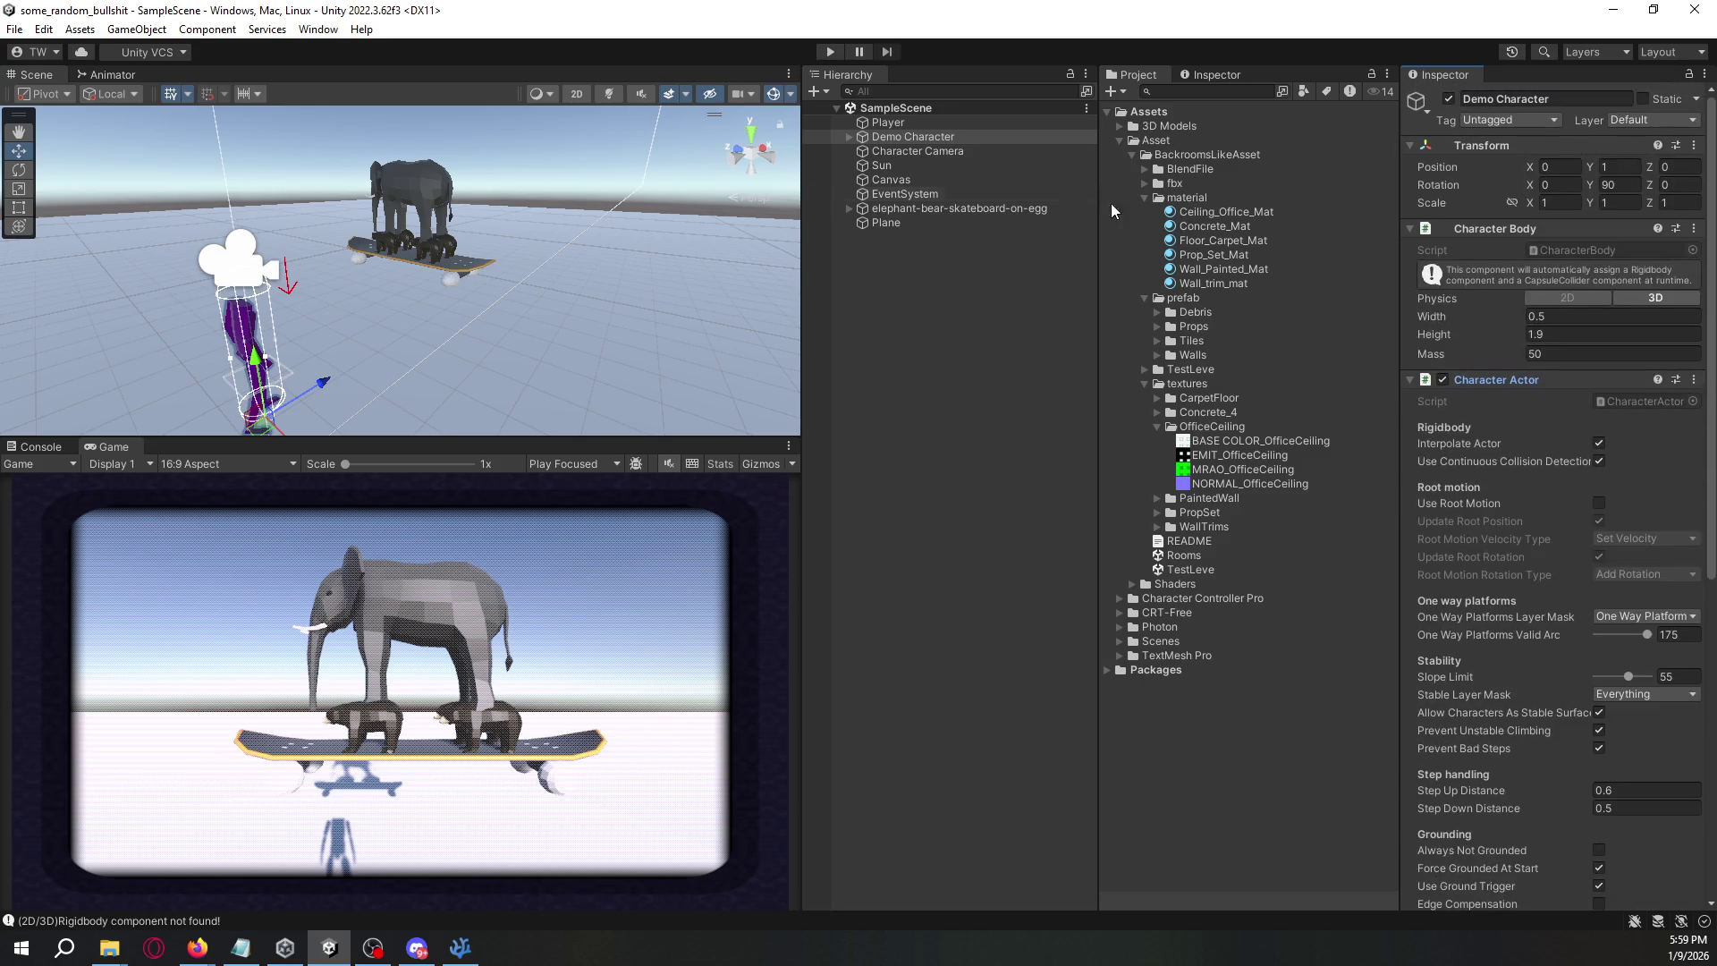
- Expand Demo Character's children and scroll through its States component's movement settings
{"action": "left_click", "coordinate": [888, 152]}
{"action": "left_click", "coordinate": [847, 138]}
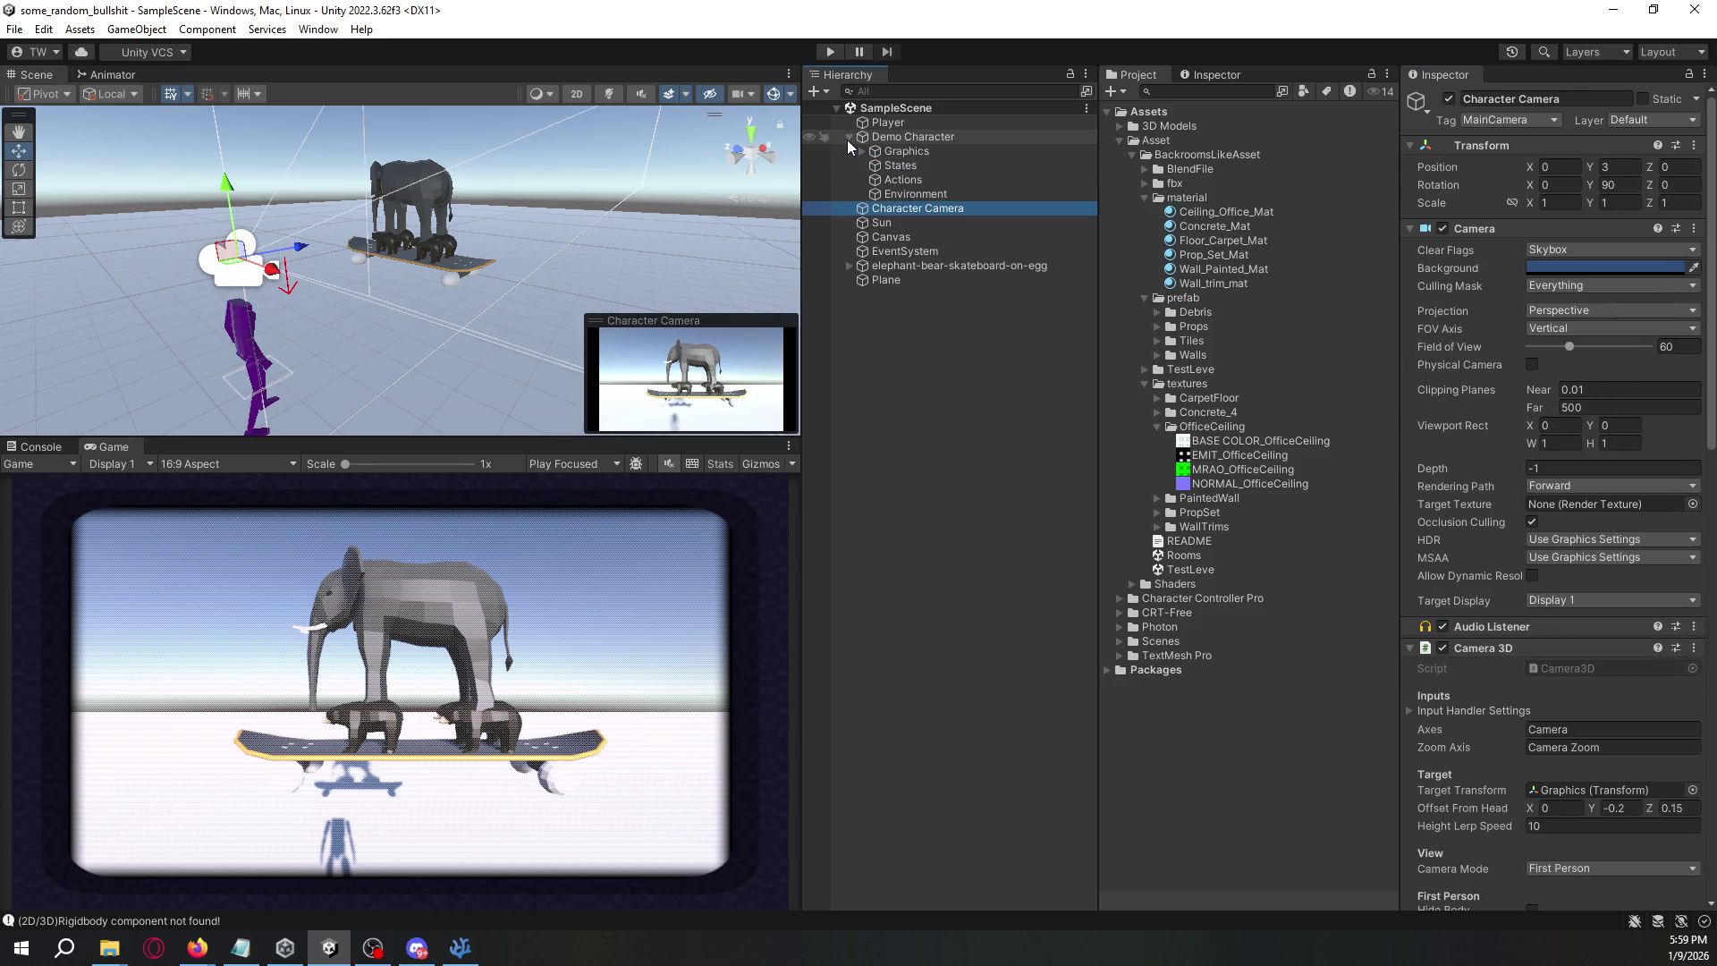
{"action": "left_click", "coordinate": [902, 166]}
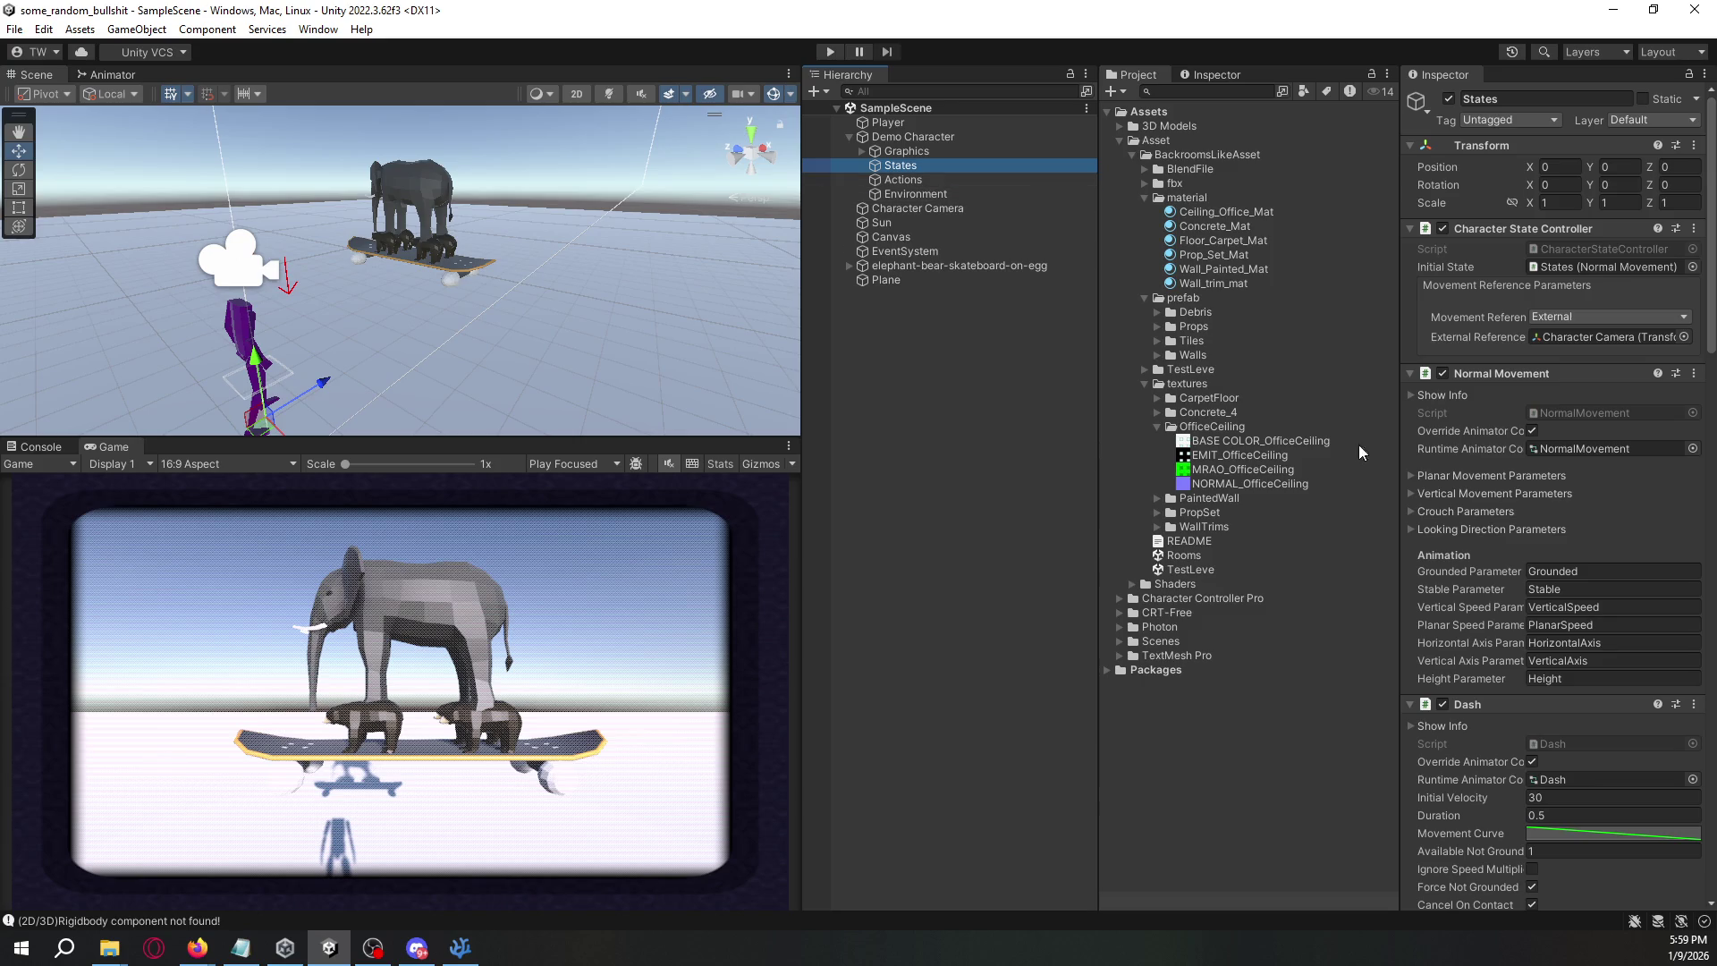
{"action": "scroll", "coordinate": [1468, 541], "scroll_direction": "down", "scroll_amount": 6}
{"action": "scroll", "coordinate": [1476, 535], "scroll_direction": "down", "scroll_amount": 1}
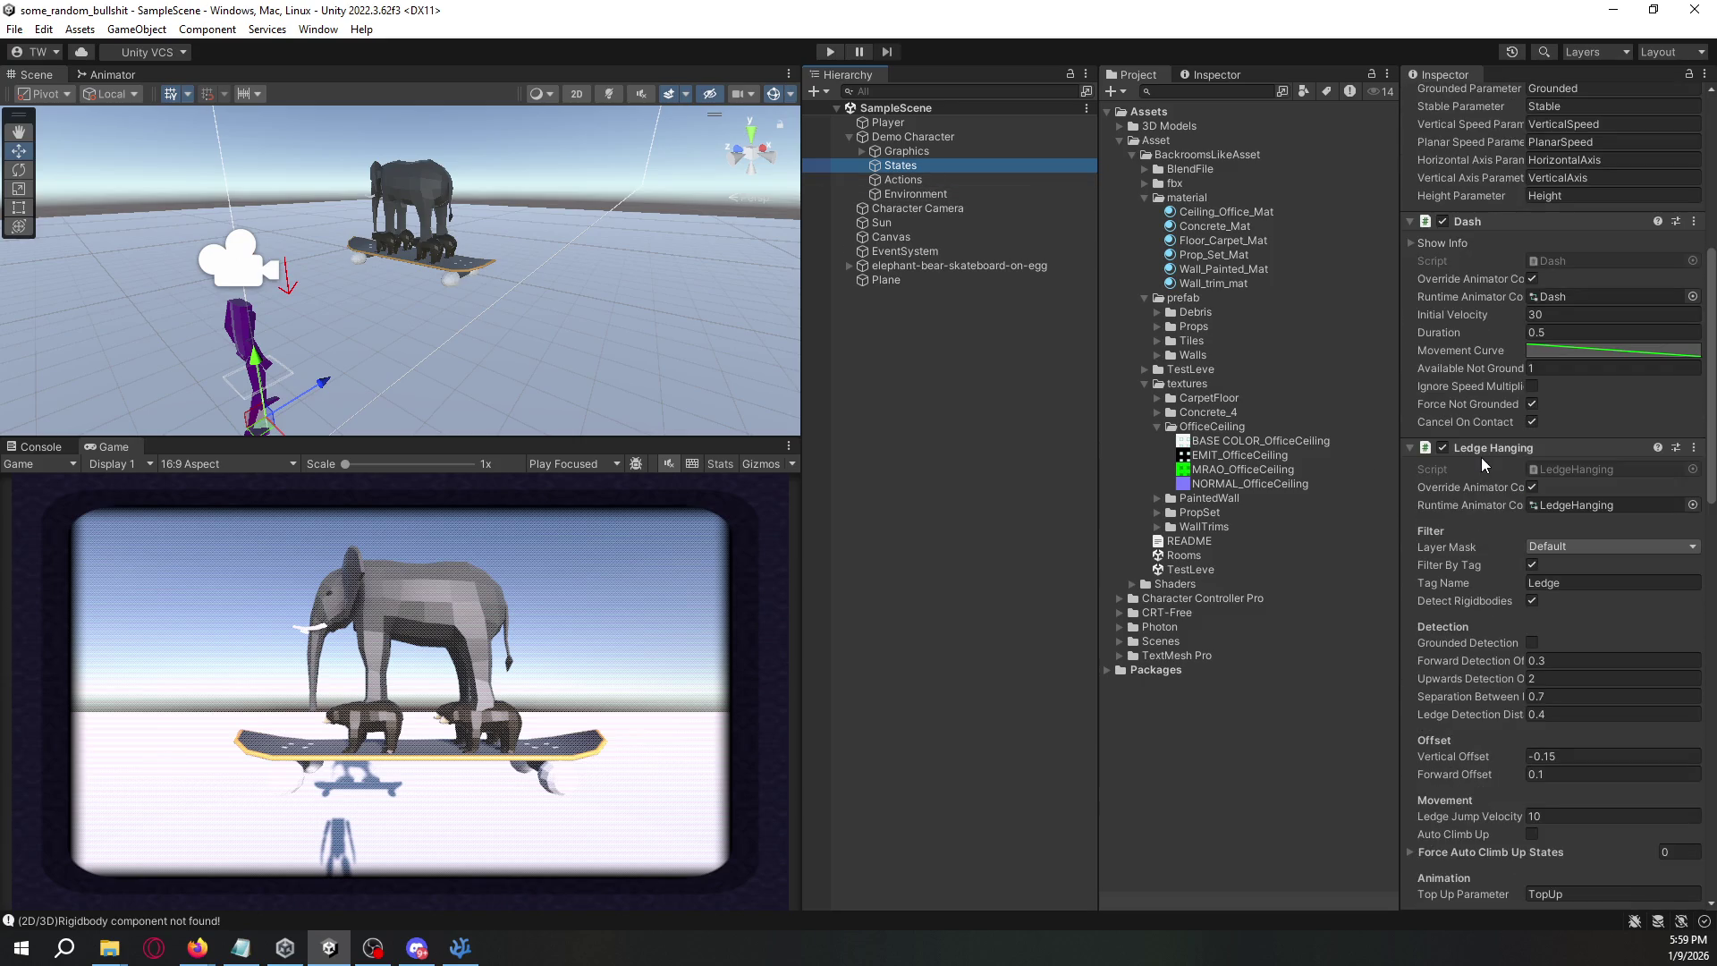
{"action": "scroll", "coordinate": [1483, 459], "scroll_direction": "down", "scroll_amount": 7}
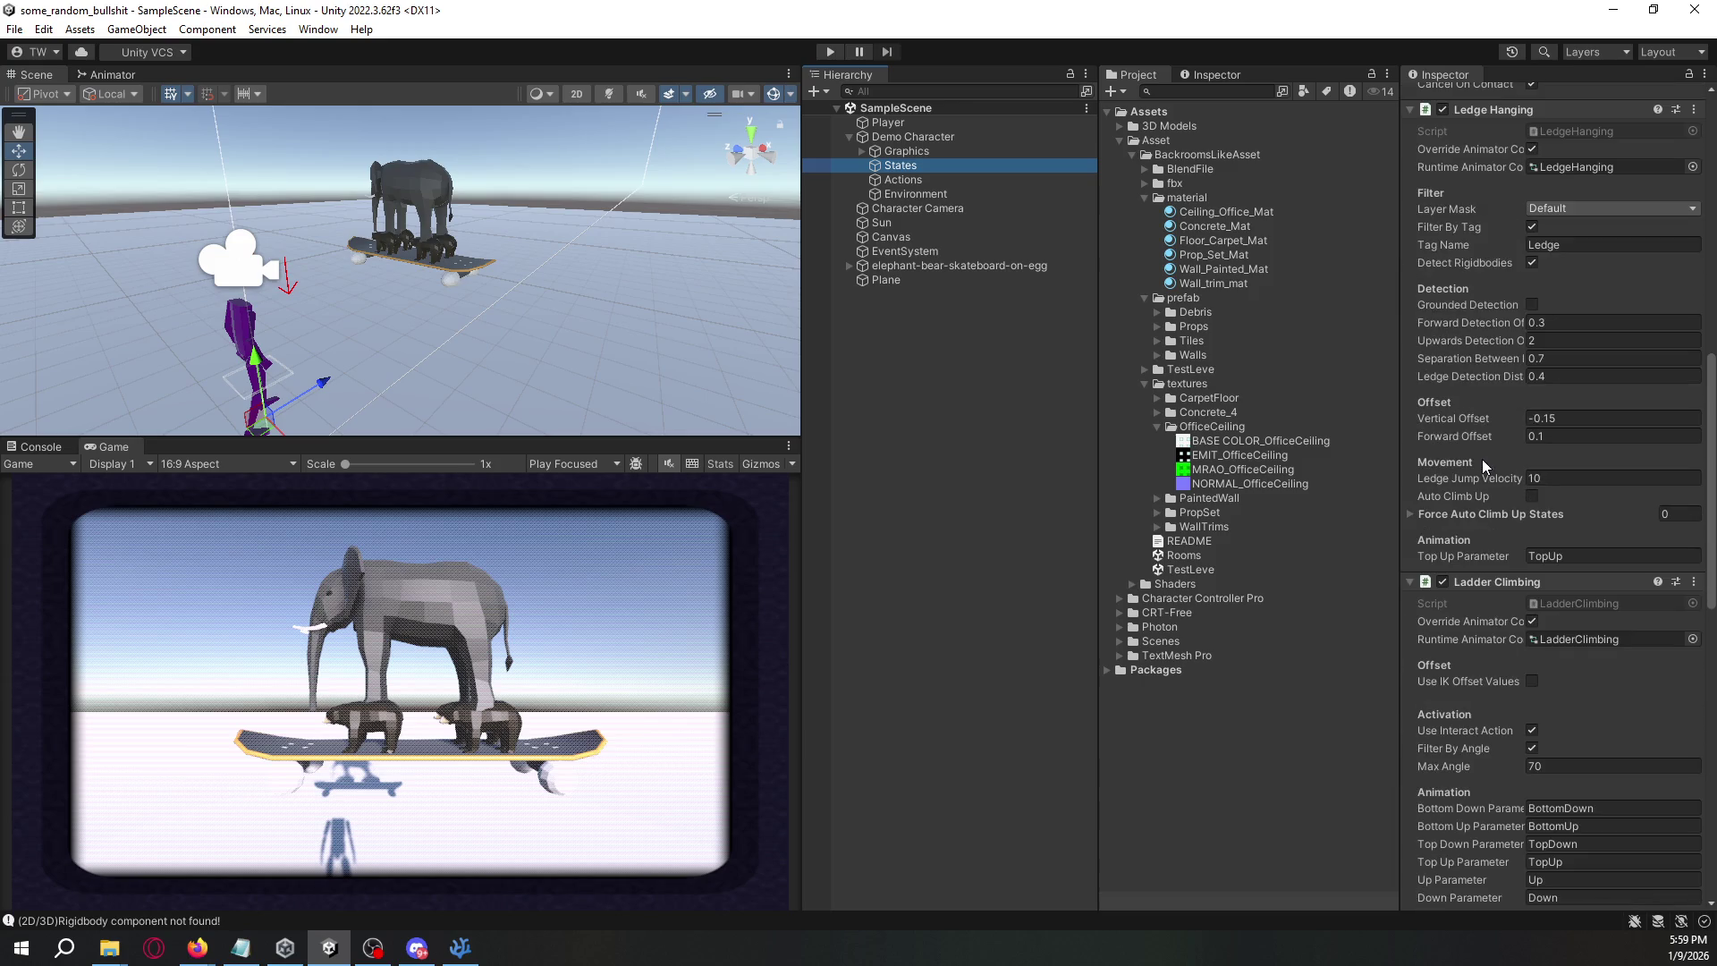
{"action": "scroll", "coordinate": [1485, 461], "scroll_direction": "down", "scroll_amount": 15}
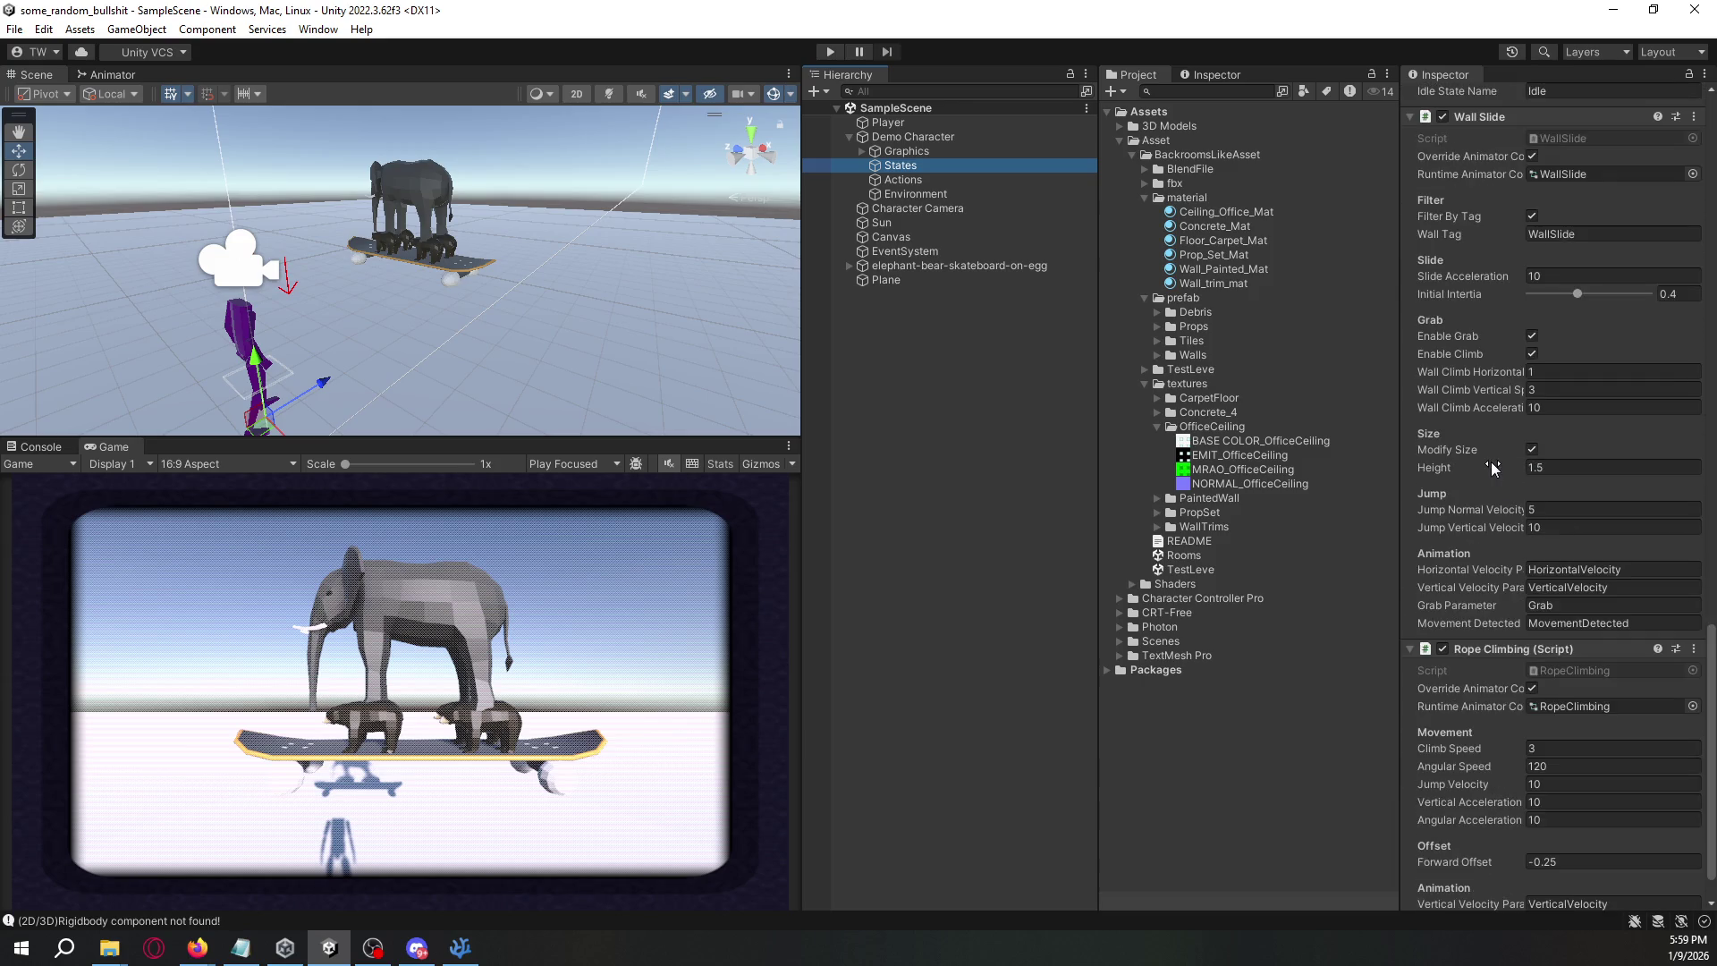
{"action": "scroll", "coordinate": [1490, 462], "scroll_direction": "up", "scroll_amount": 20}
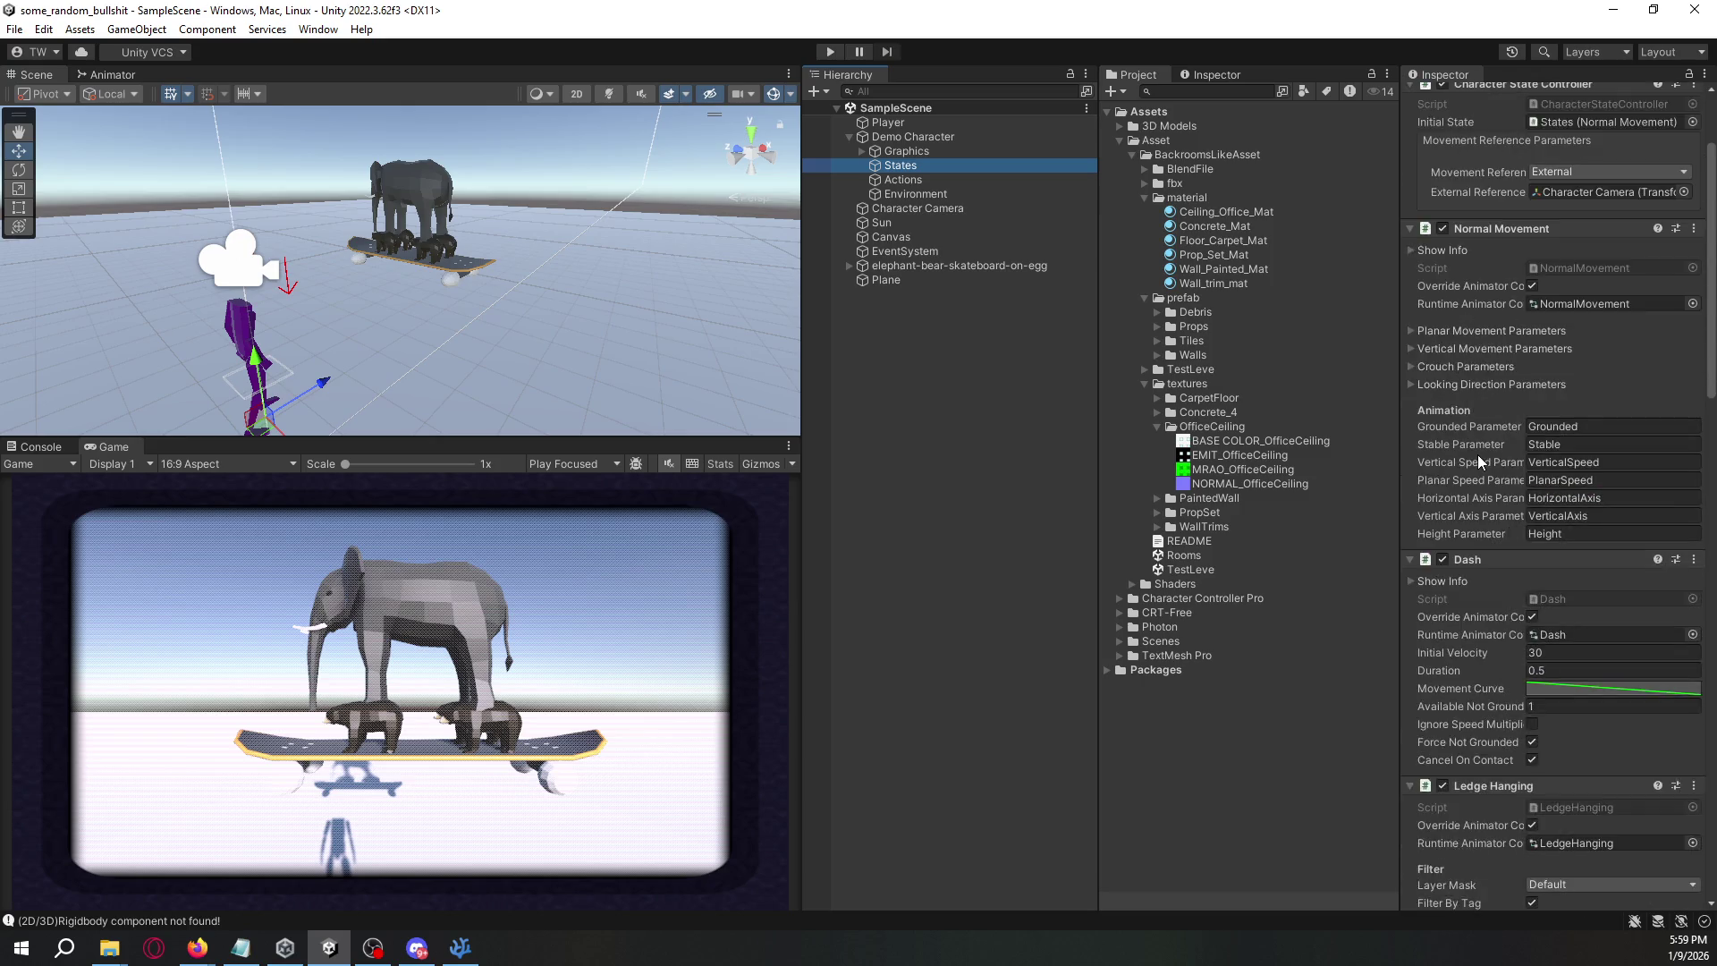
{"action": "scroll", "coordinate": [1477, 460], "scroll_direction": "up", "scroll_amount": 3}
{"action": "scroll", "coordinate": [1476, 433], "scroll_direction": "down", "scroll_amount": 3}
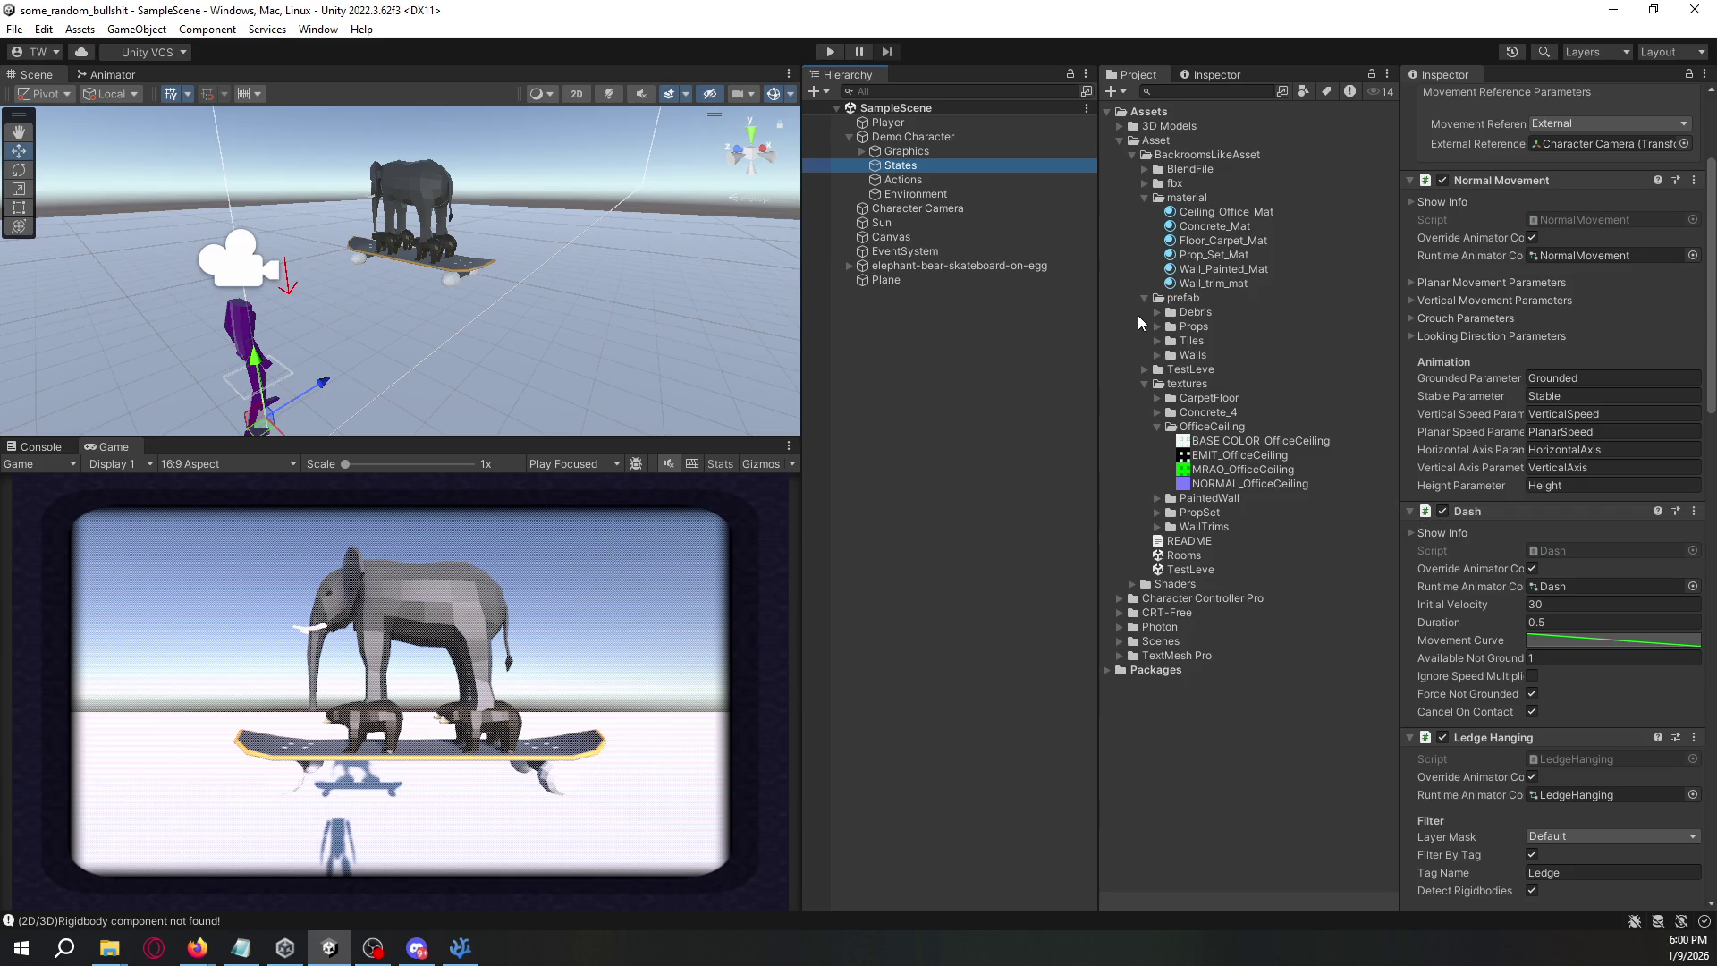
{"action": "left_click", "coordinate": [969, 211]}
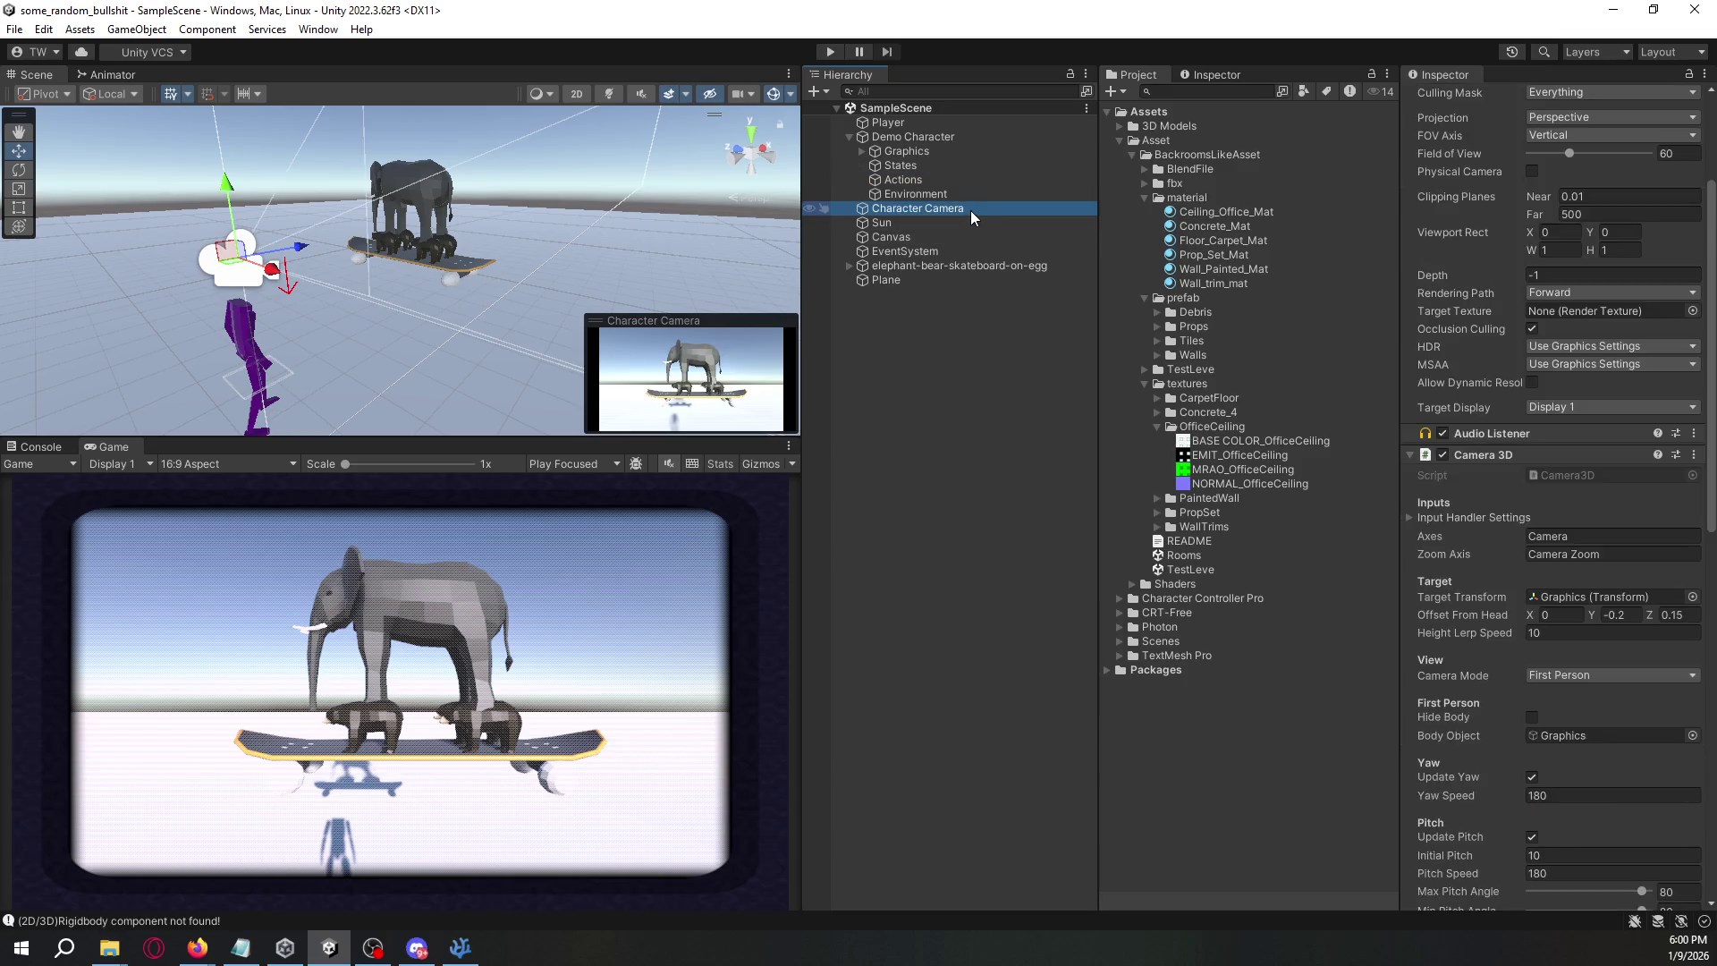
- Raise CRT Zoom to 2, try heavy pixelation then reset it to 0, and enter zoom 1.523
{"action": "scroll", "coordinate": [1489, 610], "scroll_direction": "down", "scroll_amount": 10}
{"action": "scroll", "coordinate": [1489, 615], "scroll_direction": "down", "scroll_amount": 2}
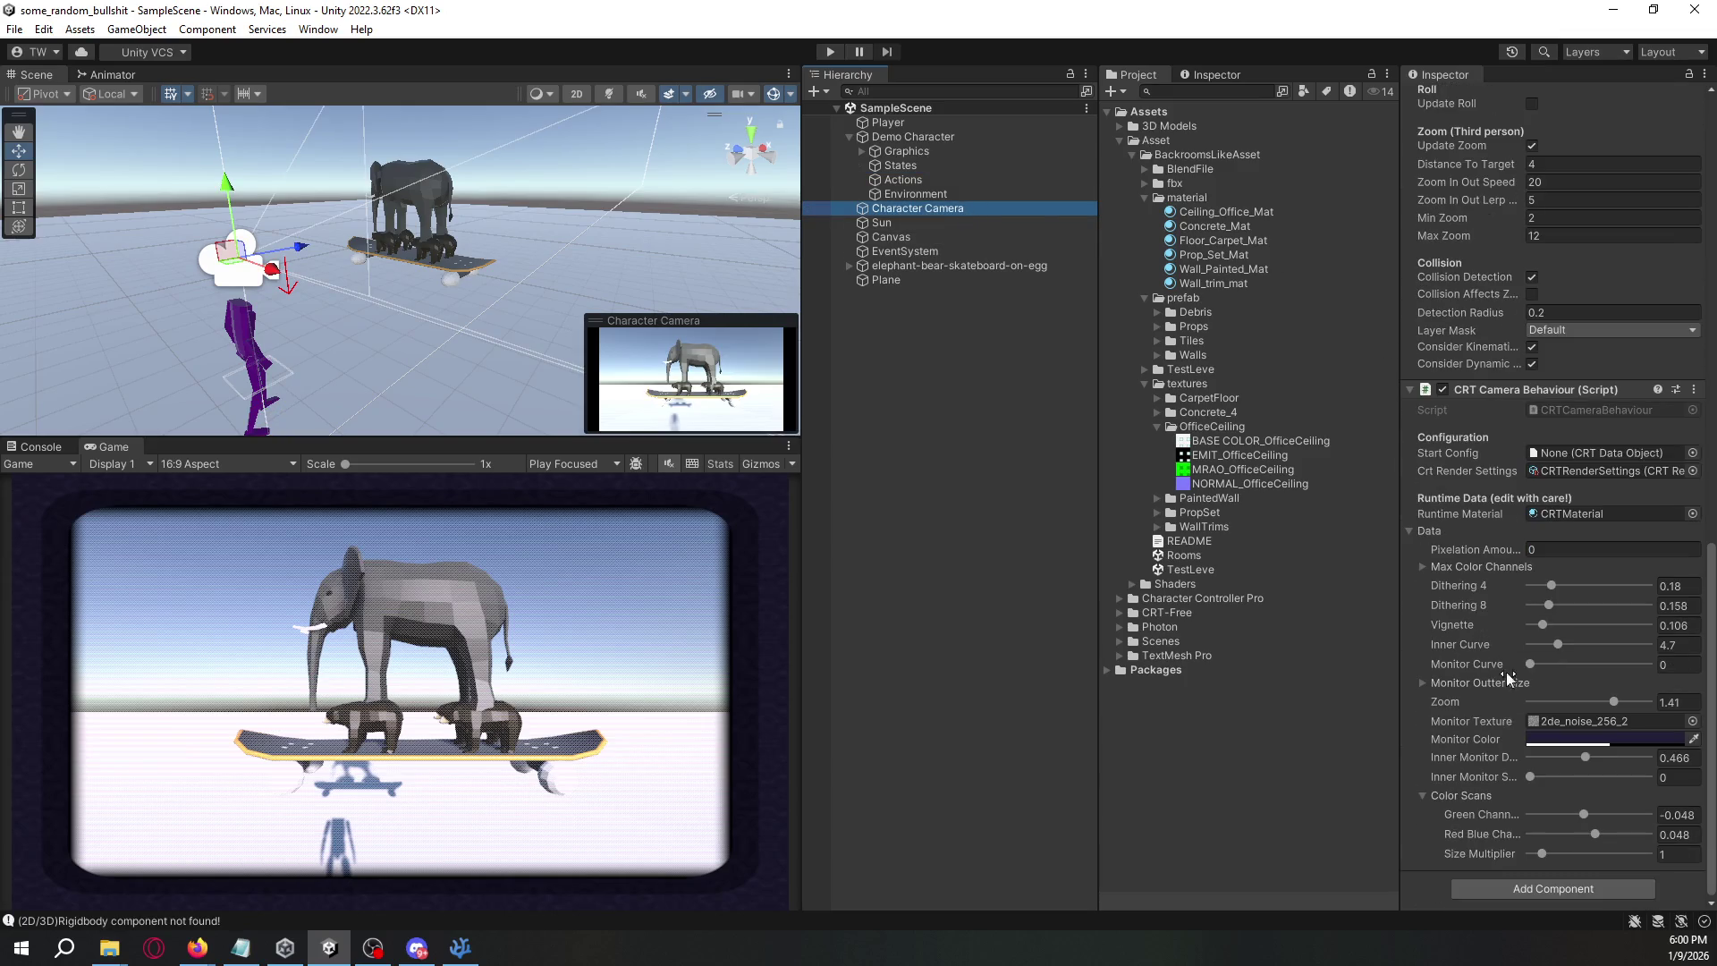
{"action": "left_click_drag", "start_coordinate": [1611, 701], "coordinate": [1646, 701]}
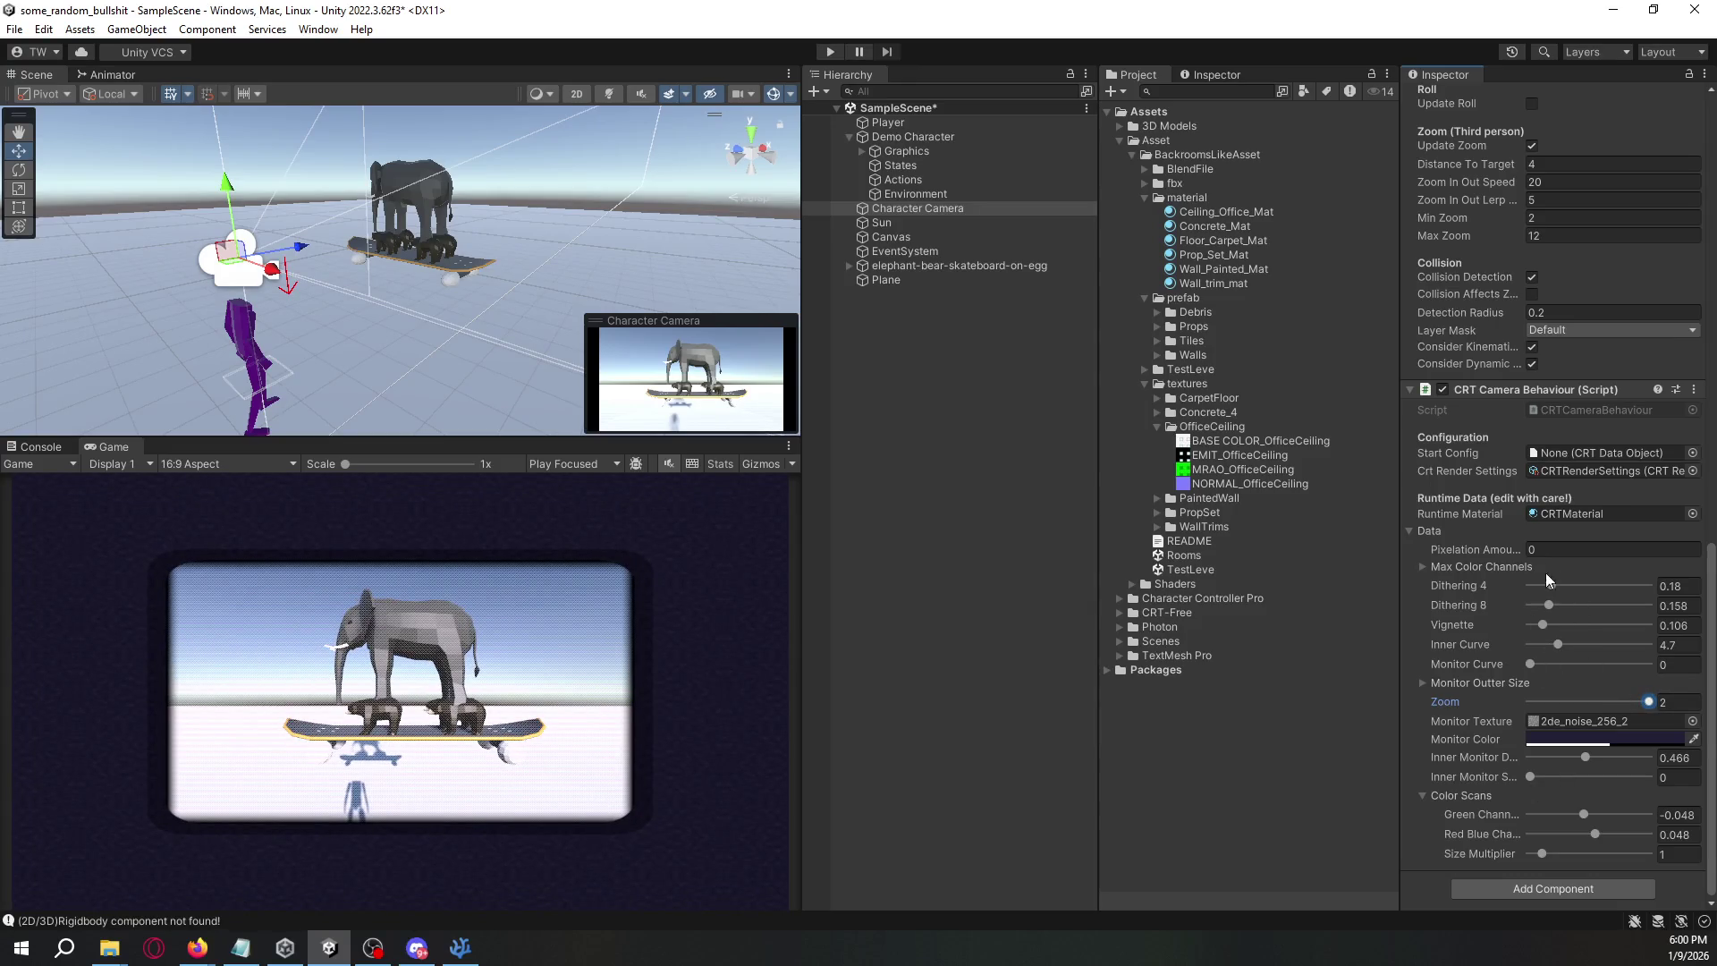
{"action": "left_click_drag", "start_coordinate": [1507, 548], "coordinate": [1639, 554]}
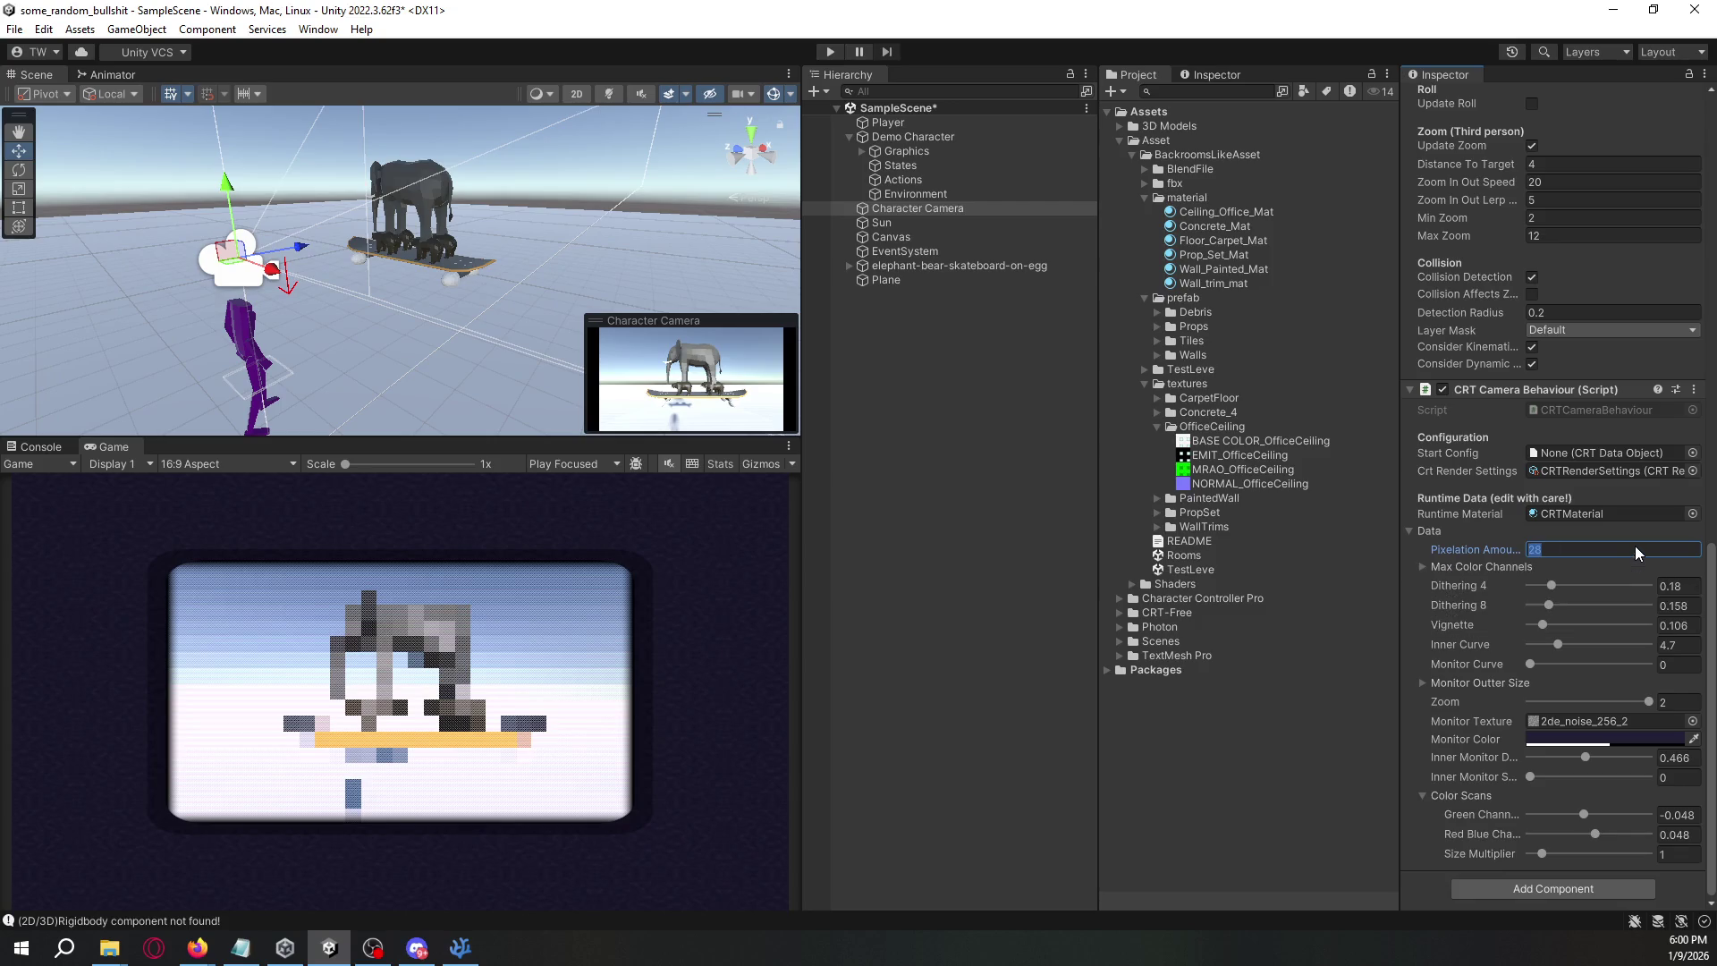
{"action": "type", "text": "0"}
{"action": "left_click", "coordinate": [1678, 703]}
{"action": "type", "text": "1"}
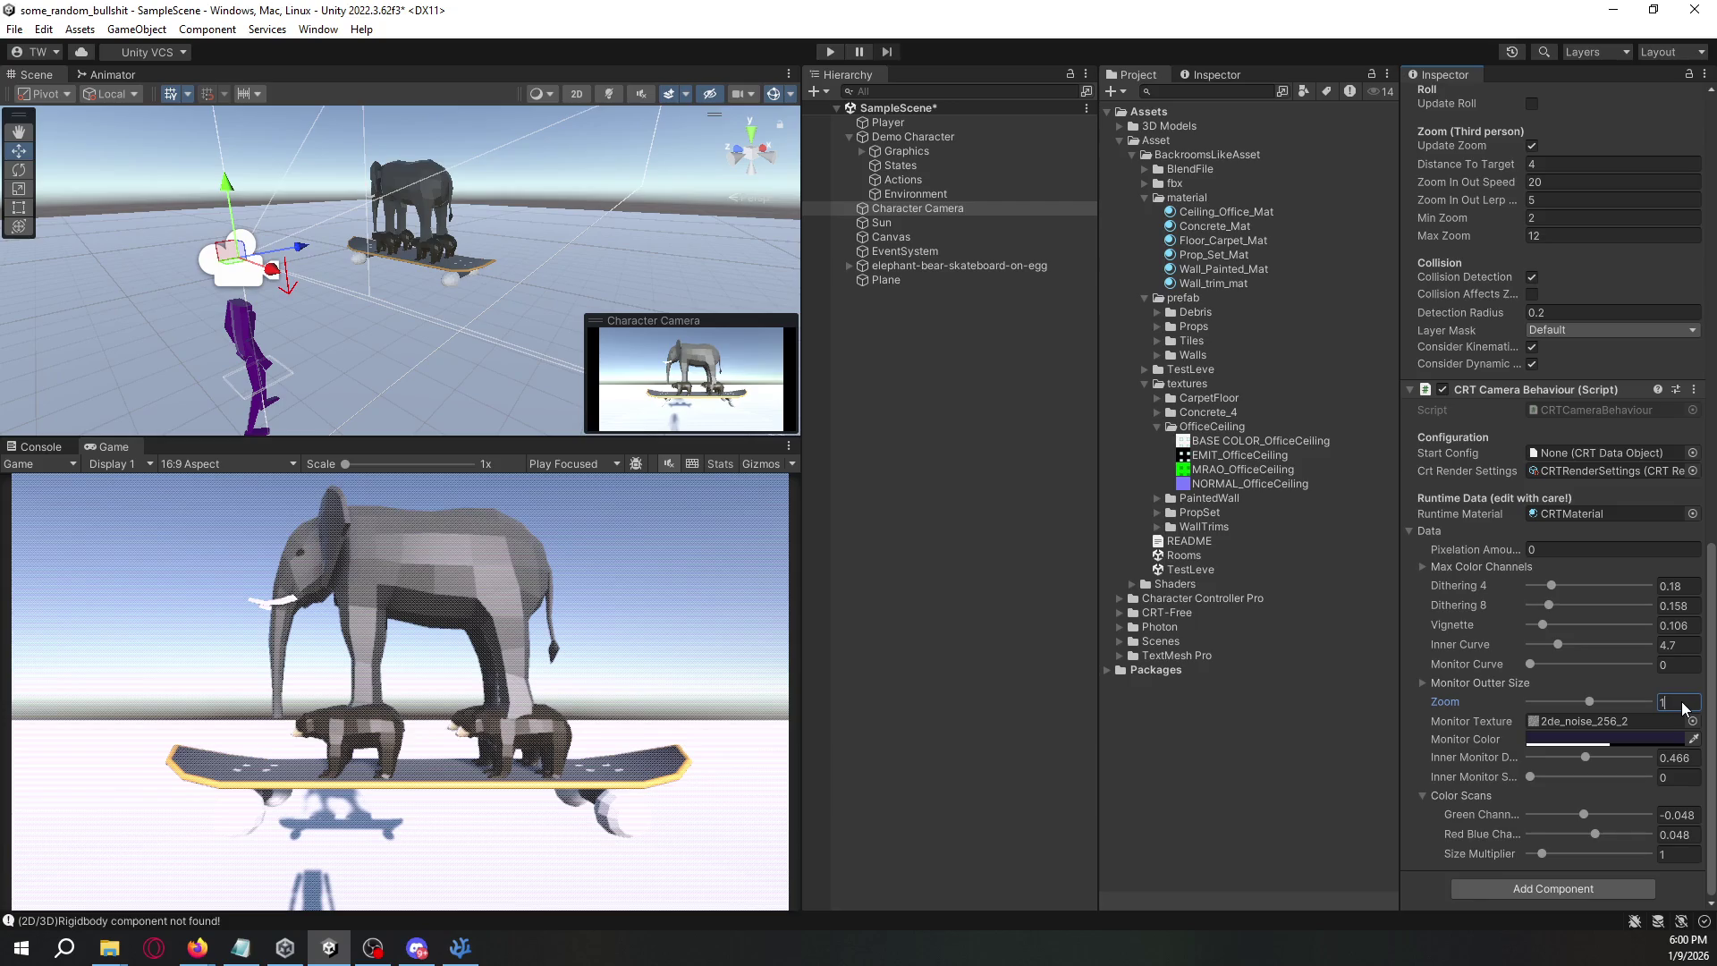
{"action": "type", "text": ".5"}
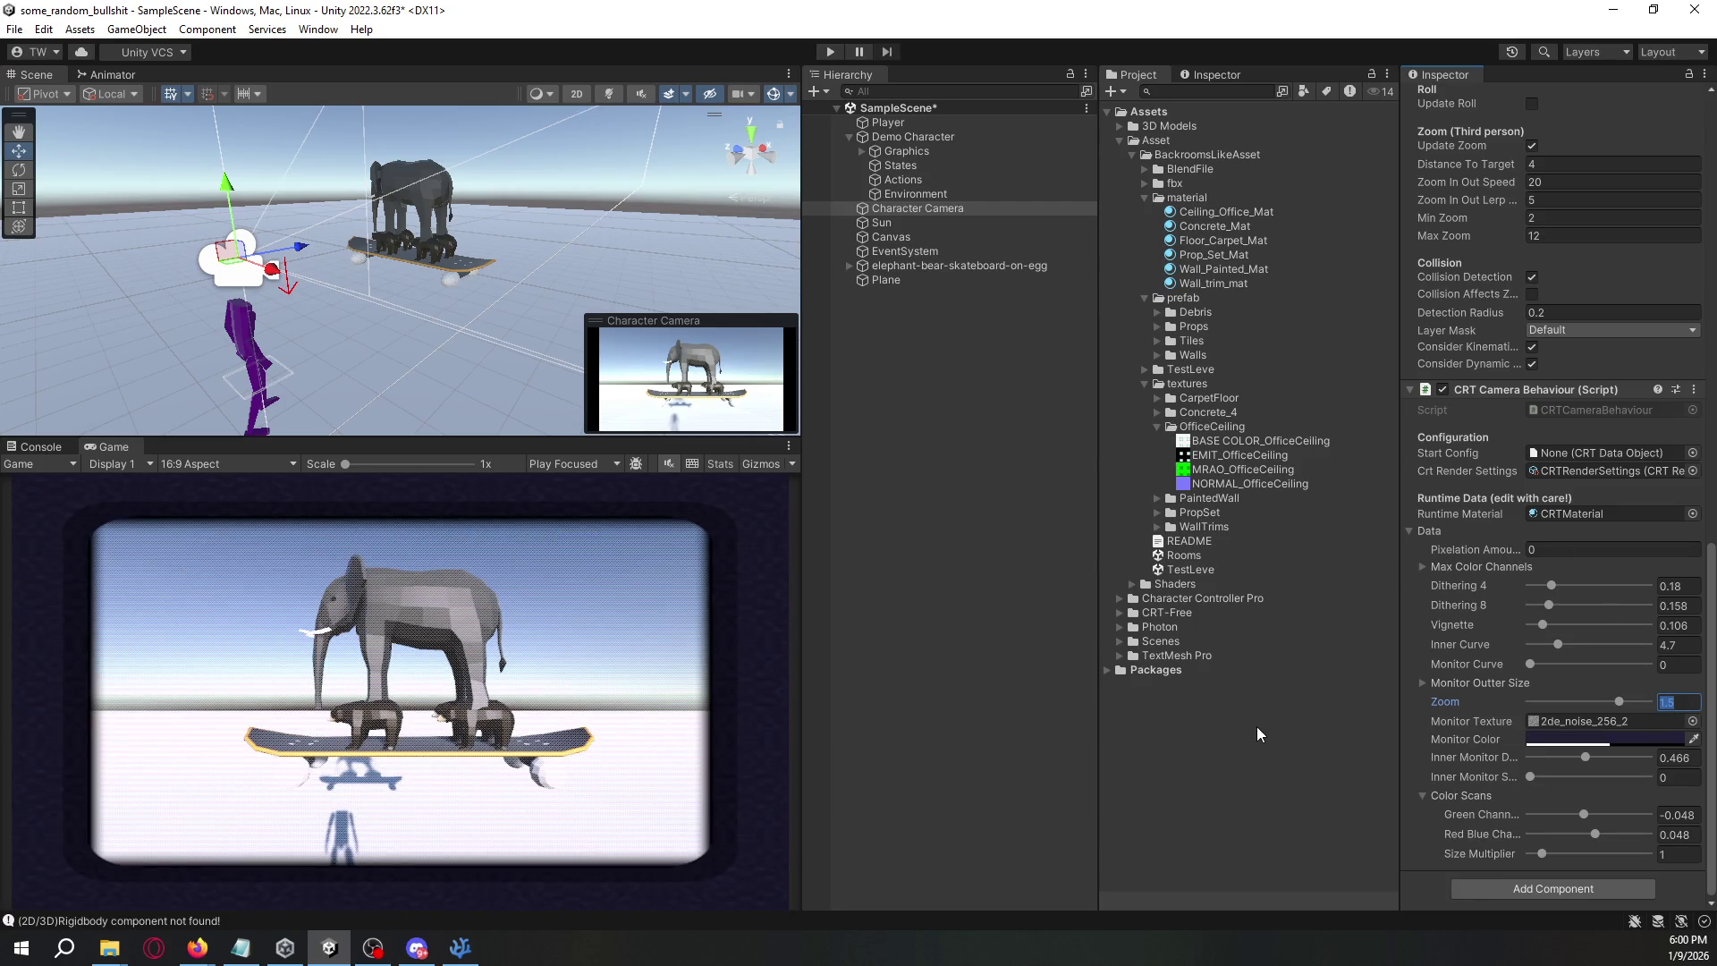
{"action": "type", "text": "2"}
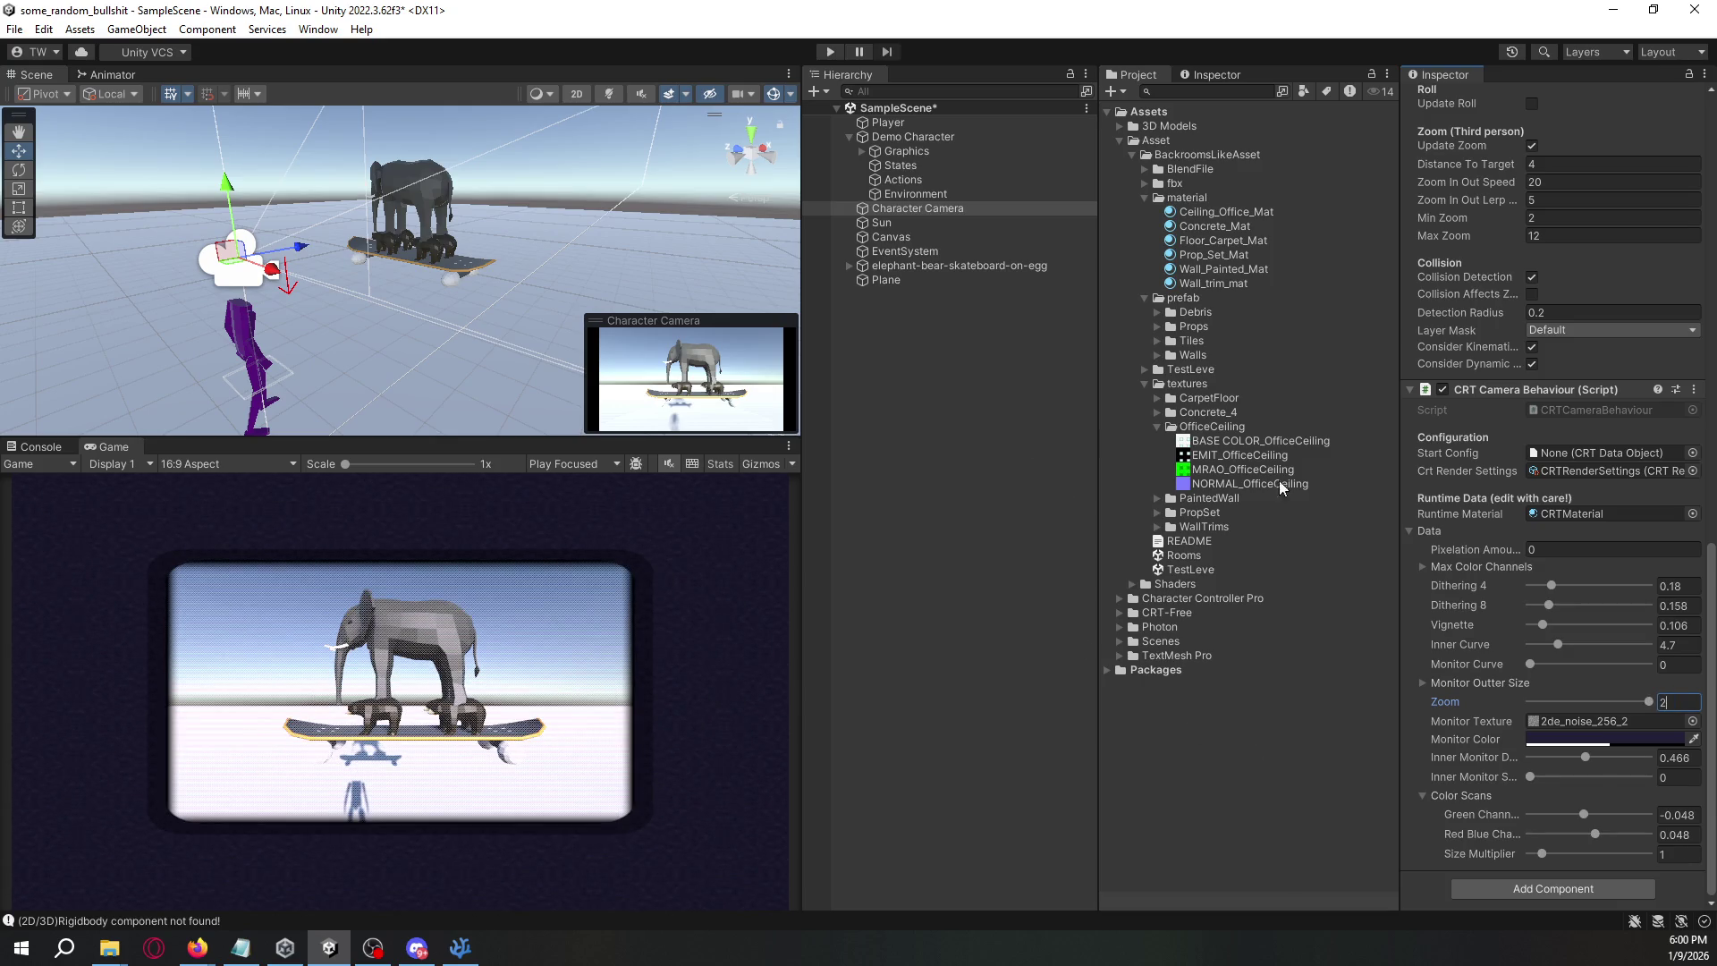
{"action": "type", "text": "3"}
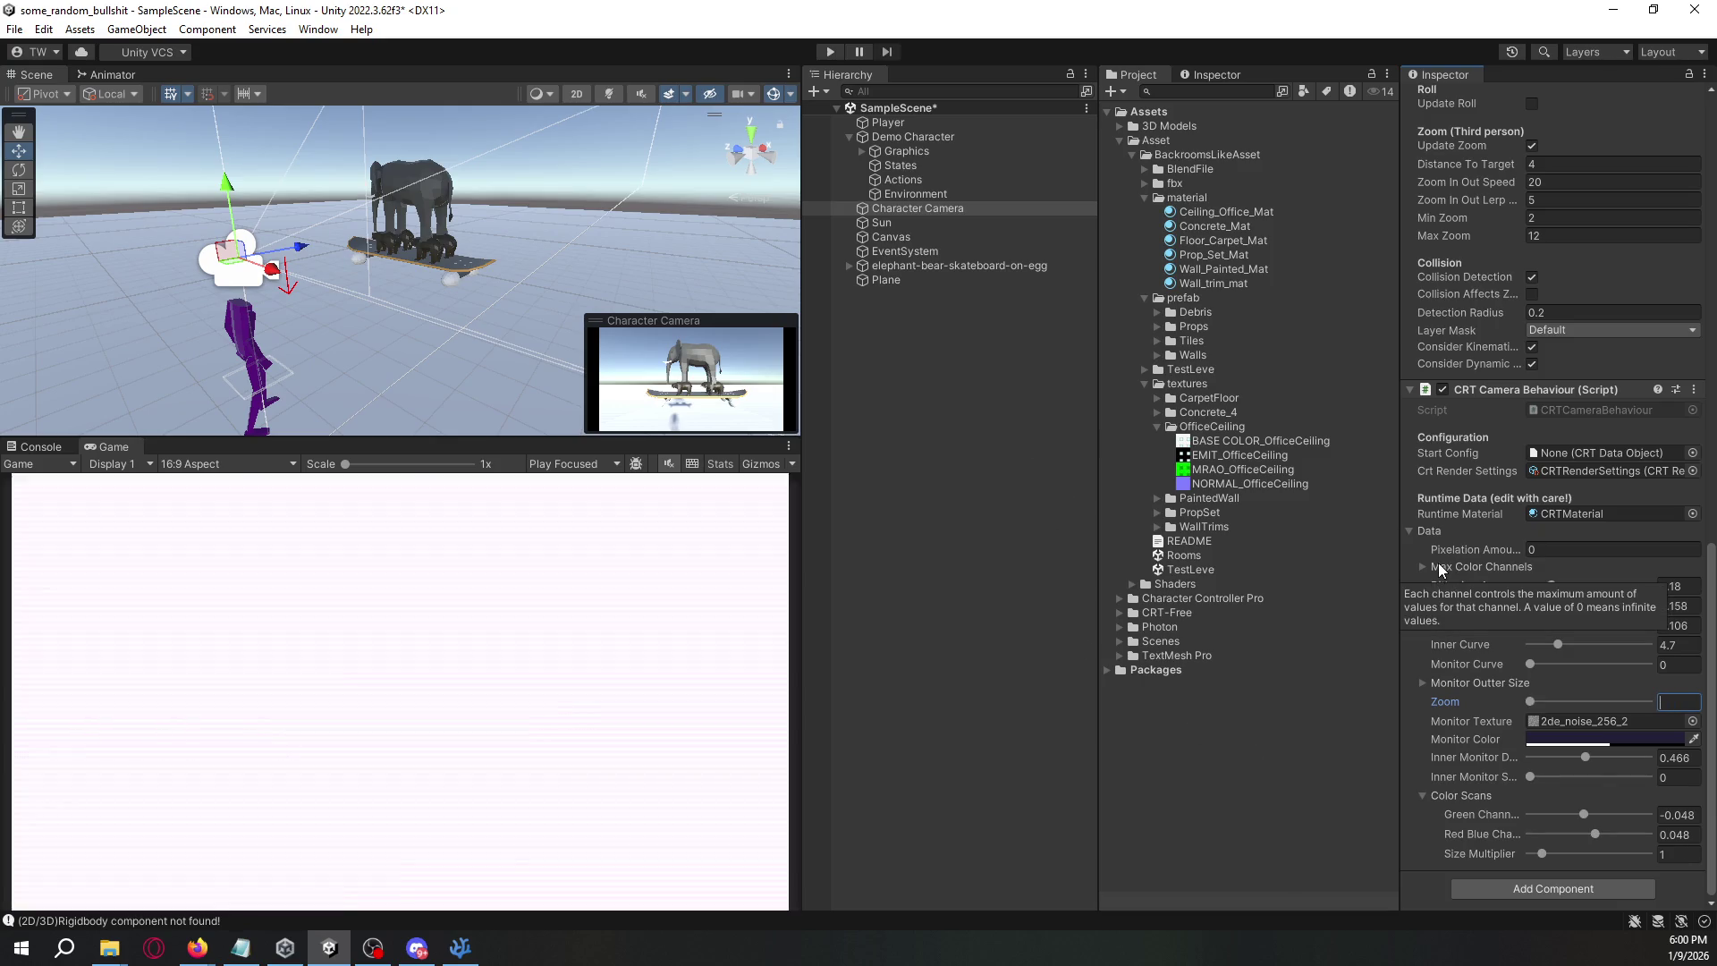
- Save SampleScene, then select Demo Character and Ceiling_Office_Mat to review them
{"action": "left_click", "coordinate": [1010, 379]}
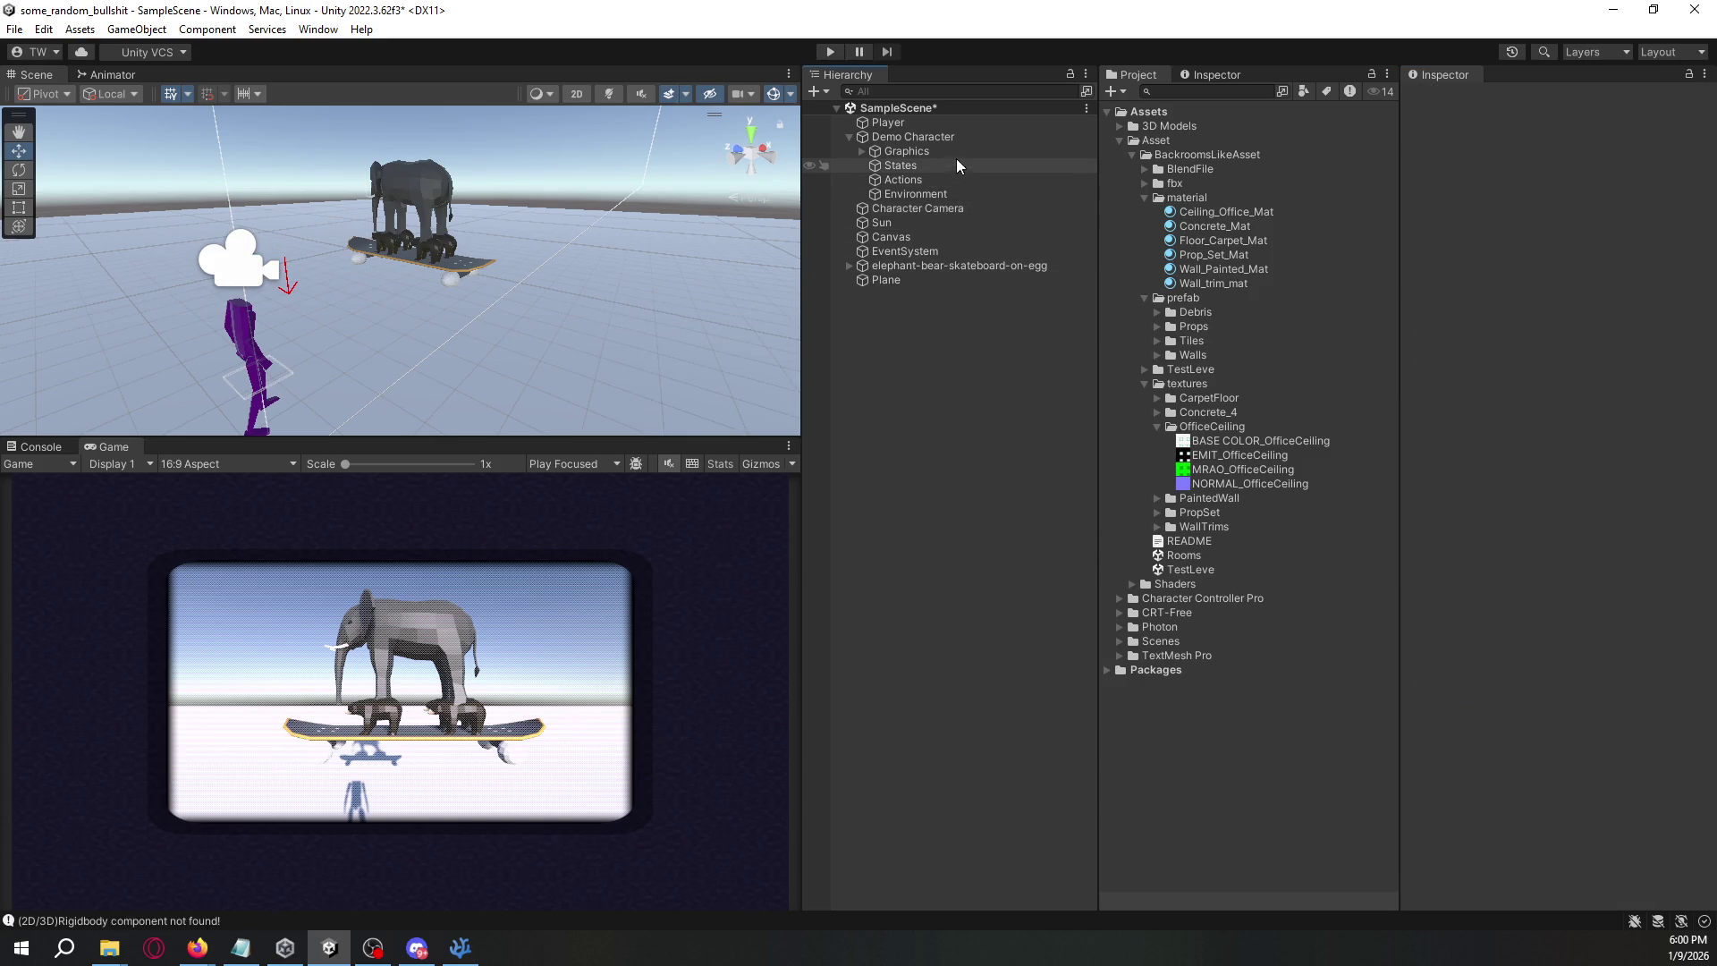
{"action": "key", "text": "ctrl+s"}
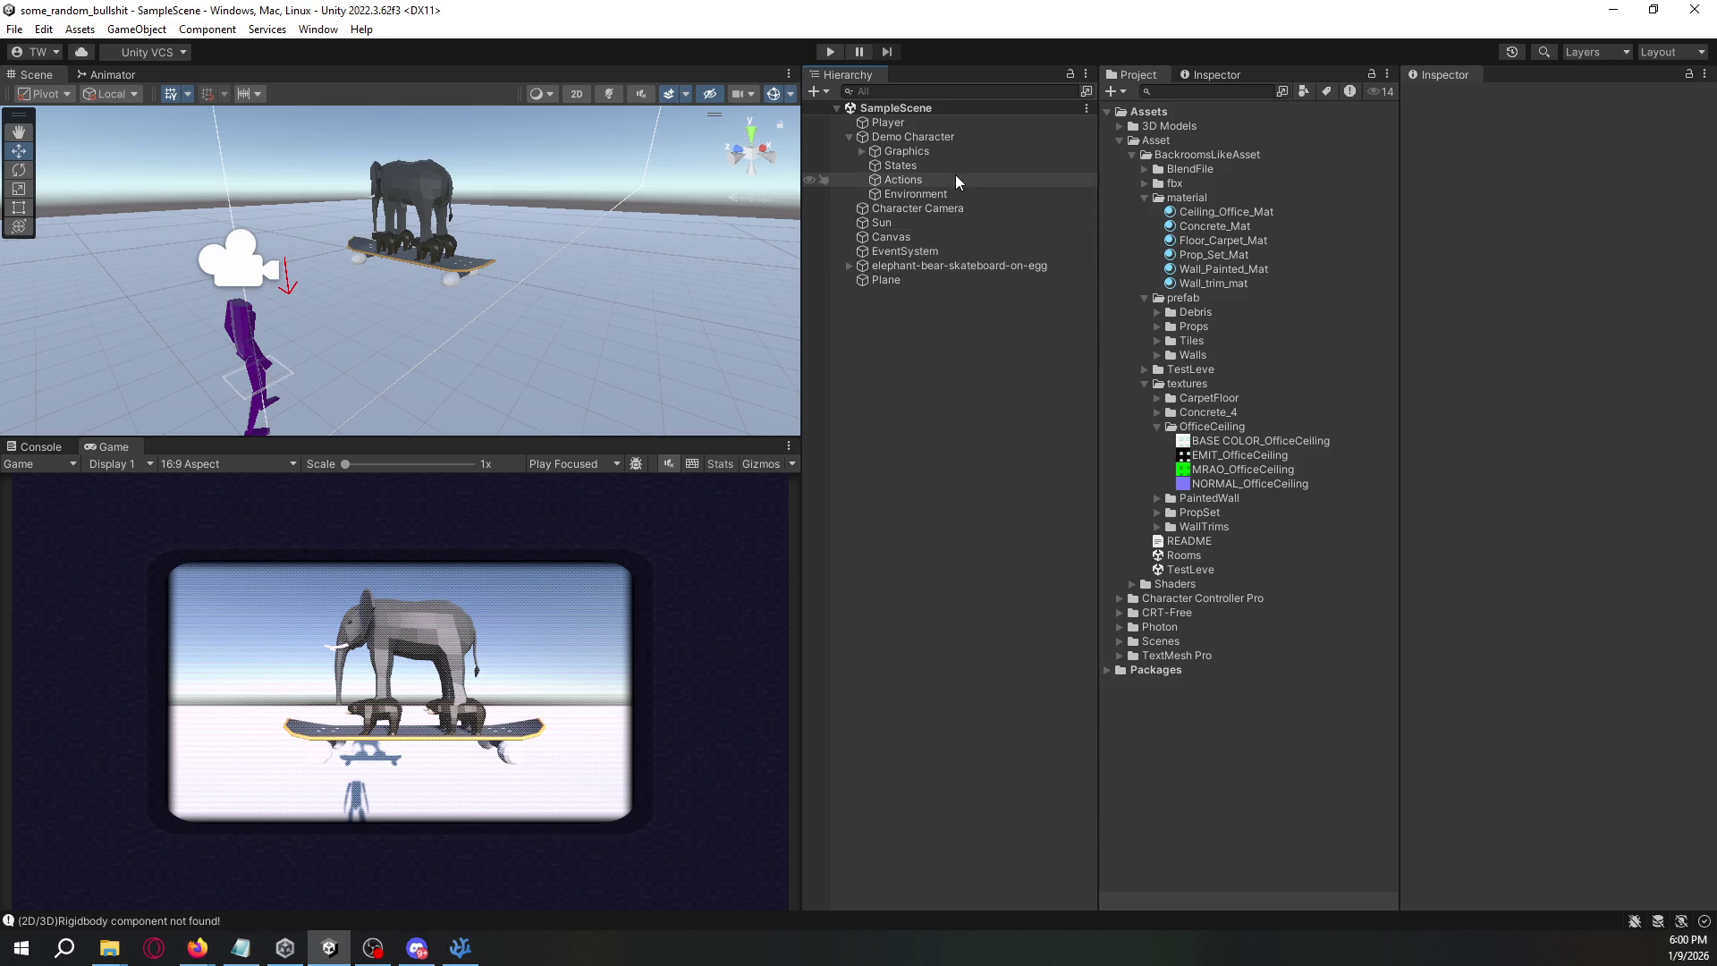
{"action": "left_click", "coordinate": [968, 136]}
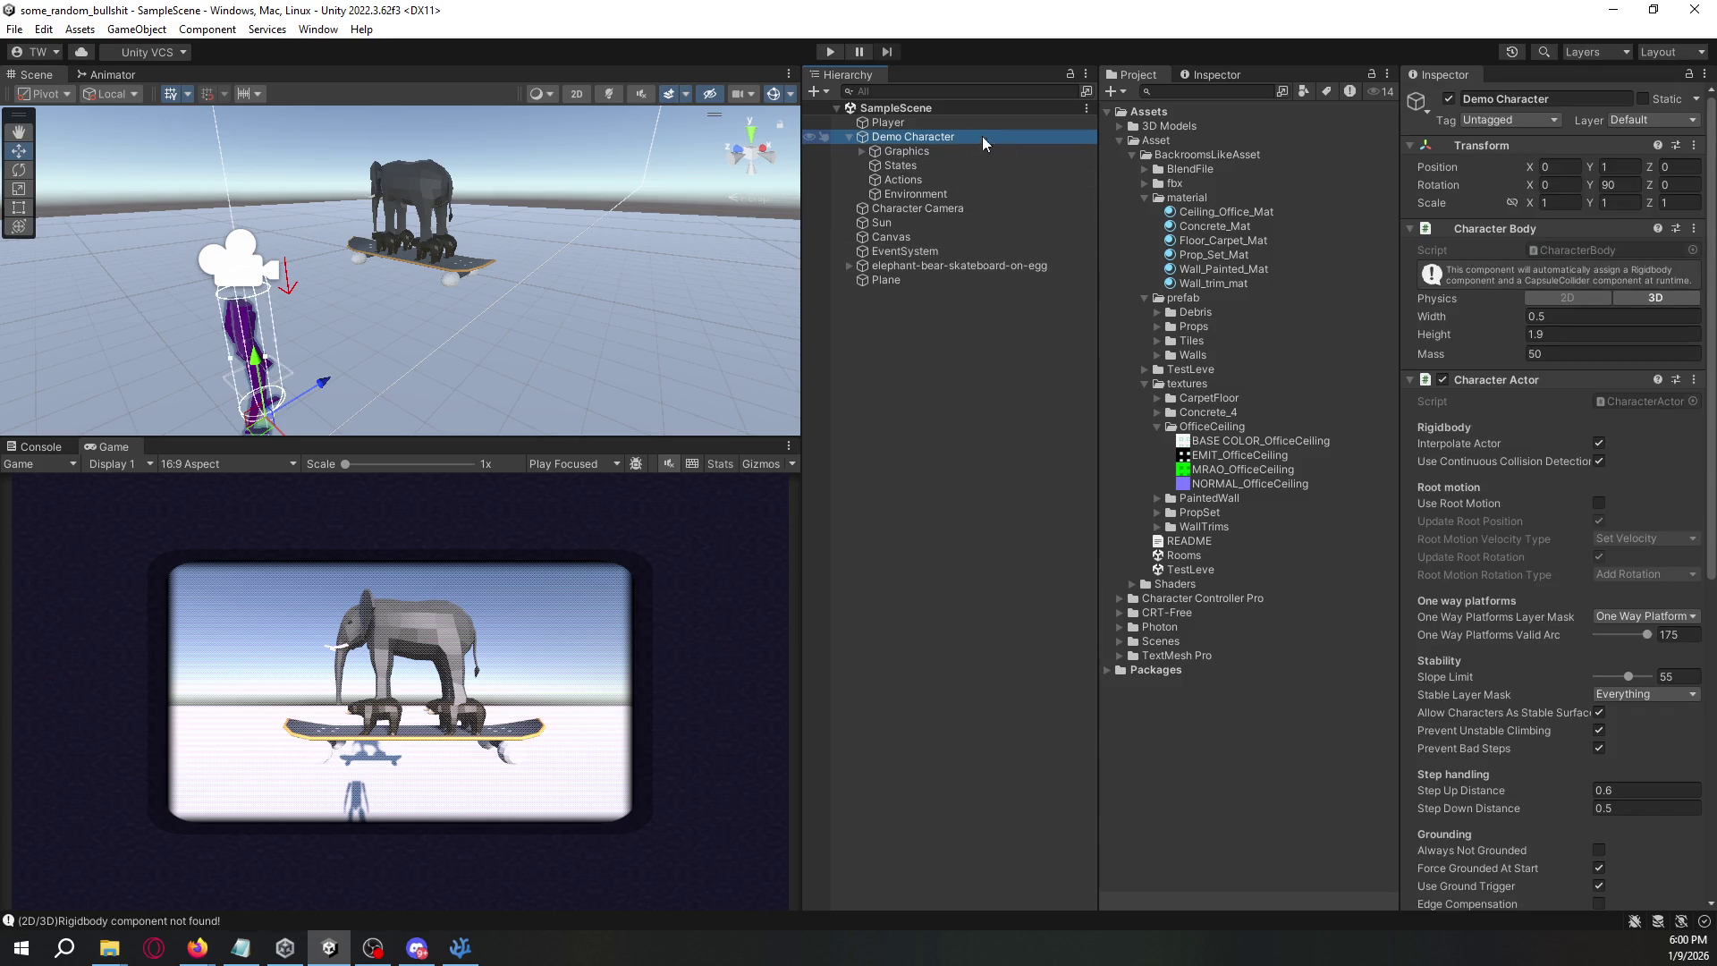
{"action": "left_click", "coordinate": [1212, 212]}
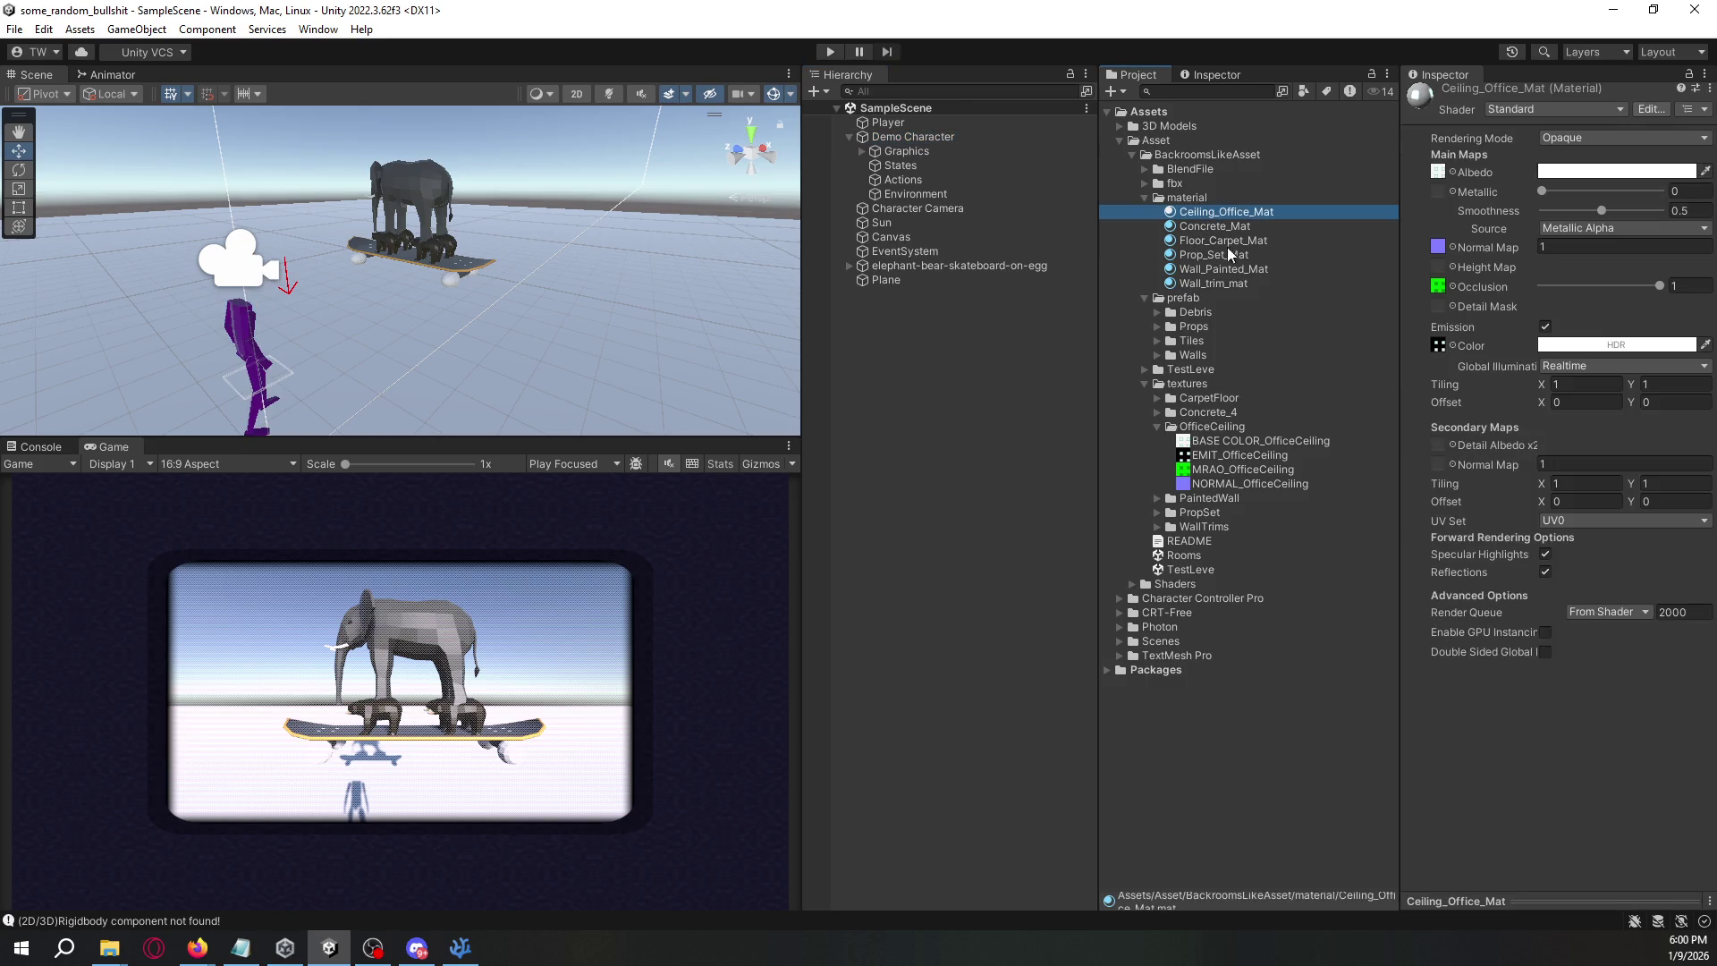
- Give Concrete_Mat the BASE COLOR_Concrete_4 albedo and NORMAL_Concrete_4 normal map
{"action": "left_click", "coordinate": [1212, 314]}
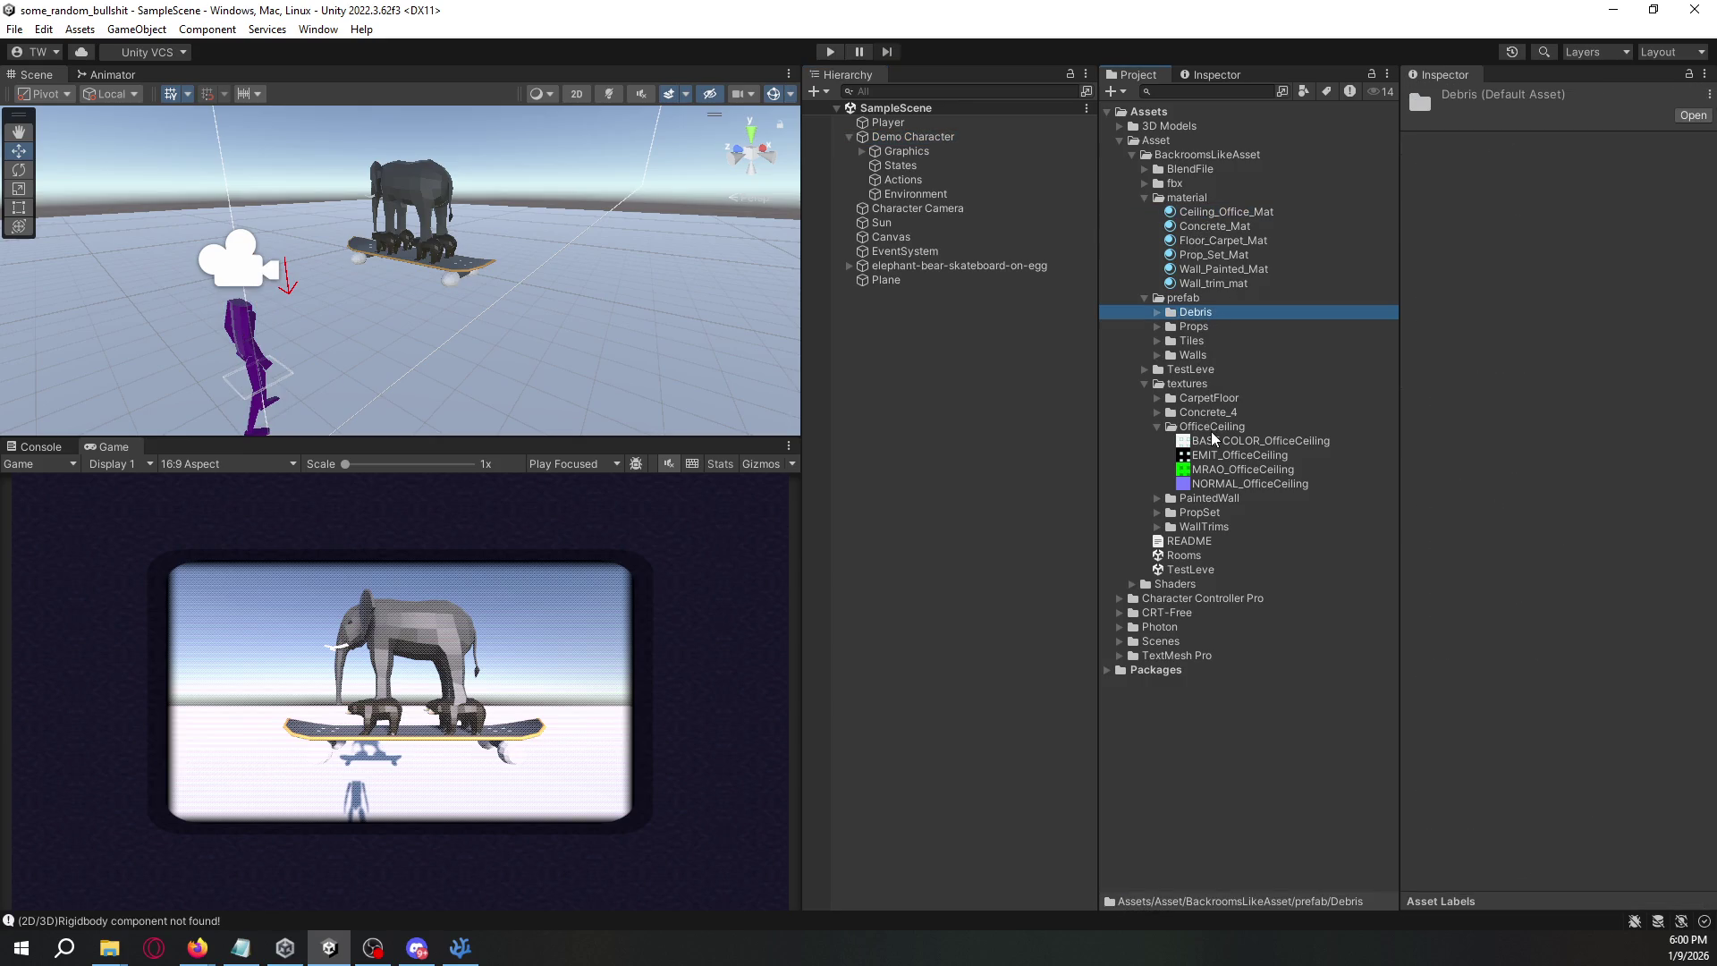
{"action": "left_click", "coordinate": [1207, 229]}
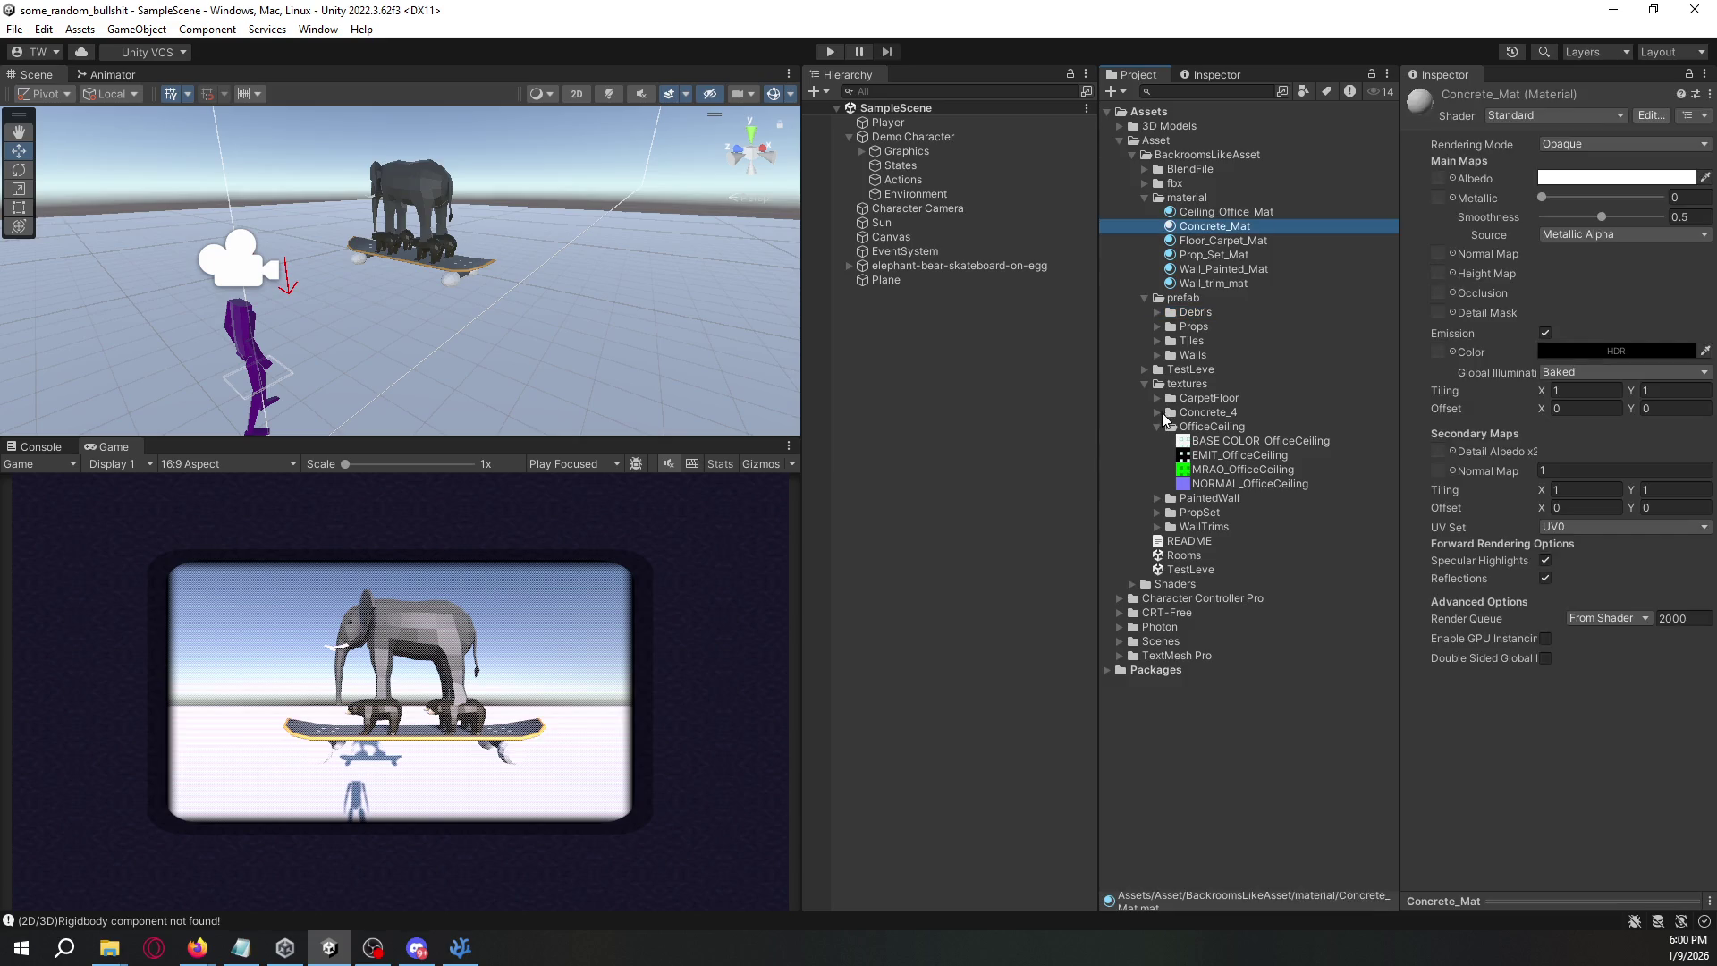
{"action": "left_click", "coordinate": [1152, 426]}
{"action": "left_click", "coordinate": [1152, 412]}
{"action": "mouse_move", "coordinate": [1199, 428]}
{"action": "left_mouse_down"}
{"action": "mouse_move", "coordinate": [1447, 213]}
{"action": "mouse_move", "coordinate": [1442, 185]}
{"action": "left_mouse_up"}
{"action": "mouse_move", "coordinate": [1253, 452]}
{"action": "left_mouse_down"}
{"action": "mouse_move", "coordinate": [1435, 256]}
{"action": "mouse_move", "coordinate": [1396, 358]}
{"action": "mouse_move", "coordinate": [1437, 293]}
{"action": "left_mouse_up"}
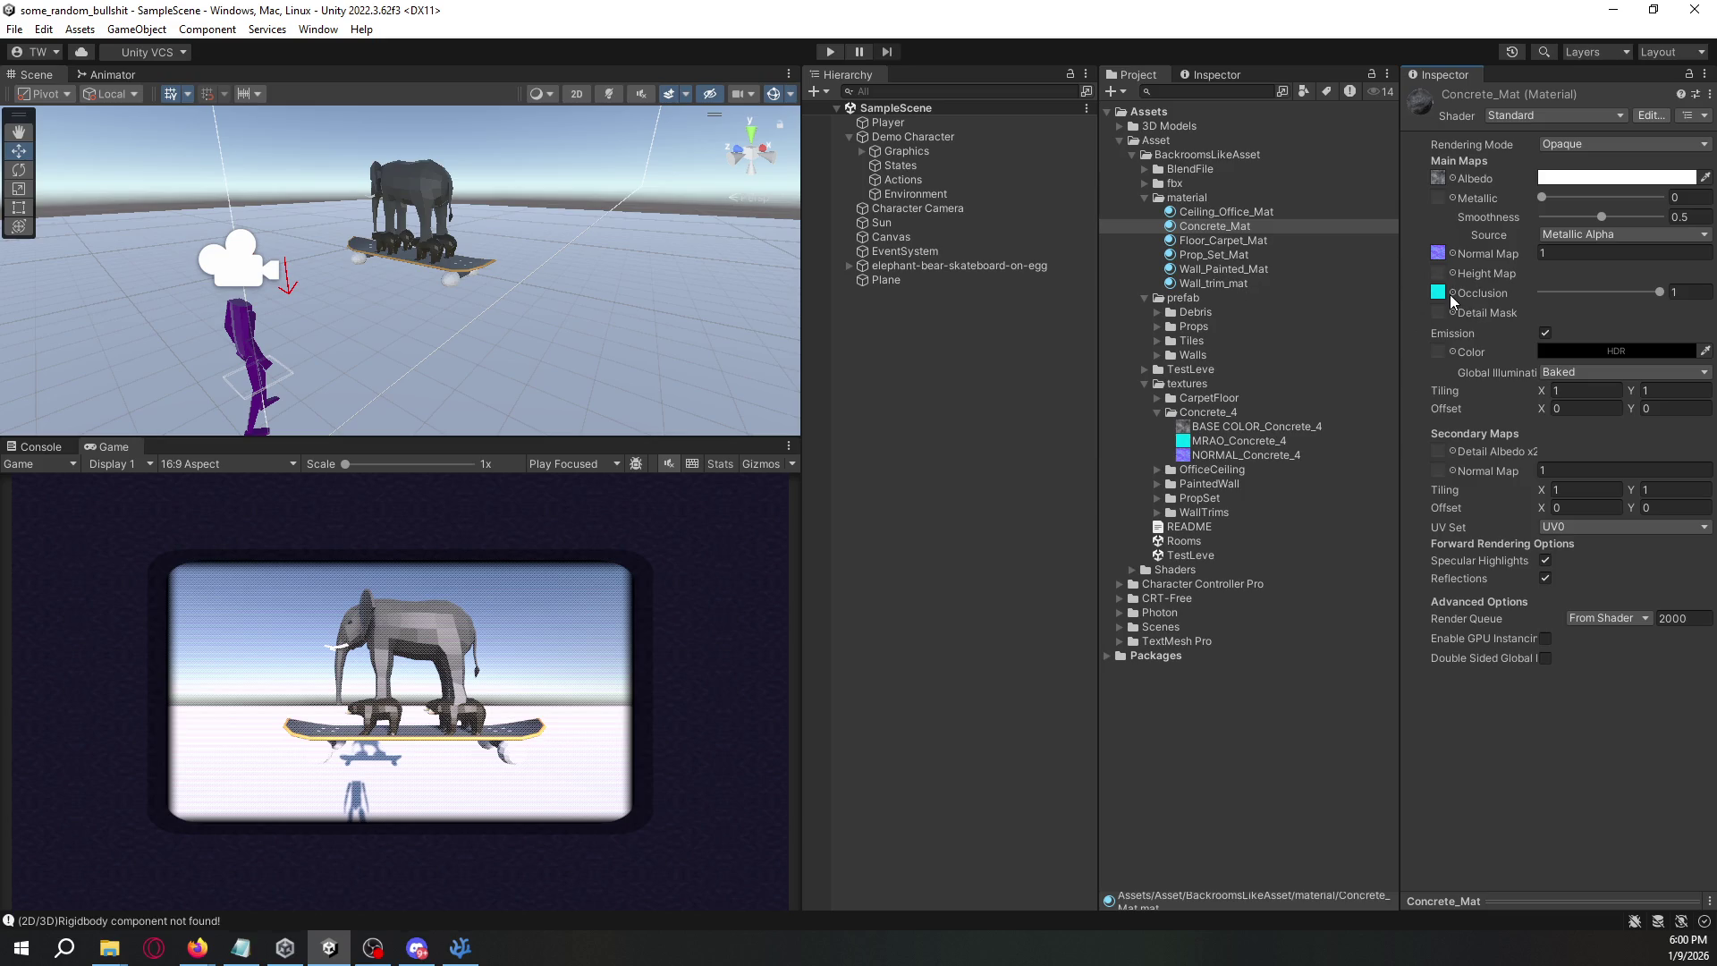
- Give Floor_Carpet_Mat the CarpetFloor base colour, MRAO_CarpetFloor occlusion and NORMAL_CarpetFloor normal map
{"action": "left_click", "coordinate": [1225, 245]}
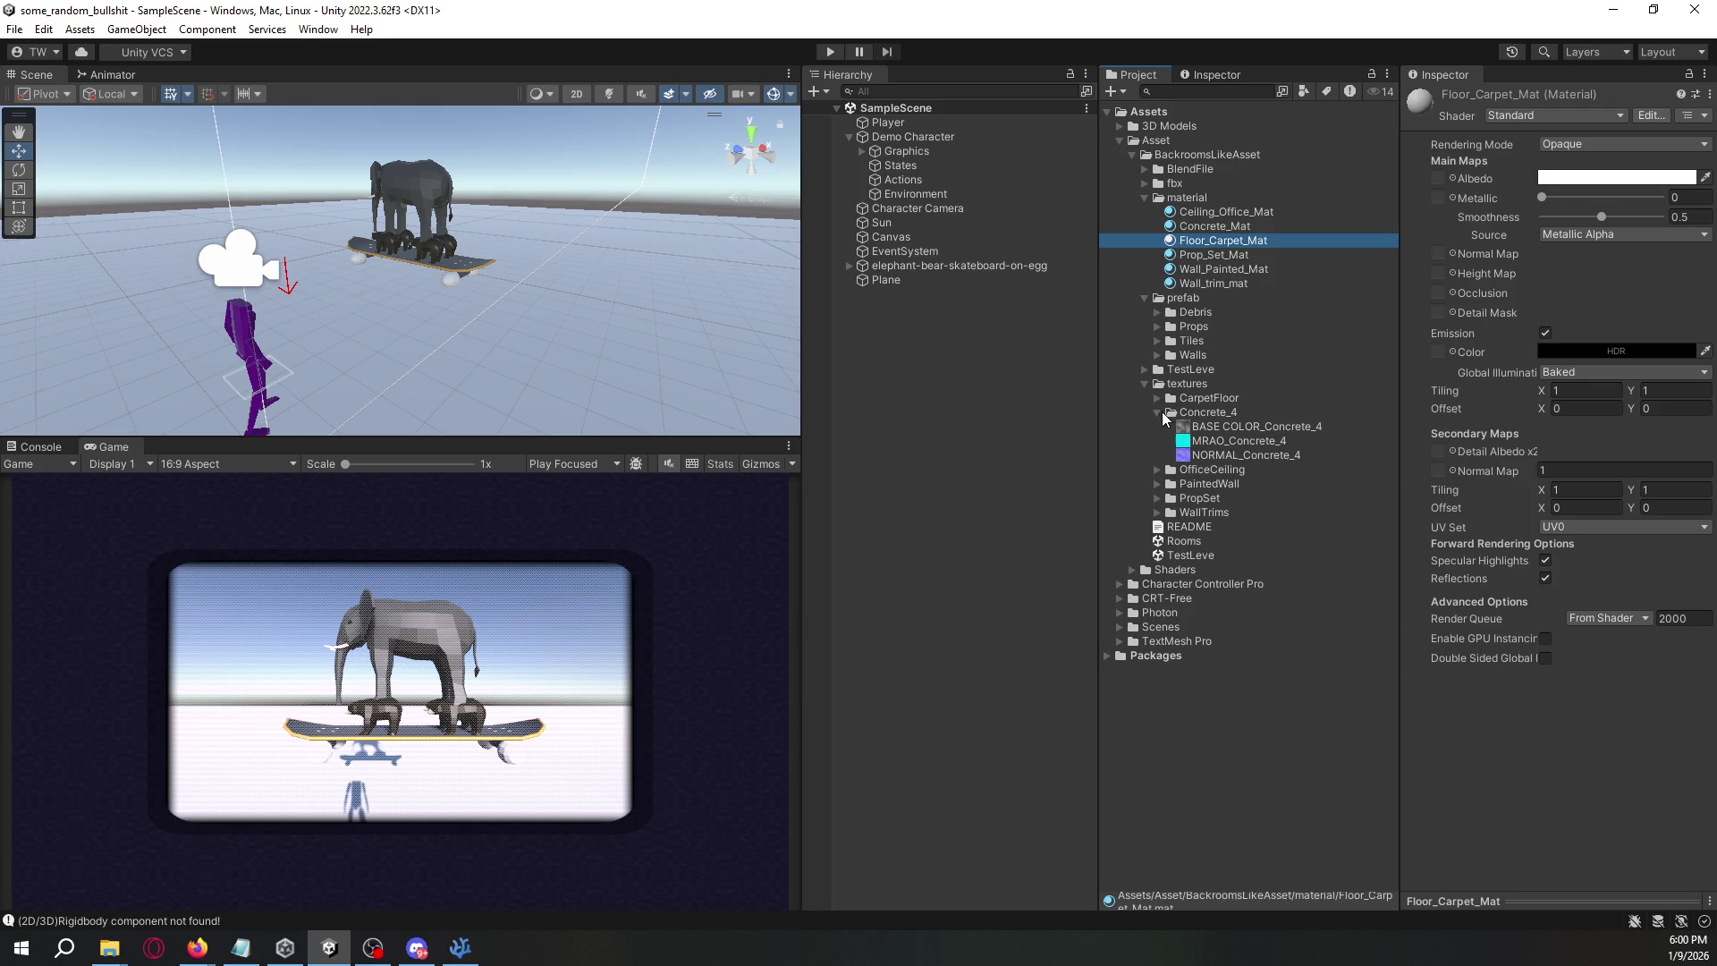
{"action": "left_click", "coordinate": [1154, 413]}
{"action": "left_click", "coordinate": [1155, 399]}
{"action": "left_click_drag", "start_coordinate": [1222, 409], "coordinate": [1439, 181]}
{"action": "left_click_drag", "start_coordinate": [1208, 426], "coordinate": [1441, 295]}
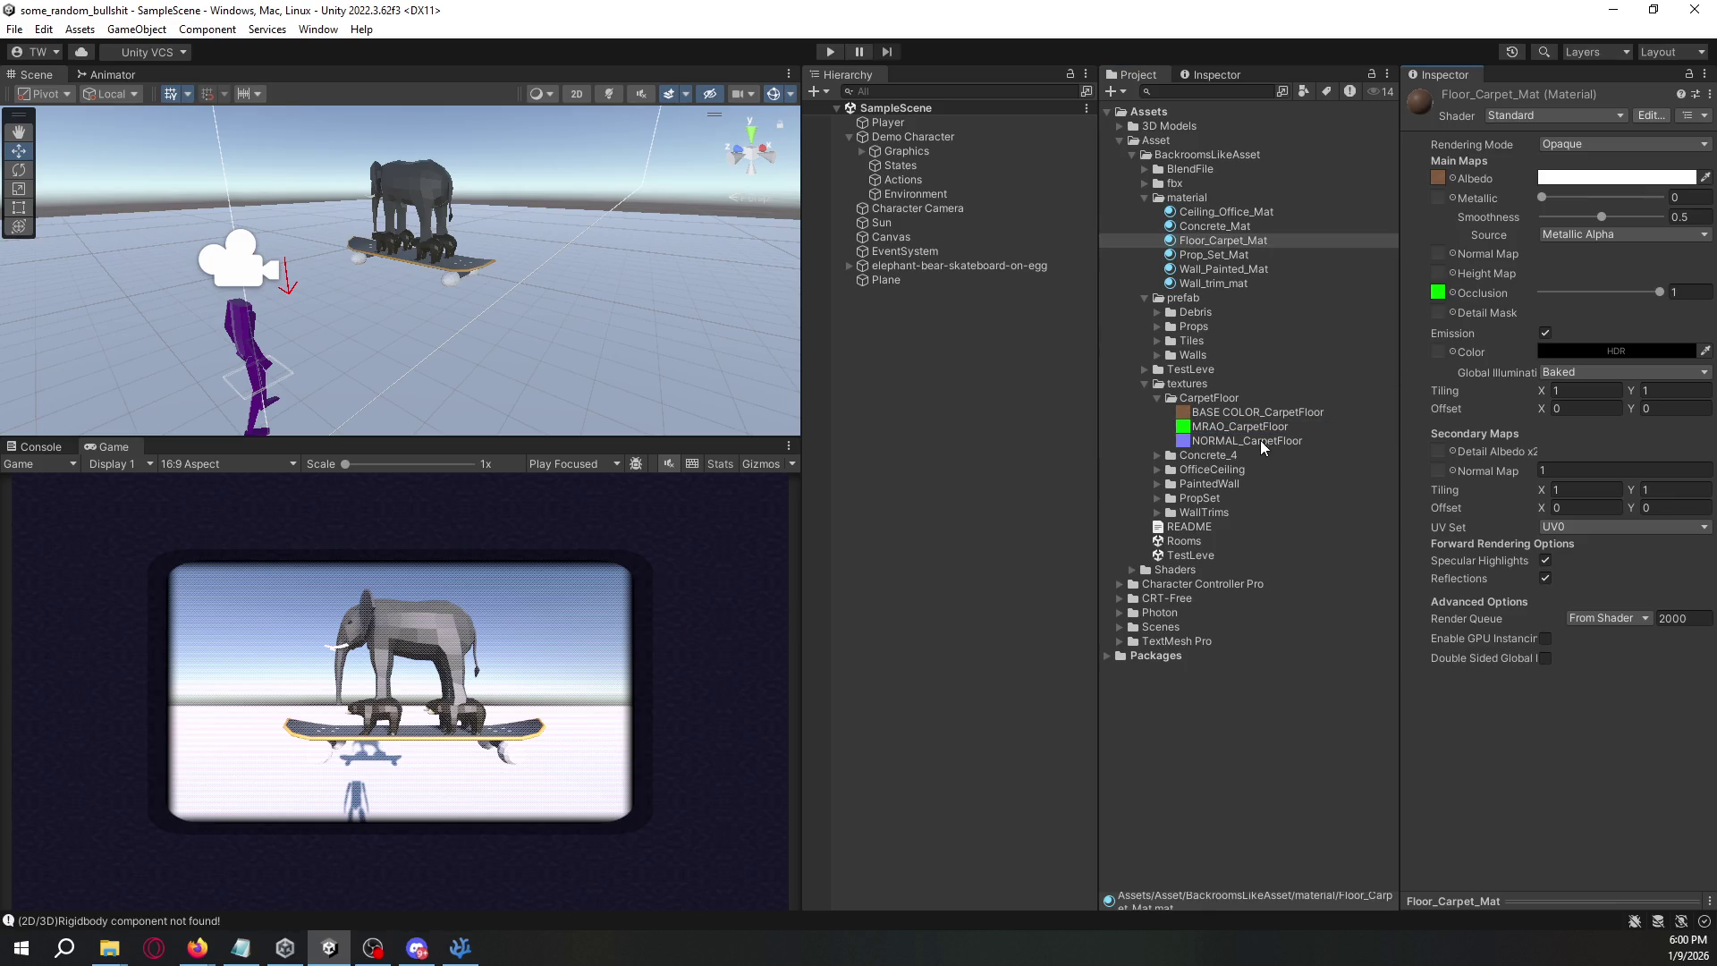
{"action": "mouse_move", "coordinate": [1263, 441]}
{"action": "left_mouse_down"}
{"action": "mouse_move", "coordinate": [1431, 295]}
{"action": "mouse_move", "coordinate": [1442, 257]}
{"action": "left_mouse_up"}
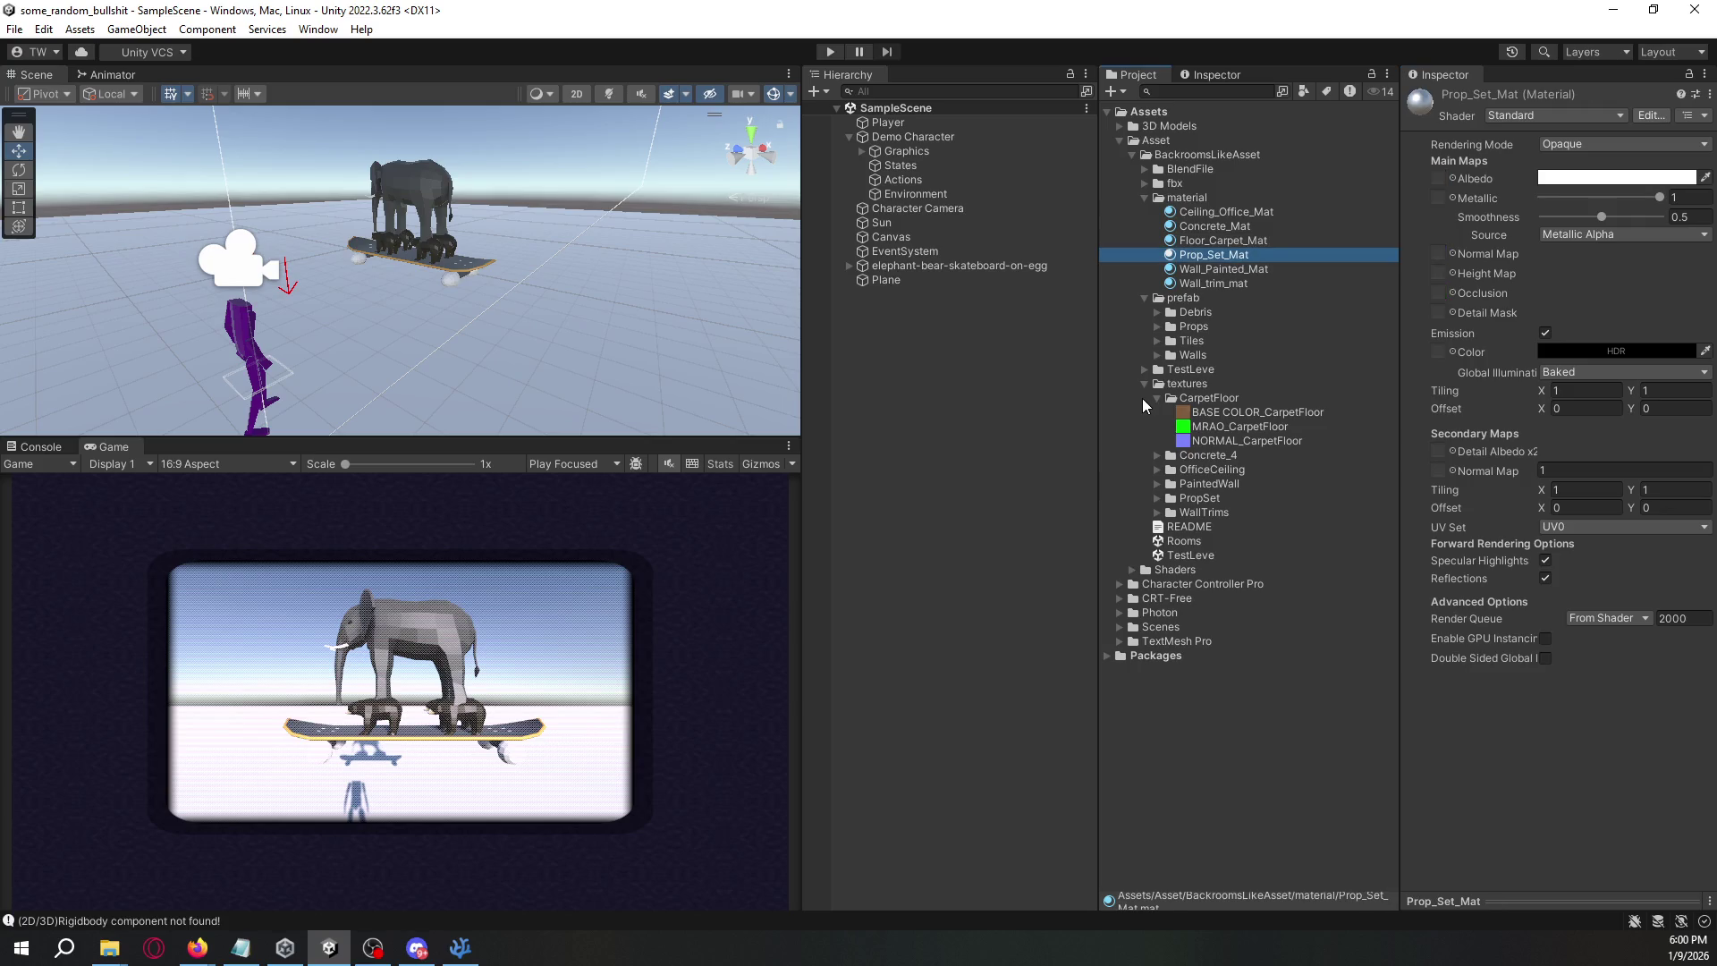
- Give Prop_Set_Mat the PropSet base colour, Emit emission, MRAo occlusion and NORMAL normal textures
{"action": "left_click", "coordinate": [1159, 399]}
{"action": "left_click", "coordinate": [1155, 399]}
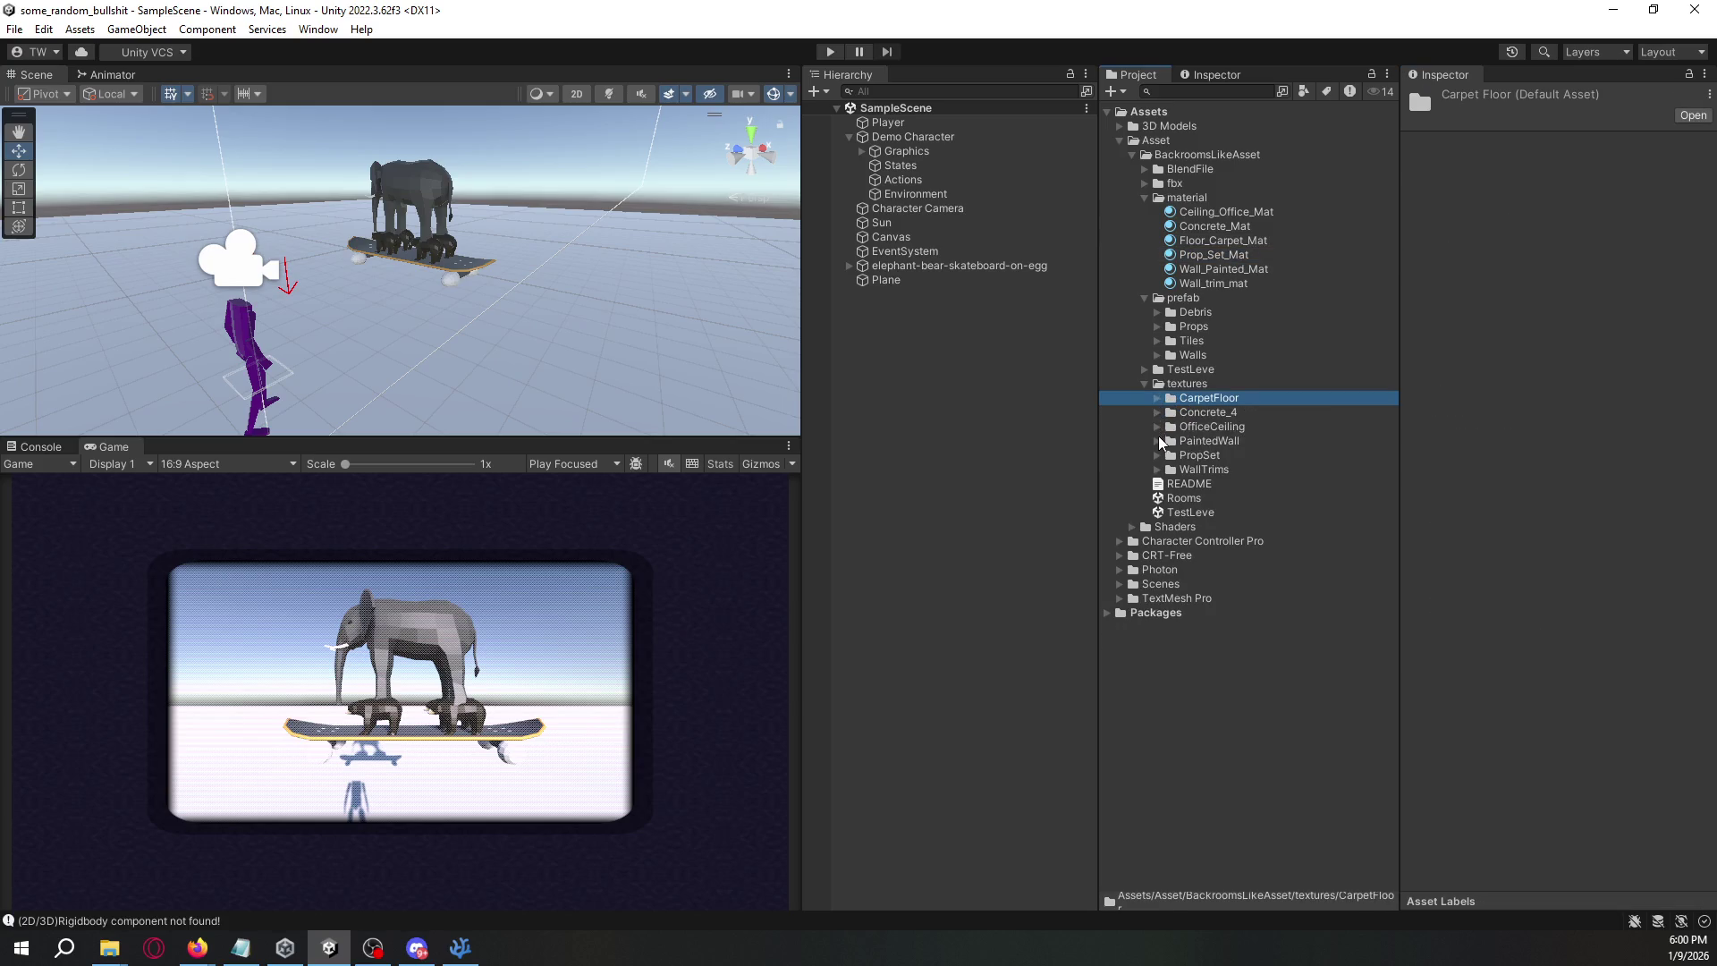
{"action": "left_click", "coordinate": [1157, 456]}
{"action": "left_click", "coordinate": [1213, 256]}
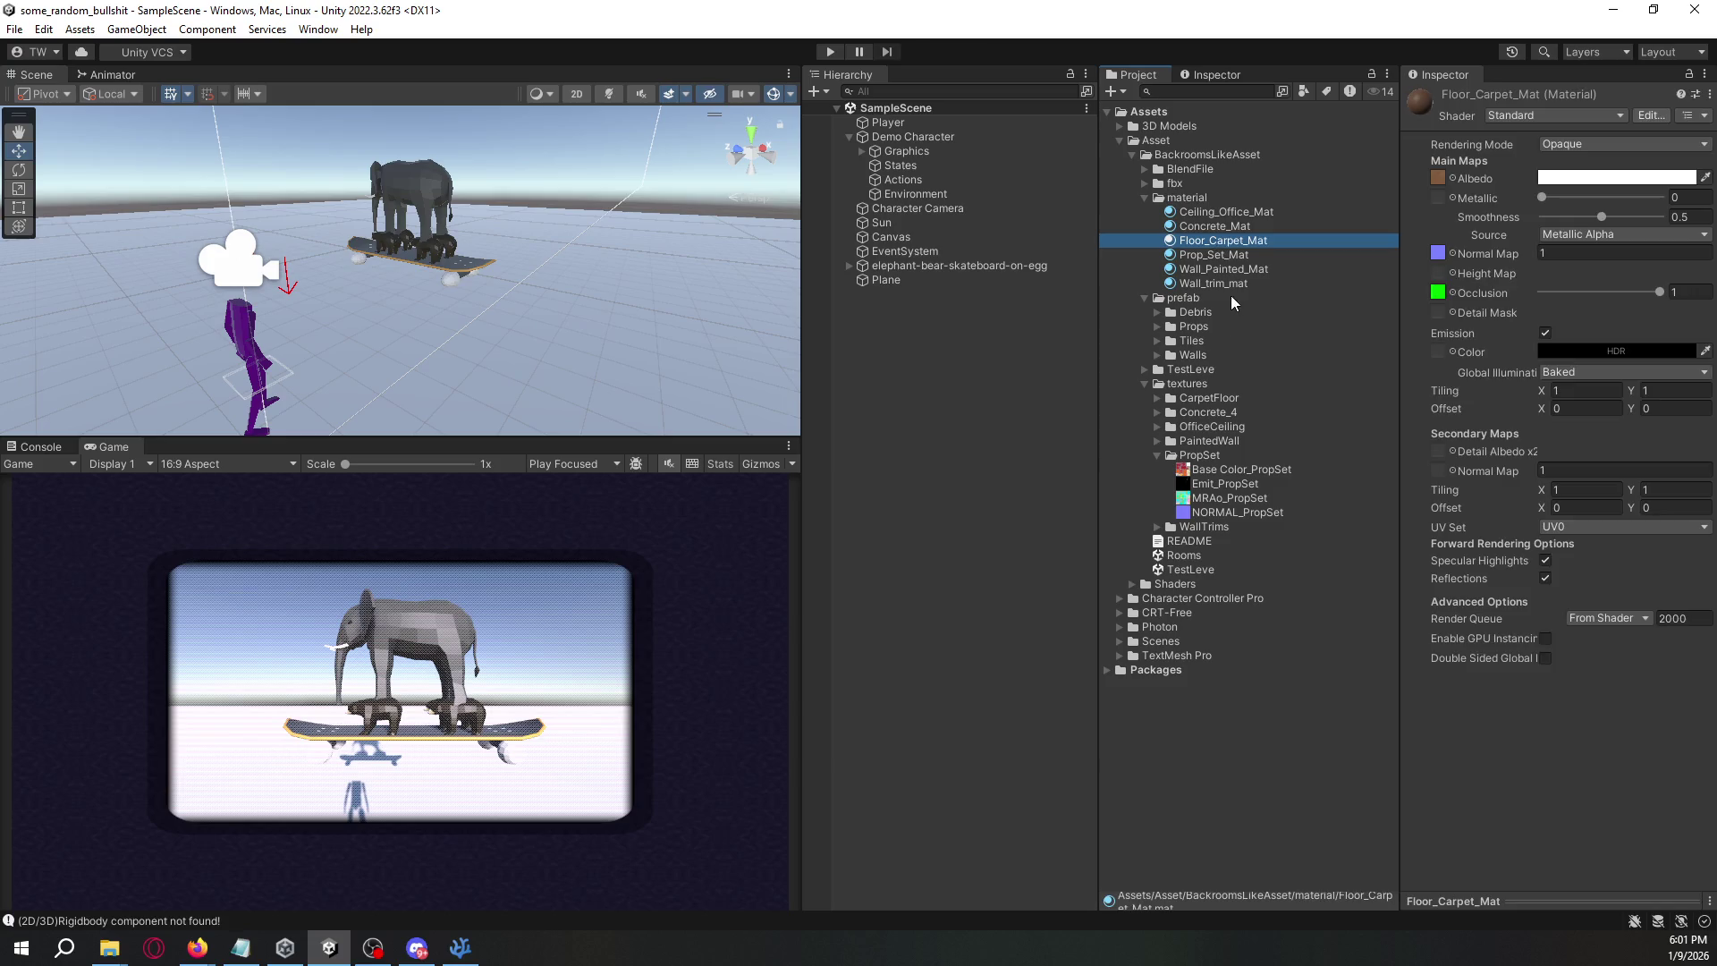
{"action": "left_click_drag", "start_coordinate": [1434, 236], "coordinate": [1438, 179]}
{"action": "left_click", "coordinate": [1252, 483]}
{"action": "left_click_drag", "start_coordinate": [1252, 482], "coordinate": [1437, 352]}
{"action": "left_click", "coordinate": [1230, 498]}
{"action": "mouse_move", "coordinate": [1366, 431]}
{"action": "left_mouse_down"}
{"action": "mouse_move", "coordinate": [1443, 256]}
{"action": "mouse_move", "coordinate": [1445, 320]}
{"action": "mouse_move", "coordinate": [1440, 294]}
{"action": "left_mouse_up"}
{"action": "left_click", "coordinate": [1250, 512]}
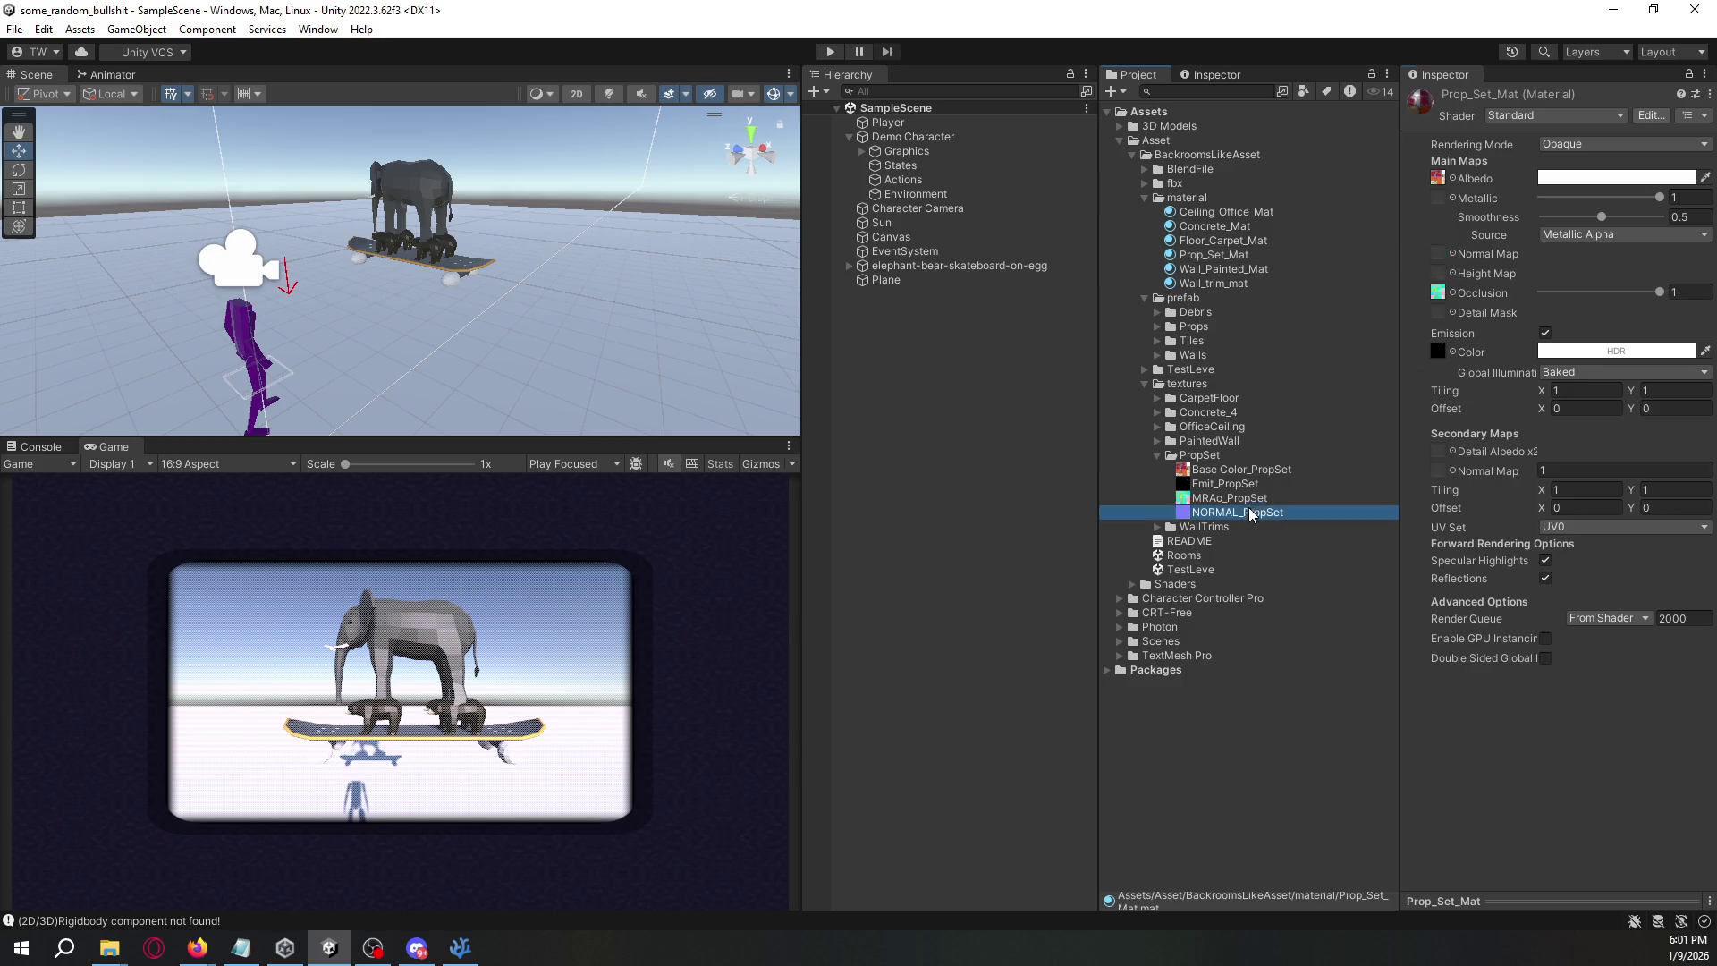
{"action": "left_click_drag", "start_coordinate": [1251, 512], "coordinate": [1440, 255]}
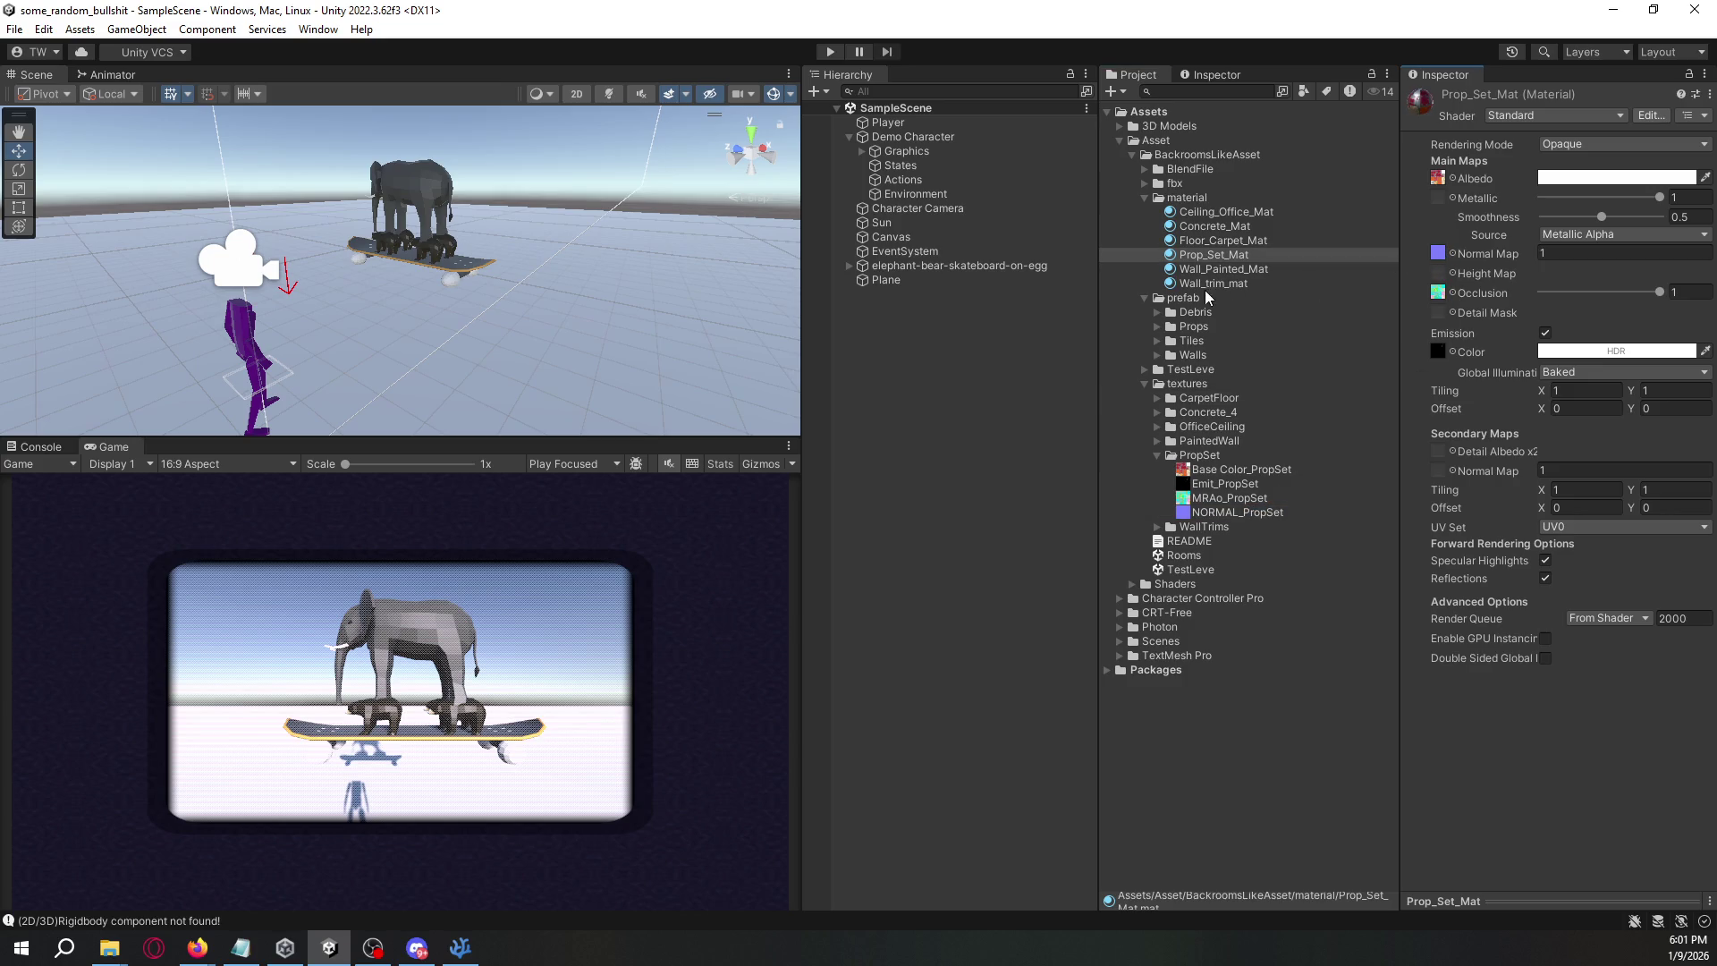
- Give Wall_Painted_Mat the BASE COLOR_PaintedWall albedo and NORMAL_PaintedWall normal map
{"action": "left_click", "coordinate": [1157, 456]}
{"action": "left_click", "coordinate": [1243, 270]}
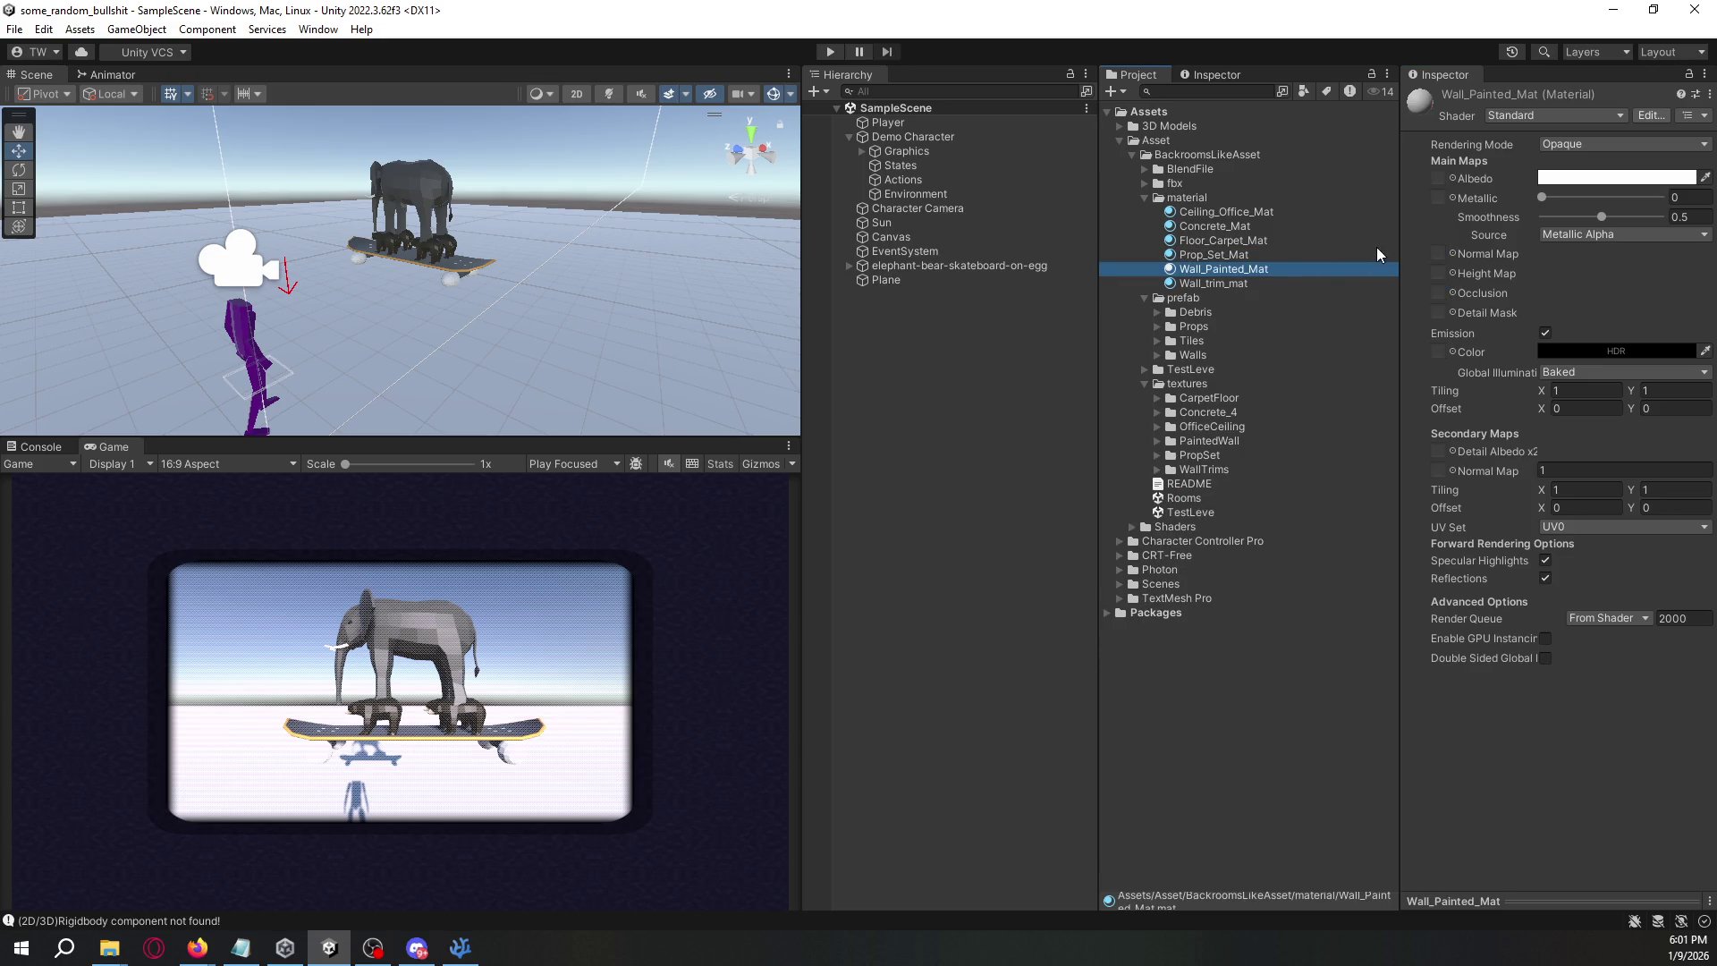
{"action": "left_click", "coordinate": [1157, 441]}
{"action": "mouse_move", "coordinate": [1234, 455]}
{"action": "left_mouse_down"}
{"action": "mouse_move", "coordinate": [1442, 179]}
{"action": "mouse_move", "coordinate": [1252, 465]}
{"action": "mouse_move", "coordinate": [1438, 292]}
{"action": "left_mouse_up"}
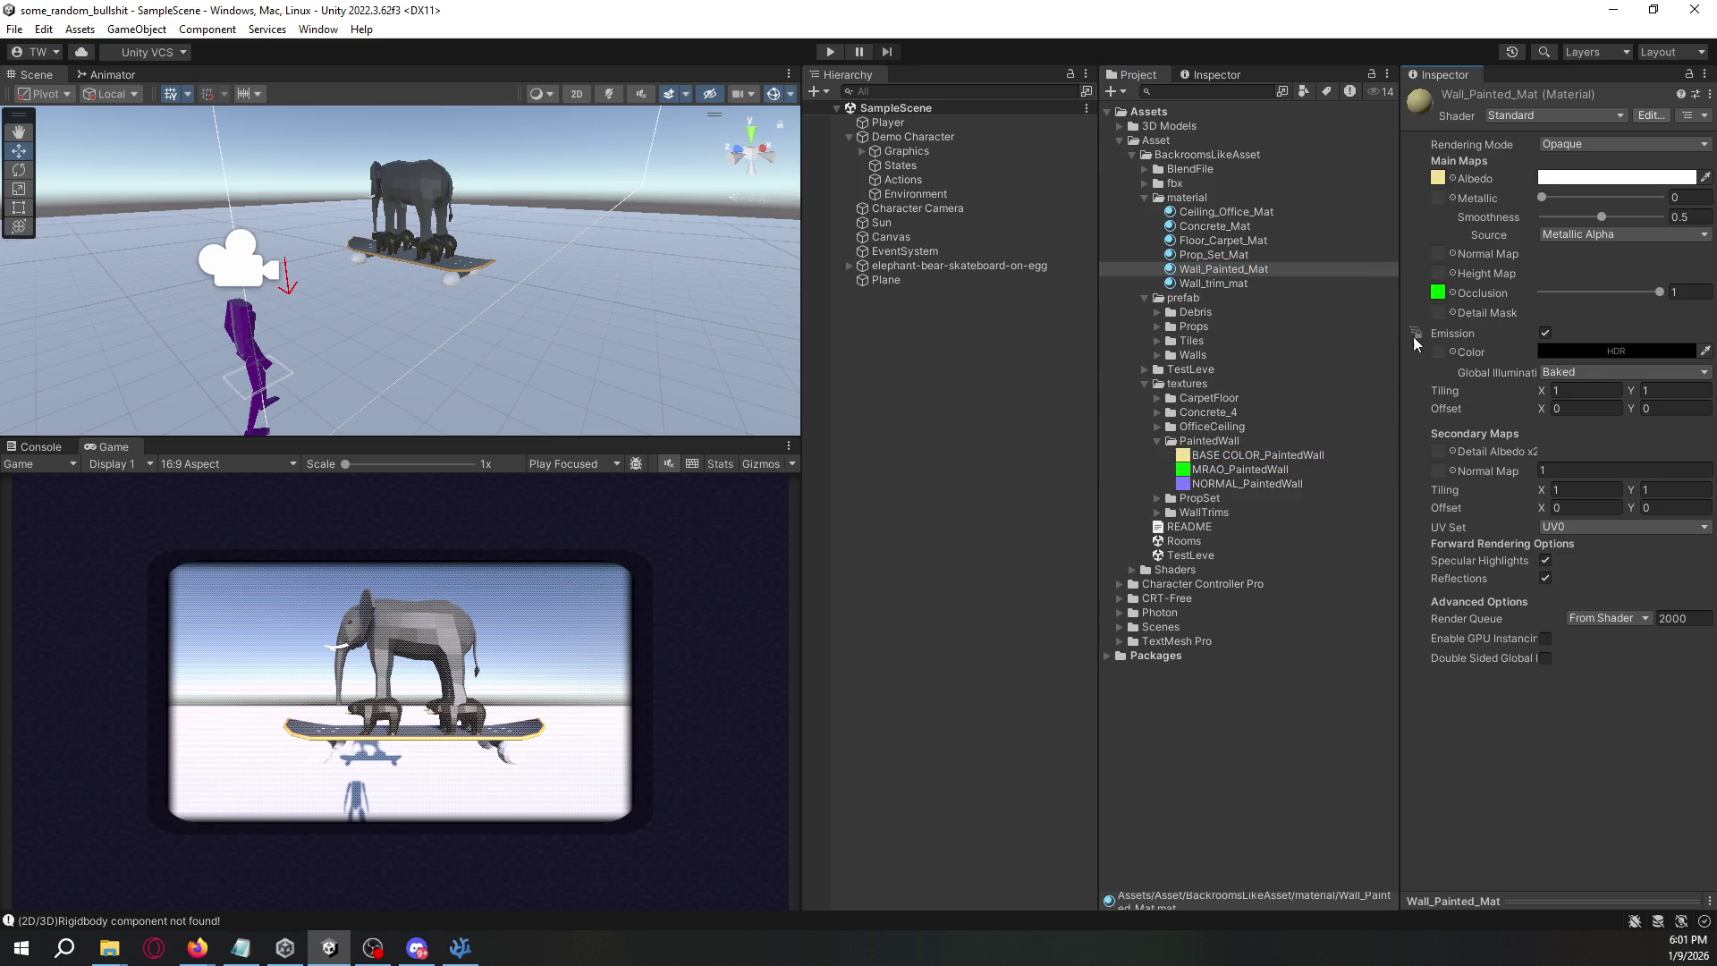
{"action": "left_click_drag", "start_coordinate": [1282, 483], "coordinate": [1440, 256]}
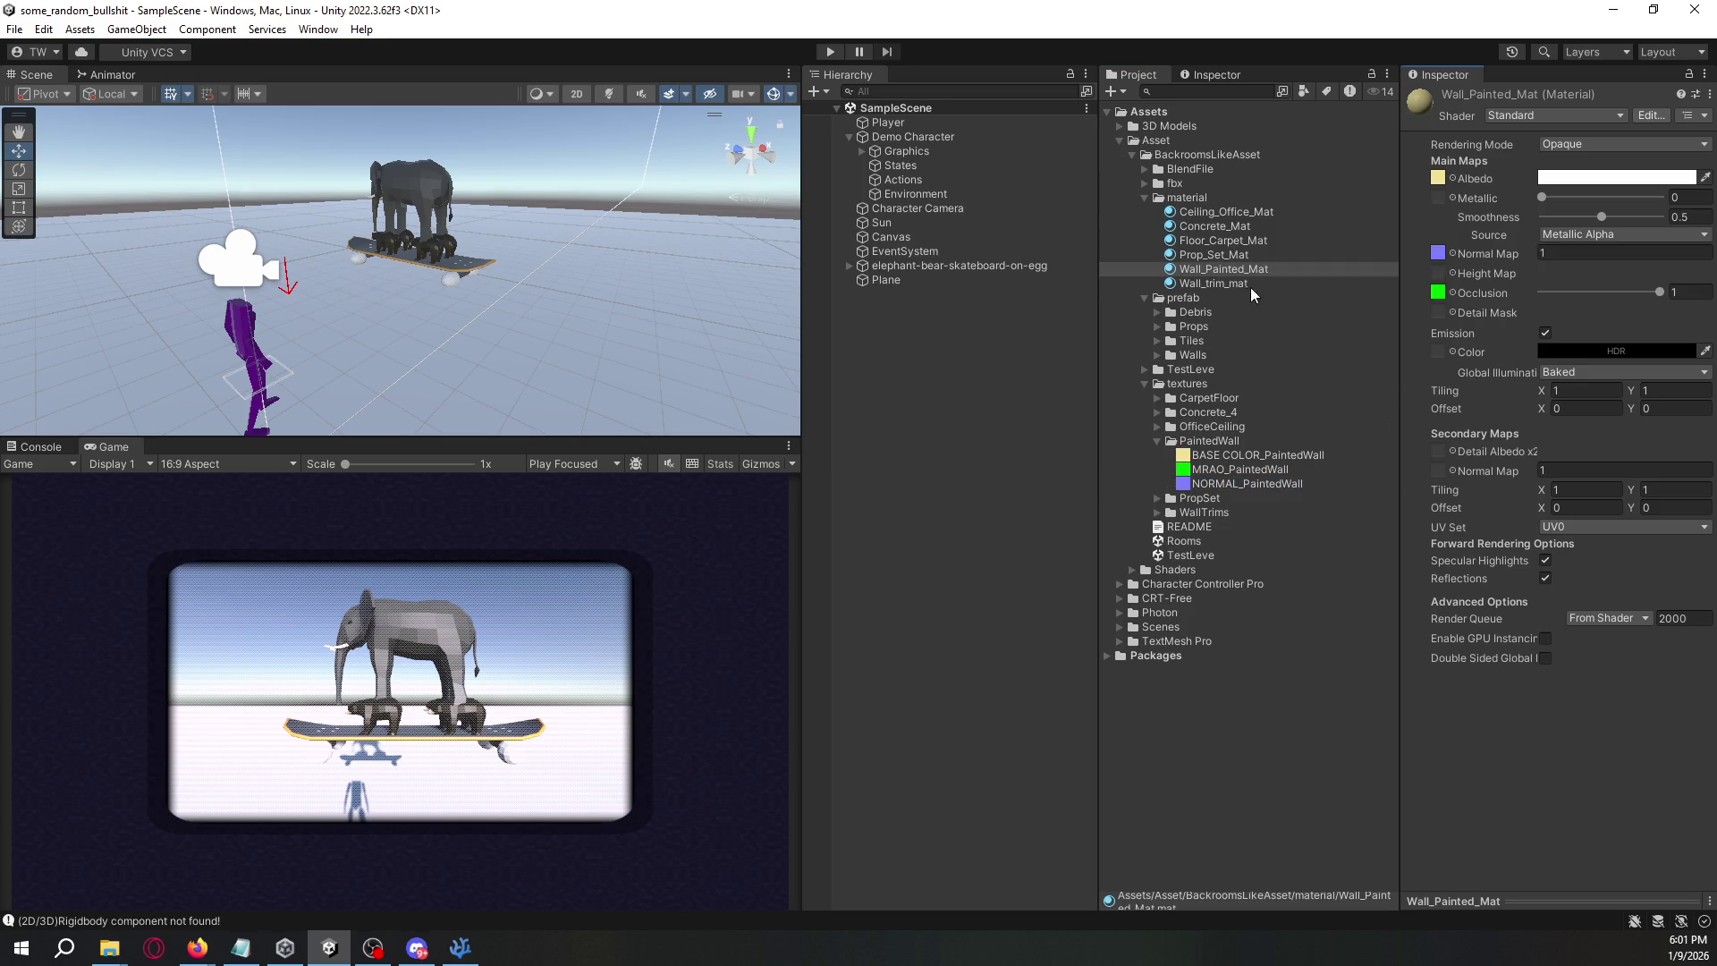
- Give Wall_trim_mat the WallTrim_albedo and WallTrim_MRAo occlusion, then collapse the asset folders
{"action": "left_click", "coordinate": [1243, 284]}
{"action": "left_click", "coordinate": [1156, 440]}
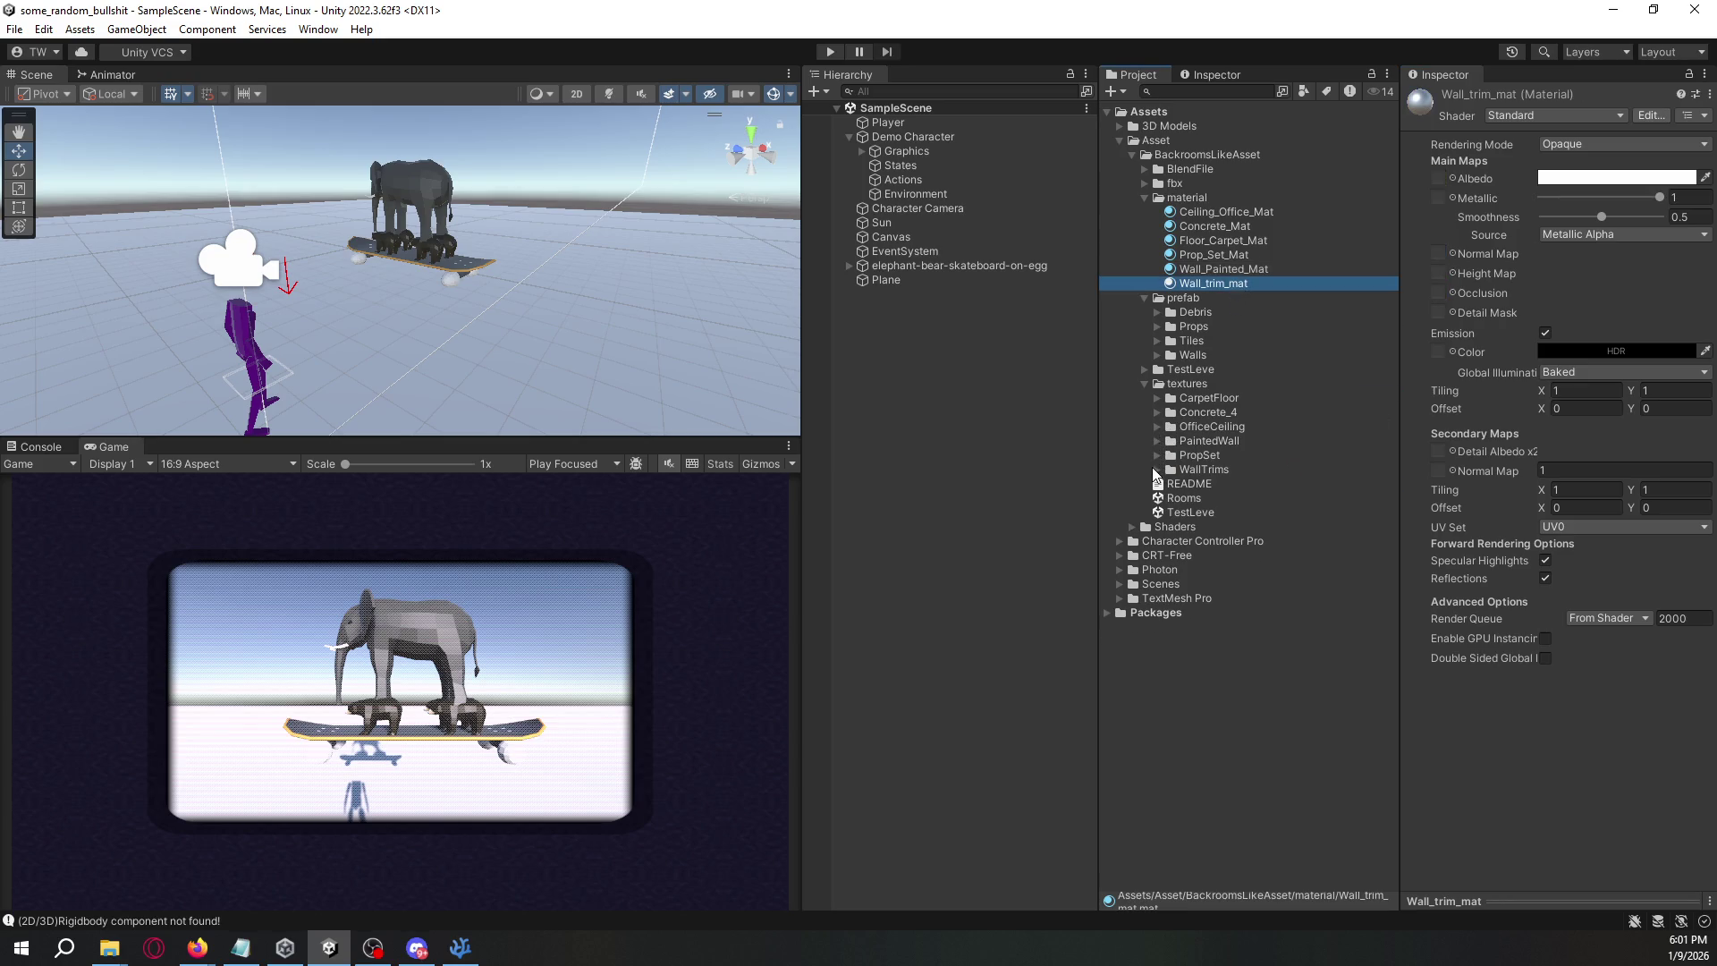
{"action": "left_click", "coordinate": [1156, 469]}
{"action": "mouse_move", "coordinate": [1208, 483]}
{"action": "left_mouse_down"}
{"action": "mouse_move", "coordinate": [1362, 349]}
{"action": "mouse_move", "coordinate": [1435, 179]}
{"action": "left_mouse_up"}
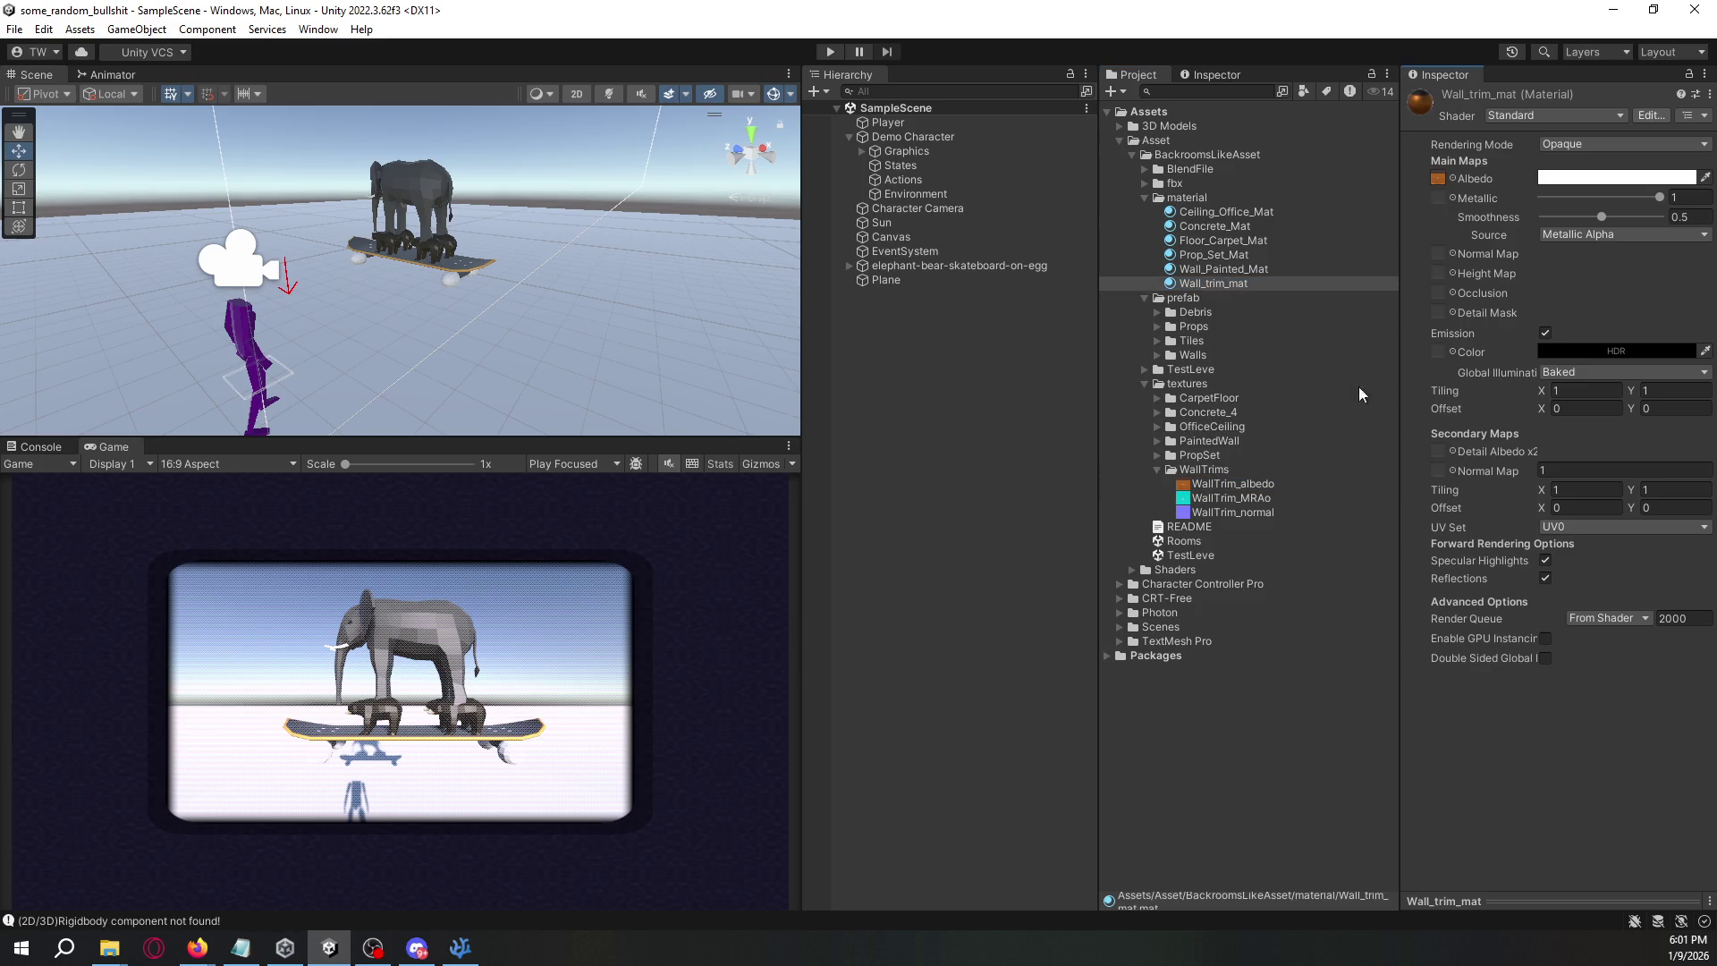
{"action": "mouse_move", "coordinate": [1269, 498]}
{"action": "left_mouse_down"}
{"action": "mouse_move", "coordinate": [1451, 293]}
{"action": "mouse_move", "coordinate": [1258, 508]}
{"action": "mouse_move", "coordinate": [1442, 257]}
{"action": "left_mouse_up"}
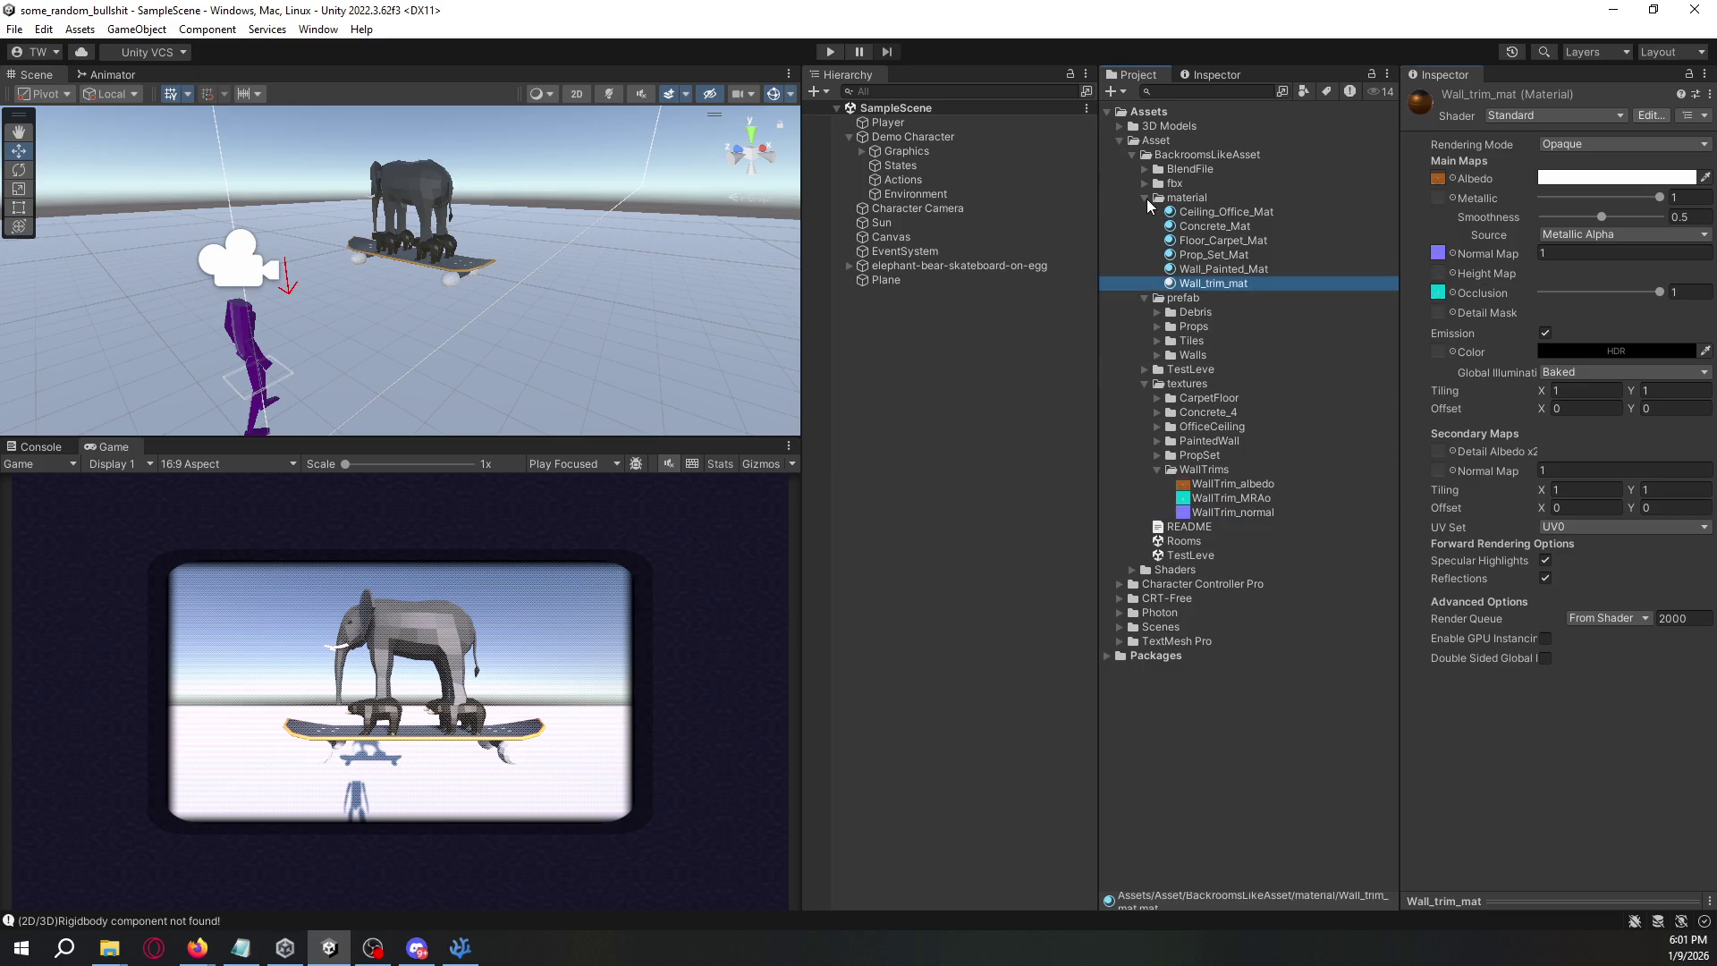
{"action": "left_click", "coordinate": [1145, 197]}
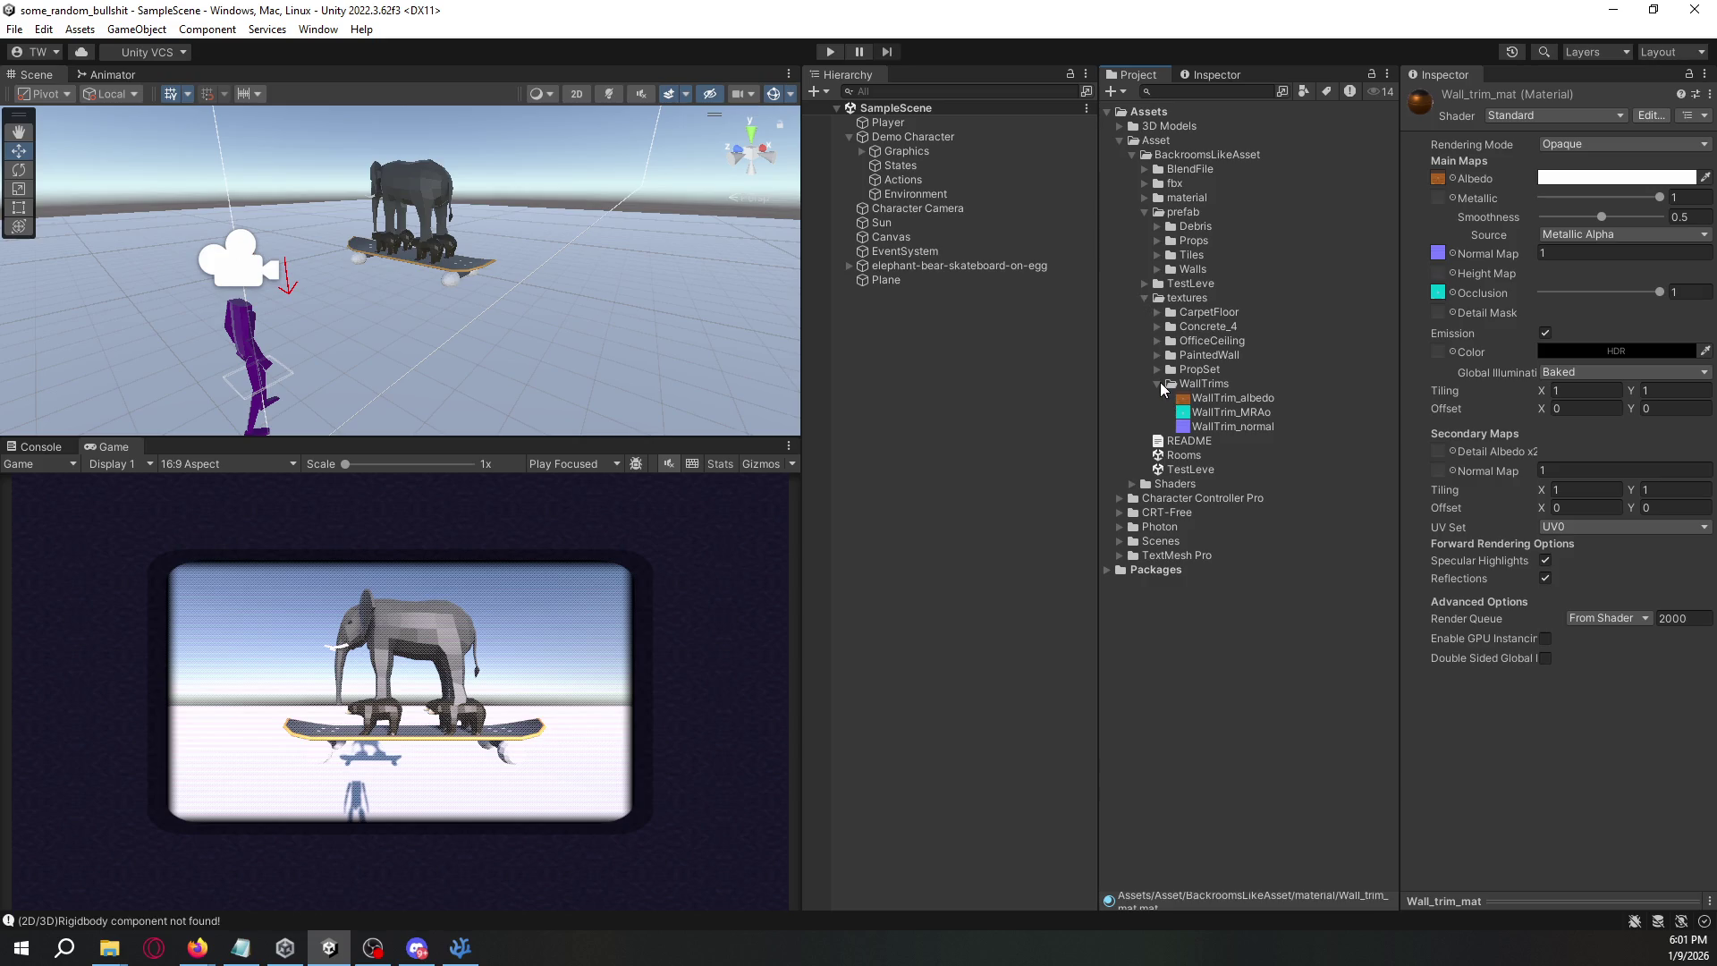
{"action": "left_click", "coordinate": [1160, 384]}
{"action": "left_click", "coordinate": [1144, 299]}
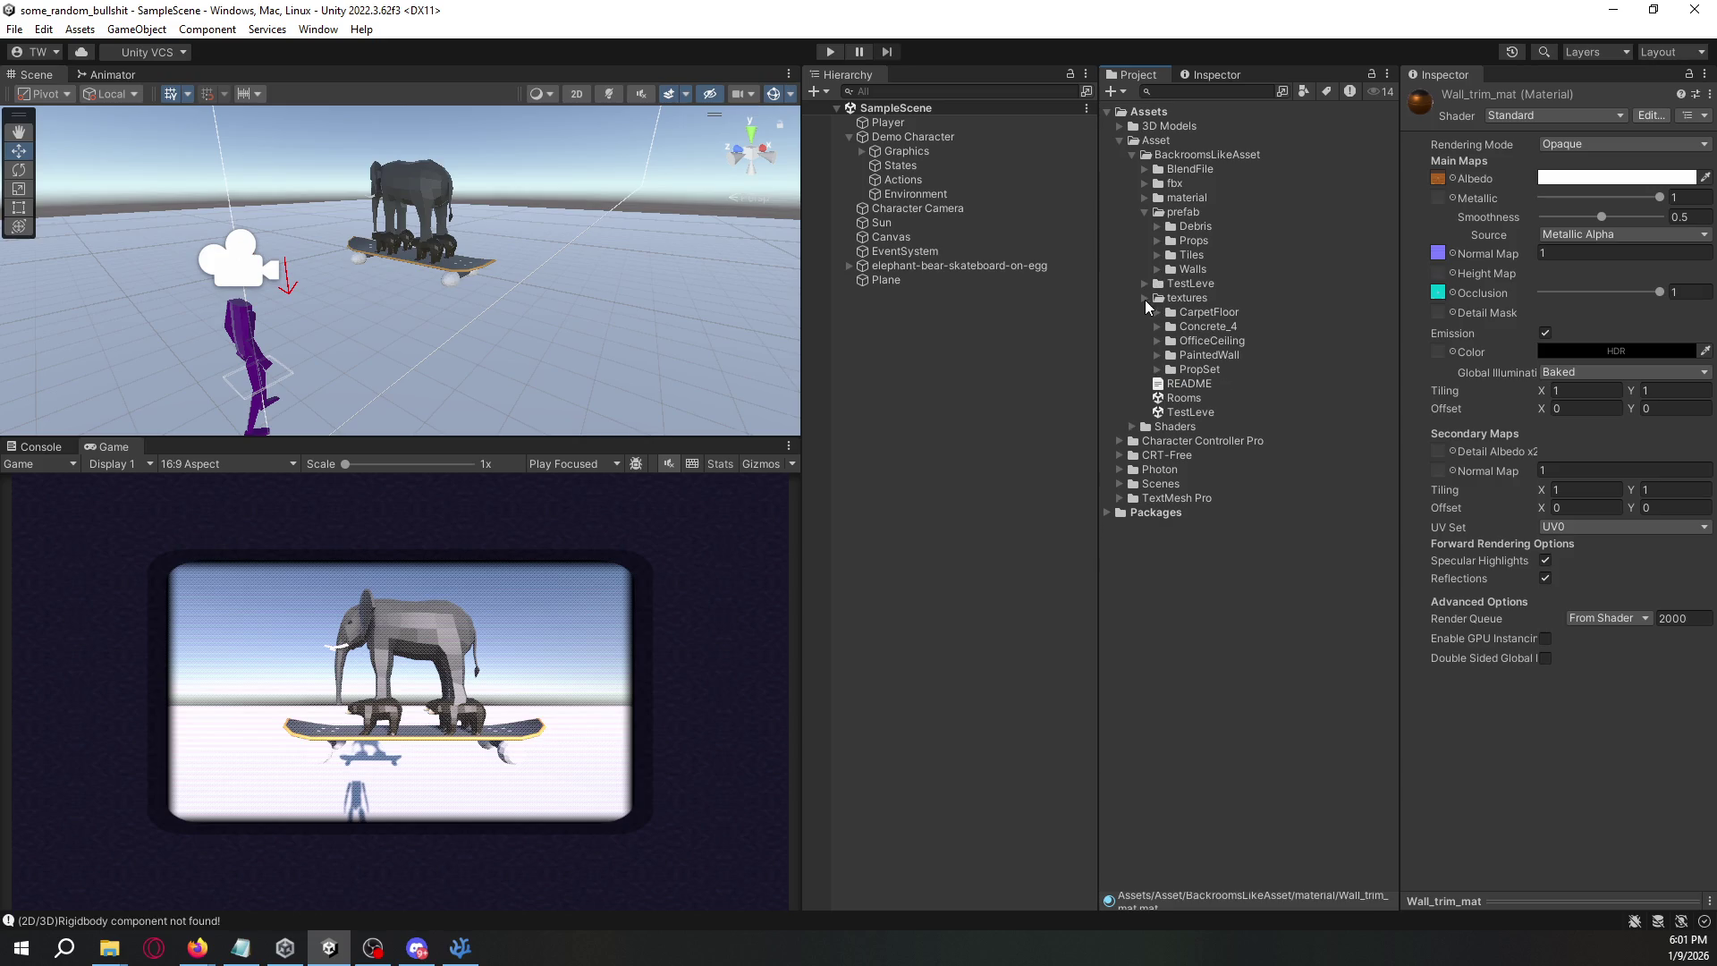
{"action": "left_click", "coordinate": [1147, 214]}
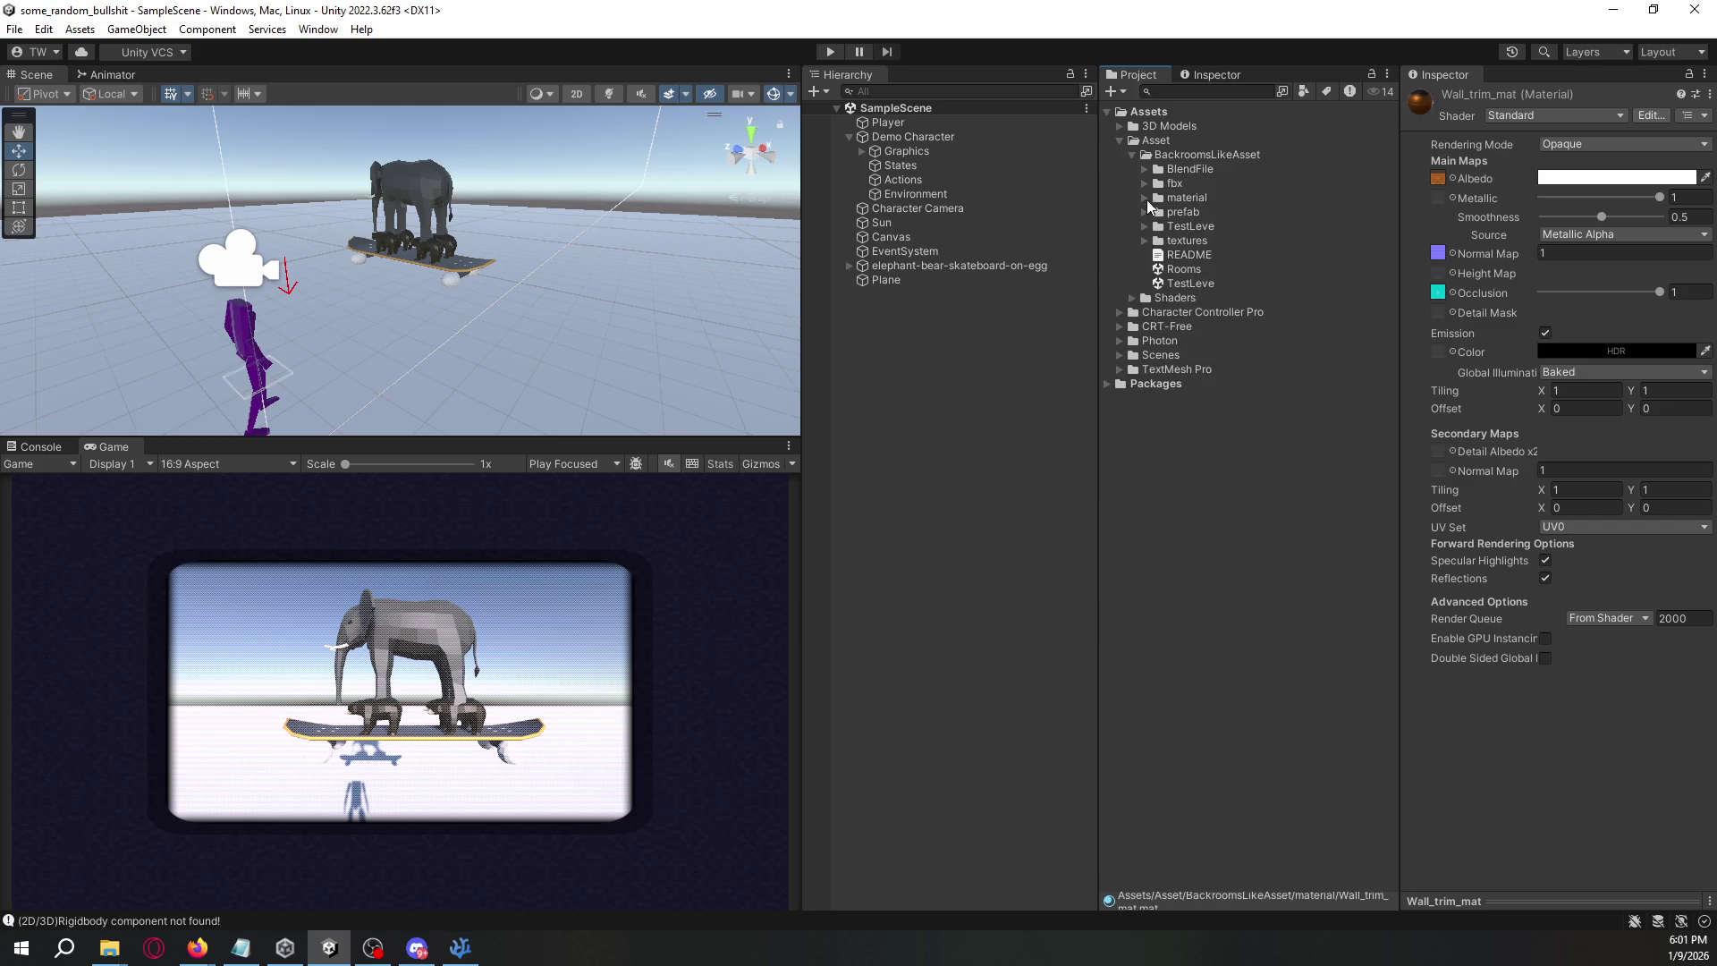
- Browse the Walls prefabs and test-place a Wall_2m_Door_A in the scene, then undo it
{"action": "left_click", "coordinate": [1146, 198]}
{"action": "left_click", "coordinate": [1145, 197]}
{"action": "left_click", "coordinate": [1145, 182]}
{"action": "left_click", "coordinate": [1145, 182]}
{"action": "left_click", "coordinate": [1145, 213]}
{"action": "left_click", "coordinate": [1195, 225]}
{"action": "left_click", "coordinate": [1158, 269]}
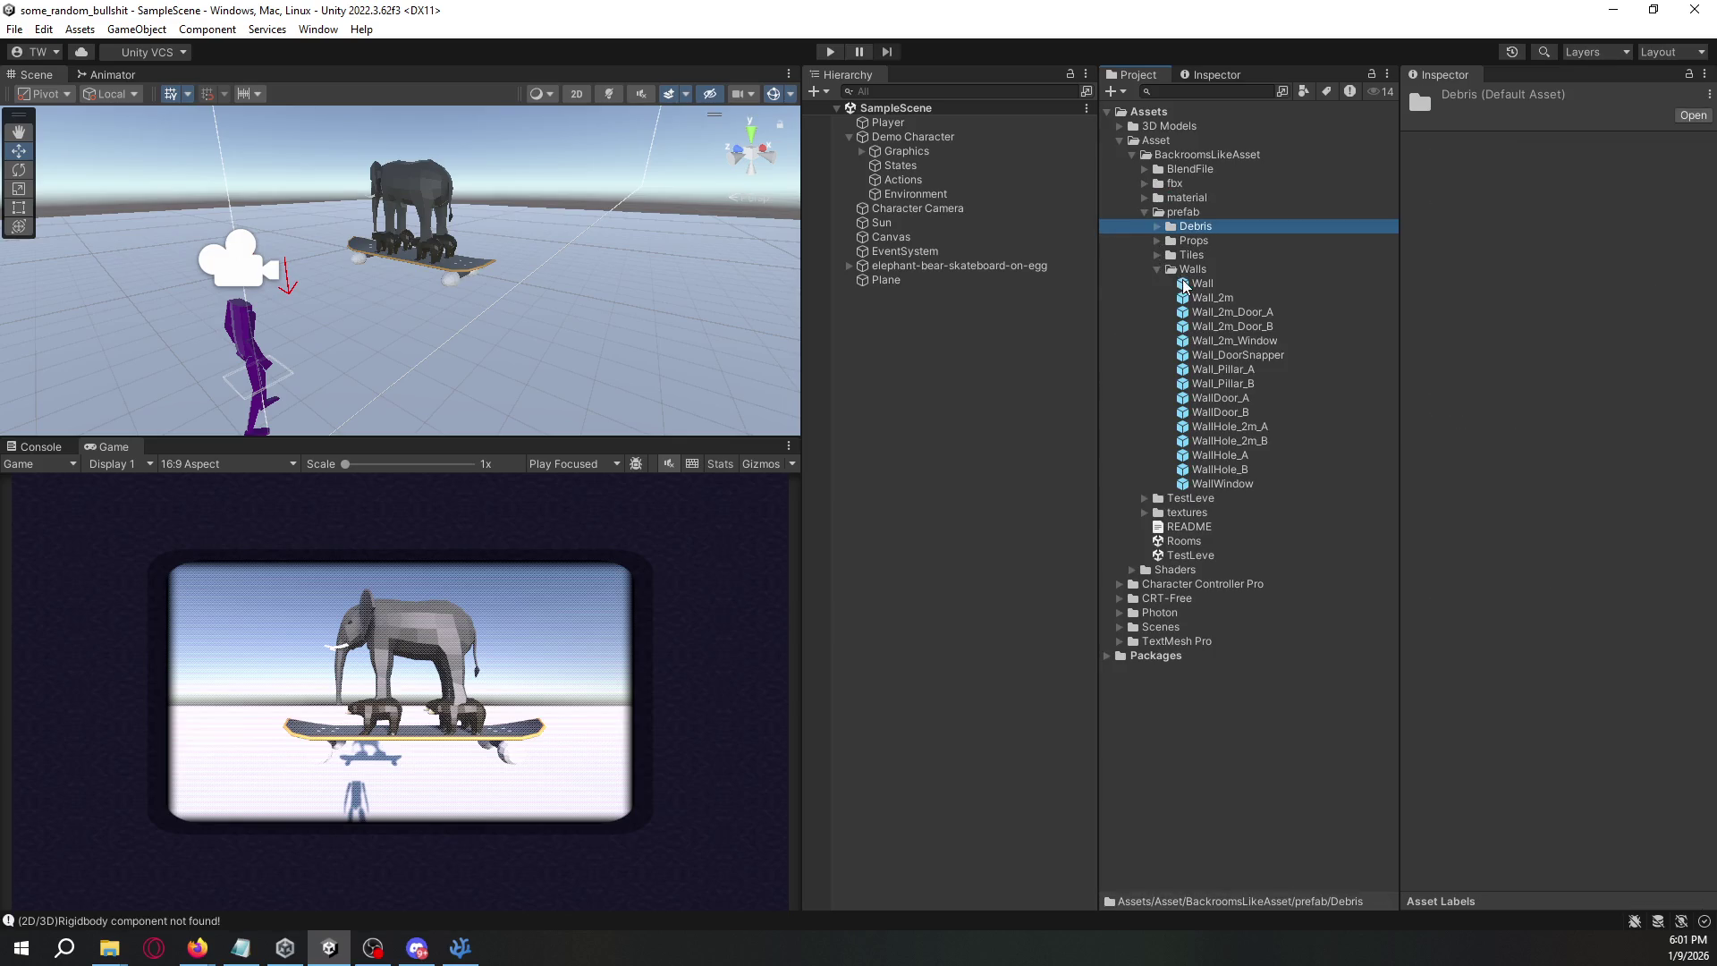
{"action": "left_click", "coordinate": [1203, 284]}
{"action": "left_click", "coordinate": [1203, 297]}
{"action": "left_click", "coordinate": [1221, 312]}
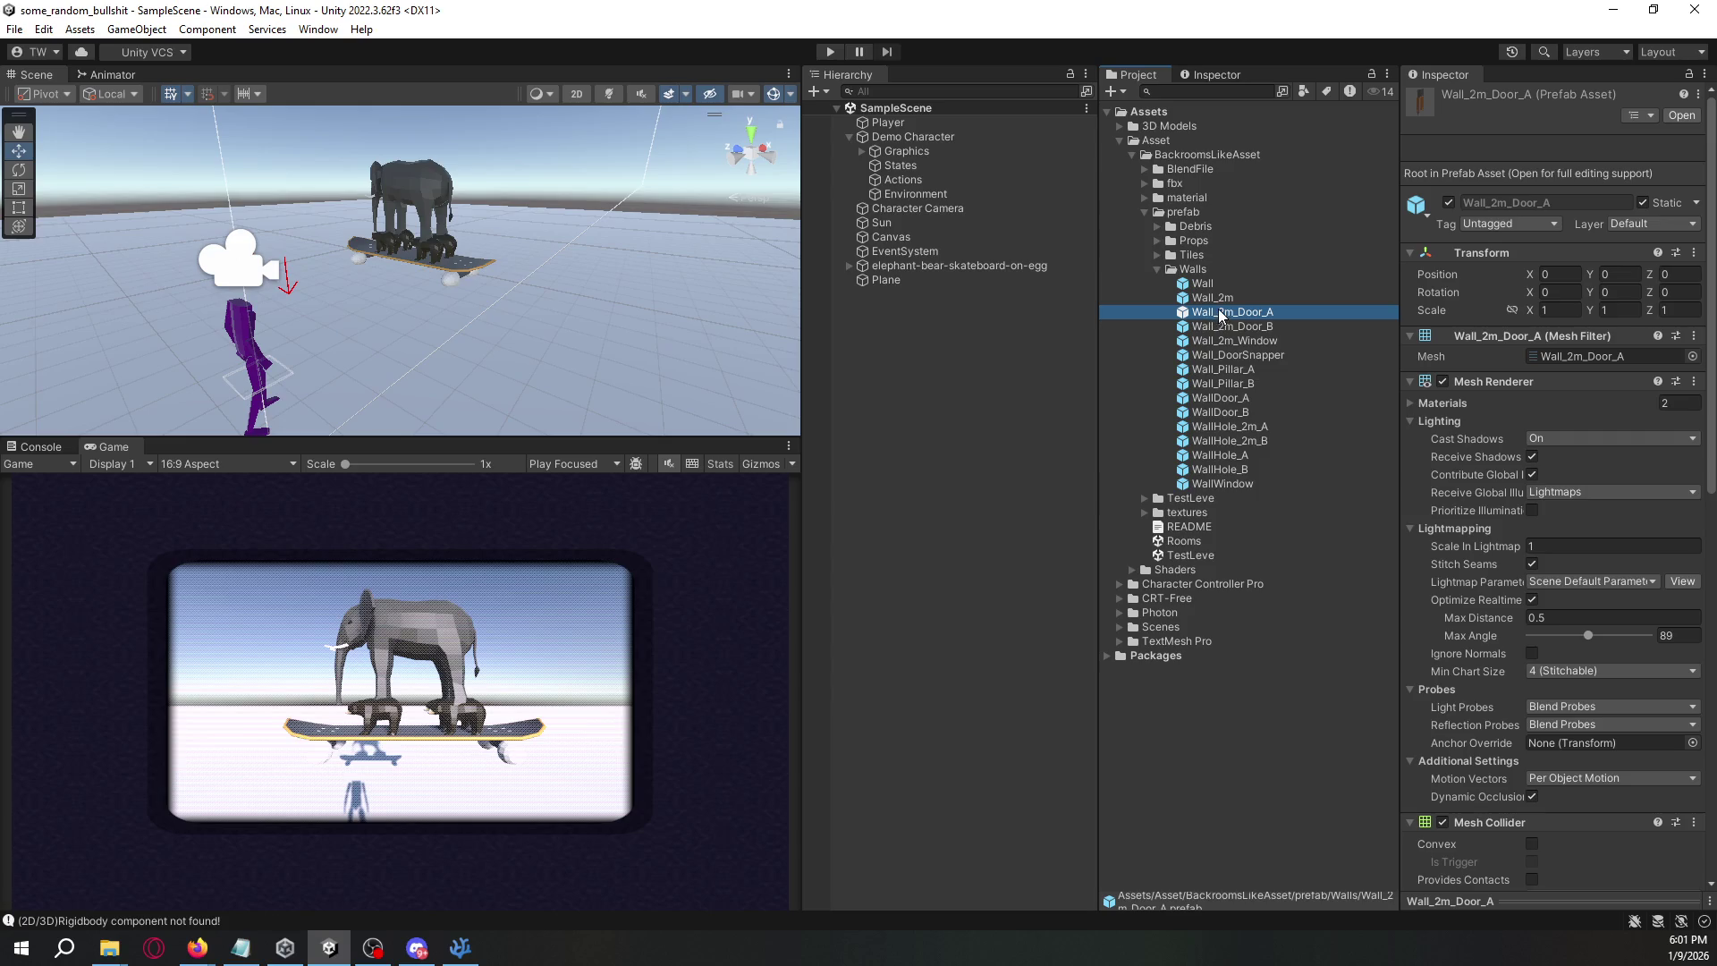
{"action": "mouse_move", "coordinate": [1221, 314]}
{"action": "left_mouse_down"}
{"action": "mouse_move", "coordinate": [556, 316]}
{"action": "mouse_move", "coordinate": [513, 343]}
{"action": "mouse_move", "coordinate": [626, 331]}
{"action": "mouse_move", "coordinate": [341, 315]}
{"action": "mouse_move", "coordinate": [594, 347]}
{"action": "mouse_move", "coordinate": [590, 326]}
{"action": "left_mouse_up"}
{"action": "key", "text": "ctrl+z"}
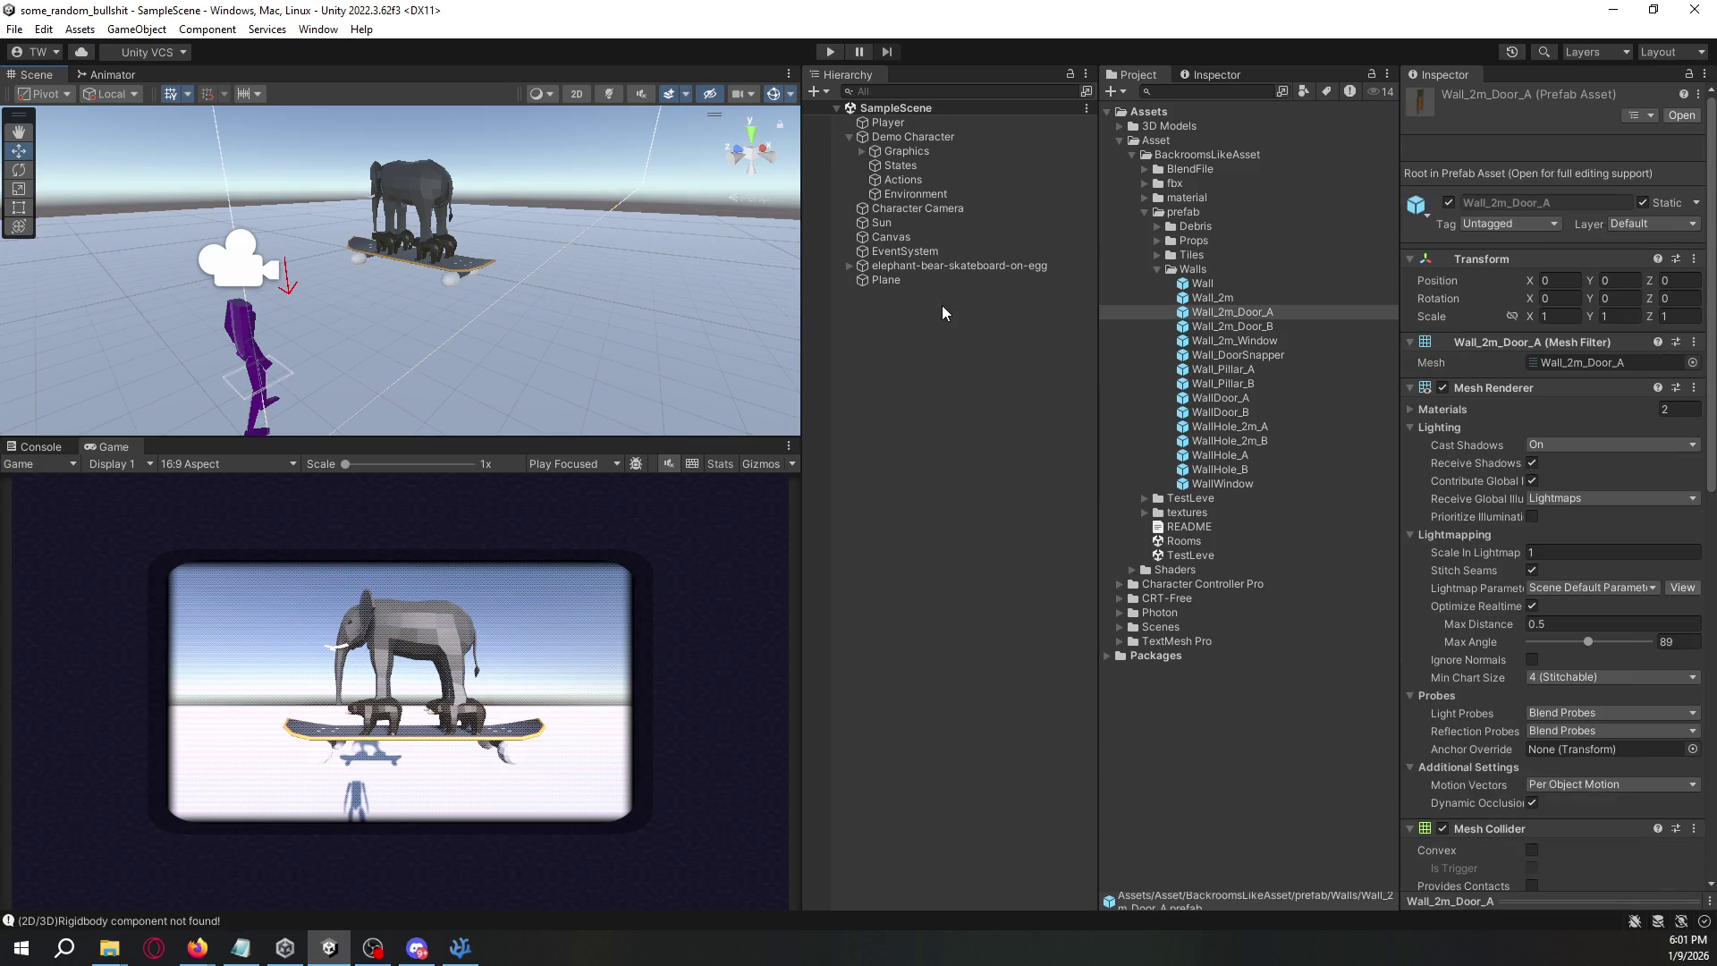
- Open the TestLeve scene from its folder in the Project panel
{"action": "left_click", "coordinate": [1231, 297]}
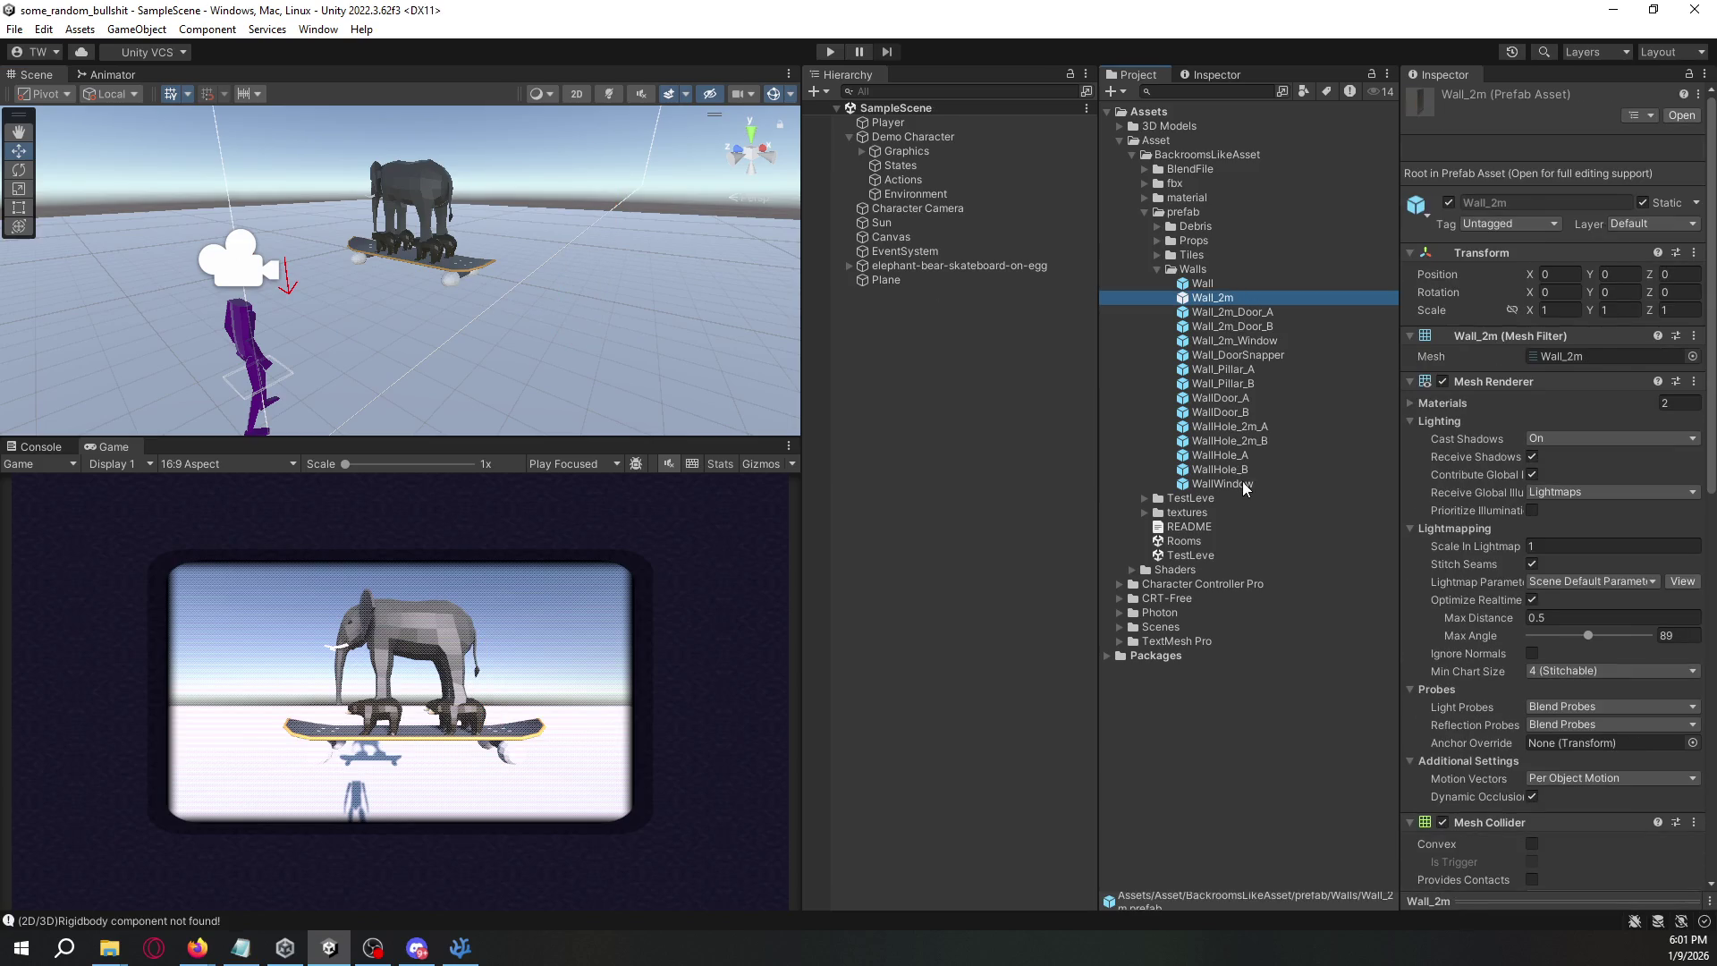
{"action": "left_click", "coordinate": [1171, 498]}
{"action": "left_click", "coordinate": [1142, 498]}
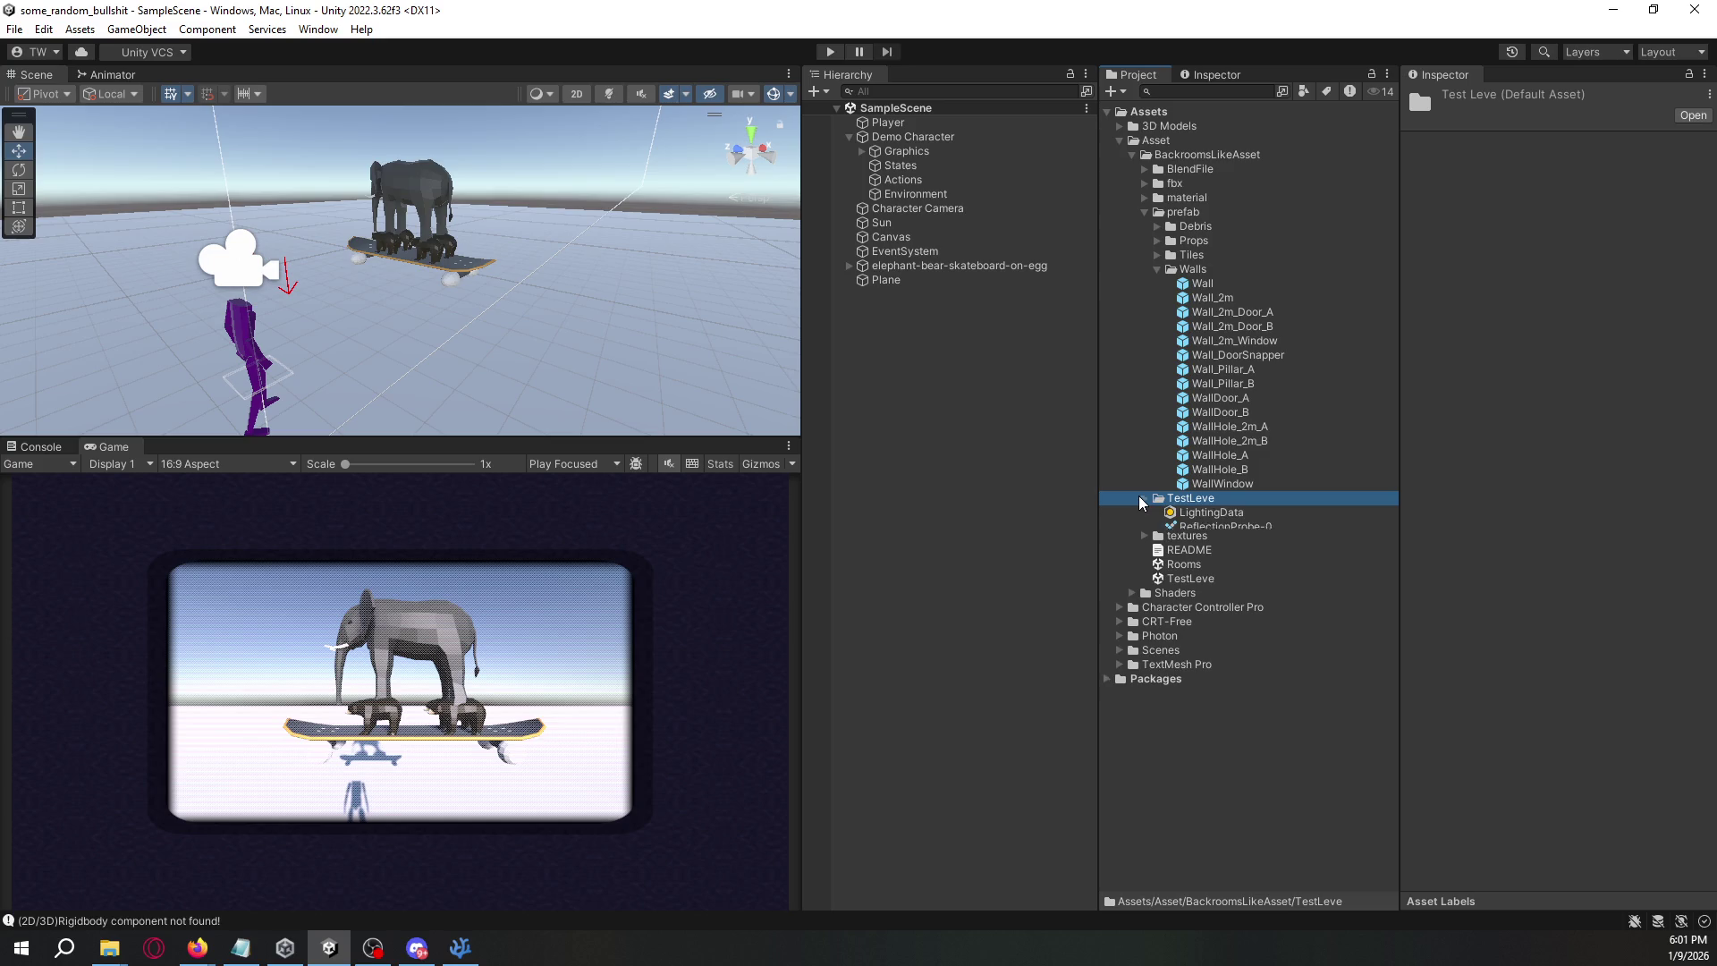
{"action": "left_click", "coordinate": [1143, 498]}
{"action": "double_click", "coordinate": [1191, 556]}
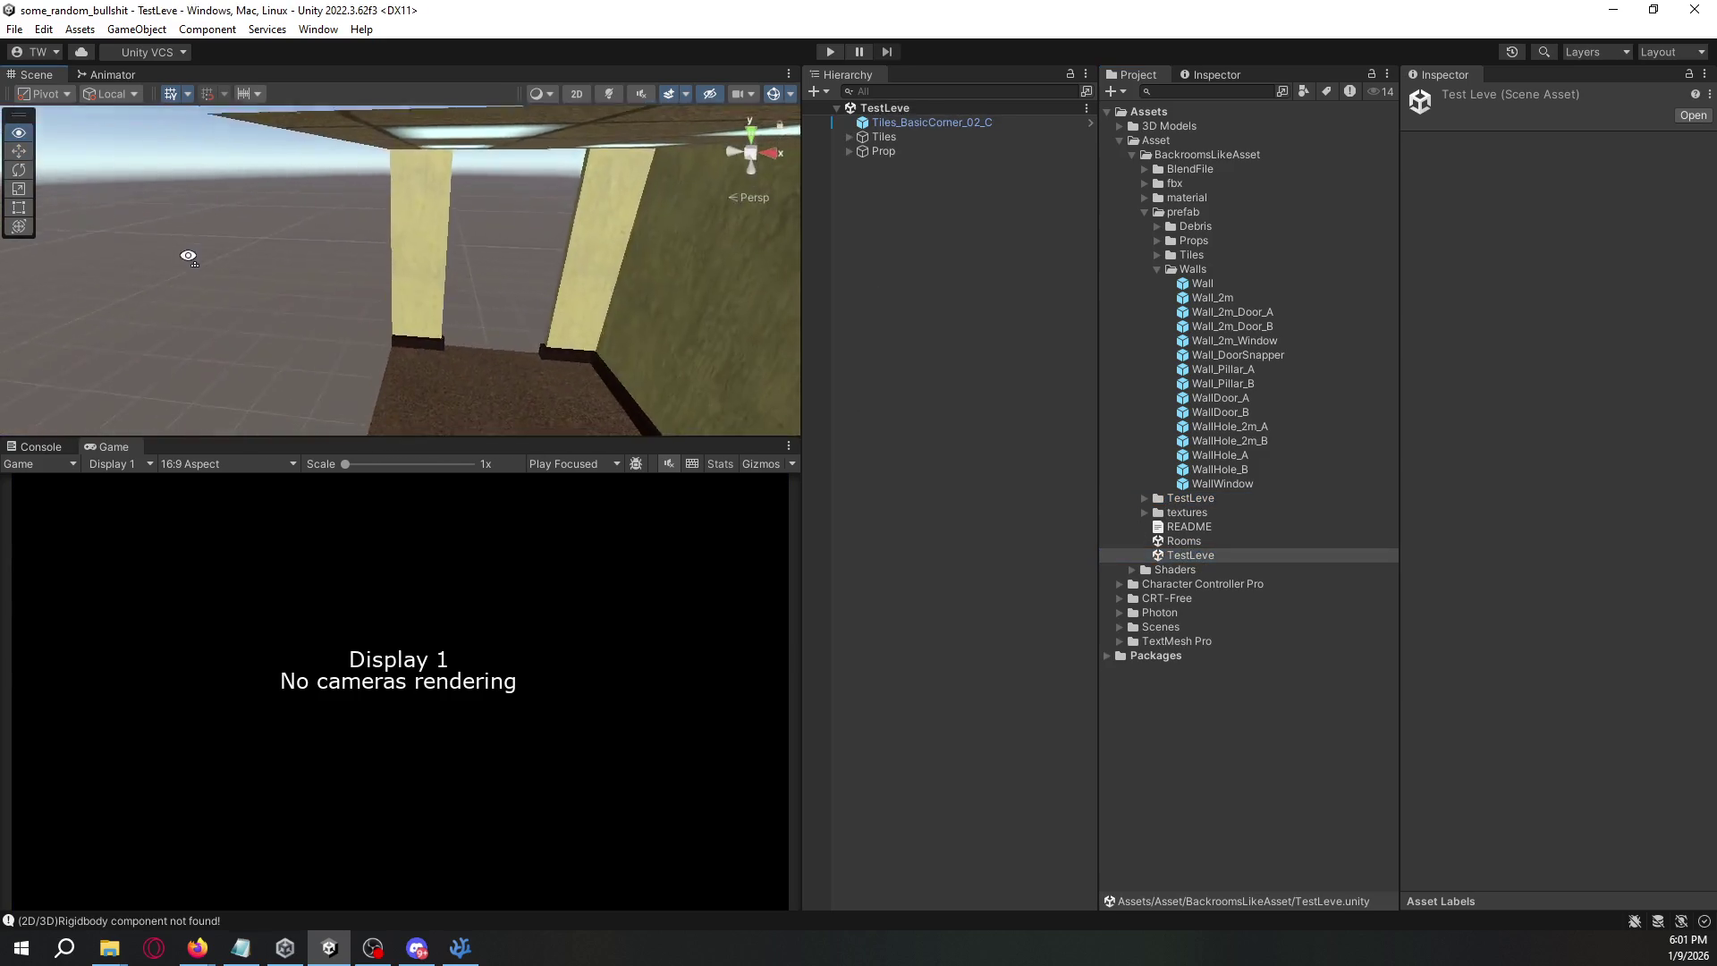
- Inspect the Tiles_BasicCorner_02_C tile and Prop object in TestLeve, then reopen SampleScene
{"action": "mouse_move", "coordinate": [188, 257]}
{"action": "left_mouse_down"}
{"action": "mouse_move", "coordinate": [383, 337]}
{"action": "mouse_move", "coordinate": [1071, 290]}
{"action": "mouse_move", "coordinate": [897, 280]}
{"action": "mouse_move", "coordinate": [635, 128]}
{"action": "mouse_move", "coordinate": [721, 260]}
{"action": "mouse_move", "coordinate": [740, 146]}
{"action": "mouse_move", "coordinate": [709, 250]}
{"action": "mouse_move", "coordinate": [797, 209]}
{"action": "left_mouse_up"}
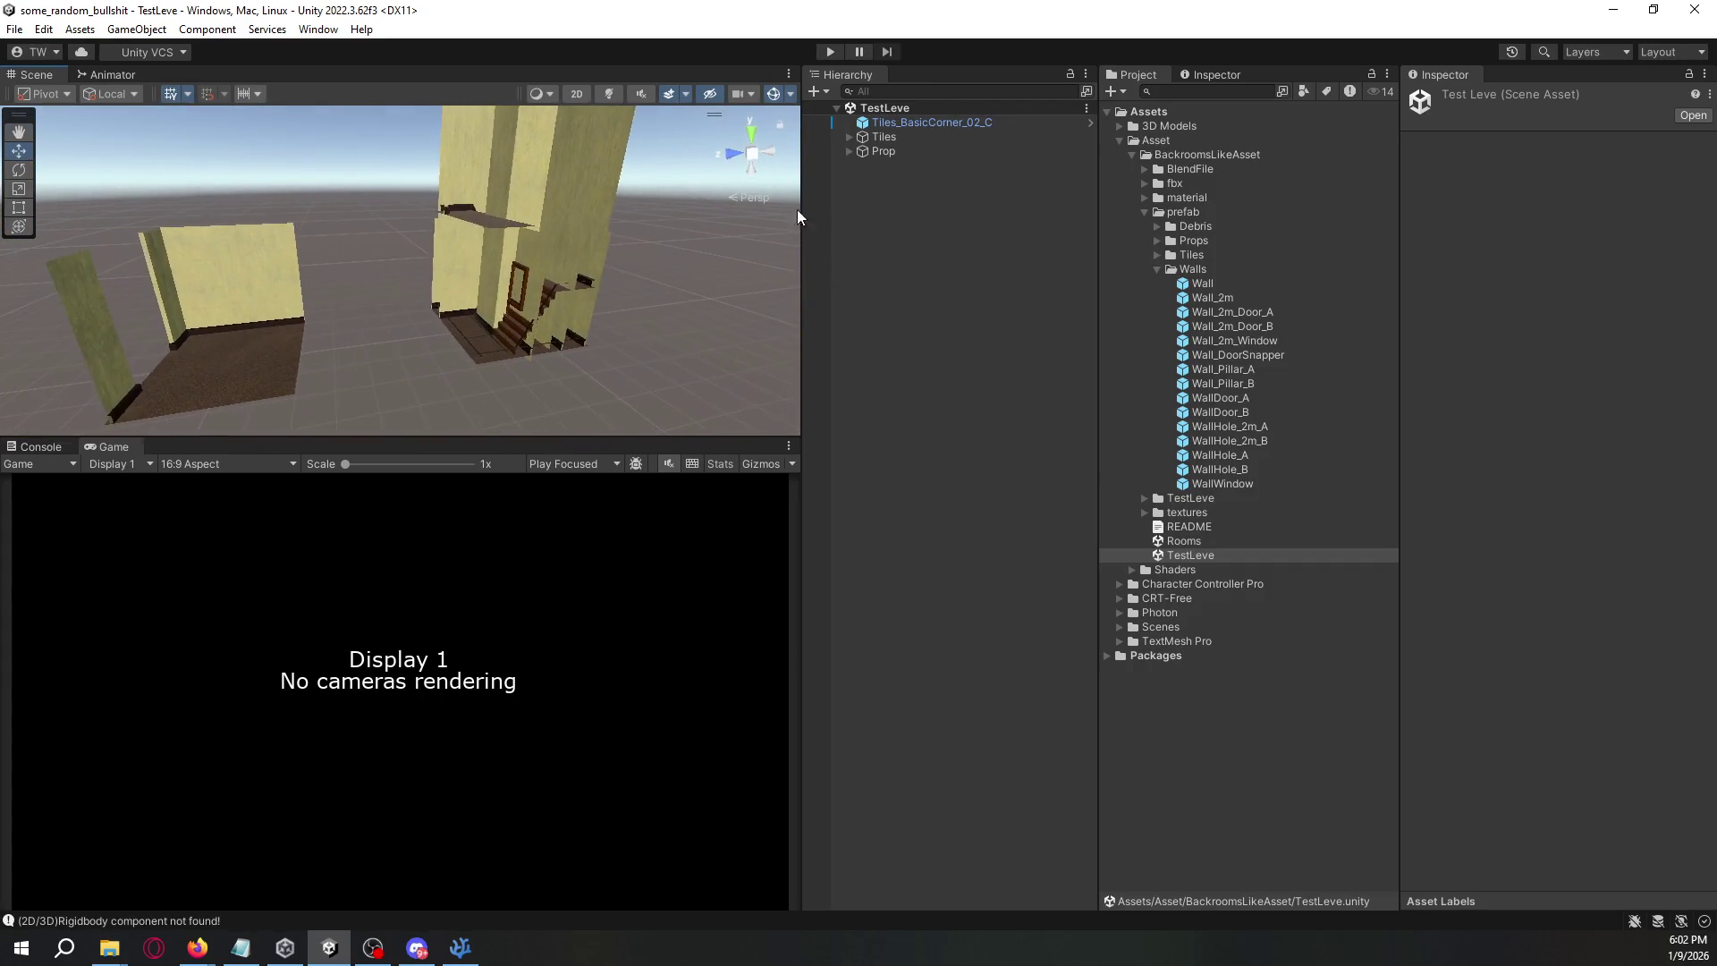
{"action": "left_click", "coordinate": [900, 136]}
{"action": "left_click", "coordinate": [903, 152]}
{"action": "left_click", "coordinate": [907, 138]}
{"action": "left_click", "coordinate": [905, 122]}
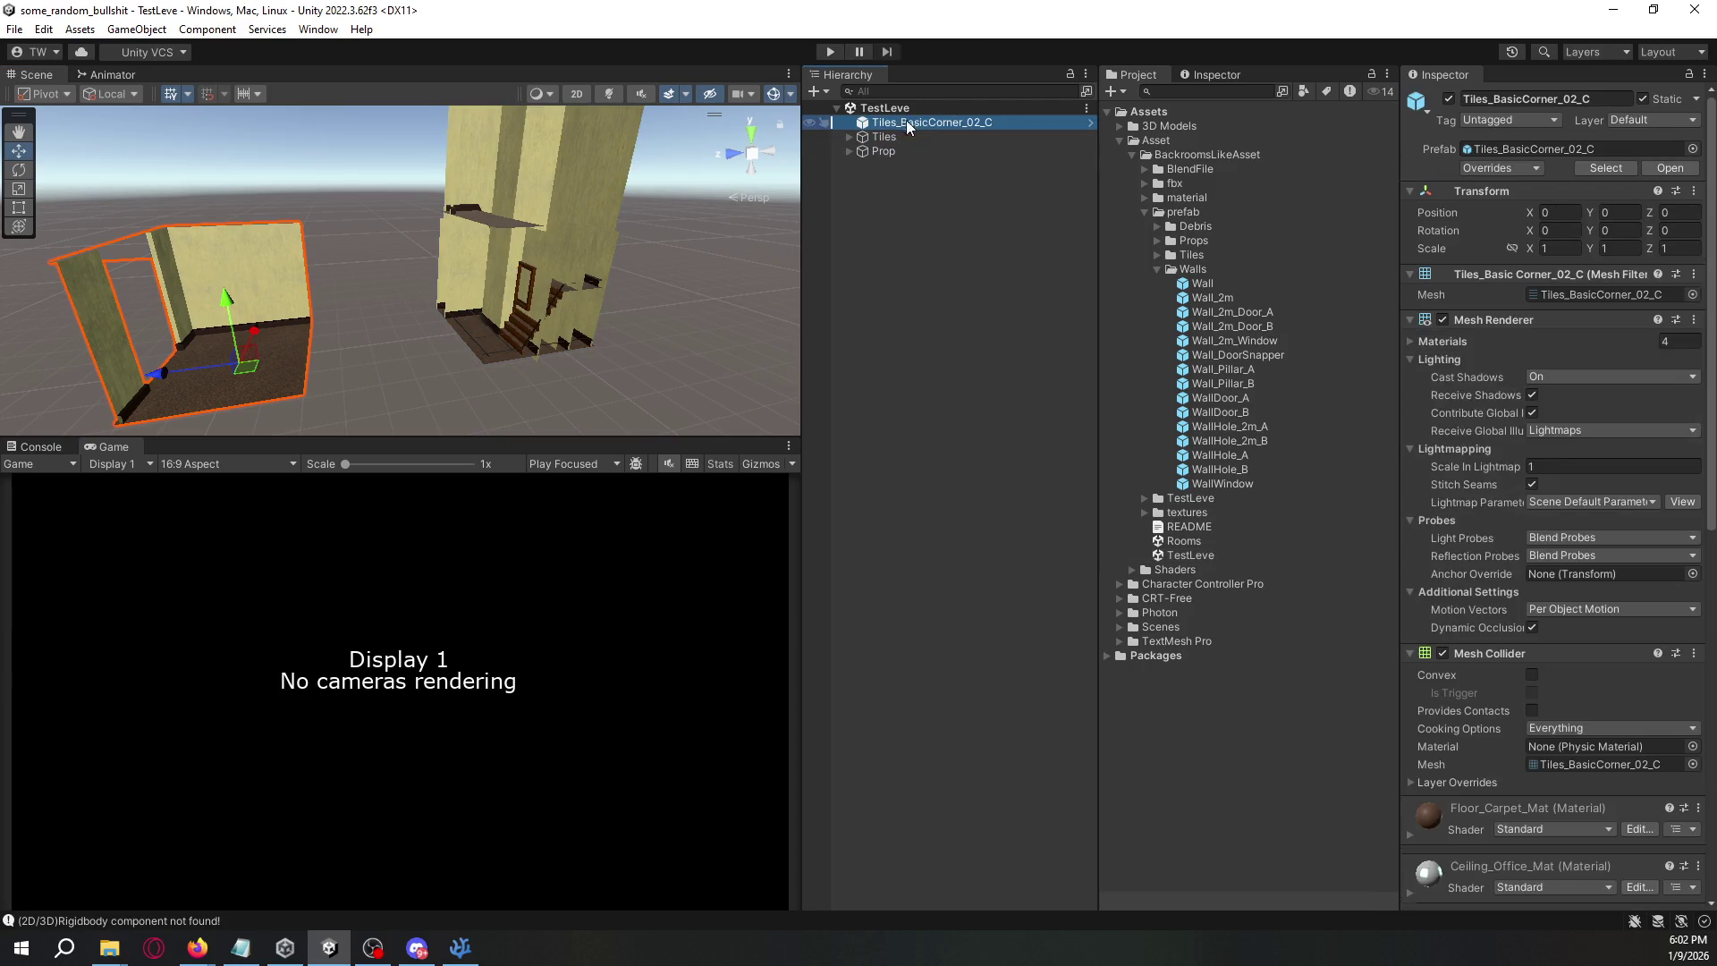
{"action": "mouse_move", "coordinate": [760, 224]}
{"action": "left_mouse_down"}
{"action": "mouse_move", "coordinate": [665, 264]}
{"action": "mouse_move", "coordinate": [1032, 284]}
{"action": "left_mouse_up"}
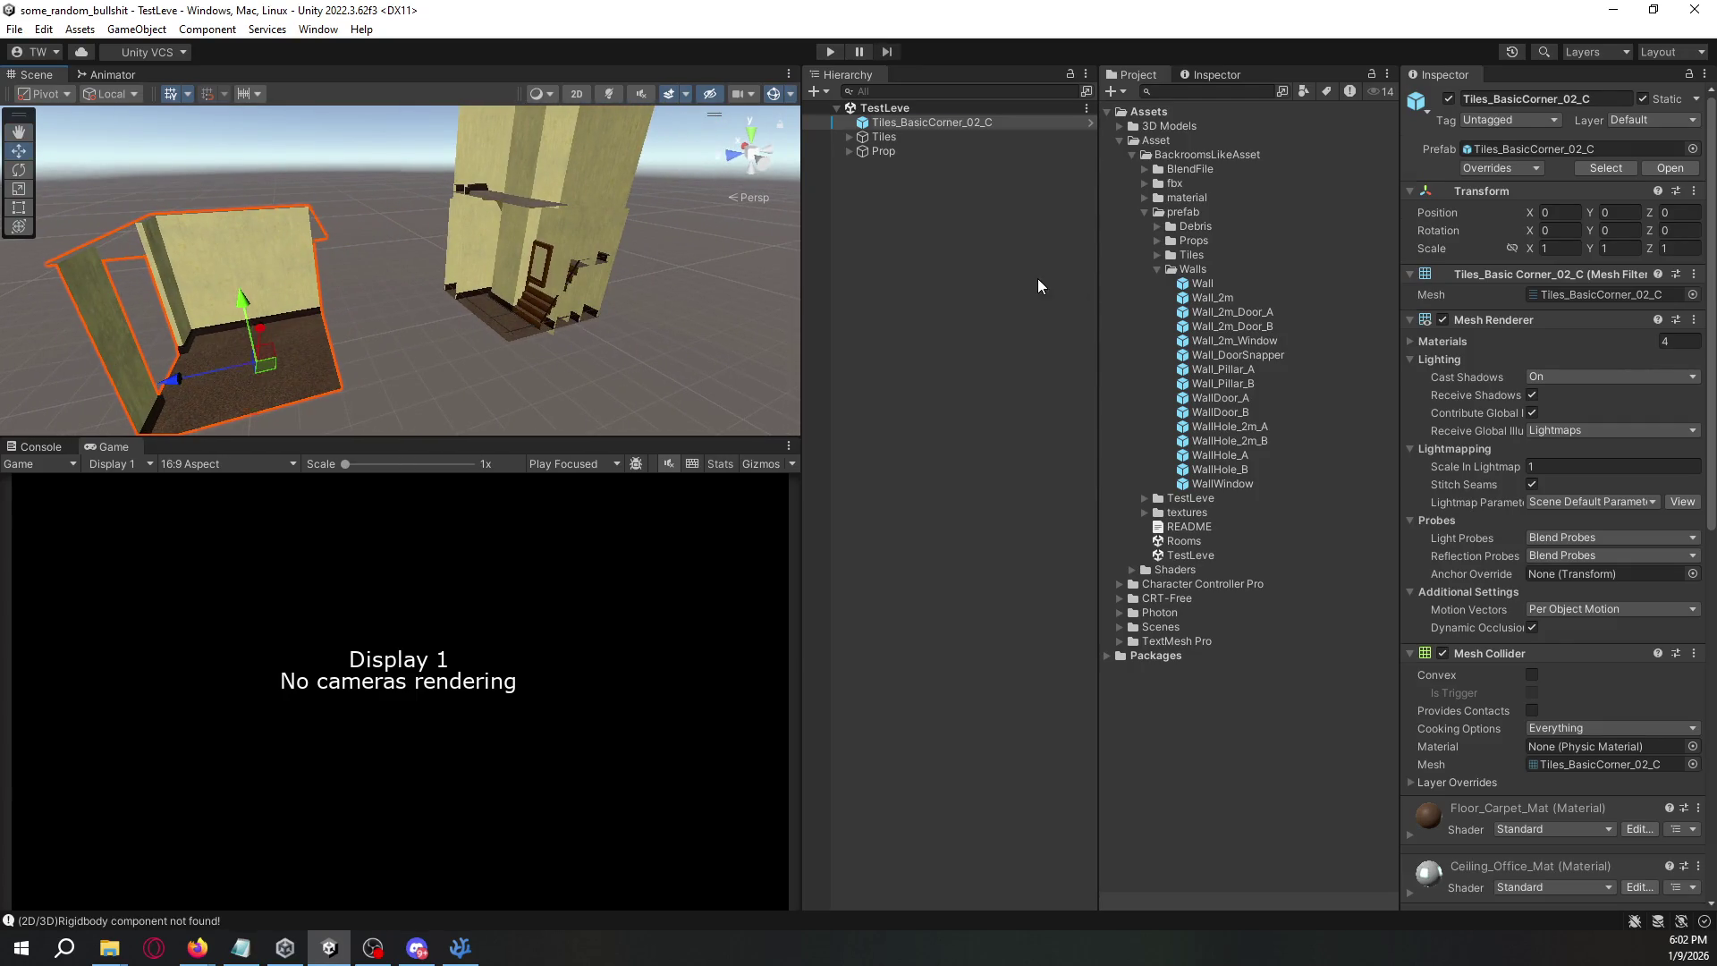
{"action": "key", "text": "ctrl+z"}
{"action": "key", "text": "ctrl+z"}
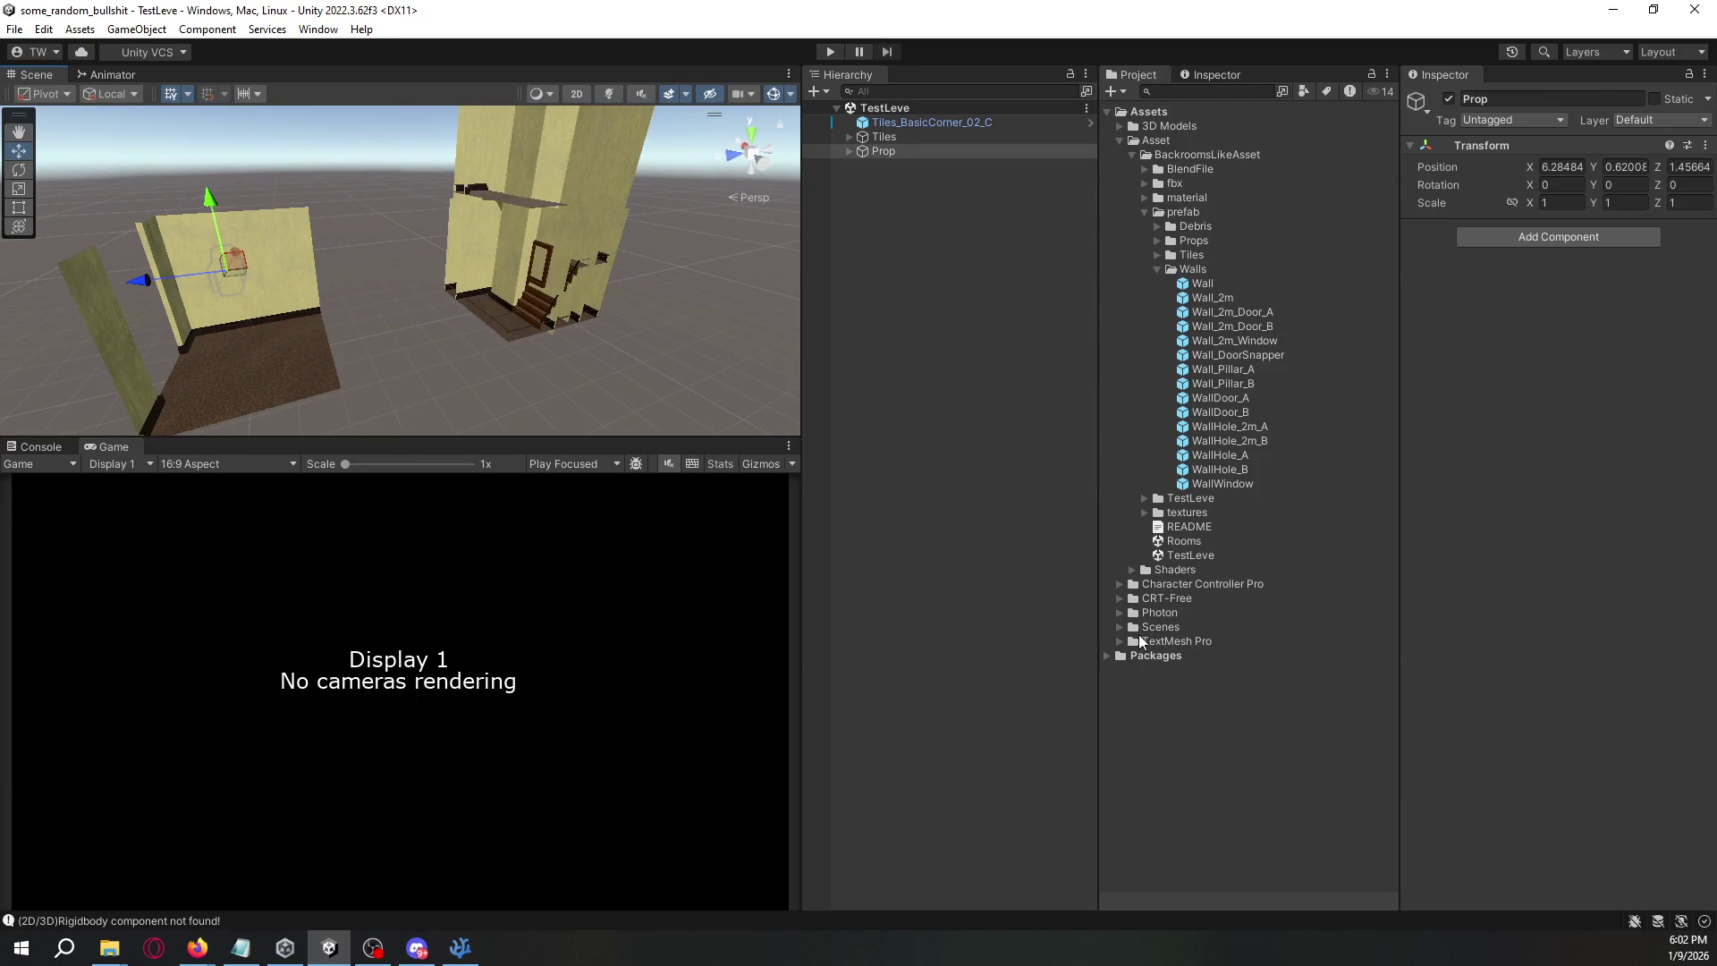
{"action": "left_click", "coordinate": [1120, 627]}
{"action": "double_click", "coordinate": [1176, 642]}
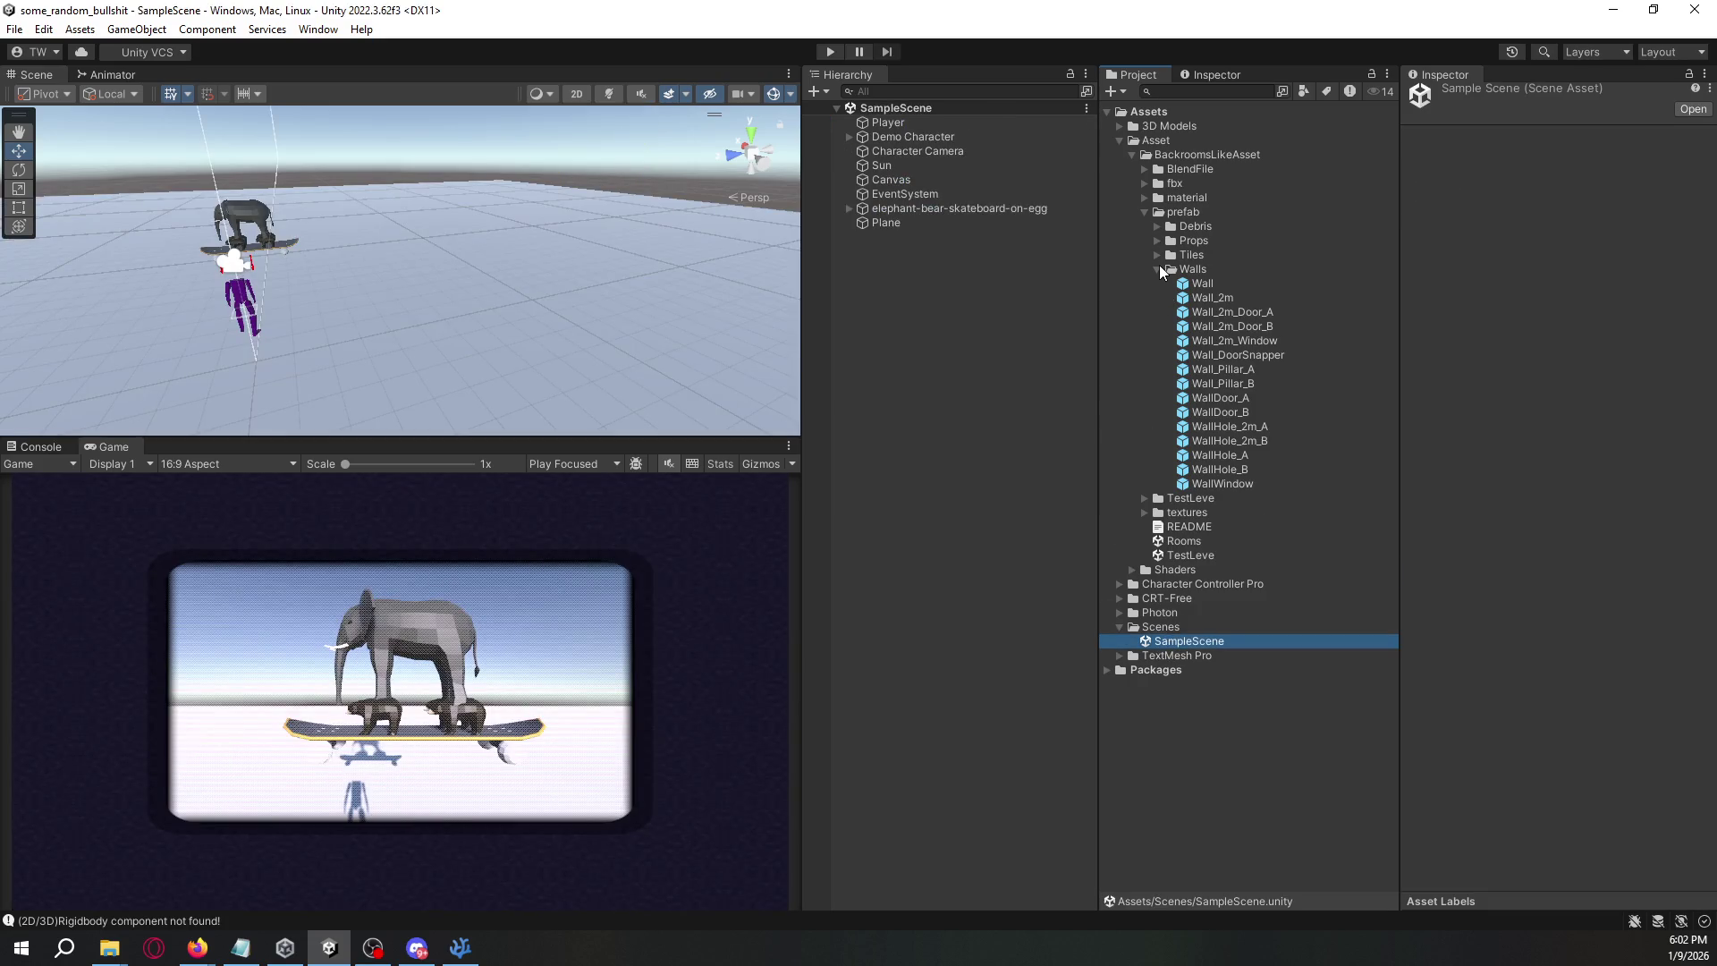
- Trial-place a Tiles_+Corner_01_A corner tile in SampleScene, frame it, then undo it
{"action": "left_click", "coordinate": [1159, 268]}
{"action": "left_click", "coordinate": [1160, 256]}
{"action": "left_click", "coordinate": [1222, 269]}
{"action": "left_click_drag", "start_coordinate": [1222, 271], "coordinate": [492, 272]}
{"action": "key", "text": "f"}
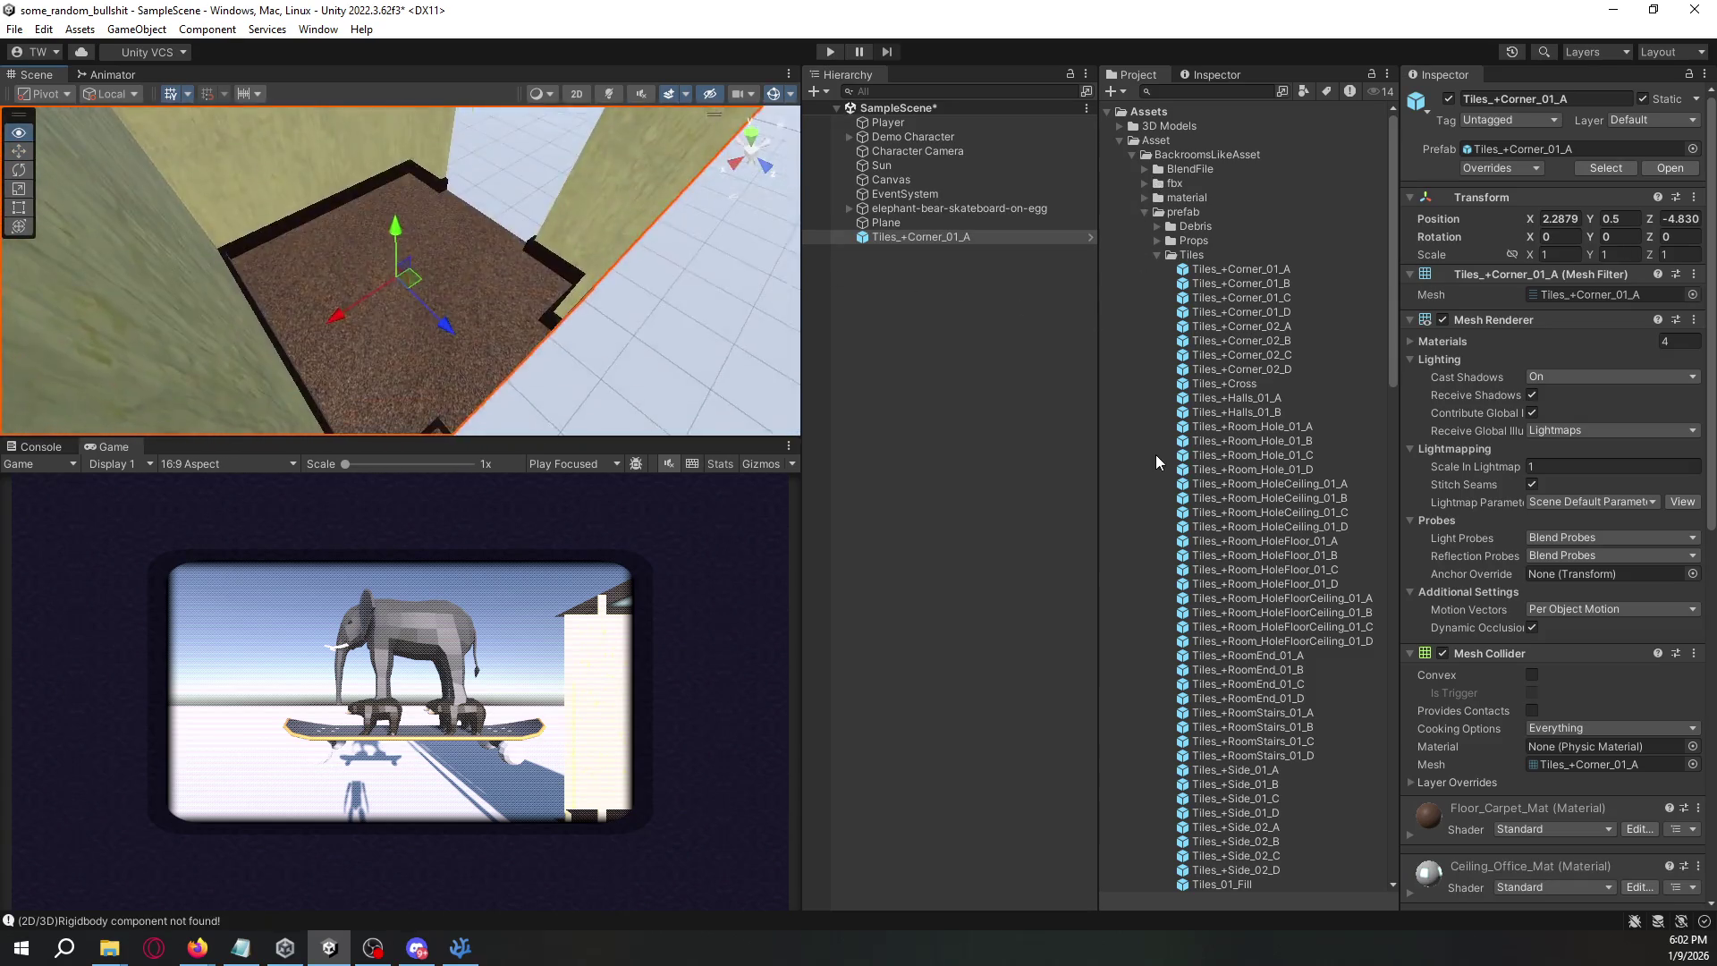
{"action": "left_click", "coordinate": [916, 240]}
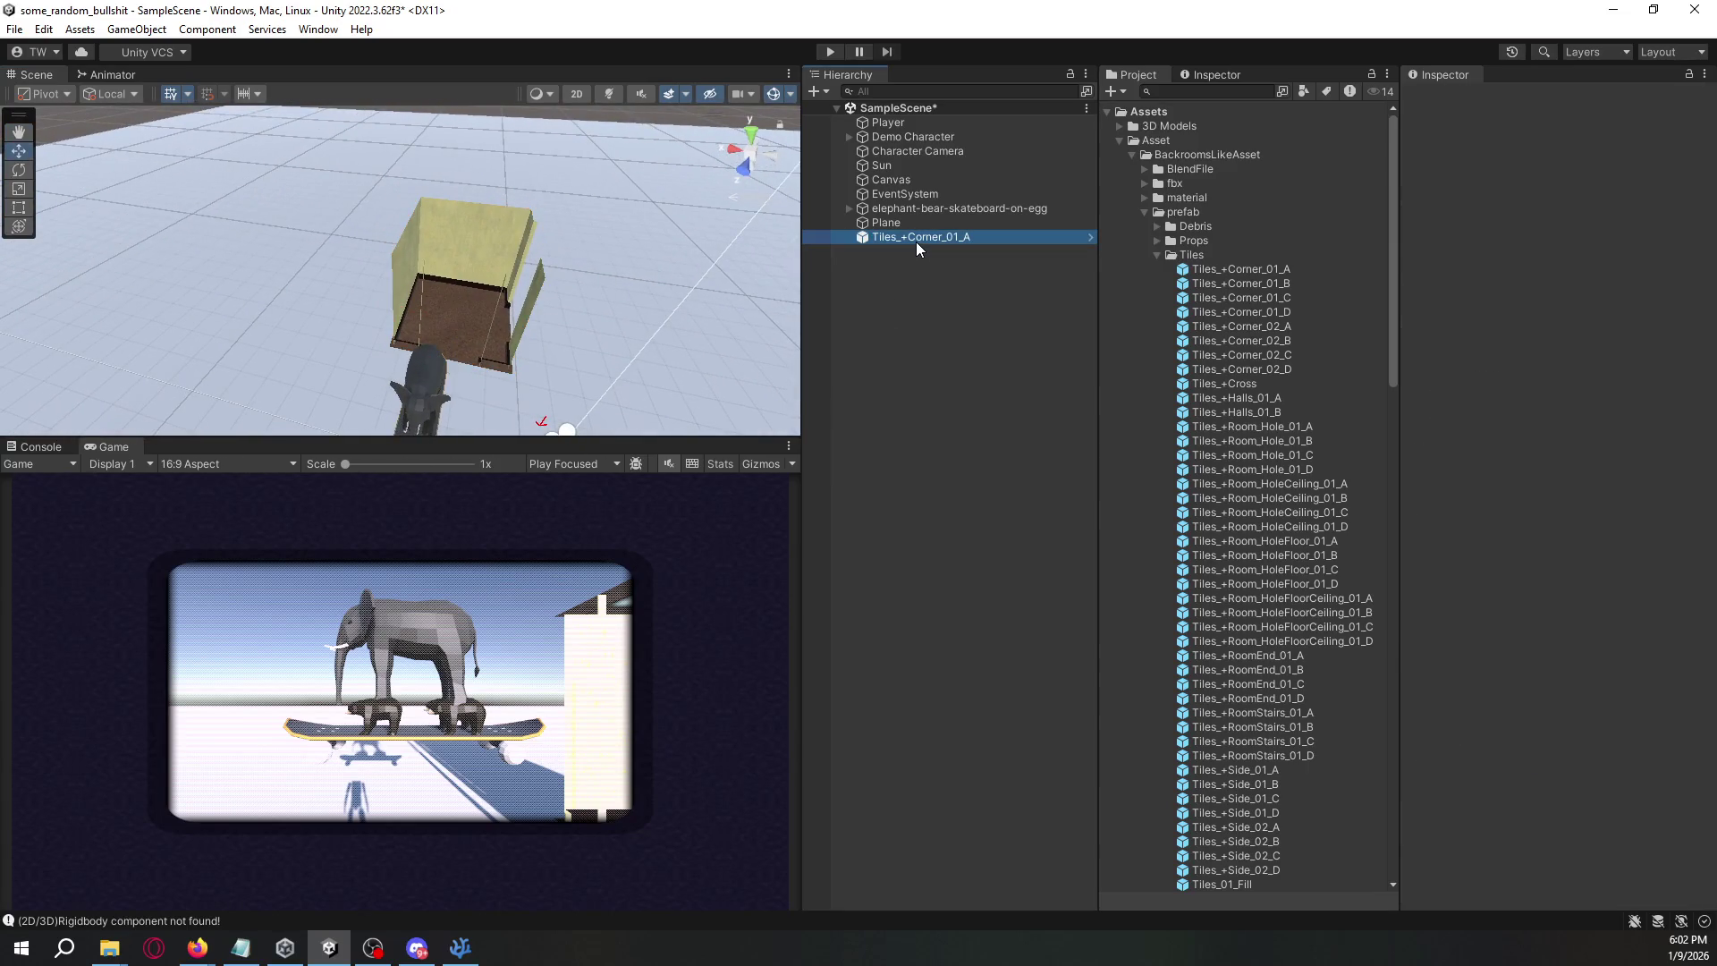
{"action": "key", "text": "ctrl+z"}
{"action": "mouse_move", "coordinate": [742, 255]}
{"action": "left_mouse_down"}
{"action": "mouse_move", "coordinate": [615, 260]}
{"action": "mouse_move", "coordinate": [536, 364]}
{"action": "mouse_move", "coordinate": [372, 277]}
{"action": "mouse_move", "coordinate": [463, 272]}
{"action": "mouse_move", "coordinate": [242, 196]}
{"action": "mouse_move", "coordinate": [598, 247]}
{"action": "mouse_move", "coordinate": [401, 165]}
{"action": "mouse_move", "coordinate": [573, 255]}
{"action": "left_mouse_up"}
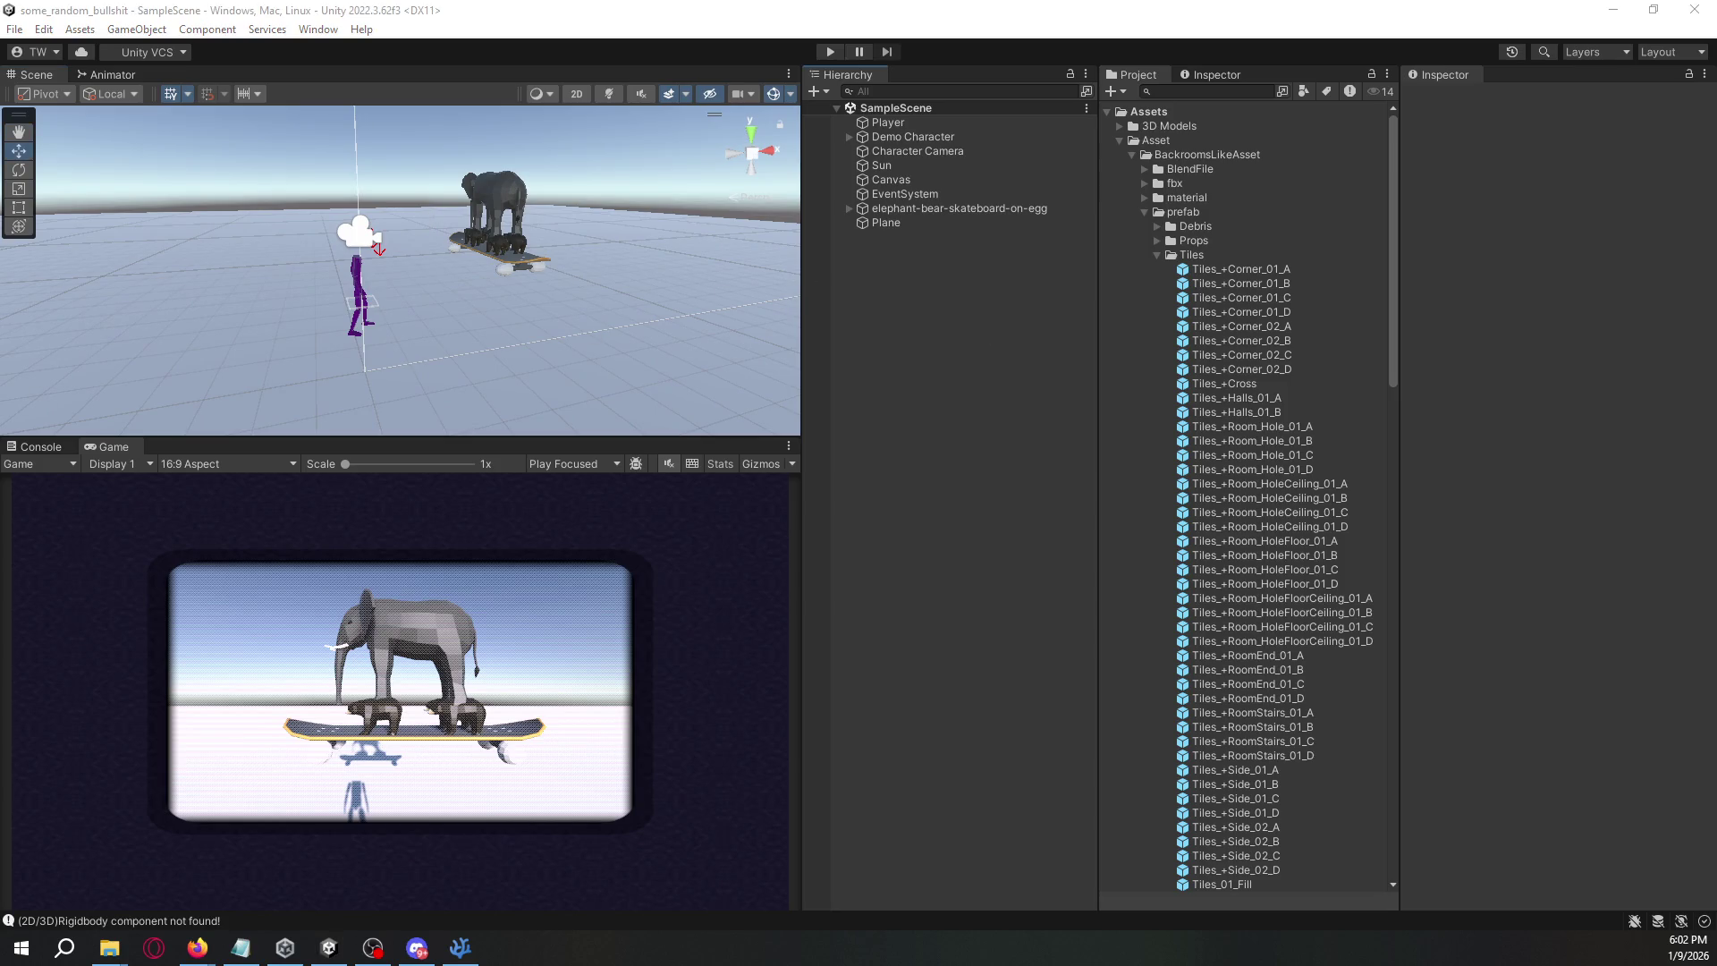
{"action": "scroll", "coordinate": [1247, 672], "scroll_direction": "up", "scroll_amount": 15}
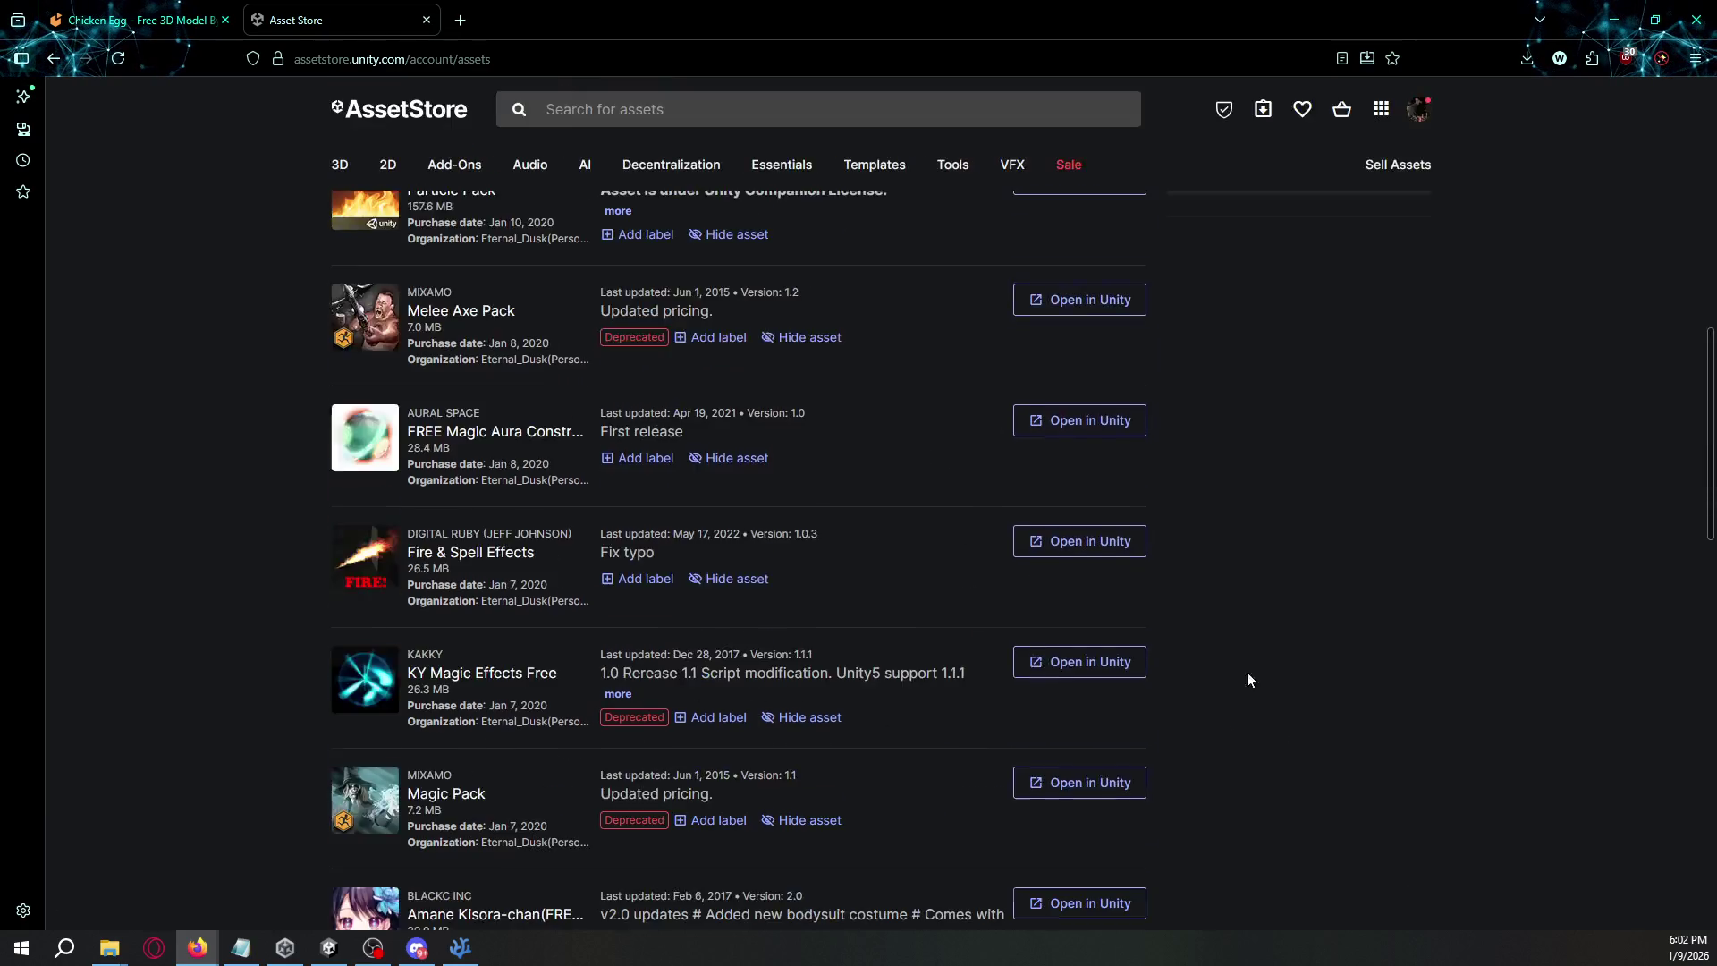
- Search the Asset Store for 'dungen' and open the DunGen product page in a new tab
{"action": "left_click", "coordinate": [836, 109]}
{"action": "type", "text": "dunge"}
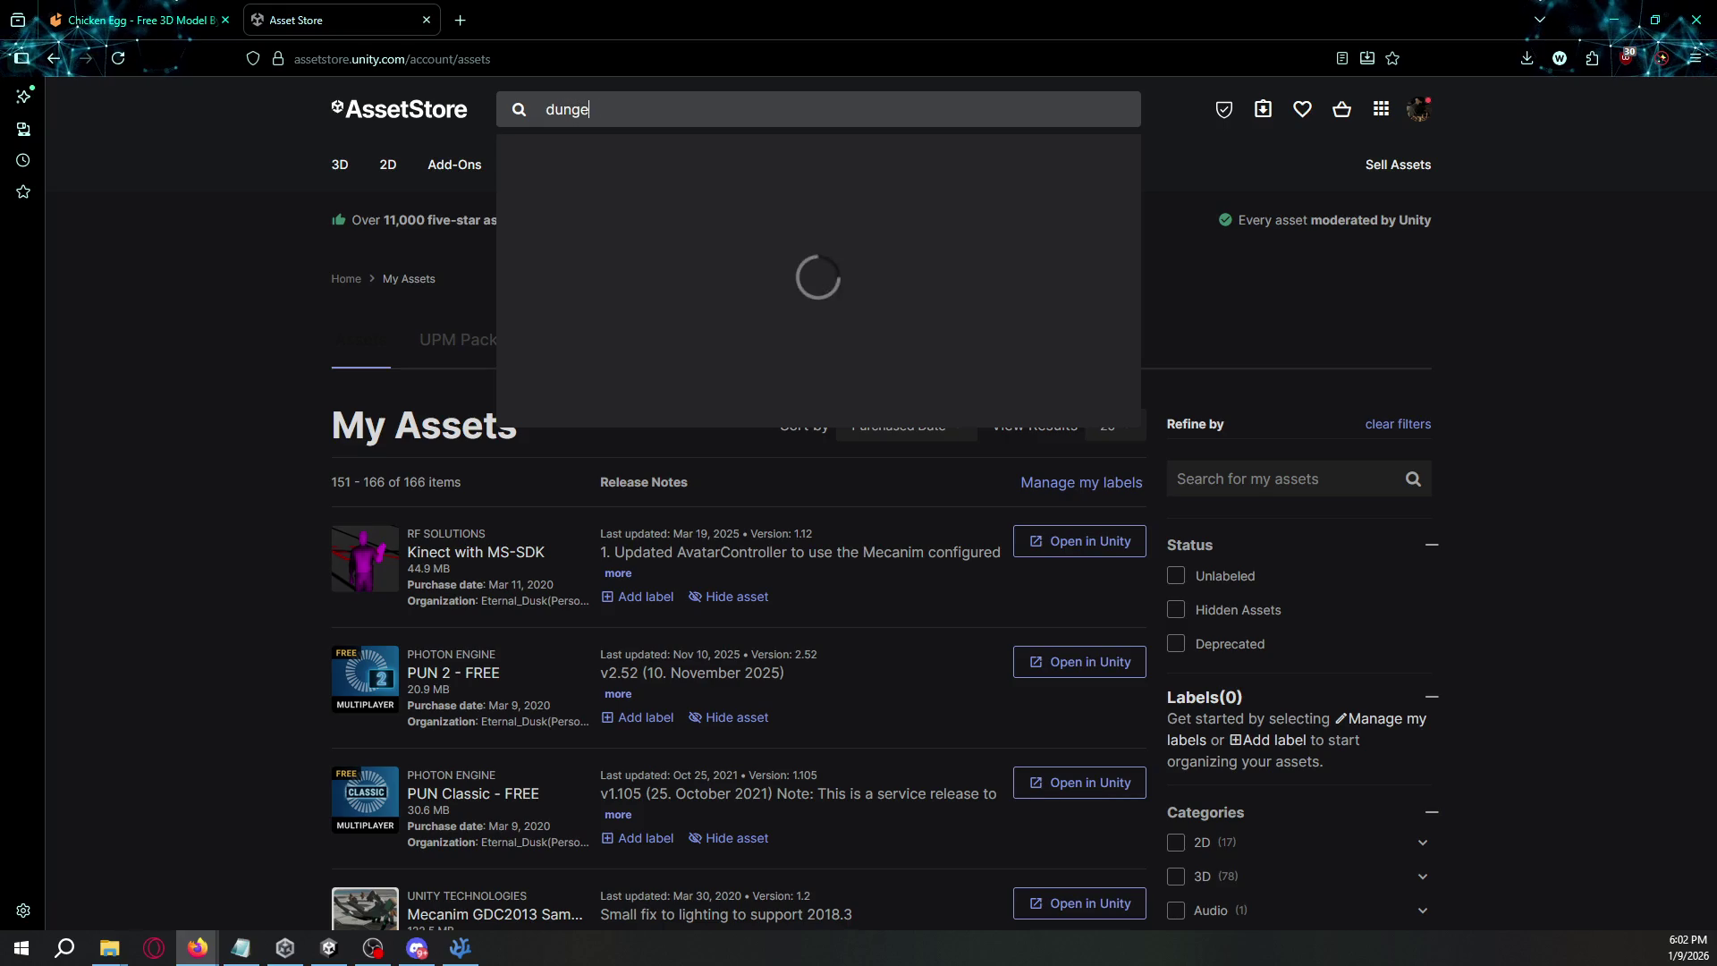
{"action": "type", "text": "n"}
{"action": "key", "text": "Return"}
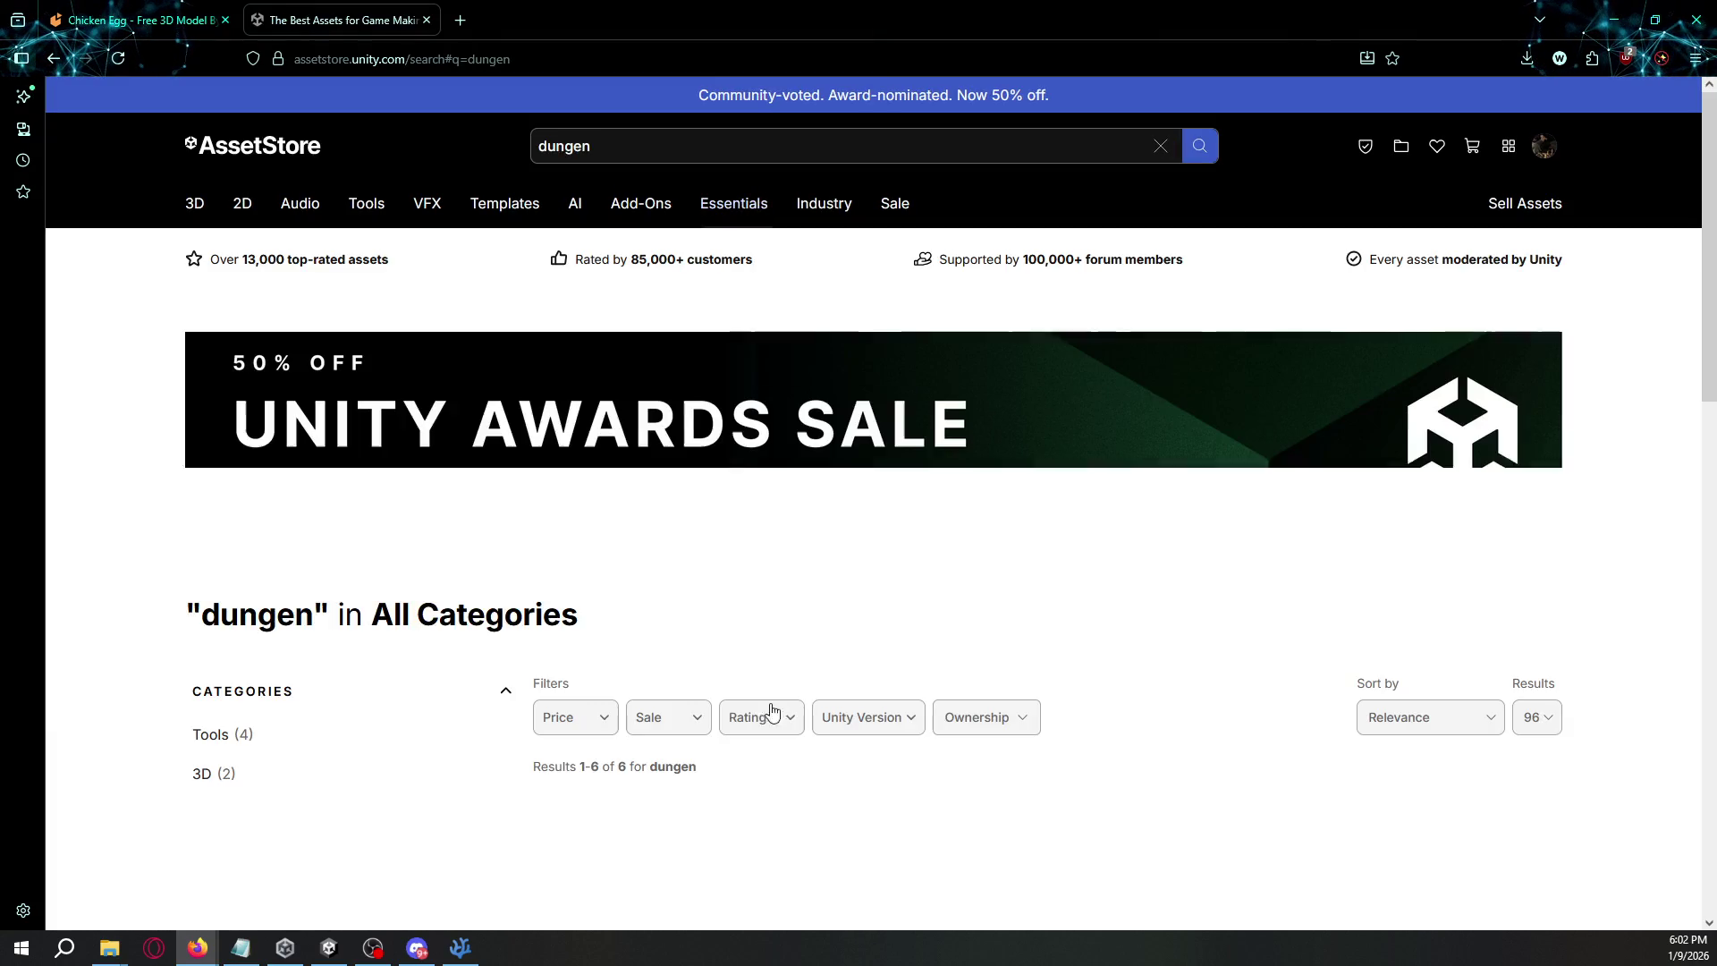
{"action": "scroll", "coordinate": [453, 713], "scroll_direction": "down", "scroll_amount": 5}
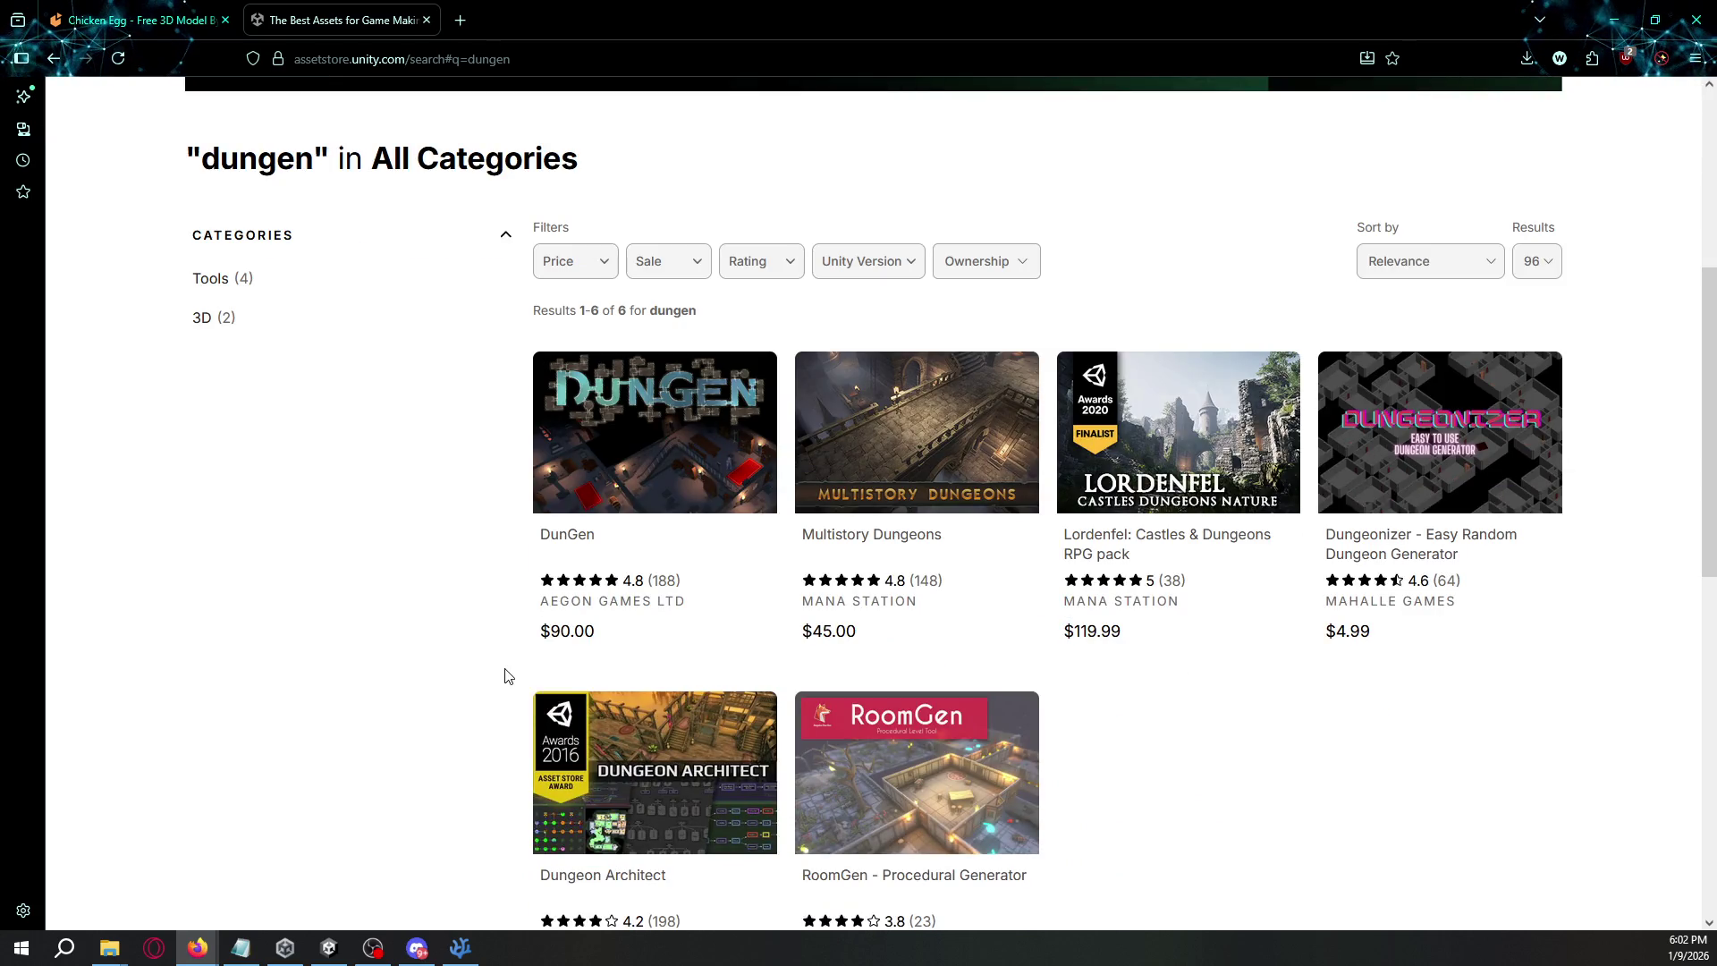
{"action": "scroll", "coordinate": [508, 670], "scroll_direction": "down", "scroll_amount": 1}
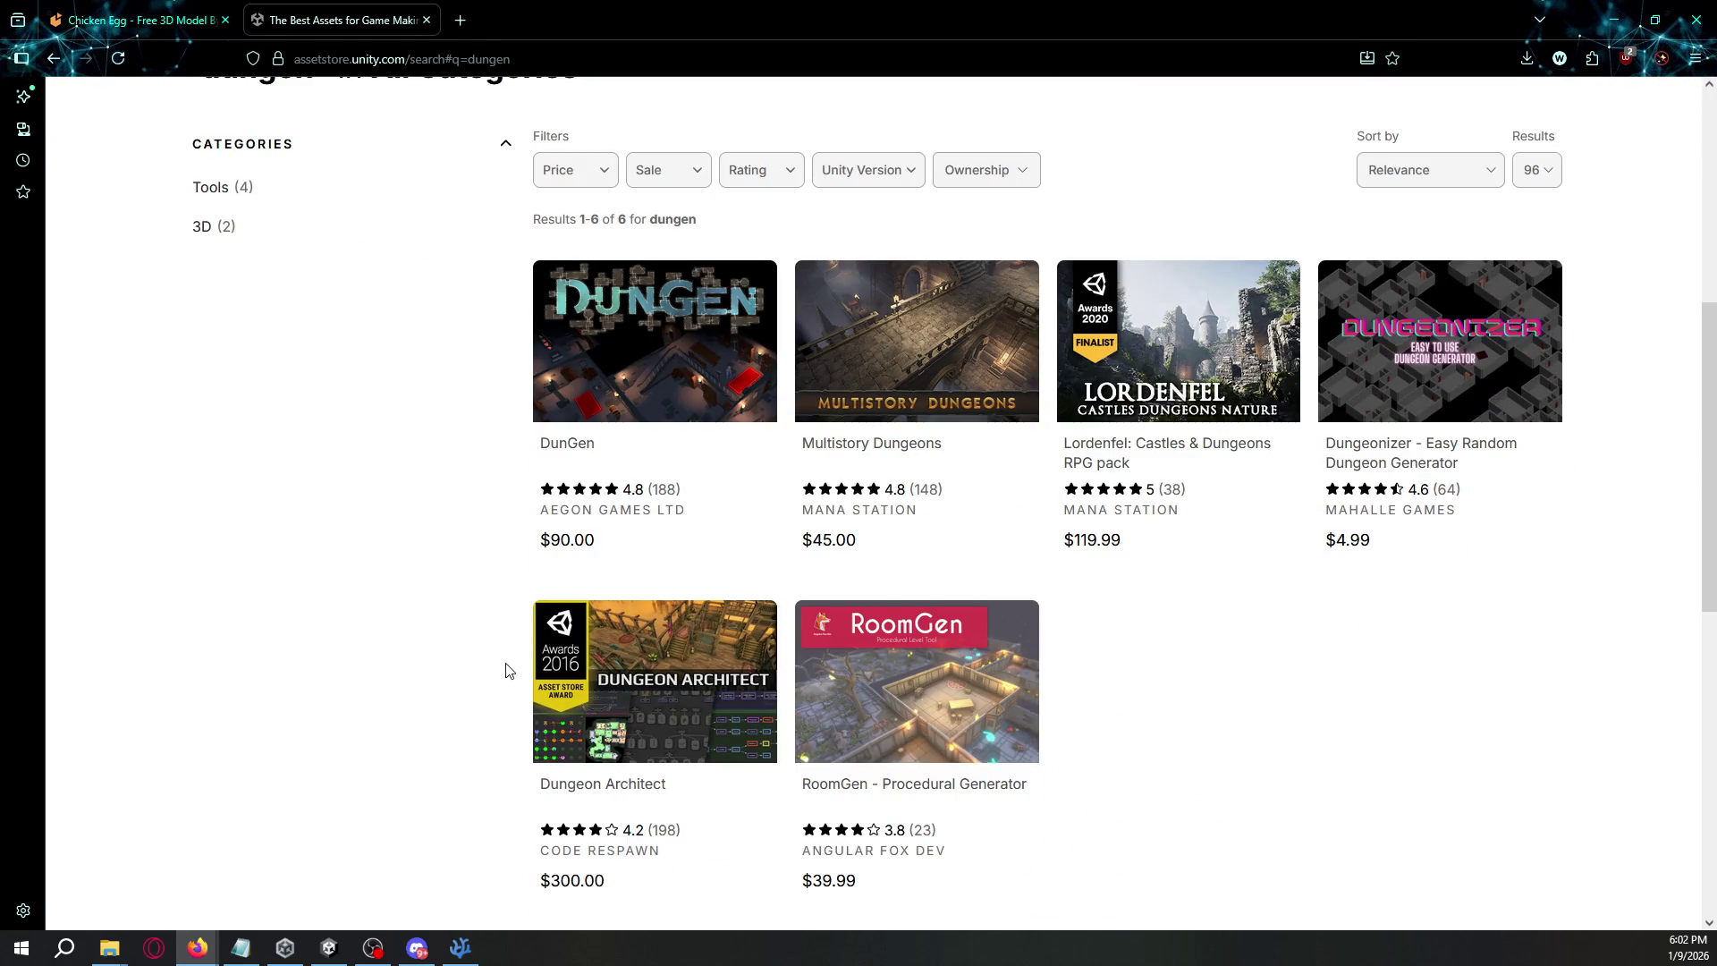
{"action": "left_click", "coordinate": [606, 385]}
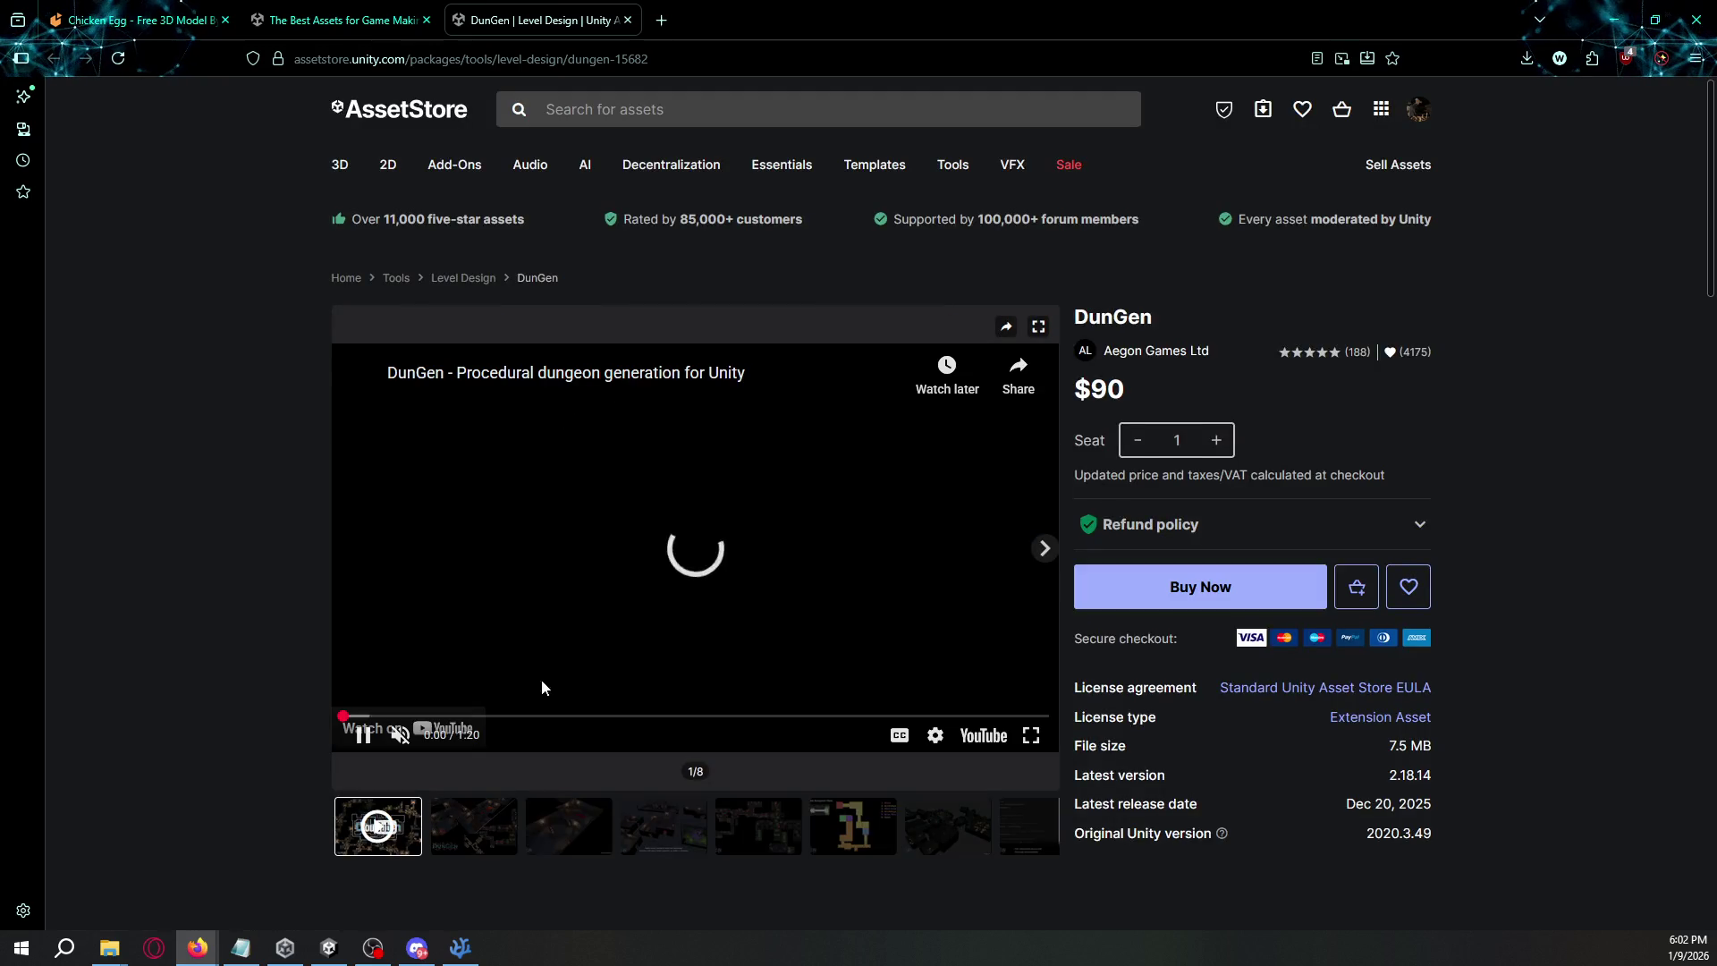
- Step through DunGen gallery images three to seven, including the dungeon map and flow
{"action": "left_click", "coordinate": [555, 825]}
{"action": "left_click", "coordinate": [663, 826]}
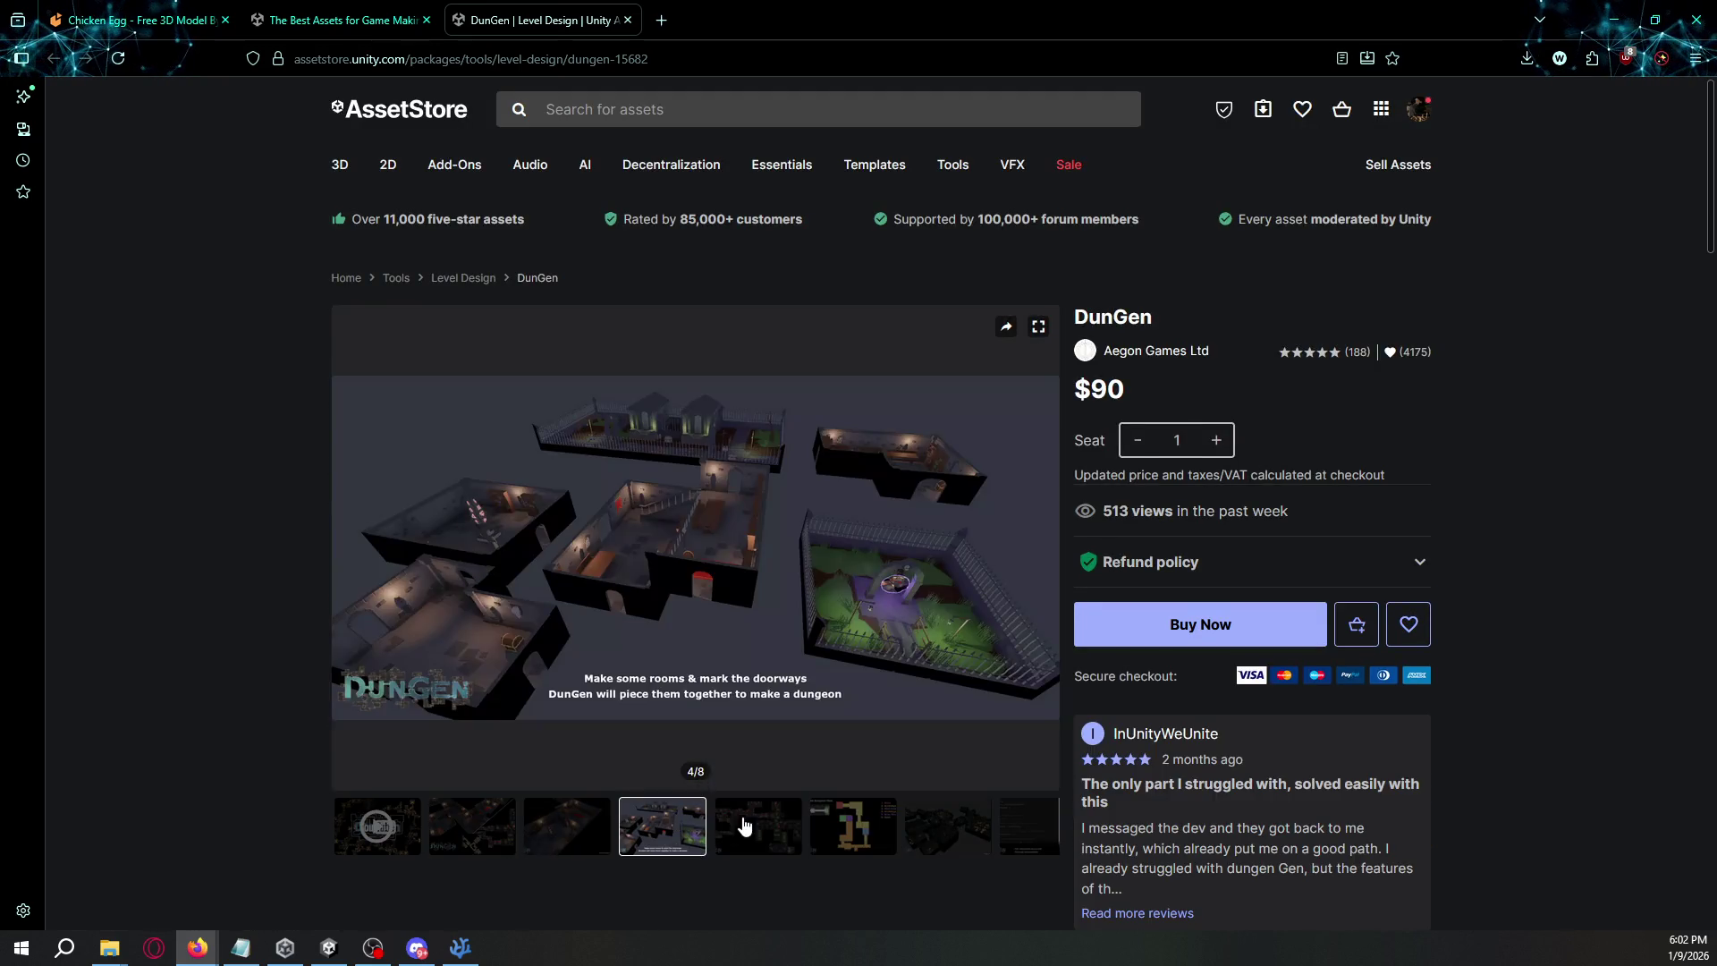
{"action": "left_click", "coordinate": [757, 826]}
{"action": "left_click", "coordinate": [854, 830]}
{"action": "left_click", "coordinate": [941, 828]}
{"action": "left_click", "coordinate": [881, 841]}
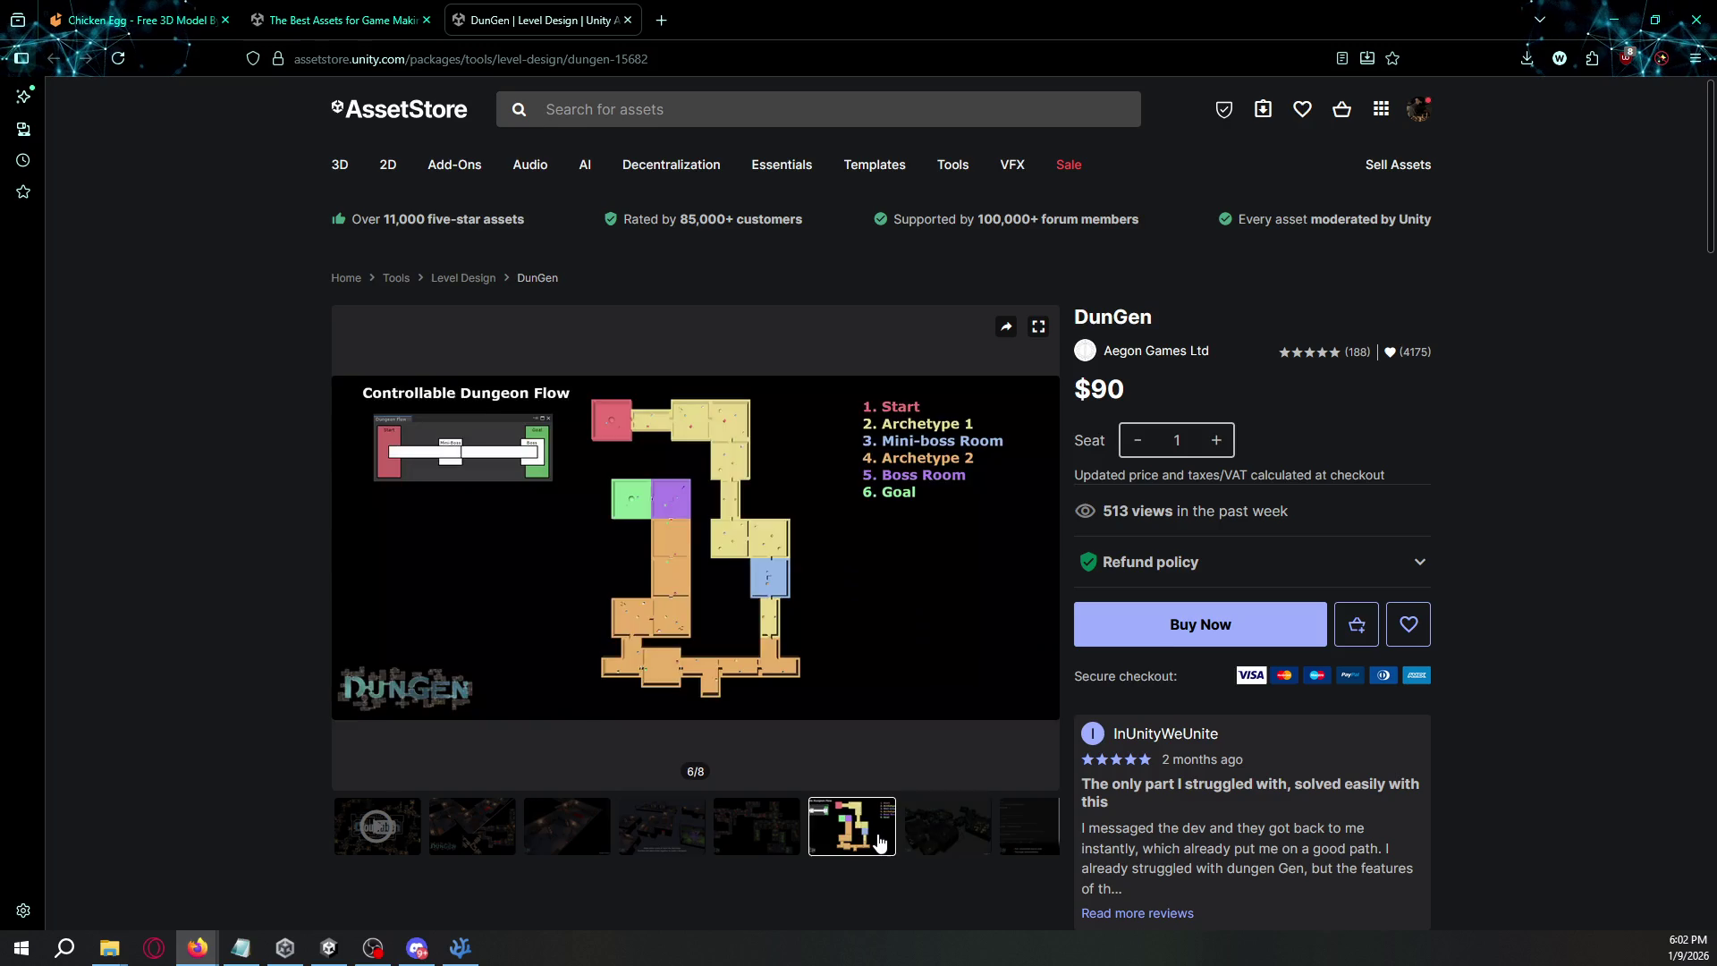
- Revisit the source-code, 3D dungeon, top-down map and earlier gallery images, scrolling the page
{"action": "scroll", "coordinate": [1027, 821], "scroll_direction": "down", "scroll_amount": 2}
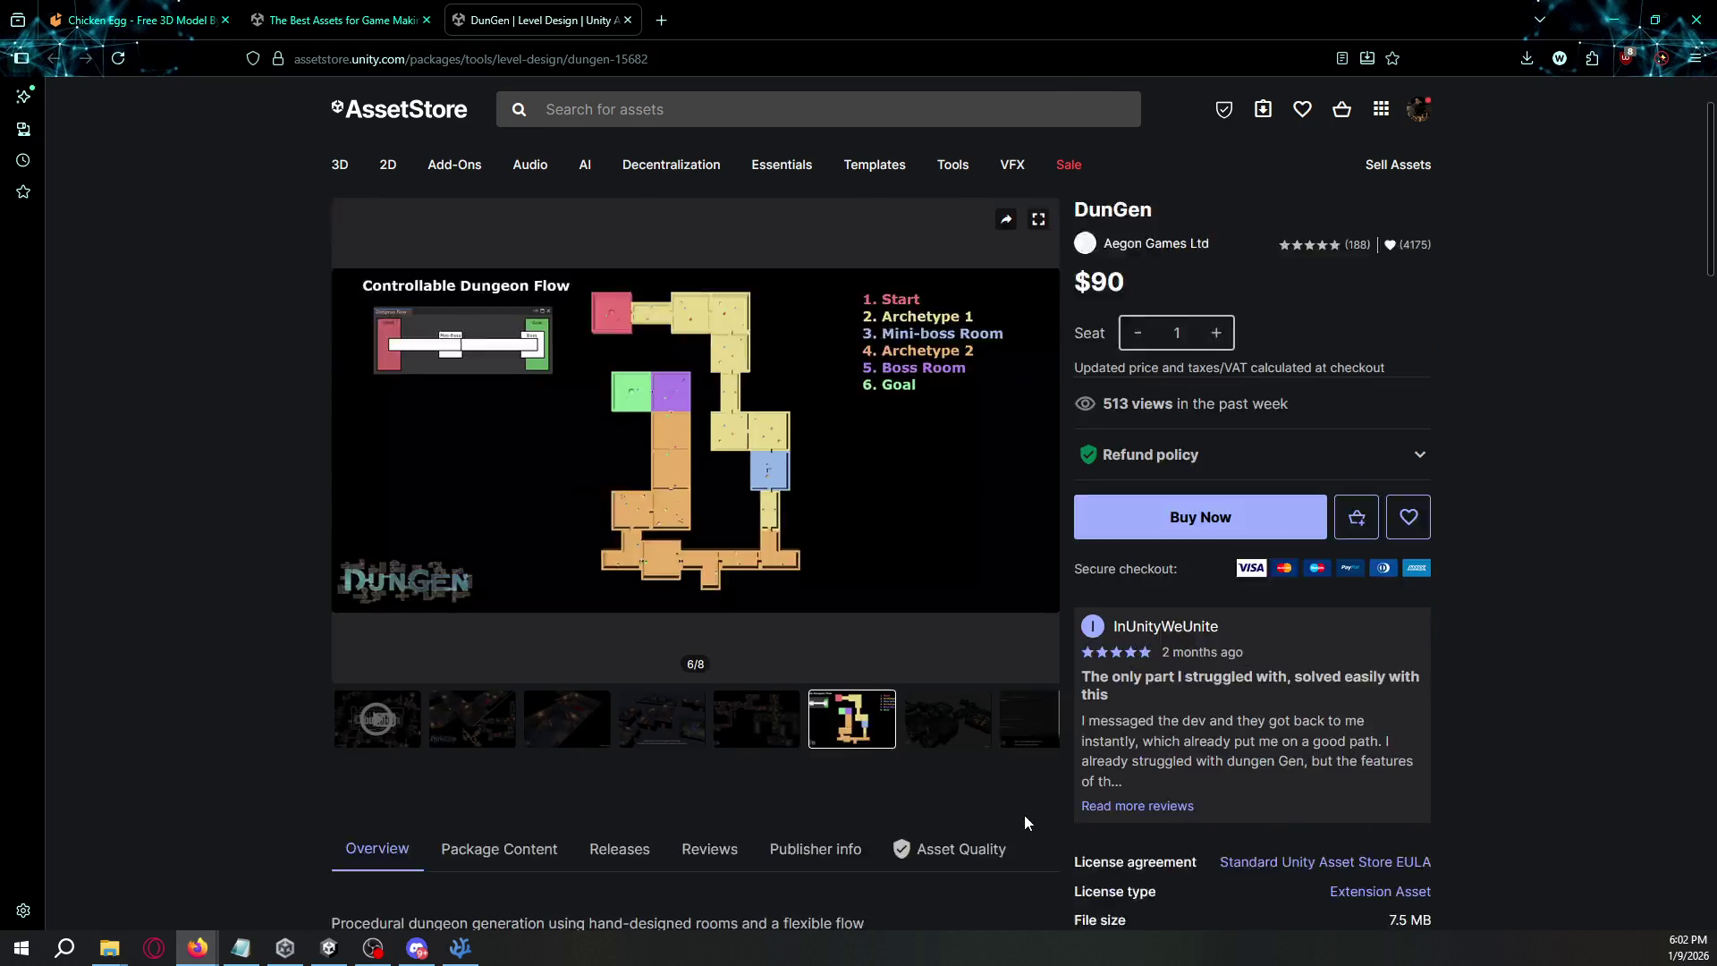
{"action": "left_click", "coordinate": [1043, 617]}
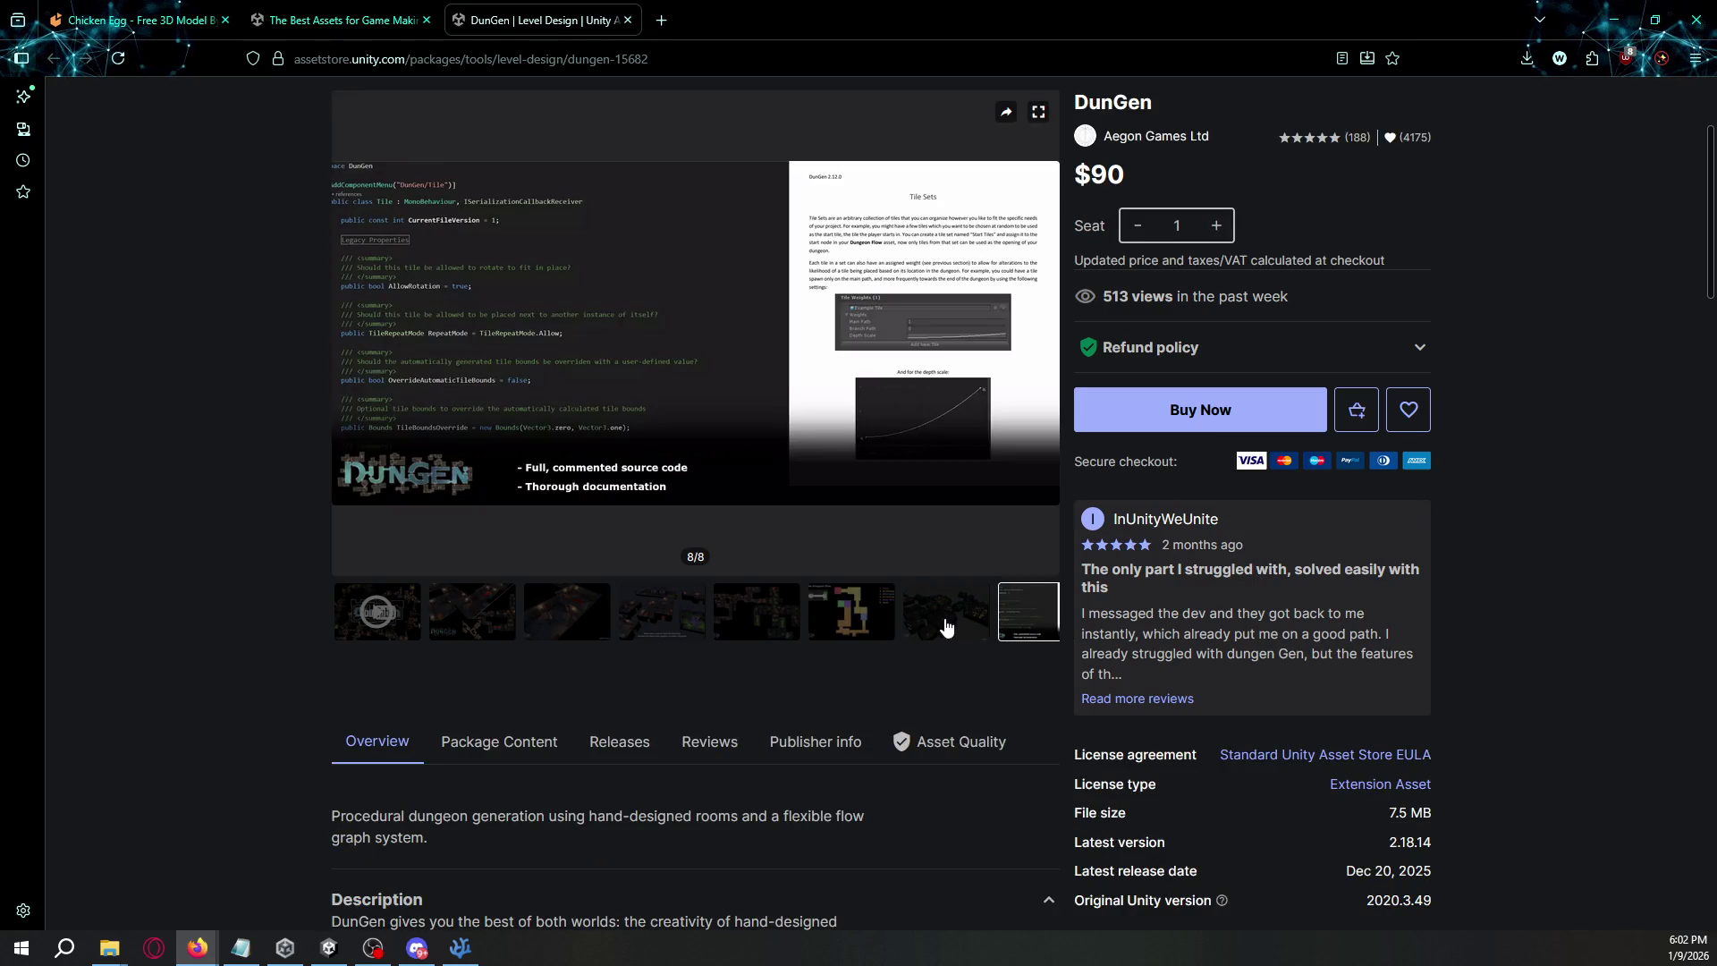
{"action": "left_click", "coordinate": [947, 628]}
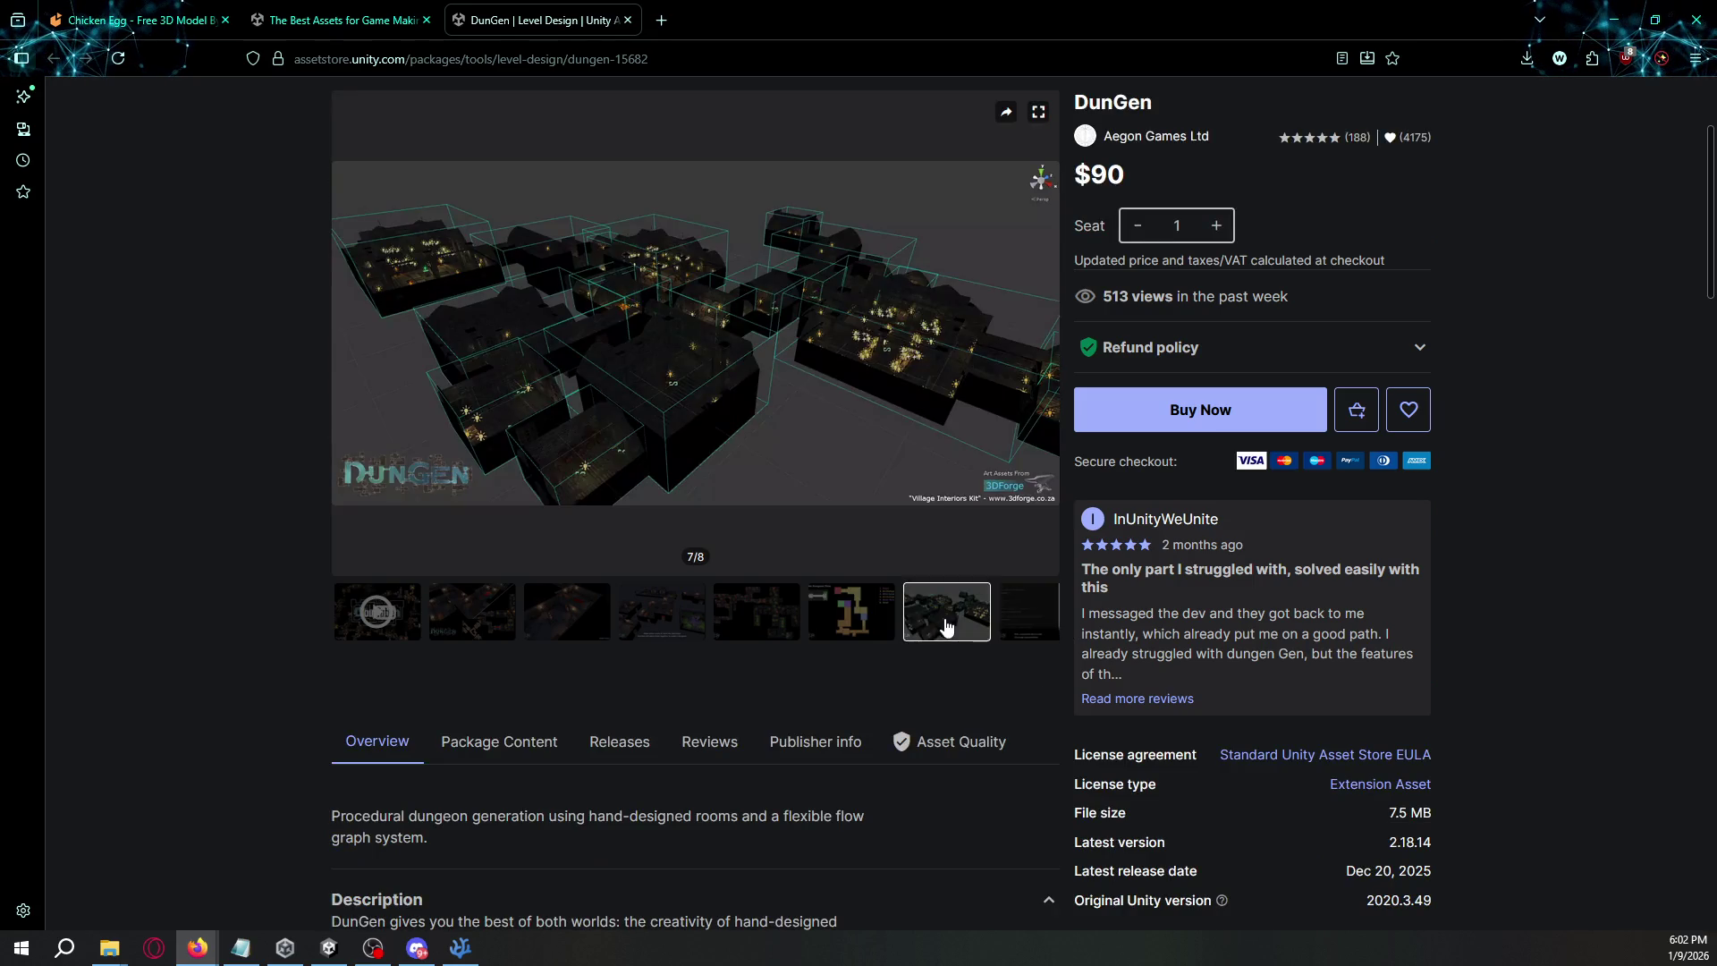
{"action": "left_click", "coordinate": [763, 617]}
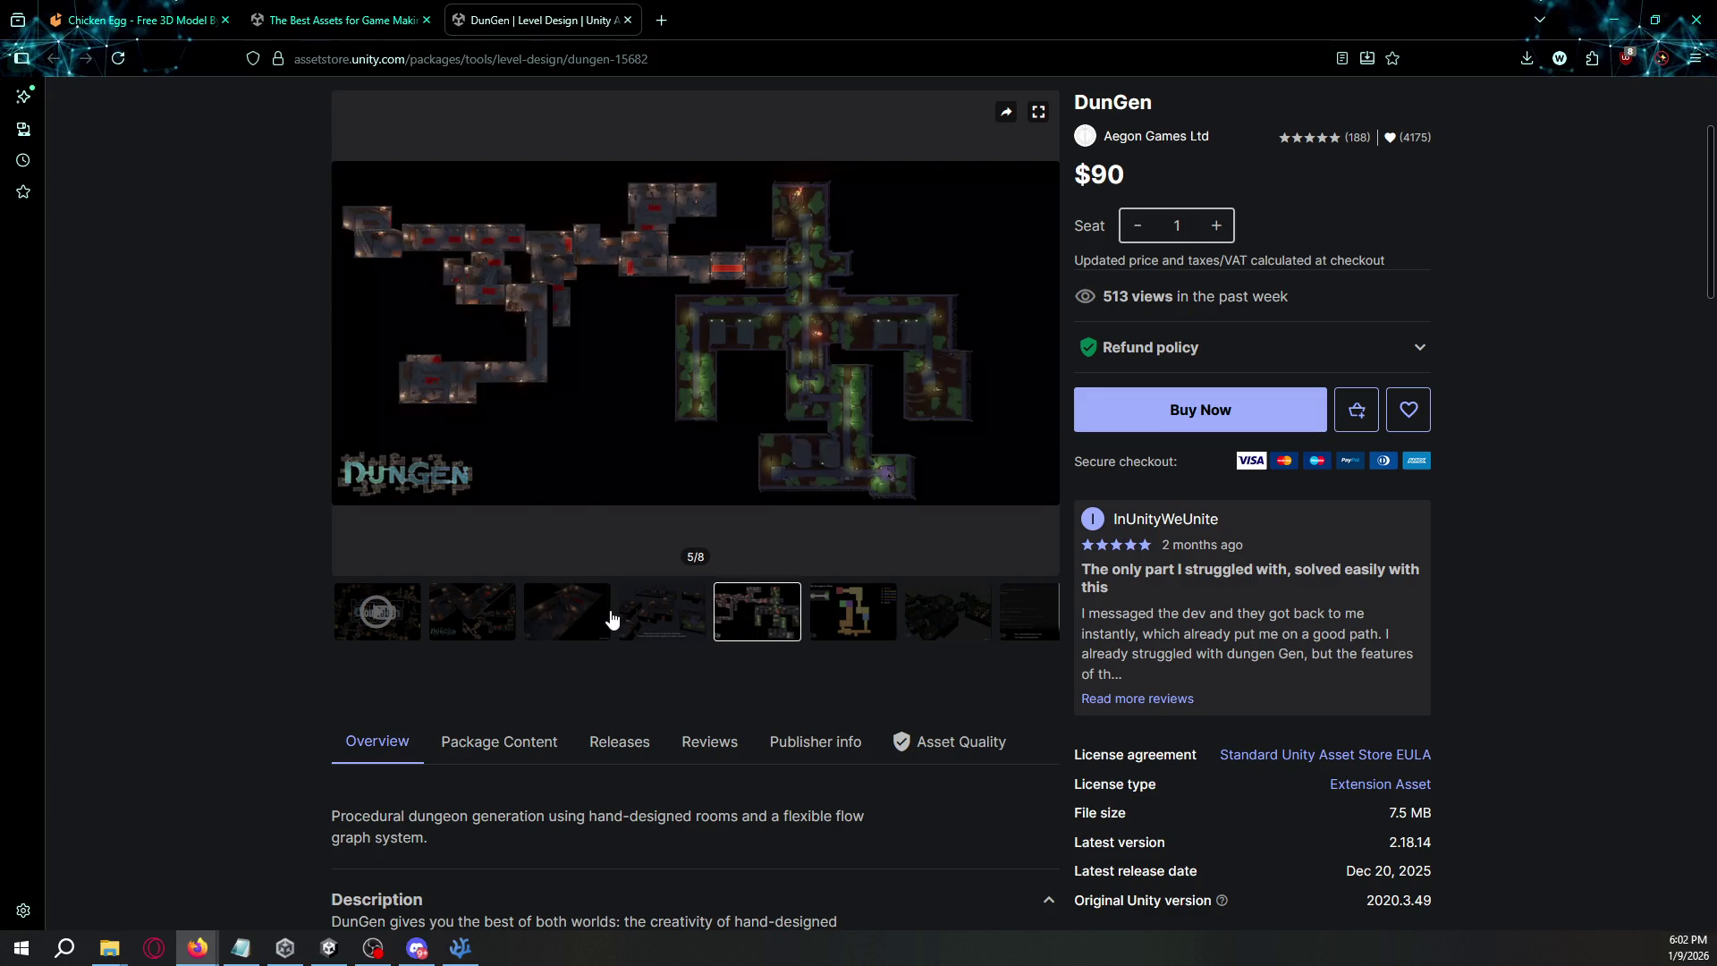
{"action": "left_click", "coordinate": [608, 617]}
{"action": "left_click", "coordinate": [639, 620]}
{"action": "left_click", "coordinate": [463, 617]}
{"action": "scroll", "coordinate": [464, 614], "scroll_direction": "up", "scroll_amount": 1}
{"action": "scroll", "coordinate": [231, 669], "scroll_direction": "down", "scroll_amount": 7}
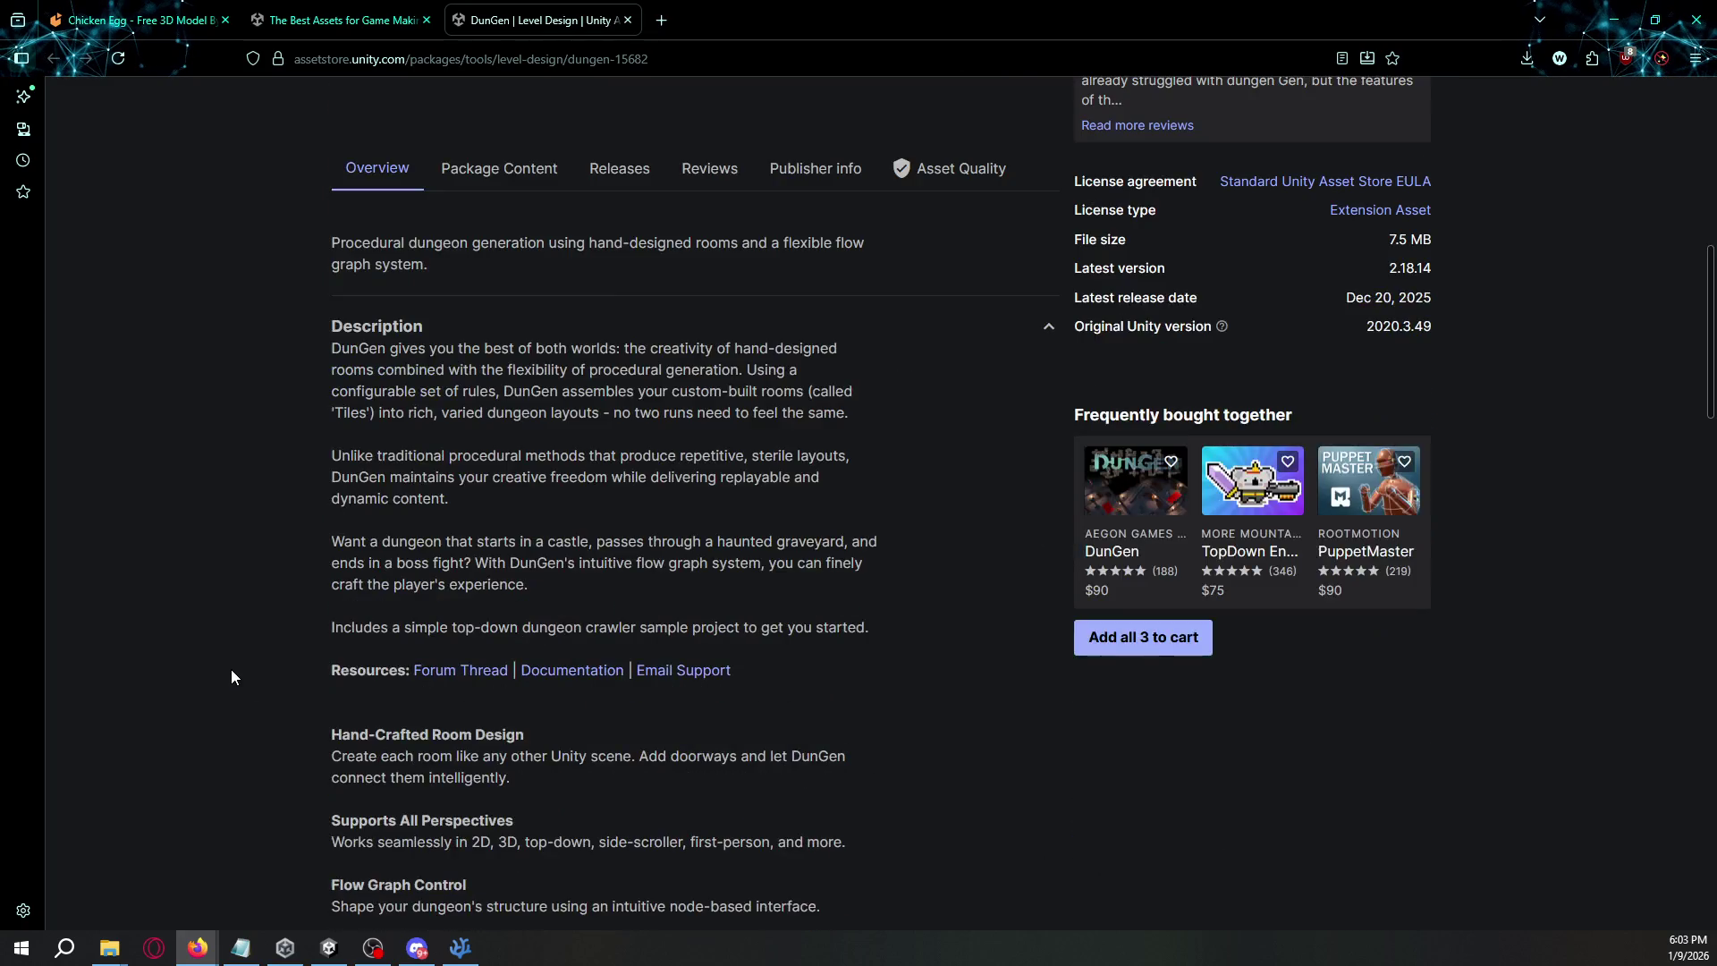
{"action": "scroll", "coordinate": [236, 652], "scroll_direction": "down", "scroll_amount": 15}
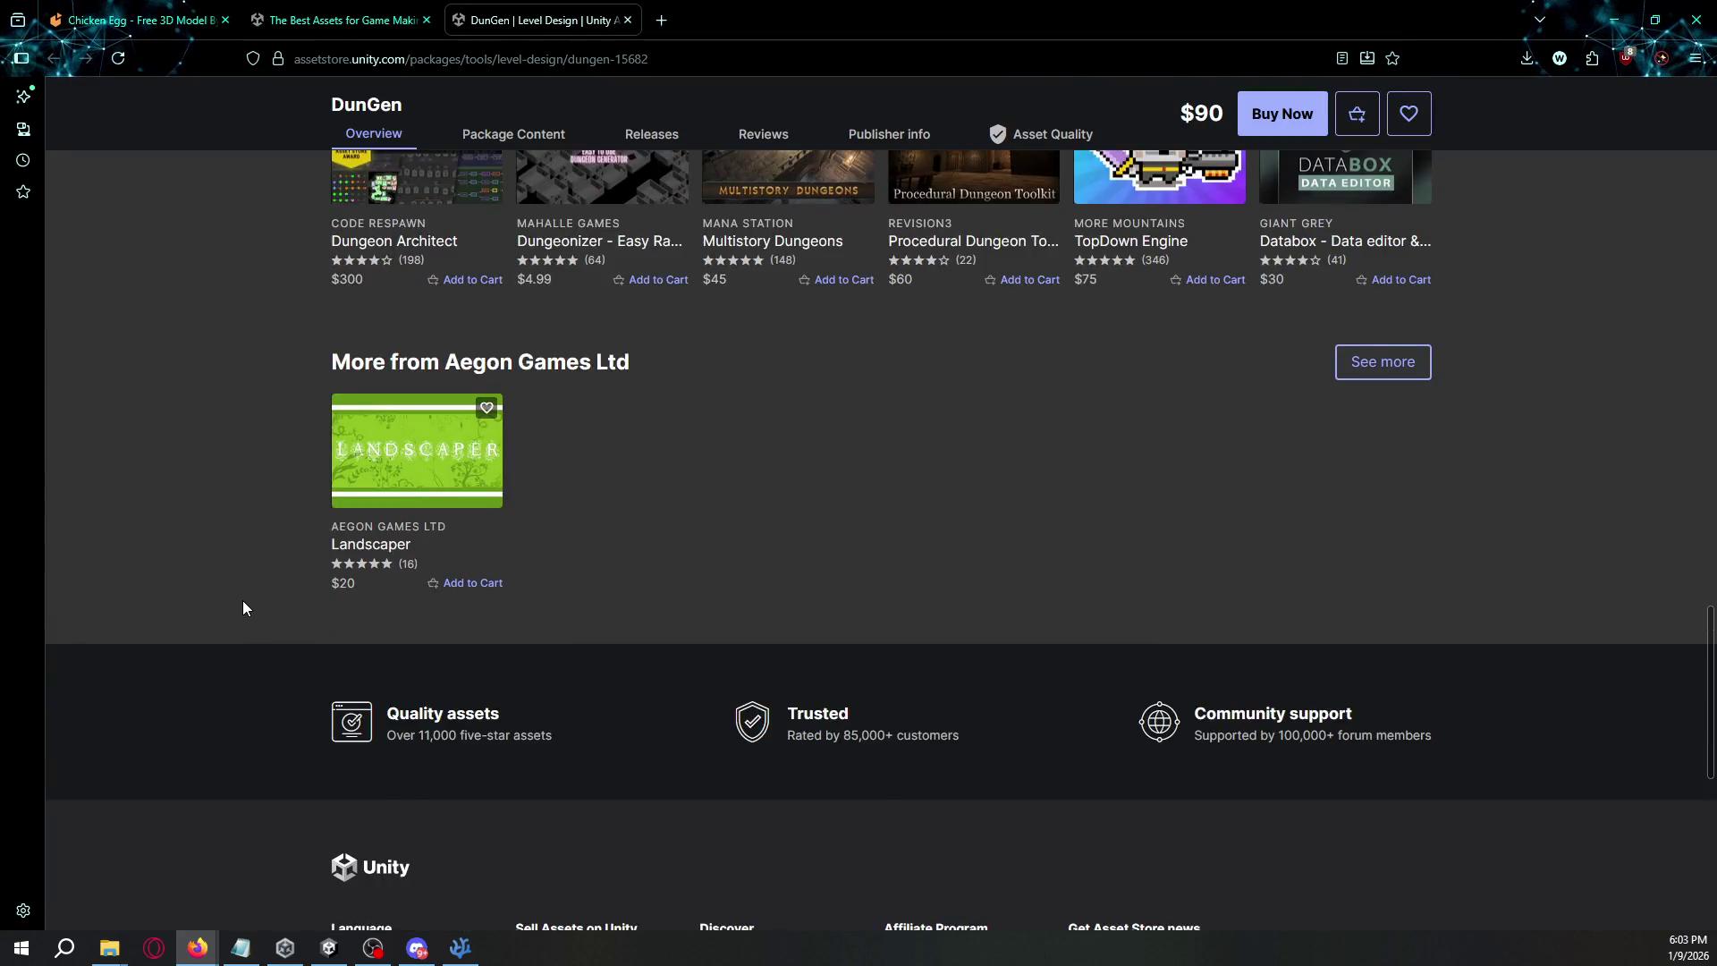
{"action": "scroll", "coordinate": [244, 605], "scroll_direction": "up", "scroll_amount": 1}
{"action": "scroll", "coordinate": [243, 599], "scroll_direction": "up", "scroll_amount": 1}
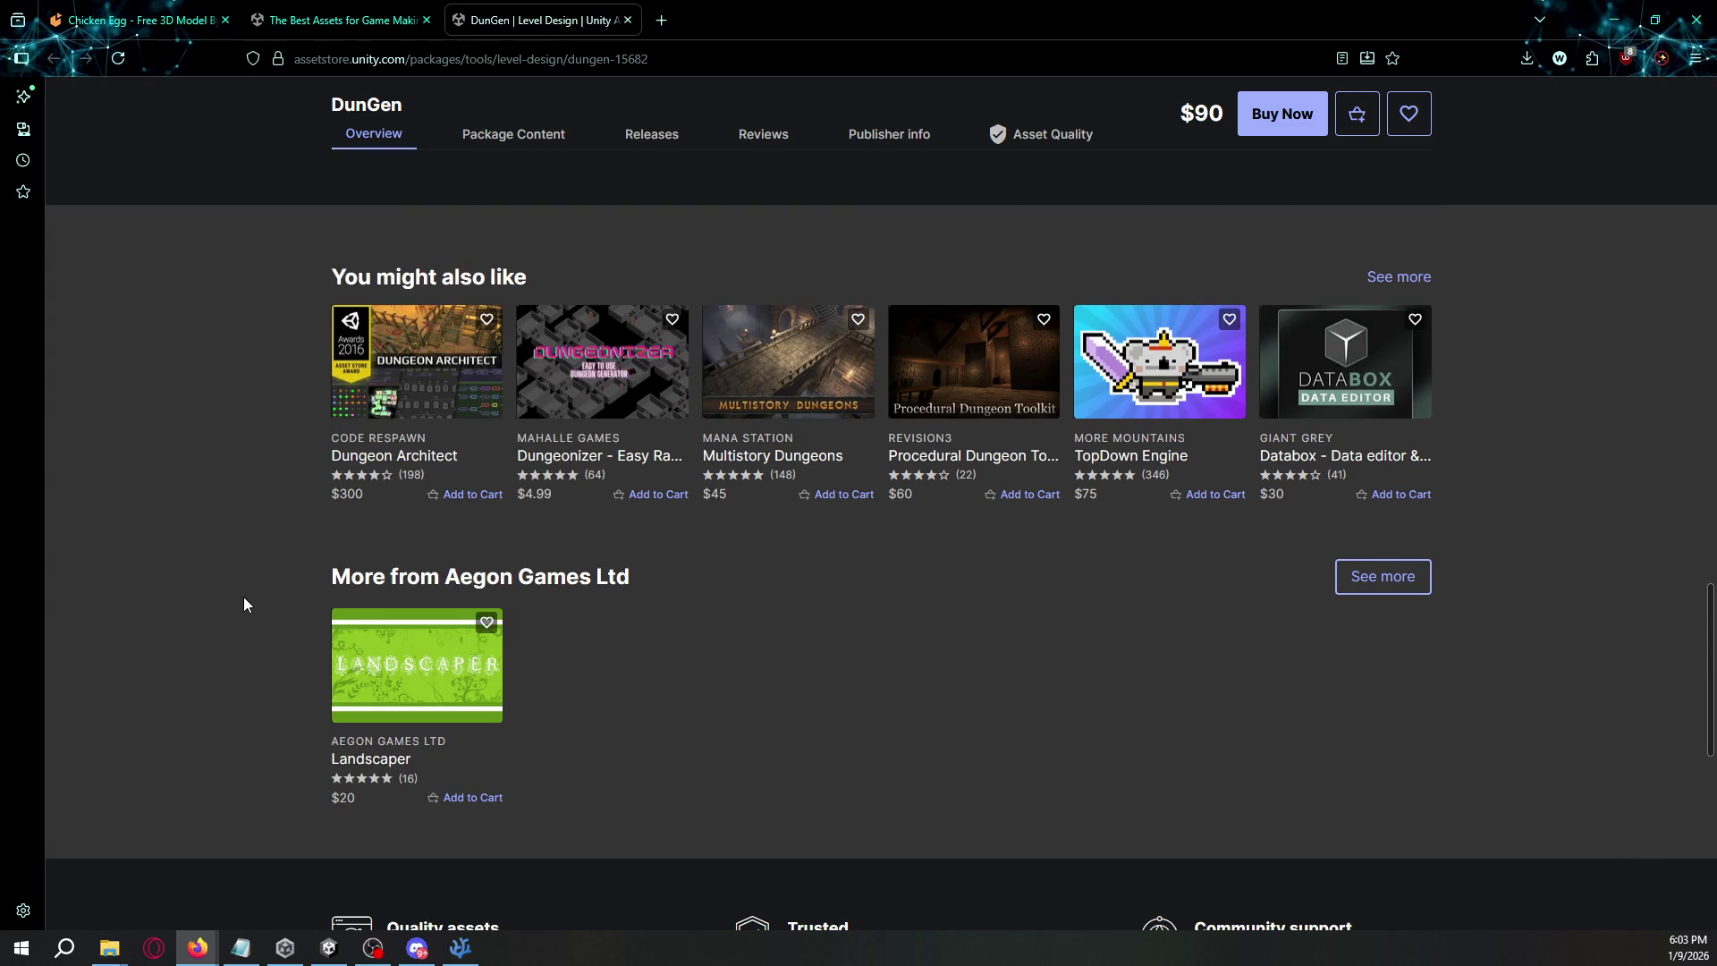
{"action": "scroll", "coordinate": [244, 598], "scroll_direction": "up", "scroll_amount": 20}
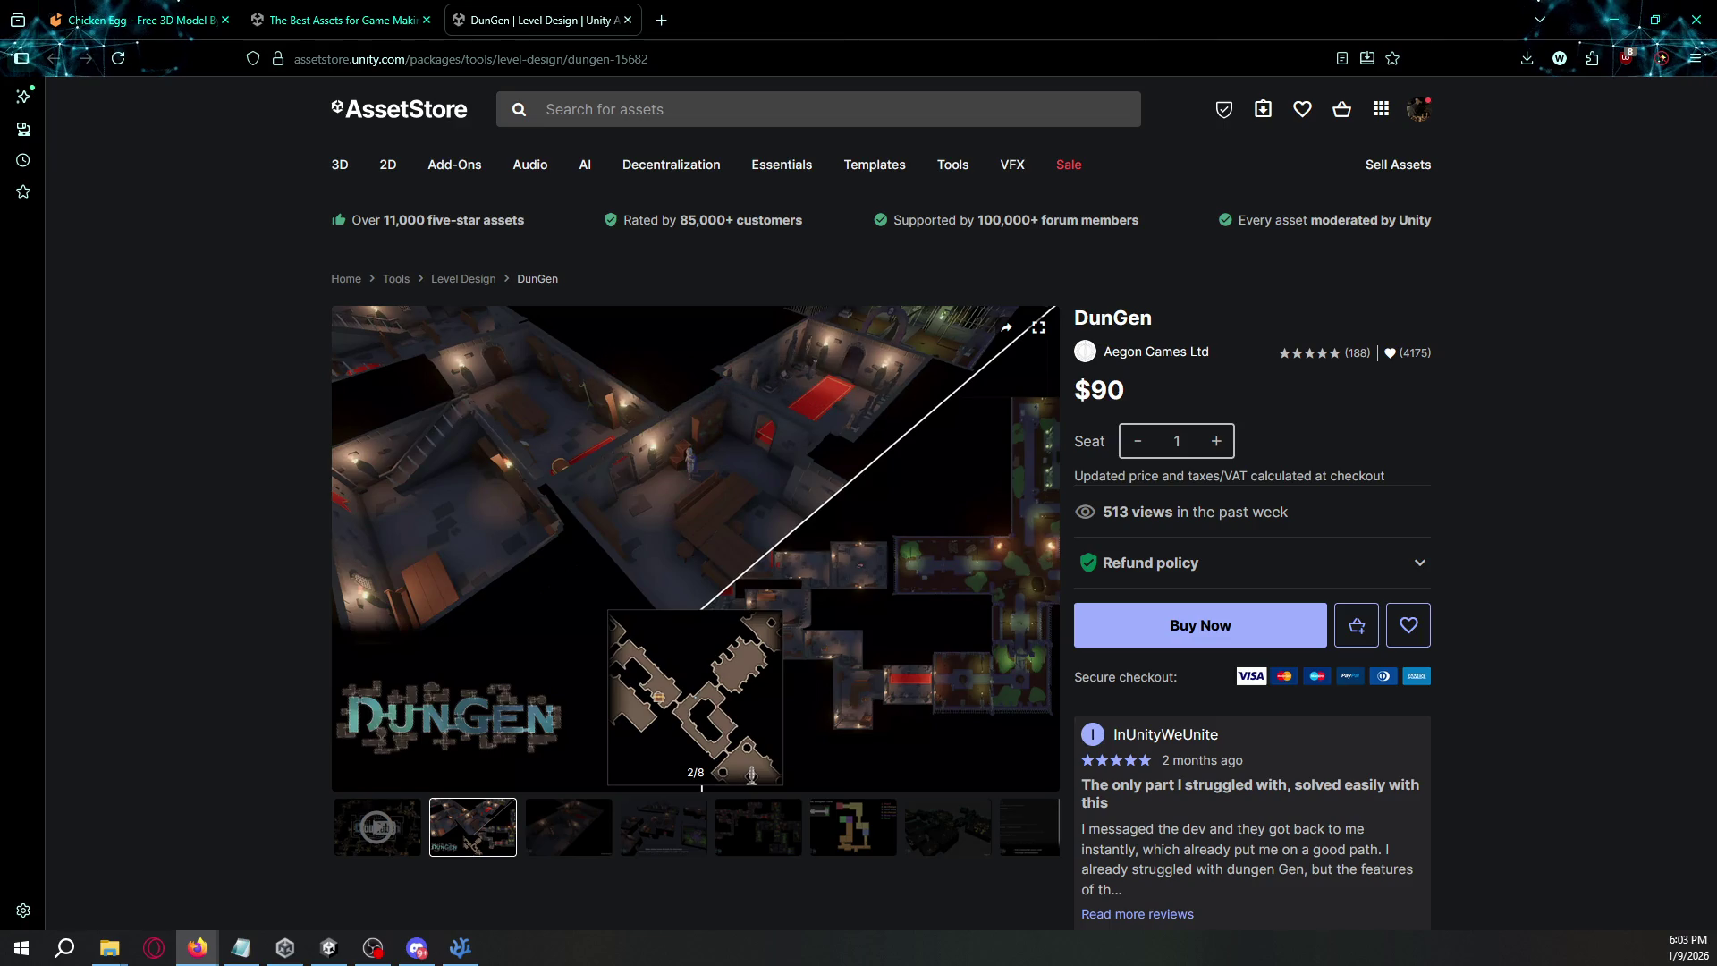
{"action": "key", "text": "alt+Tab"}
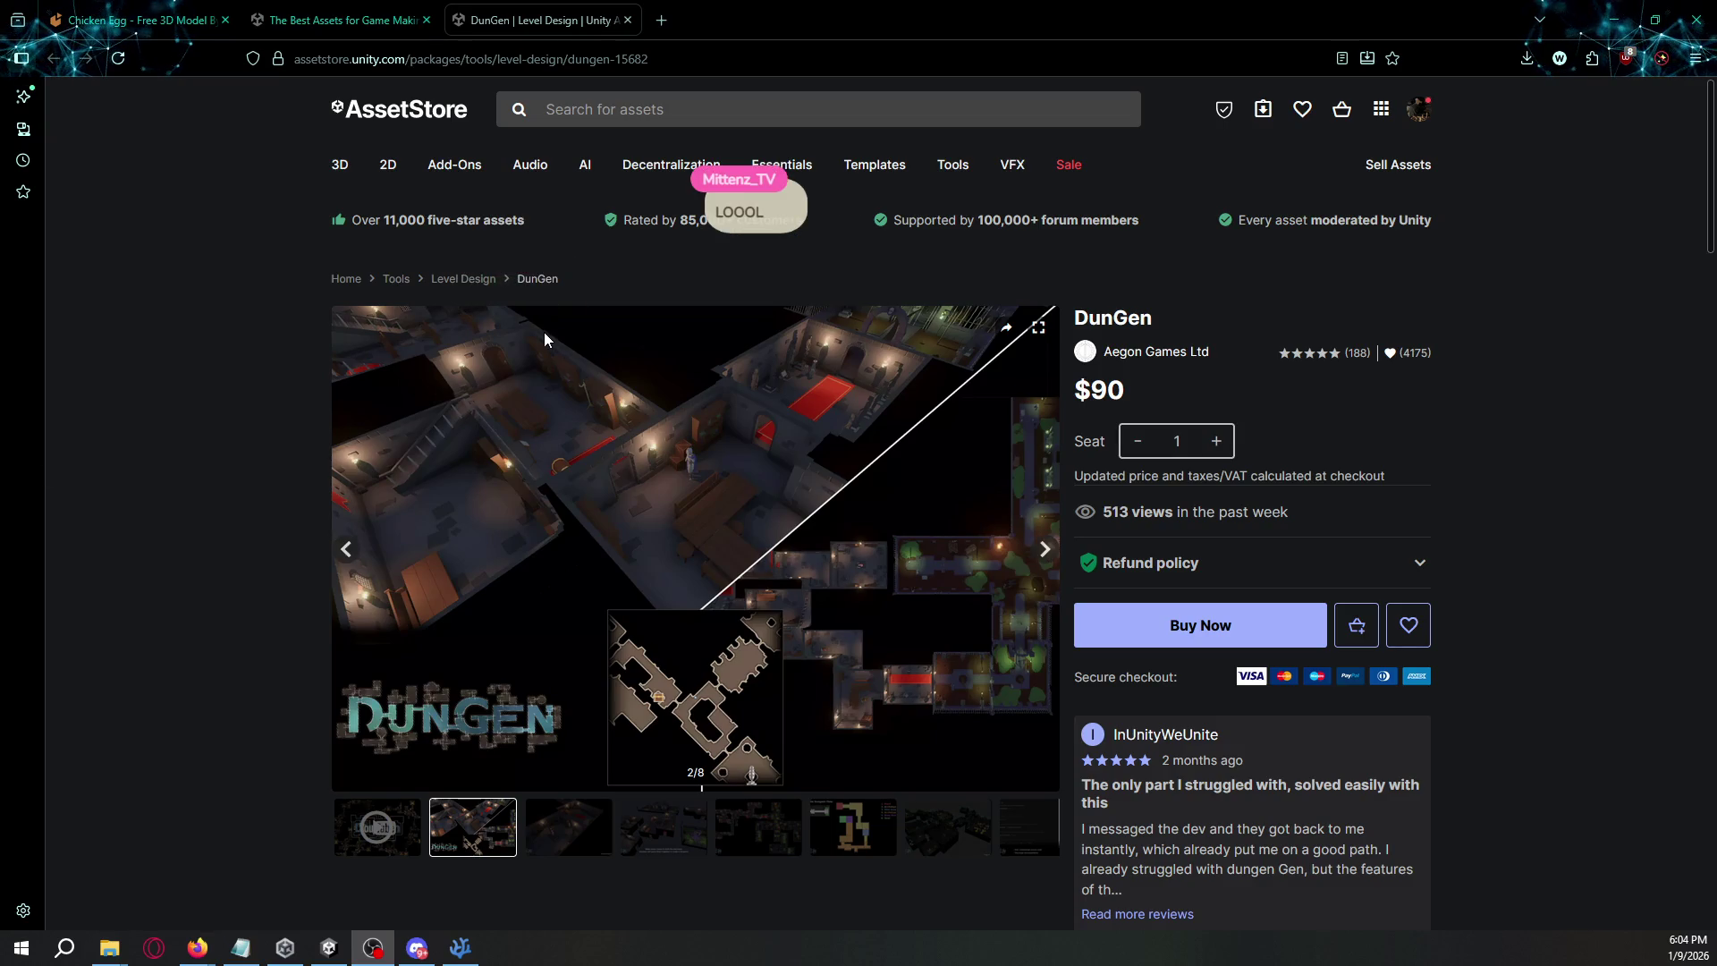
- Go to the Twitch channel page in a new tab via the address suggestion
{"action": "key", "text": "ctrl+t"}
{"action": "type", "text": "twitch.tv/"}
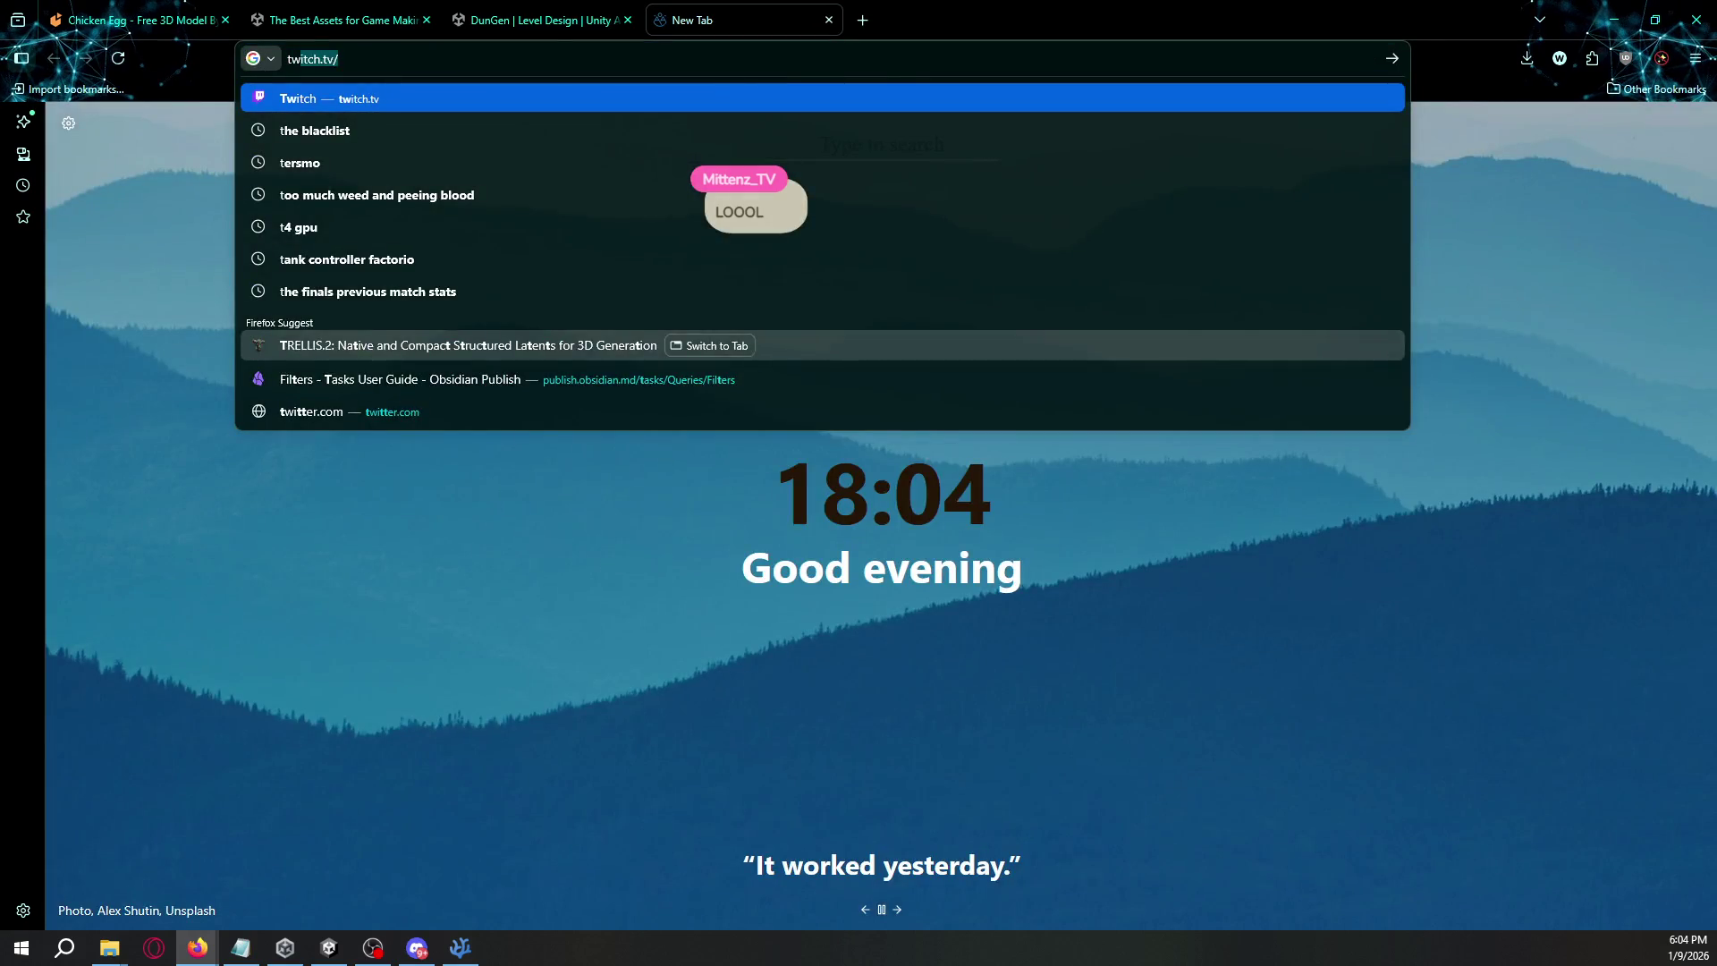
{"action": "key", "text": "Up"}
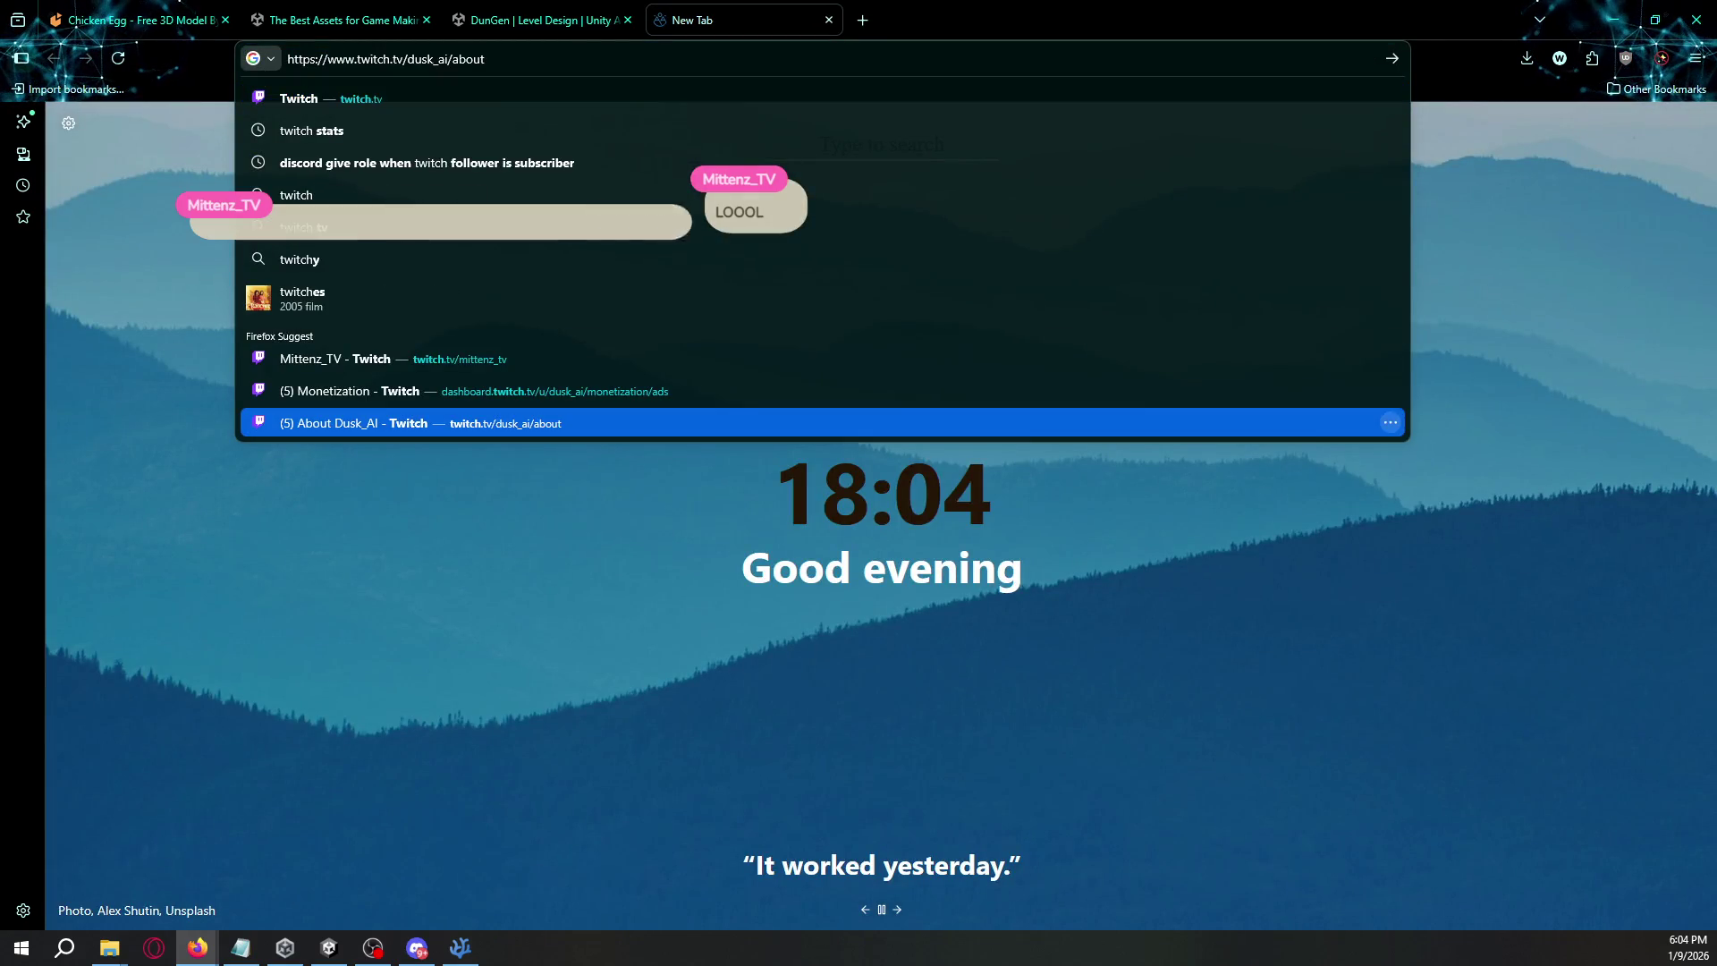
{"action": "key", "text": "BackSpace"}
{"action": "key", "text": "BackSpace"}
{"action": "key", "text": "BackSpace"}
{"action": "key", "text": "Return"}
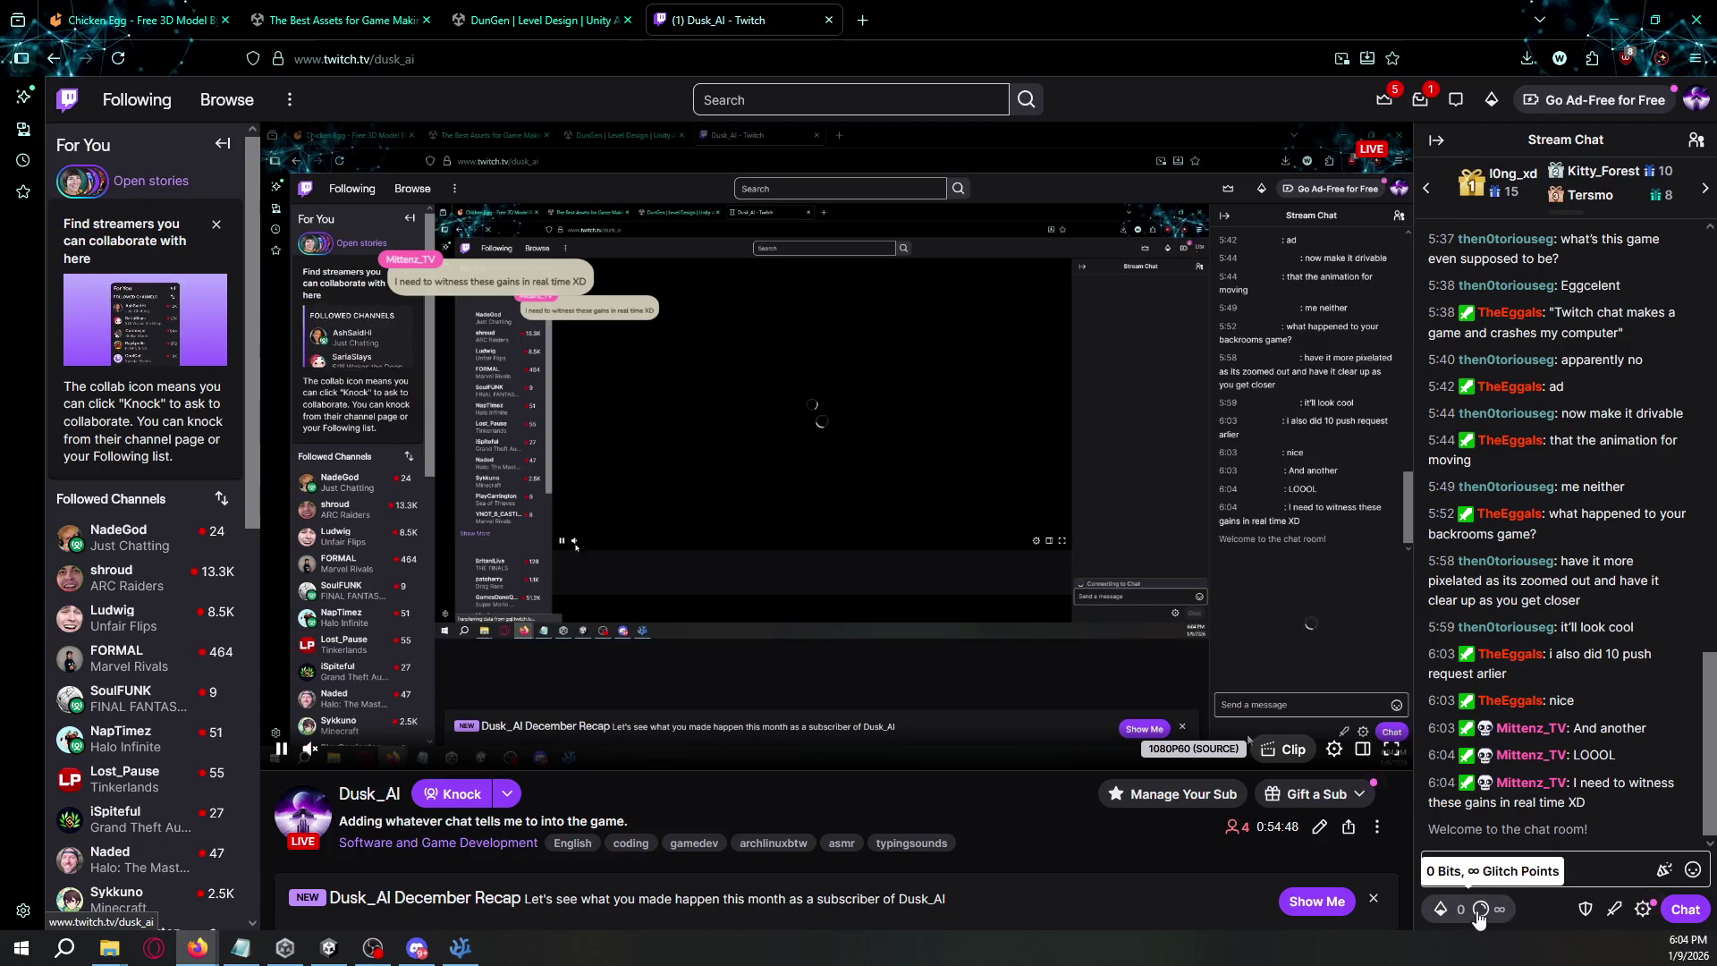
- Open reward management from Power-ups & Rewards and close the channel's stream tab
{"action": "left_click", "coordinate": [1458, 909]}
{"action": "left_click", "coordinate": [1655, 574]}
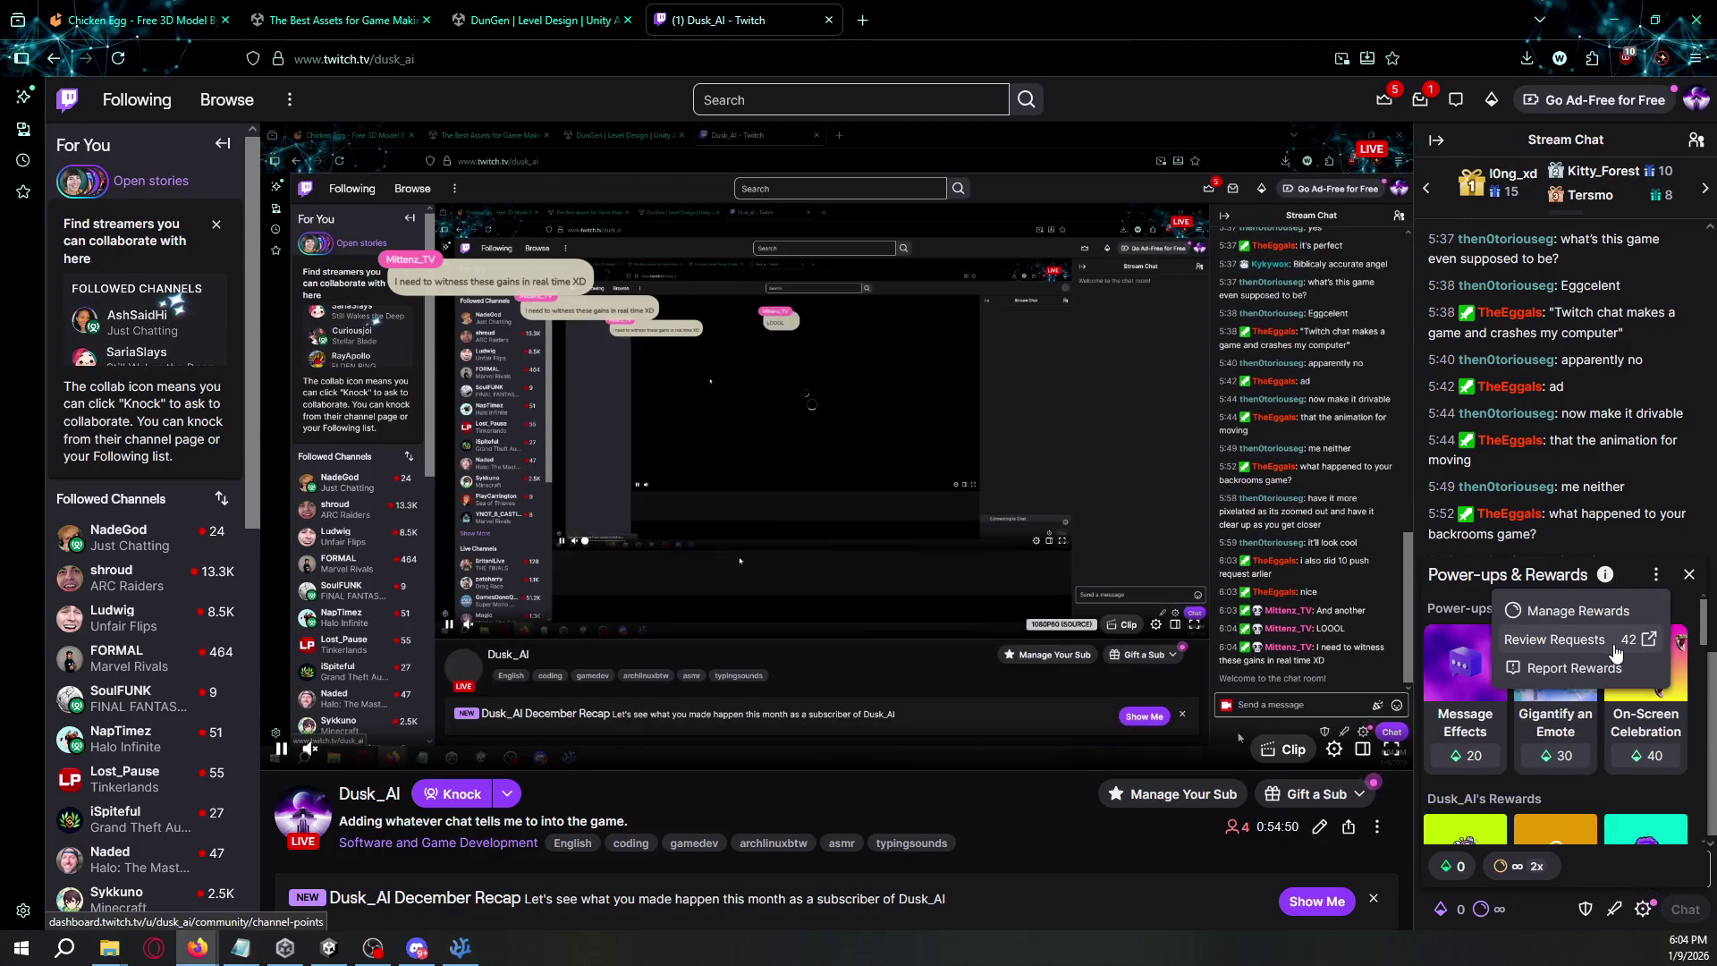
{"action": "left_click", "coordinate": [1588, 611]}
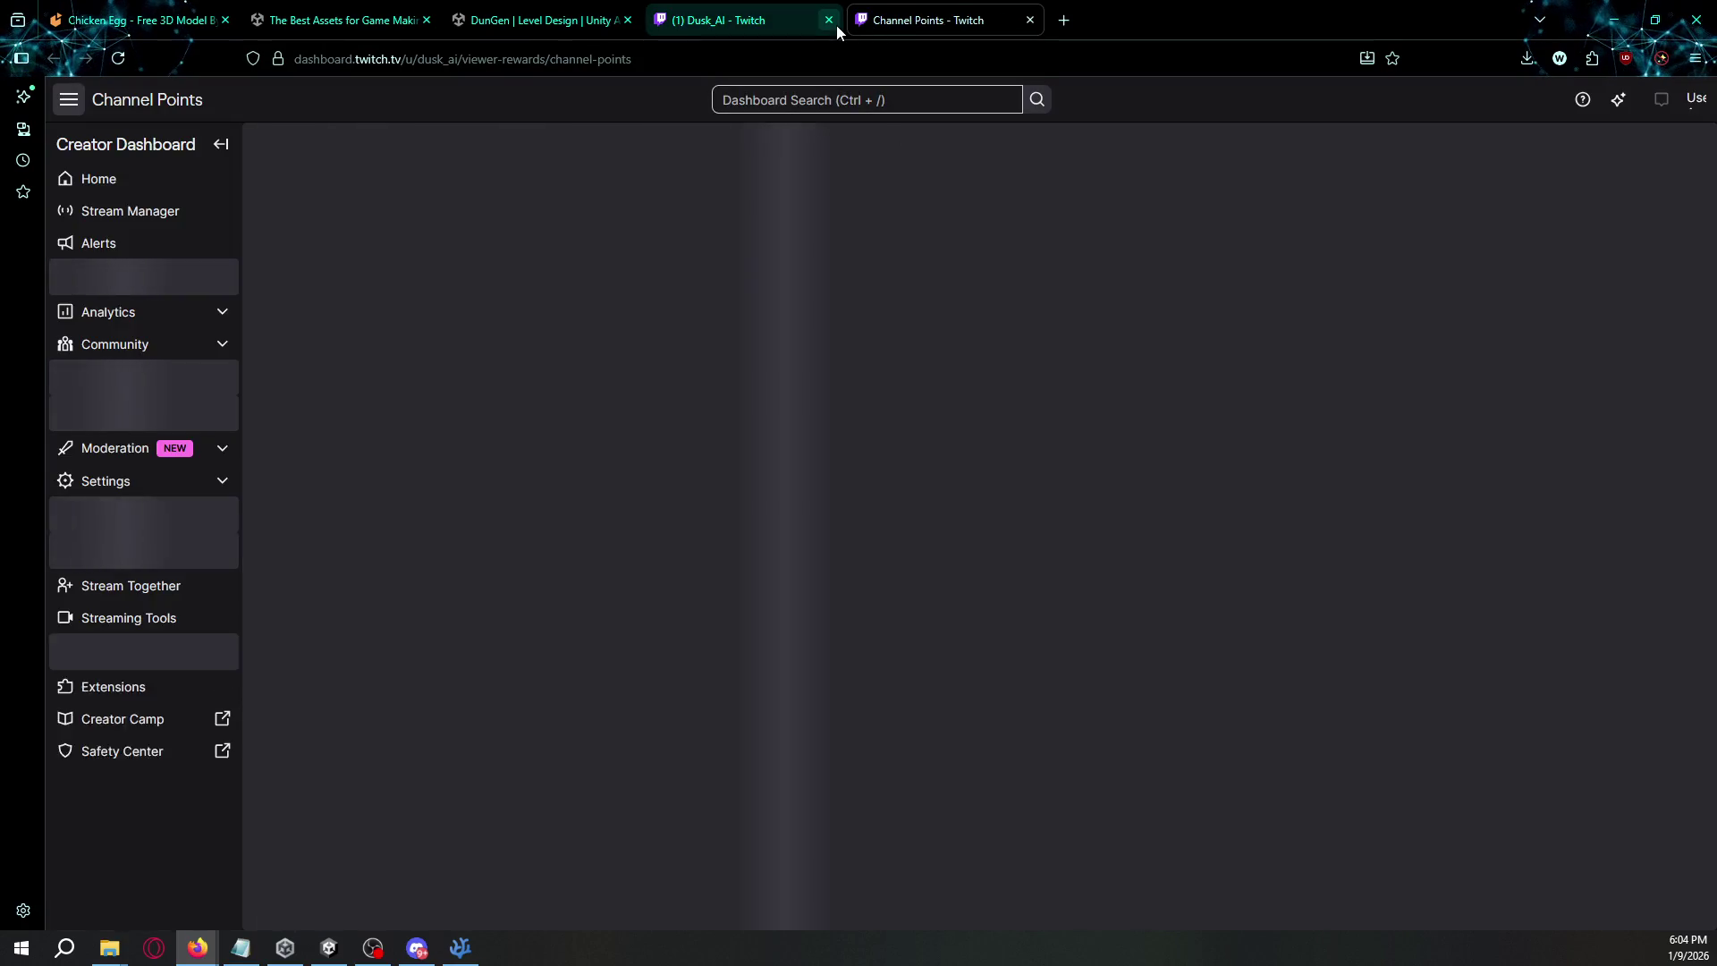
{"action": "left_click", "coordinate": [829, 19]}
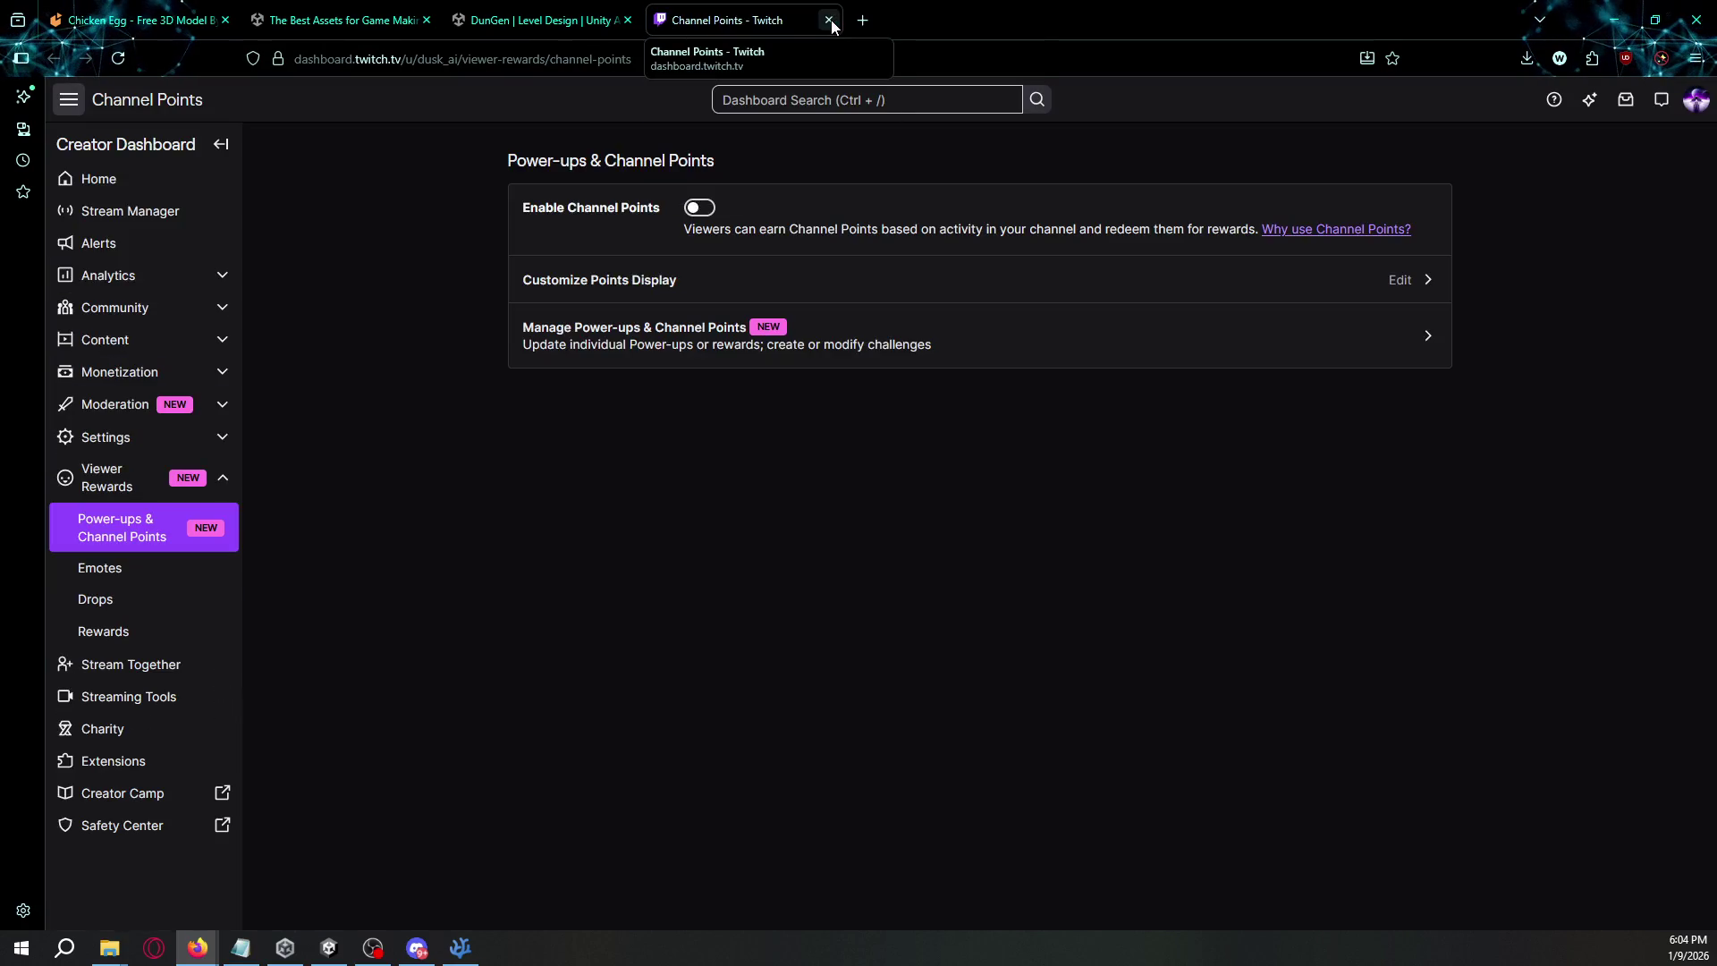
- Open the Power-ups & Channel Points page and edit the 10 pushups custom reward
{"action": "left_click", "coordinate": [726, 358]}
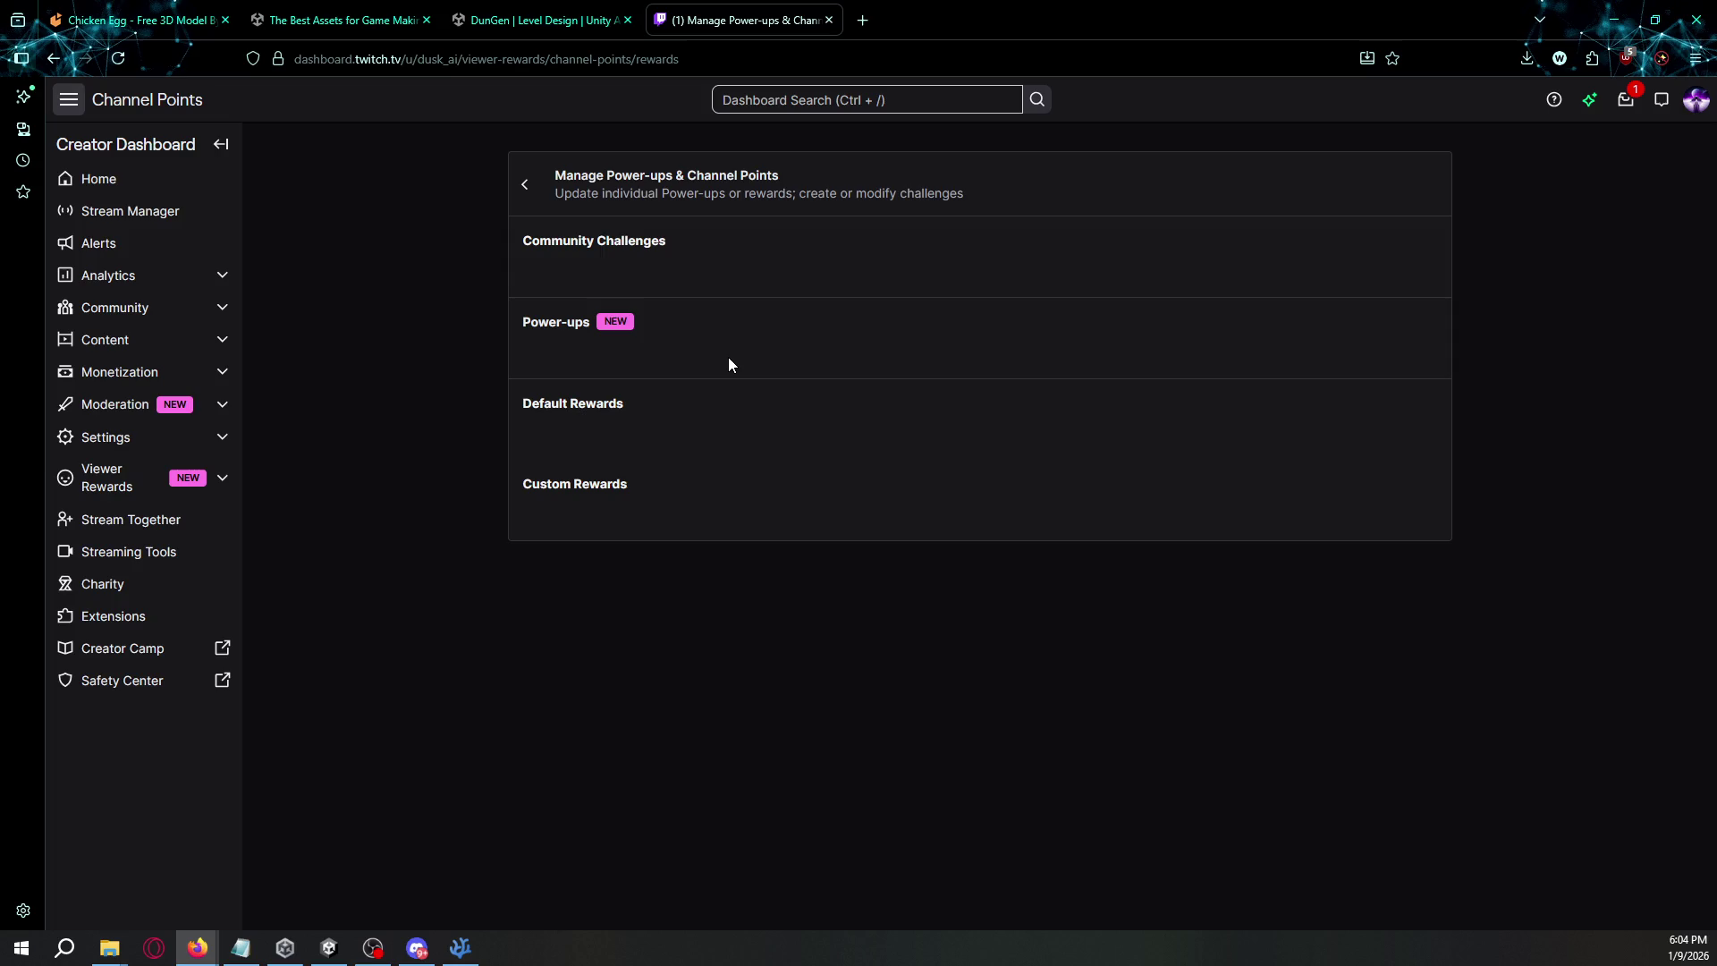
{"action": "scroll", "coordinate": [608, 430], "scroll_direction": "down", "scroll_amount": 5}
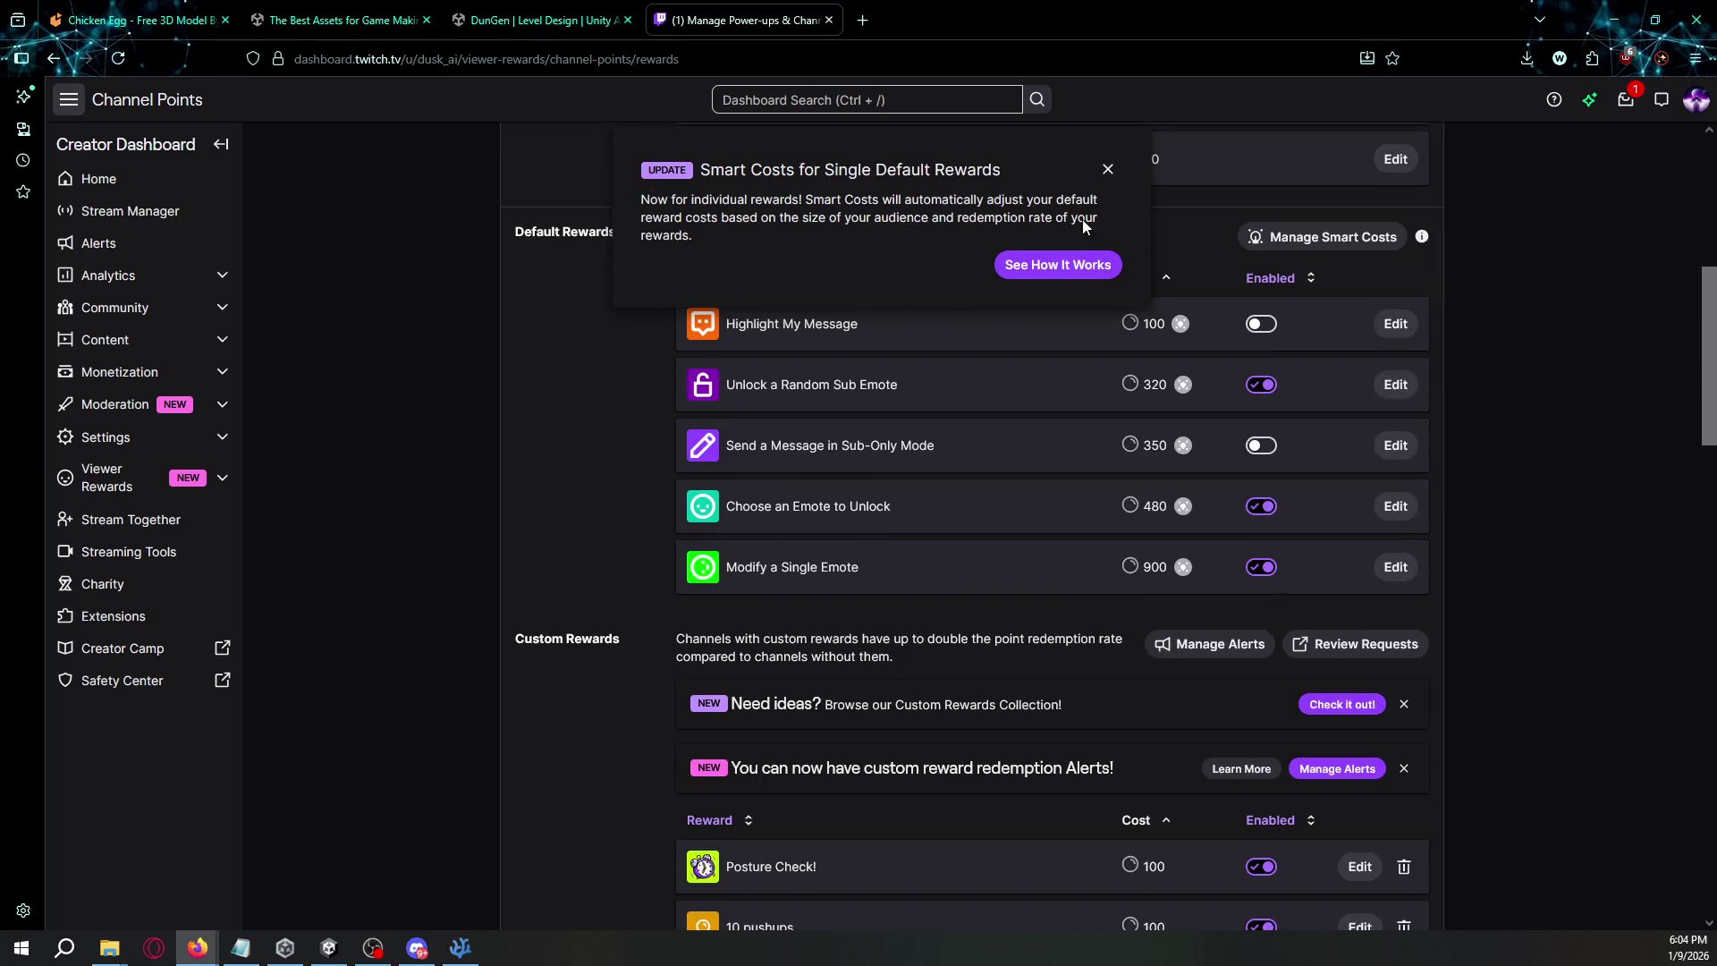
{"action": "scroll", "coordinate": [1086, 216], "scroll_direction": "up", "scroll_amount": 4}
{"action": "scroll", "coordinate": [984, 345], "scroll_direction": "down", "scroll_amount": 6}
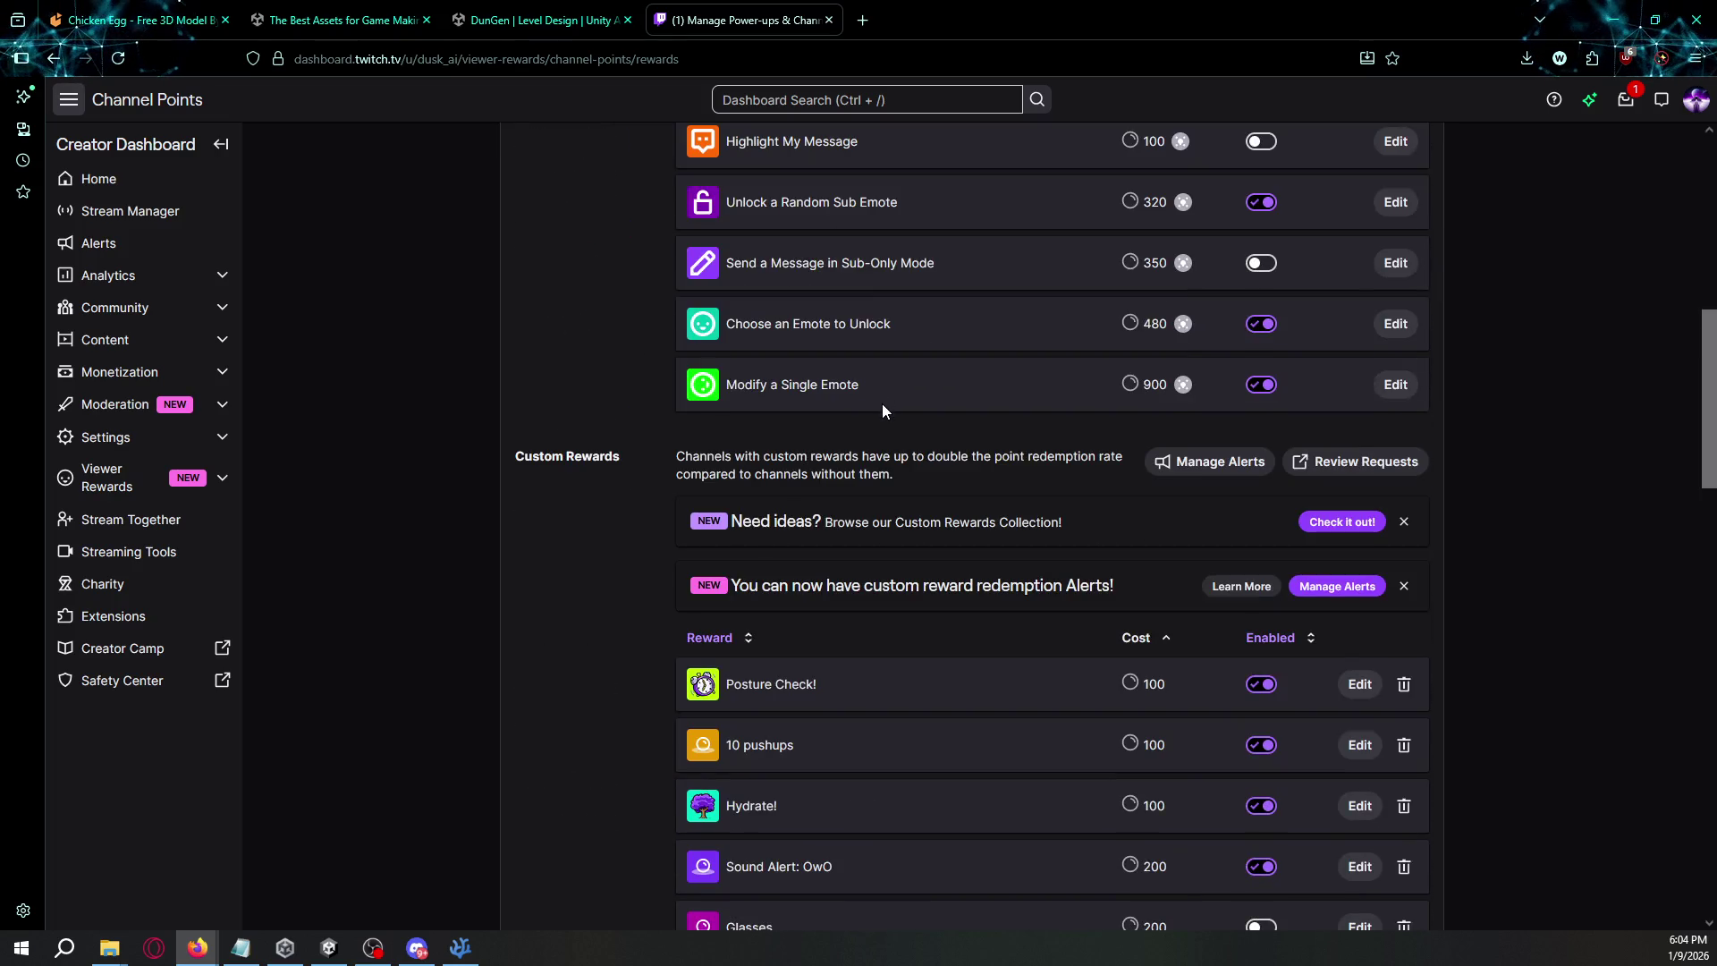
{"action": "scroll", "coordinate": [882, 411], "scroll_direction": "down", "scroll_amount": 3}
{"action": "left_click", "coordinate": [1358, 381]}
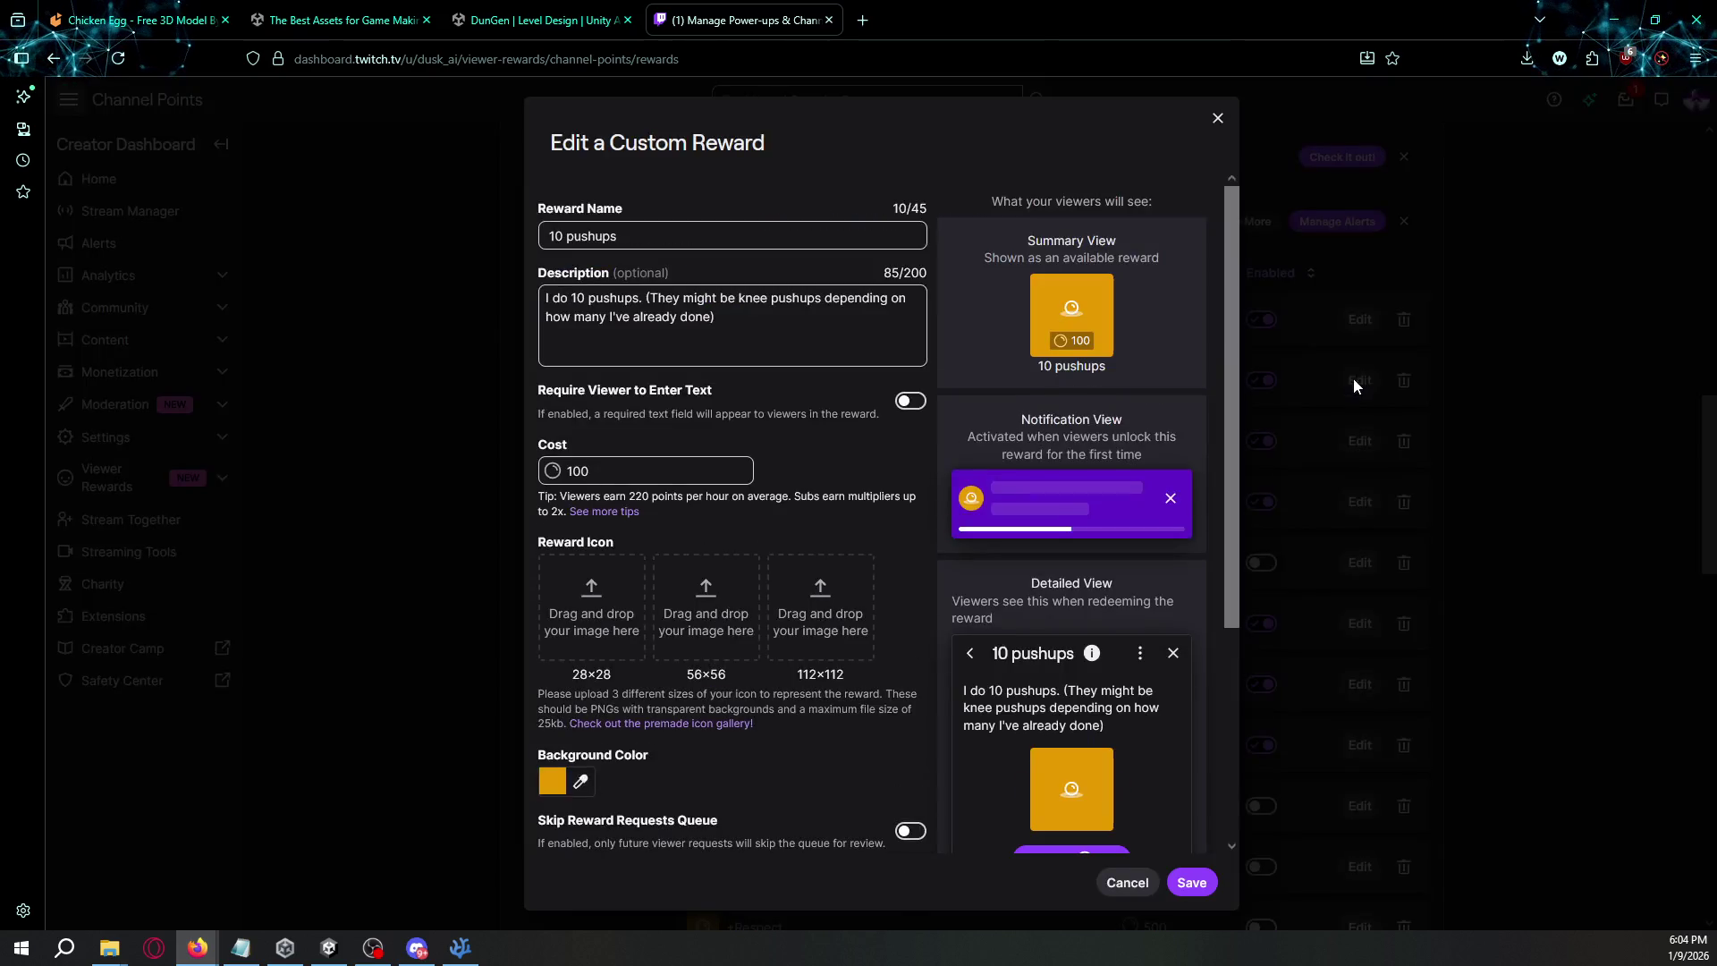
{"action": "scroll", "coordinate": [803, 439], "scroll_direction": "down", "scroll_amount": 3}
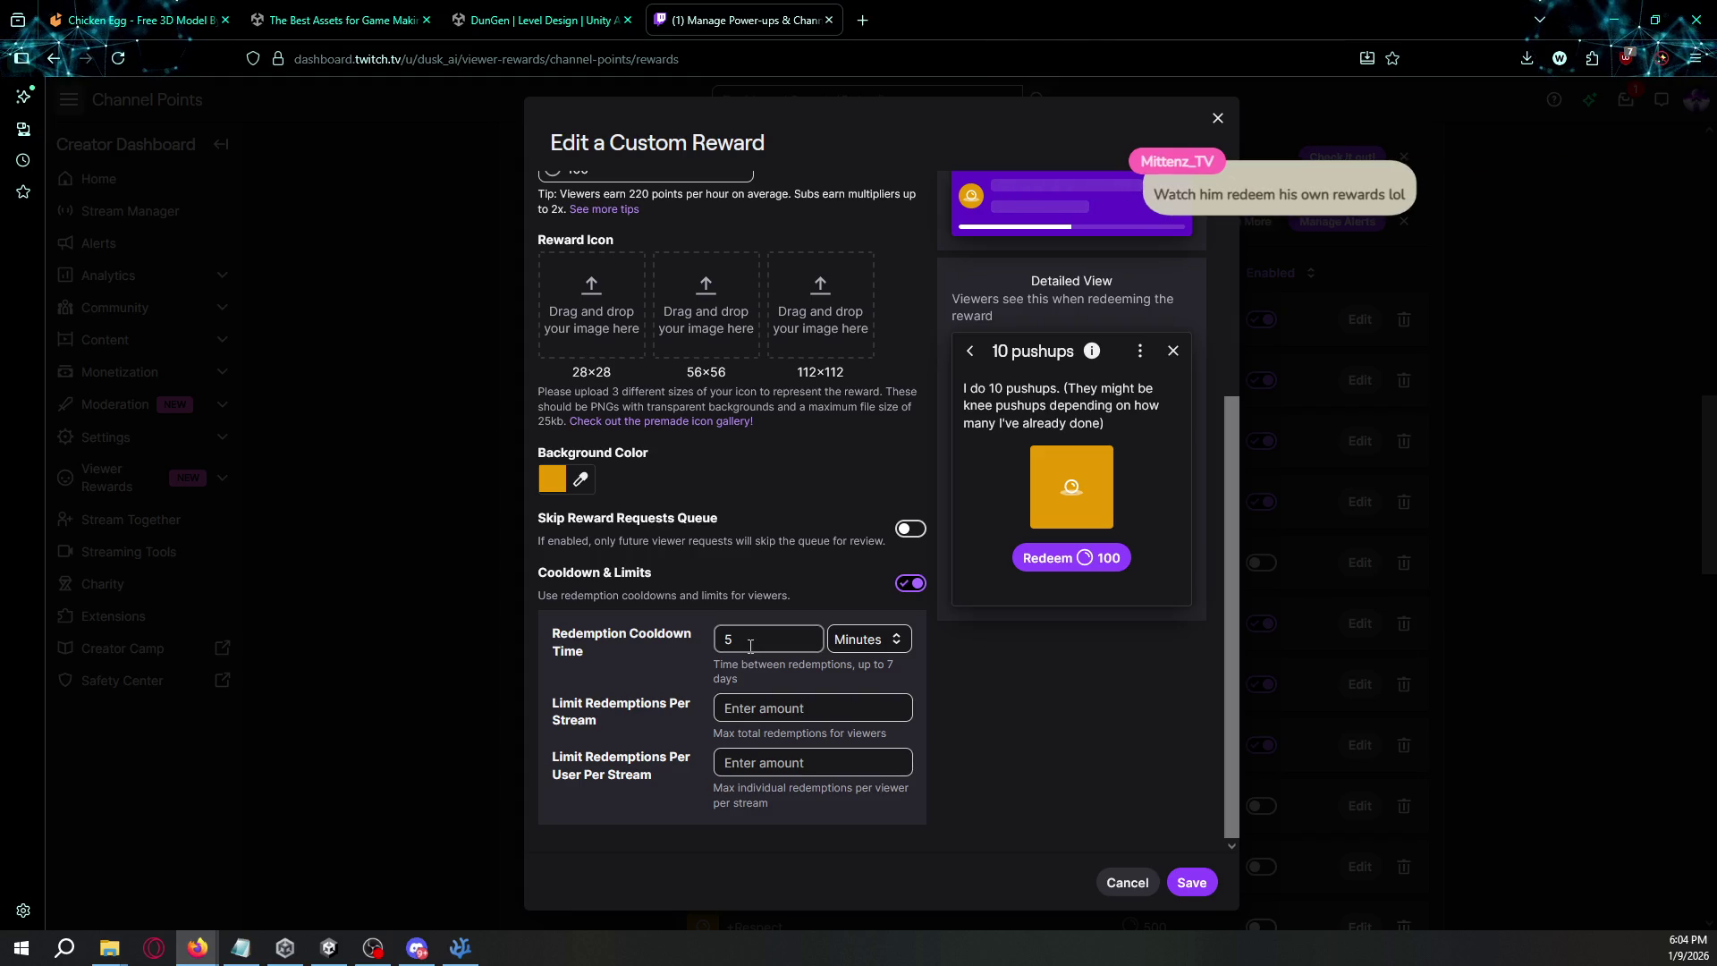
- Change the redemption cooldown from 5 to 25 minutes, save, and close the dashboard tab
{"action": "left_click_drag", "start_coordinate": [749, 646], "coordinate": [664, 652]}
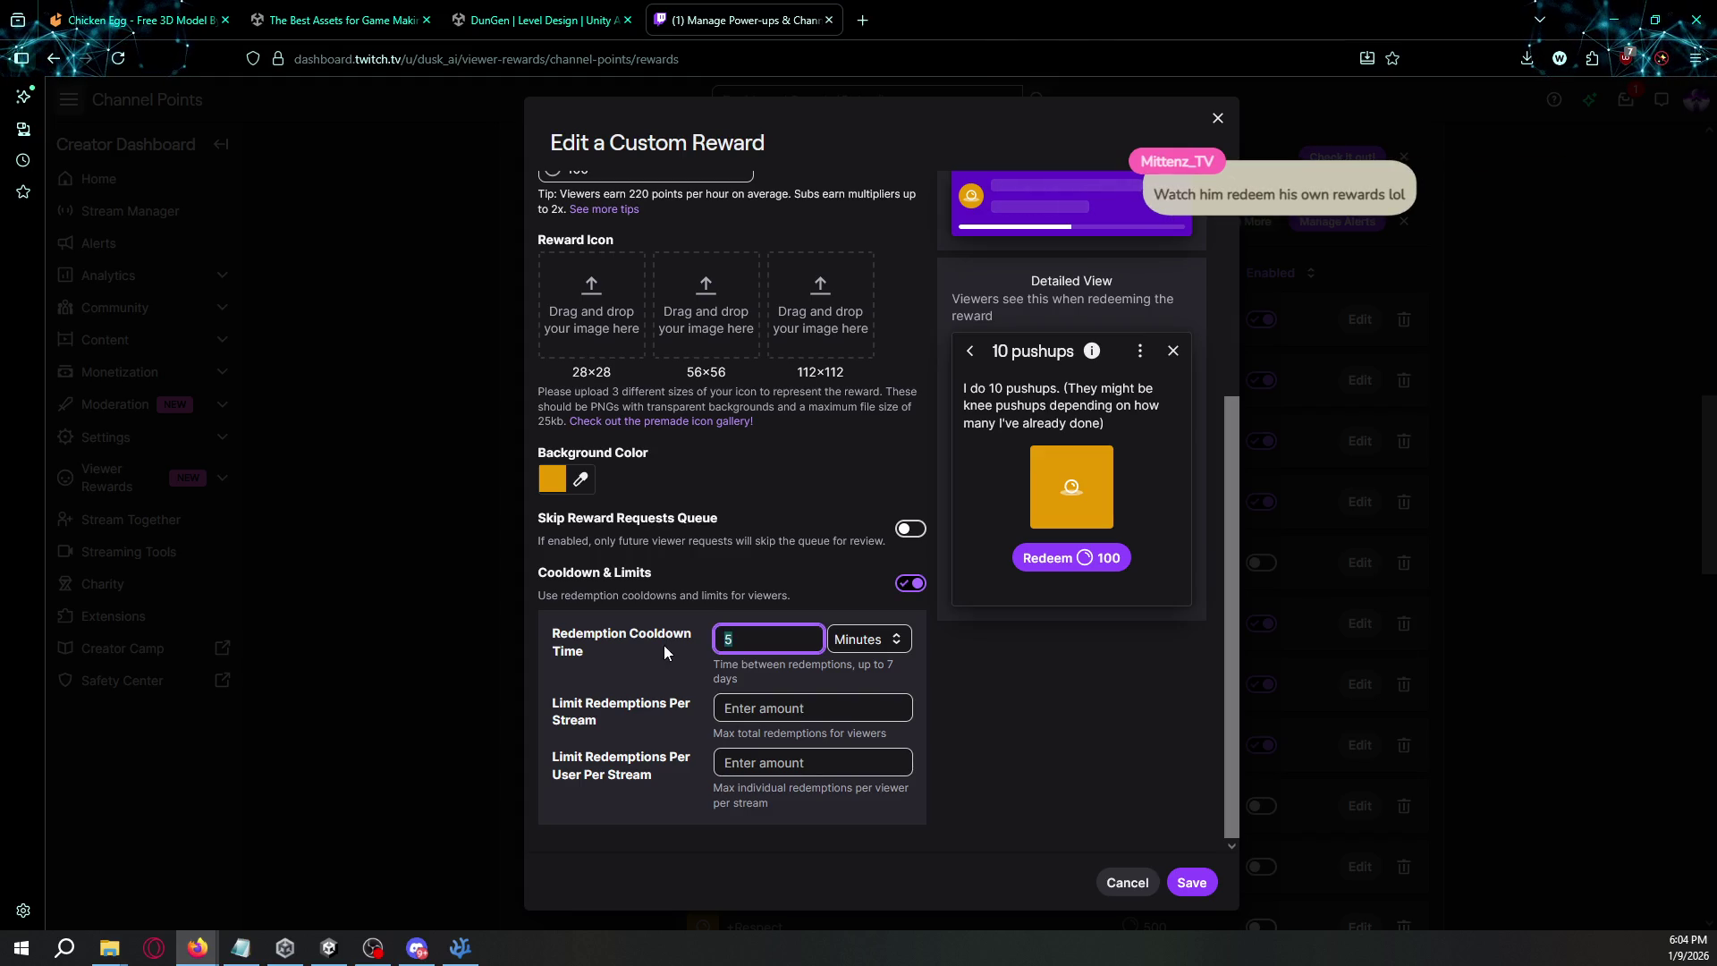
{"action": "type", "text": "25"}
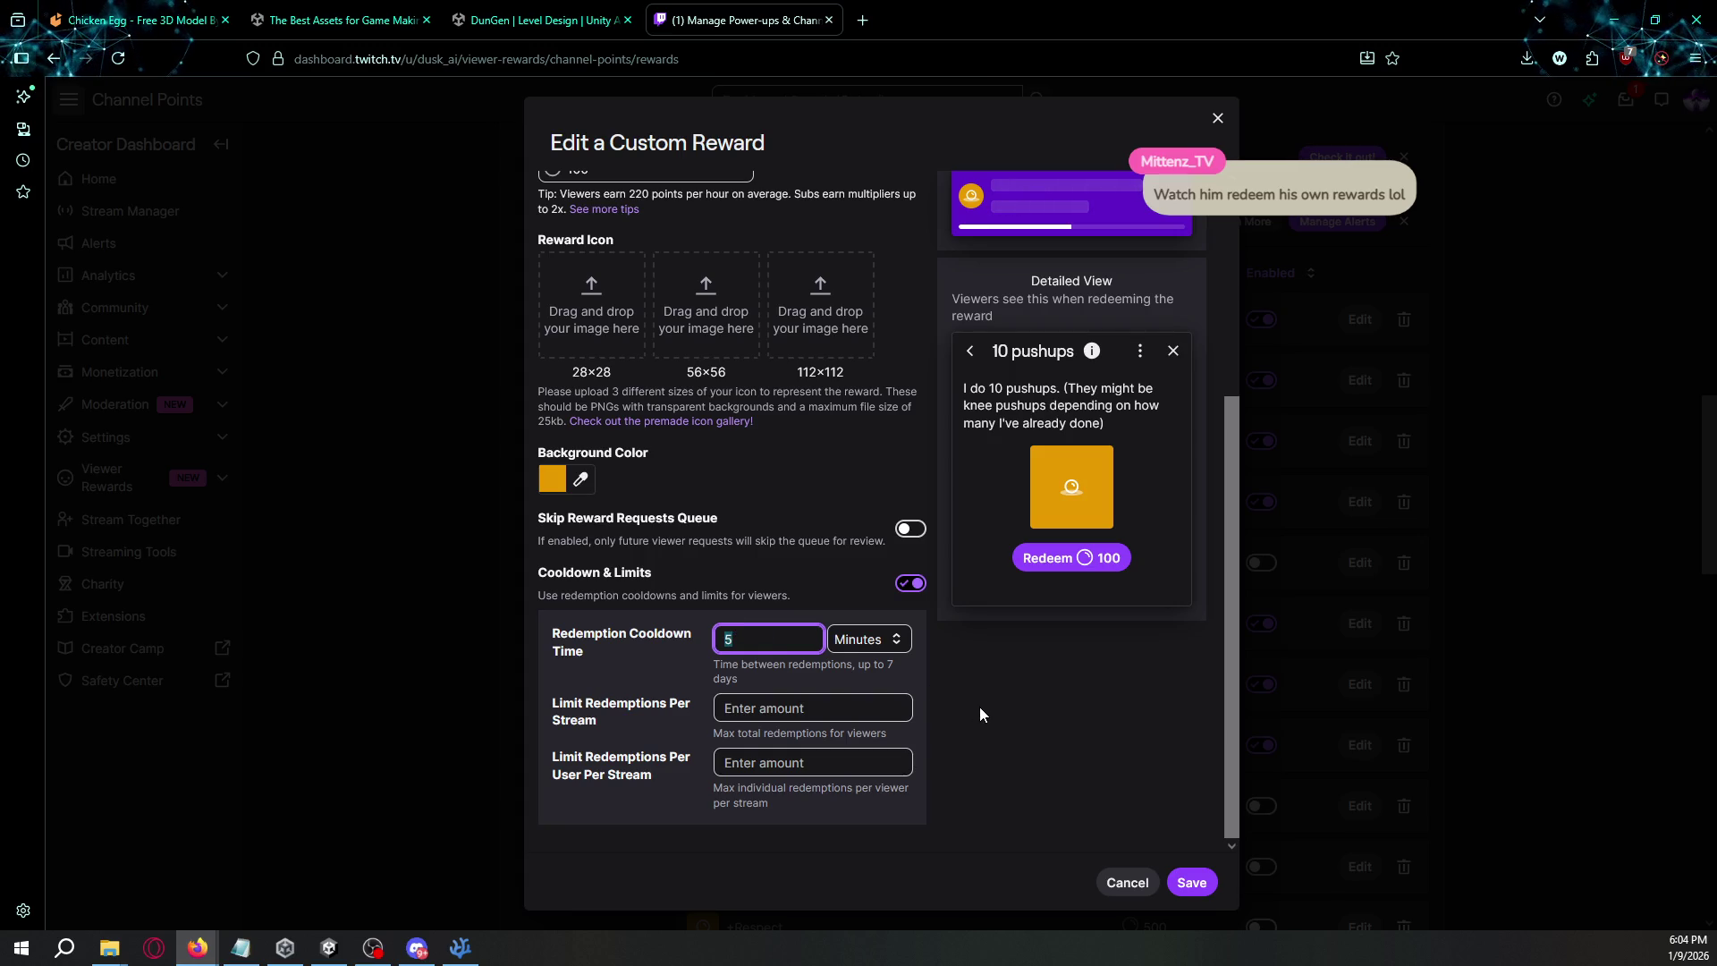
{"action": "left_click", "coordinate": [994, 711]}
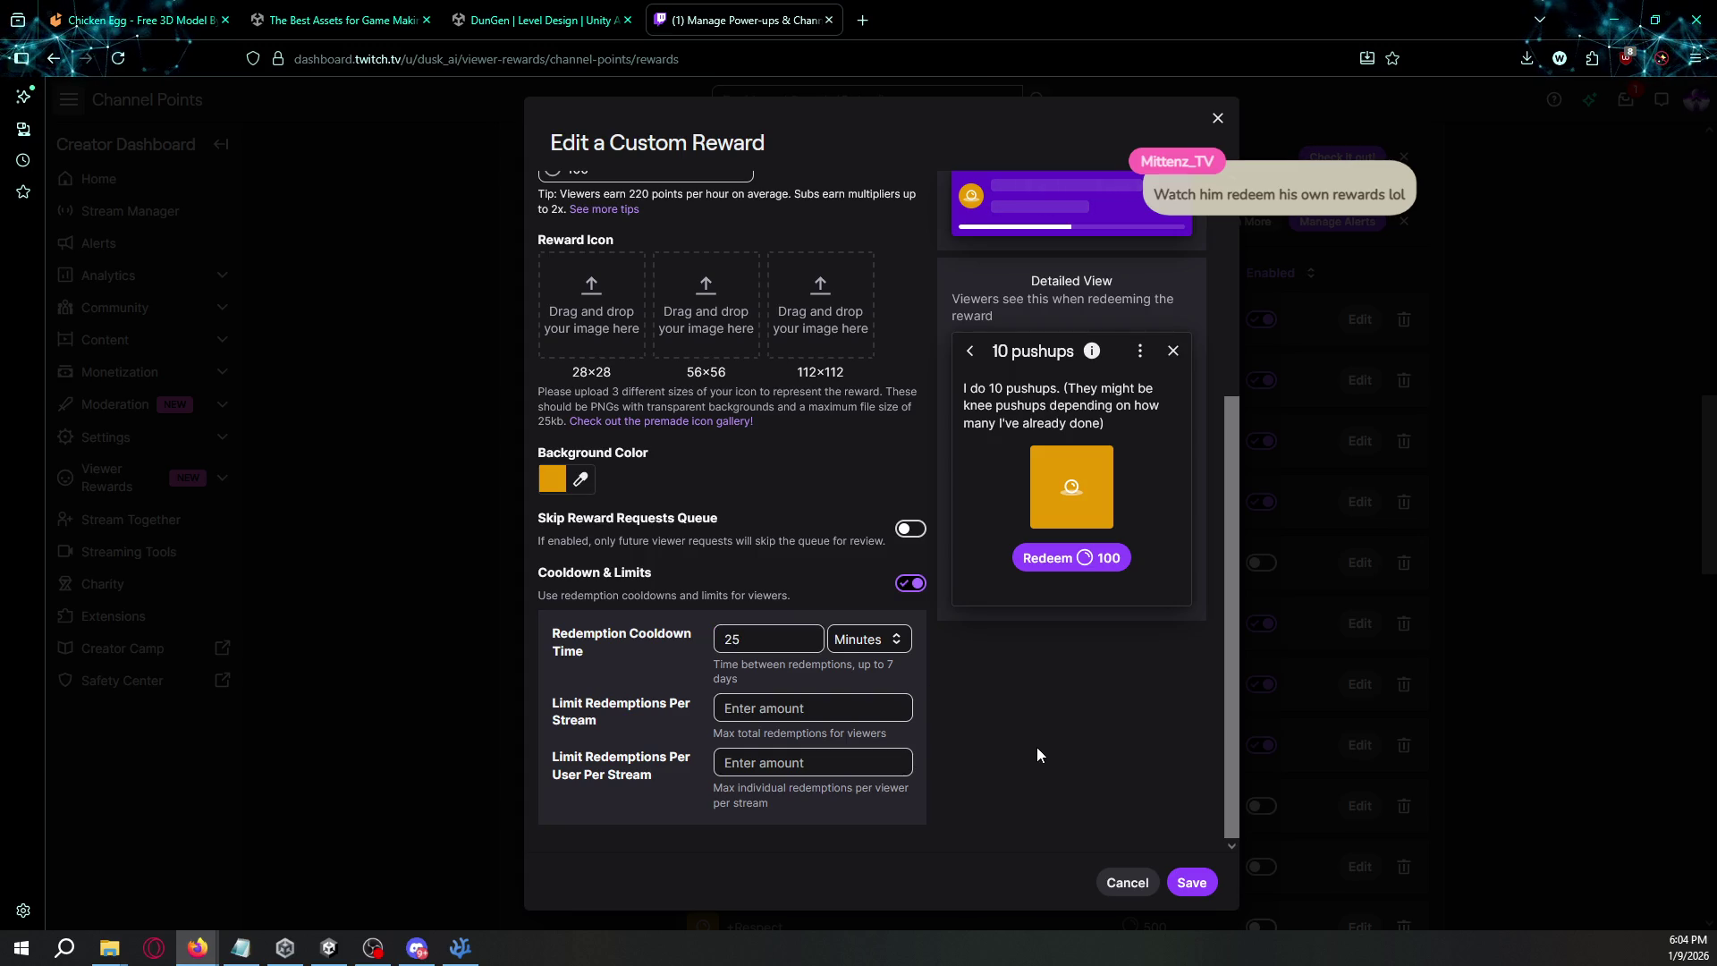
{"action": "left_click", "coordinate": [1186, 881]}
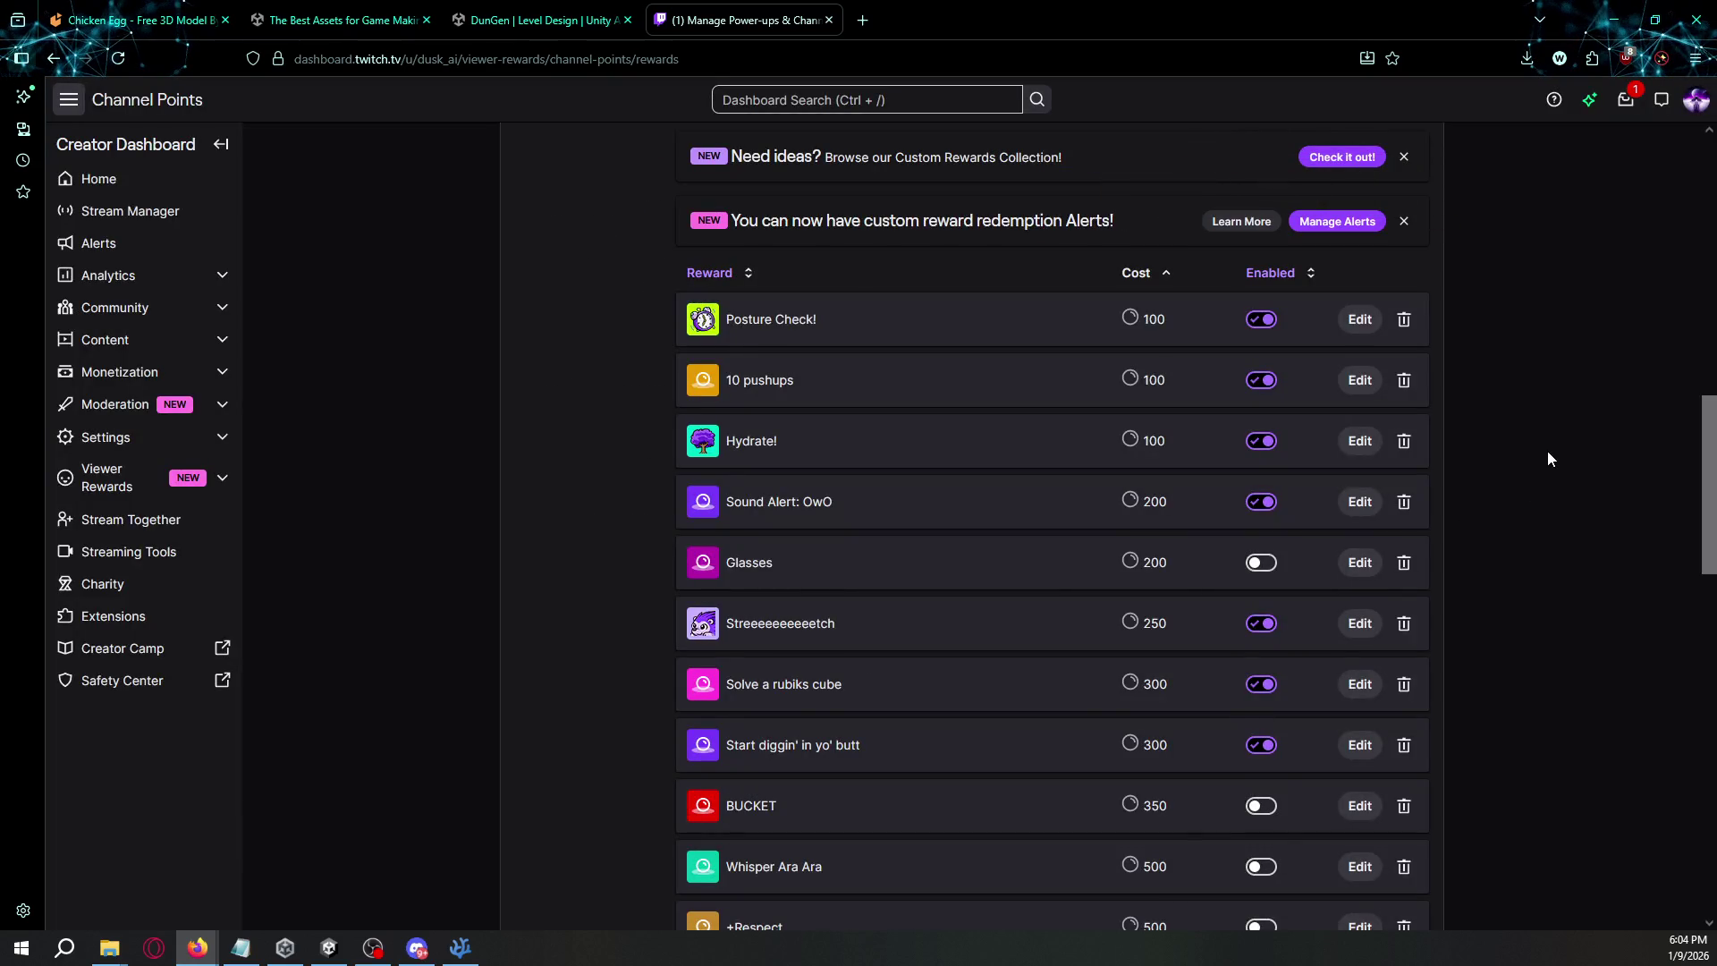
{"action": "key", "text": "ctrl+w"}
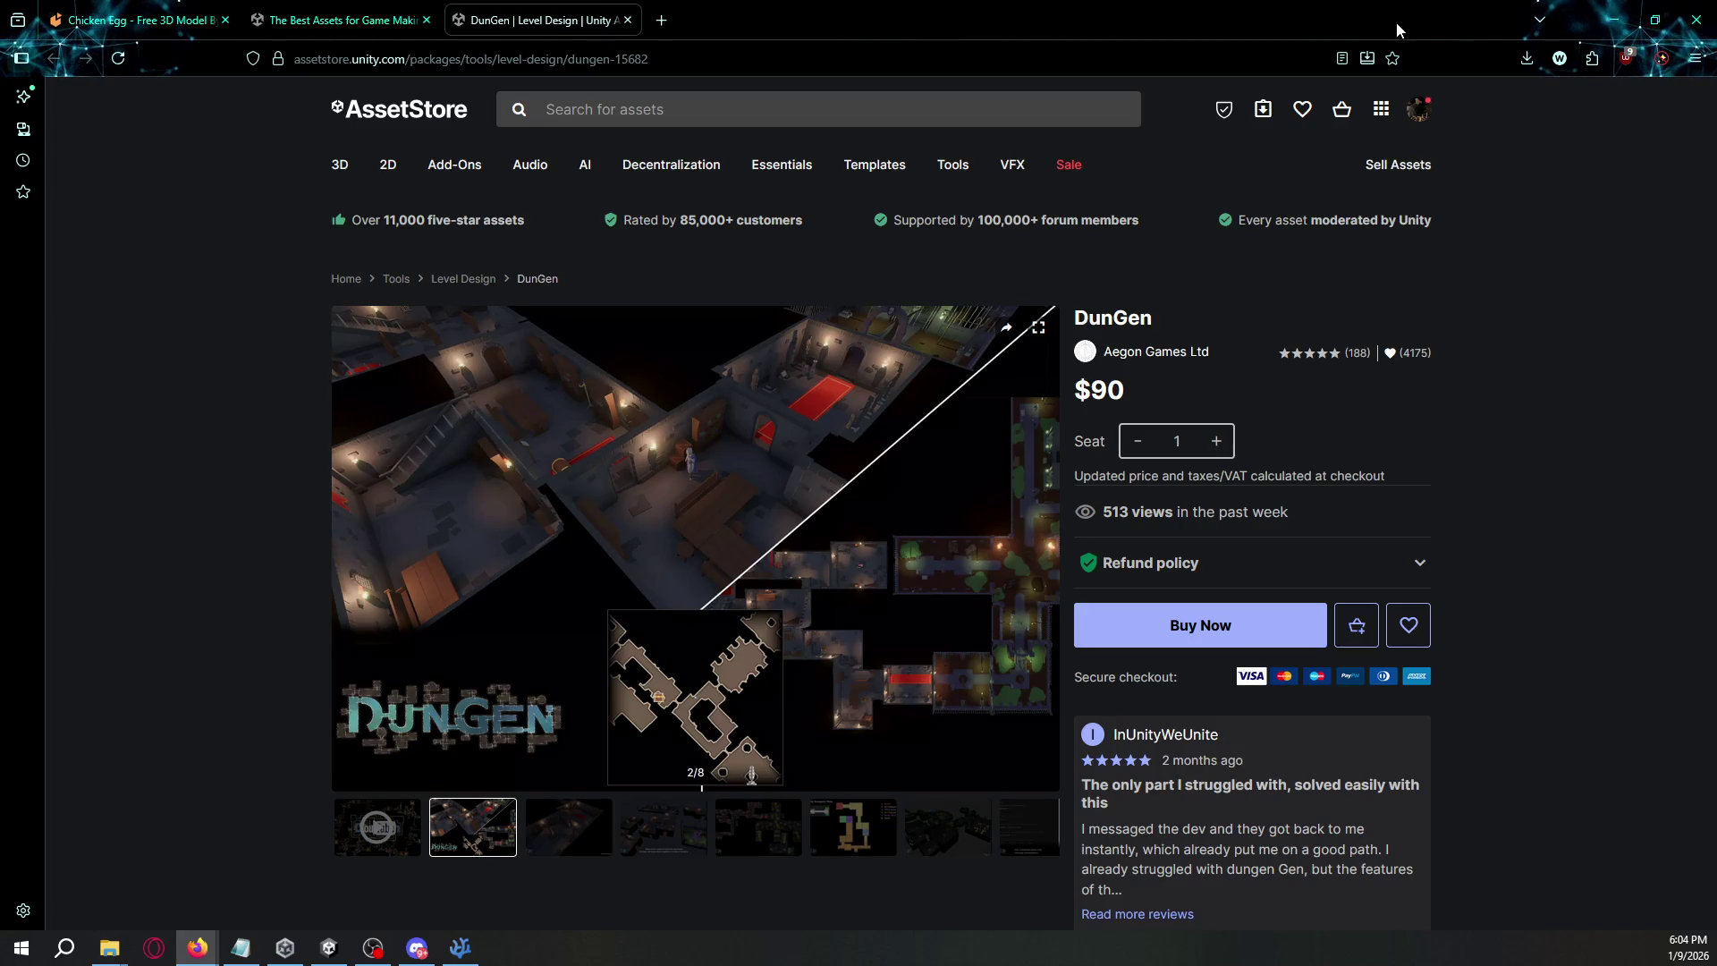
- Switch to the Unity editor, then bring the Downloads folder window forward
{"action": "key", "text": "alt+Tab"}
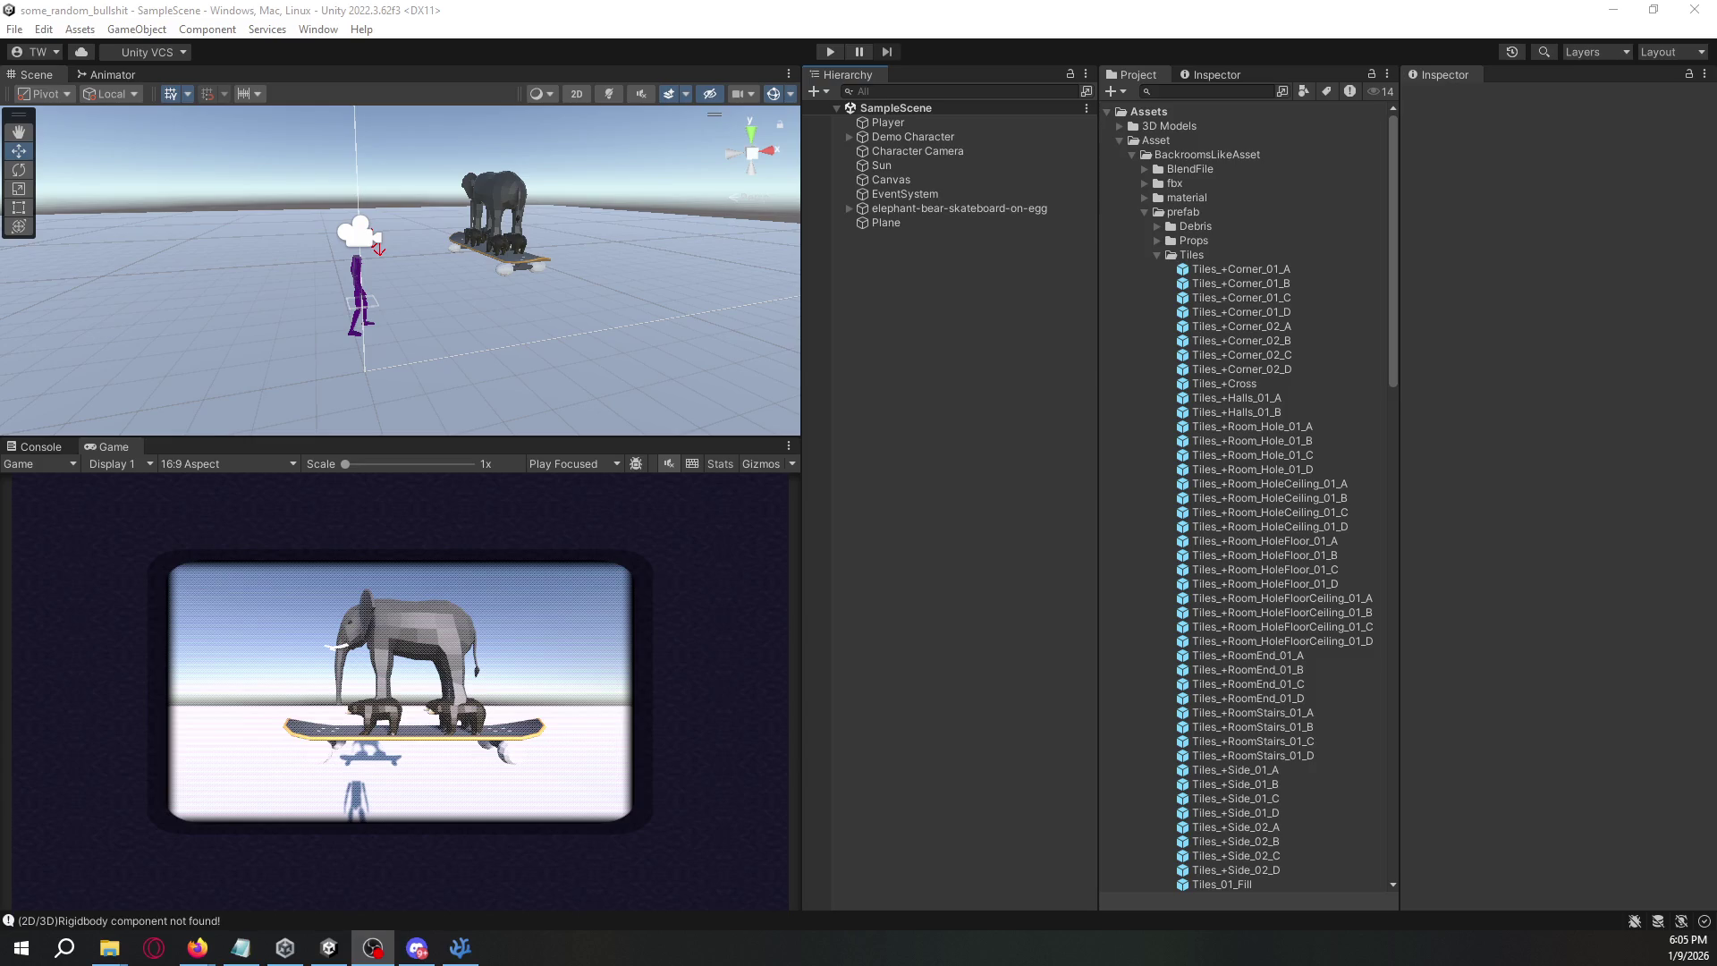
{"action": "key", "text": "alt+Tab"}
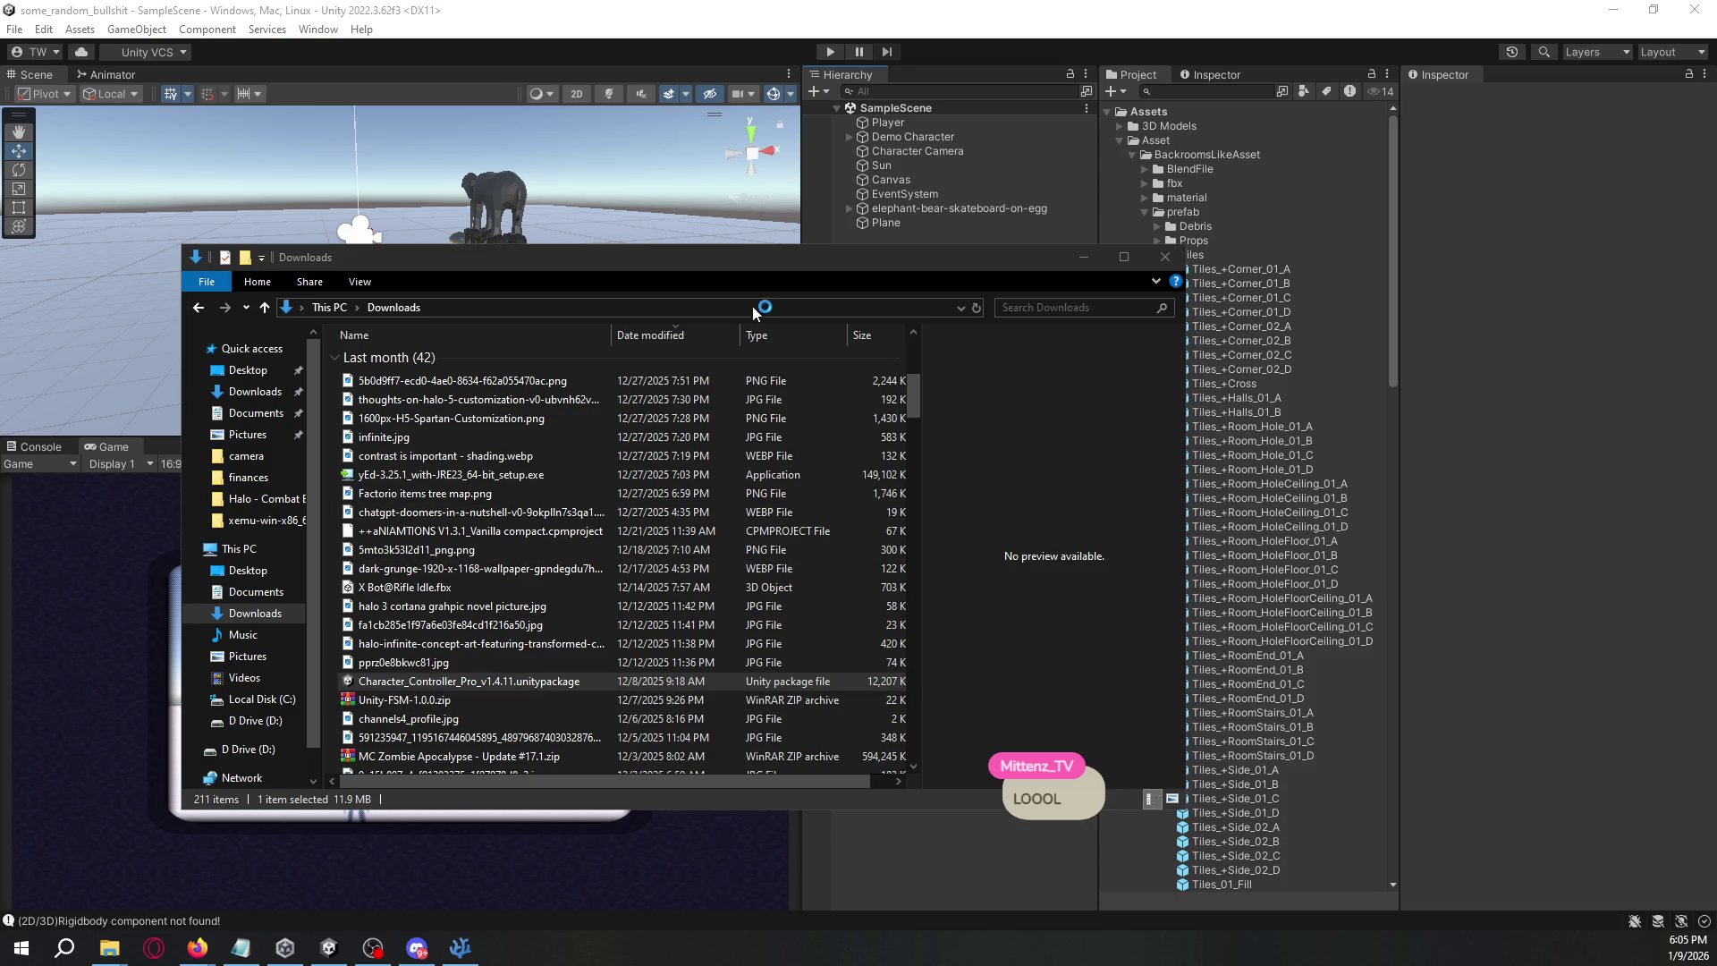
- Minimize the Downloads folder window and return focus to the Unity editor
{"action": "left_click", "coordinate": [109, 948]}
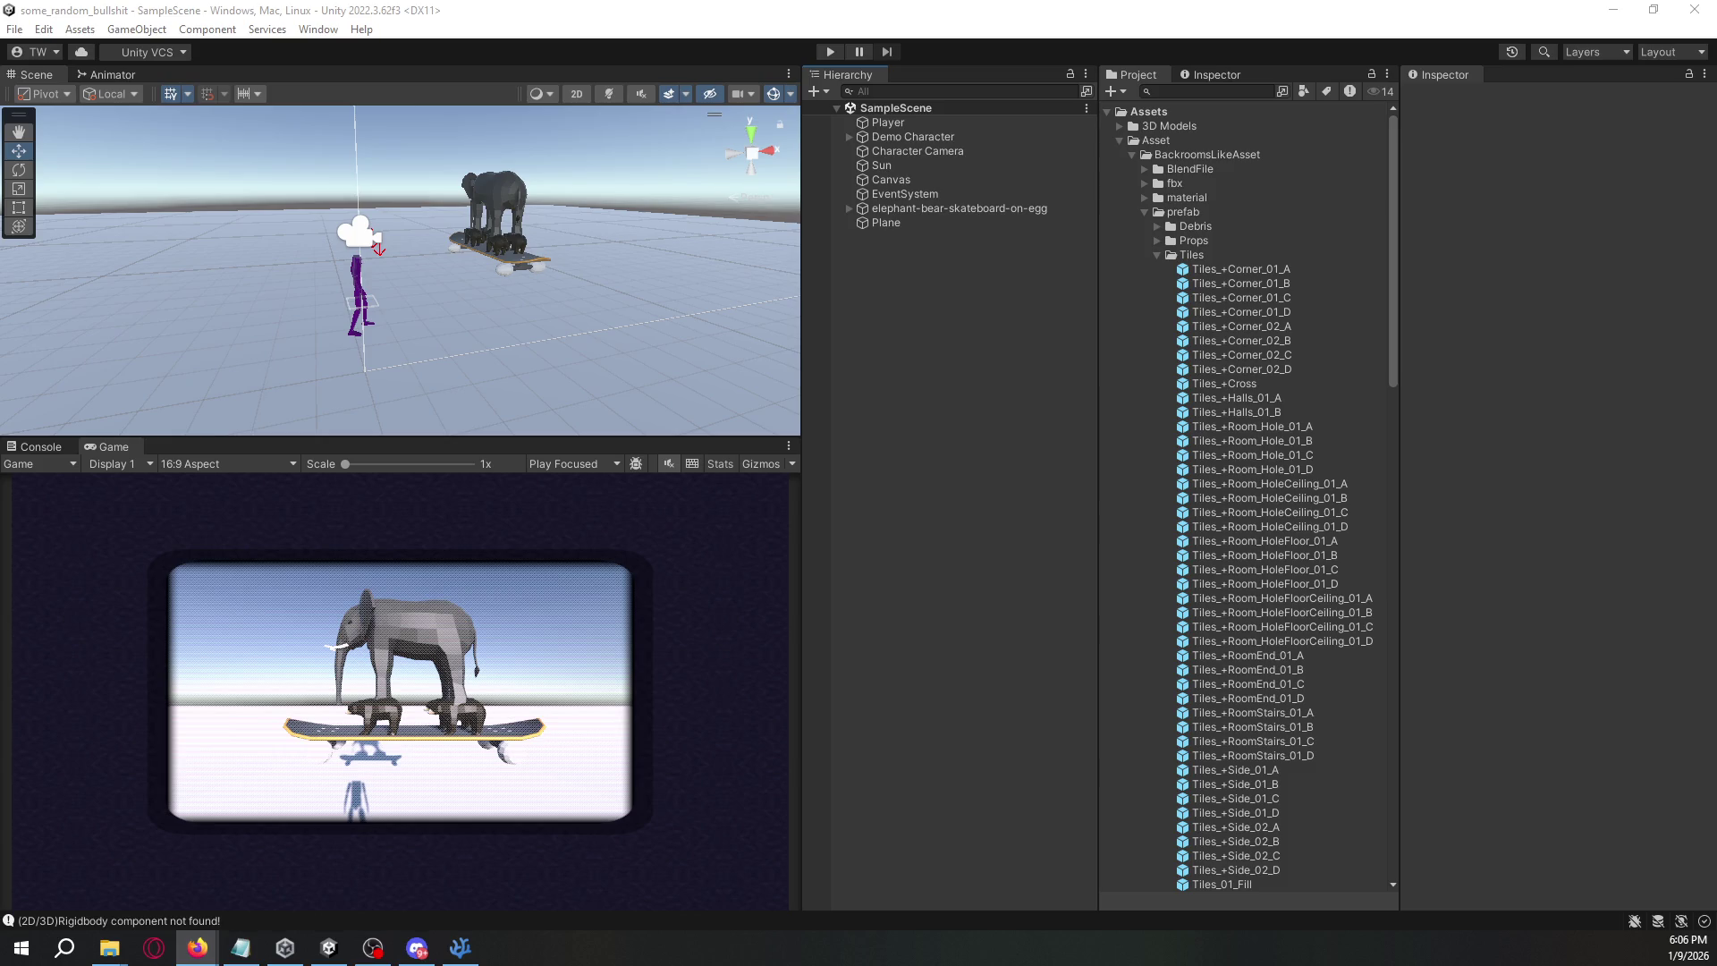
{"action": "key", "text": "alt+Tab"}
{"action": "key", "text": "alt+Tab"}
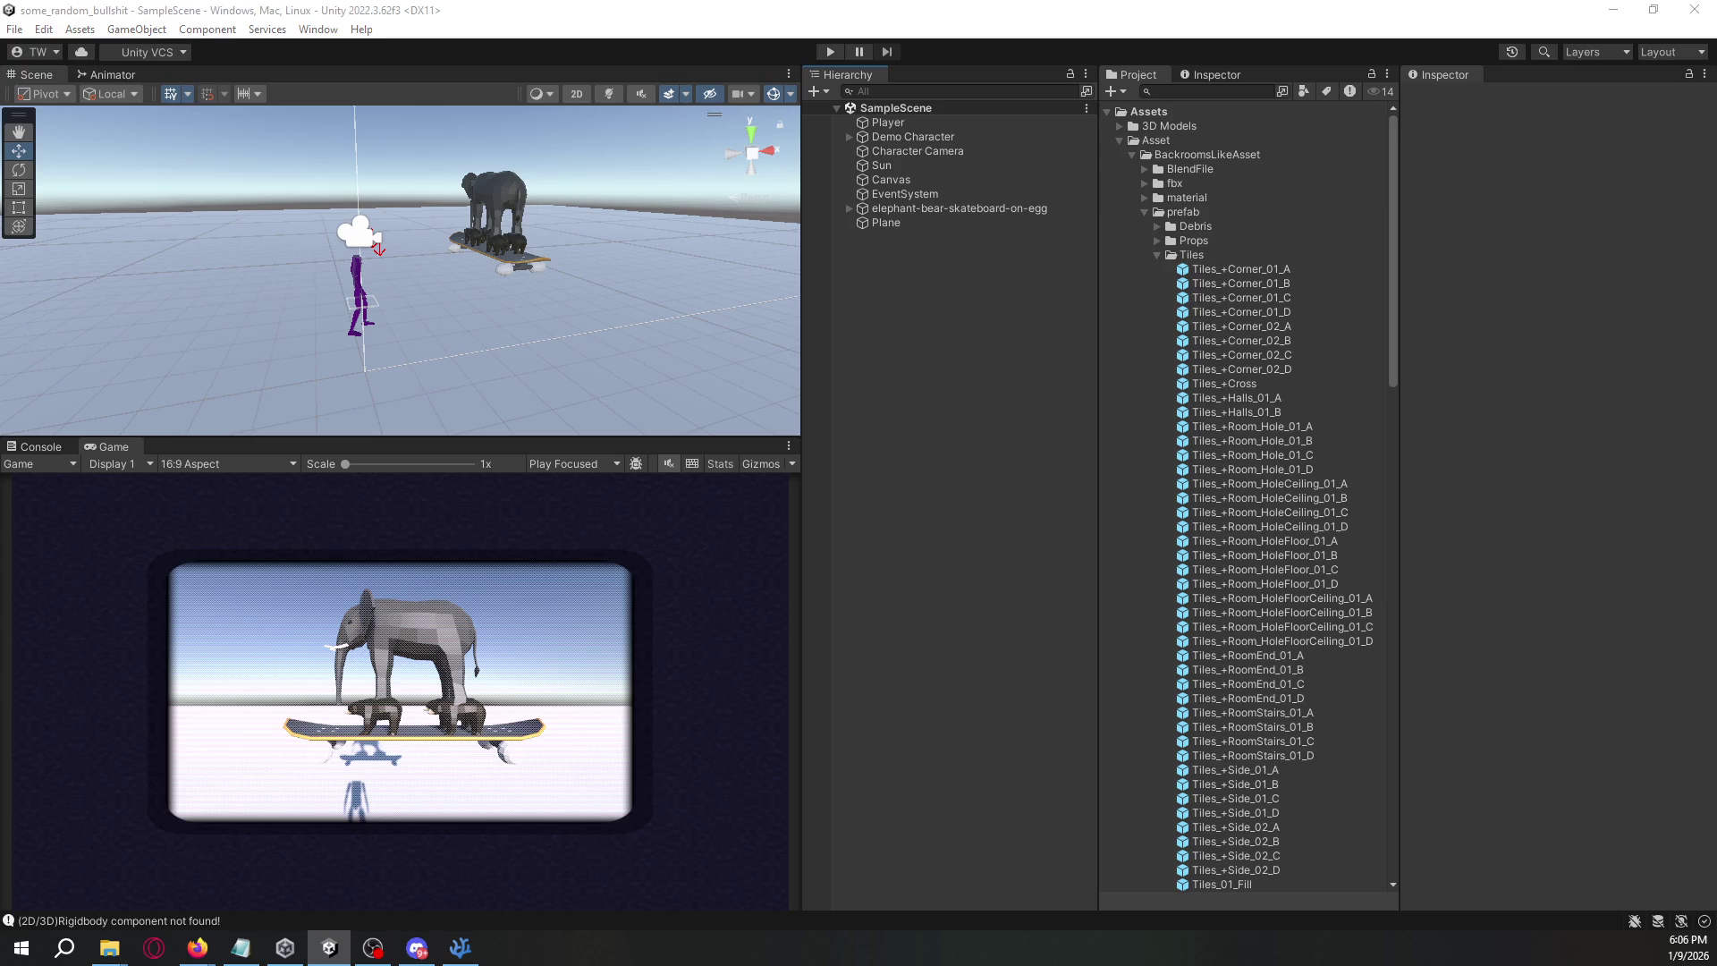
{"action": "left_click", "coordinate": [908, 312]}
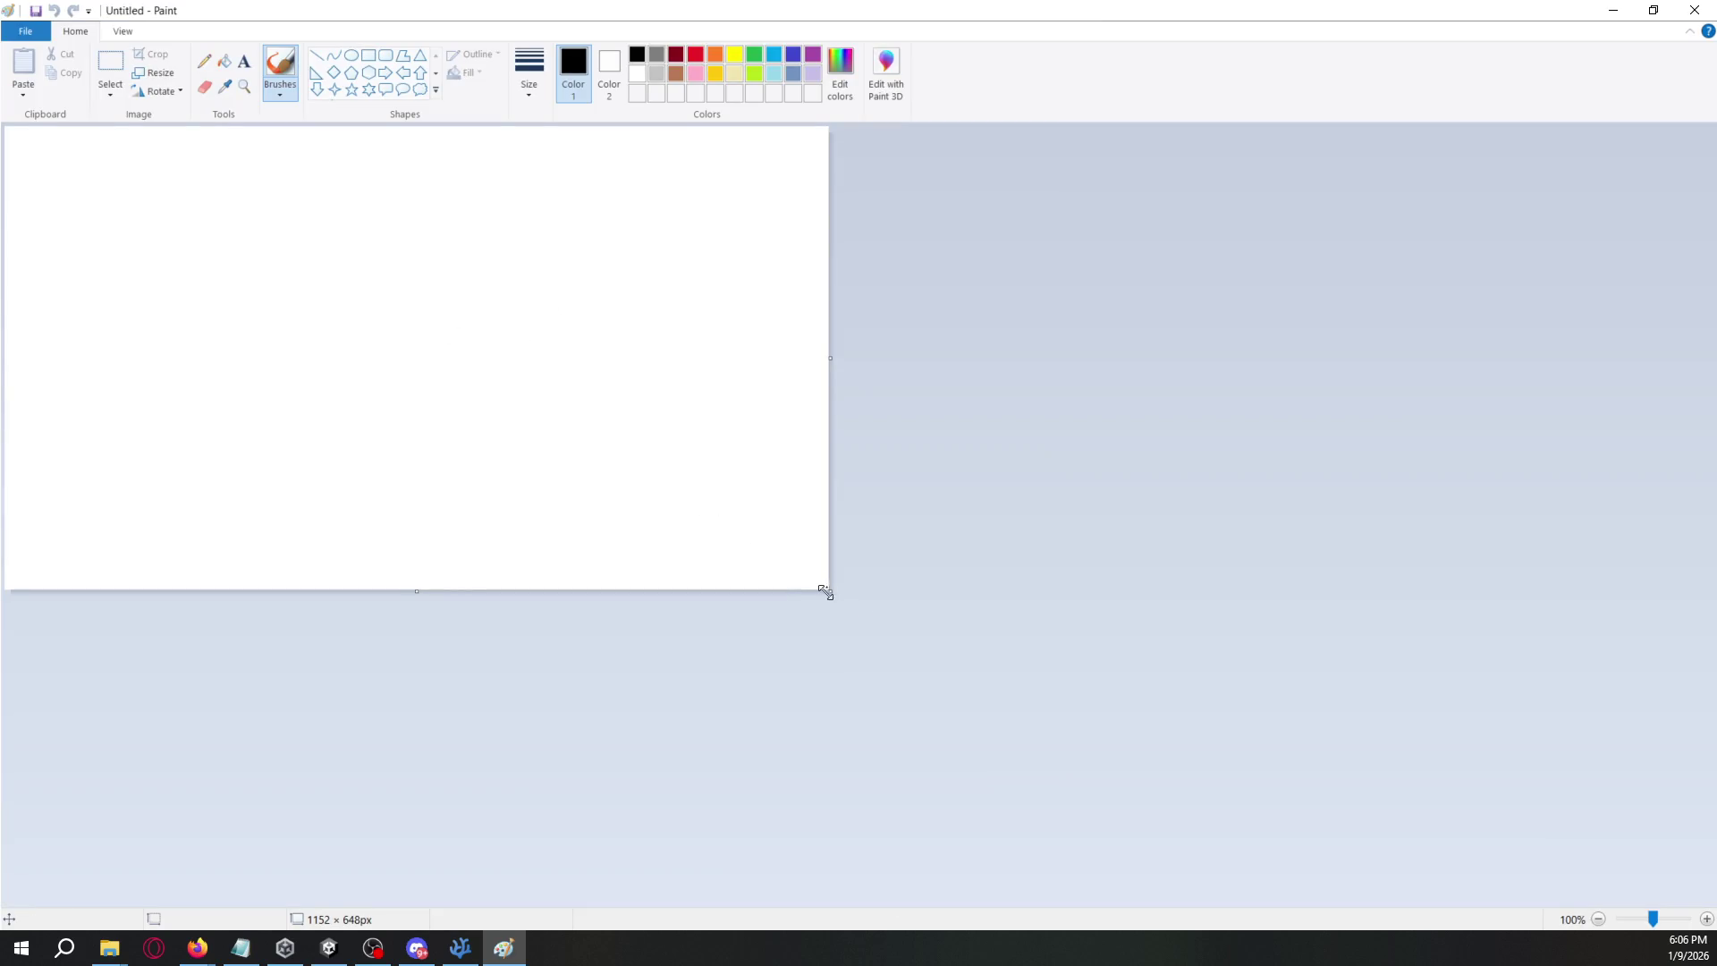
- Enlarge the canvas to 1918×964, sketch the main room box, and add four red circles inside
{"action": "mouse_move", "coordinate": [825, 592]}
{"action": "left_mouse_down"}
{"action": "mouse_move", "coordinate": [1283, 720]}
{"action": "mouse_move", "coordinate": [1379, 817]}
{"action": "left_mouse_up"}
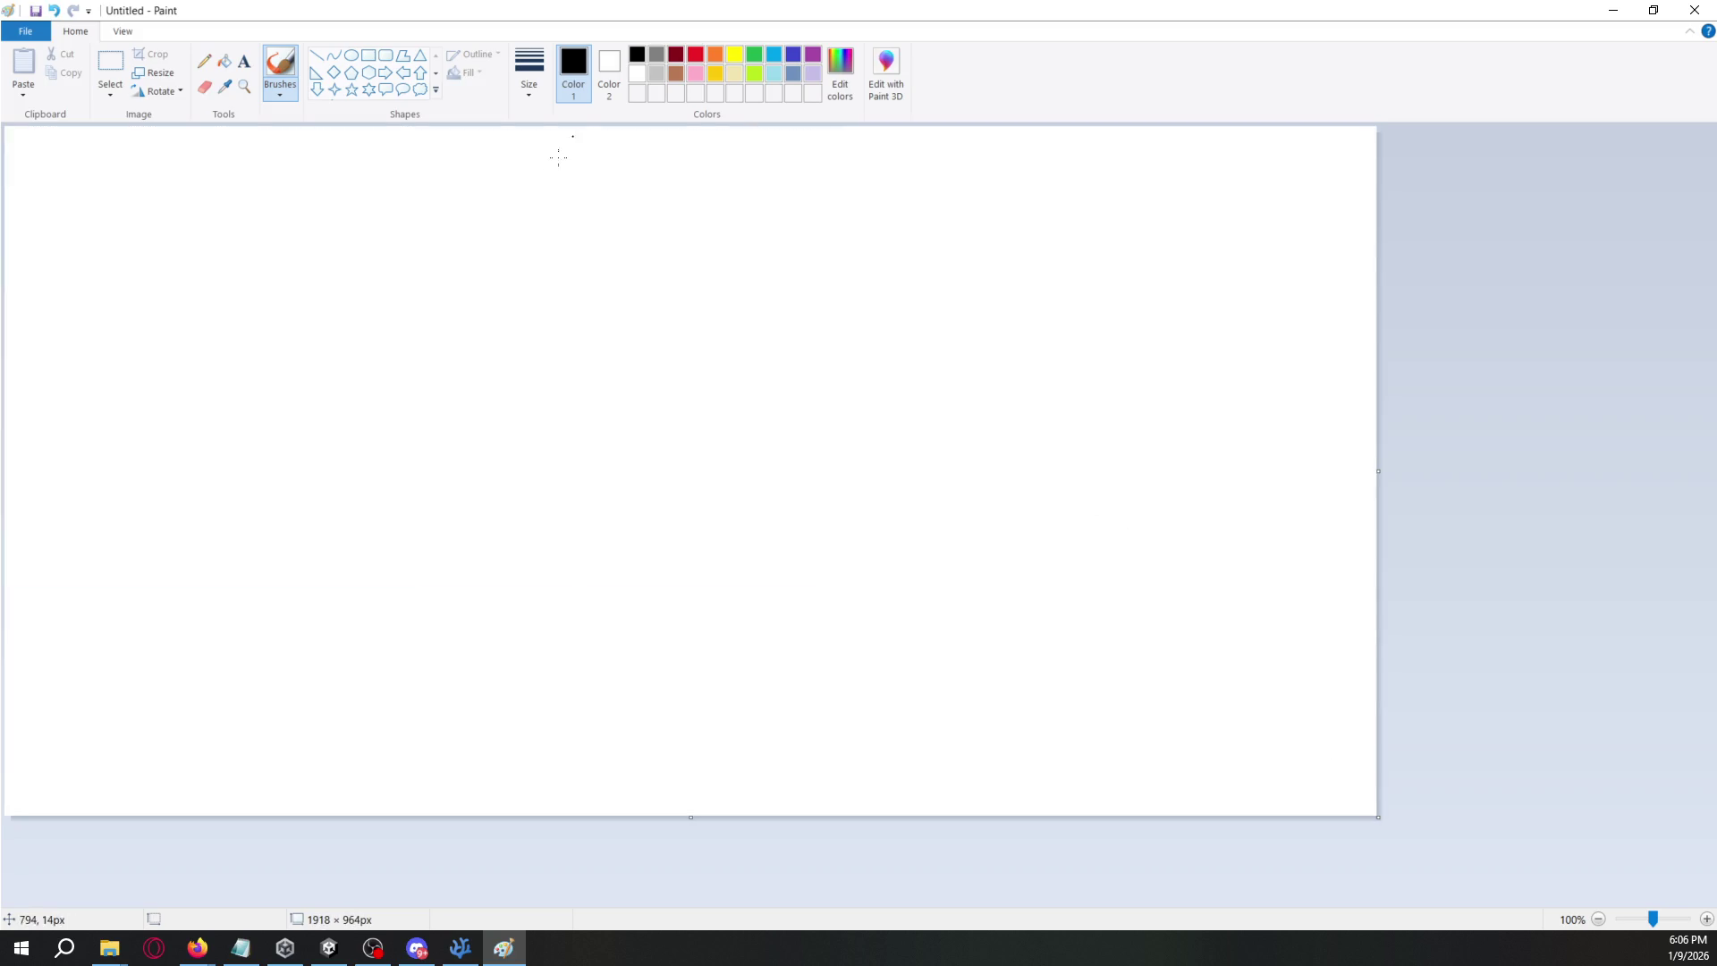
{"action": "mouse_move", "coordinate": [477, 346]}
{"action": "left_mouse_down"}
{"action": "mouse_move", "coordinate": [479, 449]}
{"action": "mouse_move", "coordinate": [702, 542]}
{"action": "mouse_move", "coordinate": [793, 350]}
{"action": "mouse_move", "coordinate": [468, 326]}
{"action": "mouse_move", "coordinate": [482, 398]}
{"action": "left_mouse_up"}
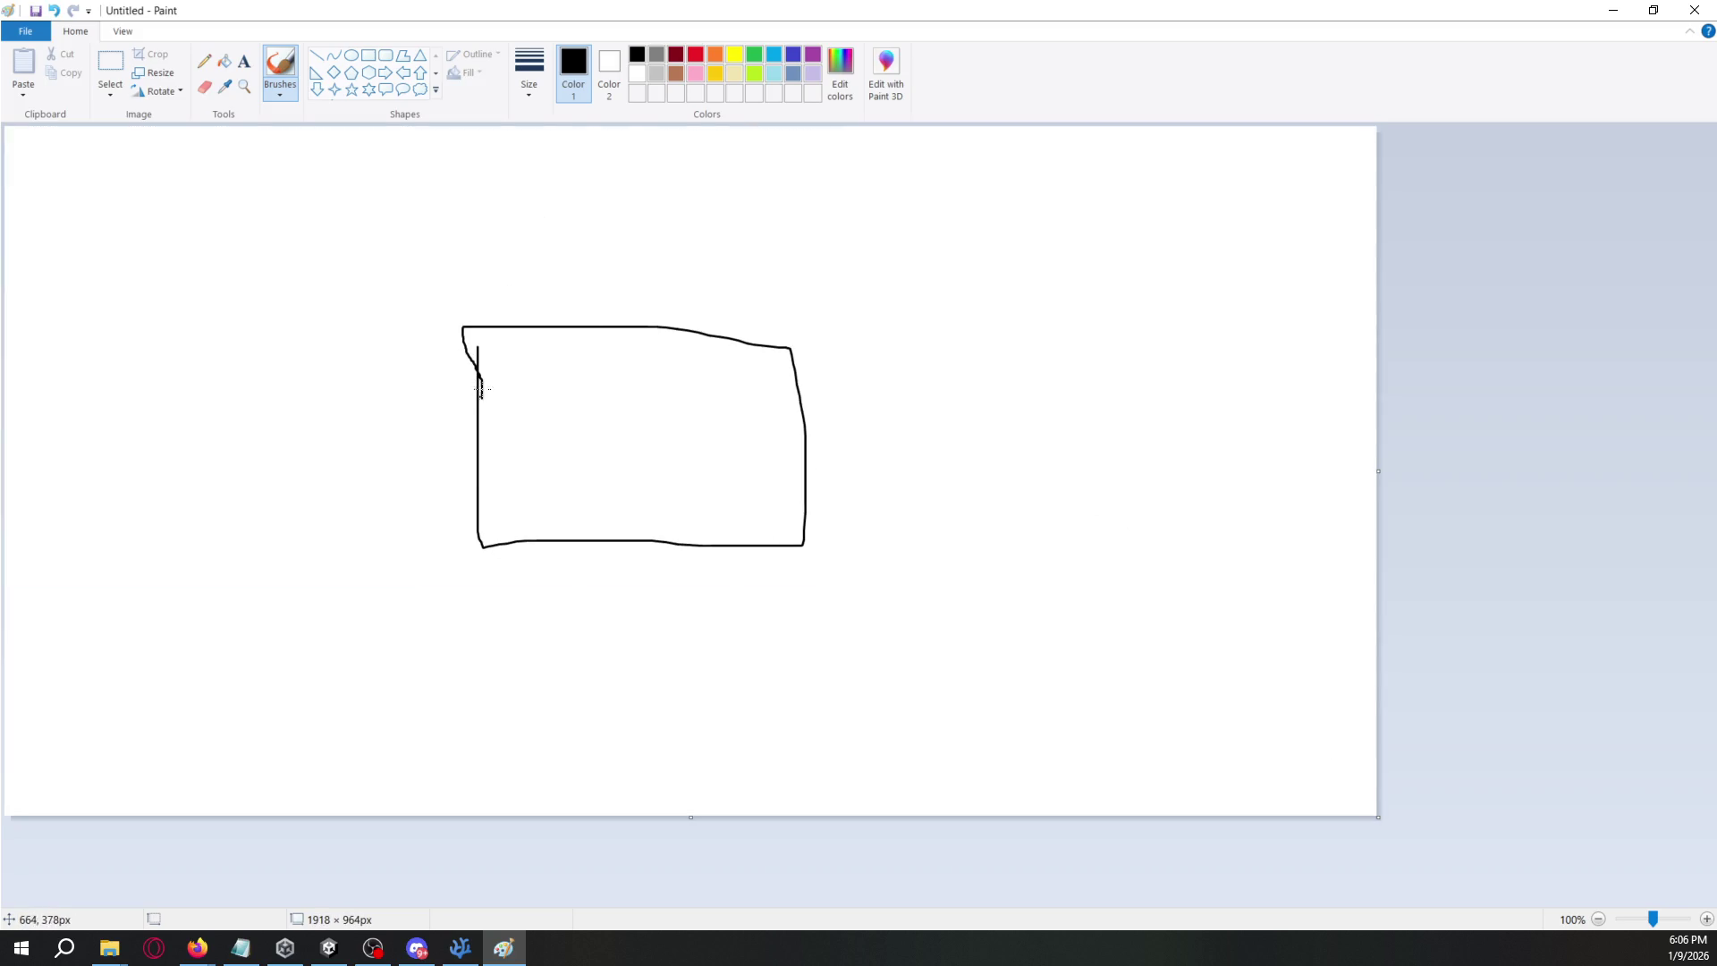
{"action": "left_click", "coordinate": [695, 56]}
{"action": "mouse_move", "coordinate": [561, 340]}
{"action": "left_mouse_down"}
{"action": "mouse_move", "coordinate": [534, 366]}
{"action": "mouse_move", "coordinate": [569, 346]}
{"action": "left_mouse_up"}
{"action": "left_click_drag", "start_coordinate": [673, 372], "coordinate": [678, 377]}
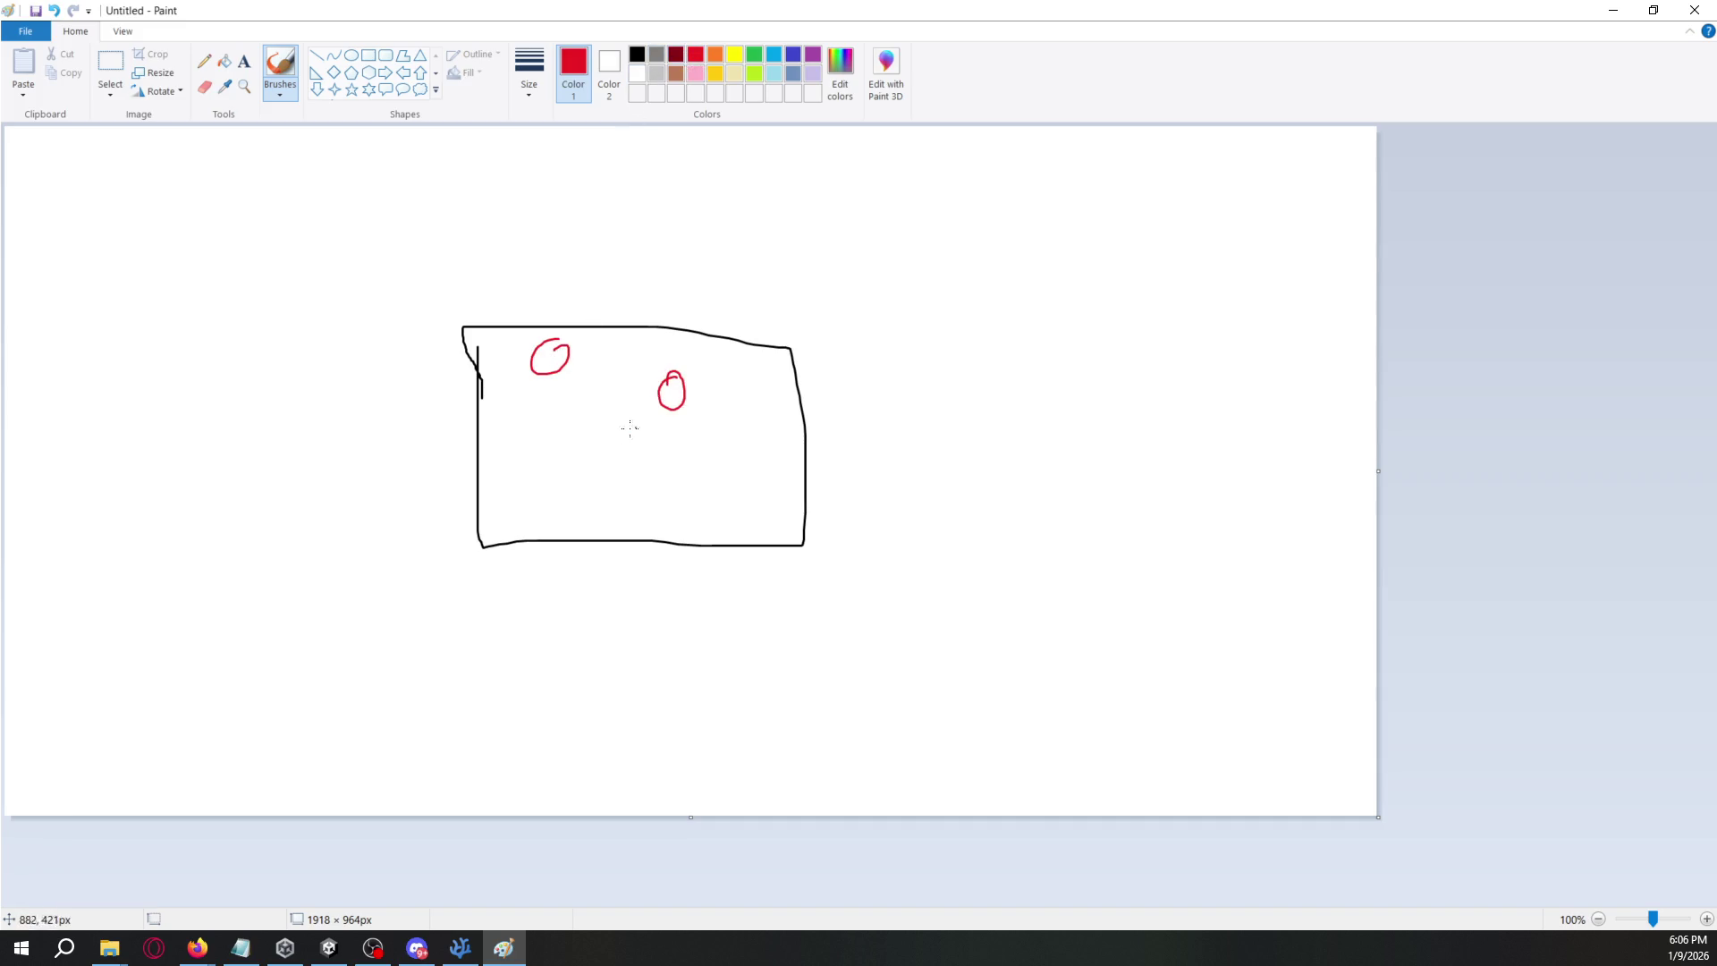
{"action": "mouse_move", "coordinate": [547, 444]}
{"action": "left_mouse_down"}
{"action": "mouse_move", "coordinate": [586, 458]}
{"action": "mouse_move", "coordinate": [565, 447]}
{"action": "left_mouse_up"}
{"action": "left_click_drag", "start_coordinate": [666, 472], "coordinate": [670, 475]}
{"action": "left_click_drag", "start_coordinate": [549, 444], "coordinate": [583, 443]}
- Draw black corridors leading up and right from the room, plus a rounded room on the right
{"action": "left_click", "coordinate": [637, 54]}
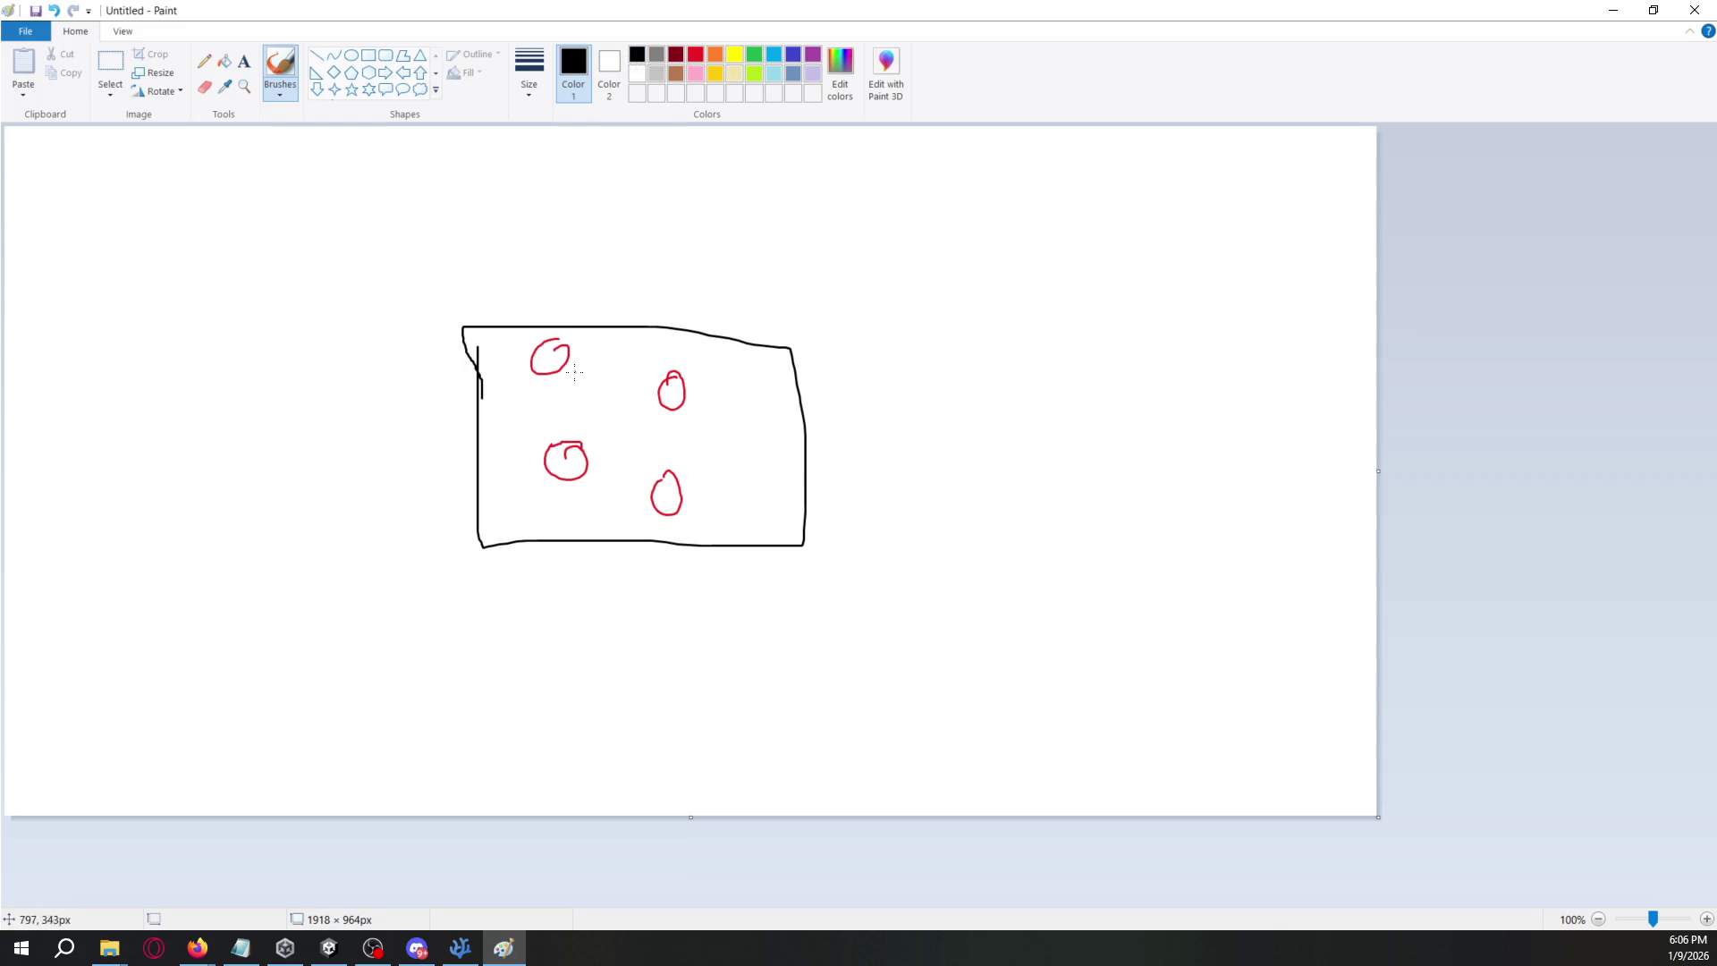
{"action": "mouse_move", "coordinate": [594, 328]}
{"action": "left_mouse_down"}
{"action": "mouse_move", "coordinate": [595, 287]}
{"action": "mouse_move", "coordinate": [393, 295]}
{"action": "mouse_move", "coordinate": [393, 214]}
{"action": "left_mouse_up"}
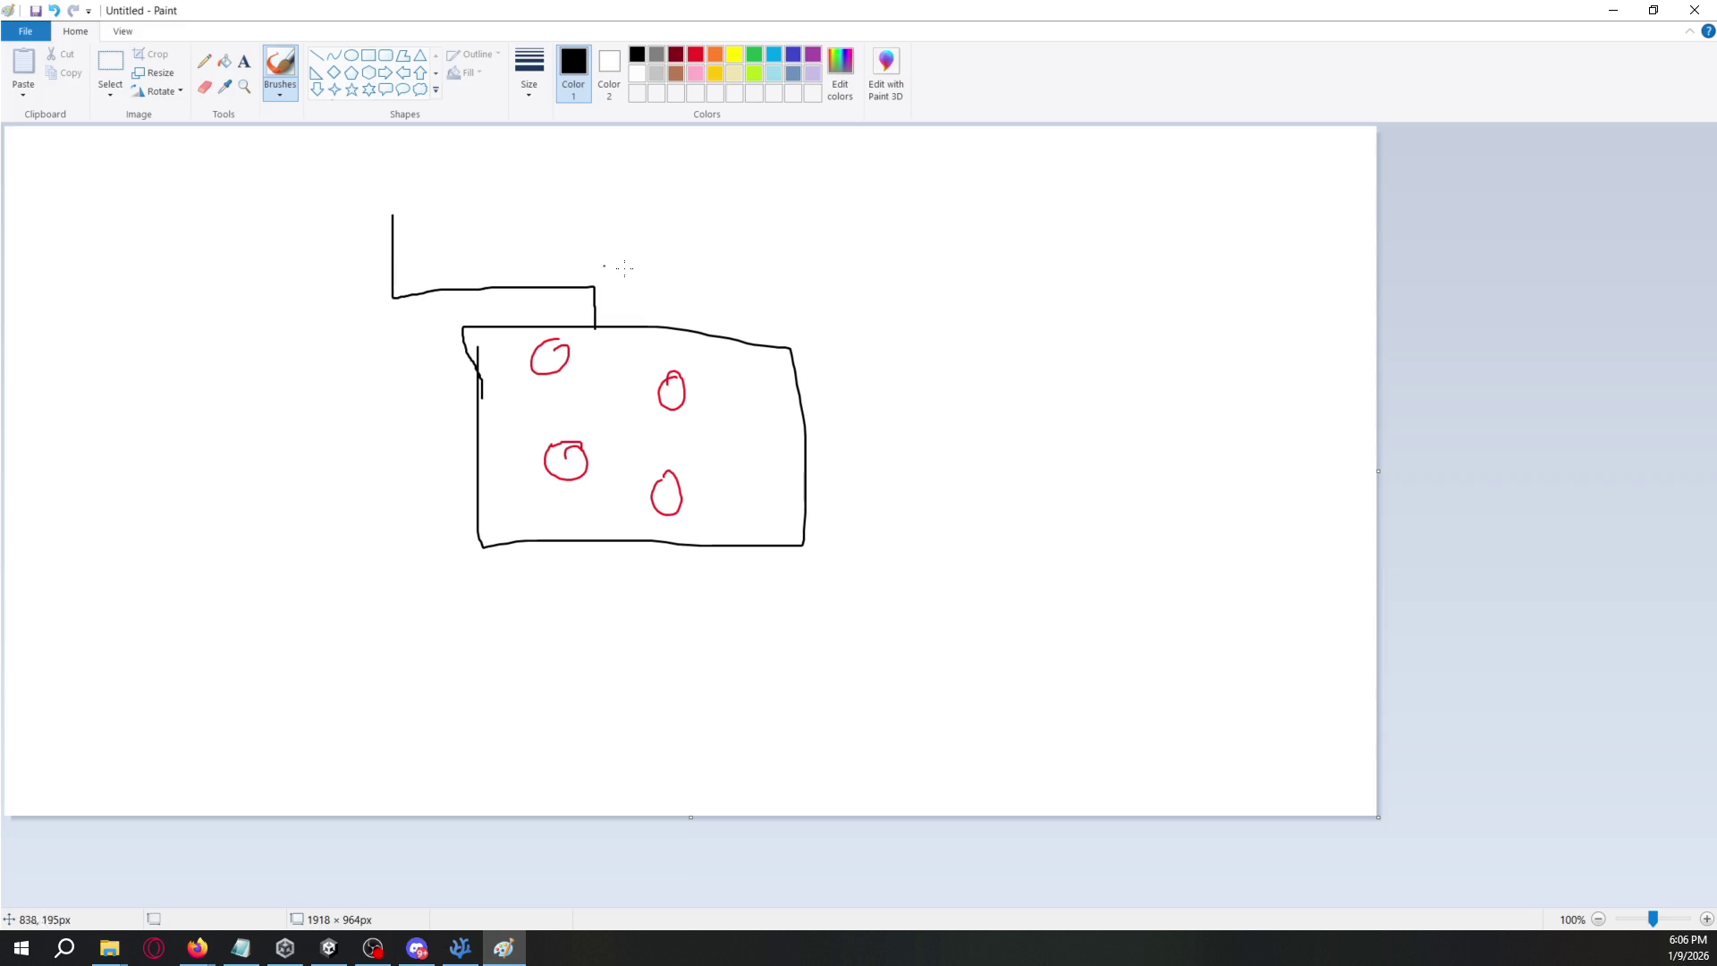
{"action": "mouse_move", "coordinate": [691, 329]}
{"action": "left_mouse_down"}
{"action": "mouse_move", "coordinate": [804, 212]}
{"action": "mouse_move", "coordinate": [804, 187]}
{"action": "left_mouse_up"}
{"action": "mouse_move", "coordinate": [810, 433]}
{"action": "left_mouse_down"}
{"action": "mouse_move", "coordinate": [921, 435]}
{"action": "mouse_move", "coordinate": [1059, 295]}
{"action": "left_mouse_up"}
{"action": "mouse_move", "coordinate": [811, 514]}
{"action": "left_mouse_down"}
{"action": "mouse_move", "coordinate": [899, 517]}
{"action": "mouse_move", "coordinate": [1069, 586]}
{"action": "mouse_move", "coordinate": [1082, 314]}
{"action": "left_mouse_up"}
- Draw three overlapping blue loops around the room and its left circles
{"action": "left_click", "coordinate": [794, 55]}
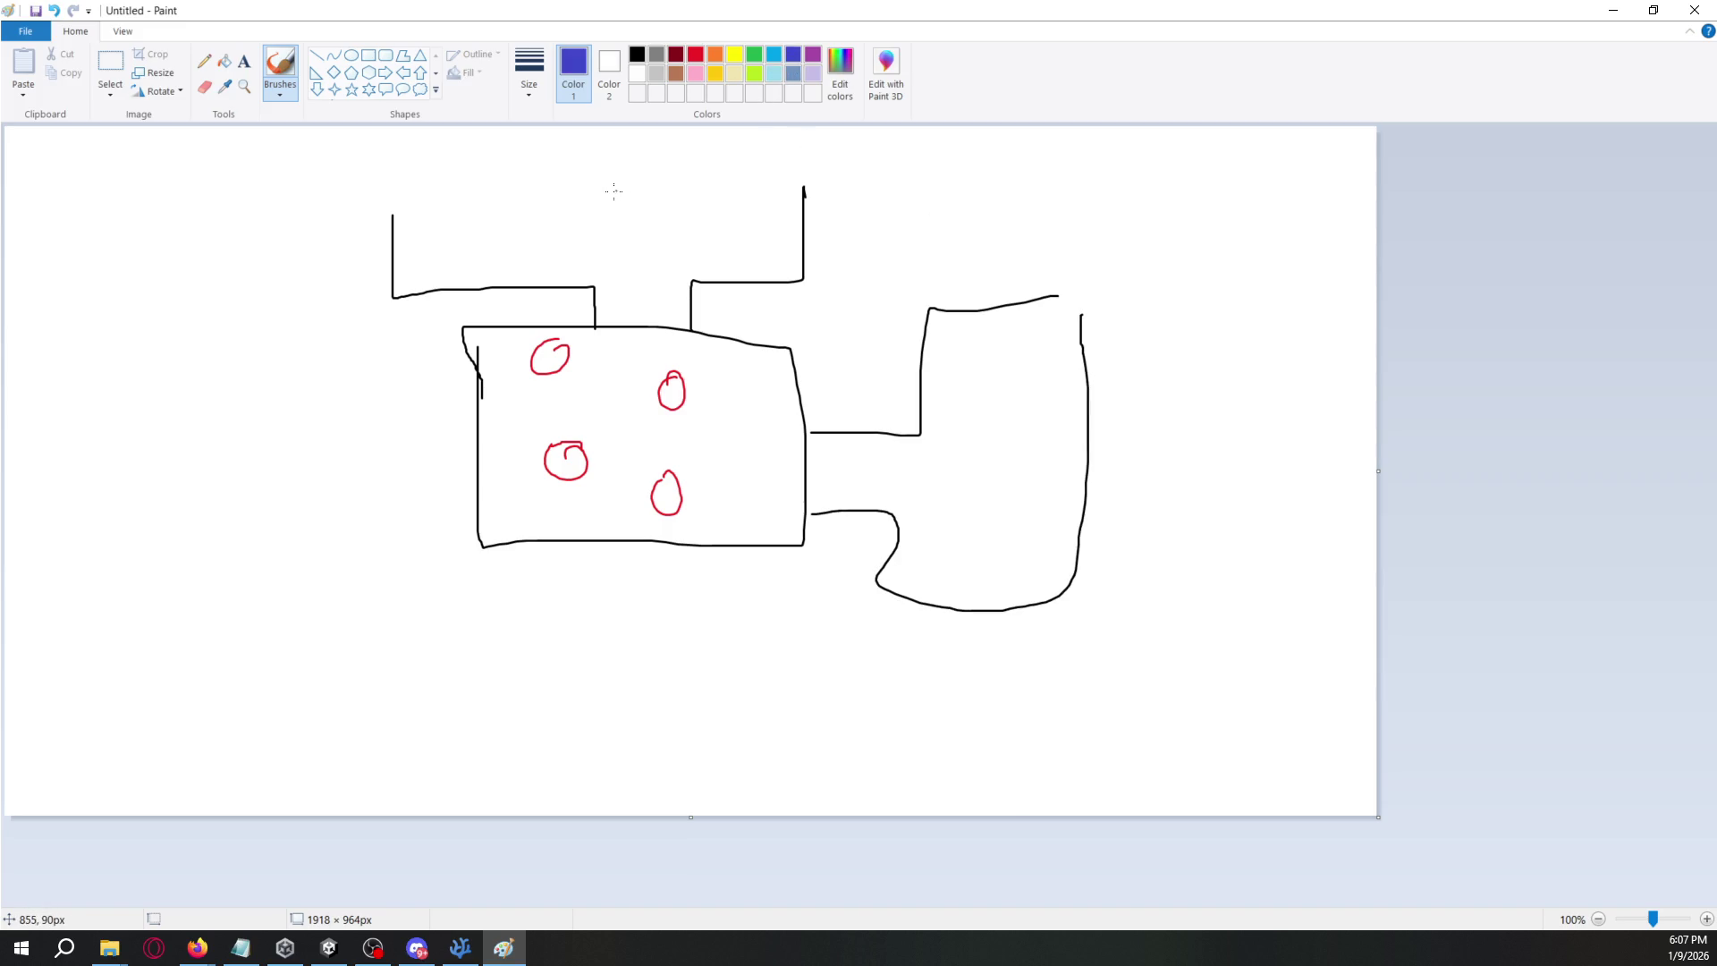
{"action": "mouse_move", "coordinate": [571, 158]}
{"action": "left_mouse_down"}
{"action": "mouse_move", "coordinate": [550, 157]}
{"action": "mouse_move", "coordinate": [301, 416]}
{"action": "mouse_move", "coordinate": [651, 266]}
{"action": "mouse_move", "coordinate": [574, 154]}
{"action": "left_mouse_up"}
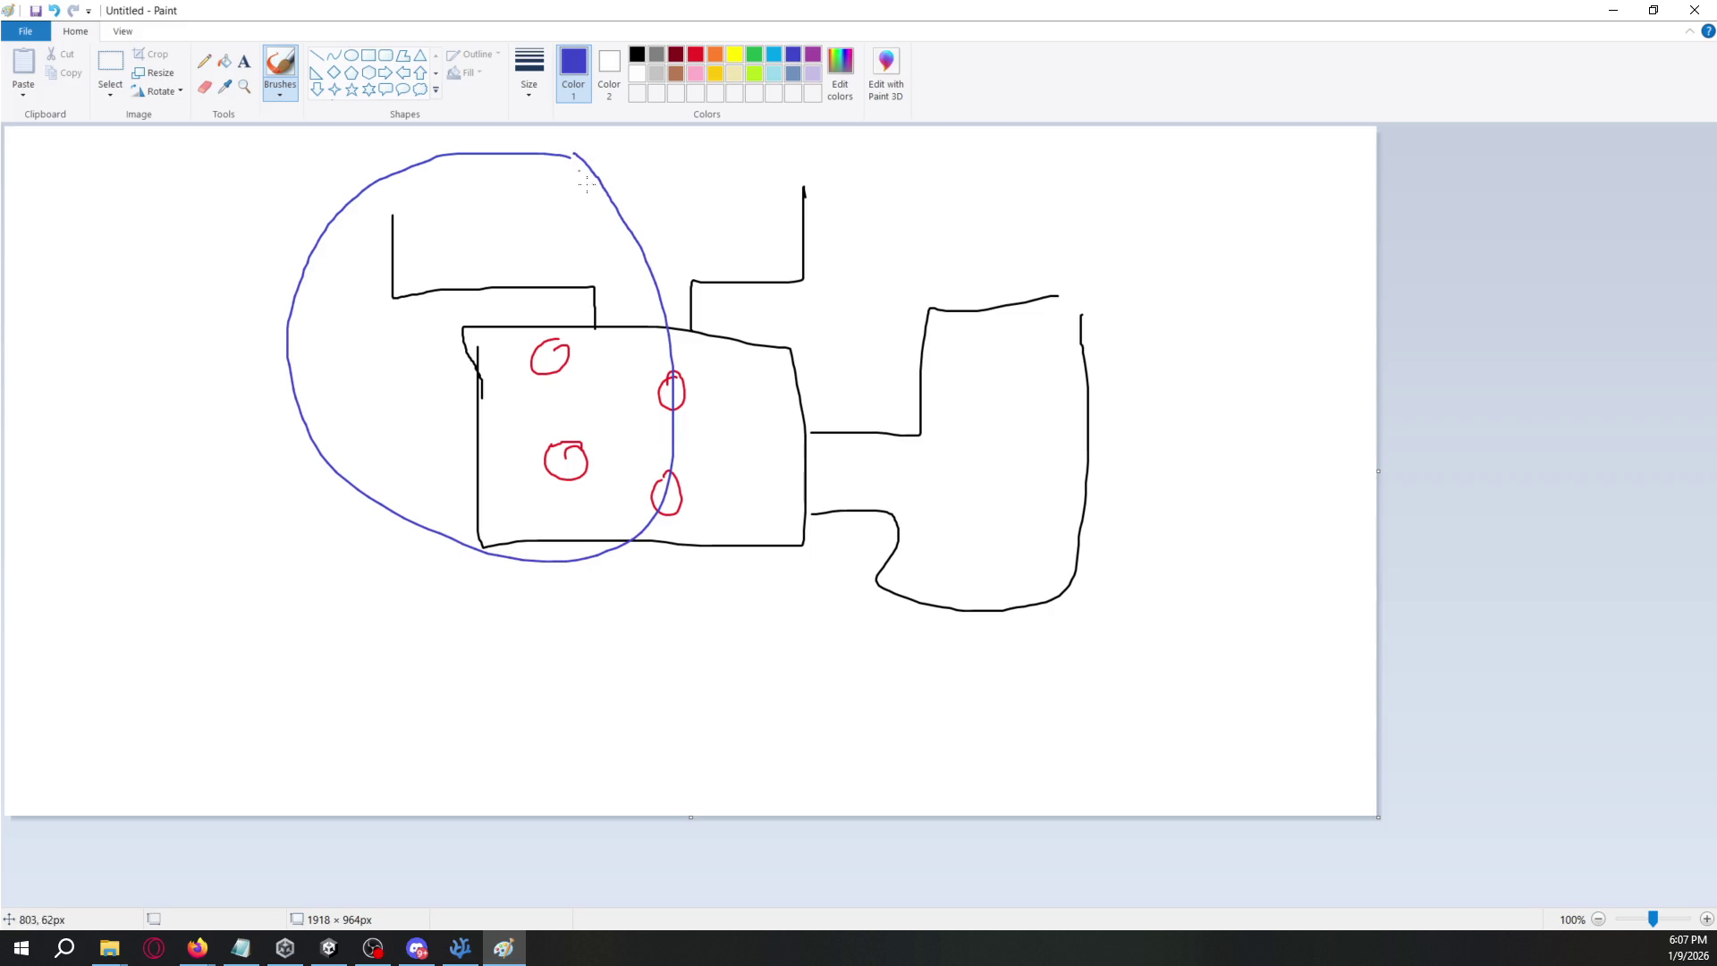
{"action": "mouse_move", "coordinate": [723, 282]}
{"action": "left_mouse_down"}
{"action": "mouse_move", "coordinate": [682, 272]}
{"action": "mouse_move", "coordinate": [700, 594]}
{"action": "mouse_move", "coordinate": [687, 268]}
{"action": "mouse_move", "coordinate": [635, 267]}
{"action": "left_mouse_up"}
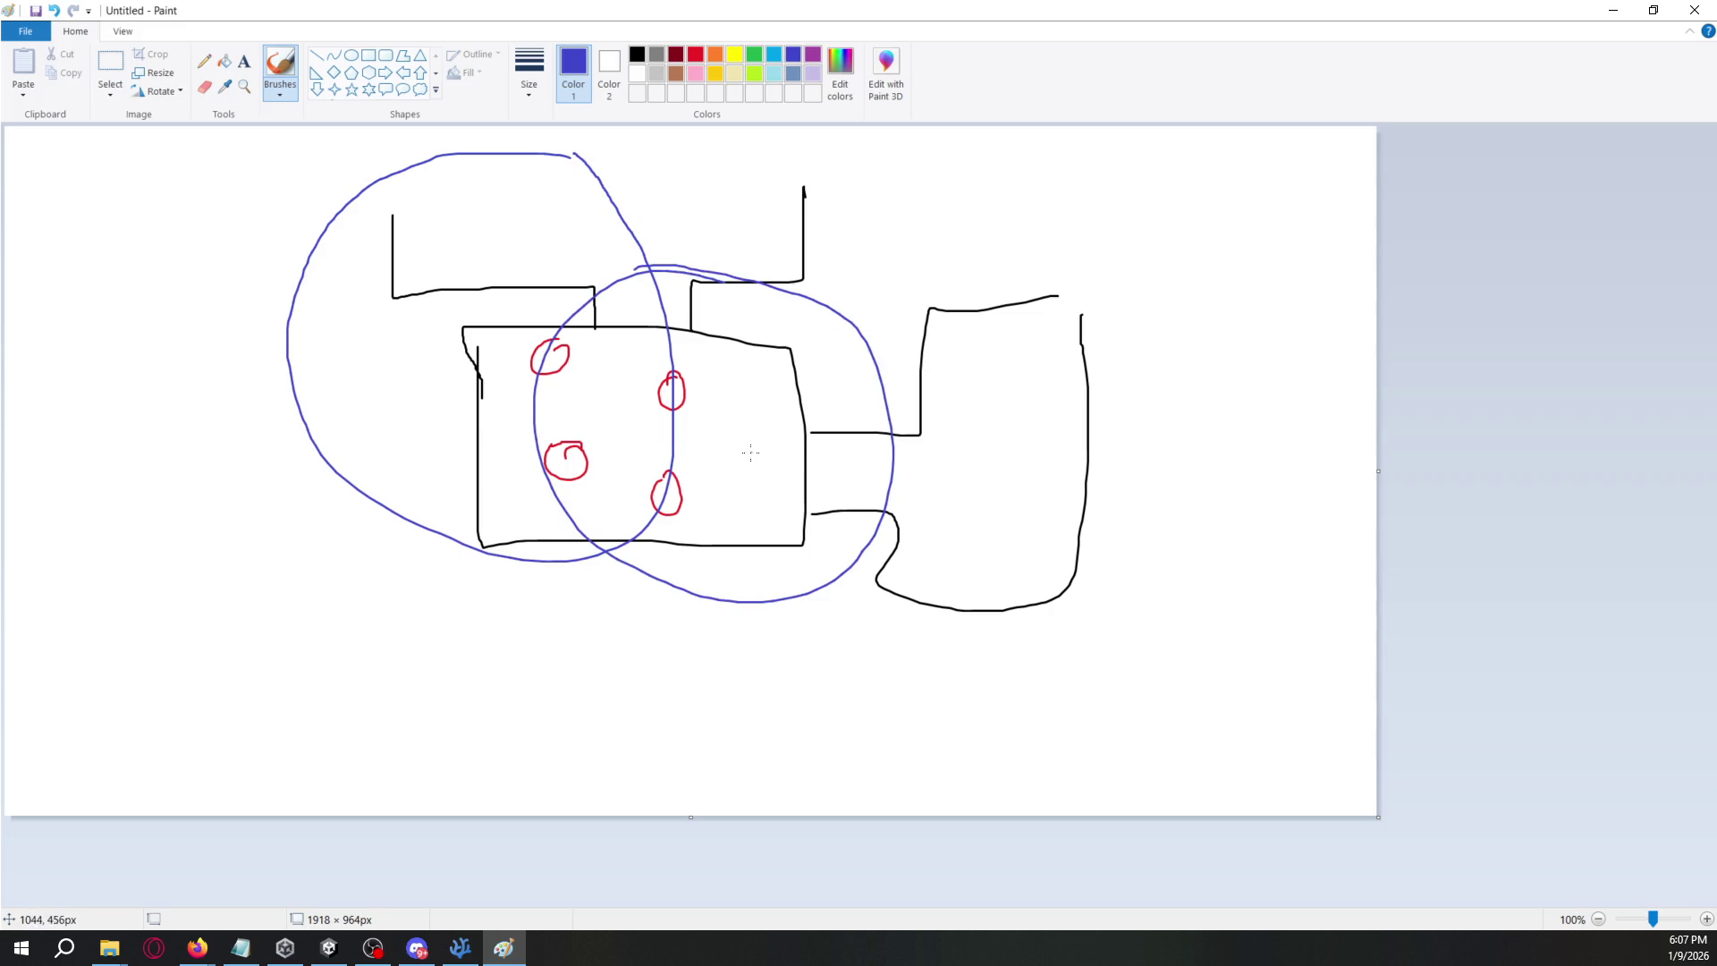
{"action": "mouse_move", "coordinate": [735, 416]}
{"action": "left_mouse_down"}
{"action": "mouse_move", "coordinate": [684, 701]}
{"action": "mouse_move", "coordinate": [729, 404]}
{"action": "mouse_move", "coordinate": [714, 399]}
{"action": "left_mouse_up"}
{"action": "mouse_move", "coordinate": [585, 345]}
{"action": "left_mouse_down"}
{"action": "mouse_move", "coordinate": [480, 348]}
{"action": "mouse_move", "coordinate": [698, 565]}
{"action": "mouse_move", "coordinate": [536, 329]}
{"action": "mouse_move", "coordinate": [525, 338]}
{"action": "left_mouse_up"}
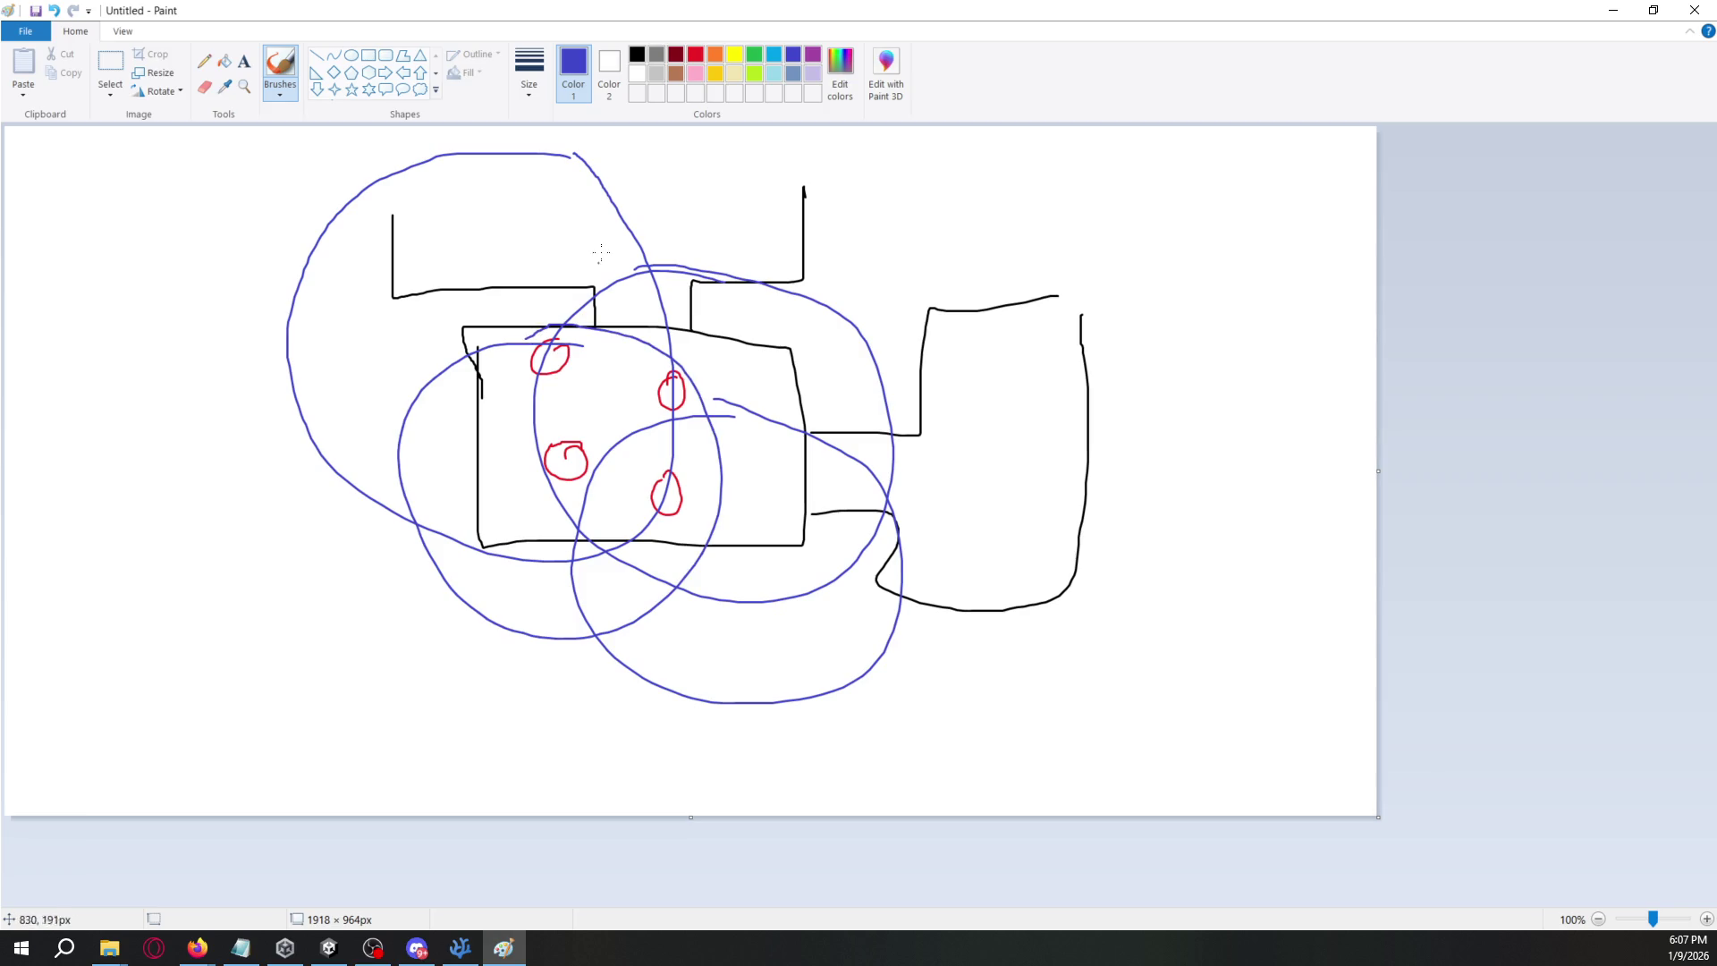
- Cross out the top-left red circle with a green X
{"action": "left_click", "coordinate": [754, 55]}
{"action": "mouse_move", "coordinate": [559, 338]}
{"action": "left_mouse_down"}
{"action": "mouse_move", "coordinate": [527, 353]}
{"action": "mouse_move", "coordinate": [569, 371]}
{"action": "mouse_move", "coordinate": [530, 366]}
{"action": "mouse_move", "coordinate": [579, 369]}
{"action": "left_mouse_up"}
{"action": "key", "text": "ctrl+z"}
{"action": "left_click_drag", "start_coordinate": [575, 338], "coordinate": [536, 386]}
- Try dark-red marks on the other red circles, then undo them
{"action": "left_click", "coordinate": [675, 56]}
{"action": "mouse_move", "coordinate": [691, 369]}
{"action": "left_mouse_down"}
{"action": "mouse_move", "coordinate": [664, 394]}
{"action": "mouse_move", "coordinate": [719, 391]}
{"action": "left_mouse_up"}
{"action": "mouse_move", "coordinate": [666, 543]}
{"action": "left_mouse_down"}
{"action": "mouse_move", "coordinate": [672, 501]}
{"action": "mouse_move", "coordinate": [680, 514]}
{"action": "left_mouse_up"}
{"action": "key", "text": "ctrl+z"}
{"action": "key", "text": "ctrl+z"}
{"action": "mouse_move", "coordinate": [551, 510]}
{"action": "left_mouse_down"}
{"action": "mouse_move", "coordinate": [566, 467]}
{"action": "mouse_move", "coordinate": [578, 490]}
{"action": "left_mouse_up"}
{"action": "key", "text": "ctrl+z"}
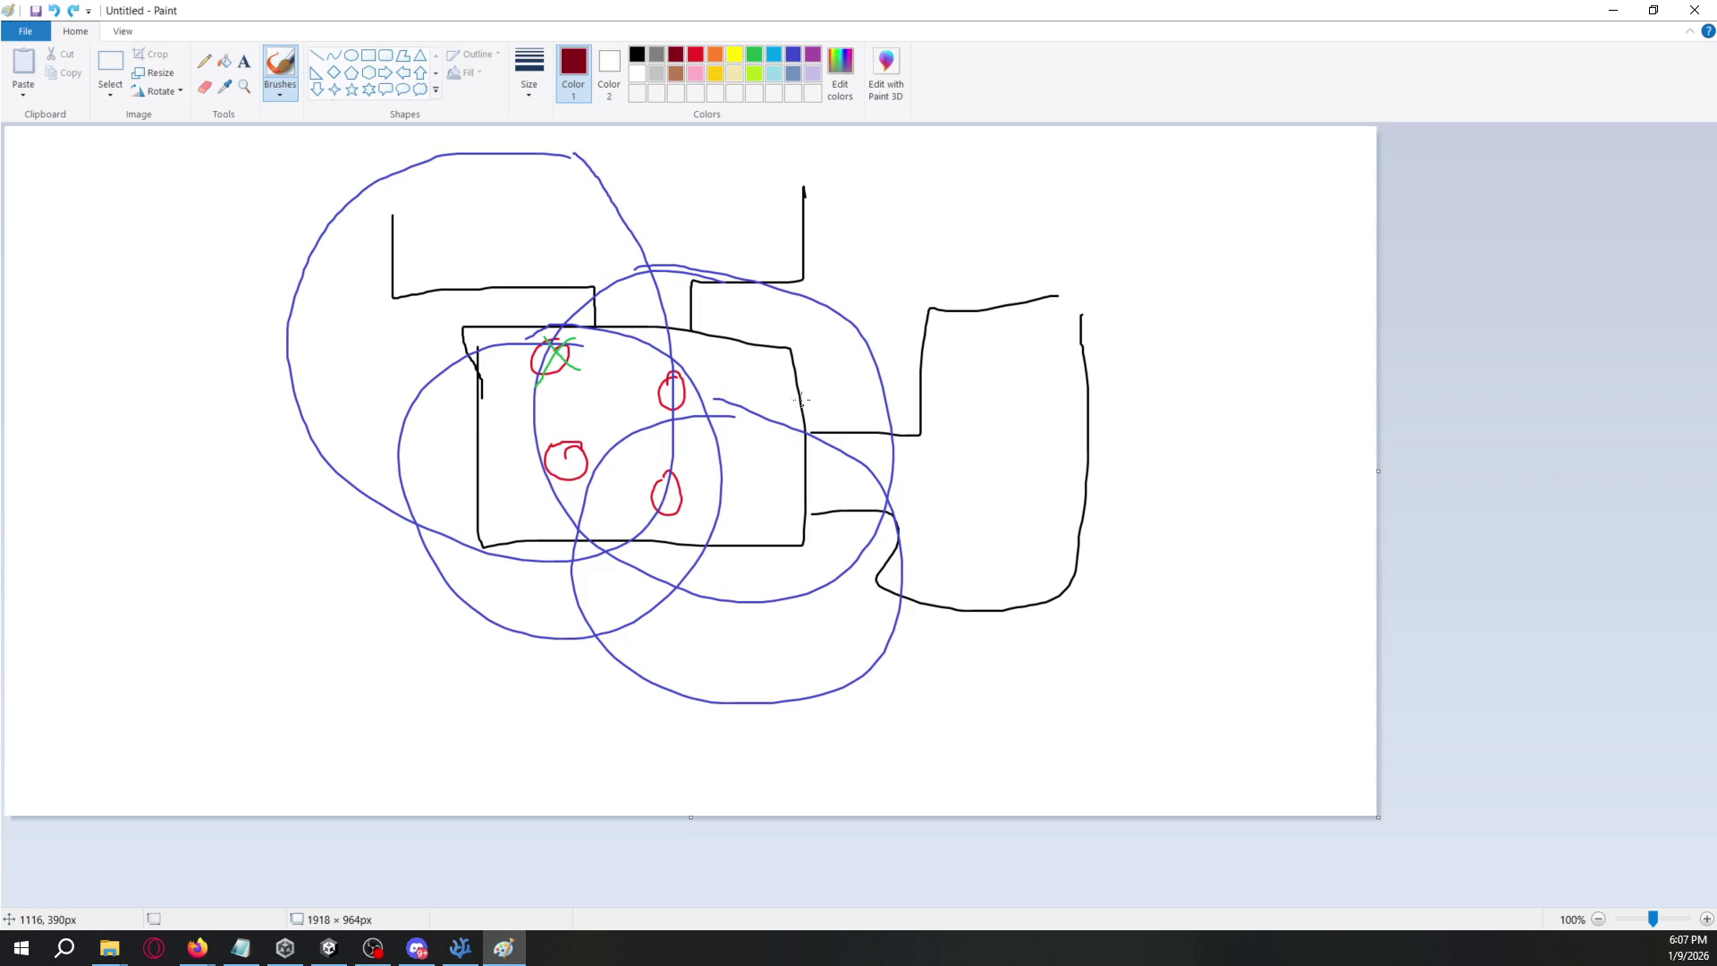
- Write 'Tile A' in blue inside the right room and label its corner door 'Door' with an arrow
{"action": "left_click", "coordinate": [793, 54]}
{"action": "mouse_move", "coordinate": [941, 403]}
{"action": "left_mouse_down"}
{"action": "mouse_move", "coordinate": [973, 401]}
{"action": "mouse_move", "coordinate": [962, 448]}
{"action": "mouse_move", "coordinate": [1005, 431]}
{"action": "mouse_move", "coordinate": [1020, 447]}
{"action": "left_mouse_up"}
{"action": "left_click", "coordinate": [973, 440]}
{"action": "mouse_move", "coordinate": [977, 519]}
{"action": "left_mouse_down"}
{"action": "mouse_move", "coordinate": [1006, 526]}
{"action": "mouse_move", "coordinate": [1011, 506]}
{"action": "left_mouse_up"}
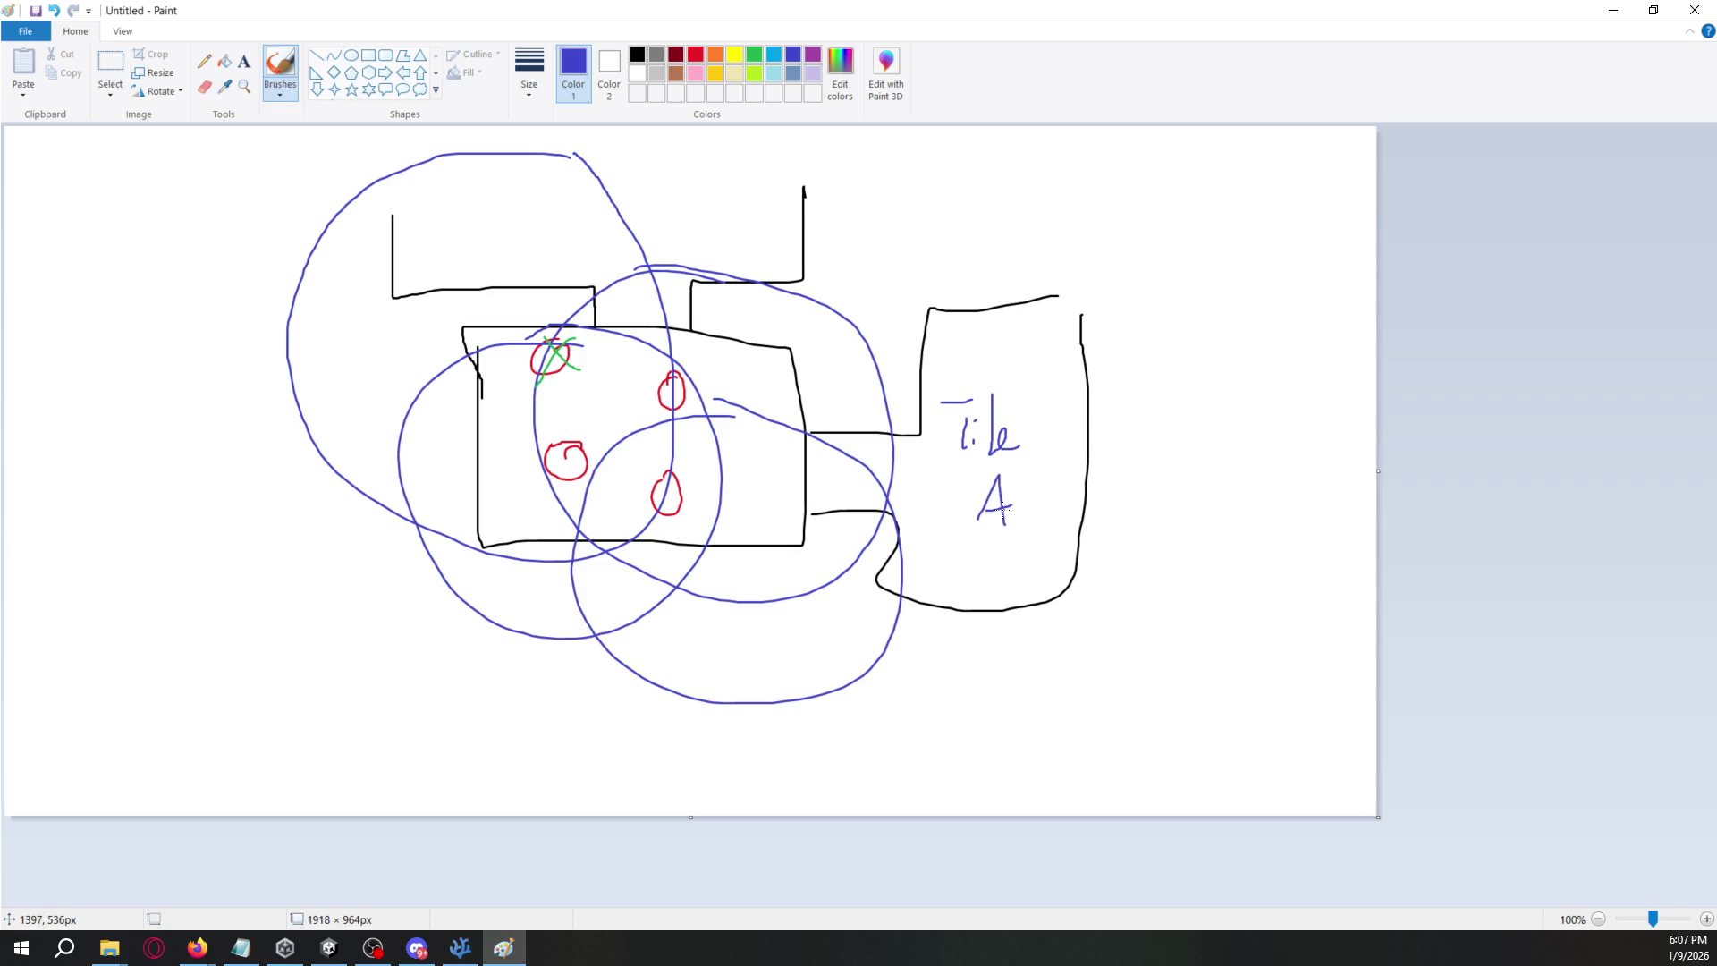
{"action": "mouse_move", "coordinate": [1054, 293]}
{"action": "left_mouse_down"}
{"action": "mouse_move", "coordinate": [1085, 335]}
{"action": "mouse_move", "coordinate": [1025, 287]}
{"action": "mouse_move", "coordinate": [1084, 374]}
{"action": "left_mouse_up"}
{"action": "mouse_move", "coordinate": [1097, 277]}
{"action": "left_mouse_down"}
{"action": "mouse_move", "coordinate": [1084, 313]}
{"action": "mouse_move", "coordinate": [1191, 297]}
{"action": "left_mouse_up"}
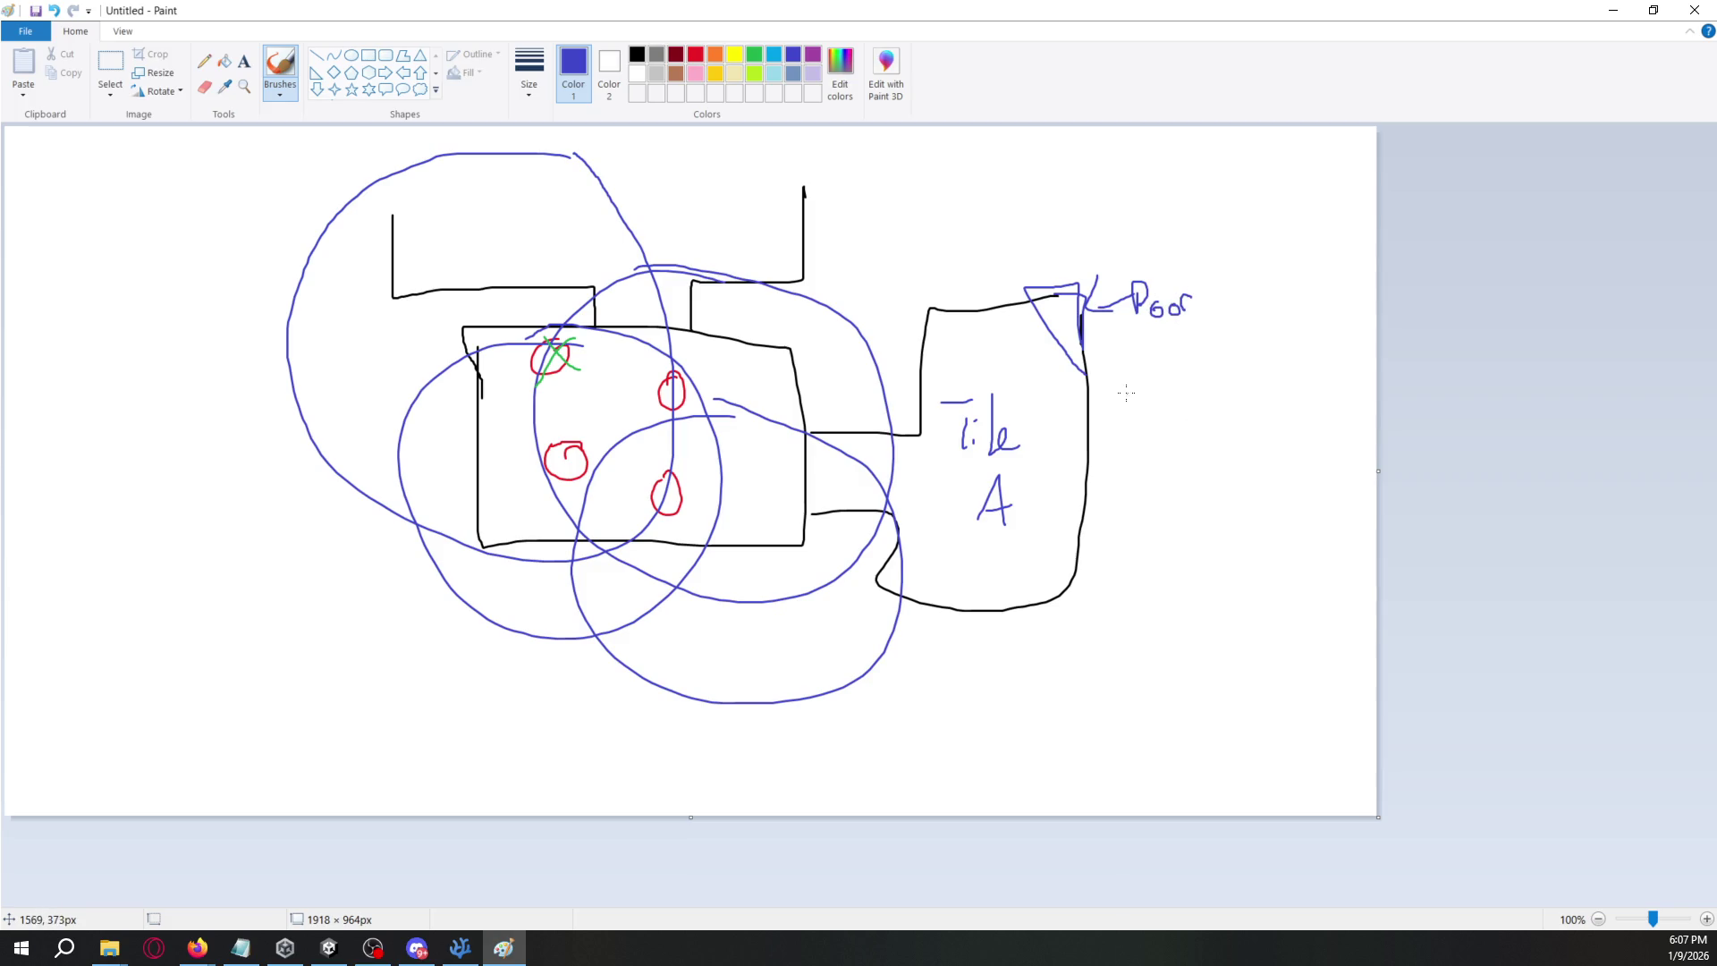
- Draw a green box beside the door, write 'Level' between rooms, and arrow Tile A to it
{"action": "left_click", "coordinate": [755, 55]}
{"action": "left_click_drag", "start_coordinate": [1034, 302], "coordinate": [1020, 212]}
{"action": "mouse_move", "coordinate": [1096, 375]}
{"action": "left_mouse_down"}
{"action": "mouse_move", "coordinate": [1241, 371]}
{"action": "mouse_move", "coordinate": [1104, 176]}
{"action": "mouse_move", "coordinate": [1013, 234]}
{"action": "left_mouse_up"}
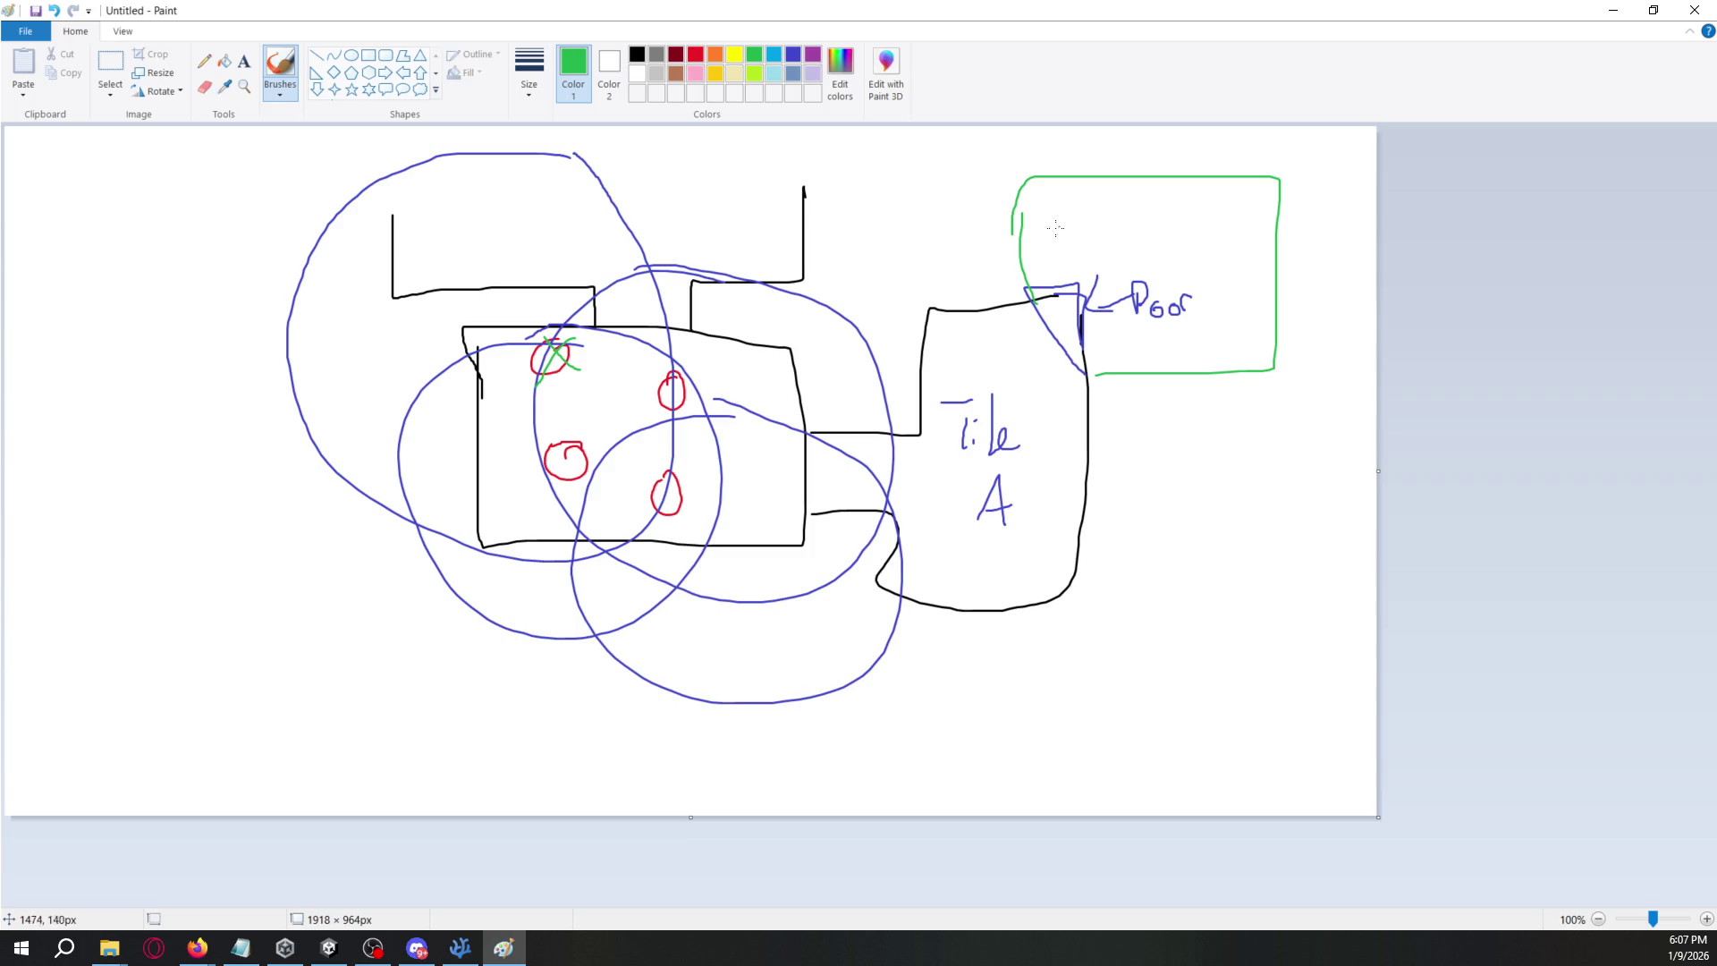
{"action": "mouse_move", "coordinate": [767, 432]}
{"action": "left_mouse_down"}
{"action": "mouse_move", "coordinate": [805, 467]}
{"action": "mouse_move", "coordinate": [876, 470]}
{"action": "left_mouse_up"}
{"action": "mouse_move", "coordinate": [948, 460]}
{"action": "left_mouse_down"}
{"action": "mouse_move", "coordinate": [868, 474]}
{"action": "mouse_move", "coordinate": [881, 494]}
{"action": "left_mouse_up"}
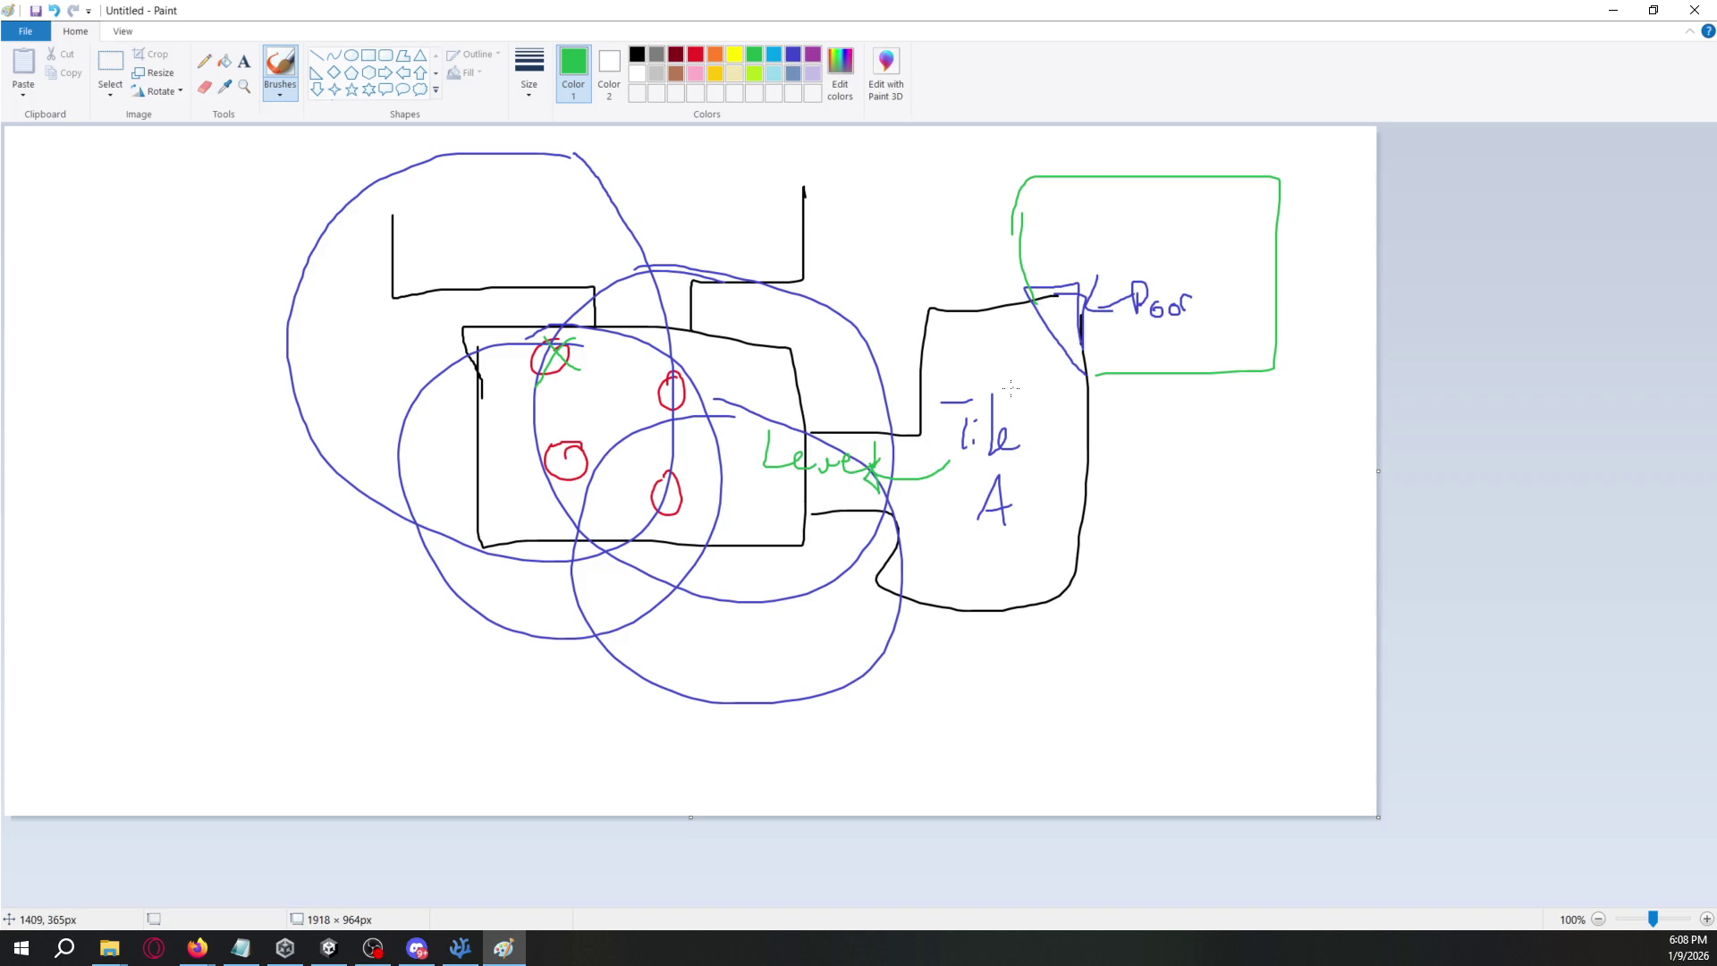
{"action": "mouse_move", "coordinate": [1078, 355]}
{"action": "left_mouse_down"}
{"action": "mouse_move", "coordinate": [1094, 336]}
{"action": "mouse_move", "coordinate": [1125, 350]}
{"action": "mouse_move", "coordinate": [1156, 399]}
{"action": "mouse_move", "coordinate": [1203, 387]}
{"action": "mouse_move", "coordinate": [1257, 402]}
{"action": "left_mouse_up"}
{"action": "key", "text": "ctrl+z"}
- Write 'Level 2' and 'Tile B' in green under the box, then undo a trial orange arrow
{"action": "mouse_move", "coordinate": [1161, 428]}
{"action": "left_mouse_down"}
{"action": "mouse_move", "coordinate": [1210, 429]}
{"action": "mouse_move", "coordinate": [1203, 457]}
{"action": "mouse_move", "coordinate": [1272, 443]}
{"action": "mouse_move", "coordinate": [1285, 459]}
{"action": "left_mouse_up"}
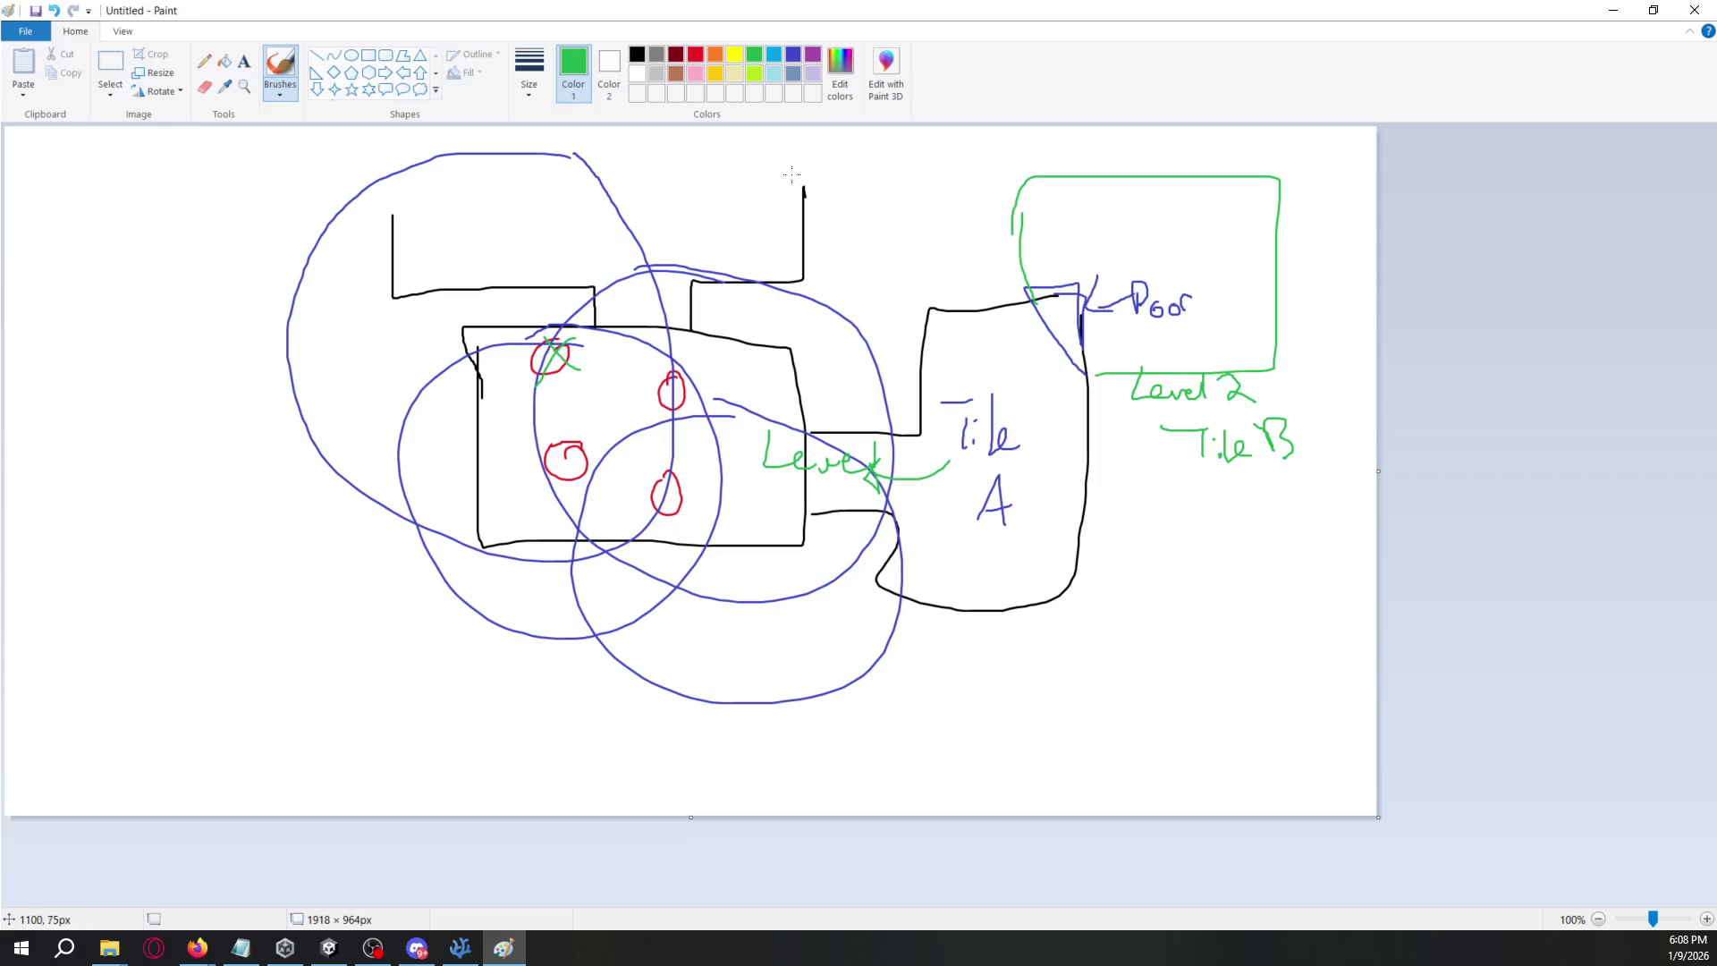
{"action": "left_click", "coordinate": [715, 61]}
{"action": "mouse_move", "coordinate": [1085, 299]}
{"action": "left_mouse_down"}
{"action": "mouse_move", "coordinate": [1138, 231]}
{"action": "mouse_move", "coordinate": [1158, 240]}
{"action": "left_mouse_up"}
{"action": "key", "text": "ctrl+z"}
- Sketch orange flow arrows below the rooms, undo them, and minimize Paint to return to Unity
{"action": "mouse_move", "coordinate": [512, 471]}
{"action": "left_mouse_down"}
{"action": "mouse_move", "coordinate": [257, 517]}
{"action": "mouse_move", "coordinate": [266, 473]}
{"action": "mouse_move", "coordinate": [242, 574]}
{"action": "left_mouse_up"}
{"action": "mouse_move", "coordinate": [689, 510]}
{"action": "left_mouse_down"}
{"action": "mouse_move", "coordinate": [1159, 566]}
{"action": "mouse_move", "coordinate": [1149, 593]}
{"action": "mouse_move", "coordinate": [893, 676]}
{"action": "mouse_move", "coordinate": [597, 650]}
{"action": "mouse_move", "coordinate": [587, 695]}
{"action": "left_mouse_up"}
{"action": "mouse_move", "coordinate": [219, 712]}
{"action": "left_mouse_down"}
{"action": "mouse_move", "coordinate": [787, 758]}
{"action": "mouse_move", "coordinate": [681, 738]}
{"action": "left_mouse_up"}
{"action": "left_click_drag", "start_coordinate": [760, 758], "coordinate": [739, 789]}
{"action": "mouse_move", "coordinate": [436, 630]}
{"action": "left_mouse_down"}
{"action": "mouse_move", "coordinate": [433, 651]}
{"action": "mouse_move", "coordinate": [794, 626]}
{"action": "mouse_move", "coordinate": [365, 641]}
{"action": "left_mouse_up"}
{"action": "mouse_move", "coordinate": [443, 727]}
{"action": "left_mouse_down"}
{"action": "mouse_move", "coordinate": [896, 787]}
{"action": "mouse_move", "coordinate": [514, 735]}
{"action": "mouse_move", "coordinate": [416, 743]}
{"action": "left_mouse_up"}
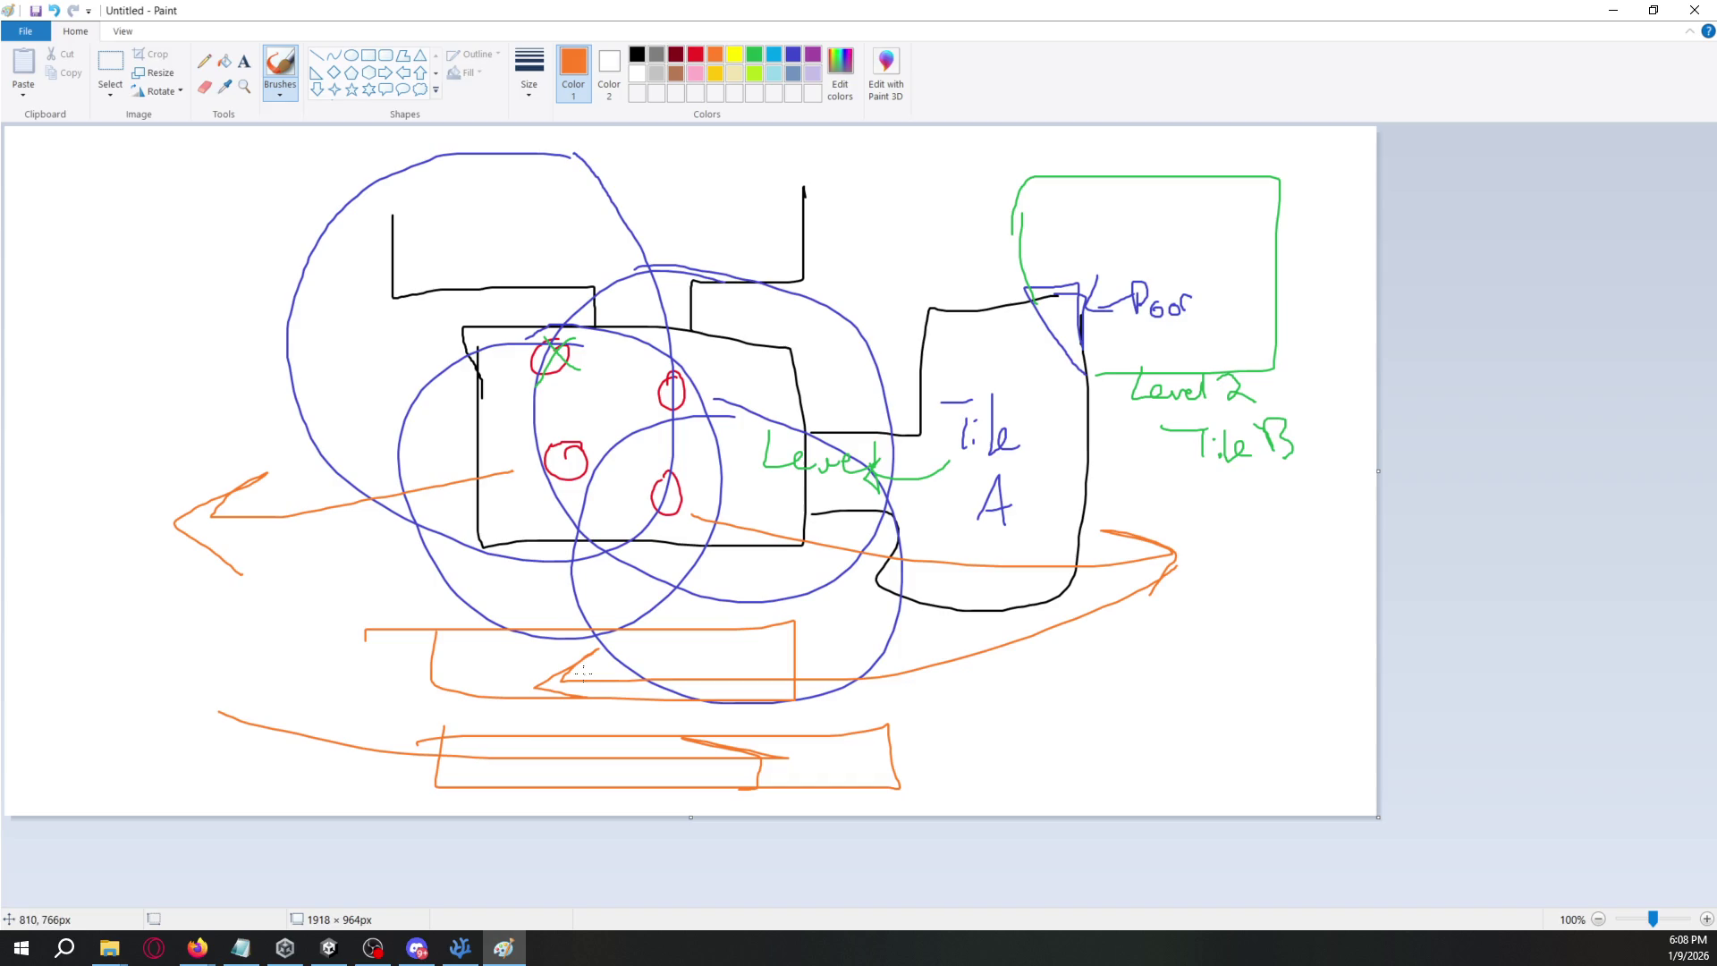
{"action": "key", "text": "ctrl+z"}
{"action": "key", "text": "ctrl+z"}
{"action": "key", "text": "ctrl+z"}
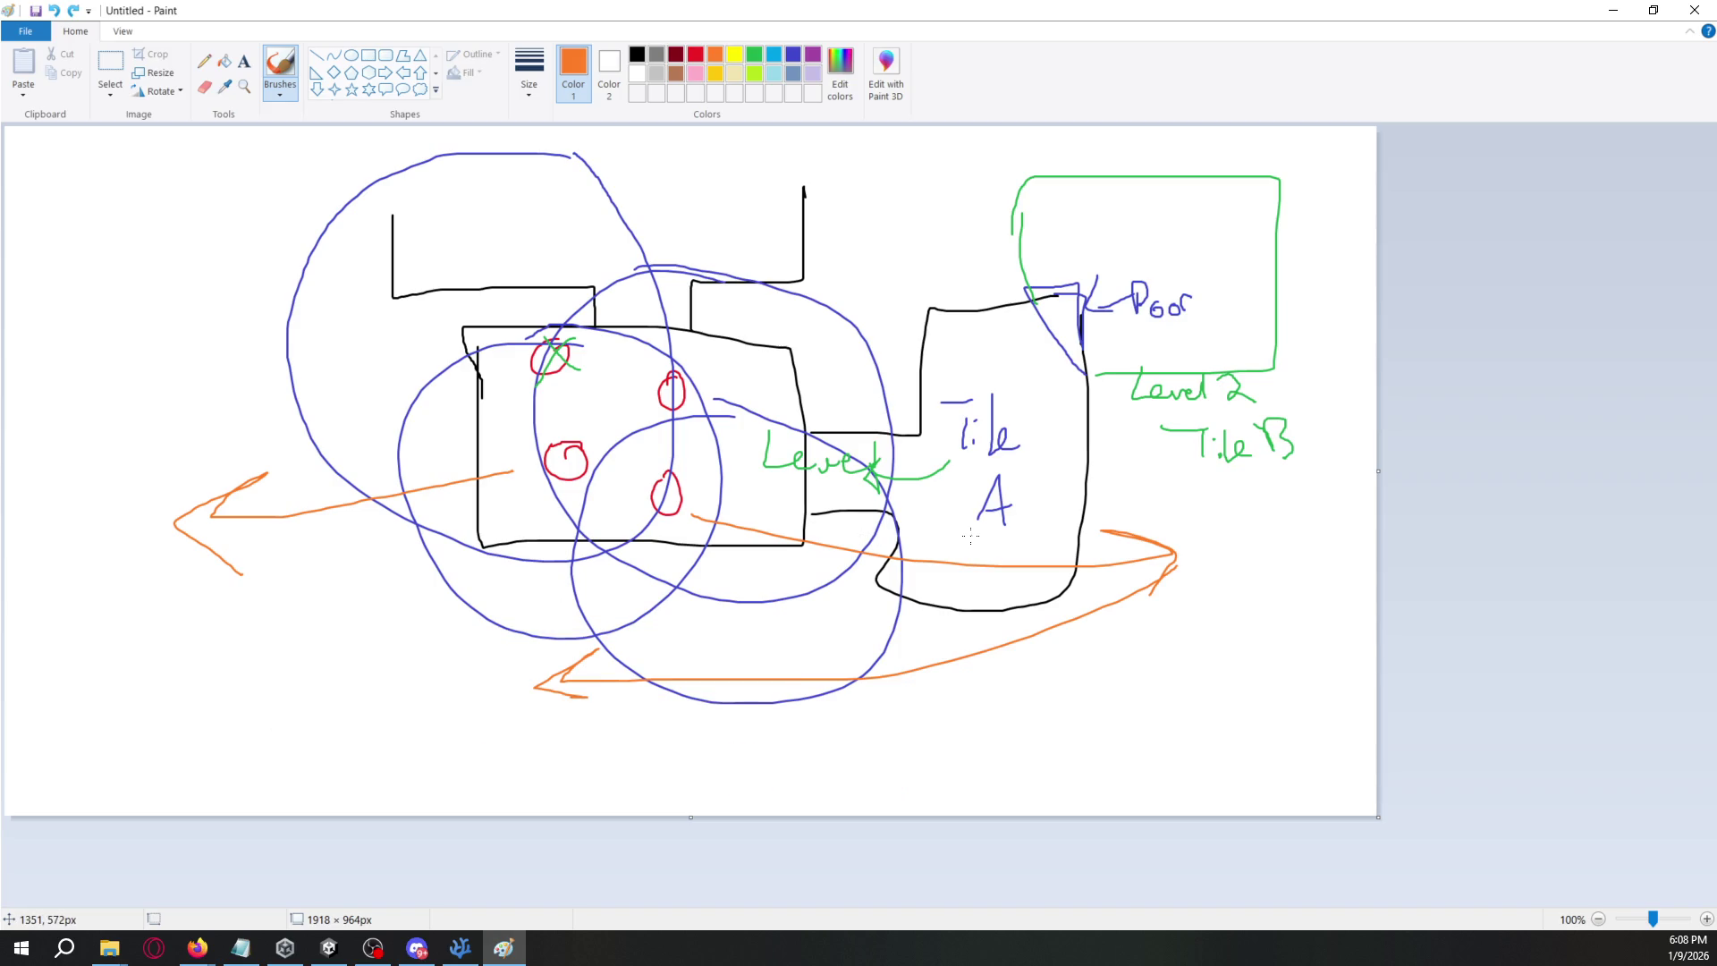
{"action": "left_click", "coordinate": [1613, 12]}
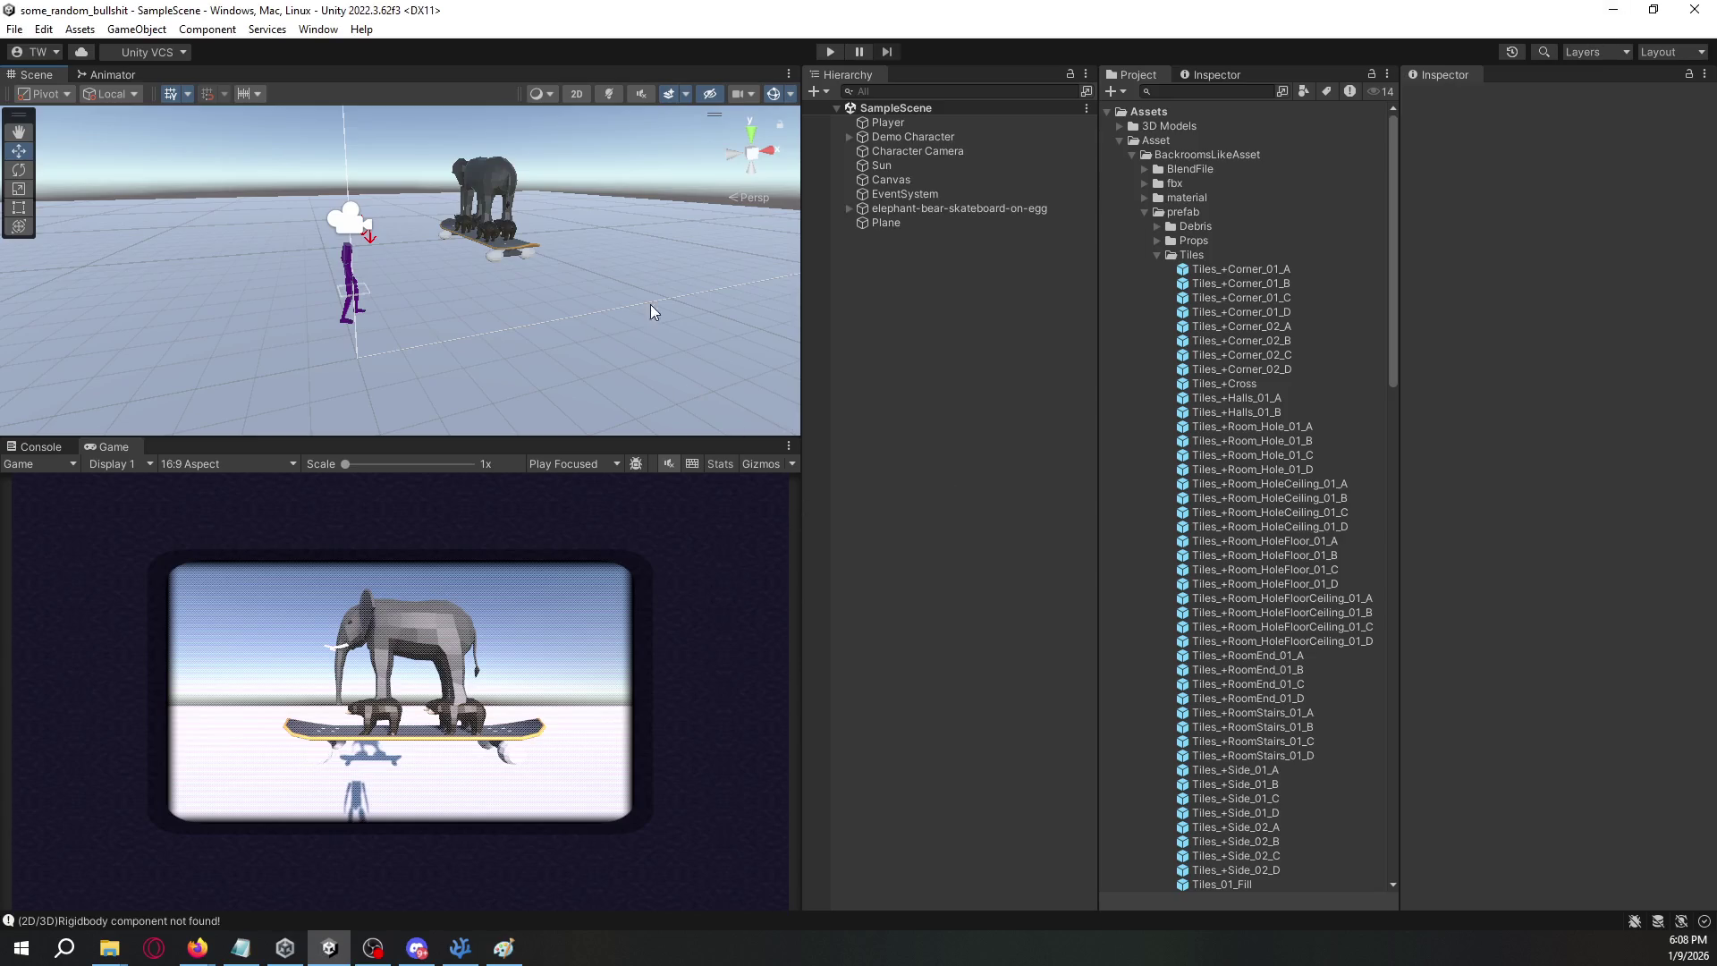
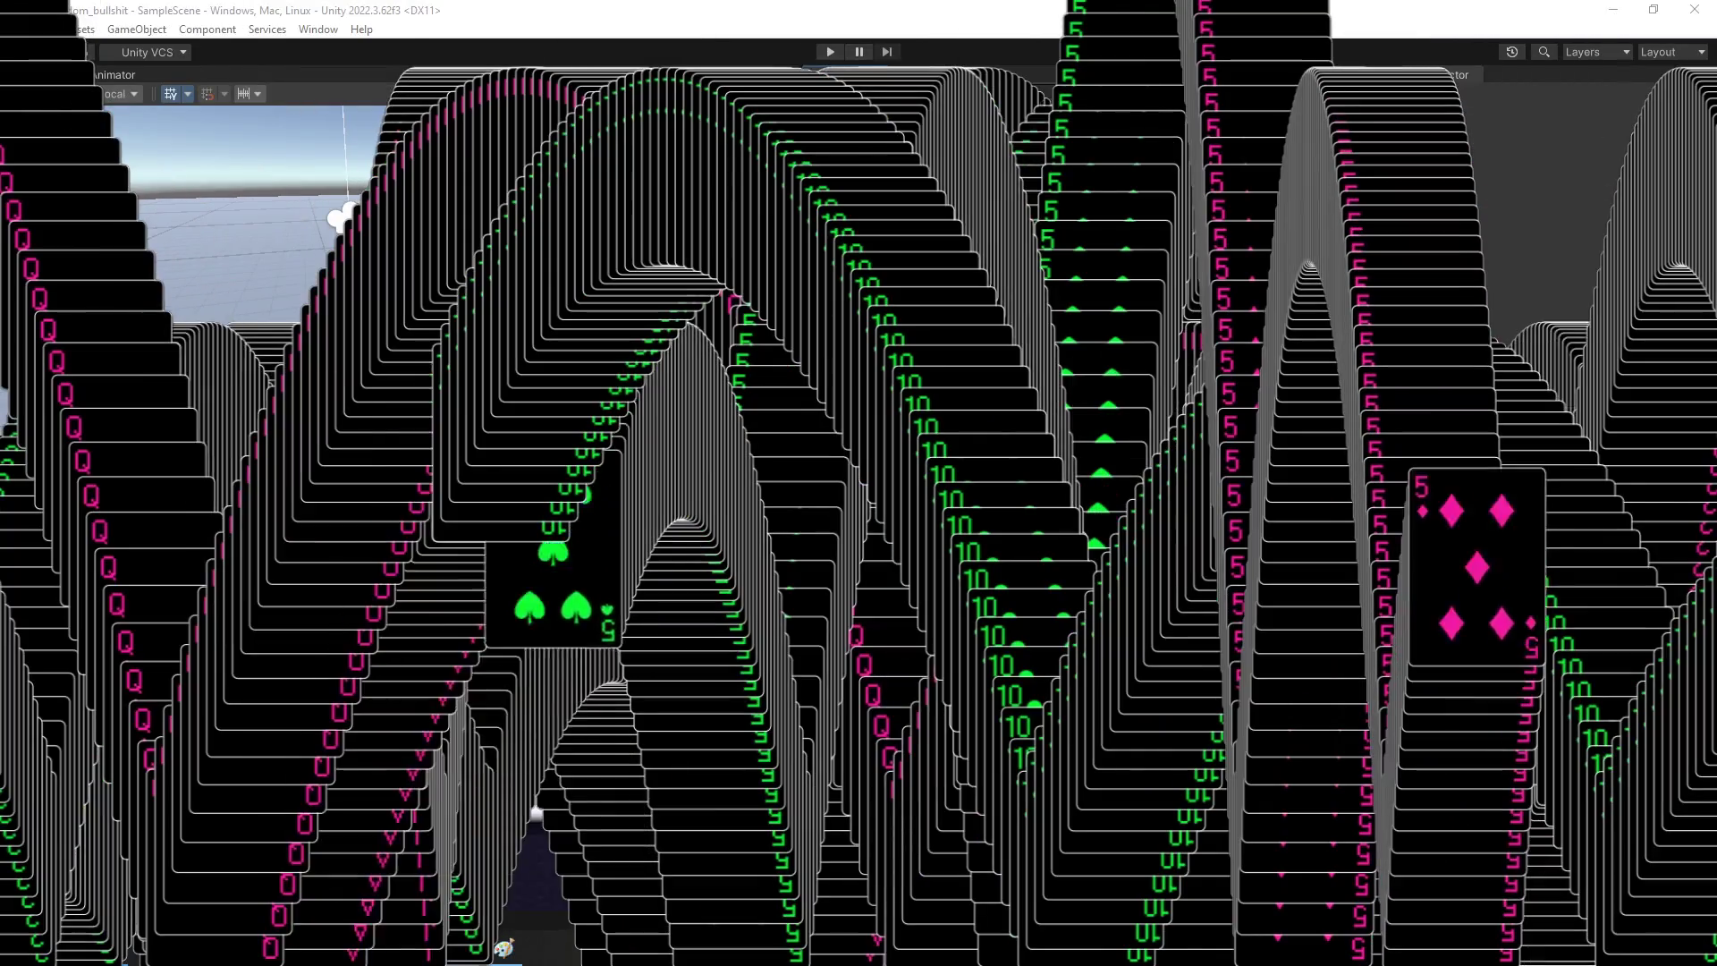
- Try placing the Tiles_01_Fill tile in the scene, then undo it
{"action": "left_click", "coordinate": [1252, 295]}
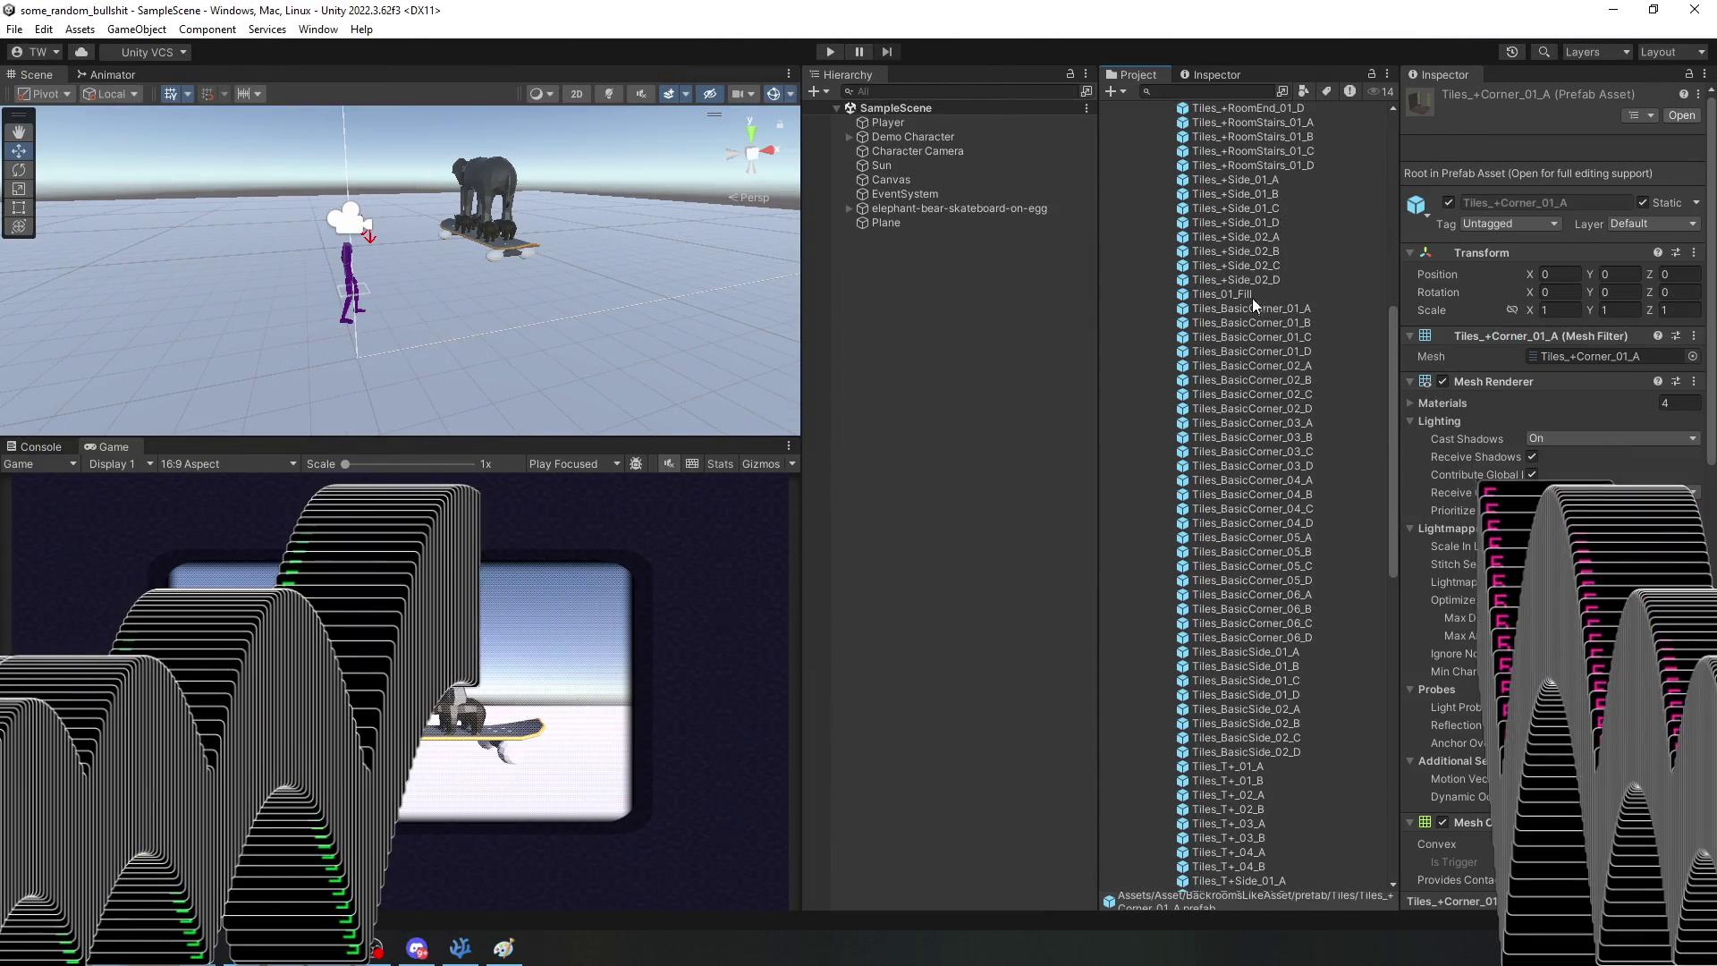
{"action": "mouse_move", "coordinate": [823, 318]}
{"action": "left_mouse_down"}
{"action": "mouse_move", "coordinate": [481, 351]}
{"action": "mouse_move", "coordinate": [553, 320]}
{"action": "left_mouse_up"}
{"action": "key", "text": "ctrl+z"}
{"action": "scroll", "coordinate": [1258, 373], "scroll_direction": "down", "scroll_amount": 15}
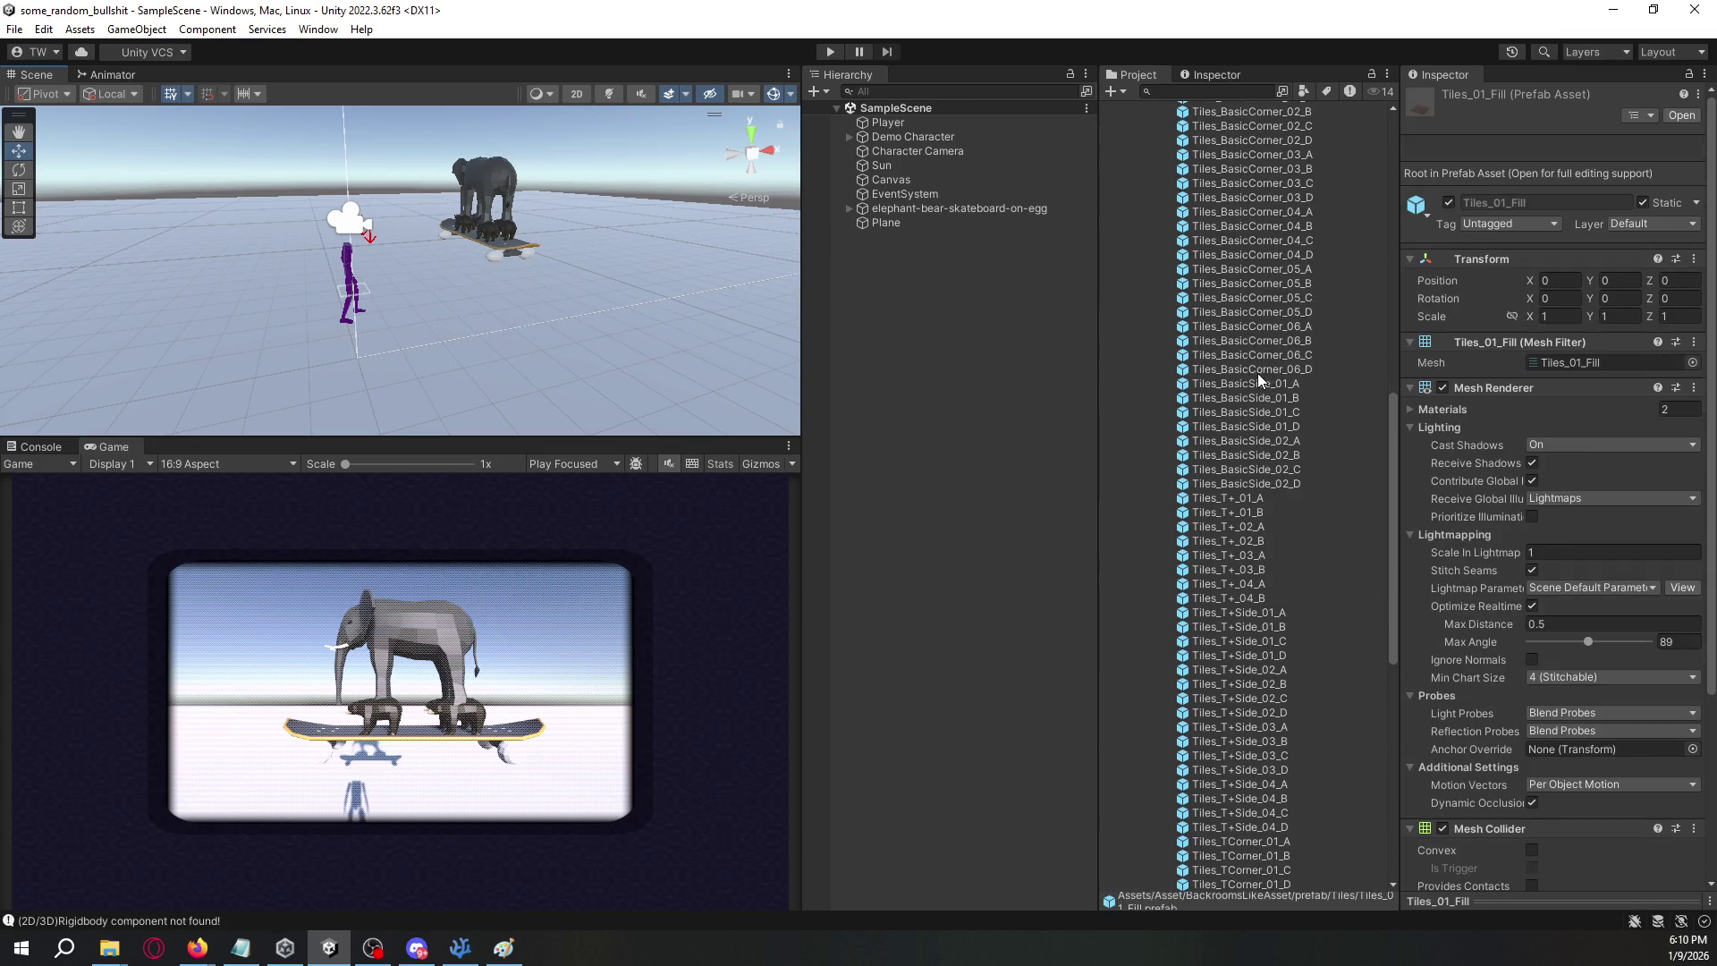
- Inspect the Tiles_TStairs_02_A prefab, then place Tiles_TStairs_02_B into the scene
{"action": "left_click", "coordinate": [1248, 583]}
{"action": "double_click", "coordinate": [1242, 642]}
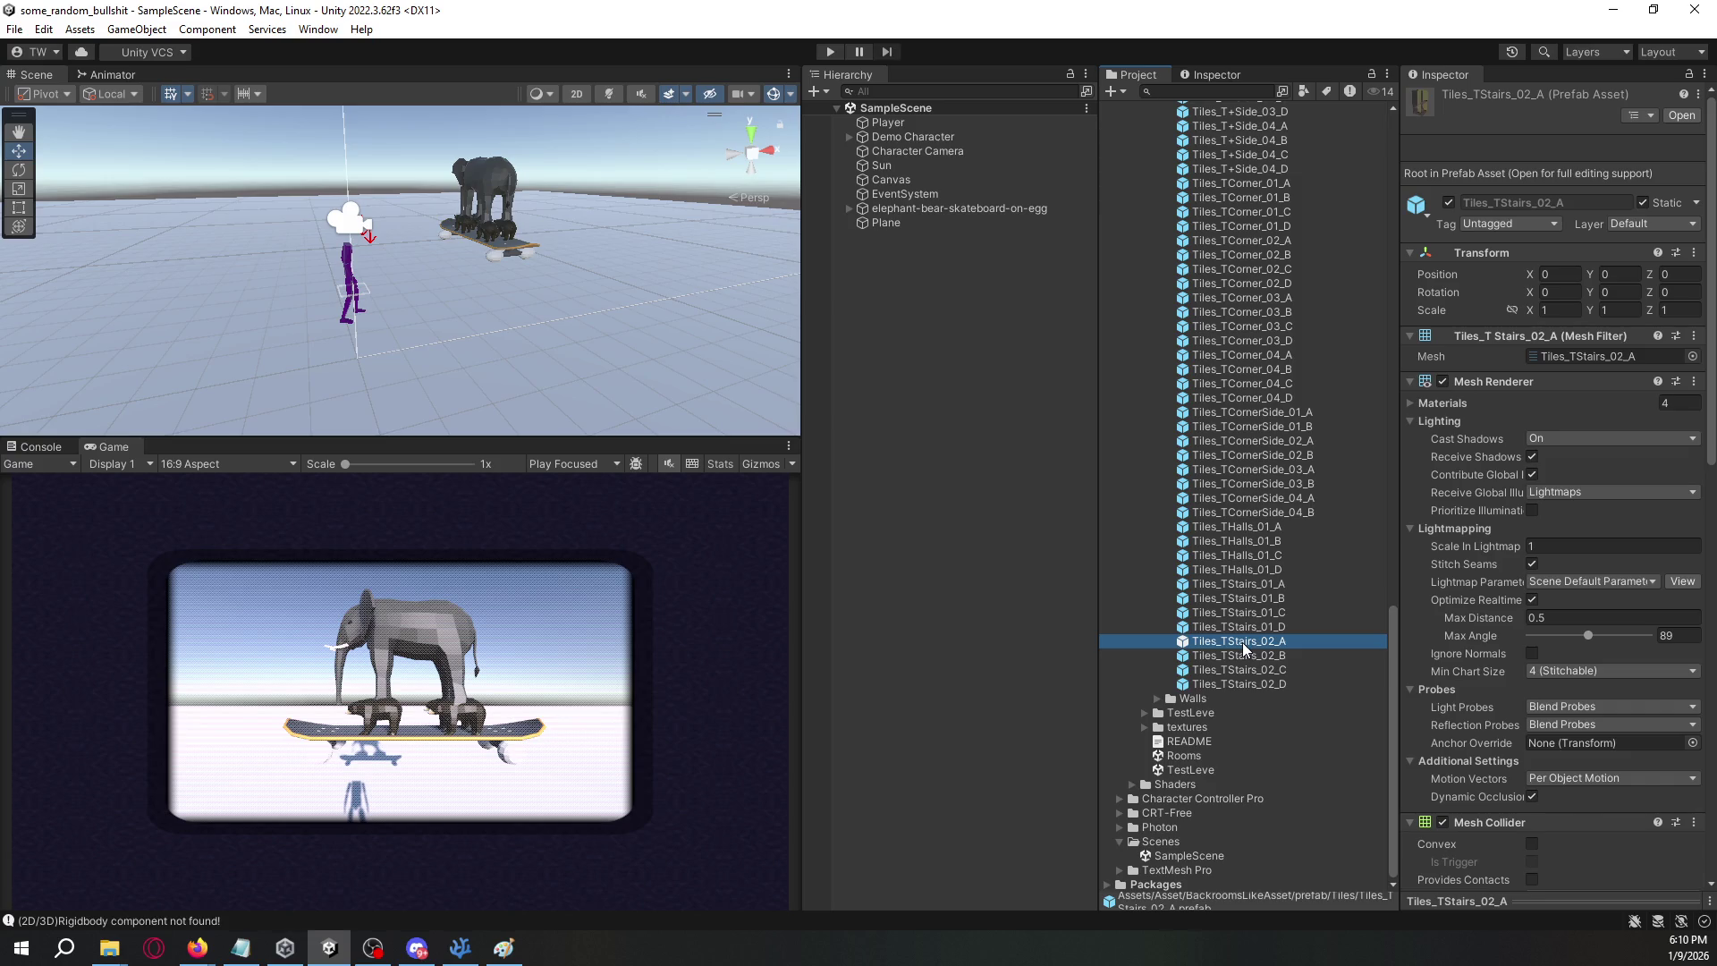
{"action": "mouse_move", "coordinate": [534, 342]}
{"action": "left_mouse_down"}
{"action": "mouse_move", "coordinate": [510, 315]}
{"action": "mouse_move", "coordinate": [940, 297]}
{"action": "mouse_move", "coordinate": [875, 305]}
{"action": "mouse_move", "coordinate": [885, 227]}
{"action": "left_mouse_up"}
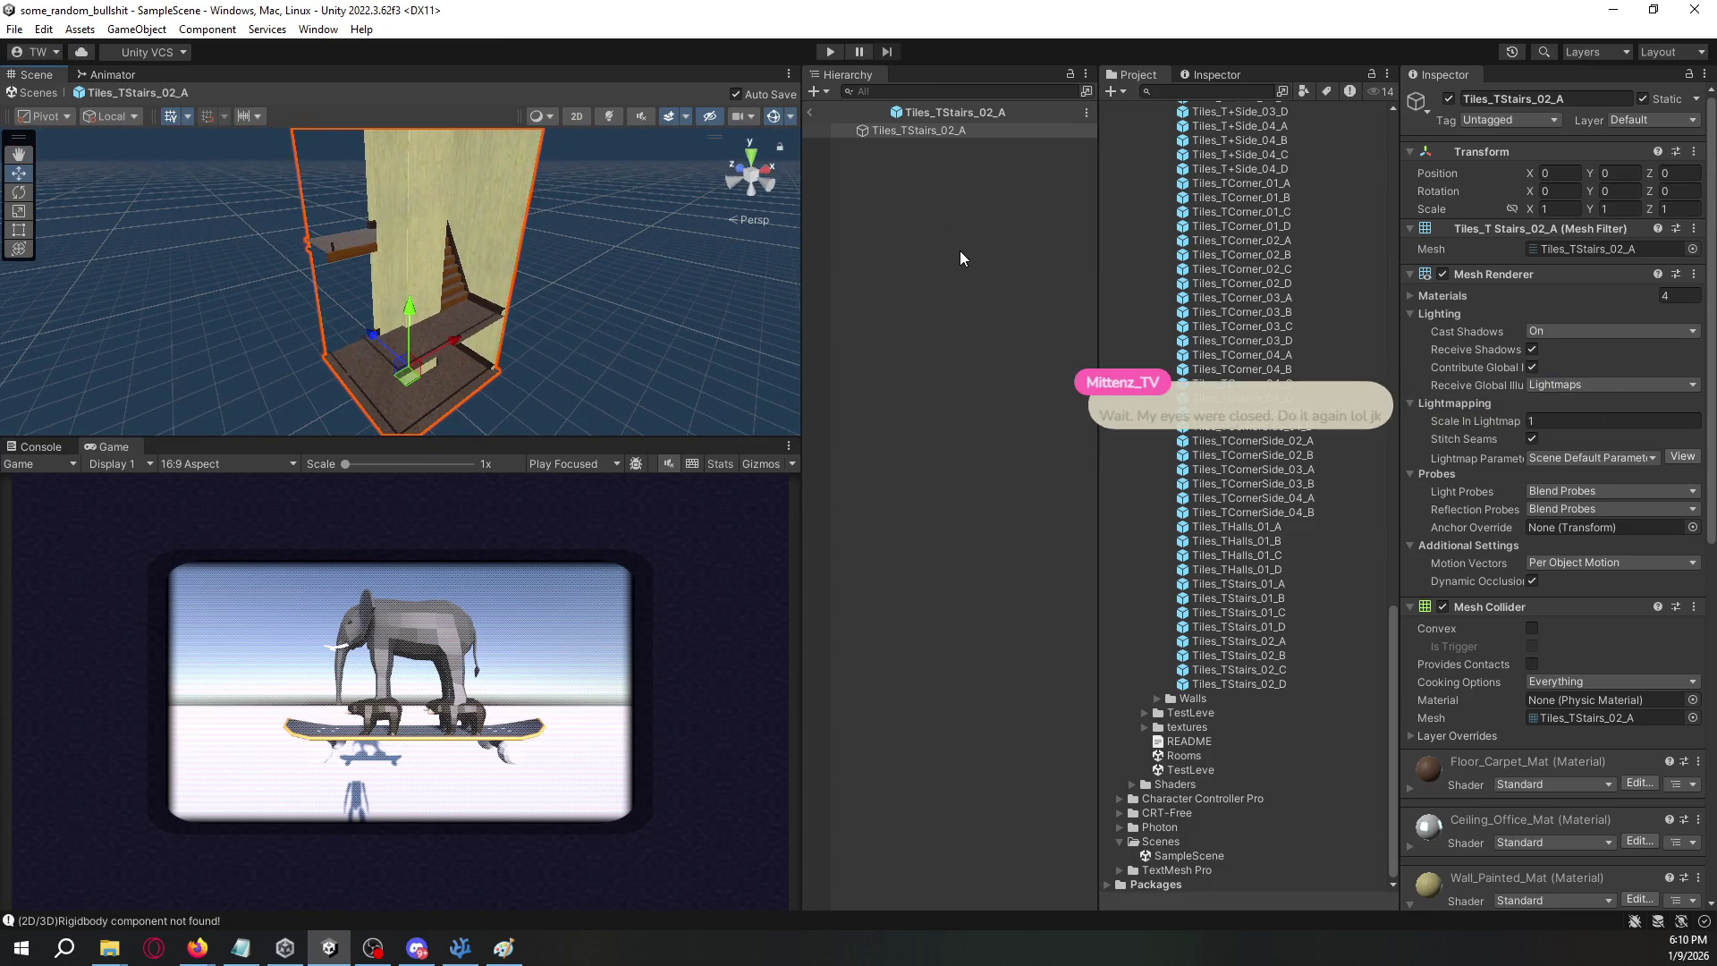
{"action": "left_click", "coordinate": [811, 111]}
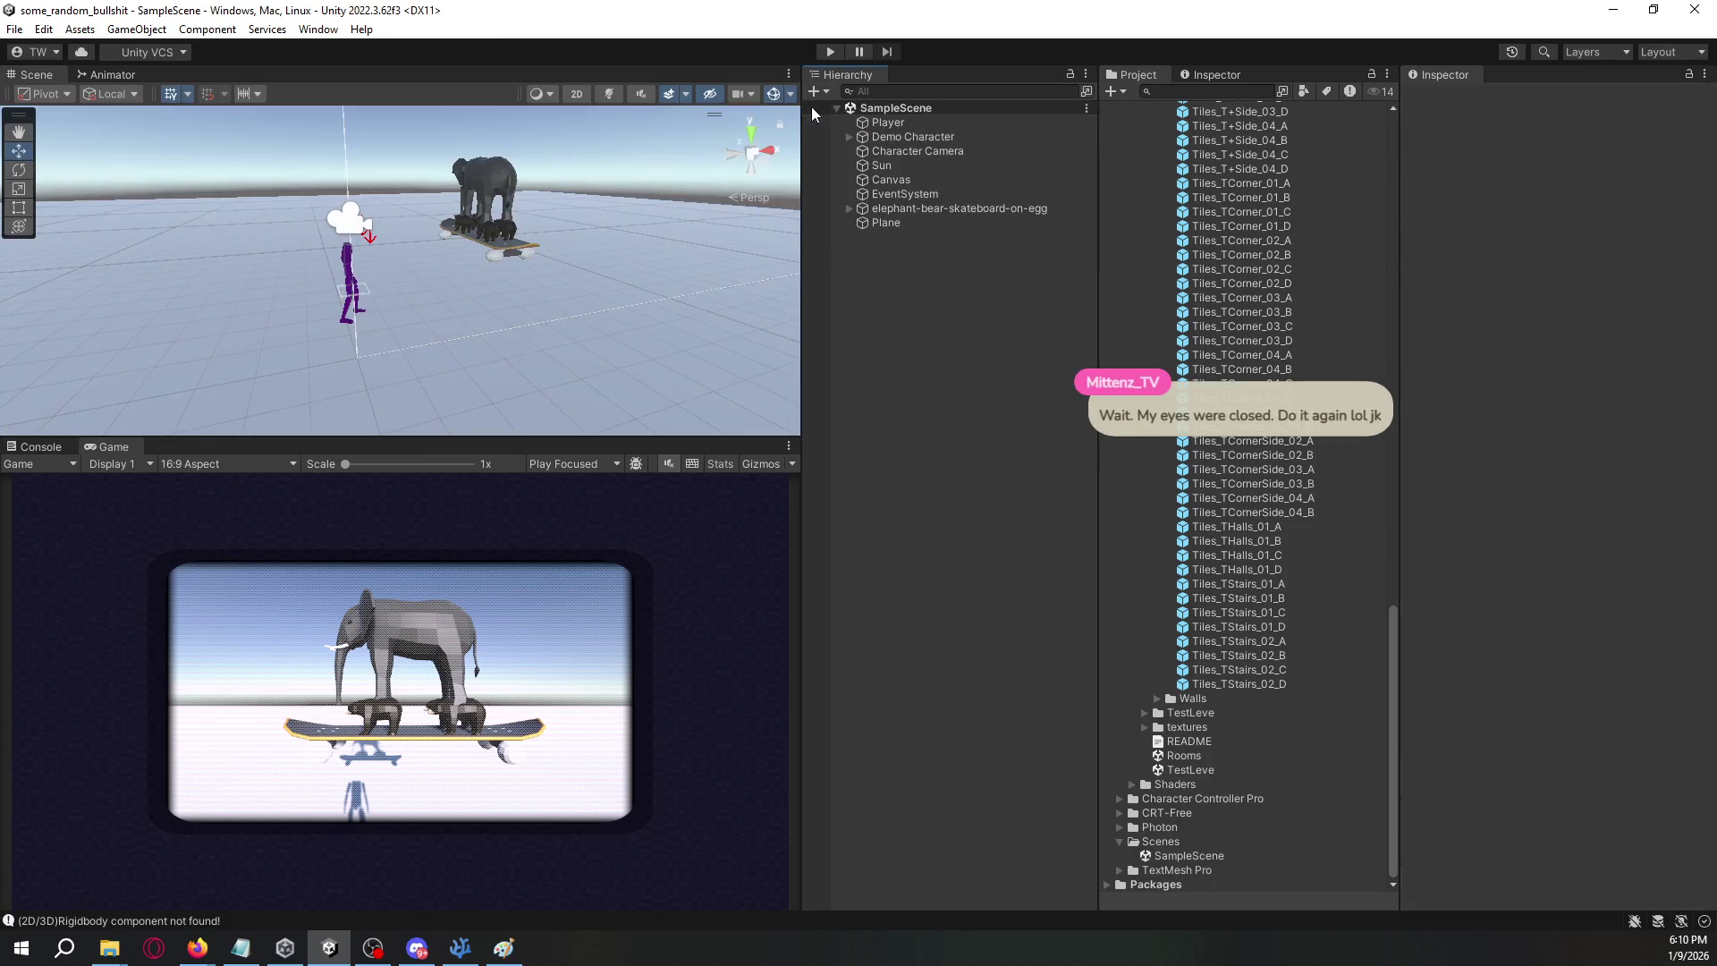
{"action": "mouse_move", "coordinate": [1259, 658]}
{"action": "left_mouse_down"}
{"action": "mouse_move", "coordinate": [843, 362]}
{"action": "mouse_move", "coordinate": [565, 261]}
{"action": "mouse_move", "coordinate": [641, 324]}
{"action": "mouse_move", "coordinate": [667, 280]}
{"action": "mouse_move", "coordinate": [649, 271]}
{"action": "left_mouse_up"}
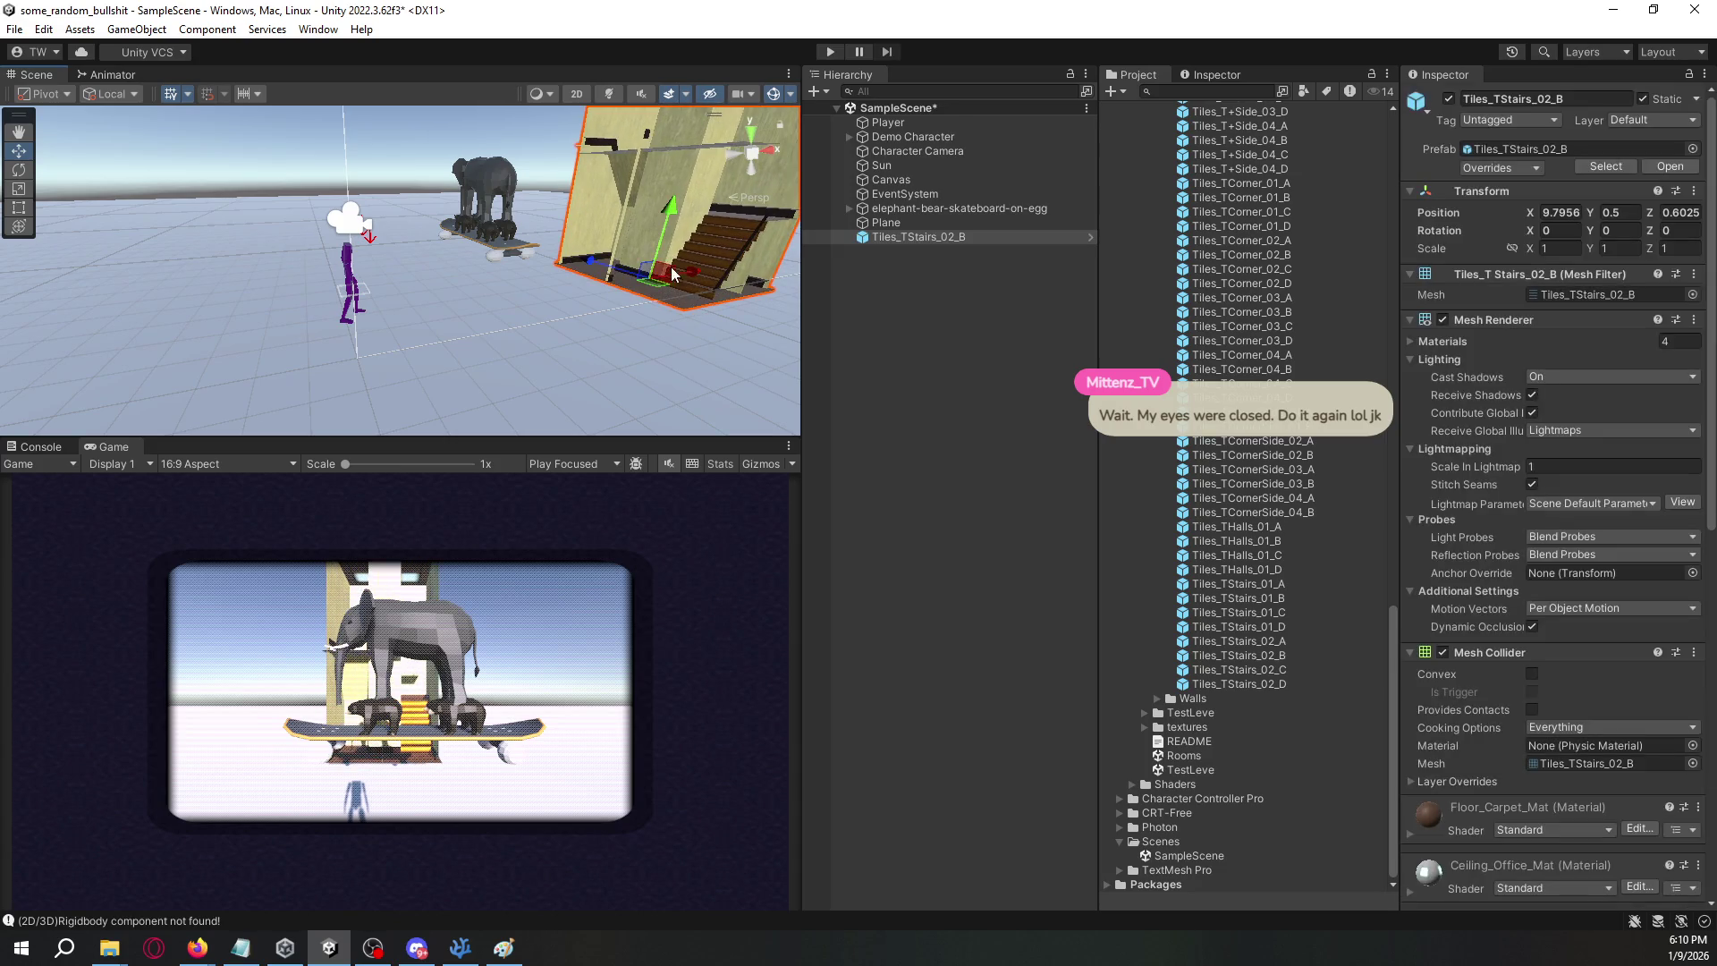
- Play the game and lower the Character Camera's CRT zoom below 2
{"action": "left_click", "coordinate": [831, 51]}
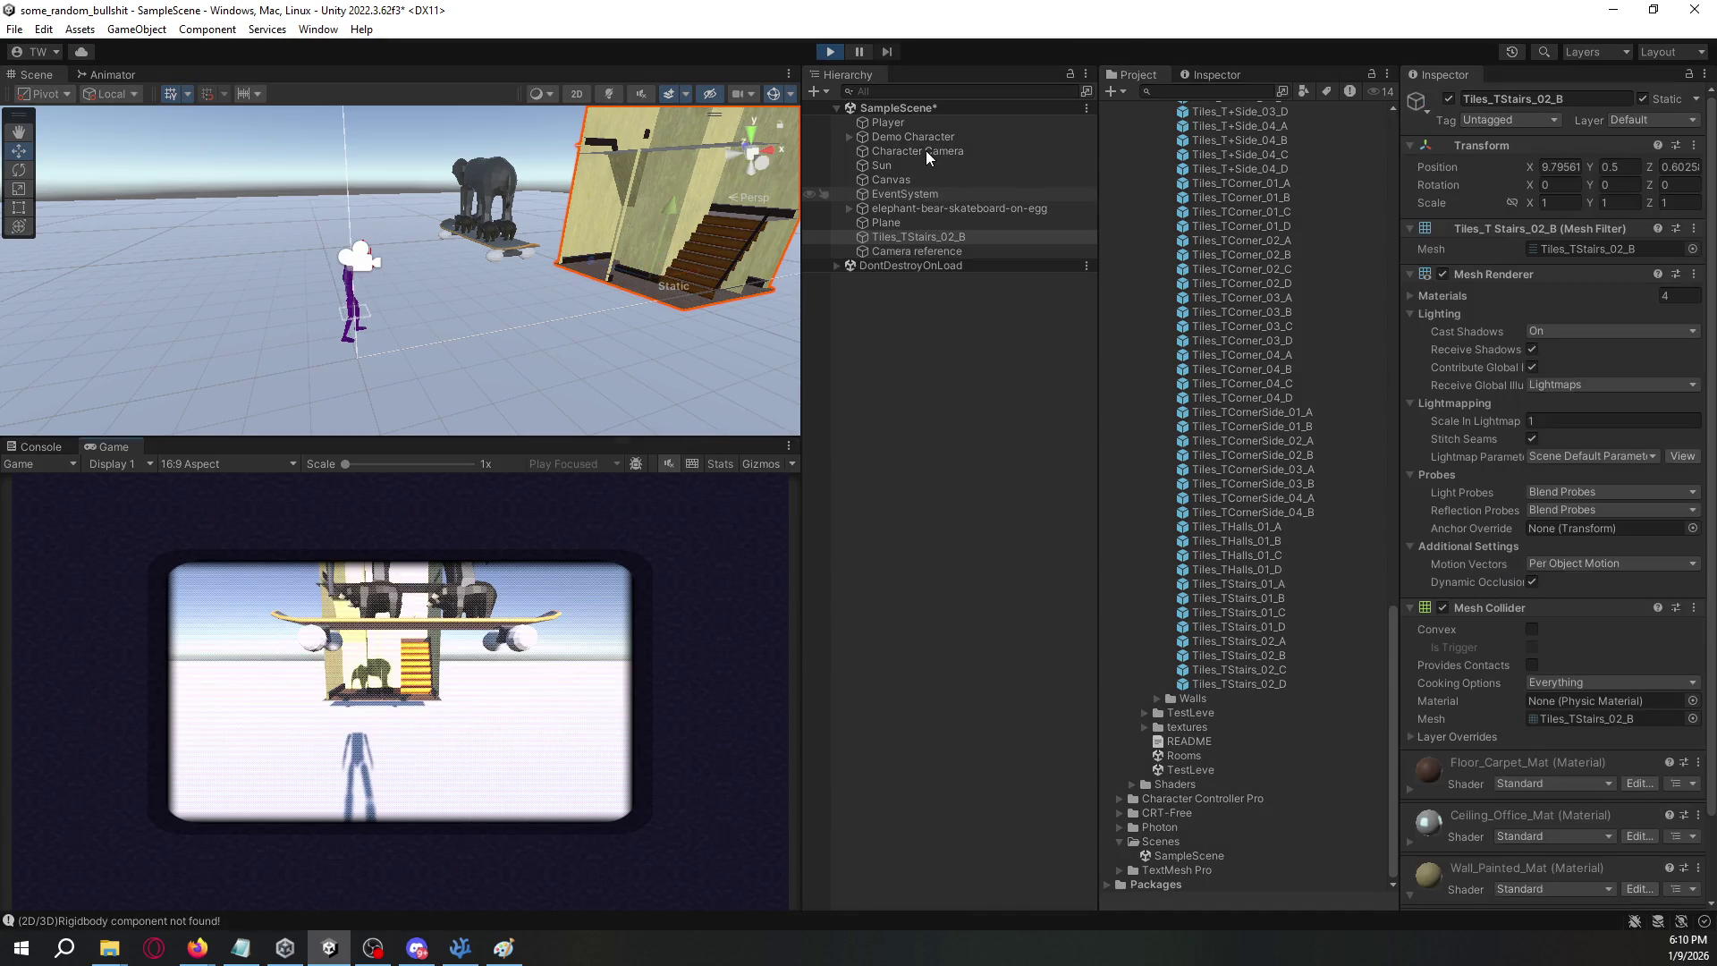
{"action": "left_click", "coordinate": [925, 148]}
{"action": "mouse_move", "coordinate": [537, 376]}
{"action": "left_mouse_down"}
{"action": "mouse_move", "coordinate": [465, 394]}
{"action": "mouse_move", "coordinate": [530, 403]}
{"action": "mouse_move", "coordinate": [528, 360]}
{"action": "left_mouse_up"}
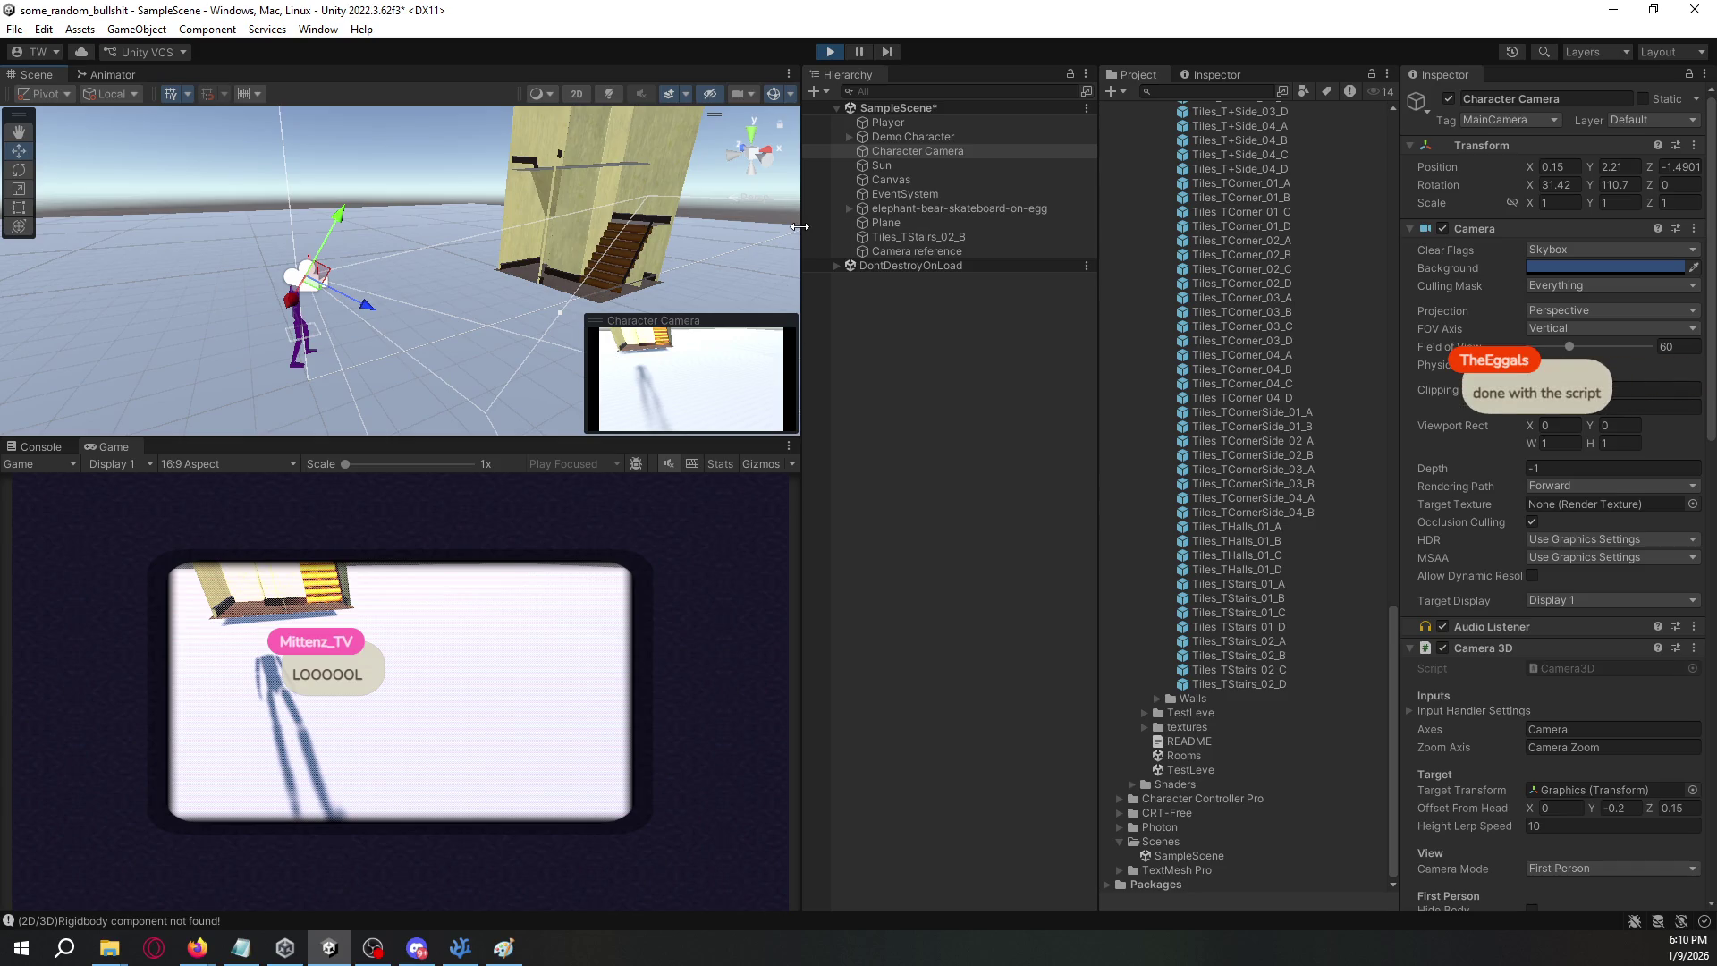
{"action": "scroll", "coordinate": [1462, 426], "scroll_direction": "down", "scroll_amount": 15}
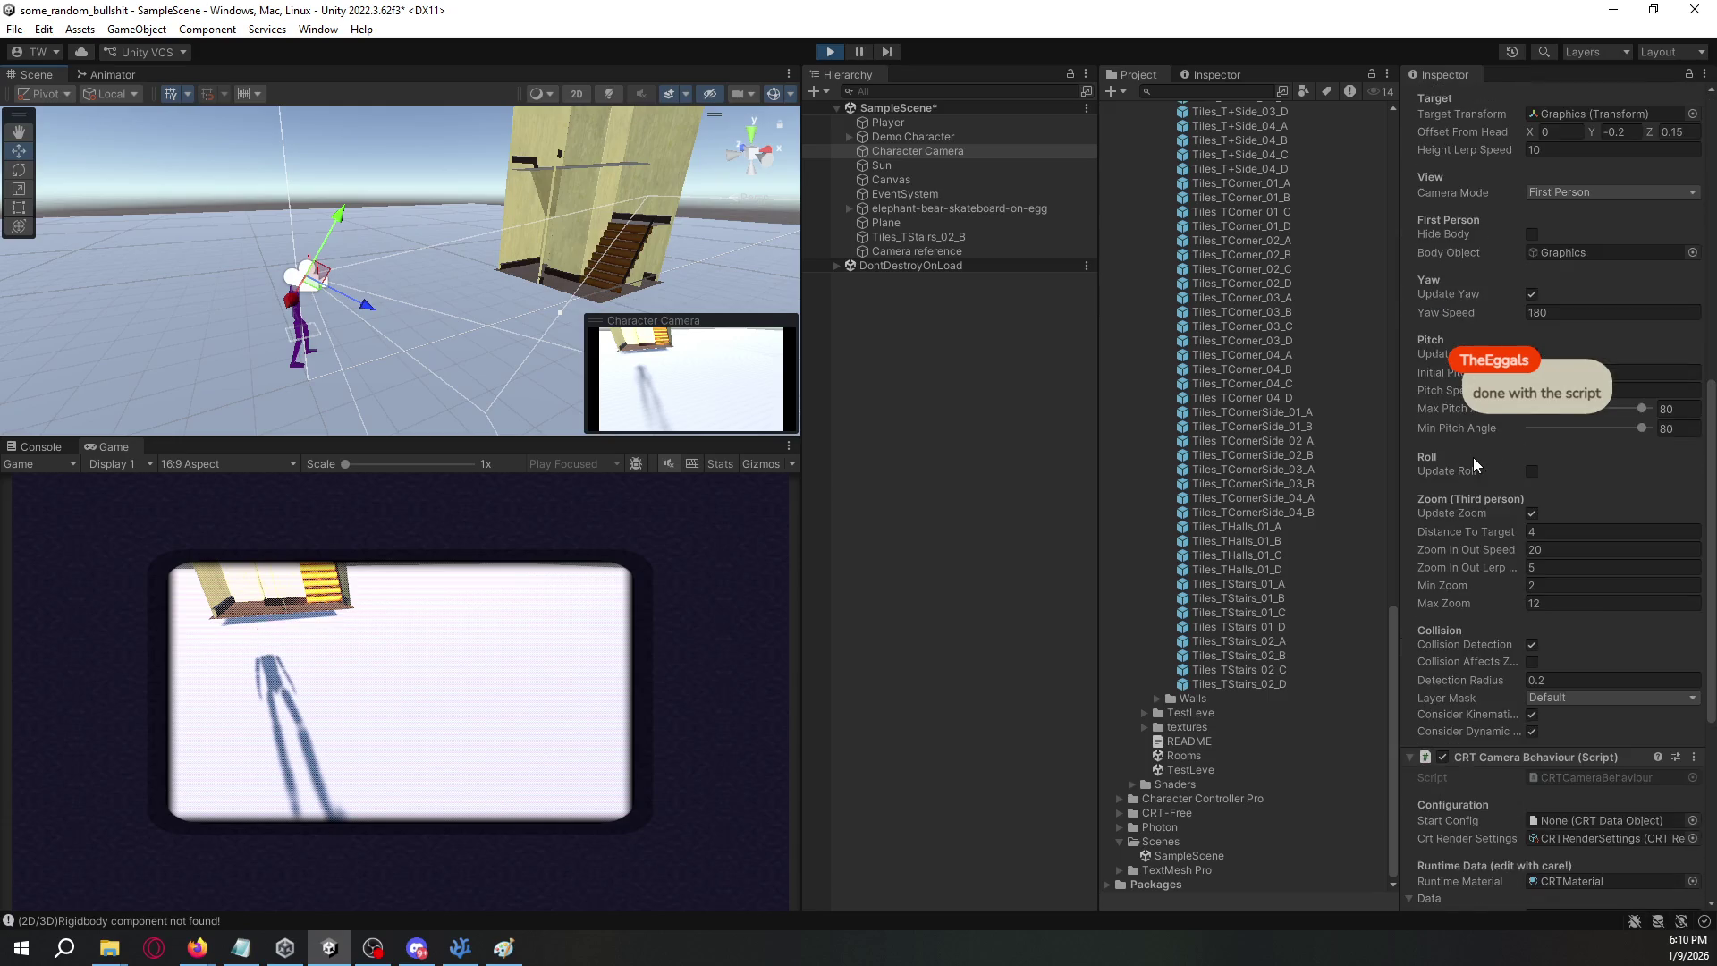
{"action": "scroll", "coordinate": [1485, 601], "scroll_direction": "down", "scroll_amount": 1}
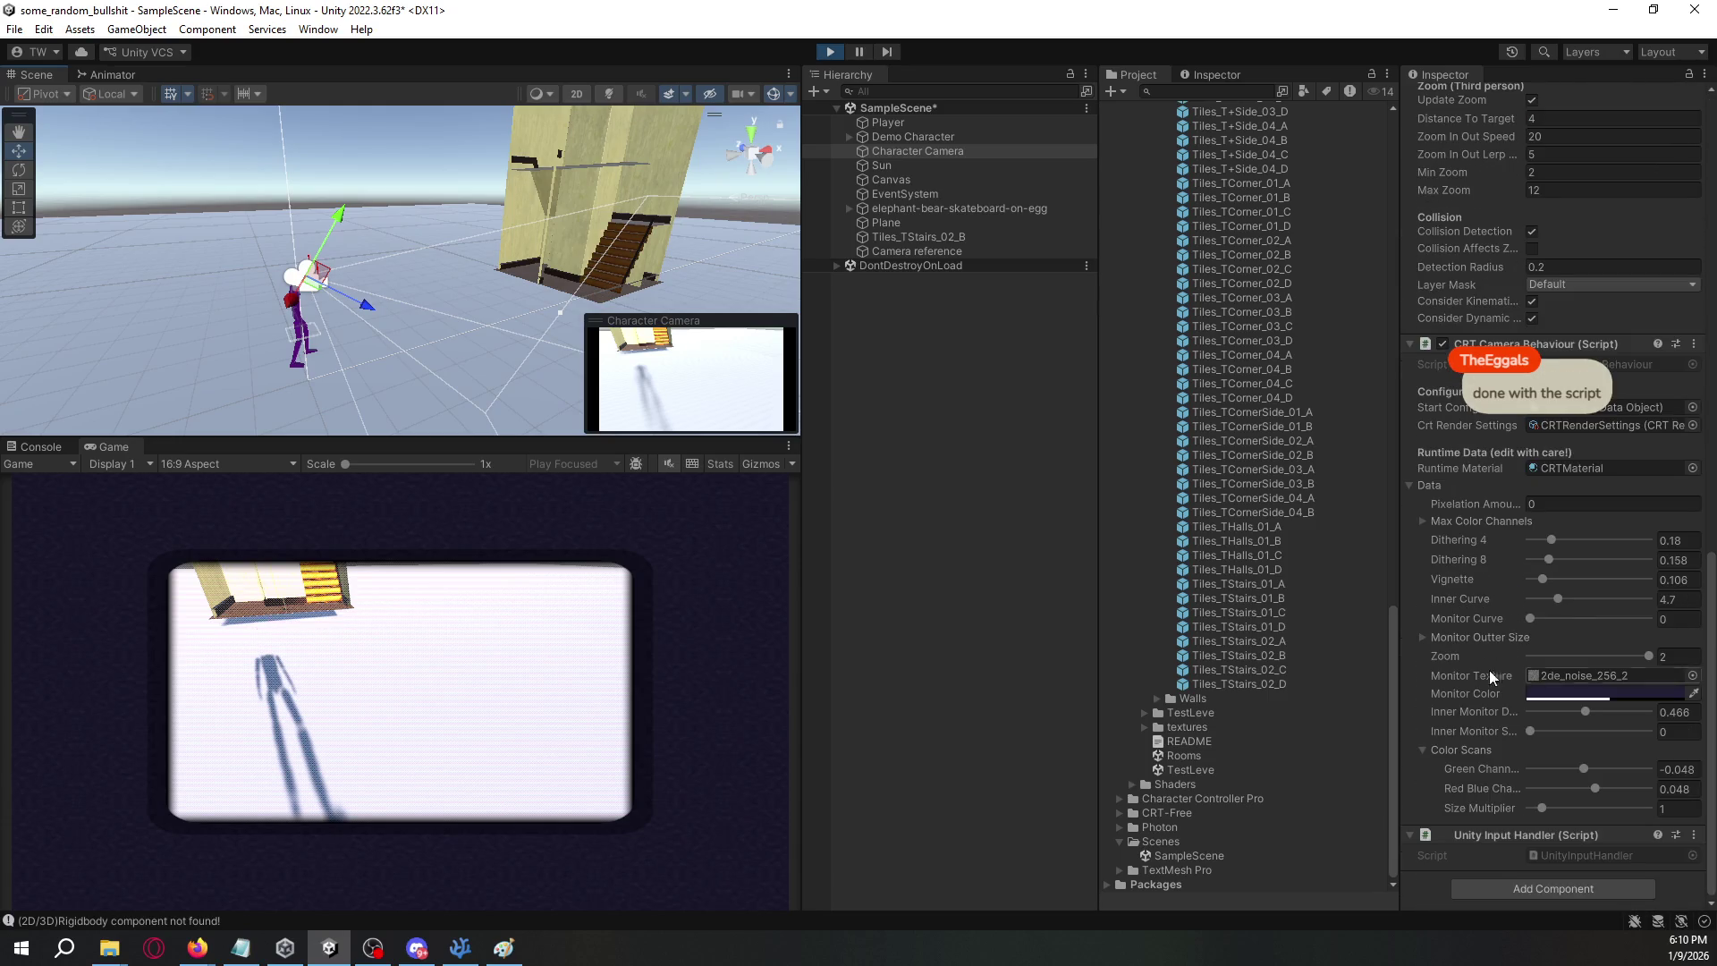
{"action": "left_click_drag", "start_coordinate": [1639, 653], "coordinate": [1608, 659]}
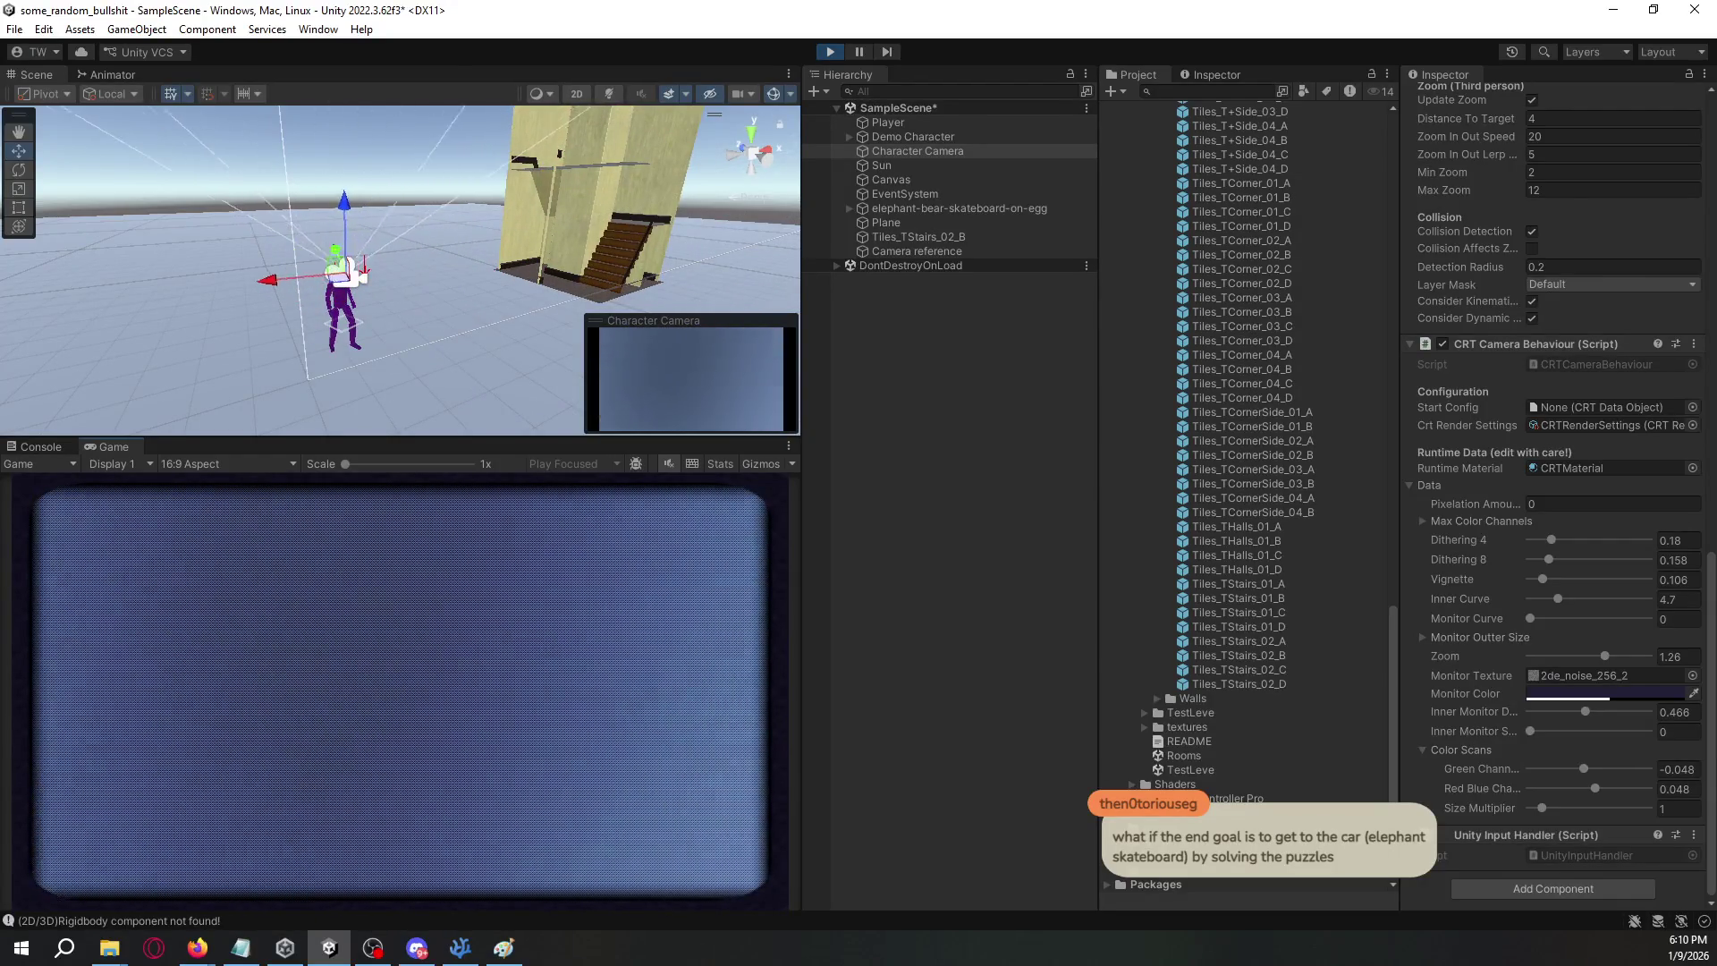
{"action": "left_click", "coordinate": [938, 370]}
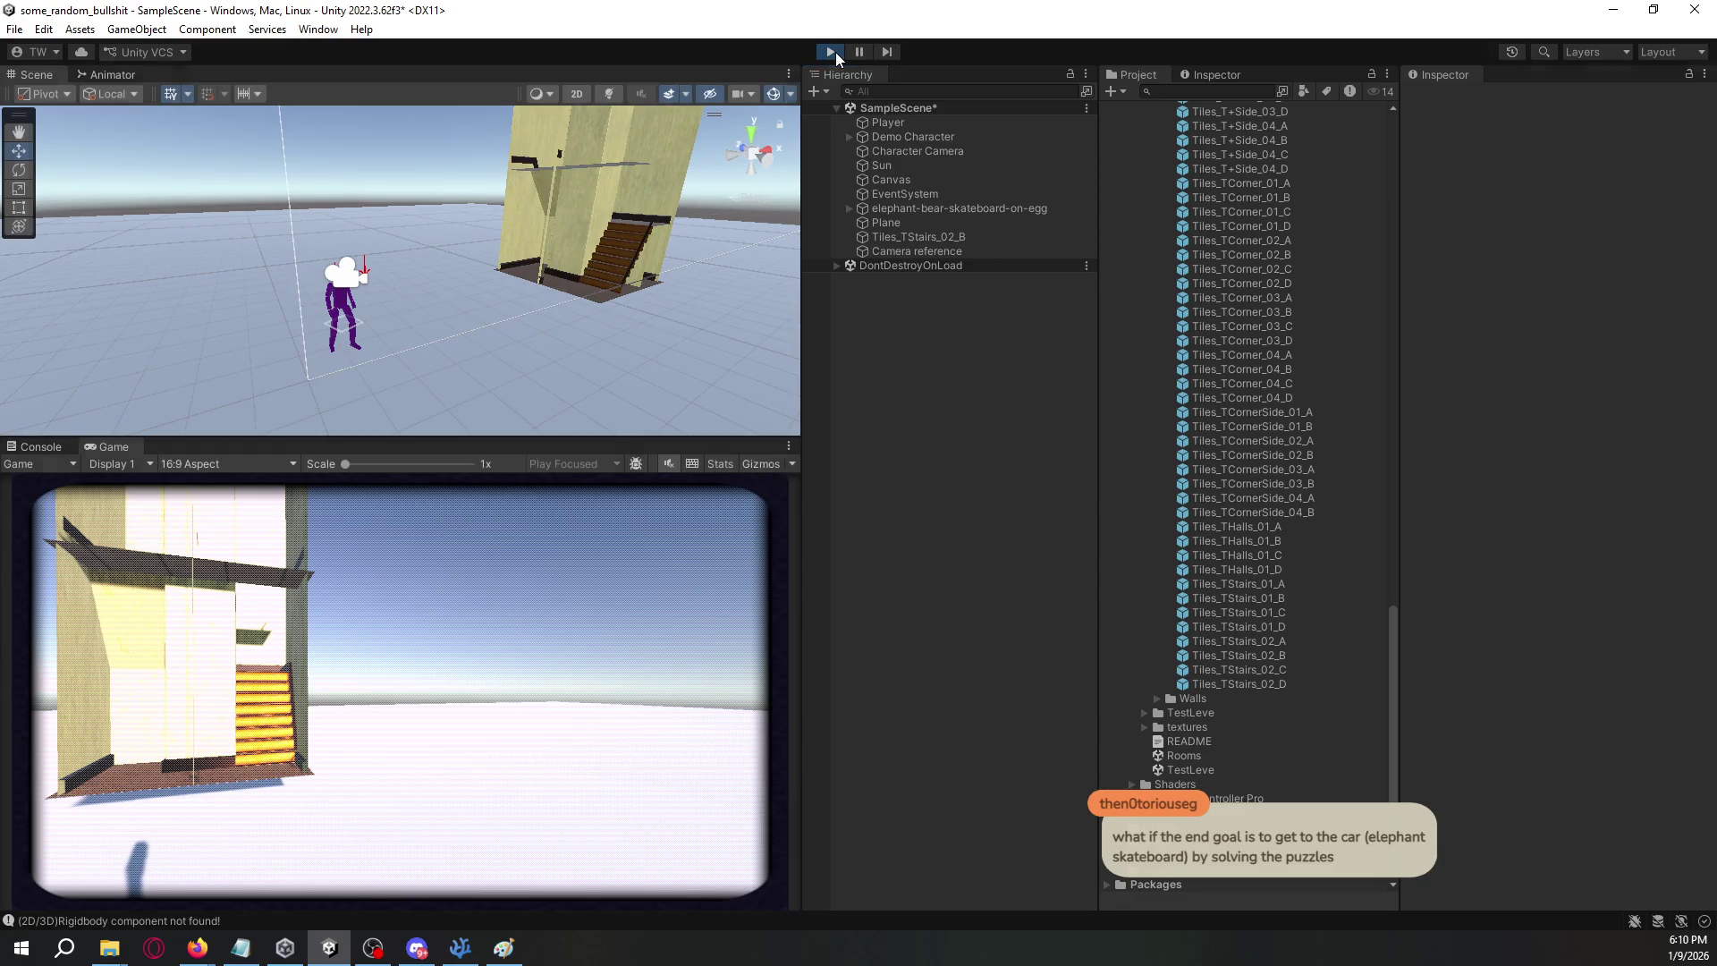
- Exit play mode, orbit around the stairs and elephant skateboard, then switch to the Paint sketch
{"action": "left_click", "coordinate": [831, 52]}
{"action": "left_click_drag", "start_coordinate": [676, 277], "coordinate": [681, 258]}
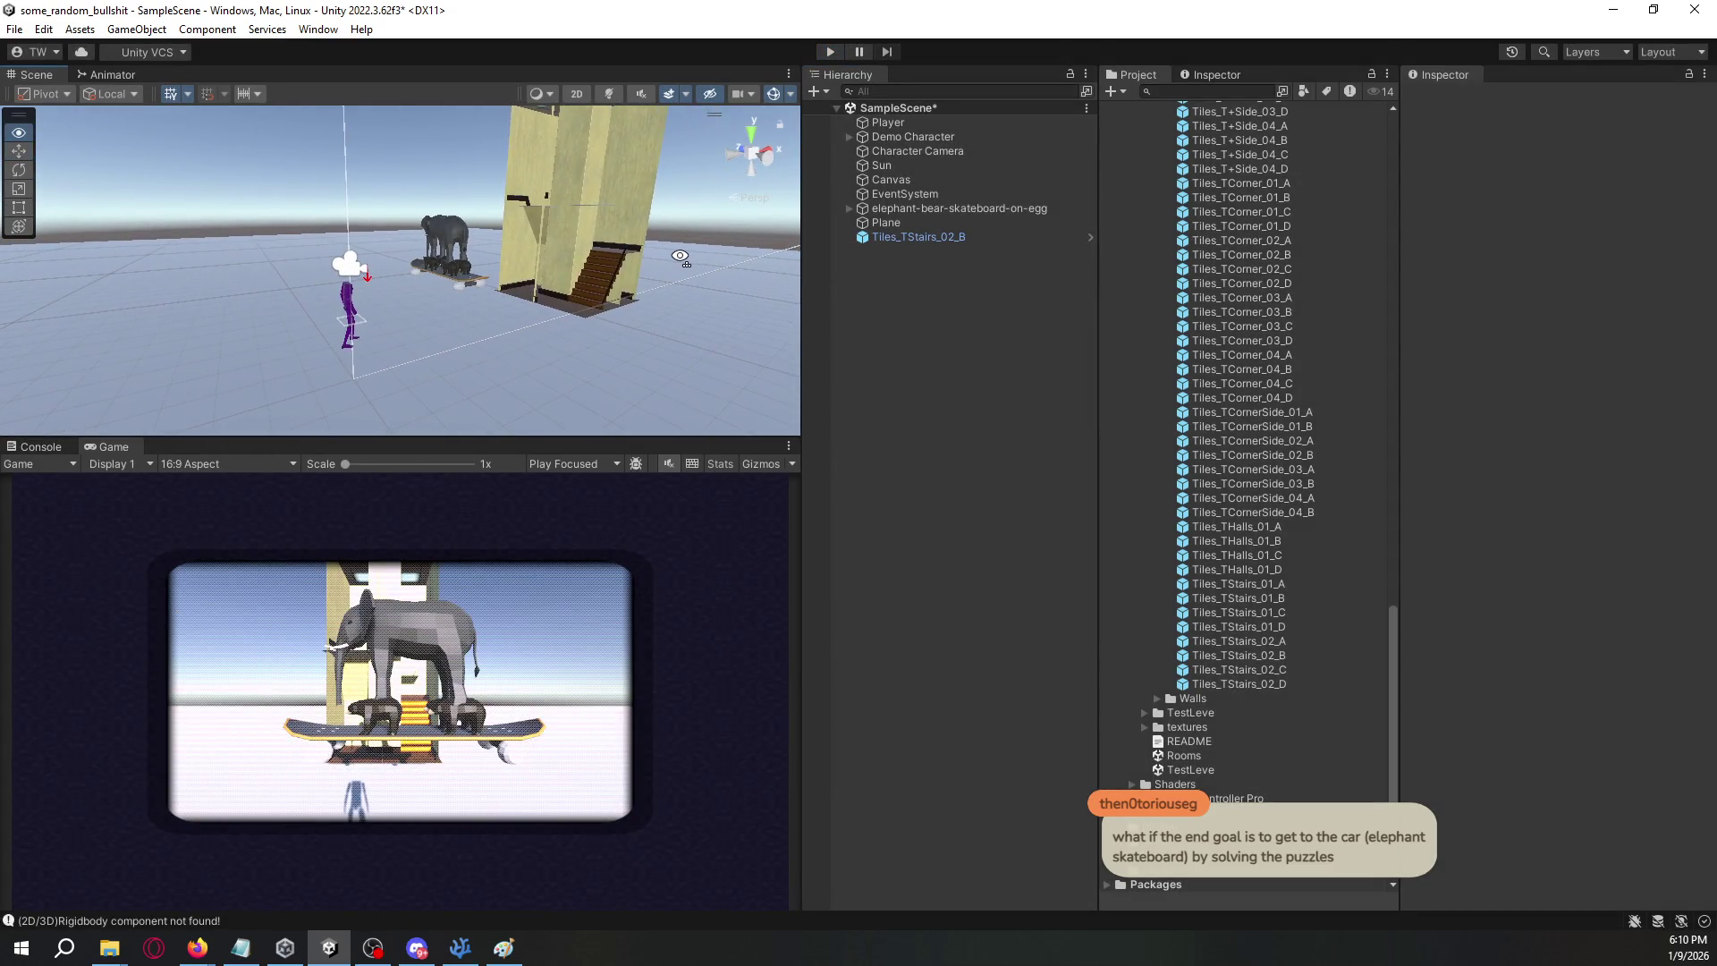
{"action": "left_click_drag", "start_coordinate": [485, 362], "coordinate": [606, 361]}
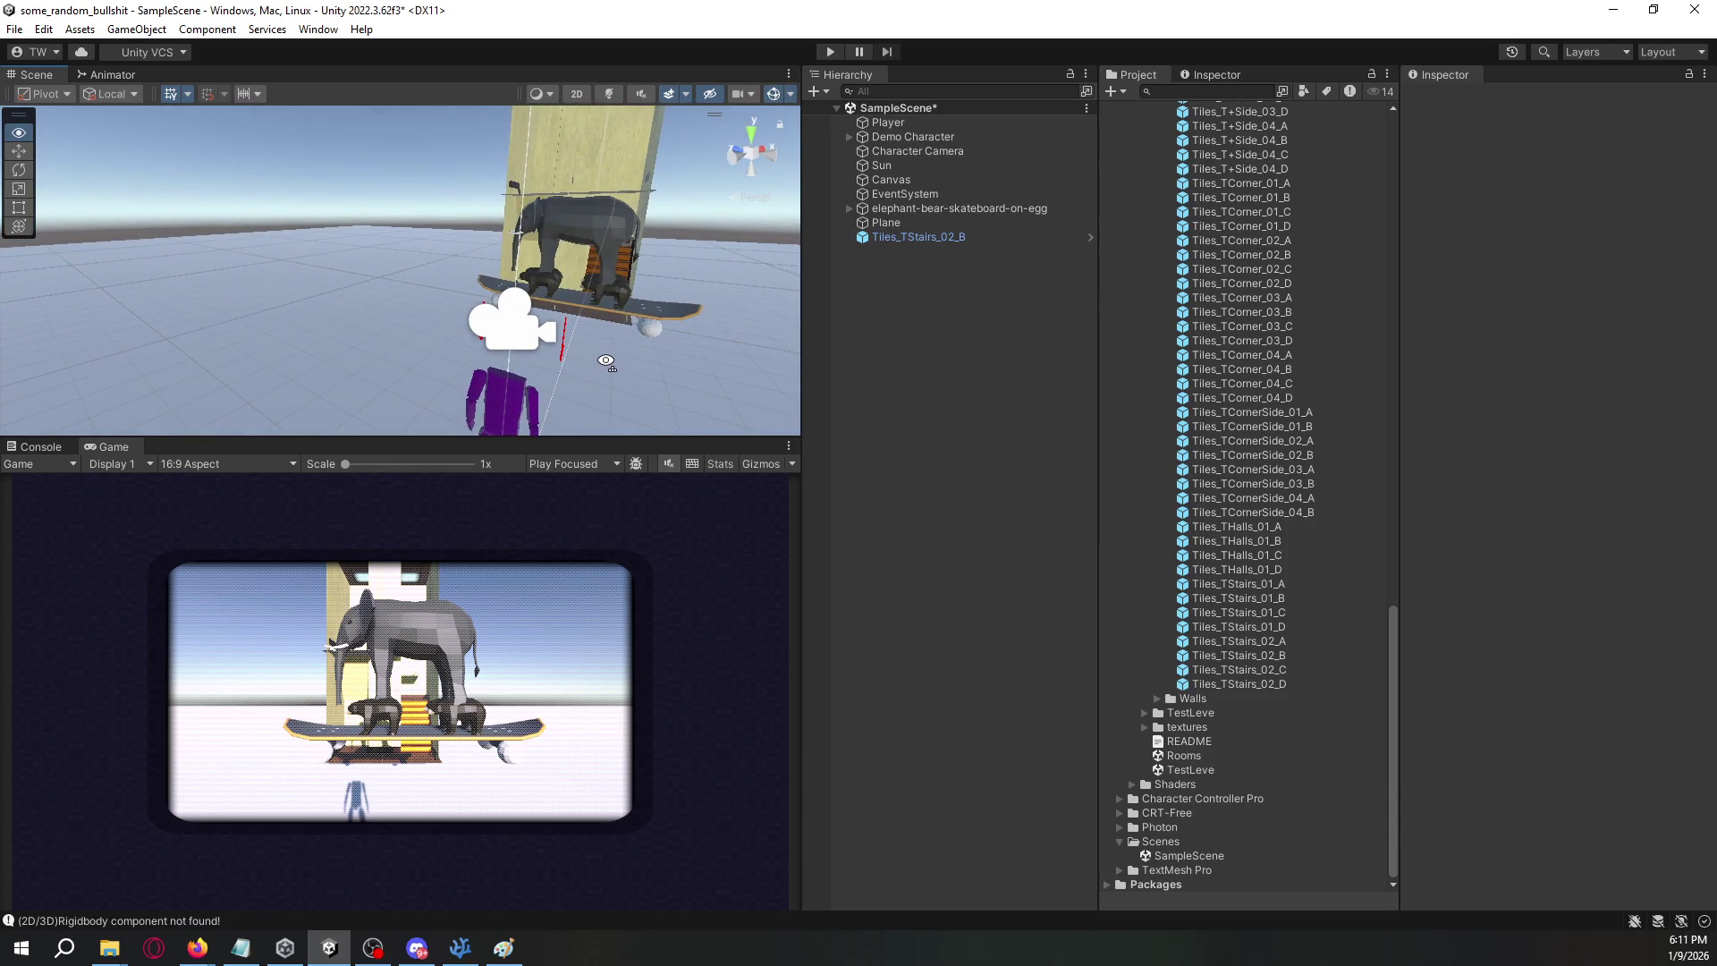
{"action": "left_click_drag", "start_coordinate": [606, 361], "coordinate": [615, 356]}
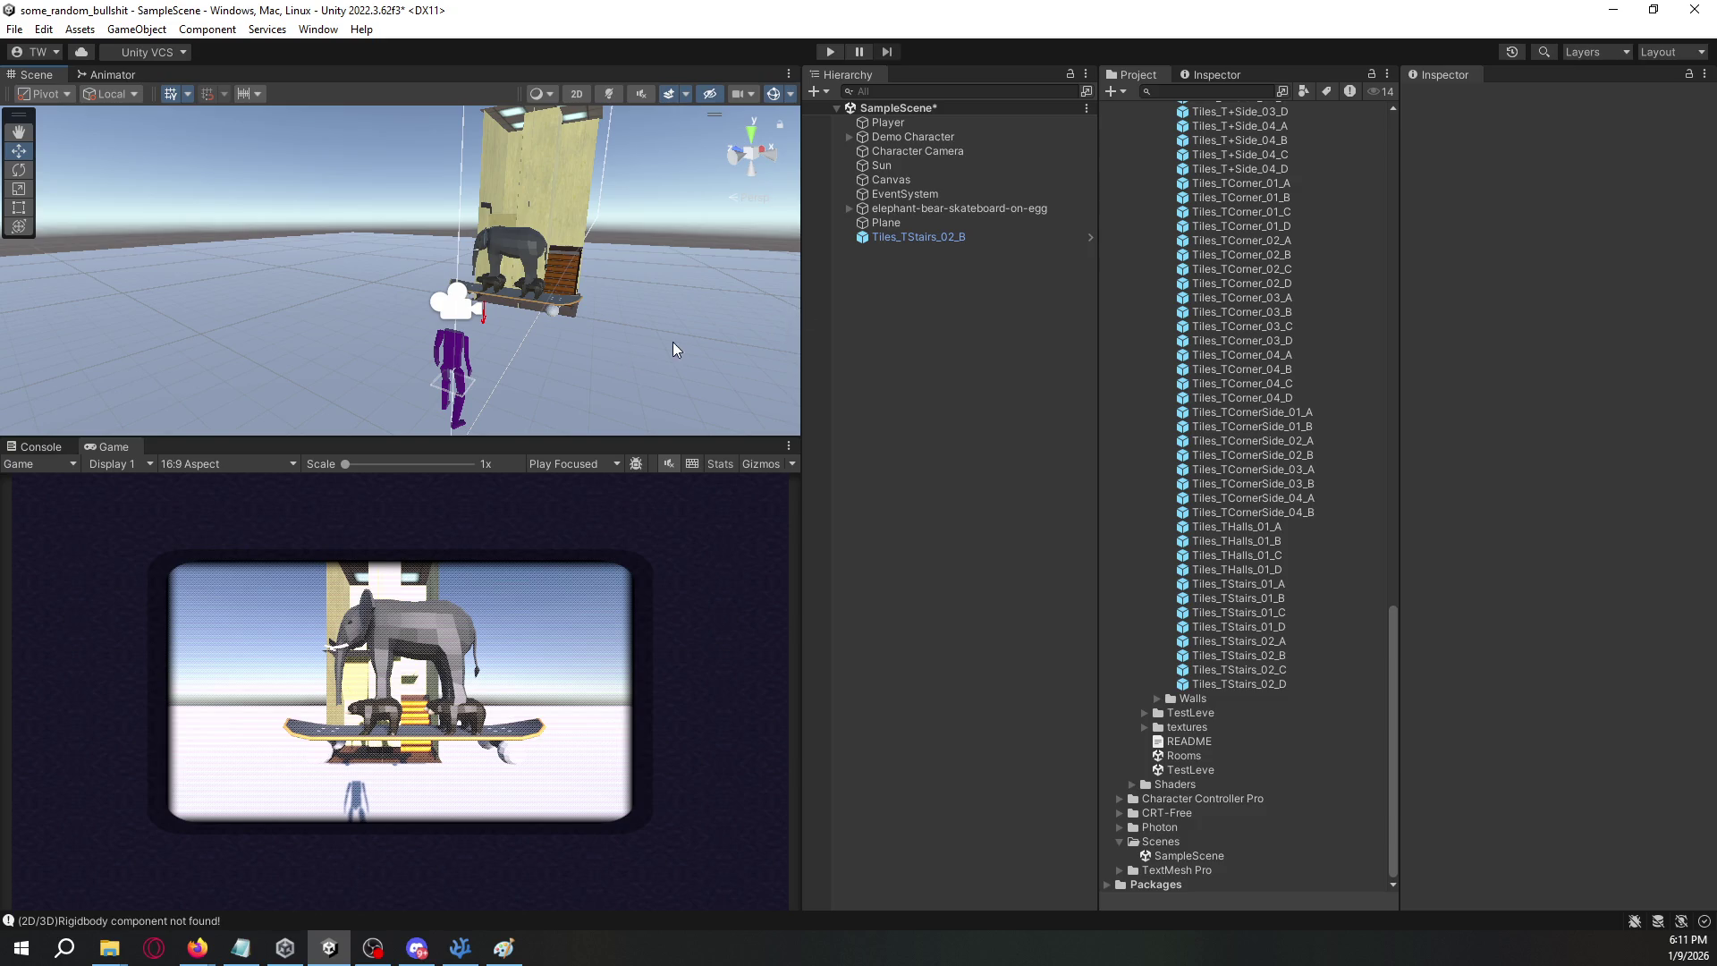
{"action": "mouse_move", "coordinate": [673, 342]}
{"action": "left_mouse_down"}
{"action": "mouse_move", "coordinate": [642, 61]}
{"action": "mouse_move", "coordinate": [497, 349]}
{"action": "left_mouse_up"}
{"action": "scroll", "coordinate": [497, 348], "scroll_direction": "down", "scroll_amount": 5}
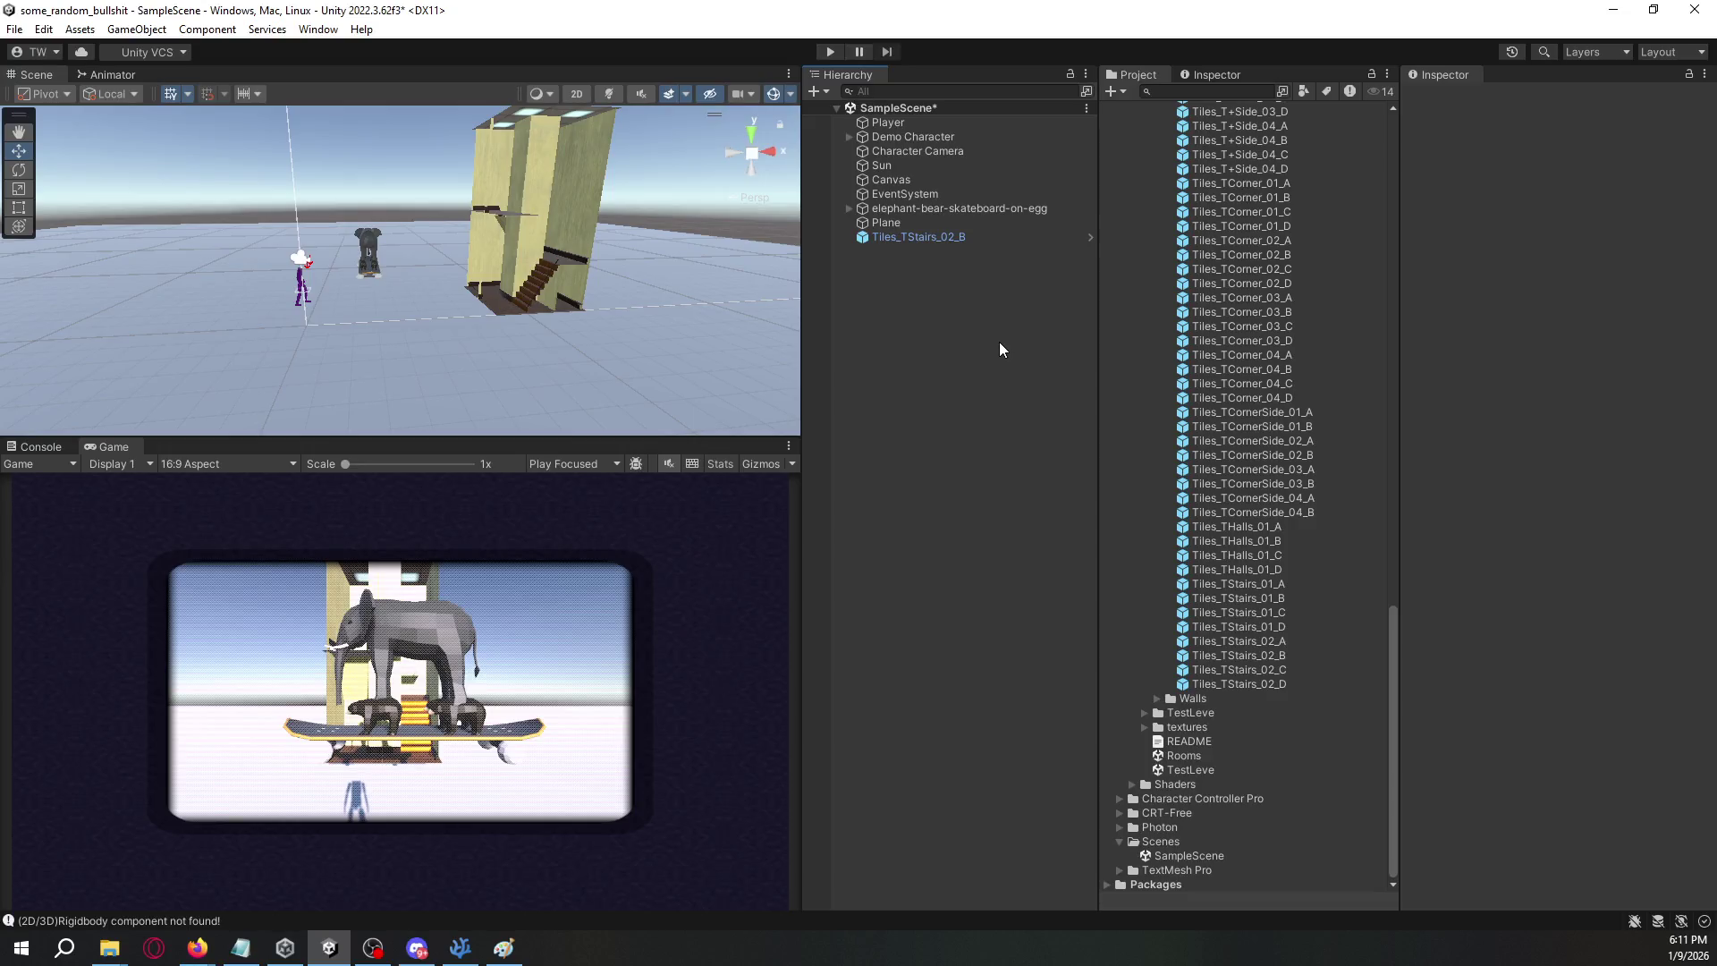
{"action": "left_click", "coordinate": [504, 948]}
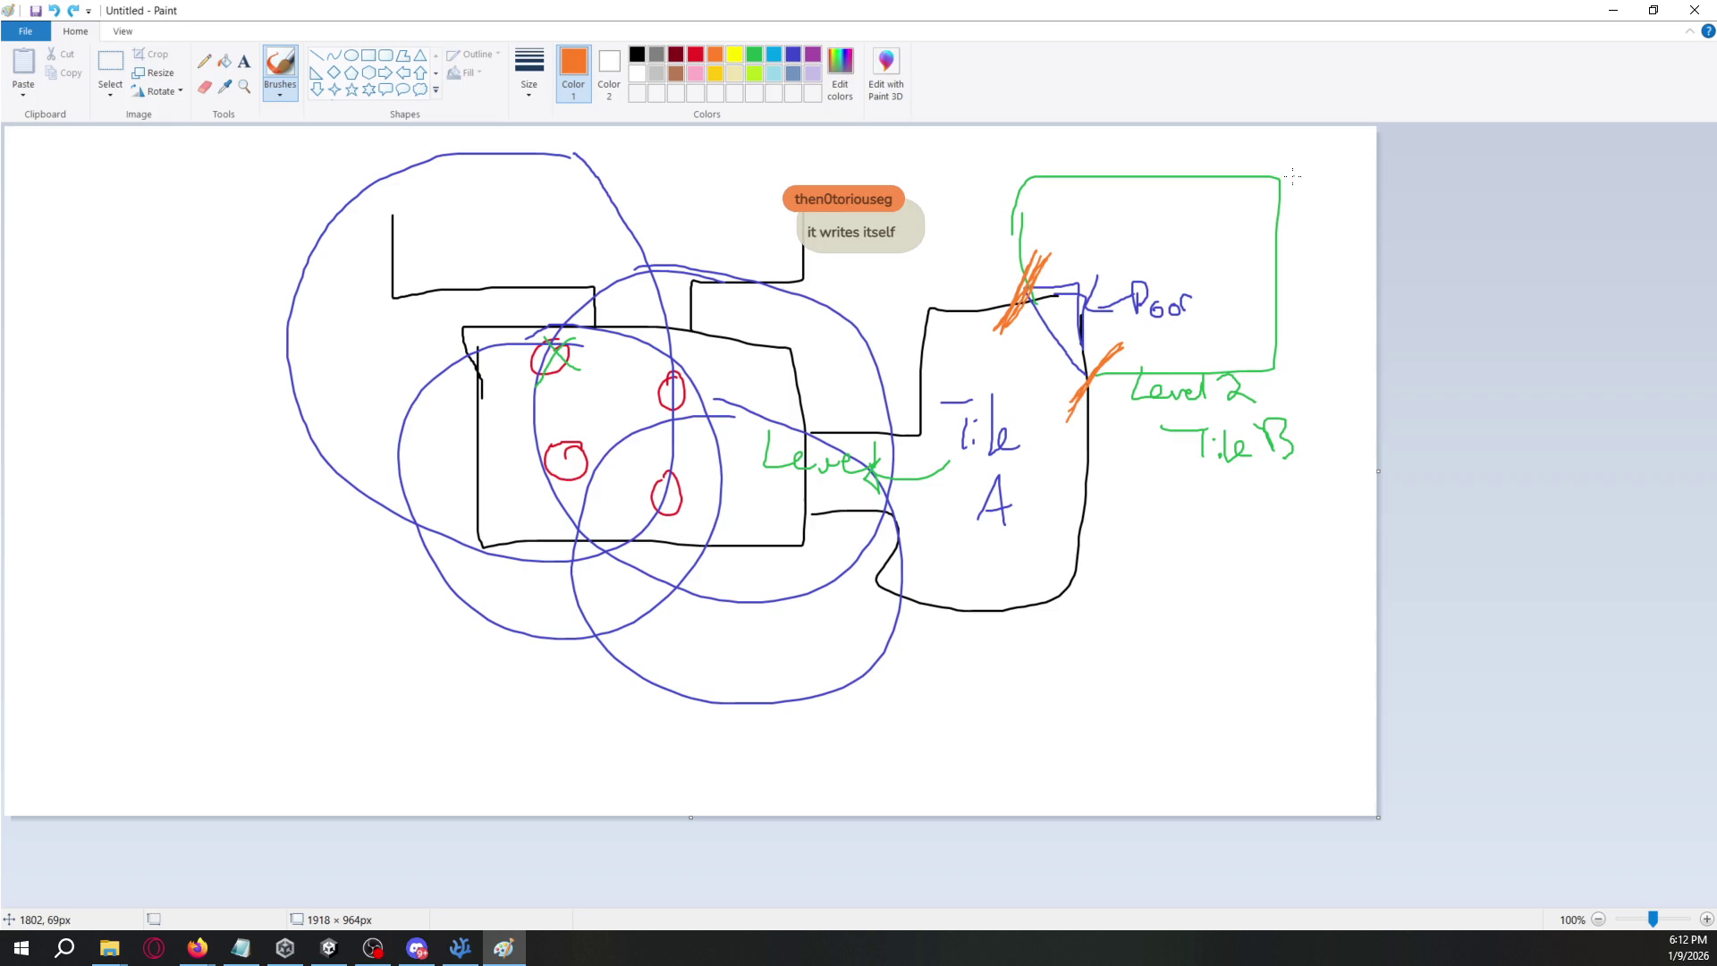
{"action": "key", "text": "alt+Tab"}
- Replace the Exit button's Text (TMP) label 'Button' with 'Exit'
{"action": "left_click", "coordinate": [936, 212]}
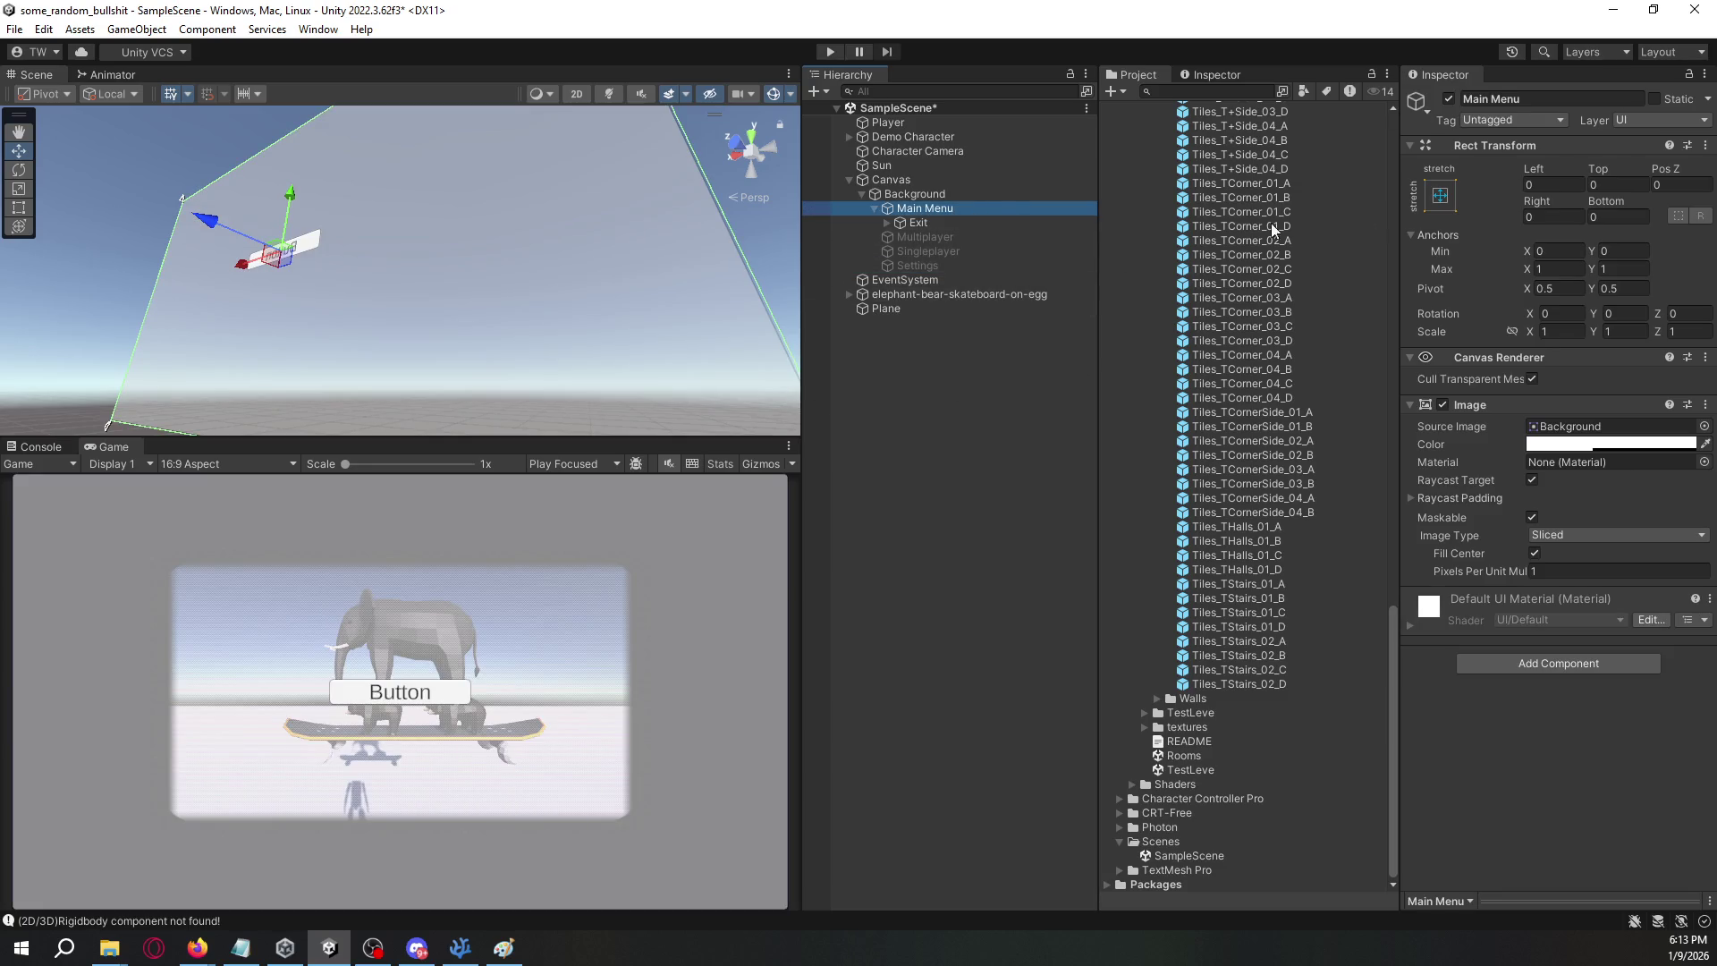
{"action": "left_click", "coordinate": [923, 222]}
{"action": "mouse_move", "coordinate": [636, 291]}
{"action": "left_mouse_down"}
{"action": "mouse_move", "coordinate": [629, 314]}
{"action": "mouse_move", "coordinate": [662, 304]}
{"action": "mouse_move", "coordinate": [694, 418]}
{"action": "mouse_move", "coordinate": [196, 410]}
{"action": "mouse_move", "coordinate": [107, 341]}
{"action": "mouse_move", "coordinate": [81, 349]}
{"action": "left_mouse_up"}
{"action": "mouse_move", "coordinate": [17, 363]}
{"action": "left_mouse_down"}
{"action": "mouse_move", "coordinate": [787, 349]}
{"action": "mouse_move", "coordinate": [768, 329]}
{"action": "left_mouse_up"}
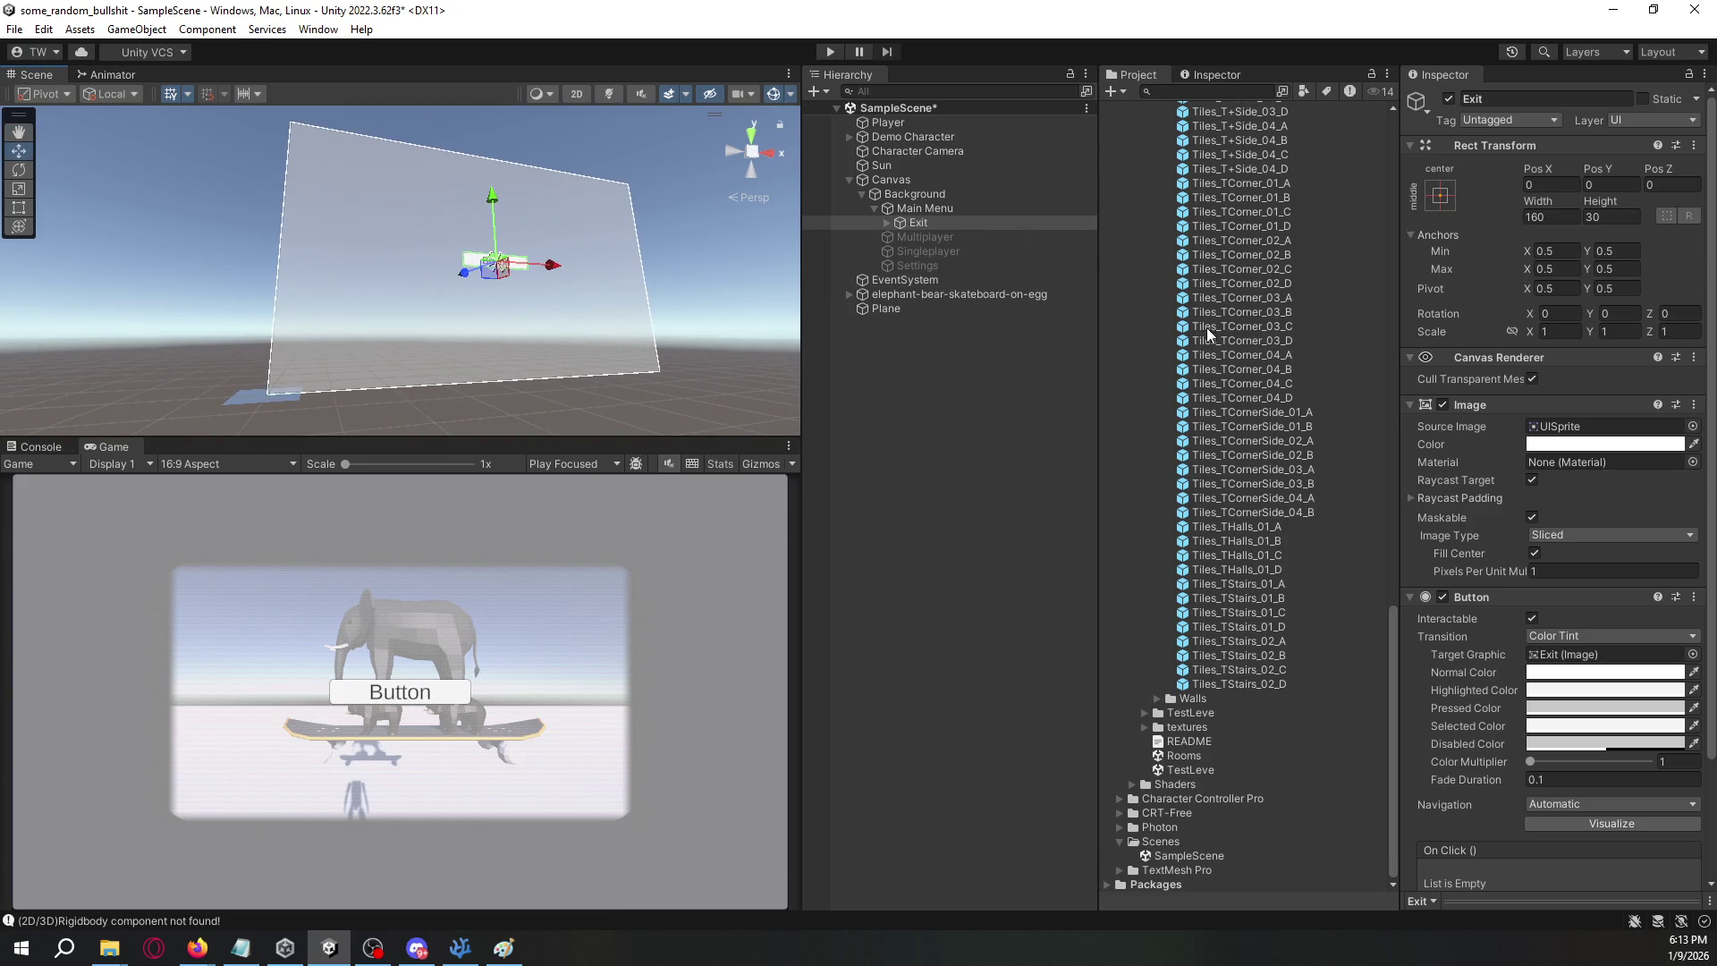
{"action": "scroll", "coordinate": [1510, 465], "scroll_direction": "down", "scroll_amount": 4}
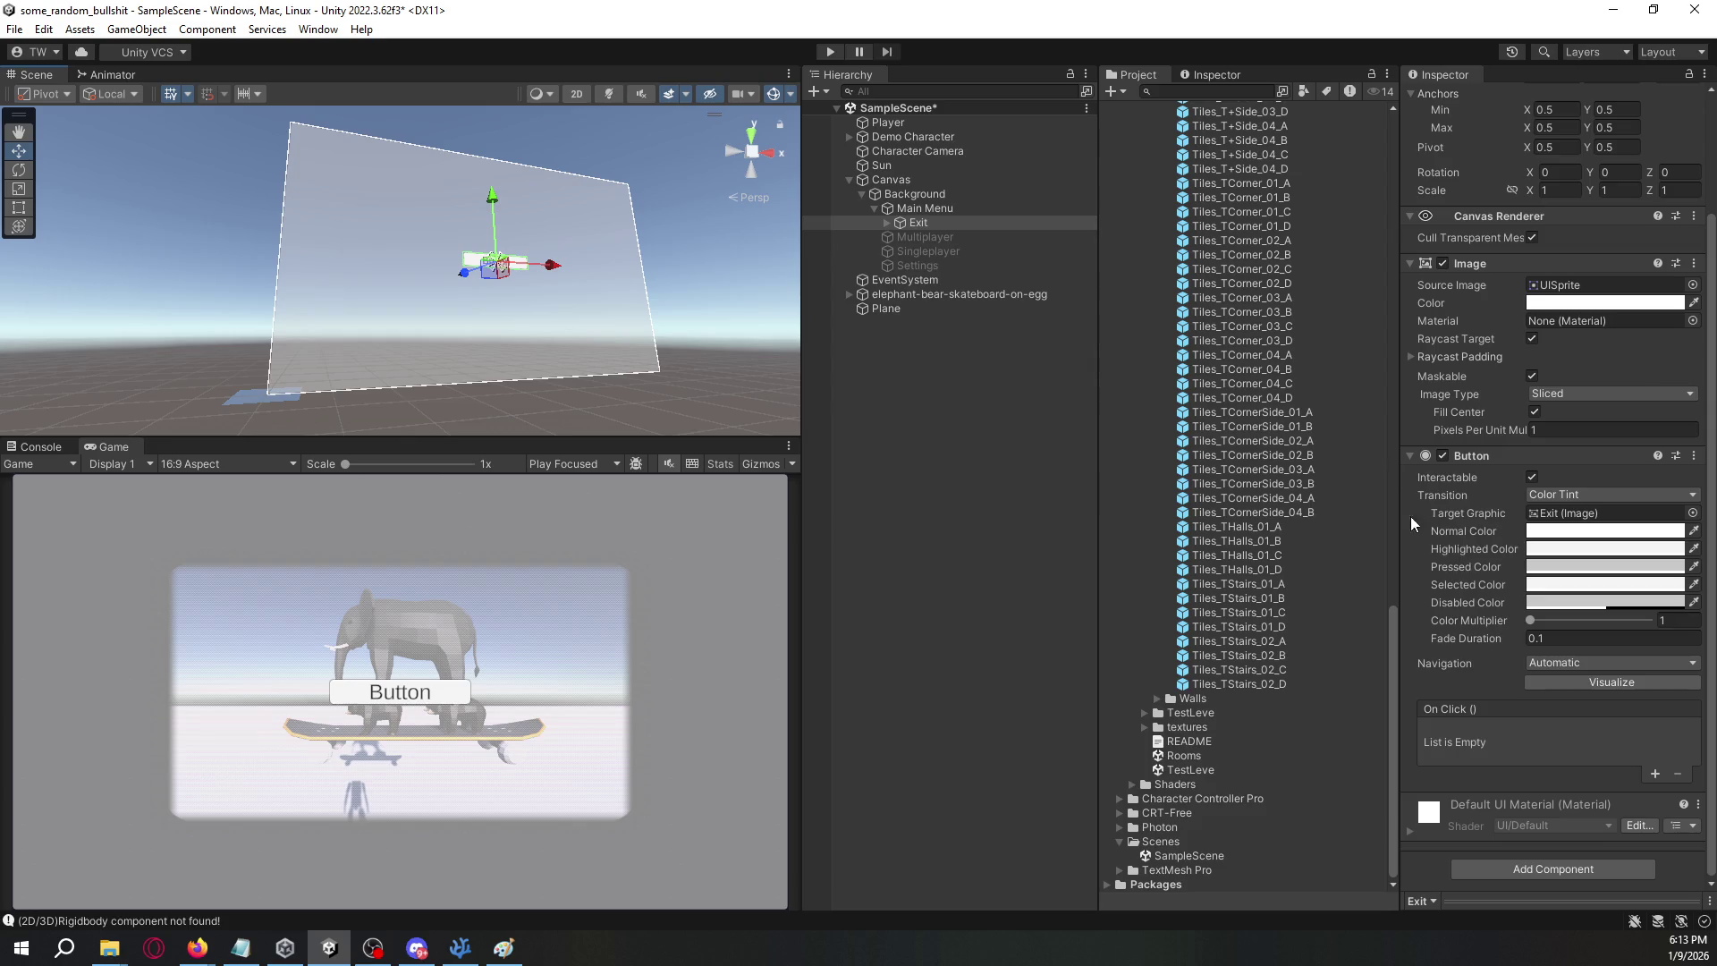
{"action": "left_click", "coordinate": [886, 223]}
{"action": "left_click", "coordinate": [945, 237]}
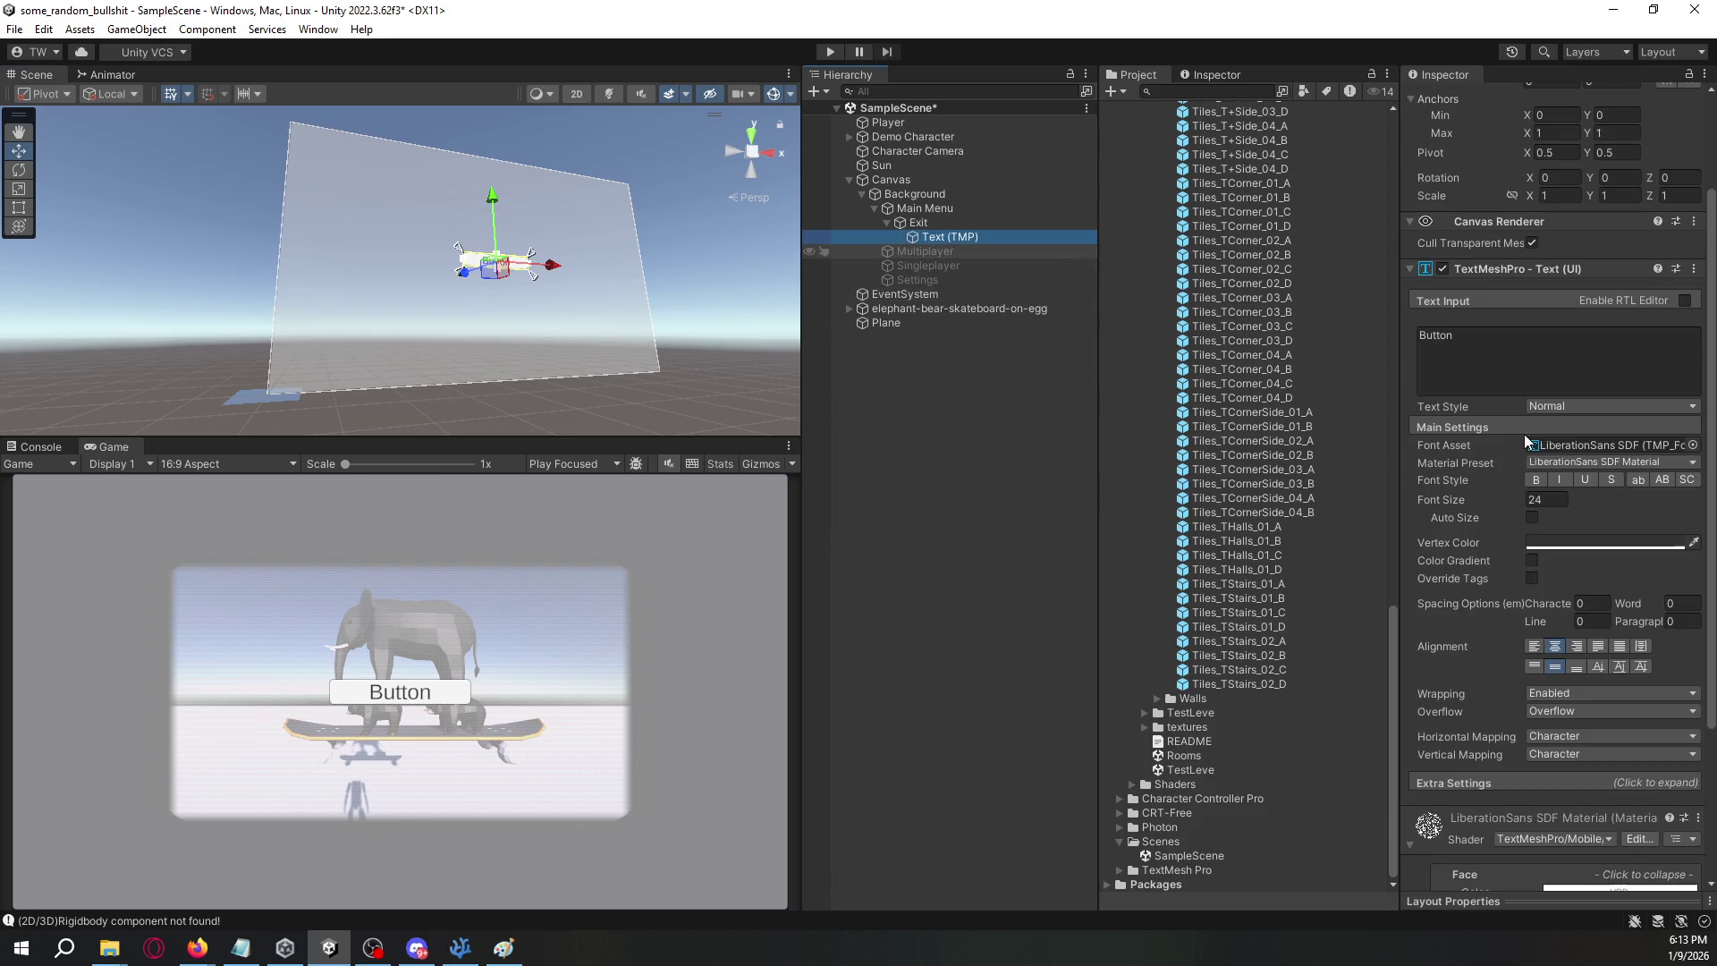
{"action": "left_click", "coordinate": [1504, 381]}
{"action": "key", "text": "ctrl+a"}
{"action": "type", "text": "Exit"}
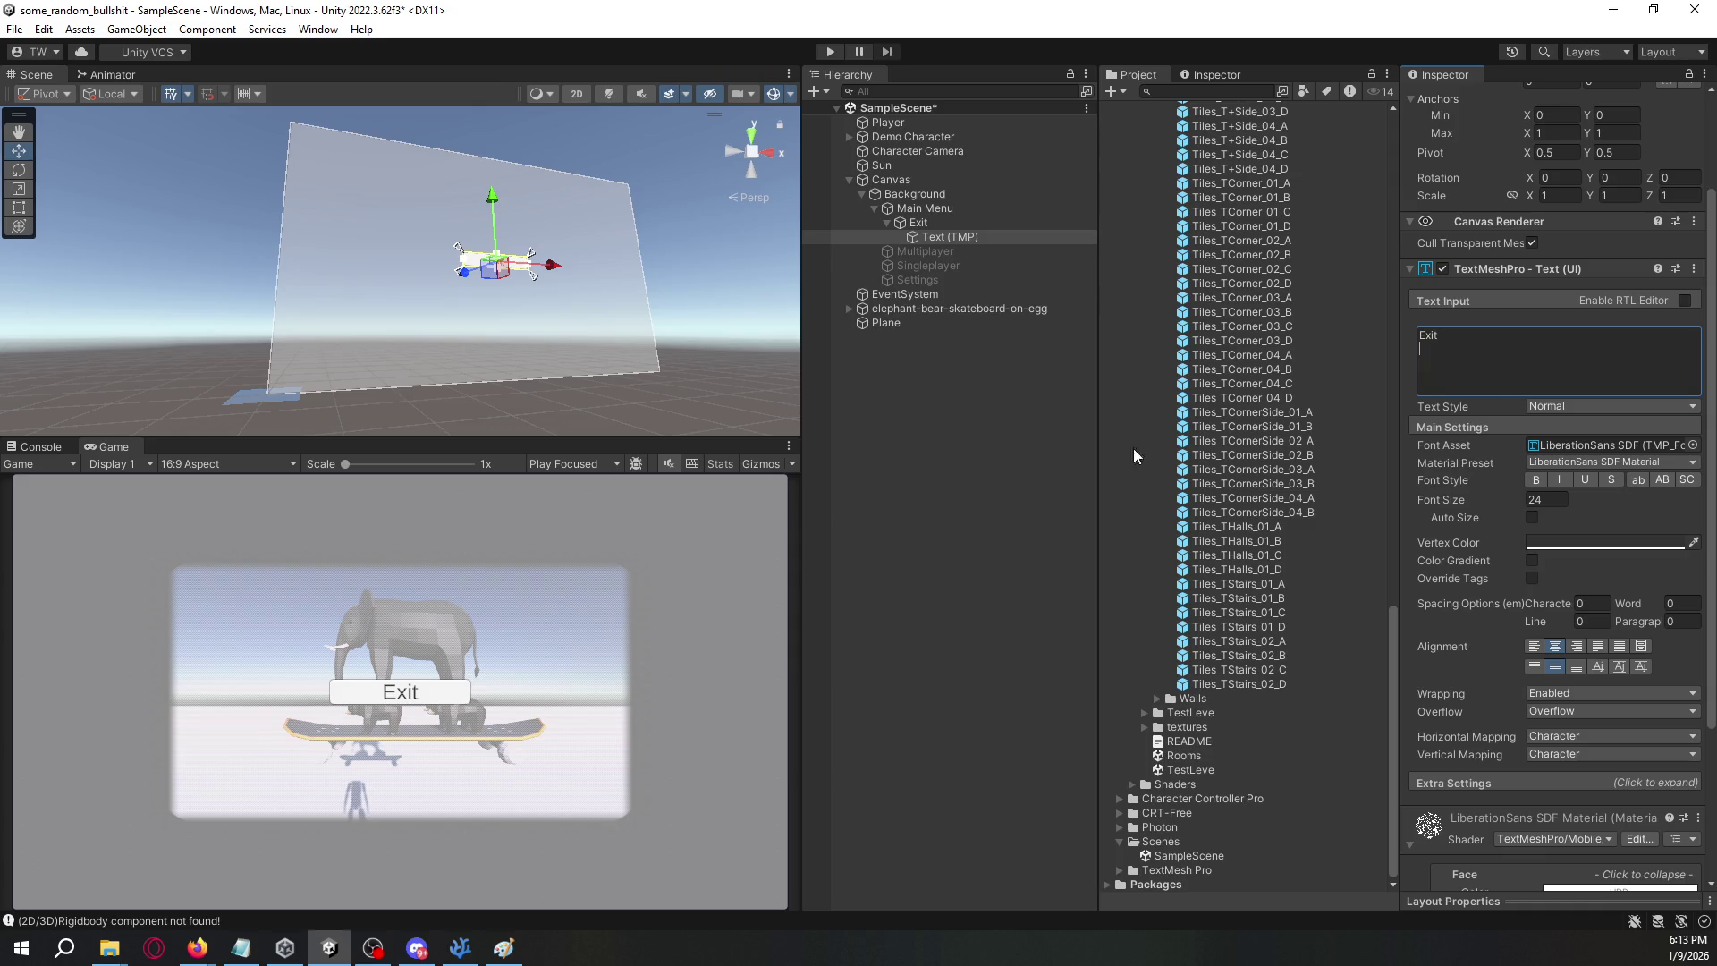
{"action": "left_click", "coordinate": [926, 210]}
- Add a Vertical Layout Group to Main Menu with Middle Center child alignment
{"action": "left_click", "coordinate": [1556, 663]}
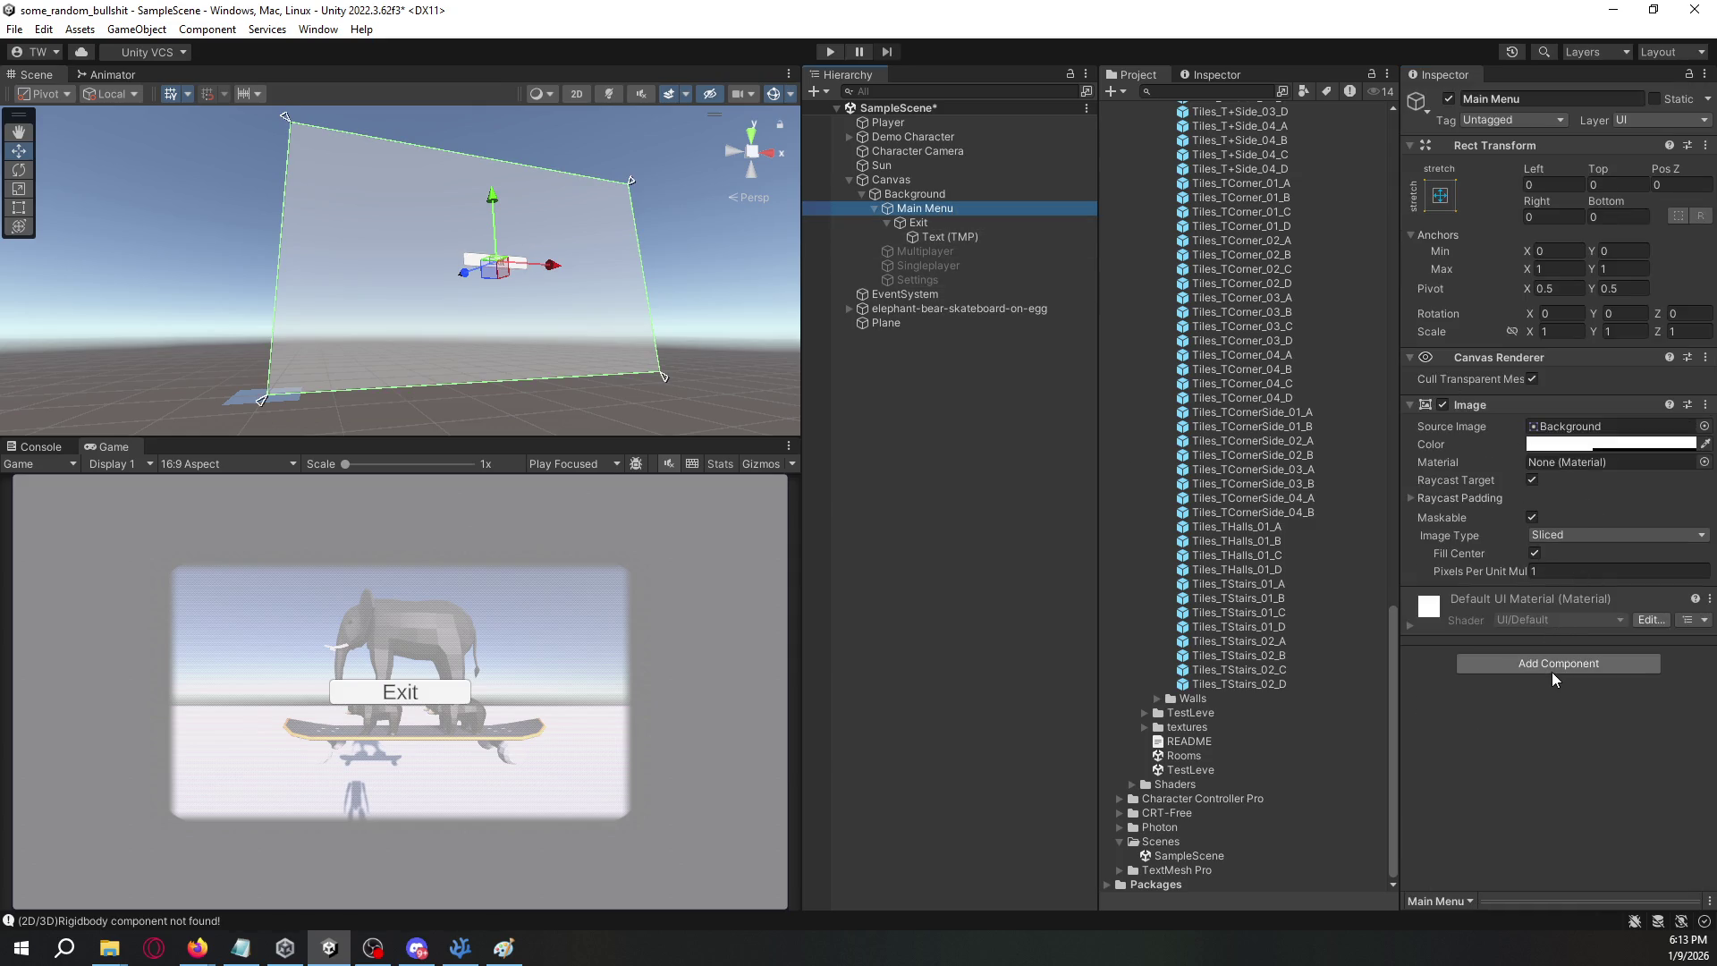
{"action": "type", "text": "vertical"}
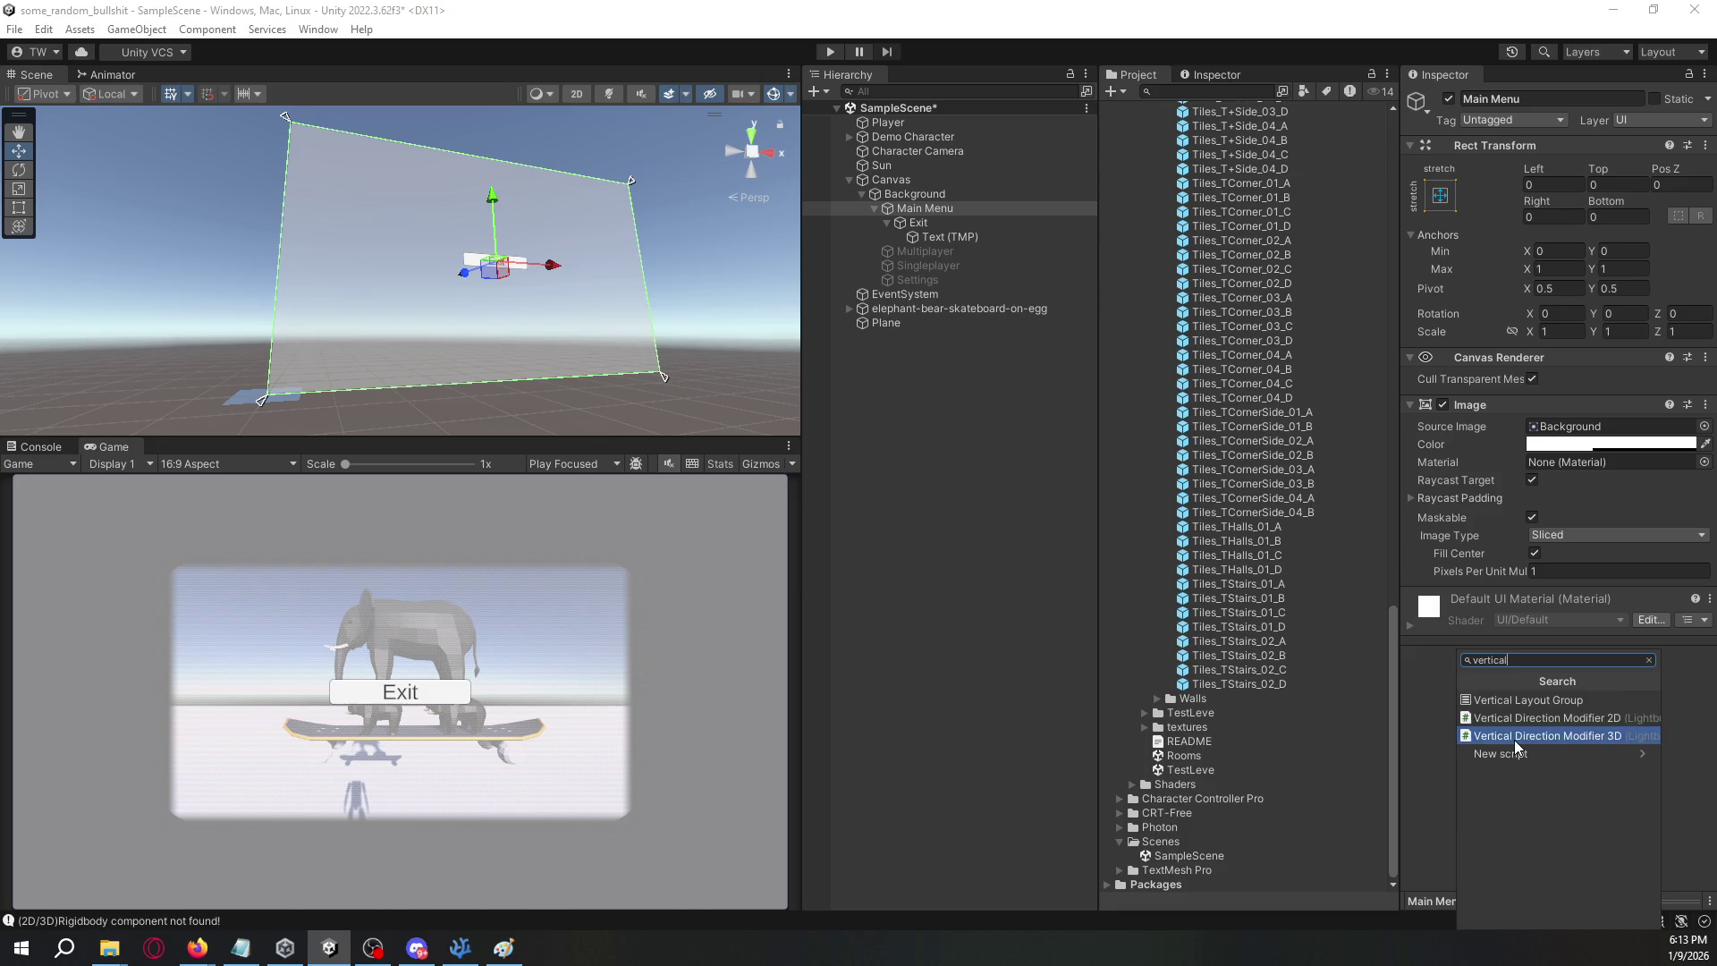
{"action": "key", "text": "Up"}
{"action": "key", "text": "Up"}
{"action": "key", "text": "Return"}
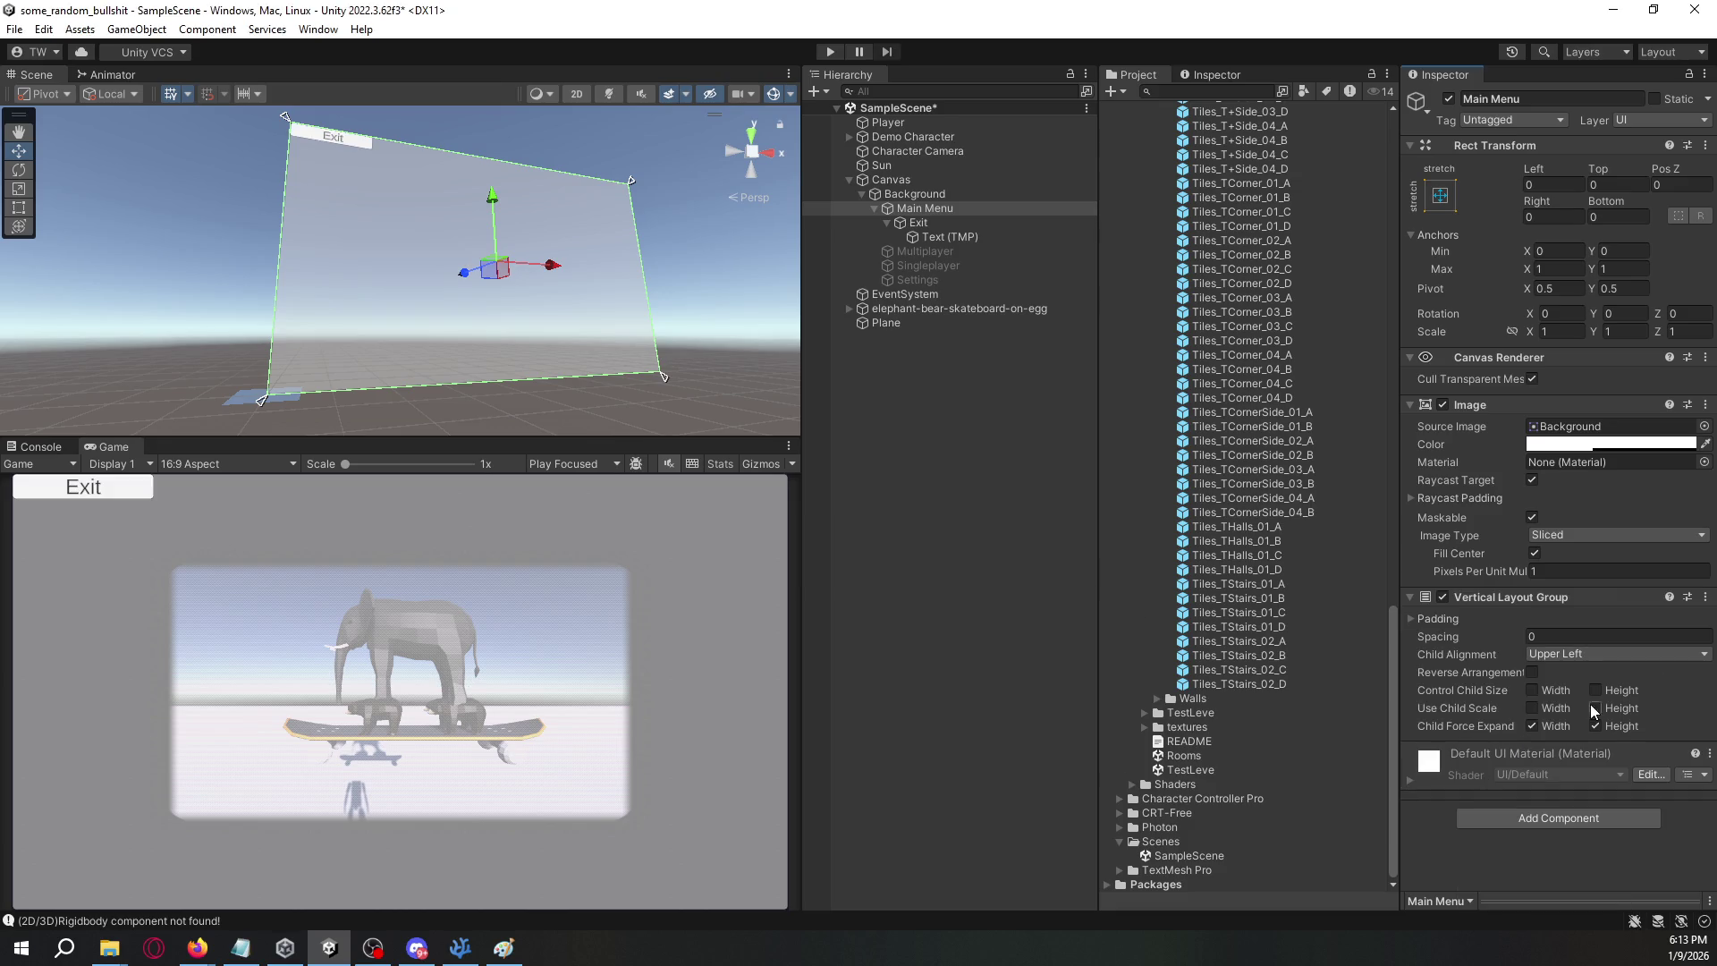
{"action": "left_click", "coordinate": [1590, 655]}
{"action": "left_click", "coordinate": [1601, 752]}
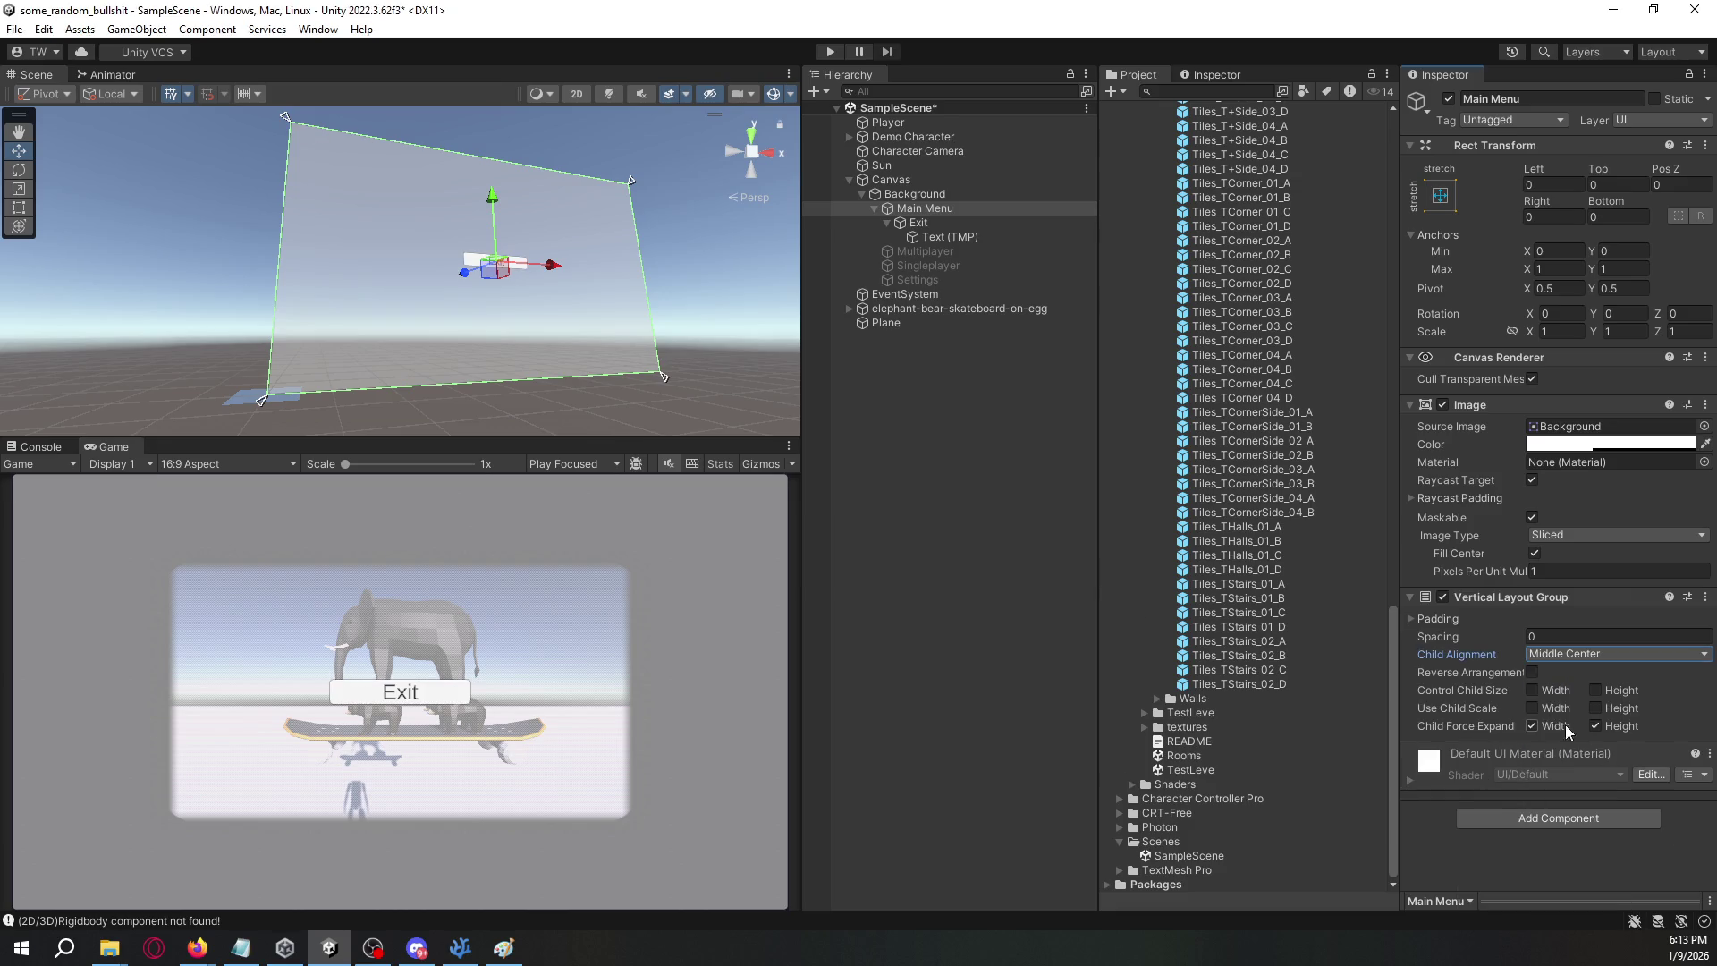
- Duplicate the Exit button twice and drag the layout spacing to pull buttons closer
{"action": "left_click", "coordinate": [952, 221]}
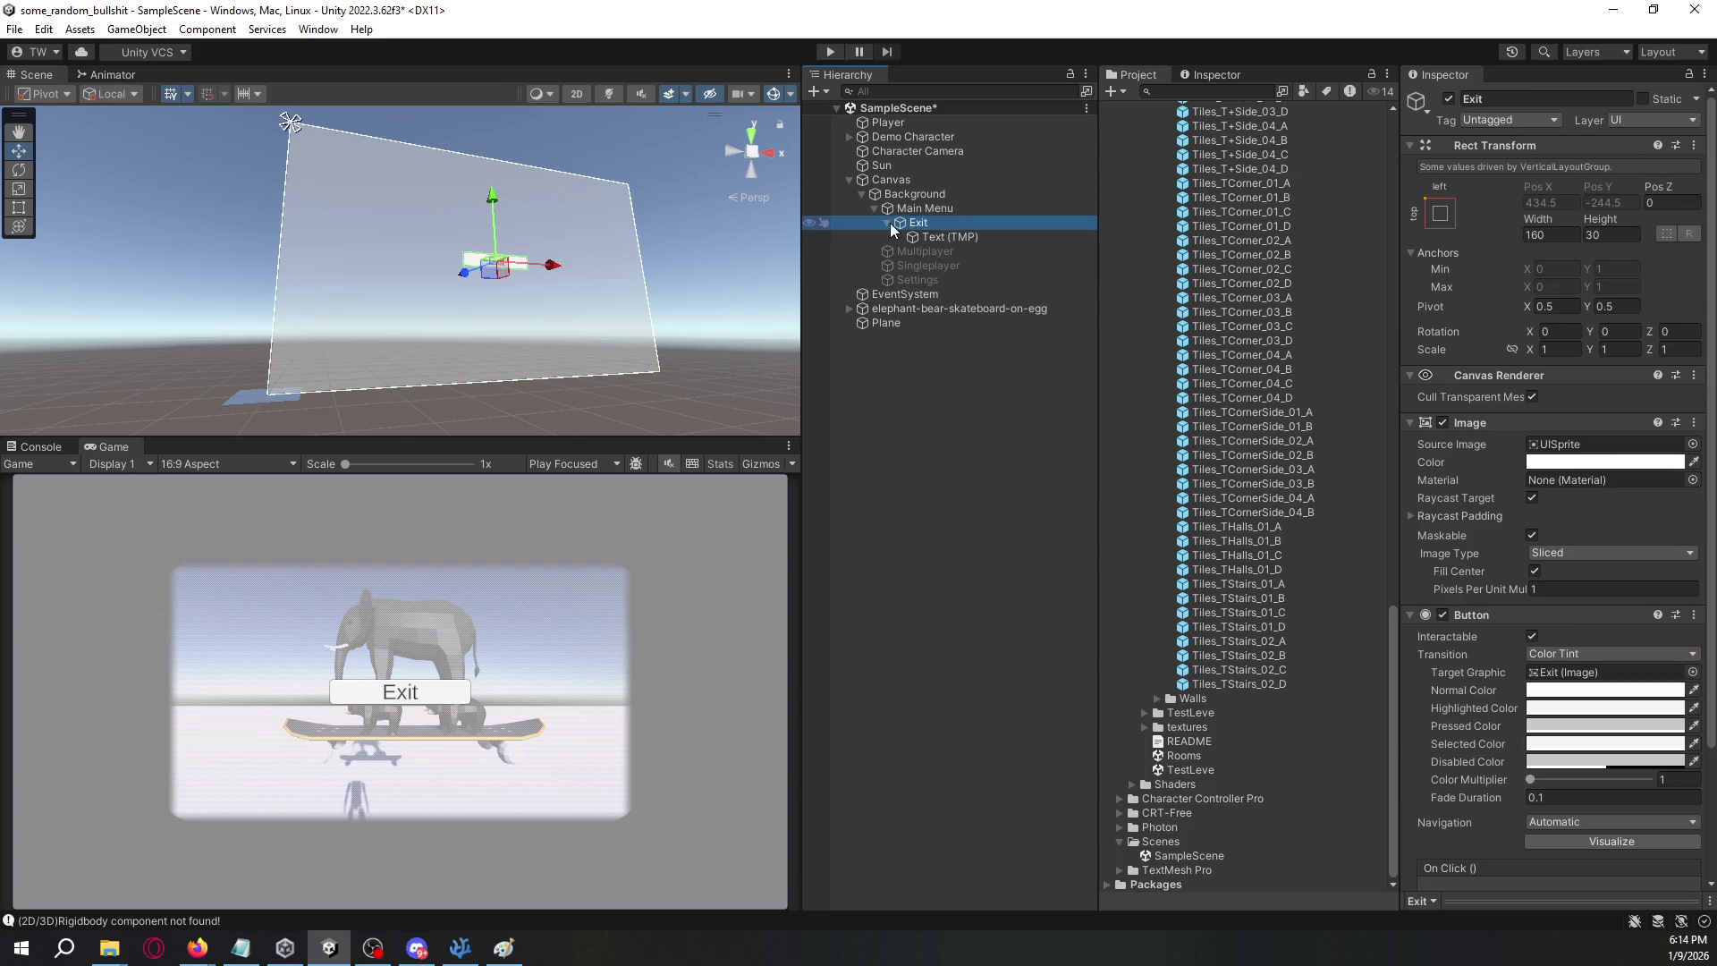
{"action": "left_click", "coordinate": [888, 226]}
{"action": "key", "text": "ctrl+d"}
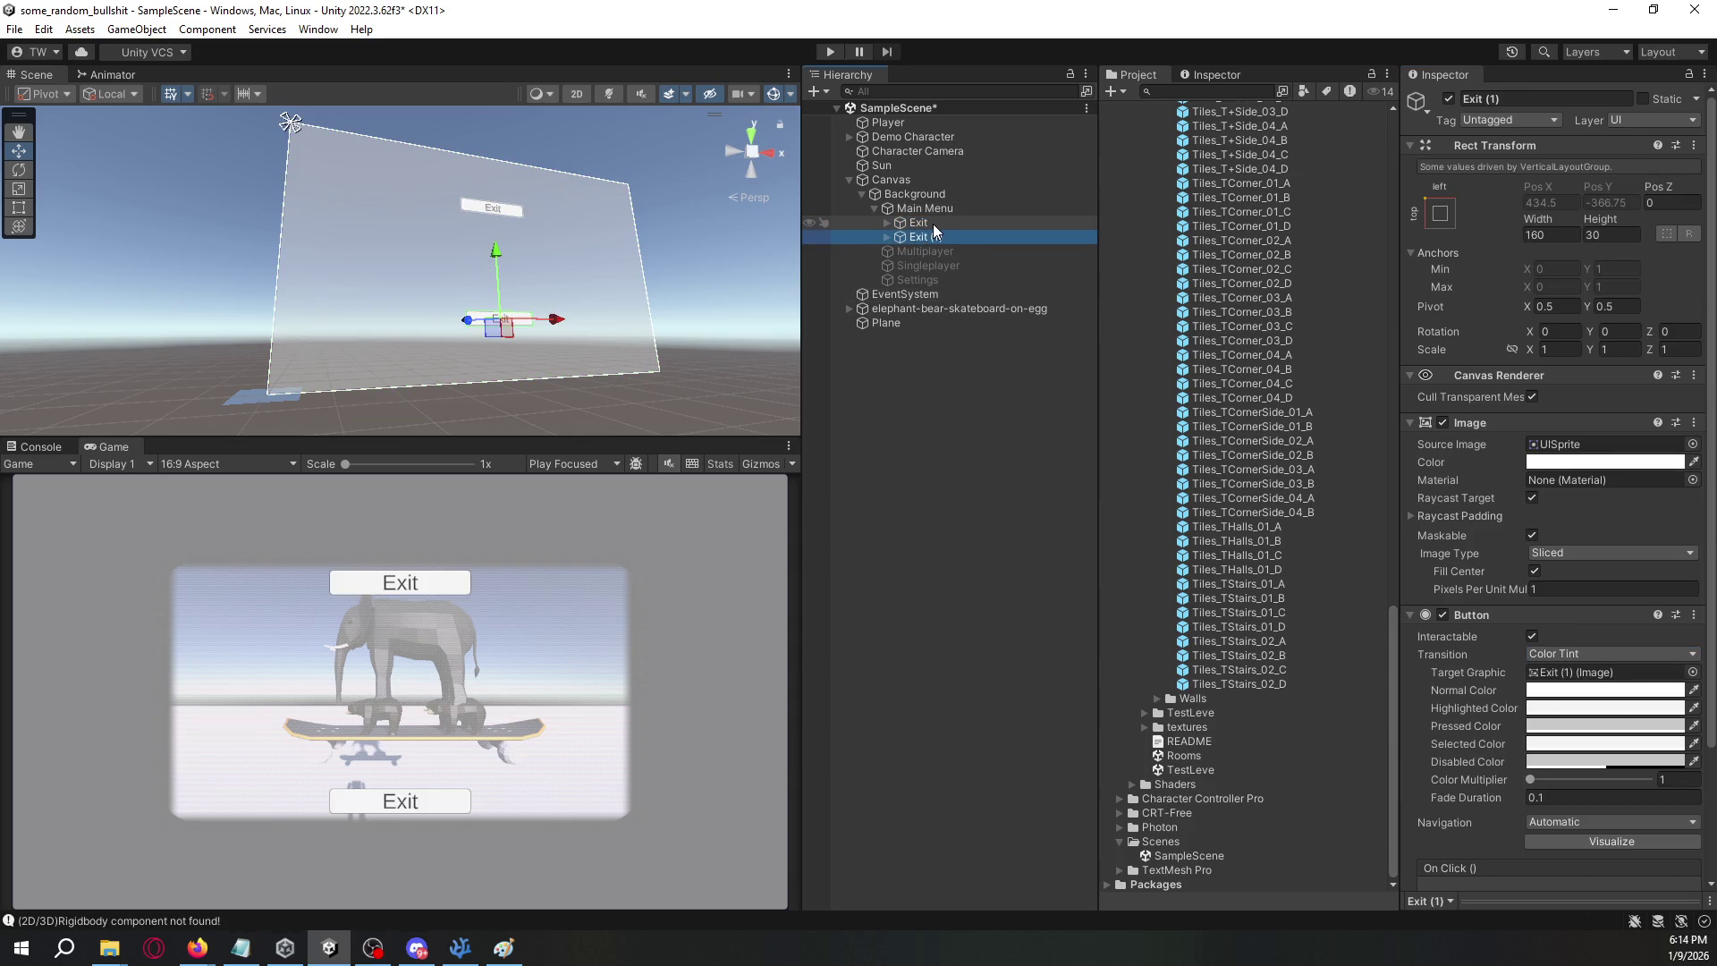
{"action": "key", "text": "ctrl+d"}
{"action": "key", "text": "ctrl+d"}
{"action": "left_click", "coordinate": [931, 208]}
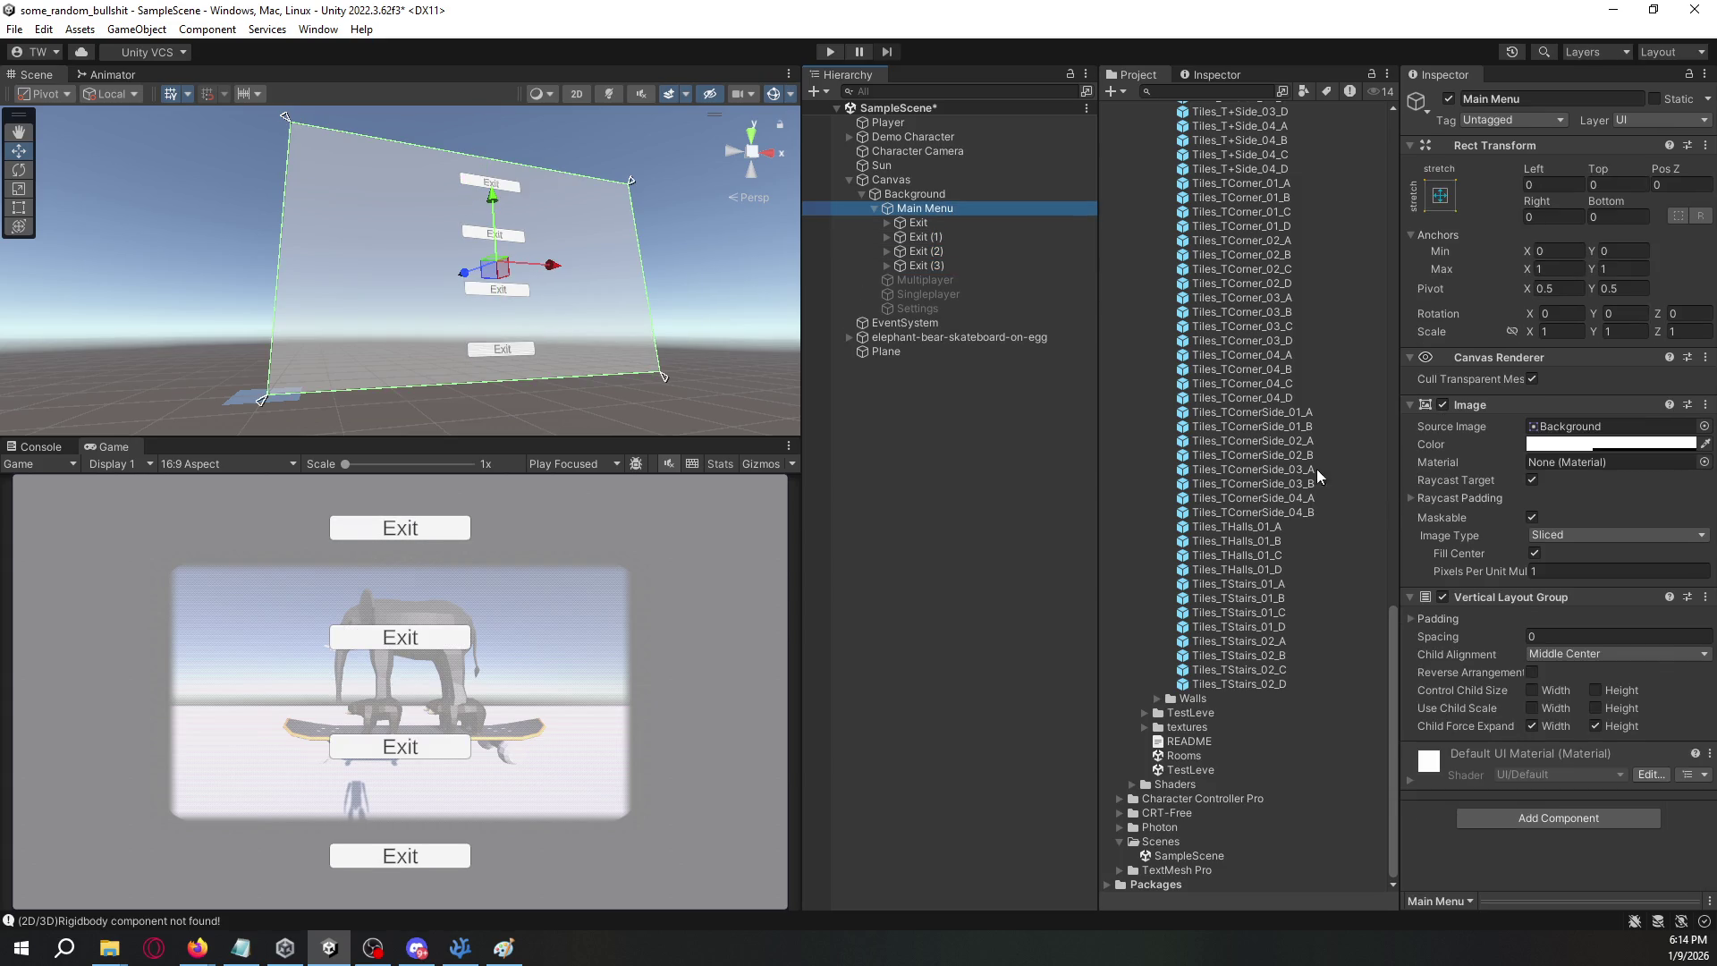
{"action": "left_click", "coordinate": [1439, 619]}
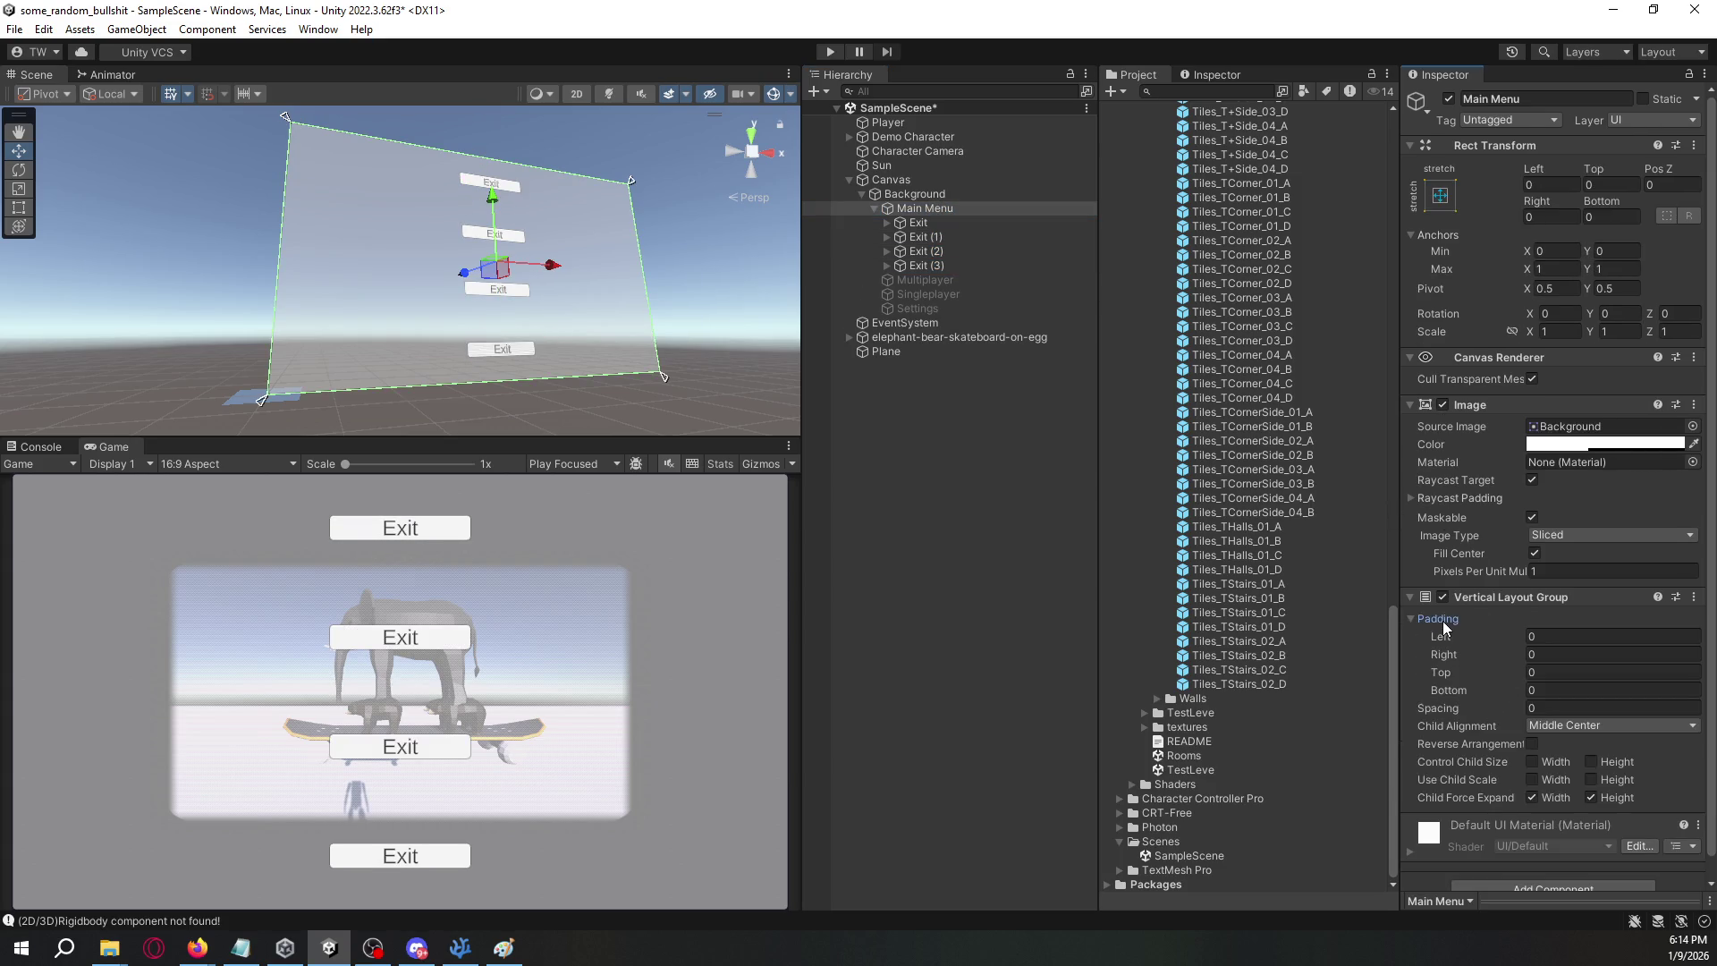
{"action": "left_click", "coordinate": [1414, 619]}
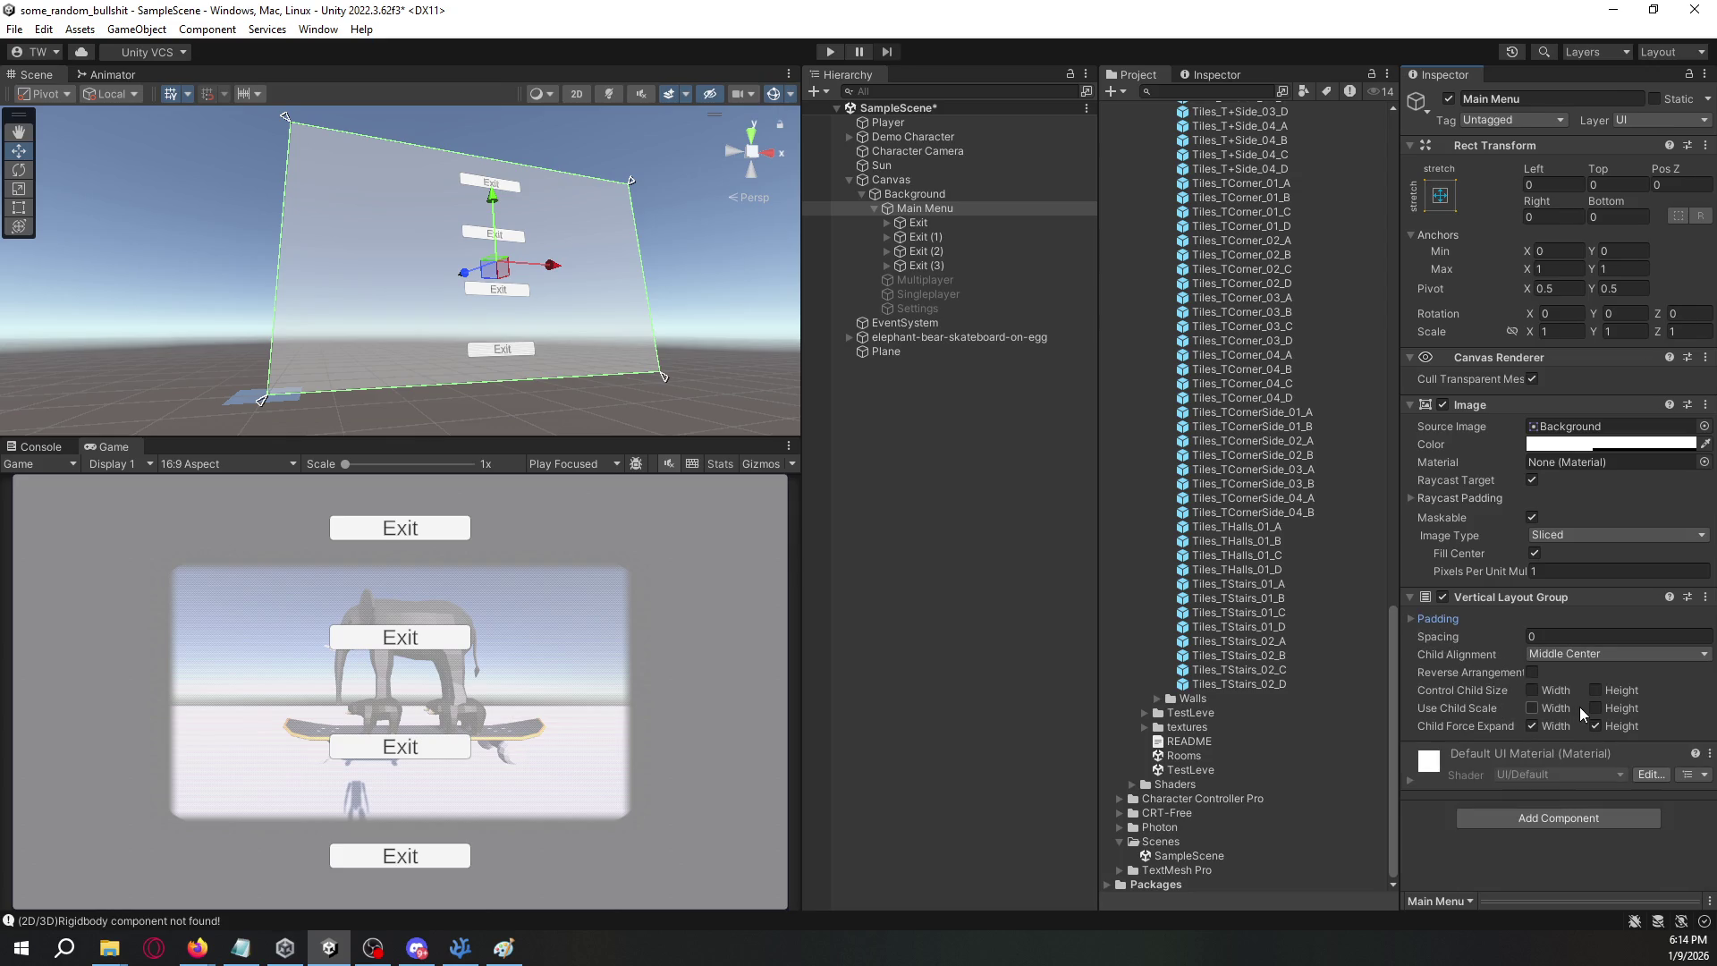
{"action": "mouse_move", "coordinate": [1433, 638]}
{"action": "left_mouse_down"}
{"action": "mouse_move", "coordinate": [1672, 643]}
{"action": "mouse_move", "coordinate": [233, 616]}
{"action": "mouse_move", "coordinate": [789, 551]}
{"action": "left_mouse_up"}
- Reset the button spacing to 0 and narrow the panel's right anchor to 0.63
{"action": "key", "text": "ctrl+z"}
{"action": "mouse_move", "coordinate": [1529, 271]}
{"action": "left_mouse_down"}
{"action": "mouse_move", "coordinate": [1378, 276]}
{"action": "mouse_move", "coordinate": [1480, 285]}
{"action": "left_mouse_up"}
{"action": "type", "text": "1"}
{"action": "type", "text": "0.37"}
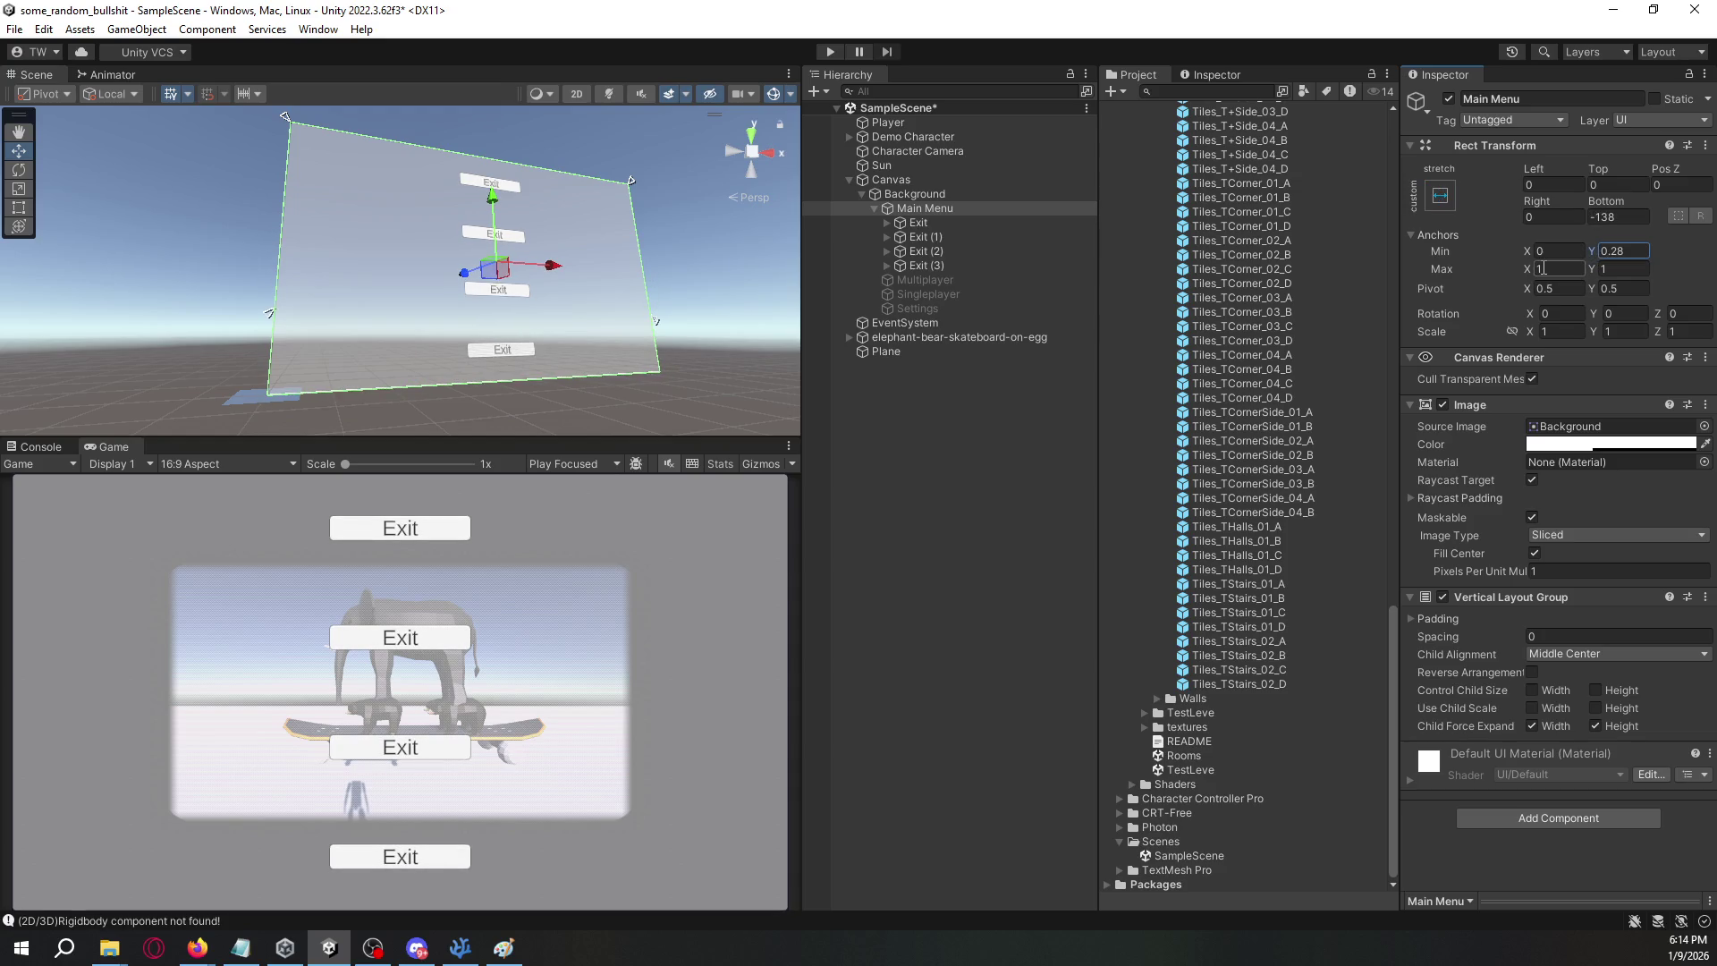
{"action": "type", "text": "0"}
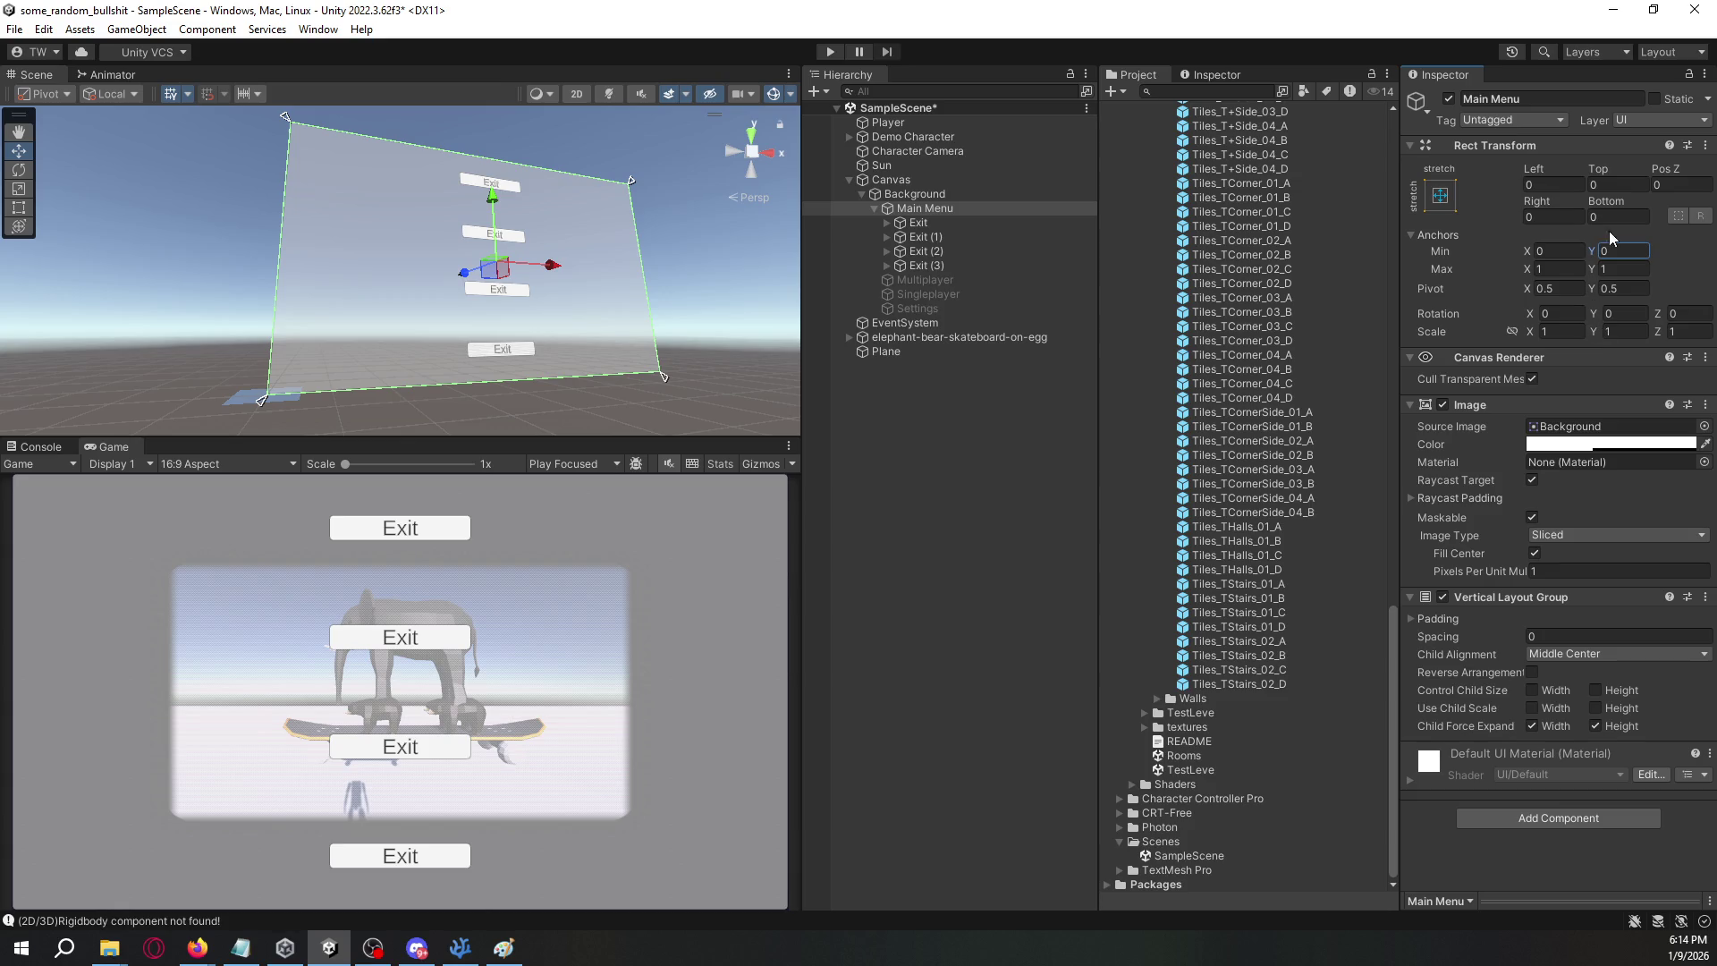
{"action": "left_click_drag", "start_coordinate": [581, 273], "coordinate": [633, 273]}
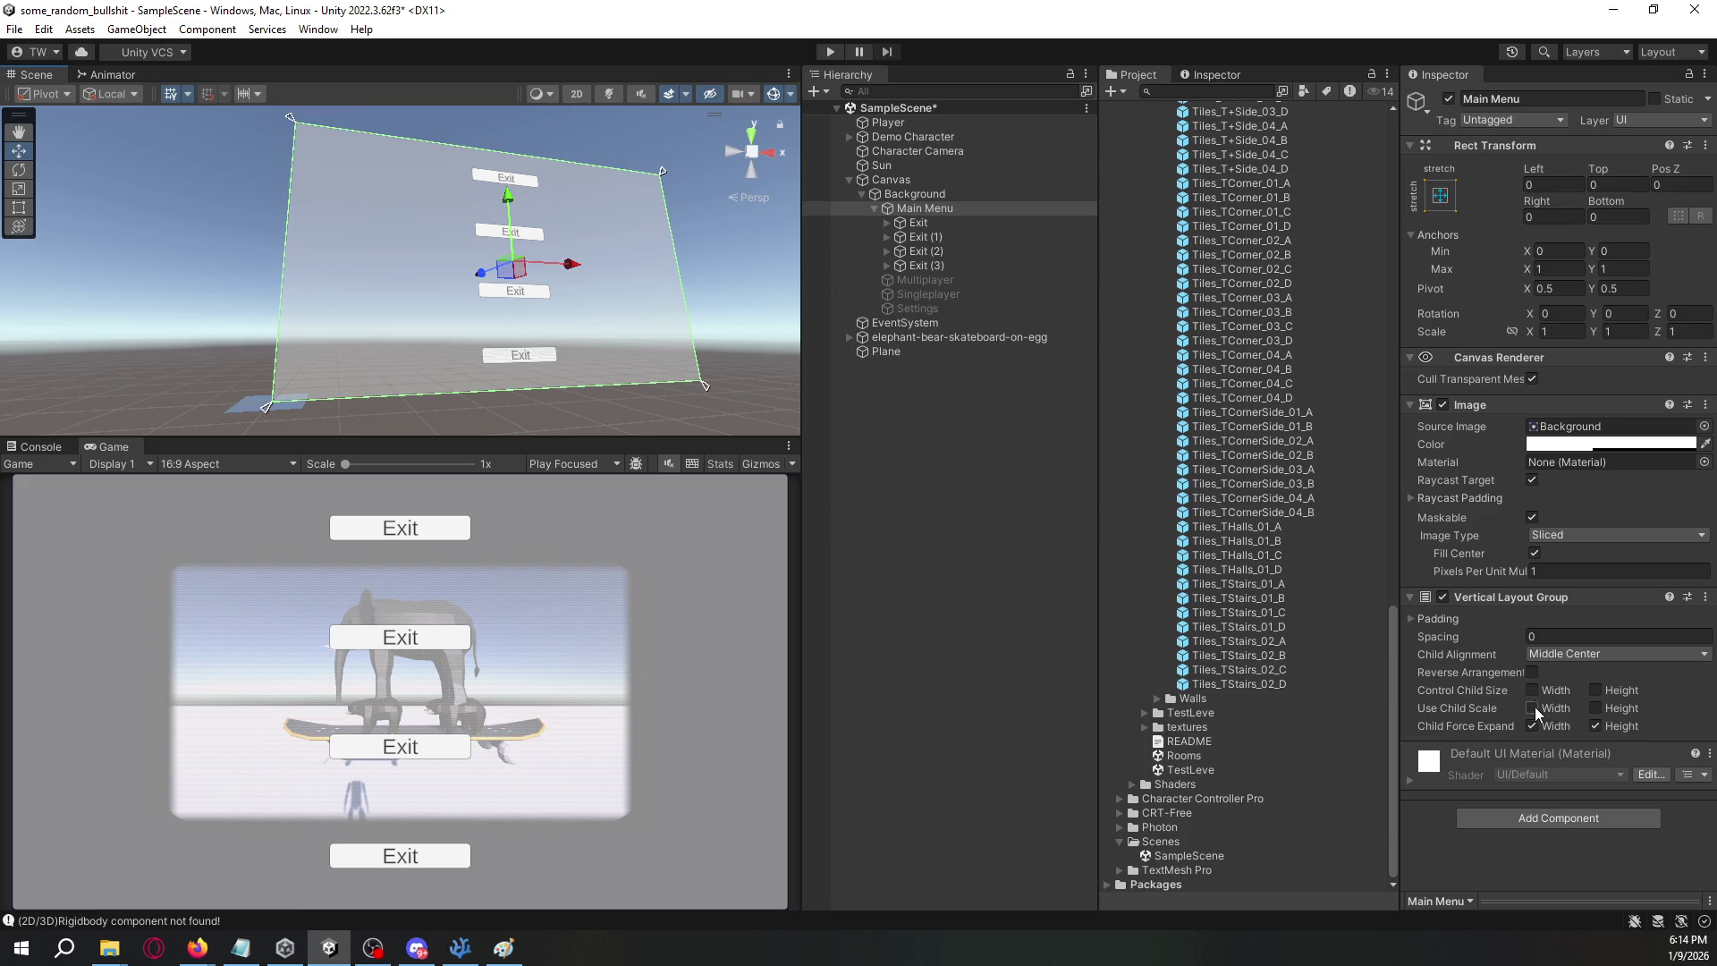
- Try the layout's height control options and Lower Center alignment, settling on Middle Center
{"action": "left_click", "coordinate": [1599, 707]}
{"action": "left_click", "coordinate": [1596, 708]}
{"action": "left_click", "coordinate": [1595, 690]}
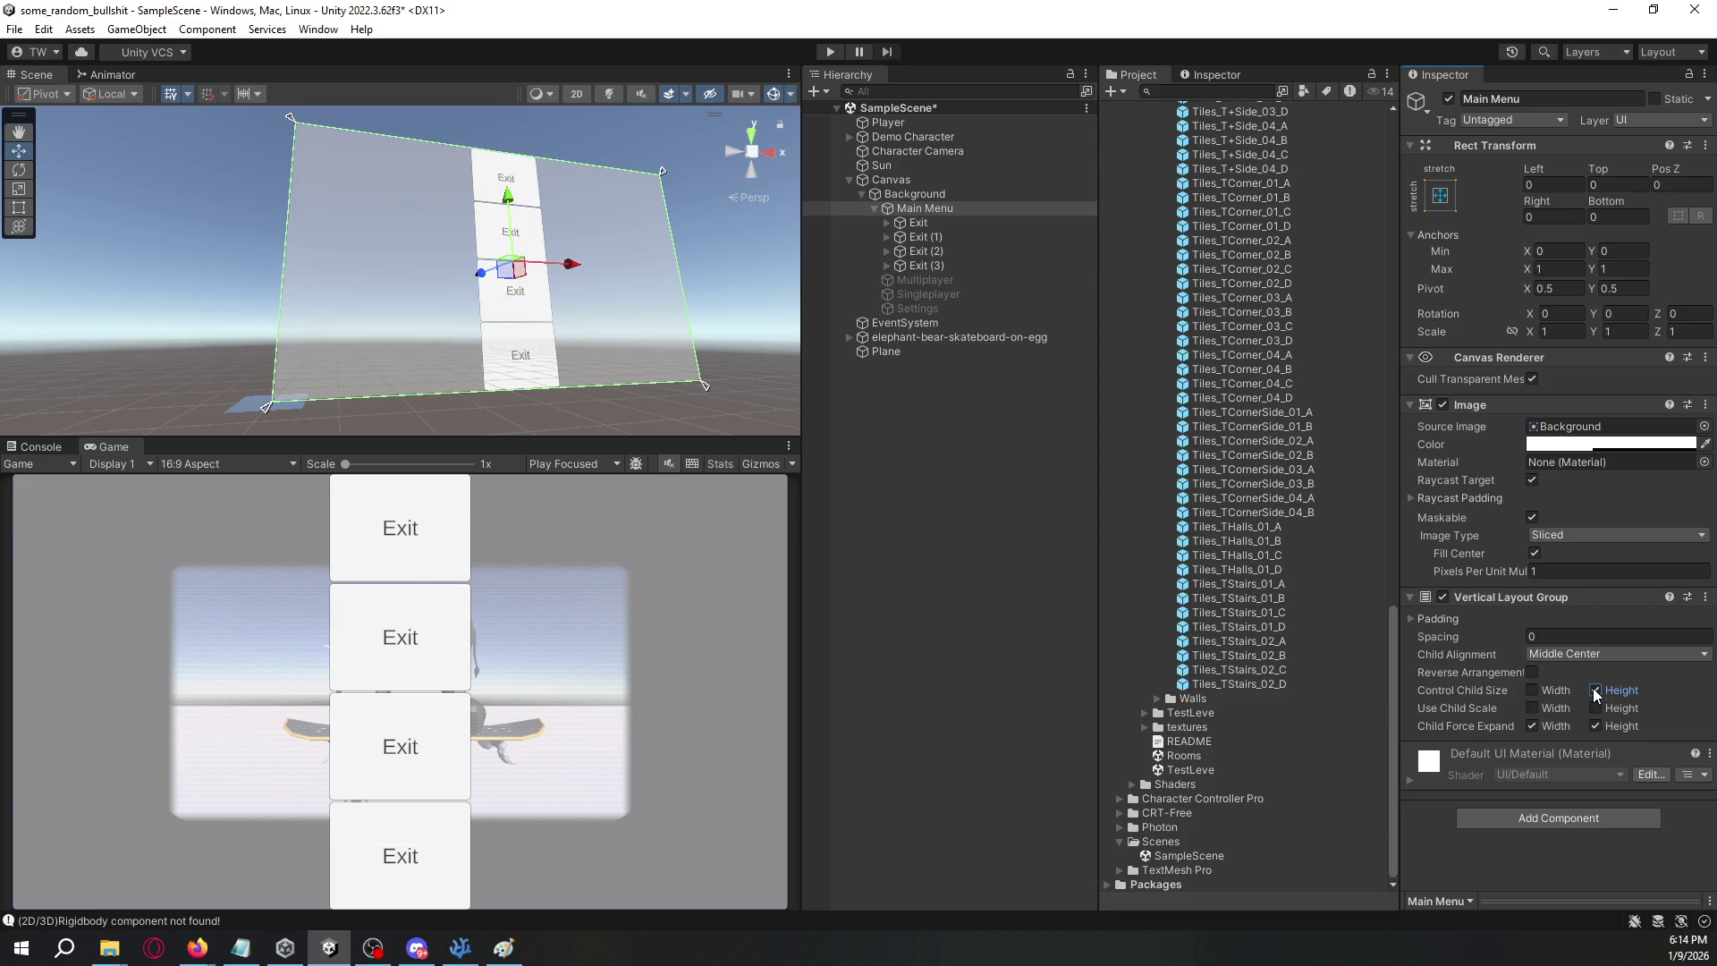
{"action": "left_click", "coordinate": [1595, 691]}
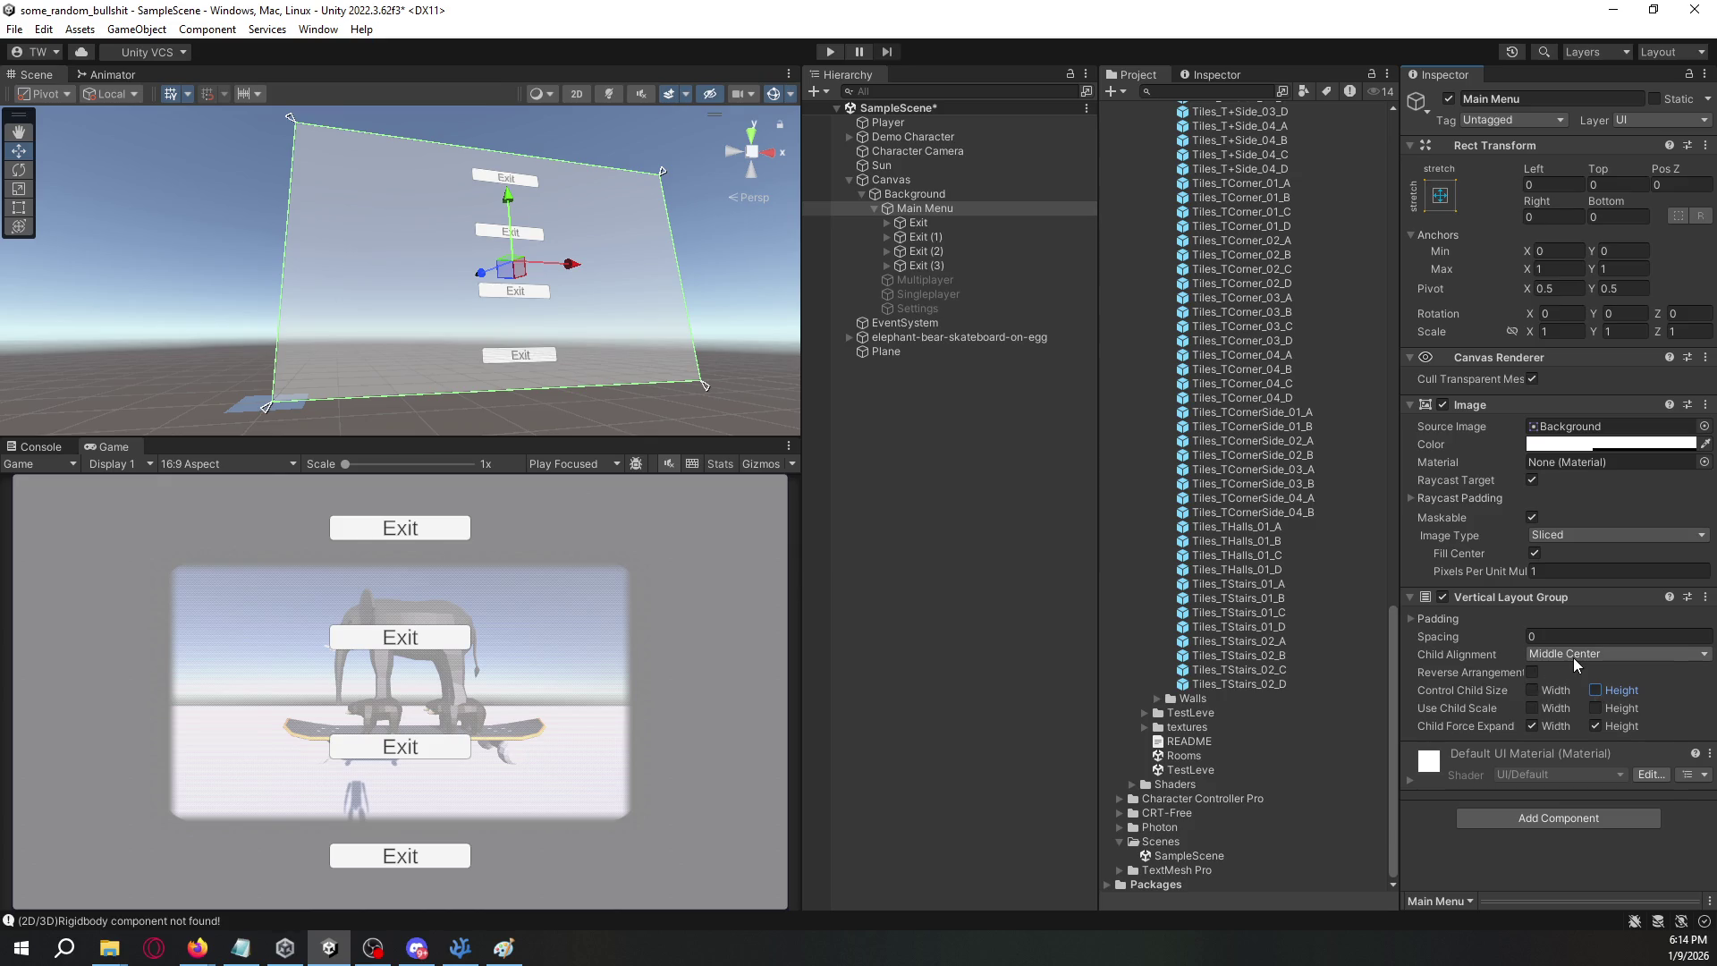
{"action": "left_click", "coordinate": [1576, 662]}
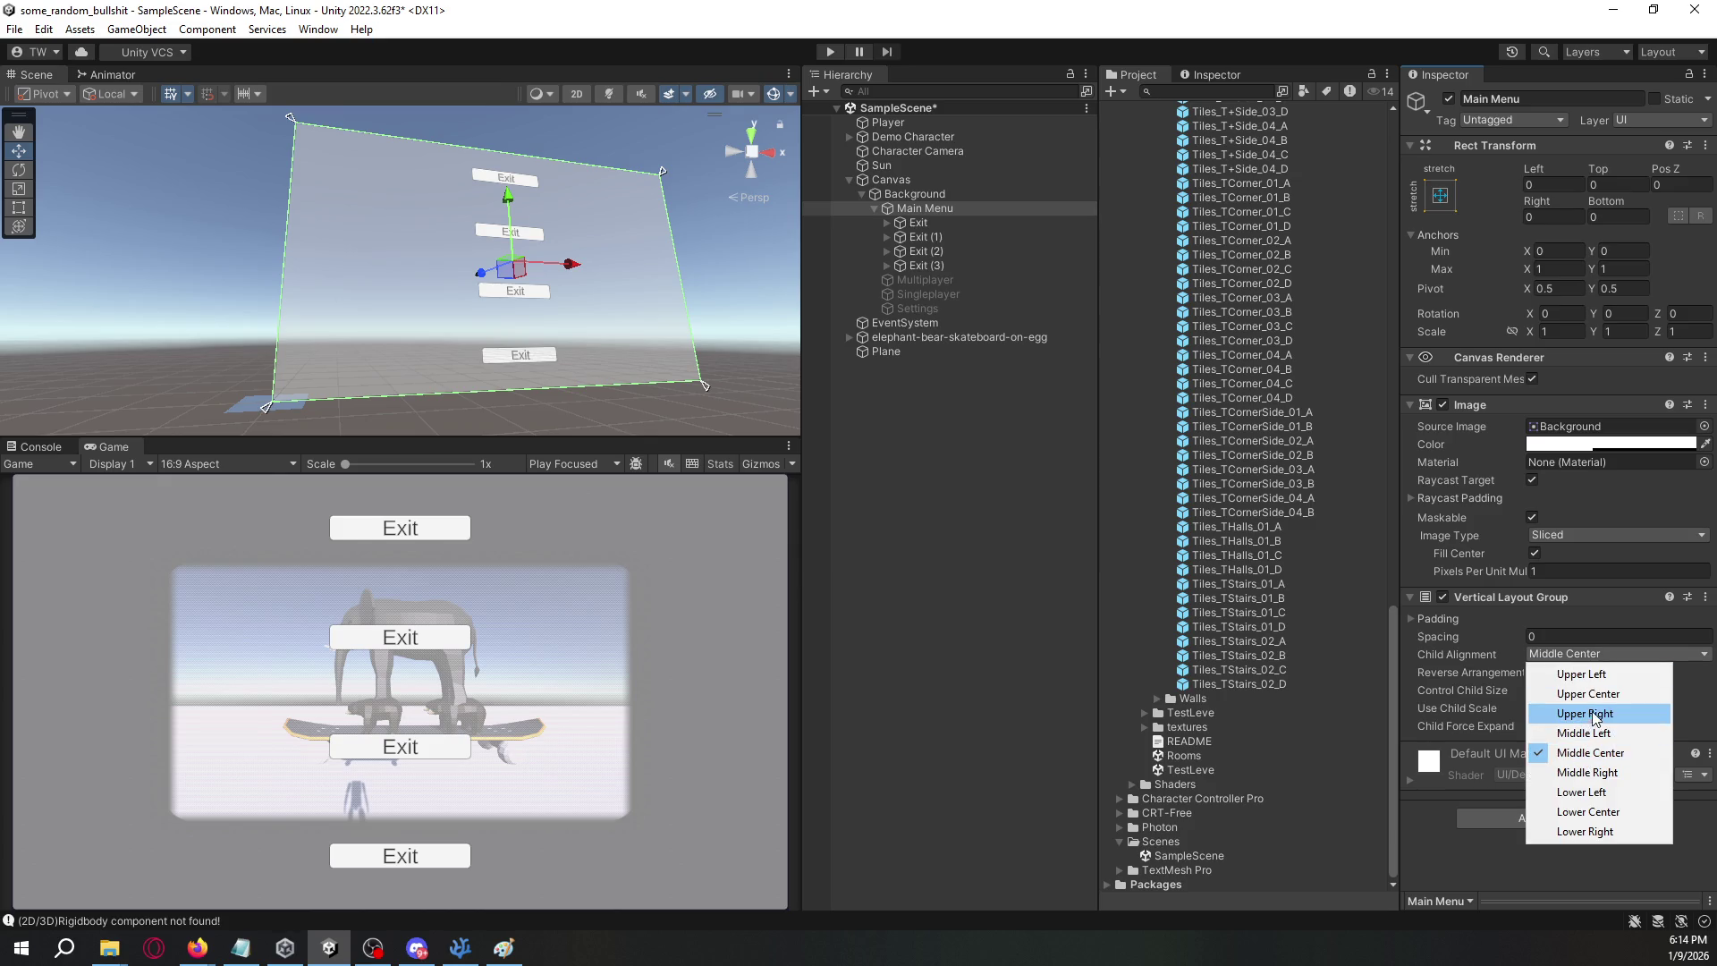
{"action": "left_click", "coordinate": [1597, 812]}
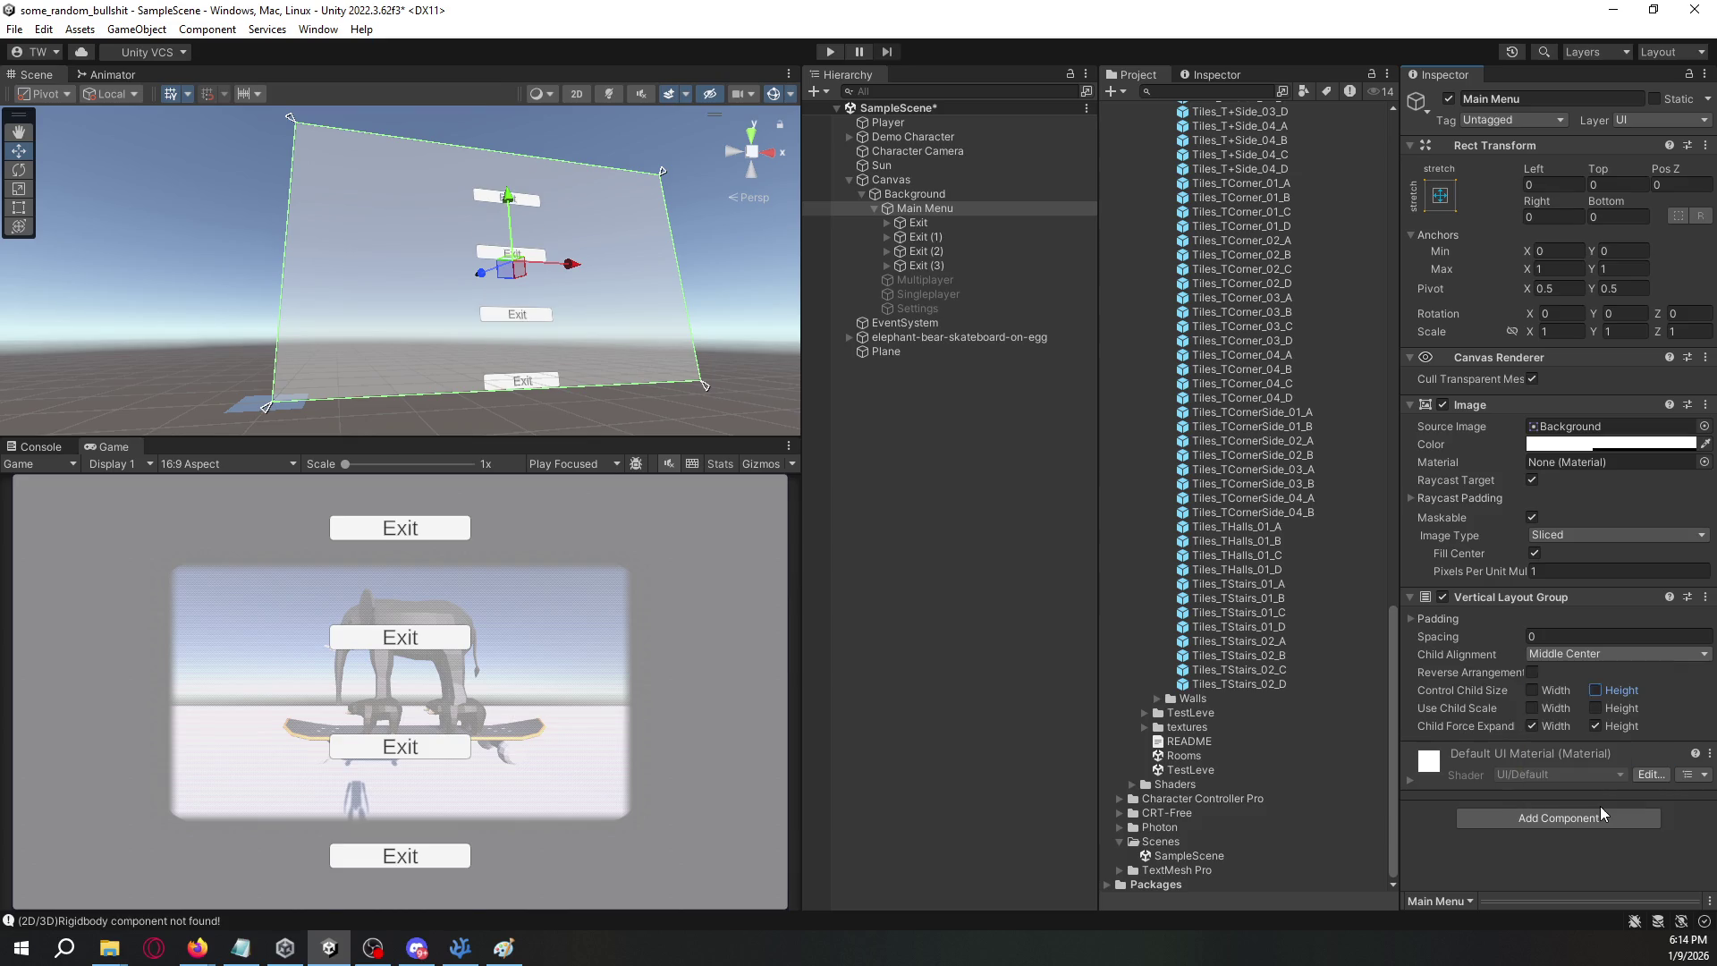
{"action": "left_click", "coordinate": [1605, 664]}
{"action": "left_click", "coordinate": [1605, 752]}
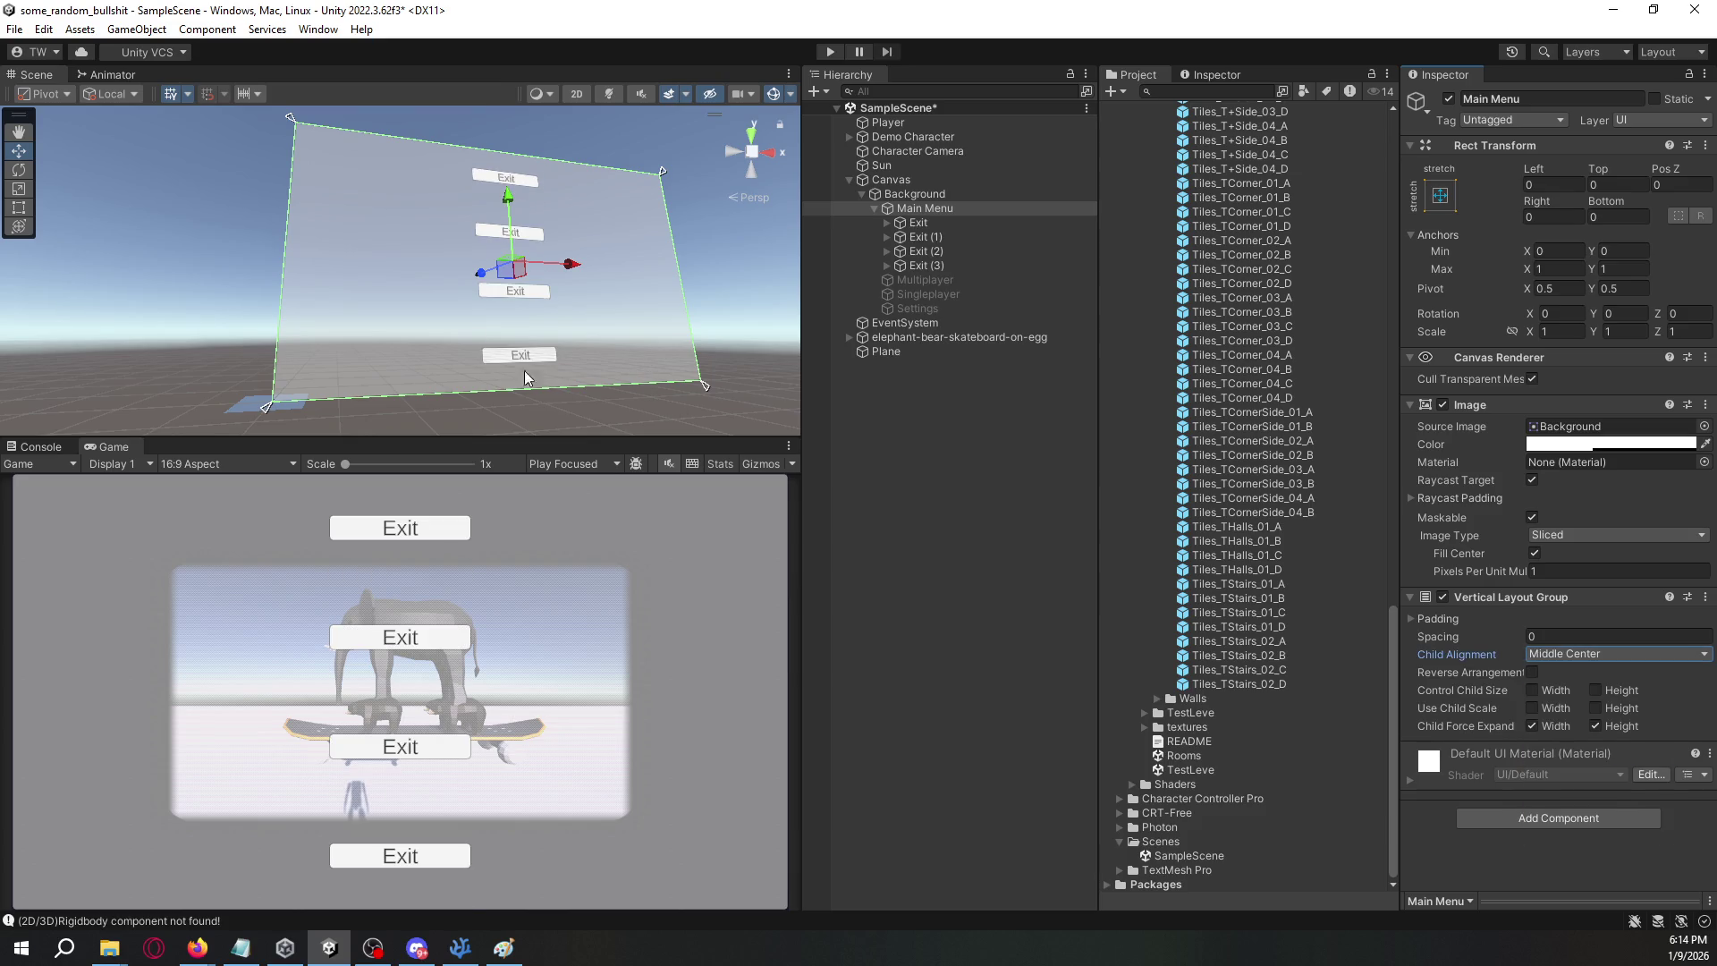
{"action": "mouse_move", "coordinate": [474, 295]}
{"action": "left_mouse_down"}
{"action": "mouse_move", "coordinate": [506, 296]}
{"action": "mouse_move", "coordinate": [505, 267]}
{"action": "left_mouse_up"}
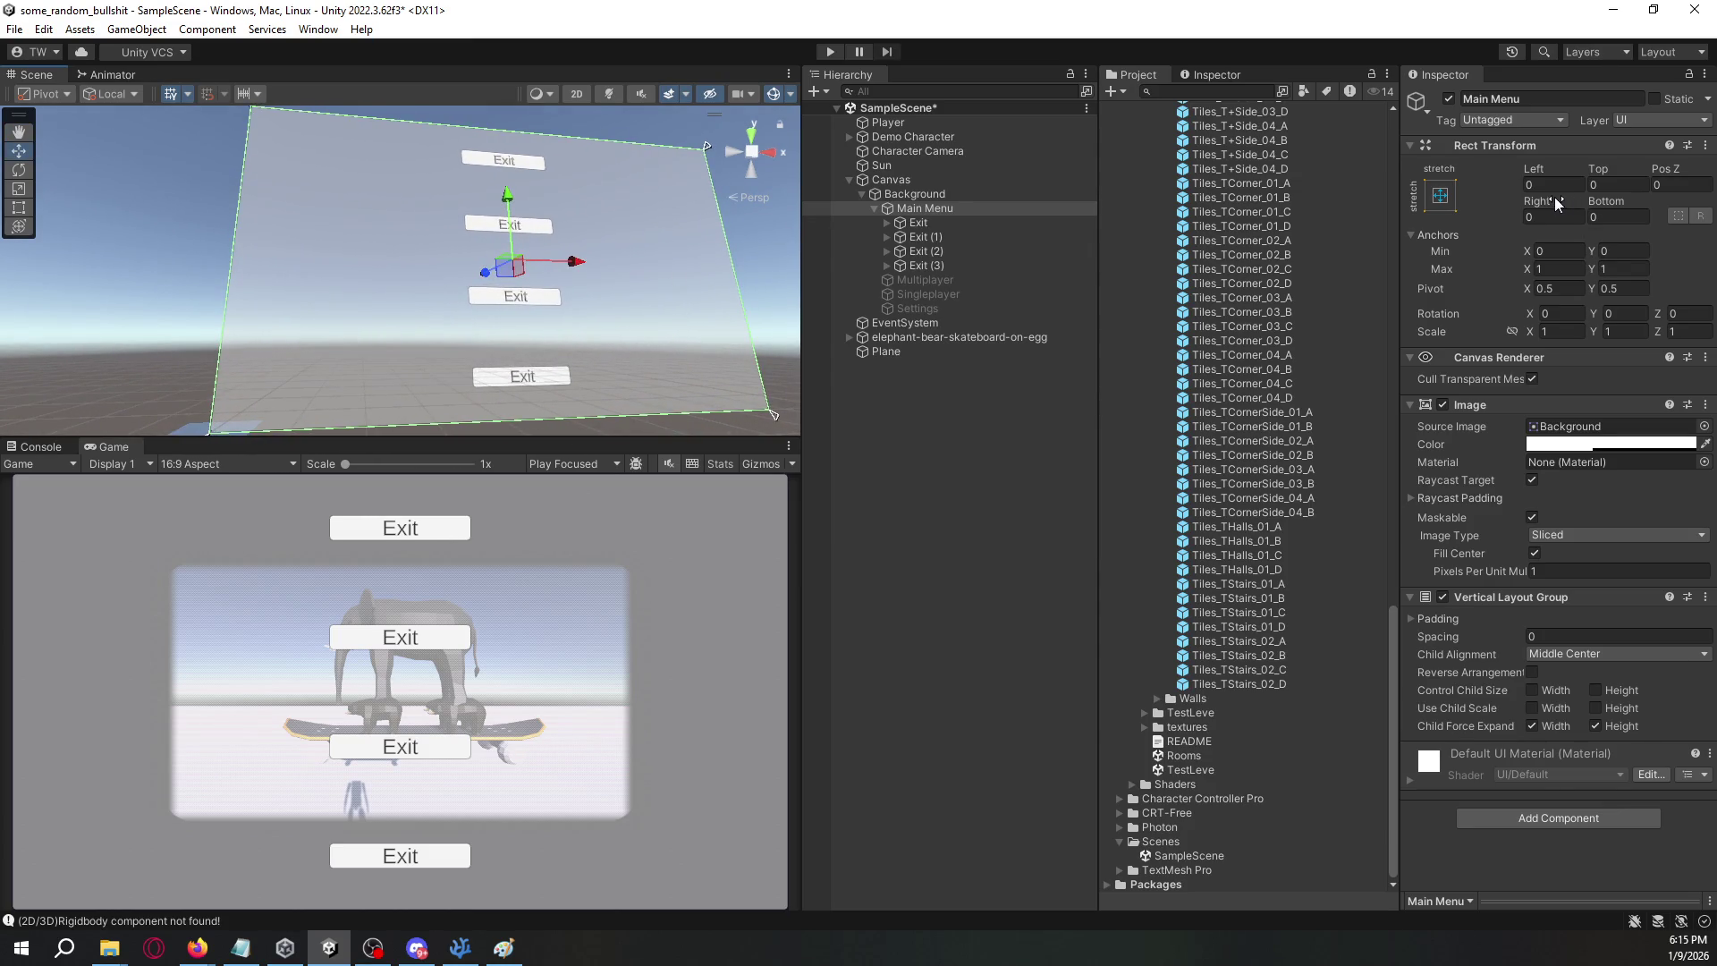
- Anchor Main Menu to middle-center and size it to width 500, height 350
{"action": "left_click", "coordinate": [1442, 201]}
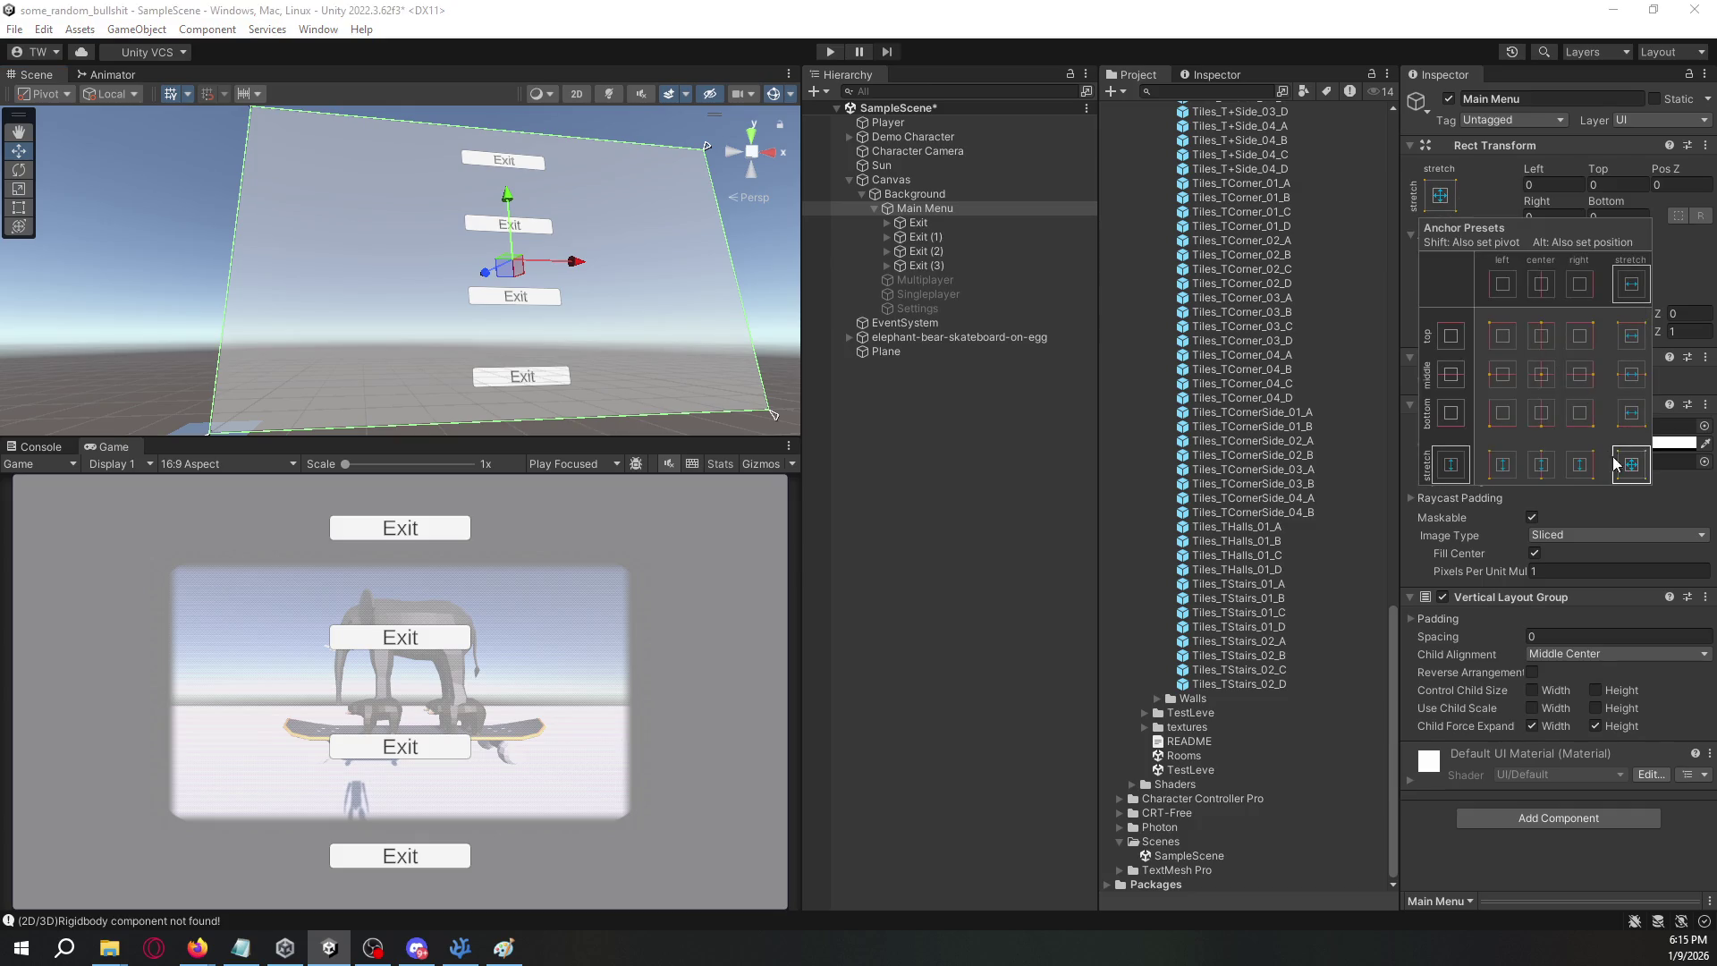
{"action": "left_click", "coordinate": [1545, 380]}
{"action": "left_click", "coordinate": [1558, 218]}
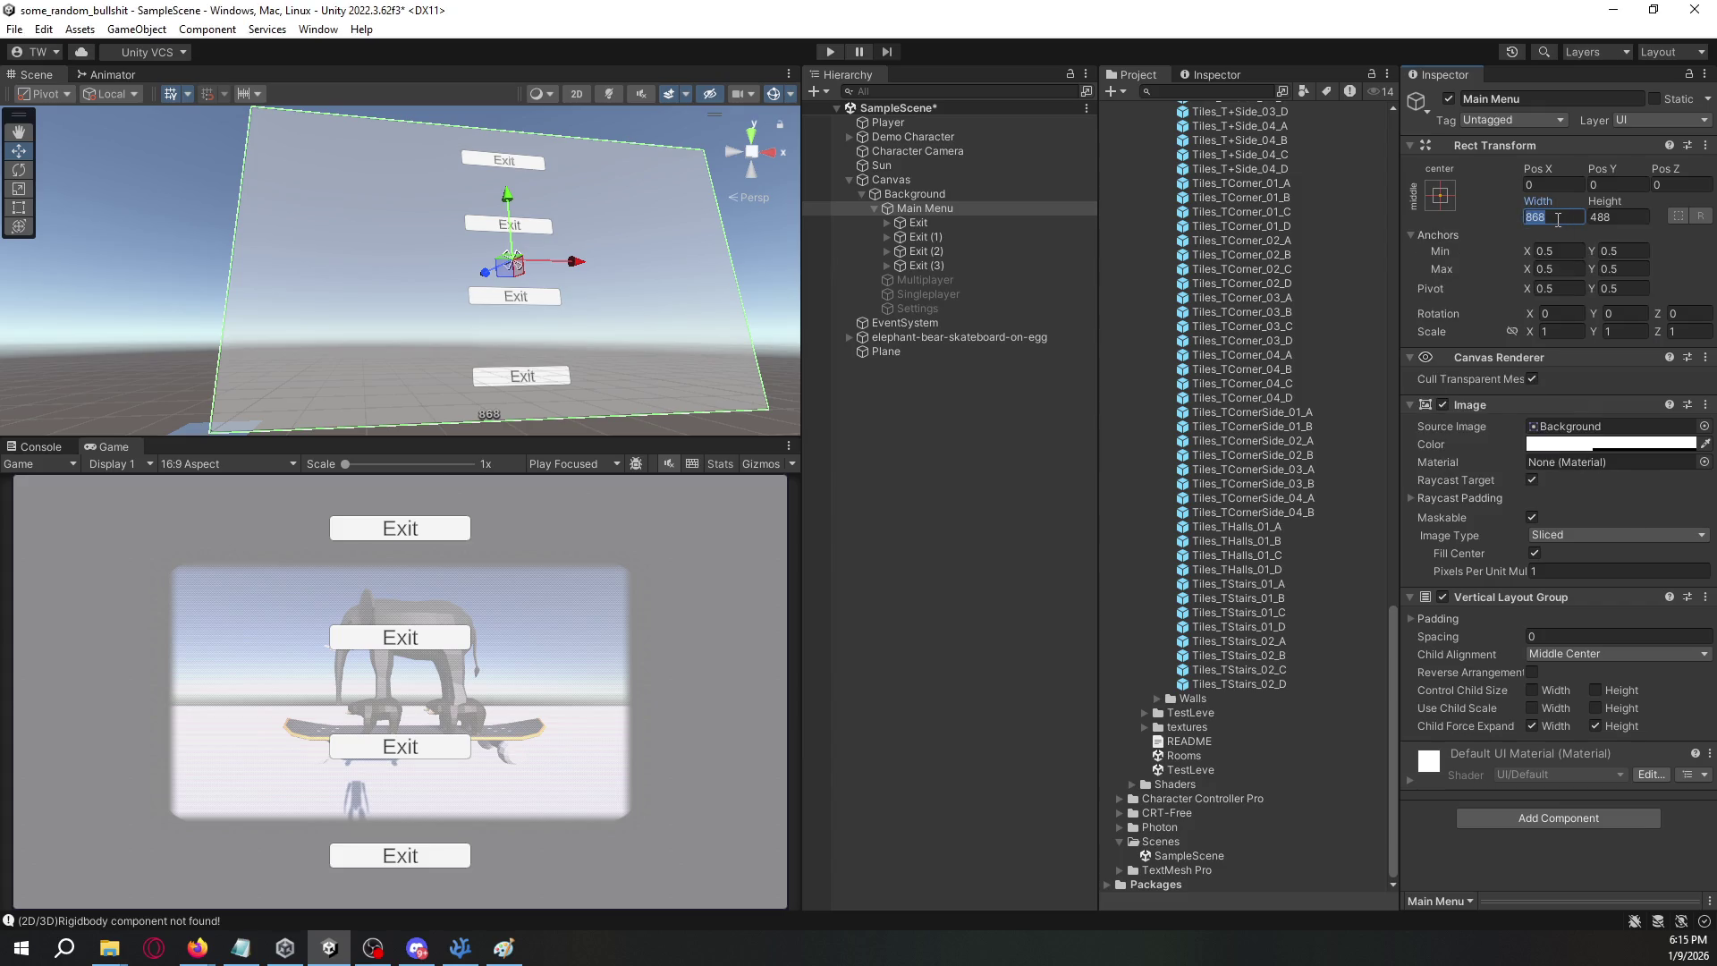
{"action": "type", "text": "500"}
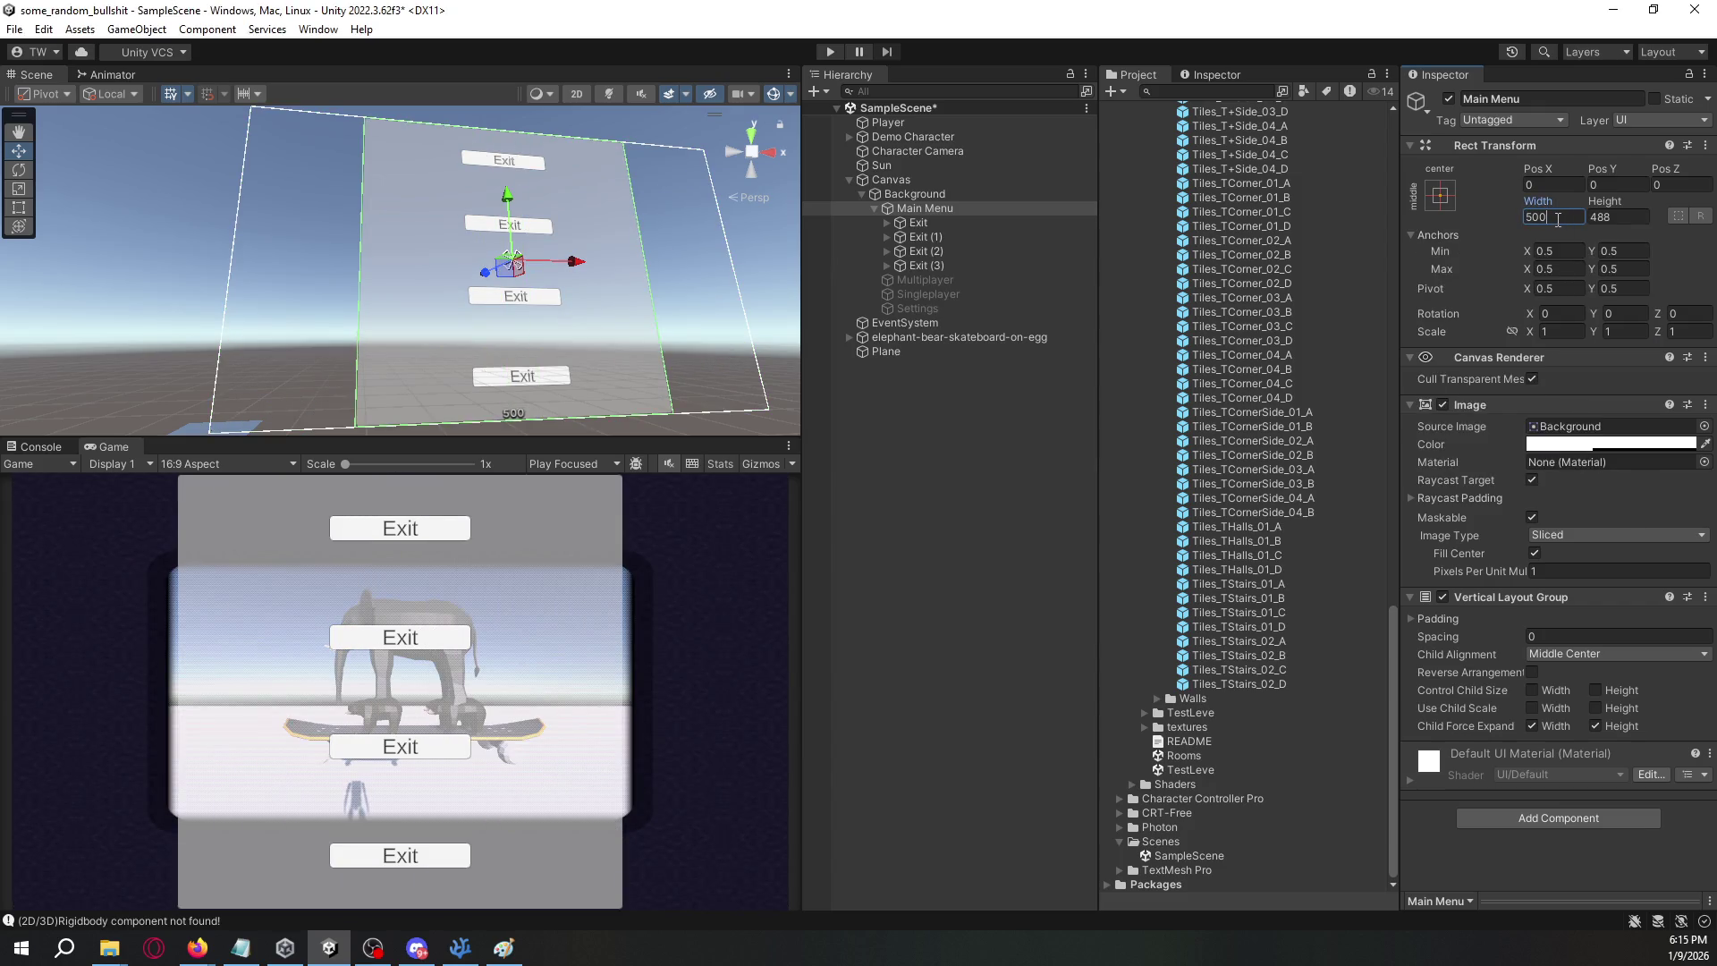
{"action": "key", "text": "Tab"}
{"action": "type", "text": "500"}
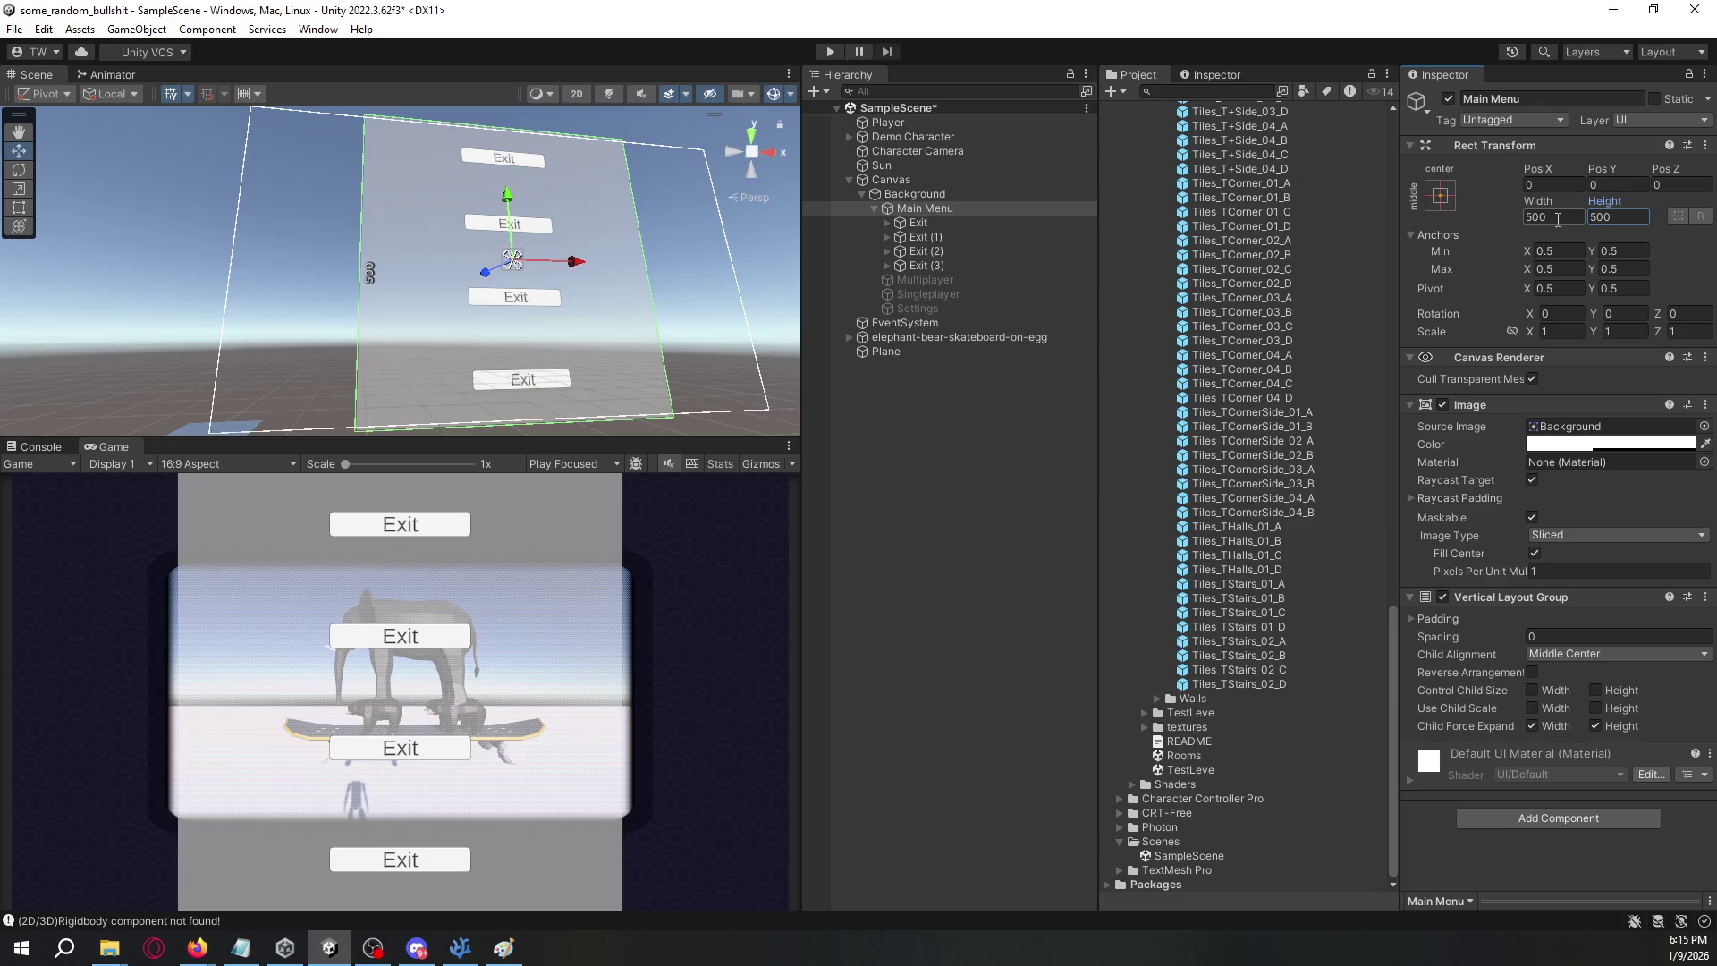
{"action": "key", "text": "ctrl+a"}
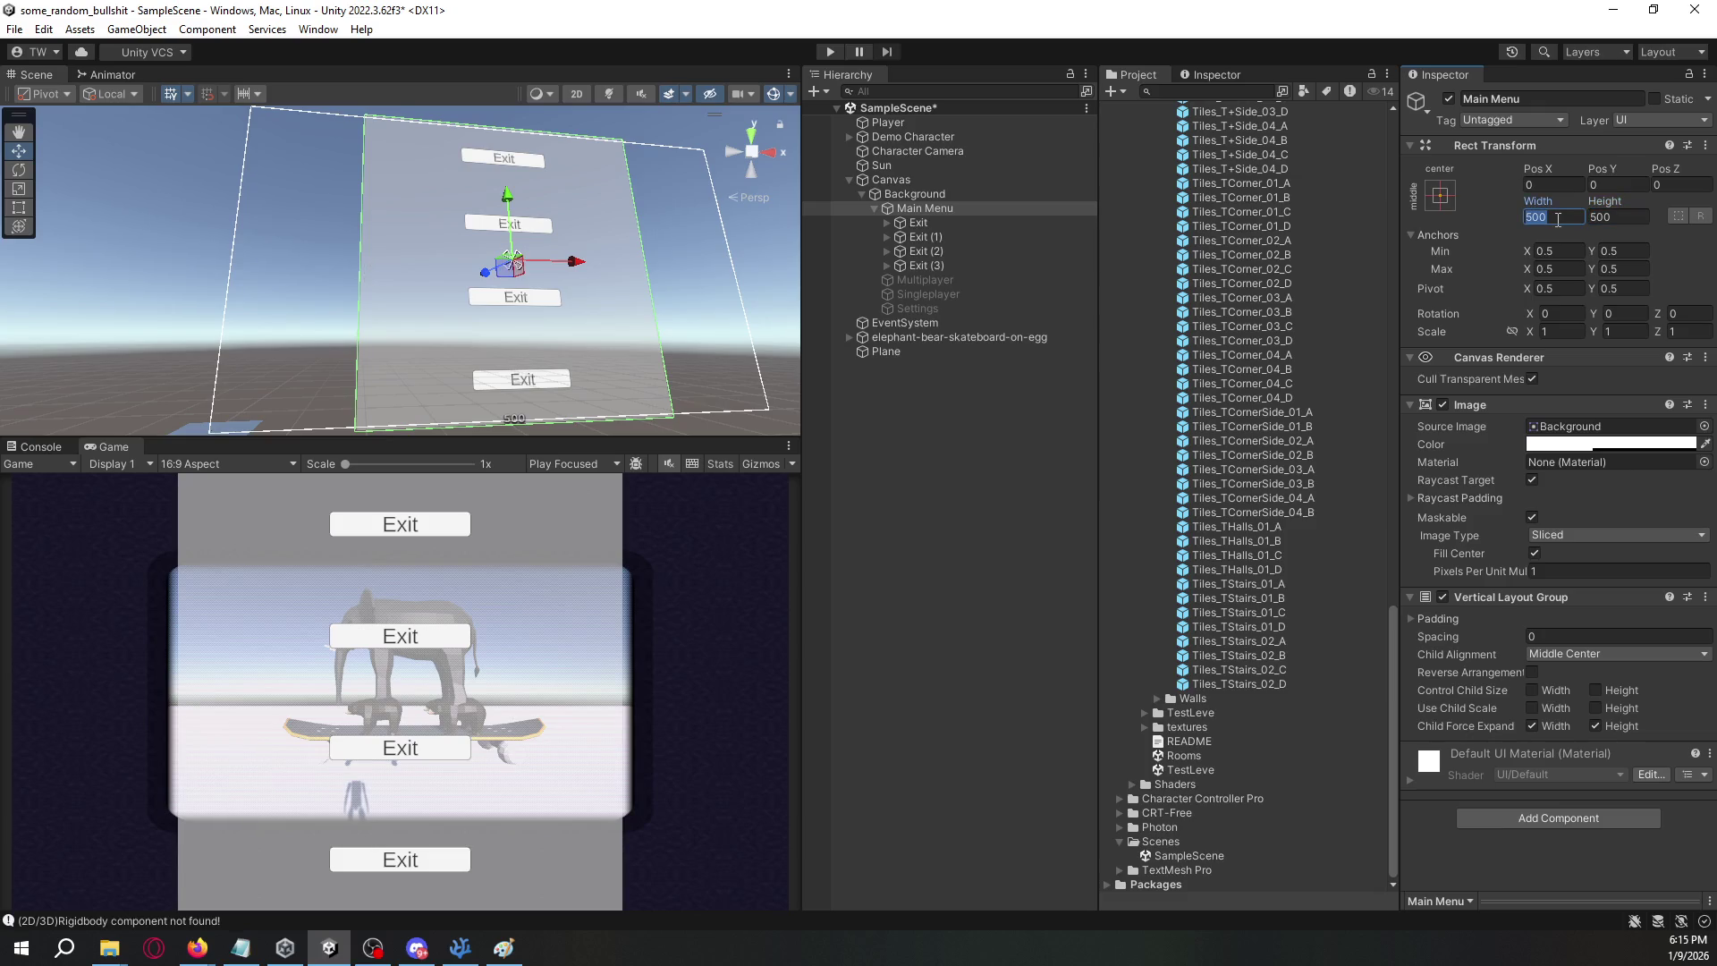
{"action": "type", "text": "100"}
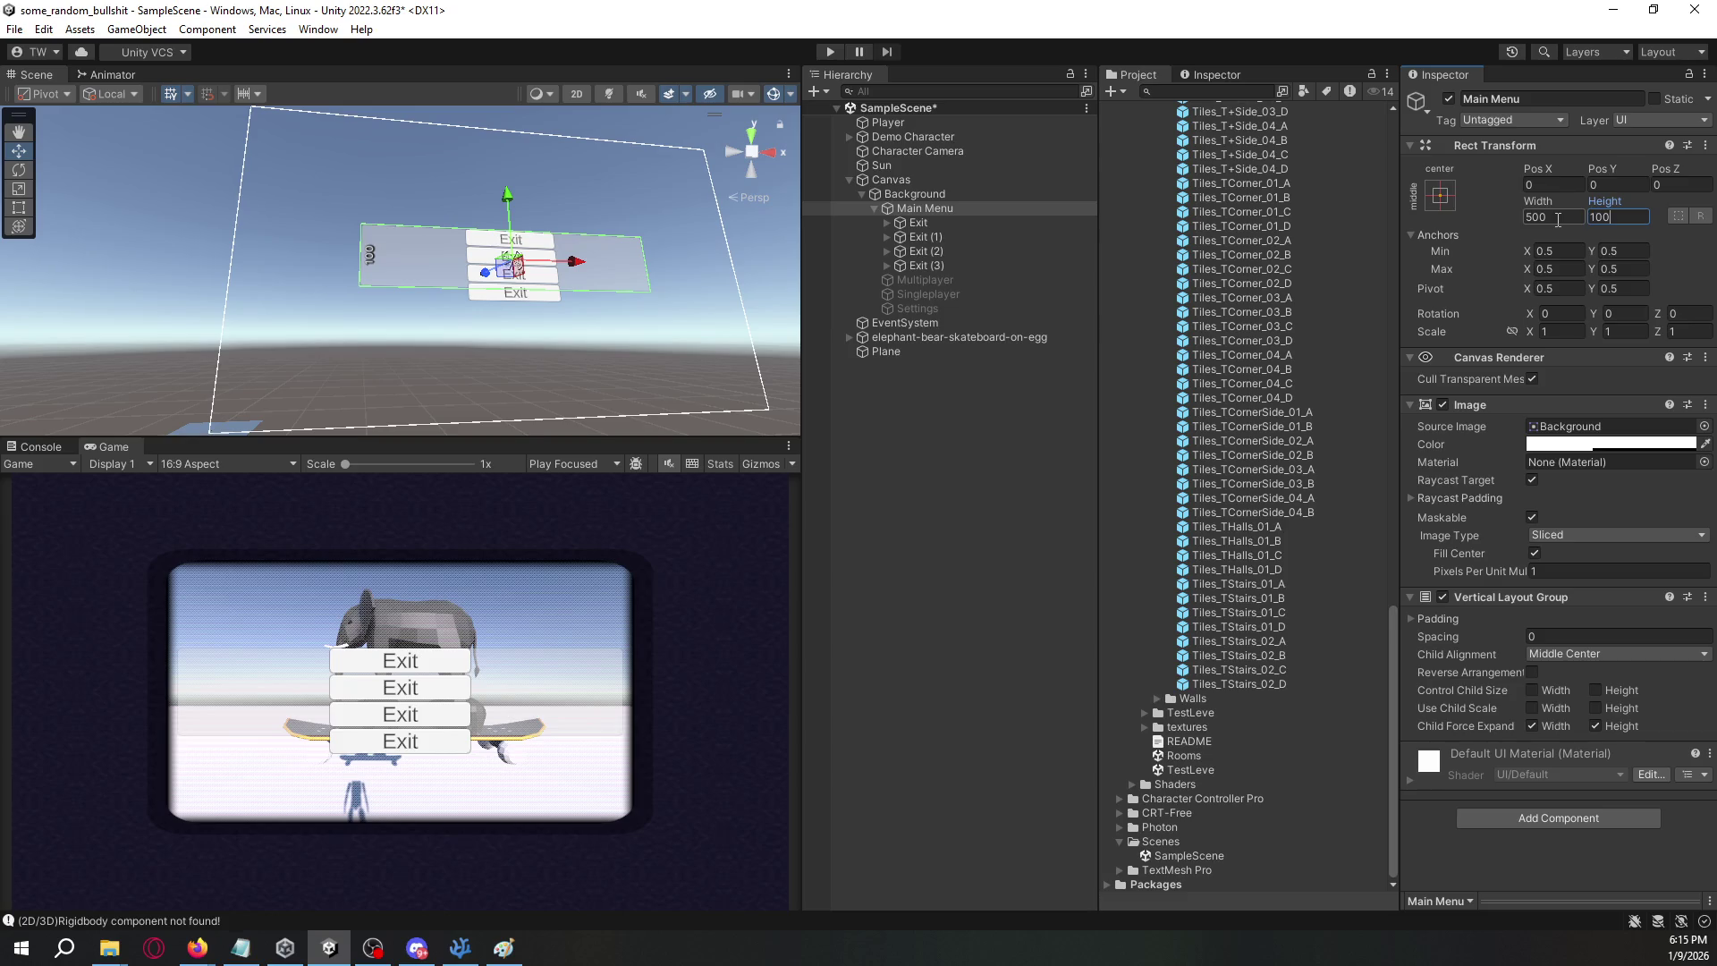
{"action": "key", "text": "BackSpace"}
{"action": "key", "text": "BackSpace"}
{"action": "key", "text": "BackSpace"}
{"action": "type", "text": "350"}
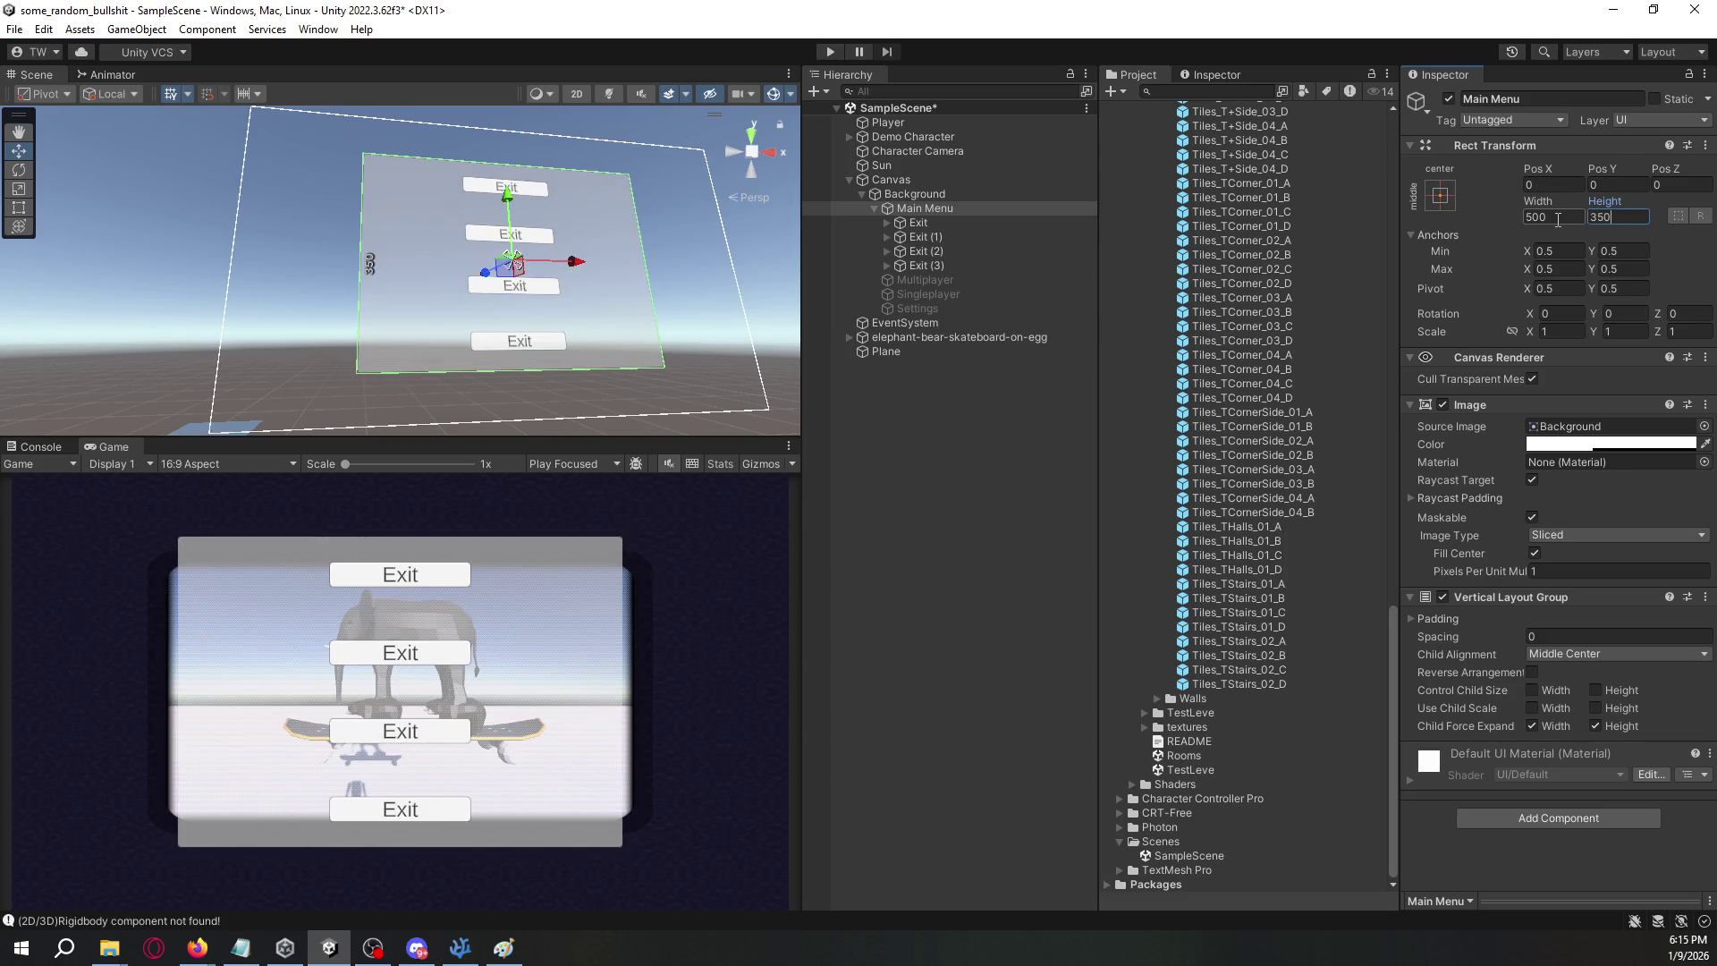
{"action": "left_click", "coordinate": [952, 179]}
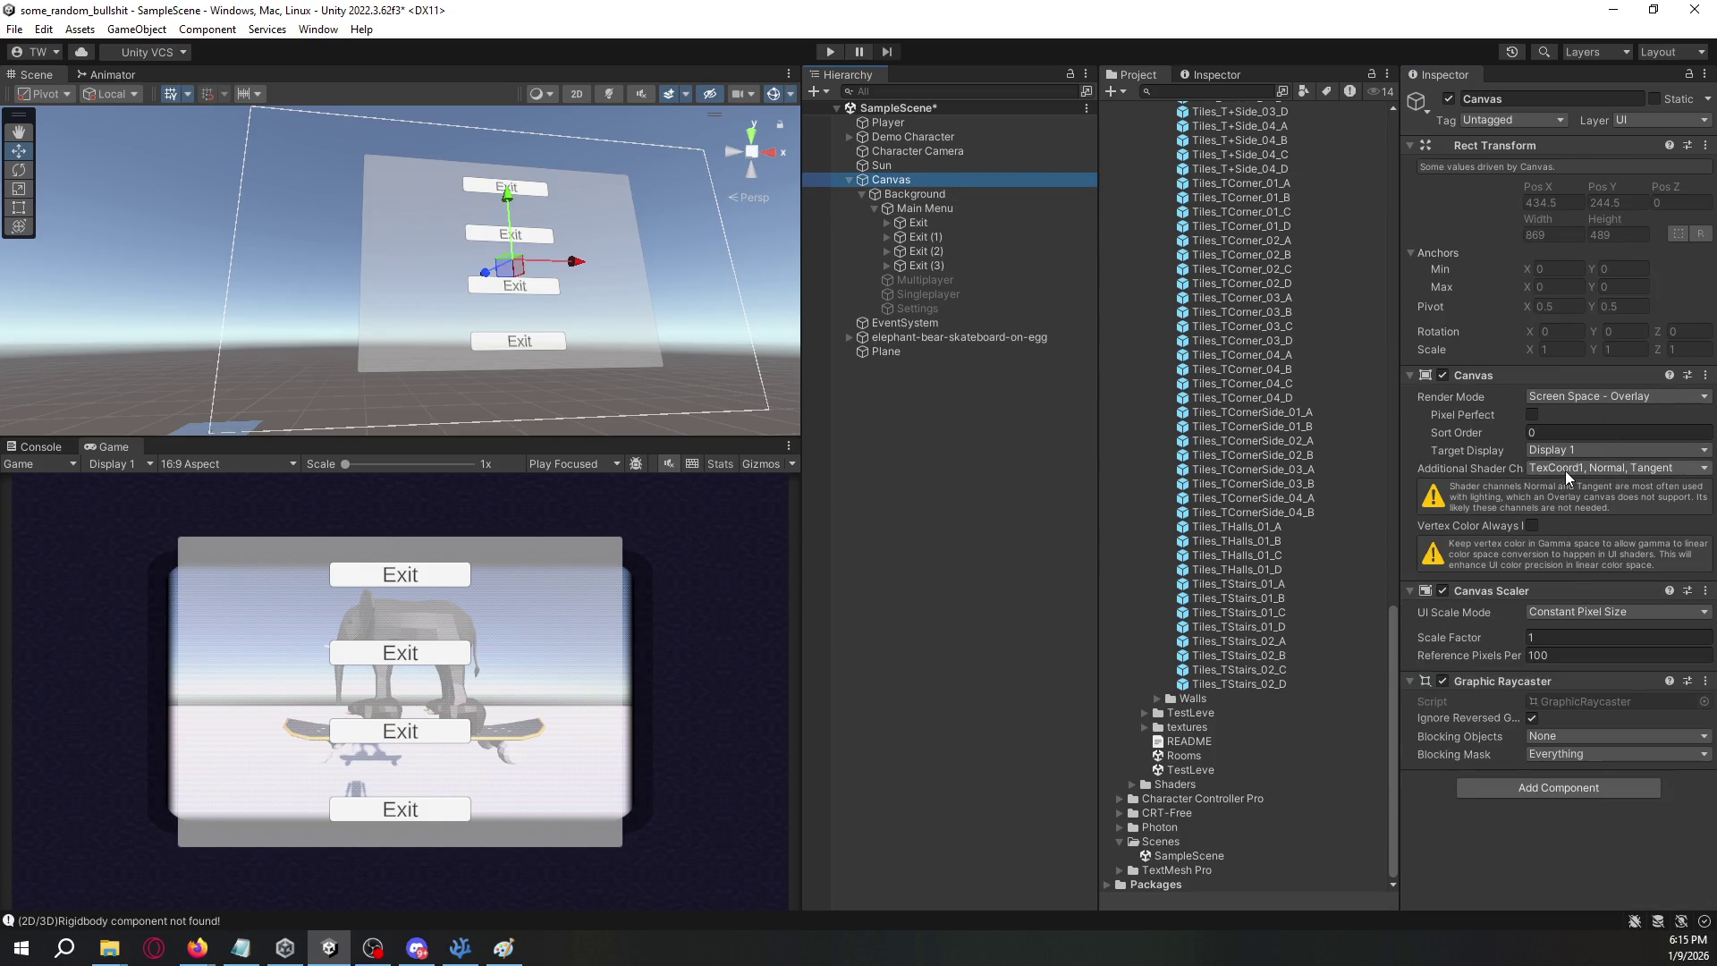
- Set Additional Shader Channels to Nothing and enable Vertex Color Always In Gamma
{"action": "left_click", "coordinate": [1565, 470]}
{"action": "left_click", "coordinate": [1570, 492]}
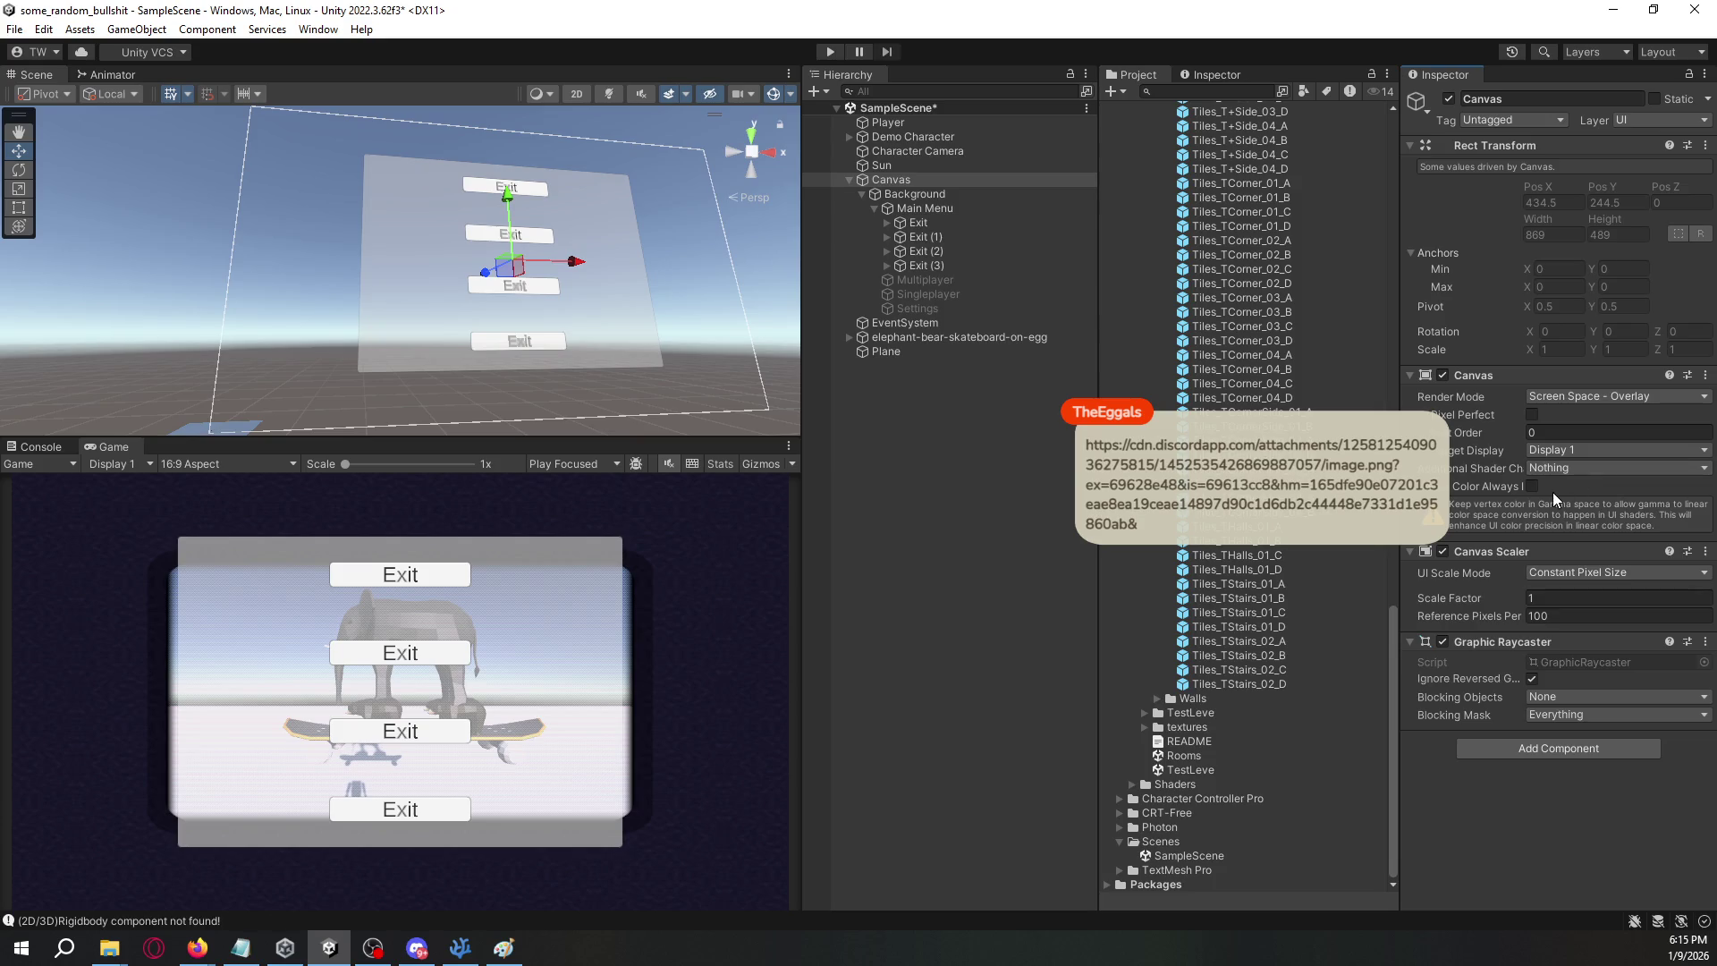
{"action": "left_click", "coordinate": [1533, 487]}
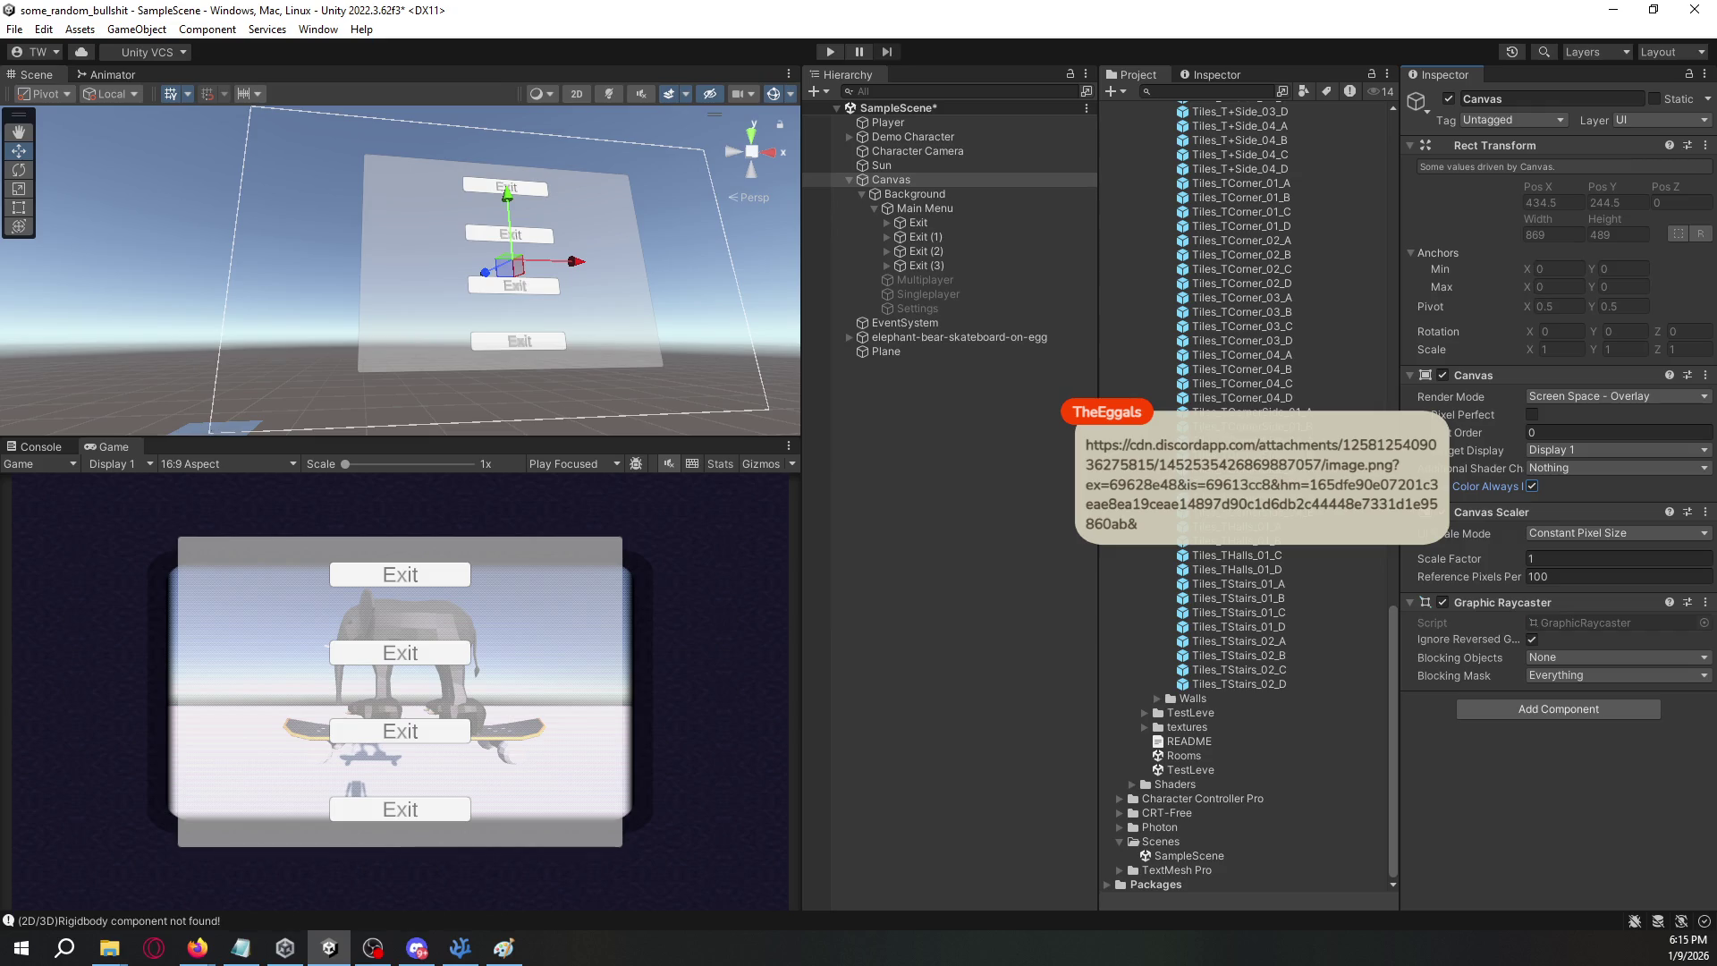
- Check the shared image in the web browser, moving its window aside
{"action": "key", "text": "alt+Tab"}
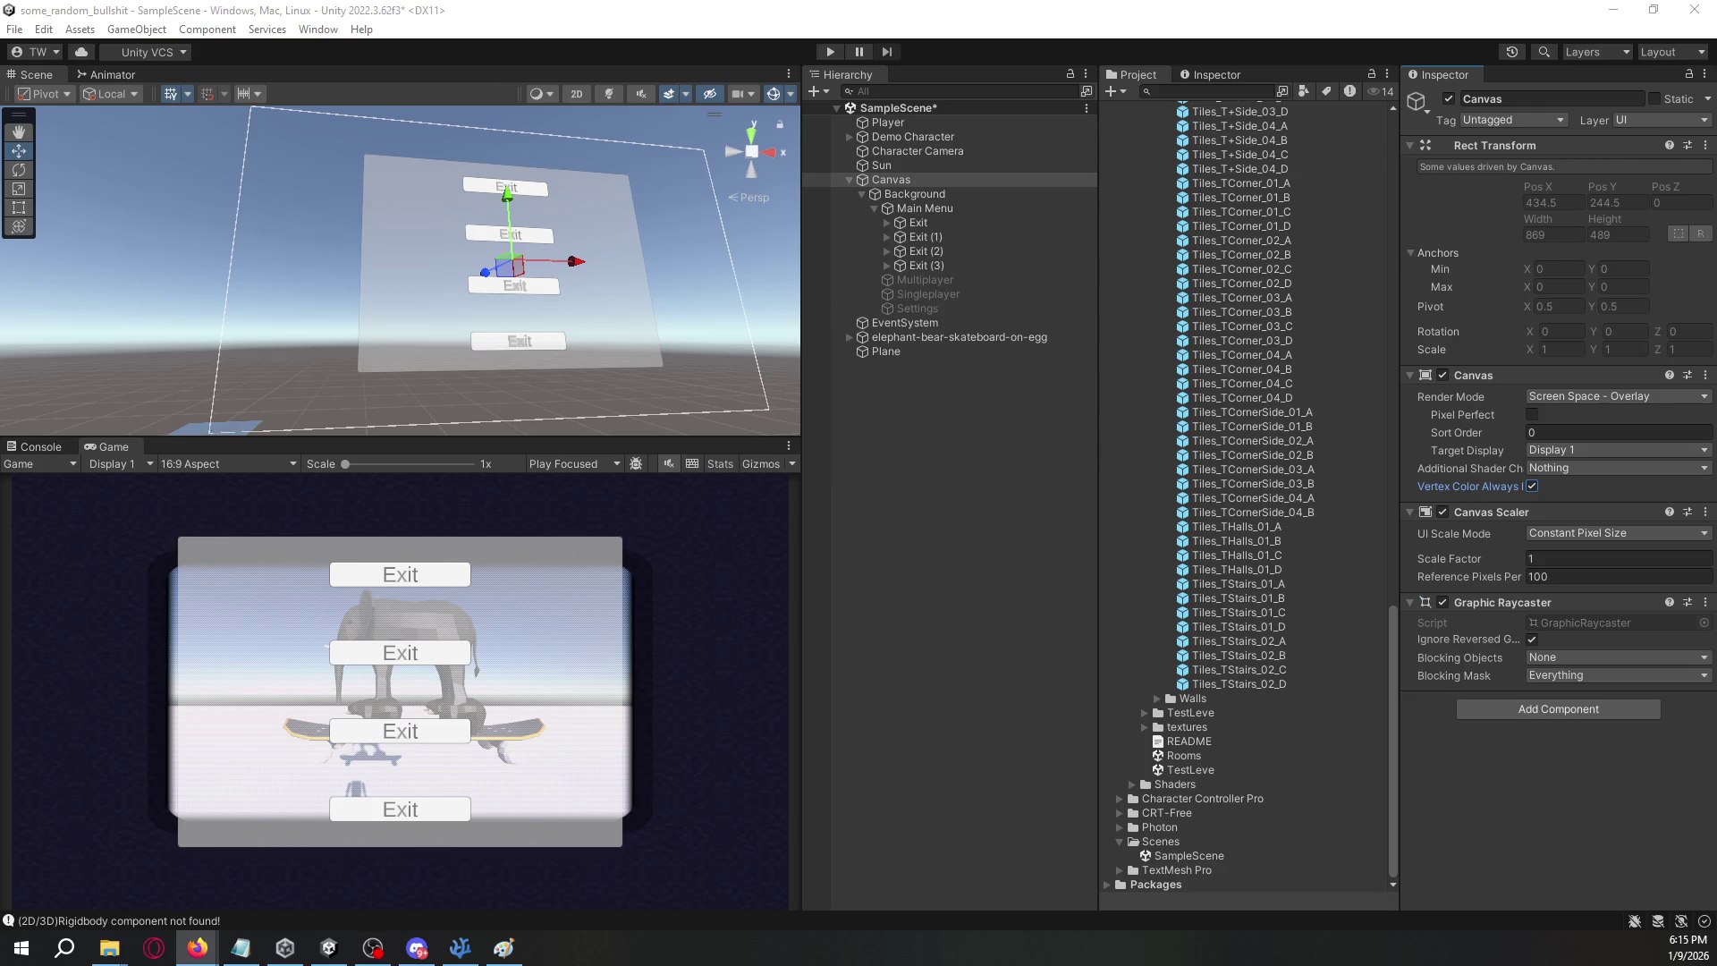
{"action": "left_click", "coordinate": [197, 948]}
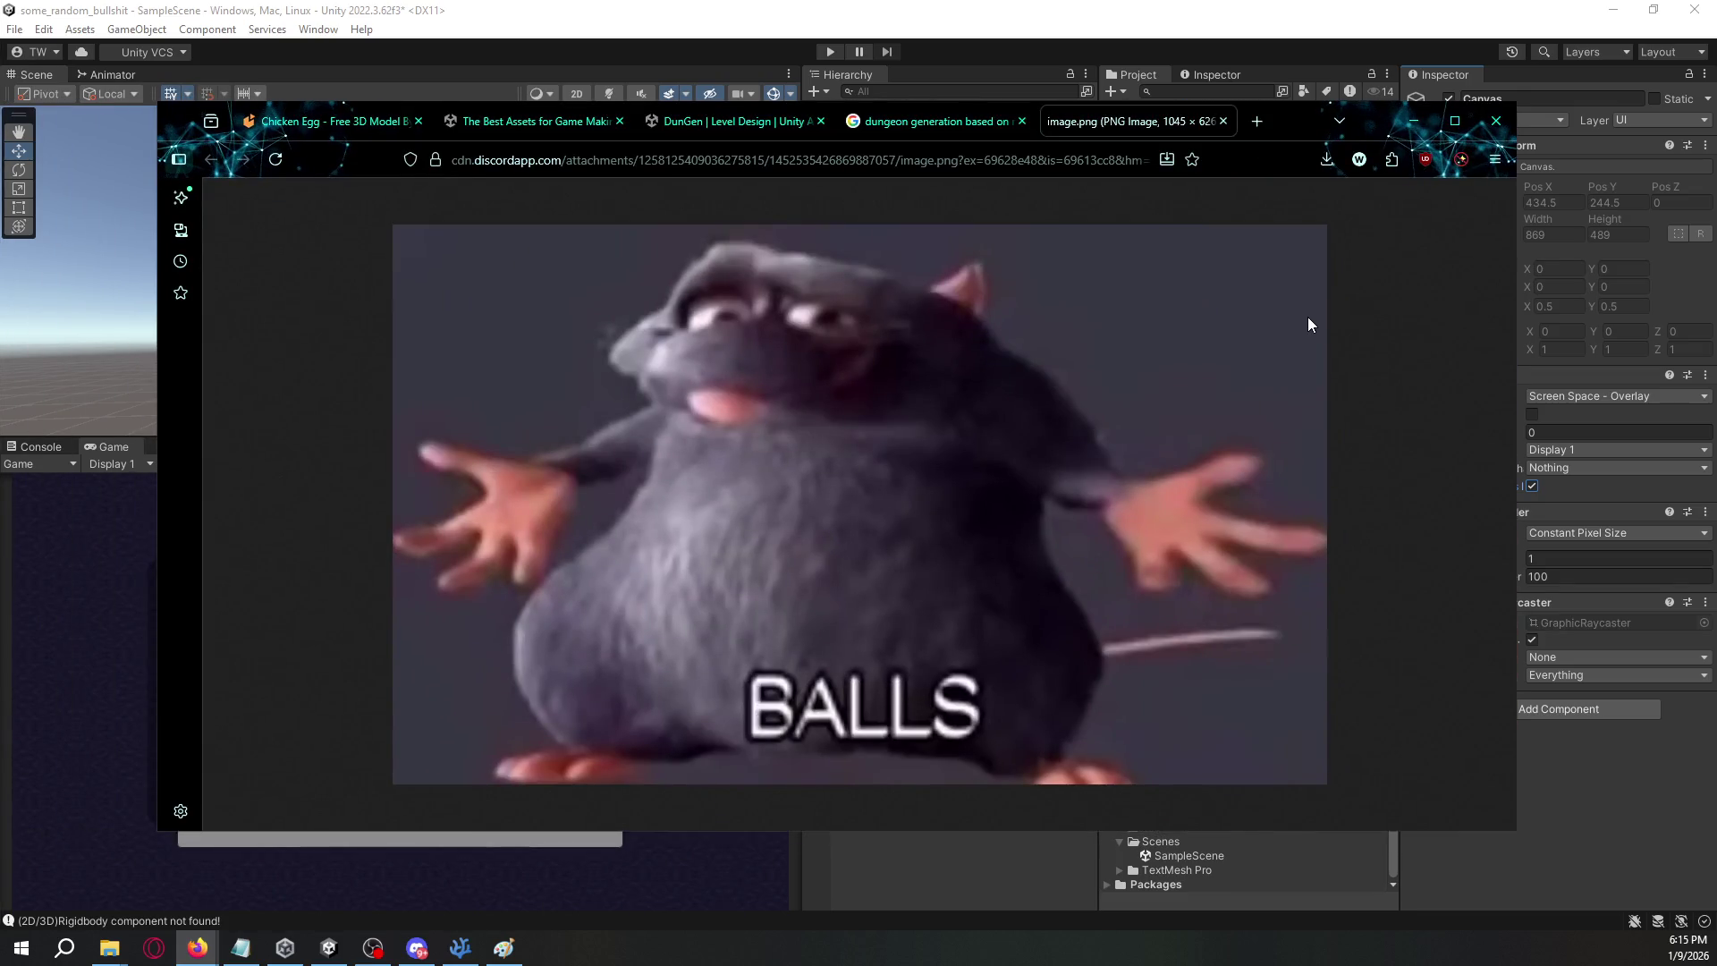
{"action": "mouse_move", "coordinate": [1276, 114]}
{"action": "left_mouse_down"}
{"action": "mouse_move", "coordinate": [800, 315]}
{"action": "mouse_move", "coordinate": [0, 358]}
{"action": "left_mouse_up"}
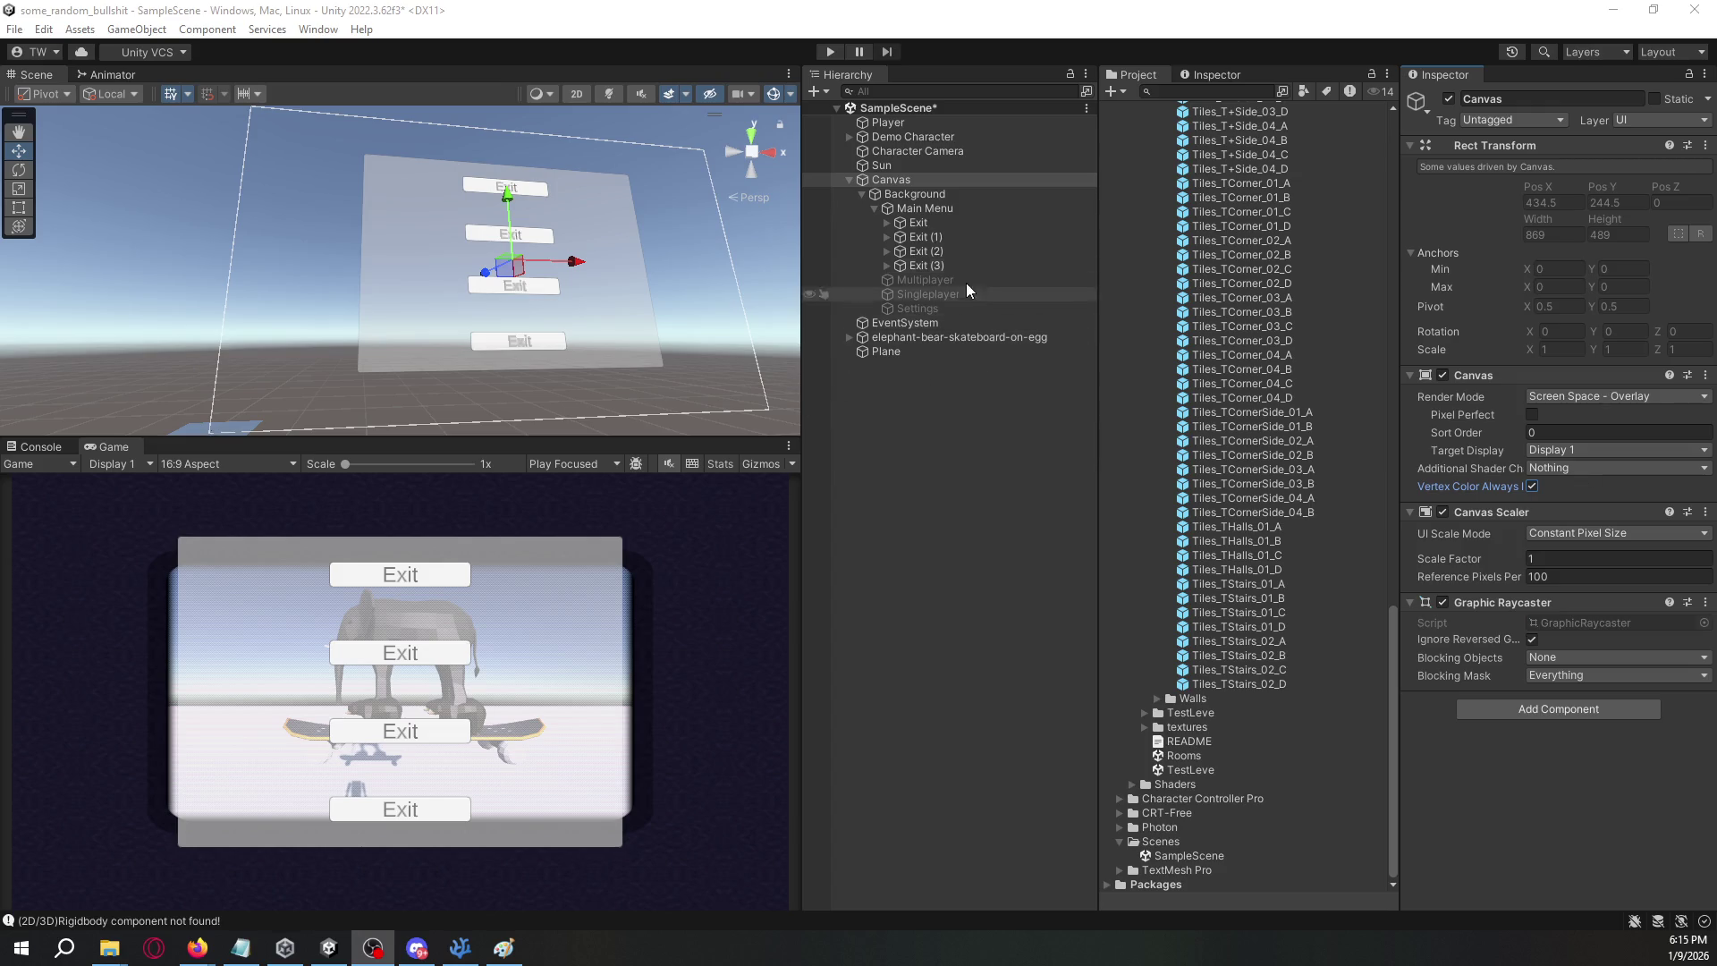
{"action": "left_click", "coordinate": [943, 221]}
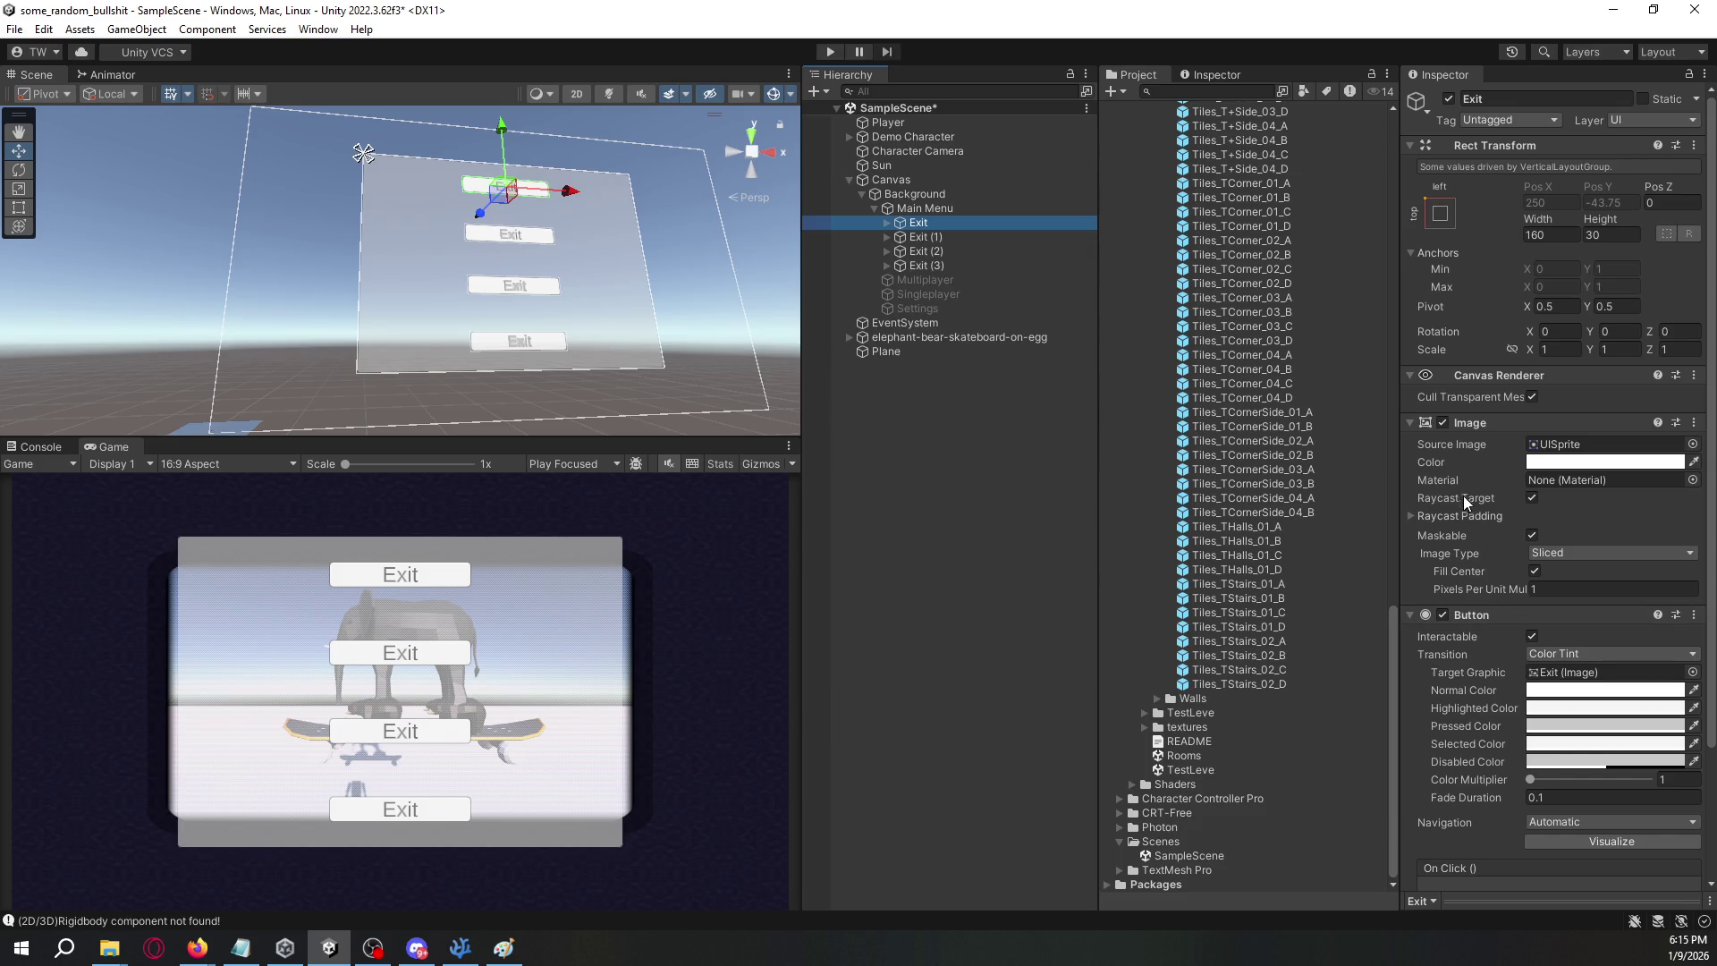
- Rename the first three Exit buttons to Host Lobby, Join Lobby and Singleplayer
{"action": "scroll", "coordinate": [1471, 555], "scroll_direction": "down", "scroll_amount": 3}
{"action": "scroll", "coordinate": [1485, 626], "scroll_direction": "up", "scroll_amount": 3}
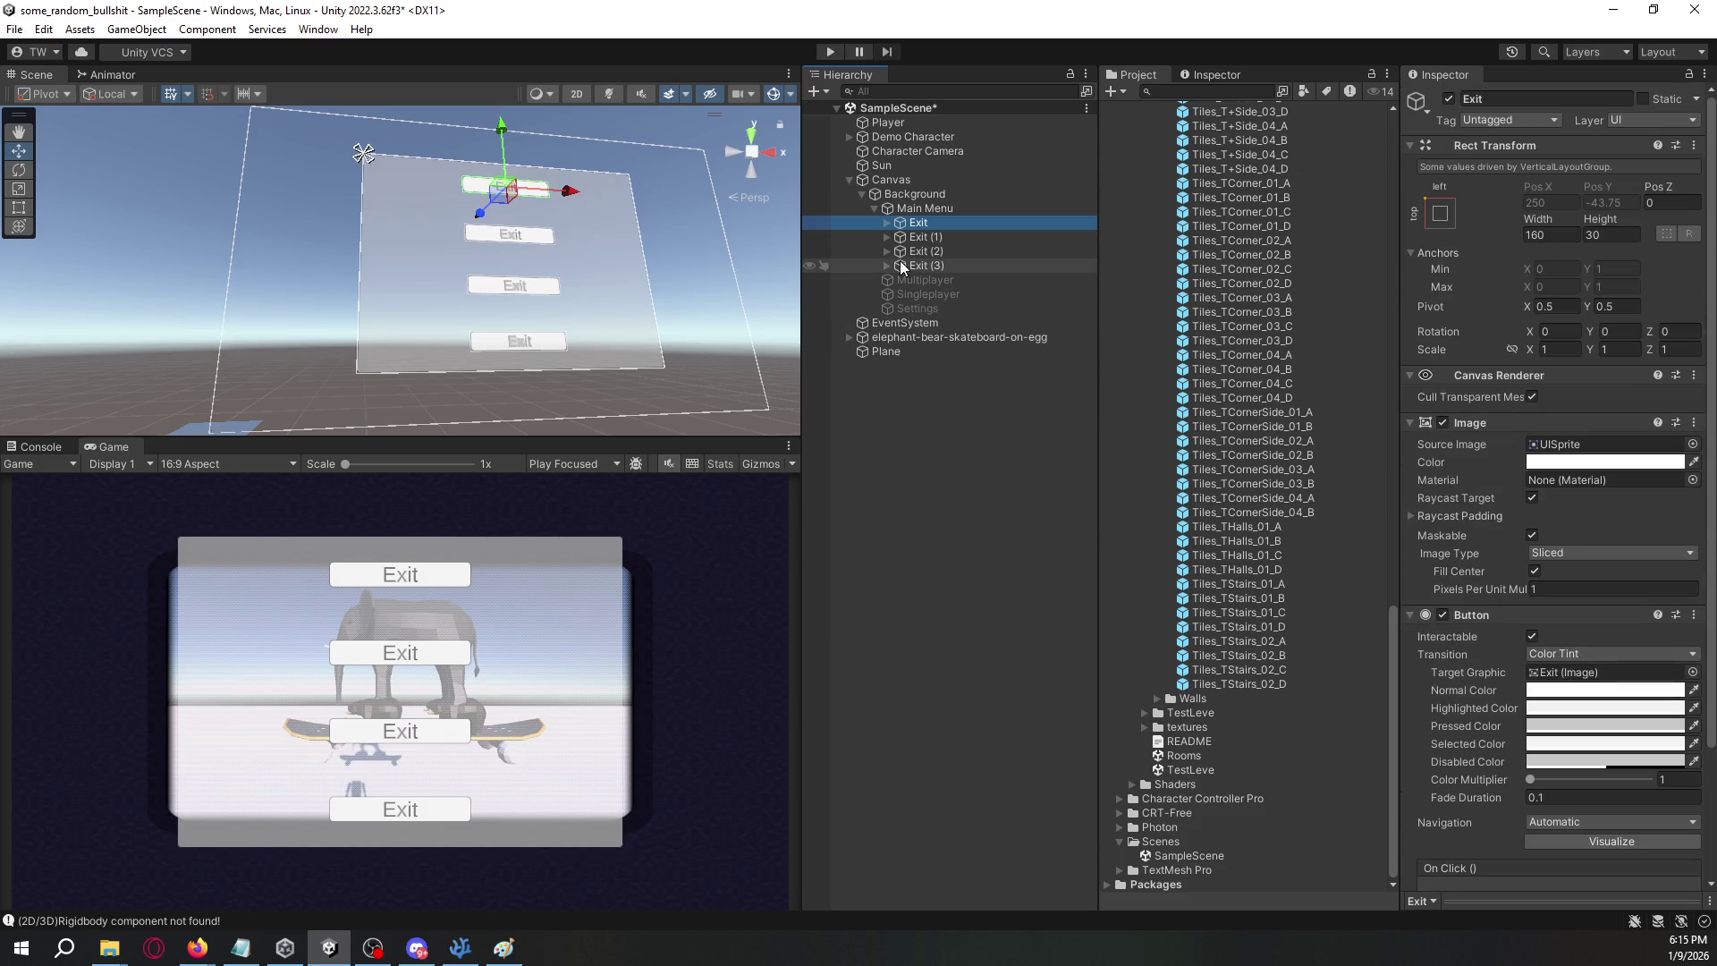
{"action": "left_click", "coordinate": [886, 222]}
{"action": "left_click", "coordinate": [1529, 97]}
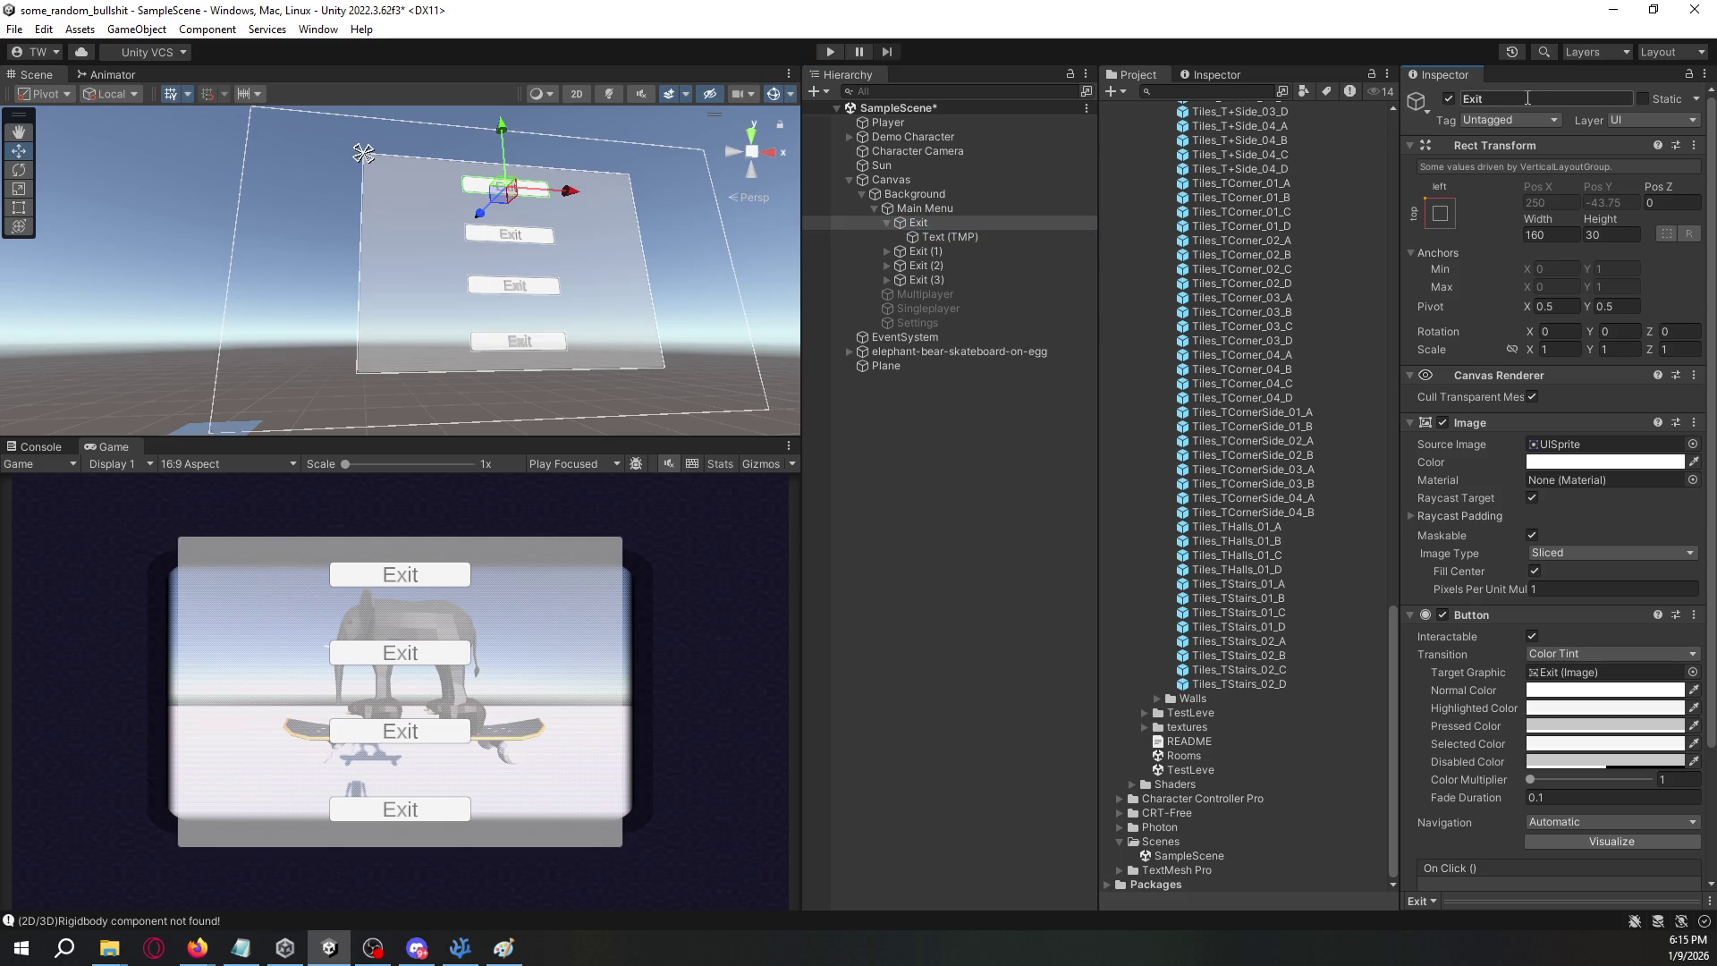
{"action": "type", "text": "Host Lobby"}
{"action": "key", "text": "Return"}
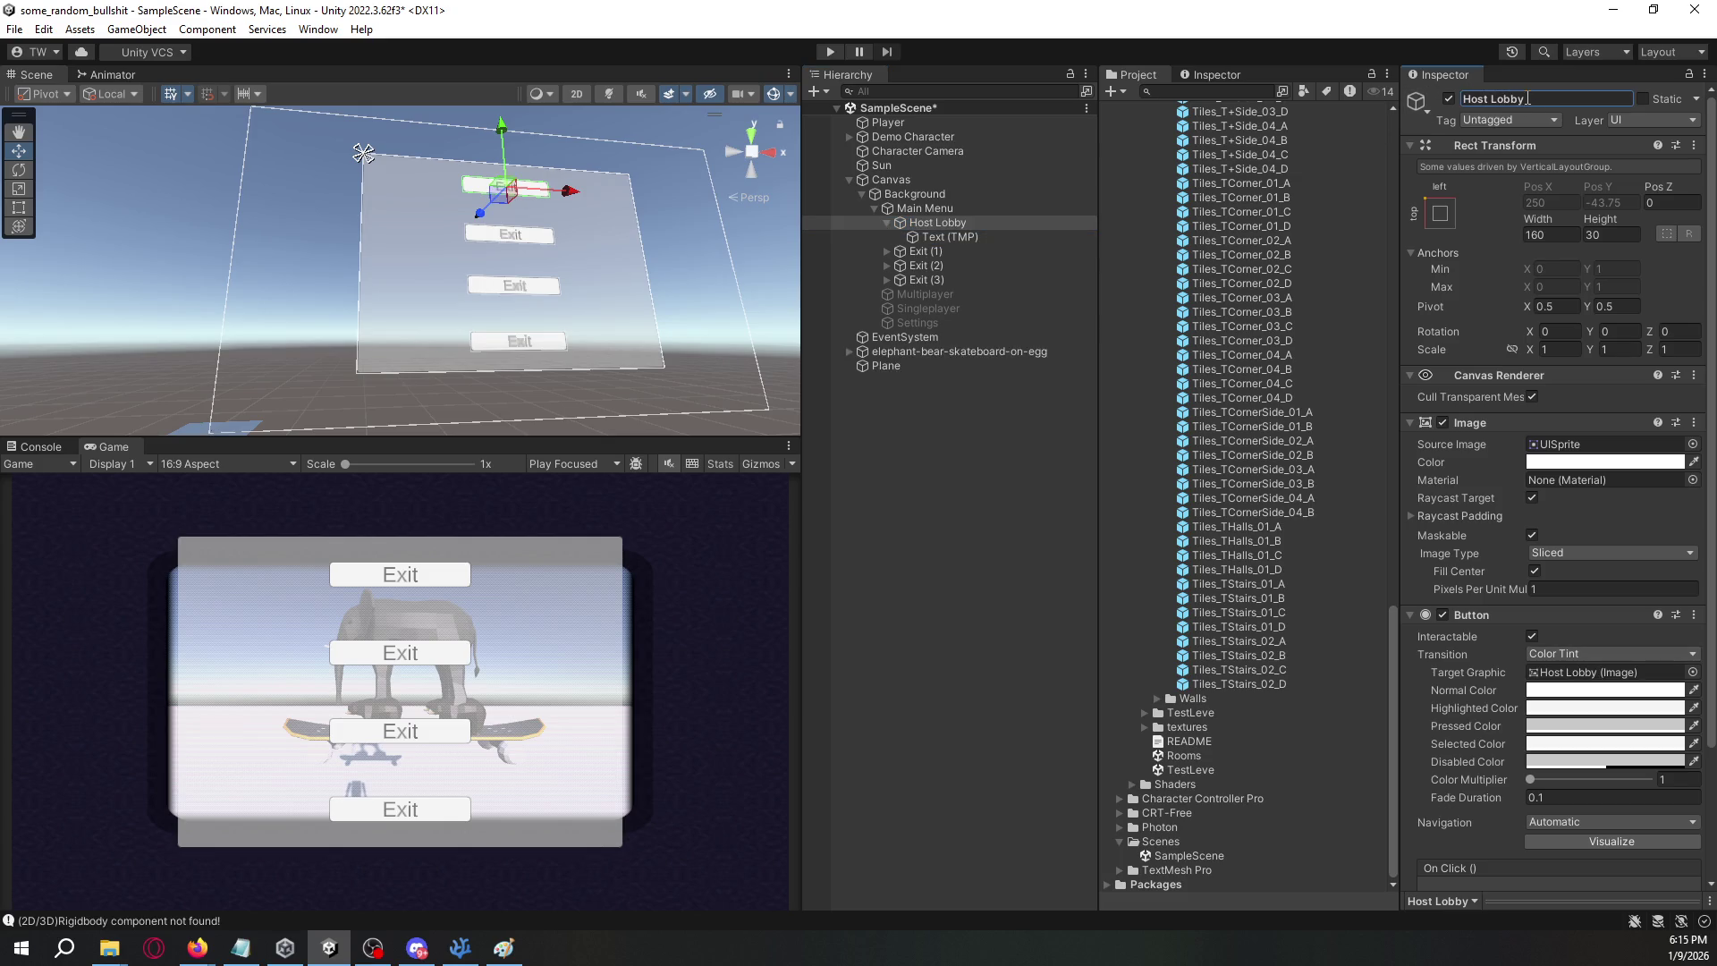
{"action": "left_click", "coordinate": [986, 250]}
{"action": "left_click", "coordinate": [1502, 97]}
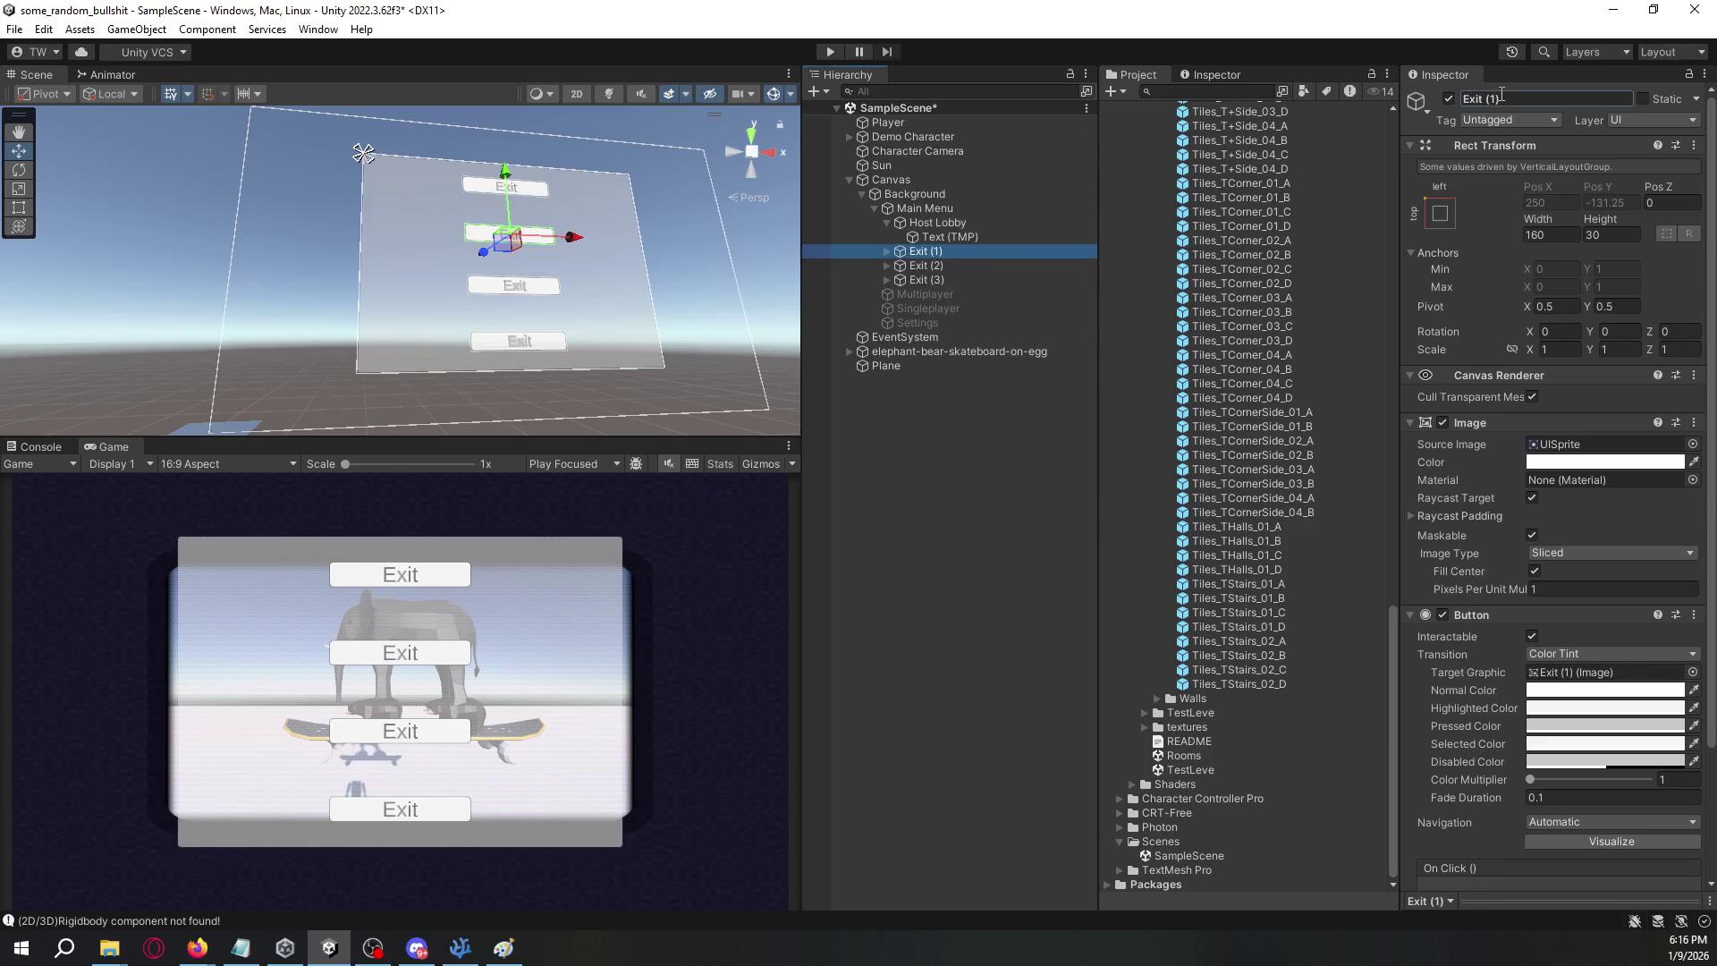
{"action": "type", "text": "Join Lobby"}
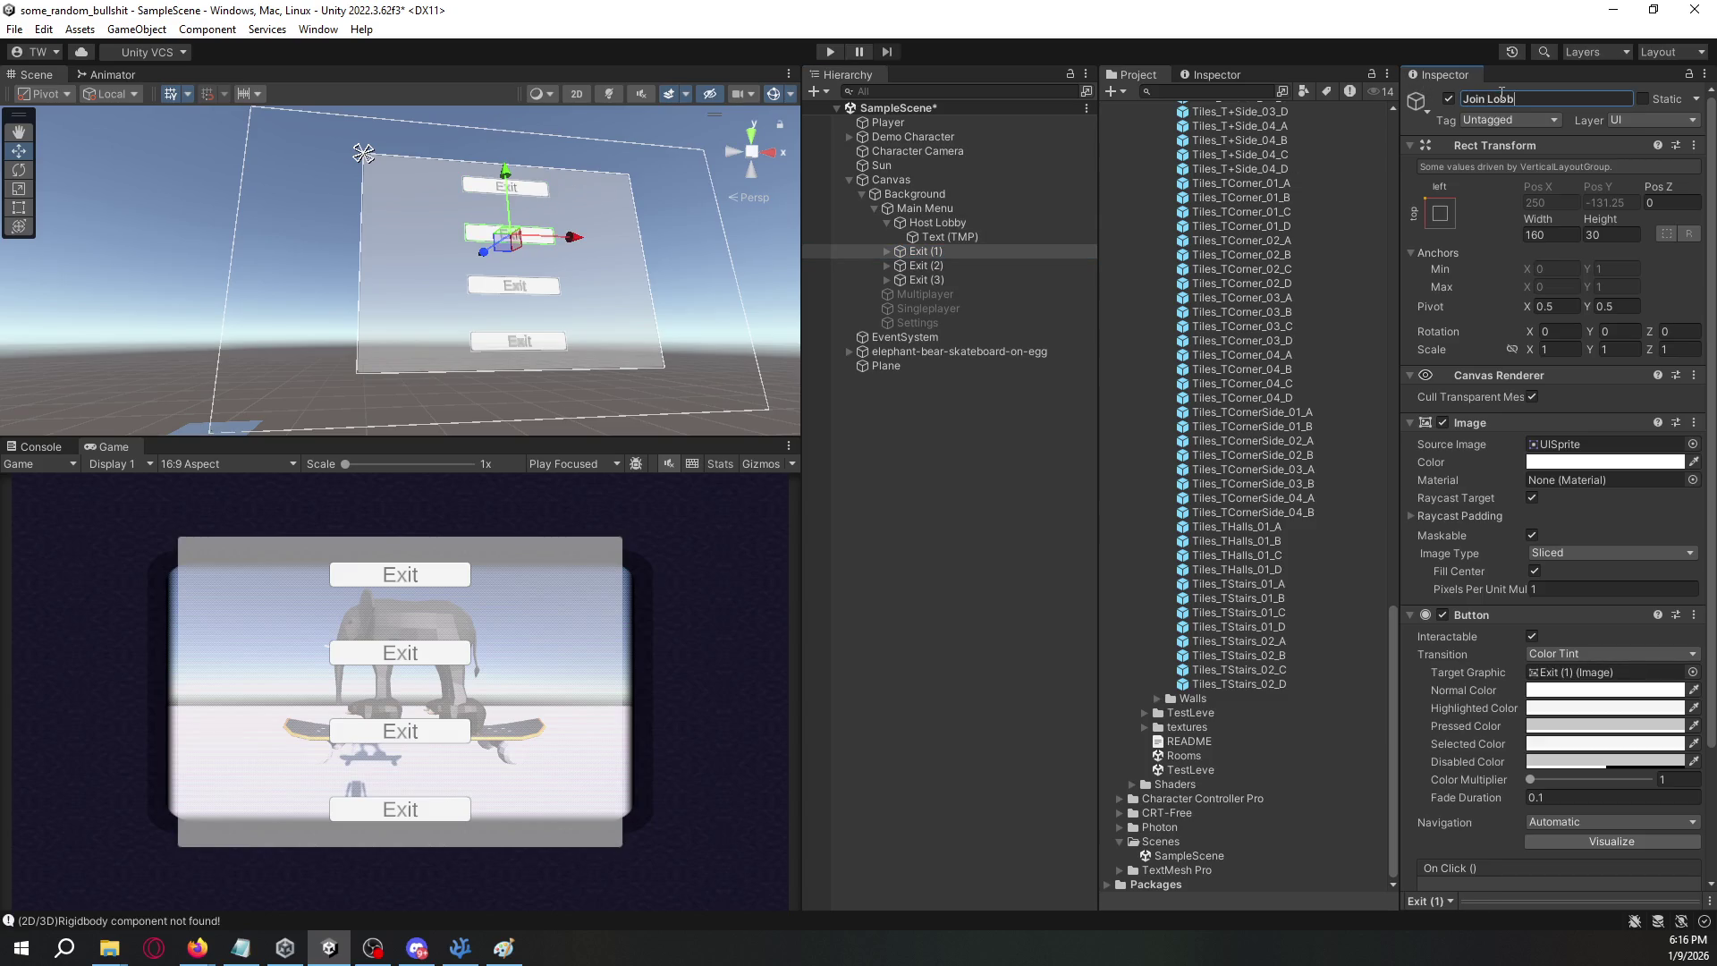
{"action": "key", "text": "Return"}
{"action": "left_click", "coordinate": [989, 270]}
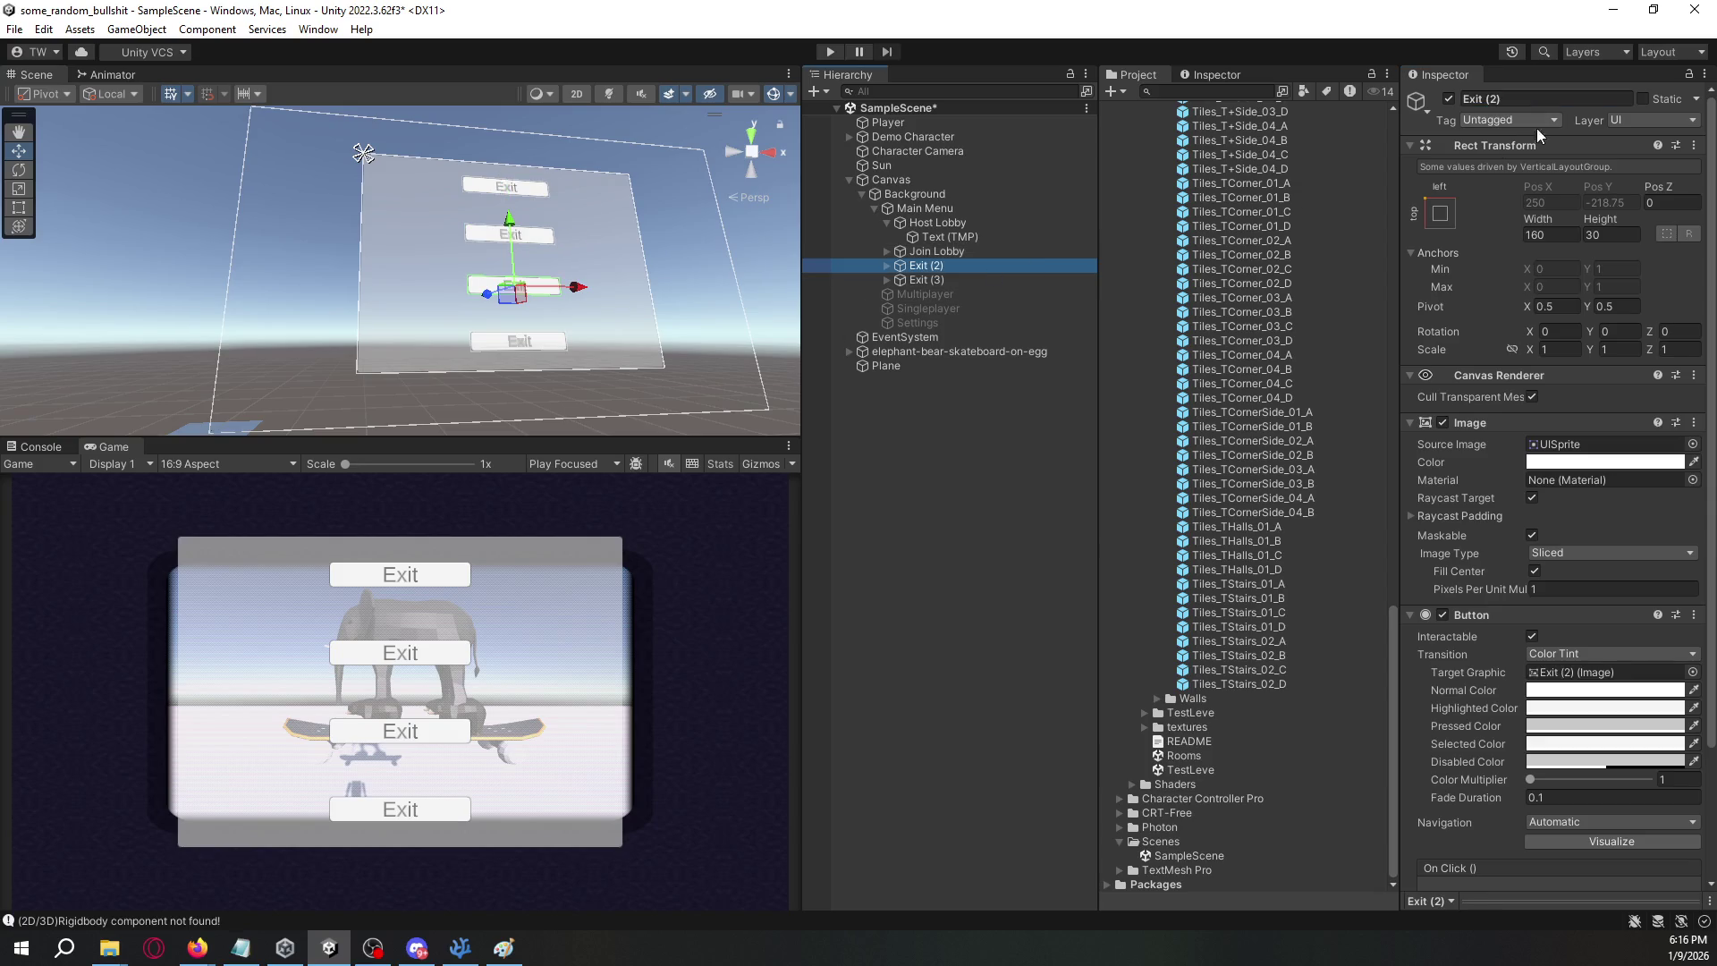
{"action": "left_click", "coordinate": [1564, 104]}
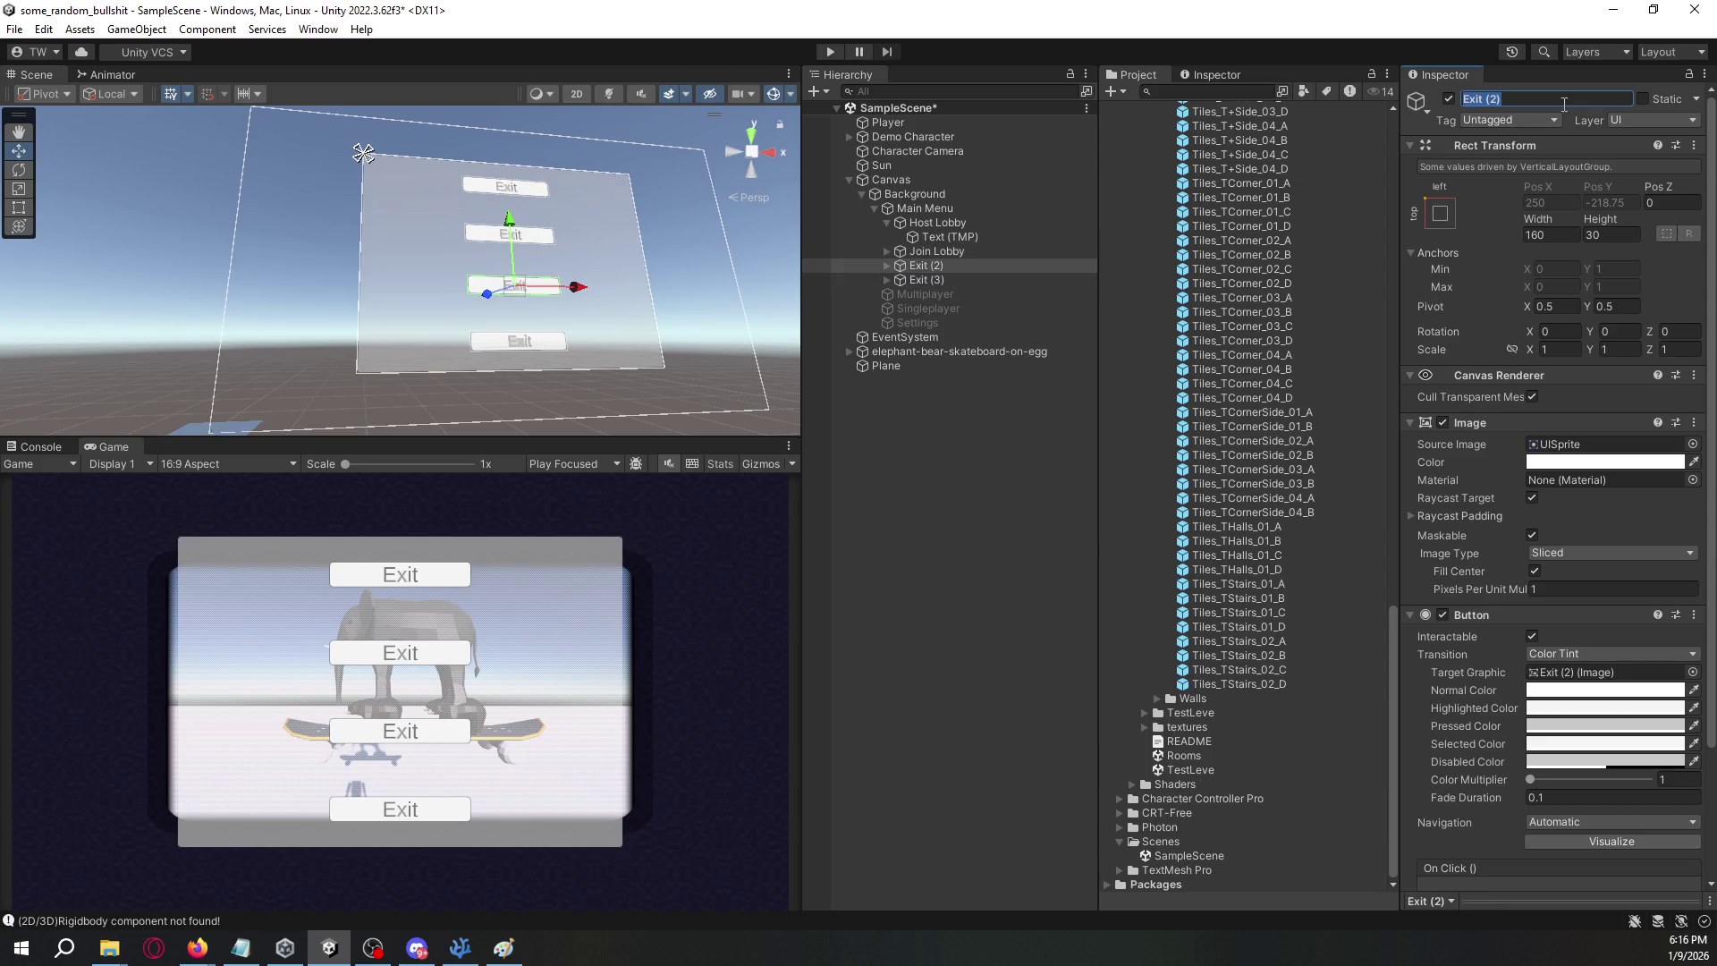
{"action": "type", "text": "Singleplayer"}
{"action": "key", "text": "Return"}
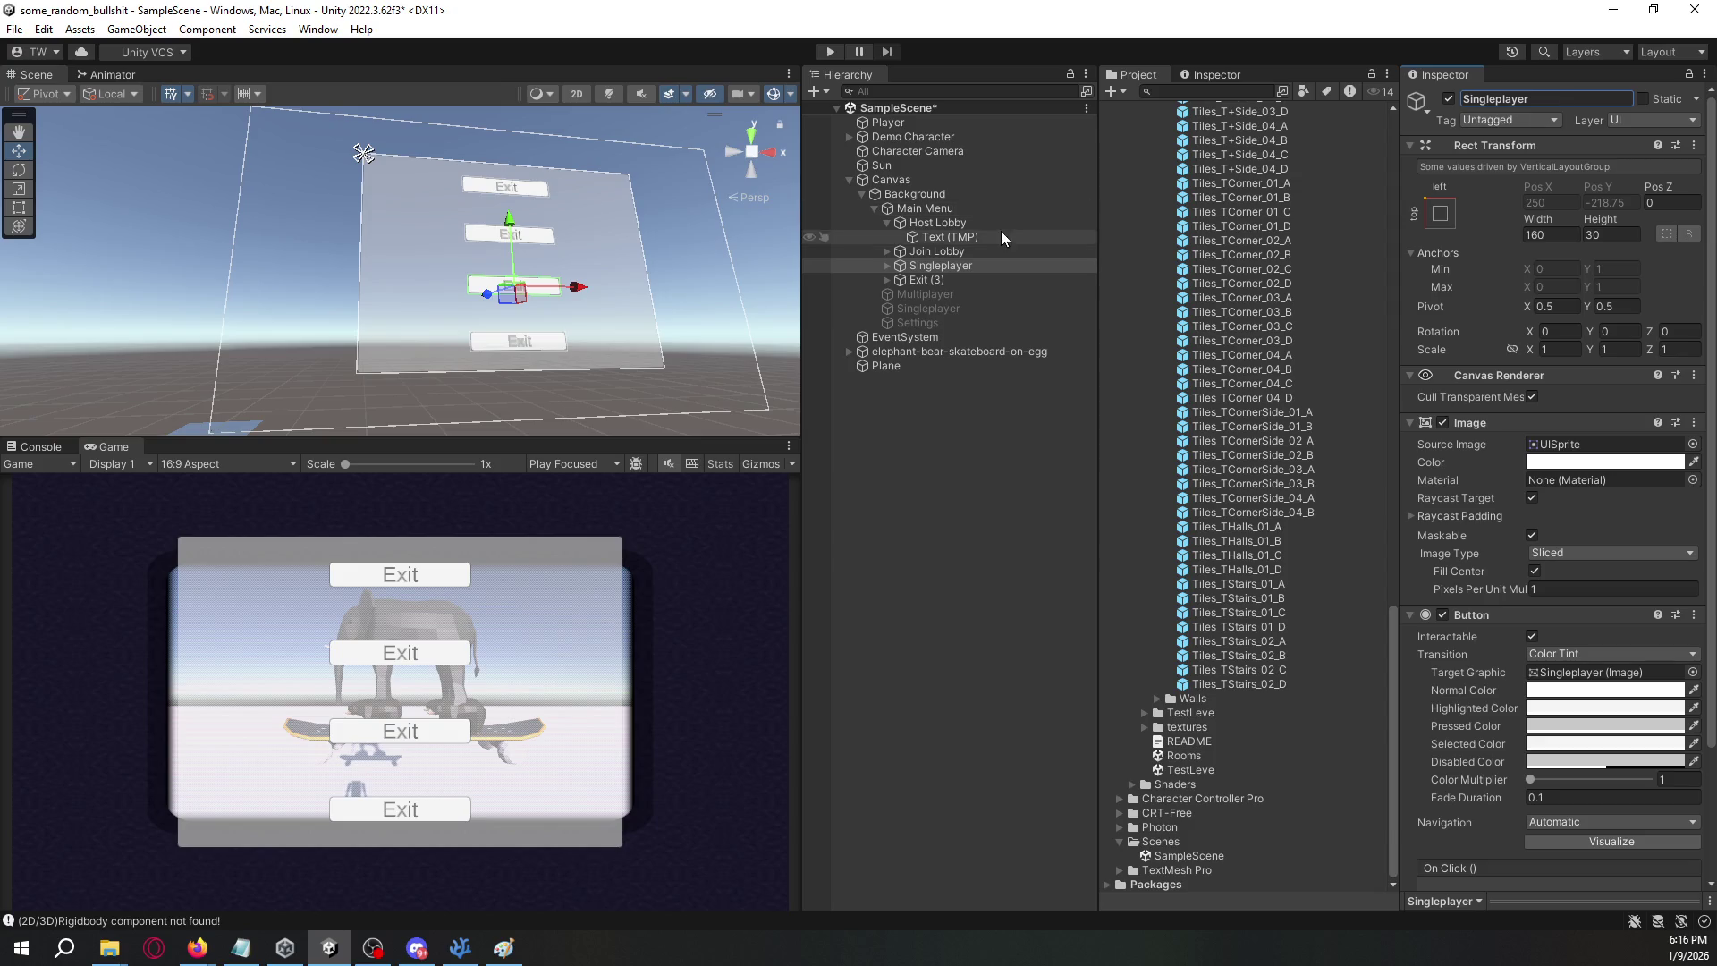
- Rename the Exit (3) button to Settings
{"action": "left_click", "coordinate": [970, 278]}
{"action": "left_click", "coordinate": [1524, 100]}
{"action": "type", "text": "Settings"}
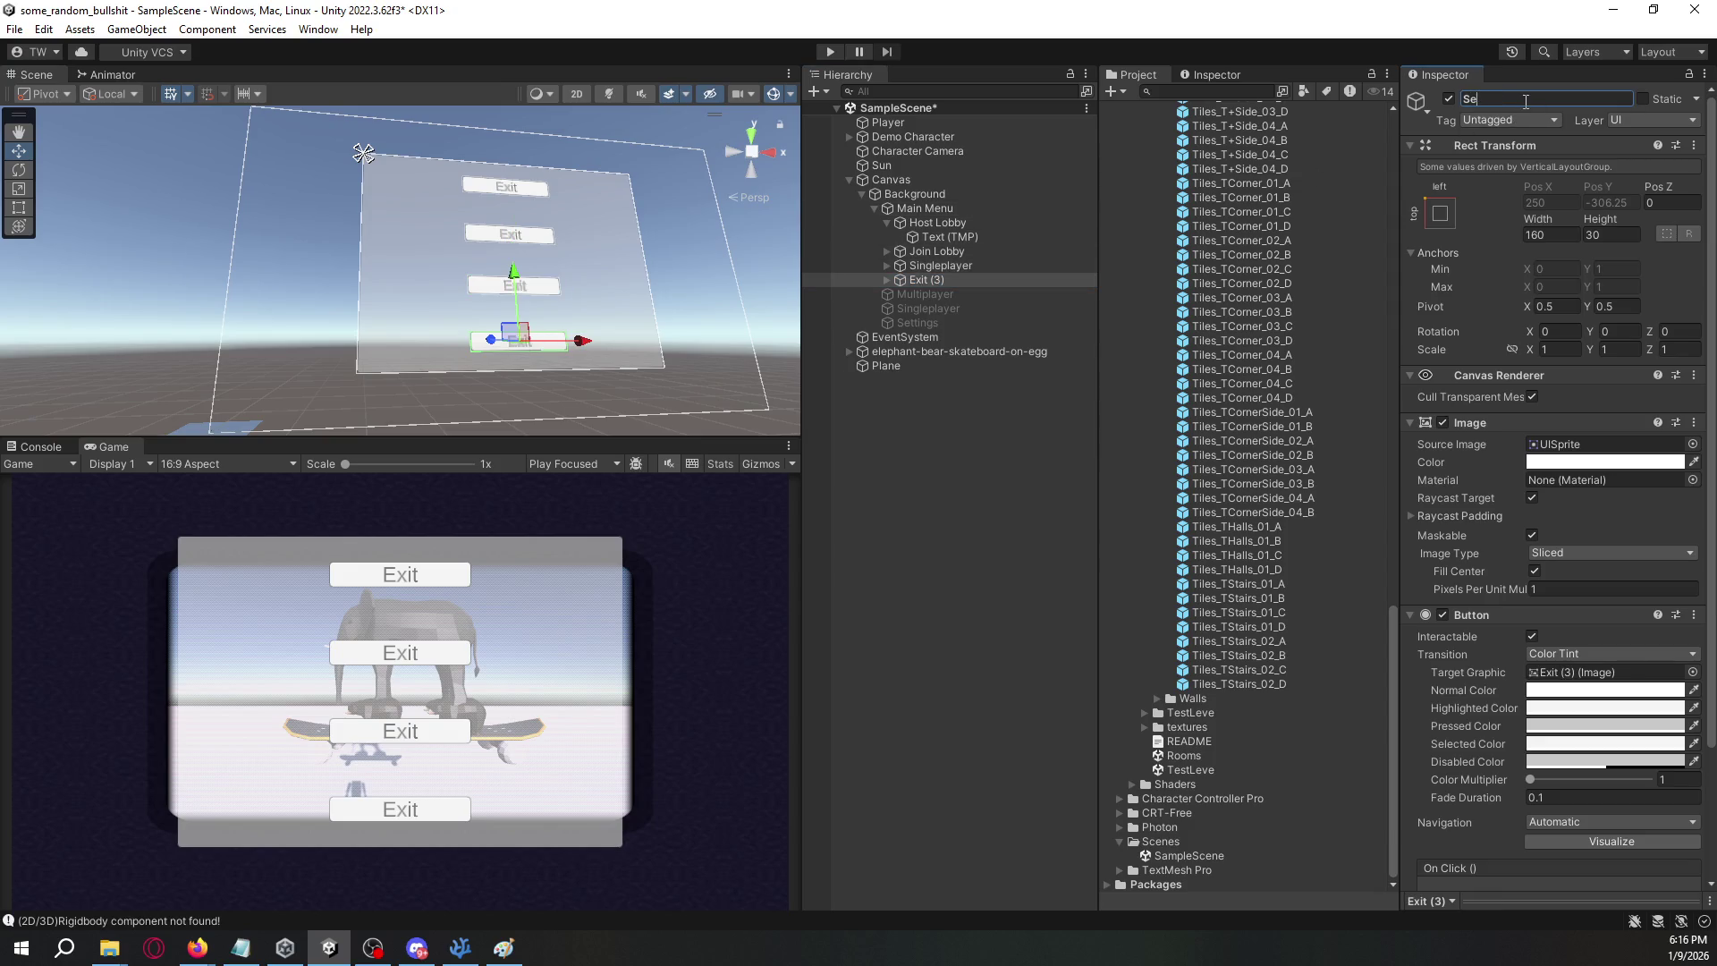
{"action": "key", "text": "Return"}
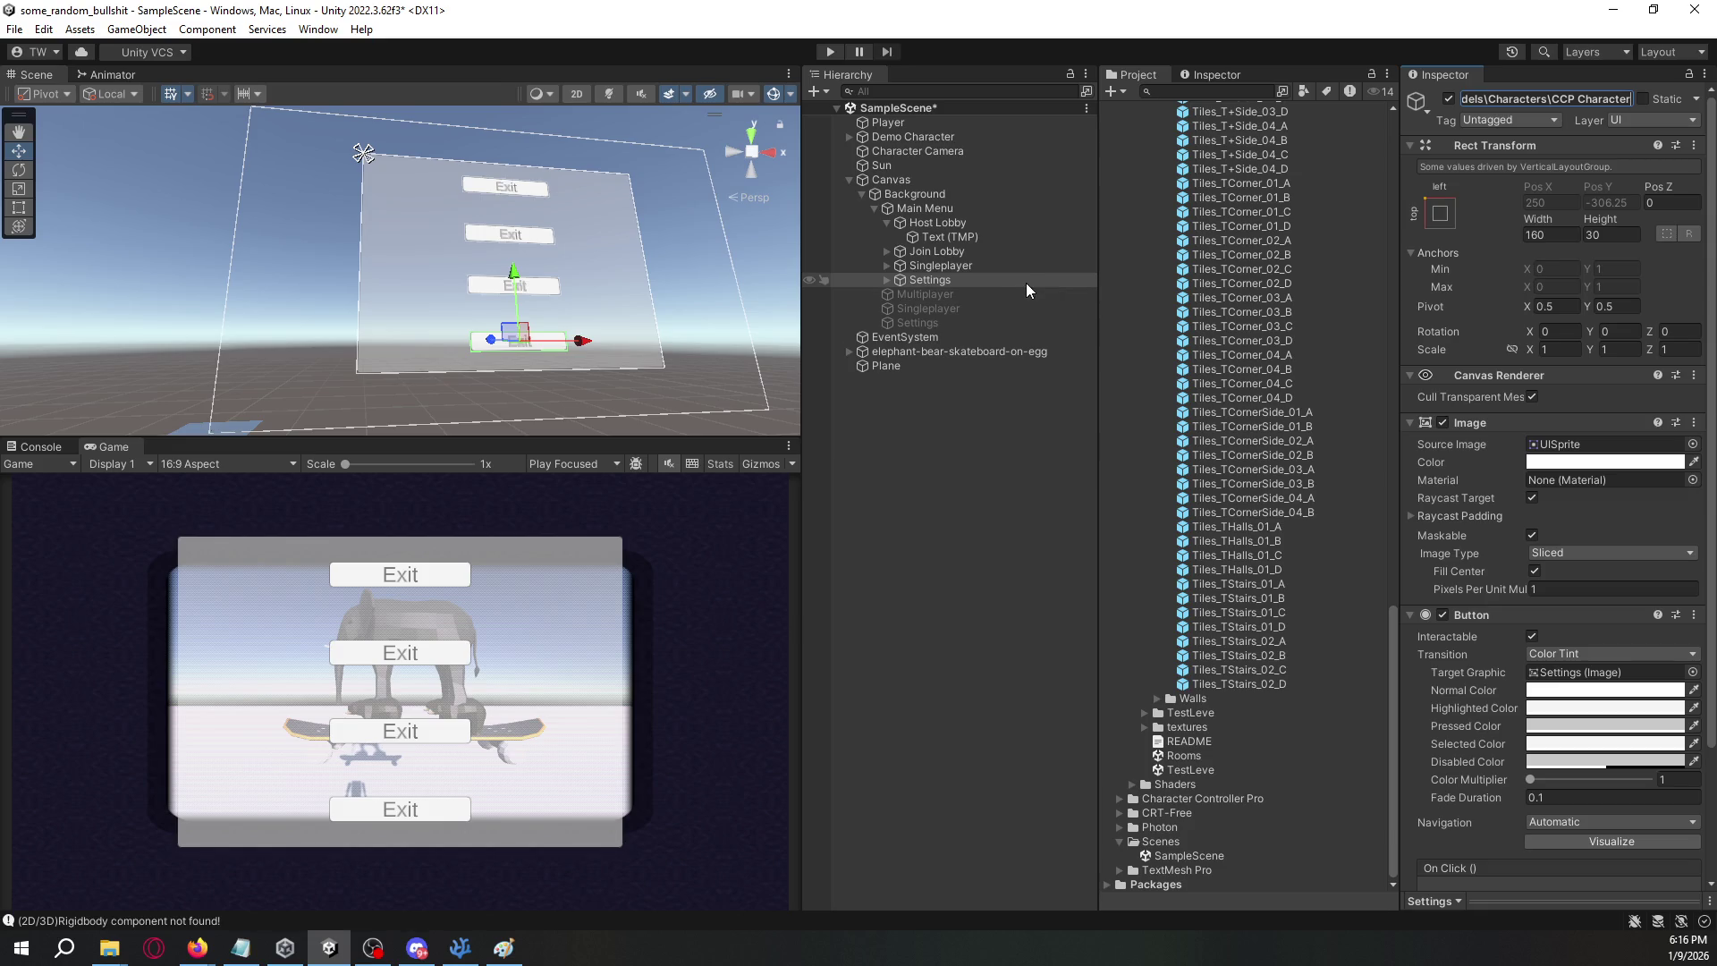
{"action": "key", "text": "ctrl+z"}
{"action": "left_click", "coordinate": [1026, 283]}
{"action": "left_click", "coordinate": [1522, 98]}
{"action": "type", "text": "S"}
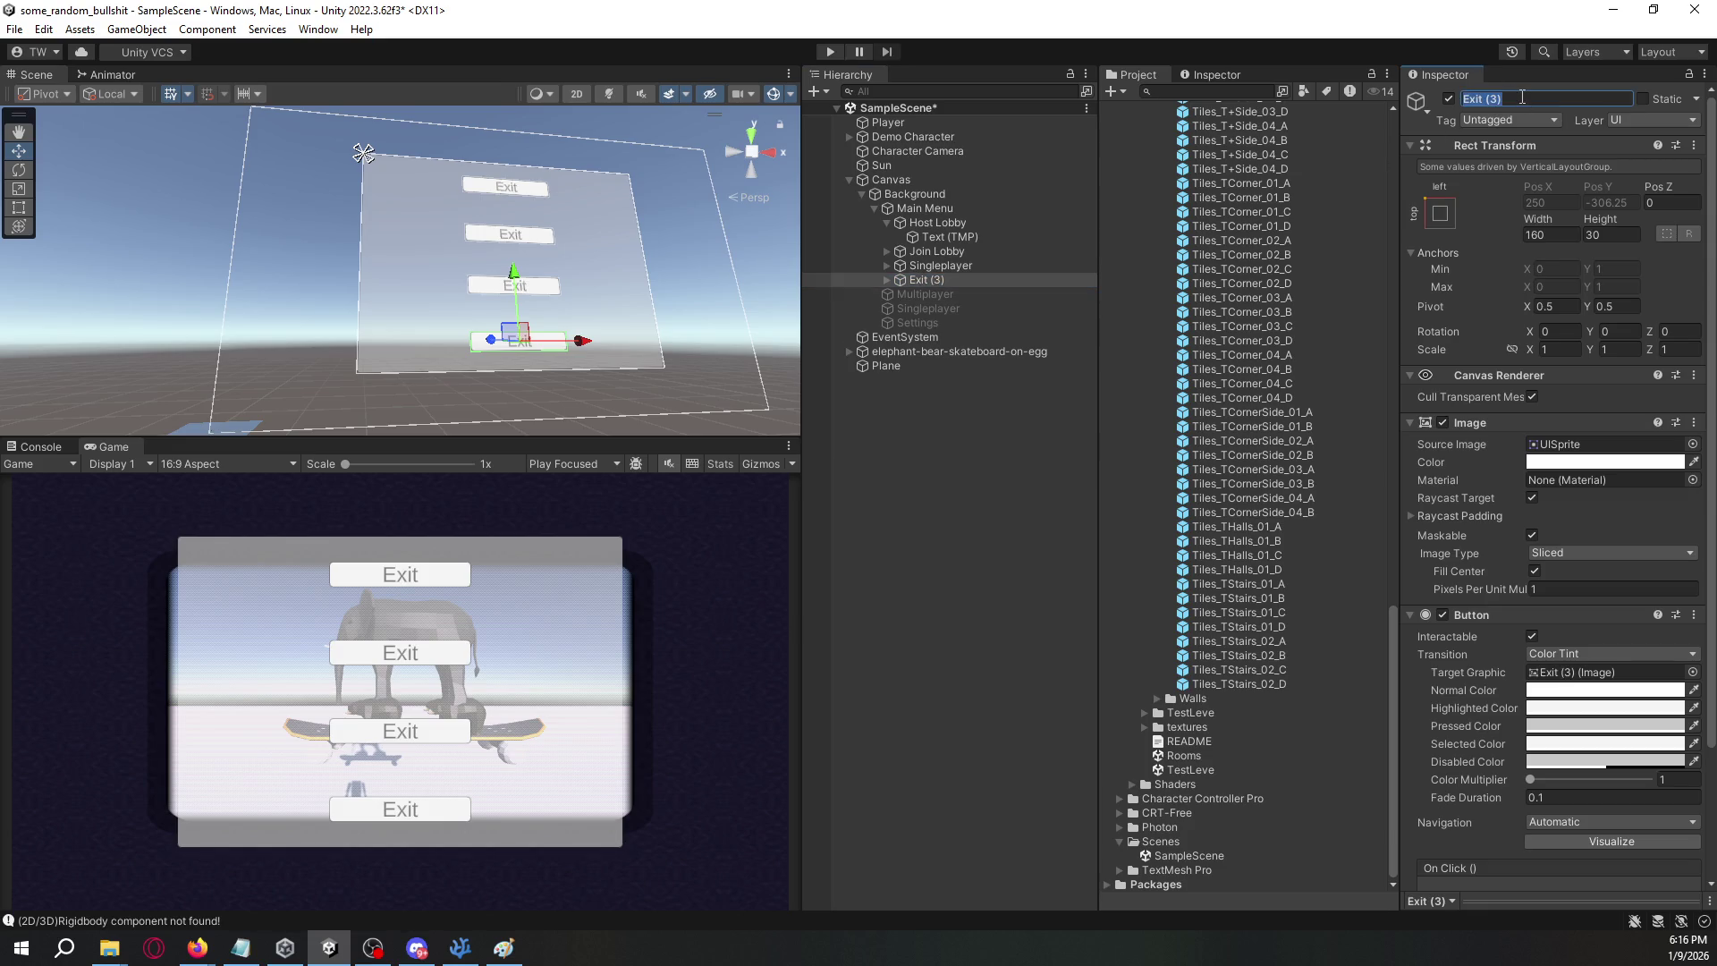
{"action": "type", "text": "ettings"}
{"action": "key", "text": "Return"}
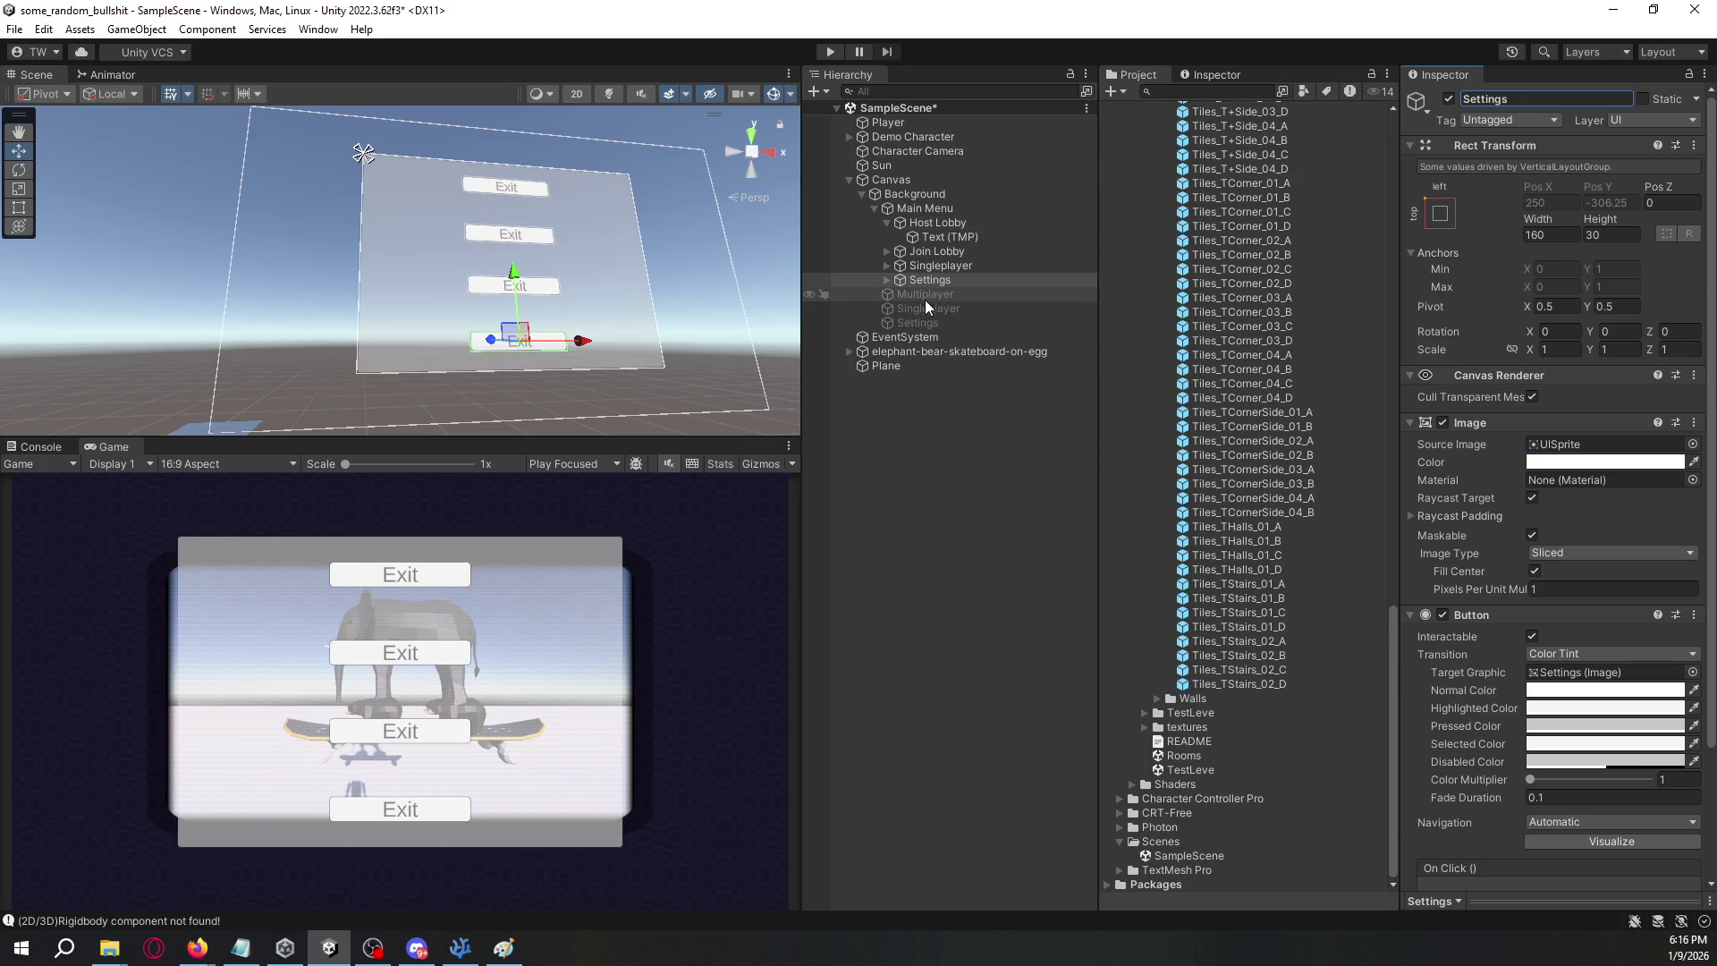
- Duplicate the Settings button and name the copy Exit
{"action": "left_click", "coordinate": [948, 281]}
{"action": "key", "text": "ctrl+d"}
{"action": "left_click", "coordinate": [1545, 98]}
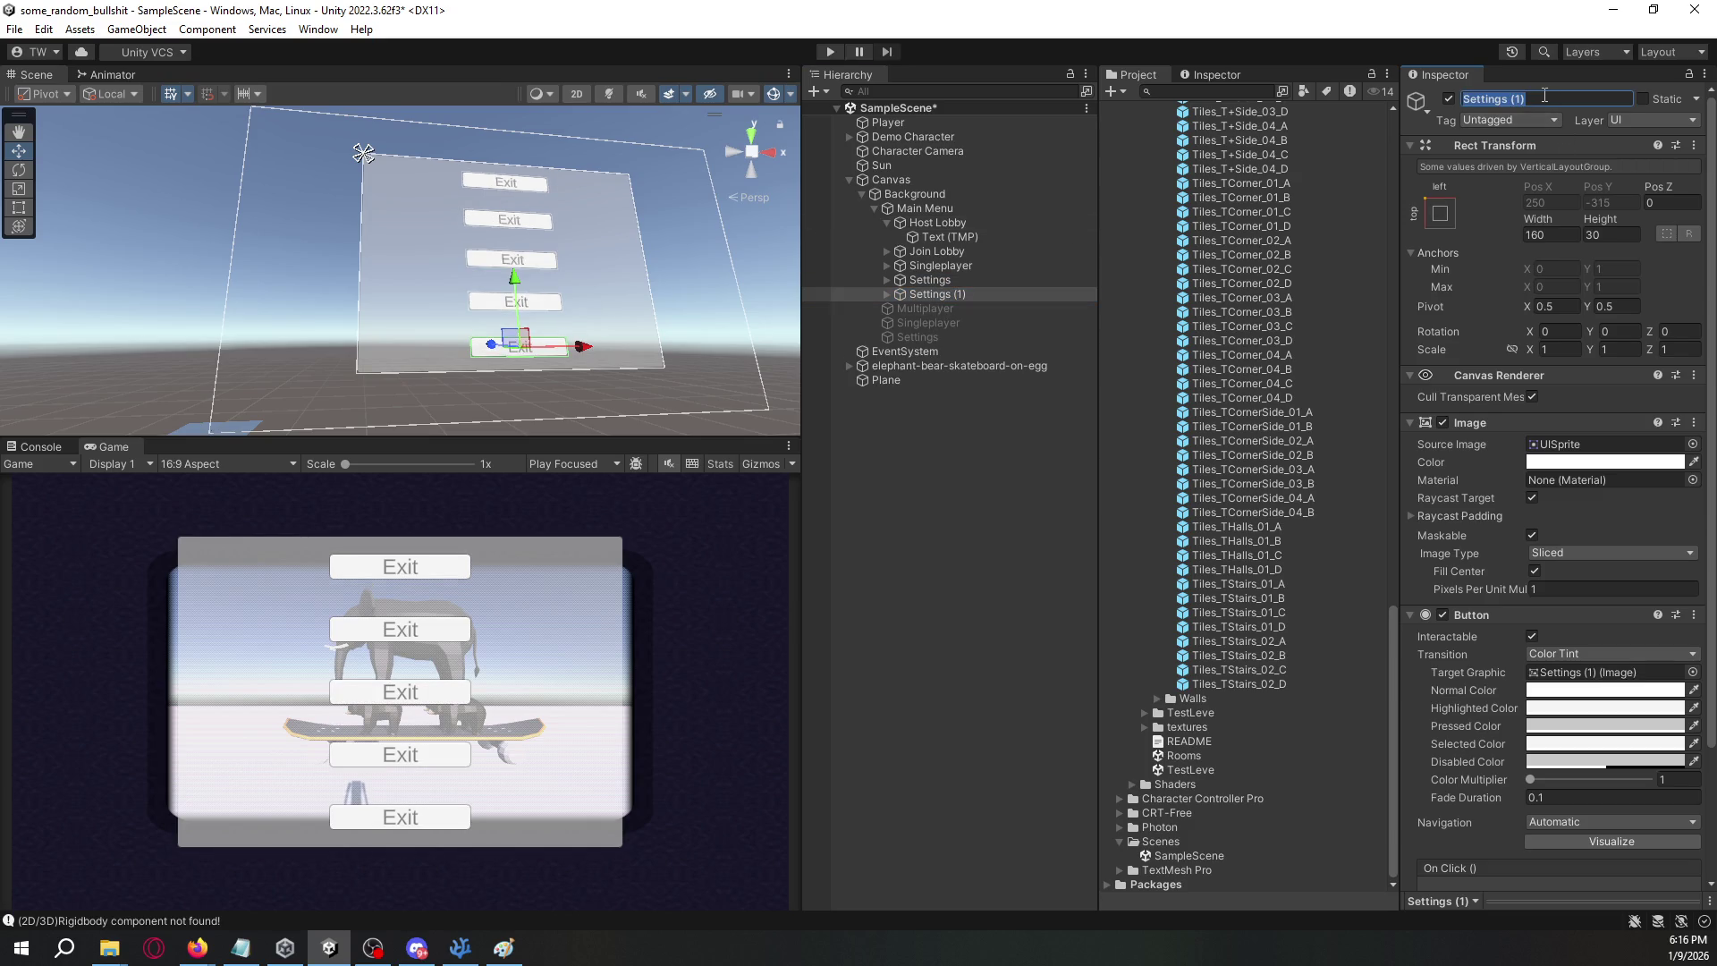
{"action": "type", "text": "Exit"}
{"action": "key", "text": "Return"}
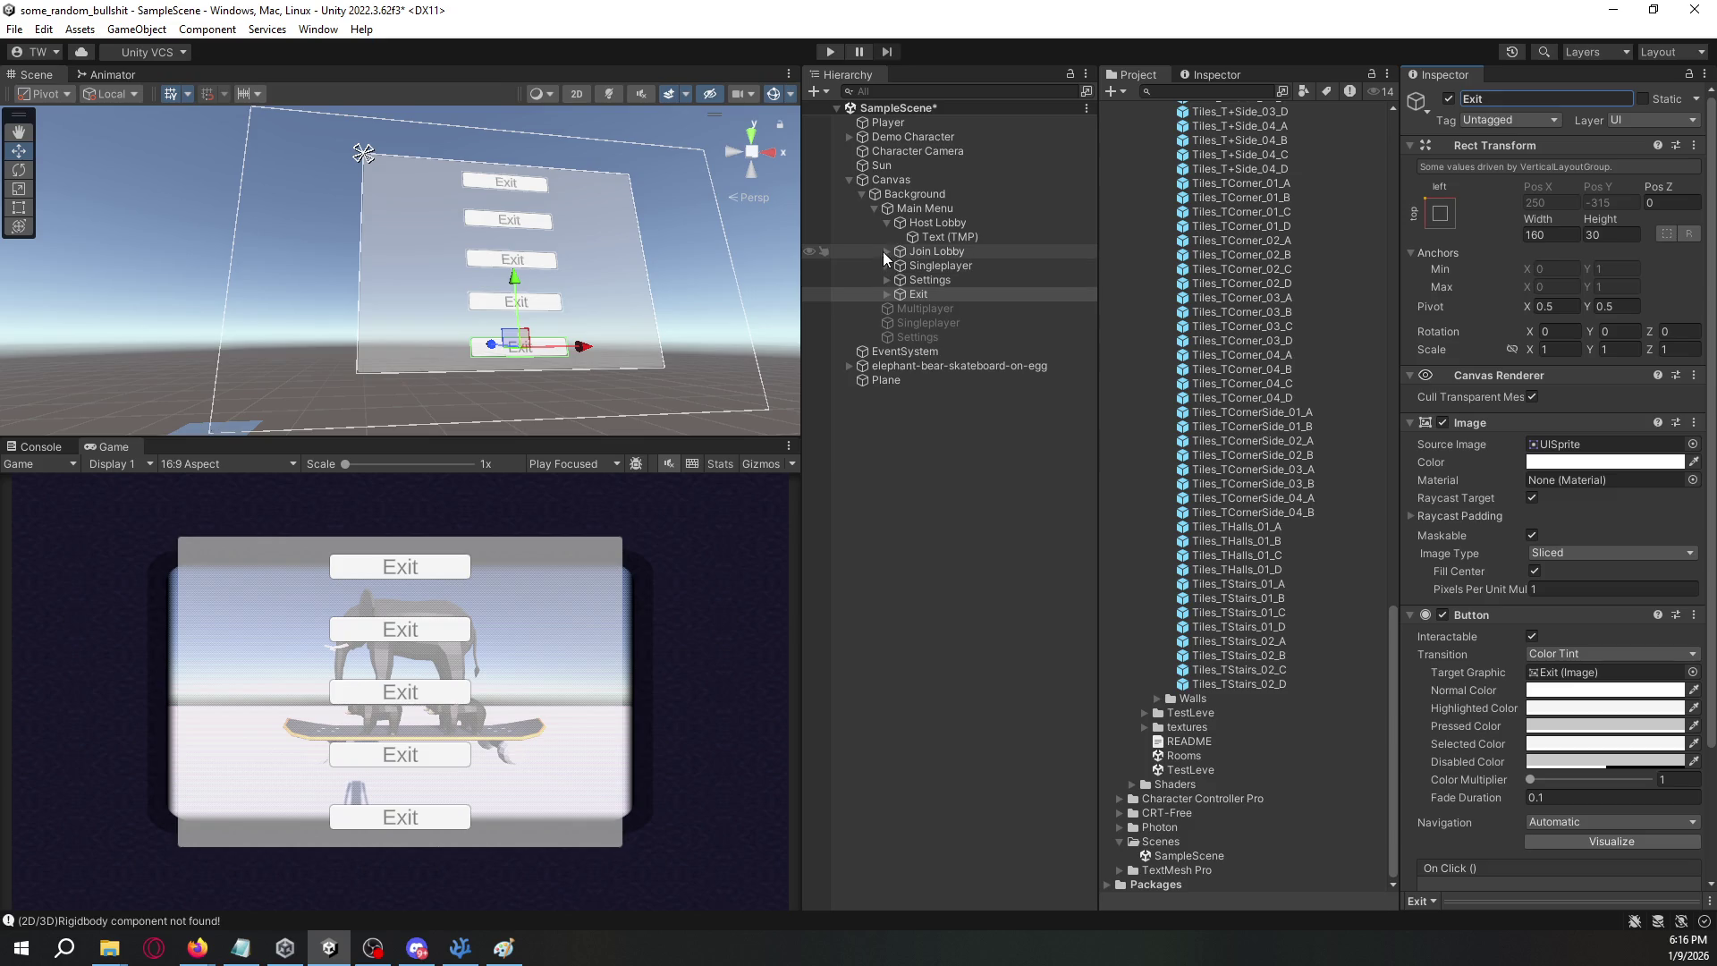
- Set the first two button labels to 'Host Lobby' and 'Join Lobby'
{"action": "left_click", "coordinate": [919, 240]}
{"action": "left_click", "coordinate": [1509, 509]}
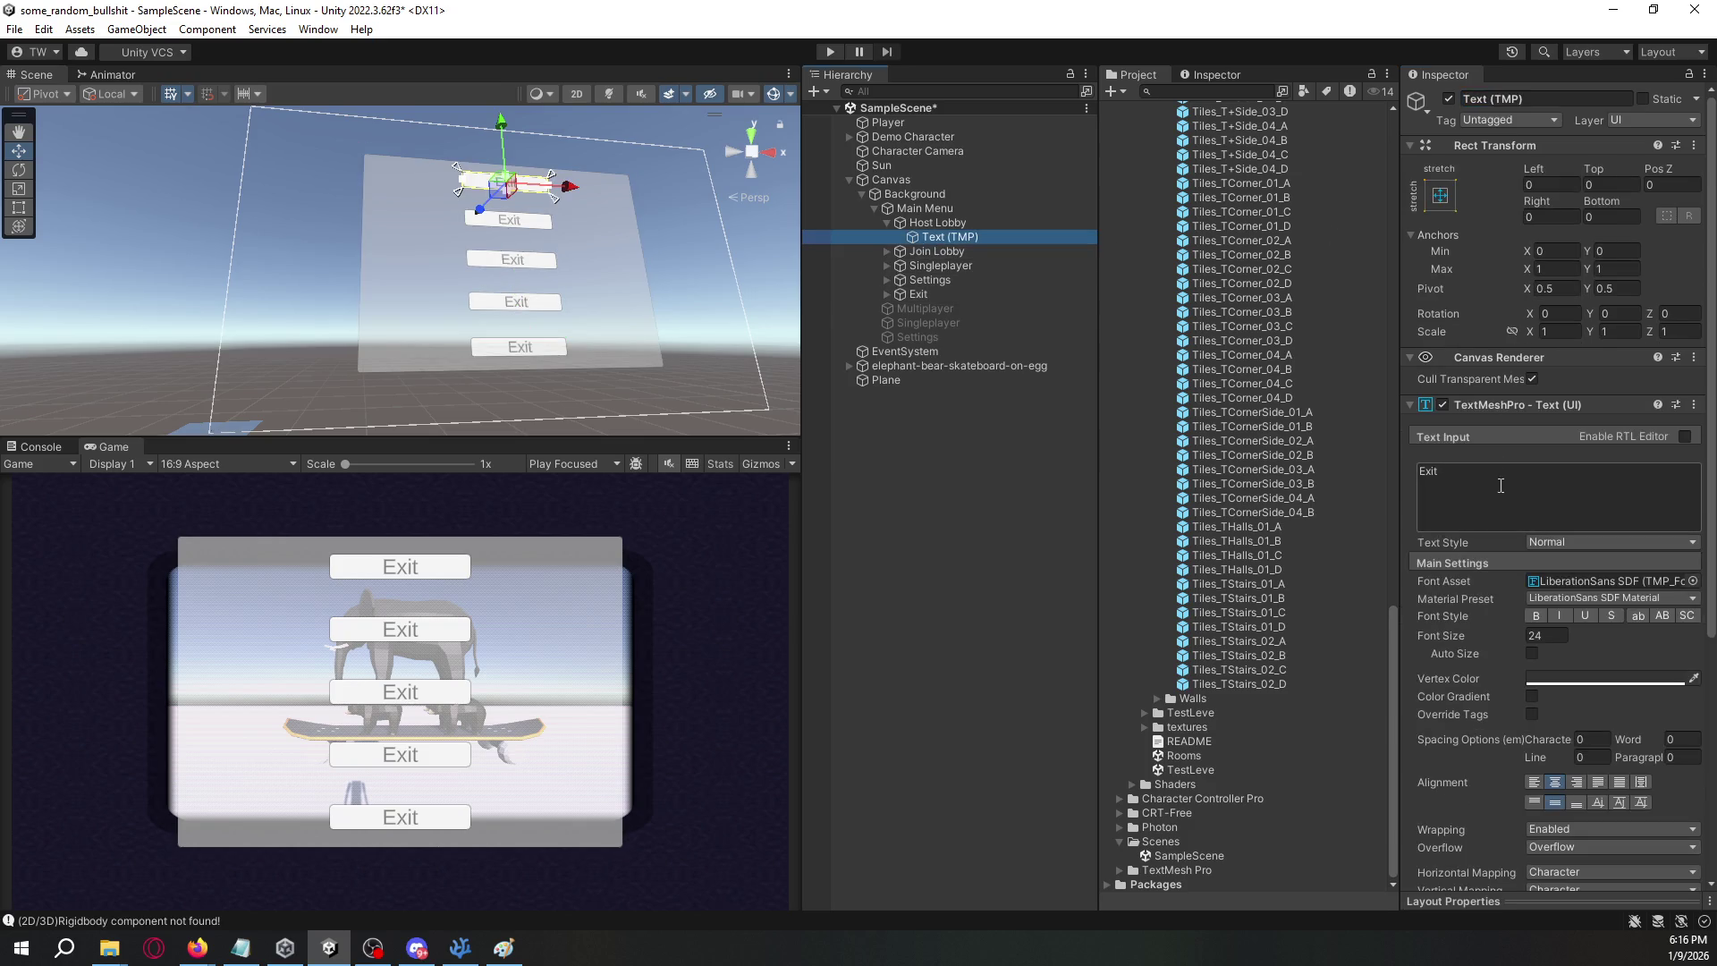
{"action": "type", "text": "Host Lobby"}
{"action": "key", "text": "Return"}
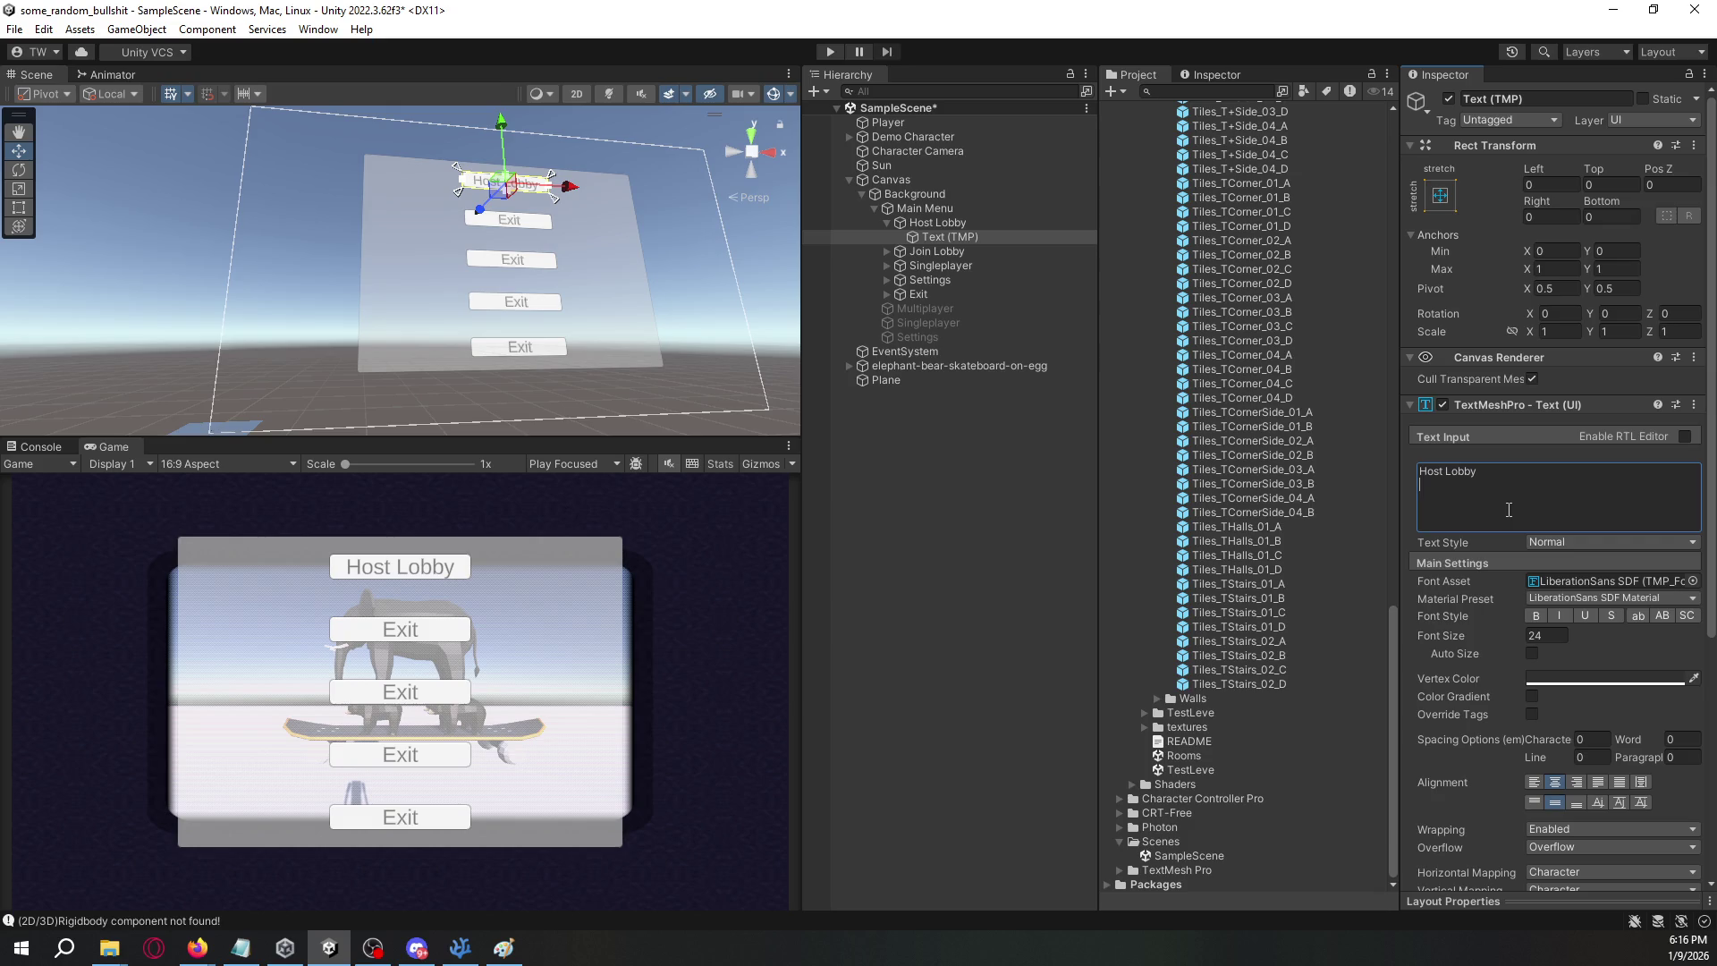
{"action": "left_click", "coordinate": [1015, 255]}
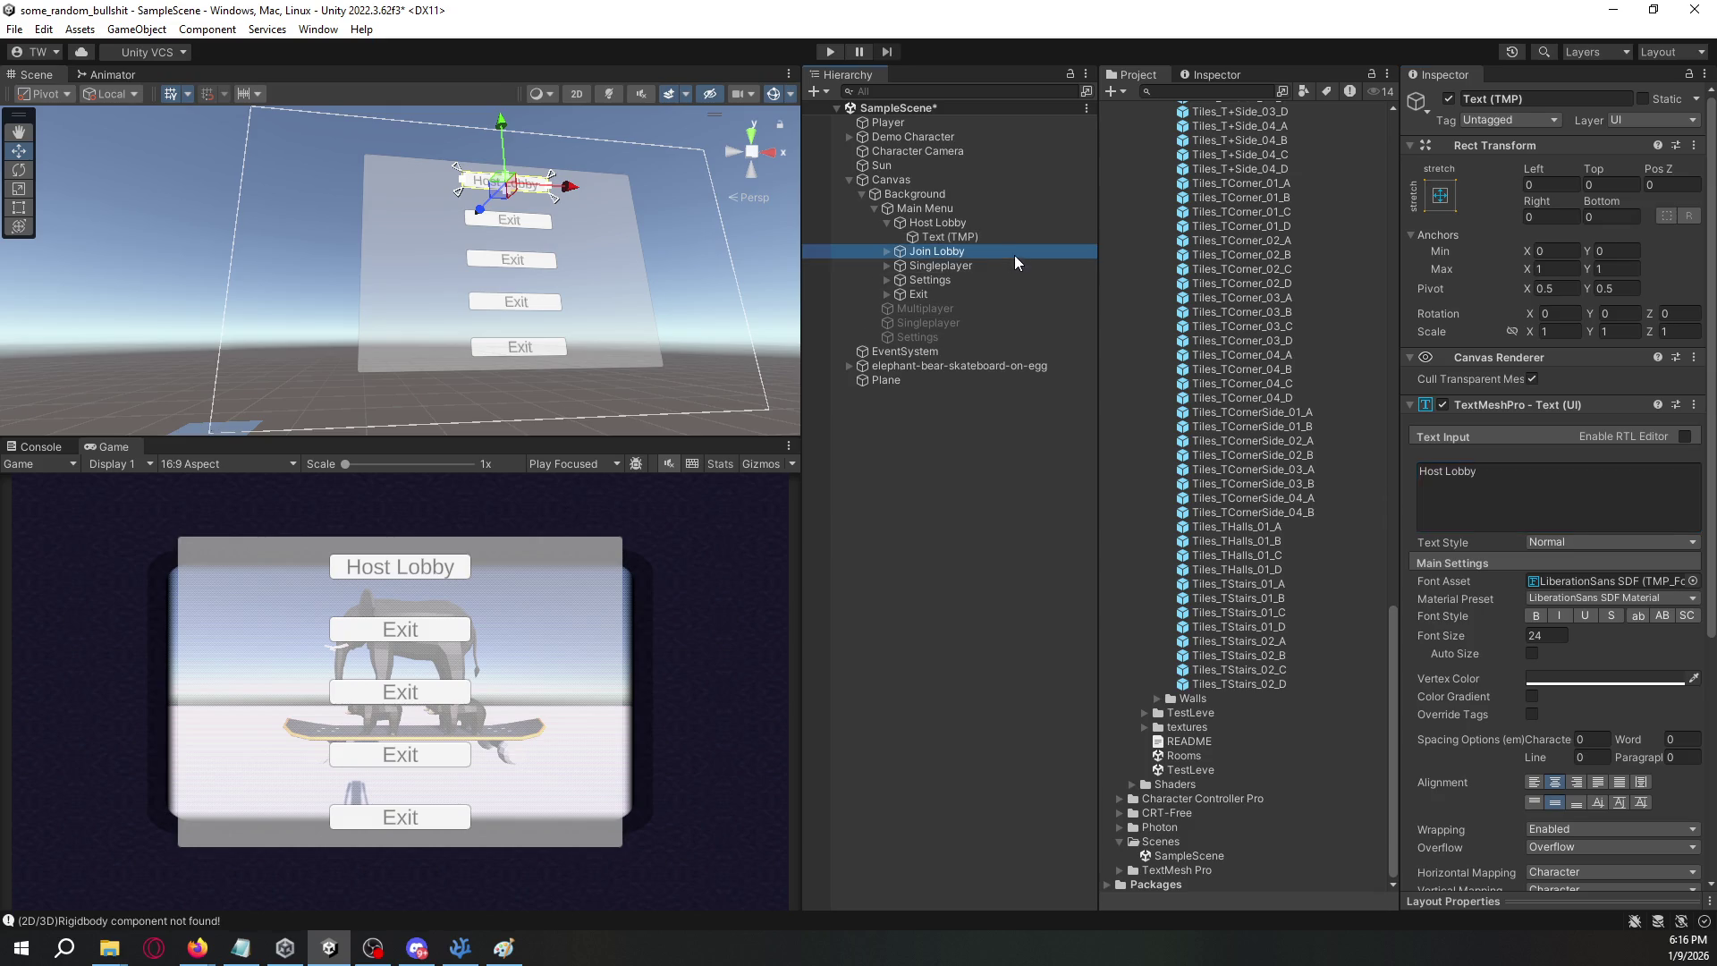
{"action": "left_click", "coordinate": [885, 251]}
{"action": "left_click", "coordinate": [939, 267]}
{"action": "left_click", "coordinate": [1475, 529]}
{"action": "type", "text": "Join L"}
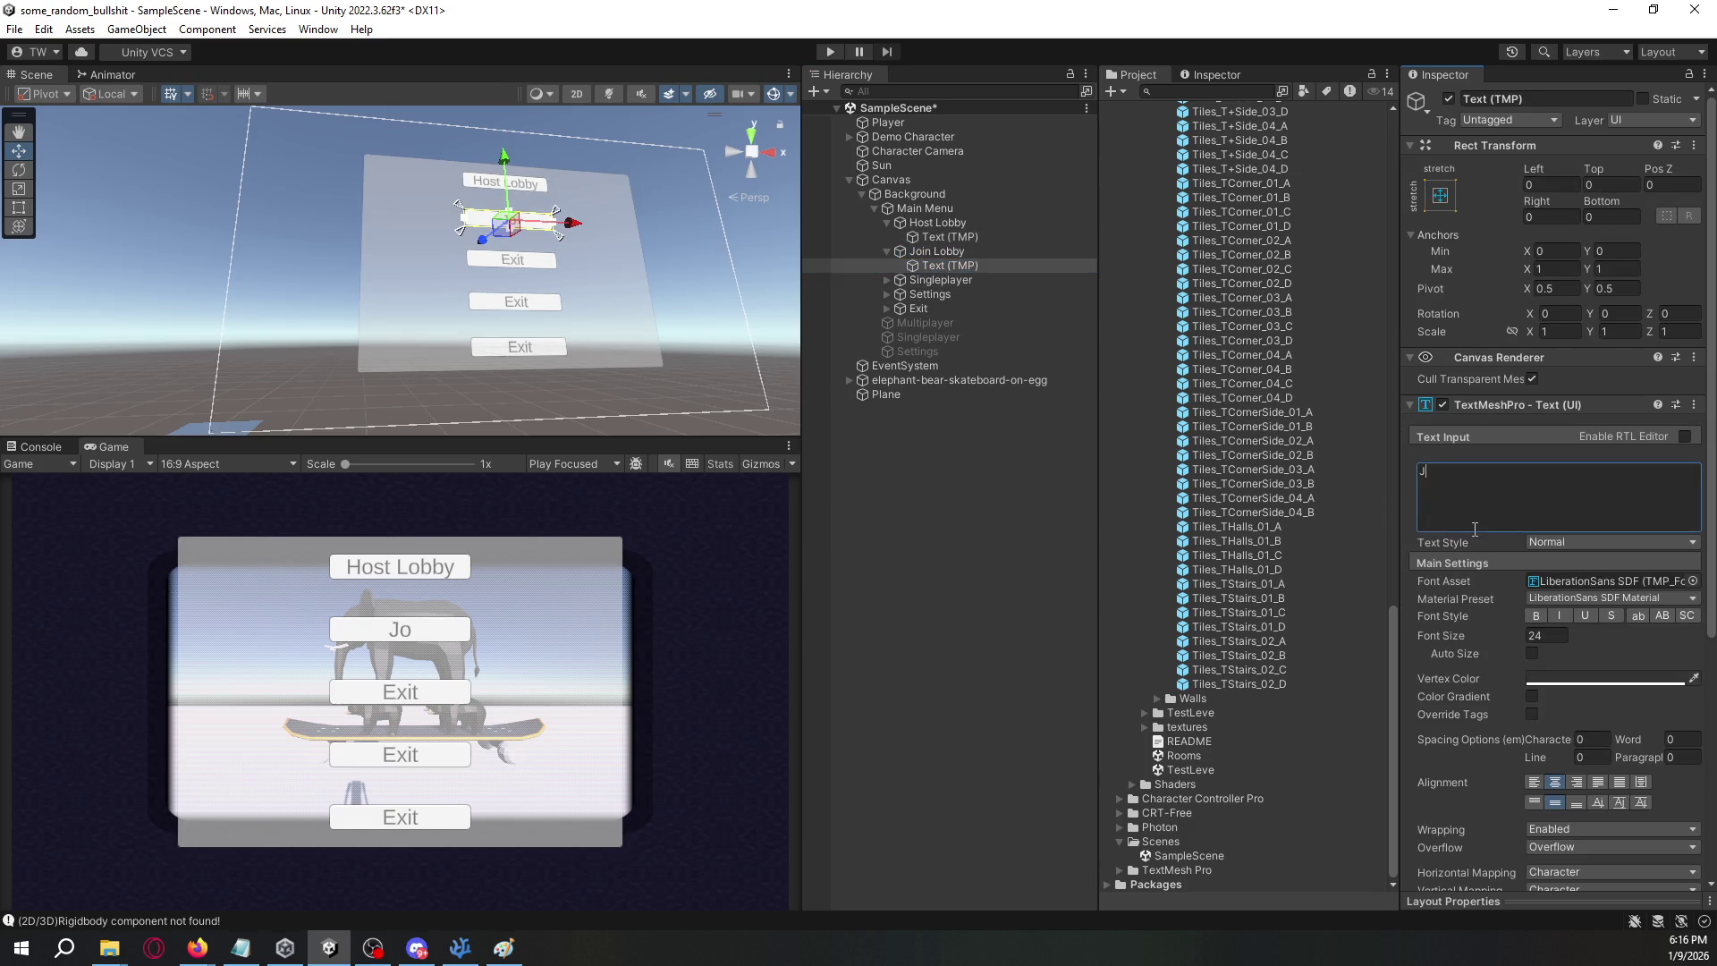
{"action": "type", "text": "obby"}
- Set the next two button labels to 'Singleplayer' and 'Settings'
{"action": "left_click", "coordinate": [886, 280]}
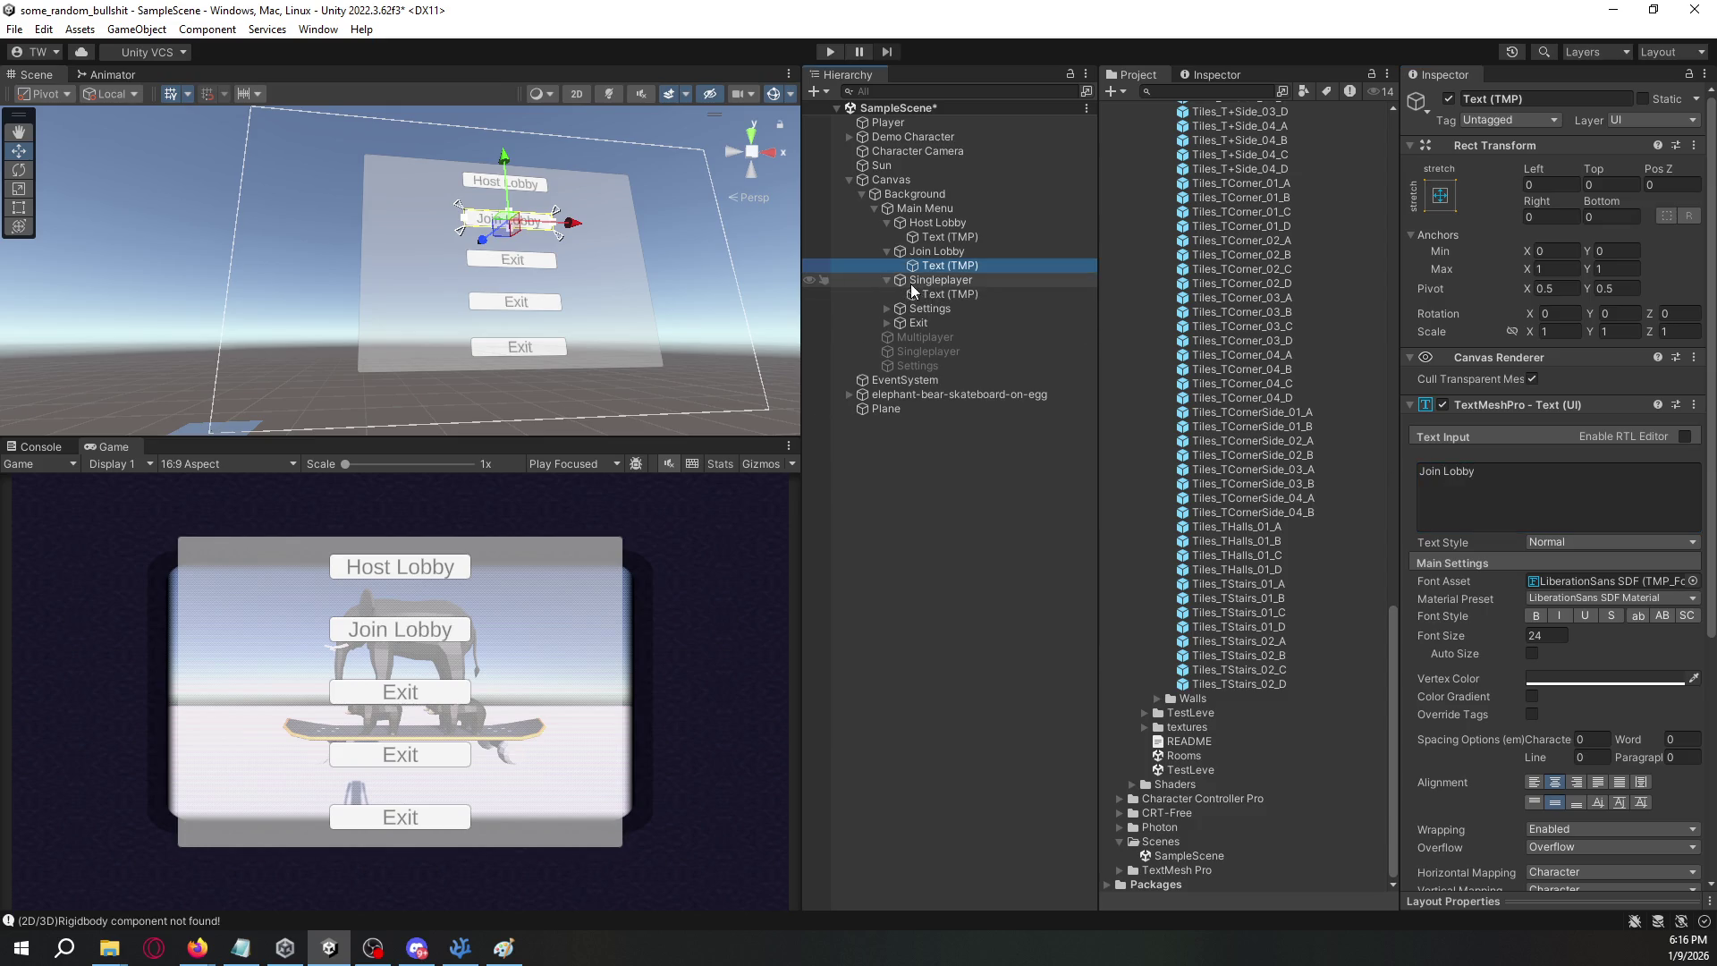
{"action": "left_click", "coordinate": [934, 294]}
{"action": "left_click", "coordinate": [1517, 503]}
{"action": "type", "text": "Sinh"}
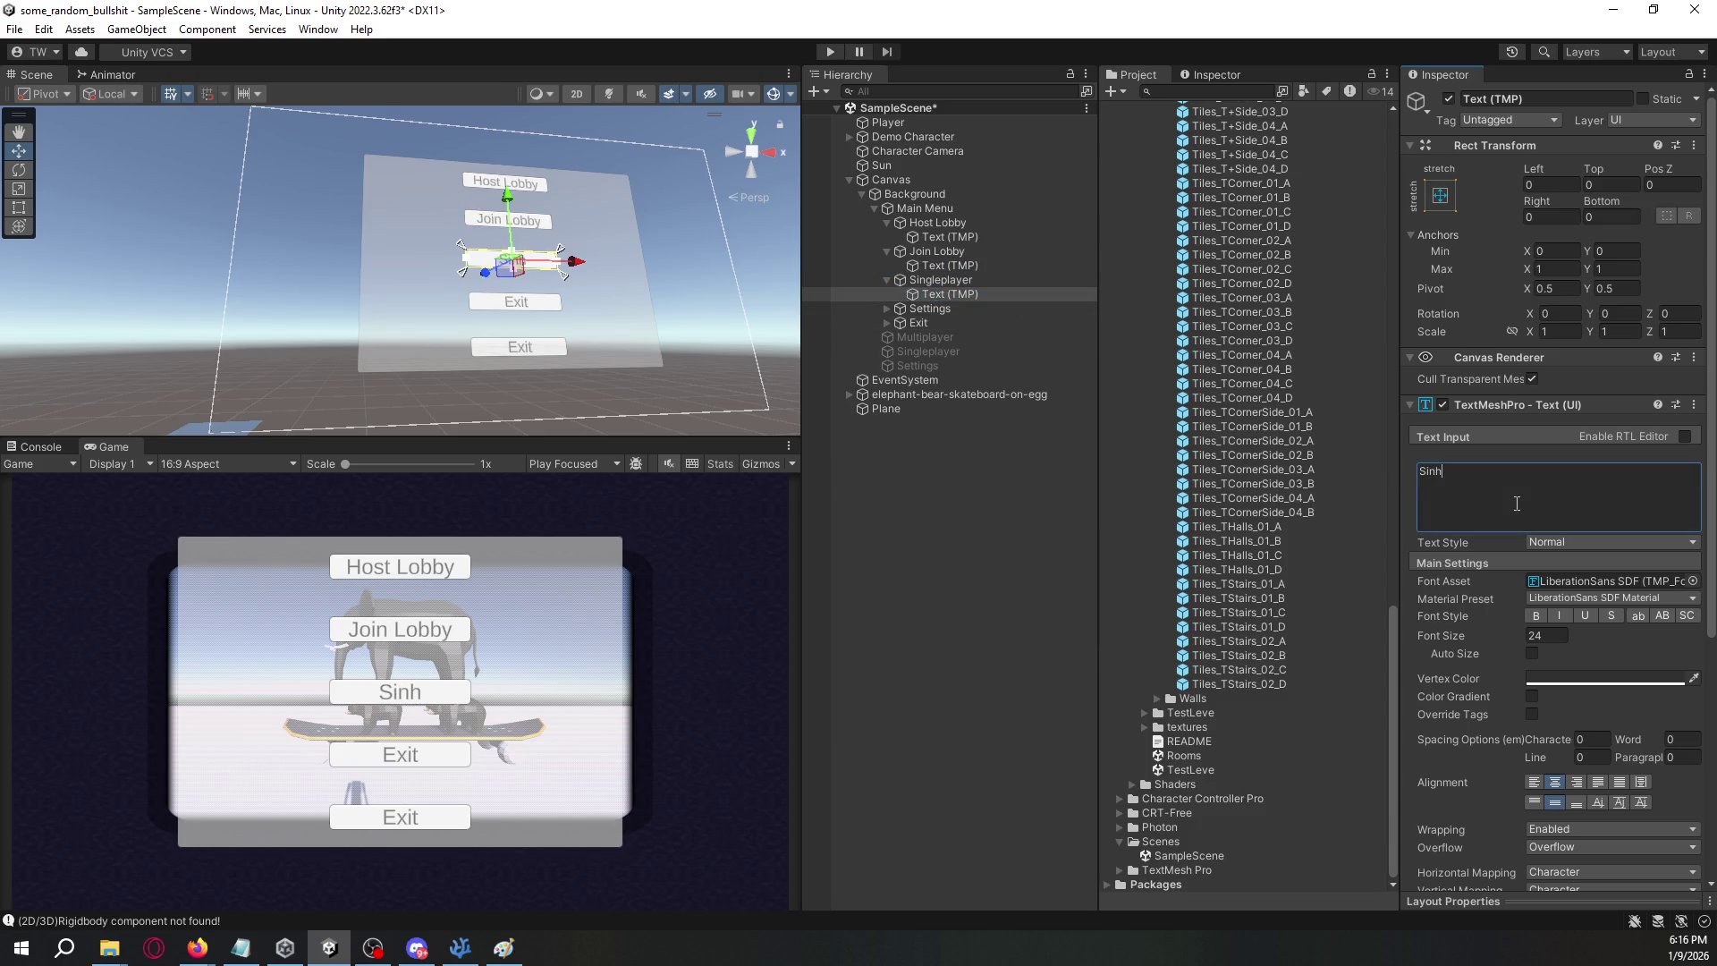
{"action": "key", "text": "BackSpace"}
{"action": "type", "text": "gleplayer"}
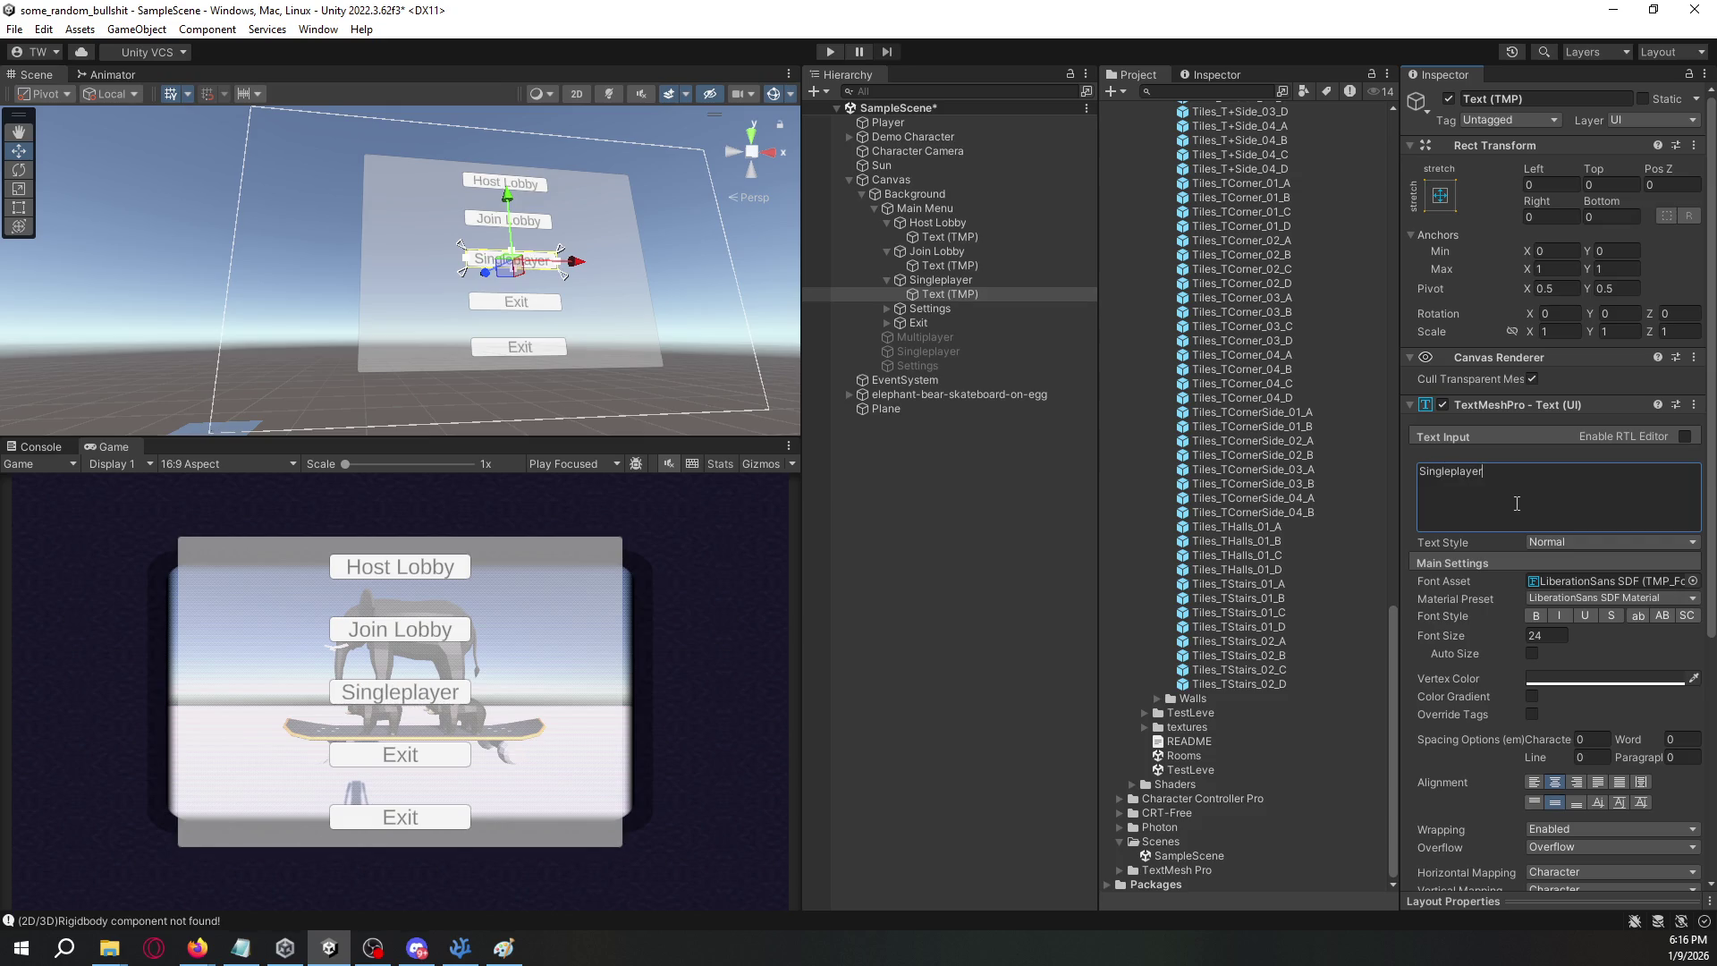
{"action": "left_click", "coordinate": [886, 309]}
{"action": "left_click", "coordinate": [947, 309]}
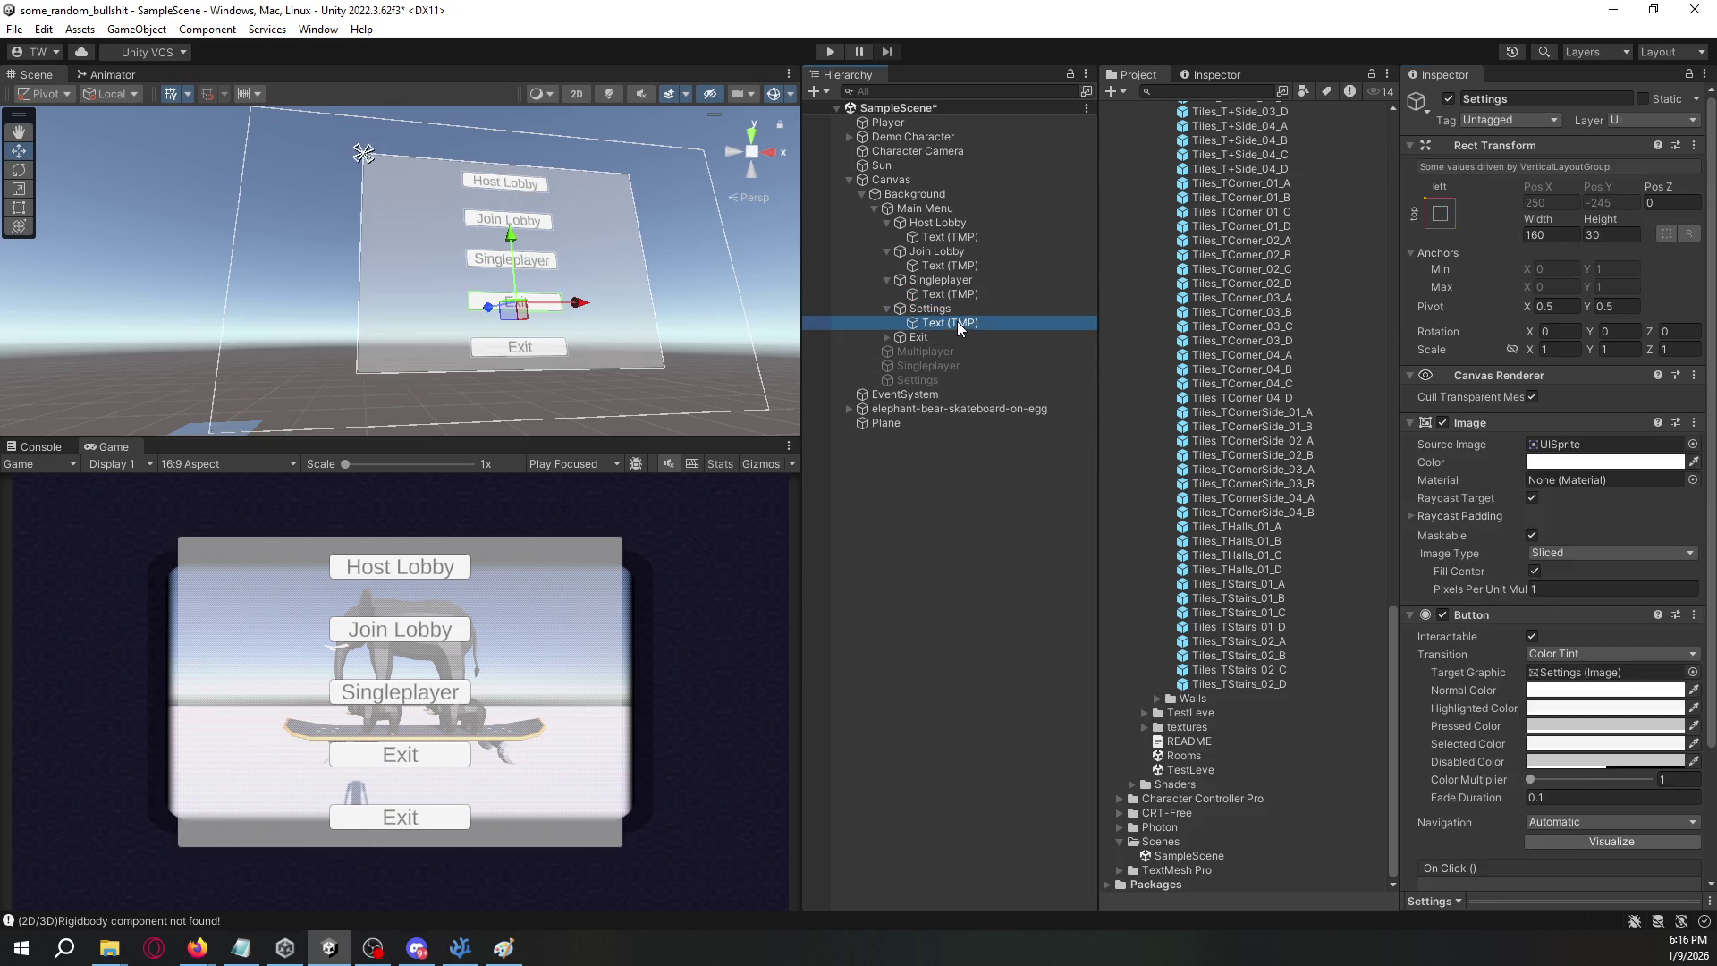
{"action": "left_click", "coordinate": [948, 323]}
{"action": "left_click", "coordinate": [1550, 494]}
{"action": "type", "text": "Settings"}
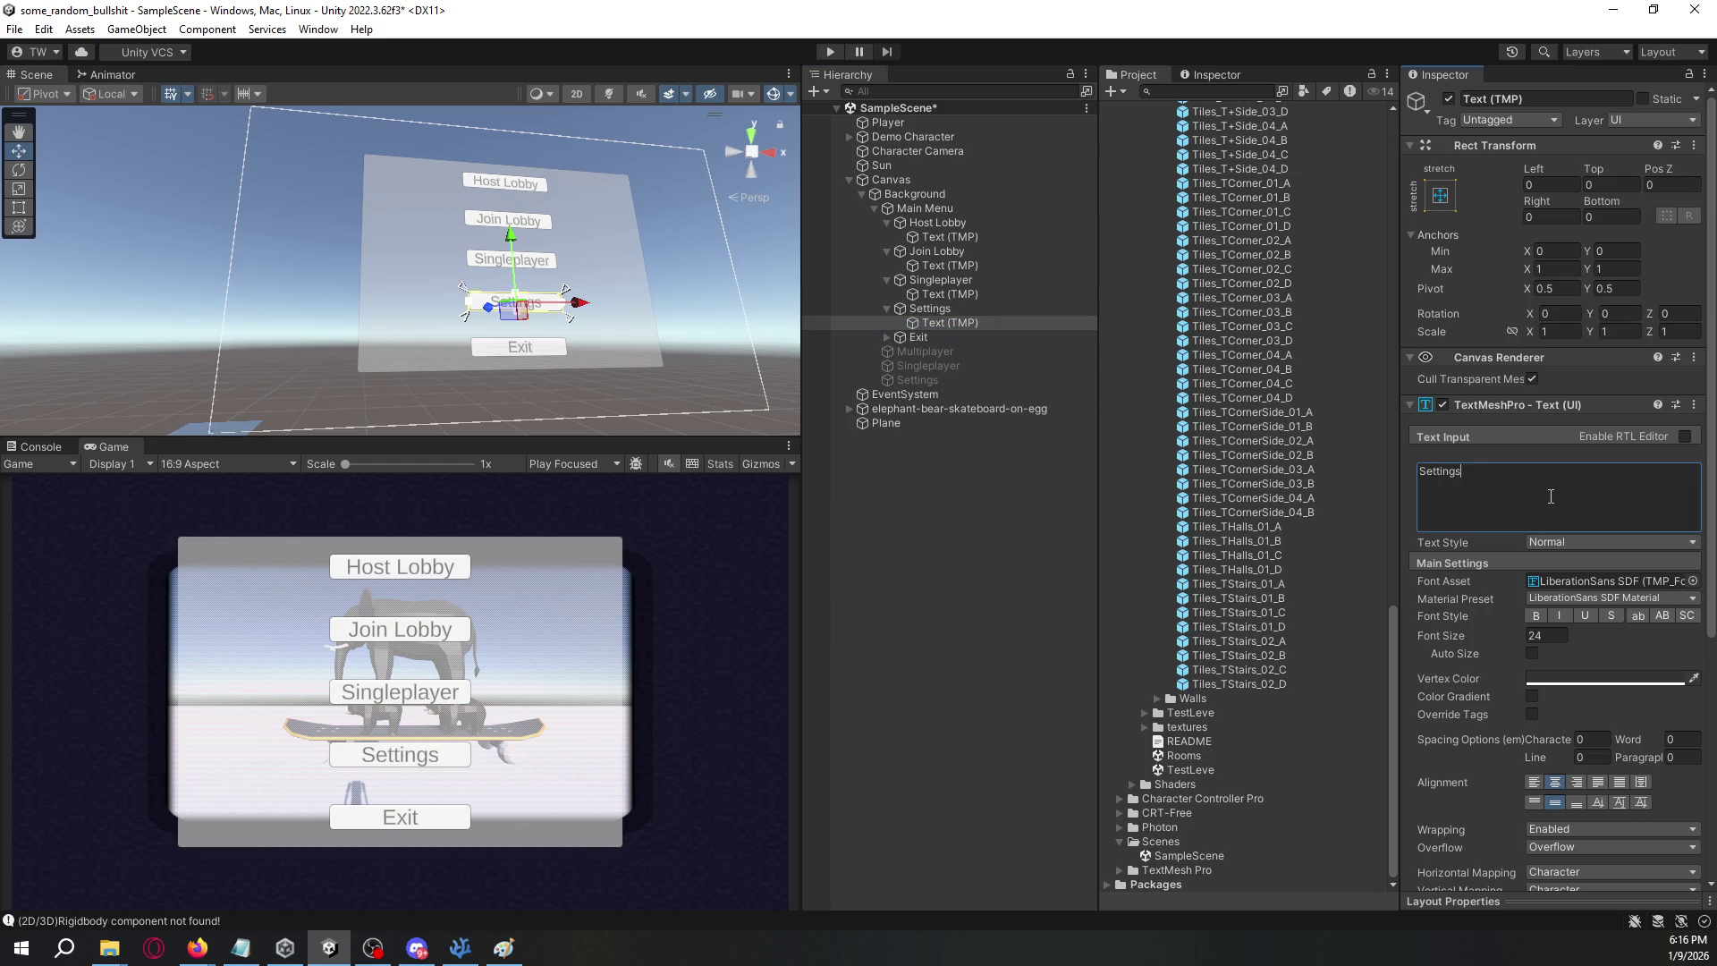
- Collapse the menu buttons in the Hierarchy and select all five together
{"action": "left_click", "coordinate": [910, 567]}
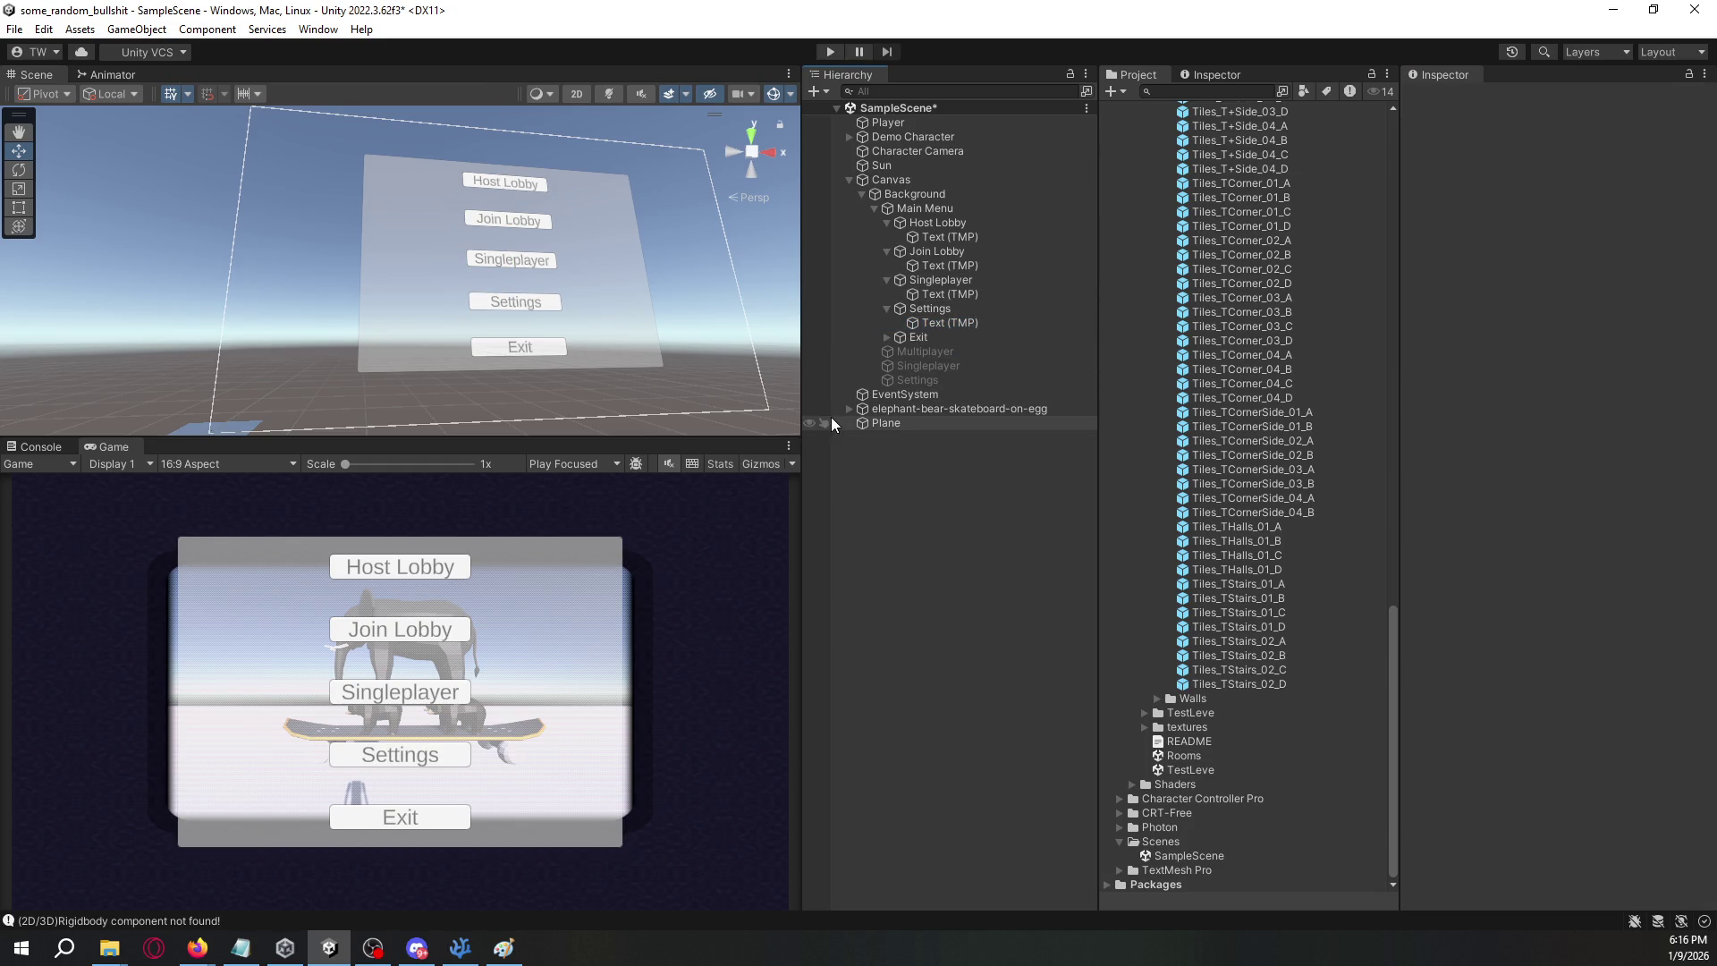
{"action": "left_click", "coordinate": [899, 222]}
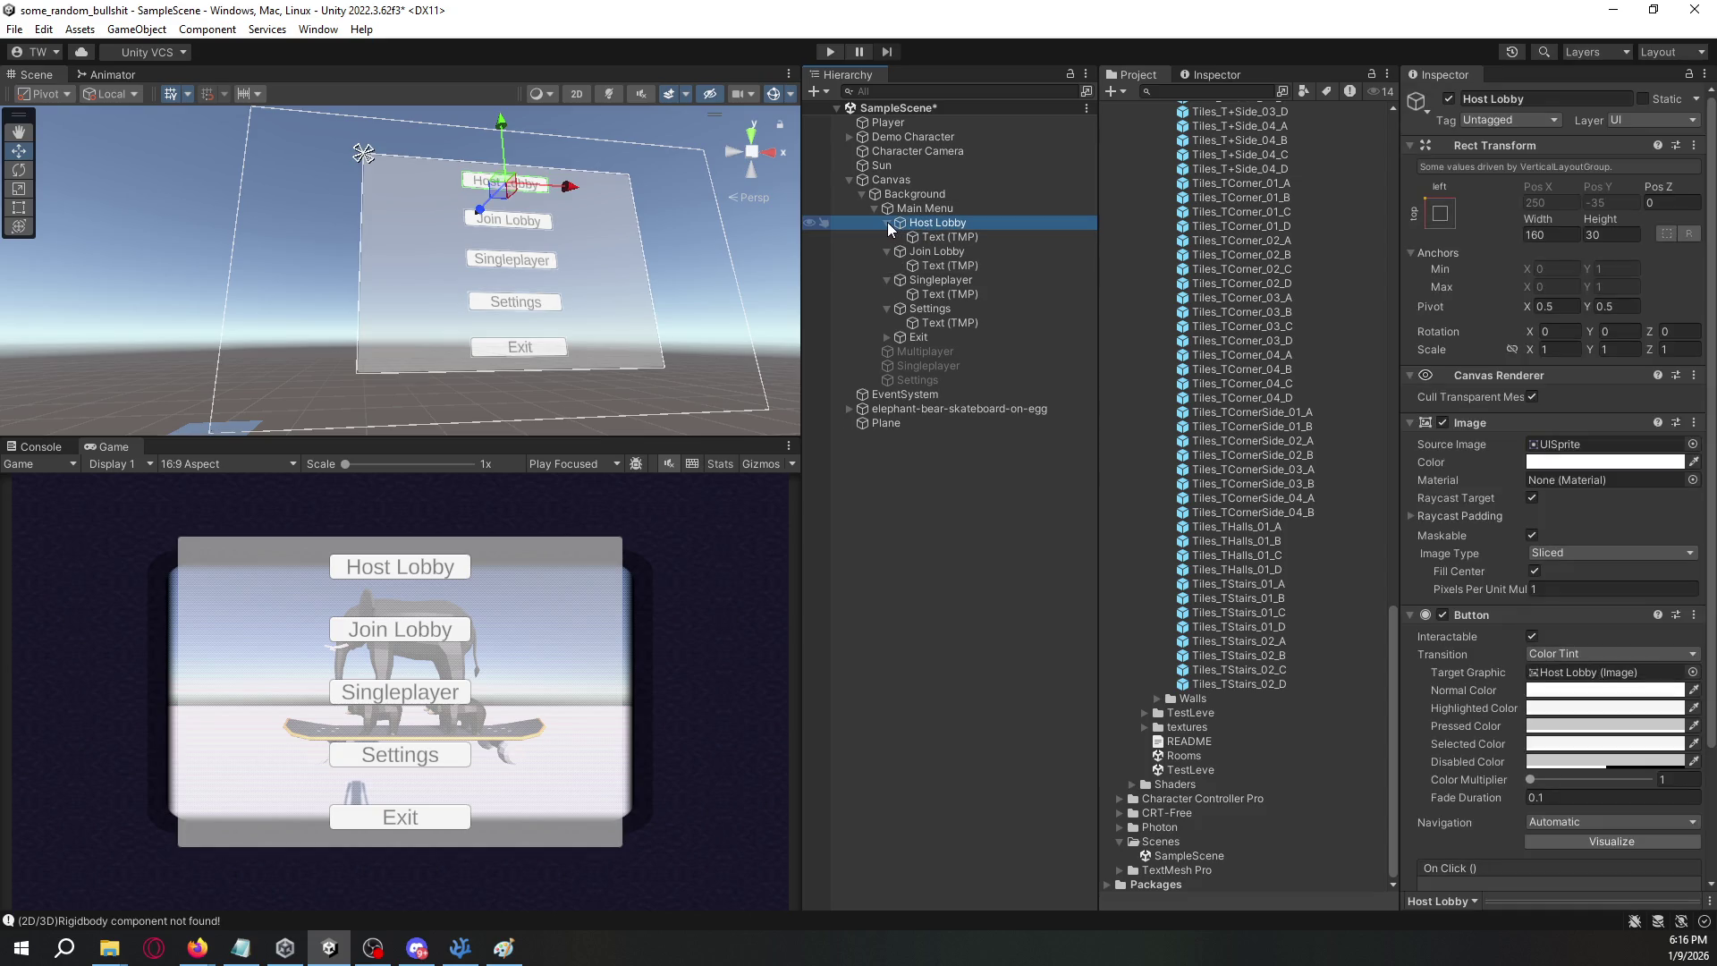
{"action": "left_click", "coordinate": [887, 222]}
{"action": "left_click", "coordinate": [886, 236]}
{"action": "left_click", "coordinate": [886, 251]}
{"action": "left_click", "coordinate": [886, 265]}
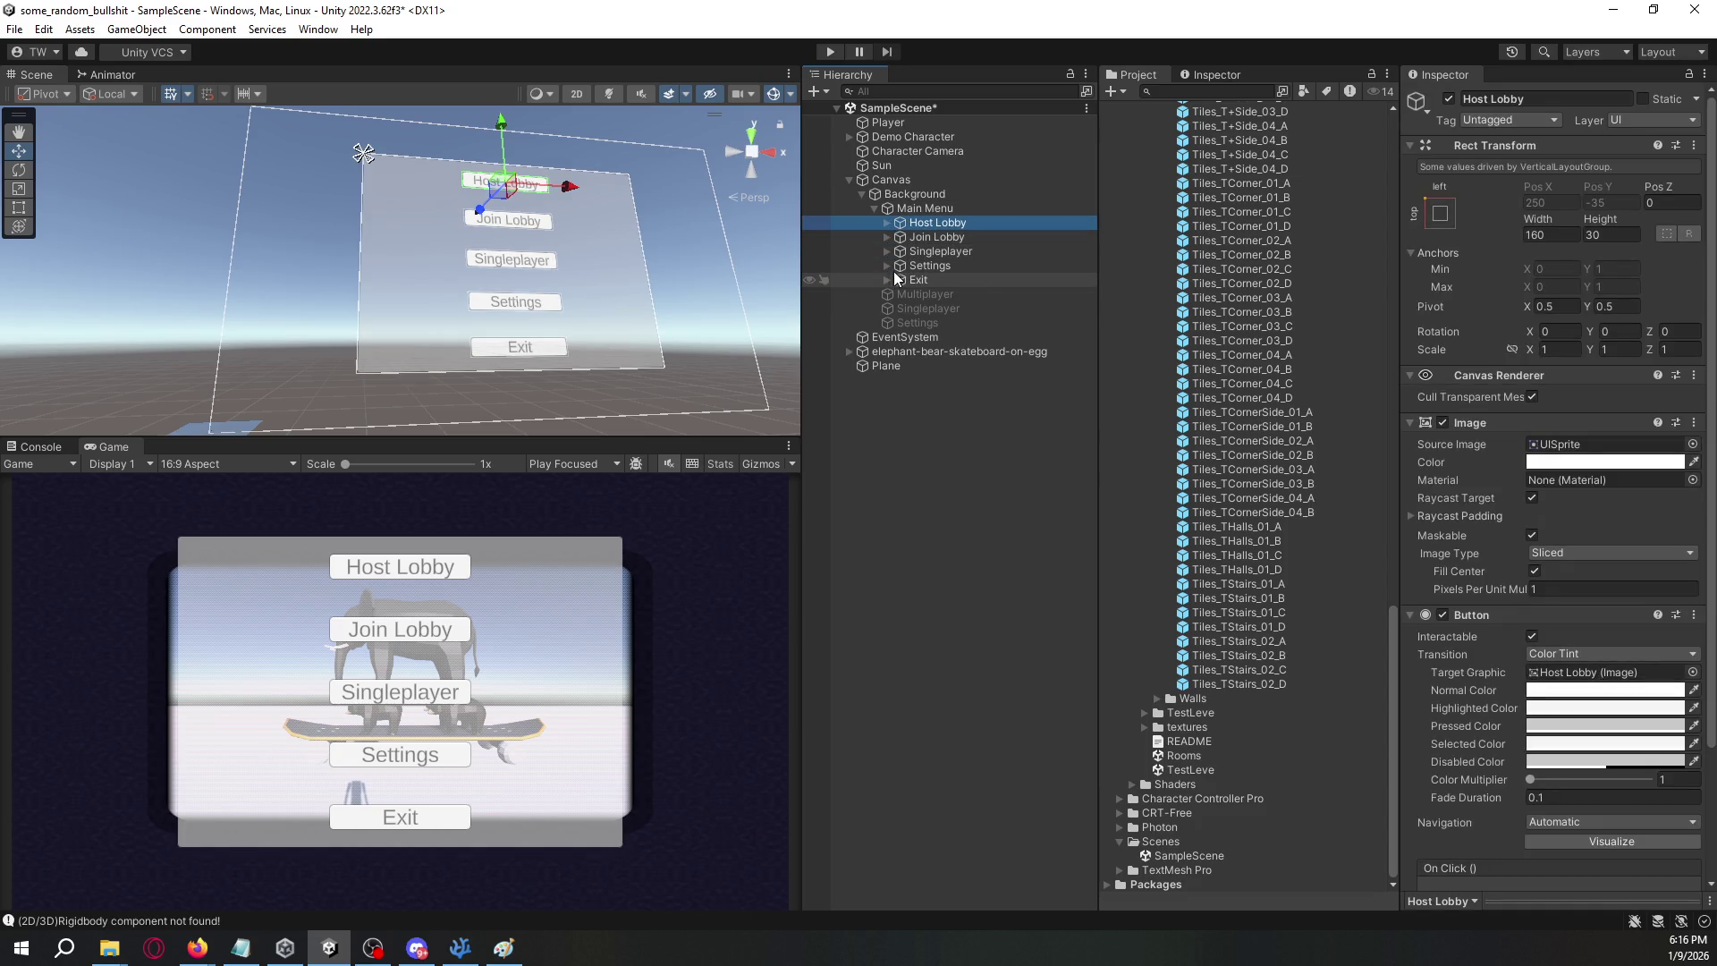
{"action": "left_click", "coordinate": [954, 280], "text": "shift"}
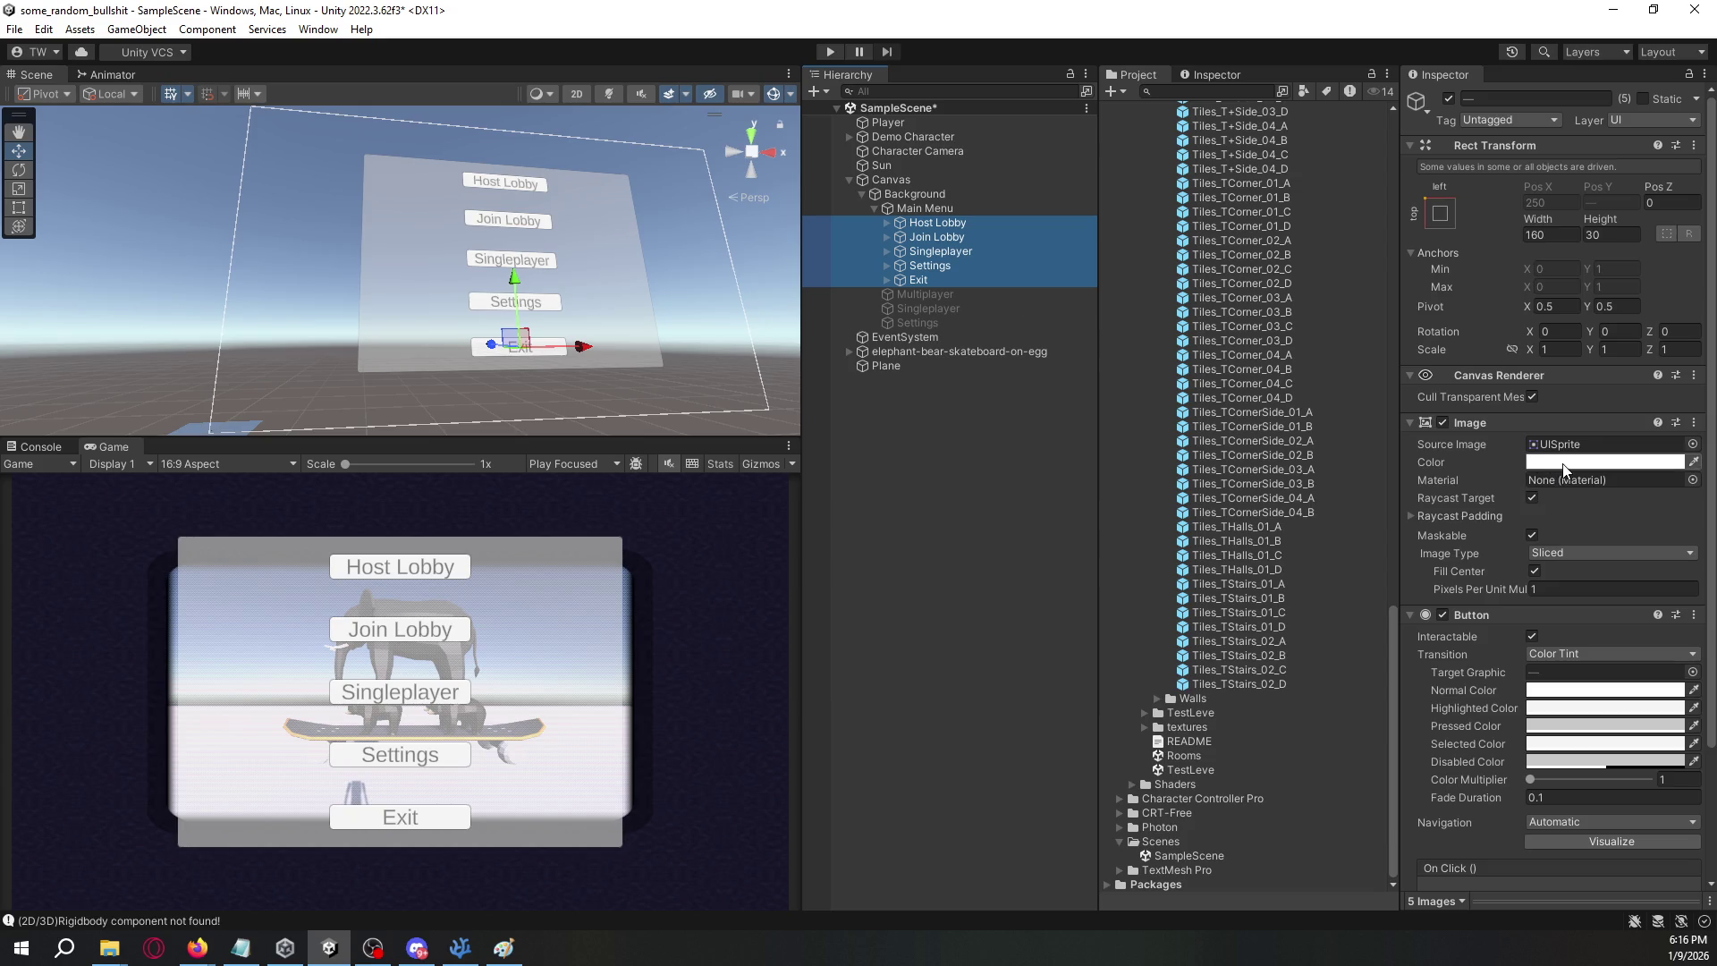
- Set all buttons' Image colour to black (000000), then select the Singleplayer button
{"action": "scroll", "coordinate": [1521, 469], "scroll_direction": "down", "scroll_amount": 3}
{"action": "scroll", "coordinate": [1511, 429], "scroll_direction": "up", "scroll_amount": 3}
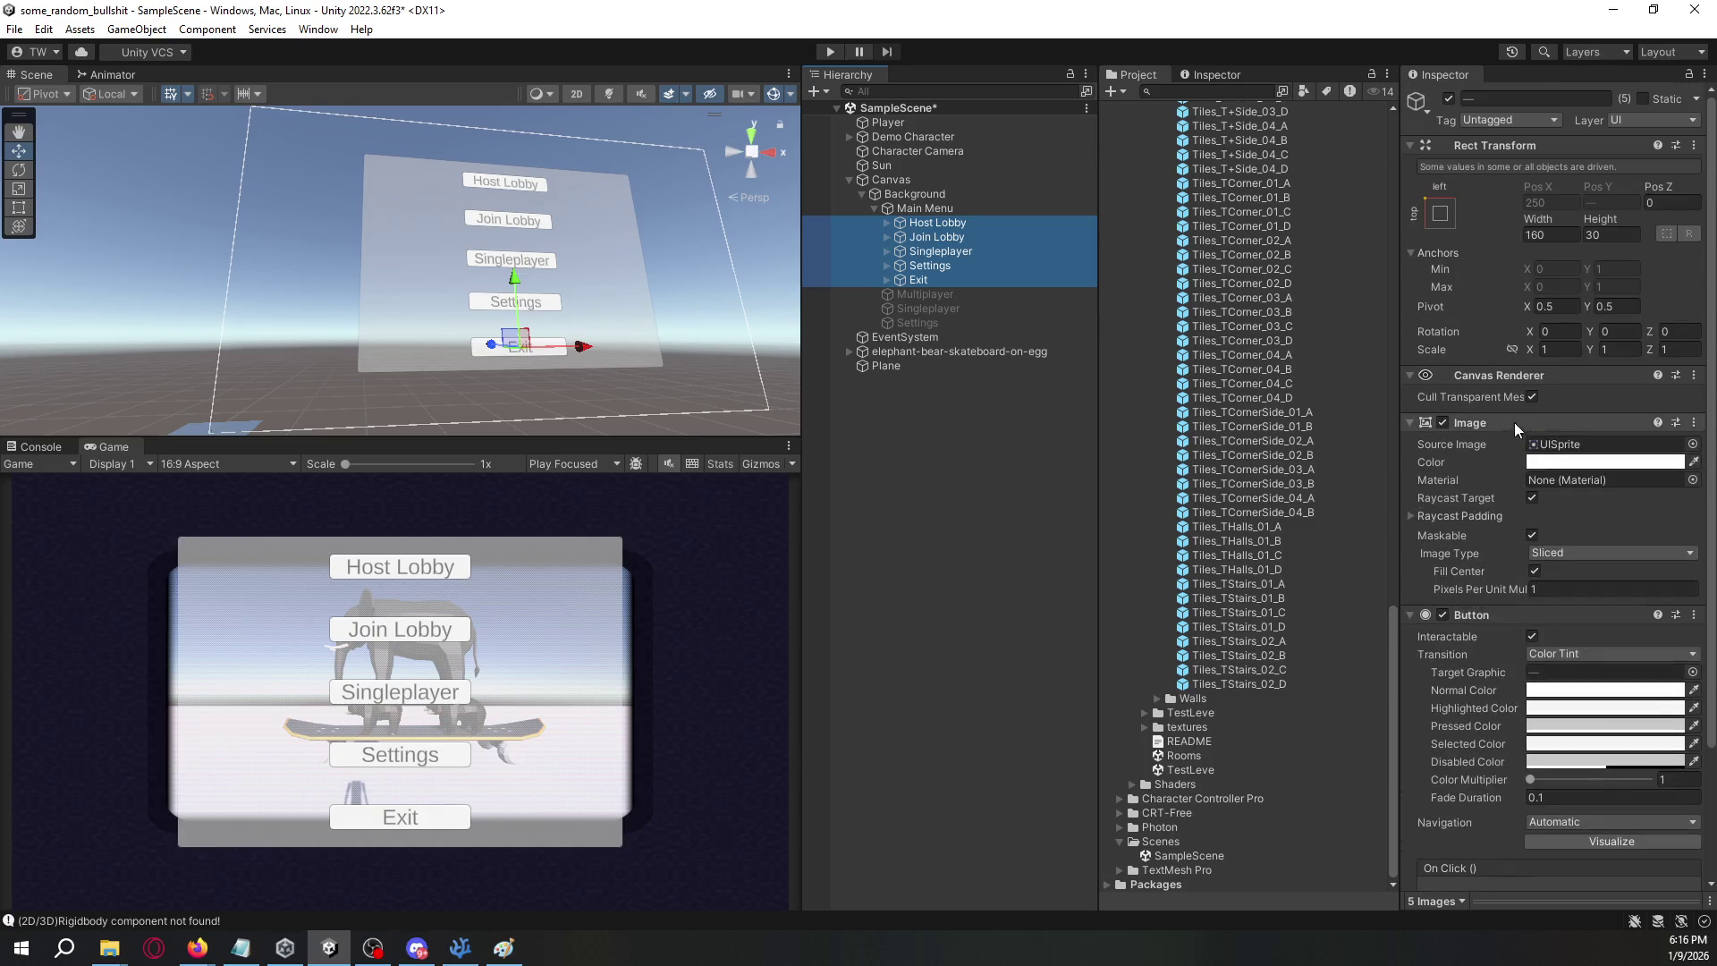
{"action": "left_click", "coordinate": [1618, 462]}
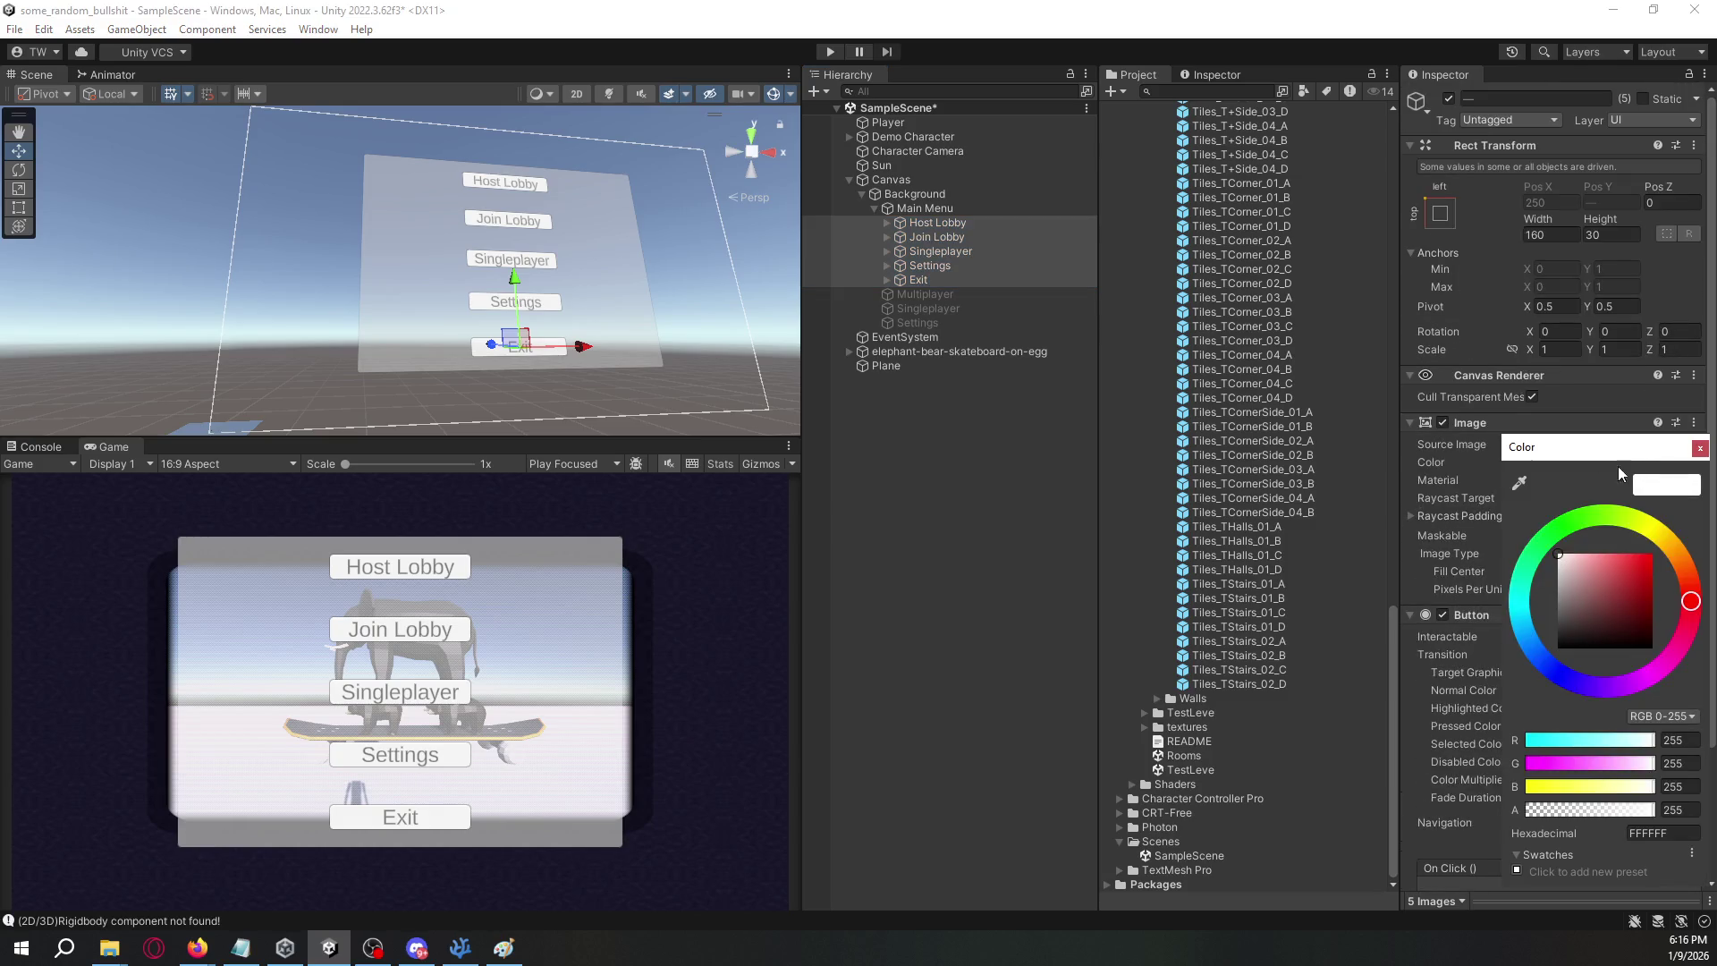
{"action": "mouse_move", "coordinate": [1583, 586]}
{"action": "left_mouse_down"}
{"action": "mouse_move", "coordinate": [1560, 597]}
{"action": "mouse_move", "coordinate": [1562, 671]}
{"action": "left_mouse_up"}
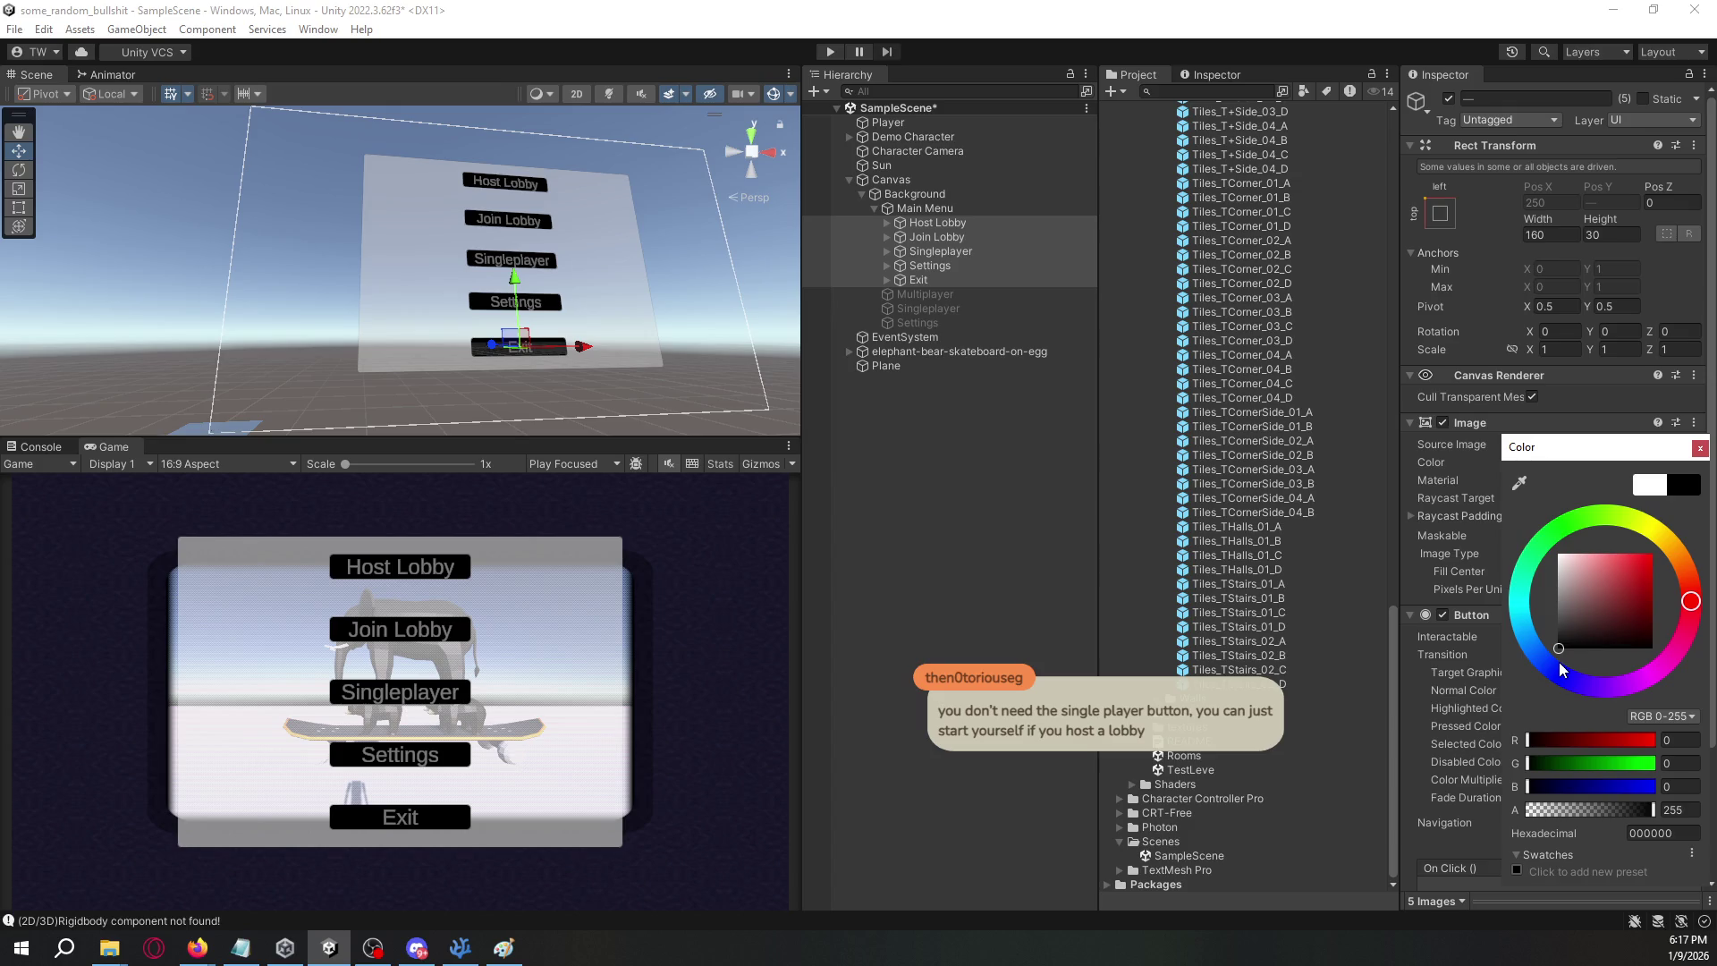
{"action": "left_click", "coordinate": [1699, 448]}
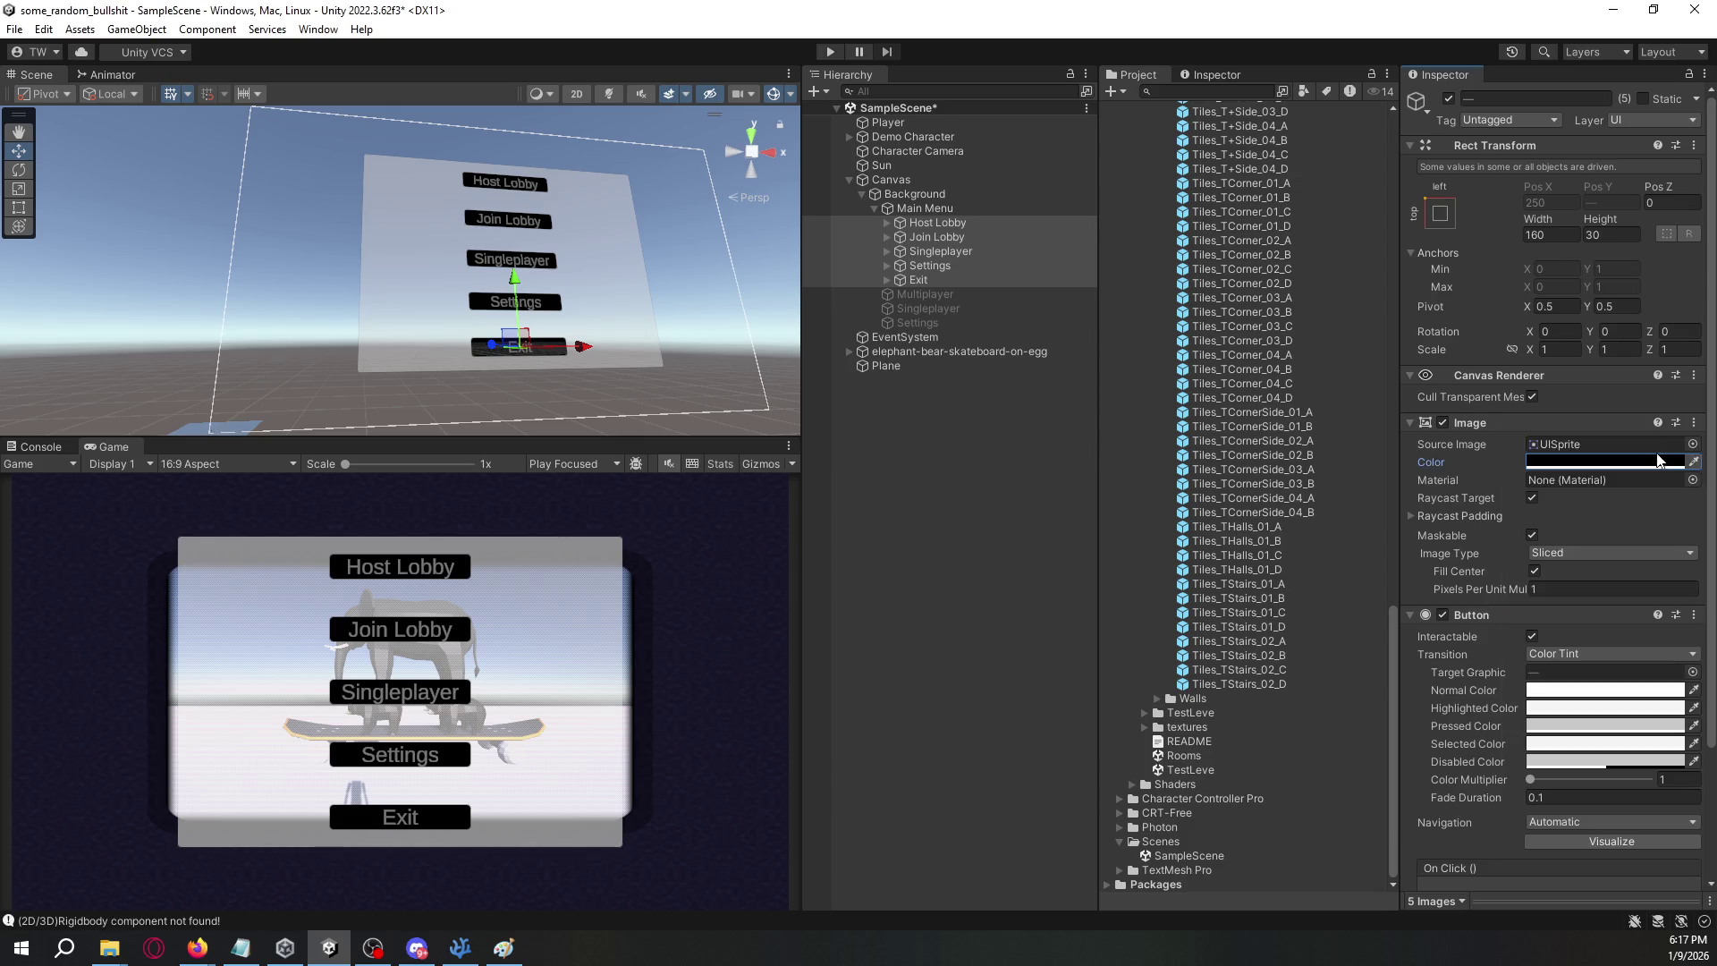
{"action": "left_click", "coordinate": [941, 253]}
- Delete the Singleplayer button and select the four remaining menu buttons
{"action": "key", "text": "Delete"}
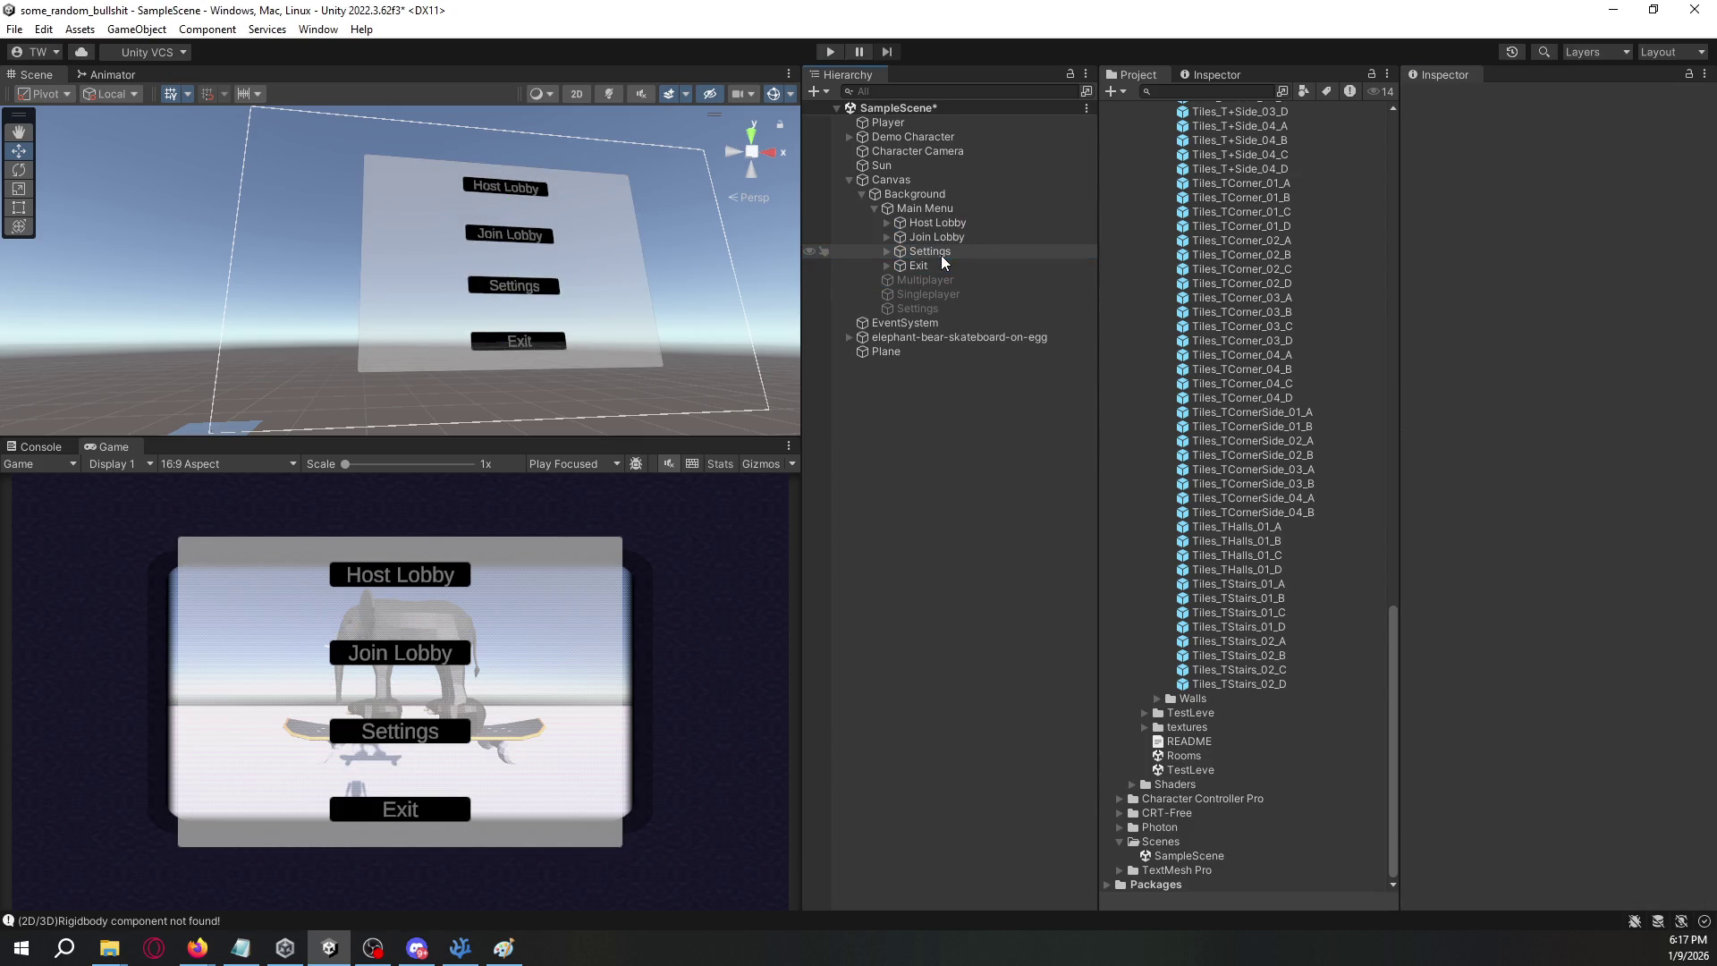
{"action": "left_click", "coordinate": [953, 209]}
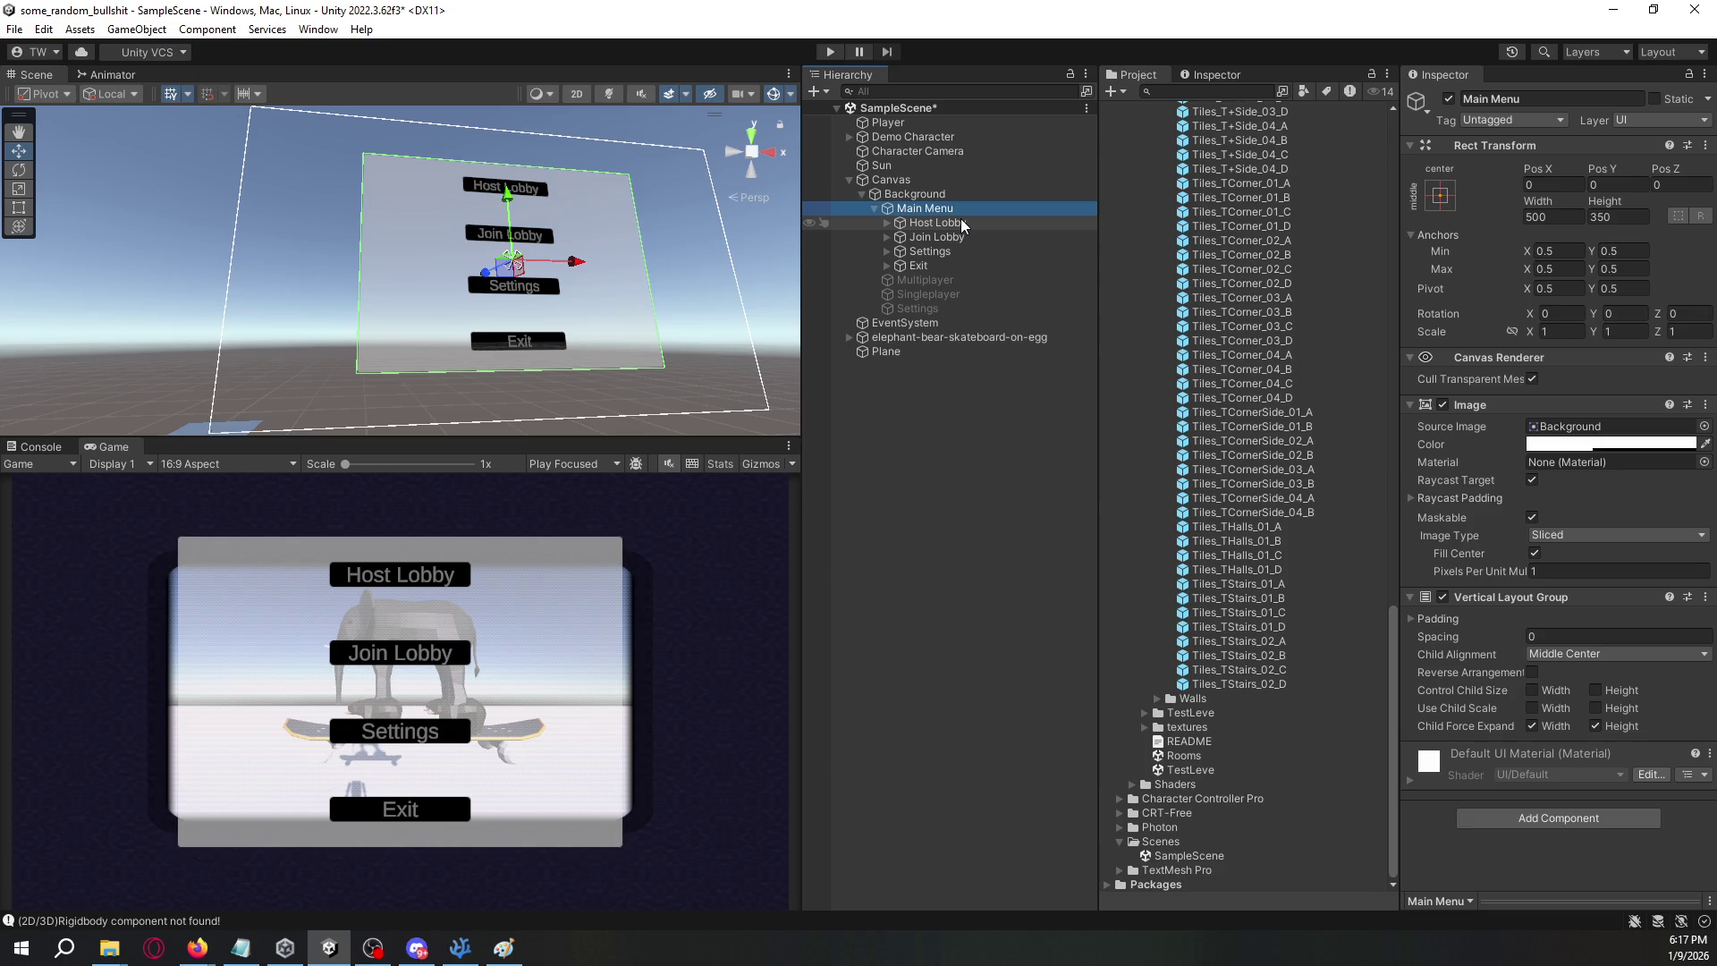
{"action": "left_click", "coordinate": [963, 223]}
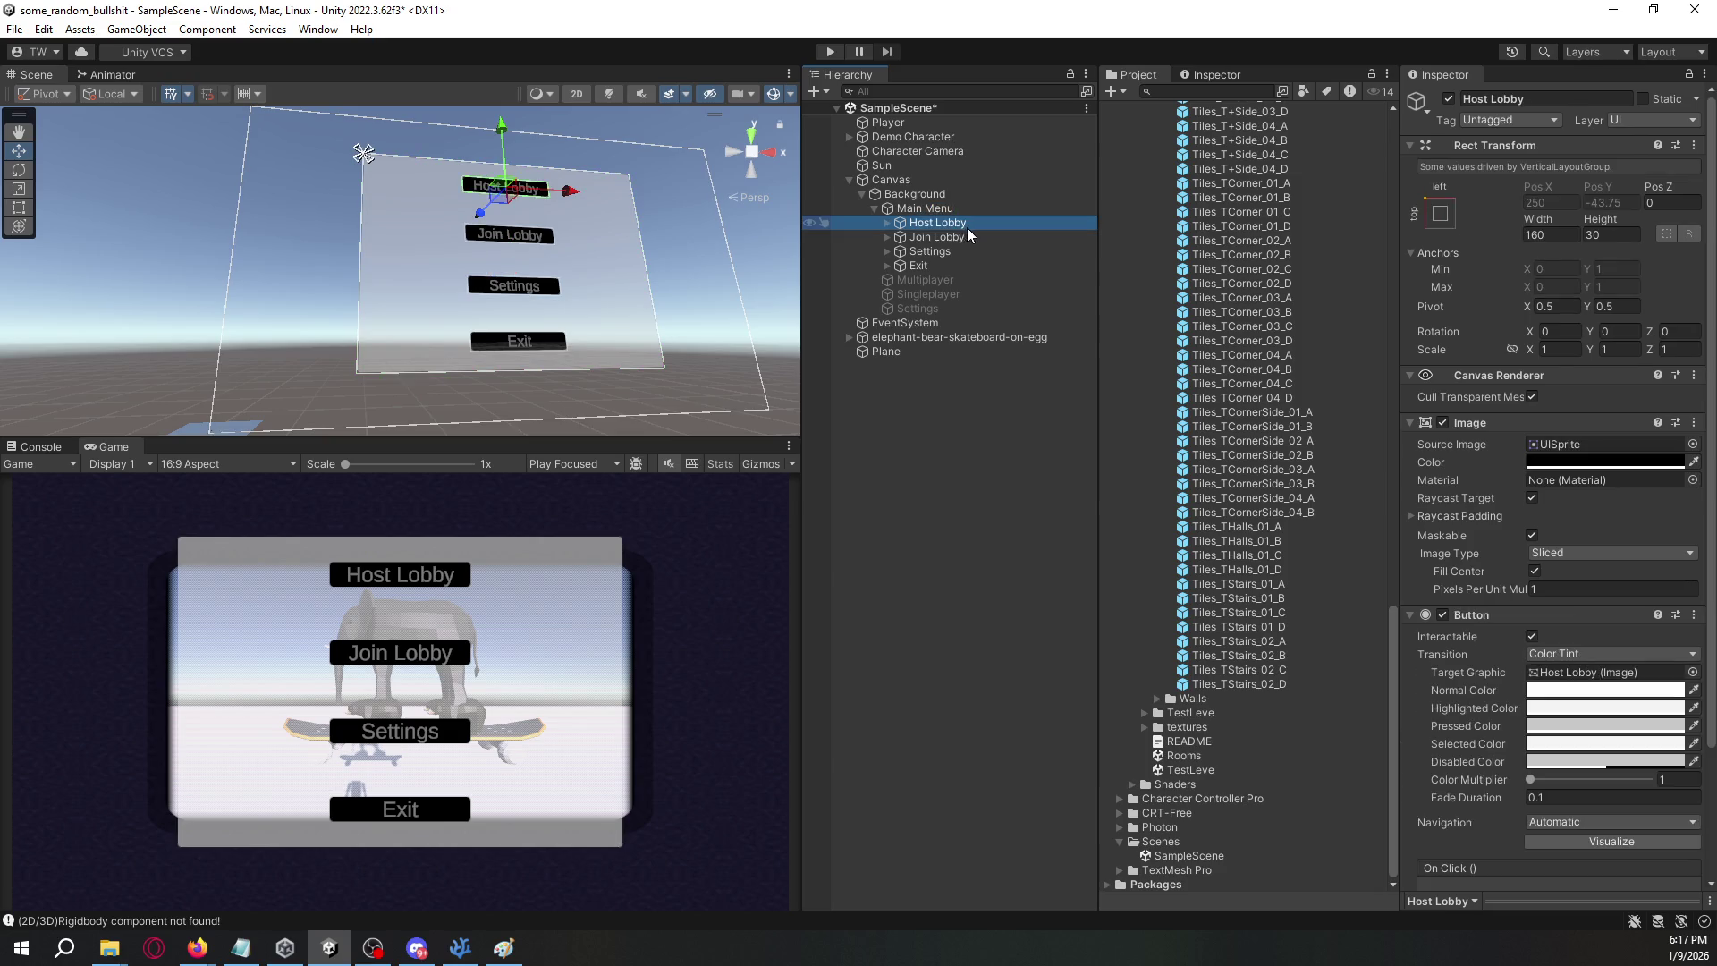
{"action": "left_click", "coordinate": [942, 266], "text": "shift"}
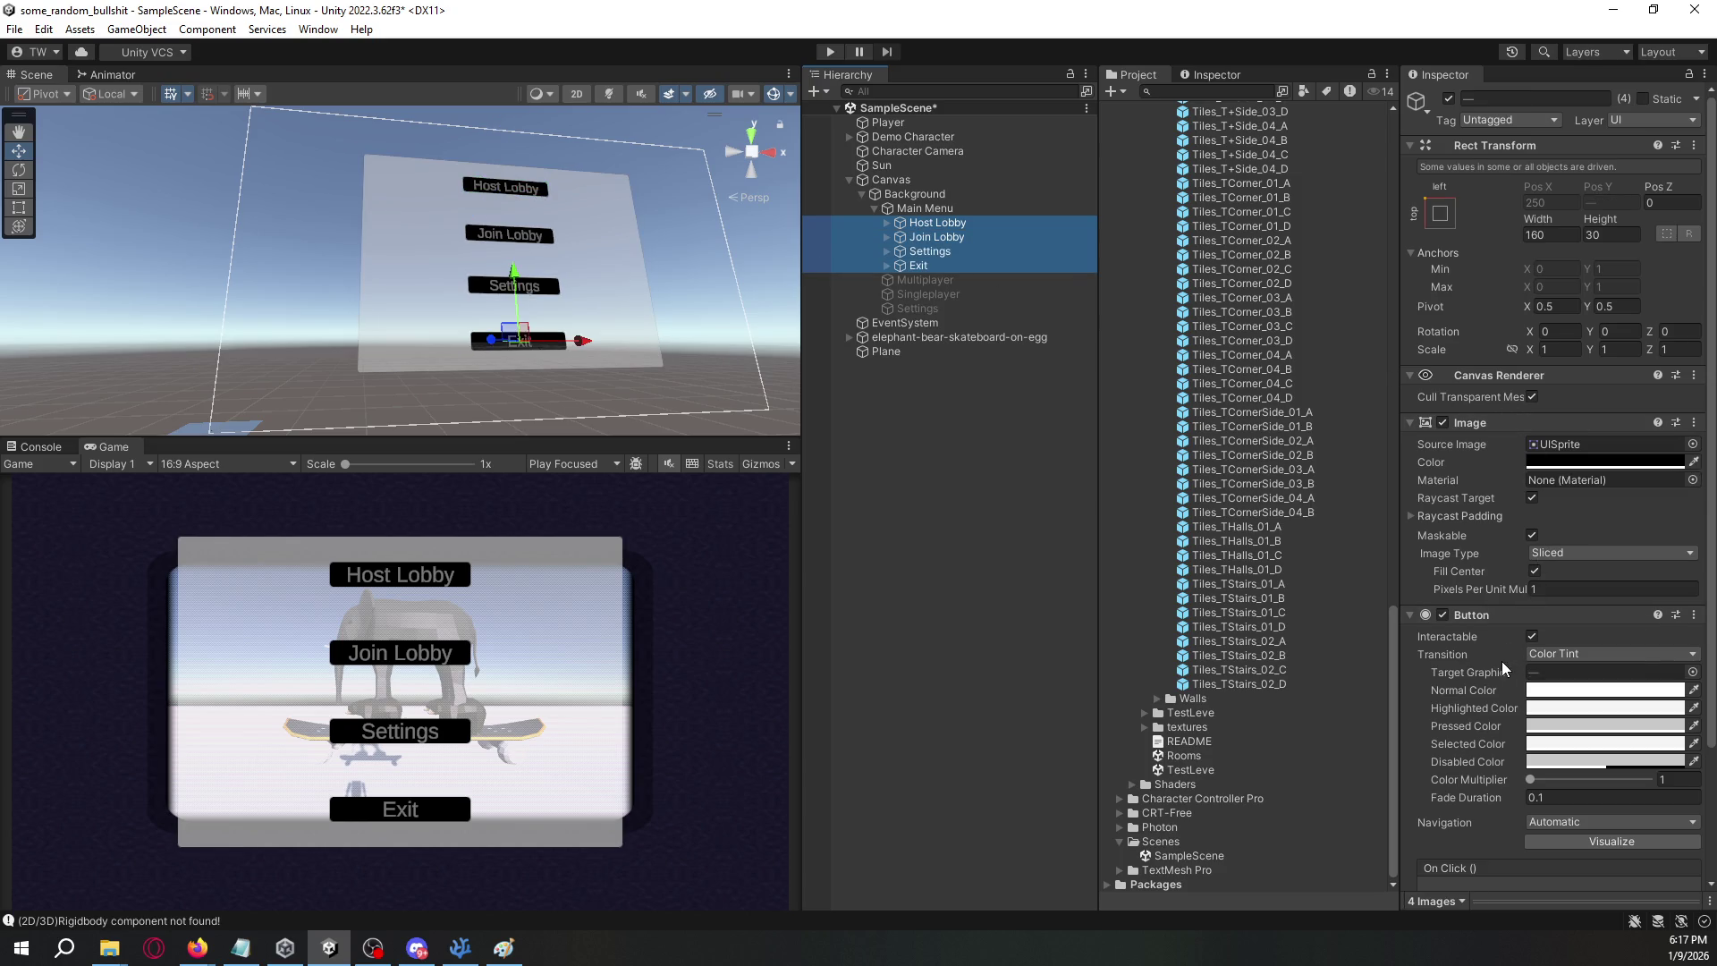
{"action": "scroll", "coordinate": [1499, 666], "scroll_direction": "down", "scroll_amount": 2}
{"action": "scroll", "coordinate": [1495, 661], "scroll_direction": "down", "scroll_amount": 1}
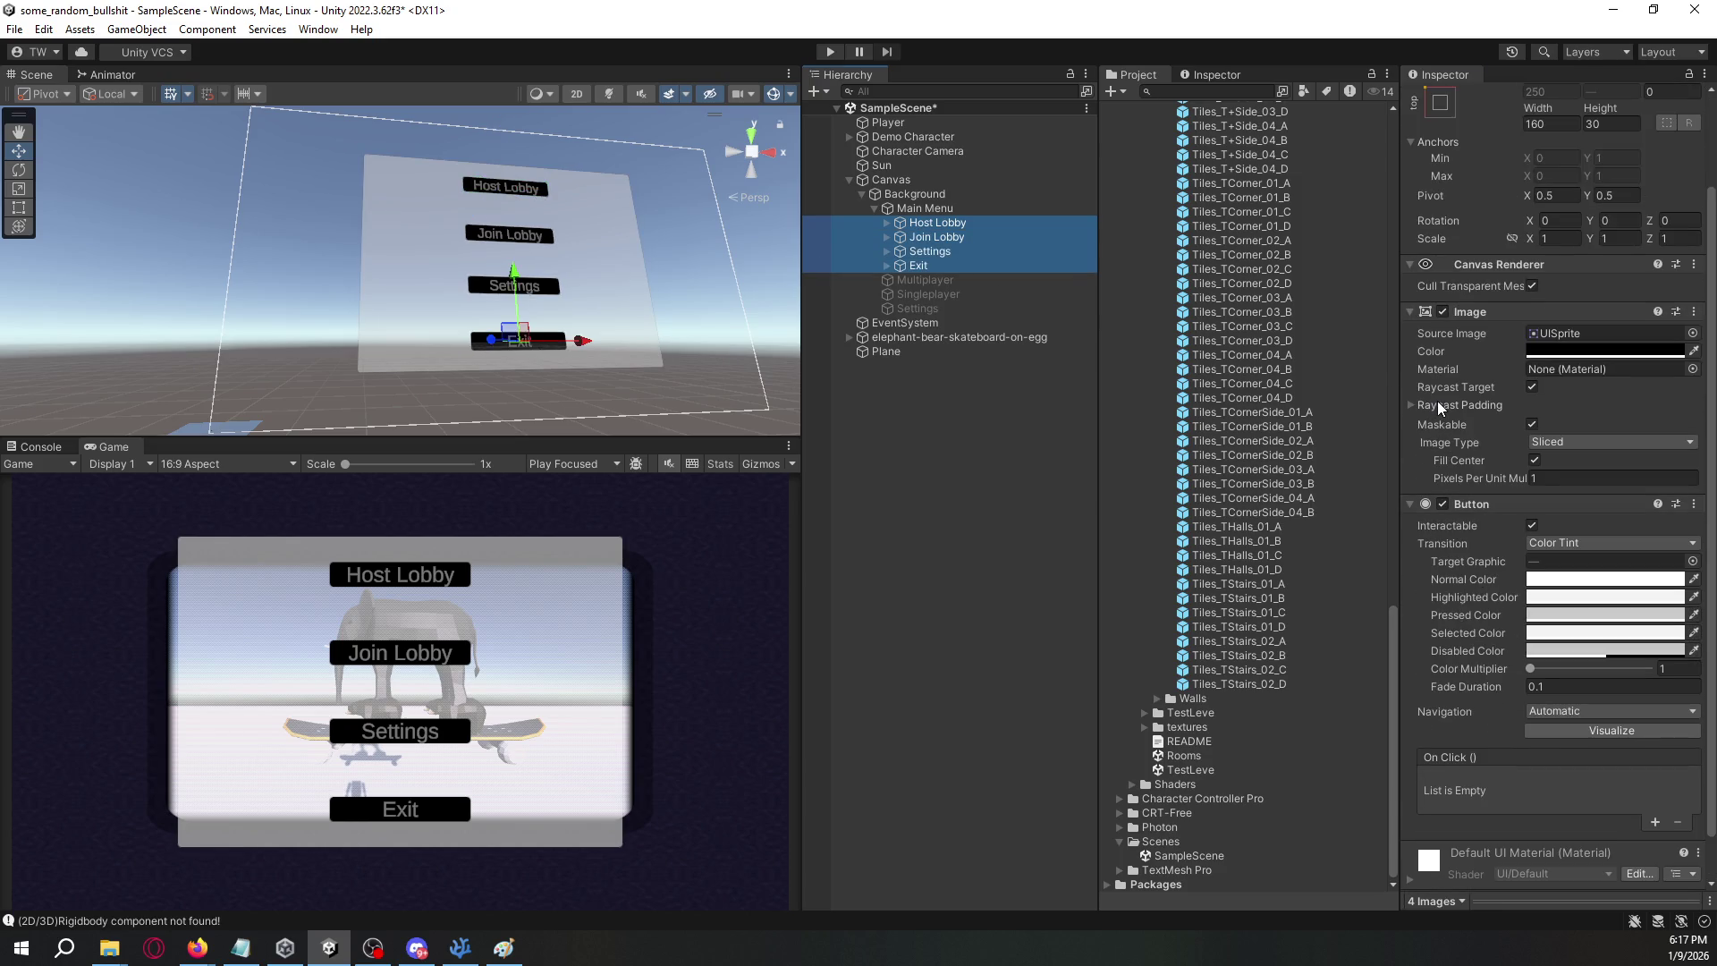
- Expand the four buttons and multi-select their Text (TMP) children
{"action": "left_click", "coordinate": [888, 266]}
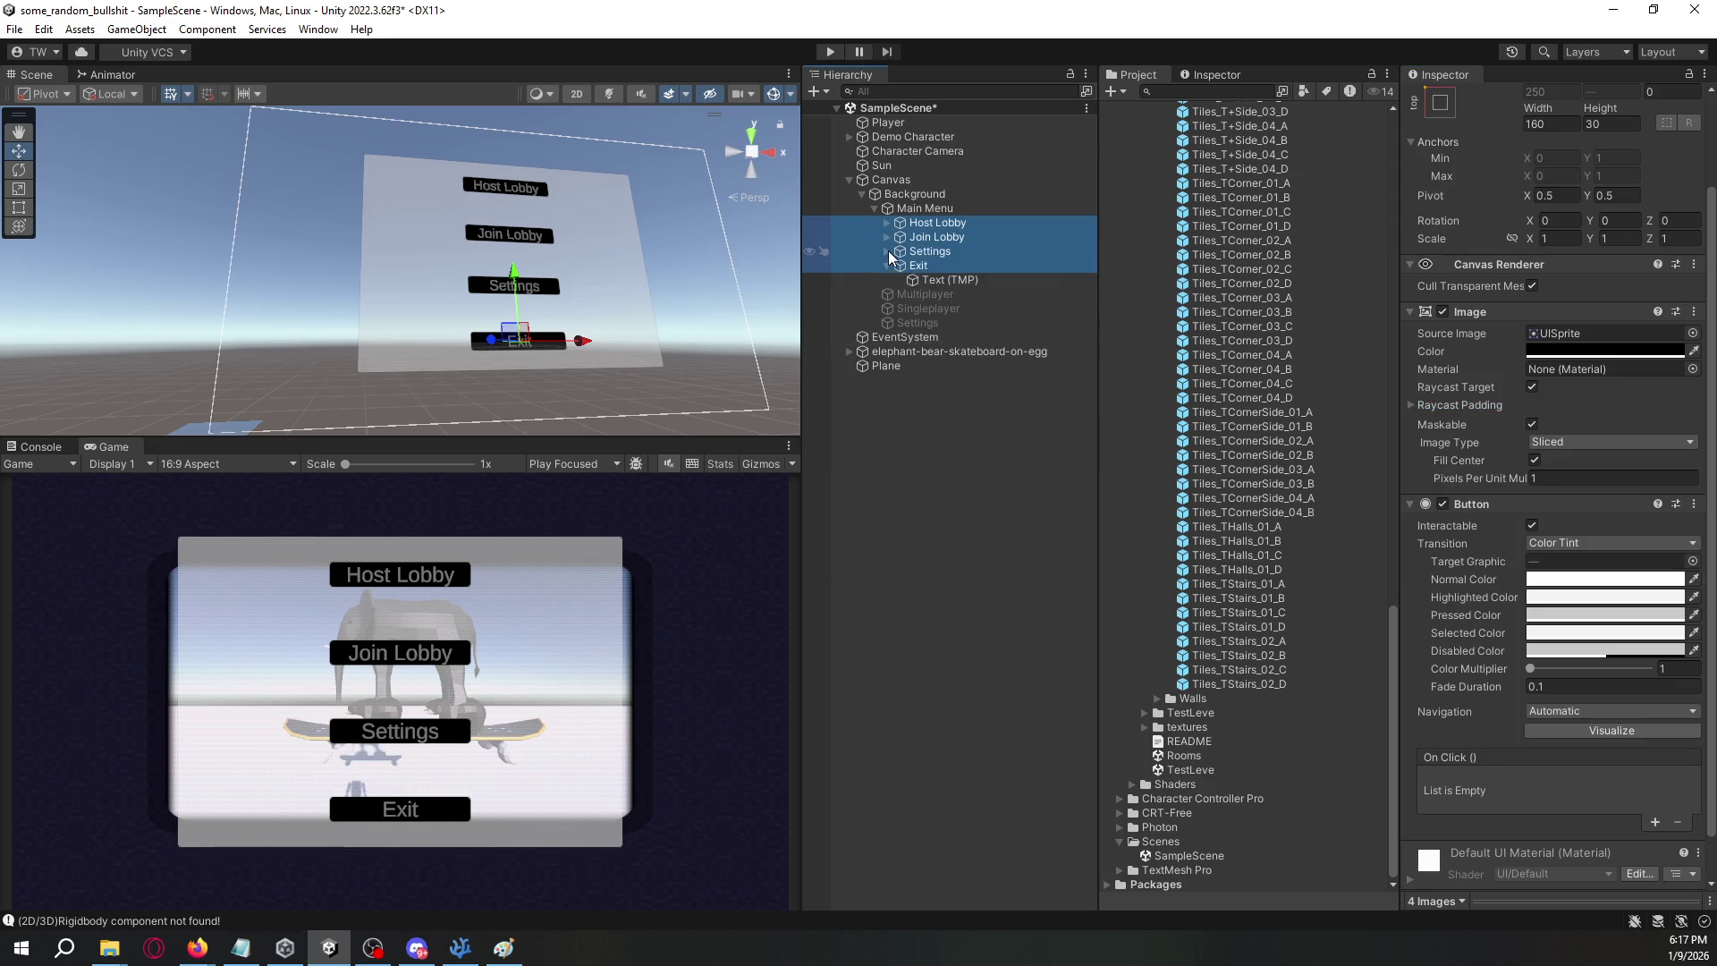
{"action": "left_click", "coordinate": [888, 252]}
{"action": "left_click", "coordinate": [888, 237]}
{"action": "left_click", "coordinate": [888, 223]}
{"action": "left_click", "coordinate": [950, 237]}
{"action": "left_click", "coordinate": [950, 266], "text": "ctrl"}
{"action": "left_click", "coordinate": [937, 295], "text": "ctrl"}
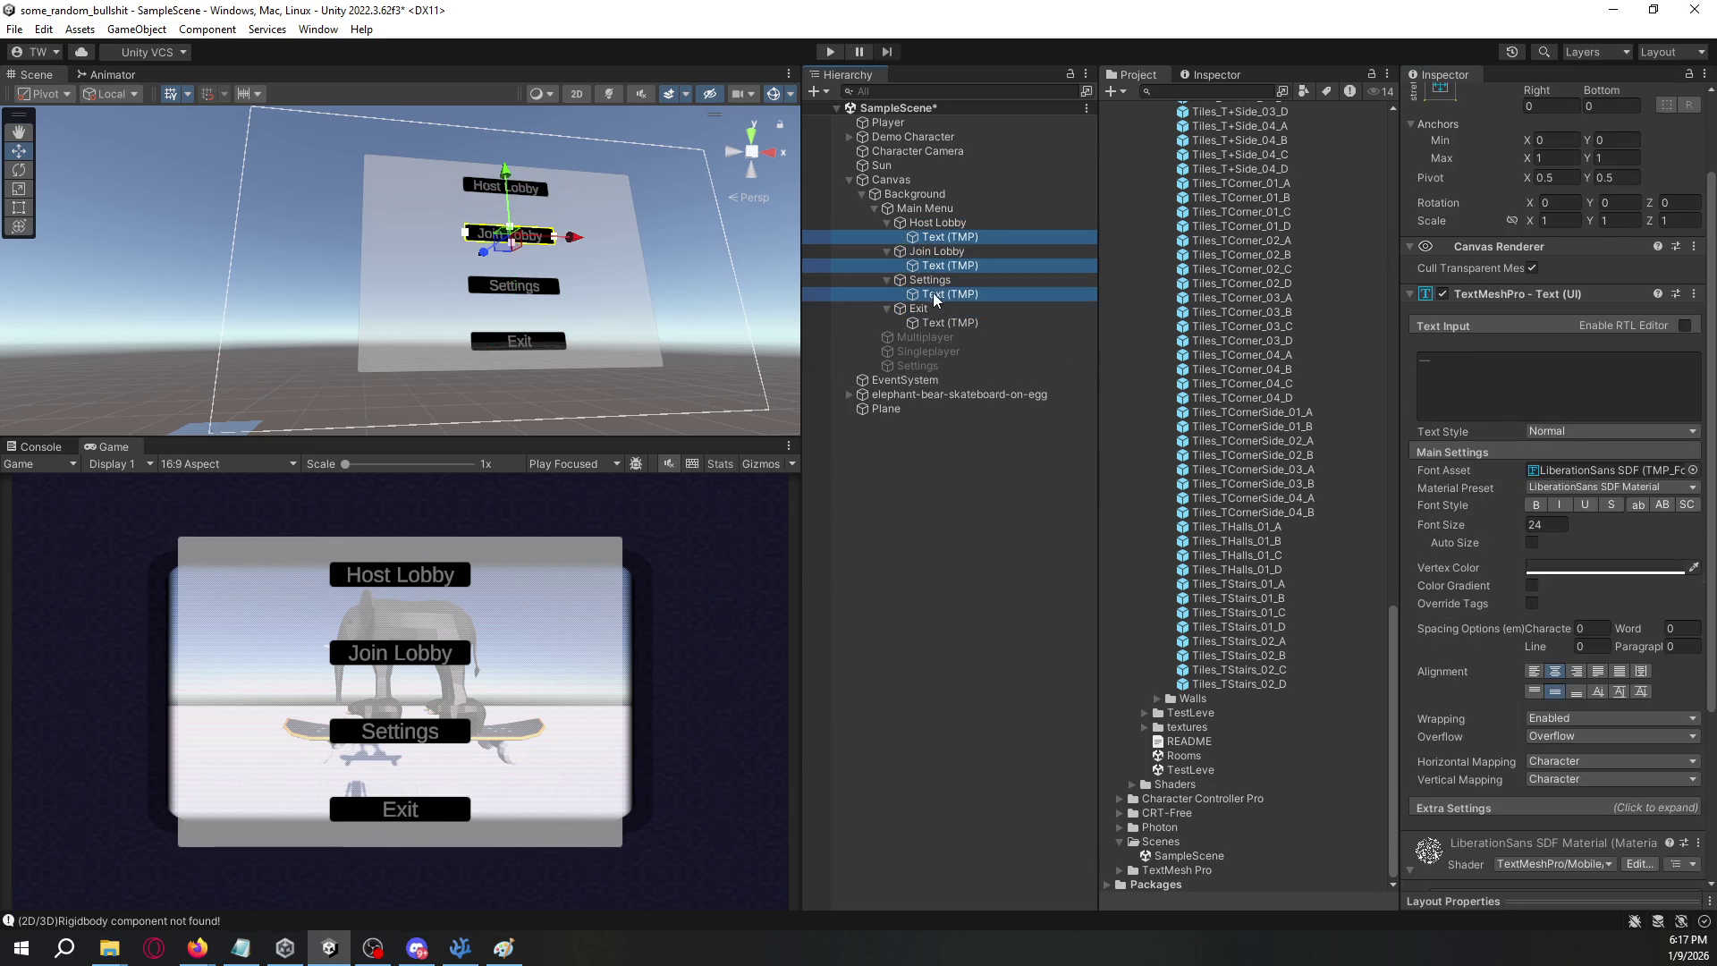
{"action": "left_click", "coordinate": [950, 322], "text": "ctrl"}
- Set the labels' Vertex Color to pure white, then switch to the browser's bitmap fonts
{"action": "left_click", "coordinate": [1569, 566]}
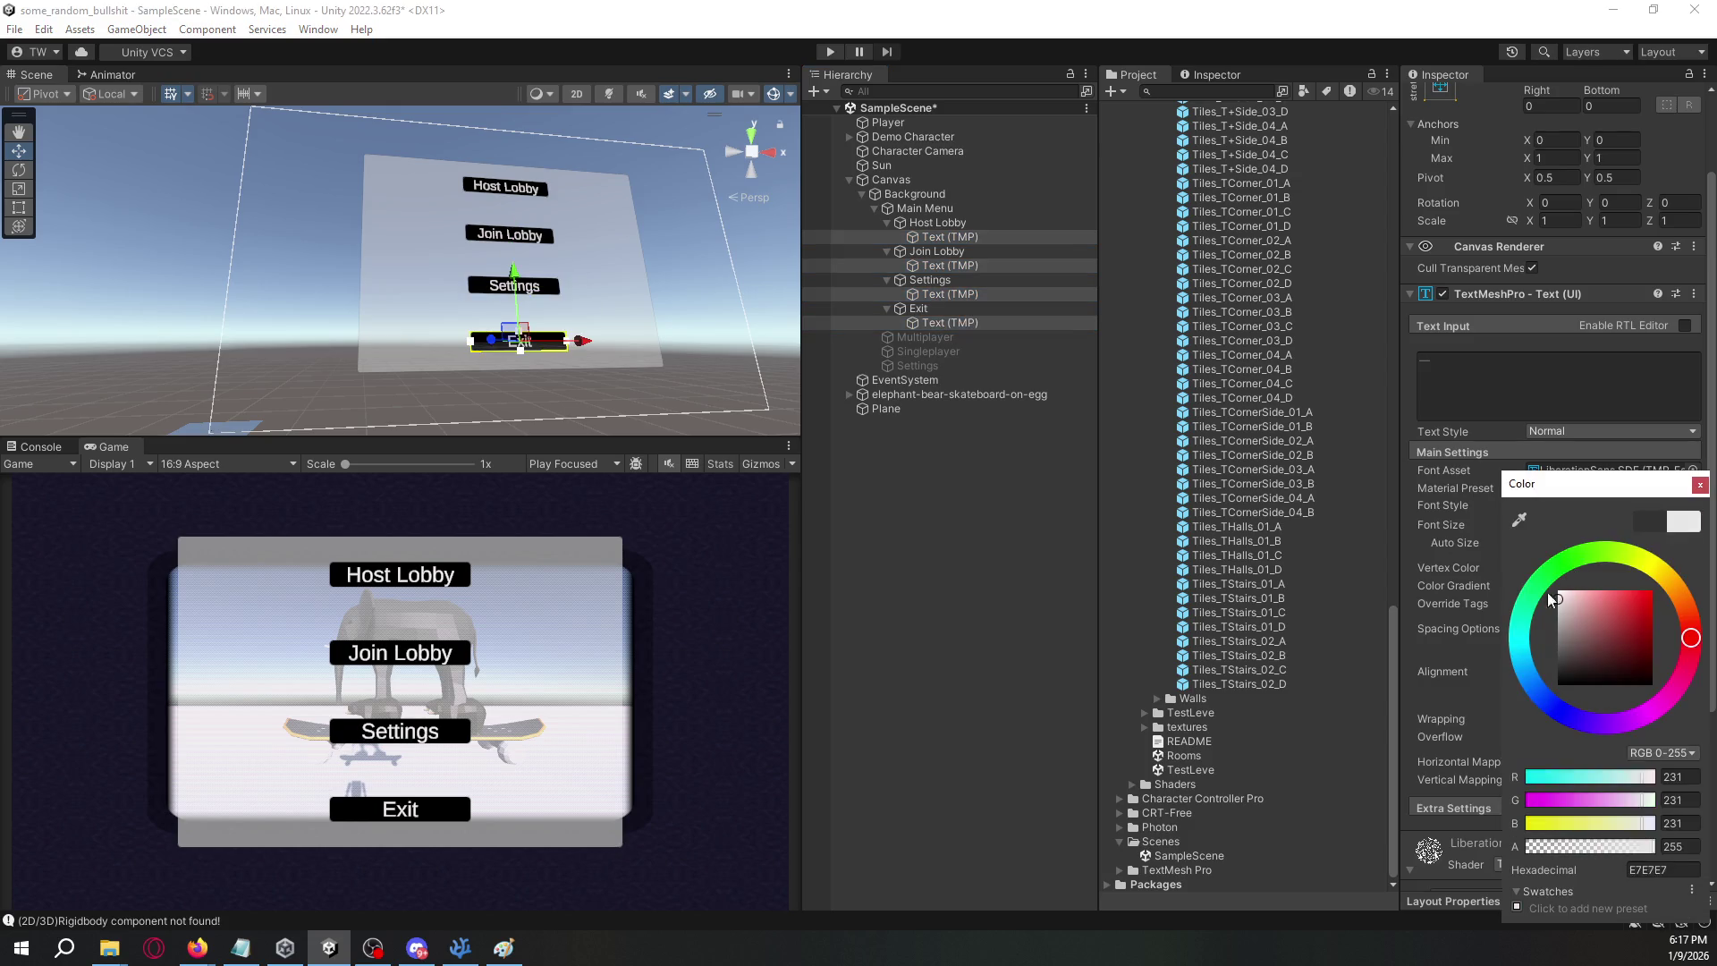
{"action": "left_click_drag", "start_coordinate": [1552, 599], "coordinate": [1519, 549]}
{"action": "left_click", "coordinate": [1700, 484]}
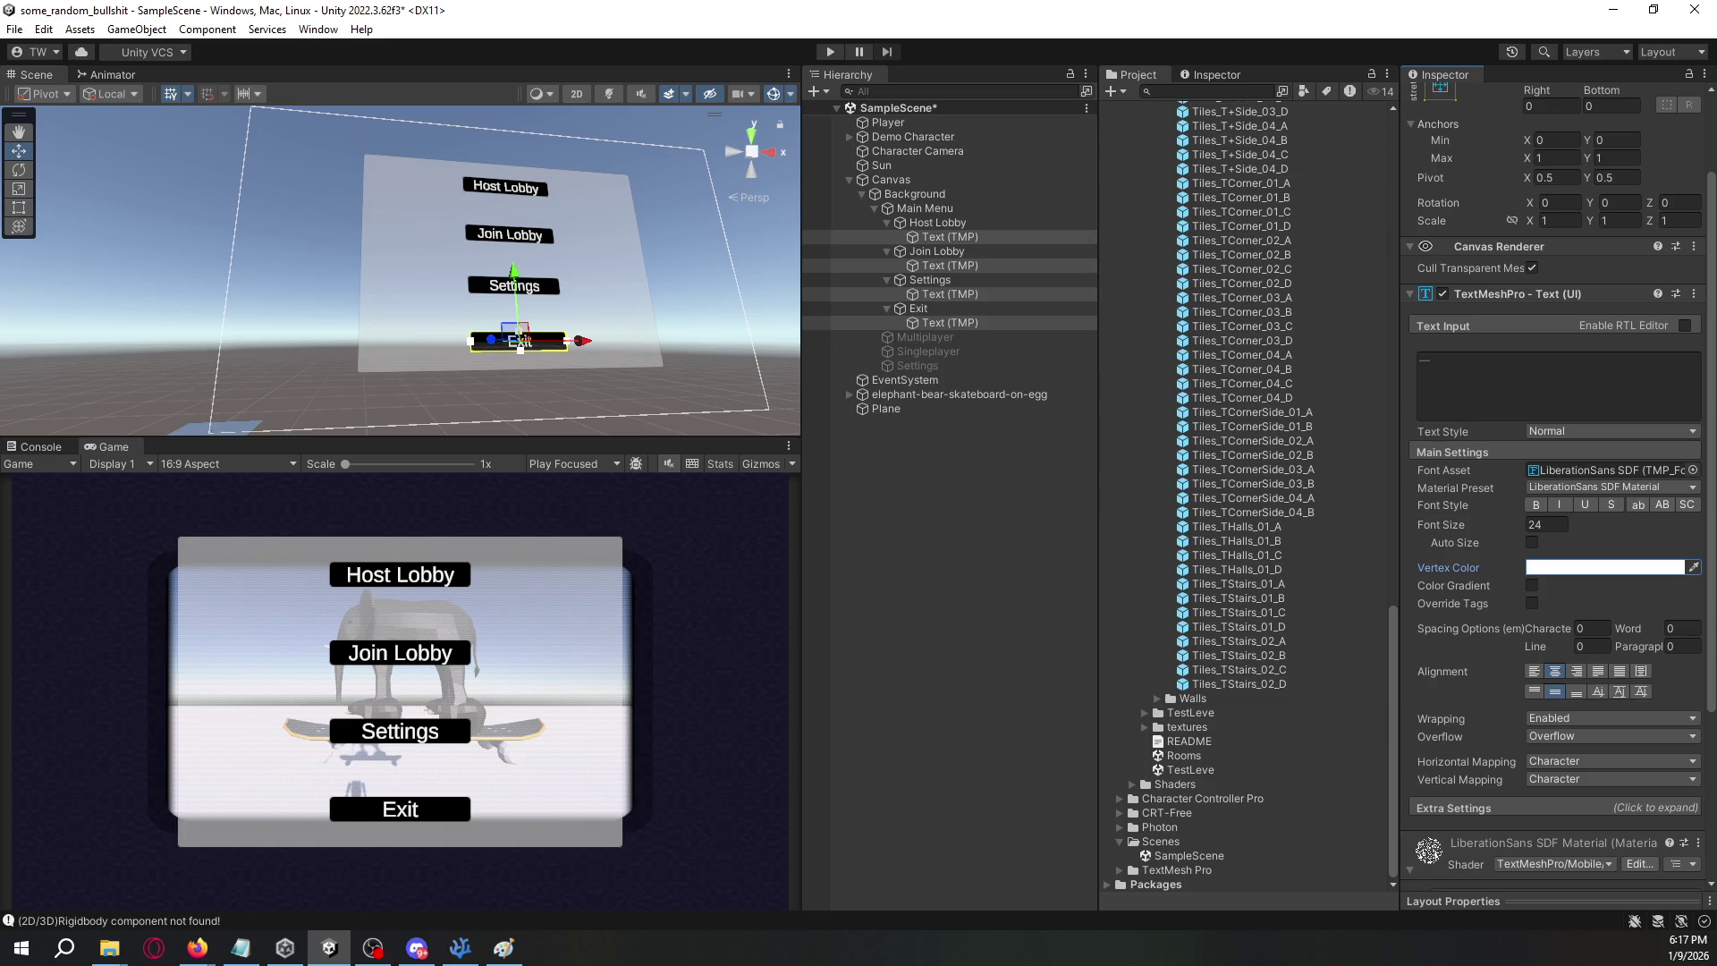
{"action": "key", "text": "alt+Tab"}
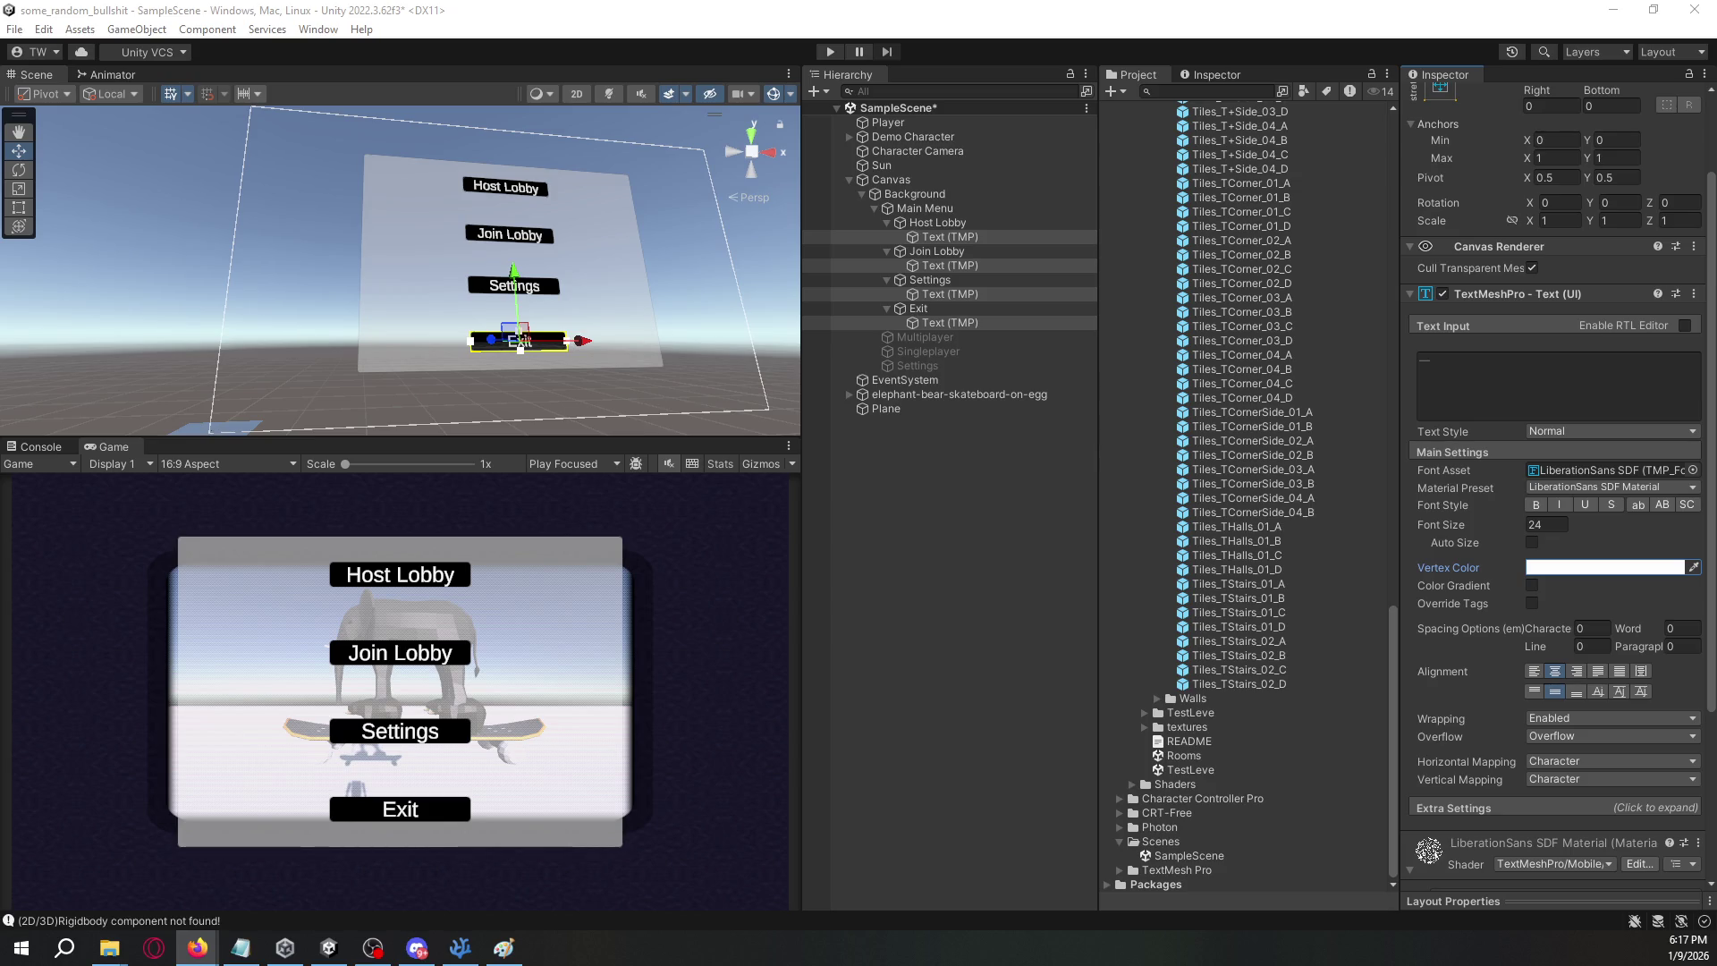
{"action": "key", "text": "alt+Tab"}
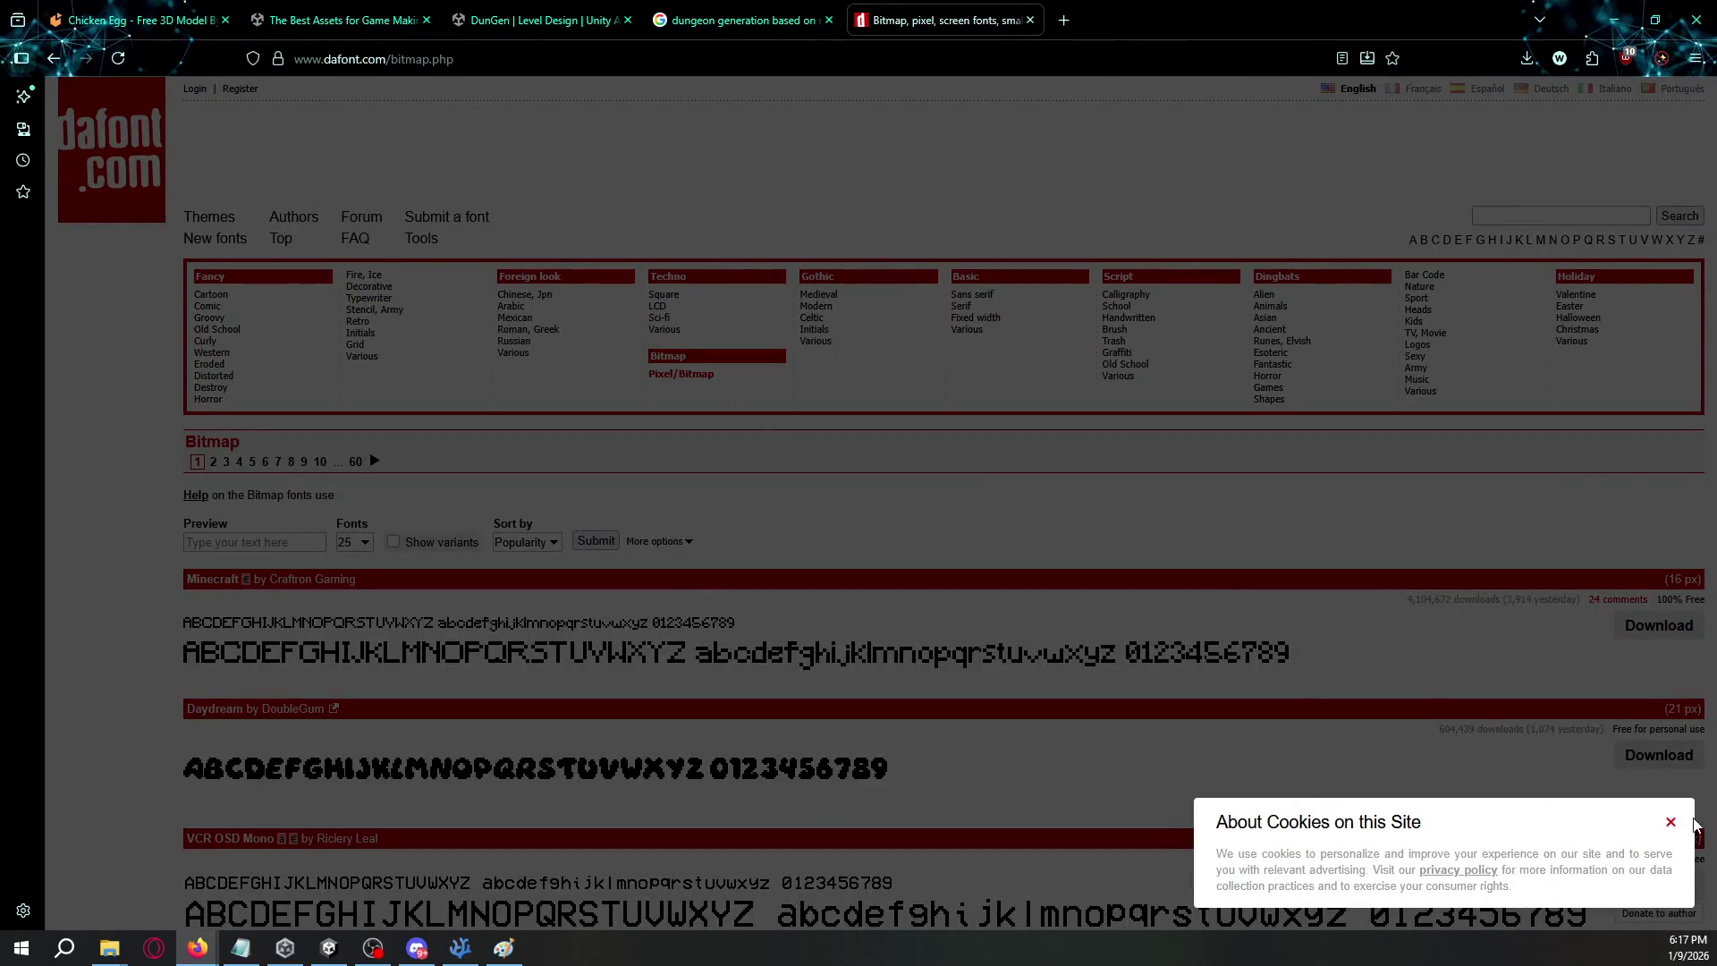
- Dismiss the cookie notice and browse the first page of popular bitmap fonts
{"action": "left_click", "coordinate": [1671, 821]}
{"action": "scroll", "coordinate": [624, 518], "scroll_direction": "down", "scroll_amount": 8}
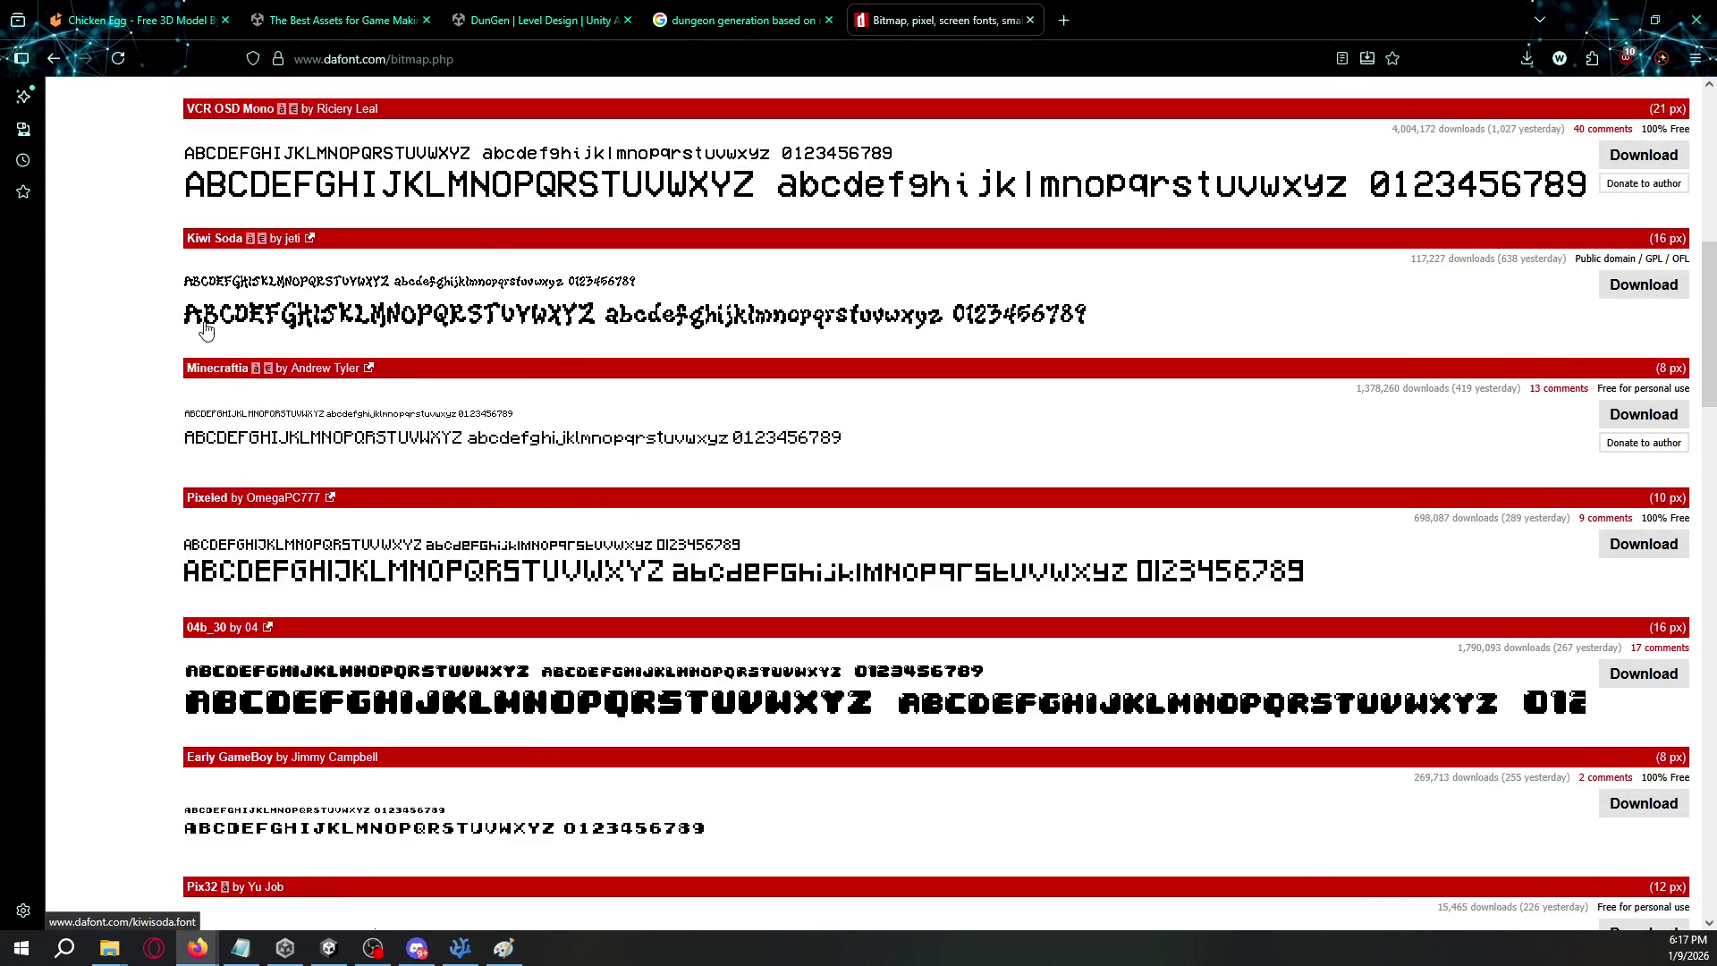
{"action": "scroll", "coordinate": [148, 338], "scroll_direction": "down", "scroll_amount": 3}
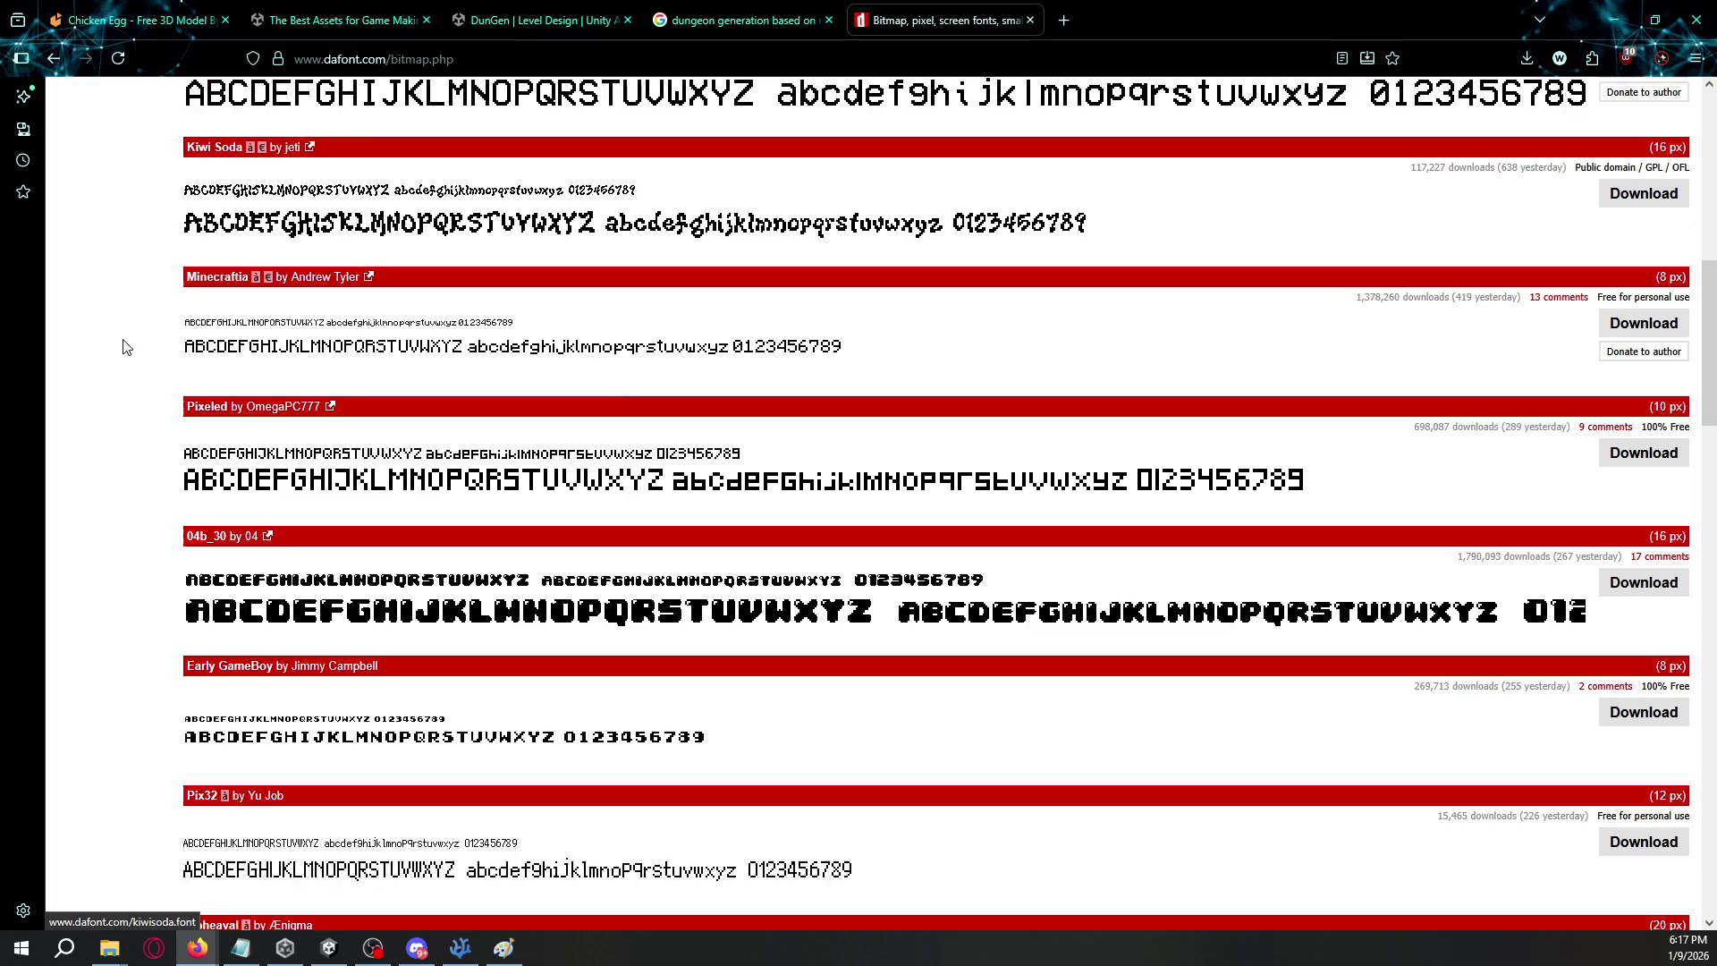
{"action": "scroll", "coordinate": [302, 464], "scroll_direction": "down", "scroll_amount": 5}
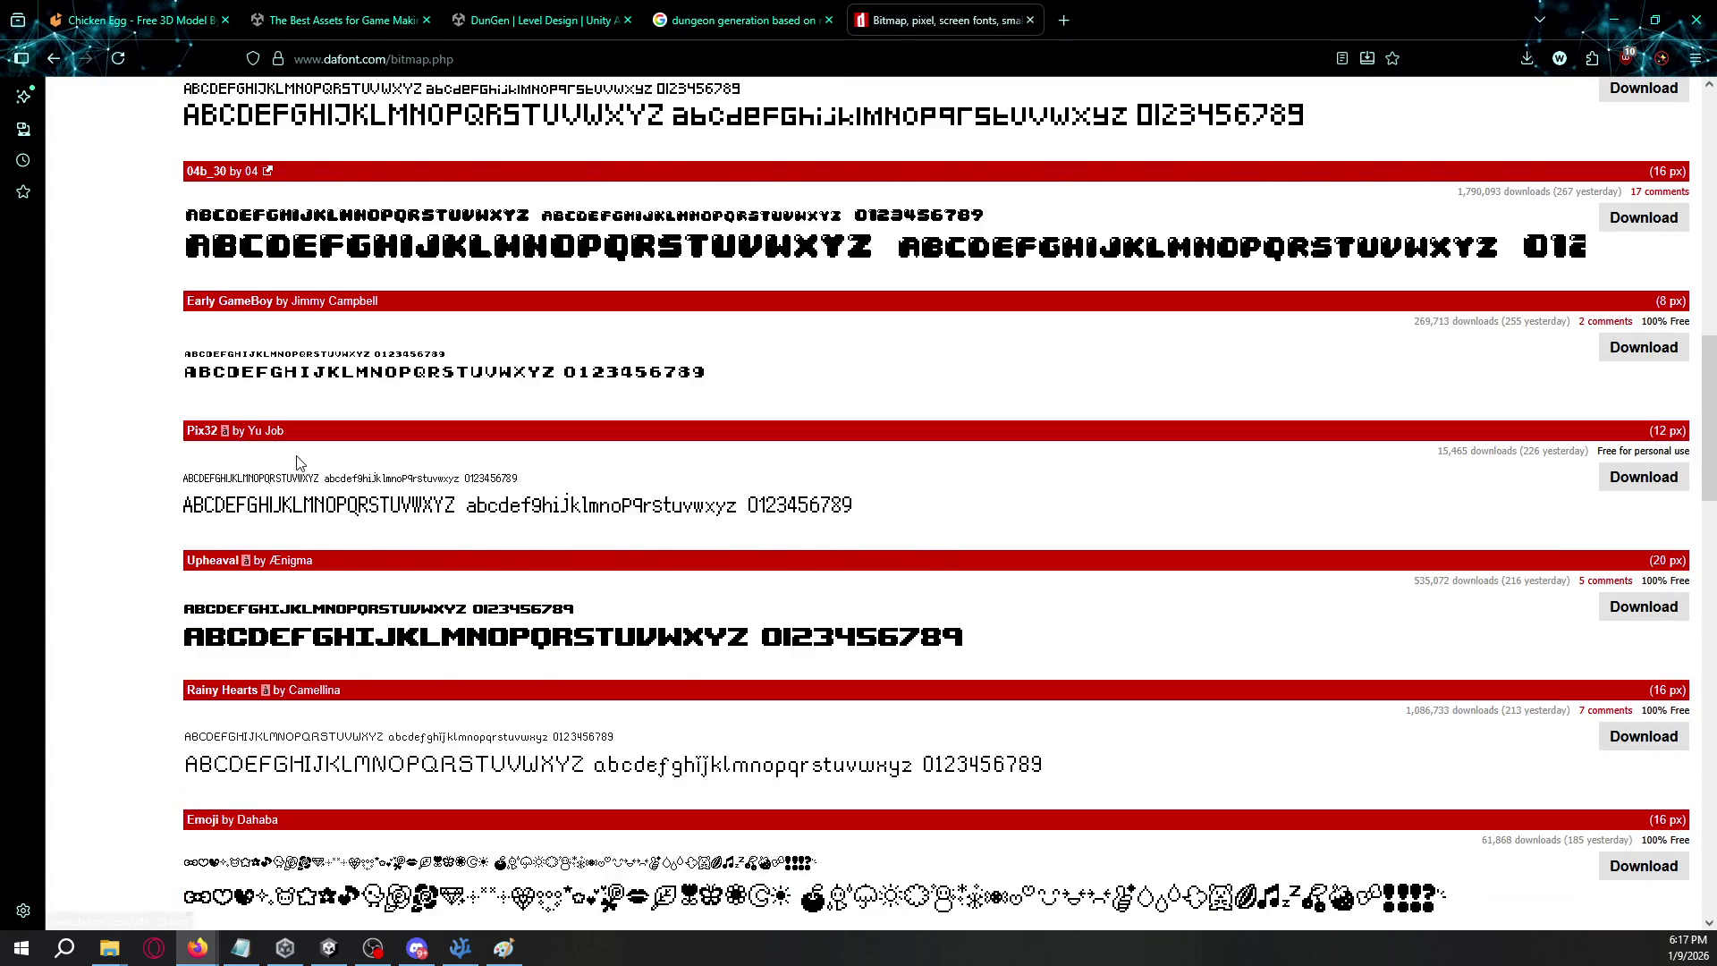
{"action": "scroll", "coordinate": [347, 493], "scroll_direction": "down", "scroll_amount": 3}
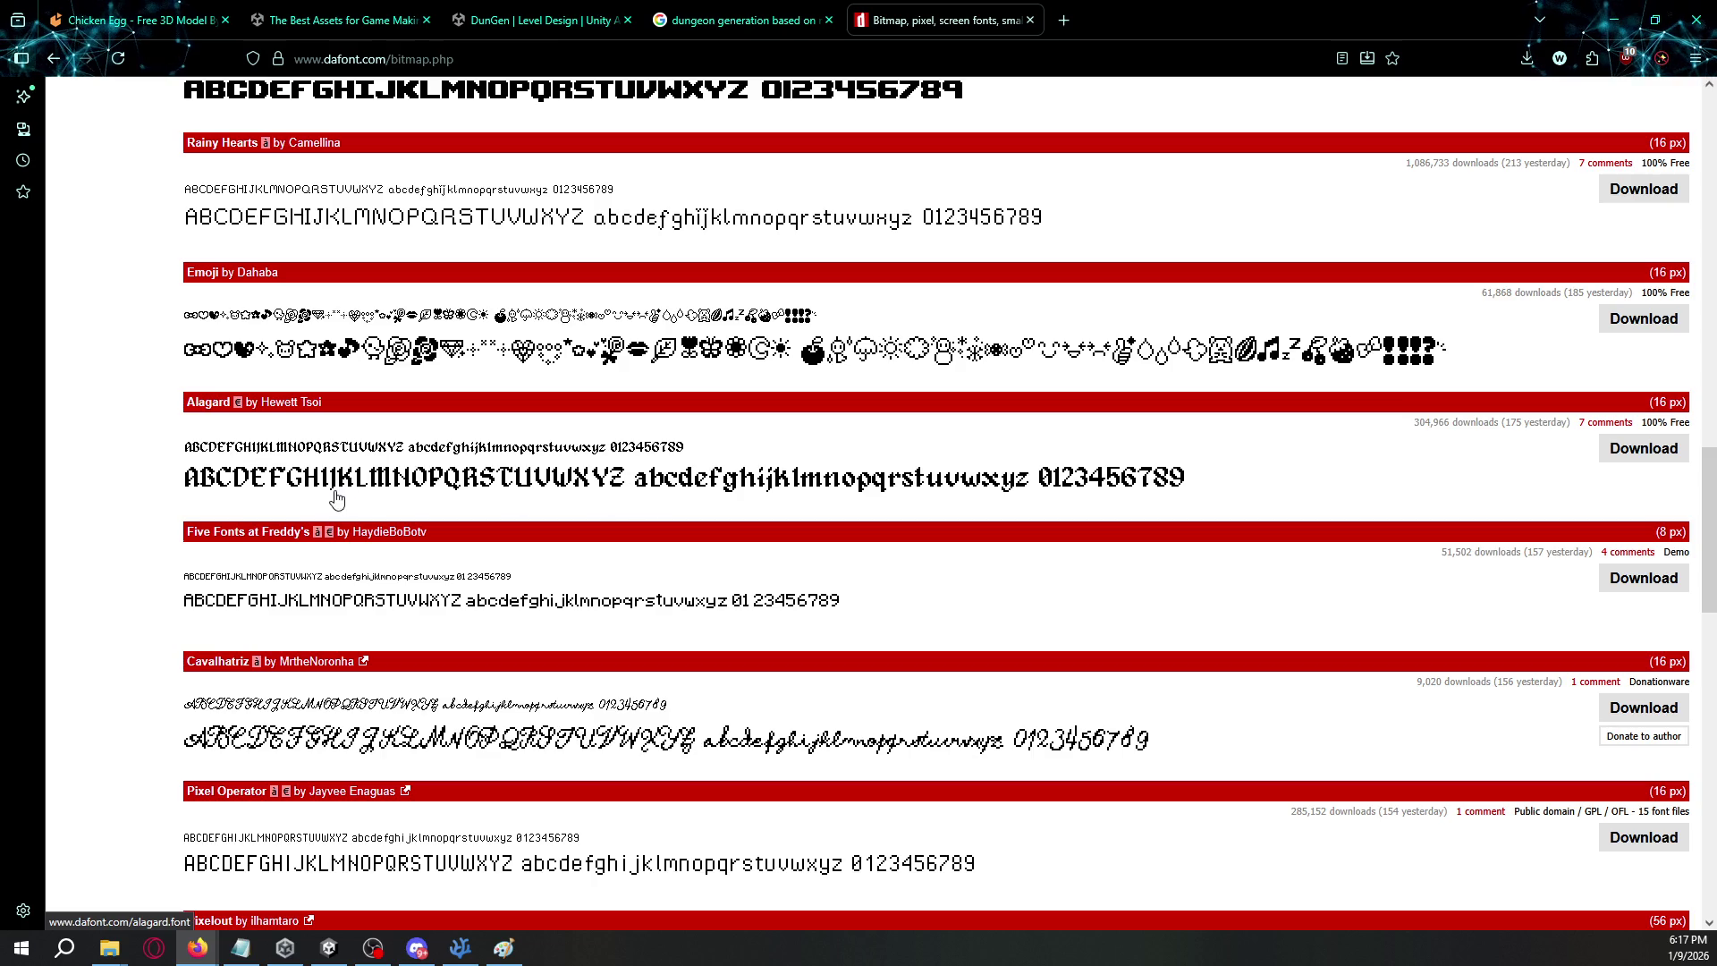
{"action": "scroll", "coordinate": [336, 498], "scroll_direction": "up", "scroll_amount": 5, "text": "ctrl"}
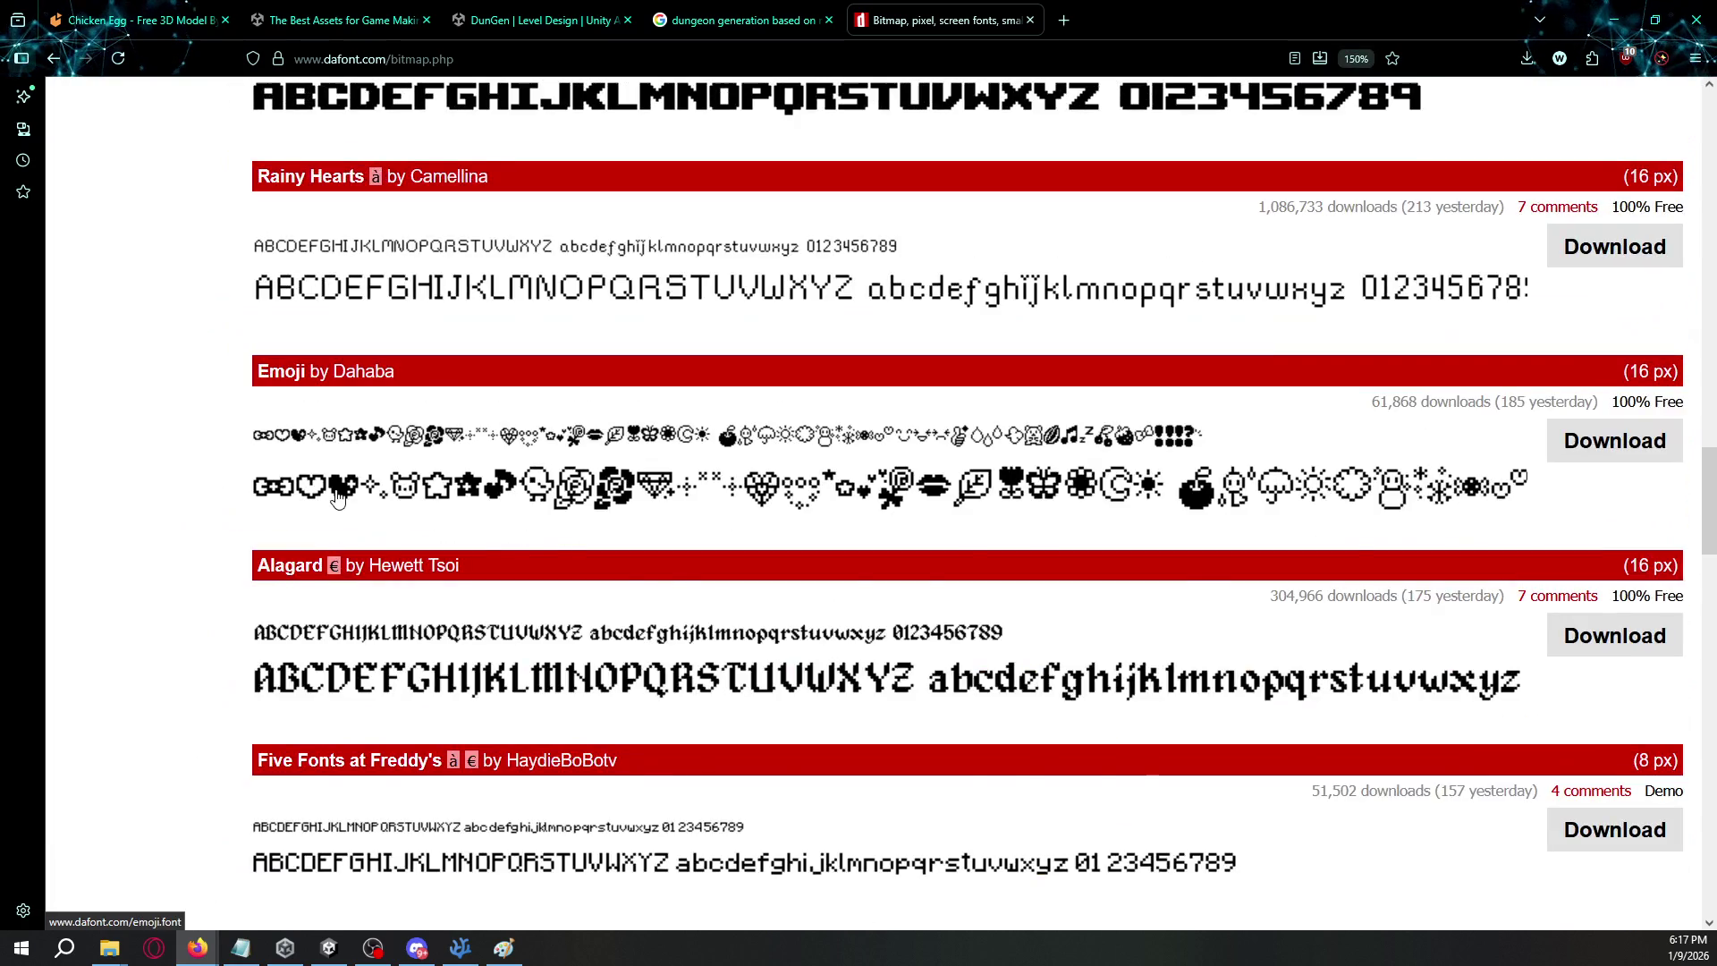
{"action": "scroll", "coordinate": [438, 426], "scroll_direction": "down", "scroll_amount": 3}
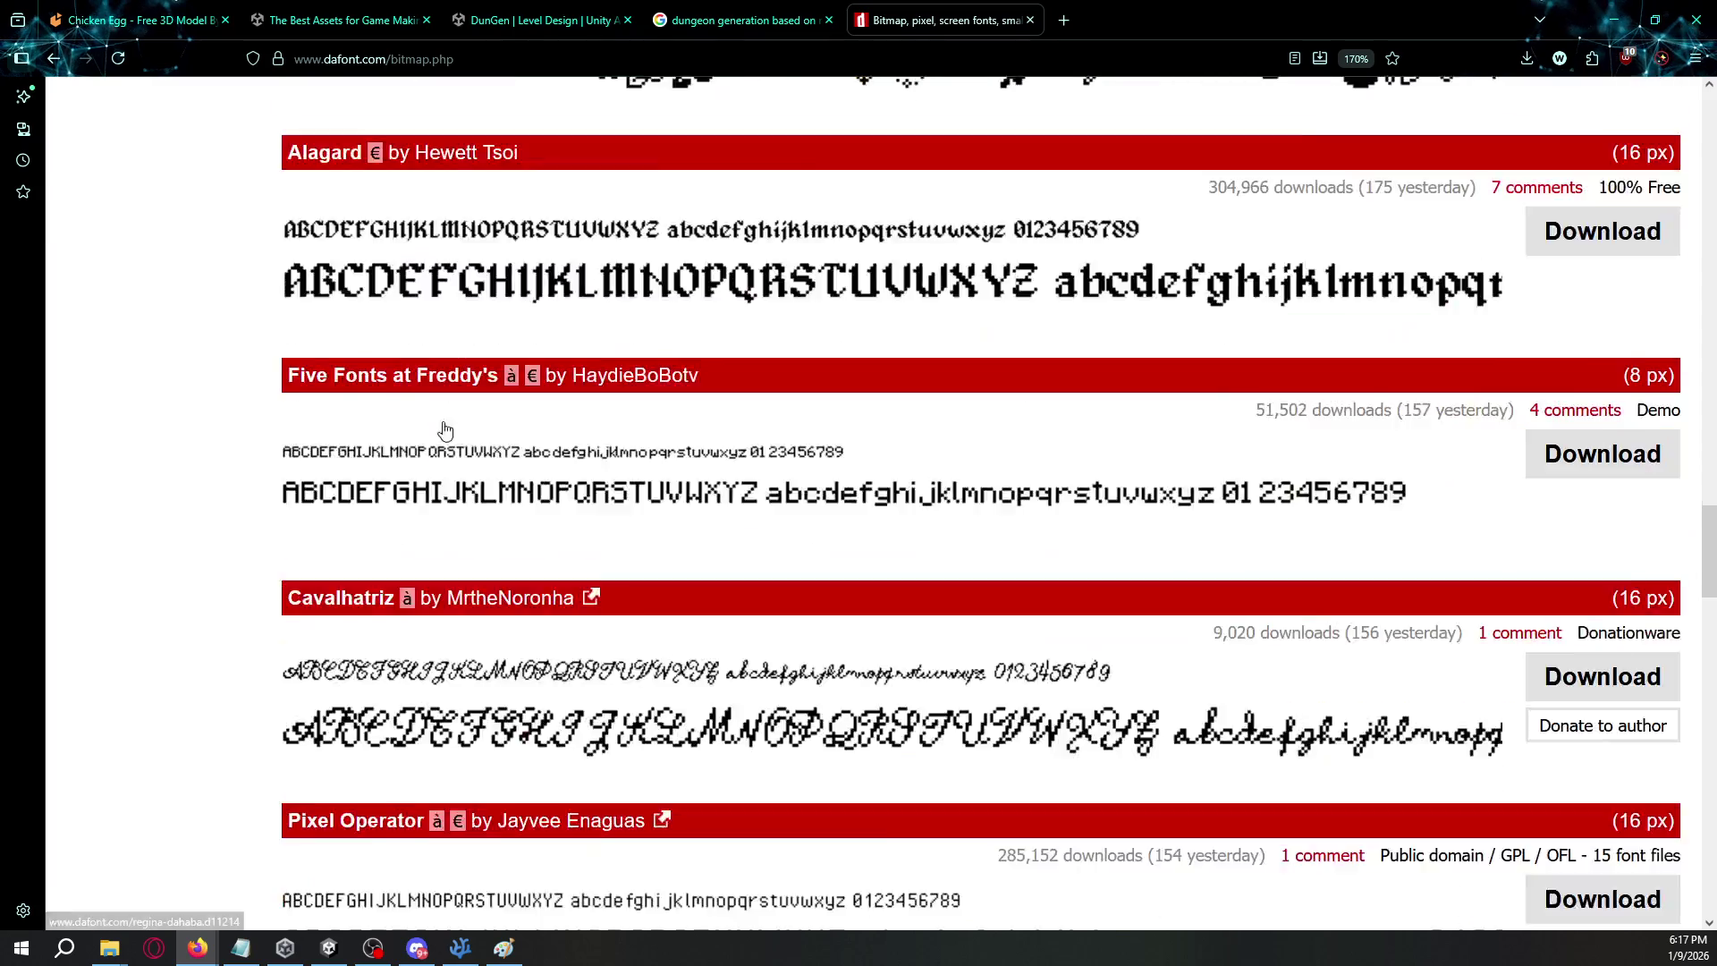
{"action": "scroll", "coordinate": [448, 267], "scroll_direction": "up", "scroll_amount": 1}
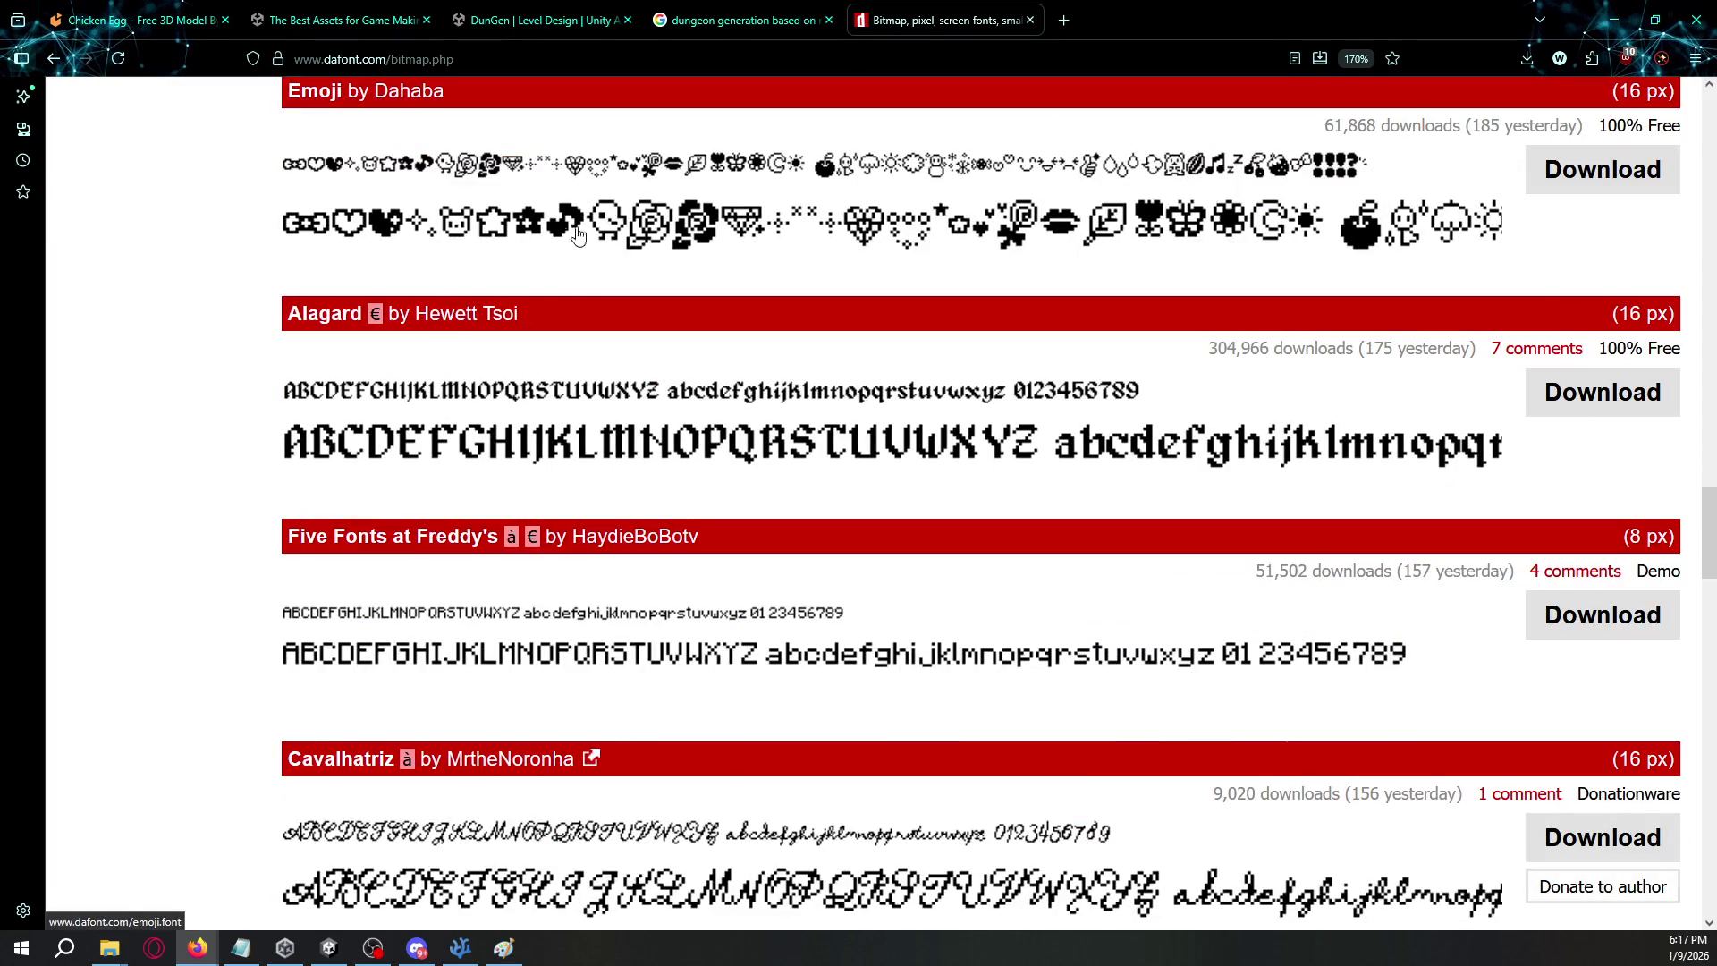
{"action": "scroll", "coordinate": [882, 249], "scroll_direction": "down", "scroll_amount": 3}
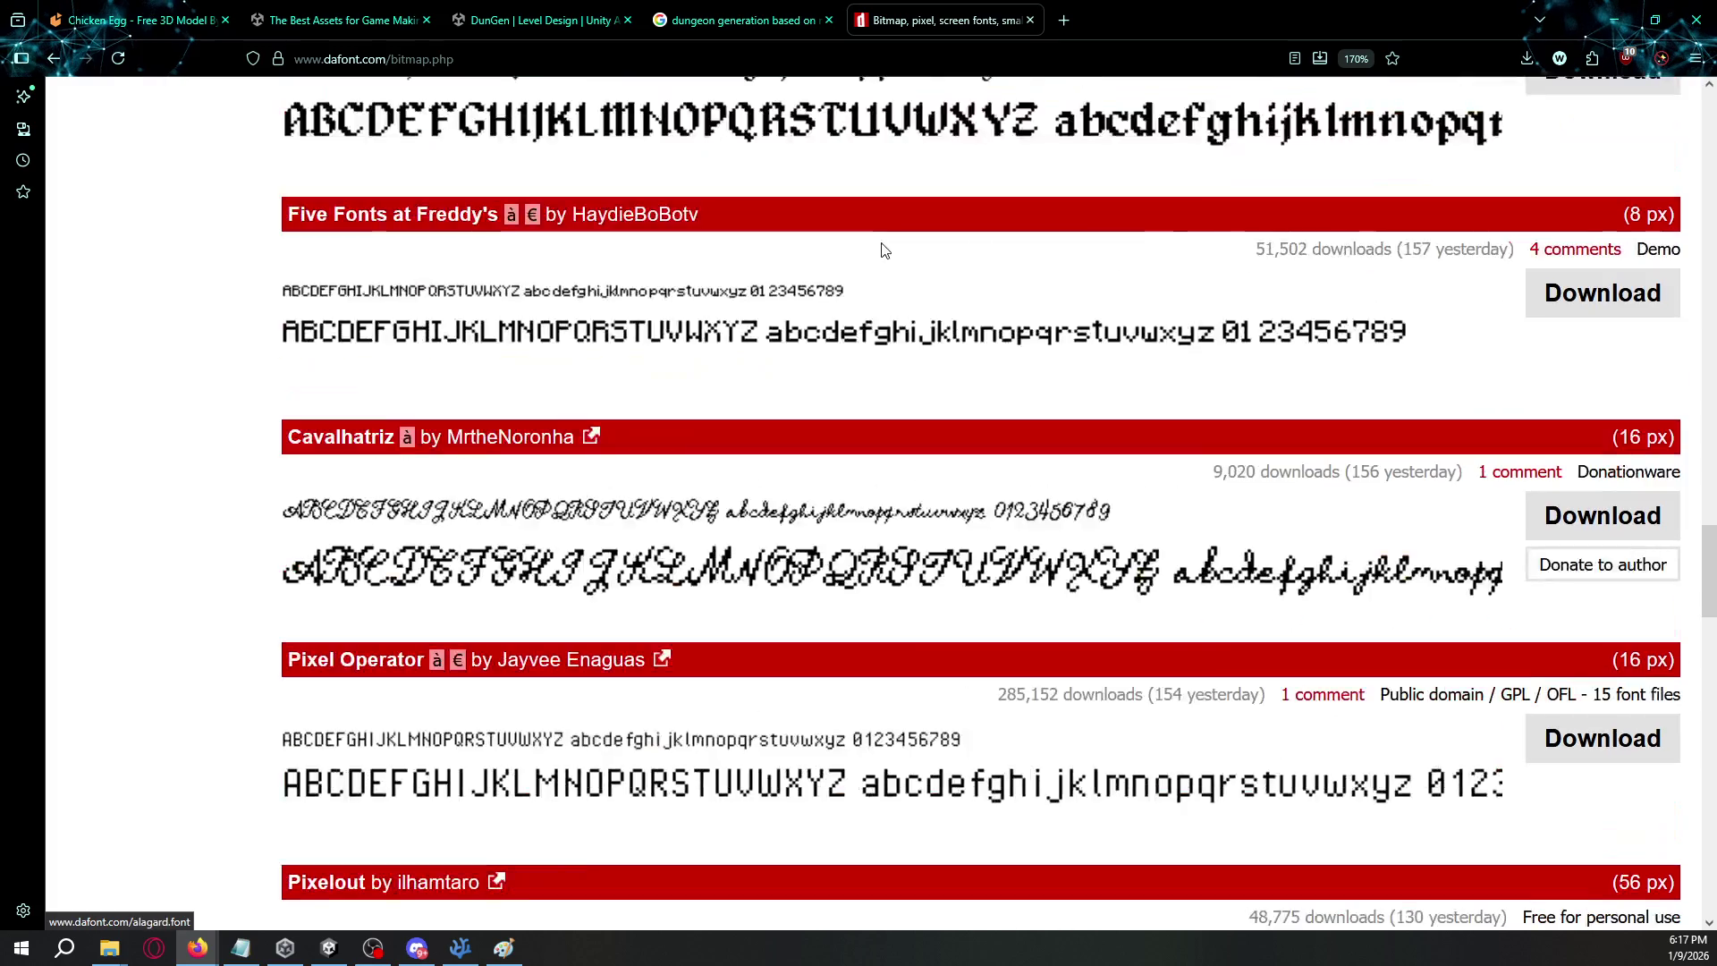
{"action": "scroll", "coordinate": [403, 420], "scroll_direction": "down", "scroll_amount": 5}
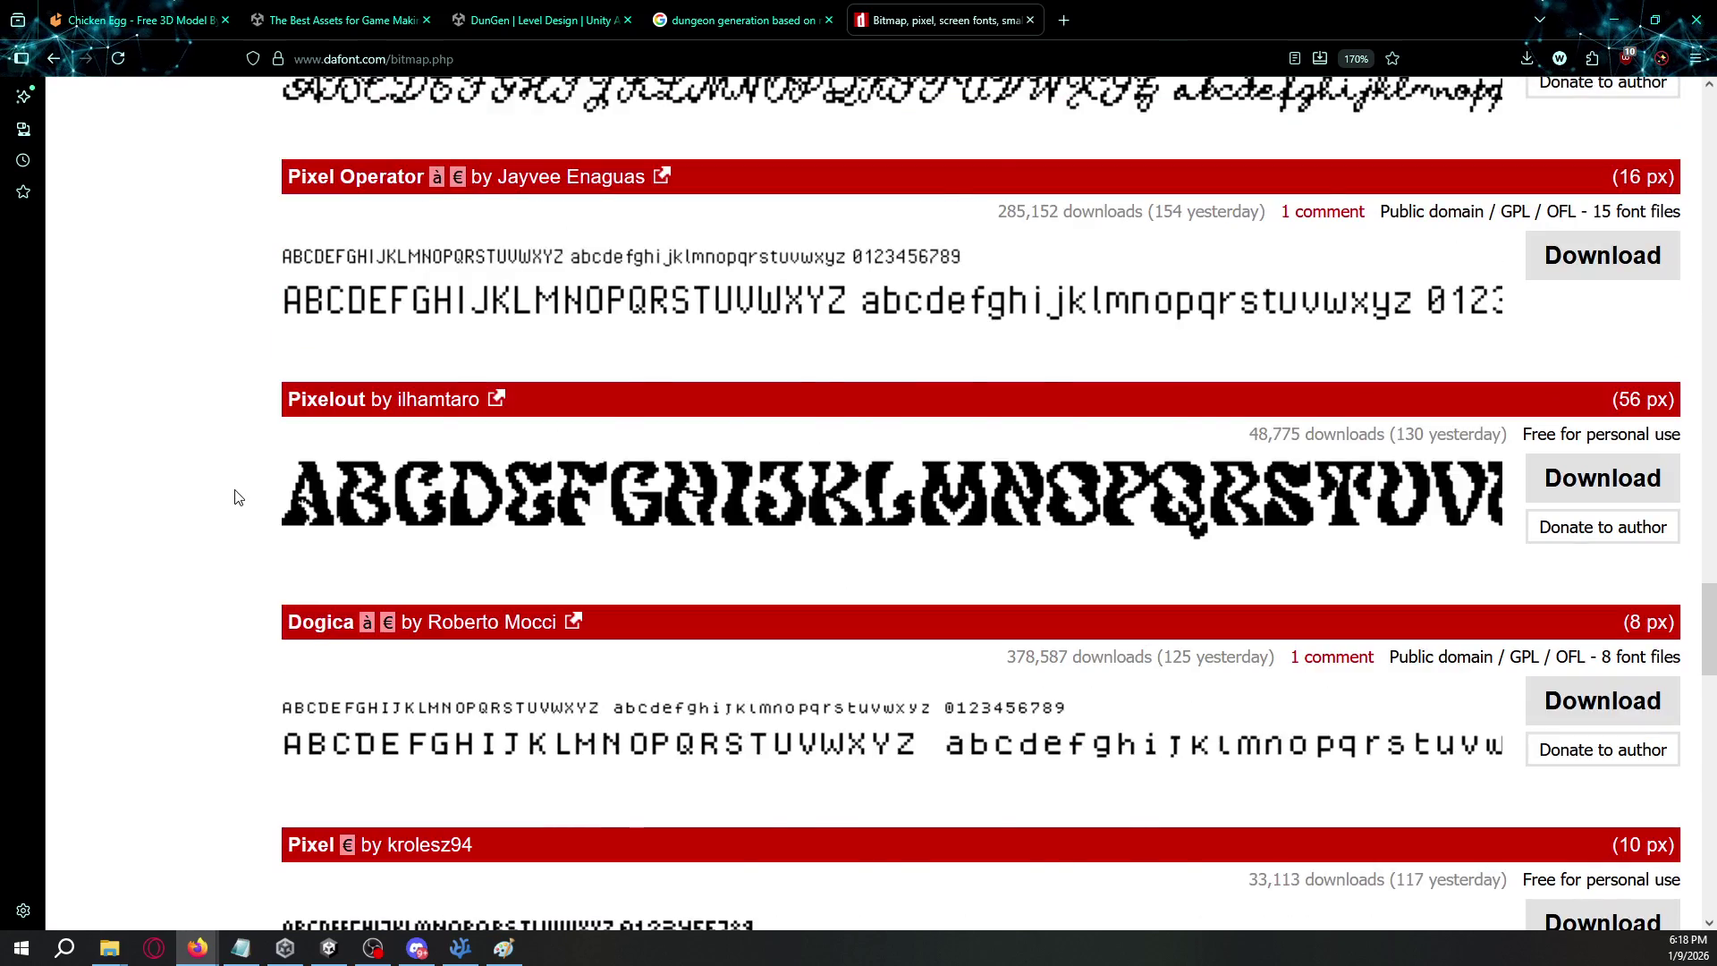
{"action": "scroll", "coordinate": [330, 349], "scroll_direction": "down", "scroll_amount": 3}
{"action": "scroll", "coordinate": [340, 358], "scroll_direction": "down", "scroll_amount": 5}
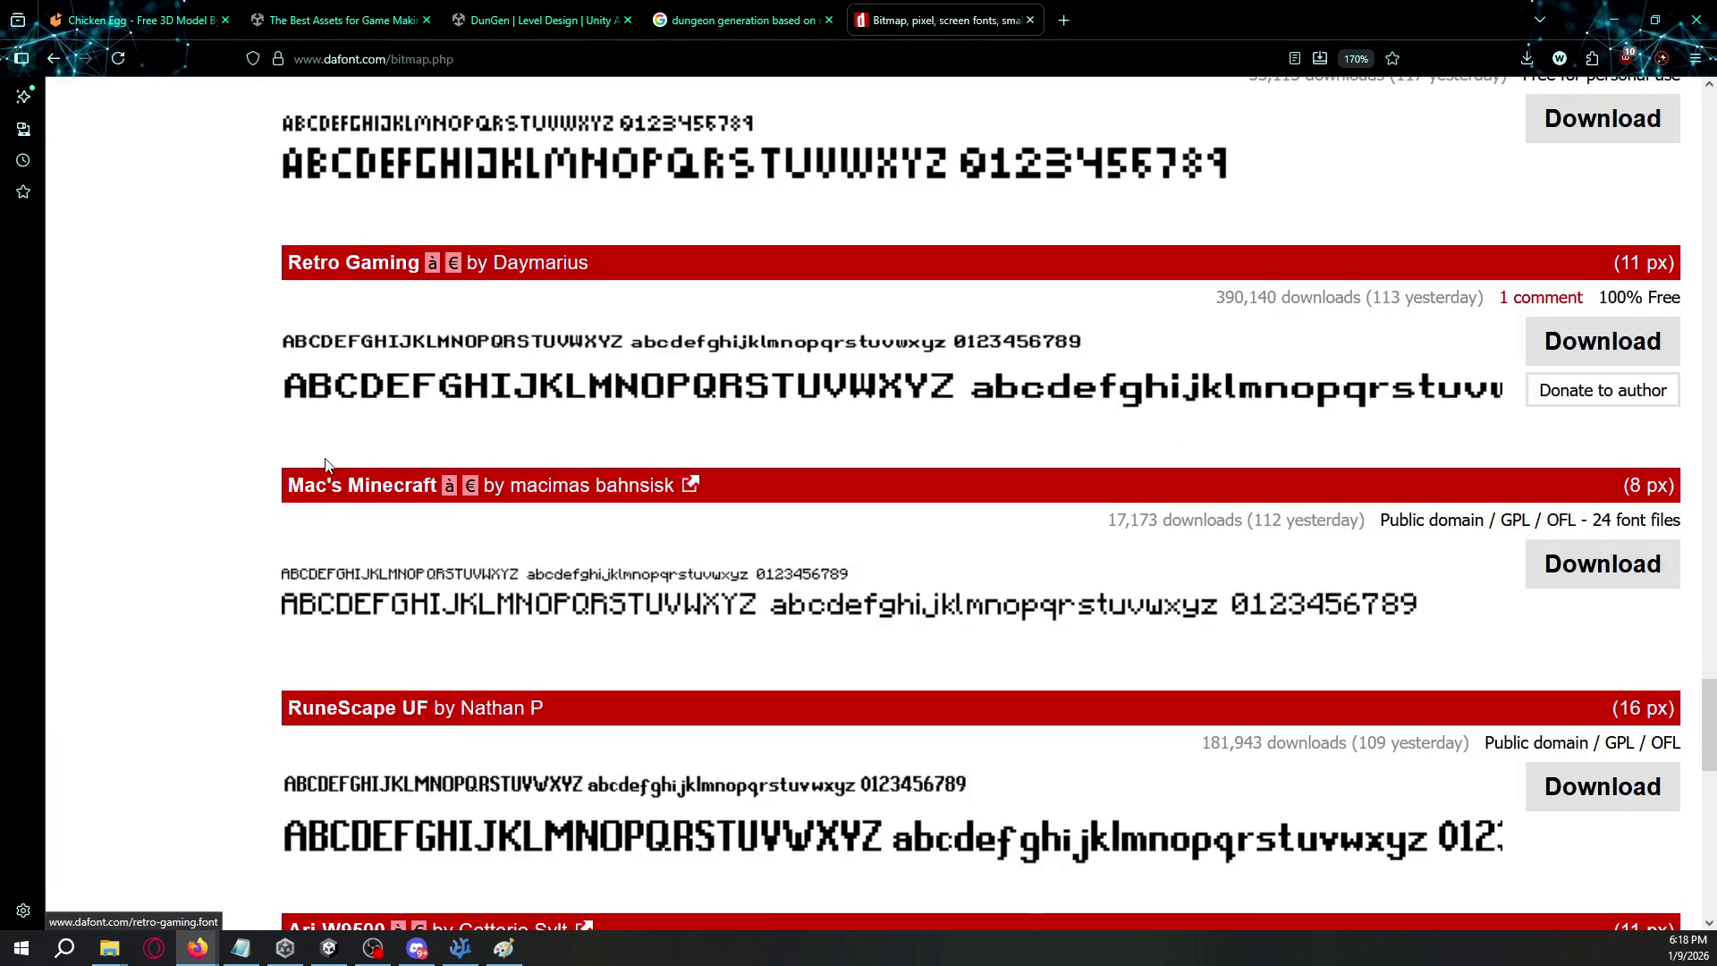
{"action": "scroll", "coordinate": [322, 514], "scroll_direction": "down", "scroll_amount": 8}
{"action": "scroll", "coordinate": [324, 573], "scroll_direction": "down", "scroll_amount": 3}
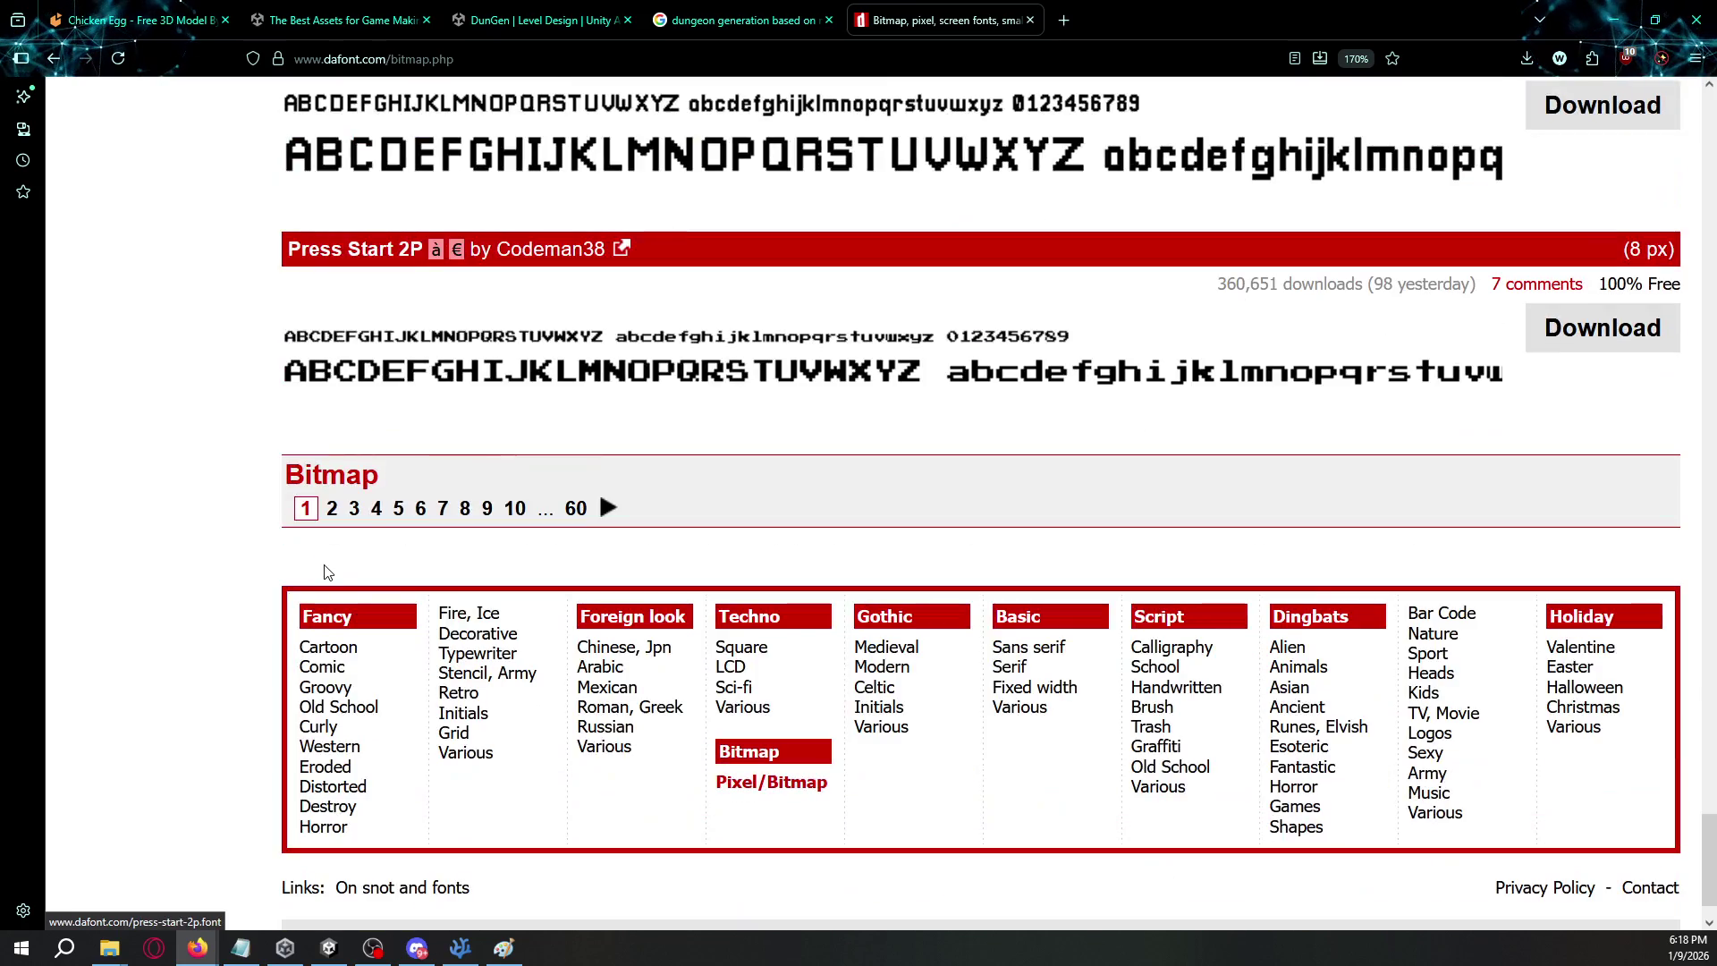
- Continue to the second page of bitmap fonts and scroll through it
{"action": "left_click", "coordinate": [332, 503]}
{"action": "scroll", "coordinate": [235, 528], "scroll_direction": "down", "scroll_amount": 5}
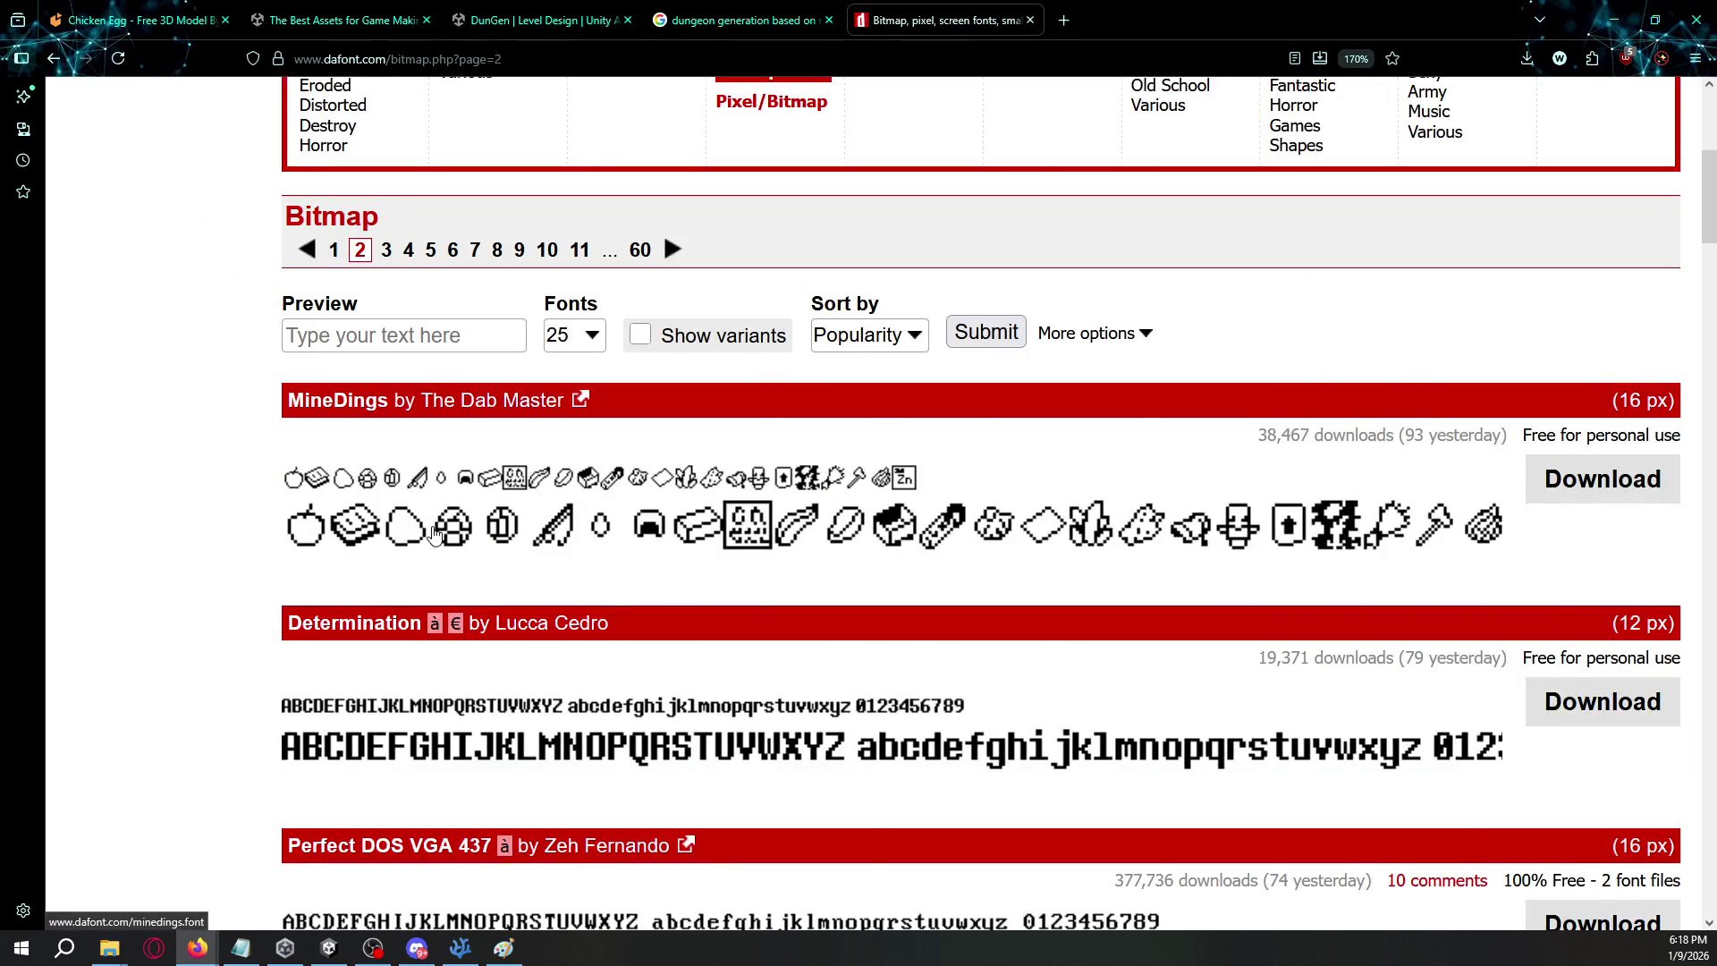
{"action": "scroll", "coordinate": [430, 534], "scroll_direction": "down", "scroll_amount": 7}
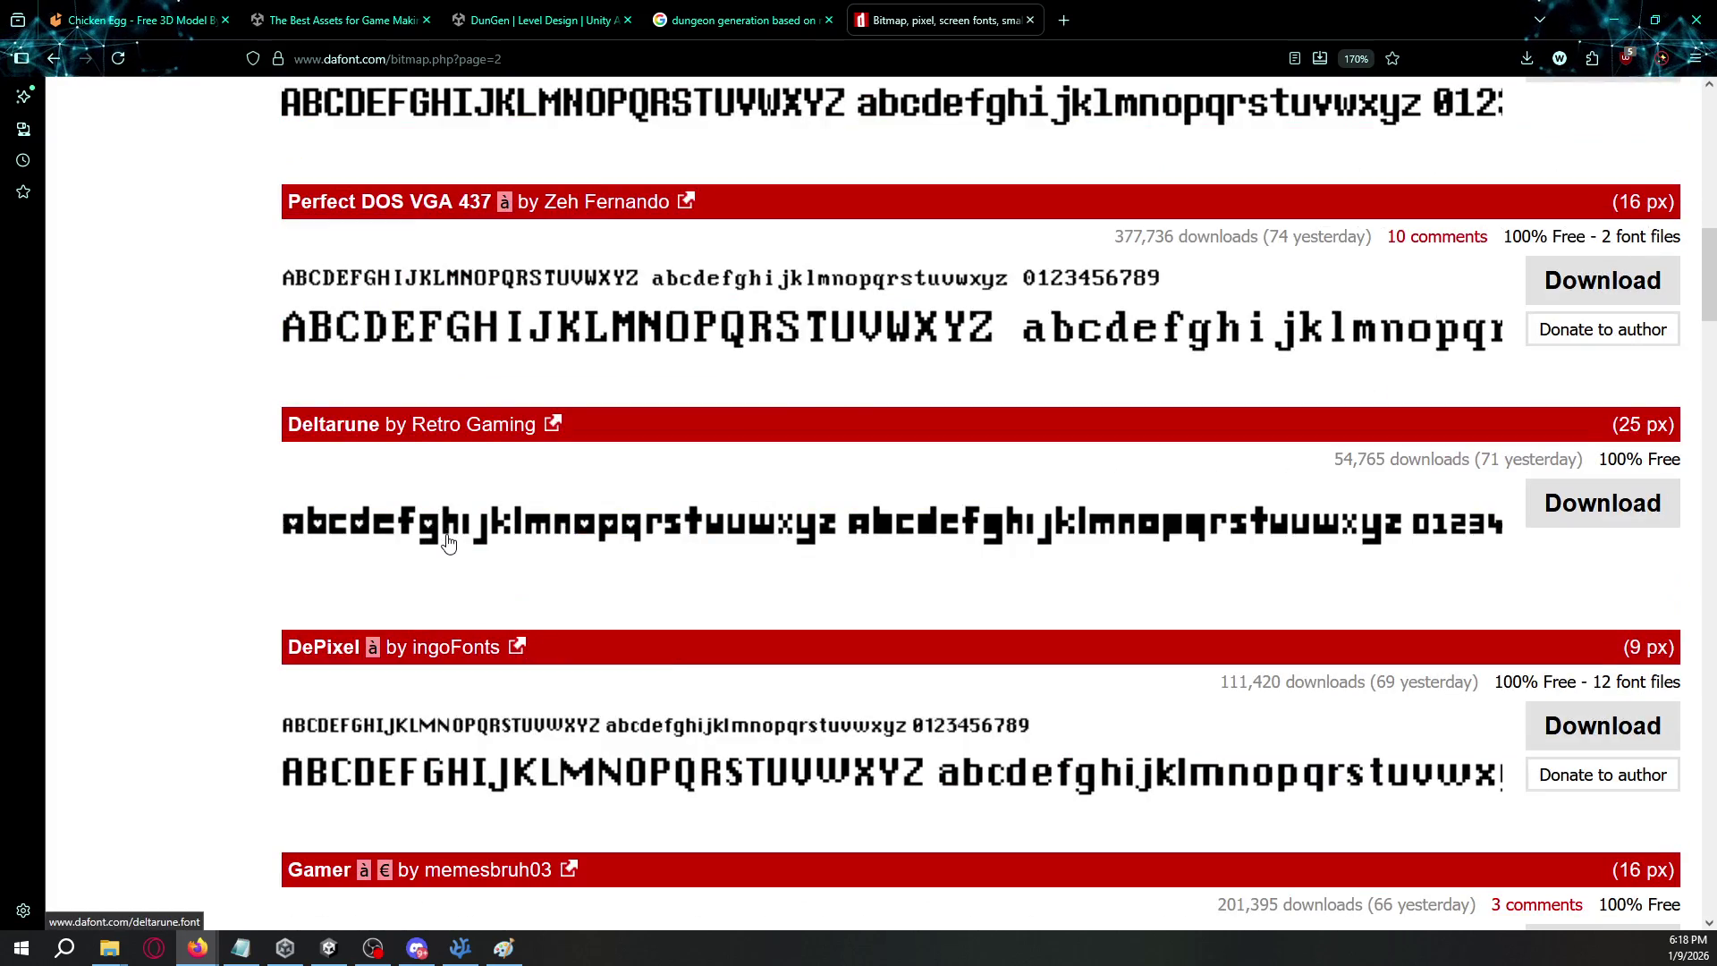
{"action": "scroll", "coordinate": [452, 546], "scroll_direction": "down", "scroll_amount": 5}
{"action": "scroll", "coordinate": [462, 568], "scroll_direction": "down", "scroll_amount": 6}
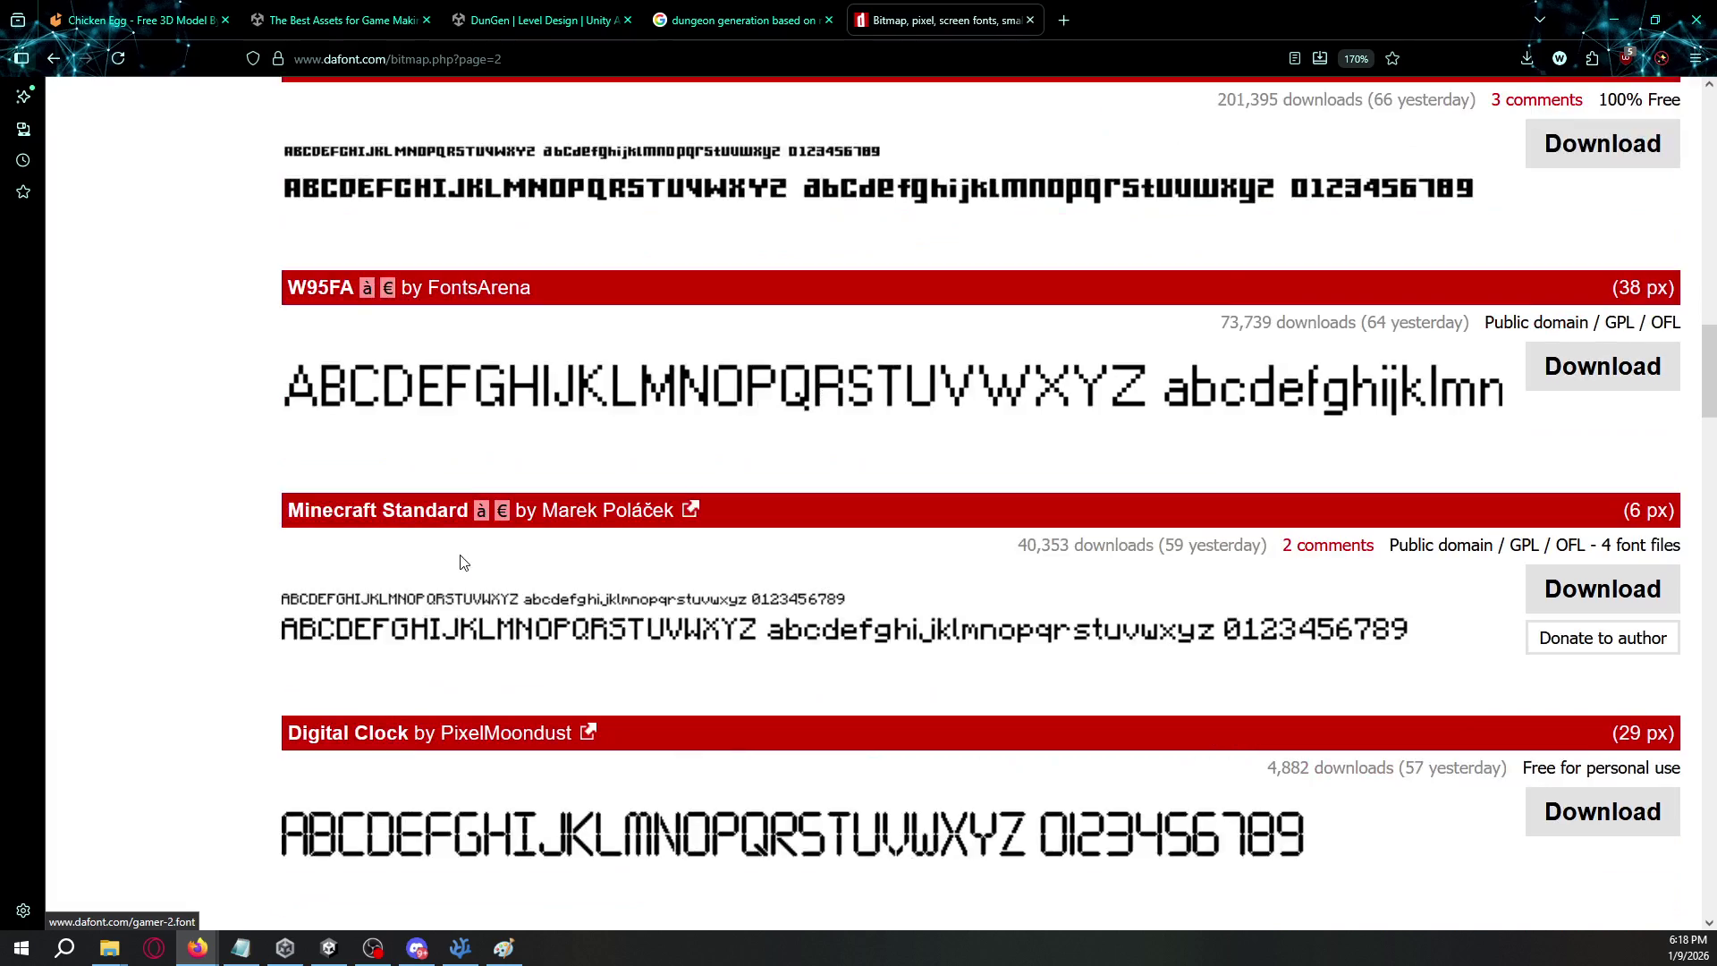
{"action": "scroll", "coordinate": [462, 560], "scroll_direction": "down", "scroll_amount": 5}
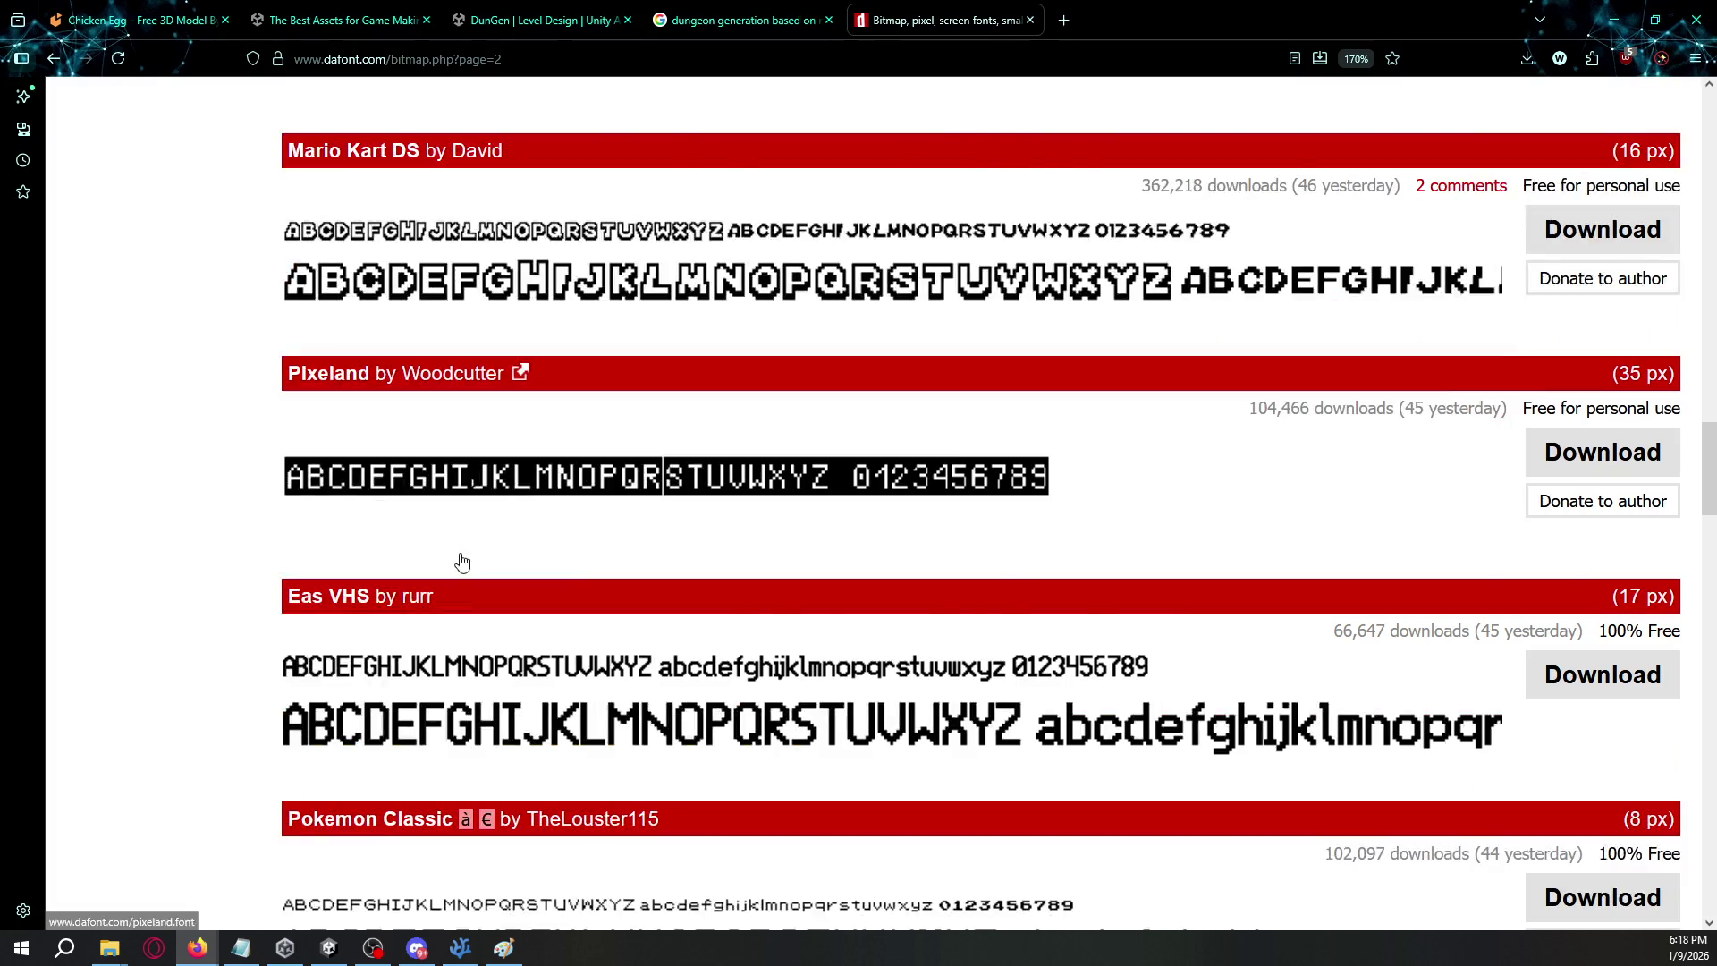
{"action": "scroll", "coordinate": [462, 564], "scroll_direction": "down", "scroll_amount": 10}
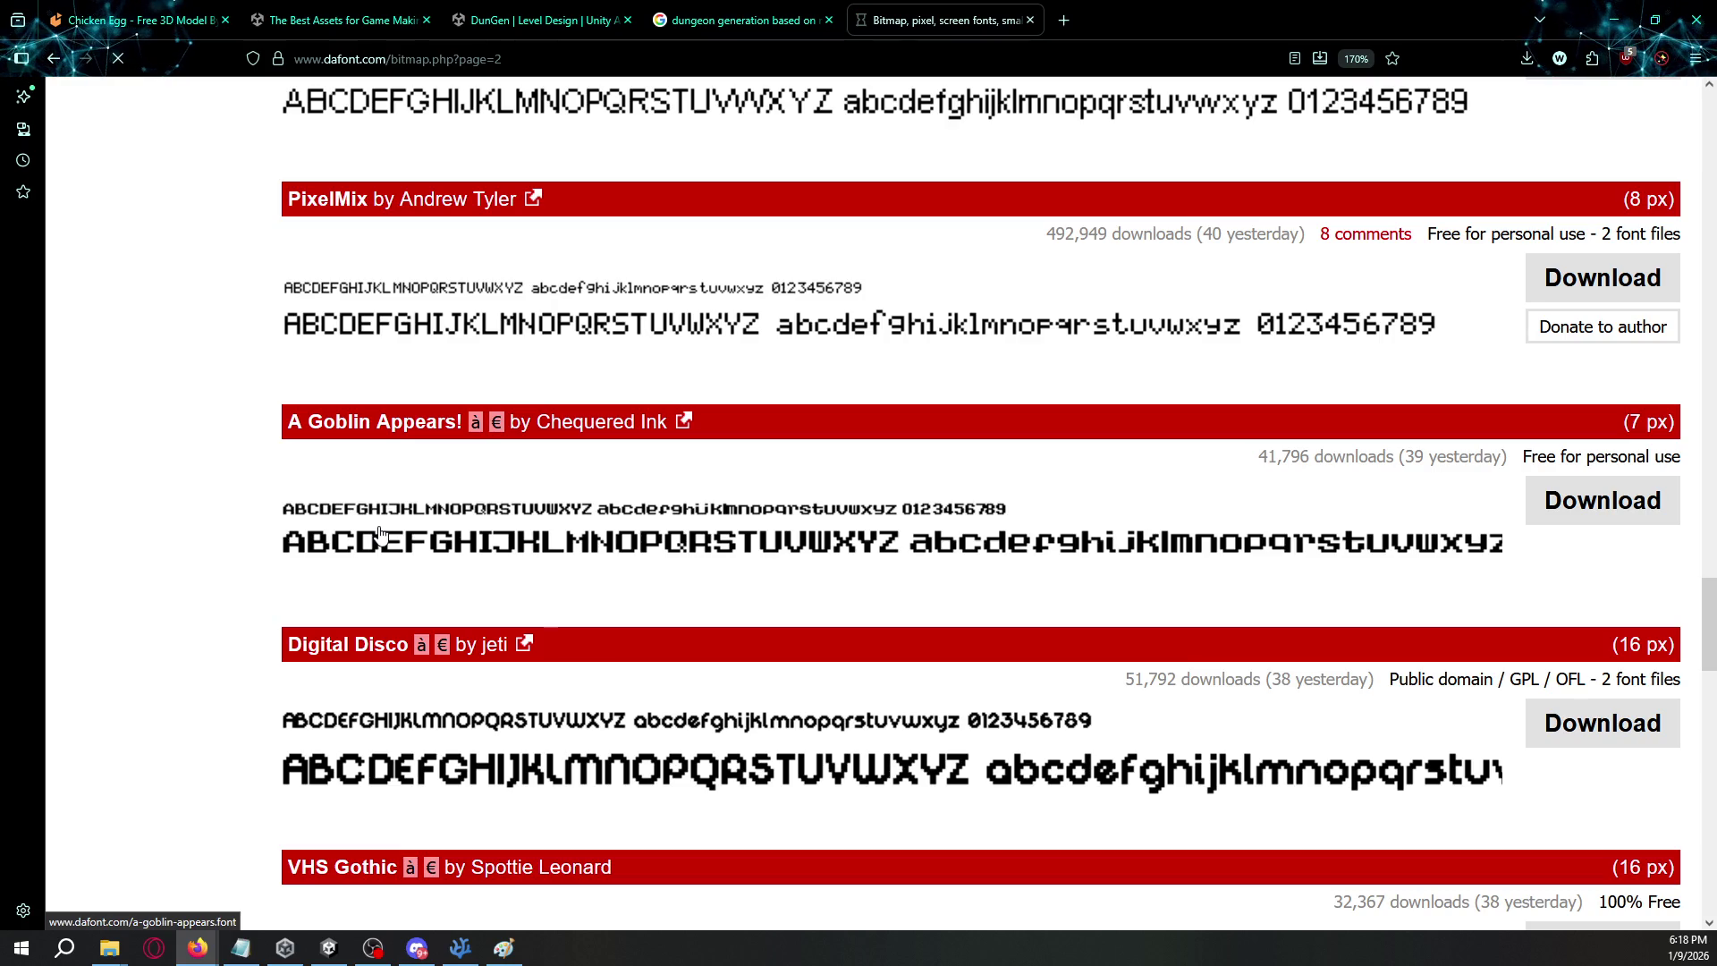
{"action": "scroll", "coordinate": [507, 537], "scroll_direction": "down", "scroll_amount": 10}
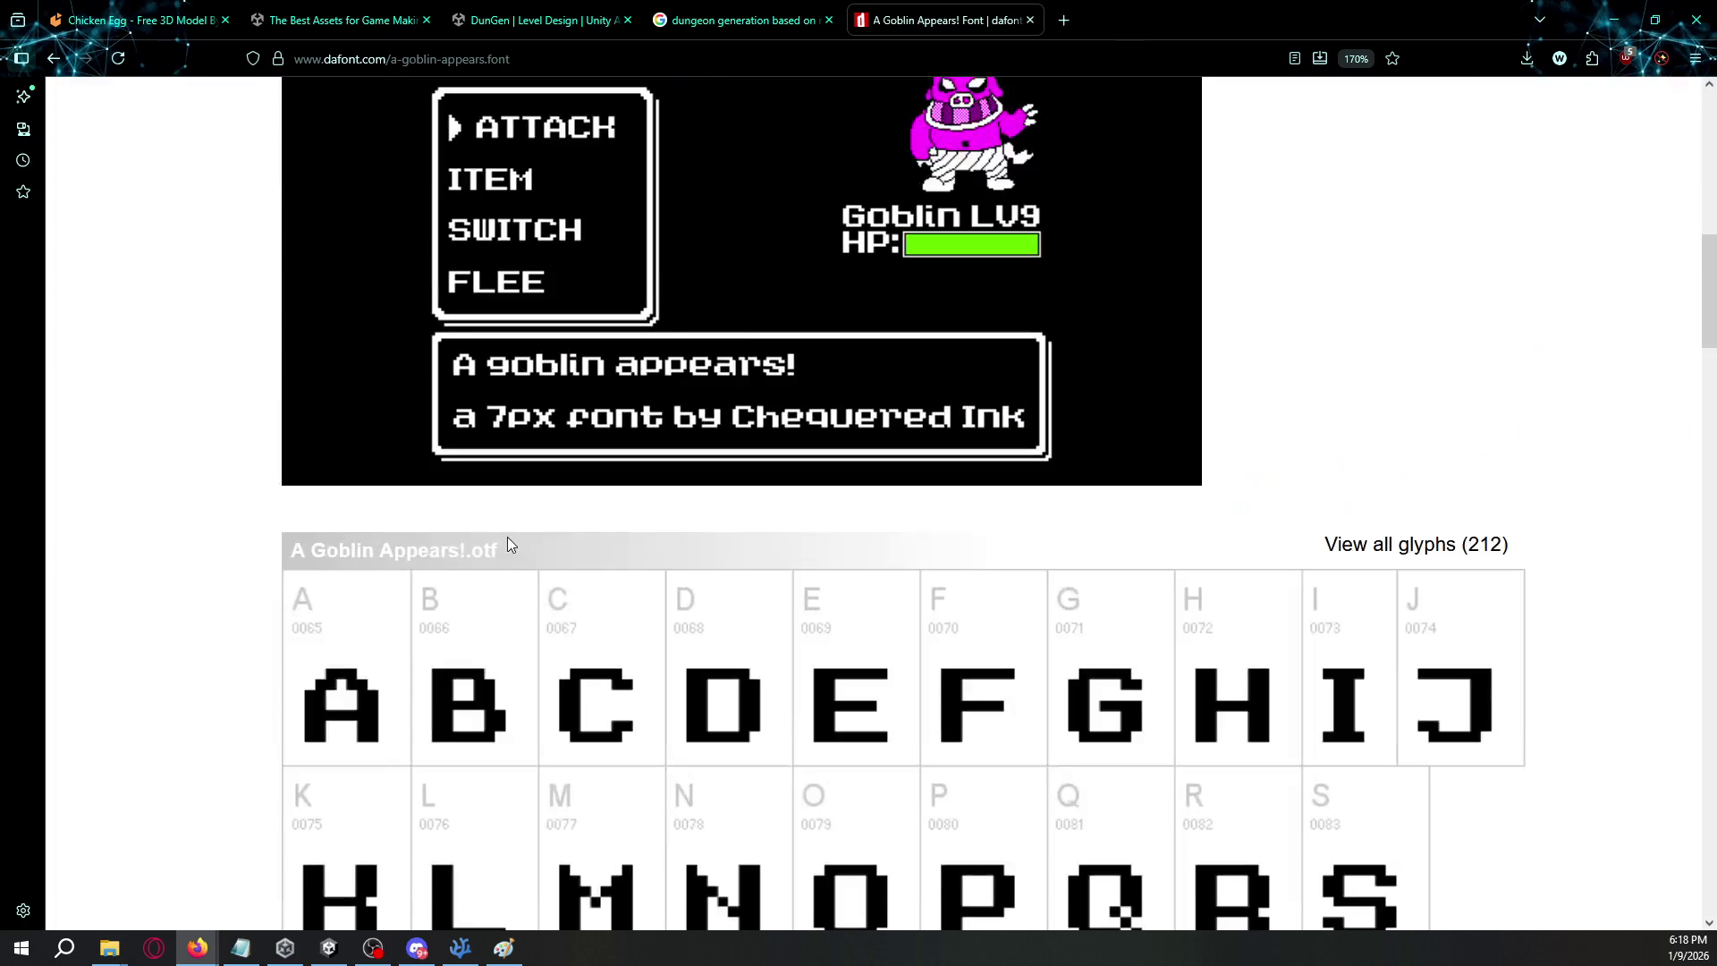
- Scroll through the A Goblin Appears! glyphs and licence note, then go back to bitmap page 2
{"action": "scroll", "coordinate": [508, 537], "scroll_direction": "up", "scroll_amount": 4}
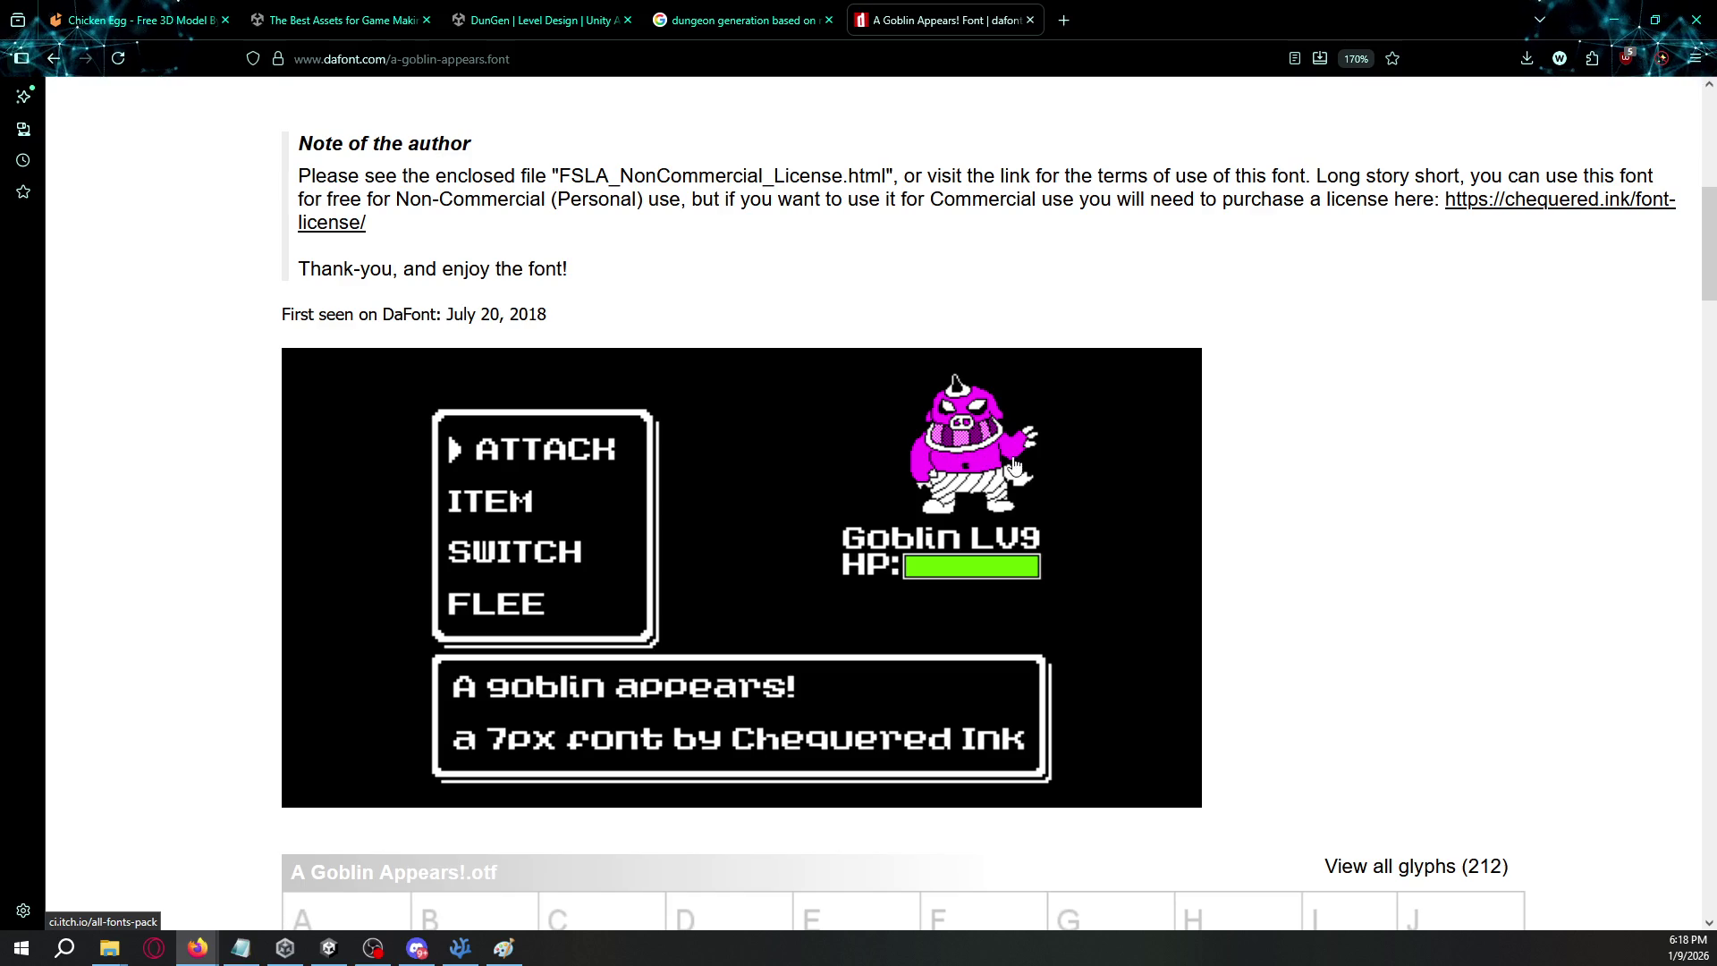
{"action": "scroll", "coordinate": [280, 496], "scroll_direction": "down", "scroll_amount": 20}
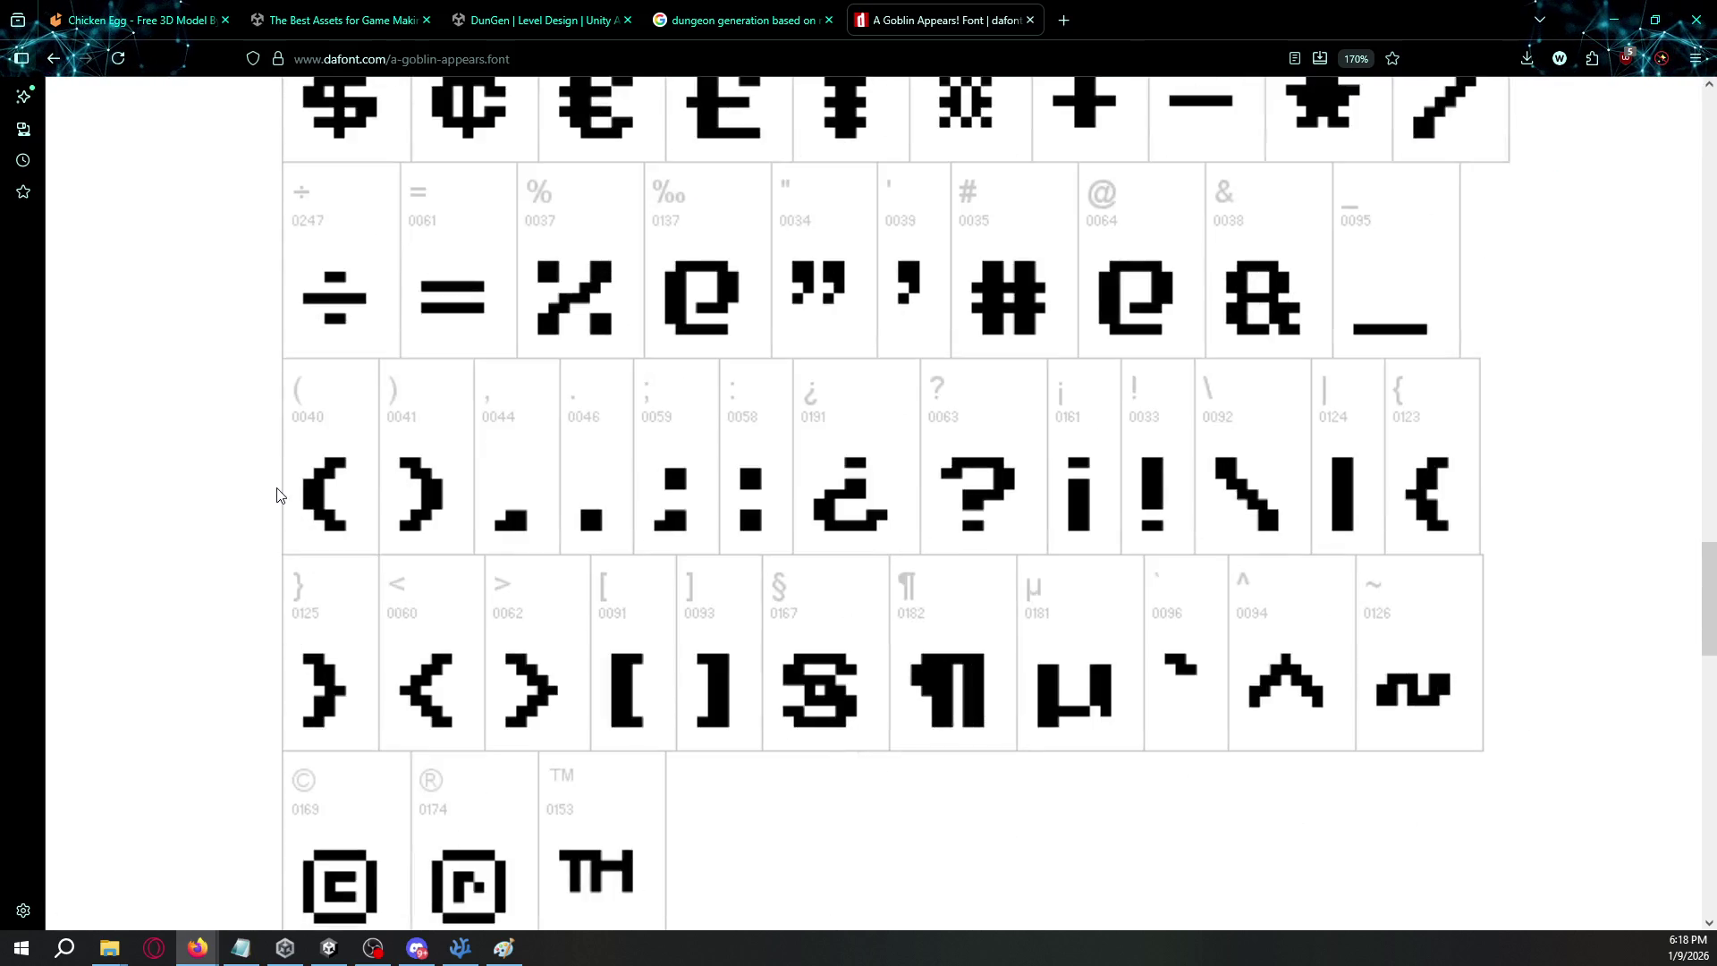
{"action": "scroll", "coordinate": [280, 504], "scroll_direction": "up", "scroll_amount": 20}
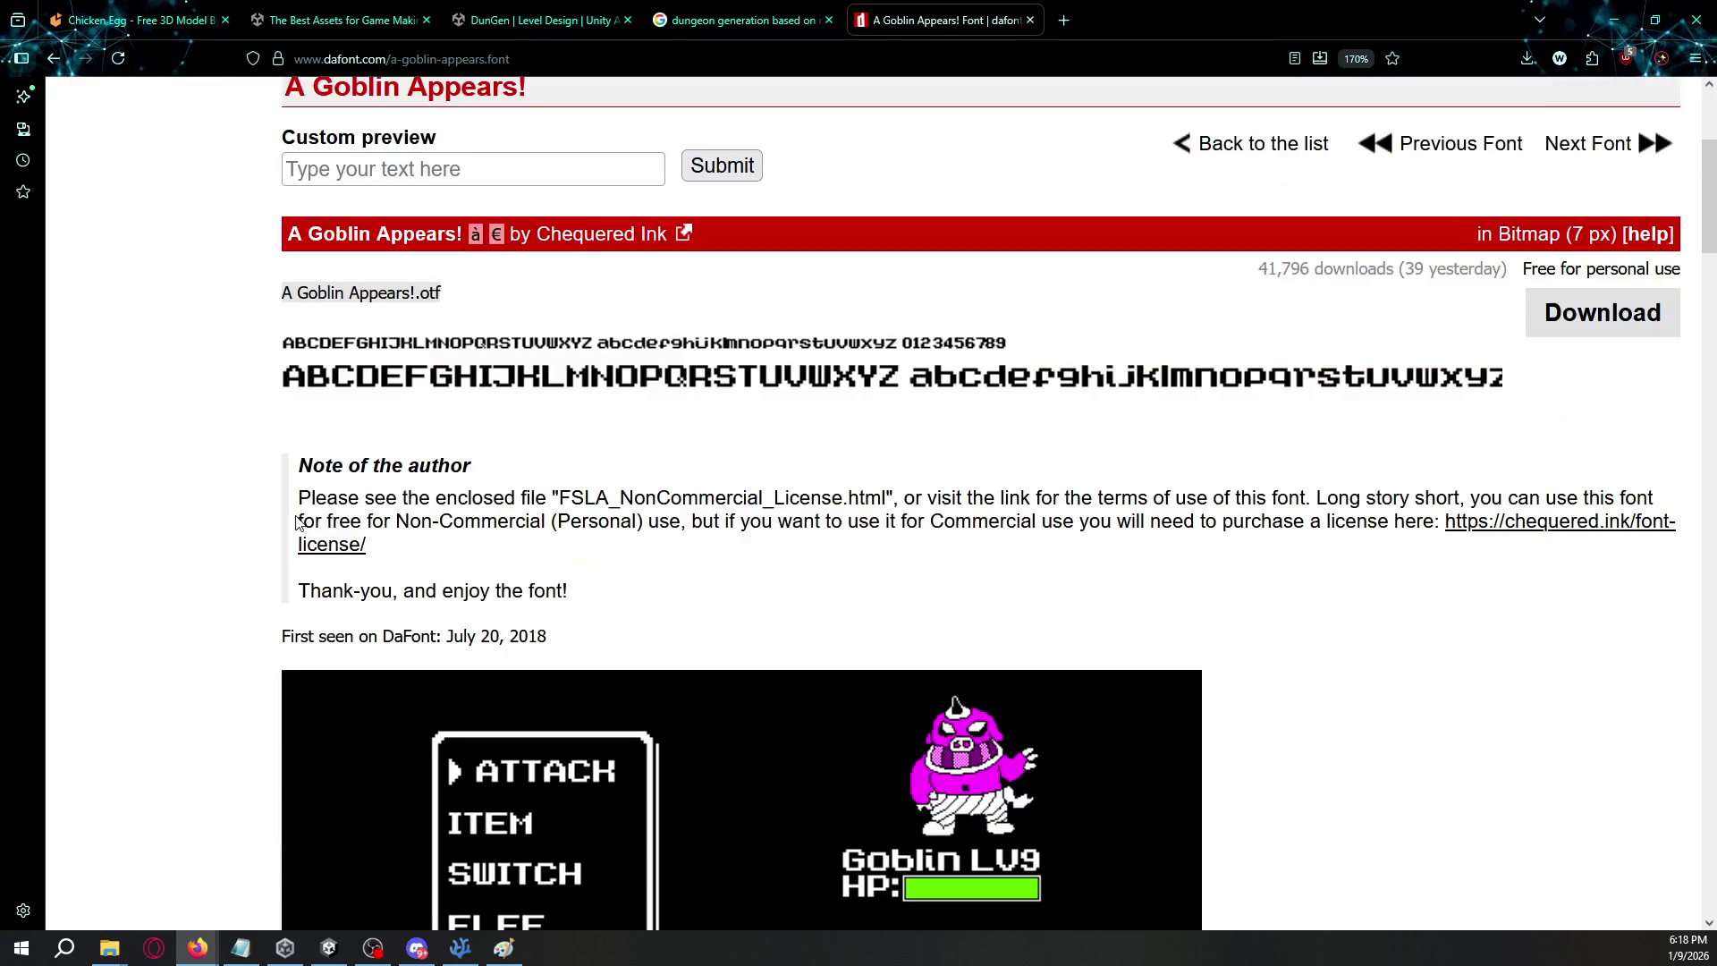
{"action": "scroll", "coordinate": [286, 515], "scroll_direction": "down", "scroll_amount": 3}
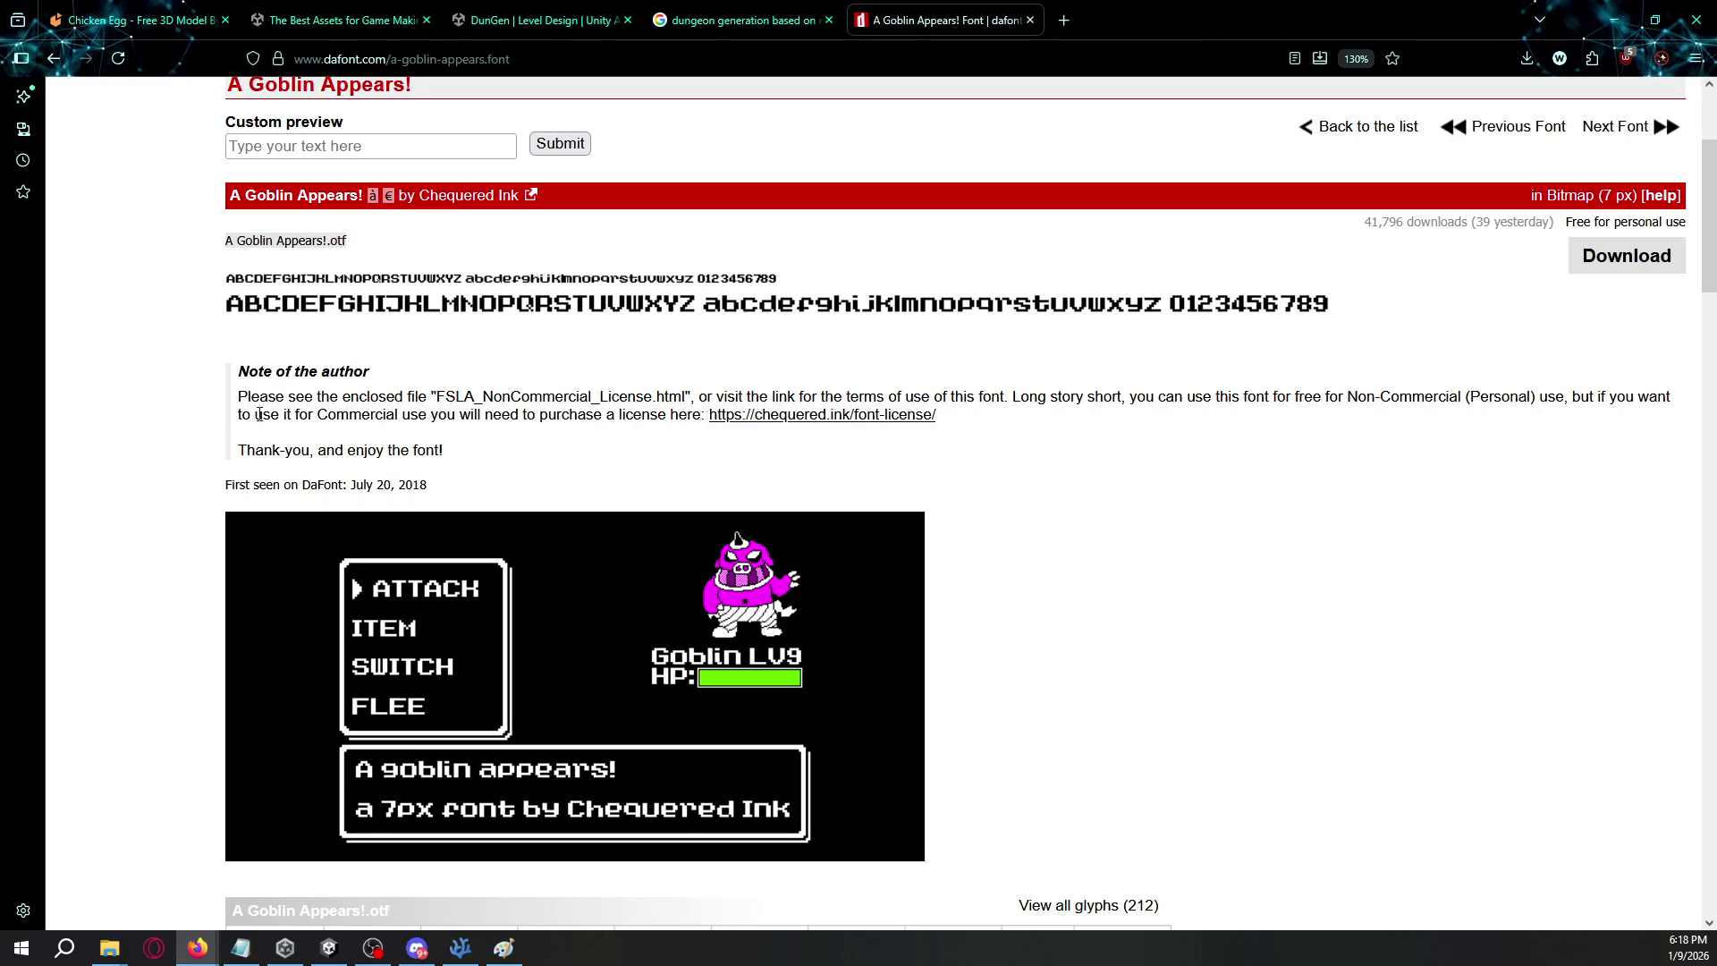
{"action": "key", "text": "alt+Left"}
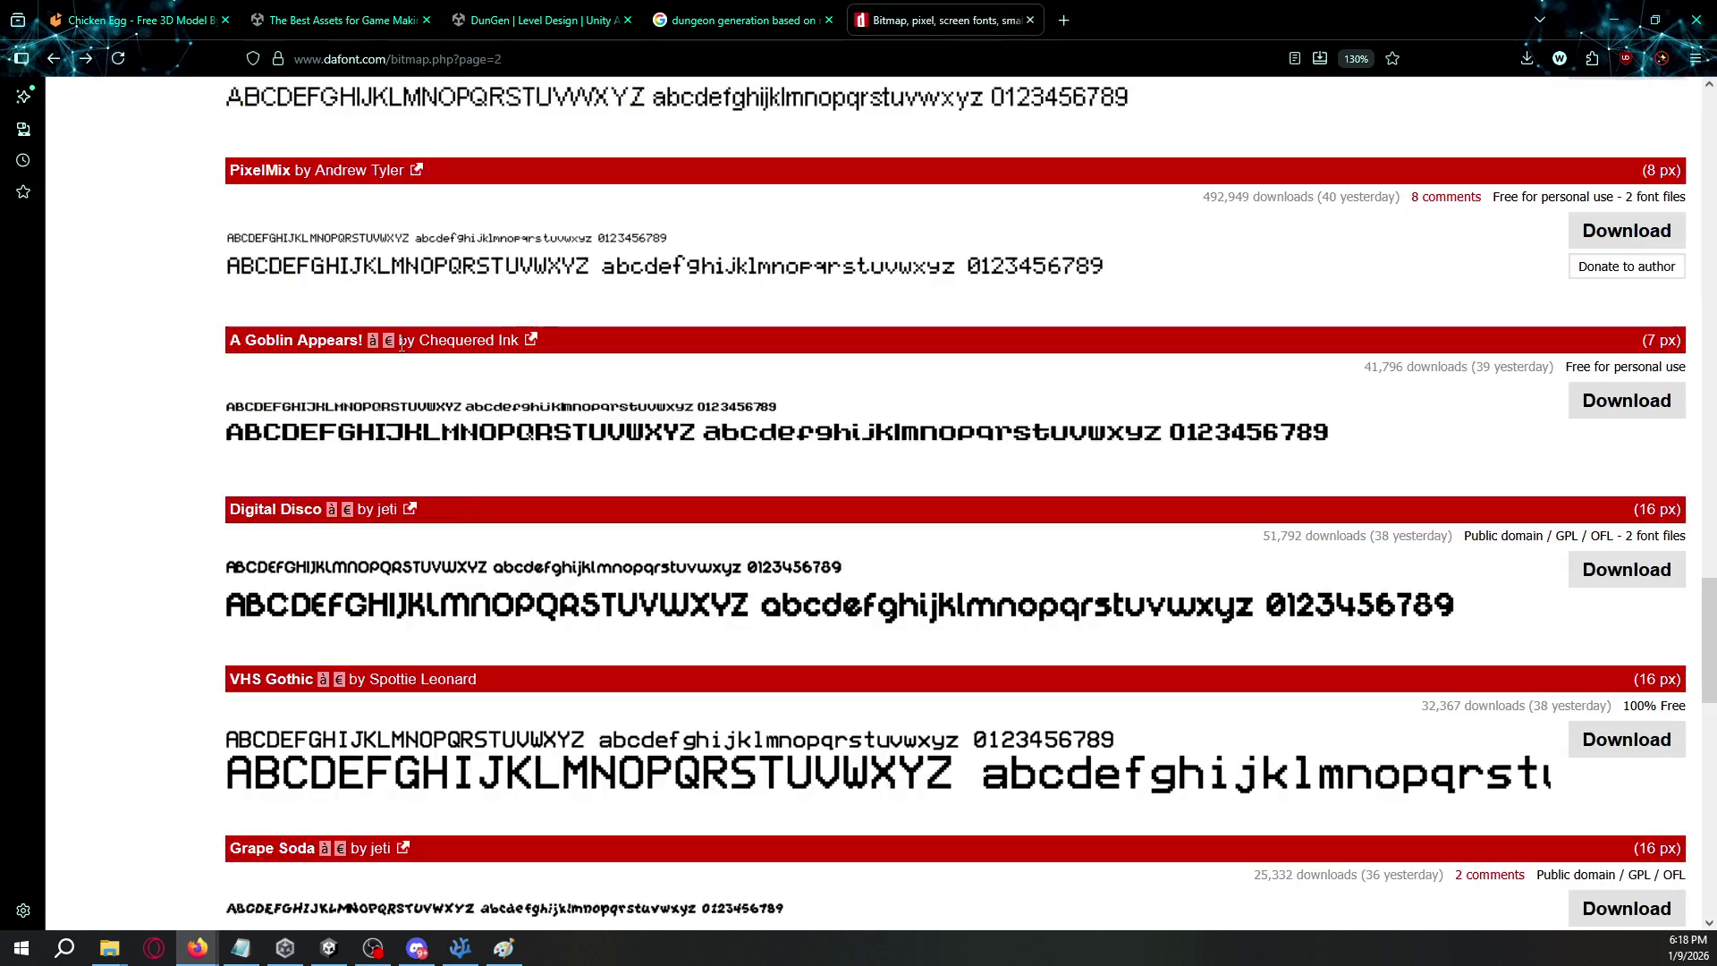
- Filter the bitmap list to 100% free, public domain/GPL/OFL fonts, keeping popularity sorting
{"action": "scroll", "coordinate": [341, 410], "scroll_direction": "up", "scroll_amount": 15}
{"action": "scroll", "coordinate": [341, 410], "scroll_direction": "up", "scroll_amount": 10}
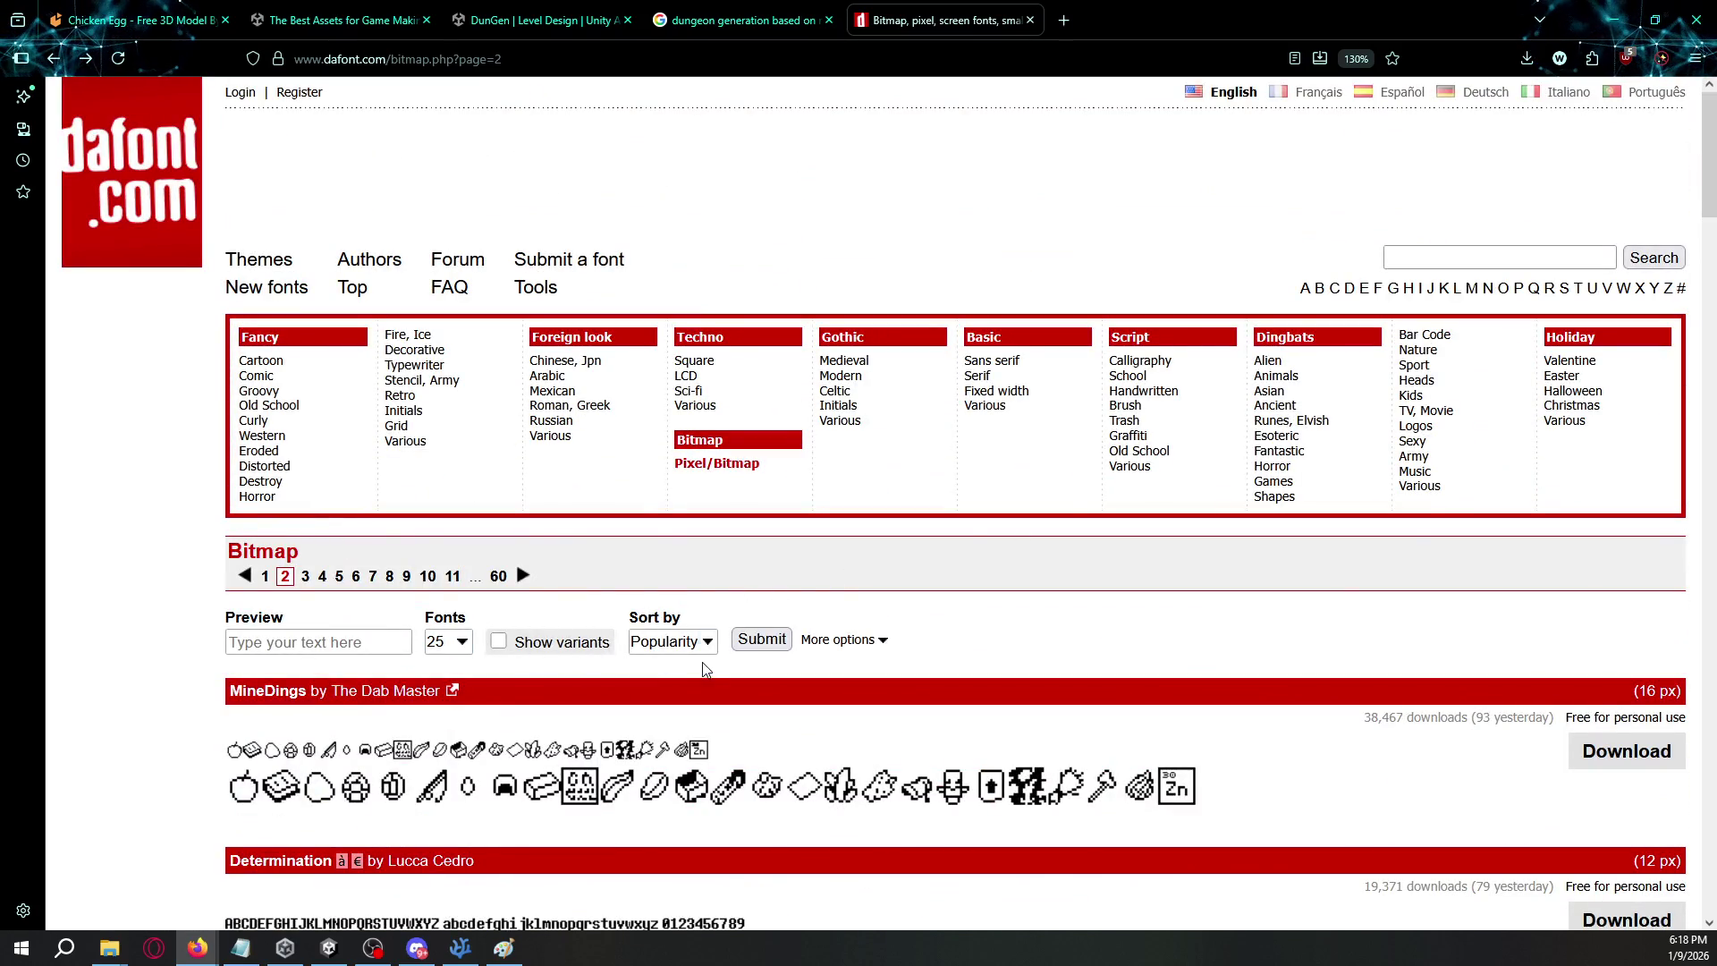
{"action": "left_click", "coordinate": [673, 641]}
{"action": "left_click", "coordinate": [672, 642]}
{"action": "left_click", "coordinate": [837, 639]}
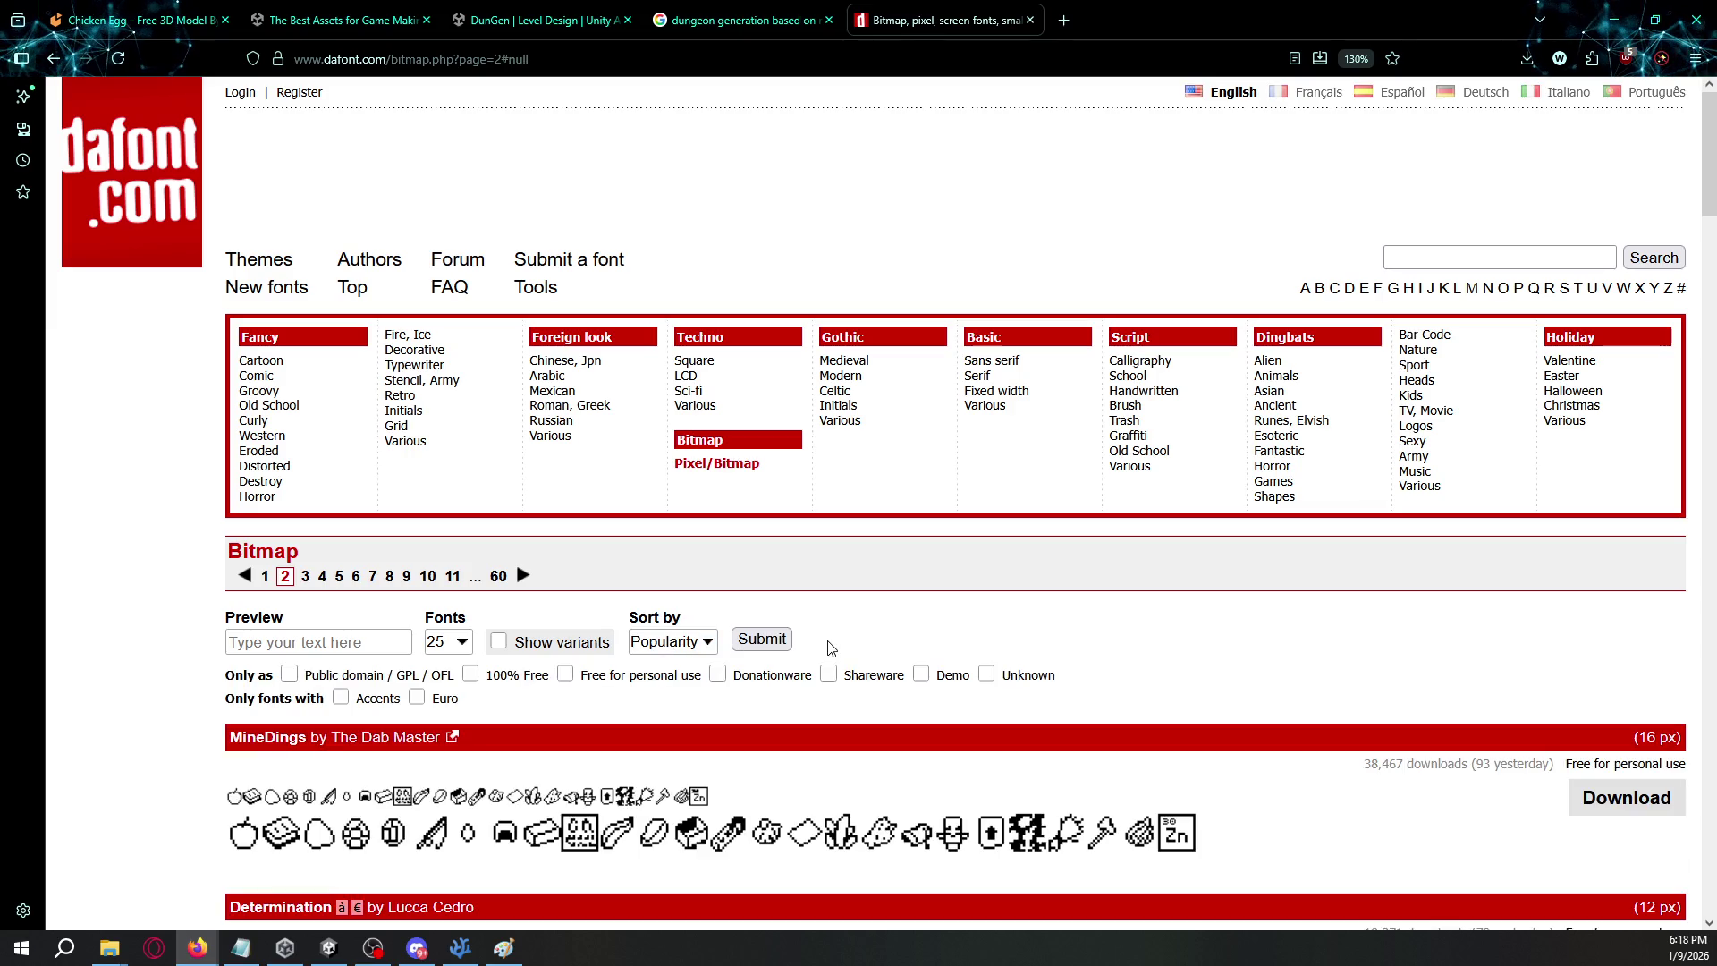
{"action": "left_click", "coordinate": [470, 674]}
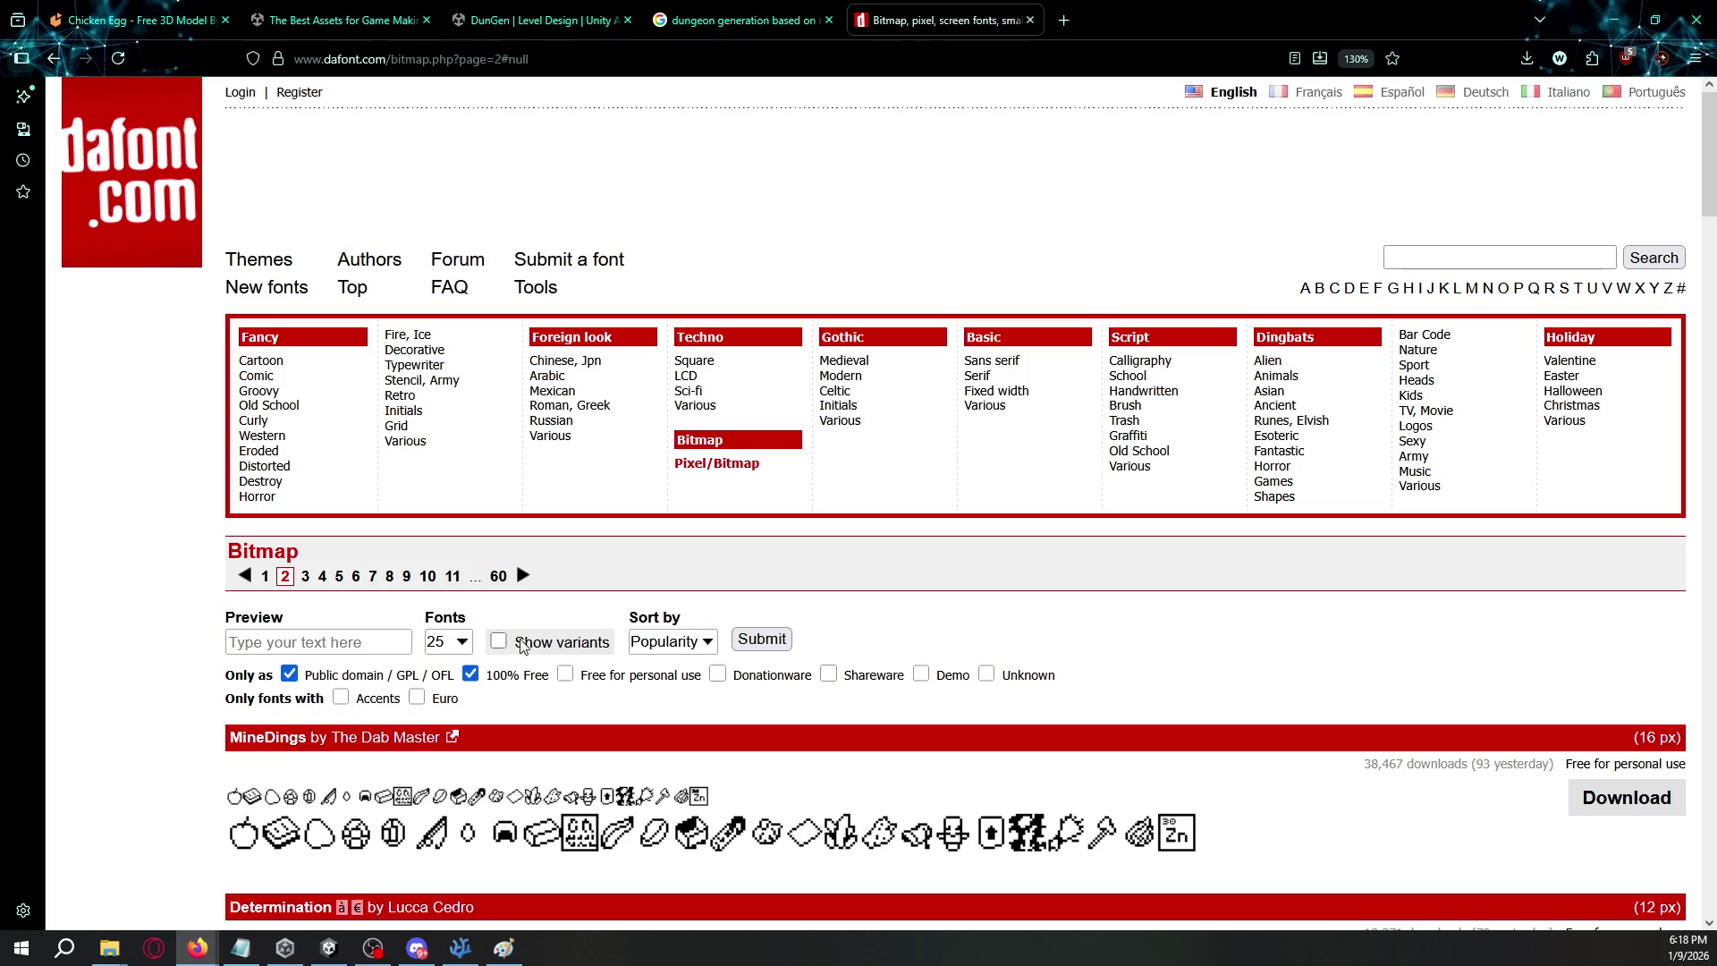
{"action": "left_click", "coordinate": [762, 639]}
- Browse the filtered results, including a brief look at the Modern DOS page
{"action": "scroll", "coordinate": [173, 542], "scroll_direction": "down", "scroll_amount": 3}
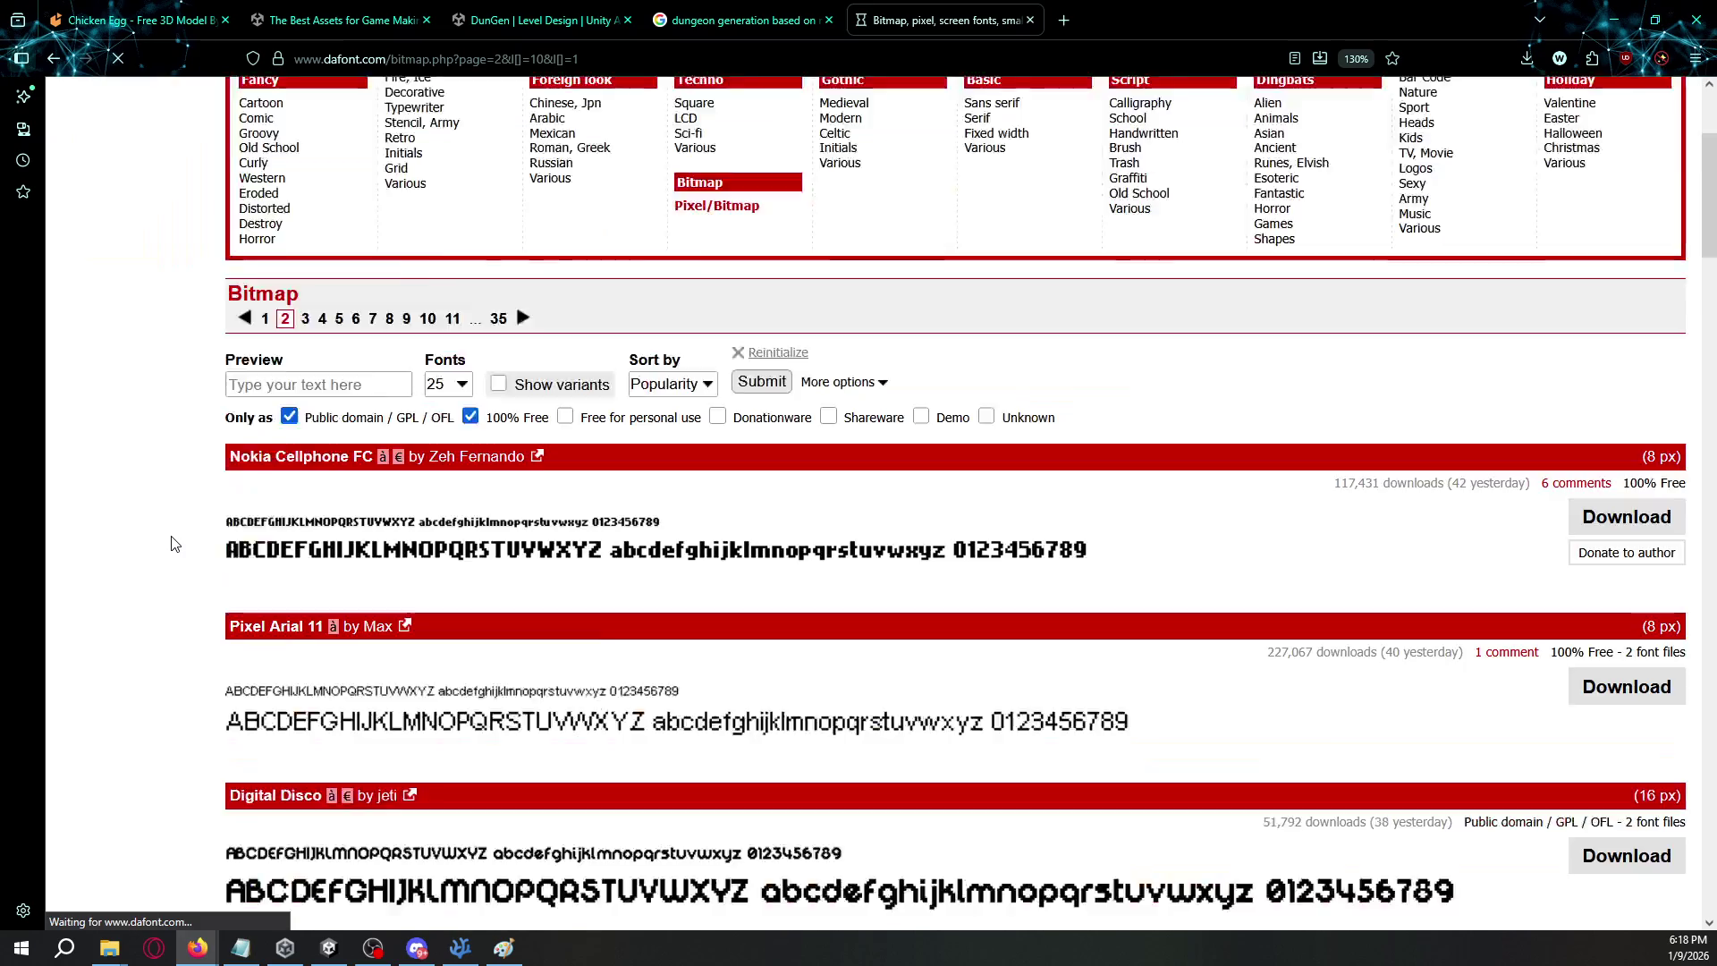
{"action": "scroll", "coordinate": [173, 542], "scroll_direction": "down", "scroll_amount": 4}
{"action": "scroll", "coordinate": [174, 544], "scroll_direction": "down", "scroll_amount": 7}
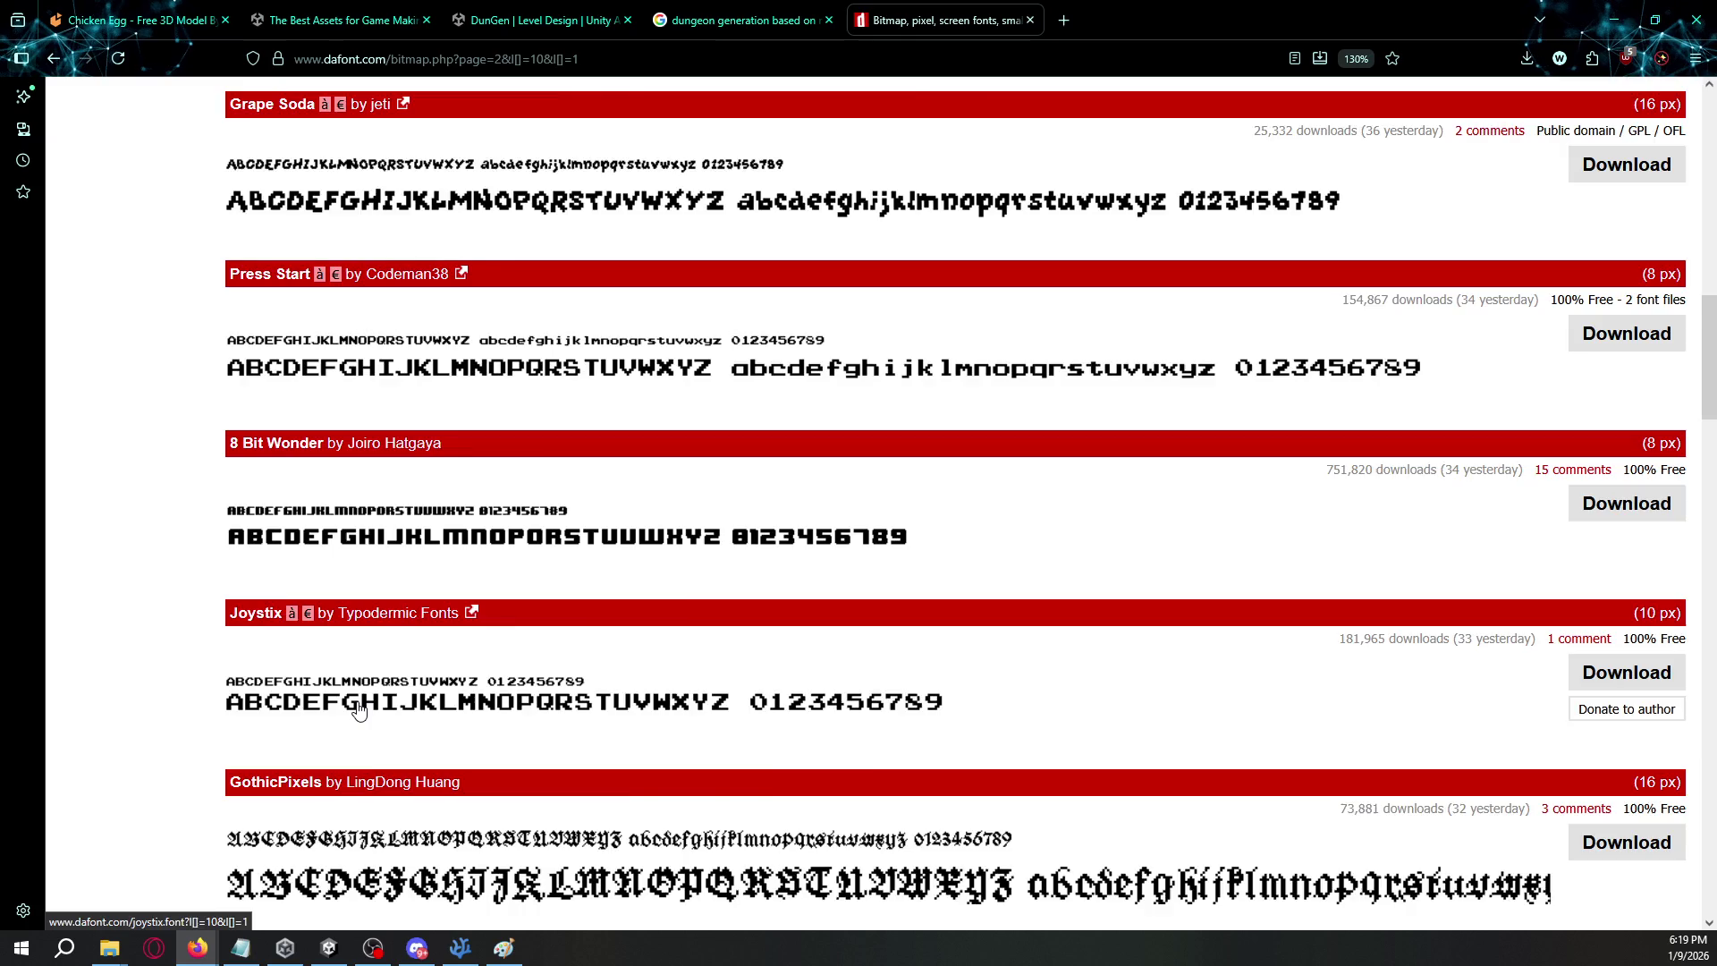
{"action": "scroll", "coordinate": [359, 710], "scroll_direction": "down", "scroll_amount": 2}
{"action": "scroll", "coordinate": [362, 685], "scroll_direction": "down", "scroll_amount": 3}
{"action": "scroll", "coordinate": [366, 613], "scroll_direction": "down", "scroll_amount": 1}
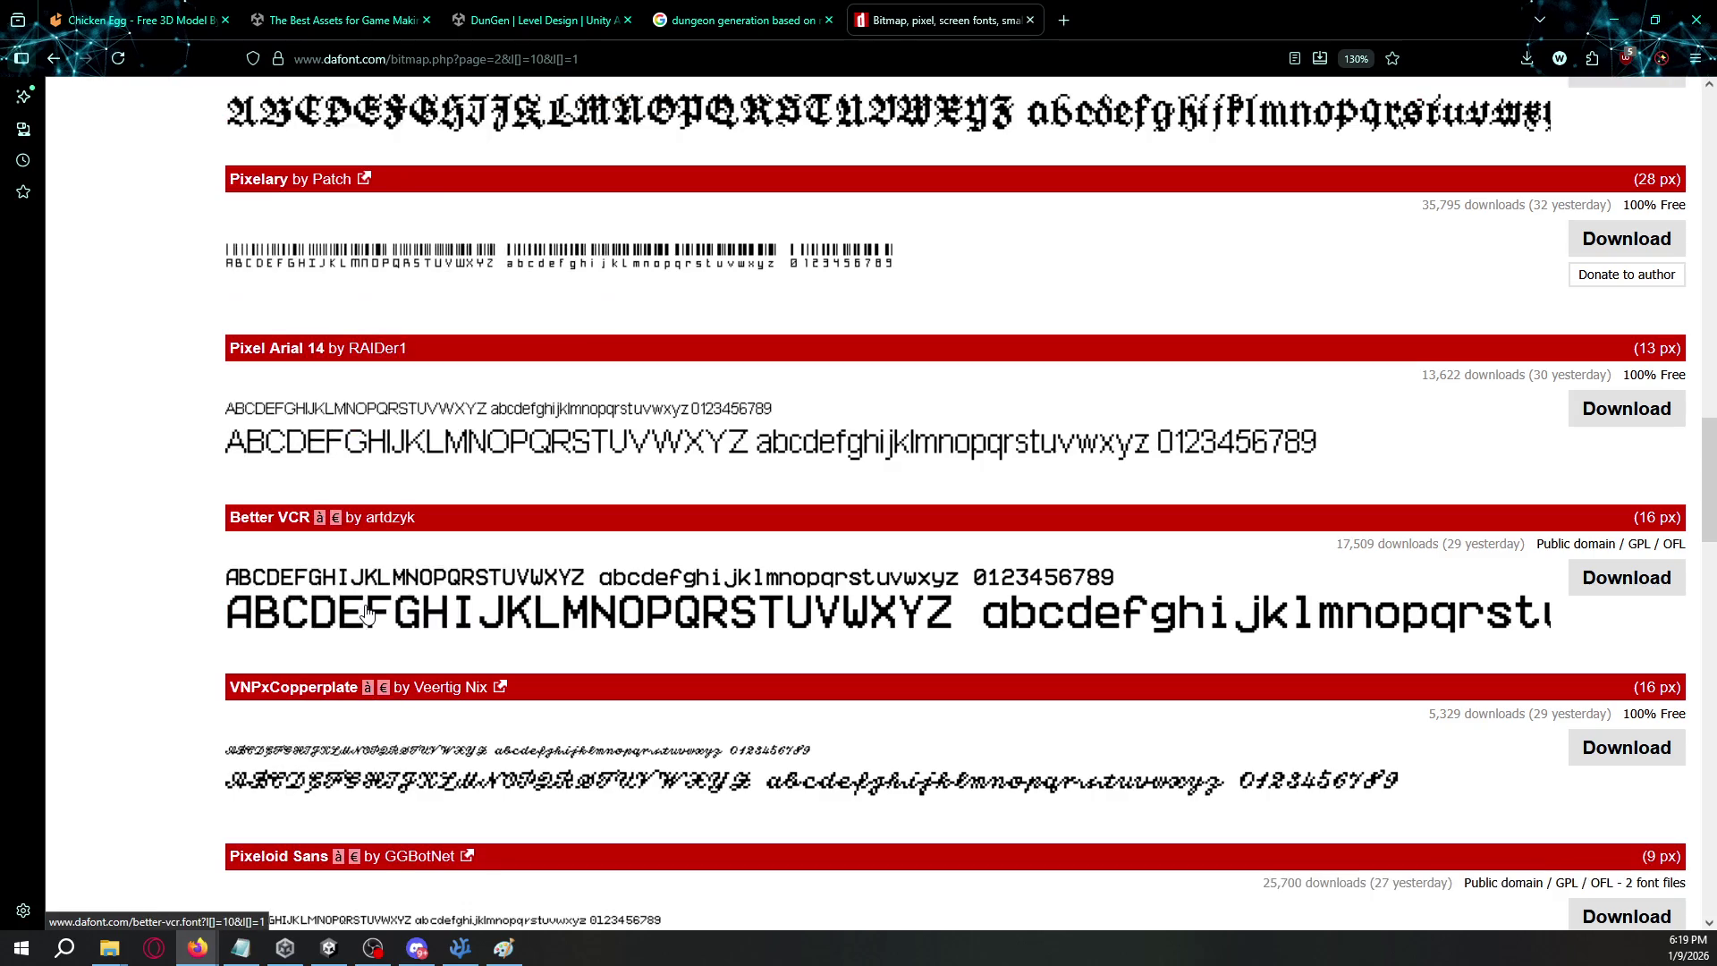
{"action": "scroll", "coordinate": [385, 657], "scroll_direction": "down", "scroll_amount": 4}
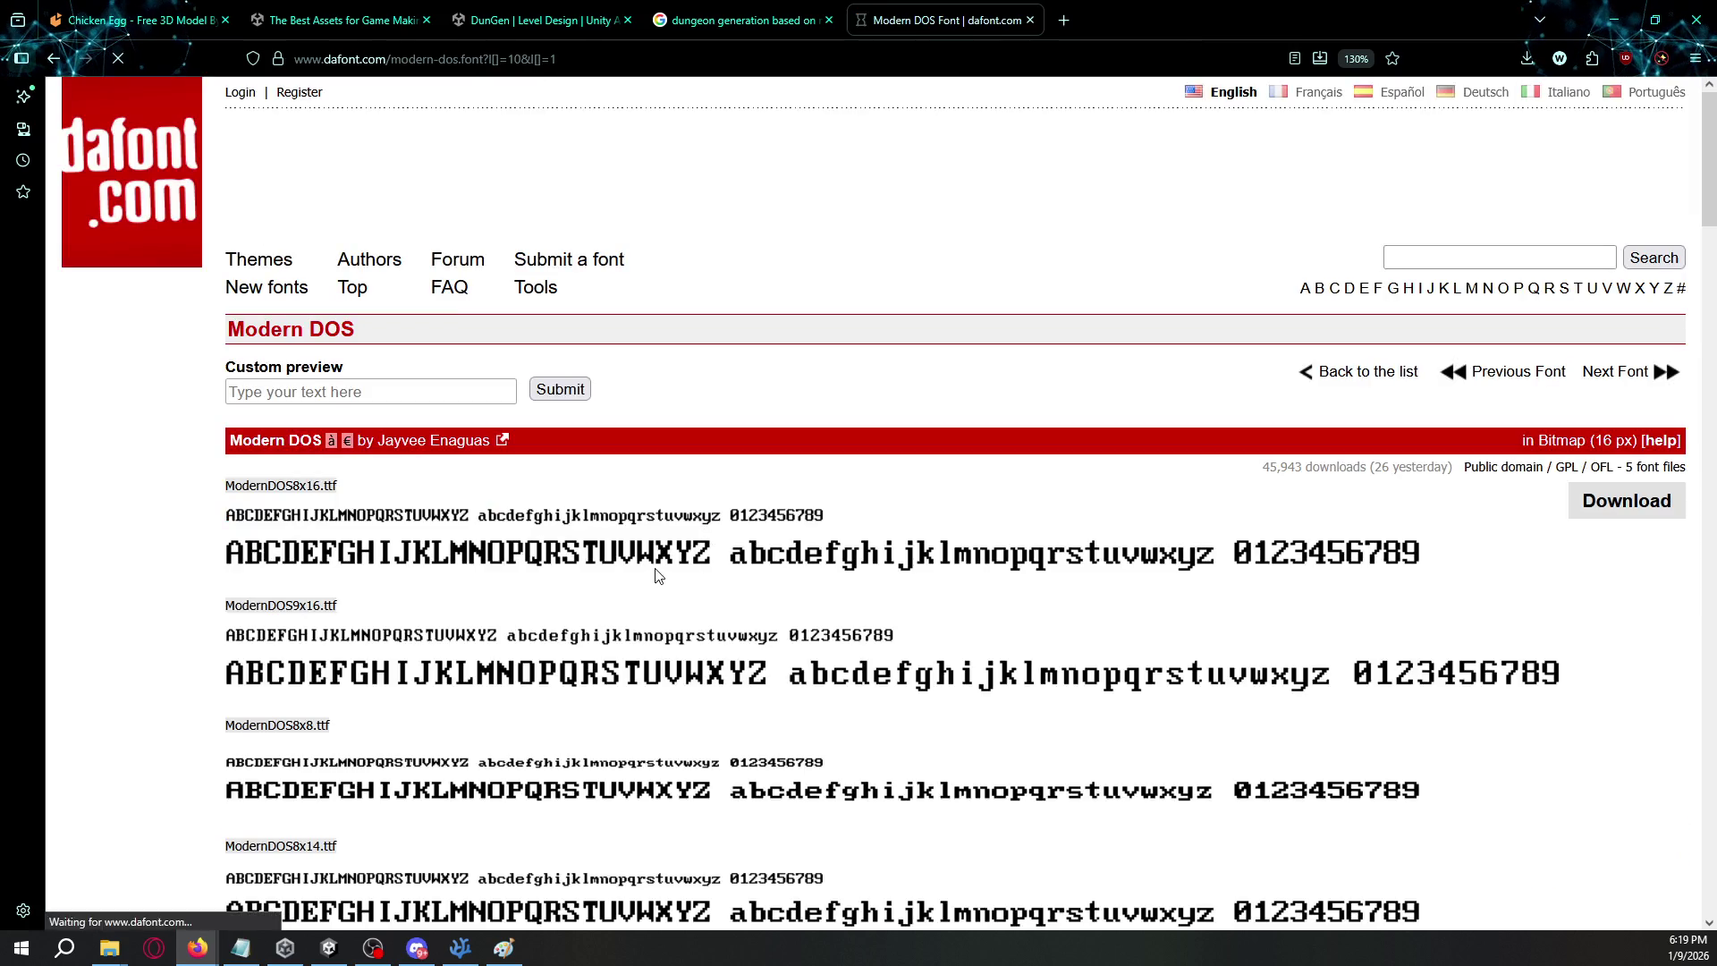
{"action": "key", "text": "alt+Left"}
{"action": "scroll", "coordinate": [374, 525], "scroll_direction": "down", "scroll_amount": 2}
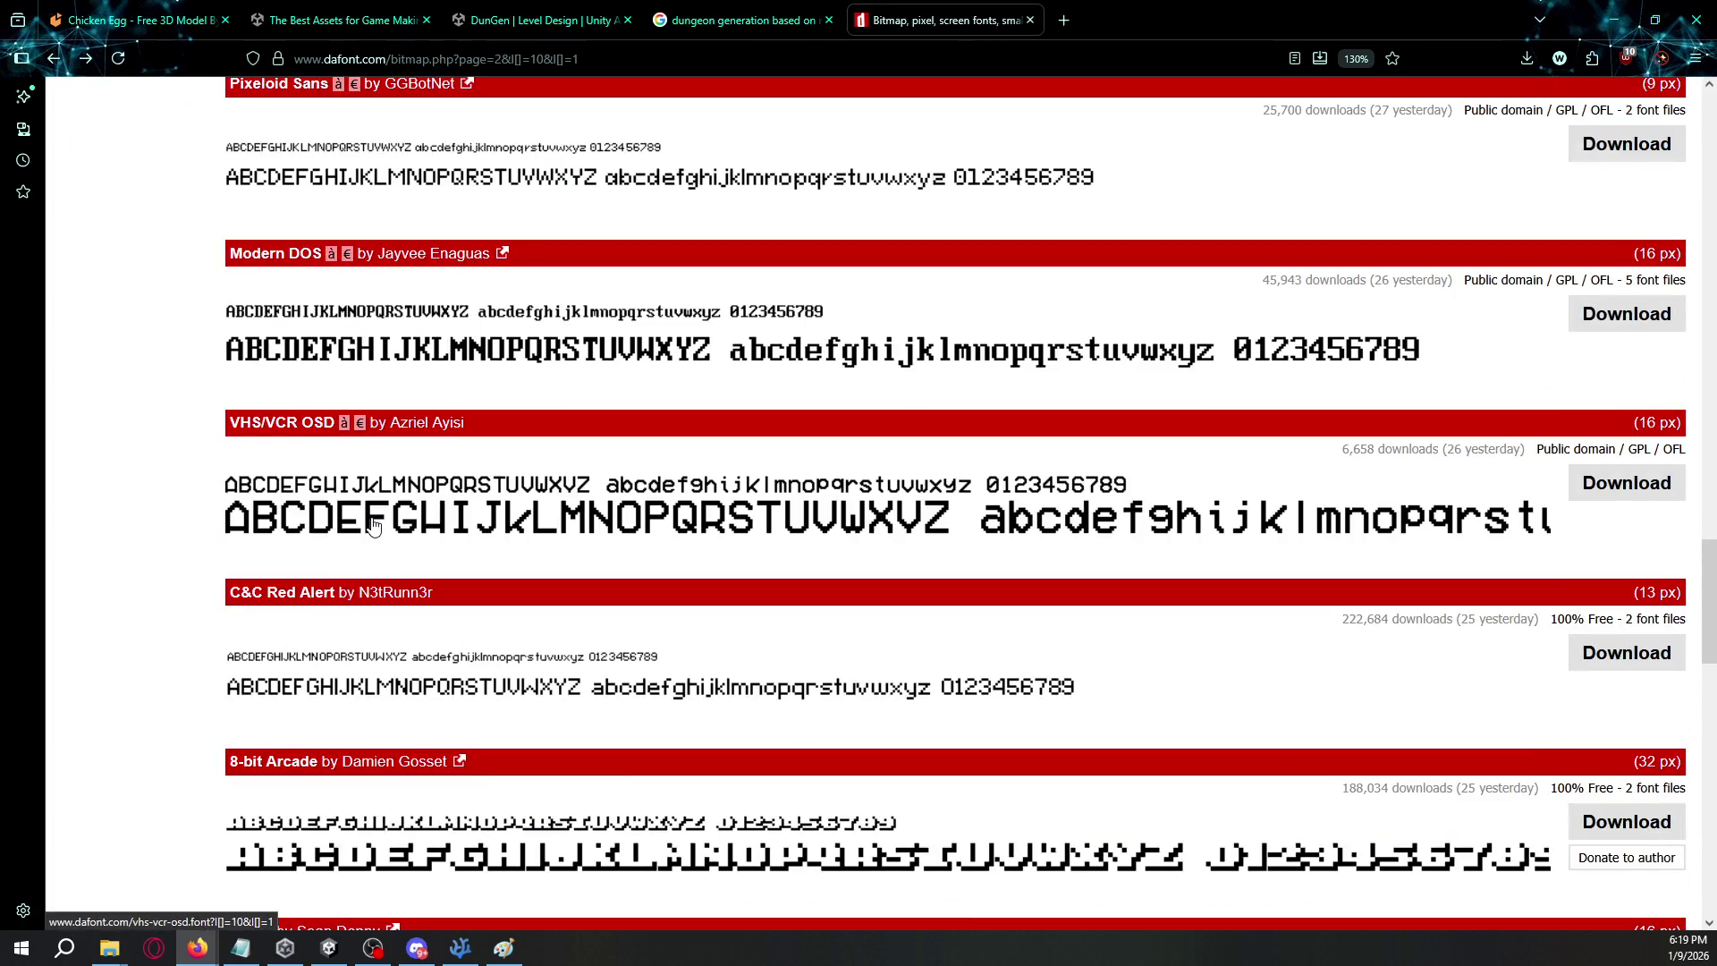
- Search Google for VHS in a new tab and show the image results
{"action": "key", "text": "ctrl+t"}
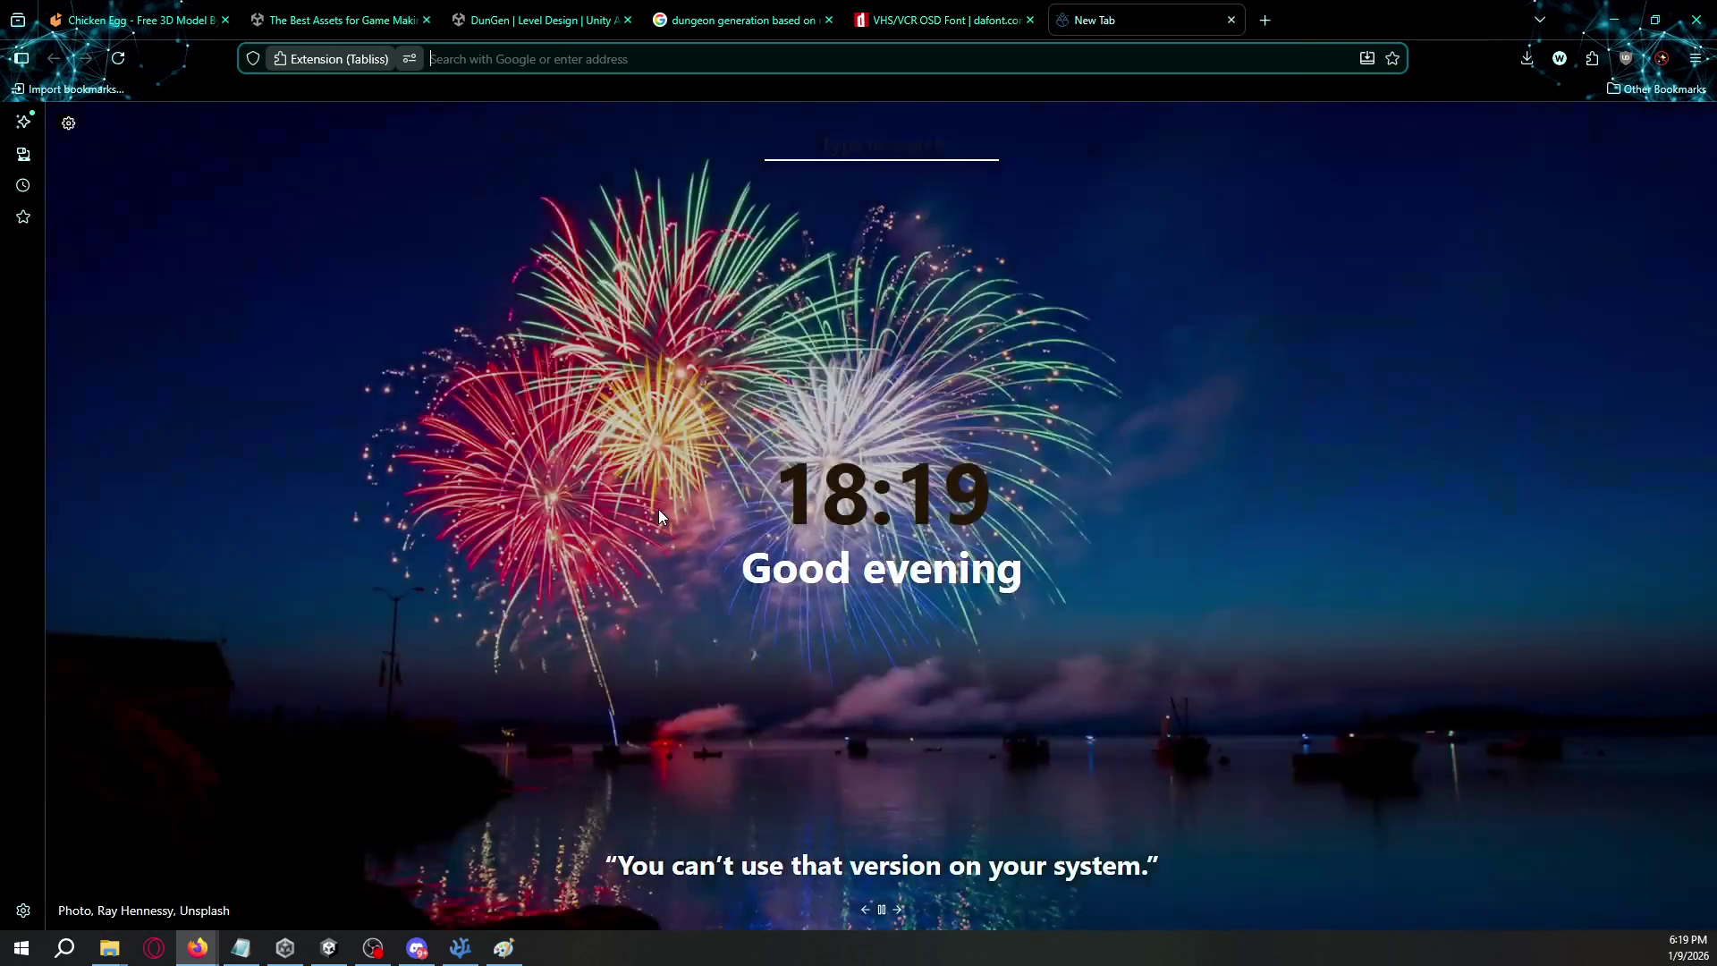
{"action": "type", "text": "VHS"}
{"action": "key", "text": "Return"}
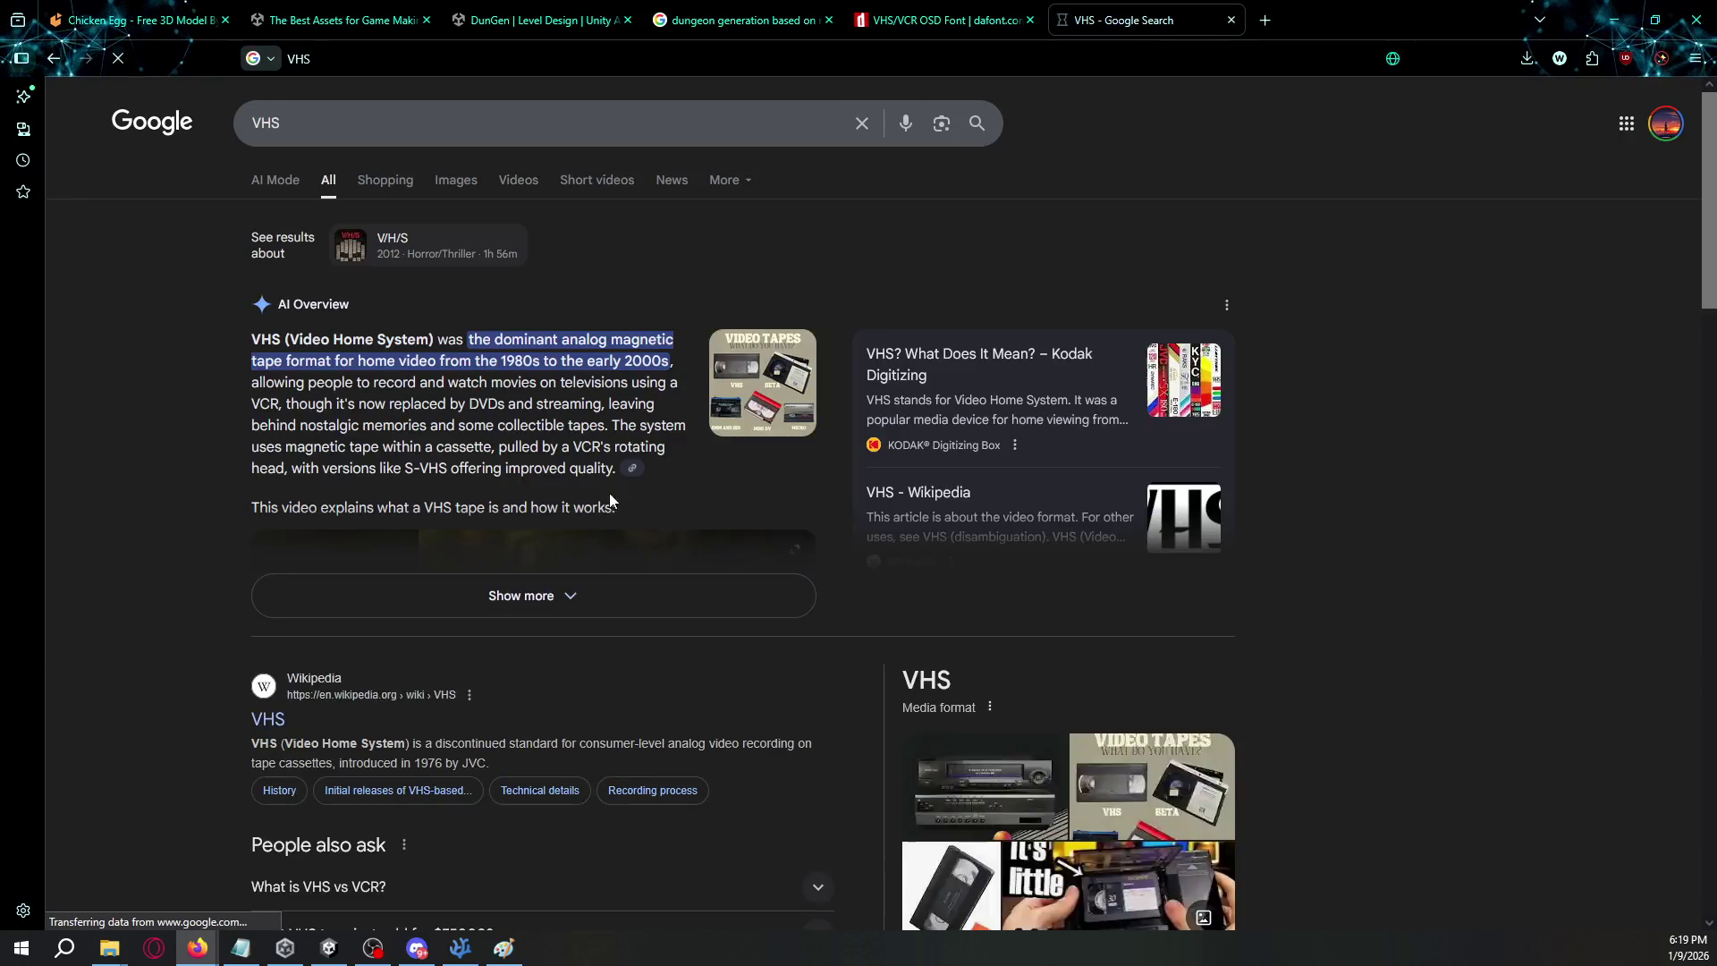
{"action": "left_click", "coordinate": [458, 182]}
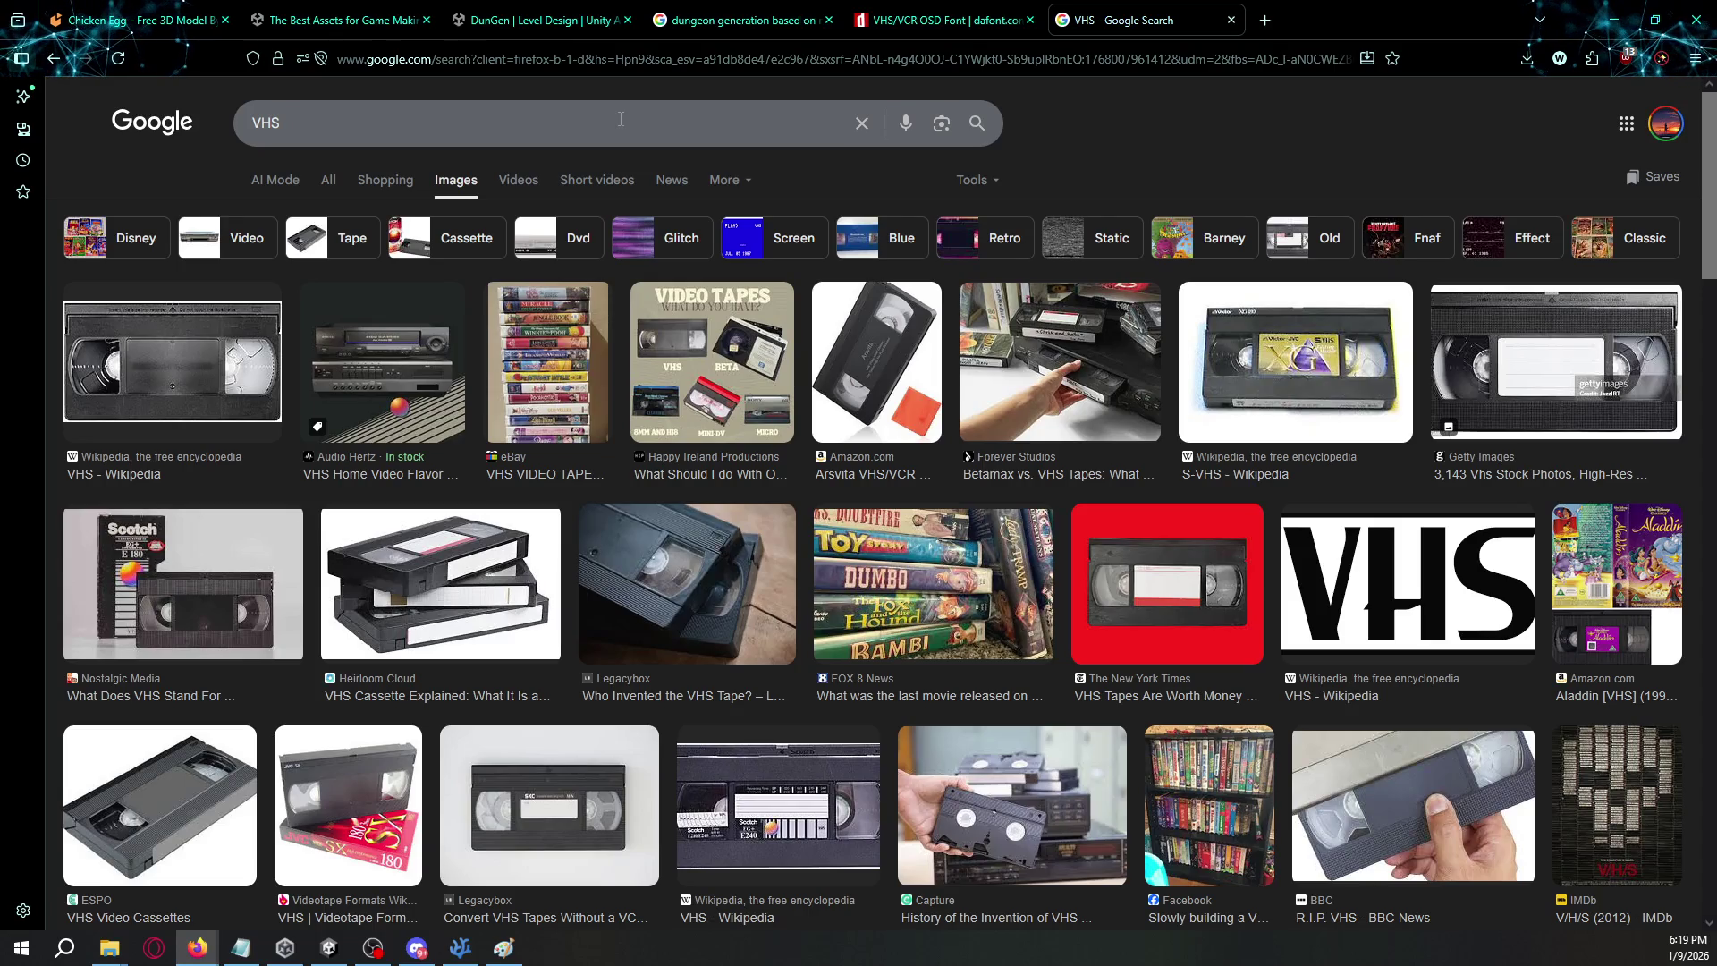
- Glance at the VHS/VCR OSD font tab, then return to the VHS results
{"action": "key", "text": "ctrl+shift+Tab"}
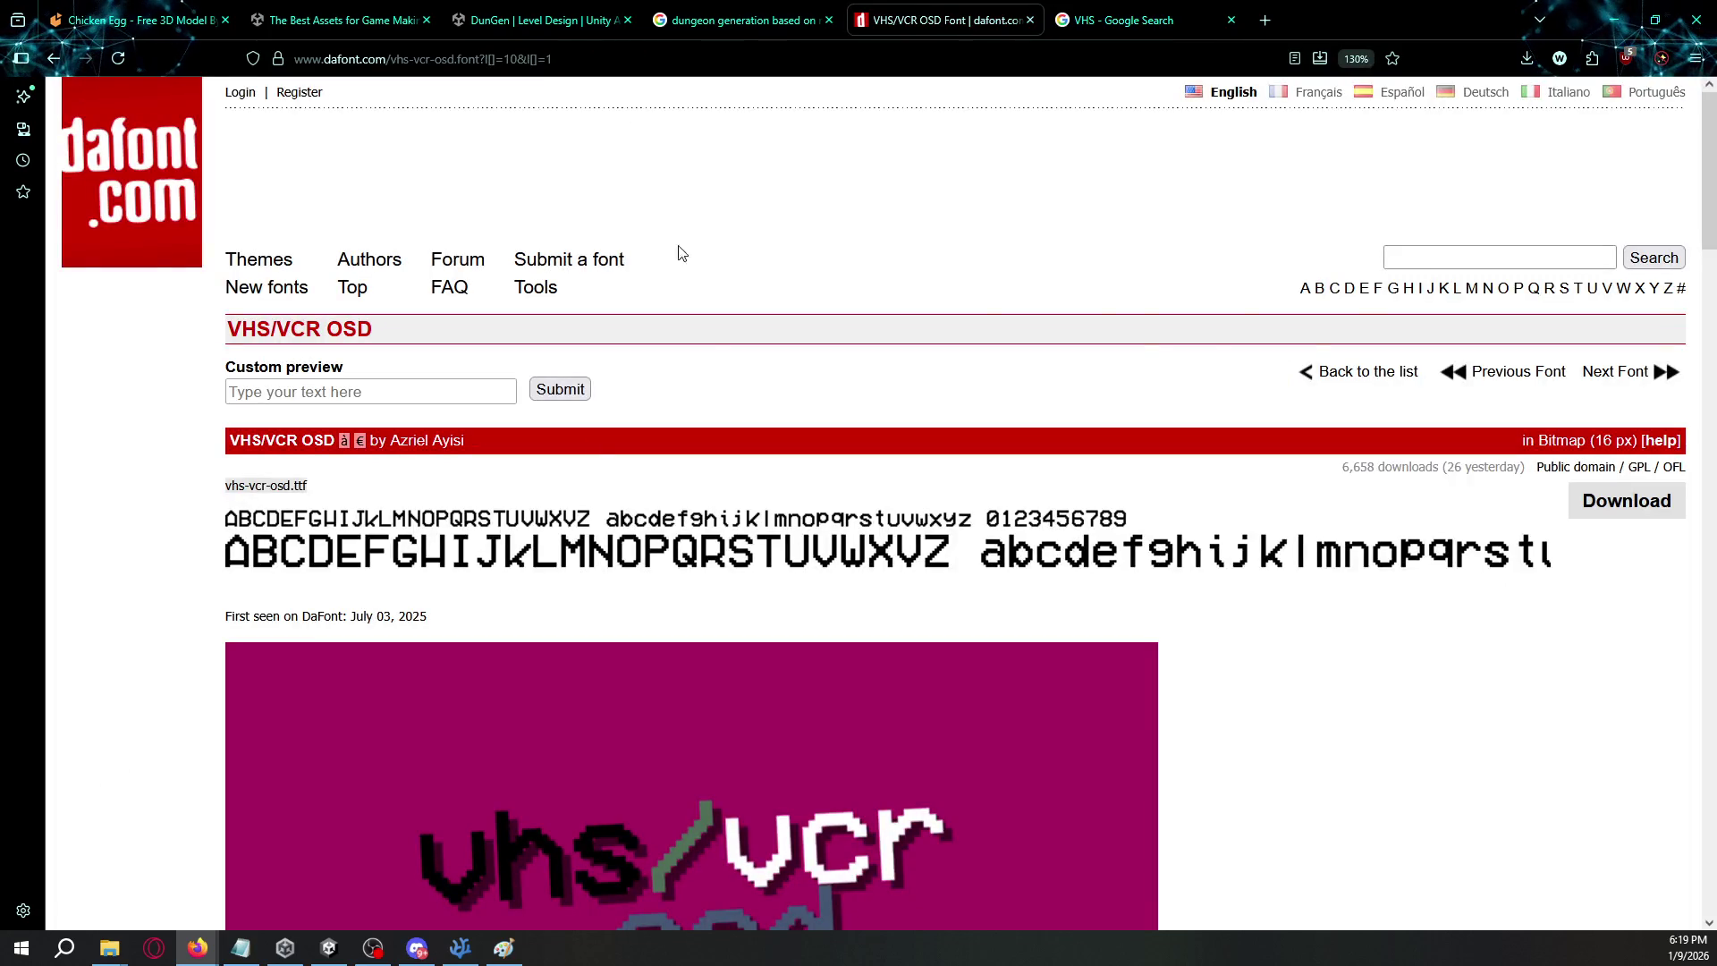
{"action": "scroll", "coordinate": [680, 253], "scroll_direction": "down", "scroll_amount": 10}
{"action": "scroll", "coordinate": [514, 560], "scroll_direction": "up", "scroll_amount": 5}
{"action": "key", "text": "ctrl+Tab"}
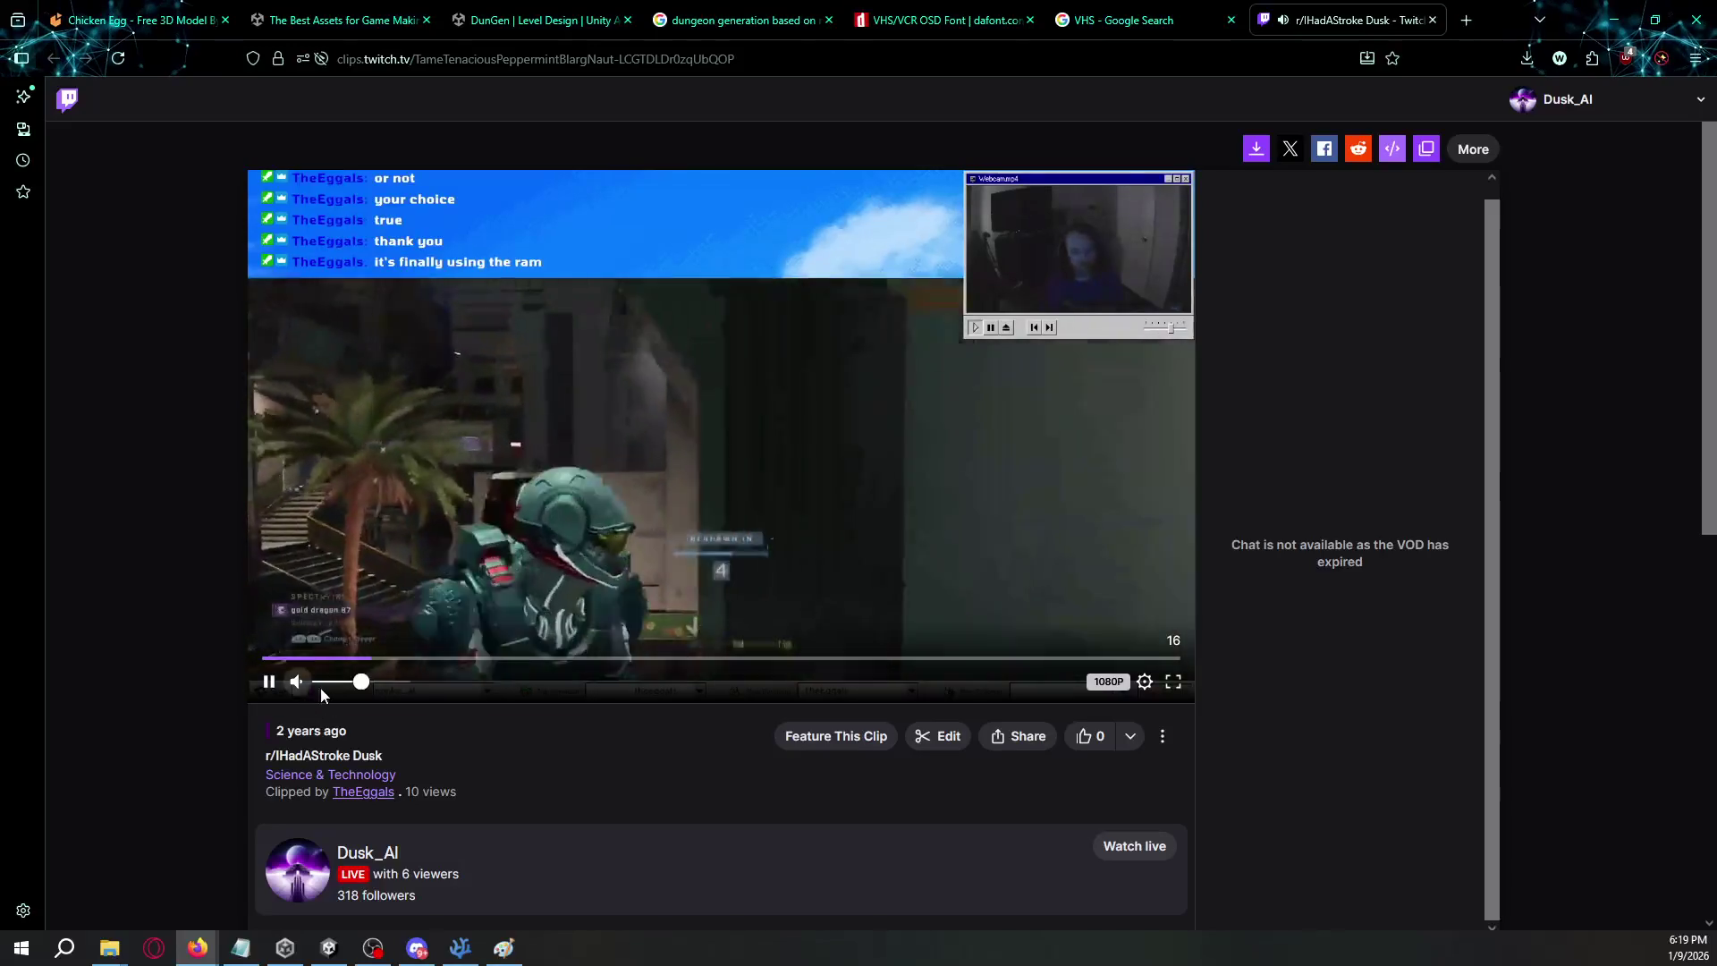
- Play the Twitch clip with sound, pause it, and close its tab
{"action": "left_click", "coordinate": [298, 681]}
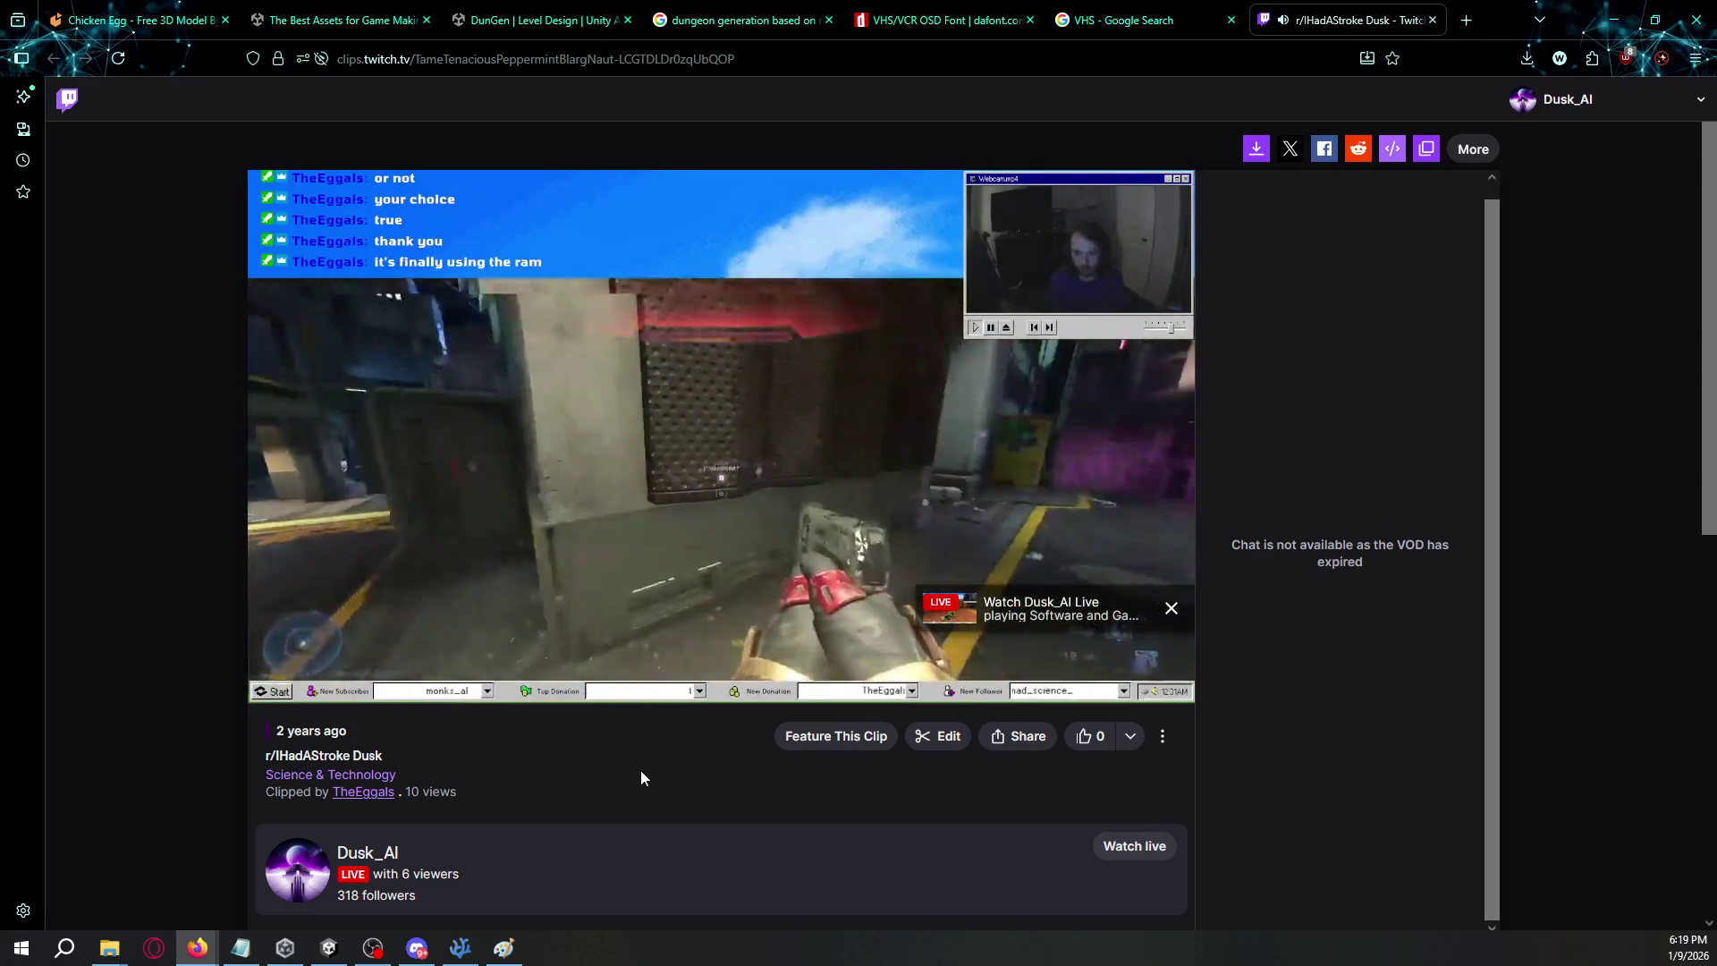
{"action": "left_click", "coordinate": [718, 564]}
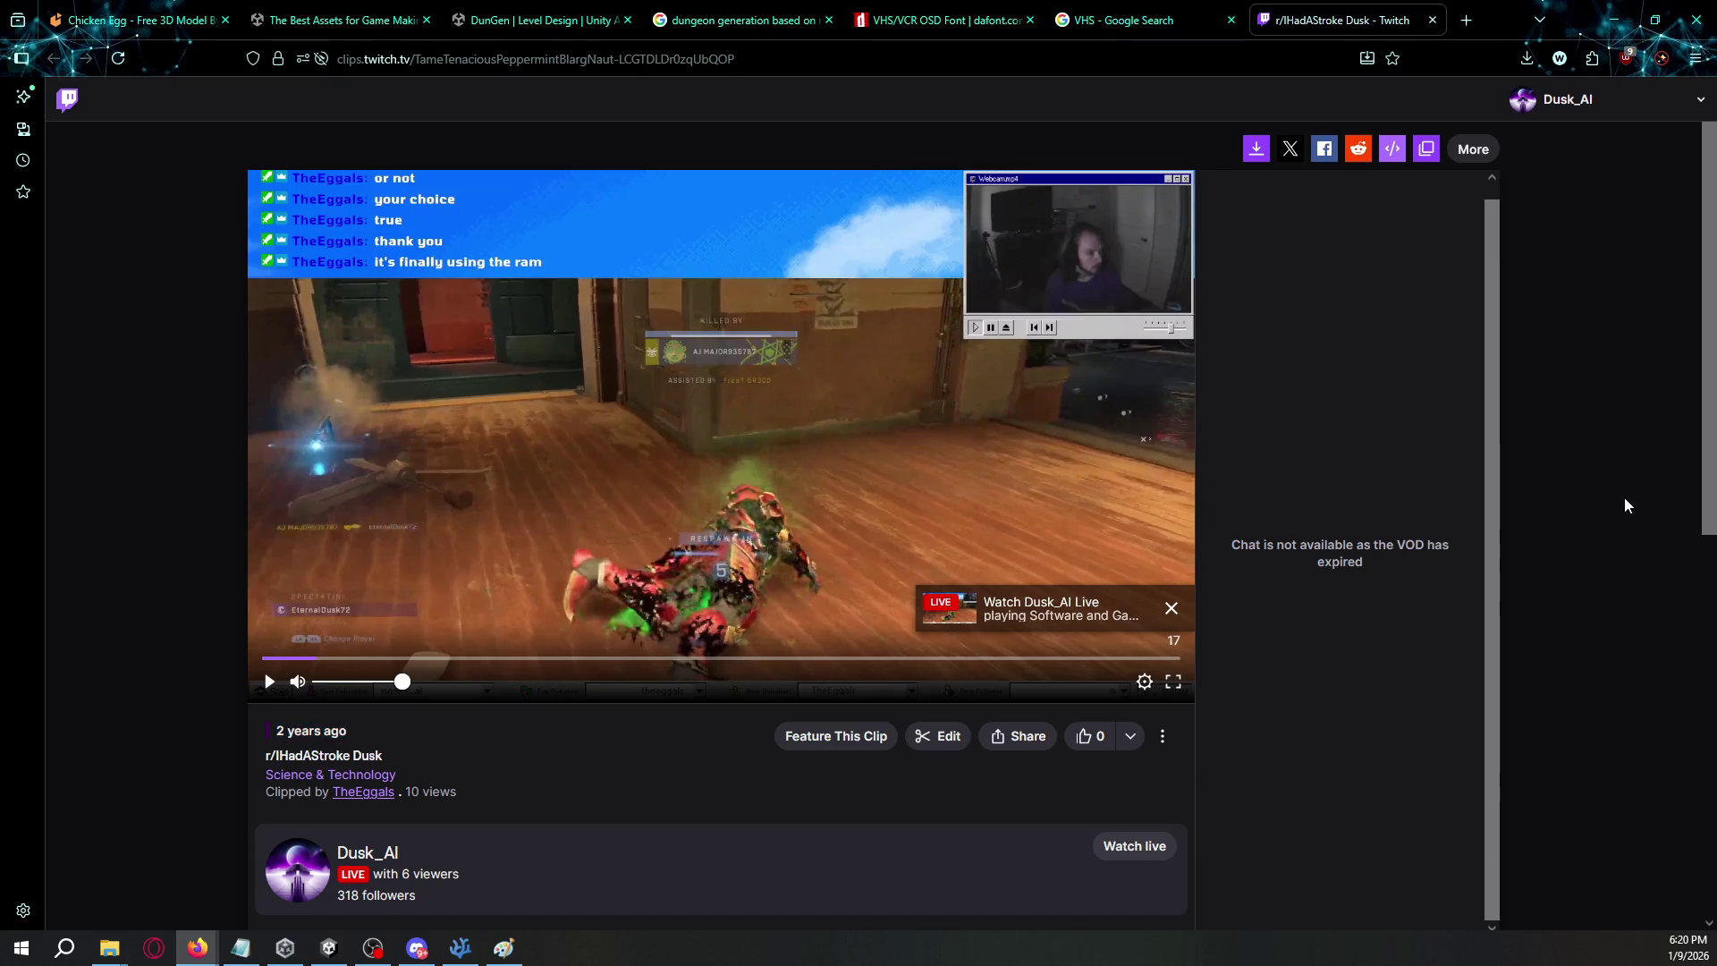
{"action": "key", "text": "ctrl+w"}
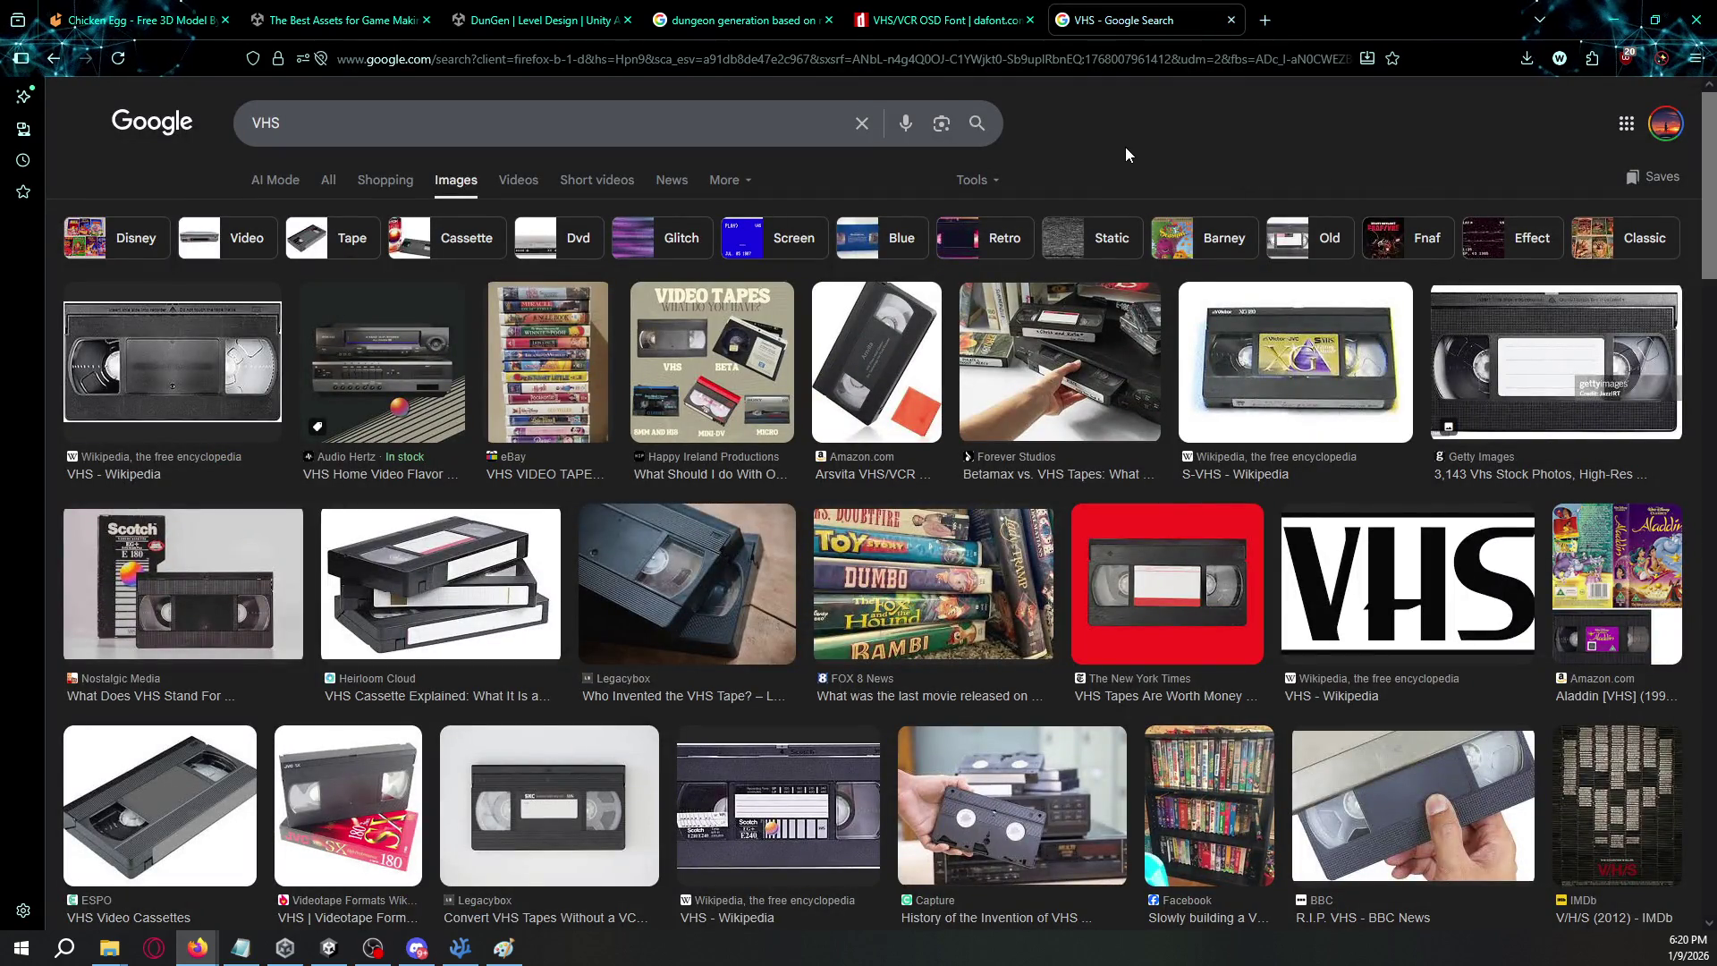
- Narrow the VHS images to Screen results and preview a VHS noise overlay image
{"action": "left_click", "coordinate": [805, 242]}
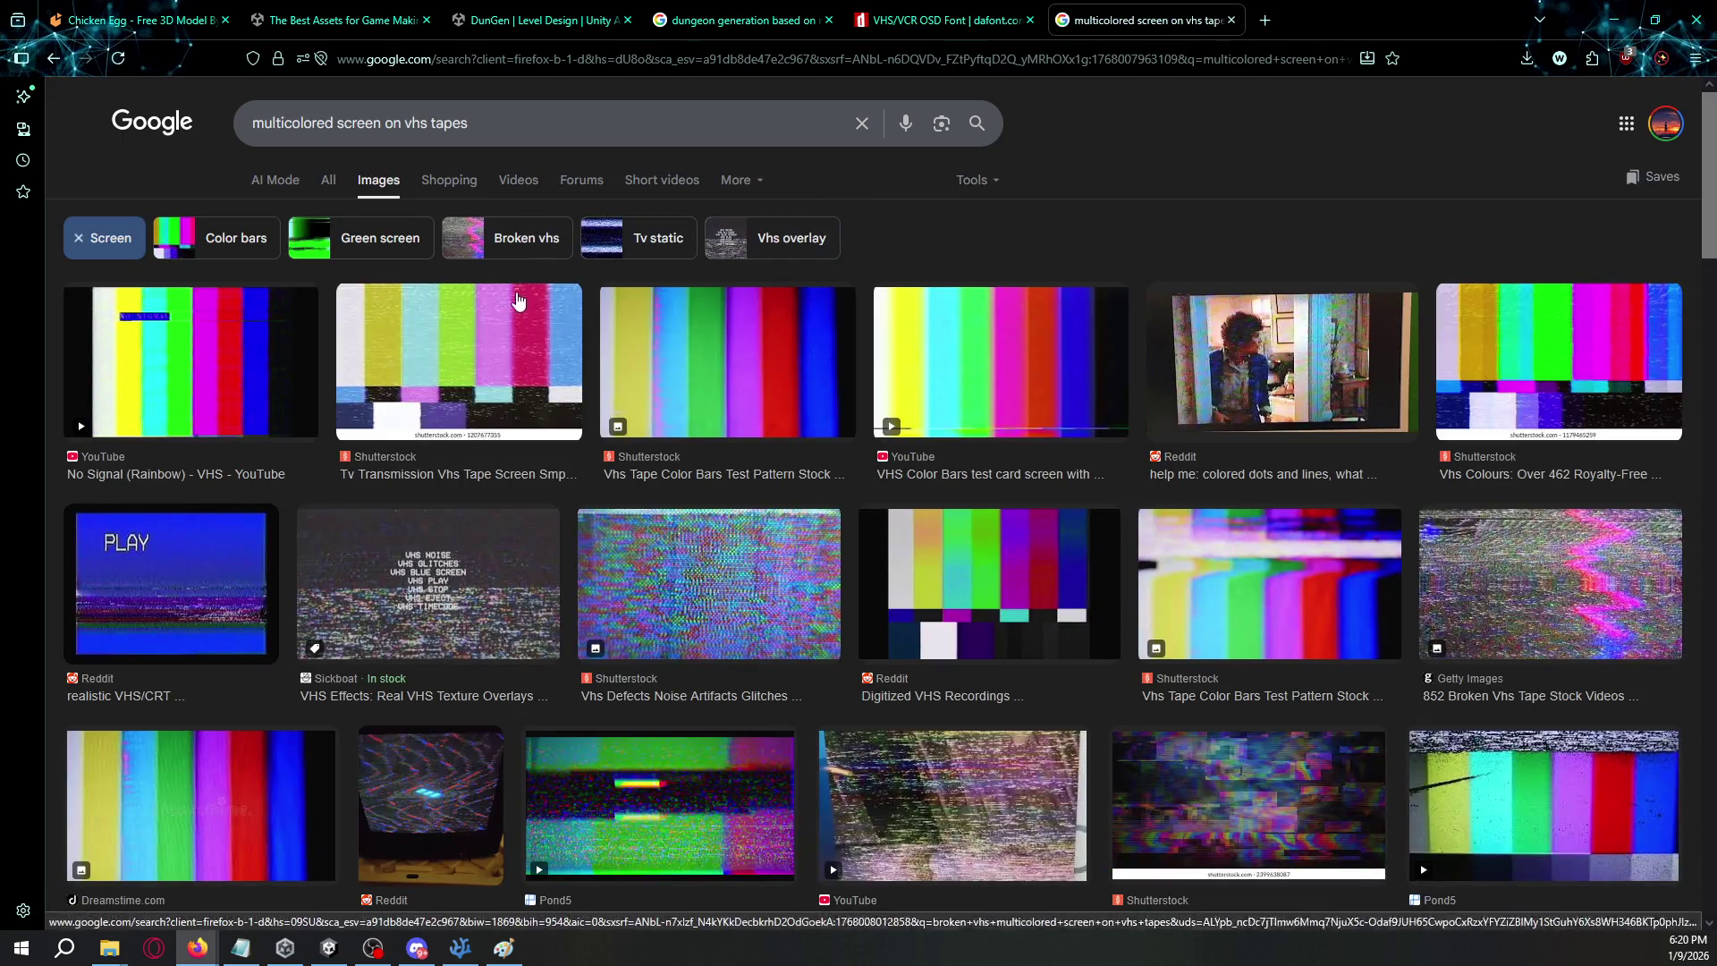
{"action": "scroll", "coordinate": [463, 434], "scroll_direction": "down", "scroll_amount": 1}
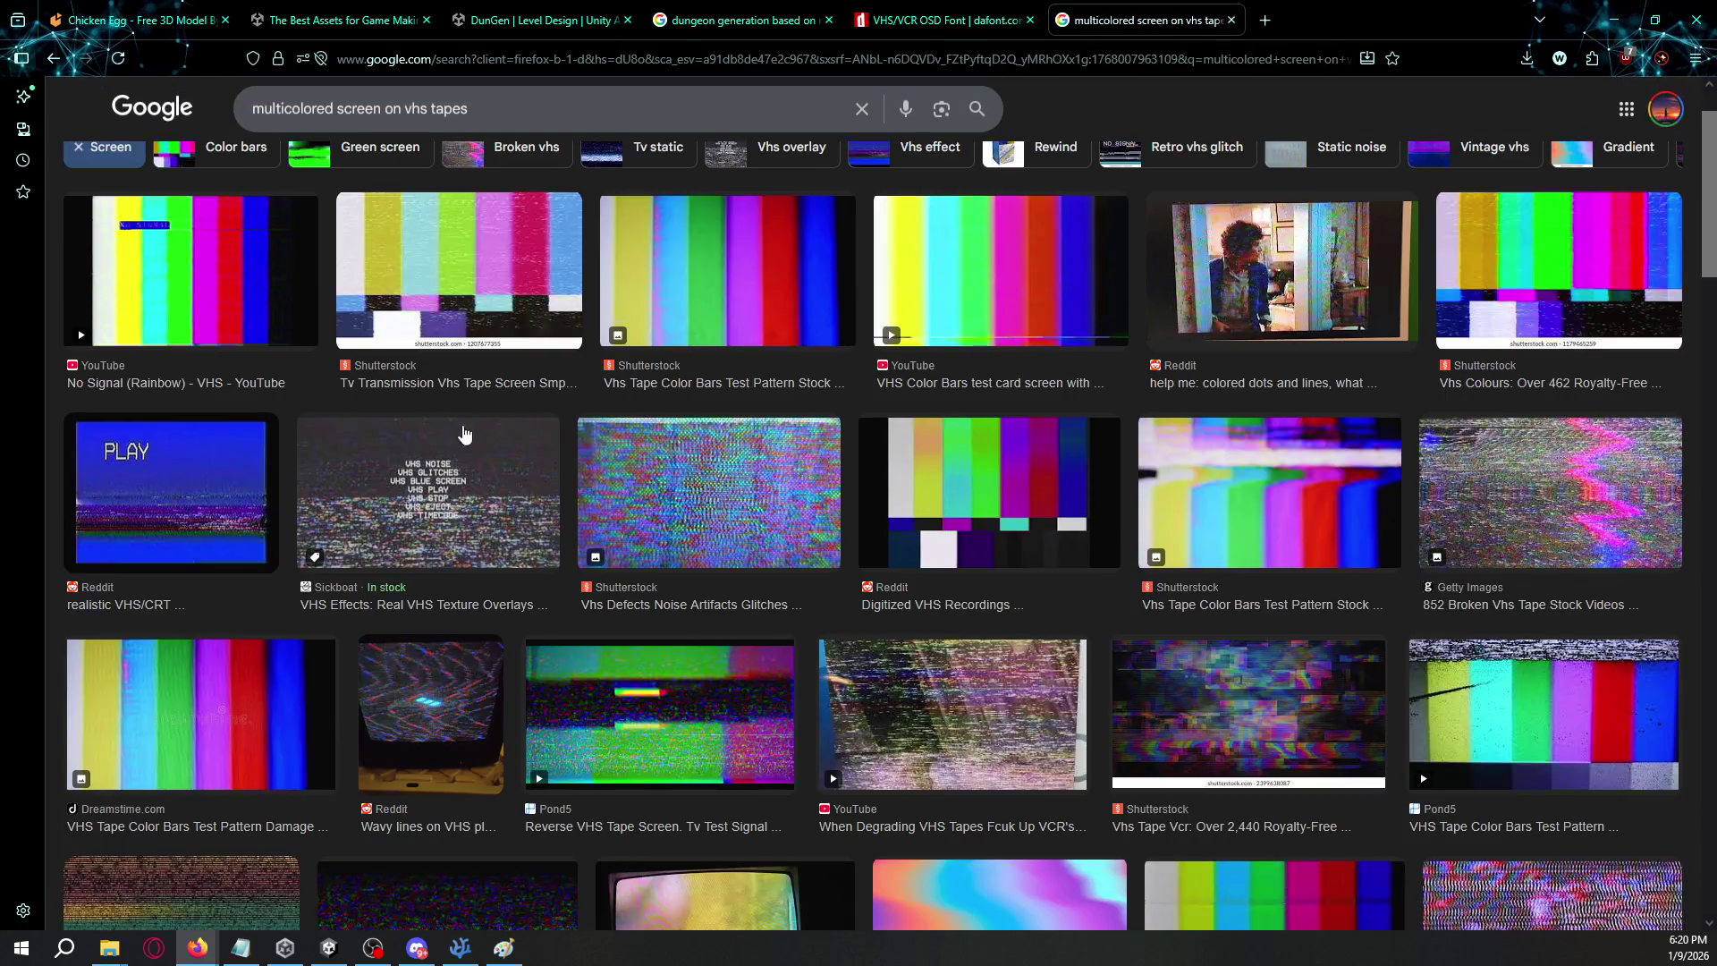
{"action": "left_click", "coordinate": [488, 496]}
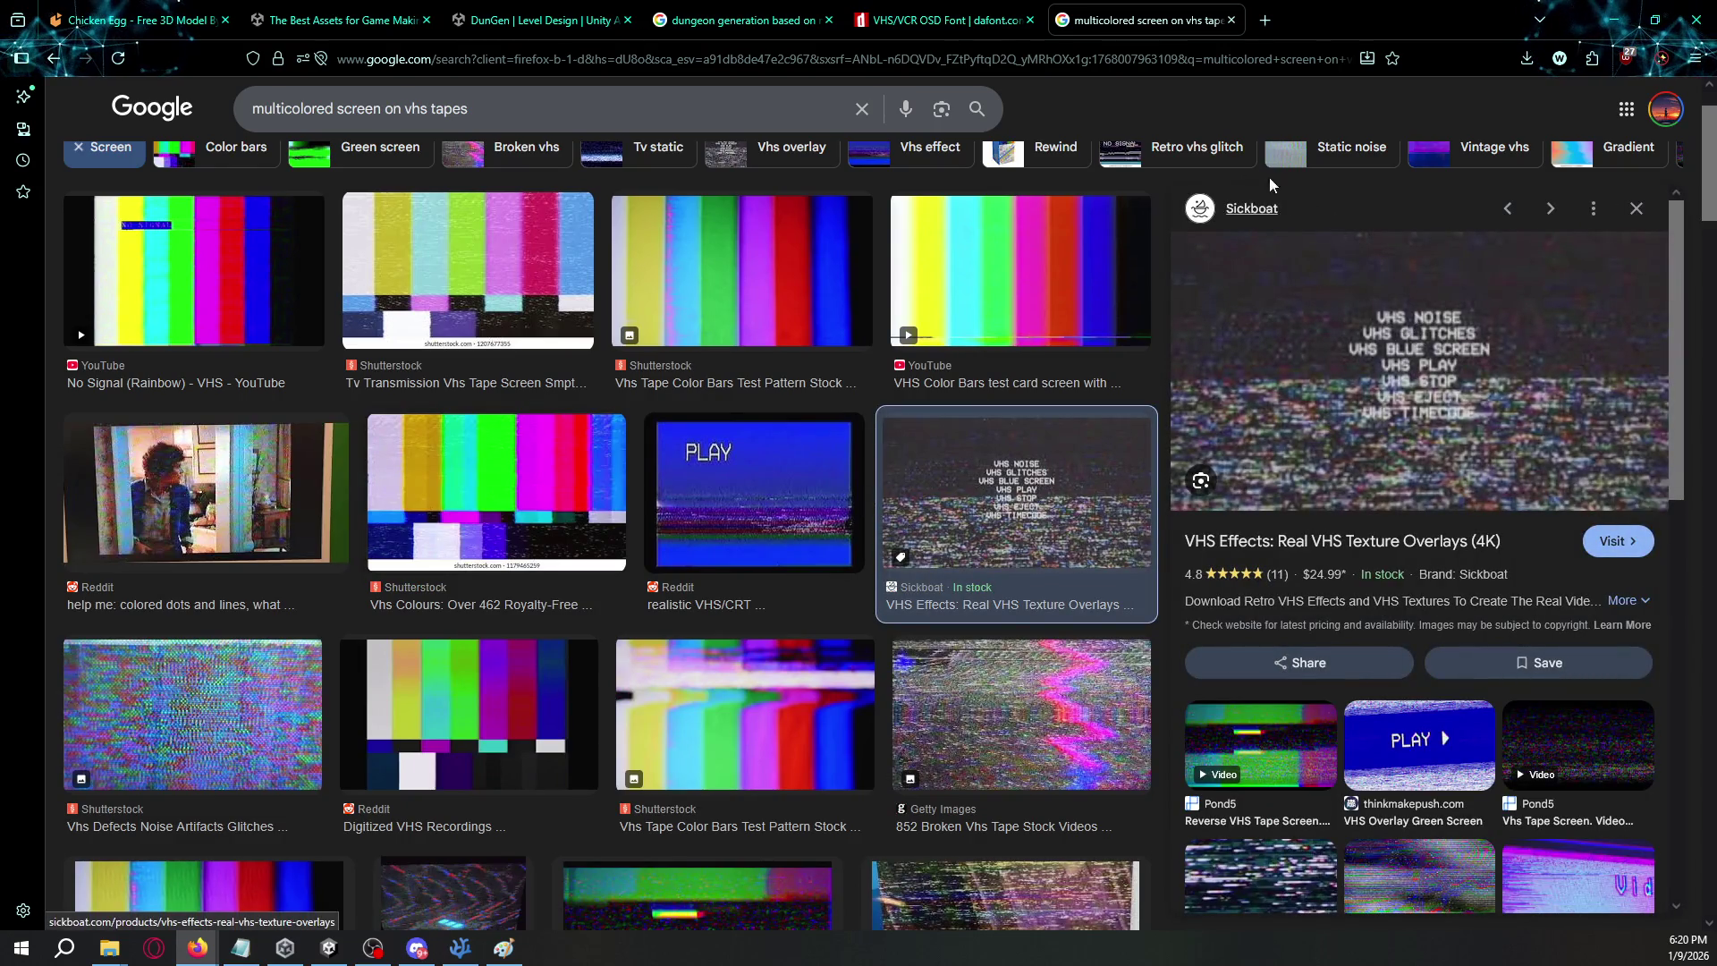
- Download the VHS/VCR OSD font from its dafont page, then return to Unity
{"action": "key", "text": "ctrl+shift+Tab"}
{"action": "scroll", "coordinate": [943, 411], "scroll_direction": "down", "scroll_amount": 10}
{"action": "scroll", "coordinate": [921, 402], "scroll_direction": "up", "scroll_amount": 15}
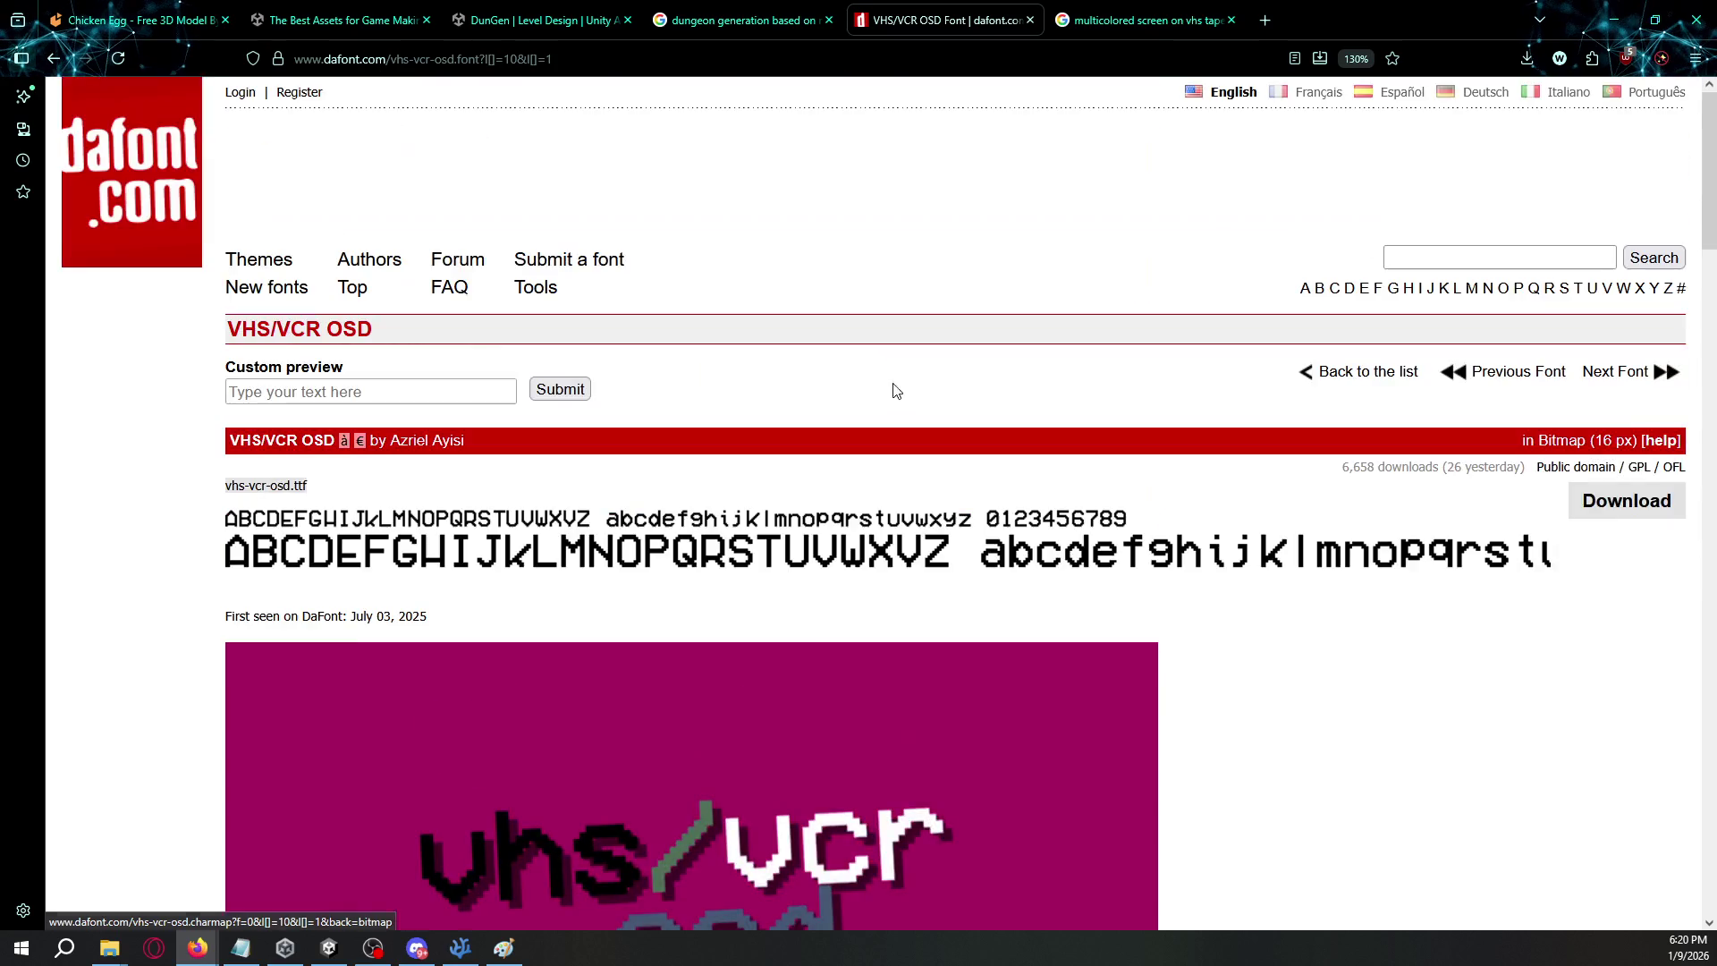
{"action": "left_click", "coordinate": [1626, 501]}
{"action": "key", "text": "alt+Tab"}
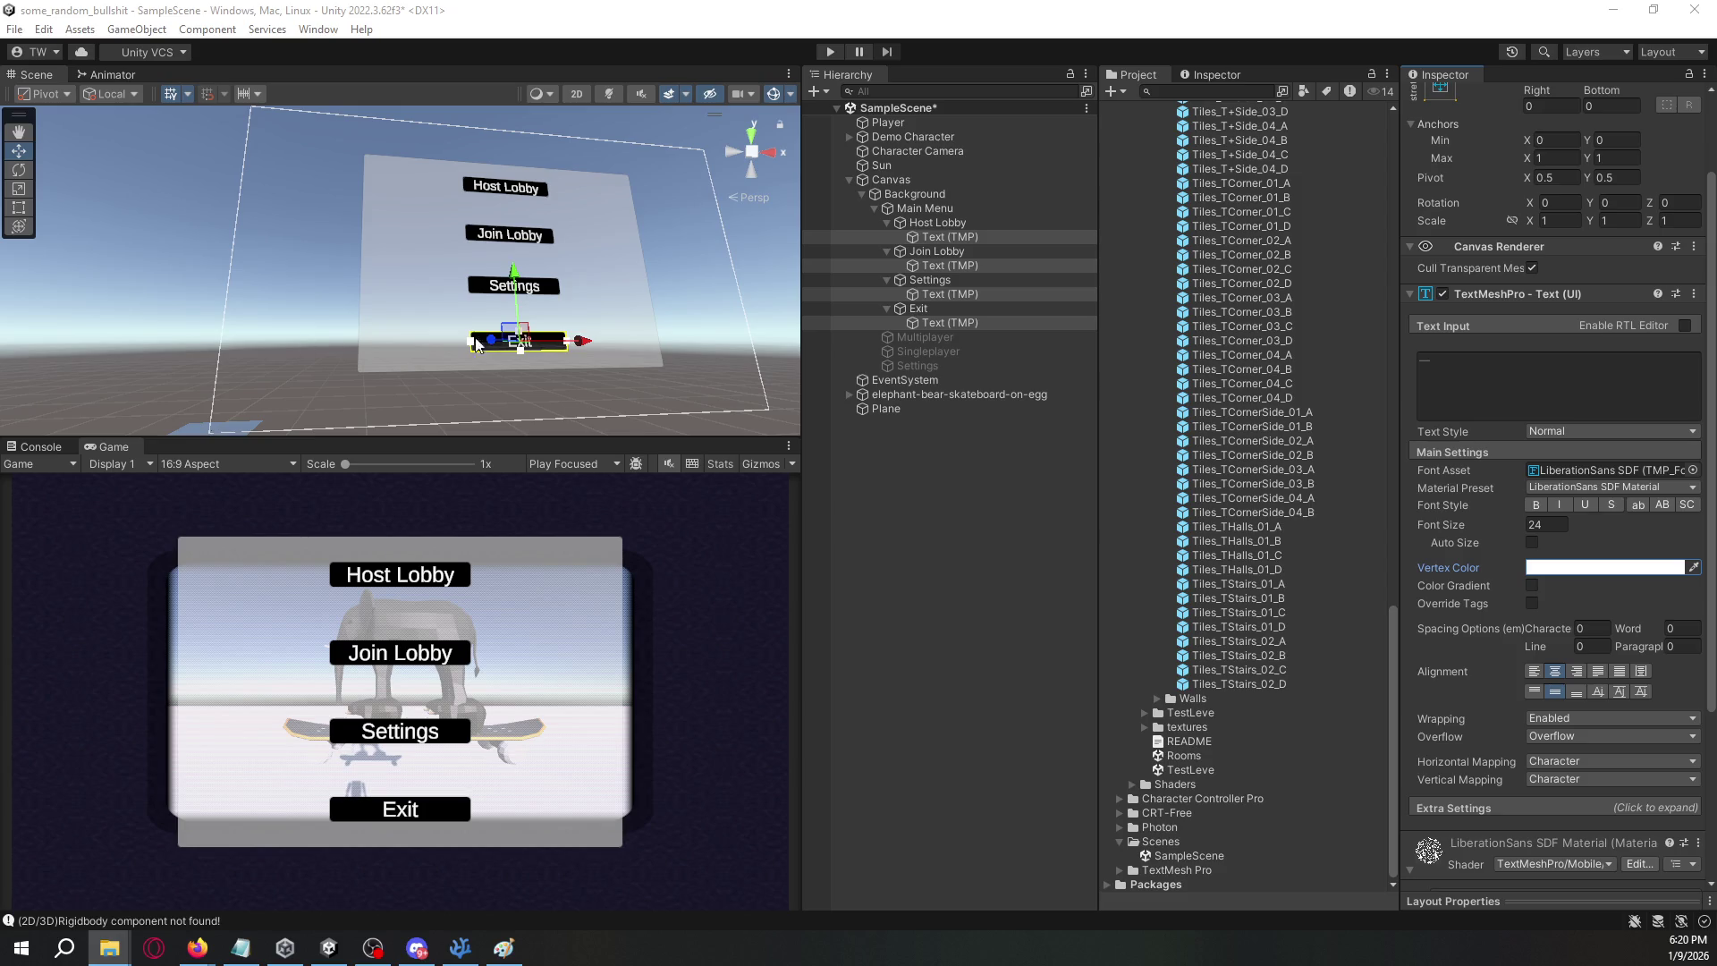
- Import the vhs-vcr-osd font file into the Assets folder and inspect it
{"action": "scroll", "coordinate": [1216, 405], "scroll_direction": "up", "scroll_amount": 15}
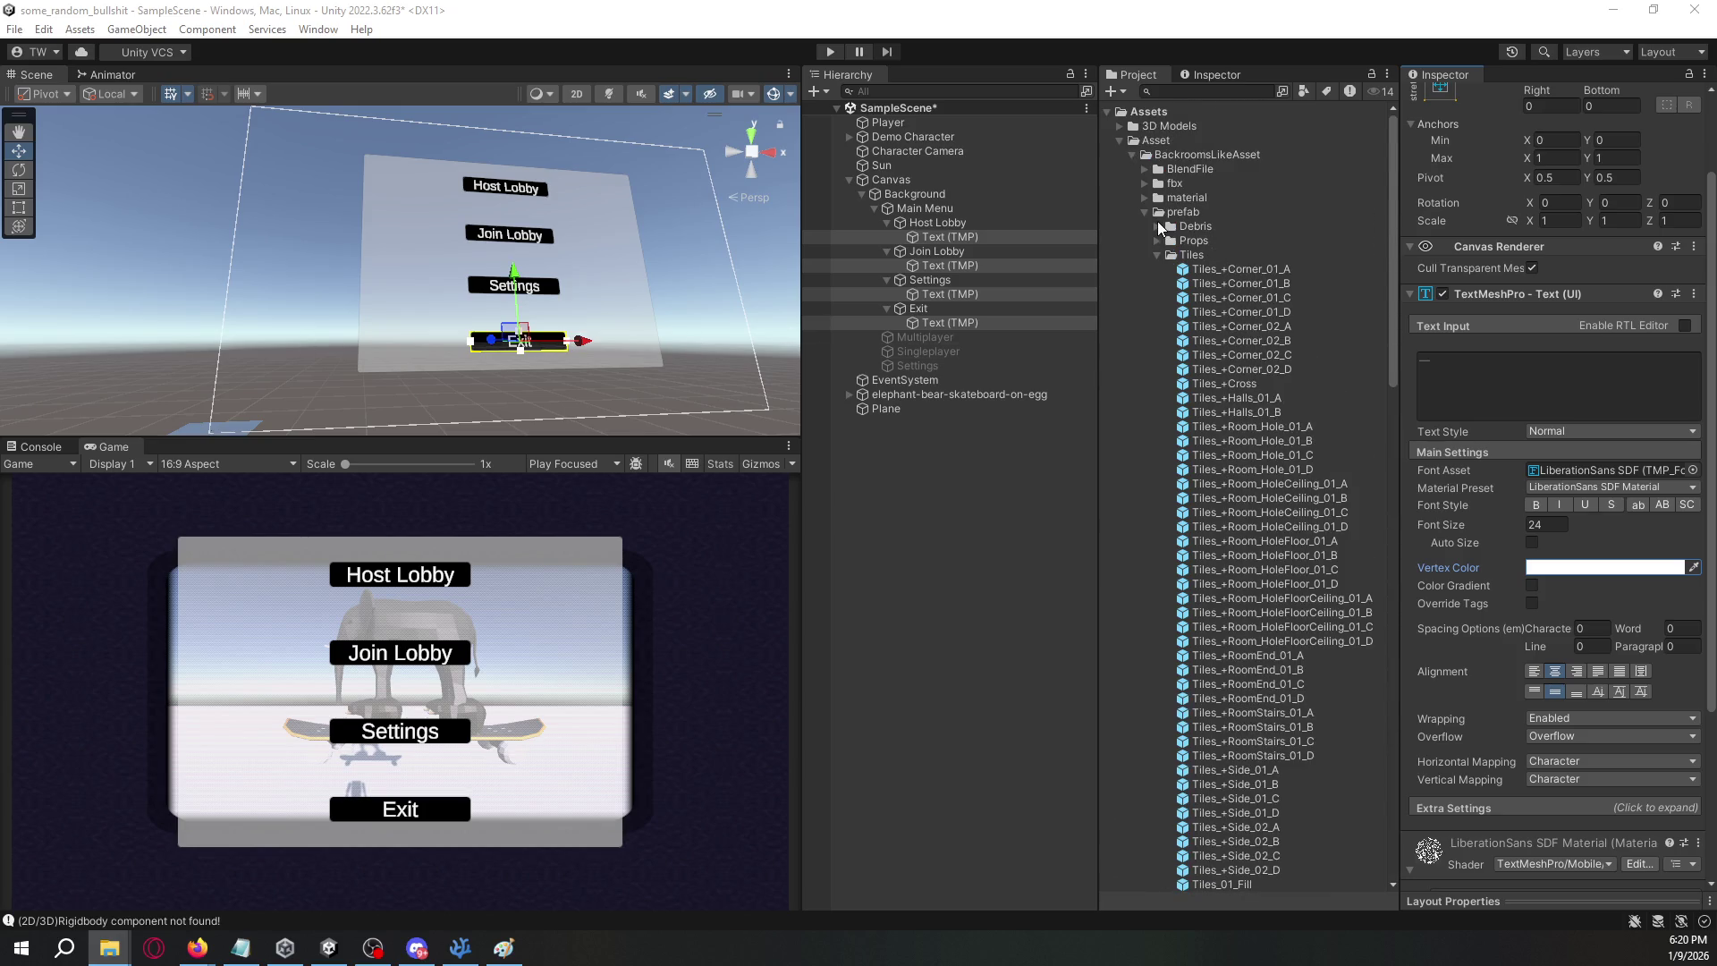
{"action": "left_click", "coordinate": [1119, 143]}
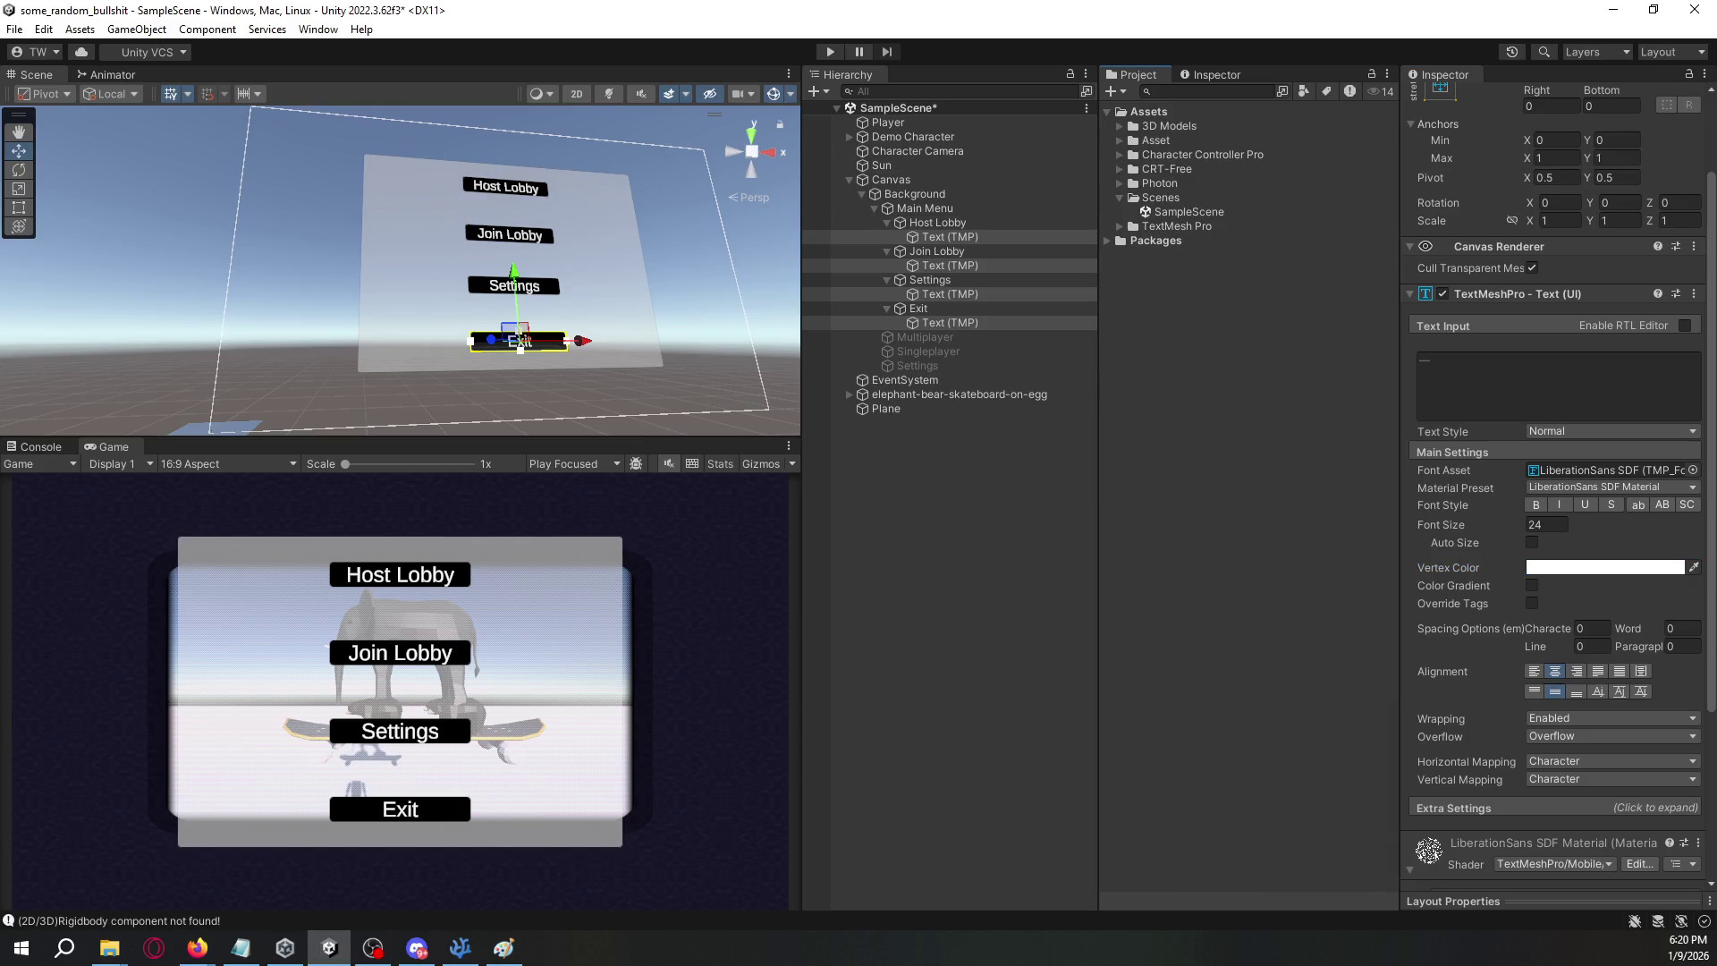
{"action": "mouse_move", "coordinate": [1199, 309]}
{"action": "left_mouse_down"}
{"action": "mouse_move", "coordinate": [1332, 381]}
{"action": "mouse_move", "coordinate": [1148, 105]}
{"action": "mouse_move", "coordinate": [1153, 119]}
{"action": "left_mouse_up"}
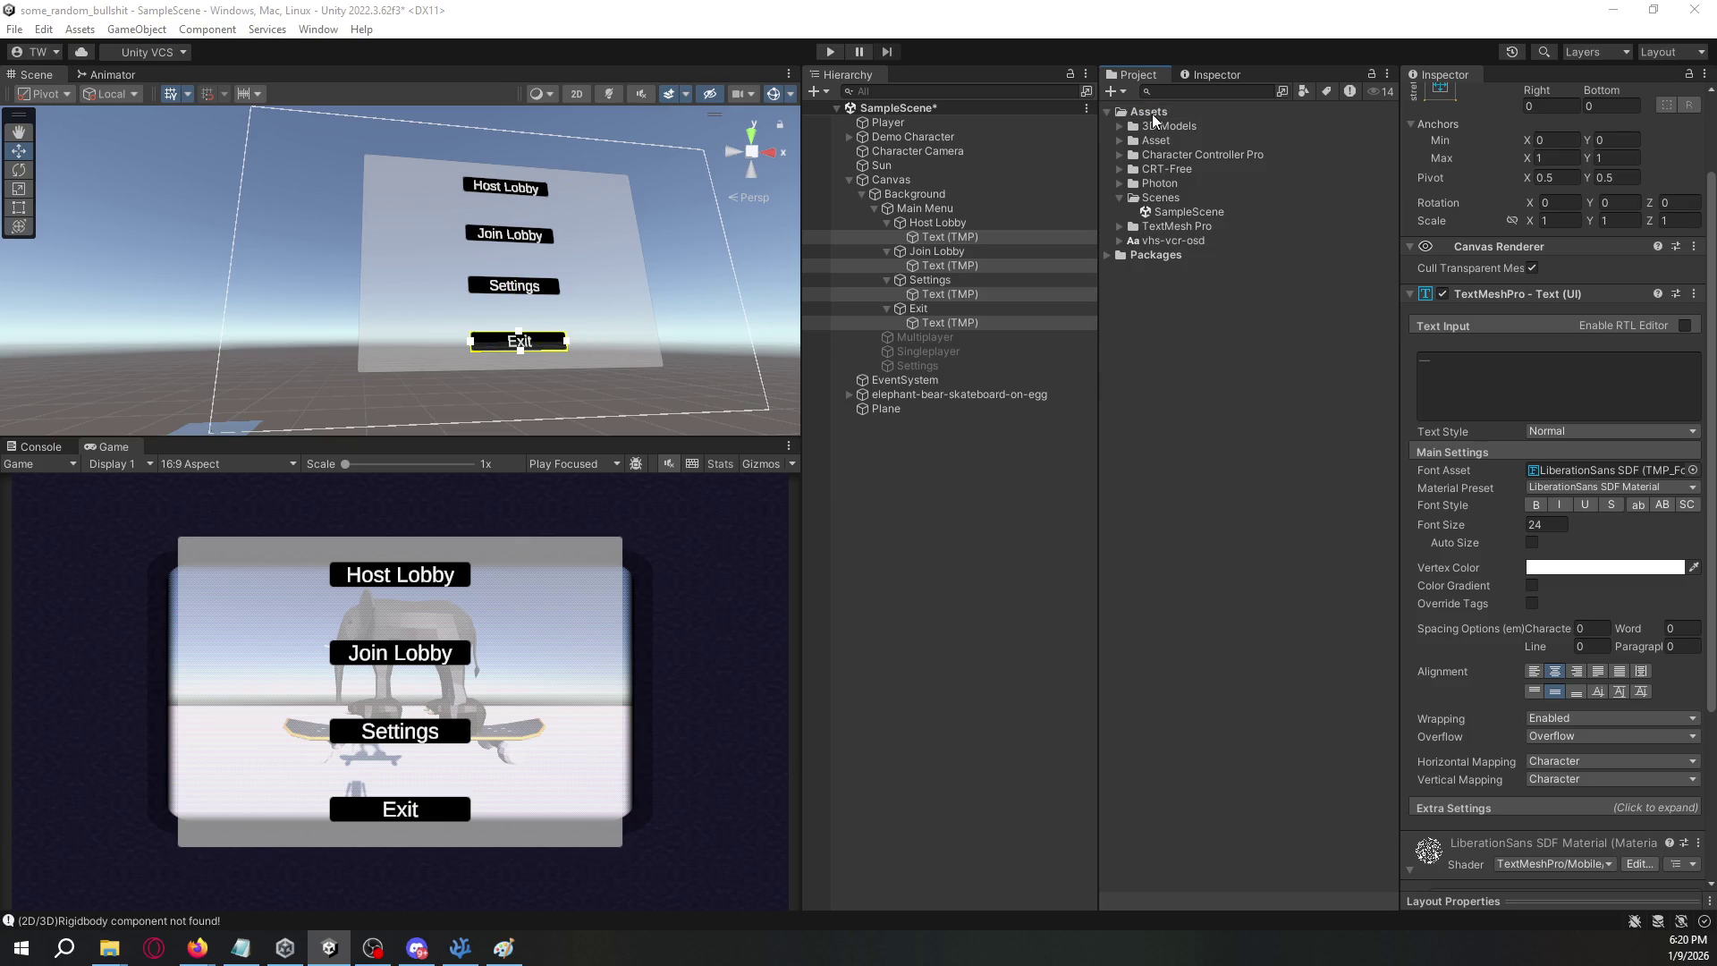
{"action": "left_click", "coordinate": [1169, 238]}
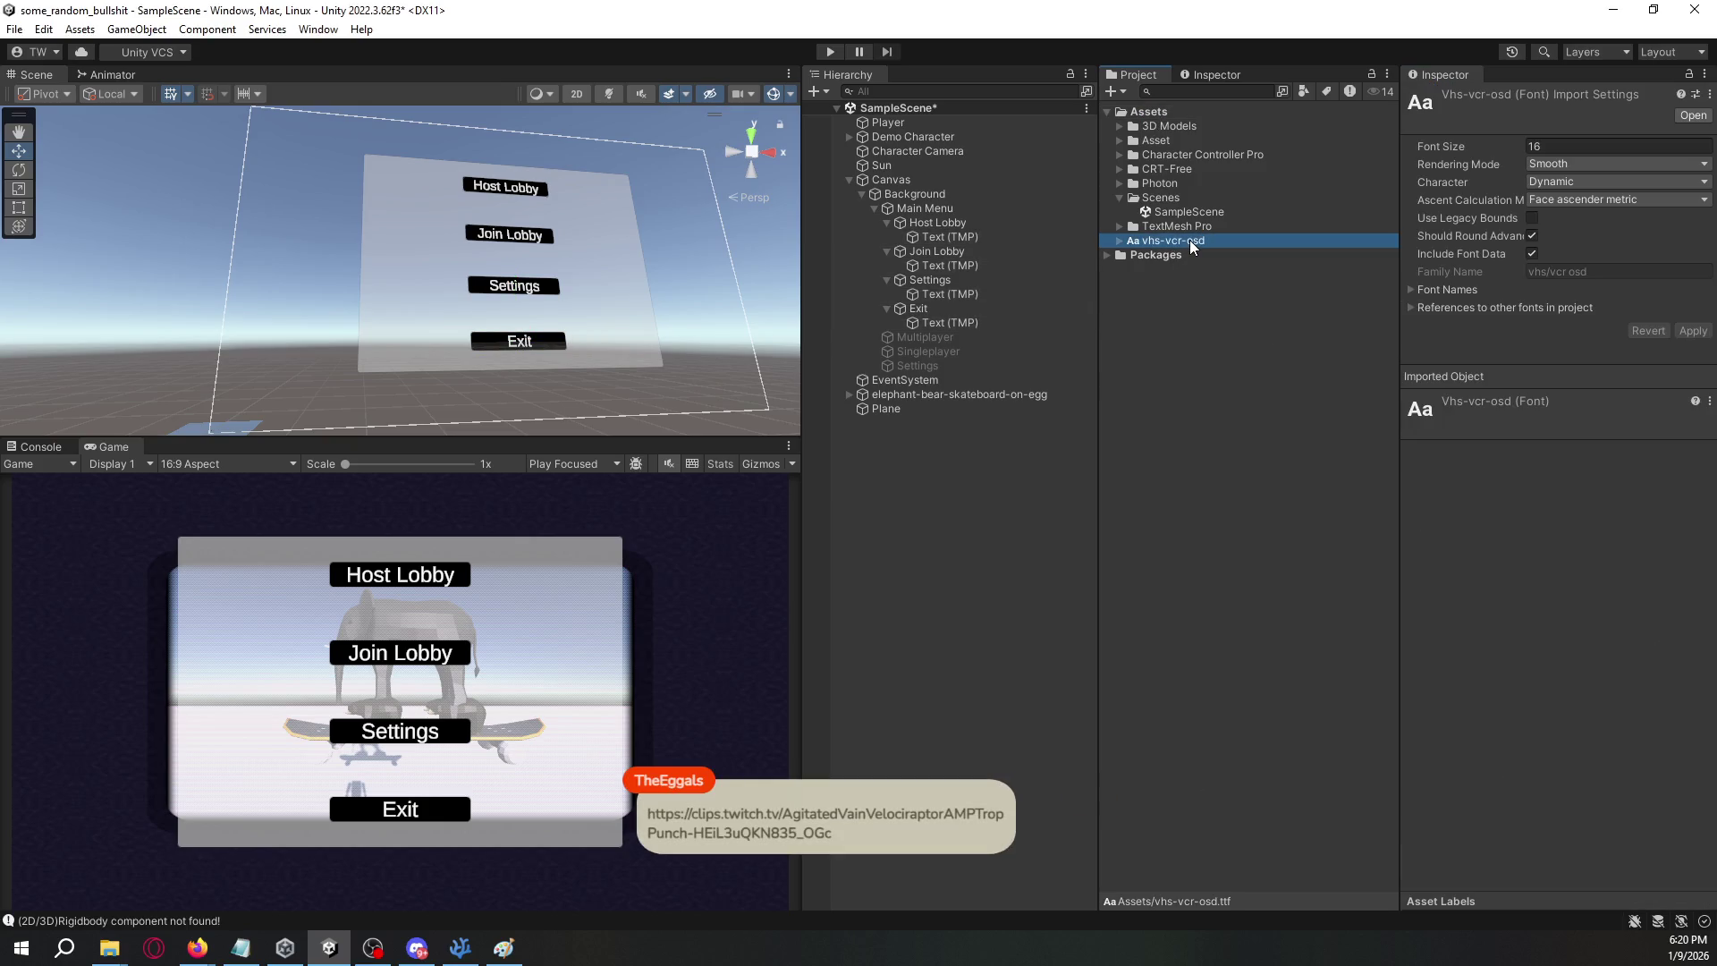
- Select the four label texts and try assigning vhs-vcr-osd as their font
{"action": "left_click", "coordinate": [943, 238]}
{"action": "left_click", "coordinate": [946, 265], "text": "ctrl"}
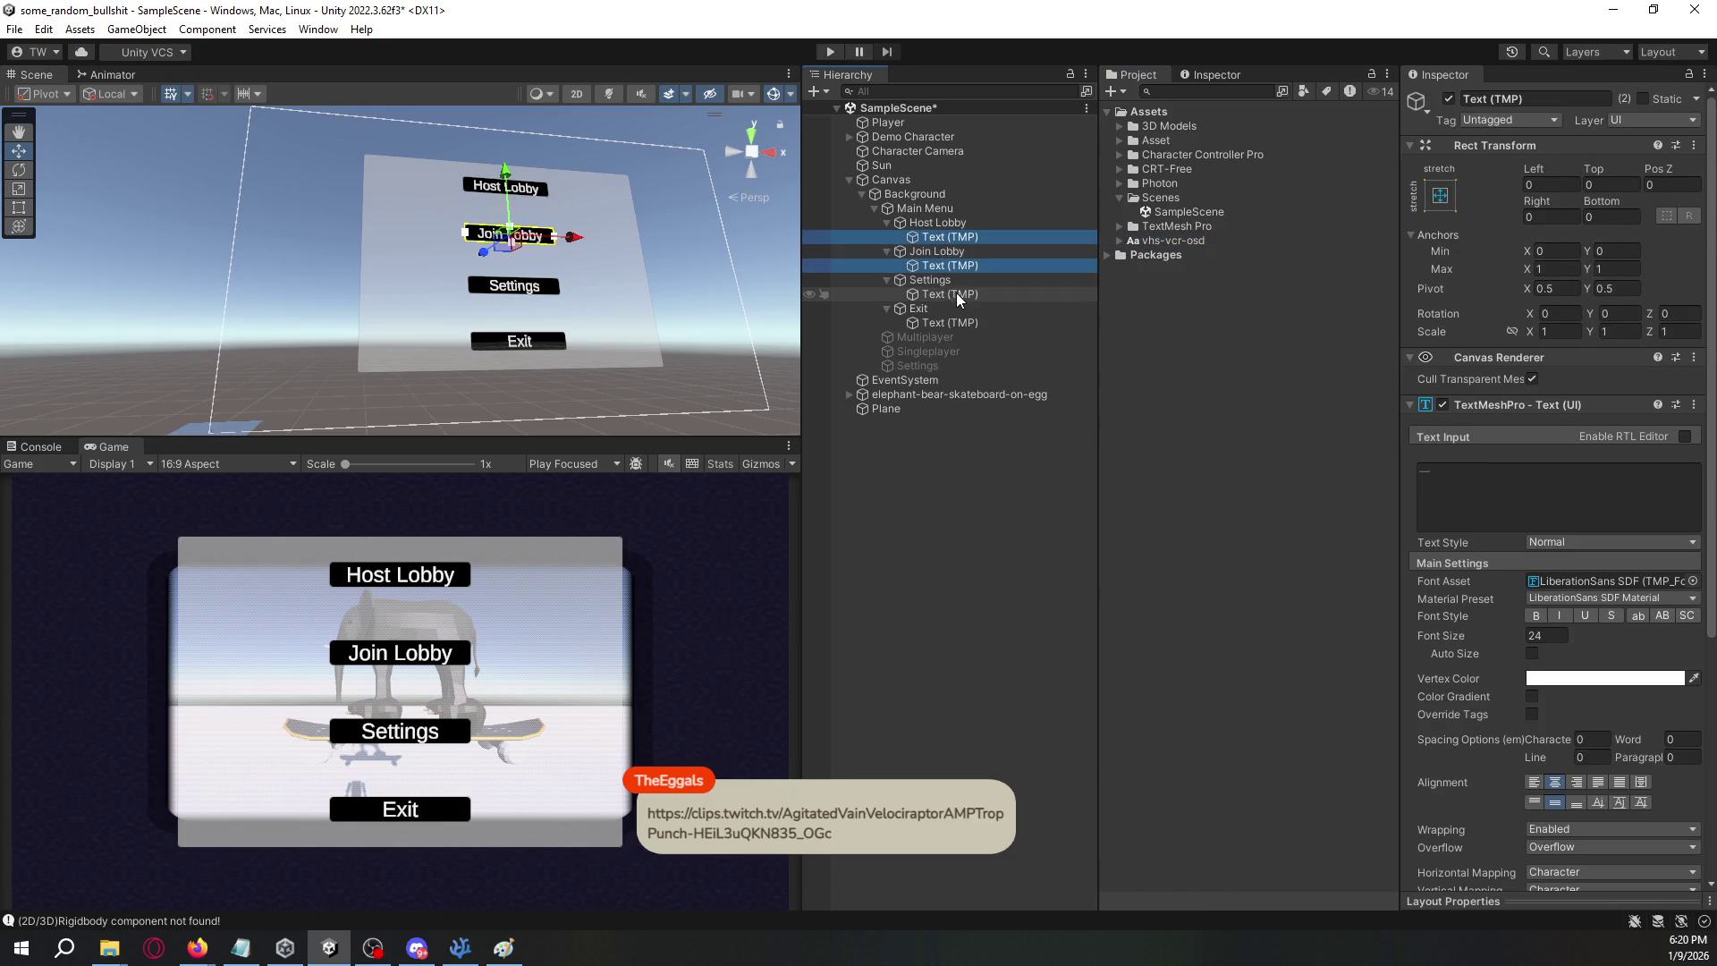
{"action": "left_click", "coordinate": [957, 293], "text": "ctrl"}
{"action": "left_click", "coordinate": [949, 322], "text": "ctrl"}
{"action": "mouse_move", "coordinate": [1175, 244]}
{"action": "left_mouse_down"}
{"action": "mouse_move", "coordinate": [1540, 438]}
{"action": "mouse_move", "coordinate": [1594, 595]}
{"action": "left_mouse_up"}
{"action": "left_click", "coordinate": [1594, 596]}
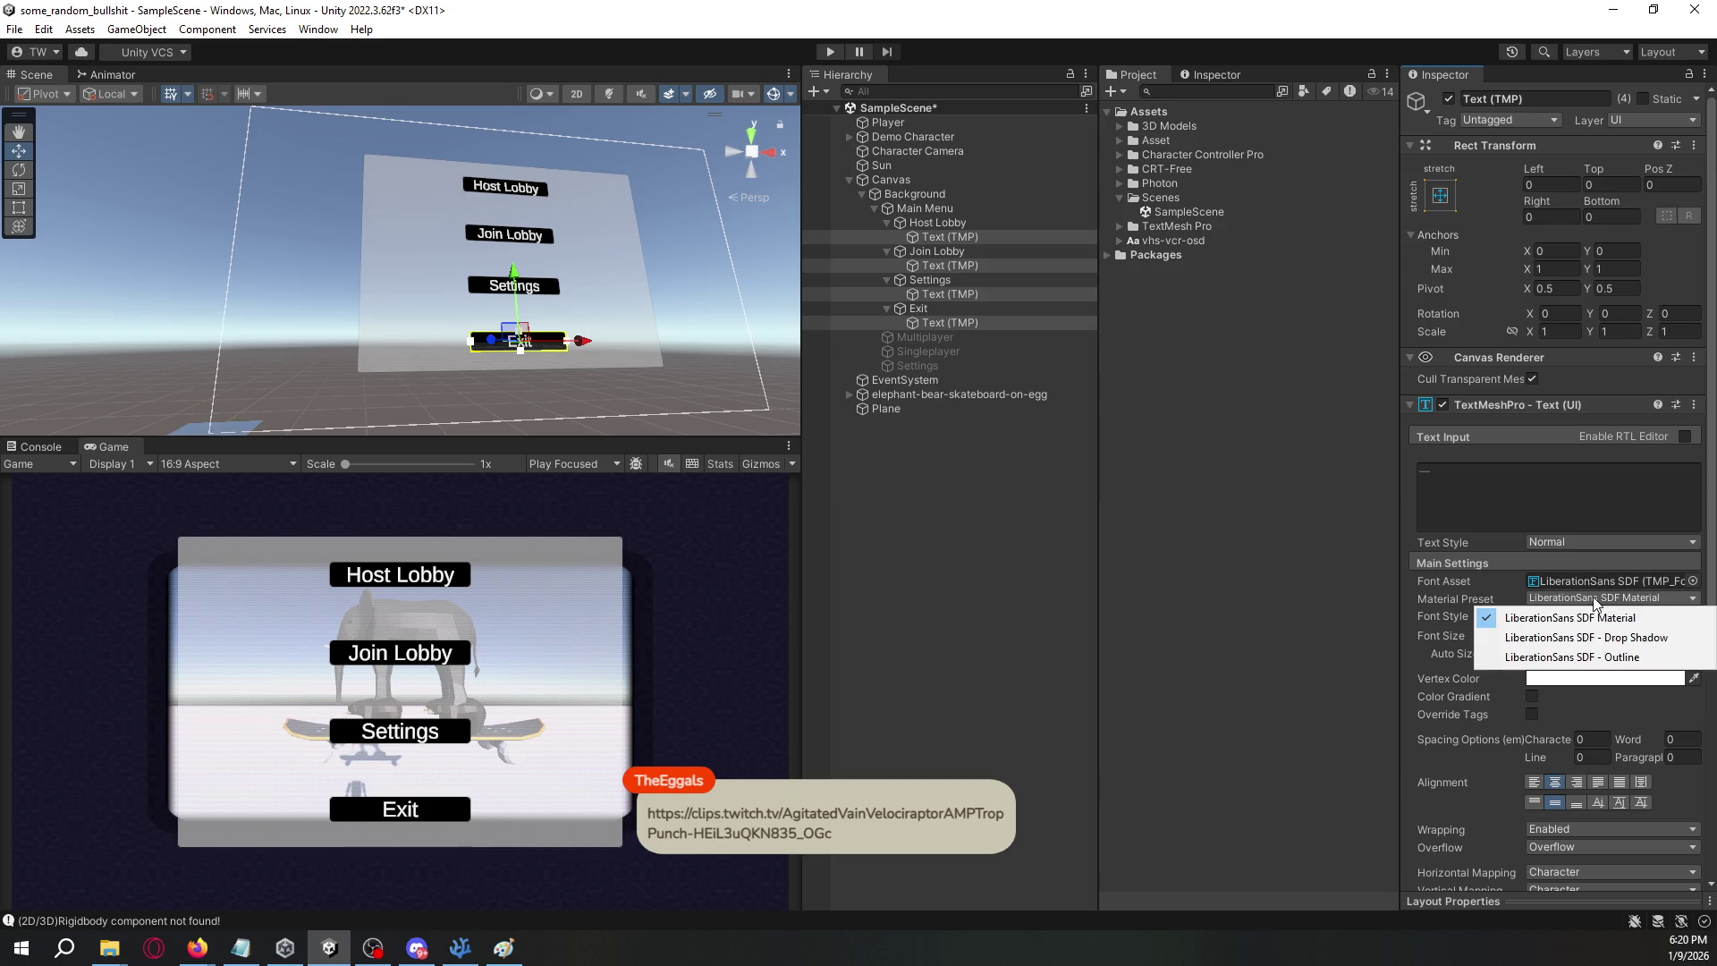
{"action": "left_click", "coordinate": [1601, 581]}
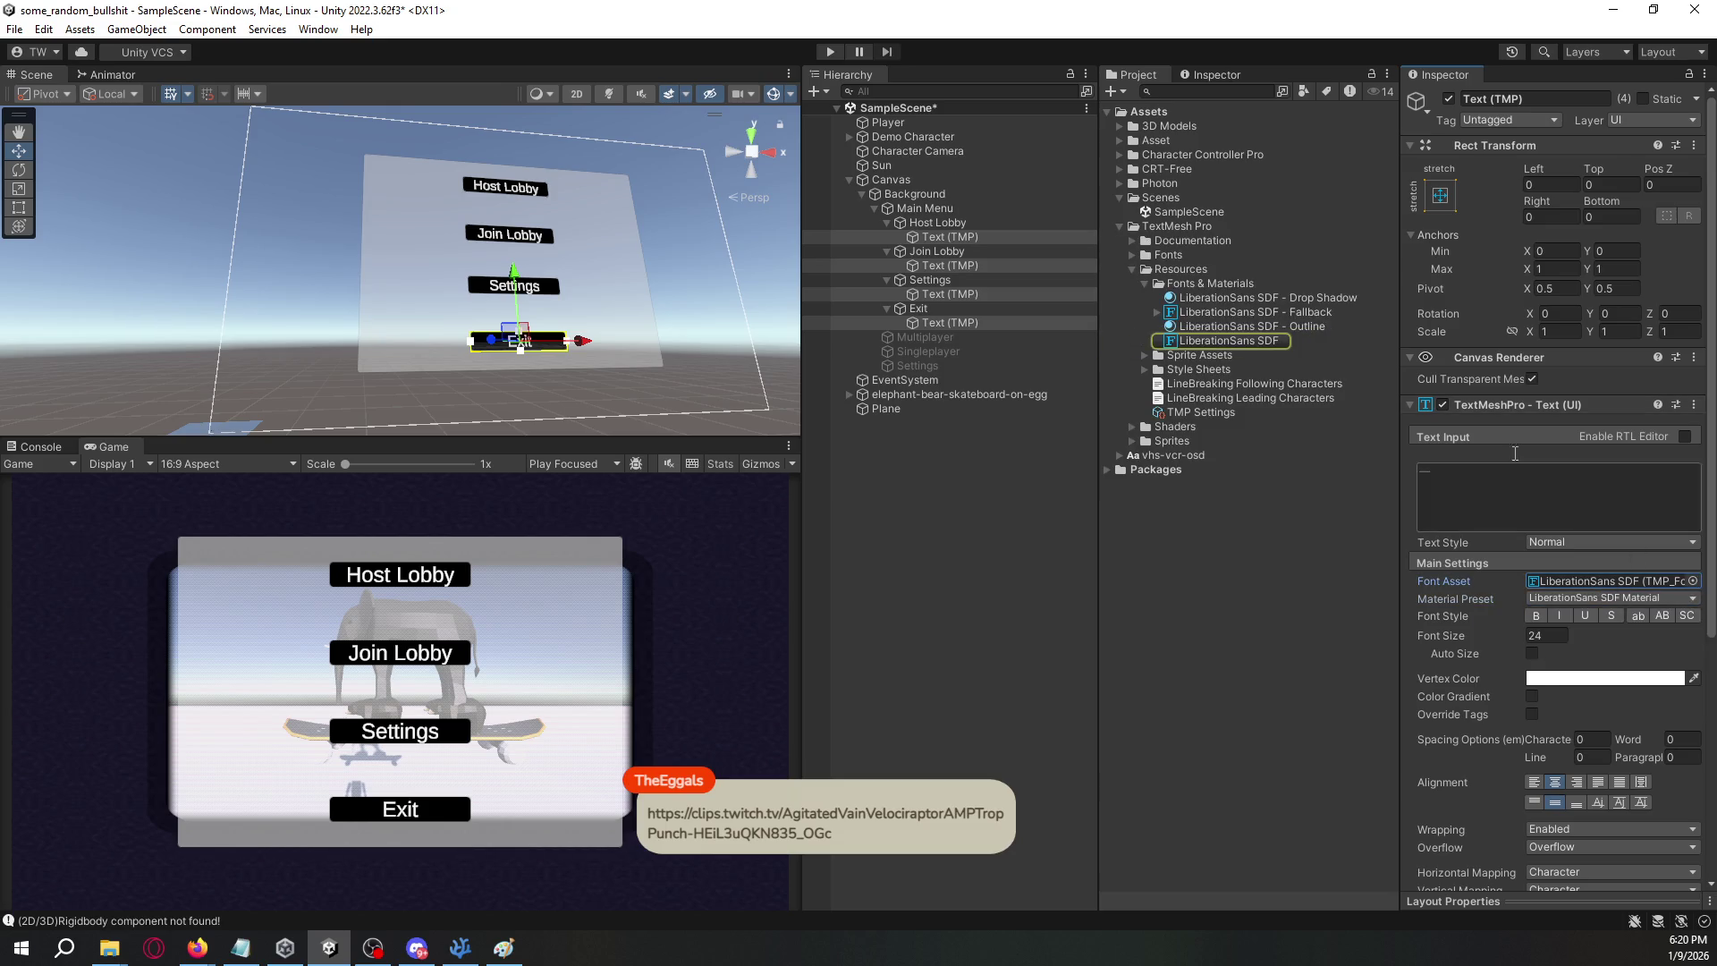
- Look for a way to convert the vhs-vcr-osd font into a TextMeshPro asset
{"action": "left_click", "coordinate": [1130, 231]}
{"action": "left_click", "coordinate": [1172, 241]}
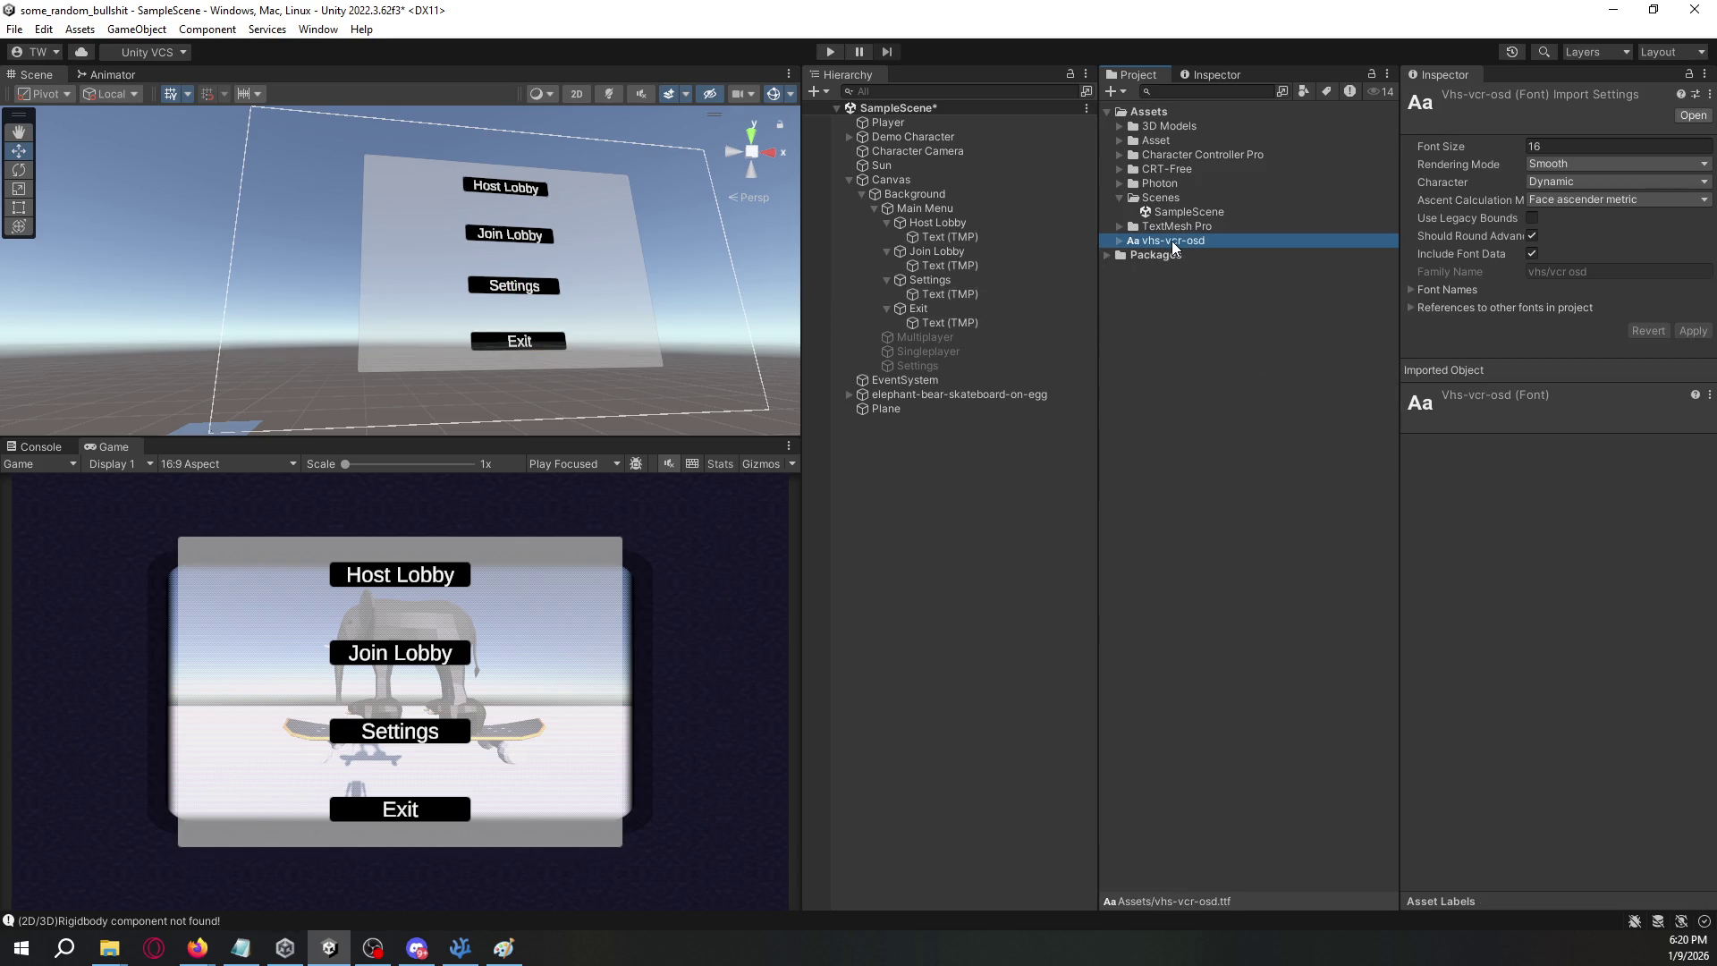
{"action": "right_click", "coordinate": [1173, 241]}
{"action": "mouse_move", "coordinate": [1274, 252]}
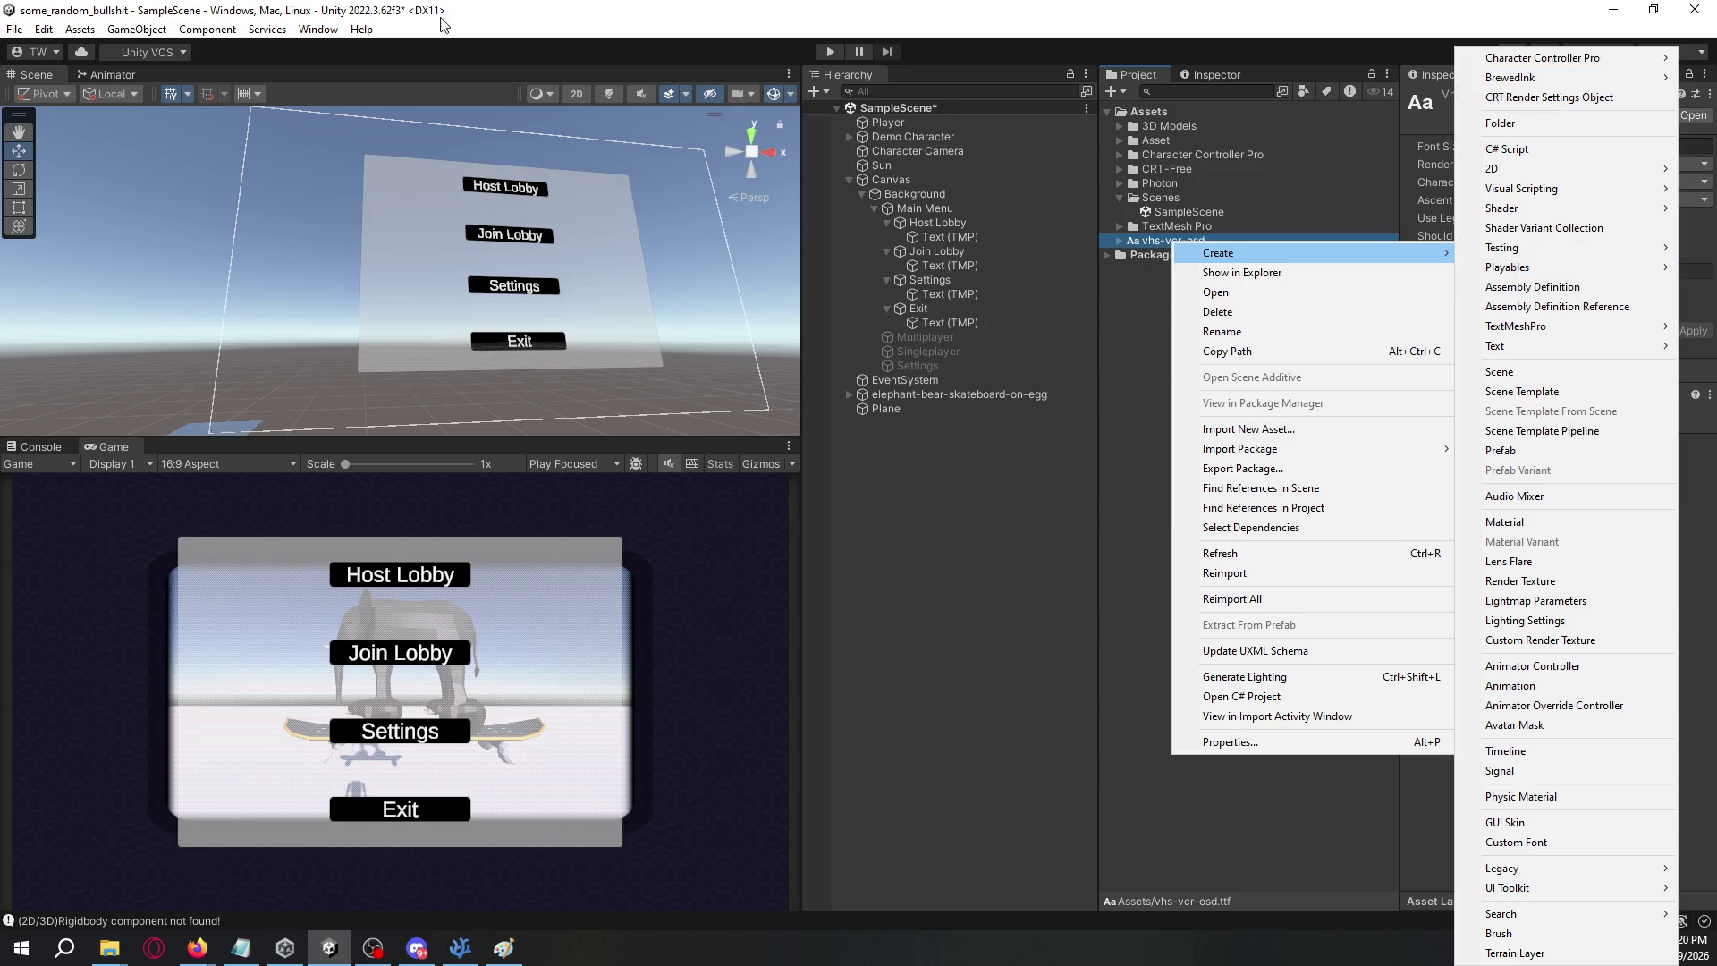
{"action": "left_click", "coordinate": [305, 33]}
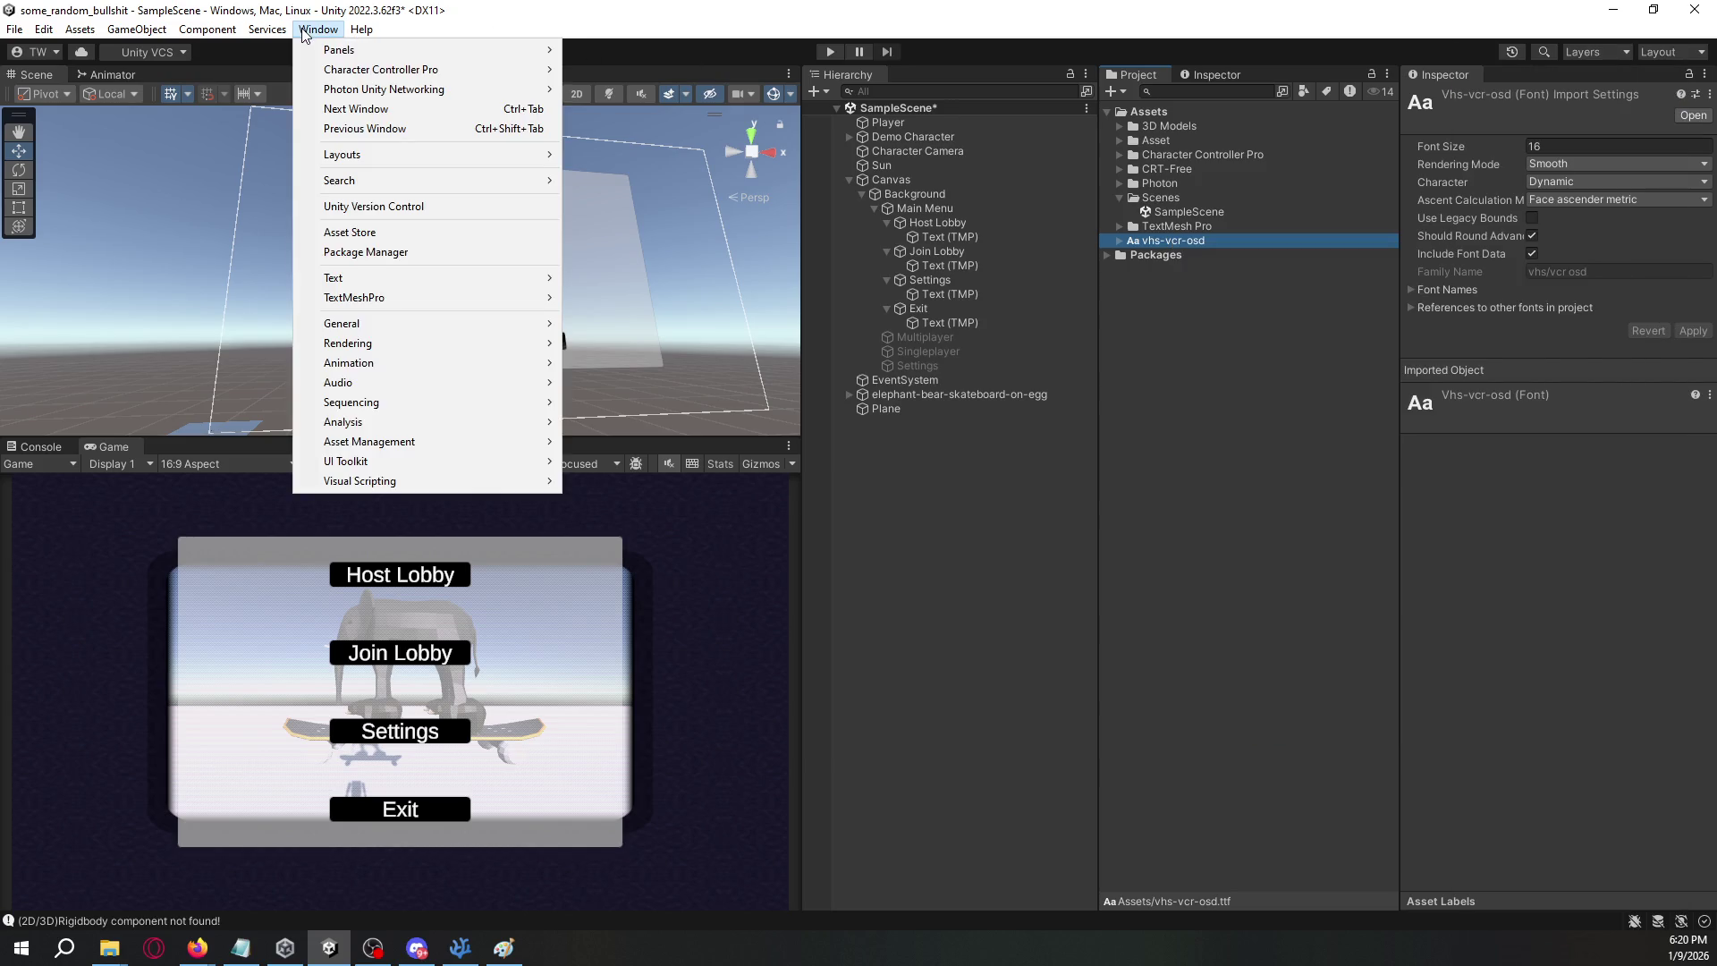
- Generate and save a vhs-vcr-osd SDF font asset in the Font Asset Creator
{"action": "mouse_move", "coordinate": [430, 277]}
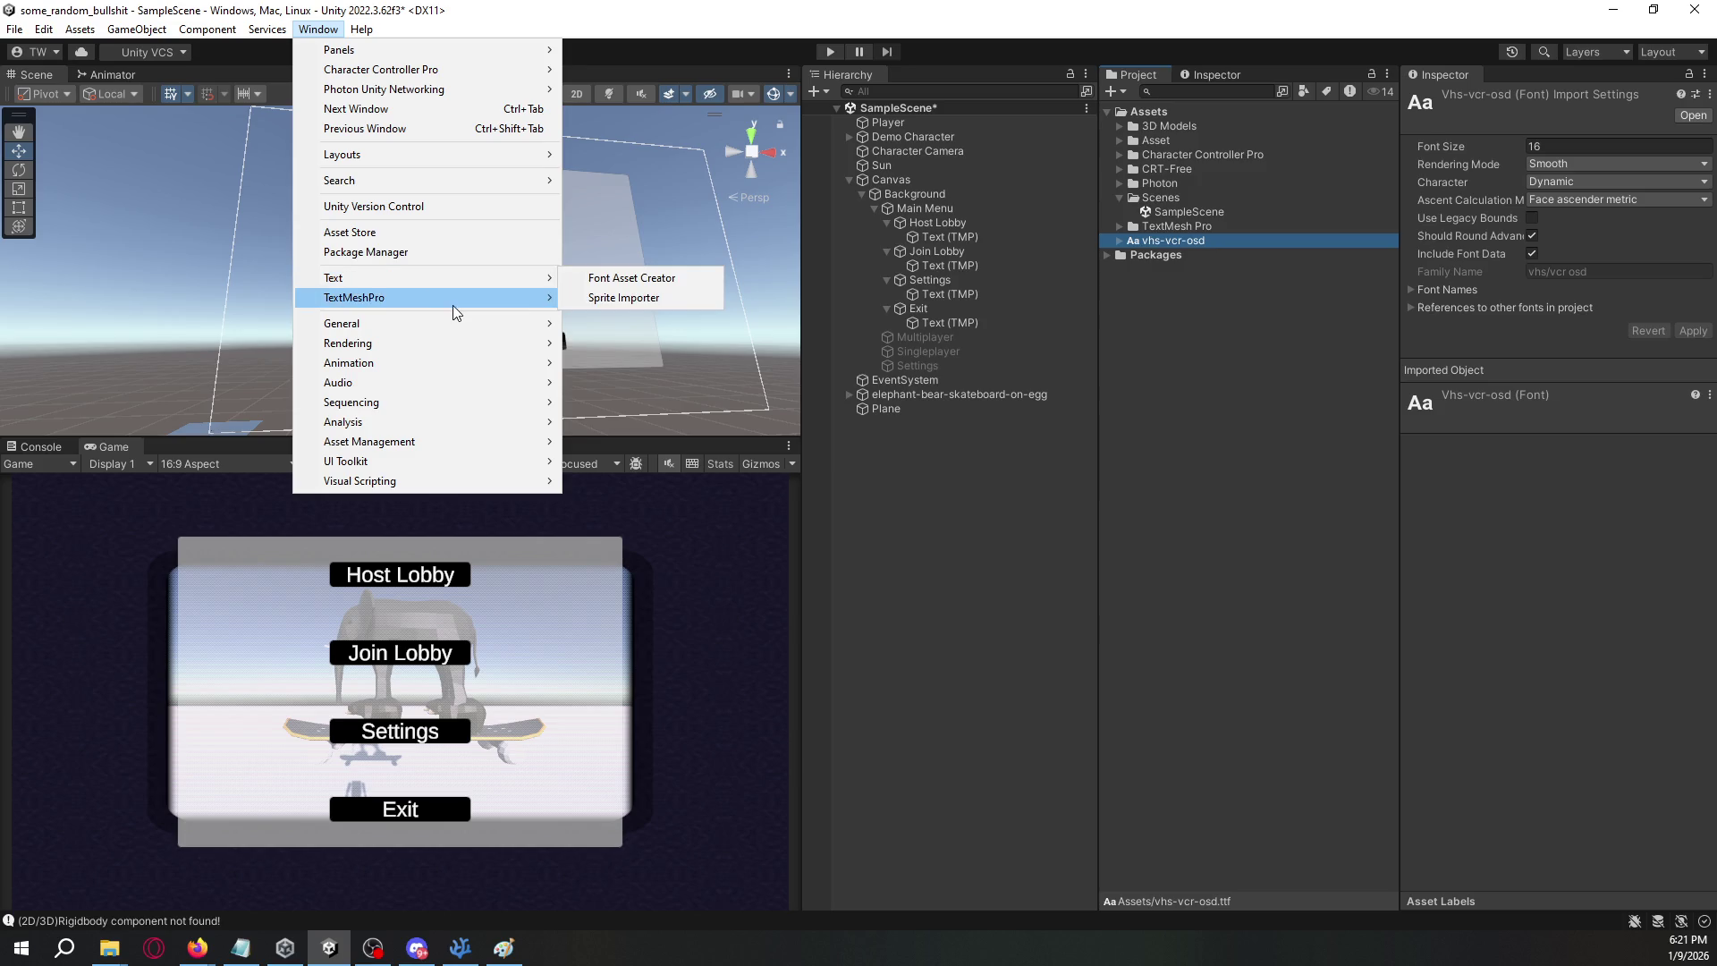
{"action": "mouse_move", "coordinate": [533, 298]}
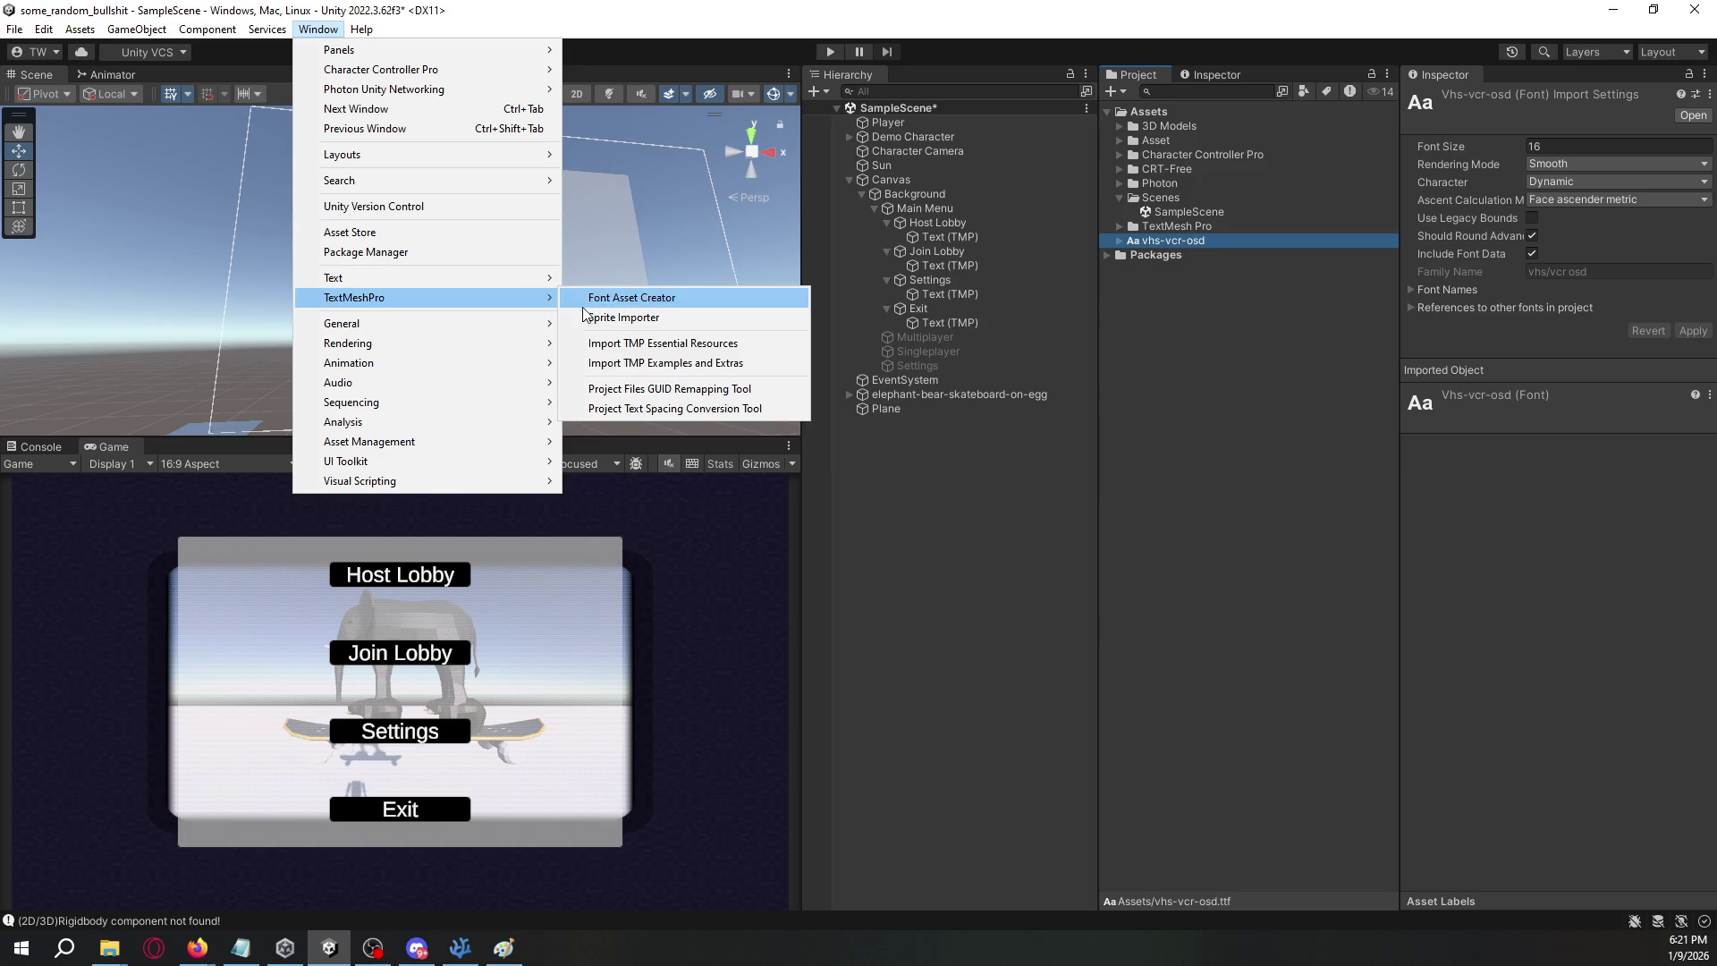
{"action": "left_click", "coordinate": [628, 304]}
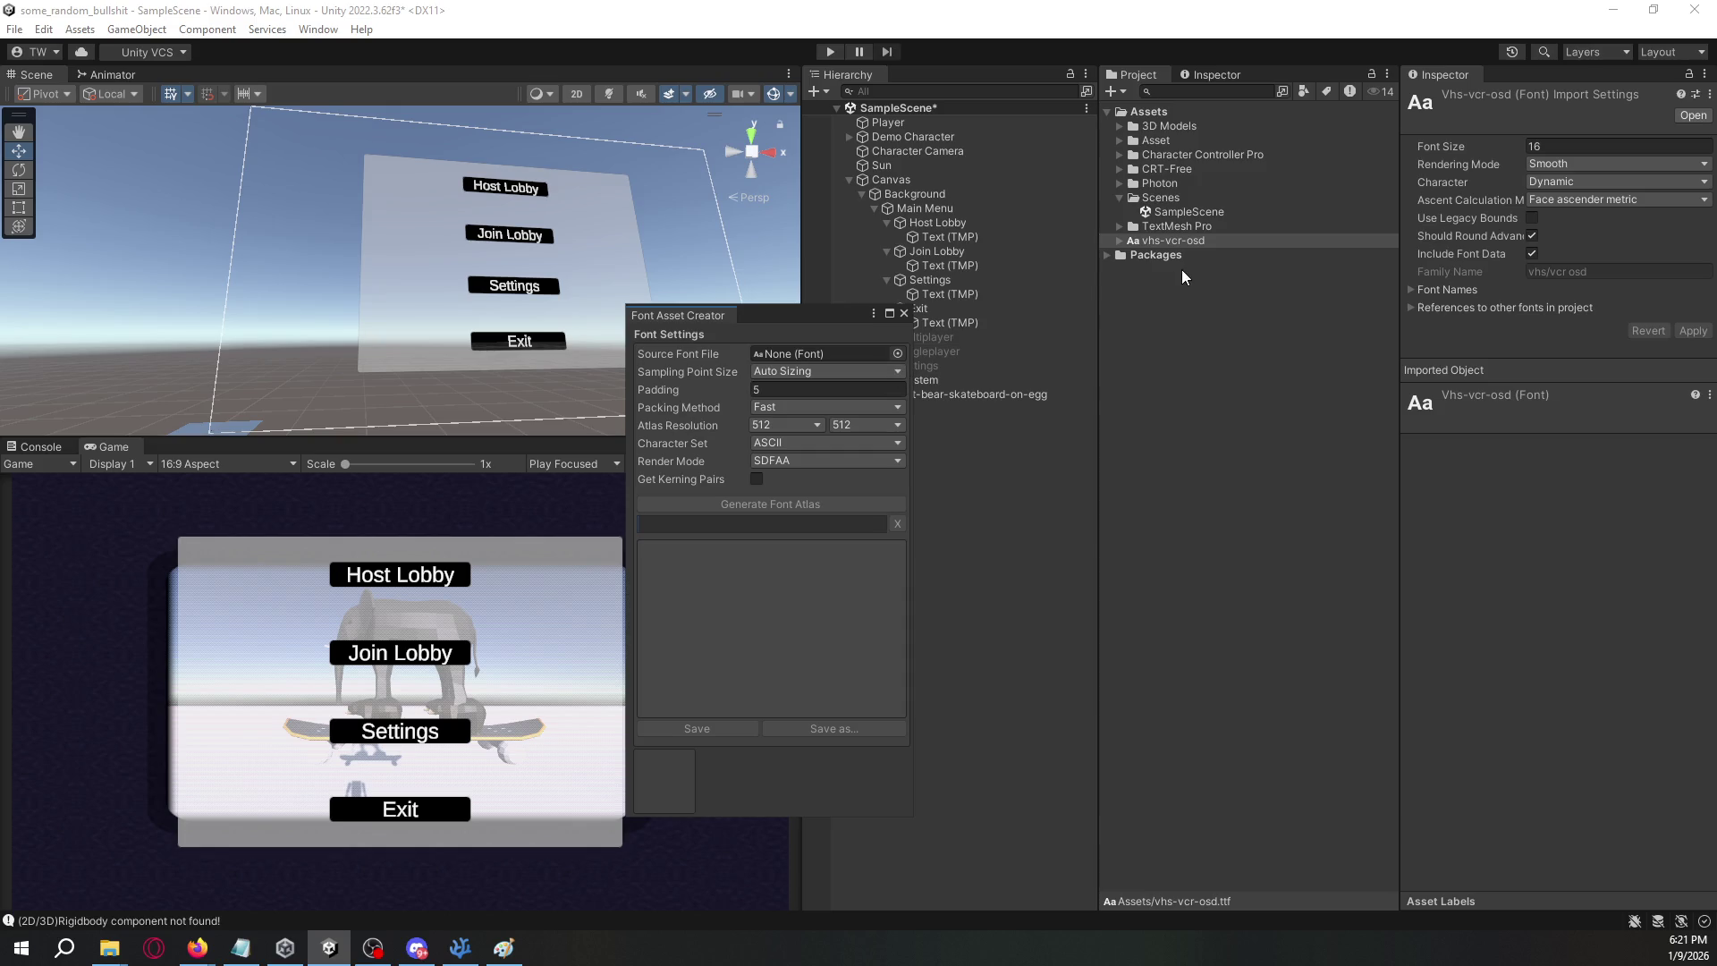
{"action": "left_click_drag", "start_coordinate": [1140, 251], "coordinate": [828, 352]}
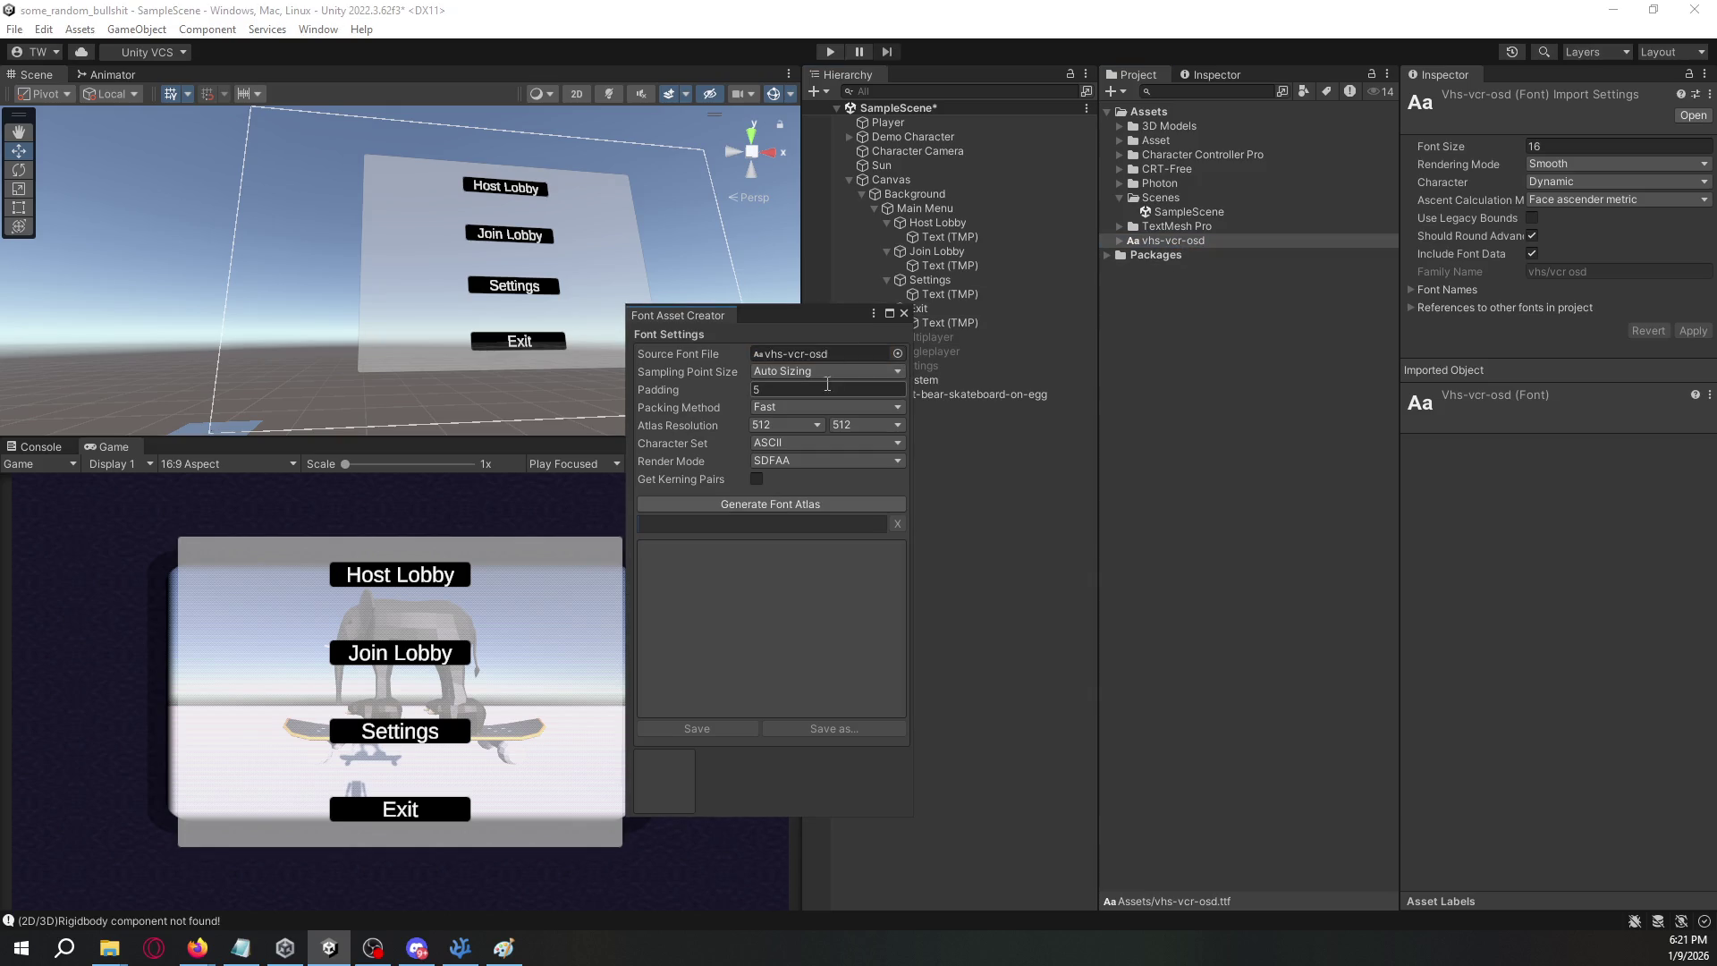
{"action": "left_click", "coordinate": [812, 504]}
{"action": "left_click", "coordinate": [726, 727]}
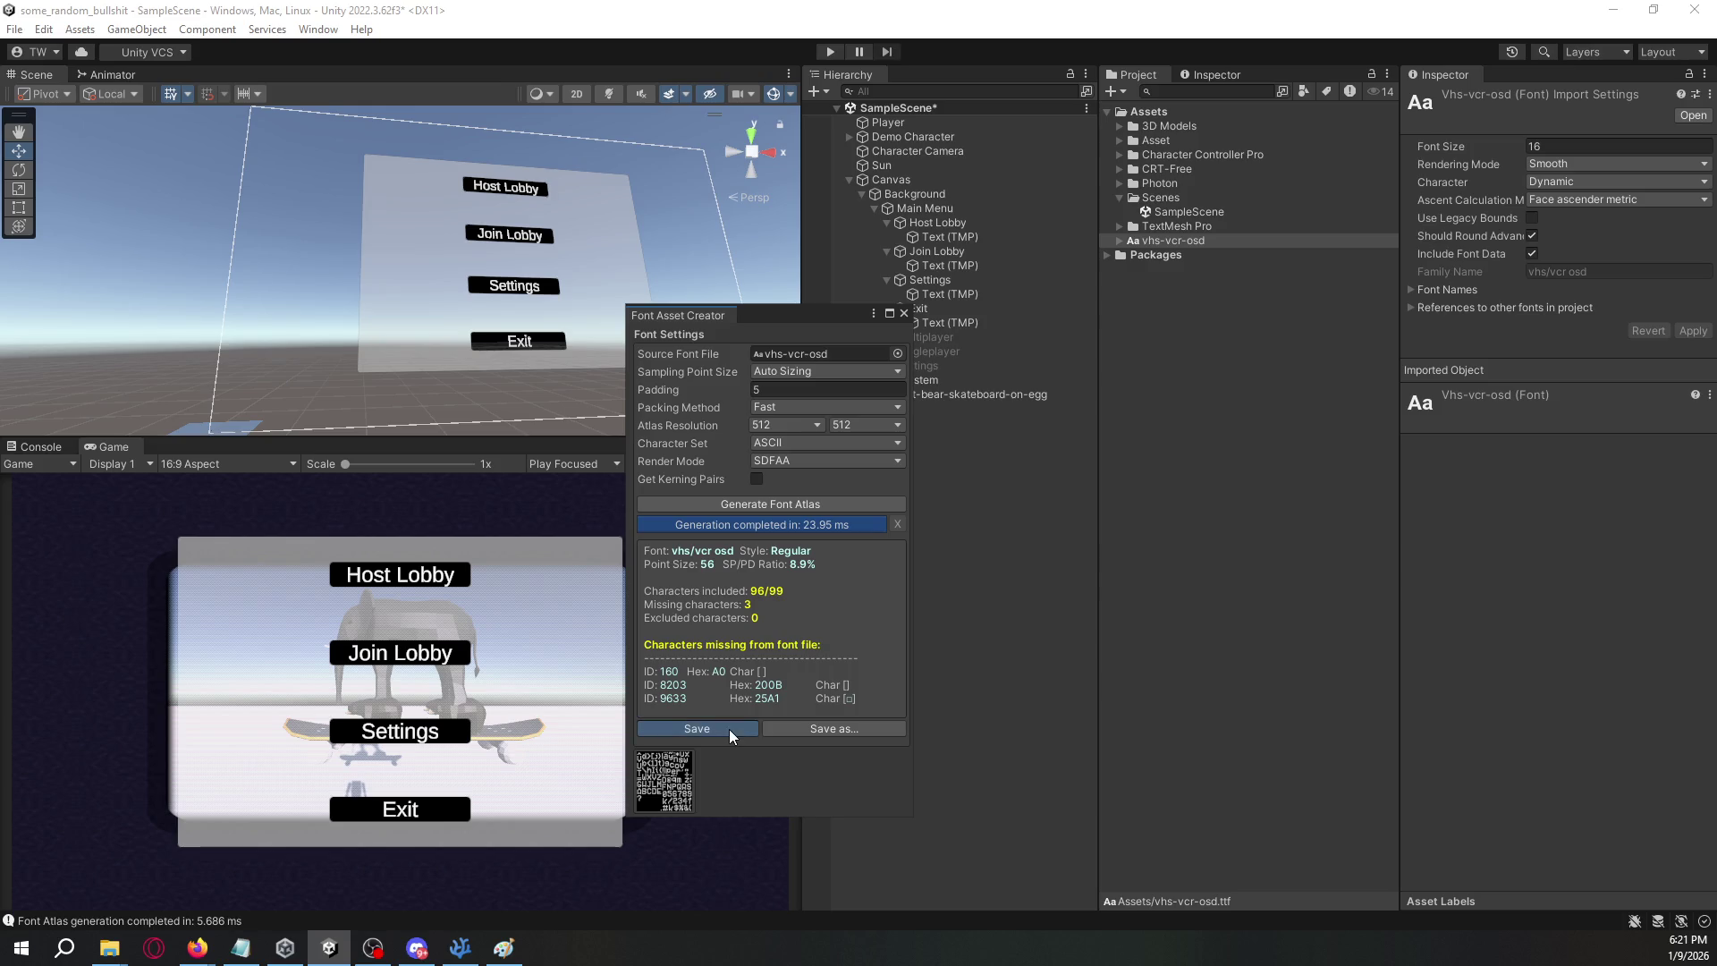
{"action": "left_click", "coordinate": [683, 496]}
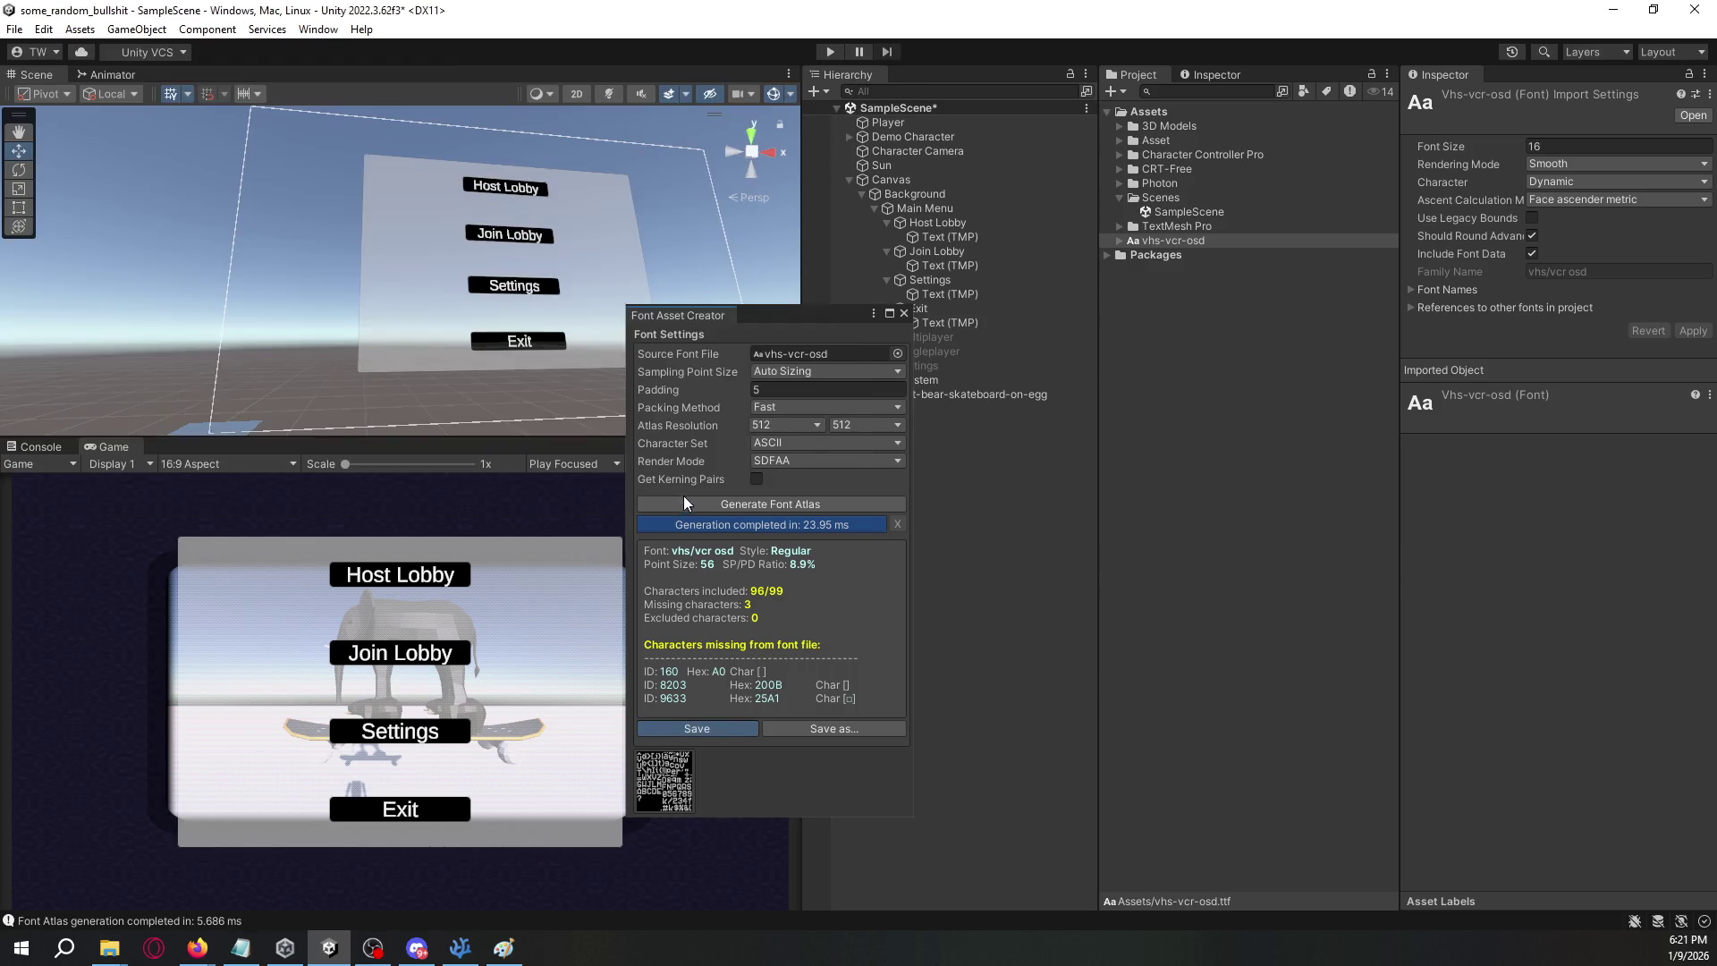
{"action": "left_click", "coordinate": [903, 313]}
- Assign vhs-vcr-osd SDF to the Exit, Settings, Join Lobby and Host Lobby labels
{"action": "left_click", "coordinate": [960, 323]}
{"action": "left_click", "coordinate": [957, 293], "text": "ctrl"}
{"action": "left_click", "coordinate": [964, 265], "text": "ctrl"}
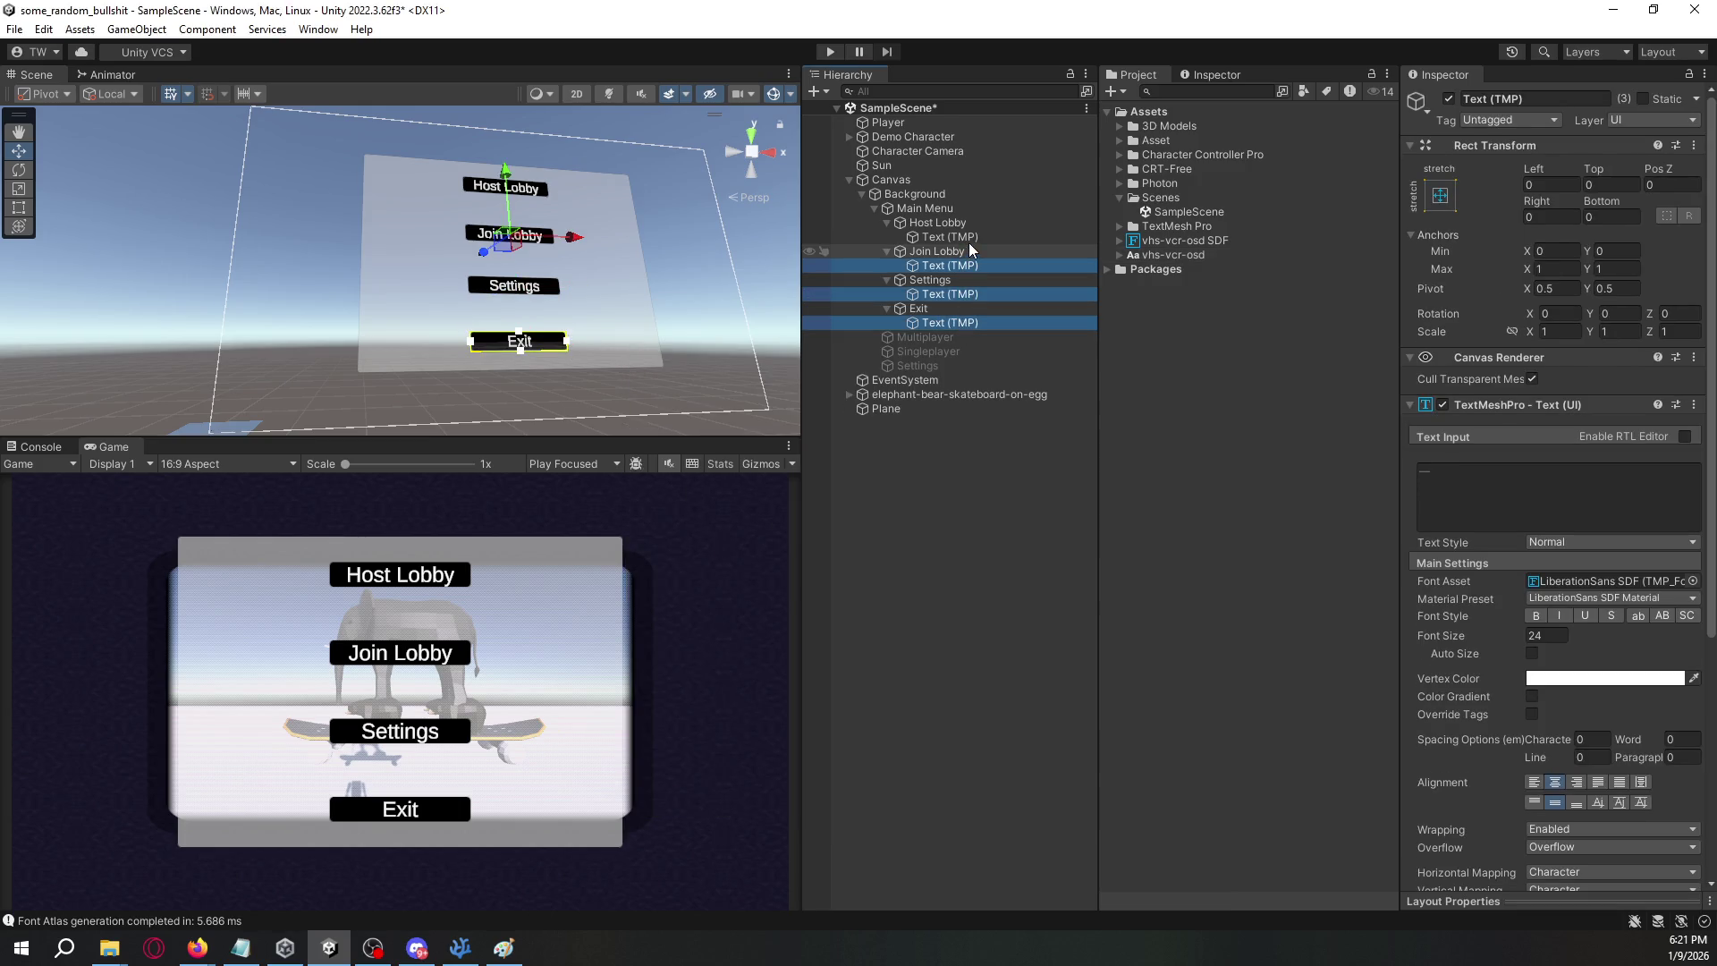
{"action": "left_click", "coordinate": [969, 238], "text": "ctrl"}
{"action": "mouse_move", "coordinate": [1178, 240]}
{"action": "left_mouse_down"}
{"action": "mouse_move", "coordinate": [1583, 404]}
{"action": "mouse_move", "coordinate": [1577, 589]}
{"action": "left_mouse_up"}
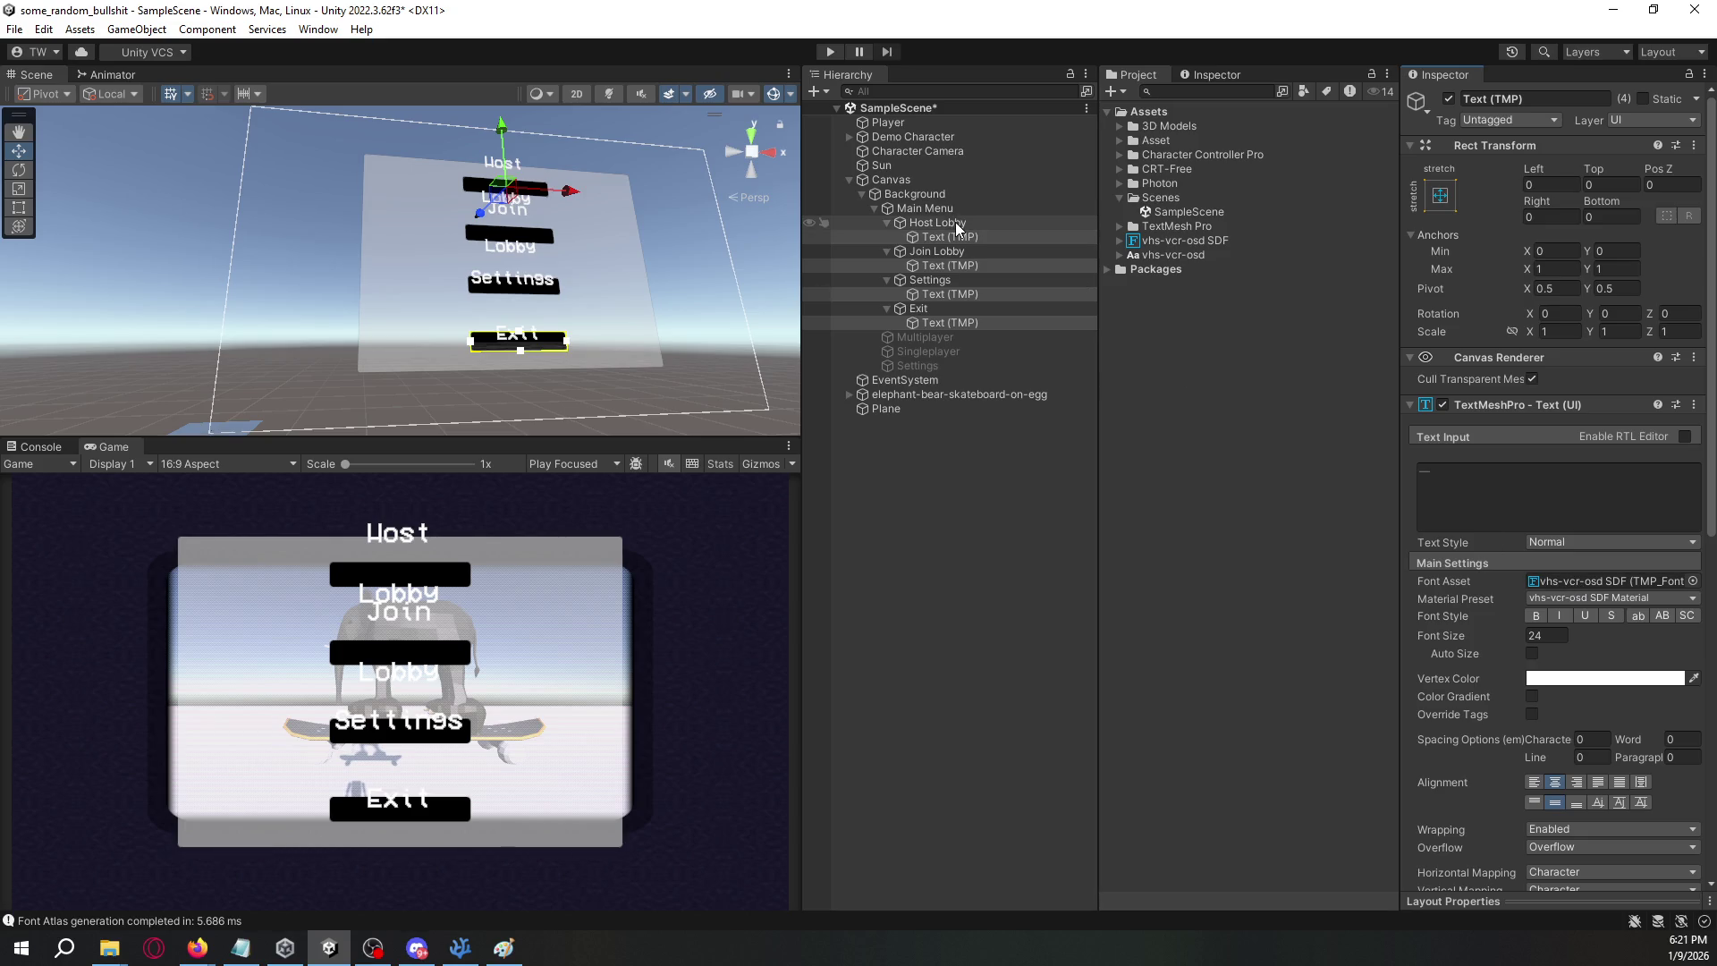
- Collapse the four buttons in the Hierarchy and select all of them together
{"action": "left_click", "coordinate": [937, 222]}
{"action": "key", "text": "shift+Down"}
{"action": "key", "text": "shift+Down"}
{"action": "key", "text": "shift+Down"}
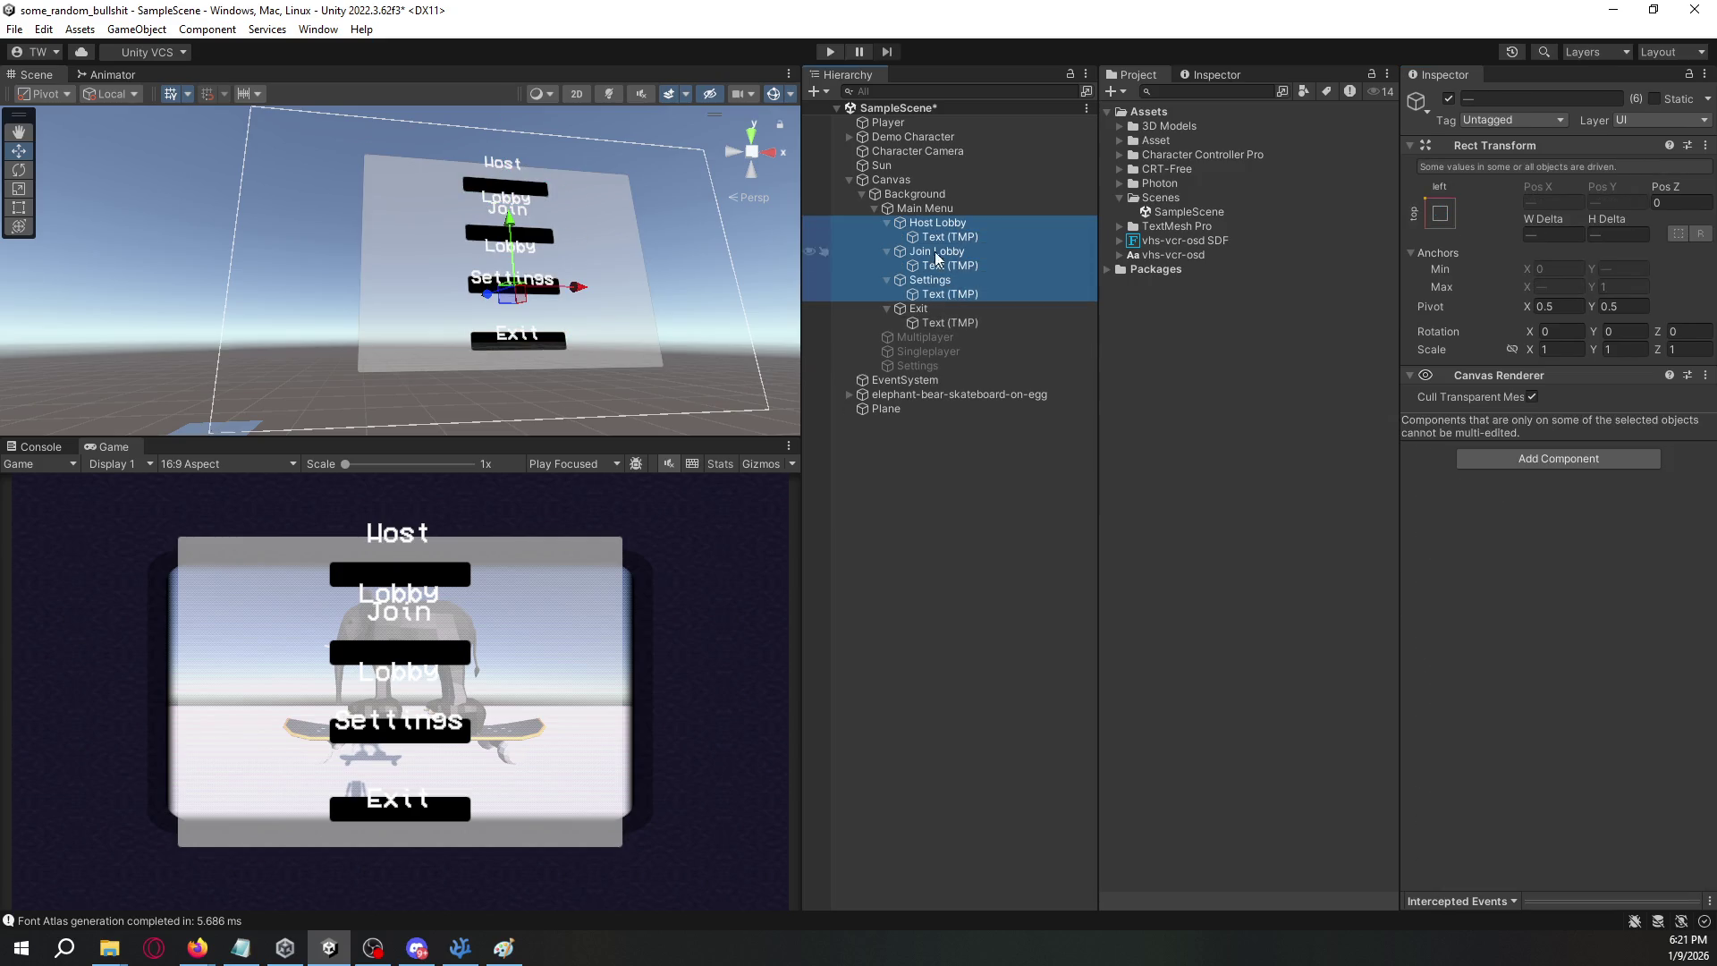
{"action": "left_click", "coordinate": [887, 223]}
{"action": "left_click", "coordinate": [887, 237]}
{"action": "left_click", "coordinate": [888, 251]}
{"action": "left_click", "coordinate": [887, 266]}
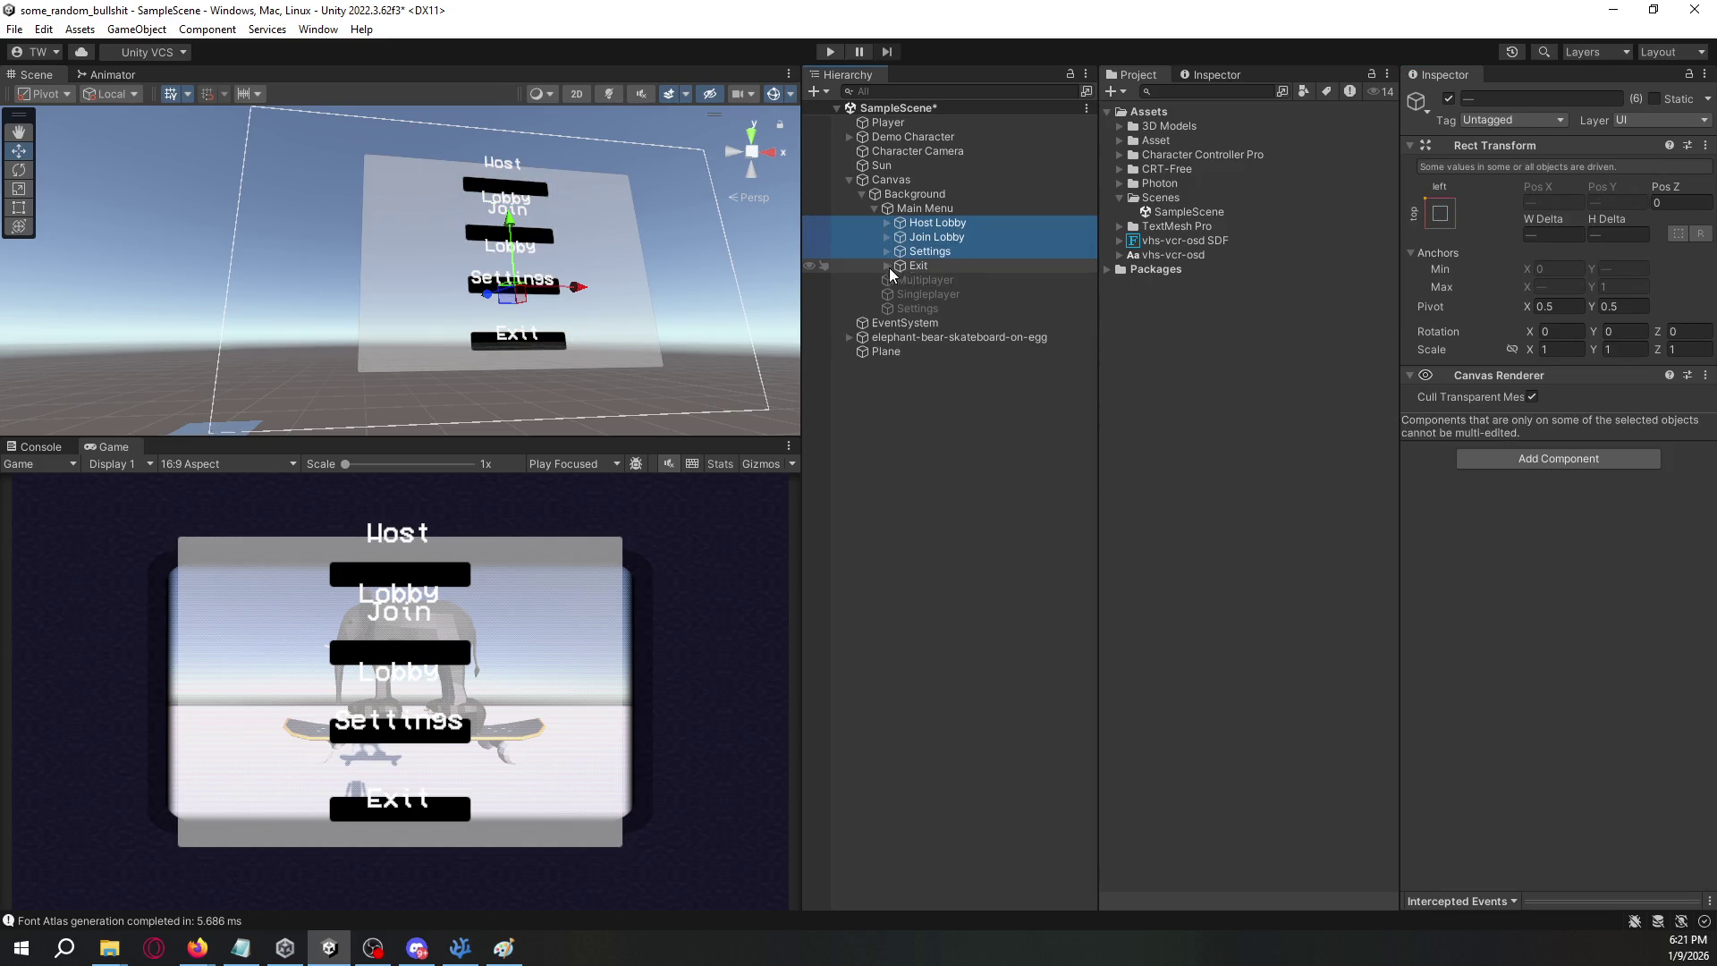
{"action": "left_click", "coordinate": [941, 267], "text": "shift"}
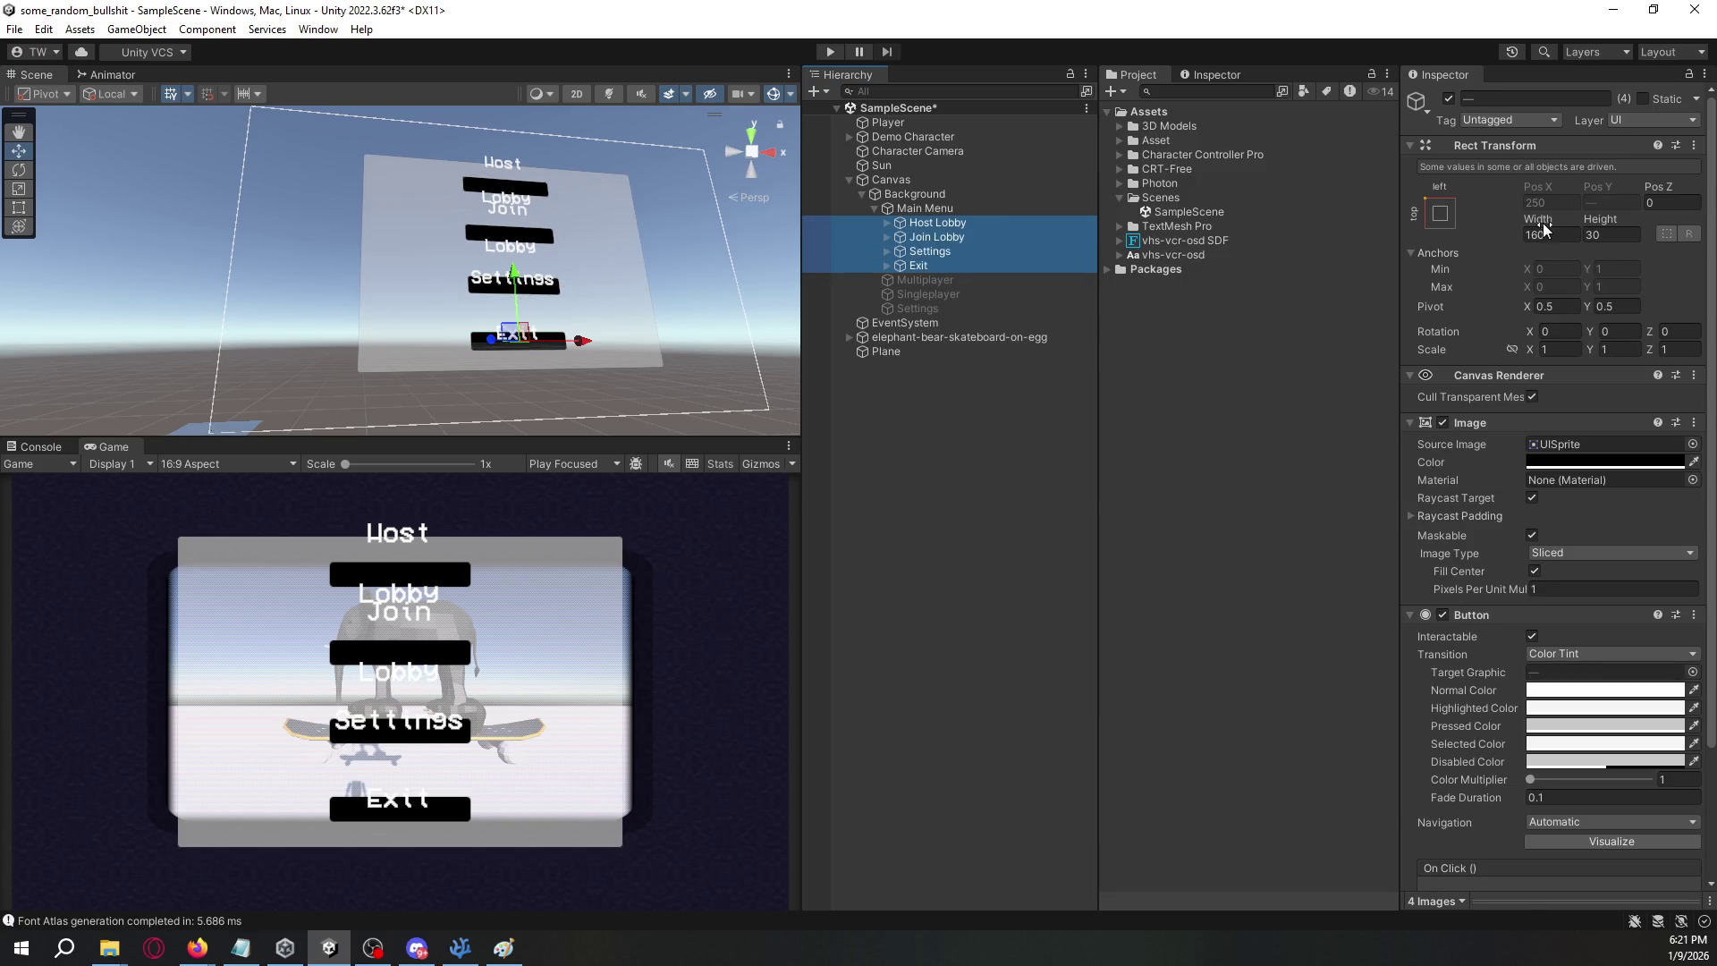
- Widen the four menu buttons and make them slightly taller
{"action": "mouse_move", "coordinate": [1543, 228]}
{"action": "left_mouse_down"}
{"action": "mouse_move", "coordinate": [1700, 229]}
{"action": "mouse_move", "coordinate": [414, 221]}
{"action": "mouse_move", "coordinate": [11, 255]}
{"action": "left_mouse_up"}
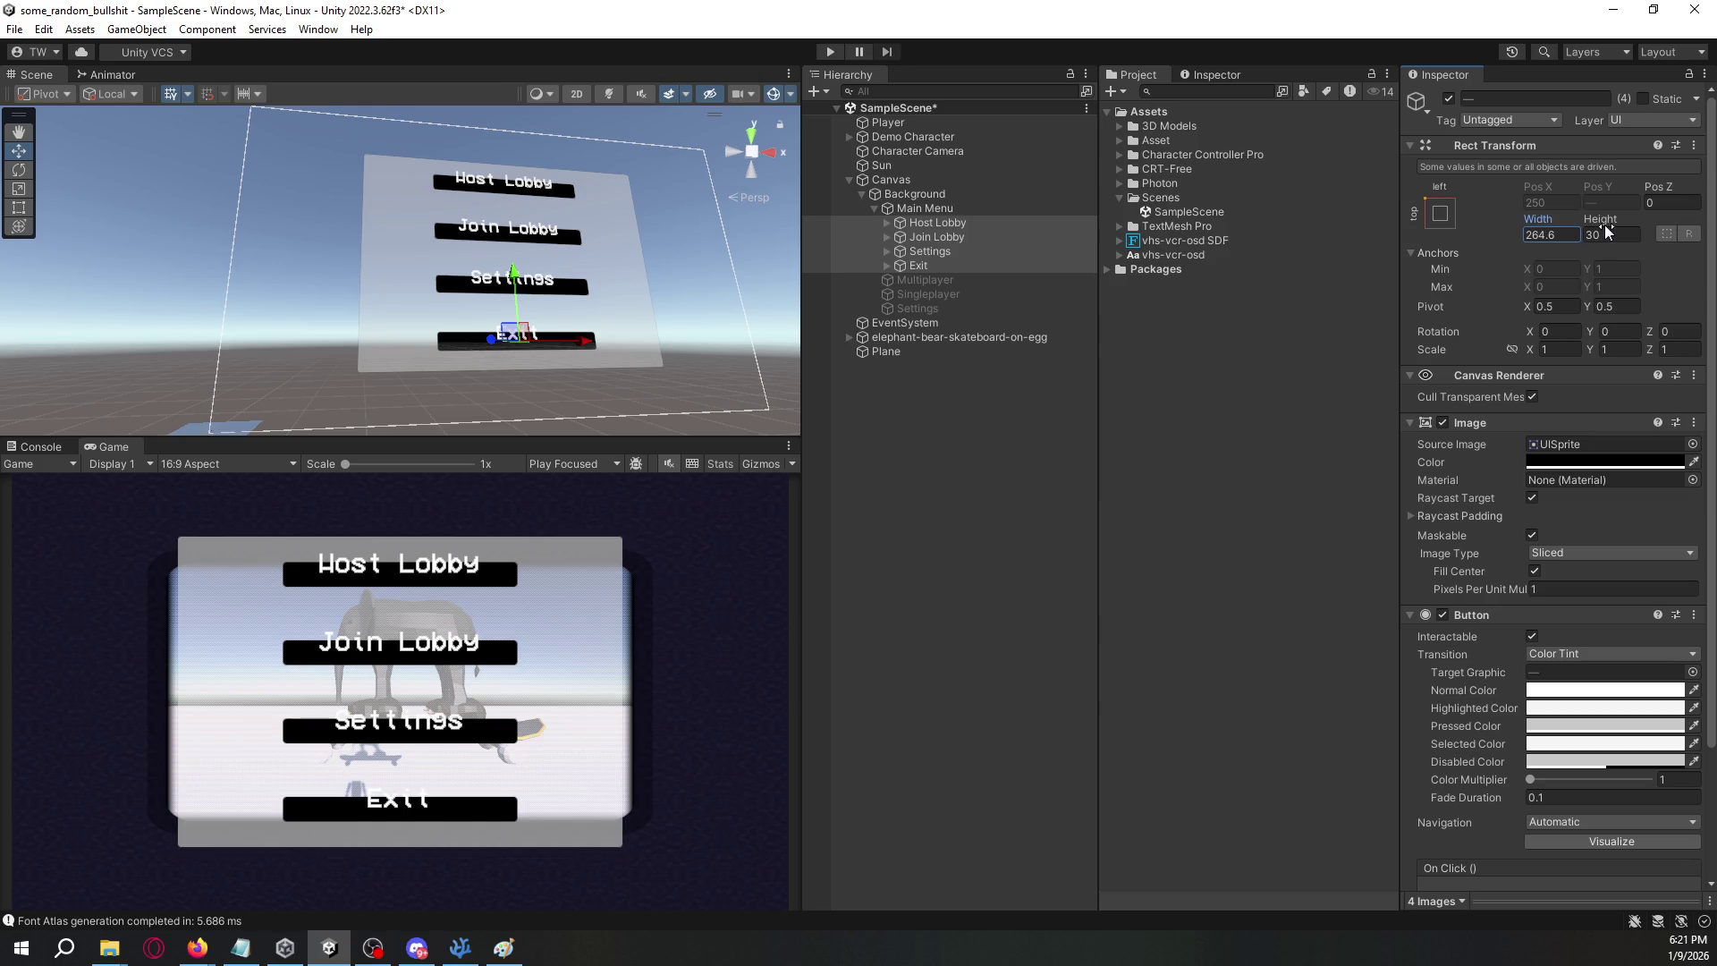
{"action": "mouse_move", "coordinate": [1601, 219]}
{"action": "left_mouse_down"}
{"action": "mouse_move", "coordinate": [1662, 220]}
{"action": "mouse_move", "coordinate": [1623, 222]}
{"action": "left_mouse_up"}
{"action": "scroll", "coordinate": [1467, 521], "scroll_direction": "down", "scroll_amount": 3}
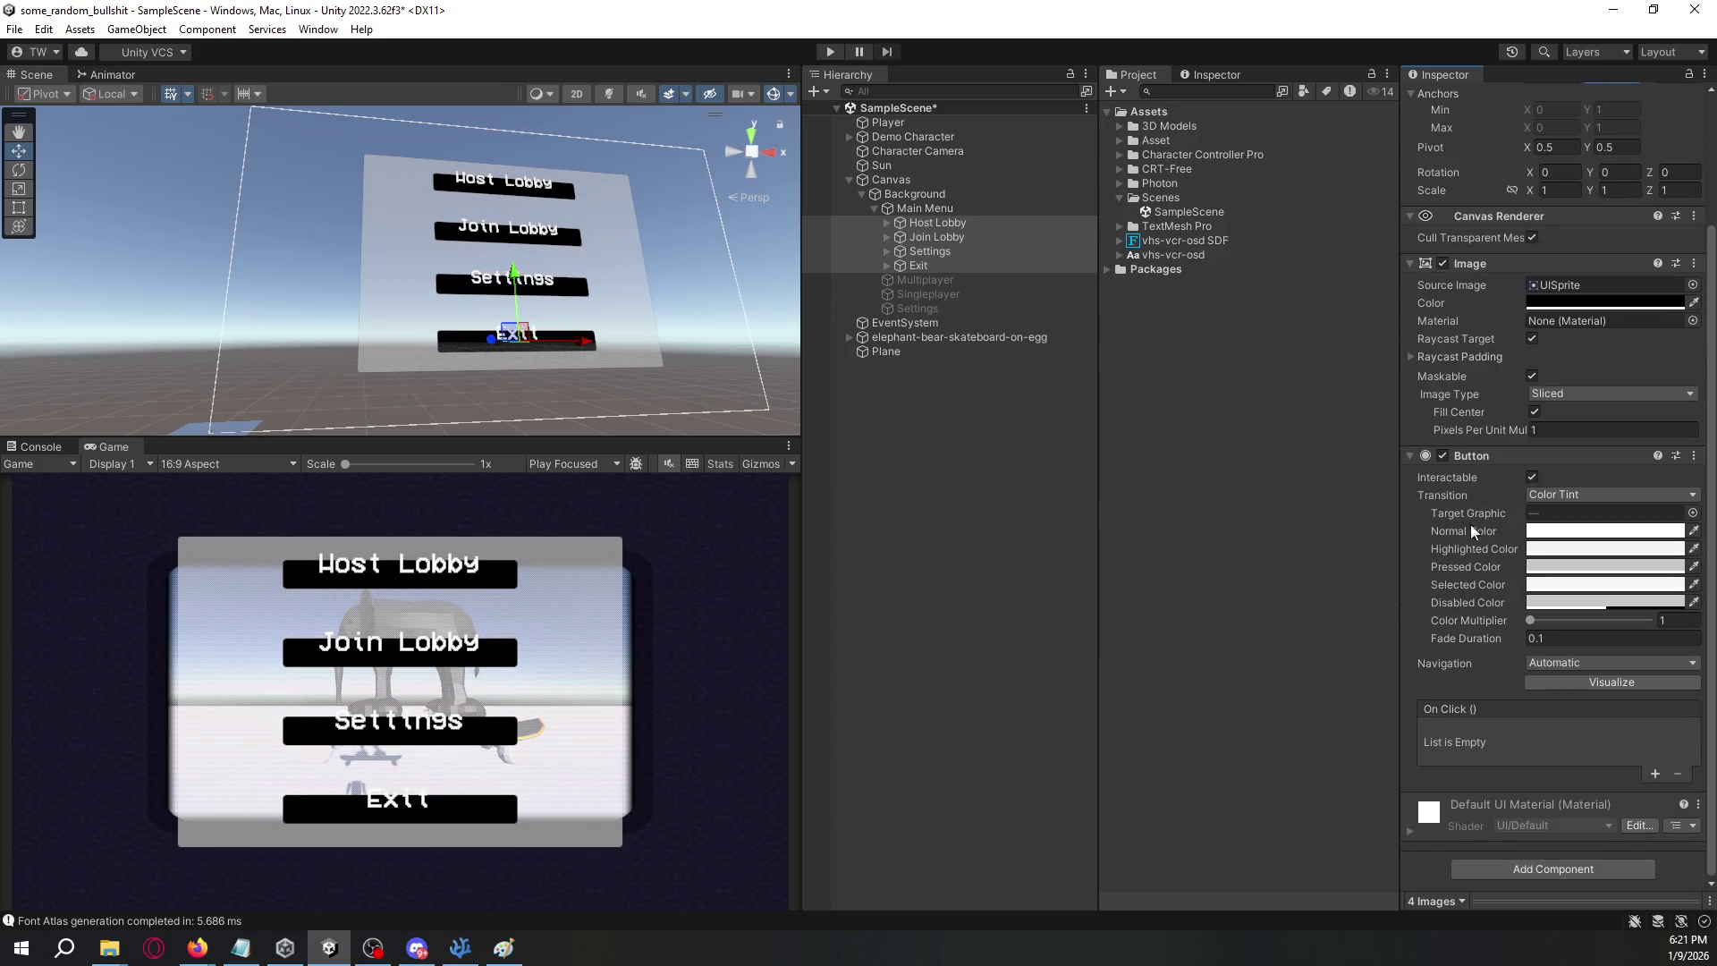
{"action": "scroll", "coordinate": [1480, 509], "scroll_direction": "up", "scroll_amount": 3}
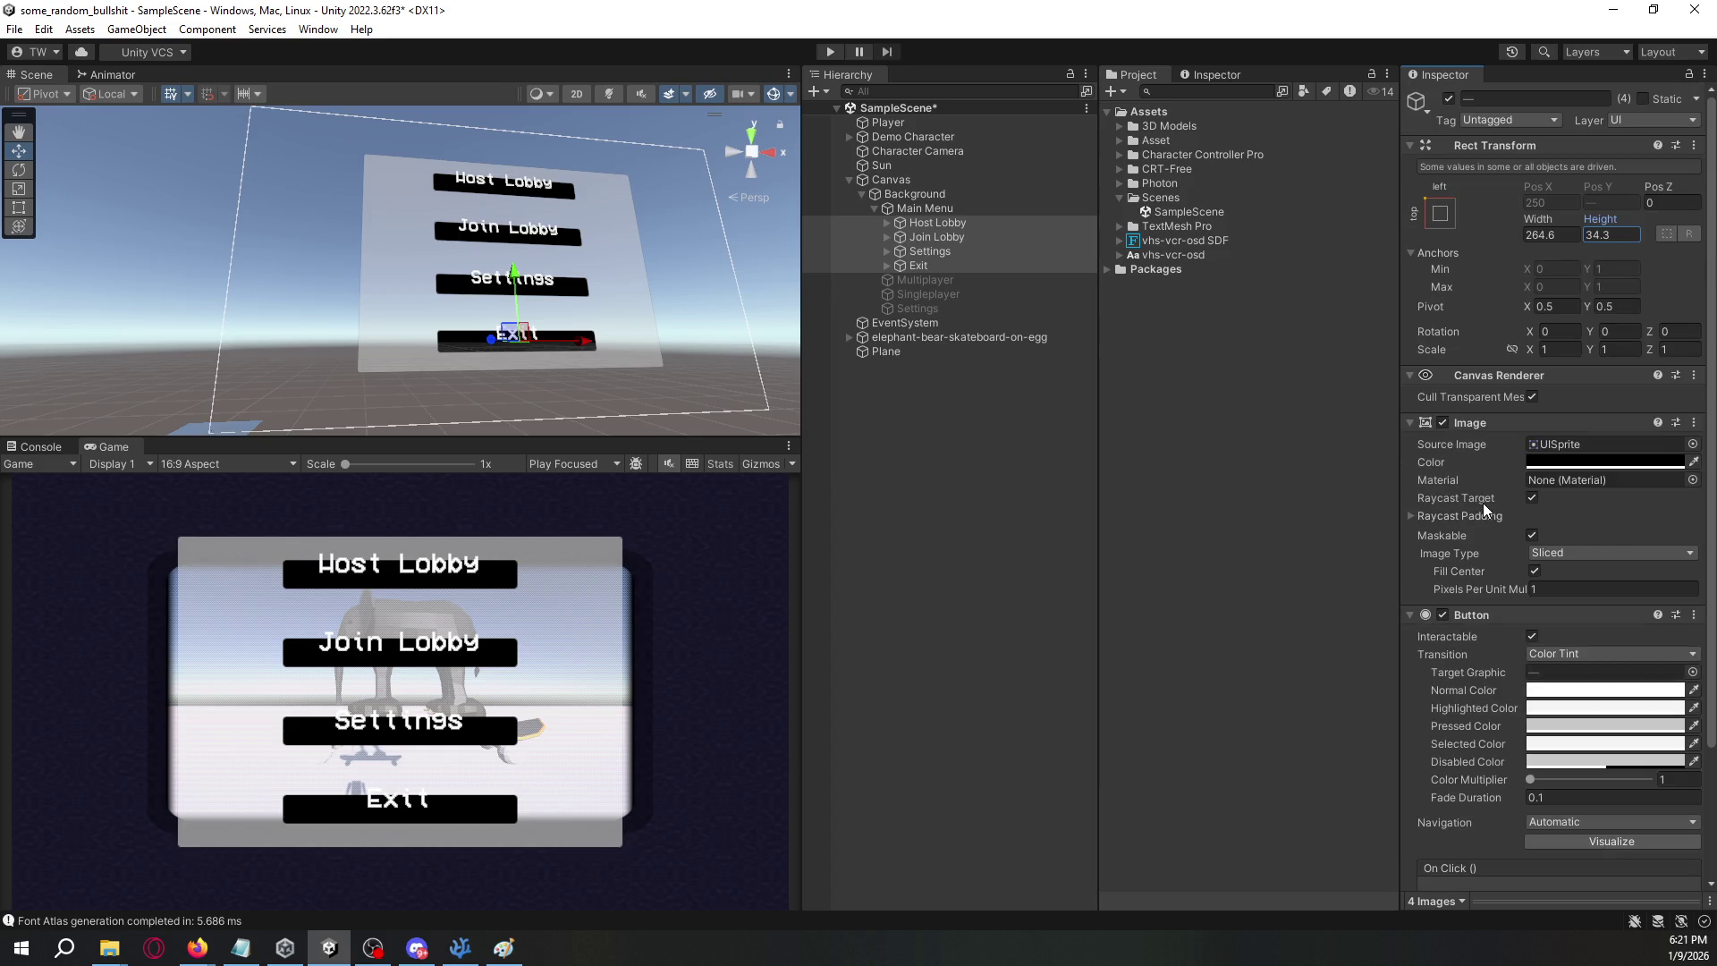
{"action": "left_click", "coordinate": [1440, 215]}
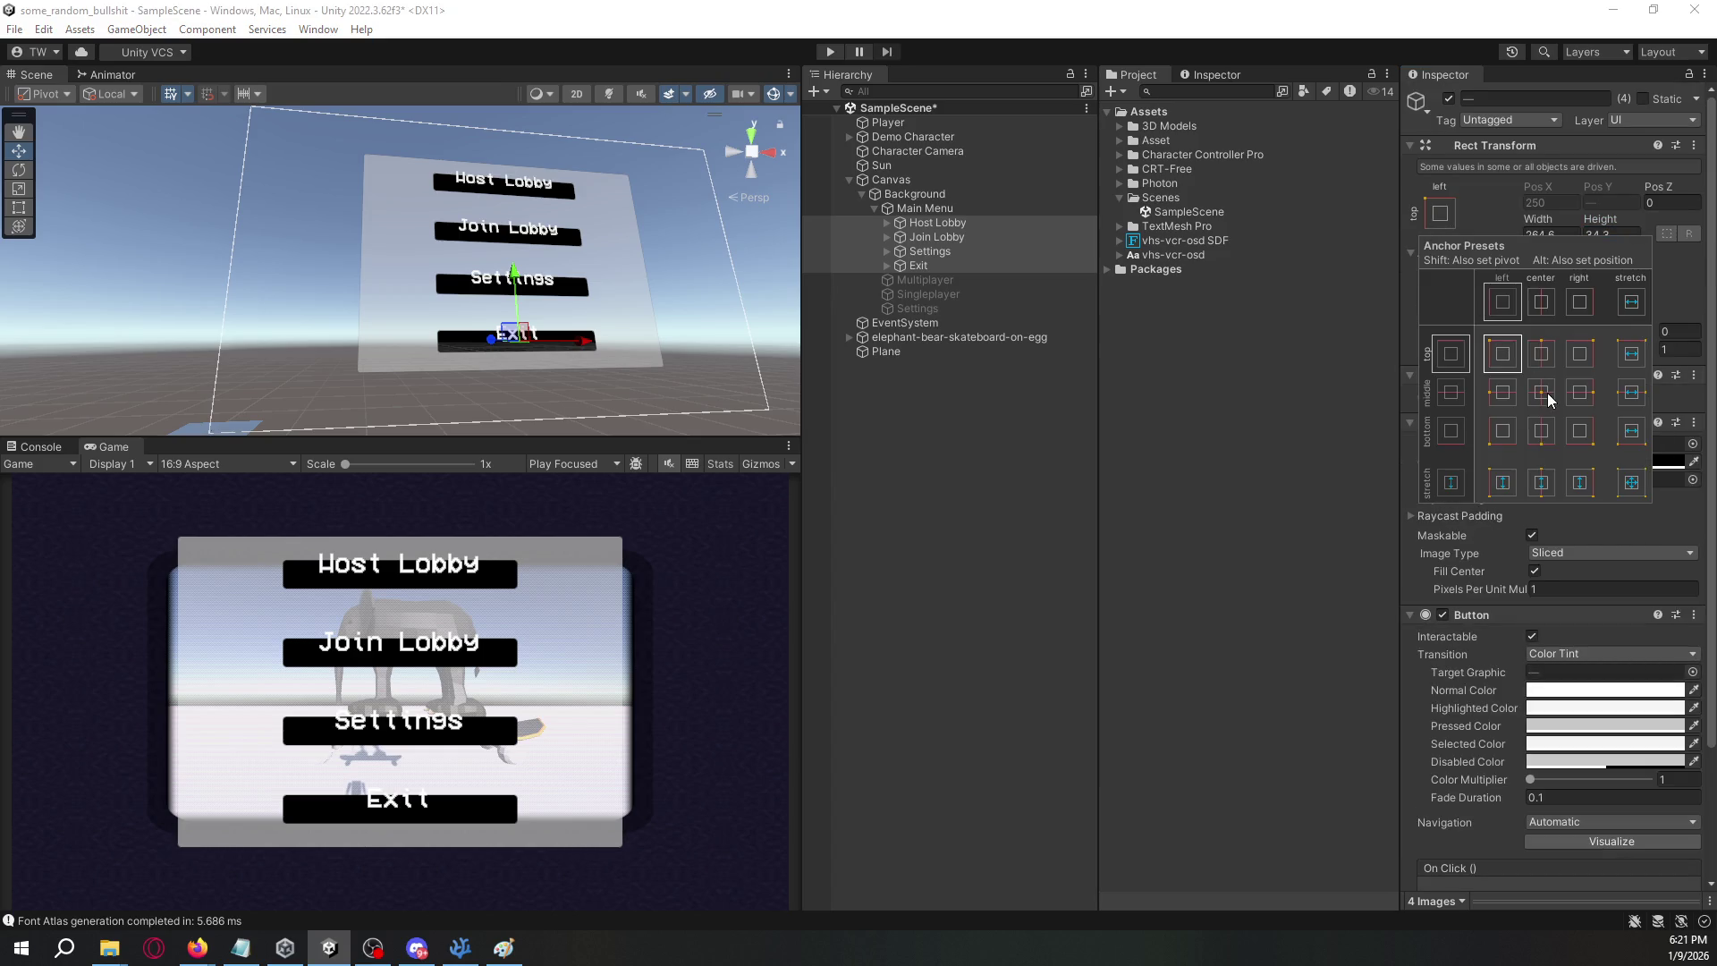
{"action": "left_click", "coordinate": [1020, 459]}
- Lower the four buttons' black background alpha to about 107 for semi-transparency
{"action": "left_click", "coordinate": [913, 224]}
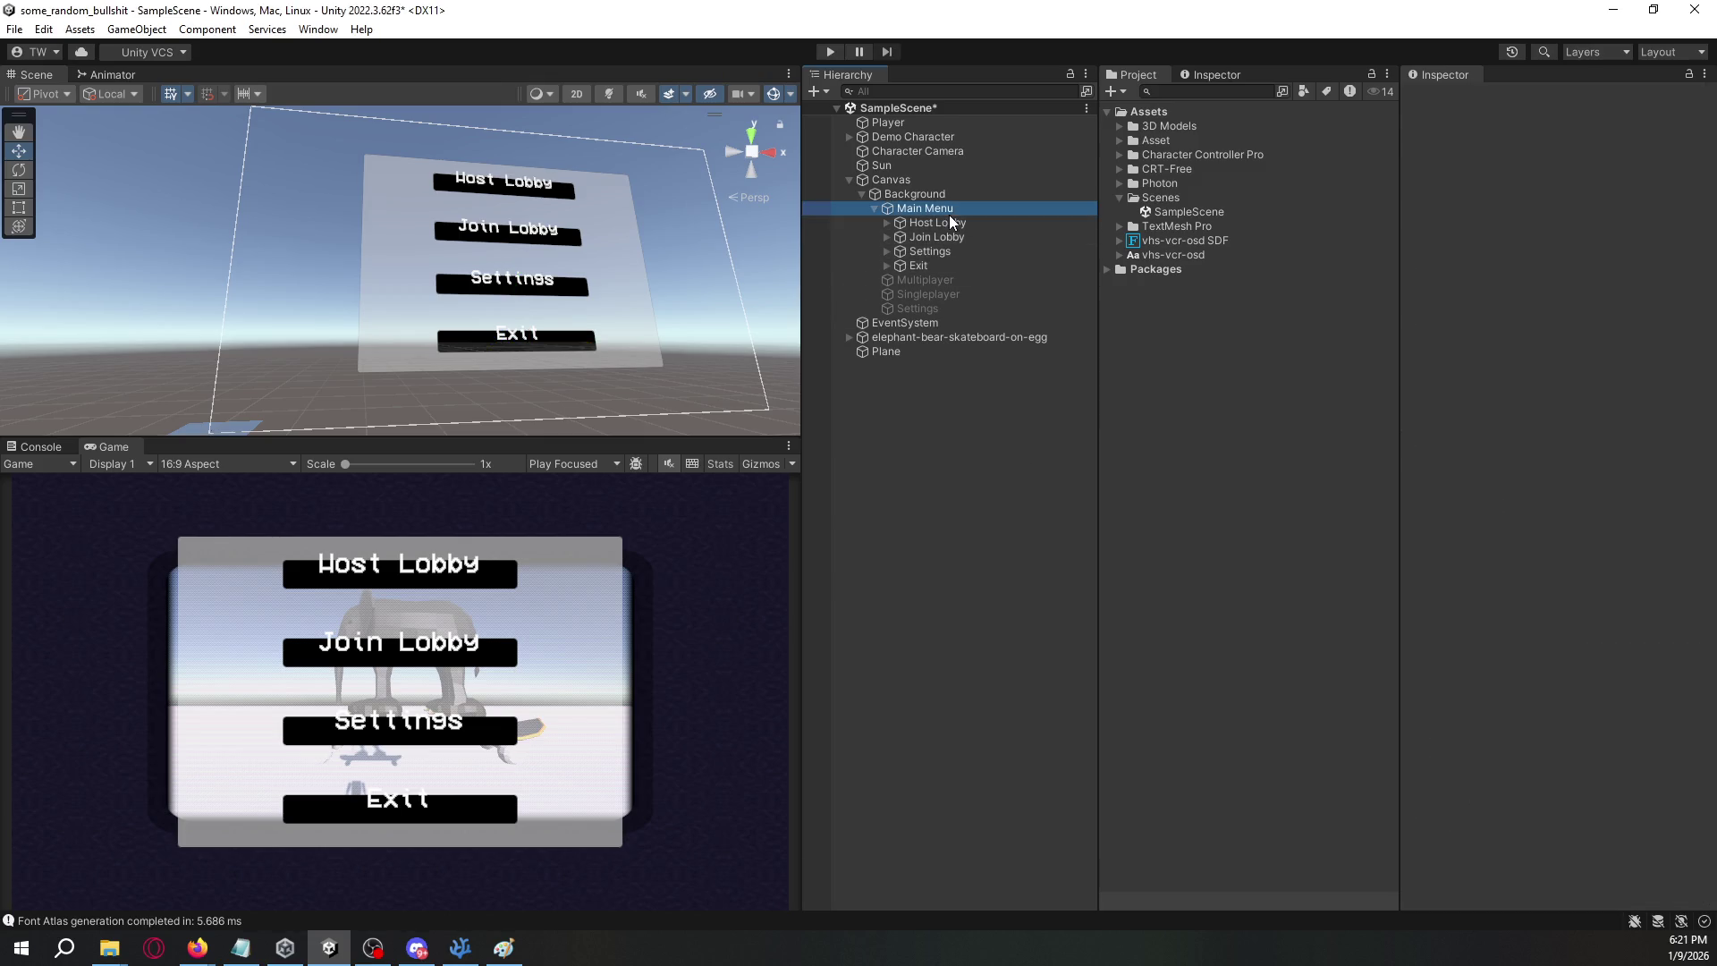
{"action": "left_click", "coordinate": [1605, 461]}
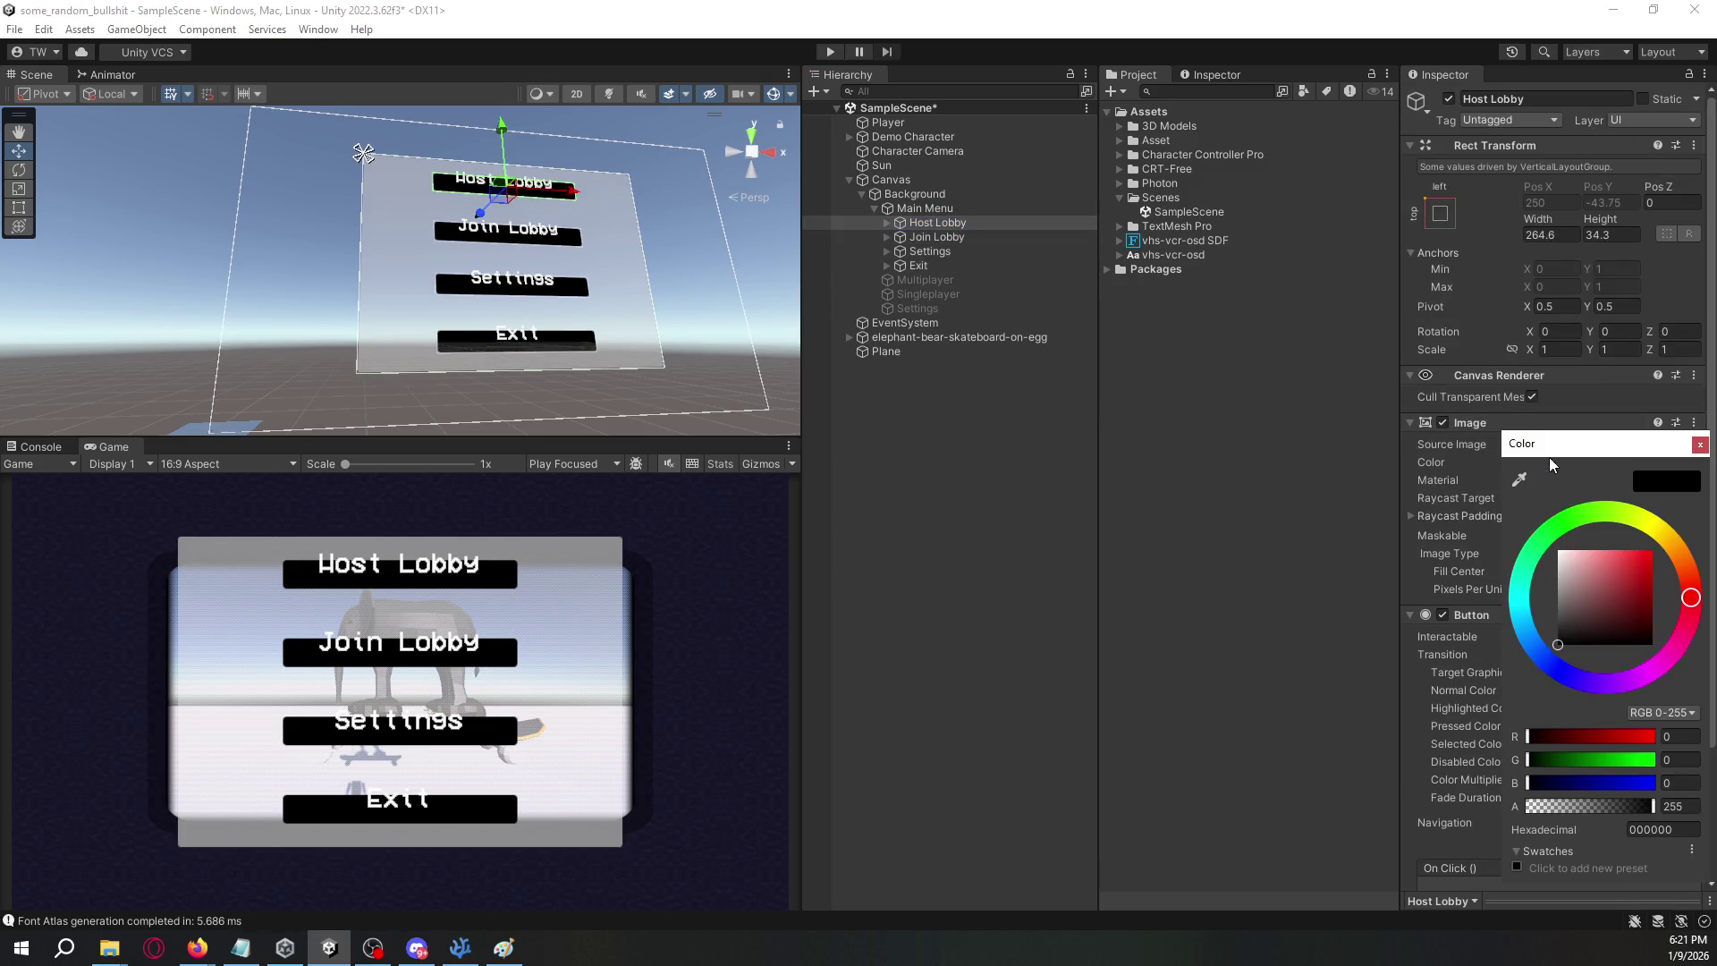
{"action": "left_click", "coordinate": [943, 267], "text": "shift"}
{"action": "left_click", "coordinate": [1549, 462]}
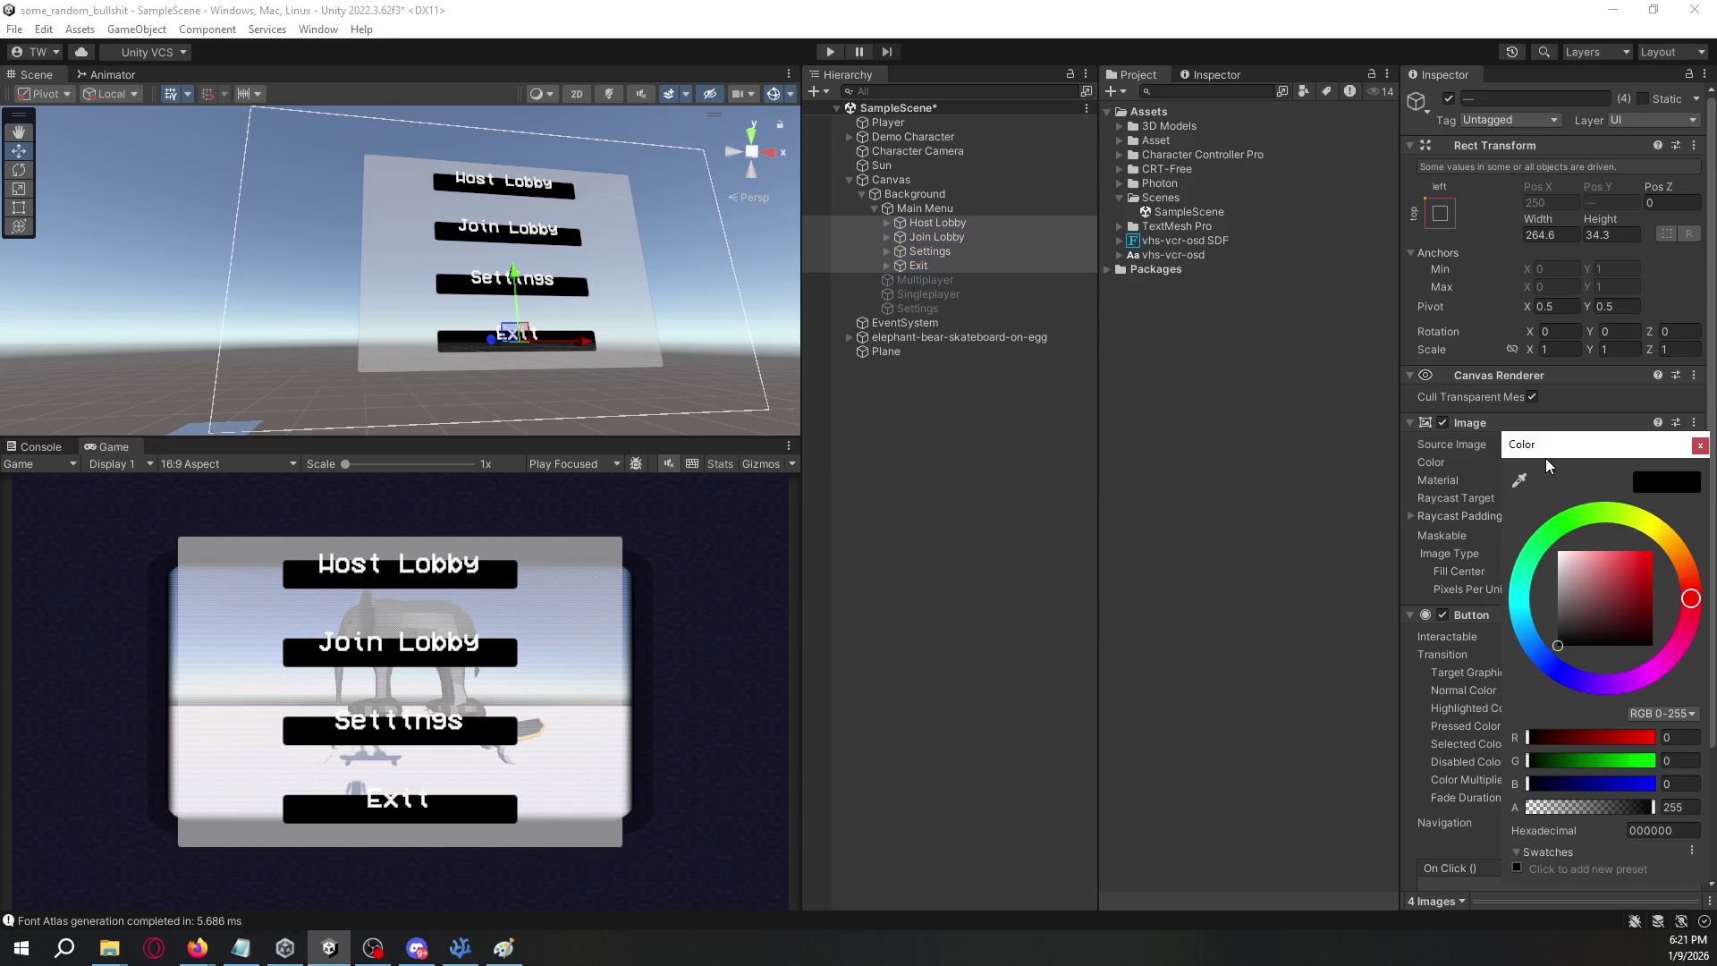
{"action": "left_click_drag", "start_coordinate": [1567, 808], "coordinate": [1582, 807]}
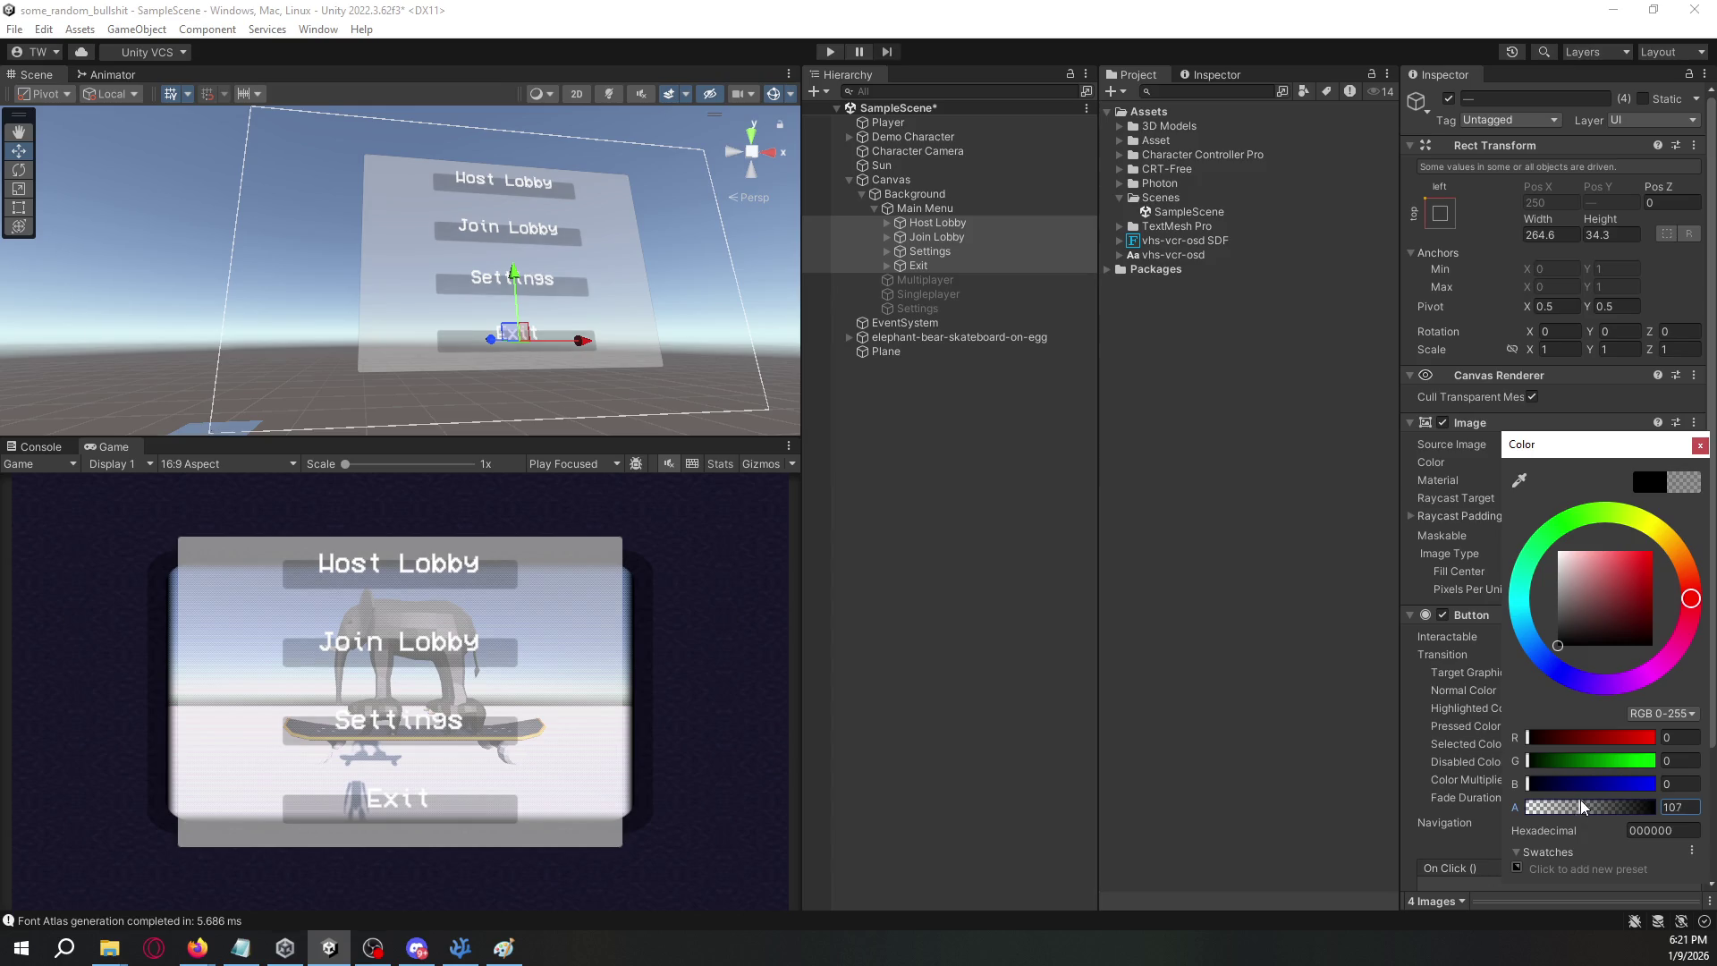
{"action": "left_click", "coordinate": [886, 265]}
- Expand the buttons and select all four of their text children
{"action": "left_click", "coordinate": [880, 253]}
{"action": "left_click", "coordinate": [888, 237]}
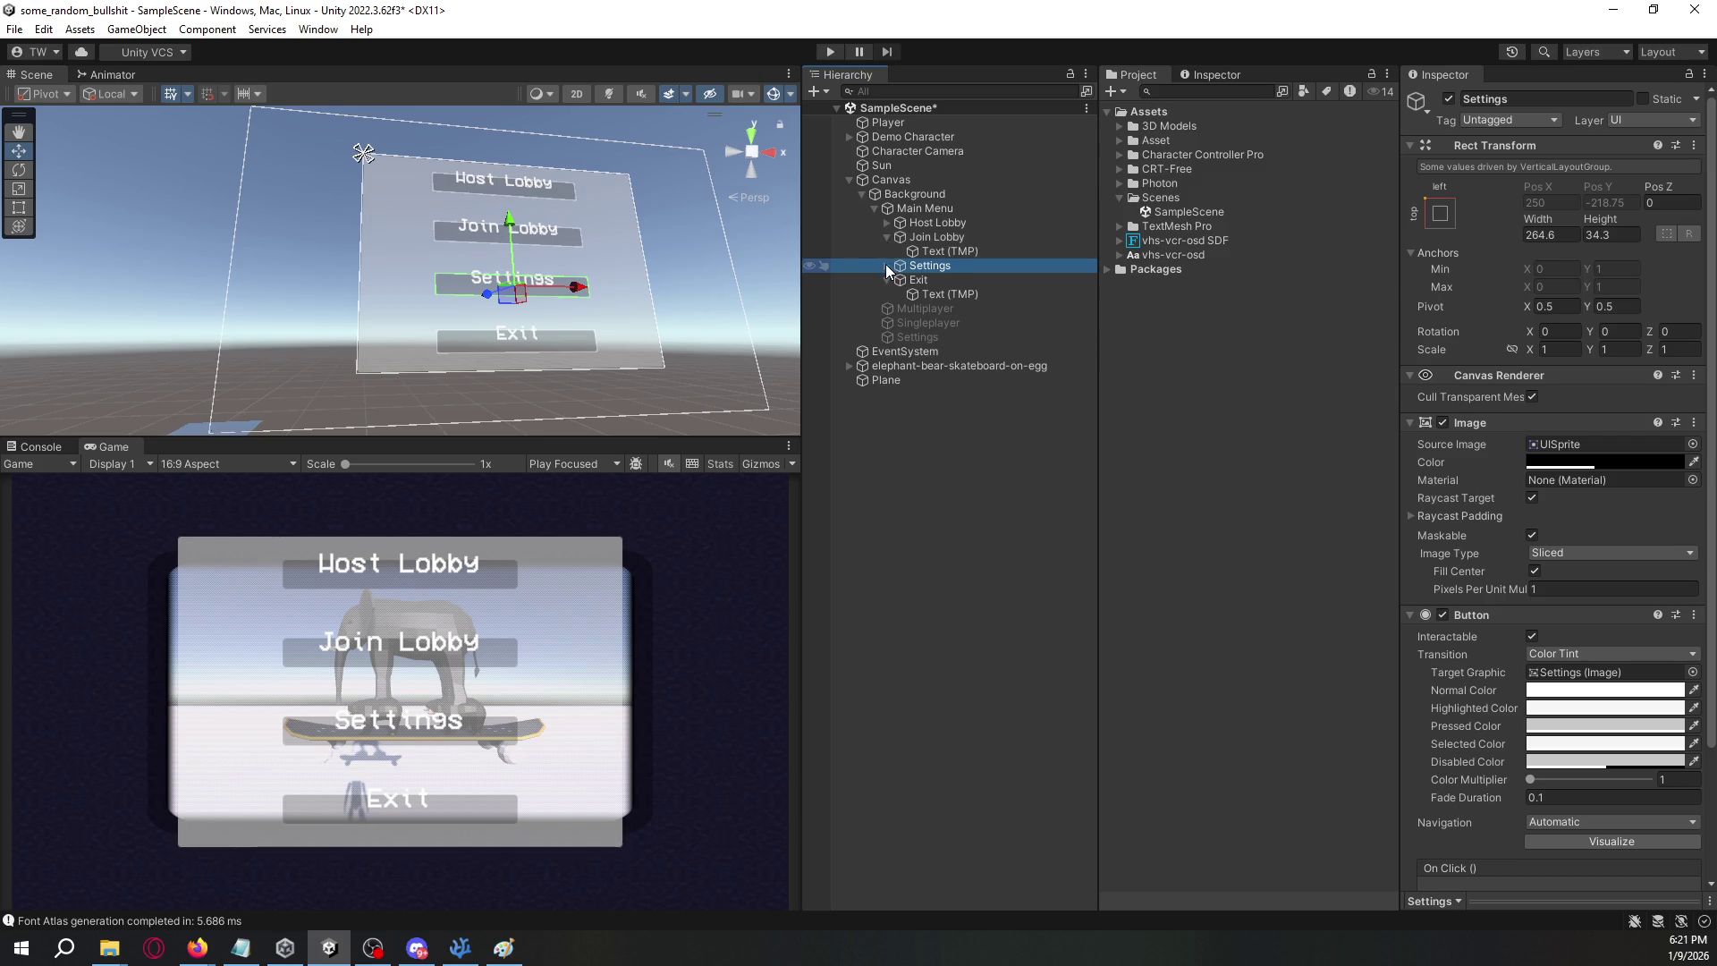
{"action": "left_click", "coordinate": [885, 265]}
{"action": "left_click", "coordinate": [888, 224]}
{"action": "left_click", "coordinate": [935, 236]}
{"action": "left_click", "coordinate": [932, 266], "text": "ctrl"}
- Turn the four button labels' Text (TMP) vertex colour yellow
{"action": "left_click", "coordinate": [936, 294], "text": "ctrl"}
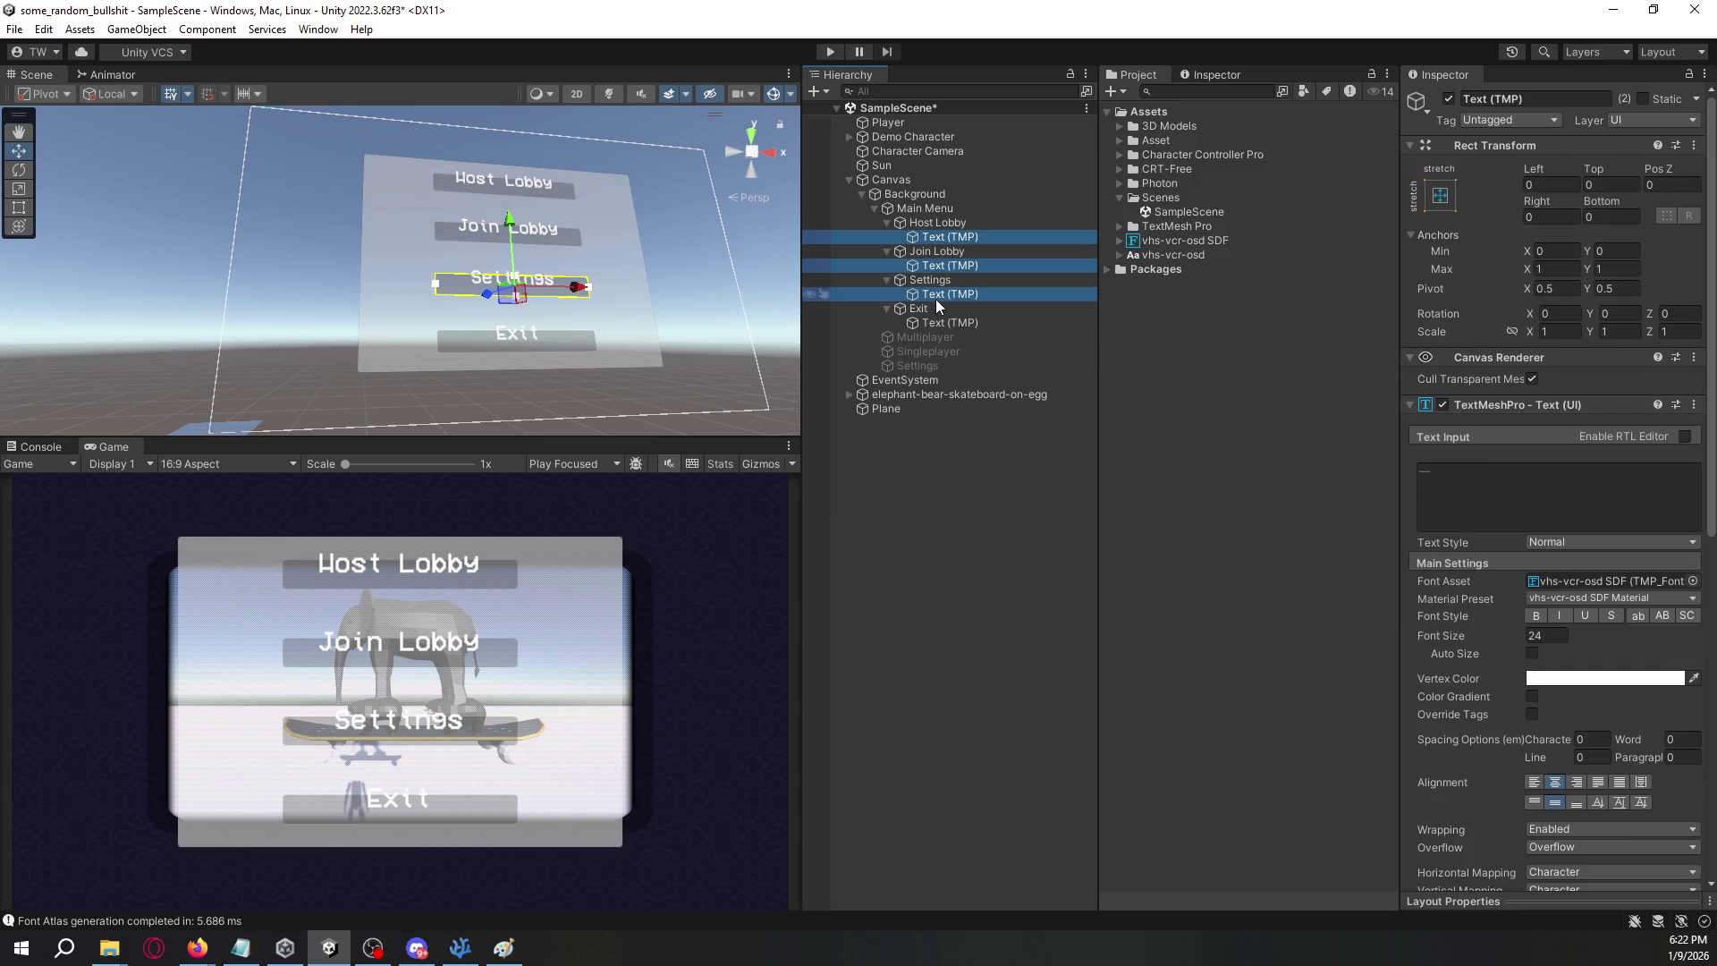
{"action": "left_click", "coordinate": [957, 323], "text": "ctrl"}
{"action": "left_click", "coordinate": [1601, 678]}
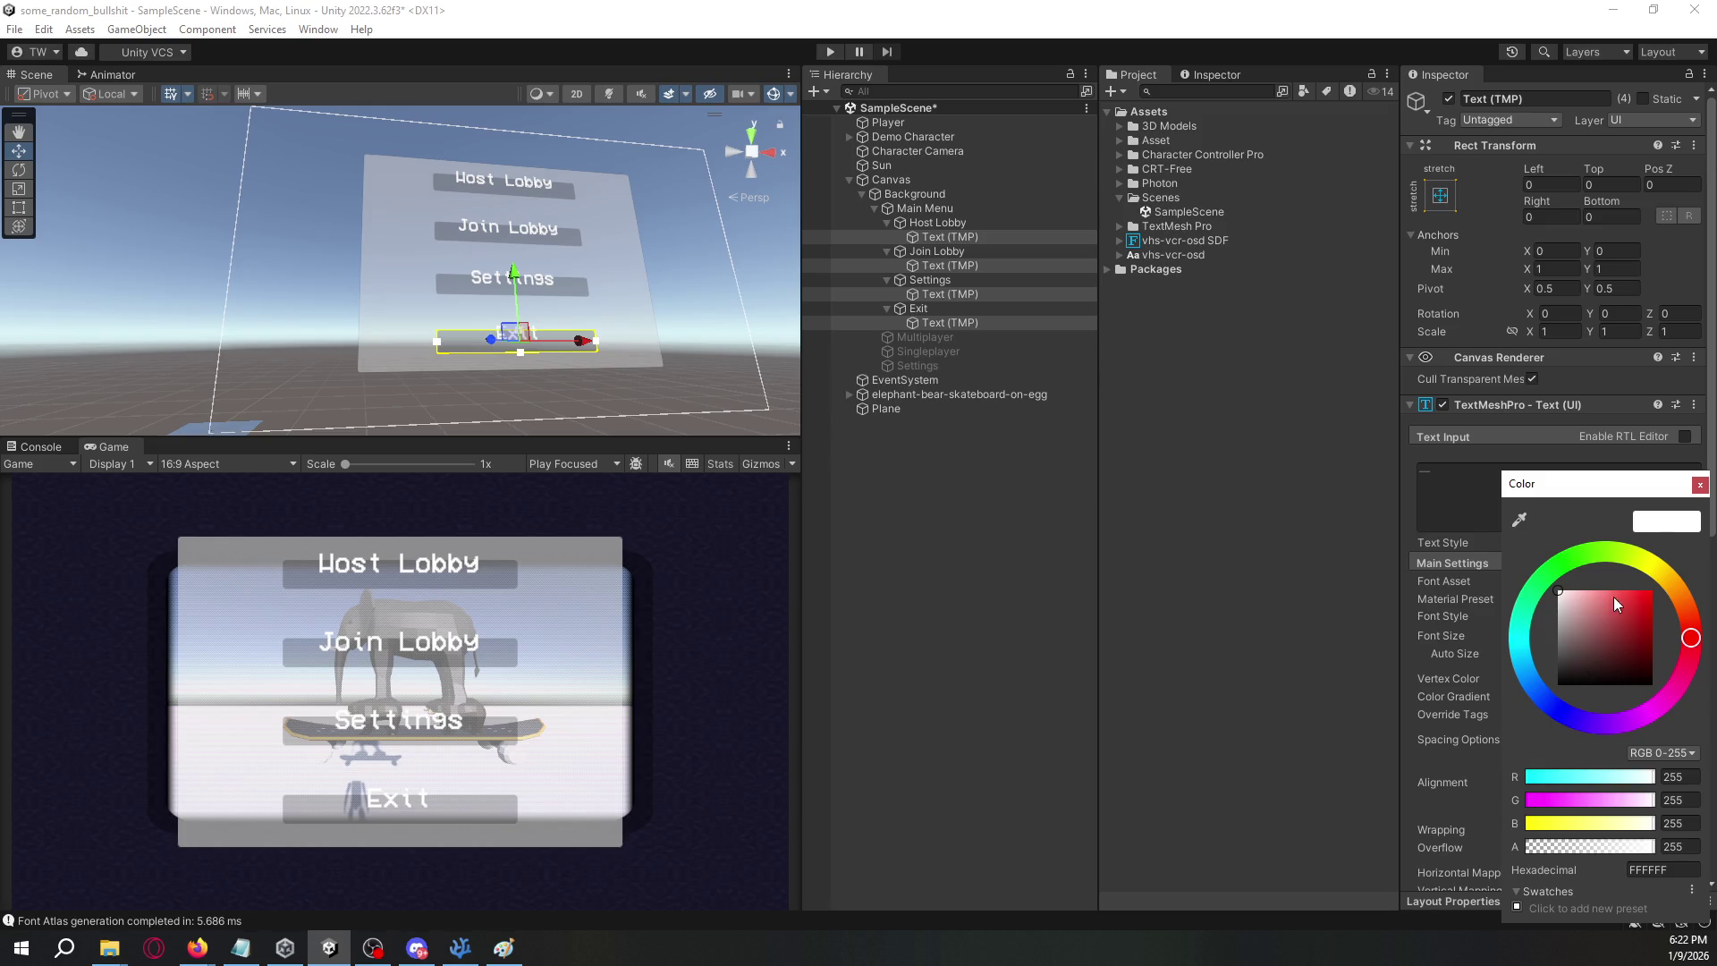
{"action": "left_click_drag", "start_coordinate": [1653, 570], "coordinate": [1670, 576]}
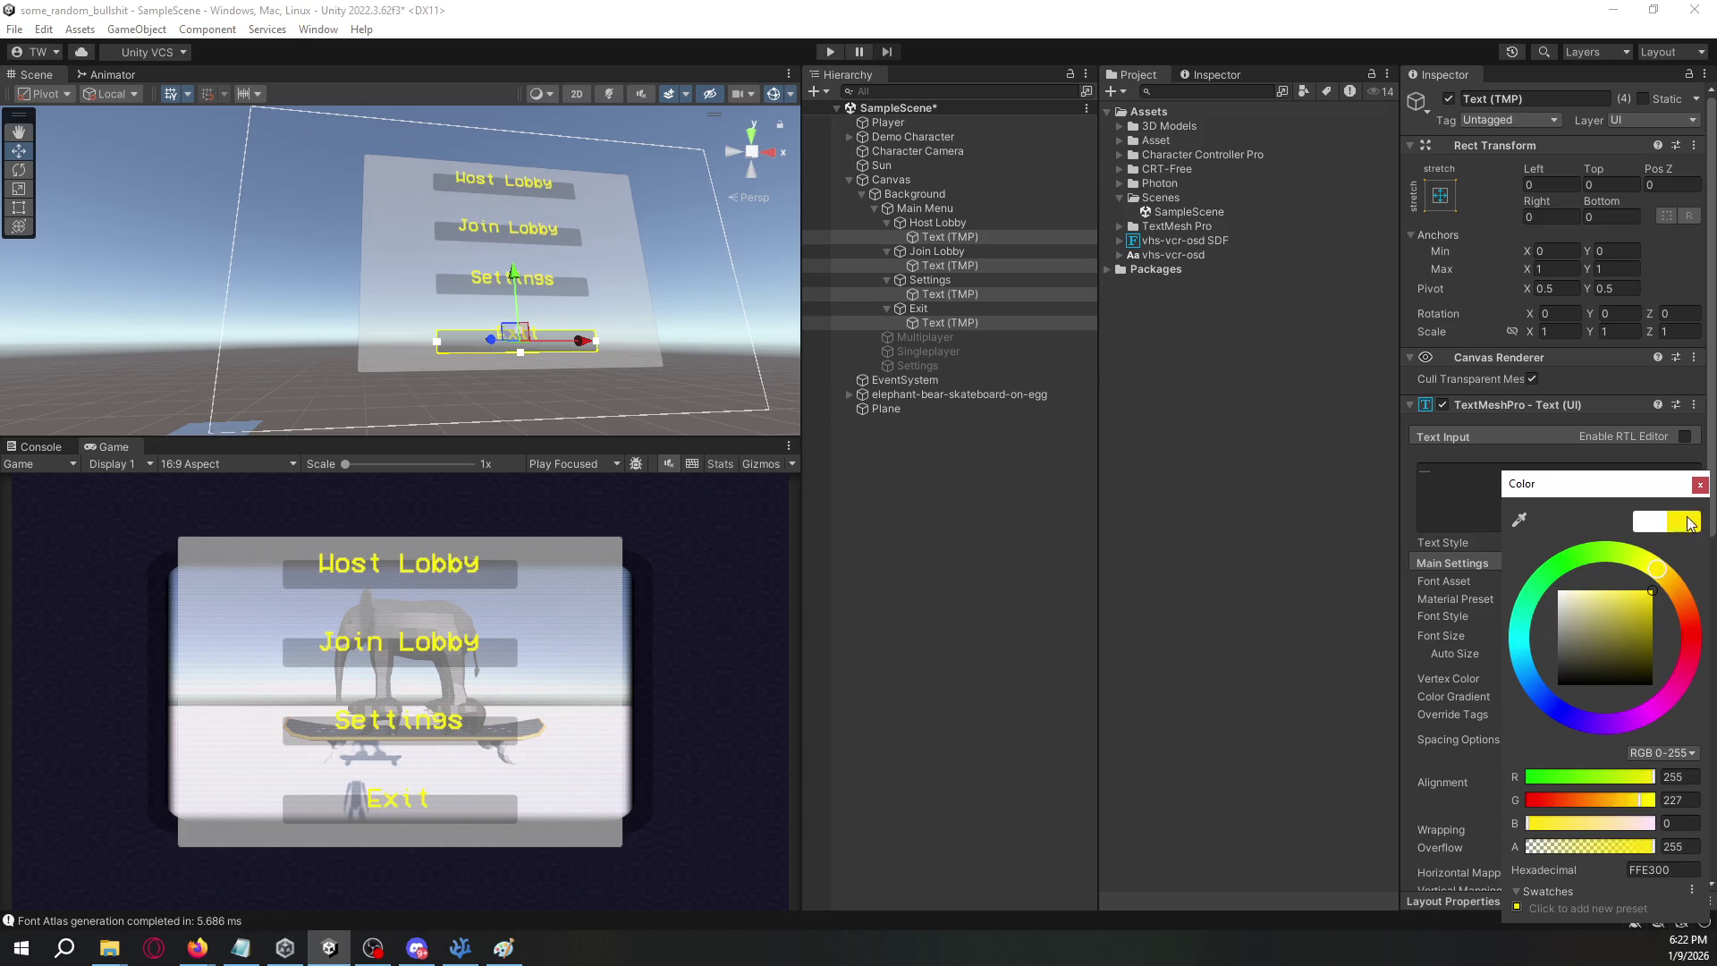
{"action": "left_click", "coordinate": [1700, 484]}
- Try bright blue on the four buttons' Image backgrounds, then set them back to black
{"action": "left_click", "coordinate": [937, 223]}
{"action": "left_click", "coordinate": [942, 252], "text": "ctrl"}
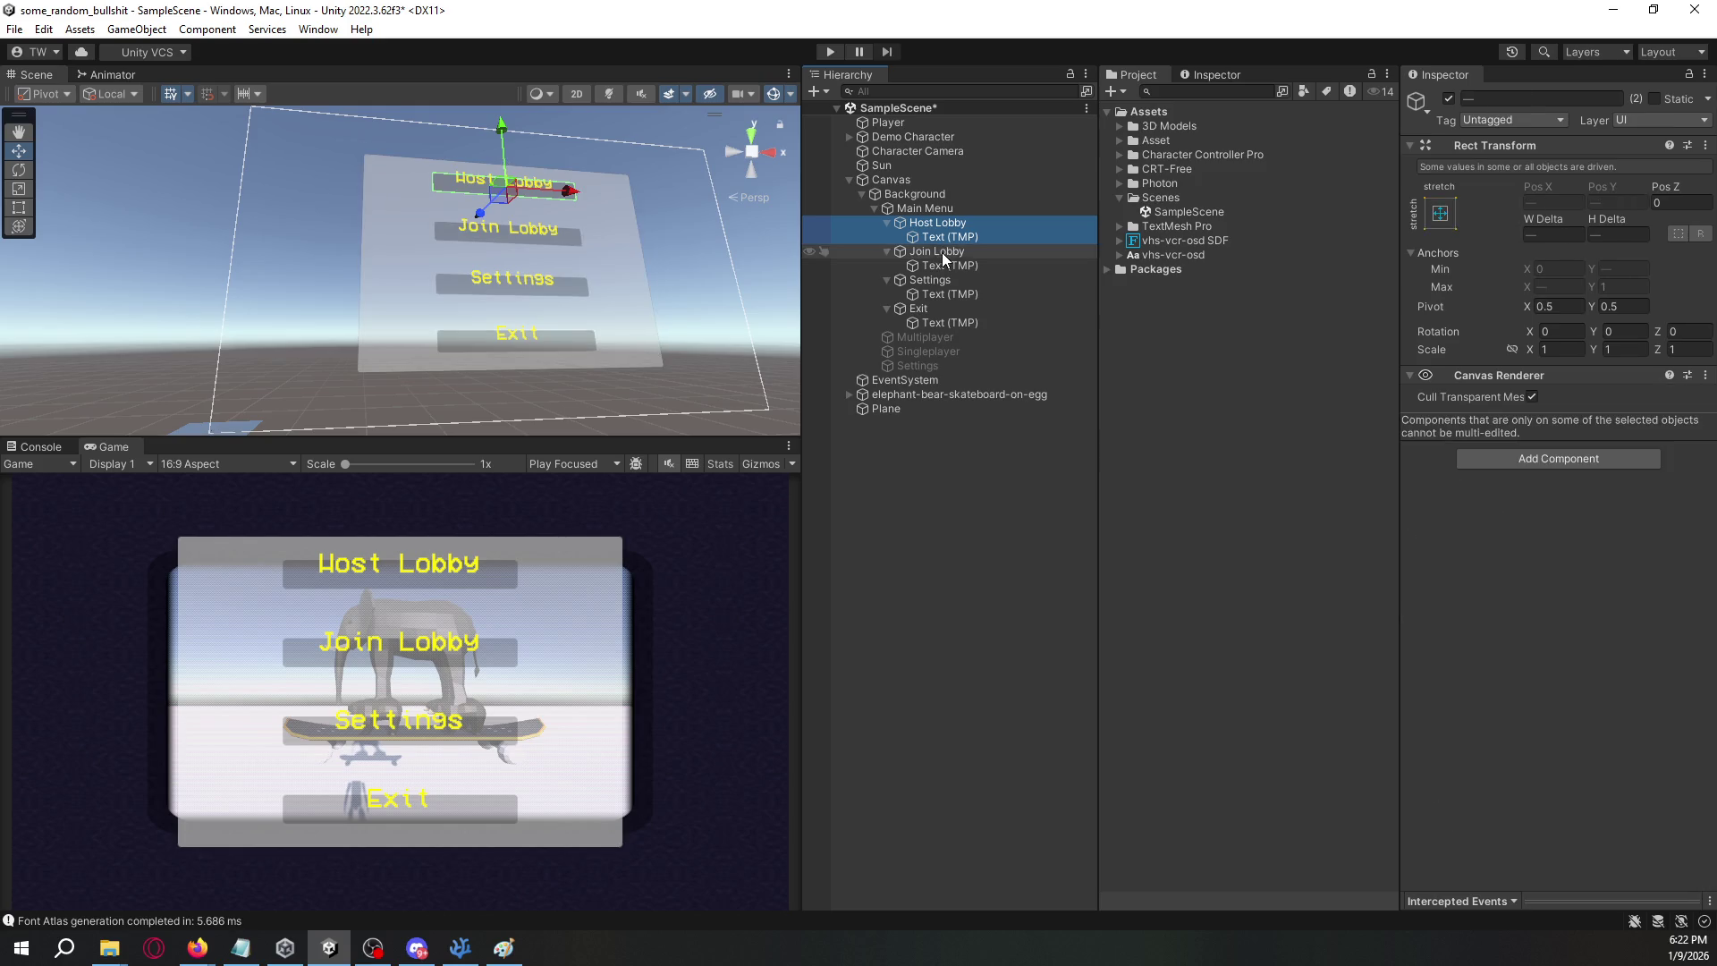
{"action": "left_click", "coordinate": [943, 276], "text": "ctrl"}
{"action": "left_click", "coordinate": [944, 304], "text": "ctrl"}
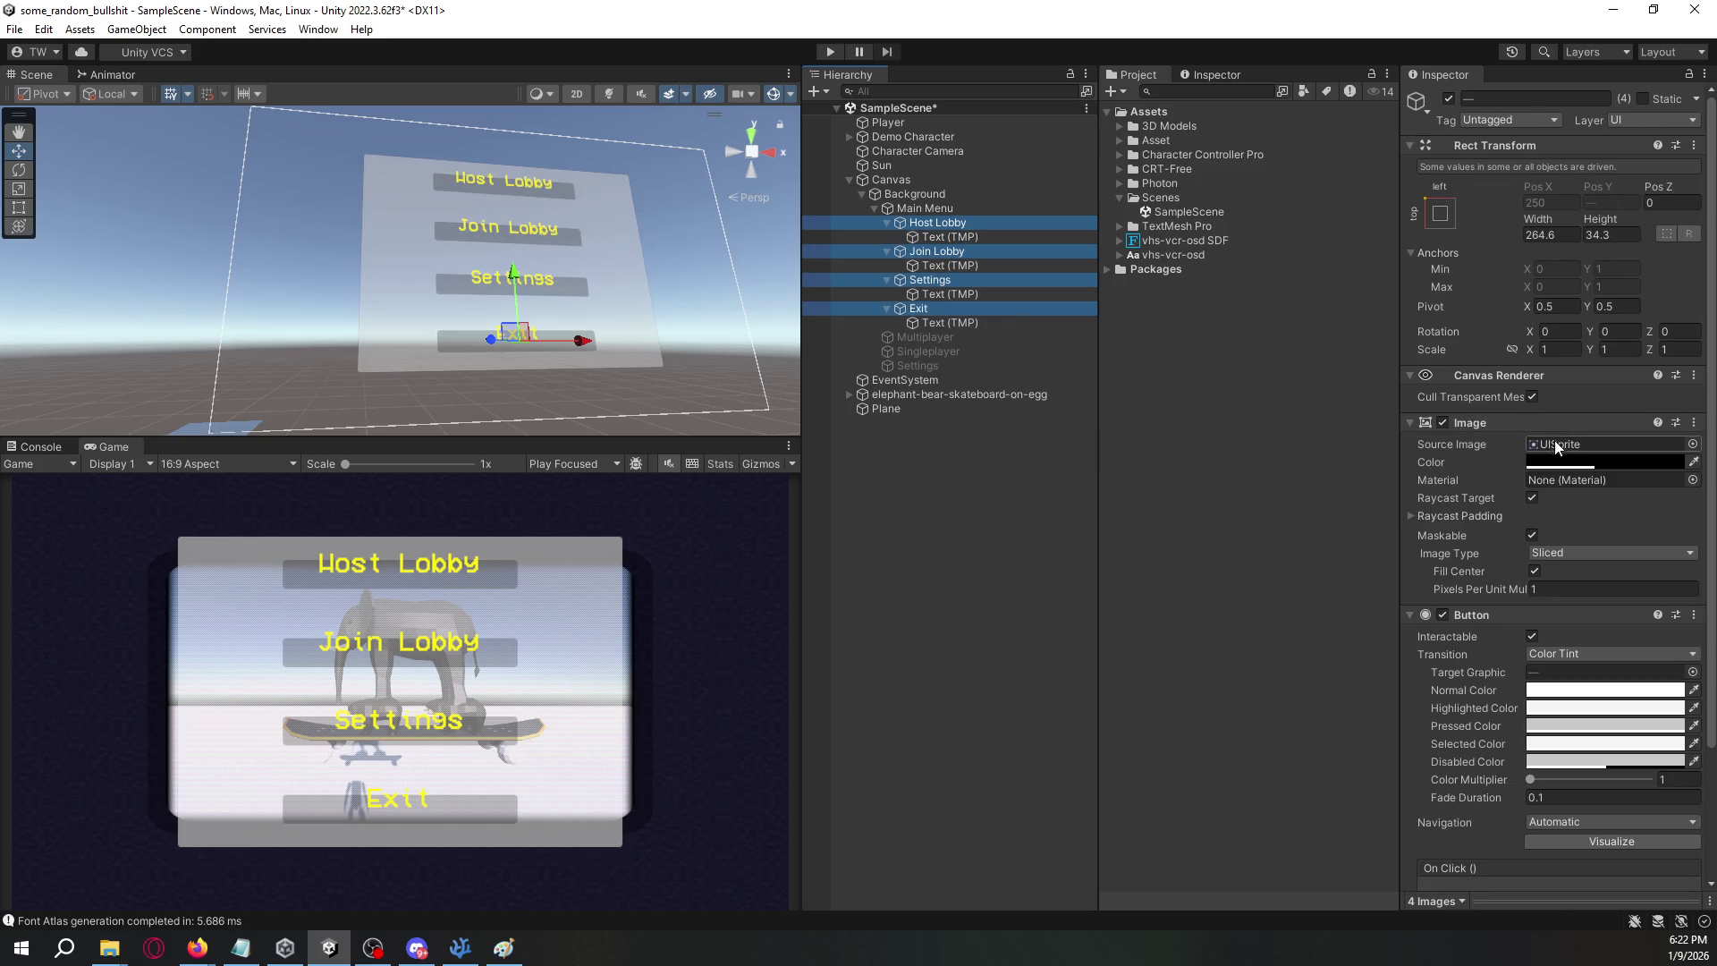
{"action": "left_click", "coordinate": [1563, 462]}
{"action": "left_click", "coordinate": [1574, 681]}
{"action": "left_click_drag", "start_coordinate": [1596, 604], "coordinate": [1655, 553]}
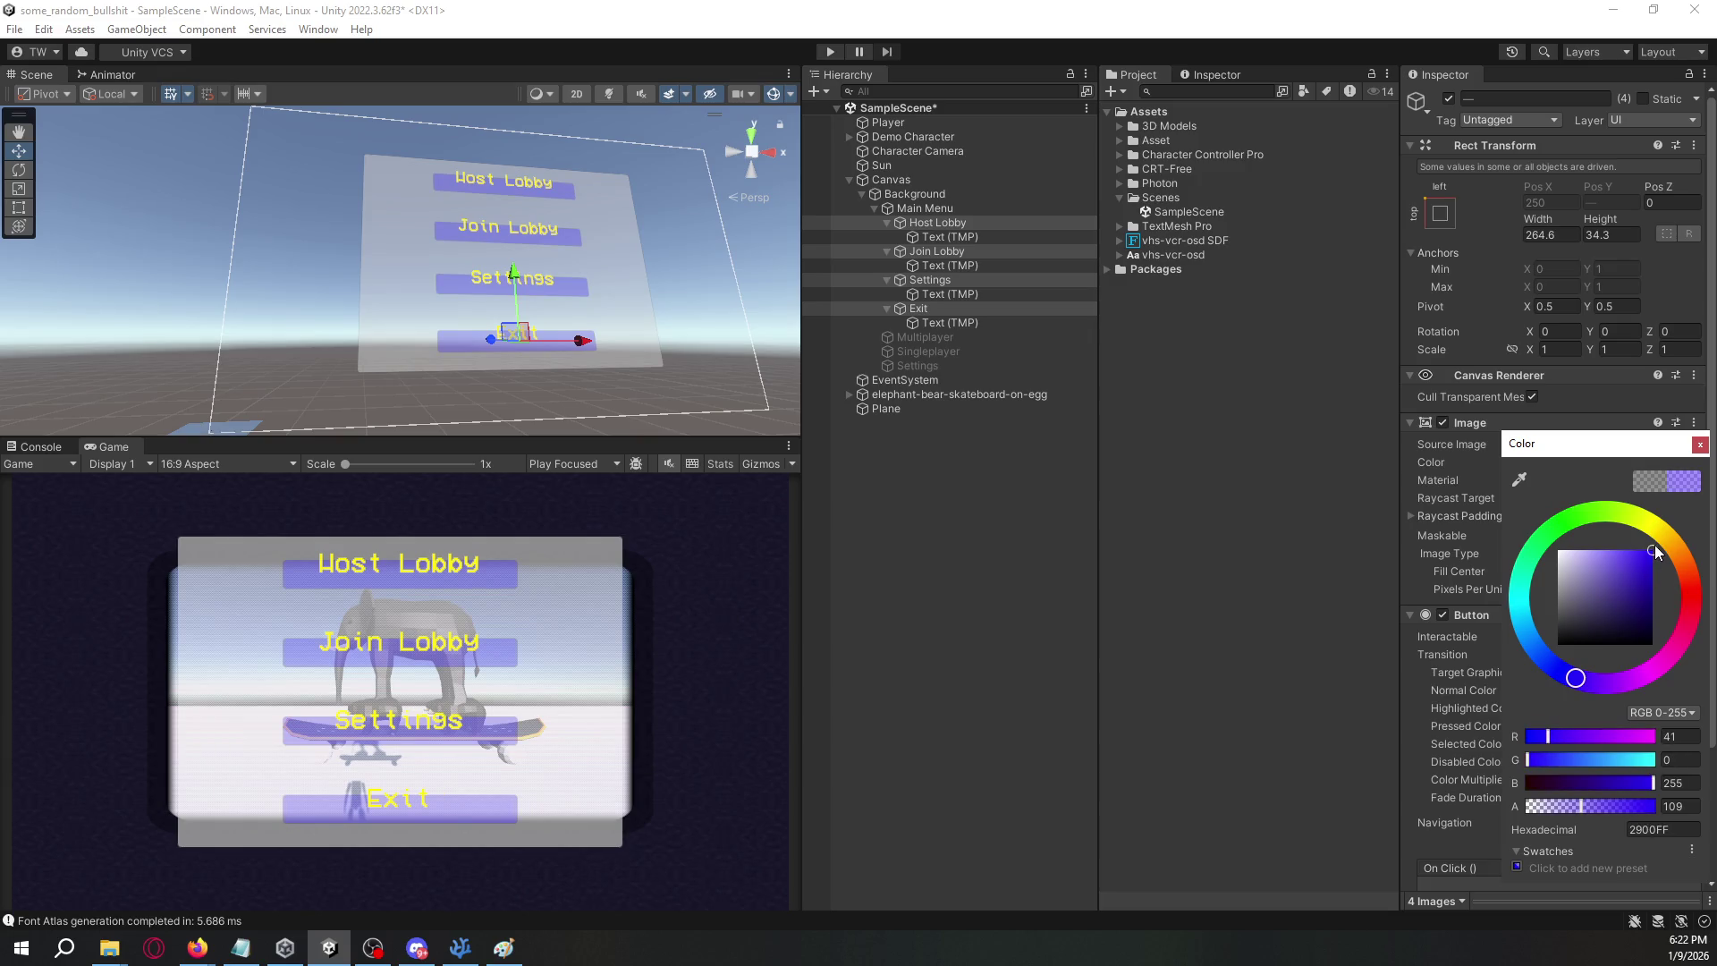
{"action": "left_click", "coordinate": [1656, 544]}
{"action": "left_click", "coordinate": [1700, 444]}
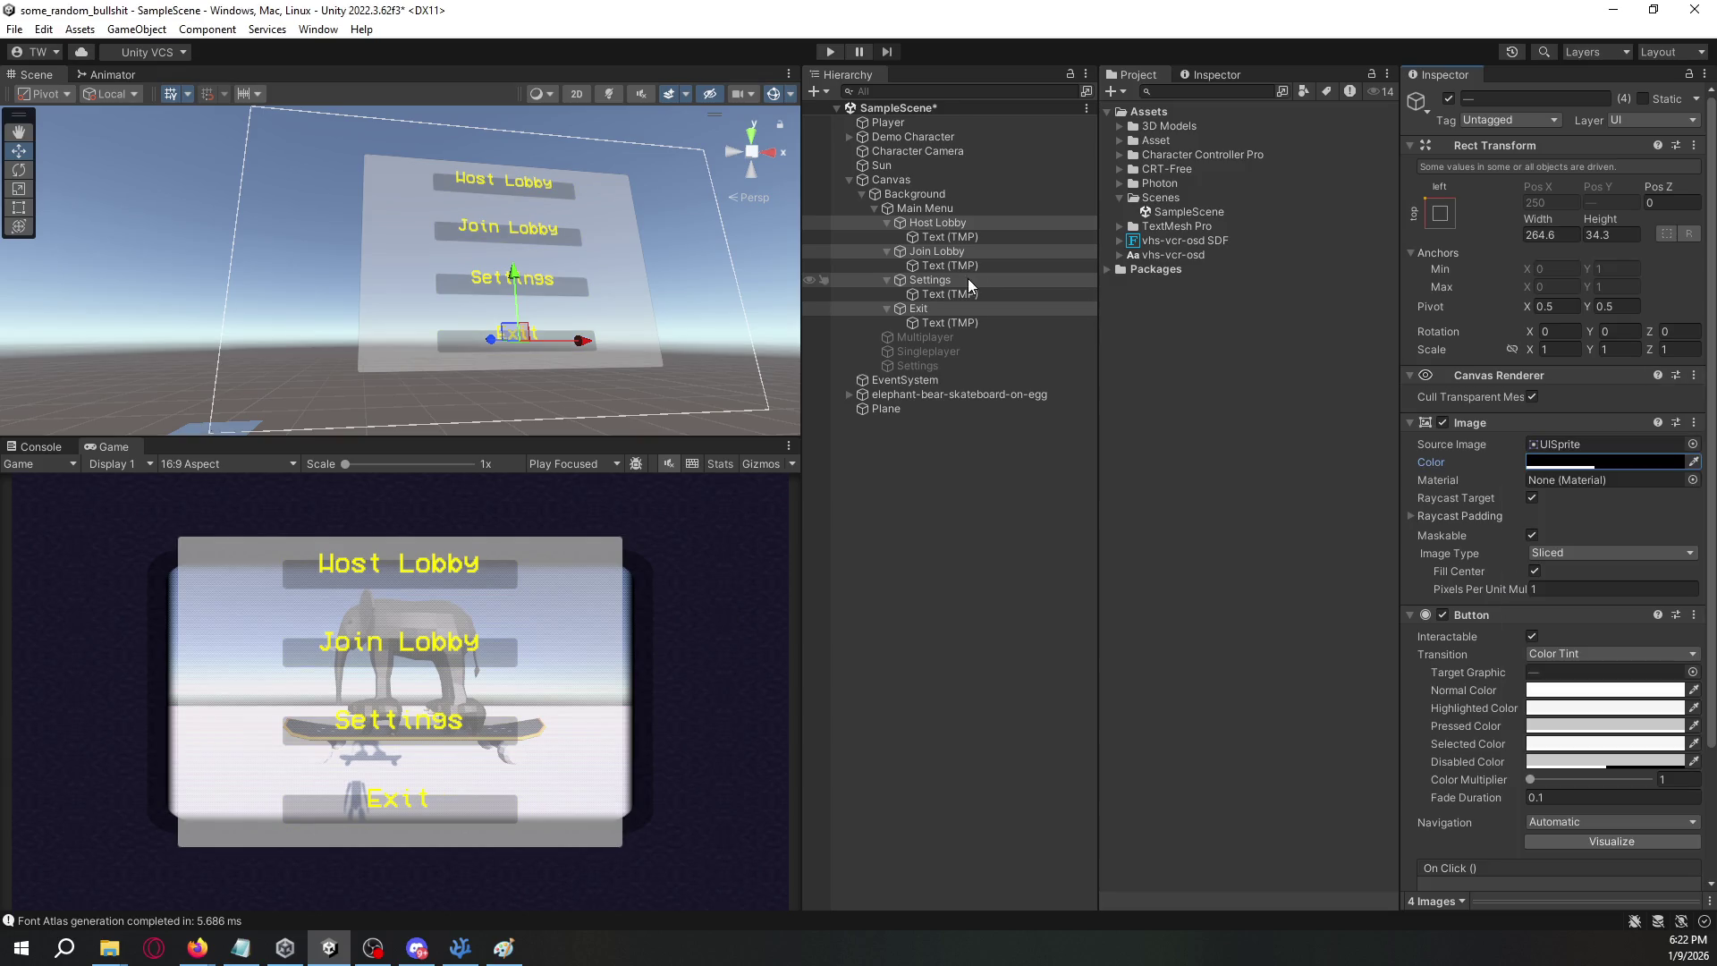
- Set the four button labels' text colour back to white
{"action": "left_click", "coordinate": [963, 322]}
{"action": "left_click", "coordinate": [963, 293], "text": "ctrl"}
{"action": "left_click", "coordinate": [966, 265], "text": "ctrl"}
{"action": "left_click", "coordinate": [973, 237], "text": "ctrl"}
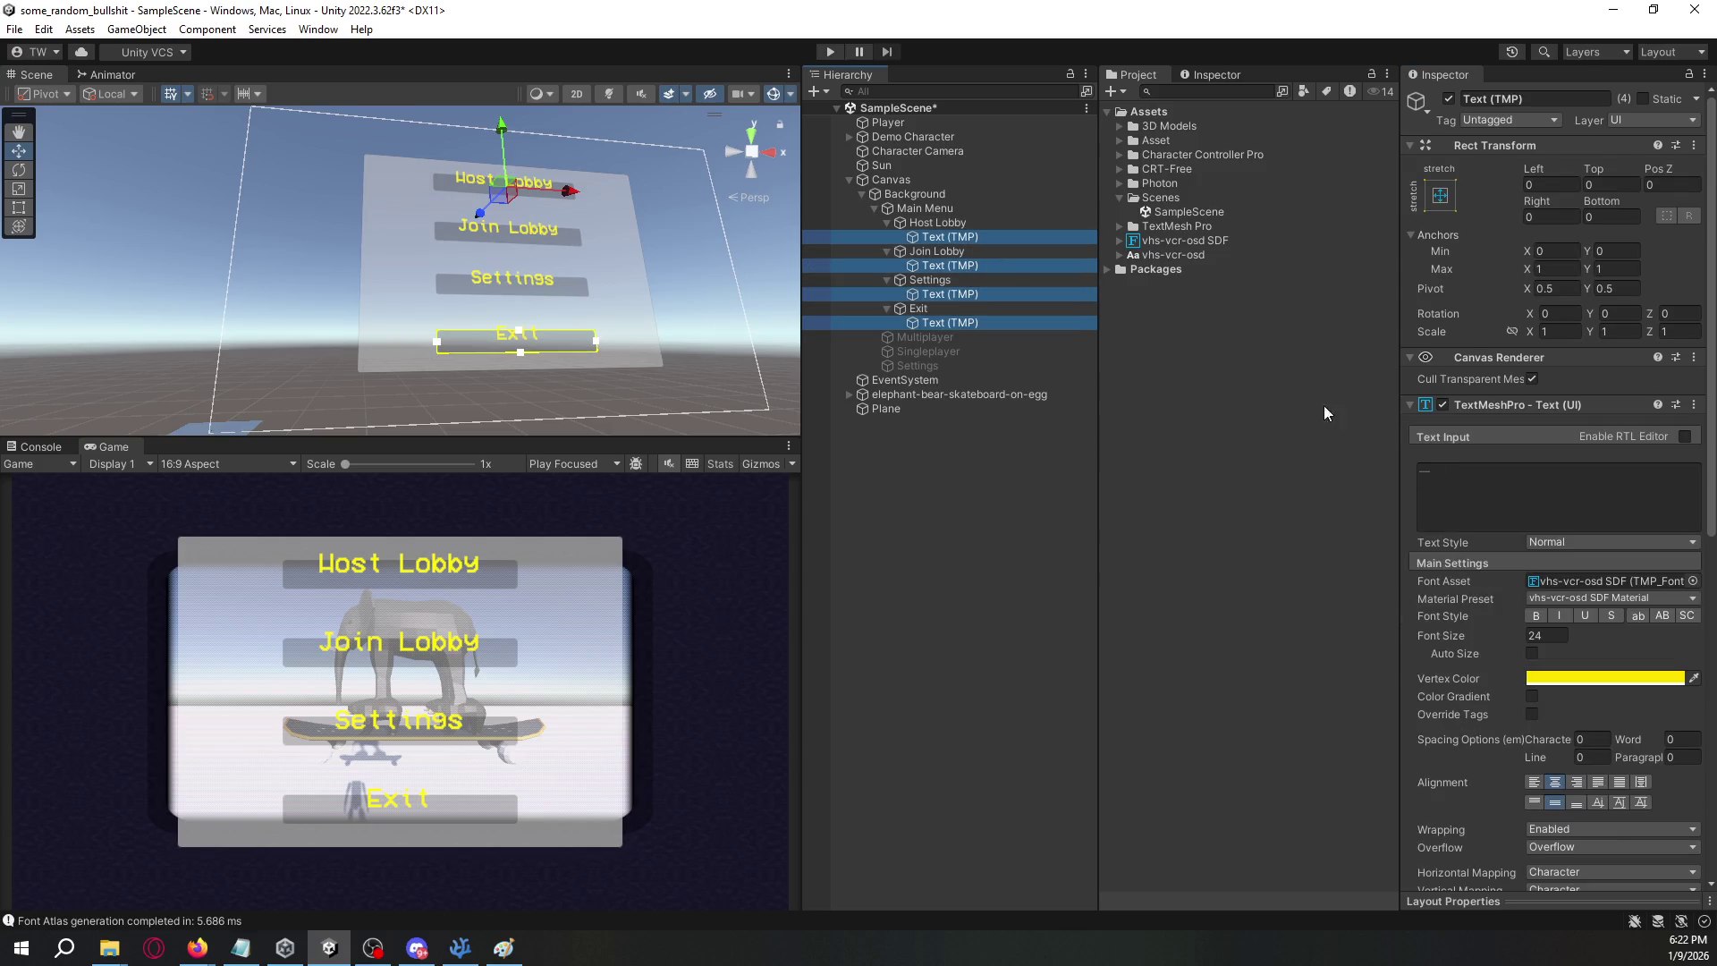
{"action": "left_click", "coordinate": [1592, 676]}
{"action": "left_click_drag", "start_coordinate": [1560, 621], "coordinate": [1456, 528]}
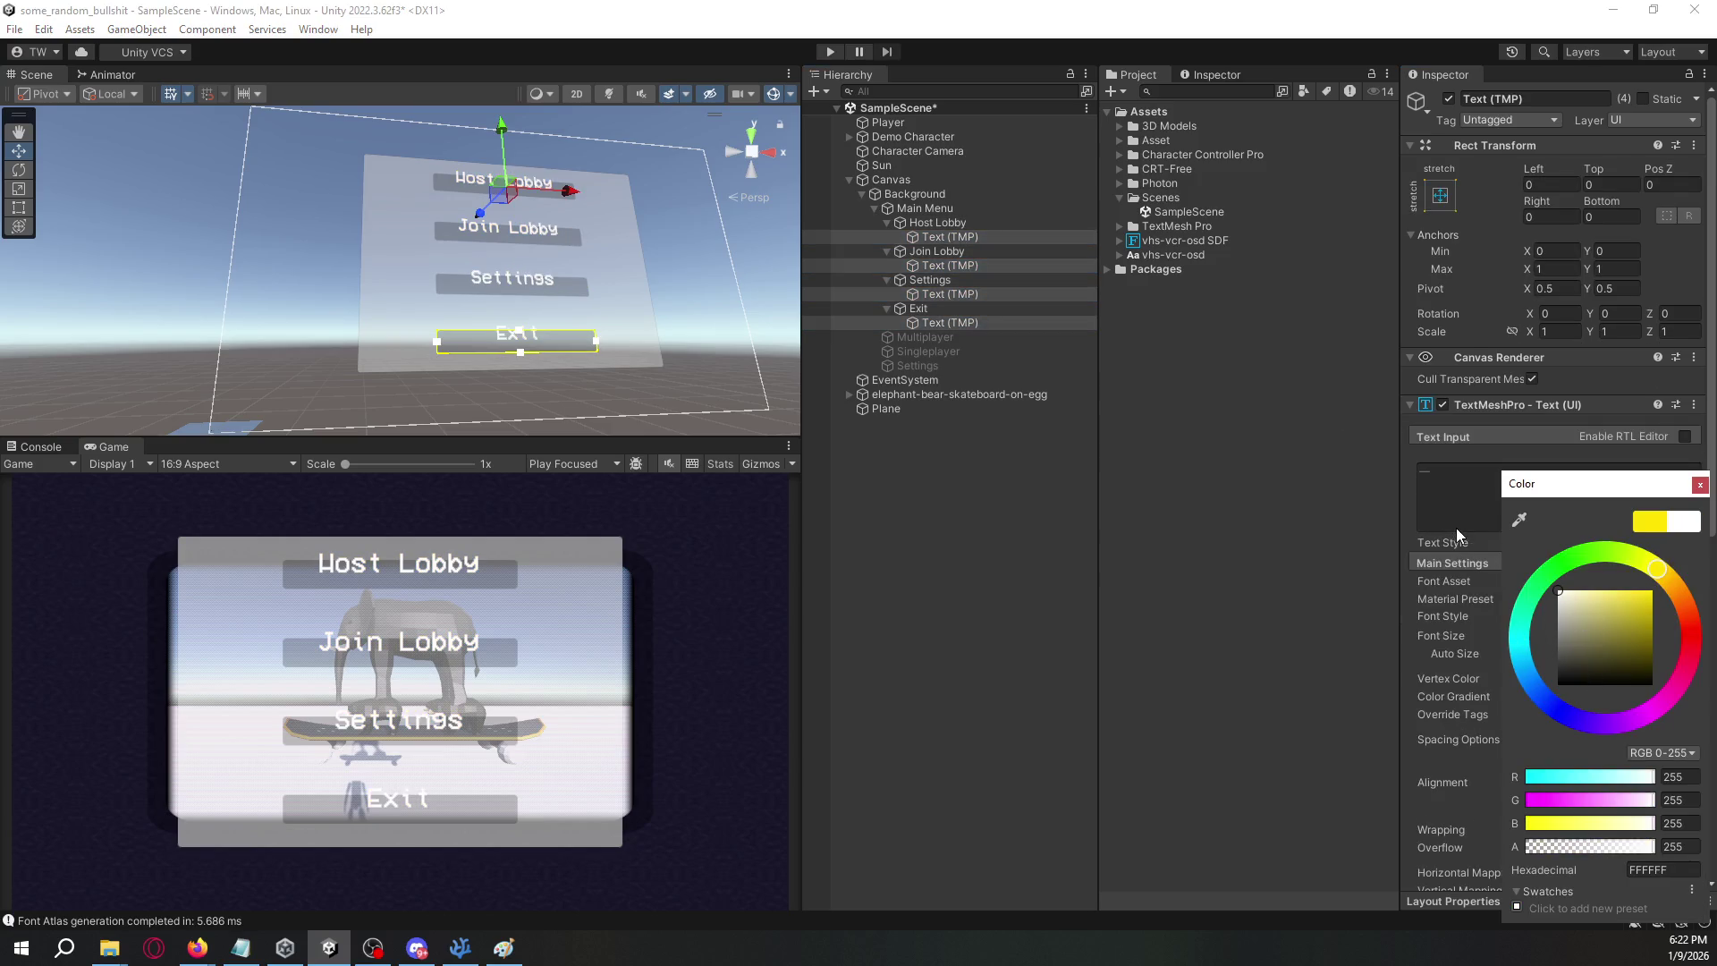
{"action": "left_click", "coordinate": [1701, 484]}
- Make Host Lobby's black button background slightly more opaque, at alpha 118
{"action": "left_click", "coordinate": [938, 223]}
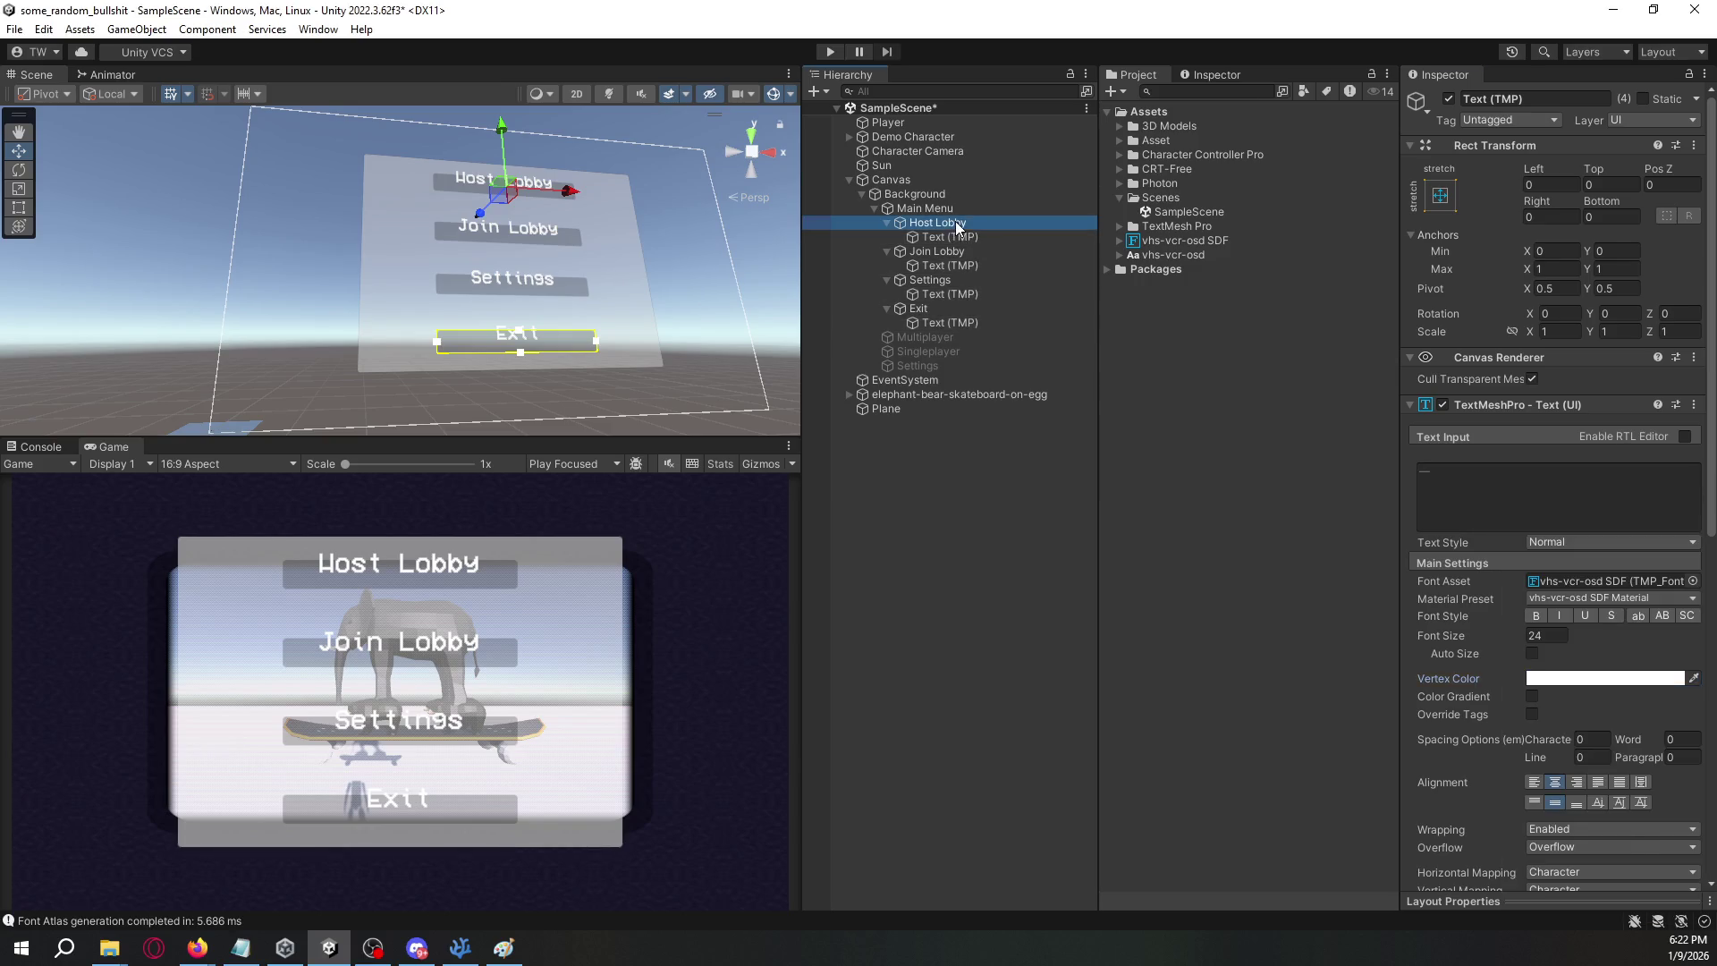
{"action": "left_click", "coordinate": [1601, 461]}
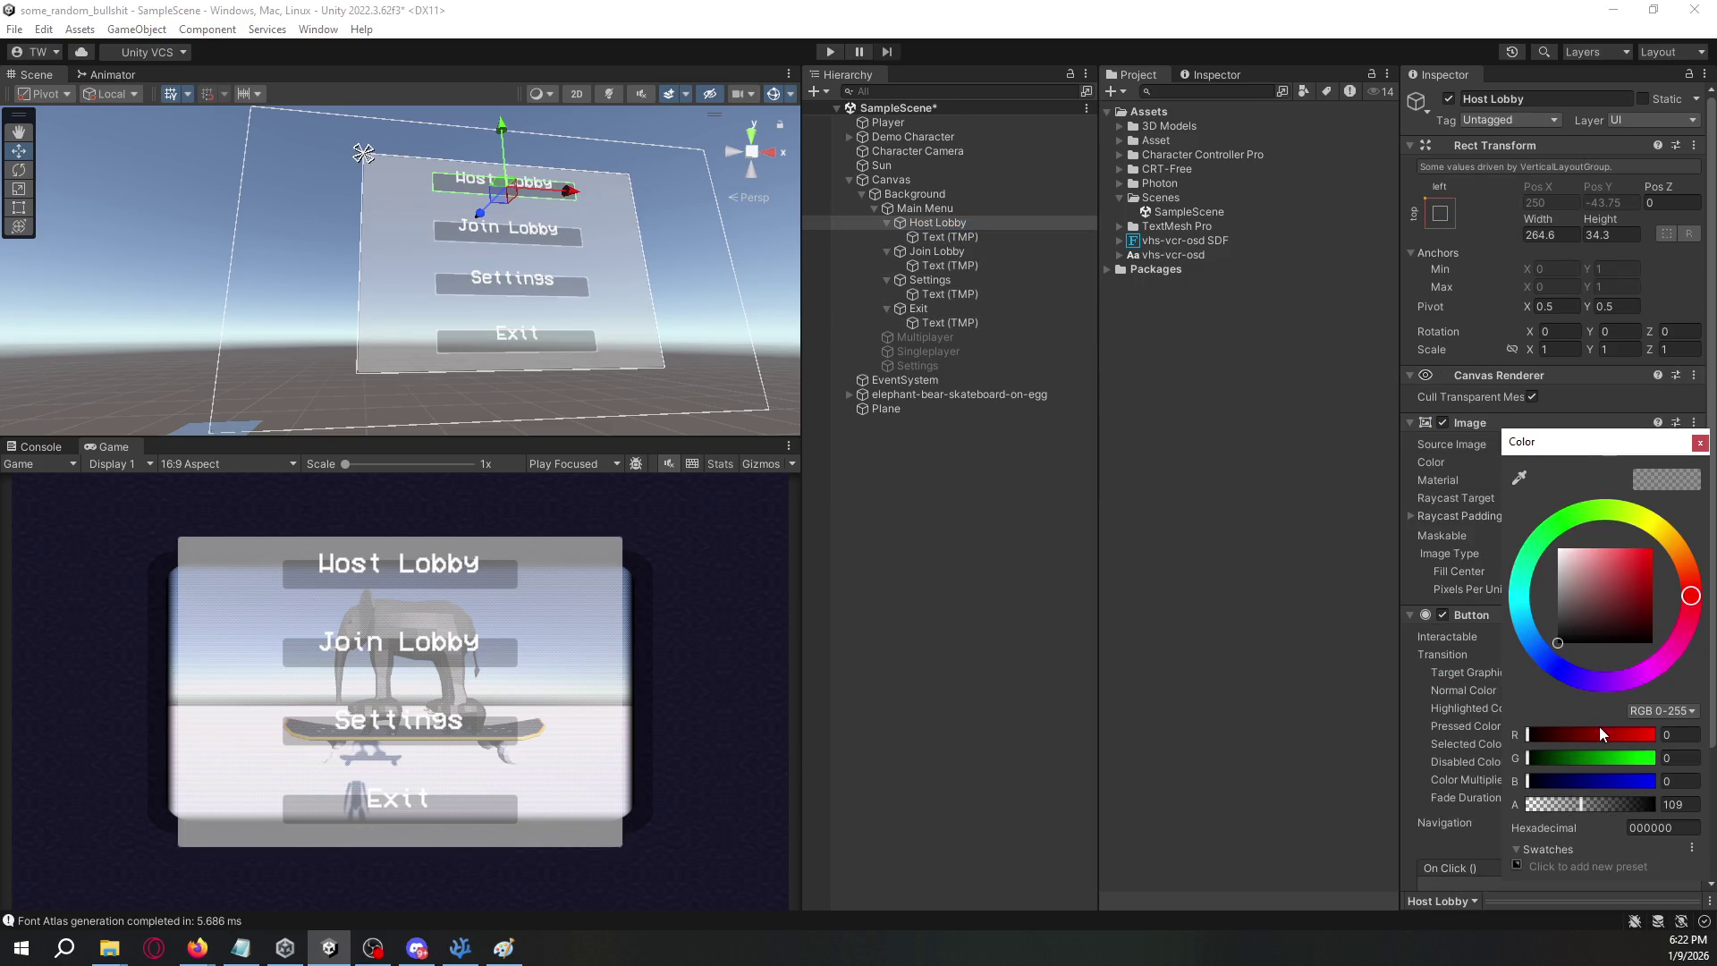
{"action": "mouse_move", "coordinate": [1586, 810]}
{"action": "left_mouse_down"}
{"action": "mouse_move", "coordinate": [1561, 805]}
{"action": "mouse_move", "coordinate": [1586, 805]}
{"action": "left_mouse_up"}
{"action": "left_click", "coordinate": [946, 208]}
- Set the Main Menu panel's Image colour alpha to 0
{"action": "left_click", "coordinate": [875, 208]}
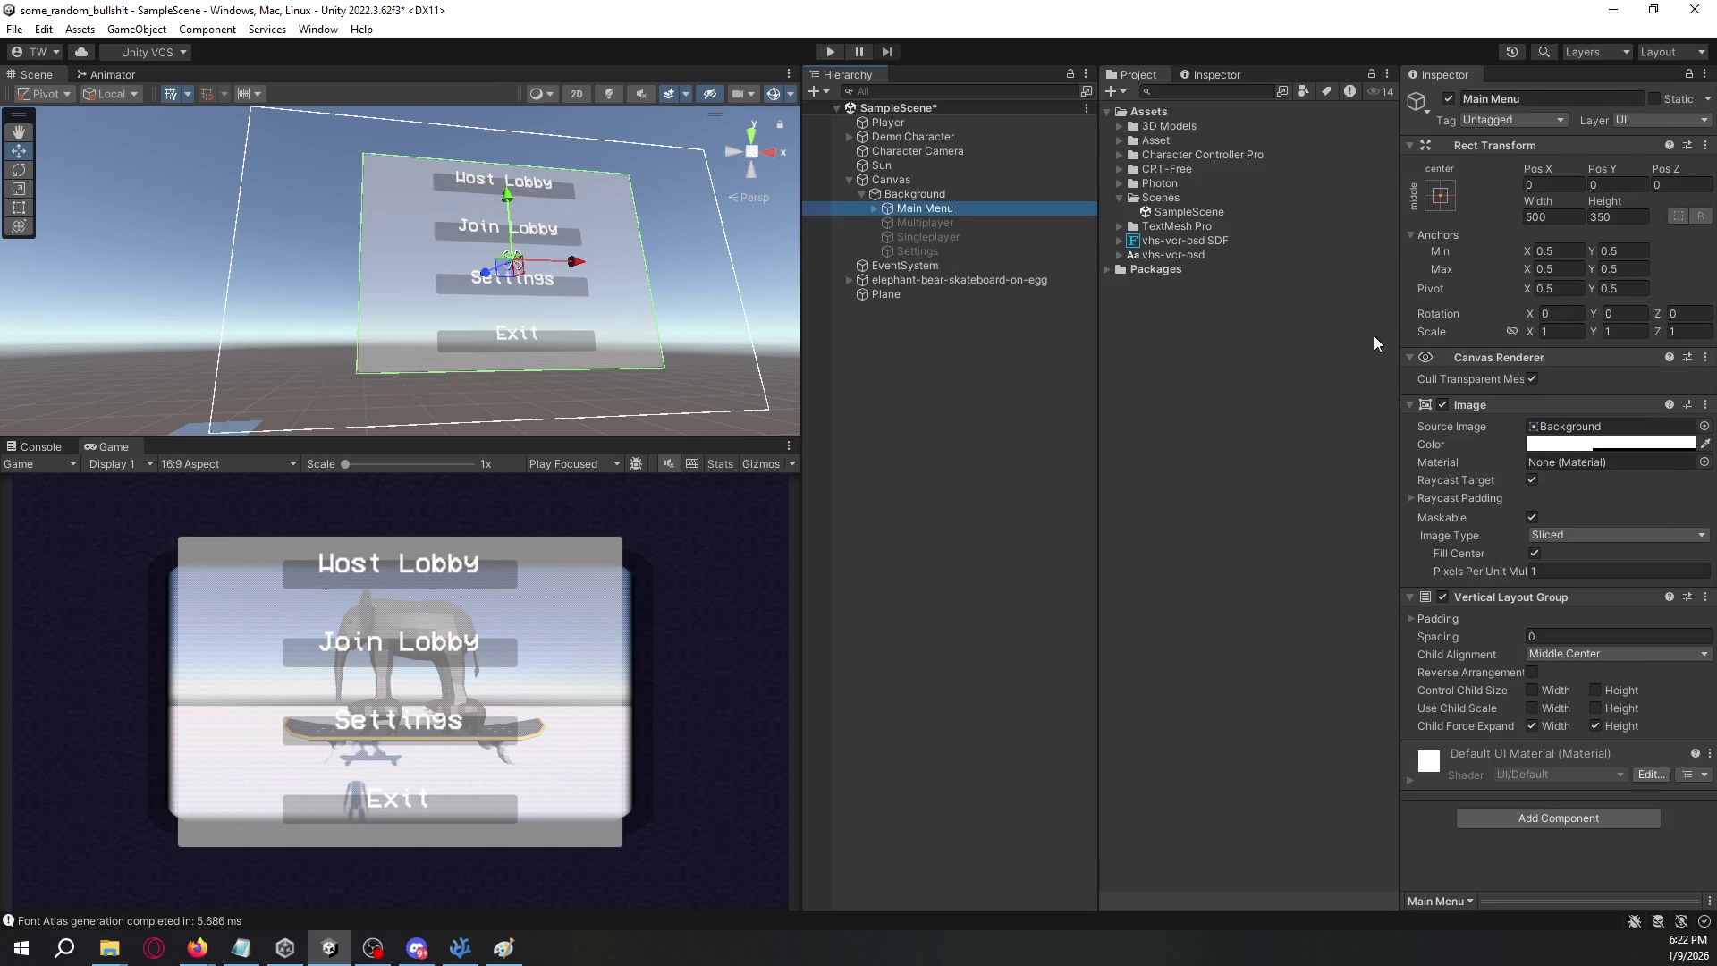
{"action": "left_click", "coordinate": [1608, 444]}
{"action": "left_click_drag", "start_coordinate": [1553, 790], "coordinate": [1505, 801]}
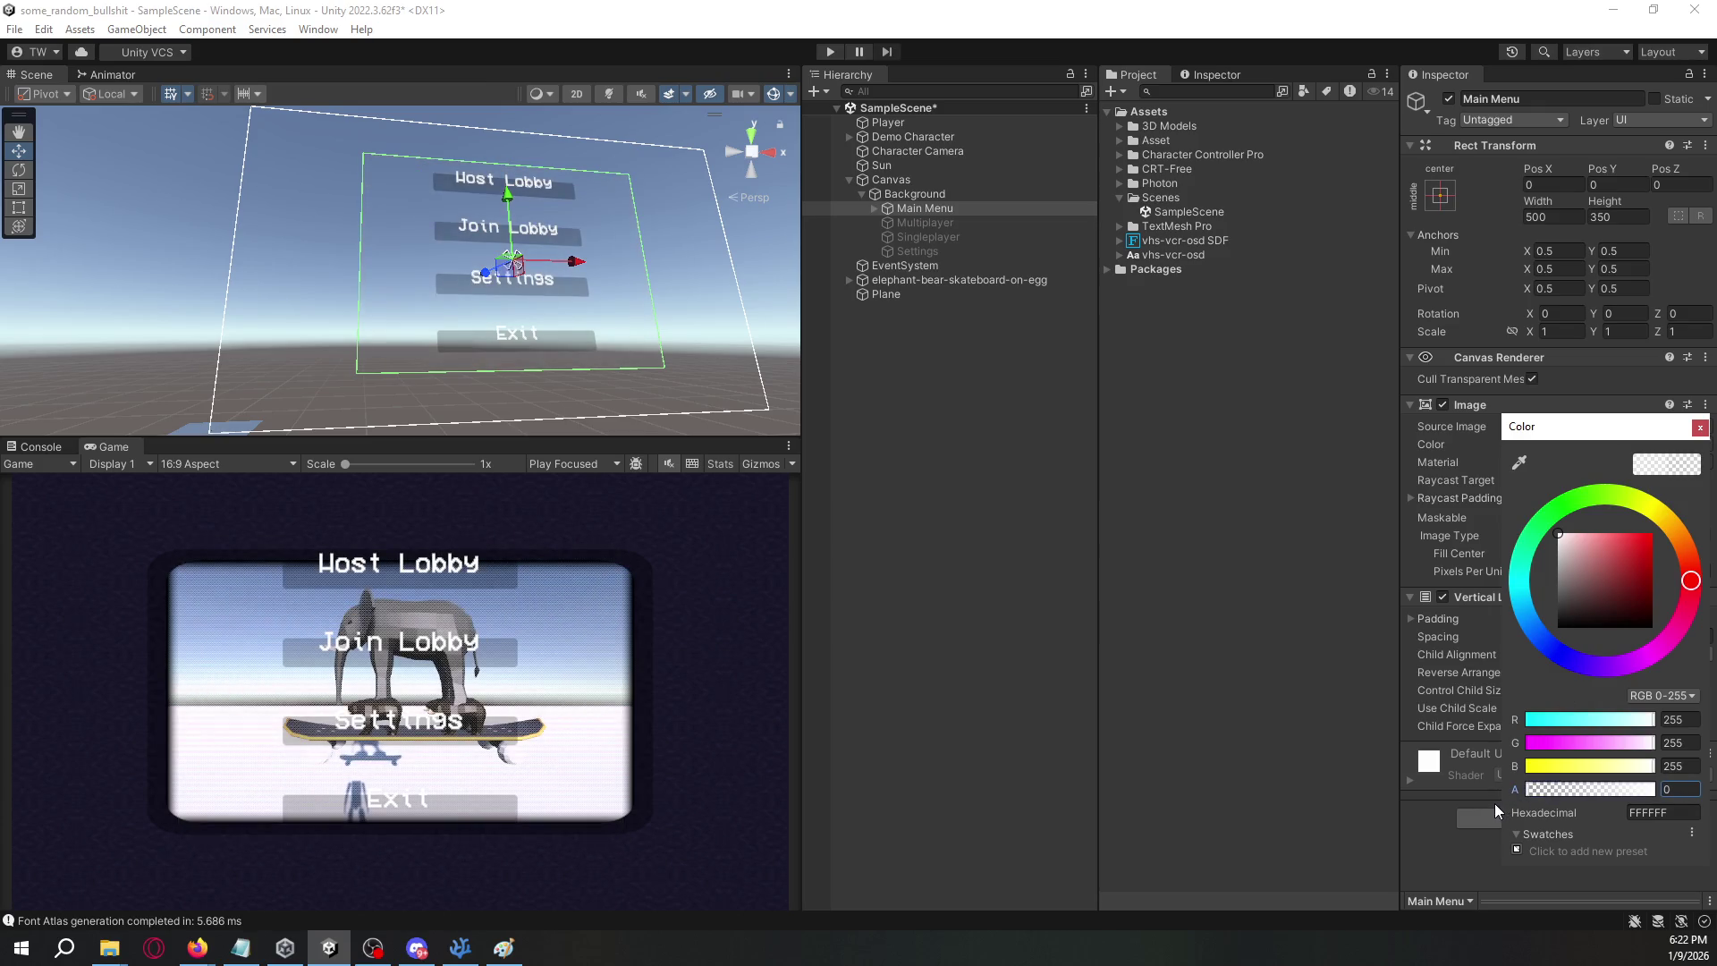
- Check the Multiplayer, Singleplayer and Settings panels' background colour, leaving it unchanged
{"action": "left_click", "coordinate": [949, 223]}
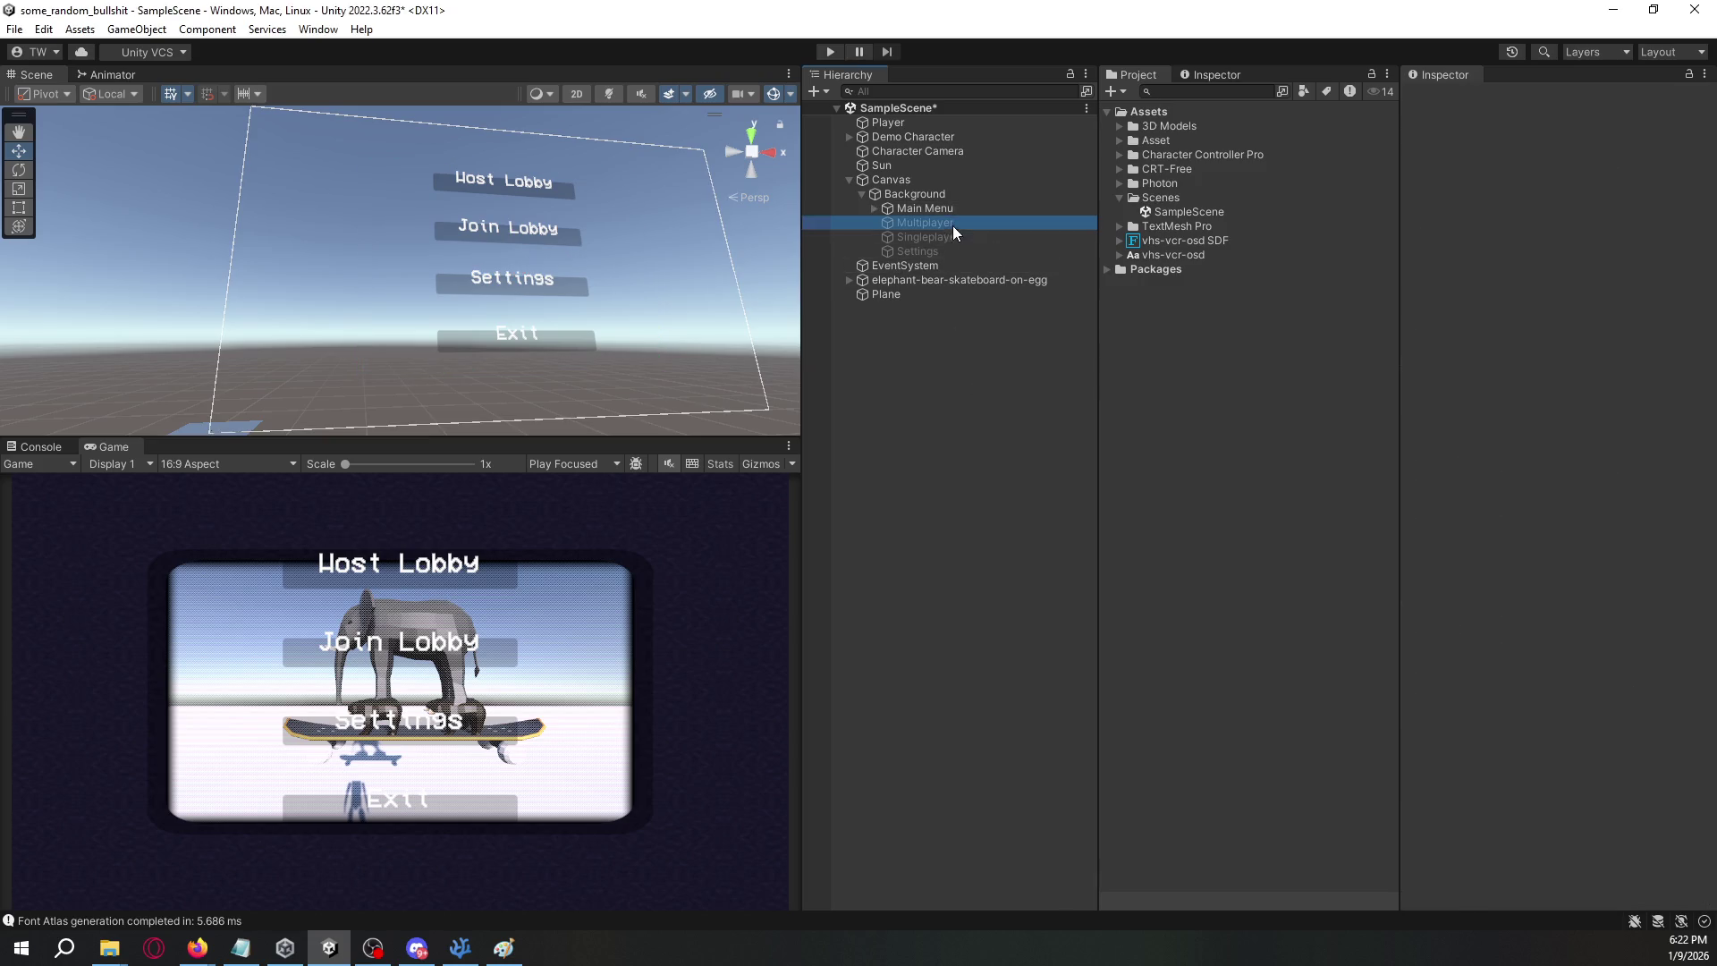
{"action": "left_click", "coordinate": [944, 253], "text": "shift"}
{"action": "left_click", "coordinate": [1540, 444]}
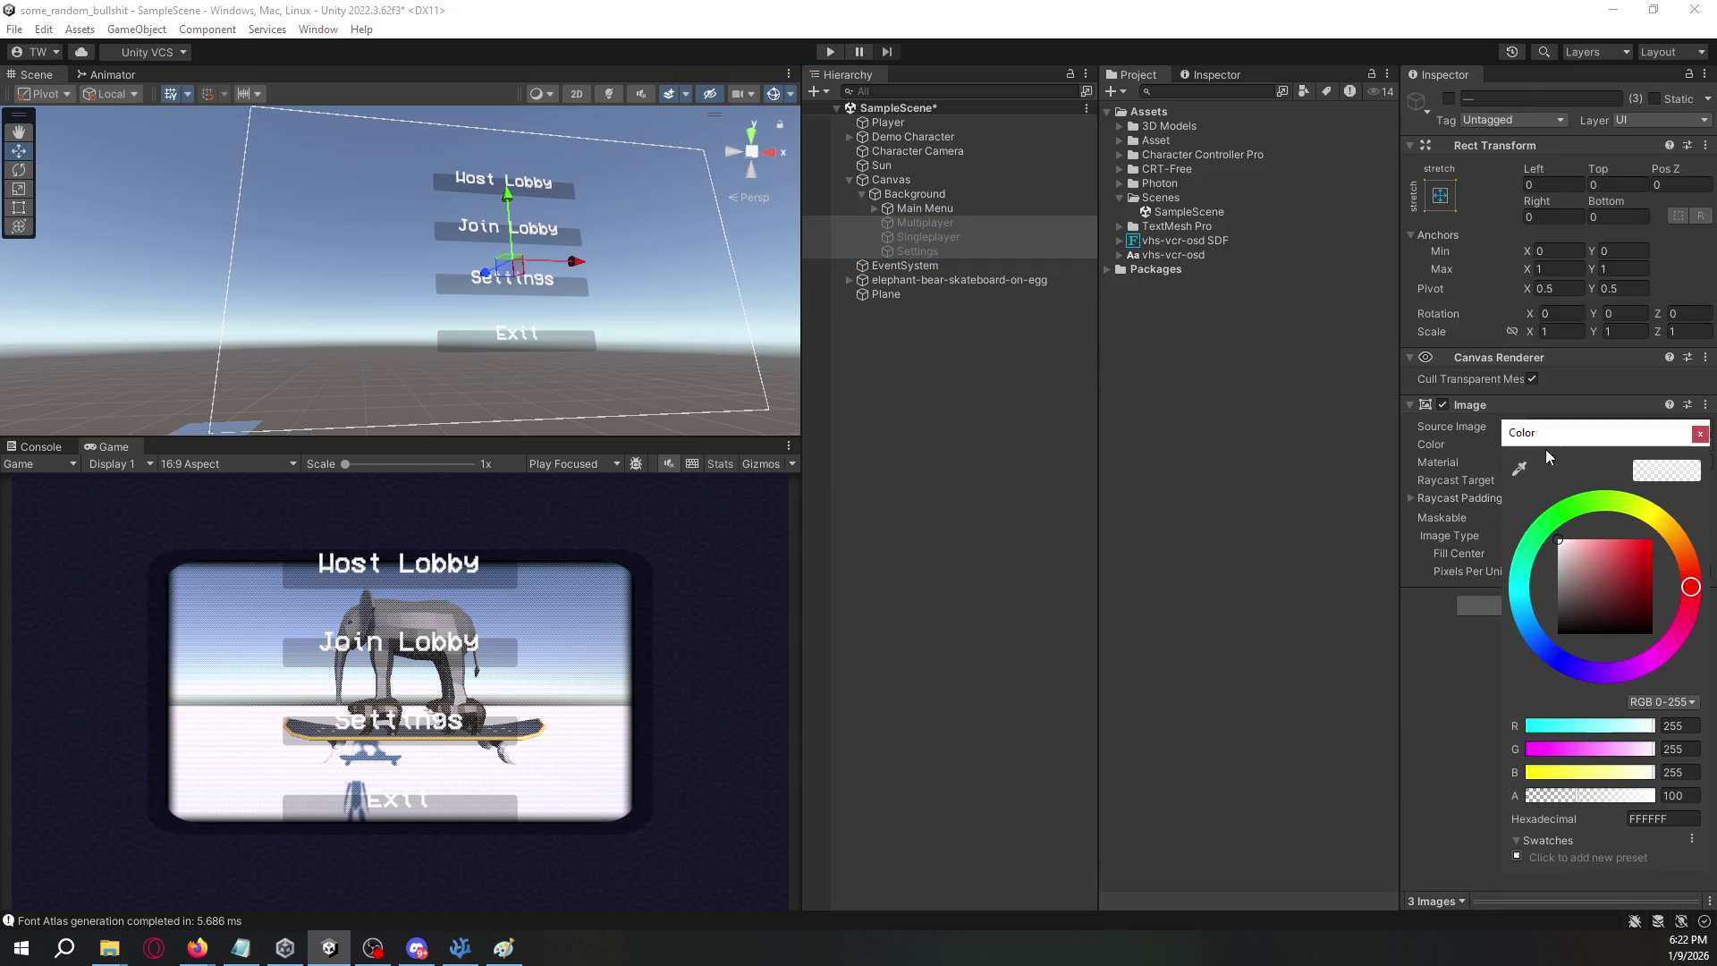
{"action": "type", "text": "0"}
{"action": "left_click", "coordinate": [1192, 617]}
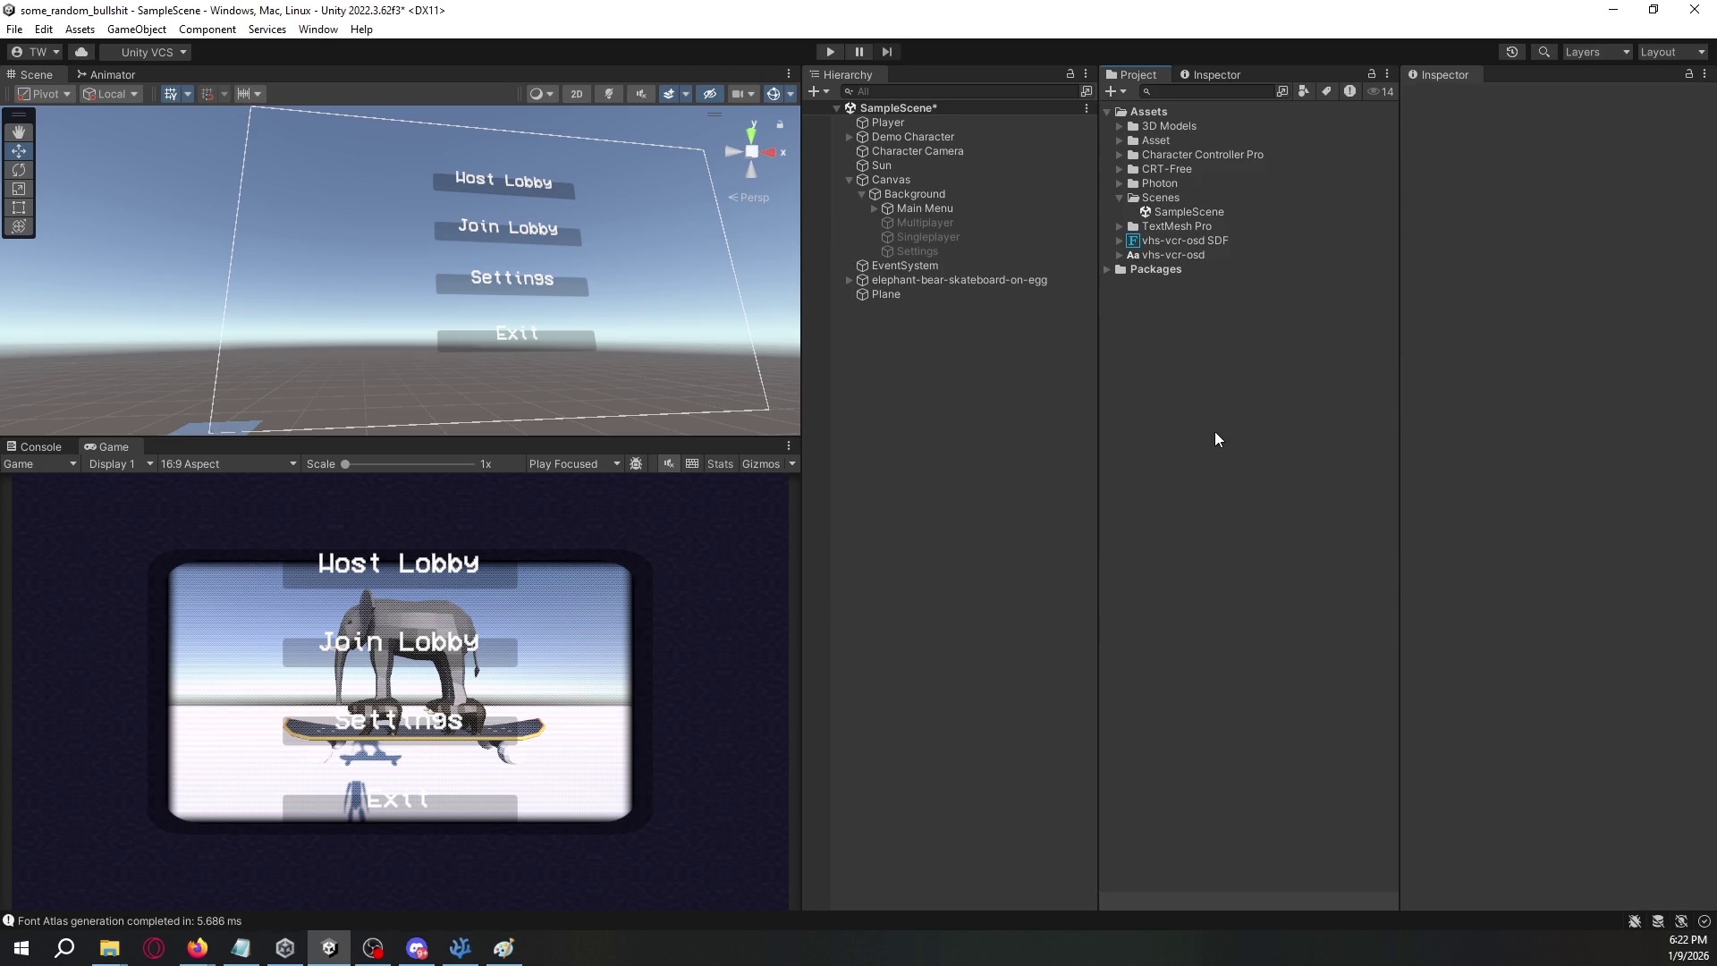
- Bring the scene view closer to the menu buttons and select Host Lobby
{"action": "left_click", "coordinate": [950, 209]}
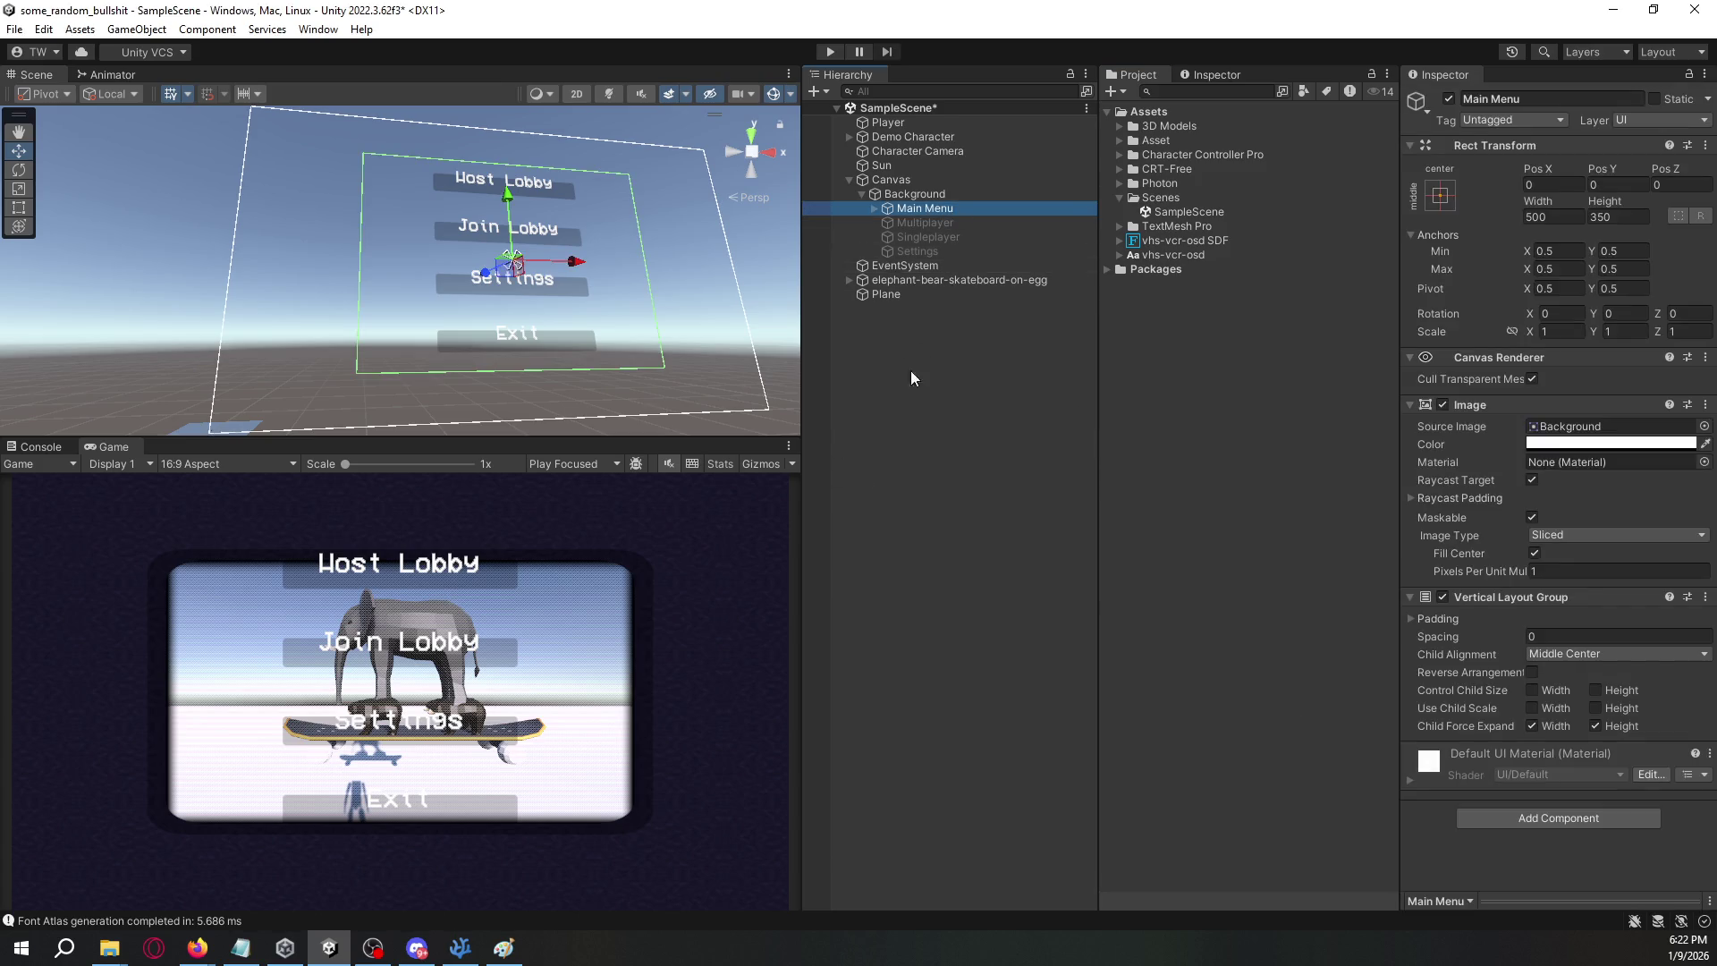
{"action": "mouse_move", "coordinate": [573, 340]}
{"action": "left_mouse_down"}
{"action": "mouse_move", "coordinate": [590, 358]}
{"action": "mouse_move", "coordinate": [579, 254]}
{"action": "mouse_move", "coordinate": [617, 268]}
{"action": "left_mouse_up"}
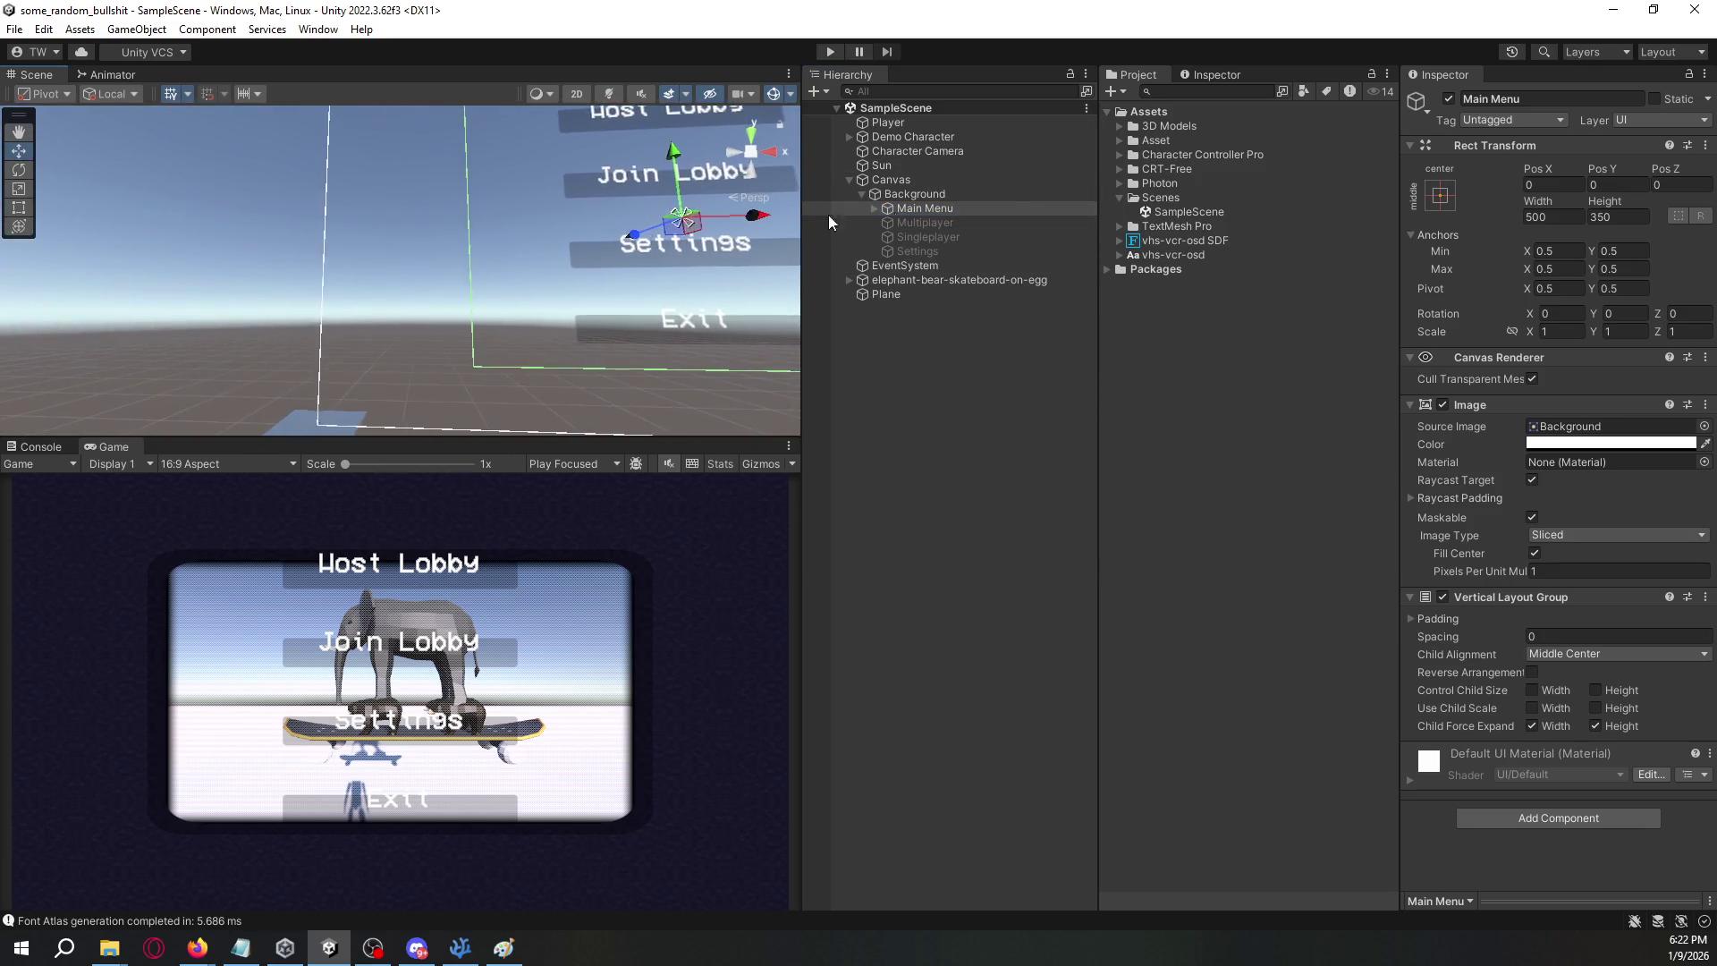
{"action": "left_click", "coordinate": [873, 208]}
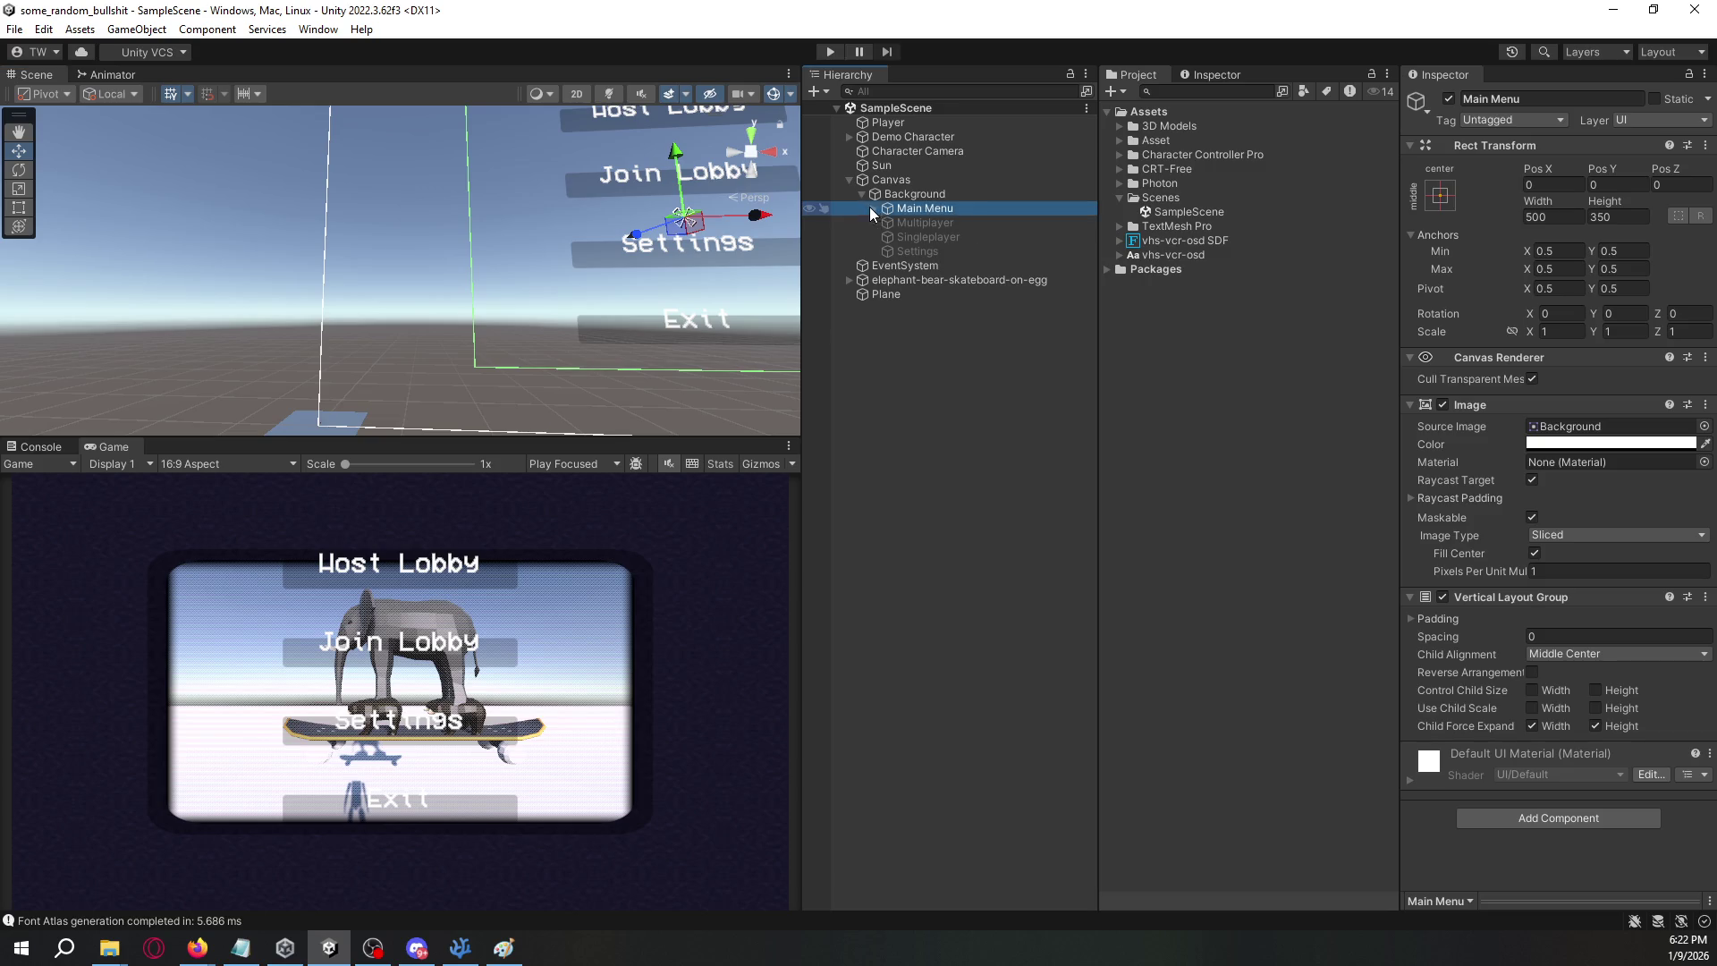
{"action": "left_click", "coordinate": [914, 224]}
- Duplicate the Multiplayer panel and rename the copy to Host Lobby
{"action": "left_click", "coordinate": [888, 237]}
{"action": "left_click", "coordinate": [887, 252]}
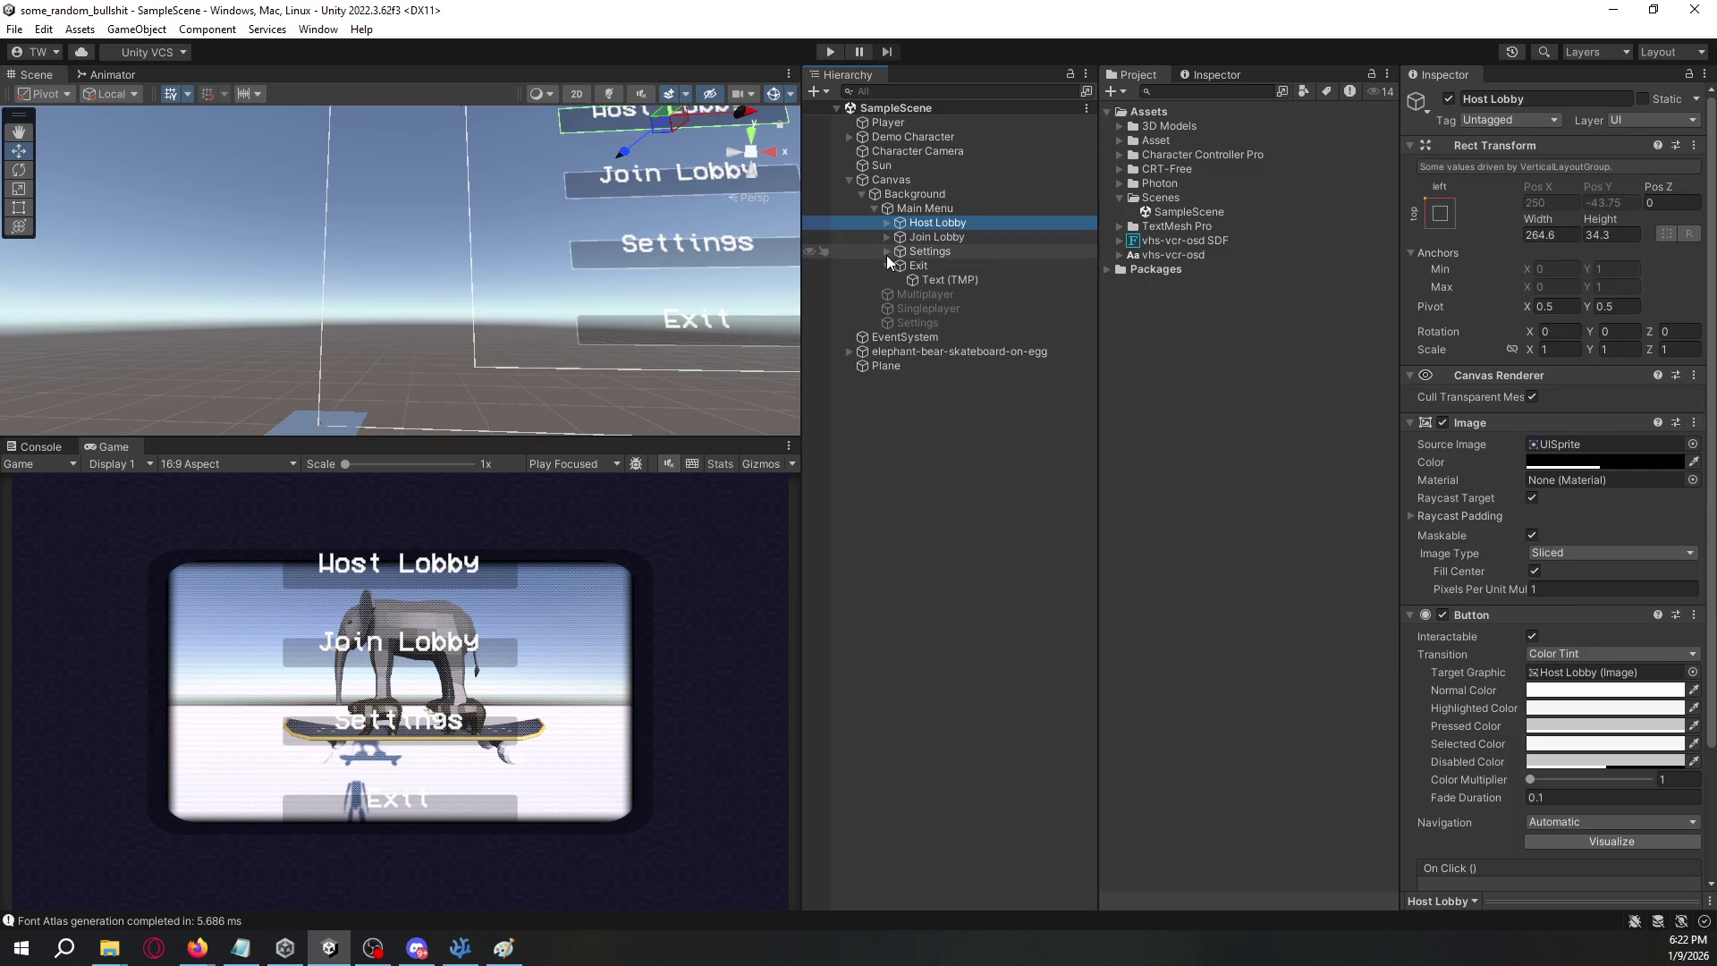
{"action": "left_click", "coordinate": [885, 267]}
{"action": "left_click", "coordinate": [920, 281]}
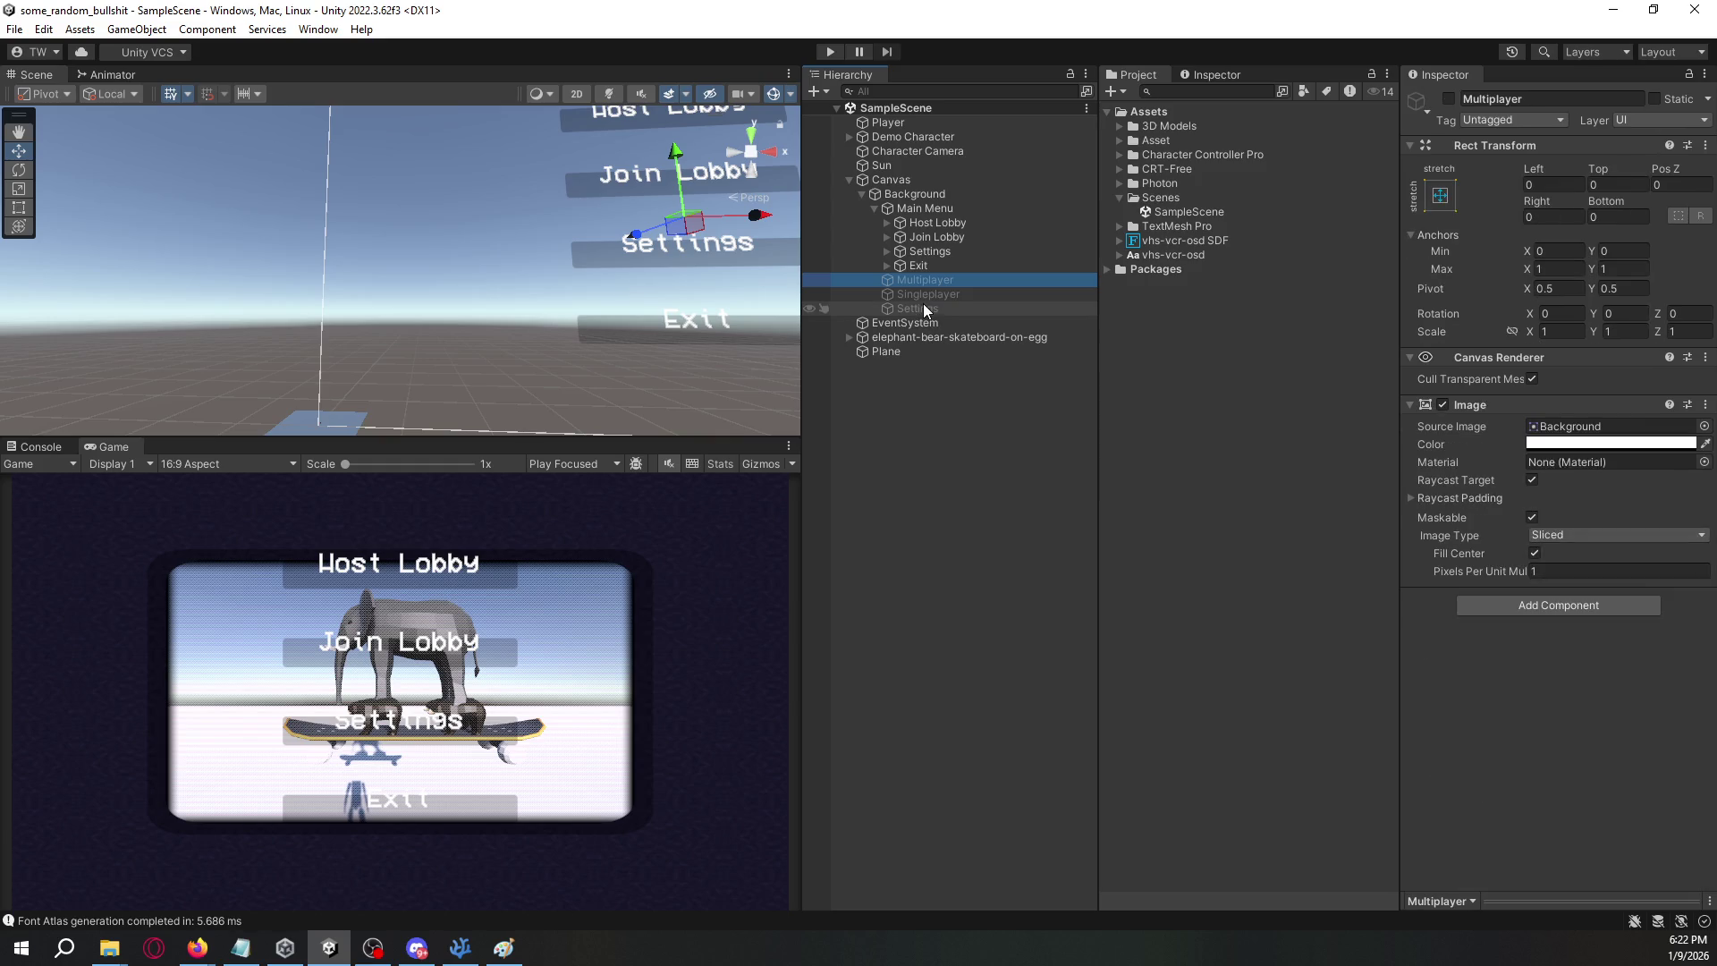
{"action": "key", "text": "ctrl+d"}
{"action": "mouse_move", "coordinate": [926, 292]}
{"action": "left_mouse_down"}
{"action": "mouse_move", "coordinate": [925, 271]}
{"action": "mouse_move", "coordinate": [884, 286]}
{"action": "left_mouse_up"}
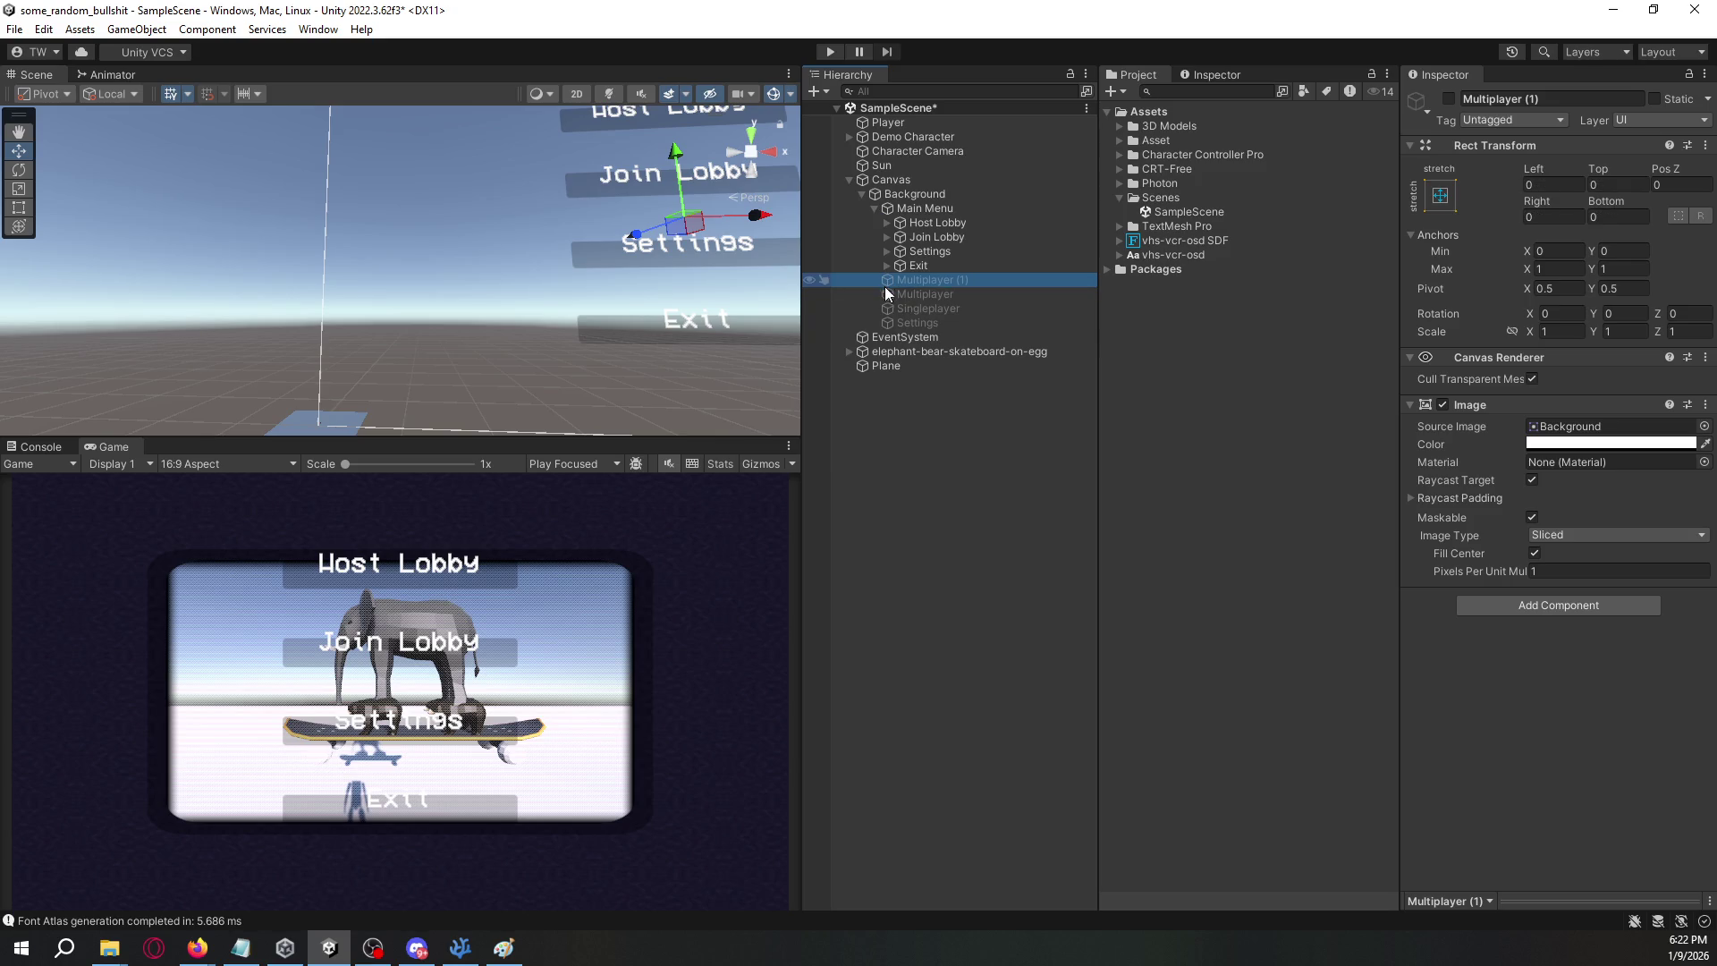
{"action": "left_click", "coordinate": [1544, 100]}
{"action": "type", "text": "Host Lobby"}
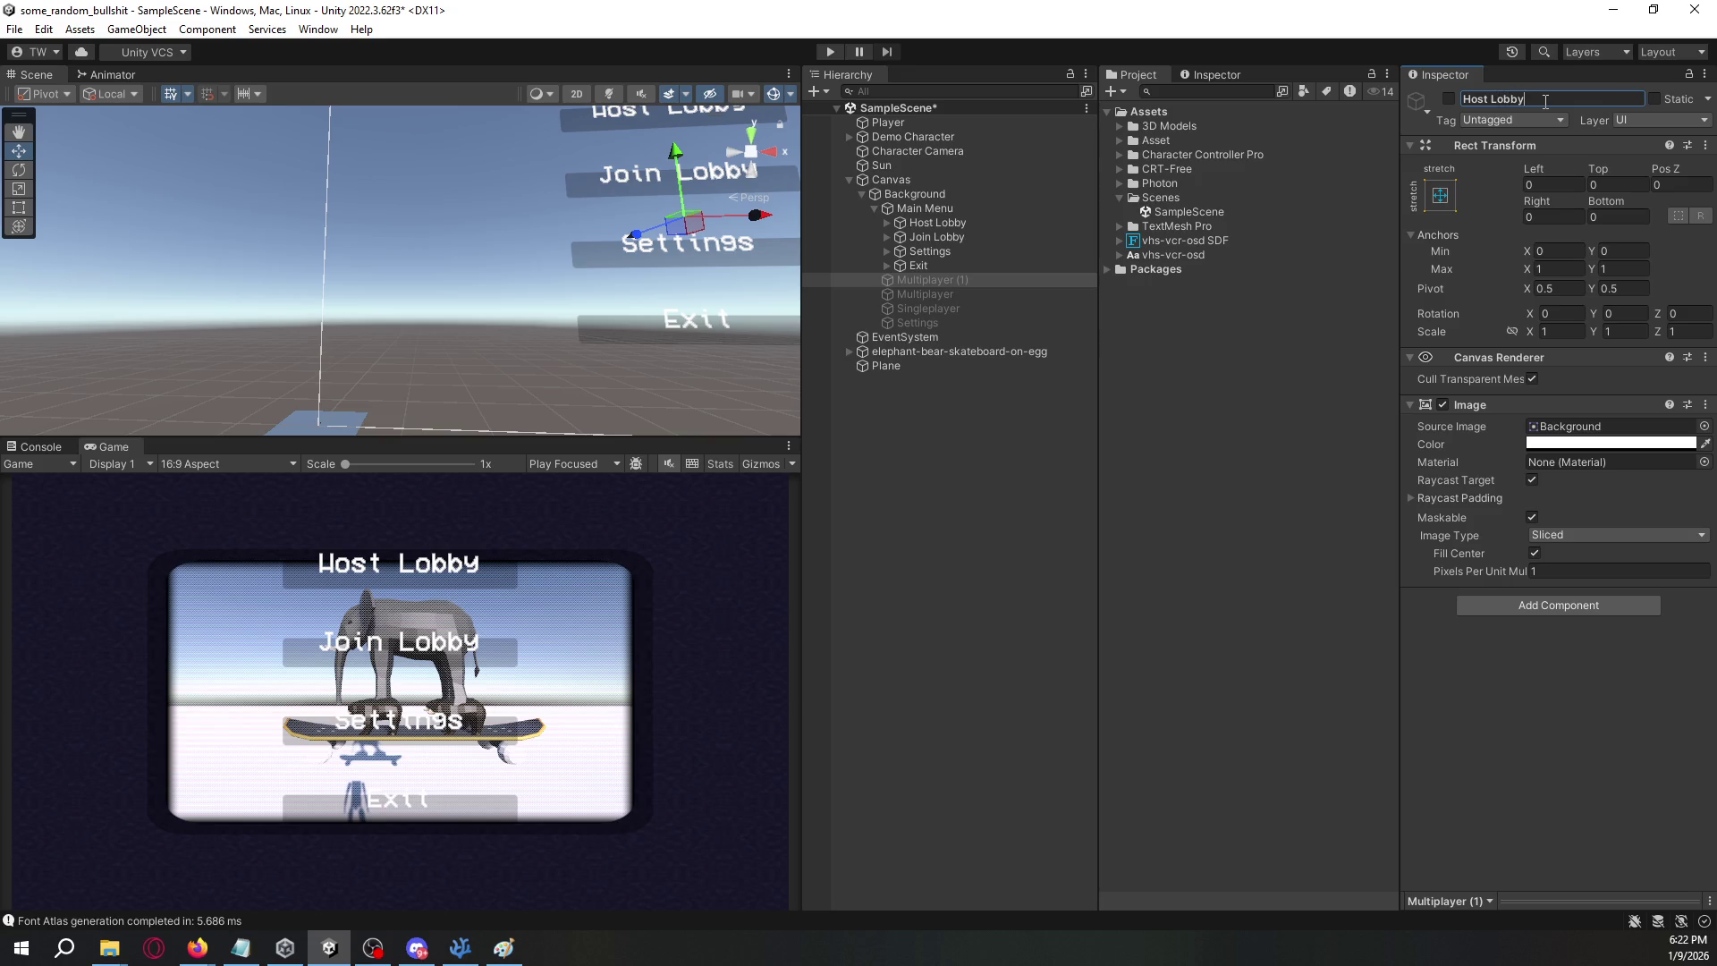
{"action": "key", "text": "Return"}
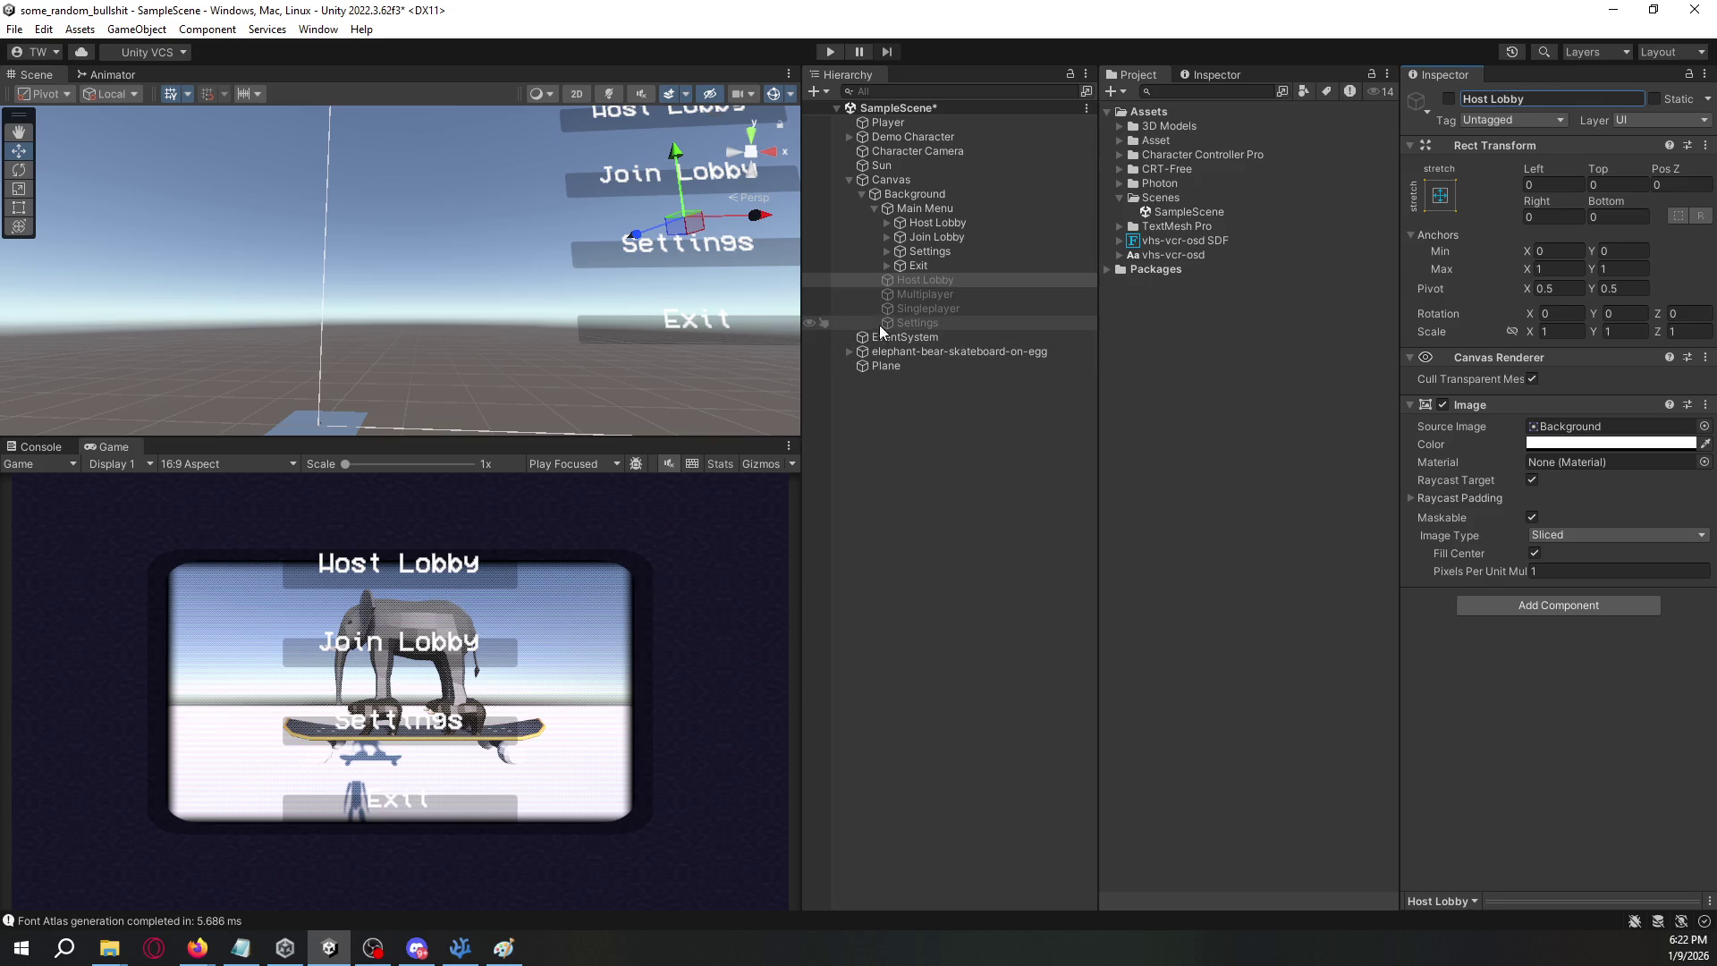
- Delete the Singleplayer panel and rename Multiplayer to Join Lobby
{"action": "left_click", "coordinate": [920, 308]}
{"action": "key", "text": "Delete"}
{"action": "left_click", "coordinate": [927, 295]}
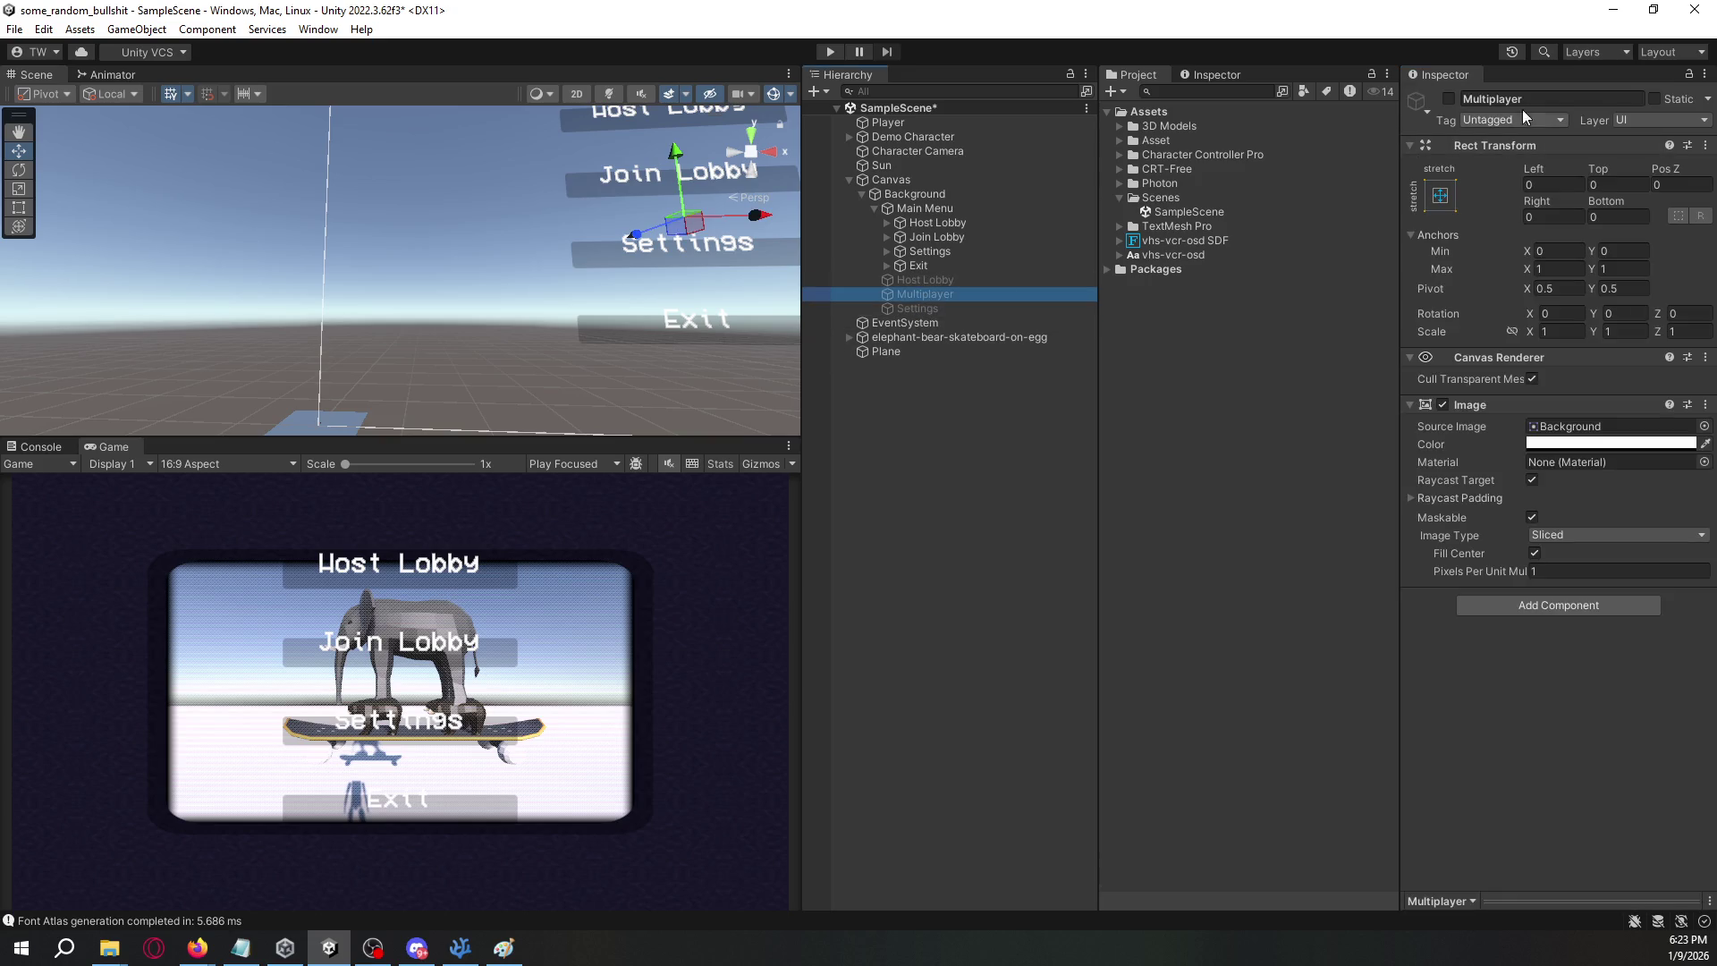
{"action": "left_click", "coordinate": [1536, 98]}
{"action": "type", "text": "Join Lobby"}
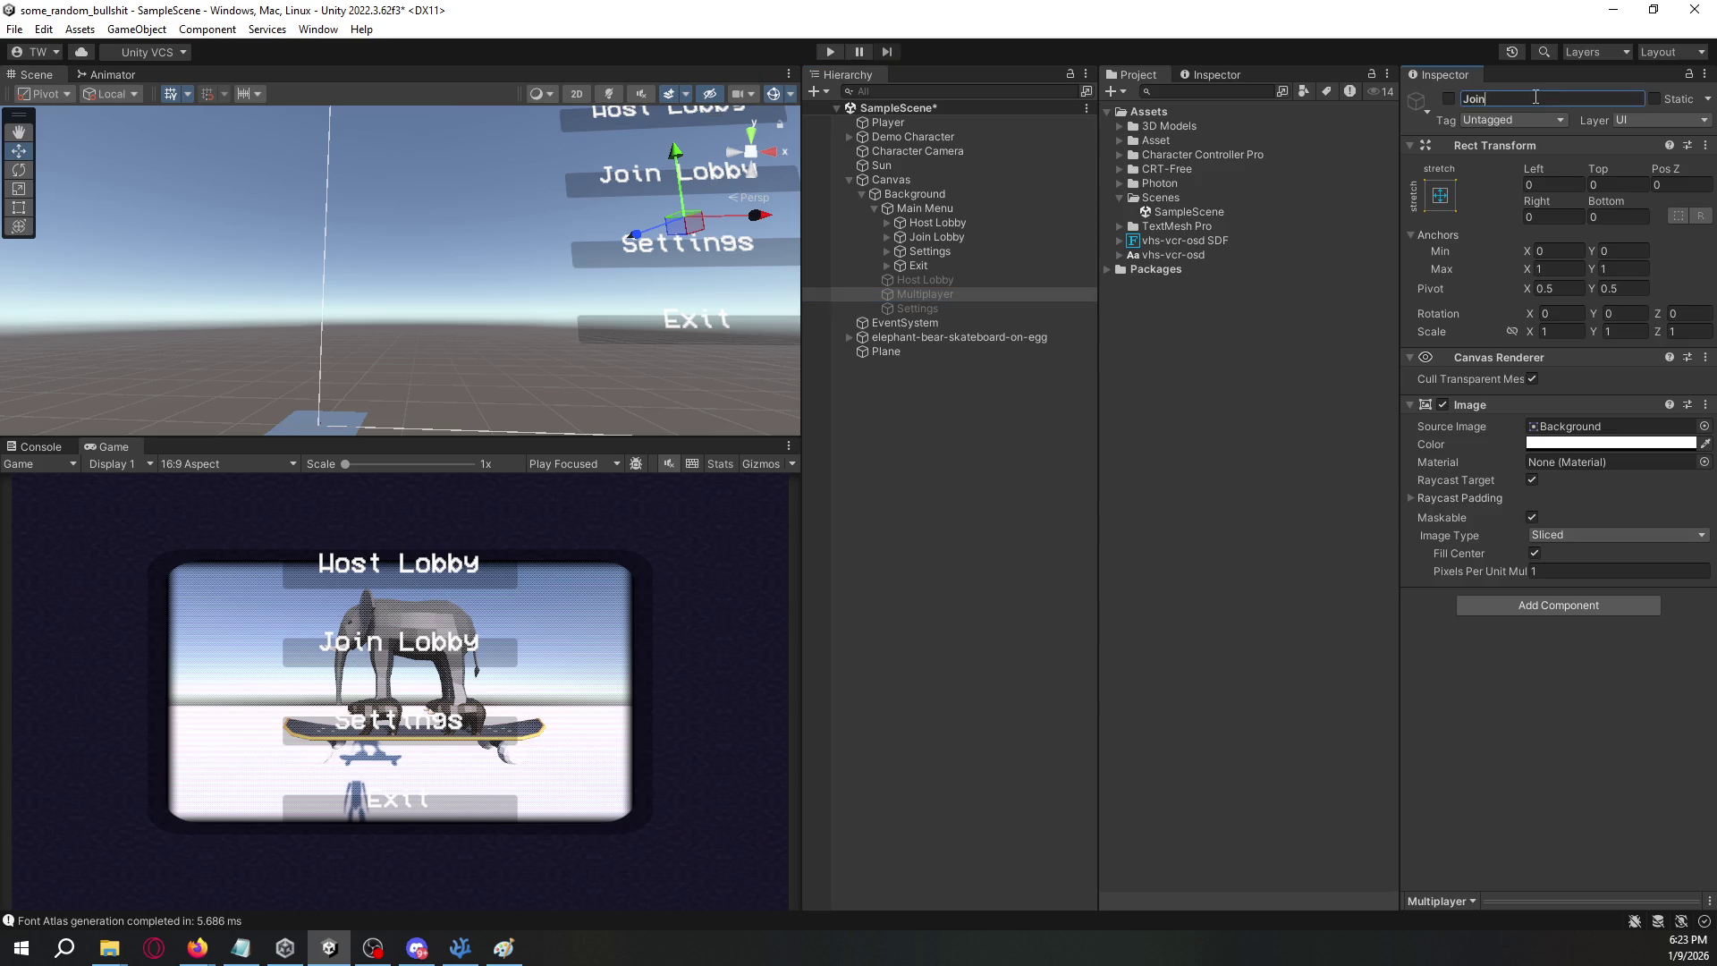
{"action": "key", "text": "Return"}
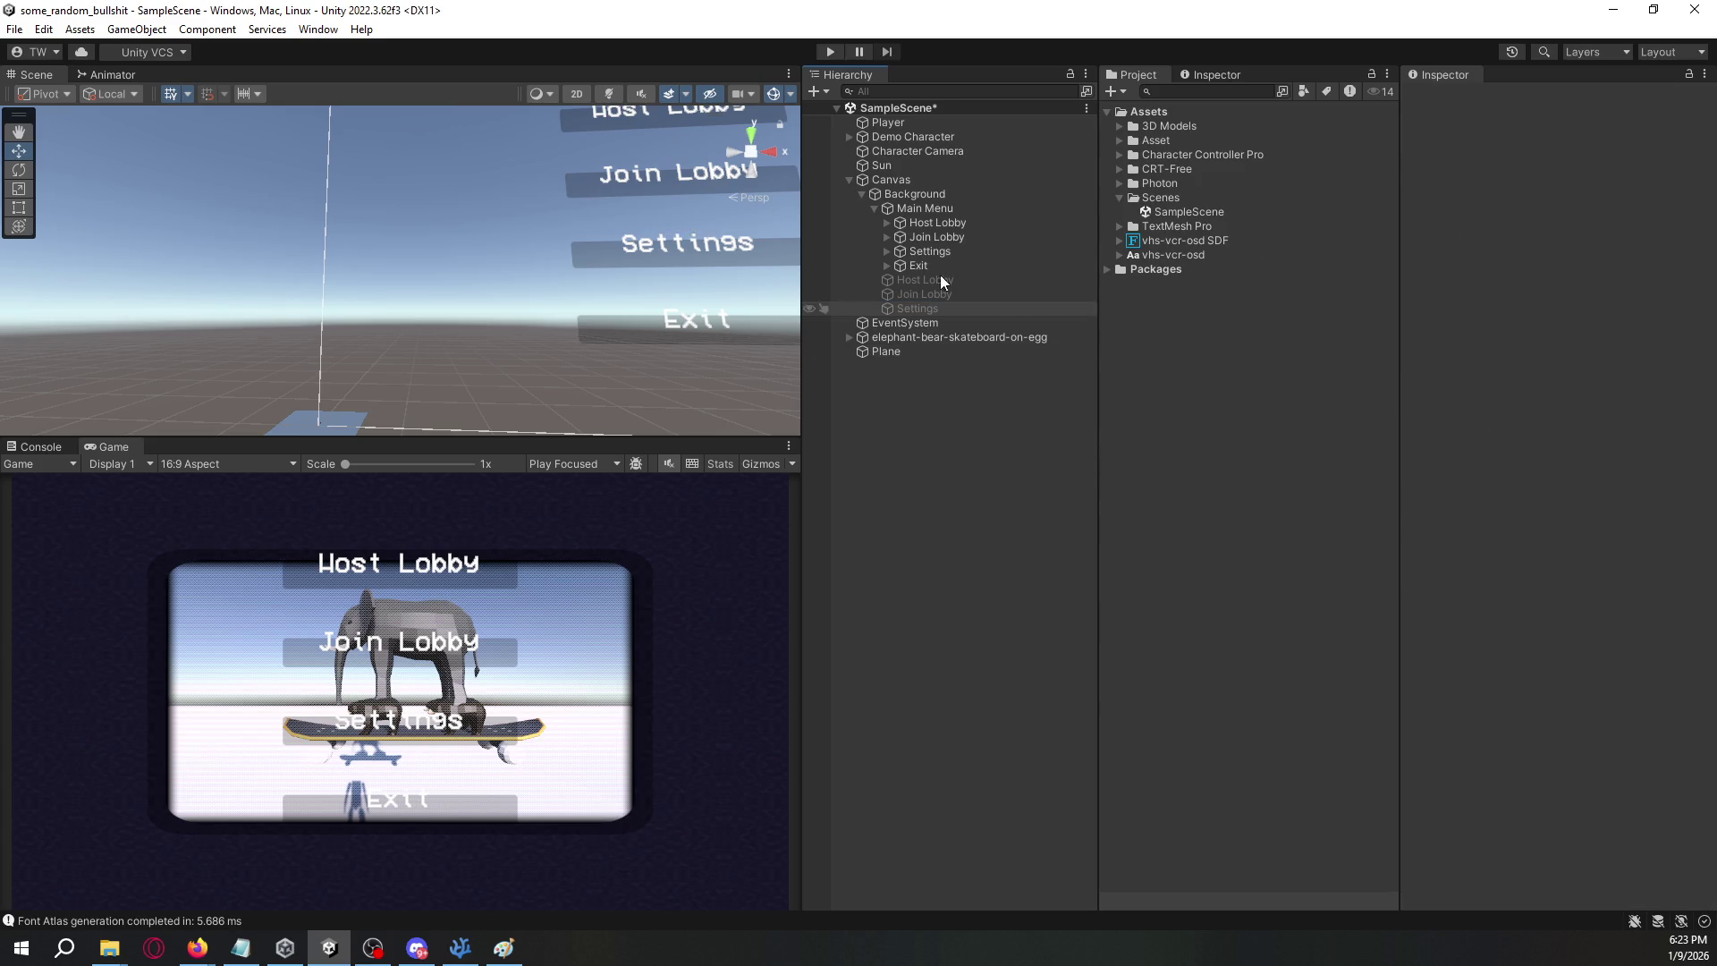
{"action": "left_click", "coordinate": [919, 191]}
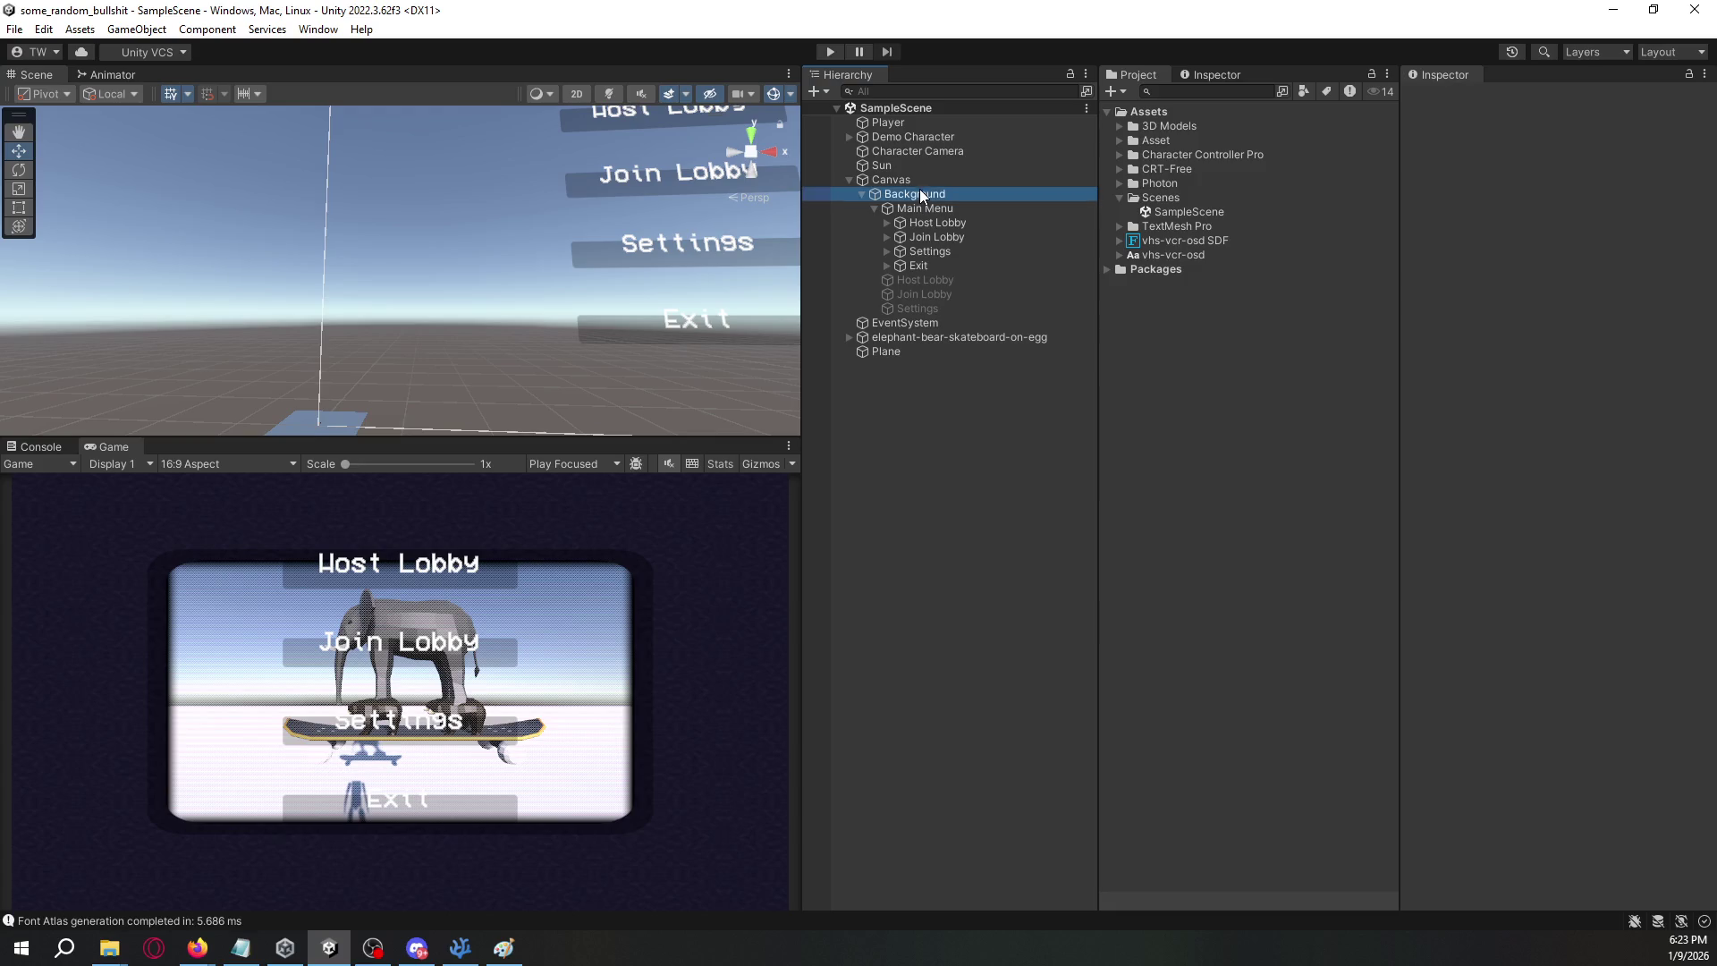
- Create a new folder named Scripts in Assets
{"action": "right_click", "coordinate": [1161, 114]}
{"action": "mouse_move", "coordinate": [1236, 126]}
{"action": "left_click", "coordinate": [1507, 132]}
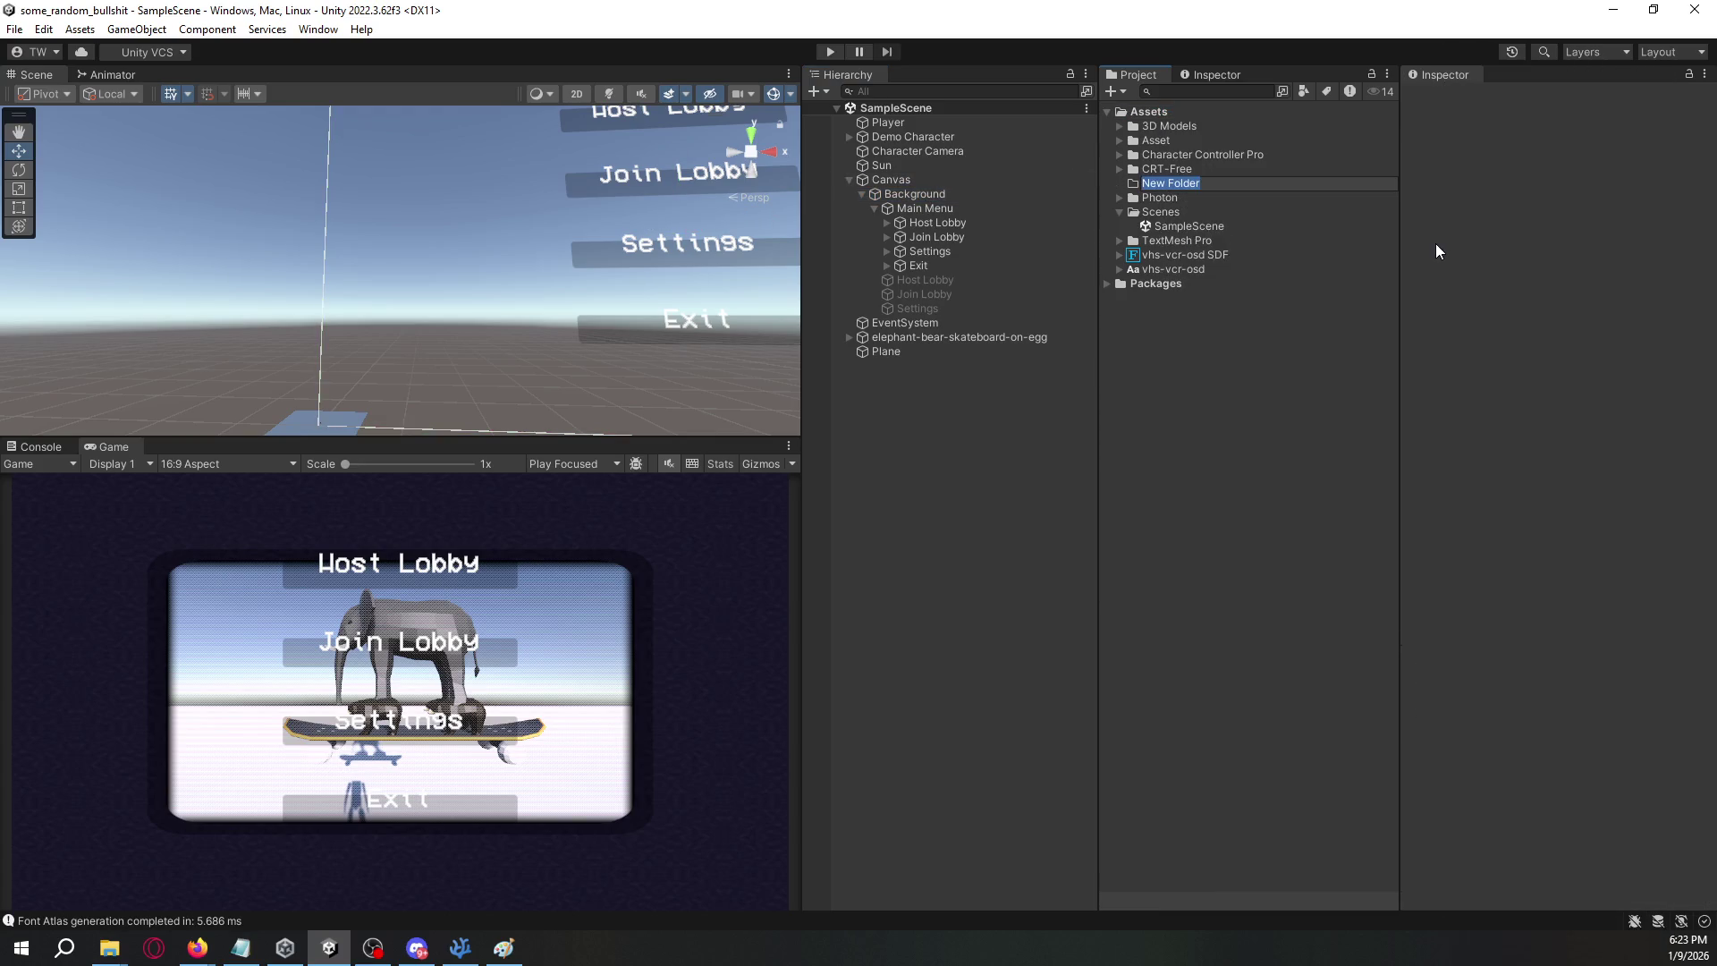
{"action": "type", "text": "Scripts"}
{"action": "key", "text": "Return"}
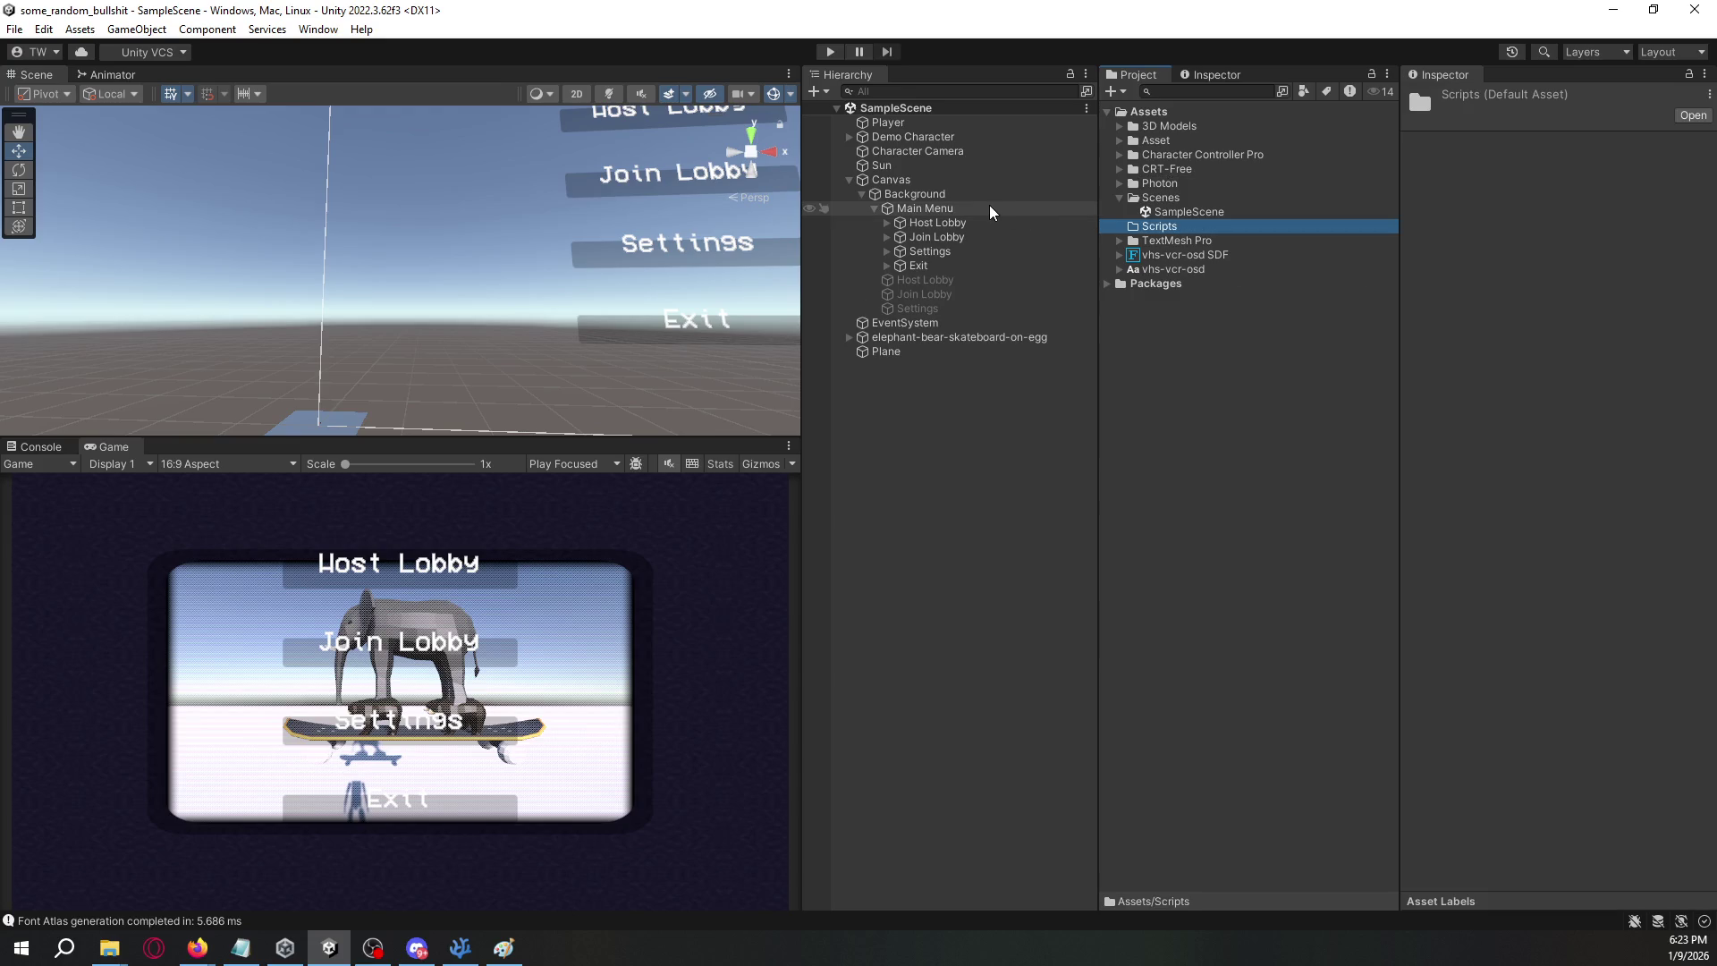
- Create a C# script named UI_Manager inside Scripts and open it
{"action": "right_click", "coordinate": [1183, 231]}
{"action": "mouse_move", "coordinate": [1199, 231]}
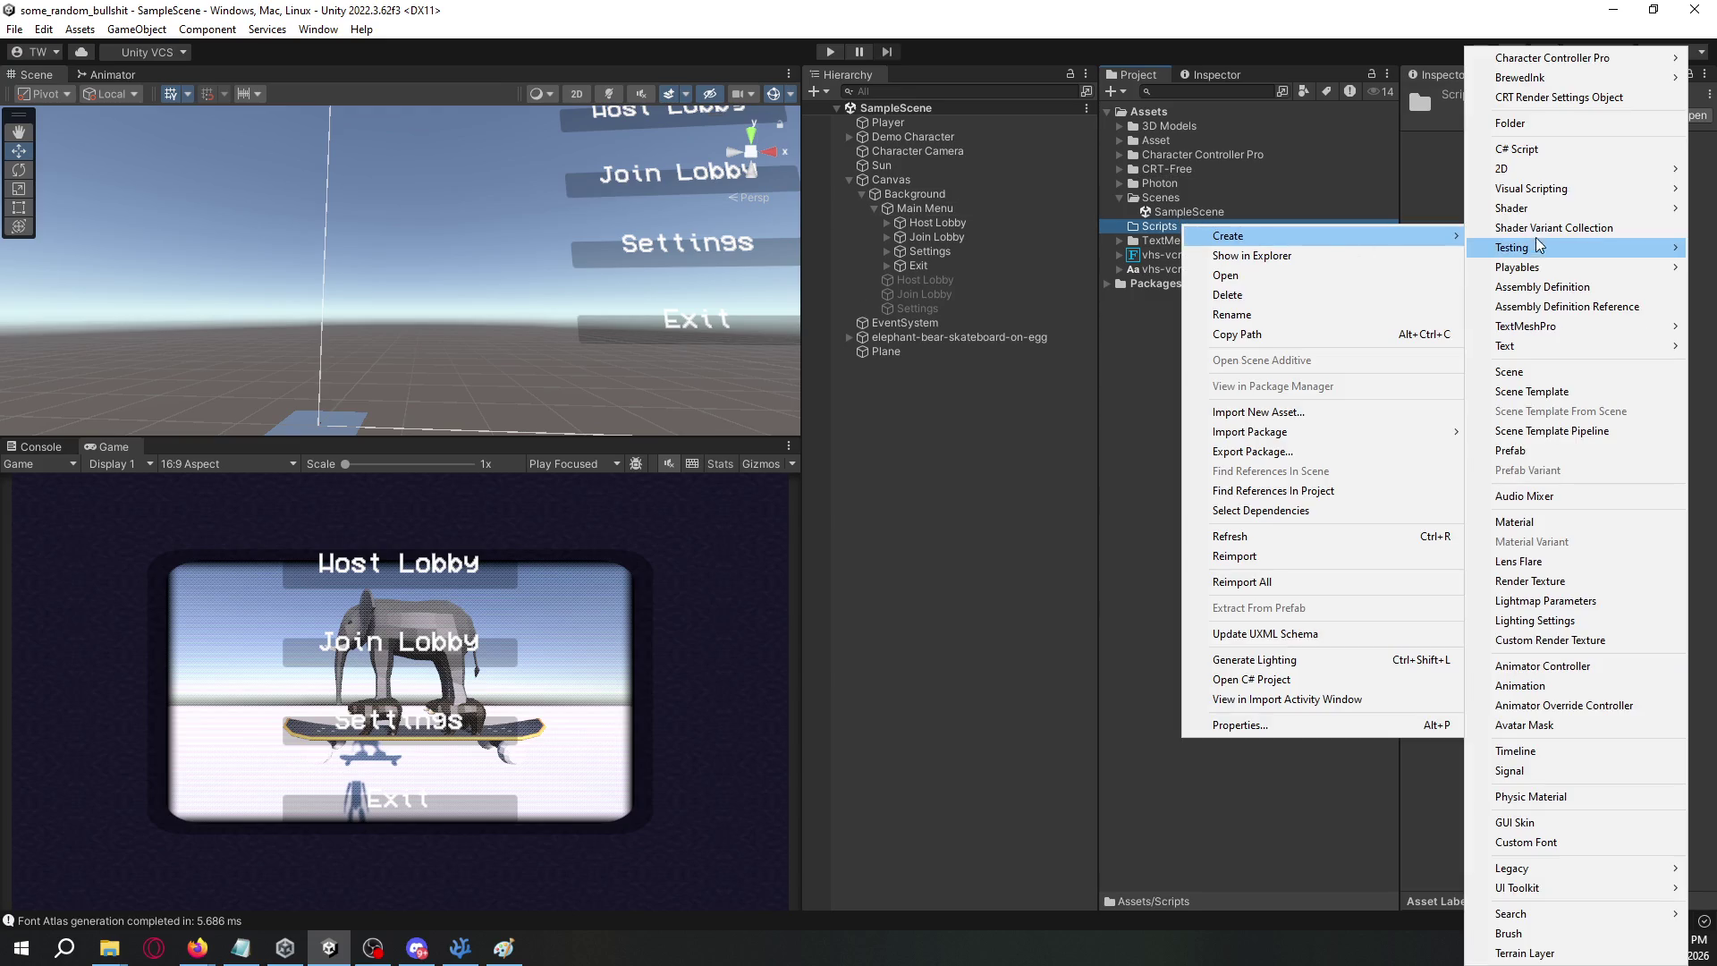
{"action": "left_click", "coordinate": [1521, 145]}
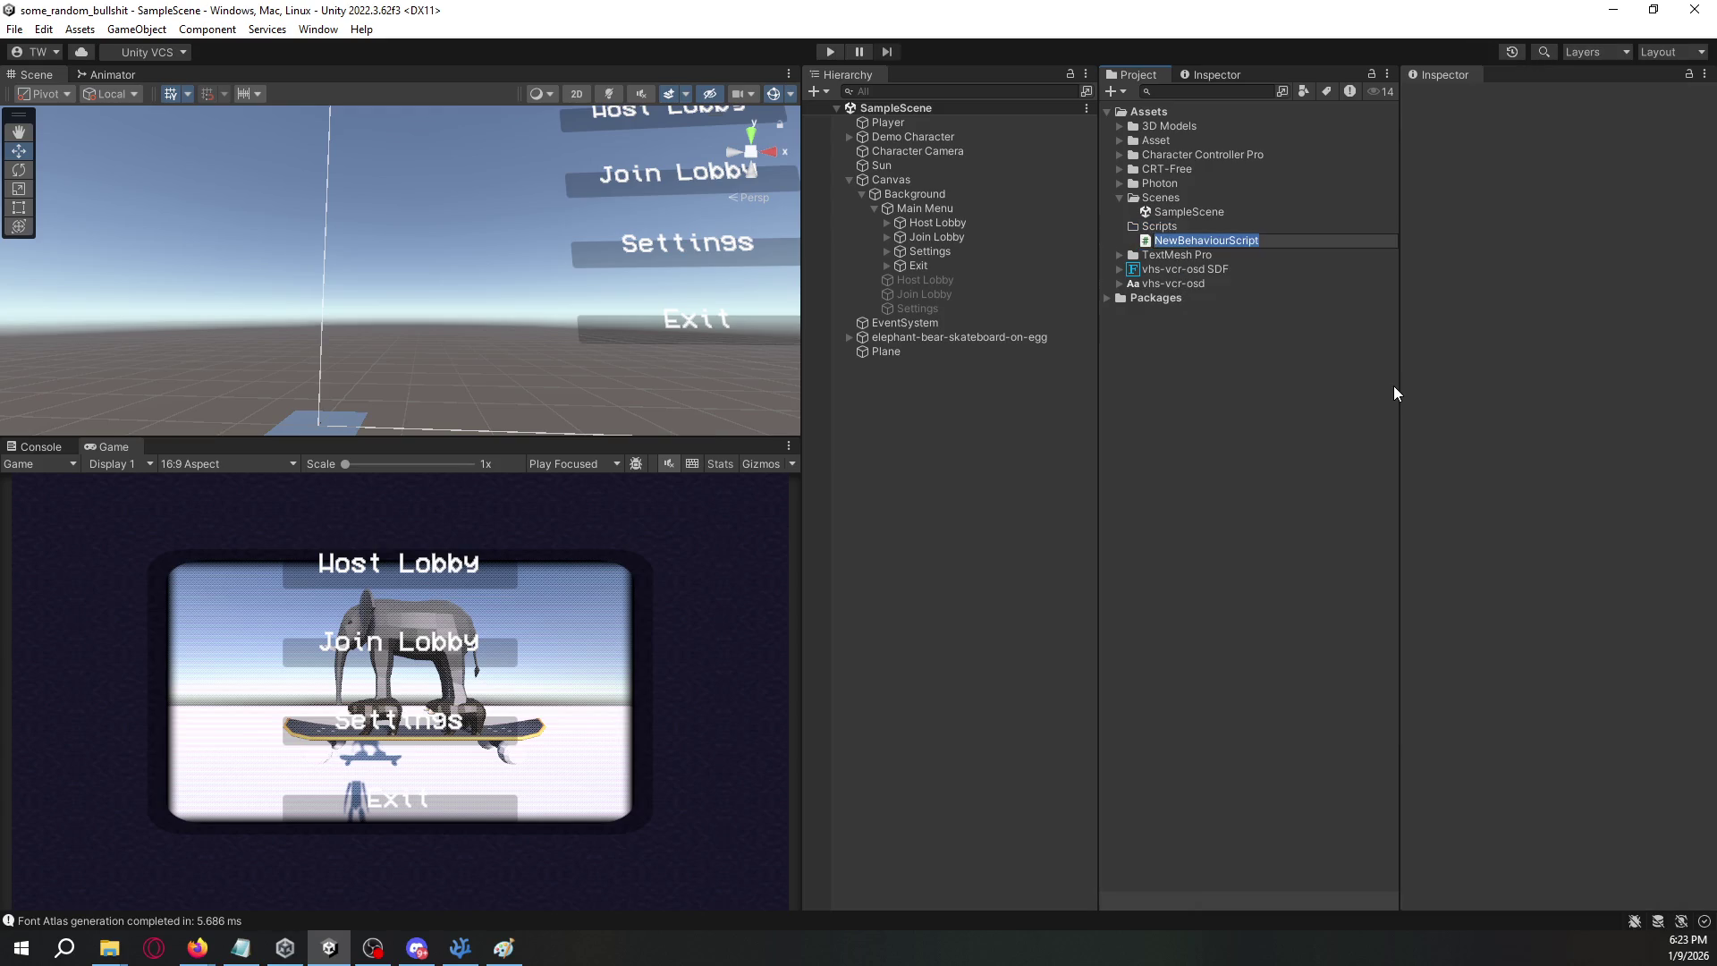
{"action": "type", "text": "UI_Manager"}
{"action": "key", "text": "Return"}
{"action": "key", "text": "Return"}
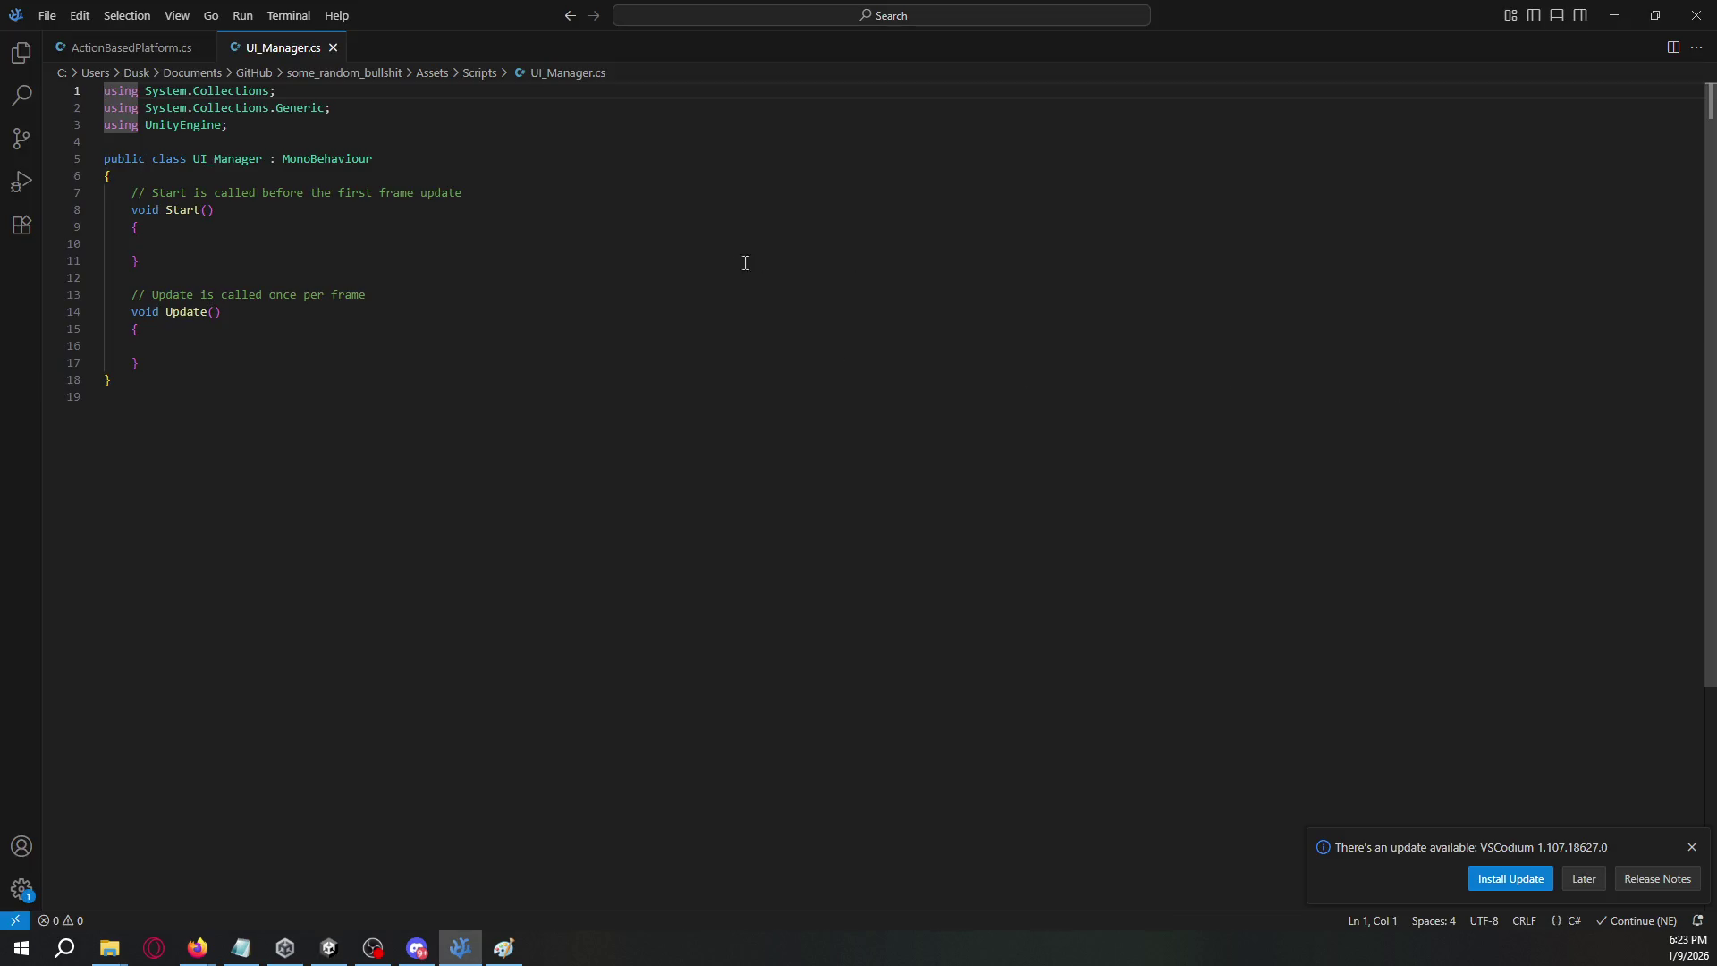
- Add the field 'public GameObject windows[];' just inside the UI_Manager class
{"action": "left_click", "coordinate": [309, 176]}
{"action": "key", "text": "Return"}
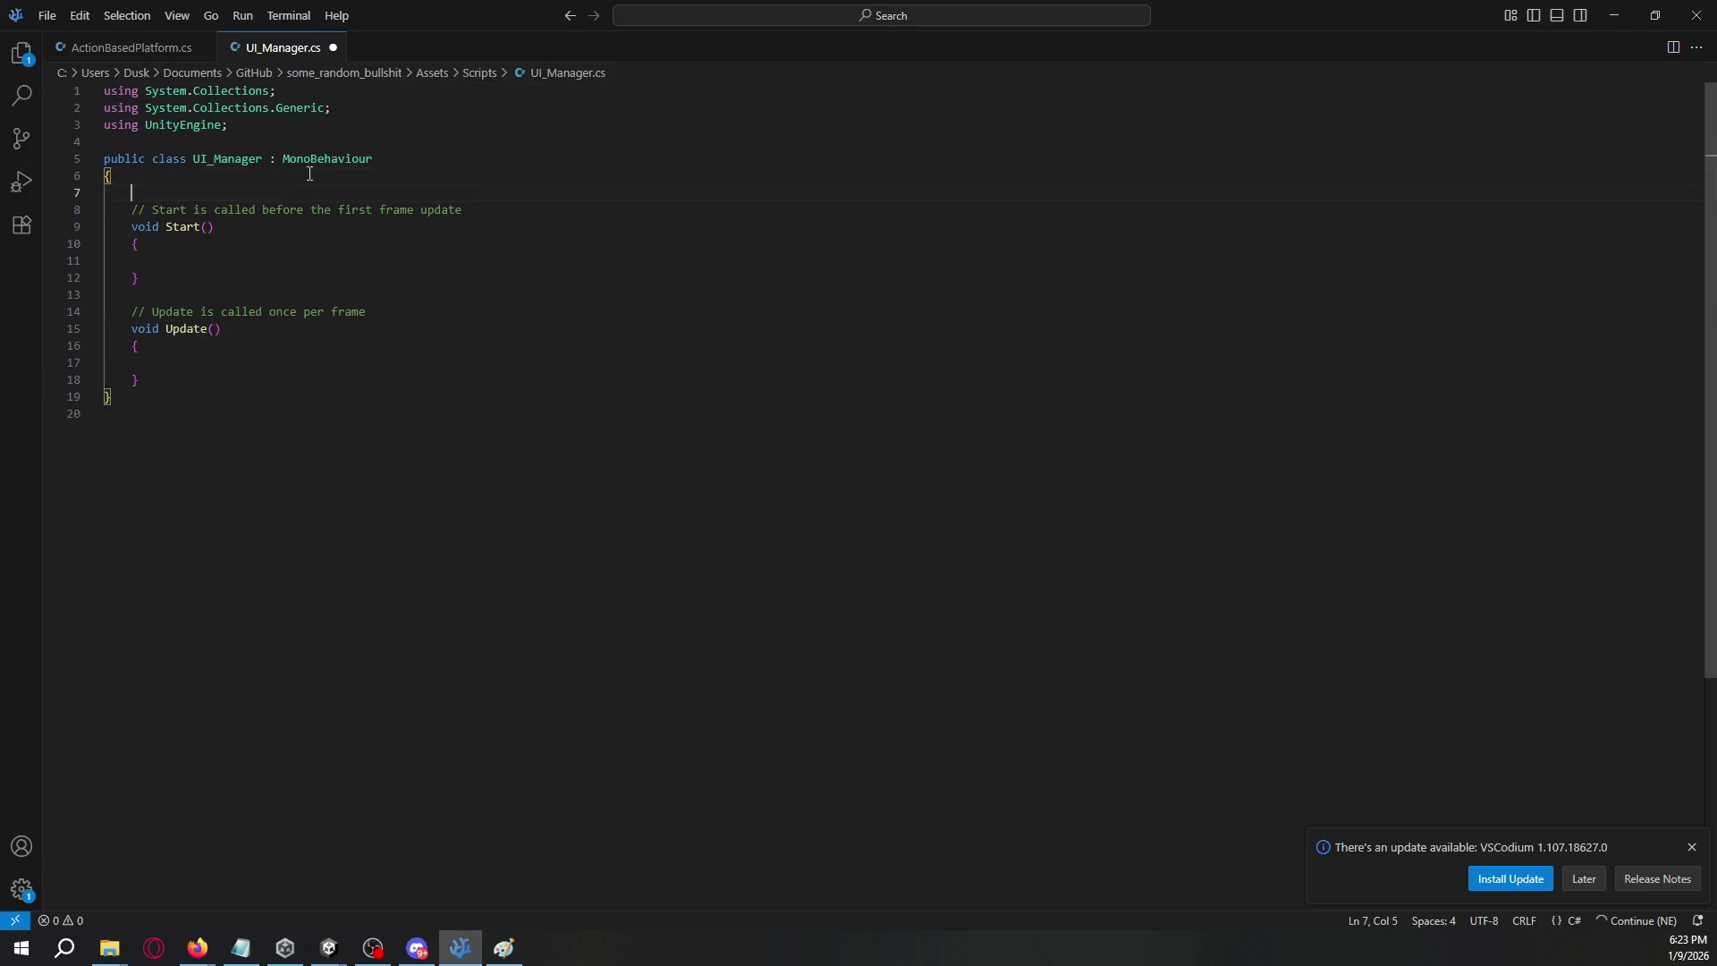
{"action": "key", "text": "Return"}
{"action": "key", "text": "Up"}
{"action": "type", "text": "Ga"}
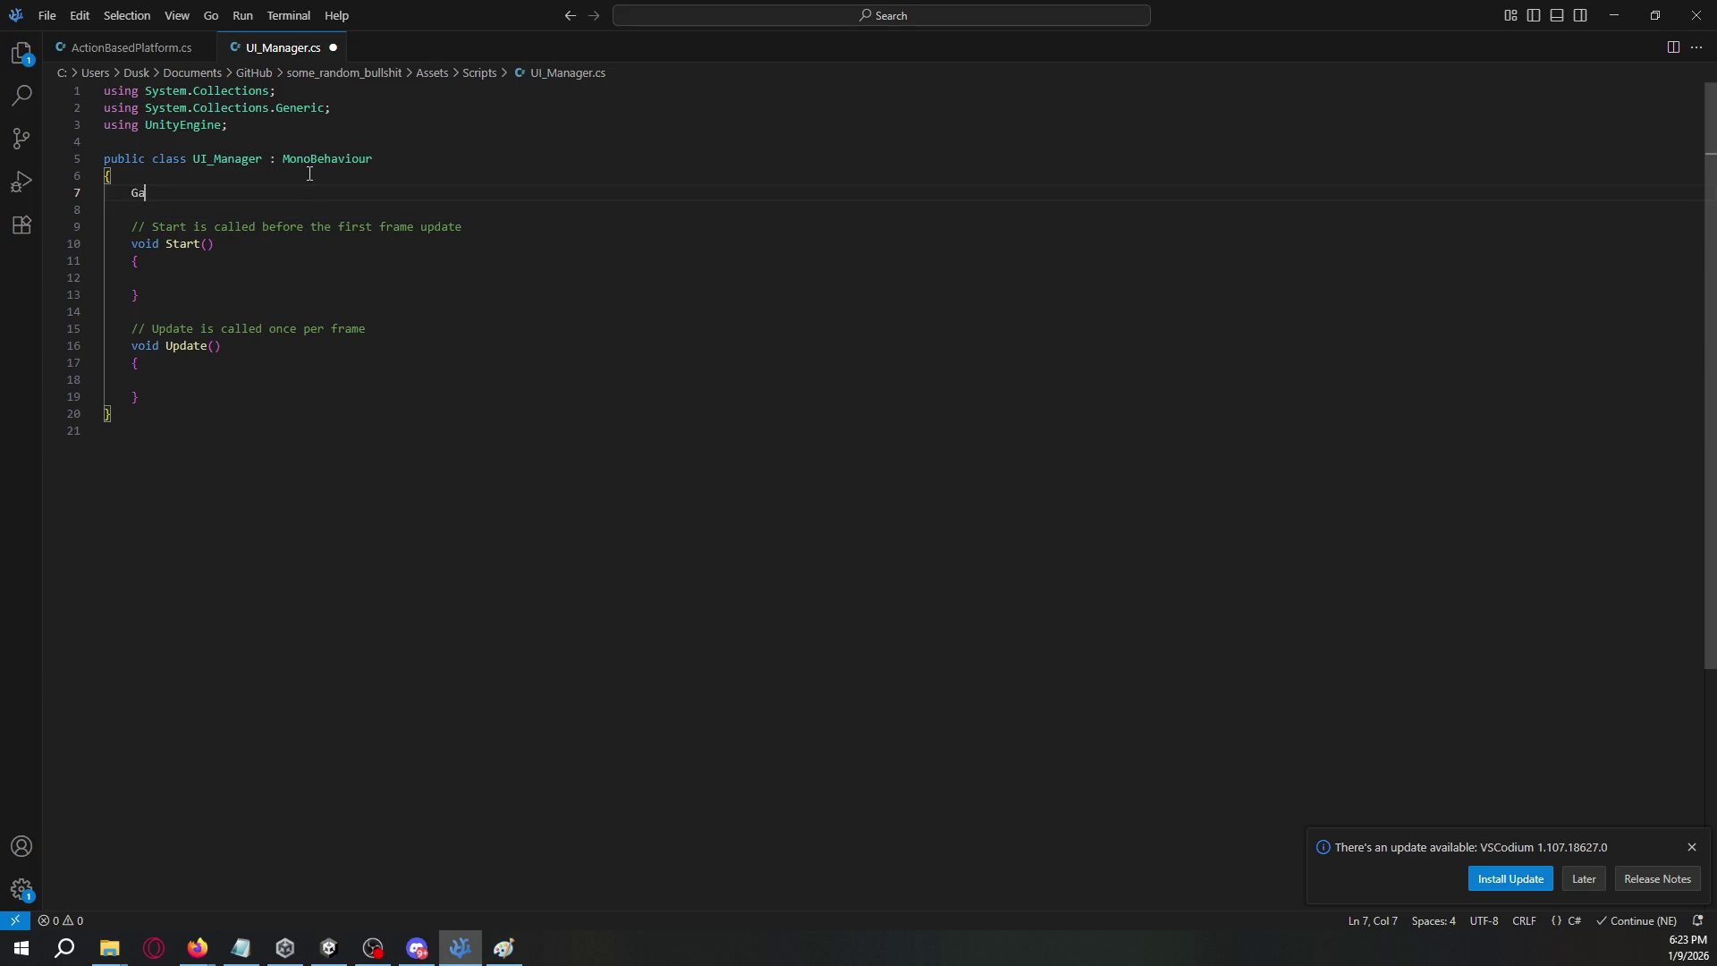
{"action": "type", "text": "meObjwind"}
{"action": "type", "text": "public"}
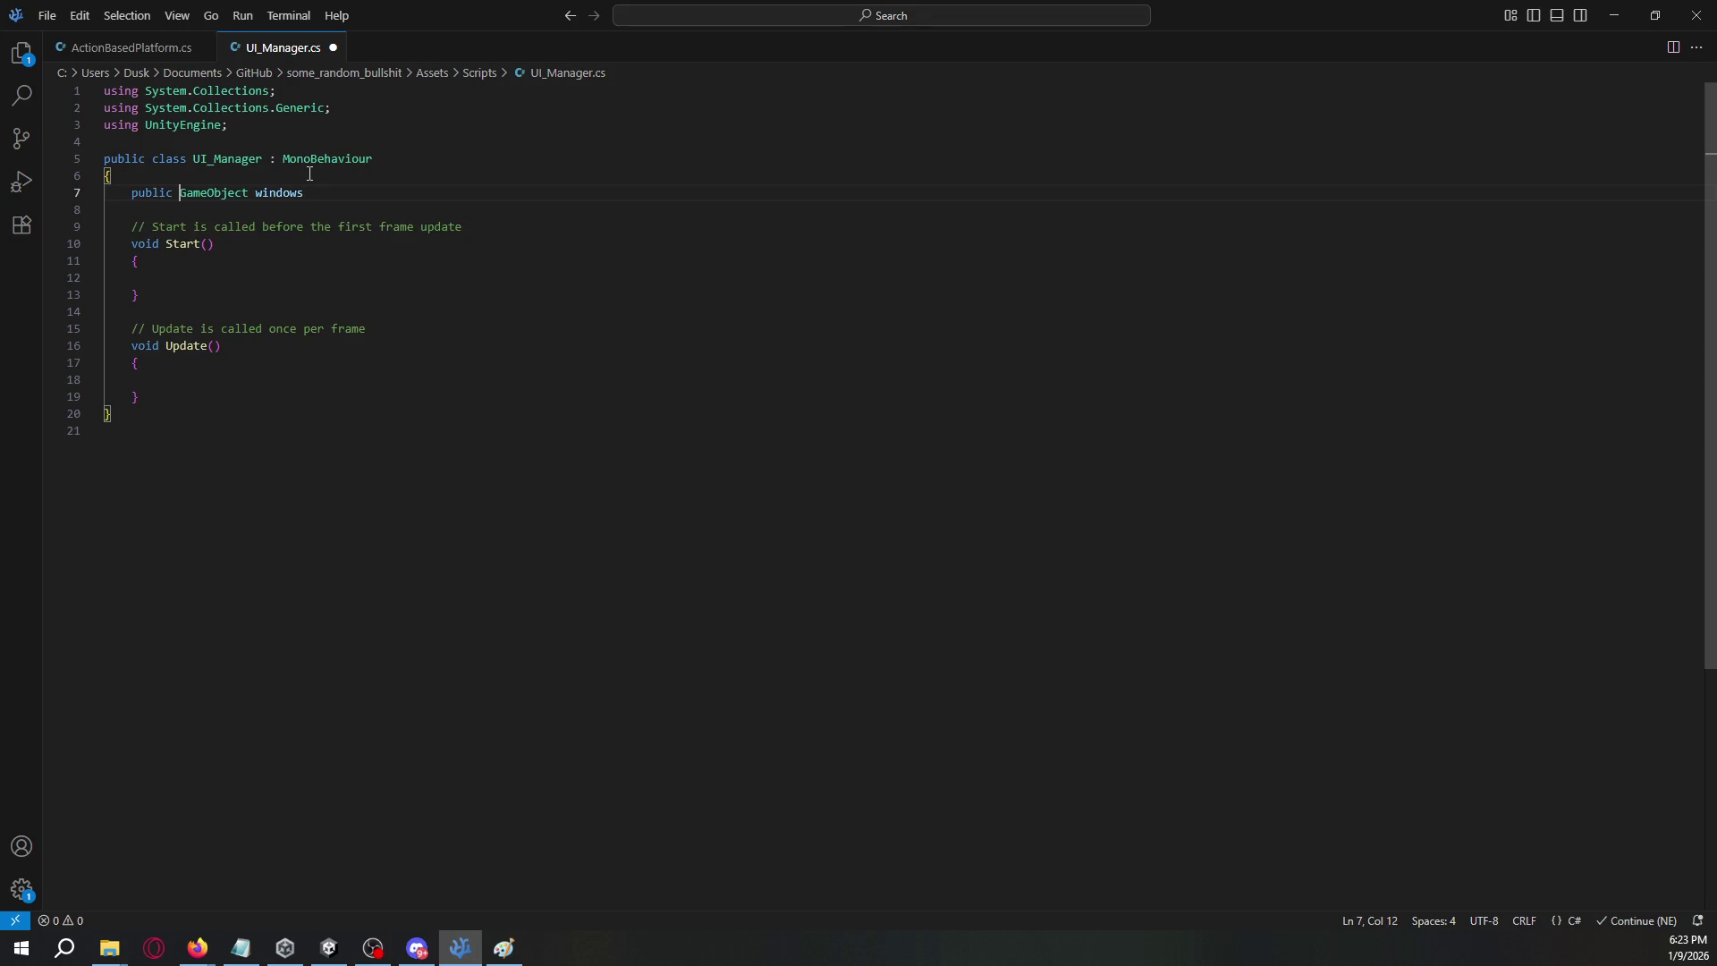
{"action": "key", "text": "End"}
{"action": "type", "text": "[];"}
{"action": "key", "text": "alt+Tab"}
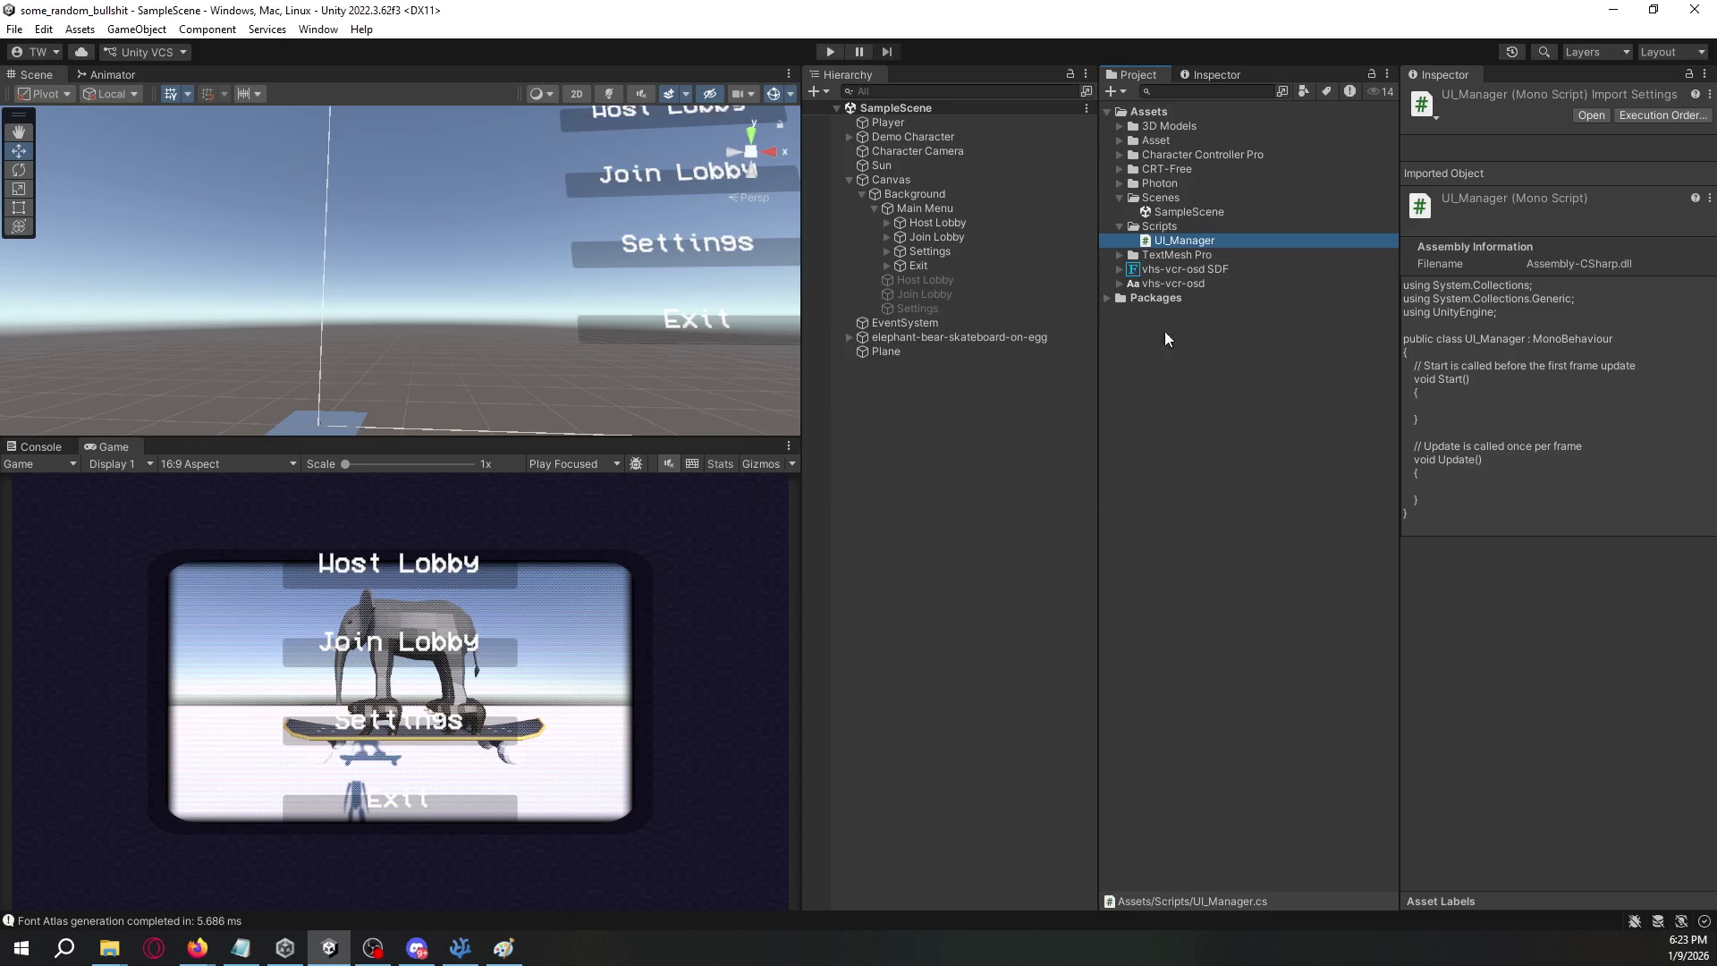
- Clear the Console, inspect error CS0650 and jump to its line in UI_Manager.cs
{"action": "left_click", "coordinate": [55, 449]}
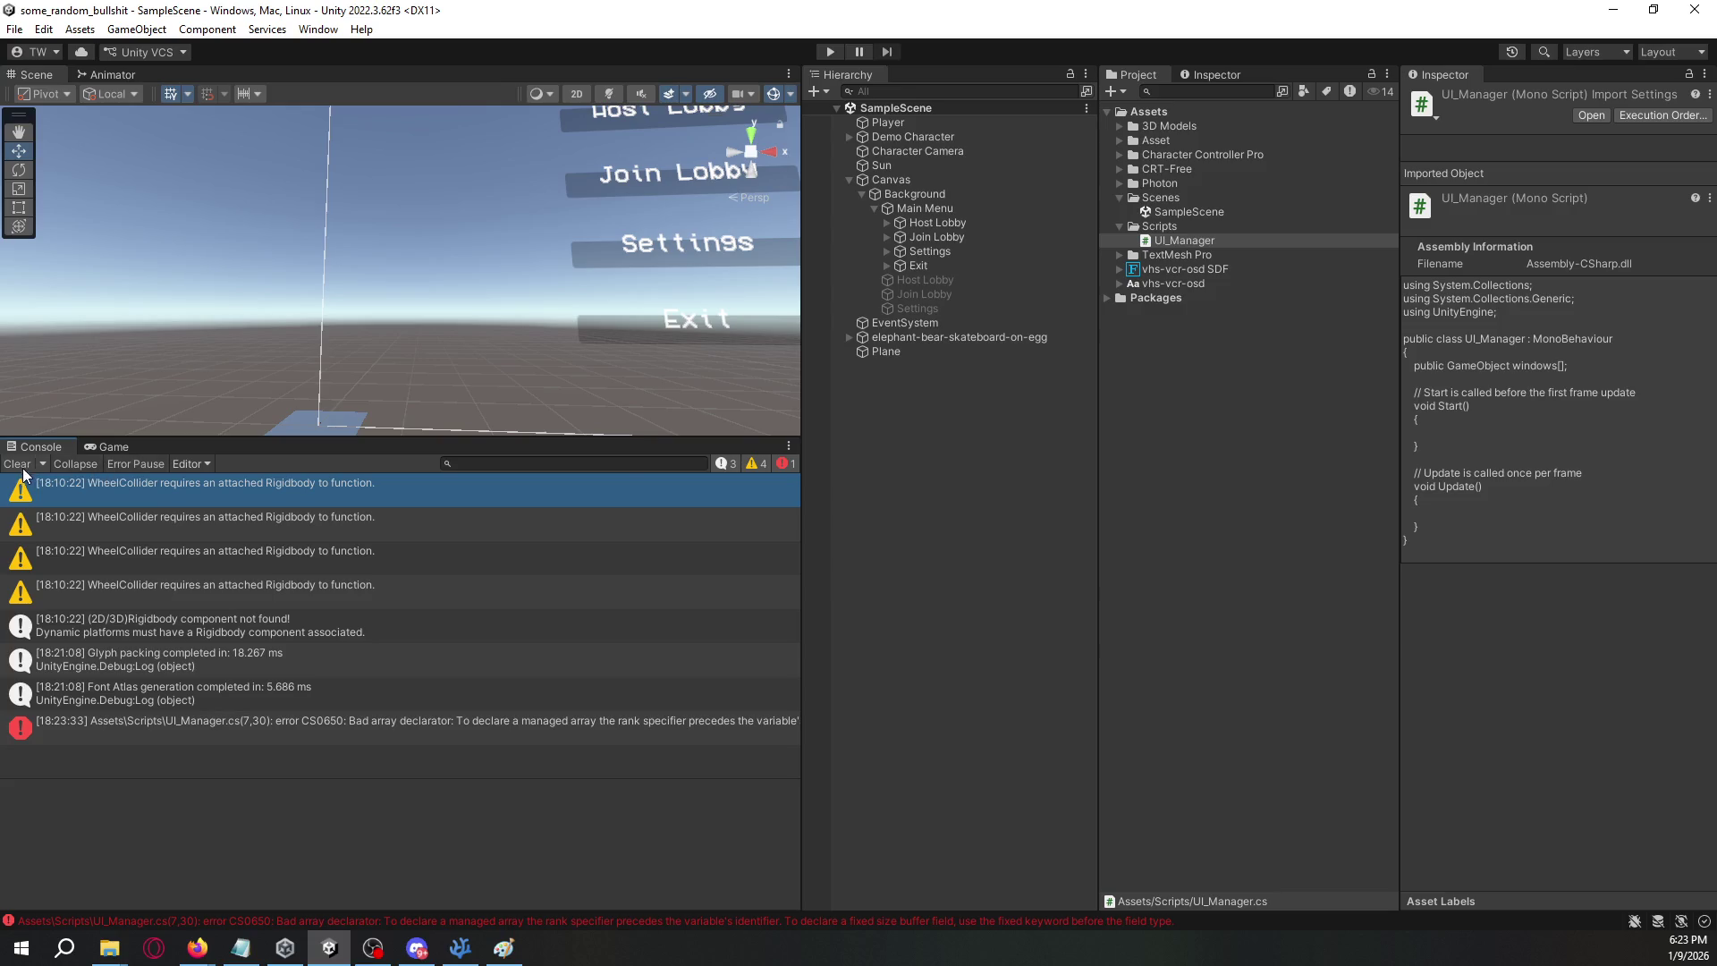
{"action": "left_click", "coordinate": [19, 465]}
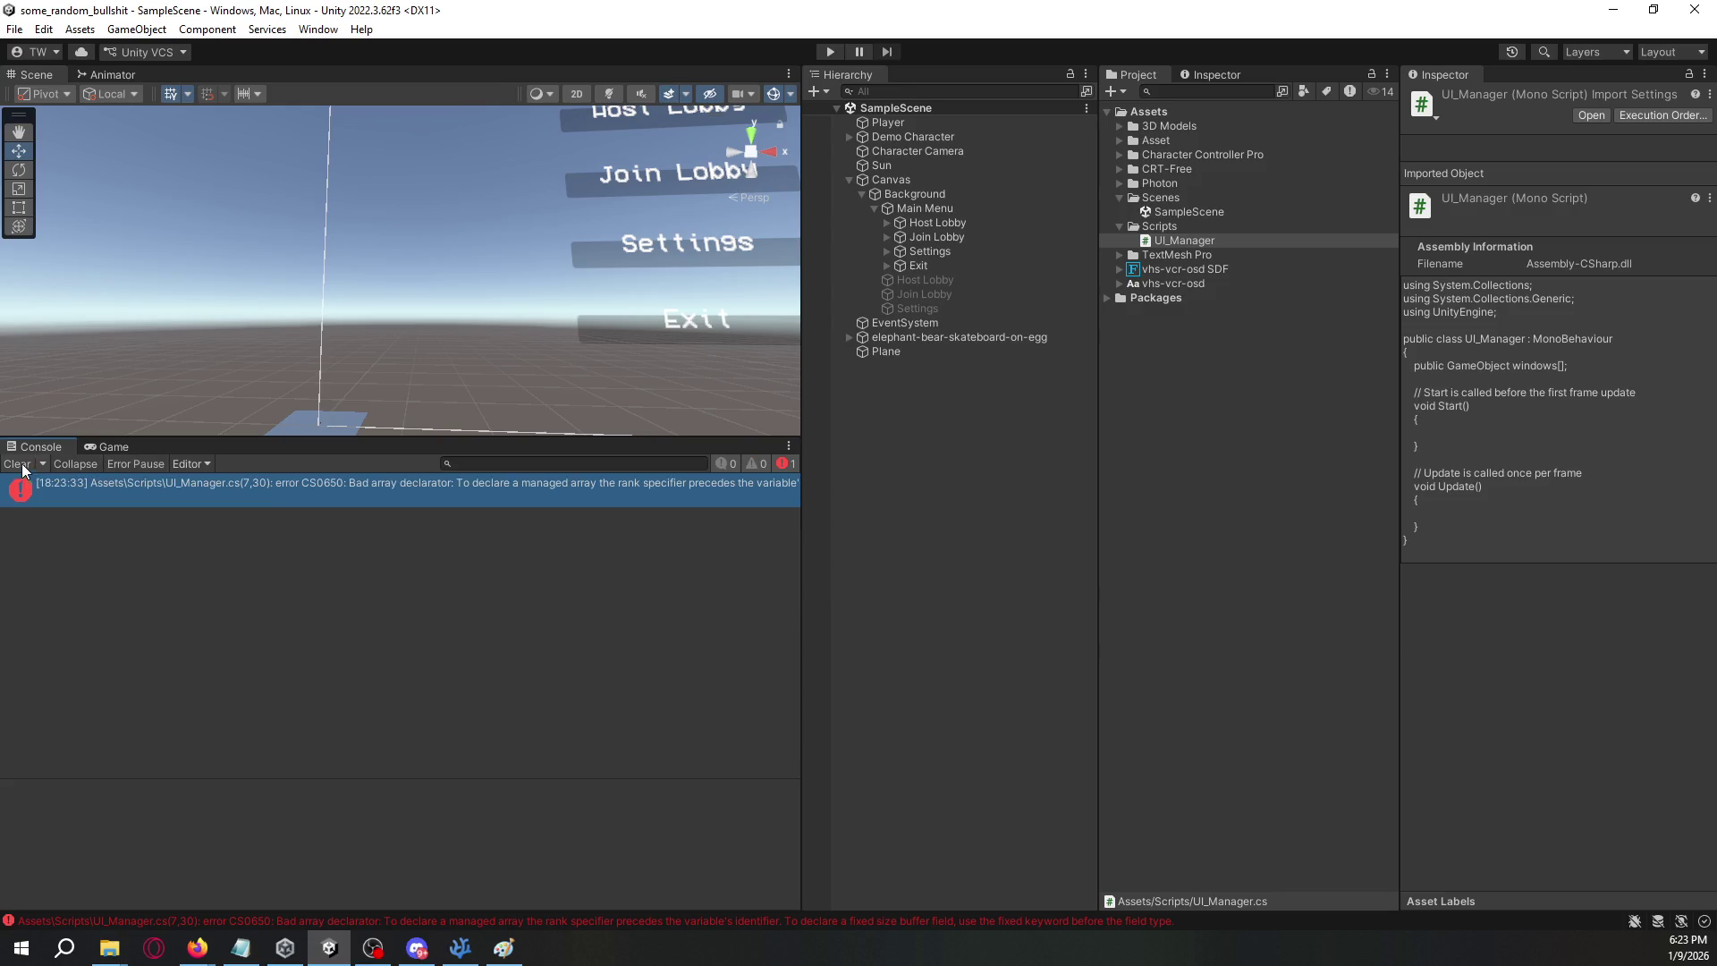
{"action": "left_click", "coordinate": [560, 497]}
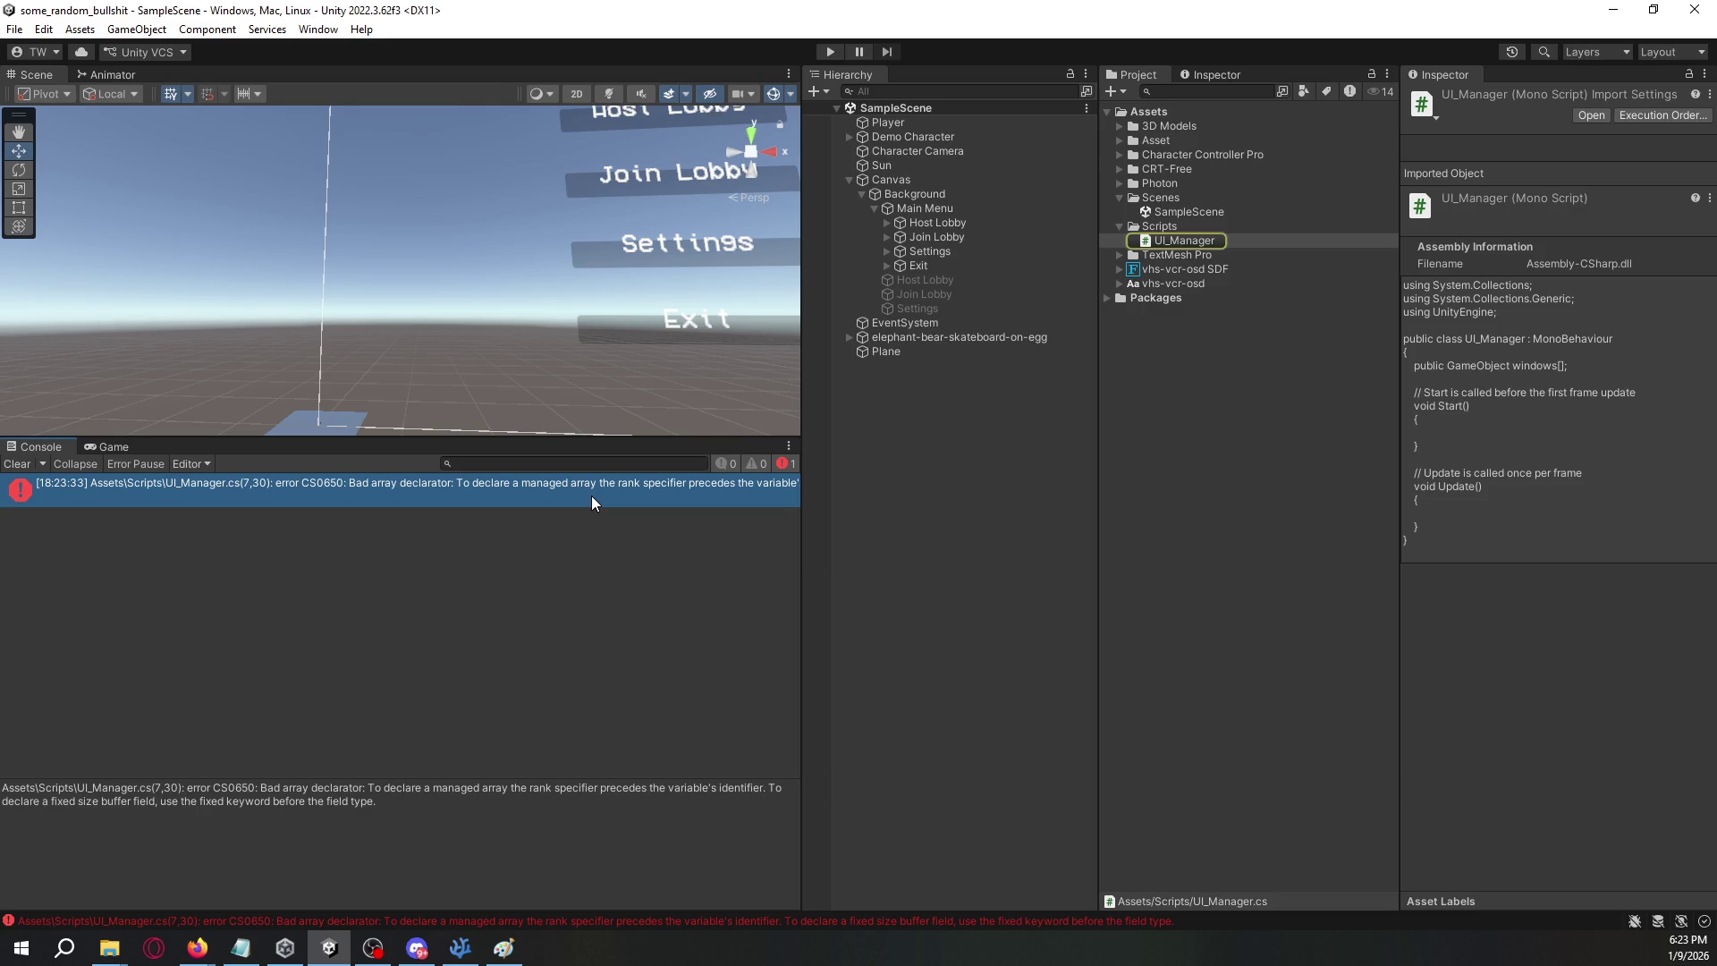
{"action": "double_click", "coordinate": [592, 496]}
- Fix line 7 to read 'public GameObject[] windows;' and save the script
{"action": "left_click", "coordinate": [300, 195]}
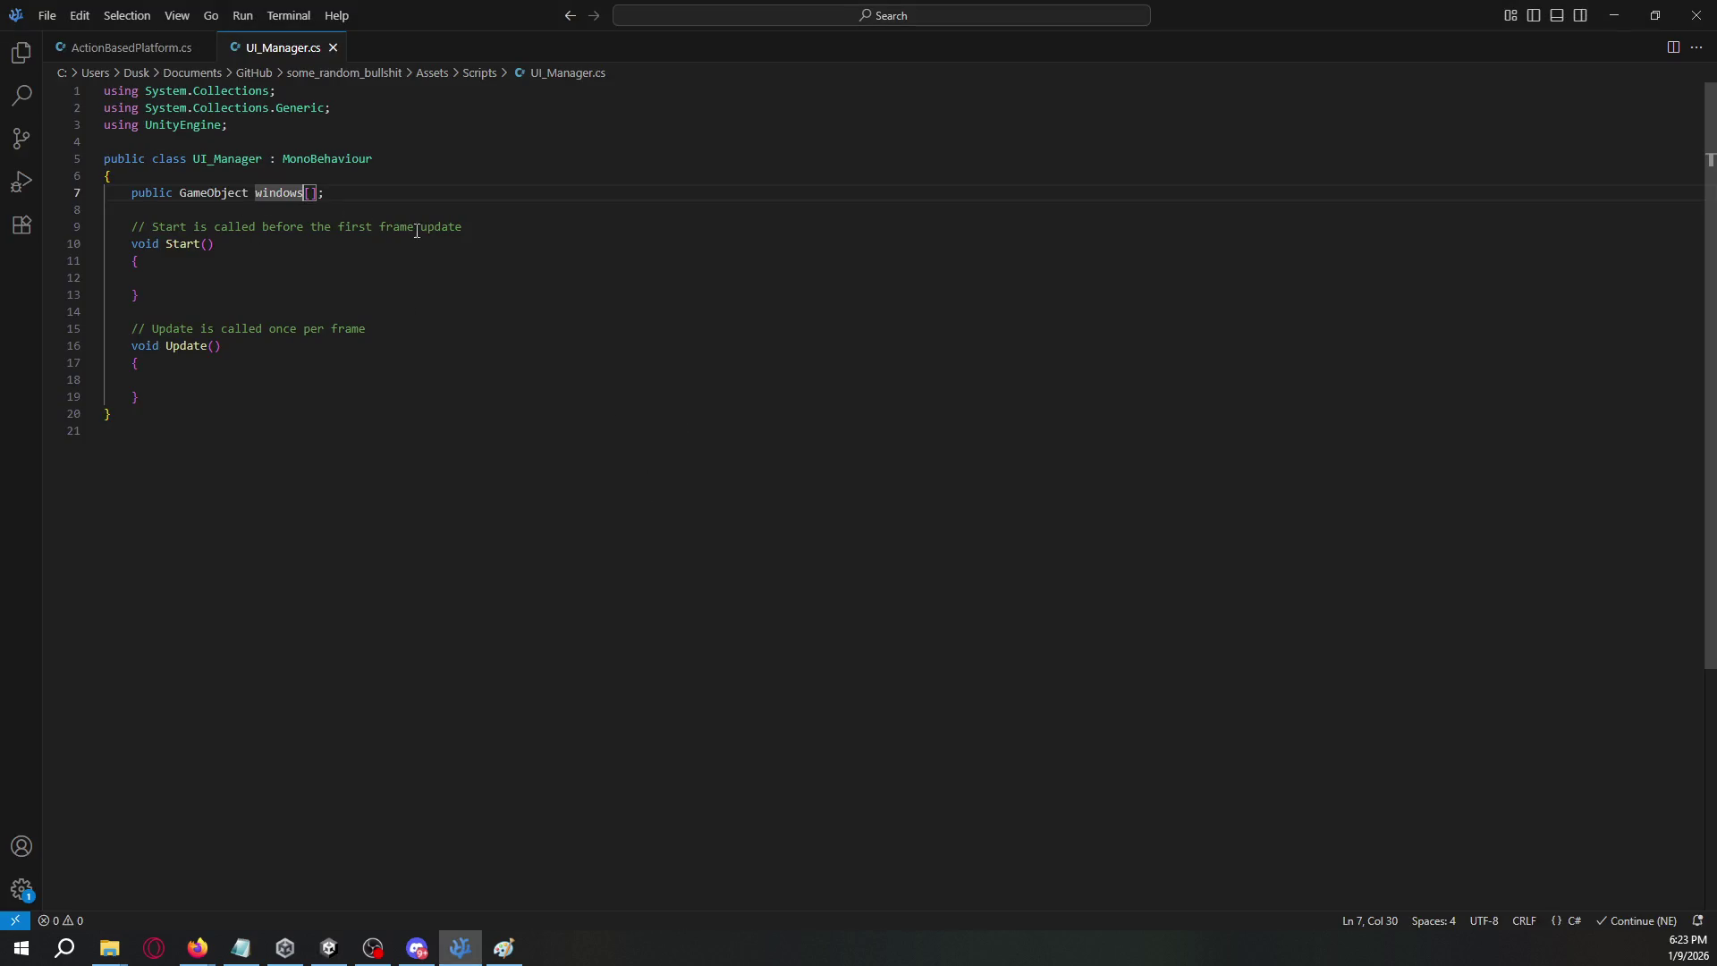
{"action": "key", "text": "Delete"}
{"action": "key", "text": "Delete"}
{"action": "key", "text": "BackSpace"}
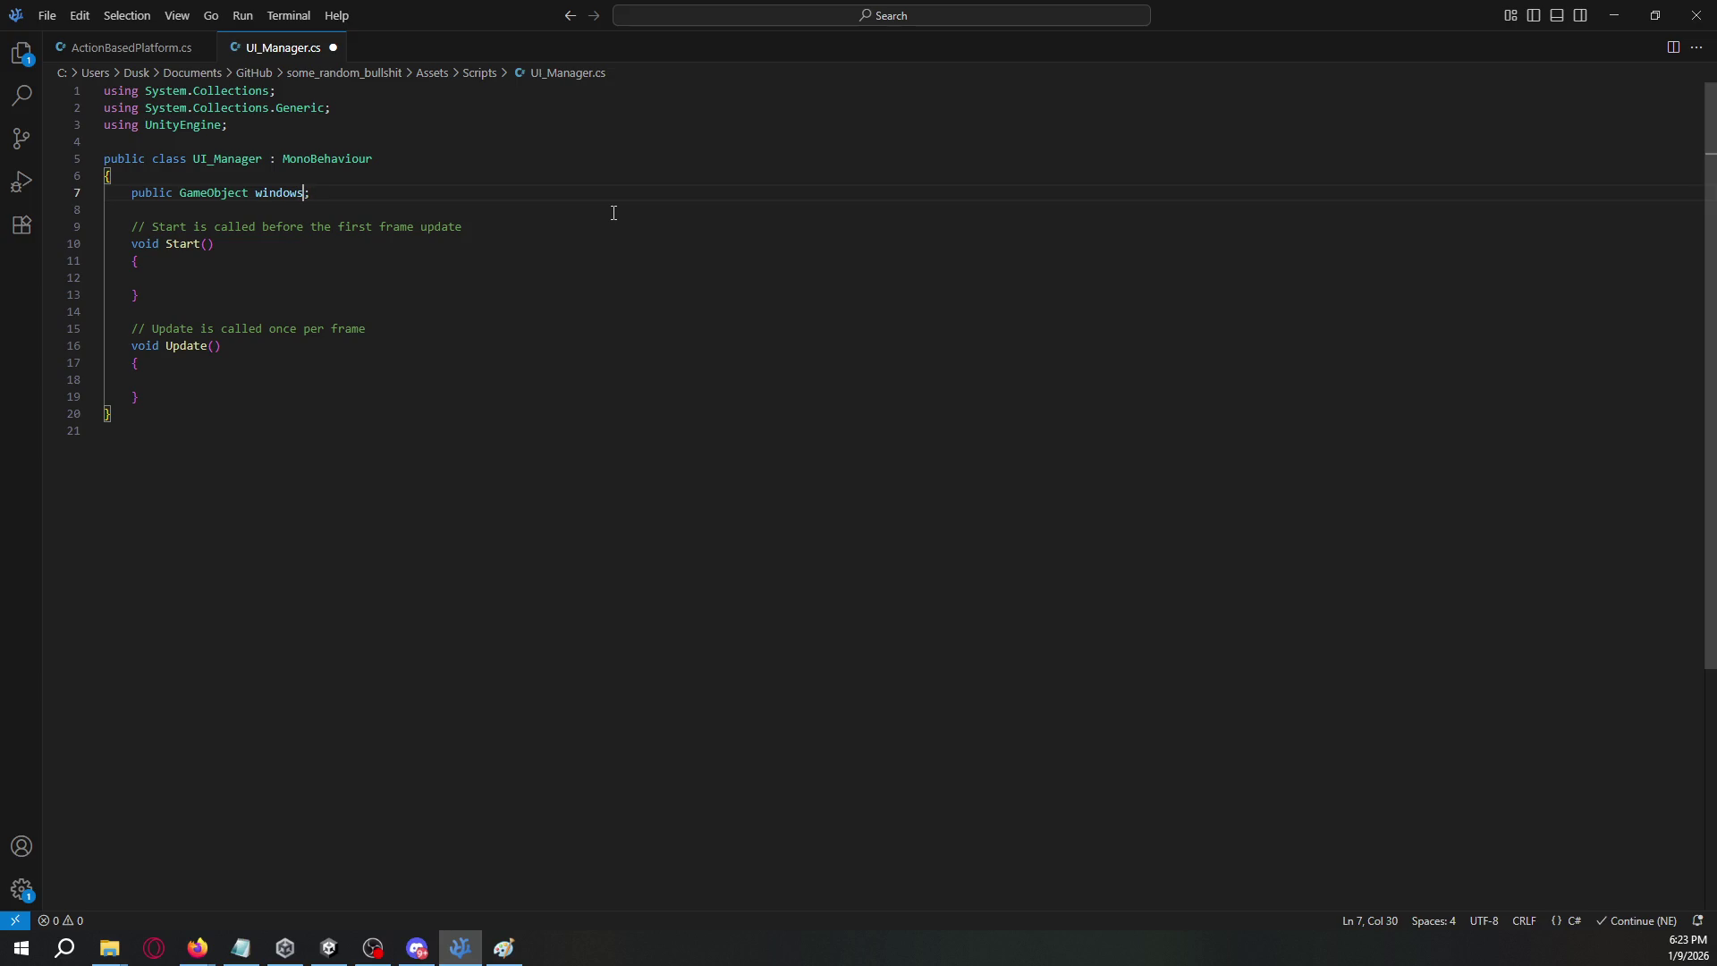
{"action": "key", "text": "ctrl+Left"}
{"action": "key", "text": "Left"}
{"action": "type", "text": "[]"}
{"action": "key", "text": "ctrl+s"}
{"action": "key", "text": "alt+Tab"}
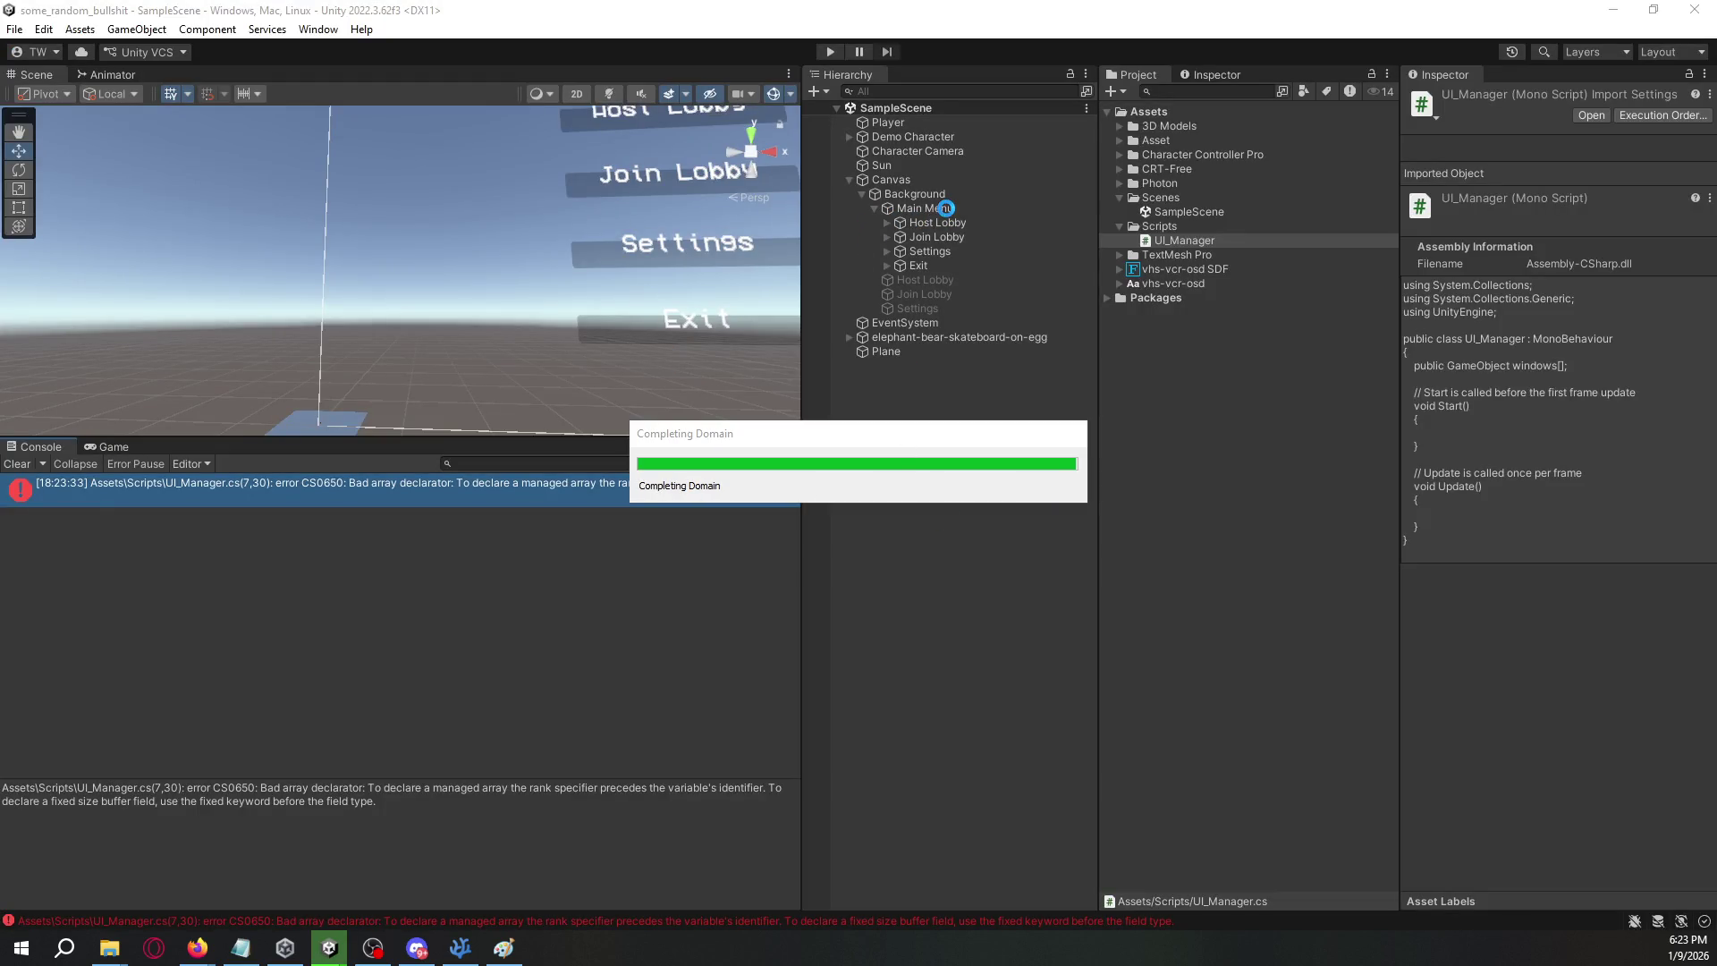
- Attach the UI_Manager script to Background and expand its Windows list
{"action": "left_click", "coordinate": [942, 193]}
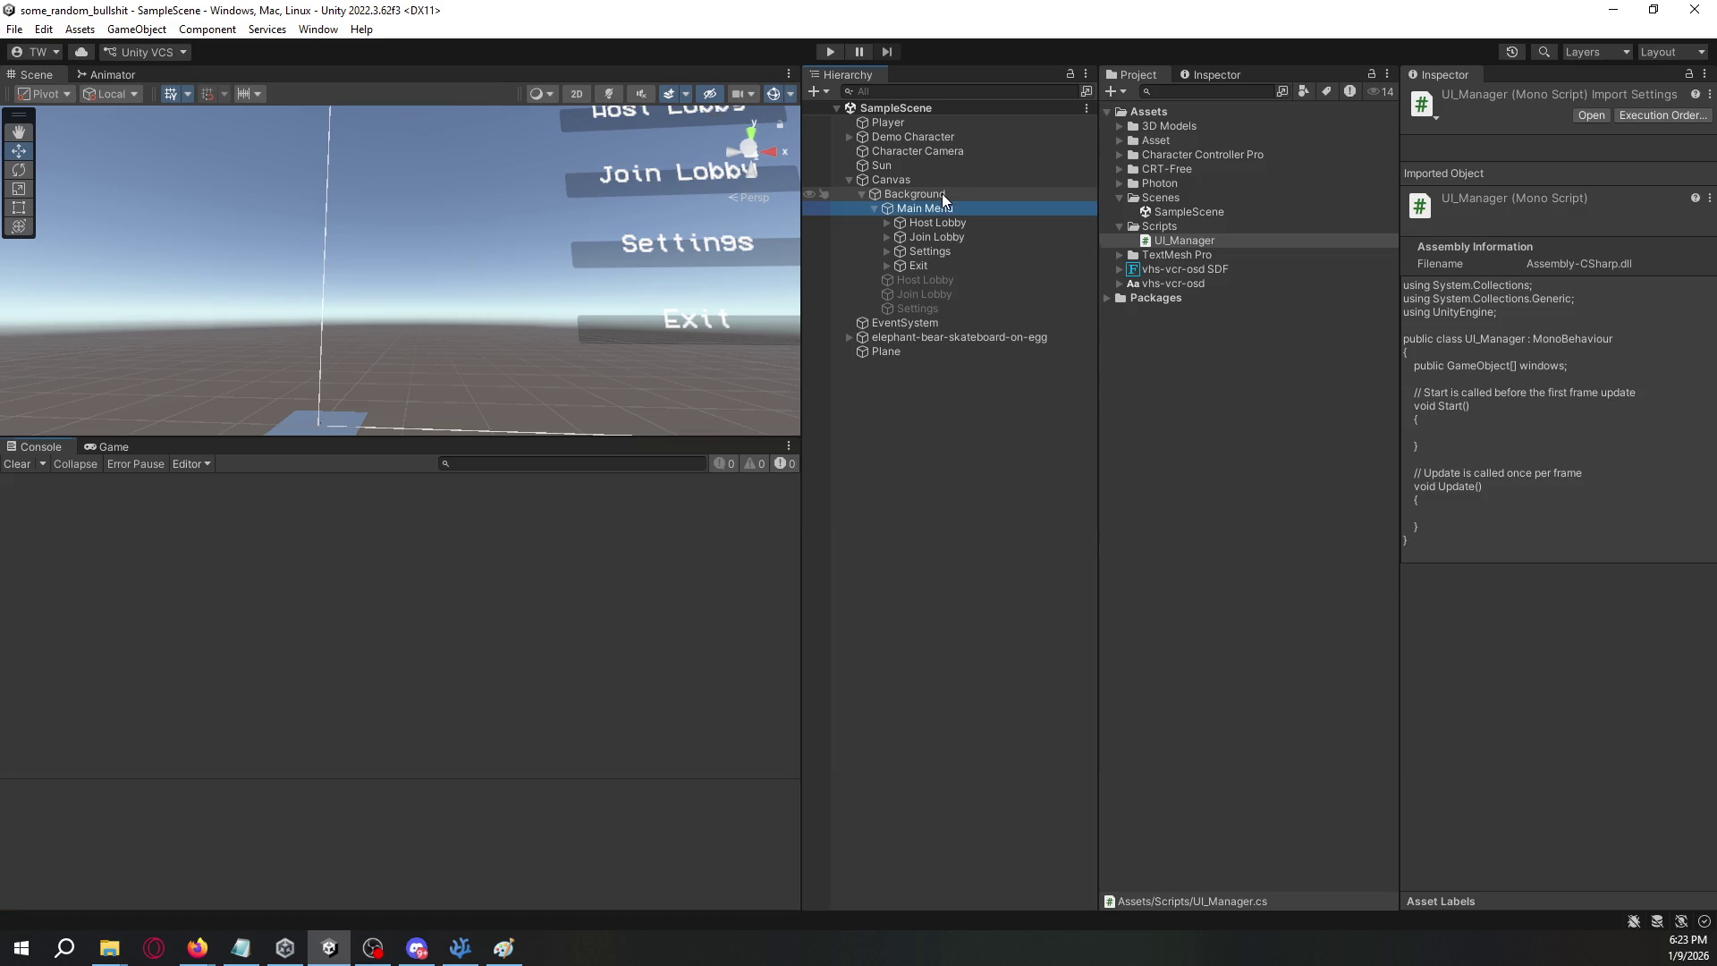
{"action": "left_click_drag", "start_coordinate": [1185, 242], "coordinate": [1474, 721]}
{"action": "left_click", "coordinate": [1467, 637]}
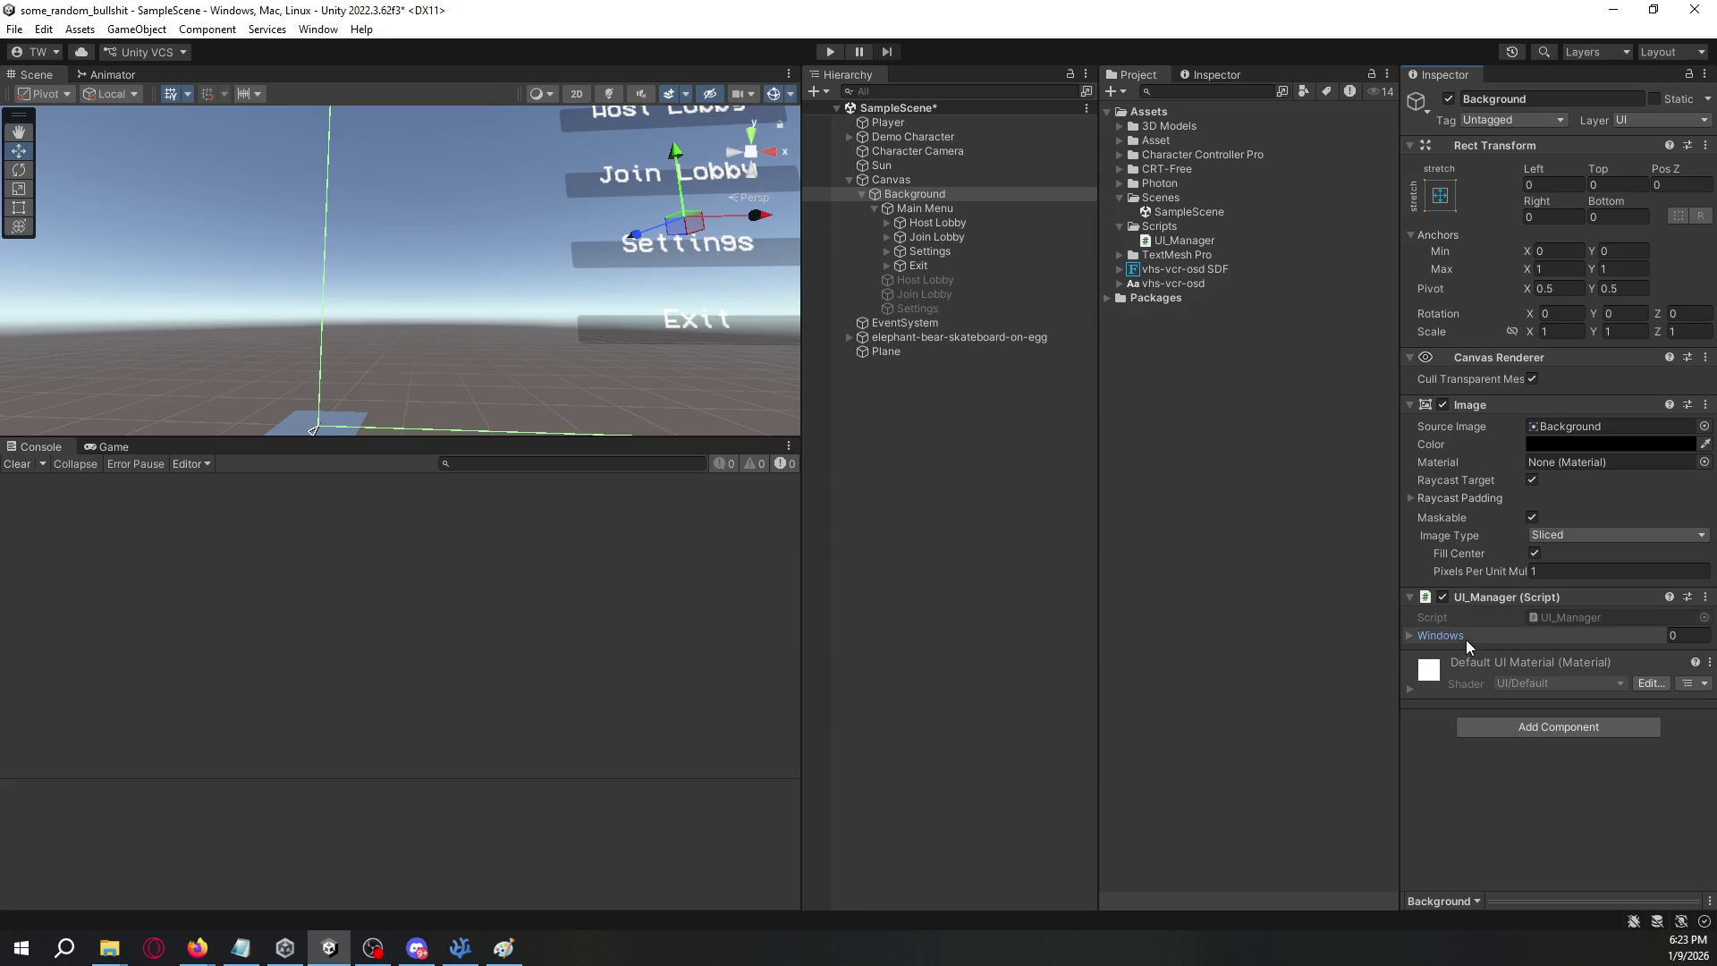
- Fill Windows with Main Menu, Host Lobby, Join Lobby and Settings, then save the scene
{"action": "left_click", "coordinate": [875, 208]}
{"action": "mouse_move", "coordinate": [903, 208]}
{"action": "left_mouse_down"}
{"action": "mouse_move", "coordinate": [1162, 336]}
{"action": "mouse_move", "coordinate": [1542, 636]}
{"action": "left_mouse_up"}
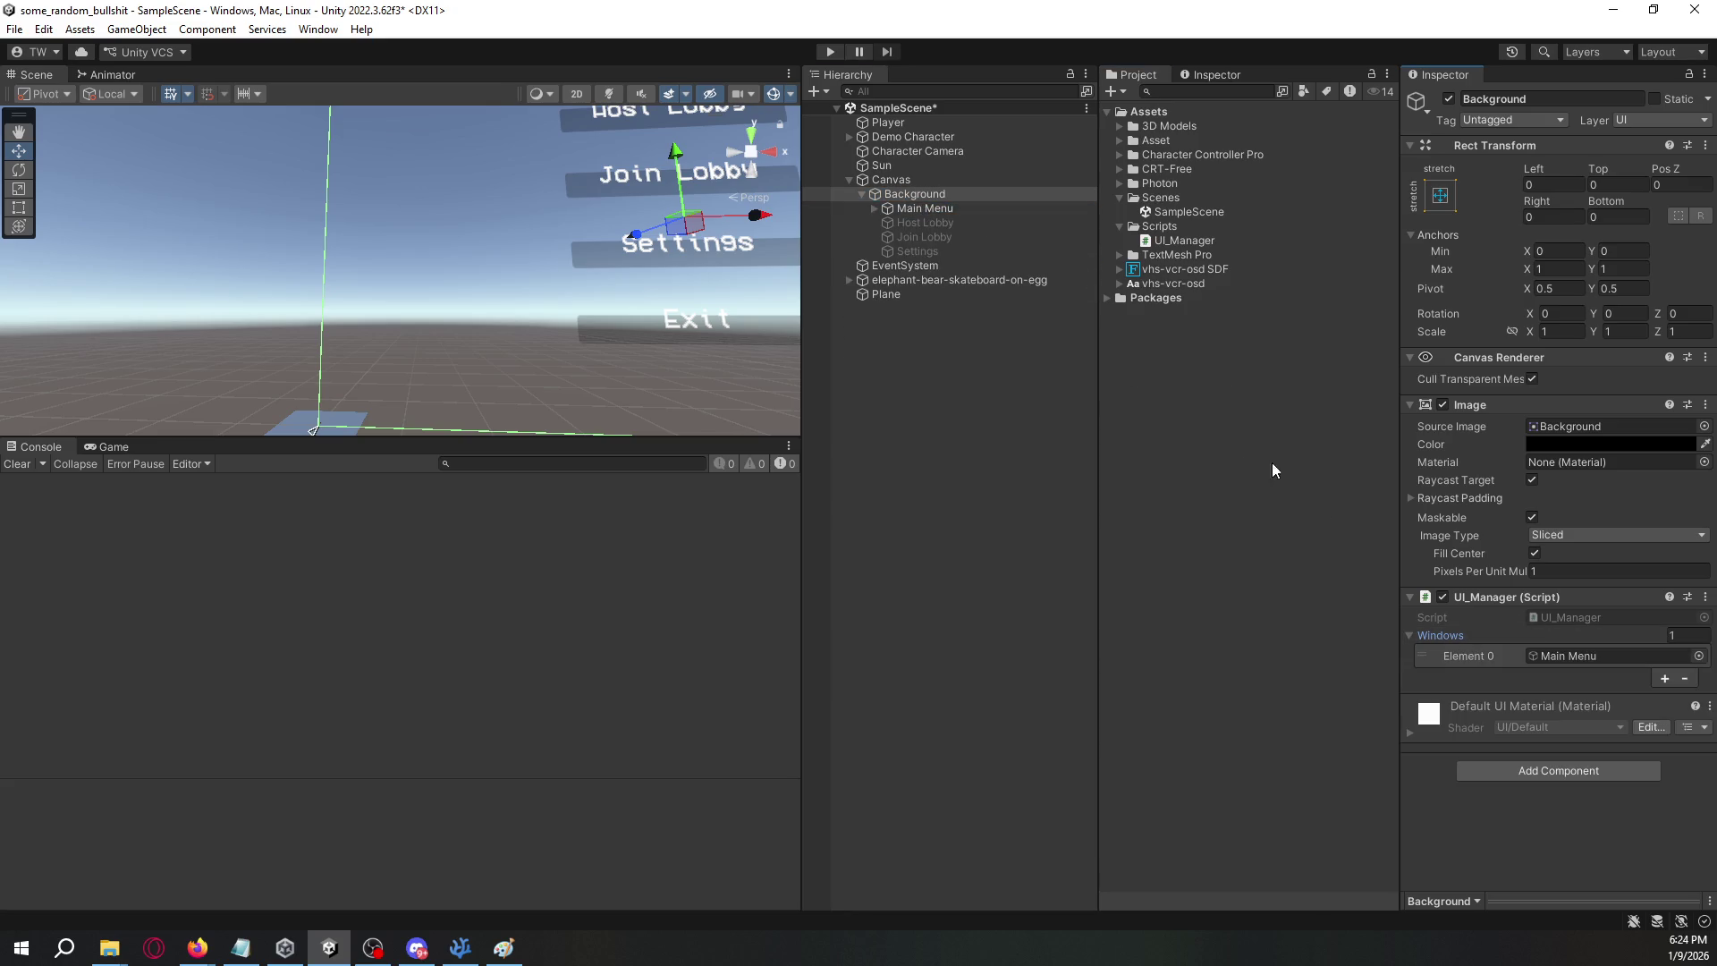
{"action": "left_click_drag", "start_coordinate": [922, 222], "coordinate": [1675, 632]}
{"action": "mouse_move", "coordinate": [921, 222]}
{"action": "left_mouse_down"}
{"action": "mouse_move", "coordinate": [1237, 364]}
{"action": "mouse_move", "coordinate": [1618, 640]}
{"action": "left_mouse_up"}
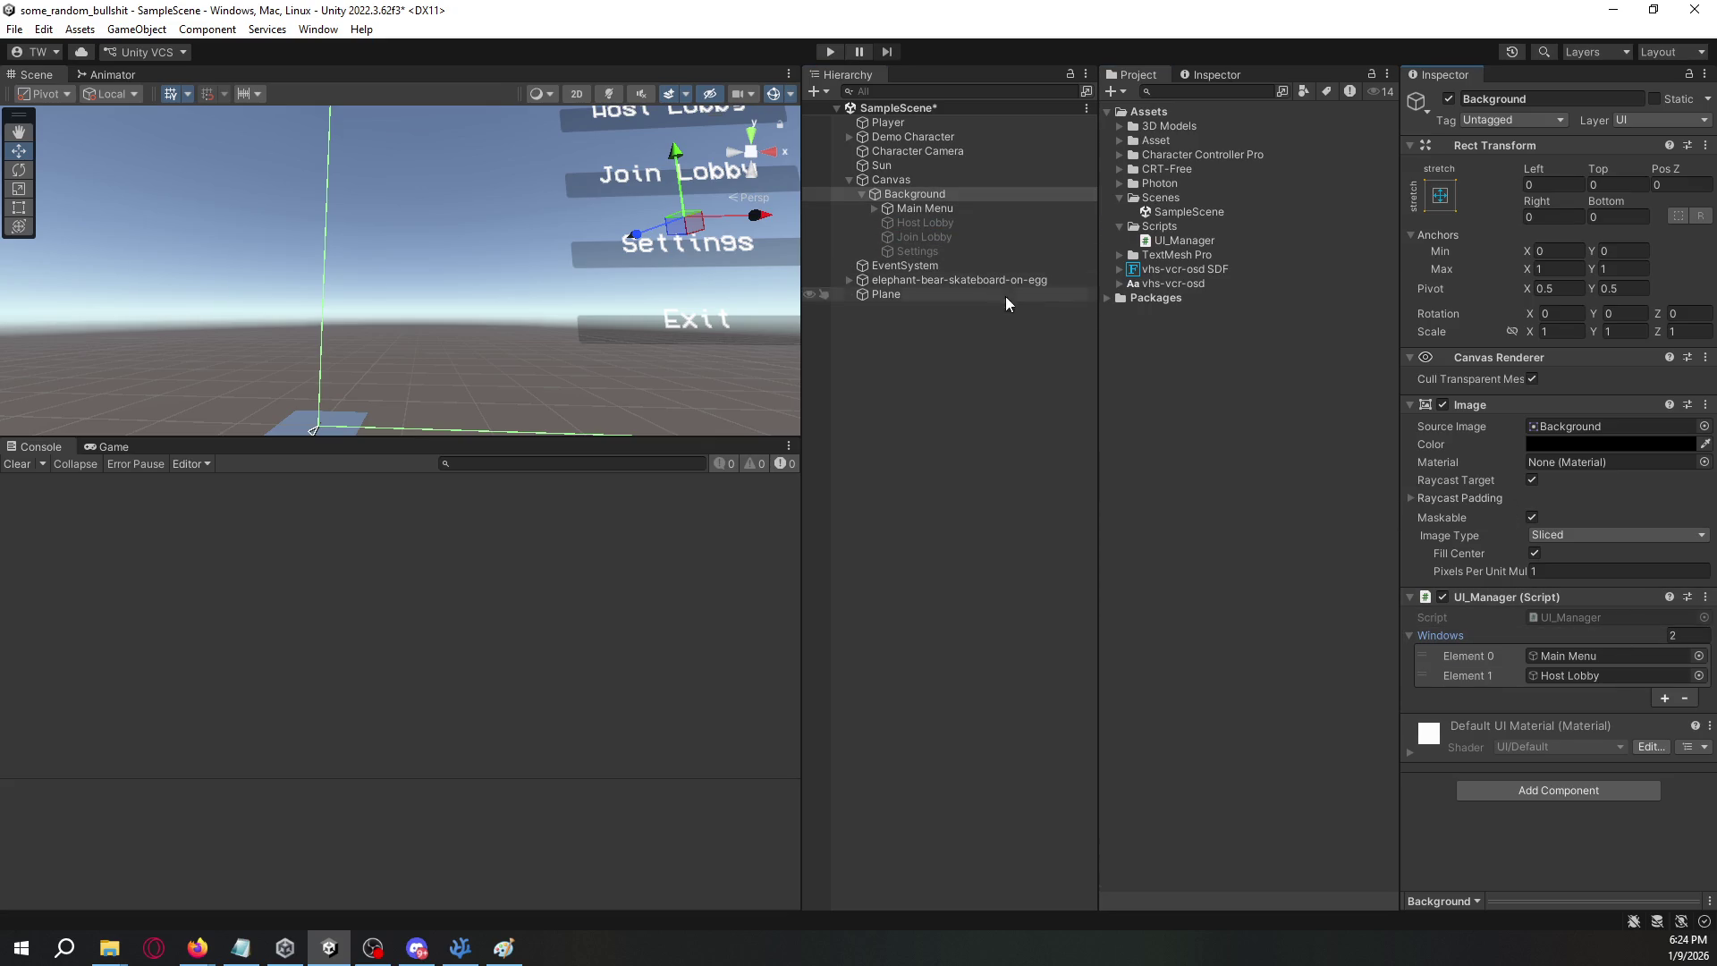
{"action": "mouse_move", "coordinate": [899, 241]}
{"action": "left_mouse_down"}
{"action": "mouse_move", "coordinate": [1516, 631]}
{"action": "mouse_move", "coordinate": [960, 265]}
{"action": "mouse_move", "coordinate": [1499, 626]}
{"action": "left_mouse_up"}
{"action": "key", "text": "ctrl+s"}
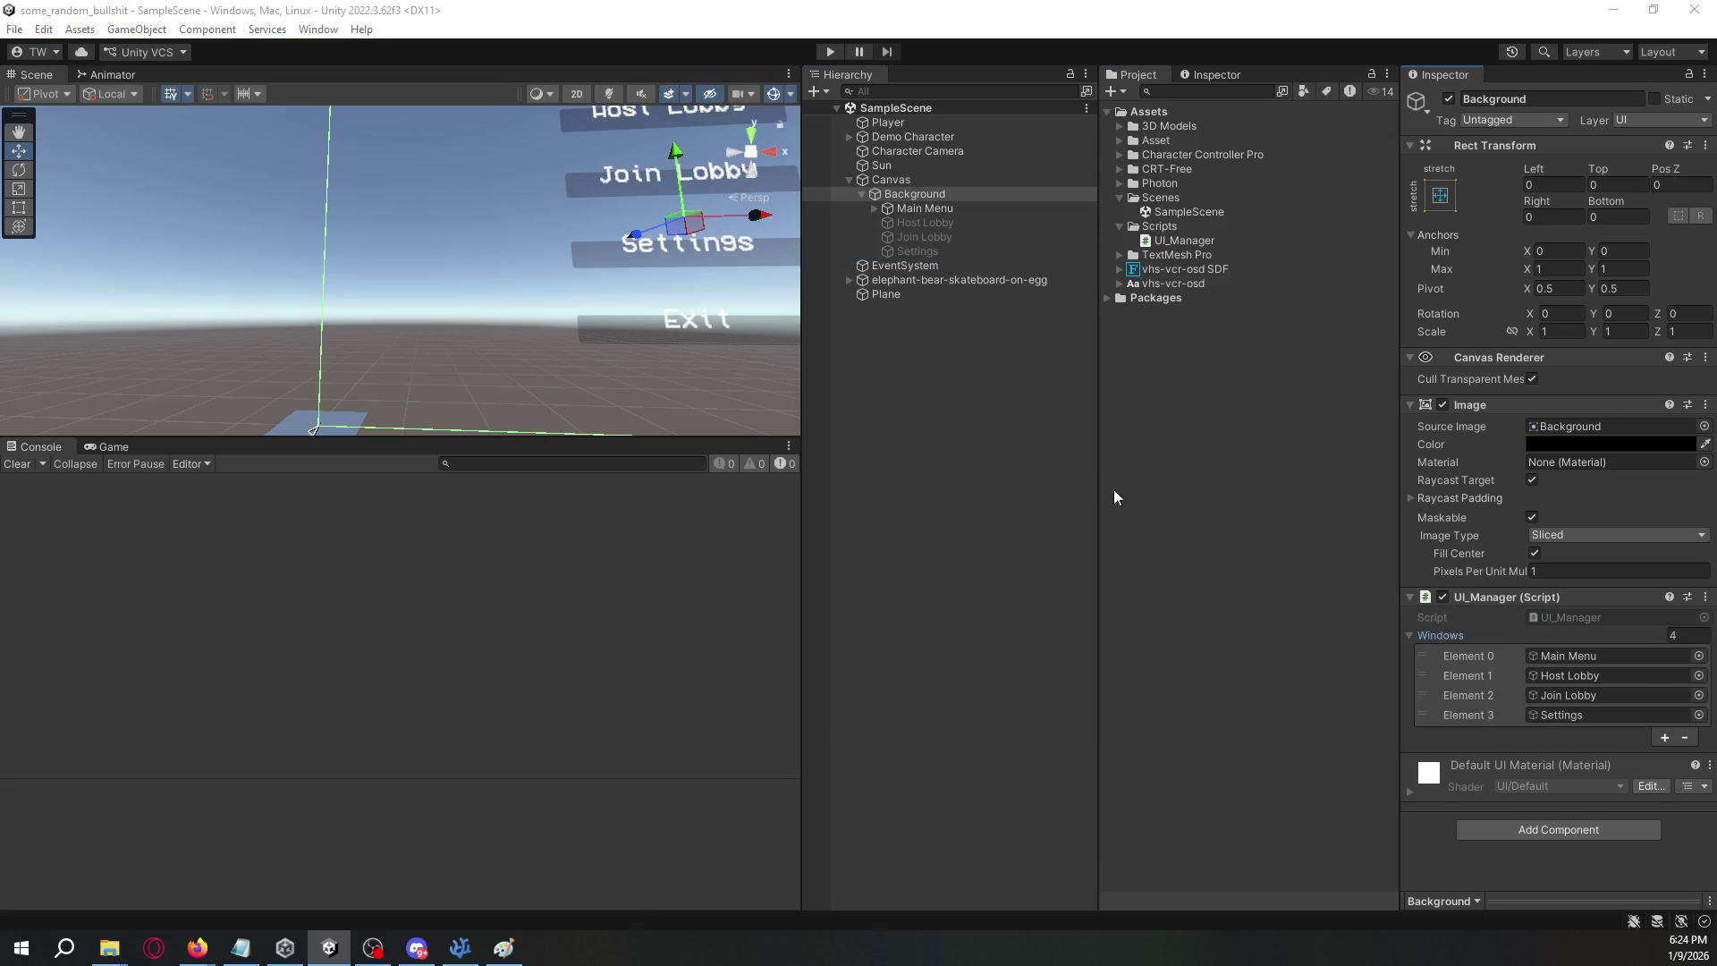
{"action": "key", "text": "alt+Tab"}
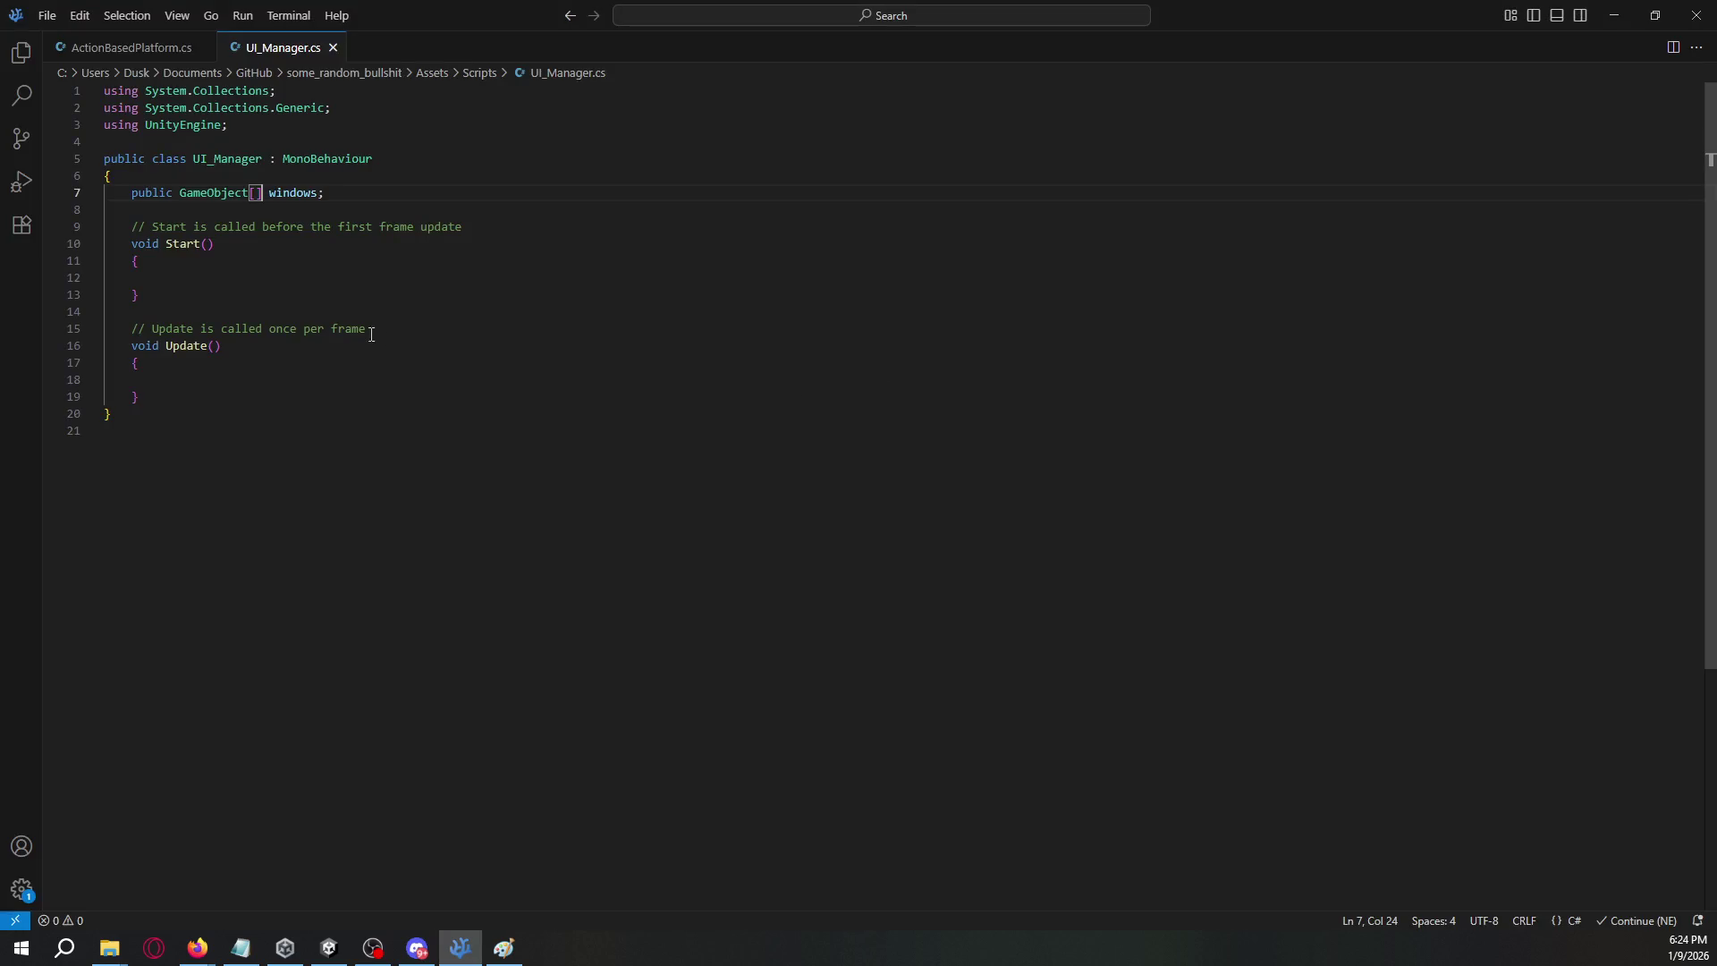
- Replace the default Start and Update methods with an empty public void ShowMenu() method
{"action": "mouse_move", "coordinate": [172, 391]}
{"action": "left_mouse_down"}
{"action": "mouse_move", "coordinate": [125, 279]}
{"action": "mouse_move", "coordinate": [139, 226]}
{"action": "left_mouse_up"}
{"action": "key", "text": "BackSpace"}
{"action": "type", "text": "pub"}
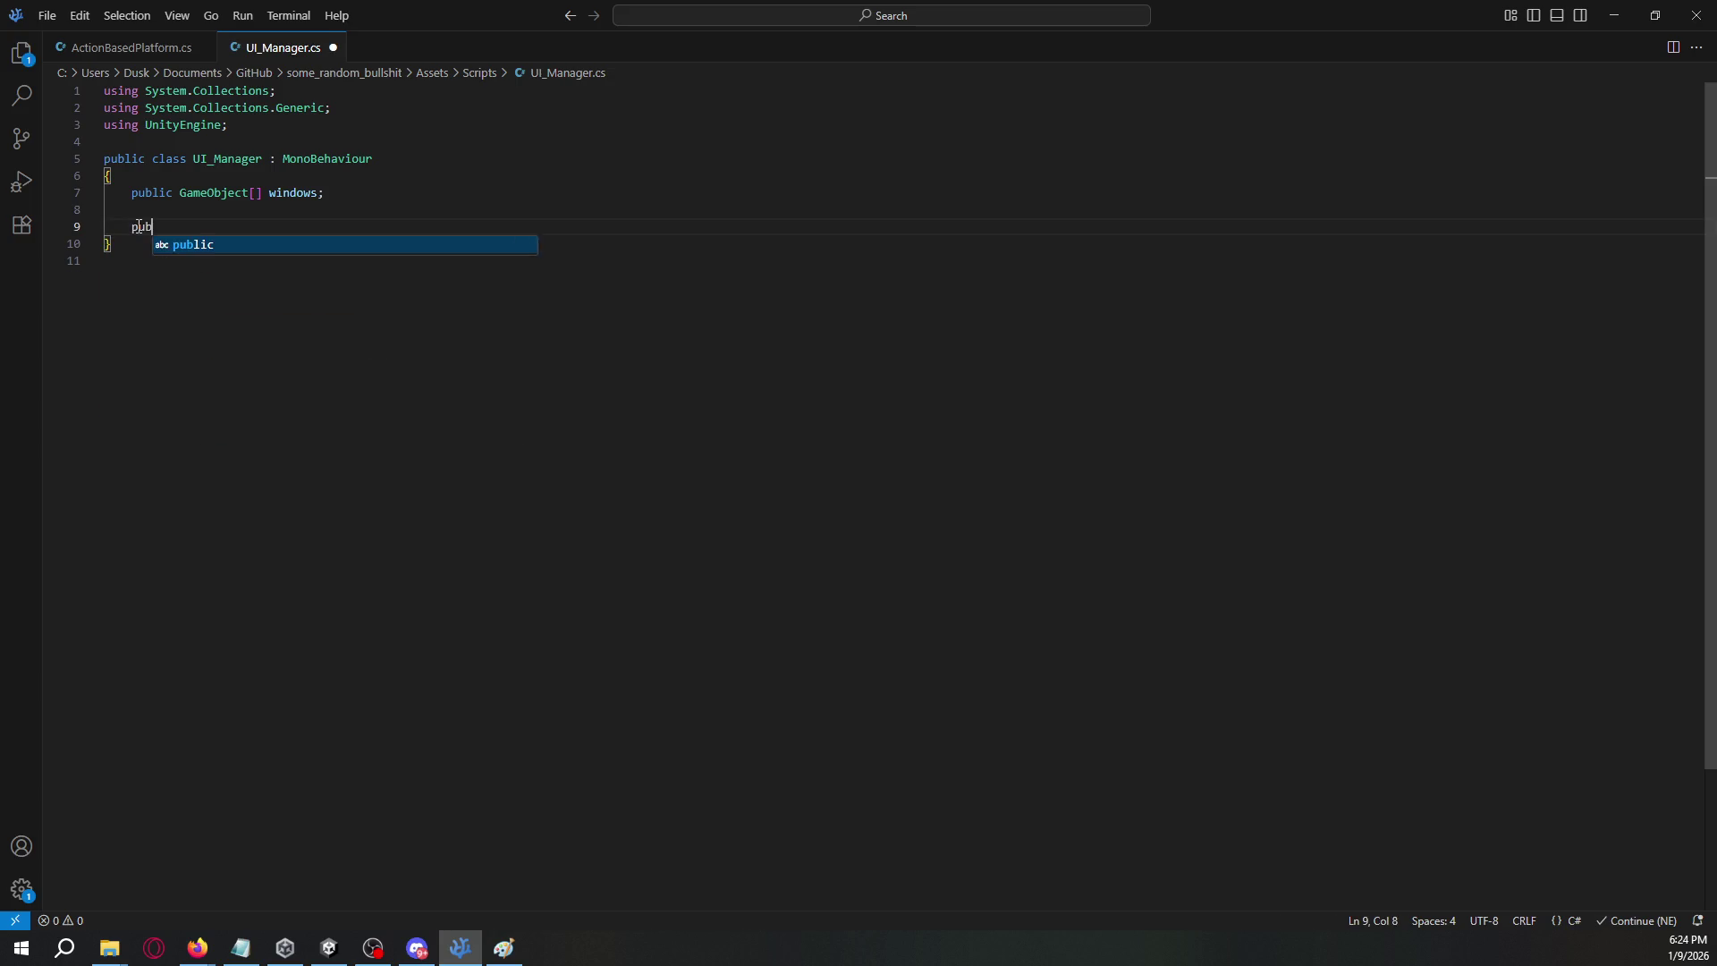
{"action": "type", "text": "lic void Sh"}
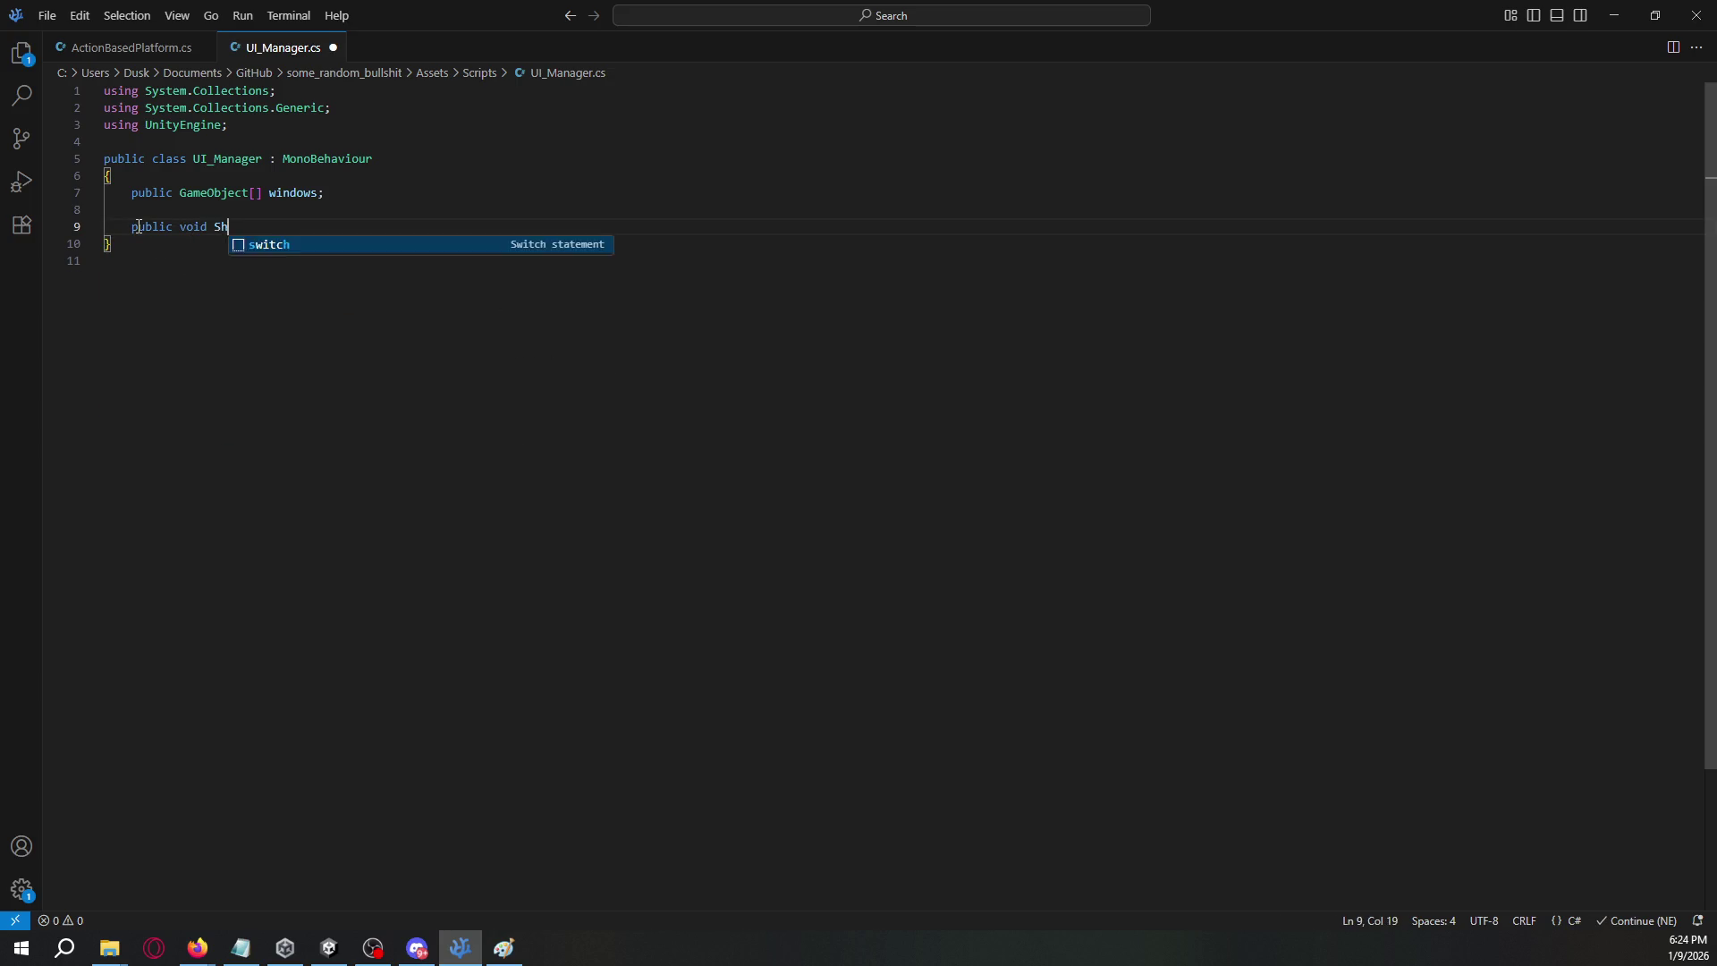
{"action": "type", "text": "owMenu()"}
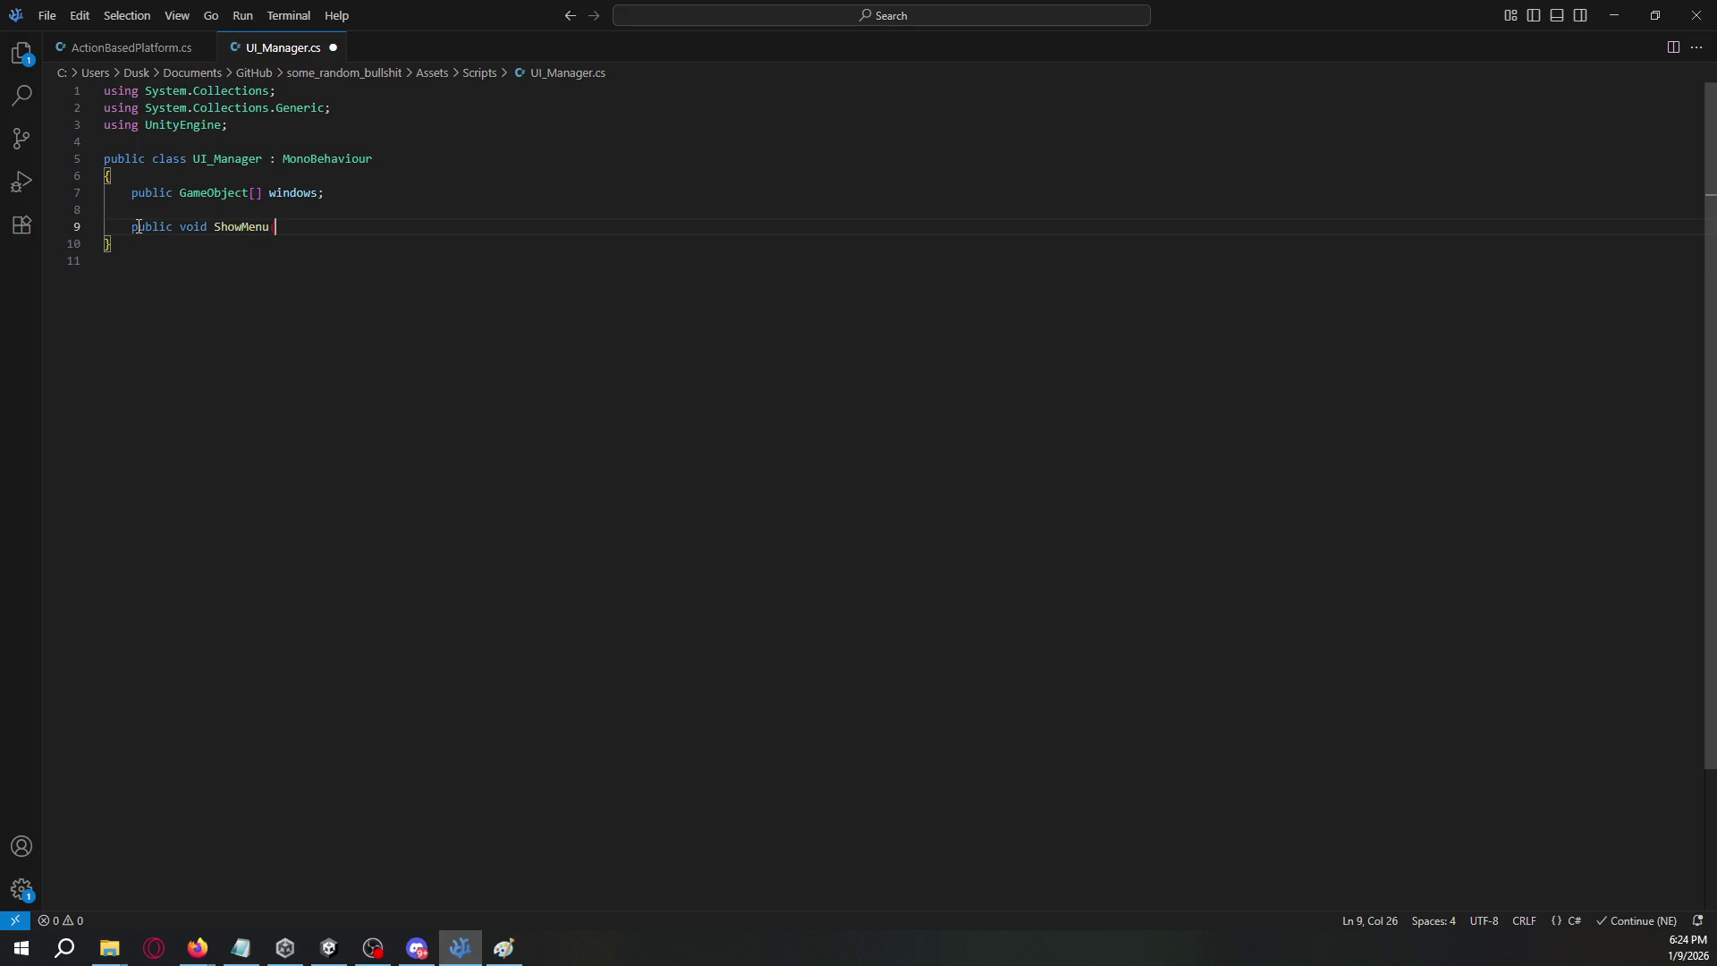
{"action": "key", "text": "Return"}
{"action": "type", "text": "{"}
{"action": "key", "text": "Return"}
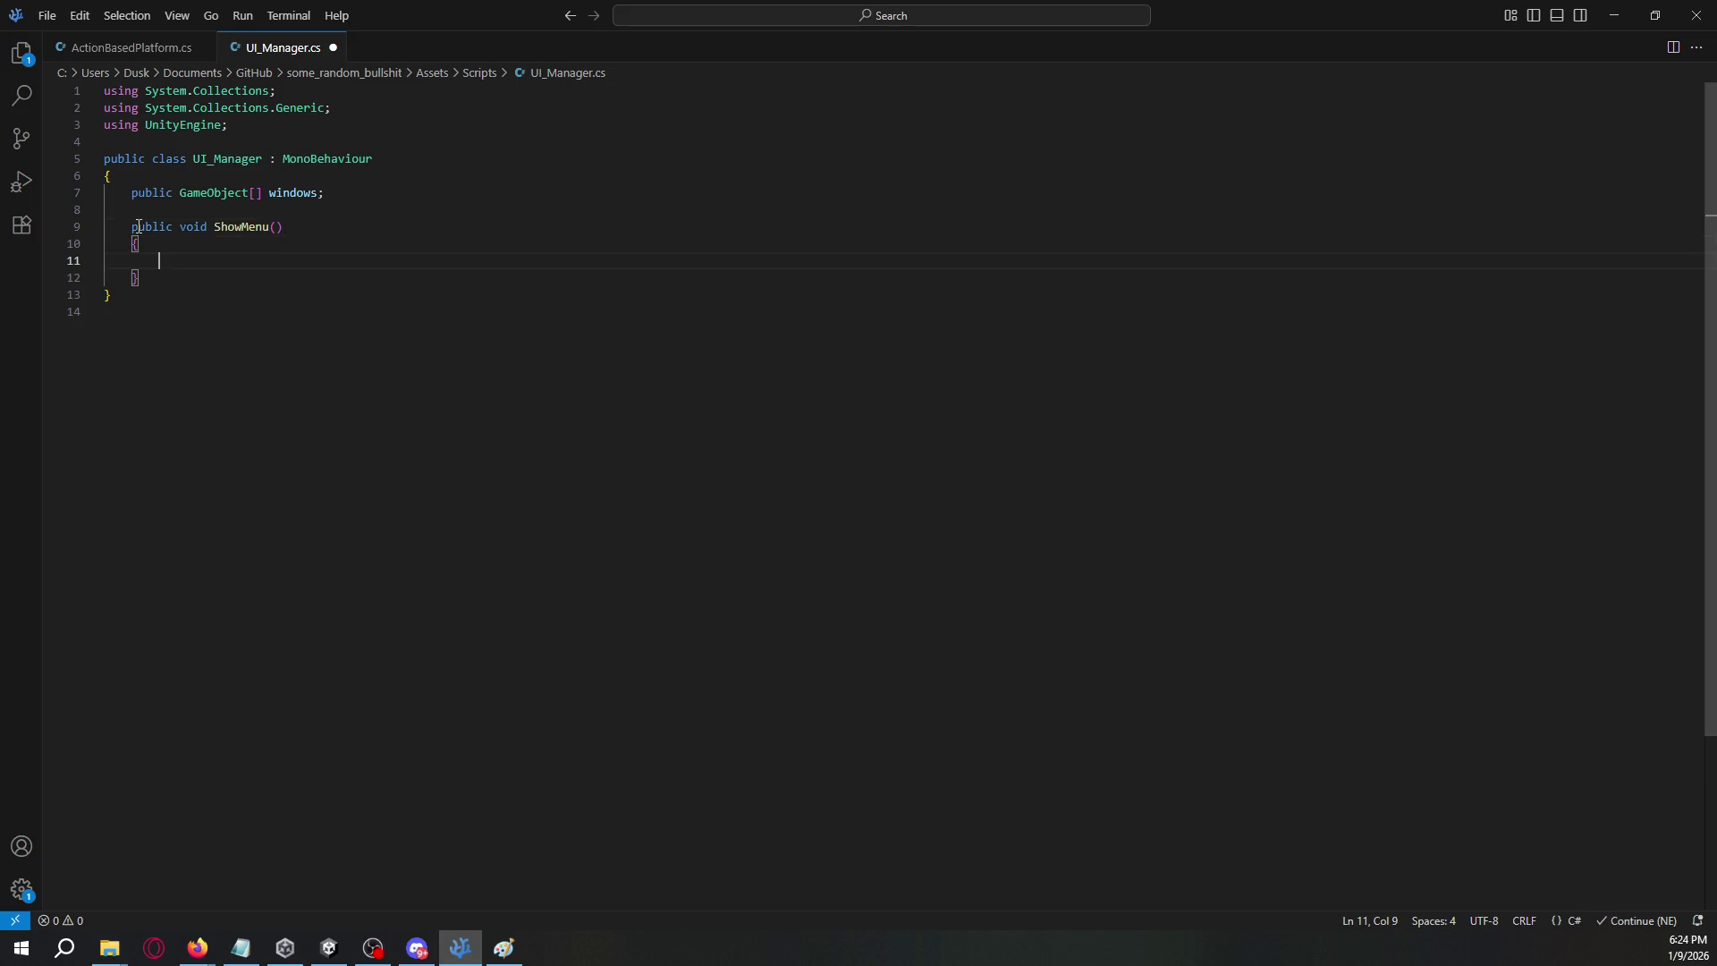
- Write a 'for window in windows' loop with an empty braced body inside ShowMenu
{"action": "type", "text": "for menu"}
{"action": "key", "text": "BackSpace"}
{"action": "key", "text": "BackSpace"}
{"action": "key", "text": "BackSpace"}
{"action": "type", "text": "window in"}
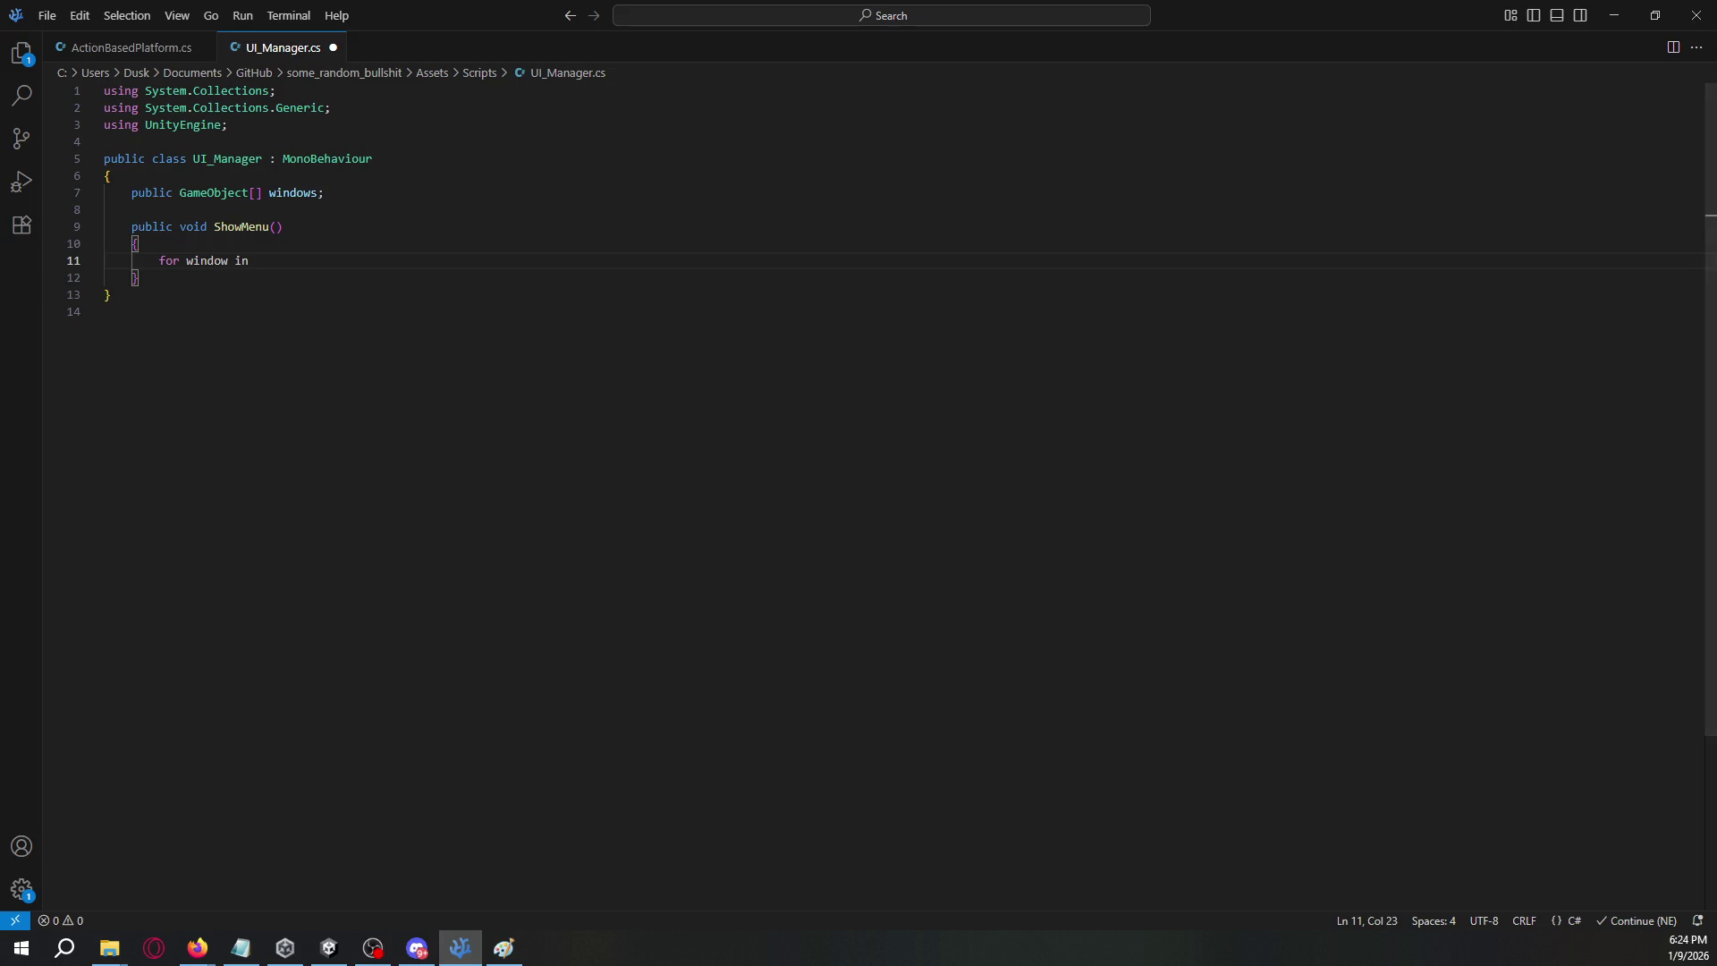
{"action": "key", "text": "alt+Tab"}
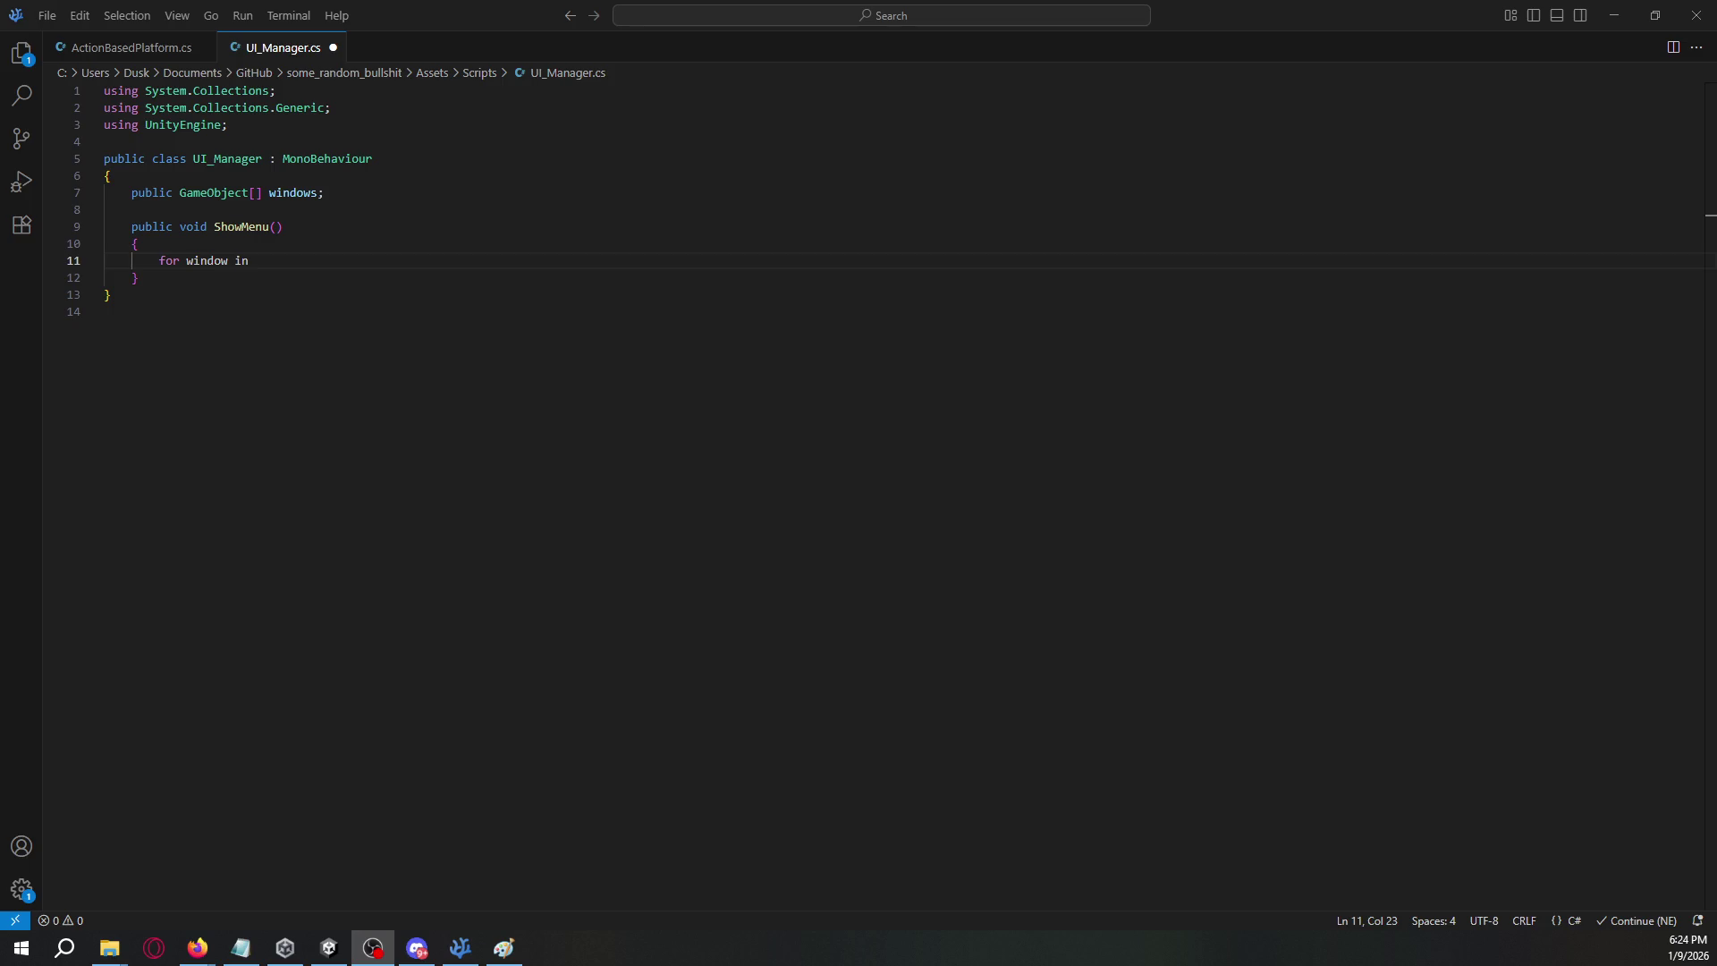
{"action": "left_click", "coordinate": [510, 414]}
{"action": "key", "text": "Up"}
{"action": "key", "text": "Up"}
{"action": "key", "text": "Up"}
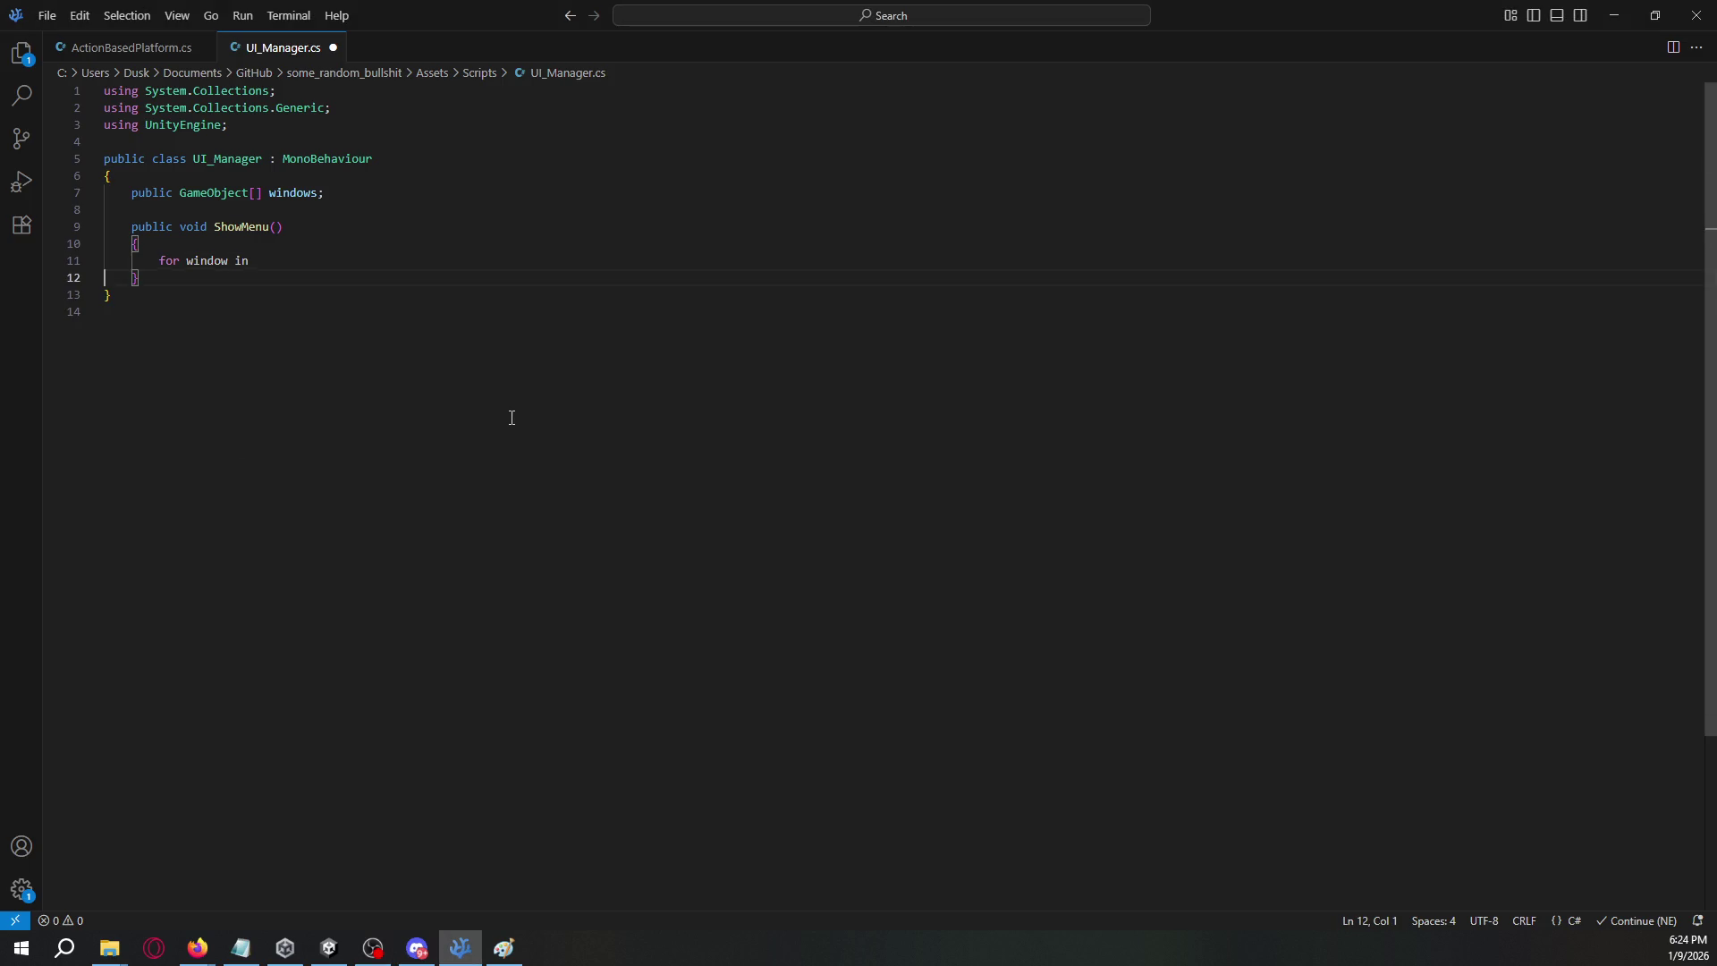
{"action": "key", "text": "End"}
{"action": "type", "text": "windows"}
{"action": "key", "text": "Return"}
{"action": "type", "text": "{"}
{"action": "key", "text": "Return"}
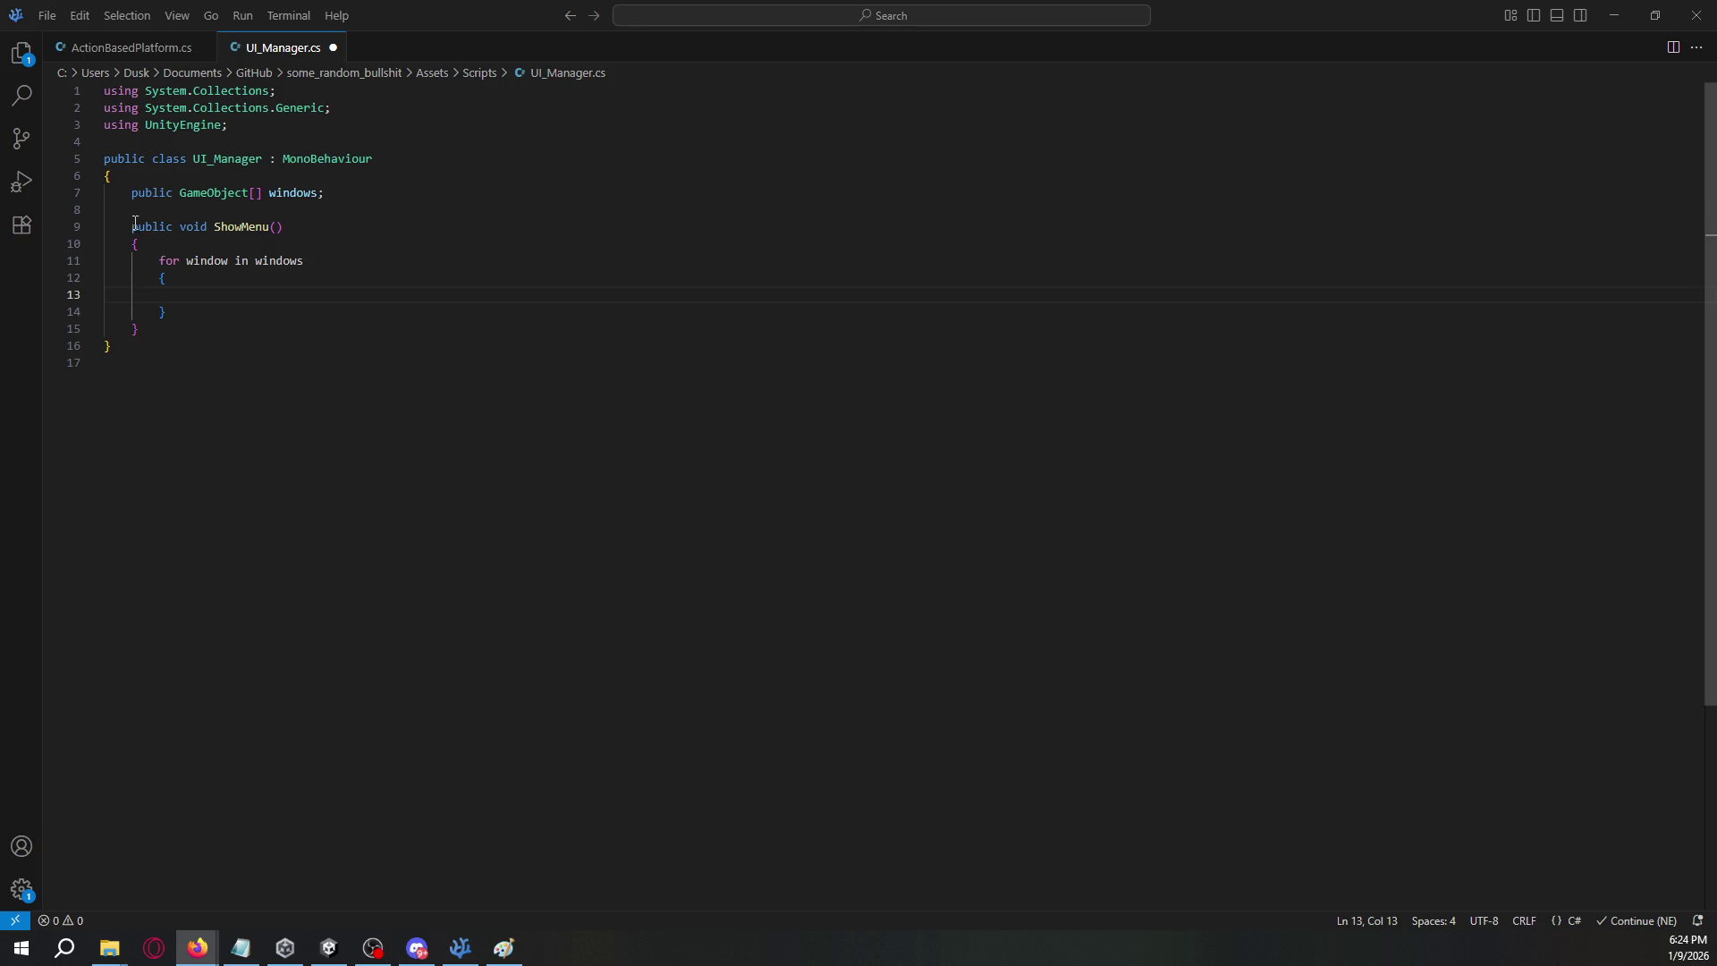
{"action": "left_click_drag", "start_coordinate": [181, 260], "coordinate": [357, 261]}
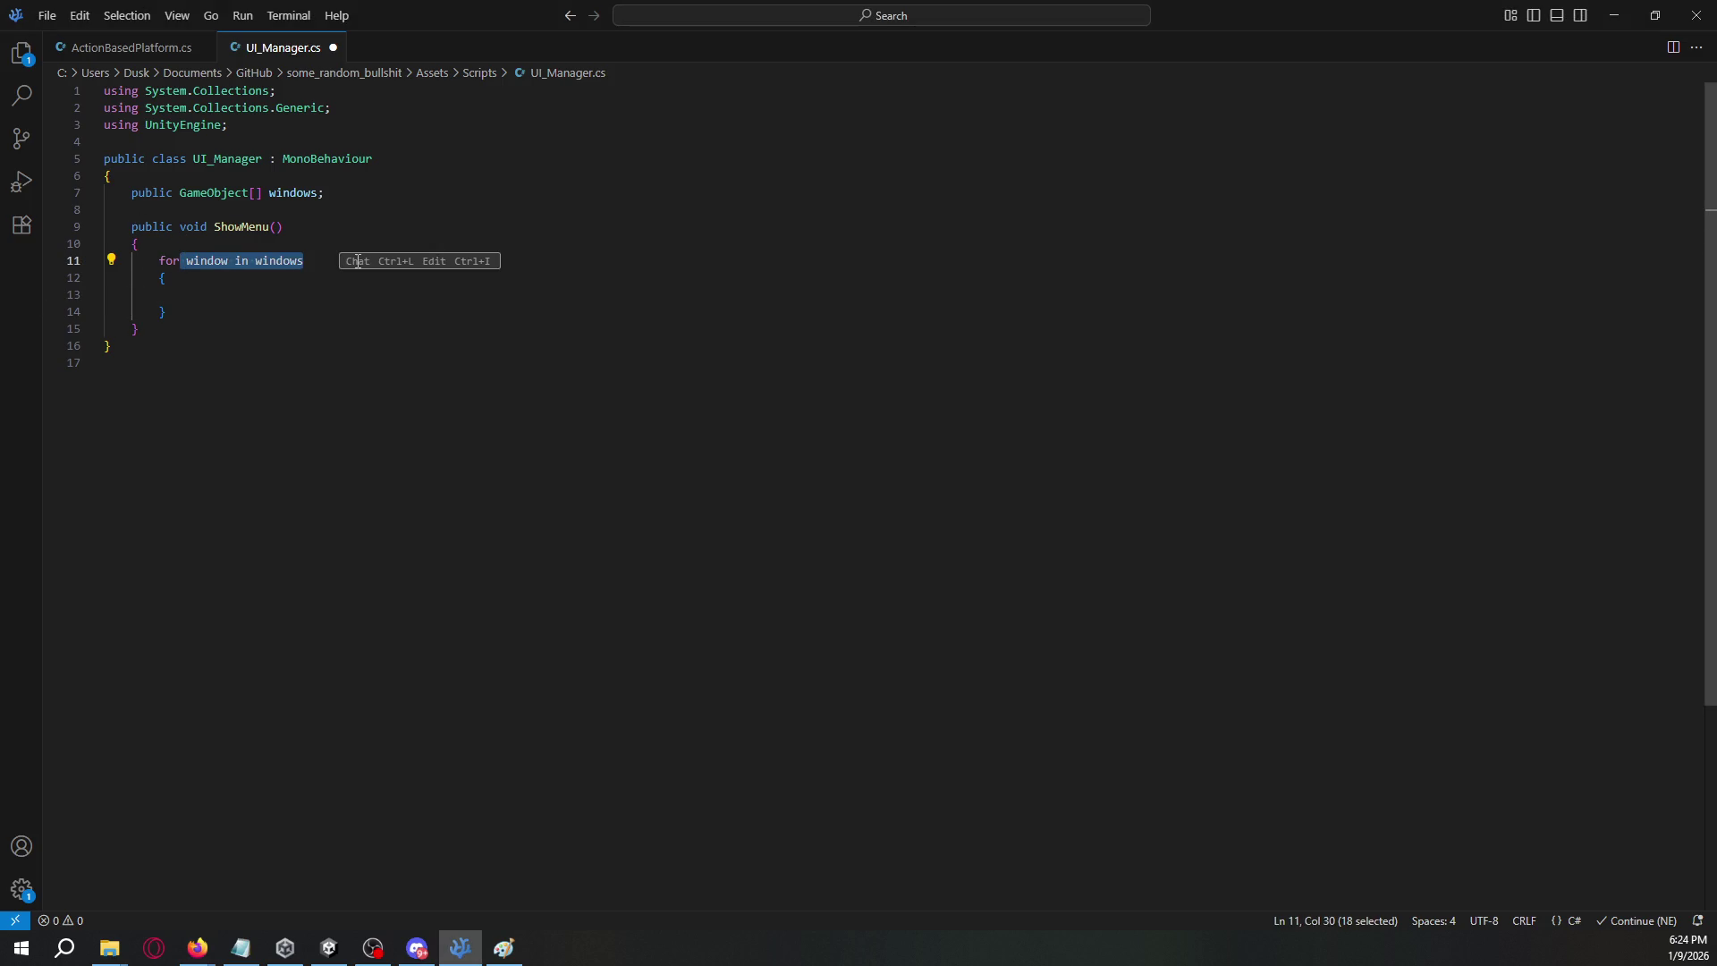
- Rewrite the loop header as 'for (int i = 0; i < windows.Length; i++)'
{"action": "type", "text": "("}
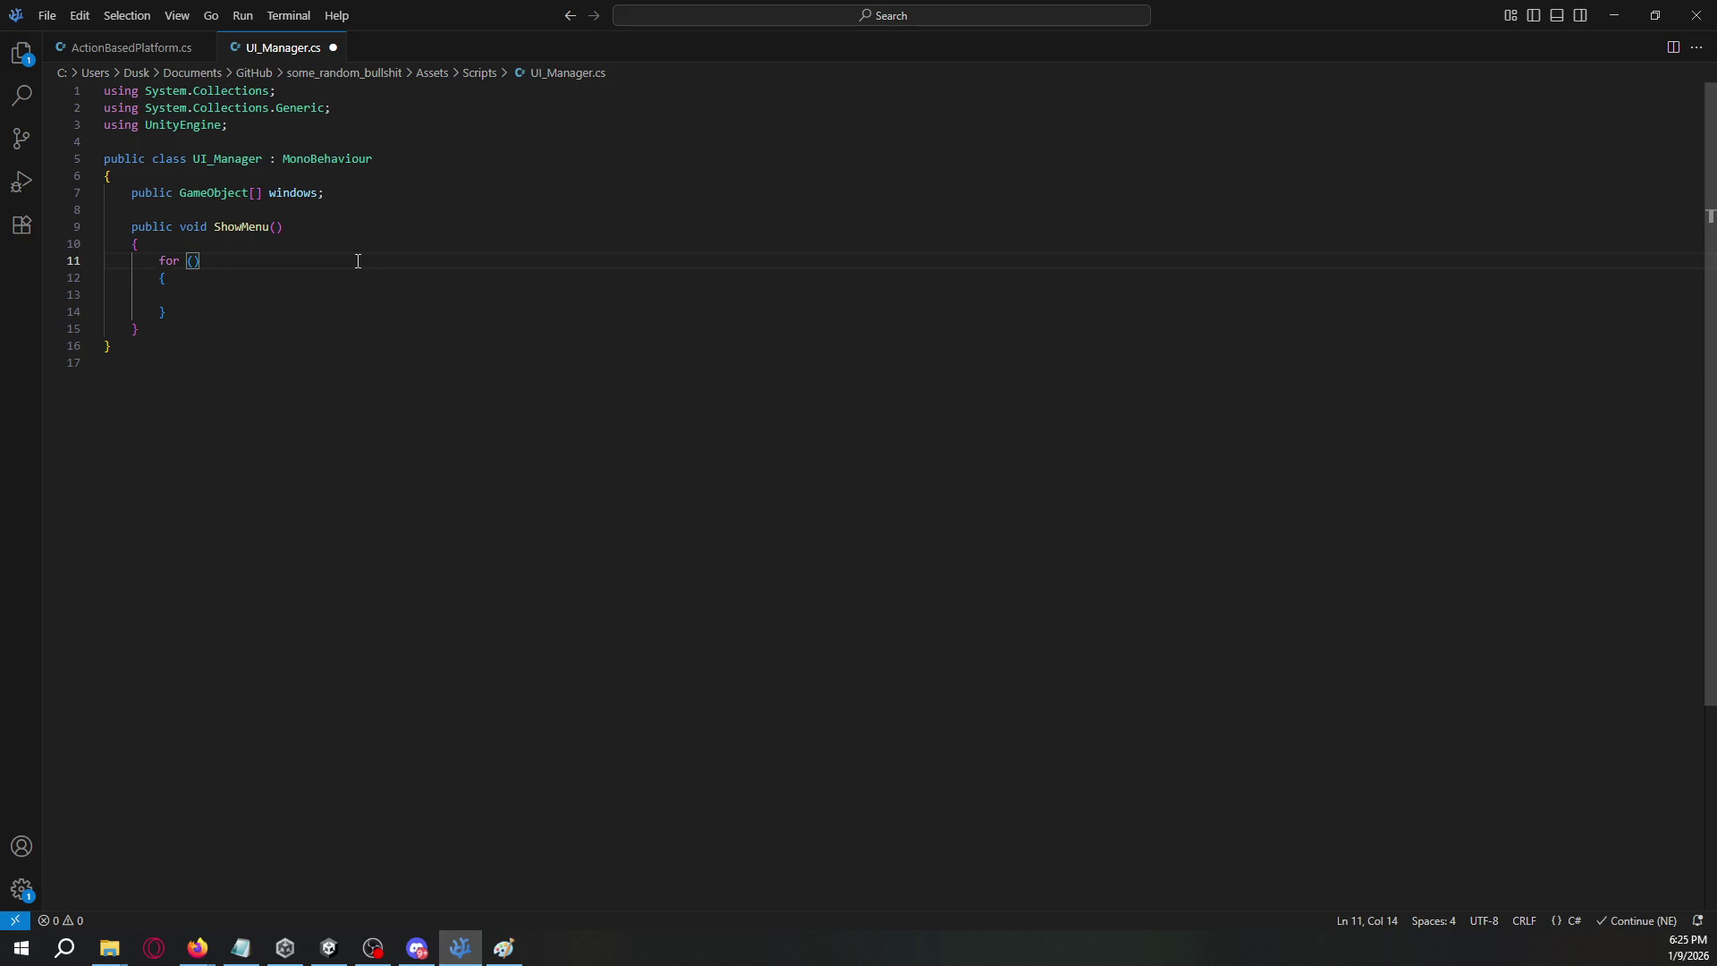
{"action": "type", "text": "i >"}
{"action": "key", "text": "BackSpace"}
{"action": "key", "text": "BackSpace"}
{"action": "type", "text": "< "}
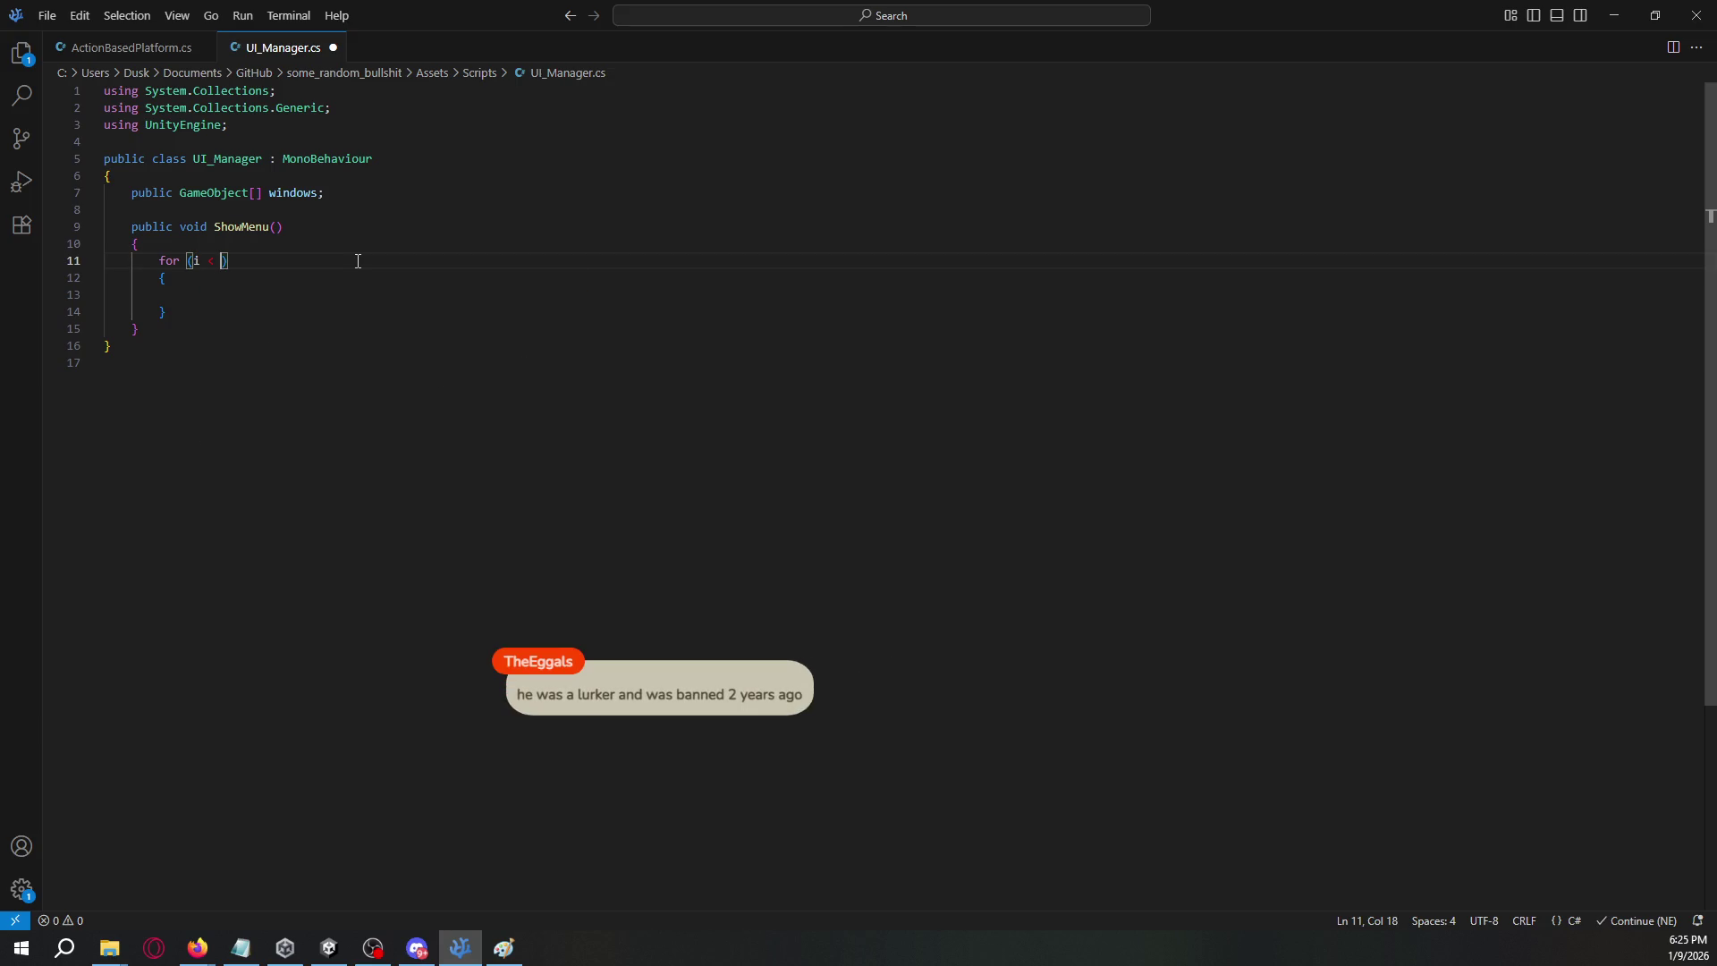
{"action": "type", "text": "windows.Leng"}
{"action": "type", "text": "th"}
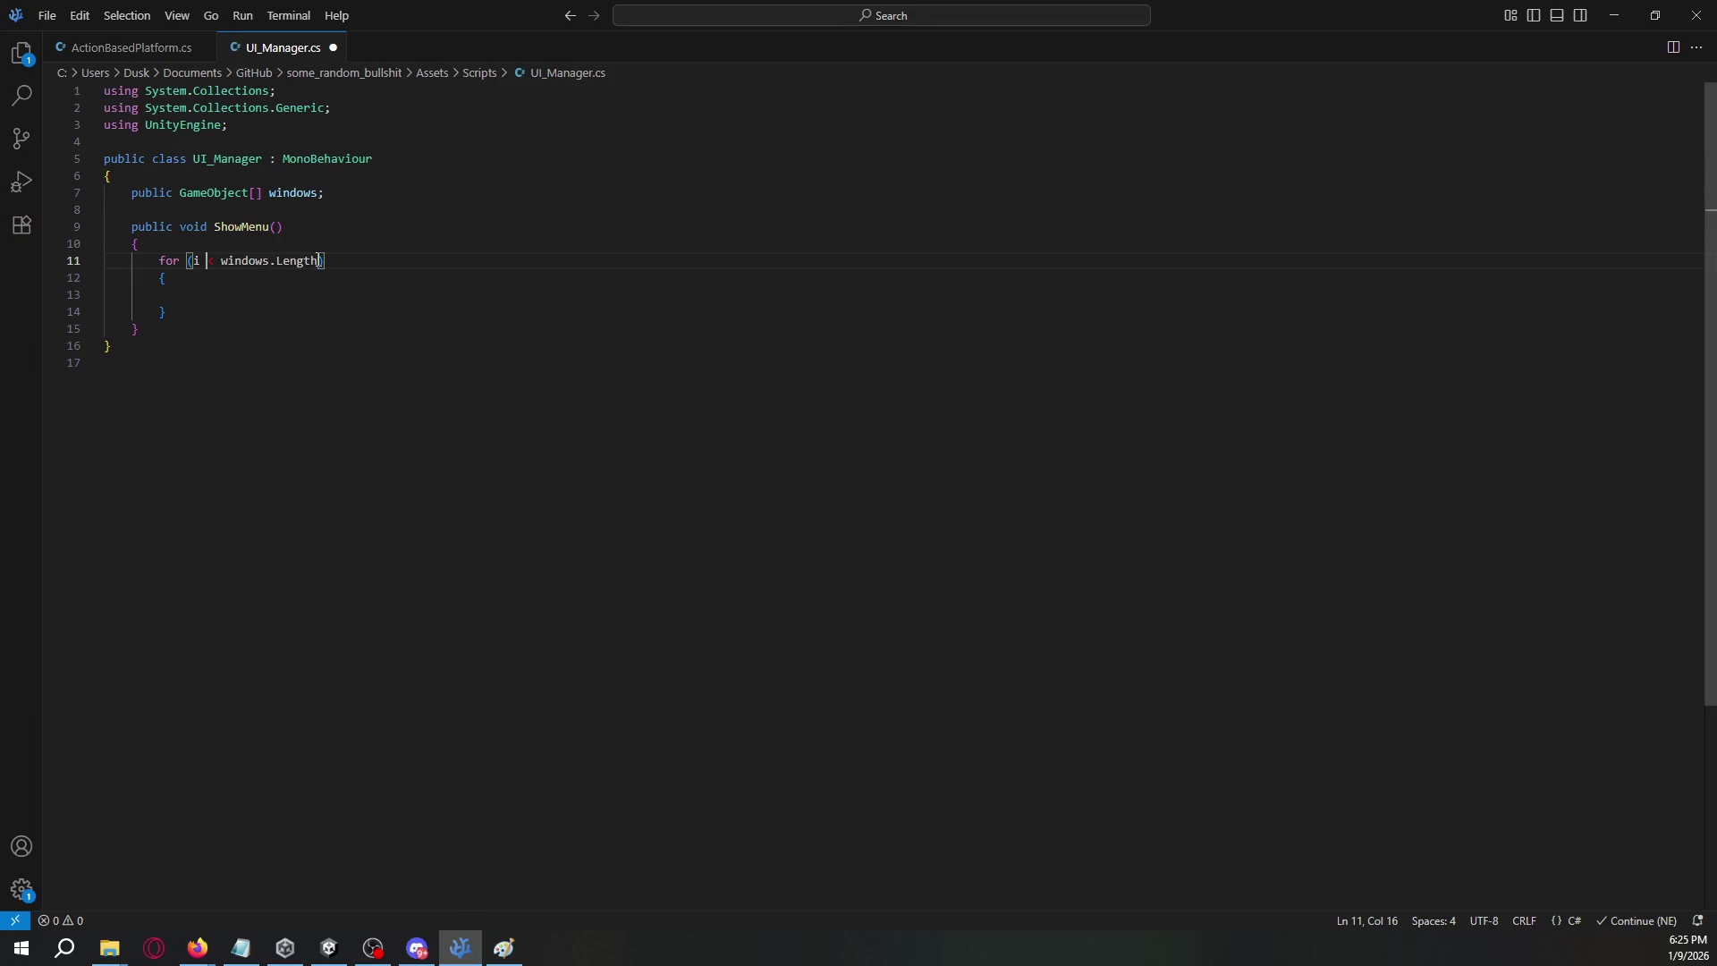
{"action": "left_click", "coordinate": [190, 261]}
{"action": "type", "text": "int i = 0-"}
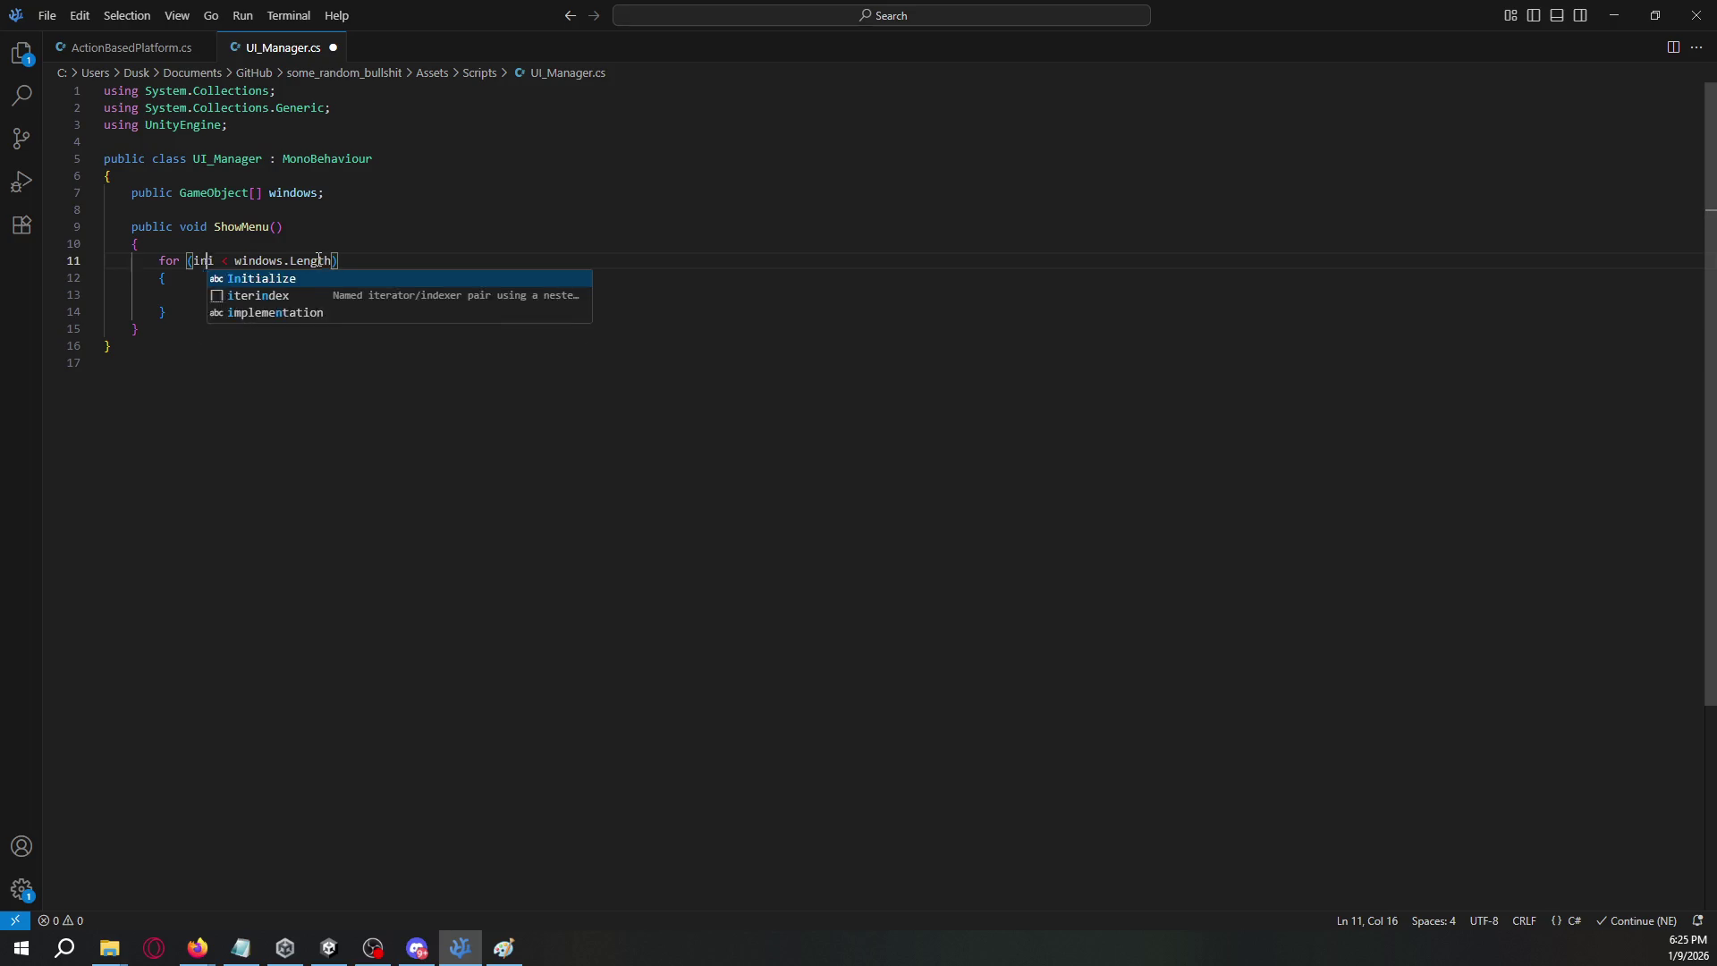
{"action": "key", "text": "BackSpace"}
{"action": "key", "text": "BackSpace"}
{"action": "type", "text": ";"}
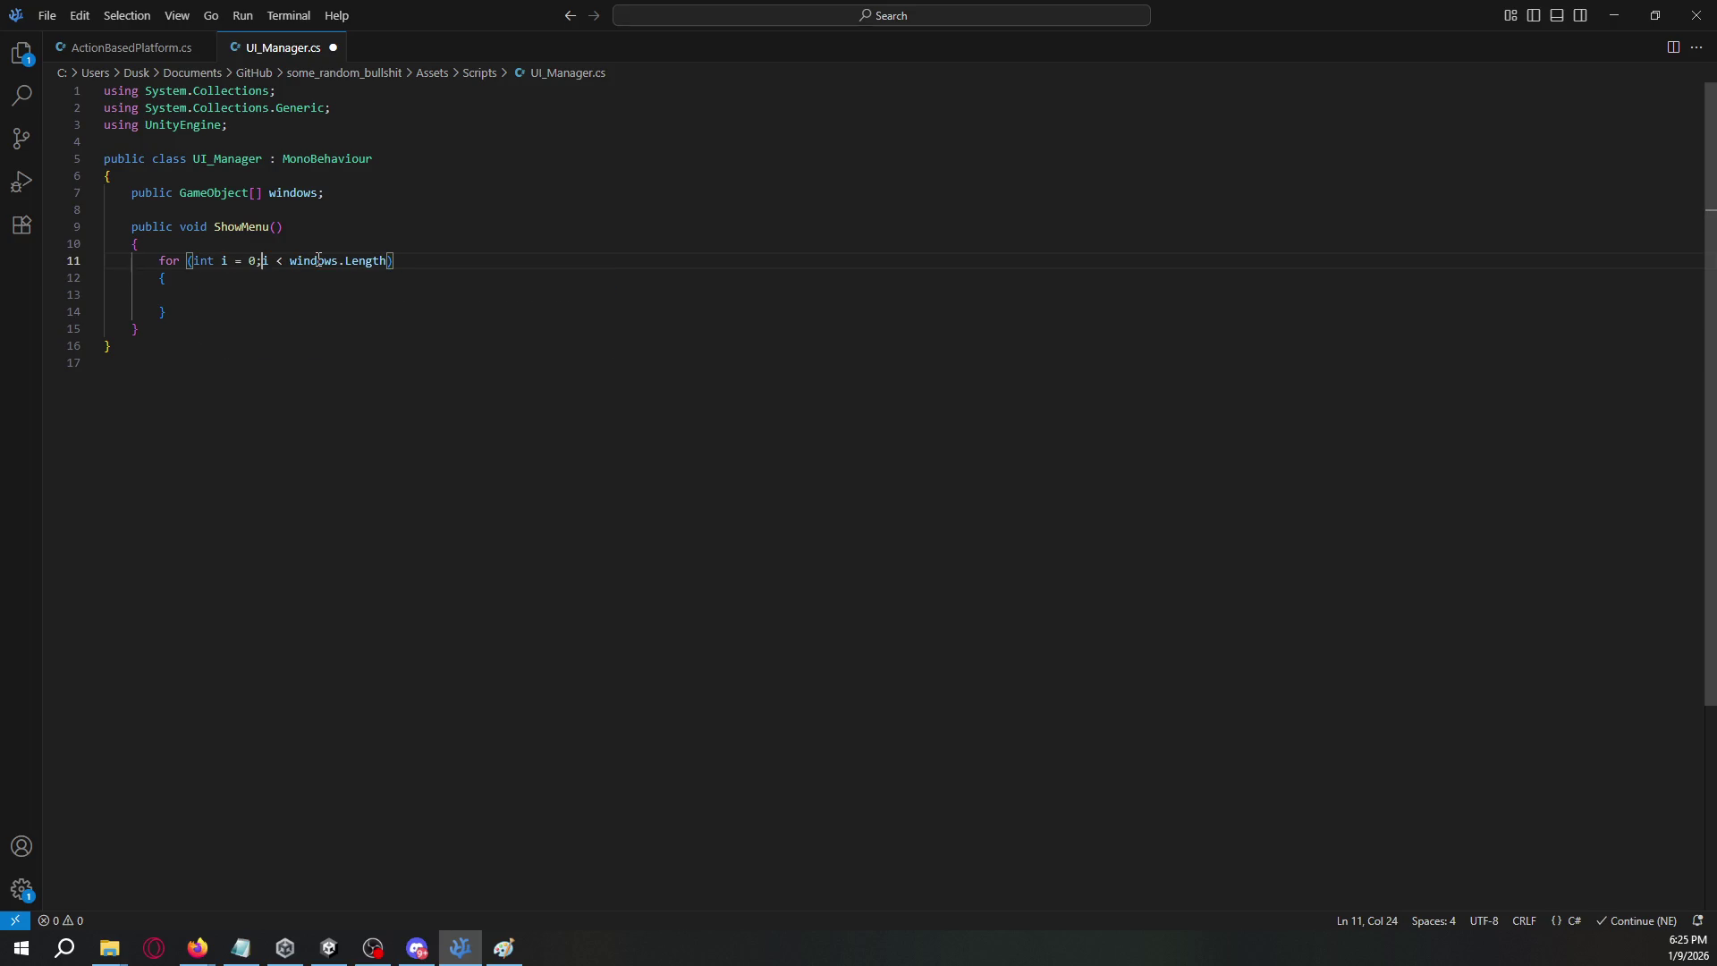
{"action": "key", "text": "End"}
{"action": "key", "text": "Left"}
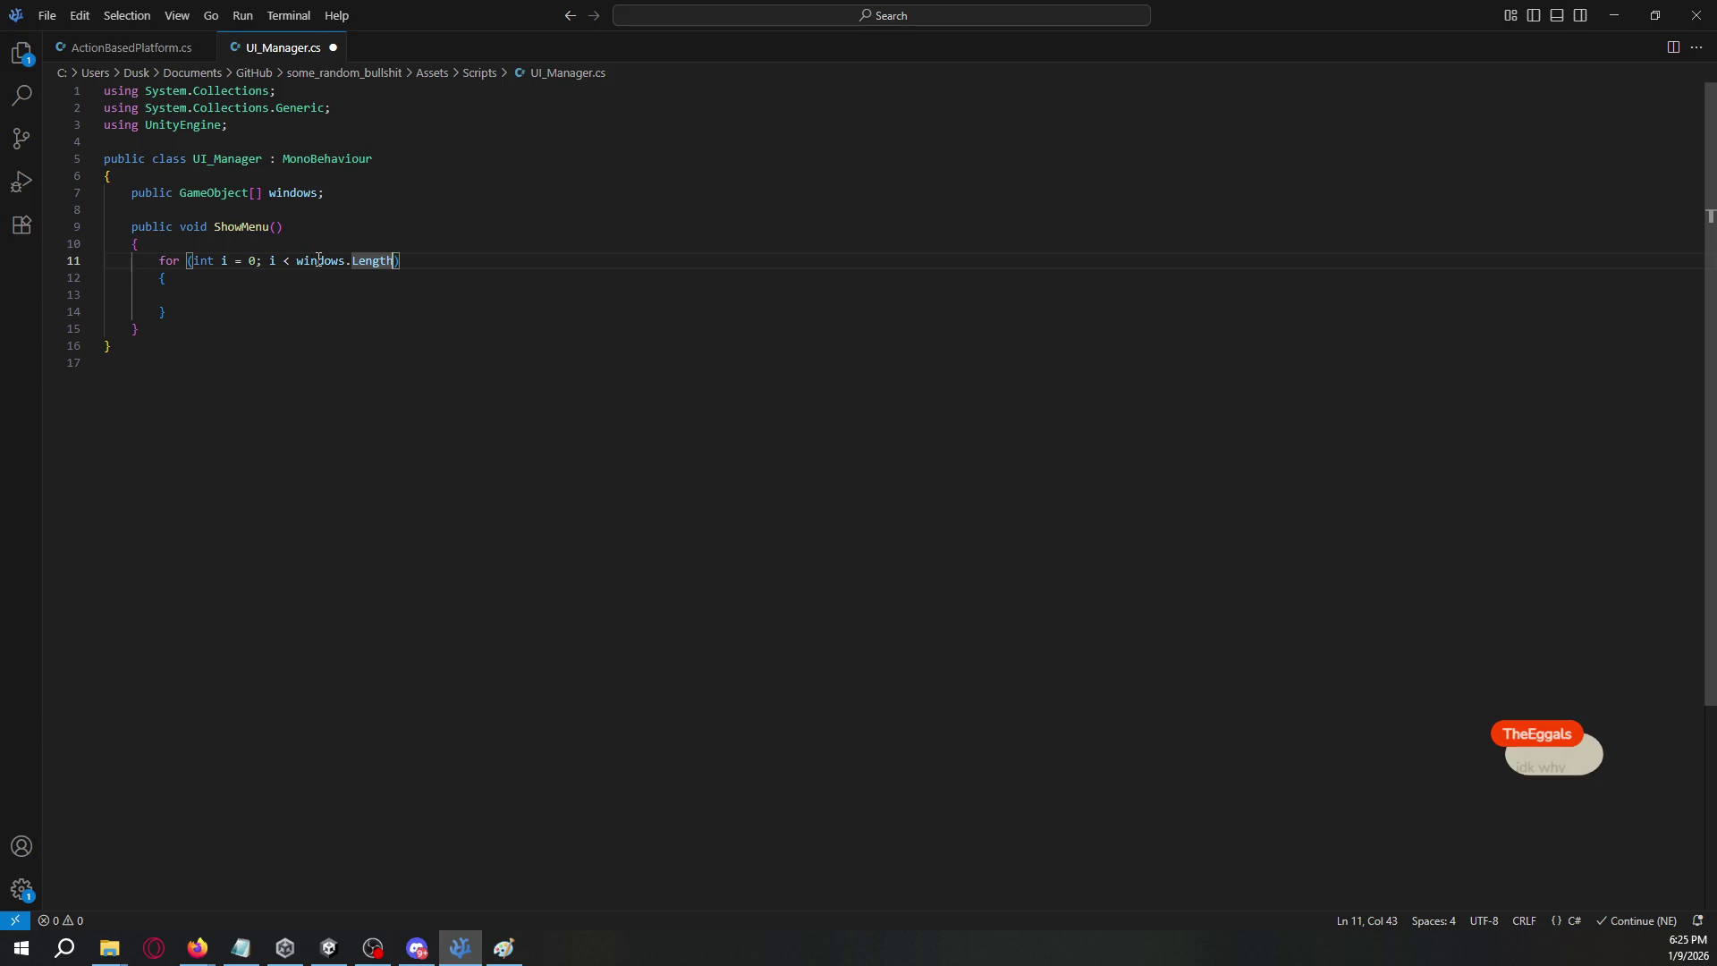
{"action": "type", "text": "; "}
{"action": "type", "text": "i++)"}
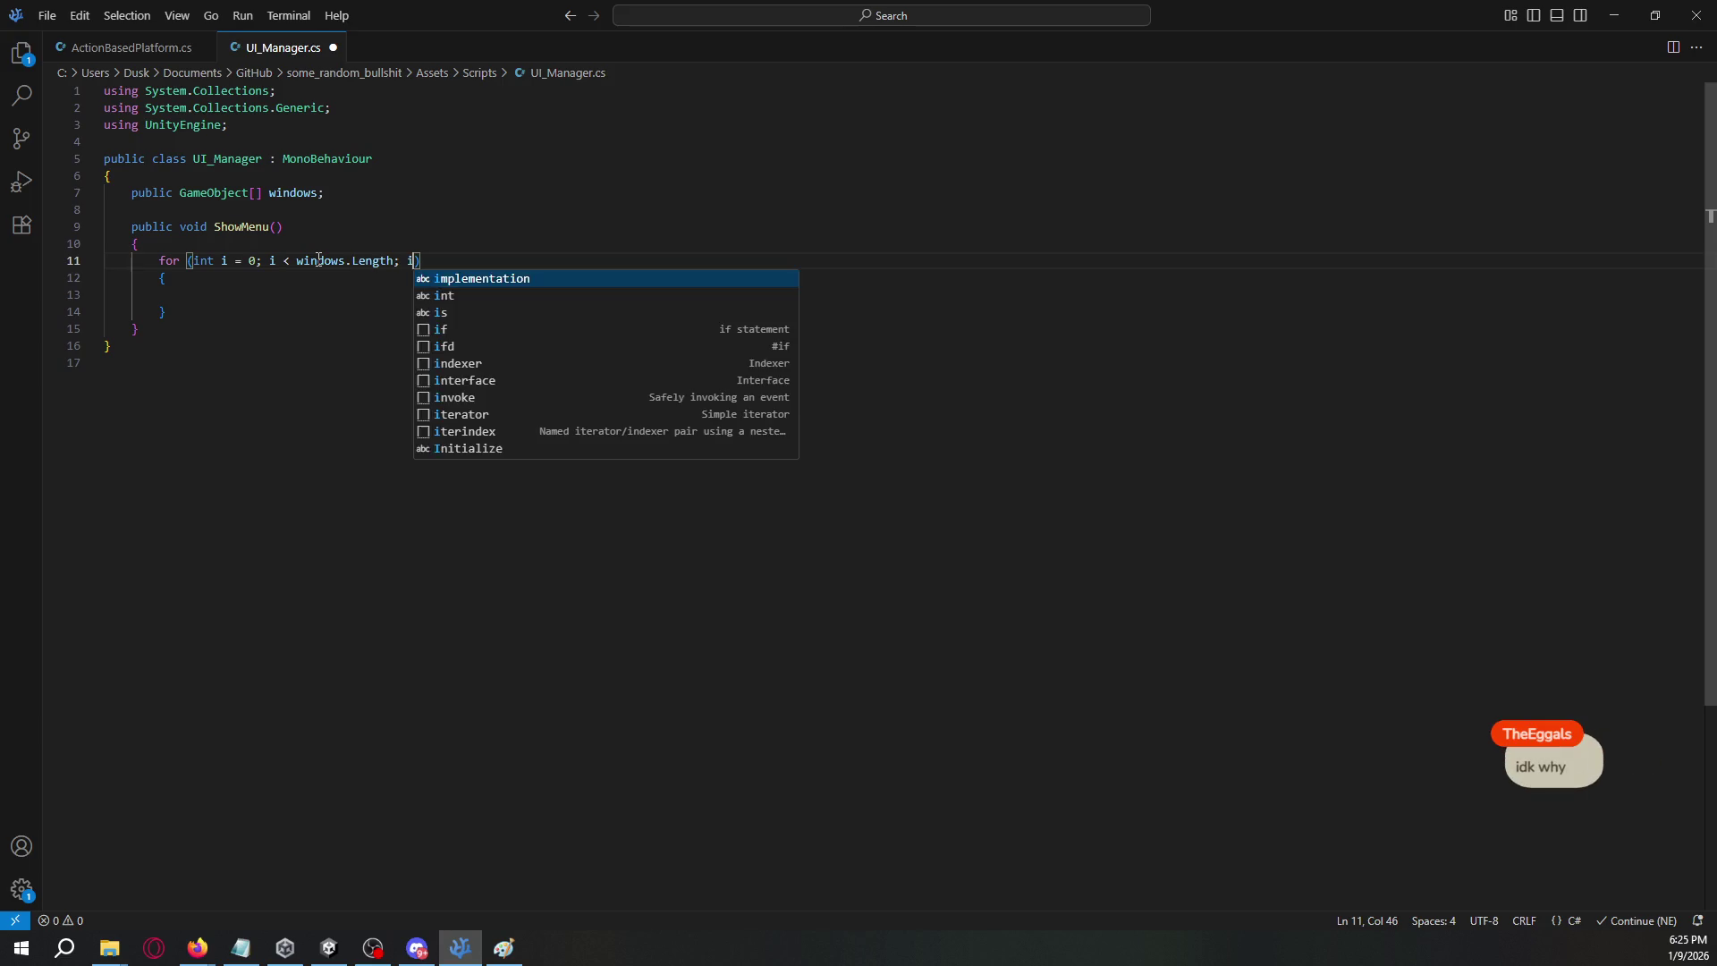
- Put 'HideMenu(windows[i]);' inside the loop body
{"action": "key", "text": "Down"}
{"action": "key", "text": "Down"}
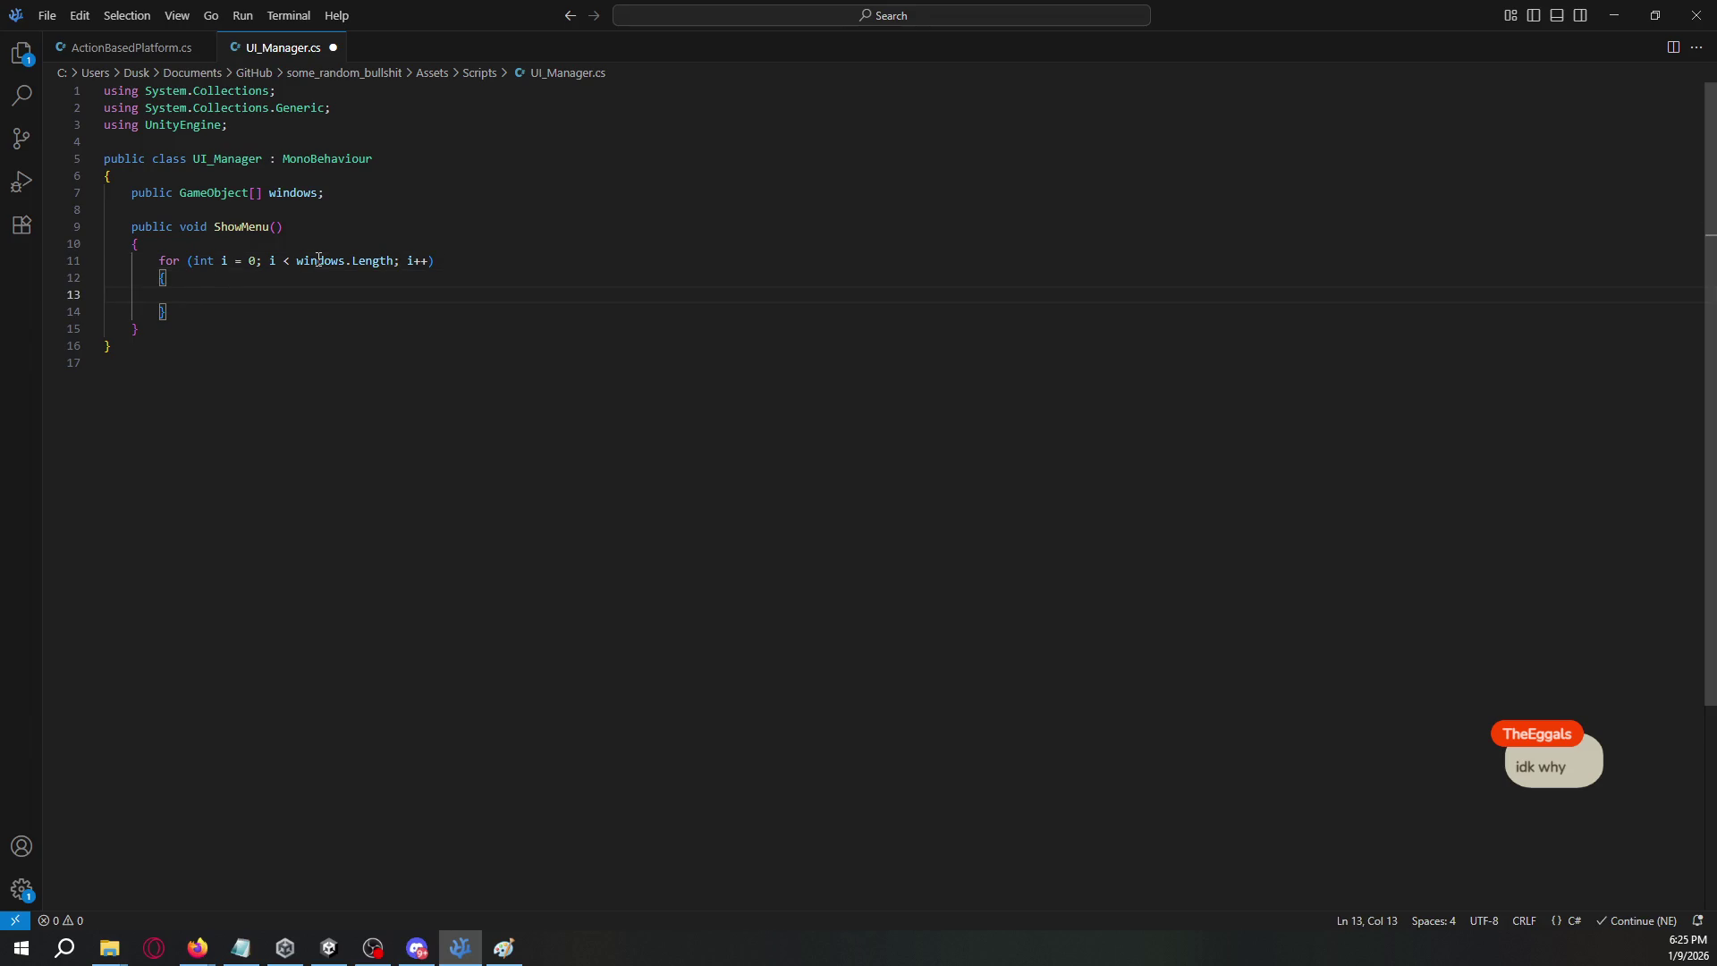
{"action": "type", "text": "HideMenu()"}
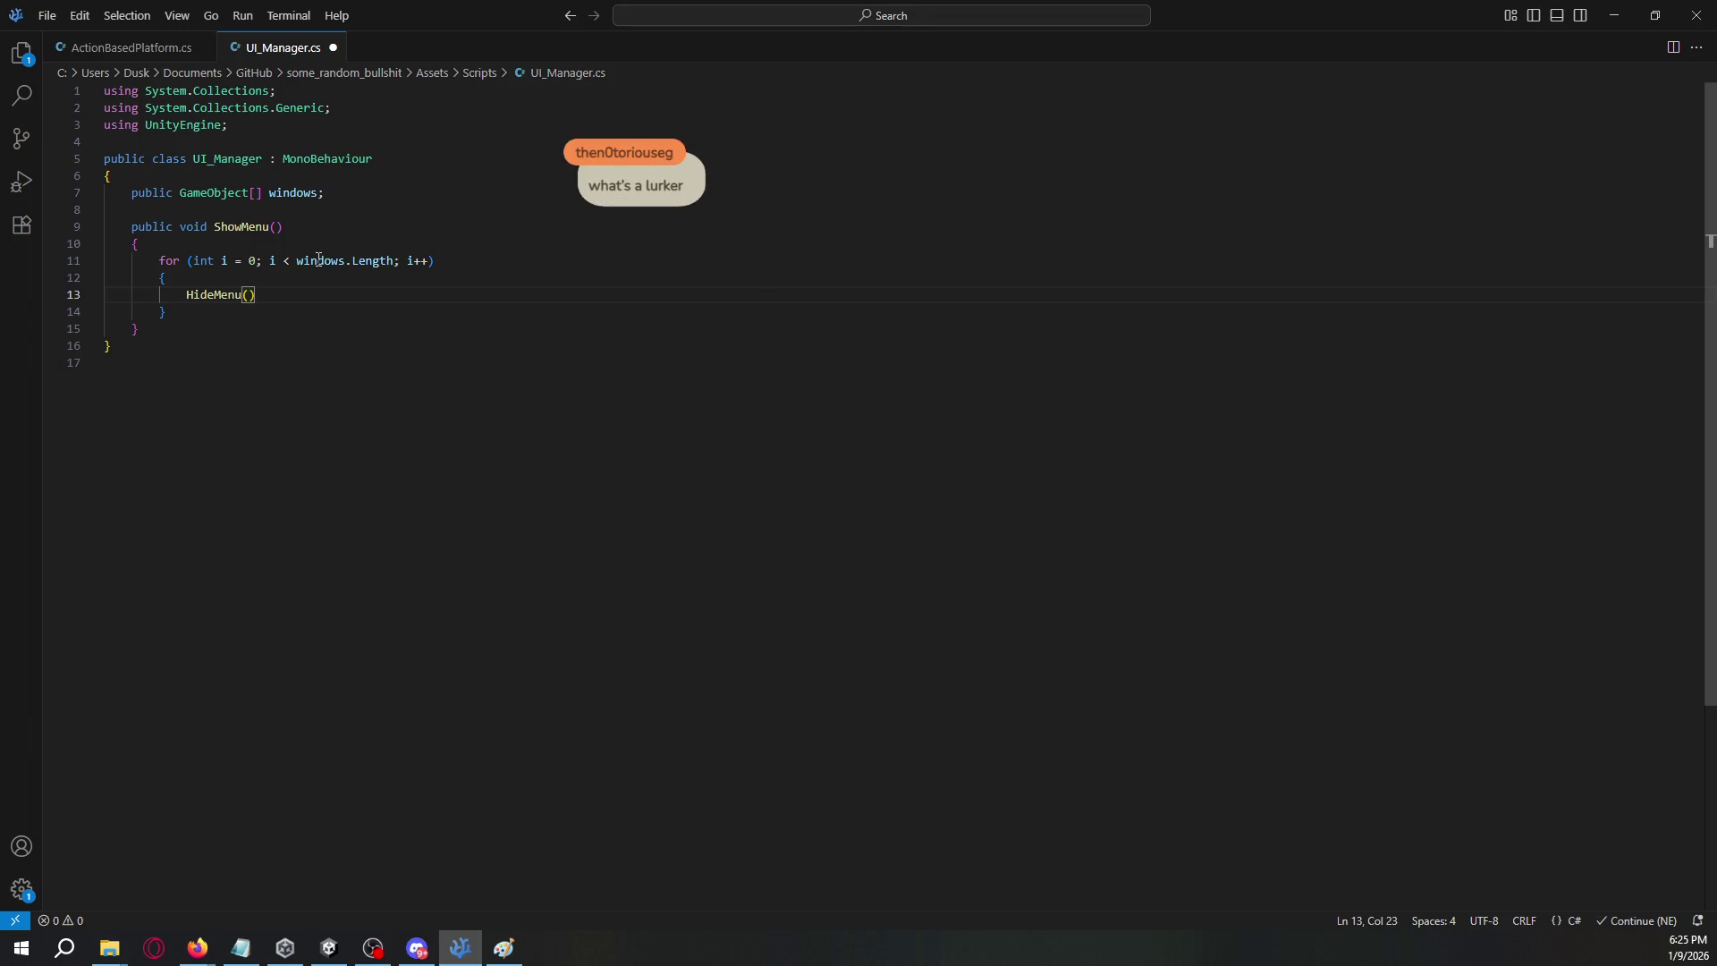
{"action": "key", "text": "Left"}
{"action": "type", "text": "windows[i])"}
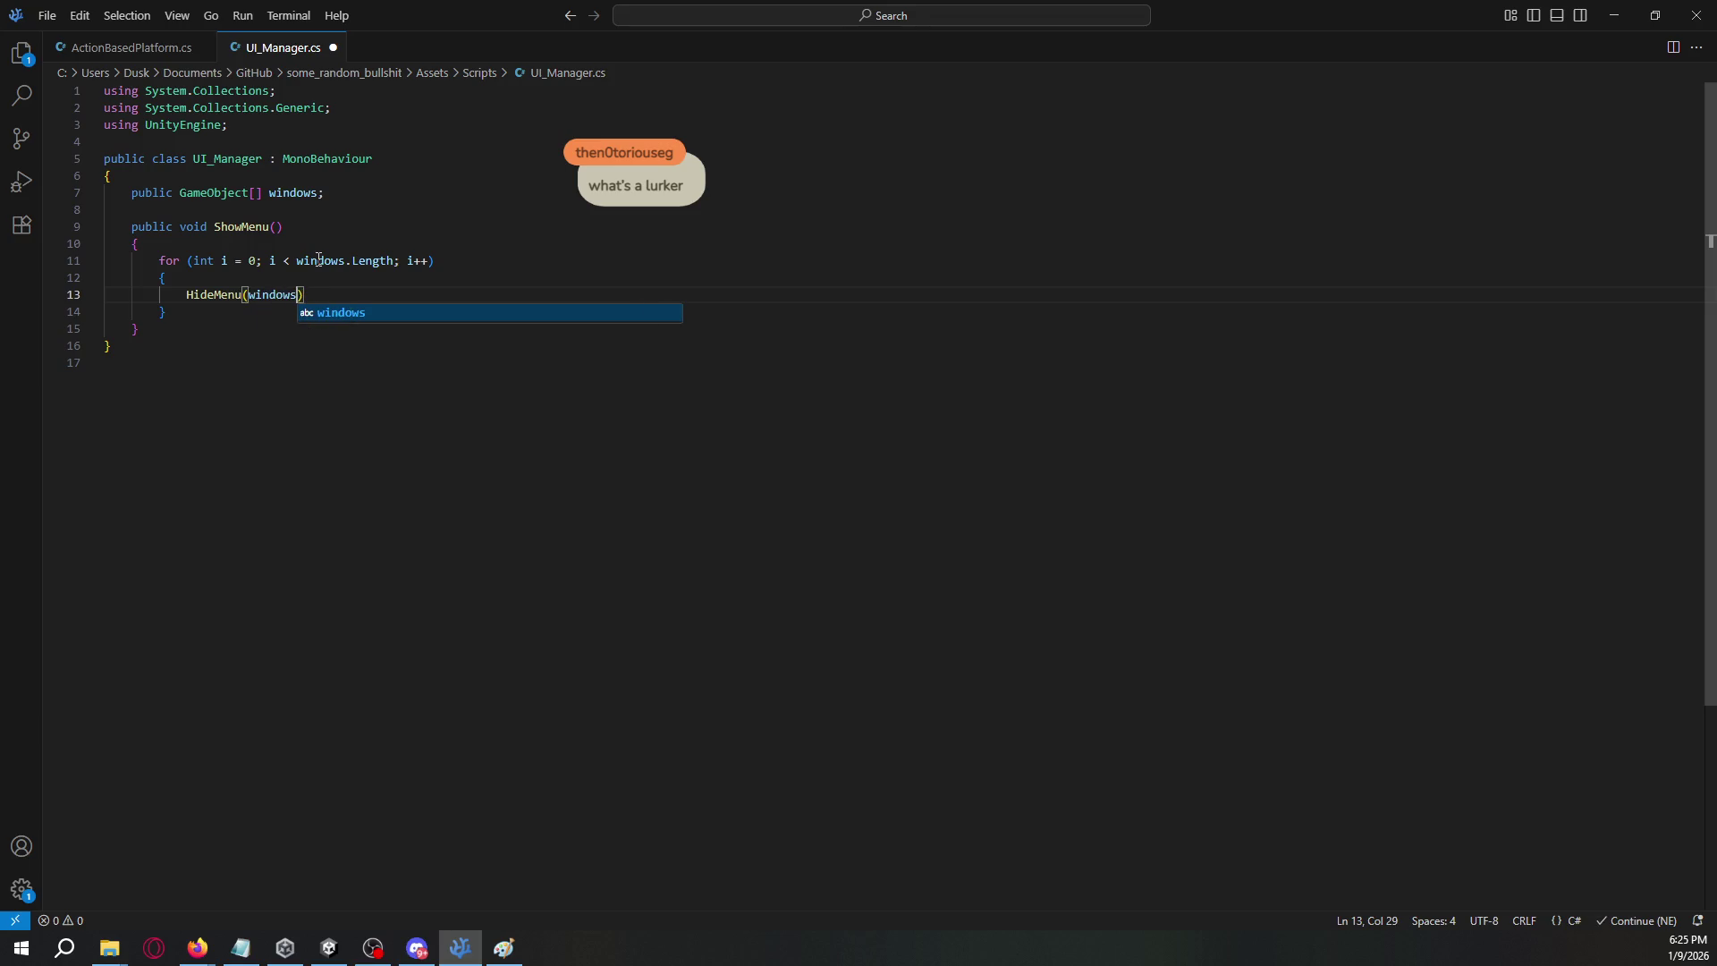
{"action": "type", "text": ";"}
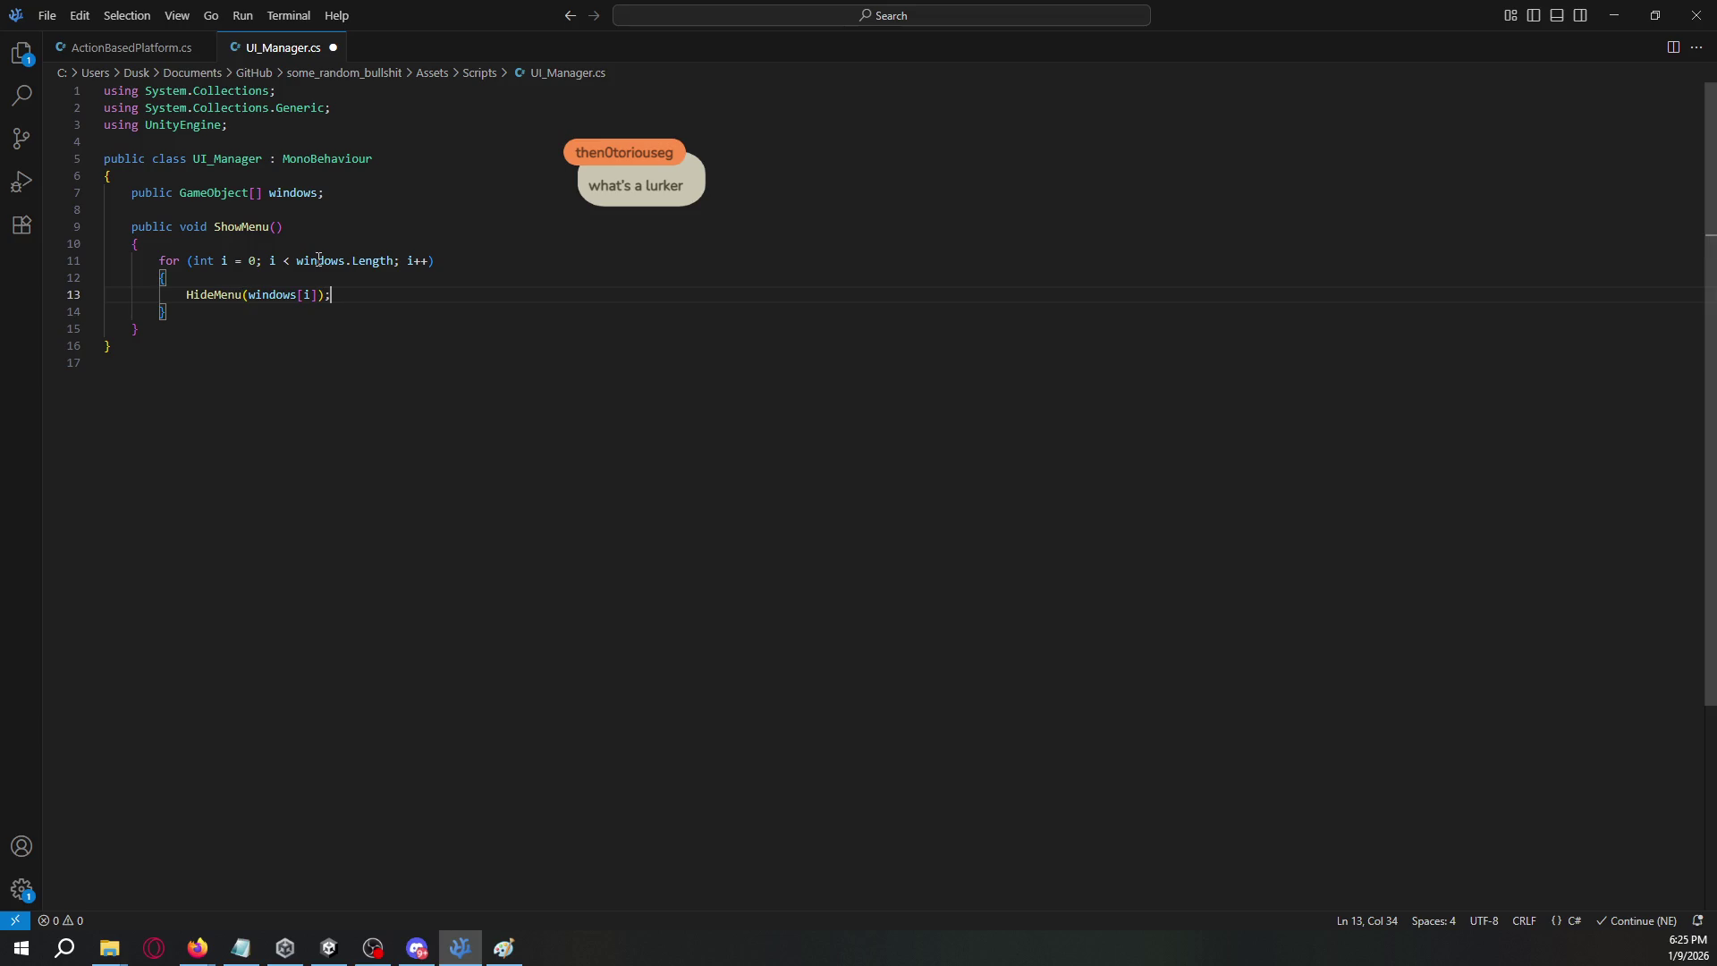
{"action": "left_click", "coordinate": [201, 312]}
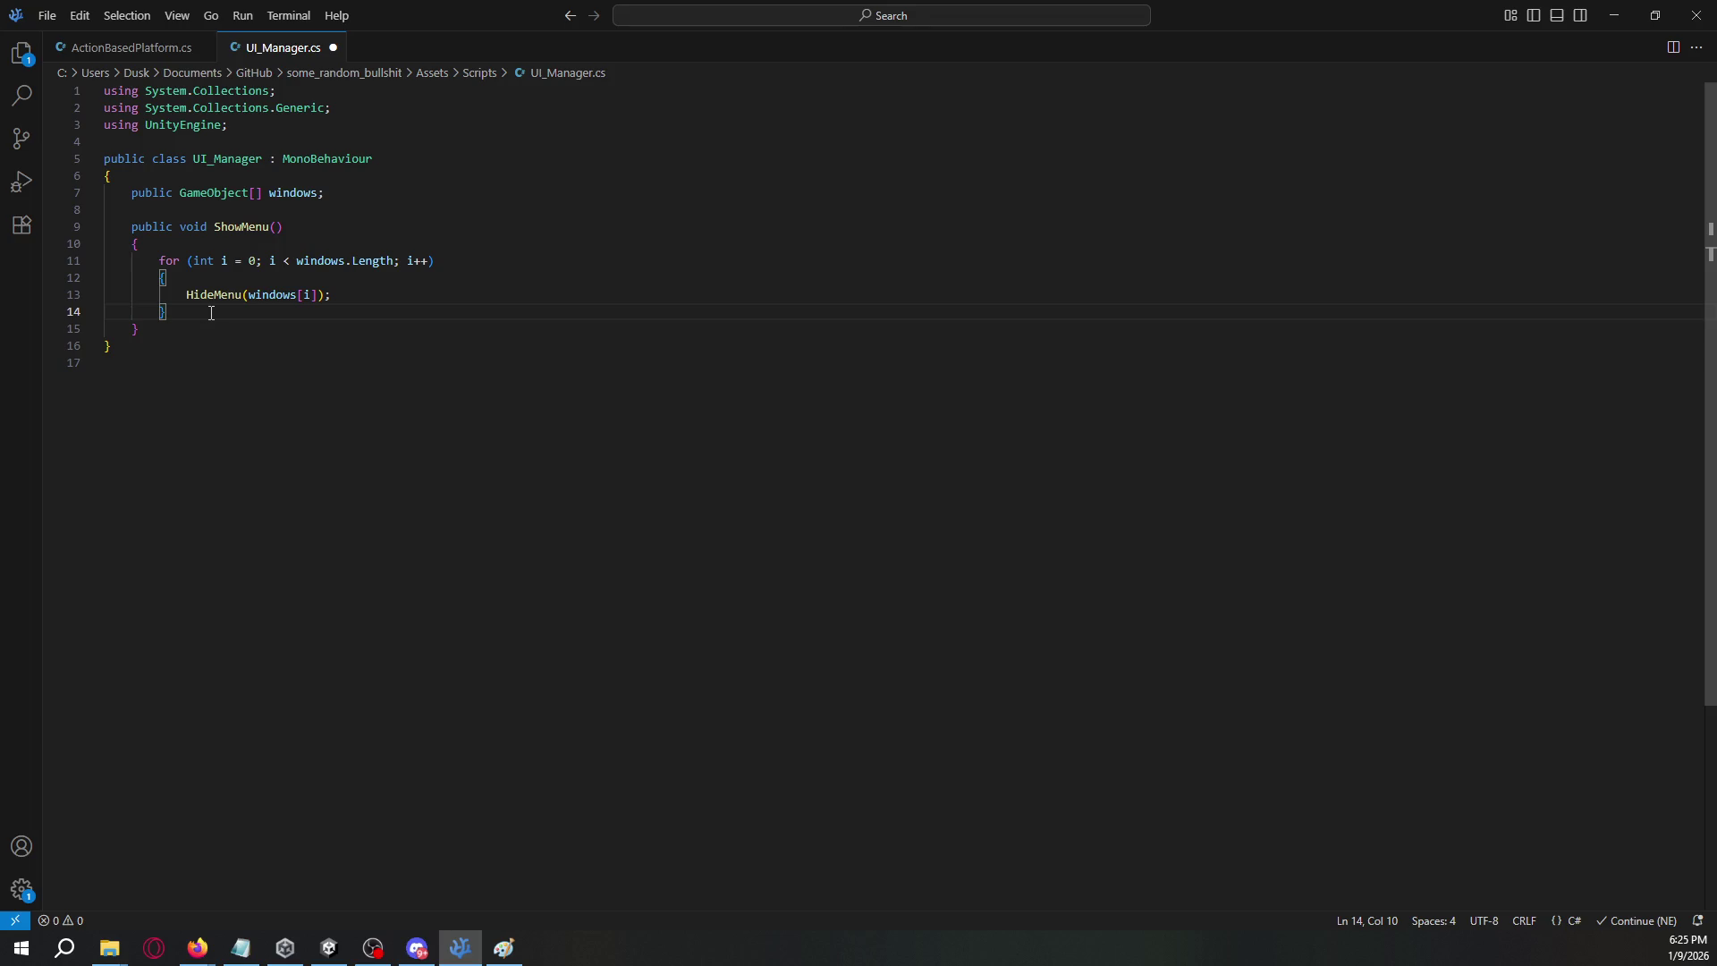
{"action": "key", "text": "alt+Tab"}
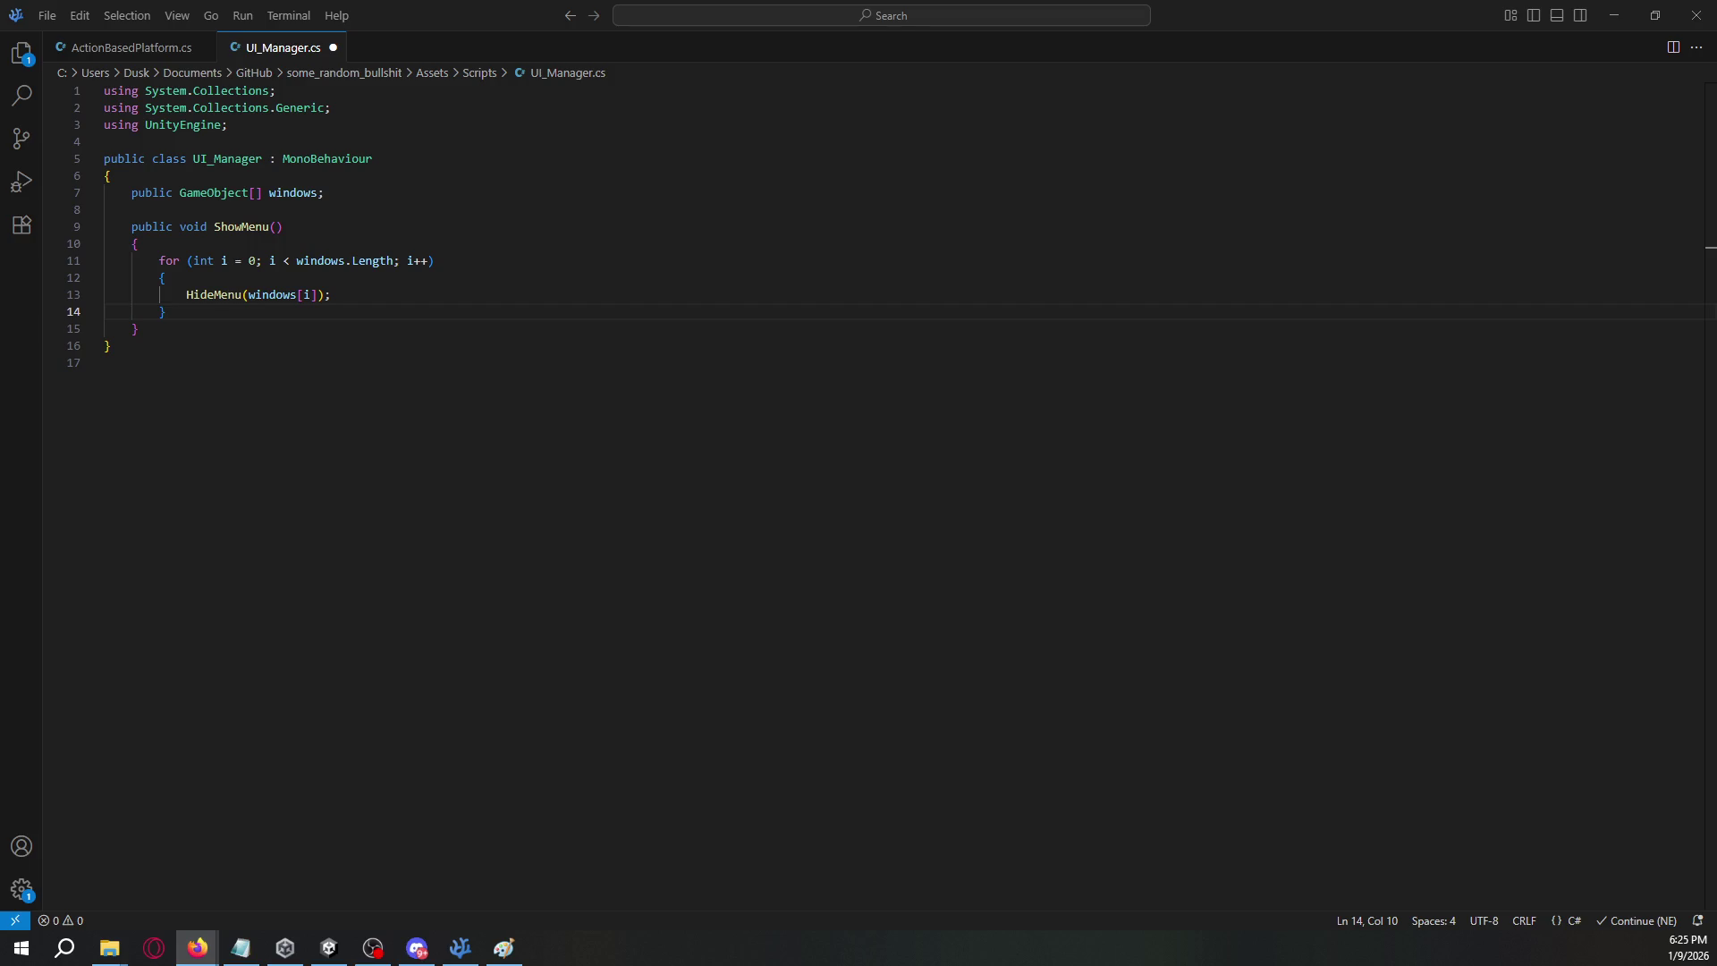
- Add a 'string MenuName' parameter to the ShowMenu method
{"action": "left_click", "coordinate": [275, 226]}
{"action": "type", "text": "strin"}
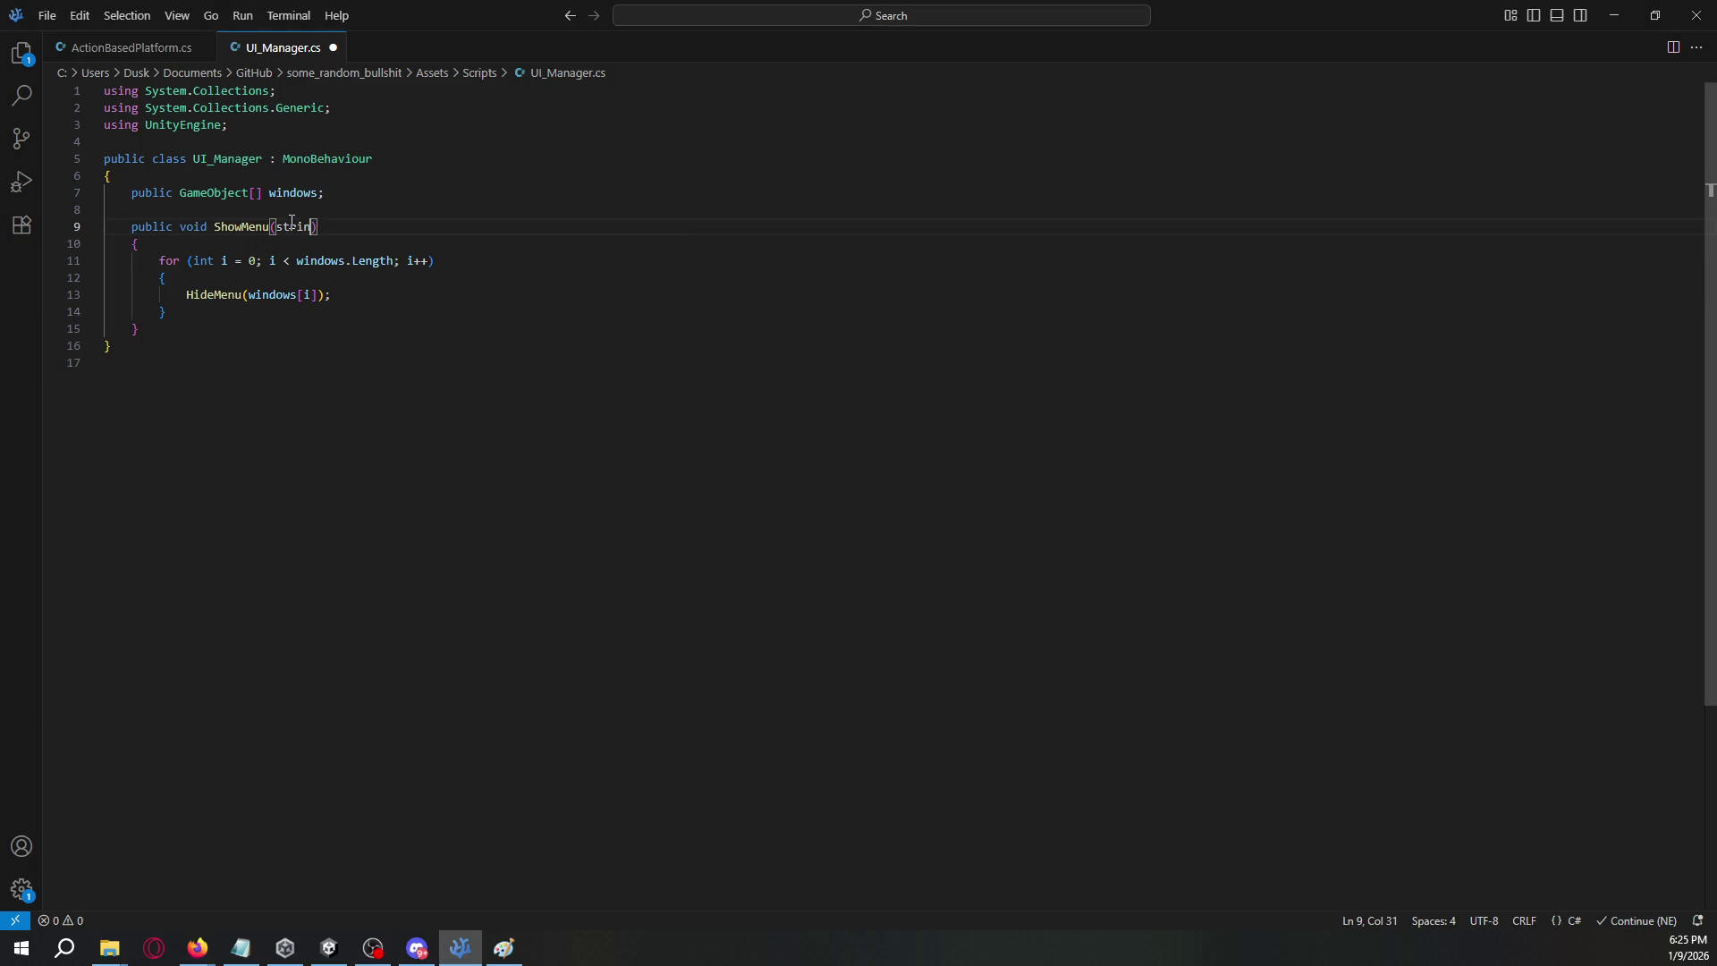
{"action": "type", "text": "g "}
{"action": "type", "text": "MenuName"}
{"action": "key", "text": "alt+Tab"}
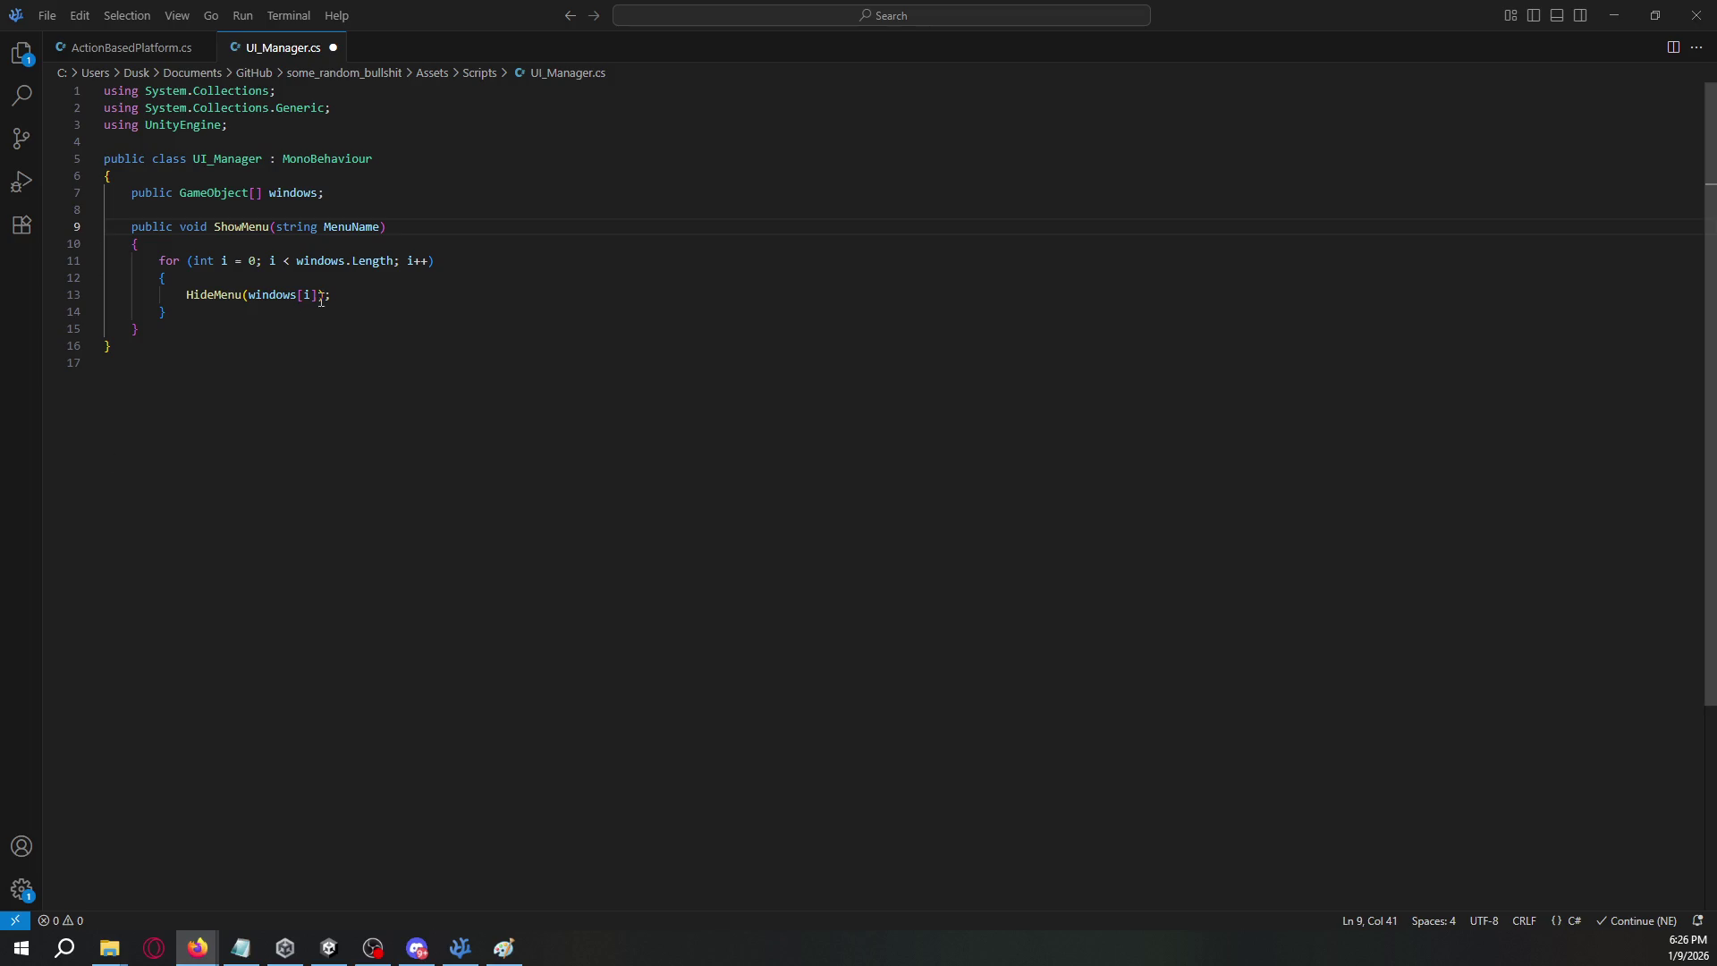
- Replace the HideMenu call with 'windows[i].SetActive(false);'
{"action": "double_click", "coordinate": [239, 299]}
{"action": "type", "text": "windows[i].SetActive(fals"}
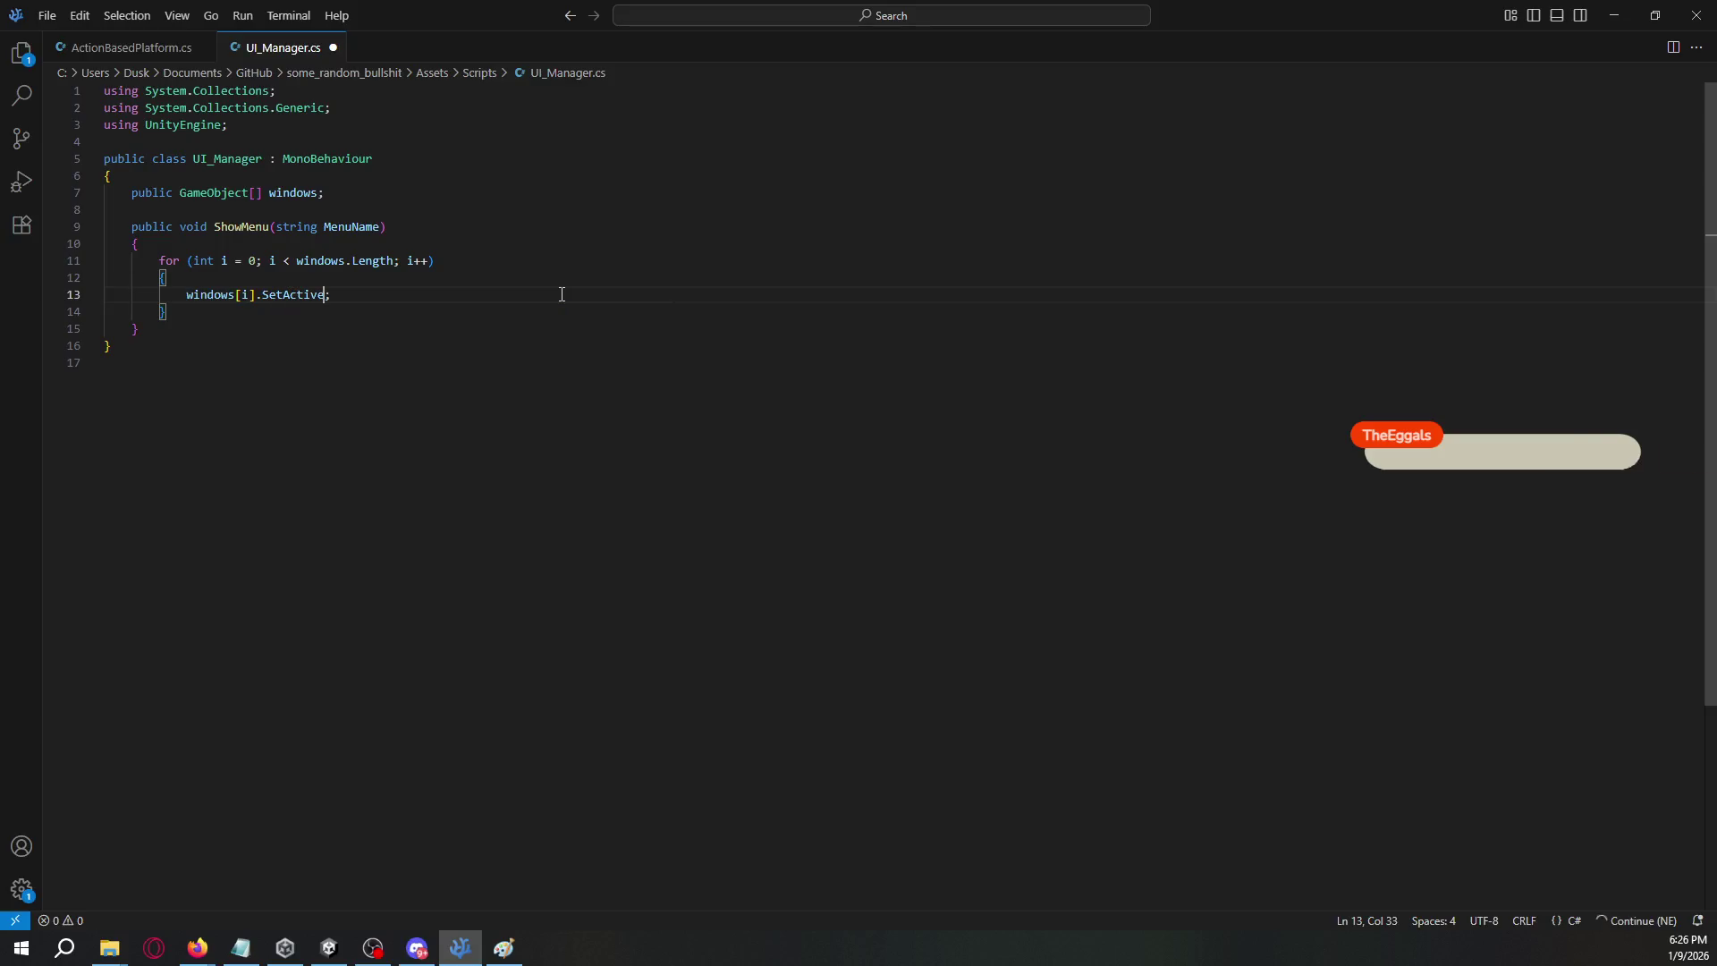
{"action": "type", "text": "e"}
{"action": "key", "text": "alt+Tab"}
{"action": "key", "text": "alt+Tab"}
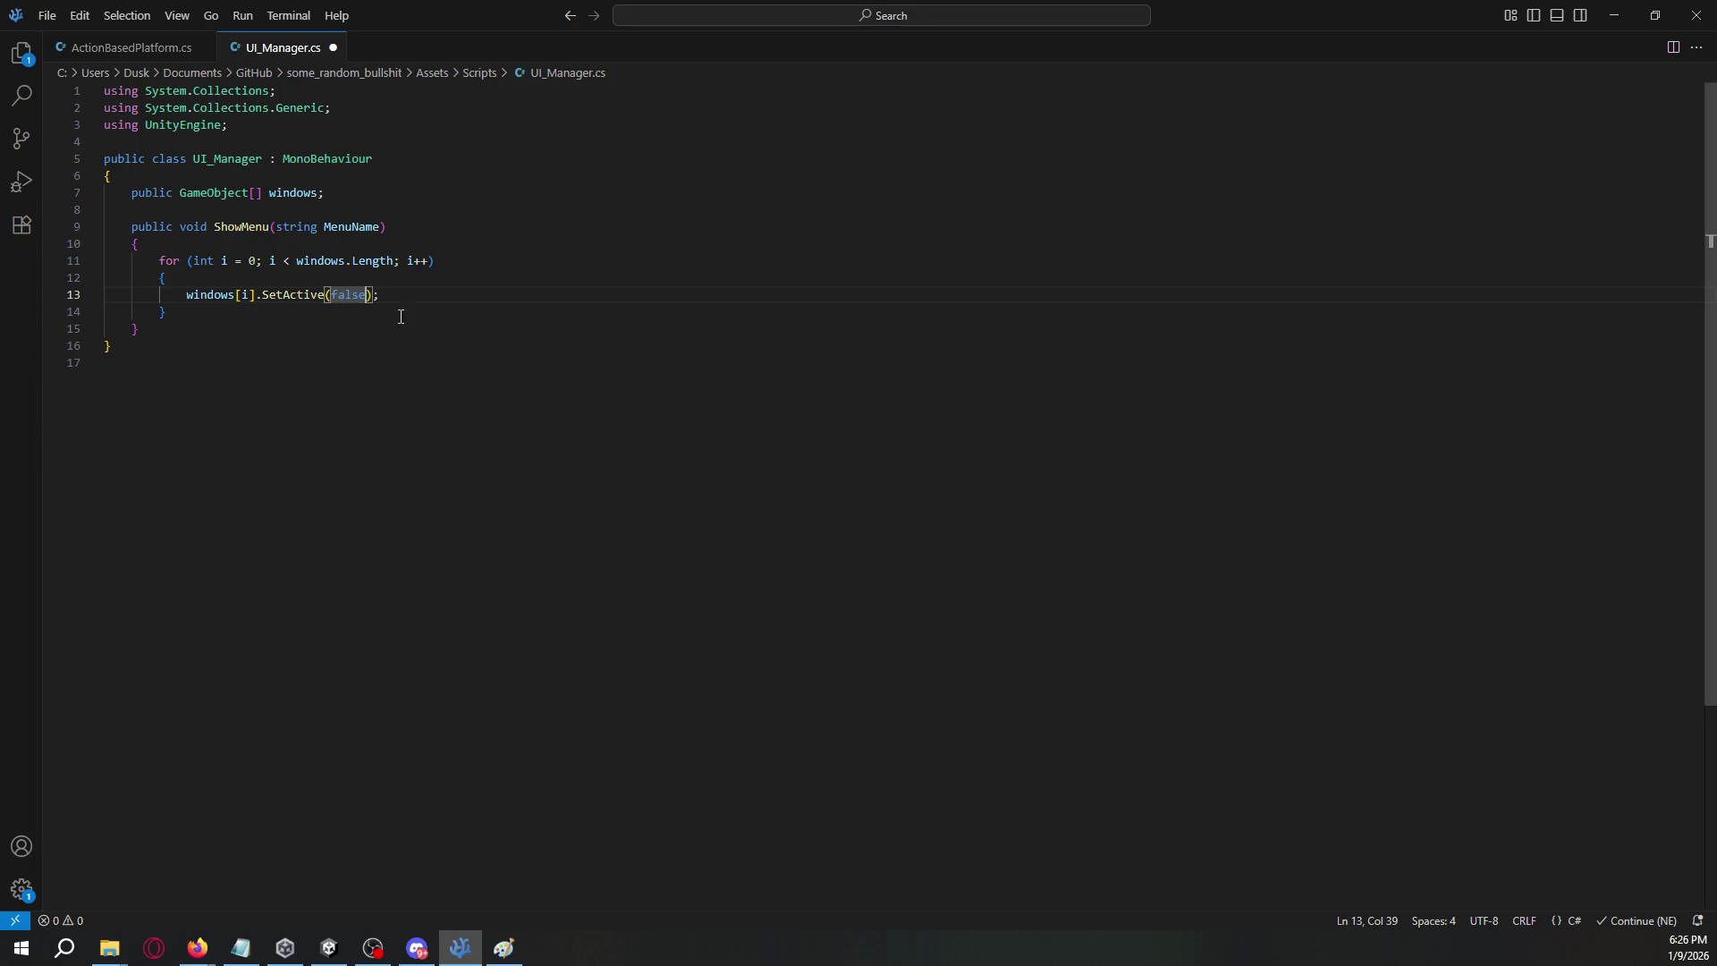
{"action": "left_click", "coordinate": [419, 287]}
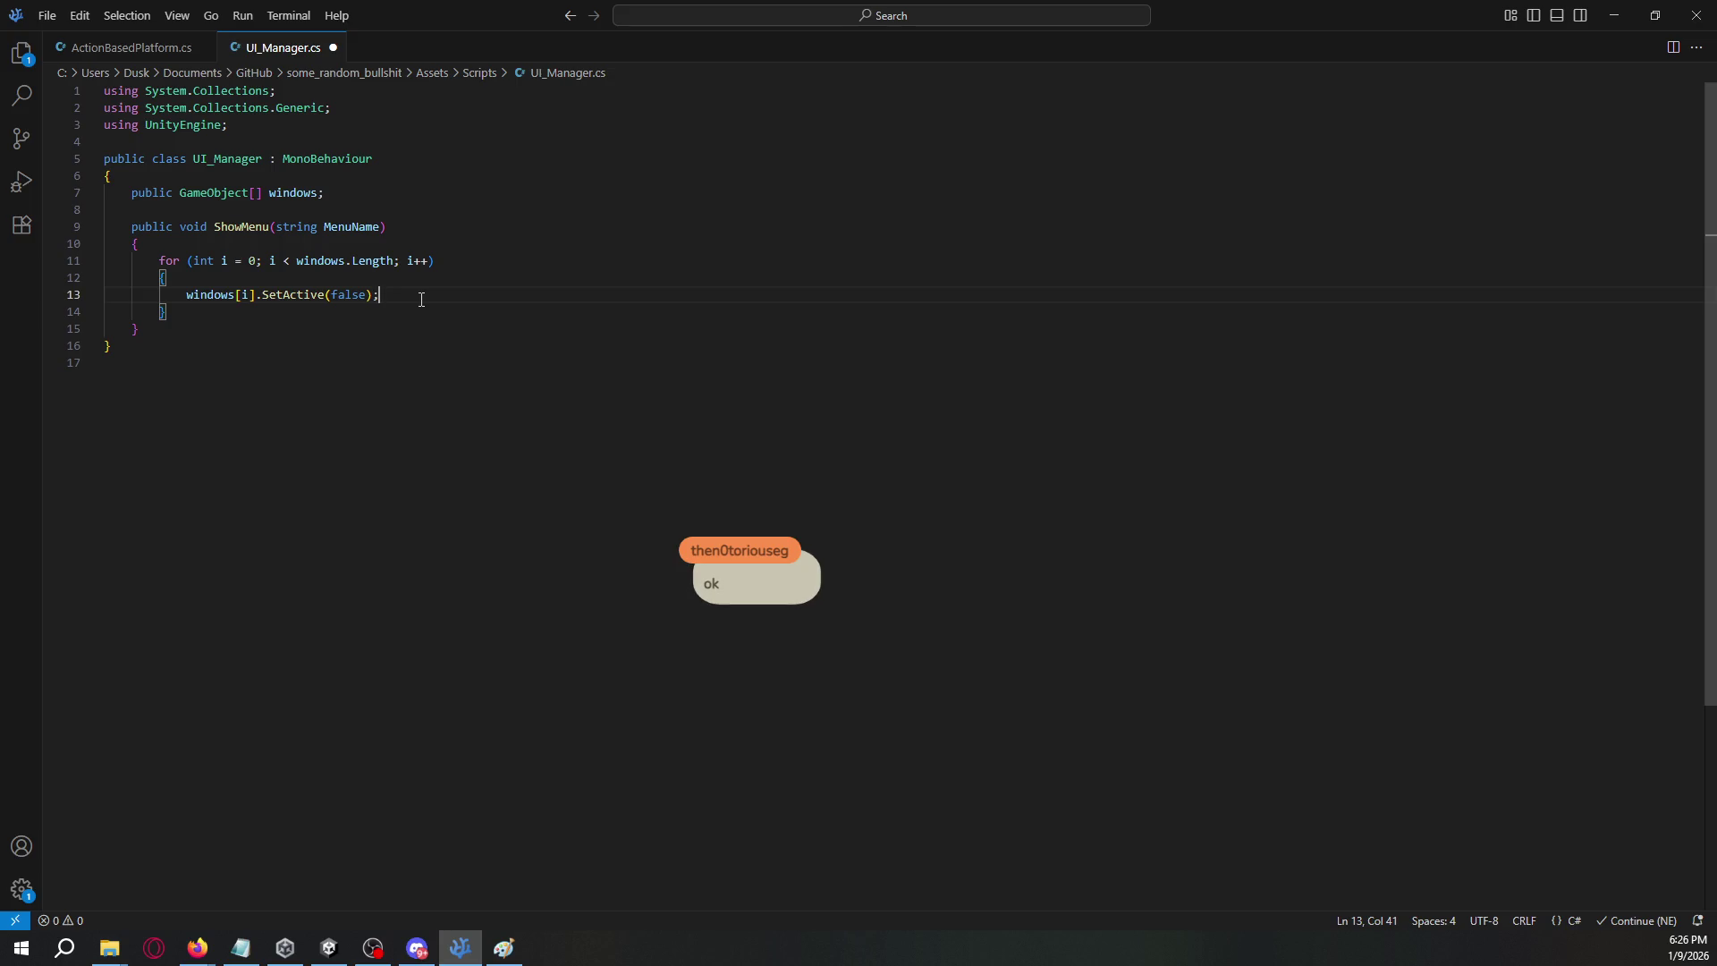
- Insert an 'if (windows[i])' check at the top of the loop body
{"action": "double_click", "coordinate": [349, 227]}
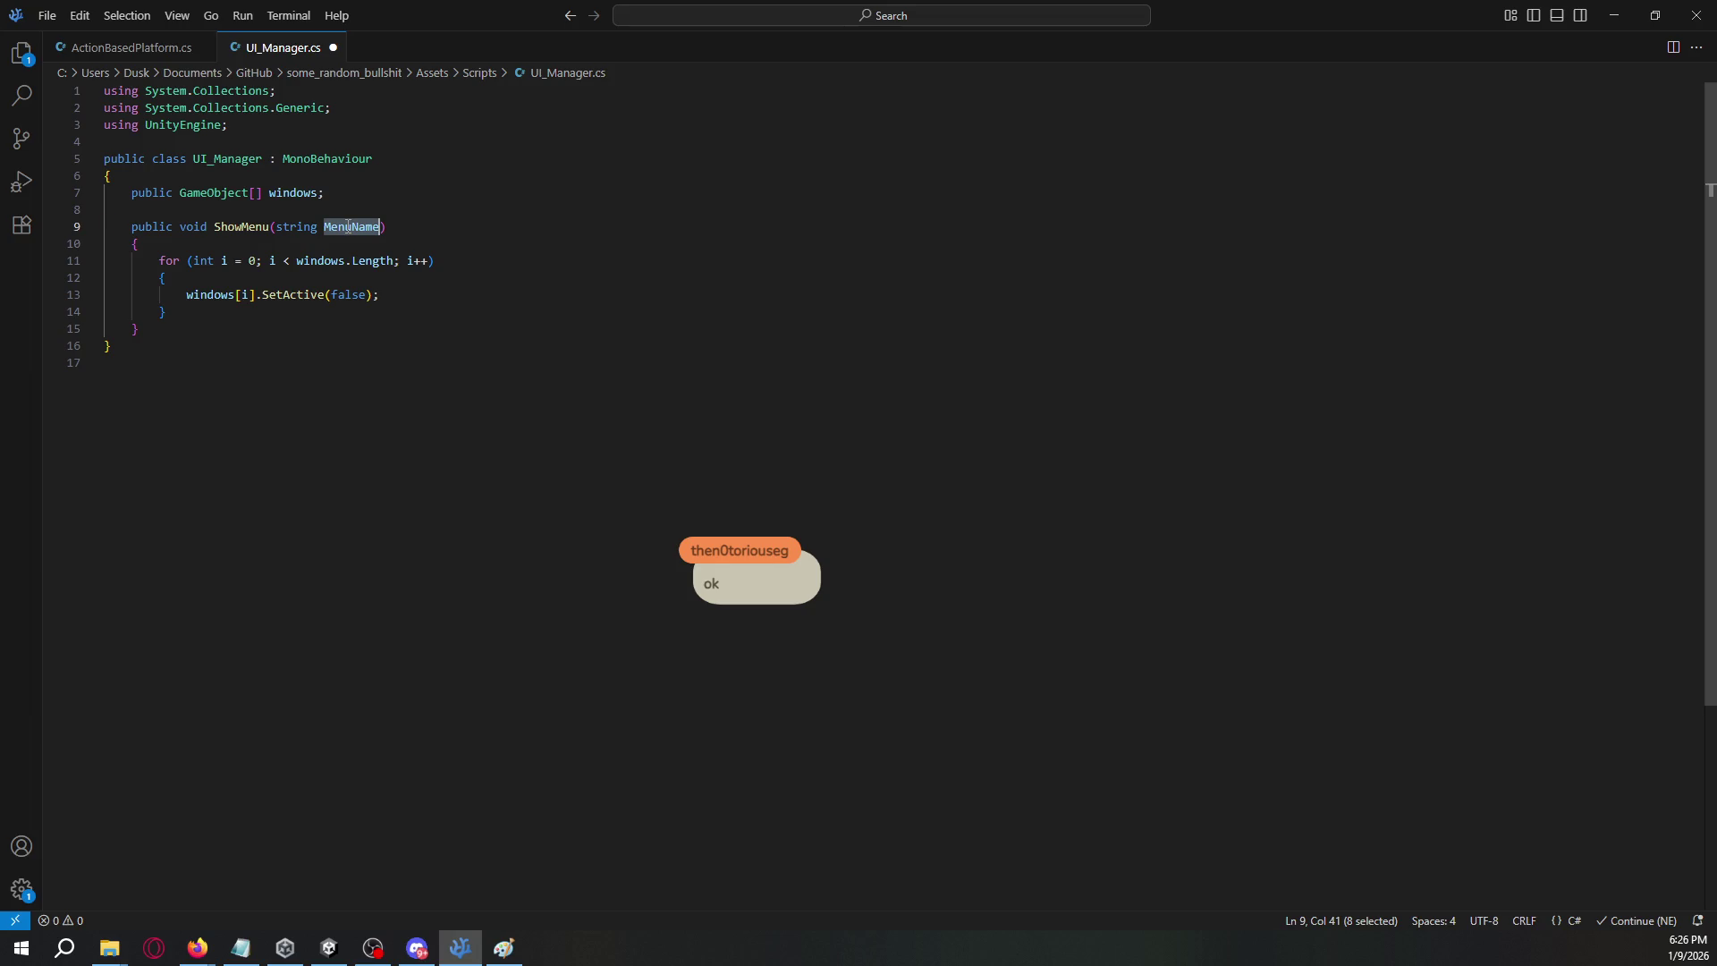
{"action": "left_click", "coordinate": [399, 274]}
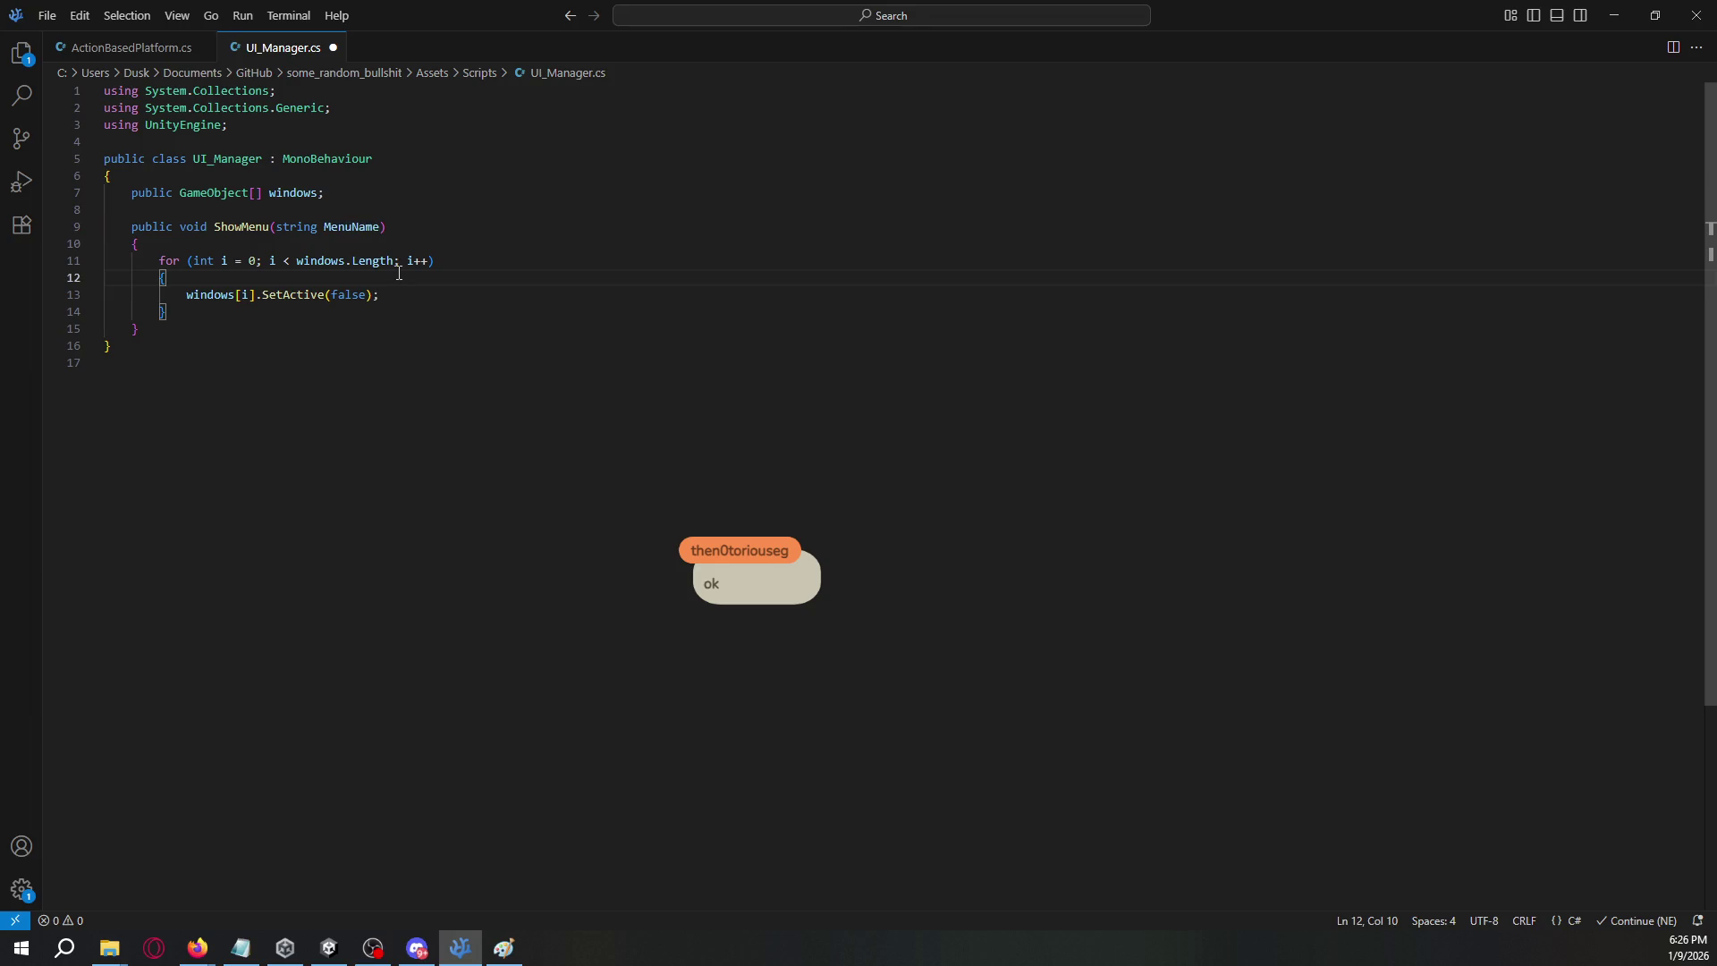
{"action": "key", "text": "Return"}
{"action": "type", "text": "if ("}
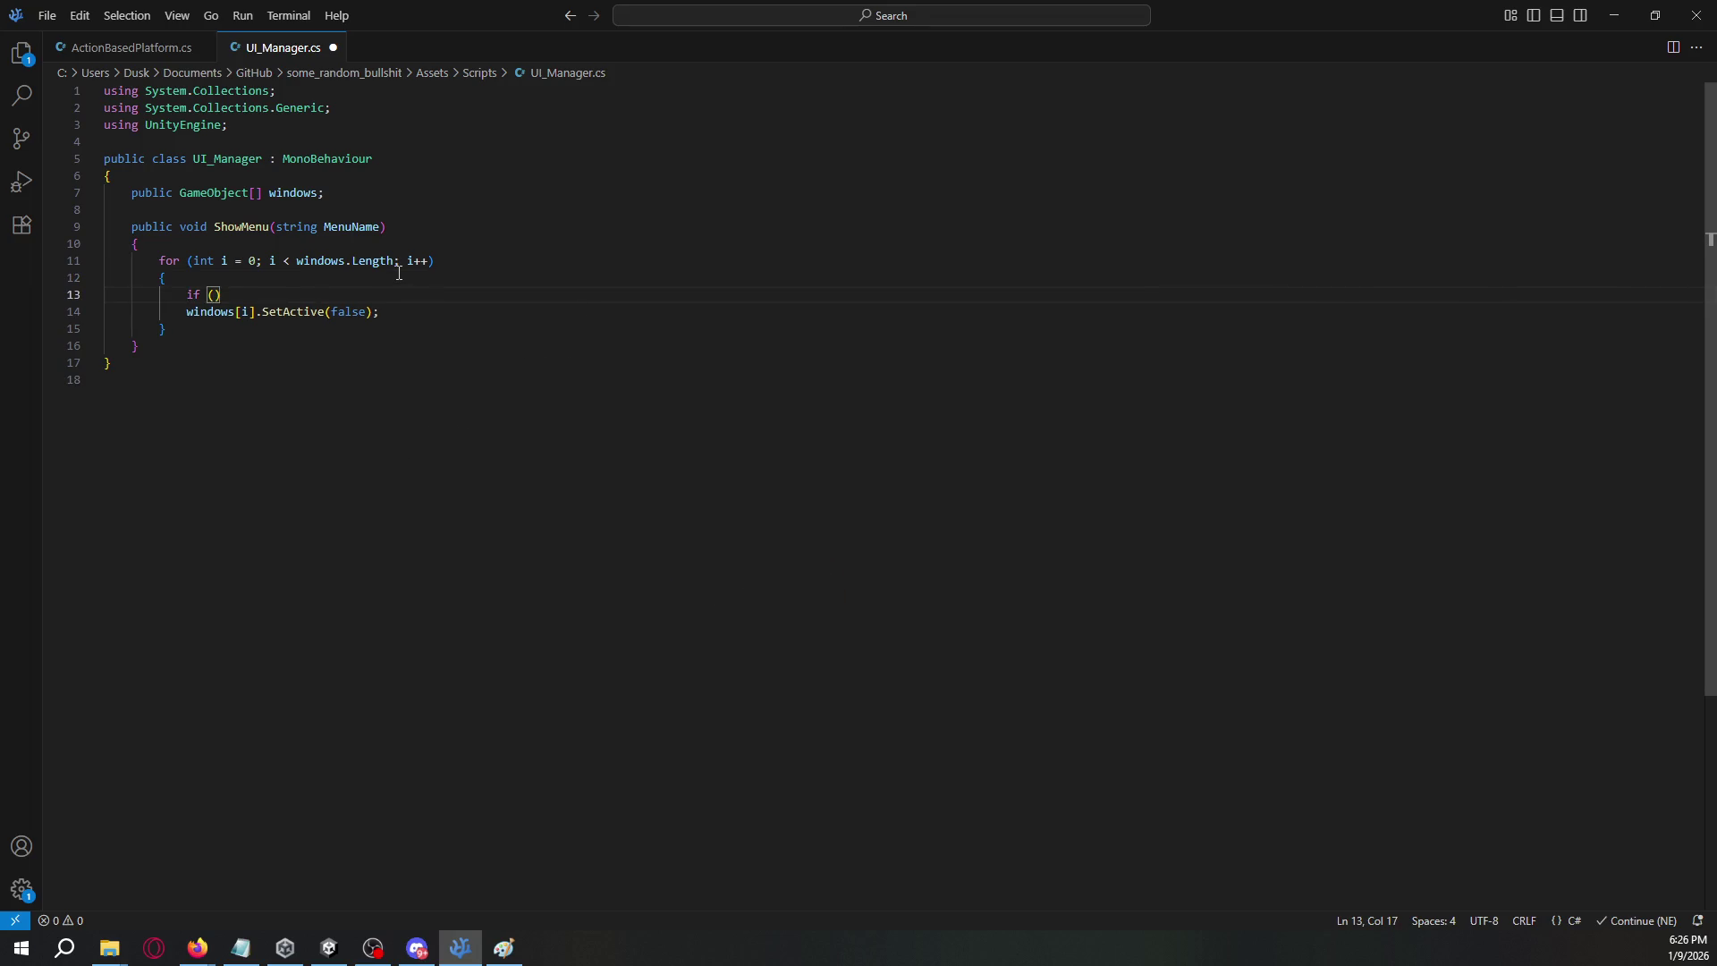
{"action": "type", "text": "windows"}
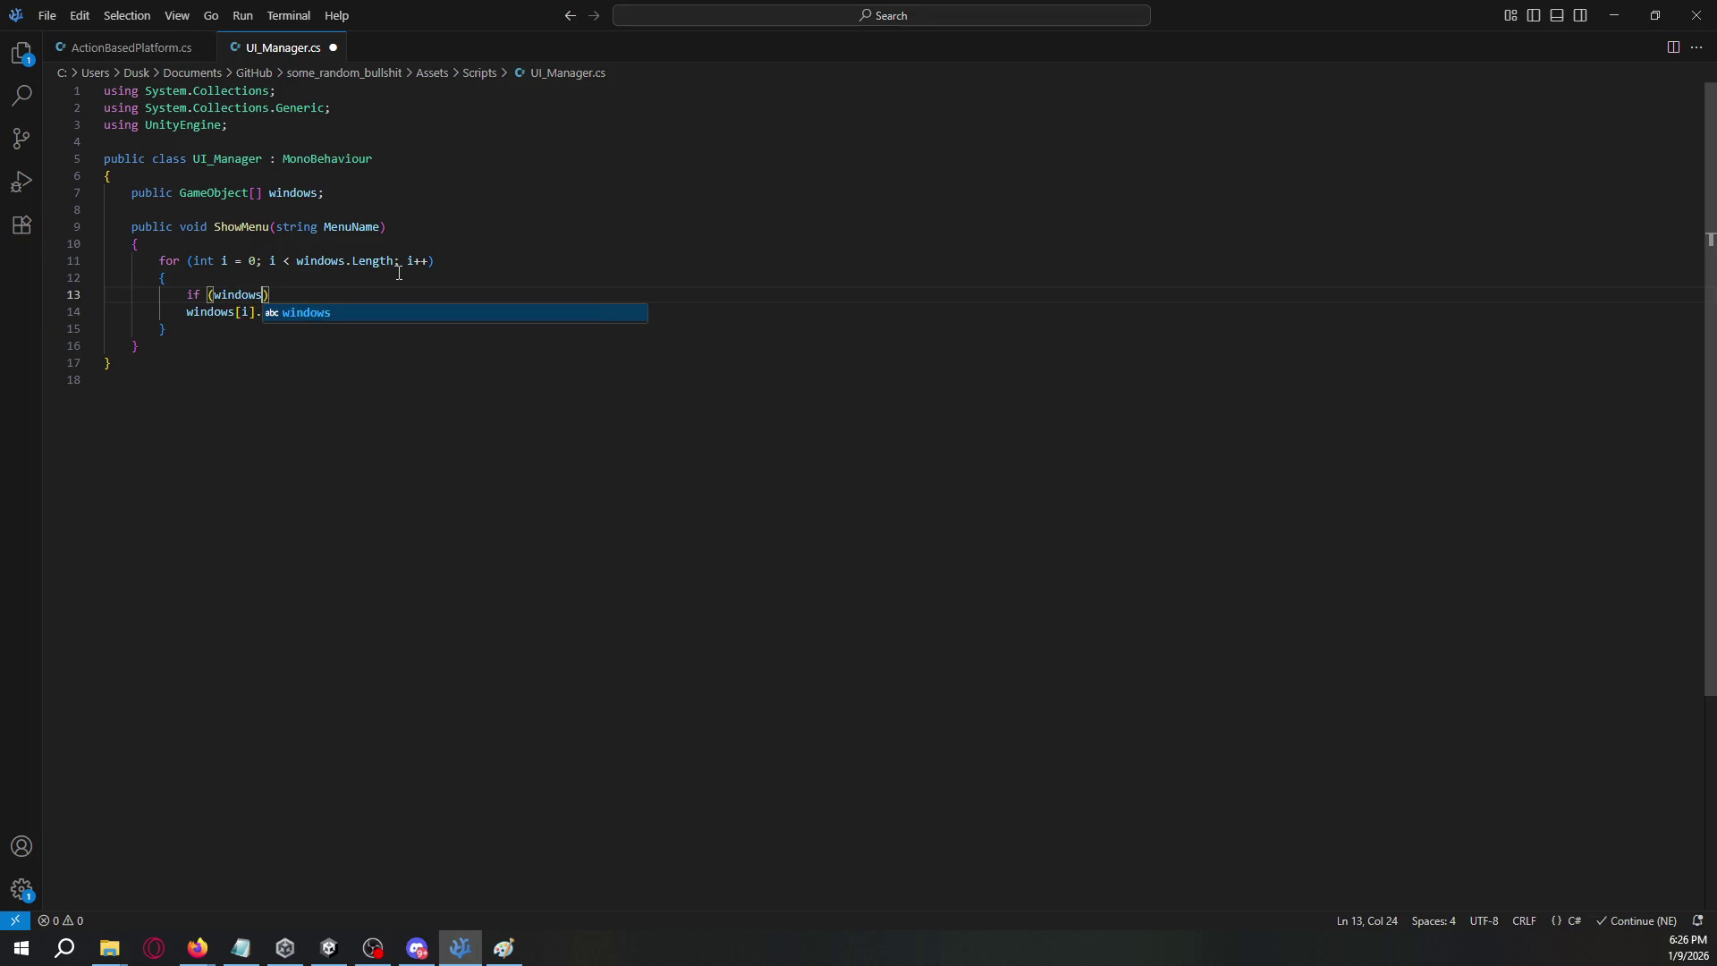
{"action": "type", "text": "[i]"}
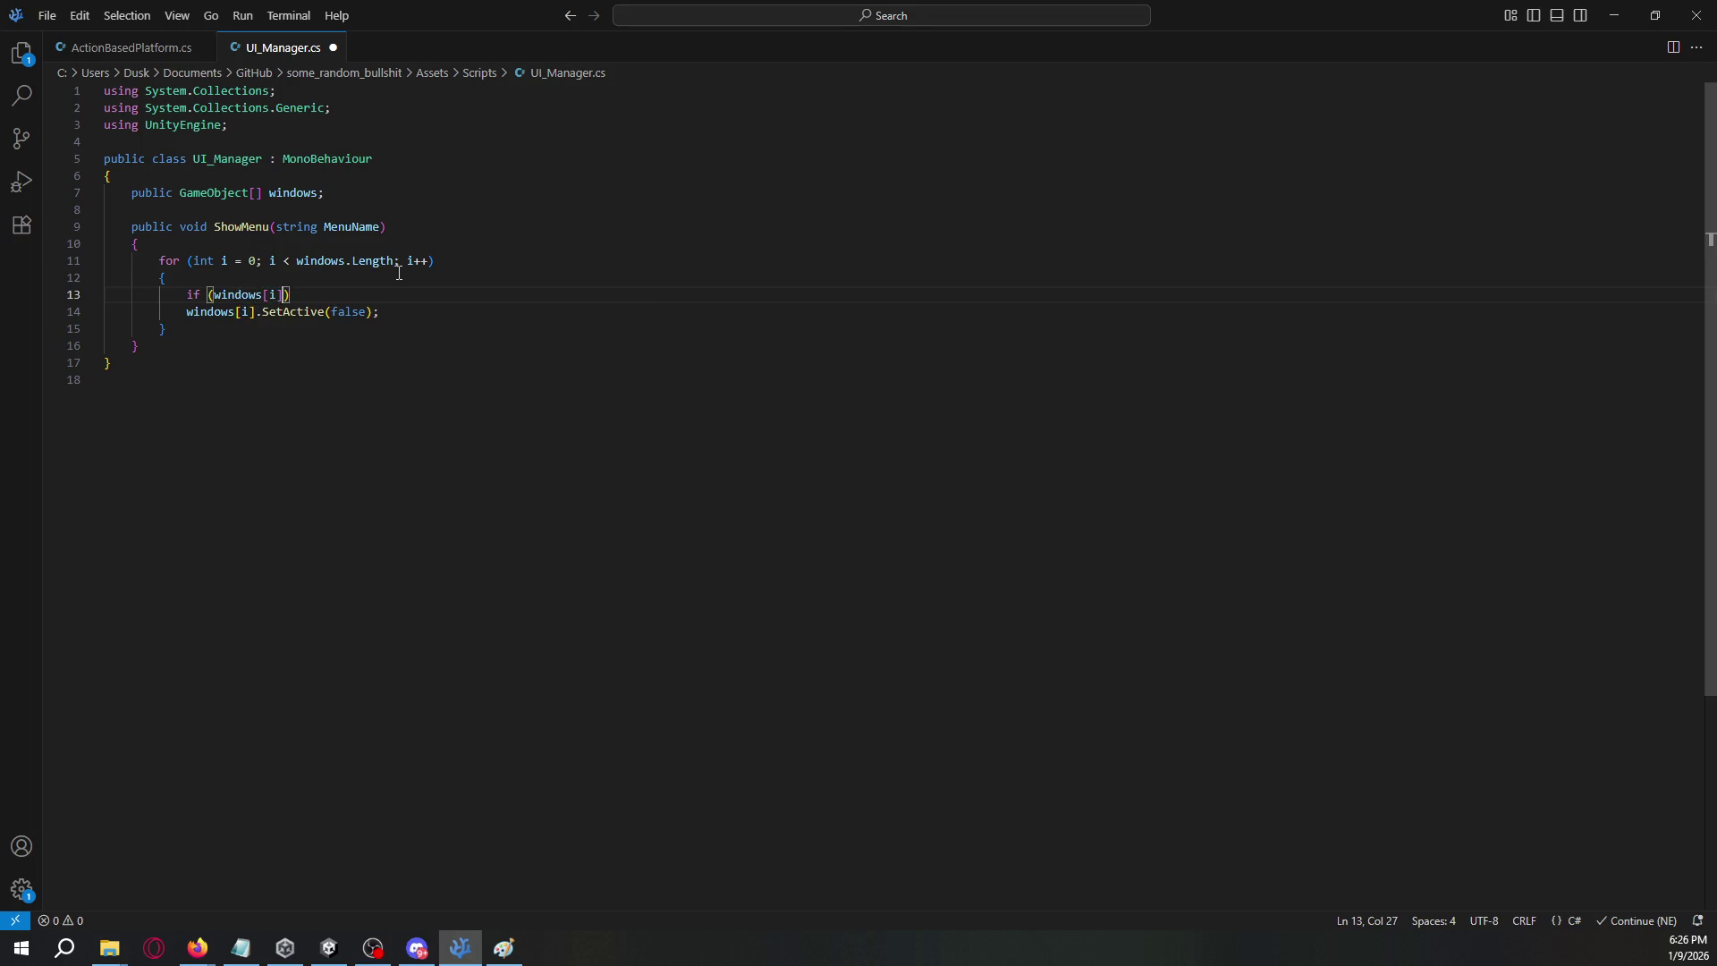
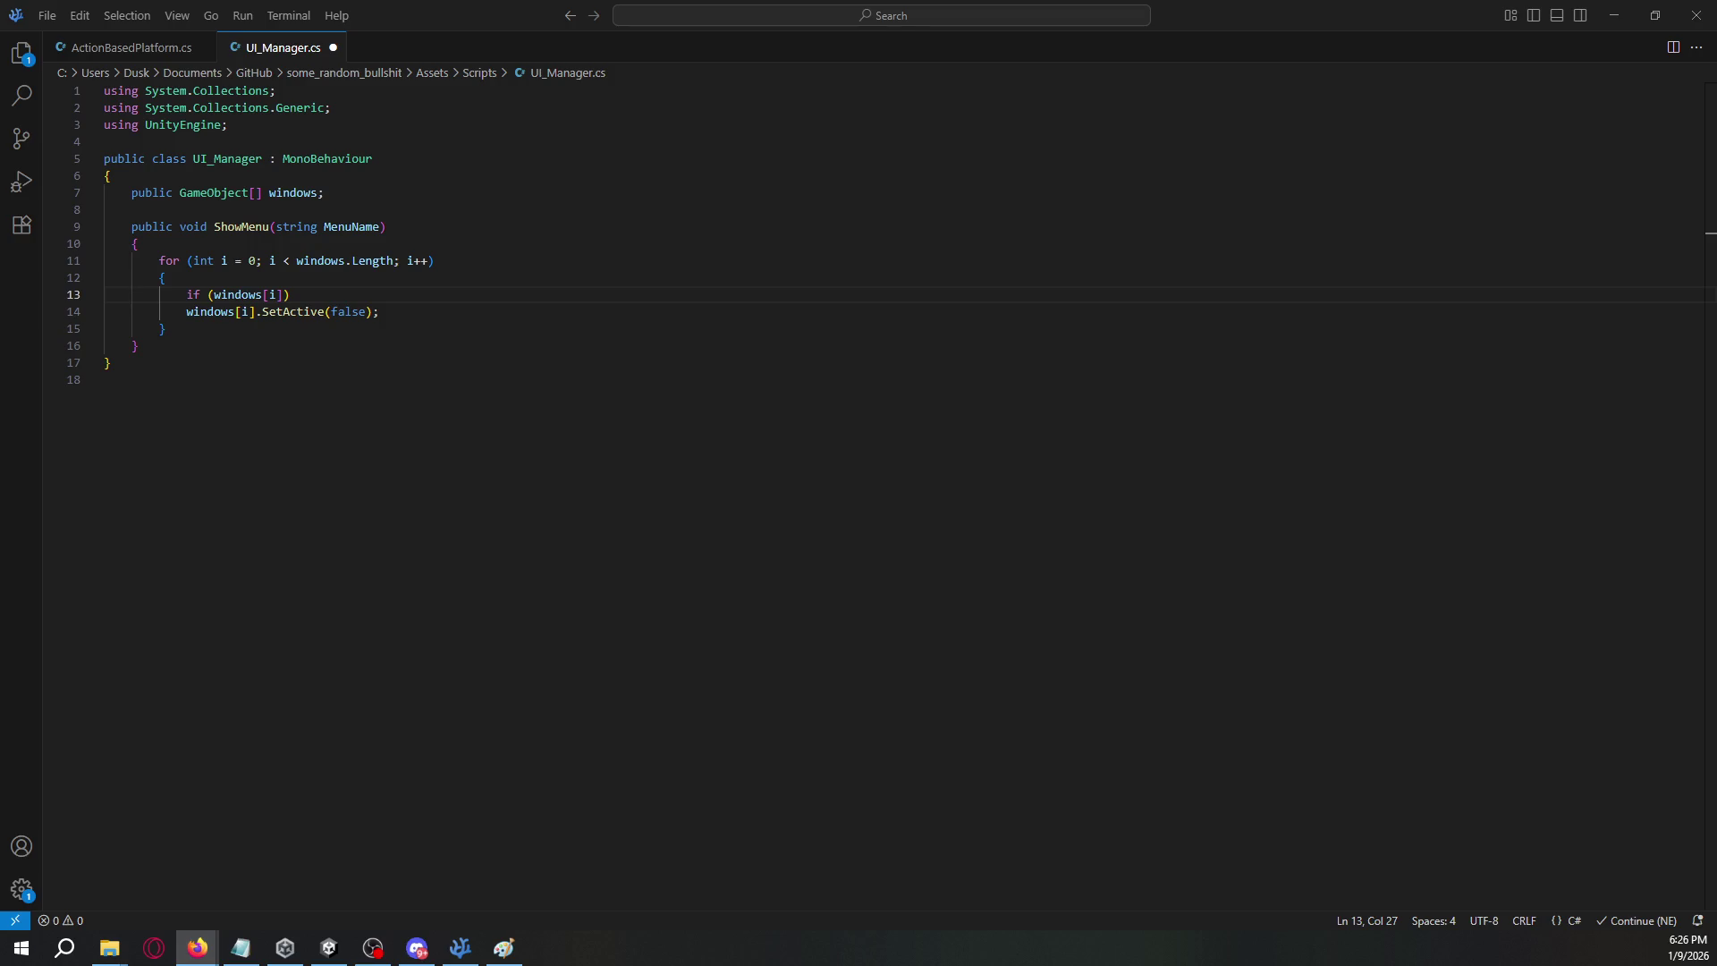
- In ShowMenu, compare windows[i].name with MenuName and open an if block
{"action": "type", "text": ".name == "}
{"action": "type", "text": "MenuNM"}
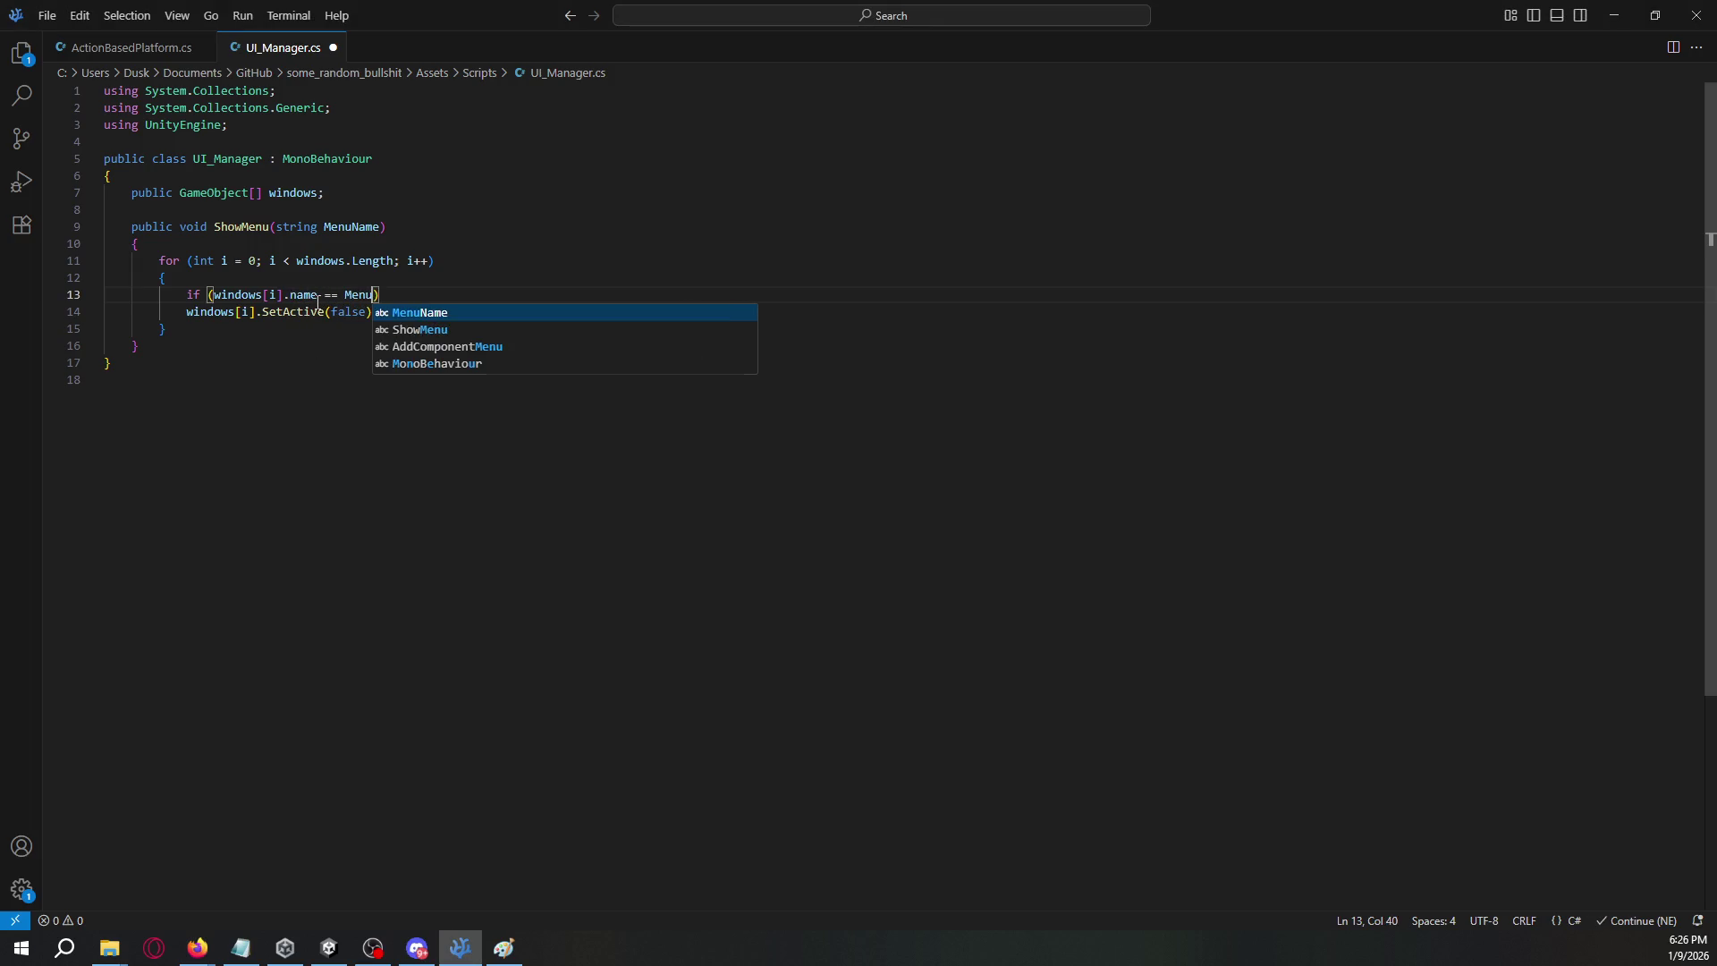
{"action": "key", "text": "BackSpace"}
{"action": "type", "text": "ame)"}
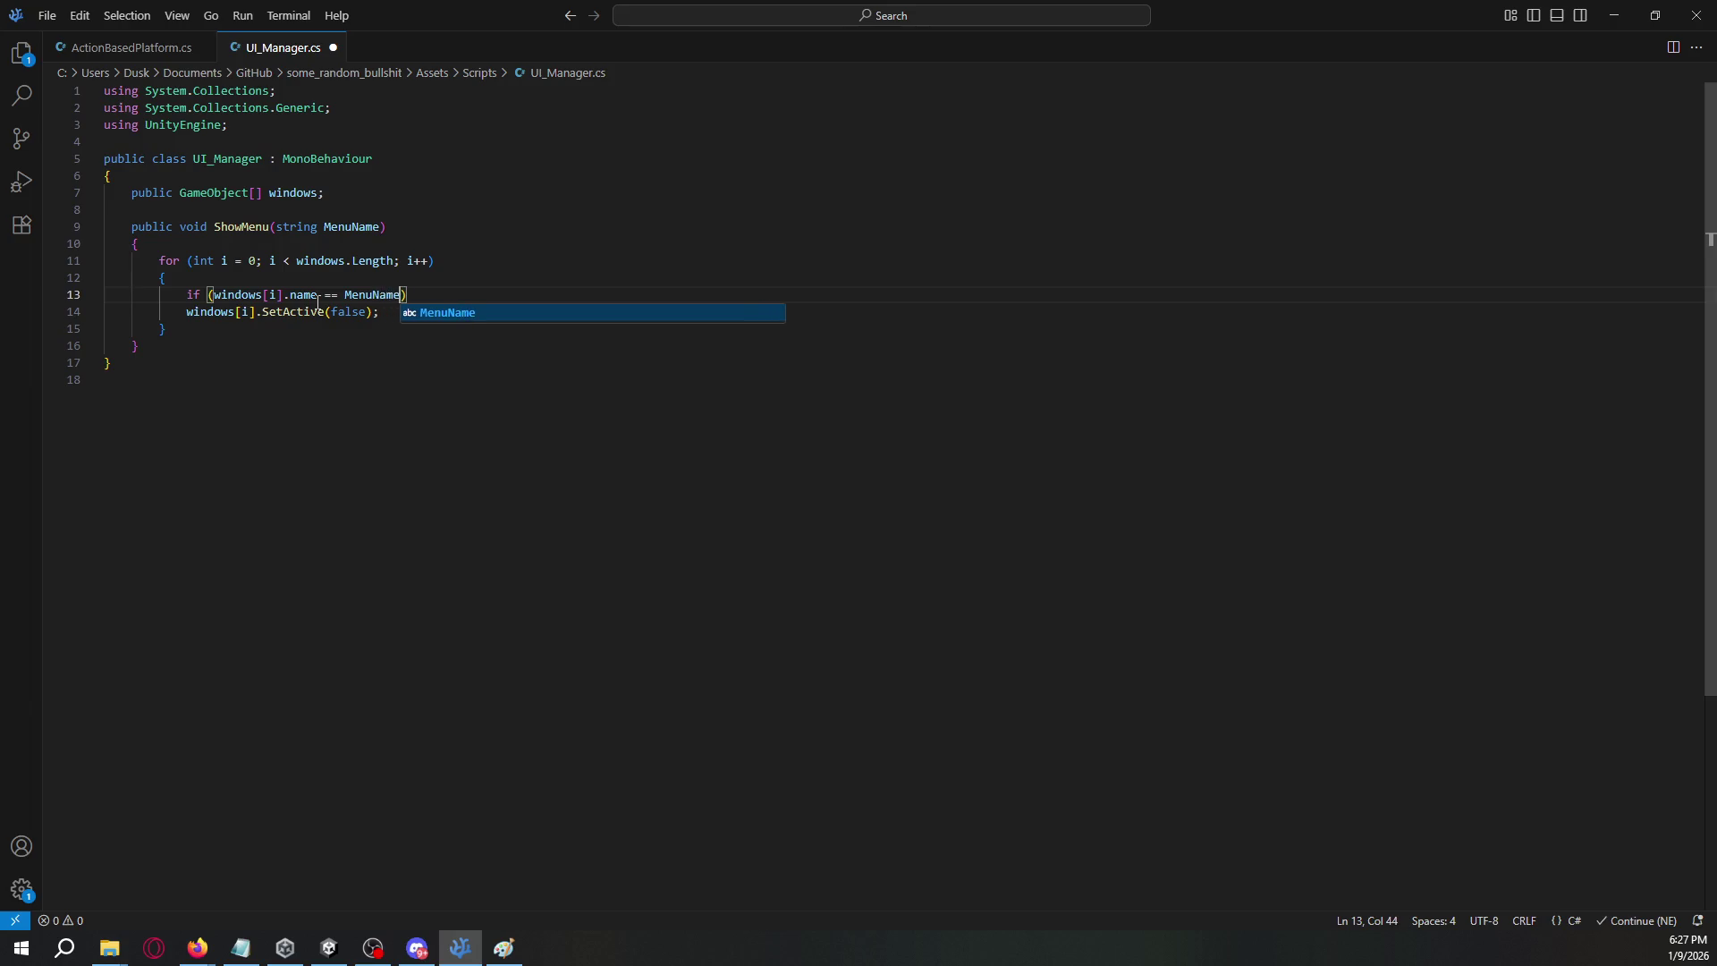
{"action": "key", "text": "Return"}
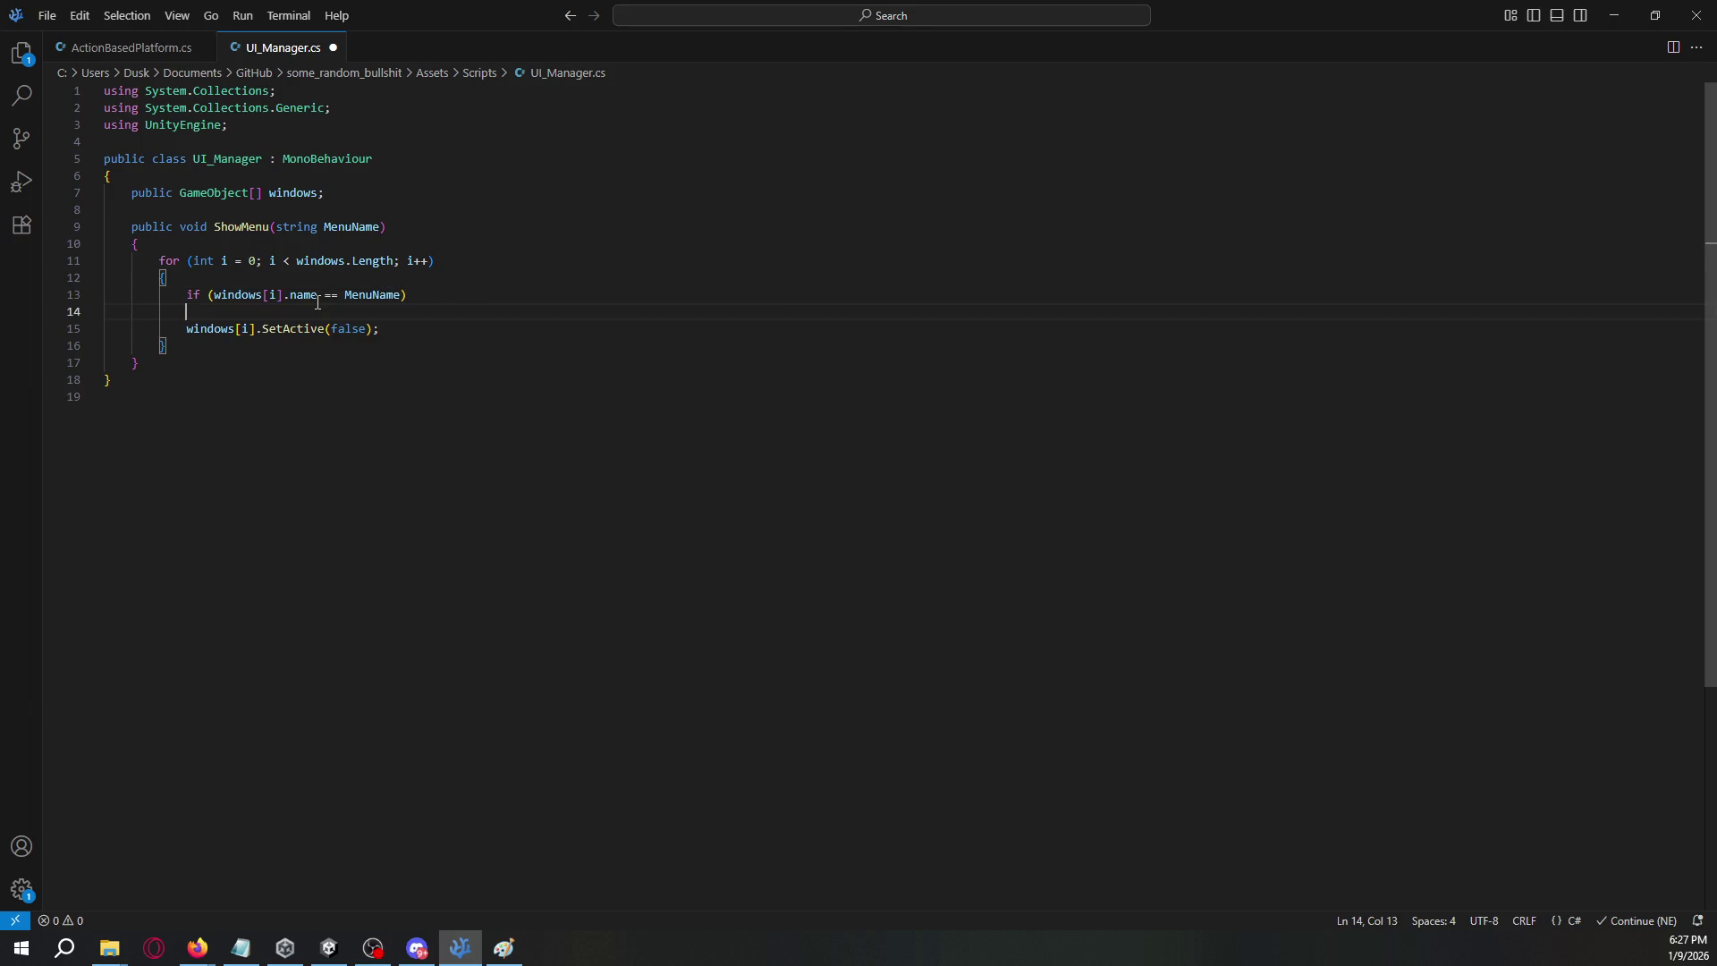
{"action": "type", "text": "}"}
{"action": "key", "text": "Return"}
{"action": "key", "text": "ctrl+z"}
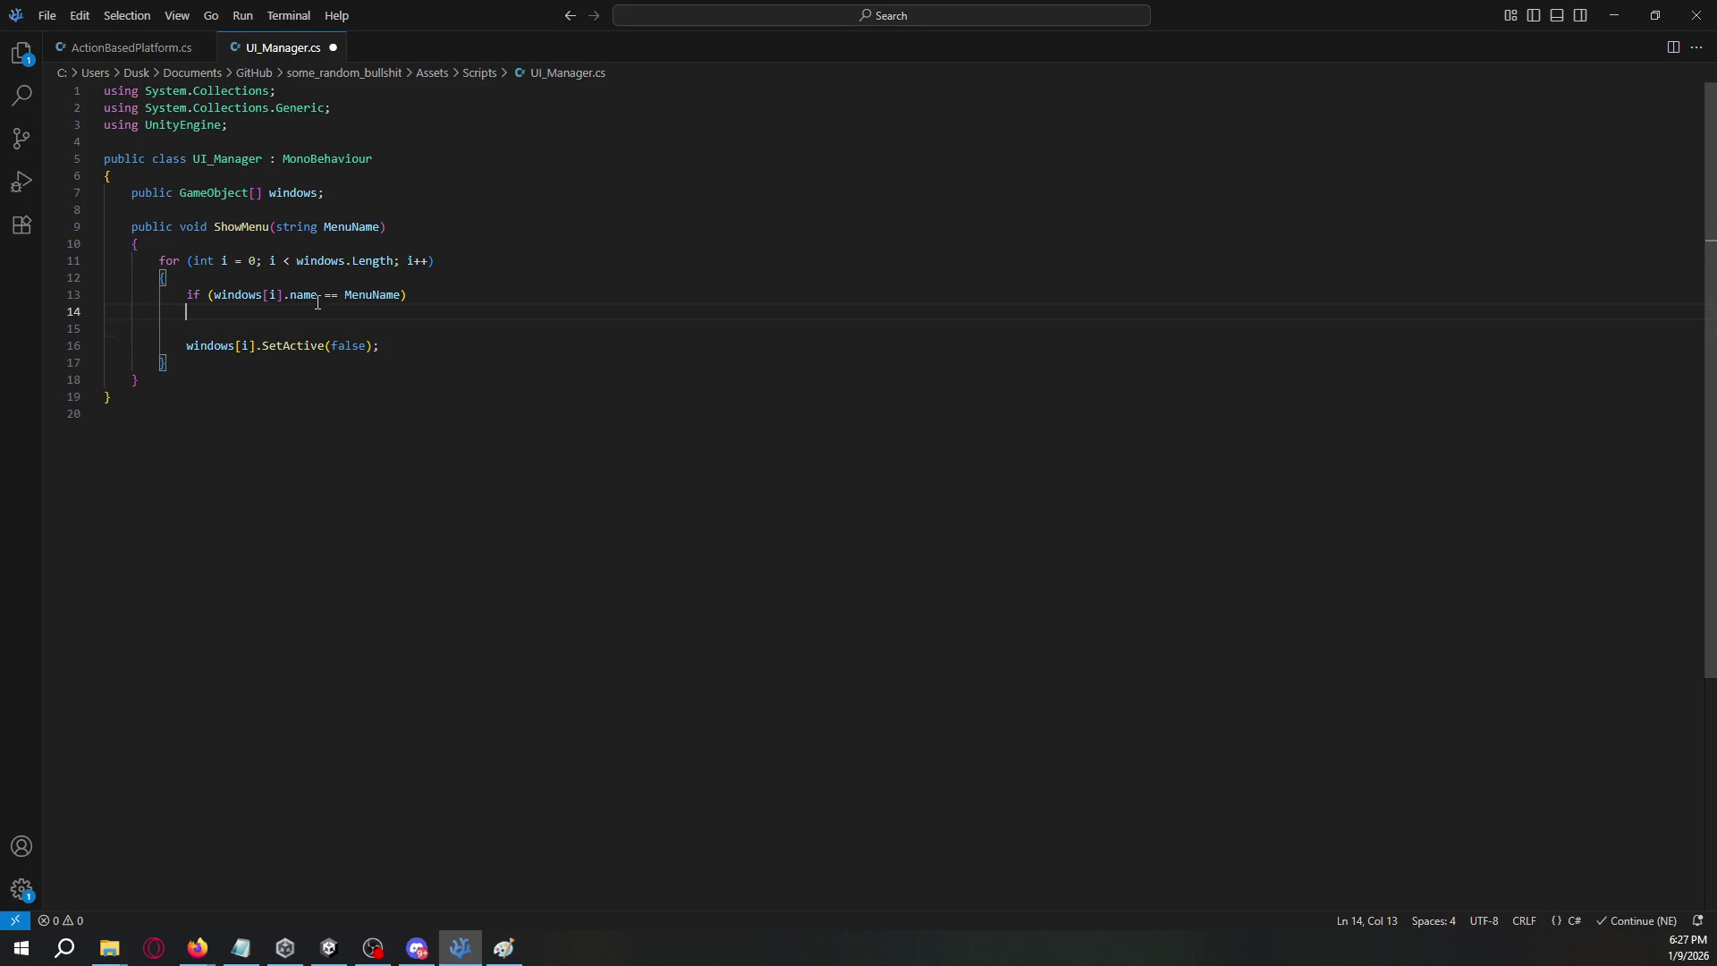
{"action": "type", "text": "{"}
{"action": "key", "text": "Return"}
- Add an else block and move the SetActive(false) statement into it
{"action": "key", "text": "Down"}
{"action": "type", "text": "else{"}
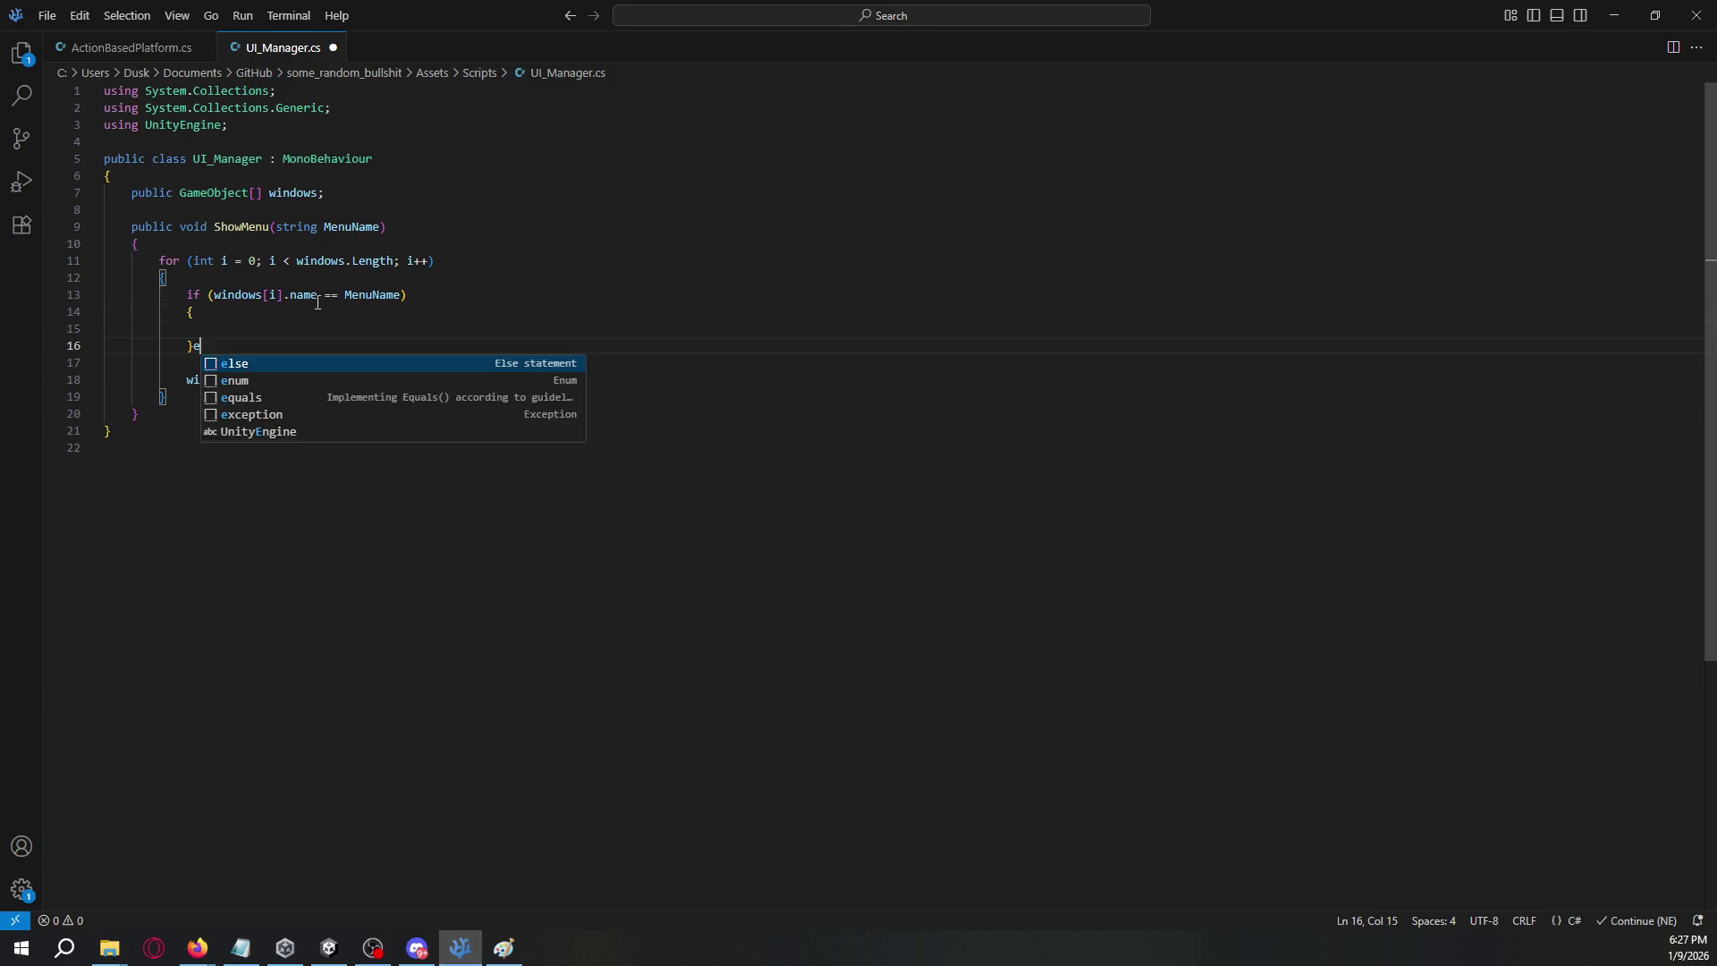
{"action": "key", "text": "Return"}
{"action": "key", "text": "Down"}
{"action": "key", "text": "Down"}
{"action": "key", "text": "Down"}
{"action": "key", "text": "End"}
{"action": "key", "text": "shift+Home"}
{"action": "key", "text": "ctrl+x"}
{"action": "key", "text": "shift+Home"}
{"action": "key", "text": "shift+Up"}
{"action": "key", "text": "shift+Up"}
{"action": "key", "text": "shift+End"}
{"action": "key", "text": "BackSpace"}
{"action": "key", "text": "Up"}
{"action": "key", "text": "ctrl+v"}
- Put SetActive(true) in the if block and save UI_Manager.cs
{"action": "key", "text": "Up"}
{"action": "key", "text": "Up"}
{"action": "key", "text": "ctrl+v"}
{"action": "key", "text": "Left"}
{"action": "key", "text": "Left"}
{"action": "key", "text": "ctrl+shift+Left"}
{"action": "type", "text": "truie"}
{"action": "key", "text": "BackSpace"}
{"action": "key", "text": "BackSpace"}
{"action": "type", "text": "e"}
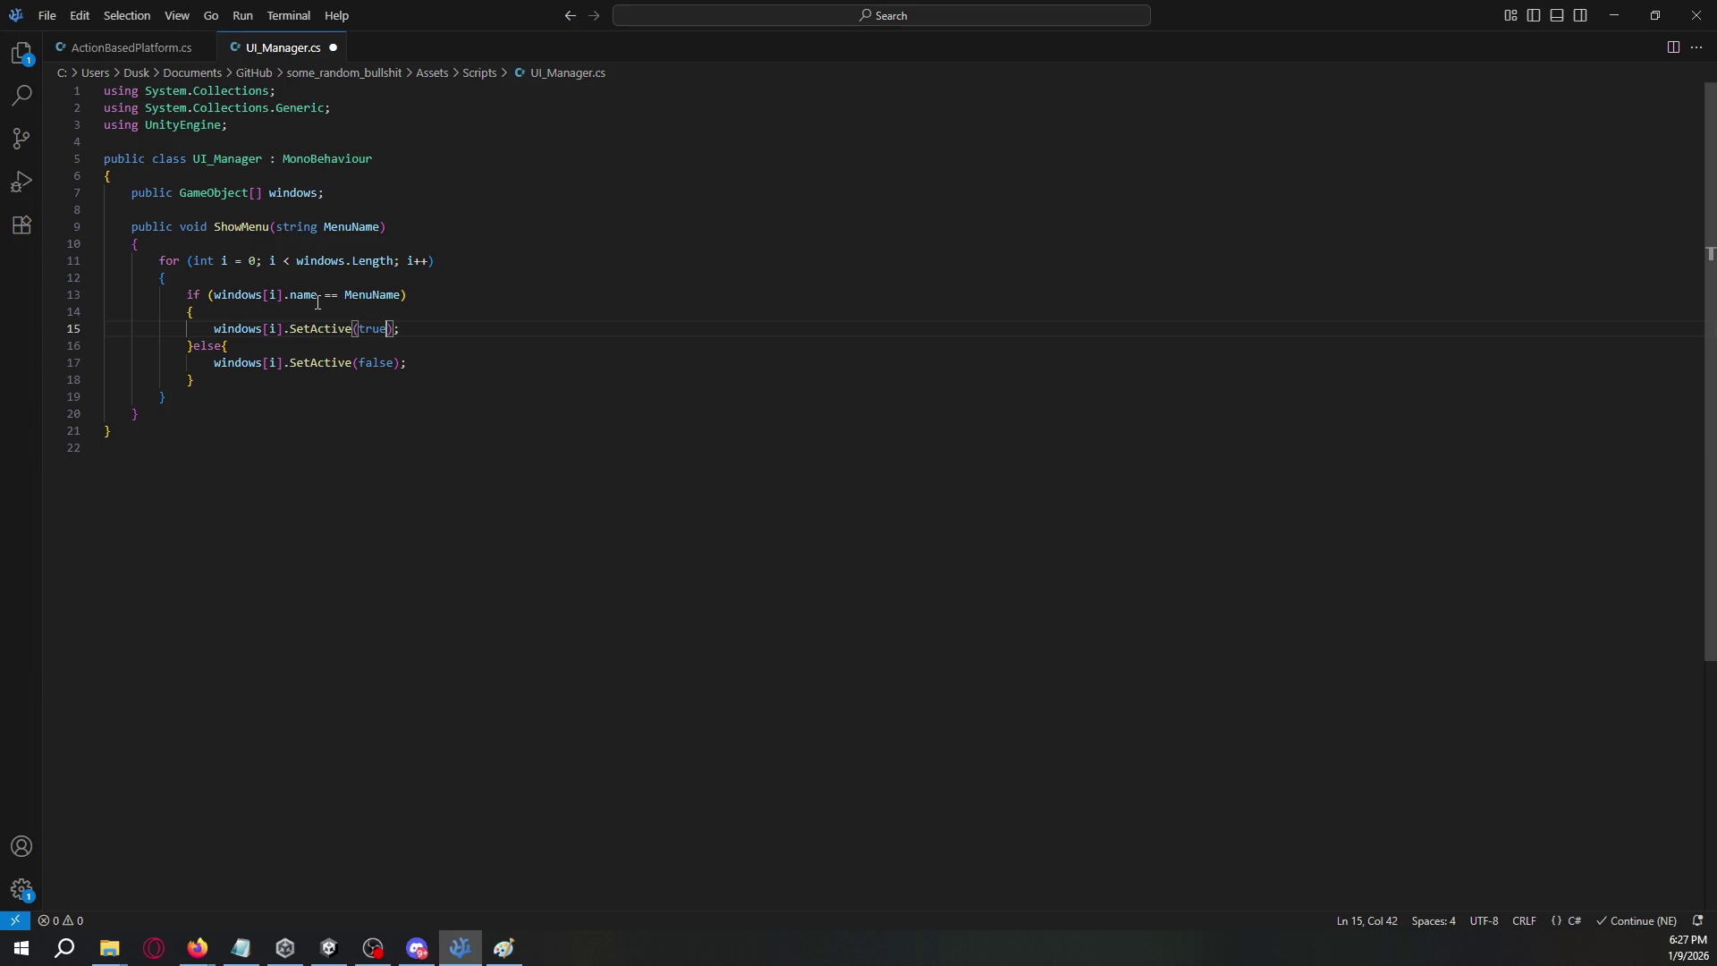
{"action": "key", "text": "ctrl+s"}
{"action": "key", "text": "alt+Tab"}
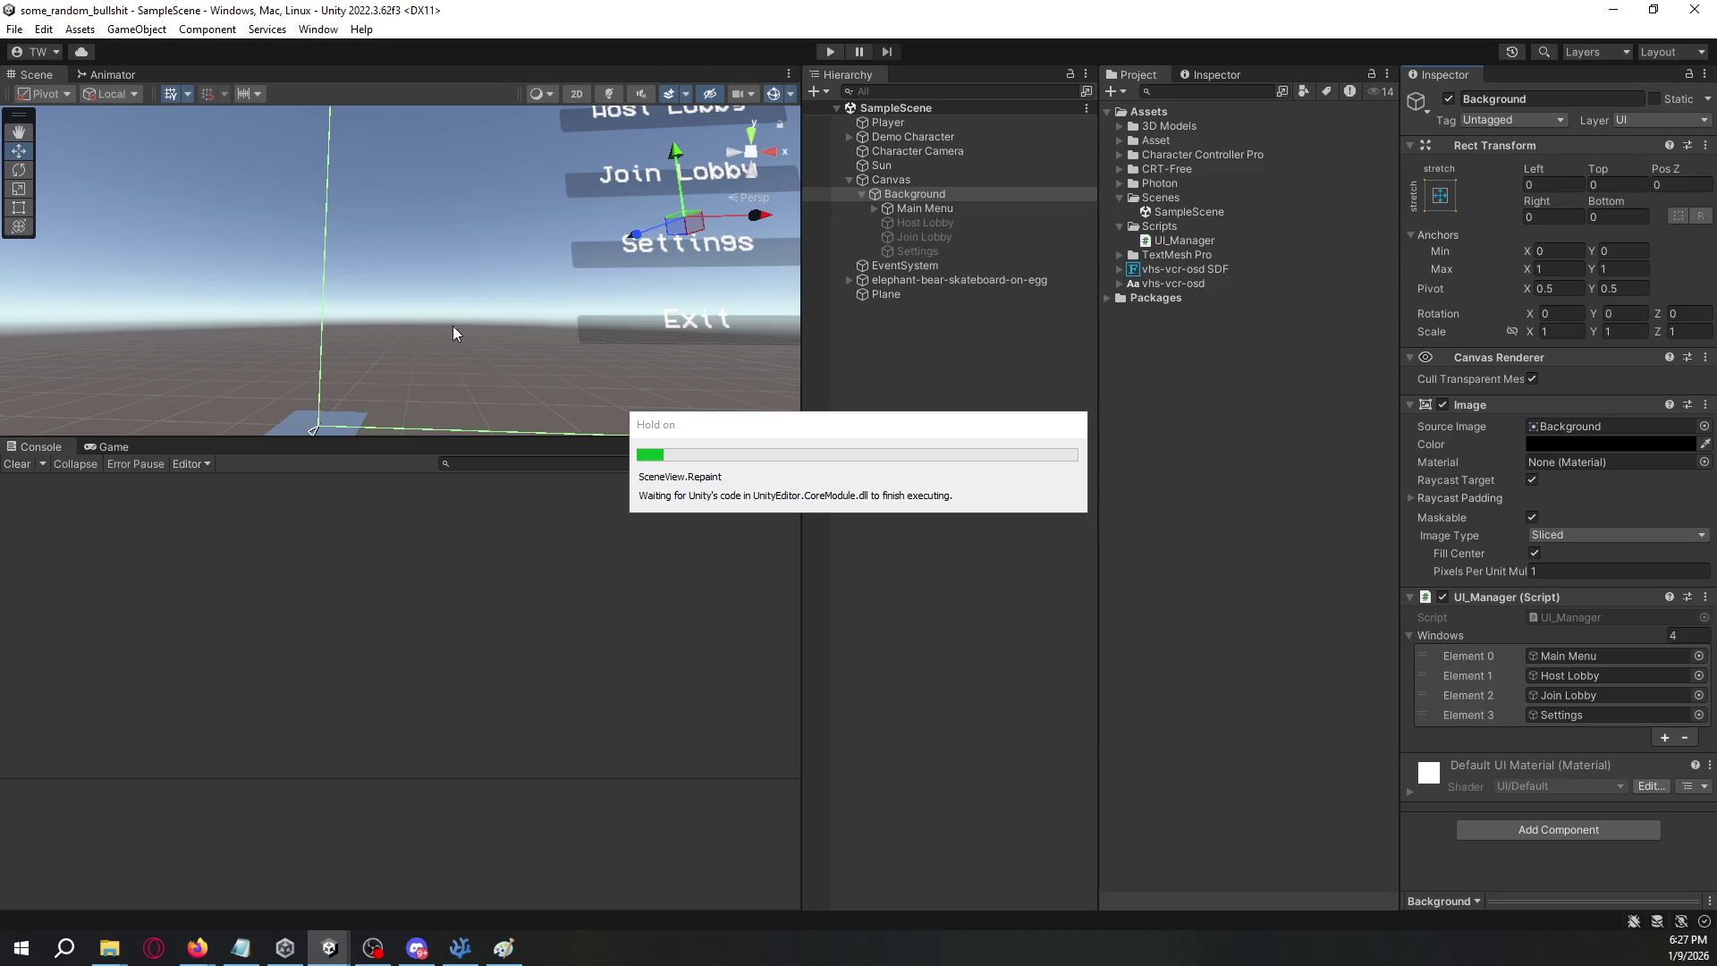
- Expand Main Menu in the Hierarchy and select the Host Lobby button
{"action": "left_click_drag", "start_coordinate": [458, 345], "coordinate": [1080, 250]}
{"action": "left_click", "coordinate": [993, 211]}
{"action": "left_click", "coordinate": [874, 208]}
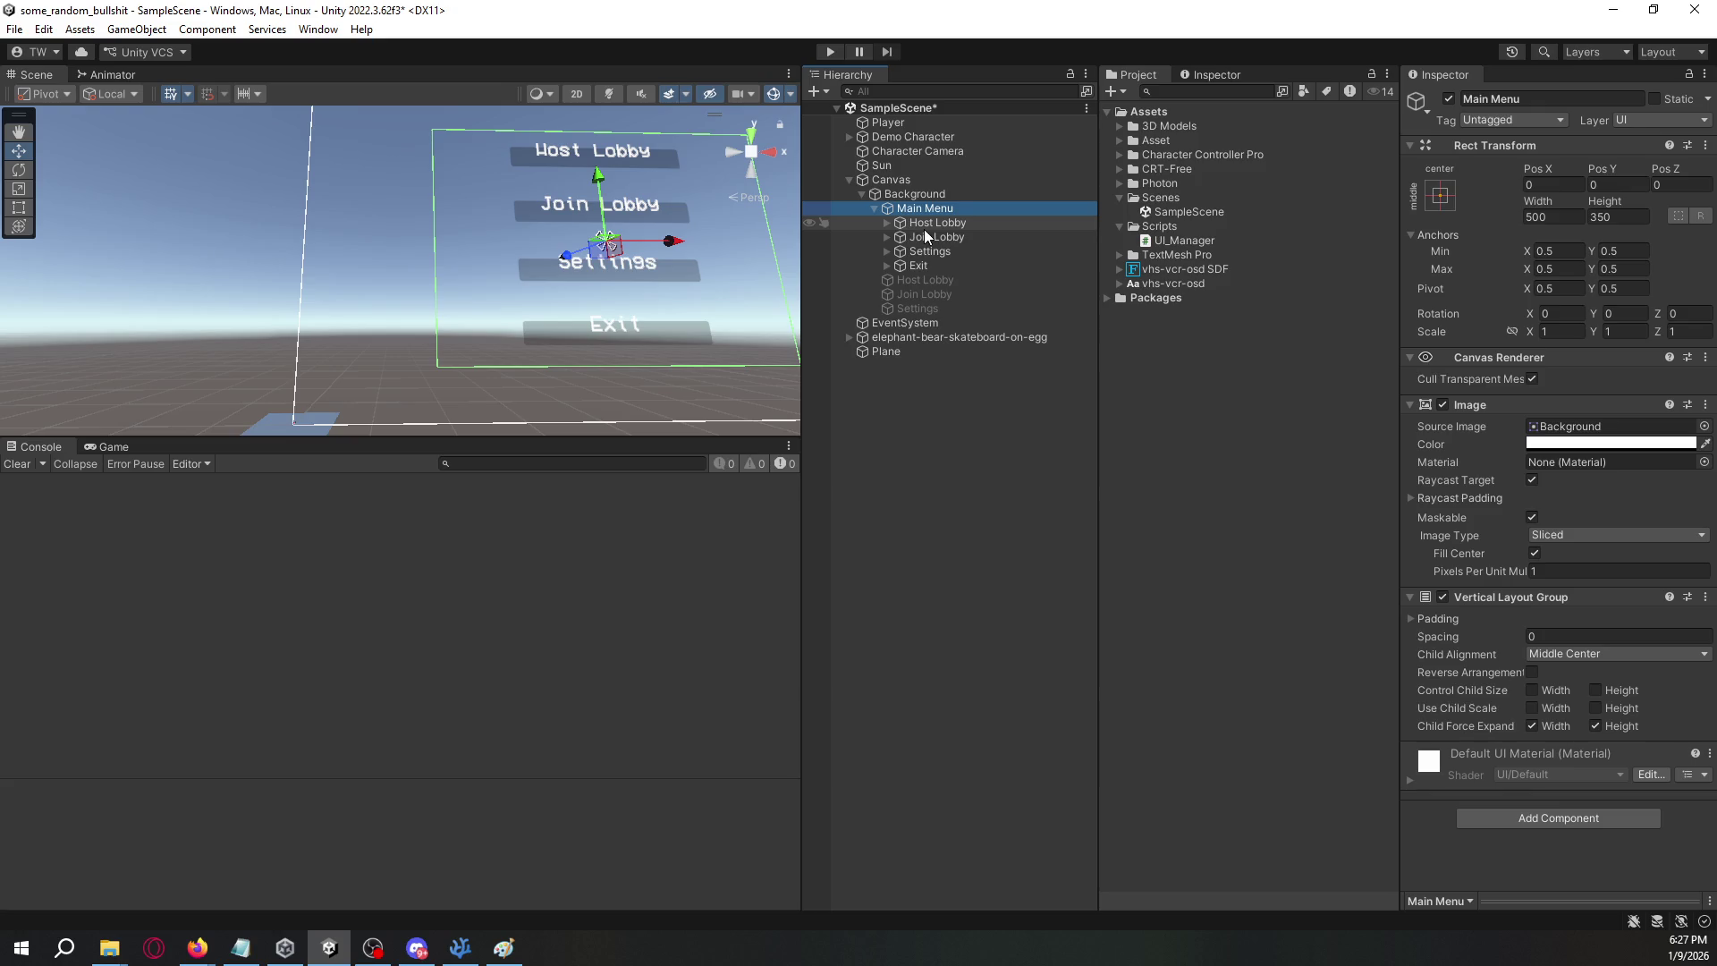
{"action": "left_click", "coordinate": [924, 226]}
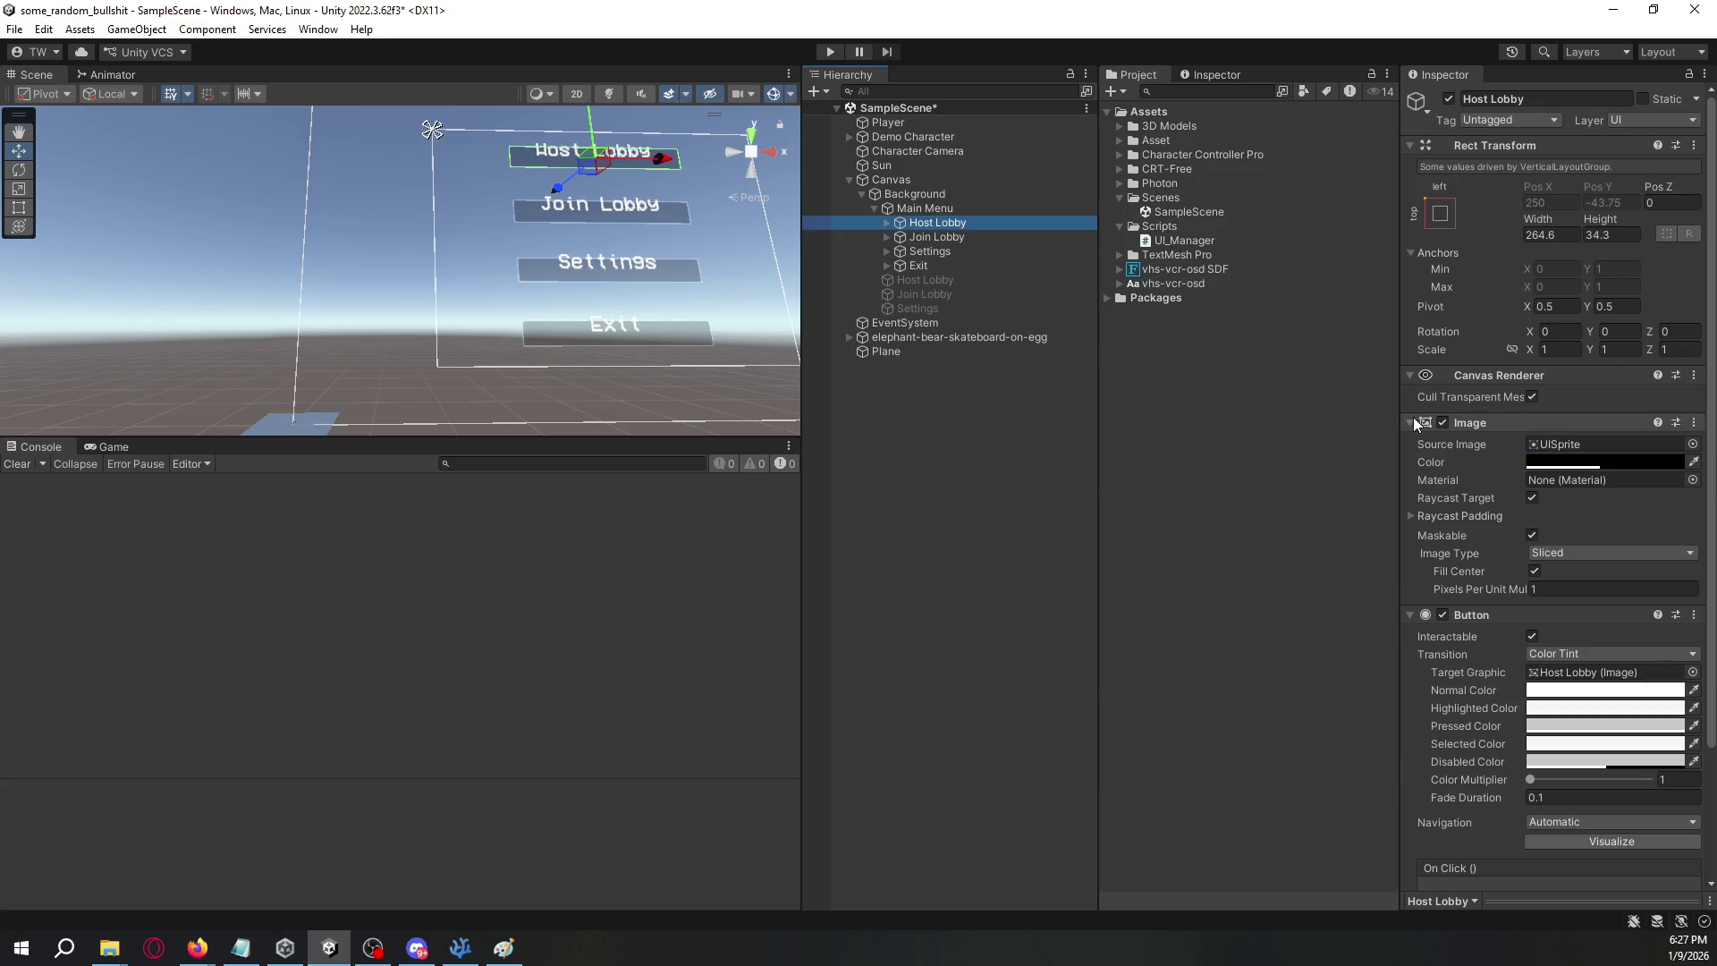
{"action": "left_click", "coordinate": [1412, 422]}
{"action": "left_click", "coordinate": [984, 265], "text": "shift"}
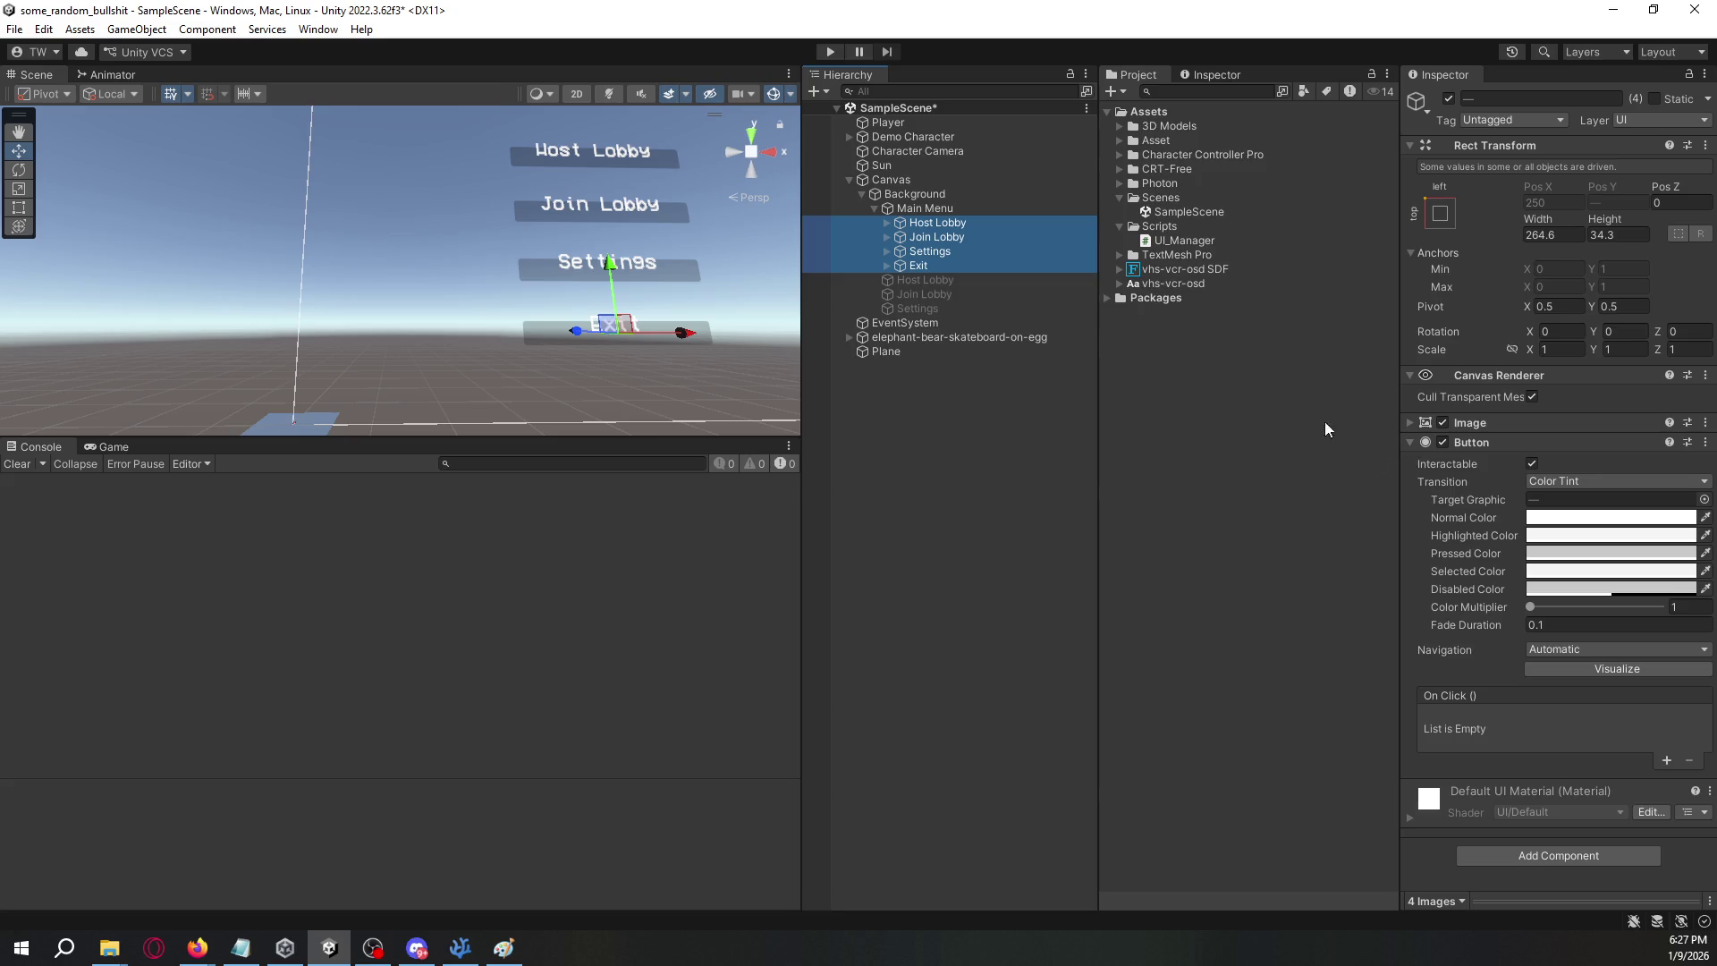
{"action": "key", "text": "ctrl+z"}
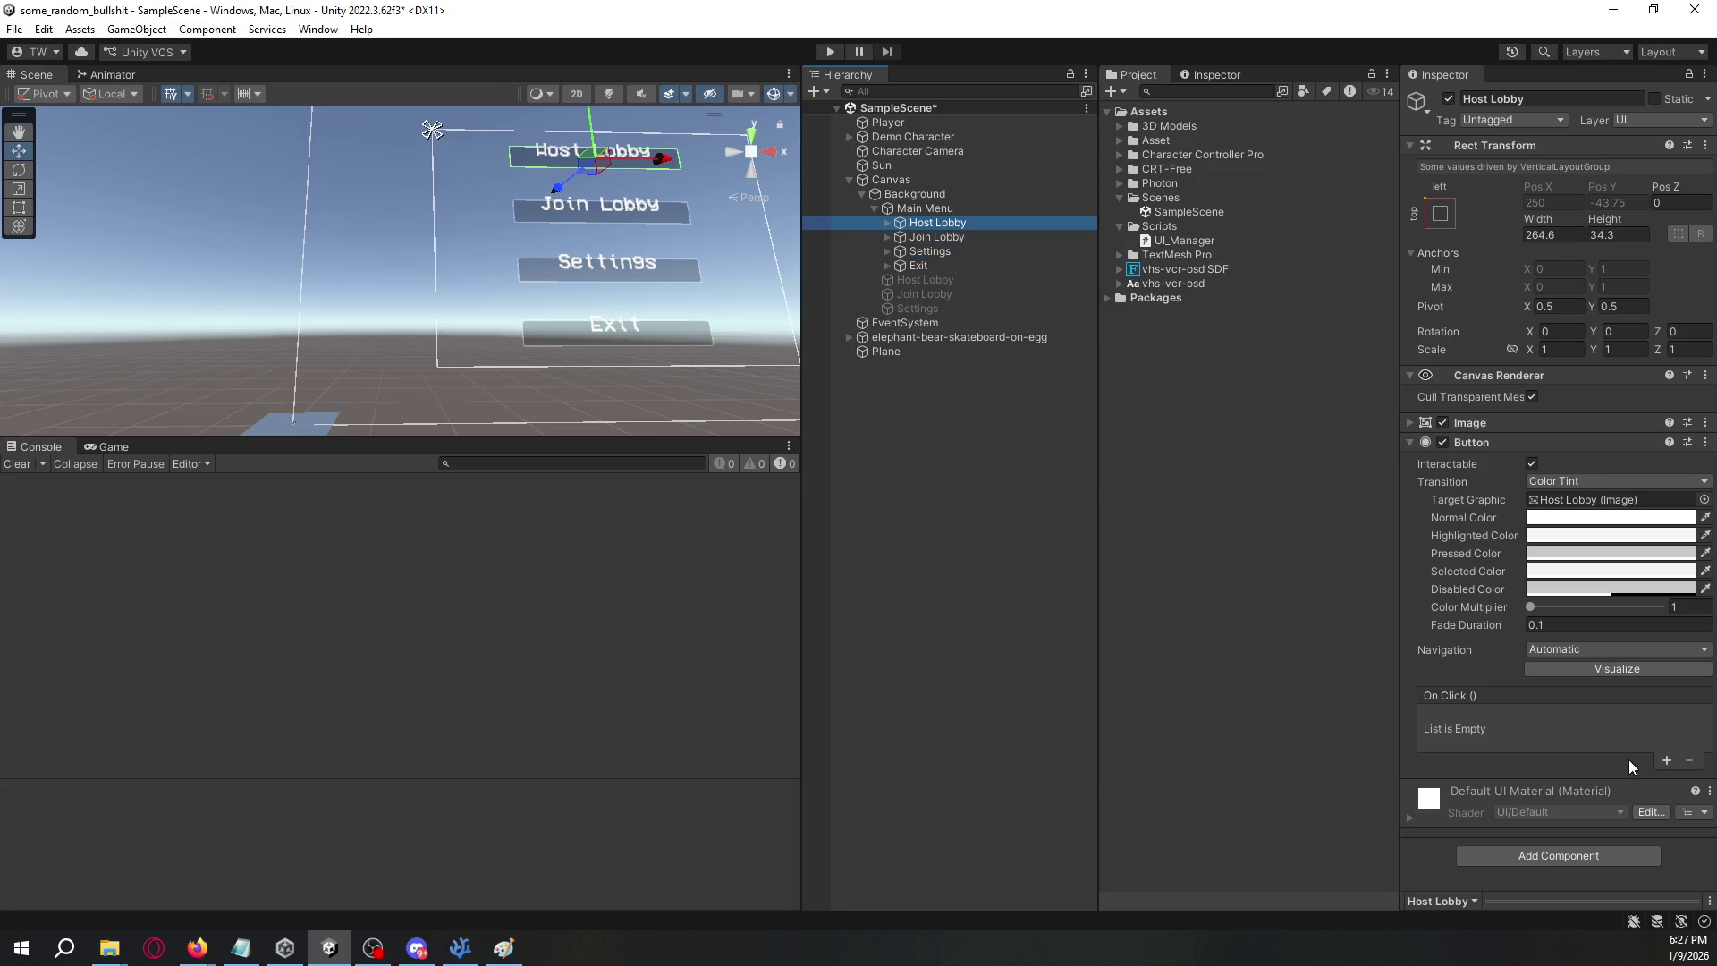
- Give Host Lobby an On Click calling Background's UI_Manager.ShowMenu with 'Host Lobby'
{"action": "left_click", "coordinate": [1664, 759]}
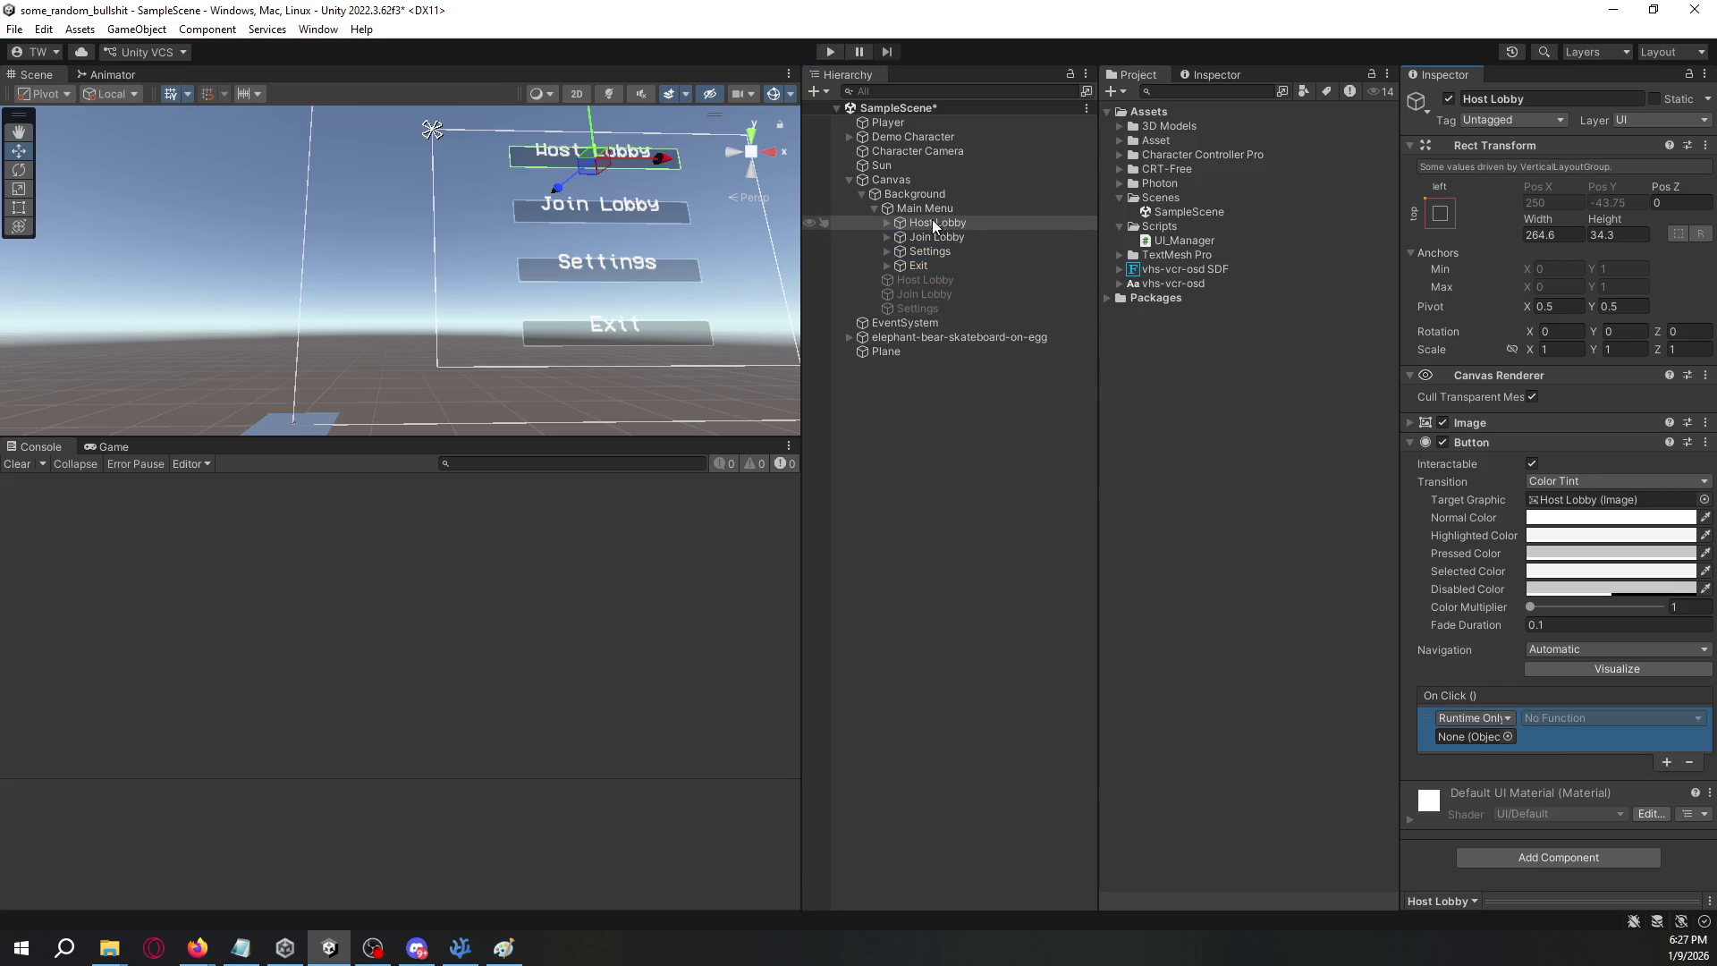
{"action": "left_click_drag", "start_coordinate": [915, 195], "coordinate": [1476, 736]}
{"action": "left_click", "coordinate": [1574, 718]}
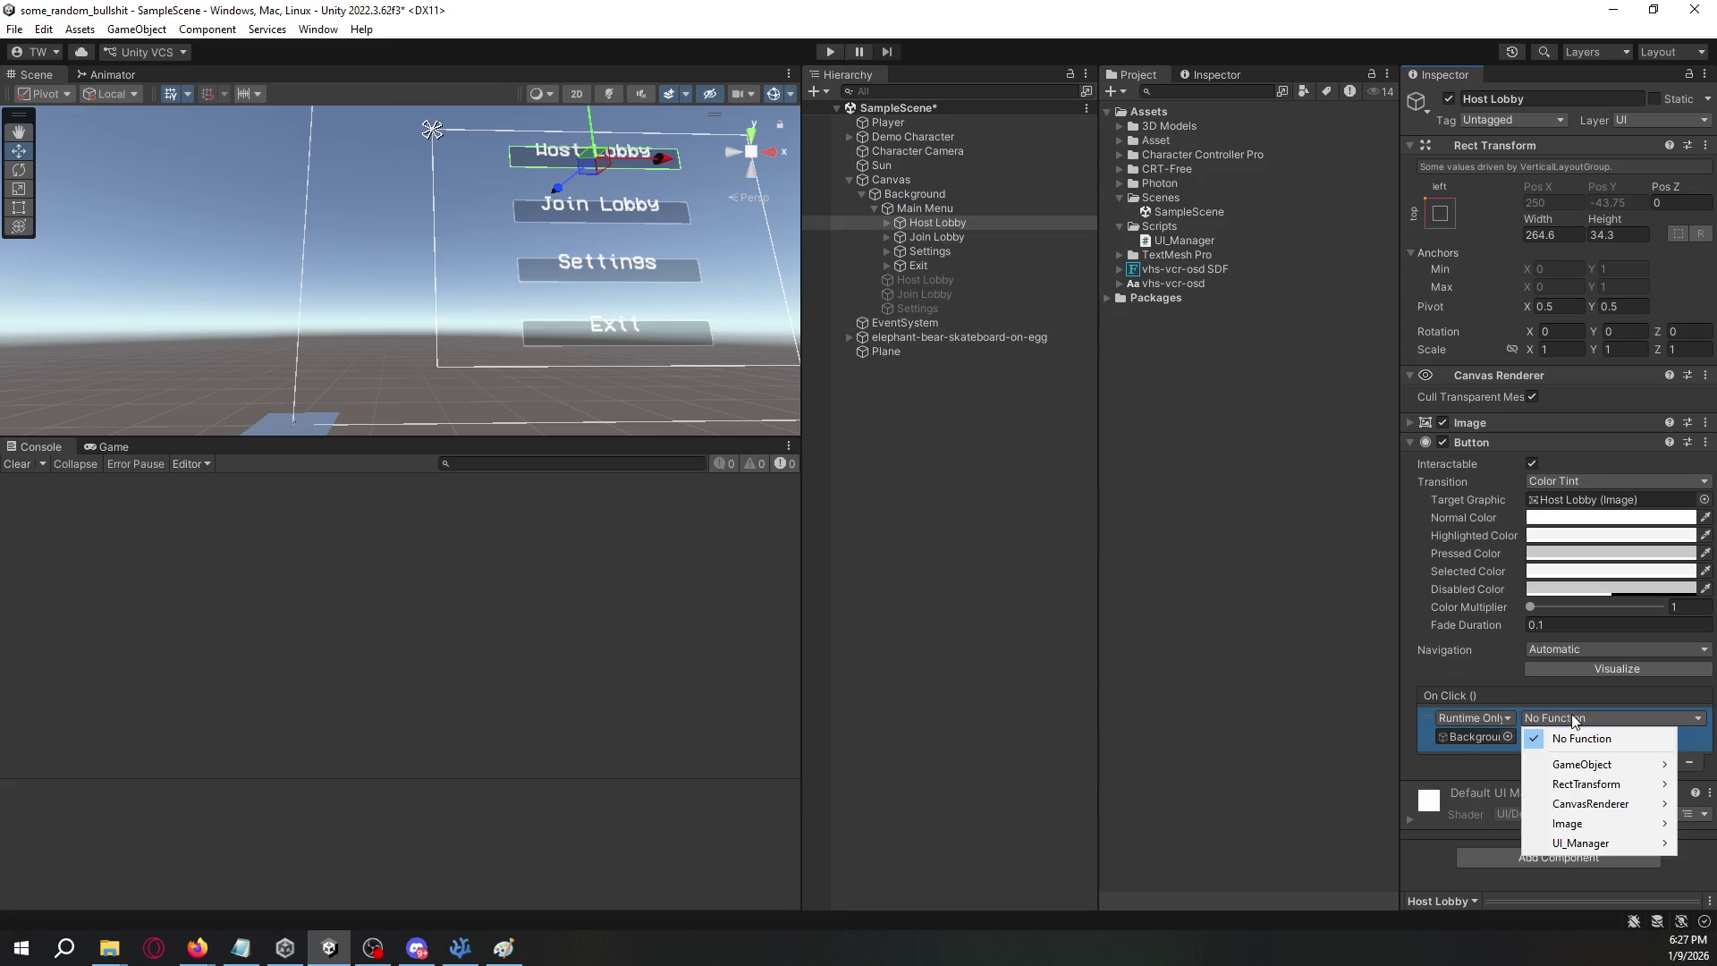
{"action": "mouse_move", "coordinate": [1585, 843]}
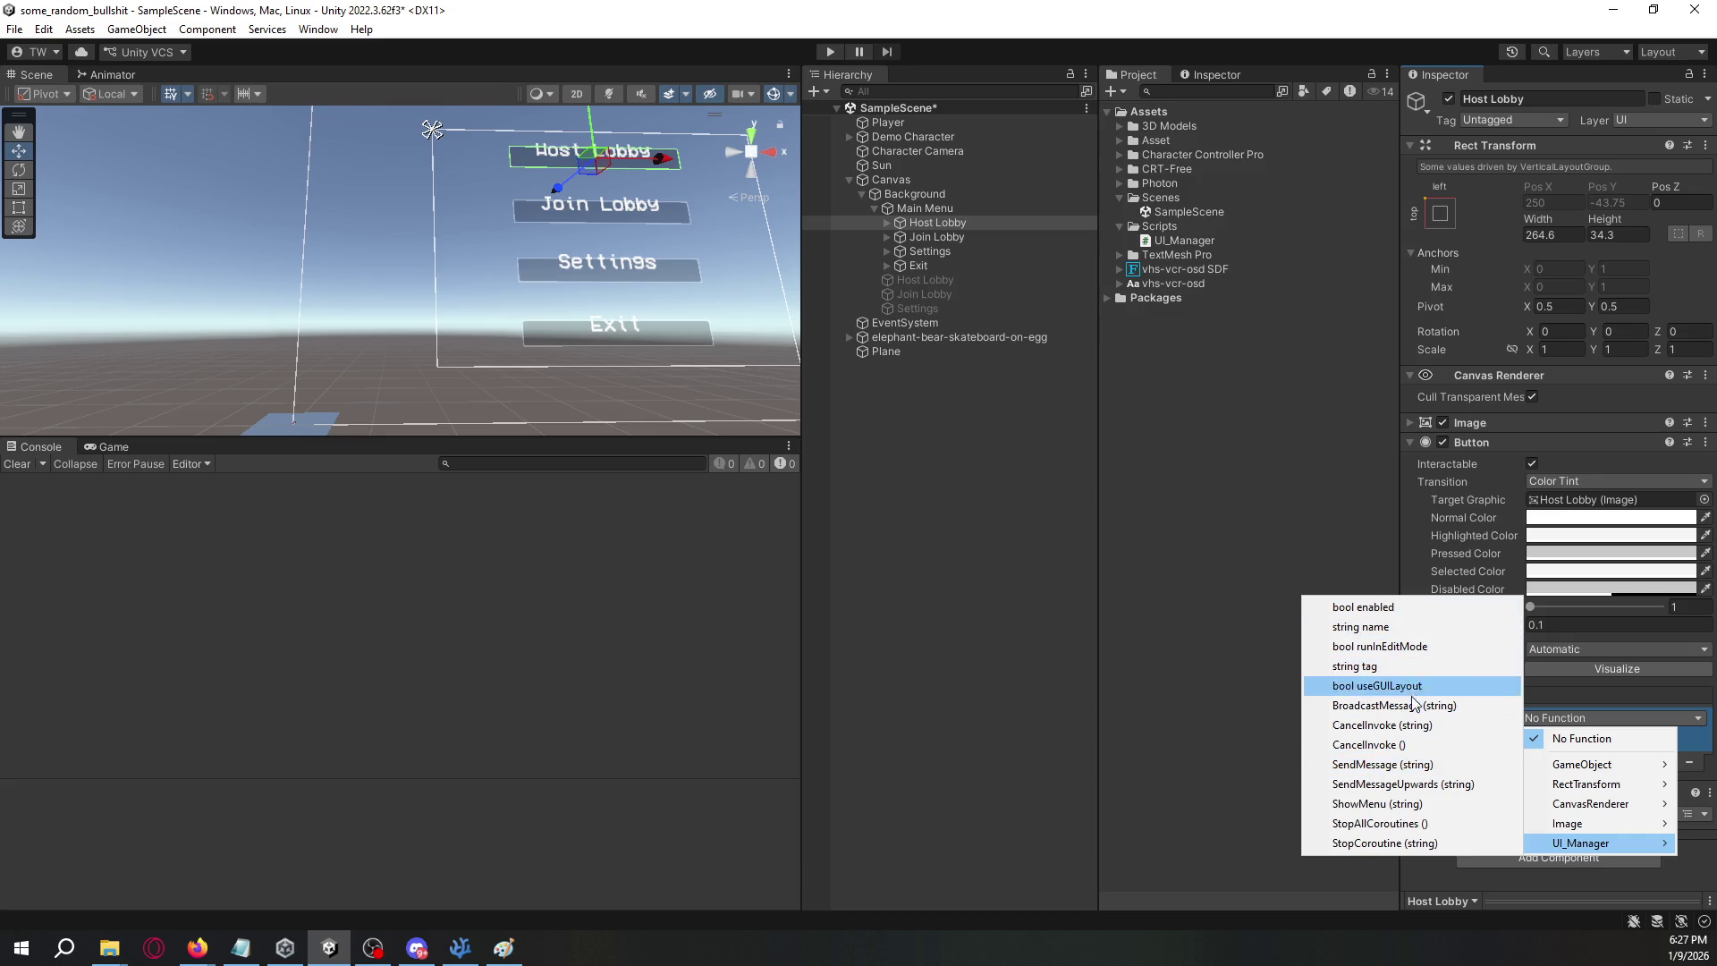
{"action": "left_click", "coordinate": [1426, 805]}
{"action": "left_click", "coordinate": [1545, 737]}
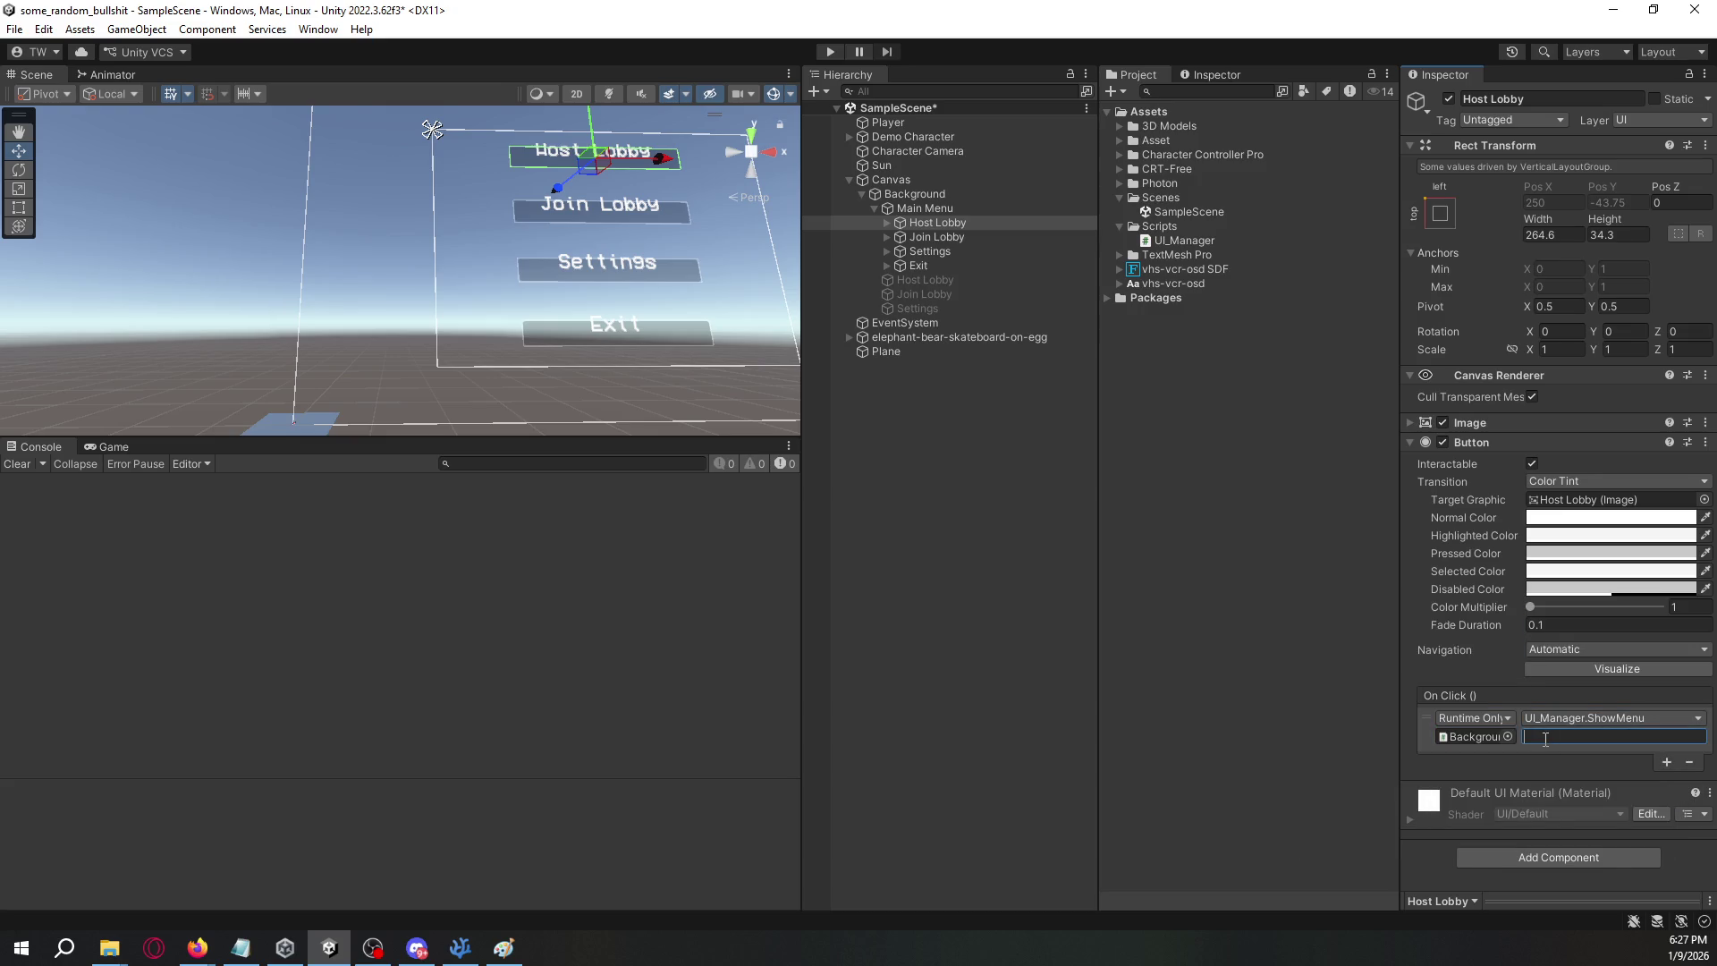
{"action": "type", "text": "Host Lobby"}
{"action": "left_click", "coordinate": [1426, 716]}
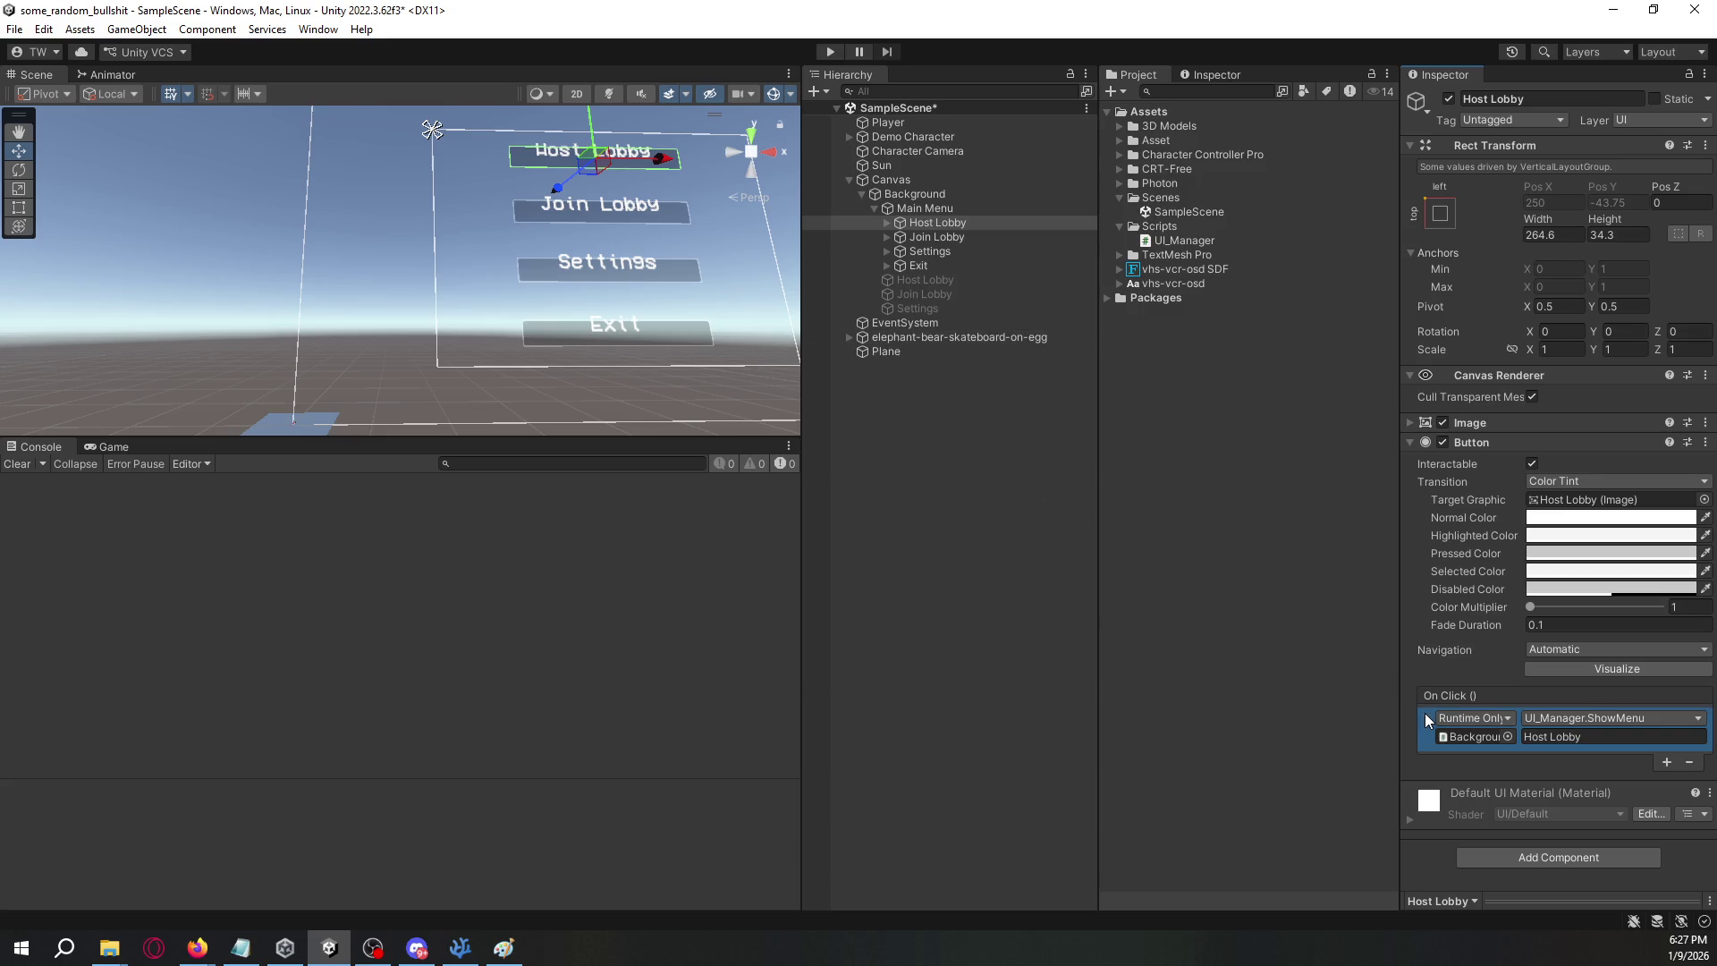
- Add a shared On Click to Join Lobby, Settings and Exit calling ShowMenu
{"action": "left_click", "coordinate": [950, 234]}
{"action": "left_click", "coordinate": [948, 265], "text": "shift"}
{"action": "left_click", "coordinate": [1667, 761]}
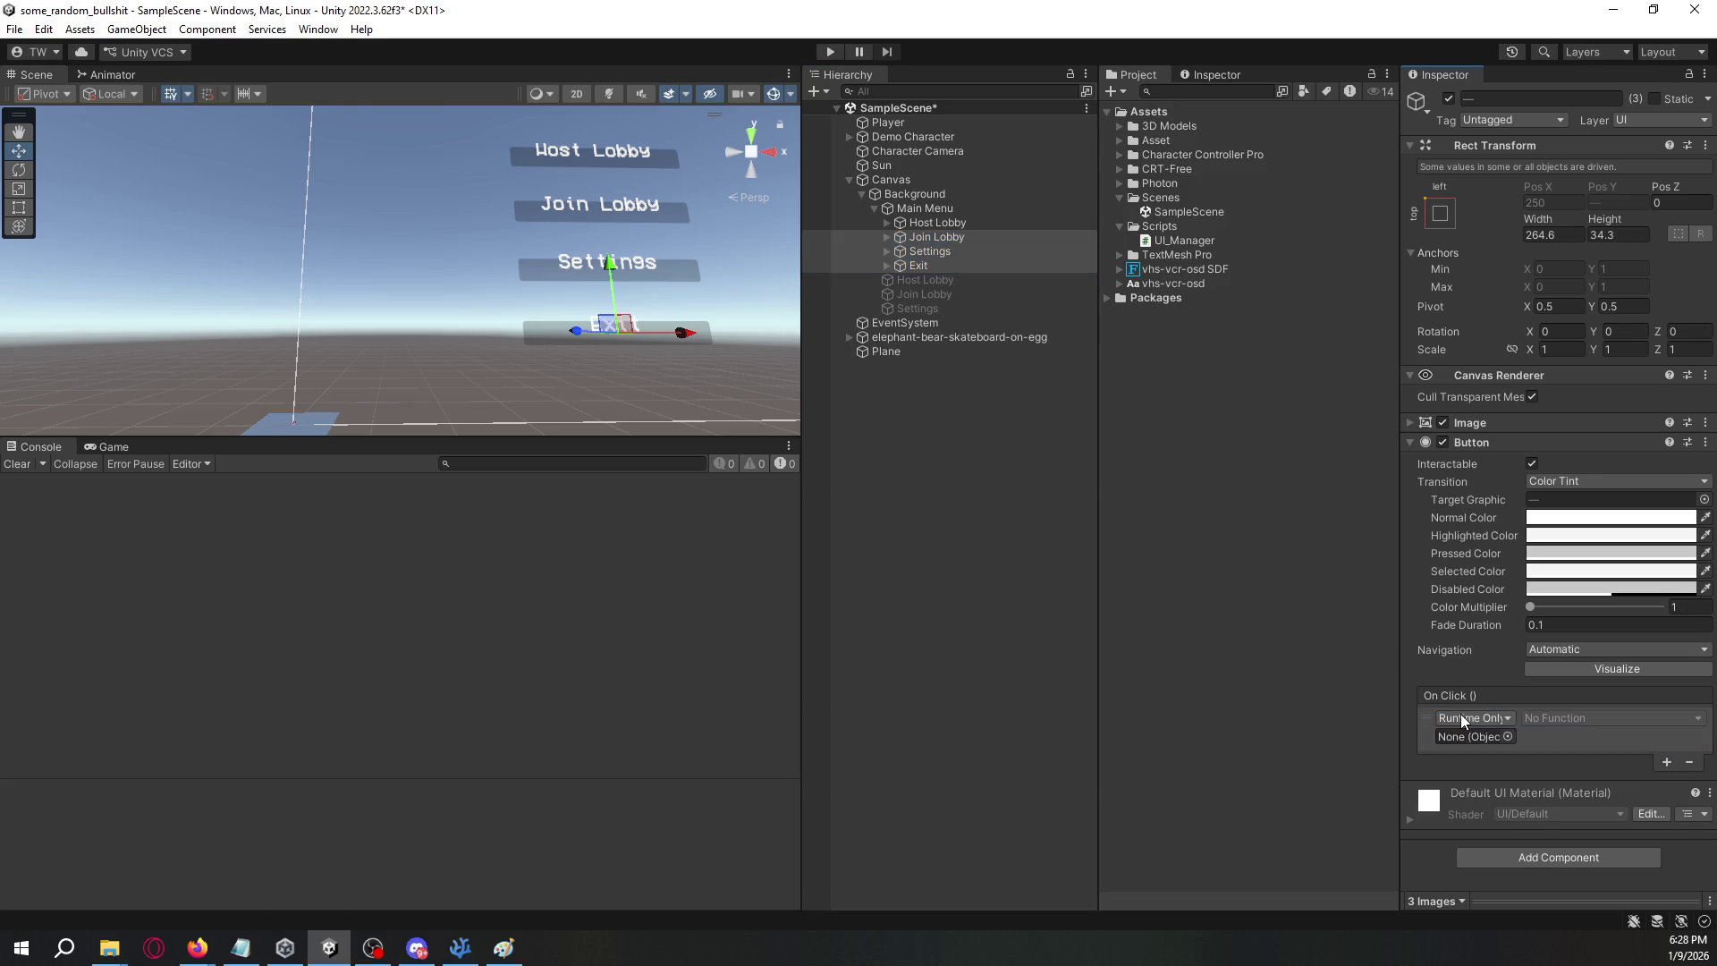
{"action": "left_click", "coordinate": [1426, 720]}
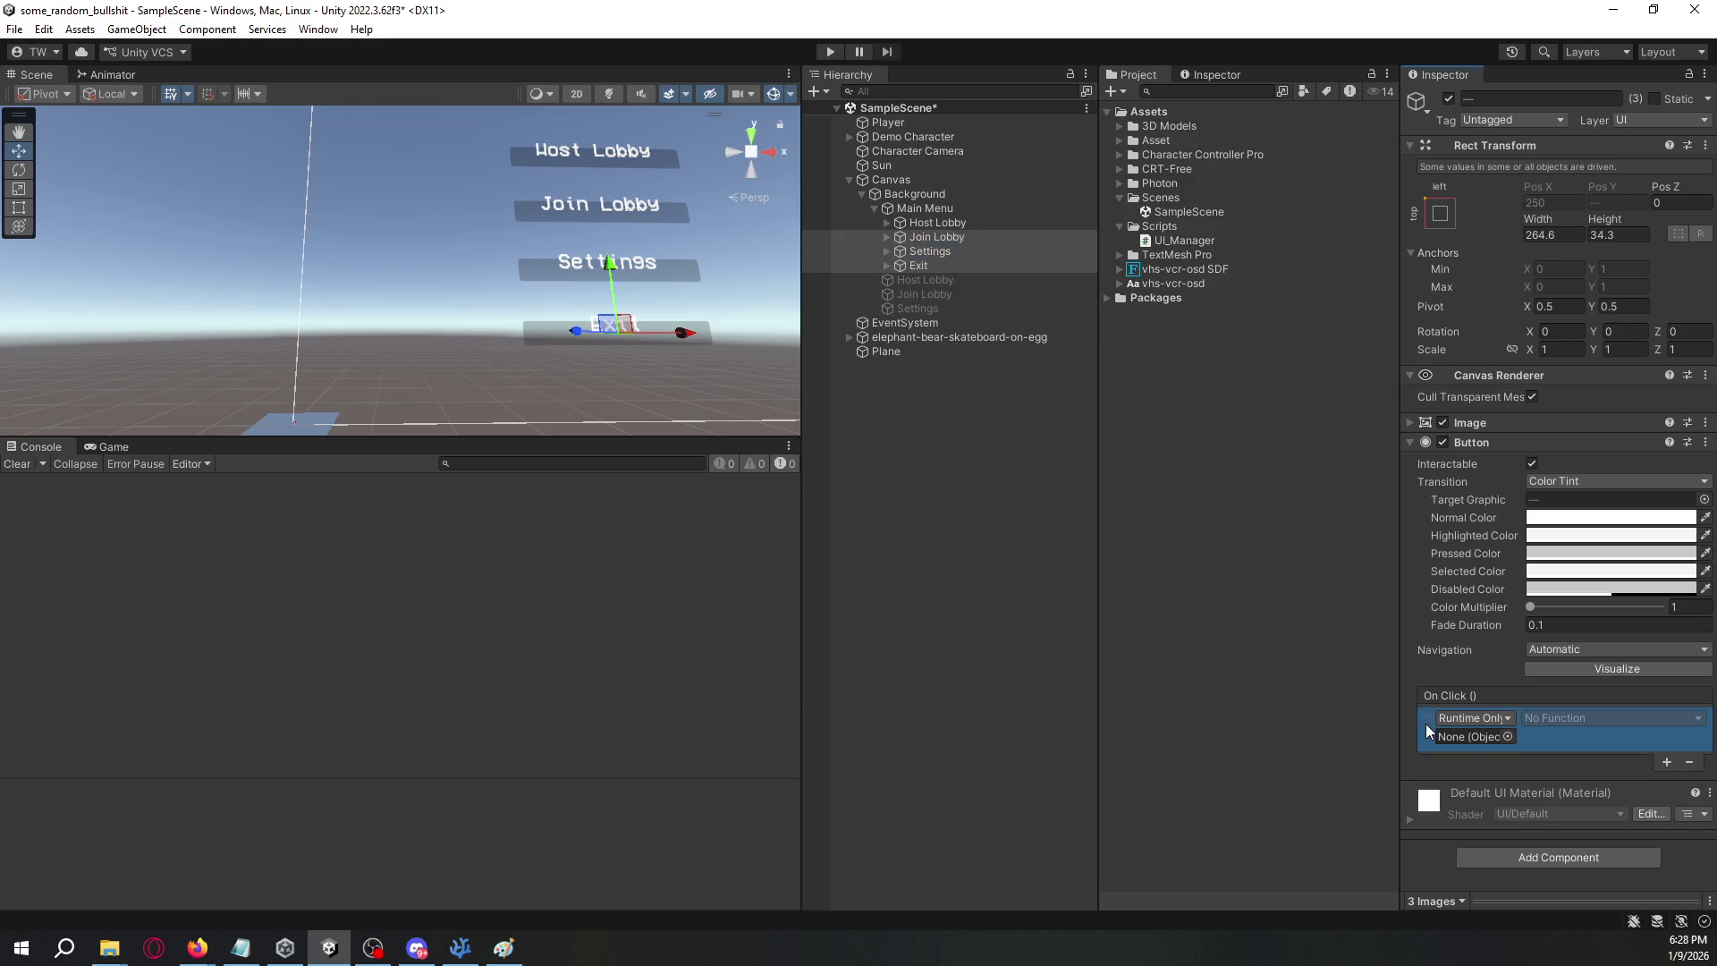
{"action": "mouse_move", "coordinate": [905, 191]}
{"action": "left_mouse_down"}
{"action": "mouse_move", "coordinate": [1471, 685]}
{"action": "mouse_move", "coordinate": [1479, 738]}
{"action": "left_mouse_up"}
{"action": "left_click", "coordinate": [1601, 718]}
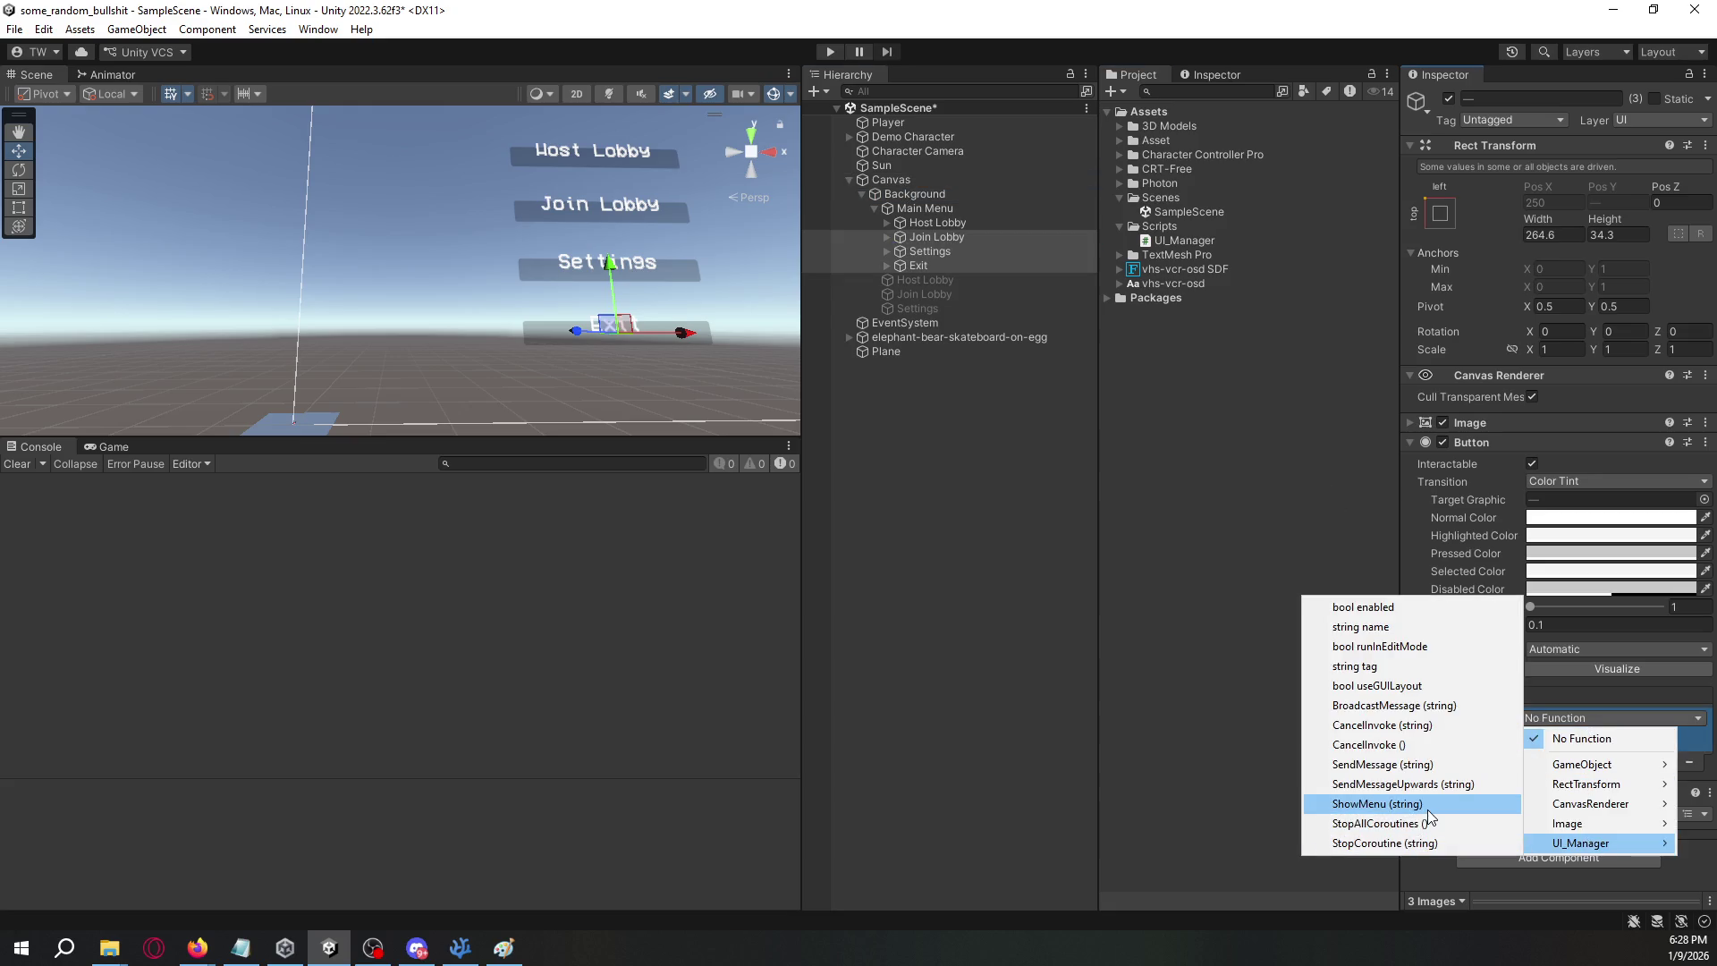
{"action": "left_click", "coordinate": [1428, 805]}
- Set Join Lobby's ShowMenu argument to 'Join Lobby' and Settings' to 'Settings'
{"action": "left_click", "coordinate": [936, 236]}
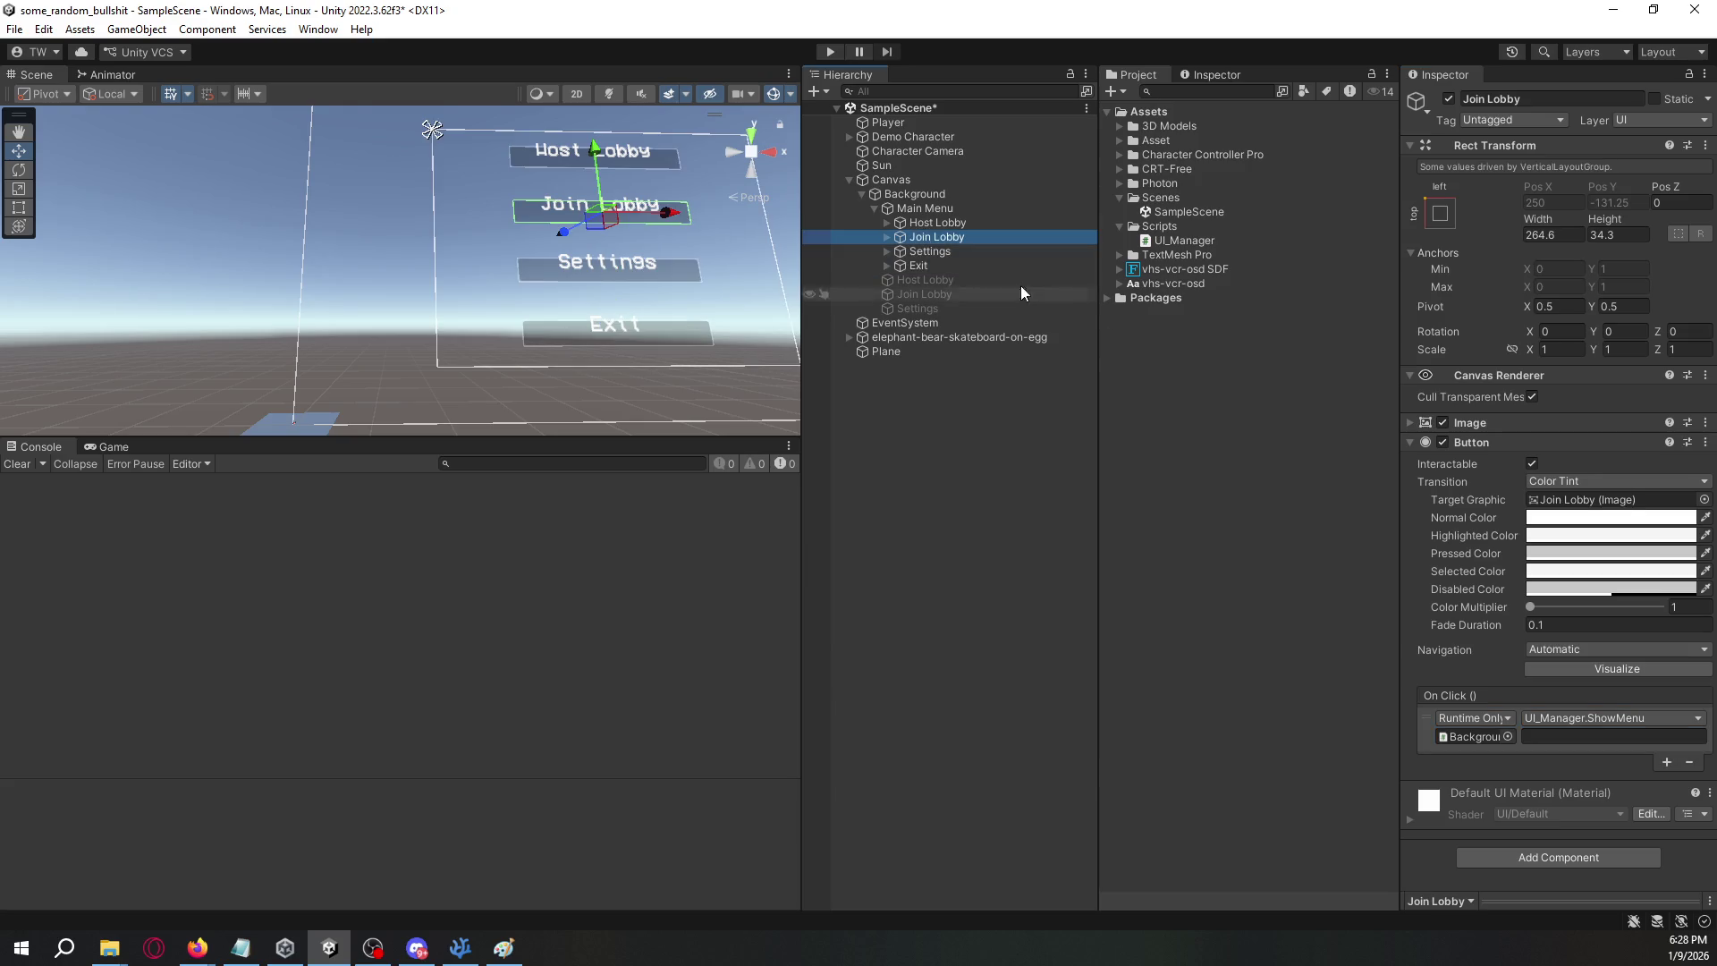
{"action": "left_click", "coordinate": [1563, 738]}
{"action": "type", "text": "Join Lobby"}
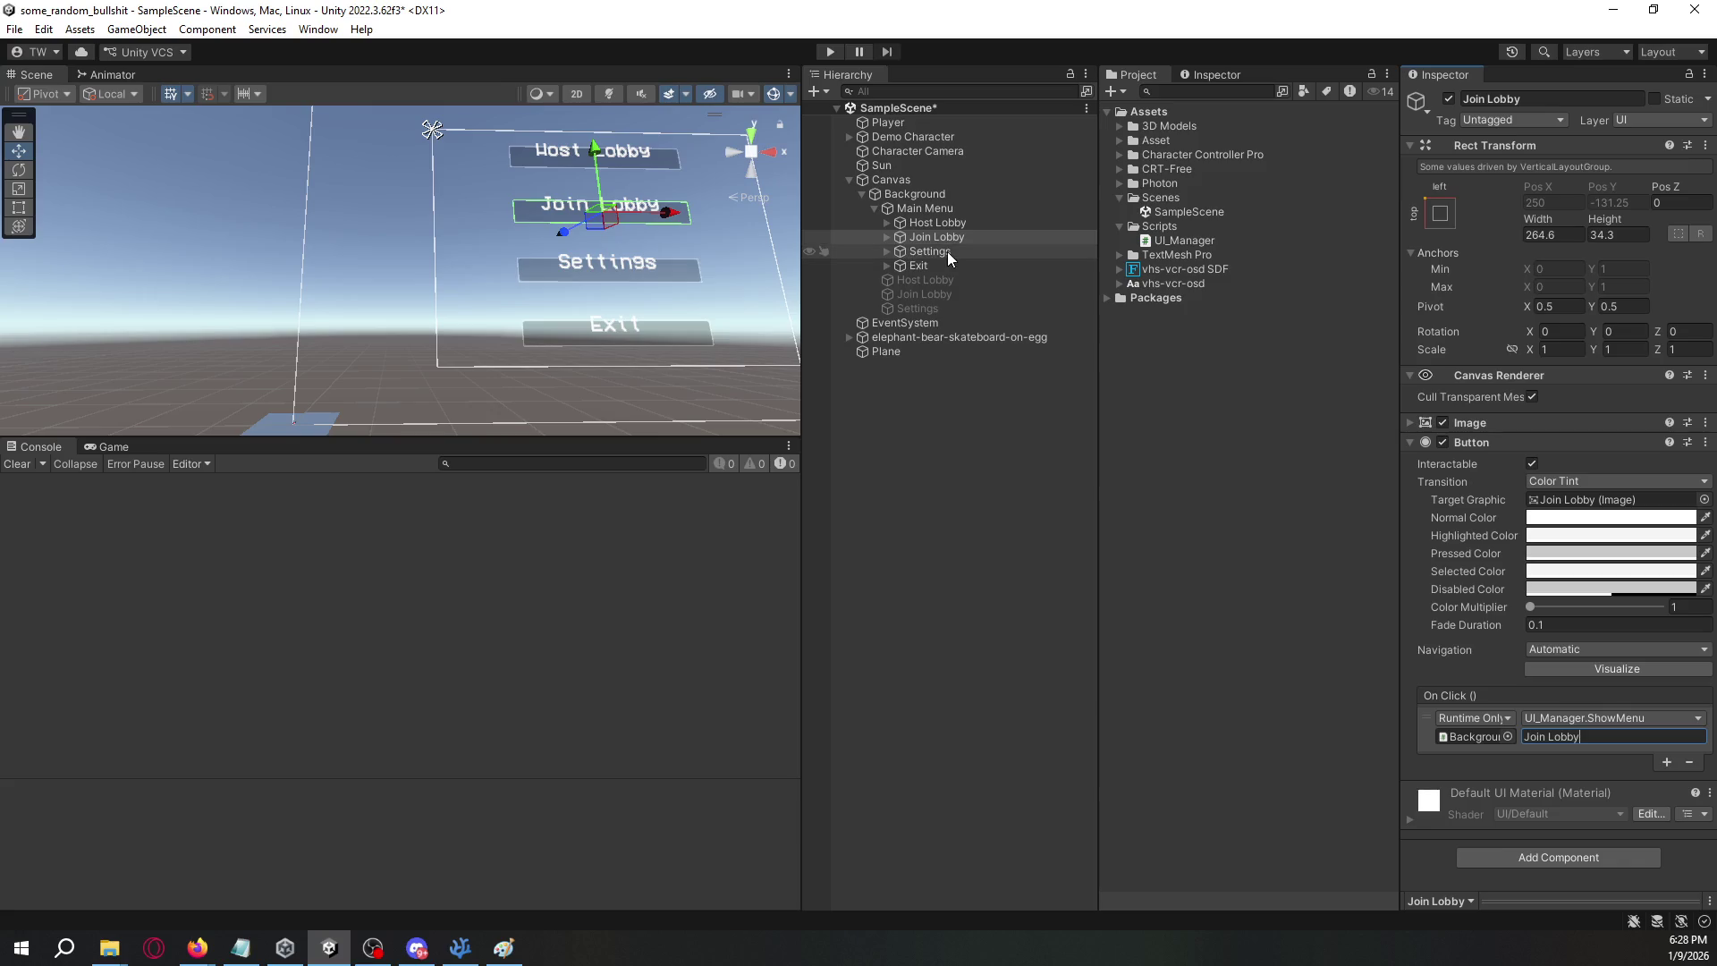
{"action": "left_click", "coordinate": [930, 251]}
{"action": "left_click", "coordinate": [1548, 738]}
{"action": "type", "text": "Settings"}
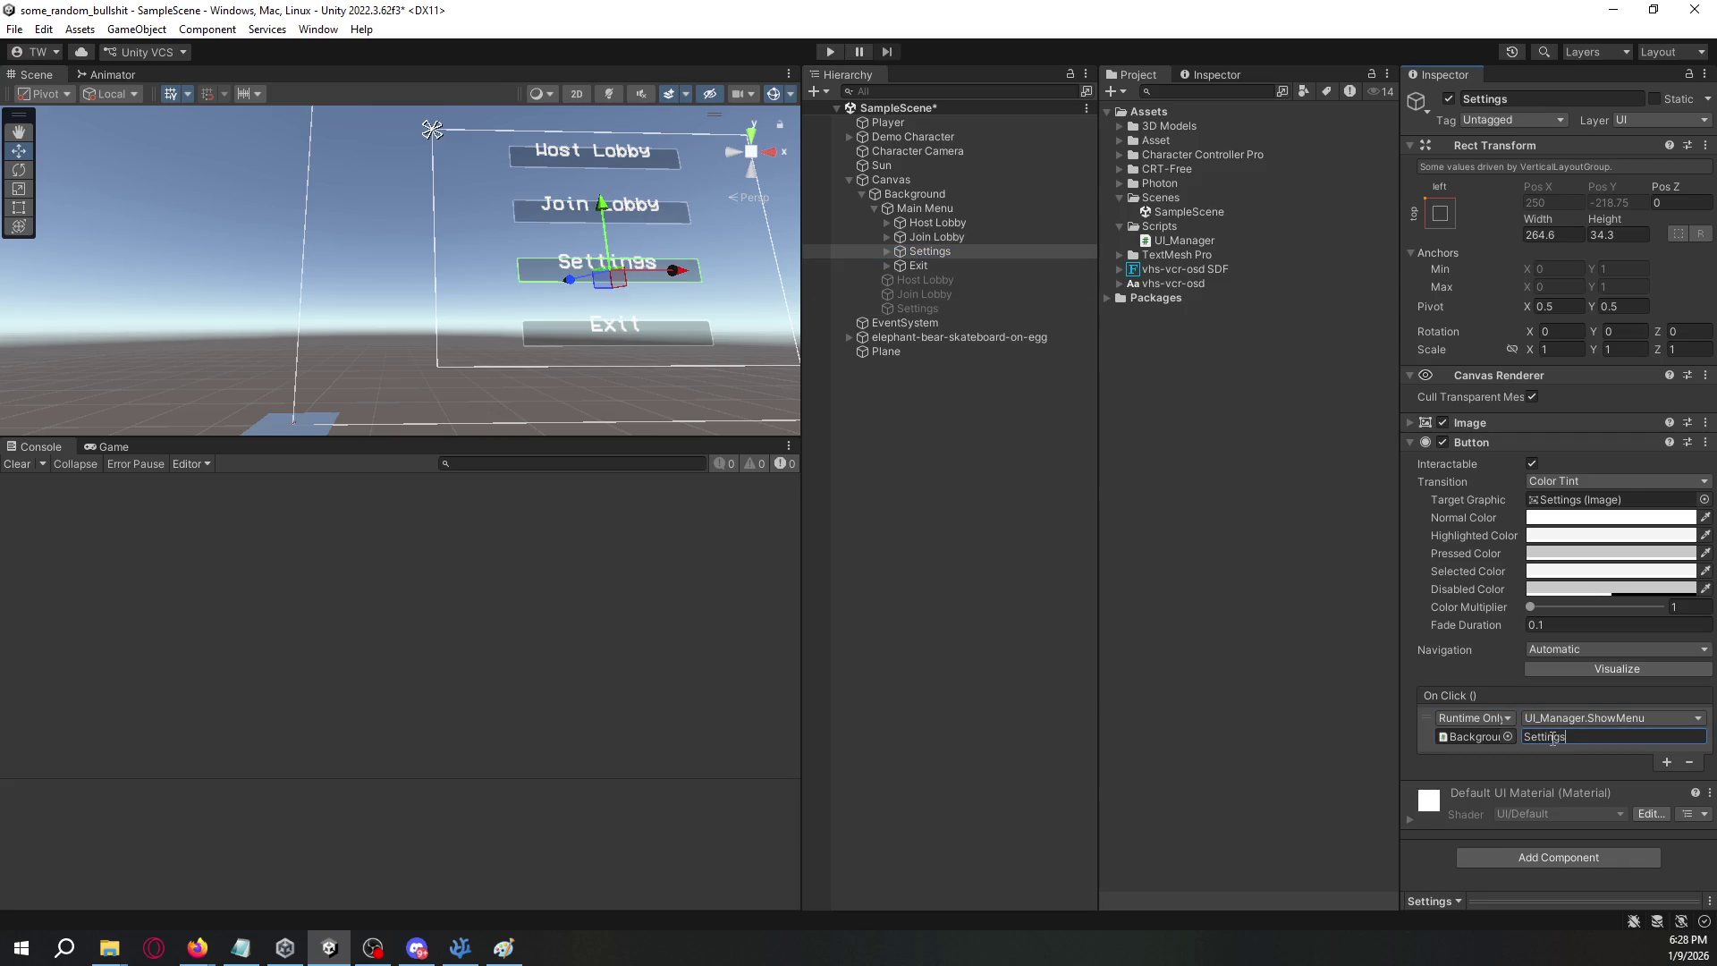
- Remove the On Click entry from the Exit button
{"action": "left_click", "coordinate": [988, 266]}
{"action": "left_click", "coordinate": [1545, 735]}
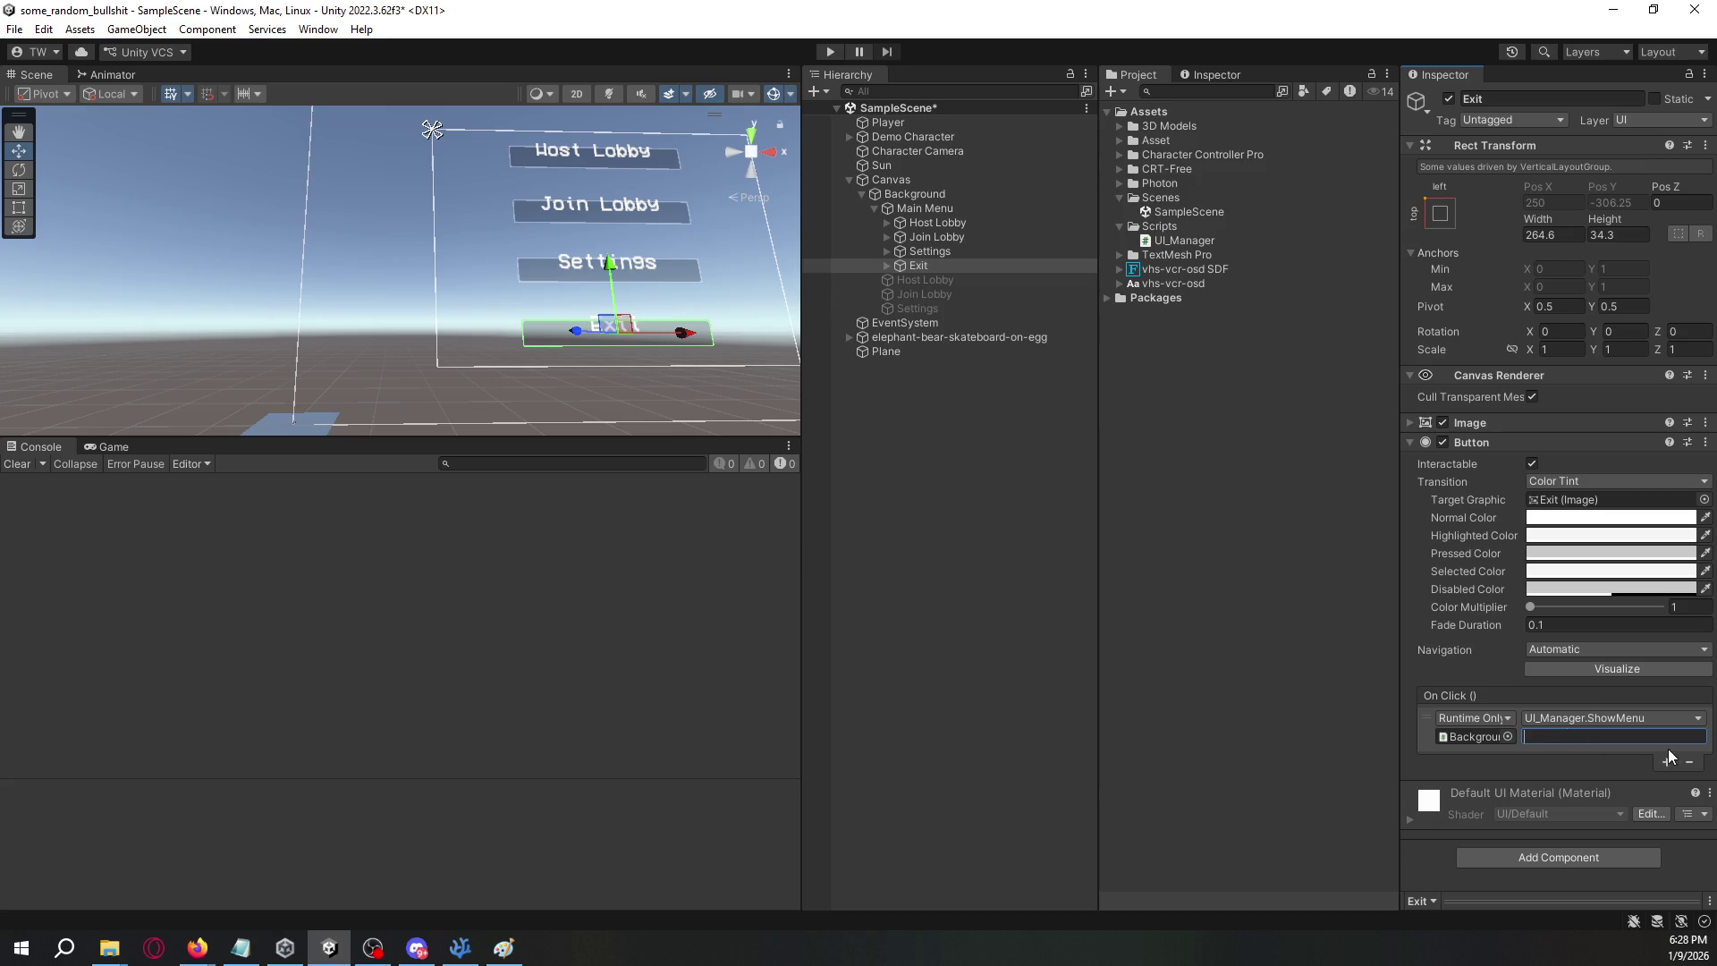
{"action": "left_click", "coordinate": [1633, 748]}
{"action": "left_click", "coordinate": [1689, 762]}
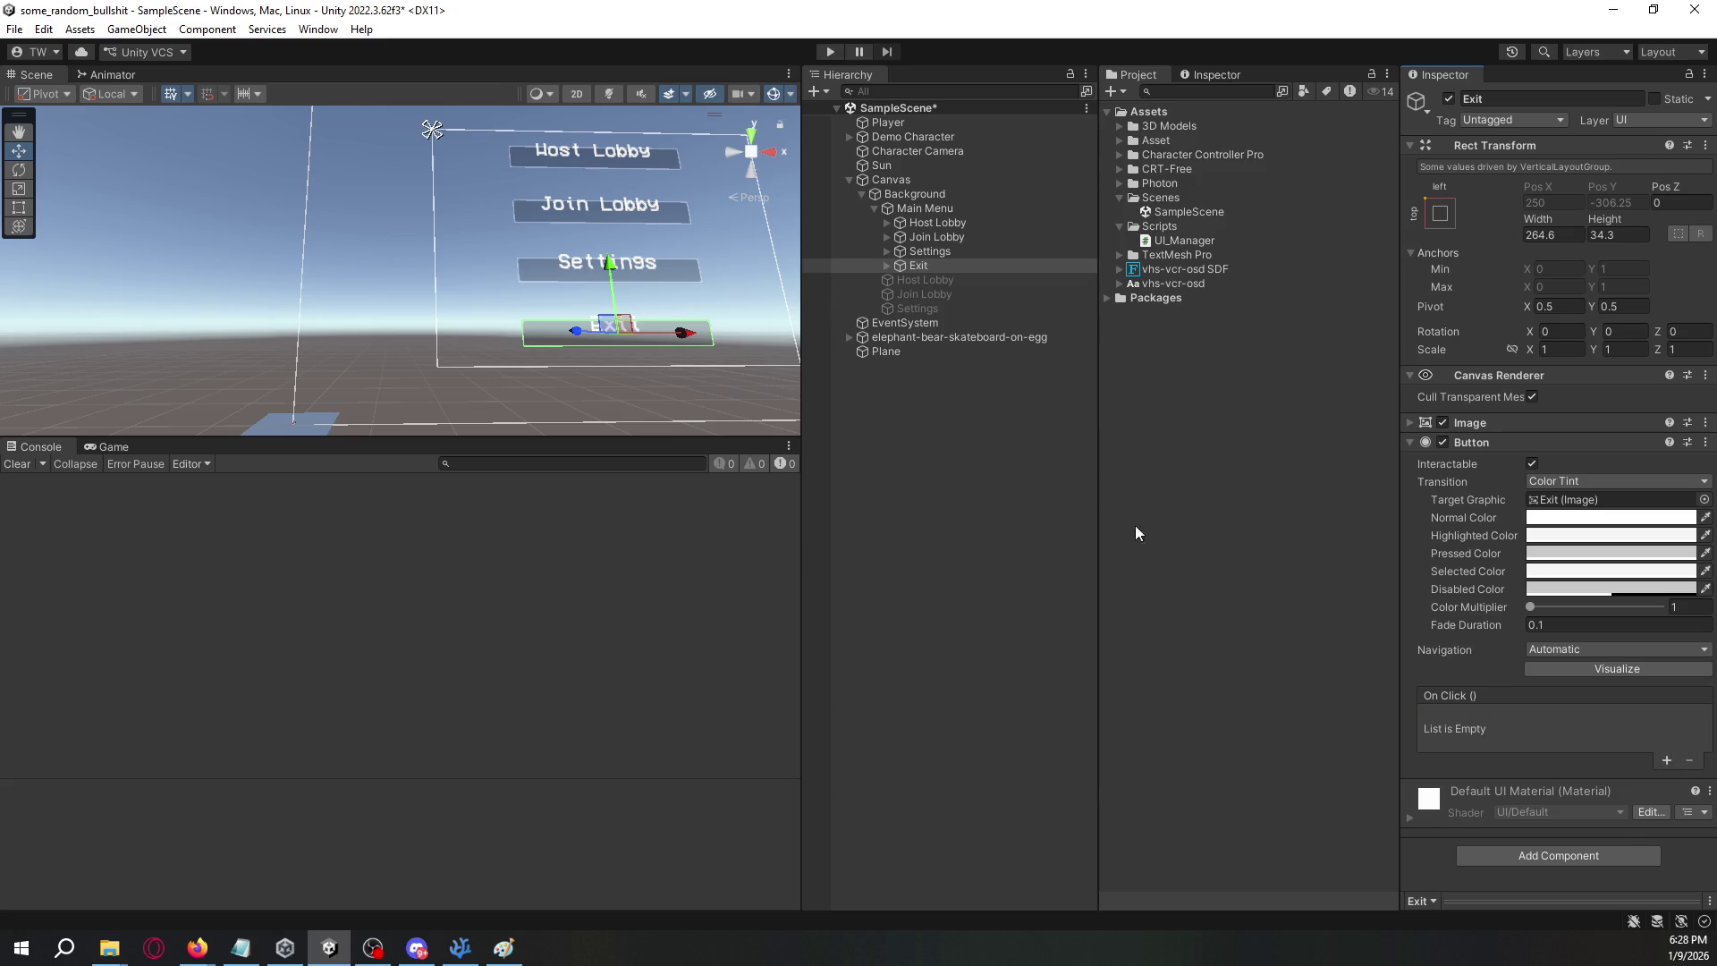
{"action": "left_click", "coordinate": [973, 405]}
{"action": "key", "text": "alt+Tab"}
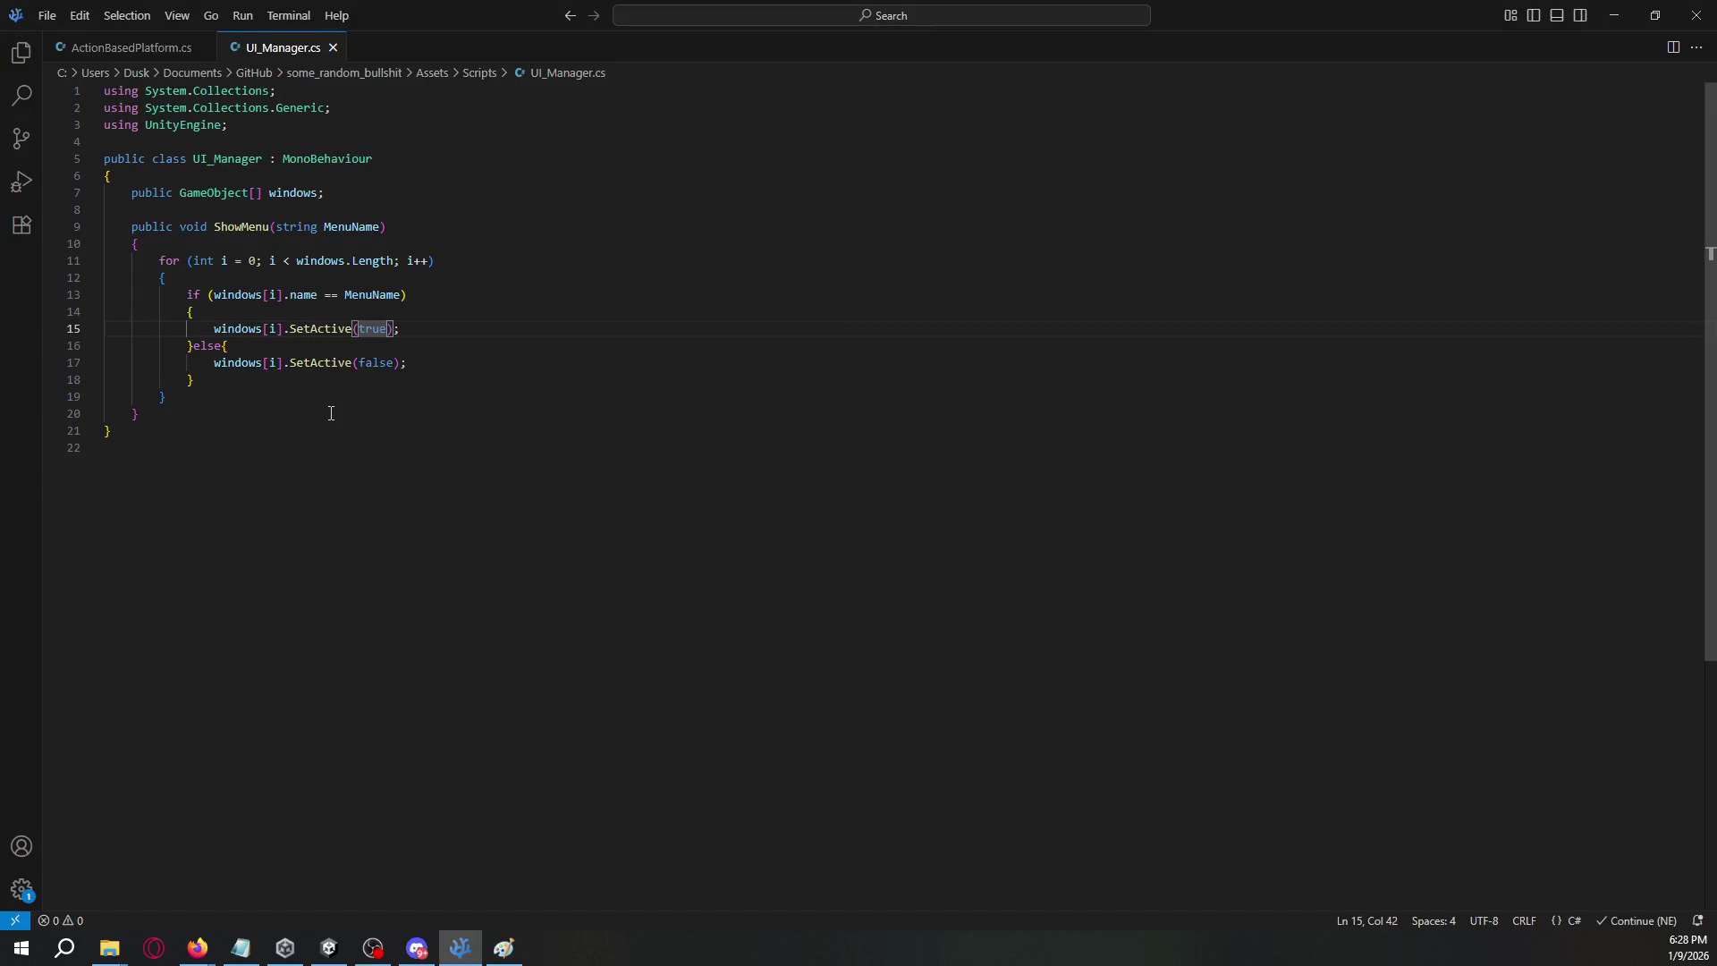
- Add an empty public void QuitGame() method after ShowMenu
{"action": "left_click", "coordinate": [230, 414]}
{"action": "key", "text": "Return"}
{"action": "key", "text": "Return"}
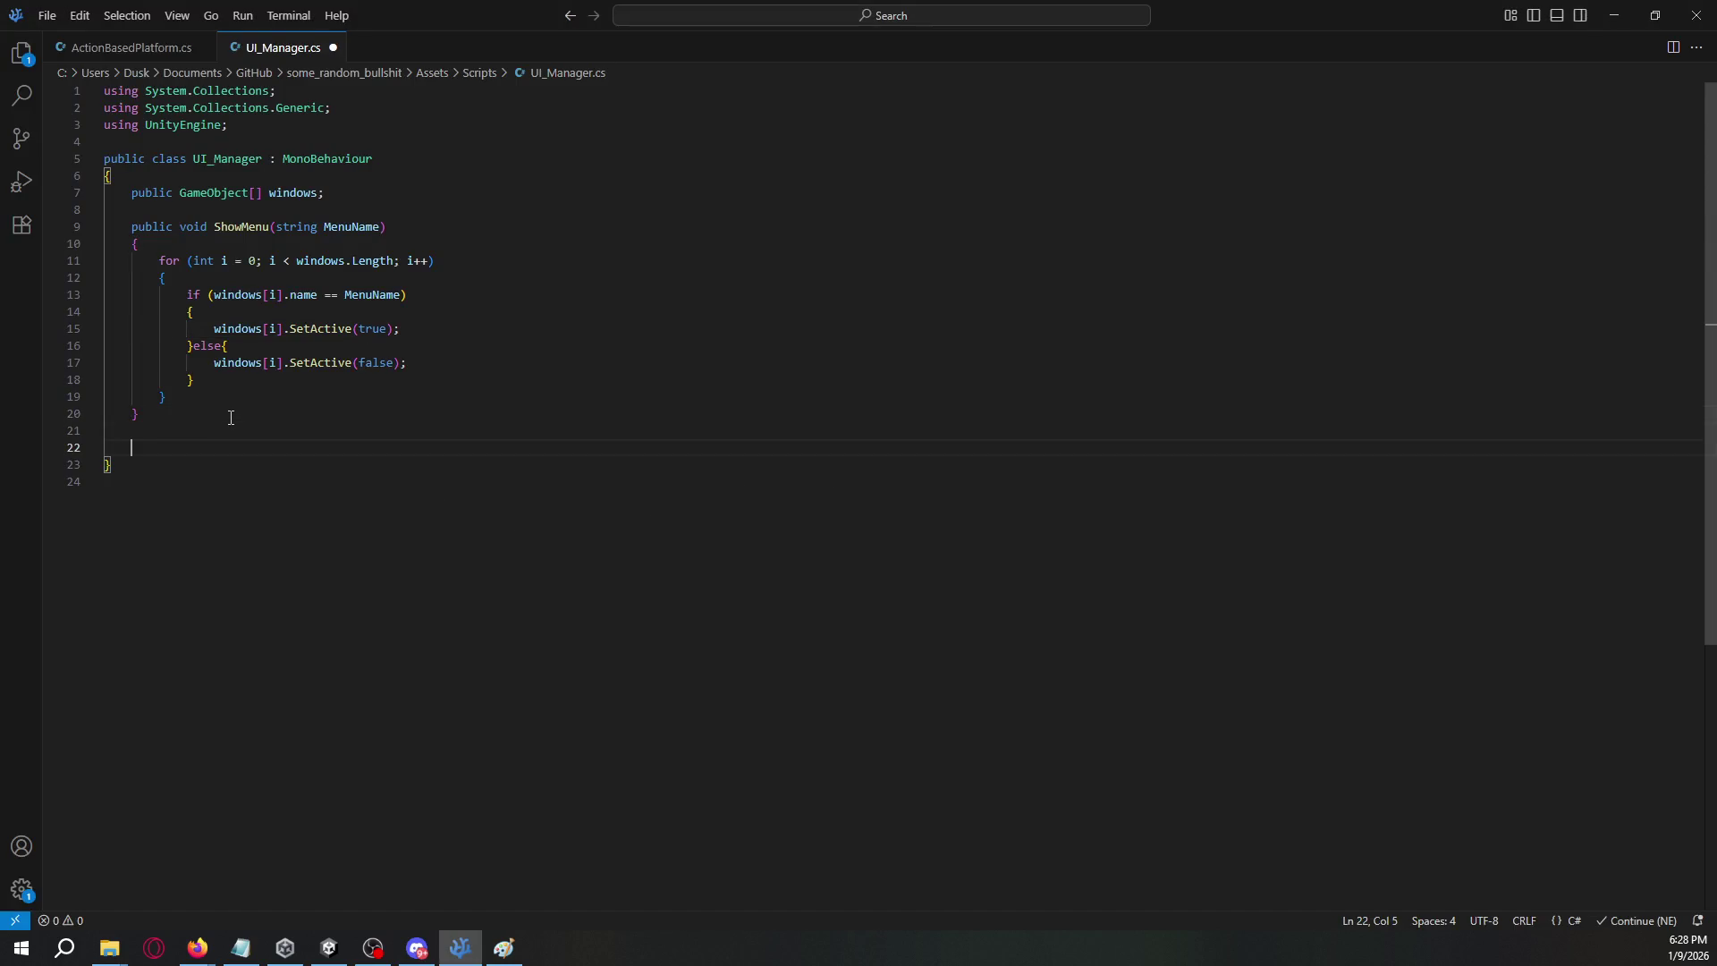
{"action": "type", "text": "public void Quit"}
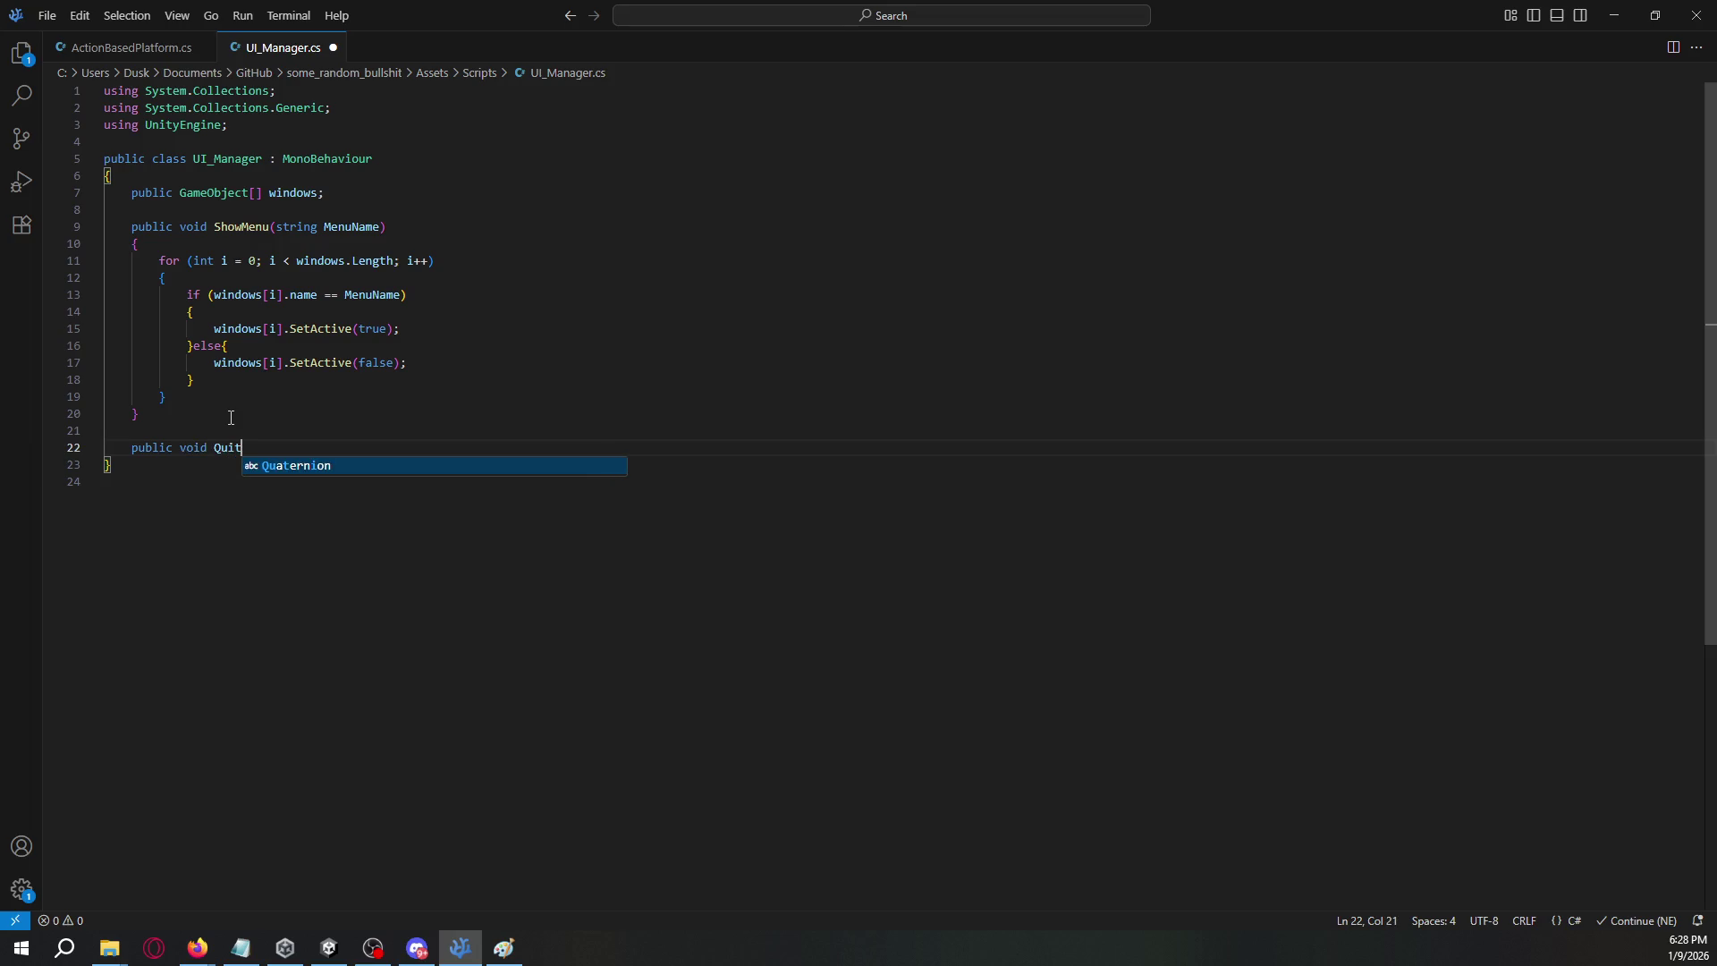
{"action": "type", "text": "Game("}
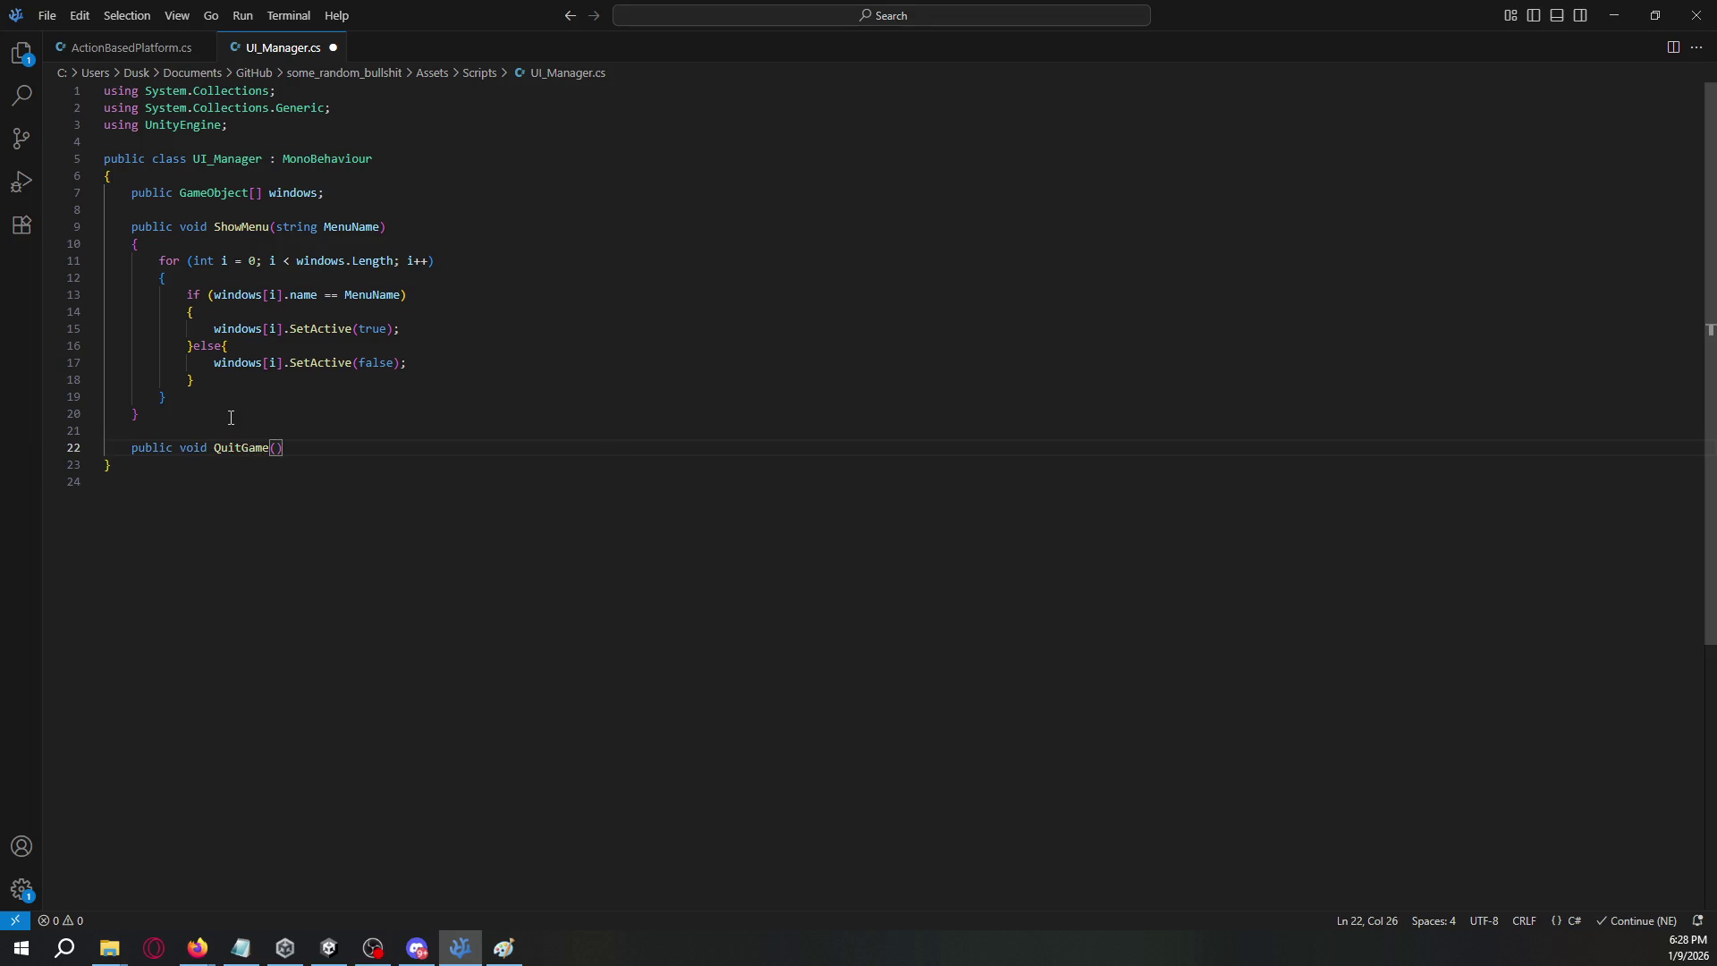
{"action": "key", "text": "Return"}
{"action": "type", "text": "{"}
{"action": "key", "text": "Return"}
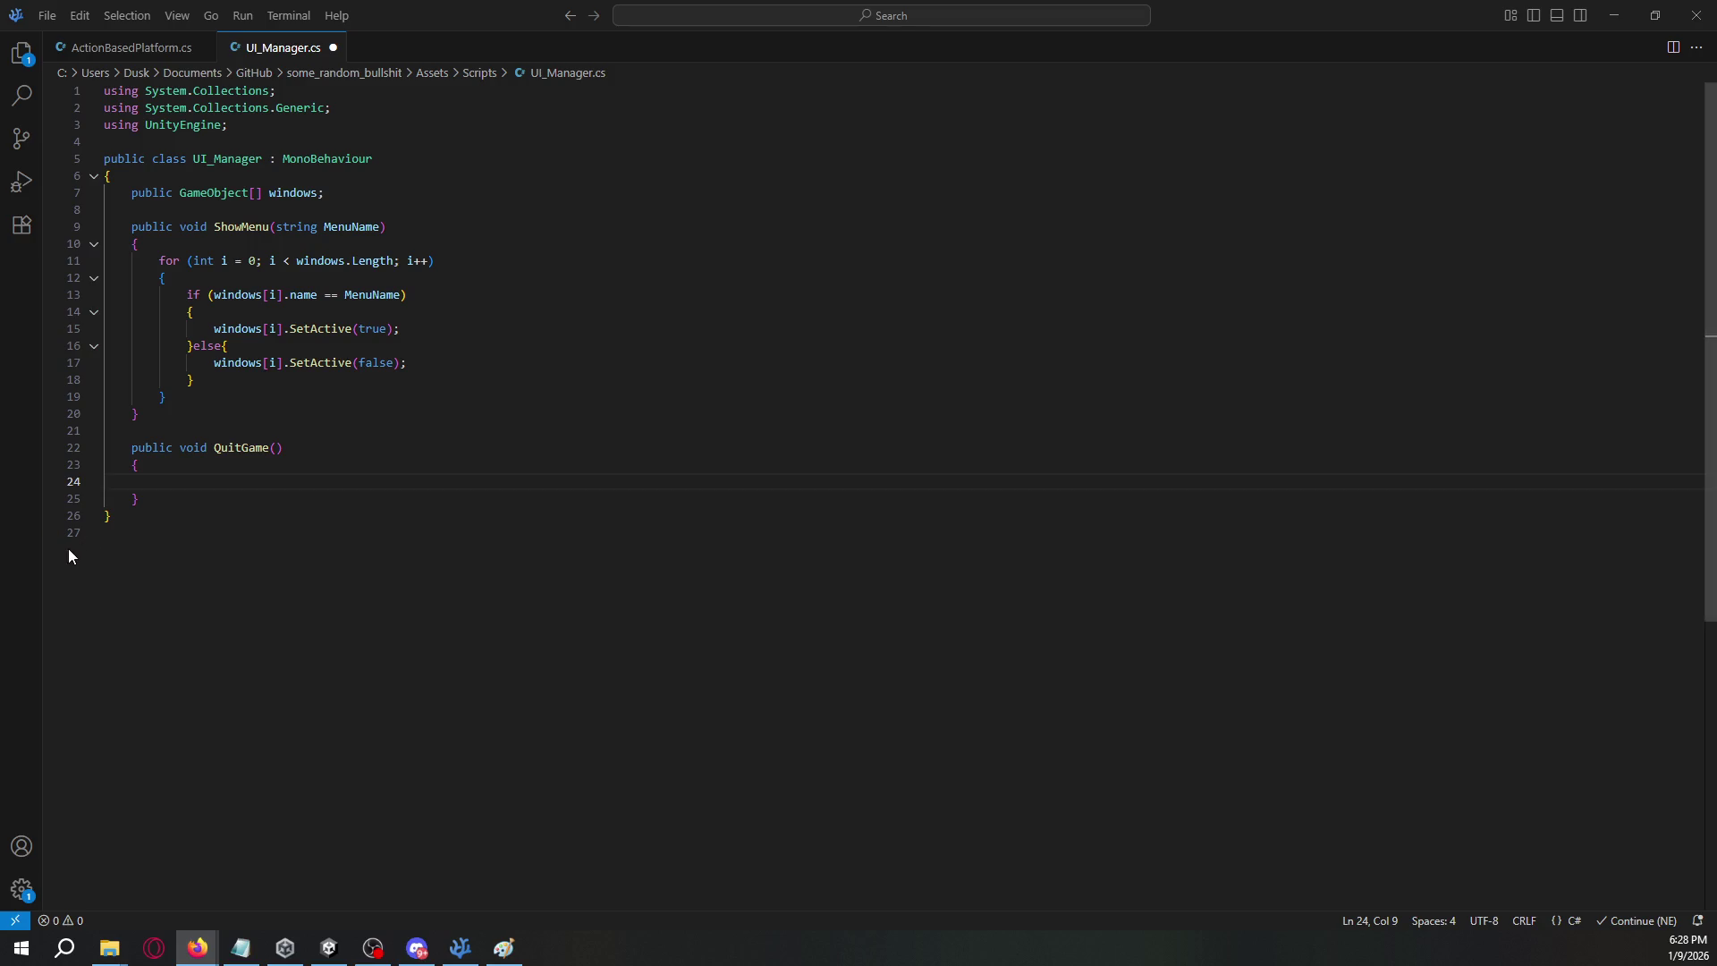
- Fill QuitGame with a 'Game would exit here.' log and Application.Quit(), then save
{"action": "left_click", "coordinate": [249, 488]}
{"action": "type", "text": "Debug.Log(\"Game is exiting\");          Application.Quit();"}
{"action": "left_click_drag", "start_coordinate": [272, 483], "coordinate": [344, 485]}
{"action": "type", "text": "would e"}
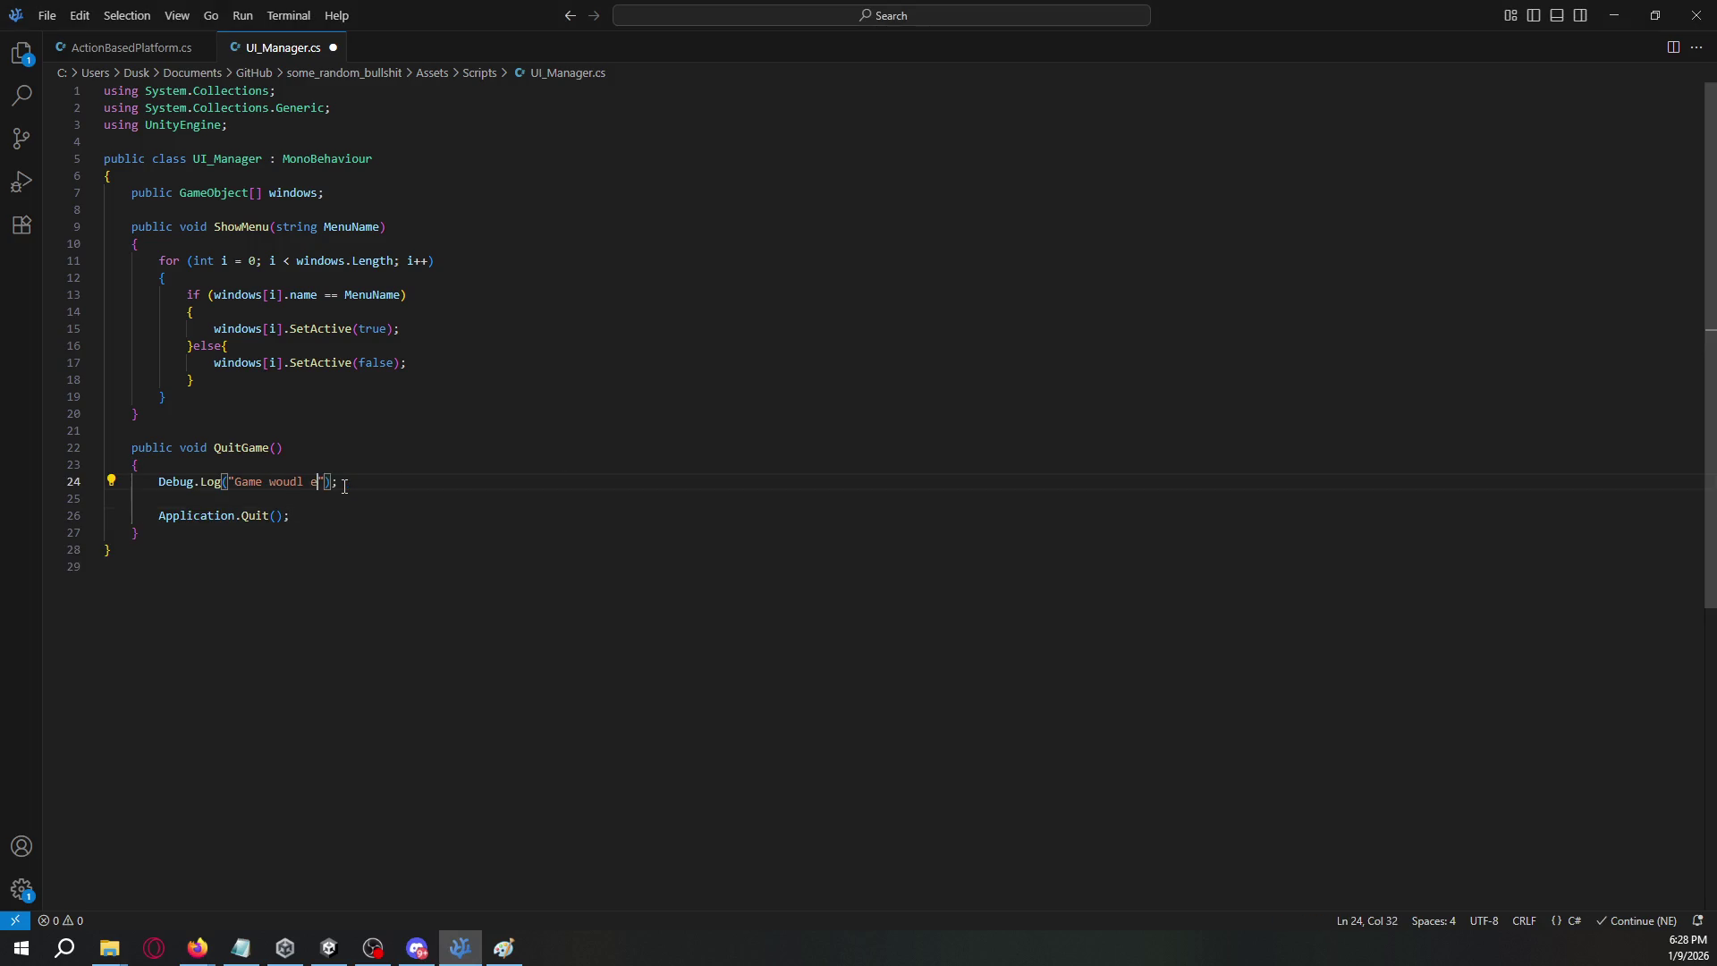
{"action": "type", "text": "xit here."}
{"action": "key", "text": "ctrl+s"}
{"action": "key", "text": "End"}
{"action": "key", "text": "Delete"}
{"action": "key", "text": "alt+Tab"}
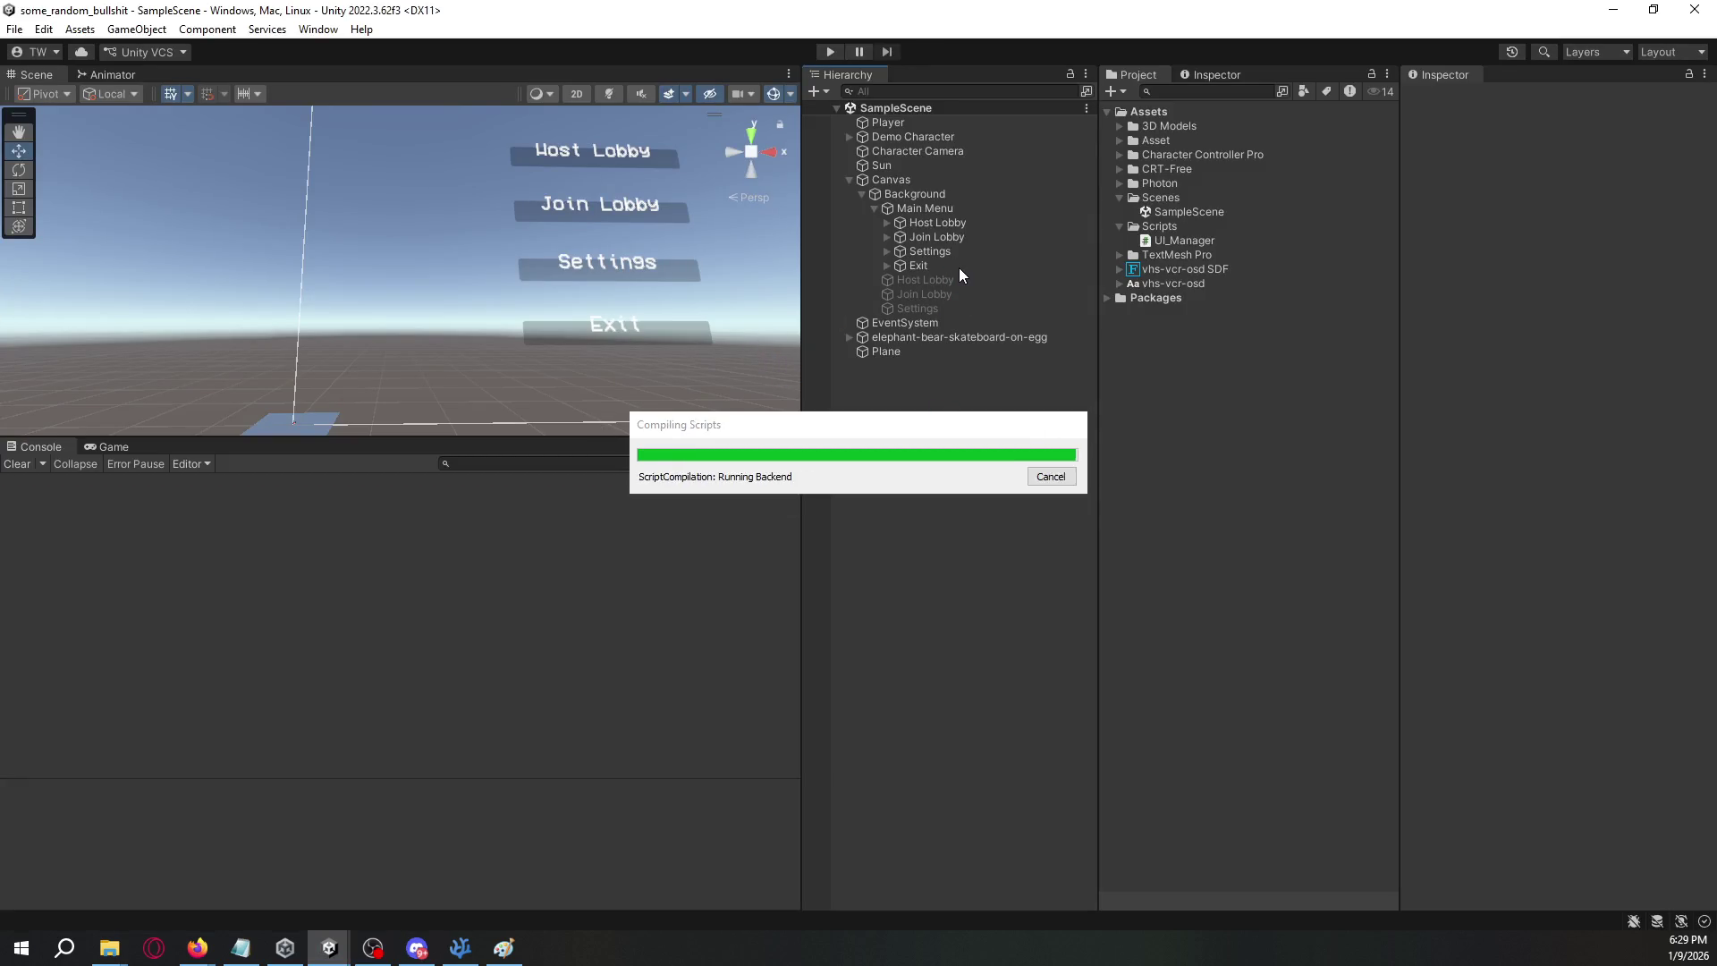
- Give Exit an On Click that calls UI_Manager.QuitGame on Background
{"action": "left_click", "coordinate": [934, 265]}
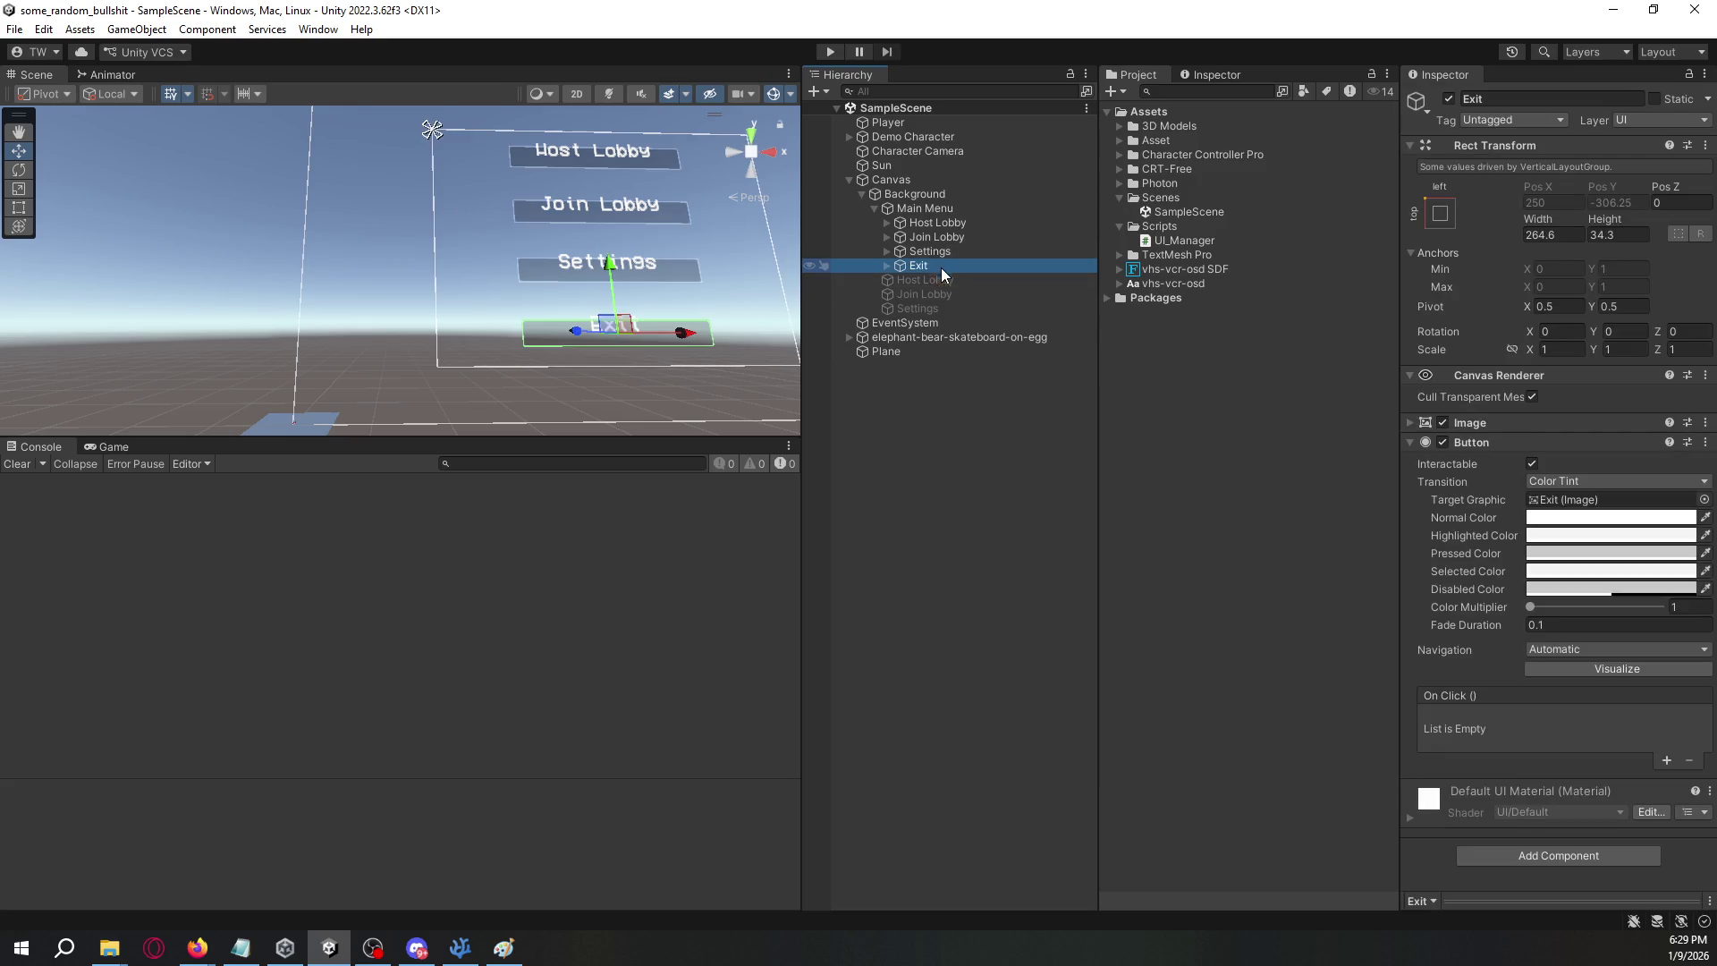
{"action": "left_click", "coordinate": [1666, 762]}
{"action": "mouse_move", "coordinate": [923, 193]}
{"action": "left_mouse_down"}
{"action": "mouse_move", "coordinate": [1187, 320]}
{"action": "mouse_move", "coordinate": [1456, 739]}
{"action": "left_mouse_up"}
{"action": "left_click", "coordinate": [1560, 717]}
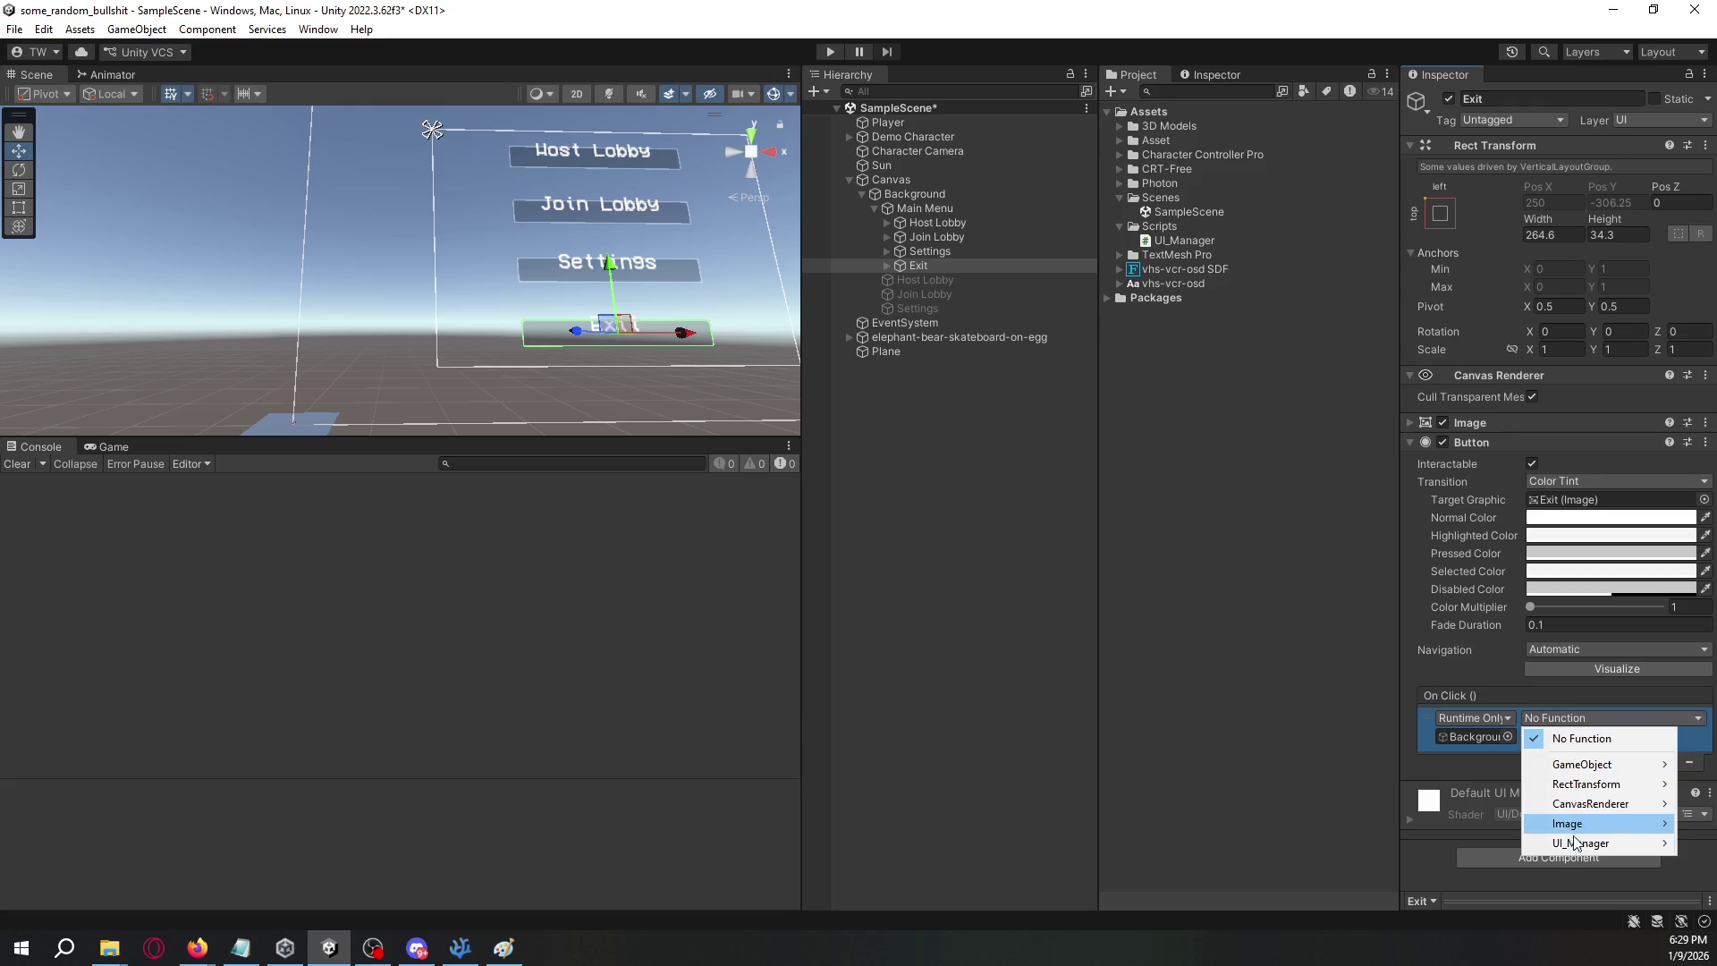
{"action": "mouse_move", "coordinate": [1583, 843]}
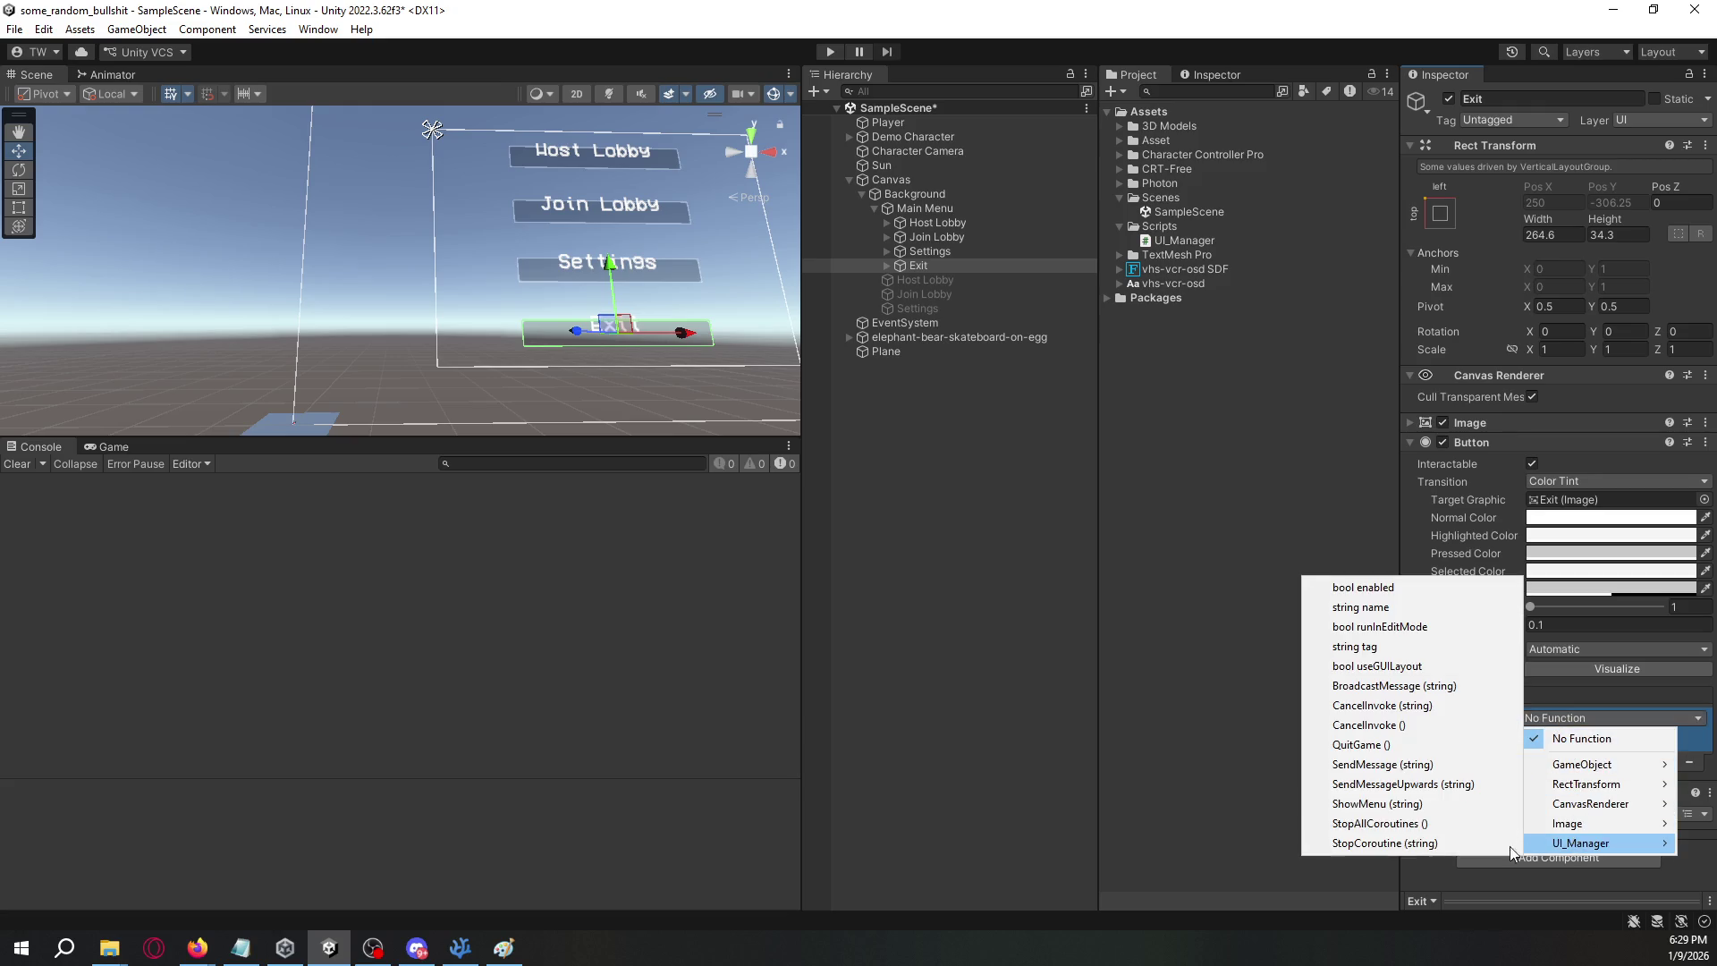
{"action": "left_click", "coordinate": [1392, 744]}
- Check the Settings and Host Lobby objects, then collapse Main Menu in the Hierarchy
{"action": "left_click", "coordinate": [931, 467]}
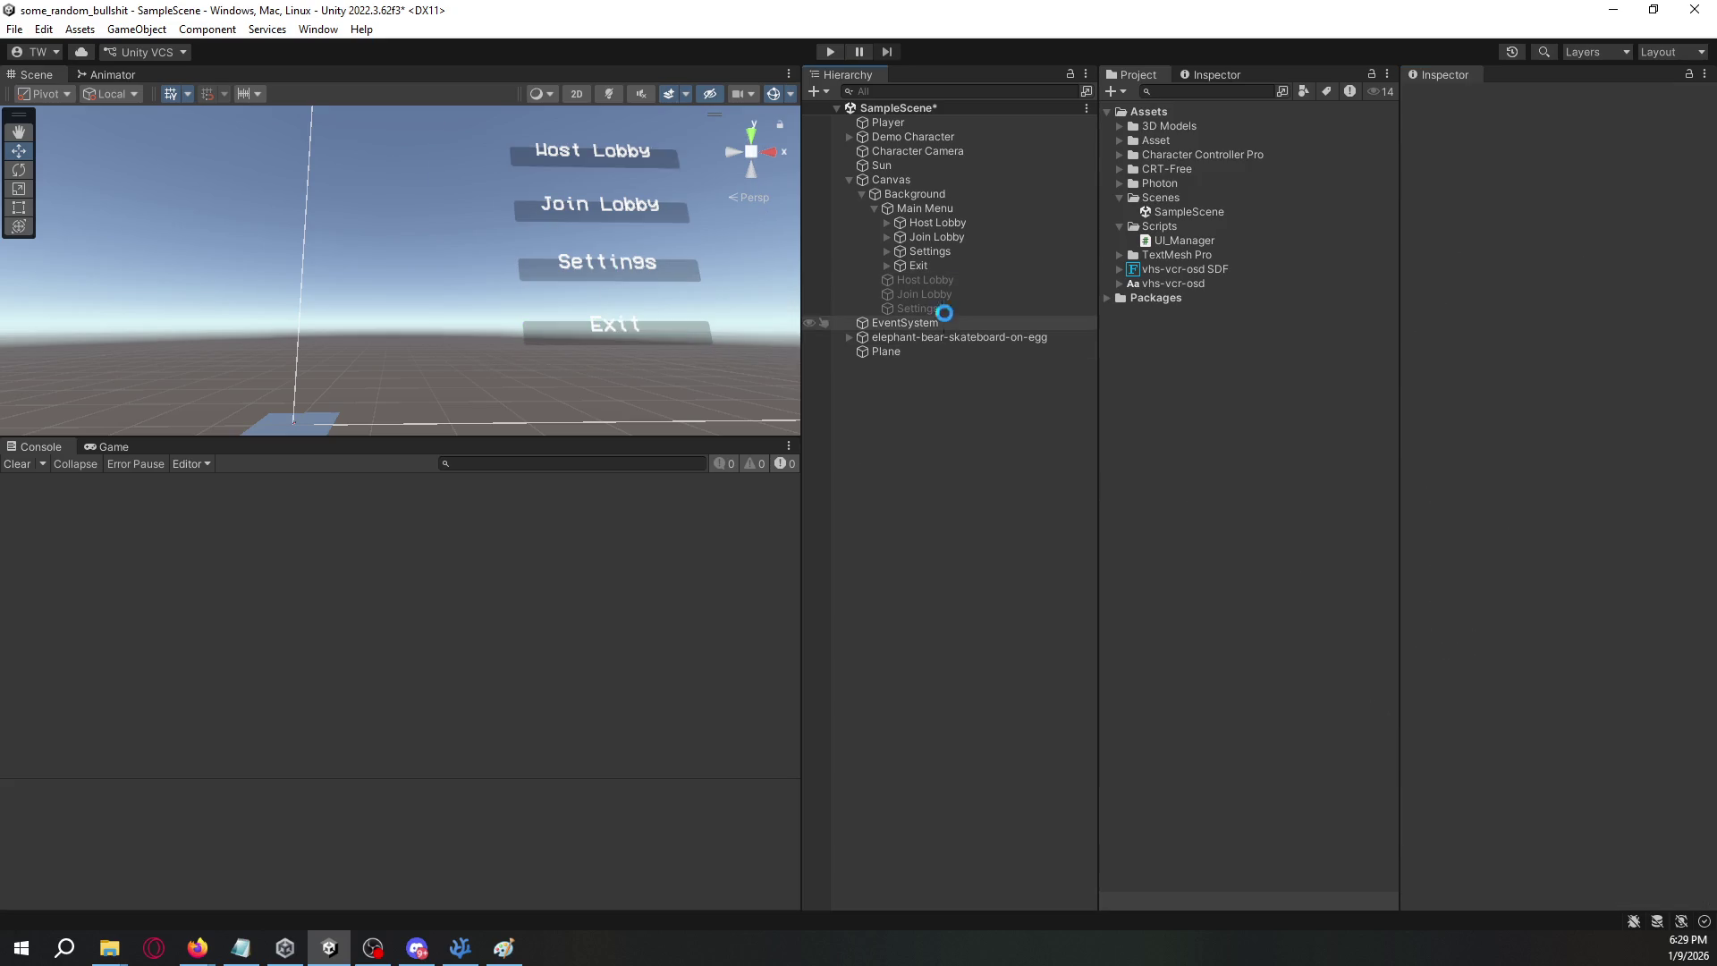
{"action": "left_click", "coordinate": [947, 250]}
{"action": "left_click", "coordinate": [952, 281]}
{"action": "left_click_drag", "start_coordinate": [573, 223], "coordinate": [501, 230]}
{"action": "left_click", "coordinate": [873, 209]}
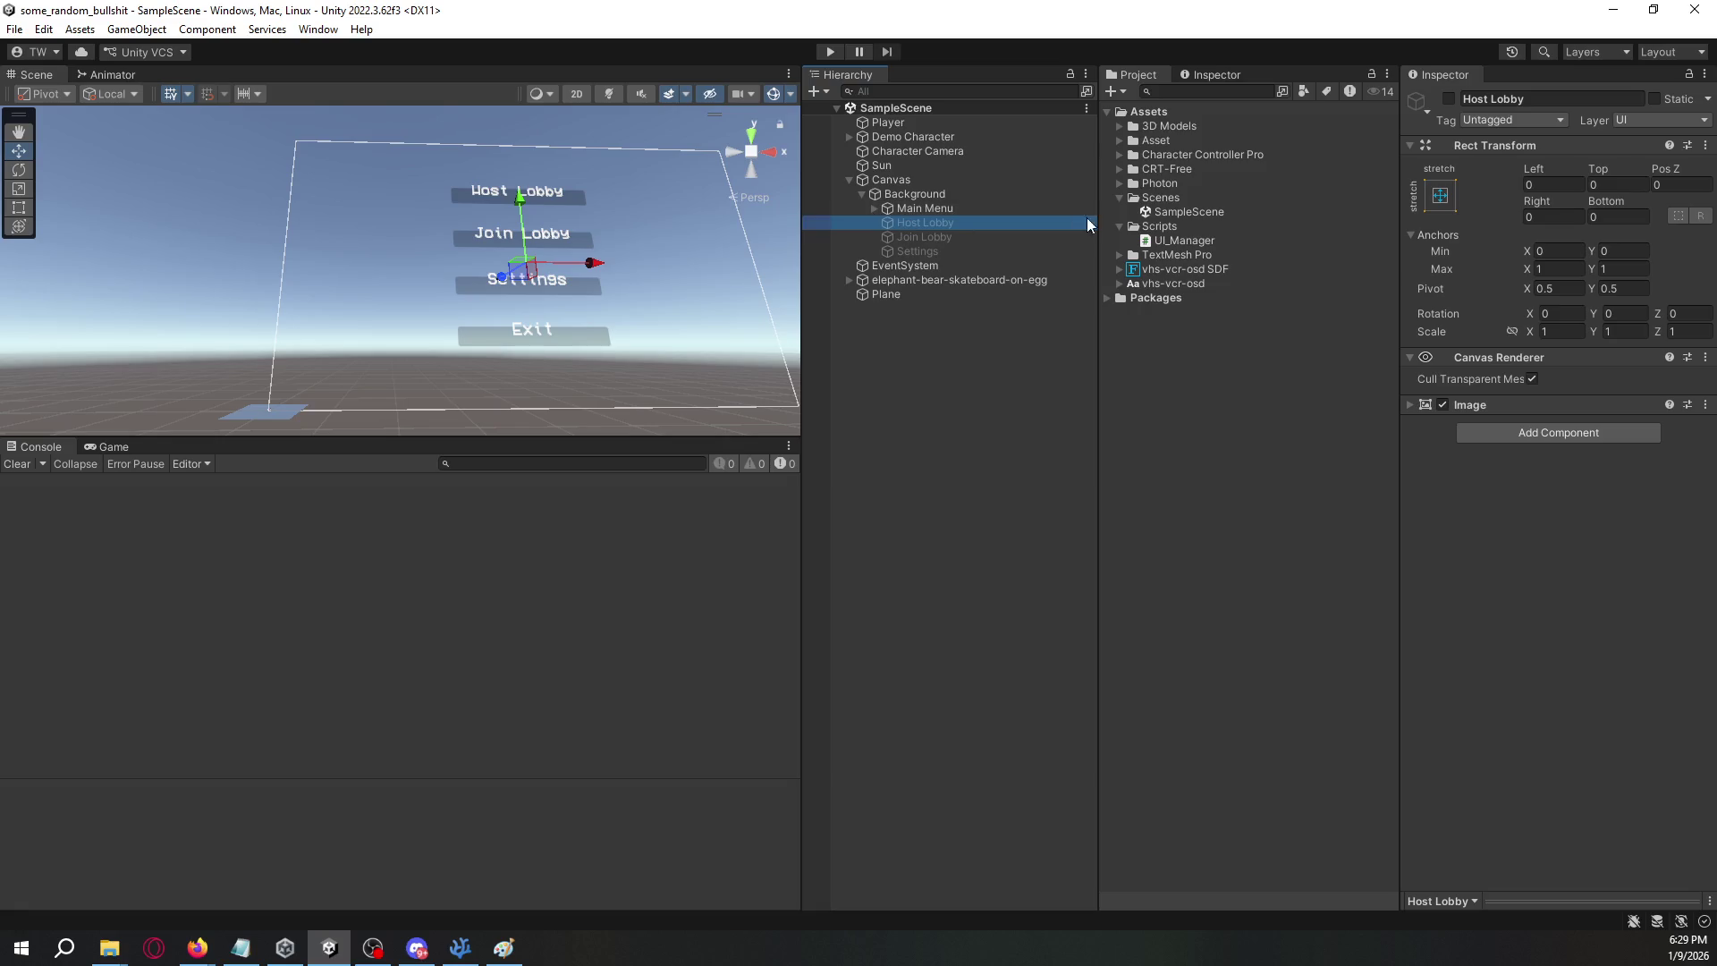
- Deactivate Main Menu and add a TextMeshPro input field under Host Lobby
{"action": "left_click", "coordinate": [970, 209]}
{"action": "left_click", "coordinate": [1449, 98]}
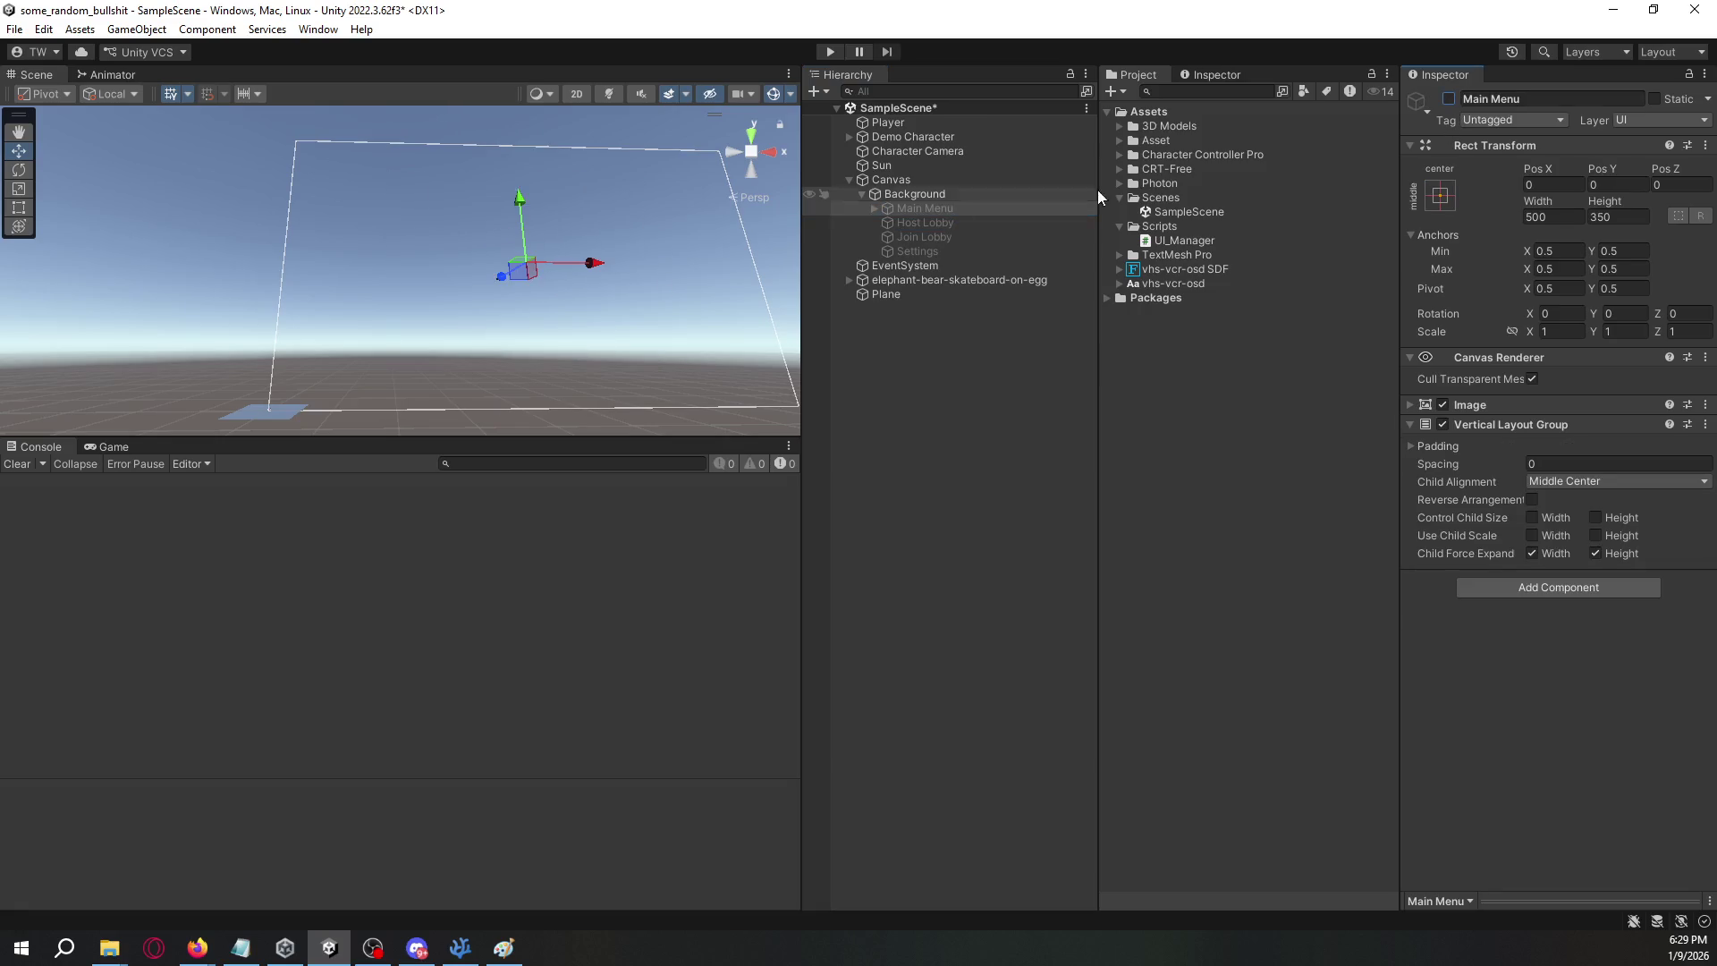
{"action": "left_click", "coordinate": [926, 222]}
{"action": "right_click", "coordinate": [950, 224]}
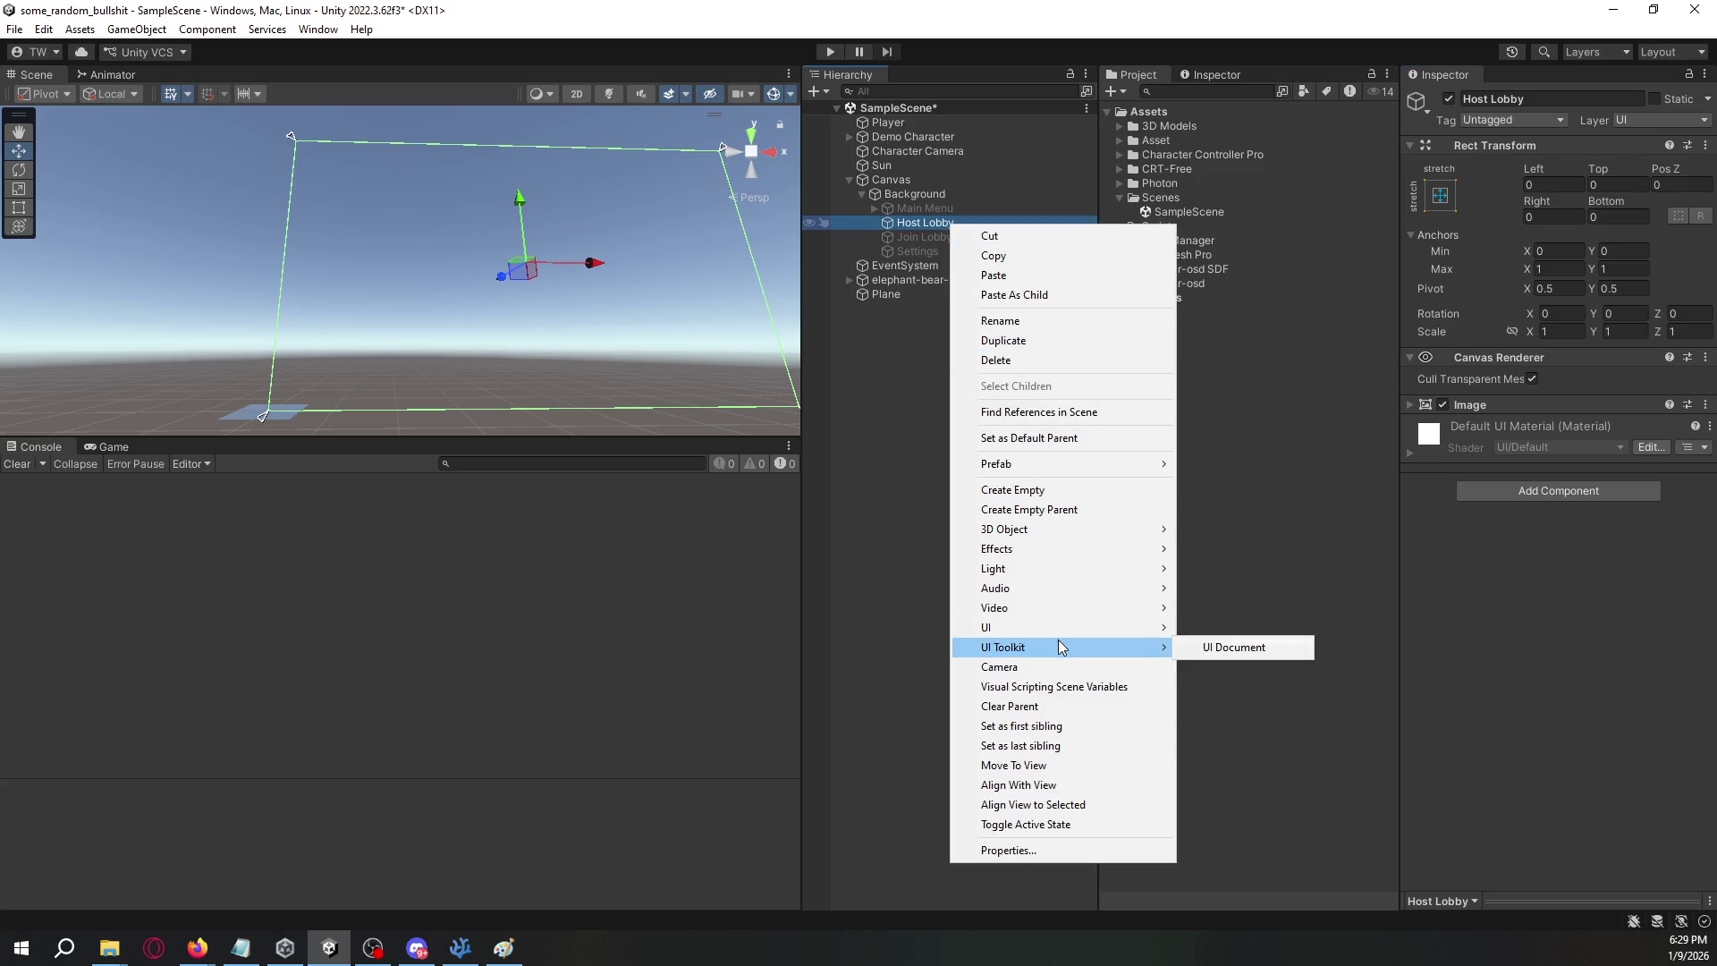
{"action": "mouse_move", "coordinate": [1060, 635]}
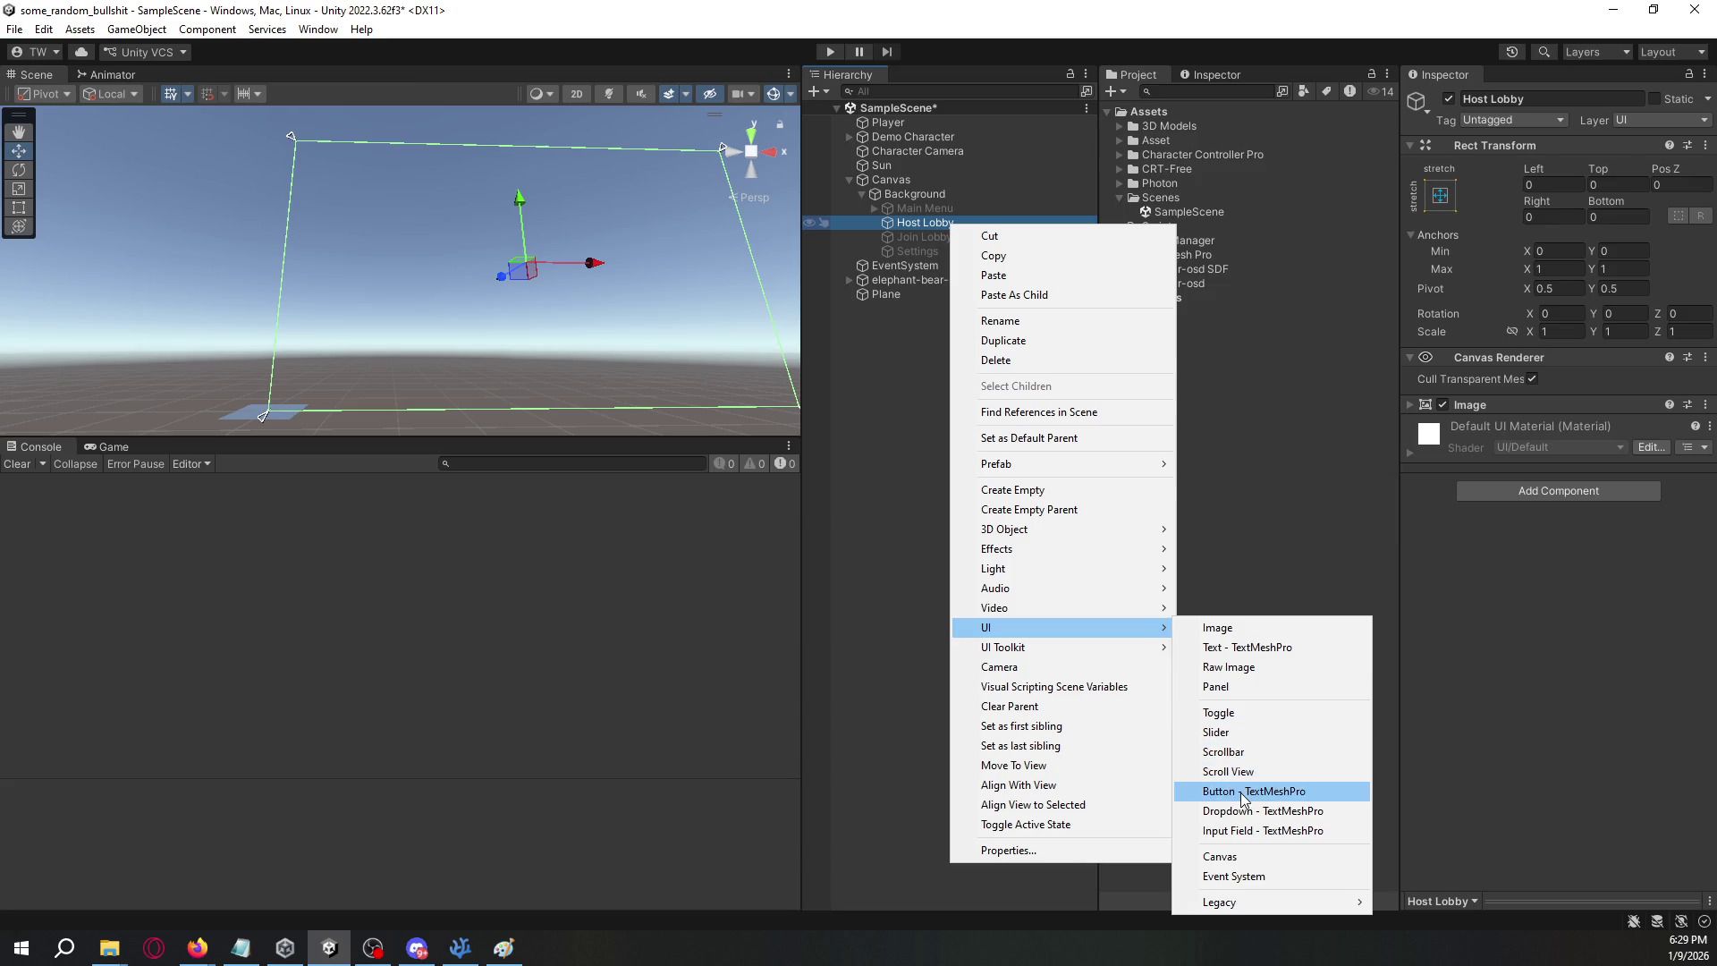
{"action": "left_click", "coordinate": [1250, 831]}
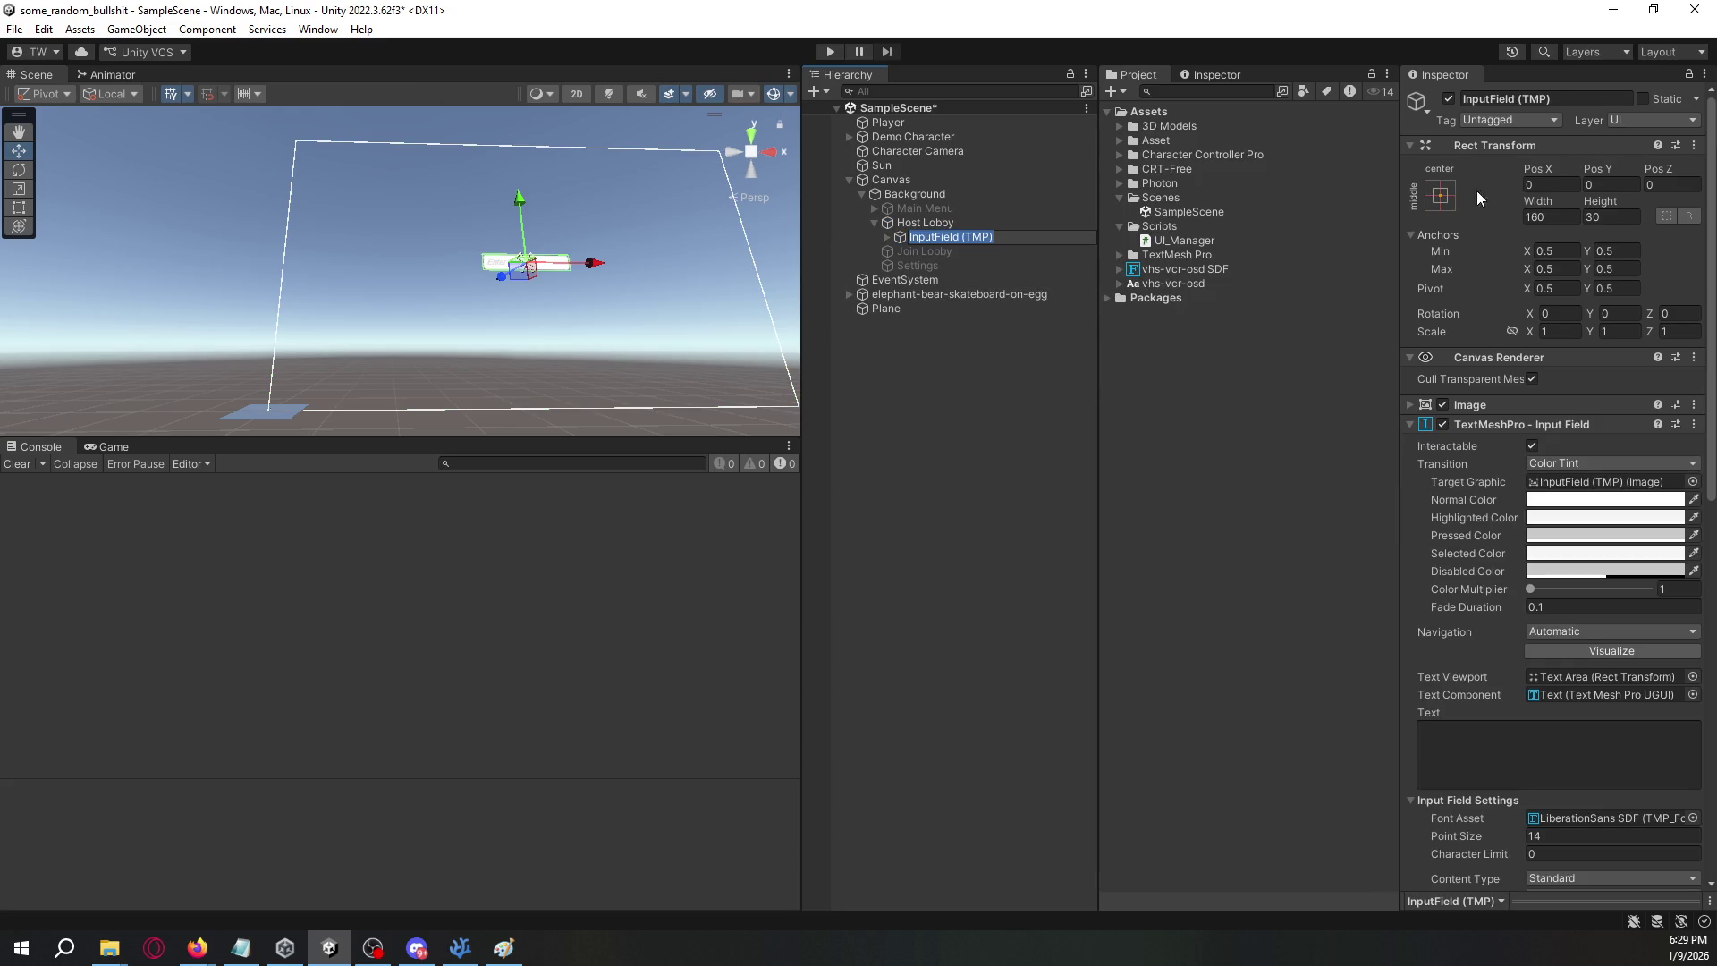
- Rename the new input field to Lobby Name
{"action": "left_click", "coordinate": [1536, 99]}
{"action": "type", "text": "Lobby"}
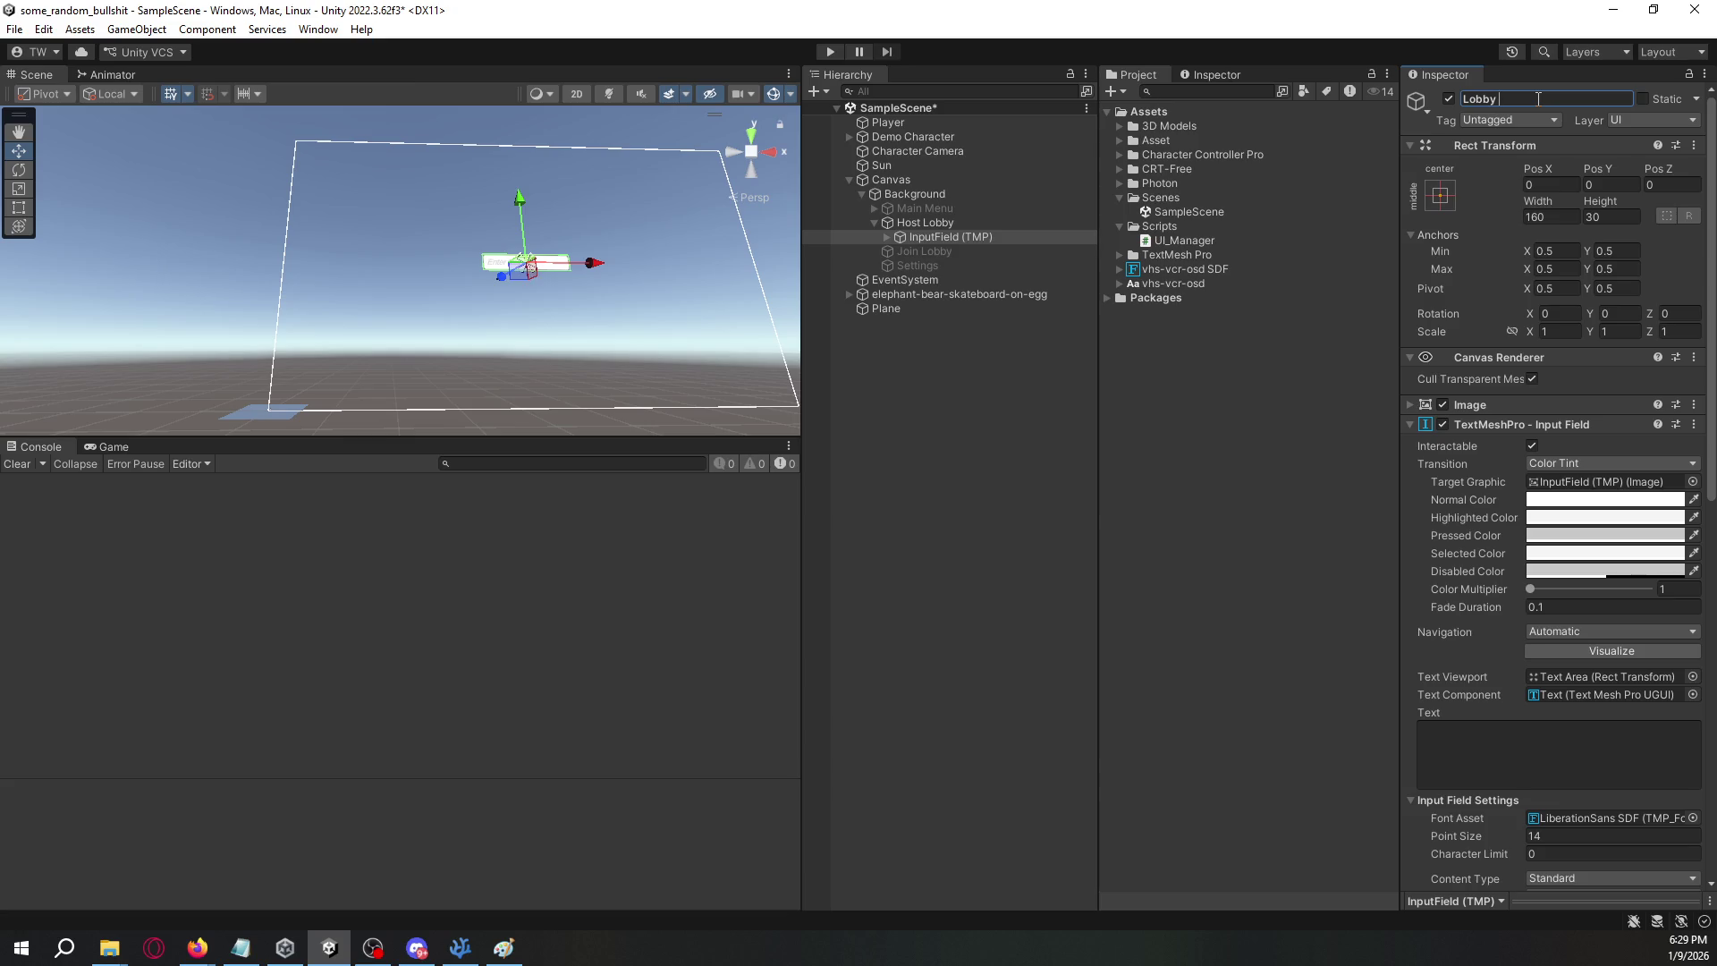
{"action": "type", "text": "le"}
{"action": "key", "text": "Return"}
{"action": "double_click", "coordinate": [1539, 99]}
{"action": "type", "text": "Name"}
{"action": "left_click", "coordinate": [931, 347]}
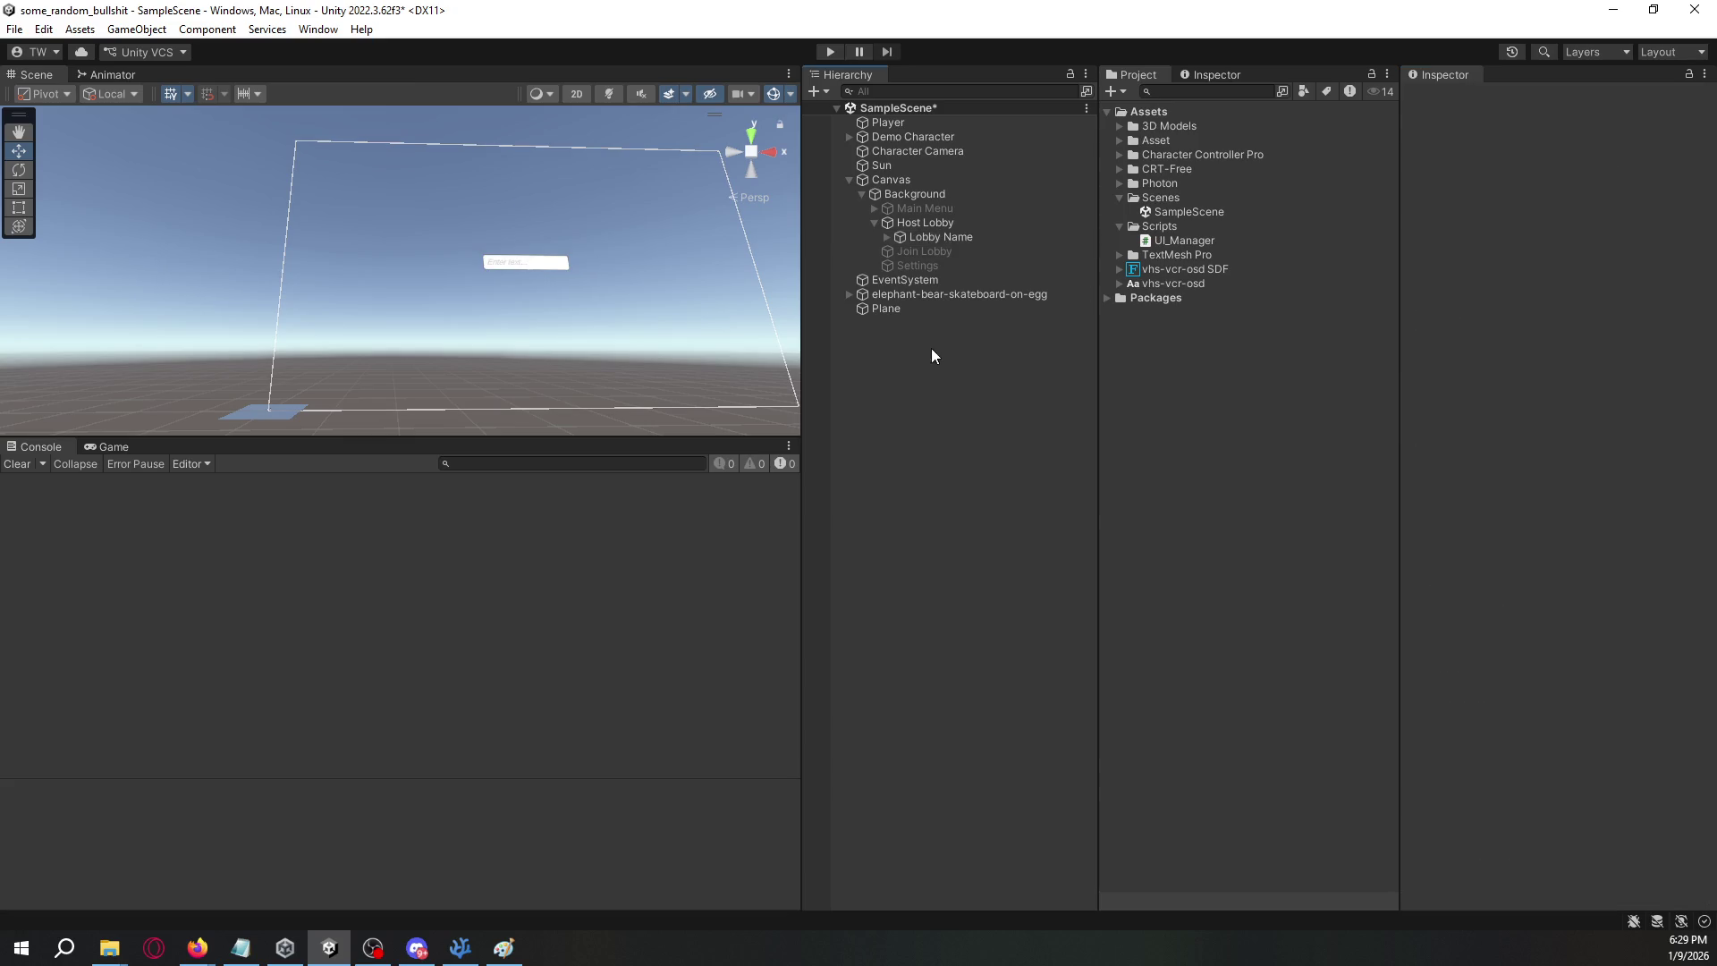
{"action": "left_click", "coordinate": [948, 232]}
{"action": "right_click", "coordinate": [952, 232]}
{"action": "left_click", "coordinate": [952, 224]}
{"action": "right_click", "coordinate": [953, 223]}
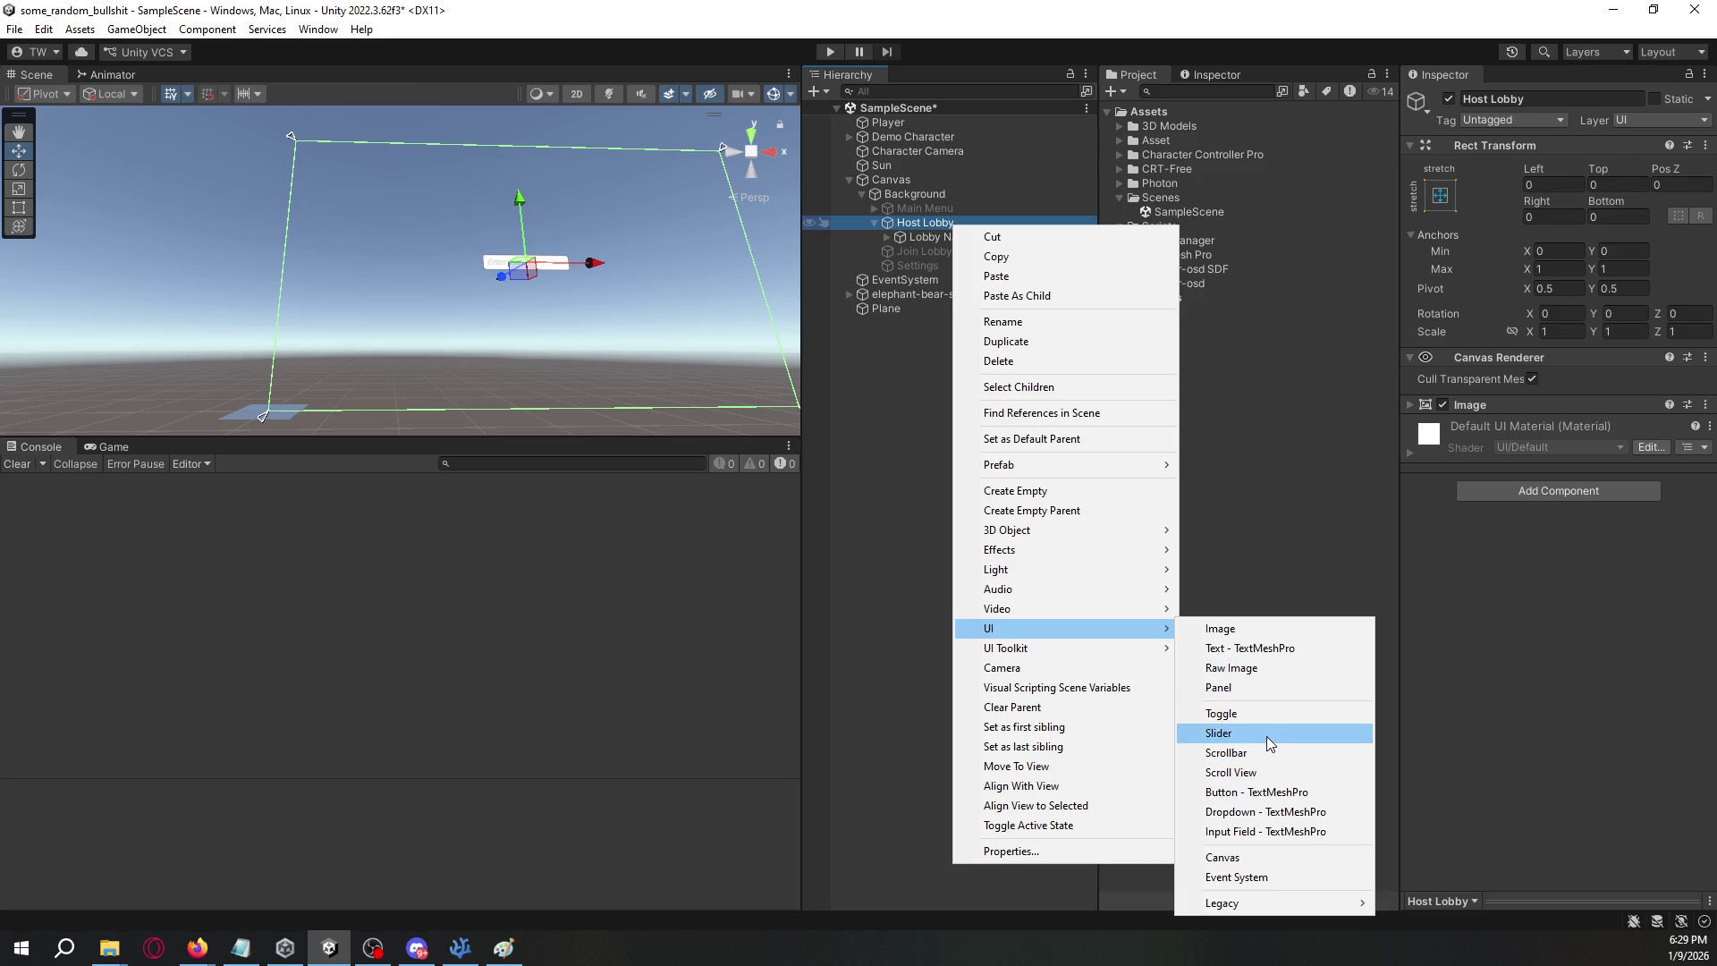
- Add a toggle under Host Lobby and name it Private Lobby
{"action": "left_click", "coordinate": [1269, 713]}
{"action": "left_click", "coordinate": [1546, 98]}
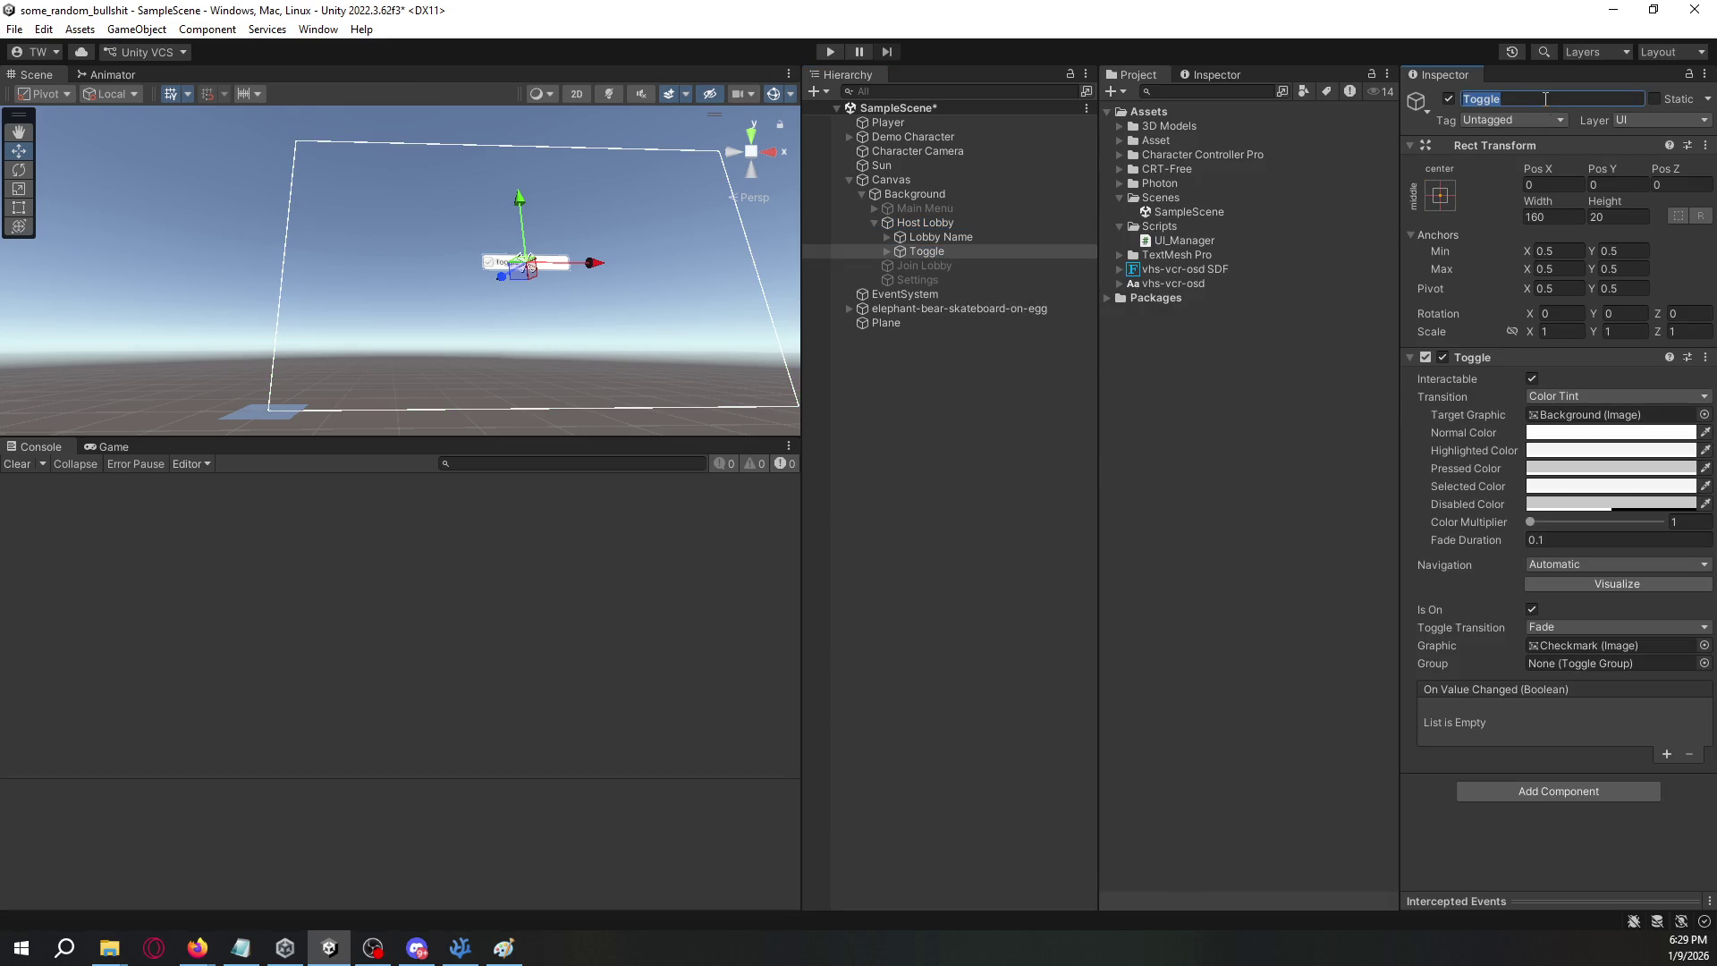
{"action": "type", "text": "Private Lobby"}
{"action": "left_click", "coordinate": [985, 239]}
{"action": "left_click", "coordinate": [986, 254]}
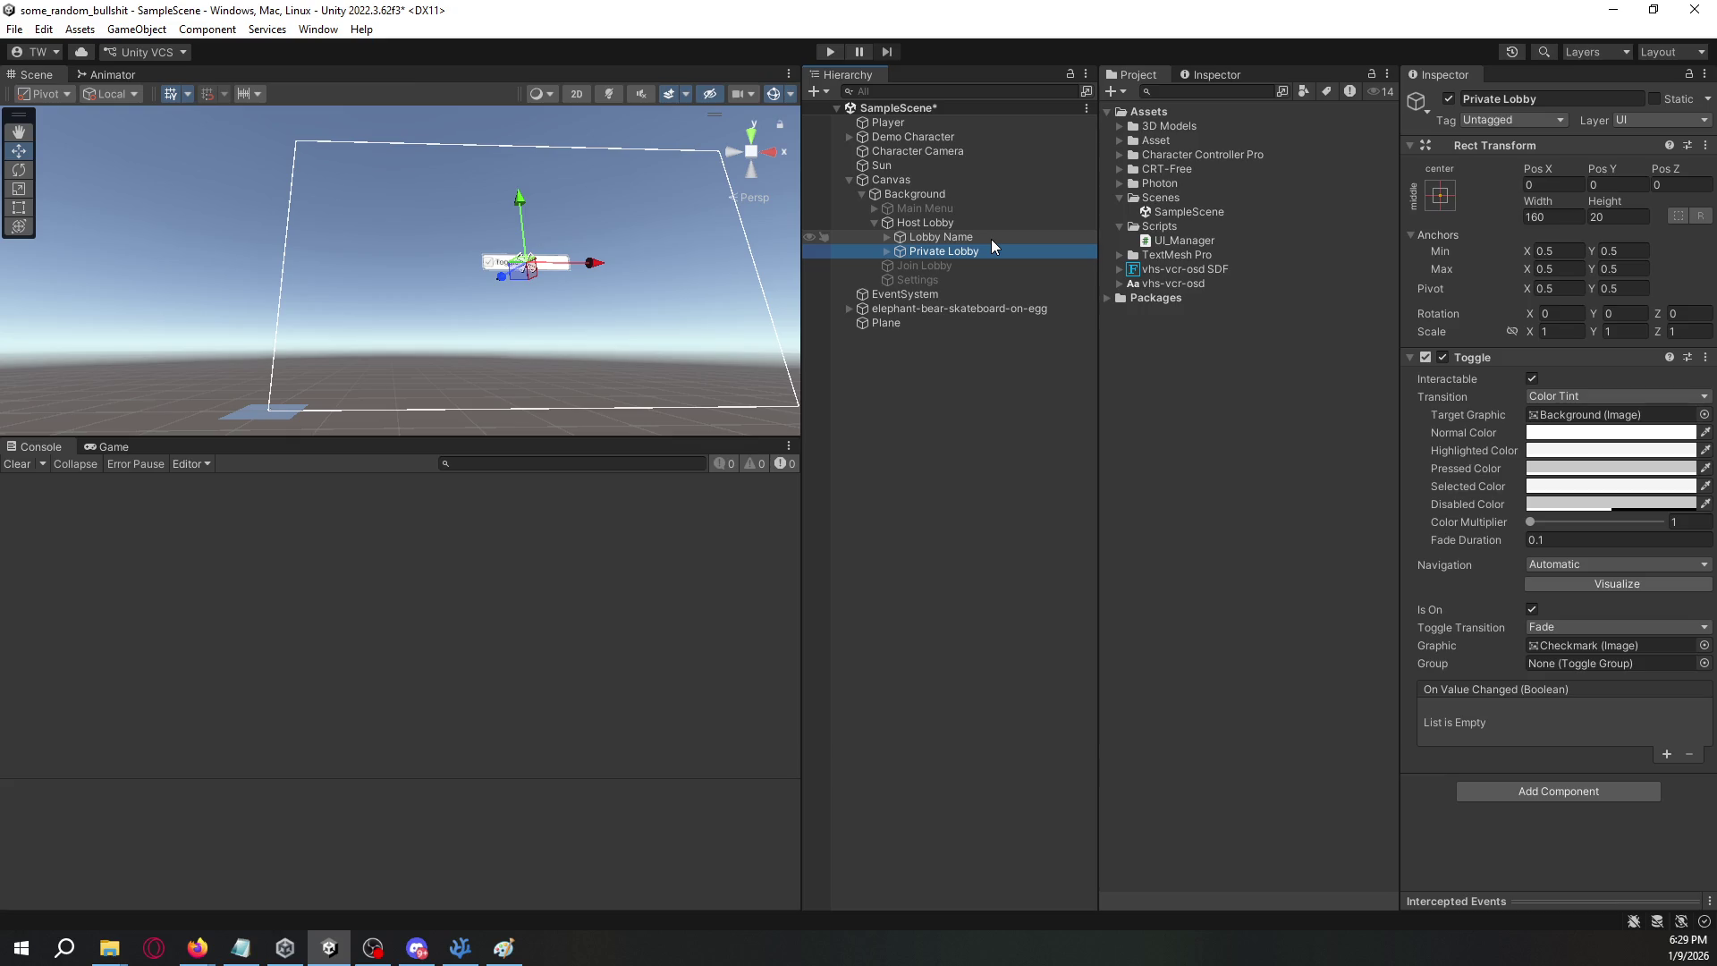
- Reactivate the Main Menu panel and expand its children
{"action": "left_click", "coordinate": [943, 208]}
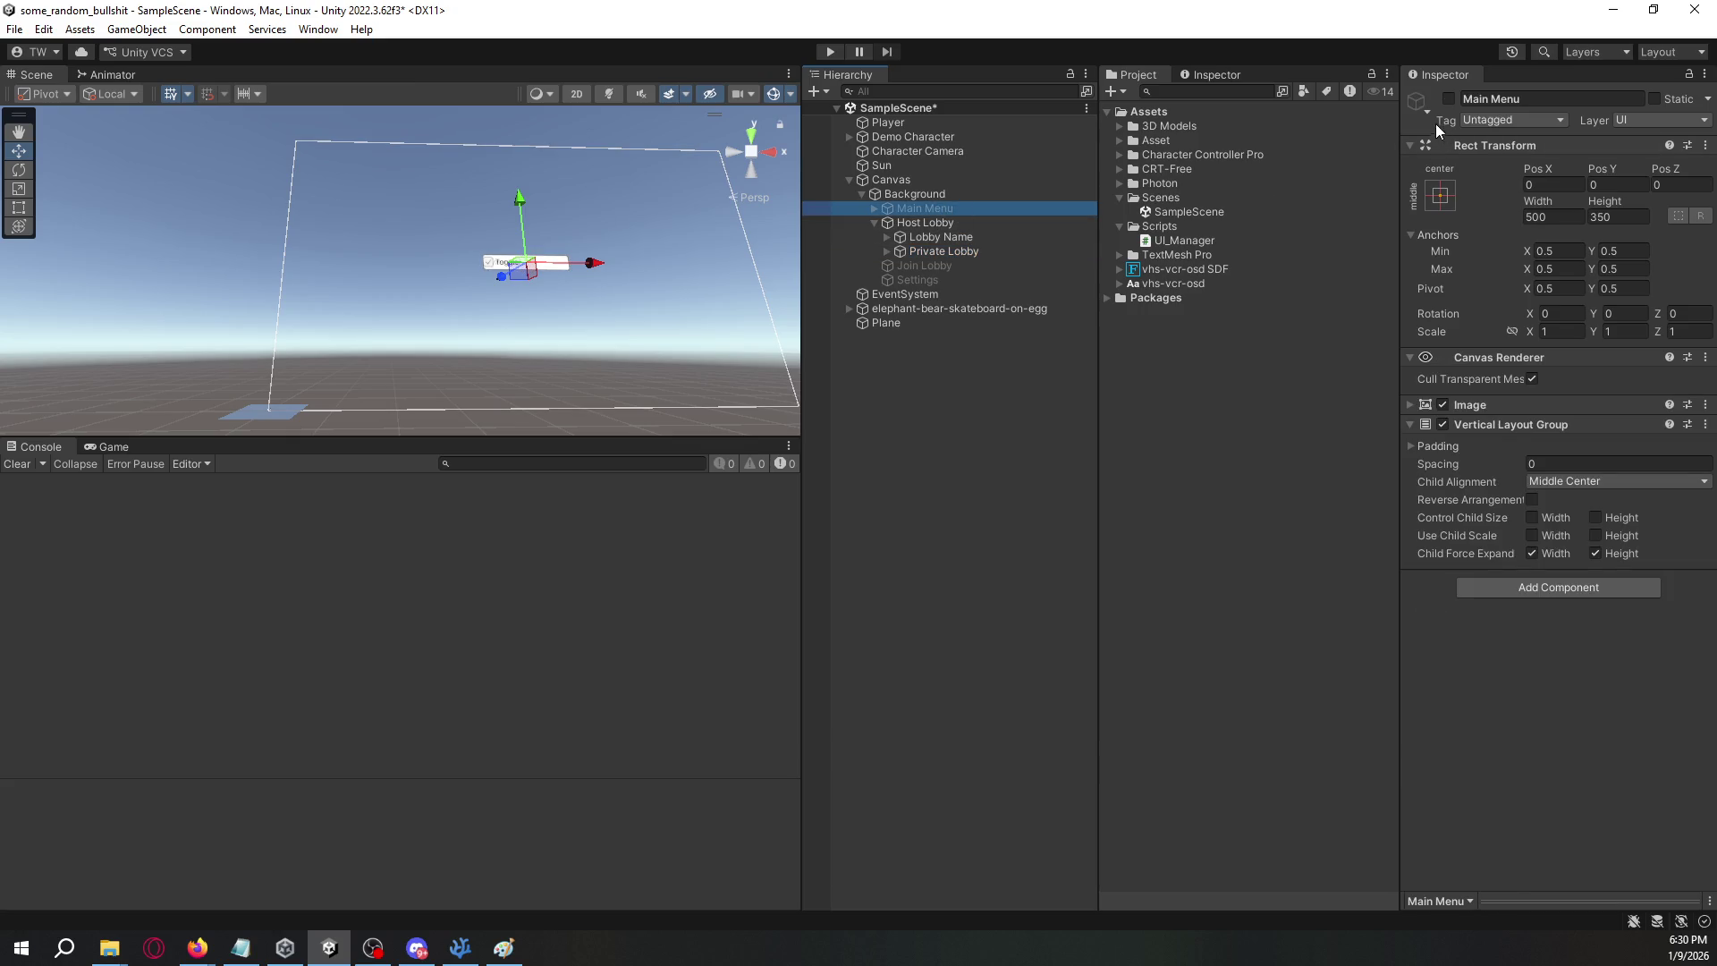
{"action": "left_click", "coordinate": [1449, 99]}
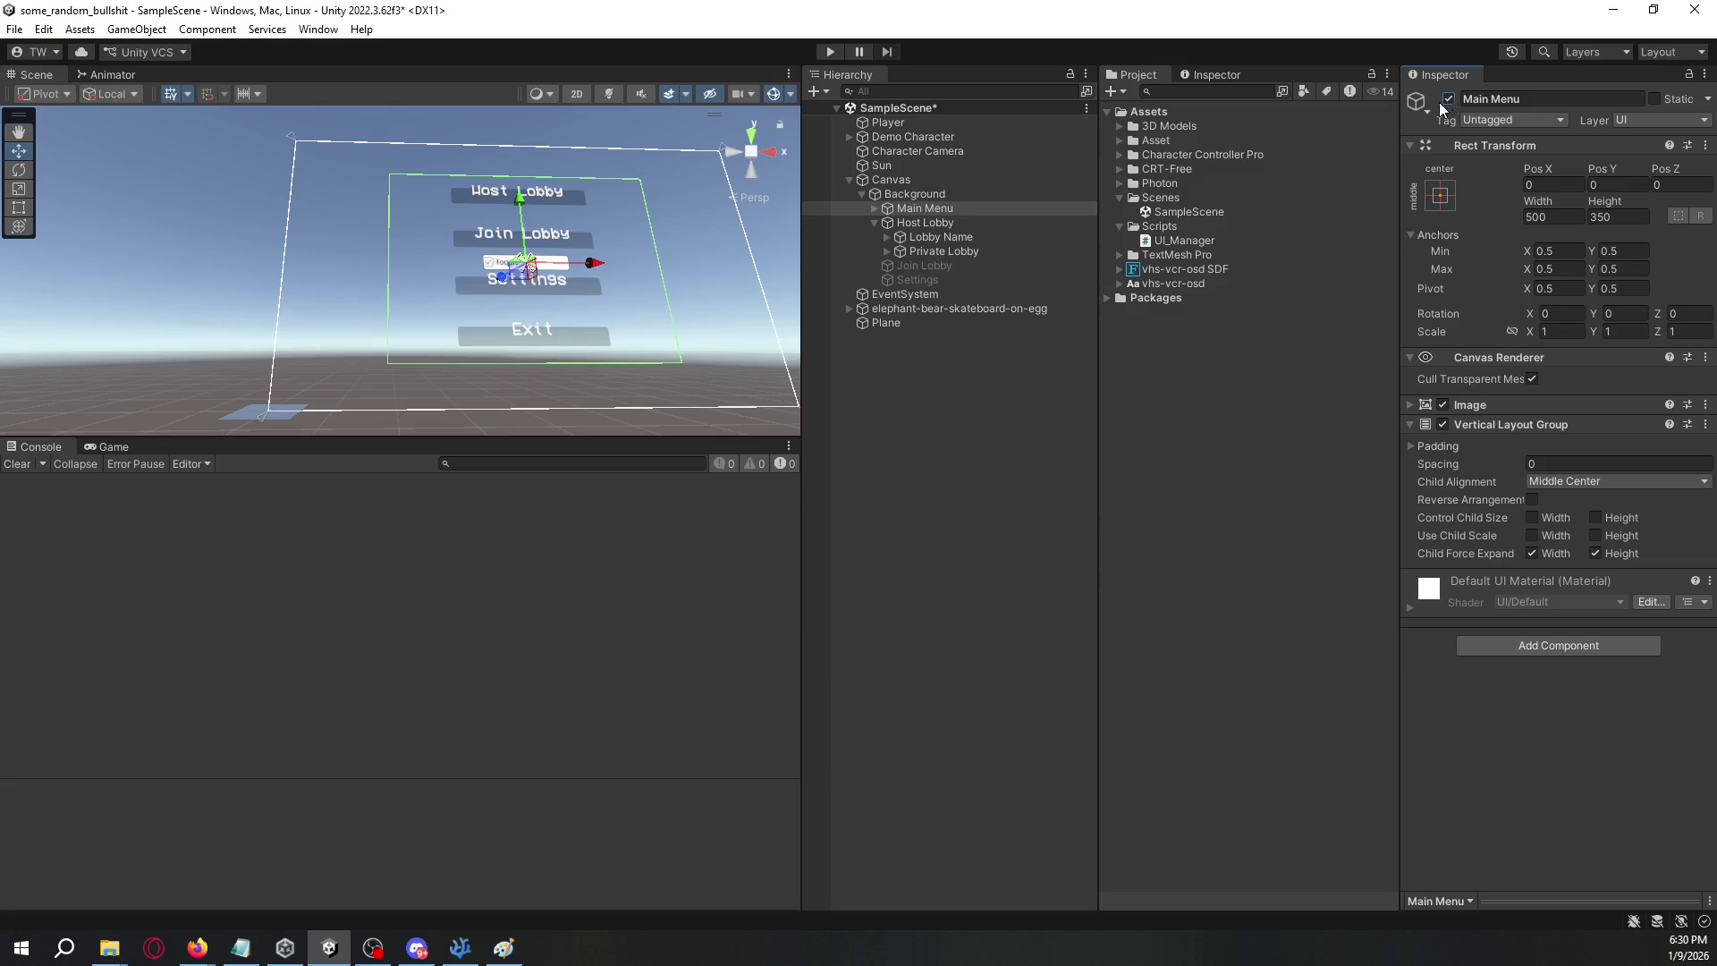
{"action": "left_click", "coordinate": [874, 208]}
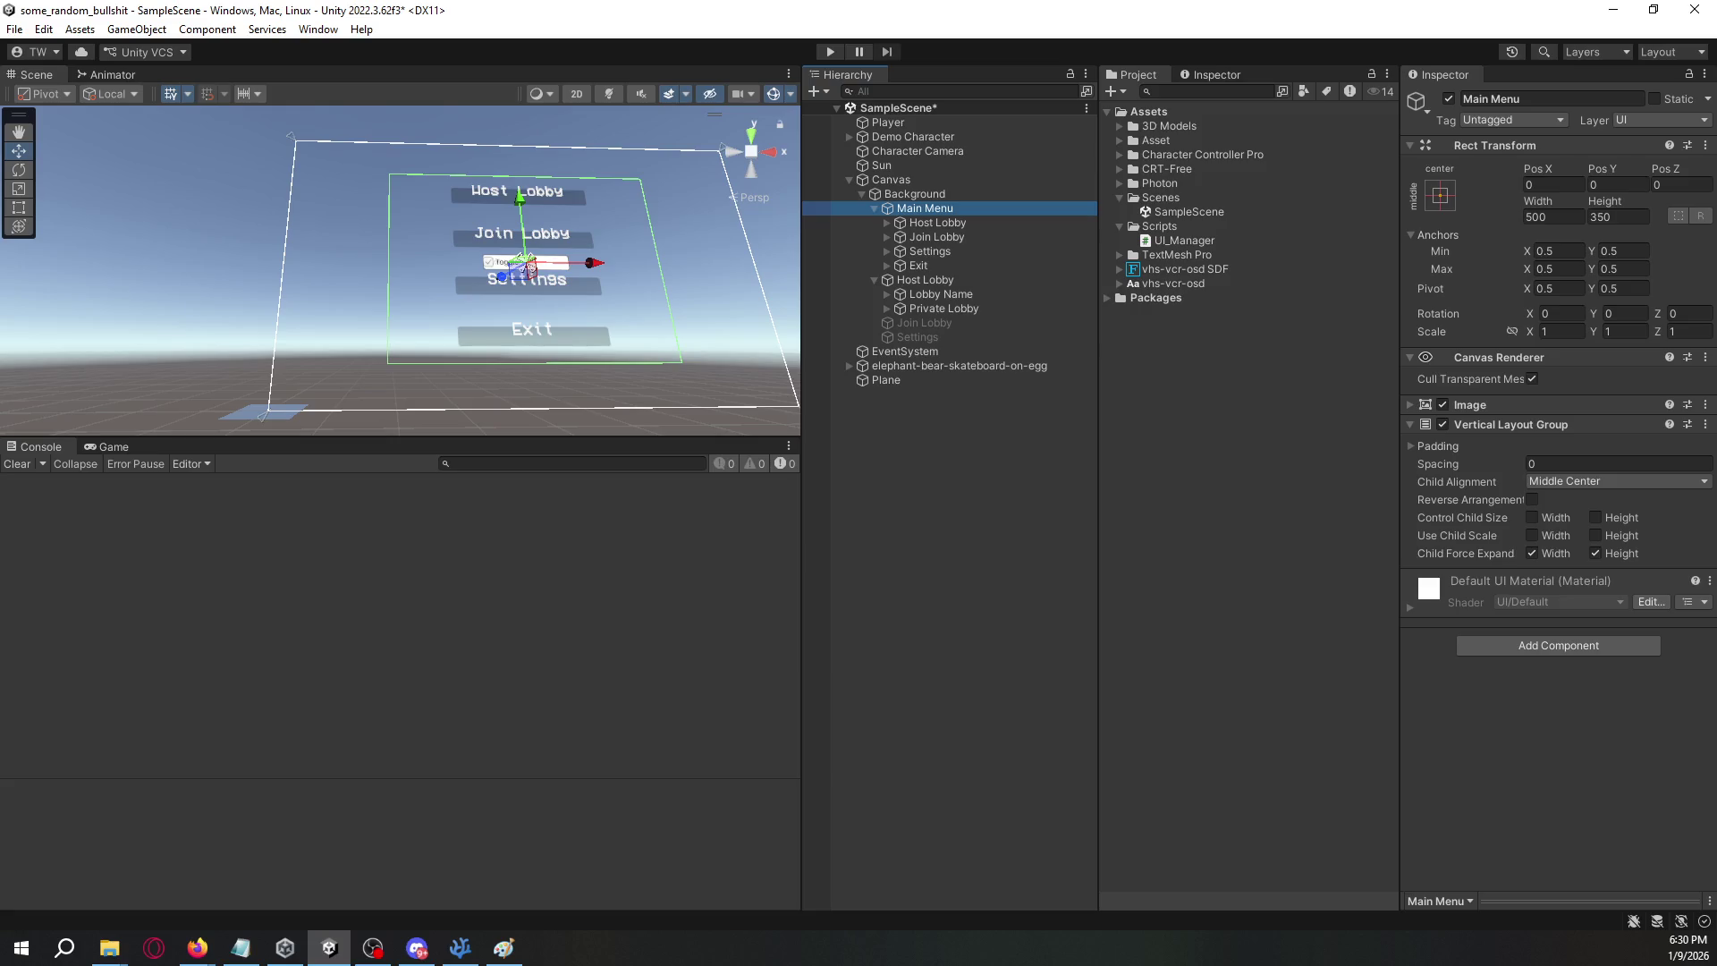
{"action": "key", "text": "alt+Tab"}
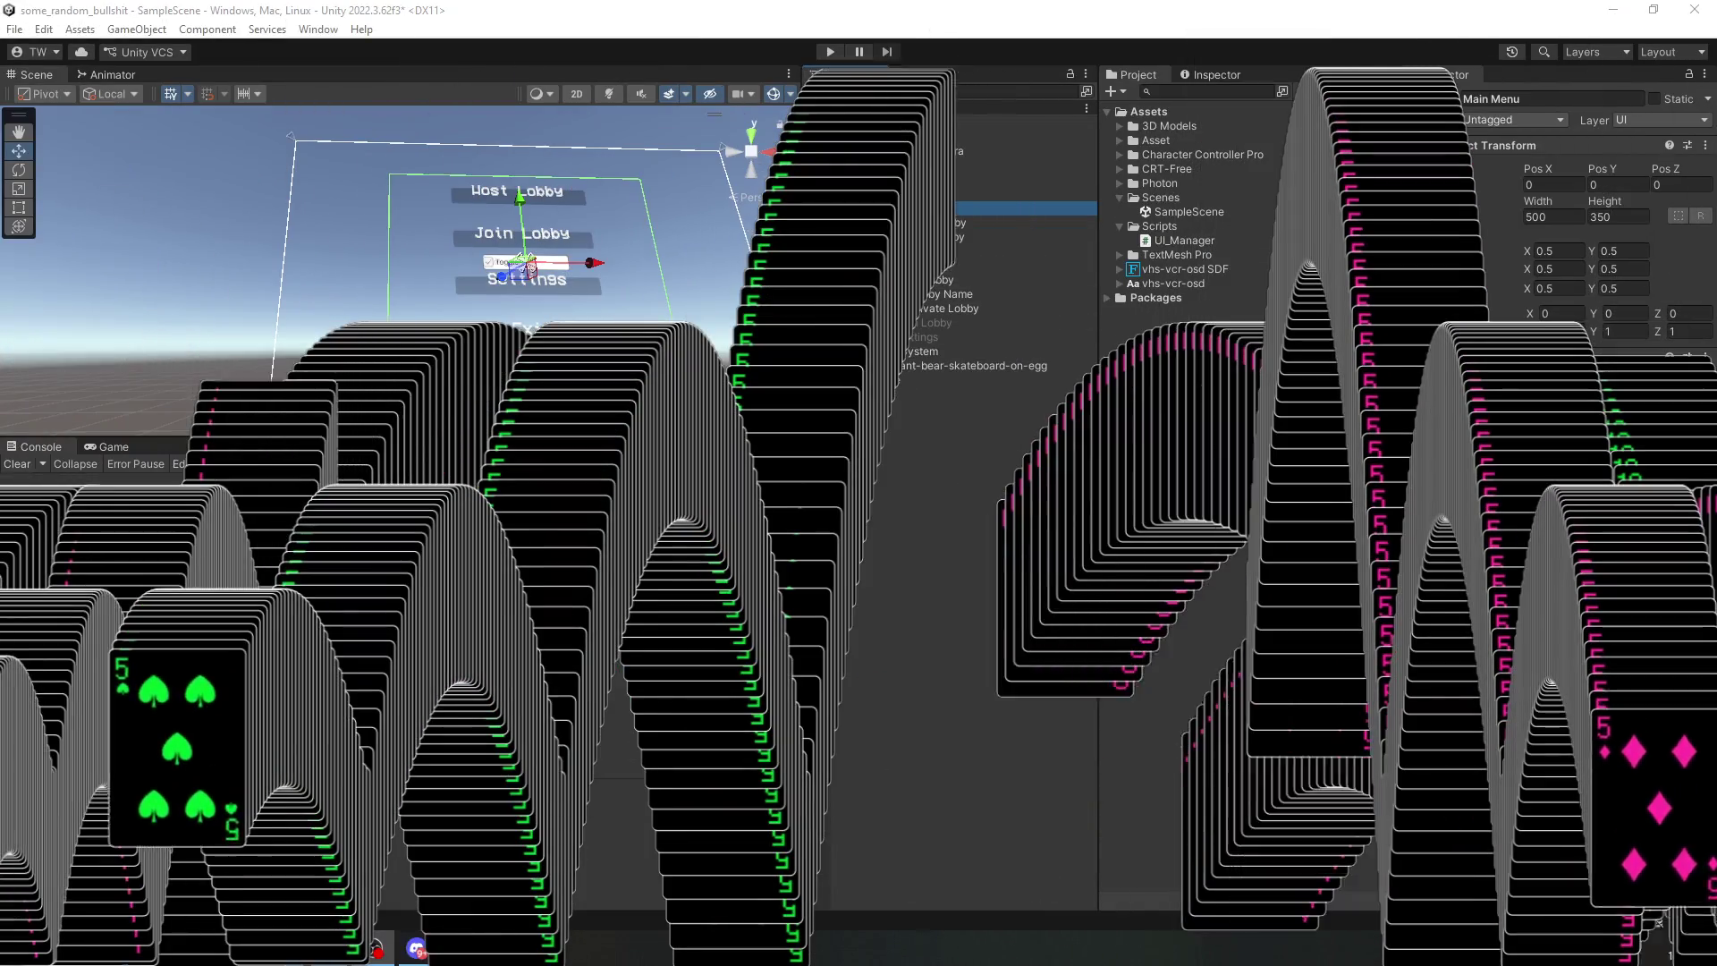
- Right-click Main Menu in the Hierarchy to add a child object
{"action": "right_click", "coordinate": [942, 208]}
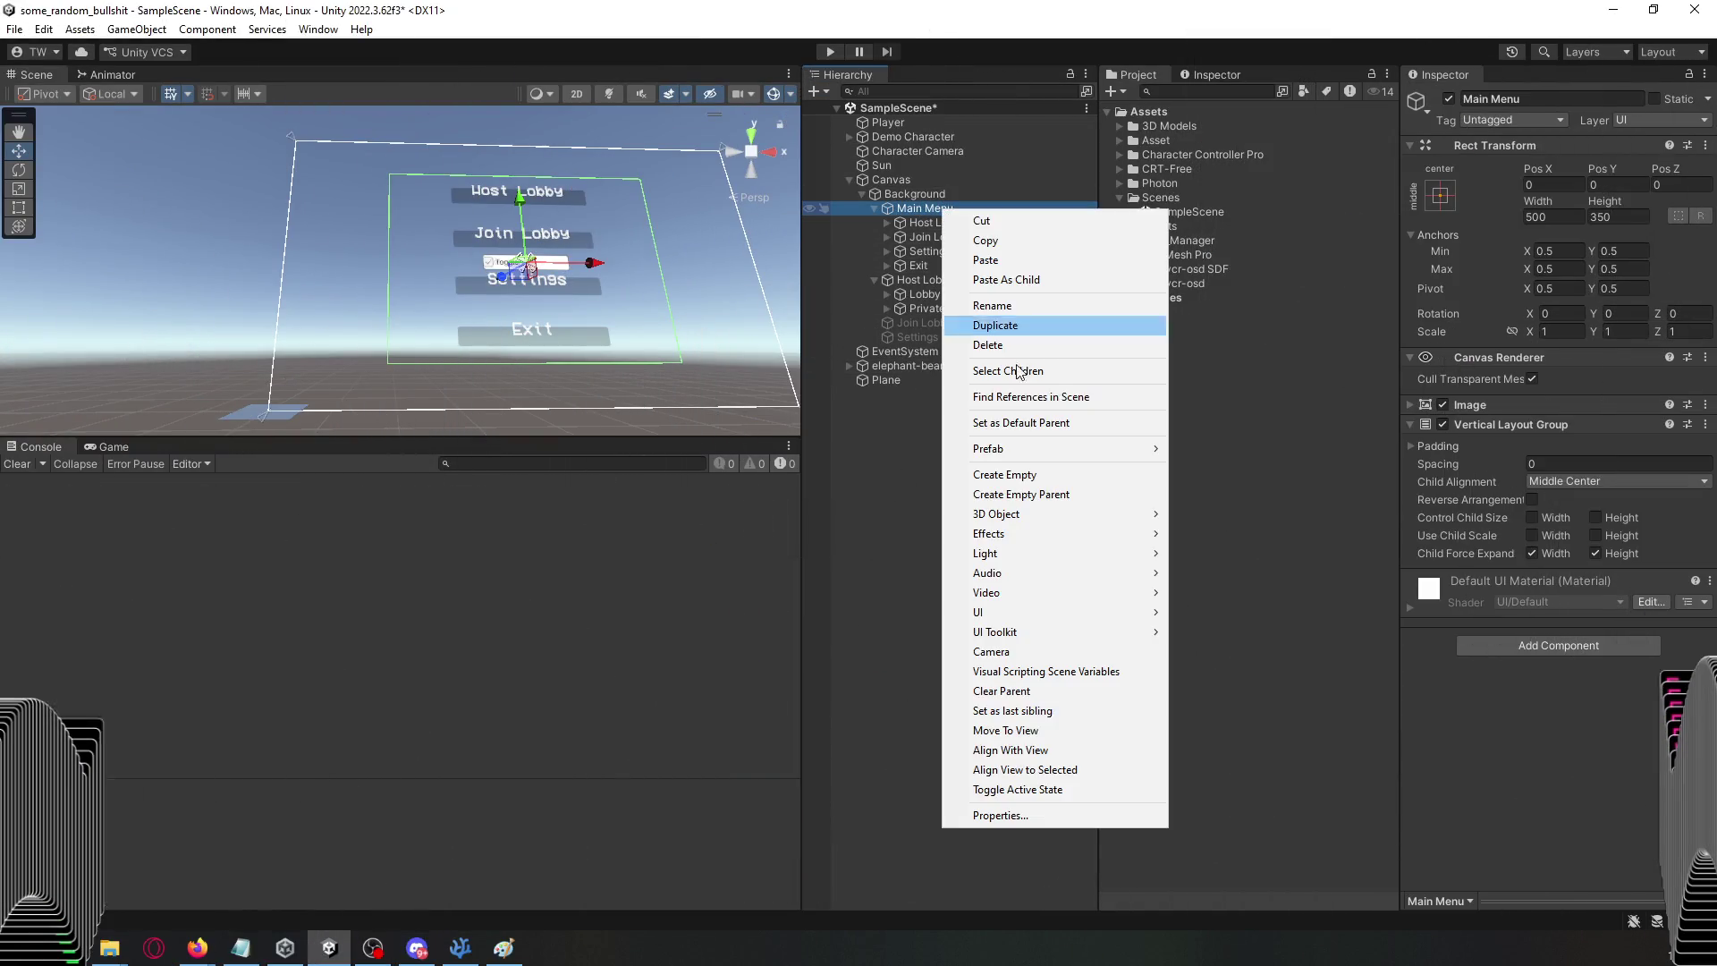
- Add a TextMeshPro input field under Main Menu, keeping its default name
{"action": "mouse_move", "coordinate": [1073, 616]}
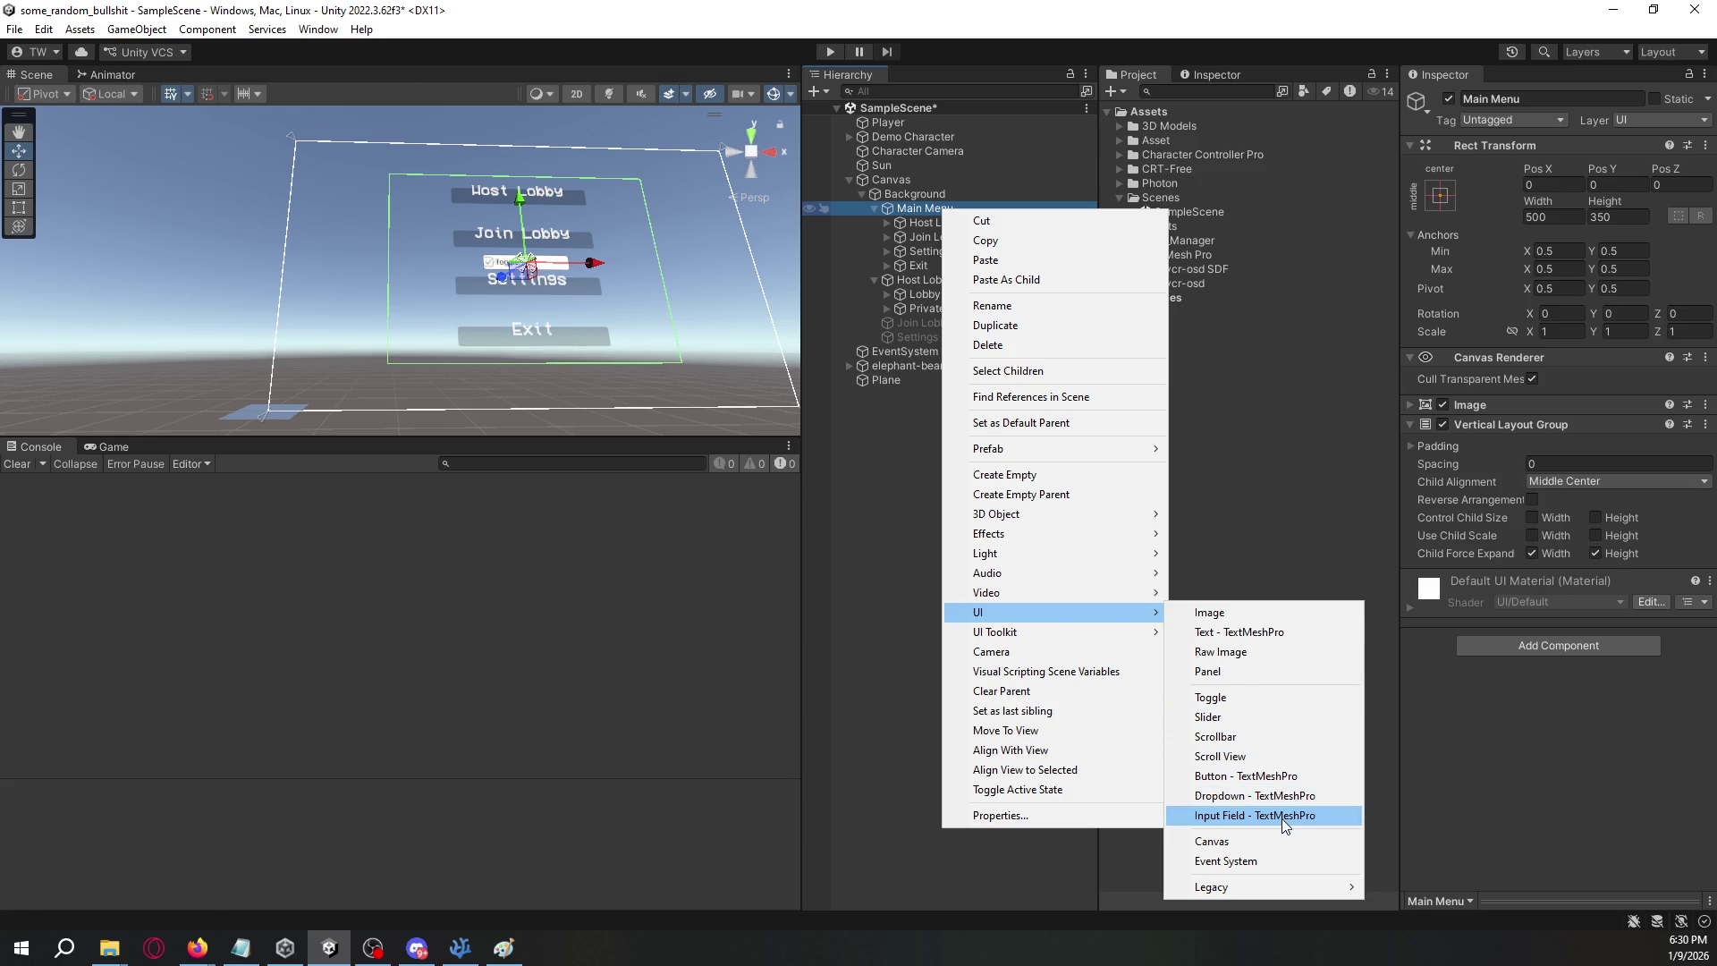
{"action": "left_click", "coordinate": [1280, 815]}
{"action": "key", "text": "Return"}
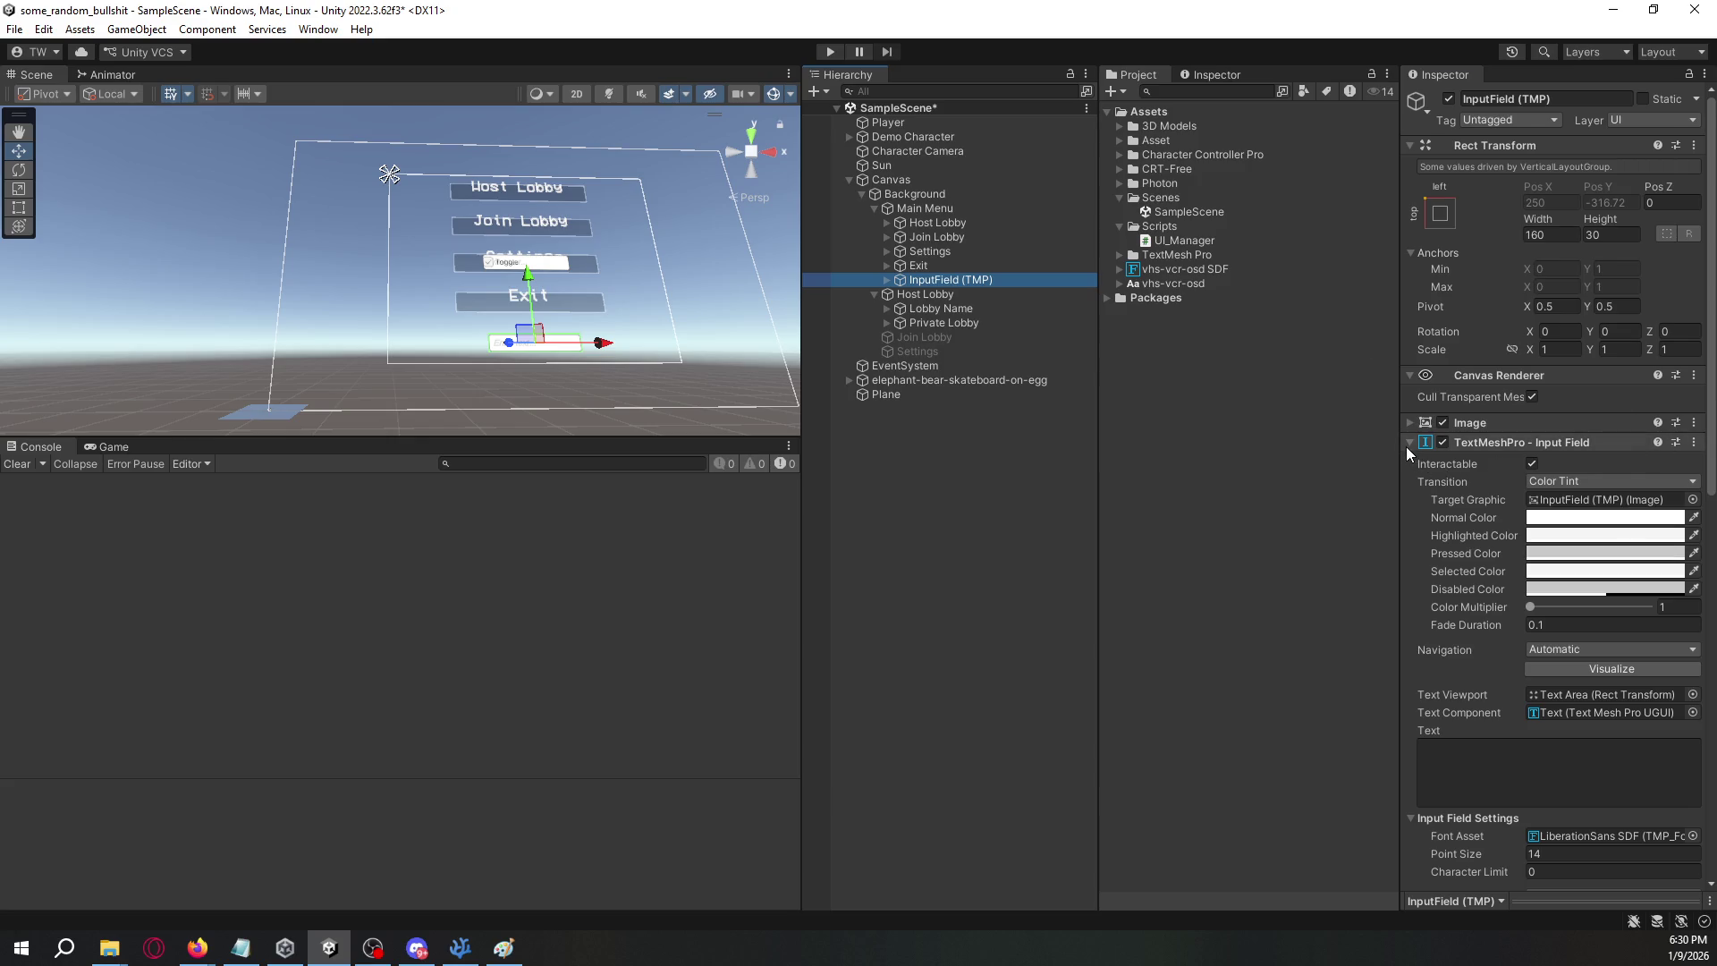
{"action": "left_click", "coordinate": [1409, 443]}
- Add a Layout Element with Ignore Layout ticked to the input field and save the scene
{"action": "left_click", "coordinate": [1500, 528]}
{"action": "type", "text": "ignore"}
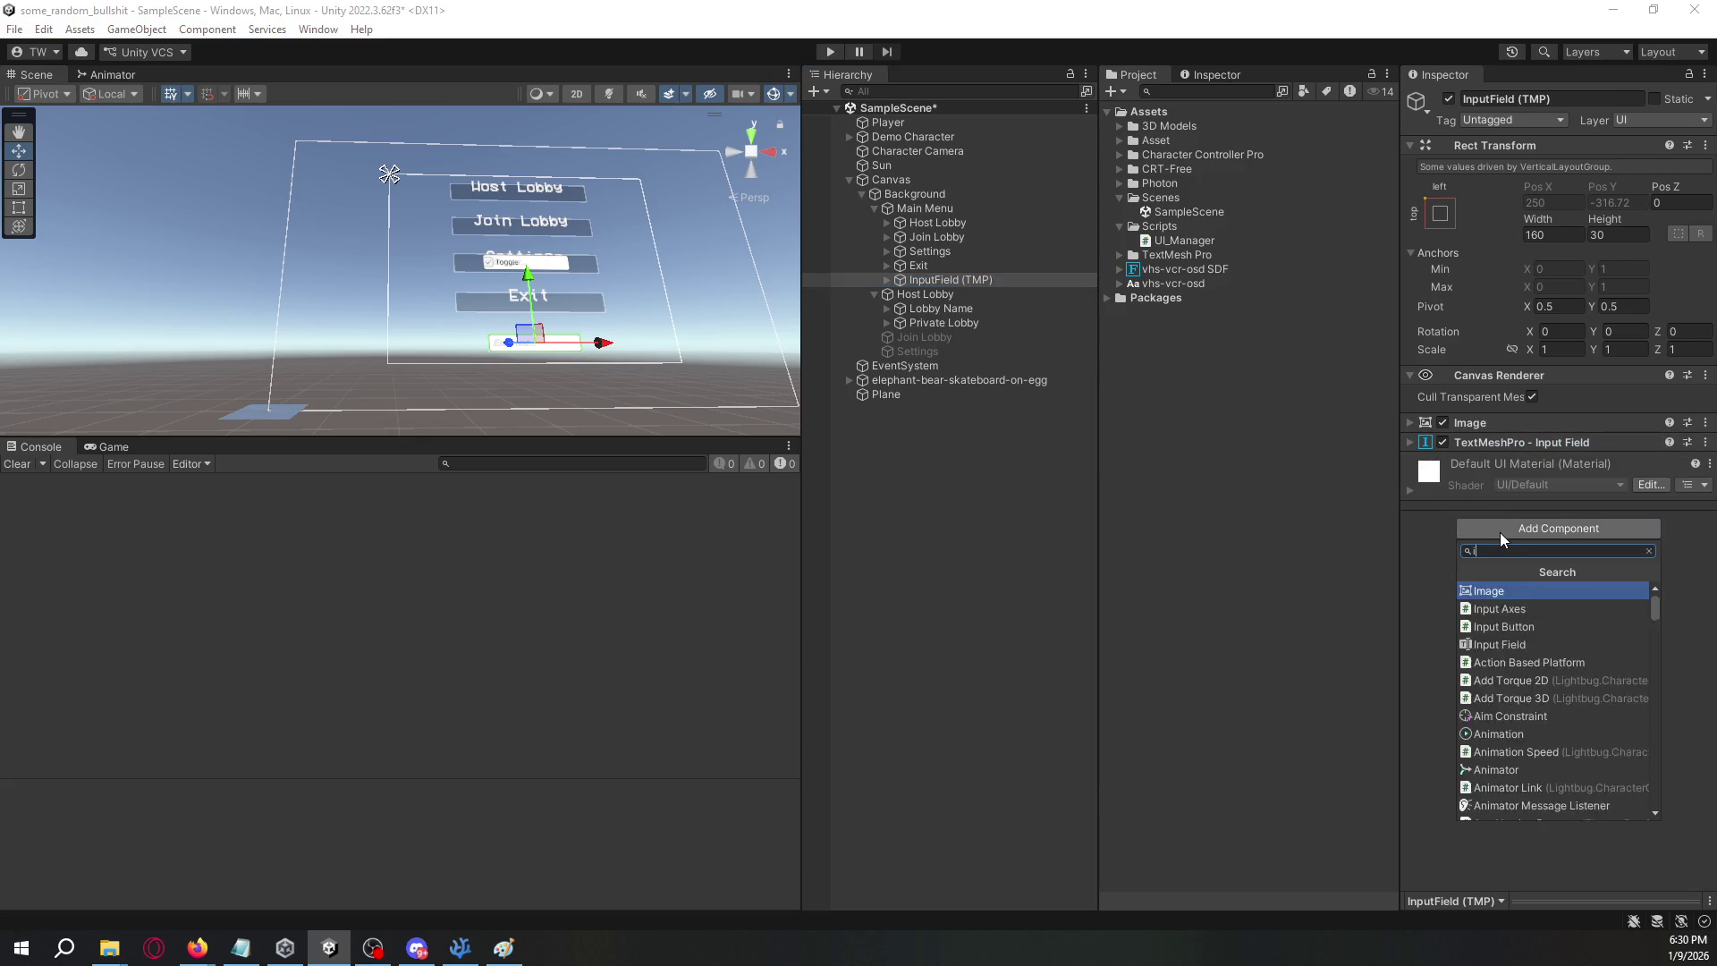
{"action": "key", "text": "ctrl+a"}
{"action": "type", "text": "layout"}
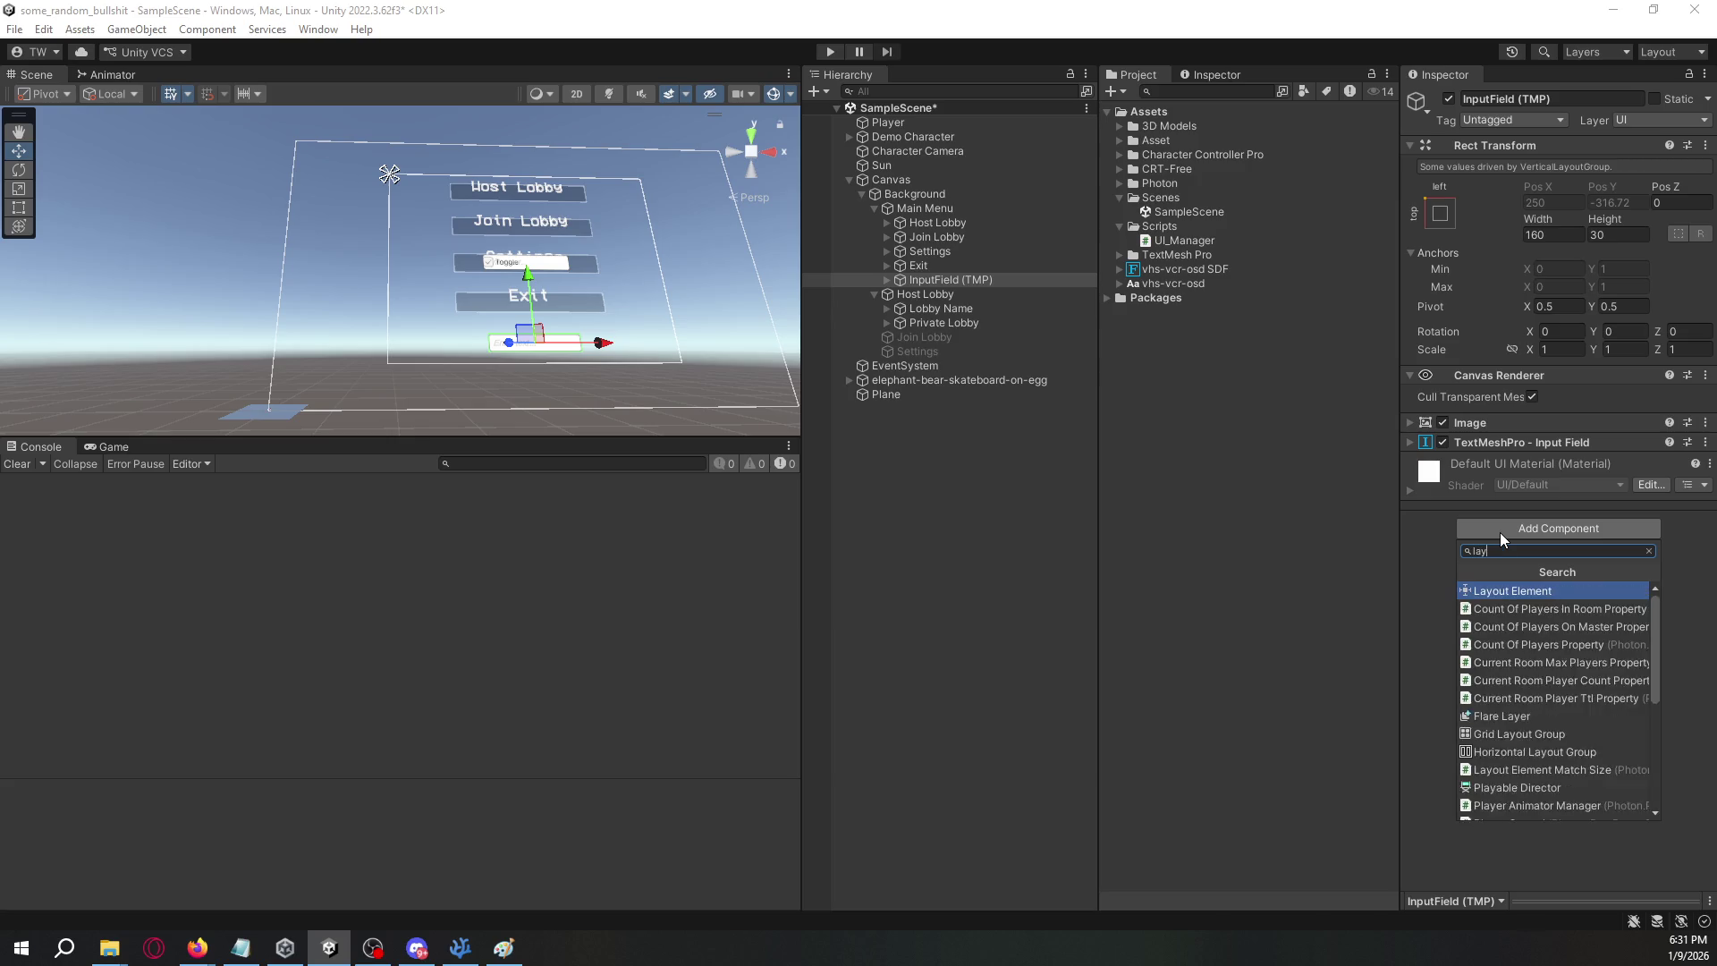
{"action": "key", "text": "ctrl+a"}
{"action": "key", "text": "BackSpace"}
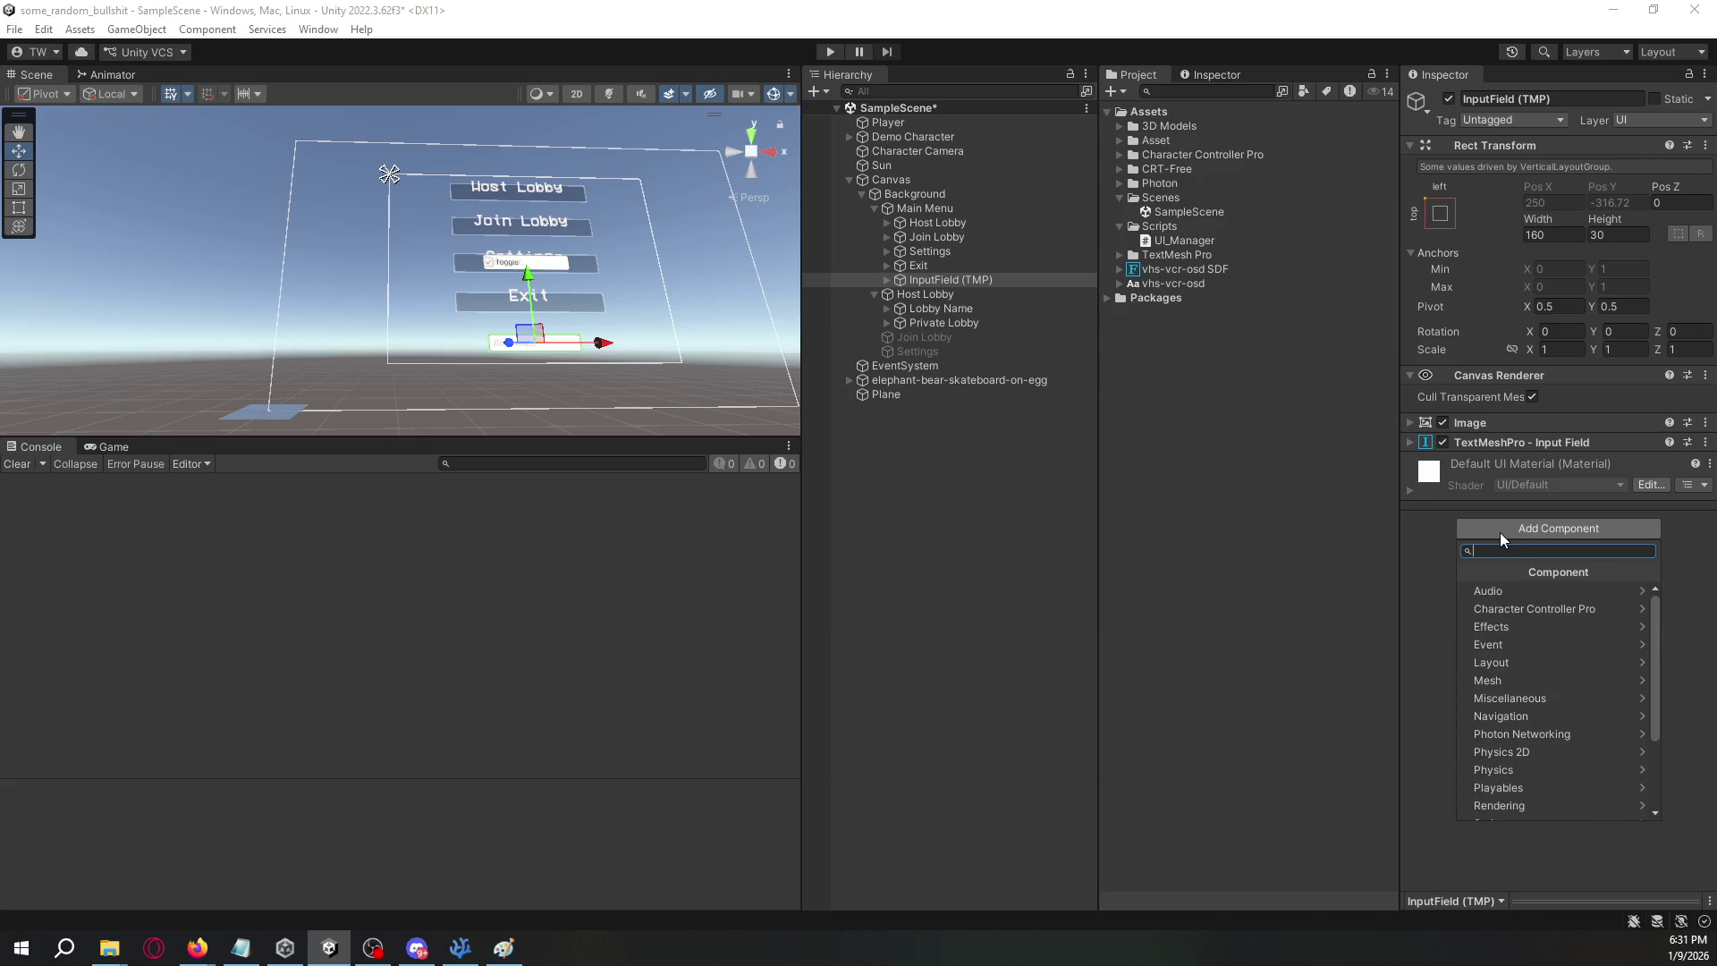
{"action": "left_click", "coordinate": [1522, 667]}
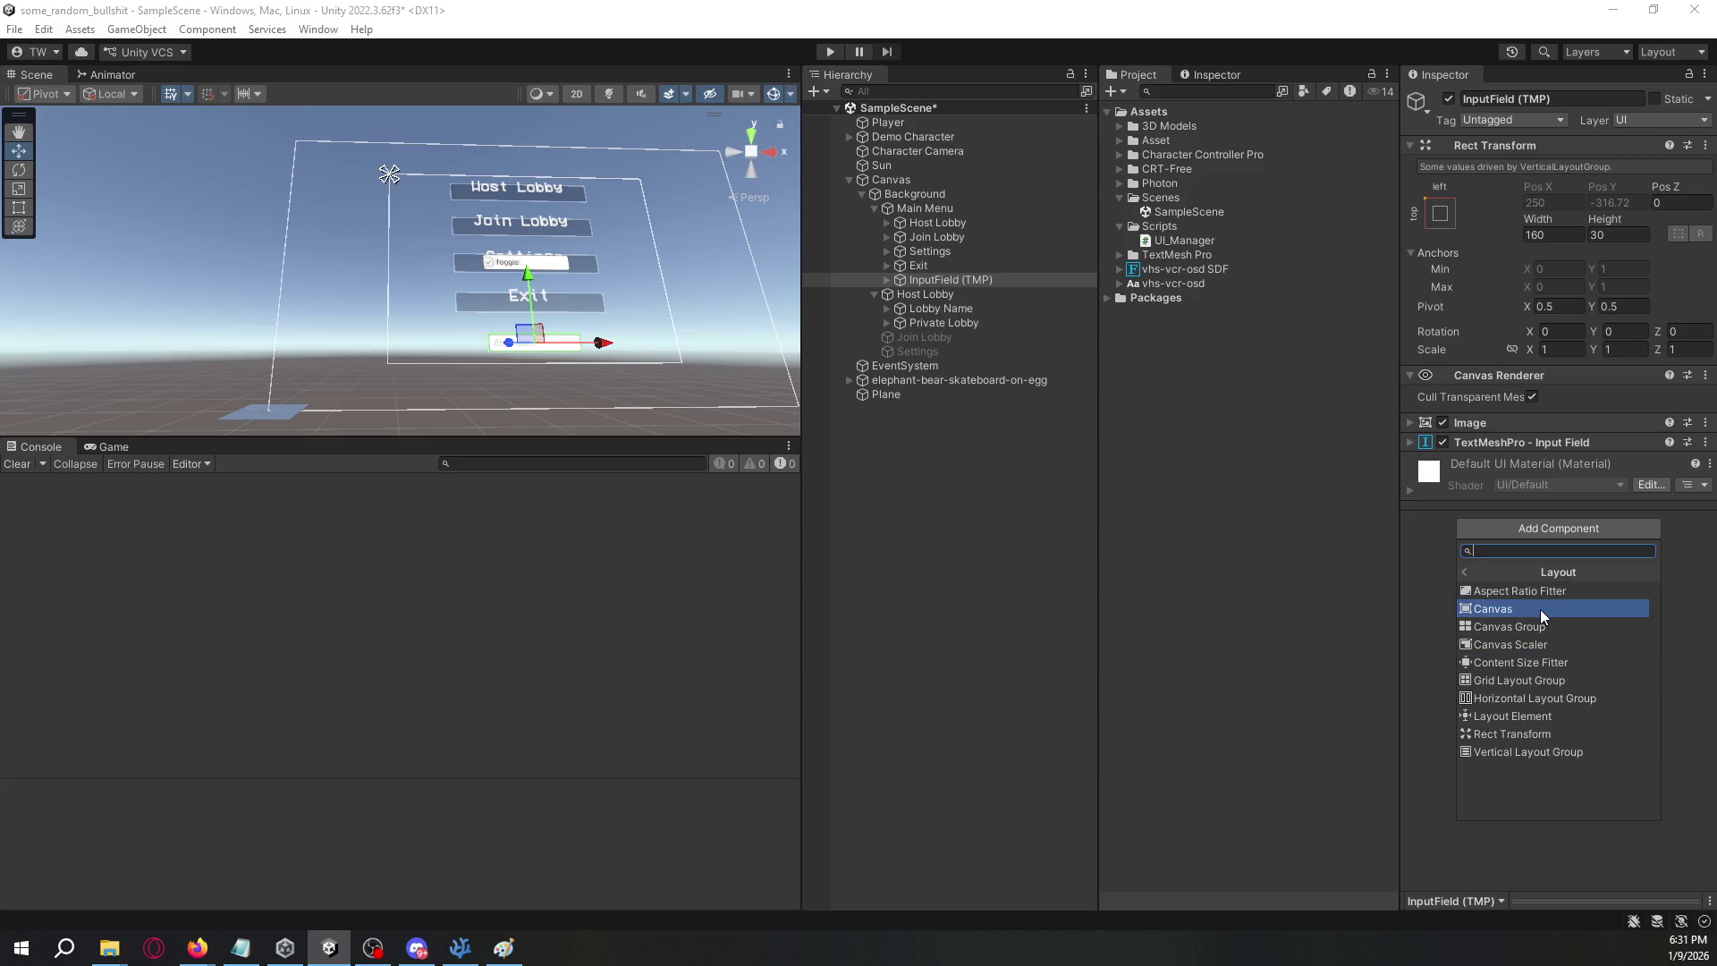
{"action": "left_click", "coordinate": [1545, 716]}
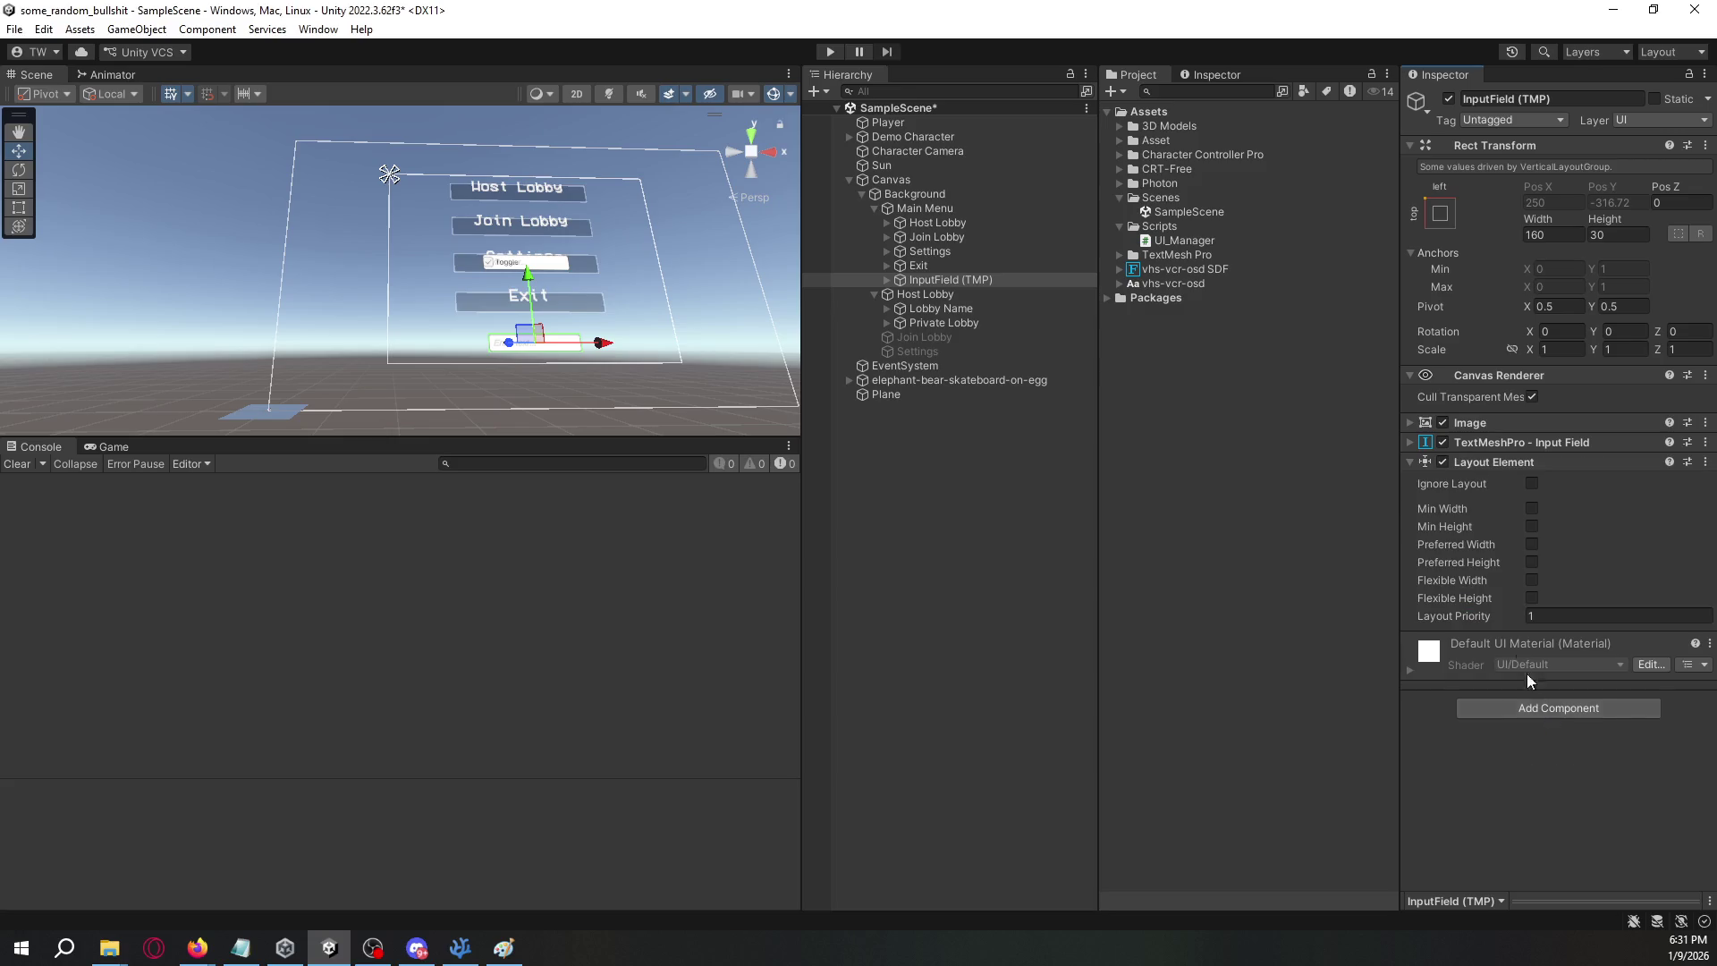
{"action": "left_click", "coordinate": [1532, 483]}
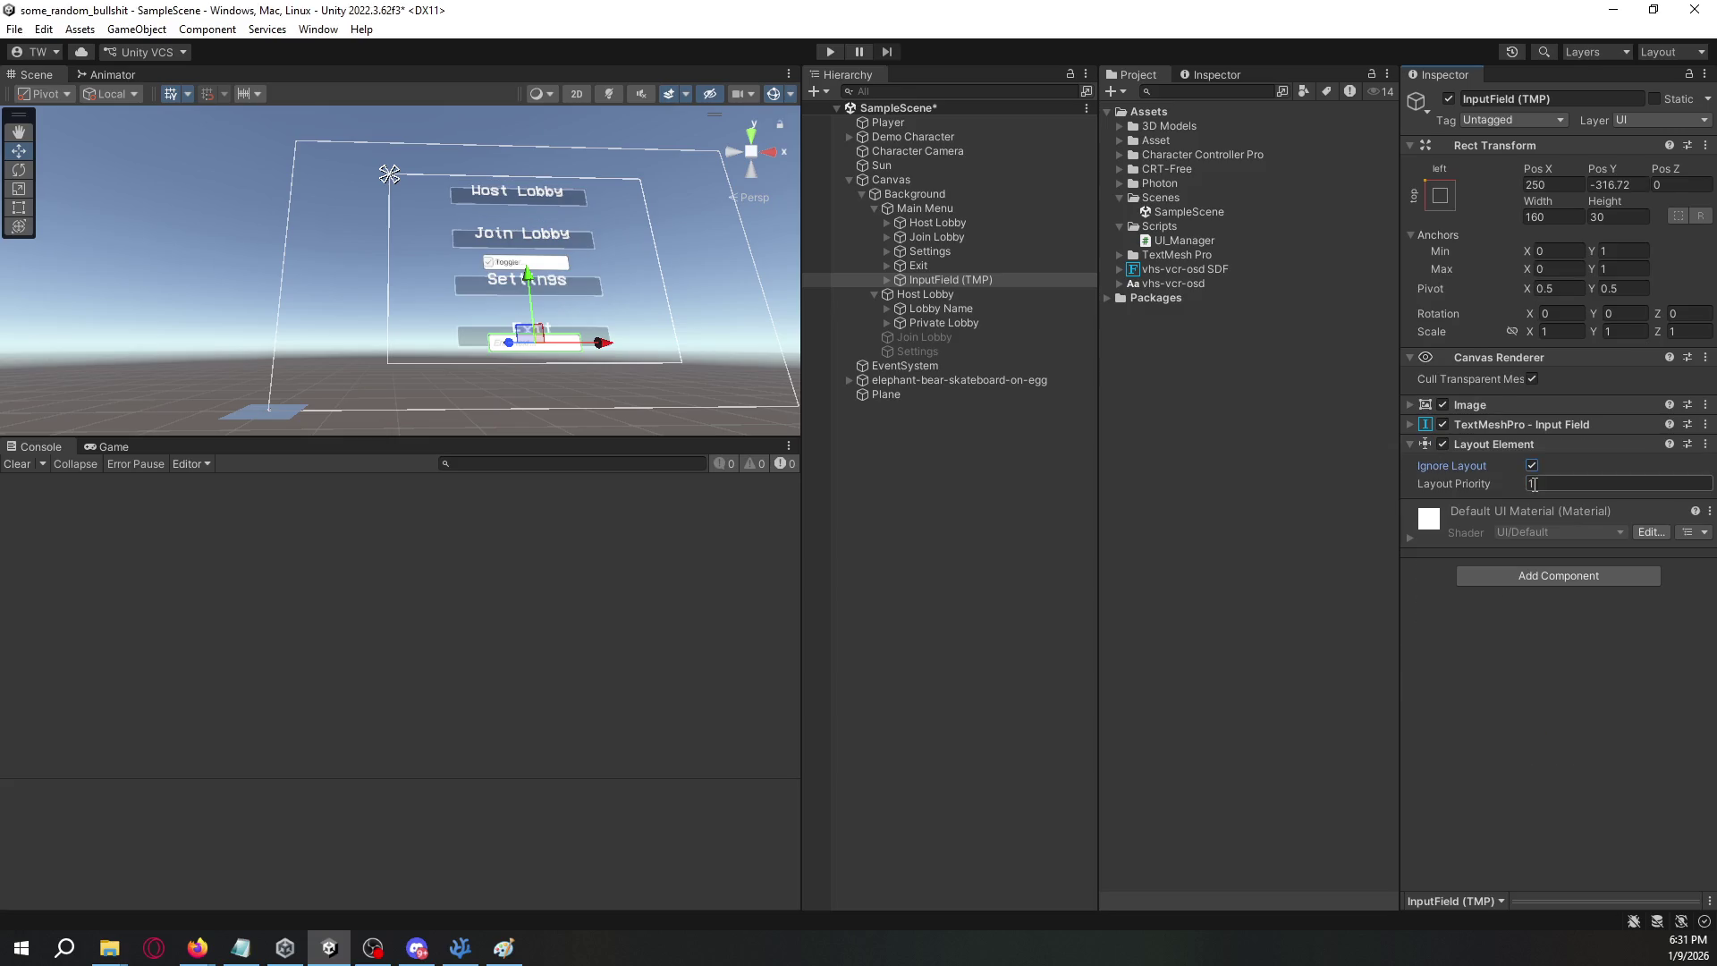
{"action": "left_click", "coordinate": [1413, 445]}
{"action": "left_click", "coordinate": [1409, 422]}
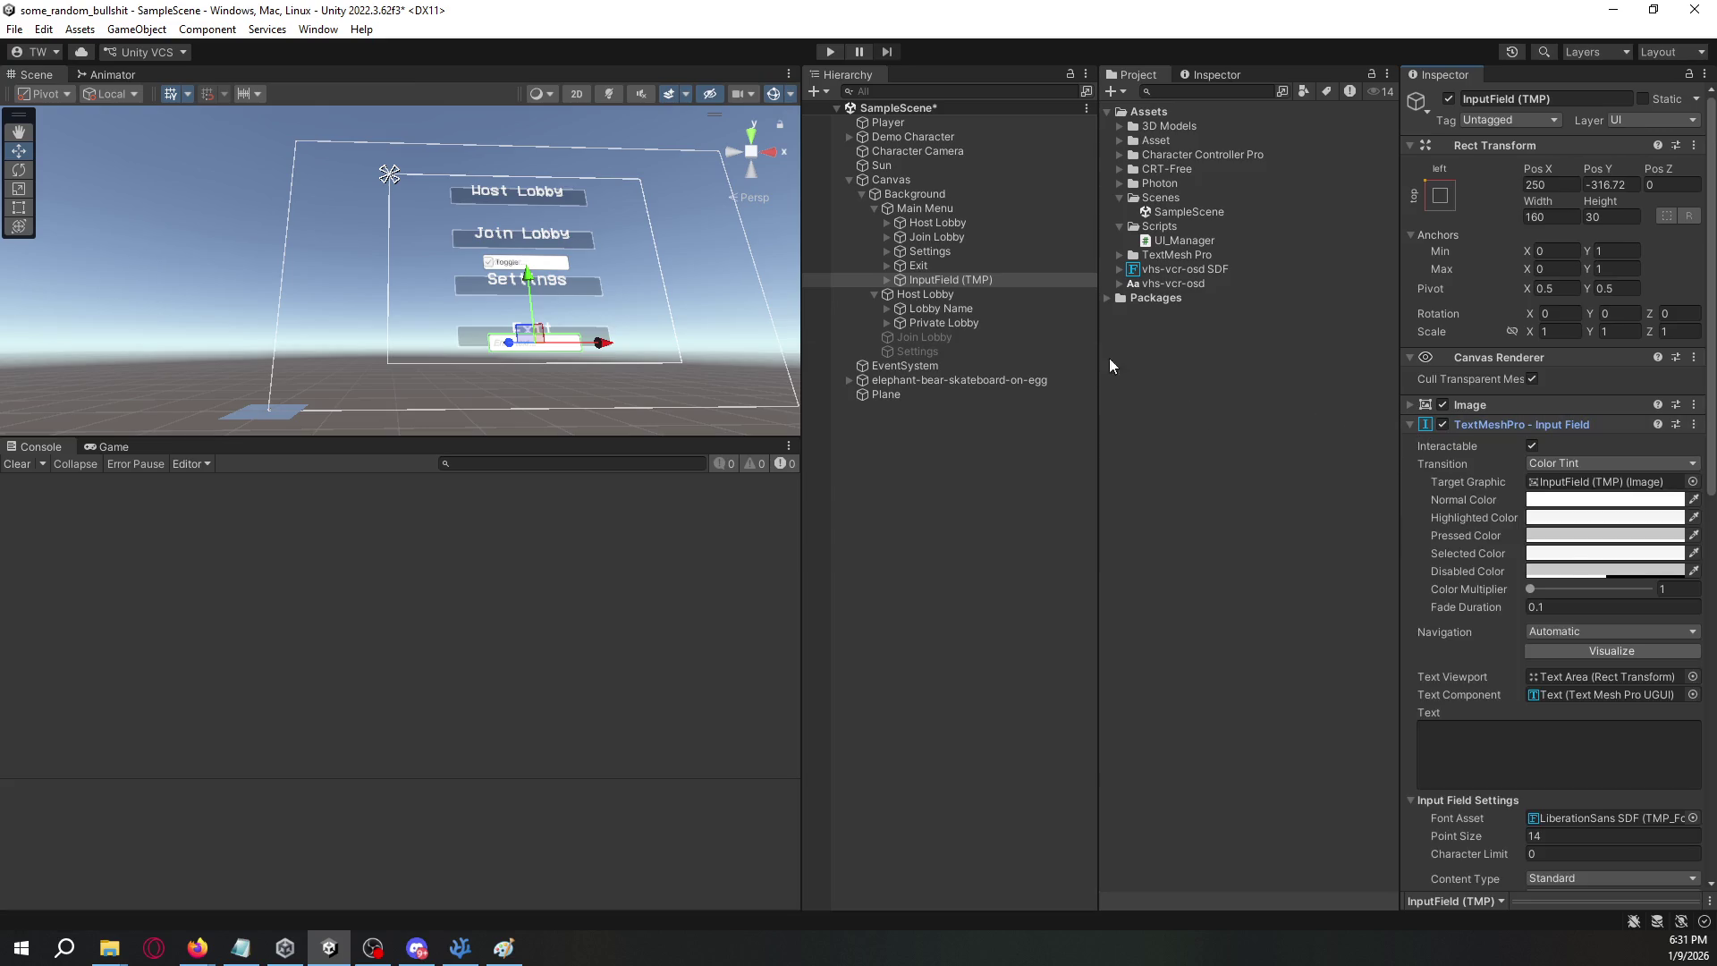
{"action": "key", "text": "ctrl+s"}
- Create an empty GameObject named GameManager
{"action": "right_click", "coordinate": [930, 279]}
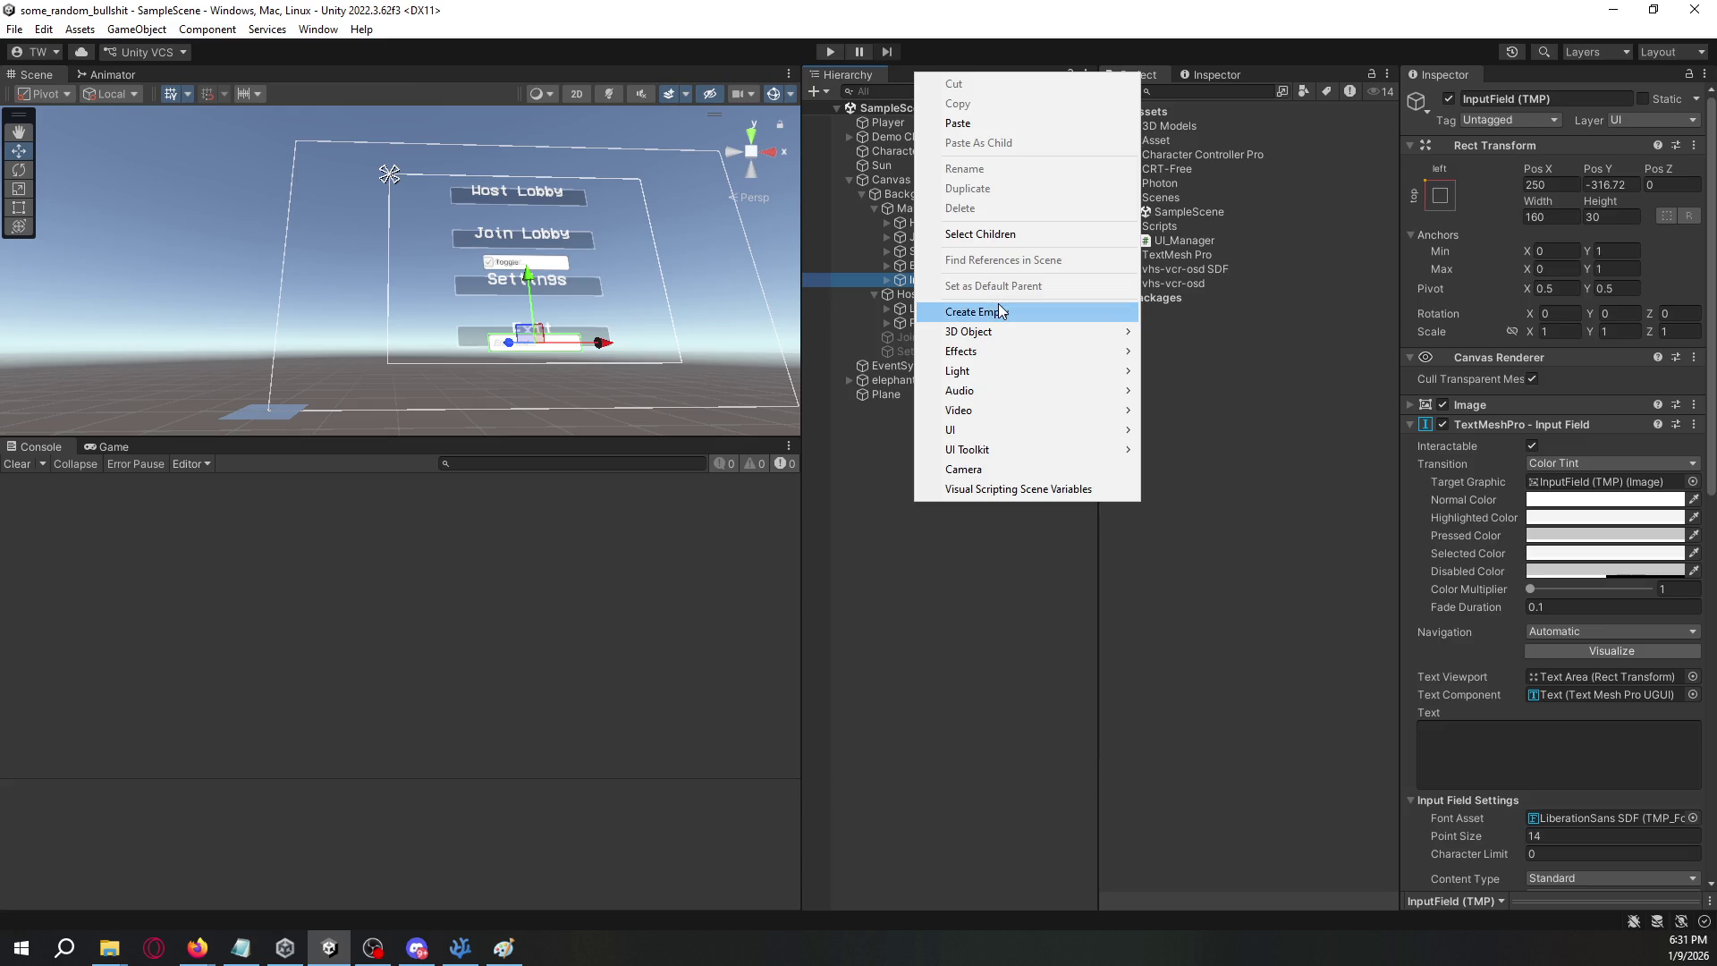
{"action": "left_click", "coordinate": [1004, 307]}
{"action": "type", "text": "GameManager"}
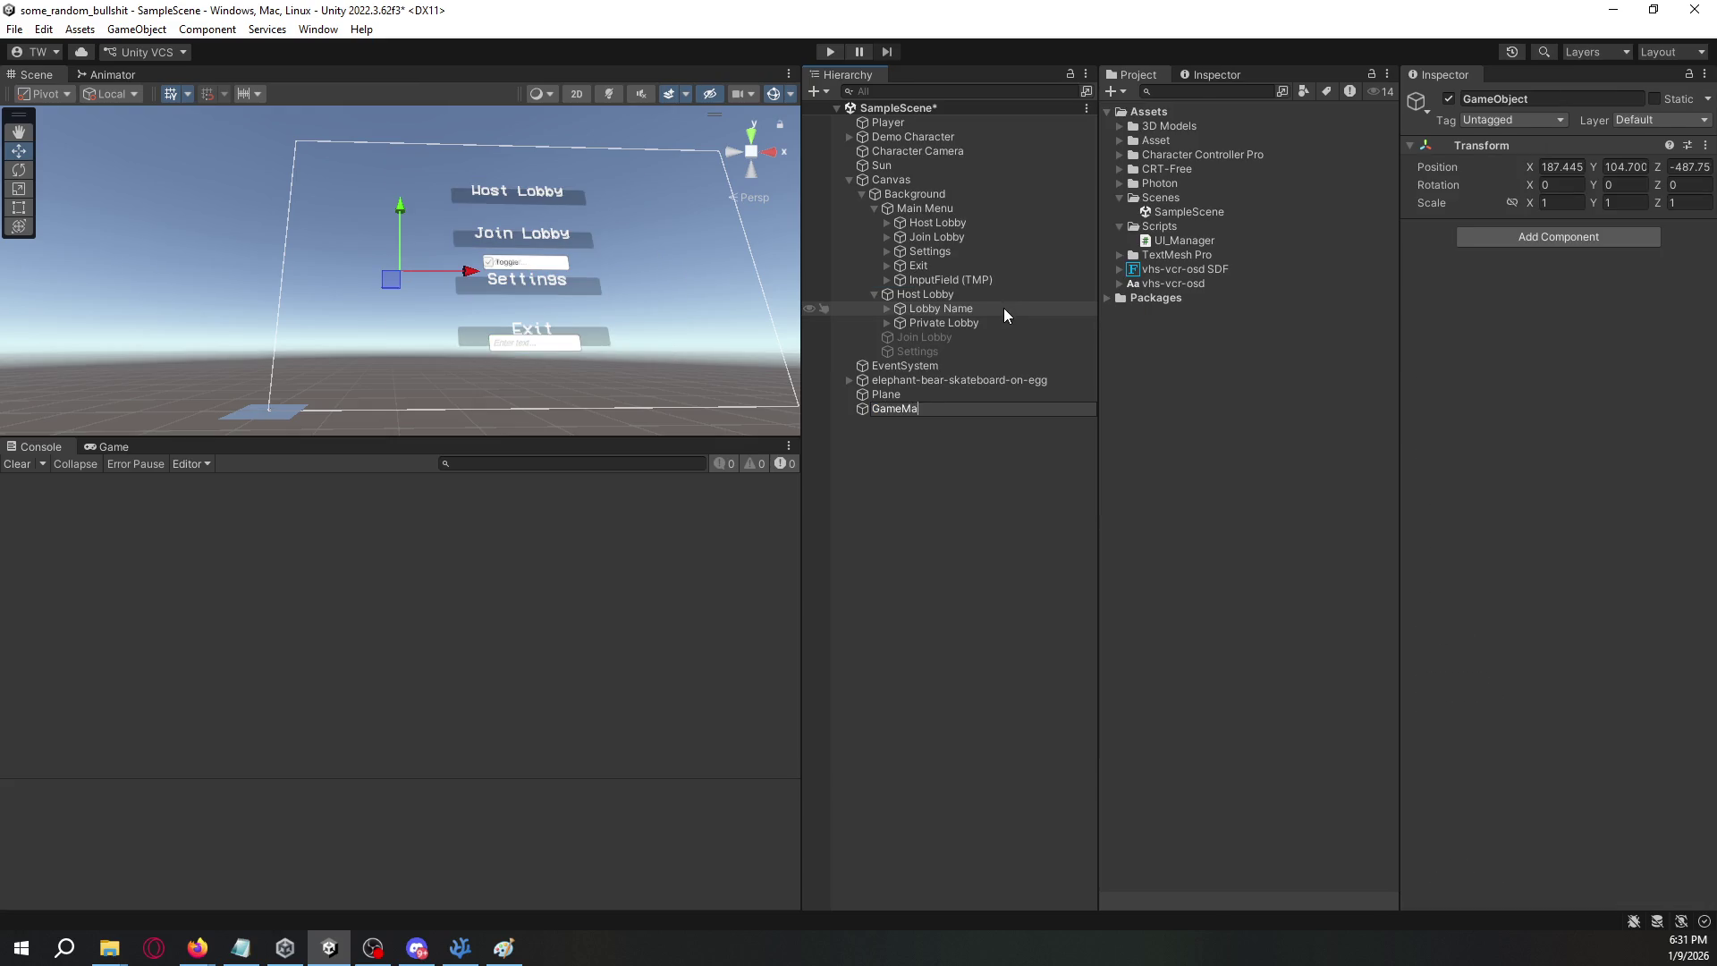
{"action": "key", "text": "Return"}
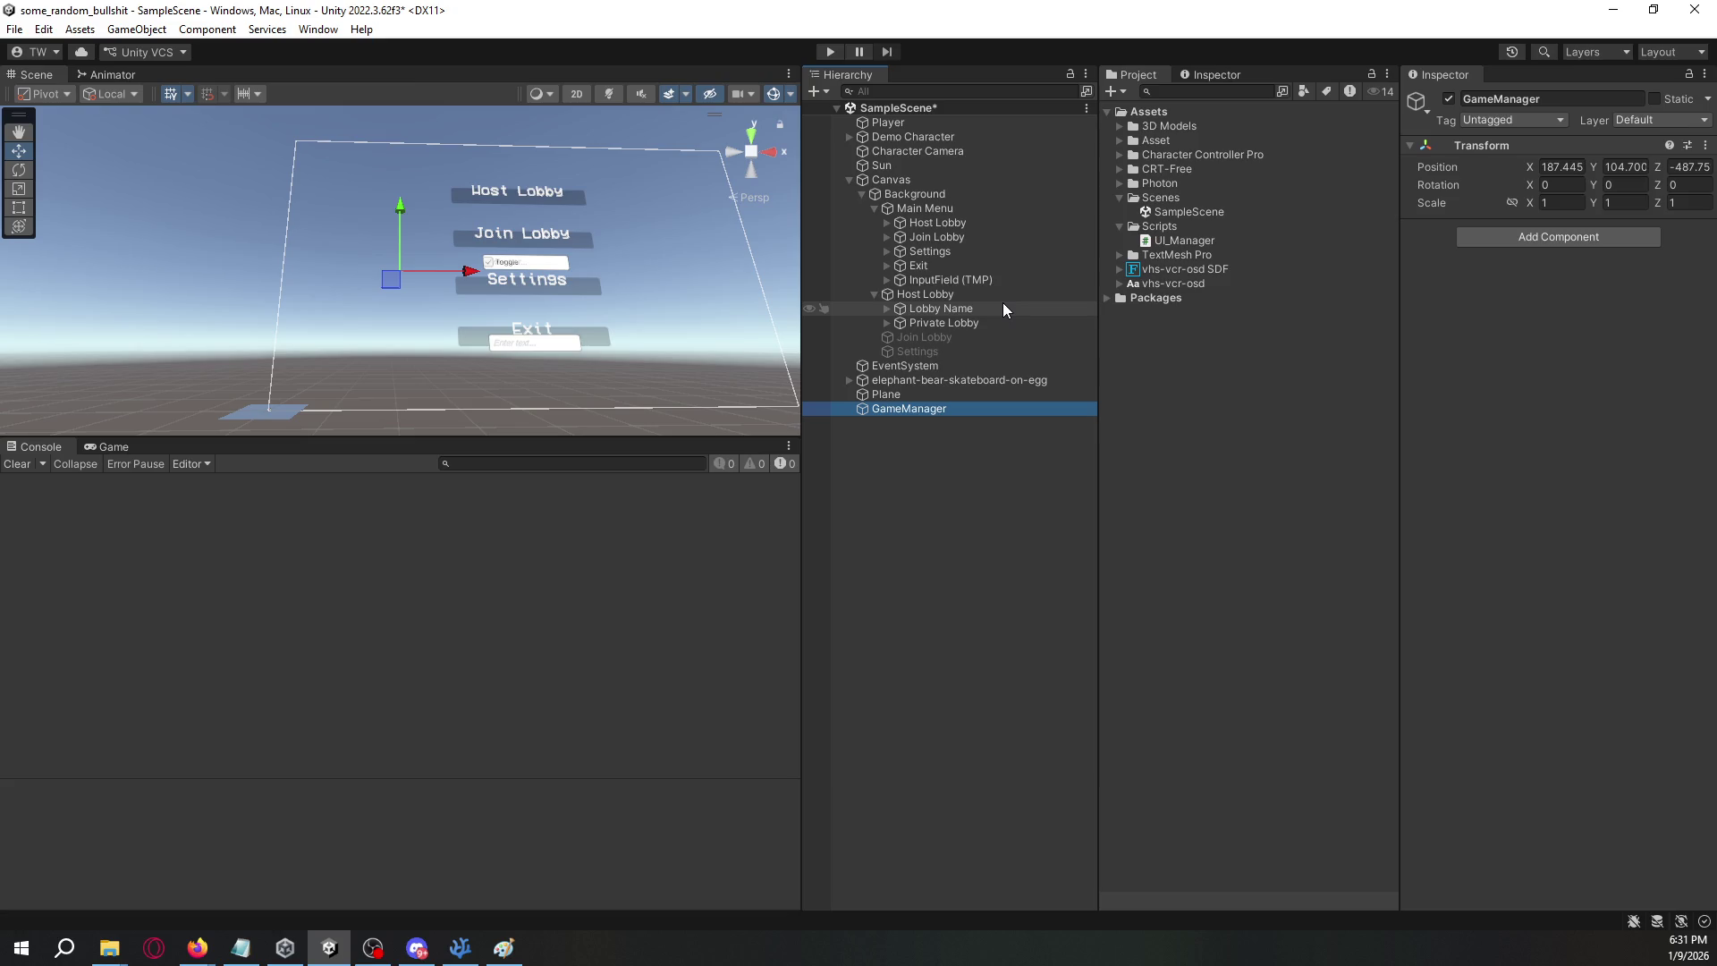
- Rename InputField (TMP) to Username and move it down-right to X 559, Y -379
{"action": "left_click", "coordinate": [980, 267]}
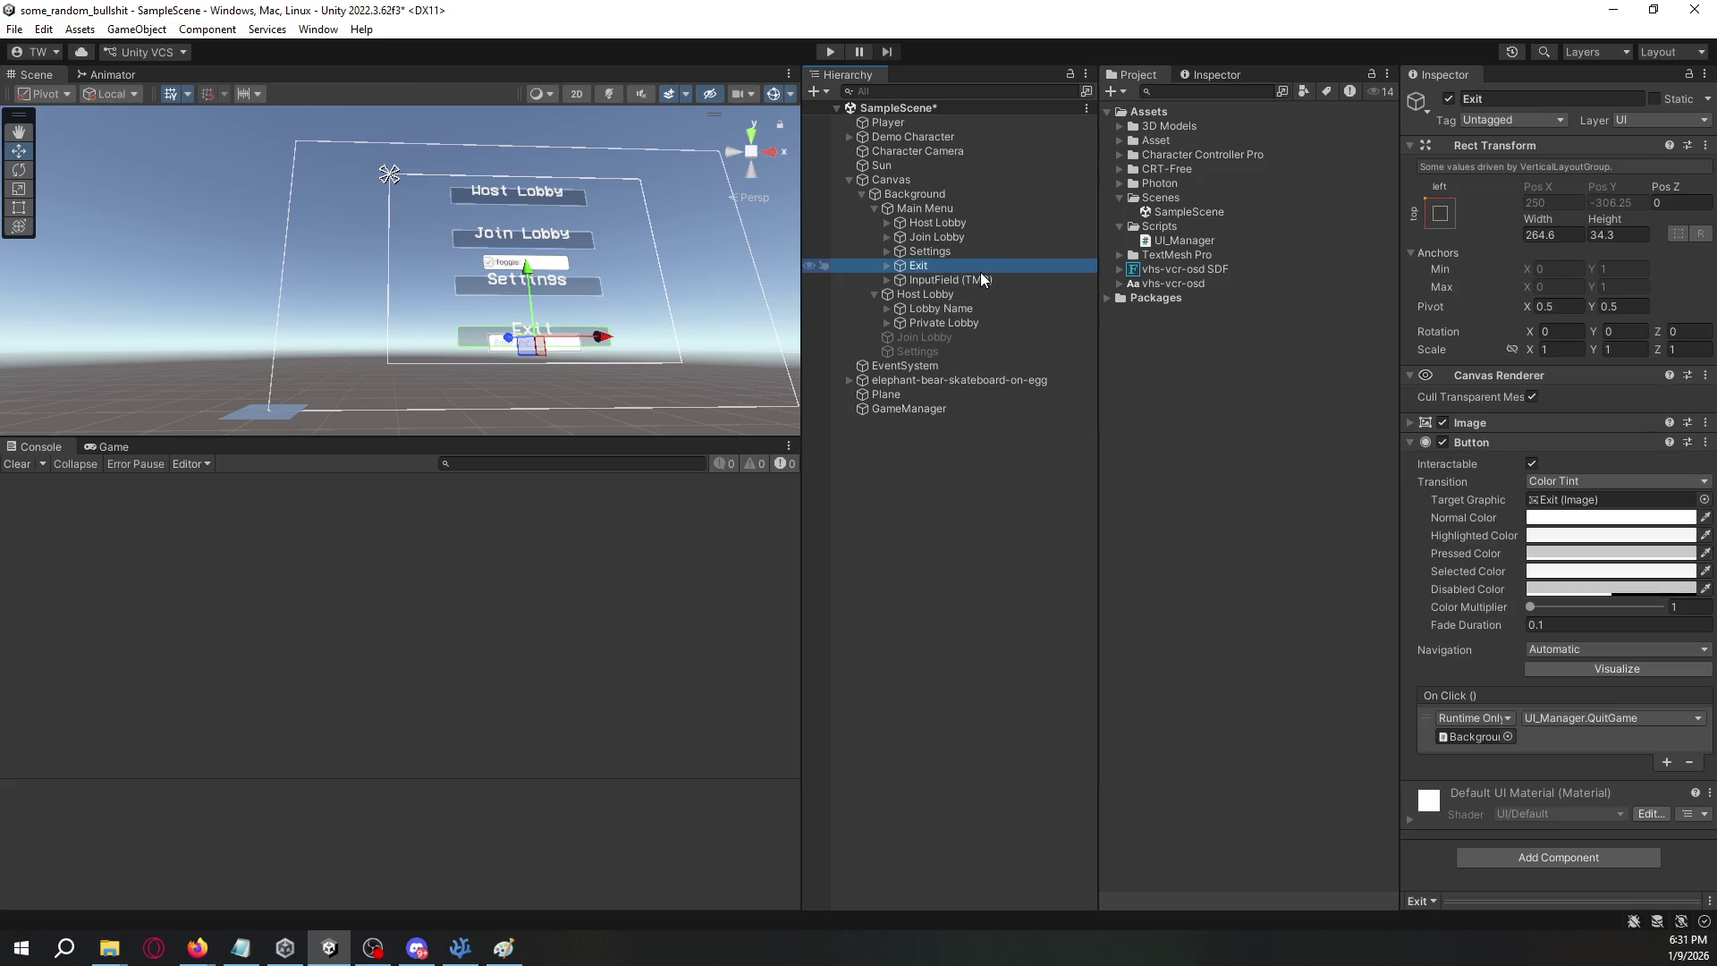
{"action": "left_click", "coordinate": [1531, 97]}
{"action": "left_click", "coordinate": [1035, 280]}
{"action": "left_click", "coordinate": [1552, 99]}
{"action": "type", "text": "Username"}
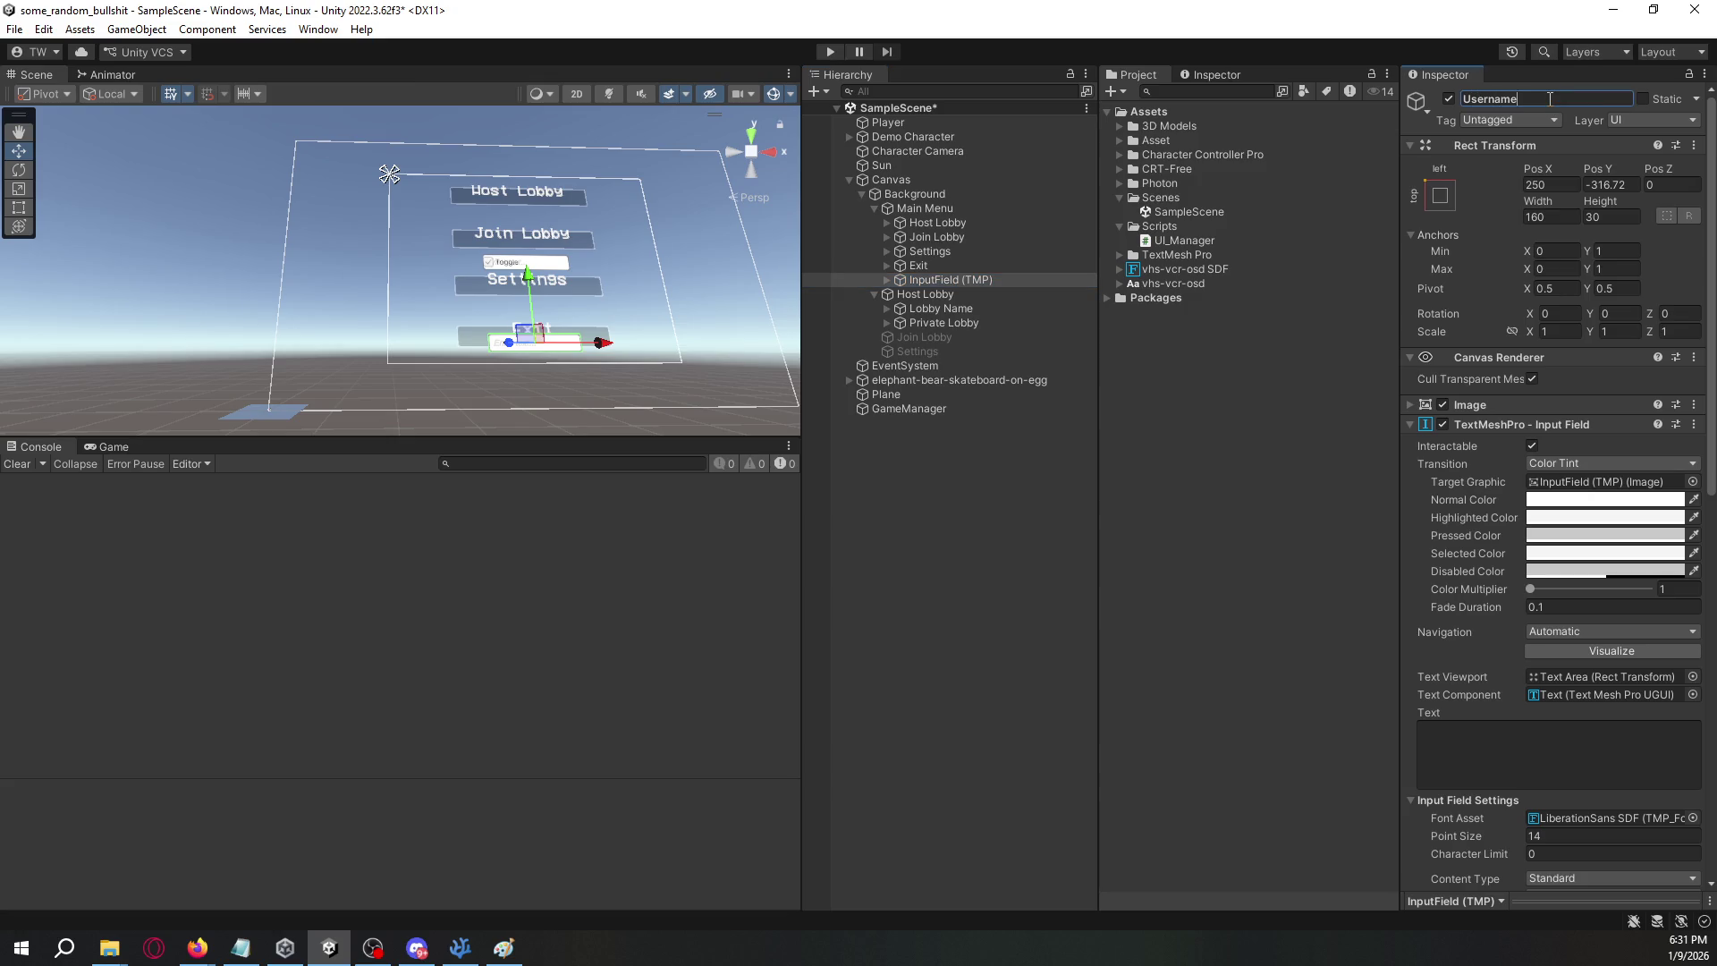
{"action": "left_click", "coordinate": [996, 282]}
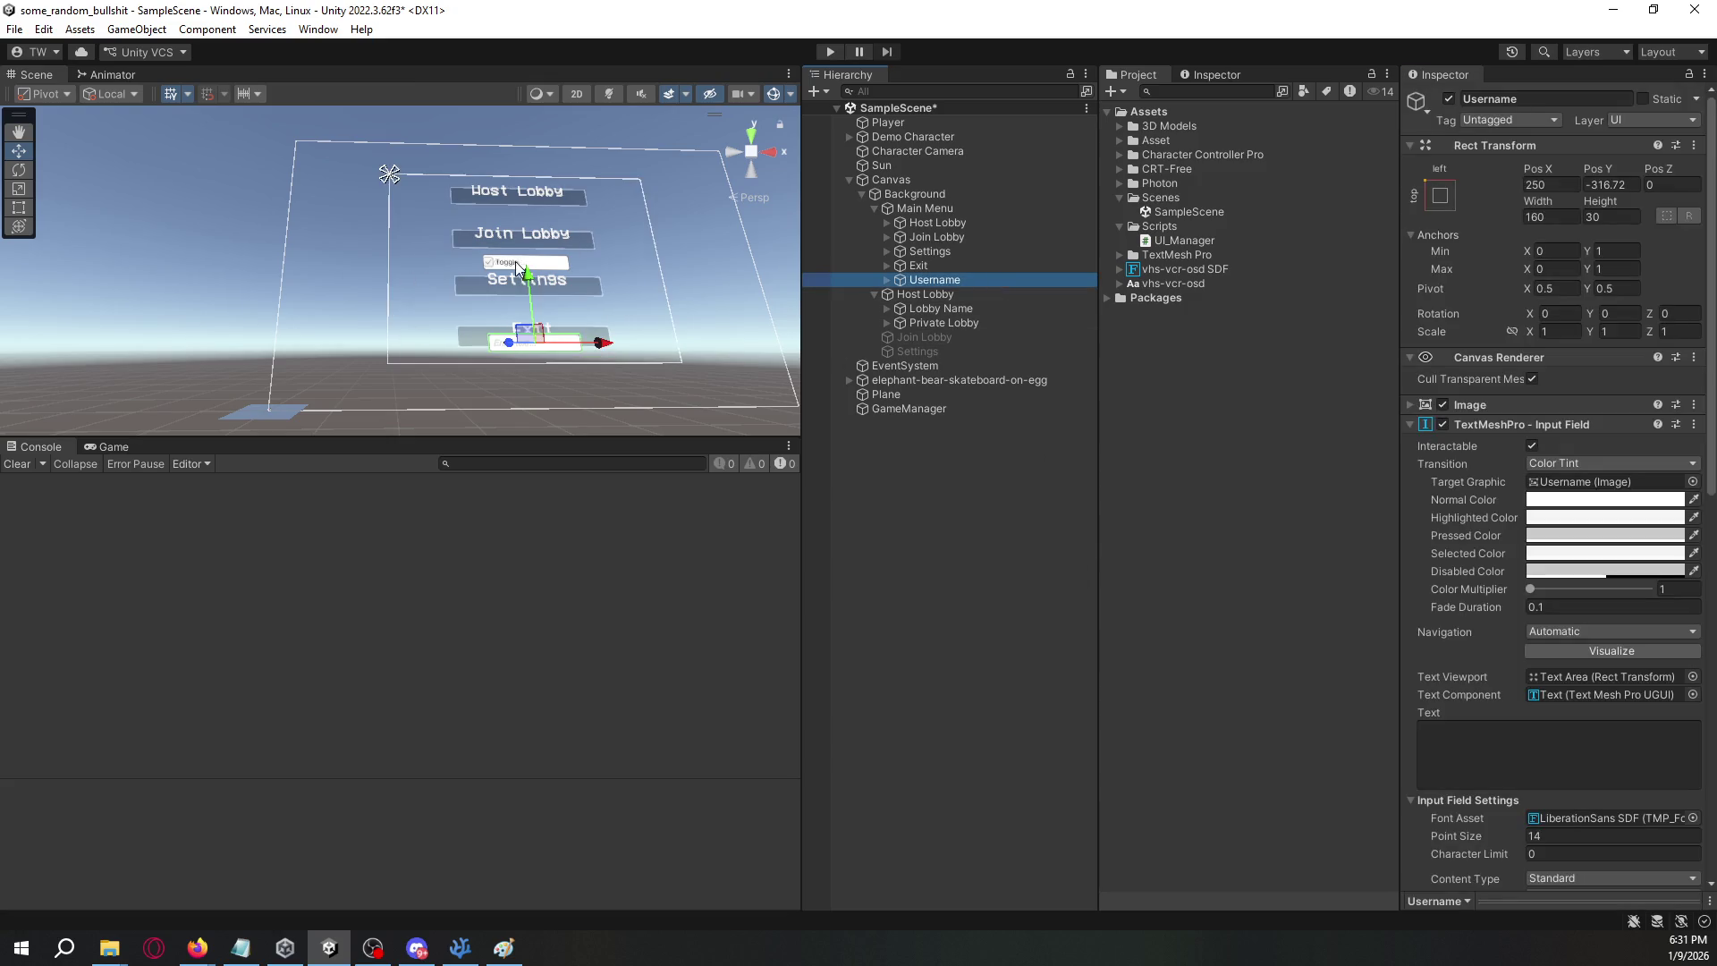
{"action": "left_click_drag", "start_coordinate": [526, 276], "coordinate": [530, 322]}
{"action": "mouse_move", "coordinate": [606, 386]}
{"action": "left_mouse_down"}
{"action": "mouse_move", "coordinate": [797, 403]}
{"action": "mouse_move", "coordinate": [778, 385]}
{"action": "left_mouse_up"}
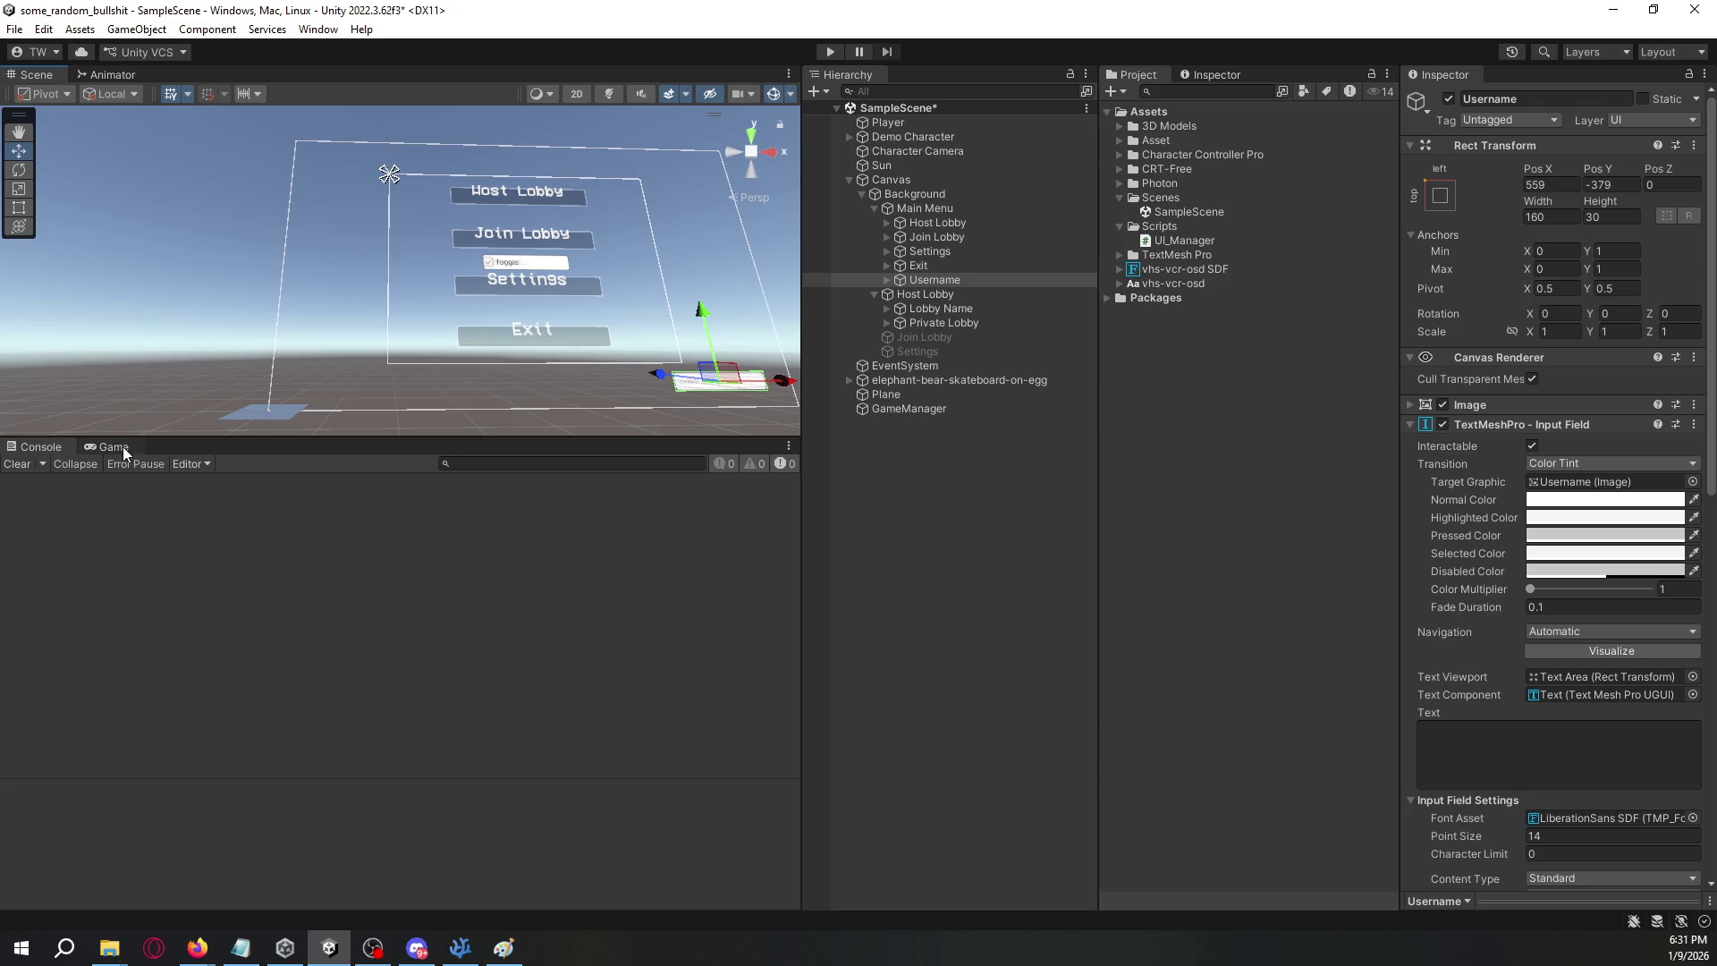
- Set the Username field's background Image colour to black with alpha 118, previewed in the Game view
{"action": "left_click", "coordinate": [123, 450]}
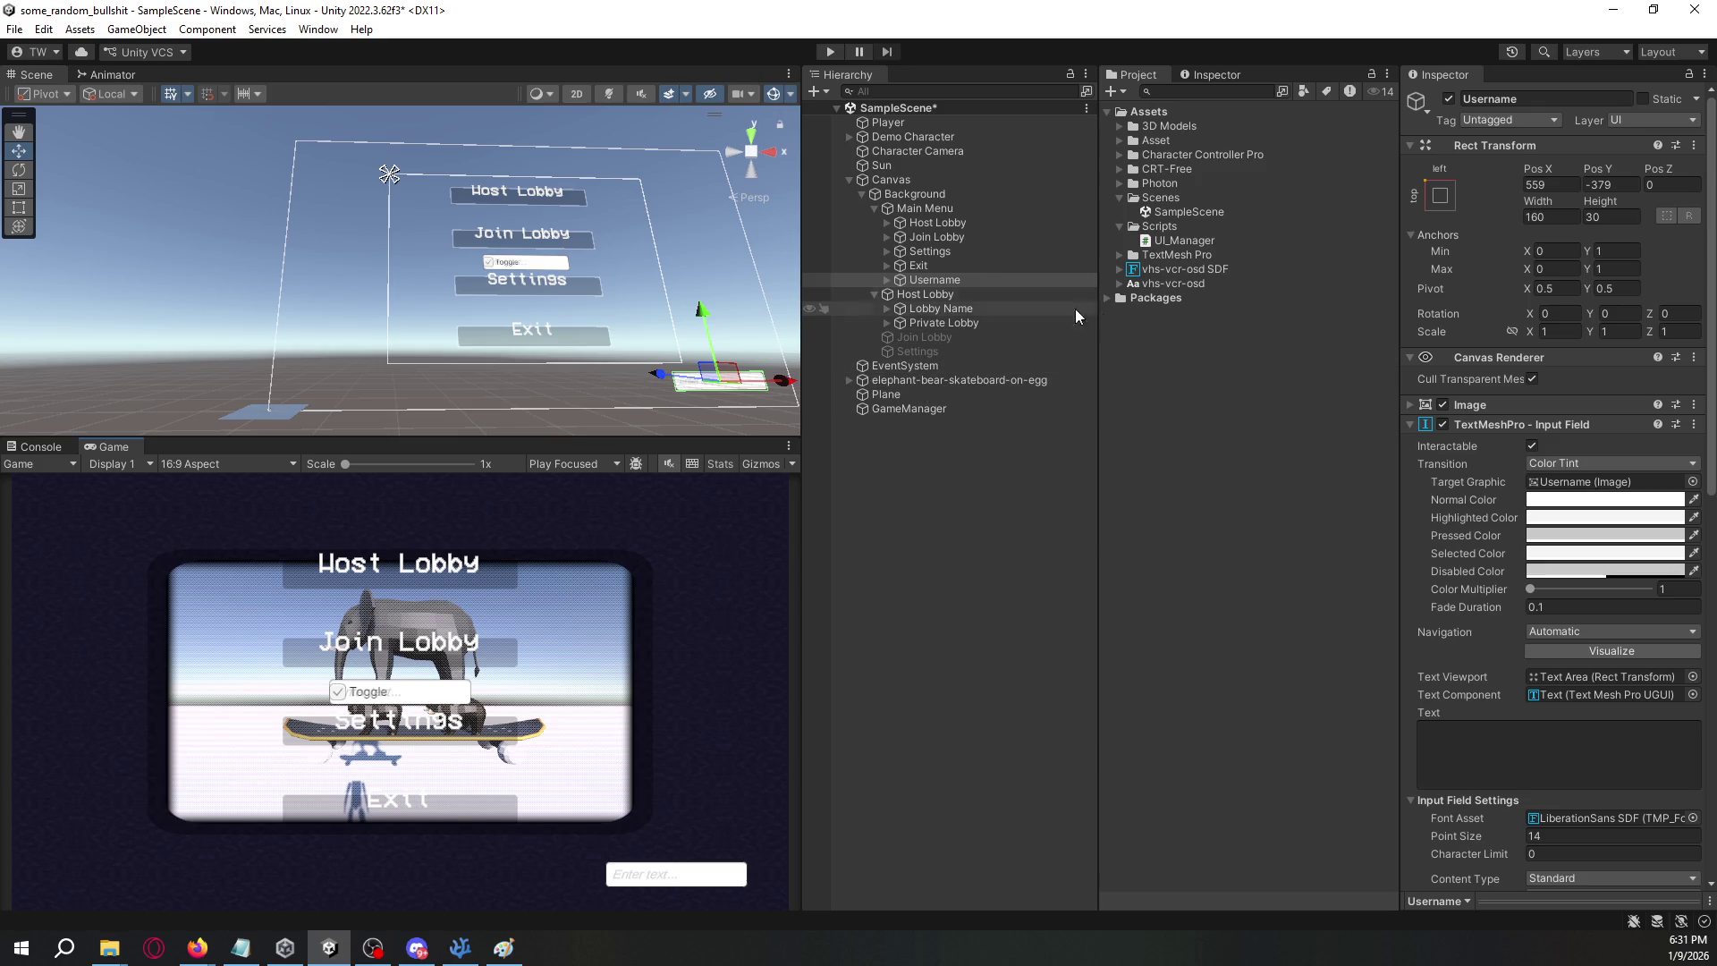
{"action": "left_click", "coordinate": [1413, 403]}
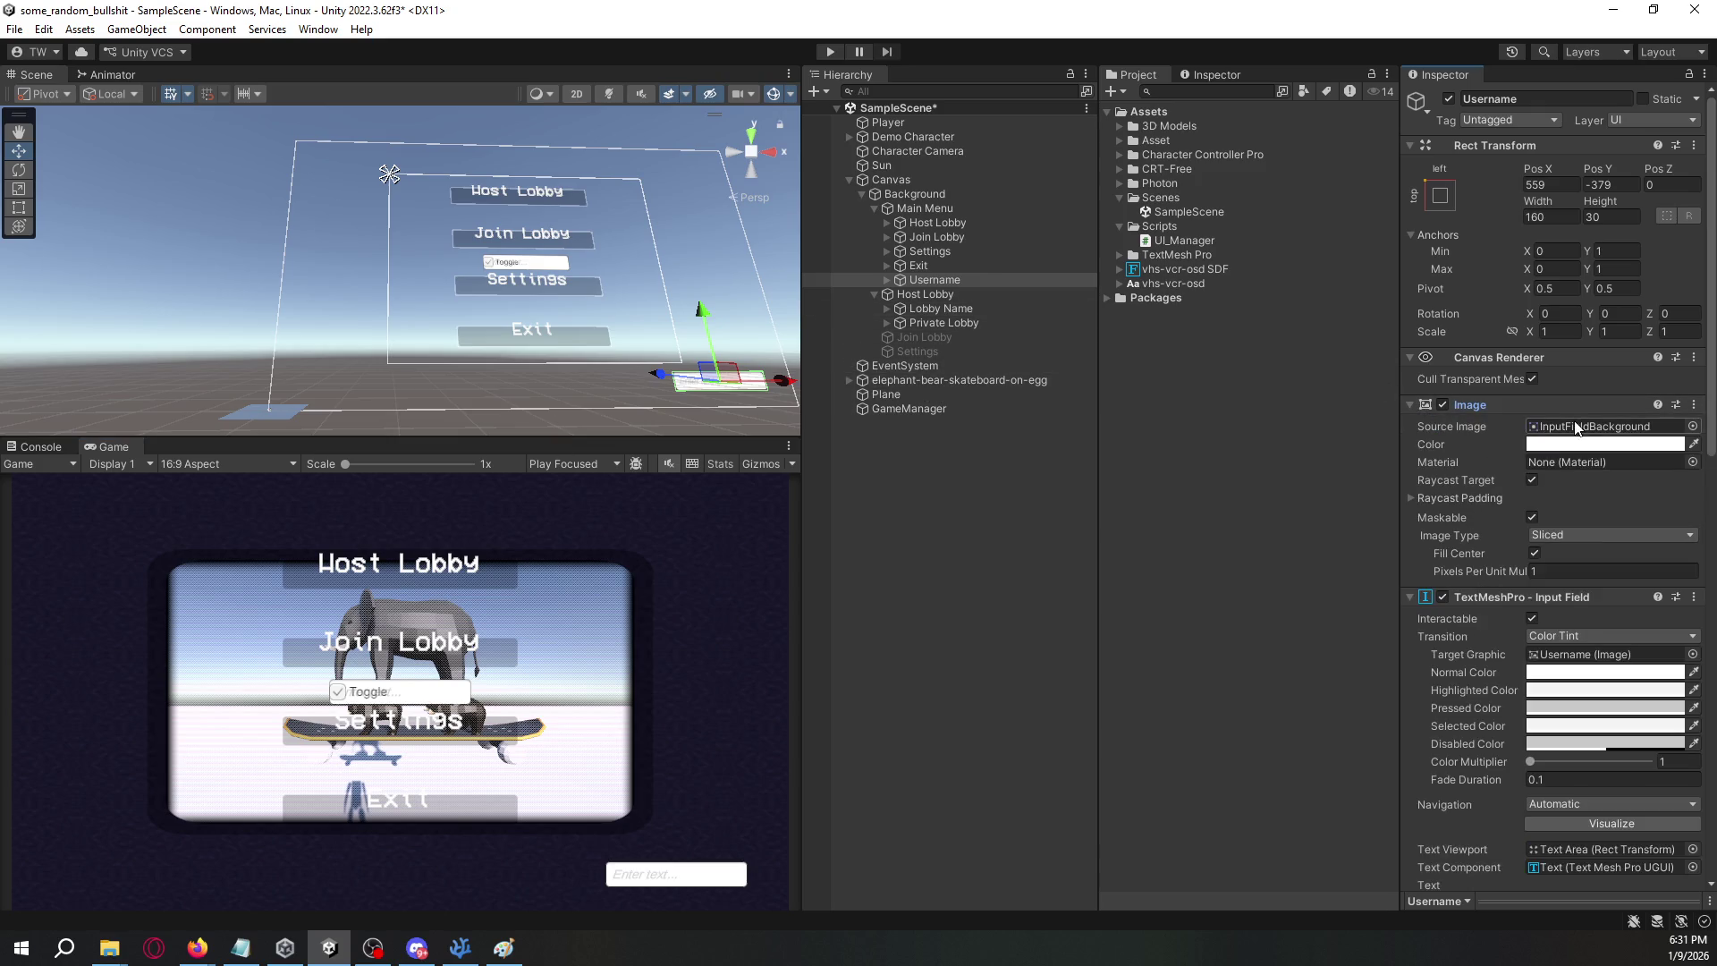
{"action": "left_click", "coordinate": [1618, 448]}
{"action": "mouse_move", "coordinate": [1563, 594]}
{"action": "left_mouse_down"}
{"action": "mouse_move", "coordinate": [1516, 656]}
{"action": "mouse_move", "coordinate": [1531, 552]}
{"action": "mouse_move", "coordinate": [1537, 662]}
{"action": "left_mouse_up"}
{"action": "left_click", "coordinate": [1594, 799]}
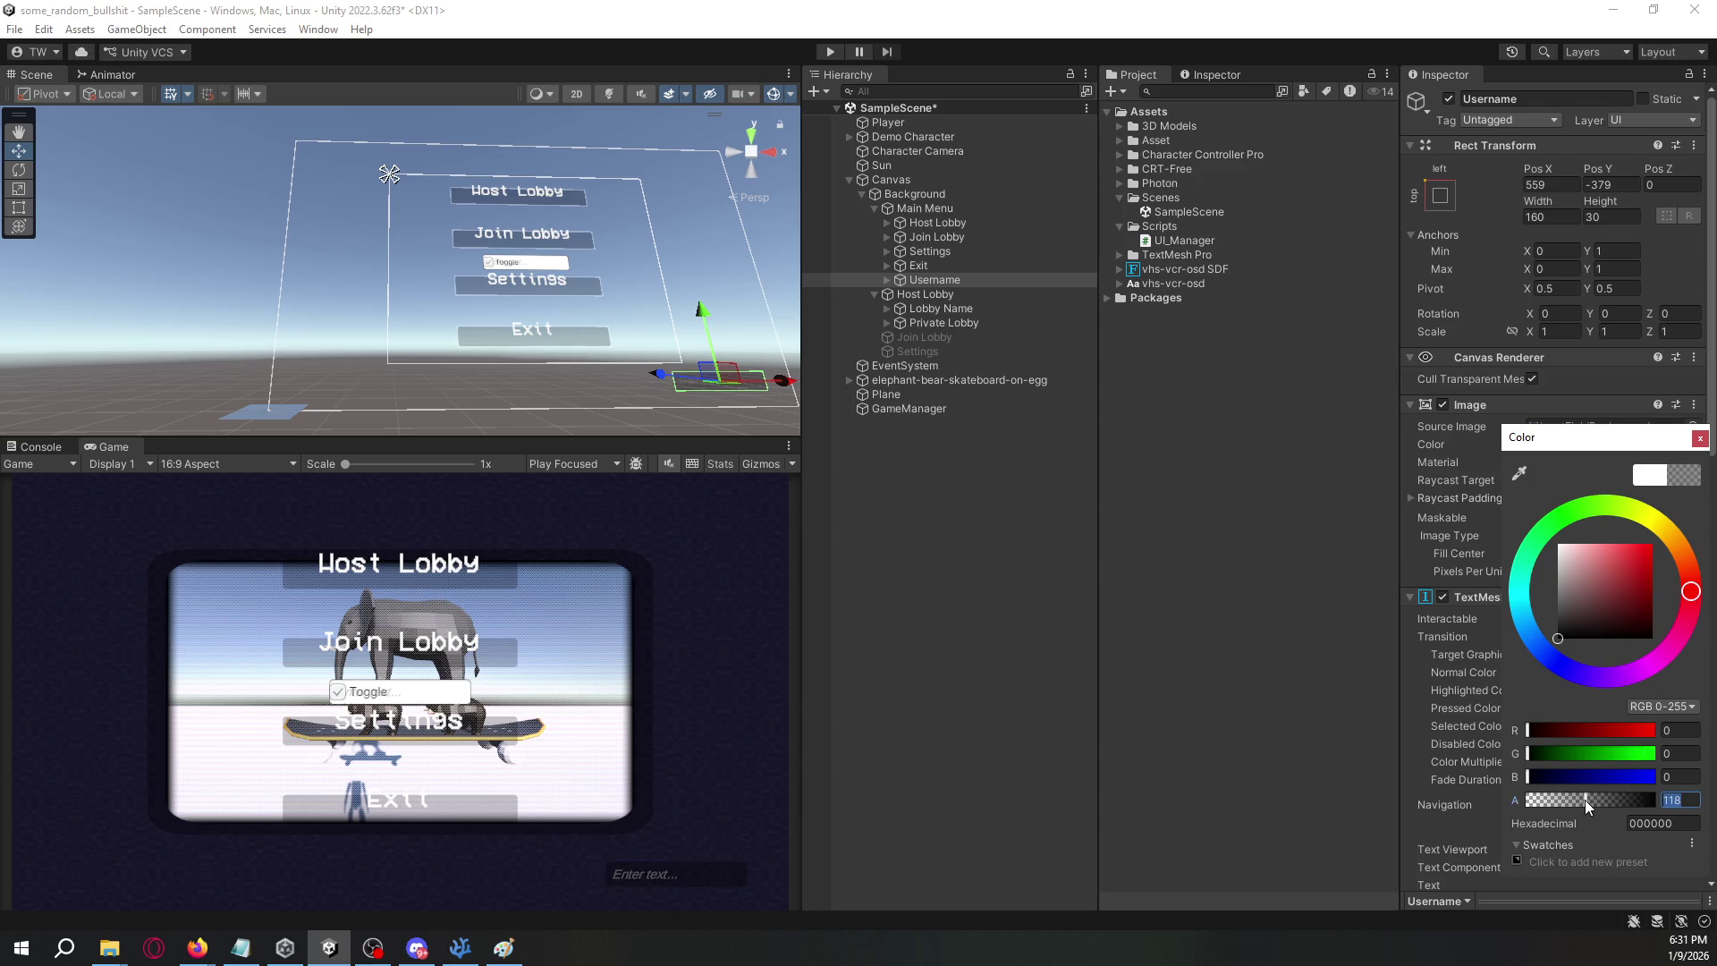
{"action": "left_click", "coordinate": [1429, 544]}
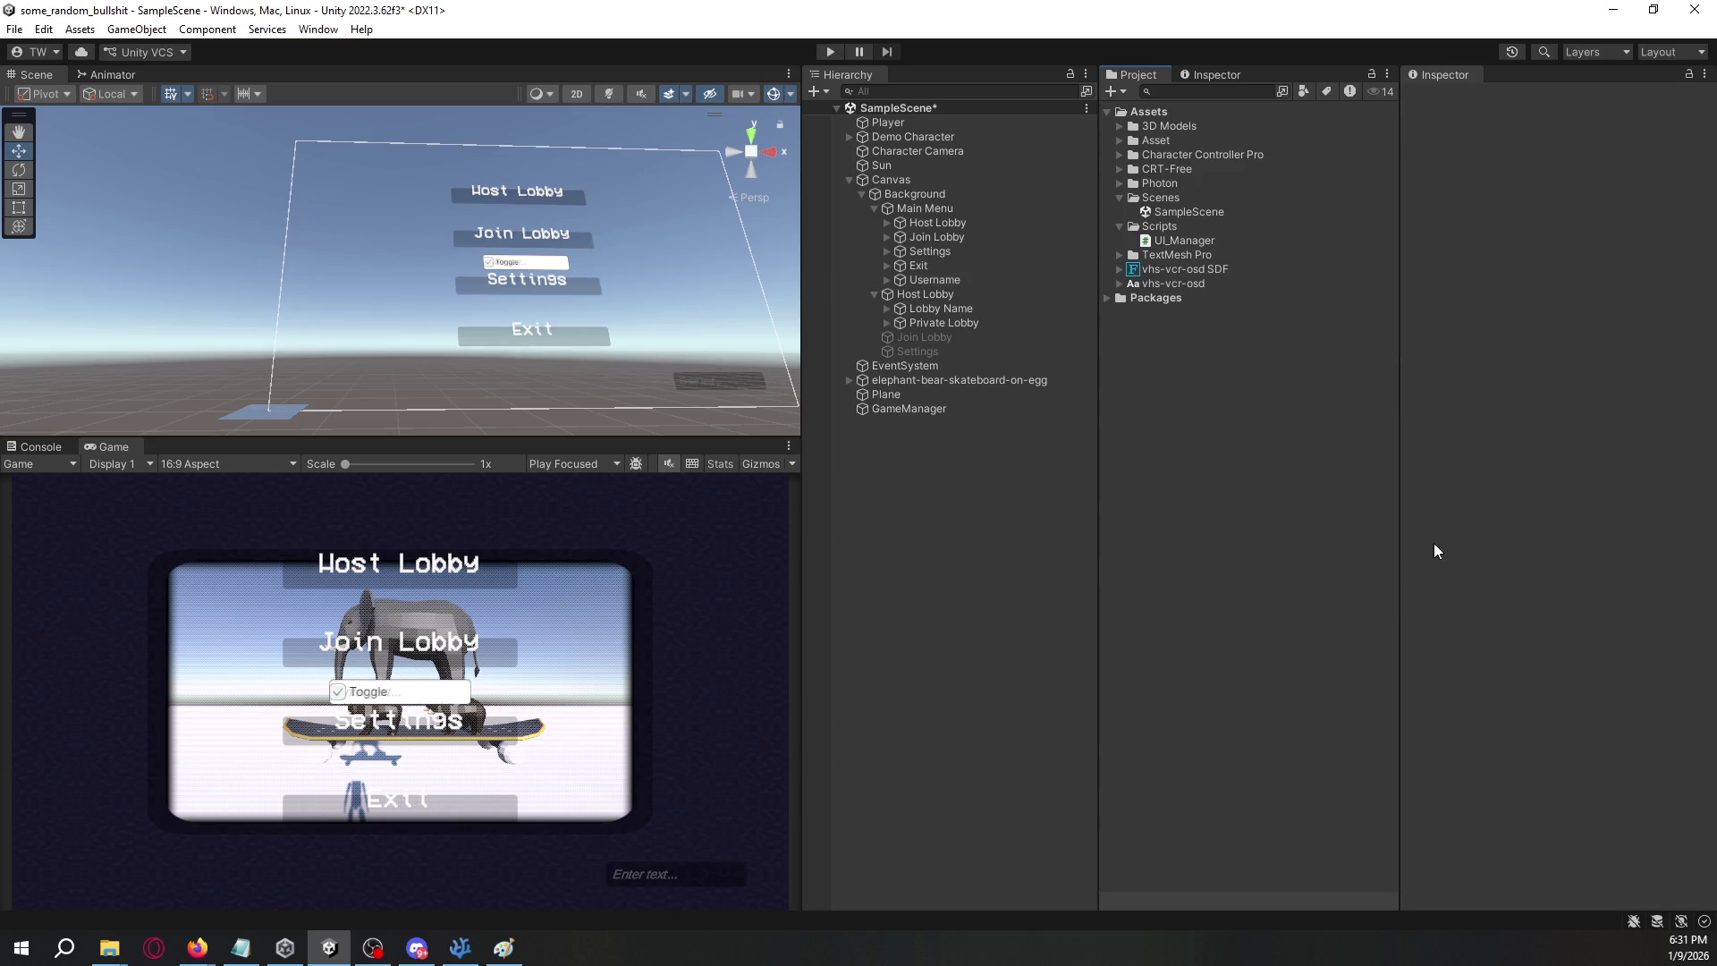
{"action": "left_click", "coordinate": [974, 279]}
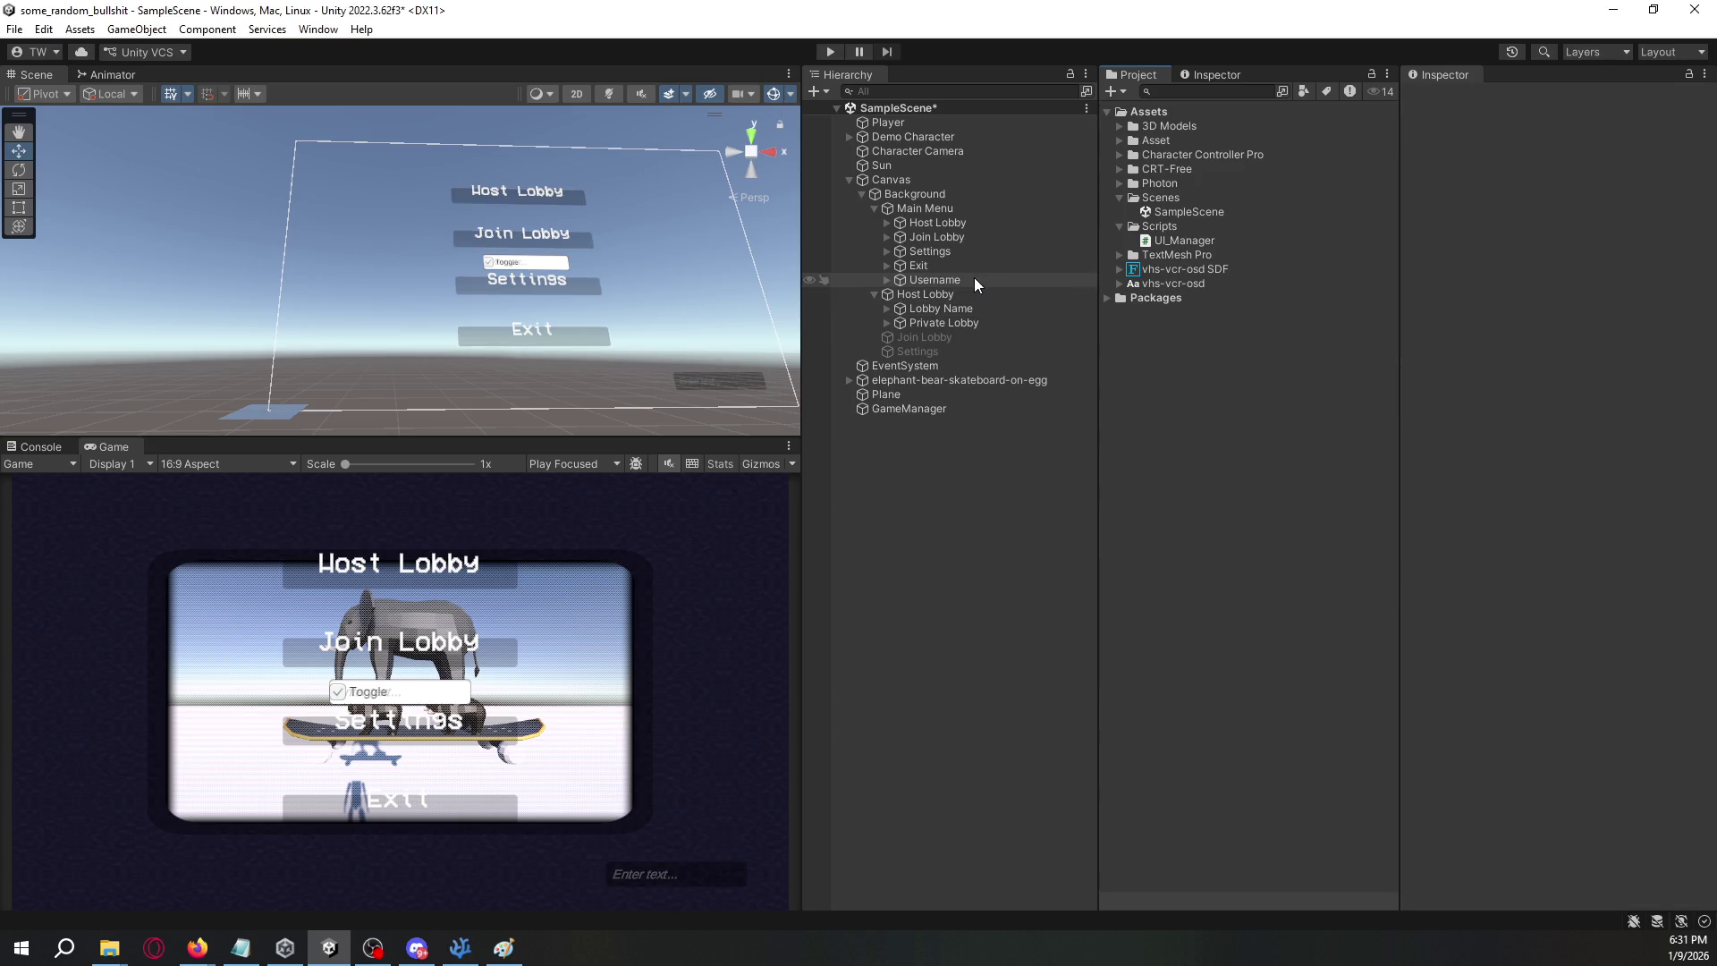
- Change the Username field's placeholder text to "Enter username..."
{"action": "left_click", "coordinate": [889, 280]}
{"action": "left_click", "coordinate": [930, 295]}
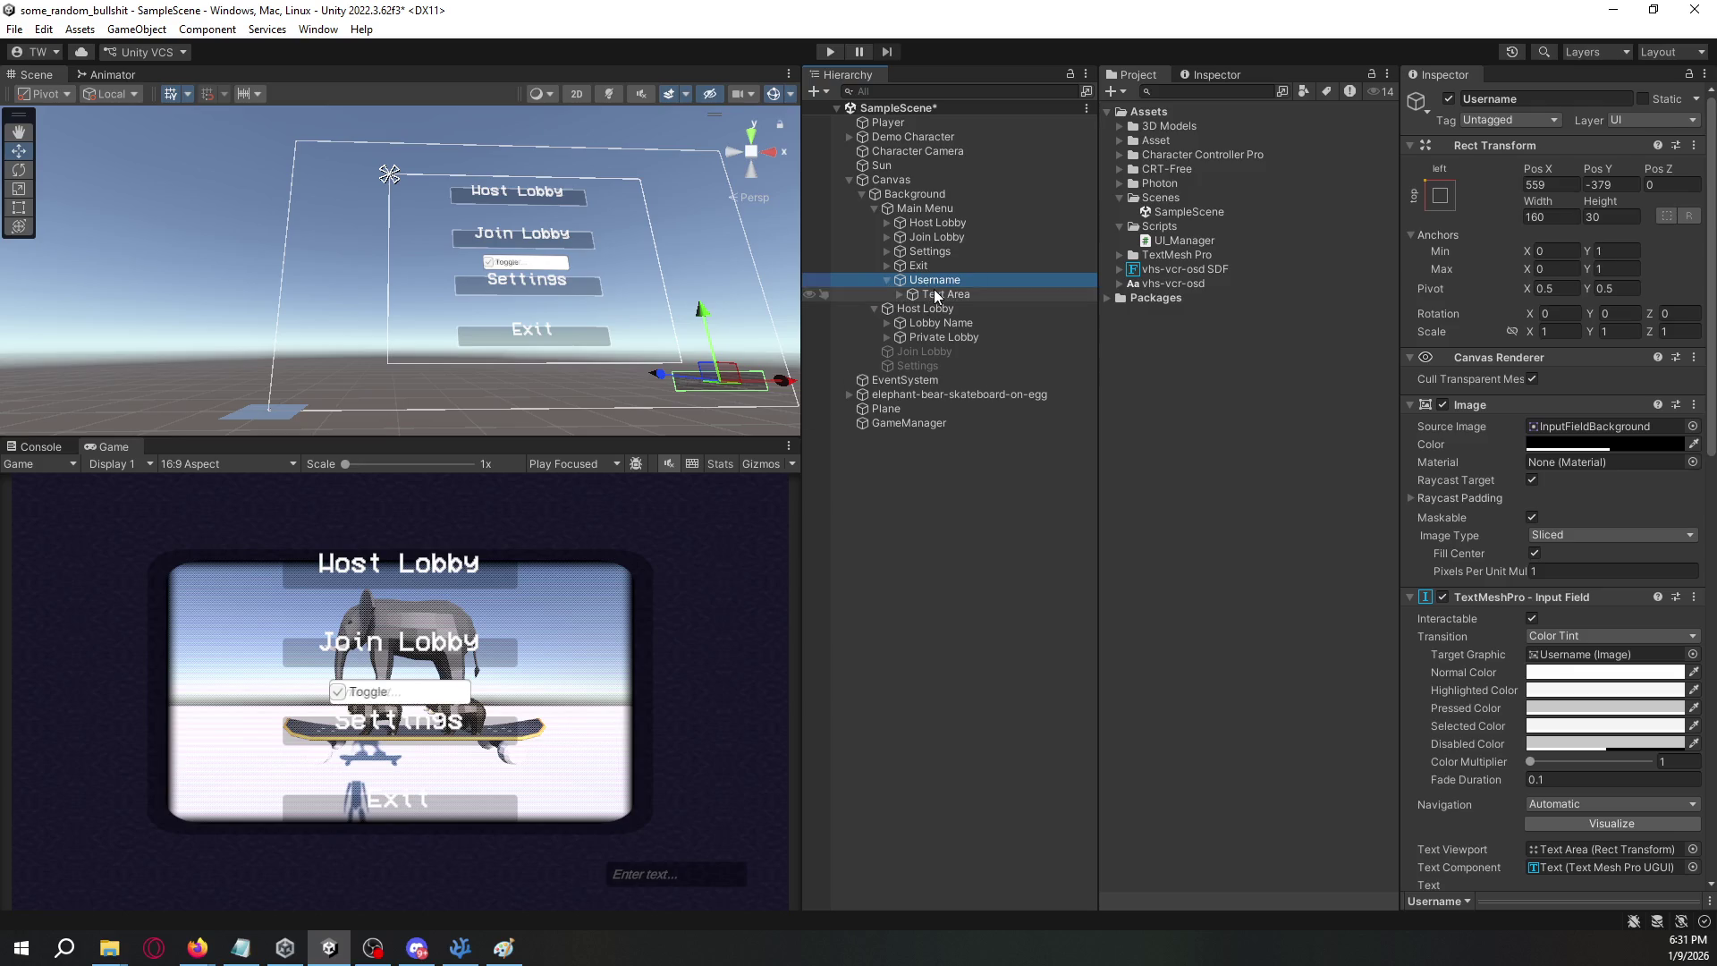
{"action": "left_click", "coordinate": [899, 296]}
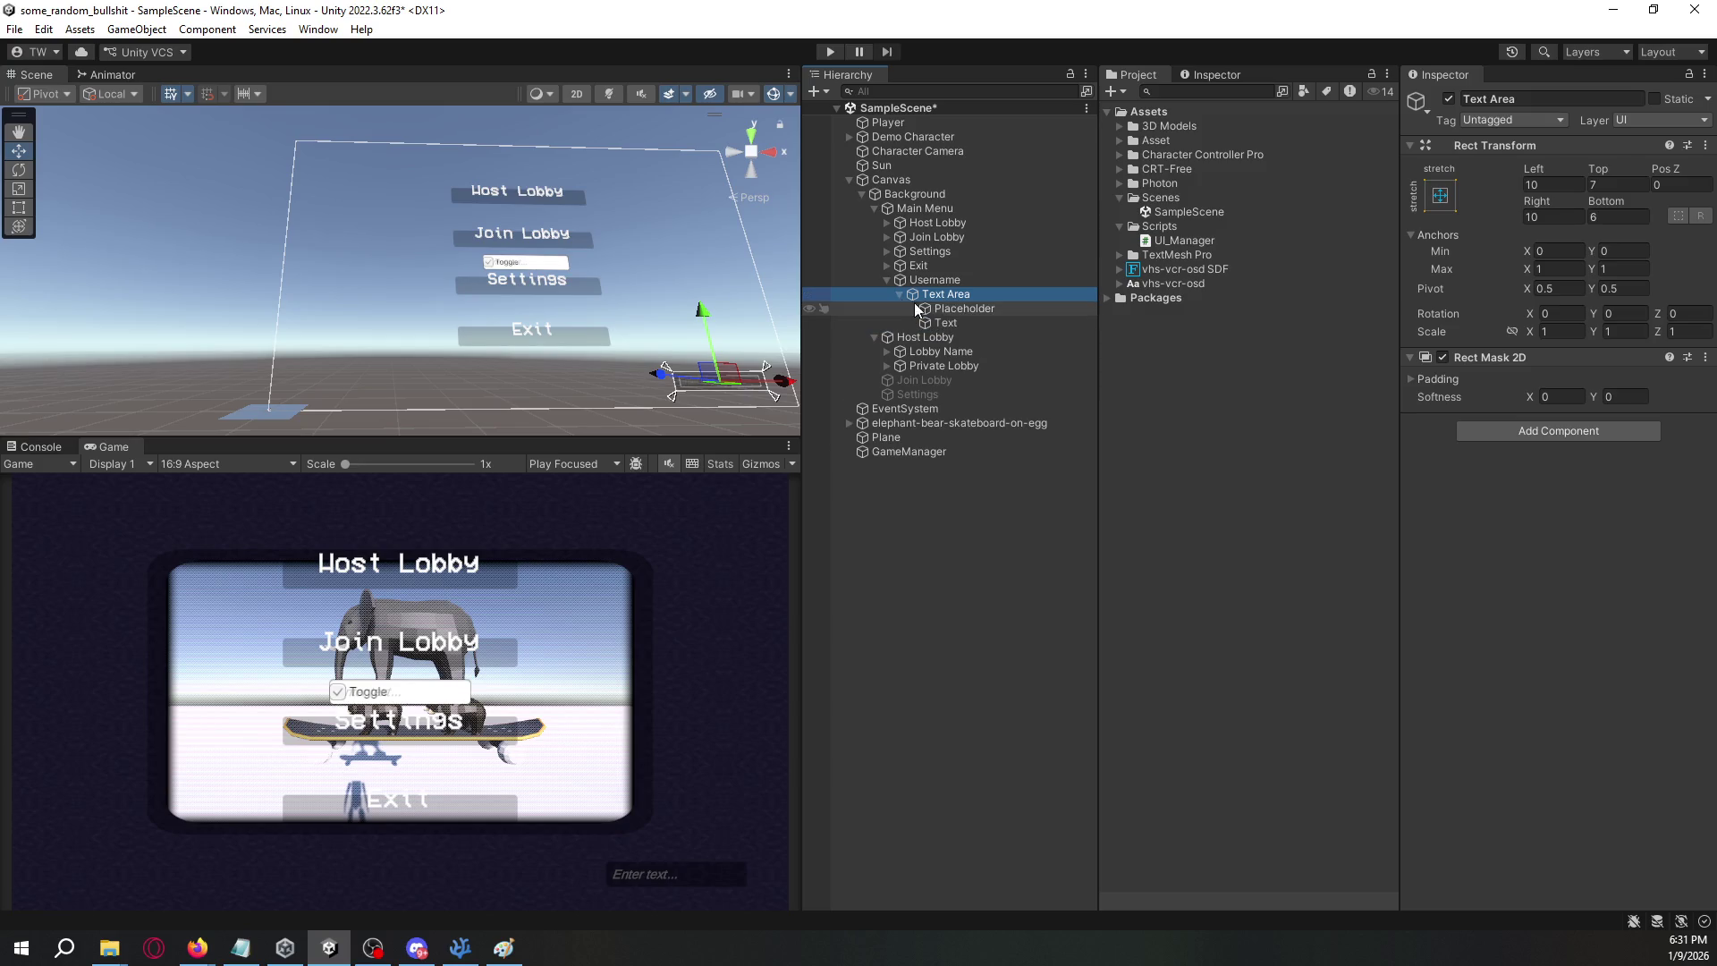
{"action": "left_click", "coordinate": [954, 310]}
{"action": "left_click", "coordinate": [1534, 502]}
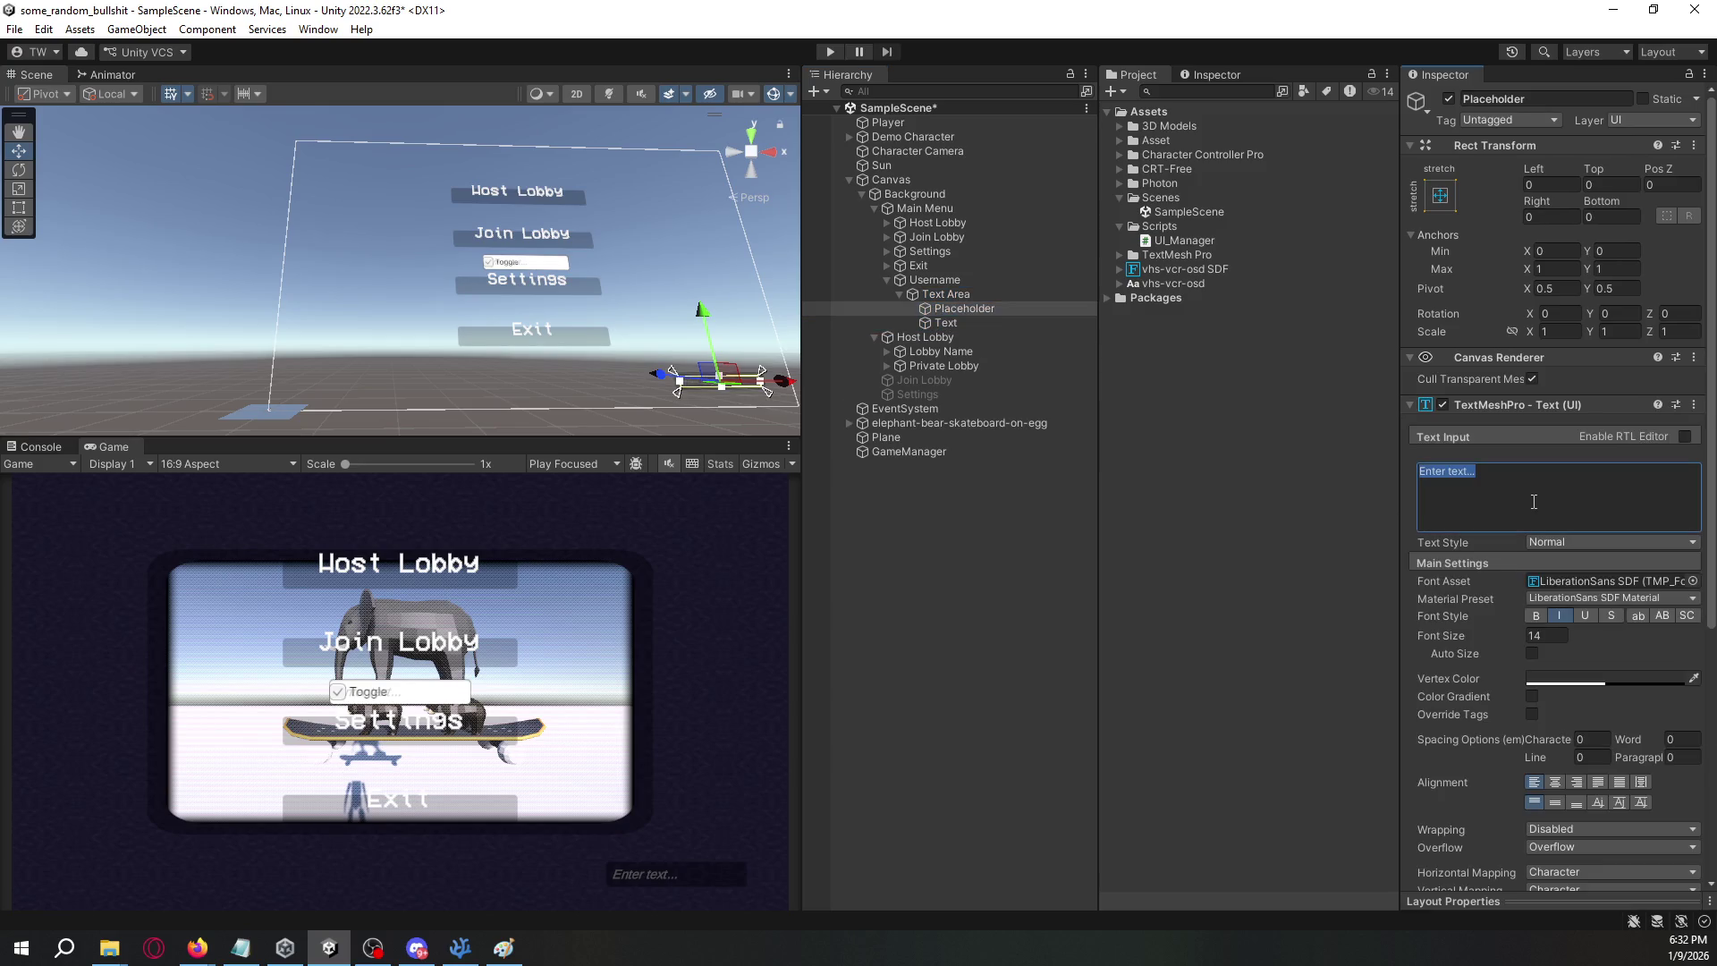
{"action": "type", "text": "Us"}
{"action": "left_click", "coordinate": [1091, 532]}
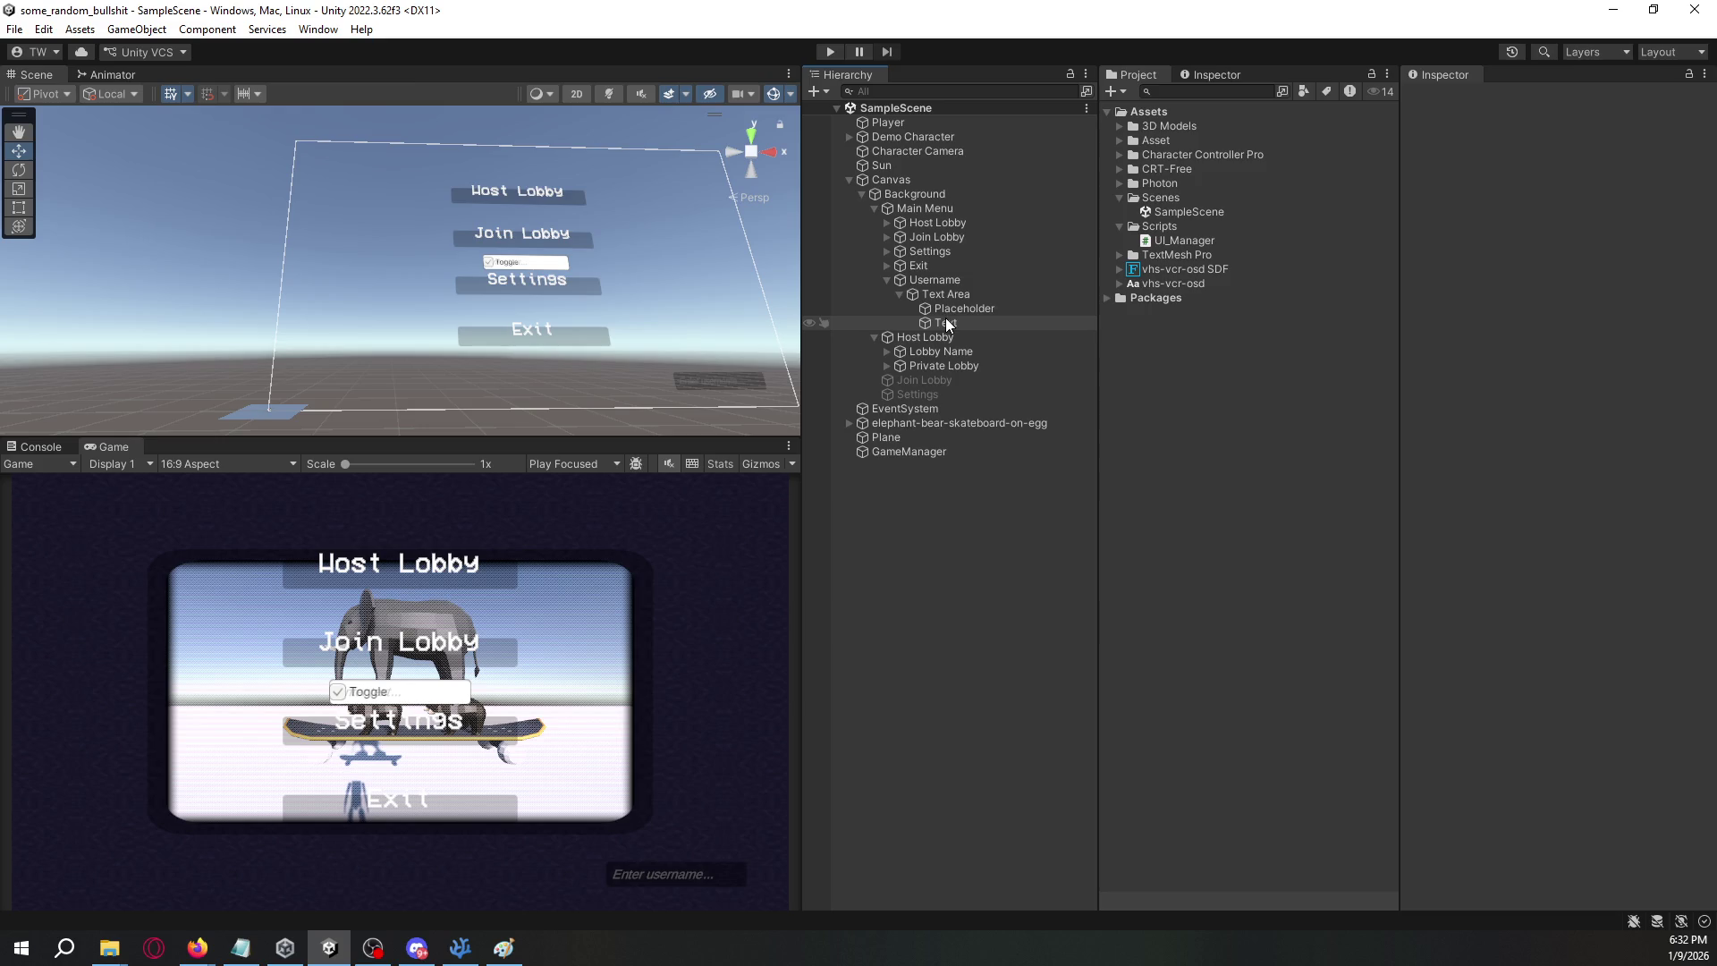
- Deactivate the Main Menu panel to hide its buttons
{"action": "left_click", "coordinate": [875, 207]}
{"action": "left_click", "coordinate": [923, 206]}
{"action": "left_click", "coordinate": [1448, 100]}
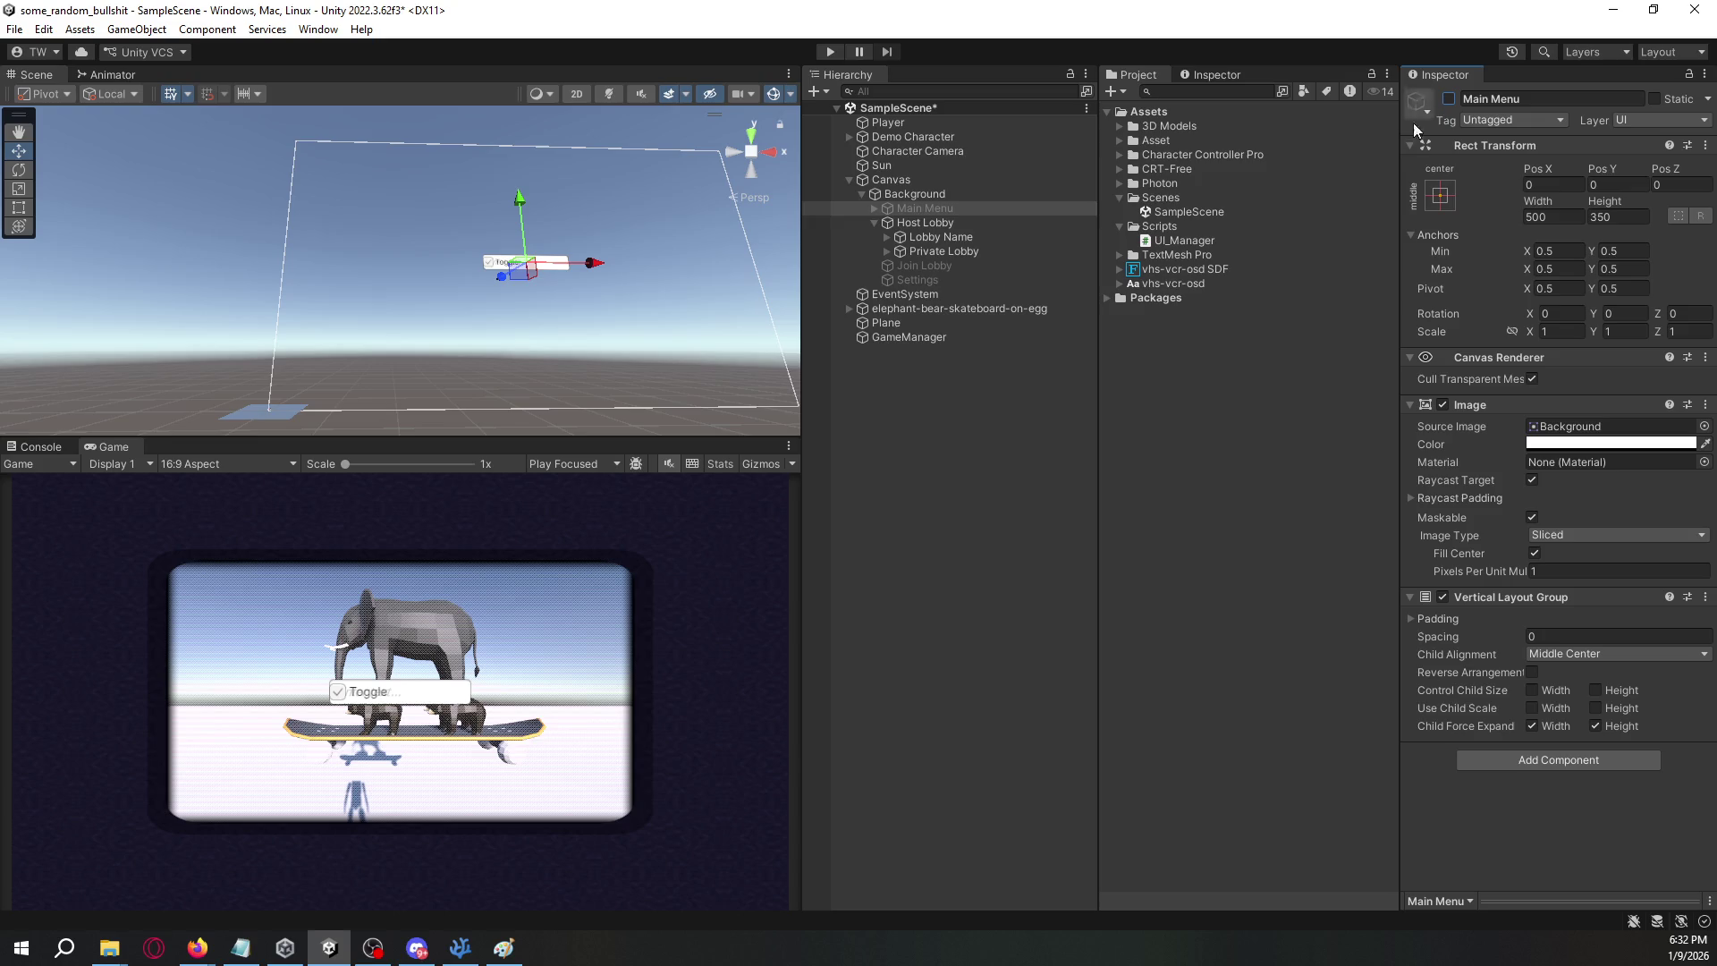
- Rename the Private Lobby toggle to Public Lobby
{"action": "left_click", "coordinate": [1025, 223]}
{"action": "left_click", "coordinate": [995, 238]}
{"action": "left_click", "coordinate": [990, 252]}
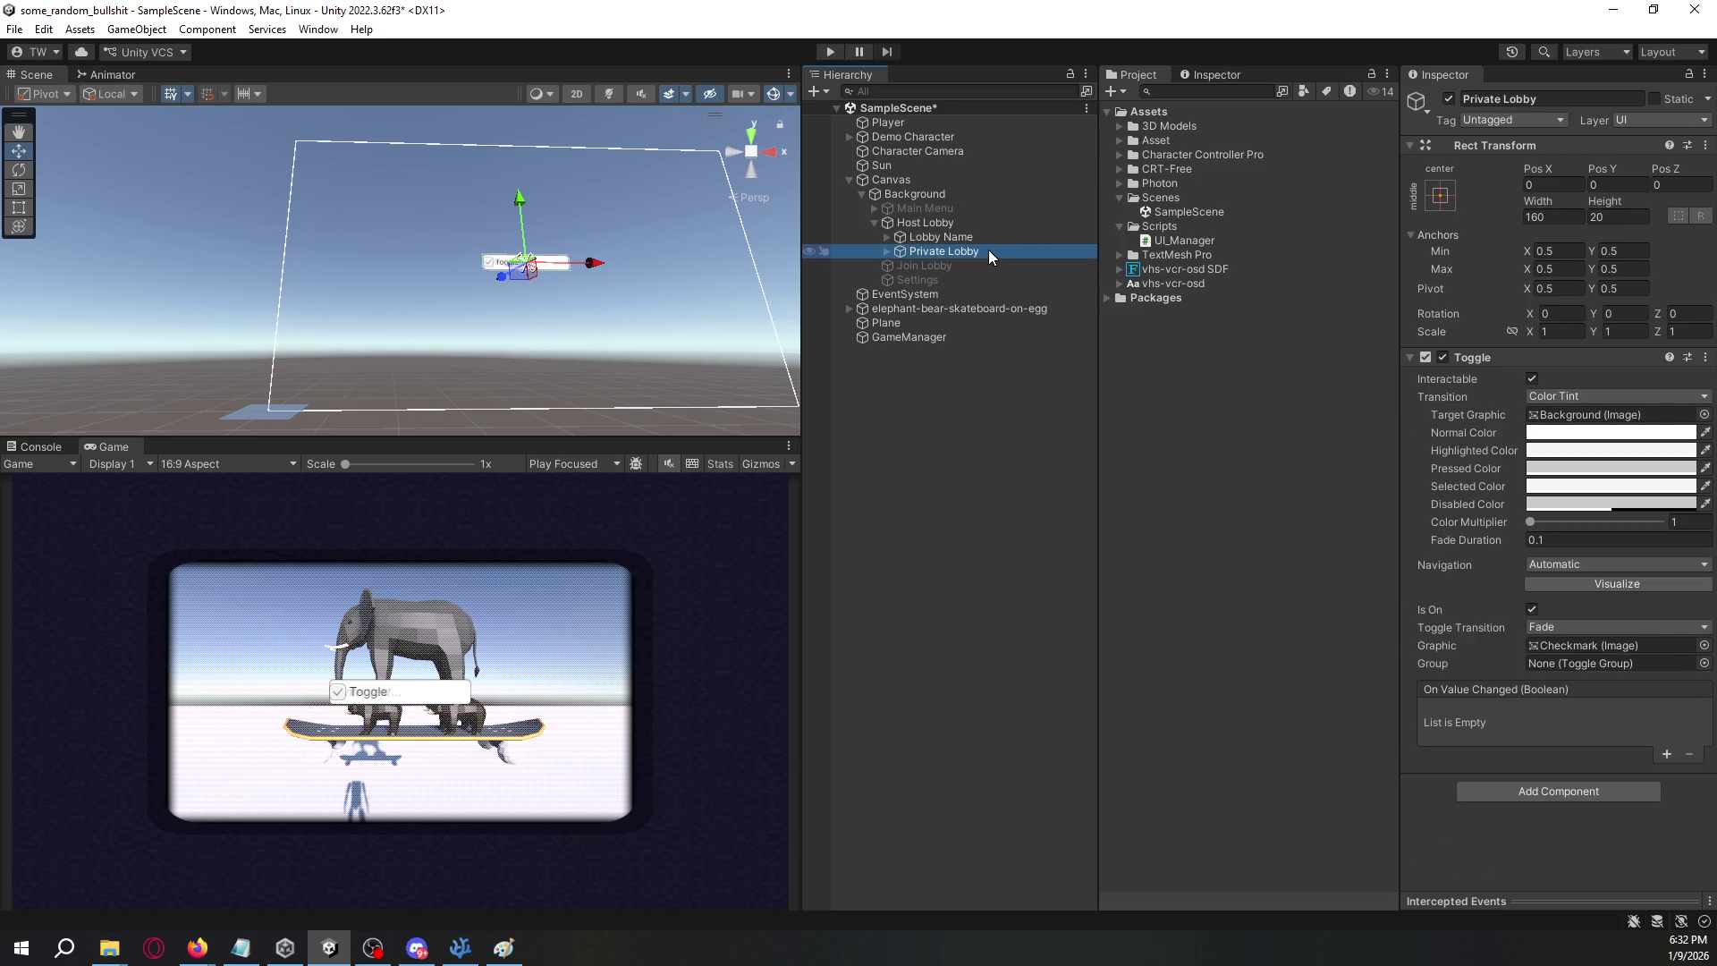
{"action": "left_click", "coordinate": [1507, 100]}
{"action": "type", "text": "Public Lobb"}
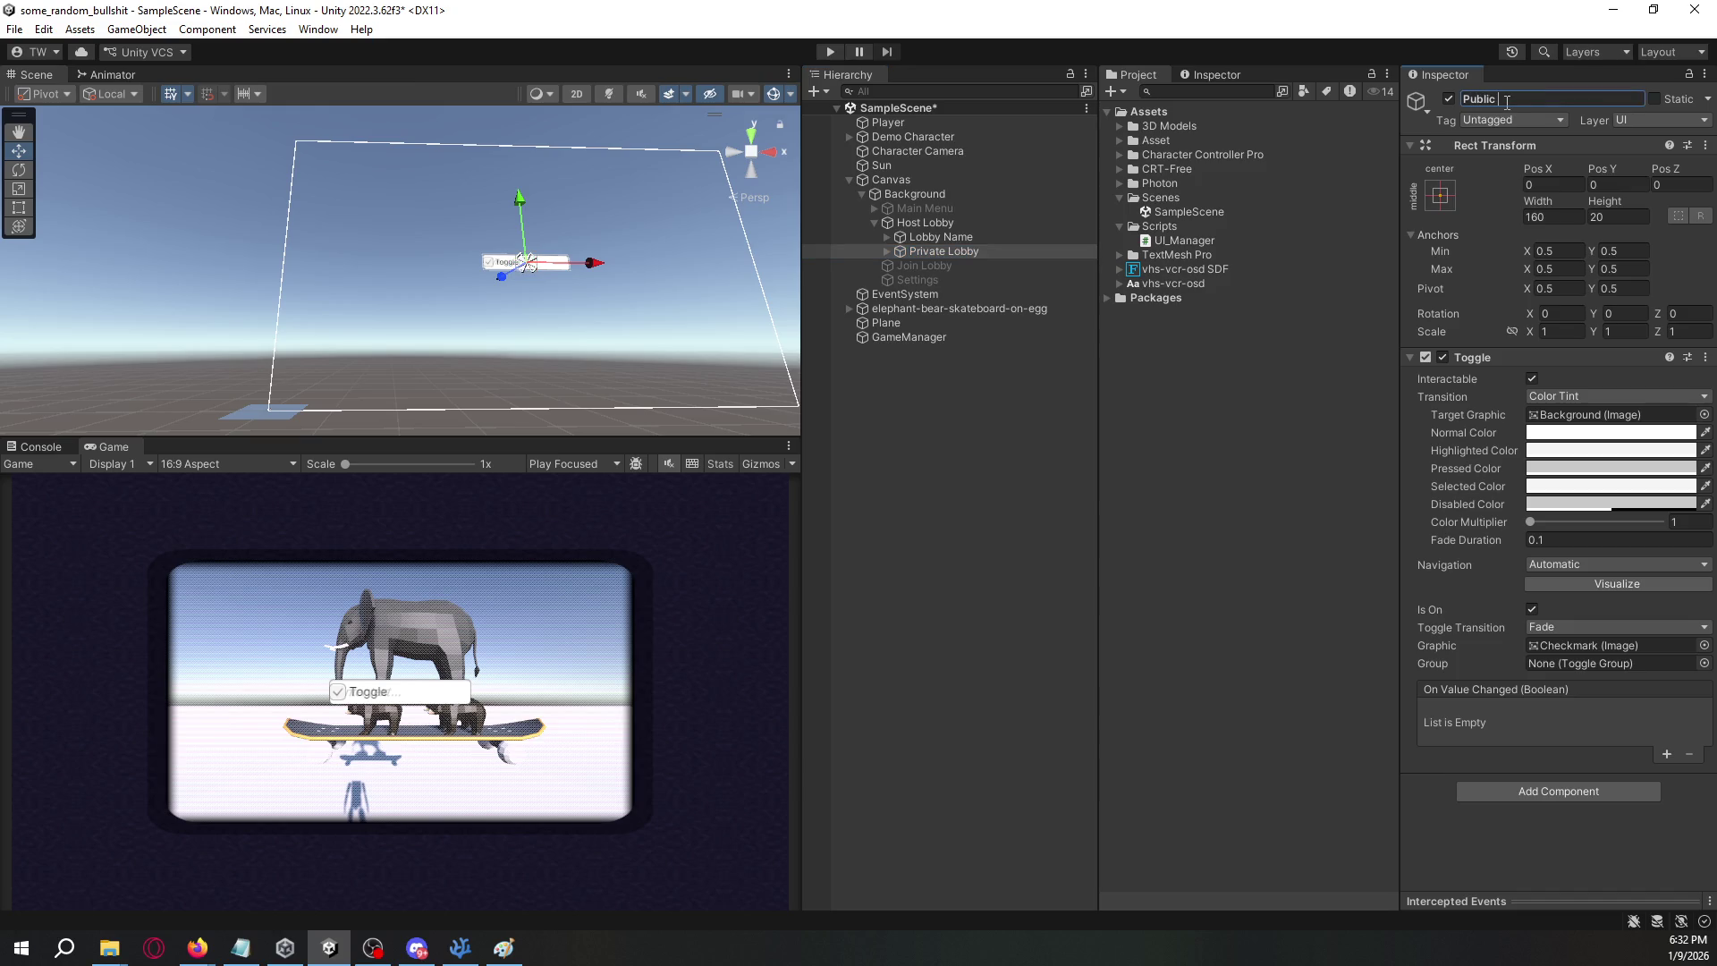
{"action": "left_click", "coordinate": [982, 250]}
- Add a Vertical Layout Group to Host Lobby with Middle Center child alignment
{"action": "key", "text": "Up"}
{"action": "key", "text": "Up"}
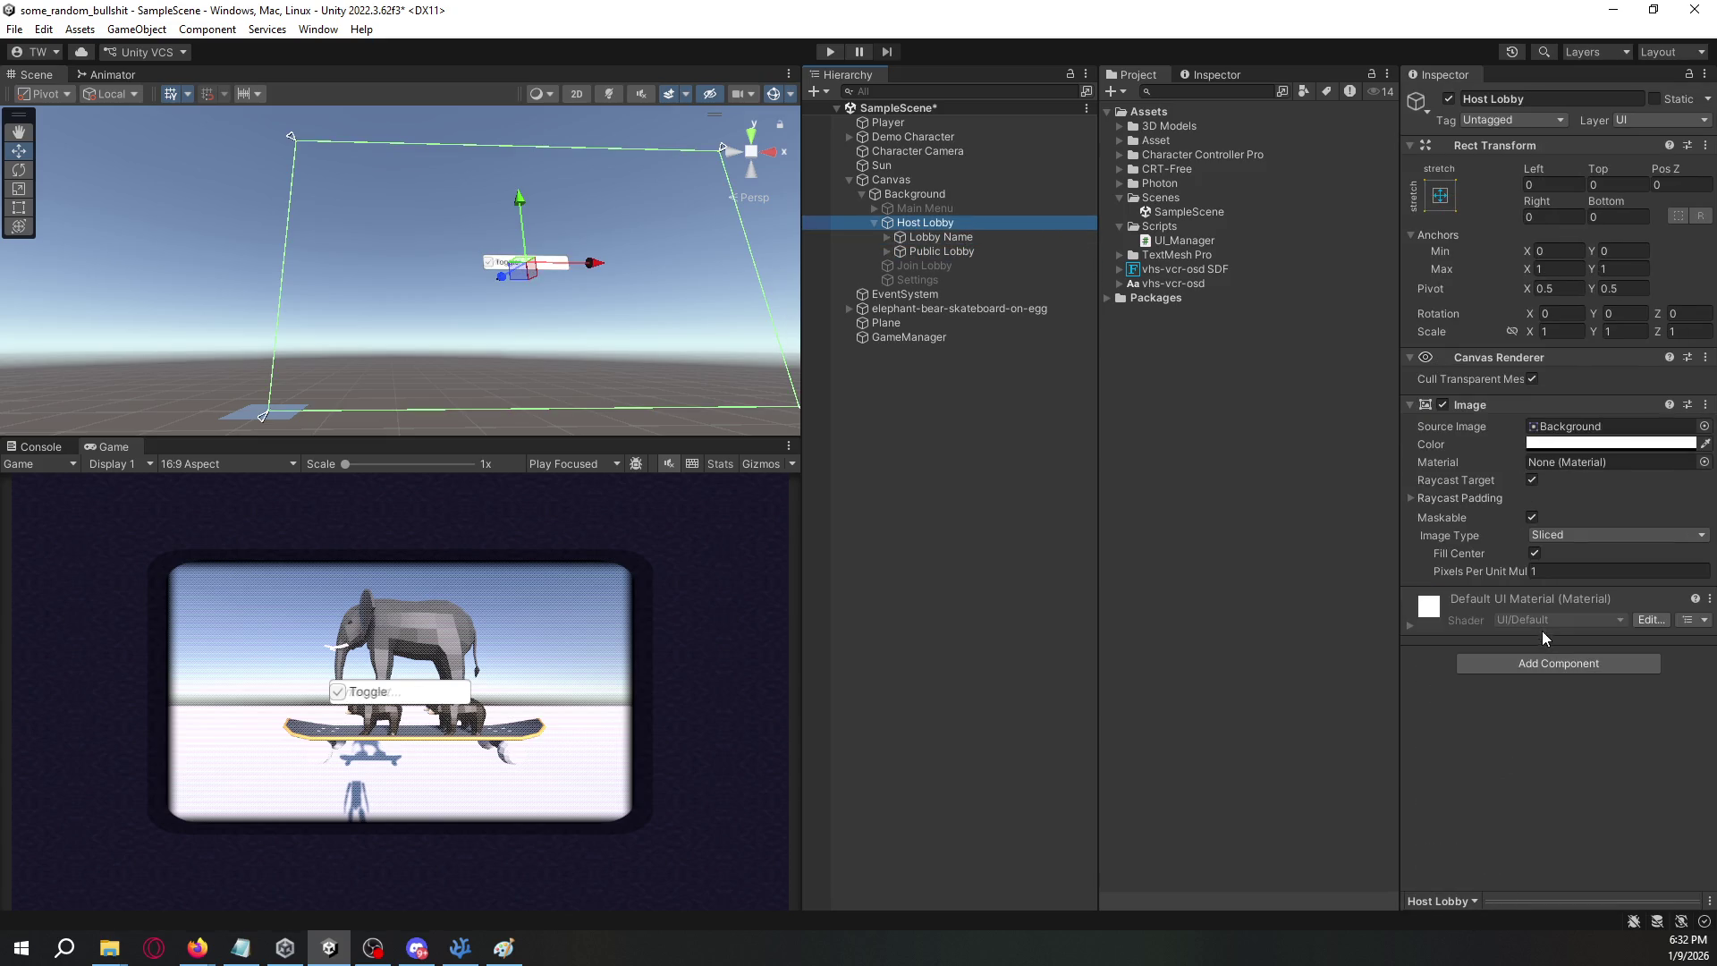
{"action": "left_click", "coordinate": [1558, 663]}
{"action": "left_click", "coordinate": [1521, 771]}
{"action": "left_click", "coordinate": [1521, 825]}
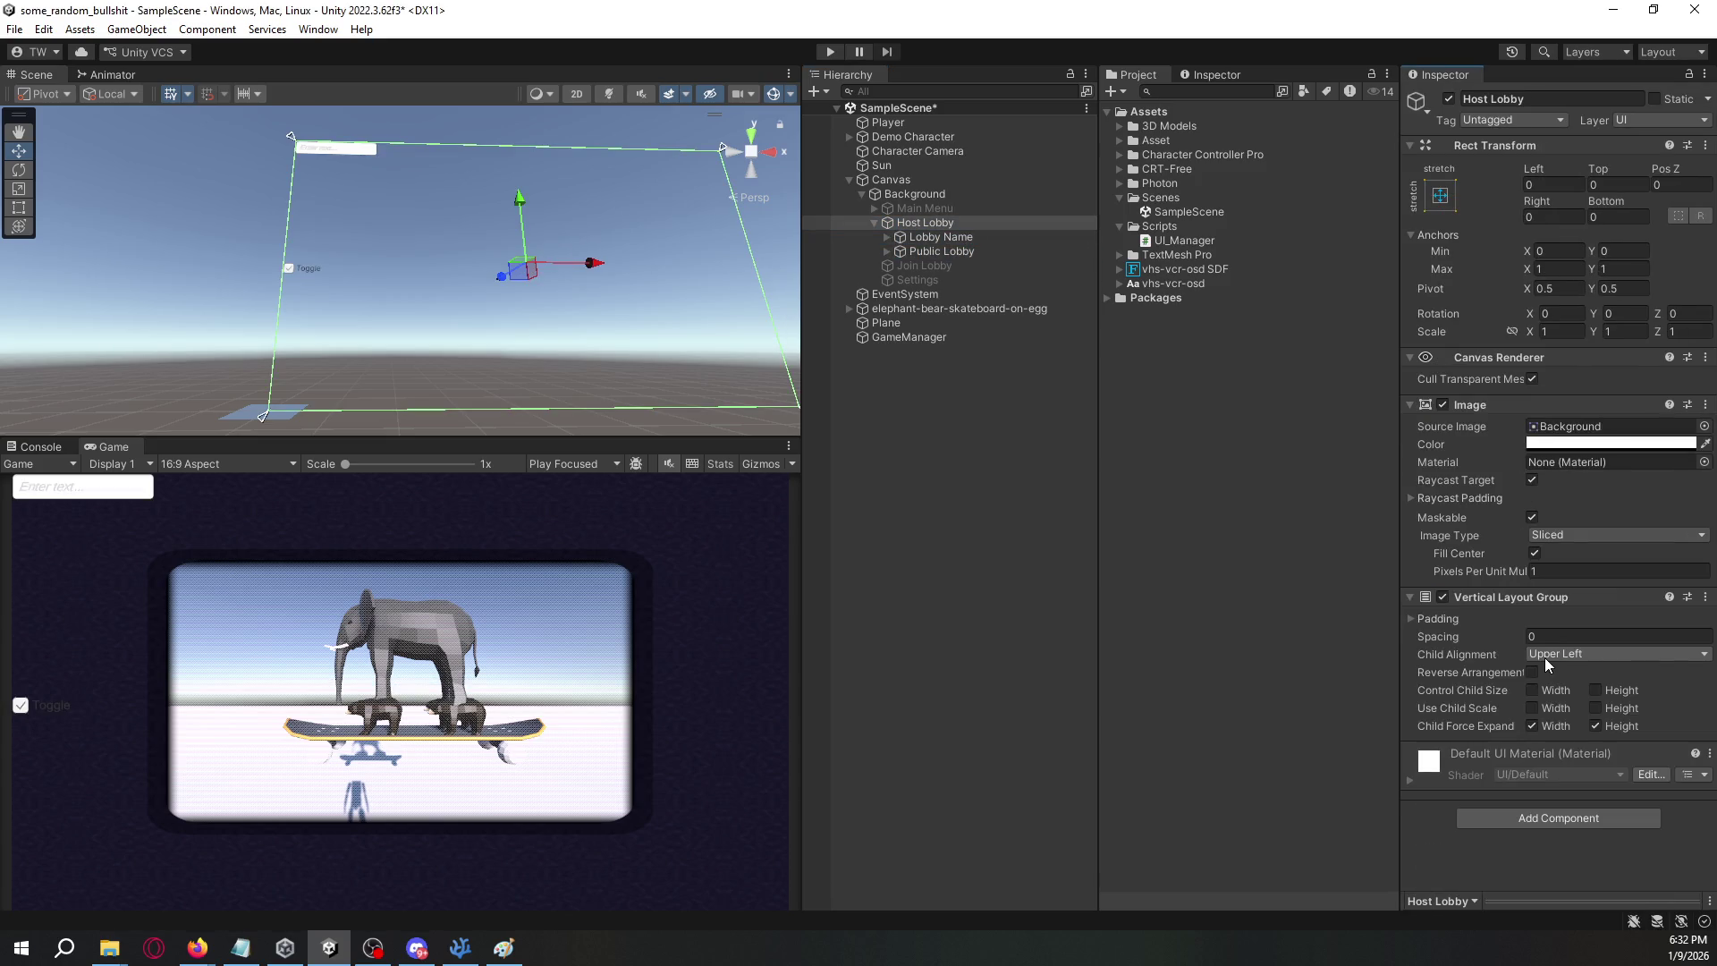
{"action": "left_click", "coordinate": [1548, 656]}
{"action": "left_click", "coordinate": [1571, 751]}
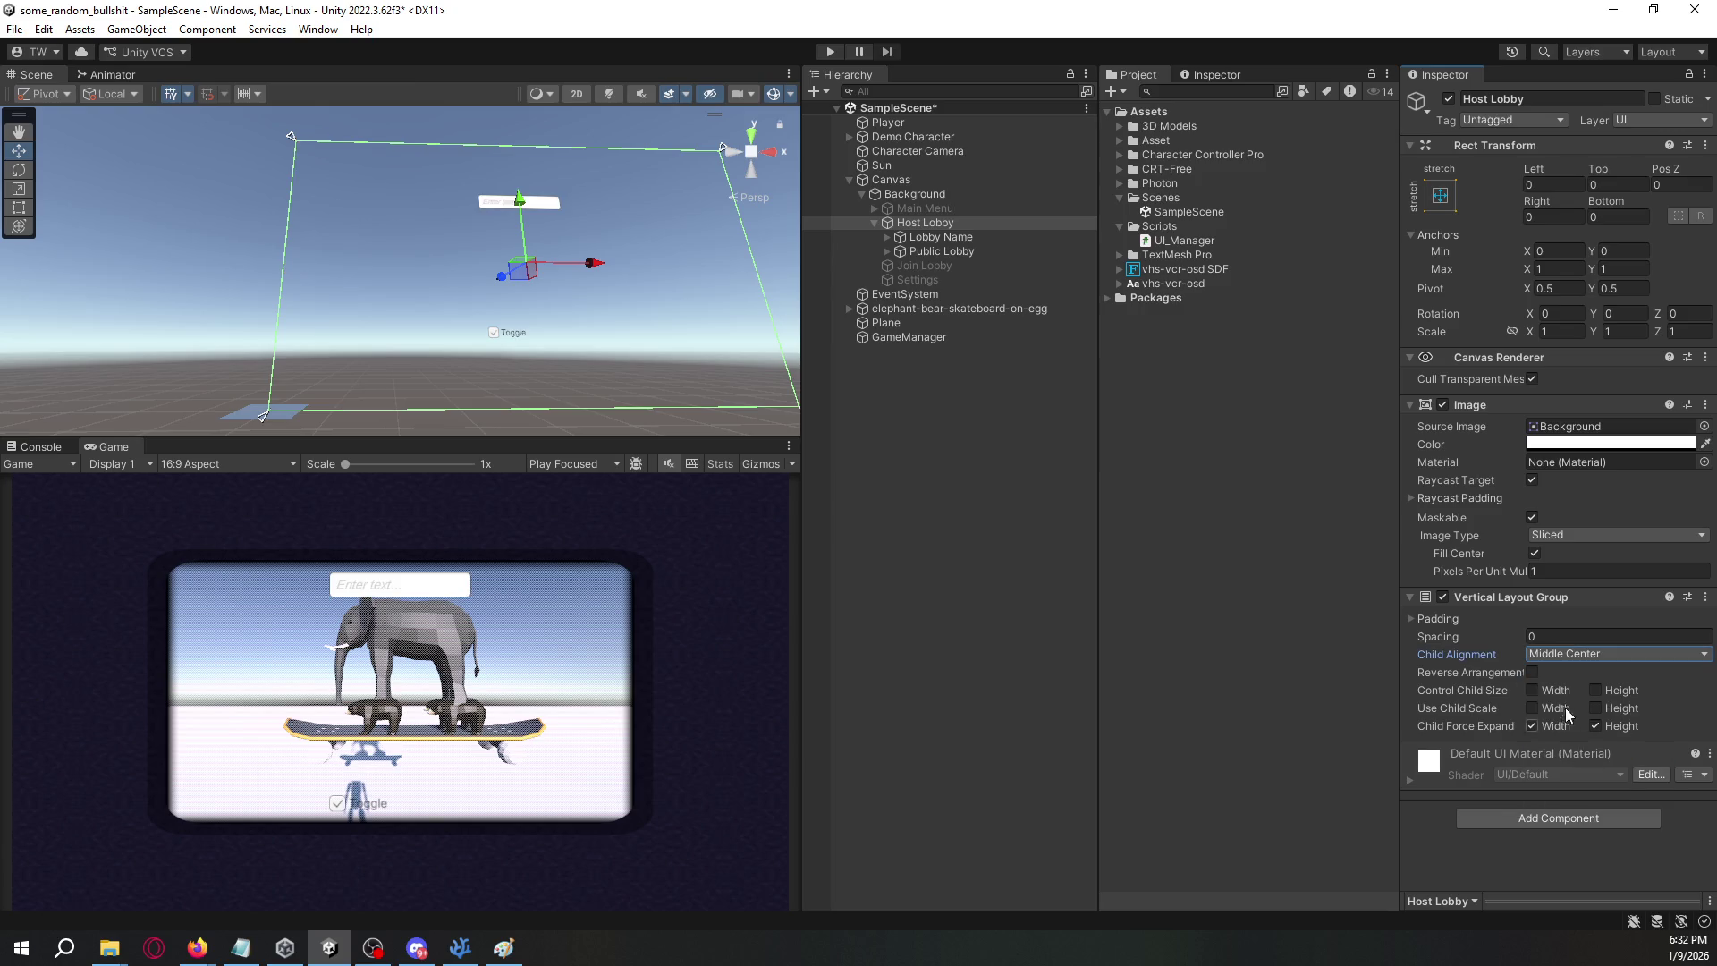
- Anchor Host Lobby to middle-centre and size it 500 × 350
{"action": "left_click", "coordinate": [1441, 195]}
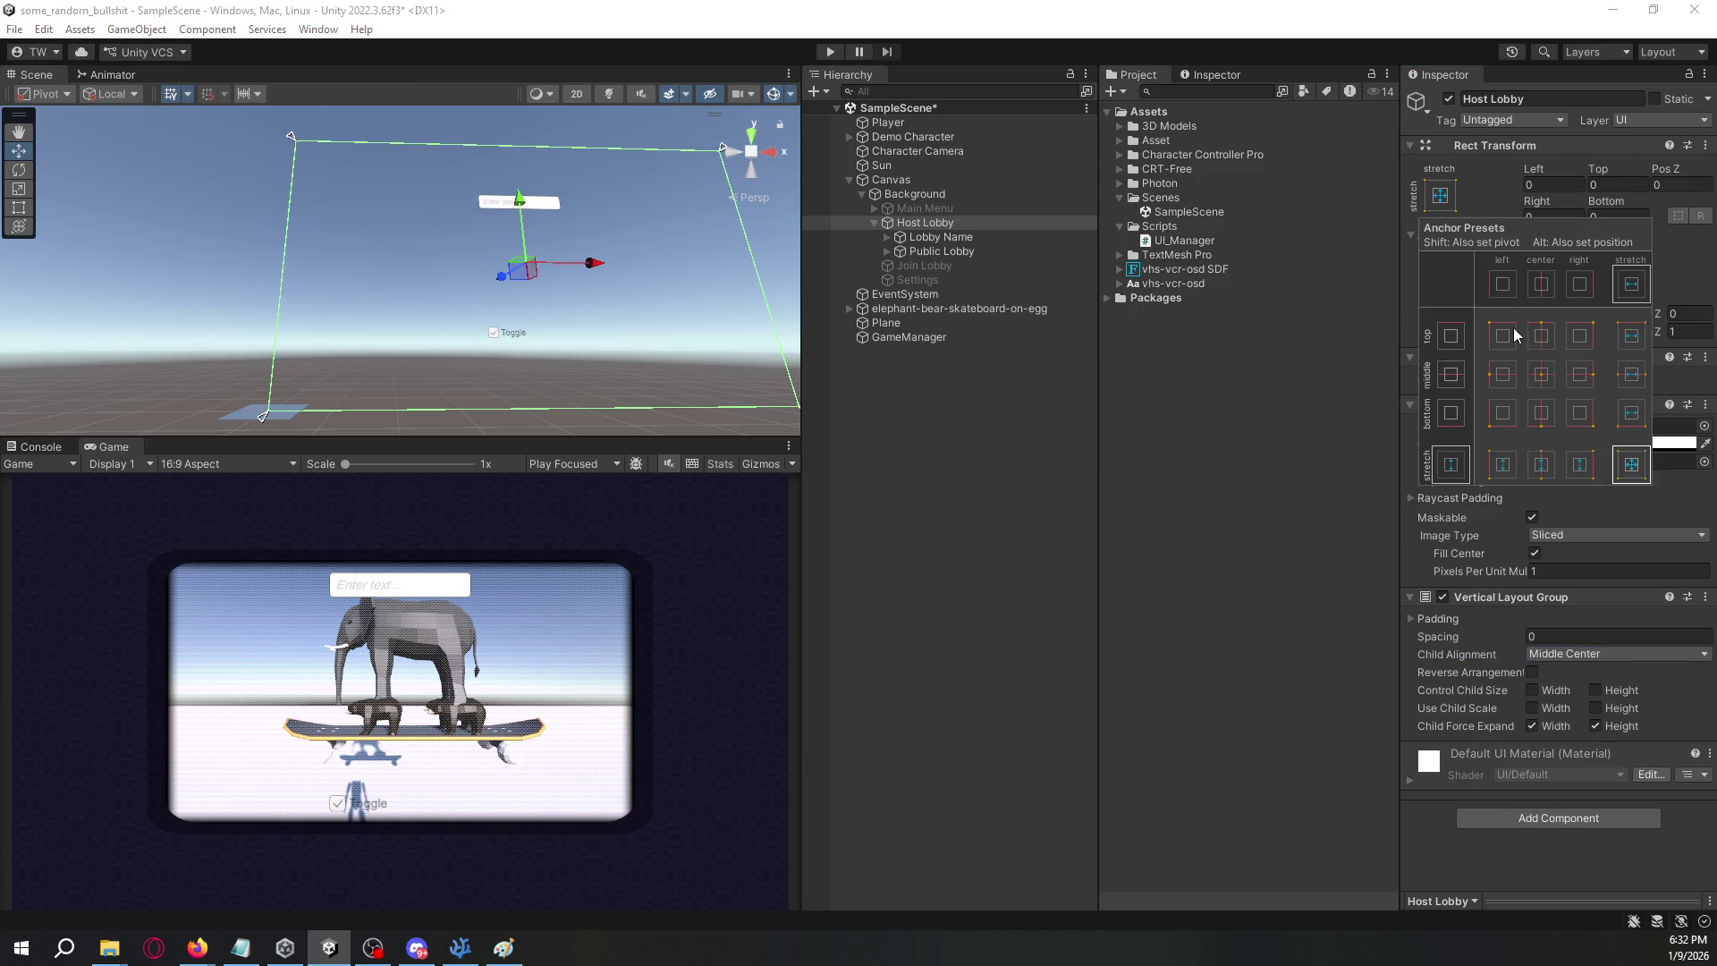
{"action": "left_click", "coordinate": [1544, 375]}
{"action": "left_click", "coordinate": [1285, 380]}
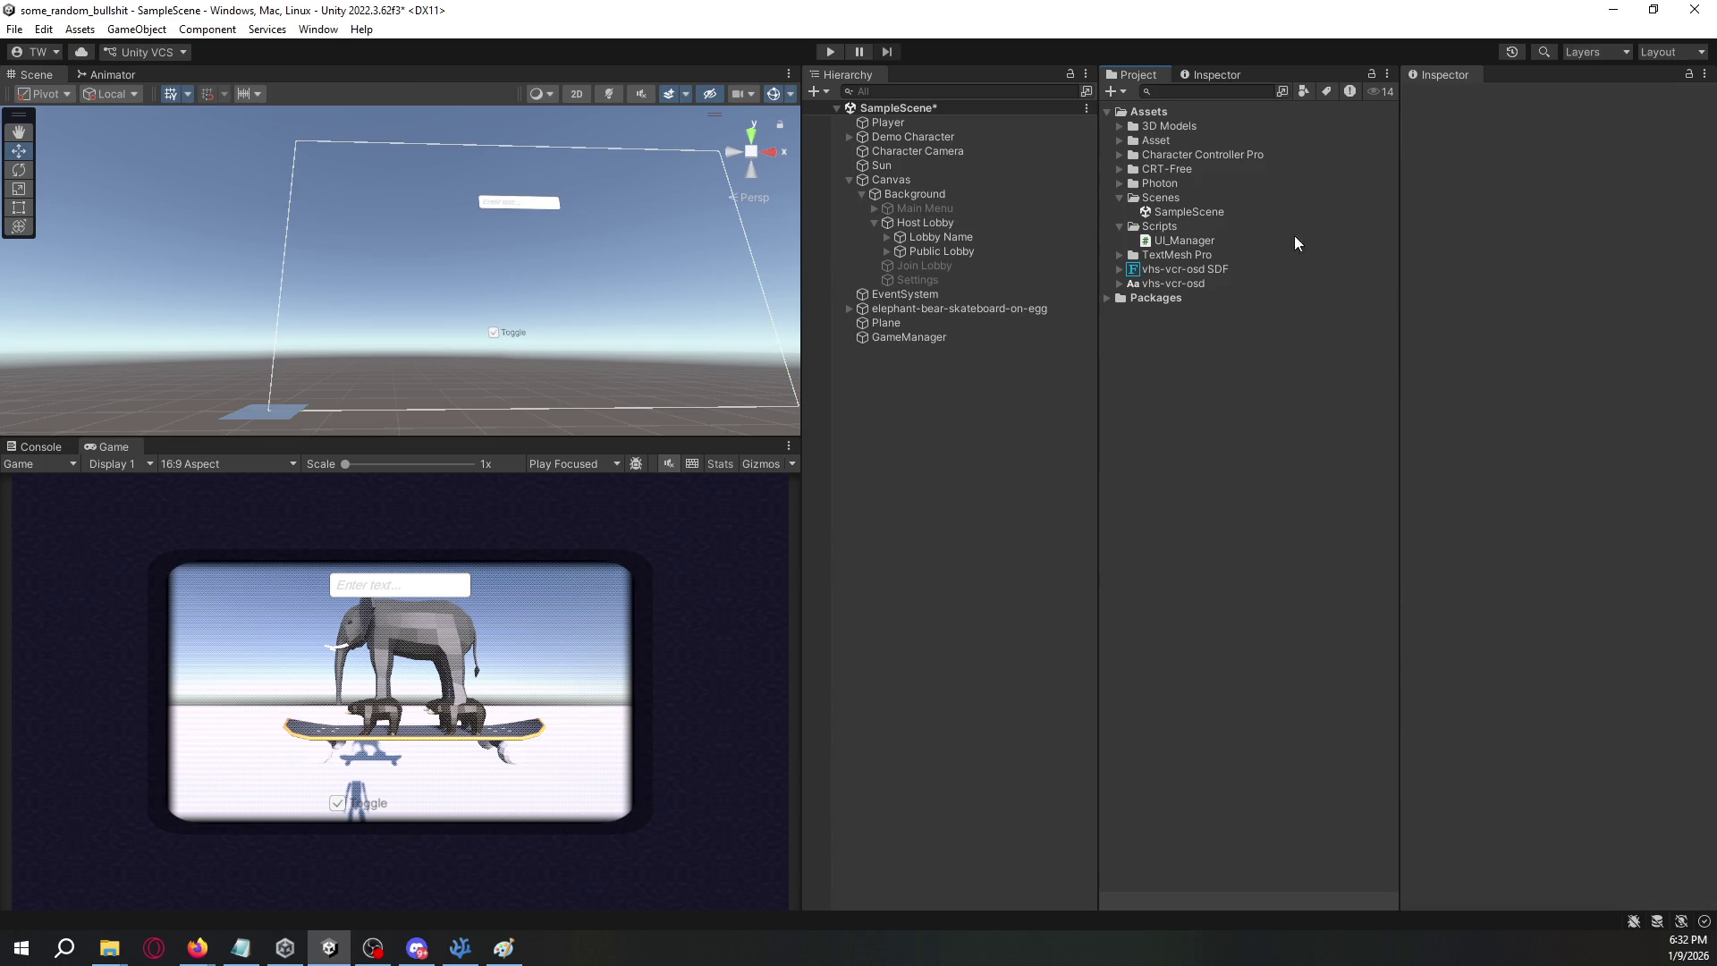
{"action": "left_click", "coordinate": [996, 195]}
{"action": "left_click", "coordinate": [995, 210]}
{"action": "left_click", "coordinate": [992, 223]}
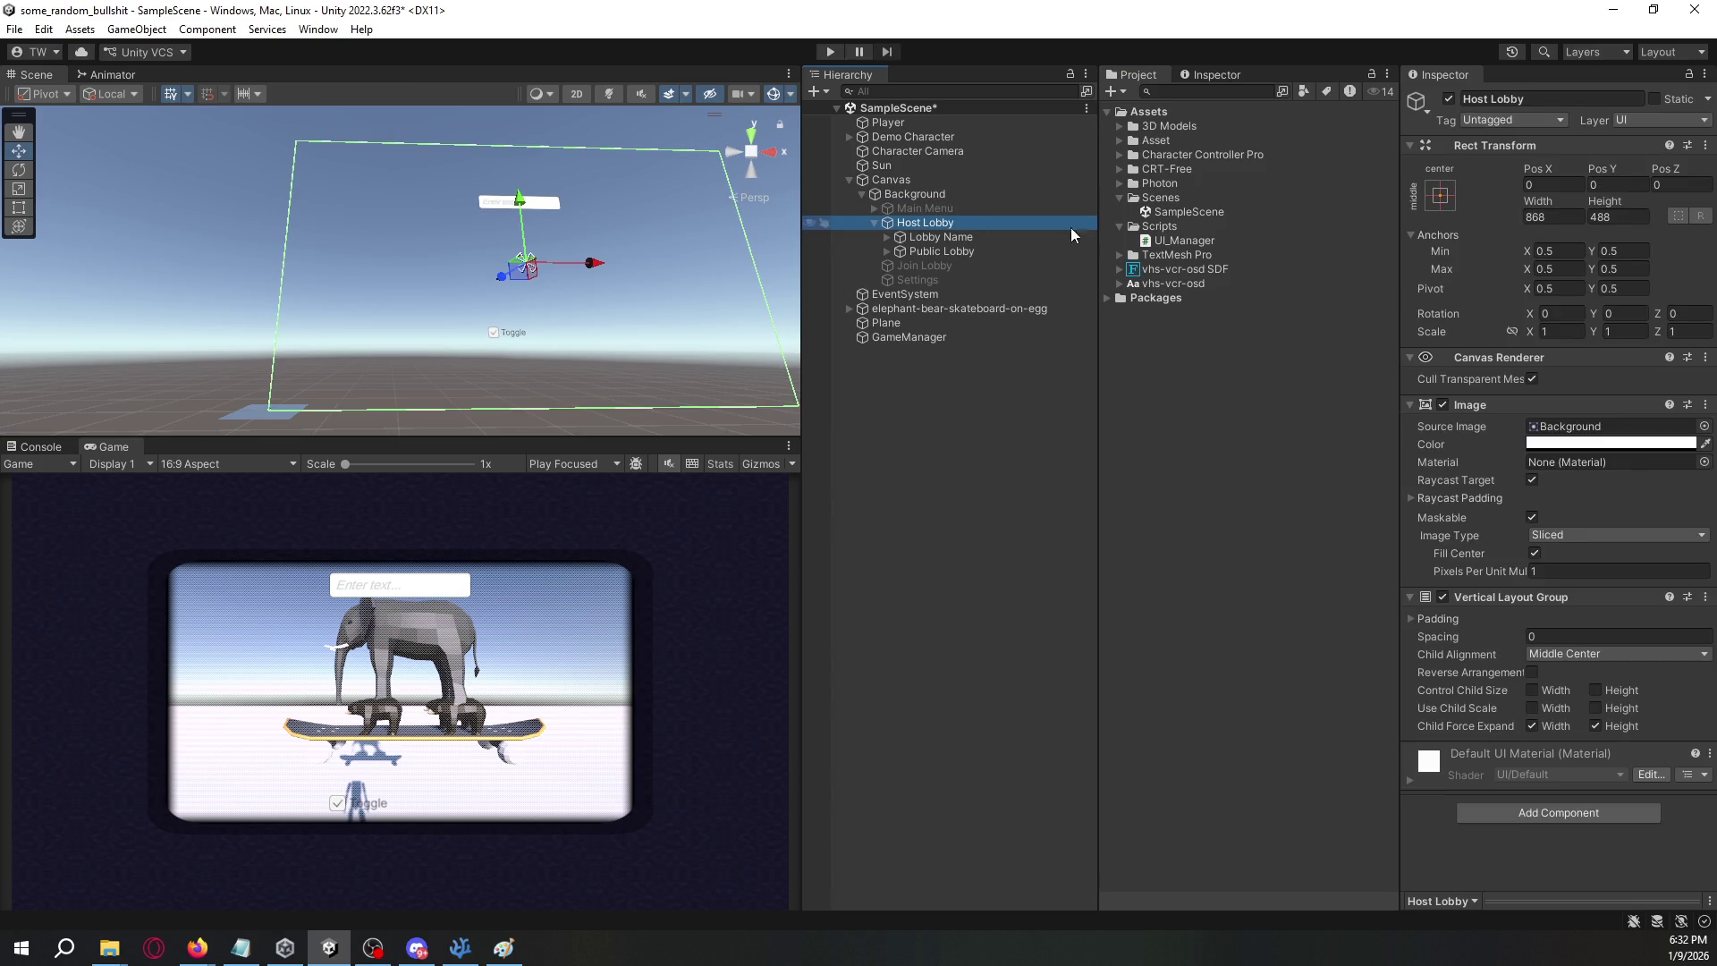
{"action": "left_click", "coordinate": [1557, 216]}
{"action": "type", "text": "500"}
{"action": "key", "text": "Tab"}
{"action": "type", "text": "350"}
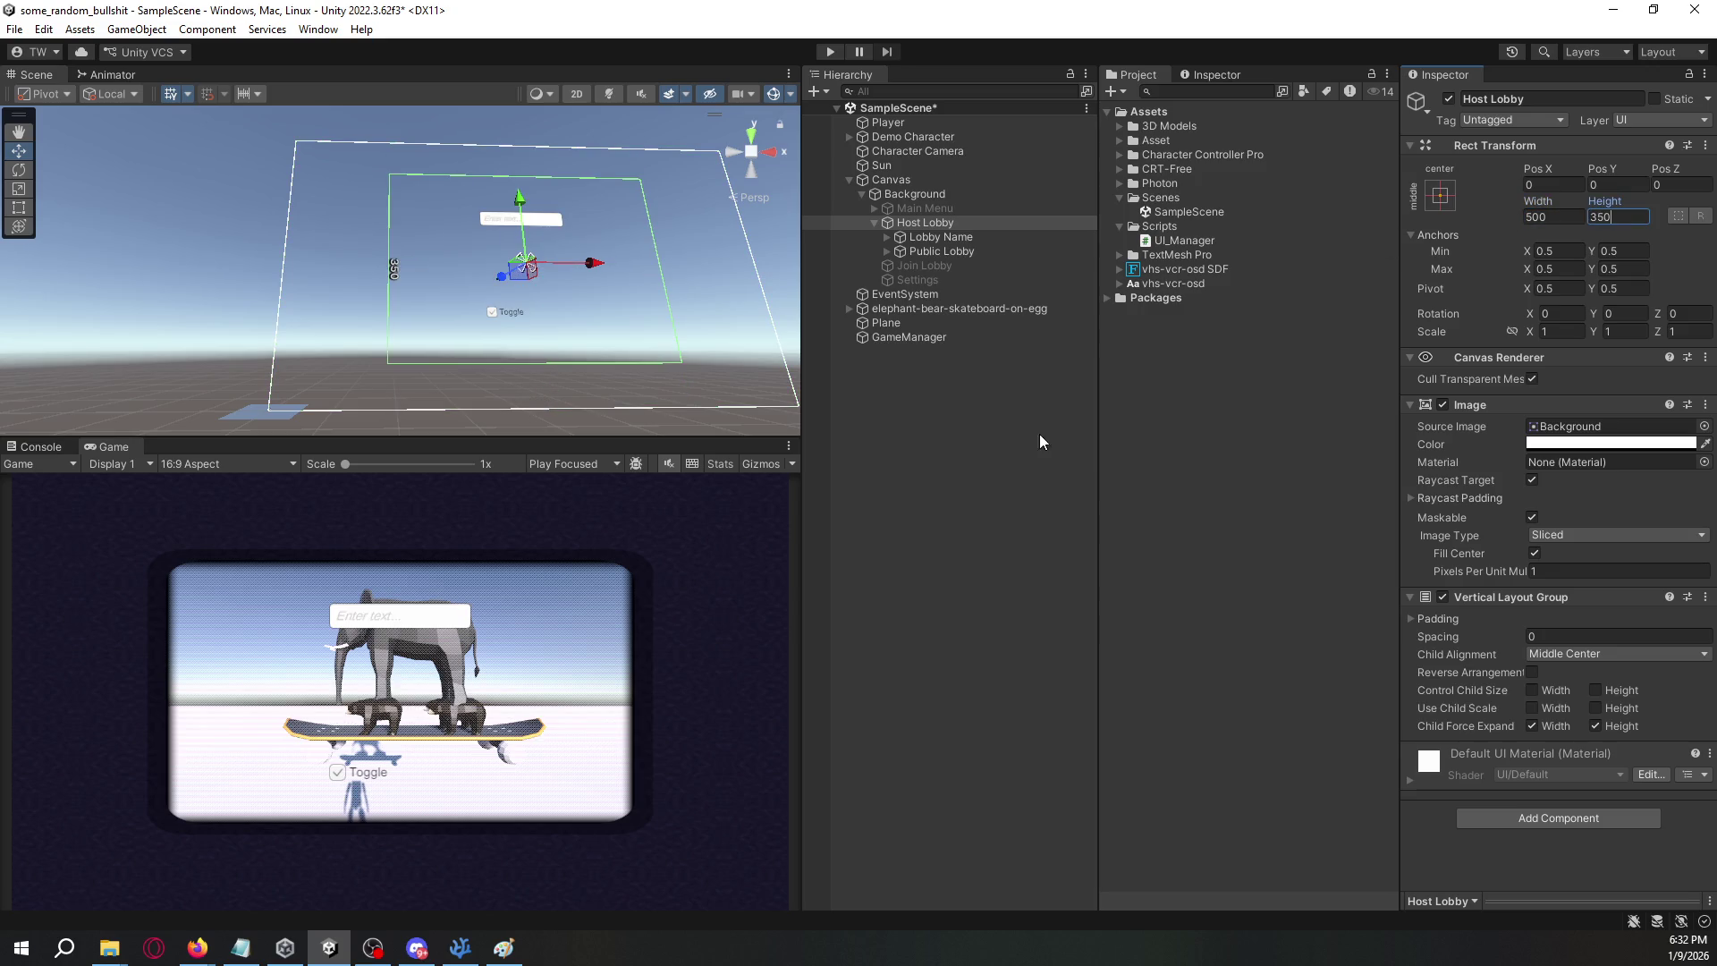
- Change the Public Lobby toggle's Label text to "Public Lobby"
{"action": "left_click", "coordinate": [960, 236]}
{"action": "left_click", "coordinate": [963, 253]}
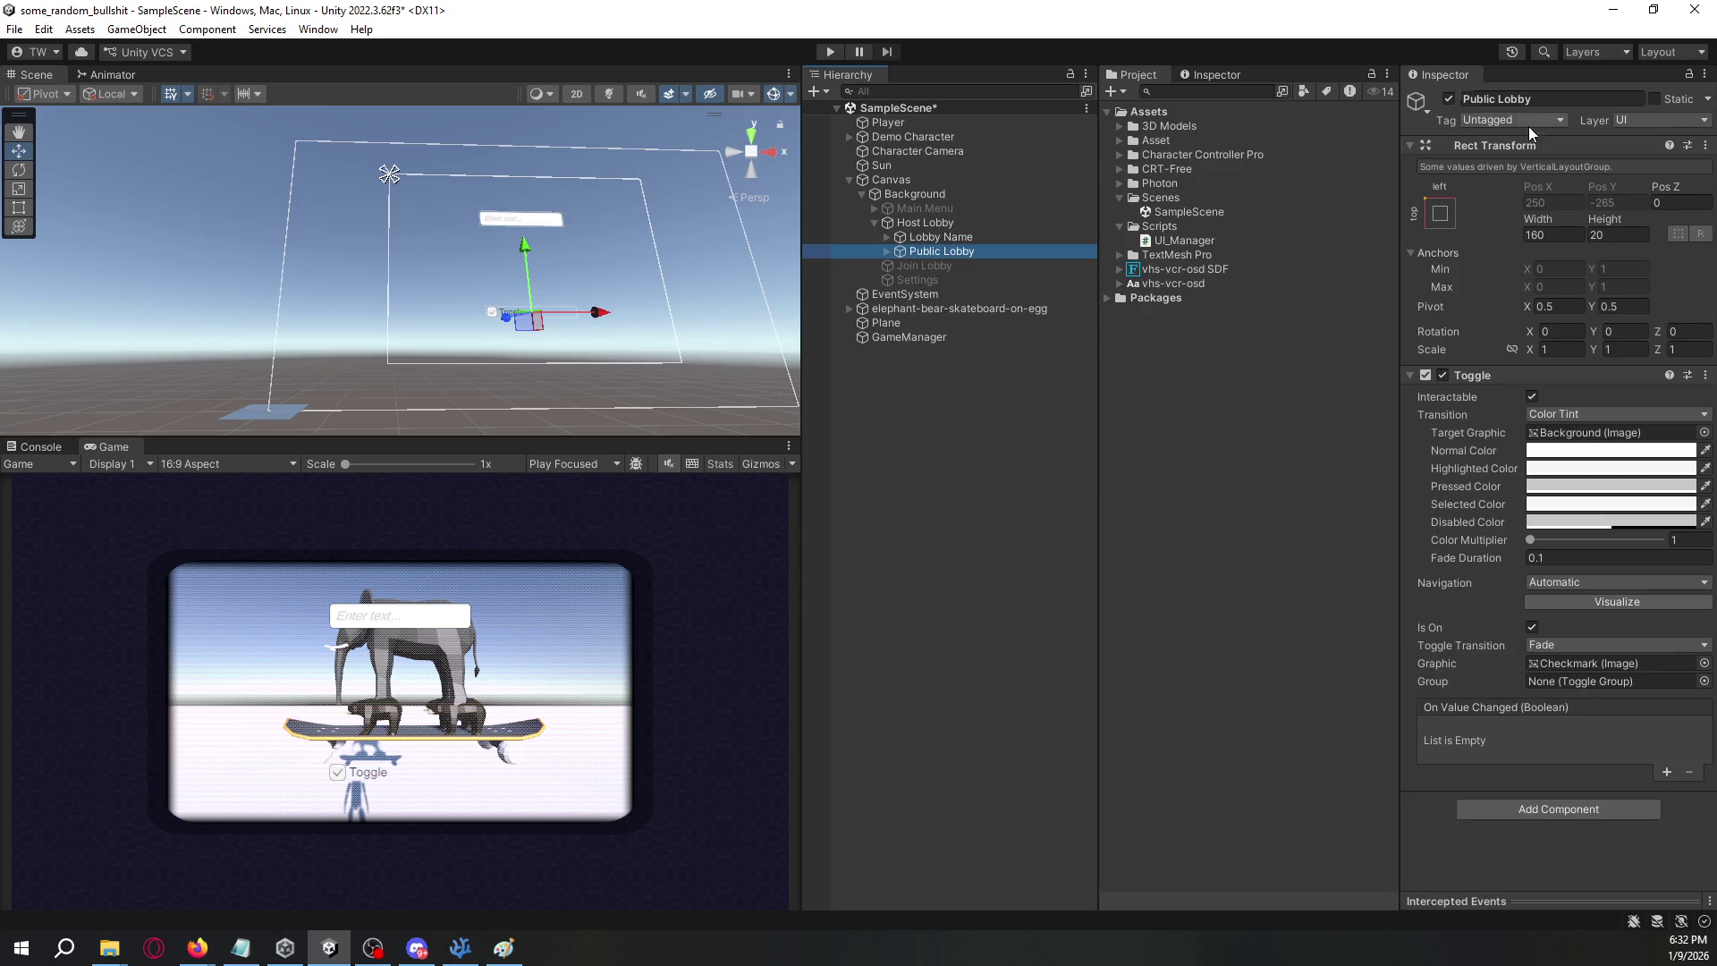
{"action": "left_click", "coordinate": [887, 251]}
{"action": "left_click", "coordinate": [955, 280]}
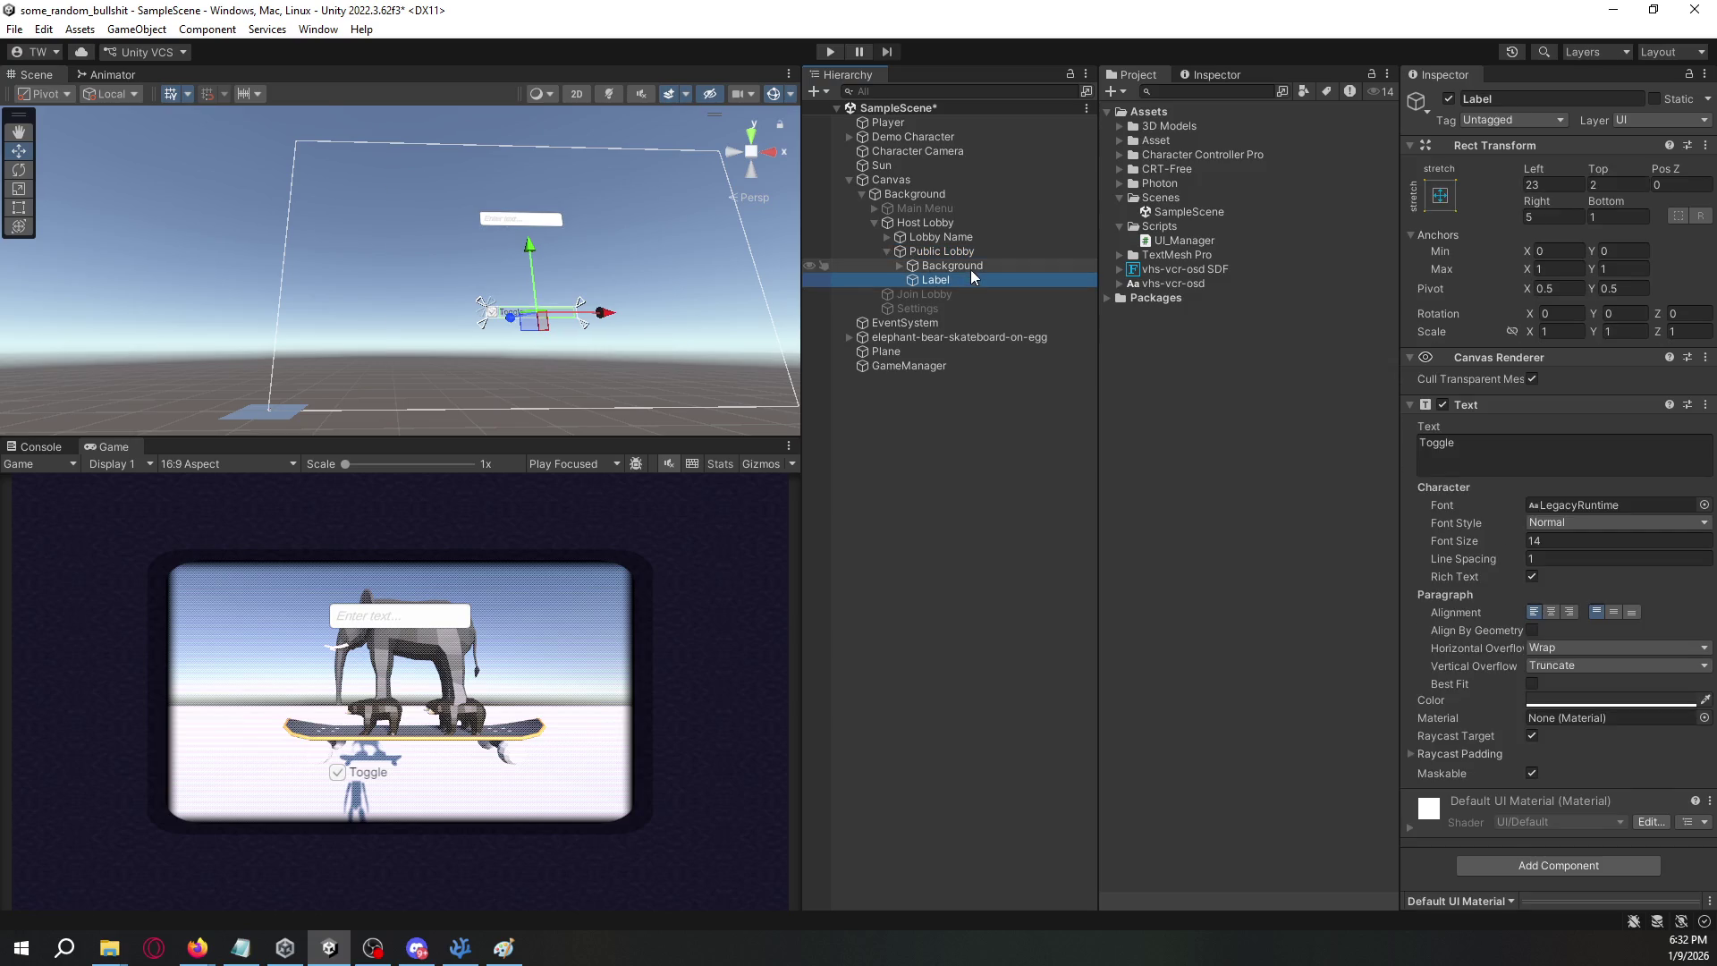
{"action": "left_click", "coordinate": [1538, 464]}
{"action": "type", "text": "P"}
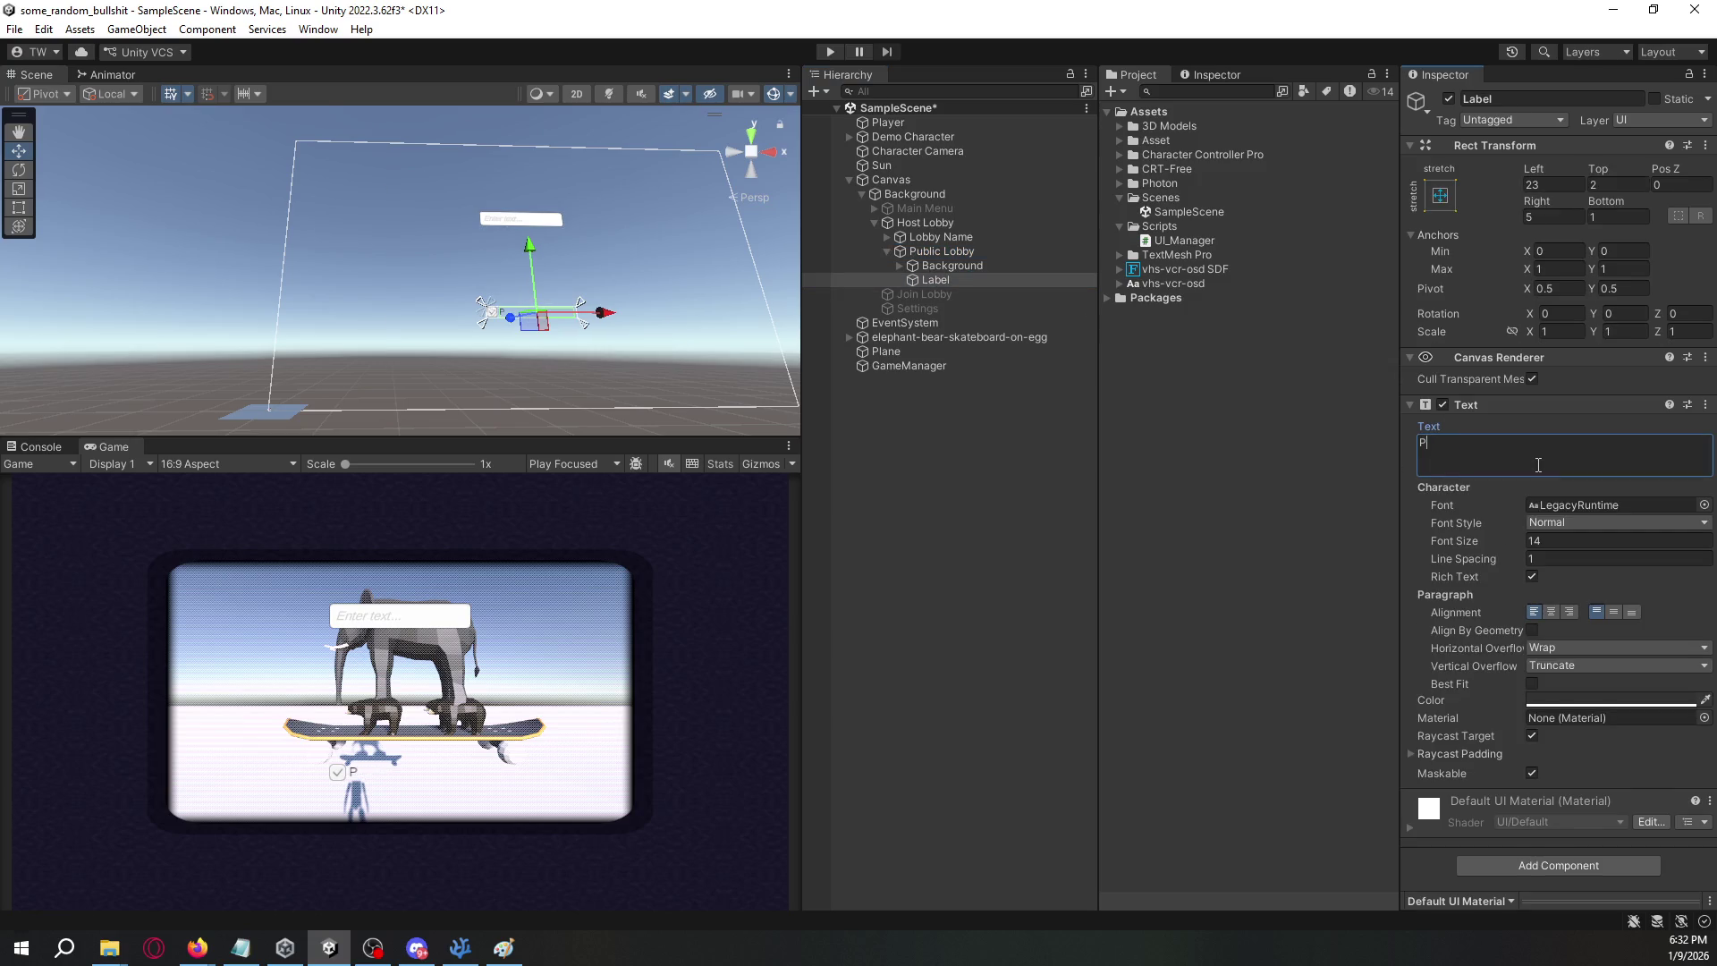
{"action": "type", "text": "ublic Lo"}
{"action": "left_click", "coordinate": [968, 262]}
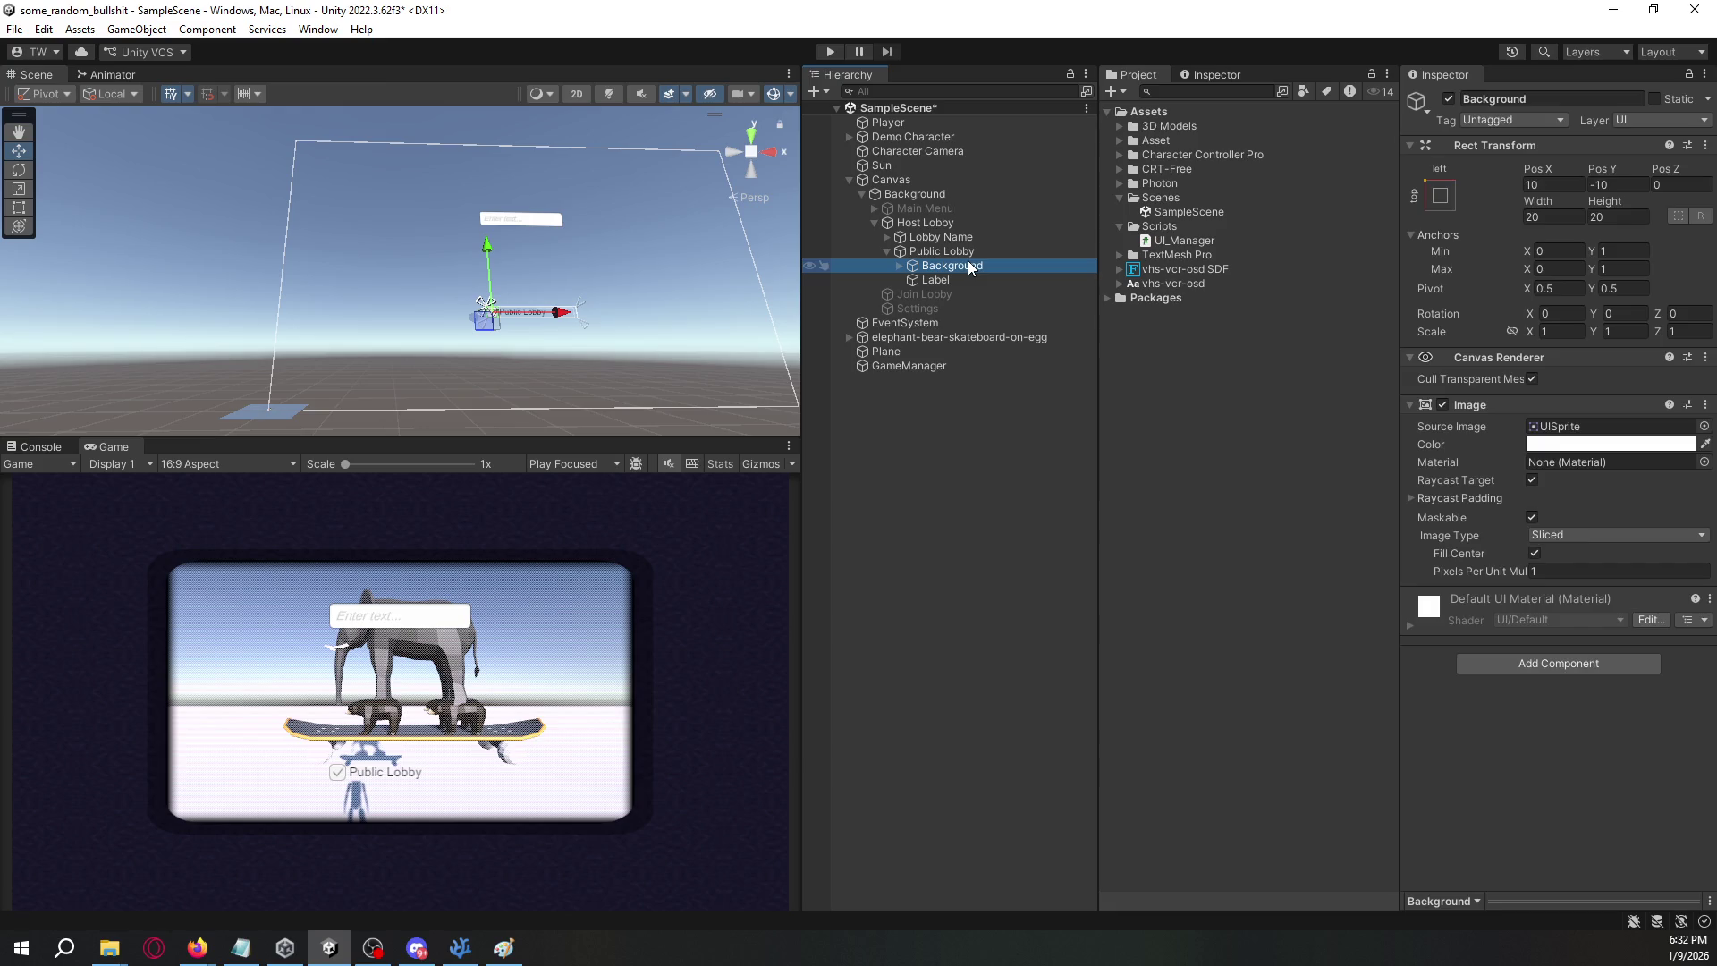
{"action": "left_click", "coordinate": [955, 251]}
- Replace the Lobby Name field's placeholder text with "Lobby Name."
{"action": "left_click", "coordinate": [888, 252]}
{"action": "left_click", "coordinate": [875, 237]}
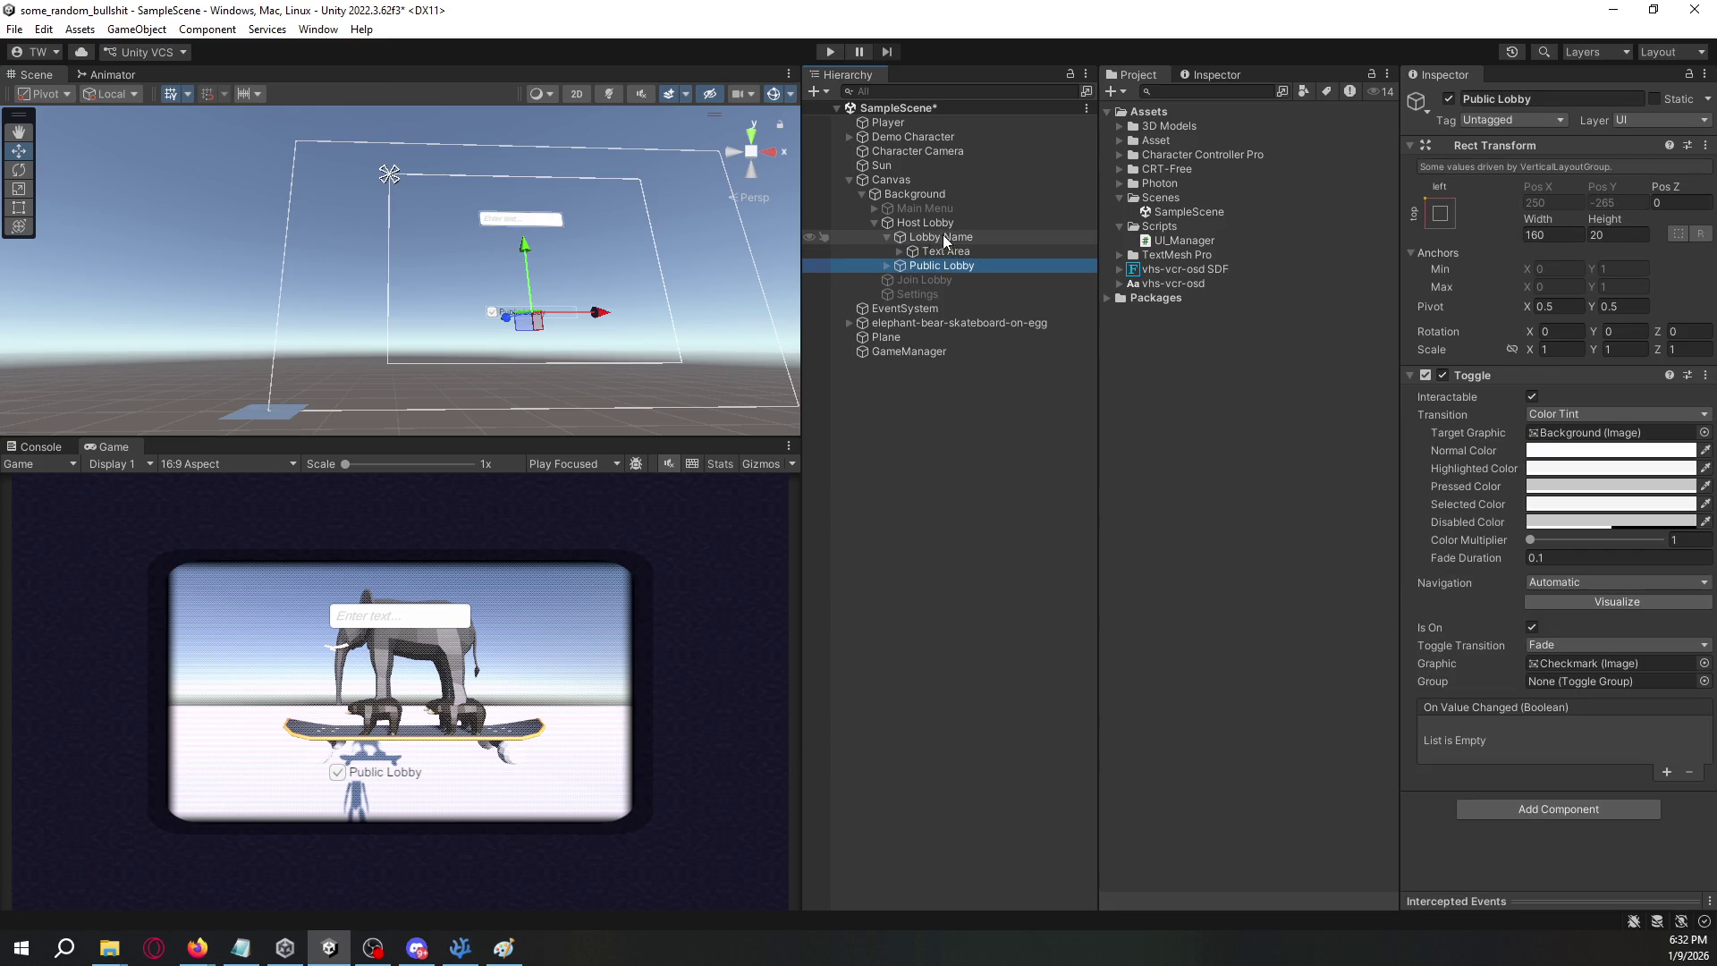
{"action": "left_click", "coordinate": [944, 253]}
{"action": "left_click", "coordinate": [899, 251]}
{"action": "left_click", "coordinate": [954, 265]}
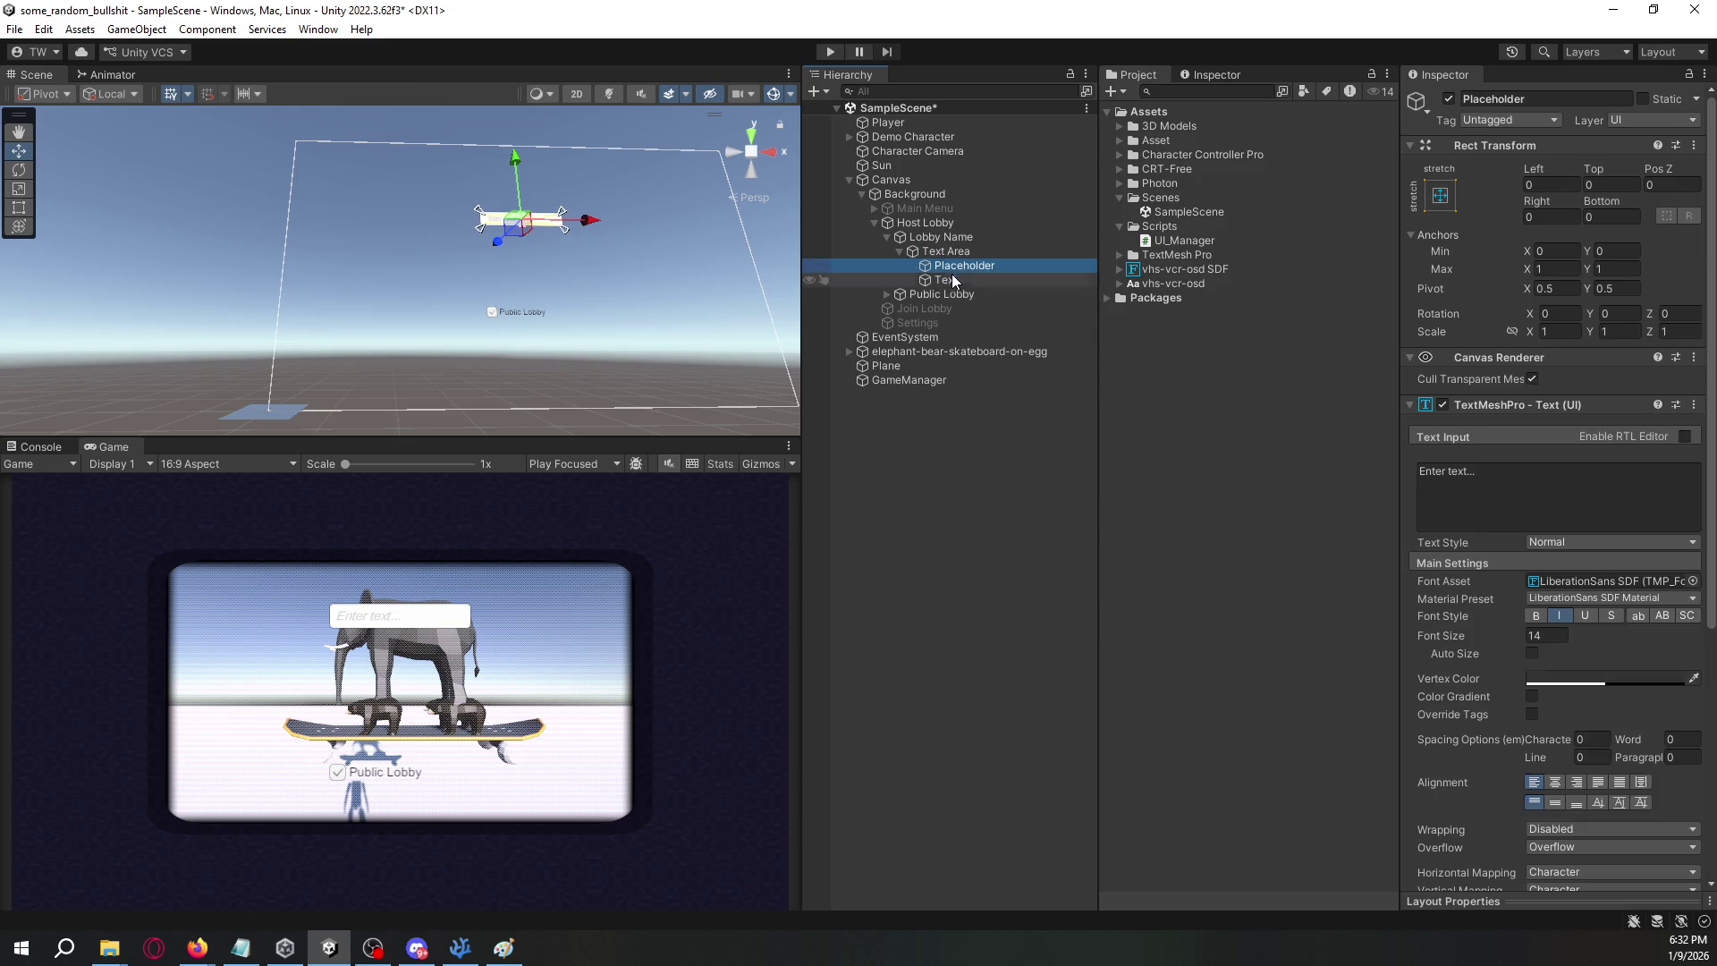
{"action": "left_click", "coordinate": [1523, 489]}
{"action": "key", "text": "ctrl+a"}
{"action": "type", "text": "Lobby Name."}
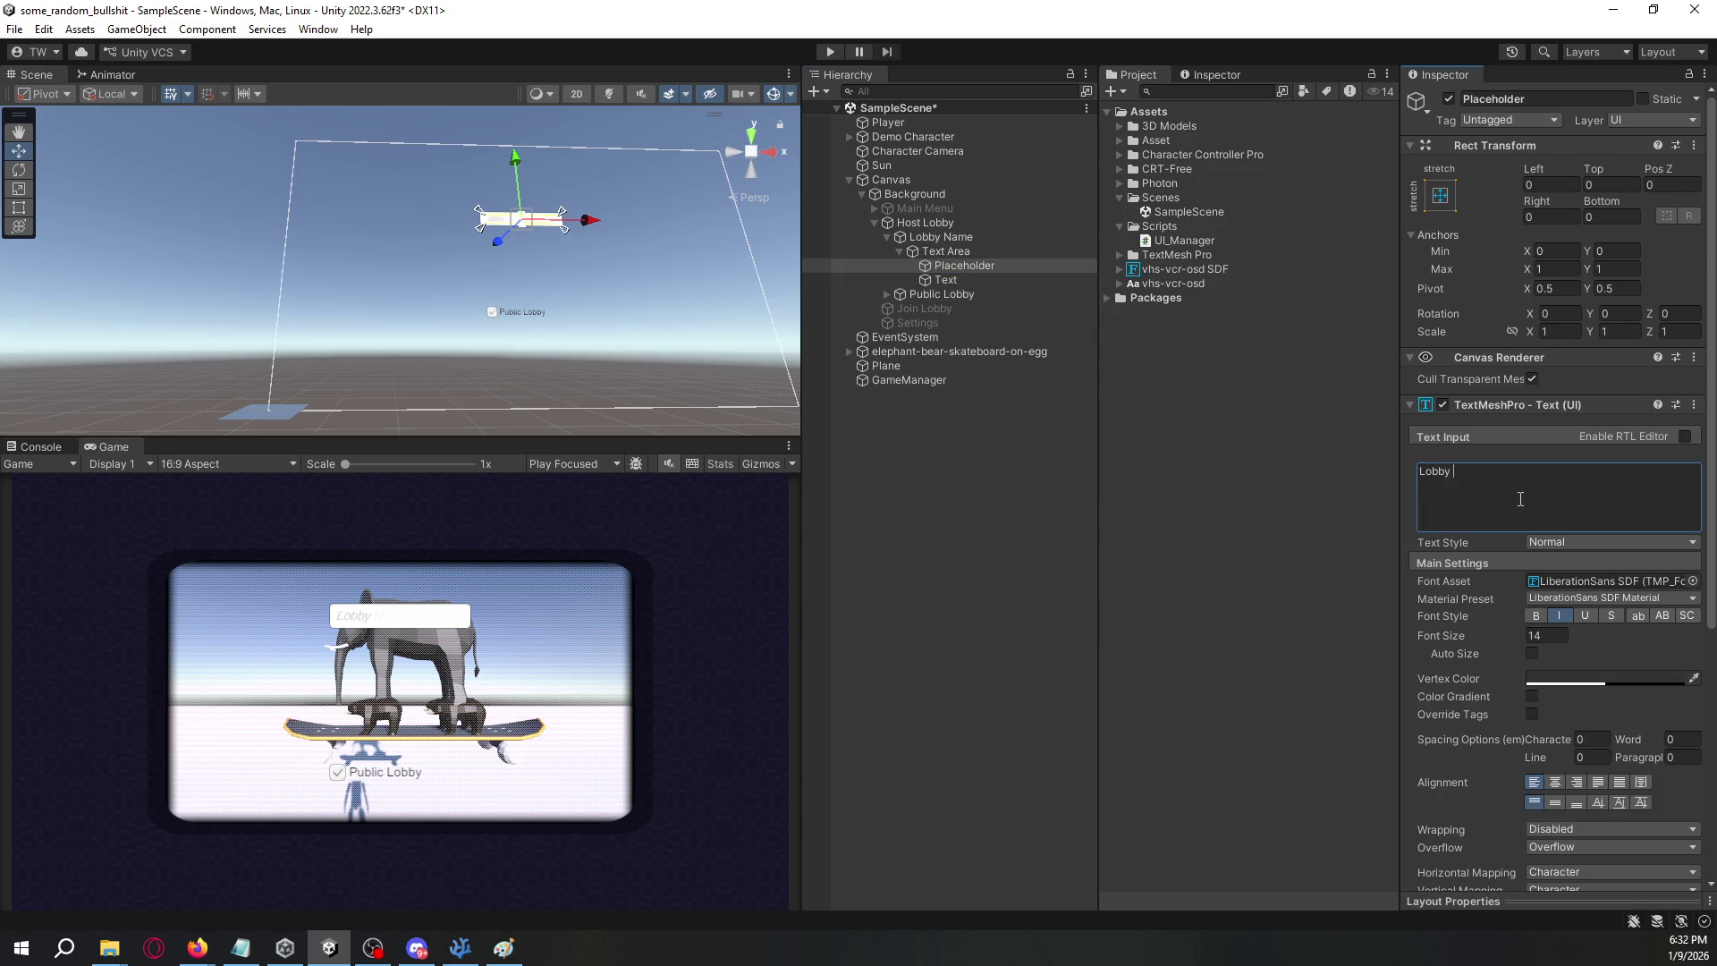
{"action": "left_click", "coordinate": [898, 510]}
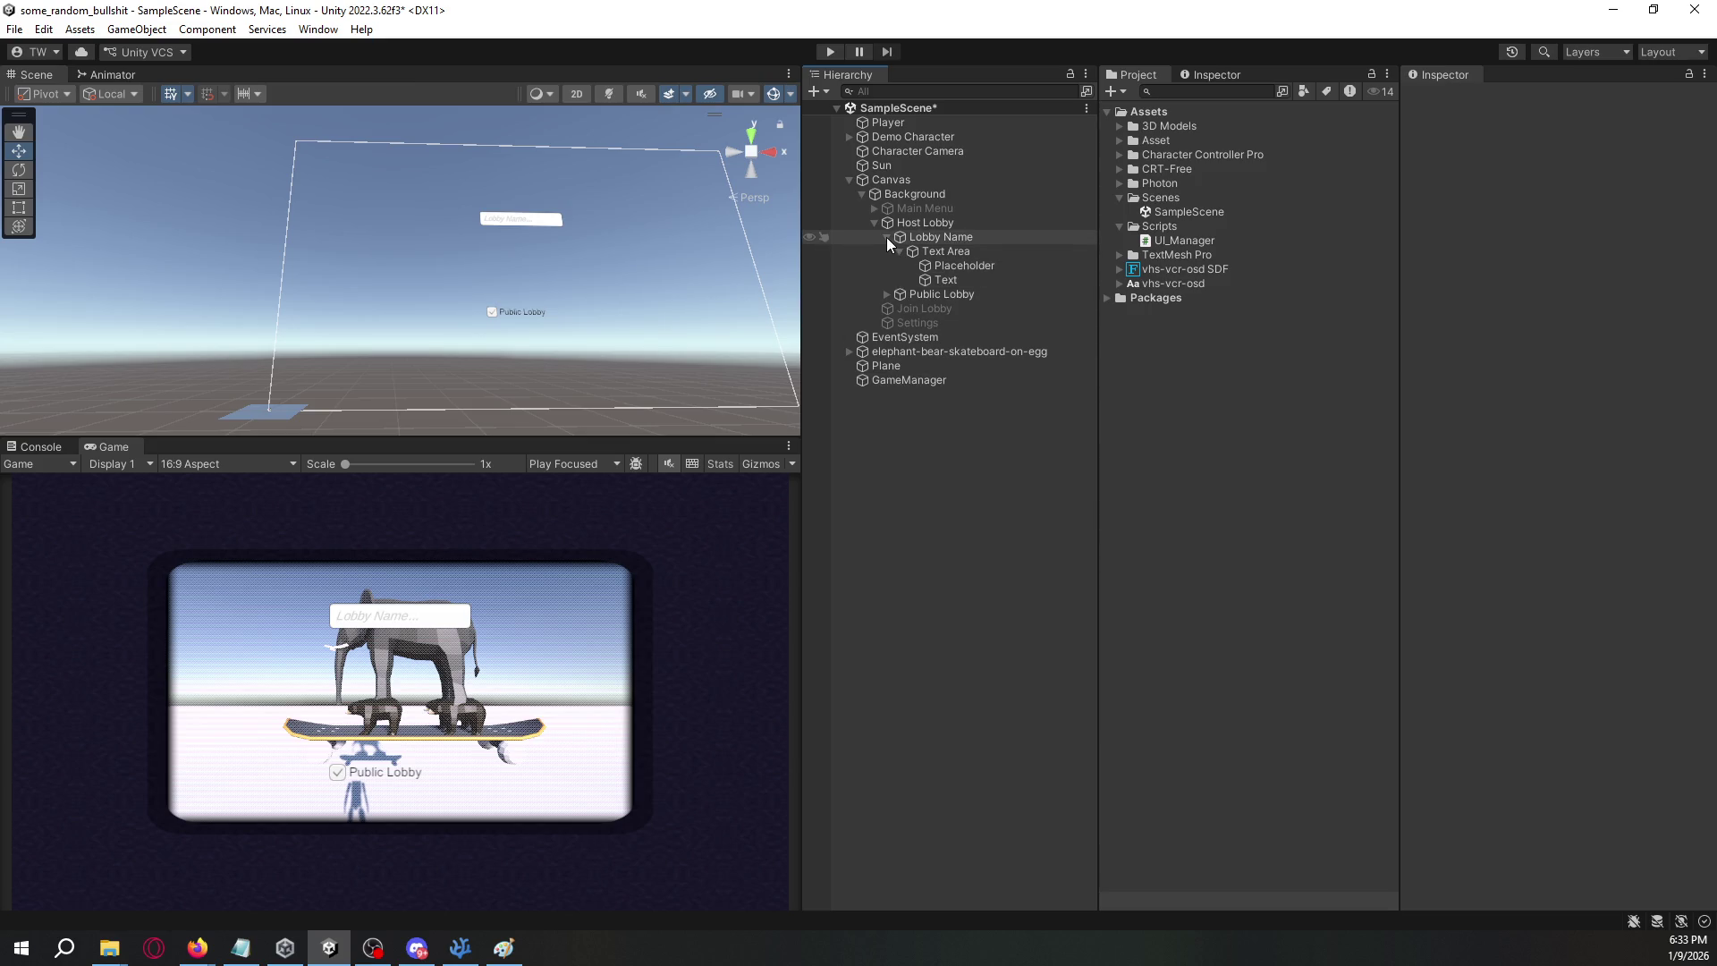
- Delete the Lobby Name field and select Host Lobby
{"action": "left_click", "coordinate": [955, 238]}
{"action": "key", "text": "Delete"}
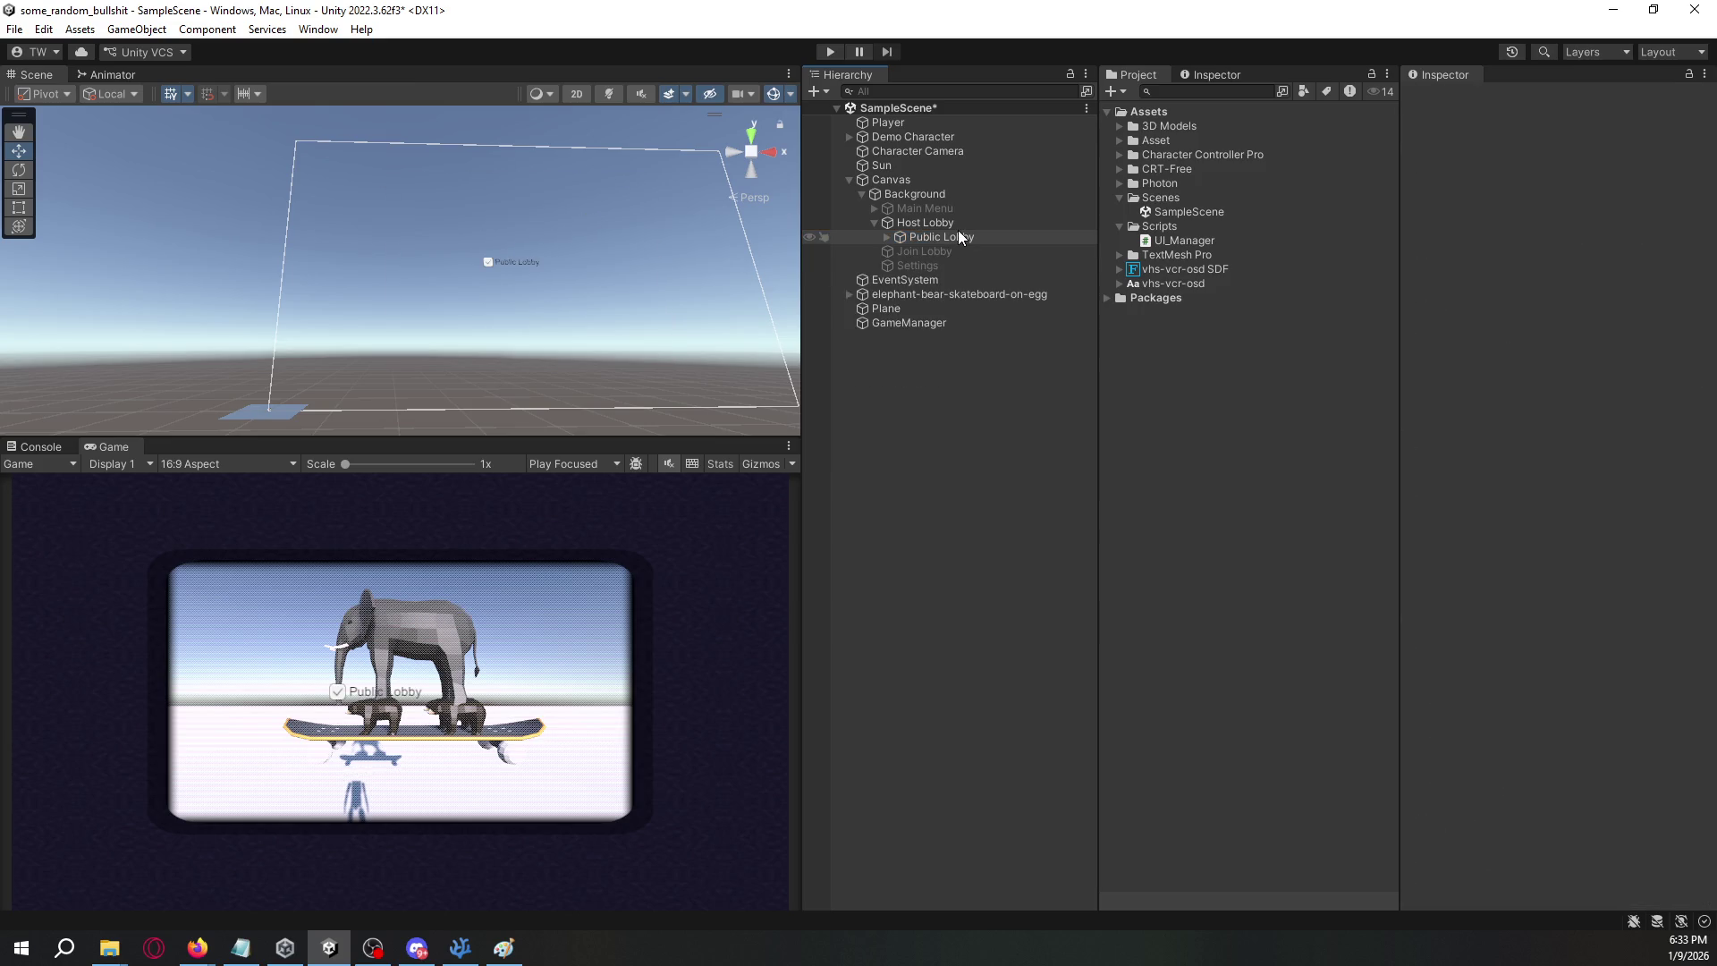
{"action": "left_click", "coordinate": [954, 223]}
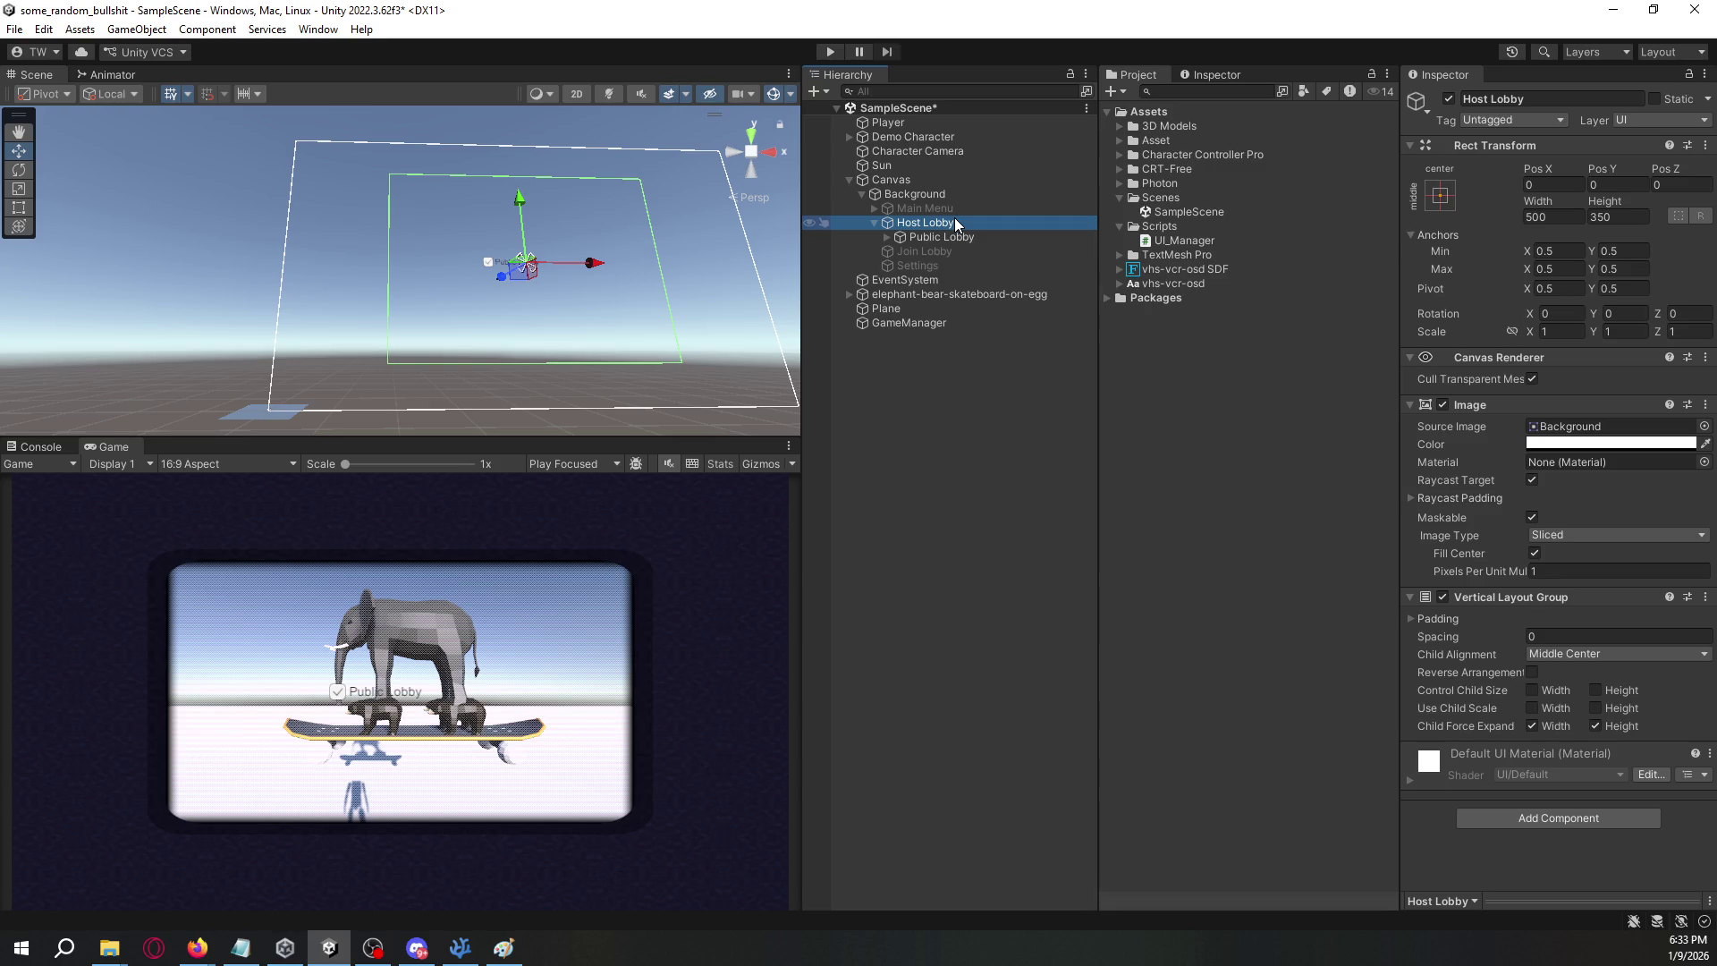
- Add a TextMeshPro text under Host Lobby, above Public Lobby, reading "Lobby Code:"
{"action": "right_click", "coordinate": [955, 223]}
{"action": "mouse_move", "coordinate": [1049, 623]}
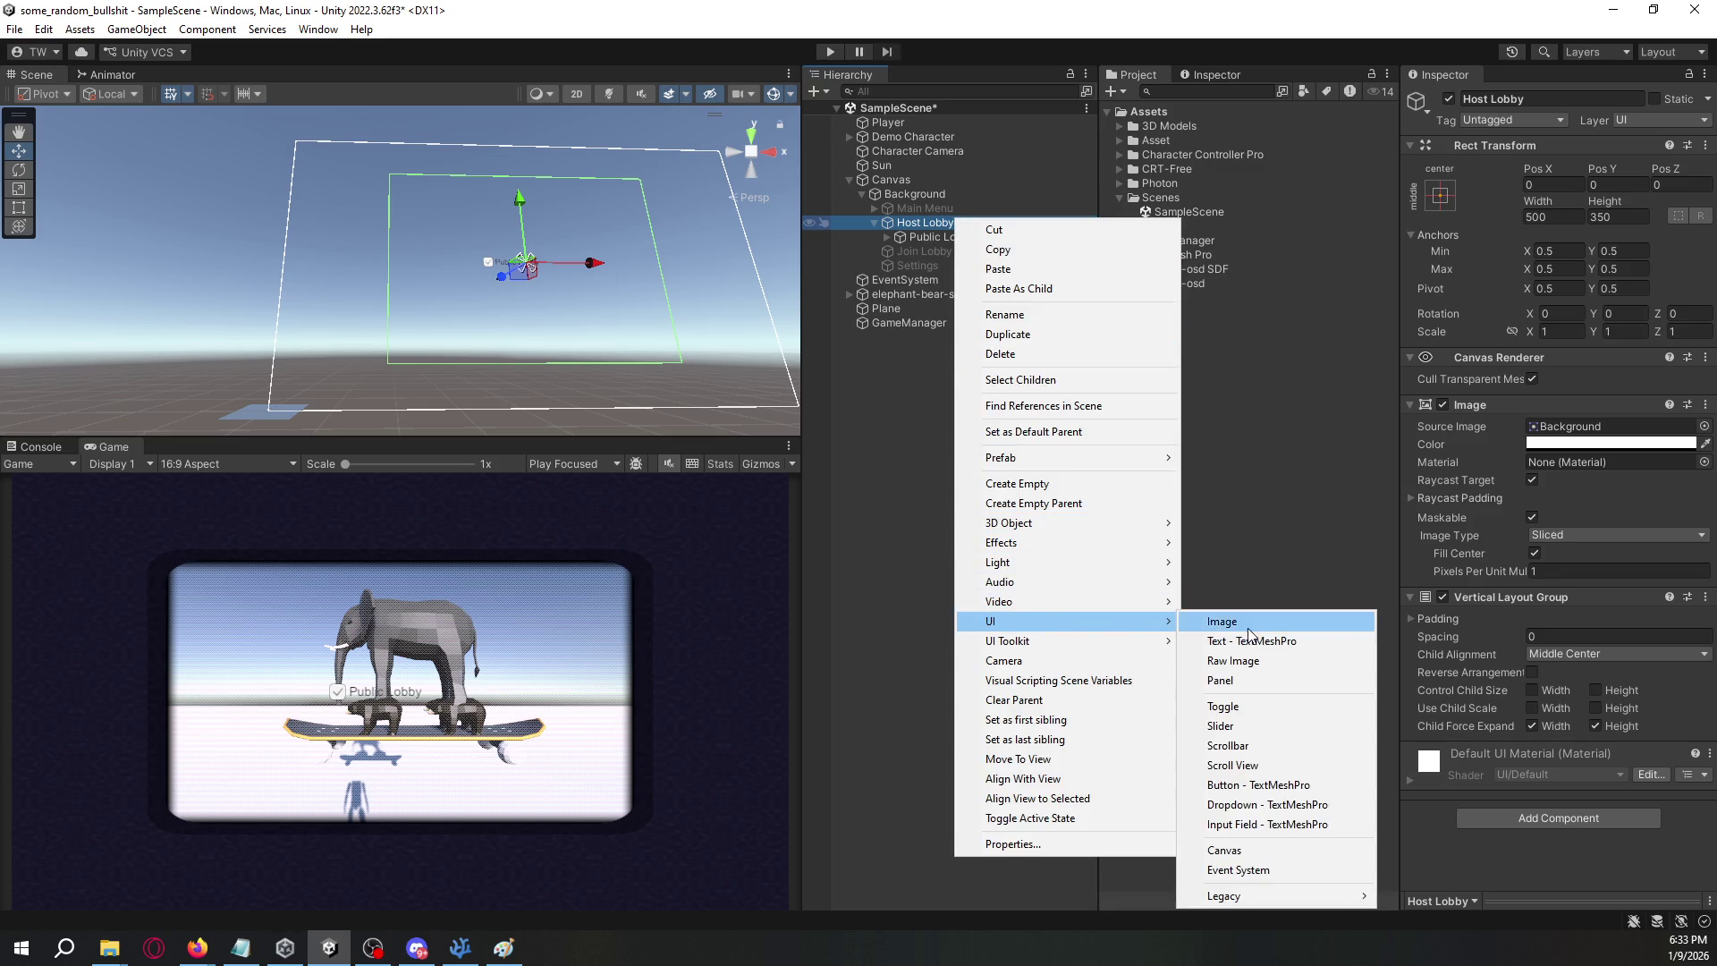
{"action": "left_click", "coordinate": [1250, 640]}
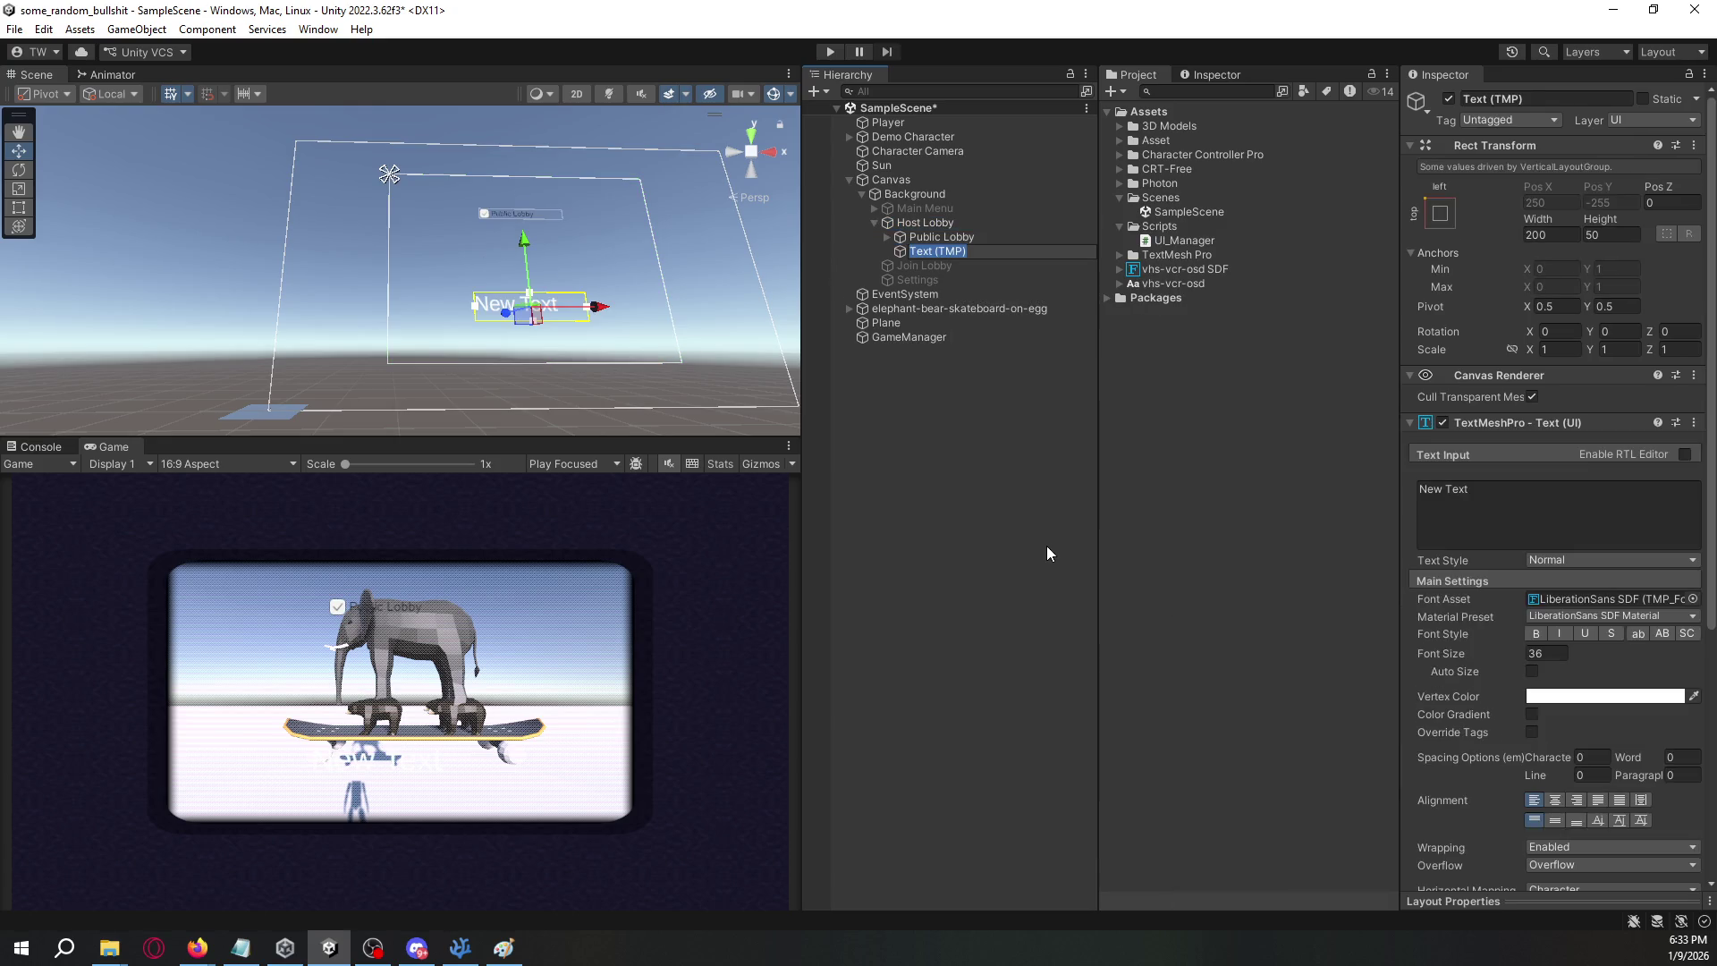
{"action": "left_click", "coordinate": [997, 533]}
{"action": "left_click_drag", "start_coordinate": [961, 253], "coordinate": [962, 229]}
{"action": "left_click", "coordinate": [1535, 528]}
{"action": "type", "text": "Lobby Code:"}
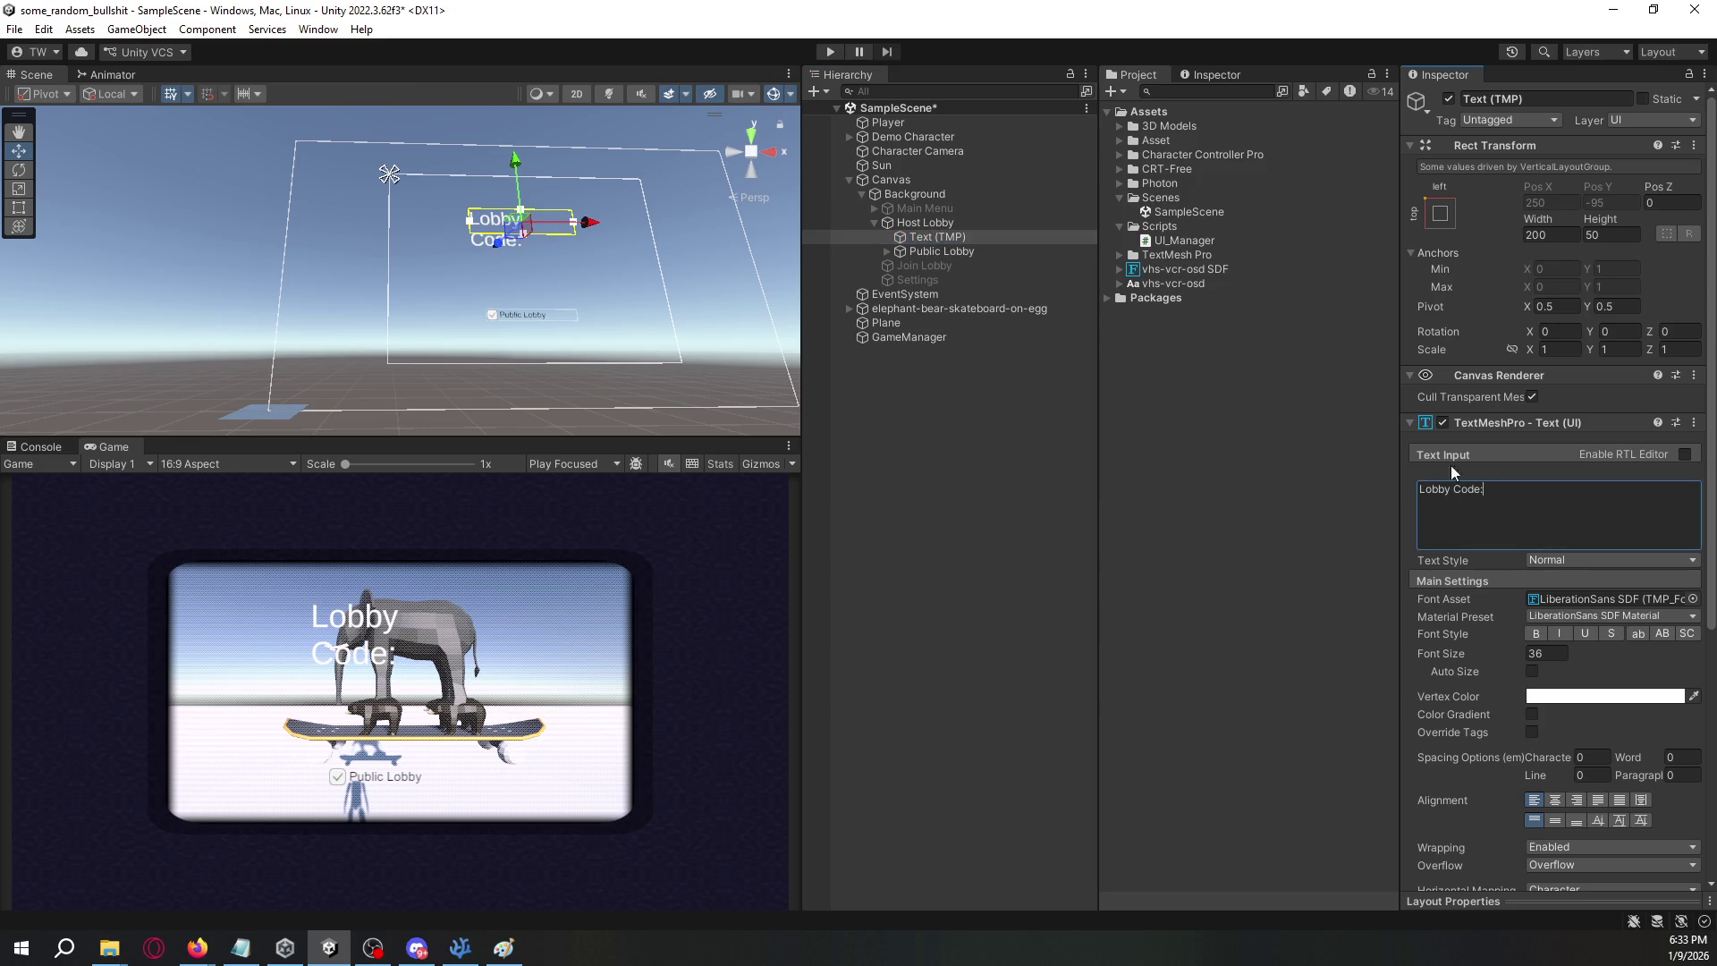
{"action": "left_click", "coordinate": [465, 226]}
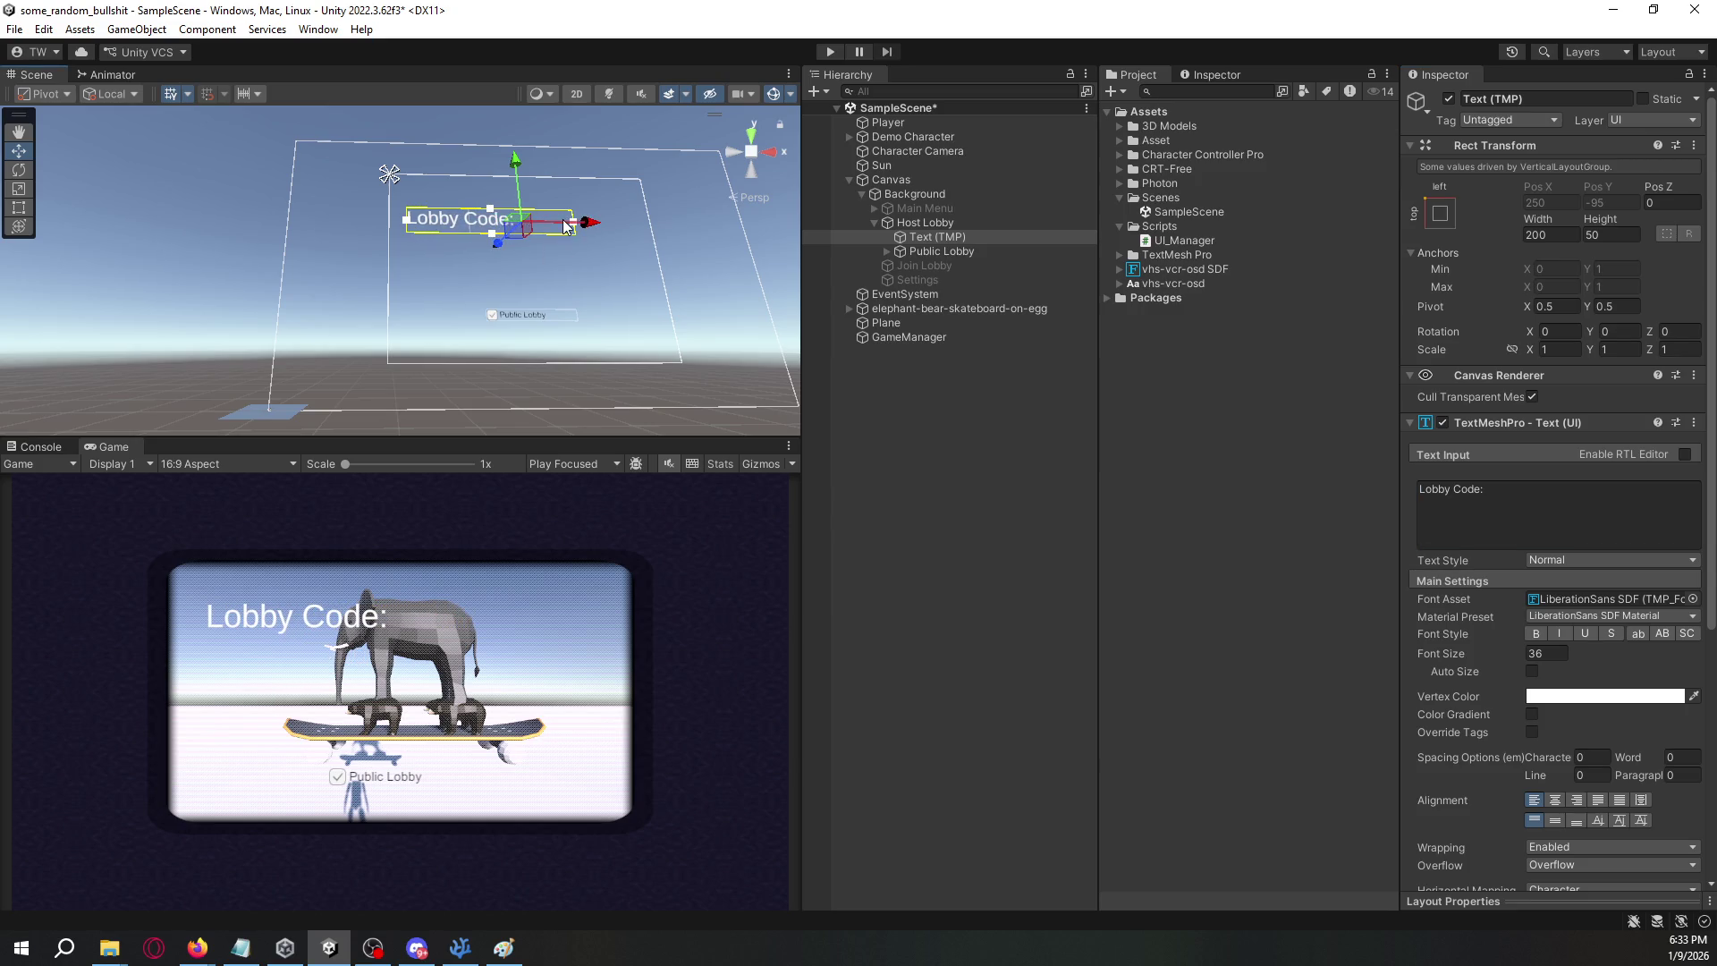
- Widen the Lobby Code label, centre-align it, and apply the vhs-vcr-osd SDF font
{"action": "left_click_drag", "start_coordinate": [571, 226], "coordinate": [642, 228]}
{"action": "left_click", "coordinate": [1441, 214]}
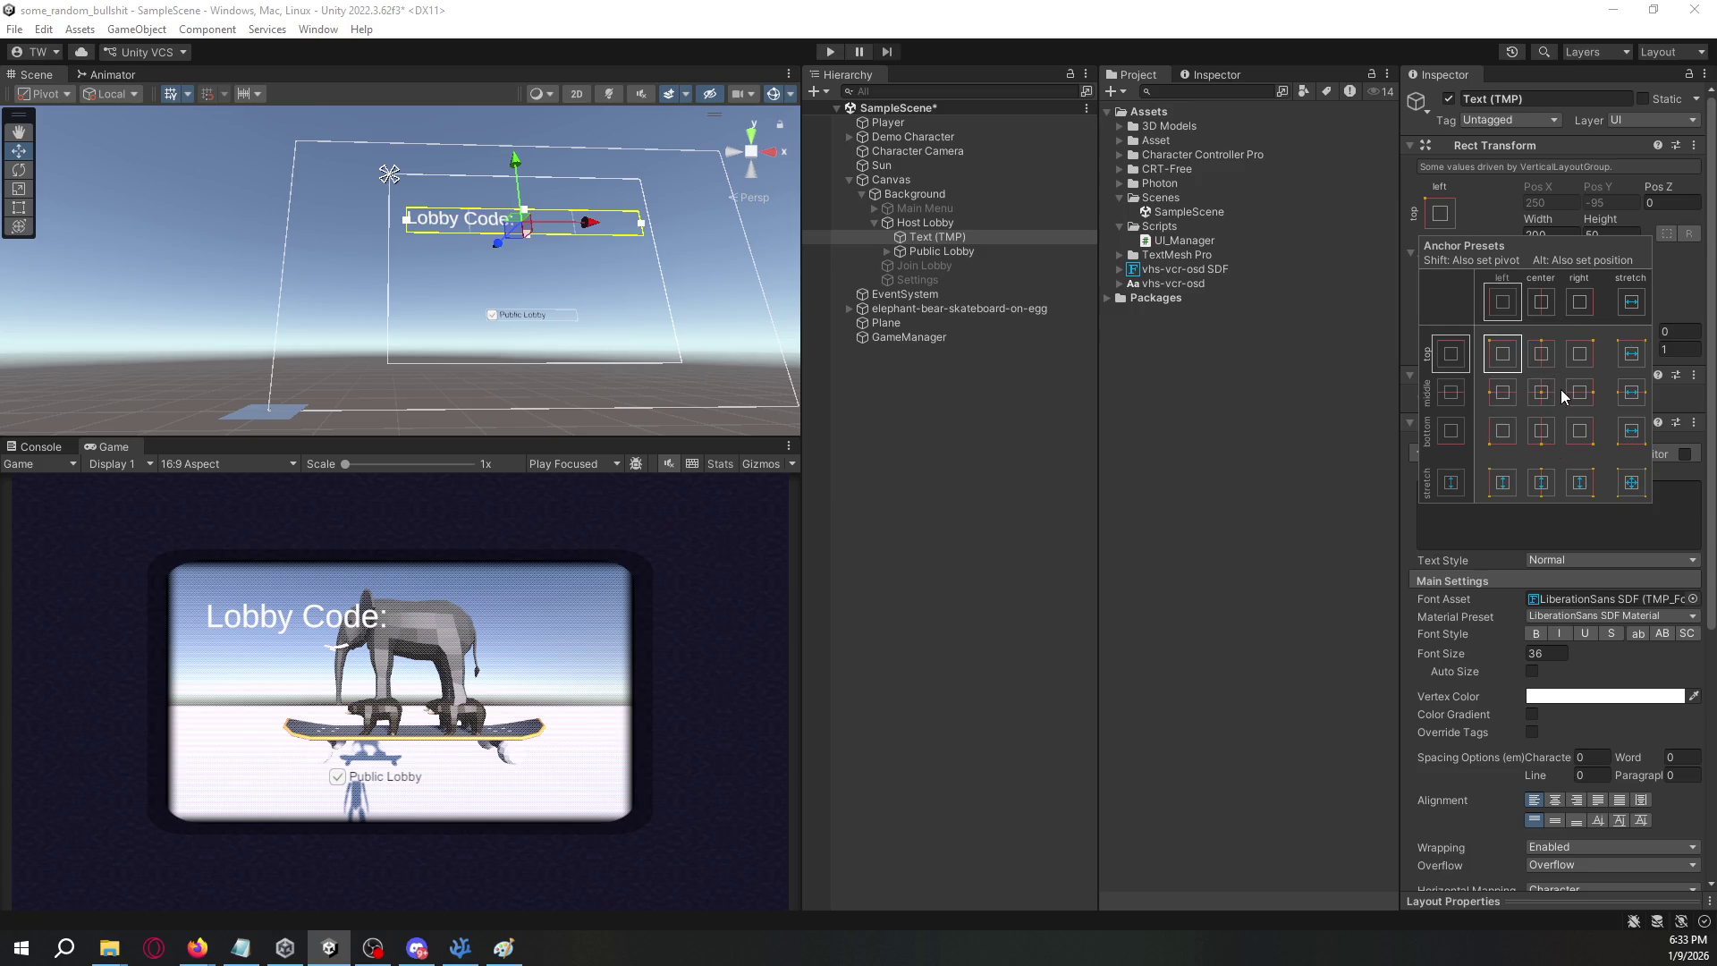
{"action": "left_click", "coordinate": [1557, 800]}
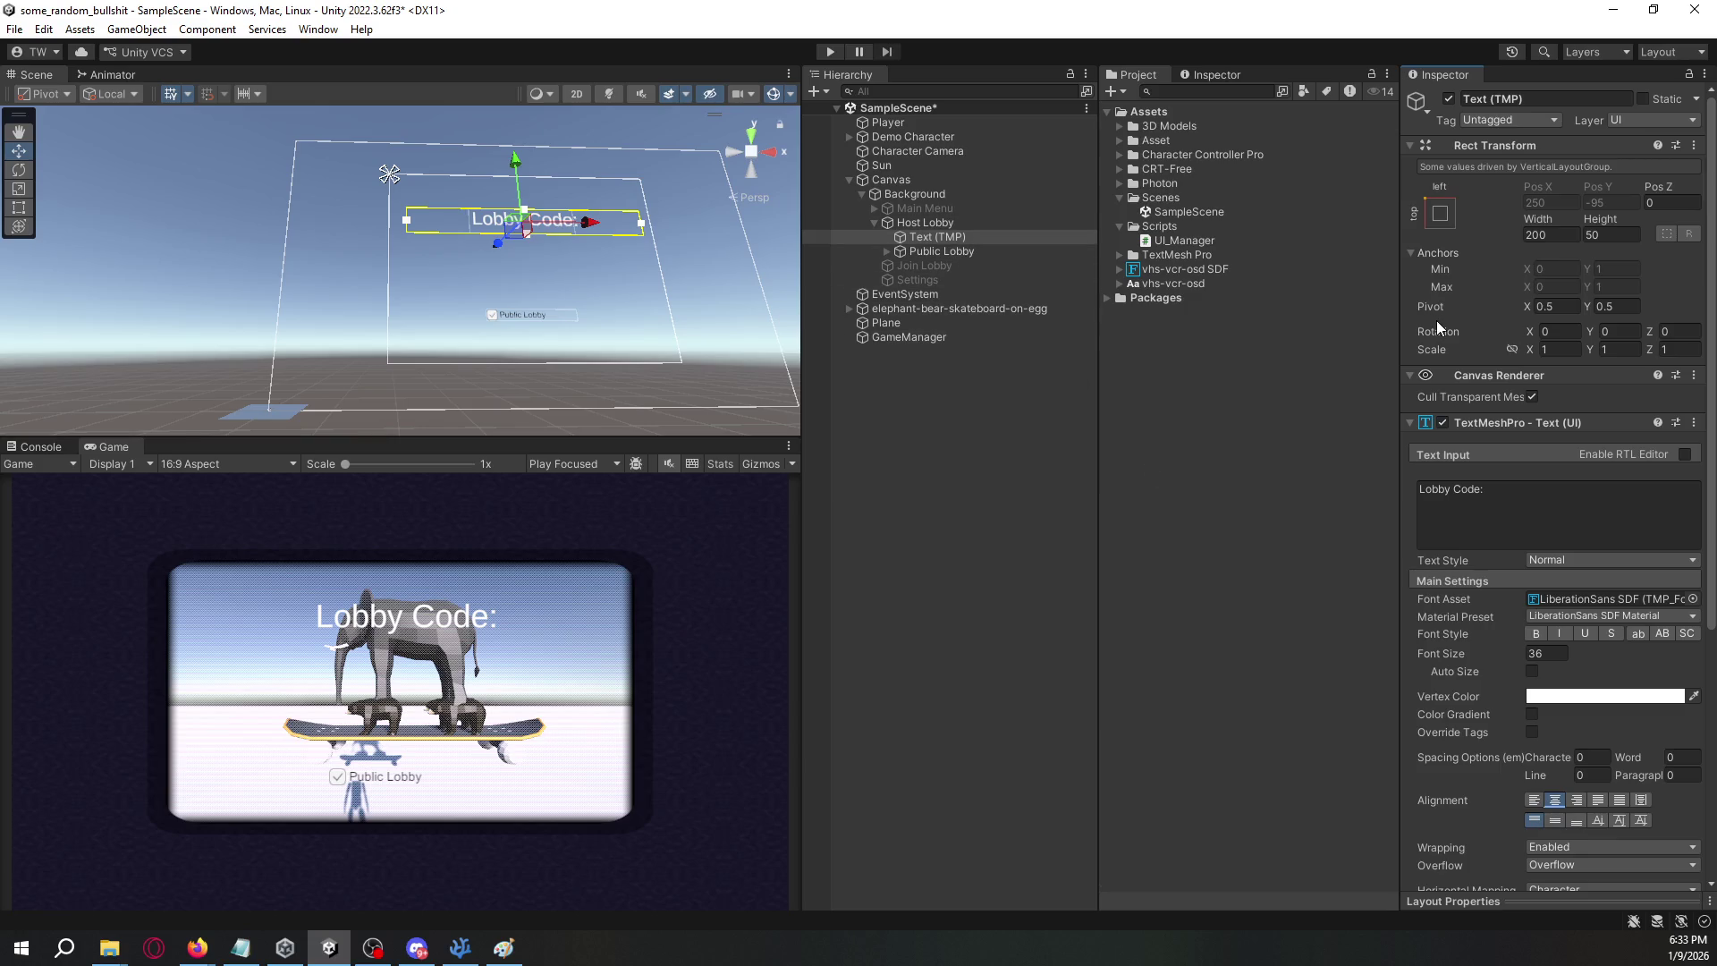
{"action": "left_click", "coordinate": [1692, 598]}
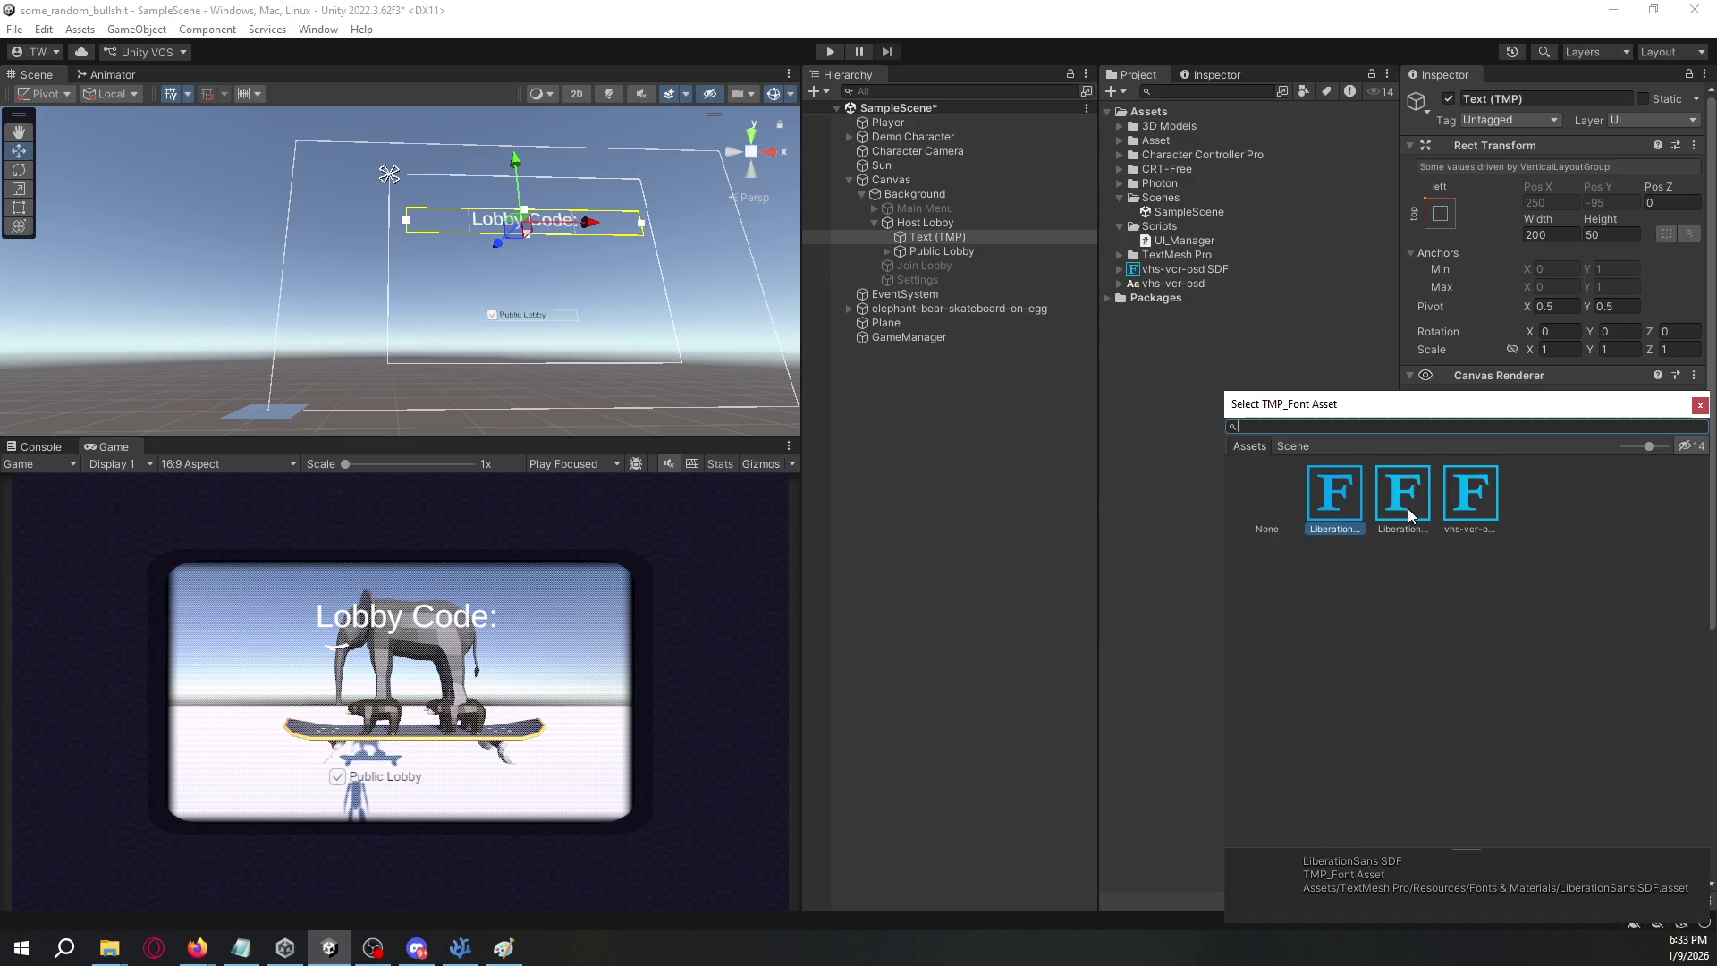
{"action": "double_click", "coordinate": [1469, 493]}
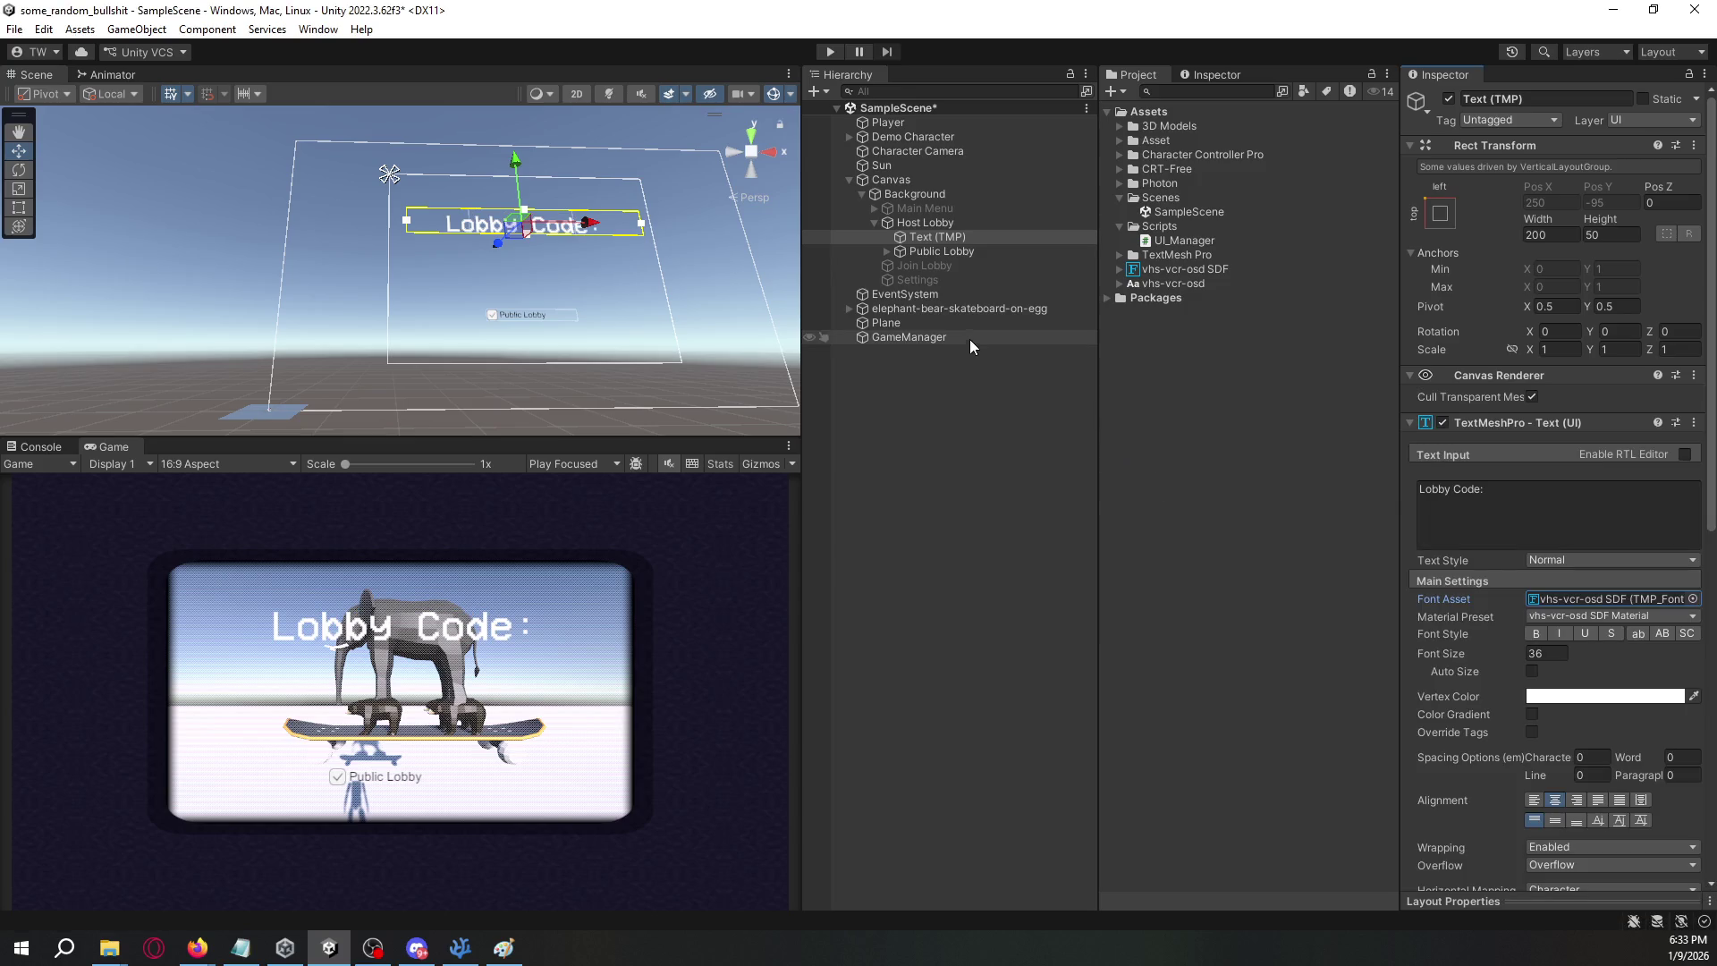
{"action": "left_click", "coordinate": [1561, 495]}
{"action": "left_click", "coordinate": [1561, 496]}
{"action": "key", "text": "BackSpace"}
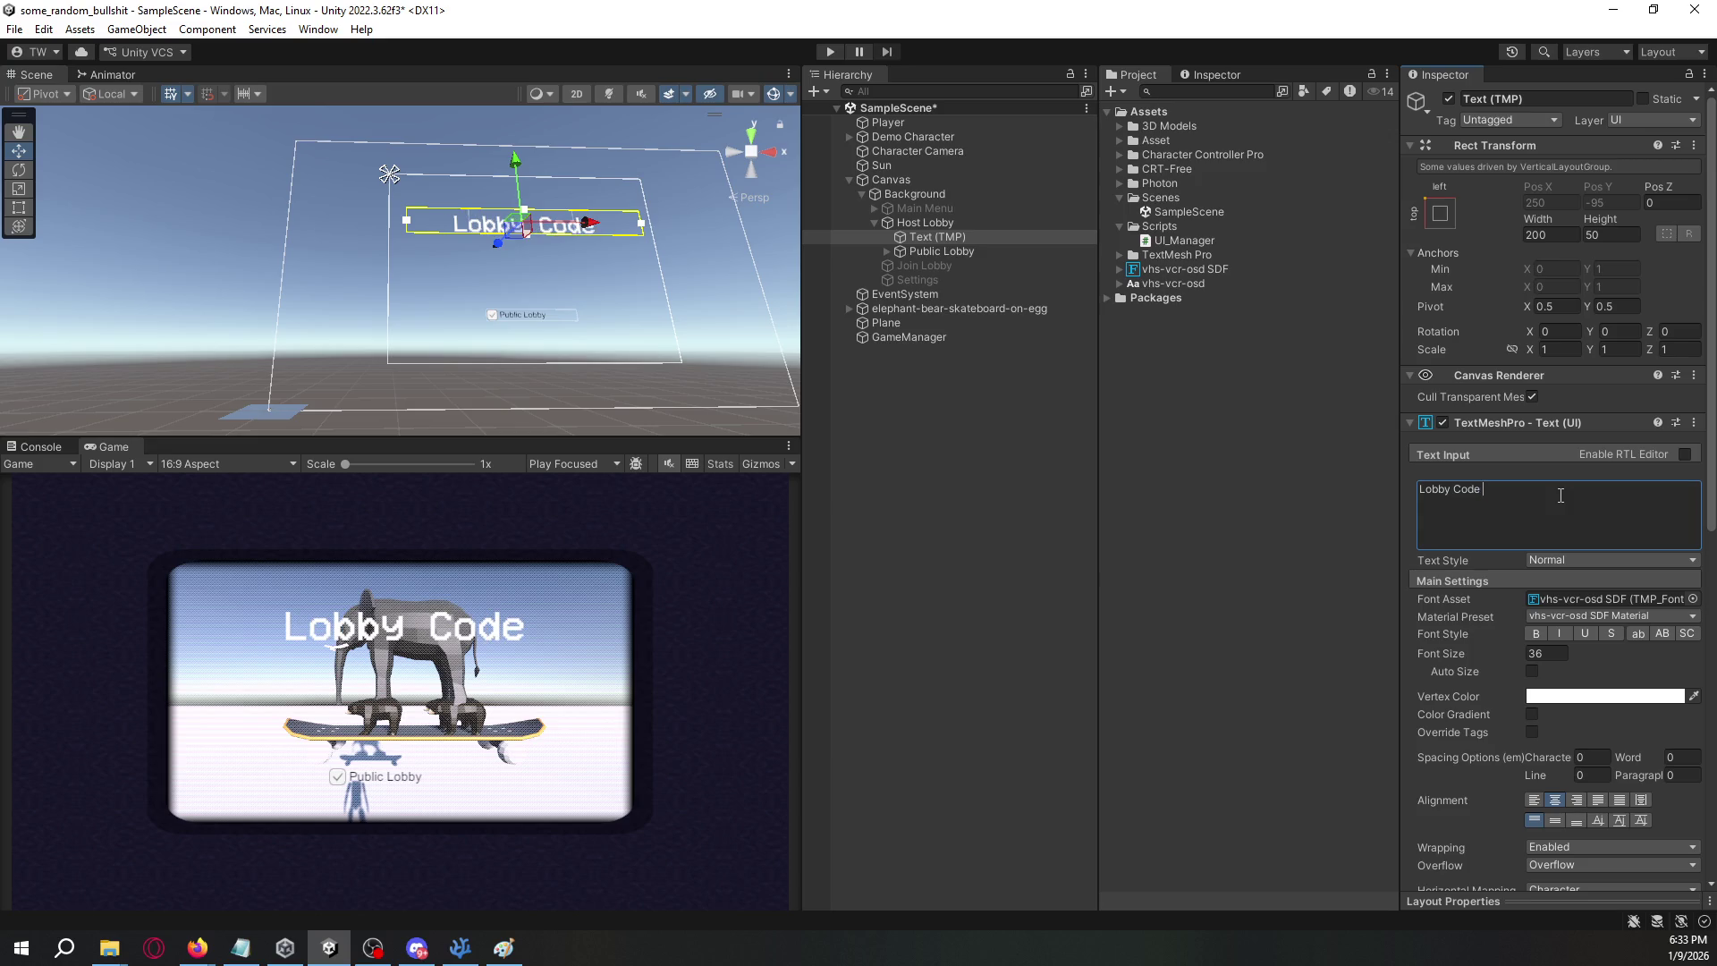
{"action": "type", "text": ":"}
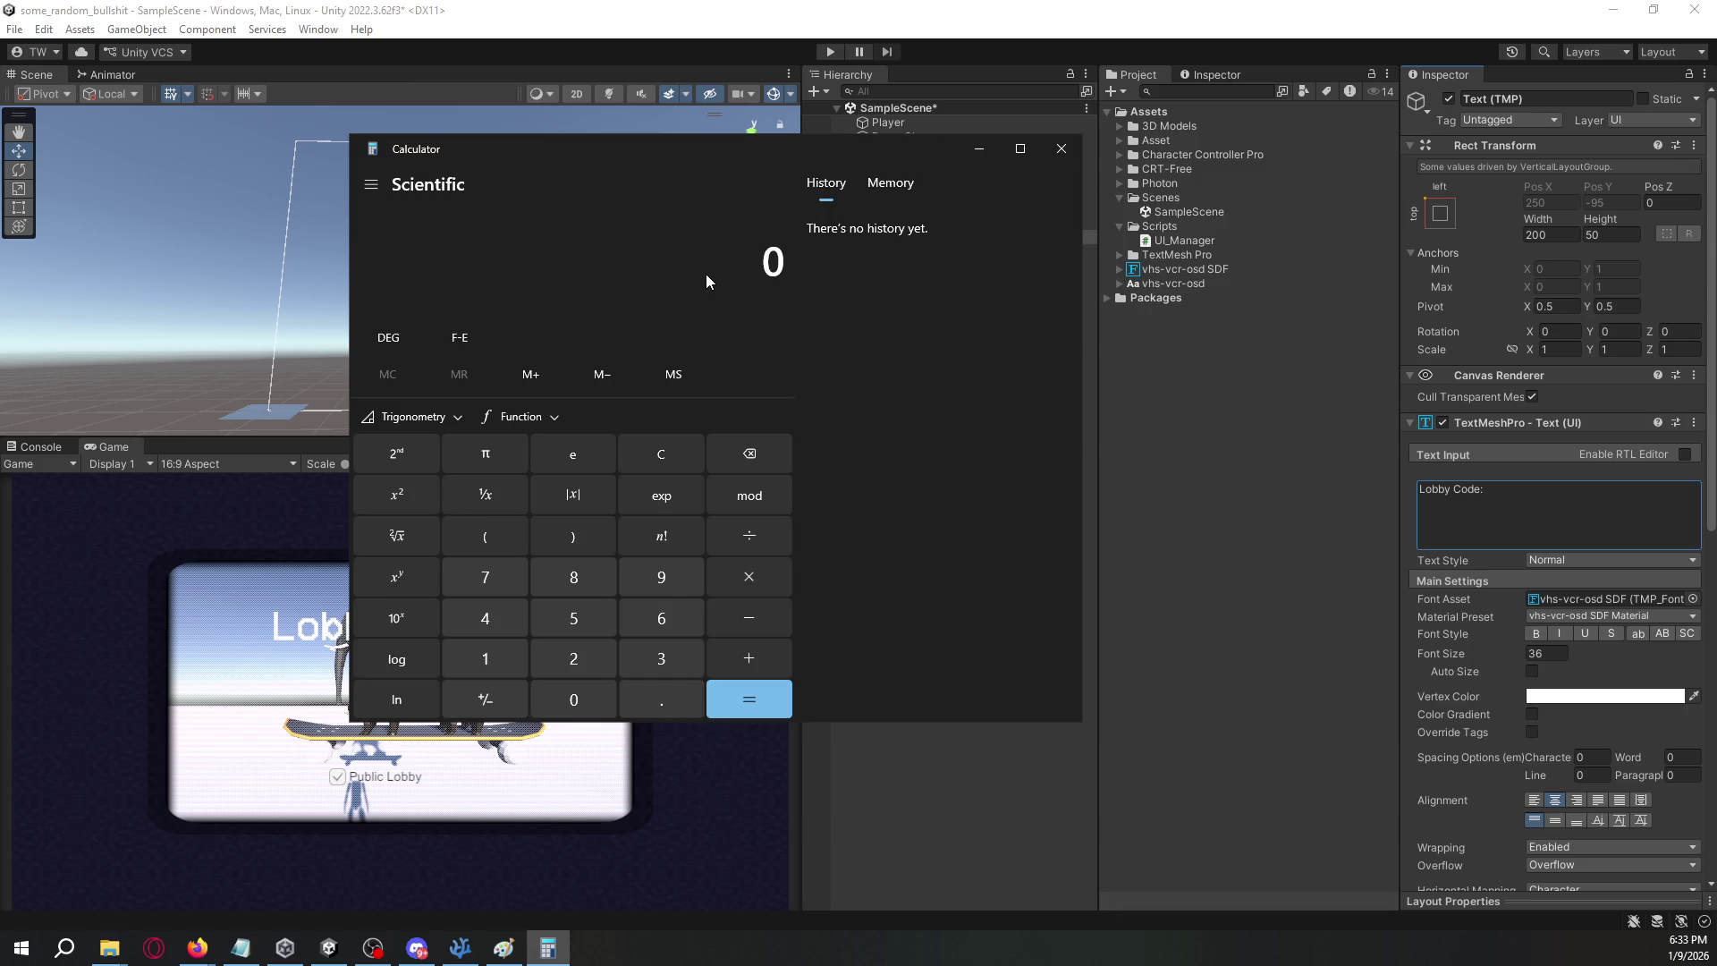
- Compute 2^5, 2^6 and 2^7 (32, 64, 128) in Calculator, then close it
{"action": "type", "text": "2^54"}
{"action": "key", "text": "BackSpace"}
{"action": "key", "text": "Return"}
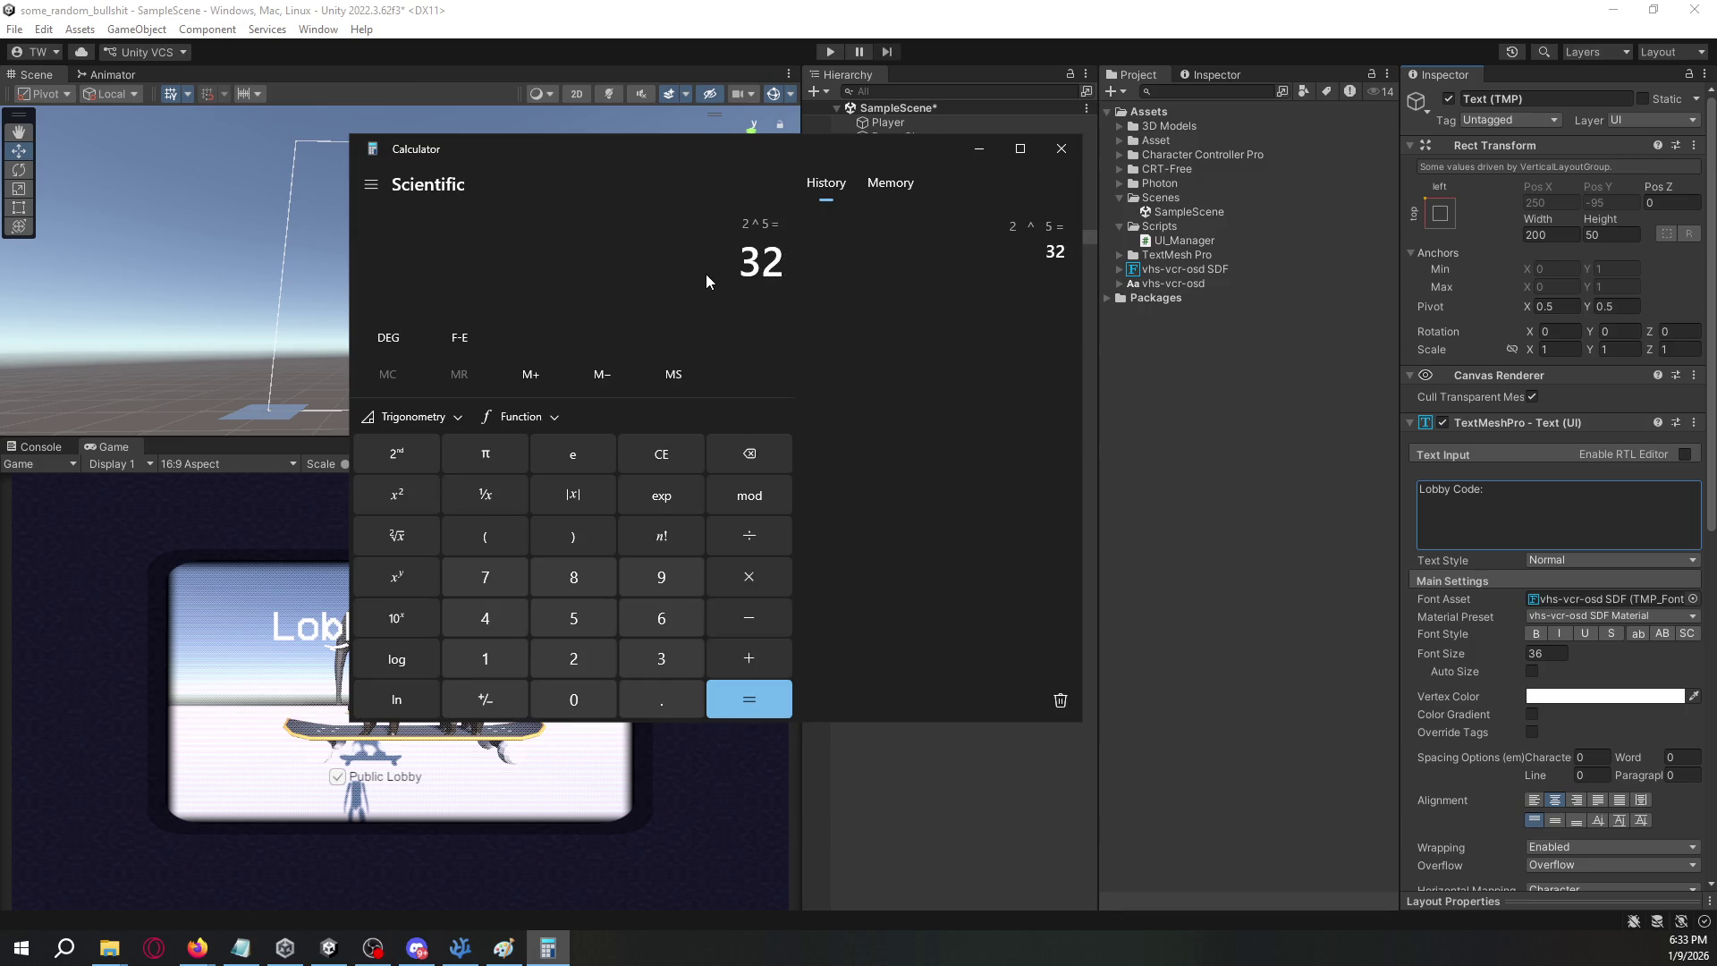
{"action": "type", "text": "2 ^ 6"}
{"action": "key", "text": "Return"}
{"action": "type", "text": "2 ^ 7"}
{"action": "key", "text": "Return"}
{"action": "type", "text": "2 ^ 6"}
{"action": "key", "text": "Return"}
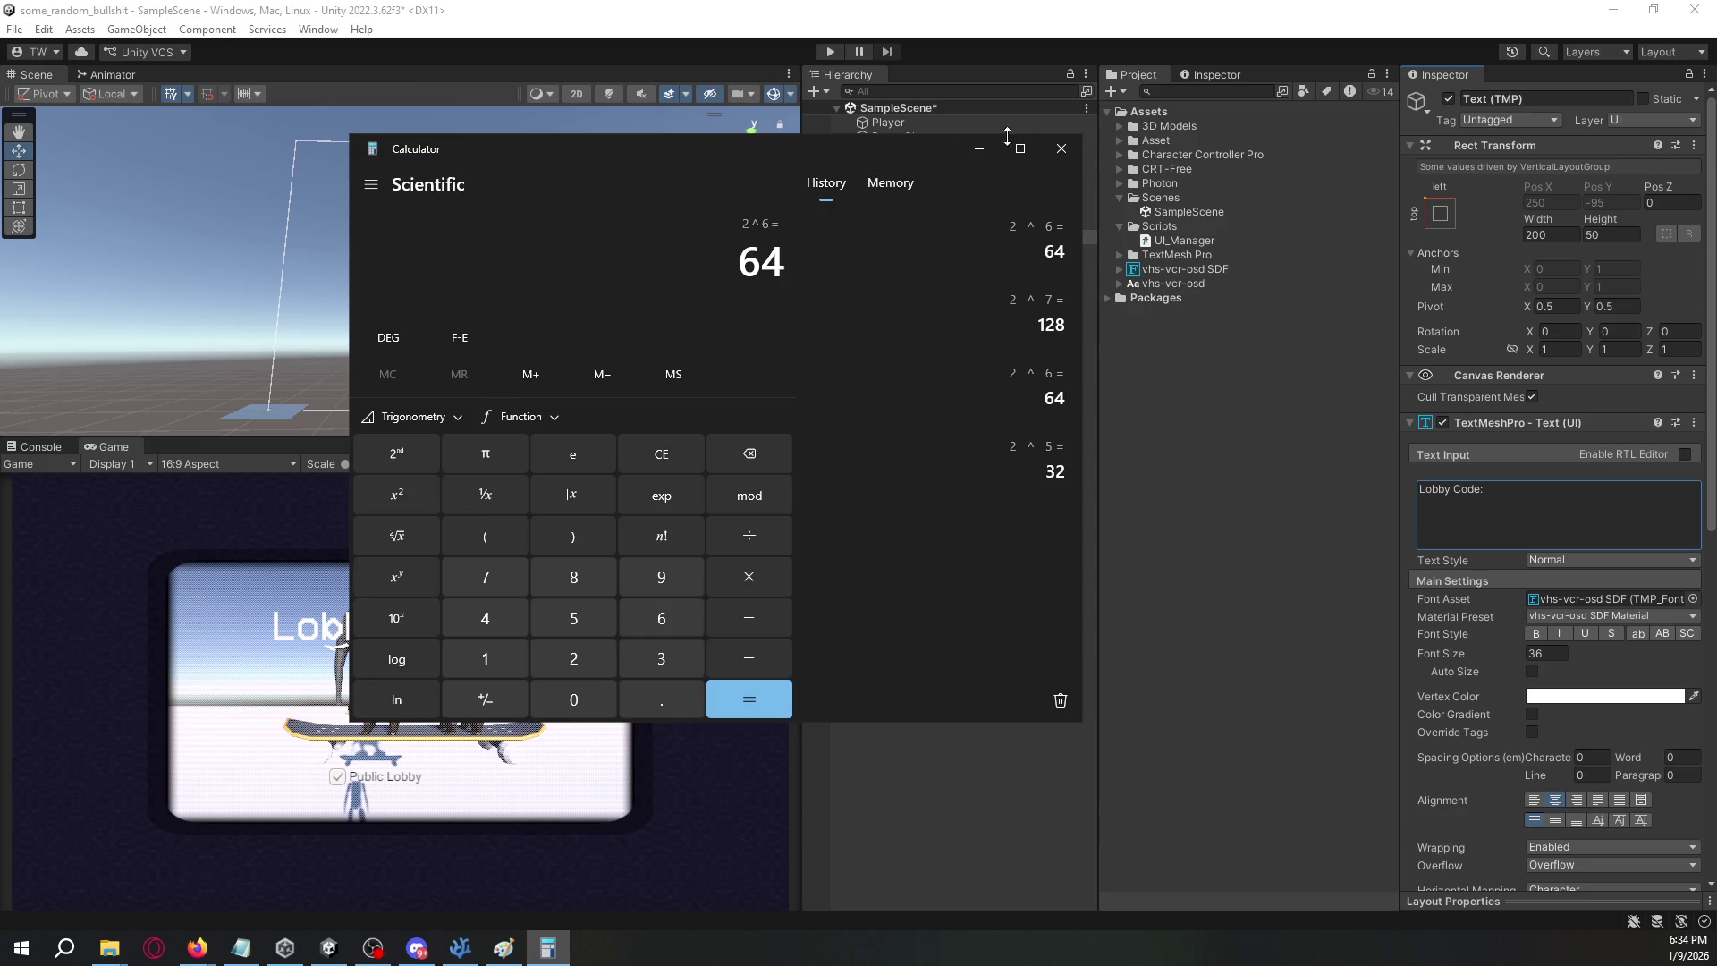
{"action": "left_click", "coordinate": [1062, 149]}
- Append 011001 to the heading and resize its rect so "Lobby Code: 011001" fits one line
{"action": "left_click", "coordinate": [1594, 520]}
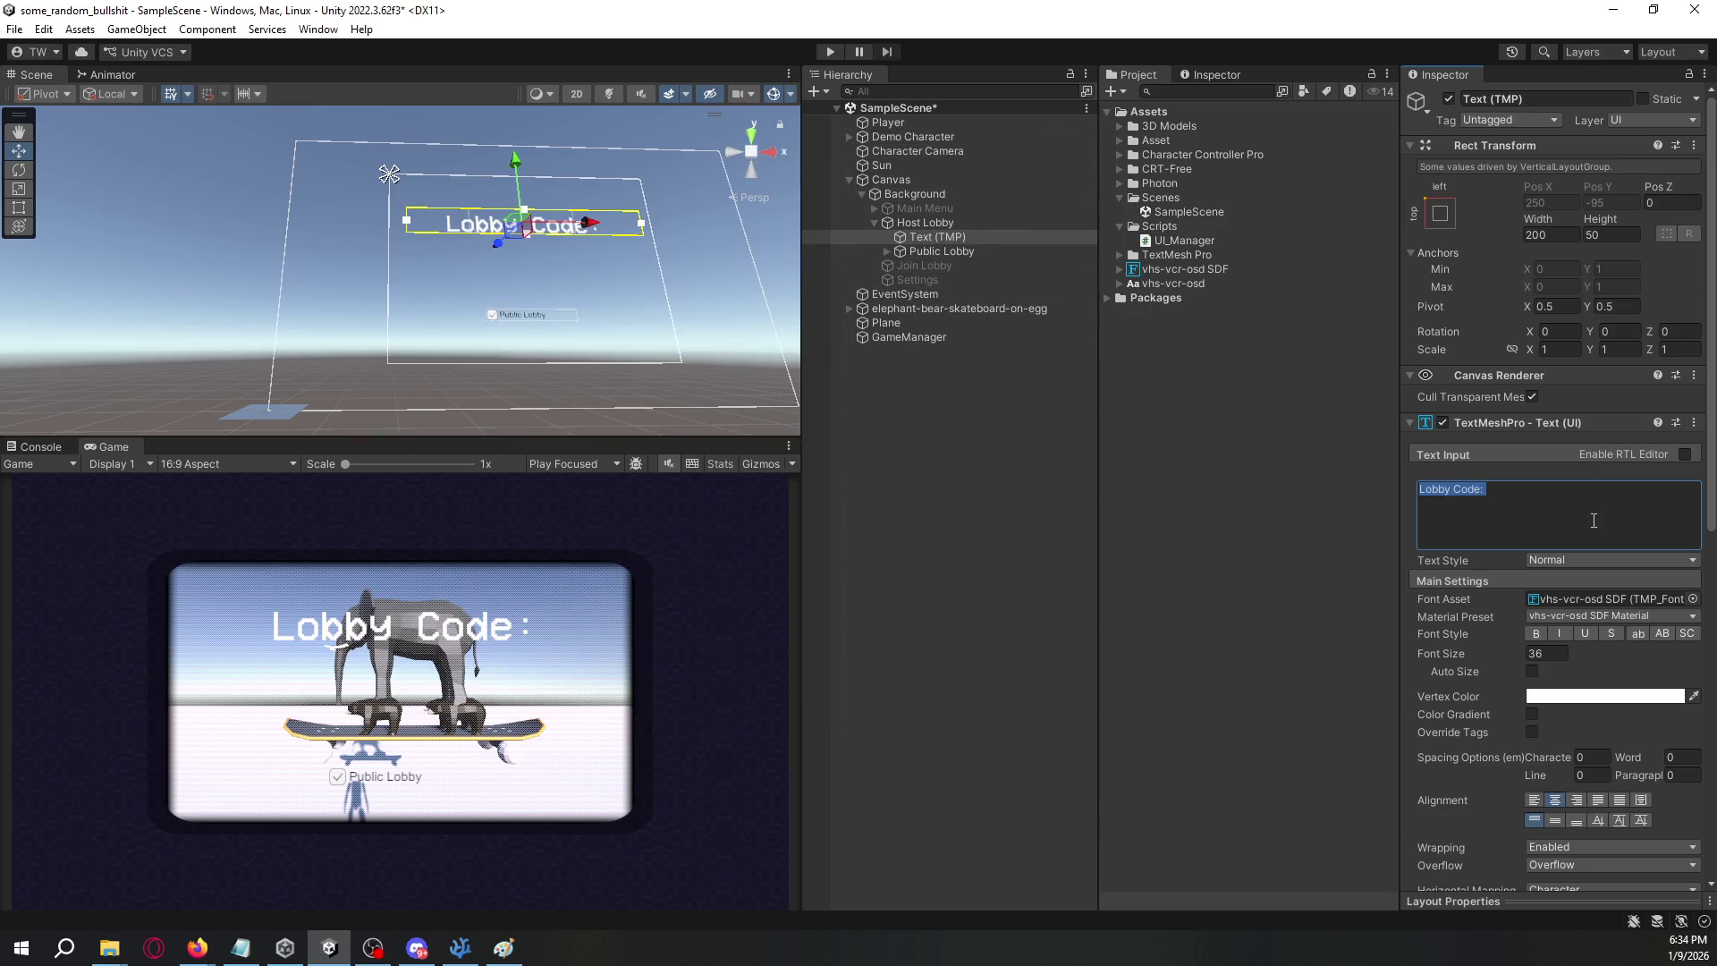
{"action": "left_click", "coordinate": [1577, 505]}
{"action": "type", "text": "0"}
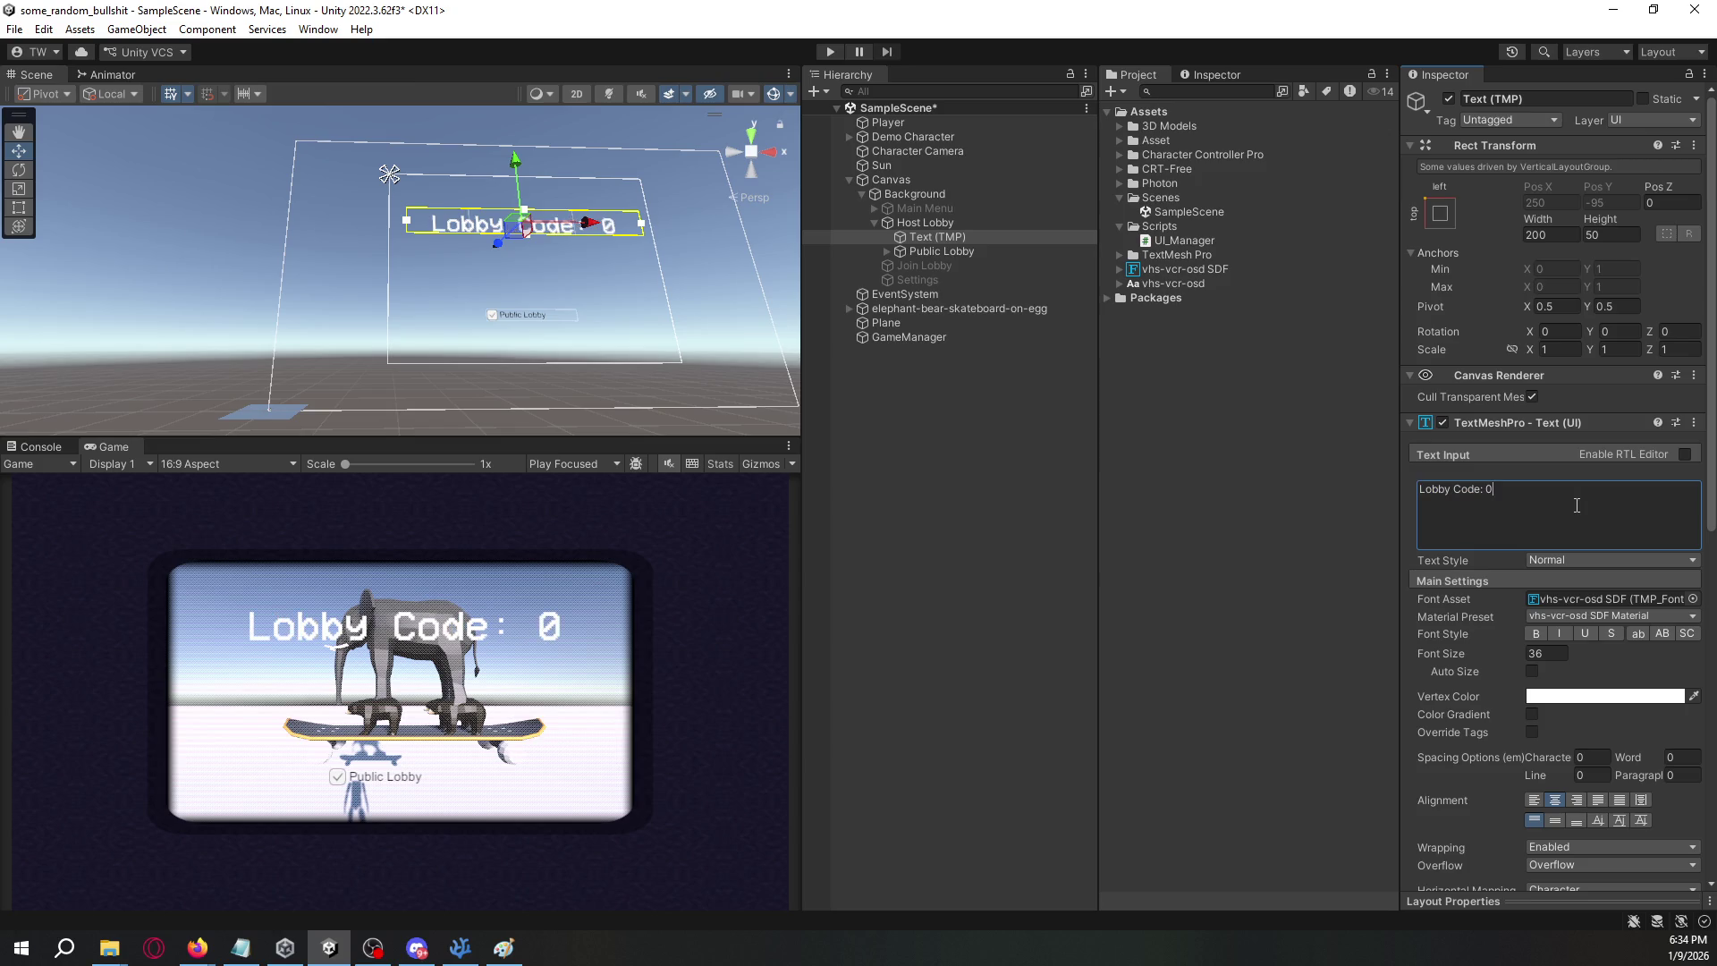
{"action": "type", "text": "11001"}
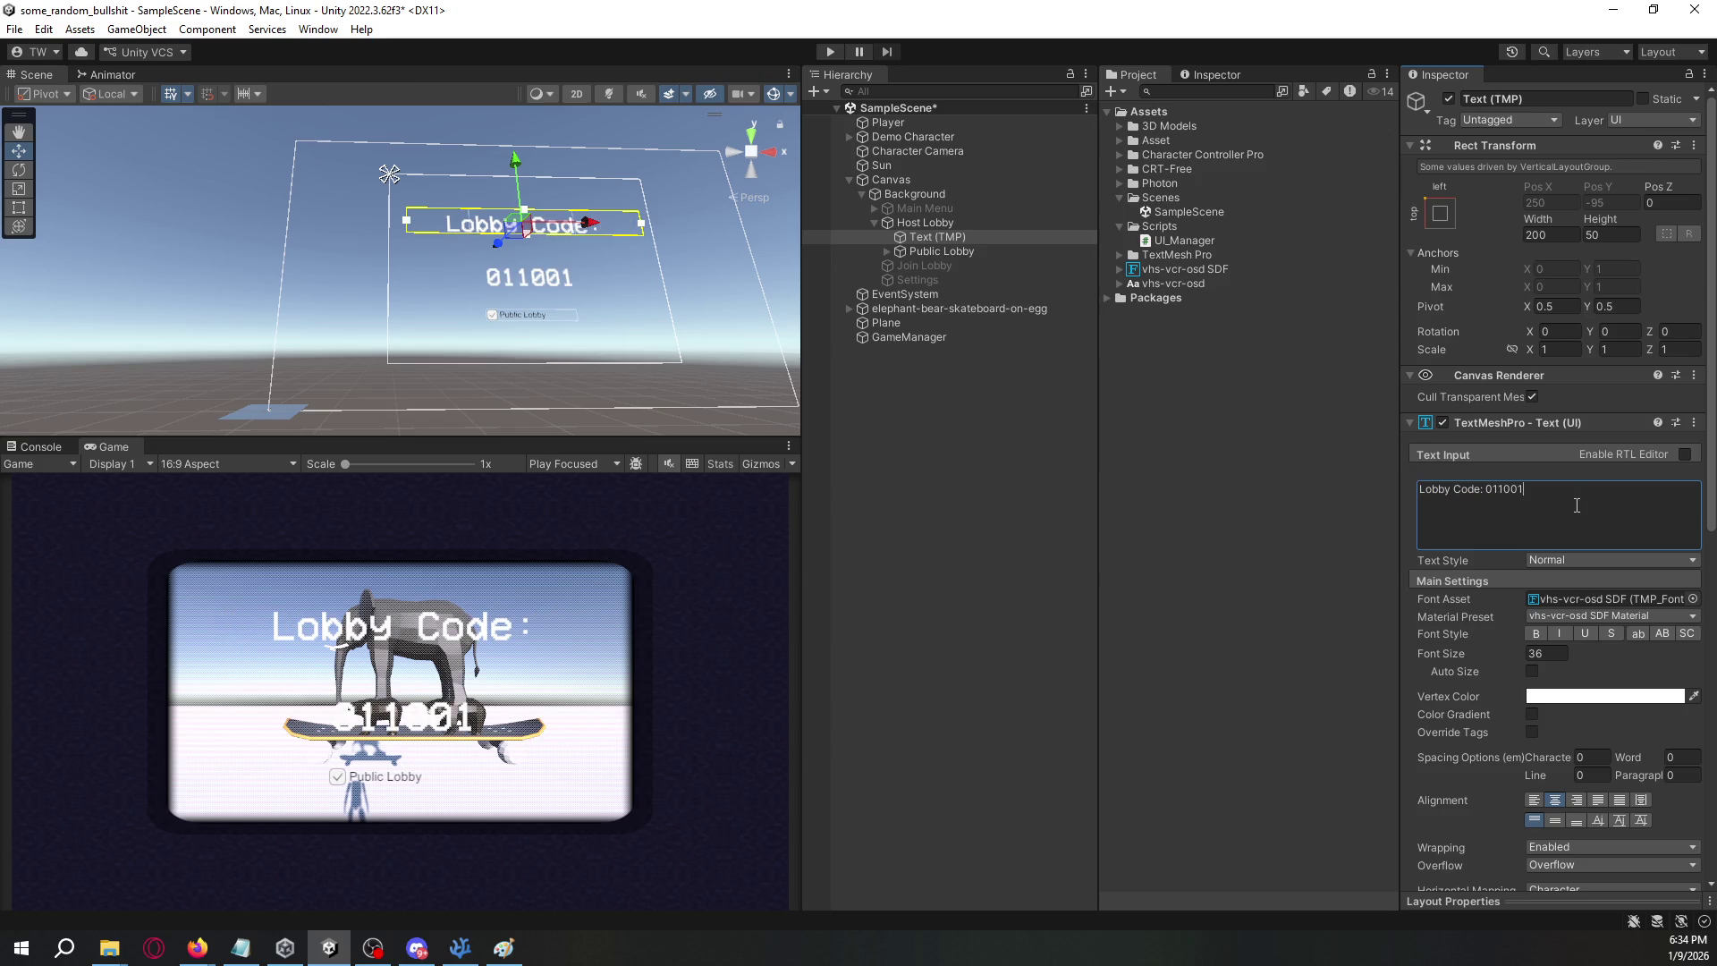
{"action": "left_click", "coordinate": [1015, 425]}
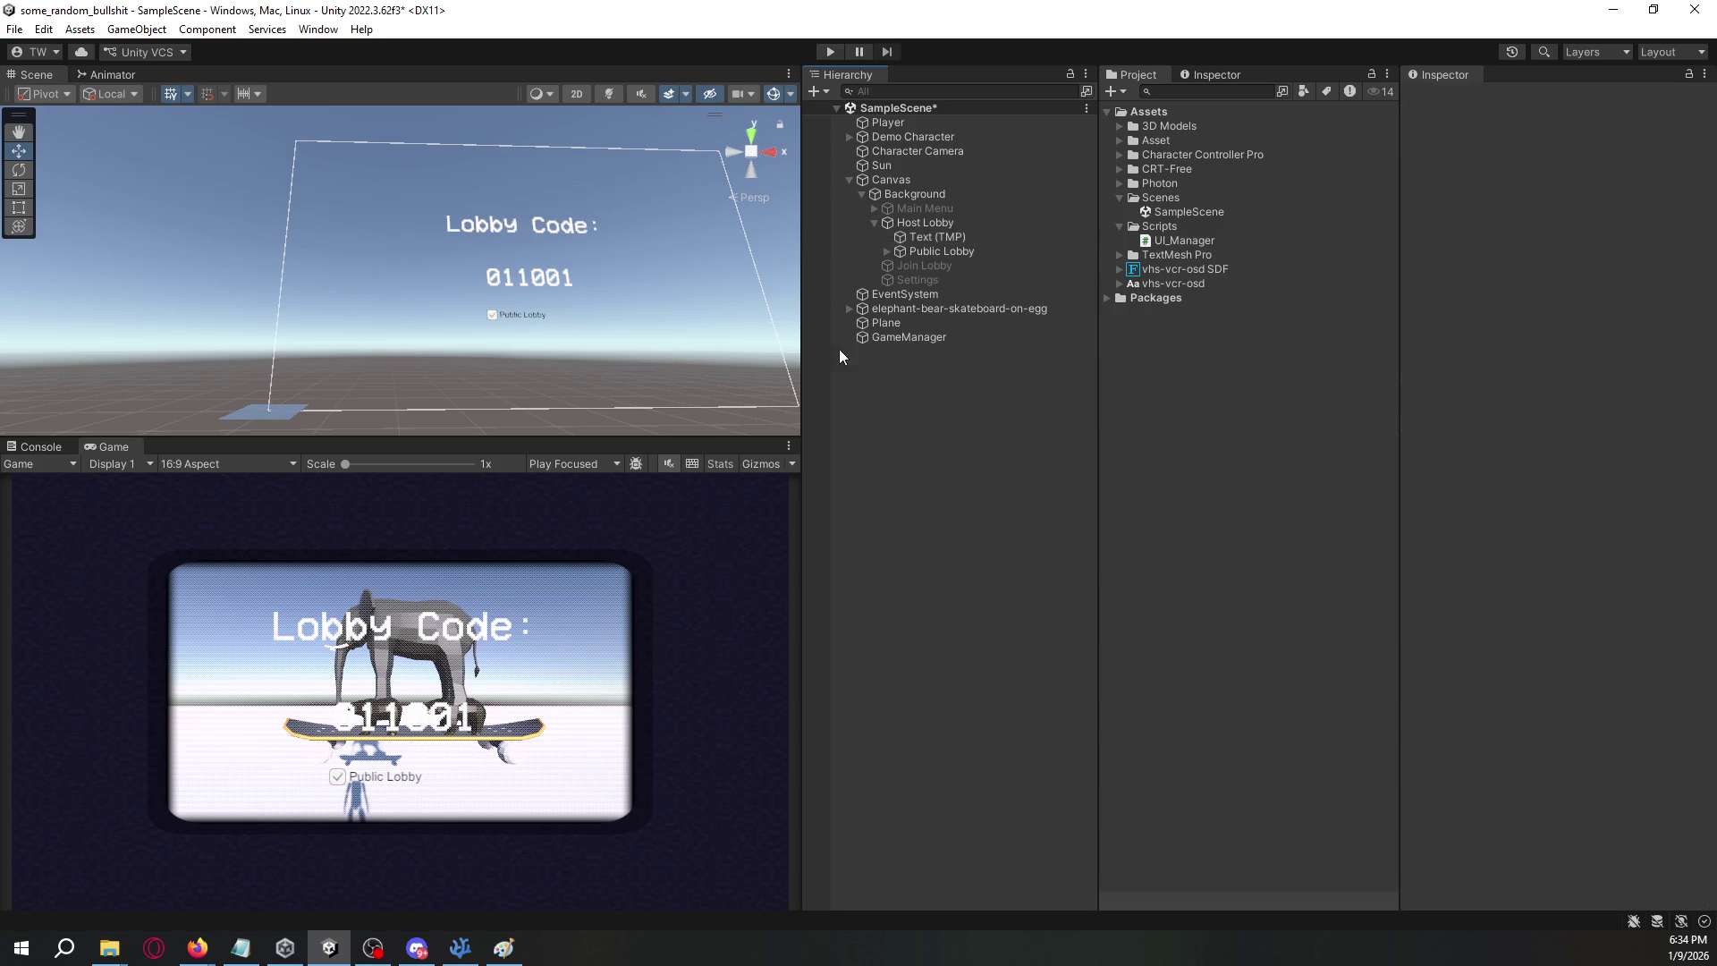
{"action": "left_click", "coordinate": [921, 247]}
{"action": "left_click", "coordinate": [954, 238]}
{"action": "left_click_drag", "start_coordinate": [645, 227], "coordinate": [667, 222]}
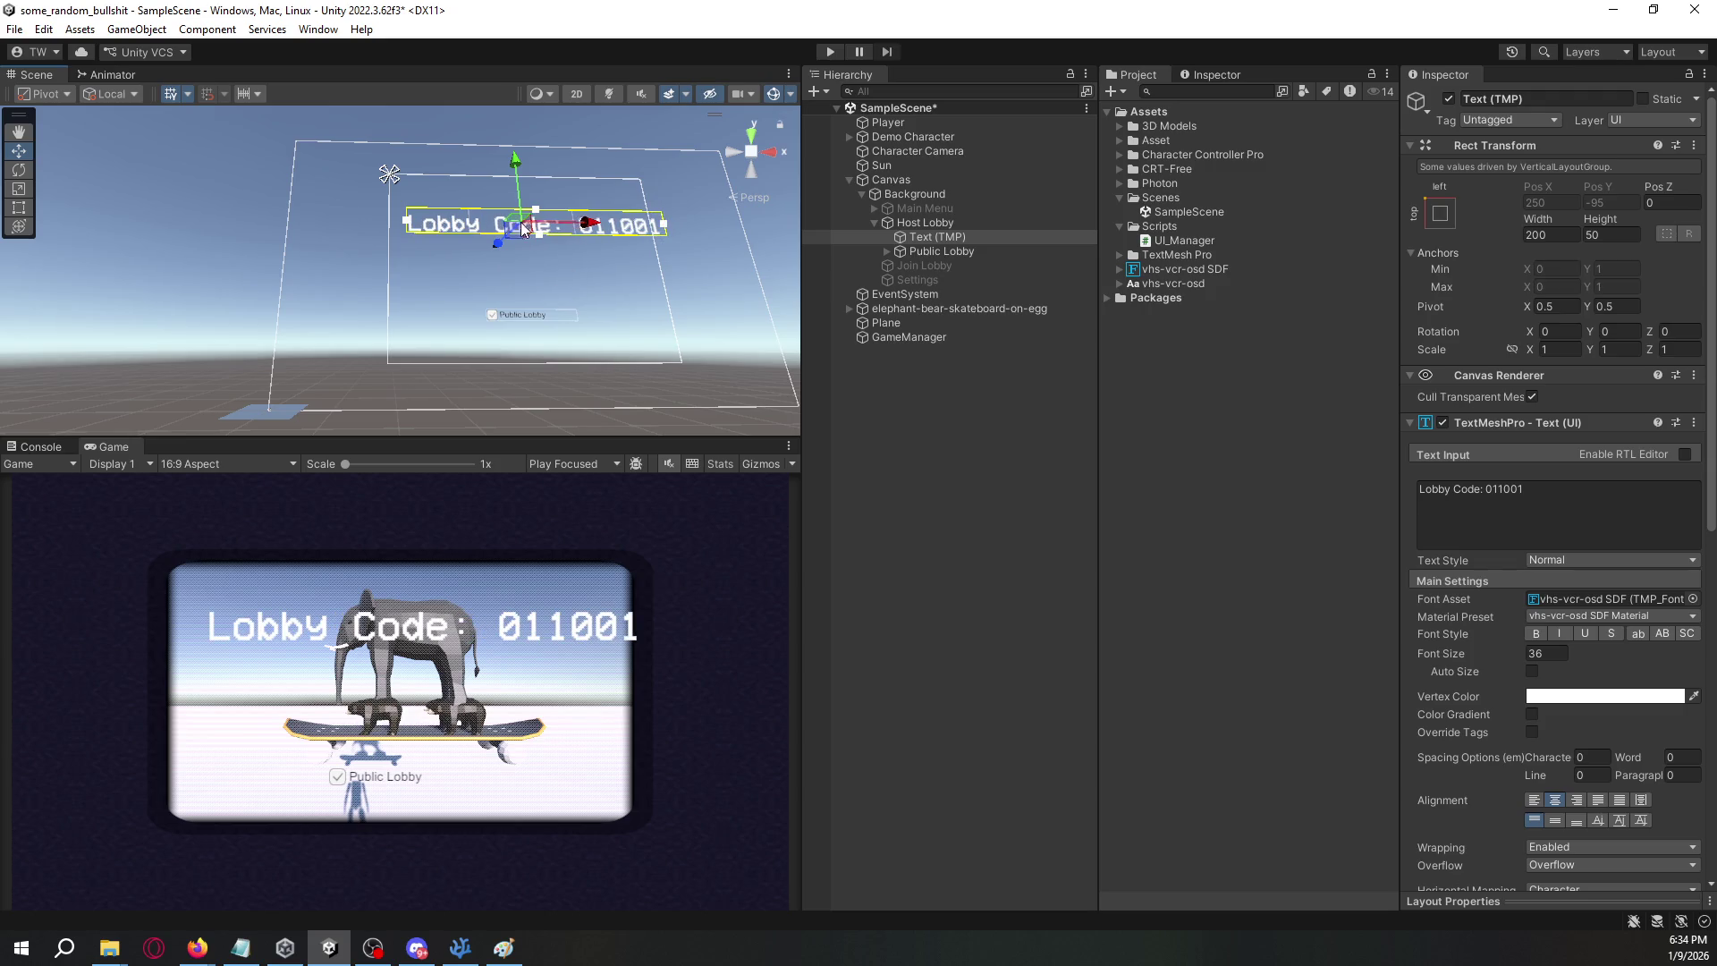
{"action": "left_click_drag", "start_coordinate": [407, 222], "coordinate": [388, 226]}
{"action": "left_click_drag", "start_coordinate": [668, 226], "coordinate": [652, 225]}
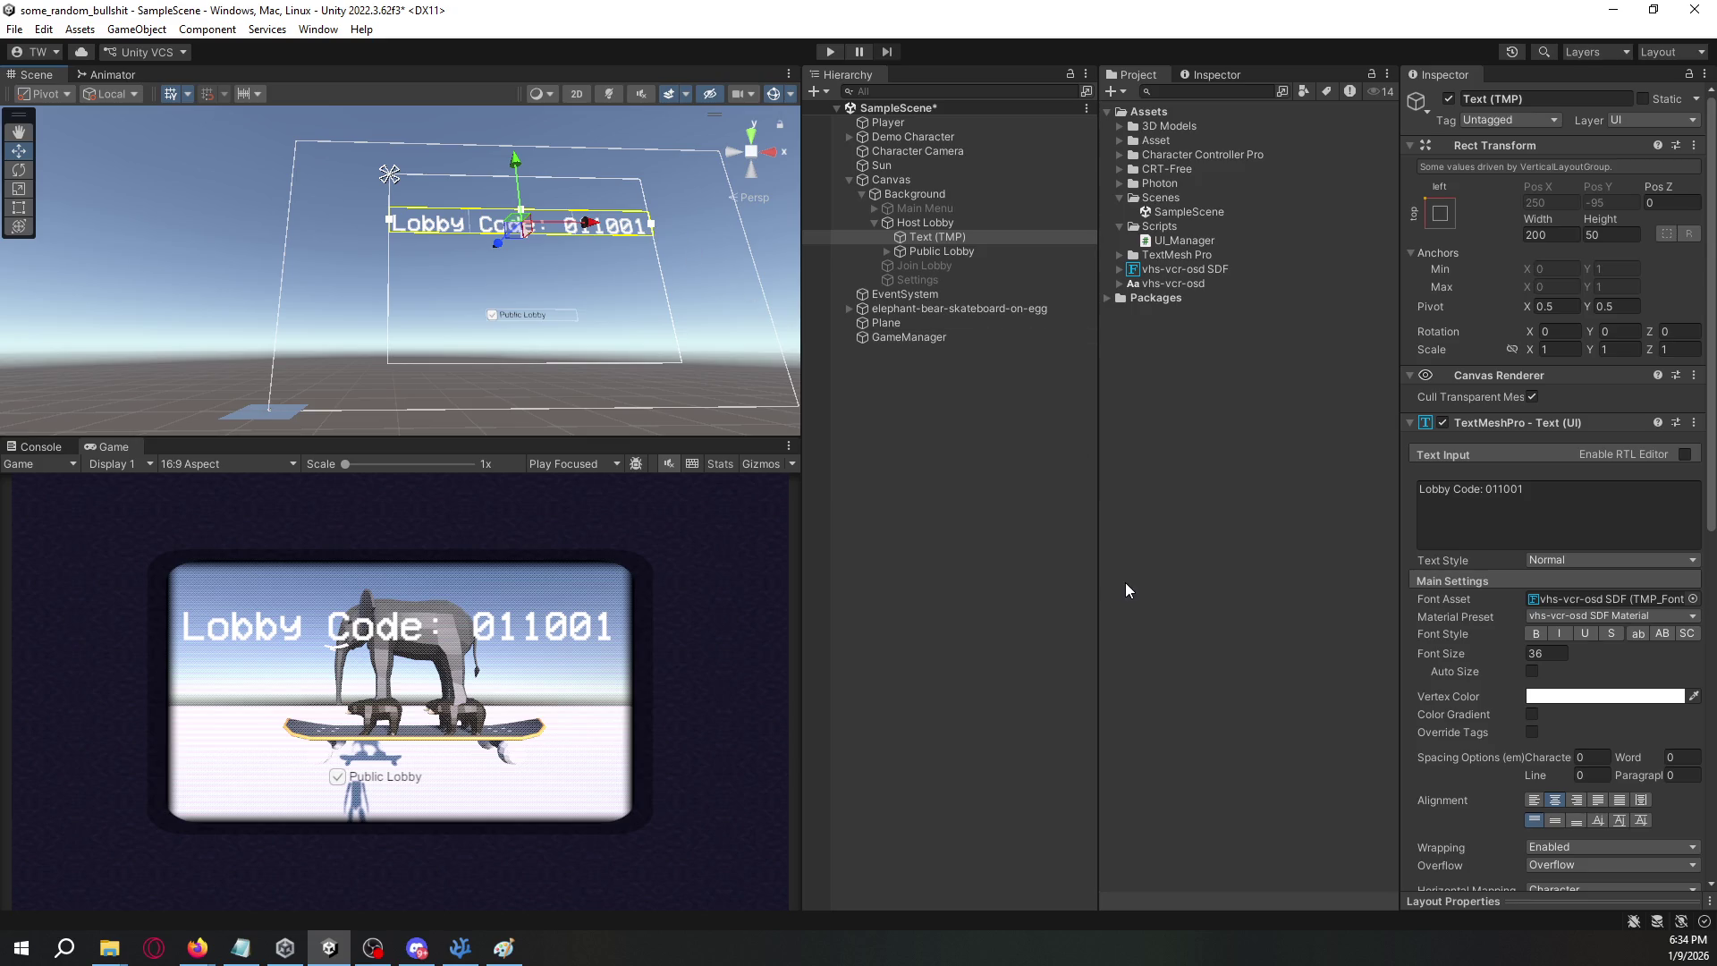
- Give the Public Lobby label the vhs-vcr-osd font and pure white text colour
{"action": "left_click", "coordinate": [966, 252]}
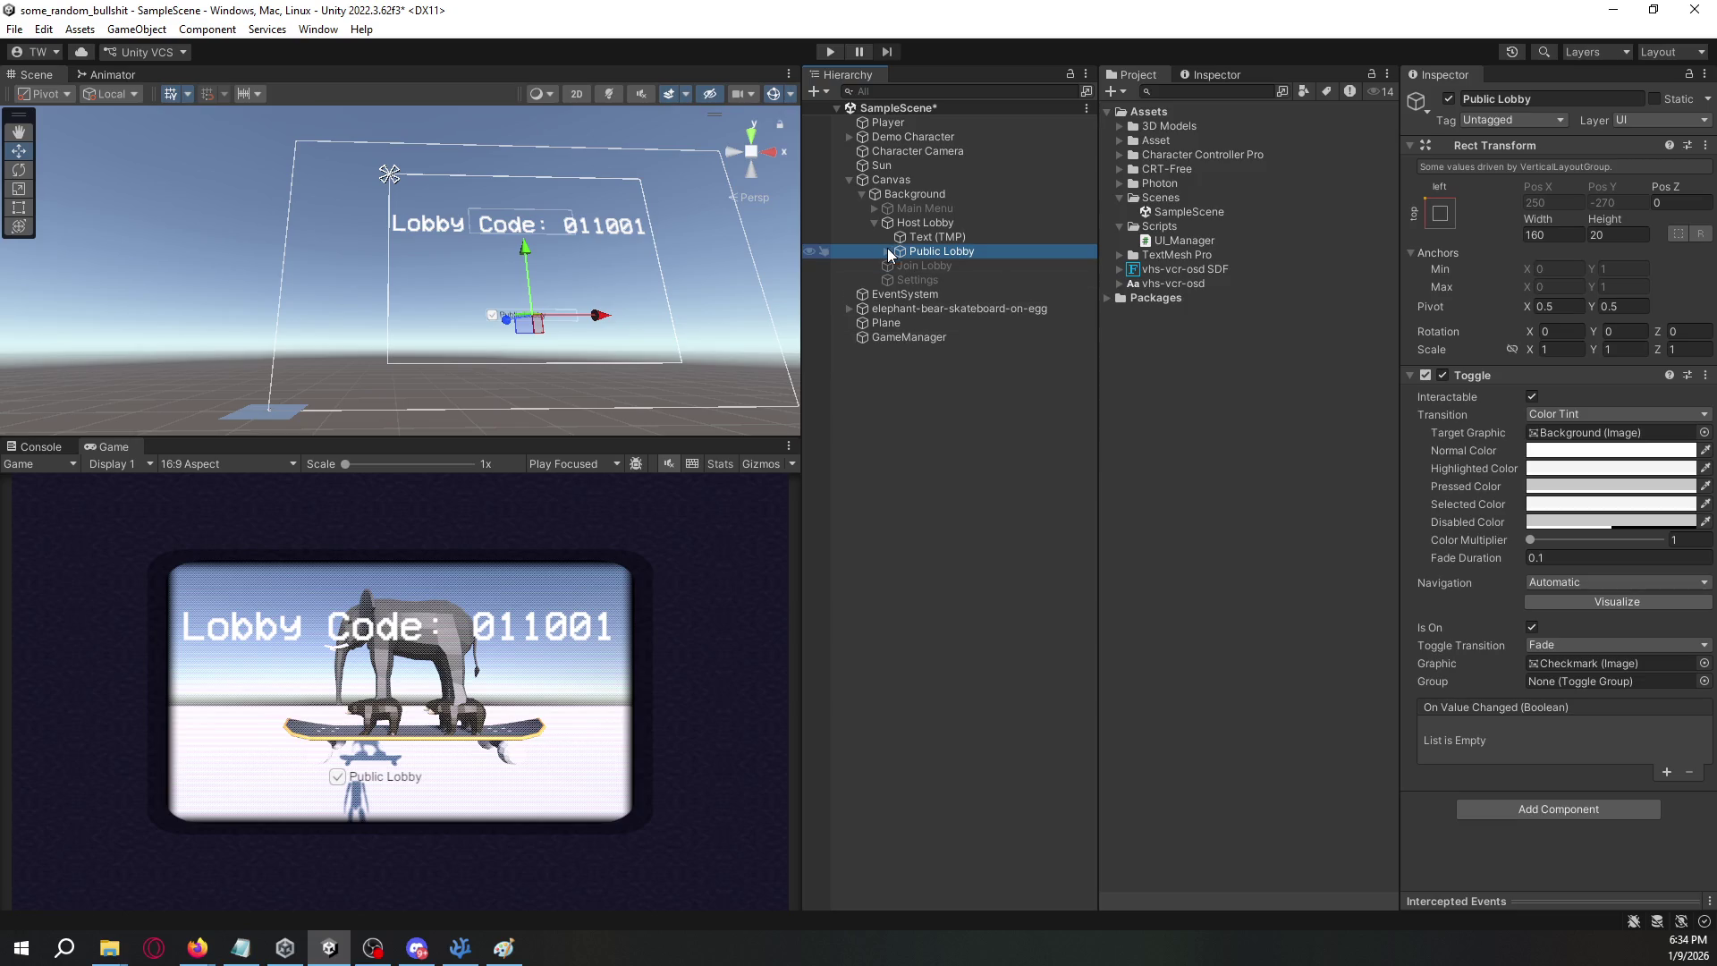
{"action": "left_click", "coordinate": [888, 251]}
{"action": "left_click", "coordinate": [950, 277]}
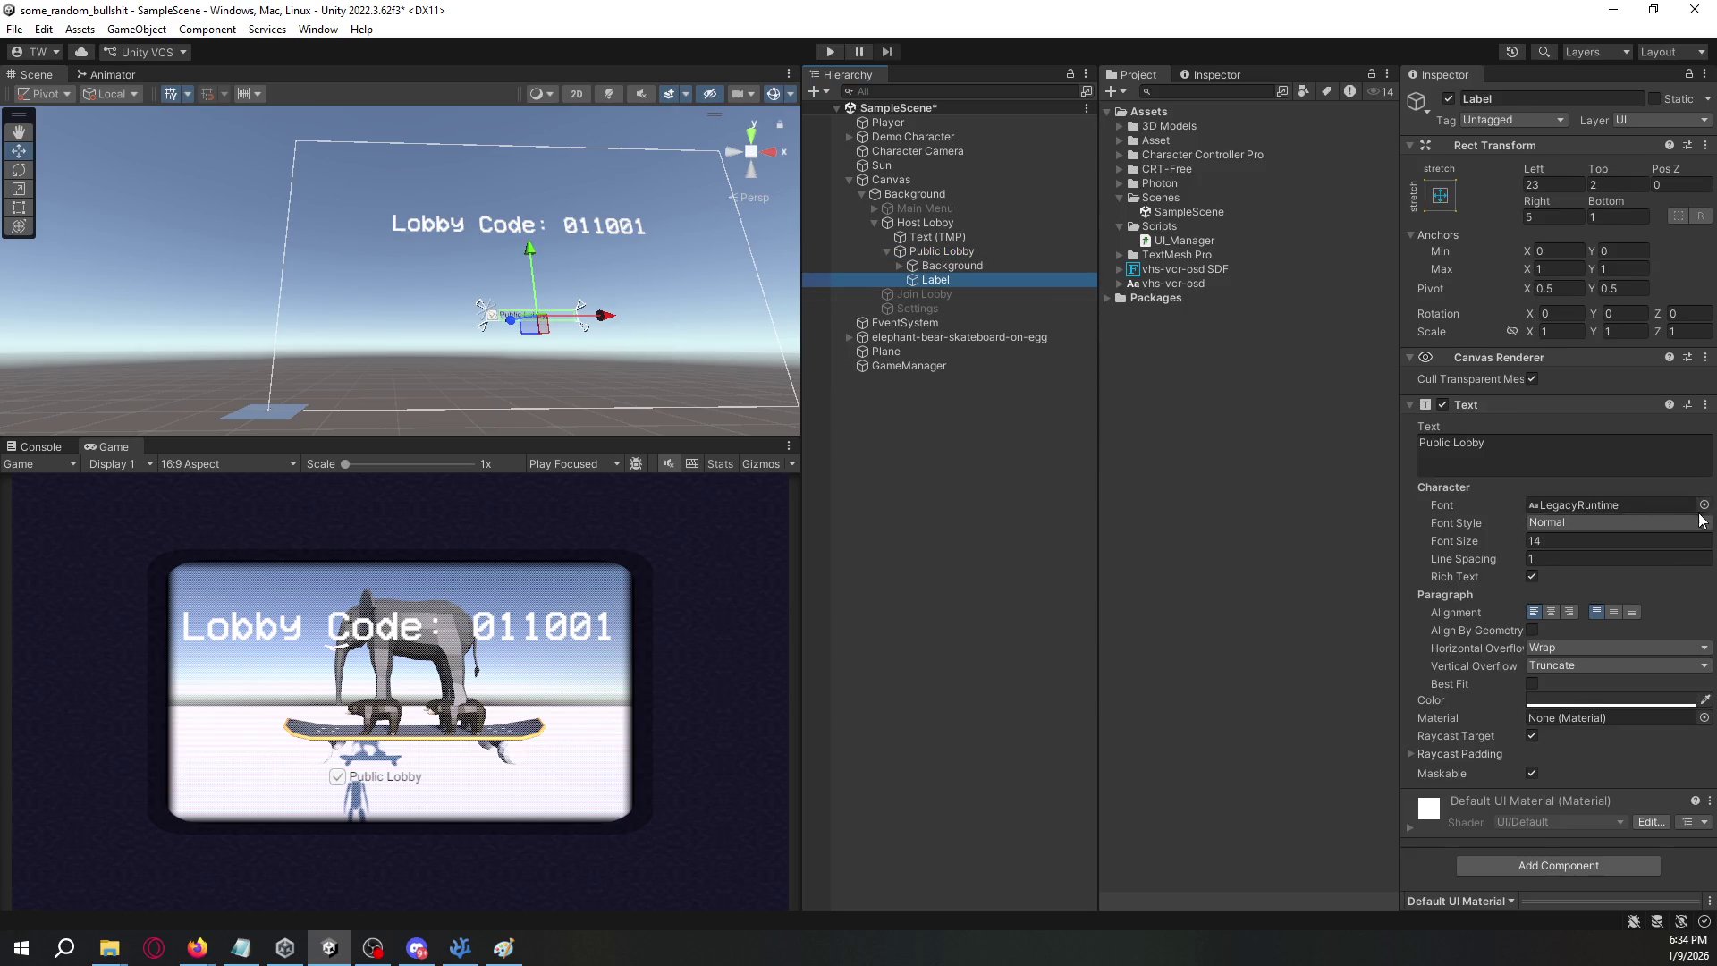
{"action": "left_click", "coordinate": [1705, 505]}
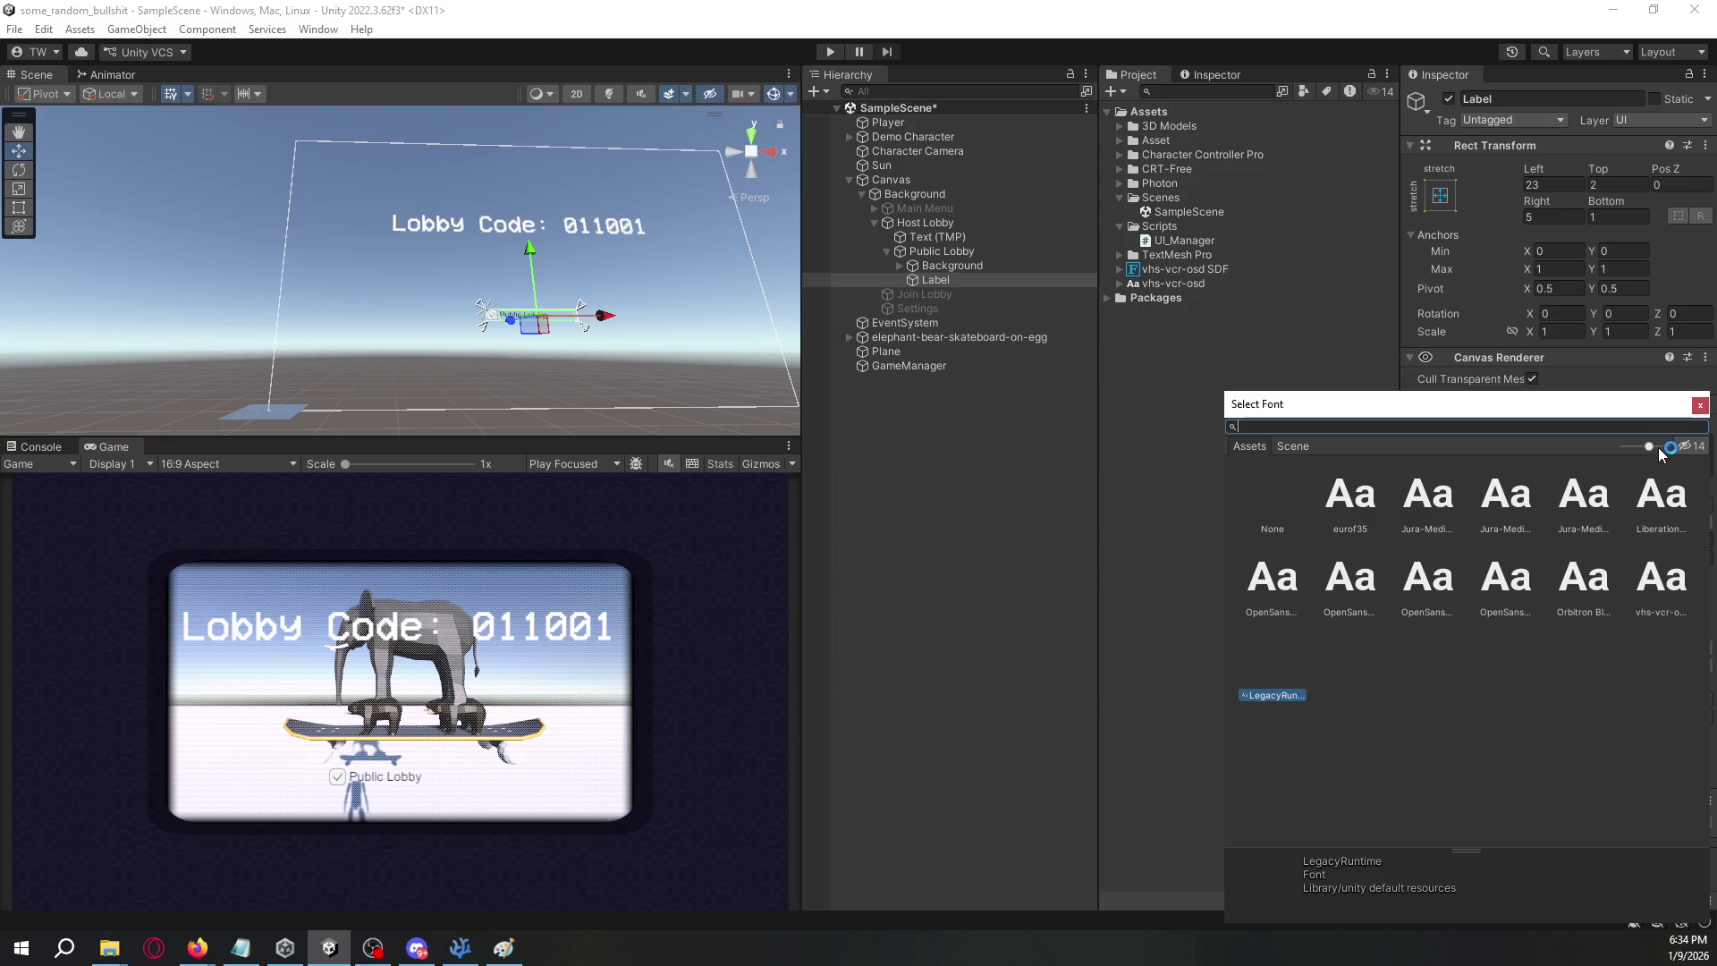
{"action": "double_click", "coordinate": [1669, 577]}
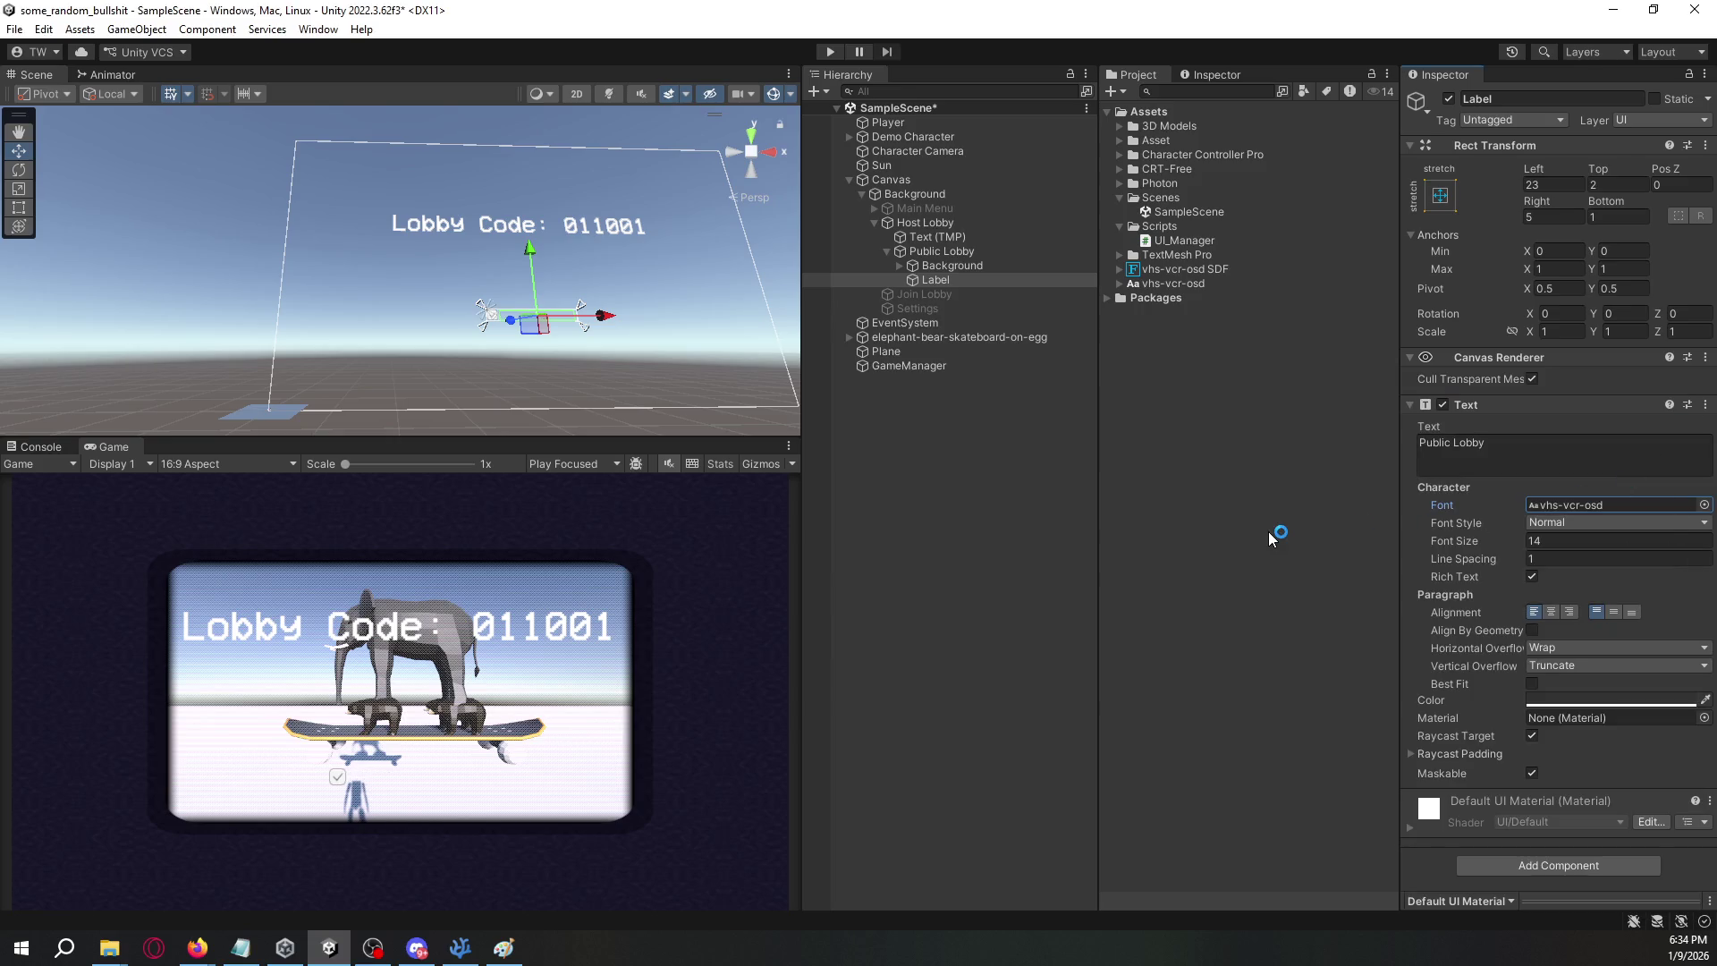
{"action": "left_click", "coordinate": [1575, 704]}
{"action": "left_click_drag", "start_coordinate": [1576, 647], "coordinate": [1557, 588]}
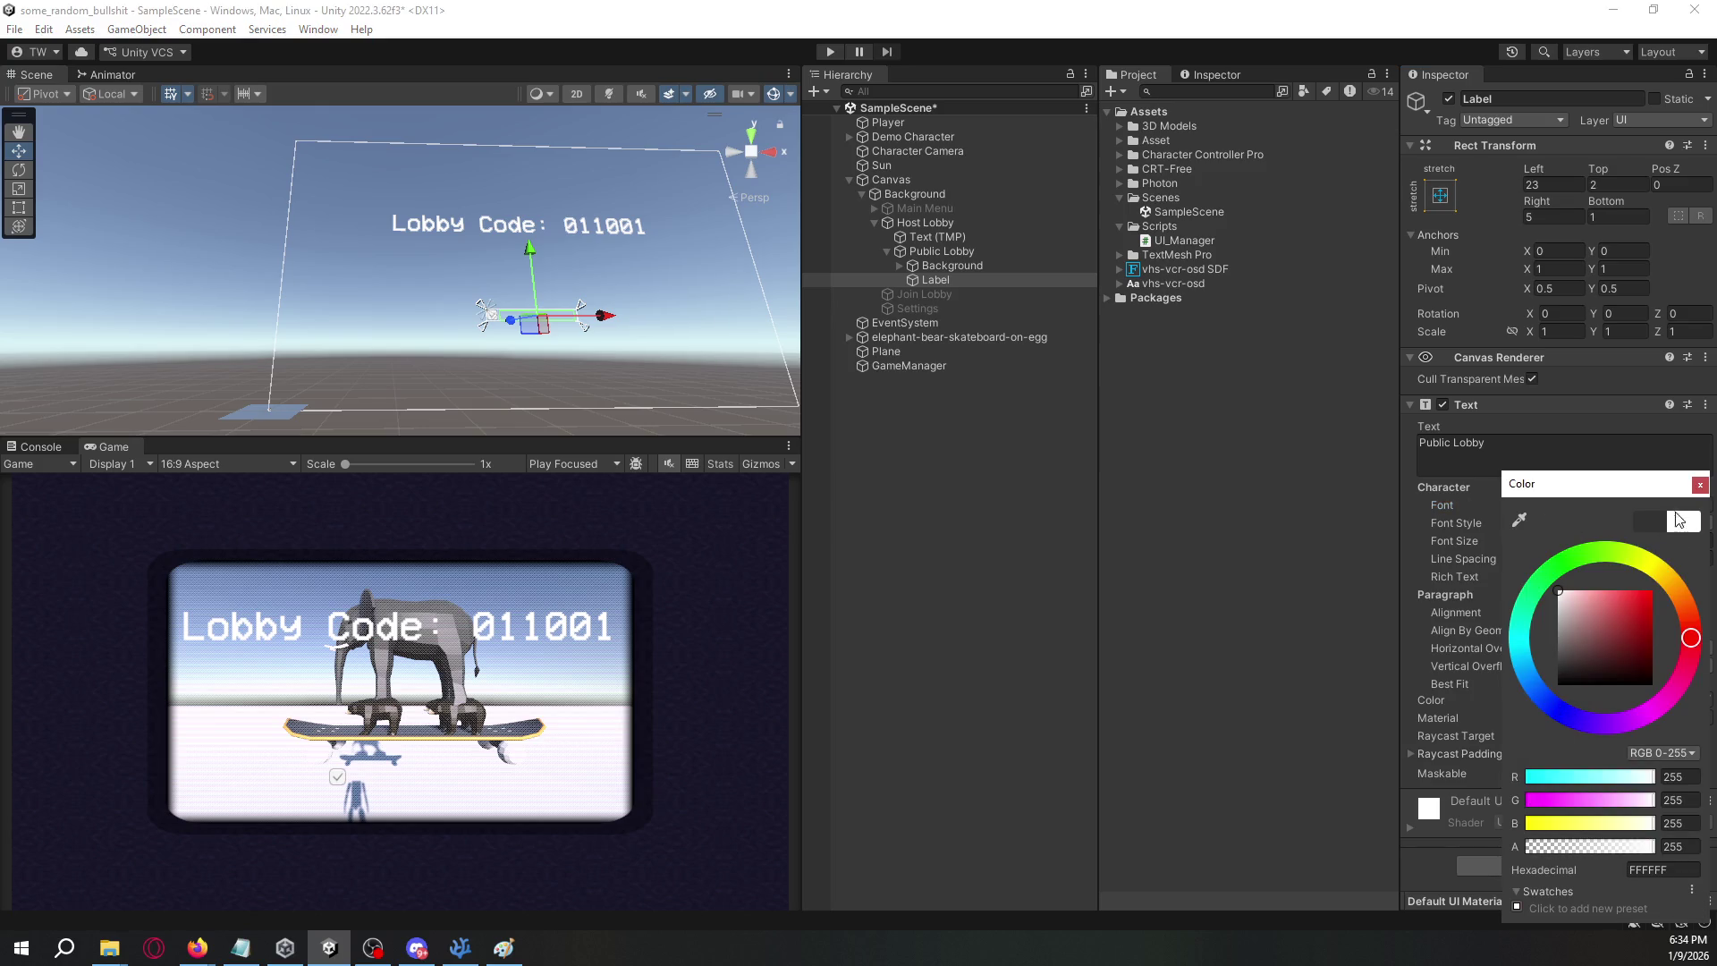
{"action": "left_click", "coordinate": [1699, 484]}
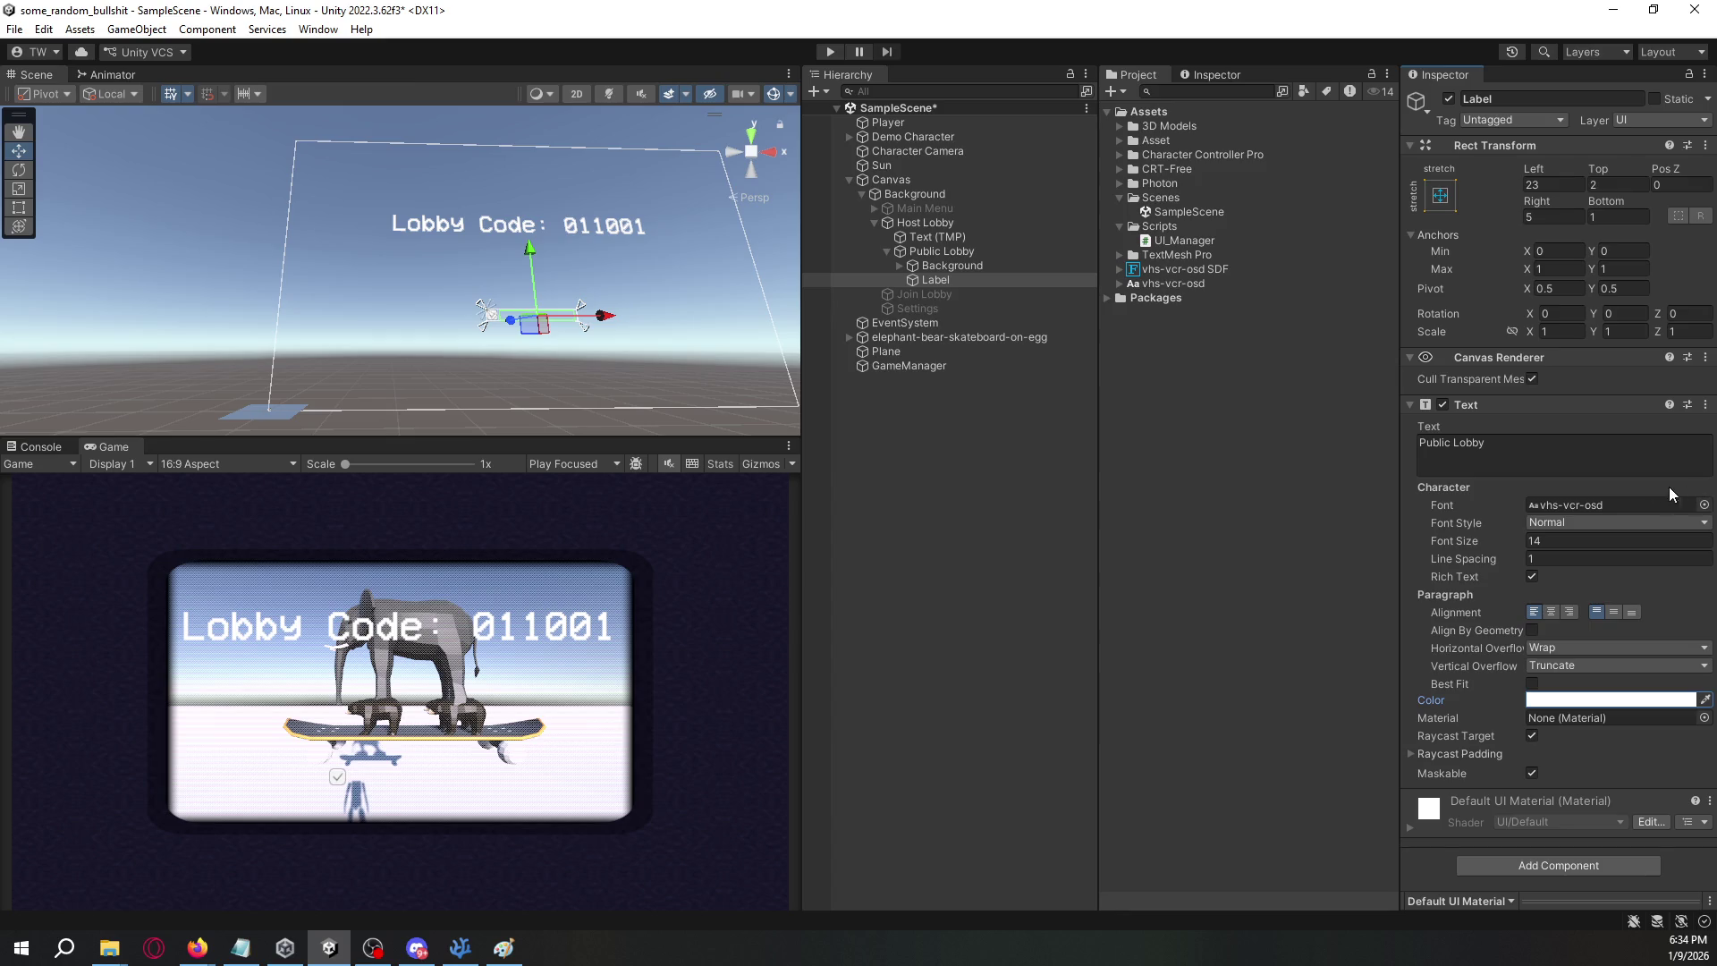
- Try a Bold font style on the label, then revert it to normal
{"action": "left_click", "coordinate": [1565, 524]}
{"action": "left_click", "coordinate": [1576, 561]}
{"action": "left_click", "coordinate": [1574, 524]}
{"action": "left_click", "coordinate": [1572, 542]}
{"action": "left_click", "coordinate": [946, 281]}
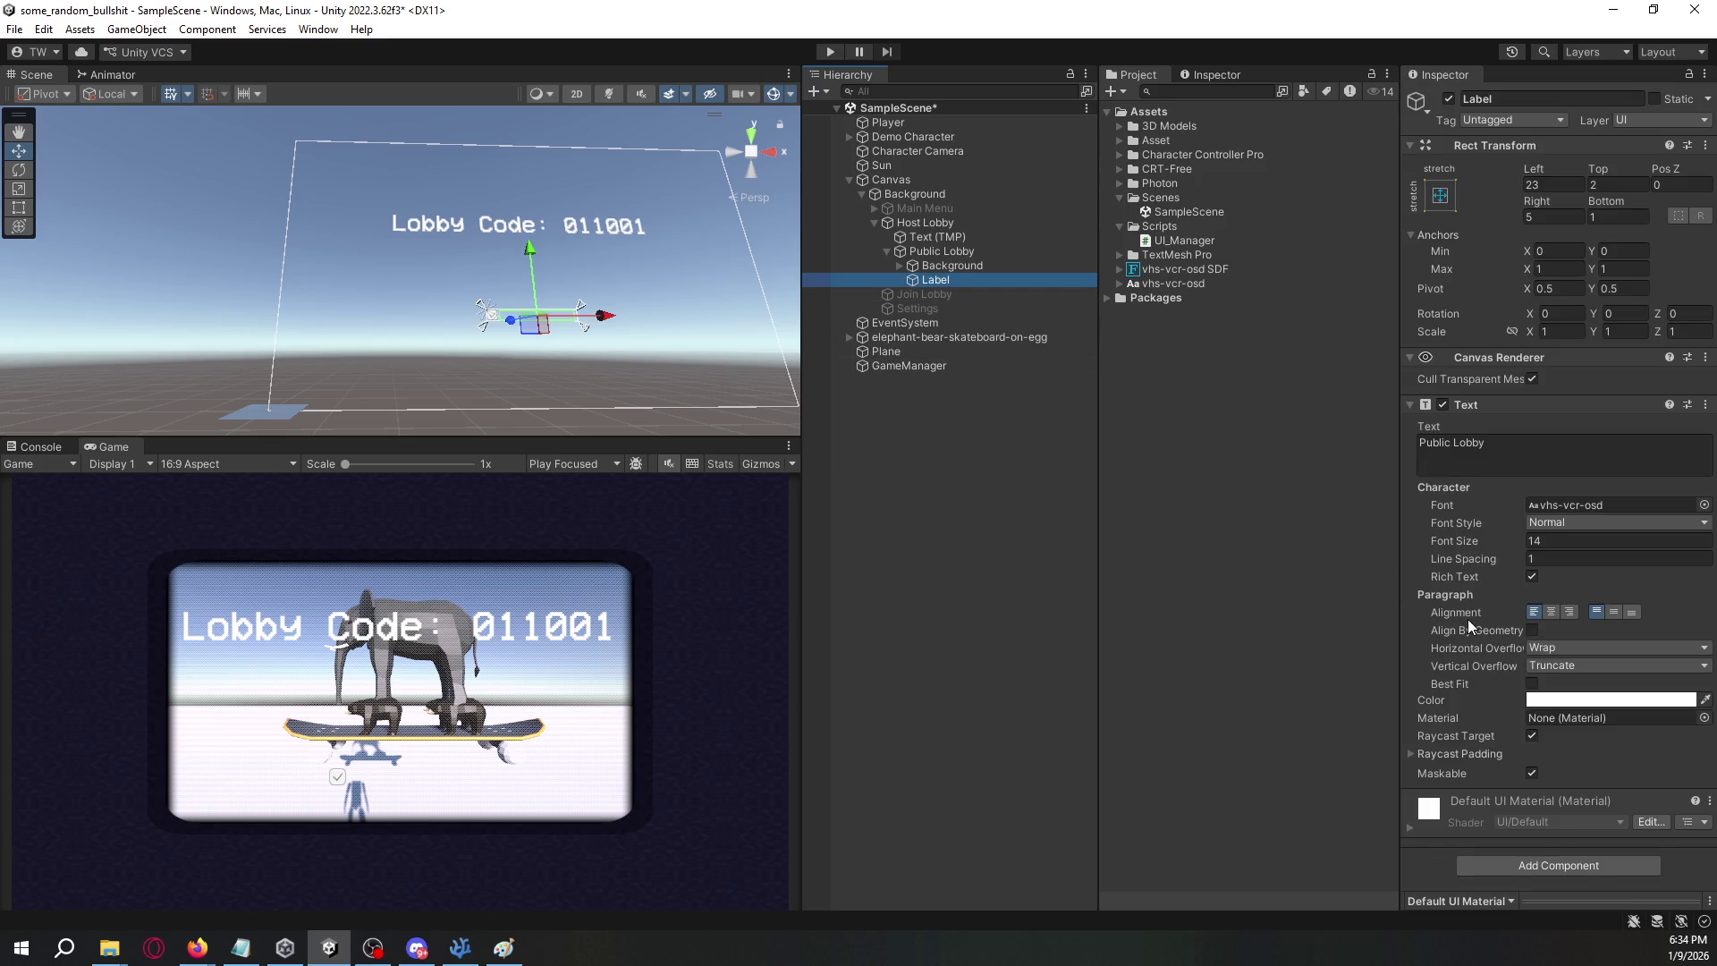
- Set the Public Lobby label's horizontal and vertical overflow to Overflow
{"action": "left_click", "coordinate": [921, 267]}
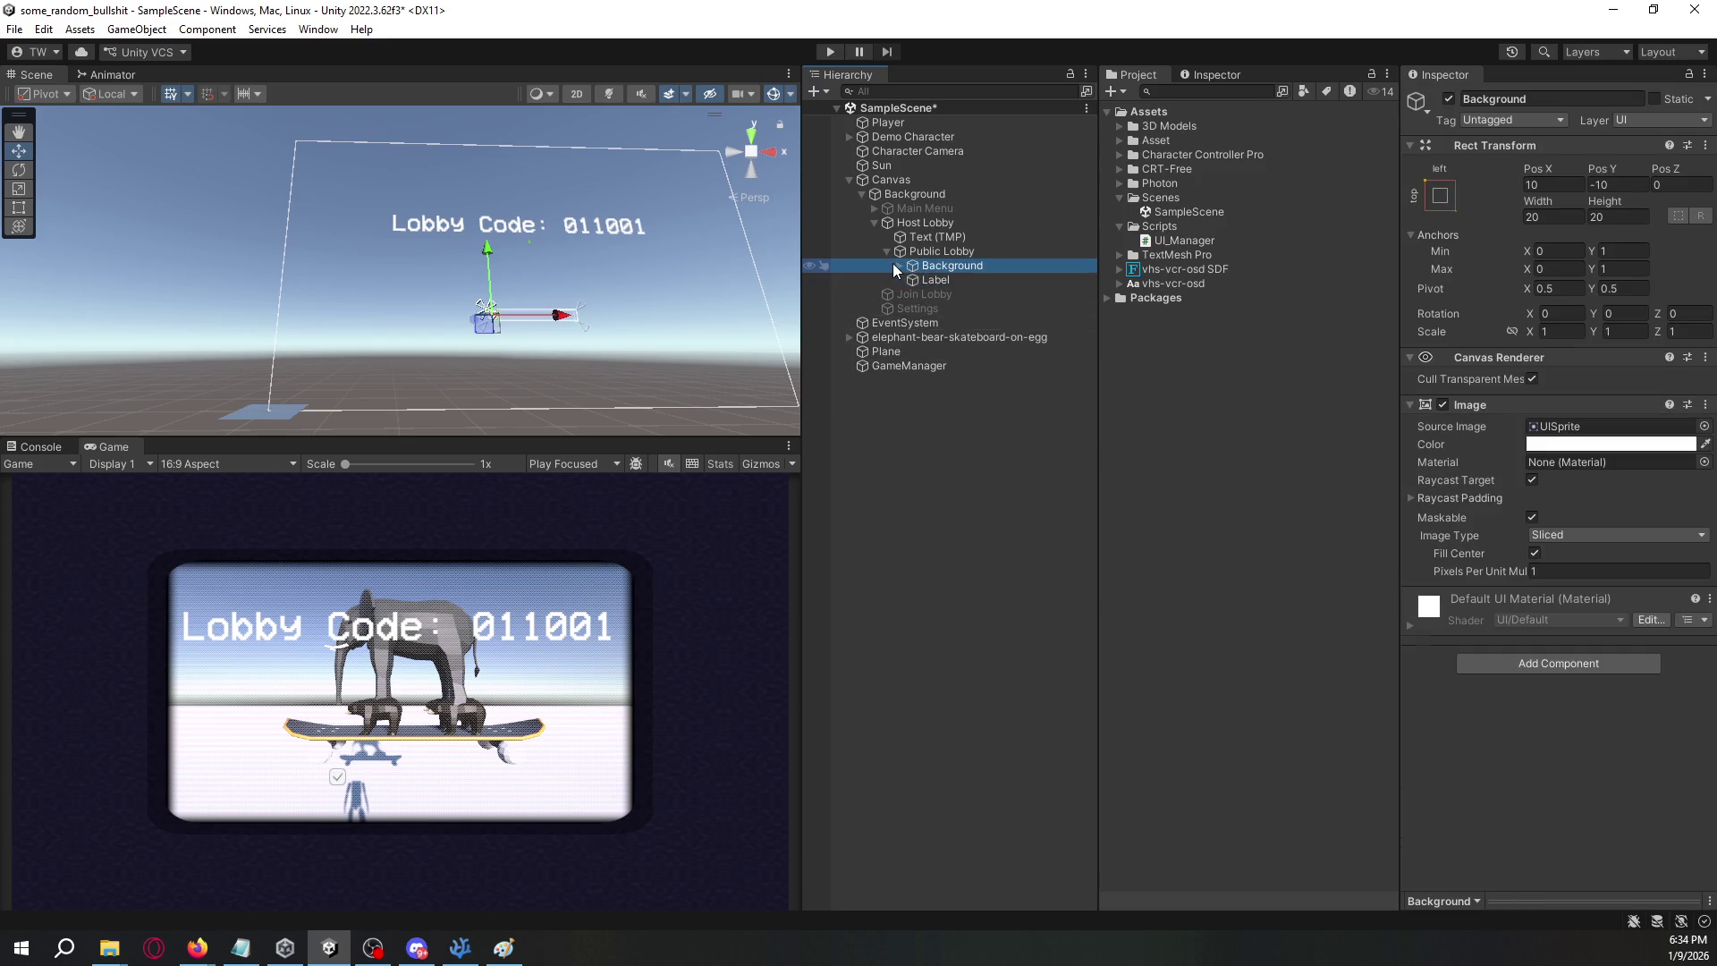
{"action": "left_click", "coordinate": [898, 267]}
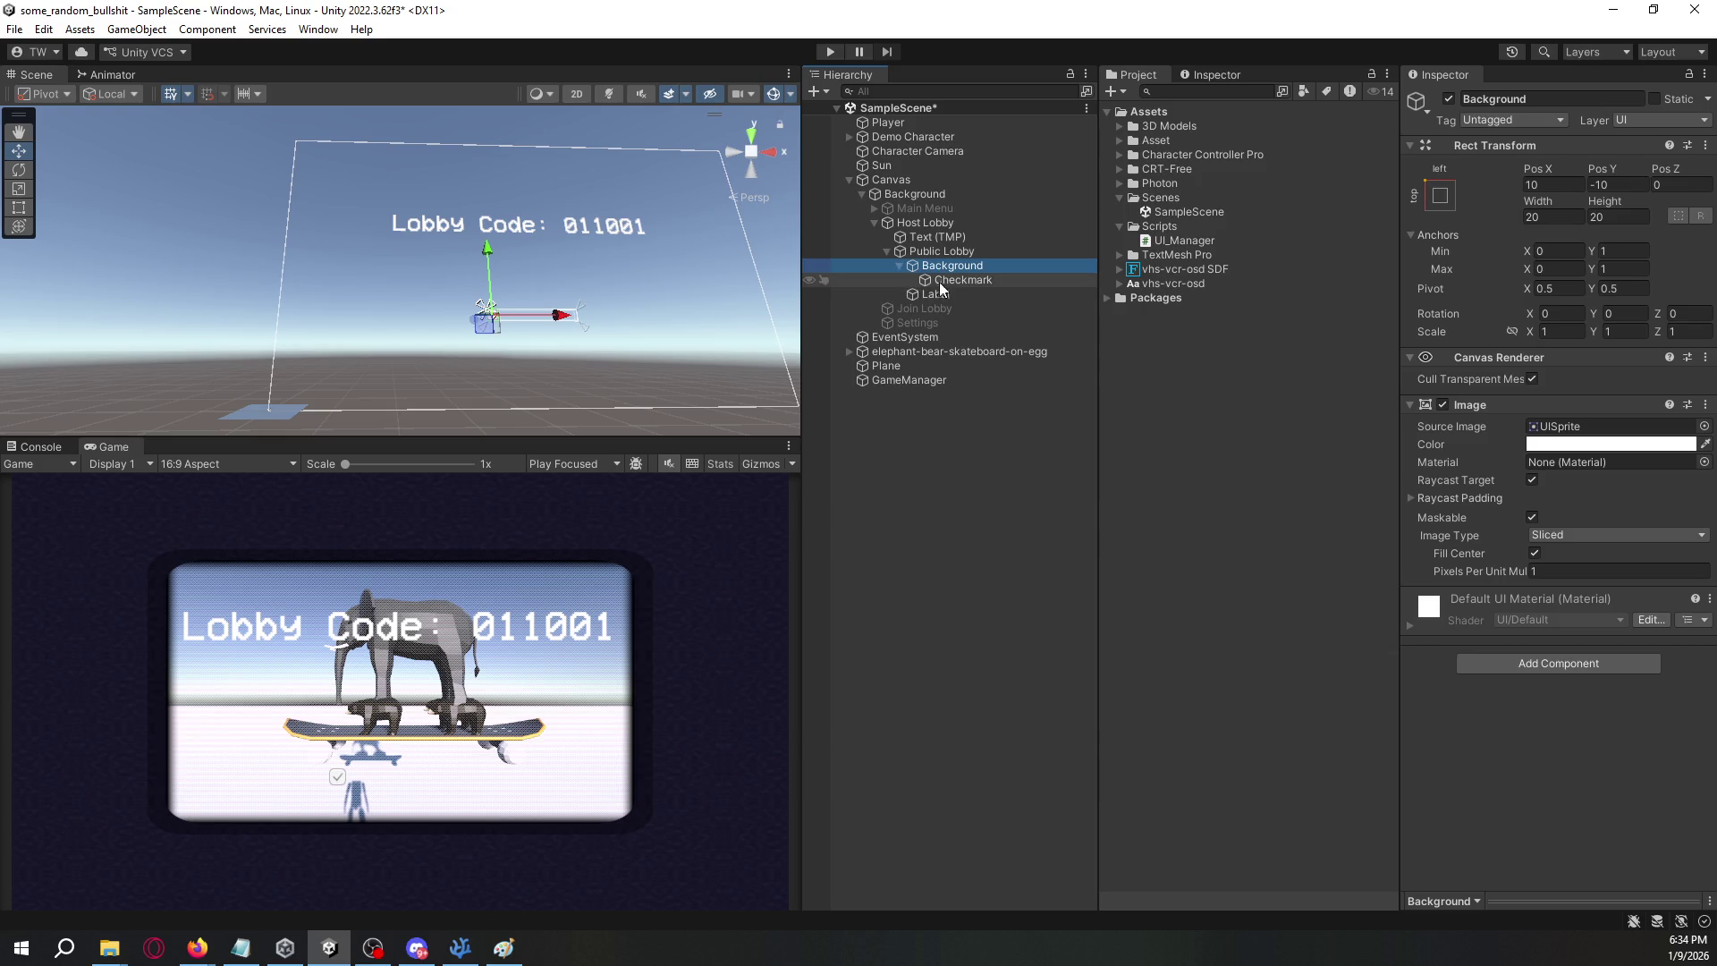
{"action": "left_click", "coordinate": [939, 280]}
{"action": "left_click", "coordinate": [944, 252]}
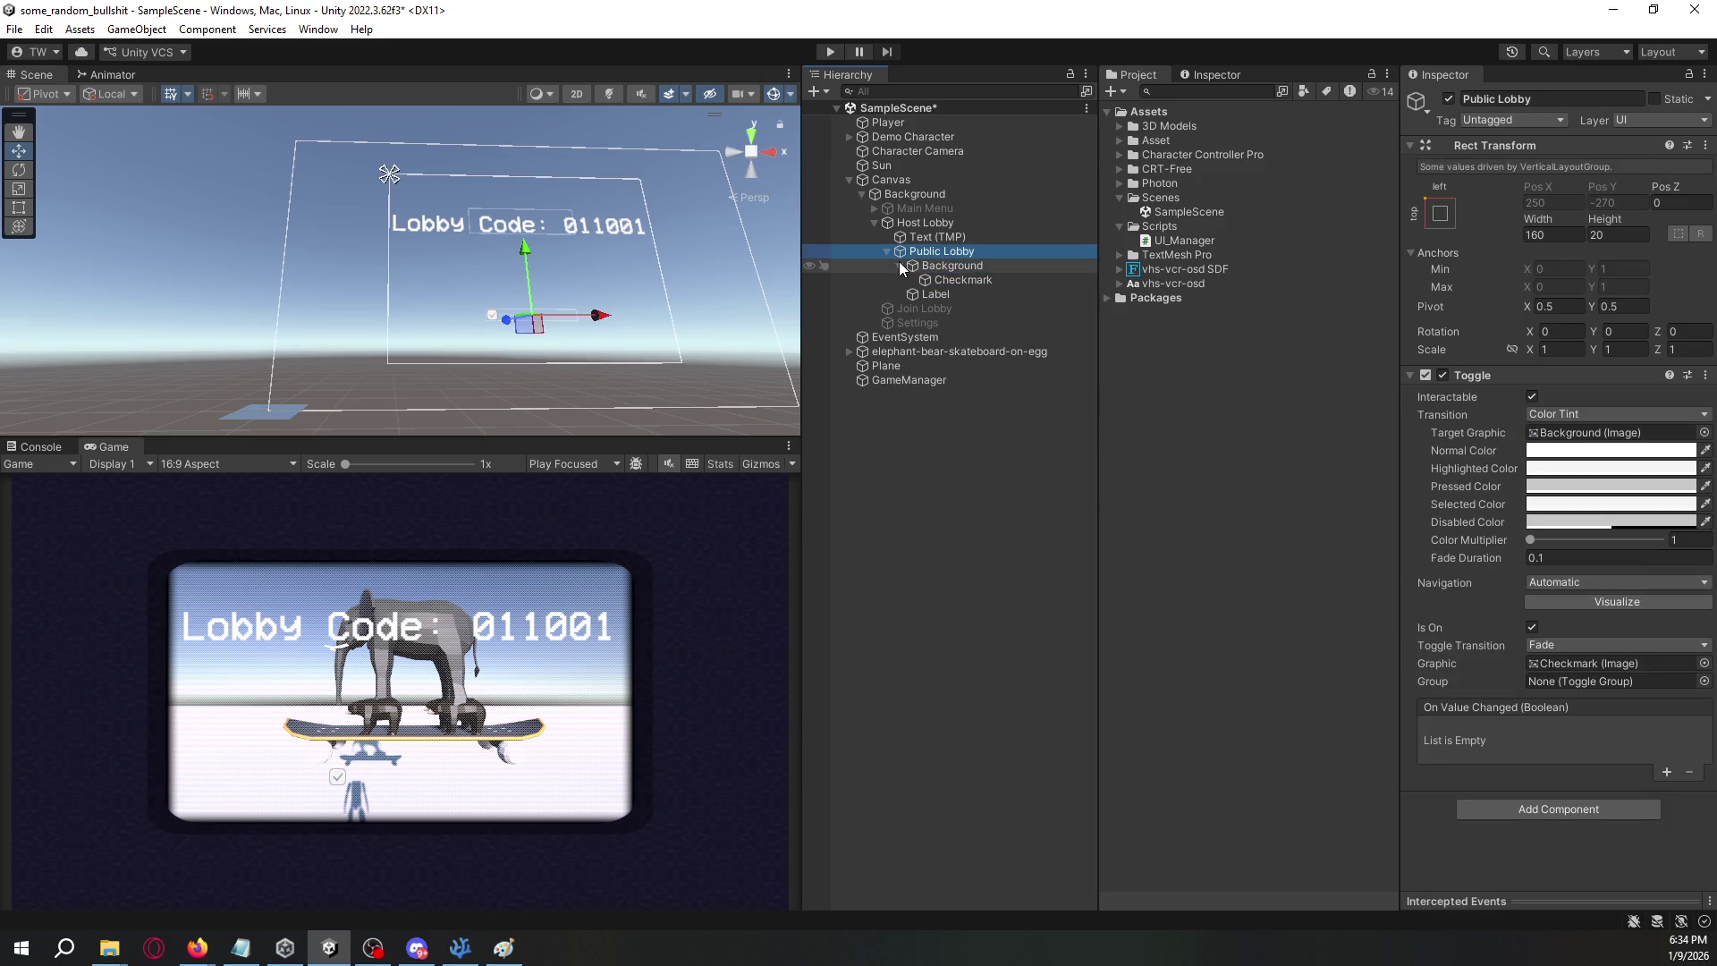
{"action": "left_click", "coordinate": [966, 281]}
{"action": "left_click", "coordinate": [963, 294]}
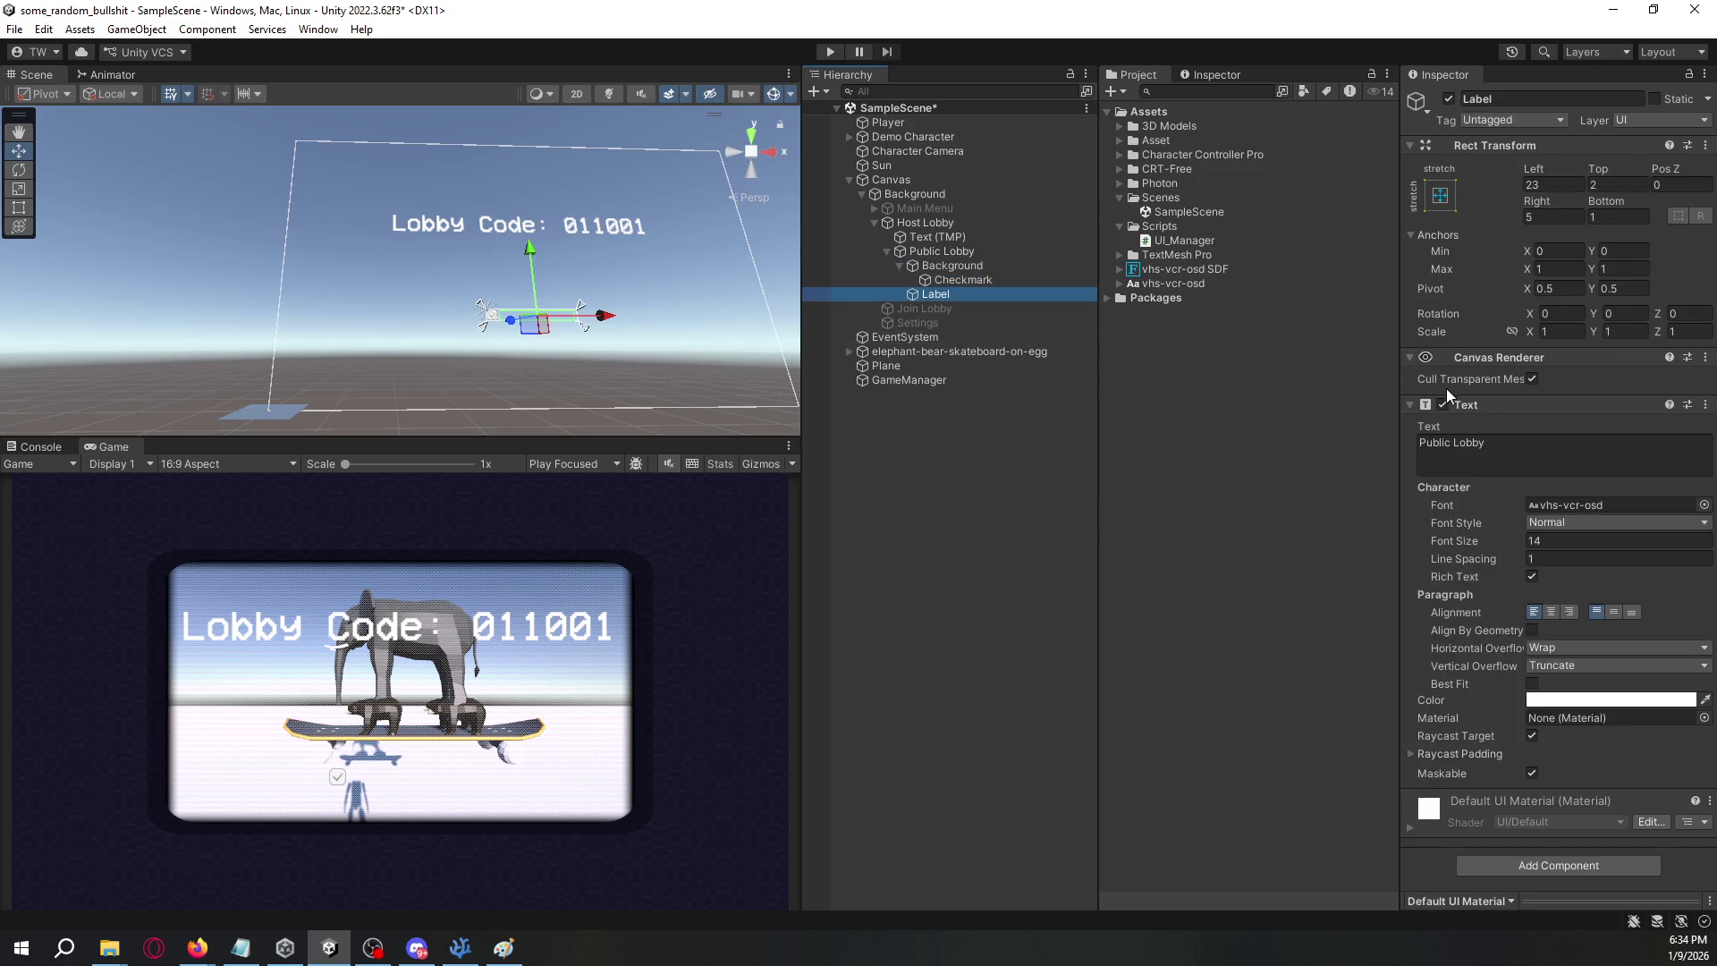
{"action": "left_click", "coordinate": [1585, 648]}
{"action": "left_click", "coordinate": [1585, 686]}
{"action": "left_click", "coordinate": [1586, 667]}
{"action": "left_click", "coordinate": [1585, 706]}
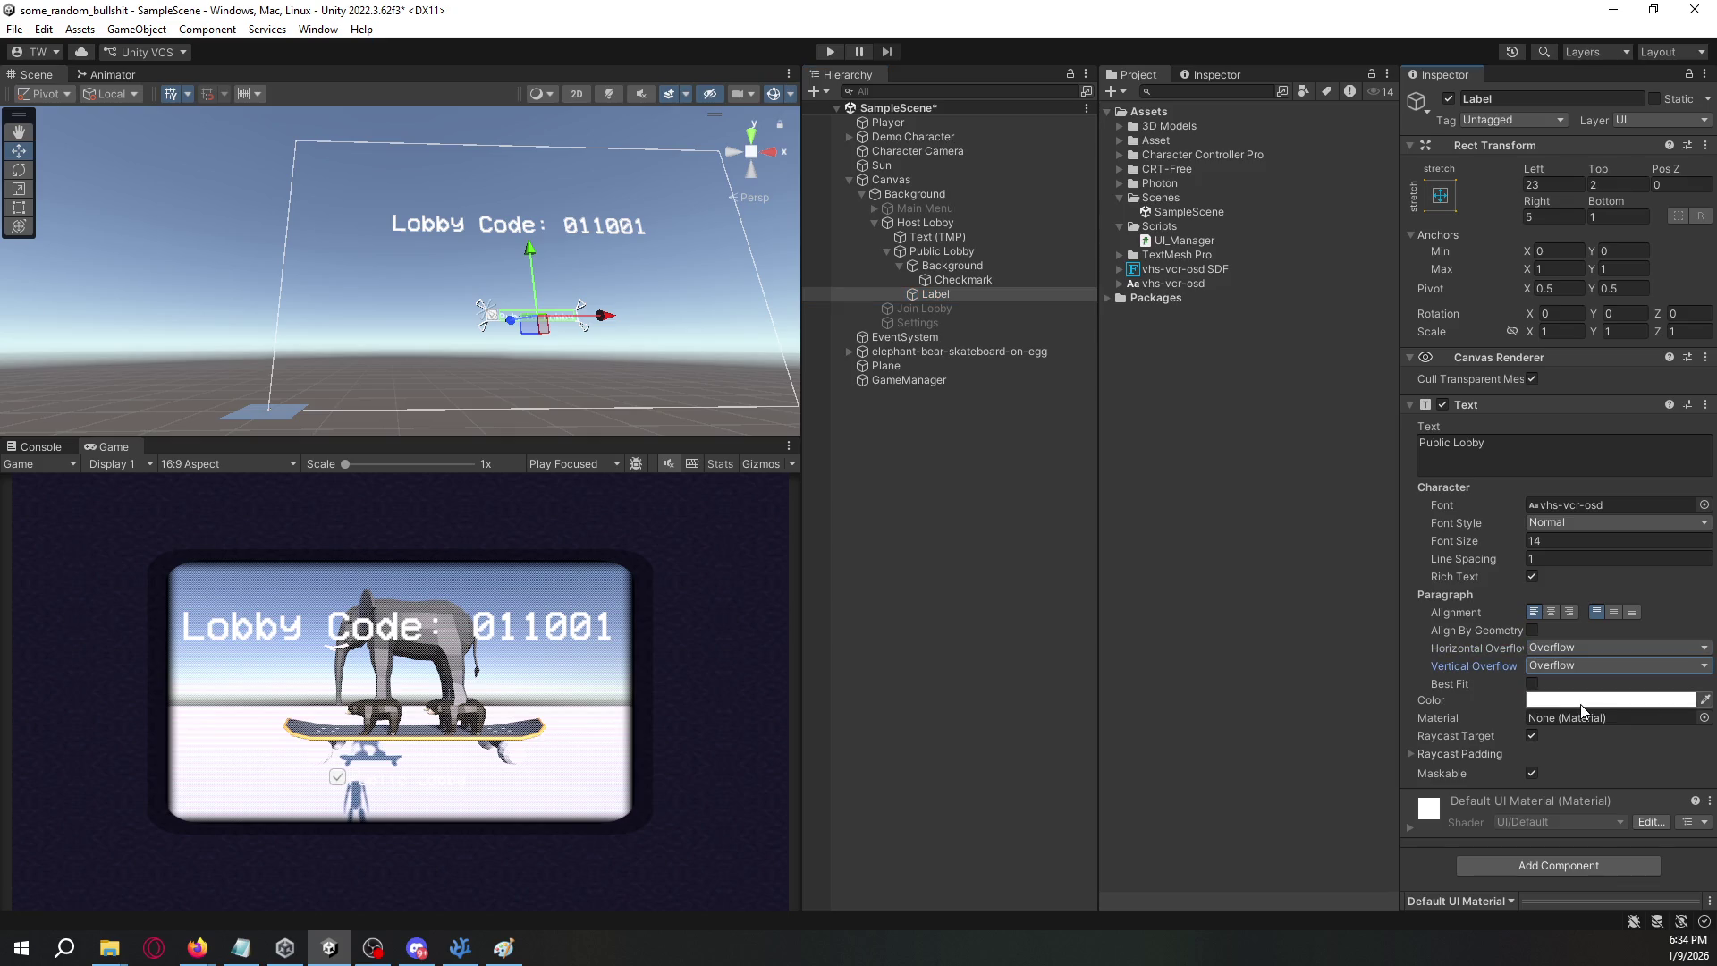
- Open the Color picker for the toggle's Checkmark image
{"action": "left_click", "coordinate": [648, 315]}
{"action": "left_click_drag", "start_coordinate": [647, 315], "coordinate": [648, 318]}
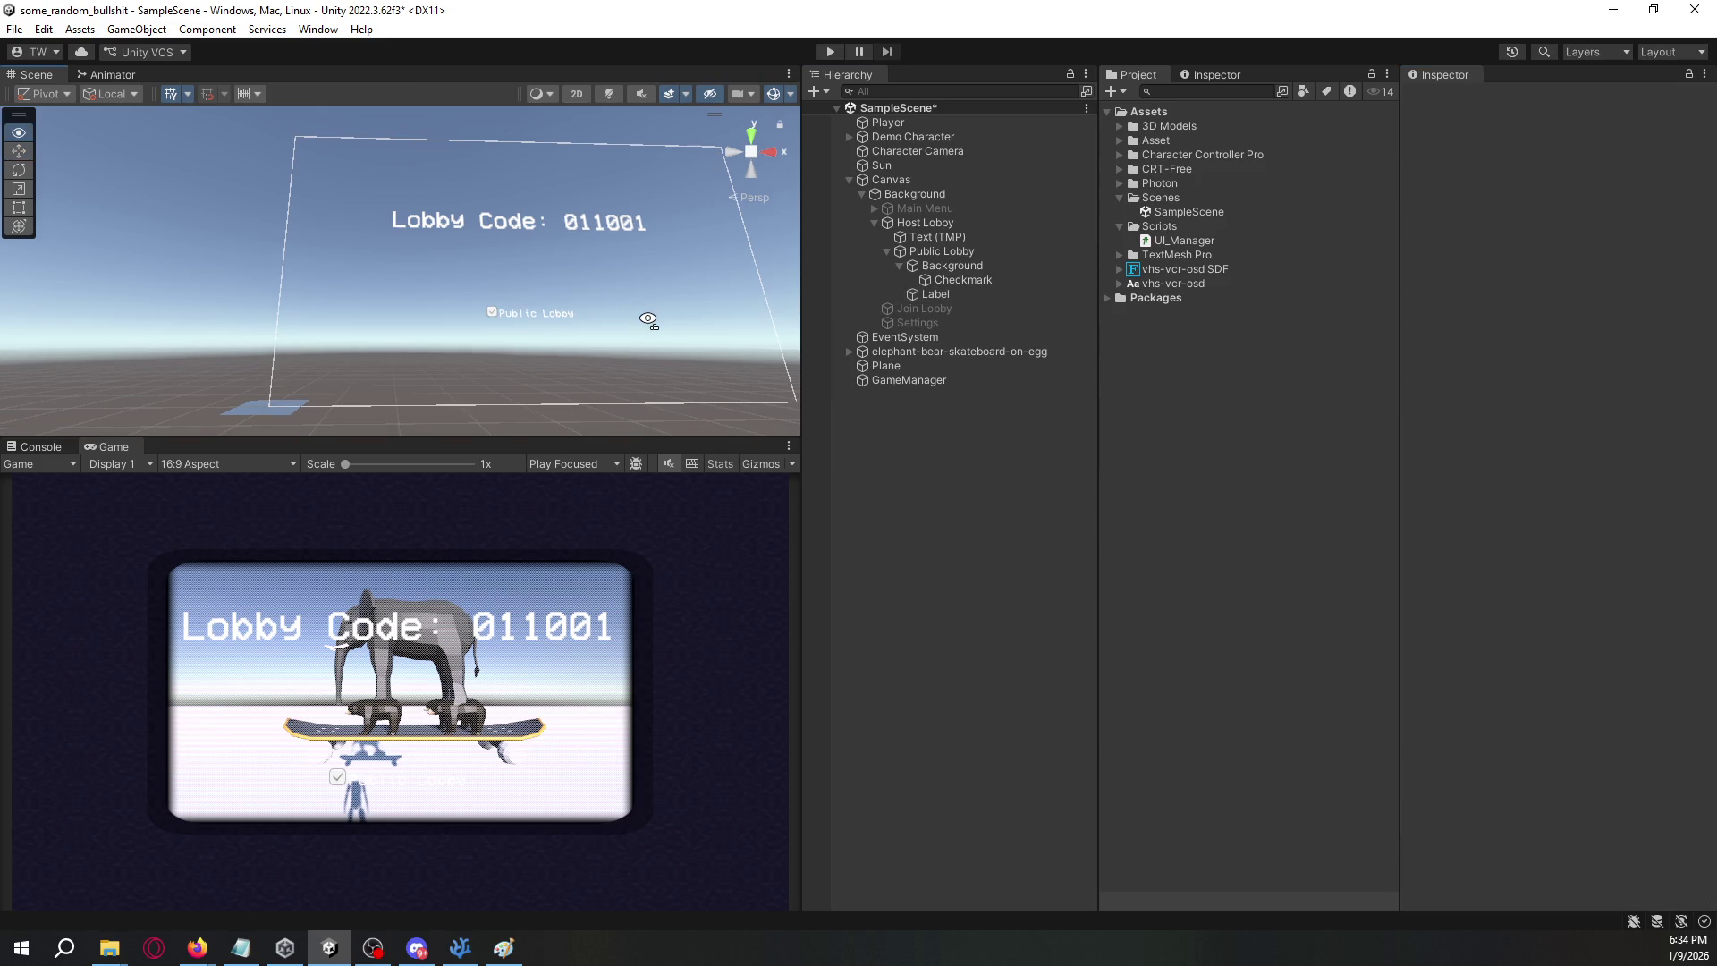
{"action": "left_click", "coordinate": [957, 281]}
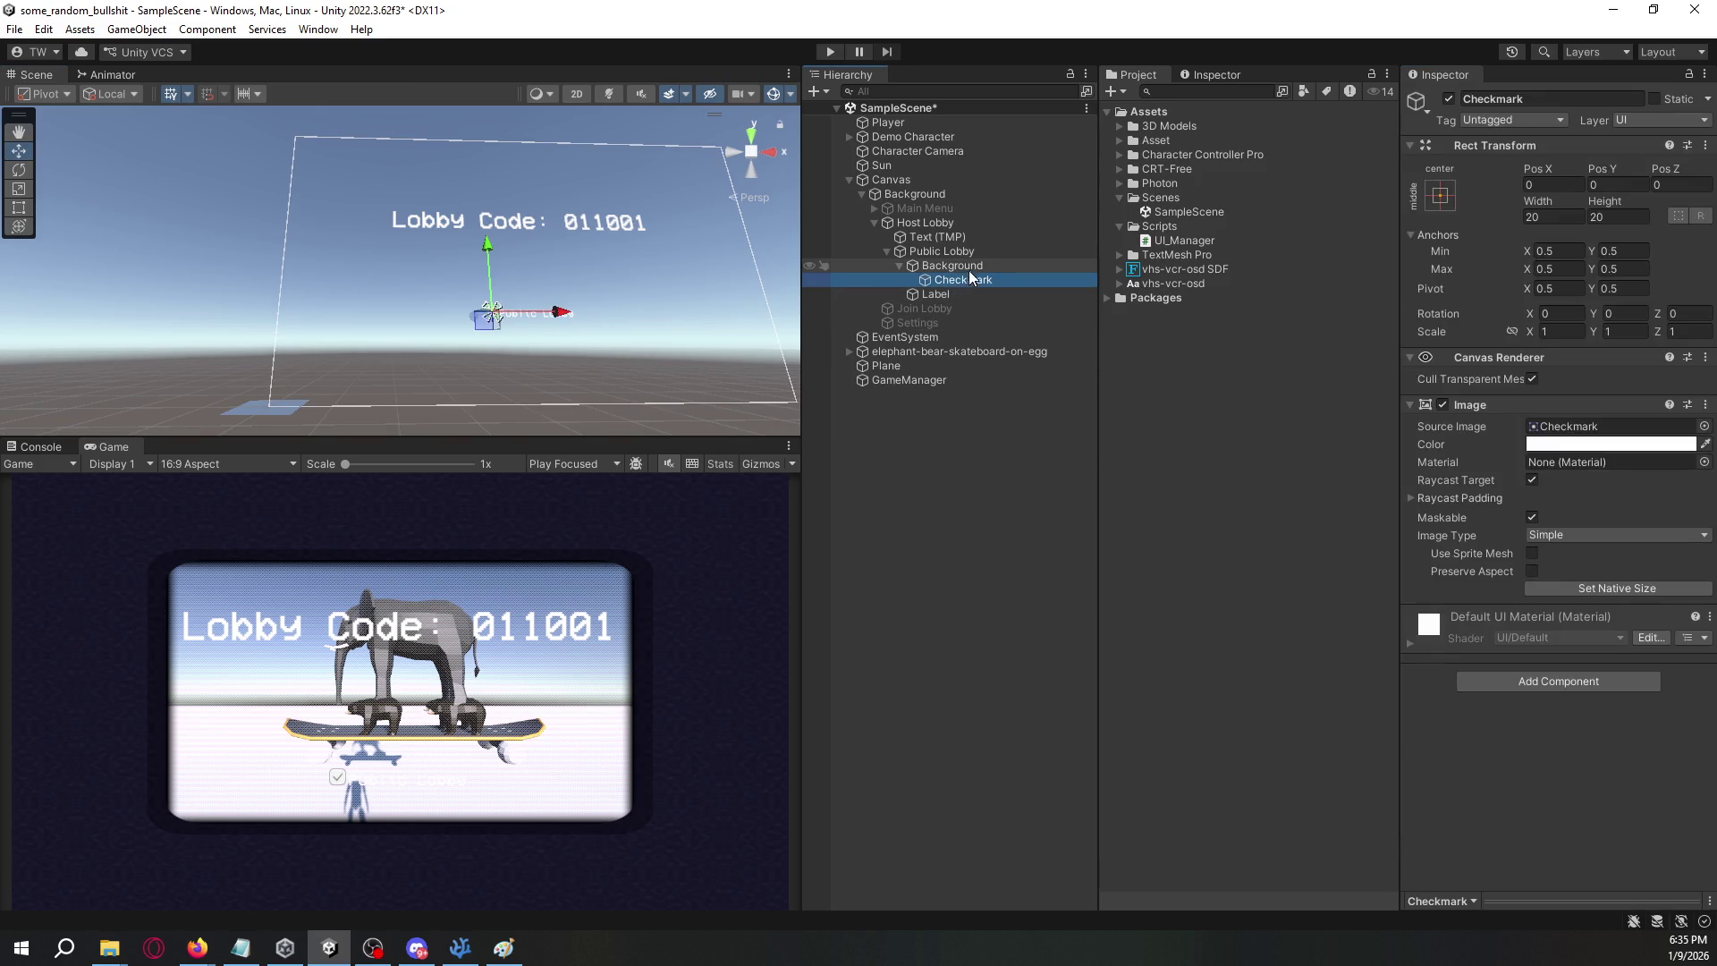
{"action": "left_click", "coordinate": [1605, 444]}
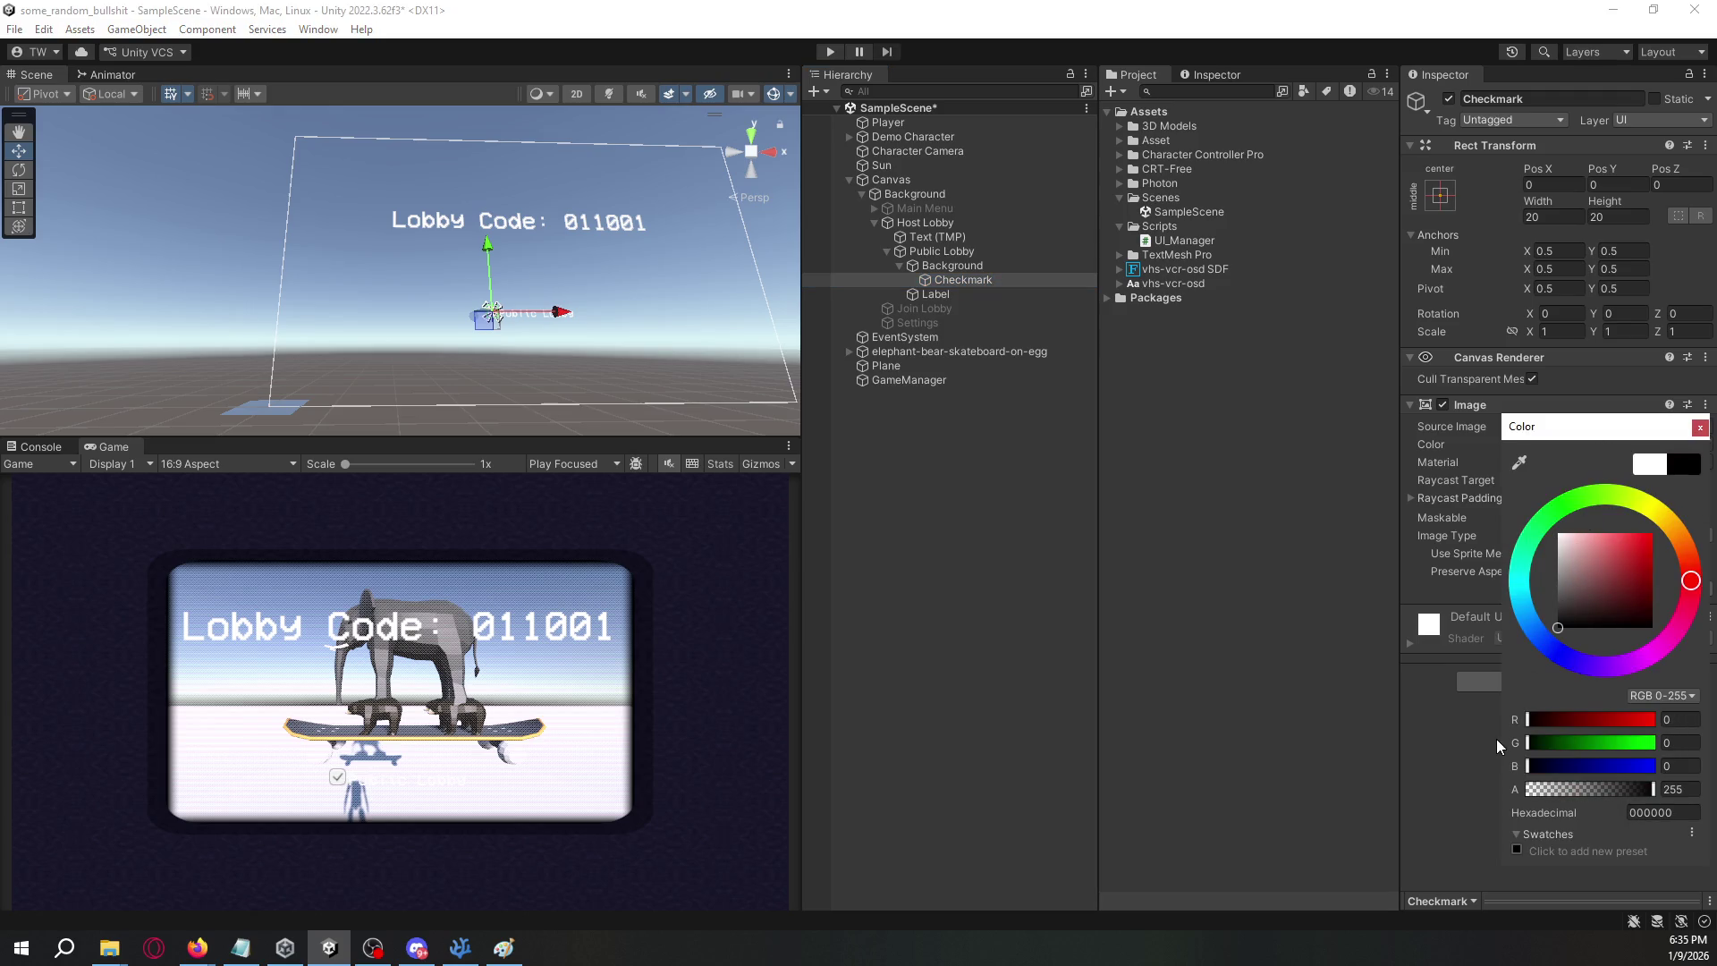
- Set the Public Lobby toggle's Background image colour to black
{"action": "left_click", "coordinate": [951, 266]}
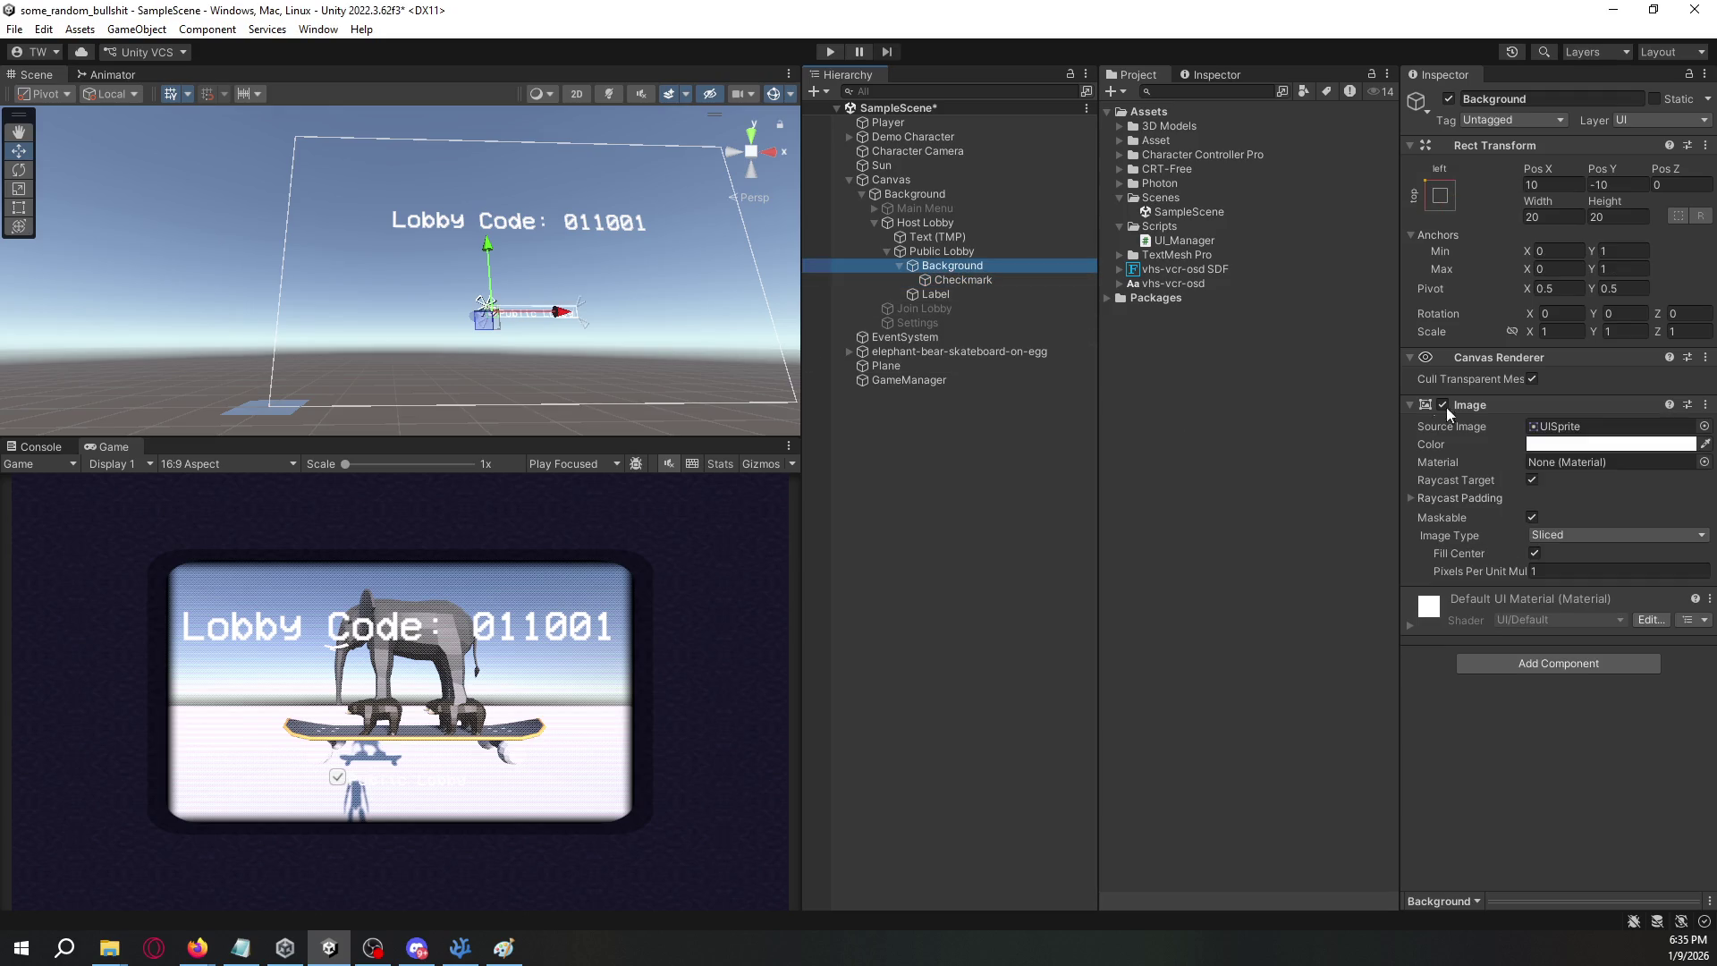
{"action": "left_click", "coordinate": [1606, 445]}
{"action": "left_click", "coordinate": [1574, 609]}
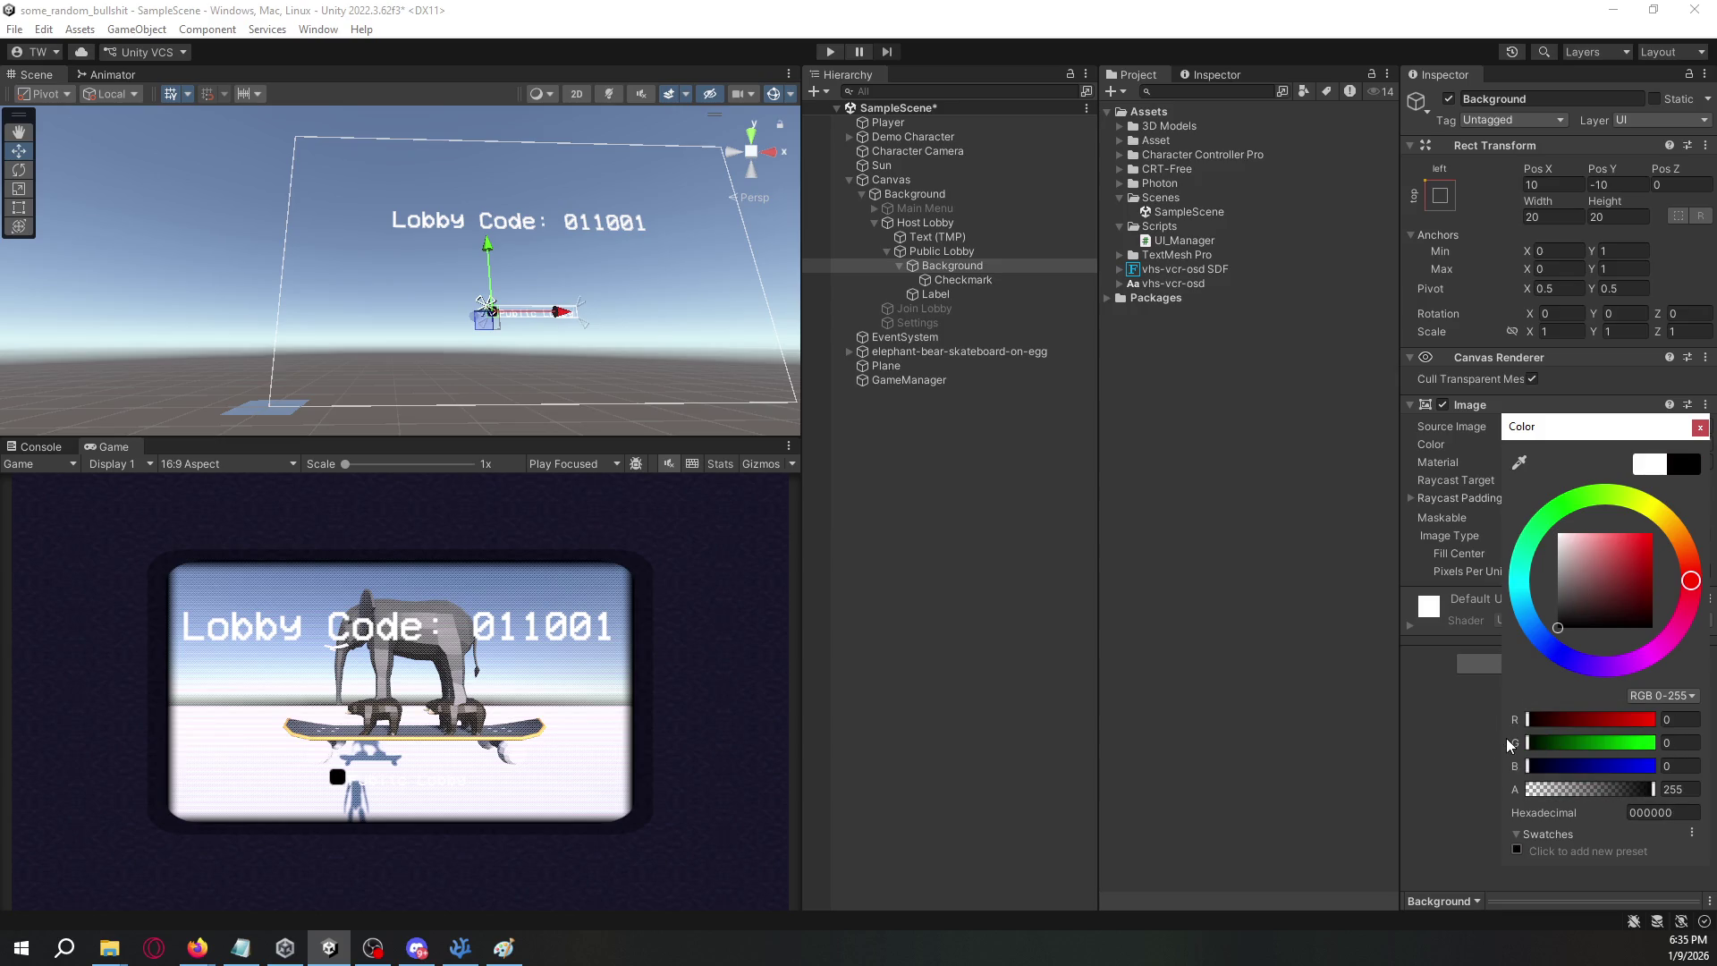
{"action": "left_click", "coordinate": [1347, 529]}
- Review the Checkmark image's colour and the toggle's label text
{"action": "left_click", "coordinate": [1028, 279]}
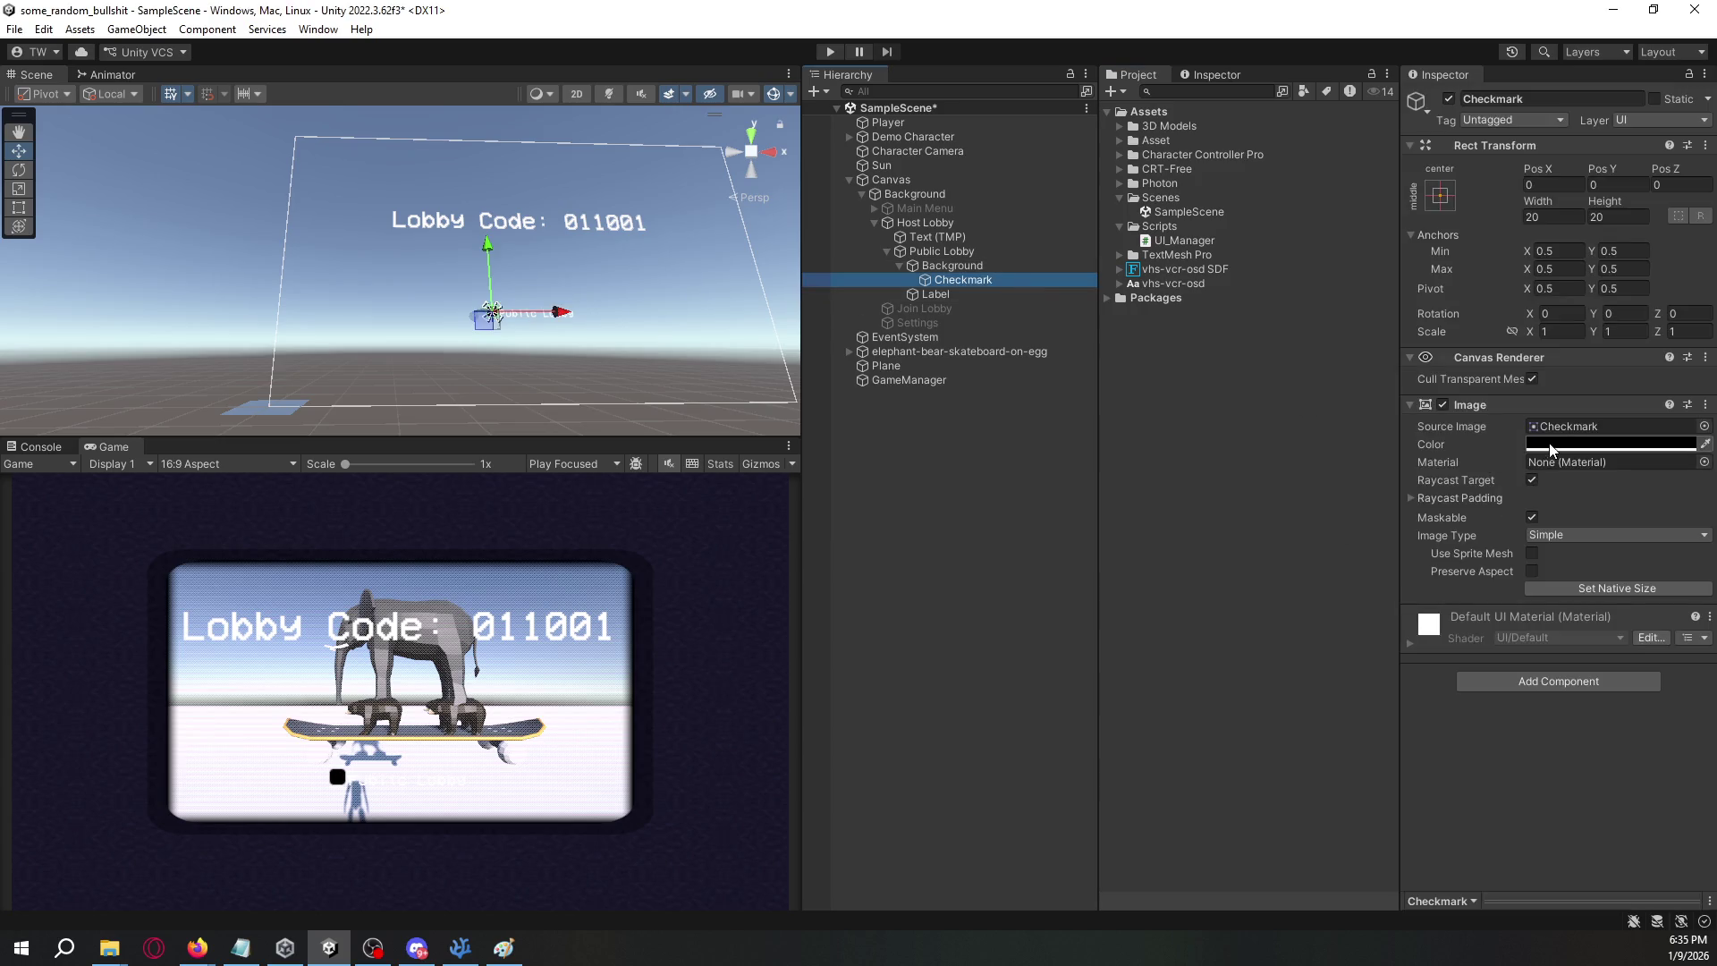
{"action": "left_click", "coordinate": [1606, 445]}
{"action": "left_click", "coordinate": [1252, 438]}
{"action": "left_click", "coordinate": [979, 279]}
{"action": "left_click", "coordinate": [974, 295]}
{"action": "left_click", "coordinate": [980, 284]}
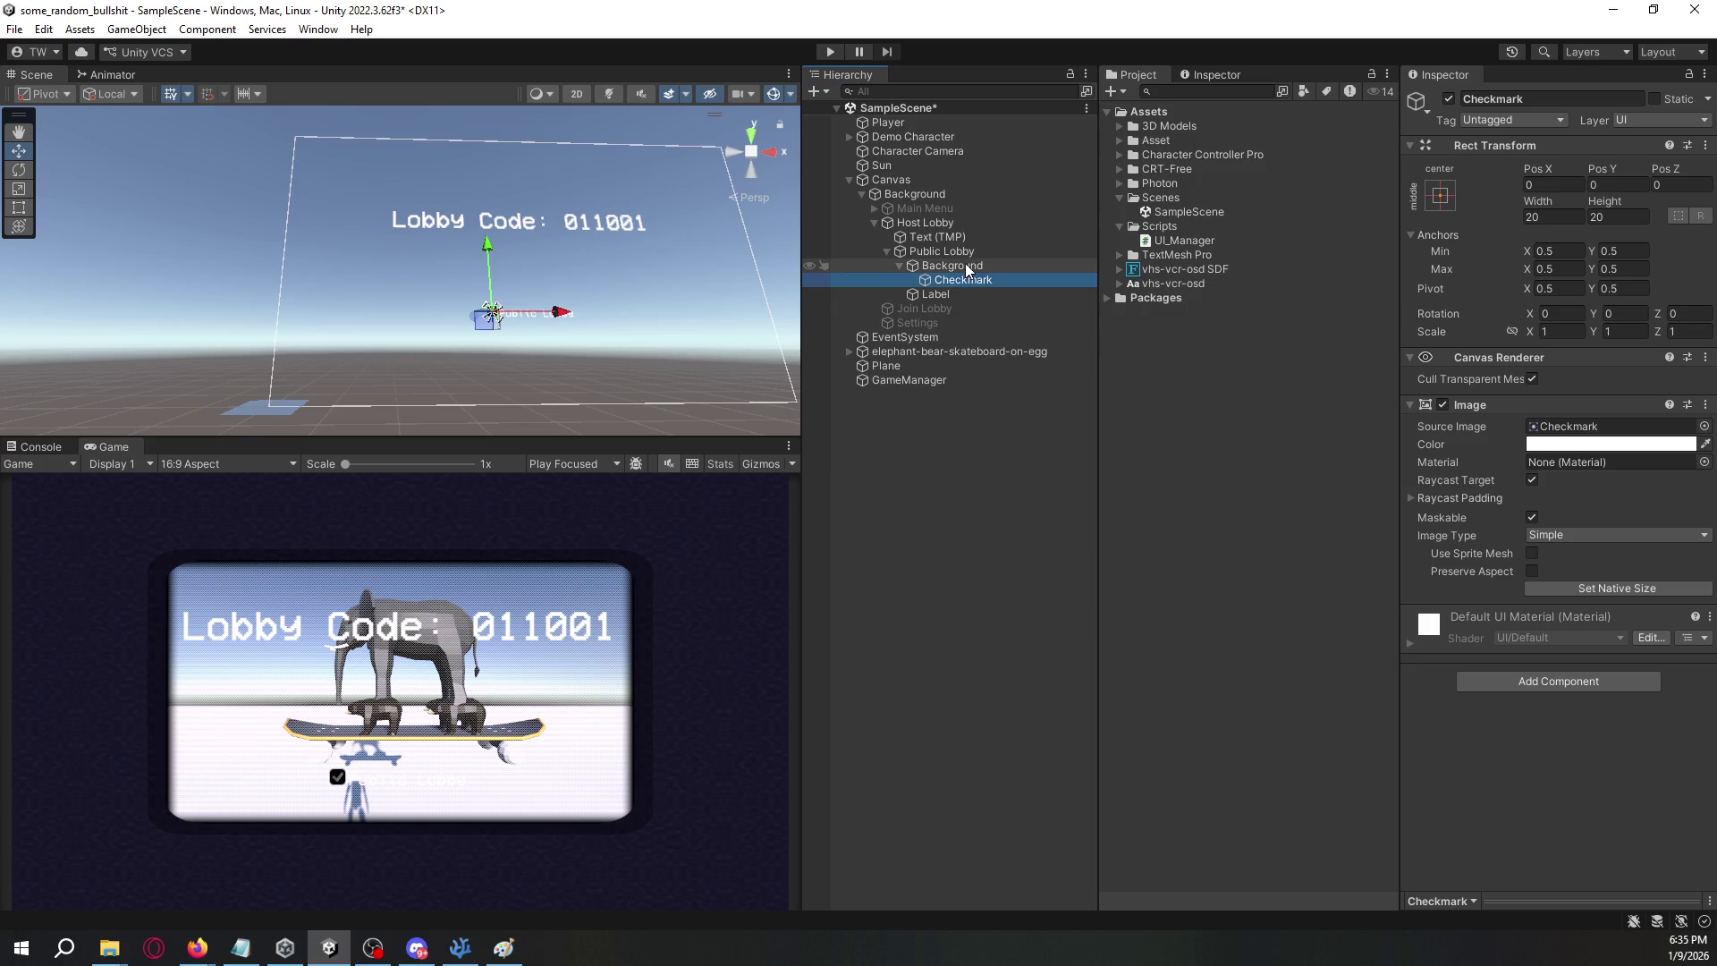
- Adjust the Background box's opacity value in its colour settings
{"action": "left_click", "coordinate": [964, 264]}
{"action": "left_click", "coordinate": [1532, 445]}
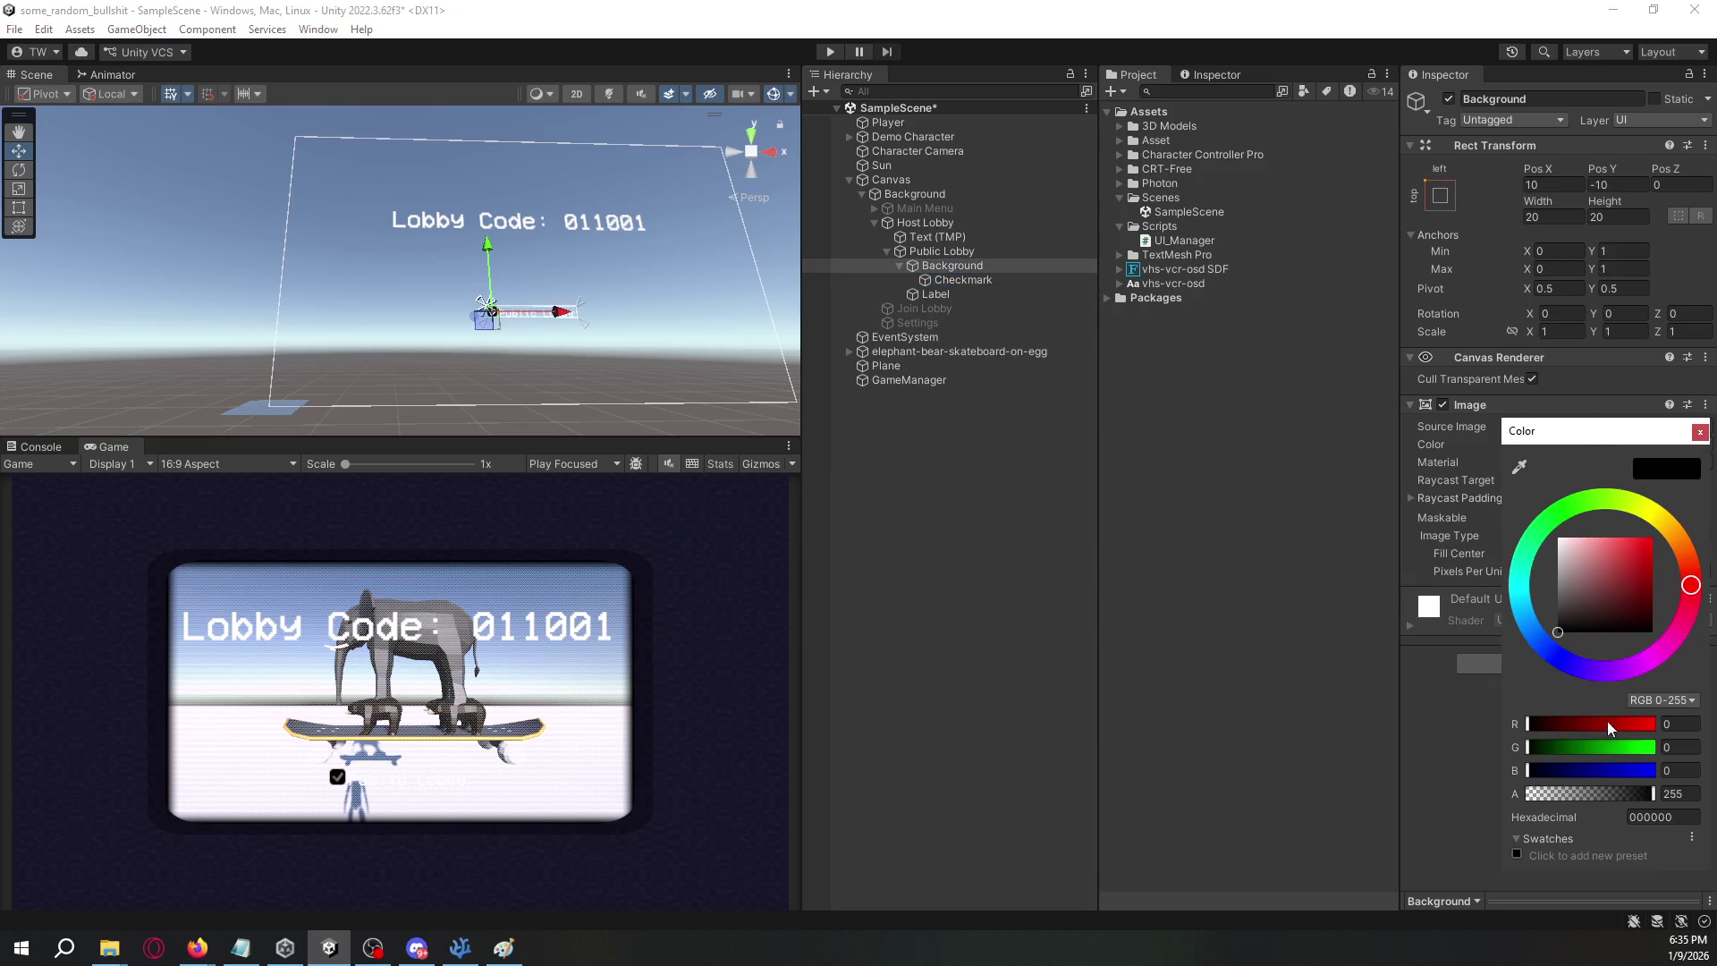
{"action": "left_click", "coordinate": [1697, 792]}
{"action": "left_click", "coordinate": [1029, 436]}
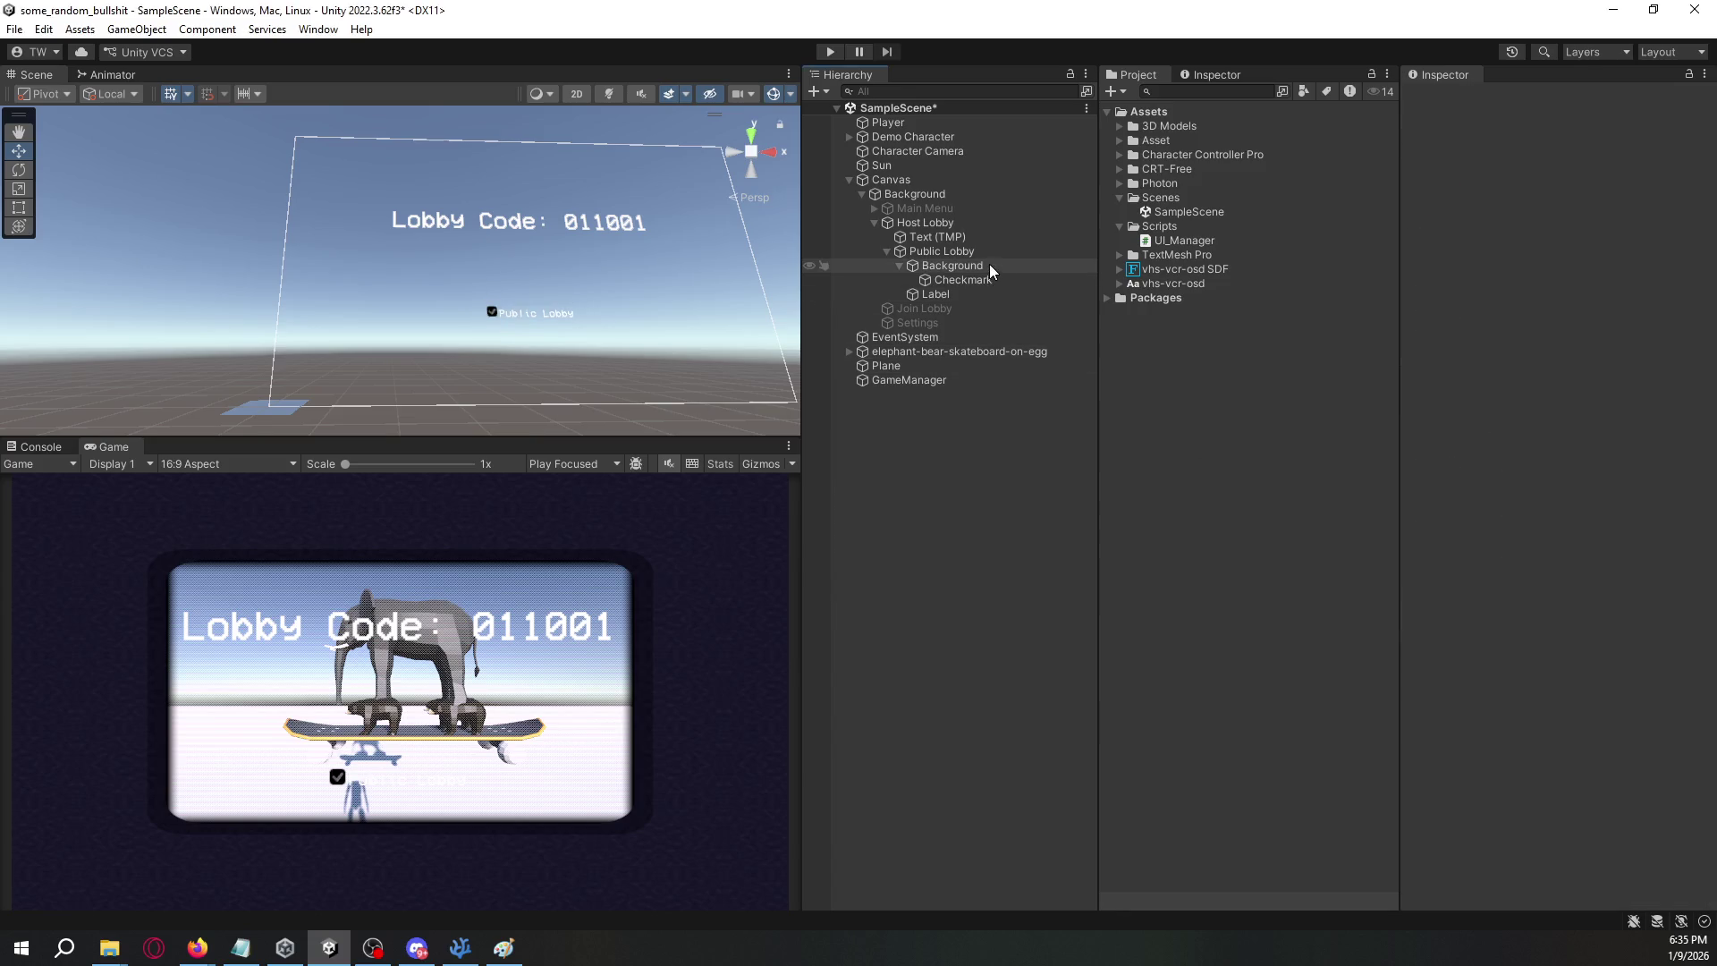
{"action": "left_click", "coordinate": [989, 280]}
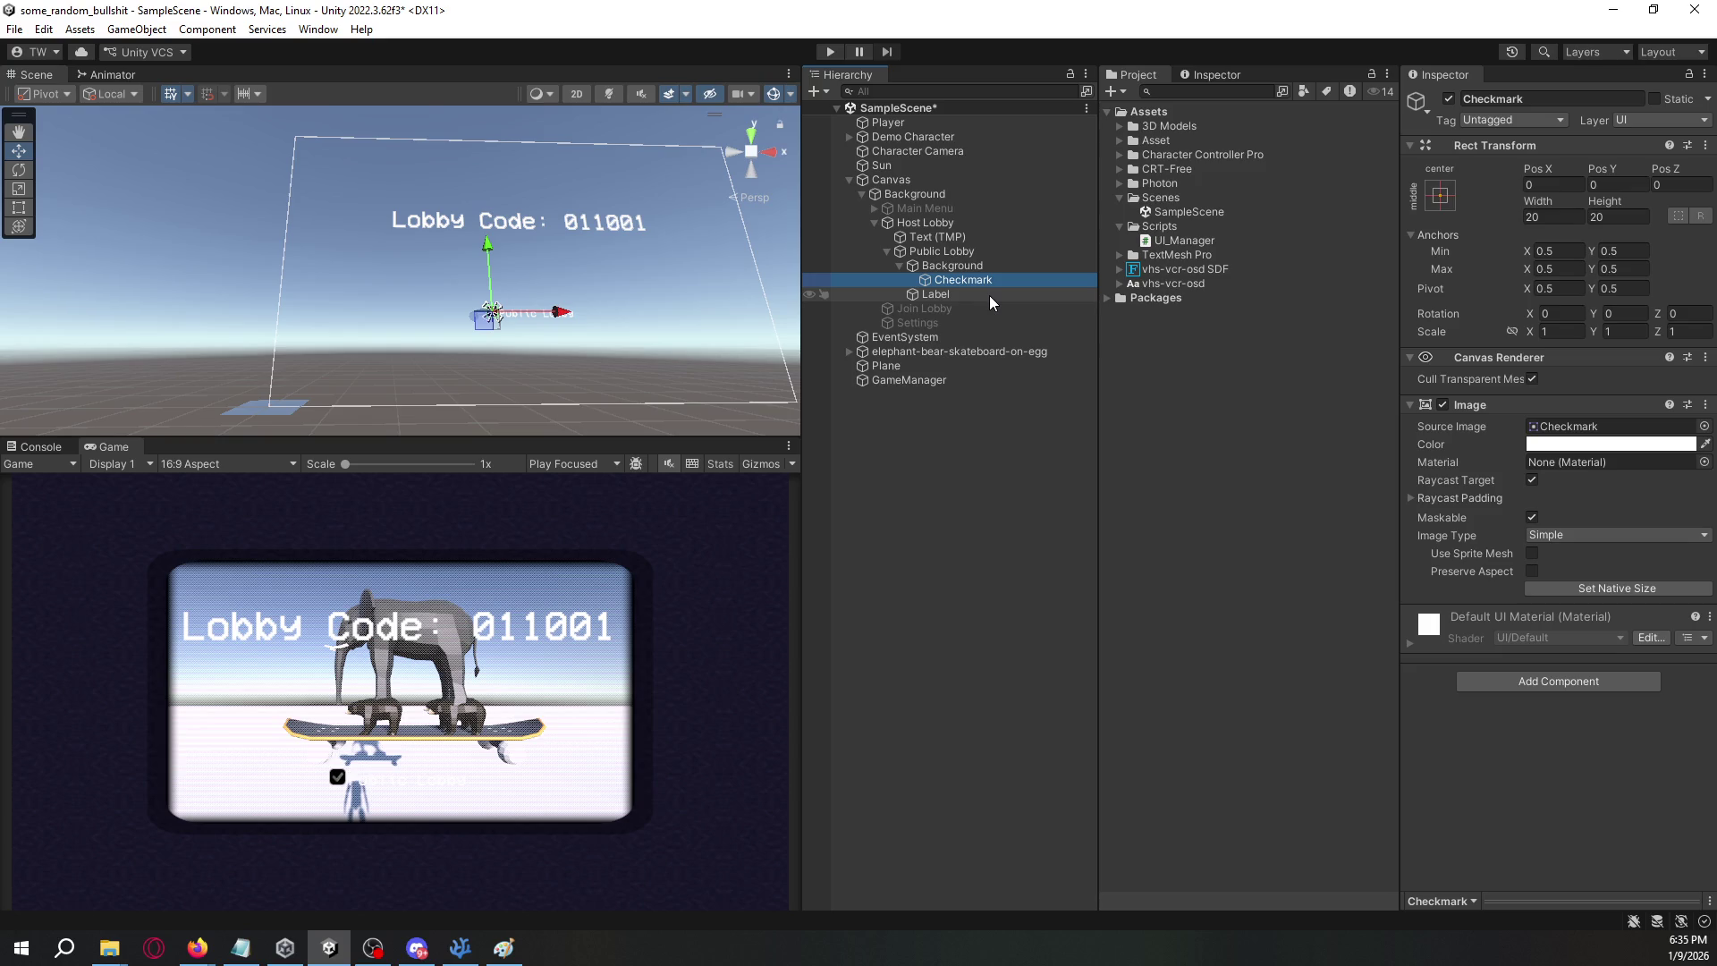
{"action": "left_click", "coordinate": [989, 270]}
- Keep the toggle's Fade transition, then collapse Background and Public Lobby in the Hierarchy
{"action": "left_click", "coordinate": [980, 255]}
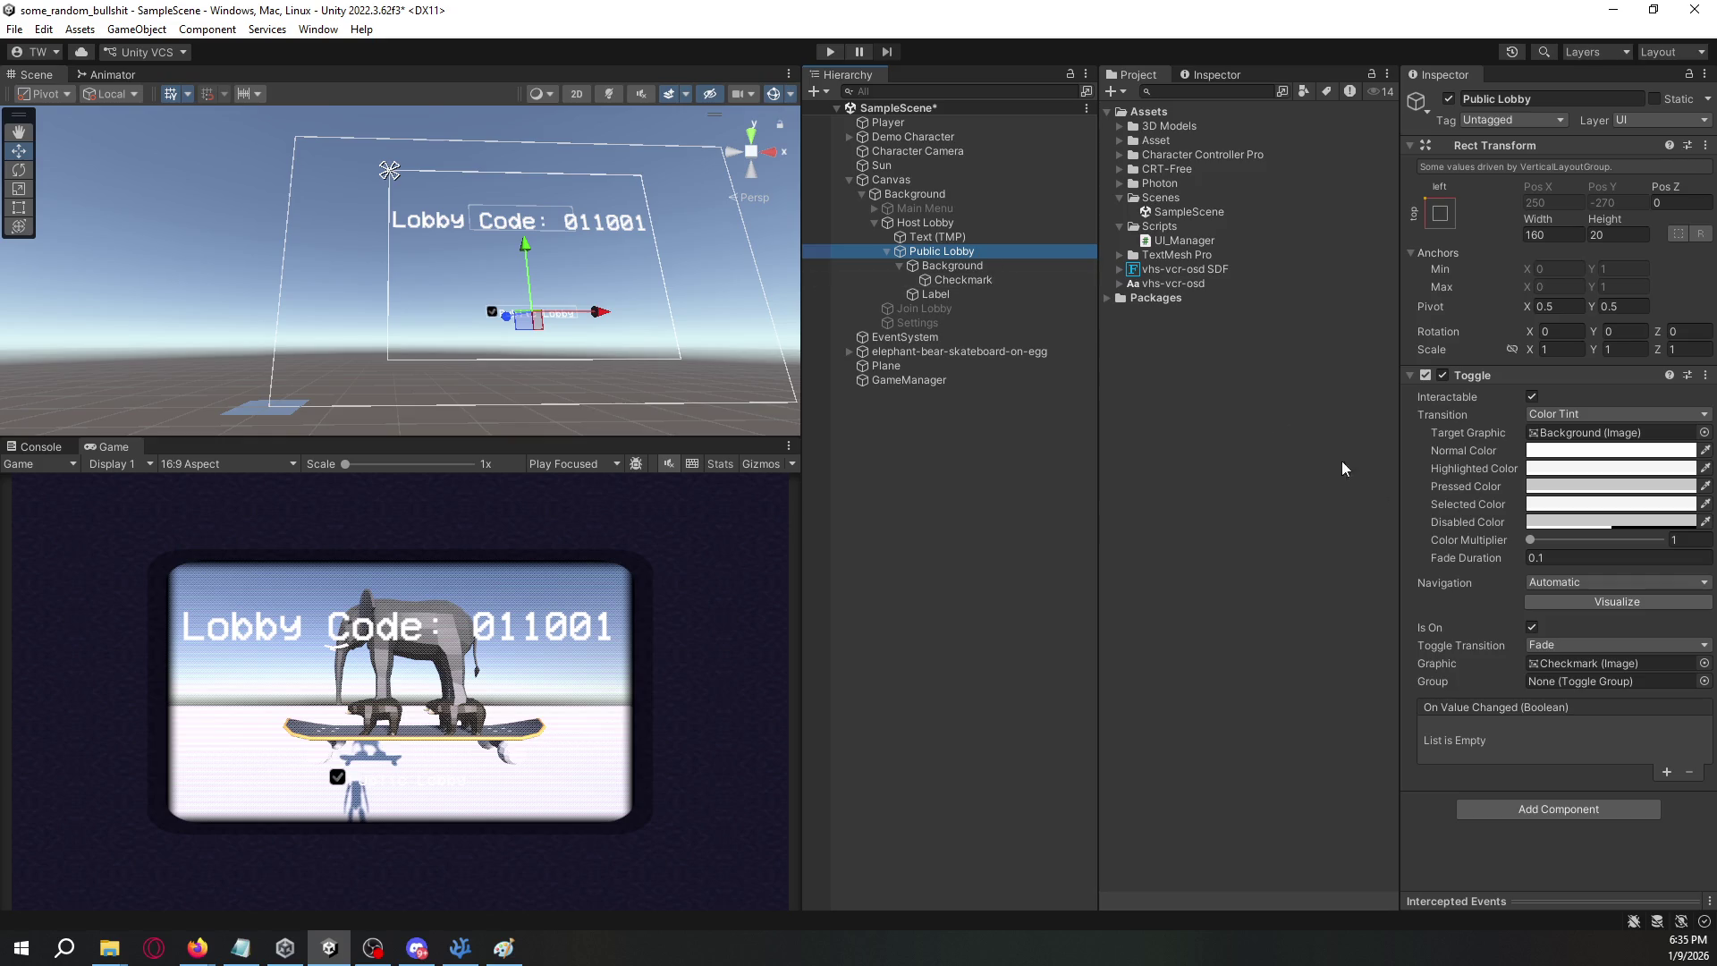
{"action": "left_click", "coordinate": [1645, 646]}
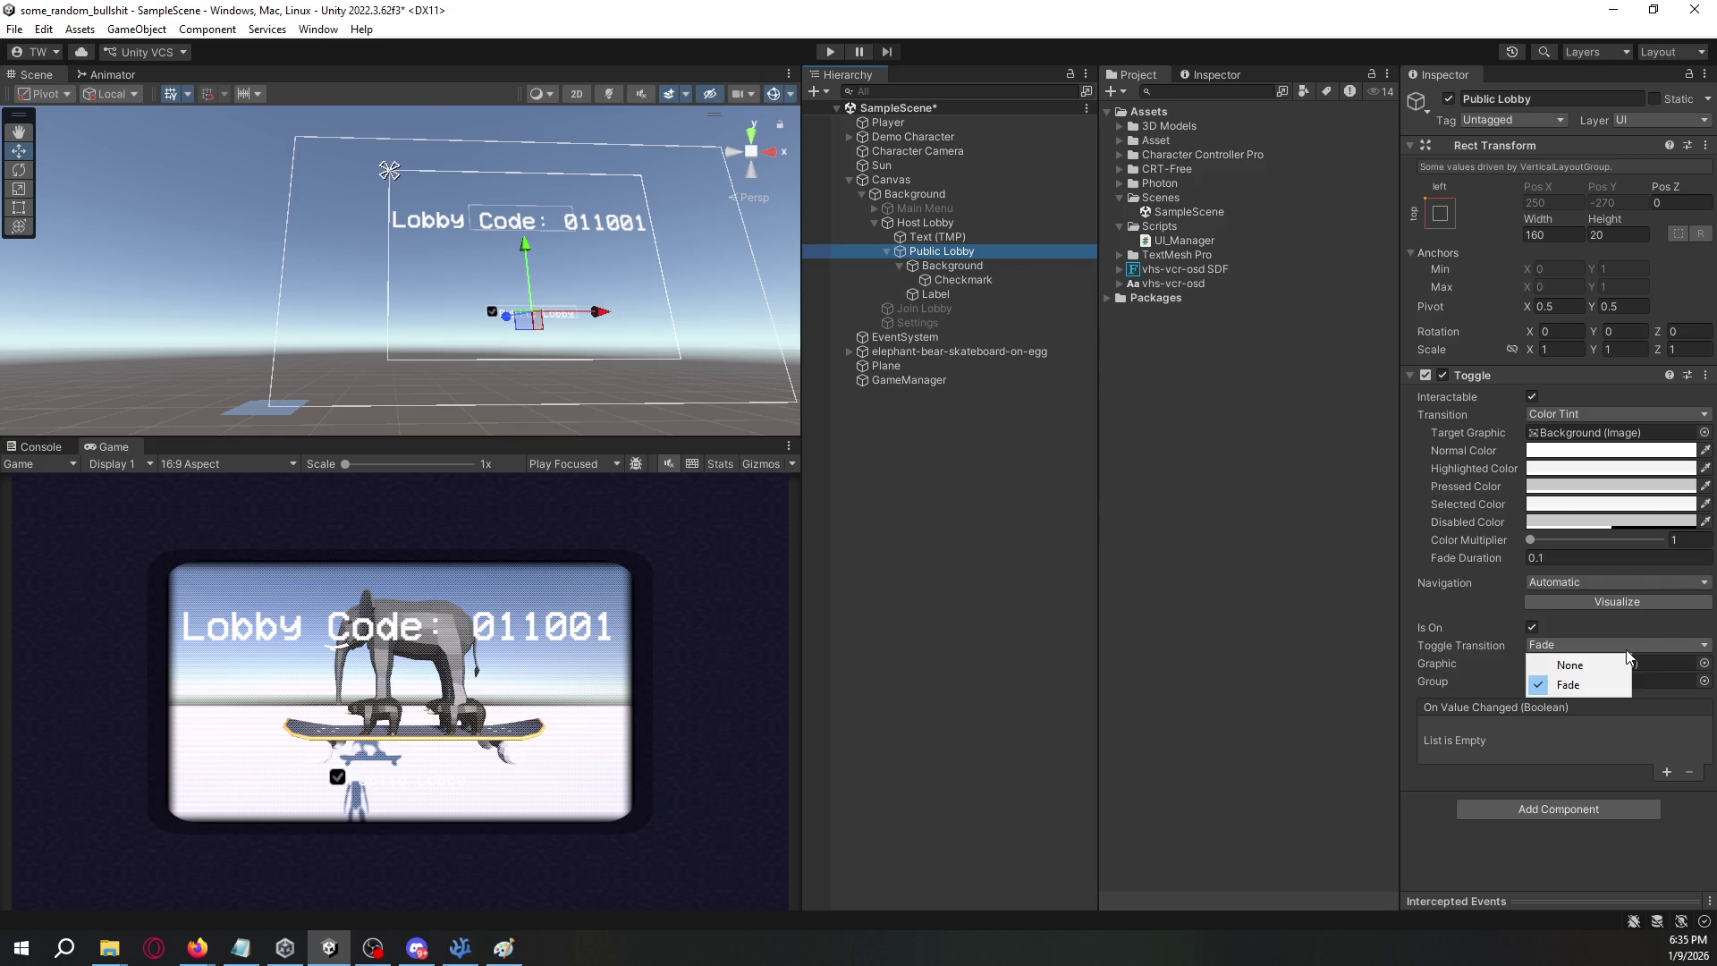
{"action": "left_click", "coordinate": [1250, 626]}
{"action": "left_click", "coordinate": [906, 265]}
{"action": "left_click", "coordinate": [898, 264]}
{"action": "left_click", "coordinate": [880, 251]}
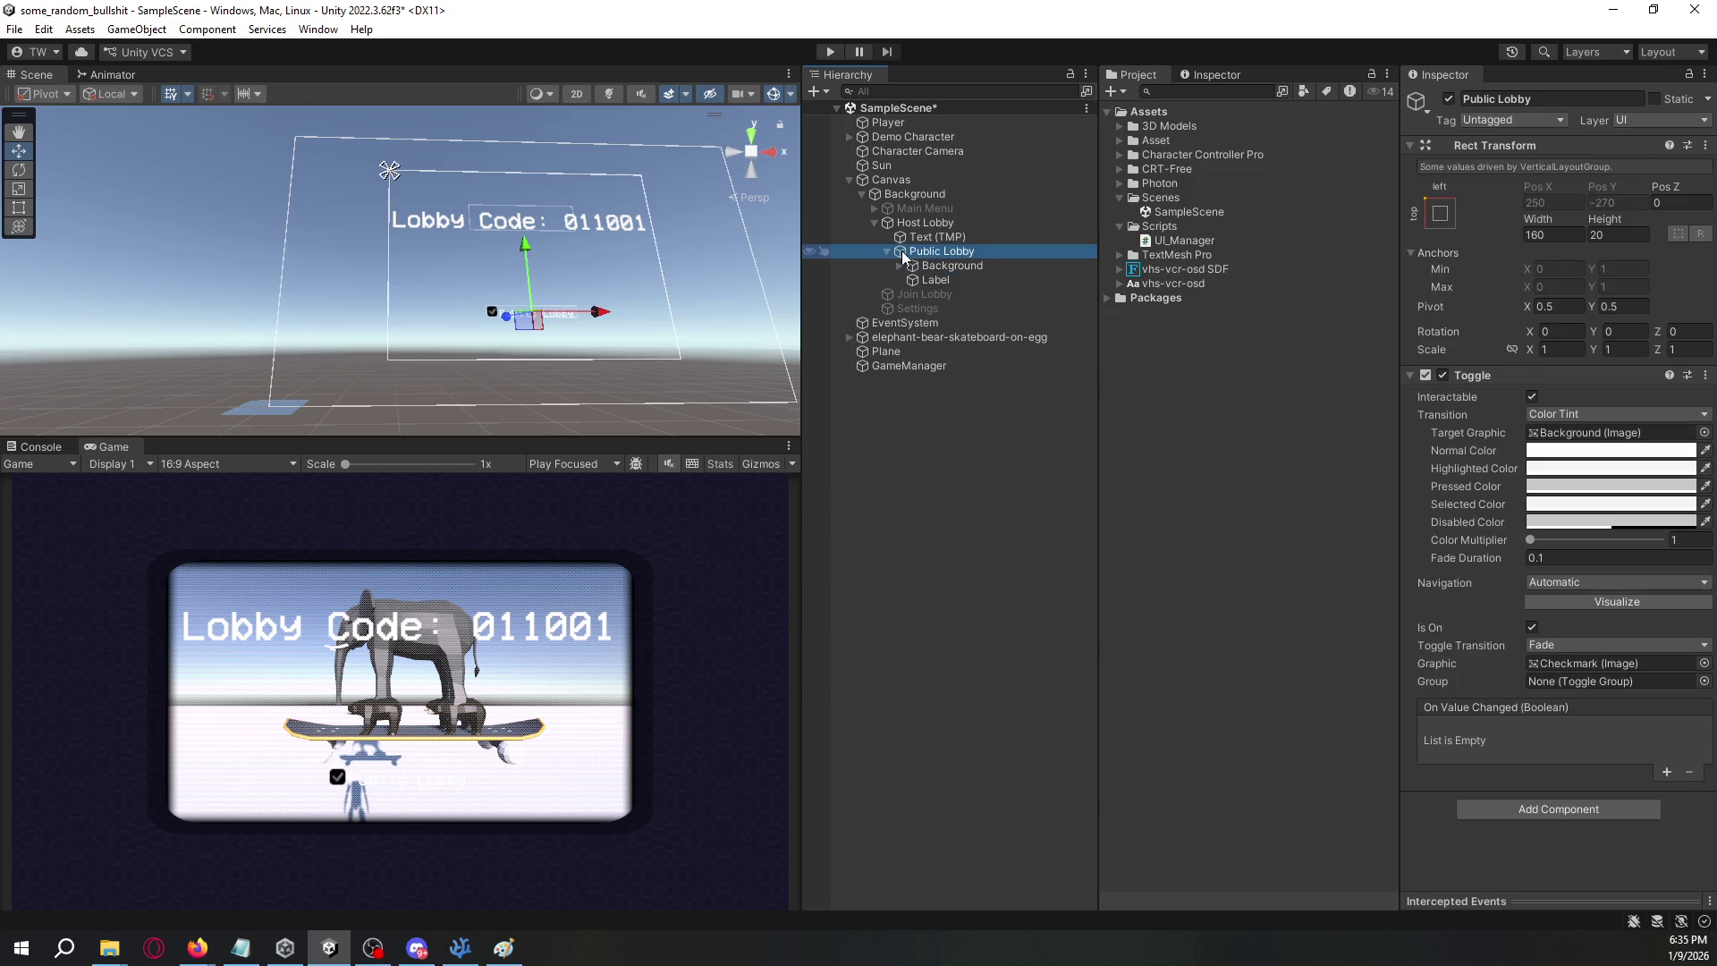
{"action": "left_click", "coordinate": [886, 251]}
{"action": "right_click", "coordinate": [920, 222]}
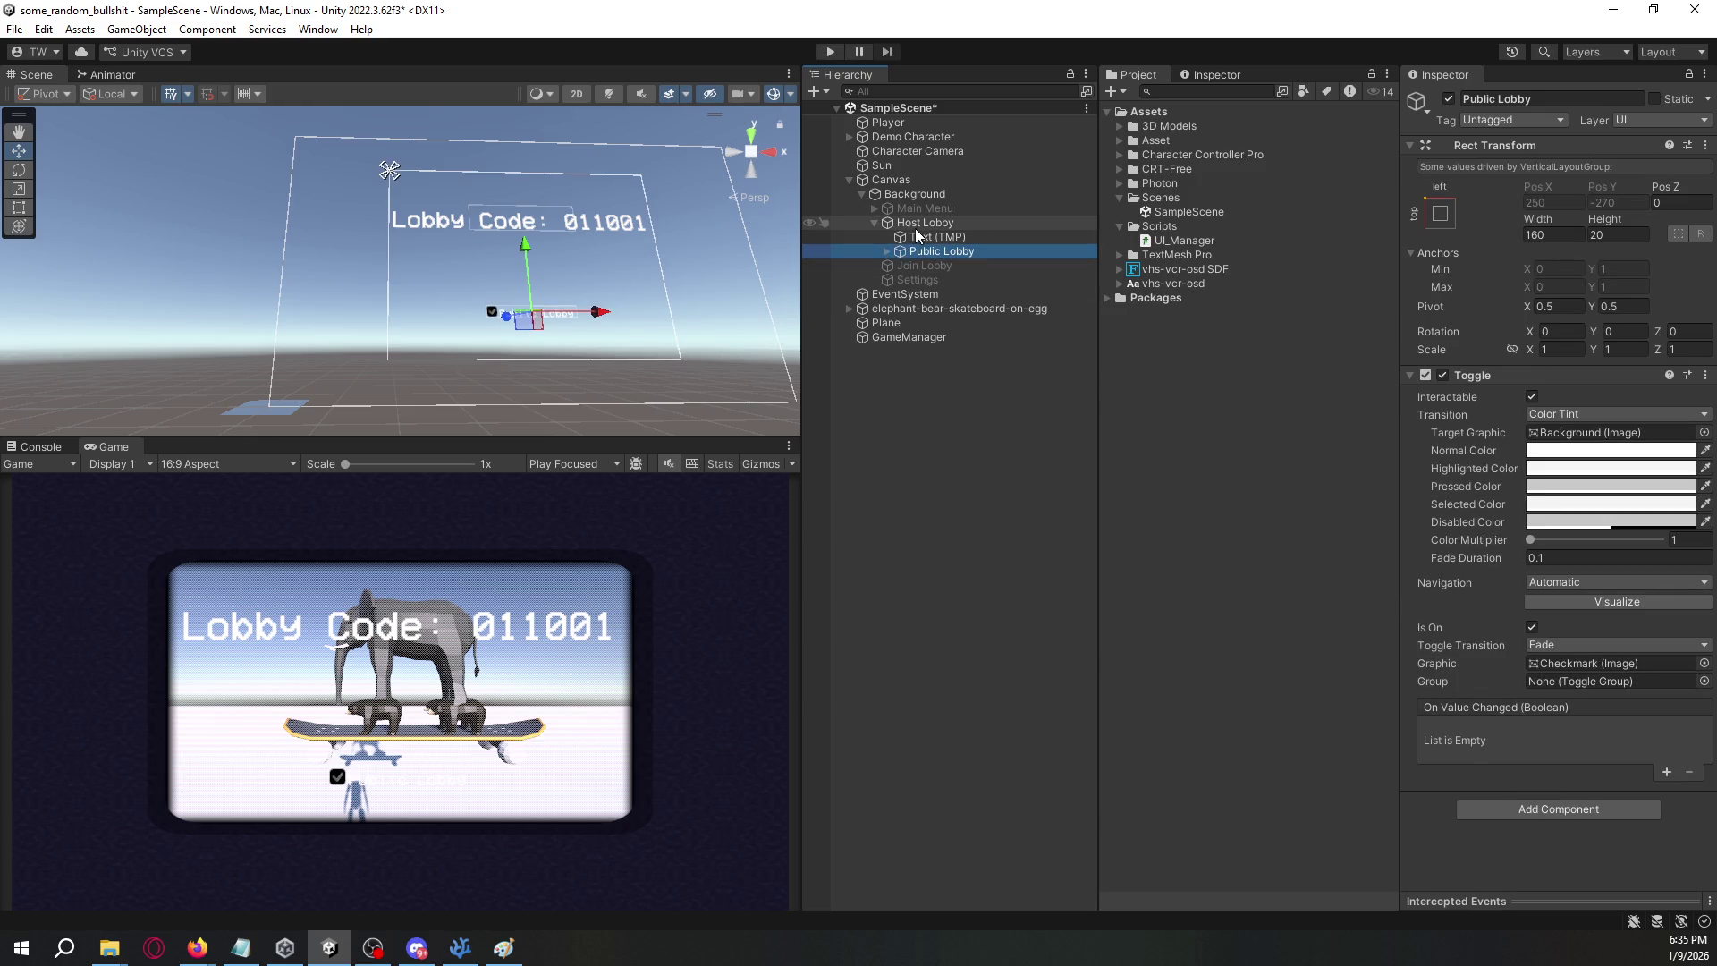
- Create a Button - TextMeshPro under Host Lobby named Start and select its Text (TMP)
{"action": "mouse_move", "coordinate": [1062, 637]}
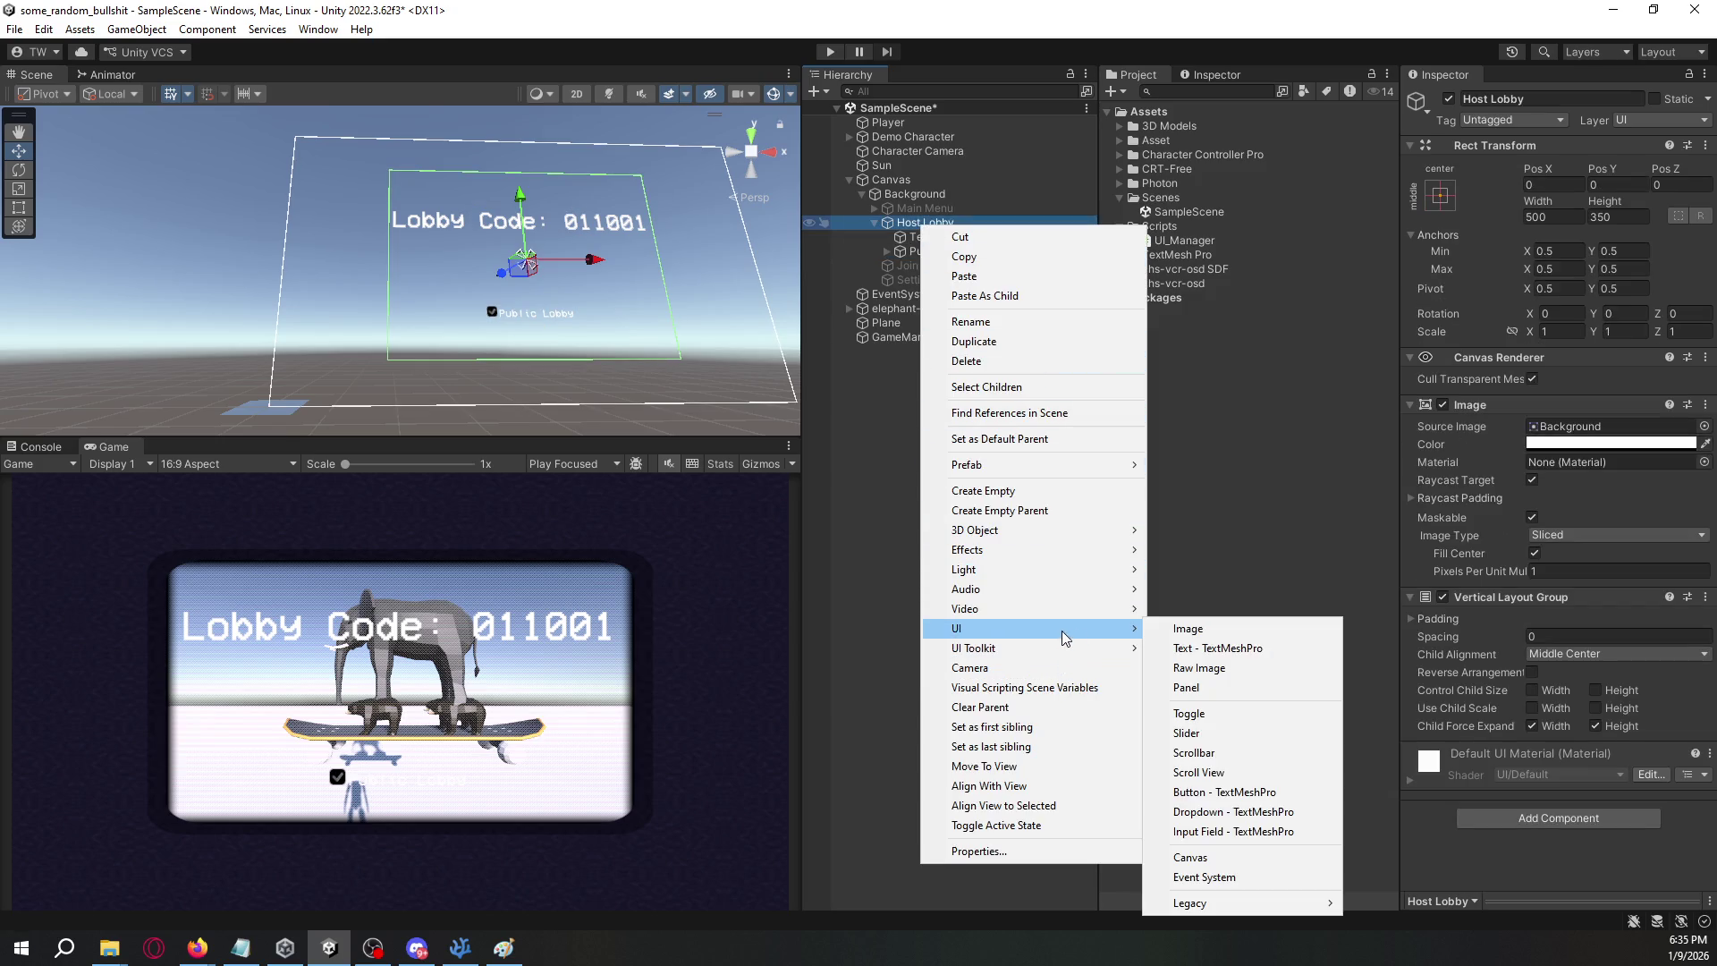
{"action": "left_click", "coordinate": [1232, 792]}
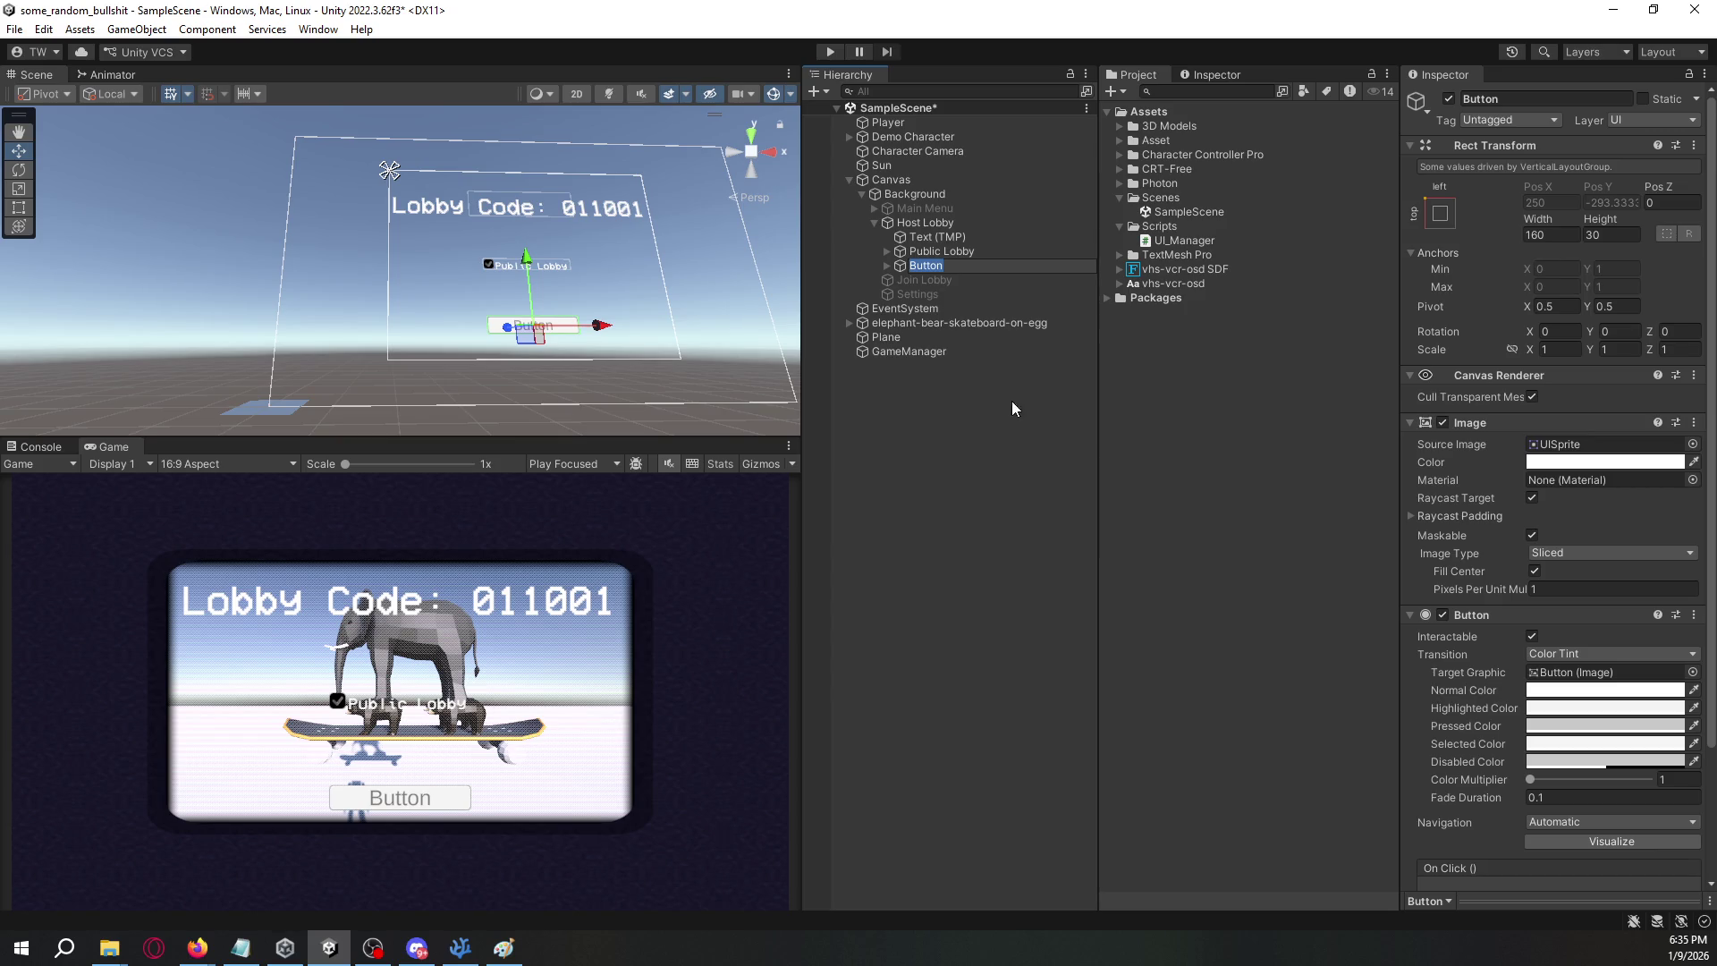
{"action": "type", "text": "STart"}
{"action": "key", "text": "Return"}
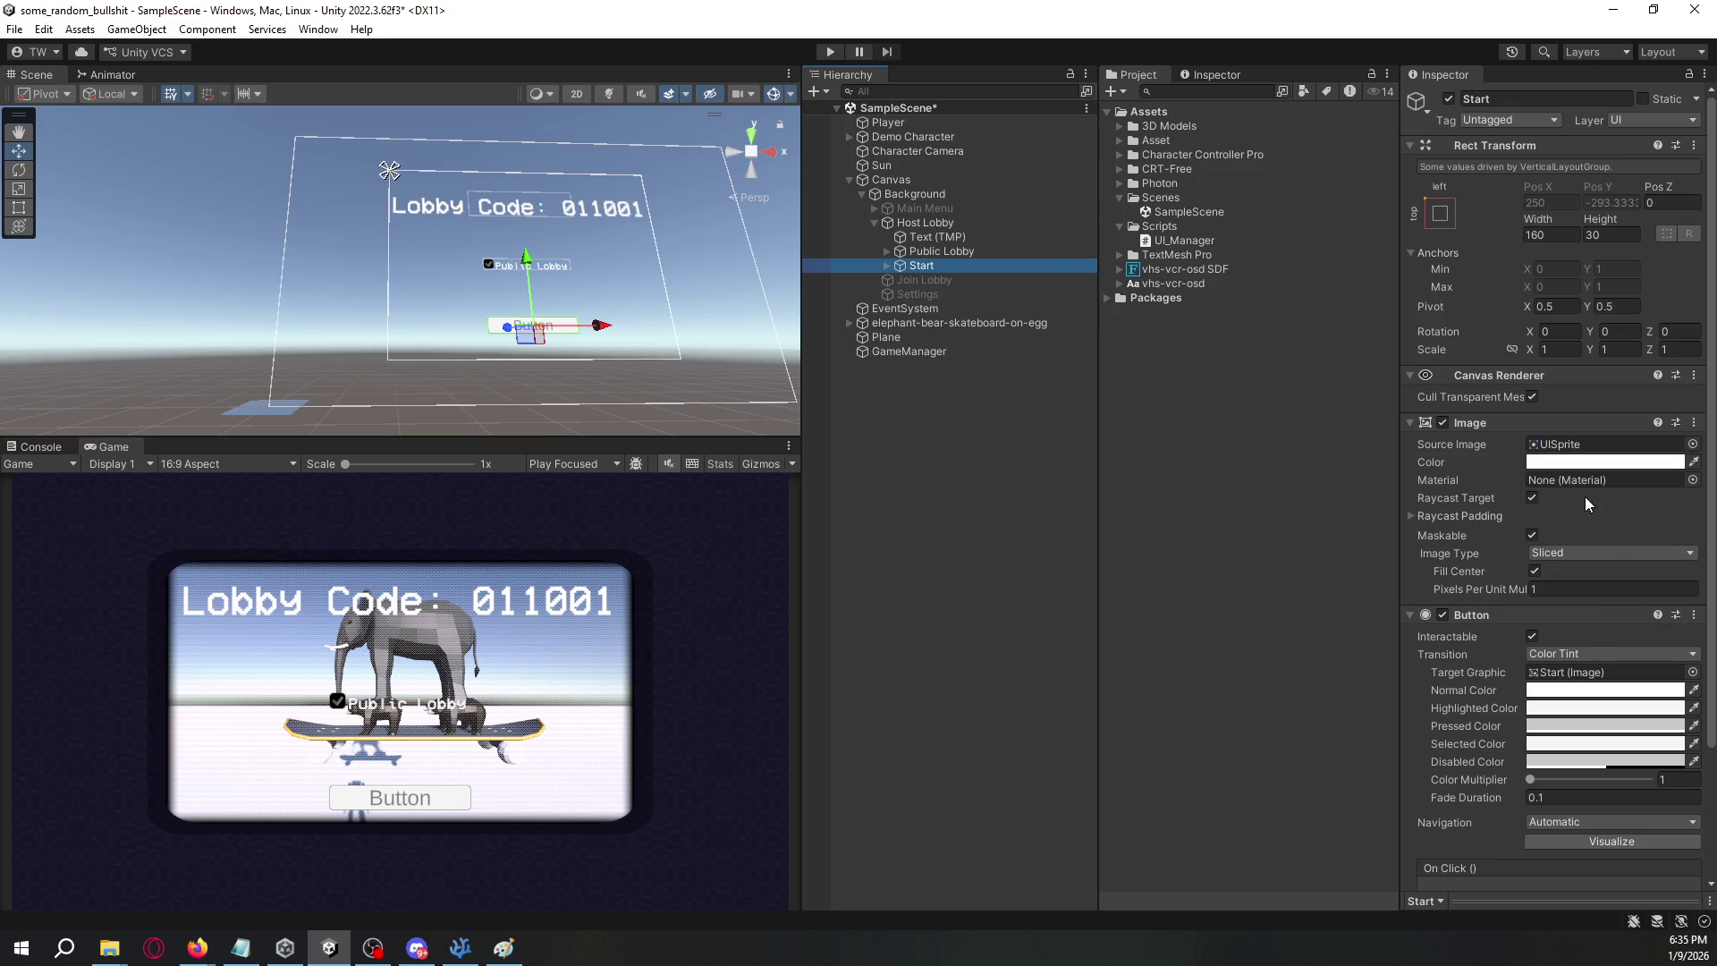
{"action": "left_click", "coordinate": [885, 266]}
{"action": "left_click", "coordinate": [911, 281]}
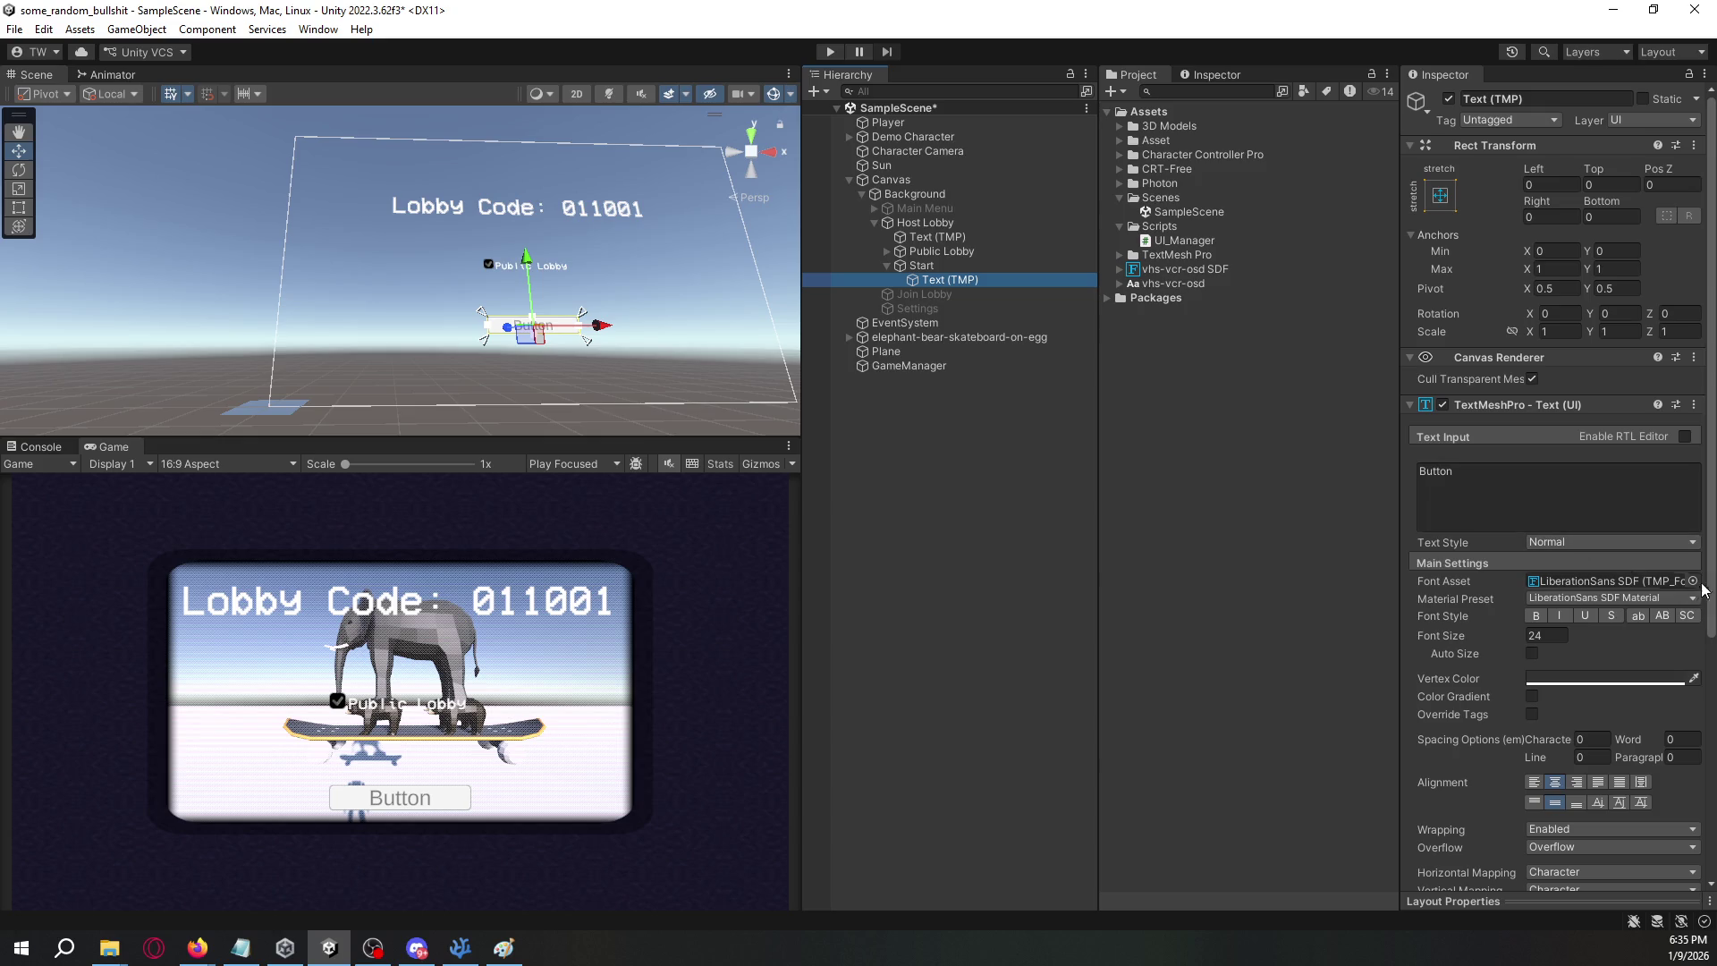
- Set the Start button text's font to vhs-vcr-osd SDF with wrapping disabled
{"action": "left_click", "coordinate": [1693, 581]}
{"action": "double_click", "coordinate": [1504, 508]}
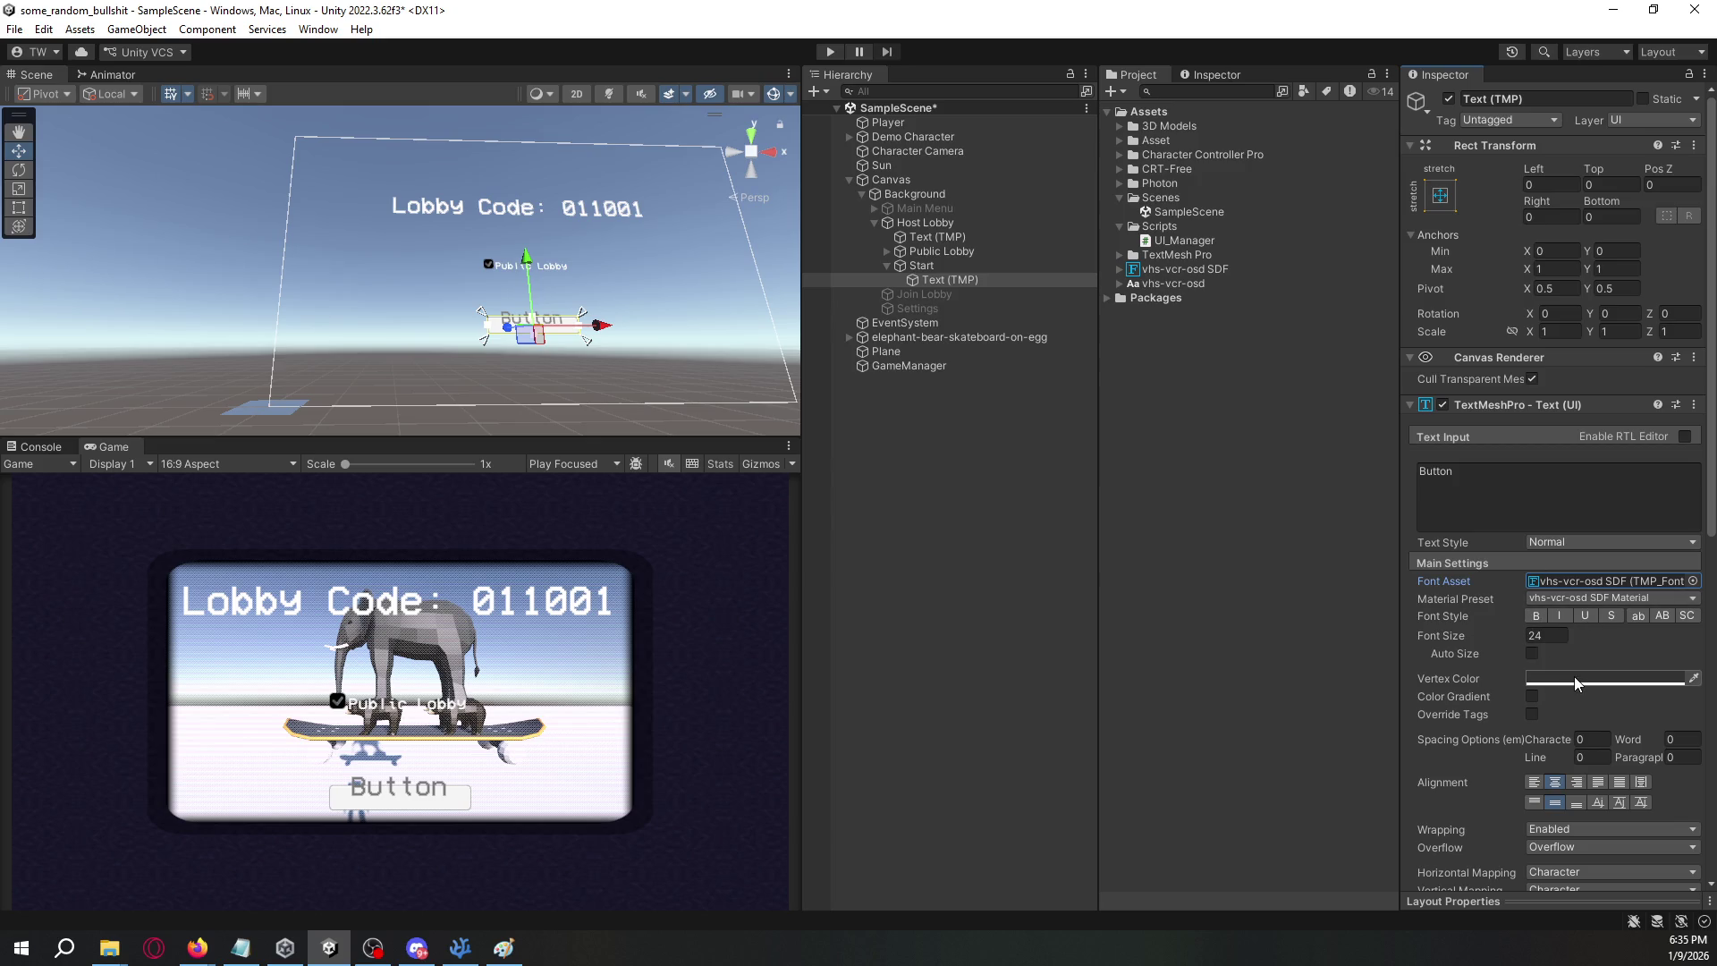
{"action": "scroll", "coordinate": [1495, 801], "scroll_direction": "down", "scroll_amount": 1}
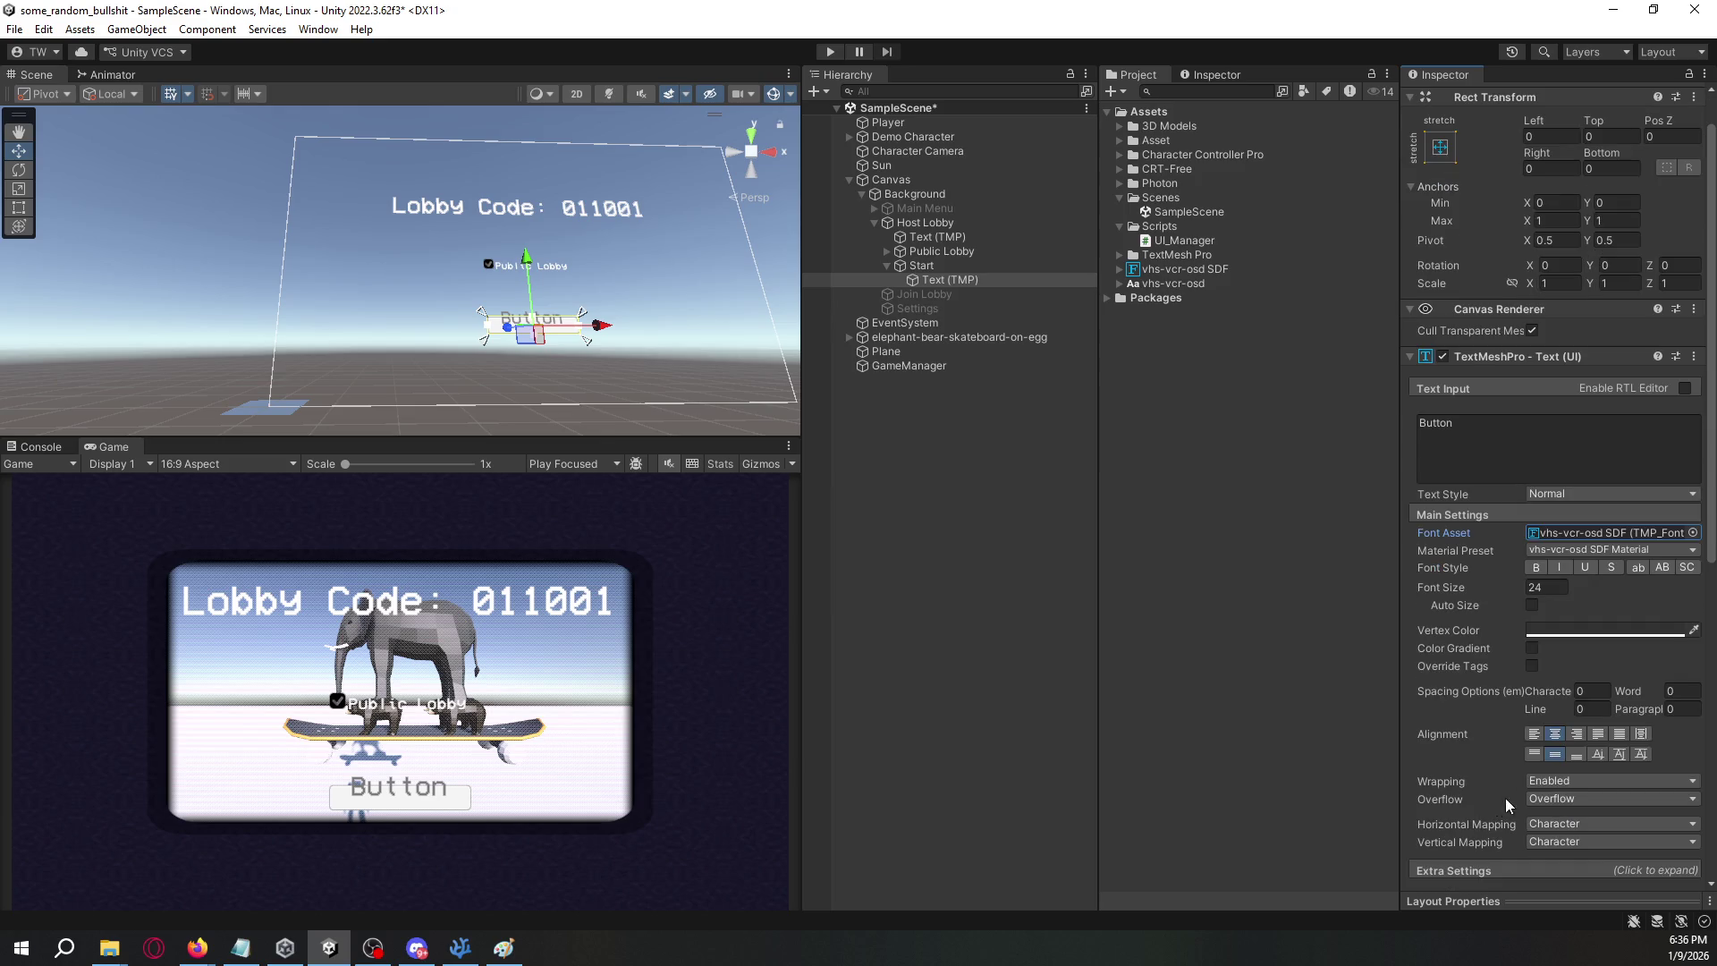
{"action": "left_click", "coordinate": [1544, 778]}
{"action": "left_click", "coordinate": [1549, 798]}
{"action": "left_click", "coordinate": [1549, 799]}
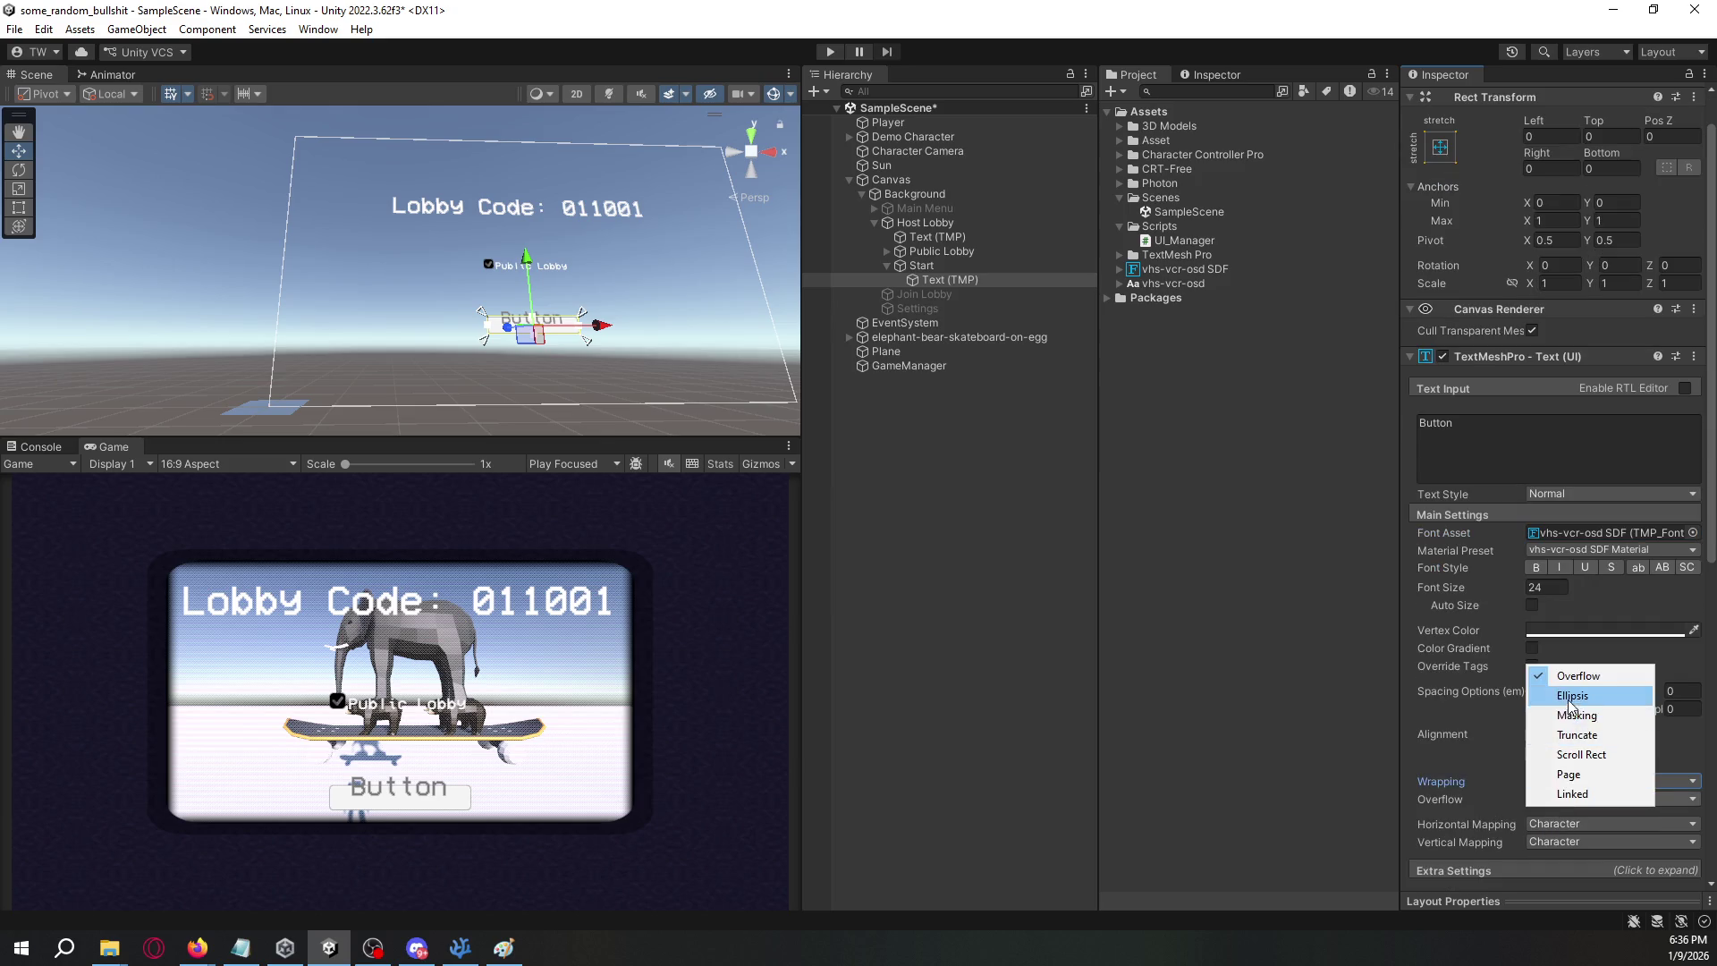
{"action": "left_click", "coordinate": [1484, 790]}
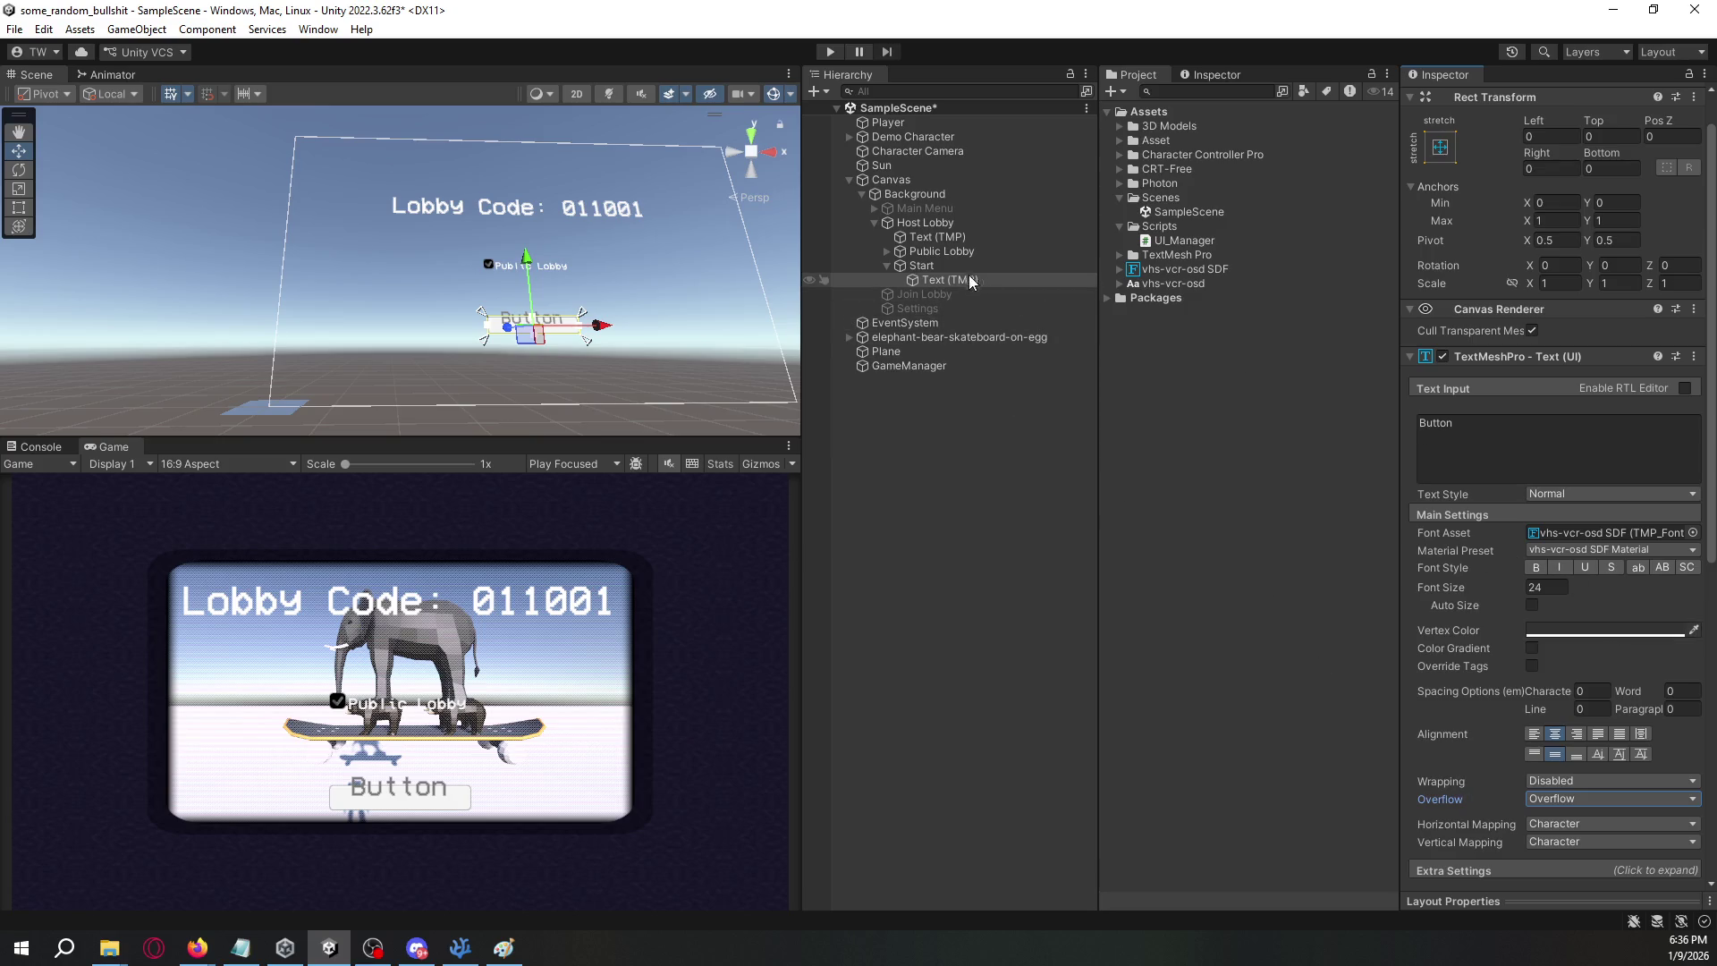
- Make the Start button's image colour translucent black, leaving the text colour unchanged
{"action": "left_click", "coordinate": [939, 266]}
{"action": "left_click", "coordinate": [1610, 463]}
{"action": "left_click_drag", "start_coordinate": [1590, 592], "coordinate": [1504, 743]}
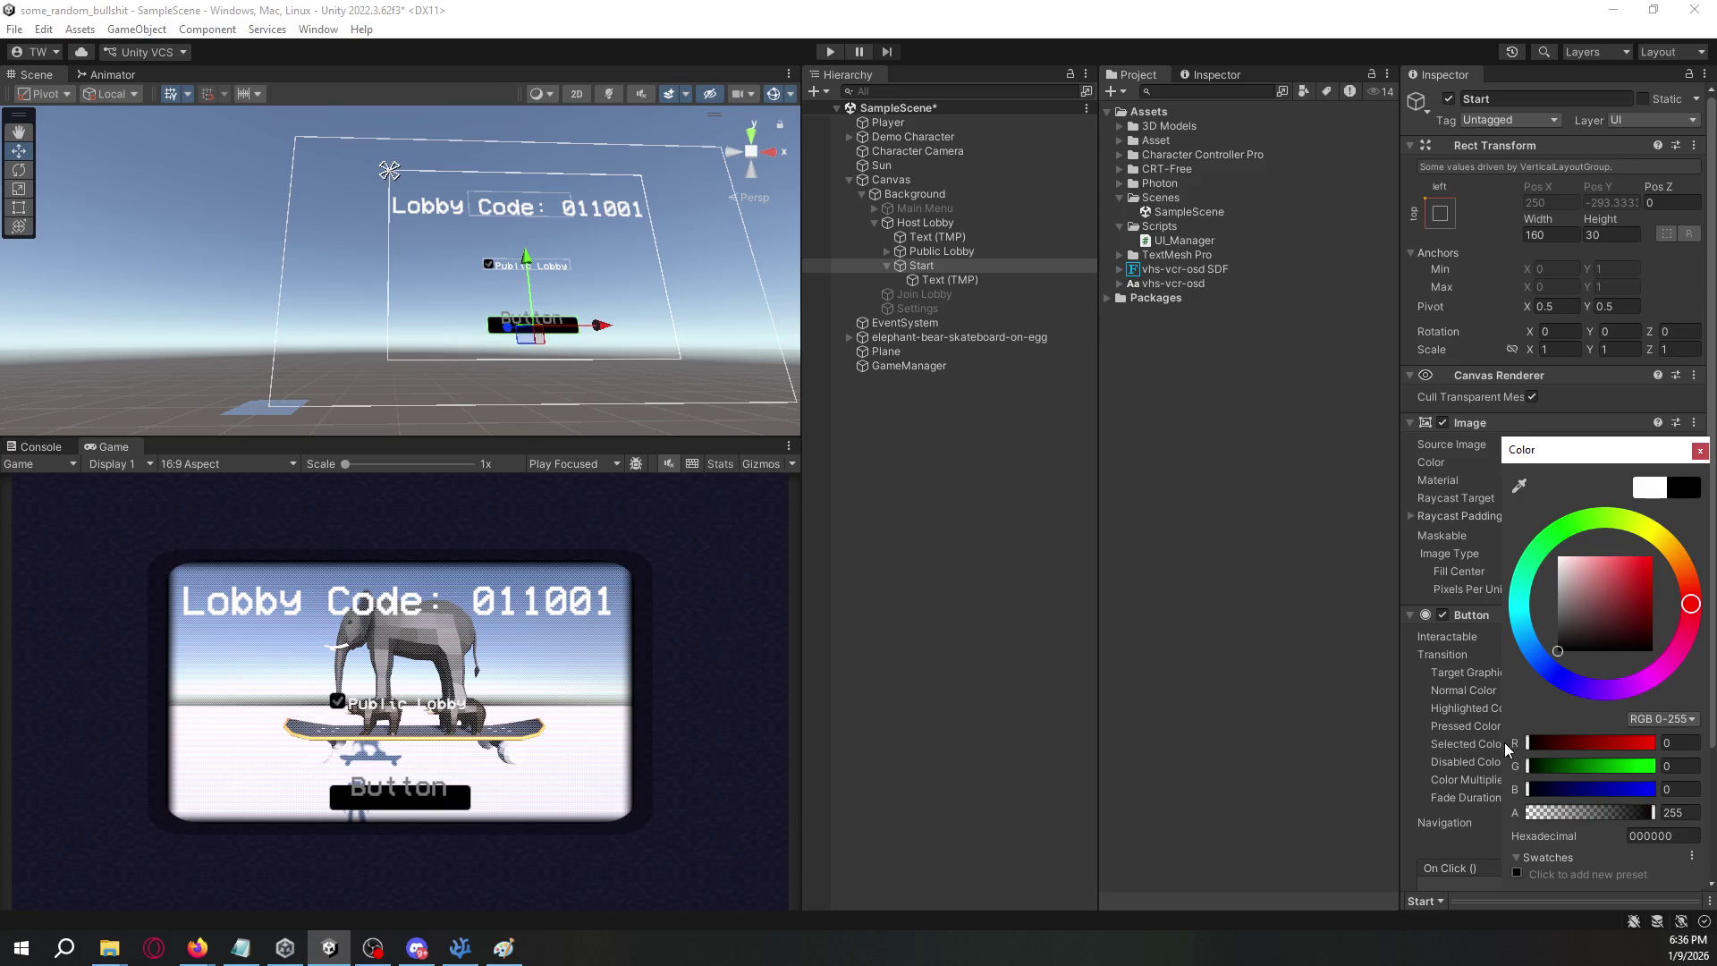
{"action": "left_click_drag", "start_coordinate": [1646, 812], "coordinate": [1579, 820]}
{"action": "left_click", "coordinate": [1204, 477]}
{"action": "left_click", "coordinate": [952, 266]}
{"action": "left_click", "coordinate": [952, 281]}
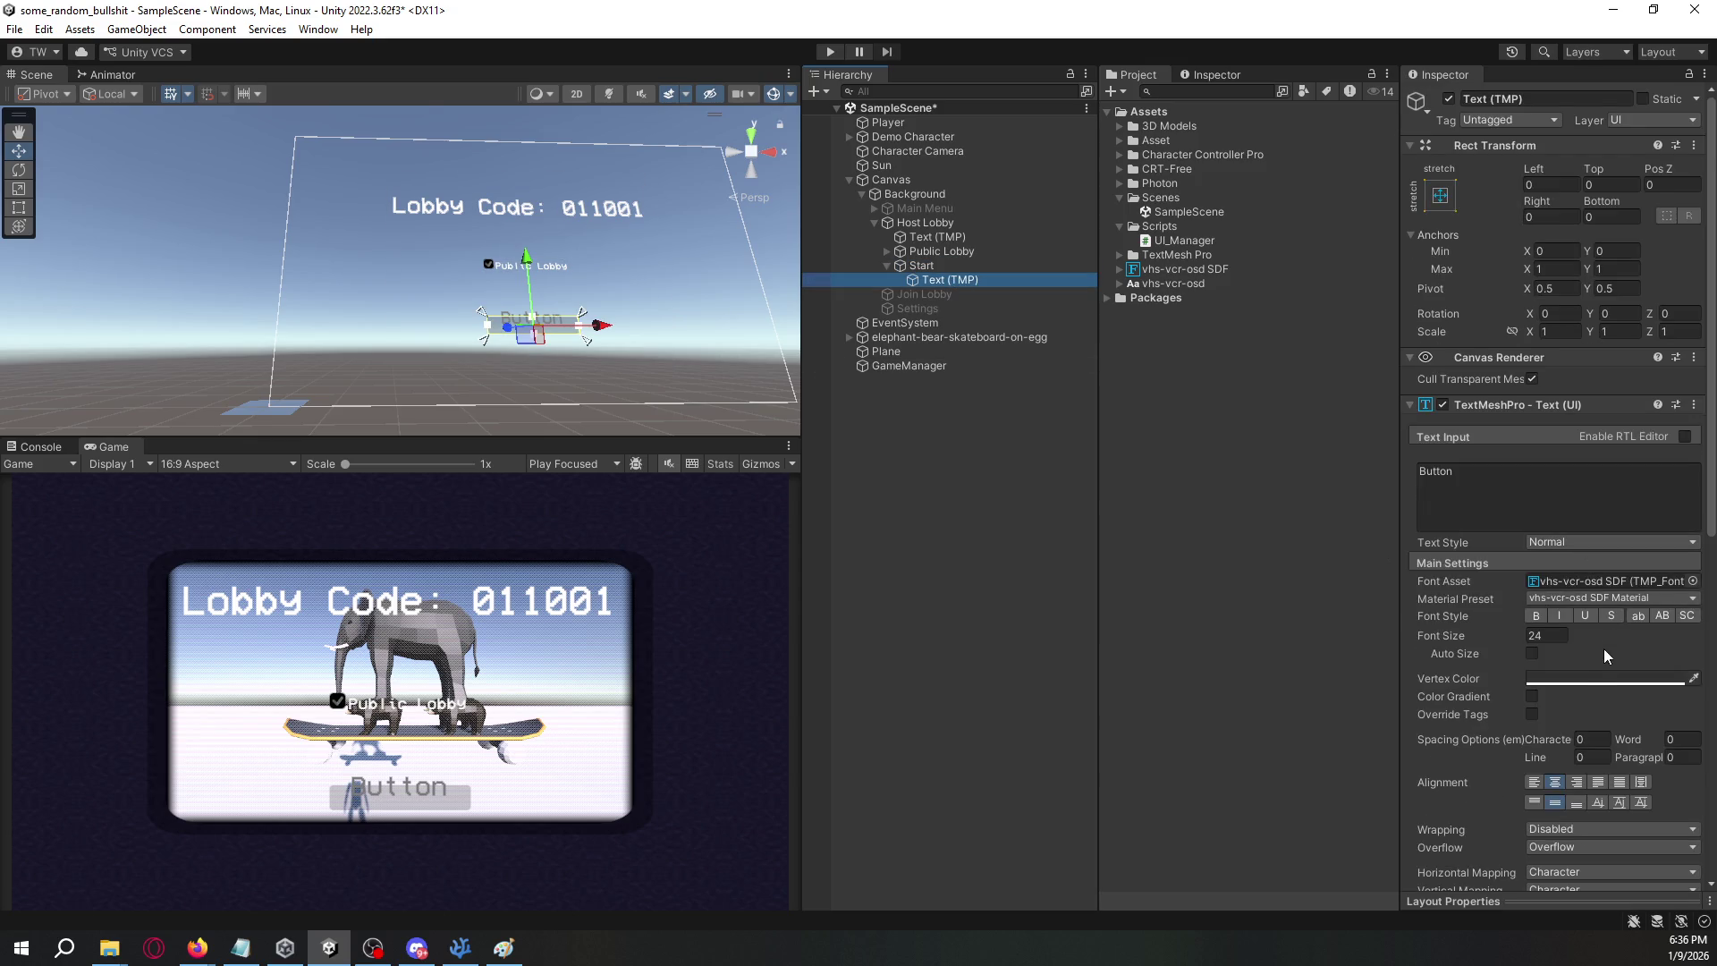
{"action": "left_click", "coordinate": [1581, 677]}
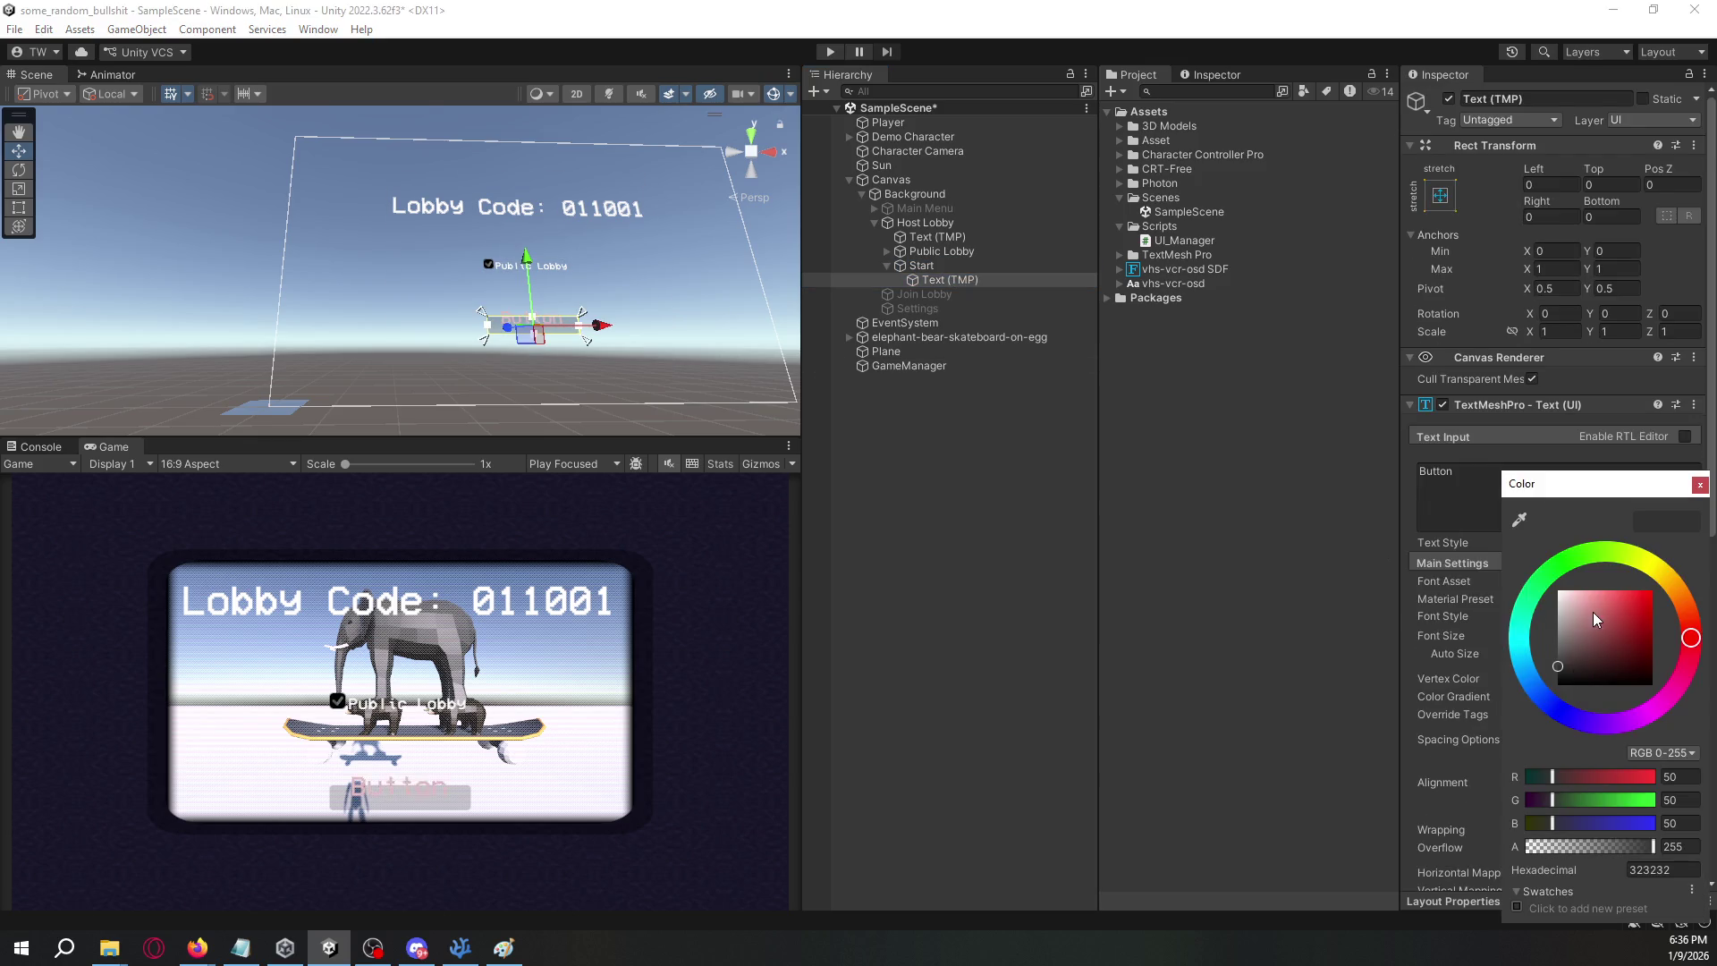
{"action": "left_click", "coordinate": [1271, 582]}
{"action": "left_click", "coordinate": [939, 208]}
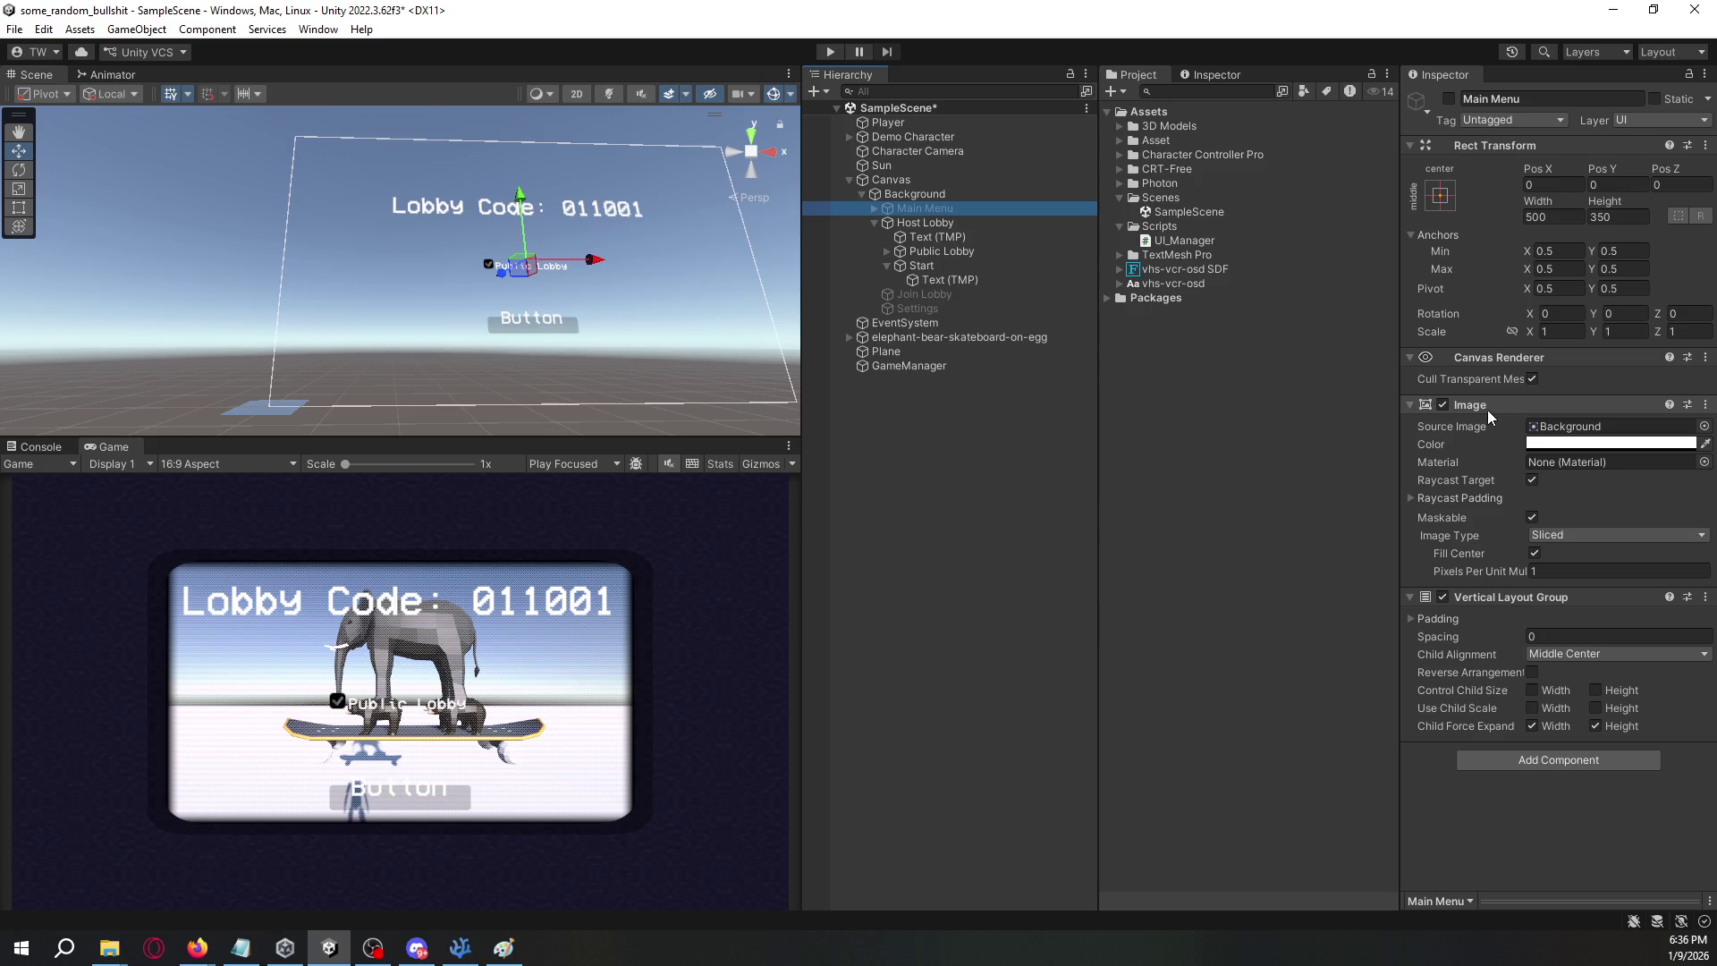
- Make the Host Lobby panel's colour black and raise its opacity
{"action": "left_click", "coordinate": [1000, 223]}
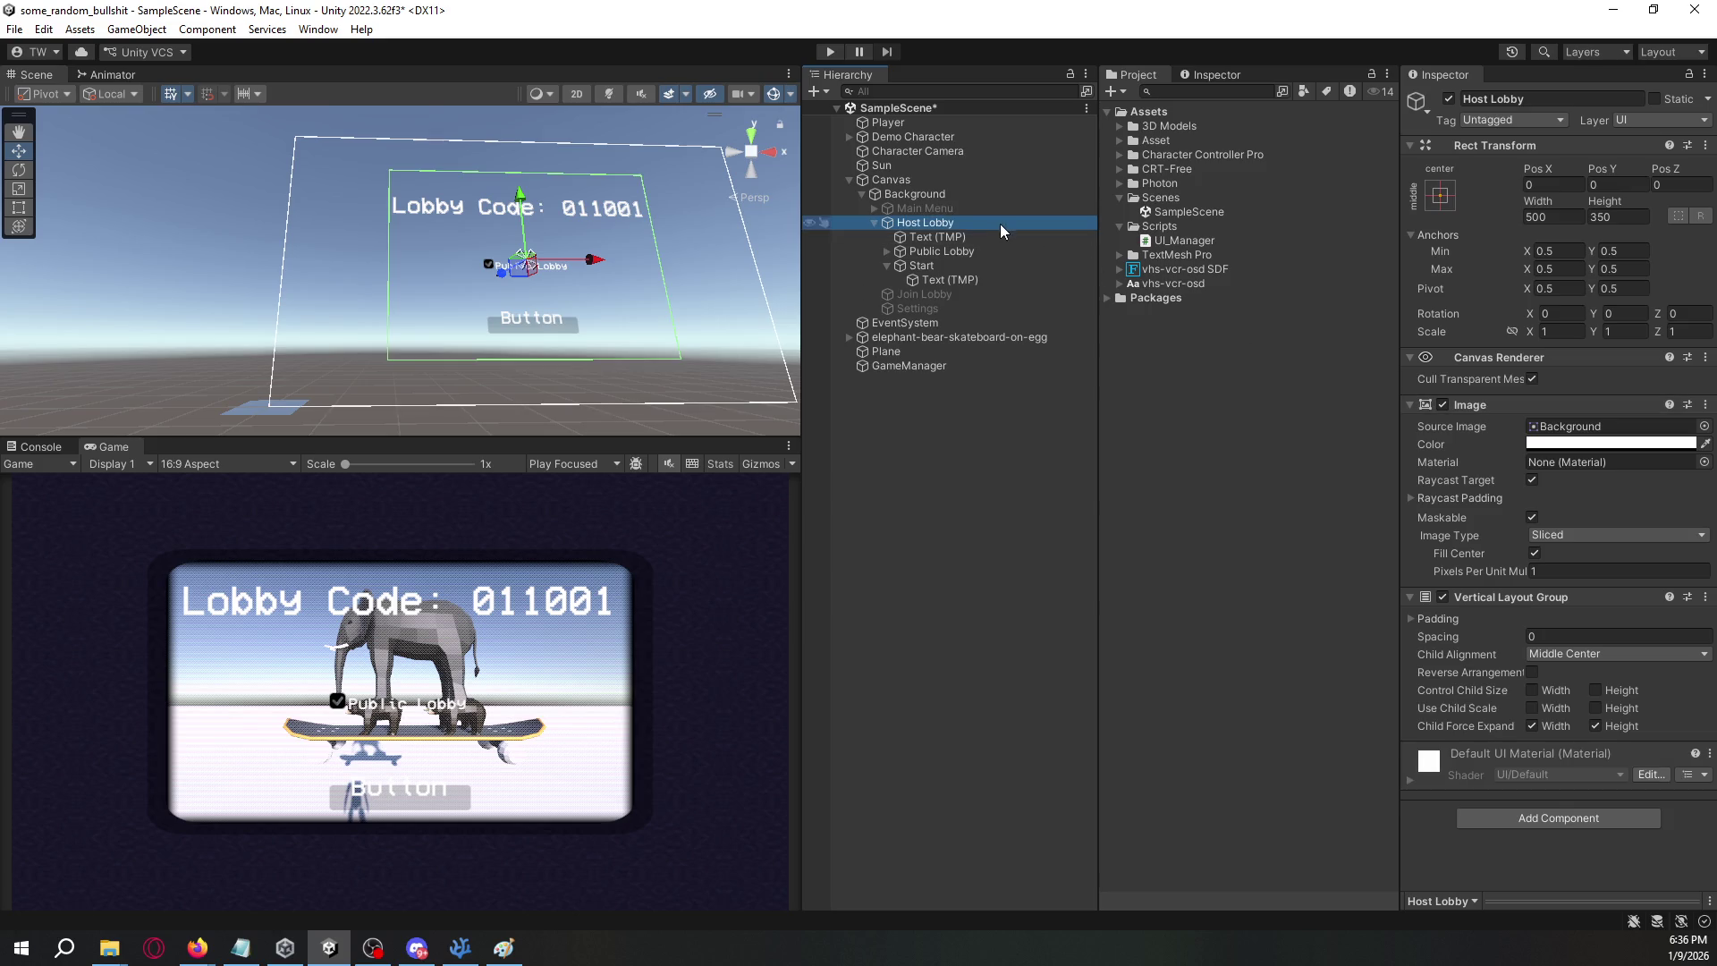
{"action": "left_click", "coordinate": [1547, 444]}
{"action": "left_click", "coordinate": [1558, 630]}
{"action": "left_click", "coordinate": [1591, 793]}
{"action": "left_click_drag", "start_coordinate": [1591, 793], "coordinate": [1644, 789]}
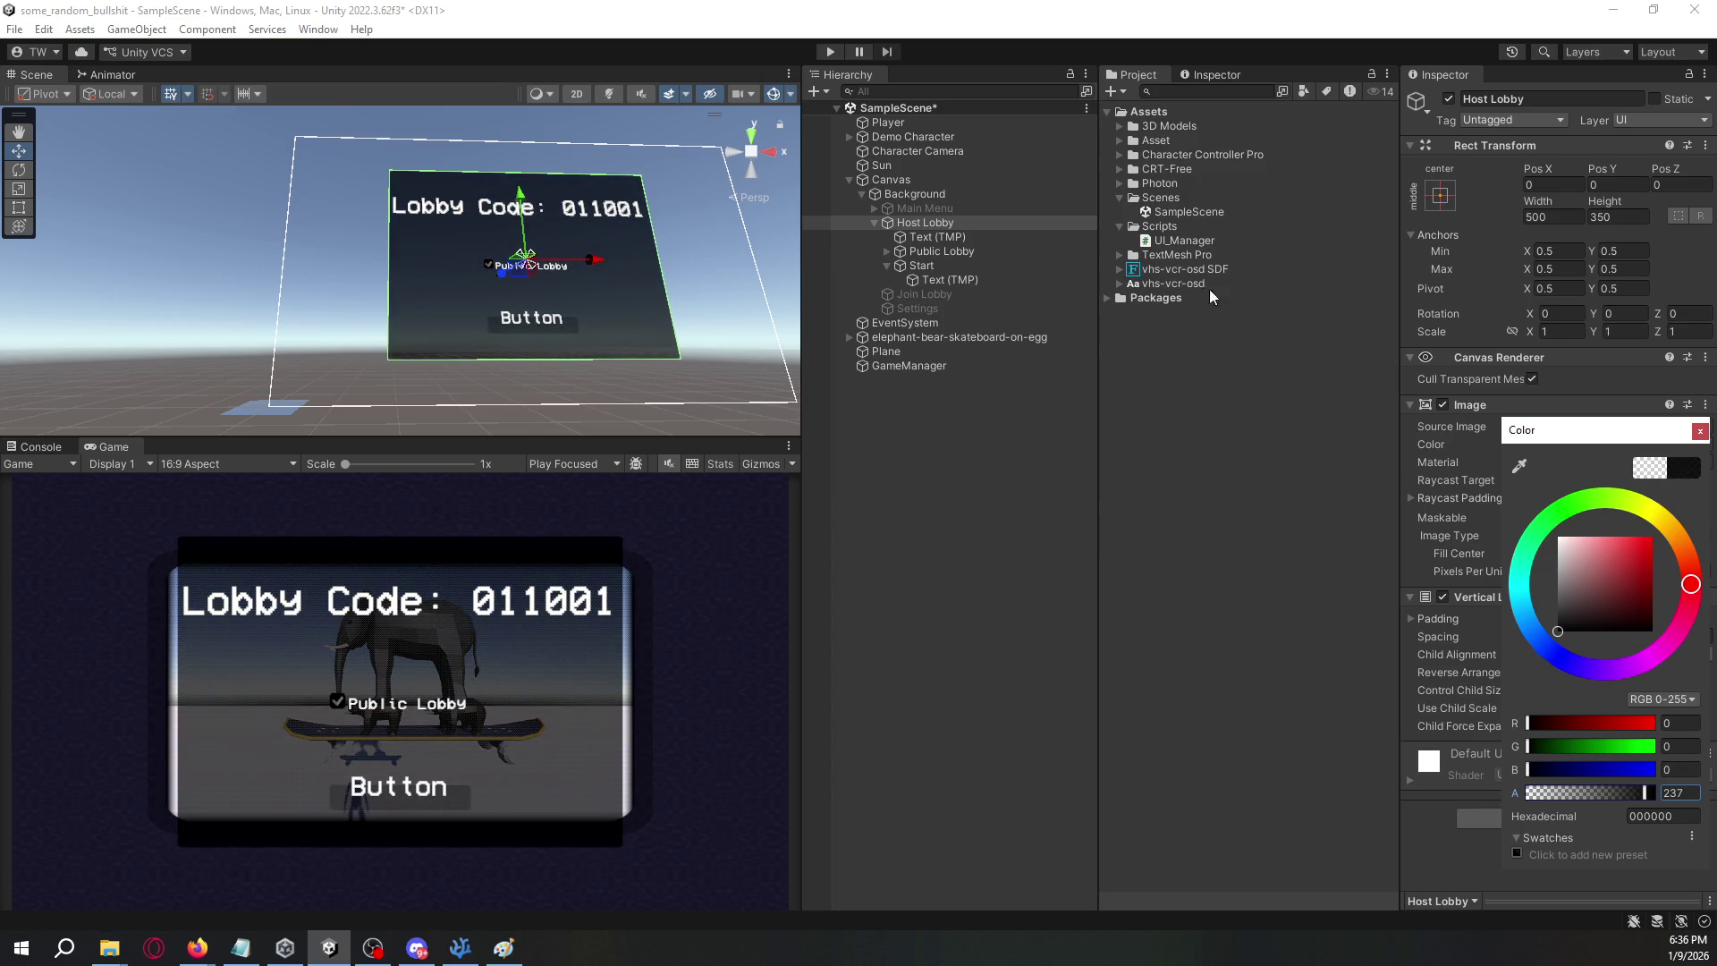
- Set Host Lobby and Main Menu widths to 550, keeping Host Lobby's height at 350
{"action": "left_click", "coordinate": [1621, 217]}
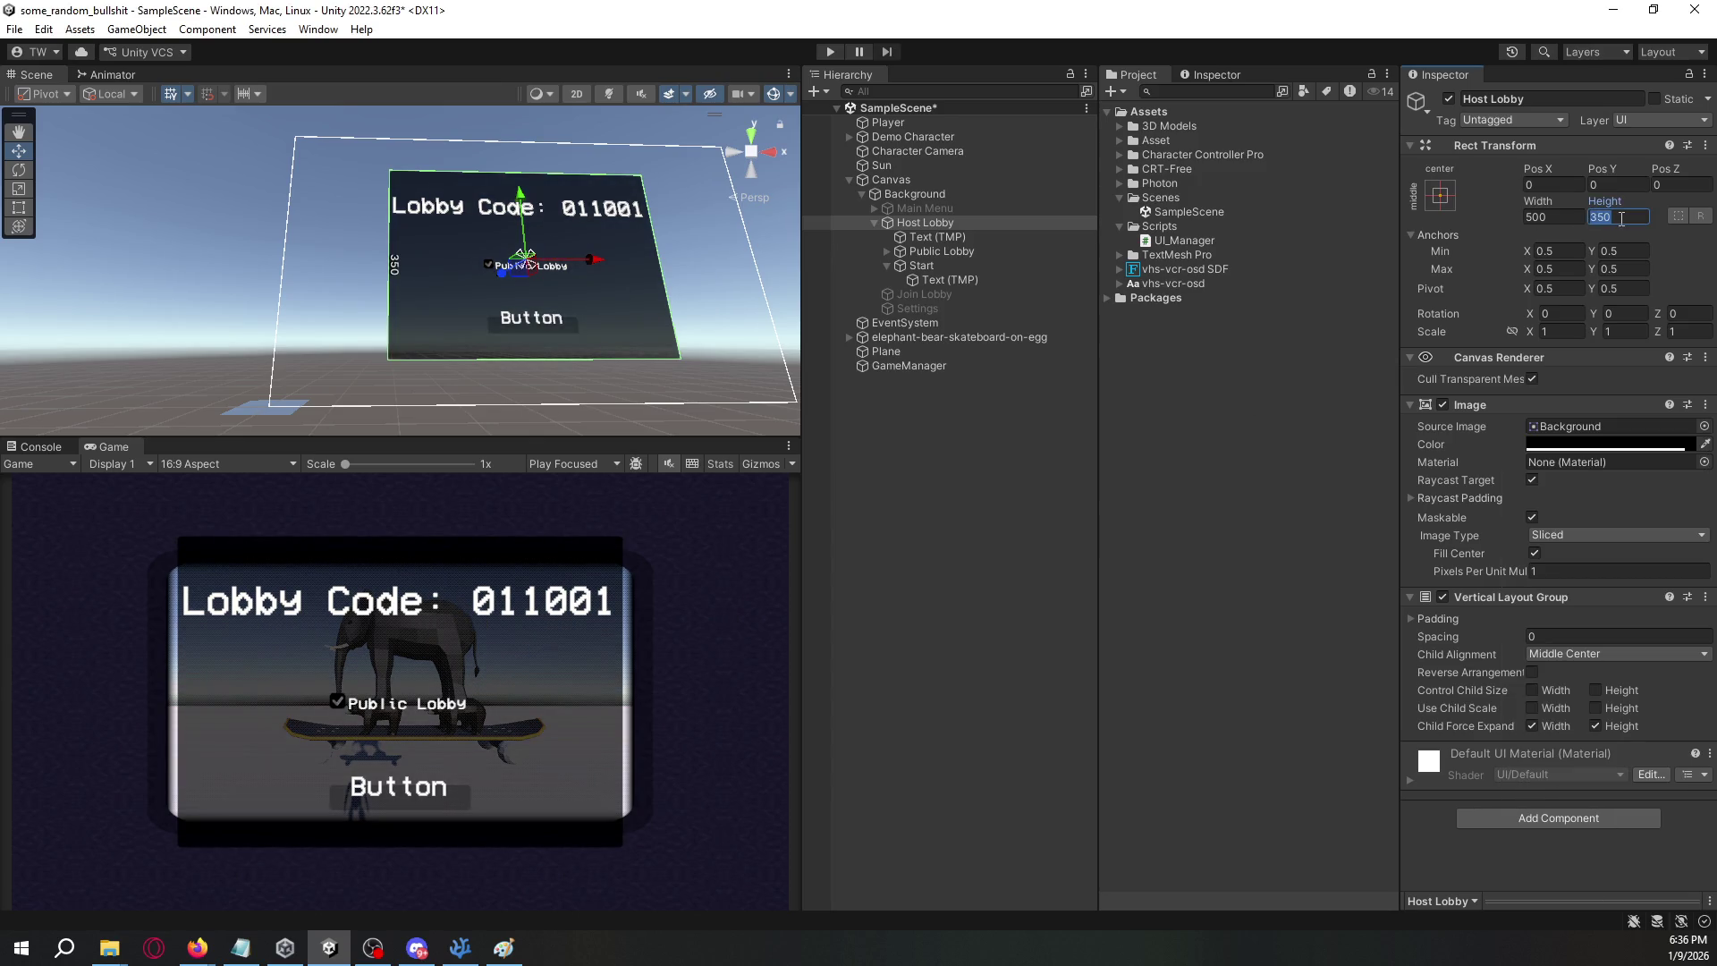
{"action": "type", "text": "450"}
{"action": "key", "text": "ctrl+z"}
{"action": "double_click", "coordinate": [1550, 217]}
{"action": "type", "text": "550"}
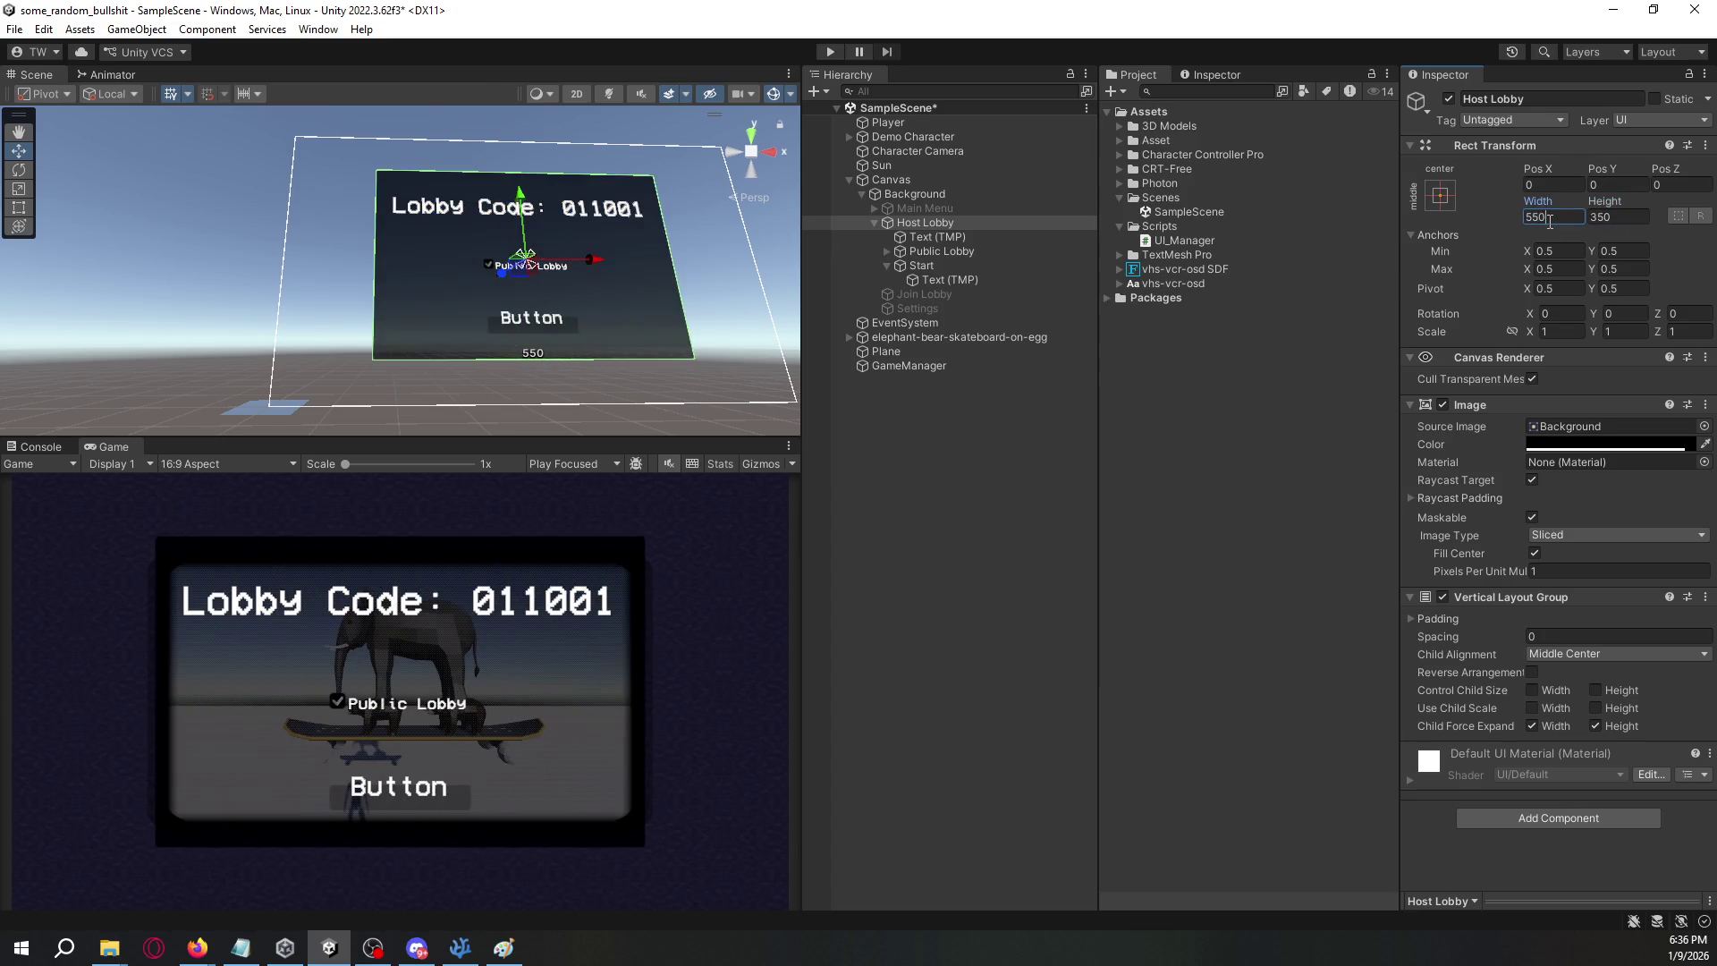
{"action": "left_click", "coordinate": [1059, 210]}
{"action": "double_click", "coordinate": [1555, 217]}
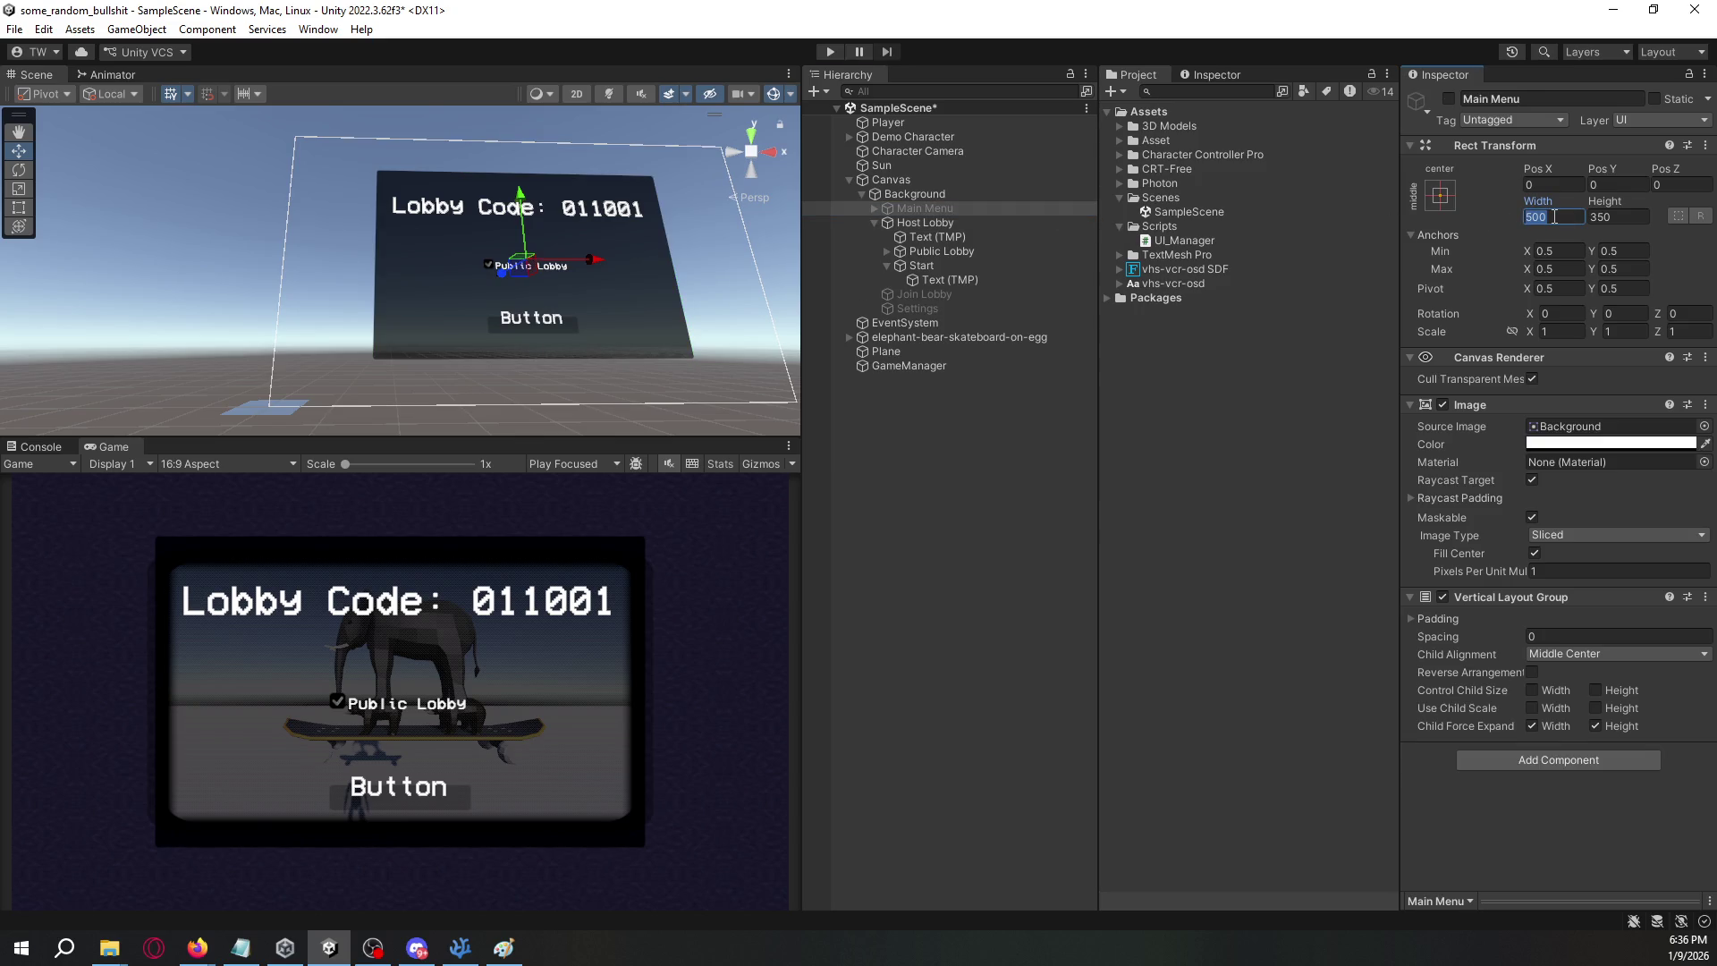
{"action": "type", "text": "550"}
- Anchor the Join Lobby panel at middle centre and size it 550 by 350
{"action": "left_click", "coordinate": [961, 296]}
{"action": "left_click", "coordinate": [1444, 214]}
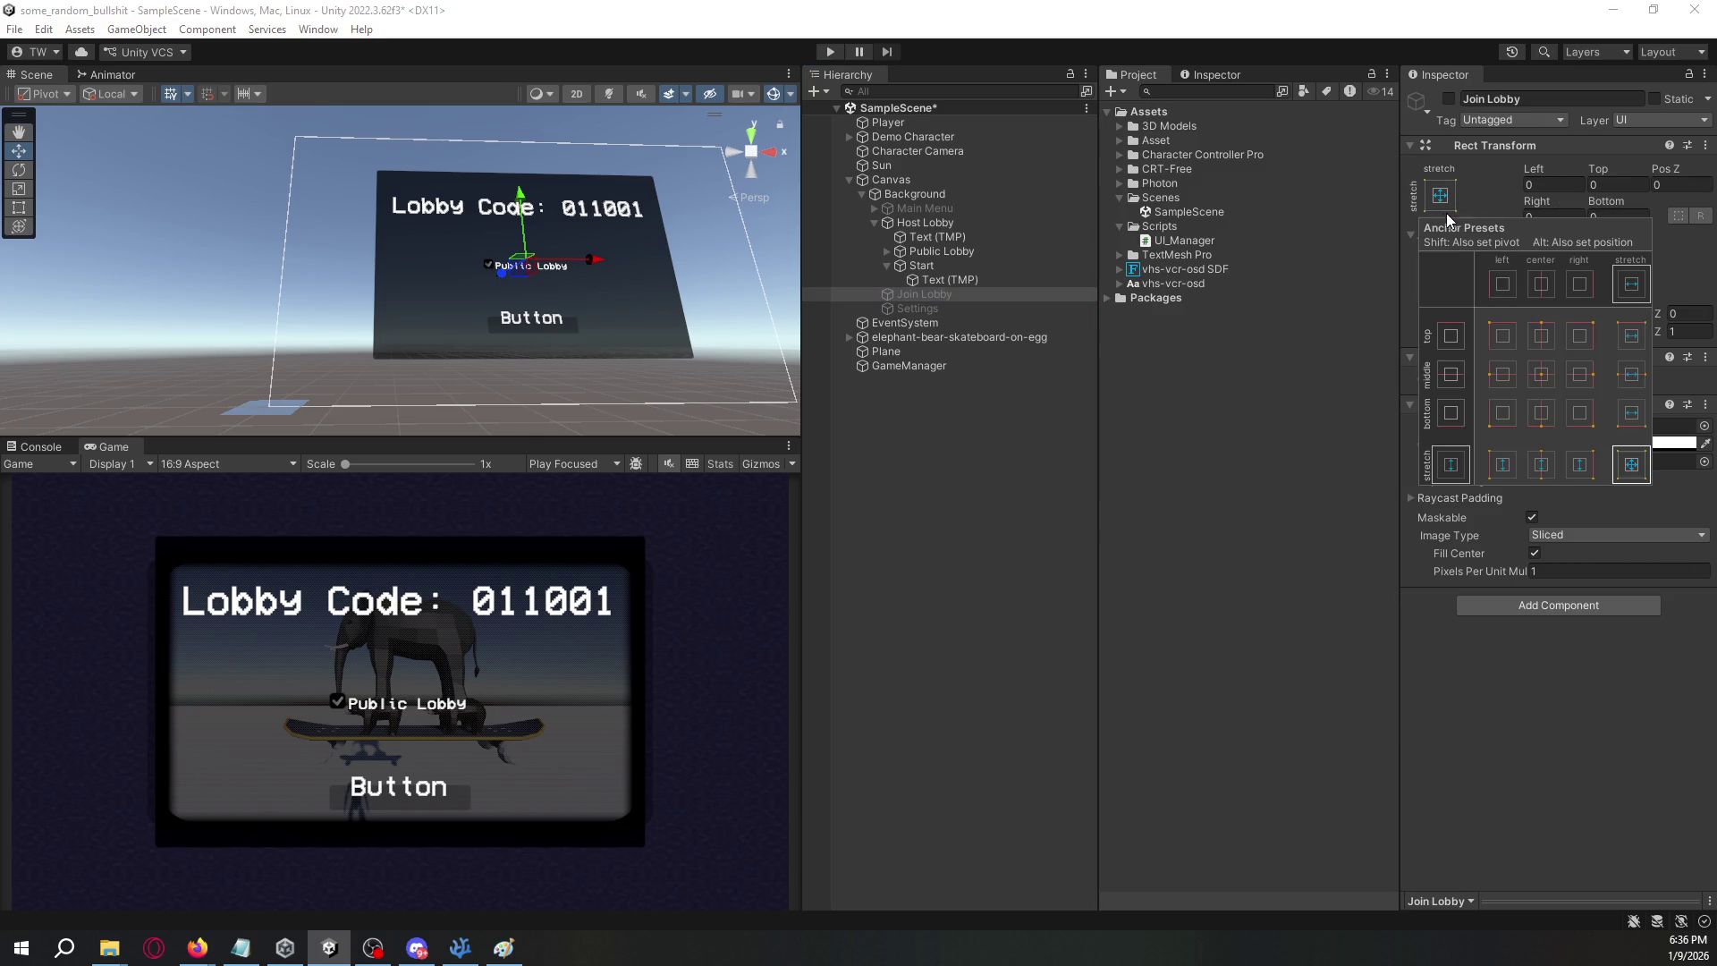
{"action": "left_click", "coordinate": [1541, 374]}
{"action": "double_click", "coordinate": [1559, 215]}
{"action": "type", "text": "550"}
{"action": "key", "text": "Tab"}
{"action": "type", "text": "350"}
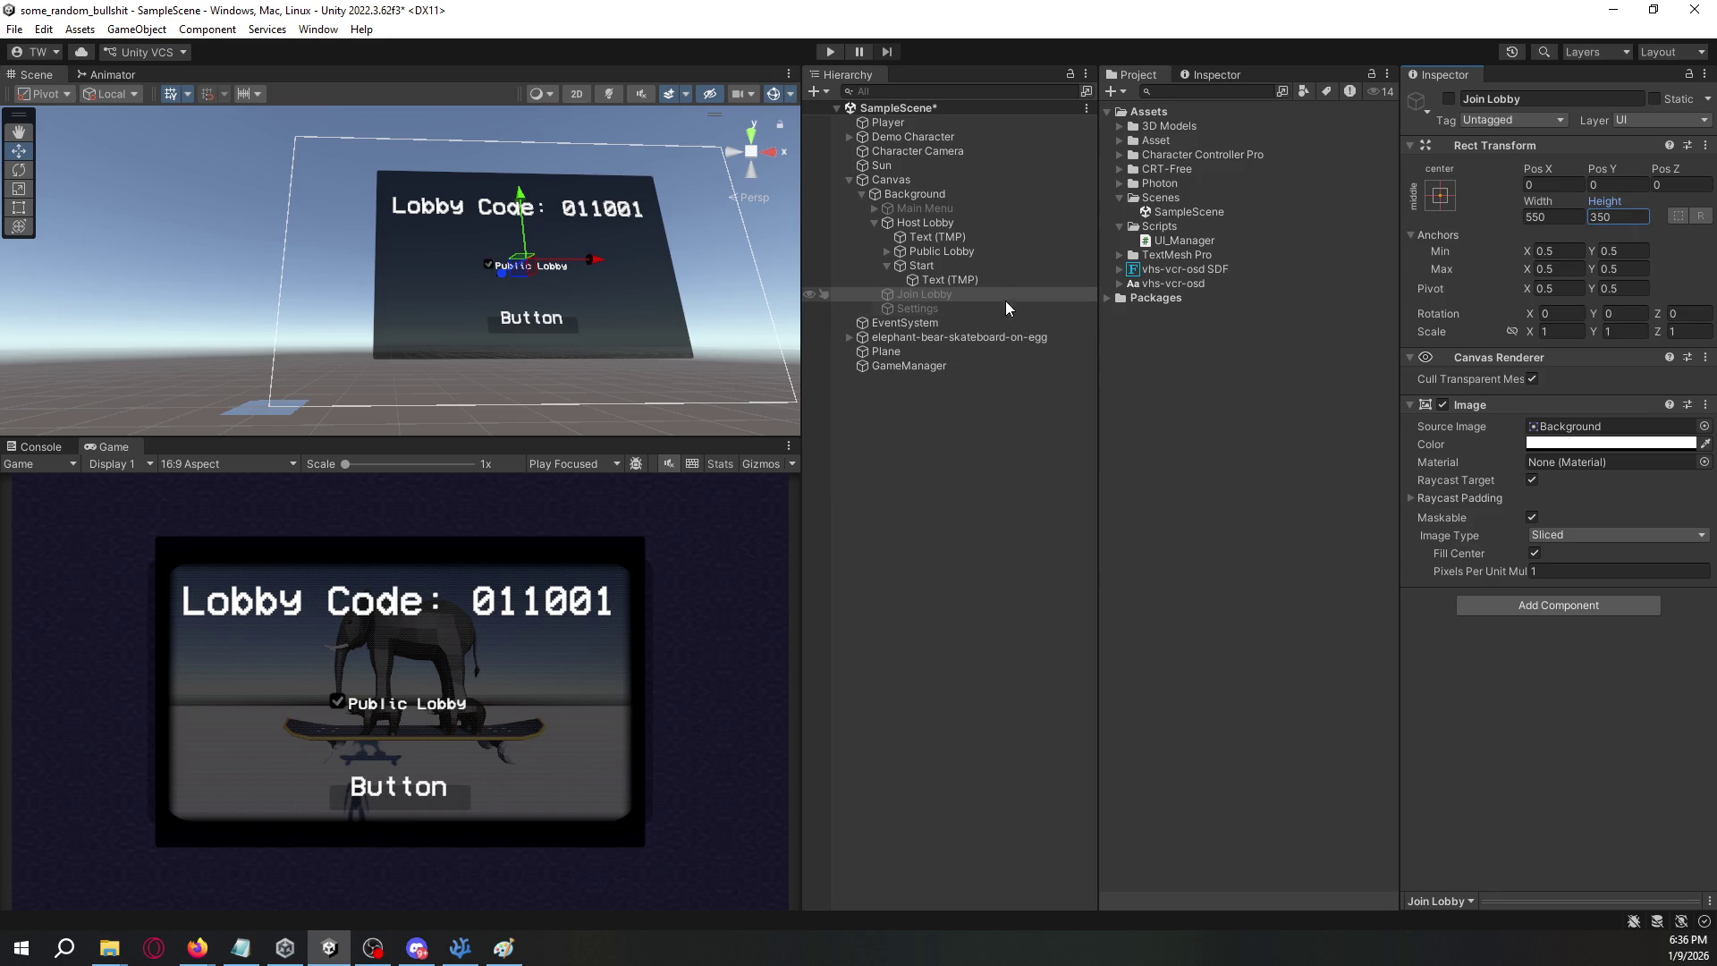
- Anchor the Settings panel at middle centre, resize it, and collapse Start and Host Lobby
{"action": "left_click", "coordinate": [1012, 308]}
{"action": "left_click", "coordinate": [1440, 195]}
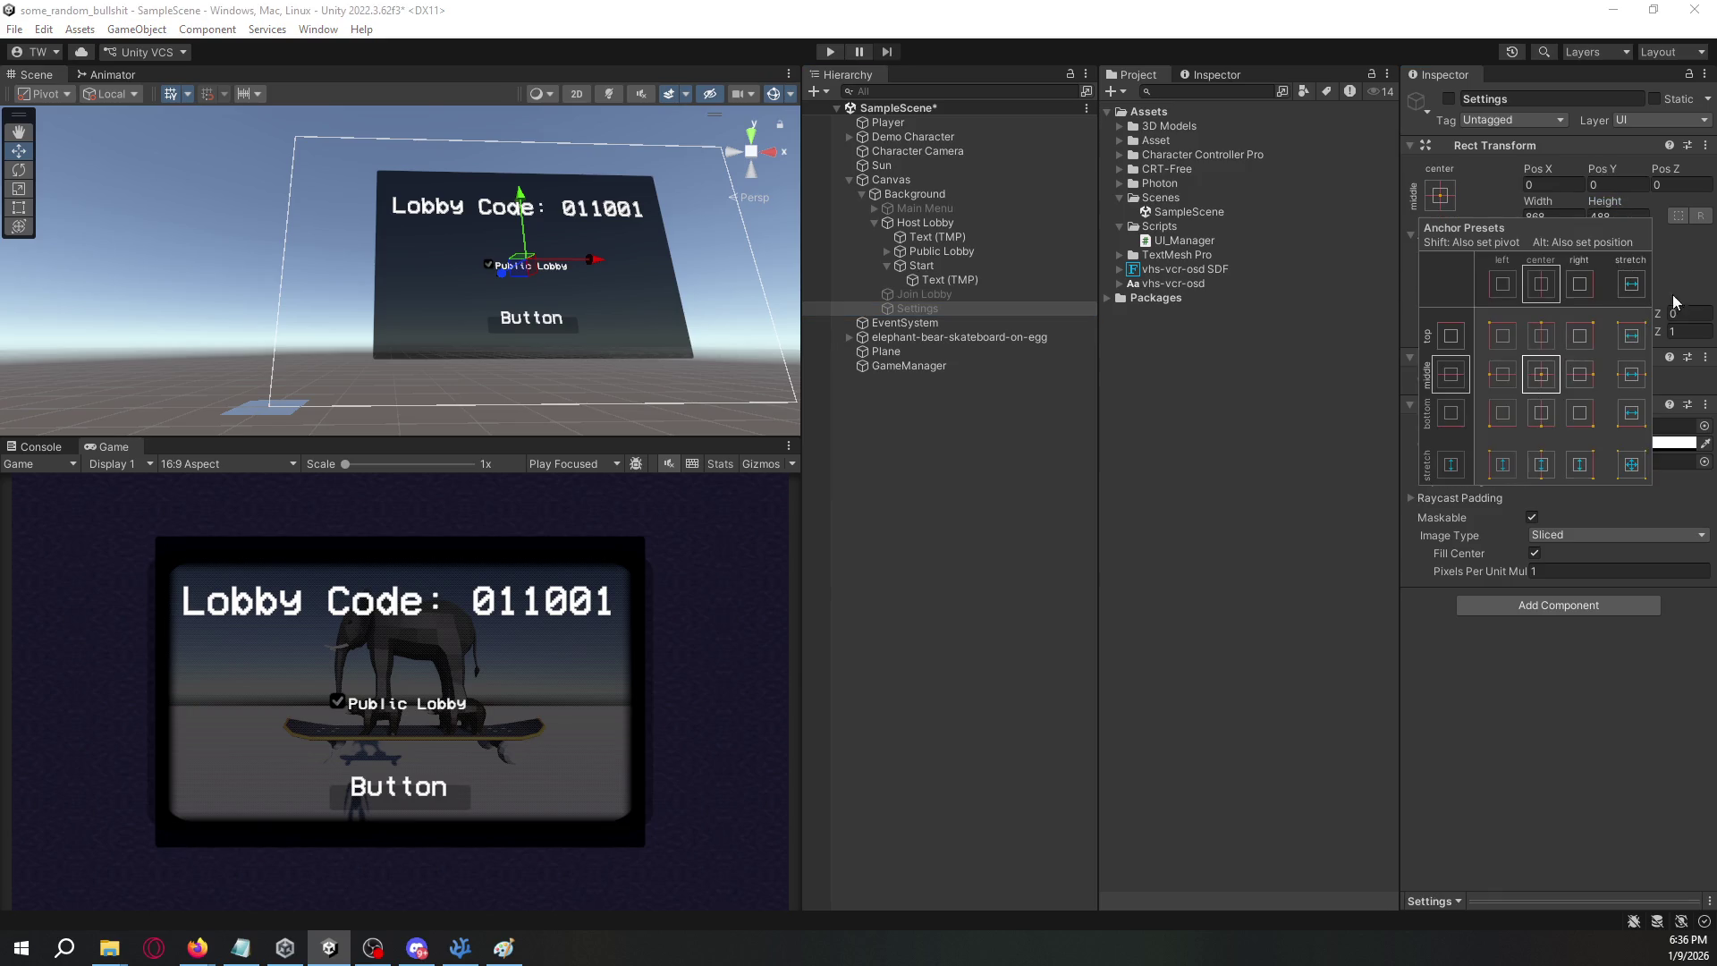
{"action": "left_click", "coordinate": [1541, 374]}
{"action": "type", "text": "50"}
{"action": "key", "text": "Tab"}
{"action": "type", "text": "35"}
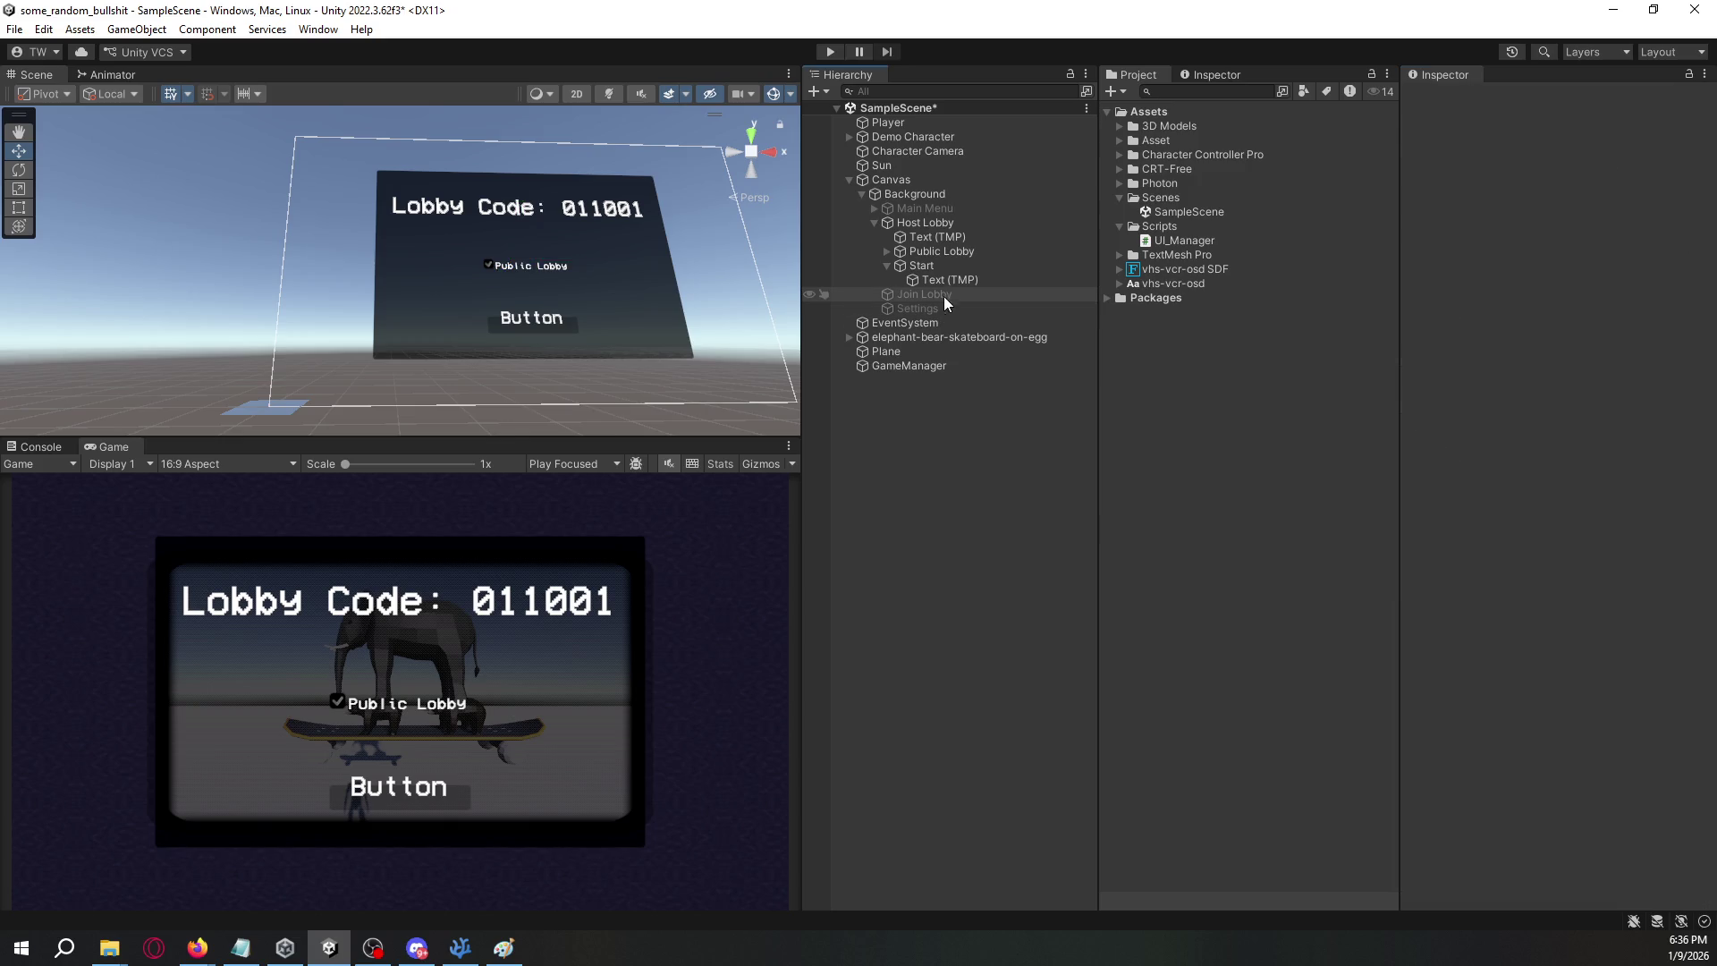
{"action": "left_click", "coordinate": [953, 265]}
{"action": "left_click", "coordinate": [888, 266]}
{"action": "left_click", "coordinate": [924, 224]}
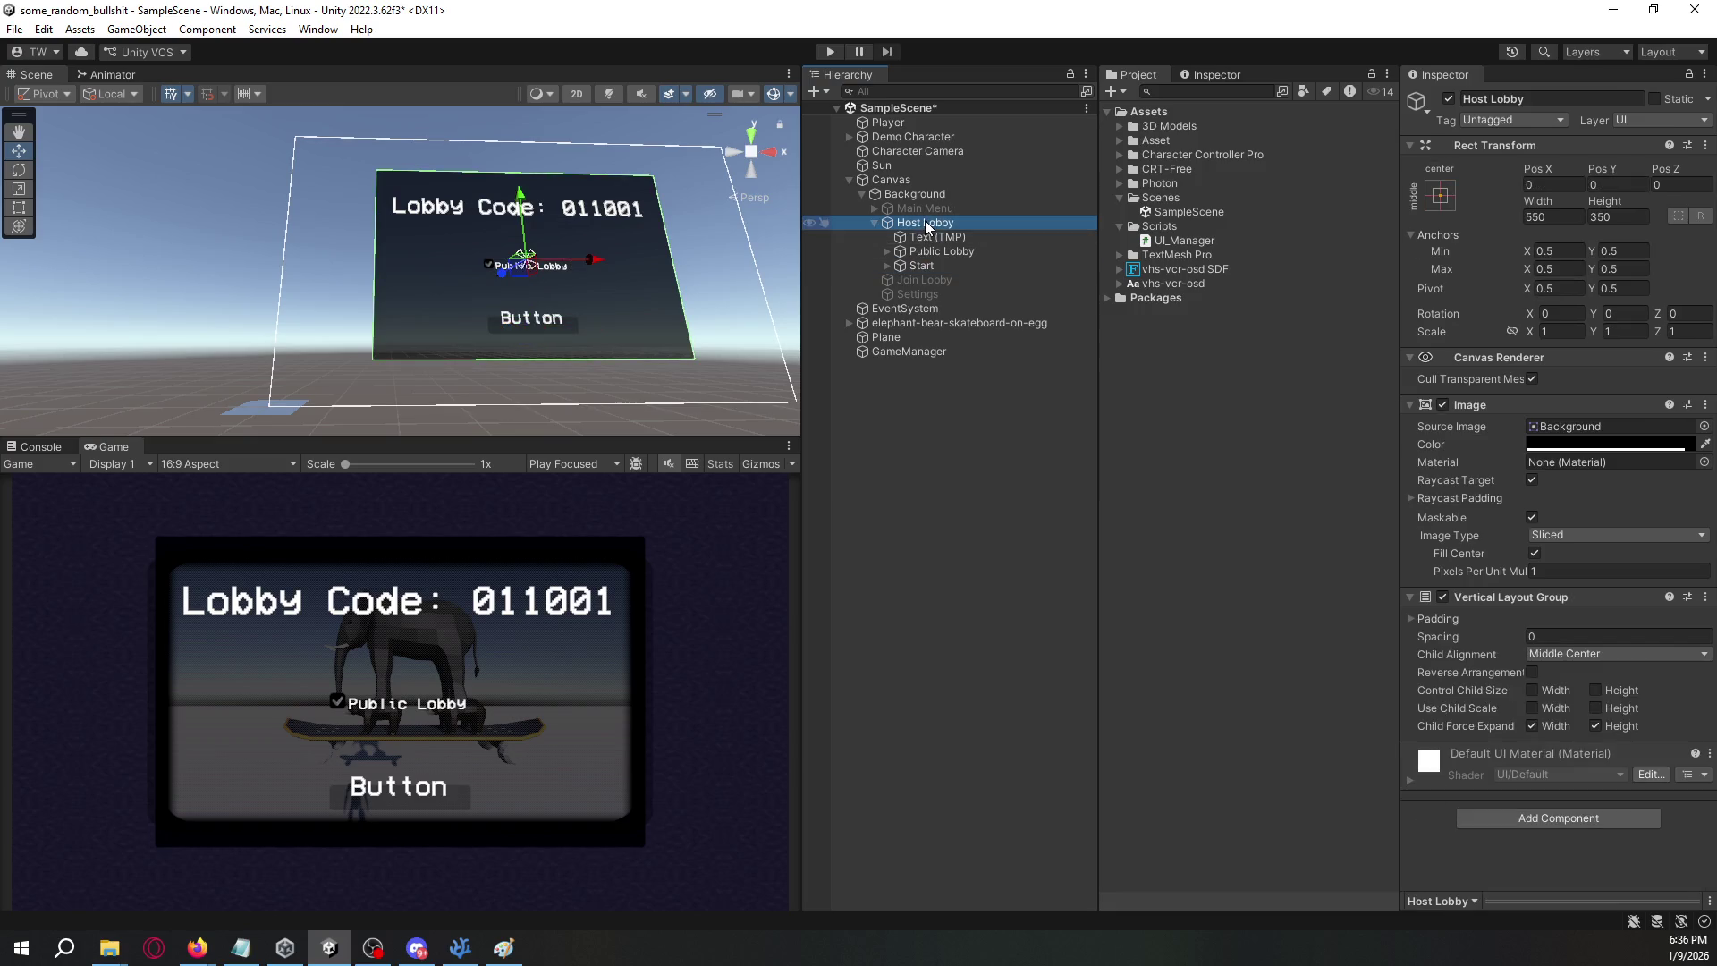
{"action": "left_click", "coordinate": [875, 223]}
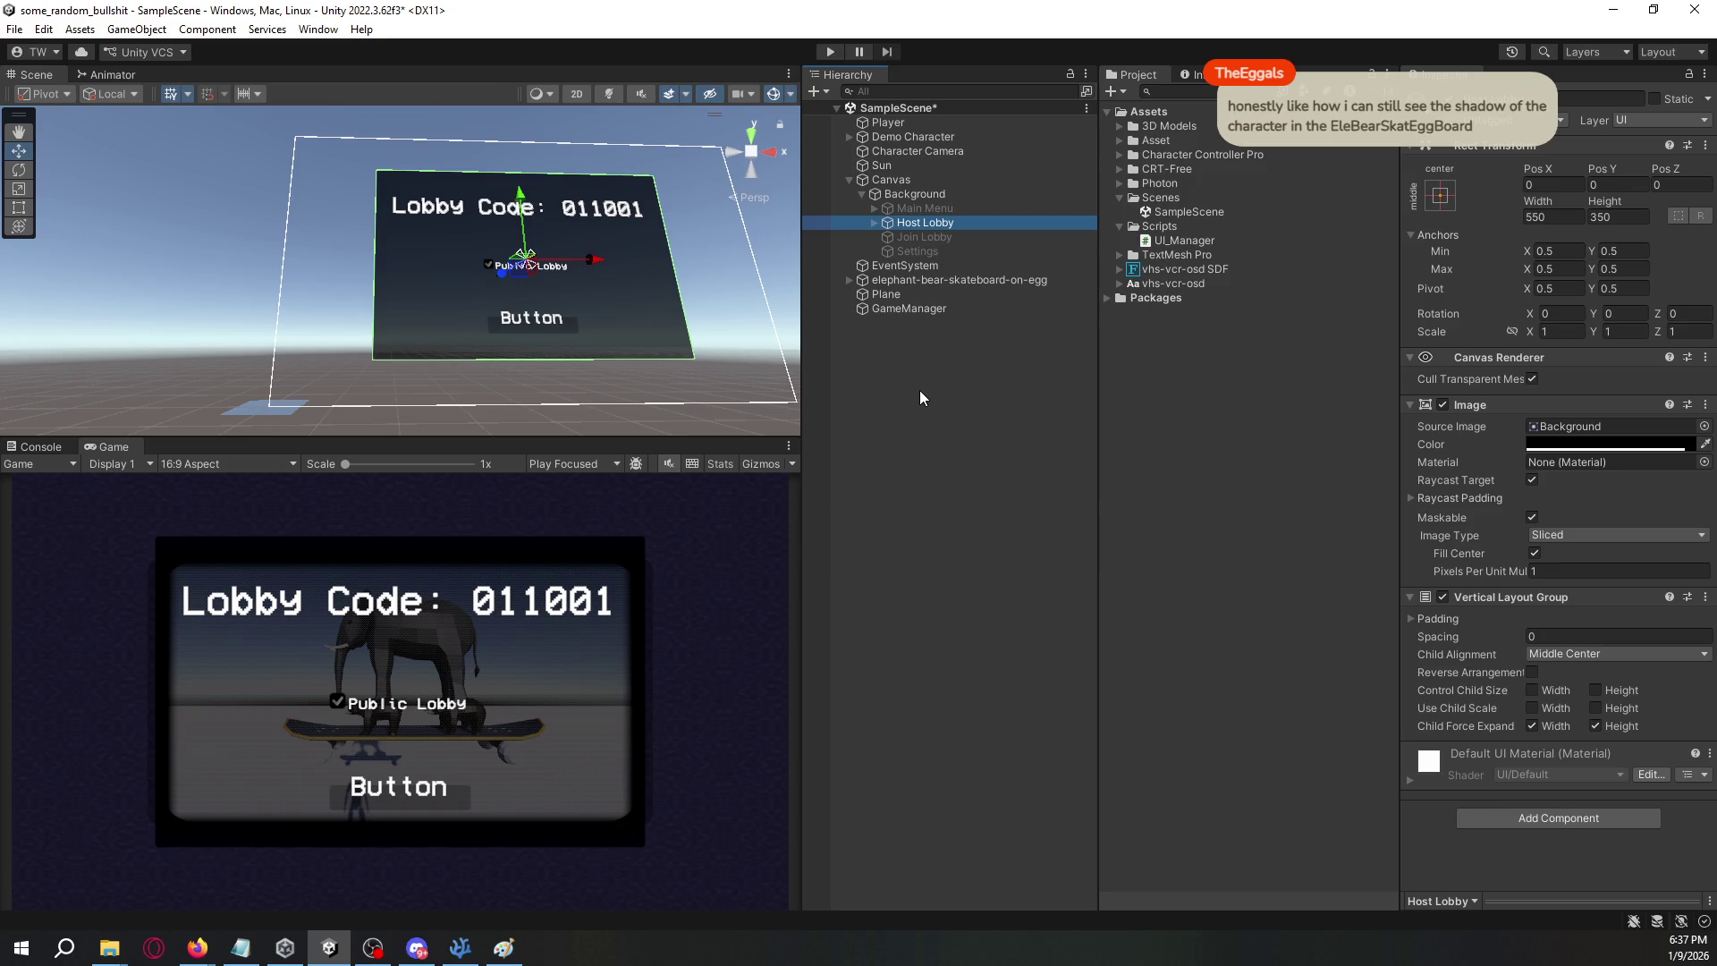
- Change the Host Lobby panel's height to 300
{"action": "key", "text": "ctrl+s"}
{"action": "mouse_move", "coordinate": [635, 329]}
{"action": "left_mouse_down"}
{"action": "mouse_move", "coordinate": [575, 322]}
{"action": "mouse_move", "coordinate": [561, 297]}
{"action": "left_mouse_up"}
{"action": "left_click", "coordinate": [906, 223]}
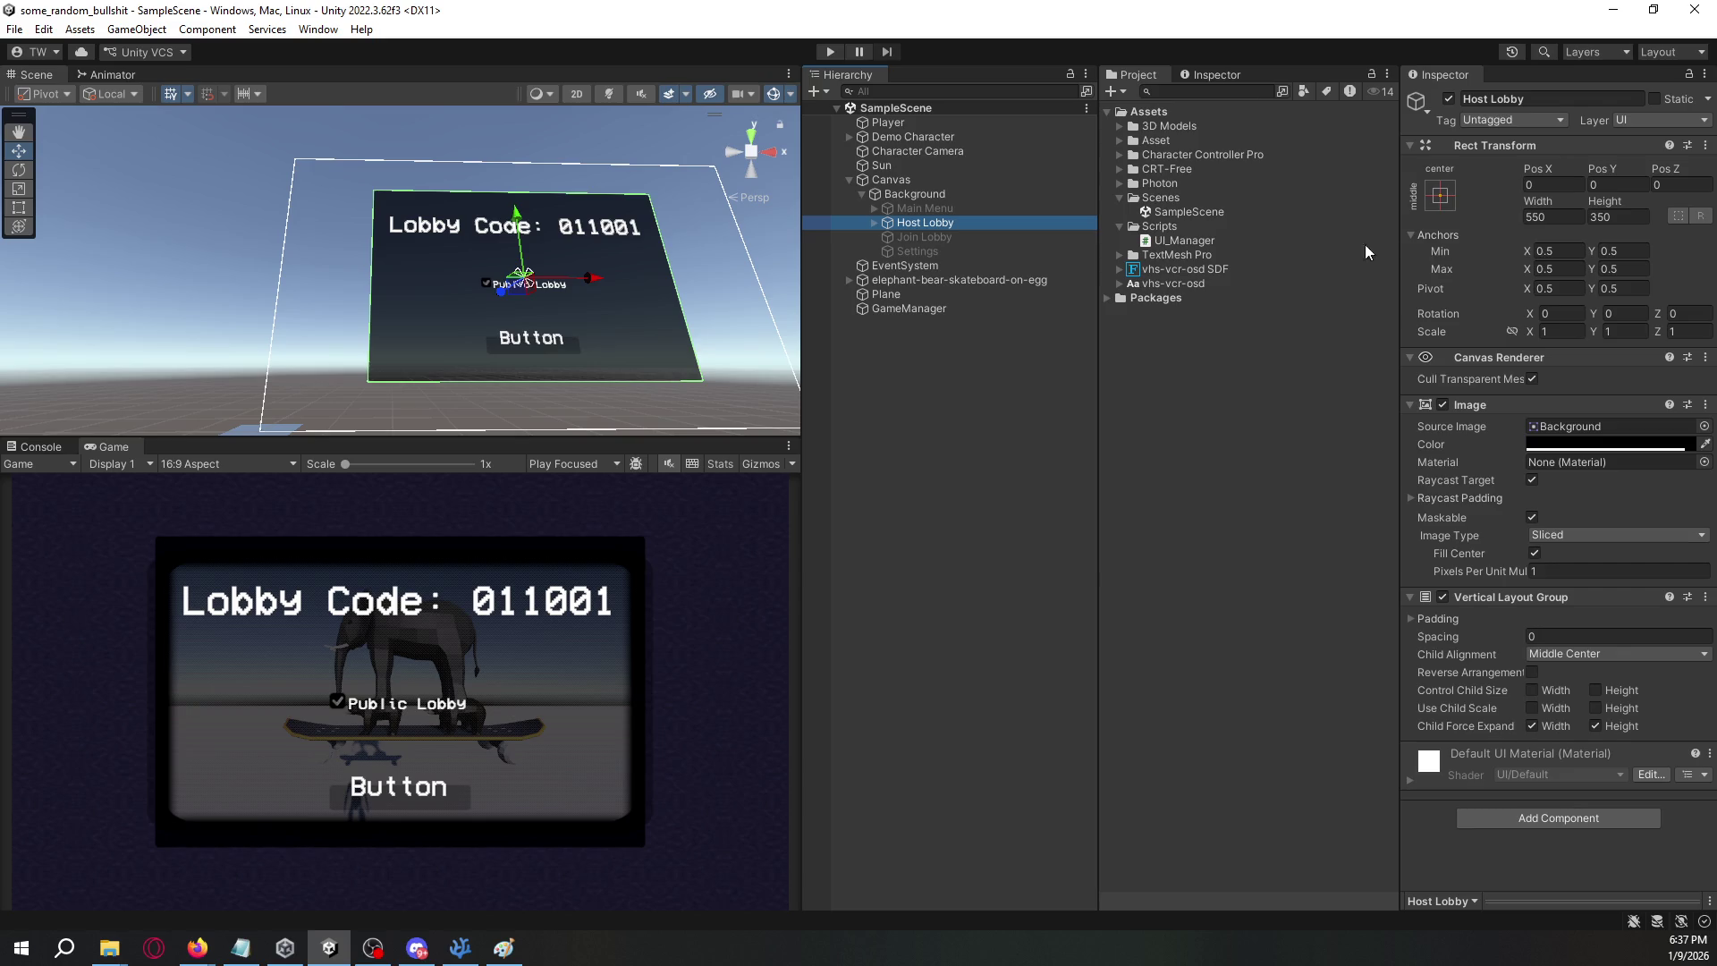
{"action": "left_click", "coordinate": [1607, 209]}
{"action": "left_click_drag", "start_coordinate": [1607, 208], "coordinate": [99, 212]}
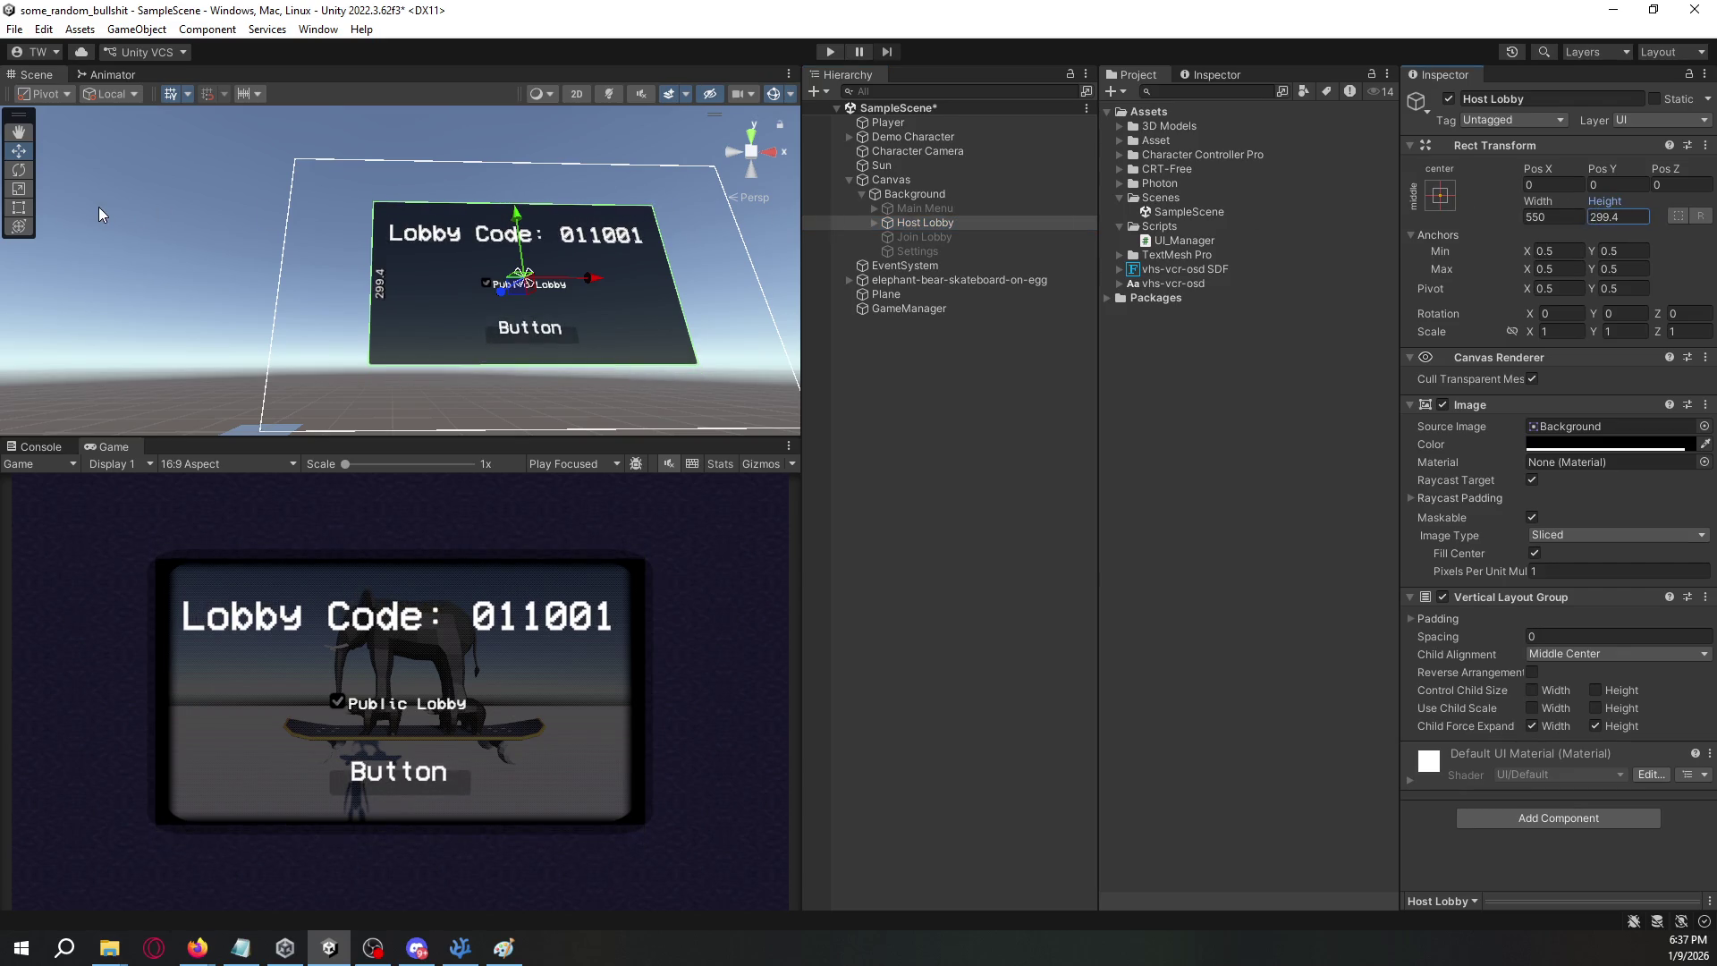
{"action": "left_click", "coordinate": [1628, 213]}
{"action": "type", "text": "300"}
- Save the scene and deactivate the Host Lobby panel
{"action": "key", "text": "ctrl+s"}
{"action": "left_click", "coordinate": [979, 222]}
{"action": "left_click", "coordinate": [1449, 98]}
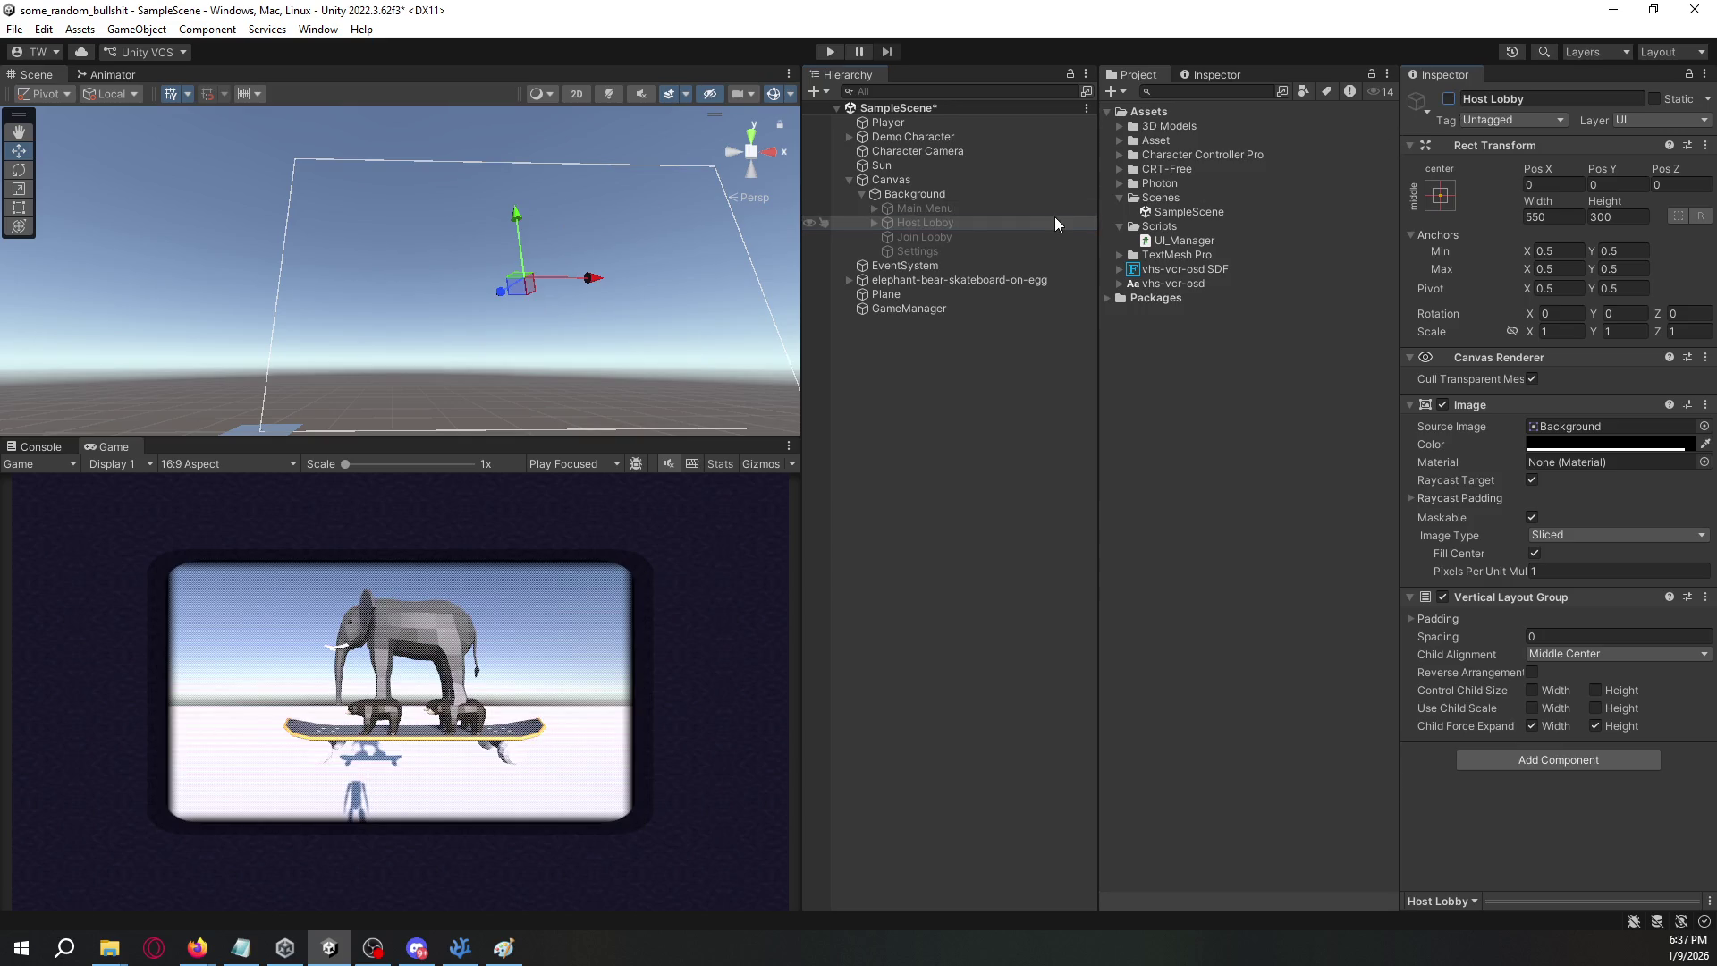
- Activate the Main Menu panel and set its height to 300
{"action": "left_click", "coordinate": [1054, 210]}
{"action": "left_click", "coordinate": [1449, 98]}
{"action": "left_click", "coordinate": [1621, 217]}
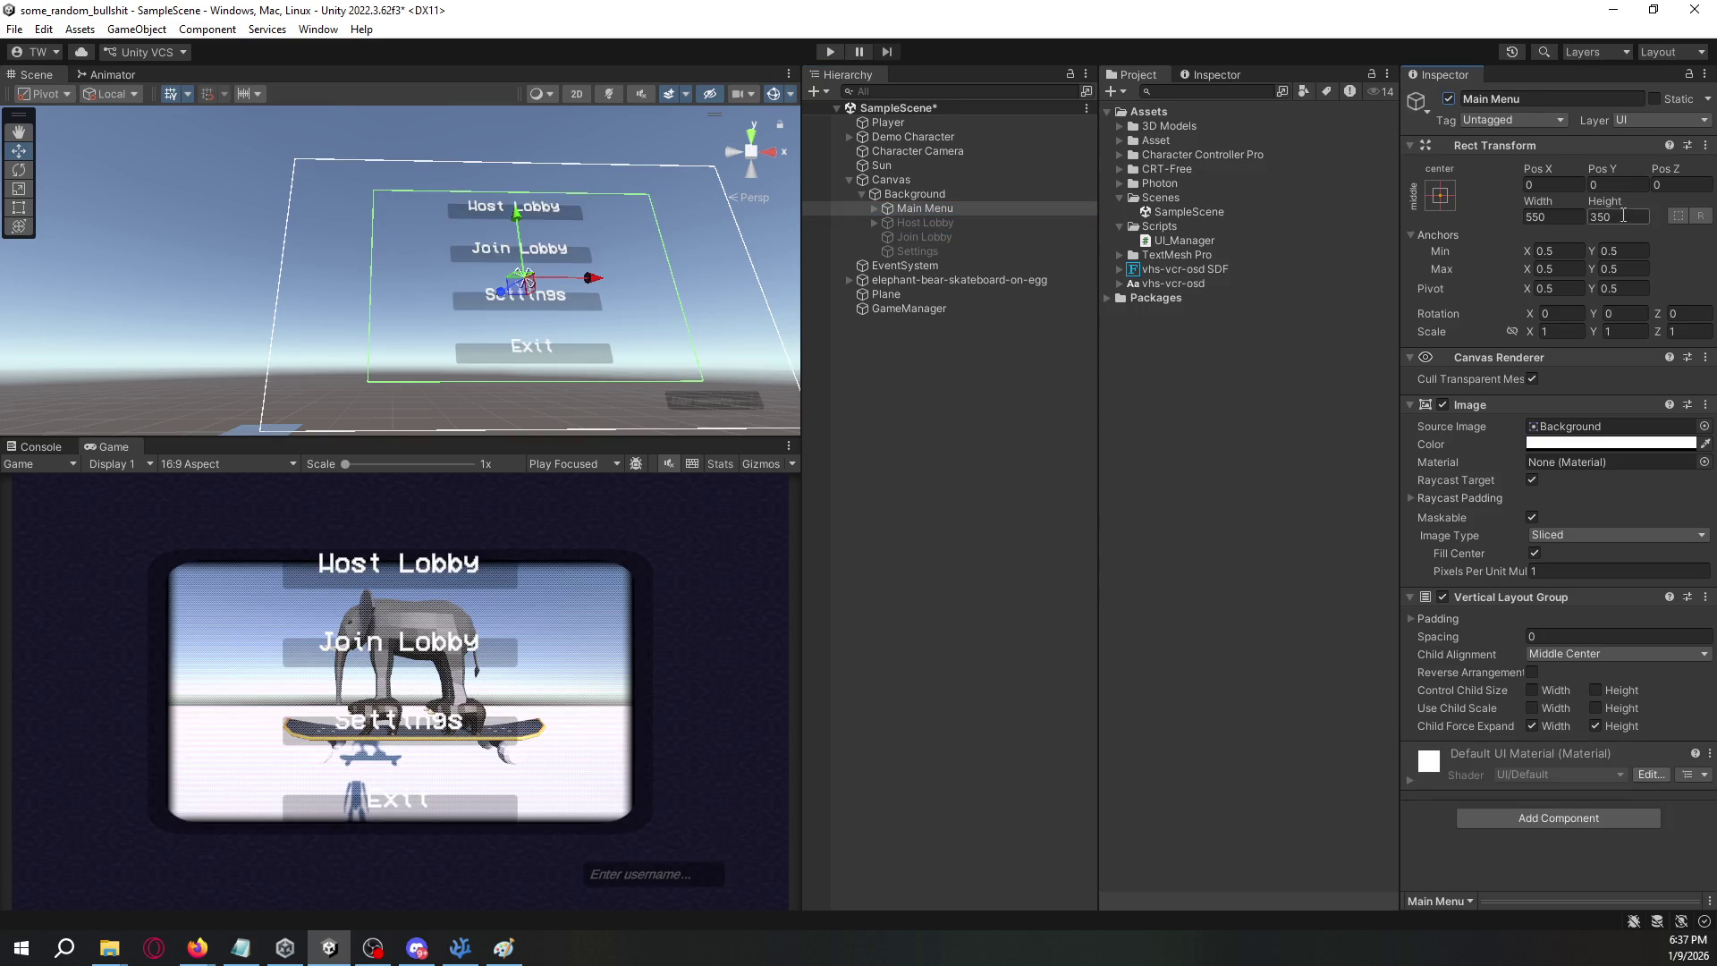
{"action": "type", "text": "300"}
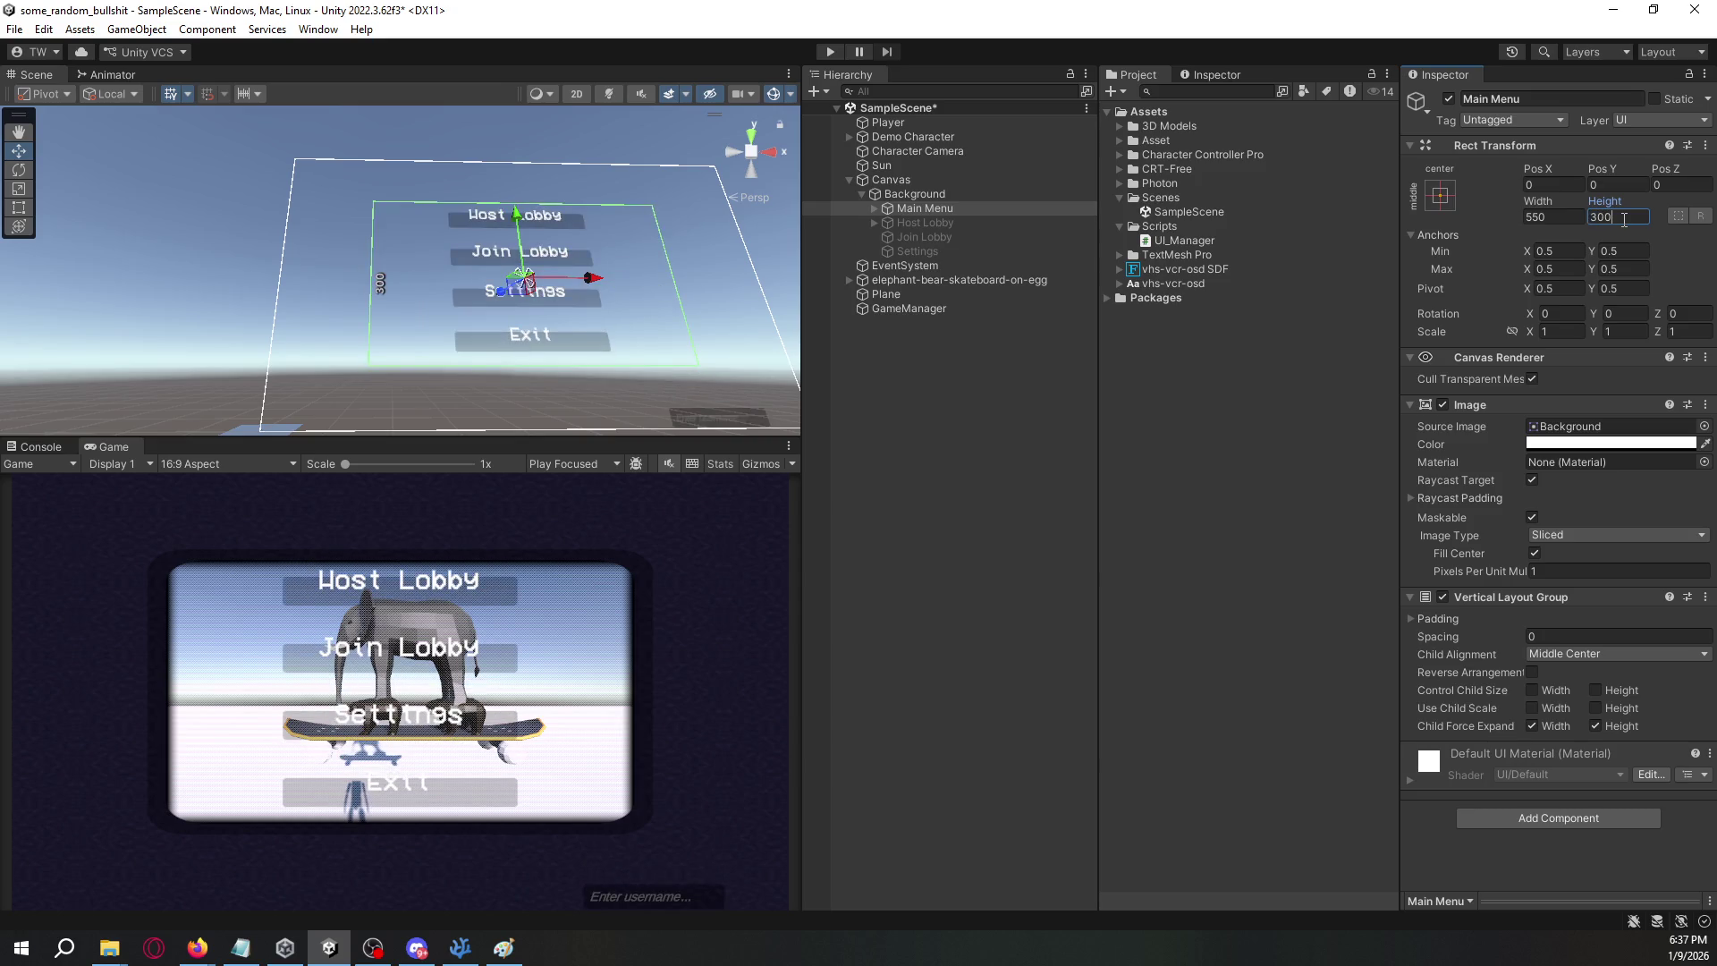
- Give Main Menu a translucent black background (alpha 215) and reactivate Host Lobby
{"action": "left_click", "coordinate": [984, 196]}
{"action": "left_click", "coordinate": [979, 206]}
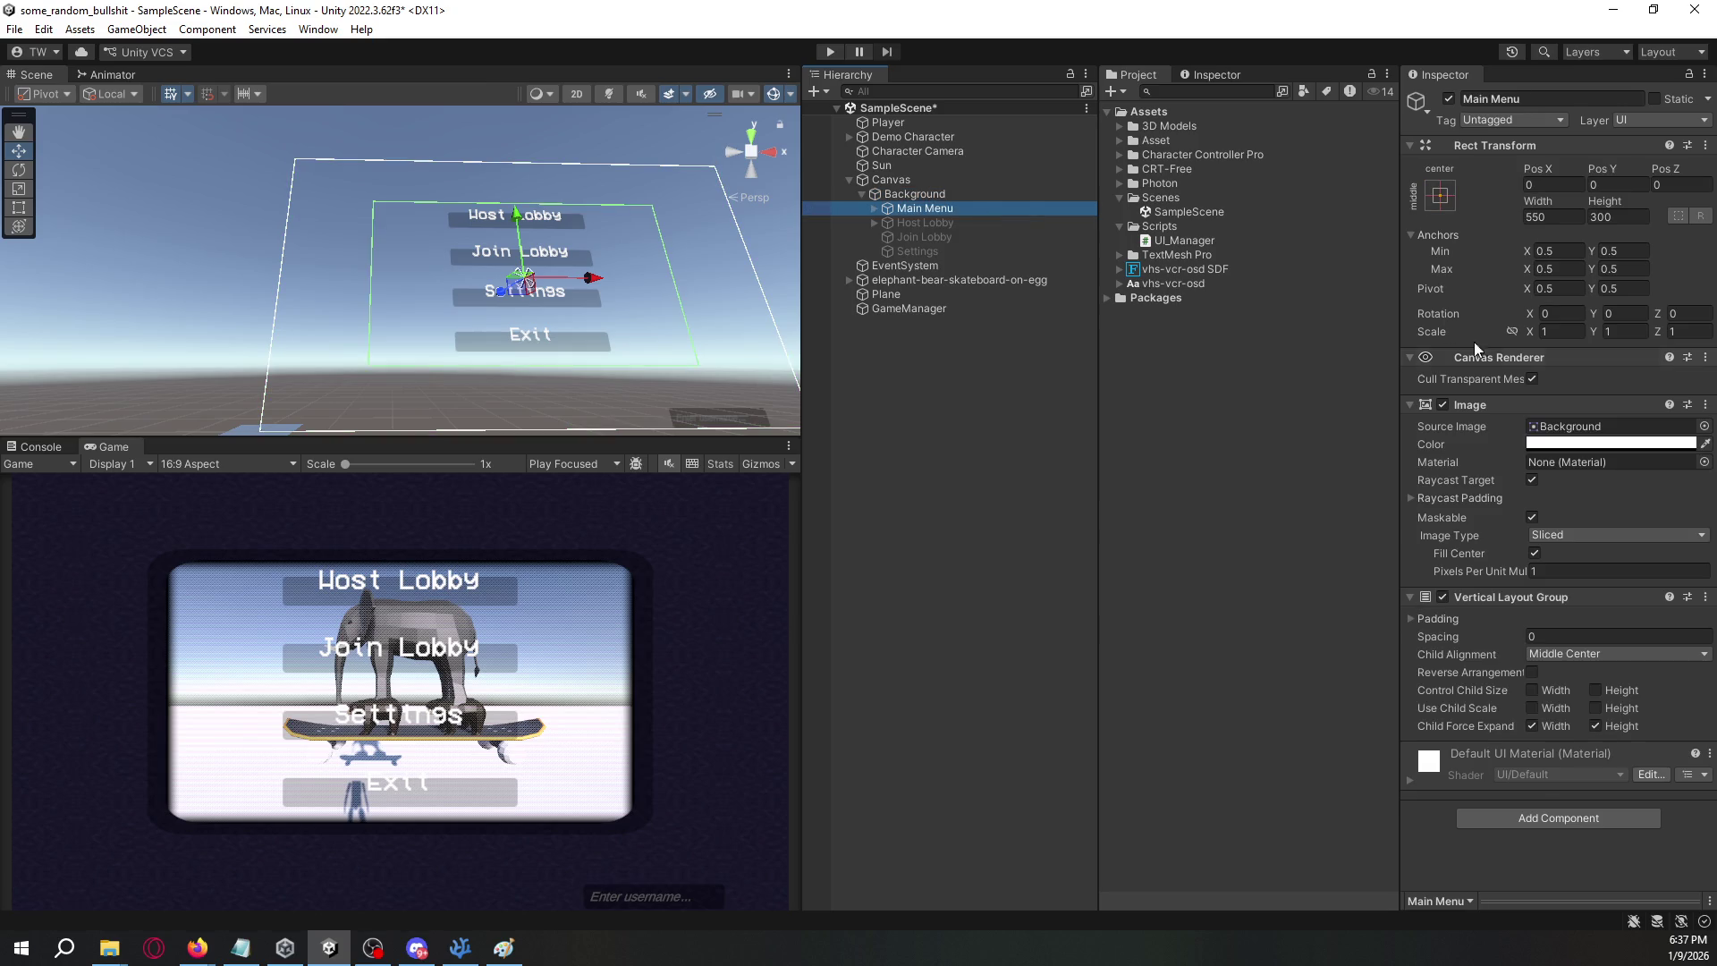
{"action": "left_click", "coordinate": [1572, 447]}
{"action": "left_click", "coordinate": [1558, 596]}
{"action": "left_click_drag", "start_coordinate": [1558, 596], "coordinate": [1536, 669]}
{"action": "mouse_move", "coordinate": [1556, 790]}
{"action": "left_mouse_down"}
{"action": "mouse_move", "coordinate": [1637, 790]}
{"action": "mouse_move", "coordinate": [1518, 791]}
{"action": "left_mouse_up"}
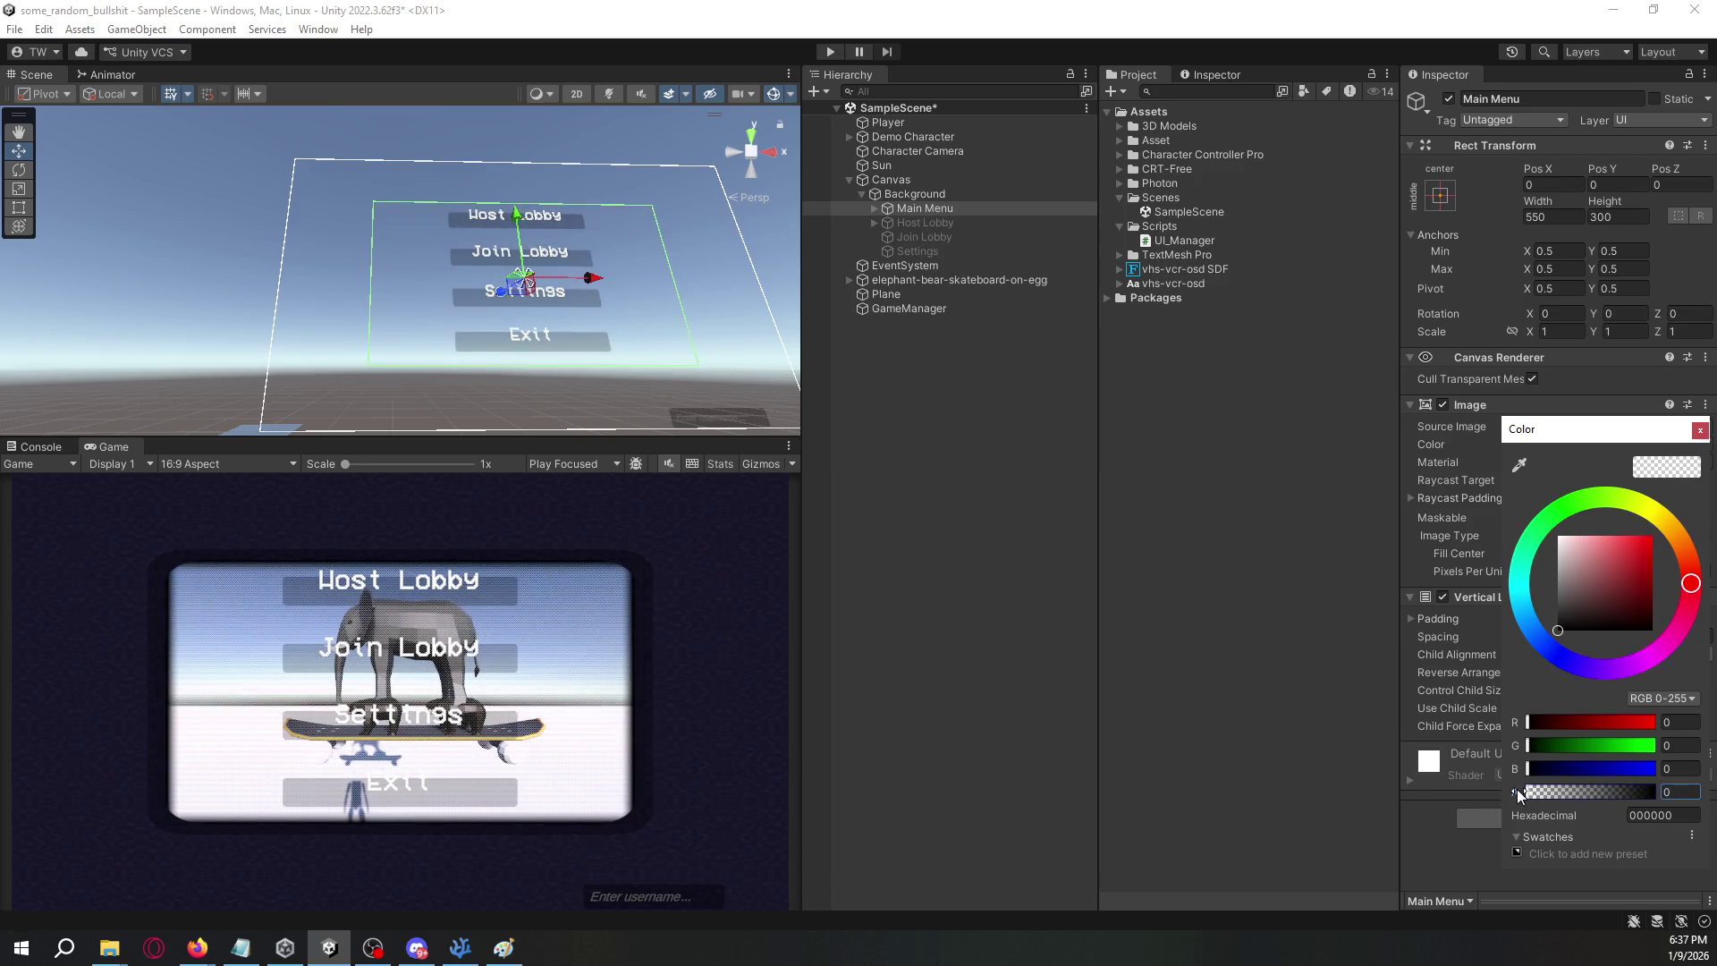
{"action": "left_click", "coordinate": [985, 400]}
{"action": "left_click", "coordinate": [972, 222]}
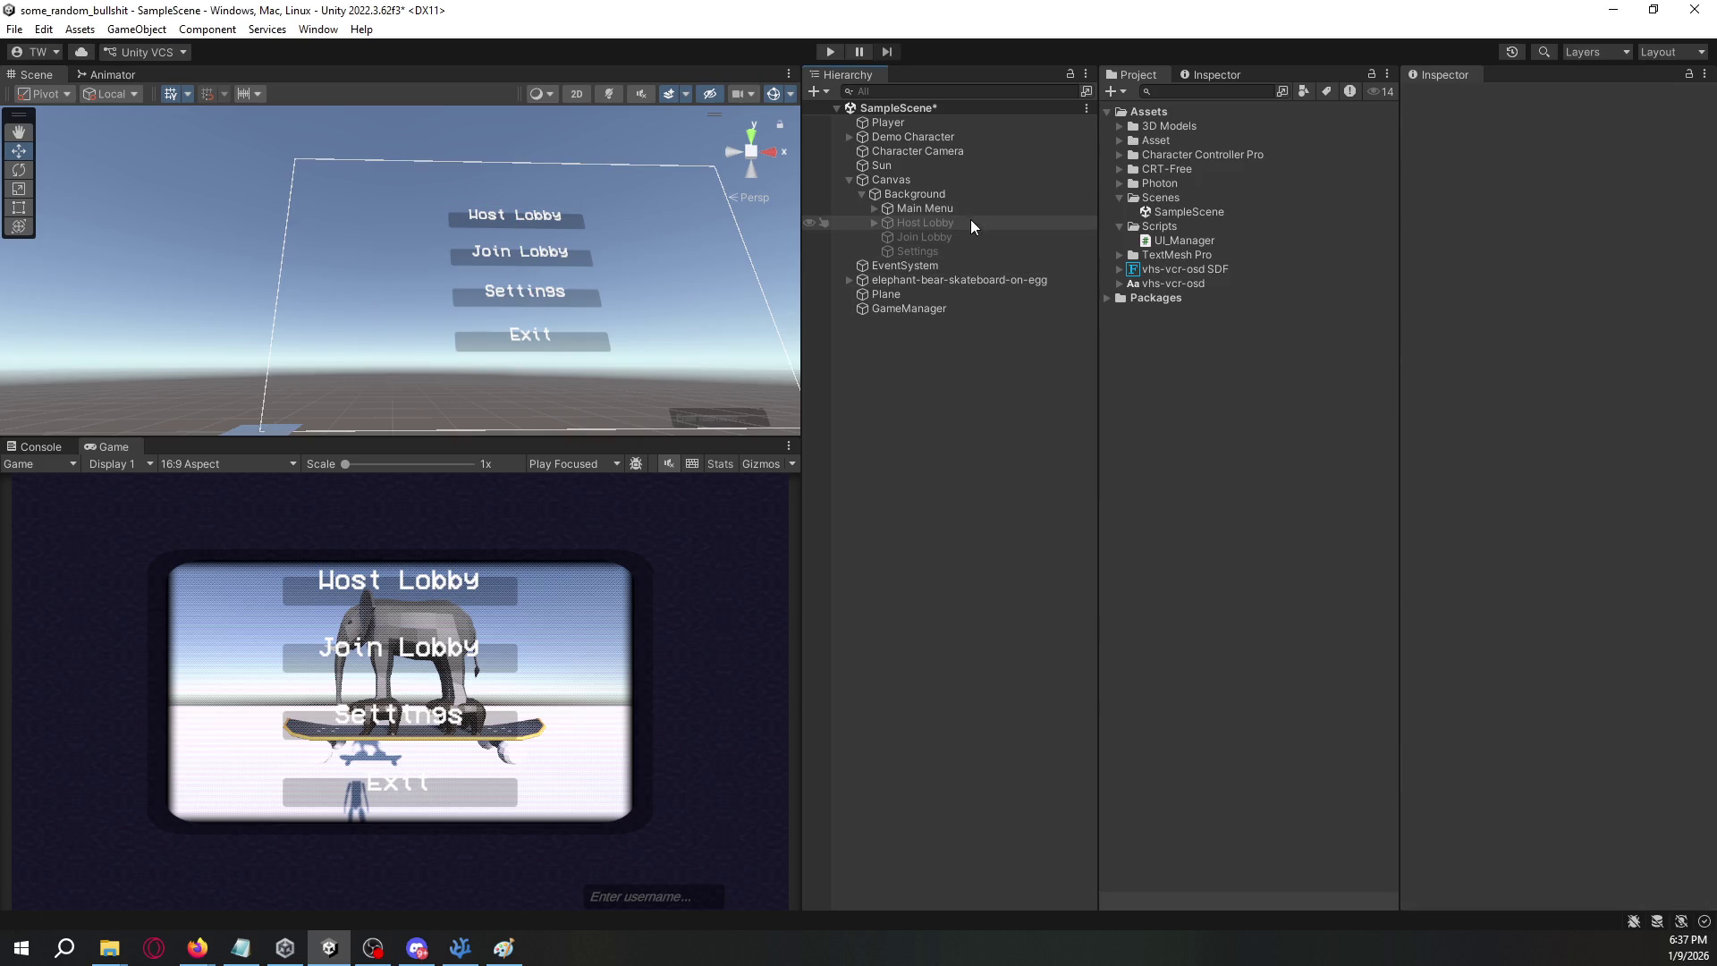
{"action": "left_click", "coordinate": [1449, 99]}
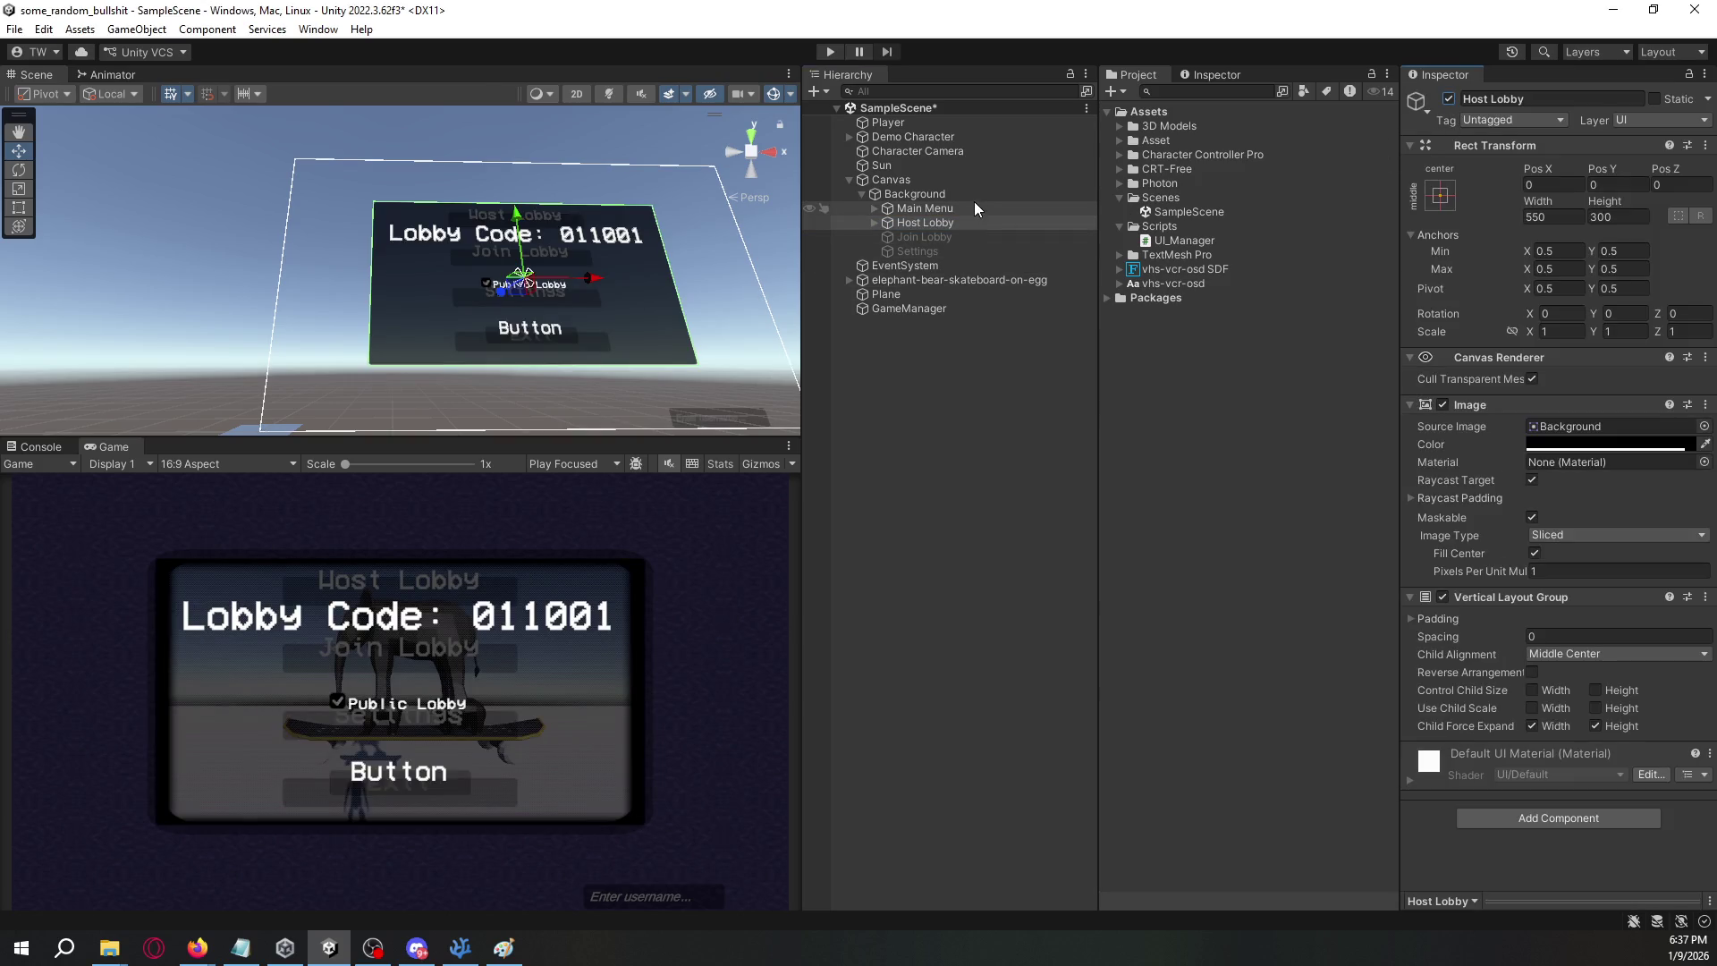
- Hide Main Menu and Host Lobby, show Join Lobby, and add a Vertical Layout Group
{"action": "left_click", "coordinate": [974, 206]}
{"action": "left_click", "coordinate": [1449, 99]}
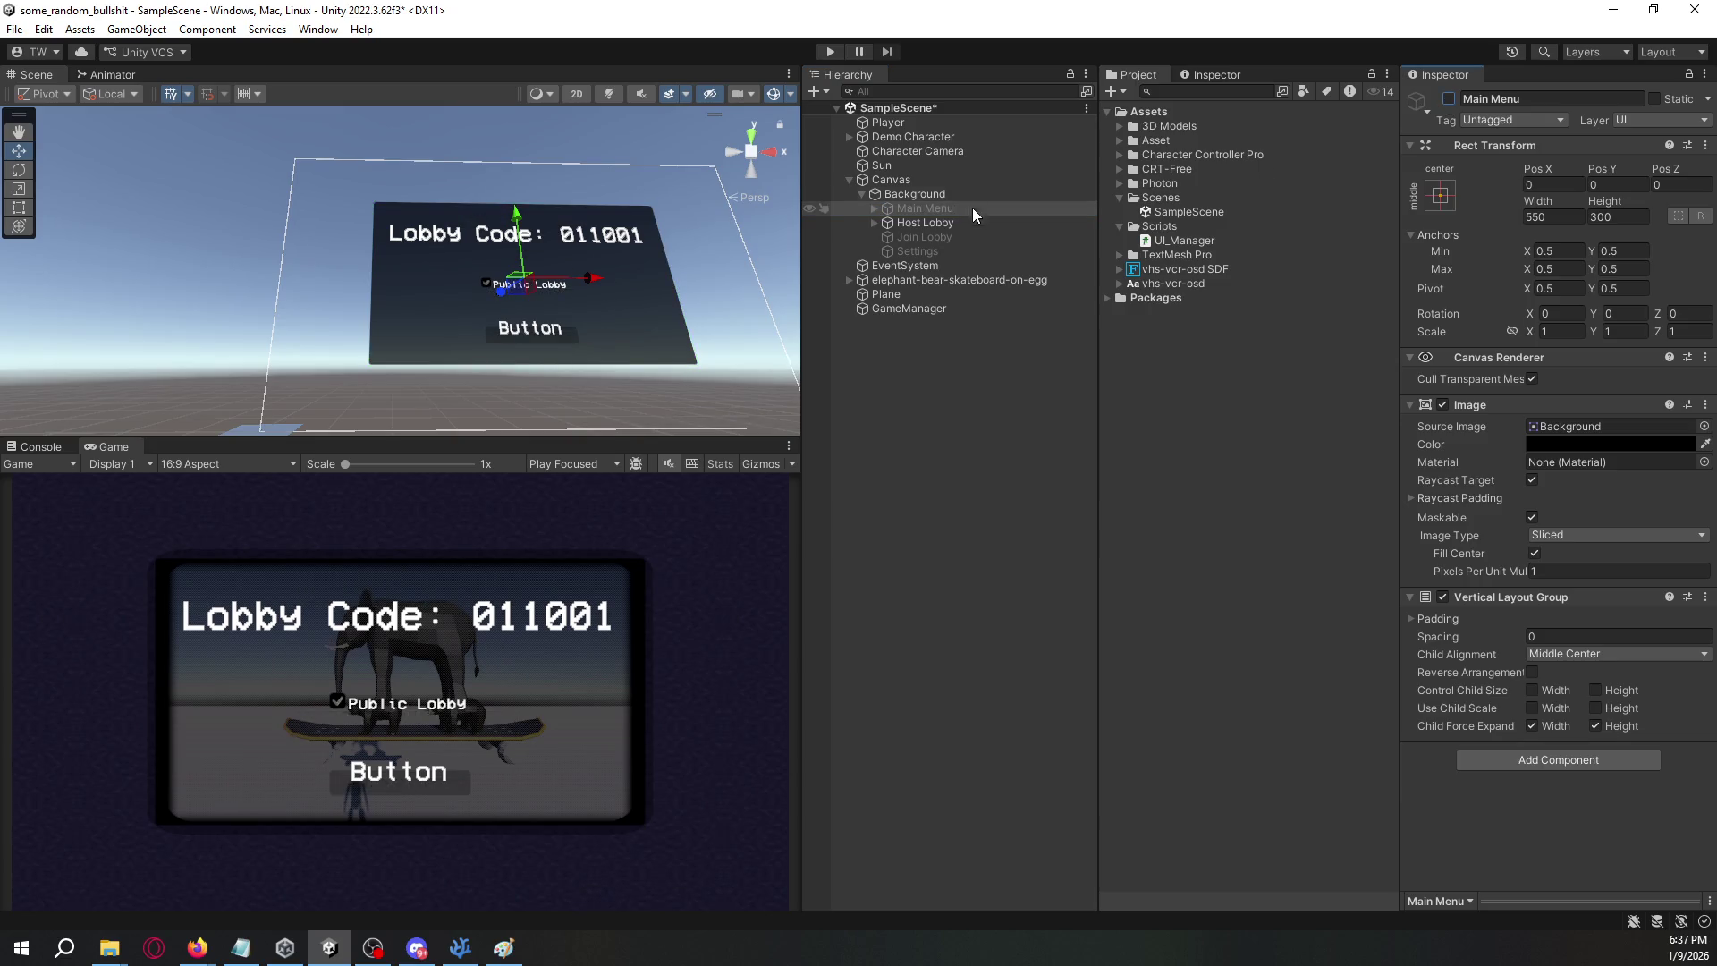
{"action": "left_click", "coordinate": [964, 223]}
{"action": "left_click", "coordinate": [1449, 98]}
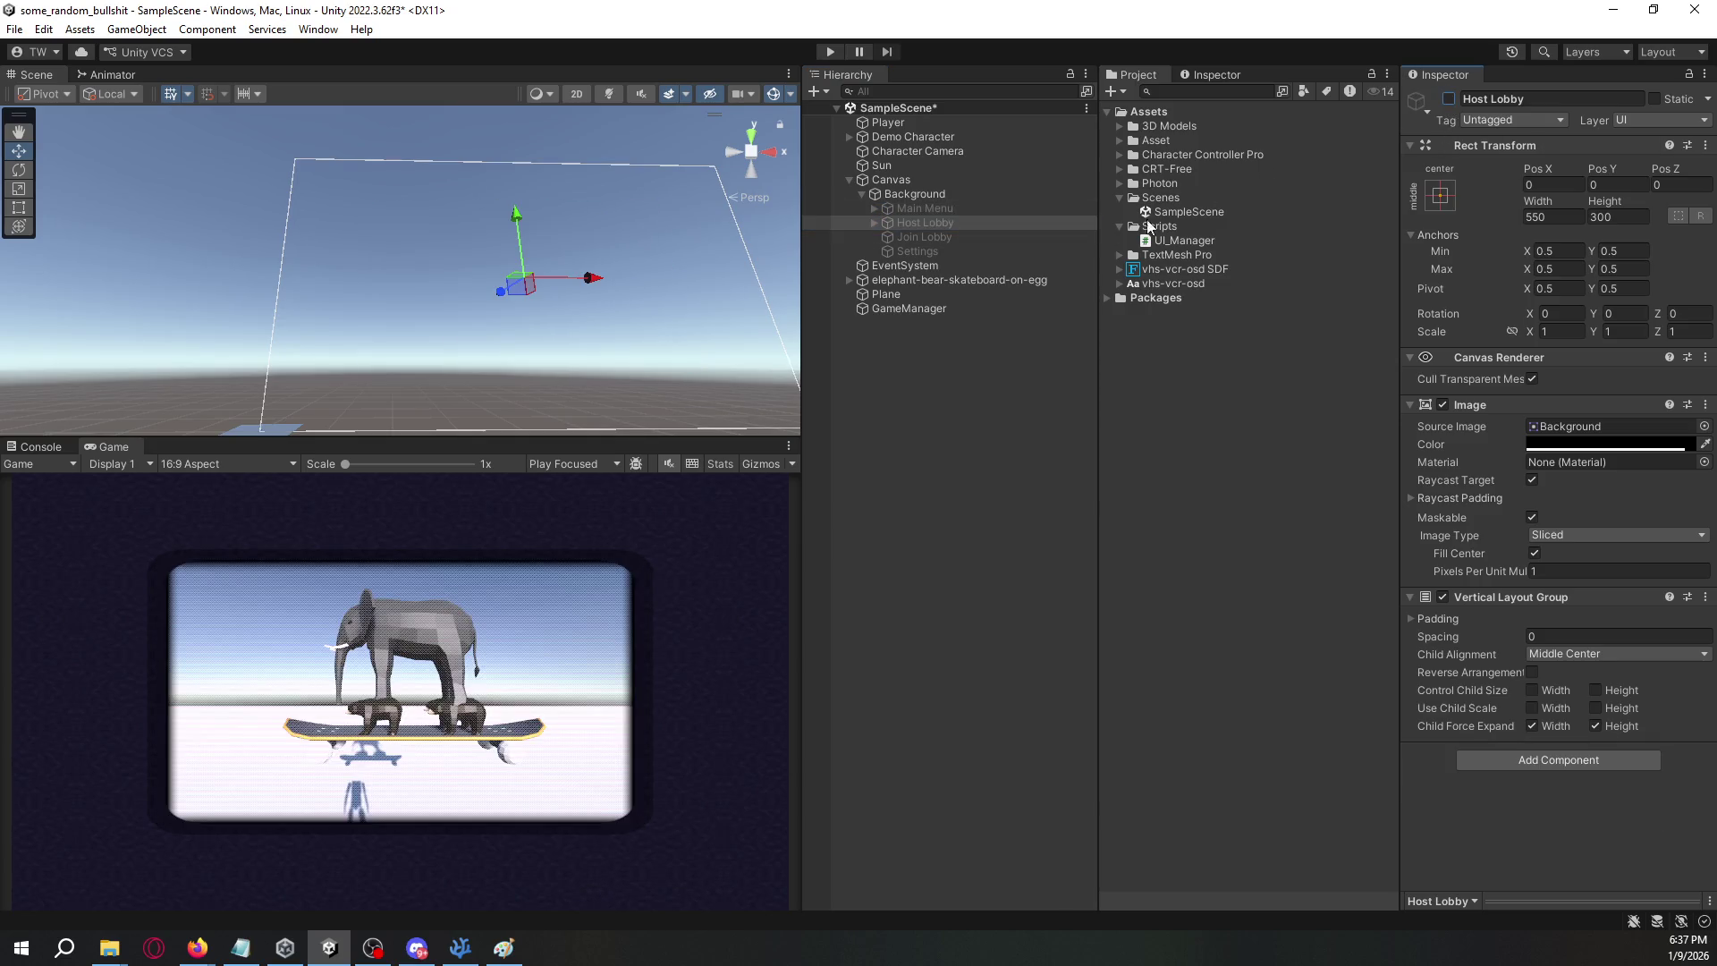
{"action": "left_click", "coordinate": [979, 237]}
{"action": "left_click", "coordinate": [1449, 100]}
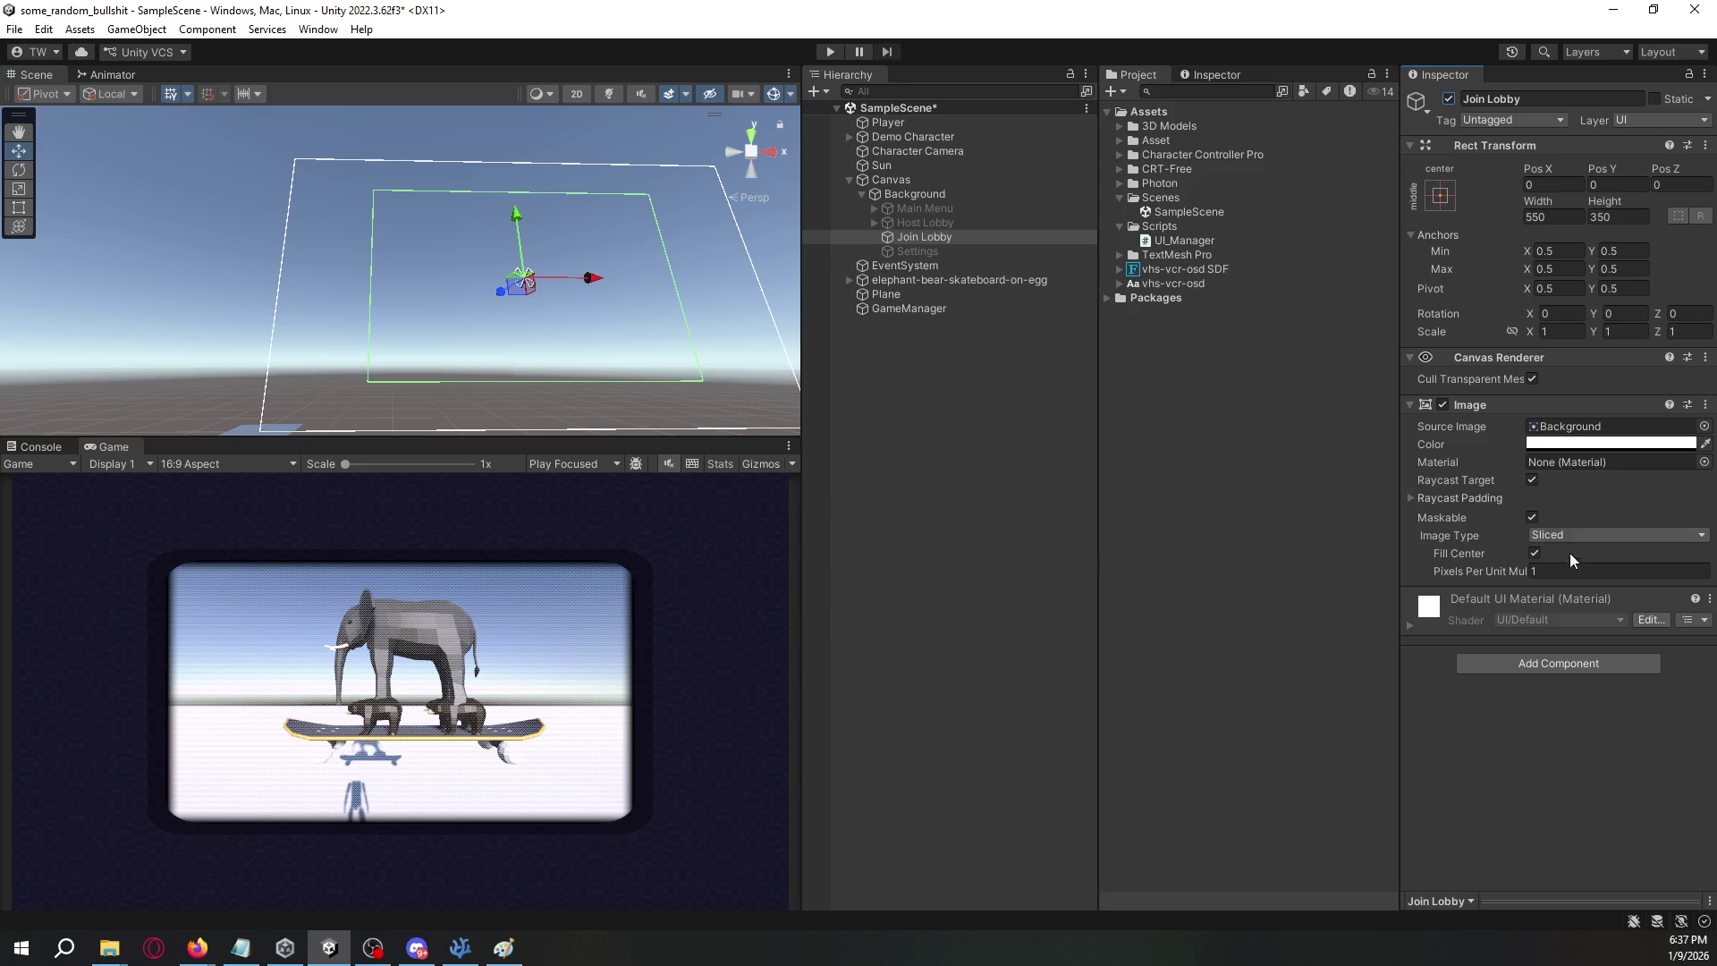
{"action": "left_click", "coordinate": [1575, 664]}
{"action": "left_click", "coordinate": [1517, 699]}
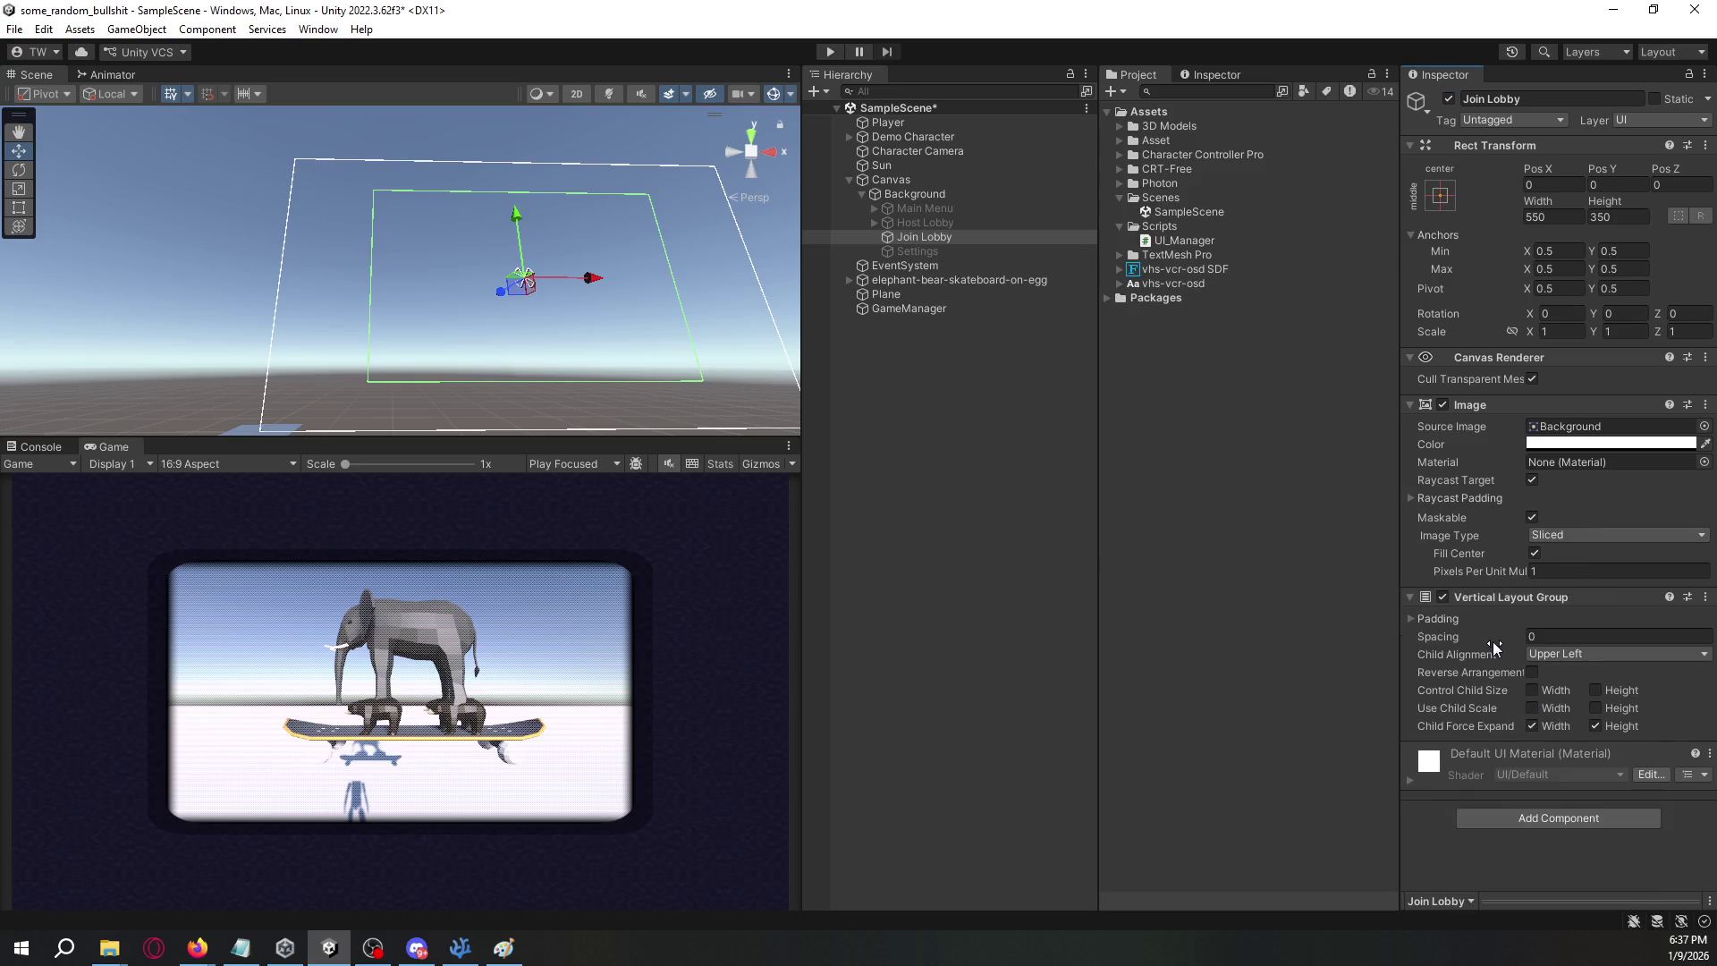
- Create a TextMeshPro button in Join Lobby and set child alignment to Middle Center
{"action": "right_click", "coordinate": [947, 236]}
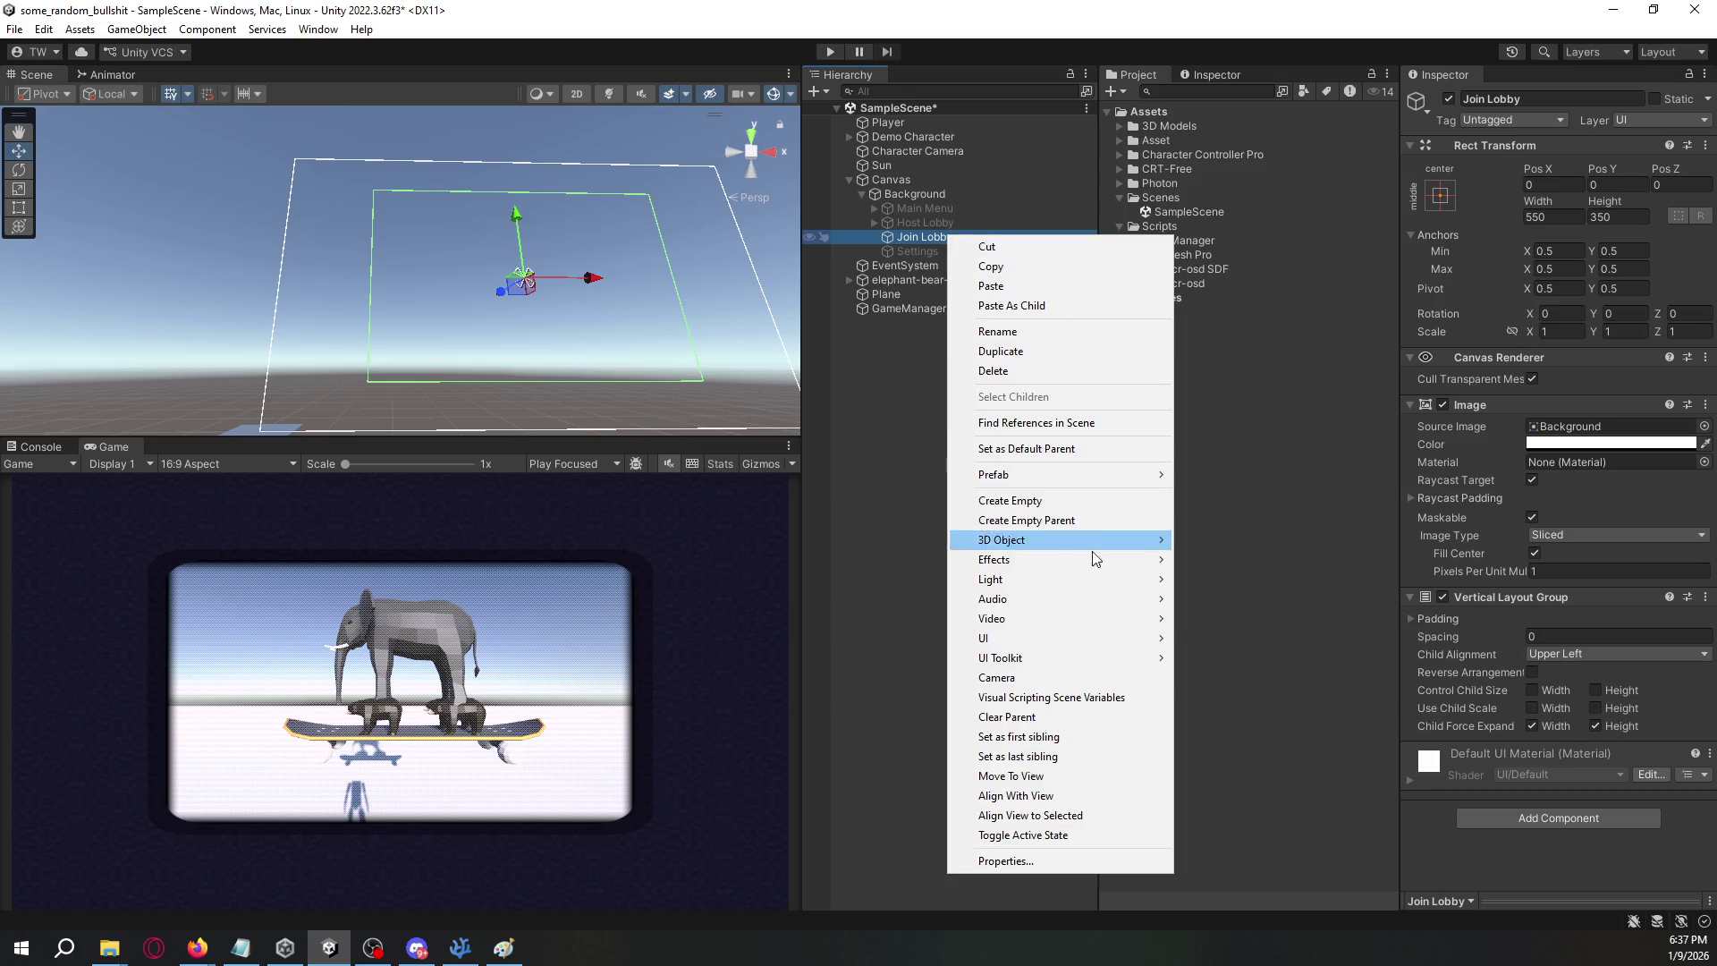
{"action": "mouse_move", "coordinate": [1093, 557]}
{"action": "mouse_move", "coordinate": [1098, 637]}
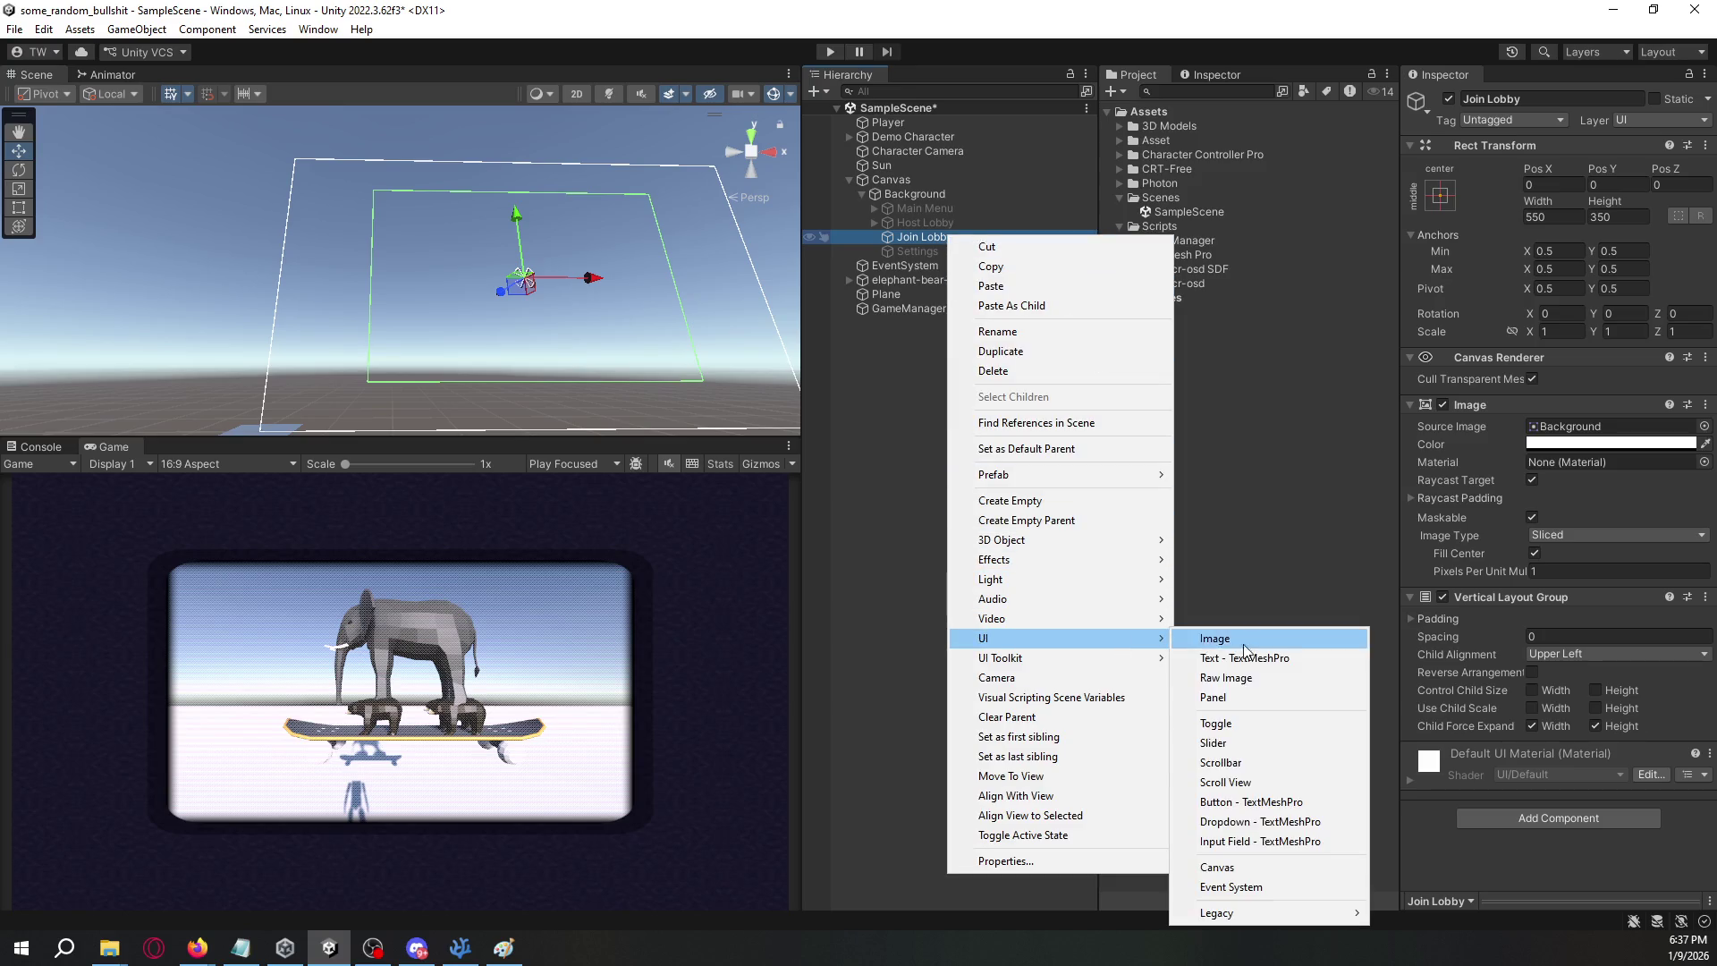
{"action": "left_click", "coordinate": [1252, 802]}
{"action": "left_click", "coordinate": [989, 234]}
{"action": "left_click", "coordinate": [1578, 654]}
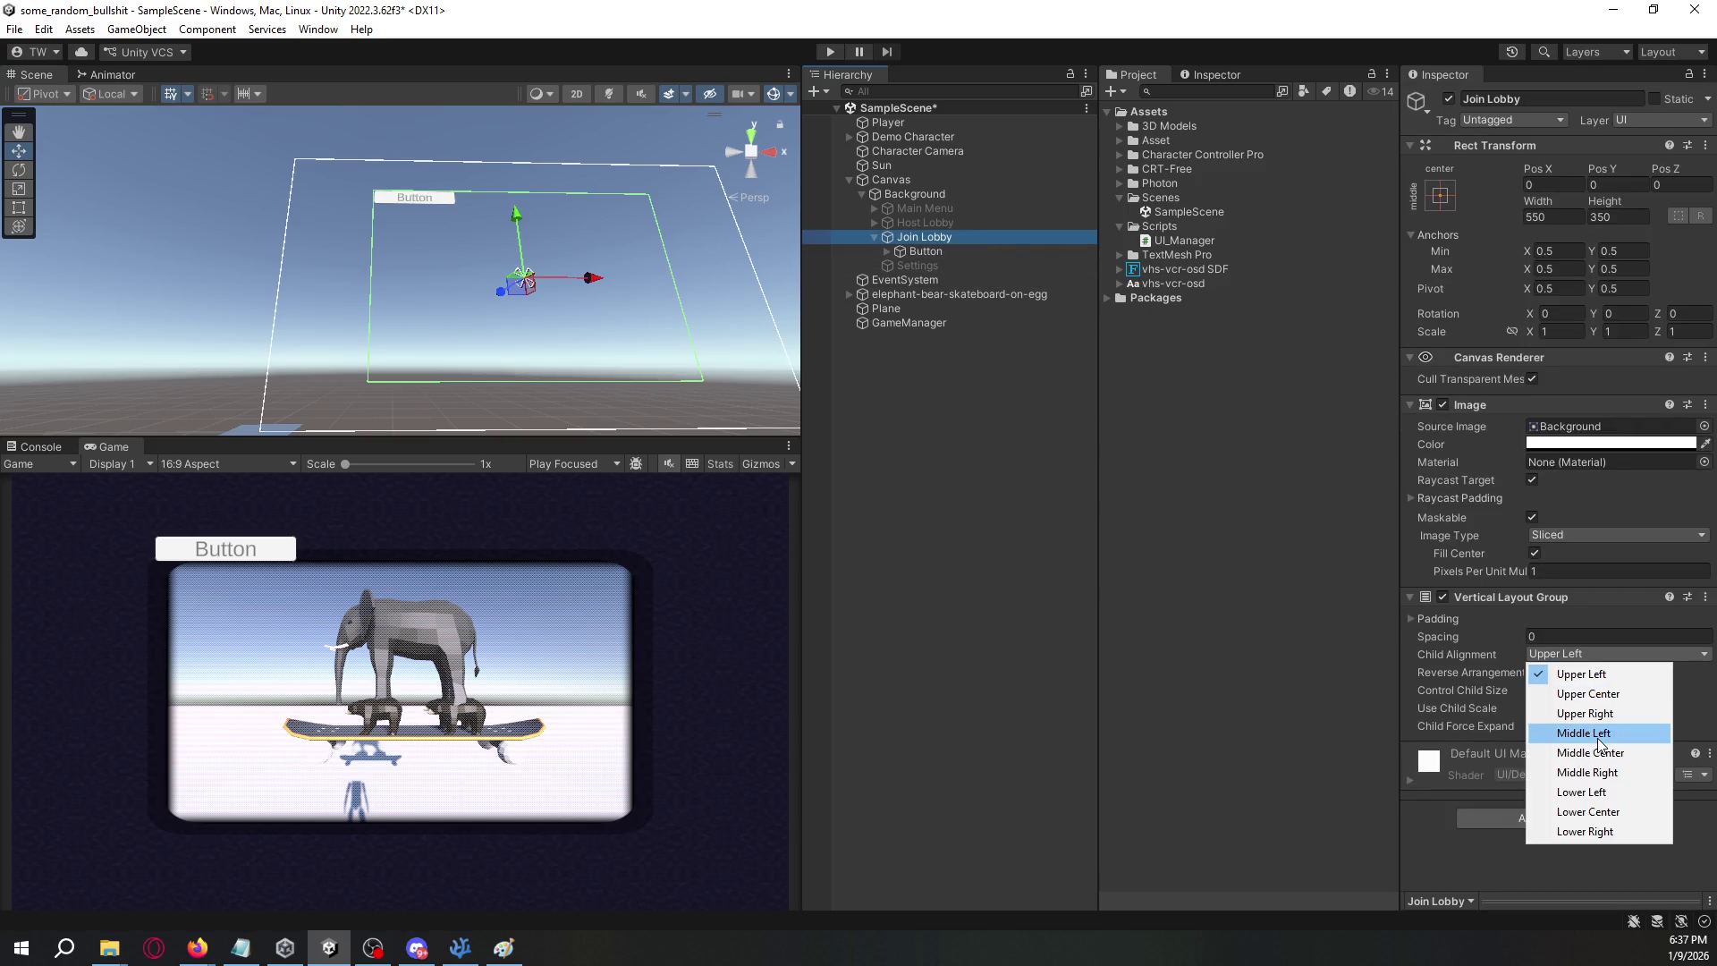
{"action": "left_click", "coordinate": [1601, 754]}
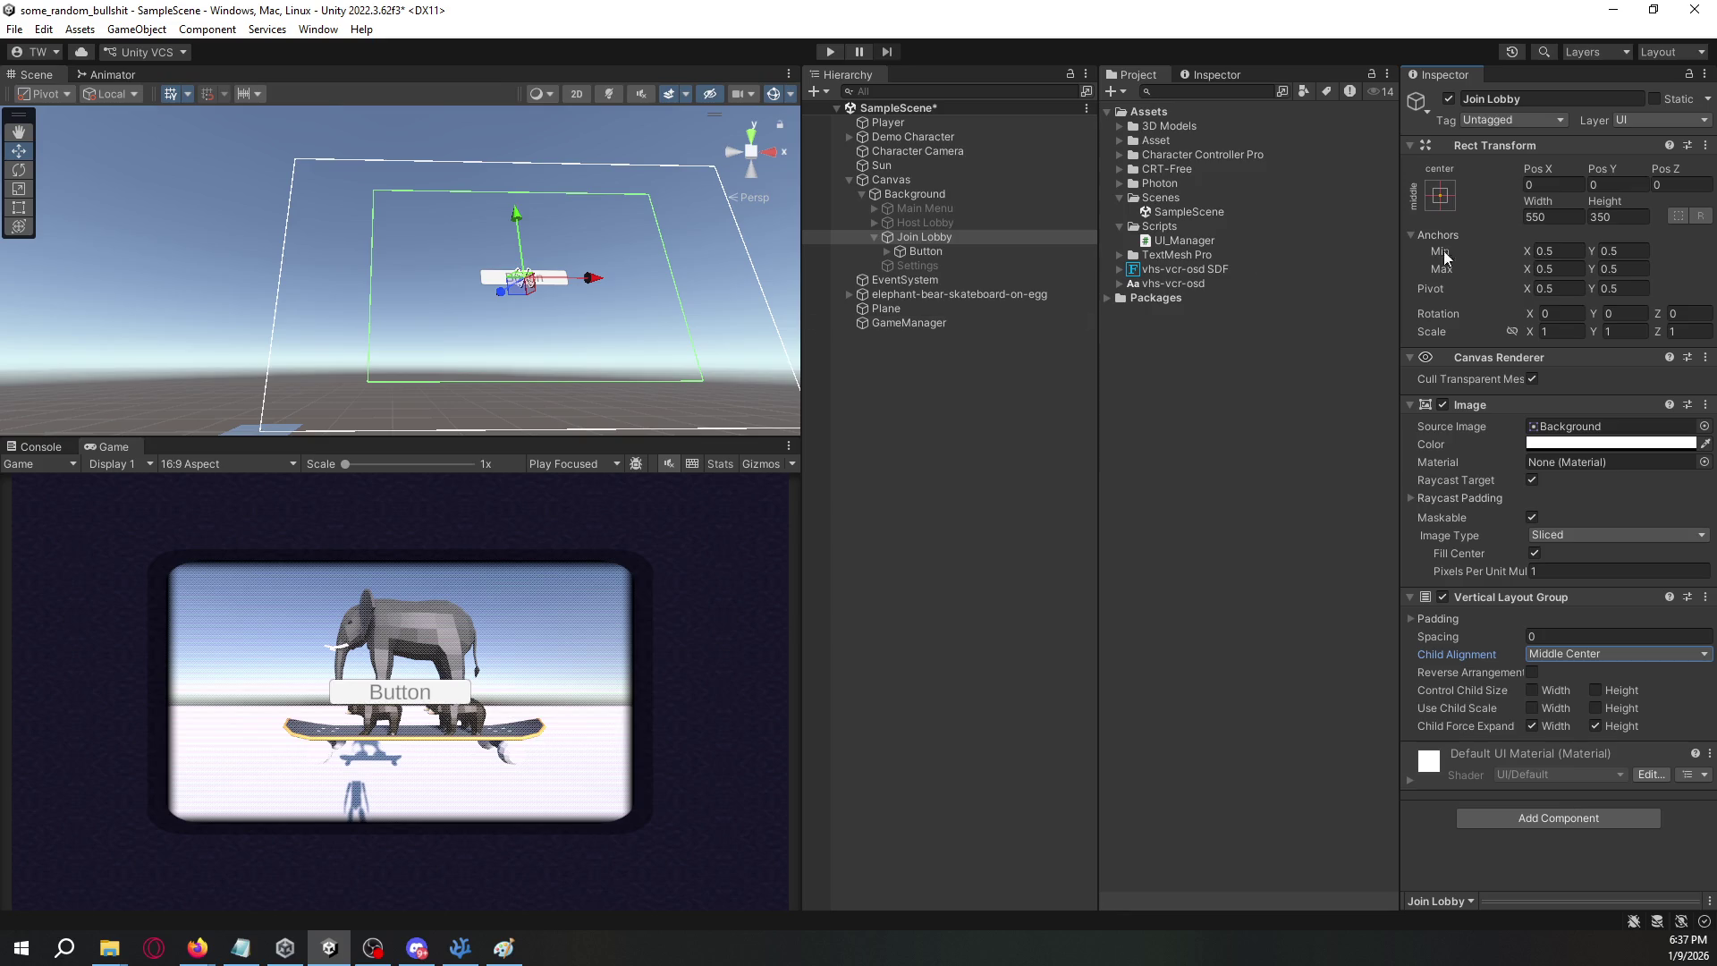
{"action": "left_click", "coordinate": [1544, 200]}
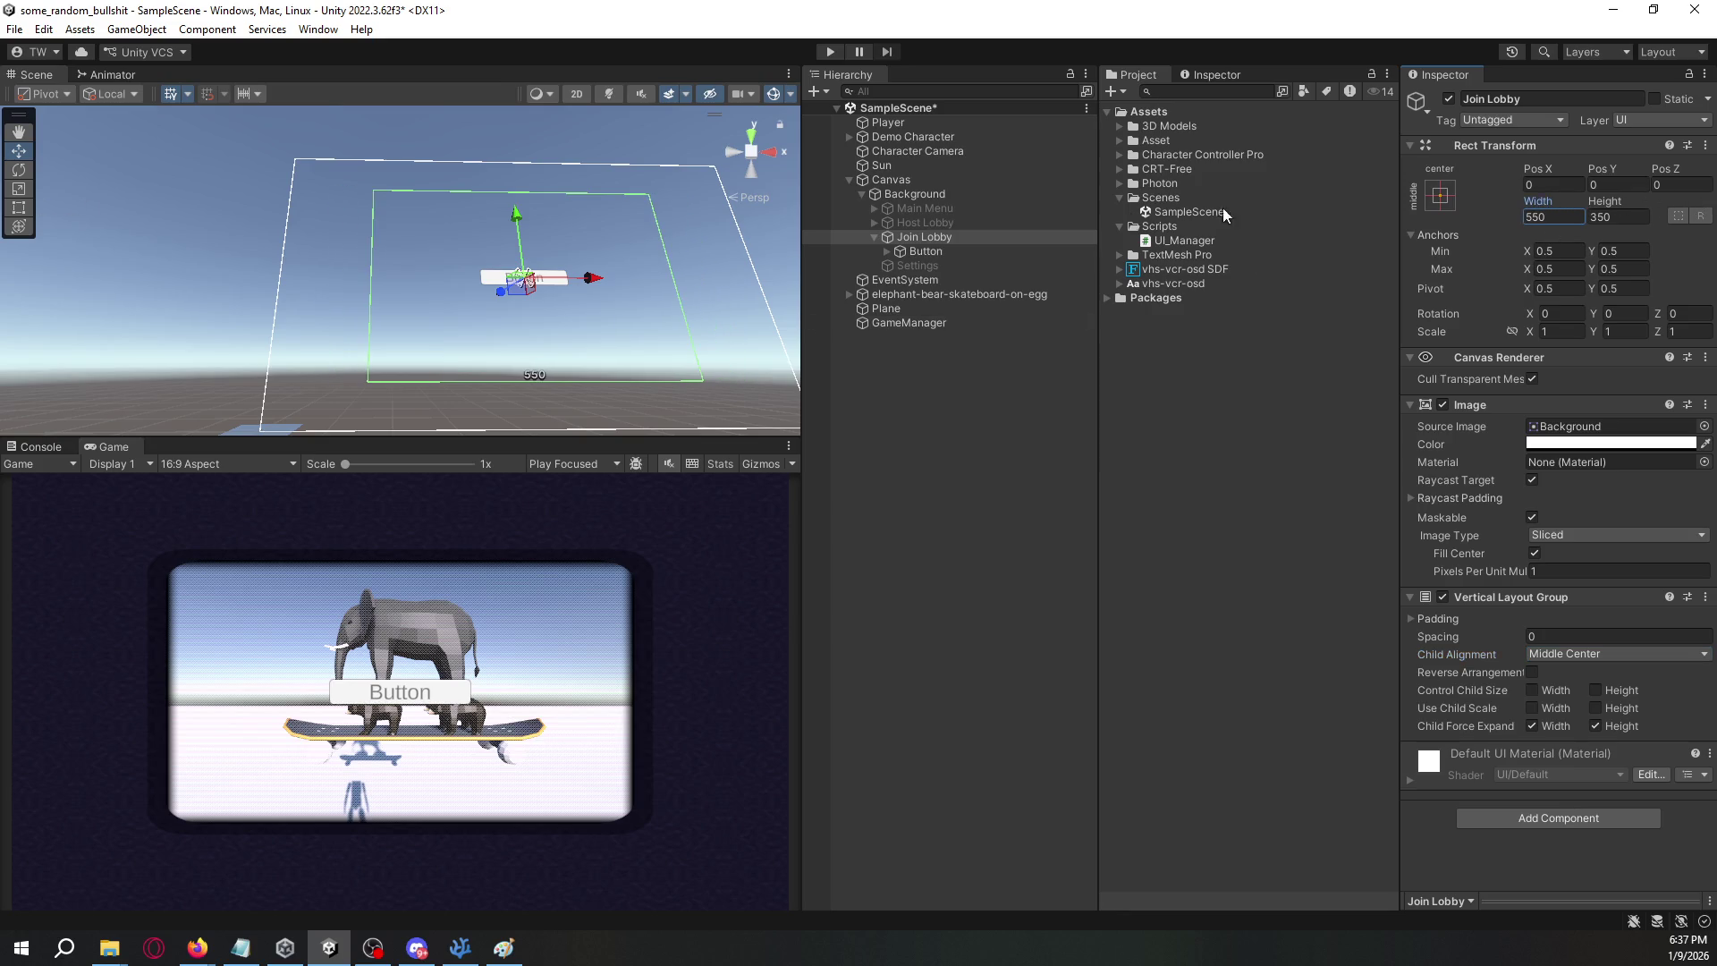
- Anchor the new button at middle centre and set its width to 500
{"action": "left_click", "coordinate": [1005, 252]}
{"action": "mouse_move", "coordinate": [1549, 218]}
{"action": "left_mouse_down"}
{"action": "mouse_move", "coordinate": [35, 219]}
{"action": "mouse_move", "coordinate": [288, 219]}
{"action": "left_mouse_up"}
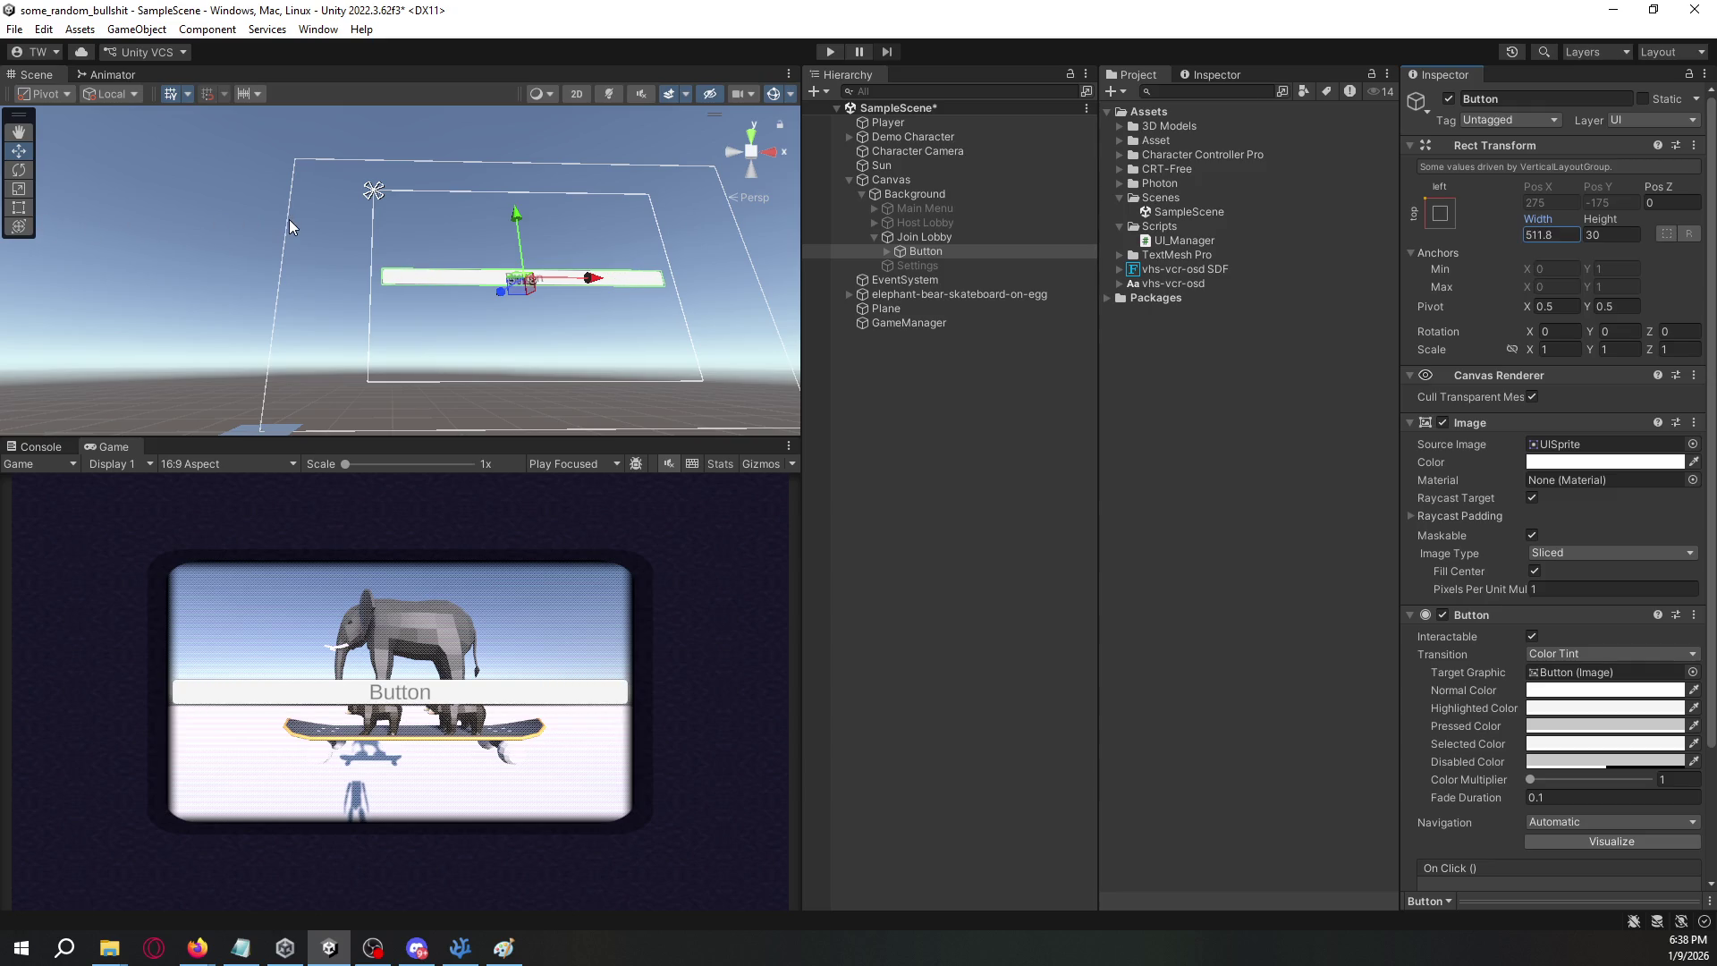
{"action": "left_click", "coordinate": [1440, 213]}
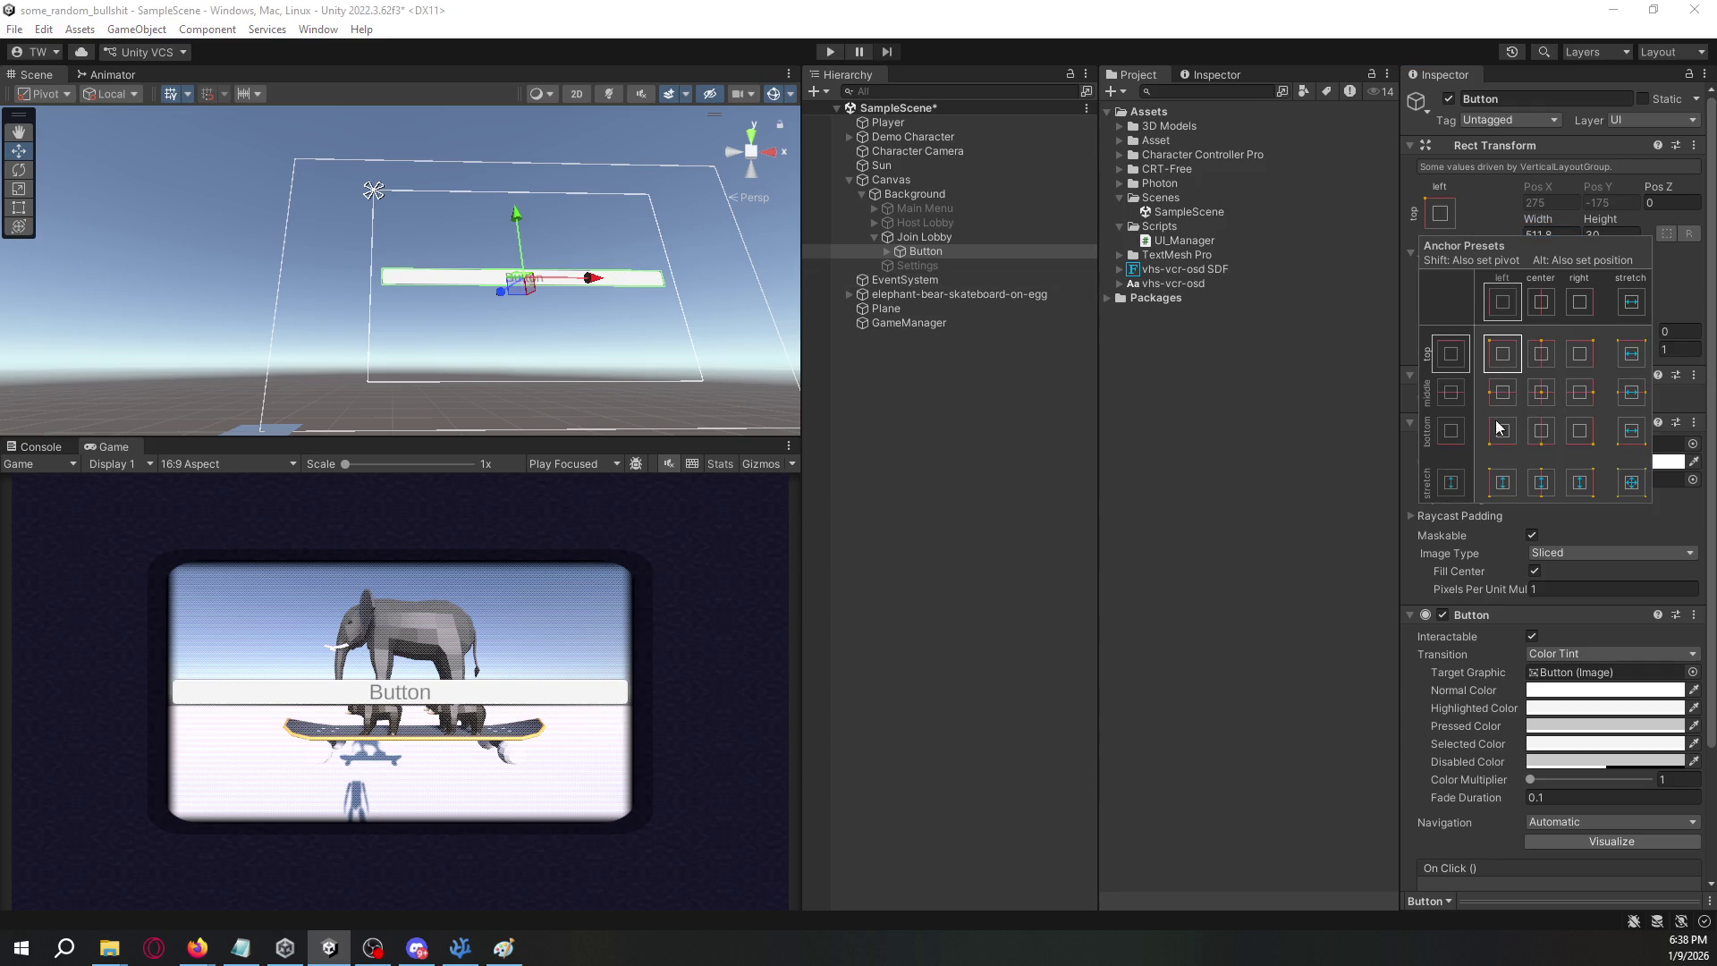
{"action": "left_click", "coordinate": [1543, 394]}
{"action": "left_click", "coordinate": [1441, 213]}
{"action": "left_click", "coordinate": [1551, 393]}
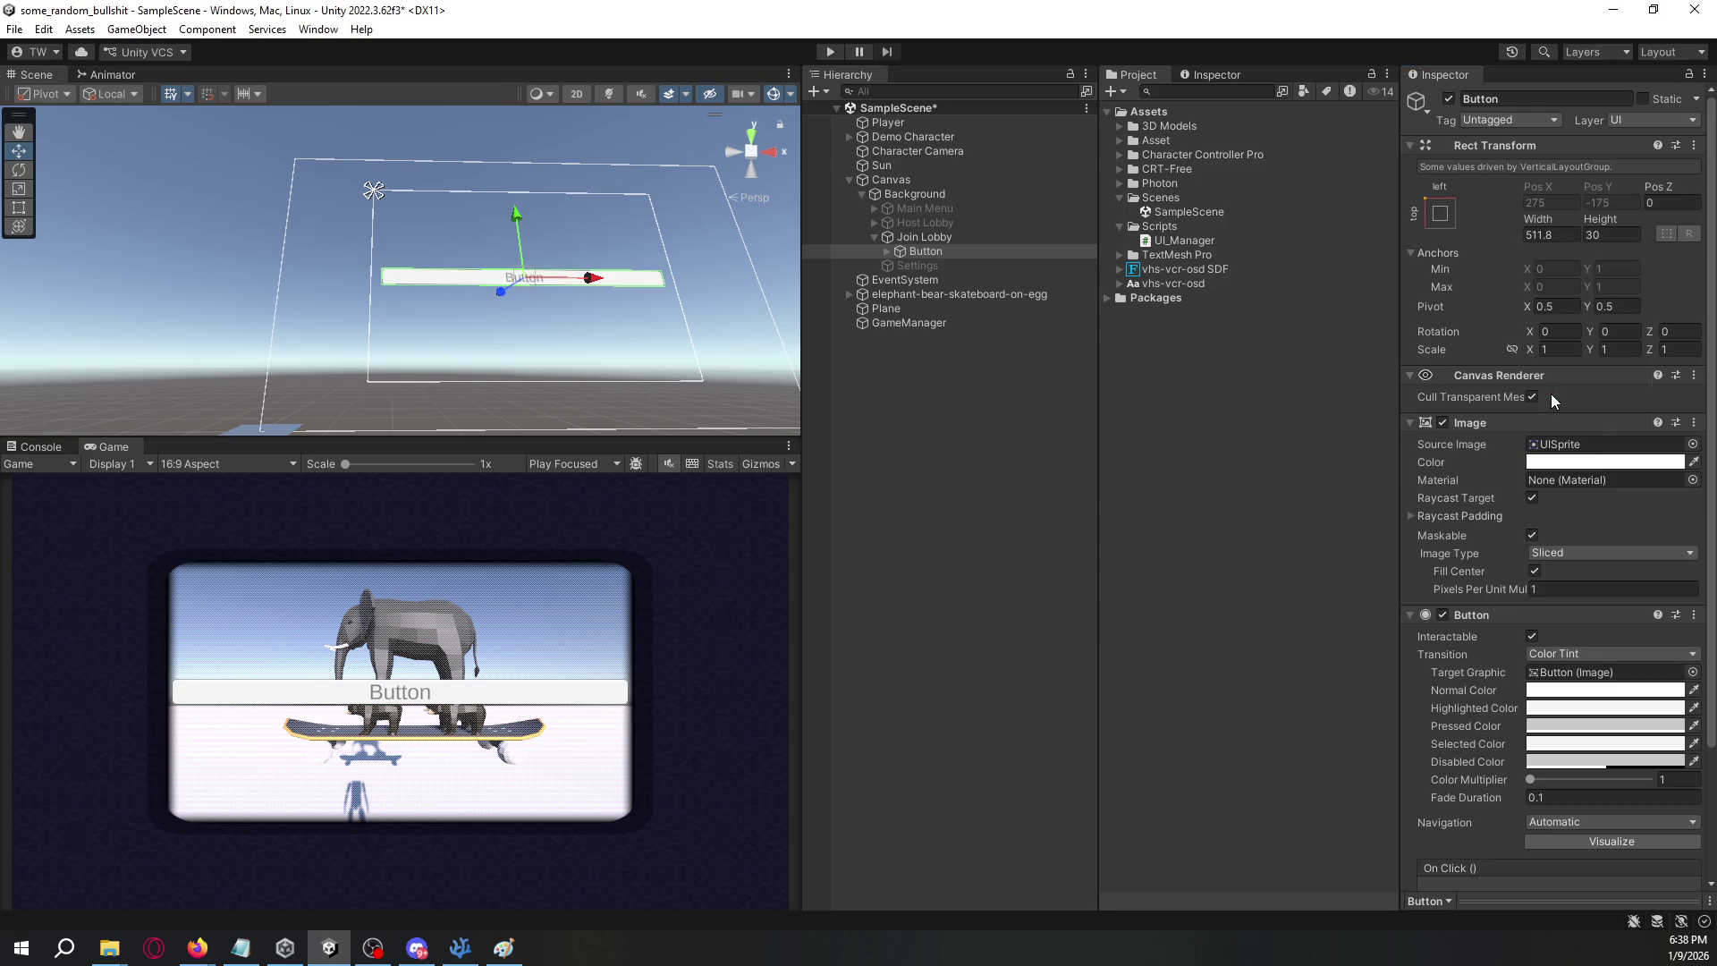
{"action": "left_click", "coordinate": [1557, 235]}
{"action": "type", "text": "500"}
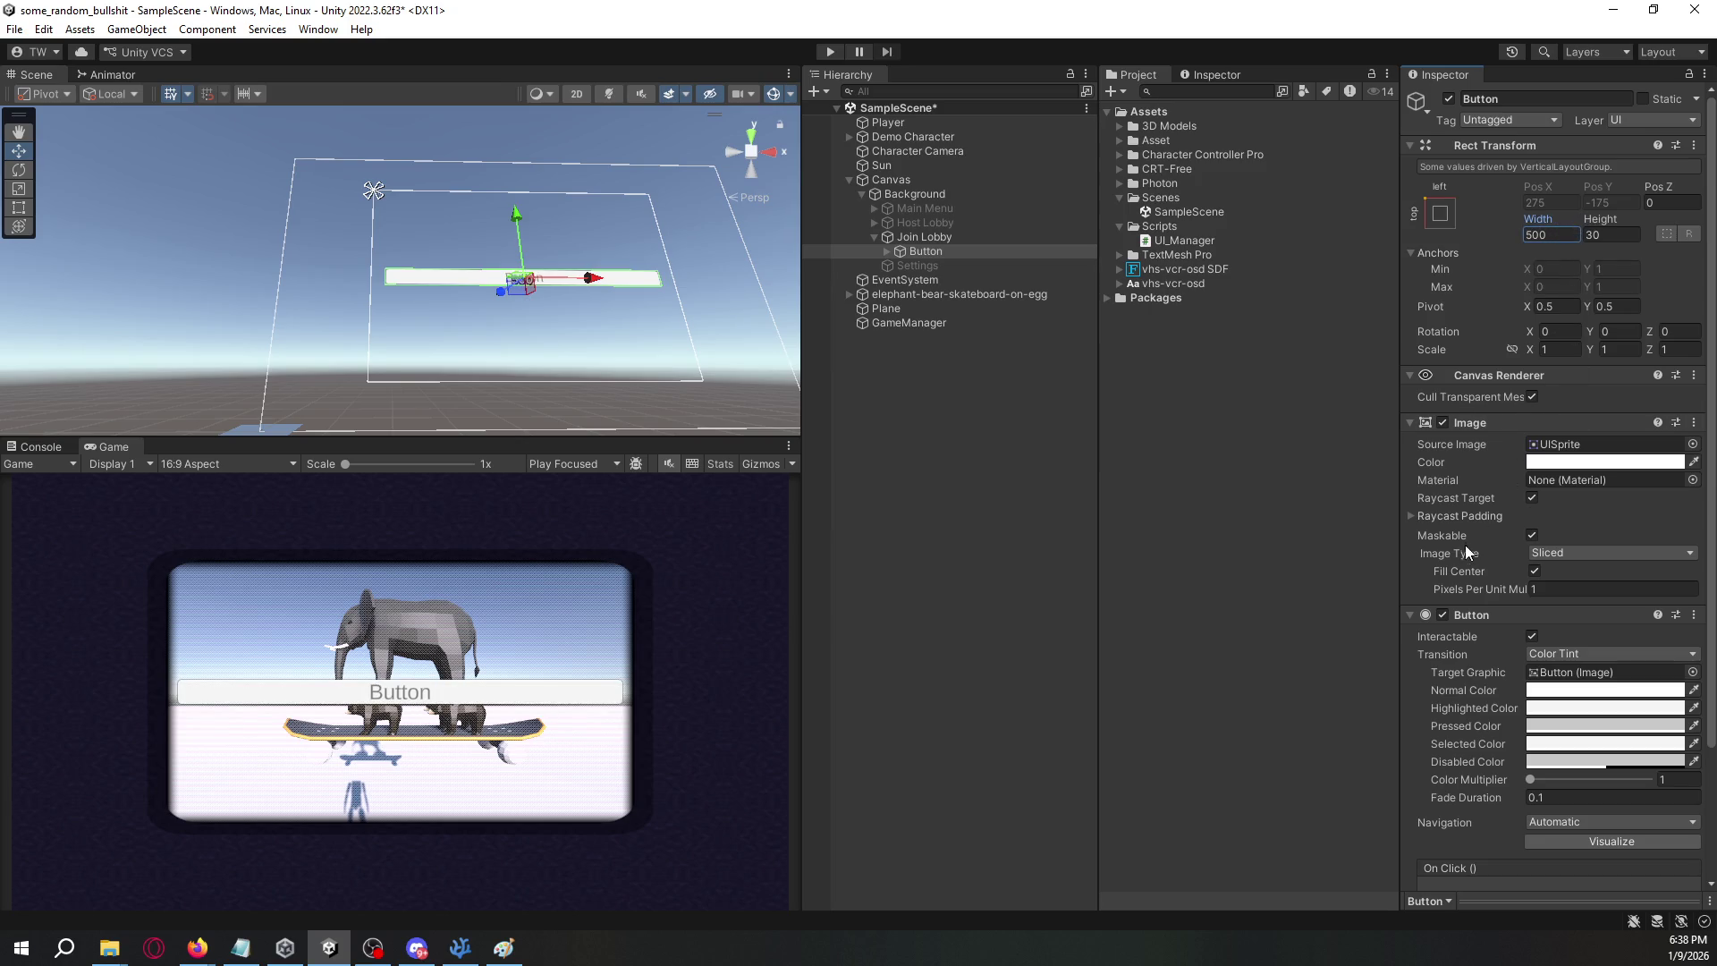
{"action": "left_click", "coordinate": [1411, 422]}
{"action": "left_click", "coordinate": [1411, 441]}
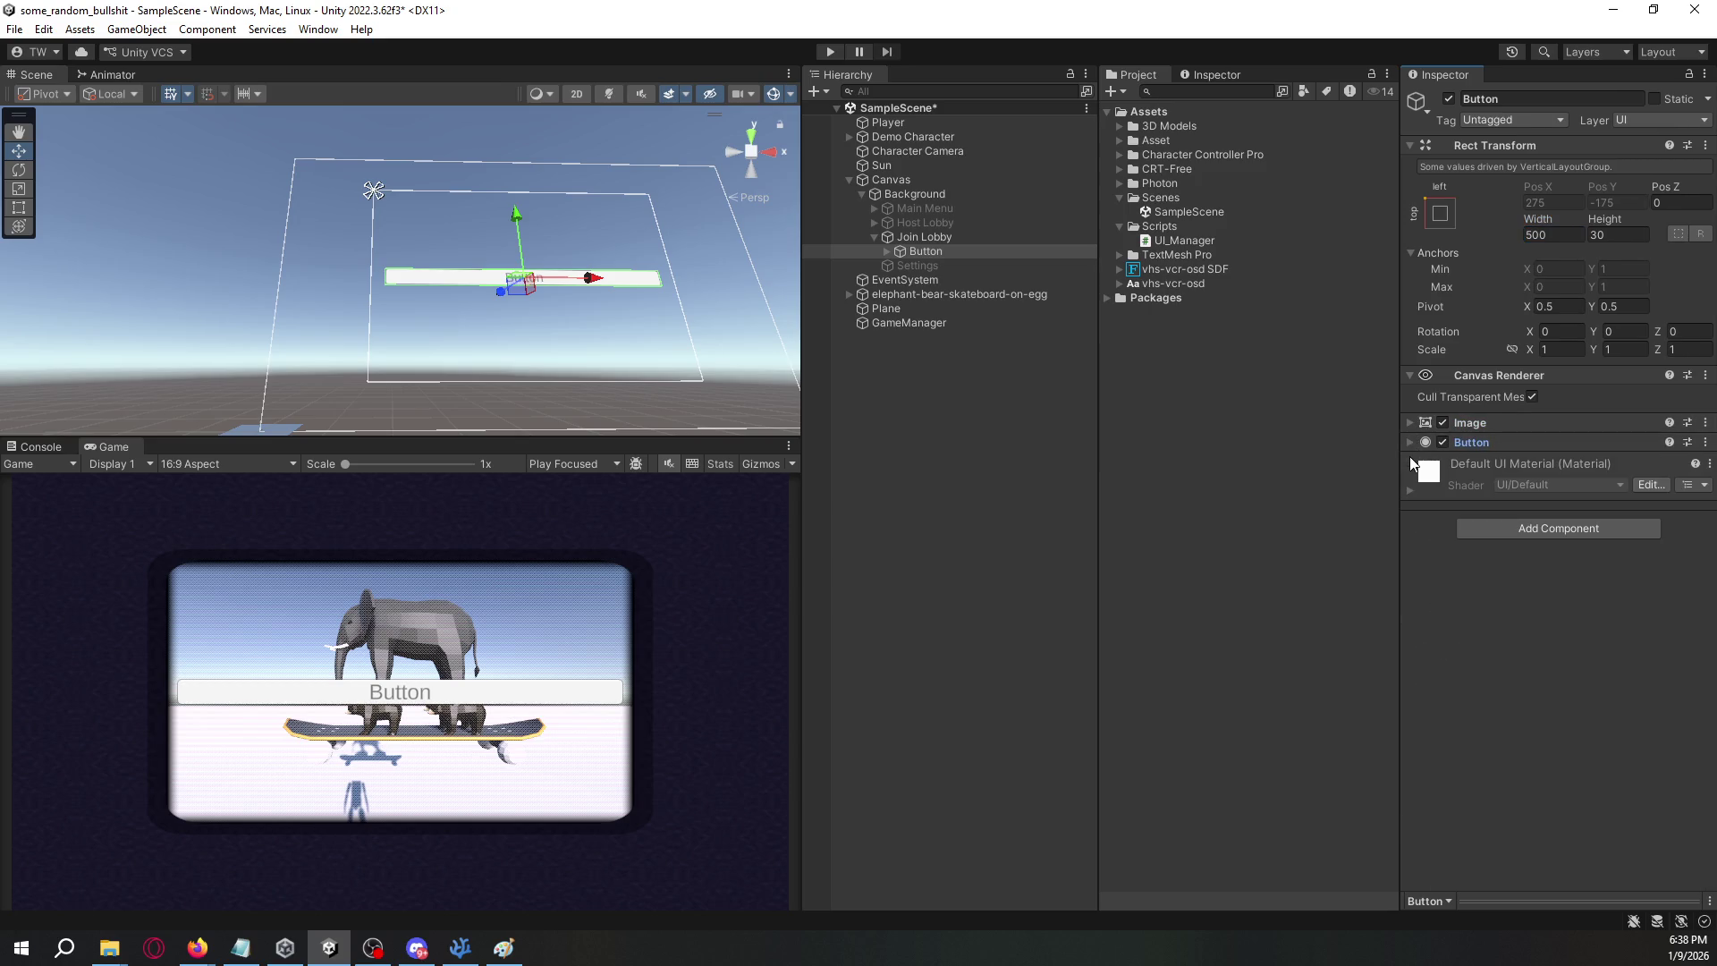
- Add a Horizontal Layout Group to the Button with middle-centre child alignment
{"action": "left_click", "coordinate": [1411, 441]}
{"action": "left_click", "coordinate": [886, 252]}
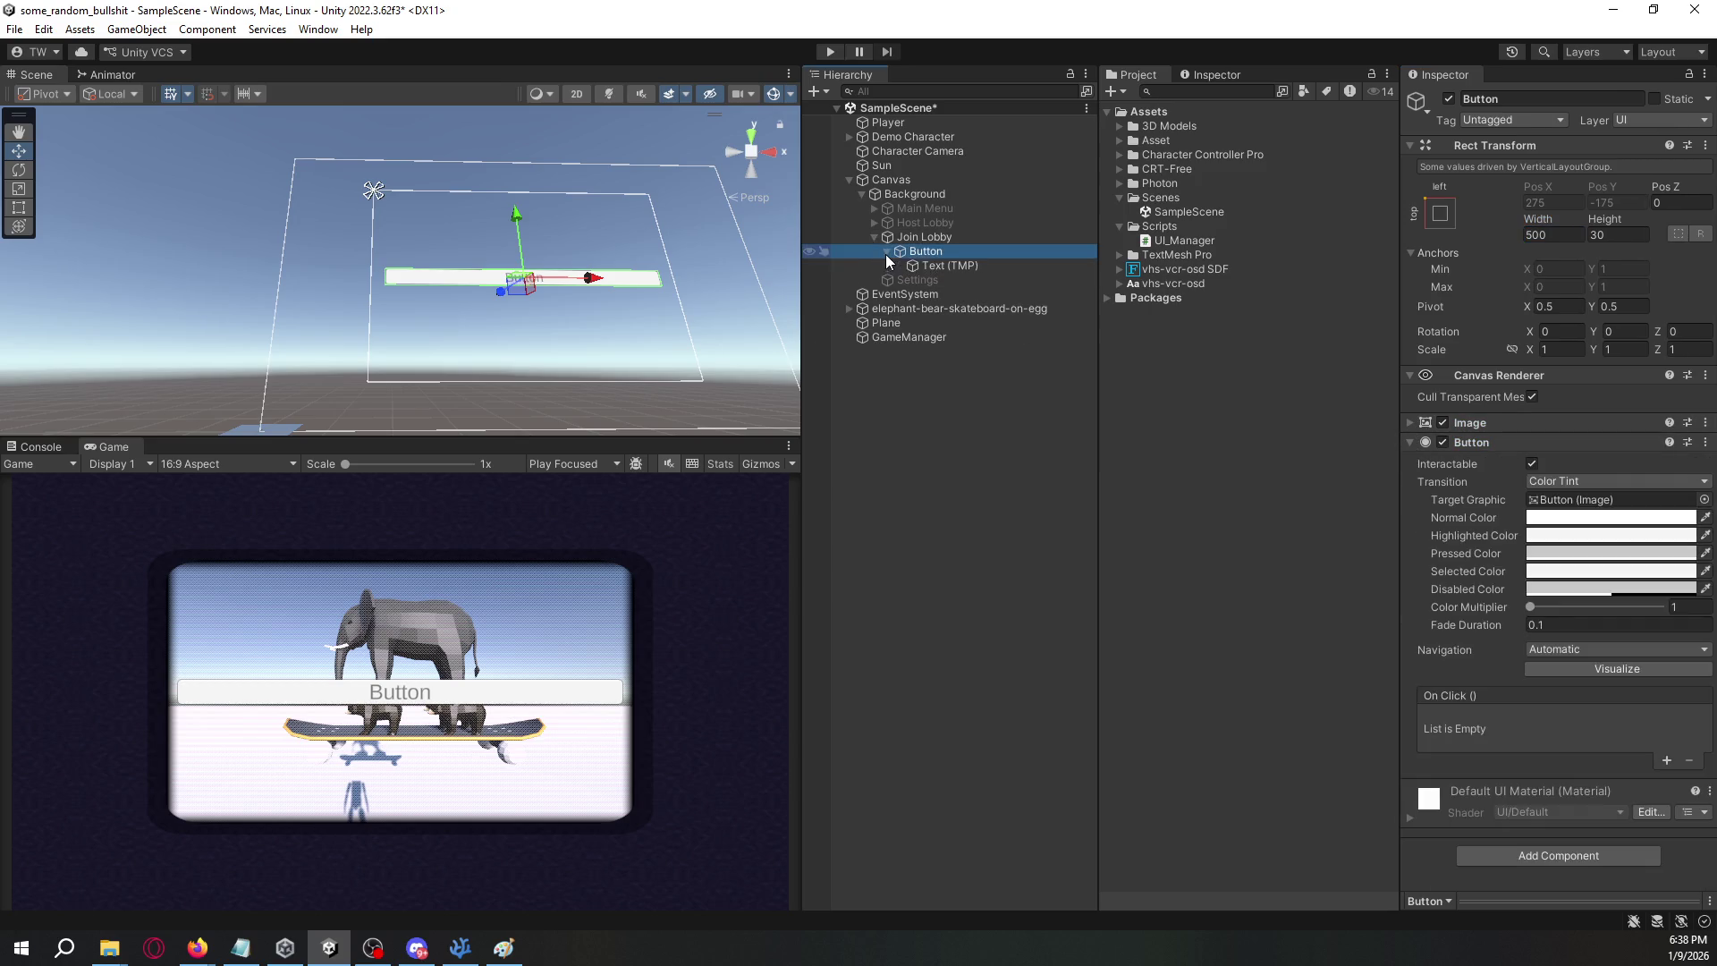
{"action": "left_click", "coordinate": [926, 266]}
{"action": "left_click", "coordinate": [947, 254]}
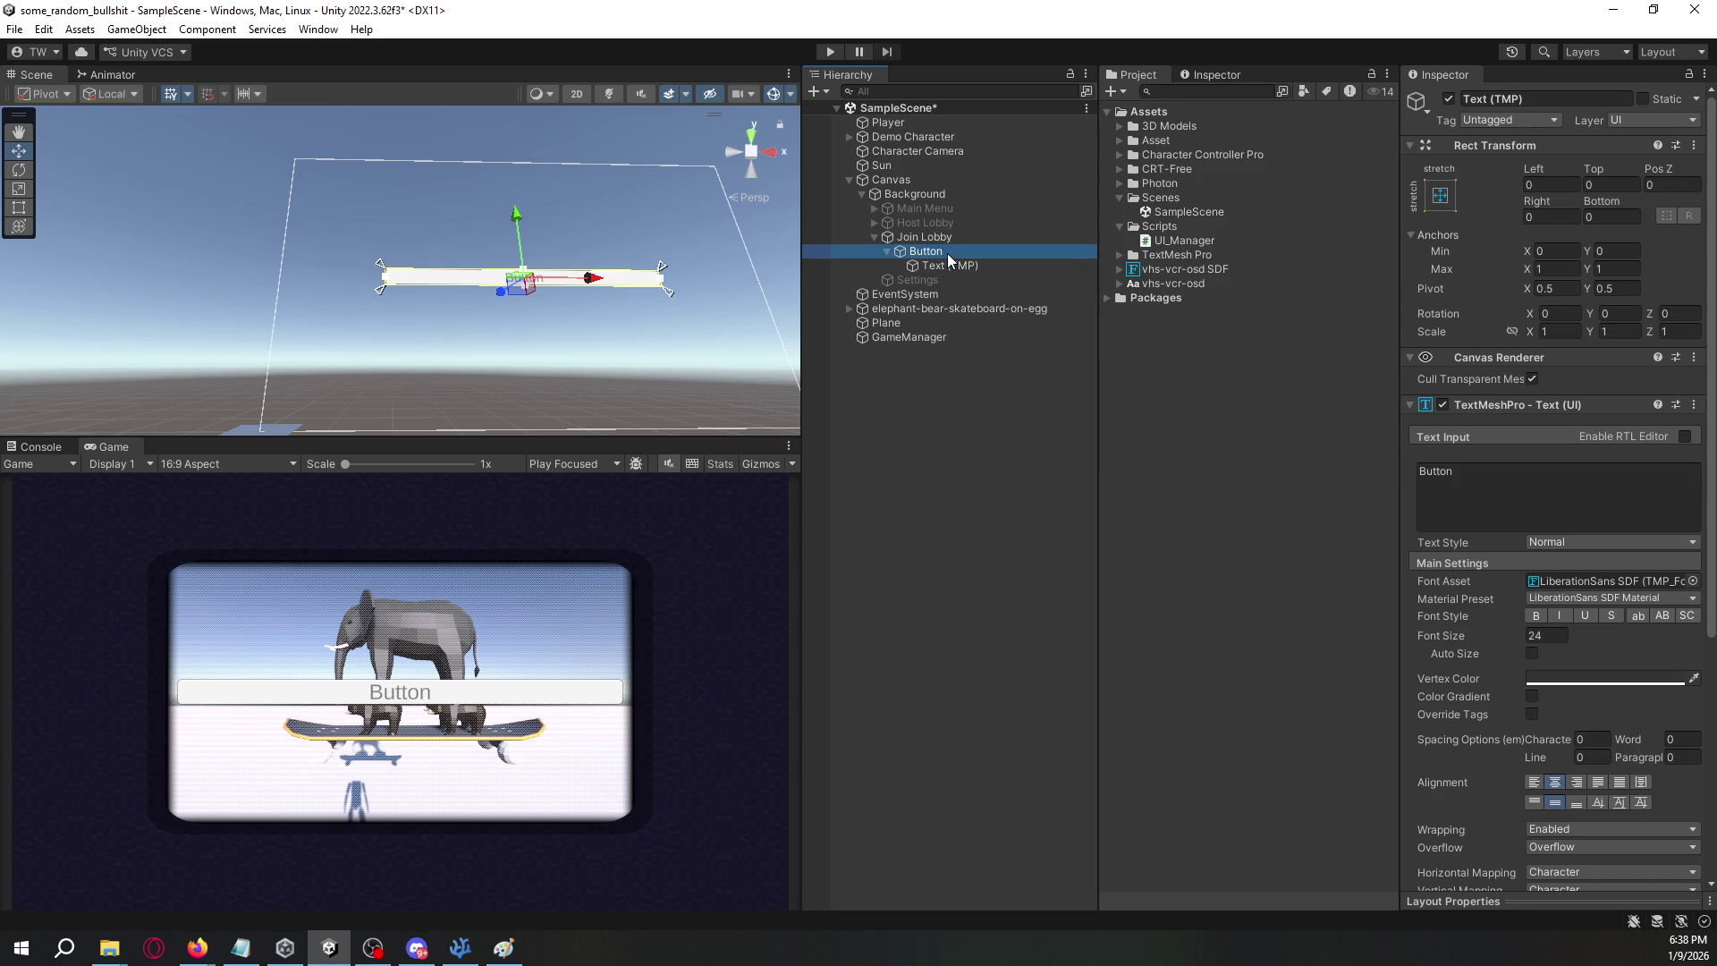
{"action": "left_click", "coordinate": [1406, 443]}
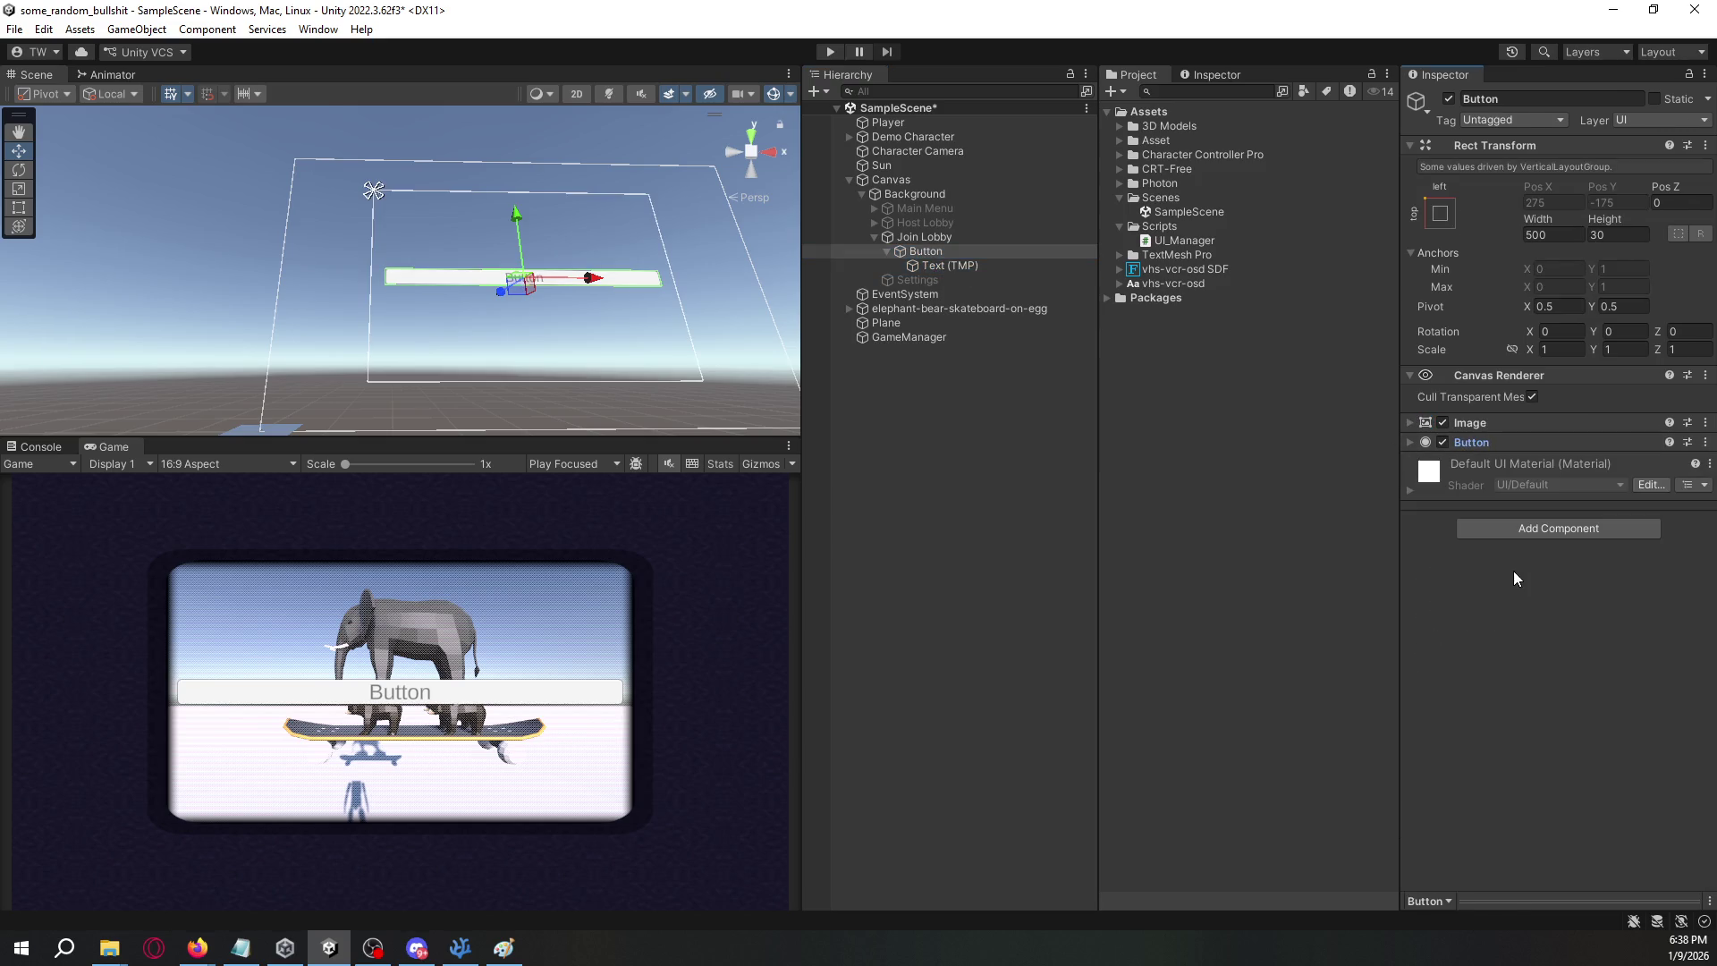
{"action": "left_click", "coordinate": [1510, 535]}
{"action": "type", "text": "hor"}
{"action": "key", "text": "Return"}
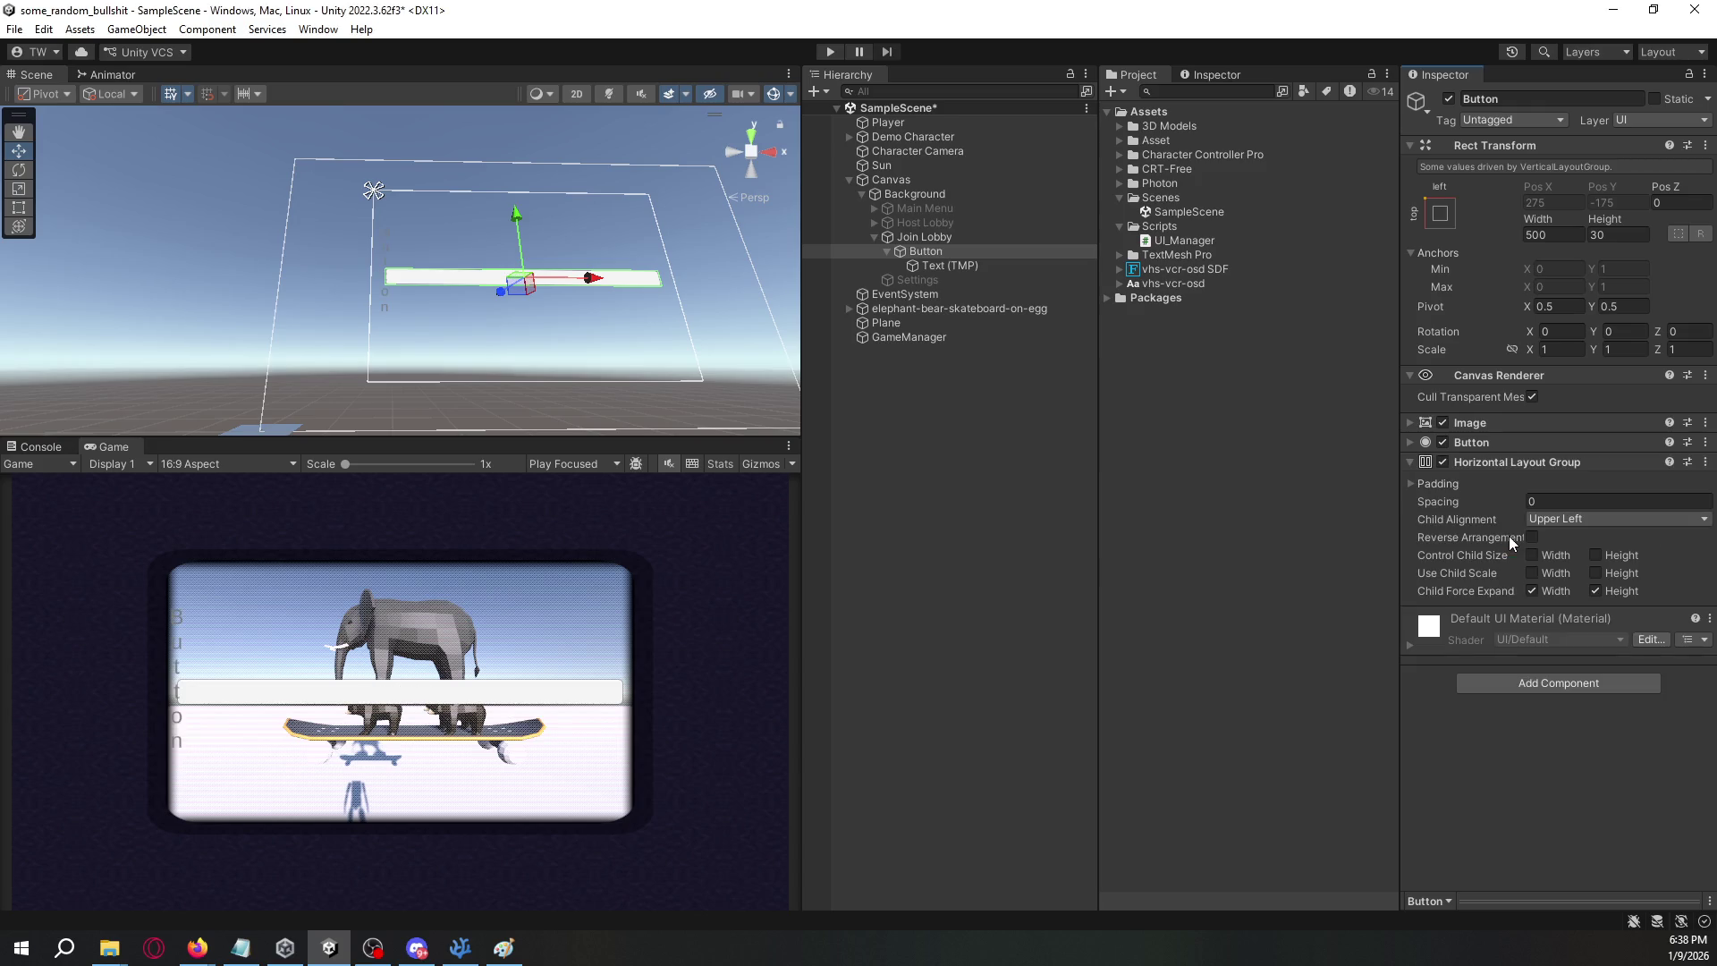
{"action": "left_click", "coordinate": [1612, 517]}
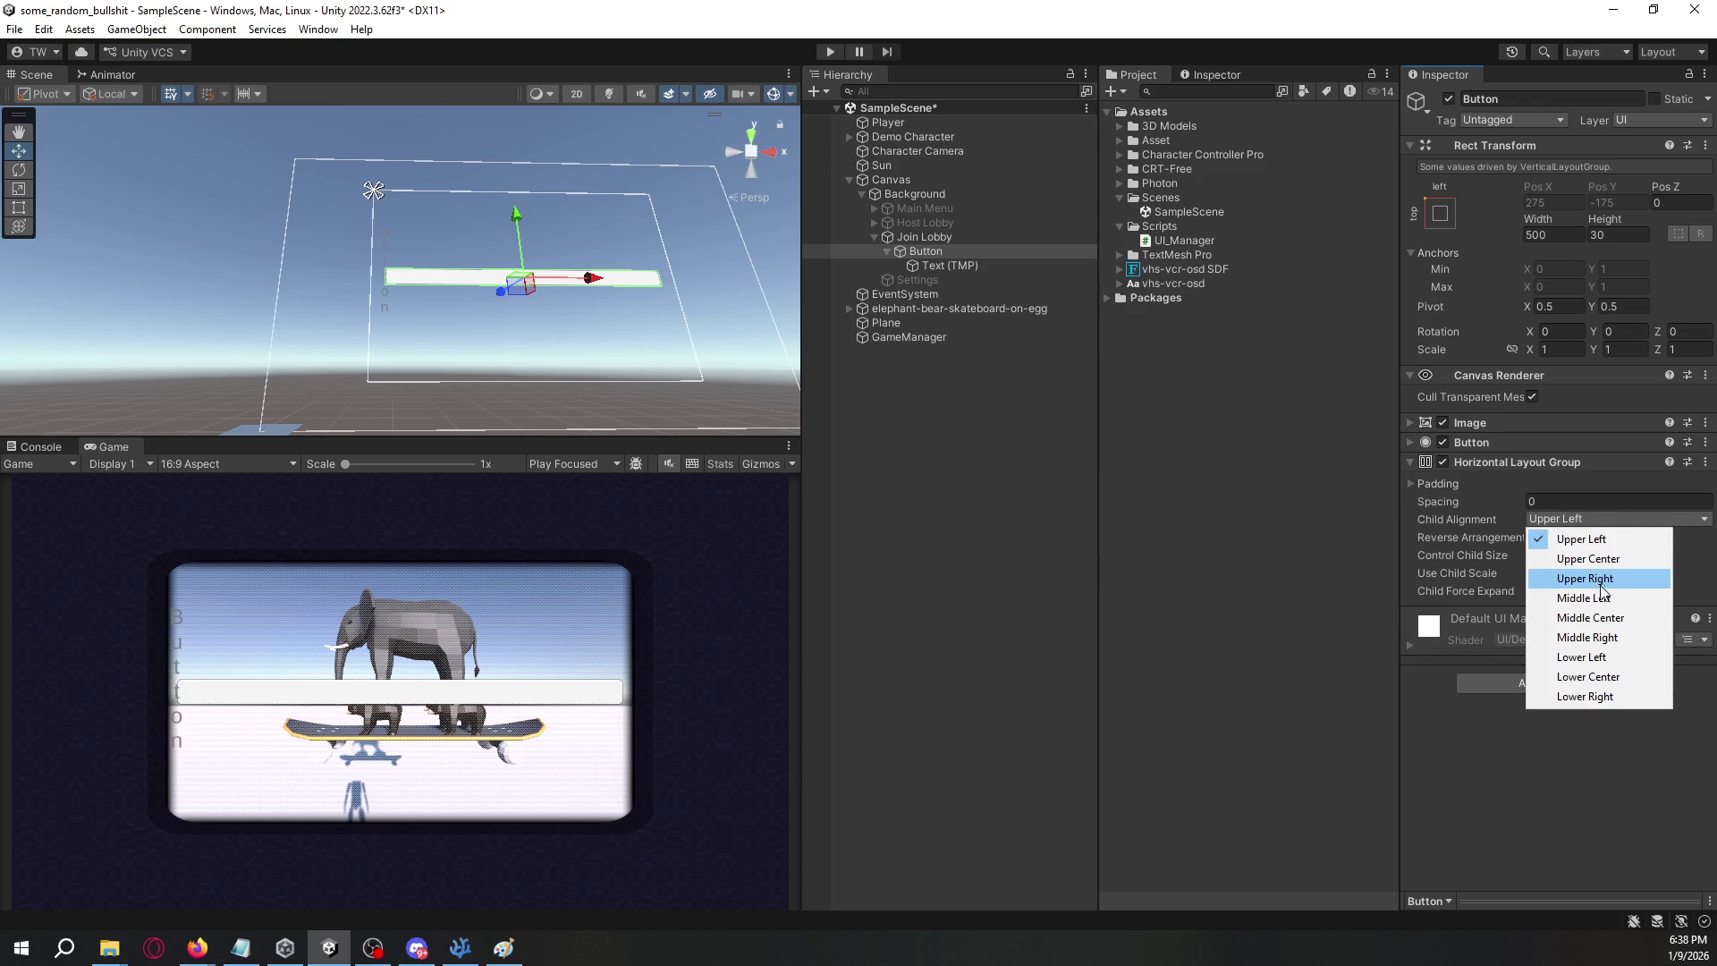
{"action": "left_click", "coordinate": [1601, 616]}
- Turn on Control Child Size width and height in the Button's Horizontal Layout Group
{"action": "left_click", "coordinate": [950, 266]}
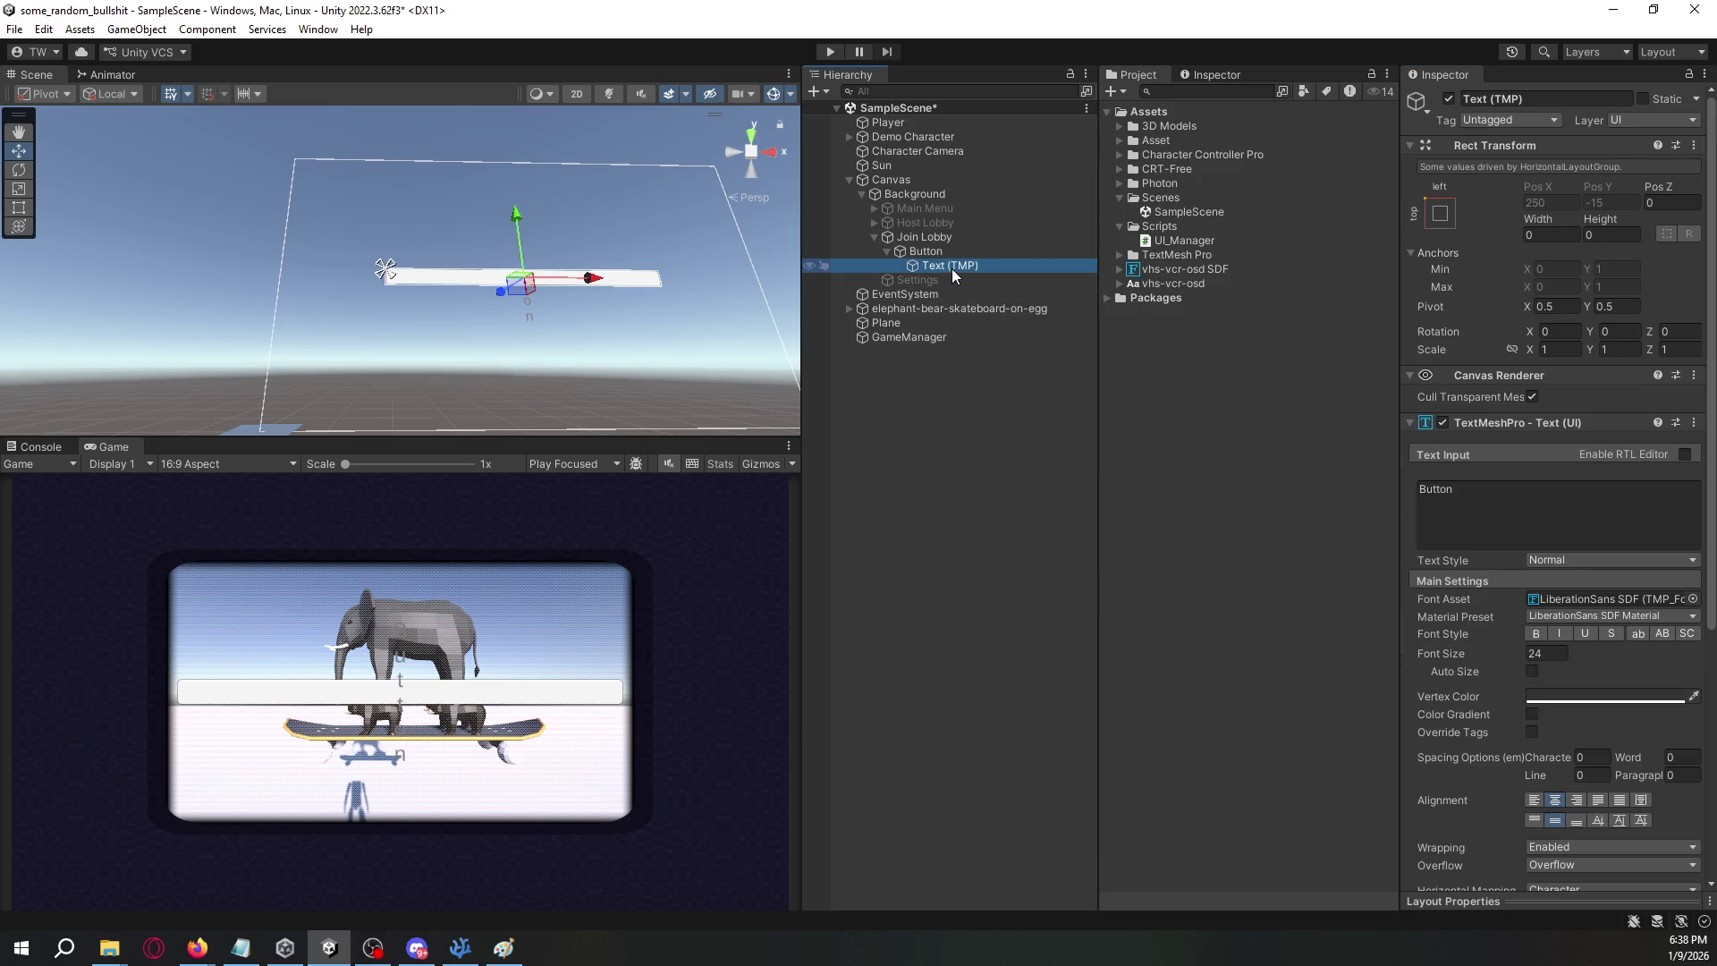
{"action": "left_click", "coordinate": [959, 251]}
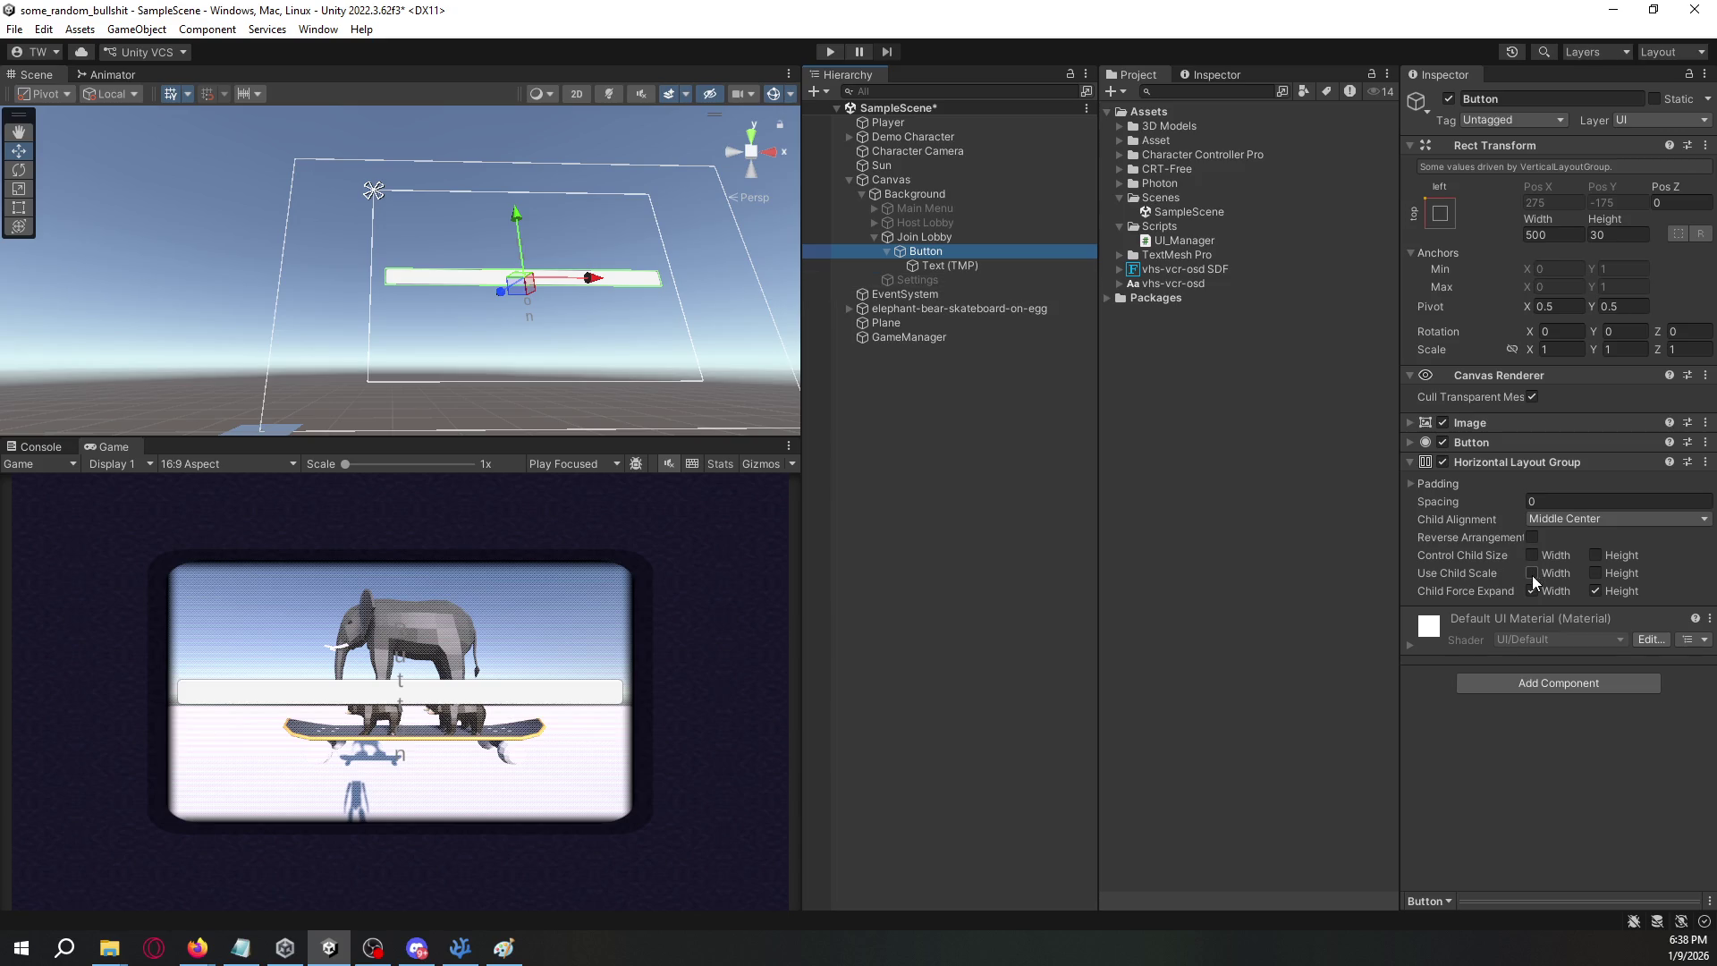
{"action": "left_click", "coordinate": [1596, 591]}
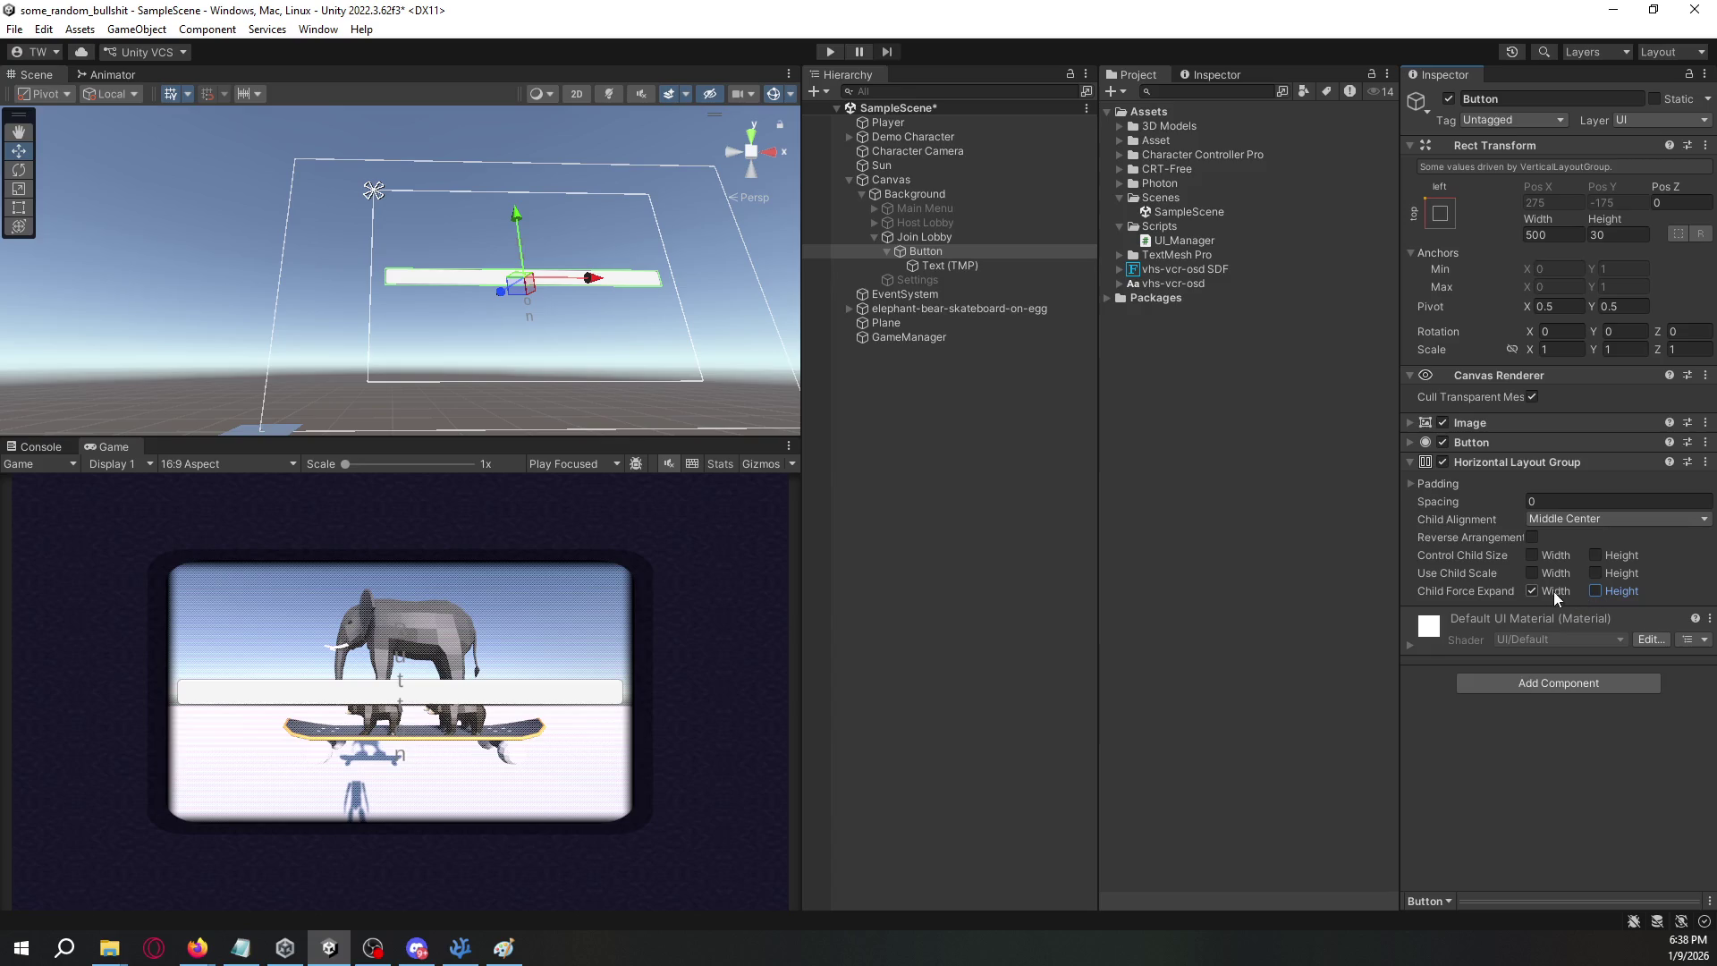
{"action": "left_click", "coordinate": [1597, 587]}
{"action": "left_click", "coordinate": [1531, 555]}
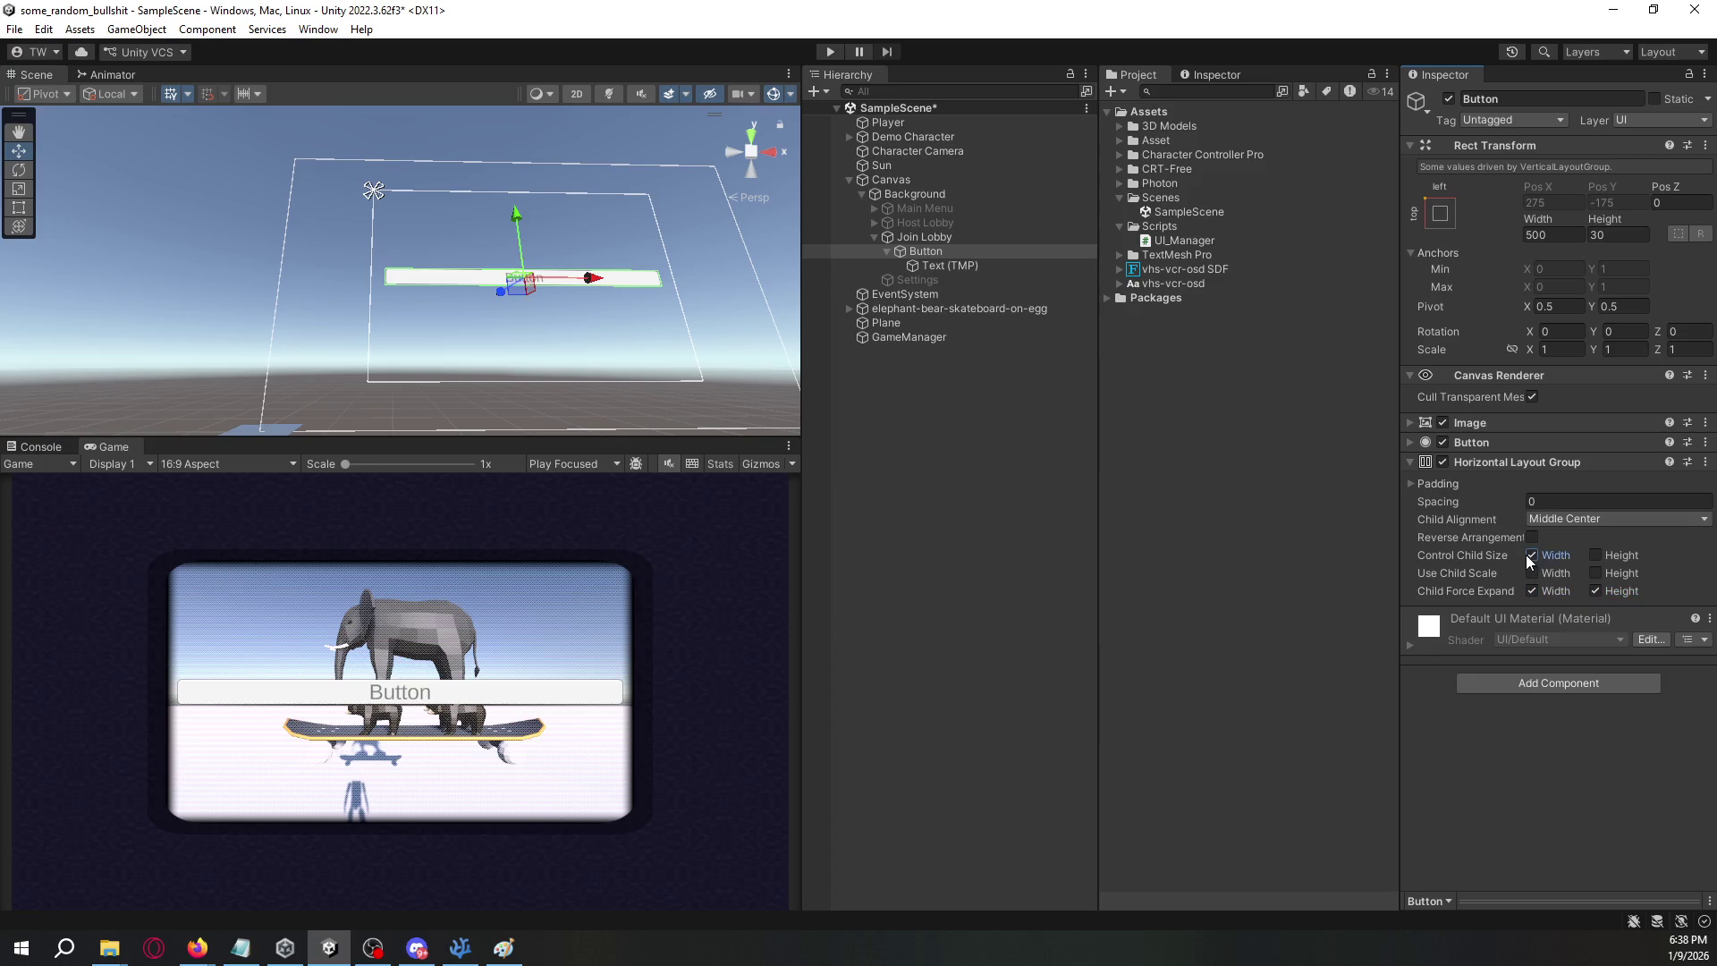
{"action": "left_click", "coordinate": [1596, 555]}
- Duplicate the Button's Text (TMP) label so two labels sit side by side
{"action": "left_click", "coordinate": [1034, 265]}
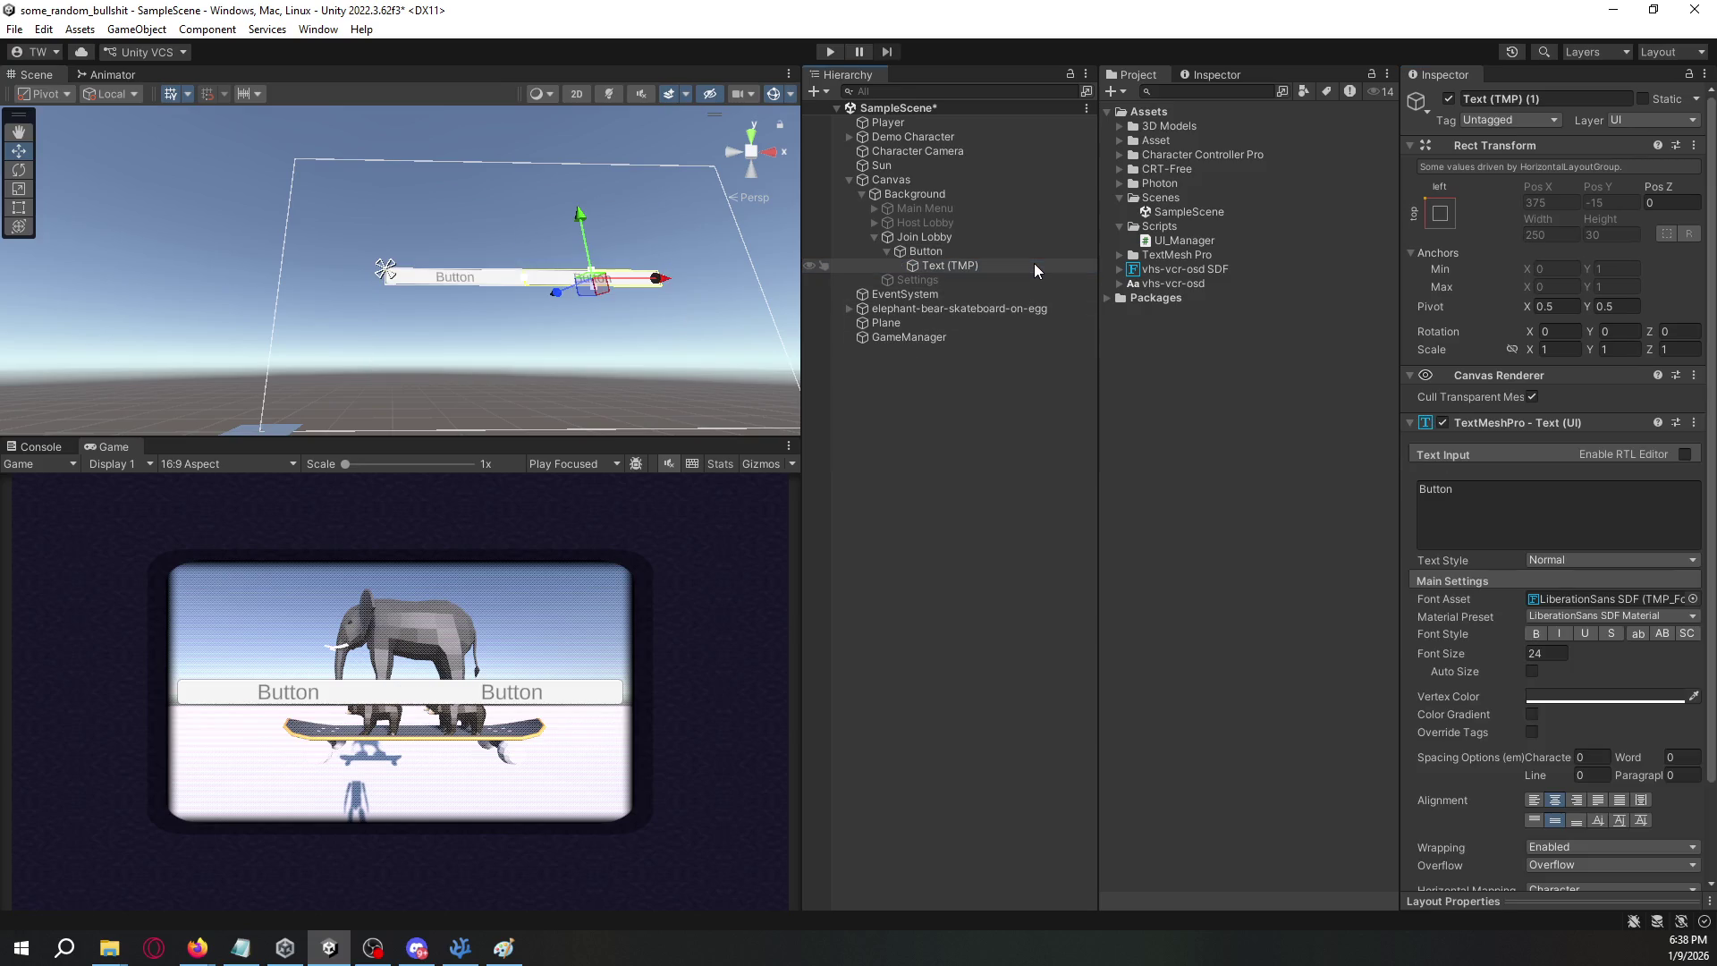
{"action": "key", "text": "ctrl+d"}
{"action": "left_click", "coordinate": [1006, 263]}
- Rename the labels Lobby Code and Player, and set Player's text to 1/4
{"action": "left_click", "coordinate": [1496, 99]}
{"action": "type", "text": "Lobby Code"}
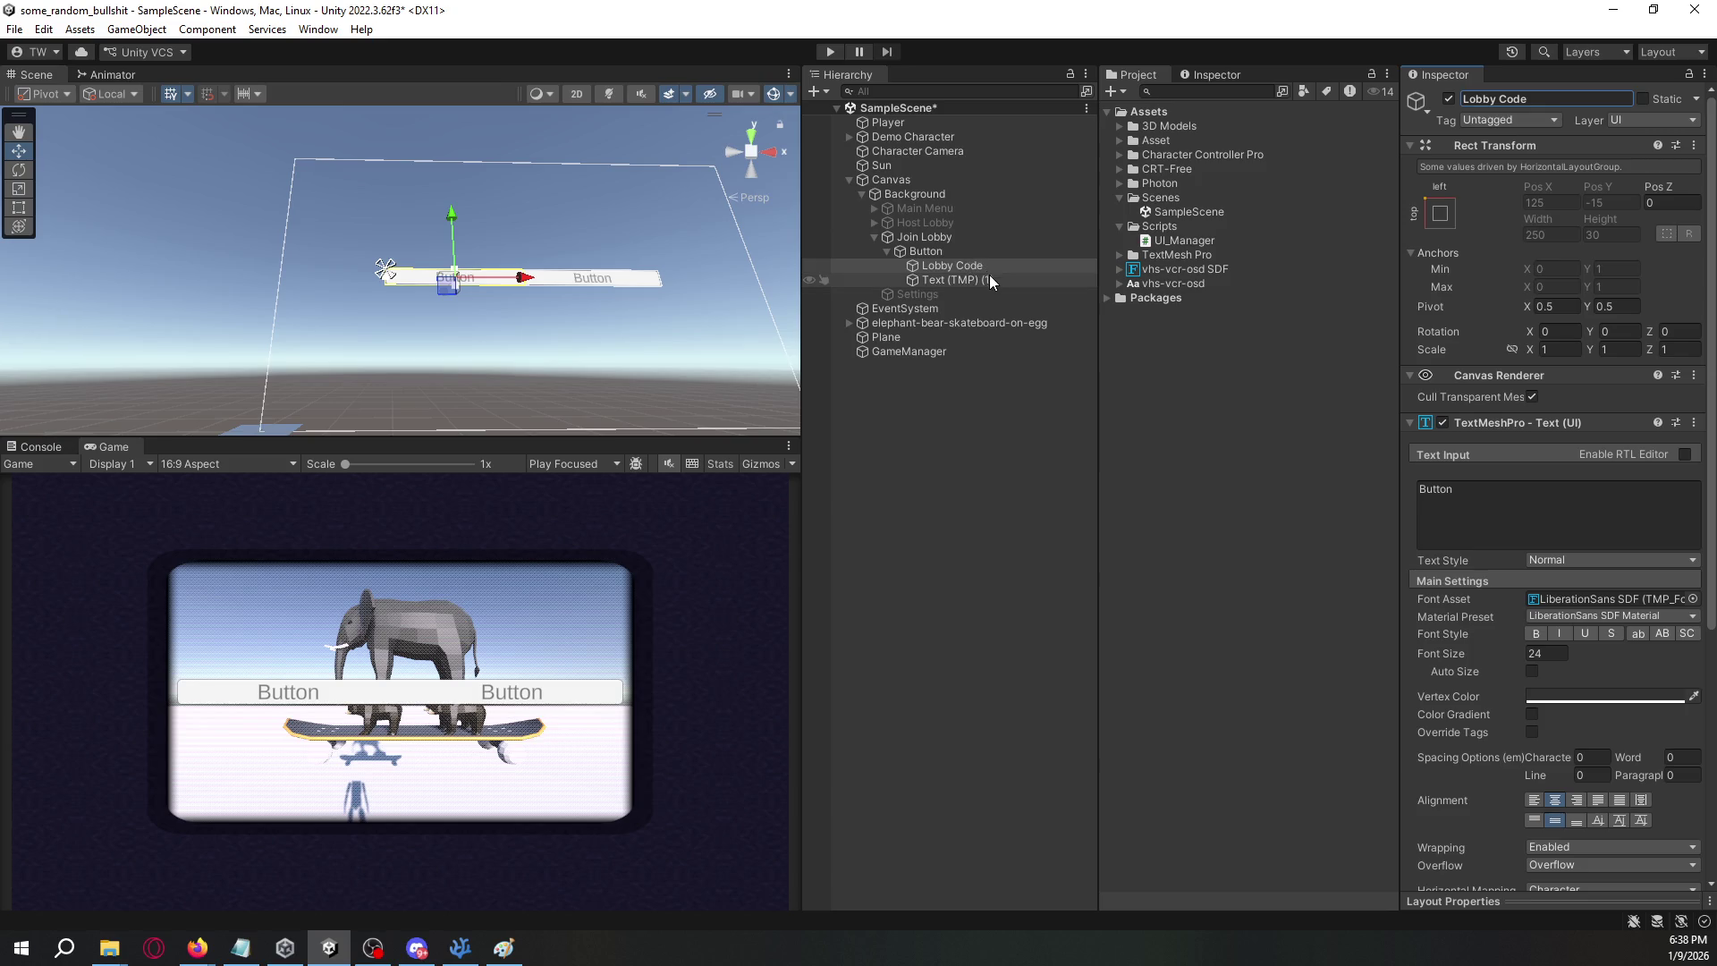
{"action": "left_click", "coordinate": [989, 278]}
{"action": "left_click", "coordinate": [1513, 97]}
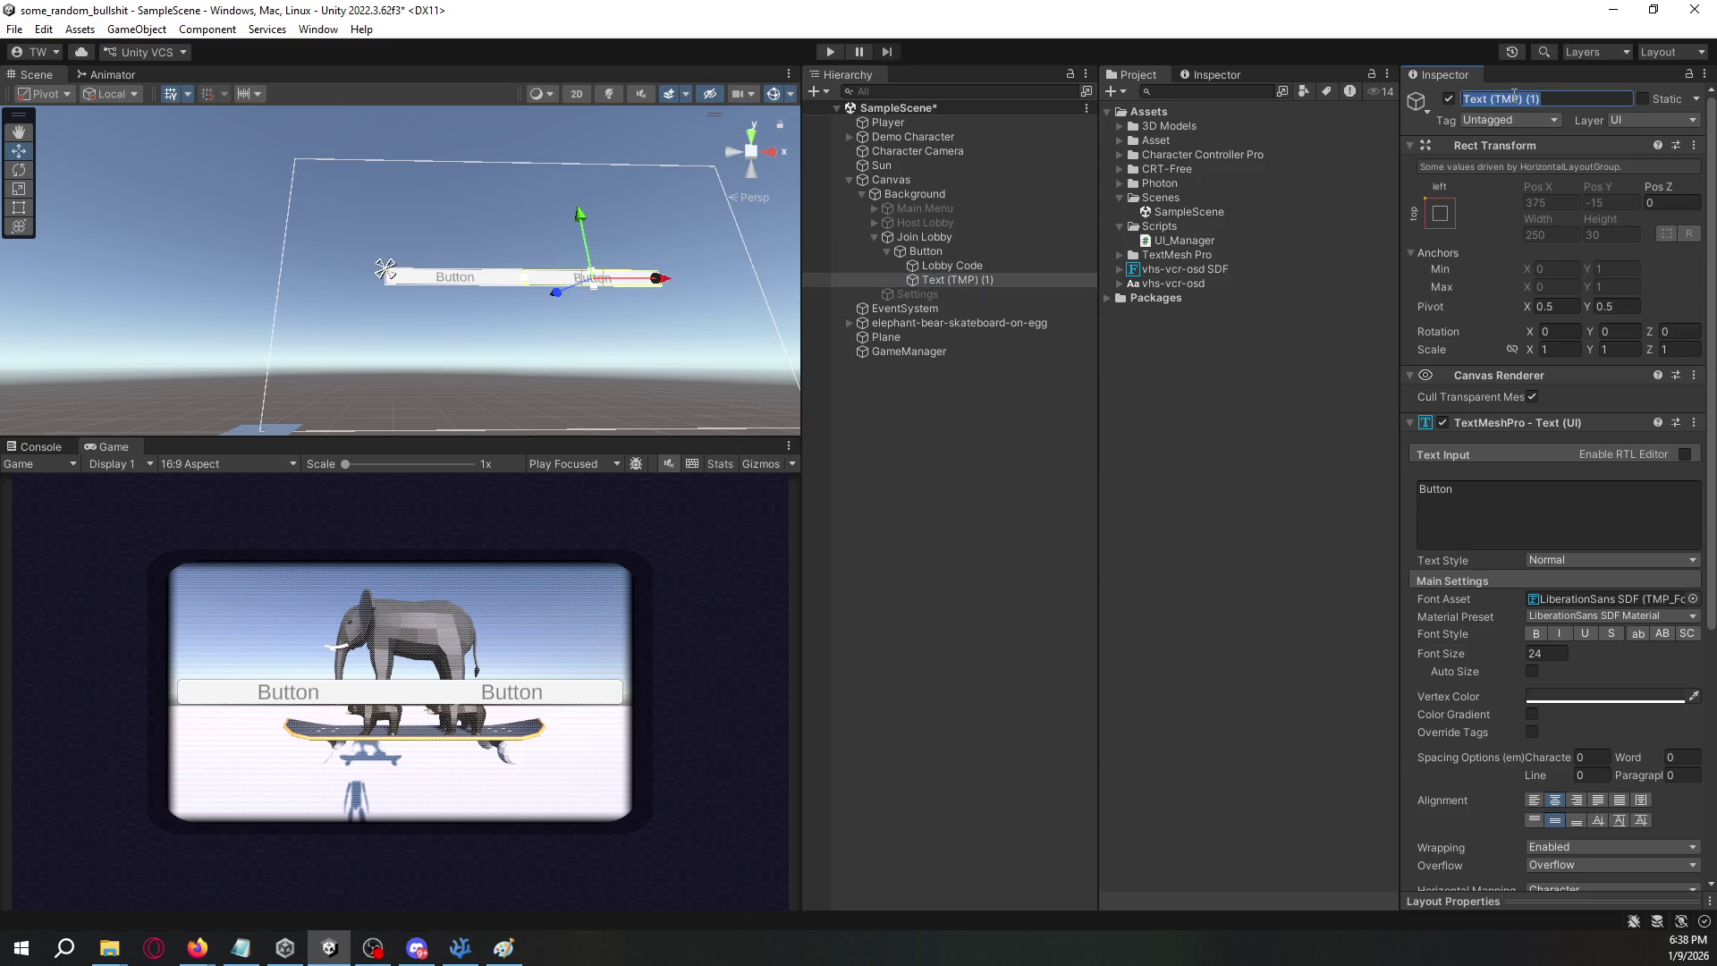
{"action": "type", "text": "Player"}
{"action": "left_click", "coordinate": [1521, 529]}
{"action": "type", "text": "{}"}
{"action": "key", "text": "BackSpace"}
{"action": "key", "text": "BackSpace"}
{"action": "type", "text": "1/4"}
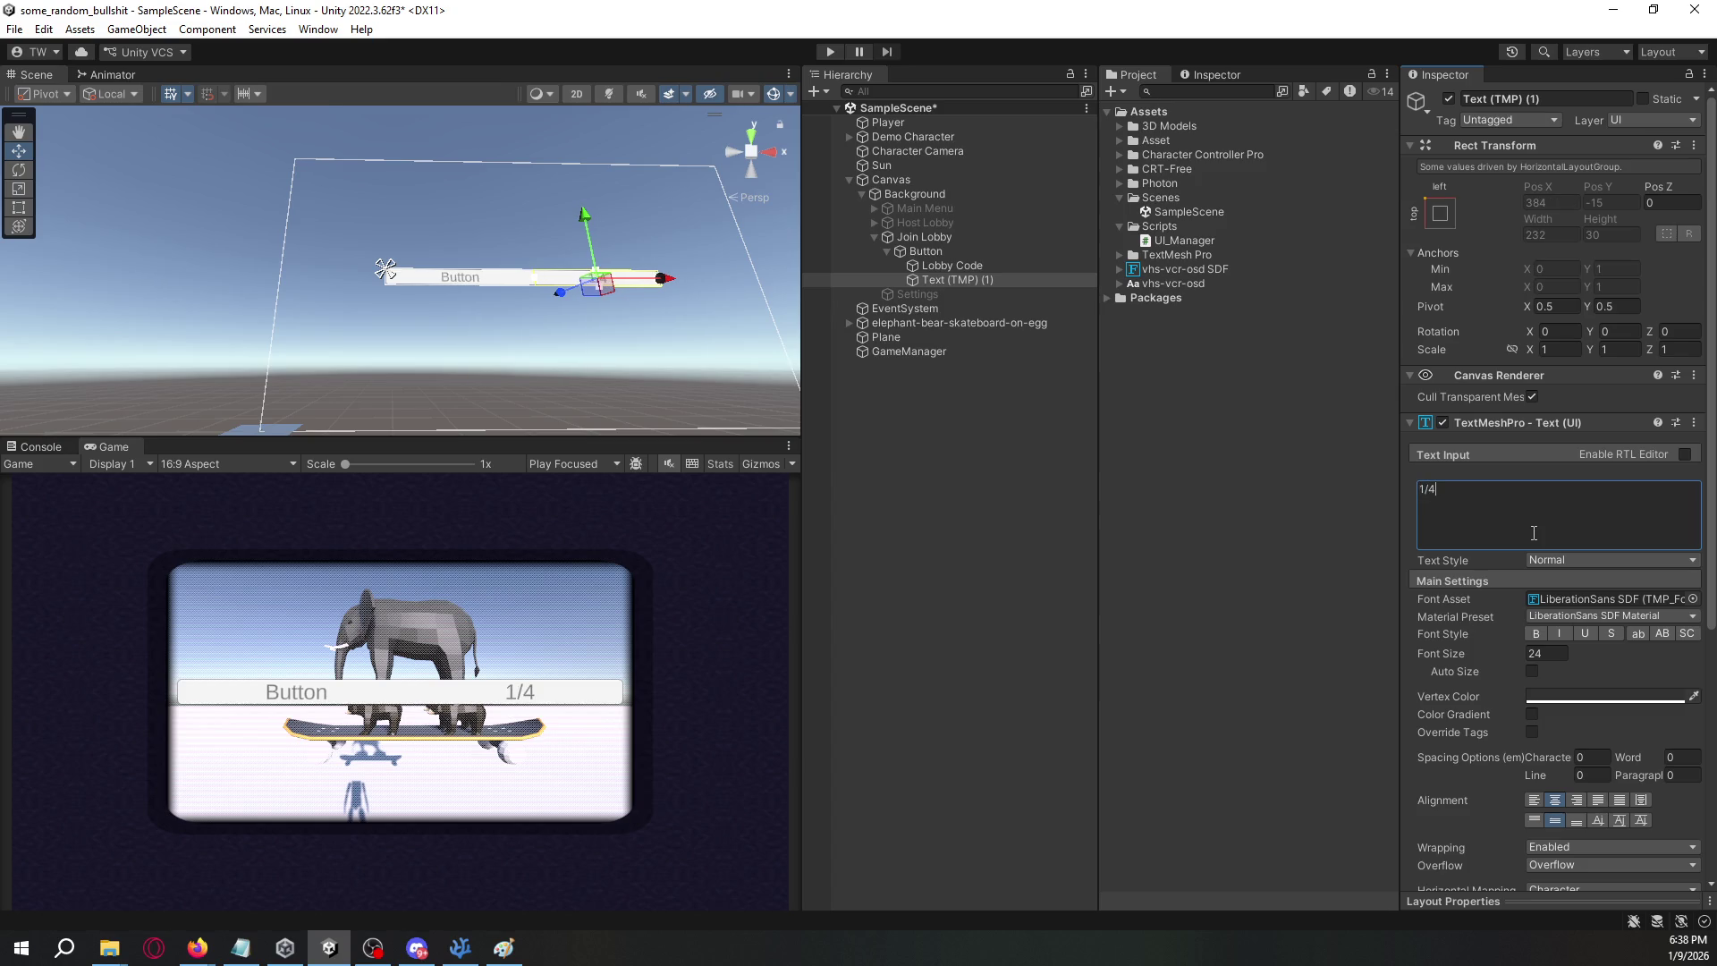
- Set the Lobby Code label's text to 110111
{"action": "left_click", "coordinate": [995, 268]}
{"action": "left_click", "coordinate": [1488, 490]}
{"action": "type", "text": "1101"}
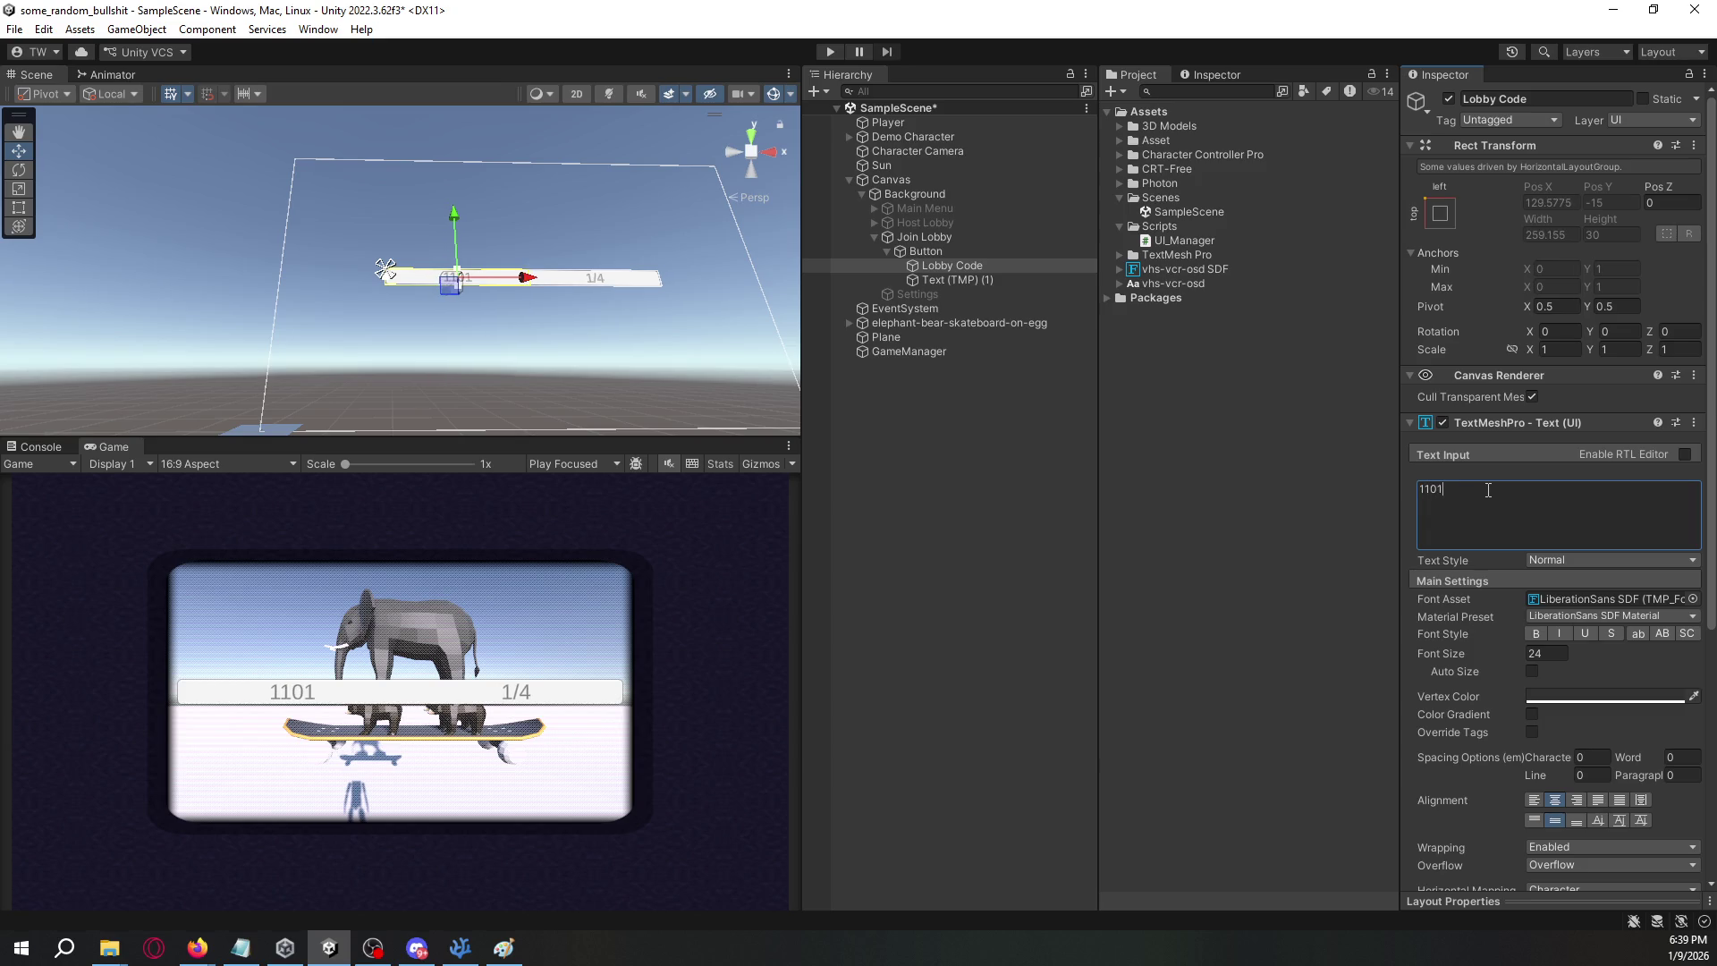
{"action": "type", "text": "11"}
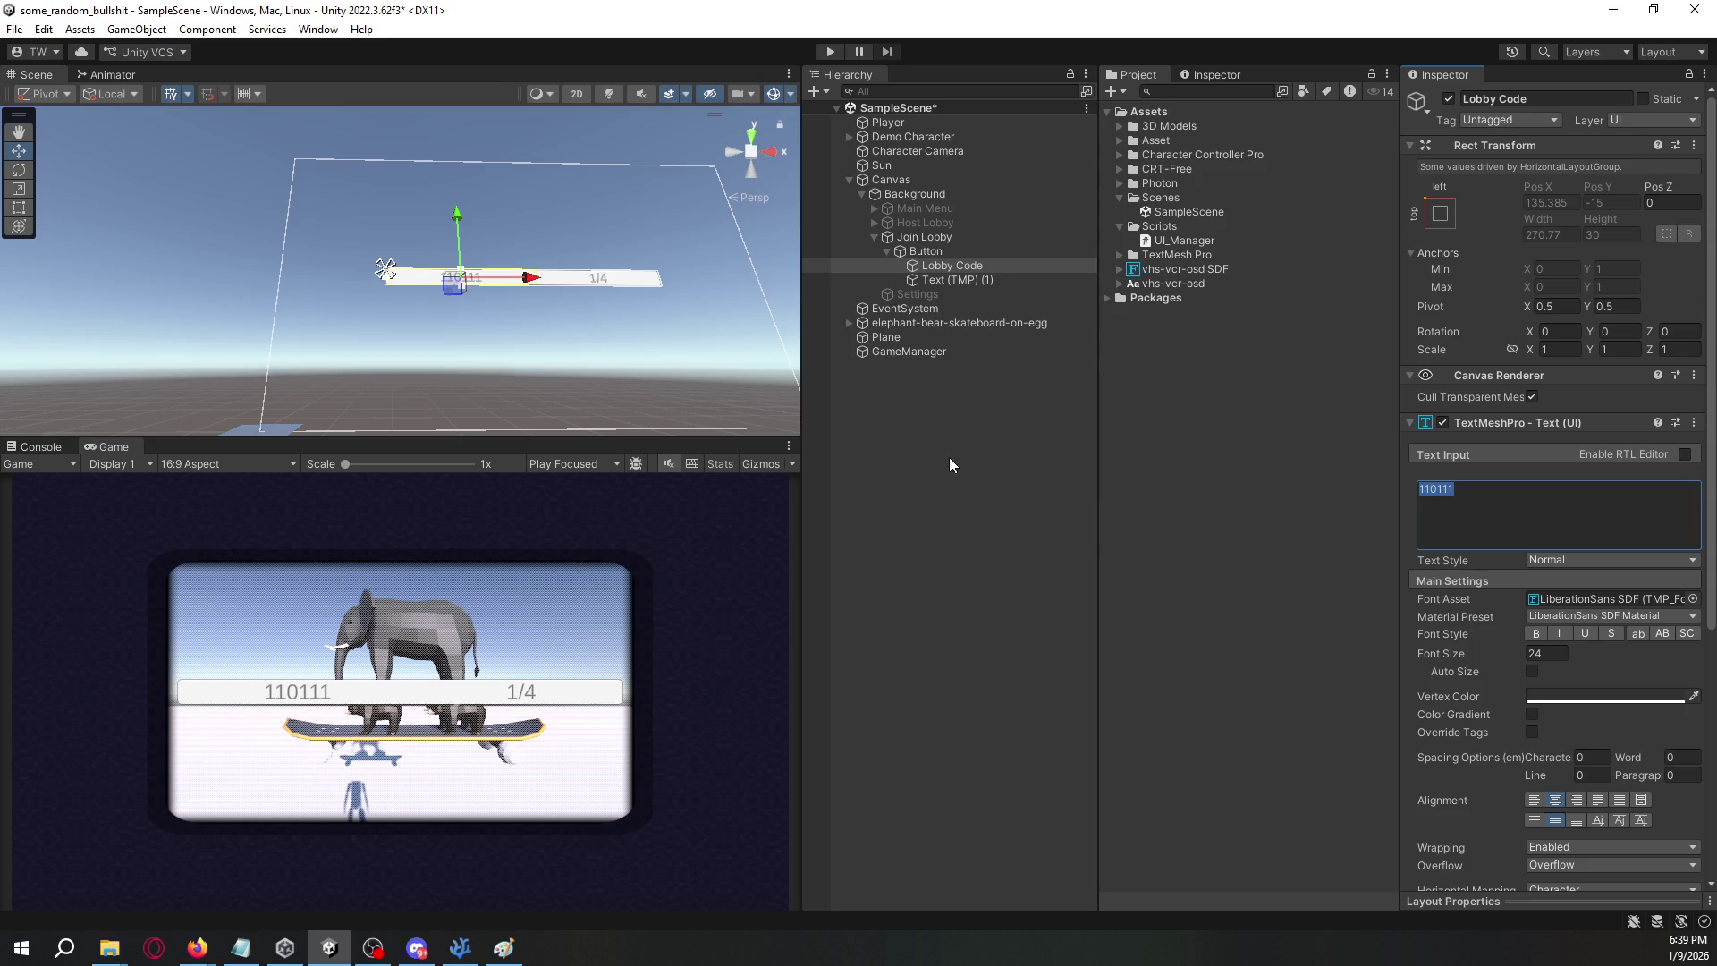
{"action": "left_click", "coordinate": [932, 257]}
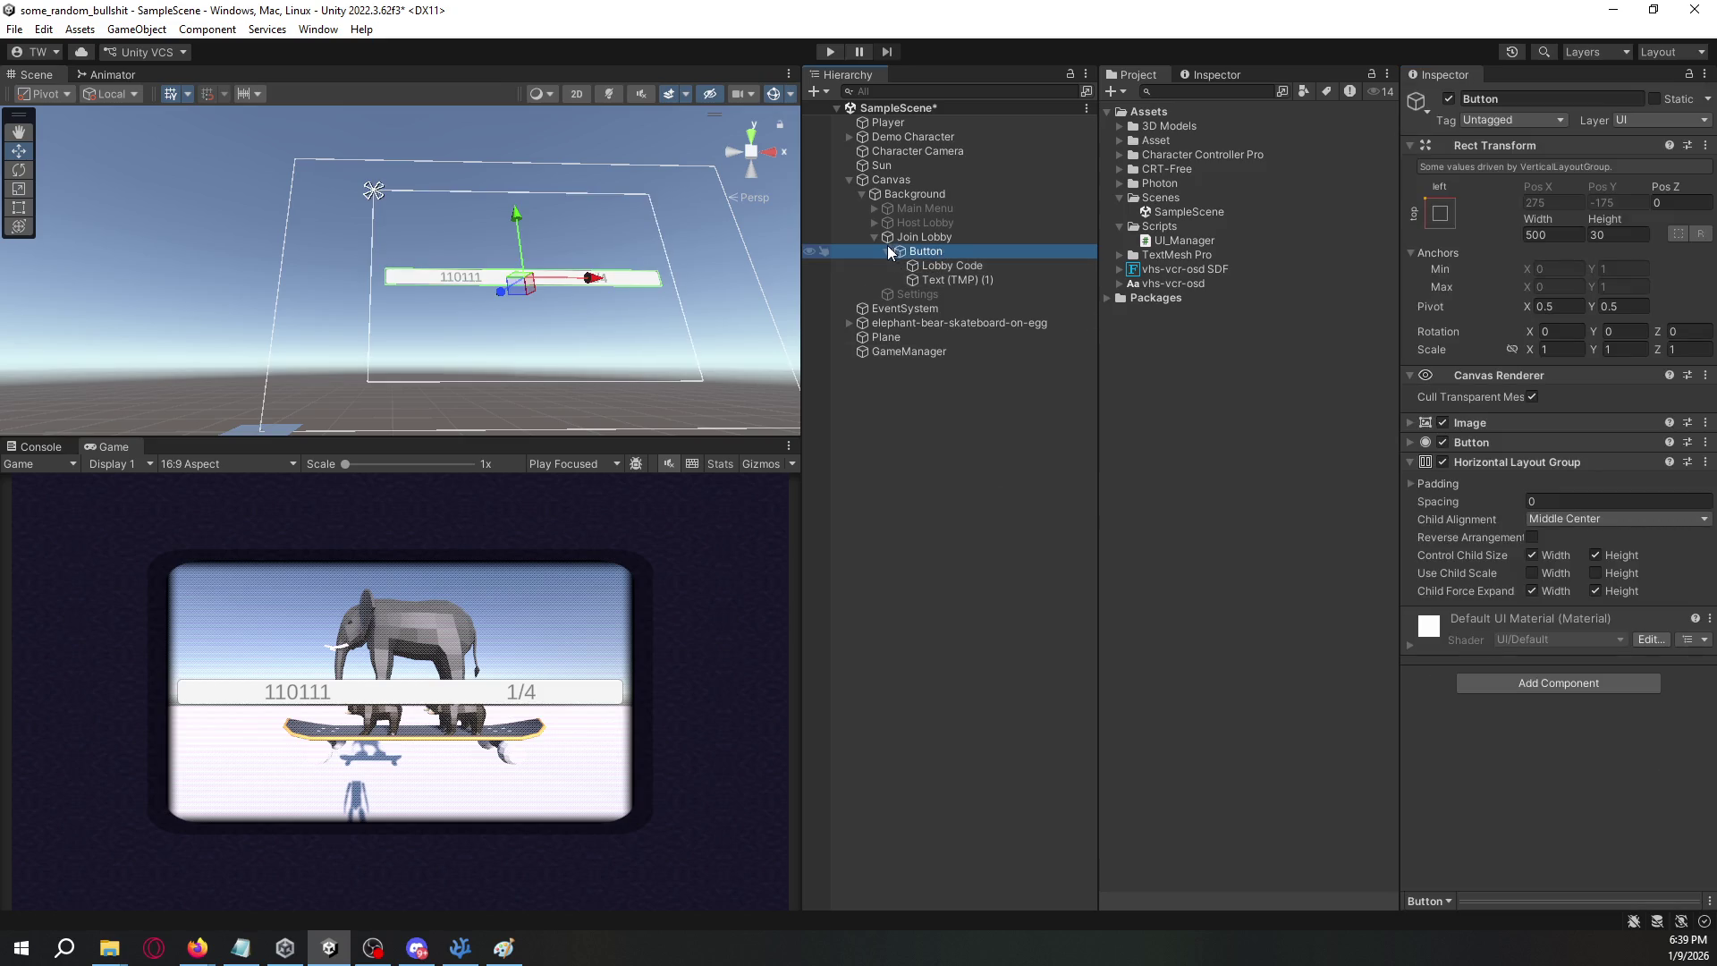
- Duplicate the Button row and give the original a Layout Element set to Ignore Layout
{"action": "left_click", "coordinate": [889, 251]}
{"action": "key", "text": "ctrl+d"}
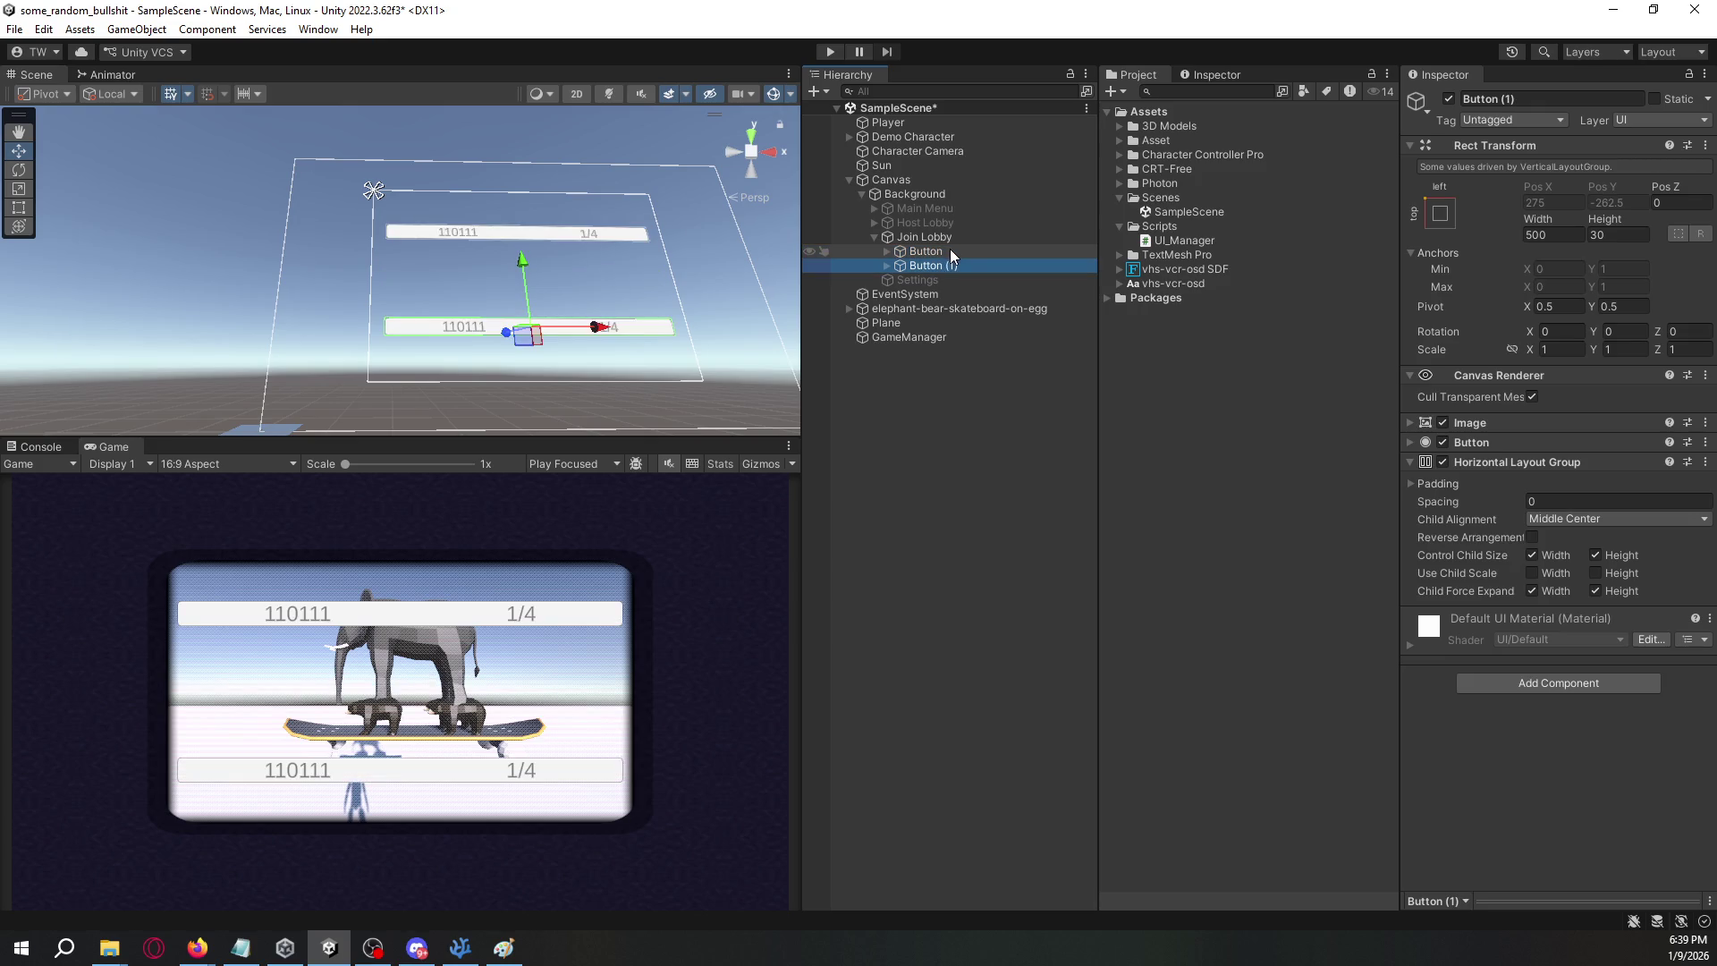
{"action": "left_click", "coordinate": [949, 250]}
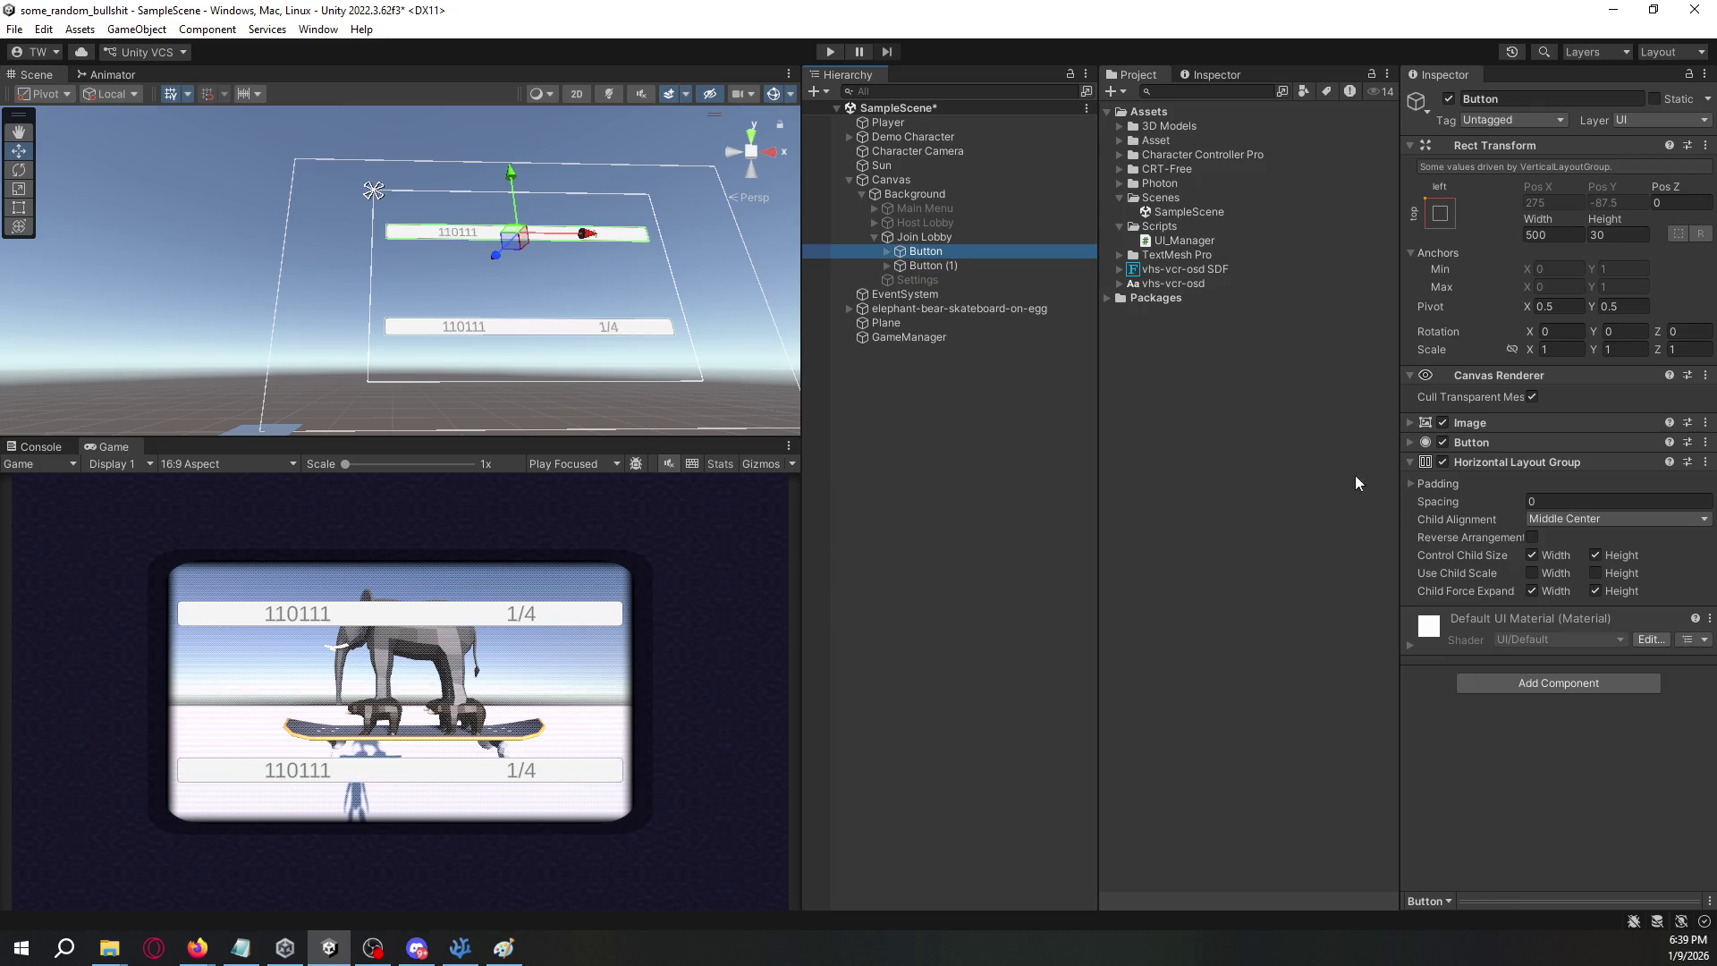
{"action": "left_click", "coordinate": [1518, 682]}
{"action": "type", "text": "horilayout e"}
{"action": "key", "text": "Return"}
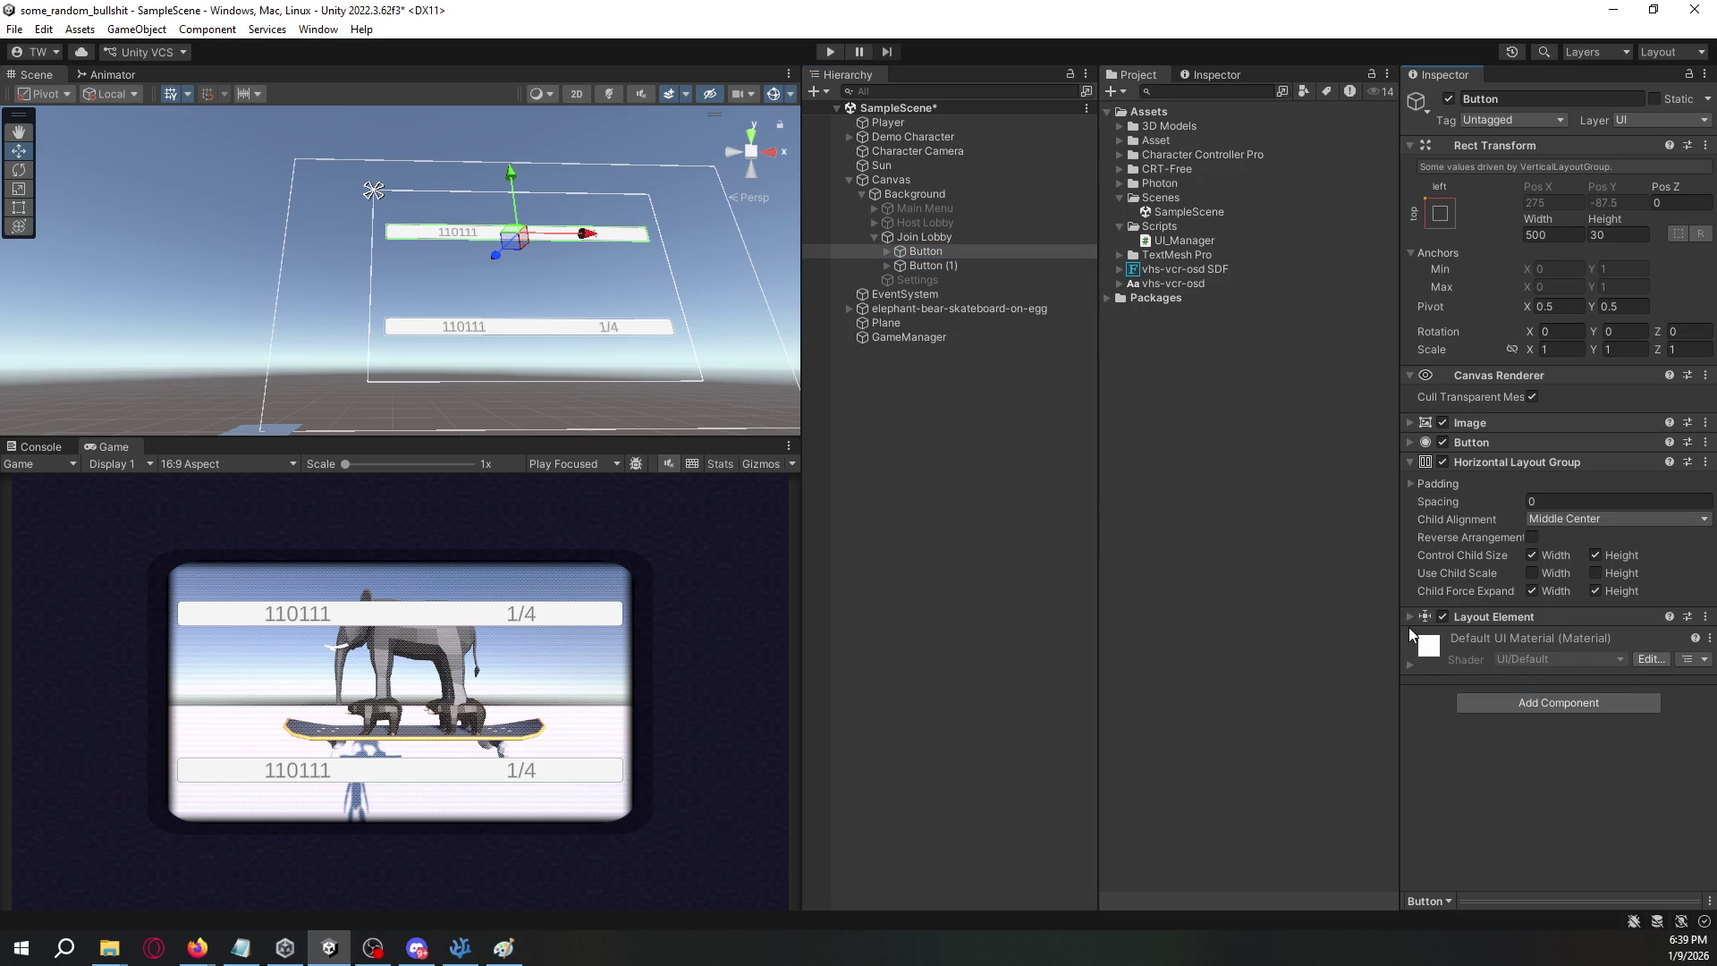
{"action": "left_click", "coordinate": [1531, 638]}
{"action": "left_click", "coordinate": [1410, 598]}
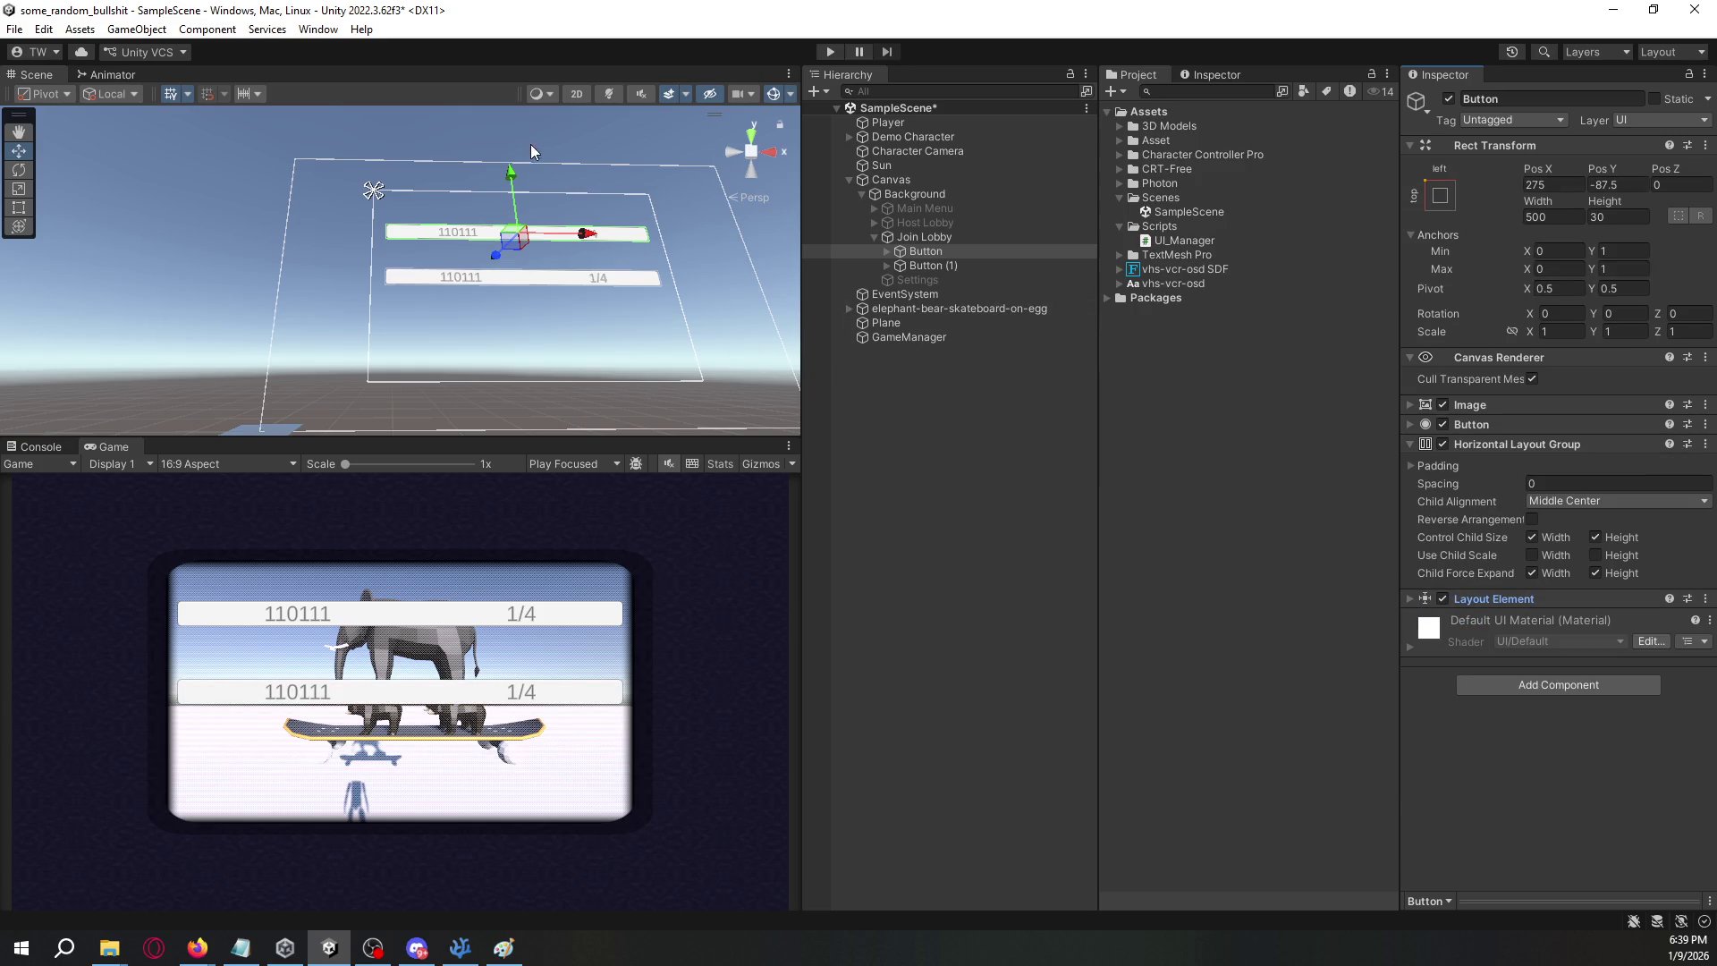
- Remove the Button component from the original row
{"action": "mouse_move", "coordinate": [515, 176]}
{"action": "left_mouse_down"}
{"action": "mouse_move", "coordinate": [515, 132]}
{"action": "mouse_move", "coordinate": [517, 153]}
{"action": "left_mouse_up"}
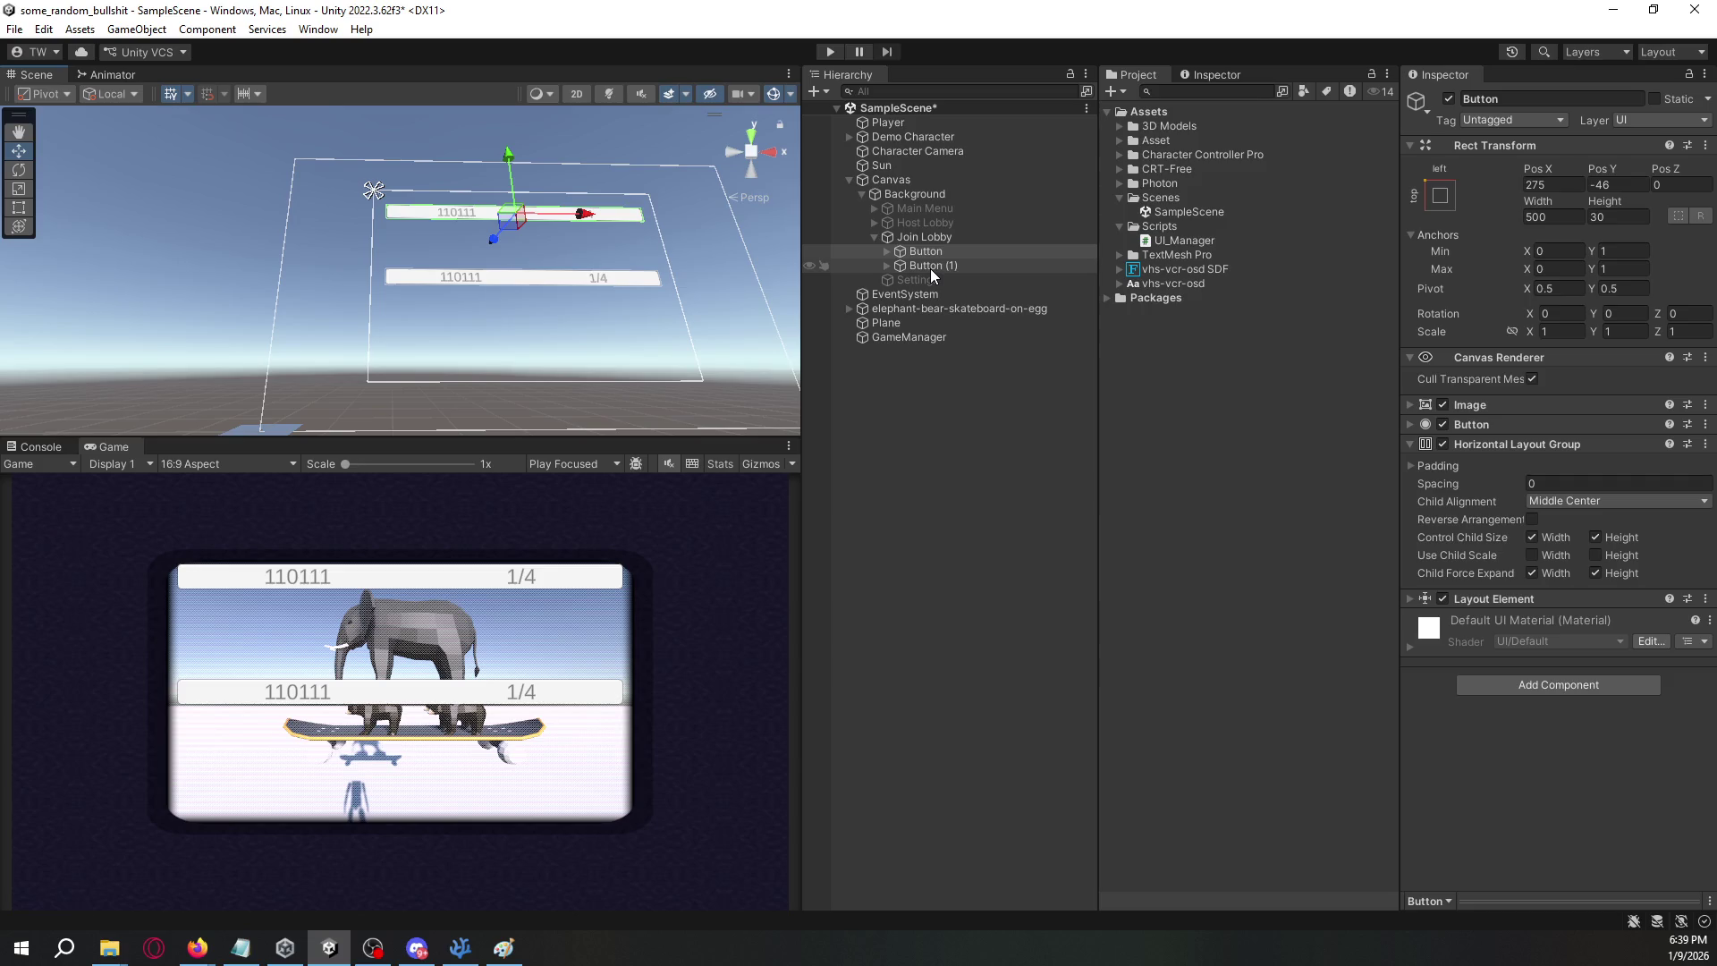
{"action": "key", "text": "ctrl+z"}
{"action": "key", "text": "ctrl+z"}
{"action": "left_click", "coordinate": [939, 256]}
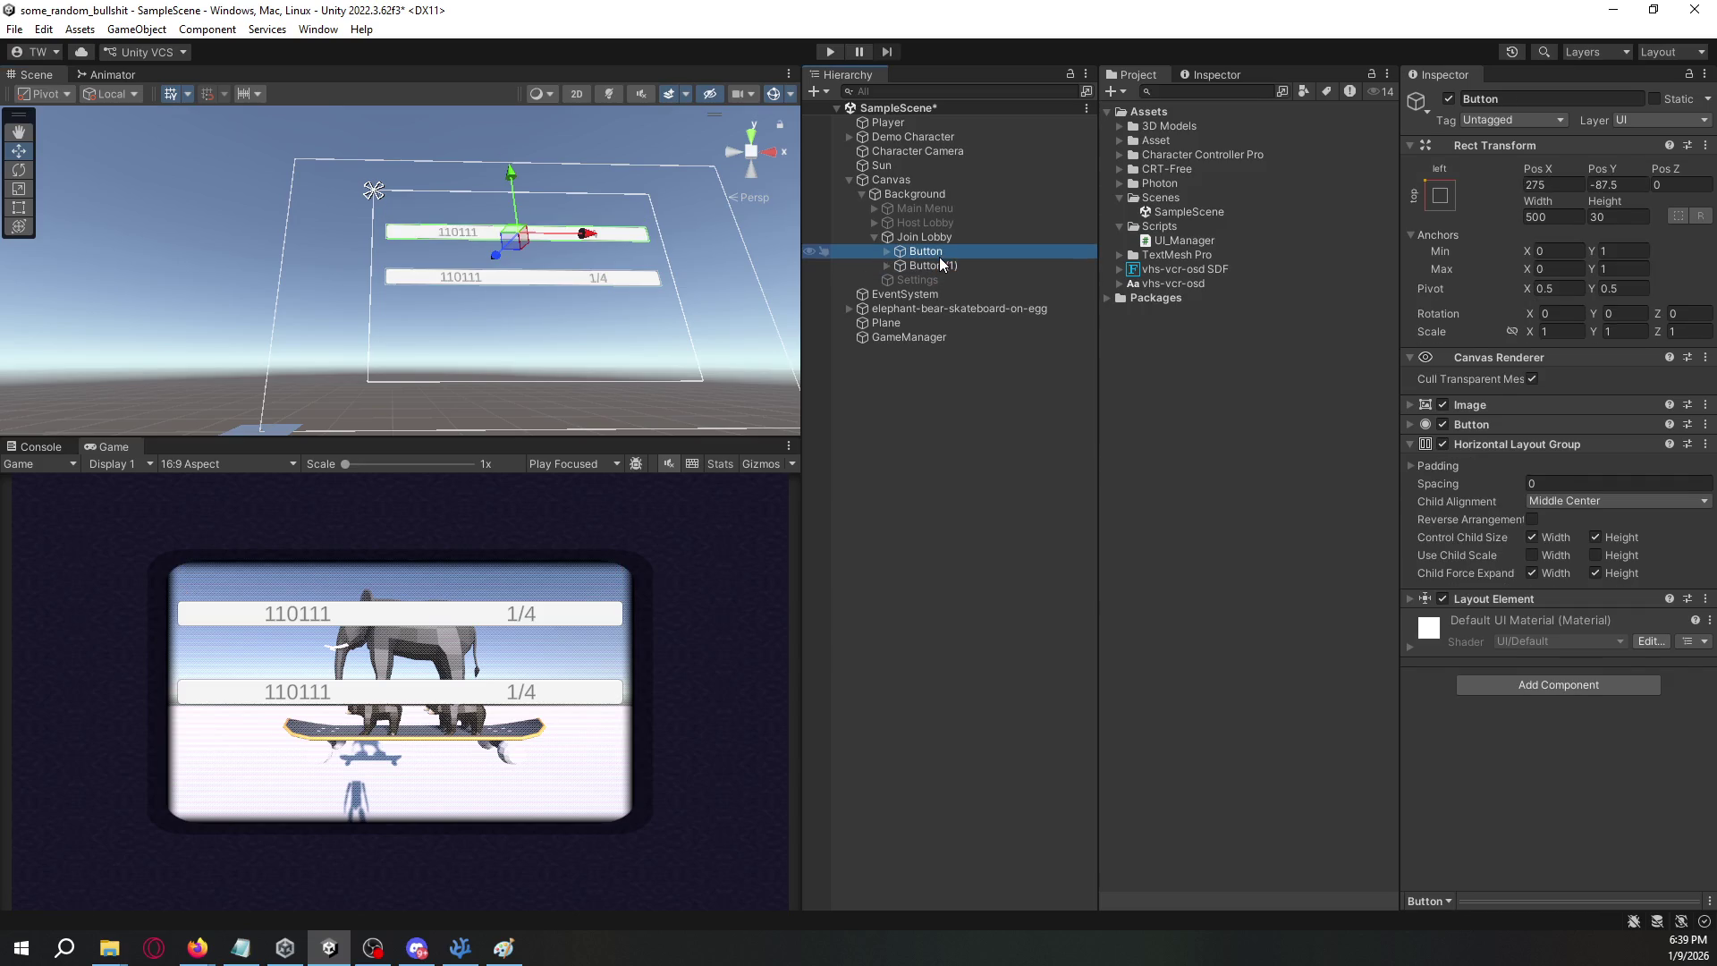
{"action": "left_click", "coordinate": [934, 266]}
{"action": "left_click", "coordinate": [937, 251]}
{"action": "right_click", "coordinate": [1486, 424]}
{"action": "left_click", "coordinate": [1526, 452]}
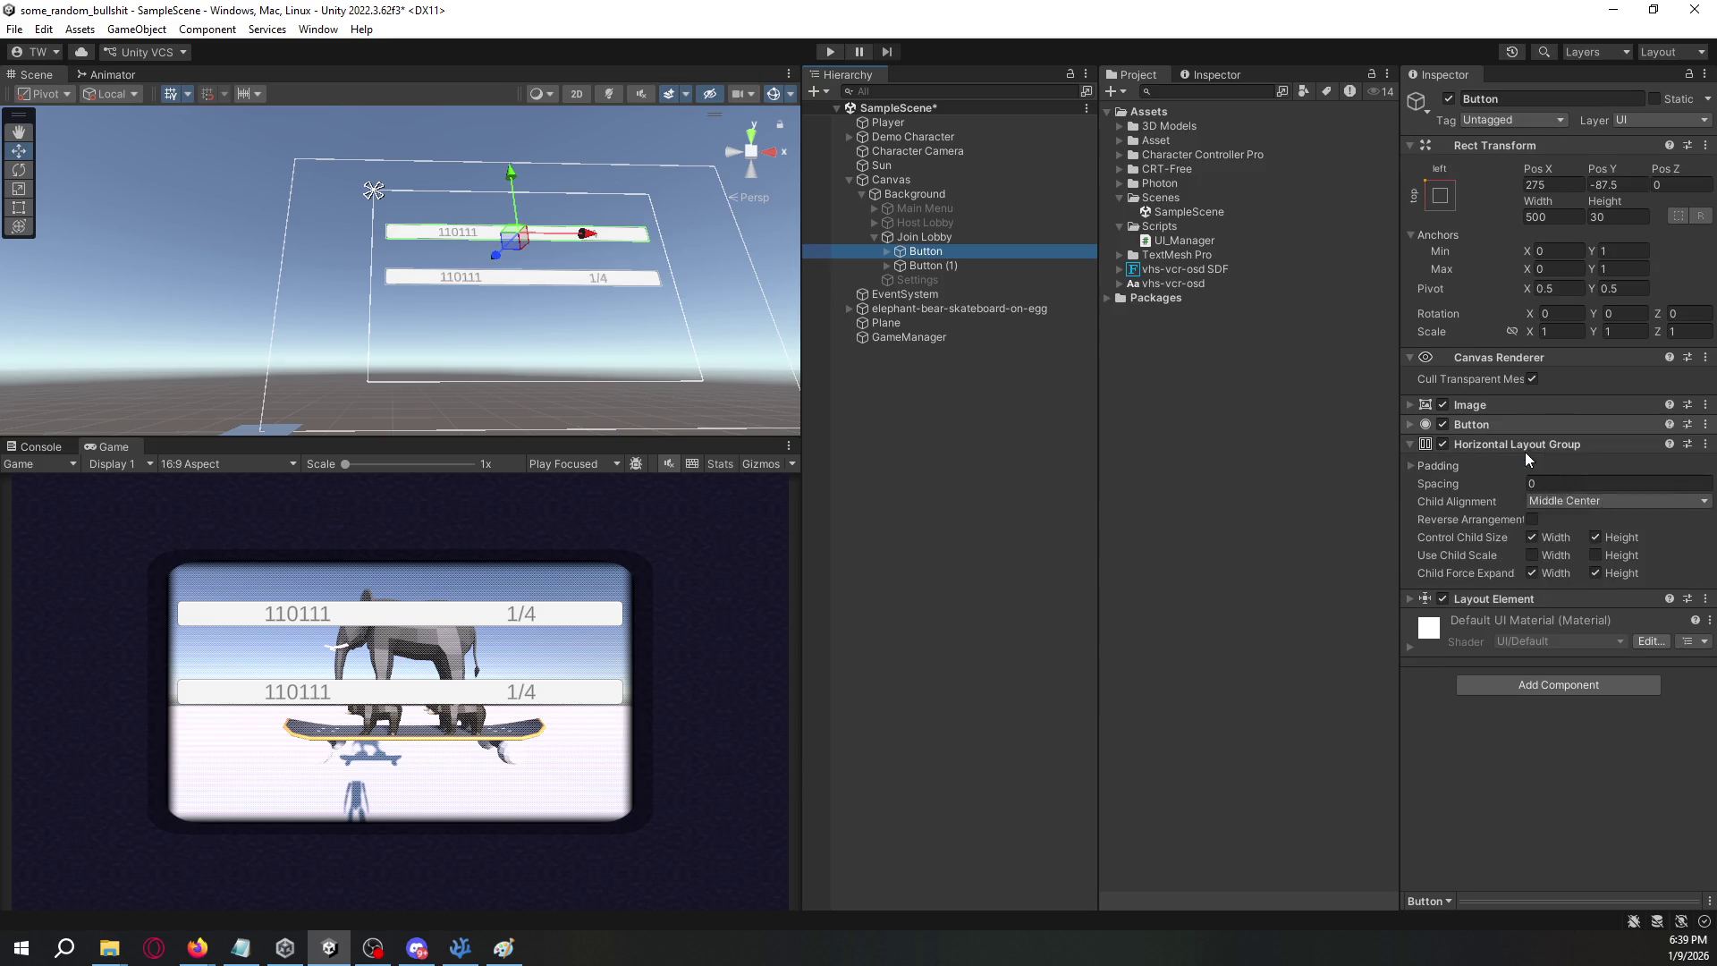
- Rename the original row Title and the duplicated row Room
{"action": "left_click", "coordinate": [1409, 405]}
{"action": "left_click", "coordinate": [1520, 100]}
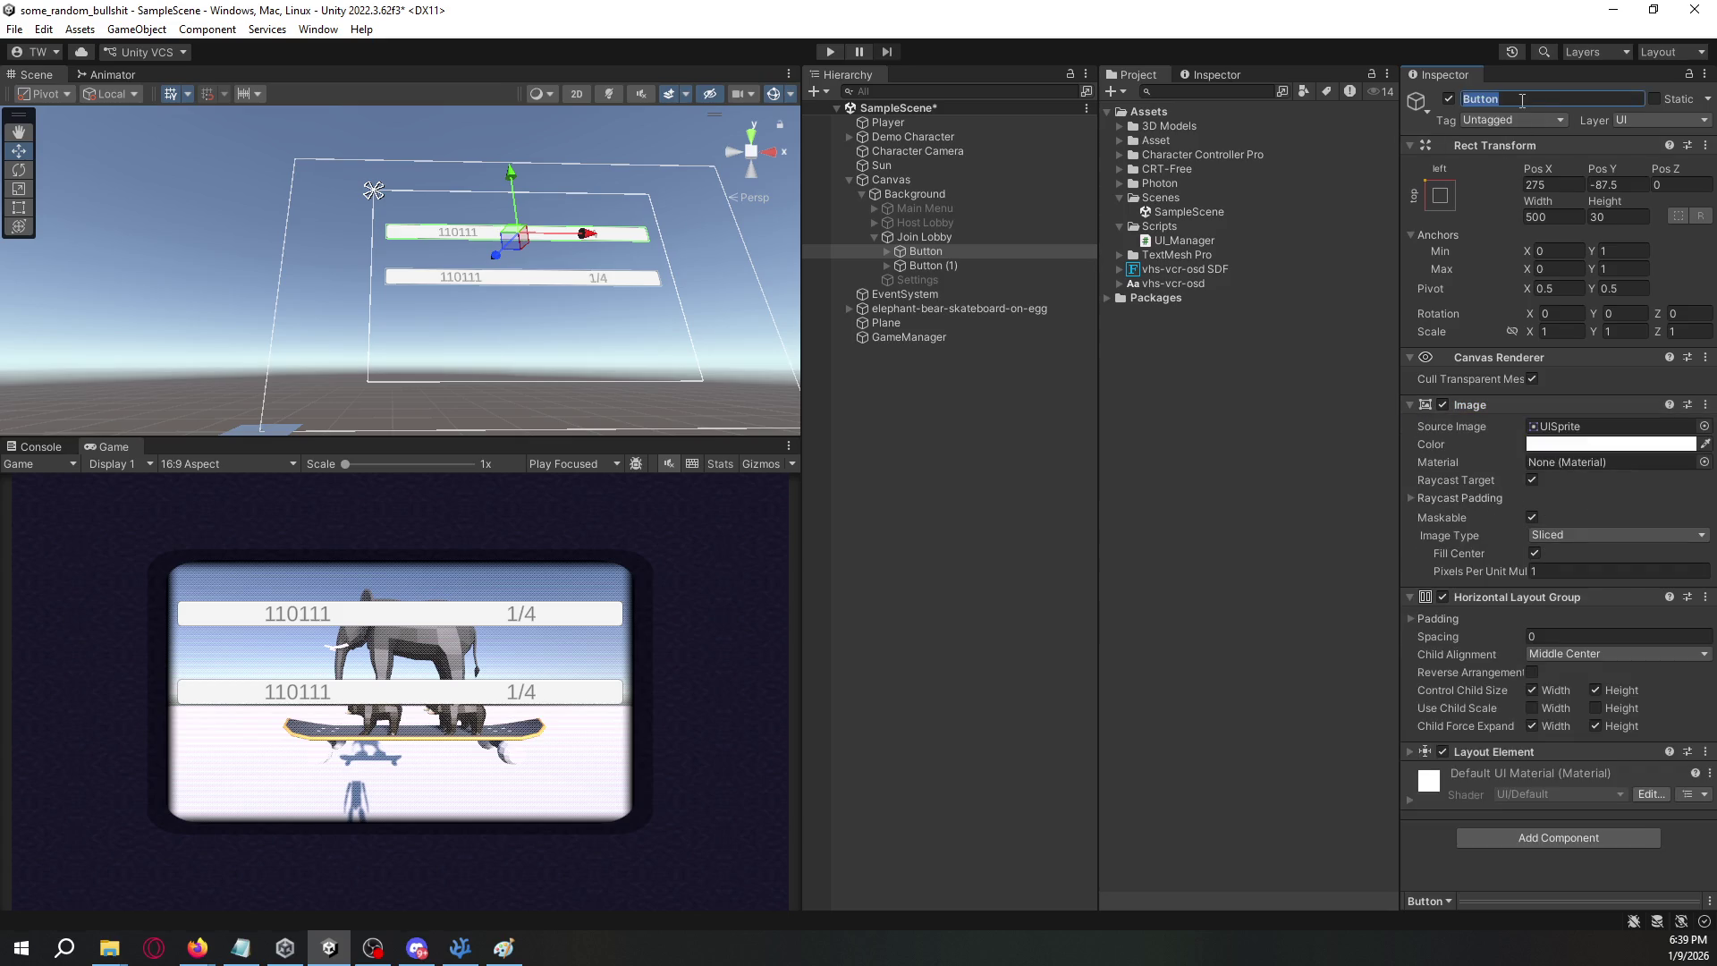
{"action": "type", "text": "Title"}
{"action": "key", "text": "Return"}
{"action": "left_click", "coordinate": [951, 236]}
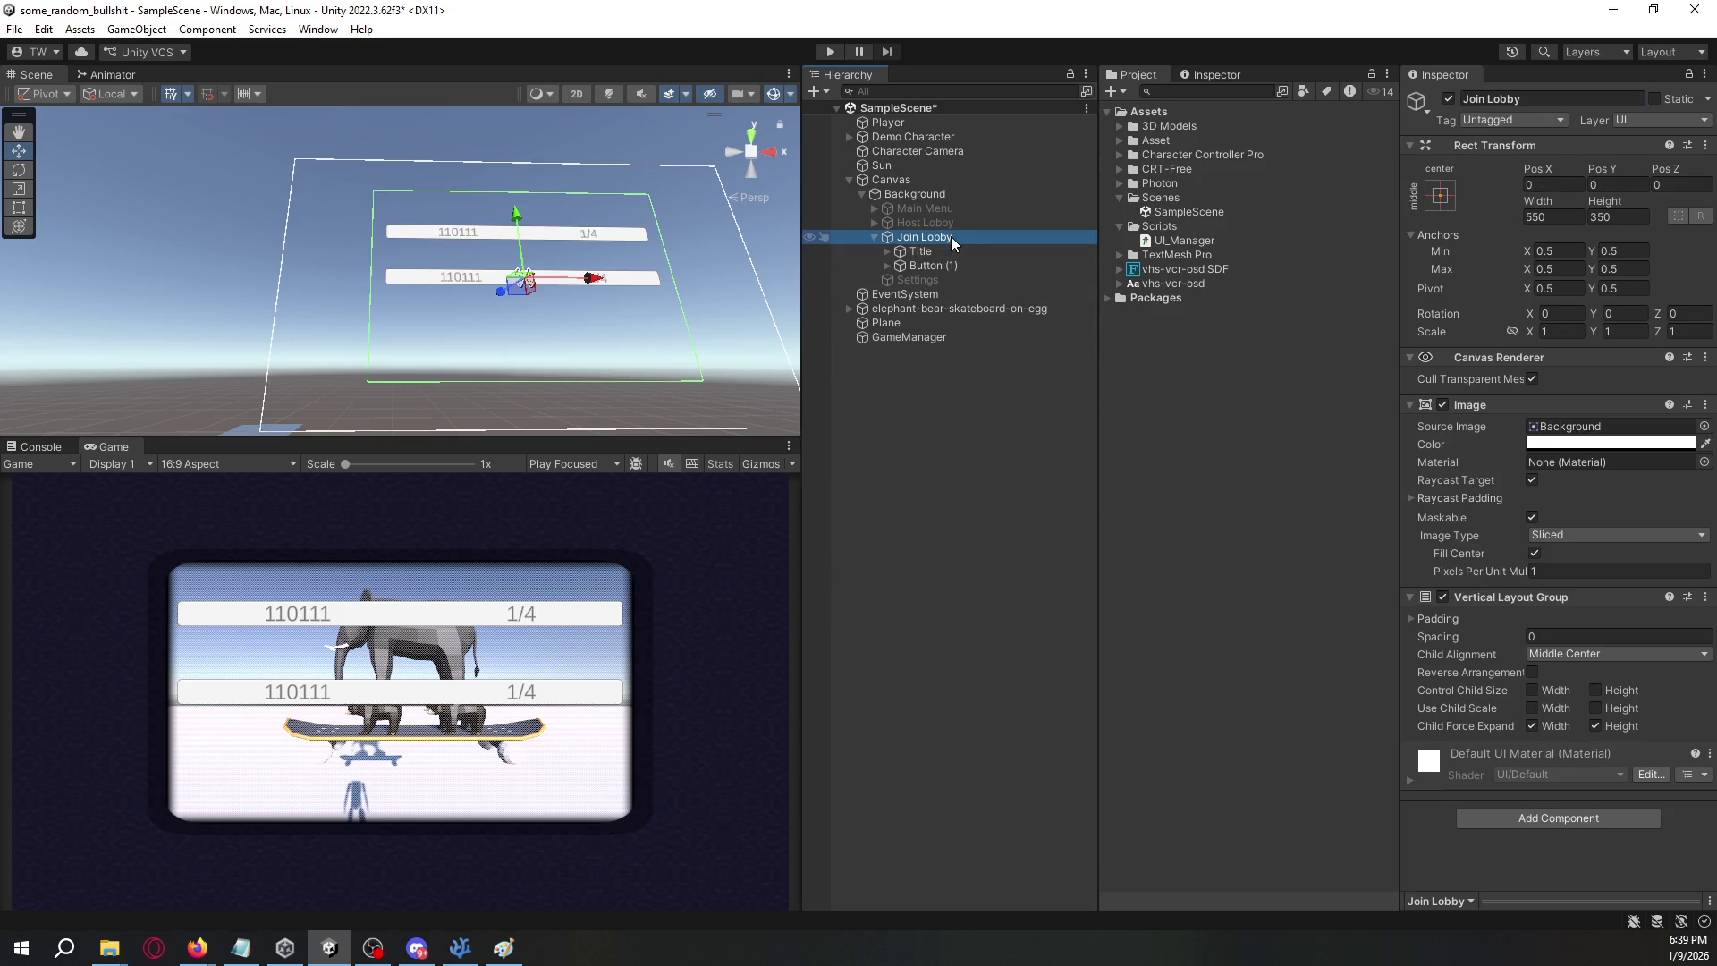
{"action": "left_click", "coordinate": [934, 266]}
{"action": "left_click", "coordinate": [1510, 95]}
{"action": "type", "text": "Room"}
- Set Title's two labels to read Code and Players
{"action": "left_click", "coordinate": [958, 251]}
{"action": "left_click", "coordinate": [886, 252]}
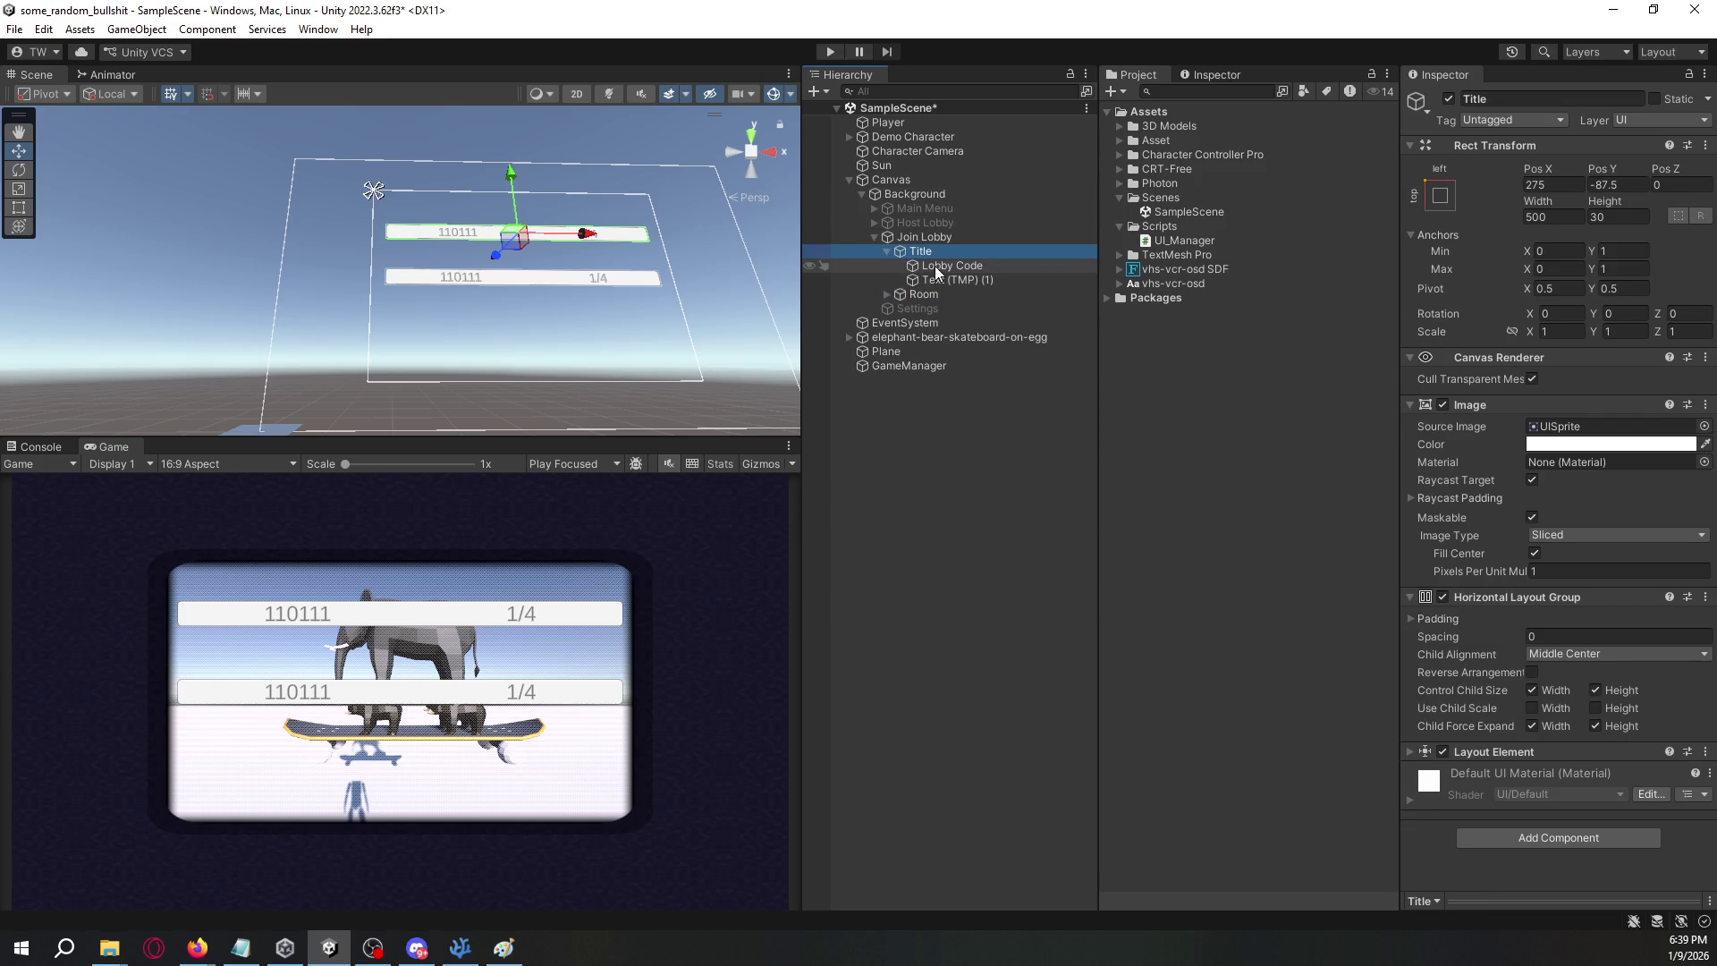
{"action": "left_click", "coordinate": [935, 265]}
{"action": "left_click", "coordinate": [1560, 503]}
{"action": "type", "text": "Code"}
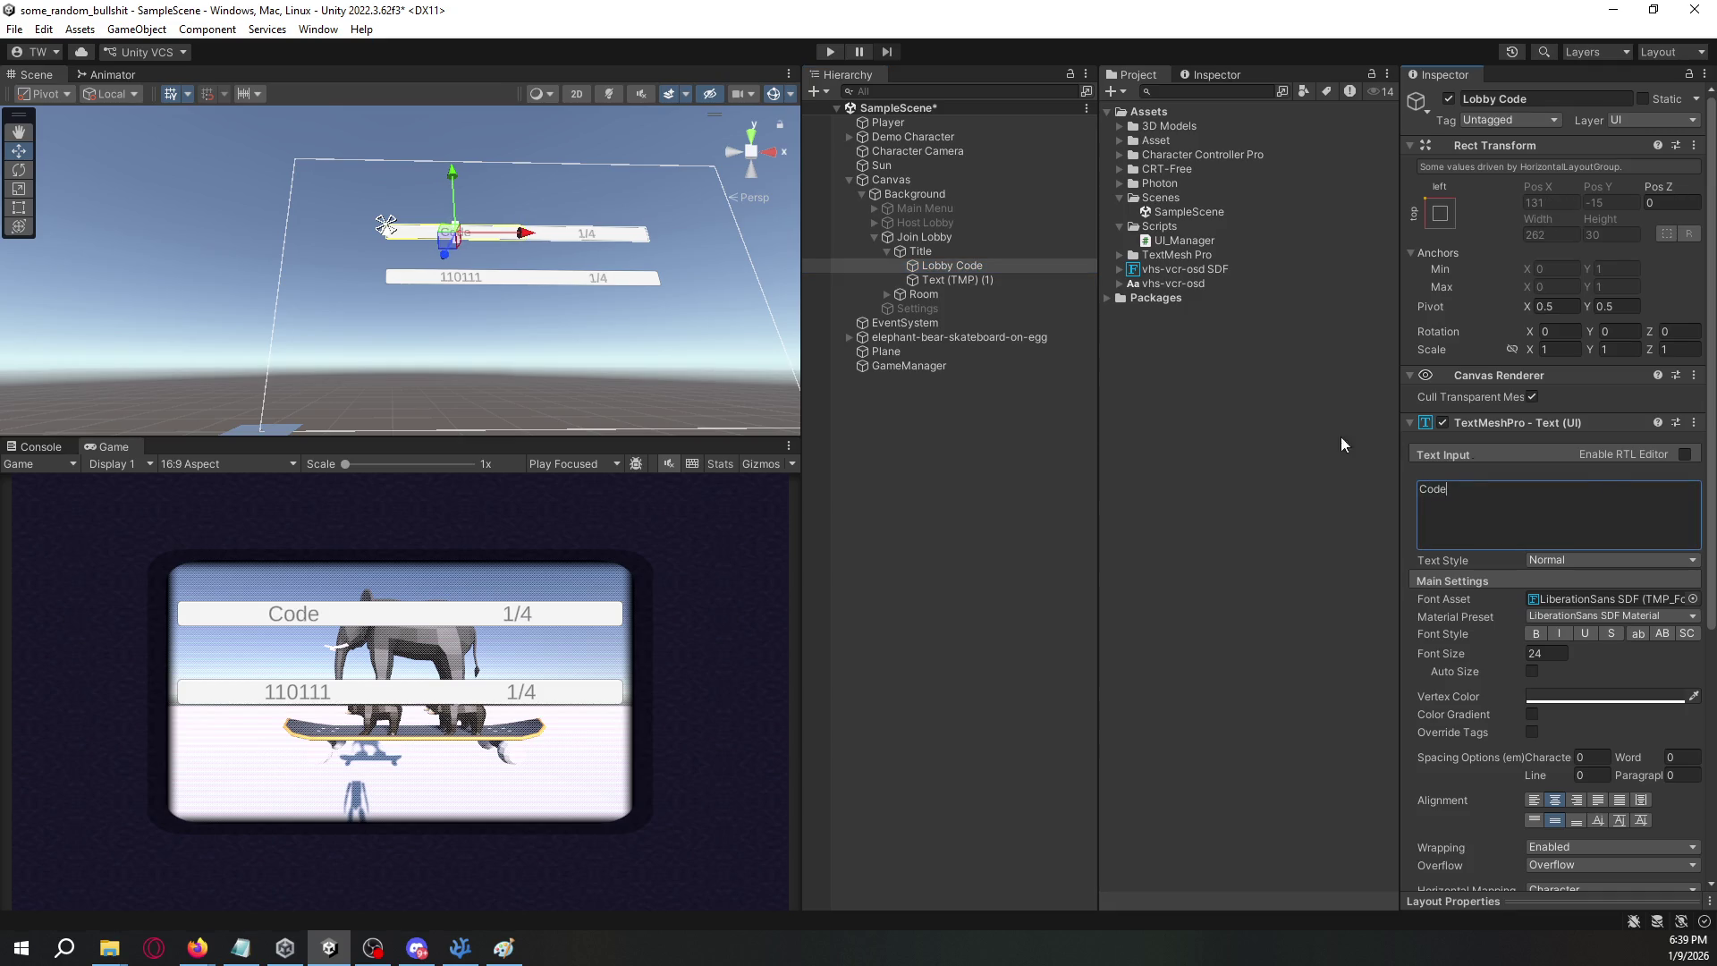
{"action": "left_click", "coordinate": [947, 280]}
{"action": "left_click", "coordinate": [1511, 489]}
{"action": "type", "text": "Players"}
{"action": "left_click", "coordinate": [937, 519]}
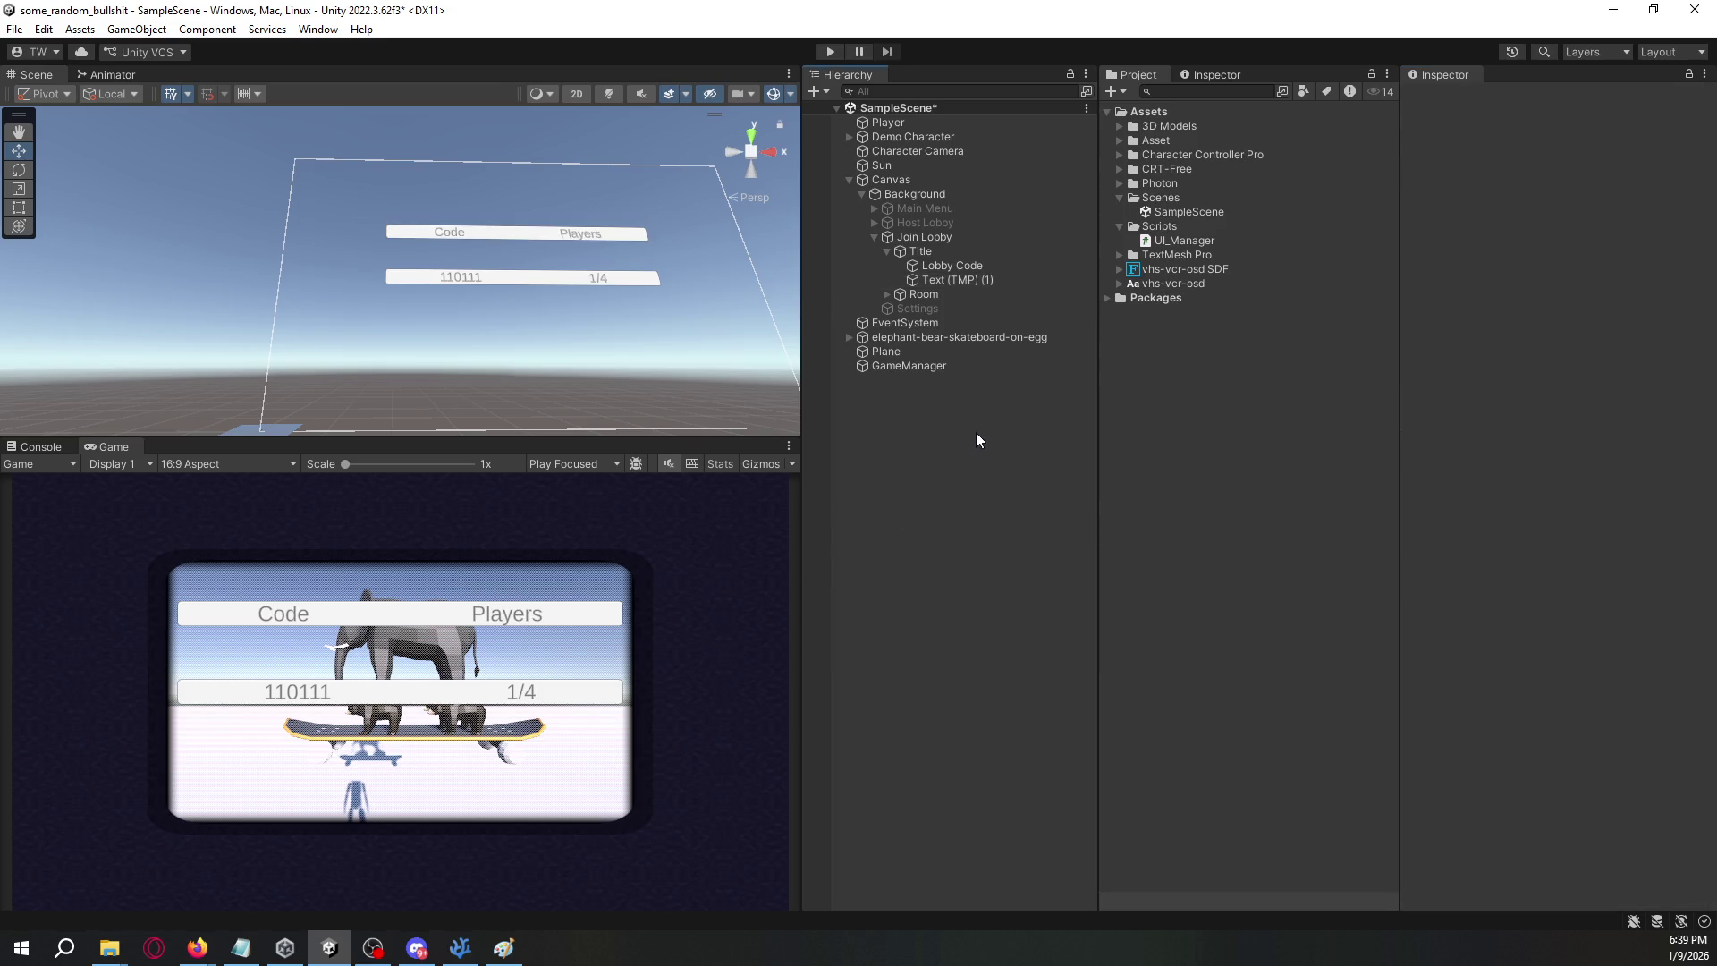
{"action": "left_click", "coordinate": [973, 251]}
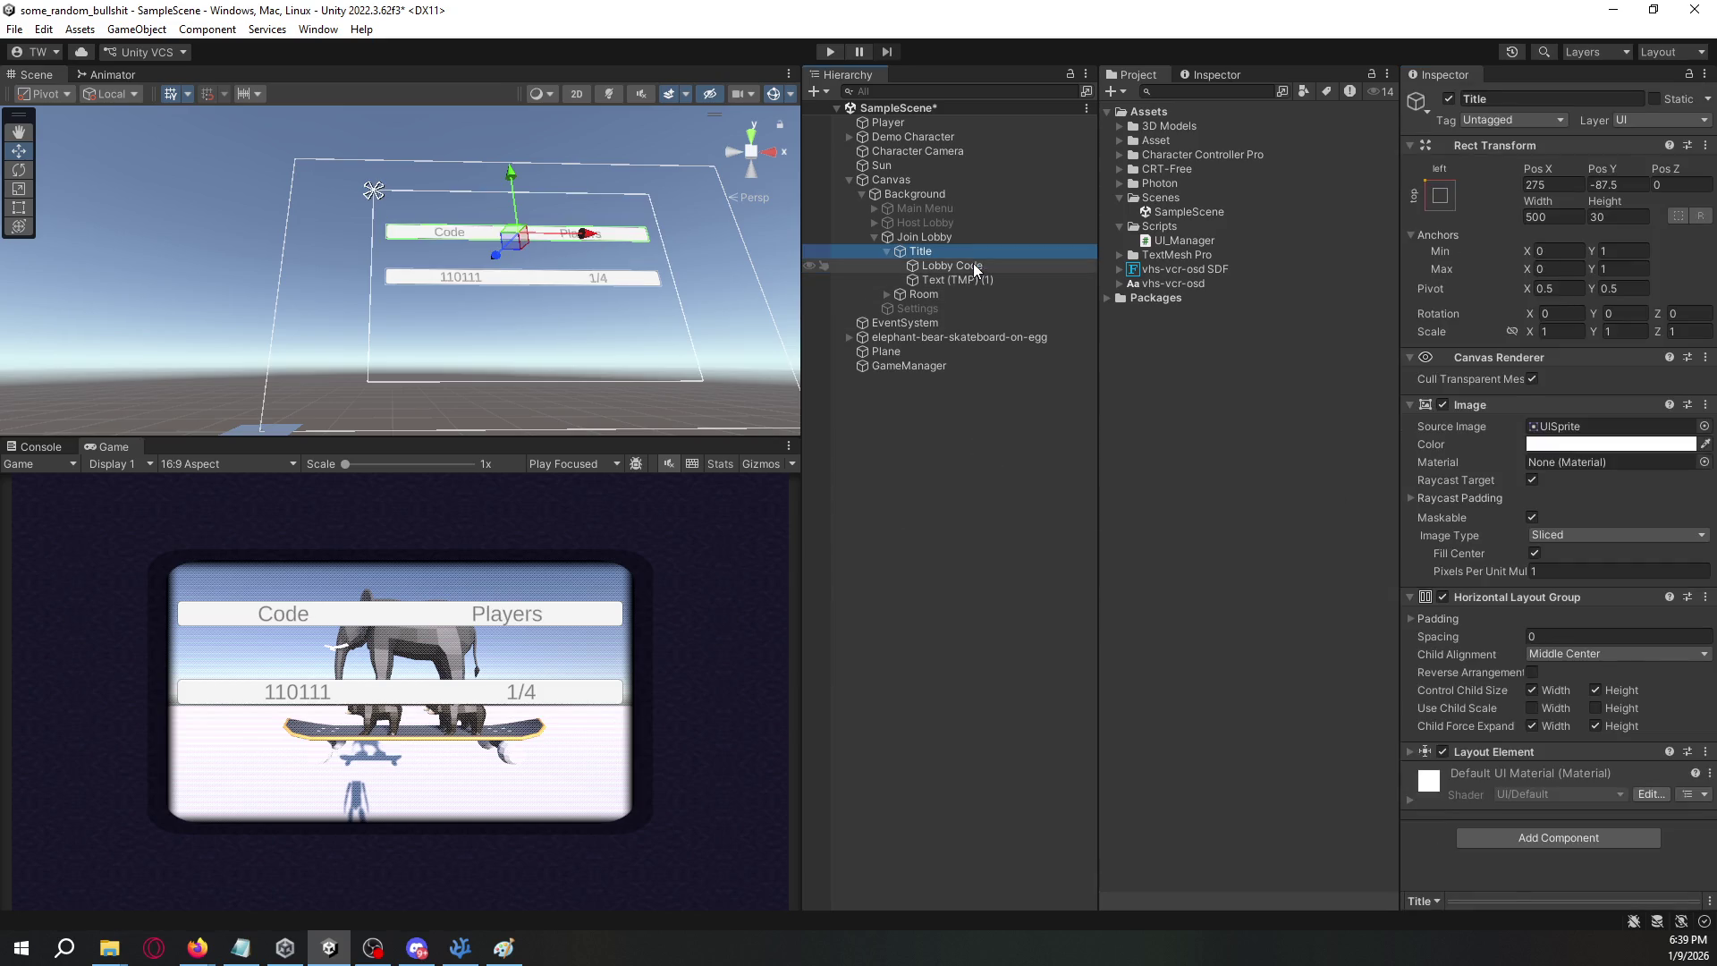
{"action": "left_click", "coordinate": [973, 264]}
{"action": "left_click", "coordinate": [973, 277], "text": "shift"}
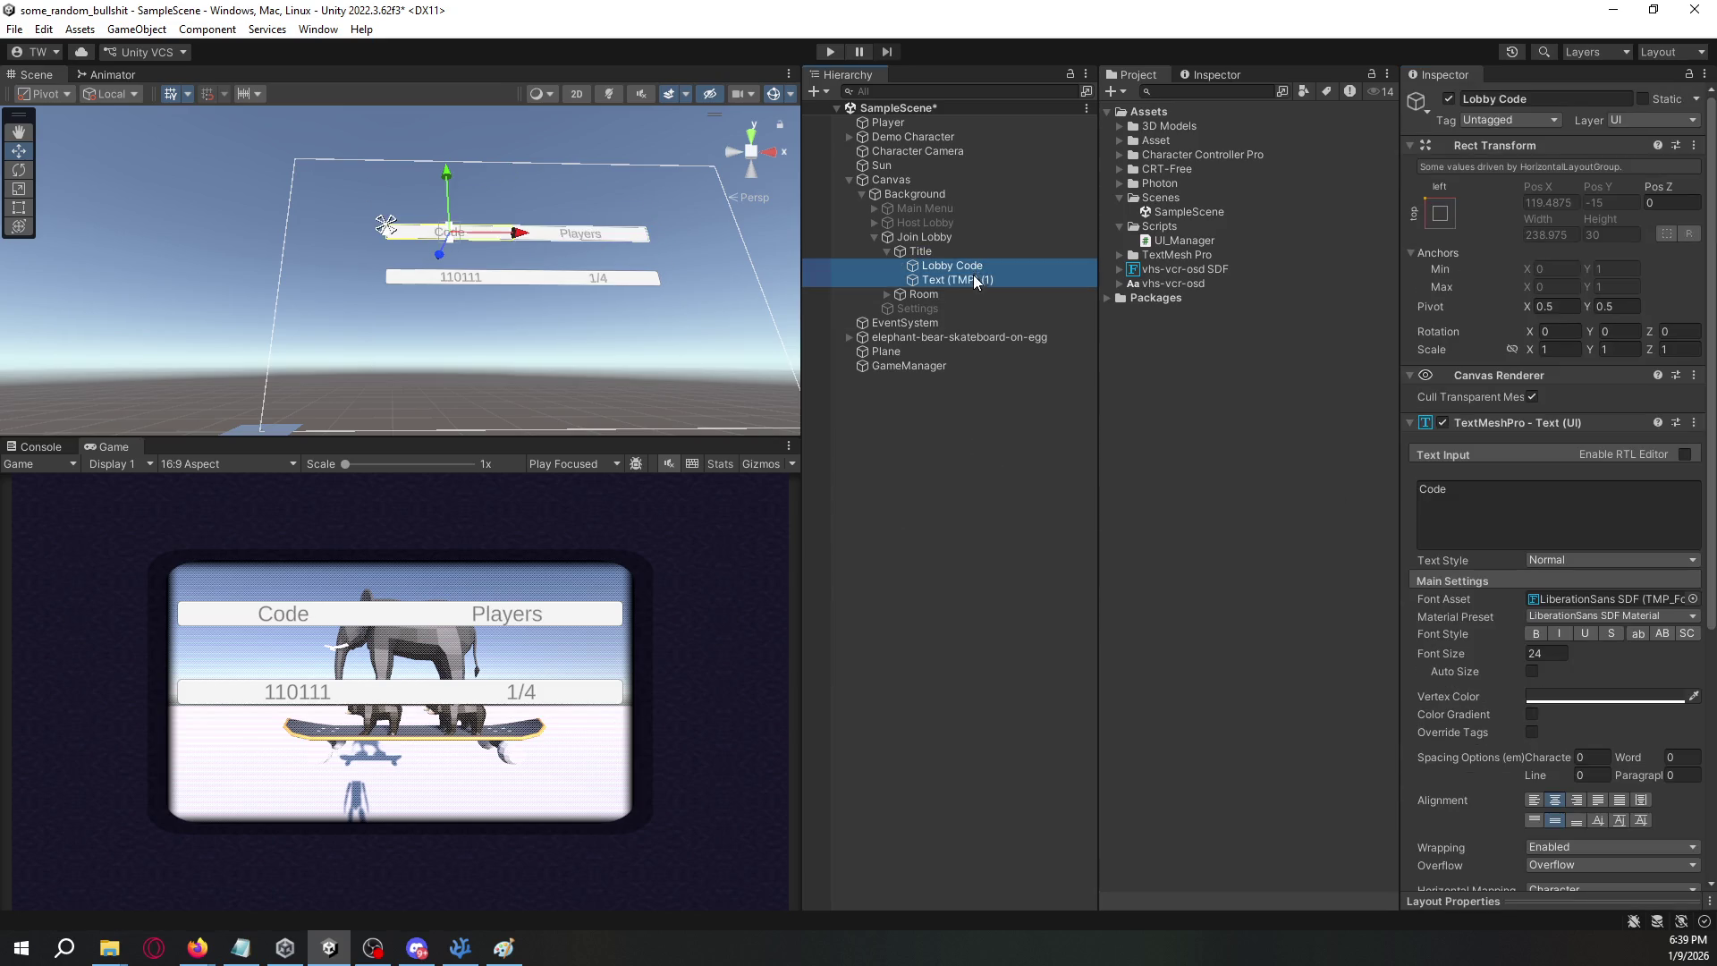
- Set the Title row's Image colour alpha to 0
{"action": "left_click", "coordinate": [1016, 442]}
{"action": "left_click", "coordinate": [936, 249]}
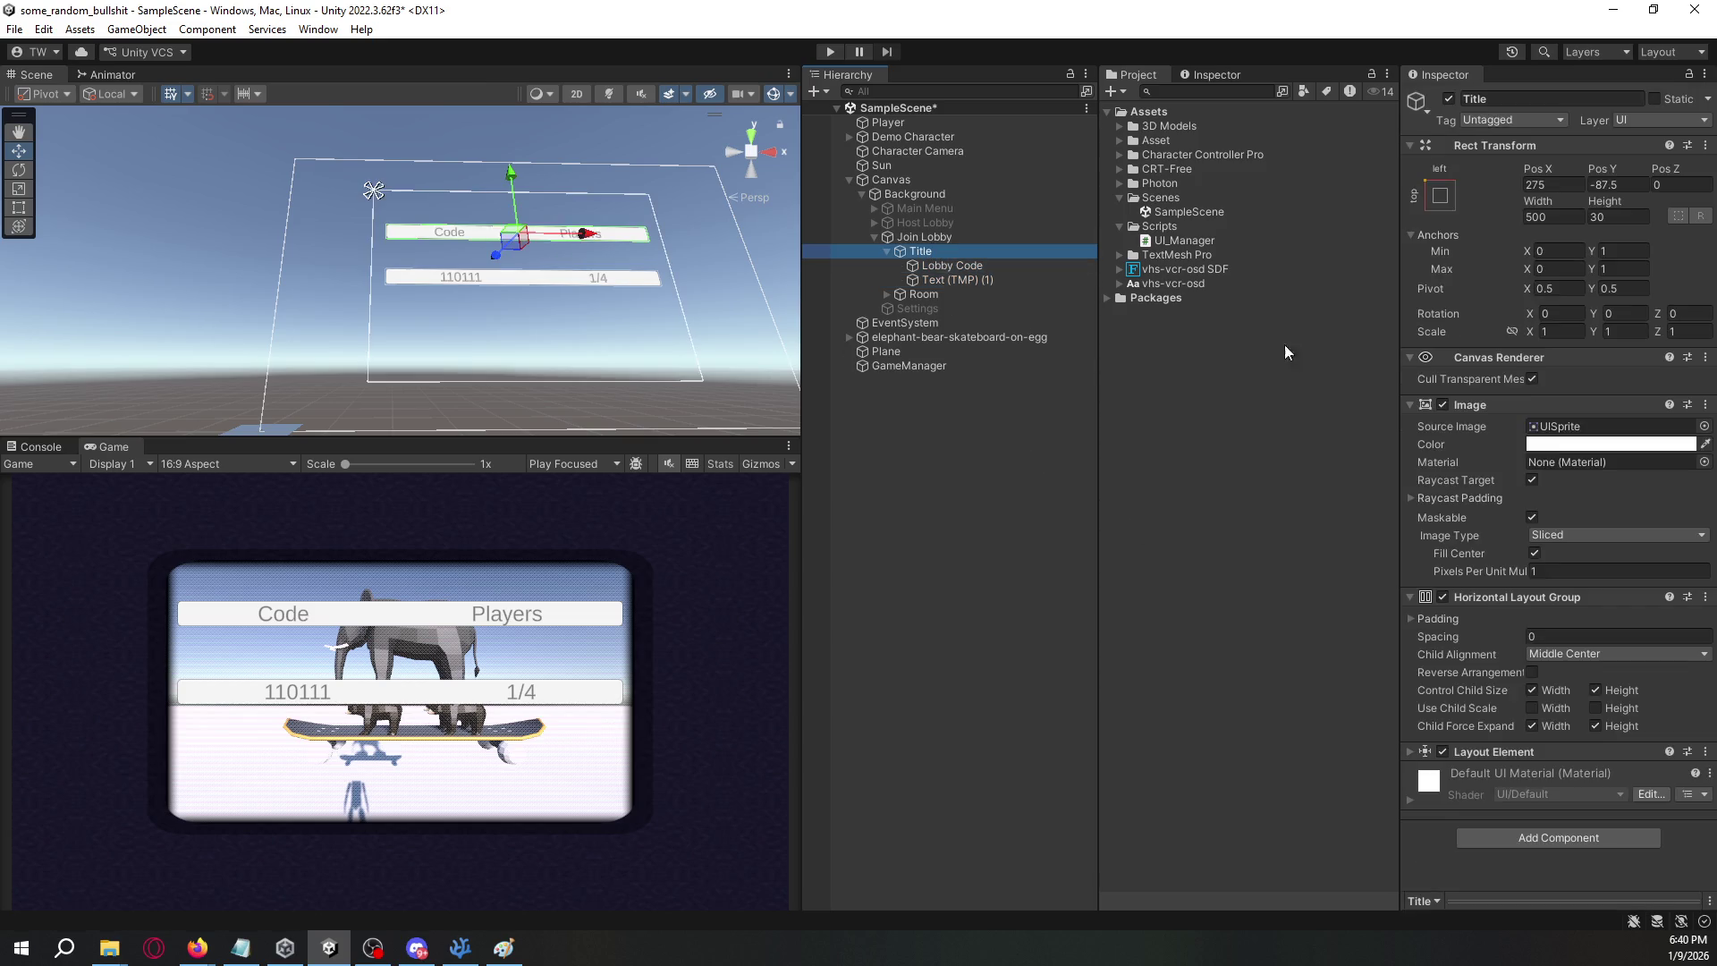
{"action": "left_click", "coordinate": [1601, 444]}
{"action": "mouse_move", "coordinate": [1570, 554]}
{"action": "left_mouse_down"}
{"action": "mouse_move", "coordinate": [1548, 663]}
{"action": "mouse_move", "coordinate": [1542, 589]}
{"action": "left_mouse_up"}
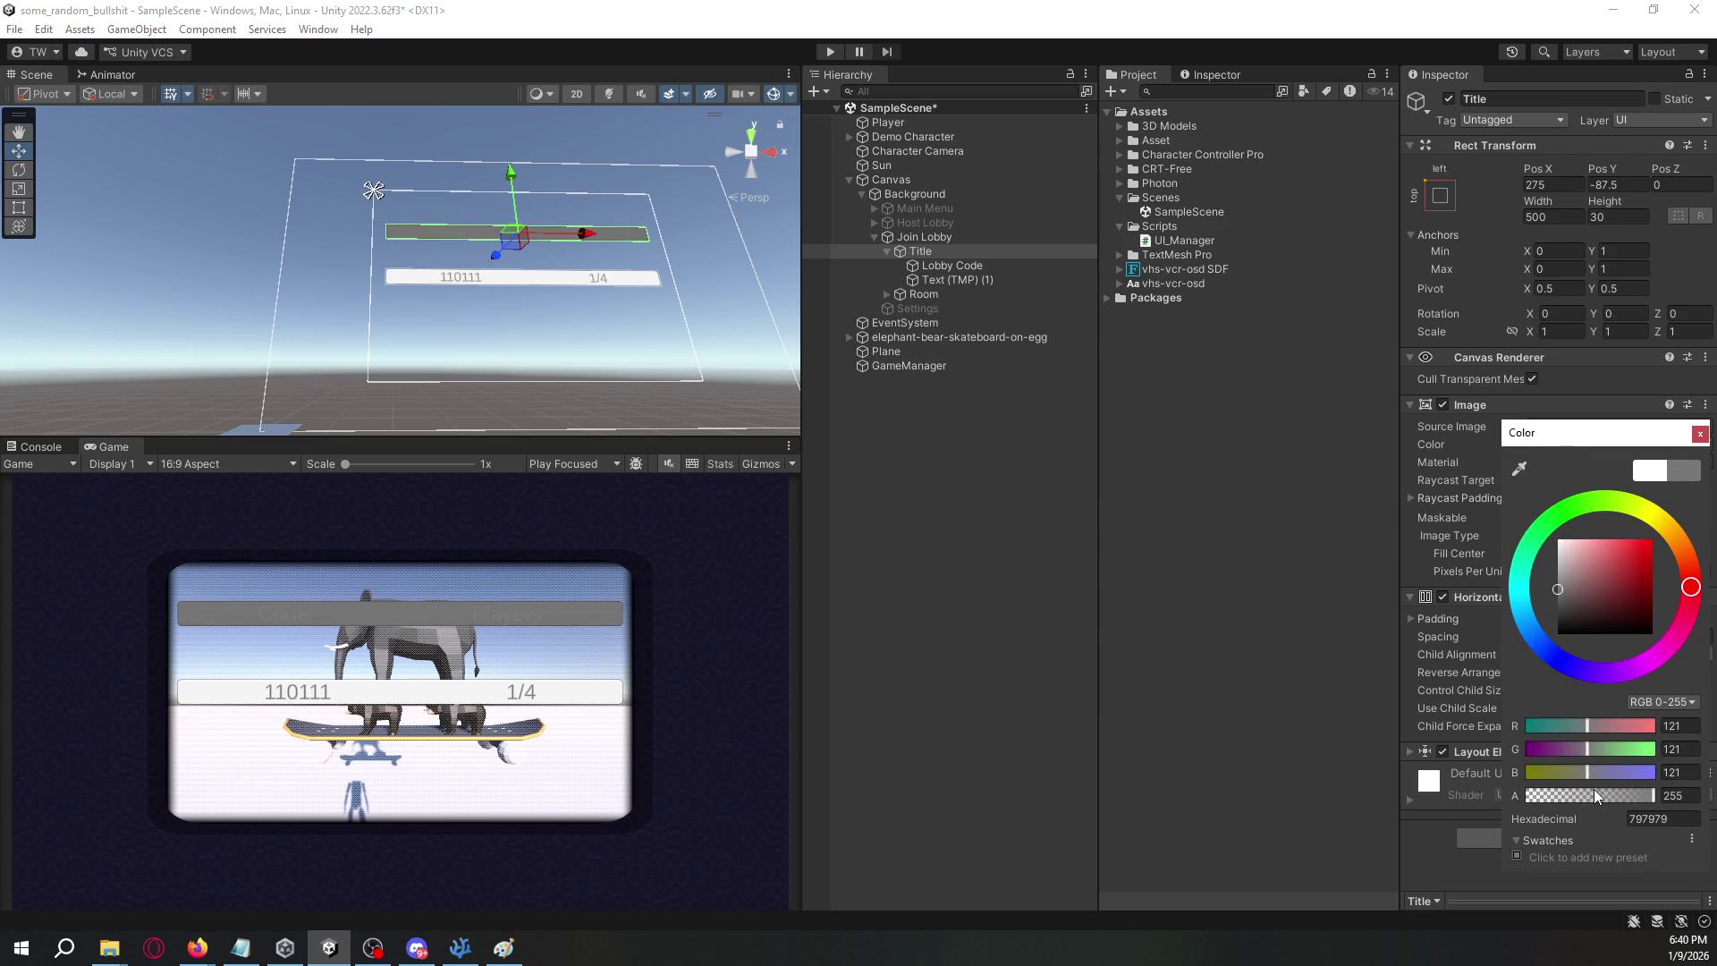
{"action": "left_click_drag", "start_coordinate": [1594, 794], "coordinate": [1499, 803]}
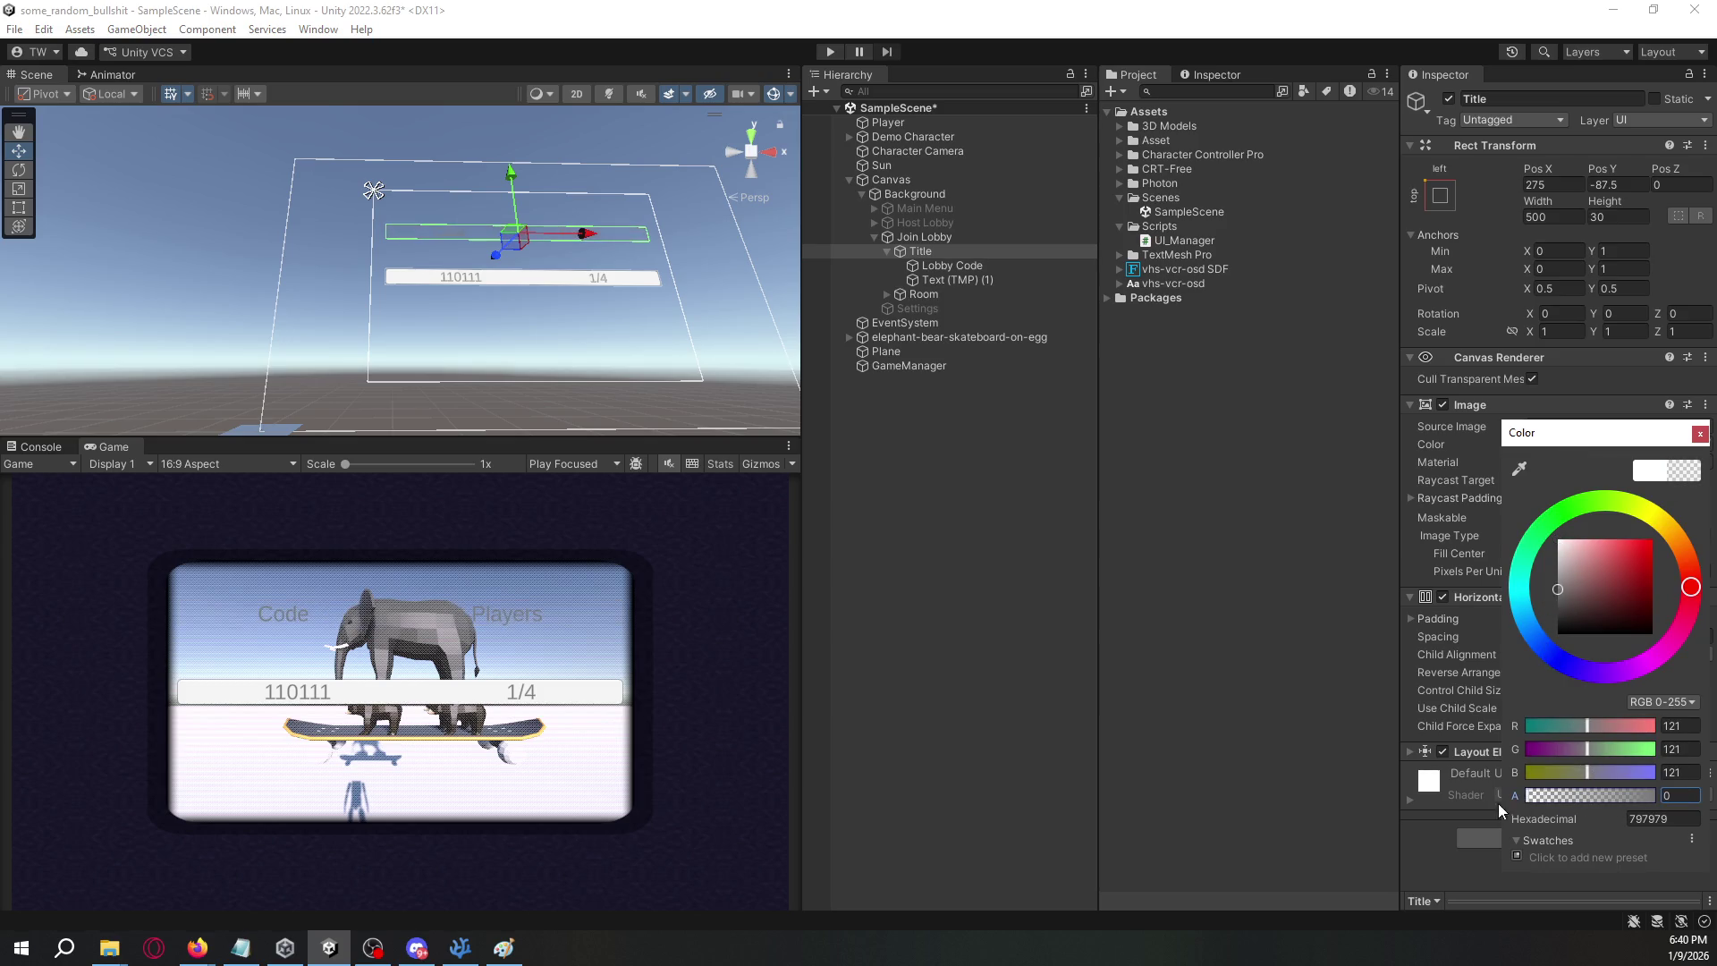
{"action": "left_click", "coordinate": [1699, 434]}
- Give the Code and Players labels the vhs-vcr-osd SDF font asset
{"action": "left_click", "coordinate": [1002, 266]}
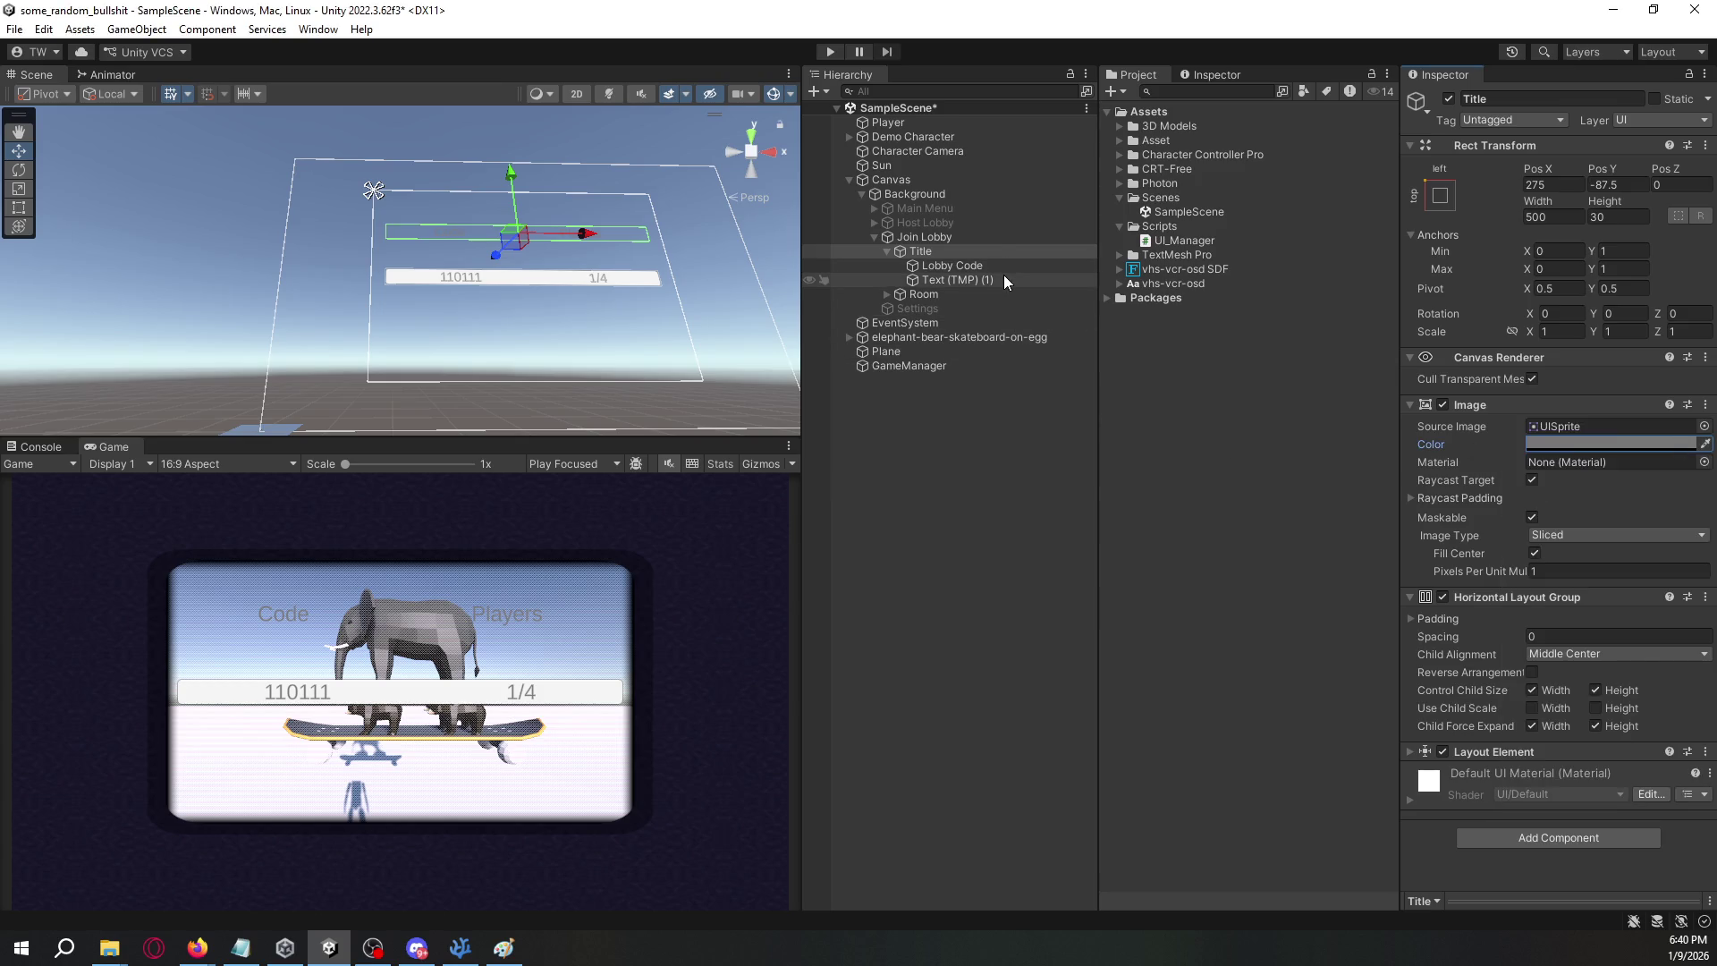
{"action": "left_click", "coordinate": [1004, 277], "text": "shift"}
{"action": "left_click", "coordinate": [1577, 698]}
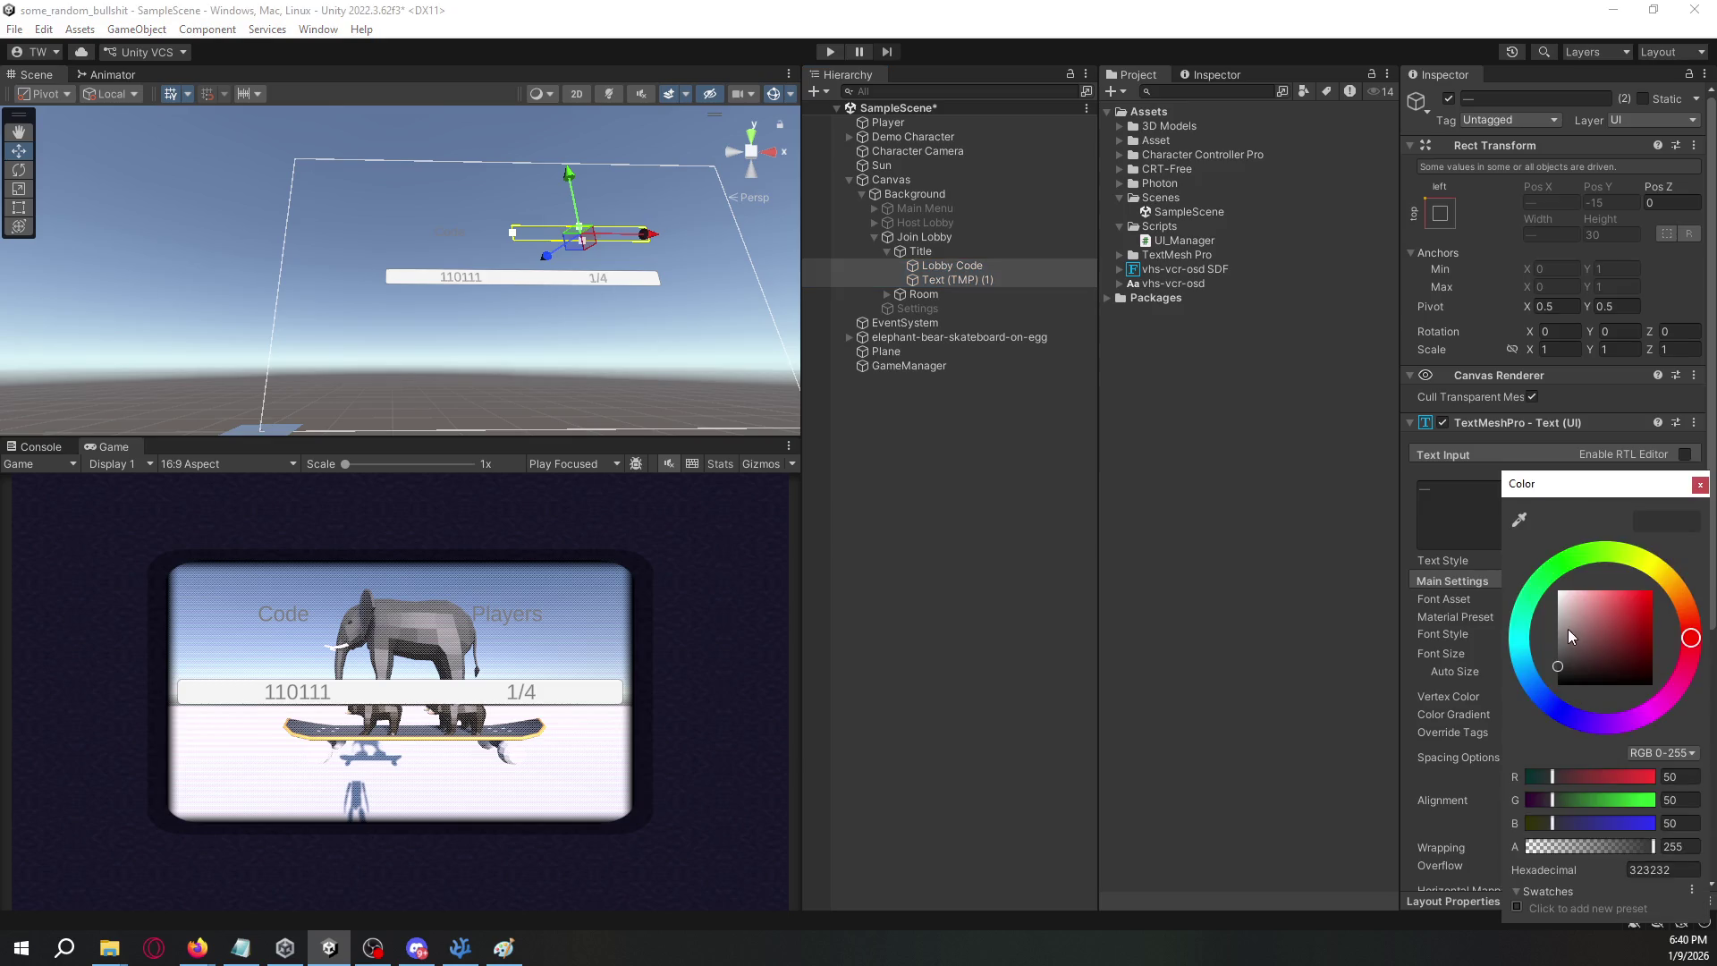
{"action": "left_click", "coordinate": [1484, 576]}
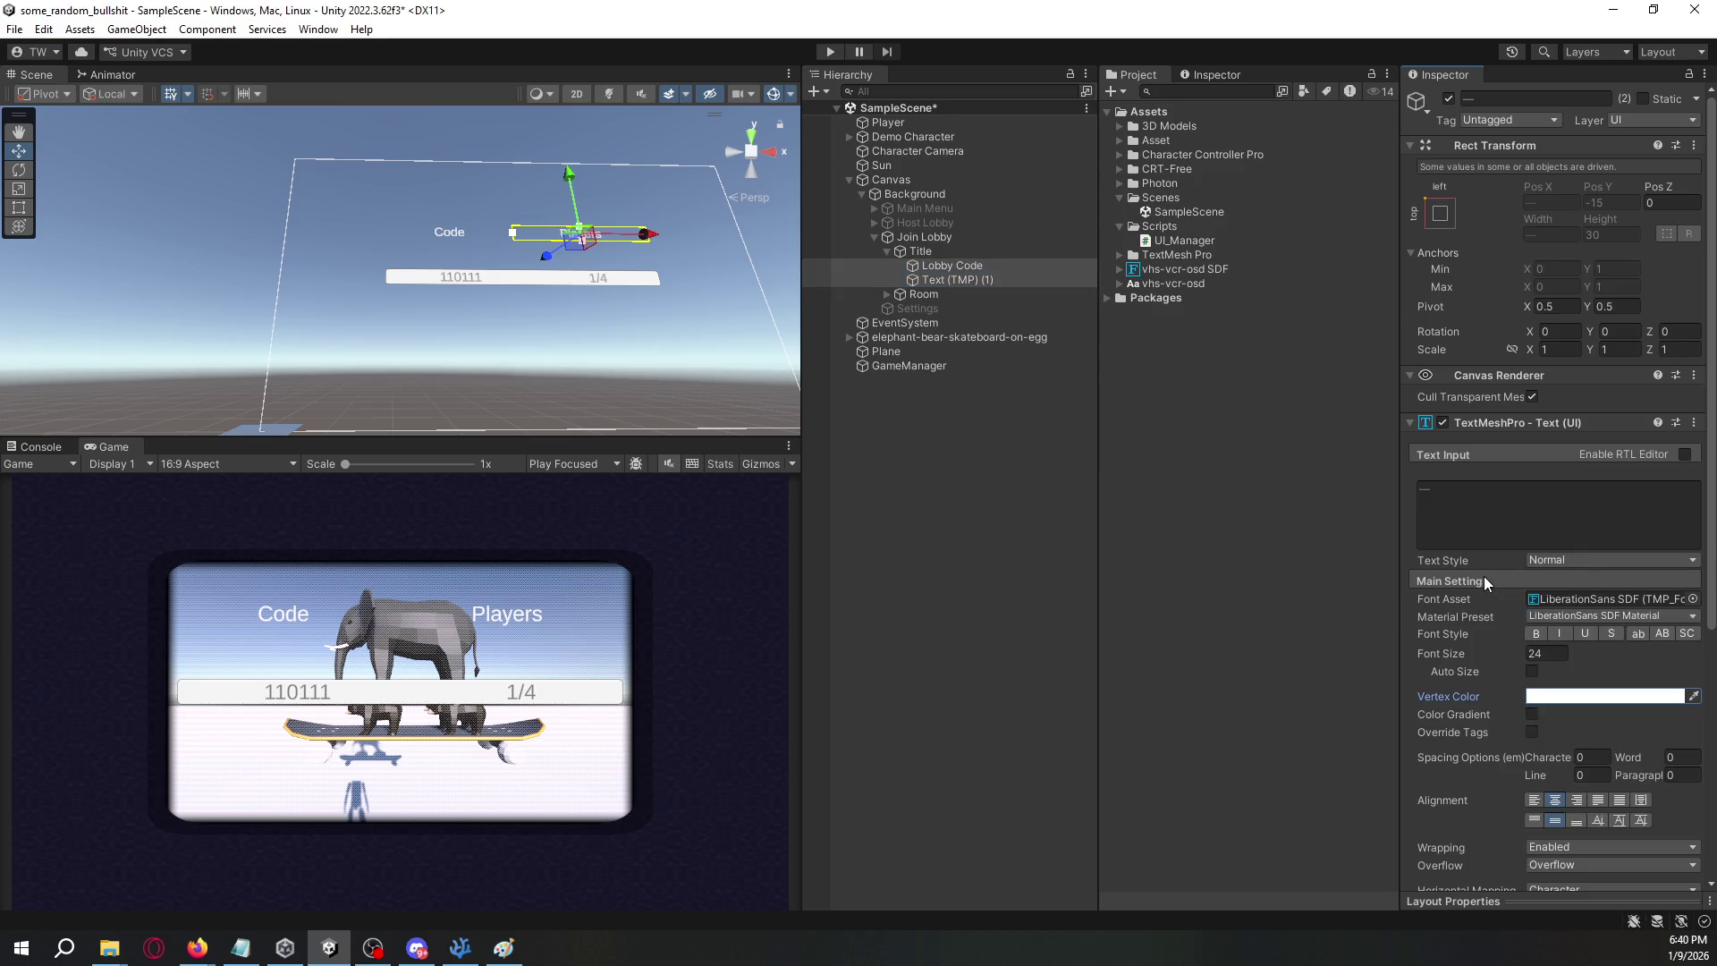
{"action": "left_click", "coordinate": [1693, 600]}
{"action": "double_click", "coordinate": [1471, 497]}
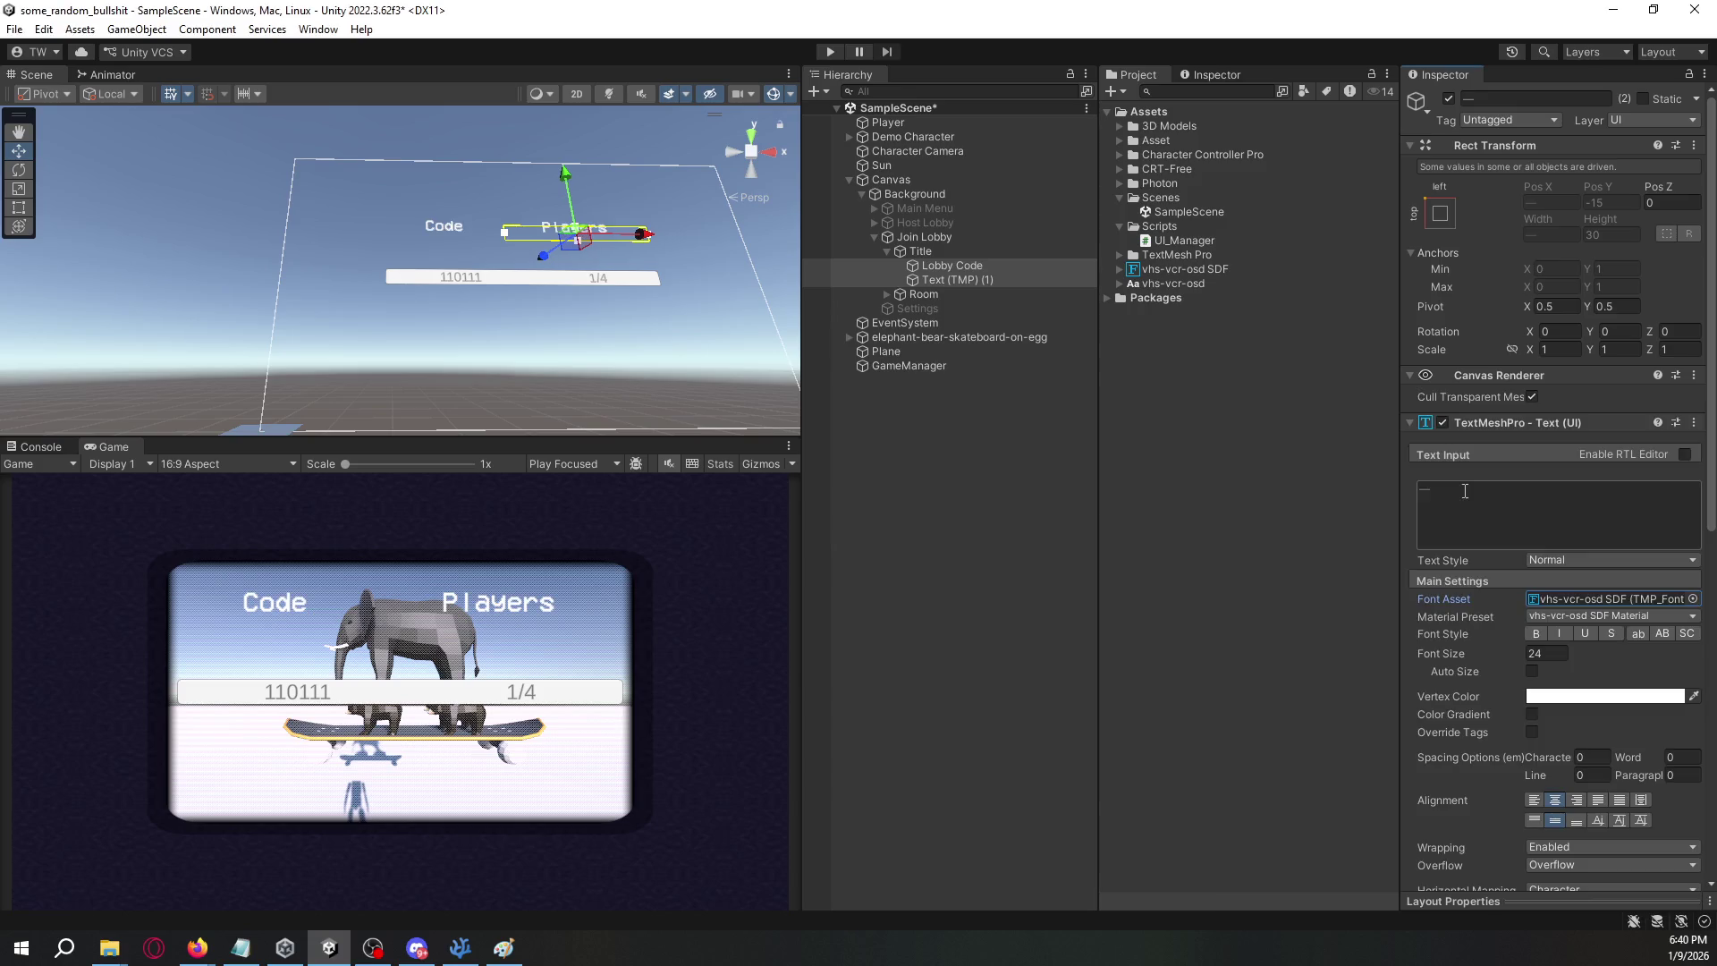
{"action": "left_click", "coordinate": [931, 294]}
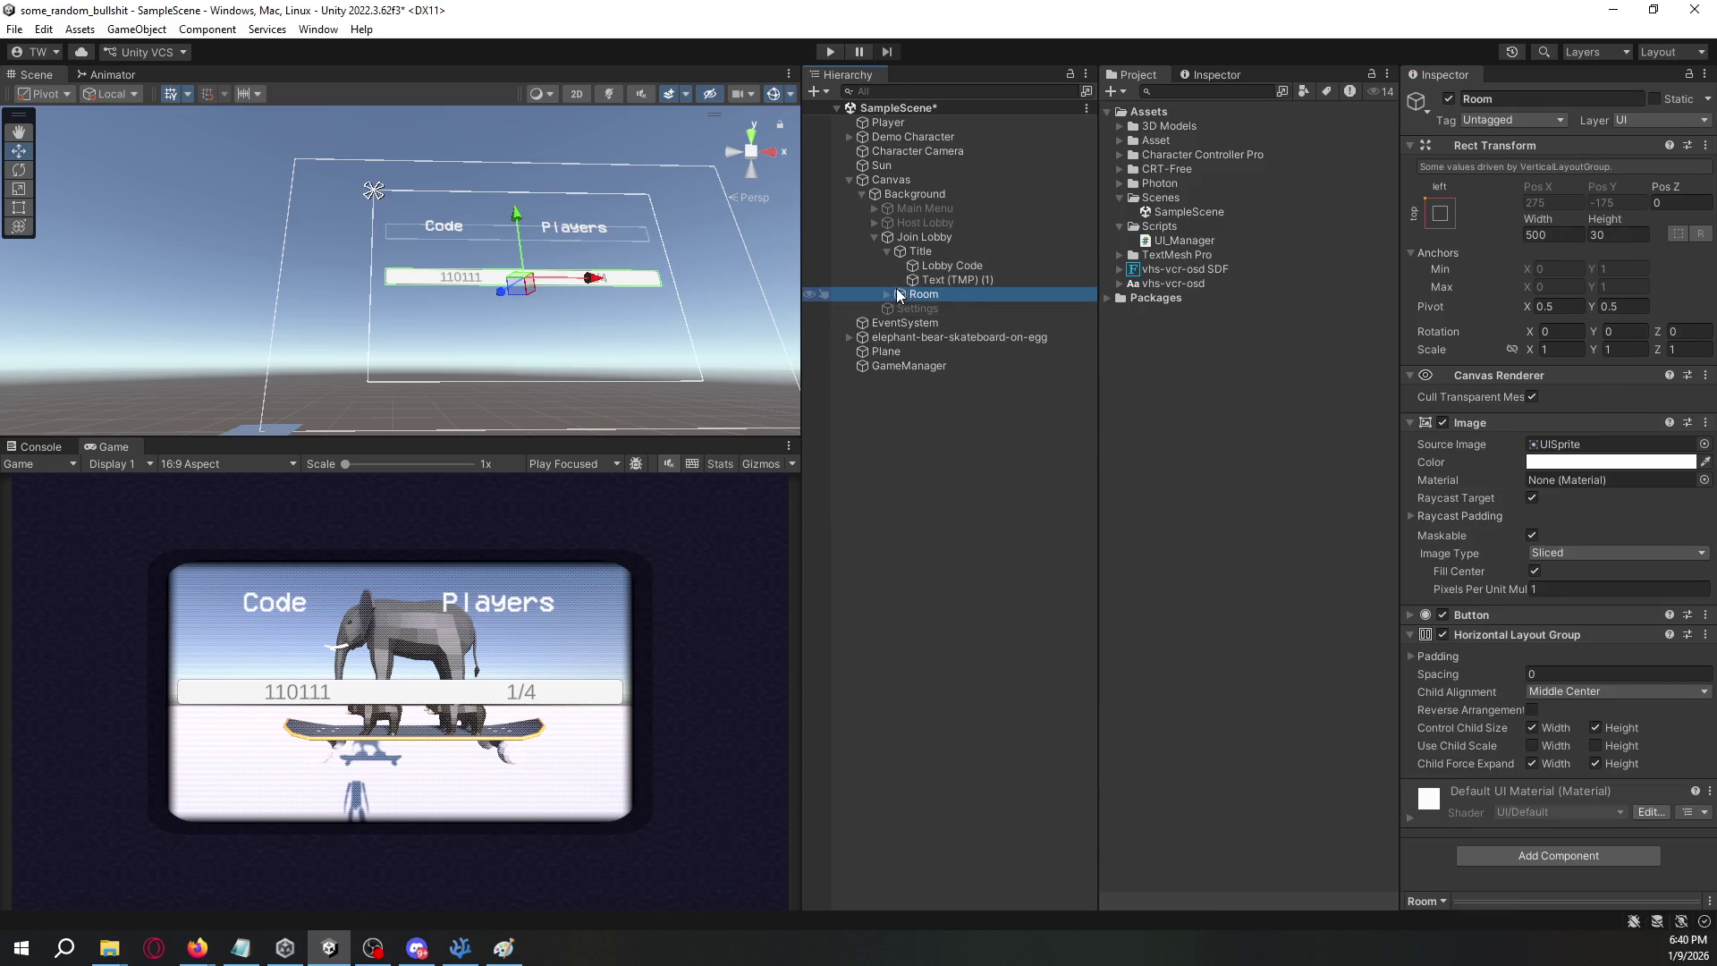
- Apply the vhs-vcr-osd SDF font to the Room row's 110111 and 1/4 labels
{"action": "left_click", "coordinate": [887, 295]}
{"action": "left_click", "coordinate": [964, 320]}
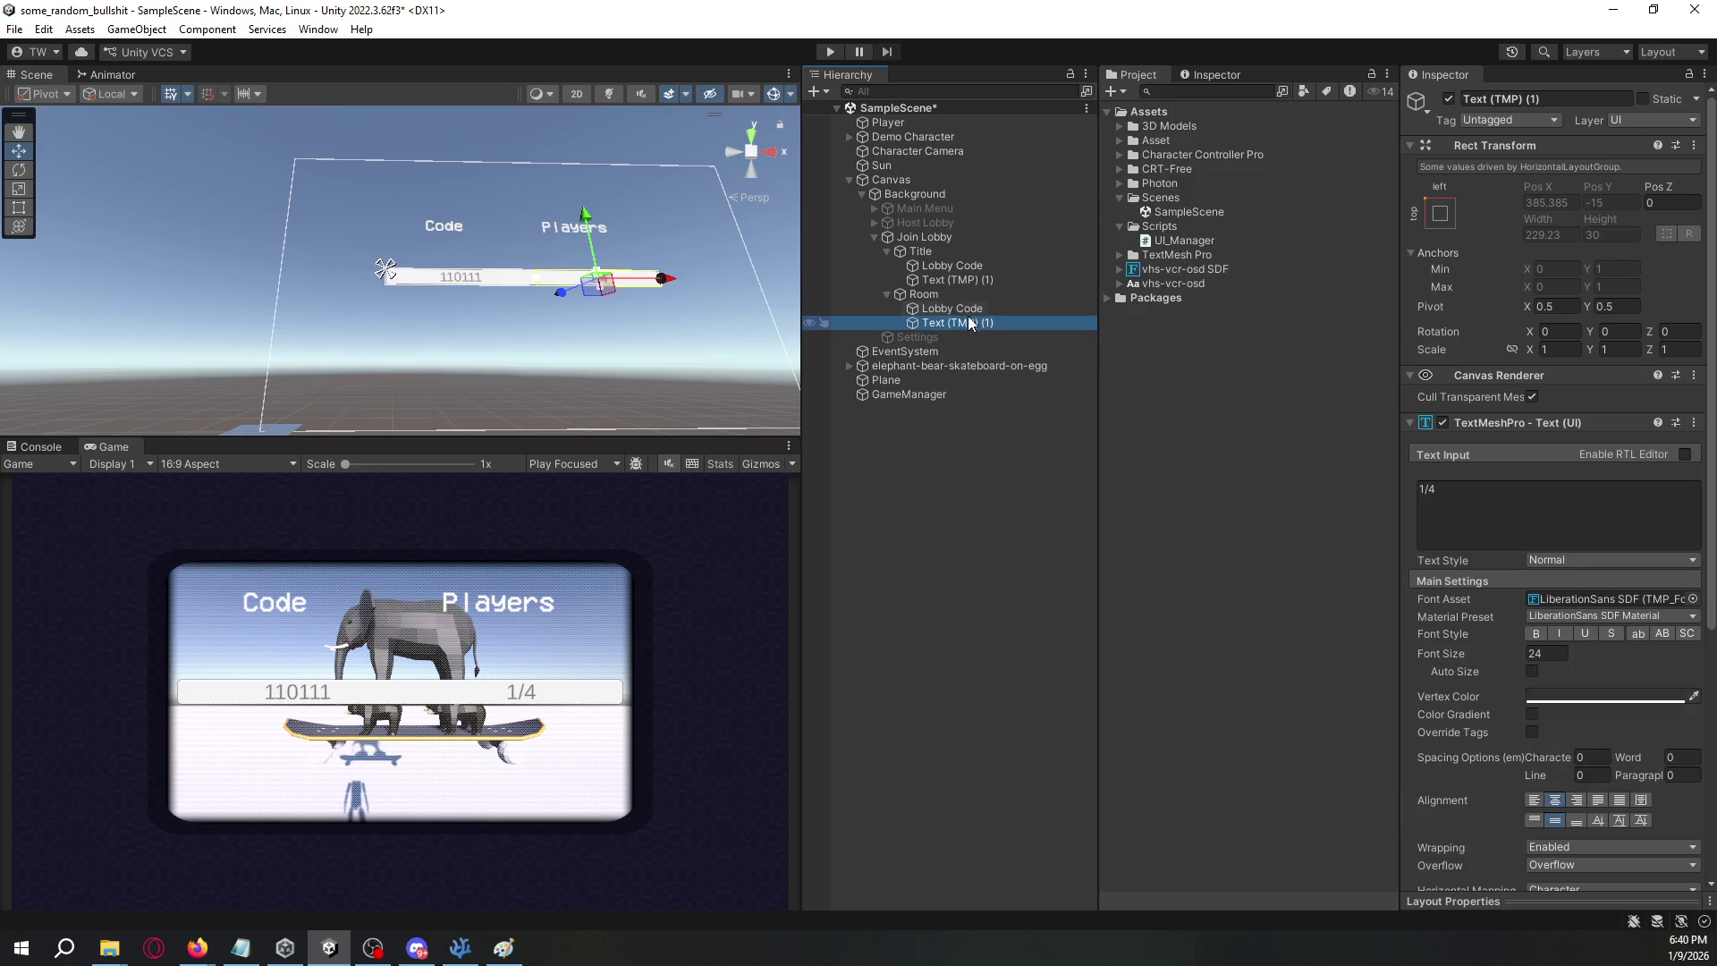
{"action": "left_click", "coordinate": [961, 308], "text": "shift"}
{"action": "left_click", "coordinate": [1693, 598]}
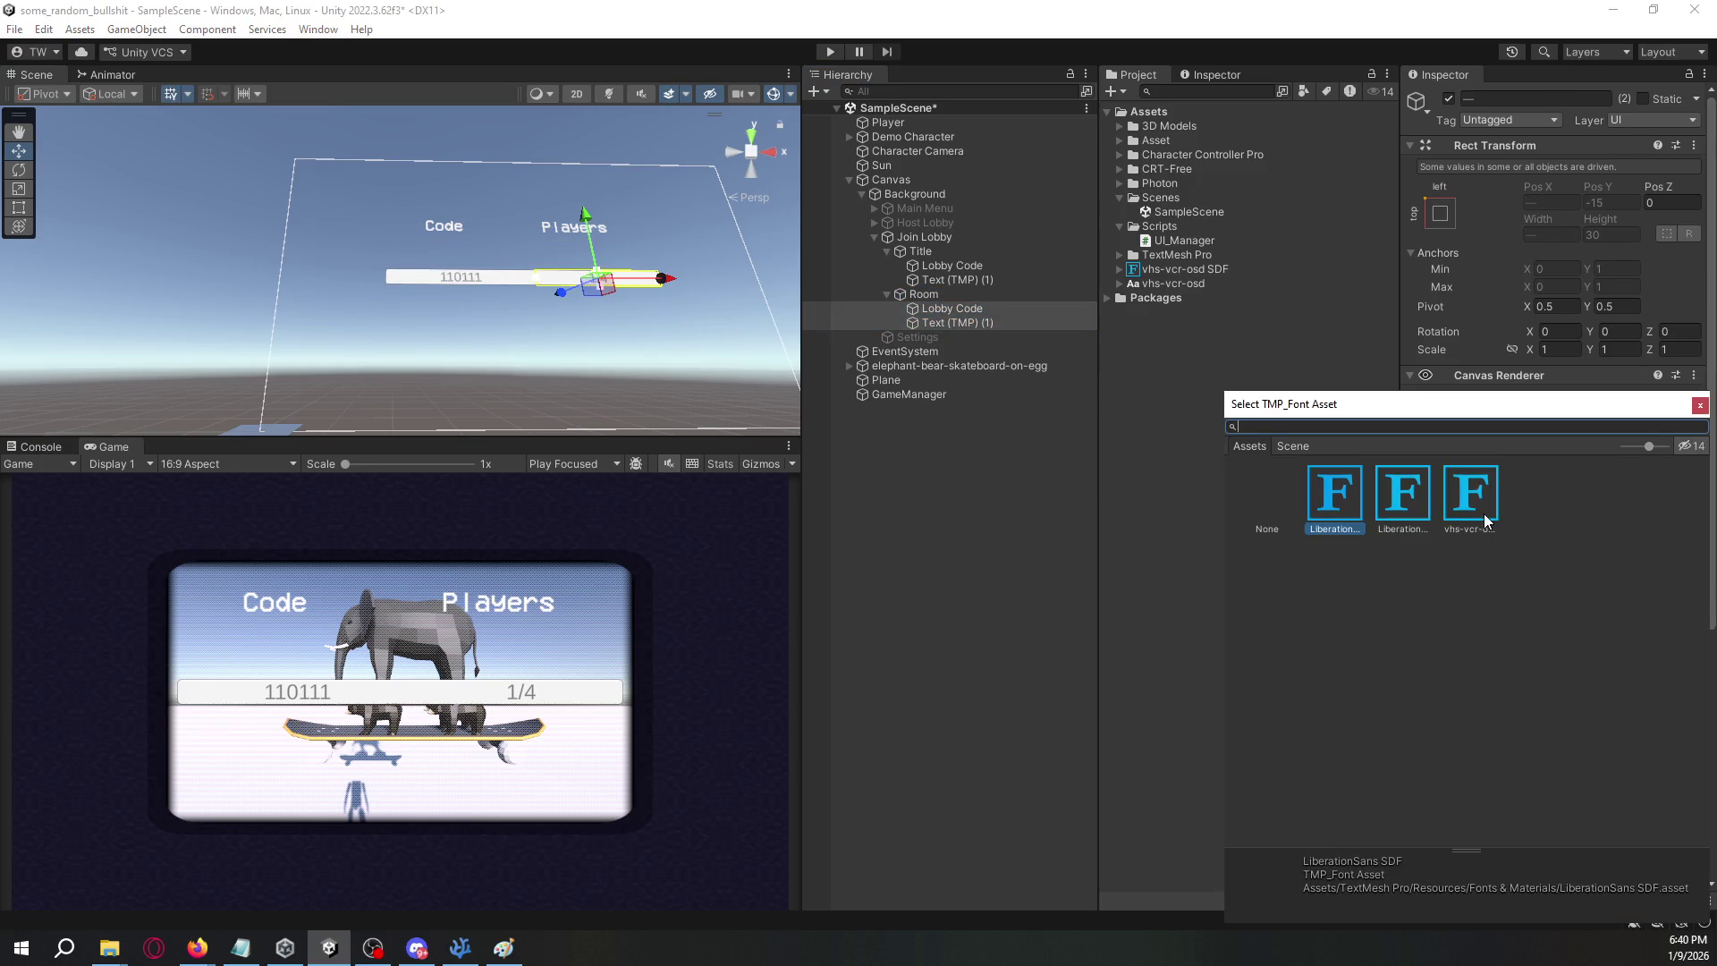
{"action": "double_click", "coordinate": [1484, 513]}
- Make the Room row slightly taller and shrink the lobby code's font size
{"action": "left_click", "coordinate": [984, 299]}
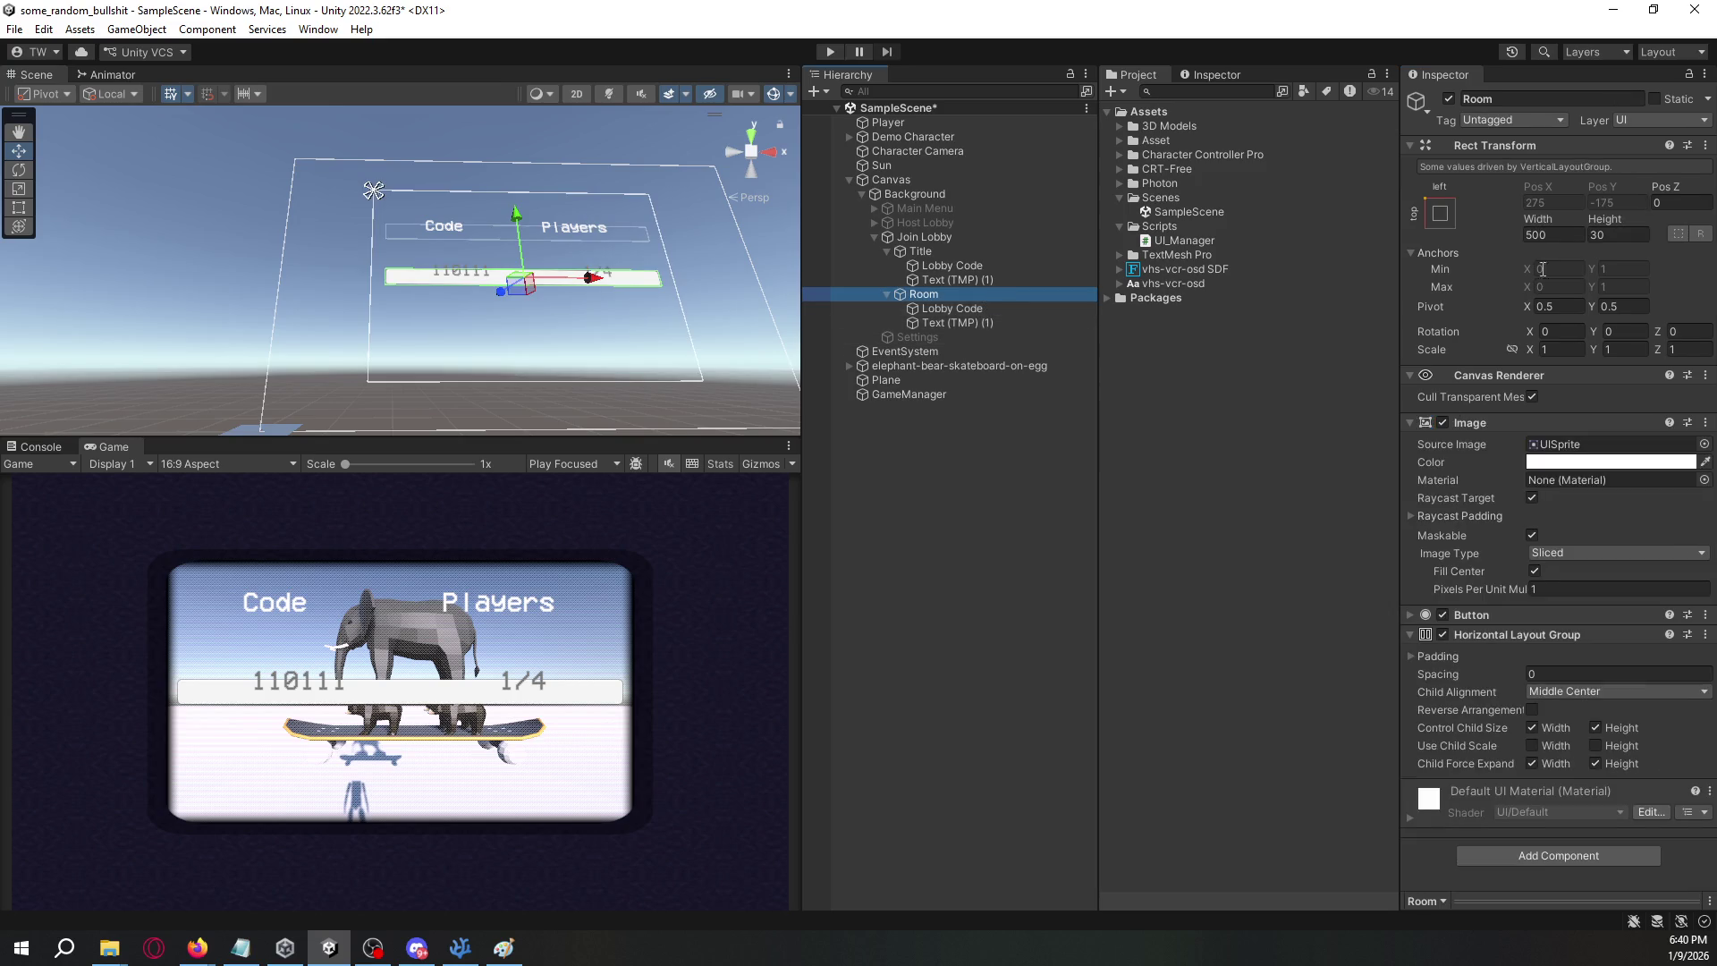
{"action": "left_click_drag", "start_coordinate": [1607, 222], "coordinate": [1631, 224]}
{"action": "left_click_drag", "start_coordinate": [1650, 217], "coordinate": [1638, 217]}
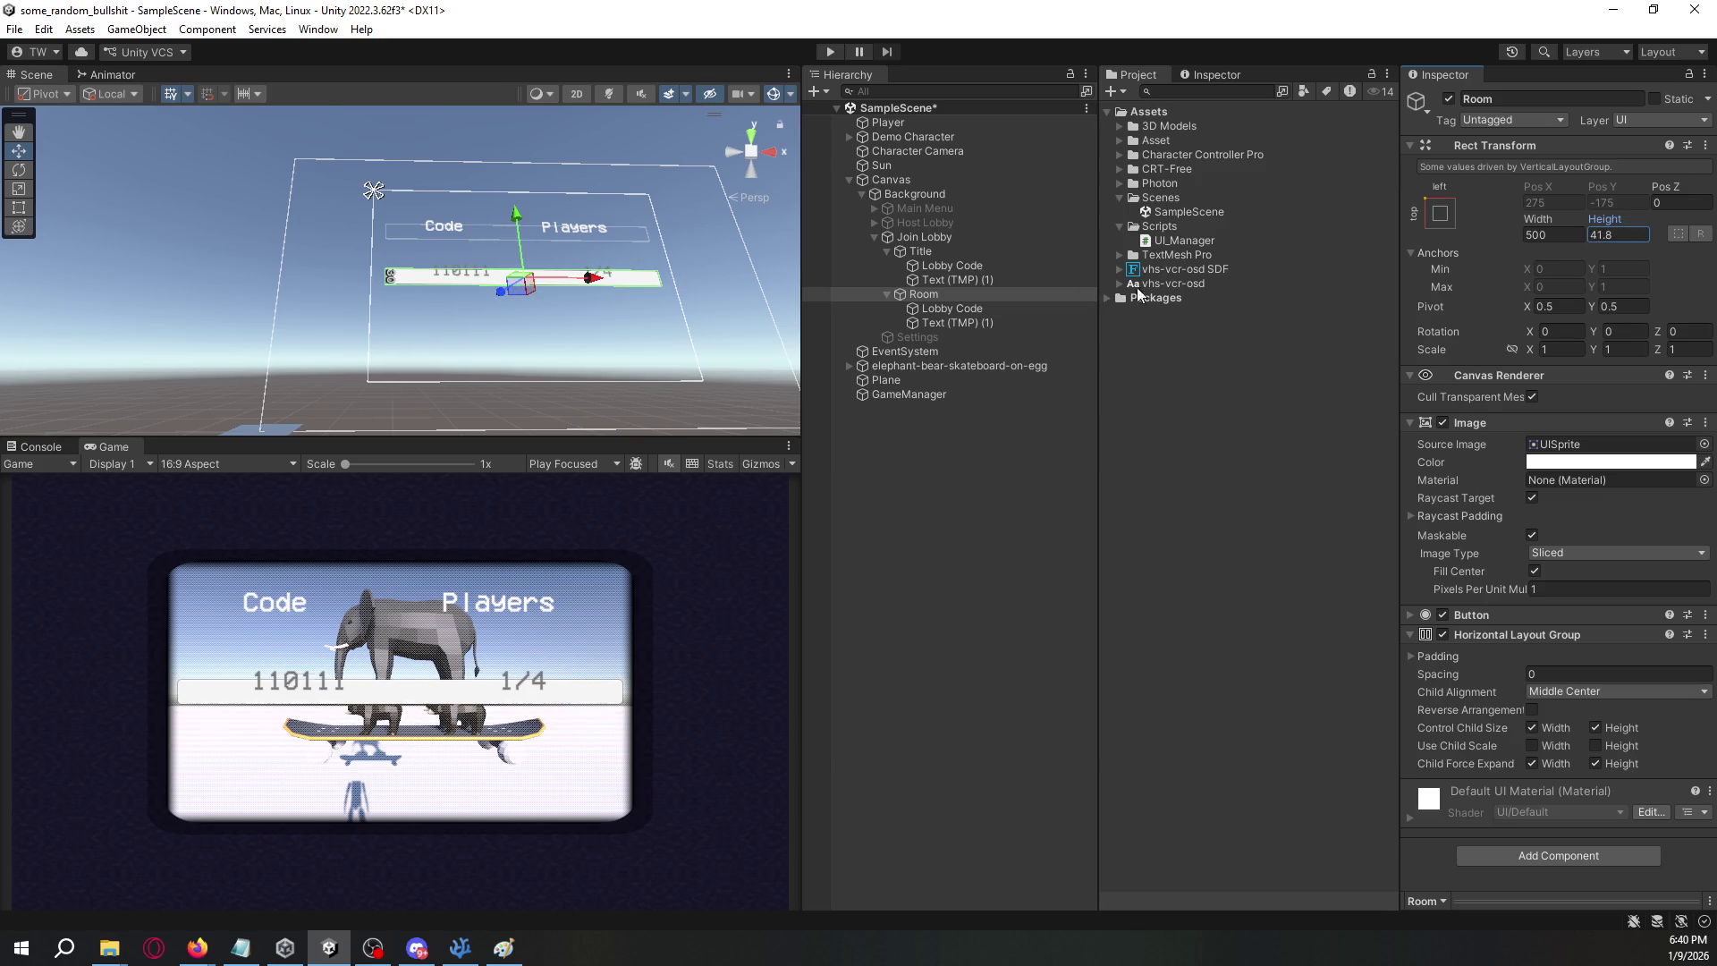
{"action": "left_click", "coordinate": [987, 309]}
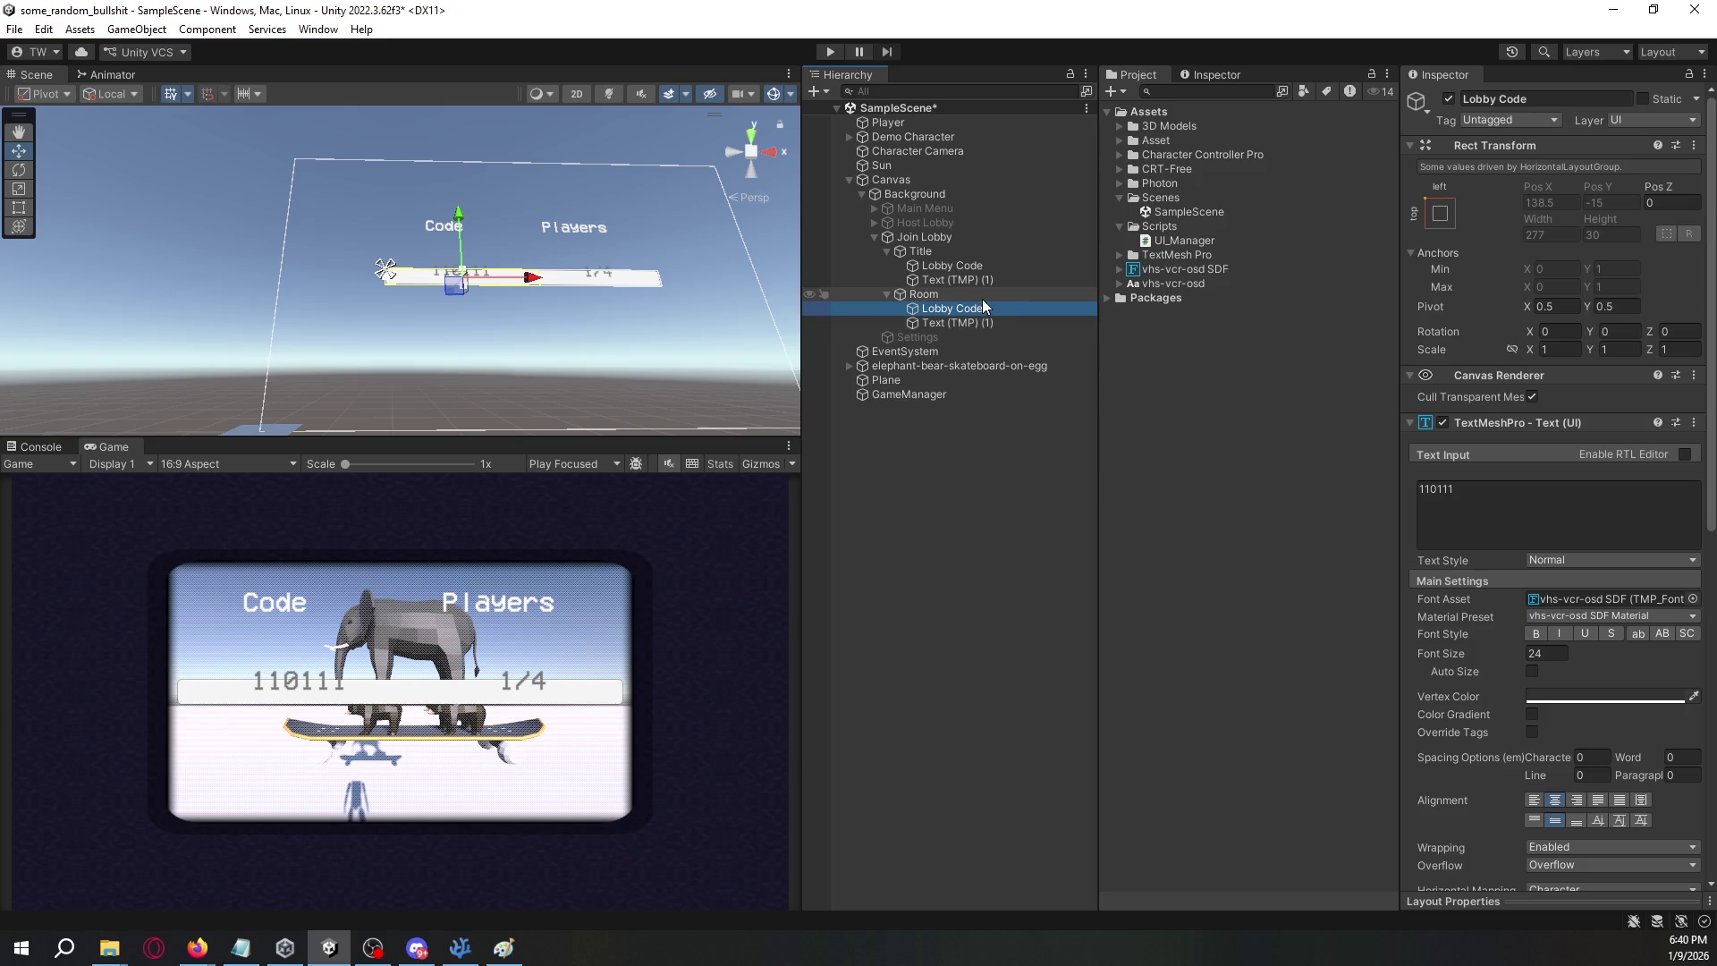
{"action": "mouse_move", "coordinate": [1508, 654]}
{"action": "left_mouse_down"}
{"action": "mouse_move", "coordinate": [1425, 651]}
{"action": "mouse_move", "coordinate": [1458, 651]}
{"action": "left_mouse_up"}
- Align both room labels centred horizontally and on the midline
{"action": "left_click", "coordinate": [1027, 324], "text": "shift"}
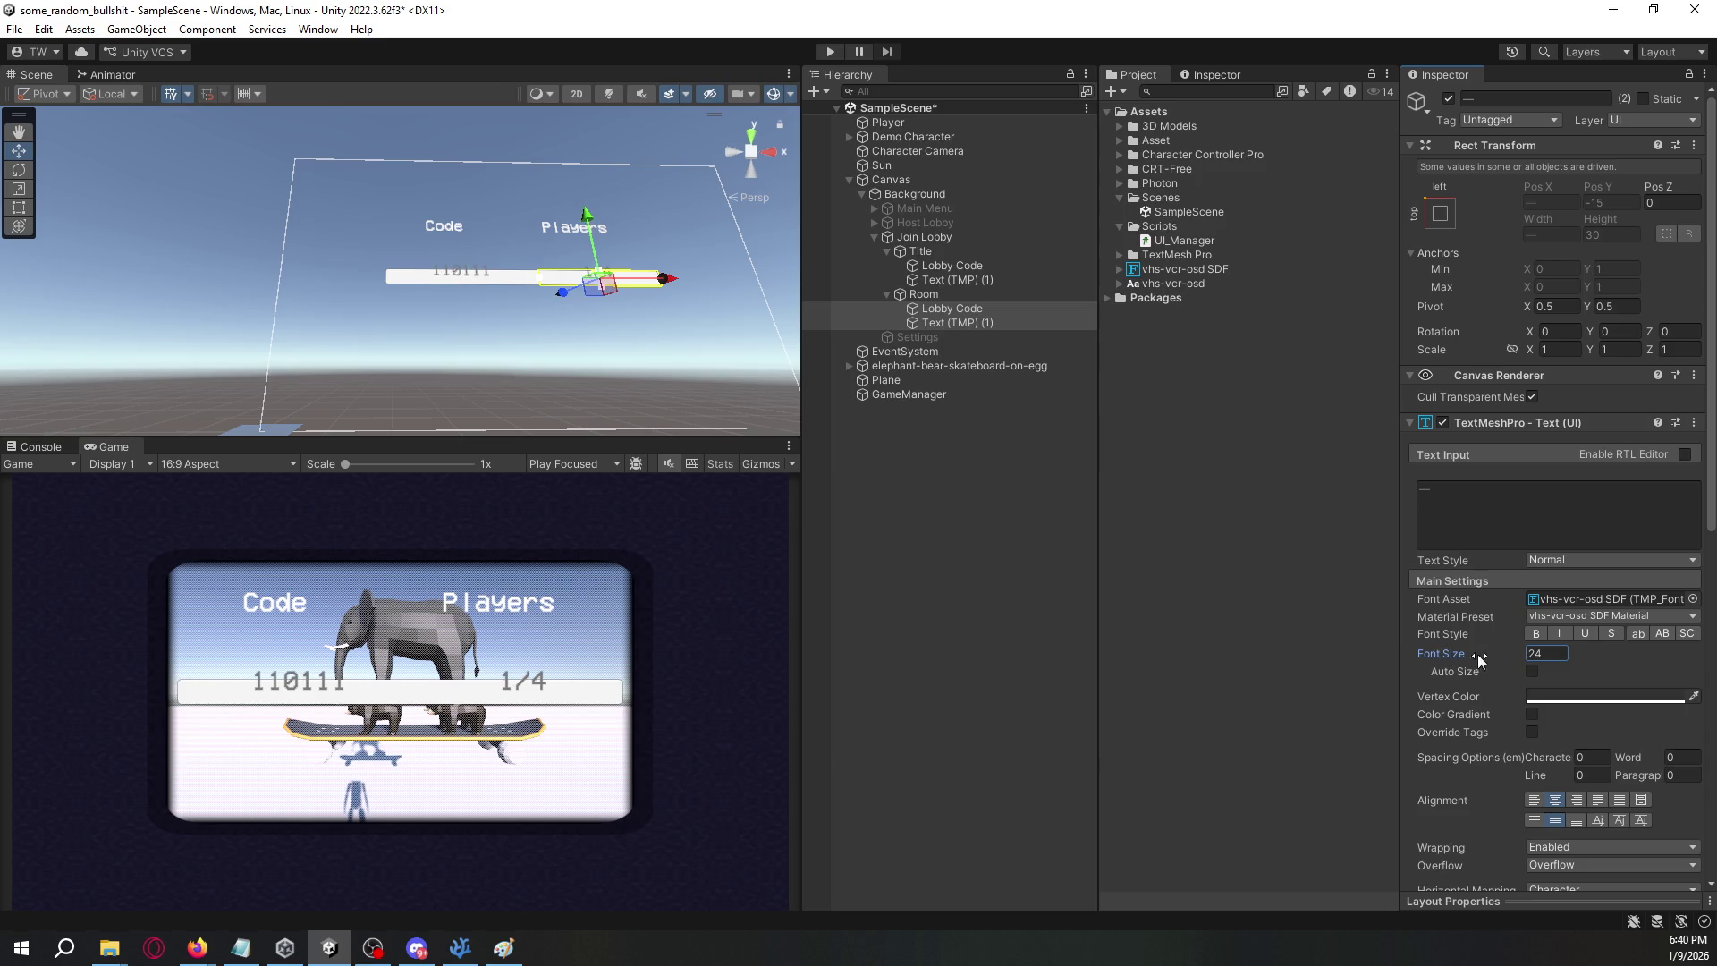
{"action": "left_click", "coordinate": [1583, 819]}
{"action": "left_click", "coordinate": [1542, 820]}
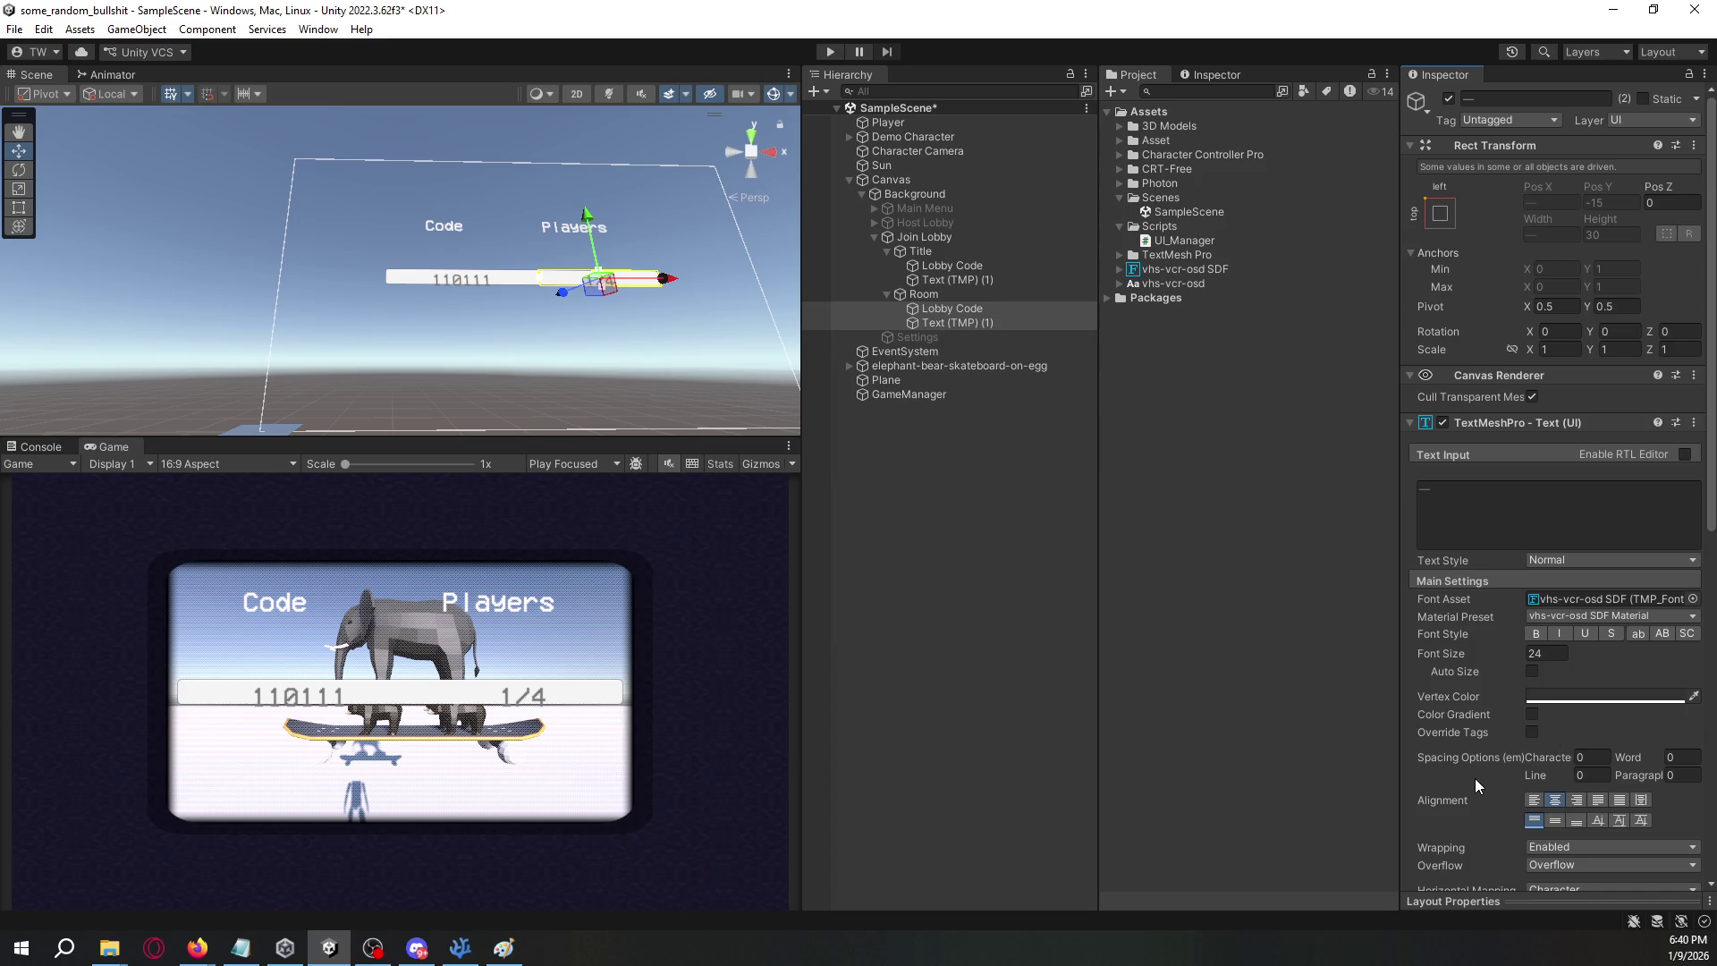
{"action": "scroll", "coordinate": [1467, 778], "scroll_direction": "down", "scroll_amount": 3}
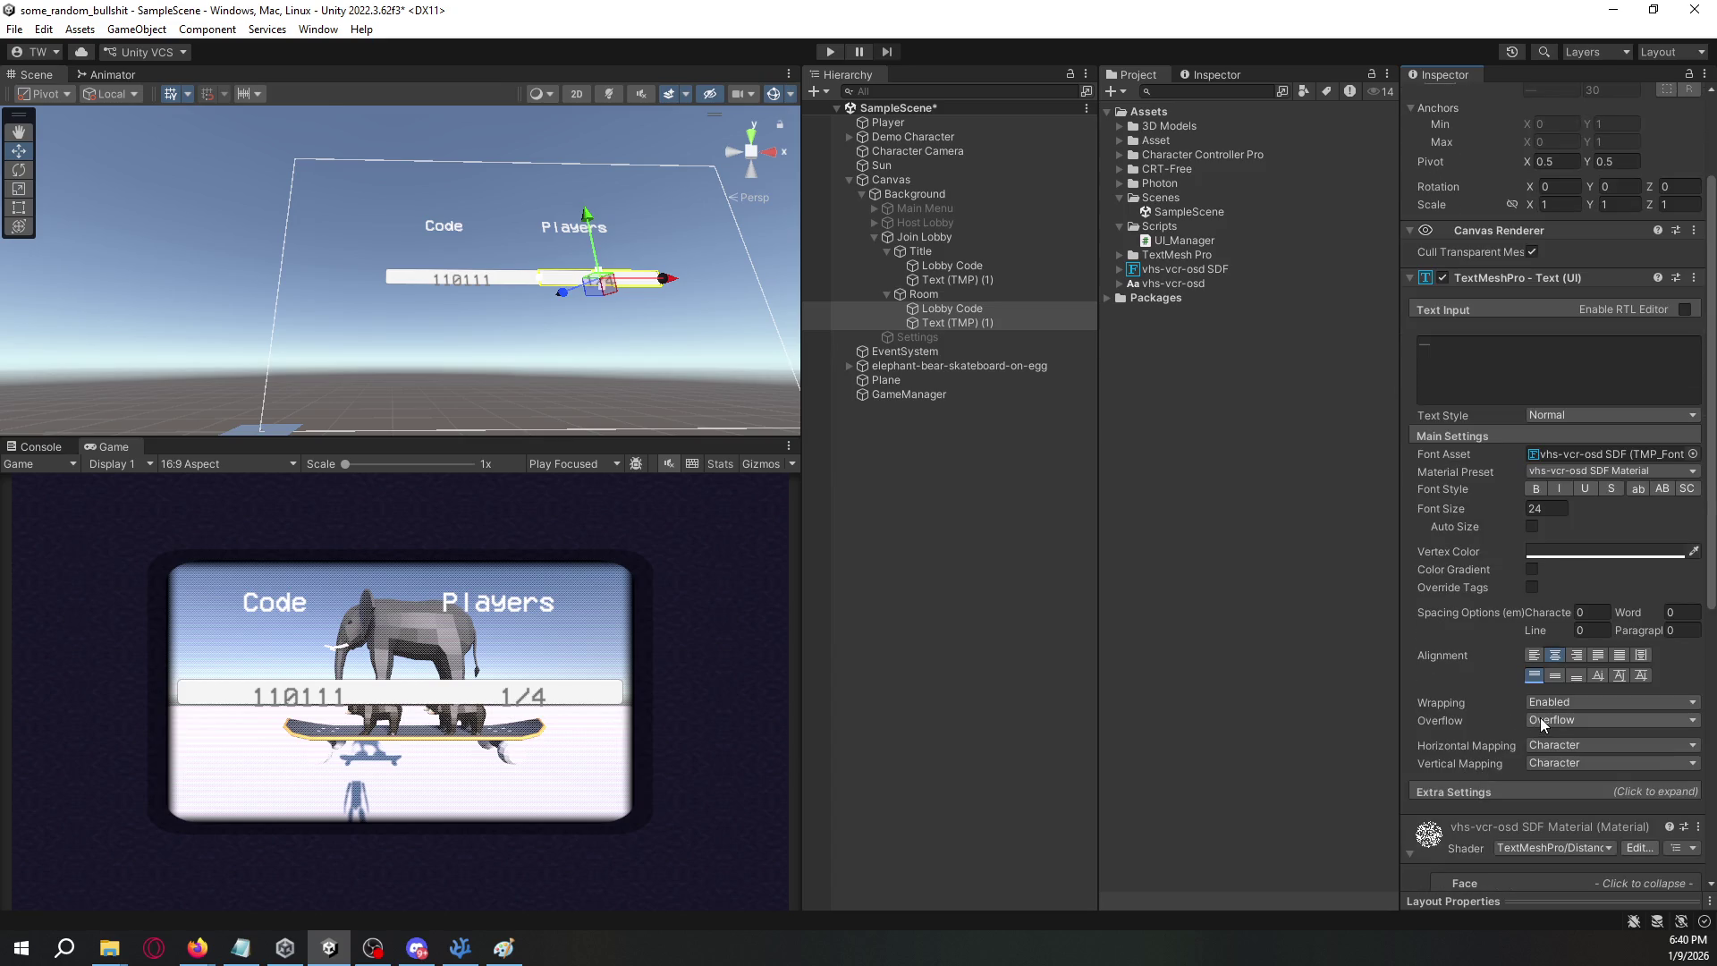
{"action": "left_click", "coordinate": [1535, 655]}
{"action": "left_click", "coordinate": [1555, 655]}
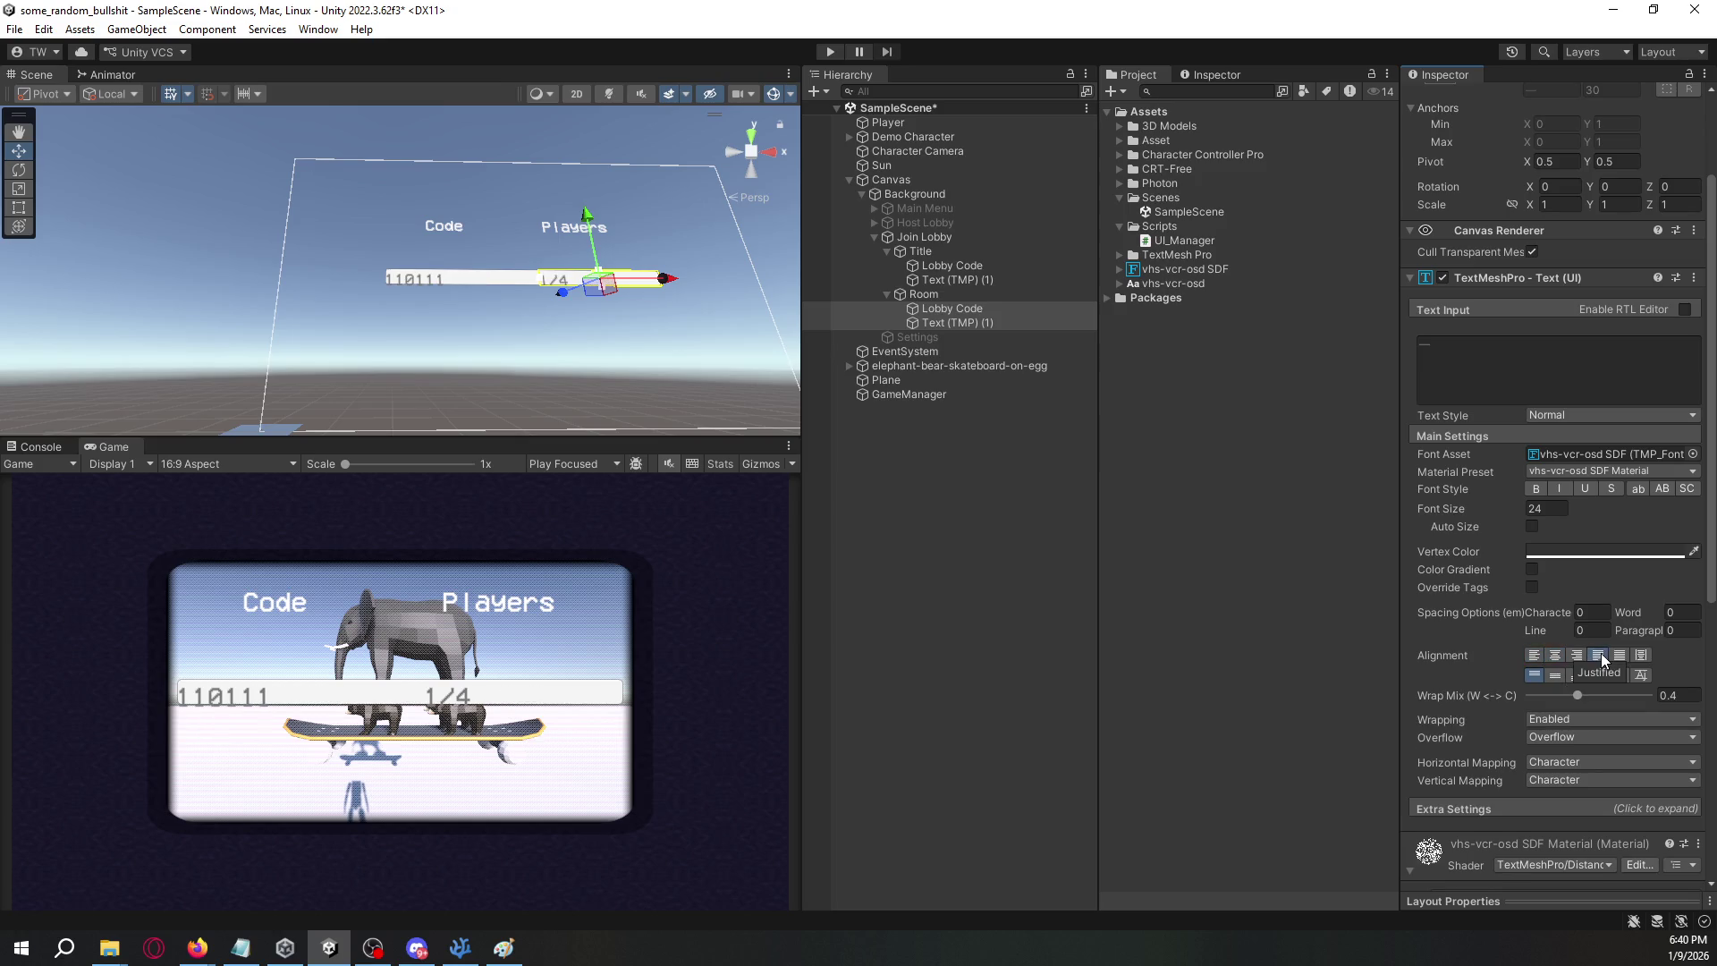
{"action": "left_click", "coordinate": [1555, 675]}
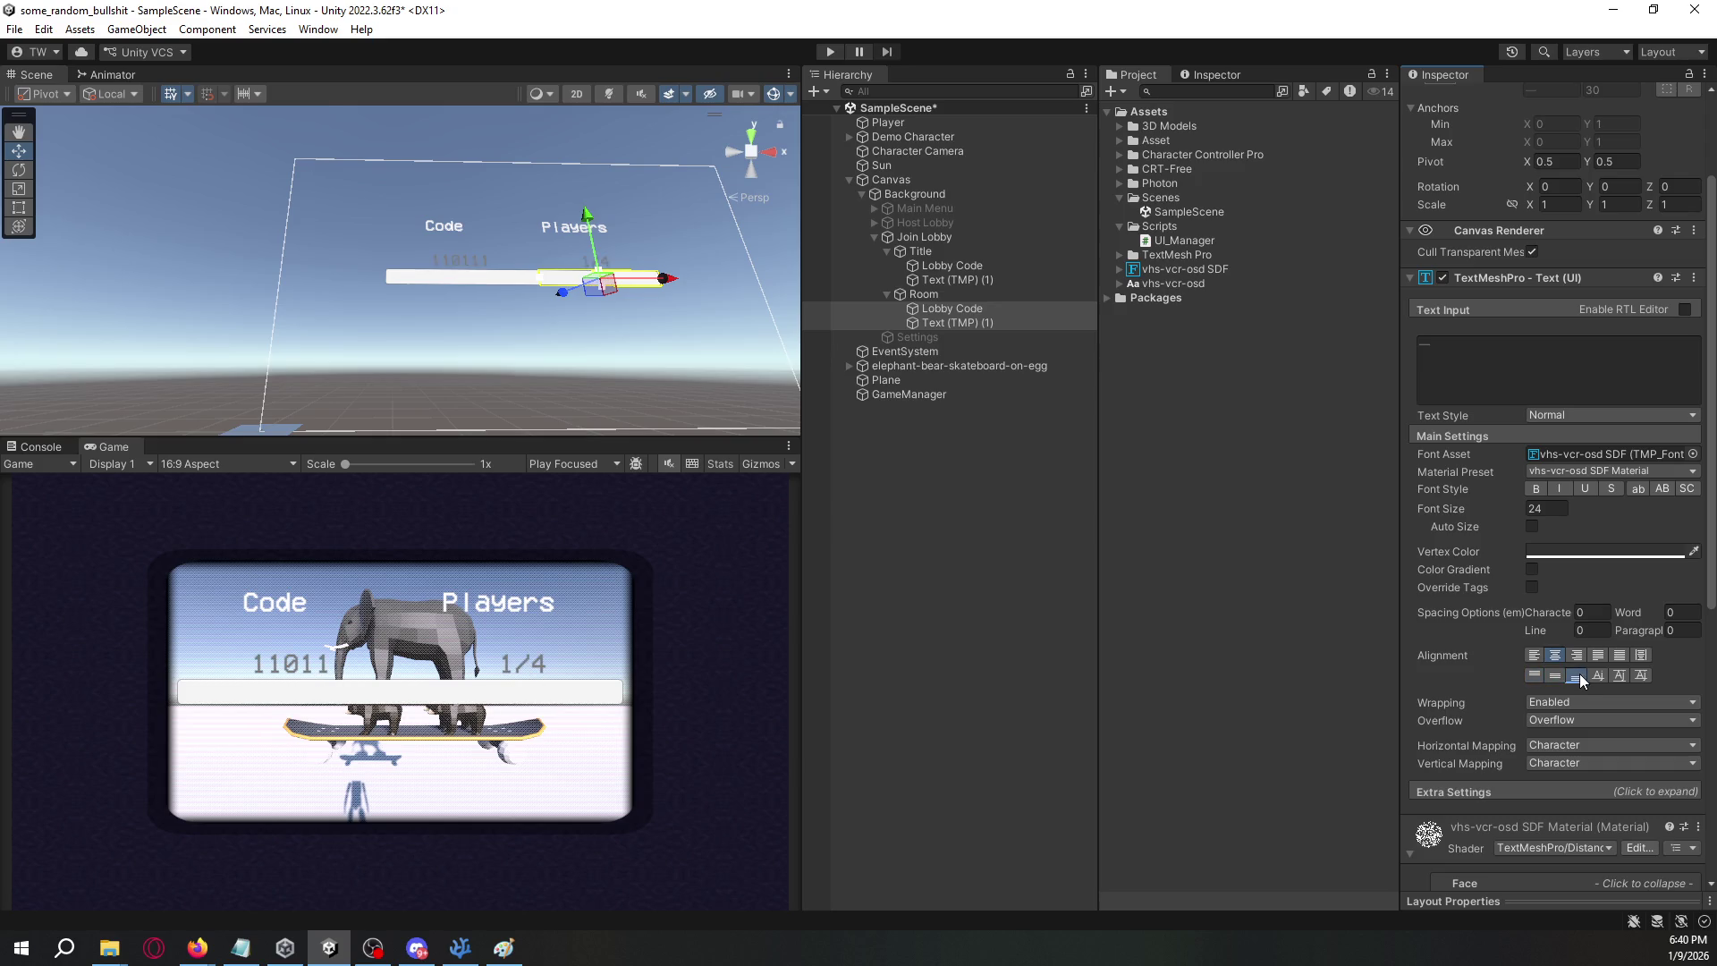
{"action": "left_click", "coordinate": [1619, 675]}
{"action": "left_click", "coordinate": [1640, 677]}
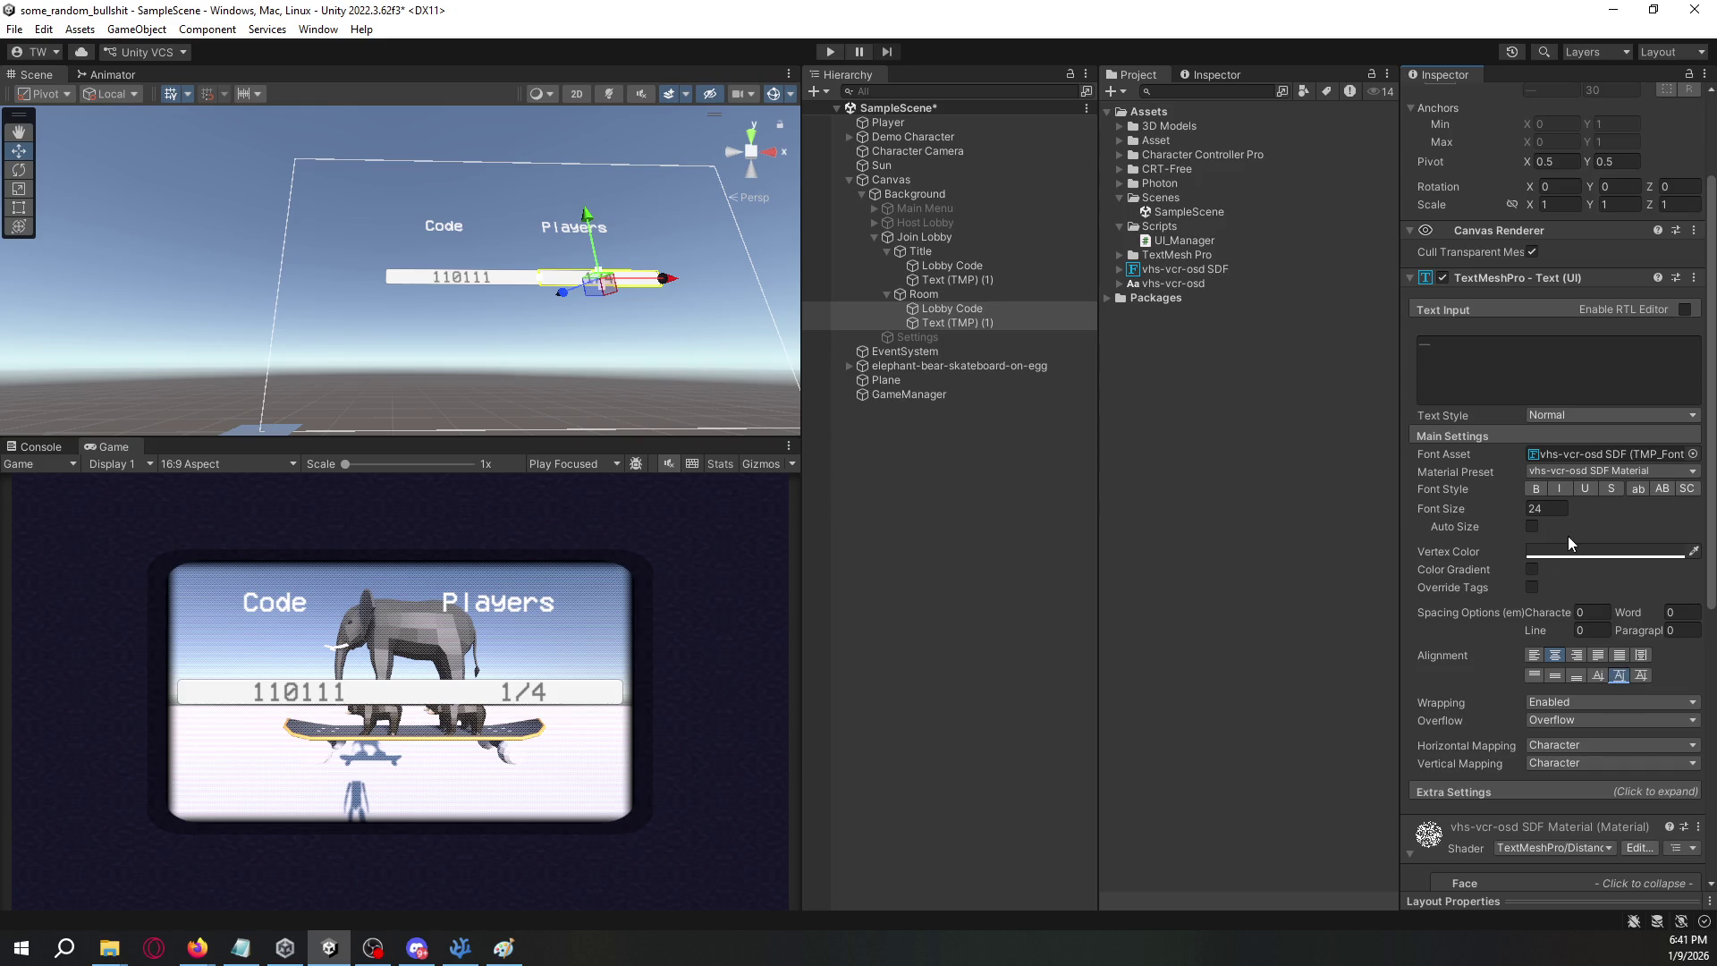
{"action": "left_click", "coordinate": [1007, 295]}
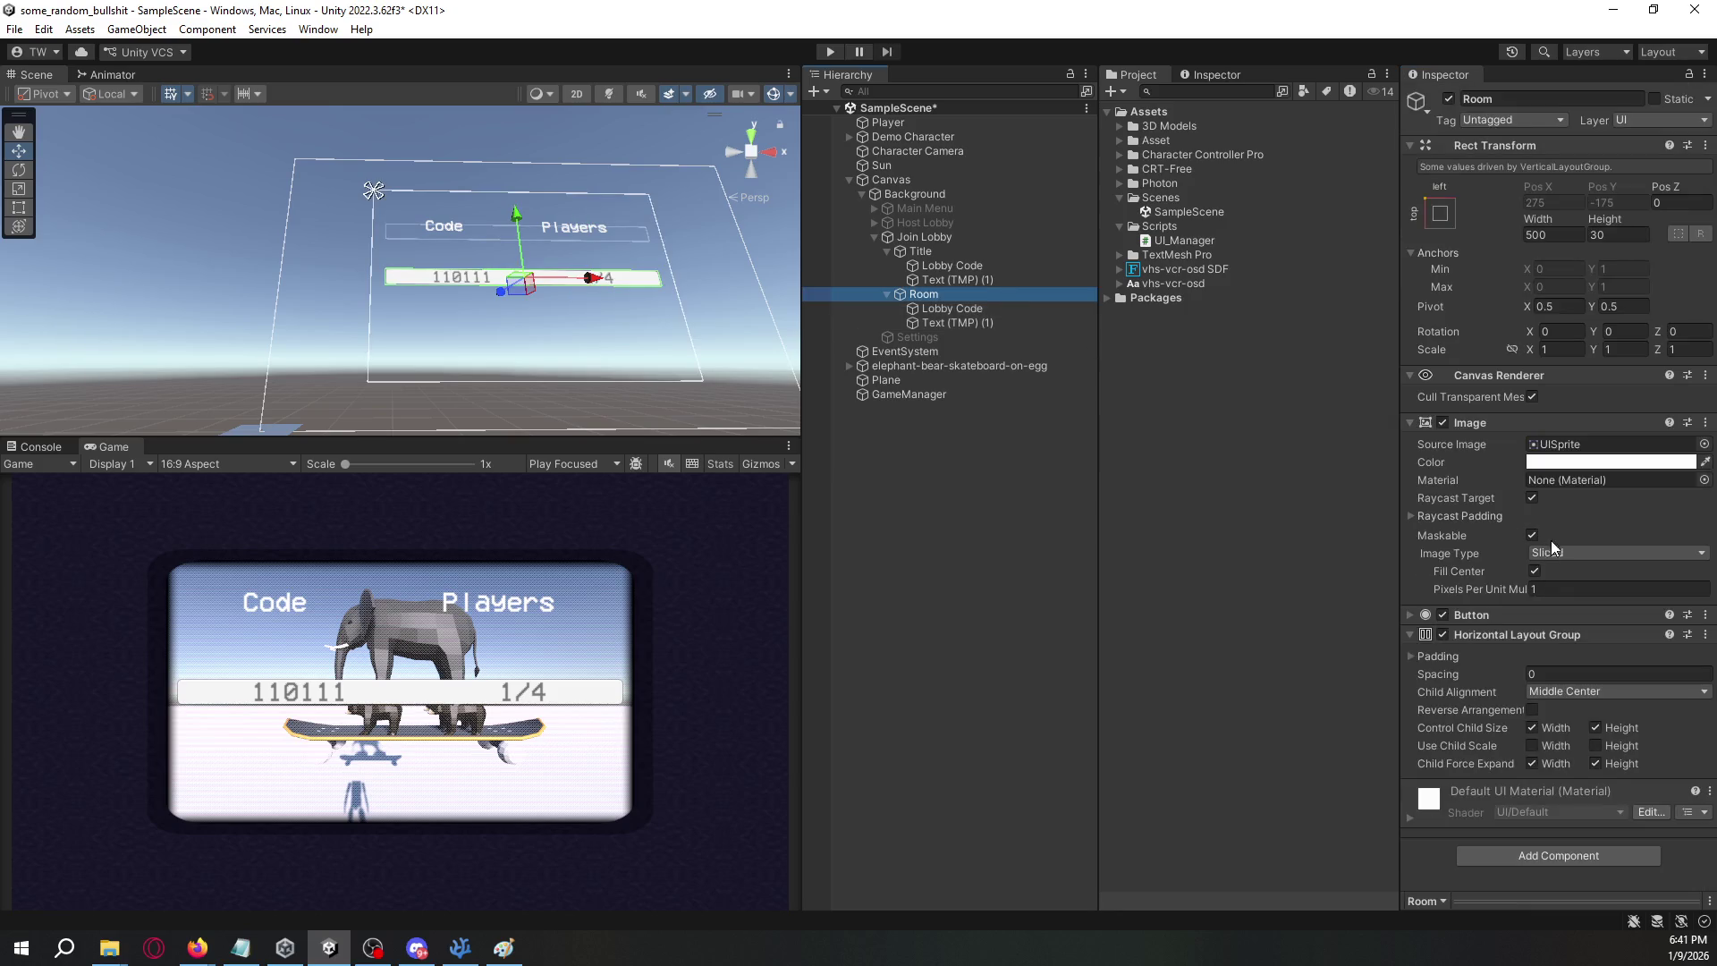
- Lower the Room row's background opacity to alpha 76
{"action": "left_click", "coordinate": [1619, 462]}
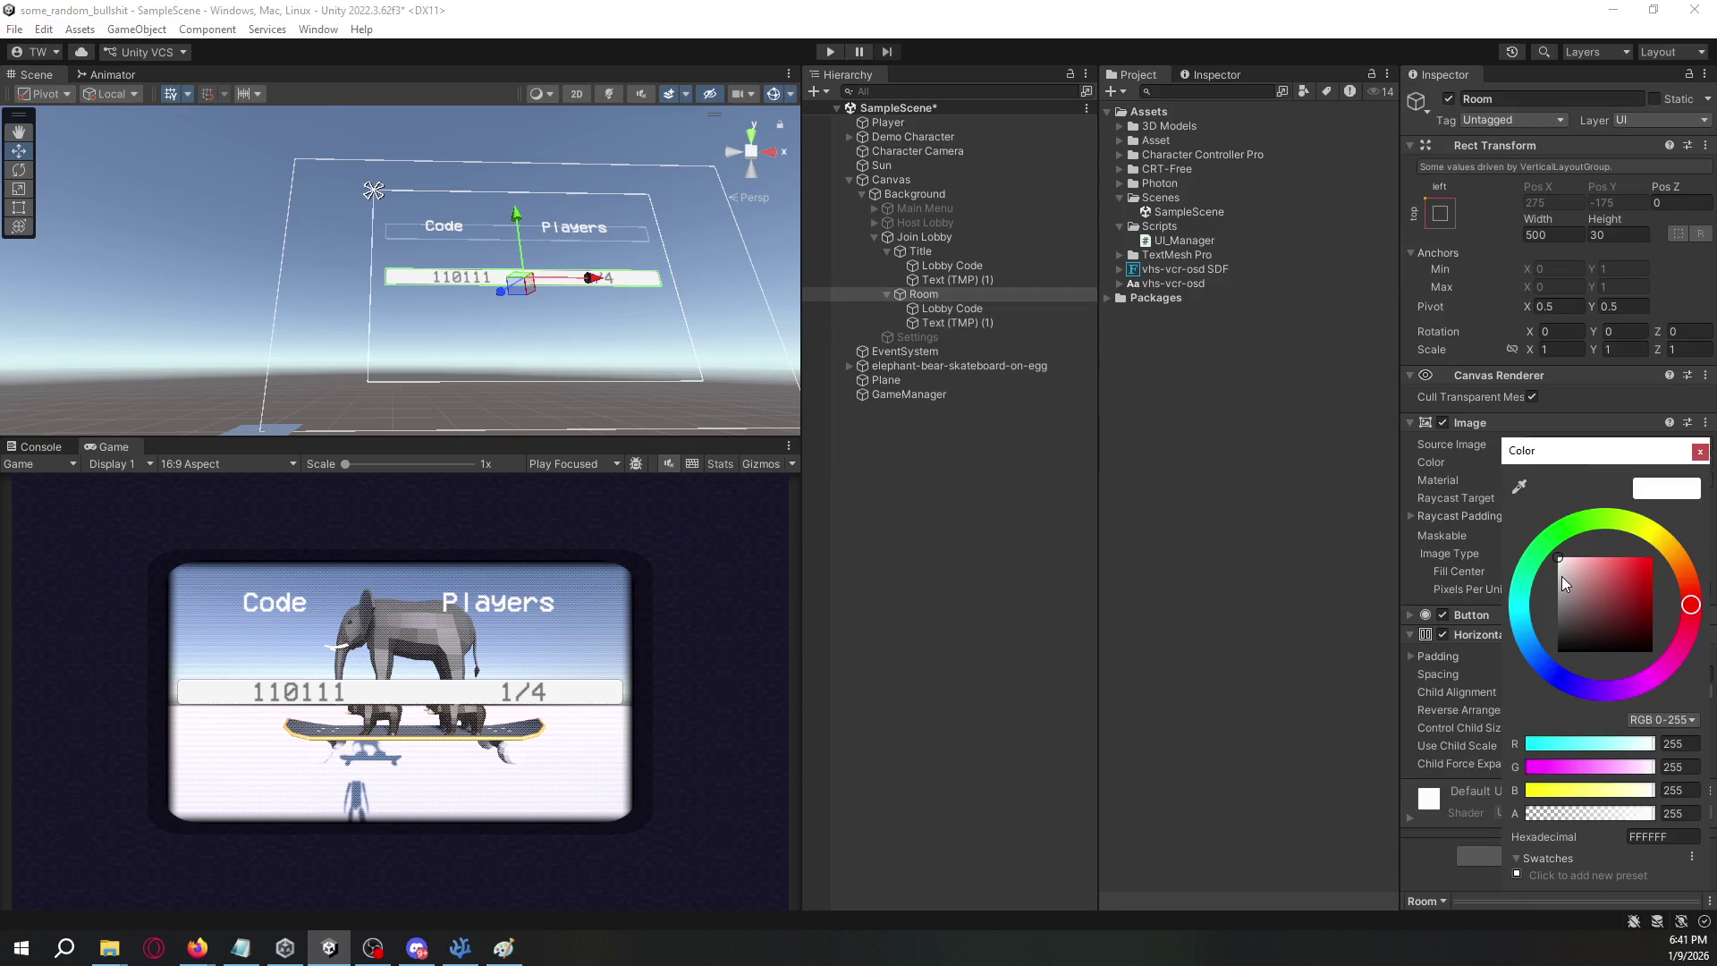
{"action": "left_click", "coordinate": [1565, 814]}
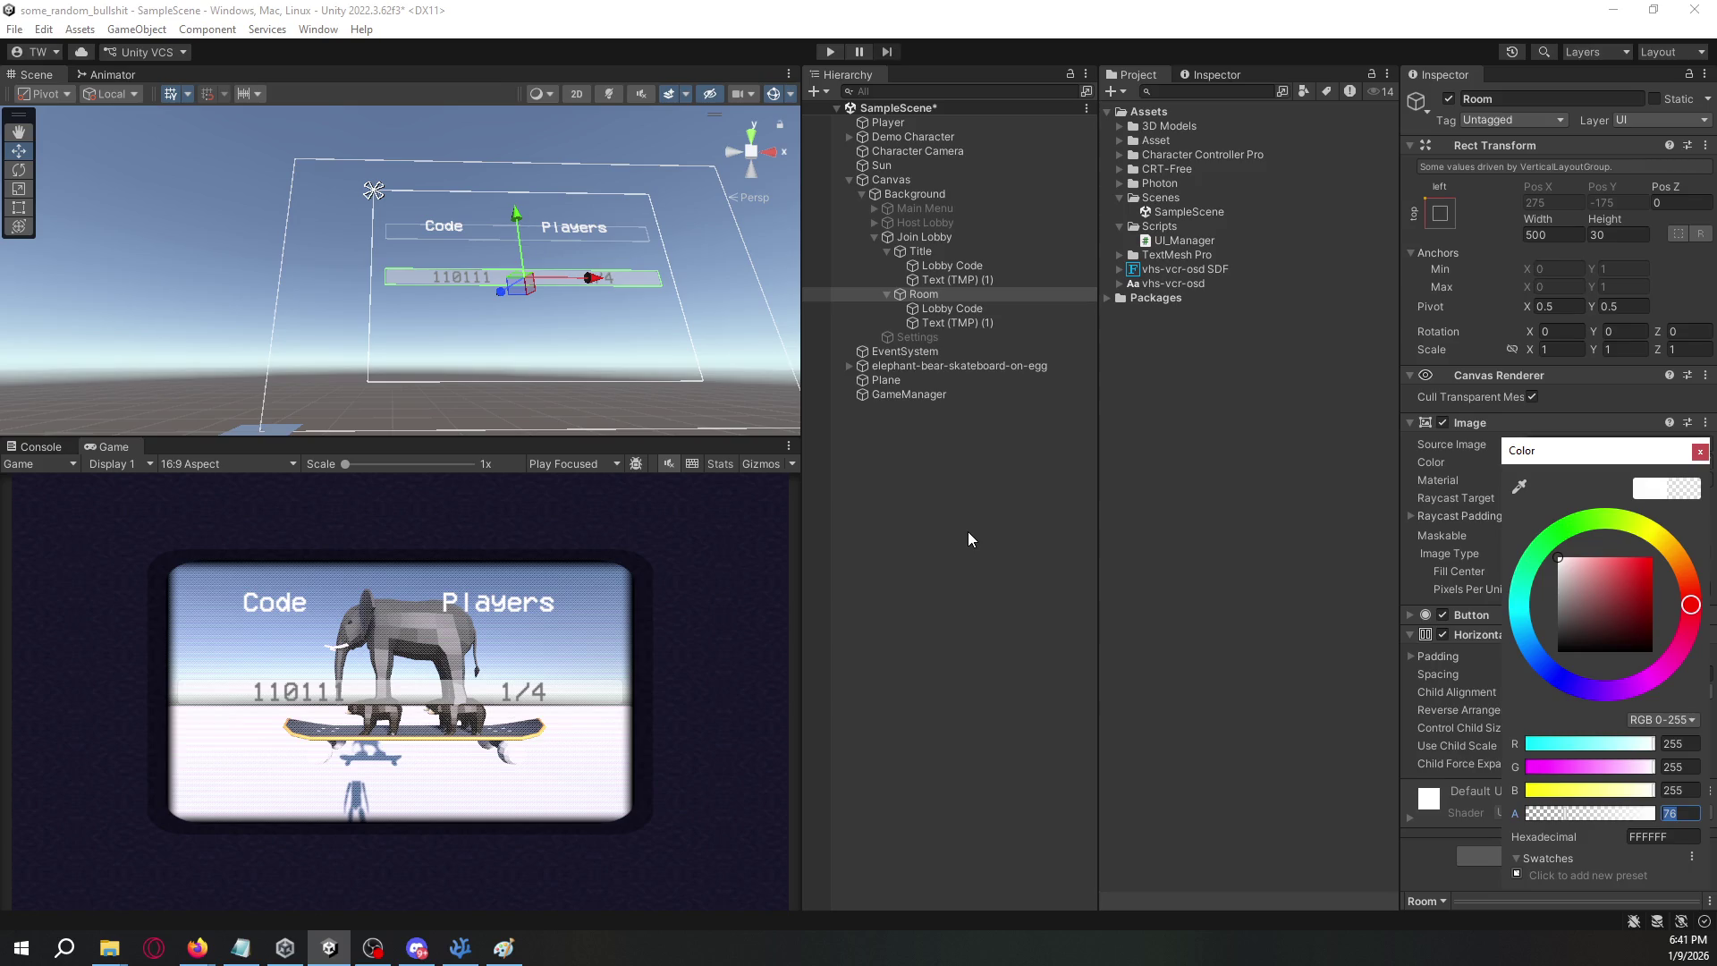
{"action": "left_click", "coordinate": [886, 294]}
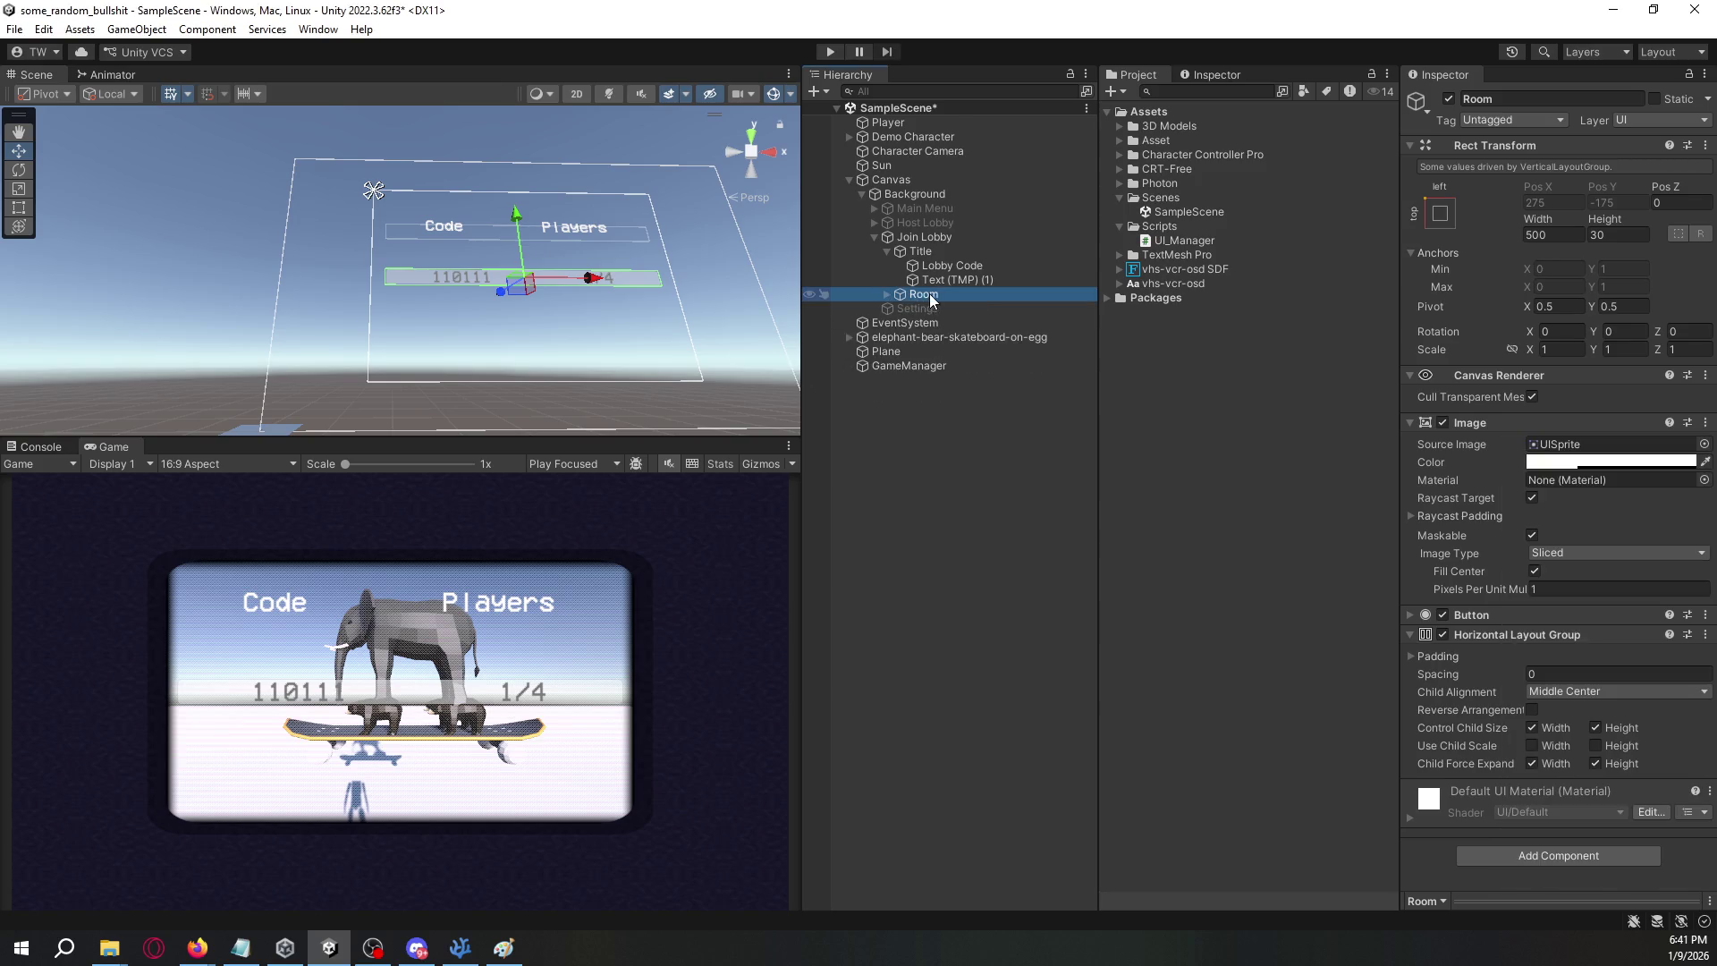
- Set Join Lobby's Vertical Layout Group child alignment to Upper Center
{"action": "left_click", "coordinate": [947, 253]}
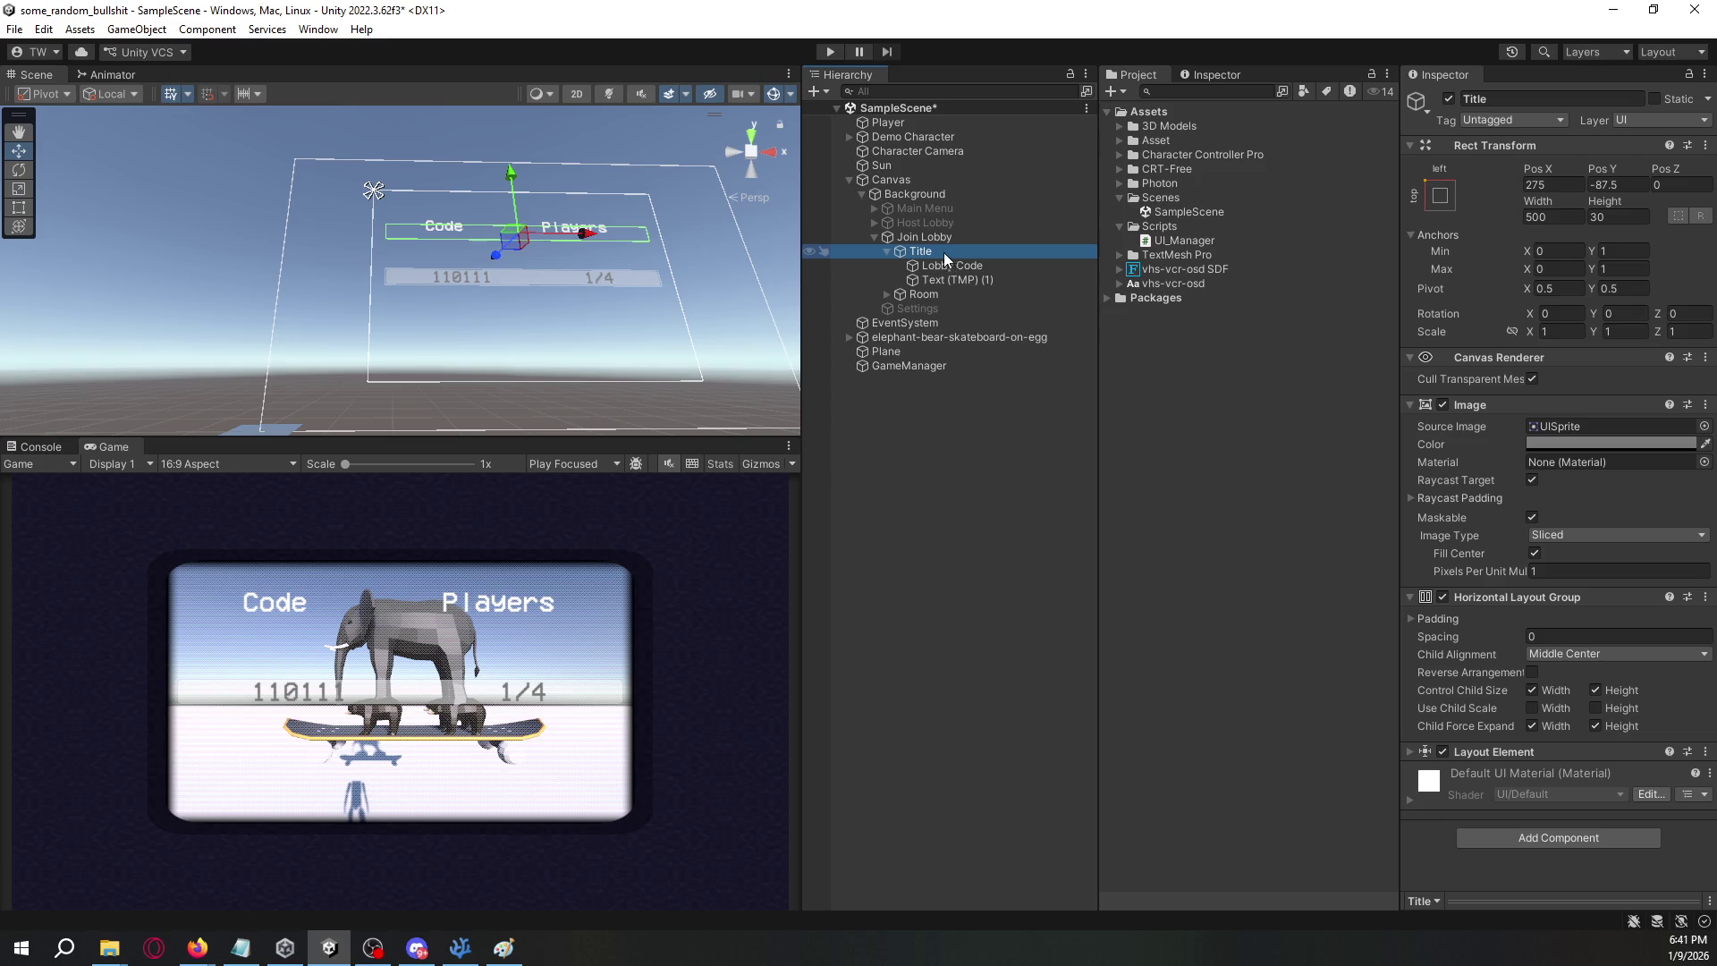
{"action": "left_click", "coordinate": [888, 252]}
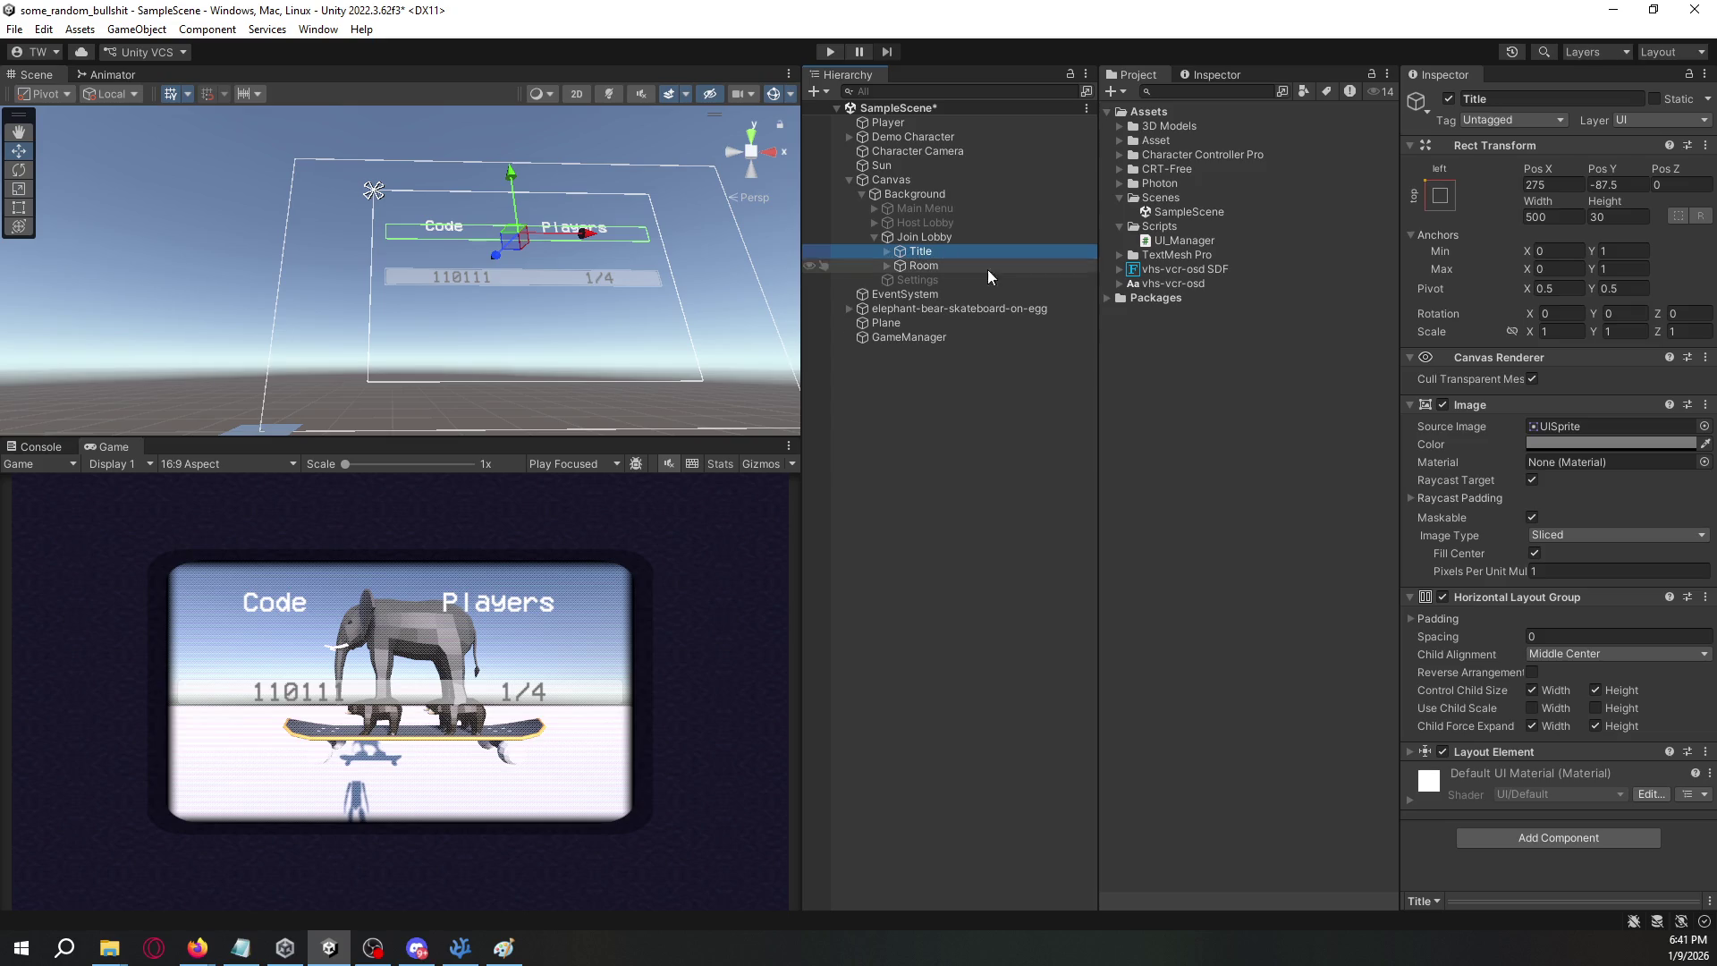
{"action": "left_click", "coordinate": [1442, 752]}
{"action": "left_click", "coordinate": [1442, 752]}
{"action": "left_click", "coordinate": [945, 240]}
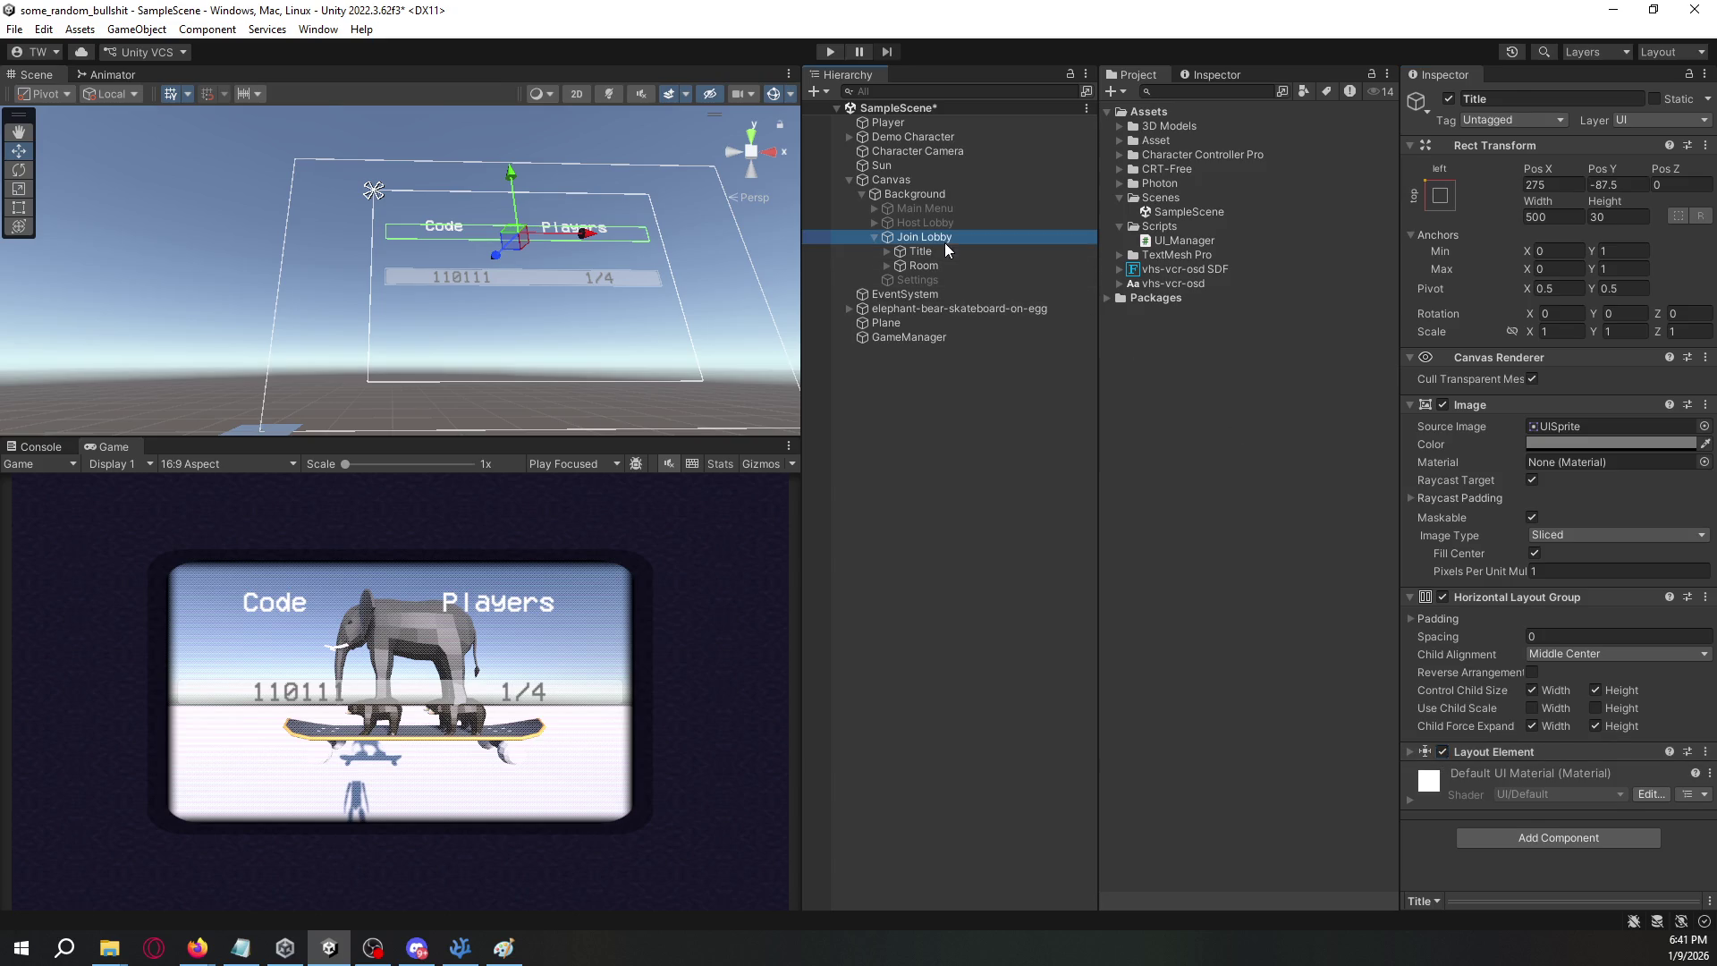
{"action": "left_click", "coordinate": [1571, 655]}
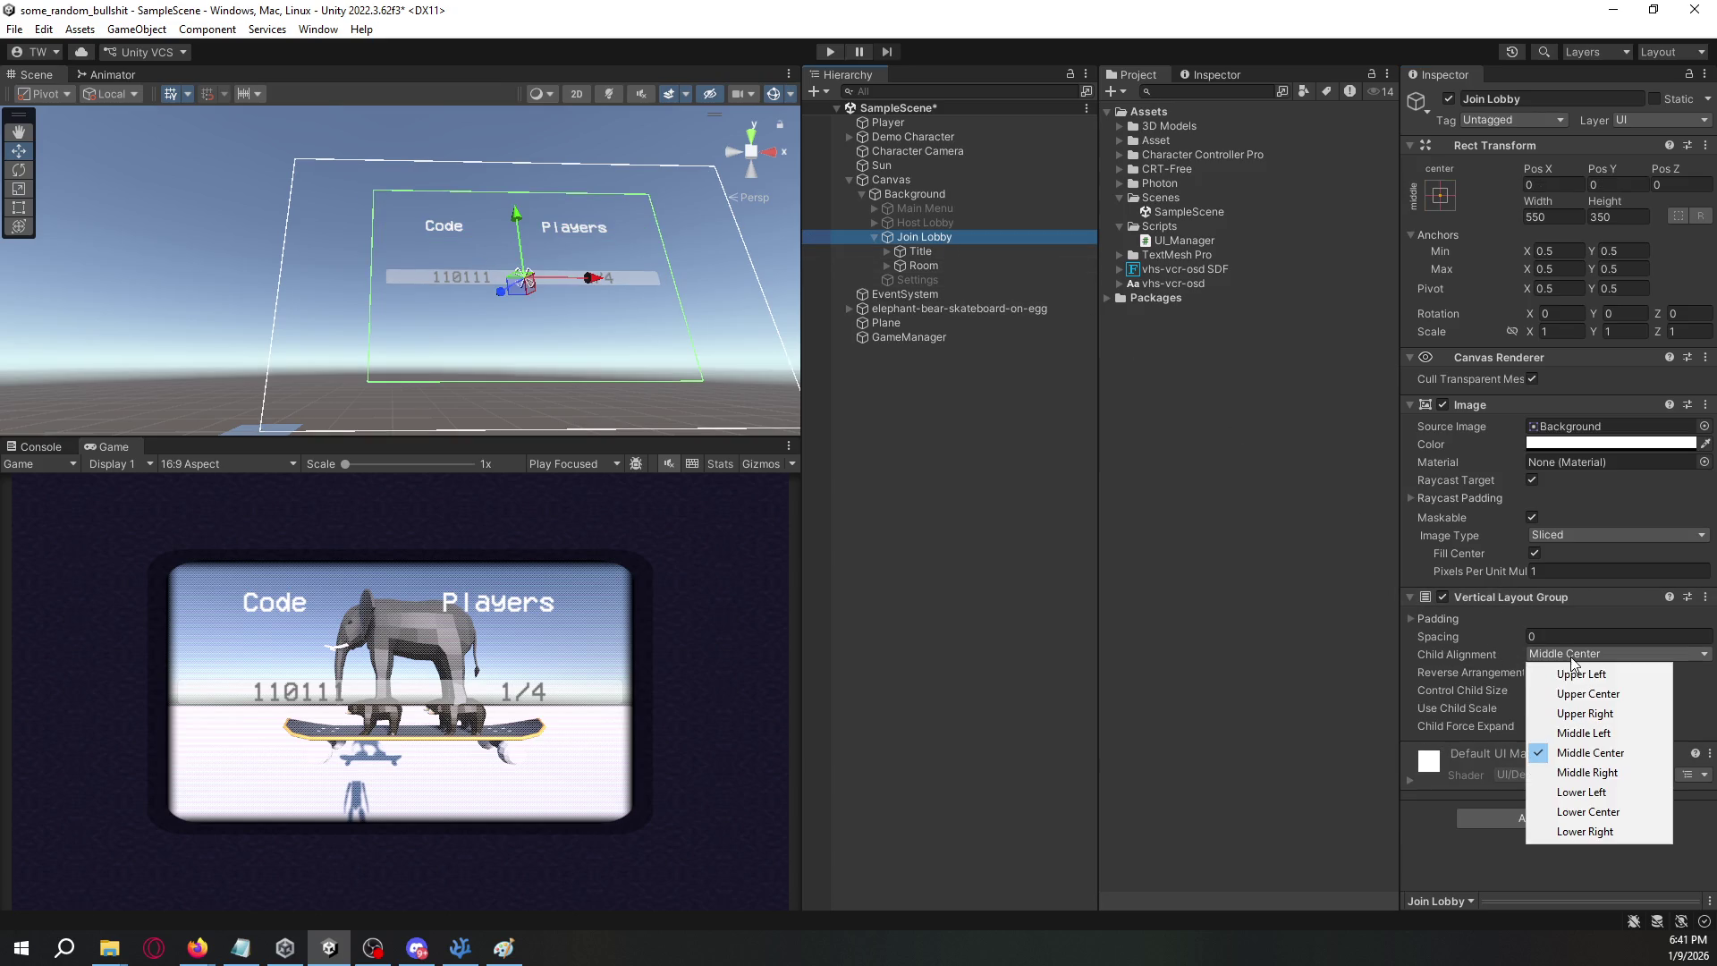
{"action": "left_click", "coordinate": [1587, 694]}
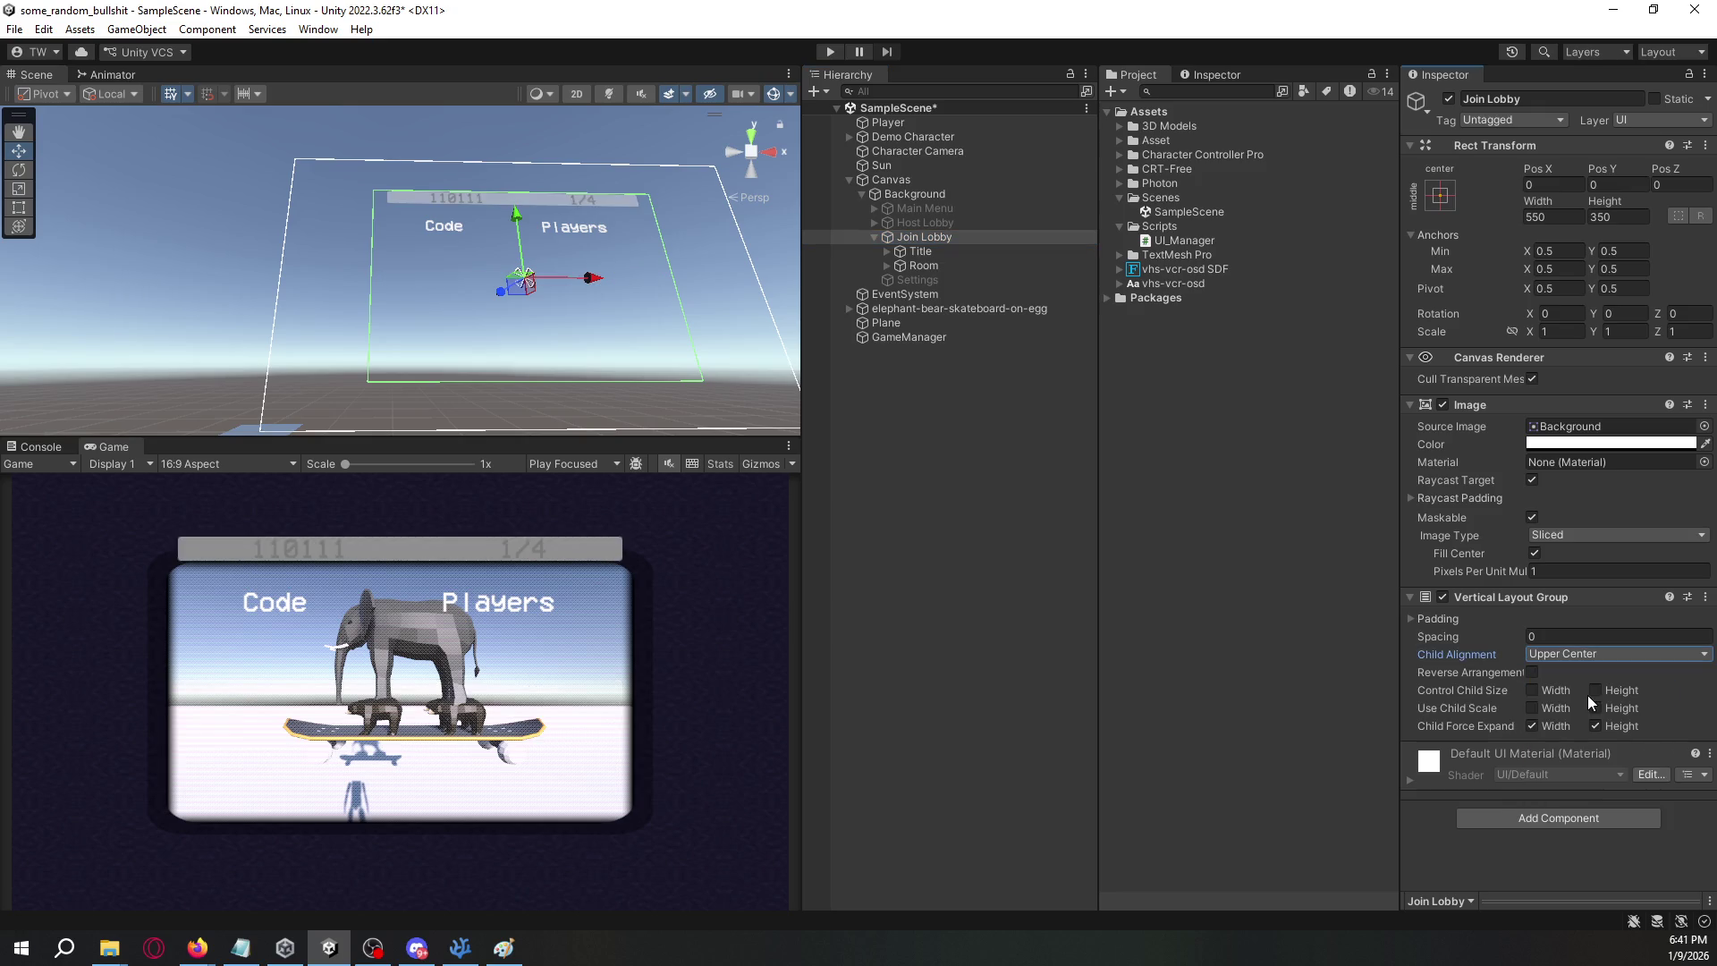
- Untick Ignore Layout on Title's Layout Element
{"action": "left_click", "coordinate": [991, 253]}
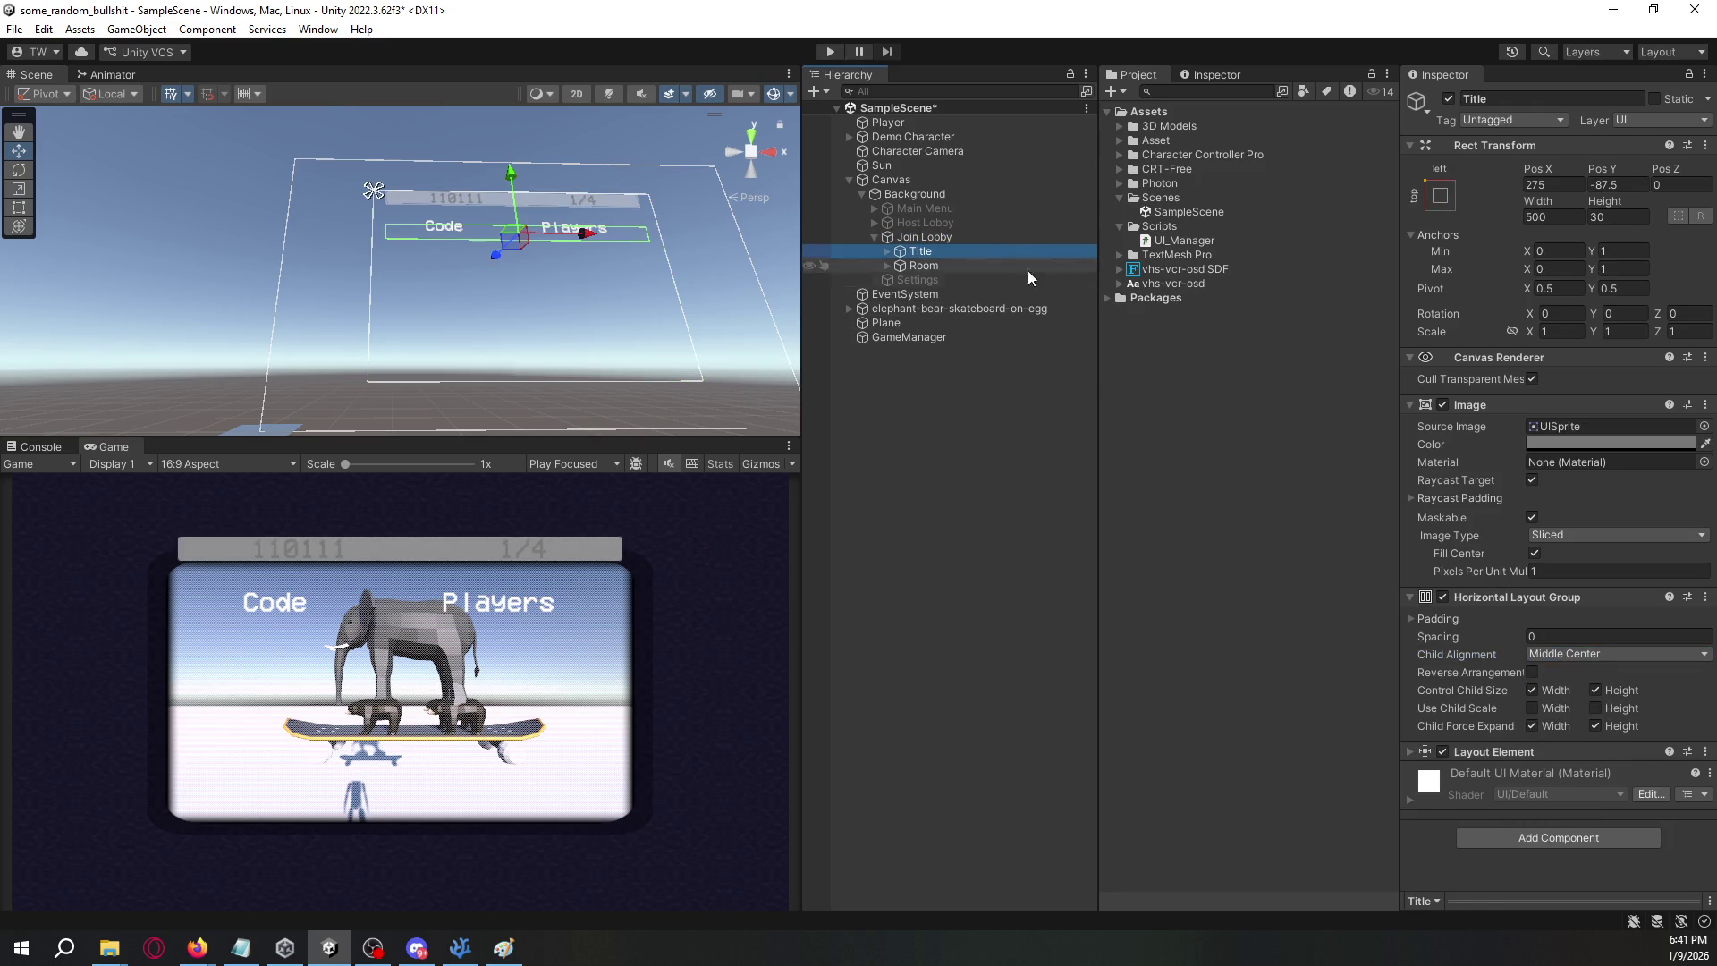
{"action": "left_click", "coordinate": [1410, 751]}
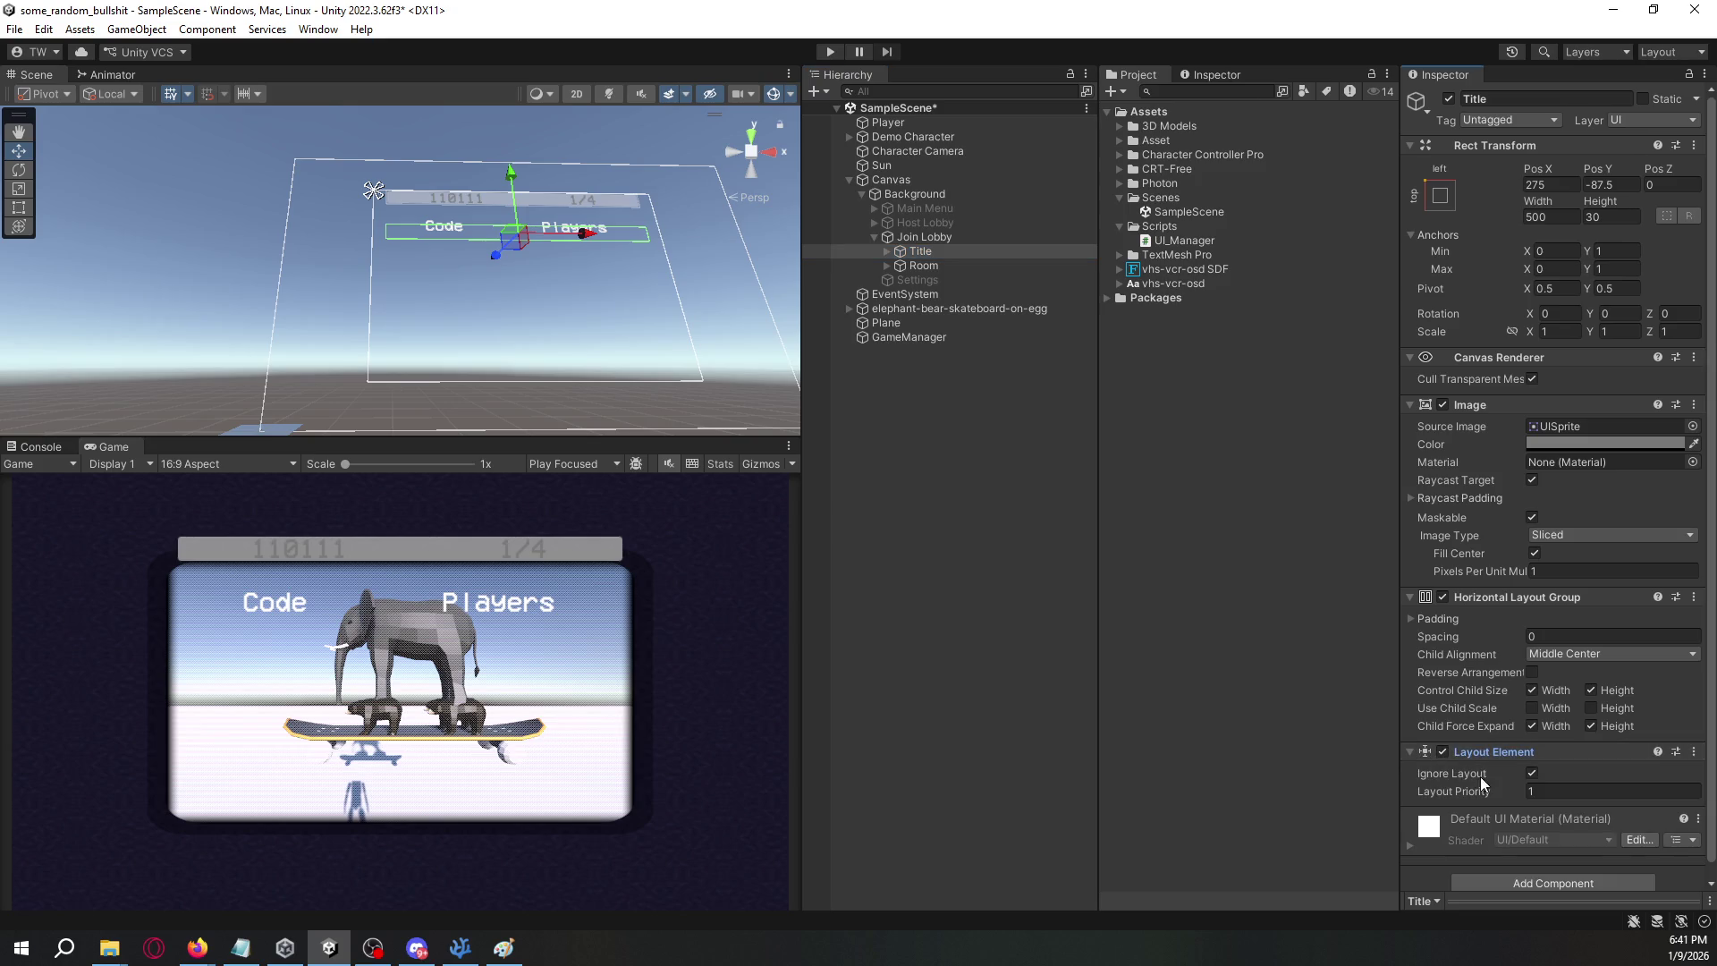
{"action": "left_click", "coordinate": [1533, 773]}
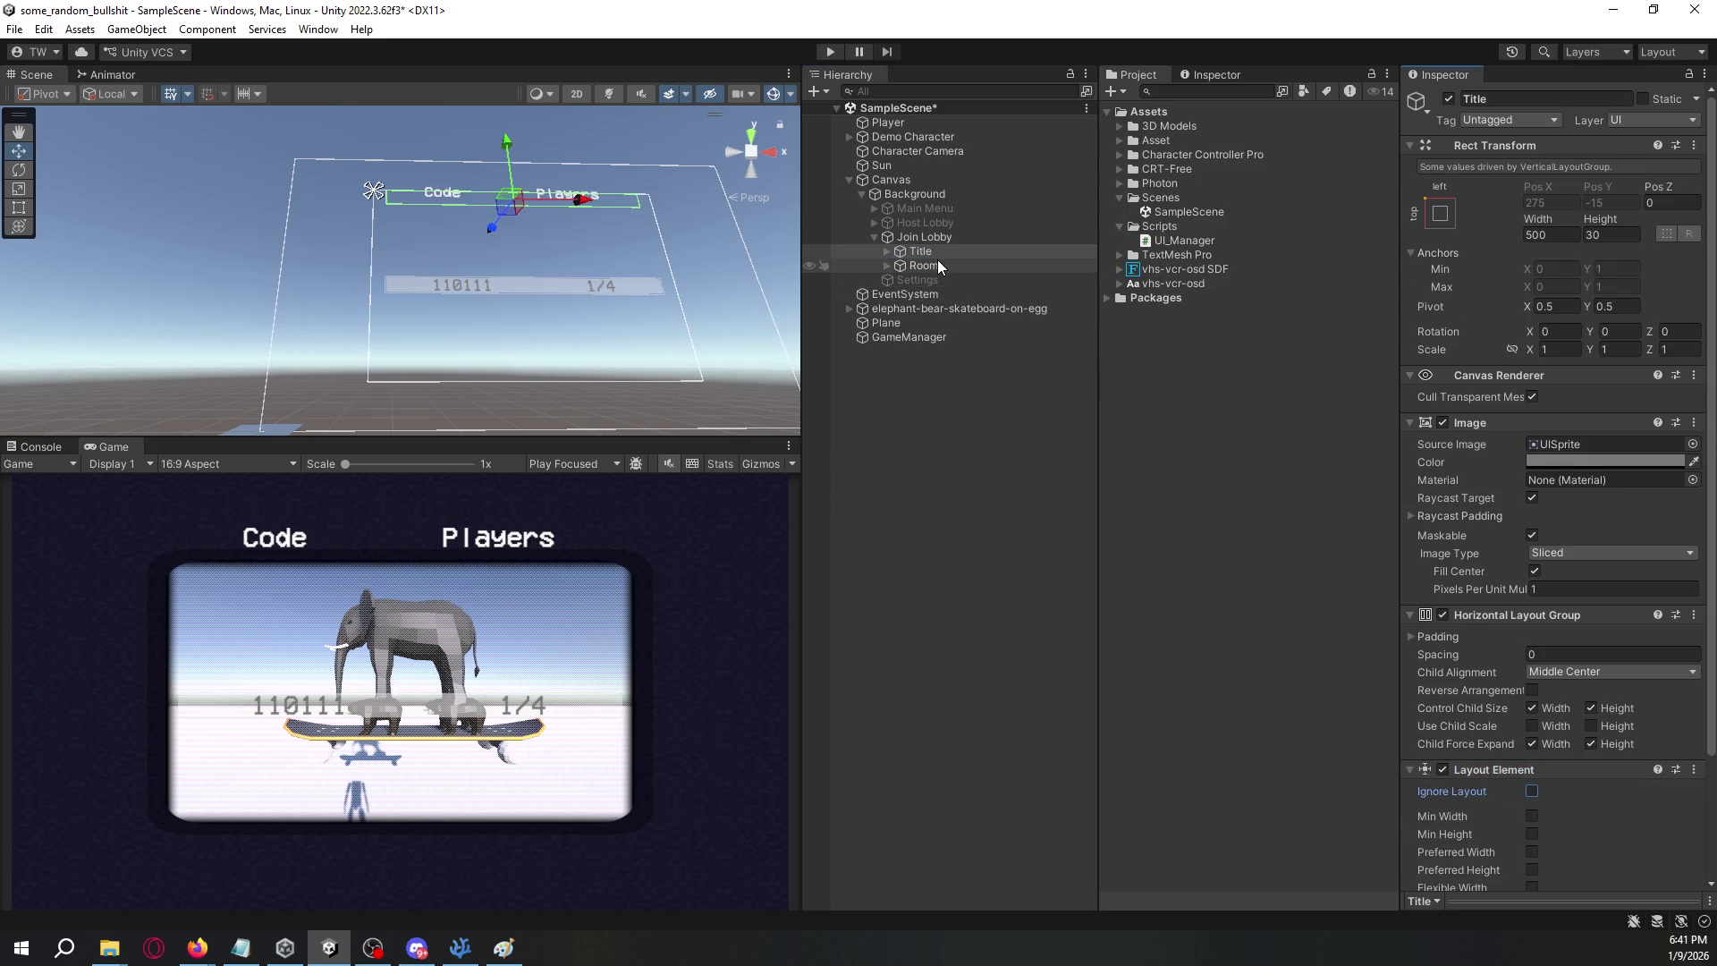
- Remove Title's Layout Element and duplicate the Room row
{"action": "right_click", "coordinate": [1511, 770]}
{"action": "left_click", "coordinate": [1549, 586]}
{"action": "left_click", "coordinate": [926, 265]}
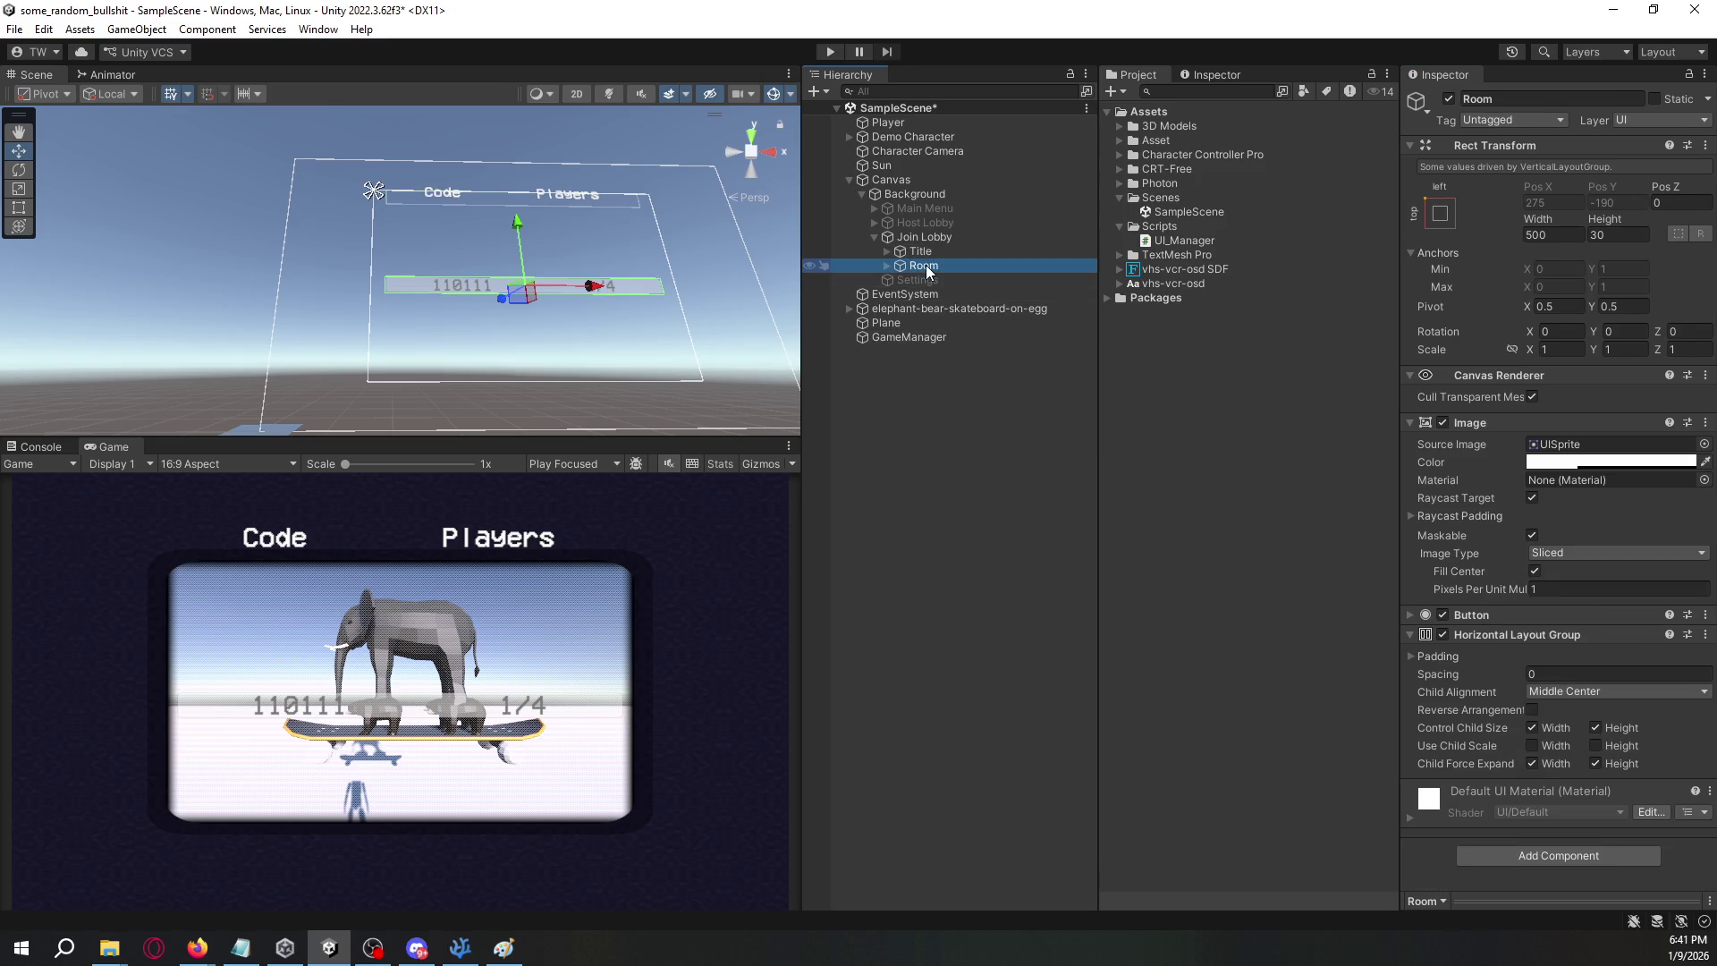
{"action": "key", "text": "ctrl+d"}
{"action": "key", "text": "ctrl+d"}
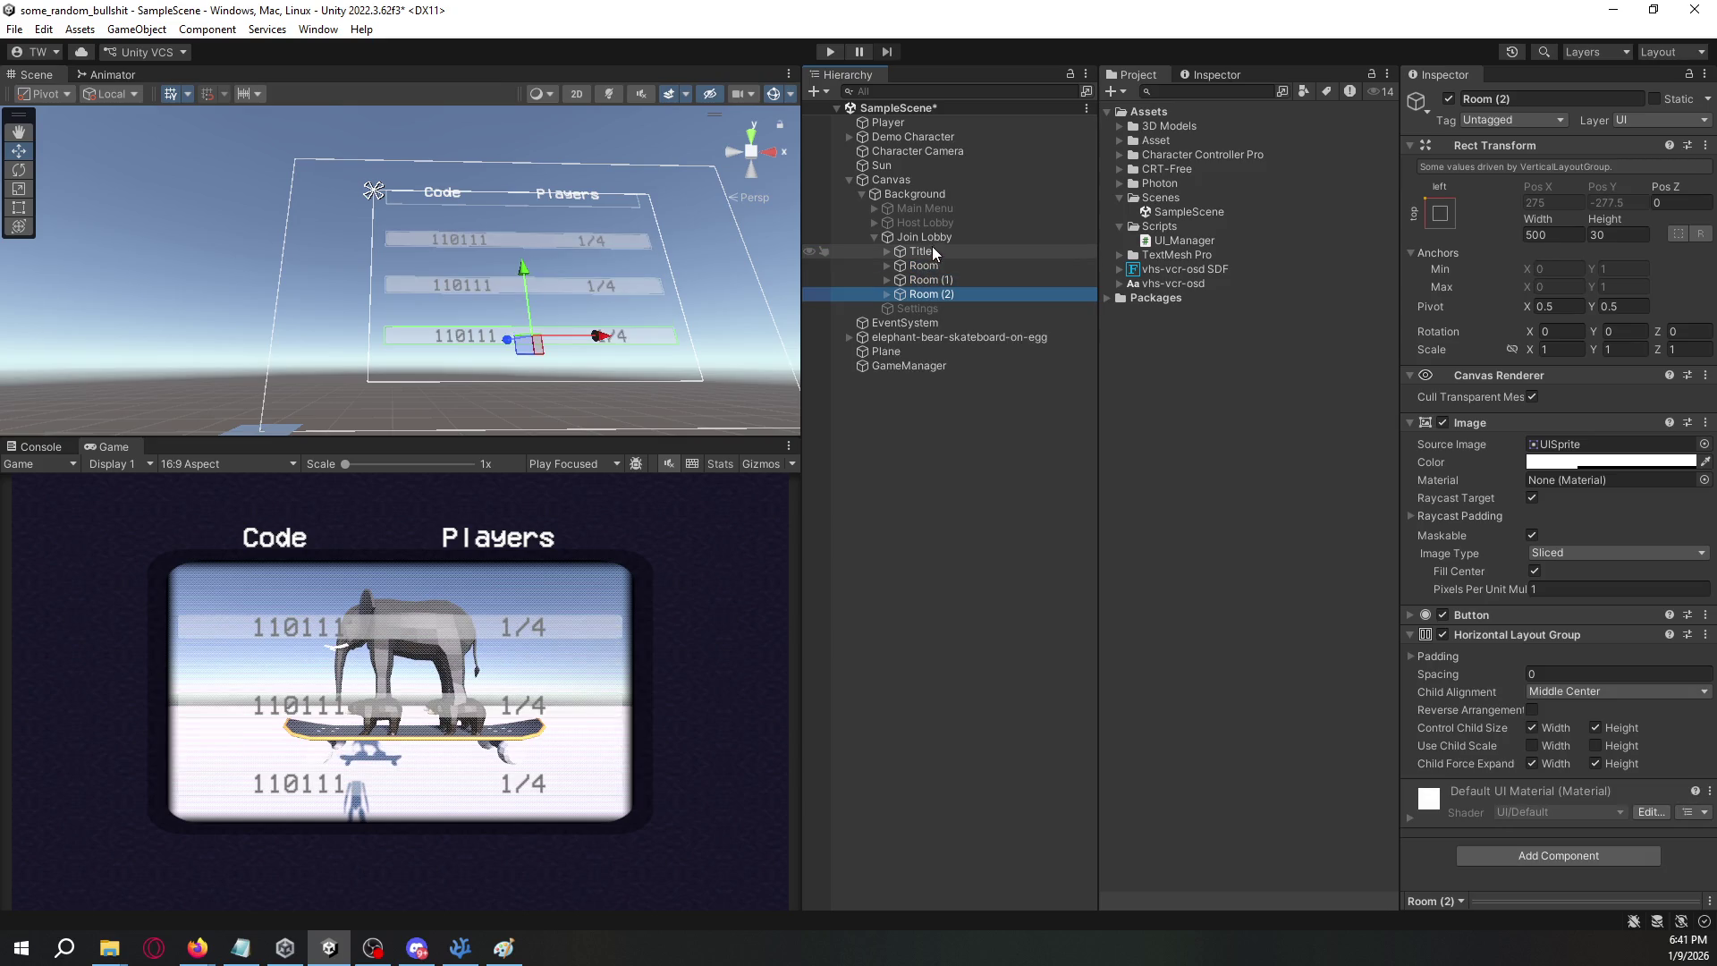
- Start a public void OnButtonPressed() method declaration in Room_Manager.cs
{"action": "left_click", "coordinate": [939, 238]}
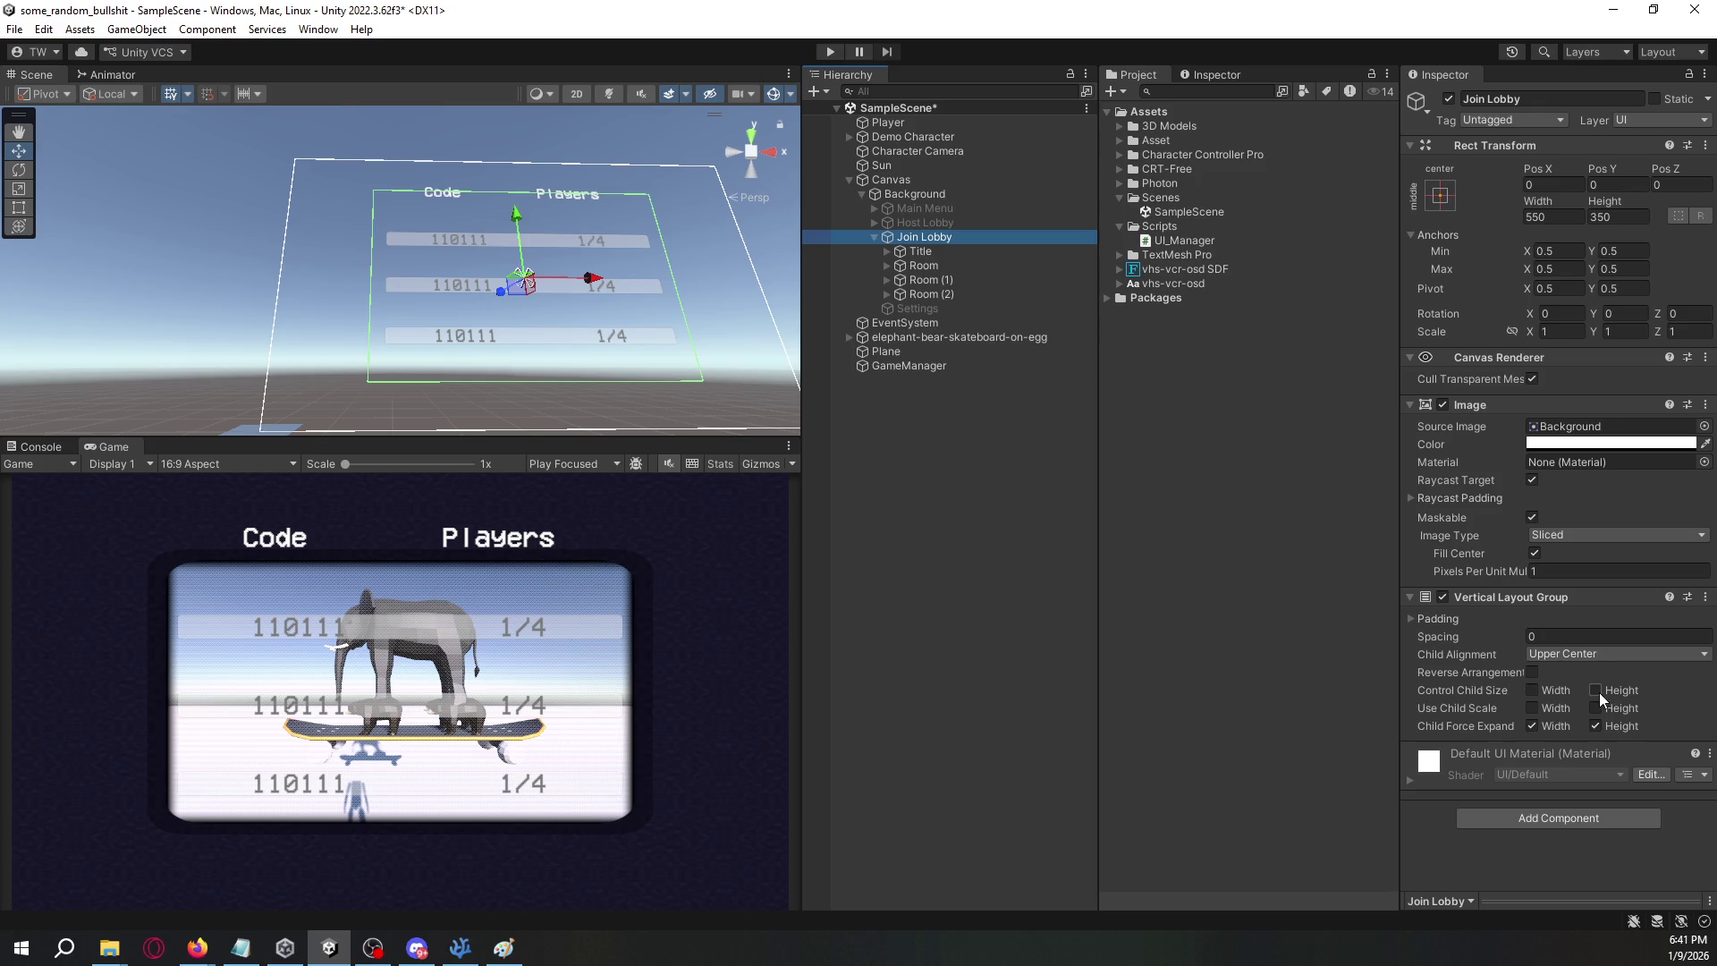
{"action": "left_click", "coordinate": [1453, 626]}
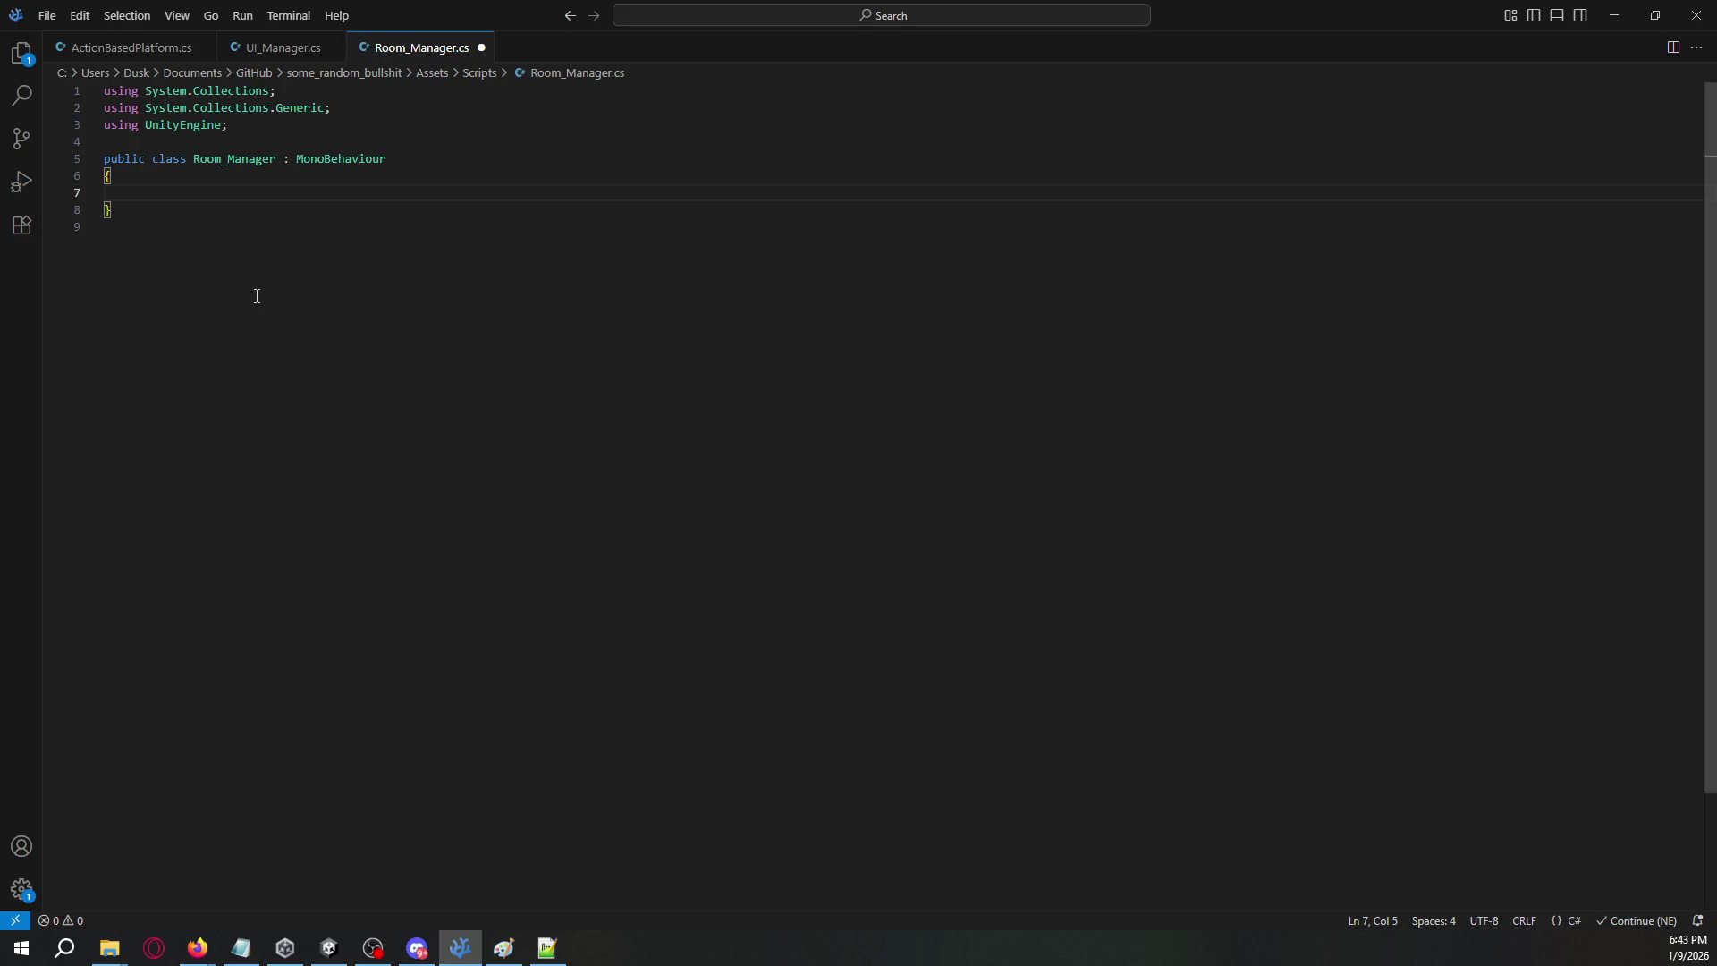
{"action": "type", "text": "public void OnButtonPressed()"}
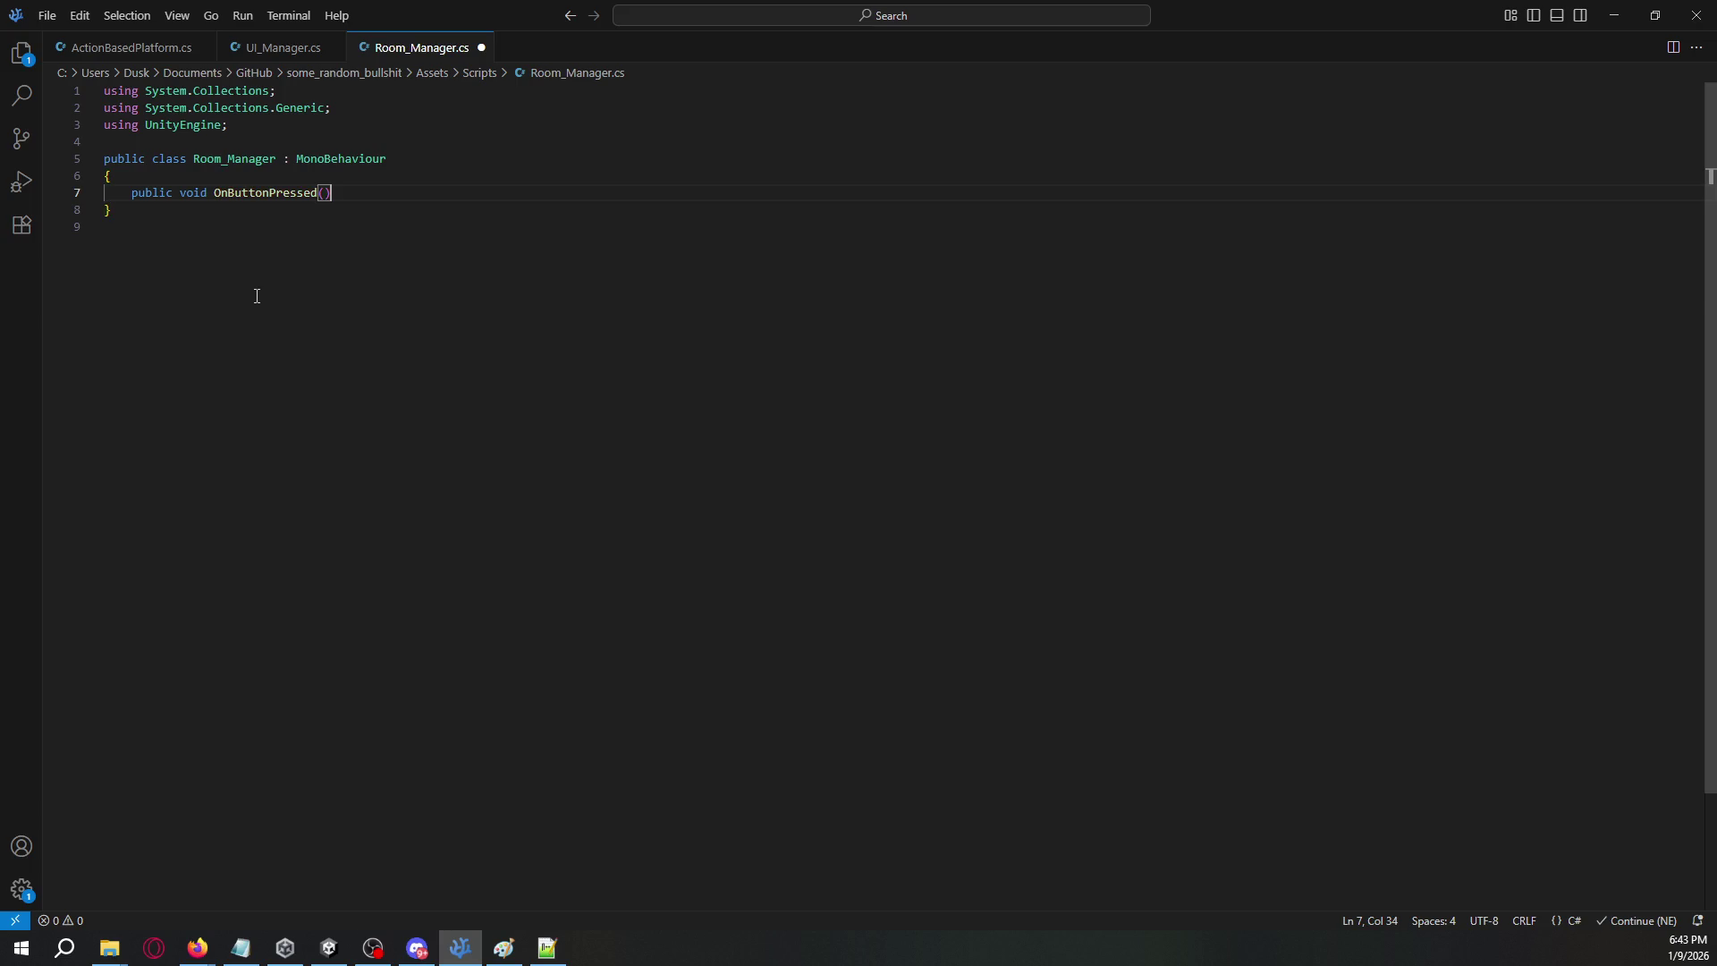
- Fill the OnButtonPressed() body with a JoinRoomByName(roomName); call
{"action": "key", "text": "Return"}
{"action": "type", "text": "{"}
{"action": "key", "text": "Return"}
{"action": "type", "text": "Lobb"}
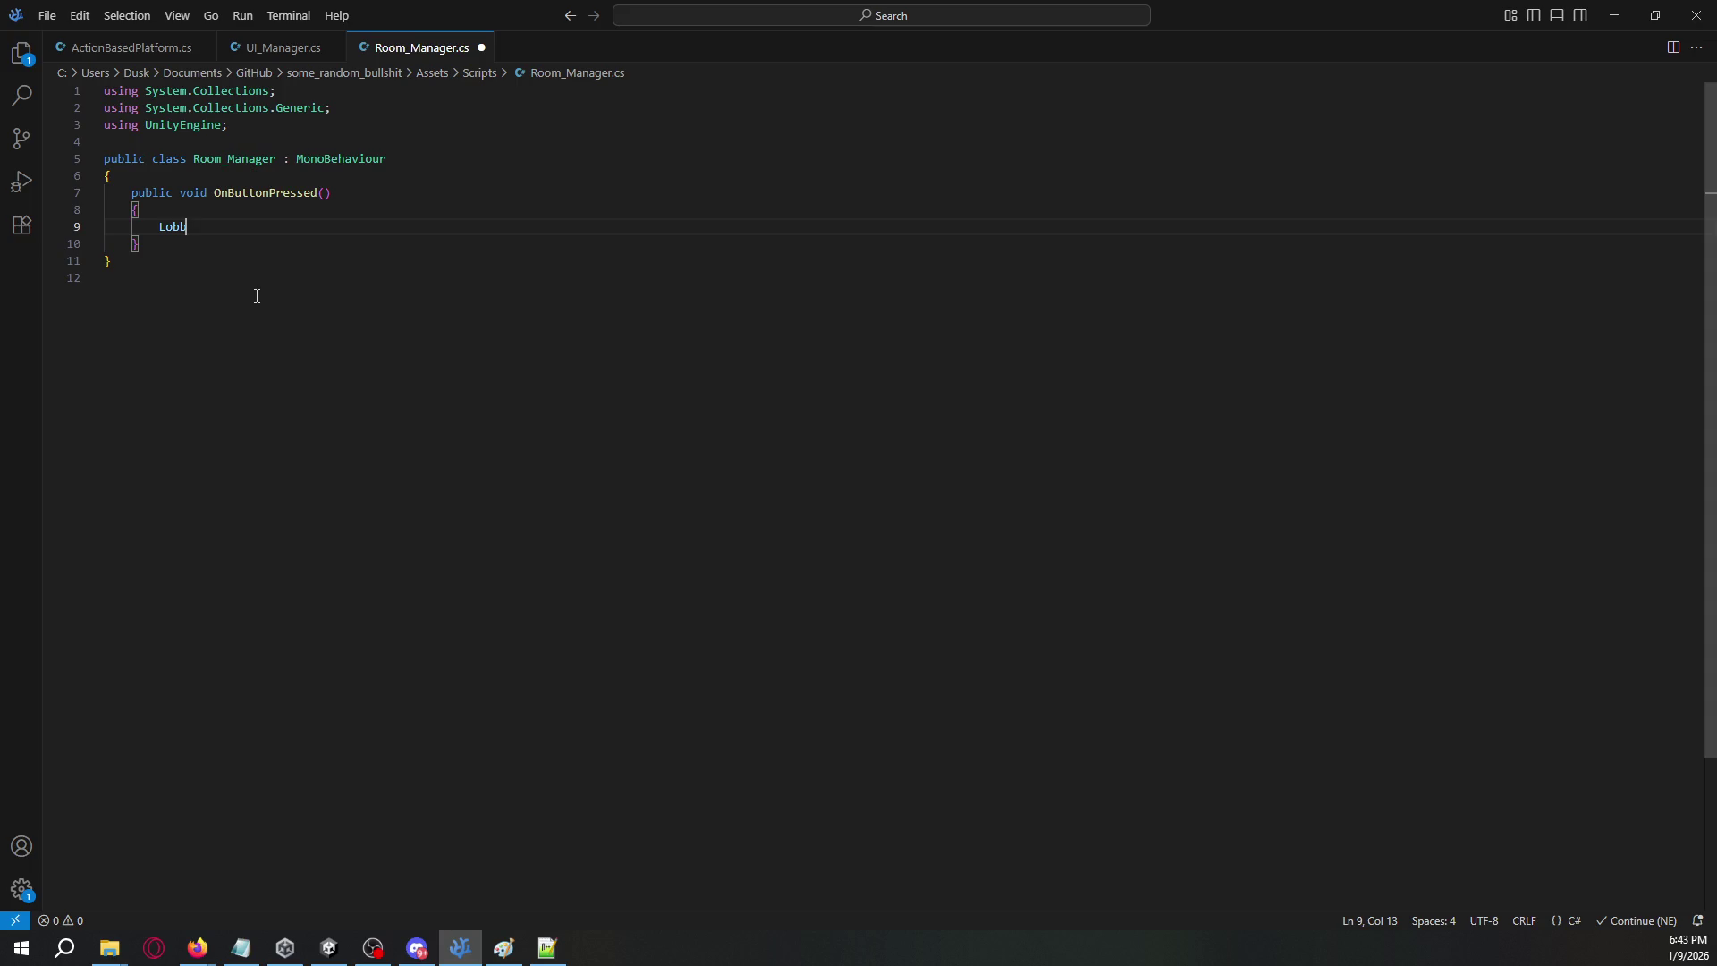
{"action": "key", "text": "BackSpace"}
{"action": "key", "text": "BackSpace"}
{"action": "key", "text": "BackSpace"}
{"action": "type", "text": "JoinRoomB"}
{"action": "type", "text": "yName("}
{"action": "type", "text": "roomName, "}
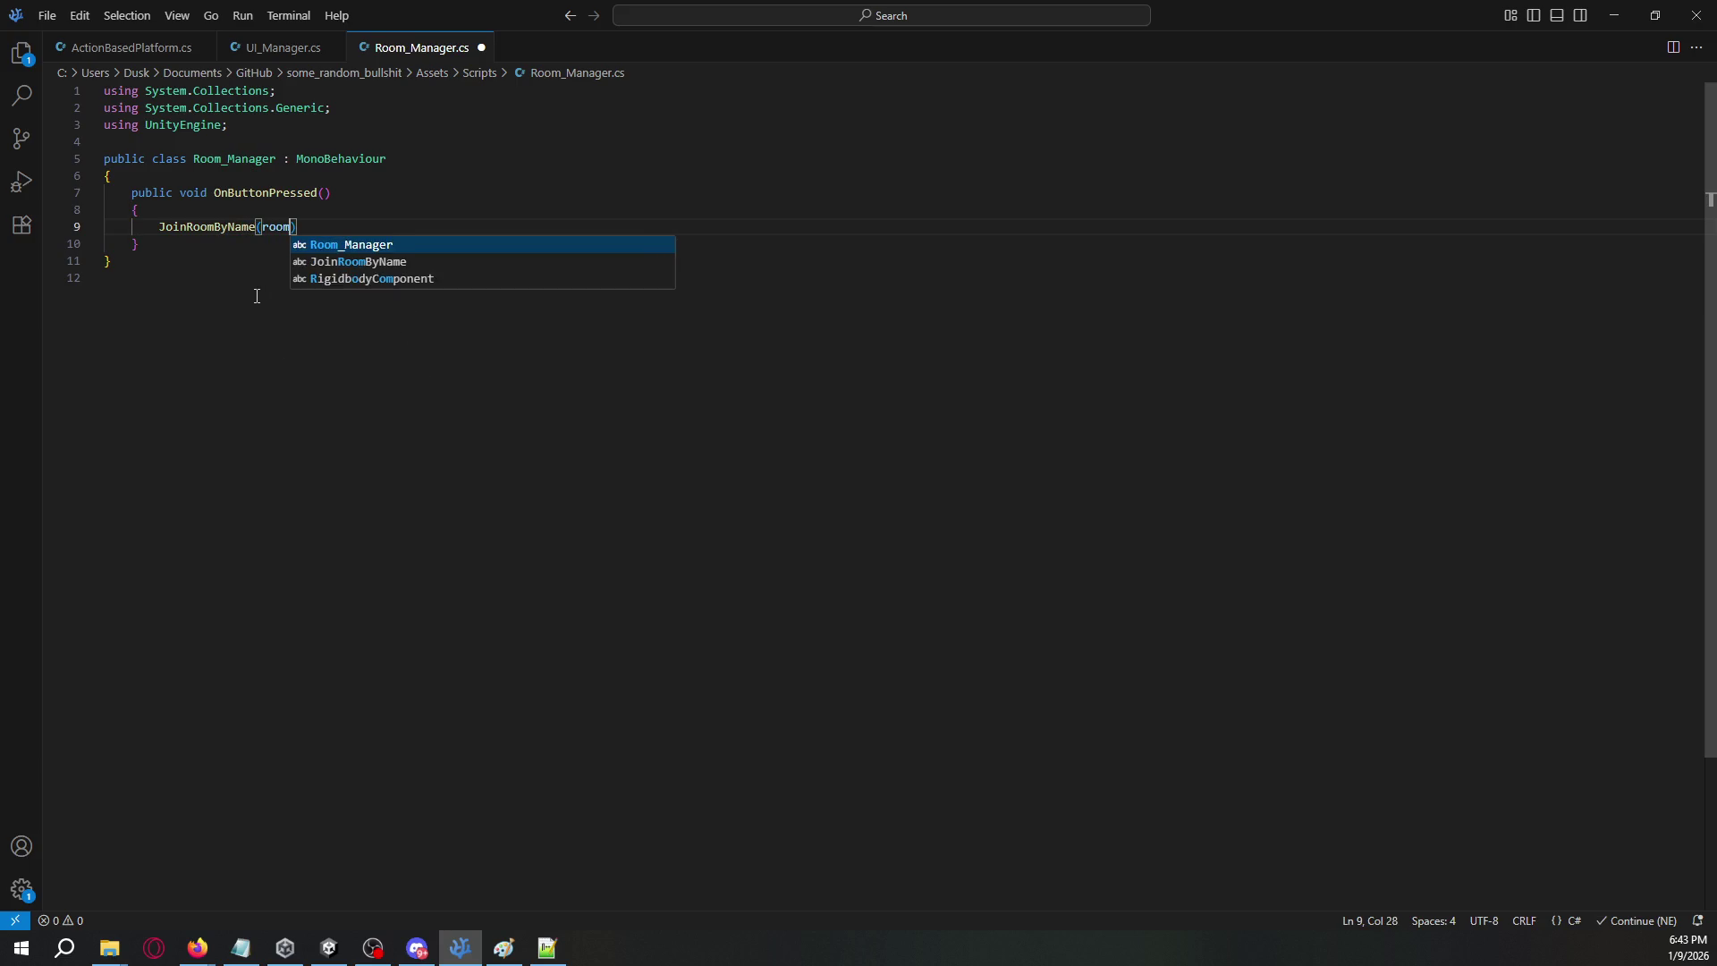
{"action": "type", "text": "Scene"}
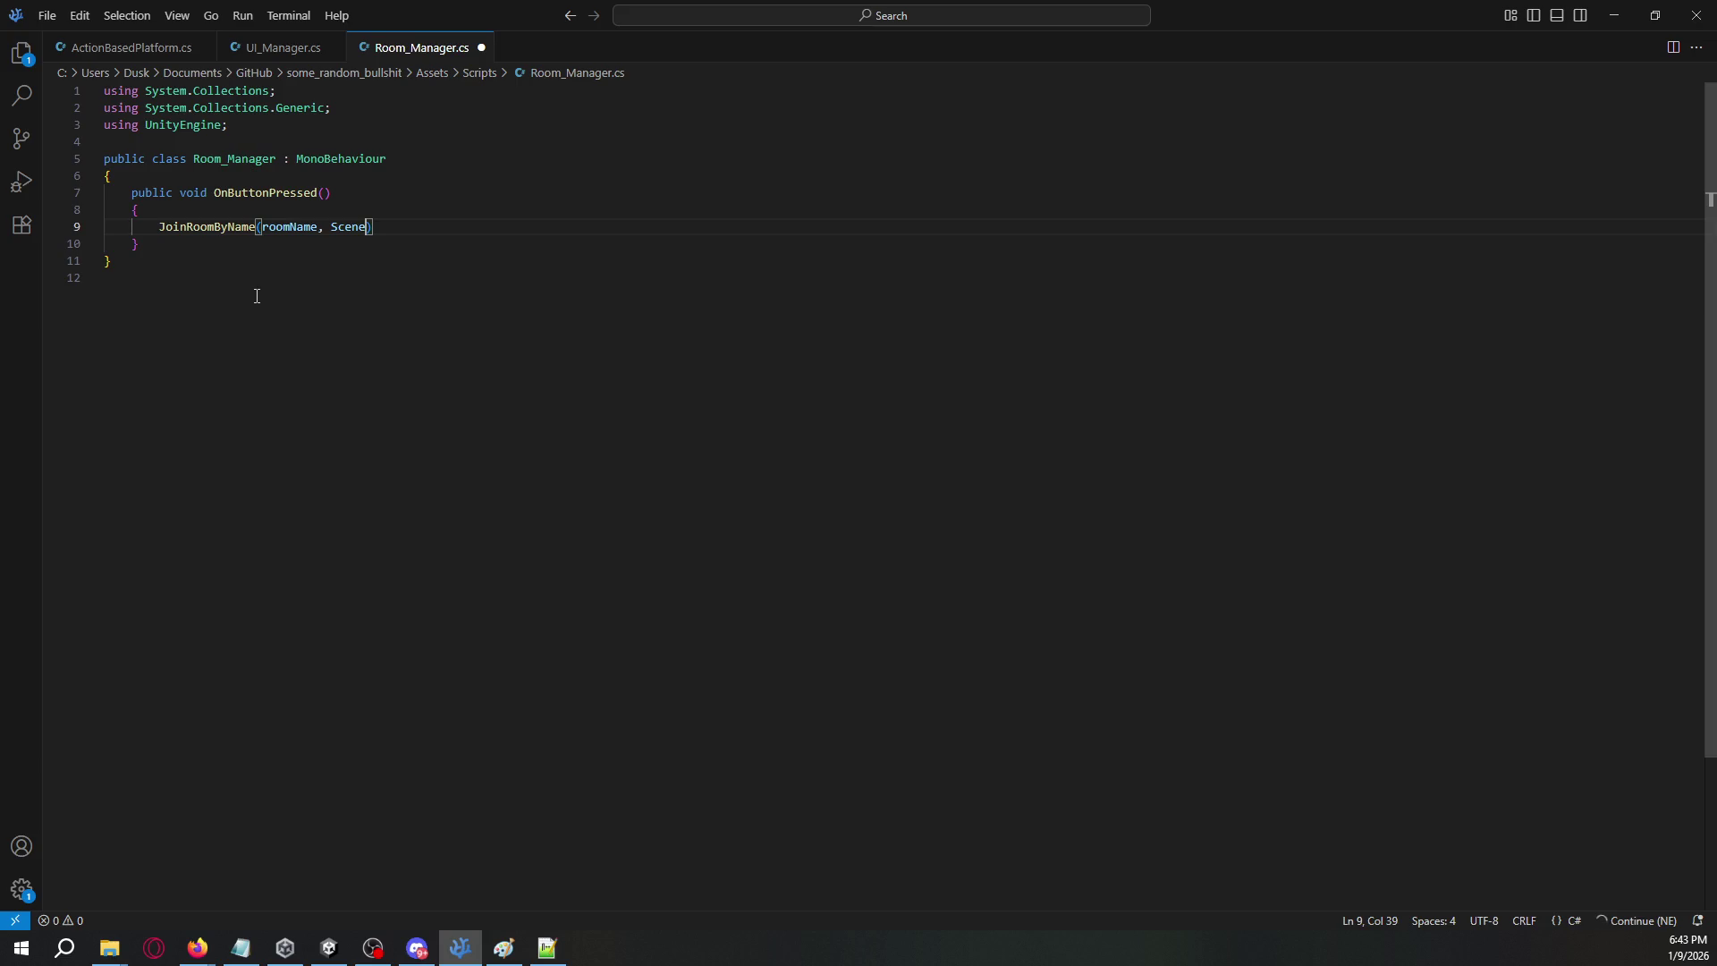
{"action": "key", "text": "BackSpace"}
{"action": "key", "text": "BackSpace"}
{"action": "key", "text": "BackSpace"}
{"action": "key", "text": "End"}
{"action": "type", "text": ";"}
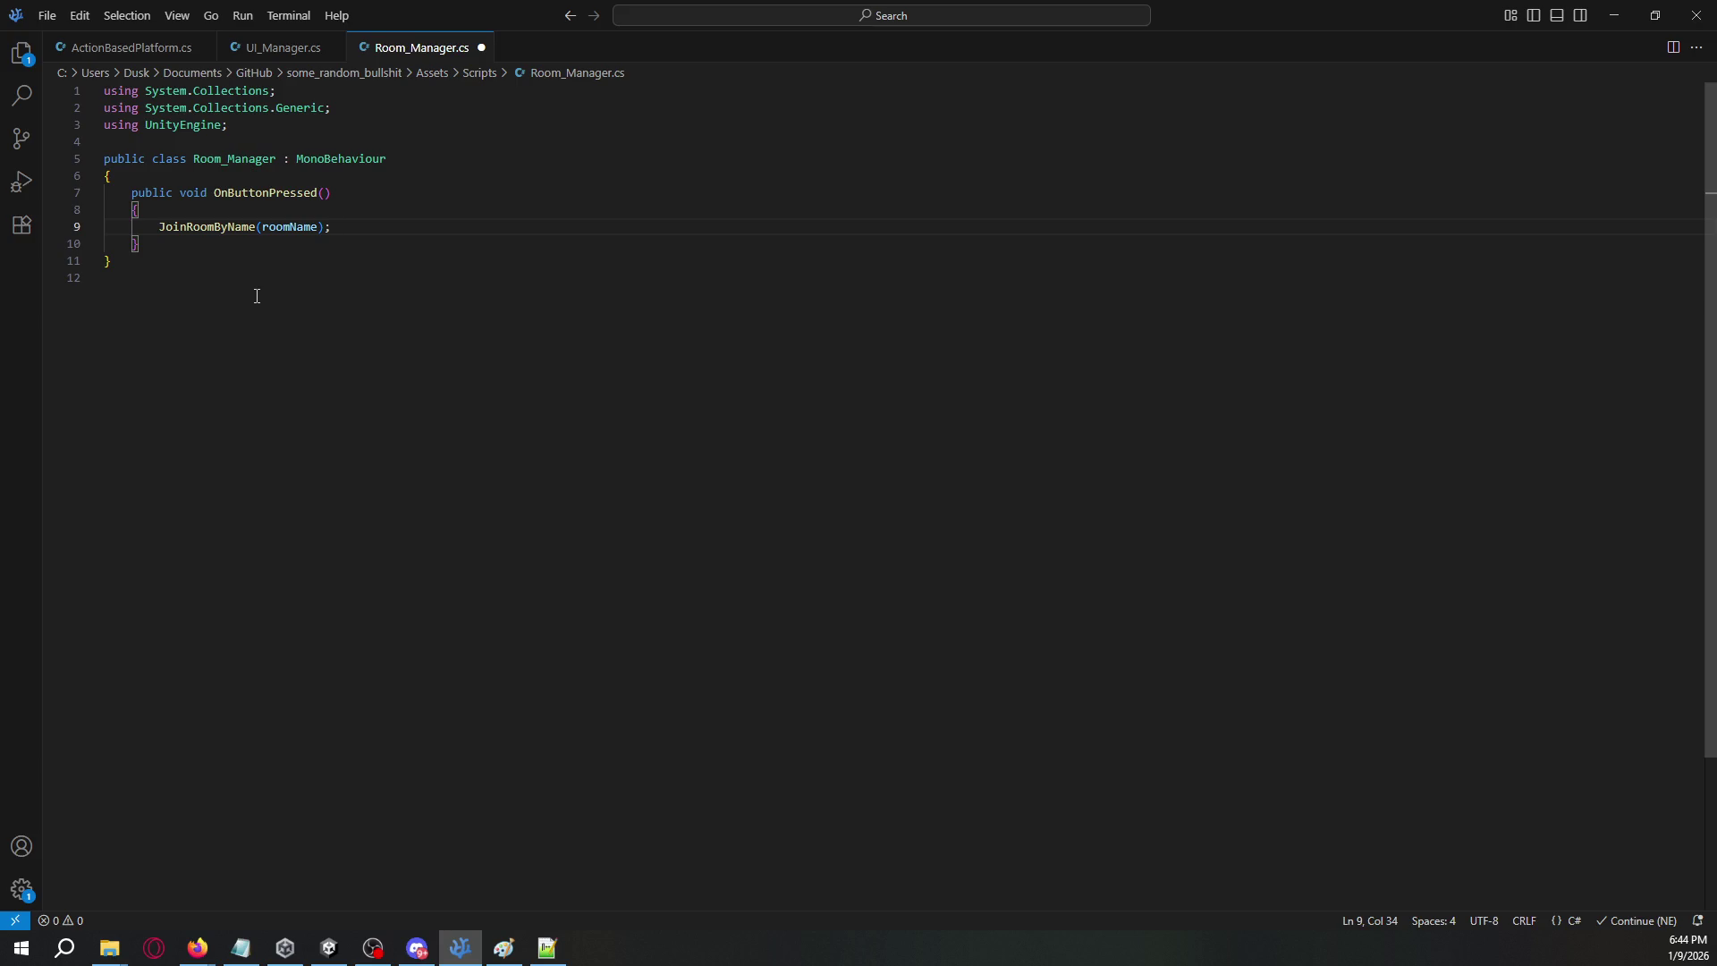
- Look over the JoinRoomByName(roomName) call on line 9 of Room_Manager.cs
{"action": "key", "text": "alt+Tab"}
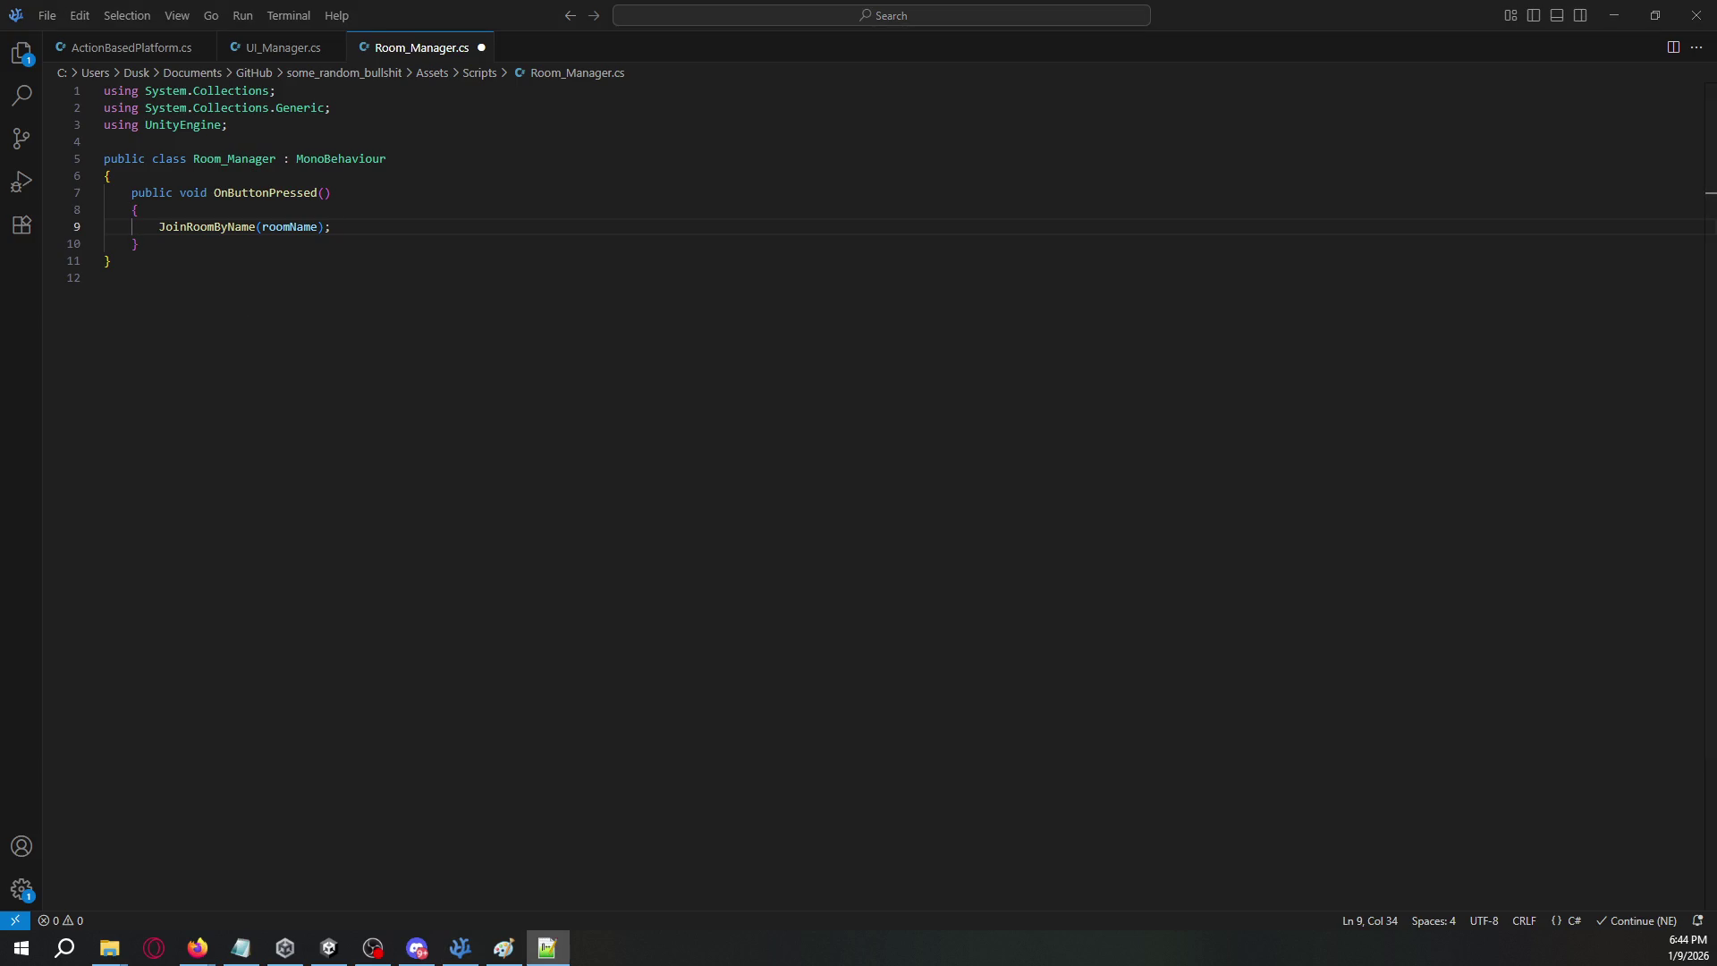
{"action": "key", "text": "alt+Tab"}
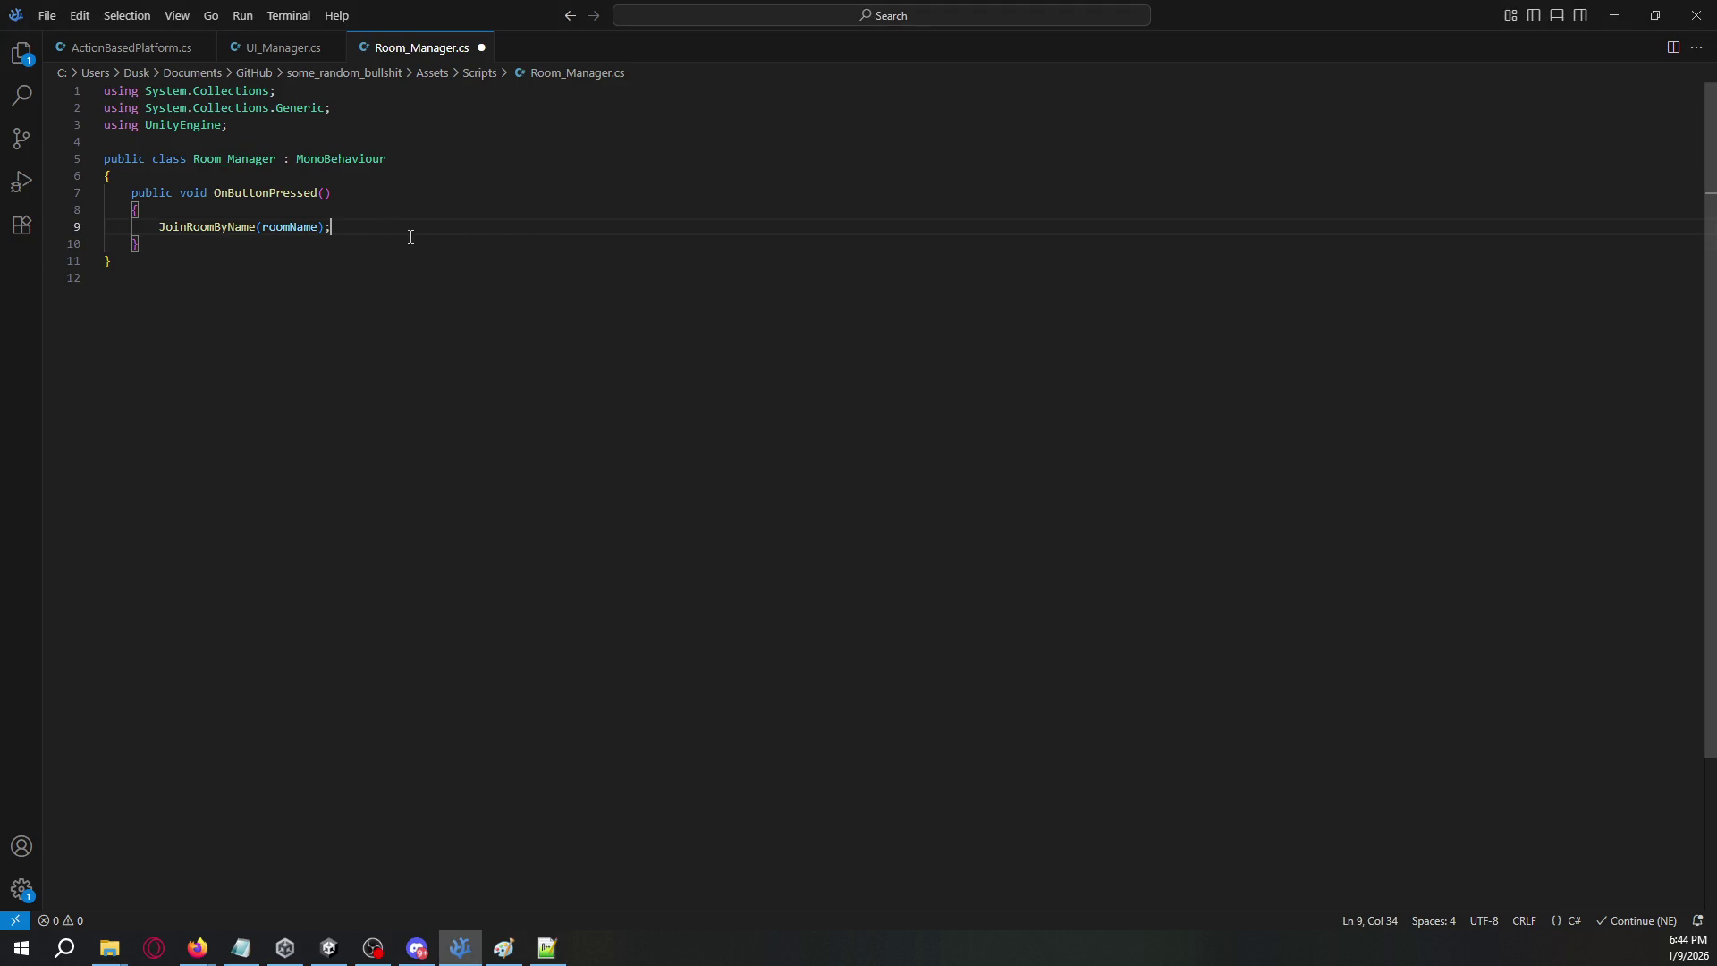
{"action": "mouse_move", "coordinate": [368, 230]}
{"action": "left_mouse_down"}
{"action": "mouse_move", "coordinate": [134, 246]}
{"action": "mouse_move", "coordinate": [162, 231]}
{"action": "left_mouse_up"}
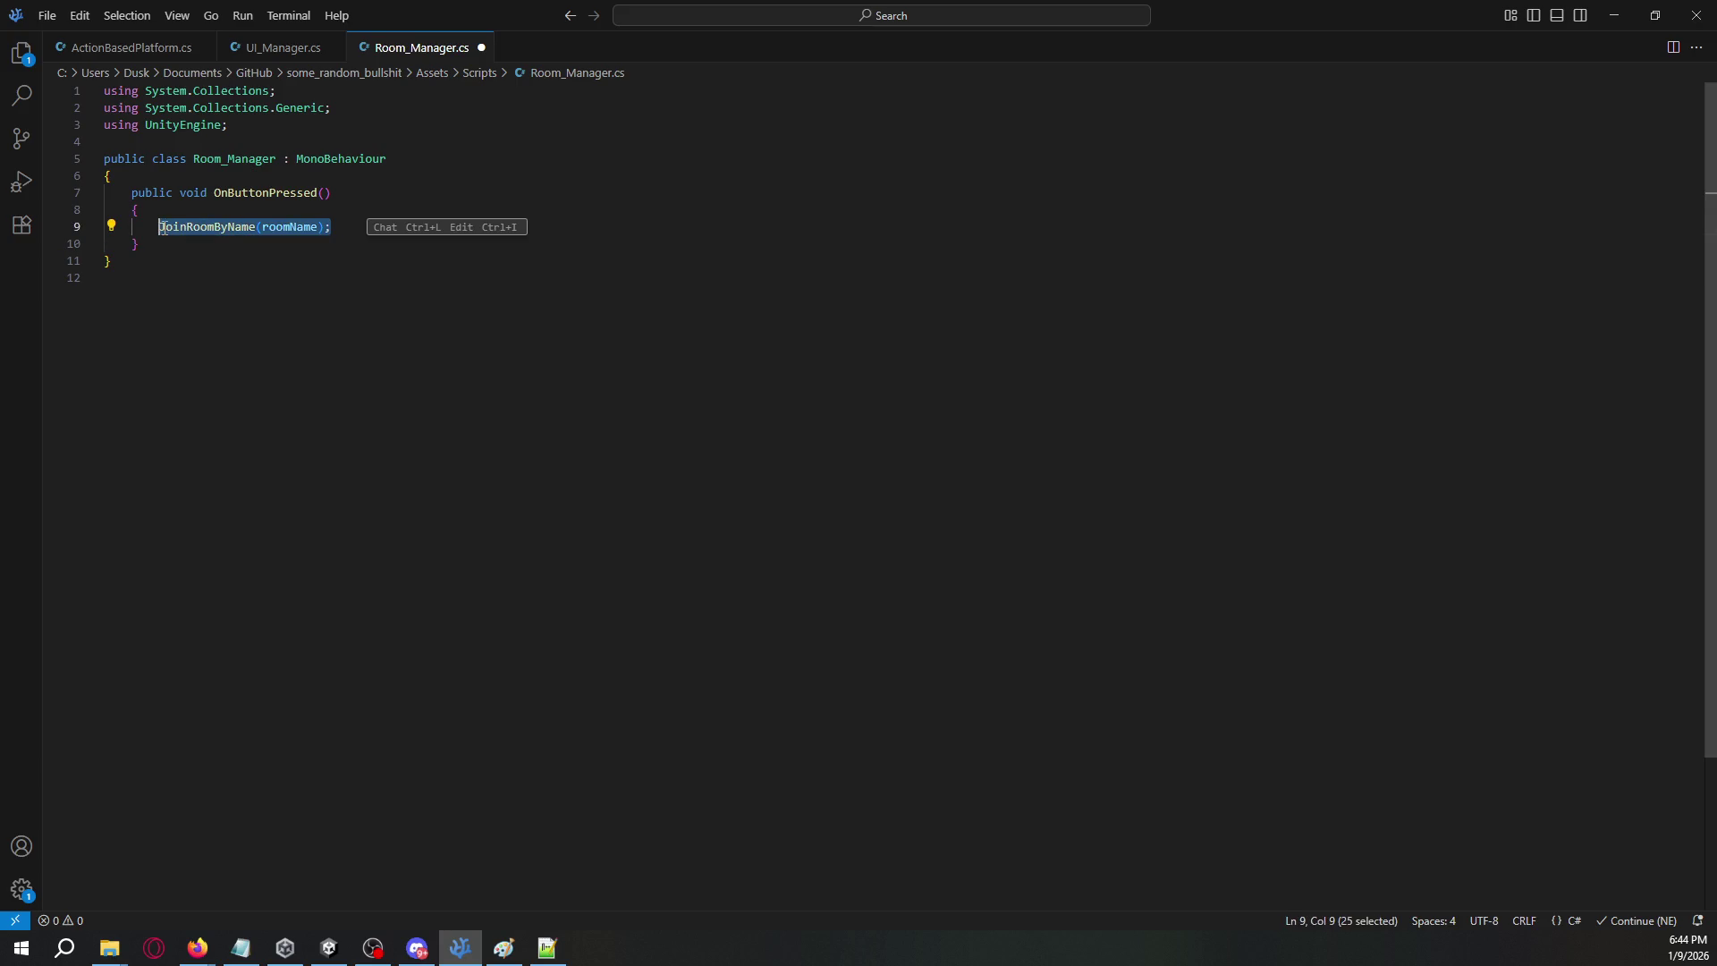
{"action": "left_click", "coordinate": [358, 229]}
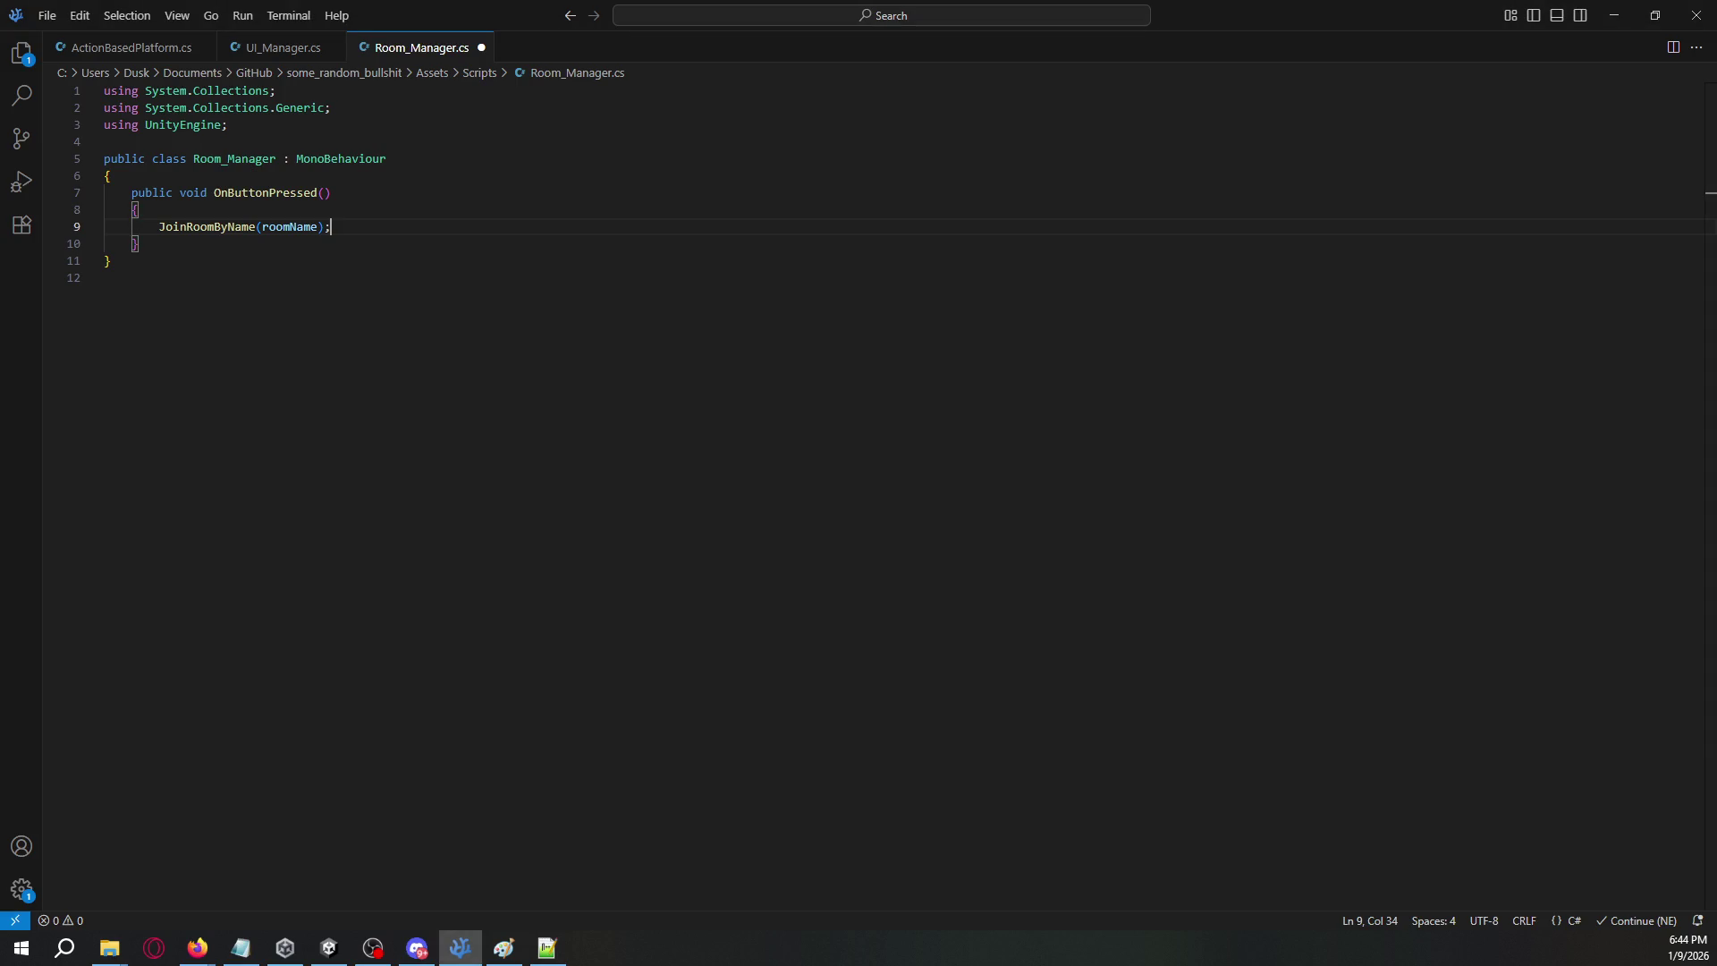
- From File Explorer, drag LobbyManager.cs into a split view beside Room_Manager.cs
{"action": "key", "text": "super+e"}
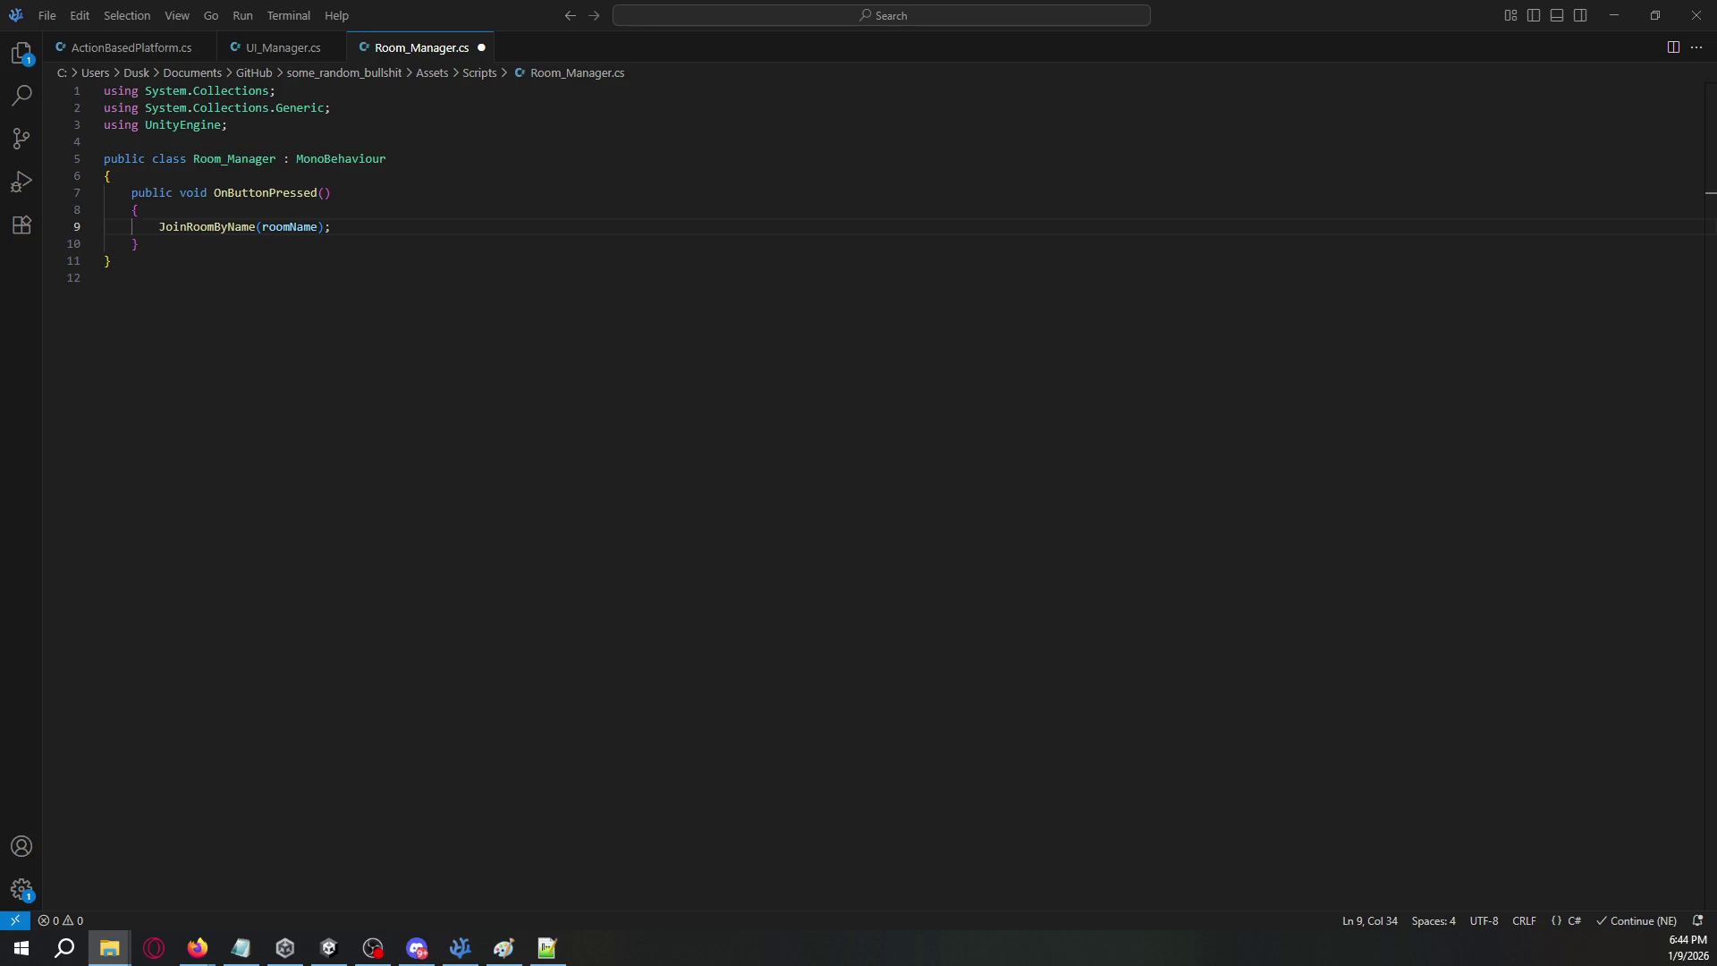
{"action": "double_click", "coordinate": [513, 438]}
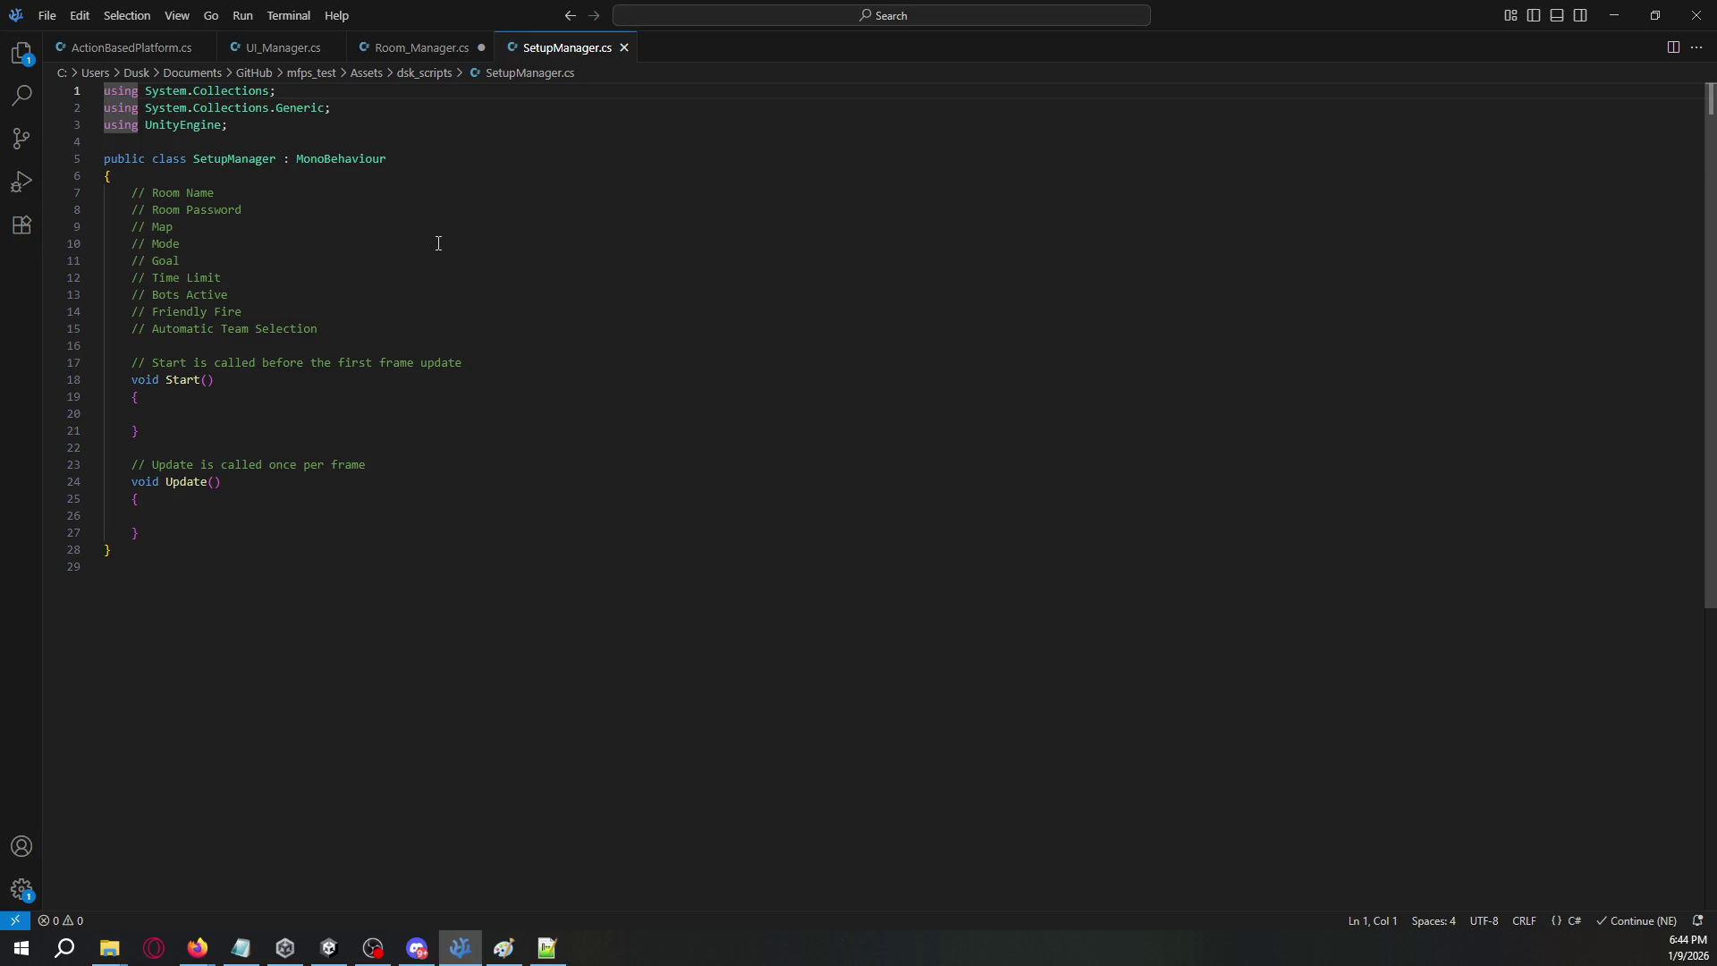
{"action": "key", "text": "ctrl+w"}
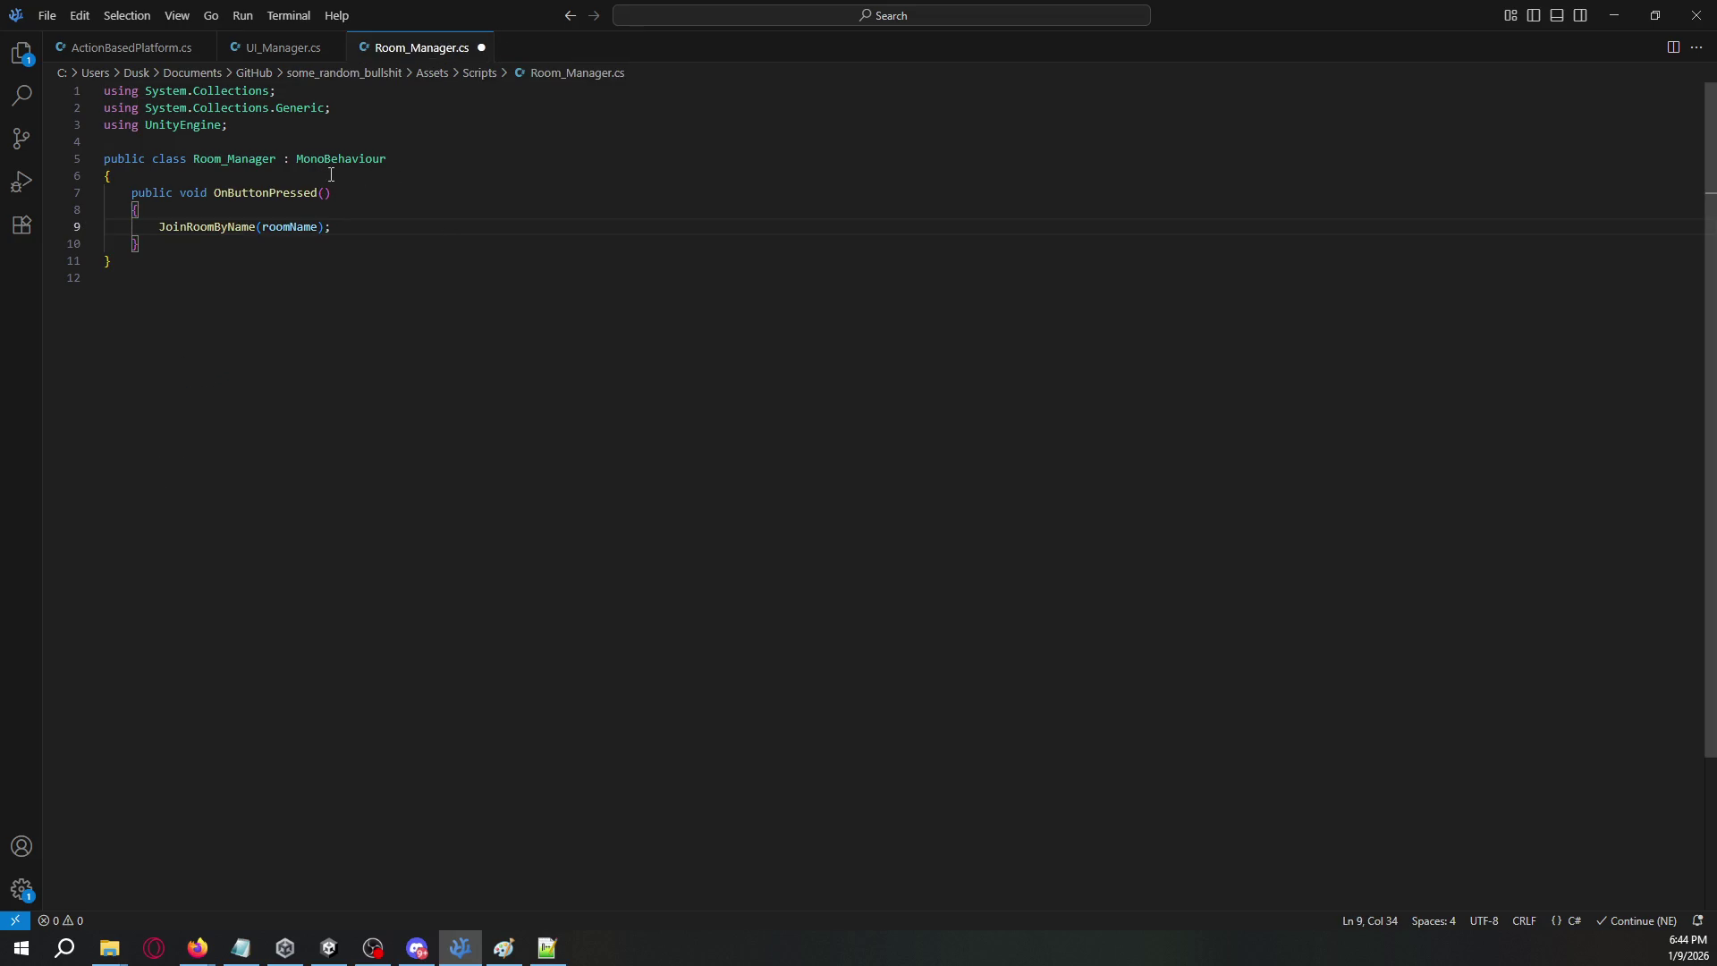
{"action": "double_click", "coordinate": [216, 231]}
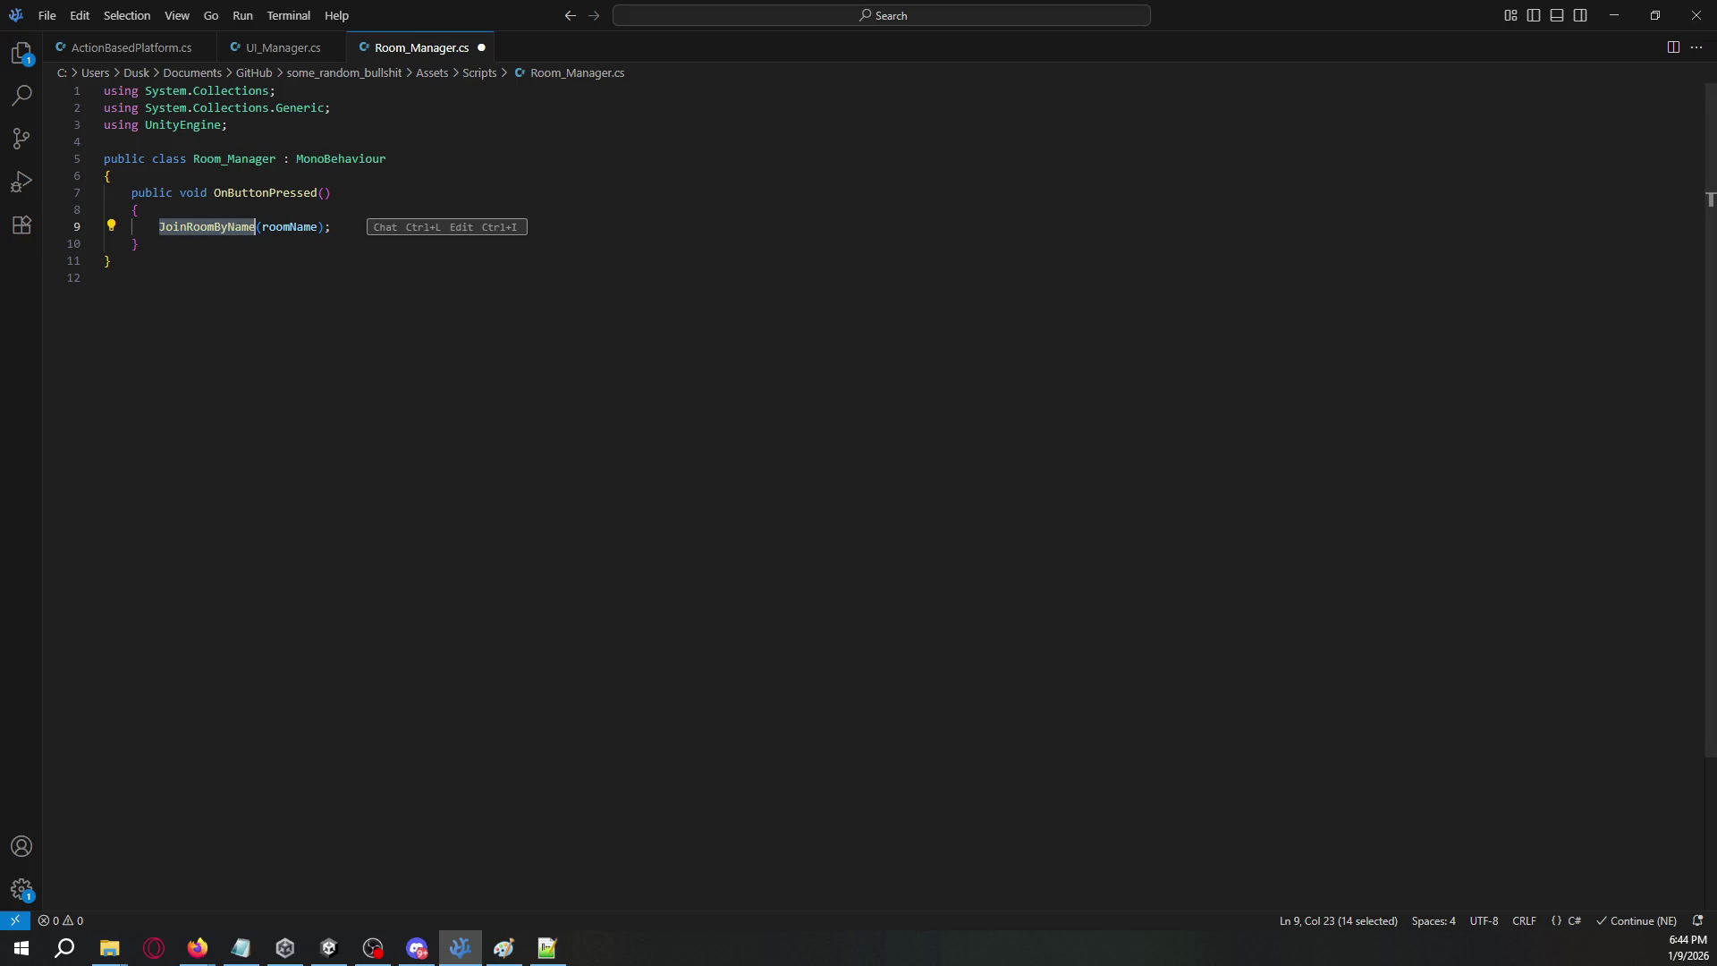
{"action": "key", "text": "alt+Tab"}
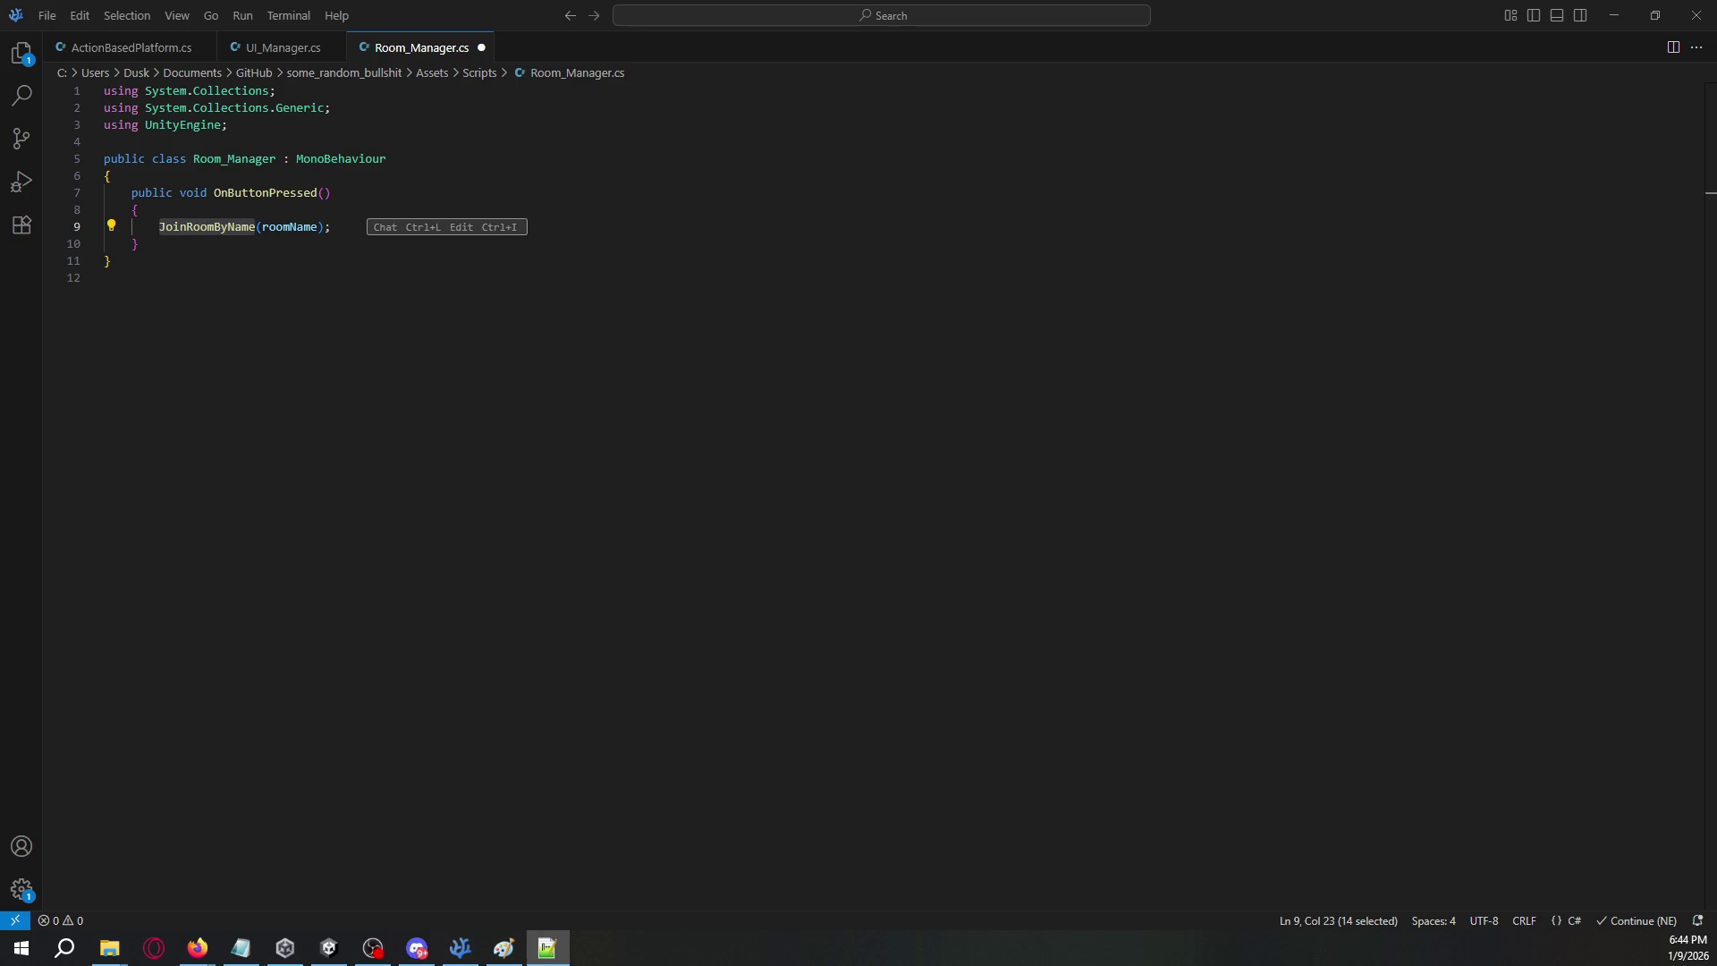
{"action": "left_click", "coordinate": [1711, 199]}
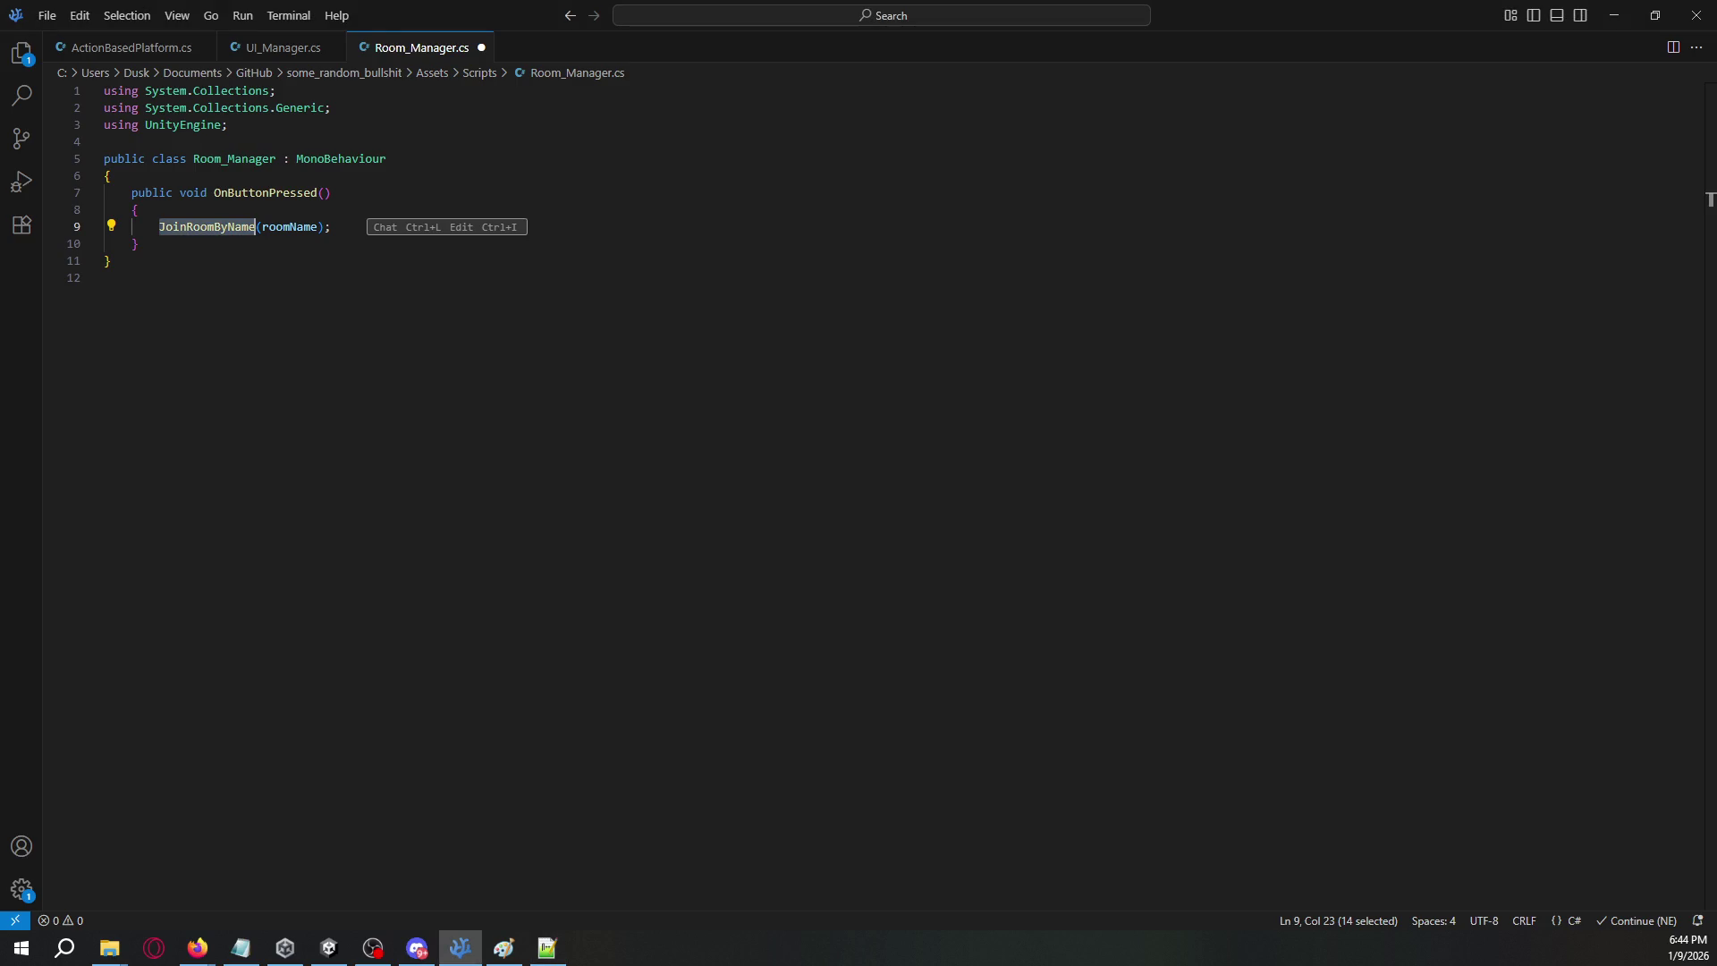
{"action": "left_click_drag", "start_coordinate": [0, 389], "coordinate": [199, 388]}
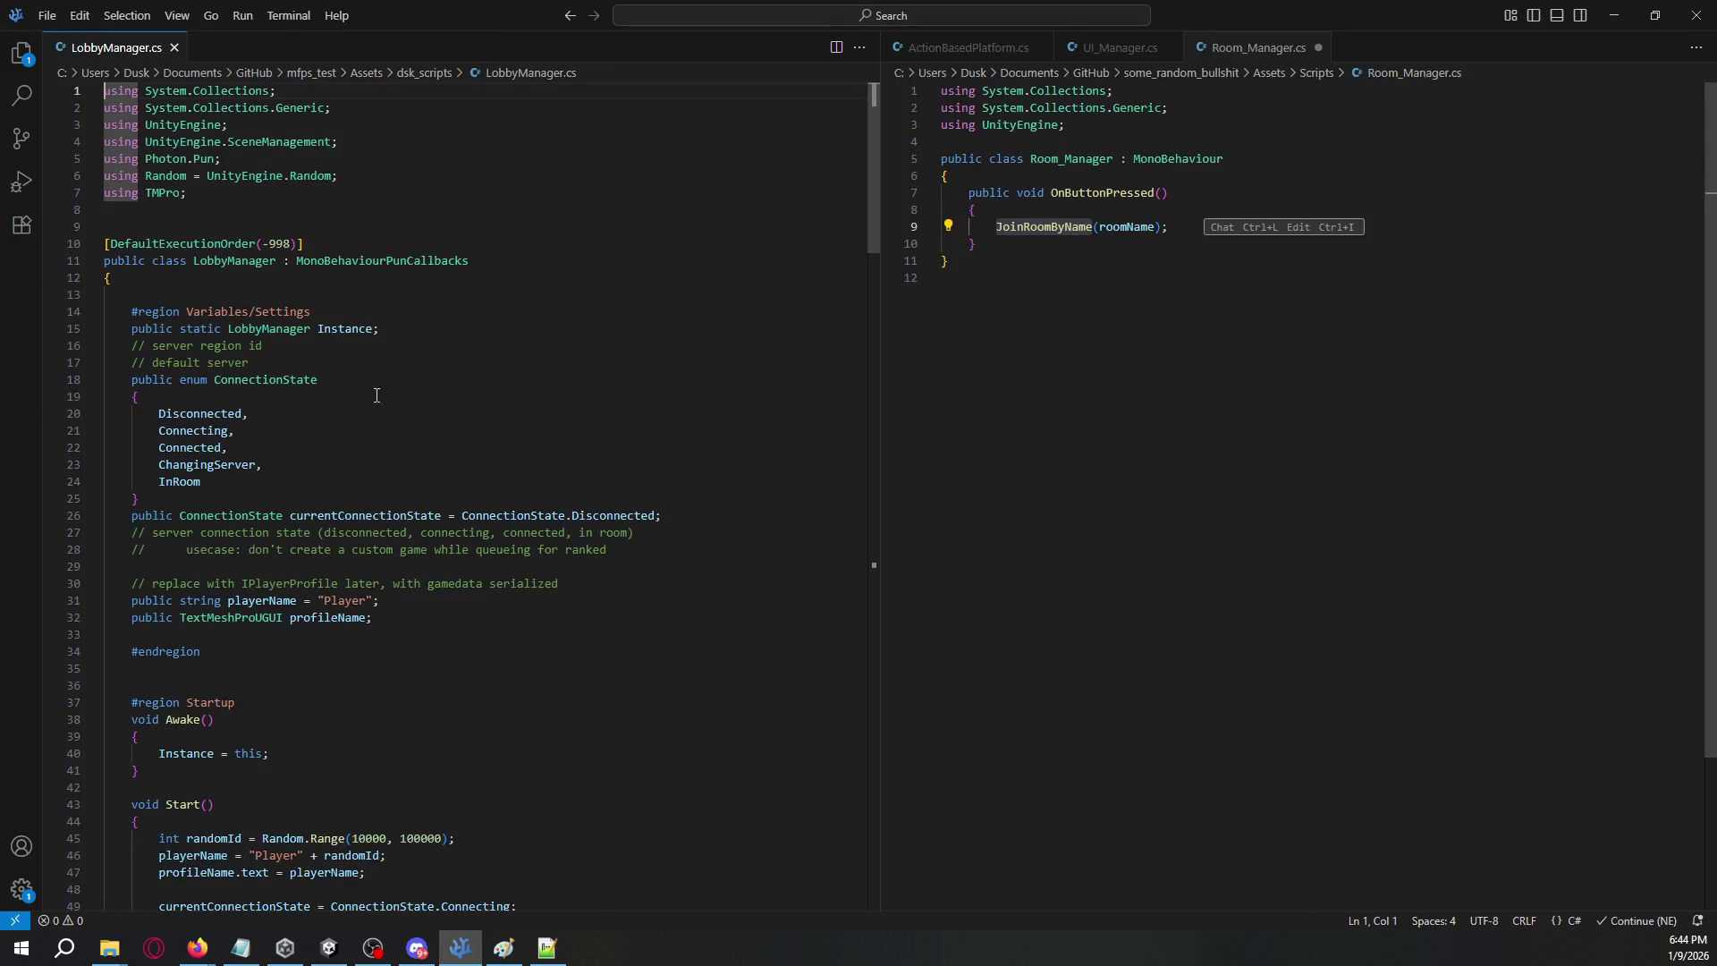
- Make Room_Manager inherit MonoBehaviourPunCallbacks, copying the base class name from LobbyManager.cs
{"action": "scroll", "coordinate": [608, 385], "scroll_direction": "down", "scroll_amount": 10}
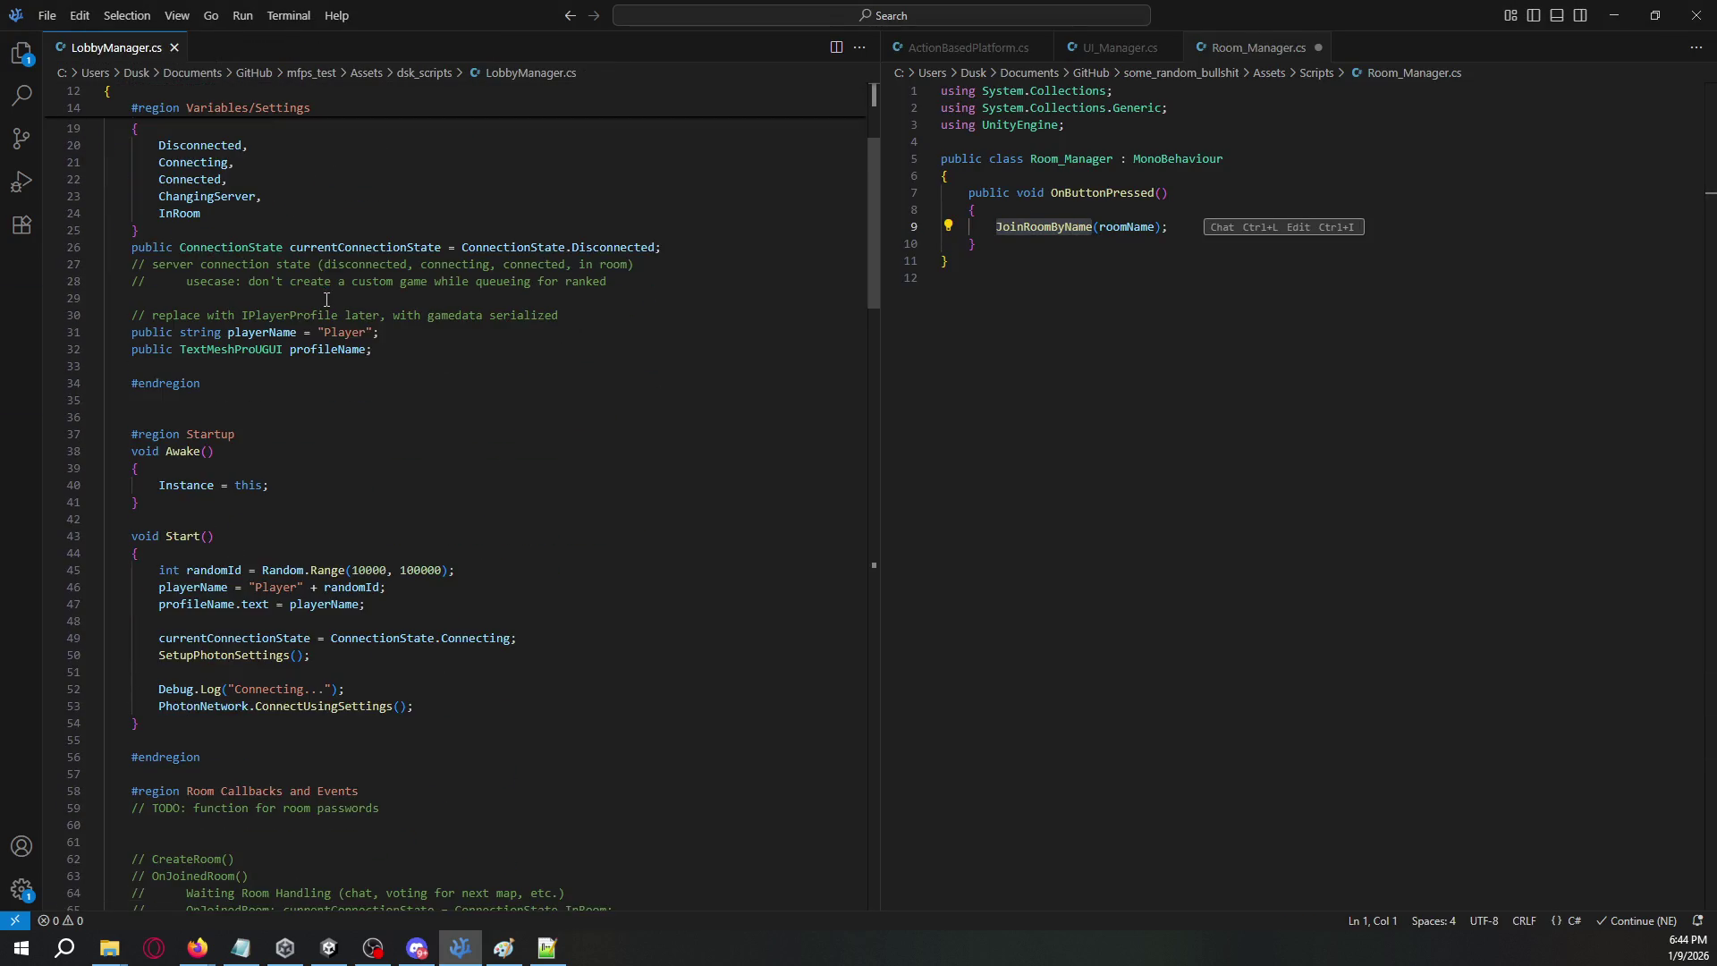
{"action": "scroll", "coordinate": [326, 299], "scroll_direction": "down", "scroll_amount": 4}
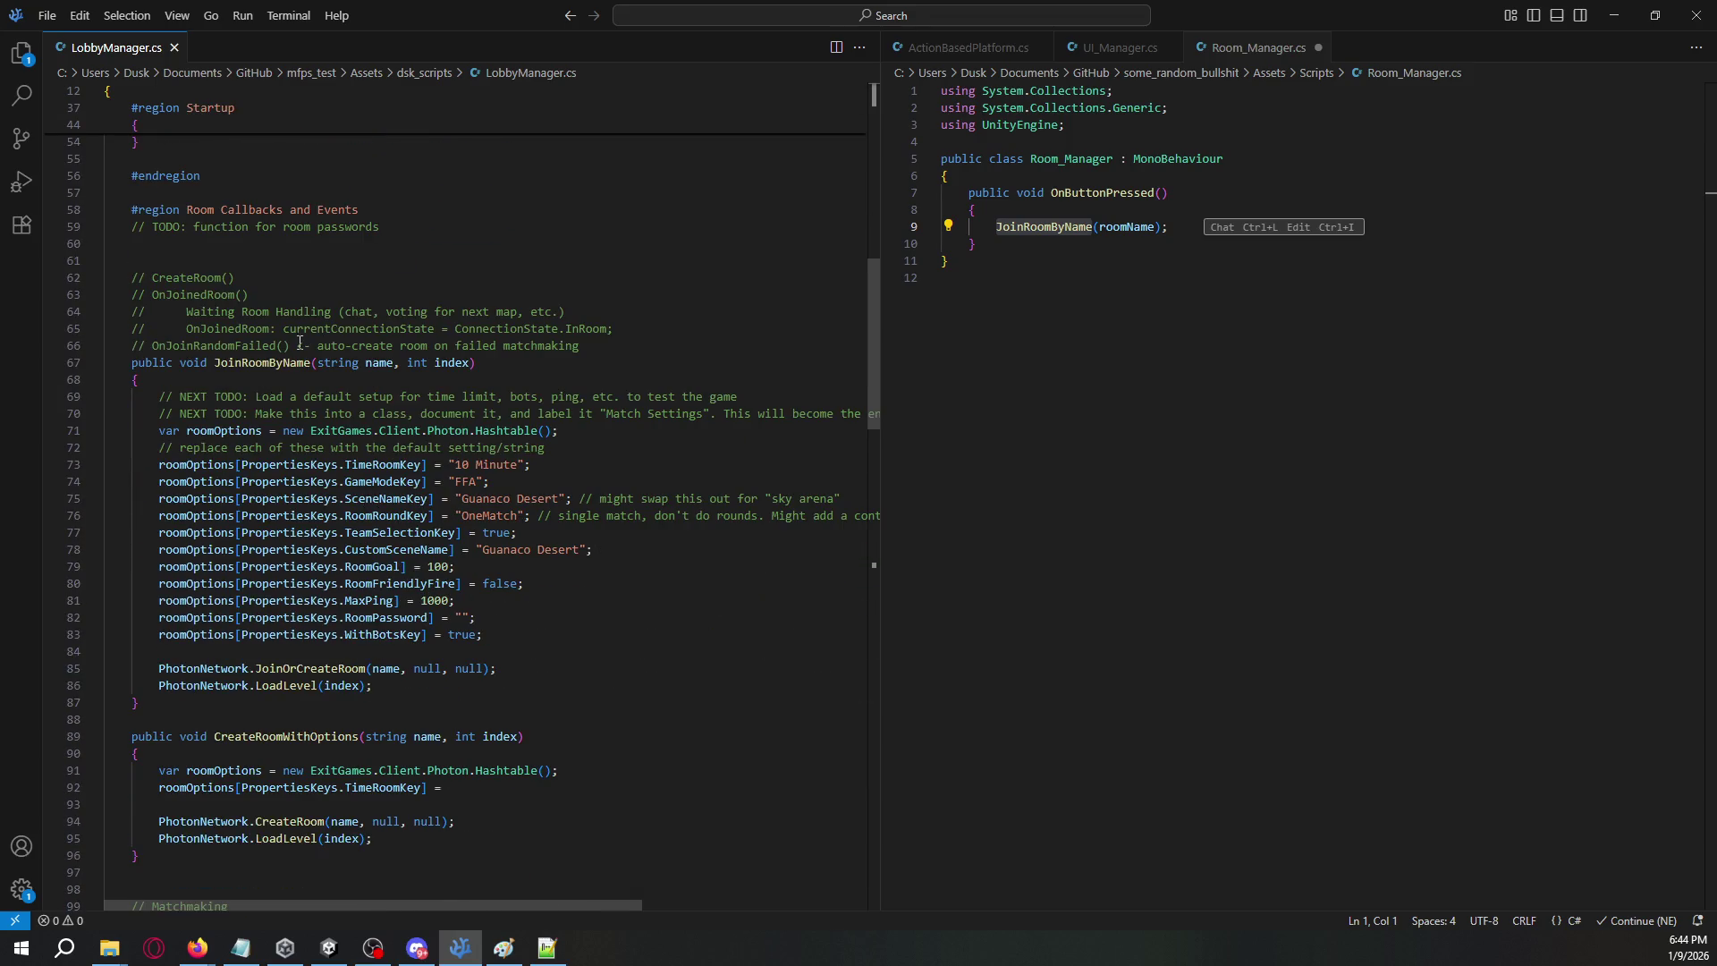
{"action": "scroll", "coordinate": [265, 360], "scroll_direction": "up", "scroll_amount": 14}
{"action": "double_click", "coordinate": [382, 260]}
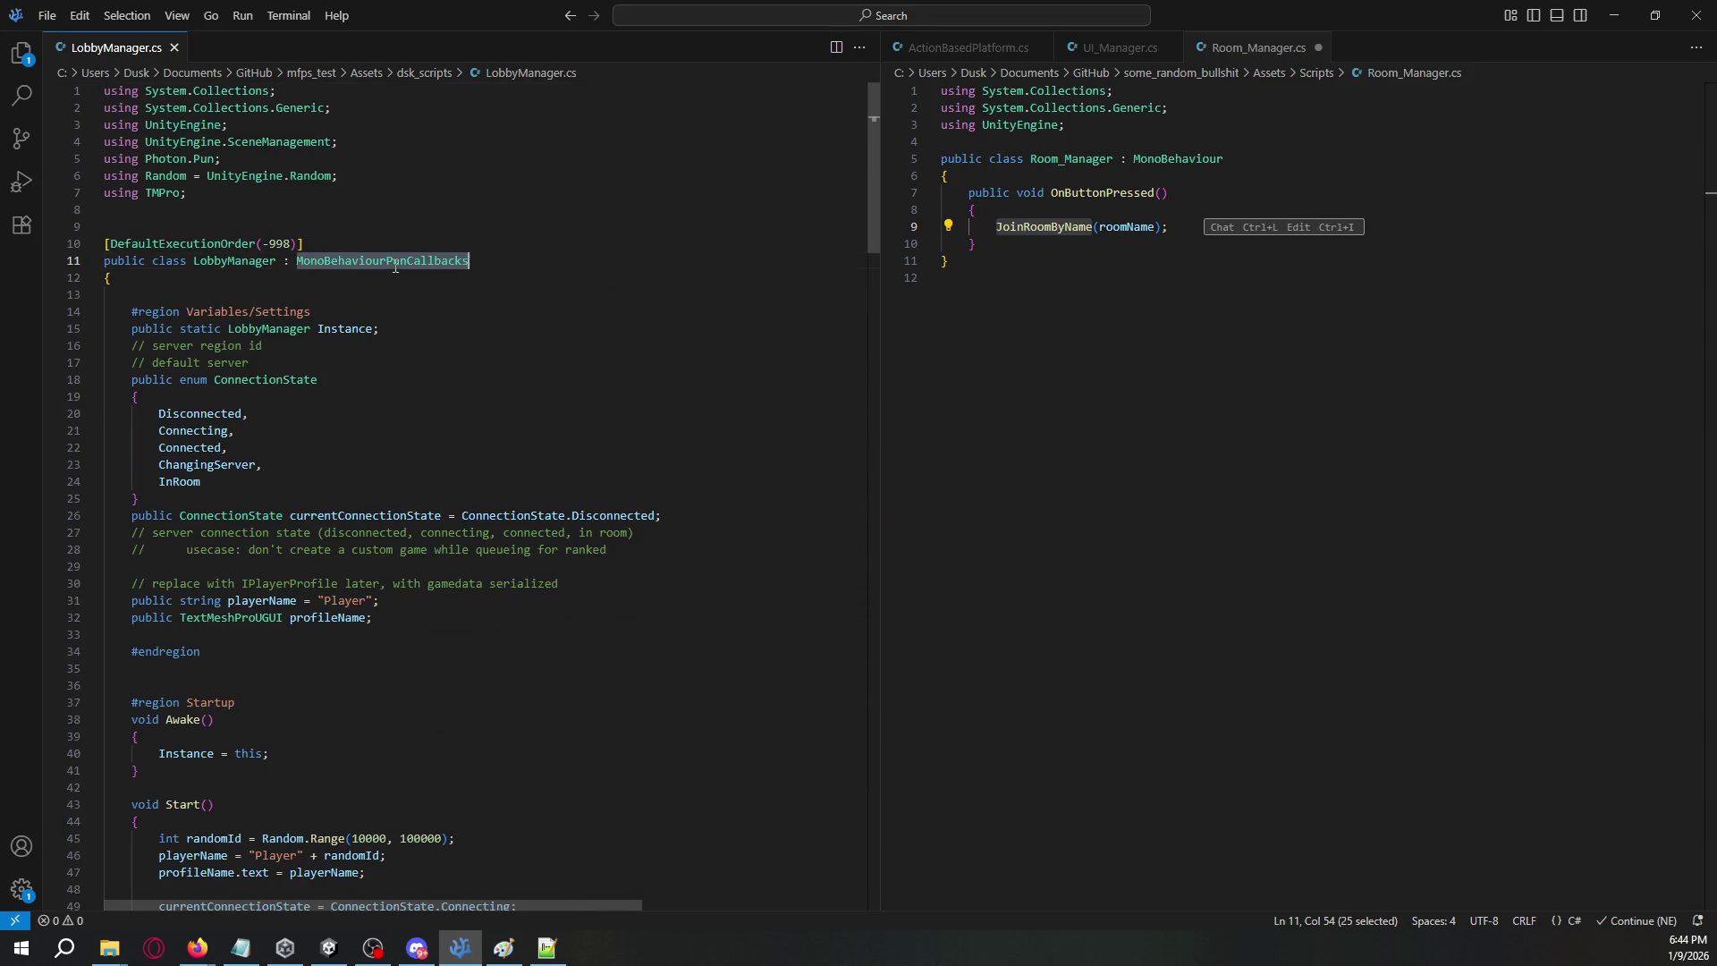
{"action": "key", "text": "ctrl+c"}
{"action": "double_click", "coordinate": [1177, 158]}
{"action": "key", "text": "ctrl+v"}
- Add 'using Photon.Pun;' and 'using TMPro;' below using UnityEngine
{"action": "left_click", "coordinate": [1147, 124]}
{"action": "key", "text": "Return"}
{"action": "type", "text": "using"}
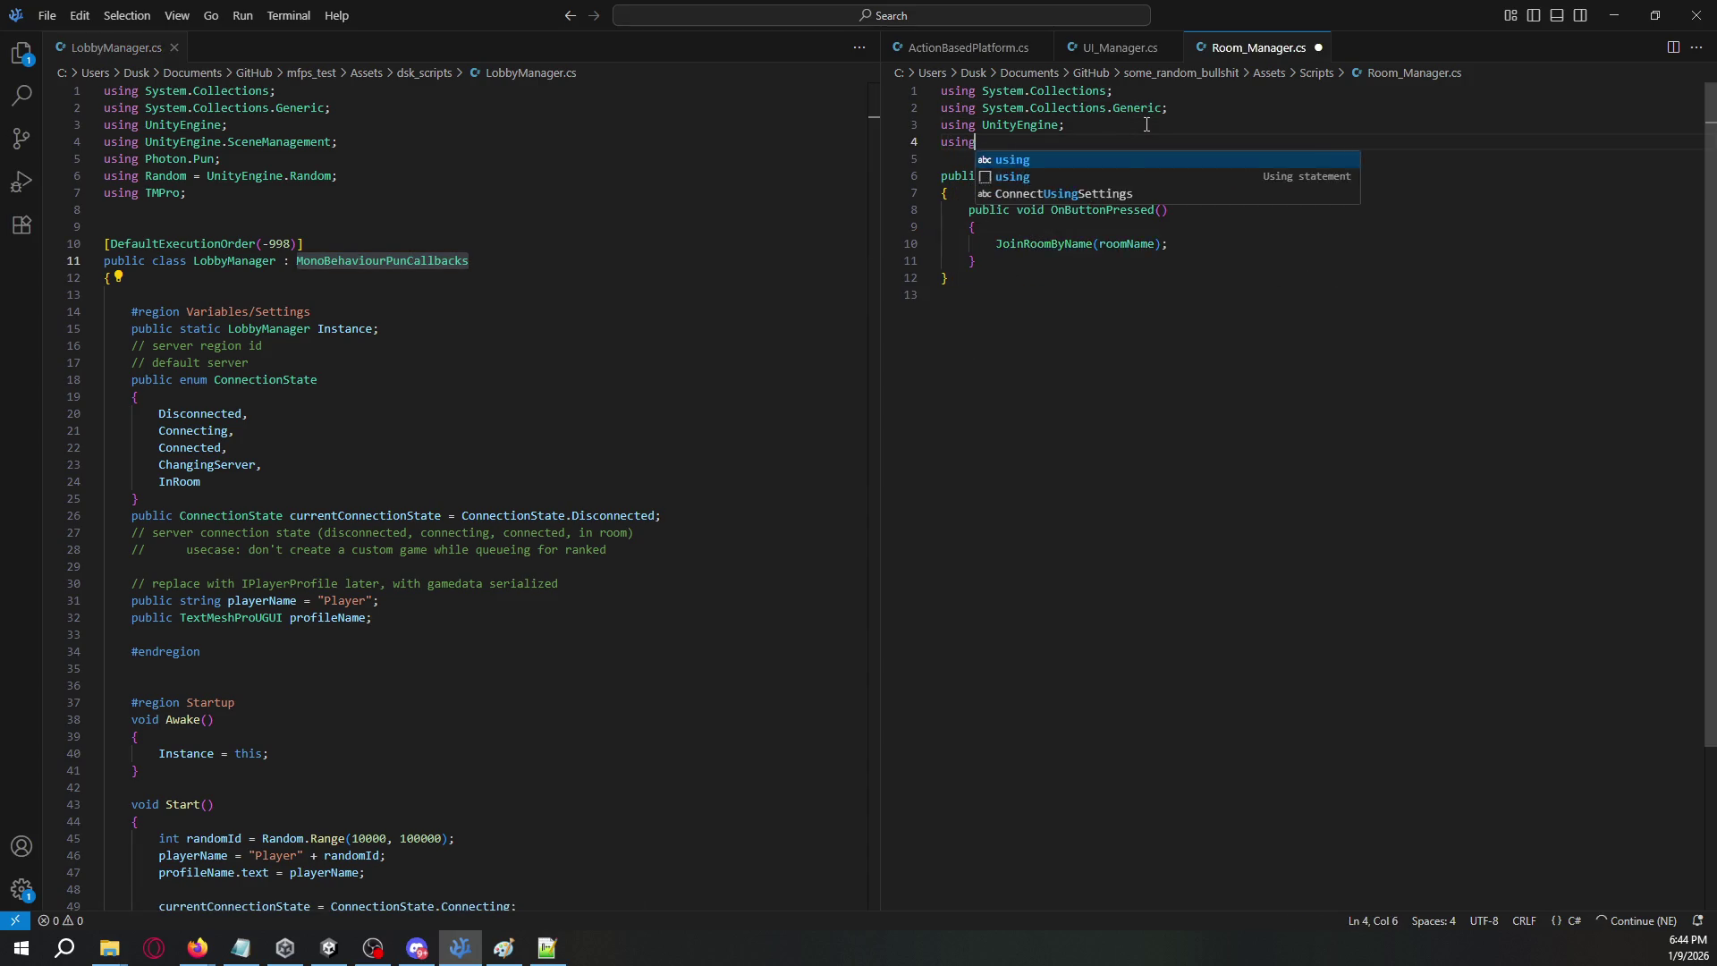
{"action": "type", "text": " Photon.Pun;"}
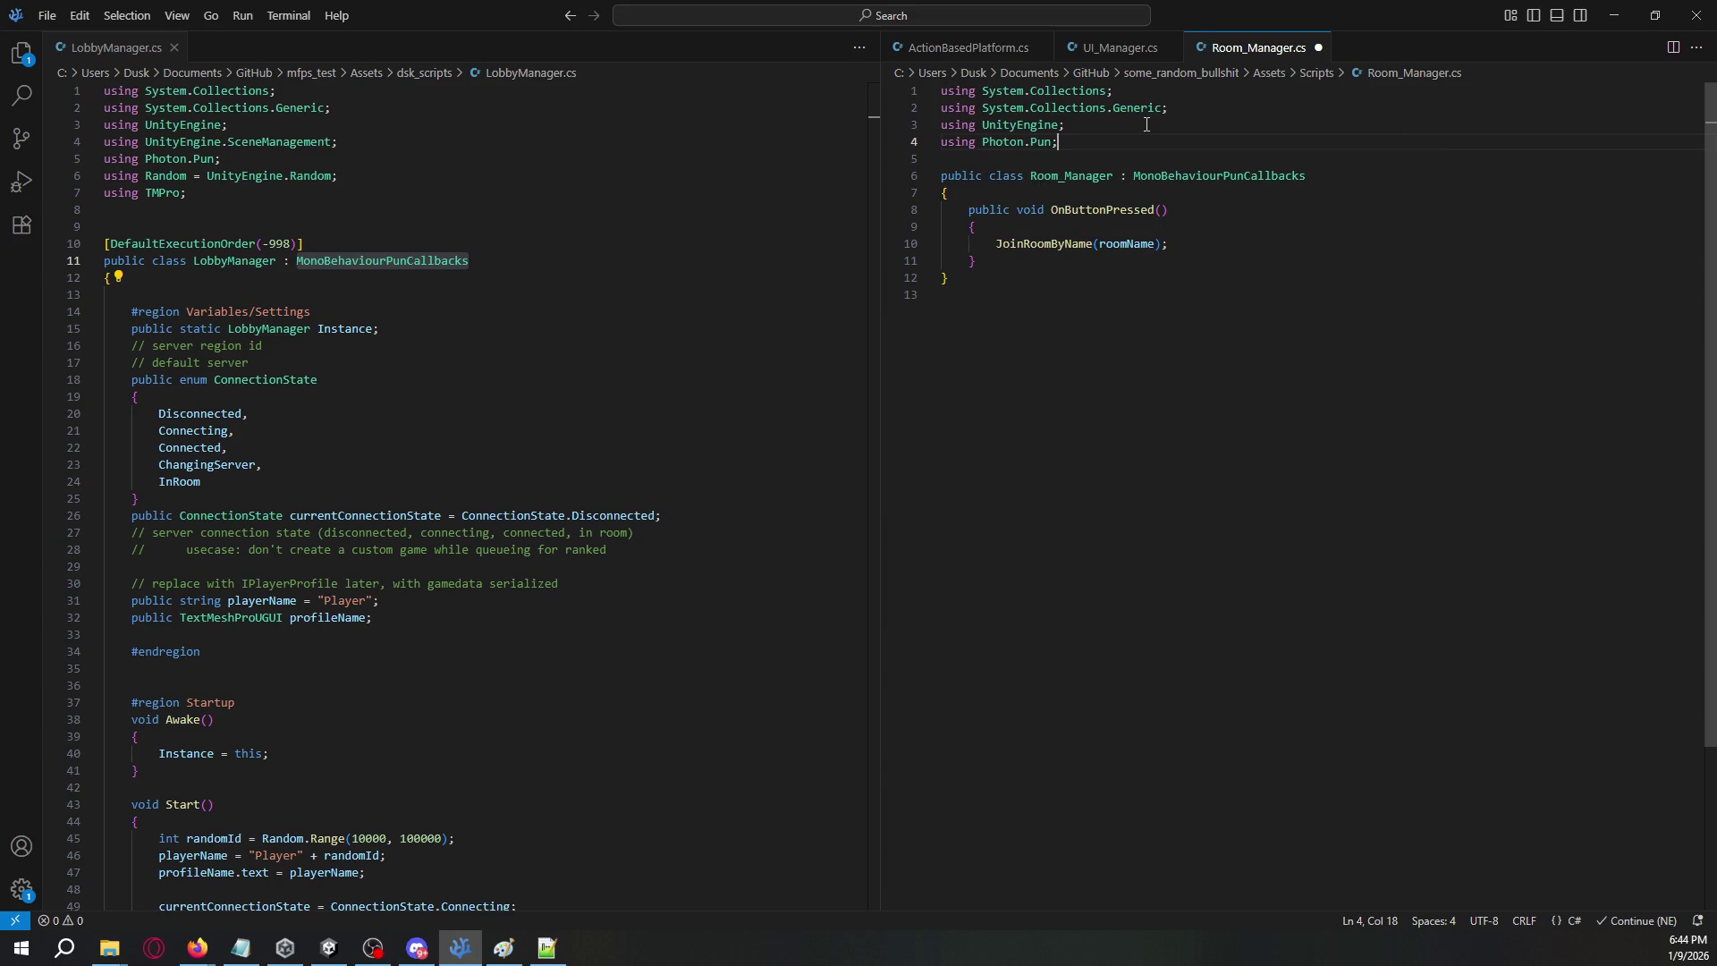
{"action": "key", "text": "Return"}
{"action": "type", "text": "using T"}
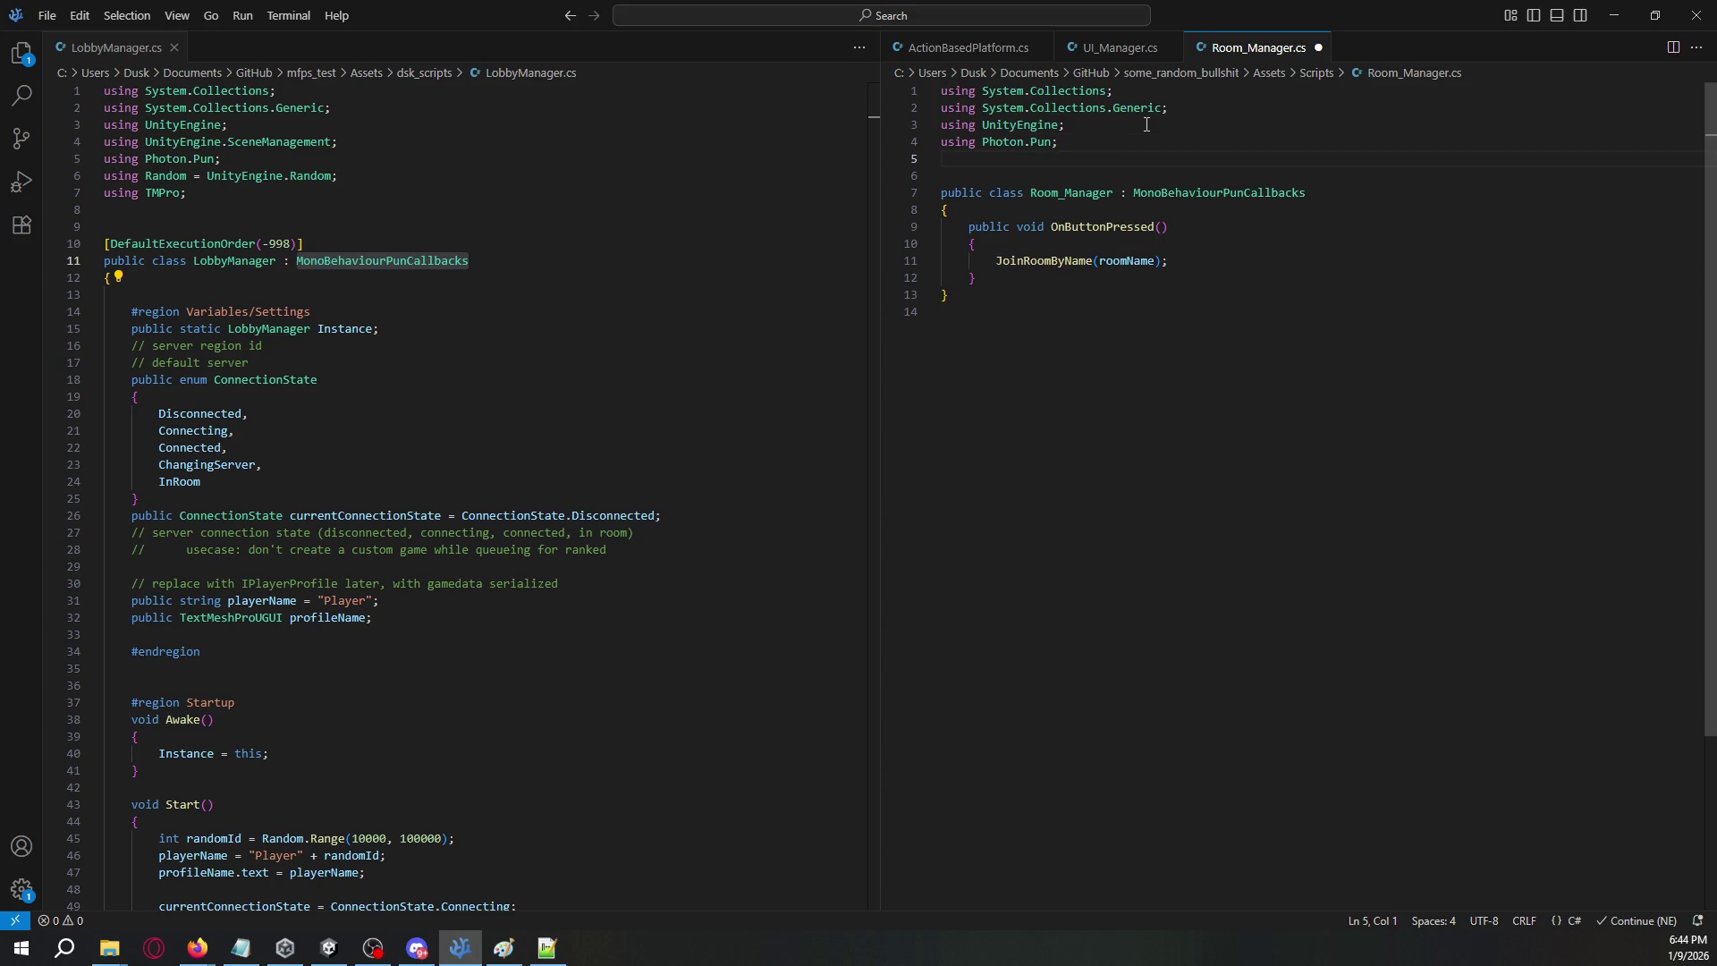
{"action": "type", "text": "MPro;"}
- Compare LobbyManager's JoinRoomByName and RoomItemButton's roomName field with OnButtonPressed
{"action": "scroll", "coordinate": [384, 525], "scroll_direction": "down", "scroll_amount": 5}
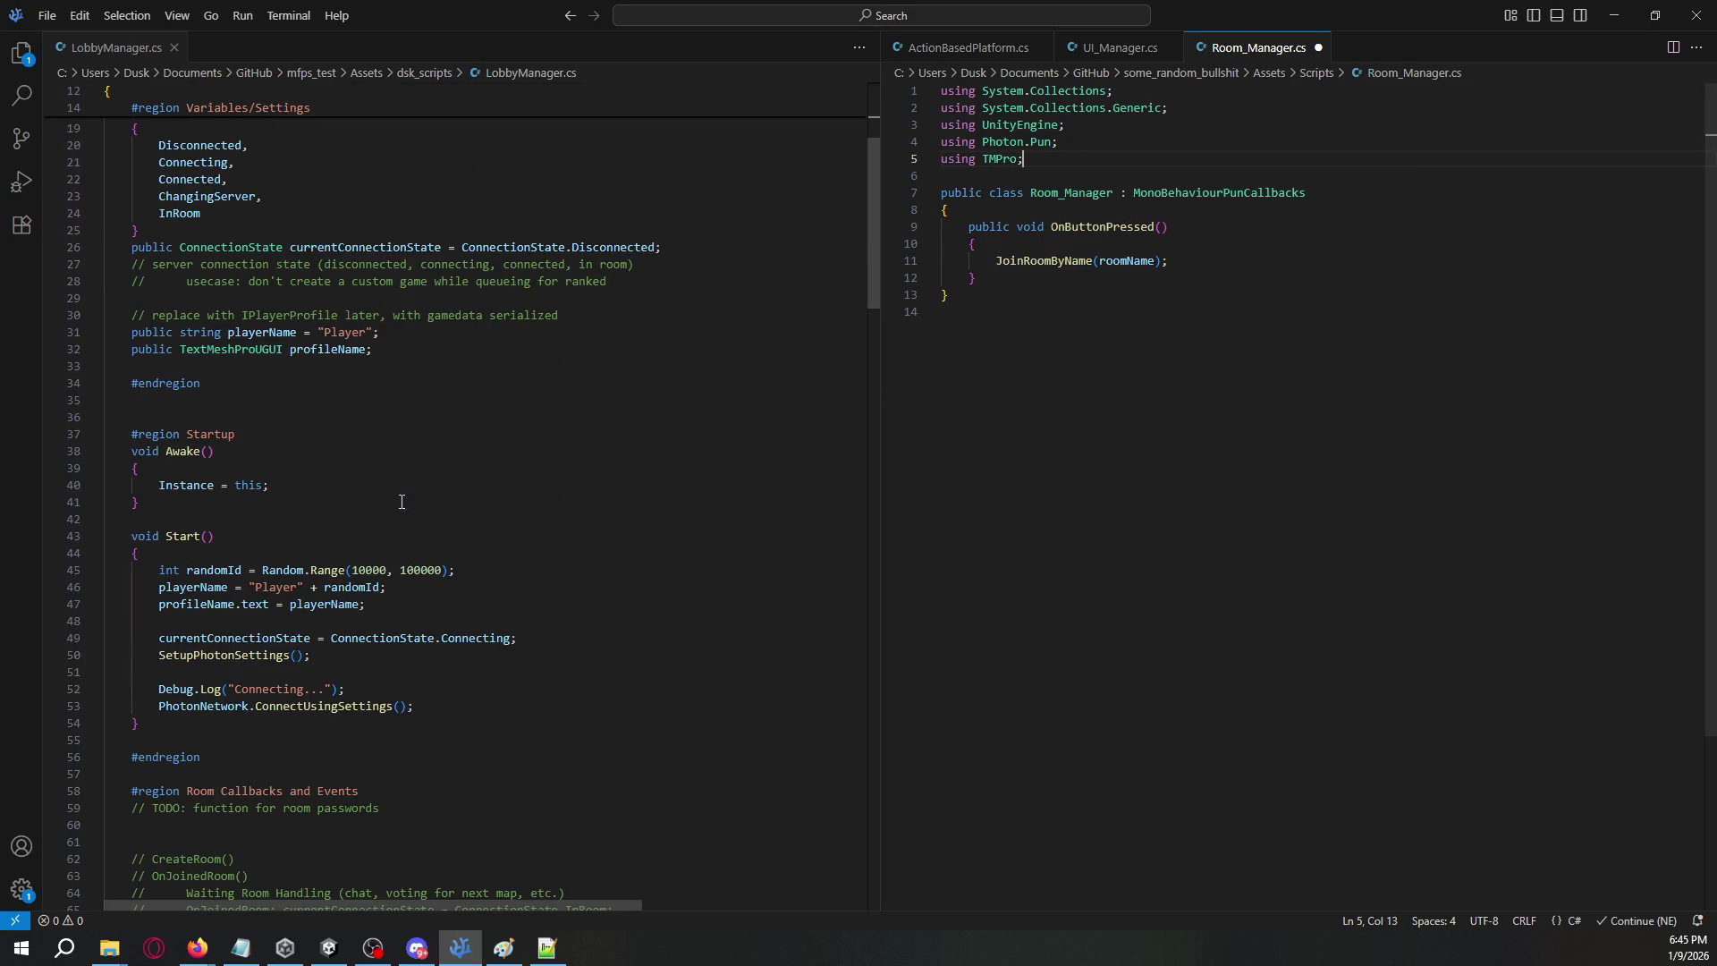
{"action": "scroll", "coordinate": [535, 348], "scroll_direction": "up", "scroll_amount": 4}
{"action": "left_click_drag", "start_coordinate": [228, 239], "coordinate": [379, 239]}
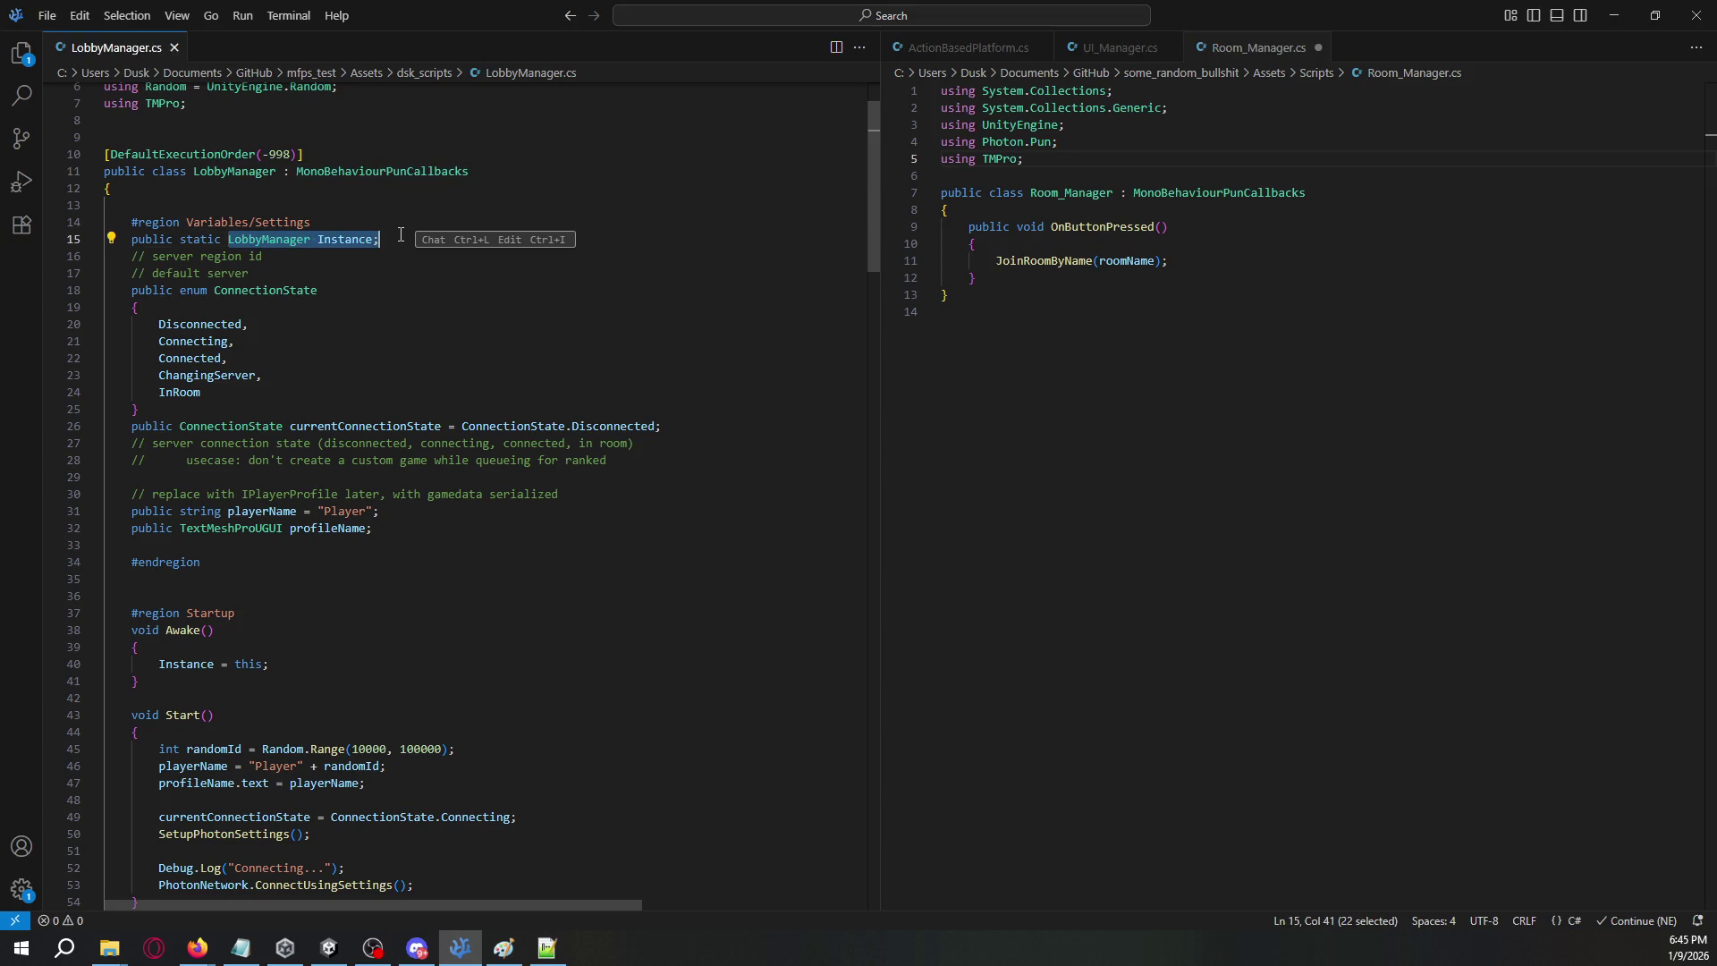
{"action": "scroll", "coordinate": [393, 242], "scroll_direction": "down", "scroll_amount": 4}
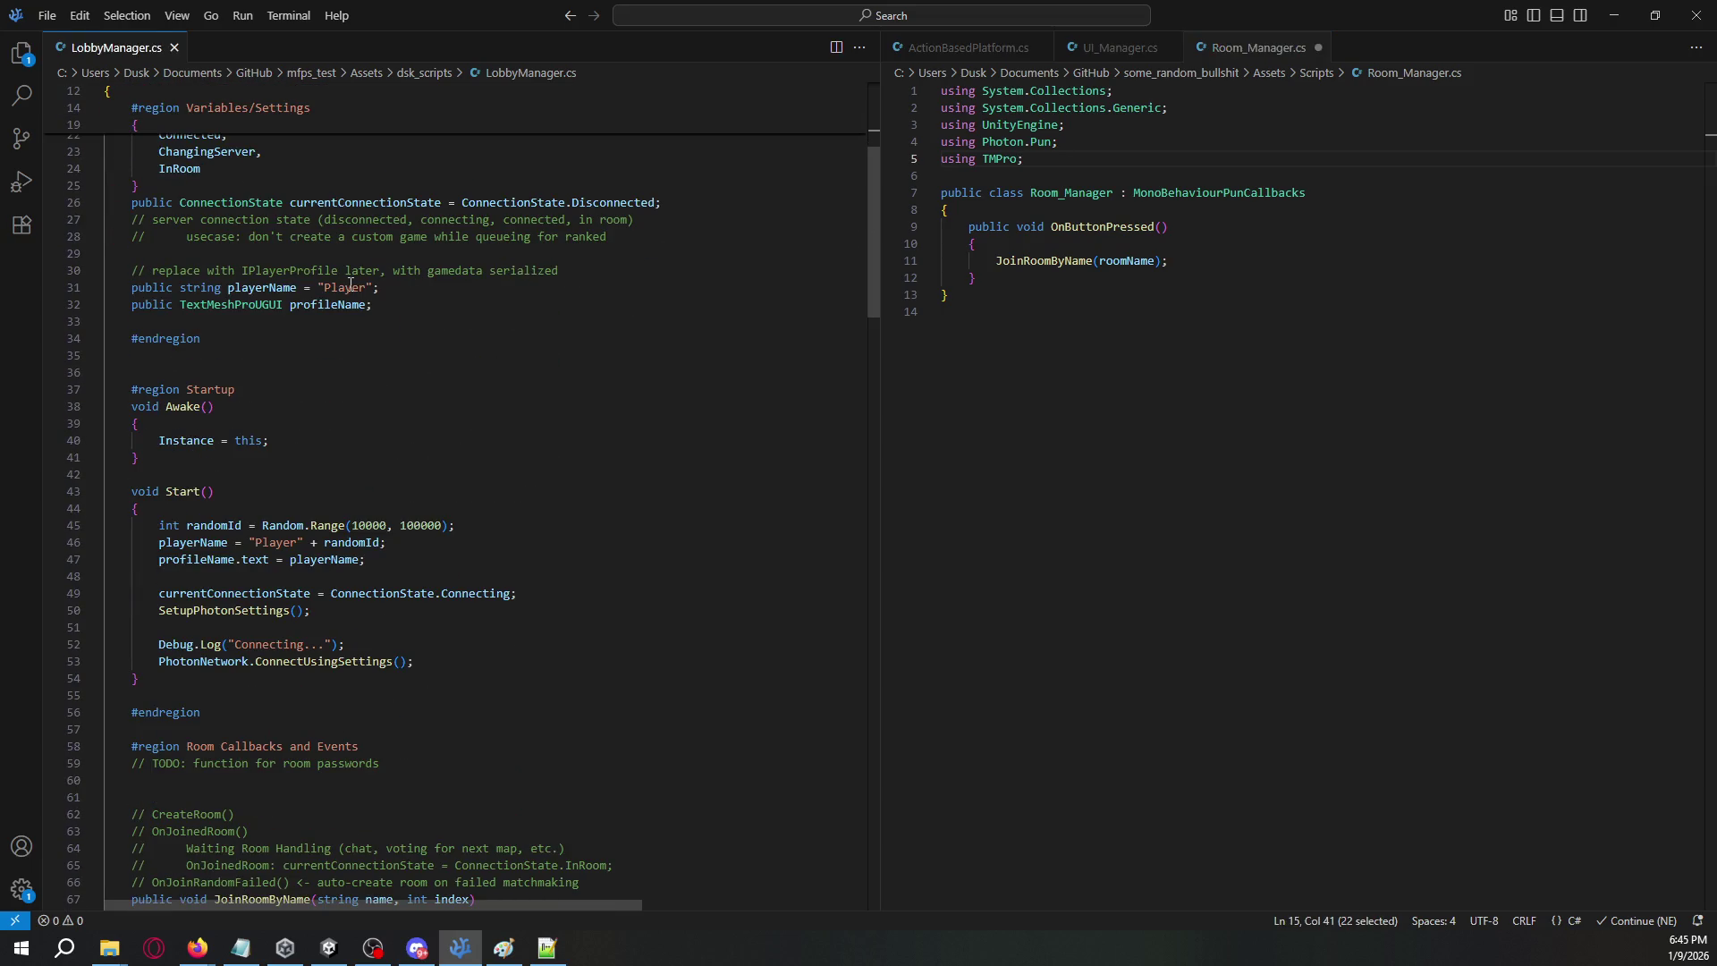
{"action": "left_click", "coordinate": [1236, 209]}
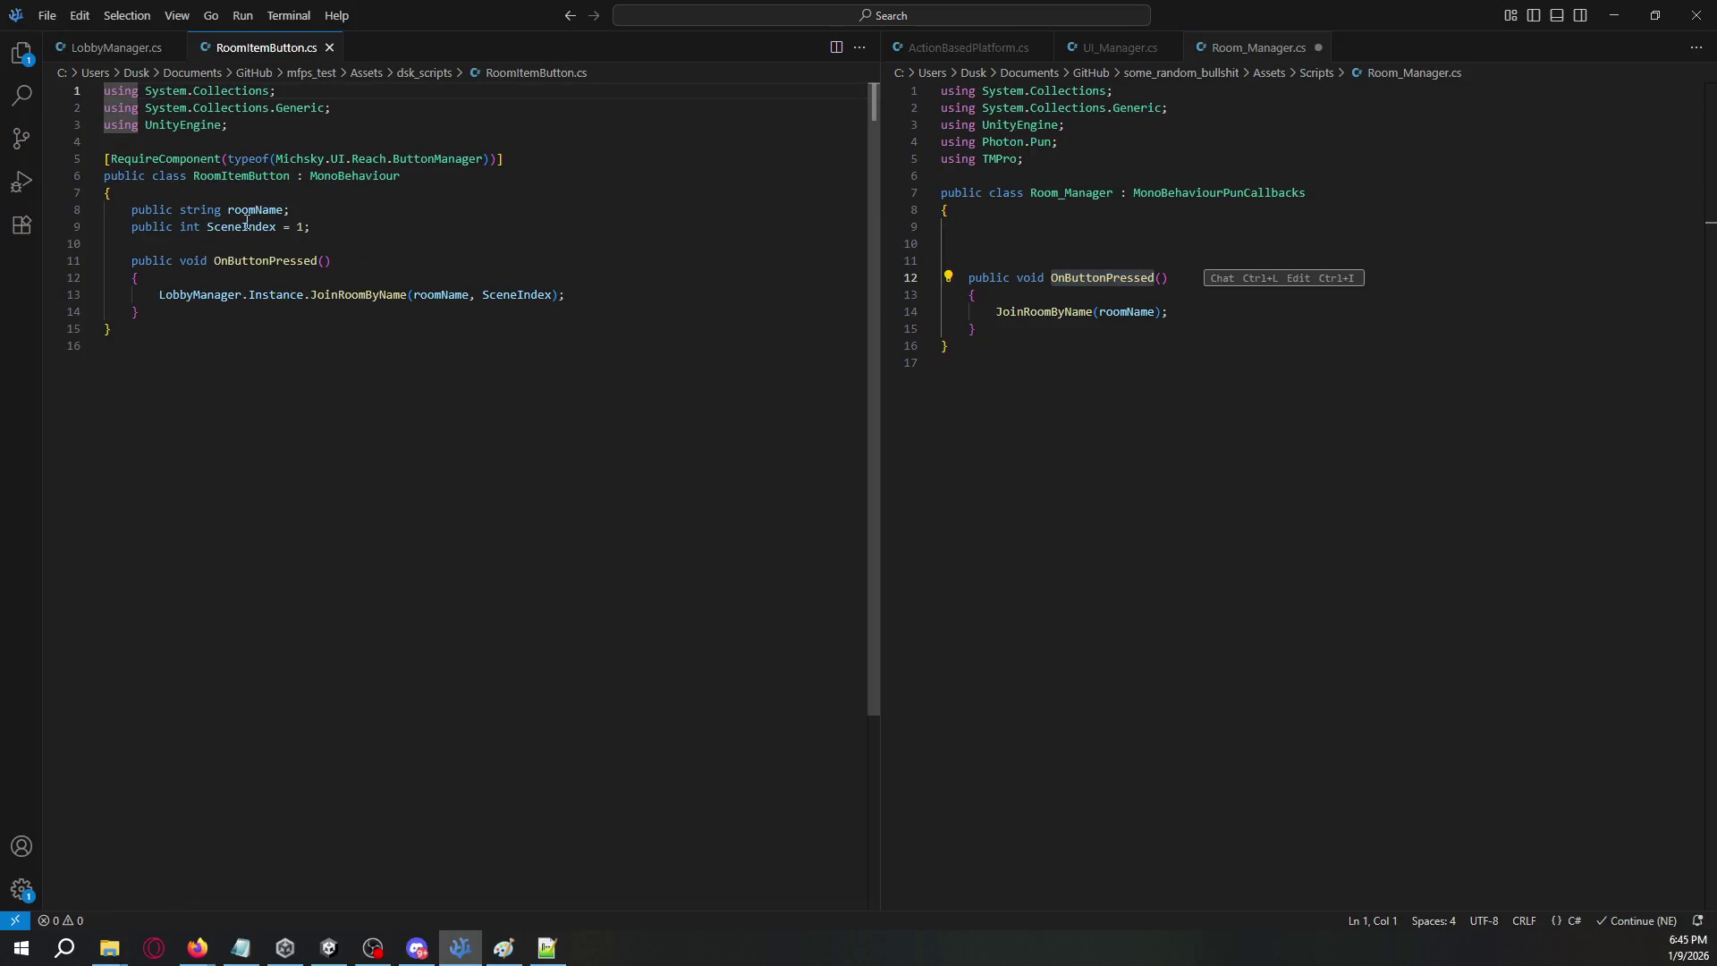
{"action": "left_click", "coordinate": [255, 211]}
{"action": "double_click", "coordinate": [255, 211]}
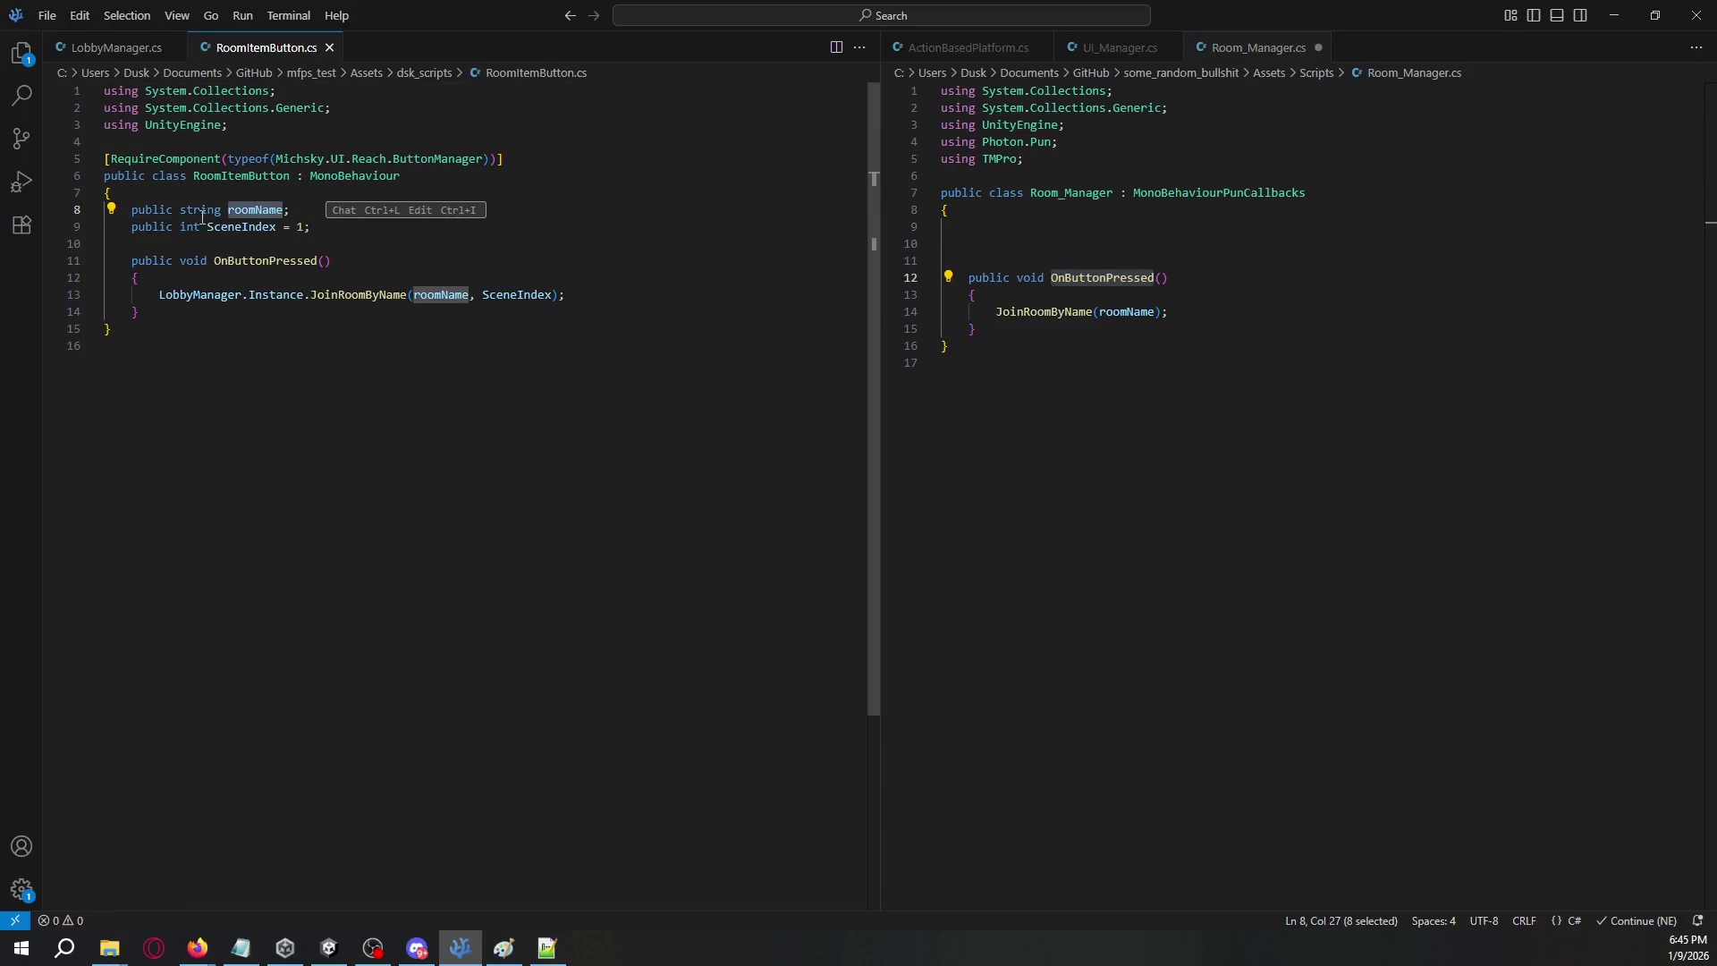
{"action": "left_click", "coordinate": [330, 48]}
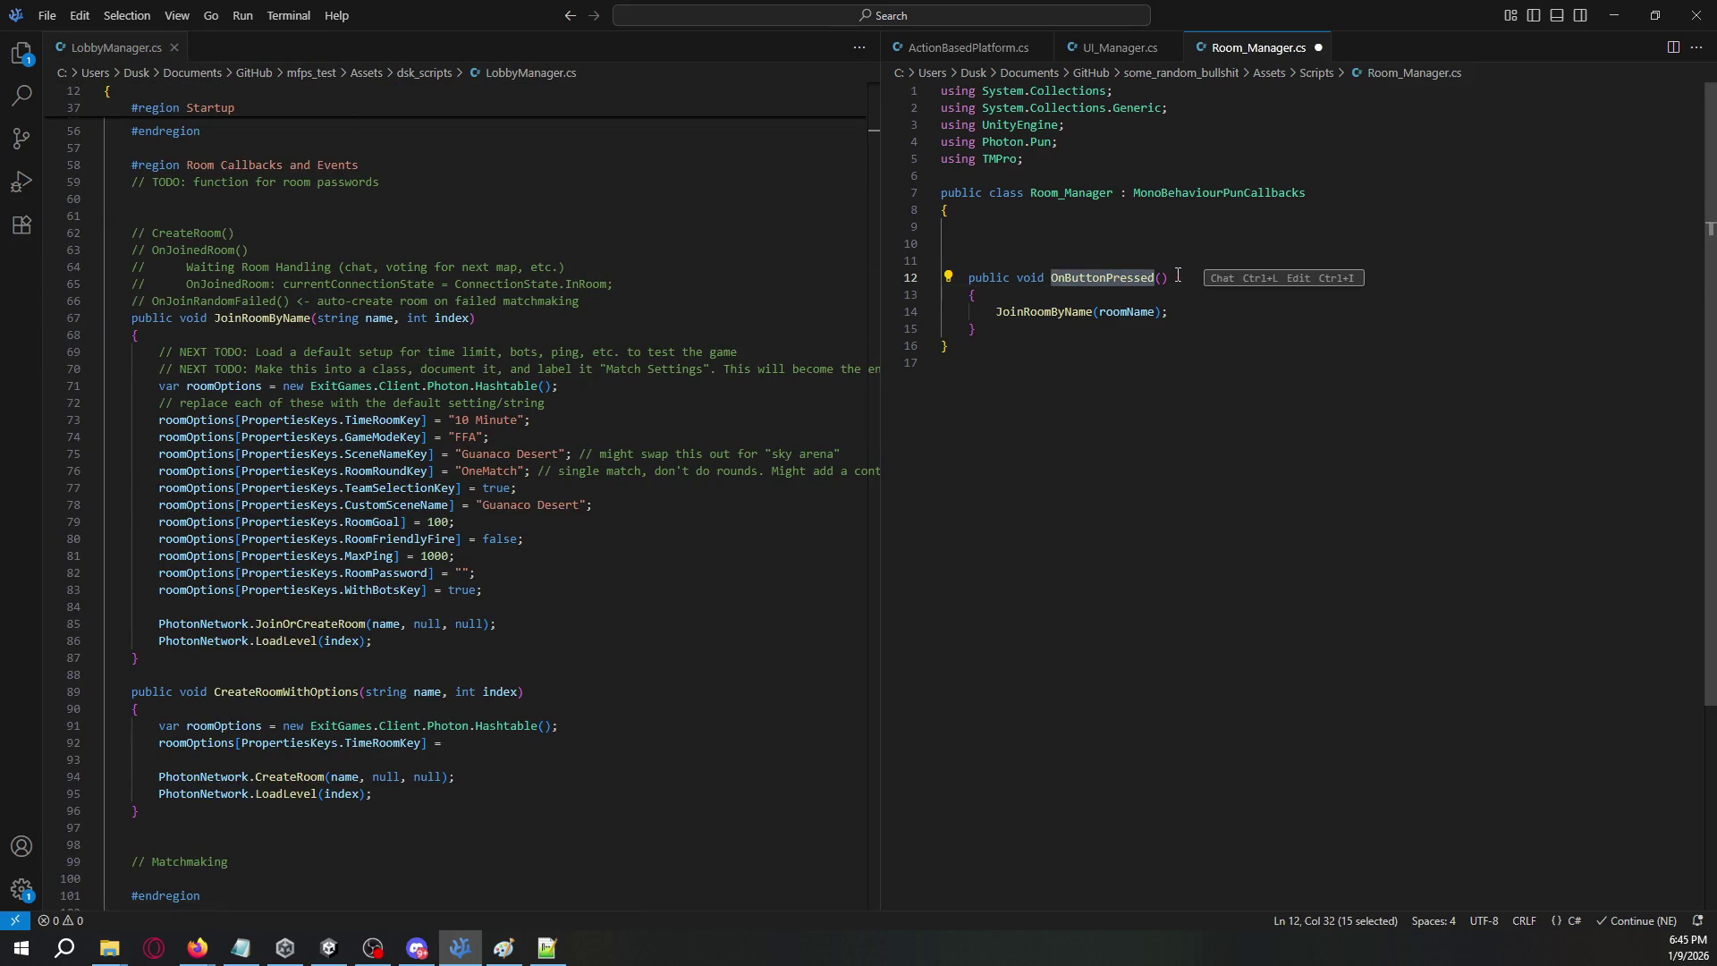
{"action": "key", "text": "Down"}
{"action": "key", "text": "Down"}
{"action": "key", "text": "Down"}
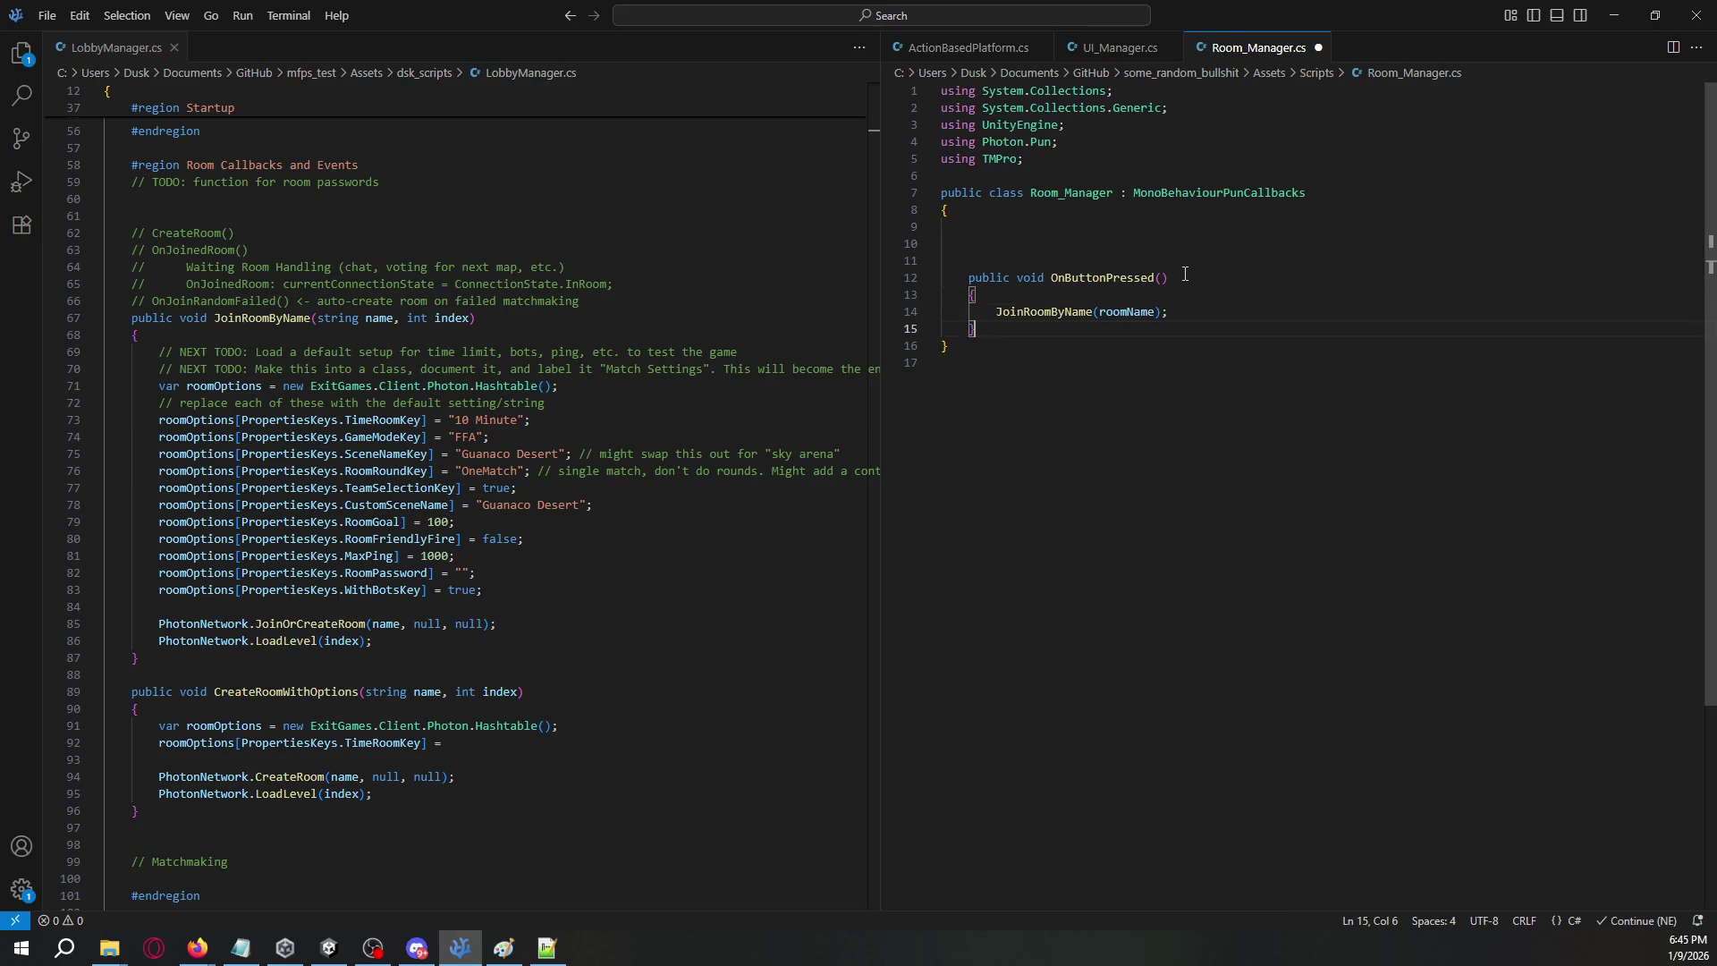
{"action": "key", "text": "shift+Up"}
{"action": "key", "text": "shift+Up"}
{"action": "key", "text": "shift+Up"}
{"action": "key", "text": "Left"}
{"action": "key", "text": "Right"}
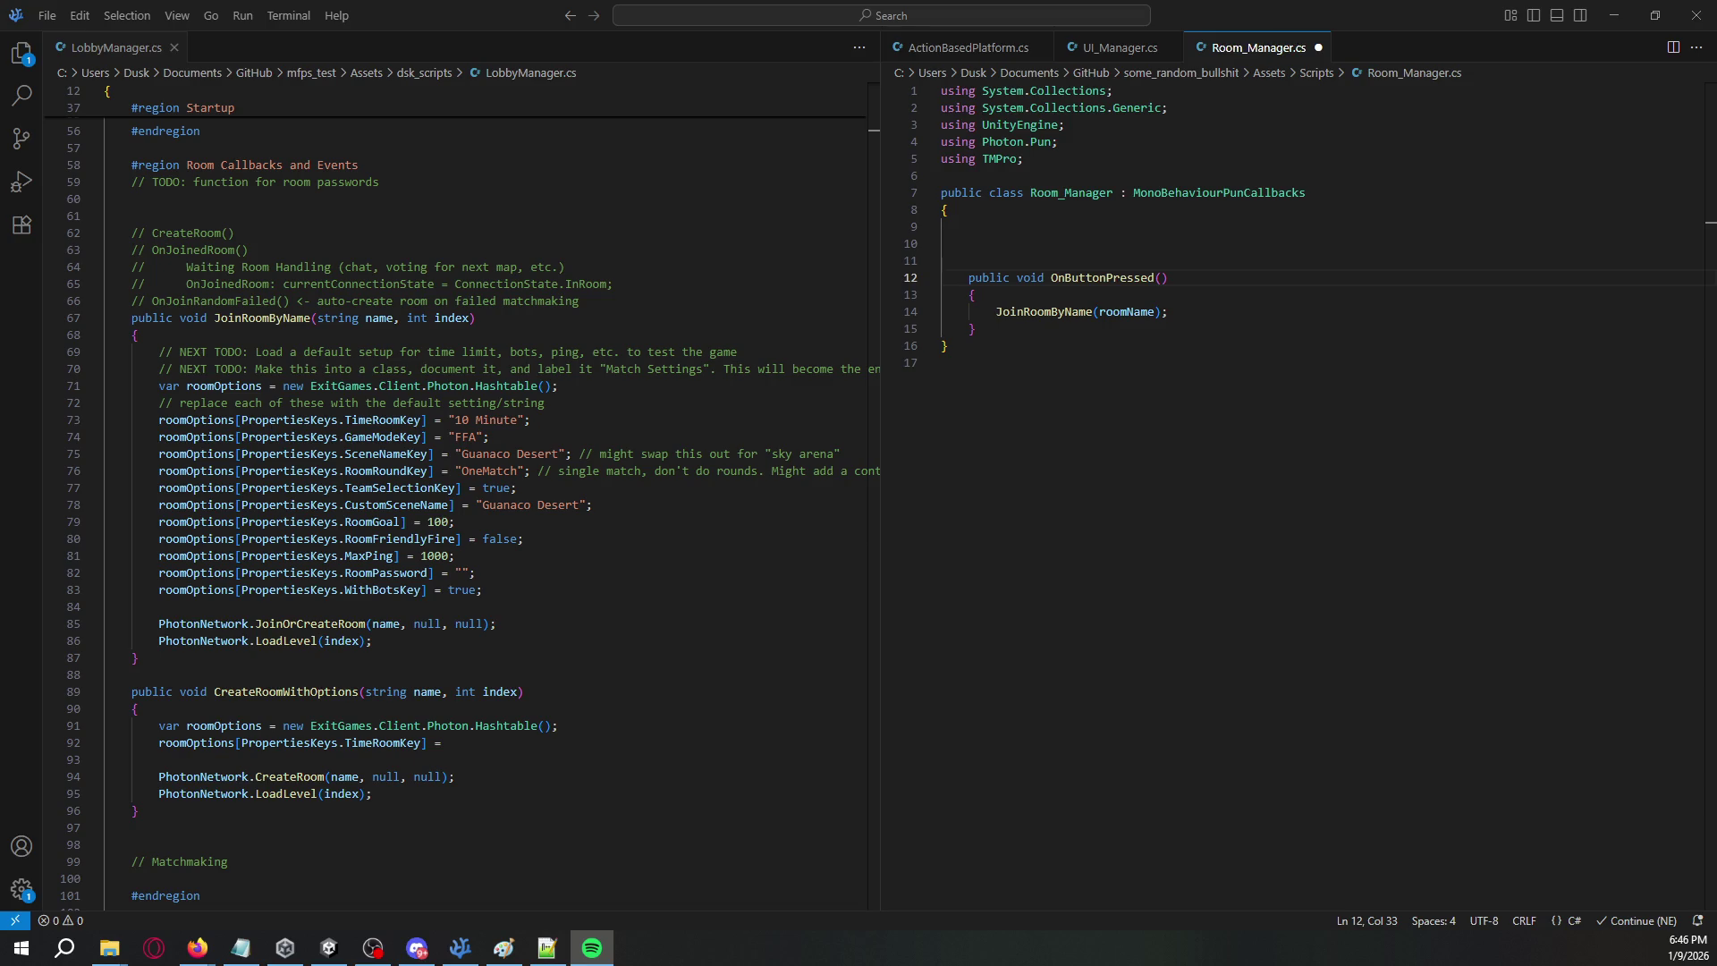
{"action": "left_click", "coordinate": [1710, 228]}
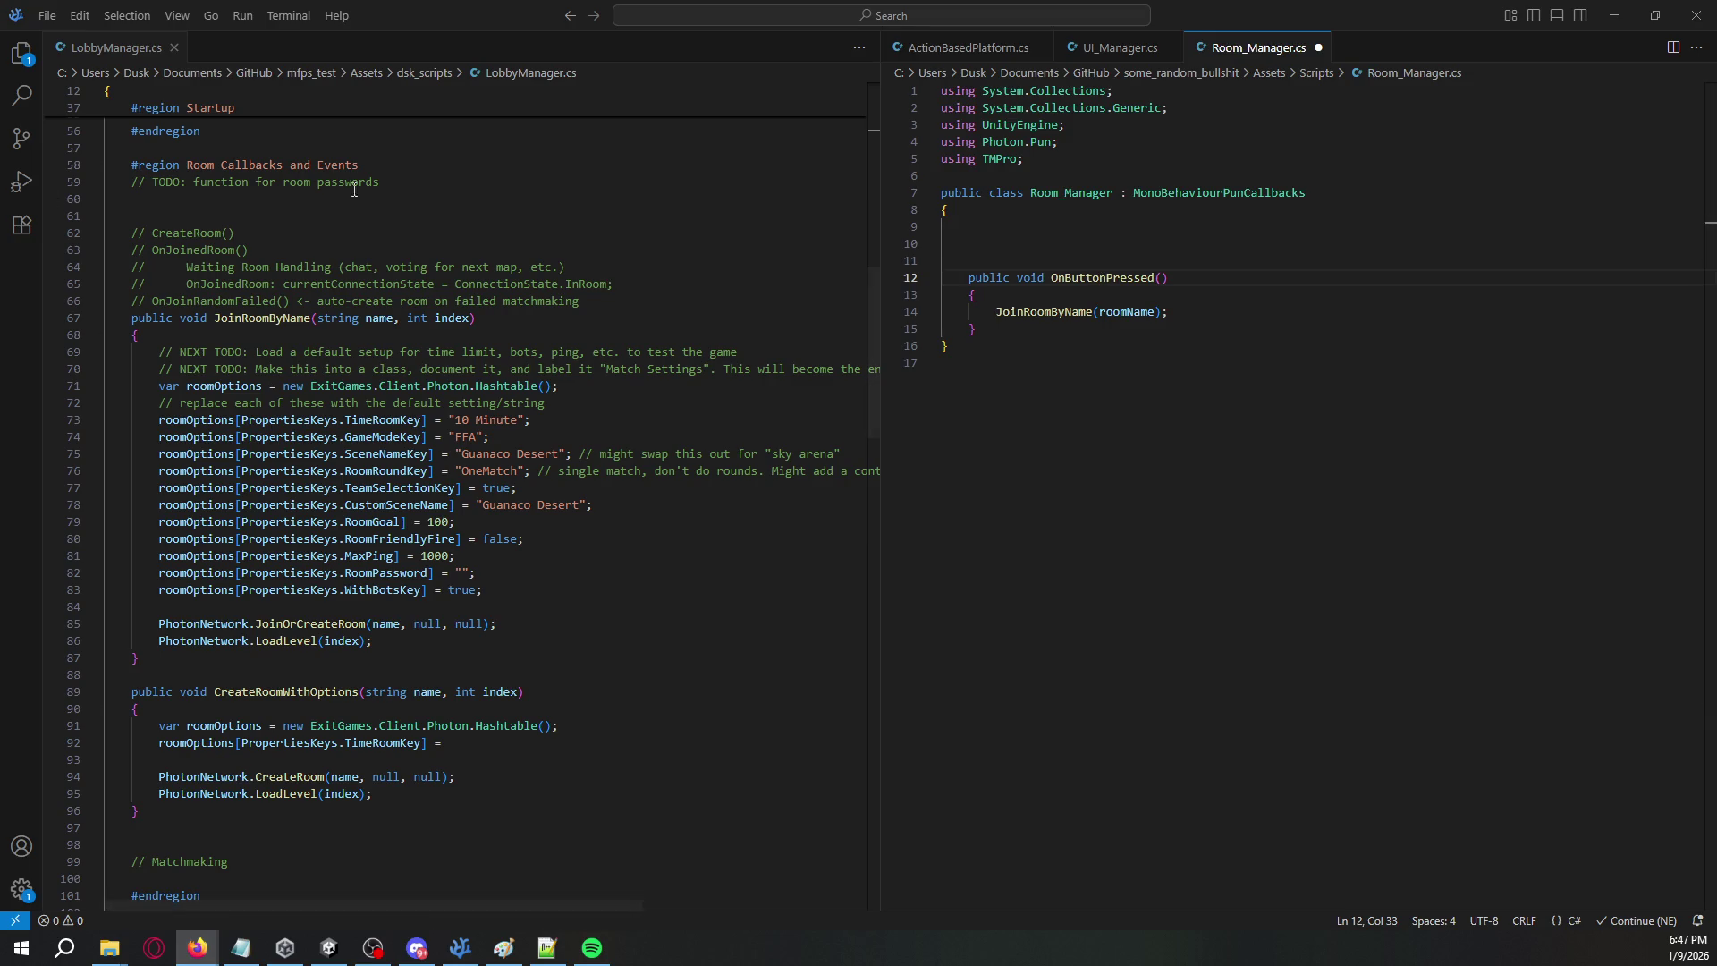
- Write a Start method that logs that it is connecting to the master server
{"action": "left_click", "coordinate": [1175, 246]}
{"action": "type", "text": "void Start()"}
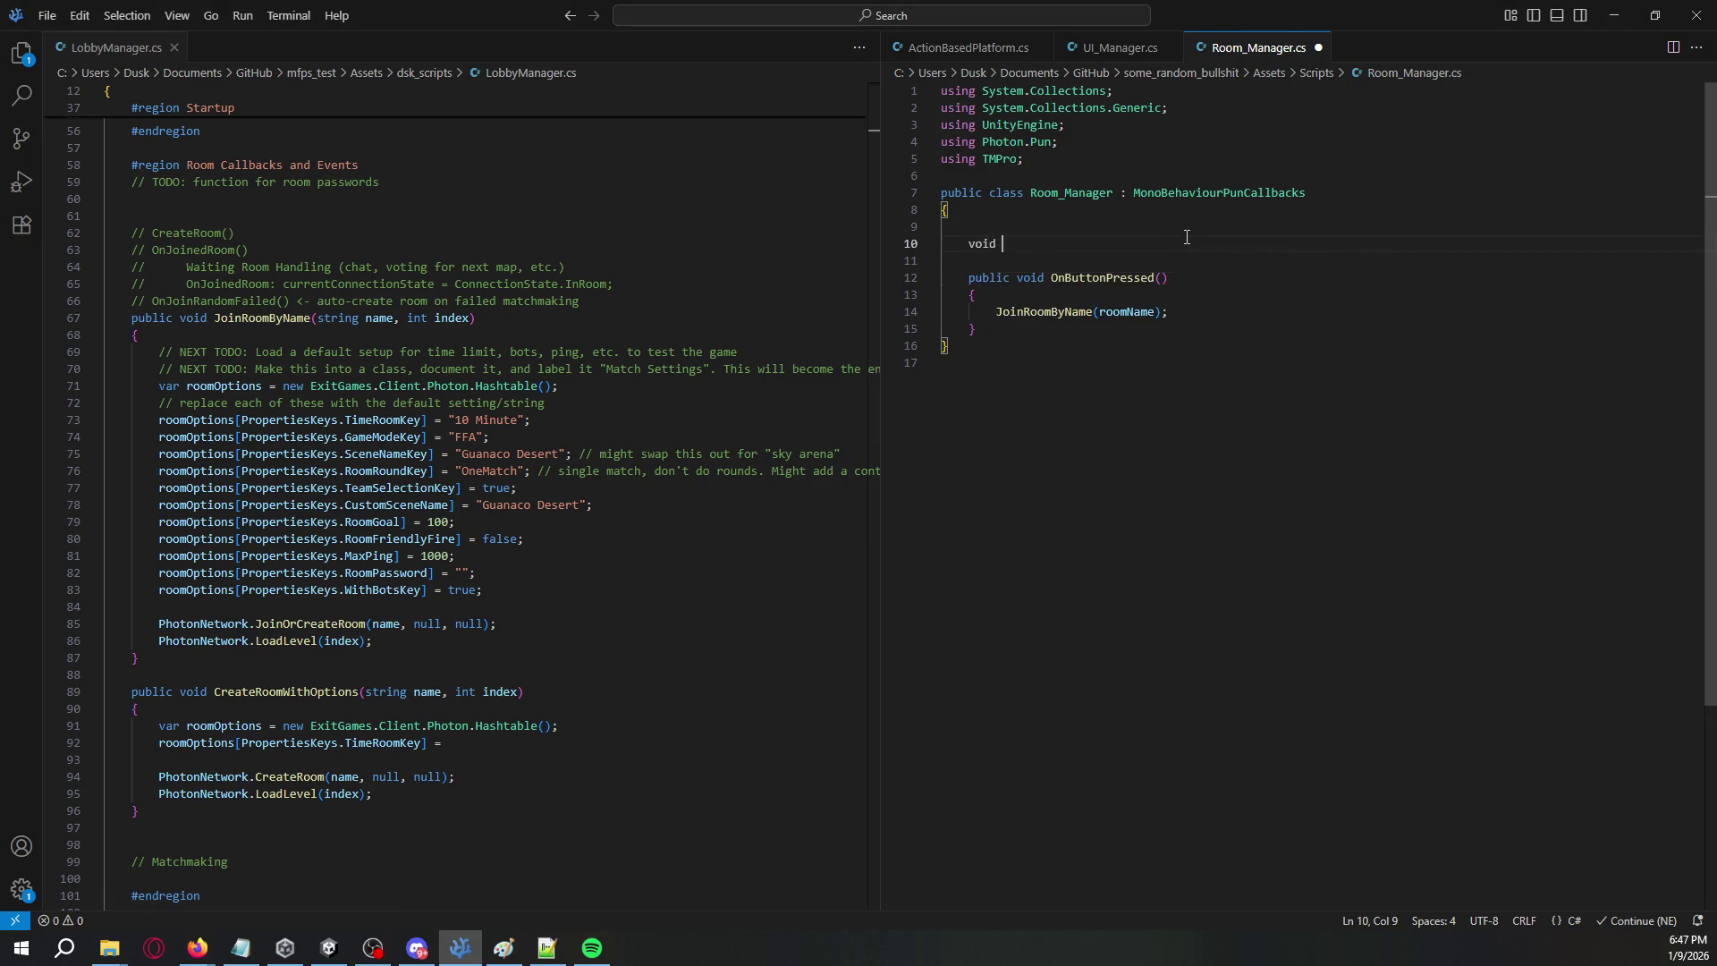
{"action": "key", "text": "Return"}
{"action": "type", "text": "{"}
{"action": "key", "text": "Return"}
{"action": "type", "text": "Debug."}
{"action": "type", "text": "Log(\"Connecting to"}
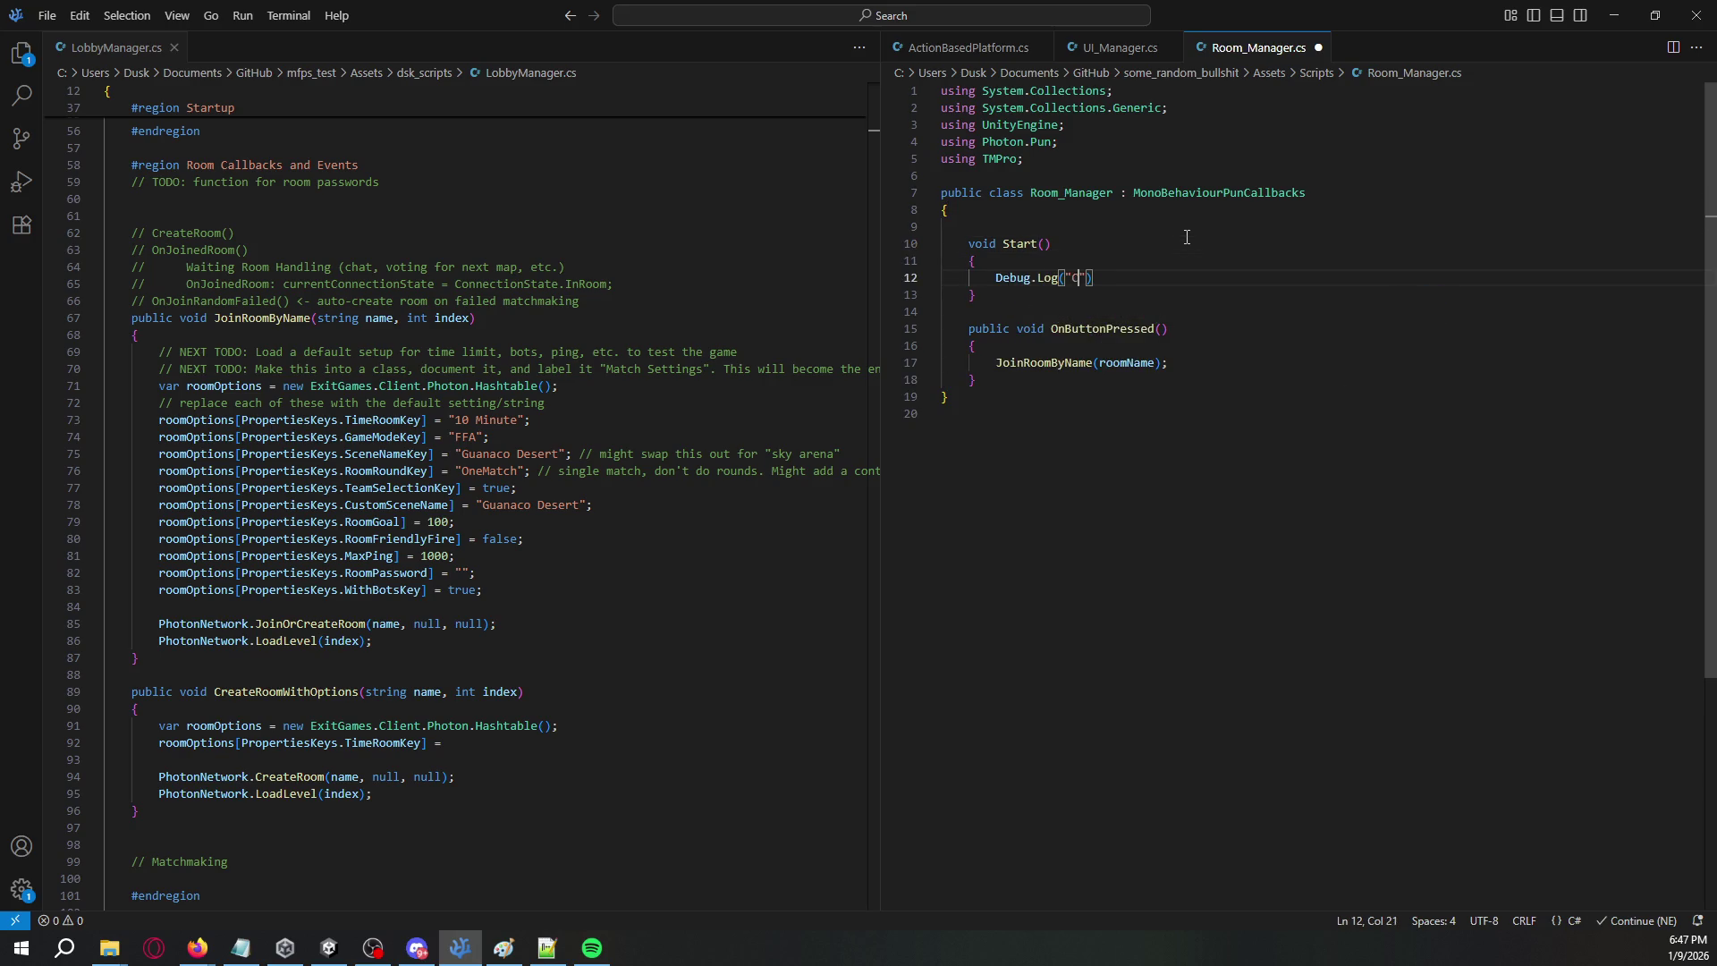
{"action": "type", "text": " Master"}
{"action": "type", "text": "\");"}
{"action": "key", "text": "ctrl+Left"}
{"action": "key", "text": "ctrl+Left"}
{"action": "key", "text": "Delete"}
{"action": "type", "text": "m"}
{"action": "key", "text": "ctrl+Right"}
{"action": "type", "text": "server..."}
{"action": "key", "text": "End"}
{"action": "key", "text": "Return"}
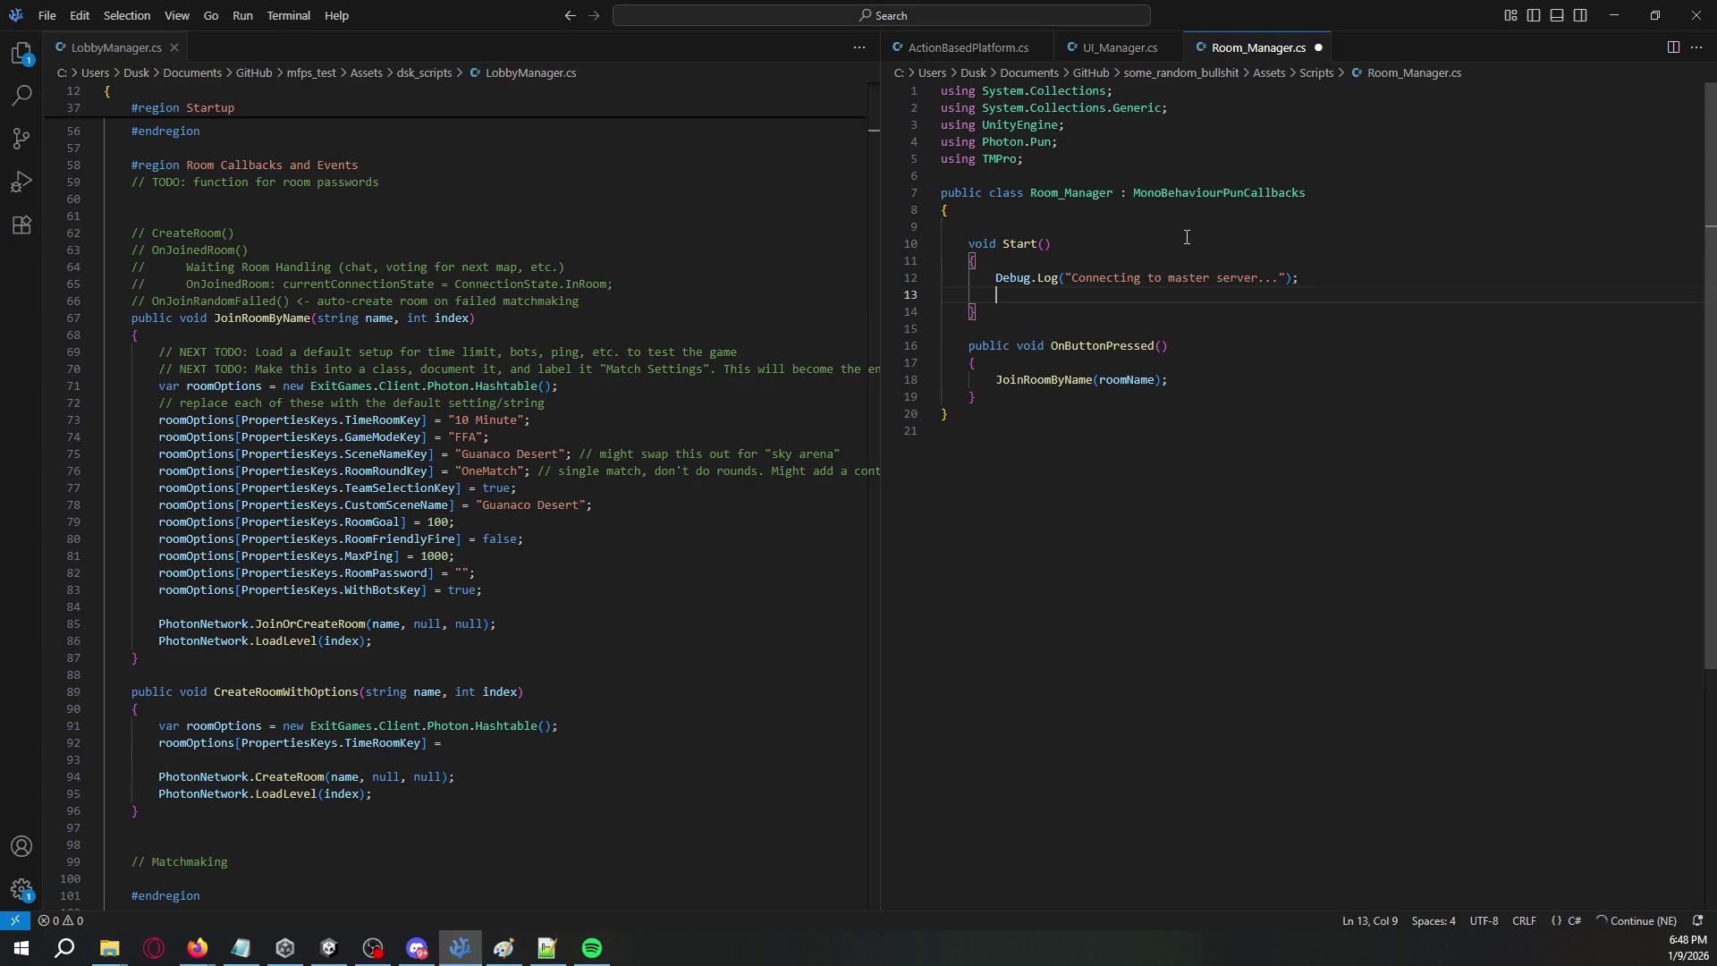
- Call PhotonNetwork.ConnectUsingSettings(); in Start
{"action": "type", "text": "Photon"}
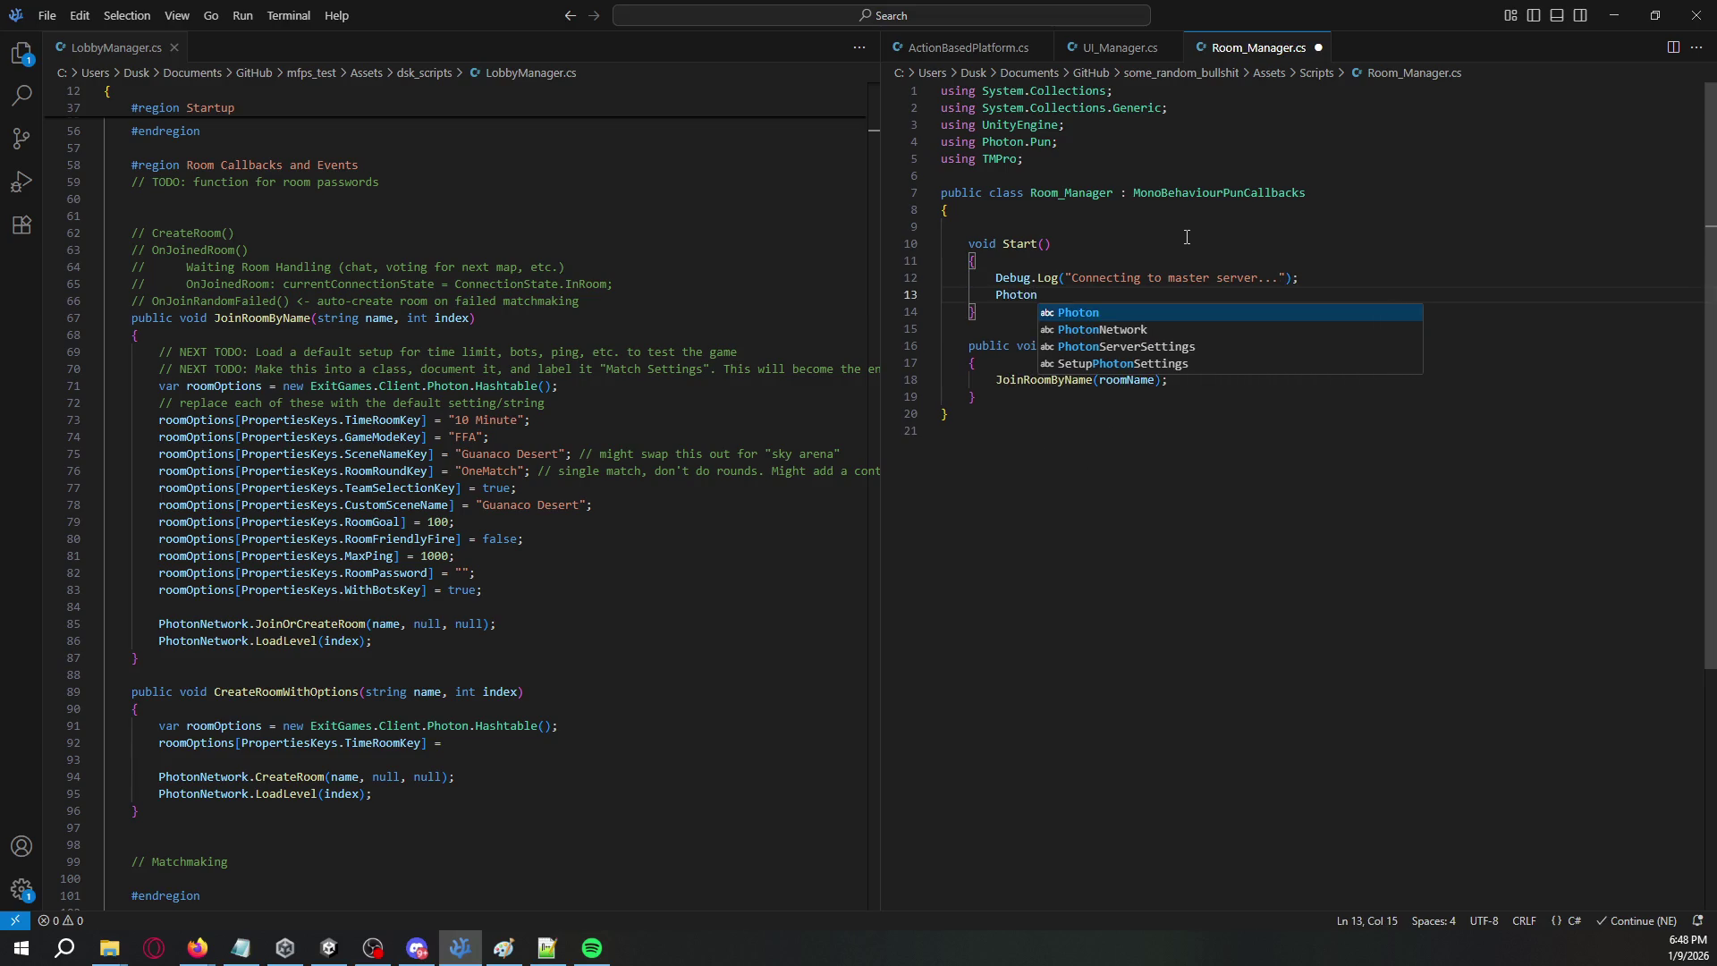
{"action": "type", "text": "Network.Connec"}
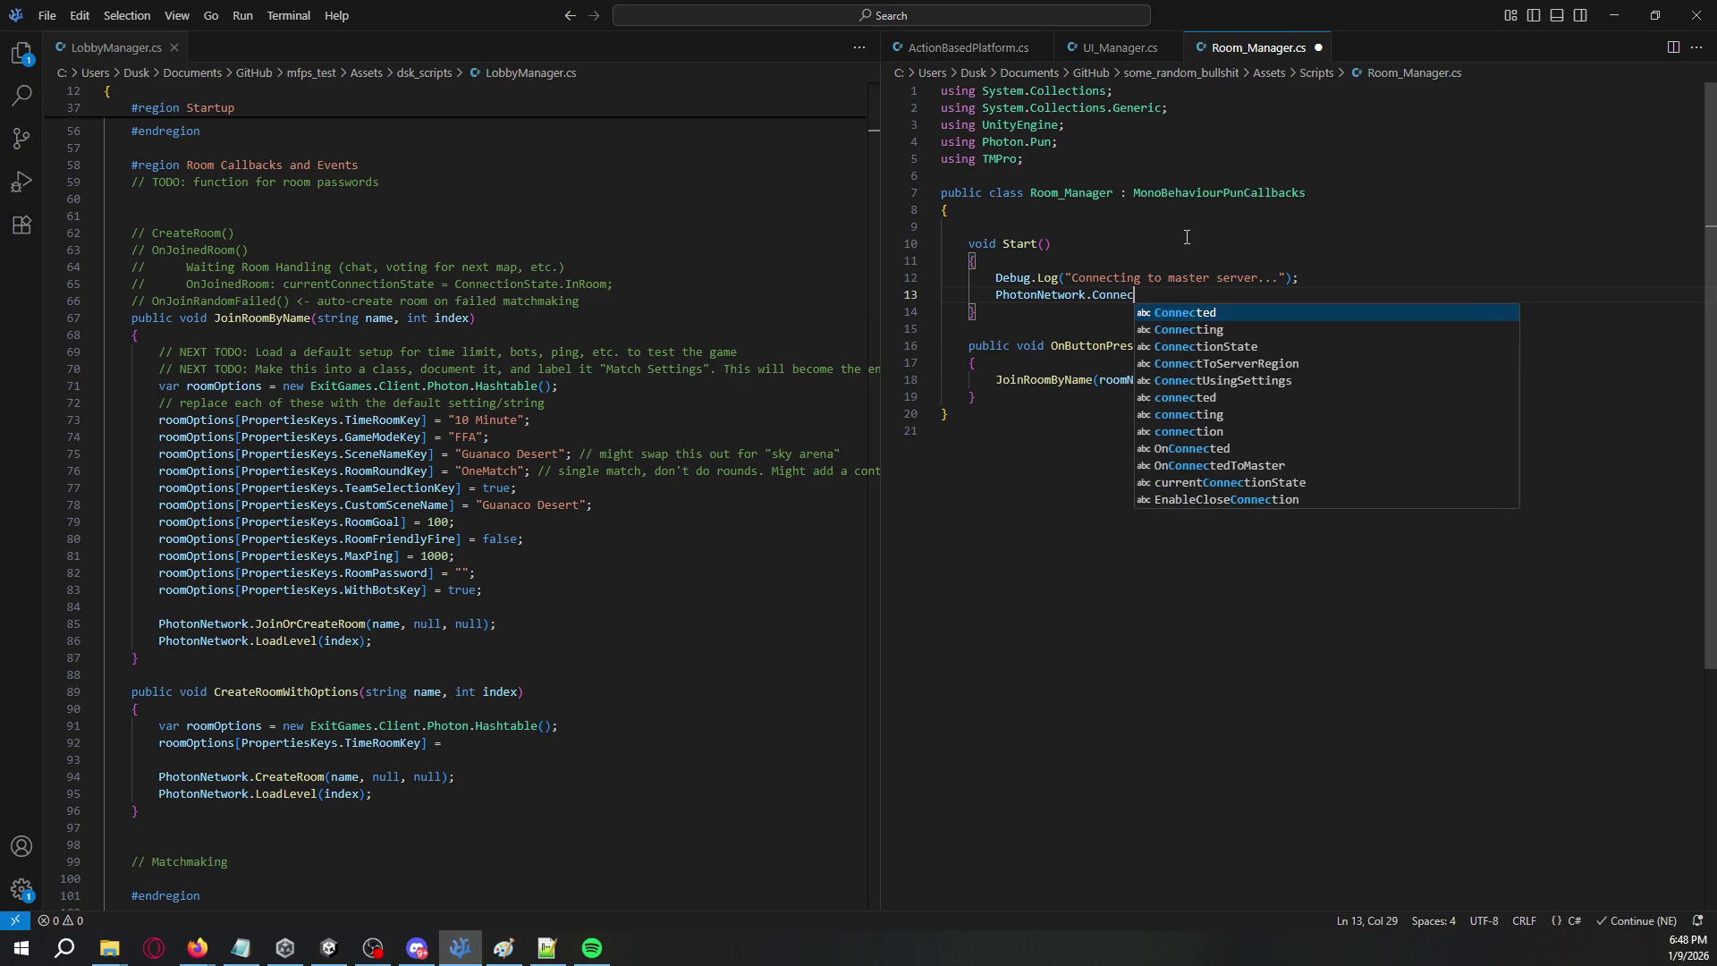
{"action": "type", "text": "tUsing"}
{"action": "key", "text": "Tab"}
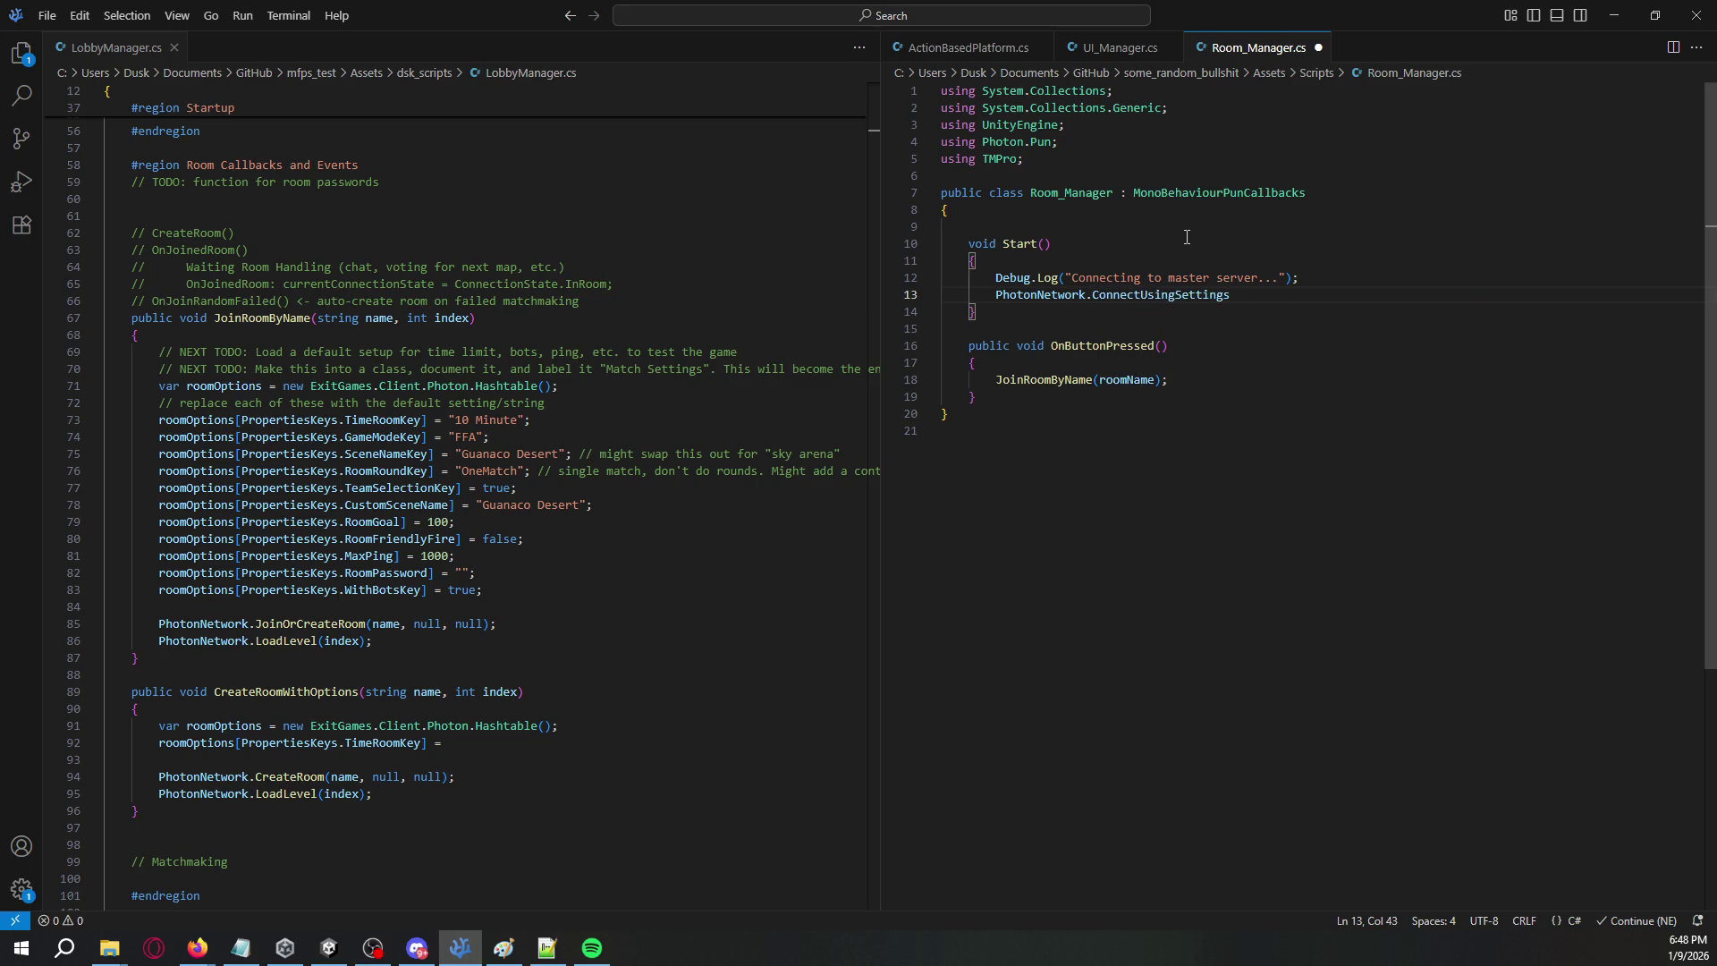
{"action": "left_click", "coordinate": [196, 948]}
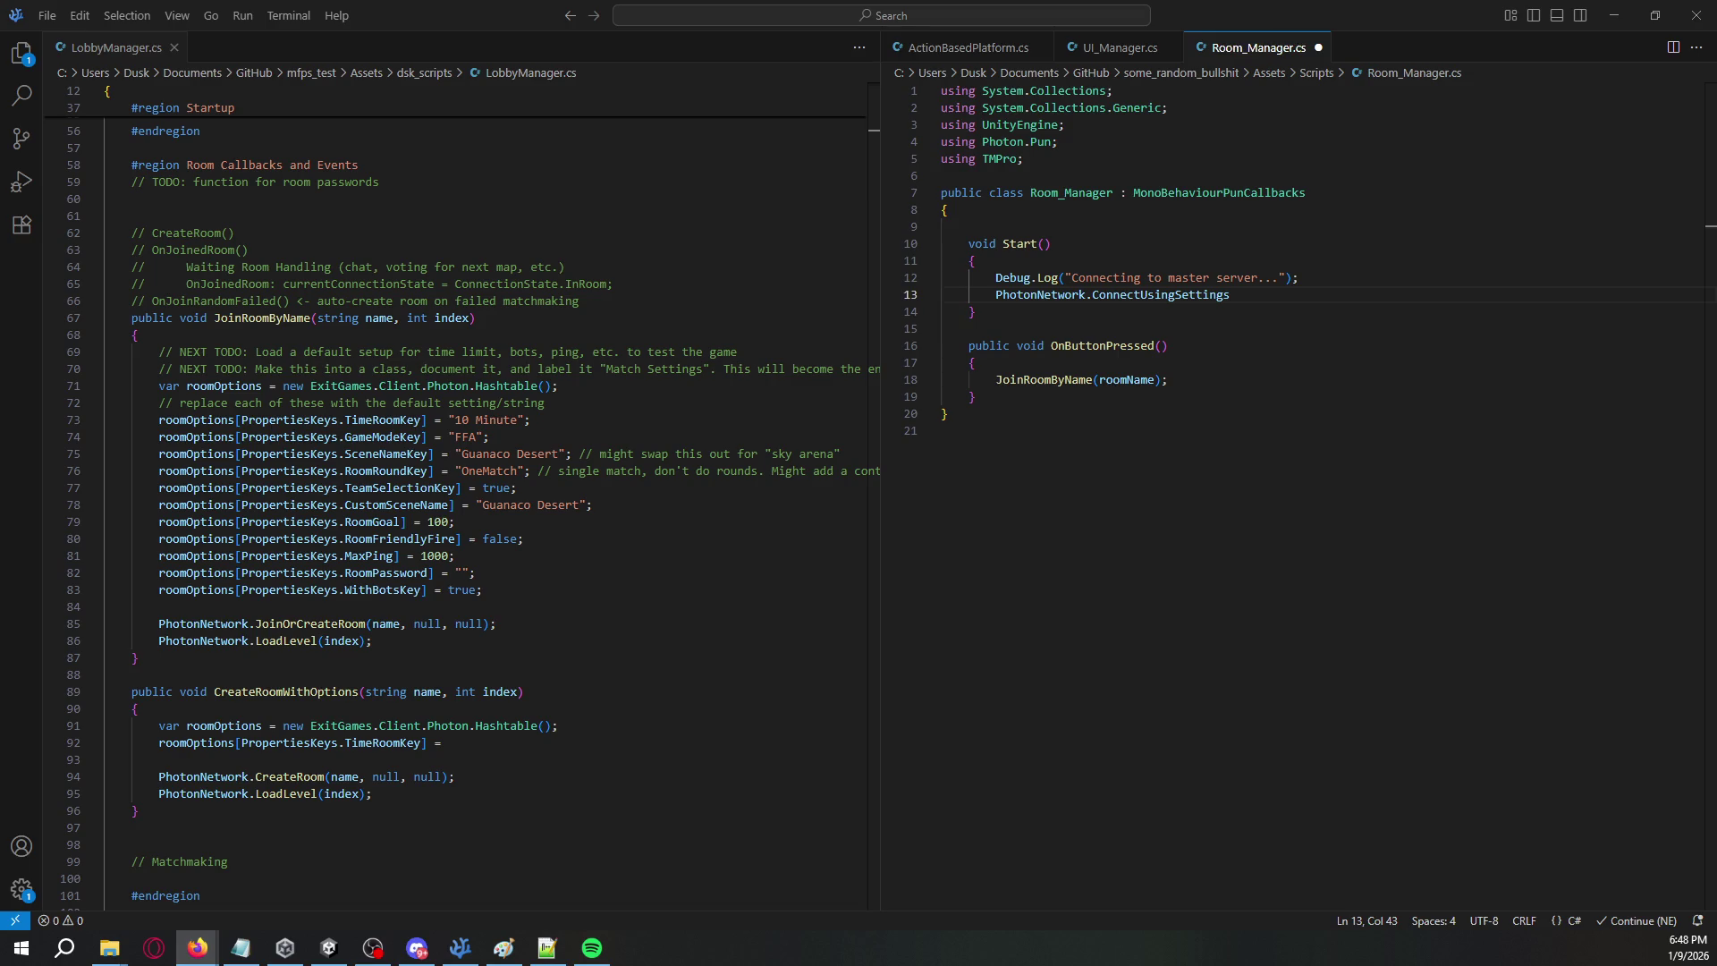
{"action": "left_click", "coordinate": [1315, 292]}
{"action": "type", "text": "();"}
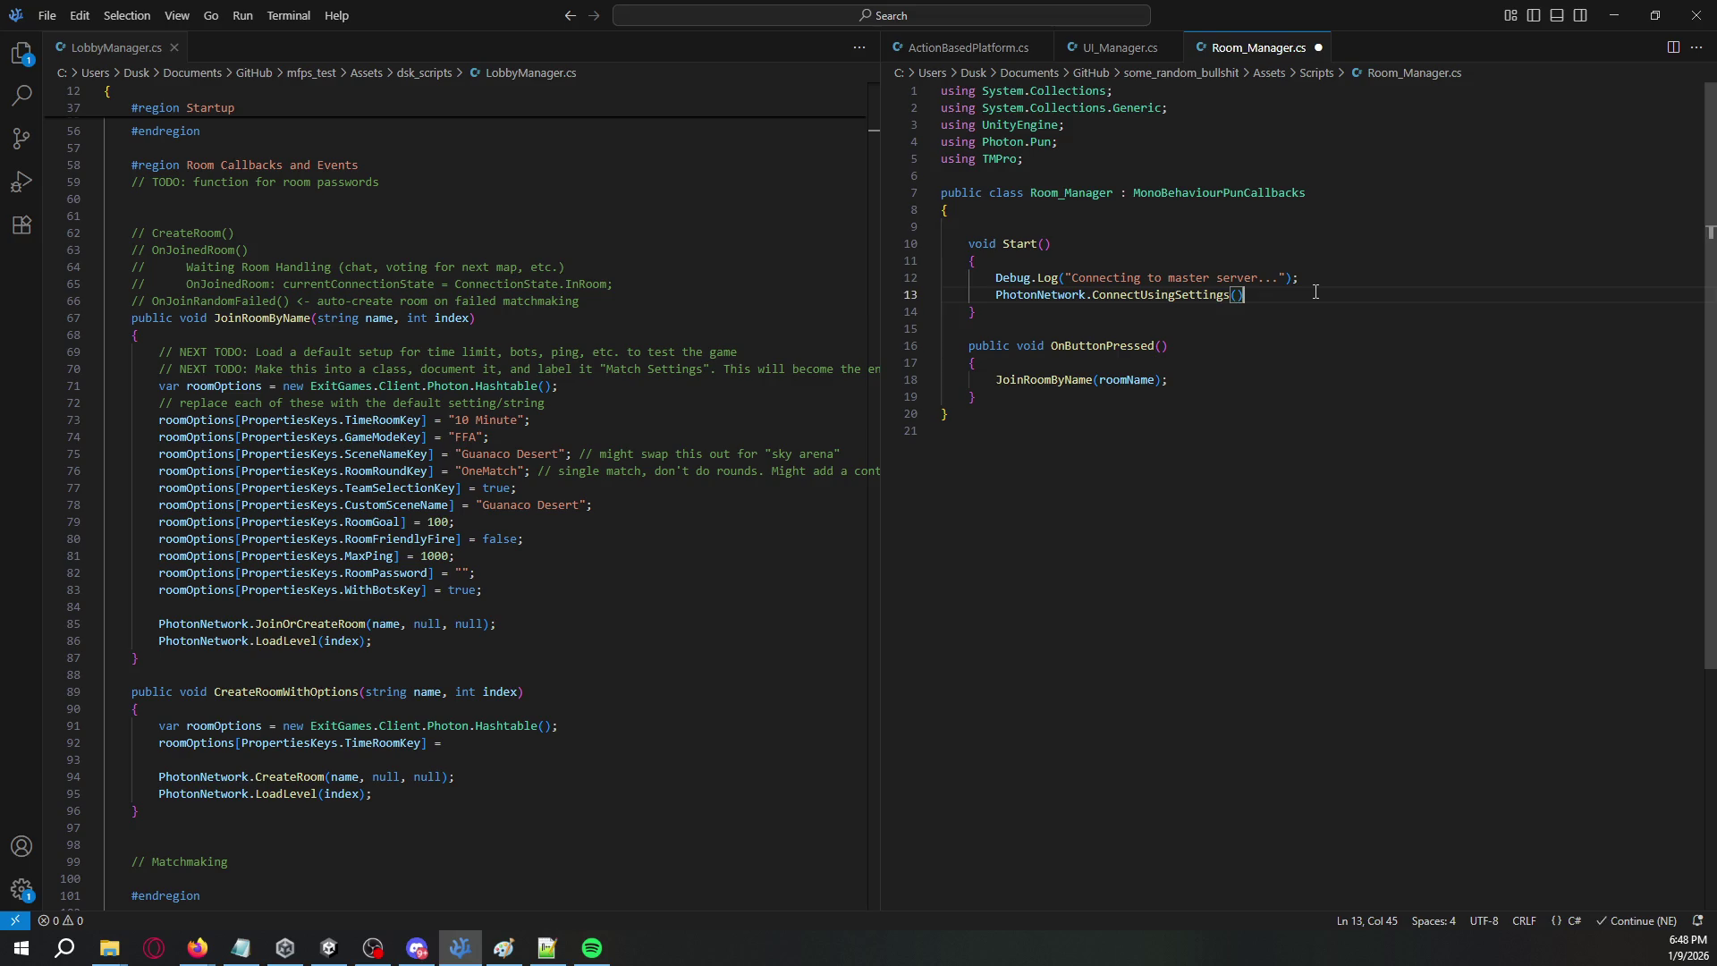
{"action": "key", "text": "alt+Tab"}
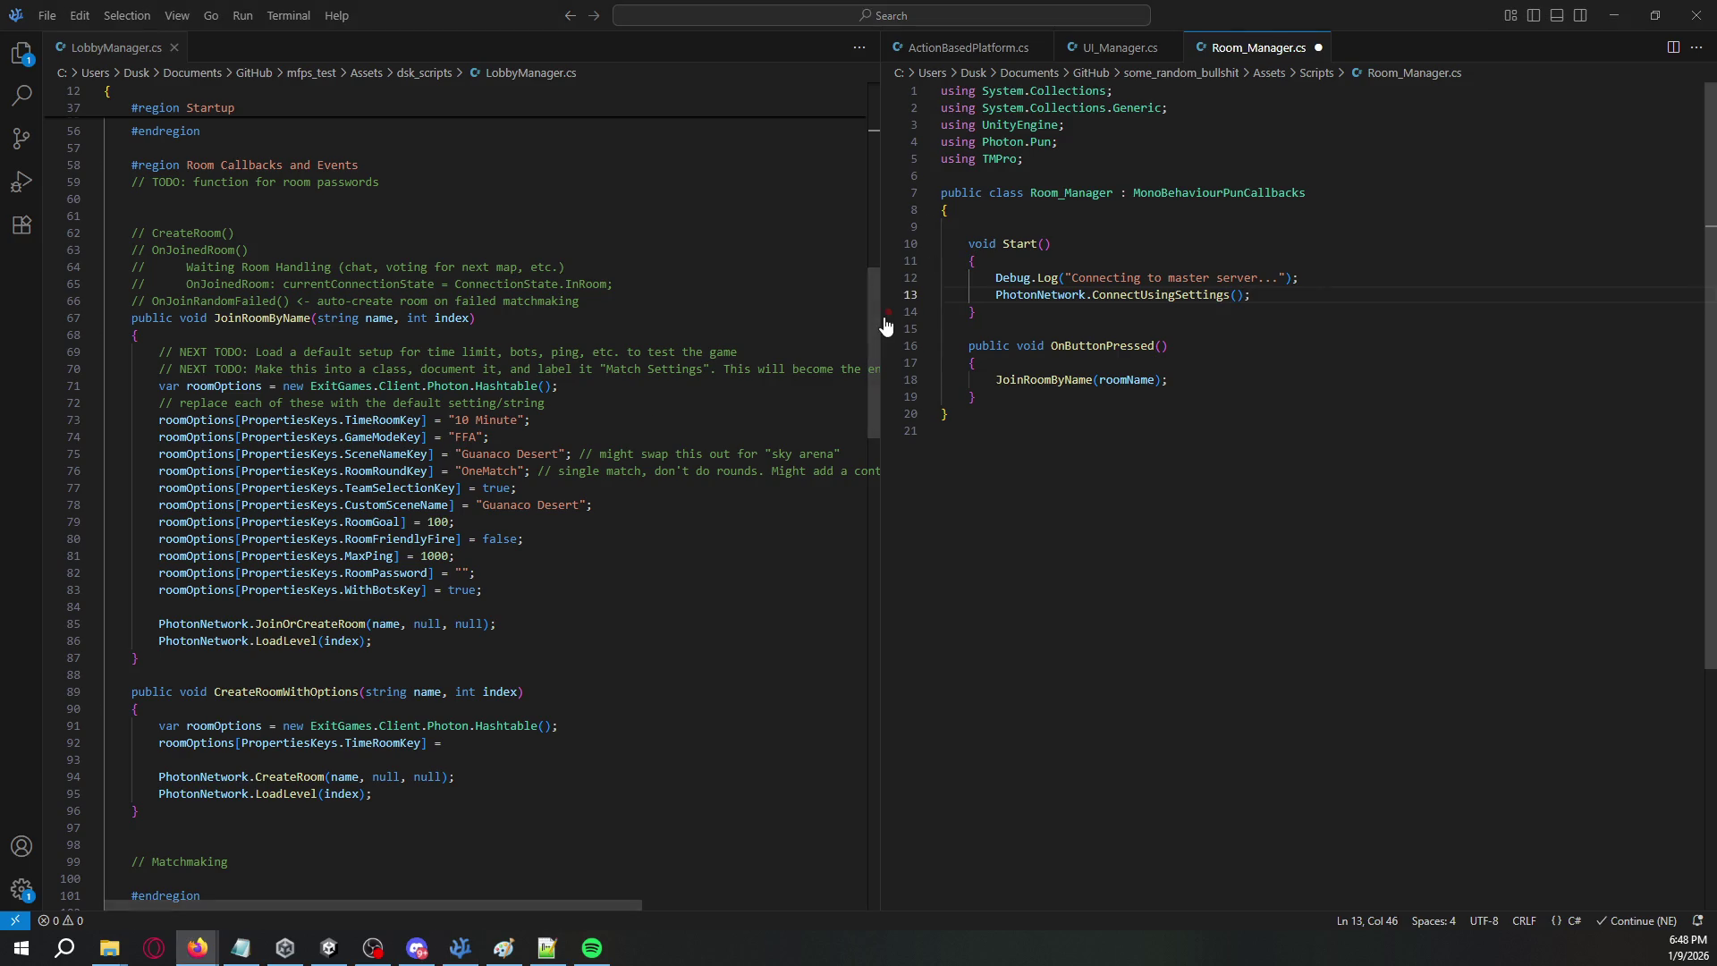
{"action": "left_click", "coordinate": [1353, 312]}
- Add a public override OnConnectedToMaster method that calls base.OnConnectedToMaster()
{"action": "key", "text": "Return"}
{"action": "key", "text": "Return"}
{"action": "type", "text": "public override void OnCo"}
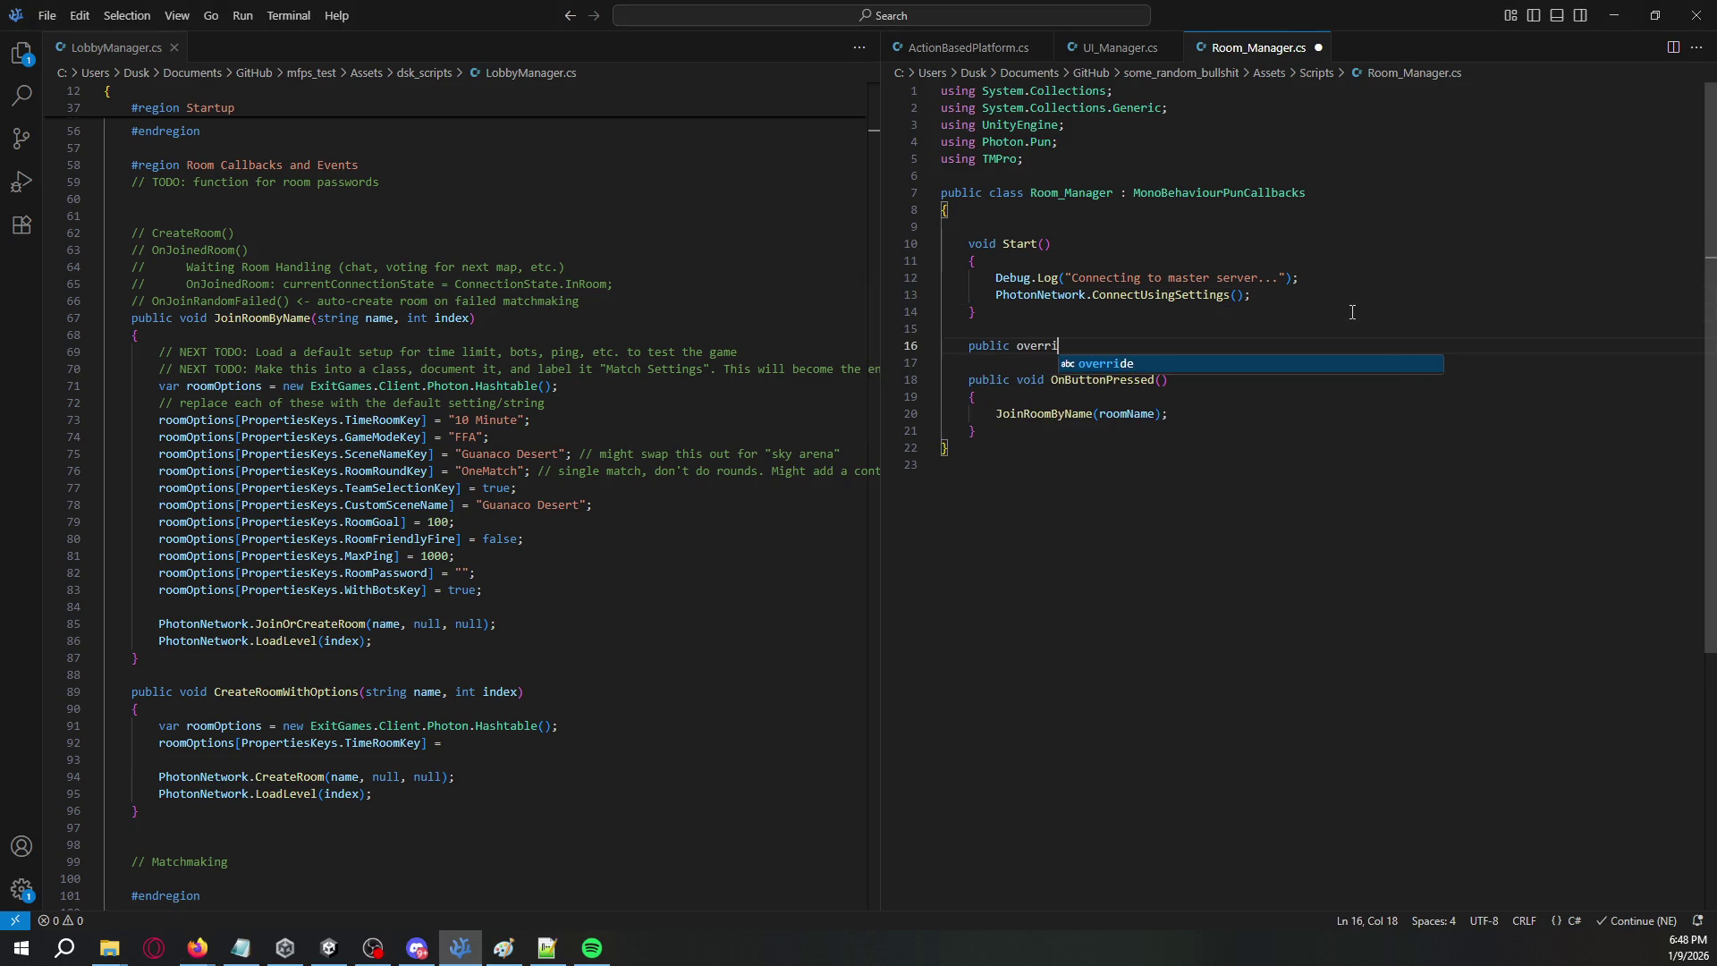
{"action": "type", "text": "nn"}
{"action": "key", "text": "Down"}
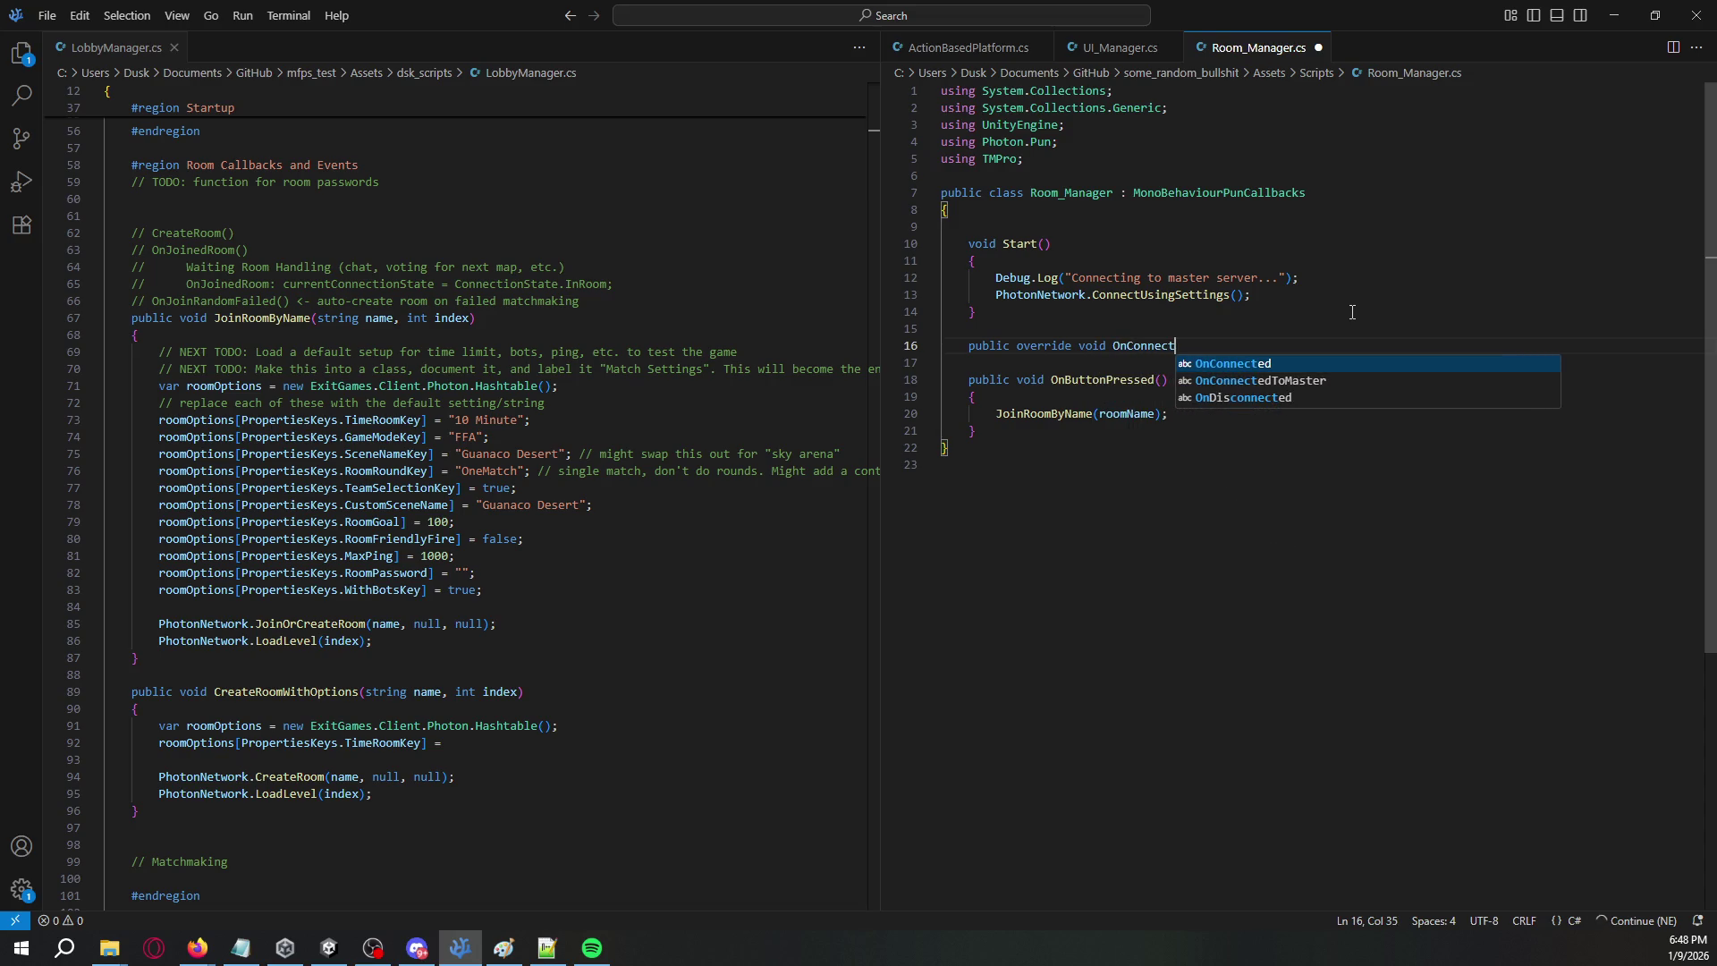
{"action": "key", "text": "Tab"}
{"action": "type", "text": "()"}
{"action": "key", "text": "Return"}
{"action": "type", "text": "{"}
{"action": "key", "text": "Return"}
{"action": "type", "text": "base.OnConn"}
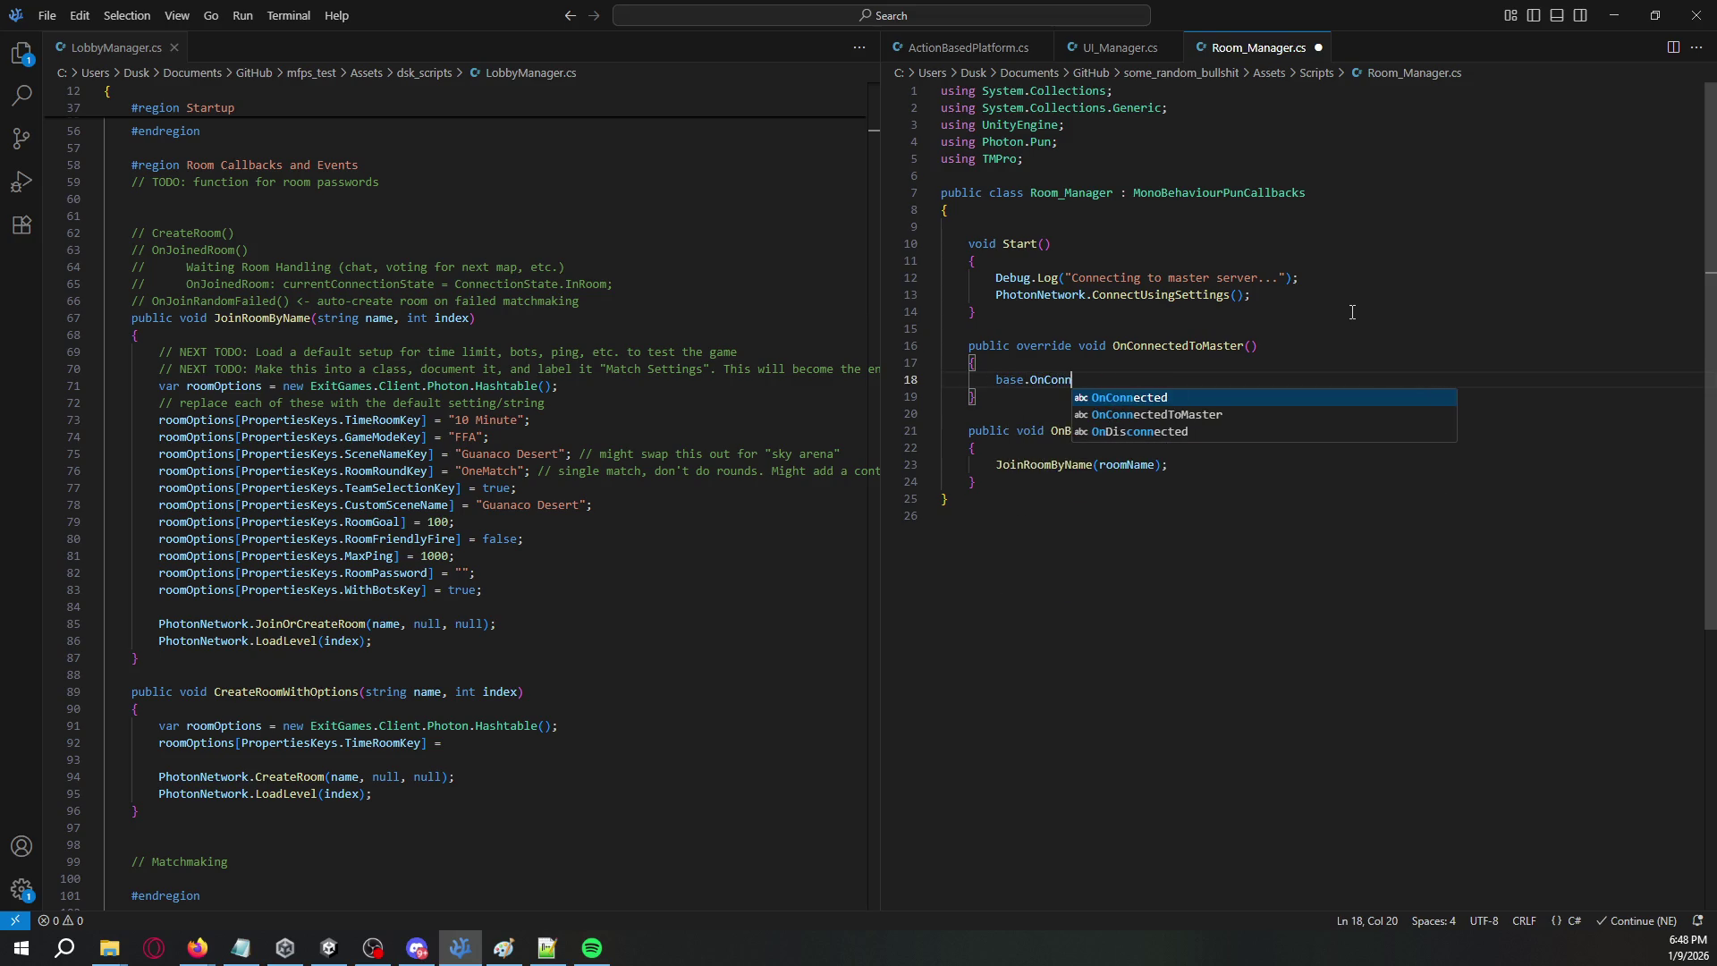
{"action": "key", "text": "Tab"}
{"action": "type", "text": "()"}
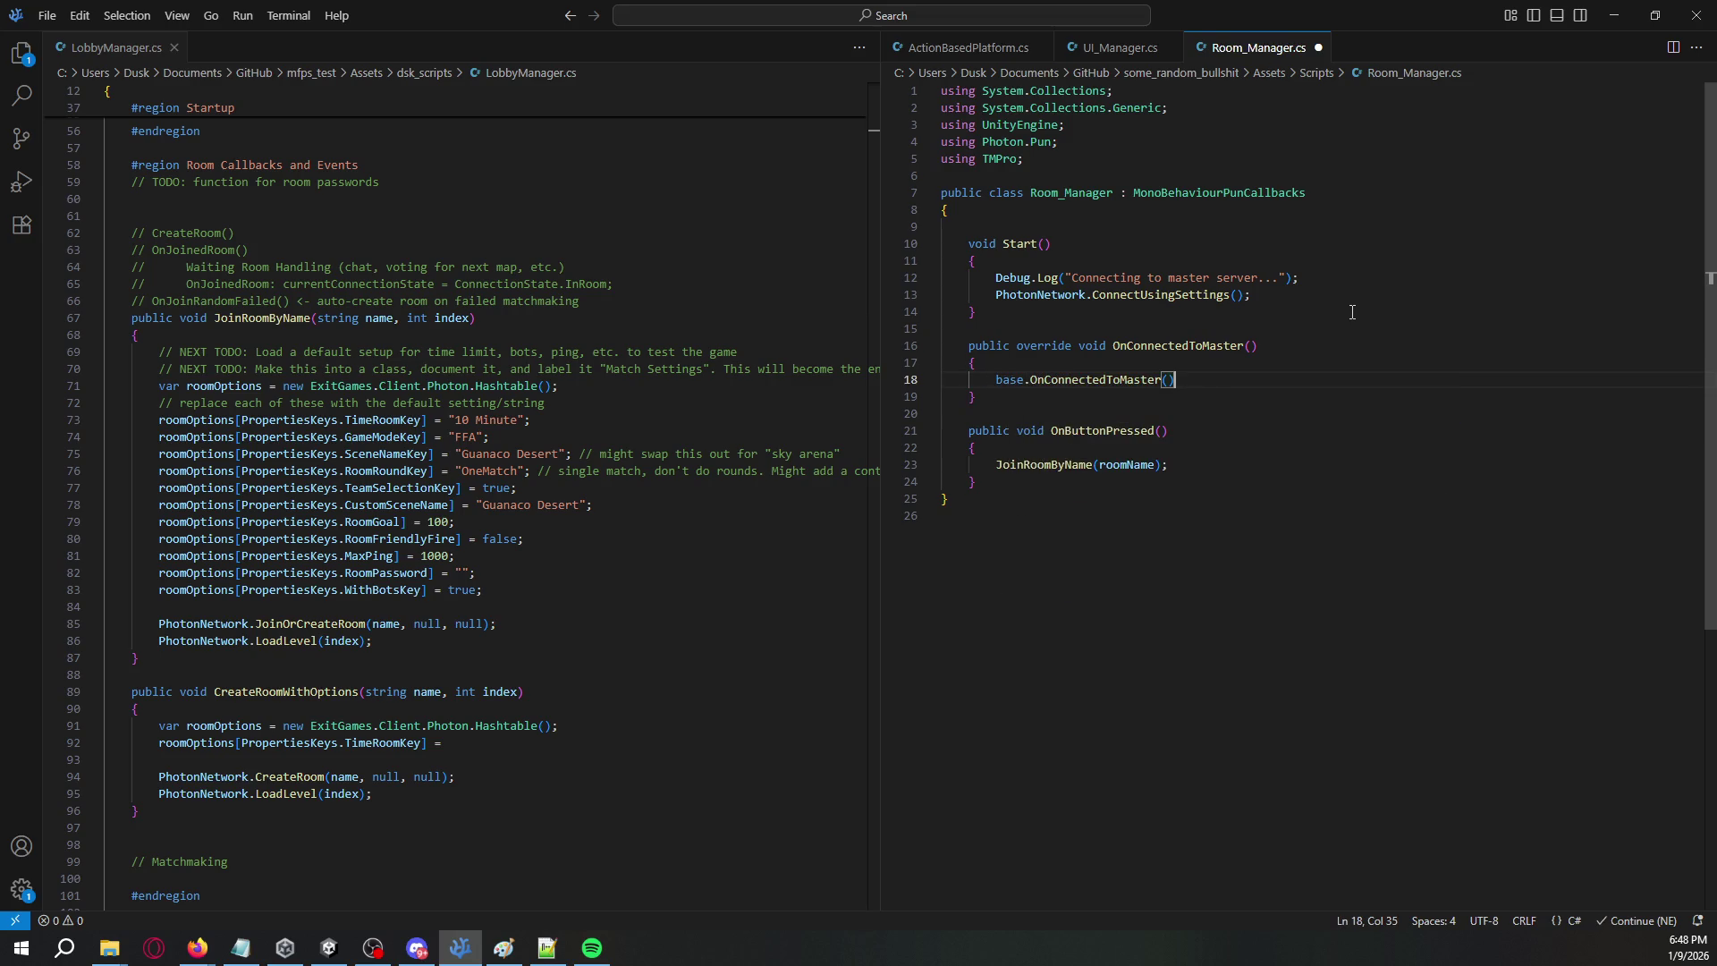
{"action": "type", "text": ";"}
- In OnConnectedToMaster, log the master server connection and call PhotonNetwork.JoinLobby()
{"action": "key", "text": "Return"}
{"action": "key", "text": "Return"}
{"action": "type", "text": "De"}
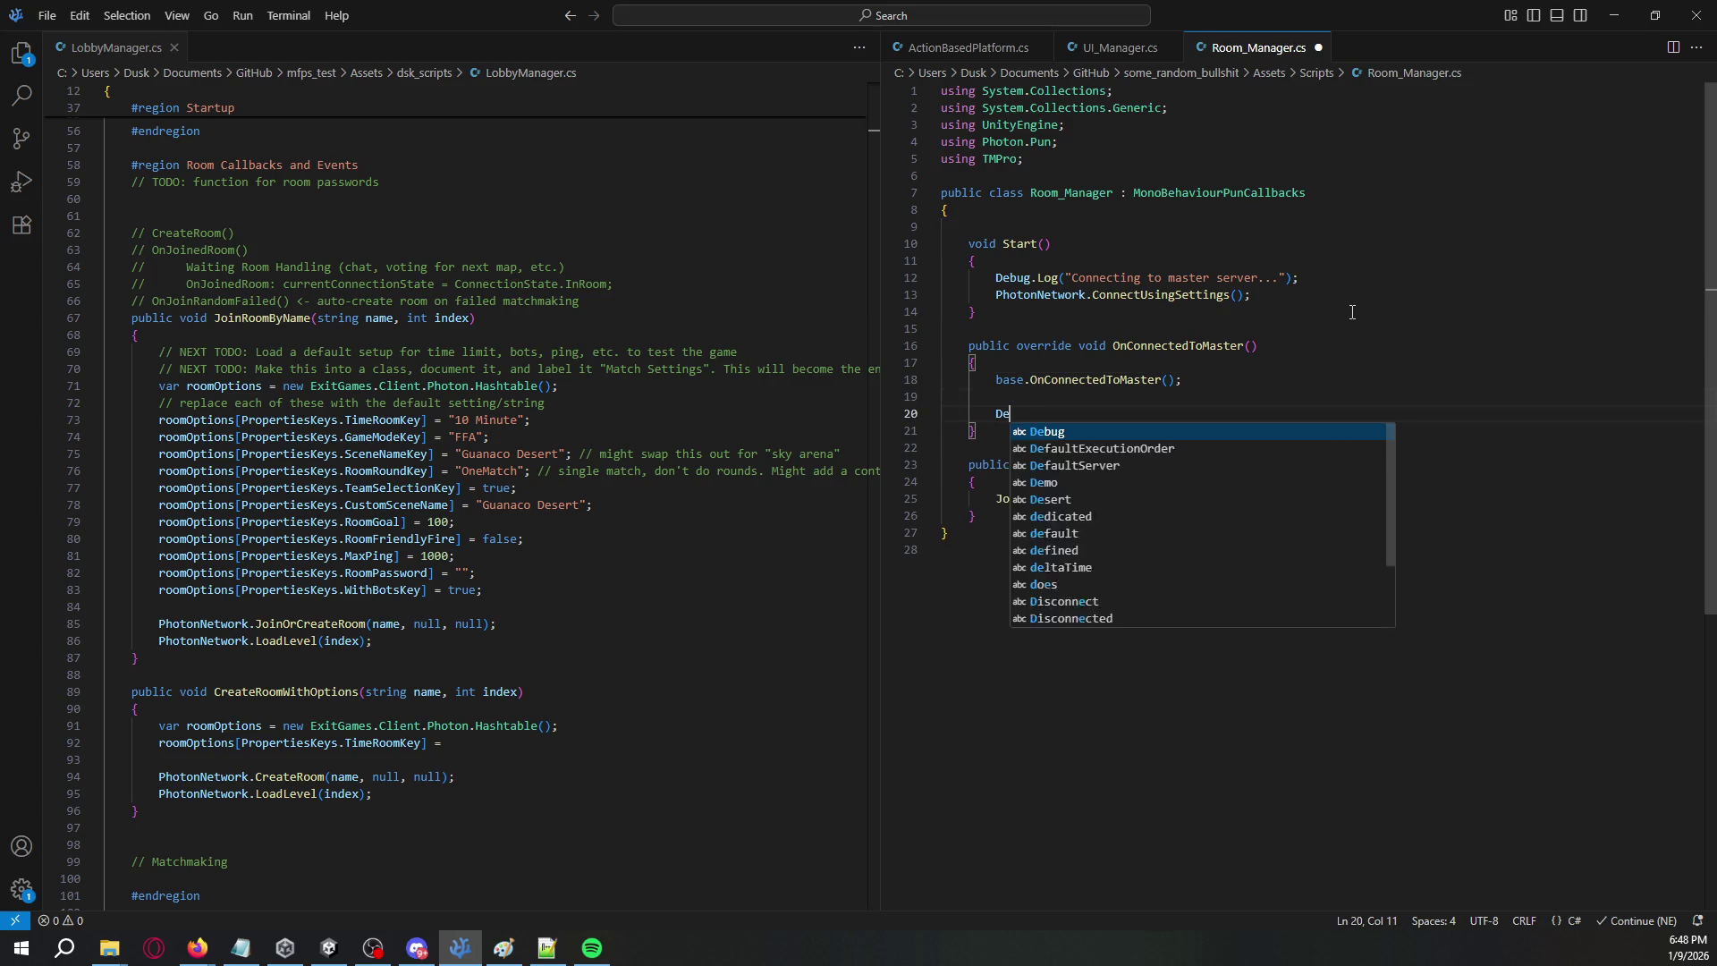
{"action": "type", "text": "bug.Log"}
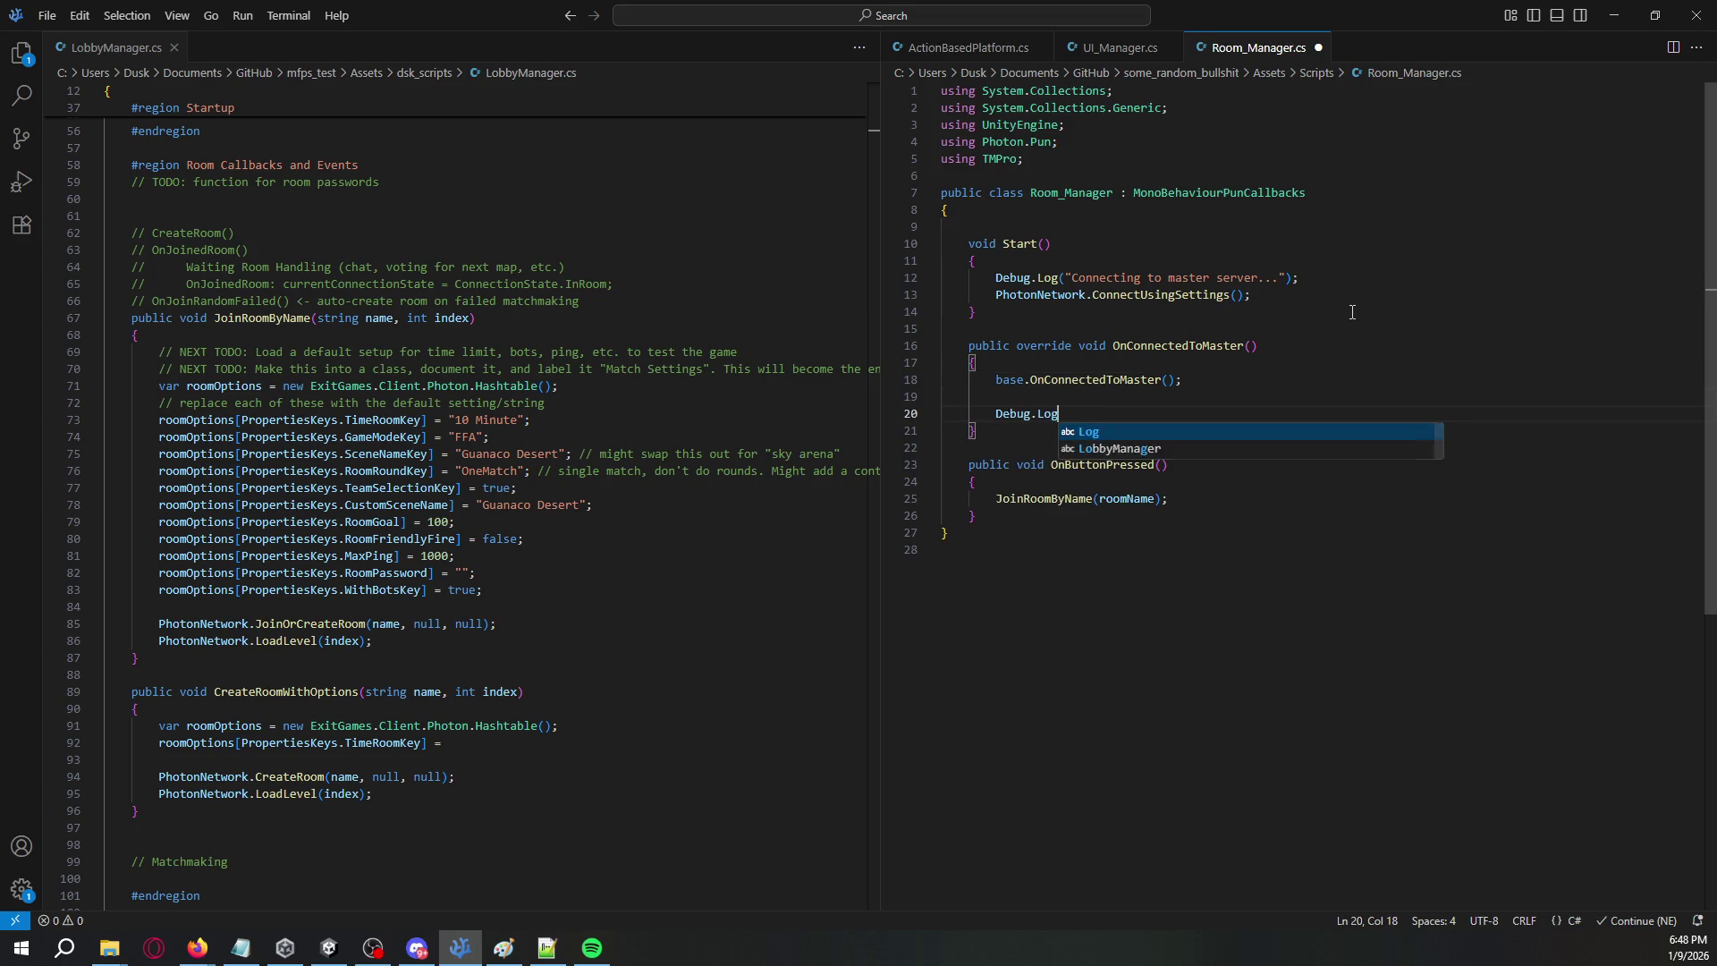
{"action": "type", "text": "(\"Conntected "}
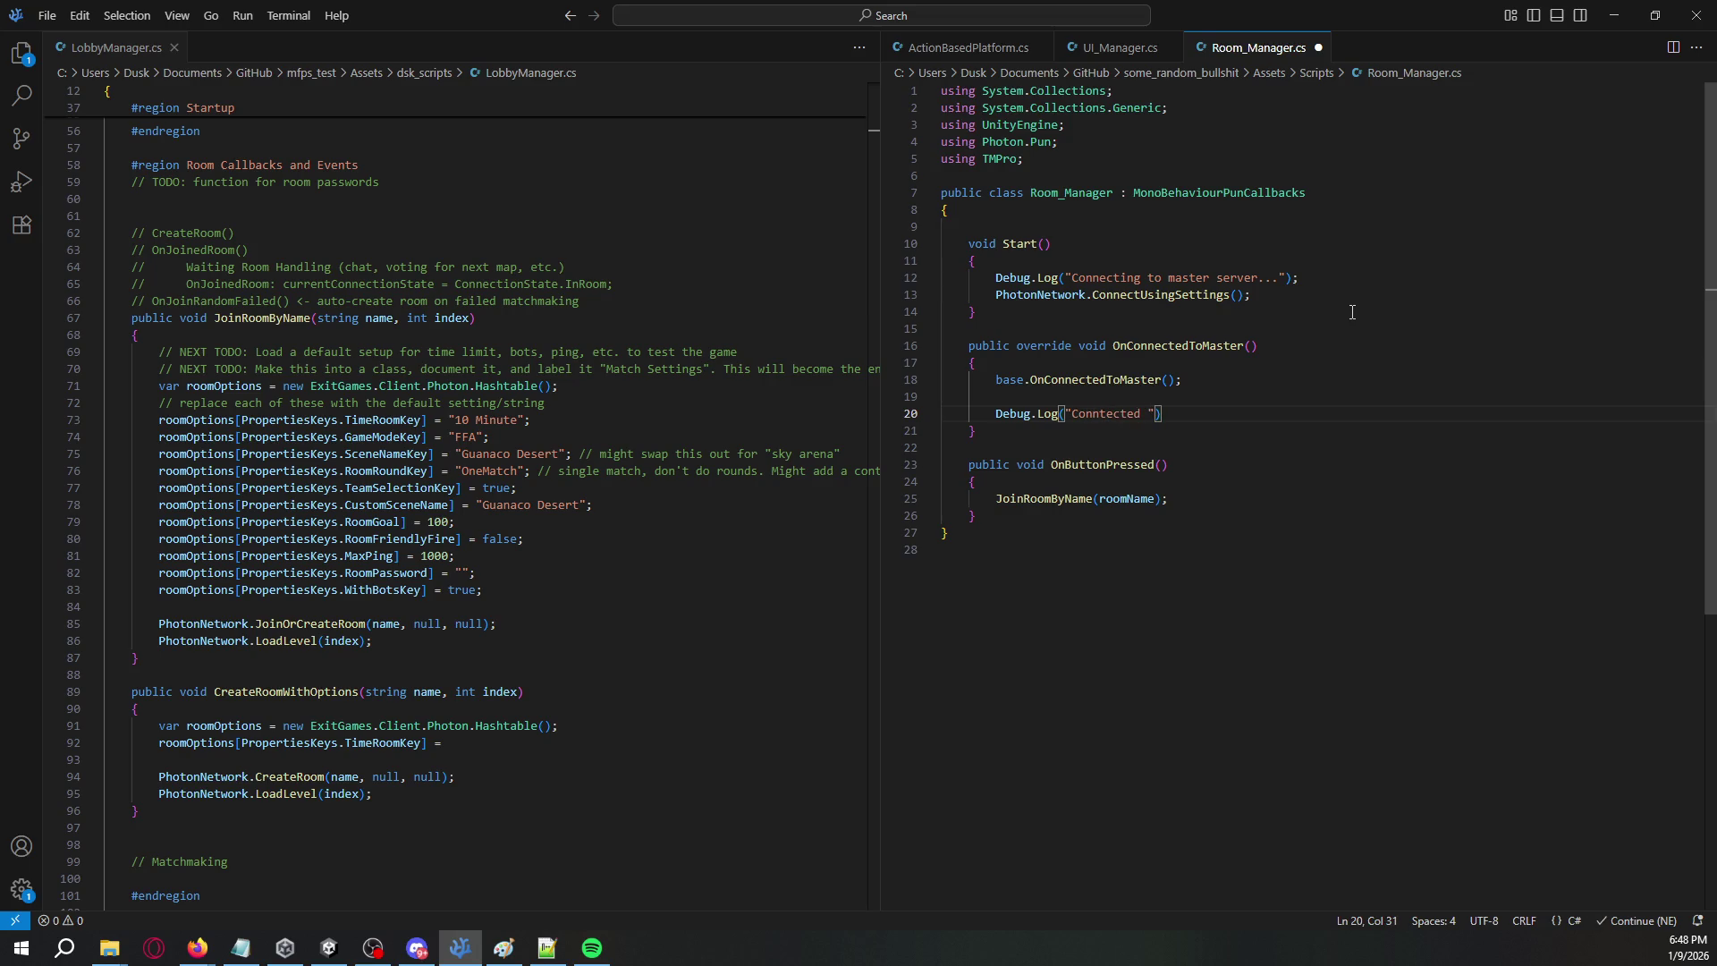
{"action": "type", "text": "to master server\""}
{"action": "type", "text": ");"}
{"action": "key", "text": "Return"}
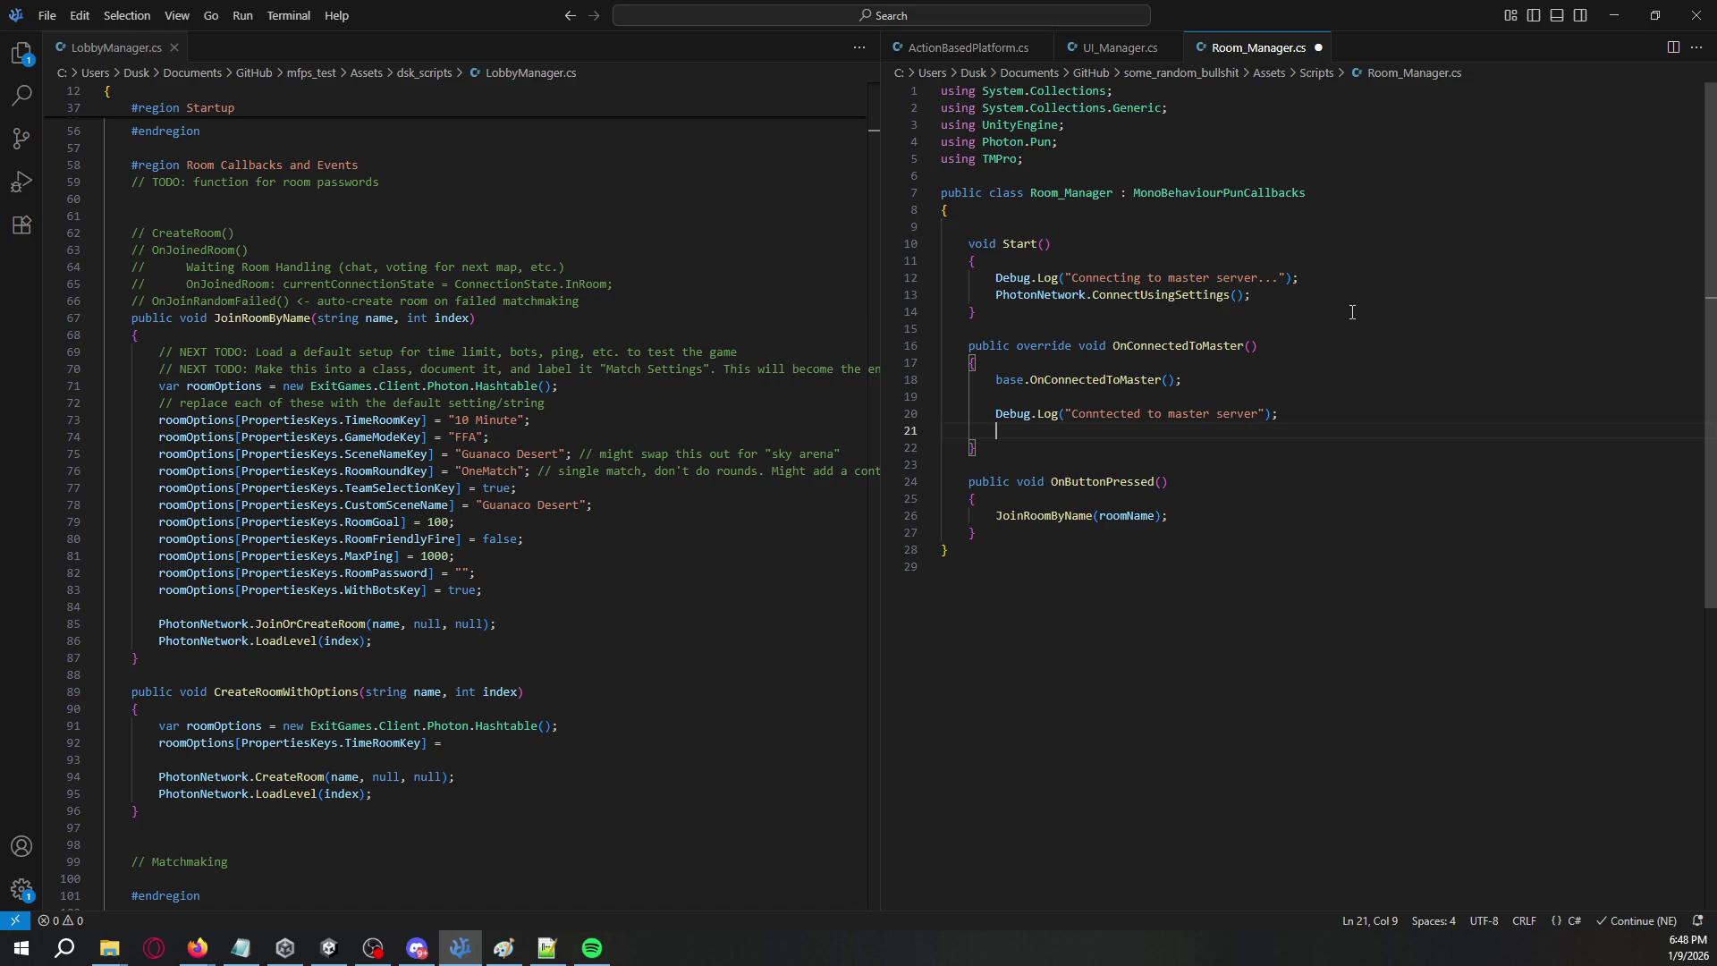
{"action": "type", "text": "PhotonNetwor"}
{"action": "key", "text": "Tab"}
{"action": "type", "text": ".JoinLobb"}
{"action": "key", "text": "Tab"}
{"action": "type", "text": "()"}
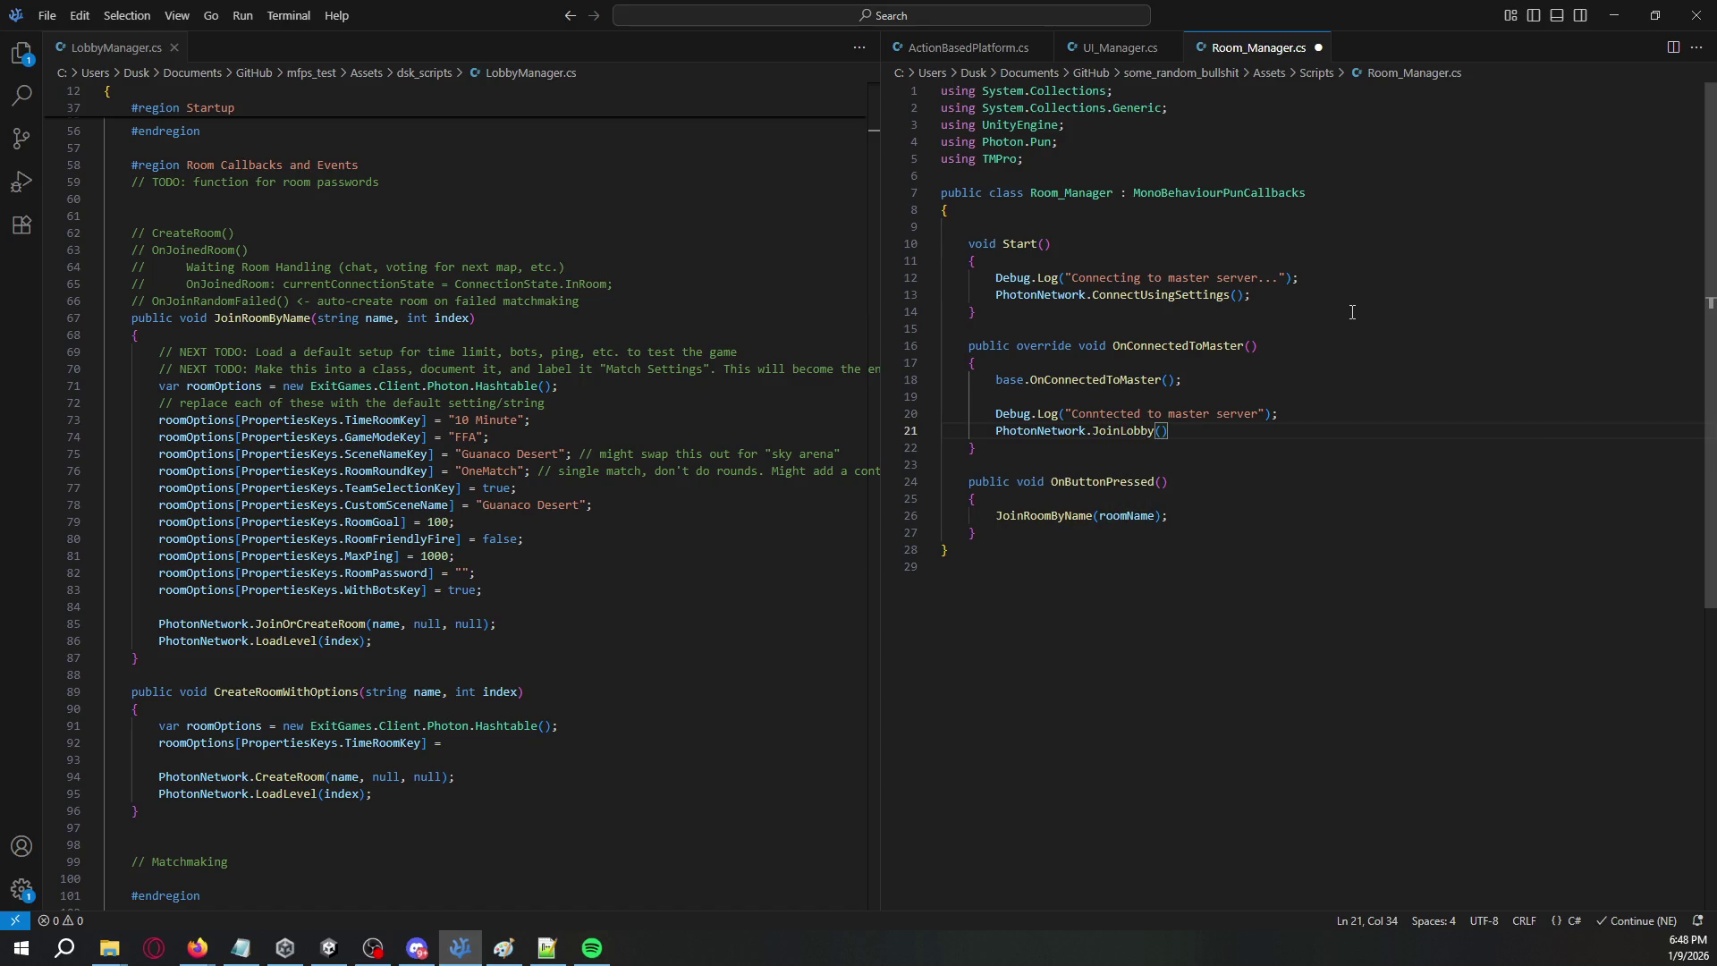
{"action": "type", "text": ");"}
{"action": "key", "text": "Down"}
{"action": "key", "text": "Return"}
{"action": "key", "text": "Return"}
- Add a public override OnJoinedLobby method that calls base.OnJoinedLobby()
{"action": "type", "text": "ublic ov"}
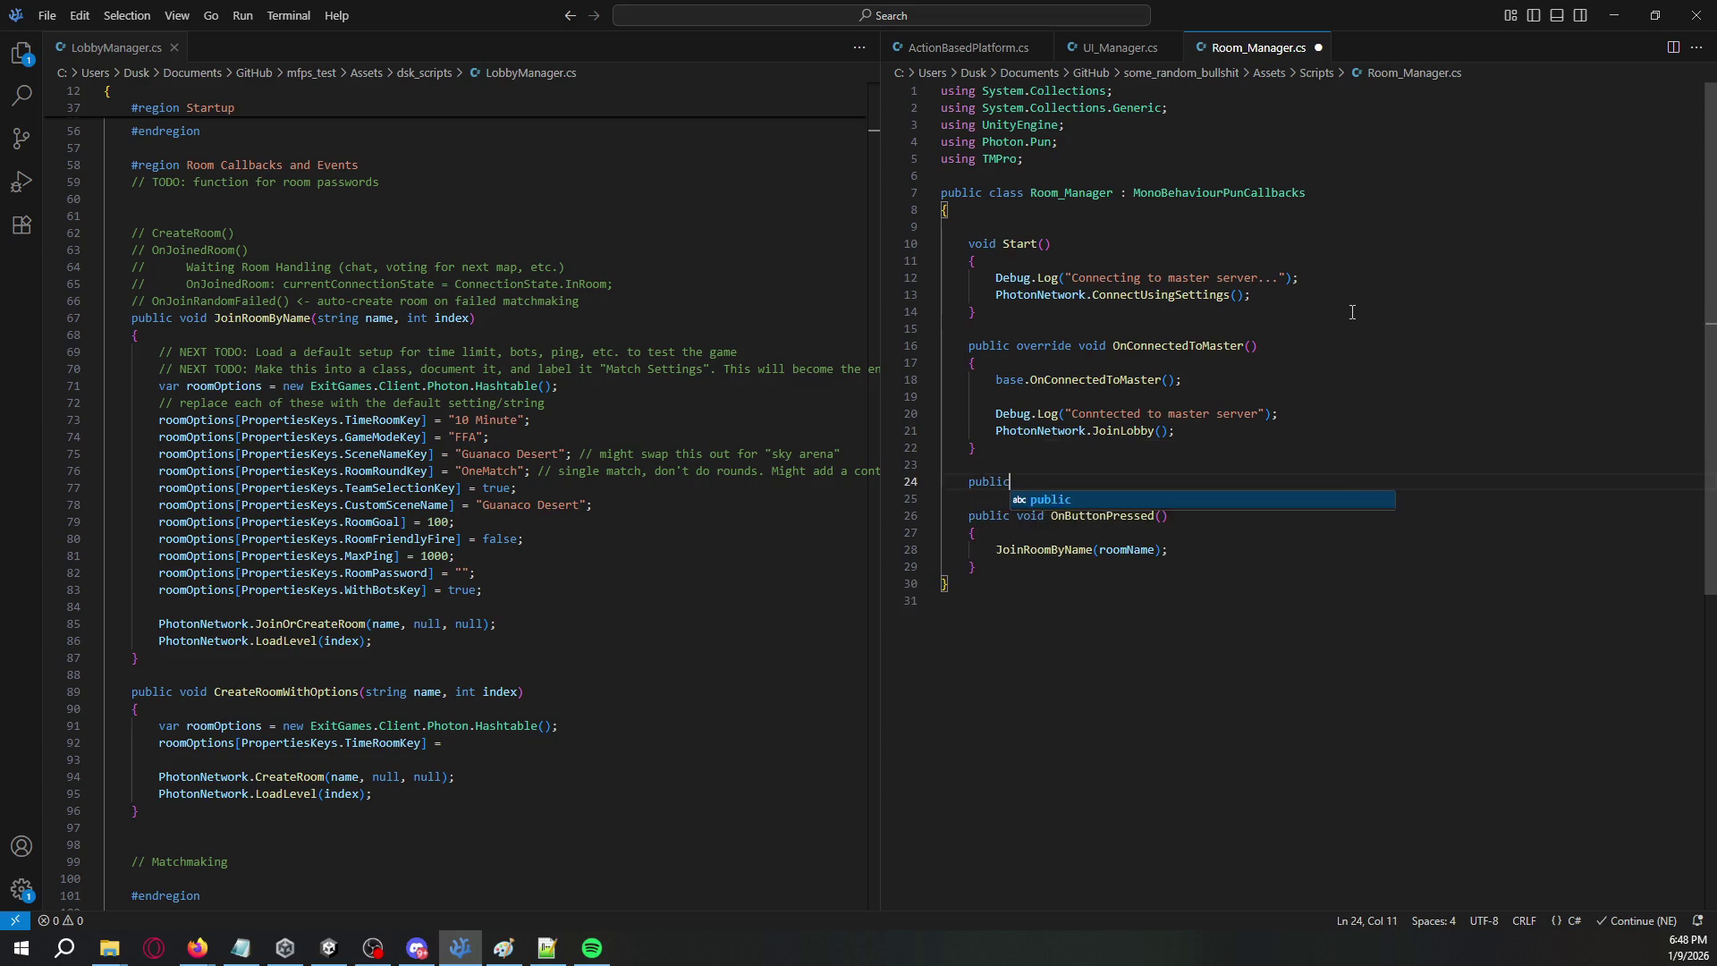
{"action": "key", "text": "Tab"}
{"action": "type", "text": "void"}
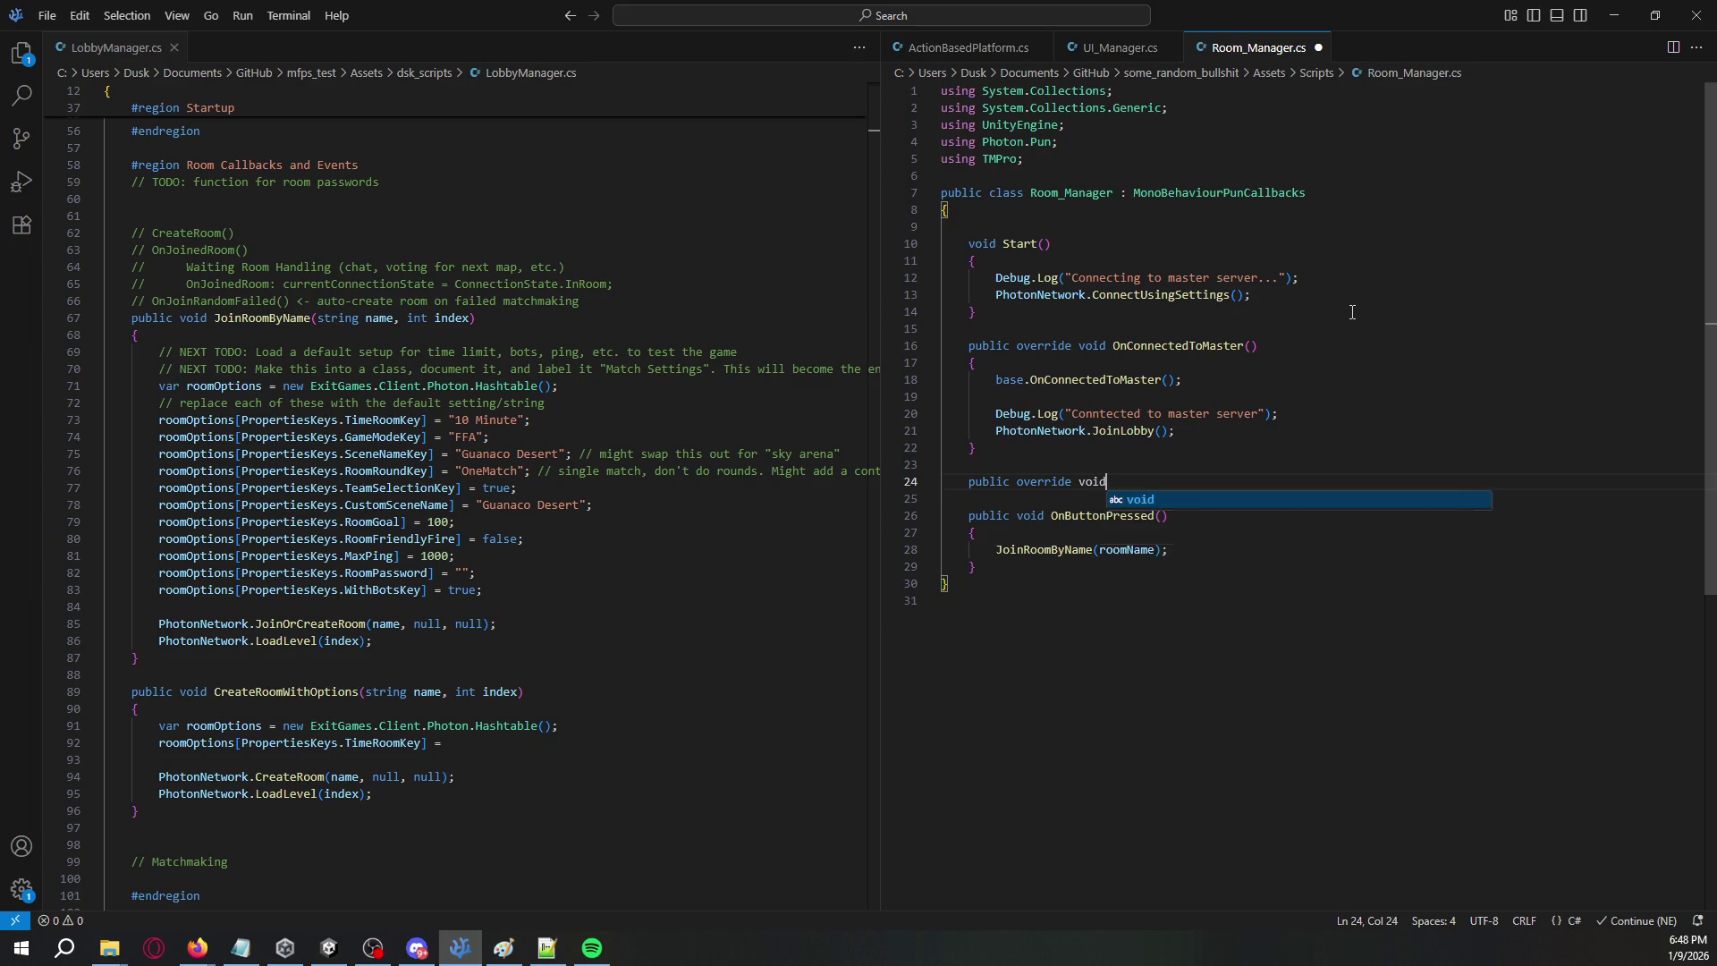
{"action": "key", "text": "Escape"}
{"action": "type", "text": " OnJoin"}
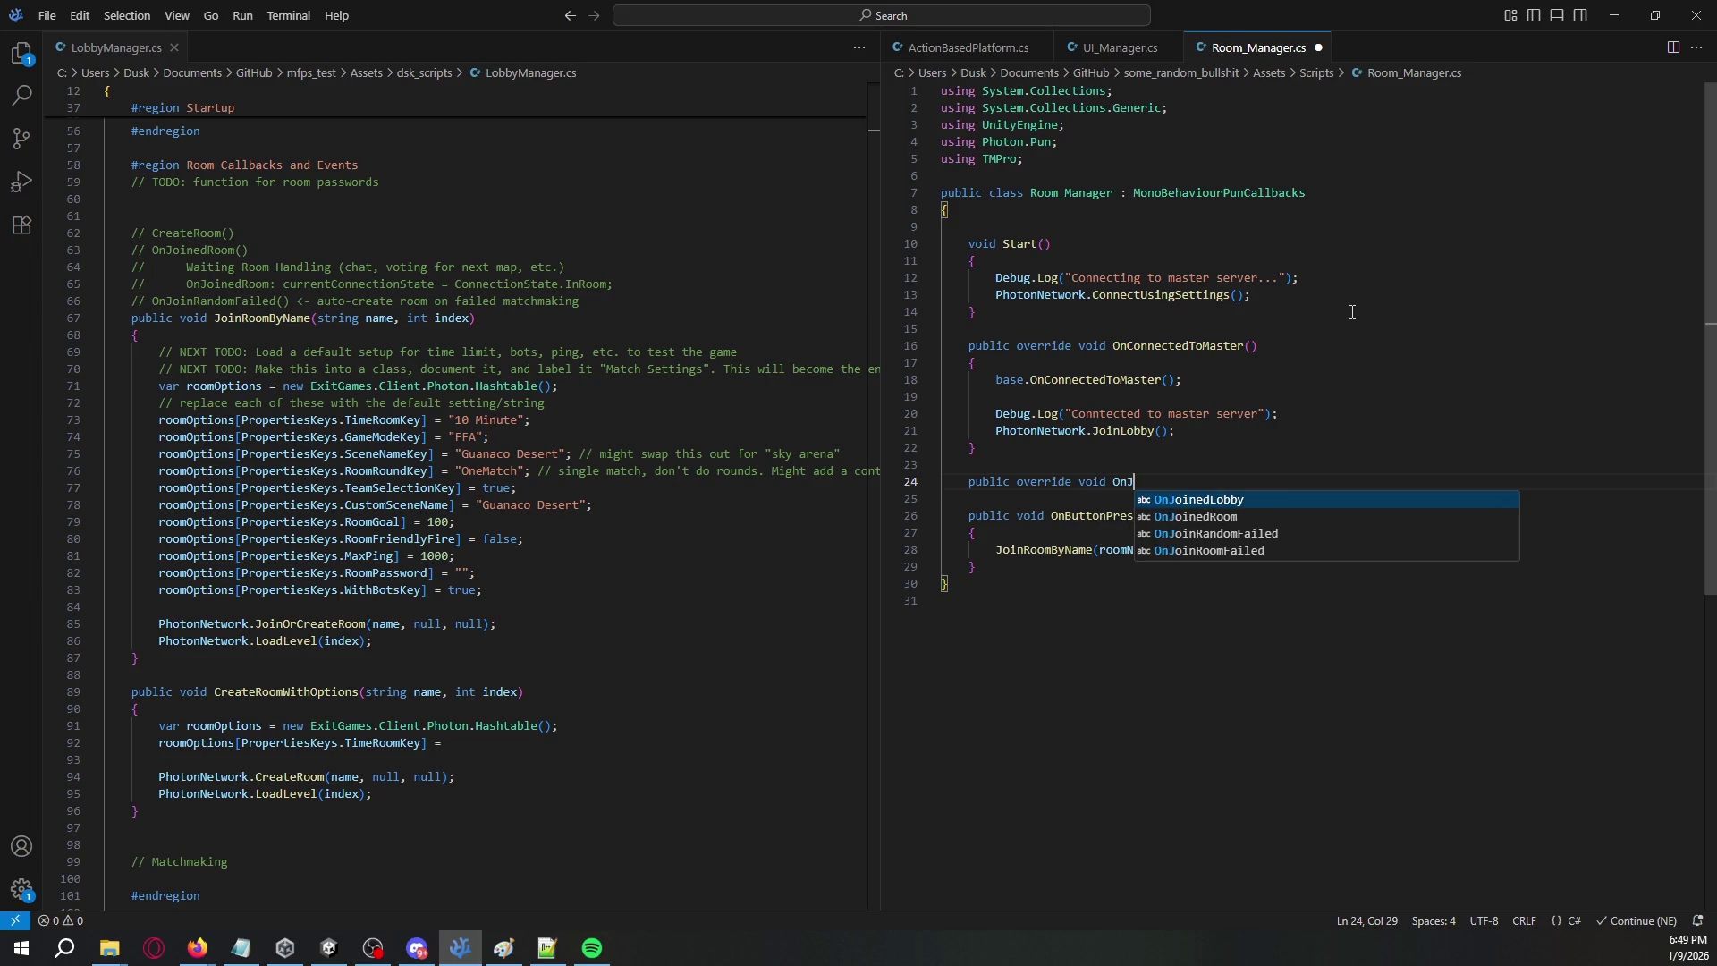
{"action": "key", "text": "Tab"}
{"action": "type", "text": "()"}
{"action": "key", "text": "Return"}
{"action": "type", "text": "Phot"}
{"action": "key", "text": "Escape"}
{"action": "key", "text": "BackSpace"}
{"action": "key", "text": "BackSpace"}
{"action": "key", "text": "BackSpace"}
{"action": "type", "text": "{"}
{"action": "key", "text": "Return"}
{"action": "type", "text": "base.OnJo"}
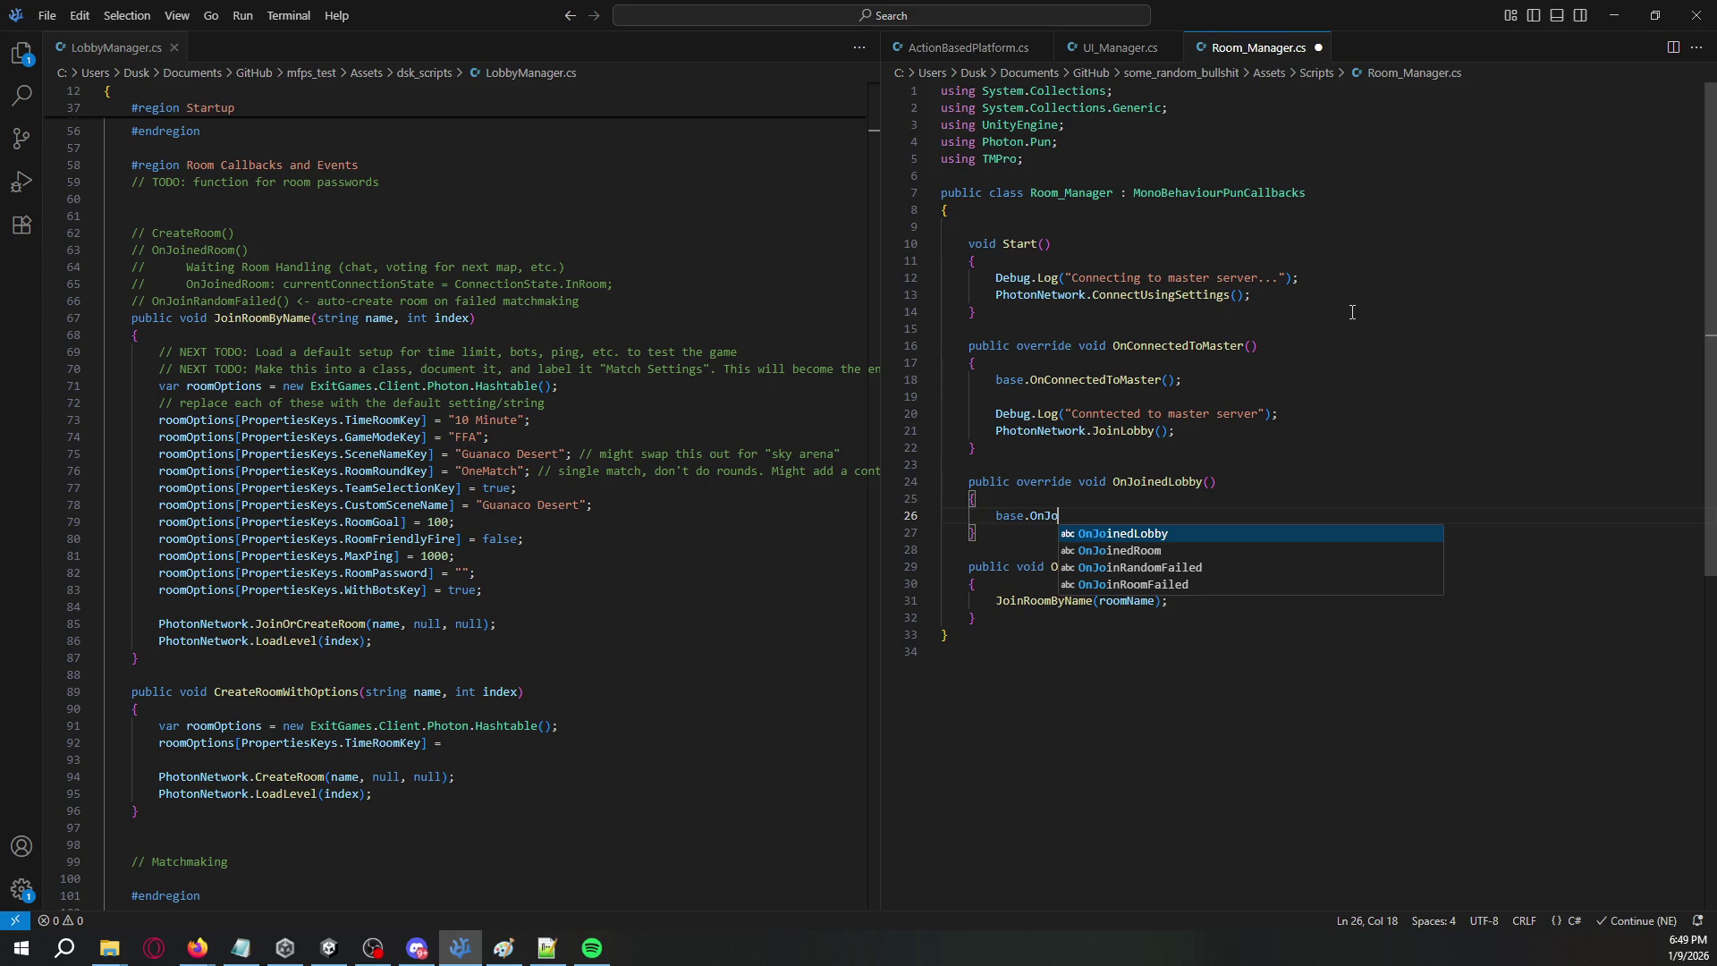
{"action": "key", "text": "Tab"}
{"action": "type", "text": "();"}
{"action": "key", "text": "Return"}
{"action": "key", "text": "Return"}
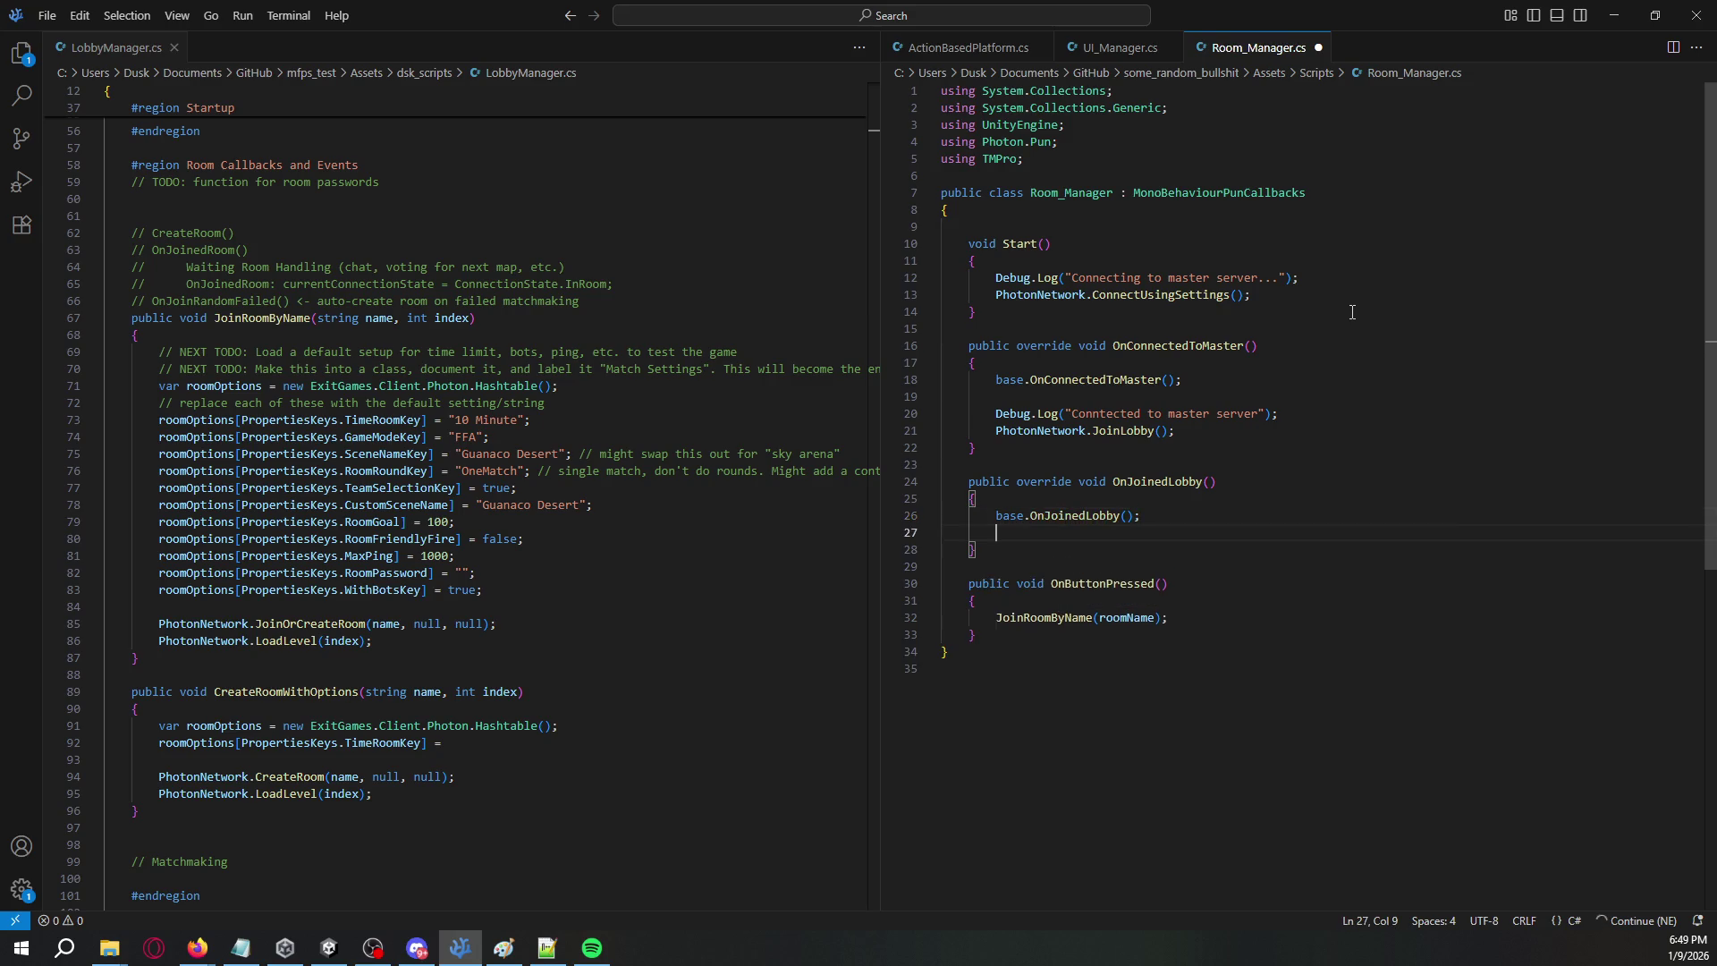
- Call PhotonNetwork.JoinOrCreateRoom("test") in OnJoinedLobby and save Room_Manager.cs
{"action": "type", "text": "PhotonNet"}
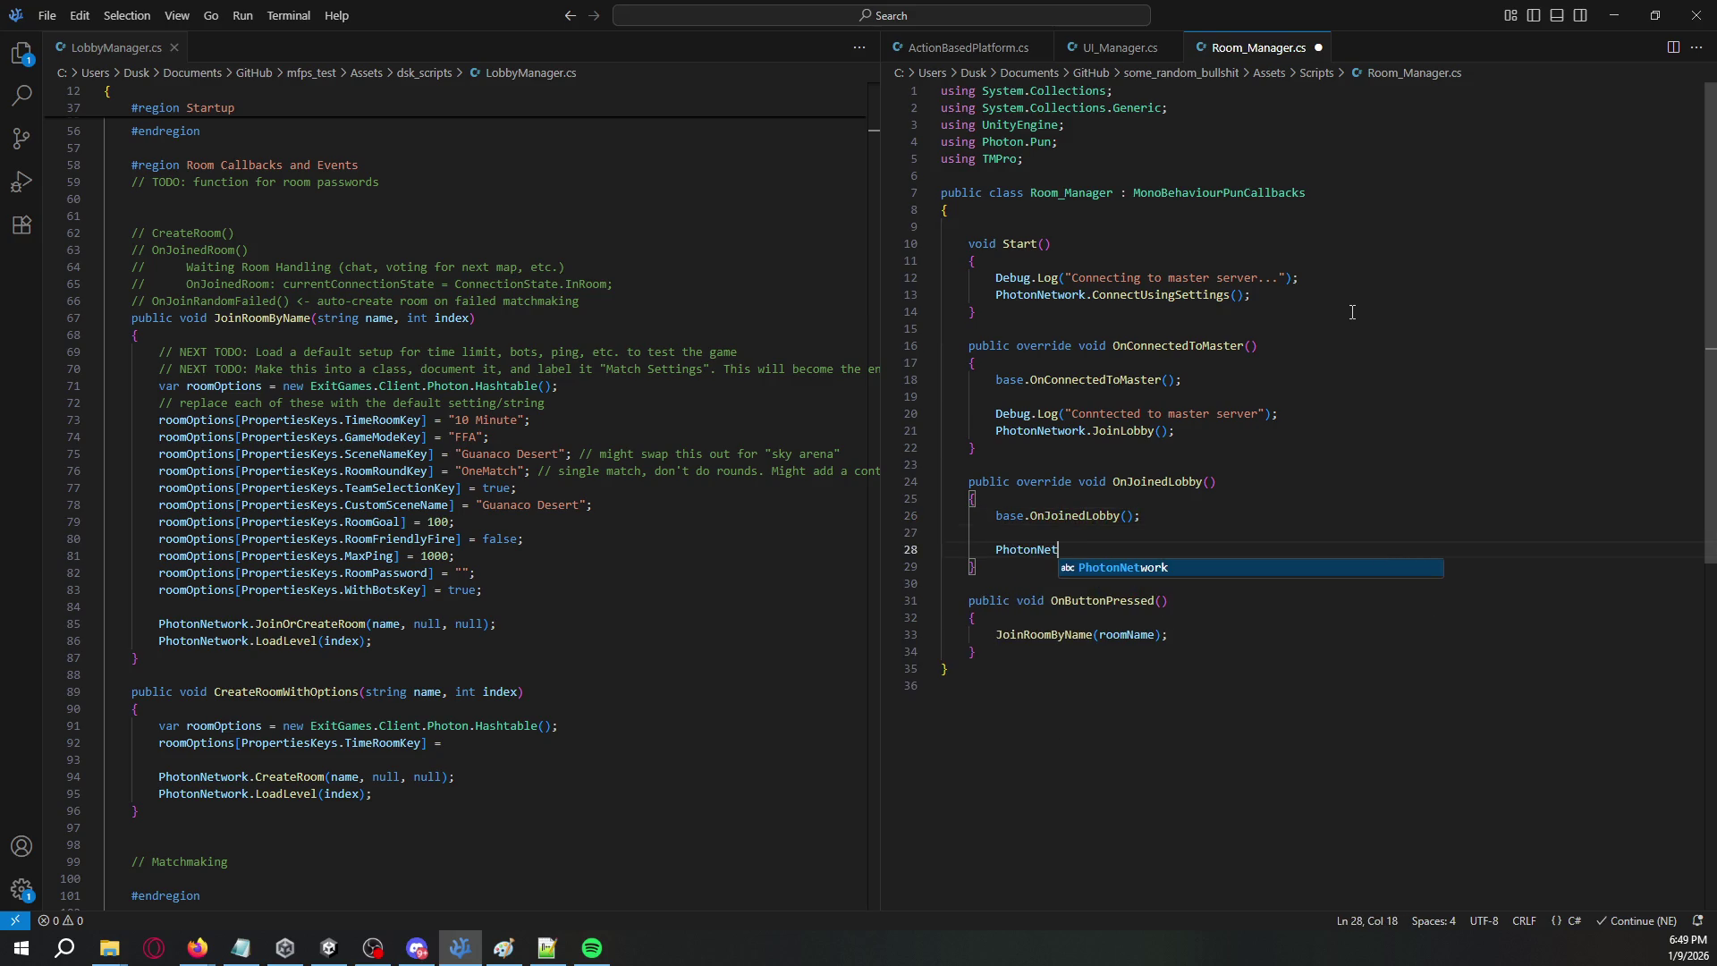
{"action": "type", "text": "work.JoinOrCrea"}
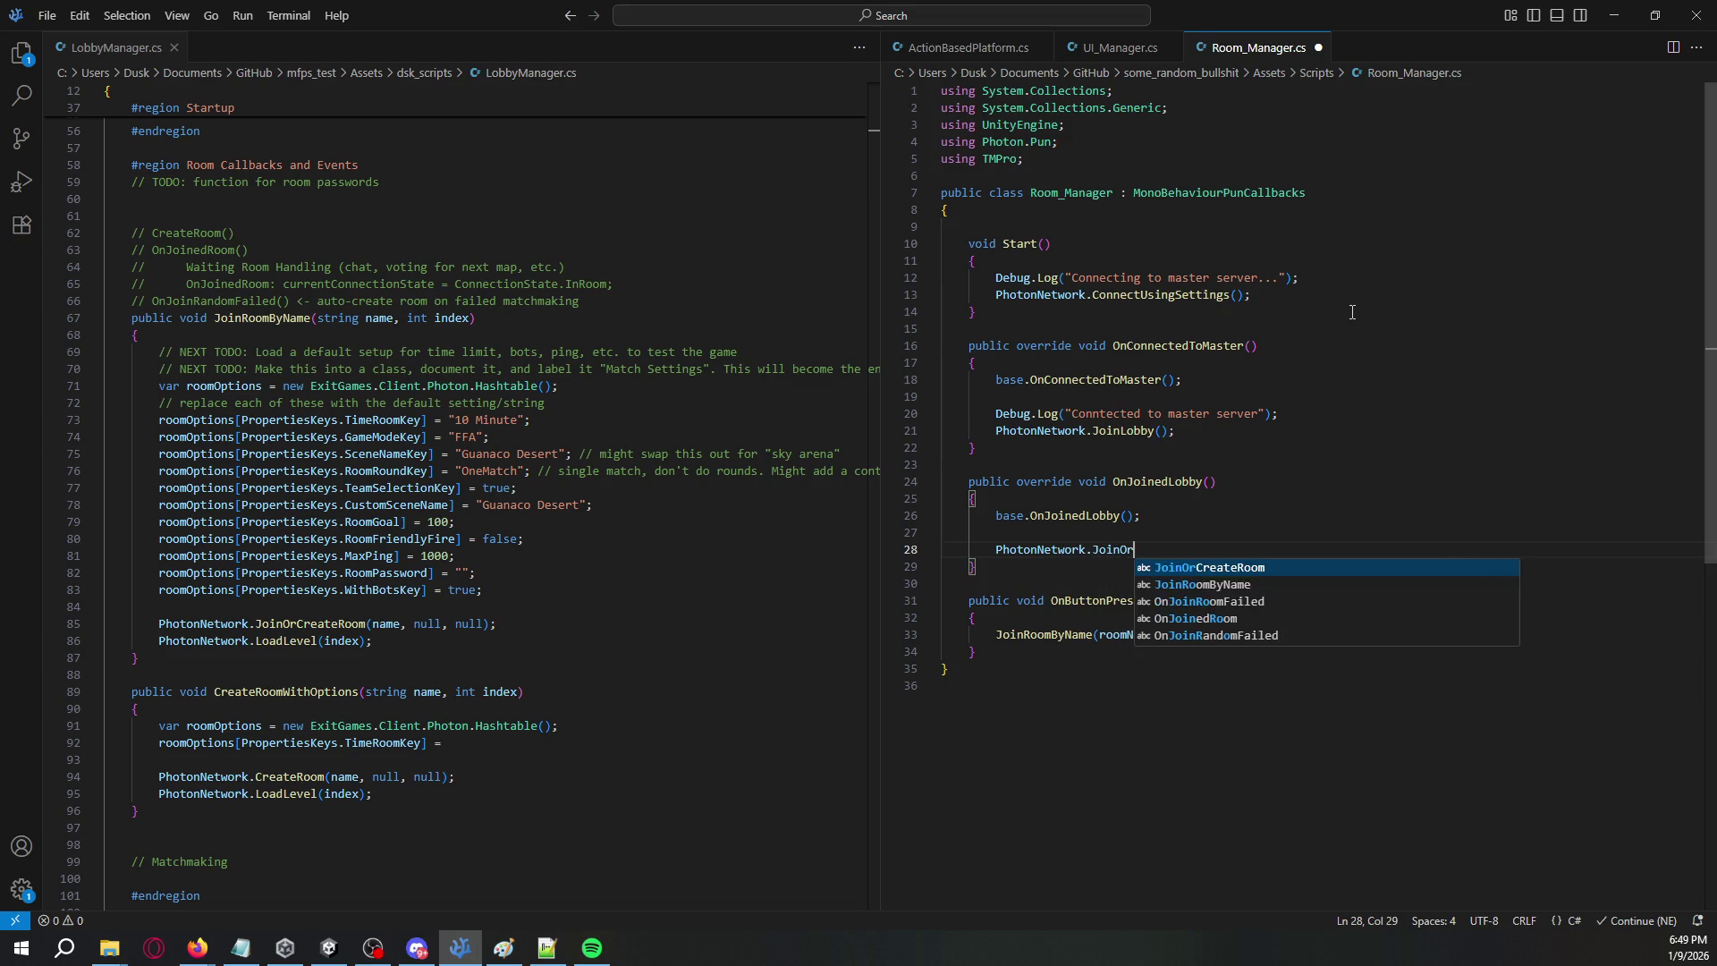
{"action": "key", "text": "Tab"}
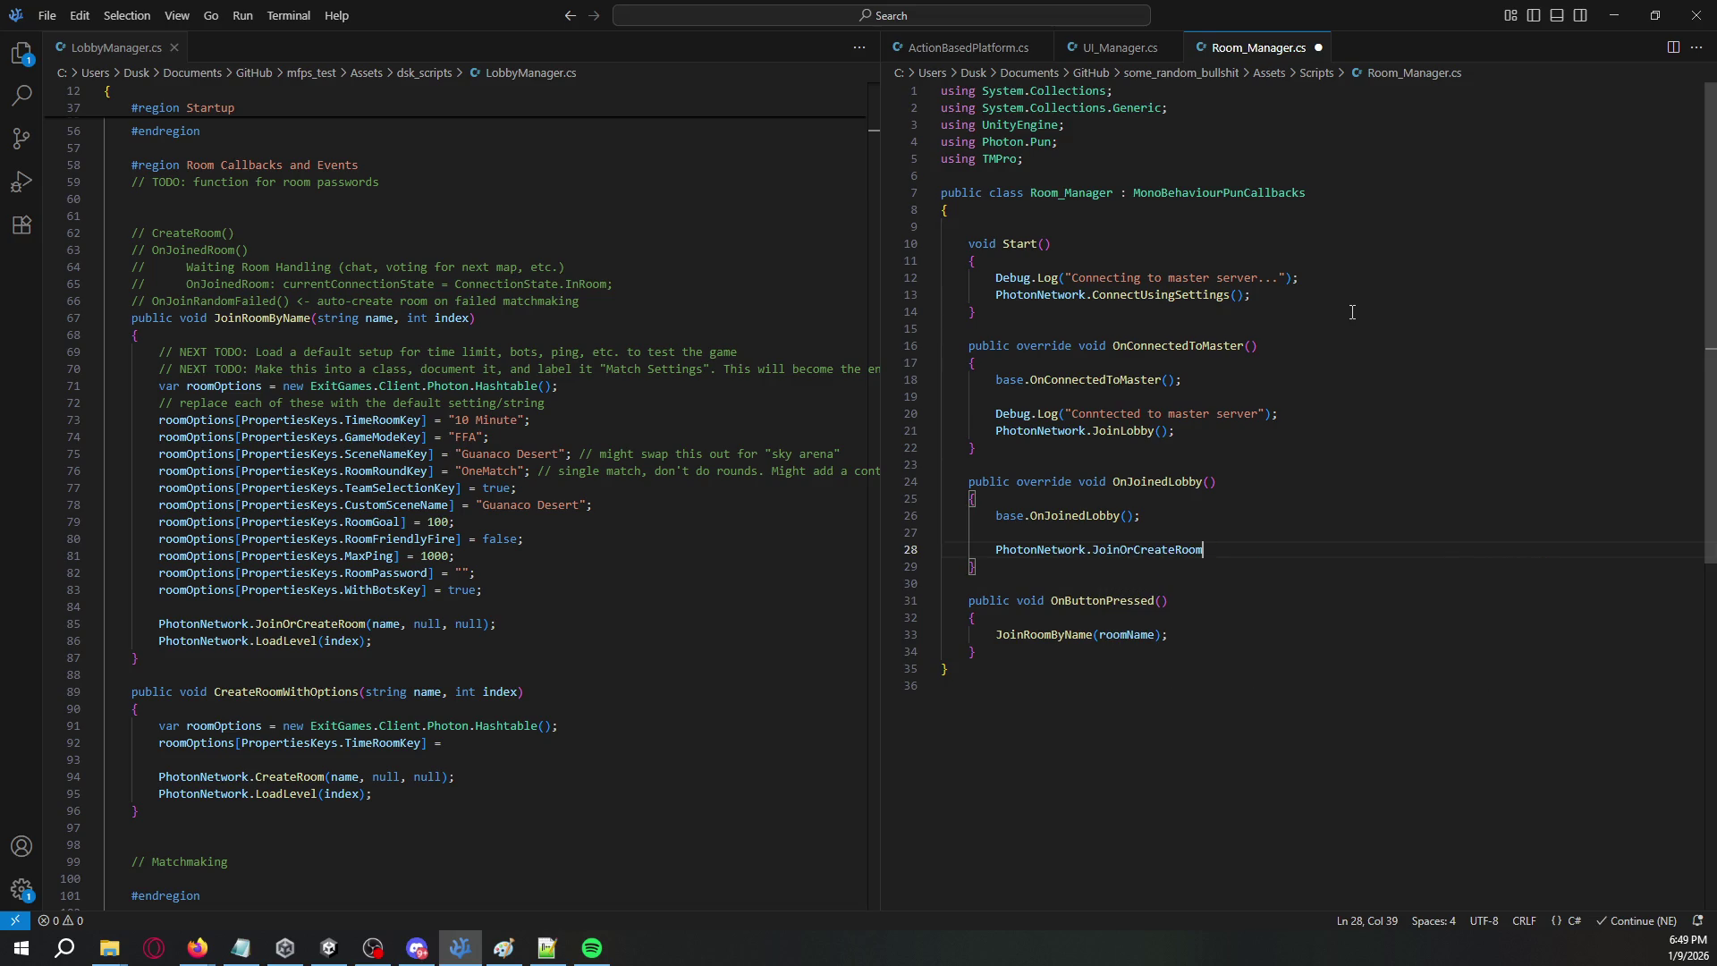
{"action": "type", "text": "();"}
{"action": "key", "text": "shift+Home"}
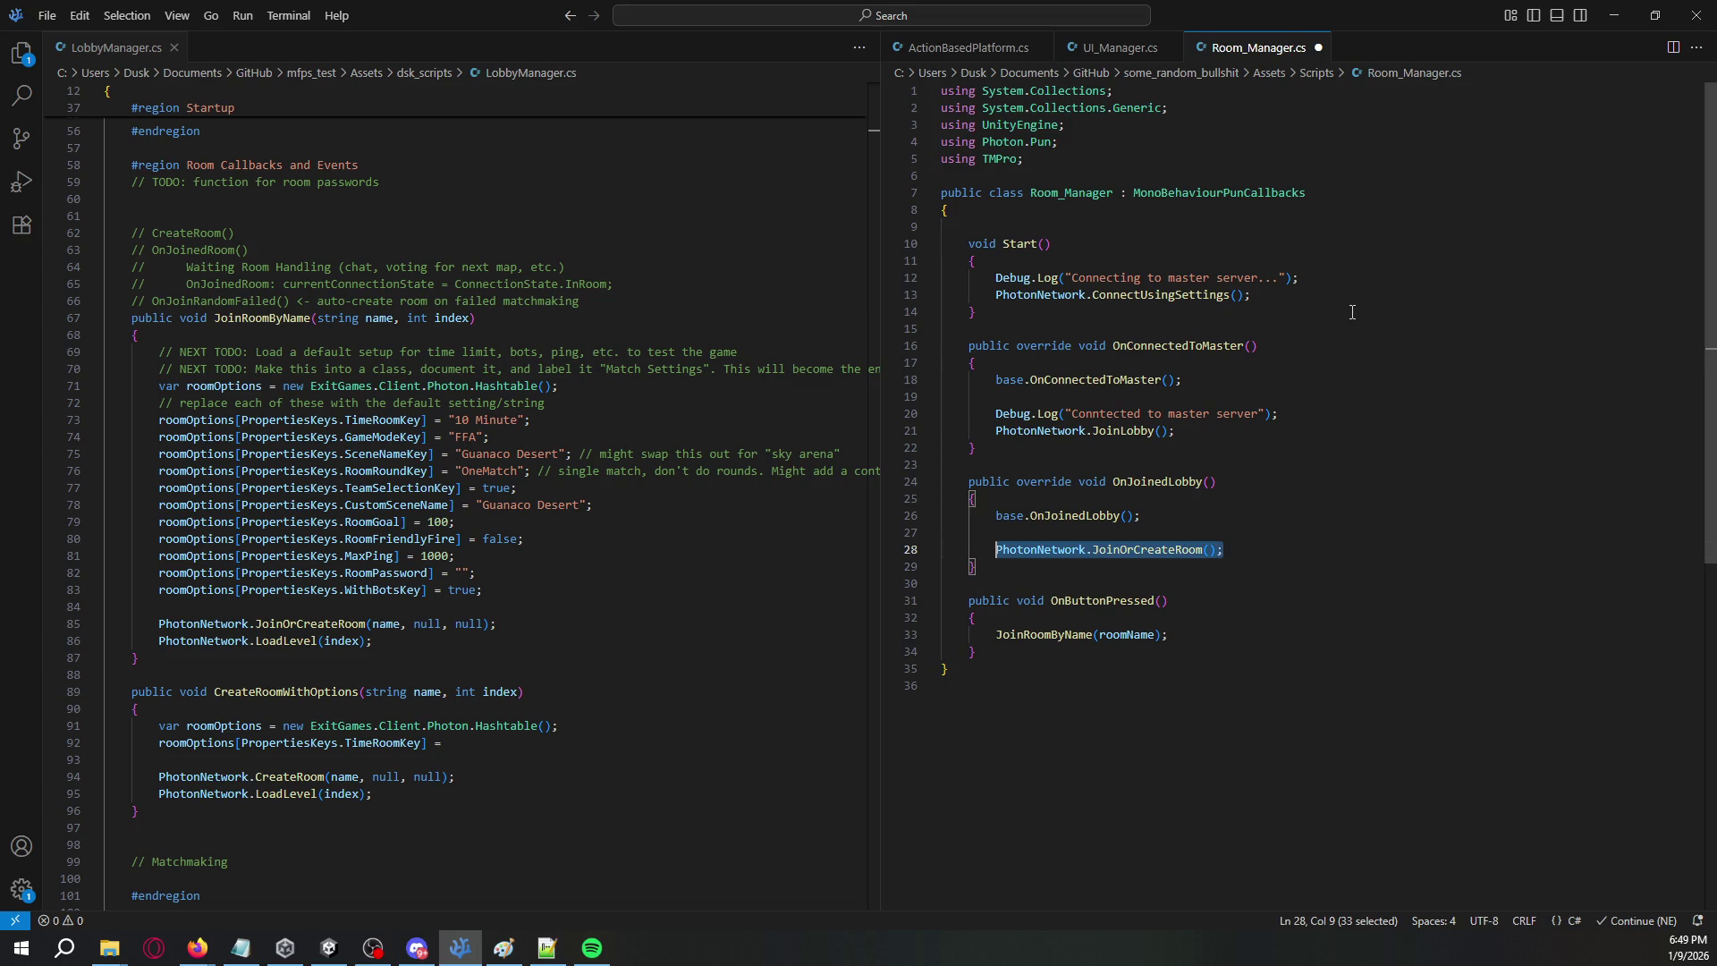
{"action": "key", "text": "End"}
{"action": "key", "text": "Left"}
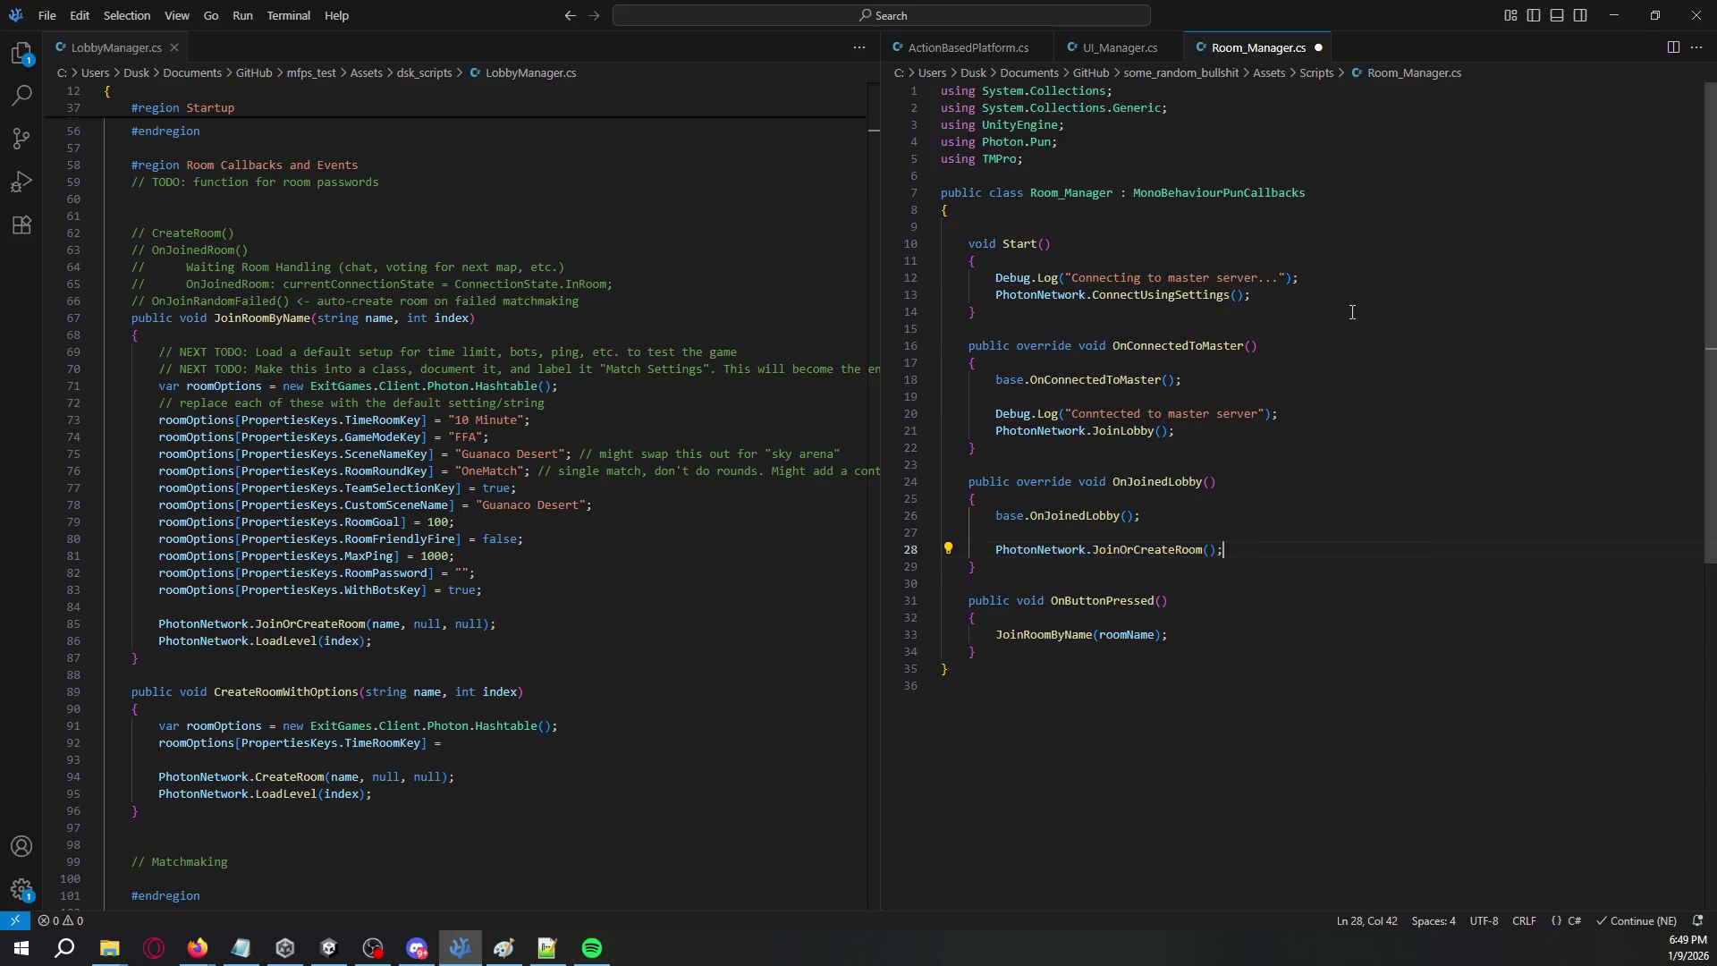
{"action": "type", "text": "\"test"}
{"action": "key", "text": "ctrl+s"}
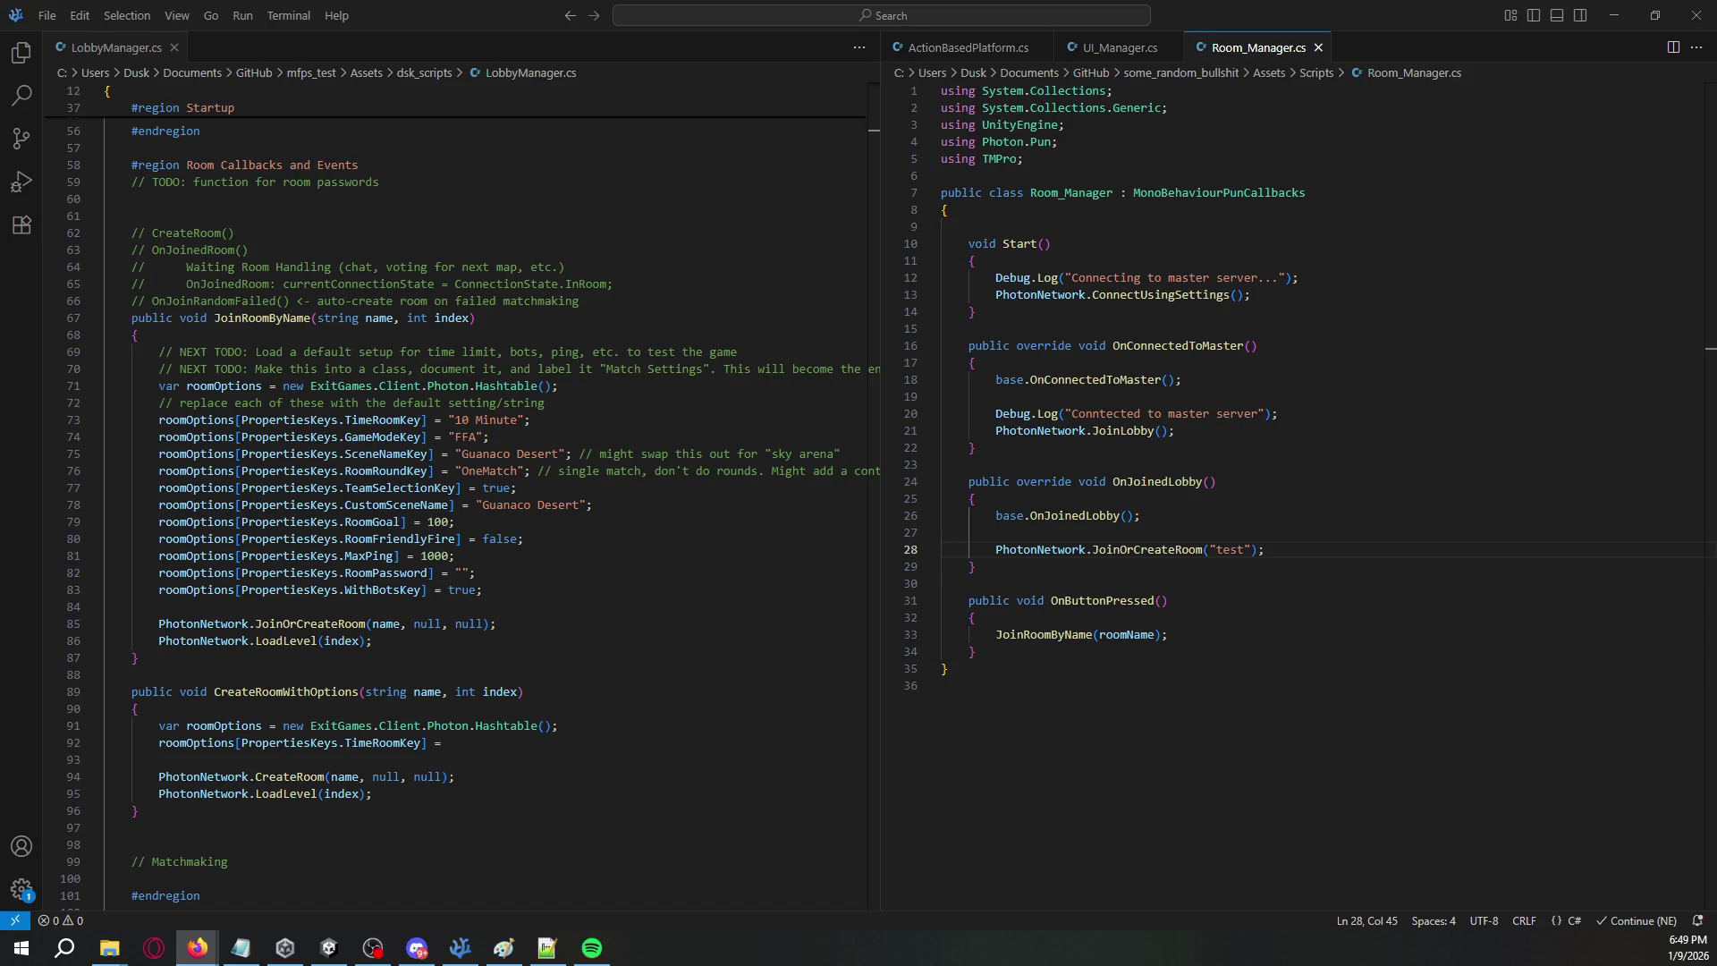
- Check Unity's console for the missing roomOptions argument compile error
{"action": "left_click", "coordinate": [1623, 13]}
{"action": "left_click", "coordinate": [1048, 390]}
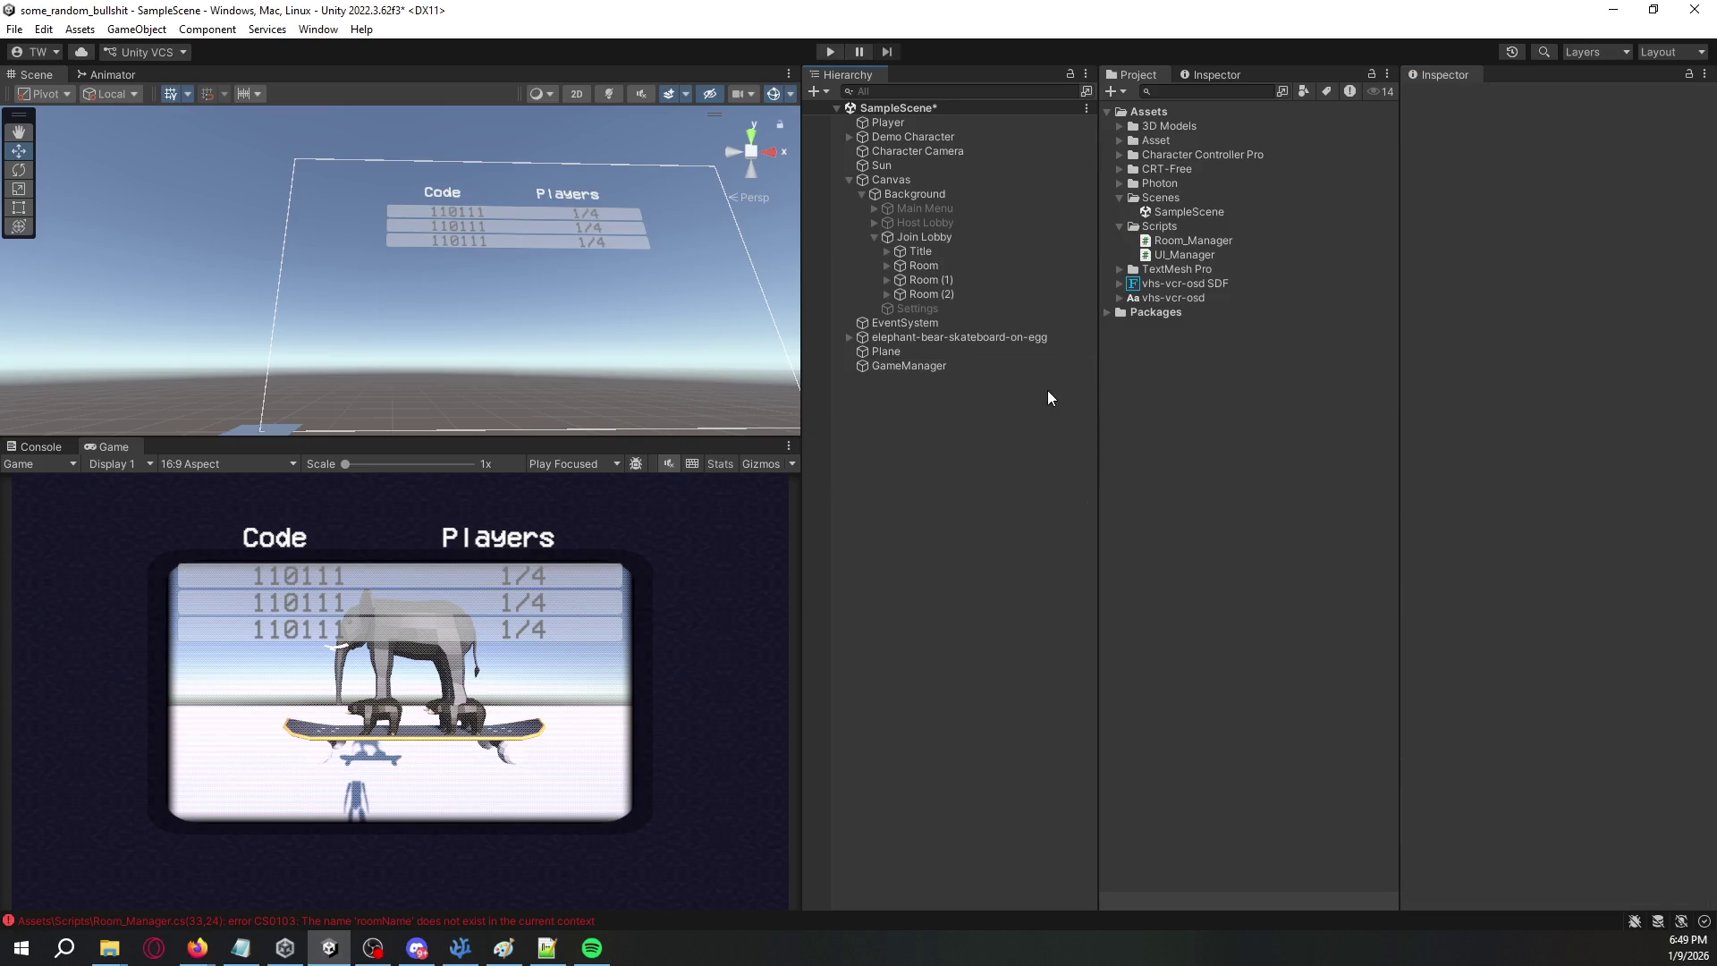
{"action": "left_click", "coordinate": [41, 448]}
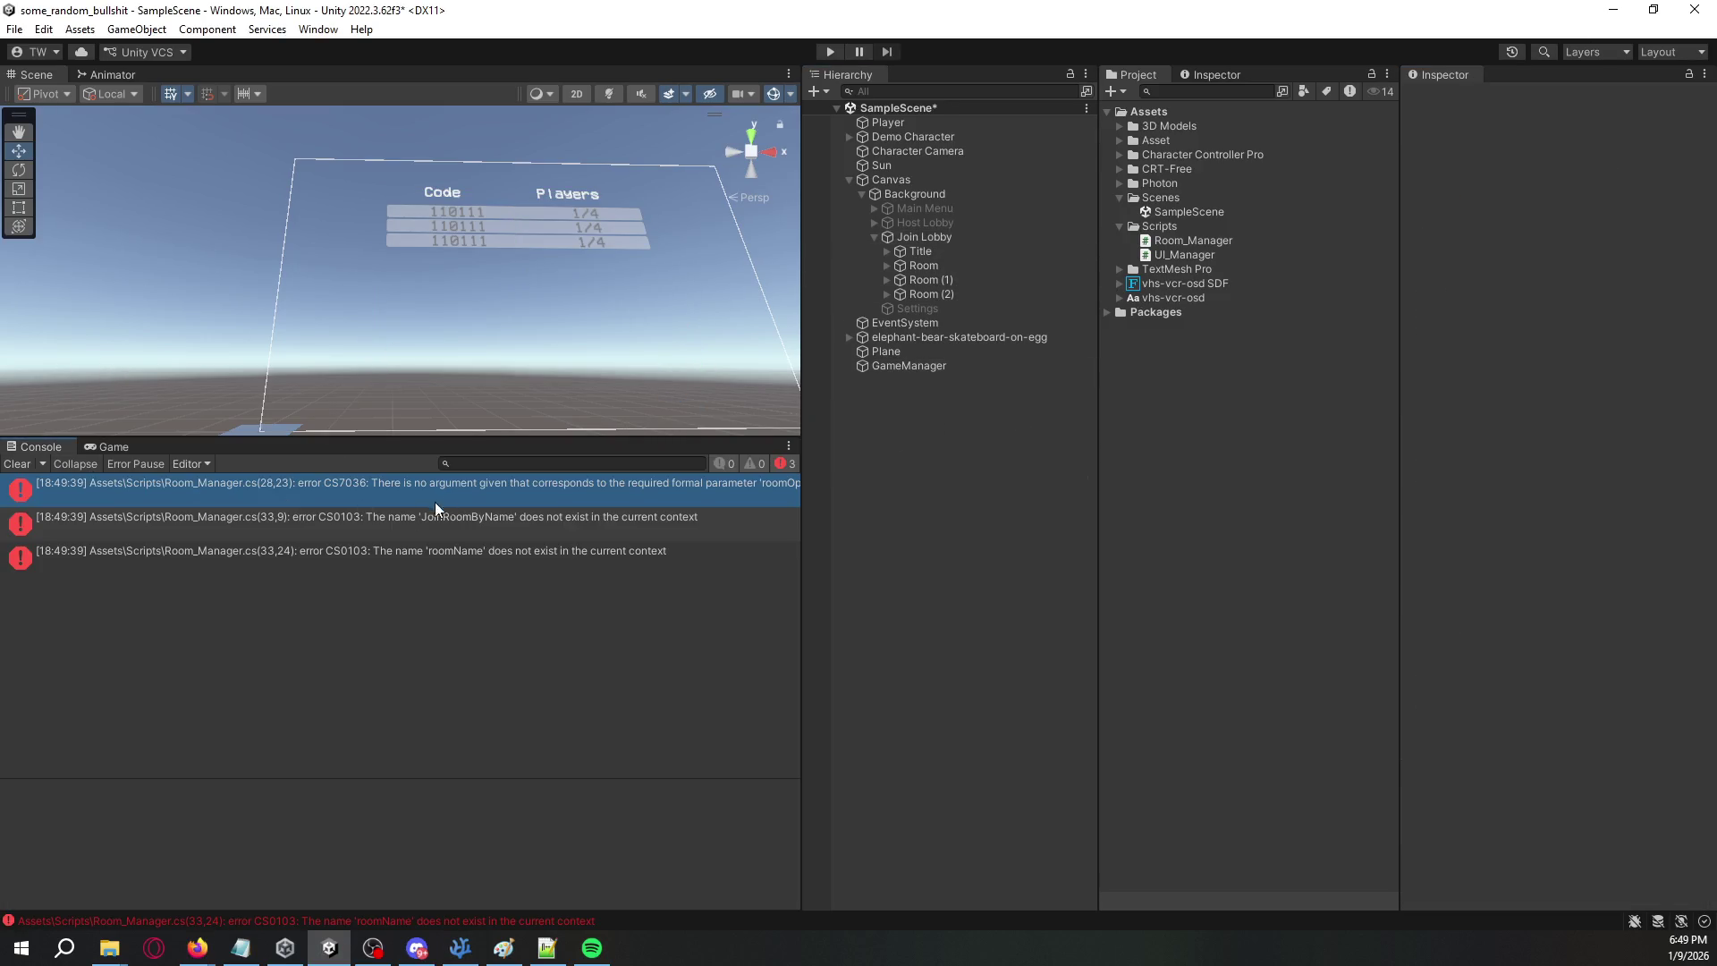
{"action": "left_click", "coordinate": [504, 491]}
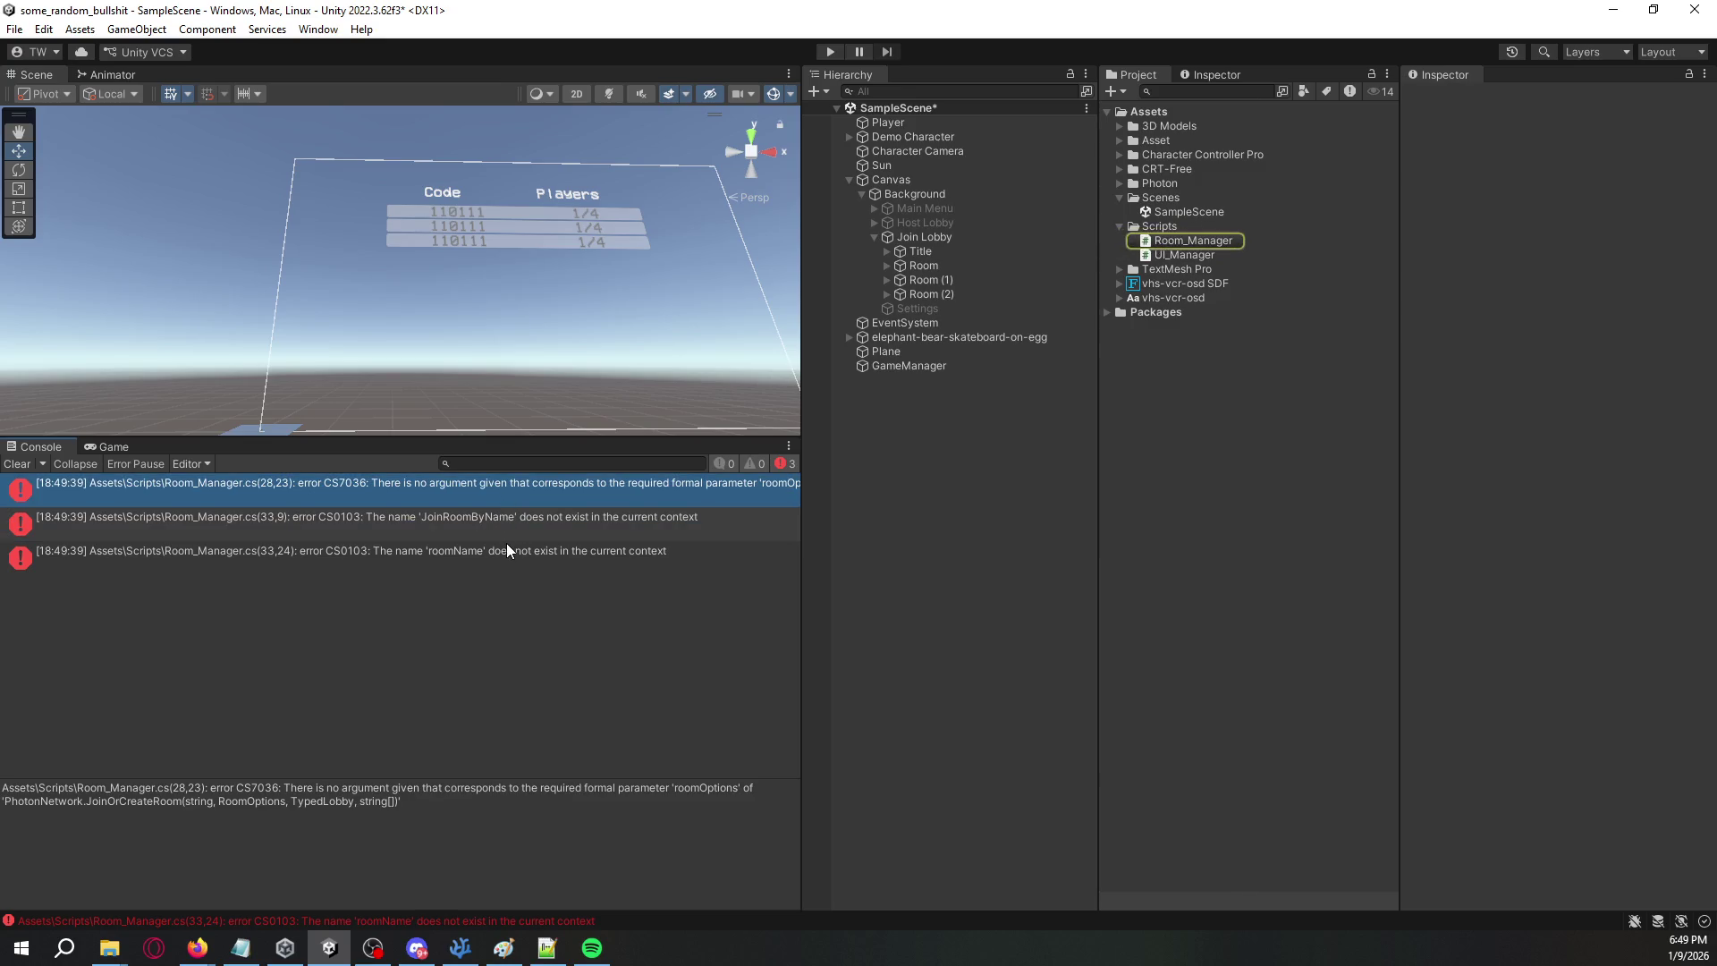
- Add ', null, null' after "test" in JoinOrCreateRoom and save the script
{"action": "key", "text": "alt+Tab"}
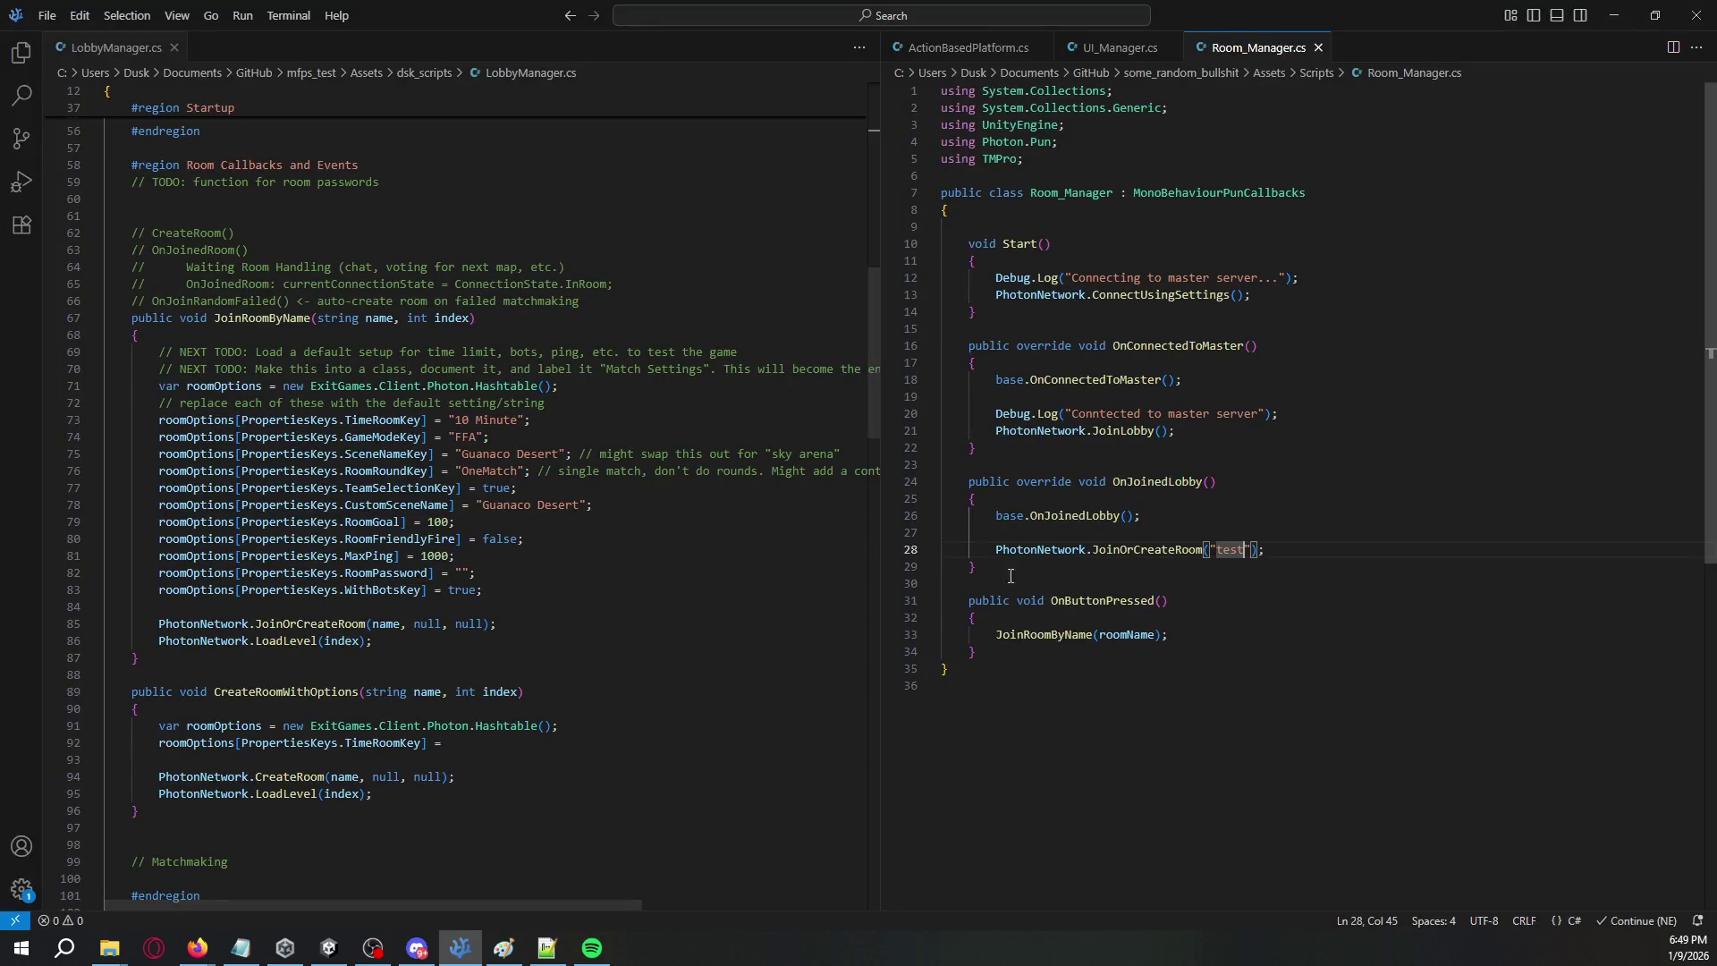
{"action": "type", "text": "\", null, nu"}
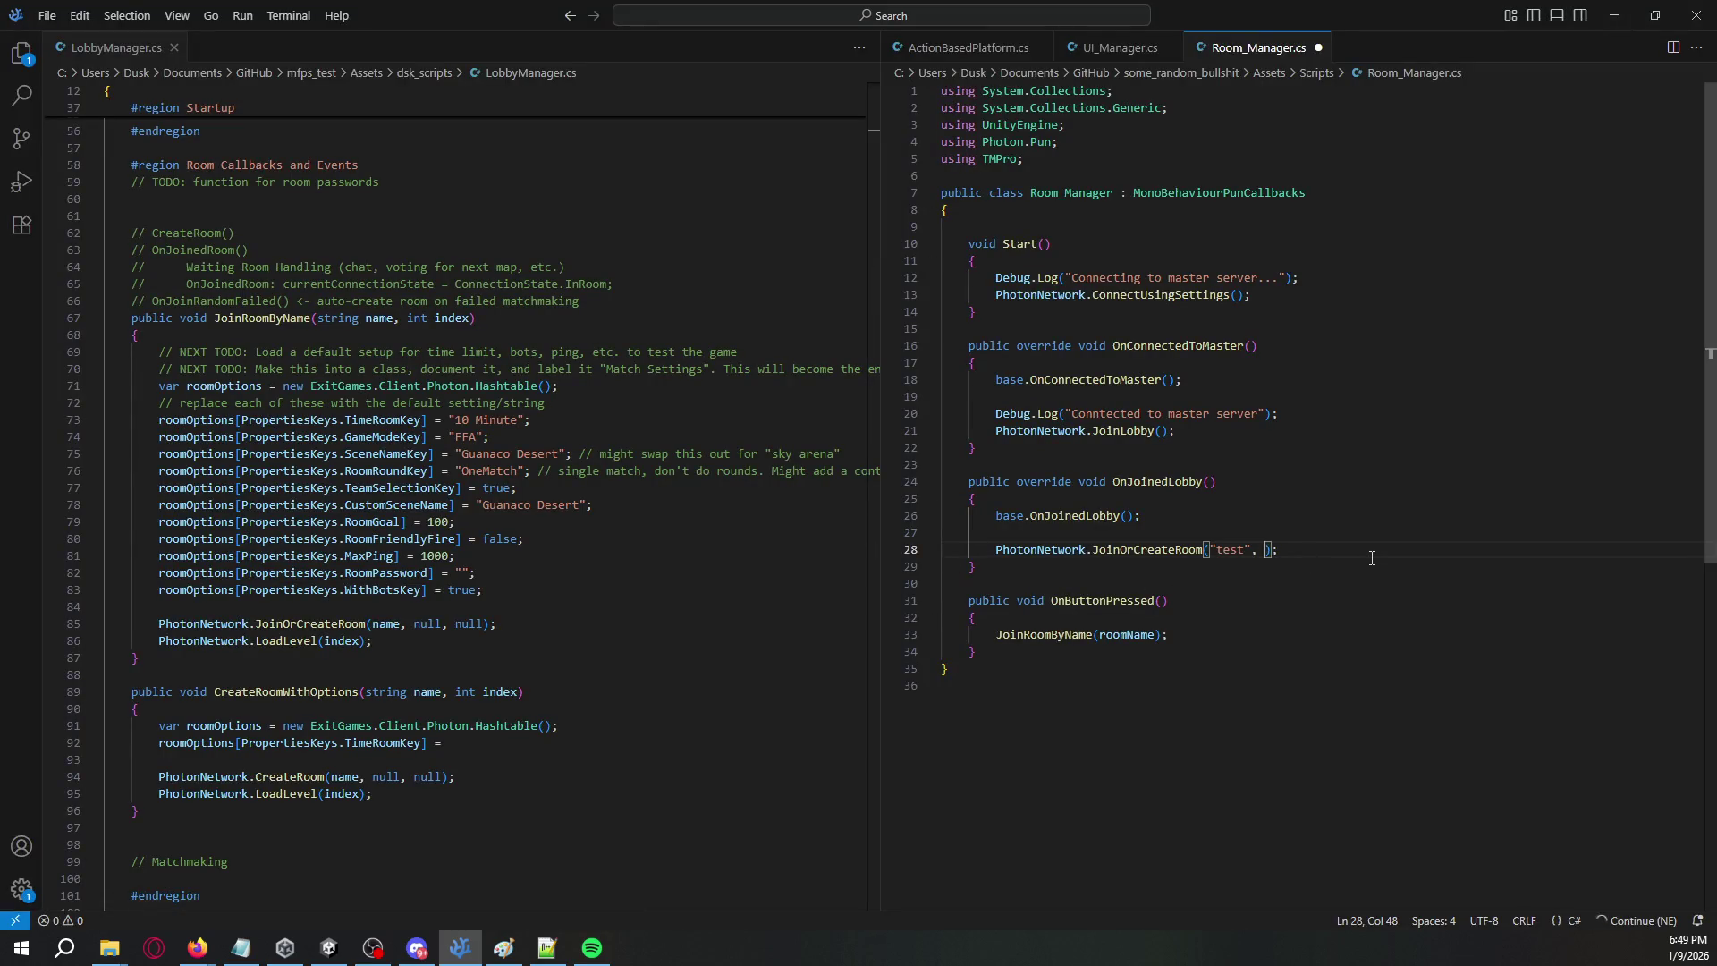
{"action": "type", "text": "ll"}
{"action": "key", "text": "ctrl+s"}
{"action": "key", "text": "alt+Tab"}
{"action": "key", "text": "alt+Tab"}
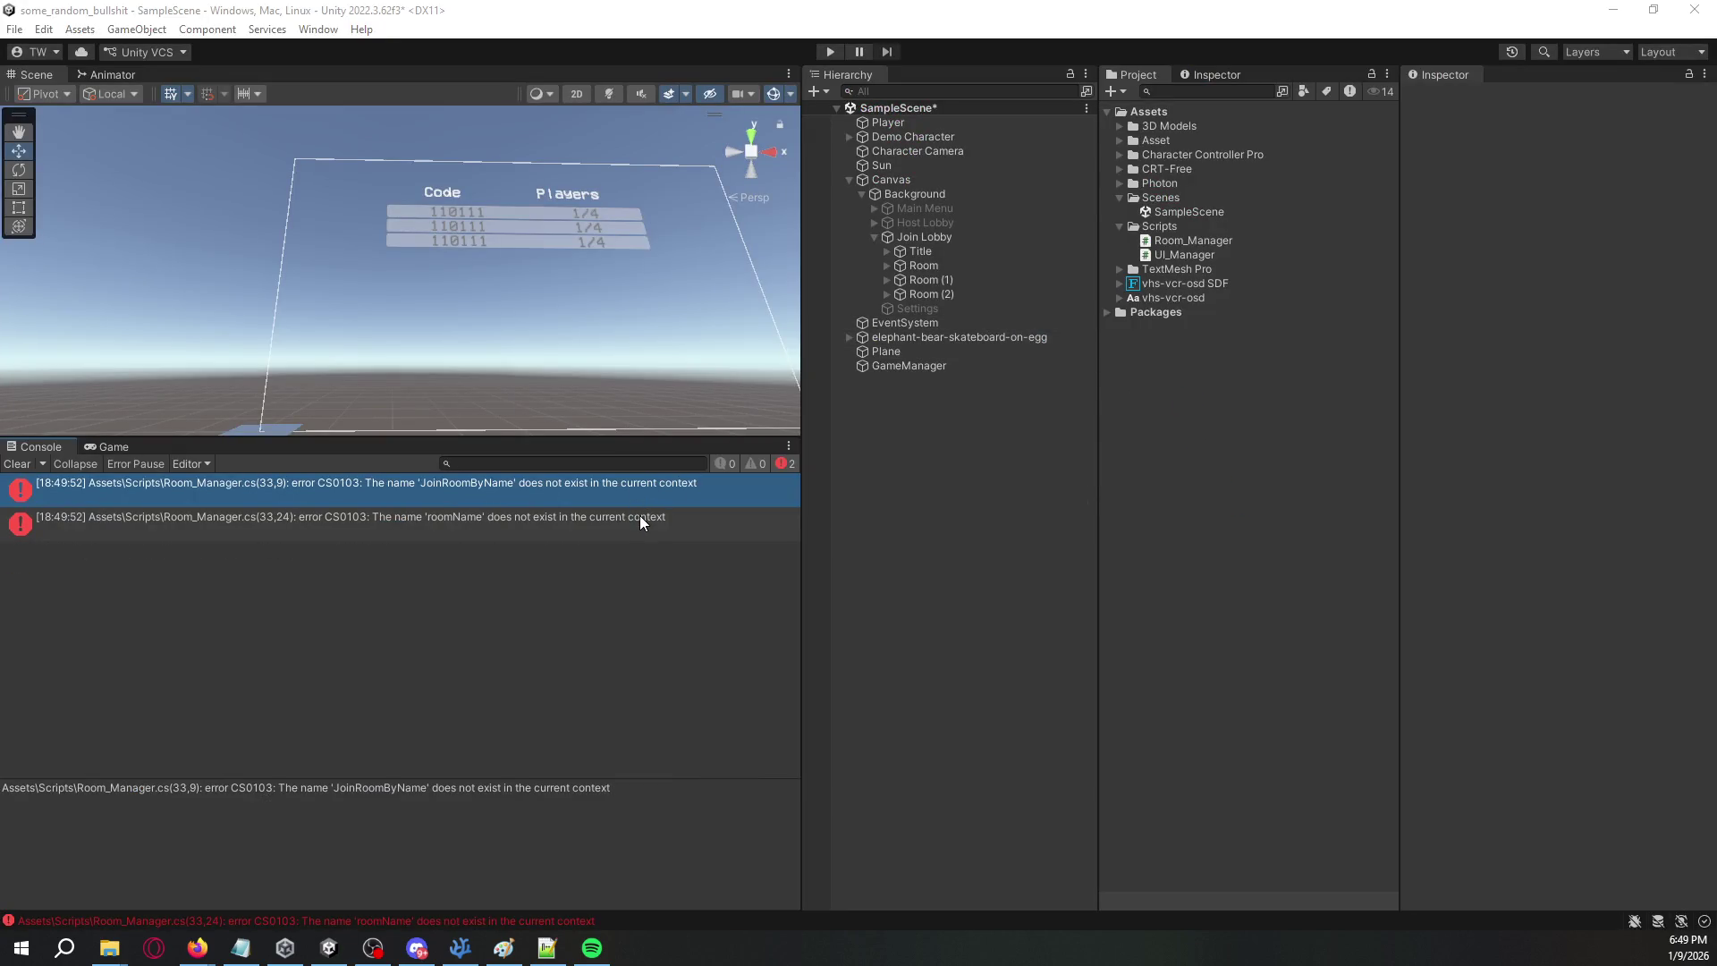
{"action": "key", "text": "alt+Tab"}
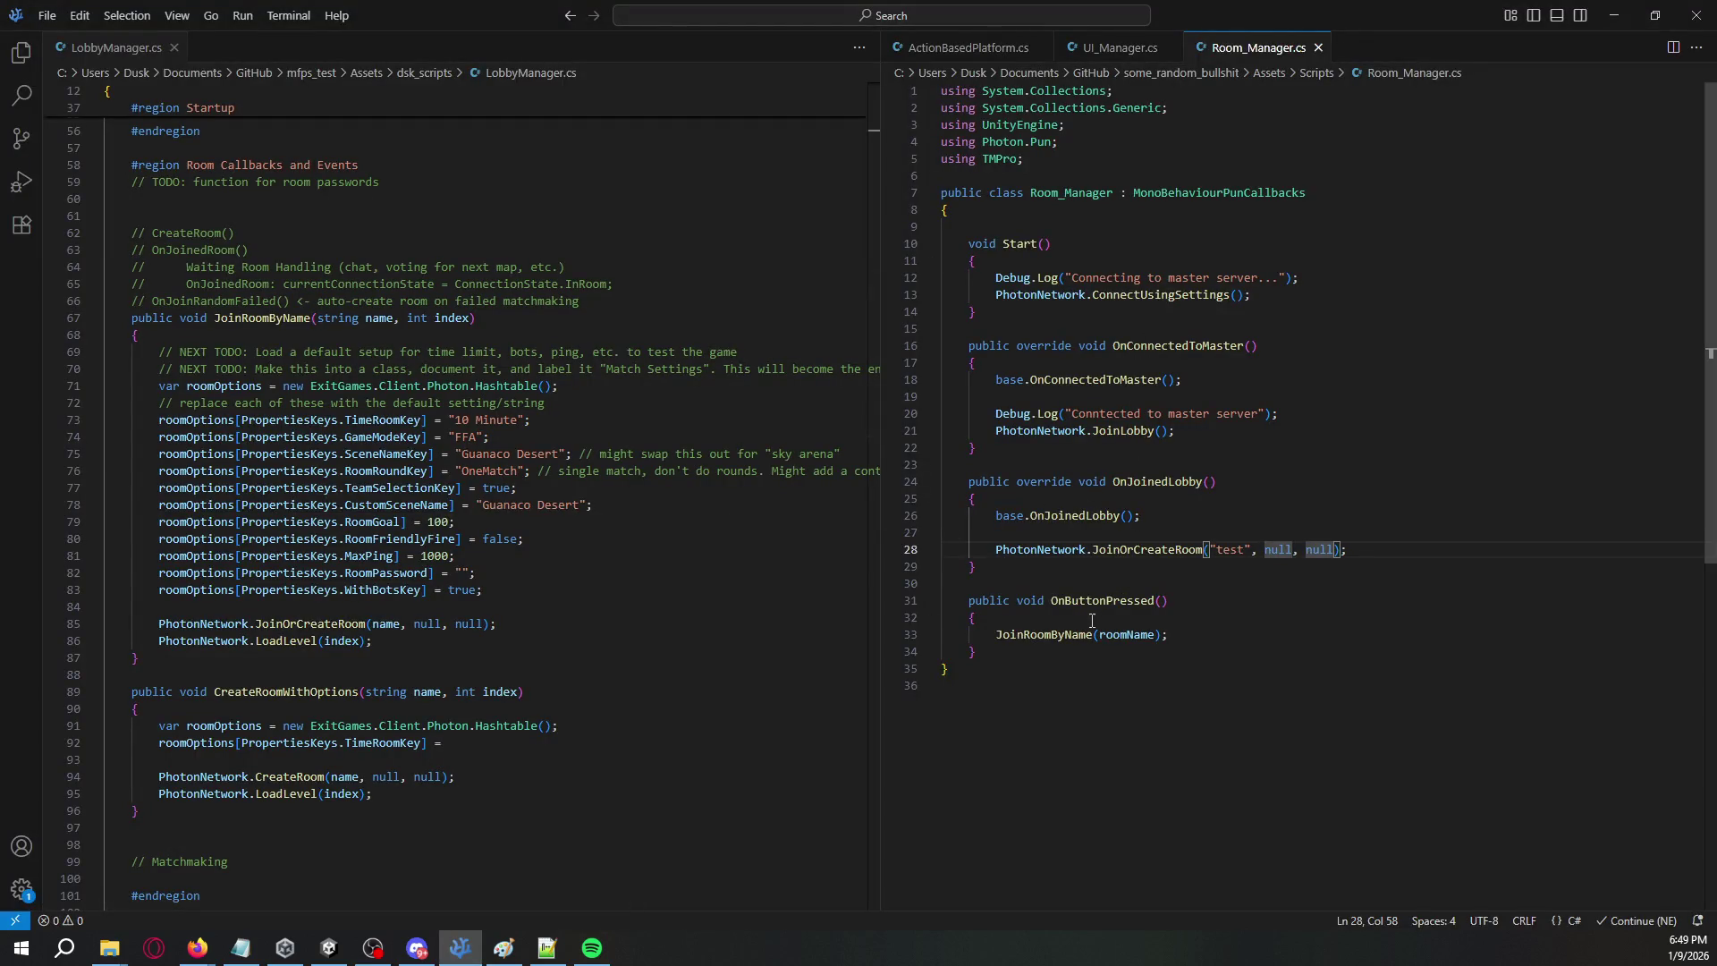
{"action": "mouse_move", "coordinate": [983, 652]}
{"action": "left_mouse_down"}
{"action": "mouse_move", "coordinate": [995, 635]}
{"action": "mouse_move", "coordinate": [970, 601]}
{"action": "left_mouse_up"}
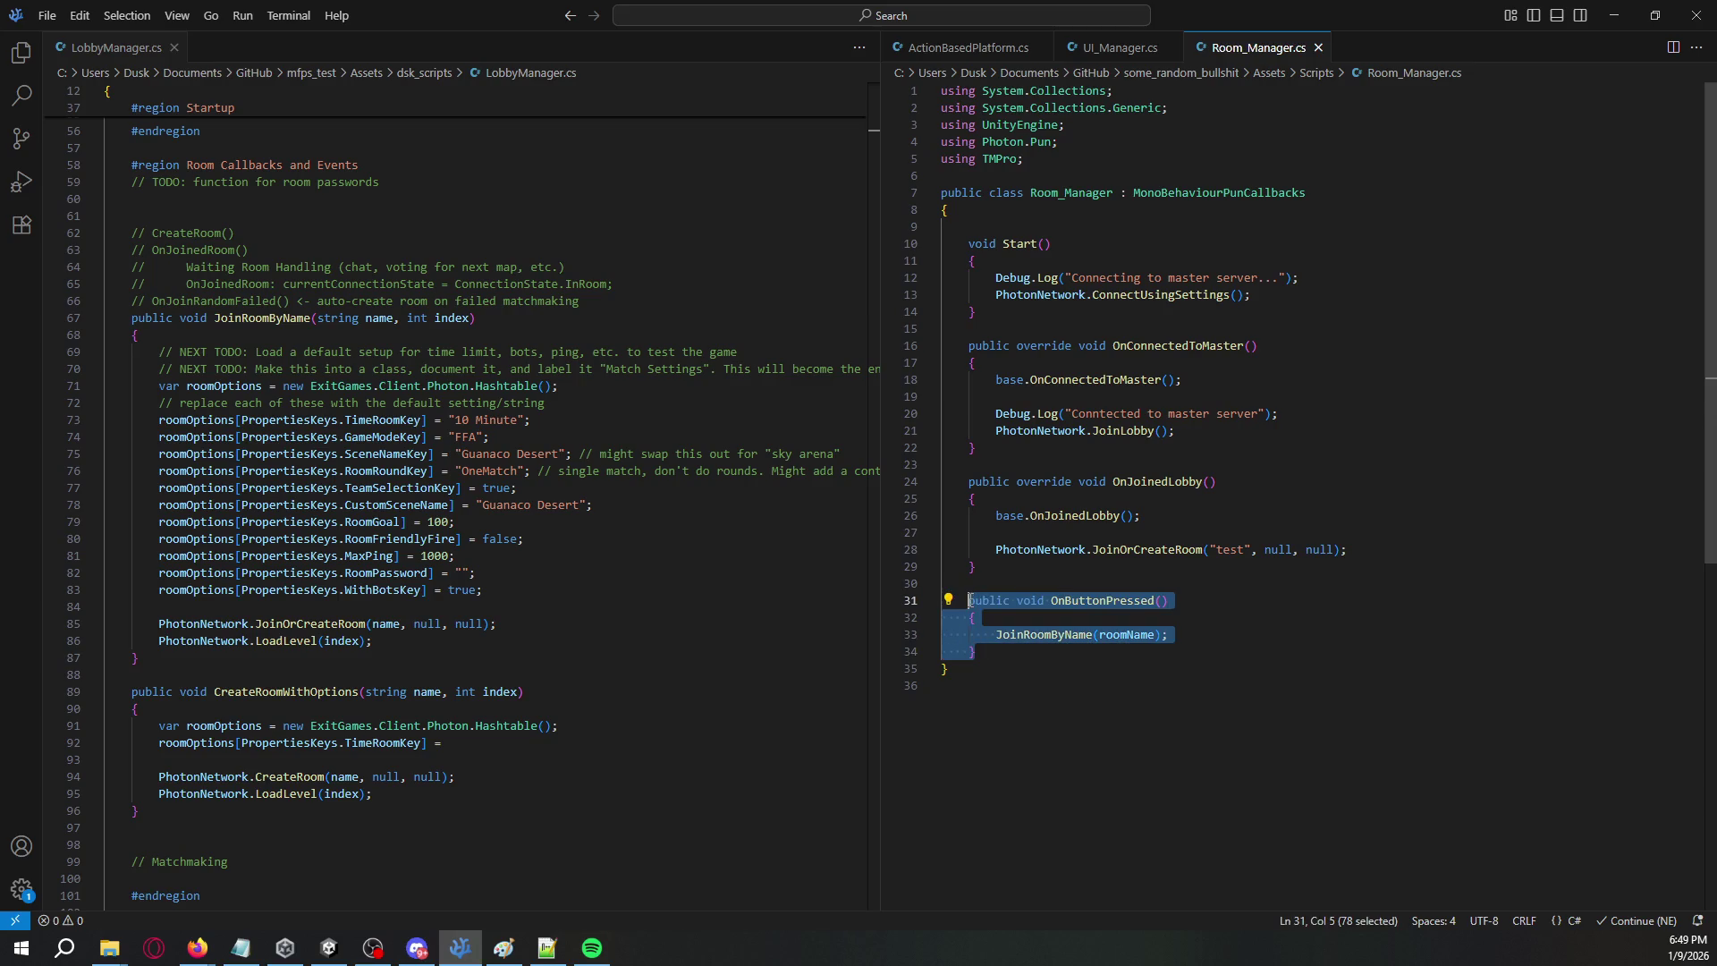
- Wrap the OnButtonPressed method in /* */, save, and let Unity recompile
{"action": "left_click", "coordinate": [969, 600]}
{"action": "type", "text": "/*"}
{"action": "key", "text": "Down"}
{"action": "key", "text": "Down"}
{"action": "key", "text": "Down"}
{"action": "type", "text": "*/"}
{"action": "key", "text": "ctrl+s"}
{"action": "key", "text": "alt+Tab"}
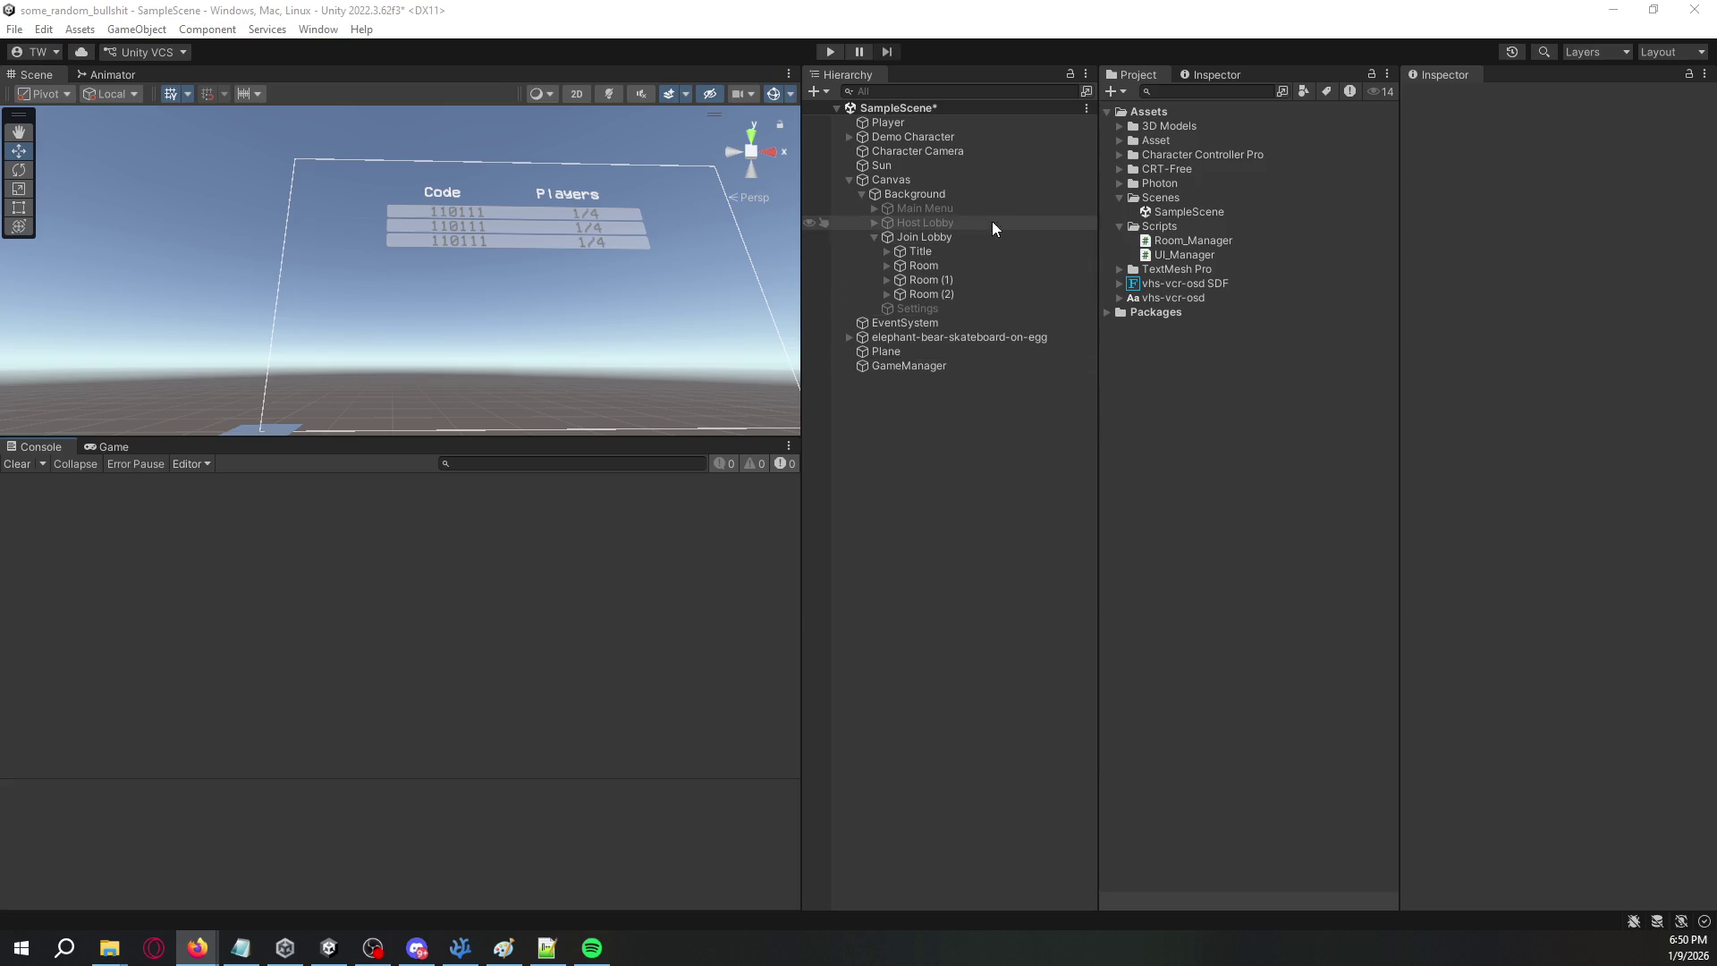
- Put Demo Character and Character Camera under a new empty parent named Character
{"action": "left_click", "coordinate": [983, 140]}
{"action": "double_click", "coordinate": [912, 137]}
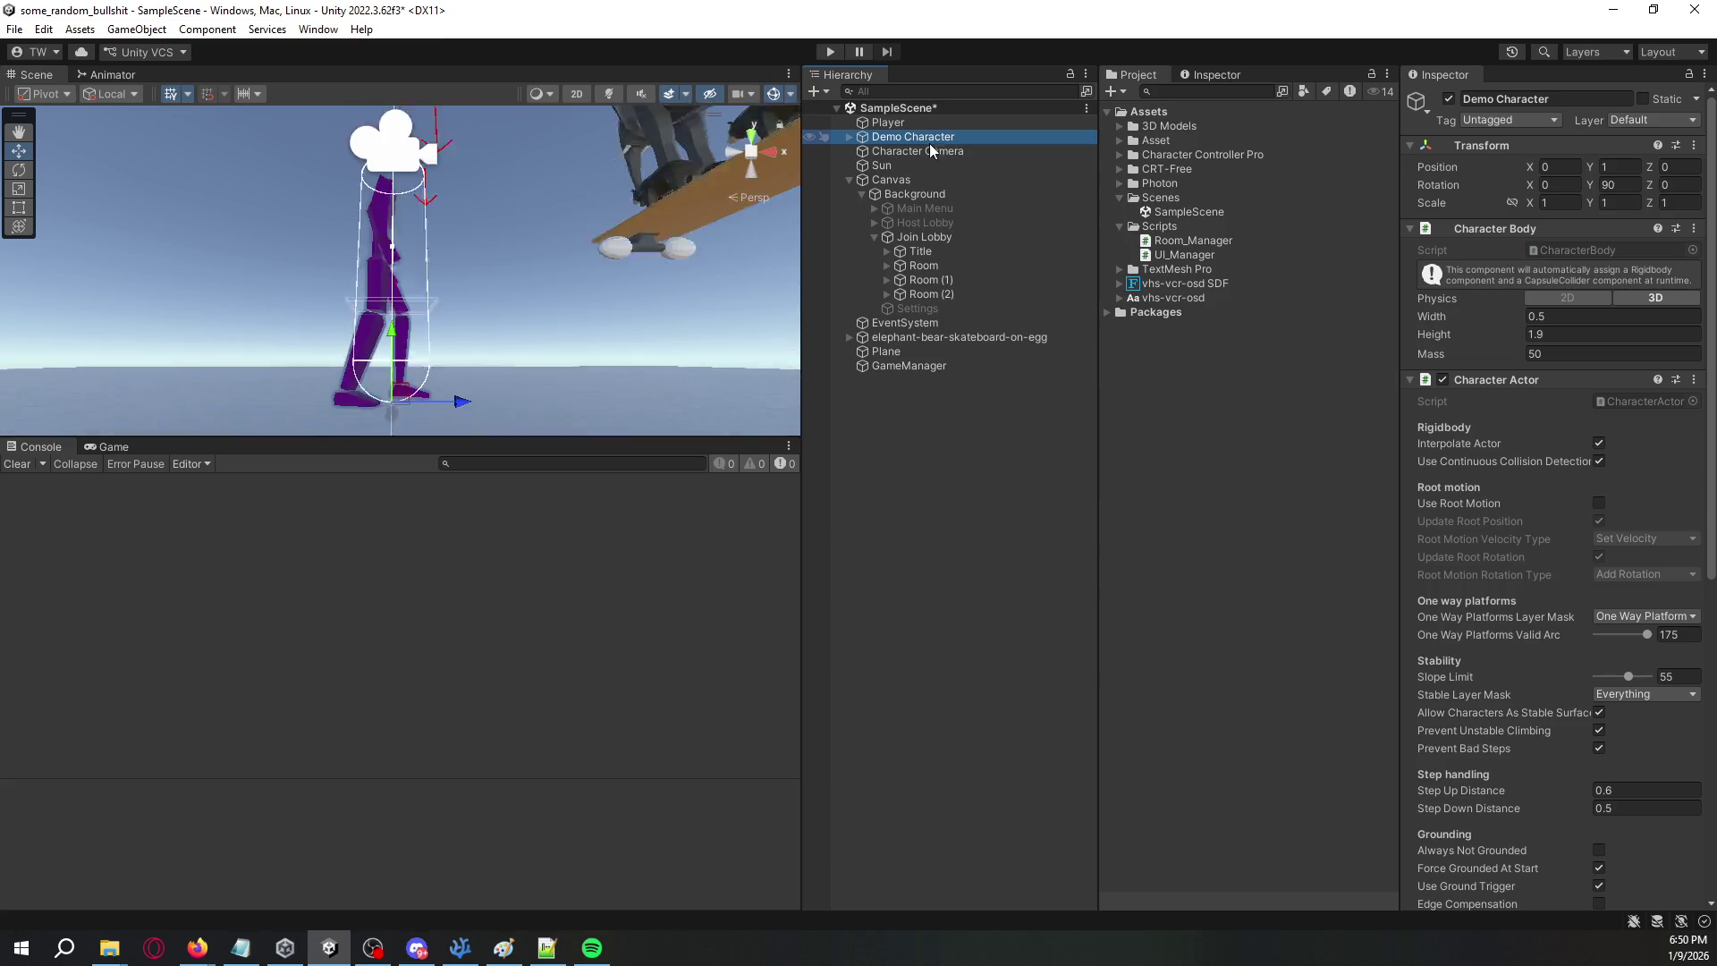
{"action": "mouse_move", "coordinate": [609, 204]}
{"action": "left_mouse_down"}
{"action": "mouse_move", "coordinate": [432, 540]}
{"action": "mouse_move", "coordinate": [645, 411]}
{"action": "mouse_move", "coordinate": [660, 261]}
{"action": "mouse_move", "coordinate": [689, 330]}
{"action": "mouse_move", "coordinate": [581, 293]}
{"action": "left_mouse_up"}
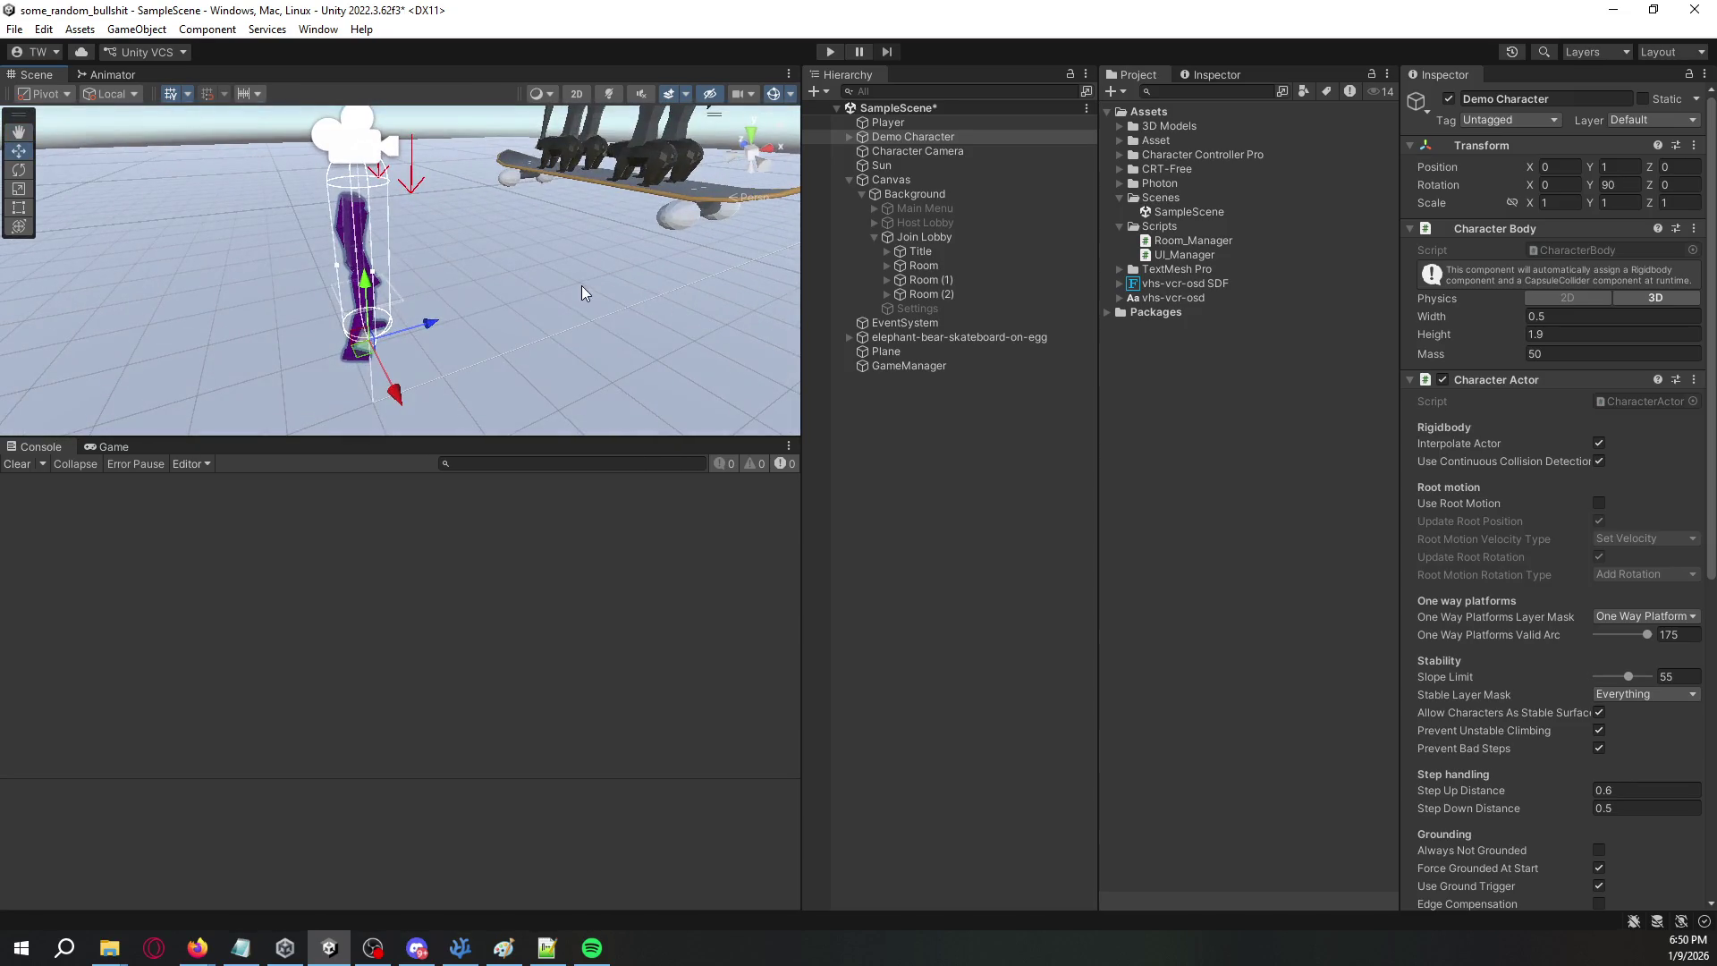
{"action": "left_click", "coordinate": [887, 151]}
{"action": "left_click", "coordinate": [910, 140], "text": "ctrl"}
{"action": "right_click", "coordinate": [911, 141]}
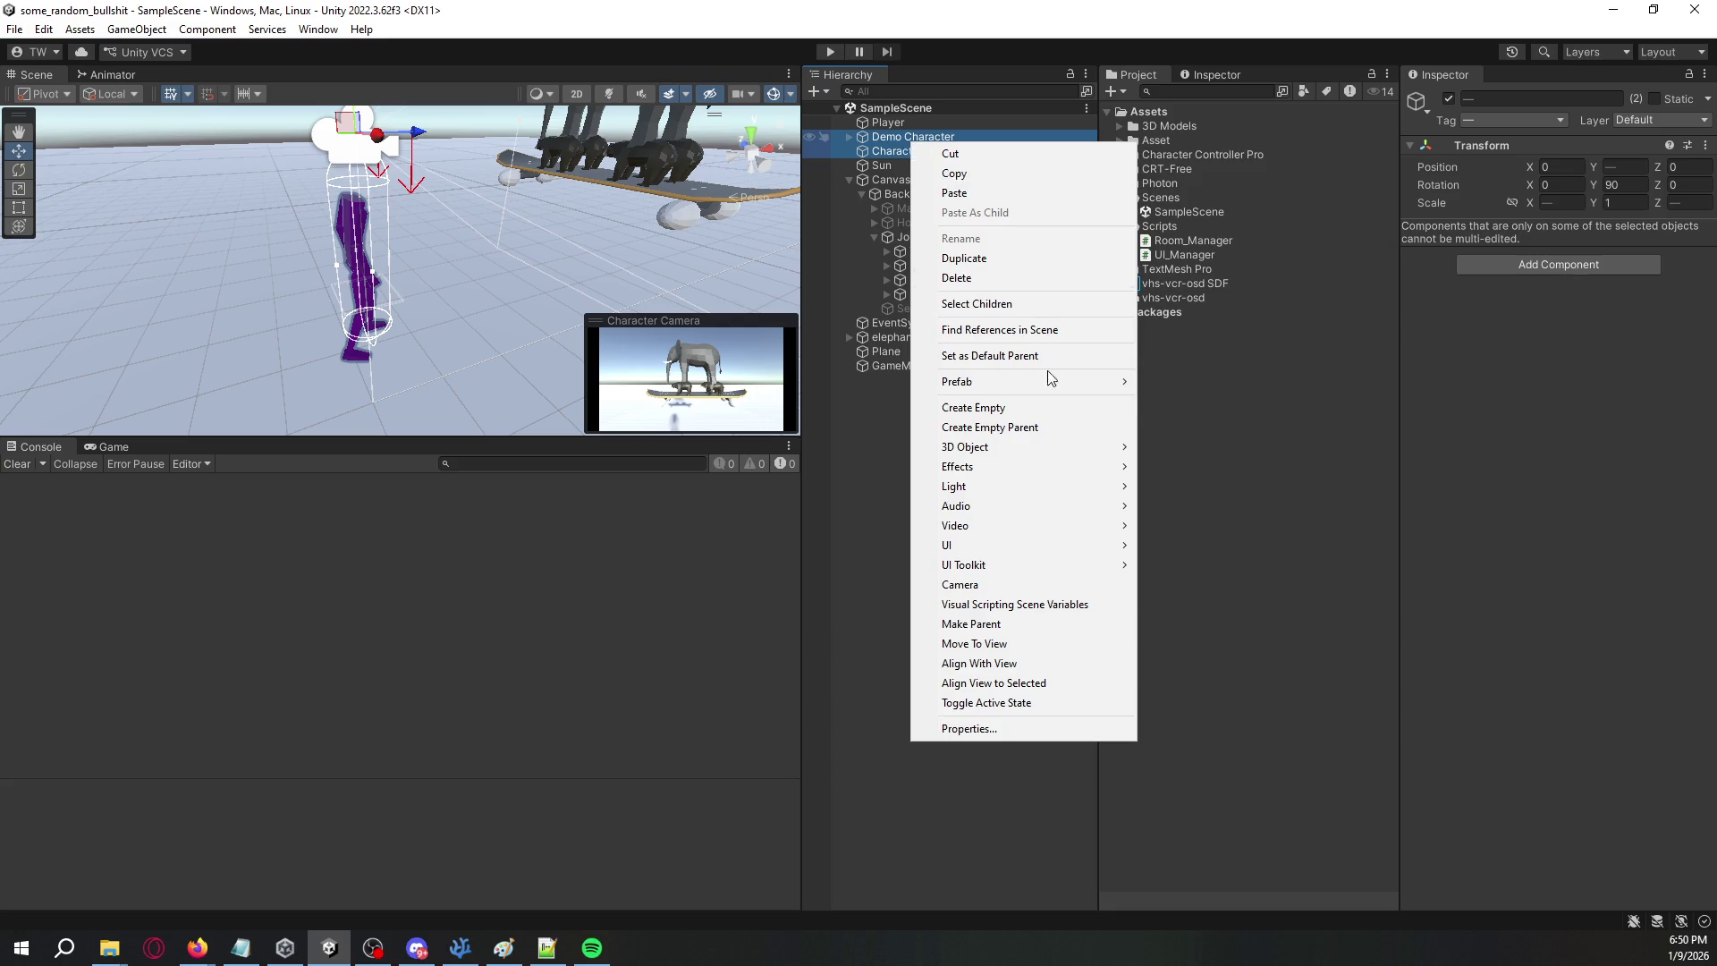
{"action": "left_click", "coordinate": [1038, 420]}
{"action": "type", "text": "Character"}
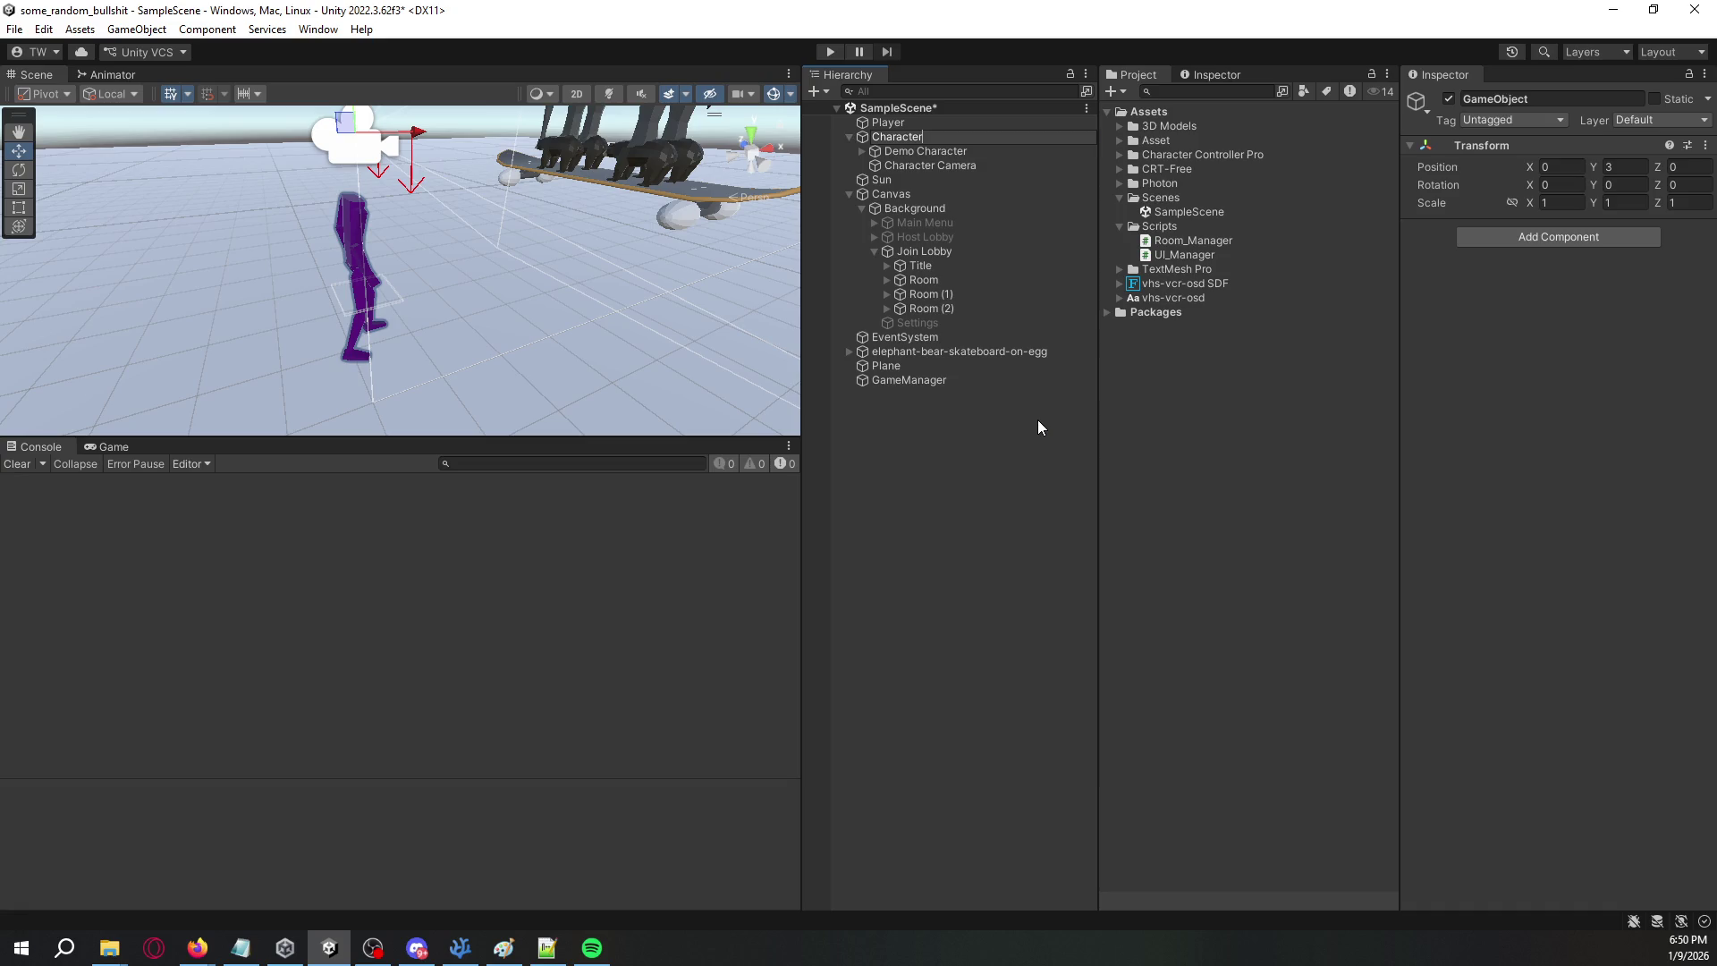
{"action": "key", "text": "Return"}
- Delete the Player object from SampleScene
{"action": "left_click", "coordinate": [893, 125]}
{"action": "key", "text": "Delete"}
{"action": "left_click", "coordinate": [893, 125]}
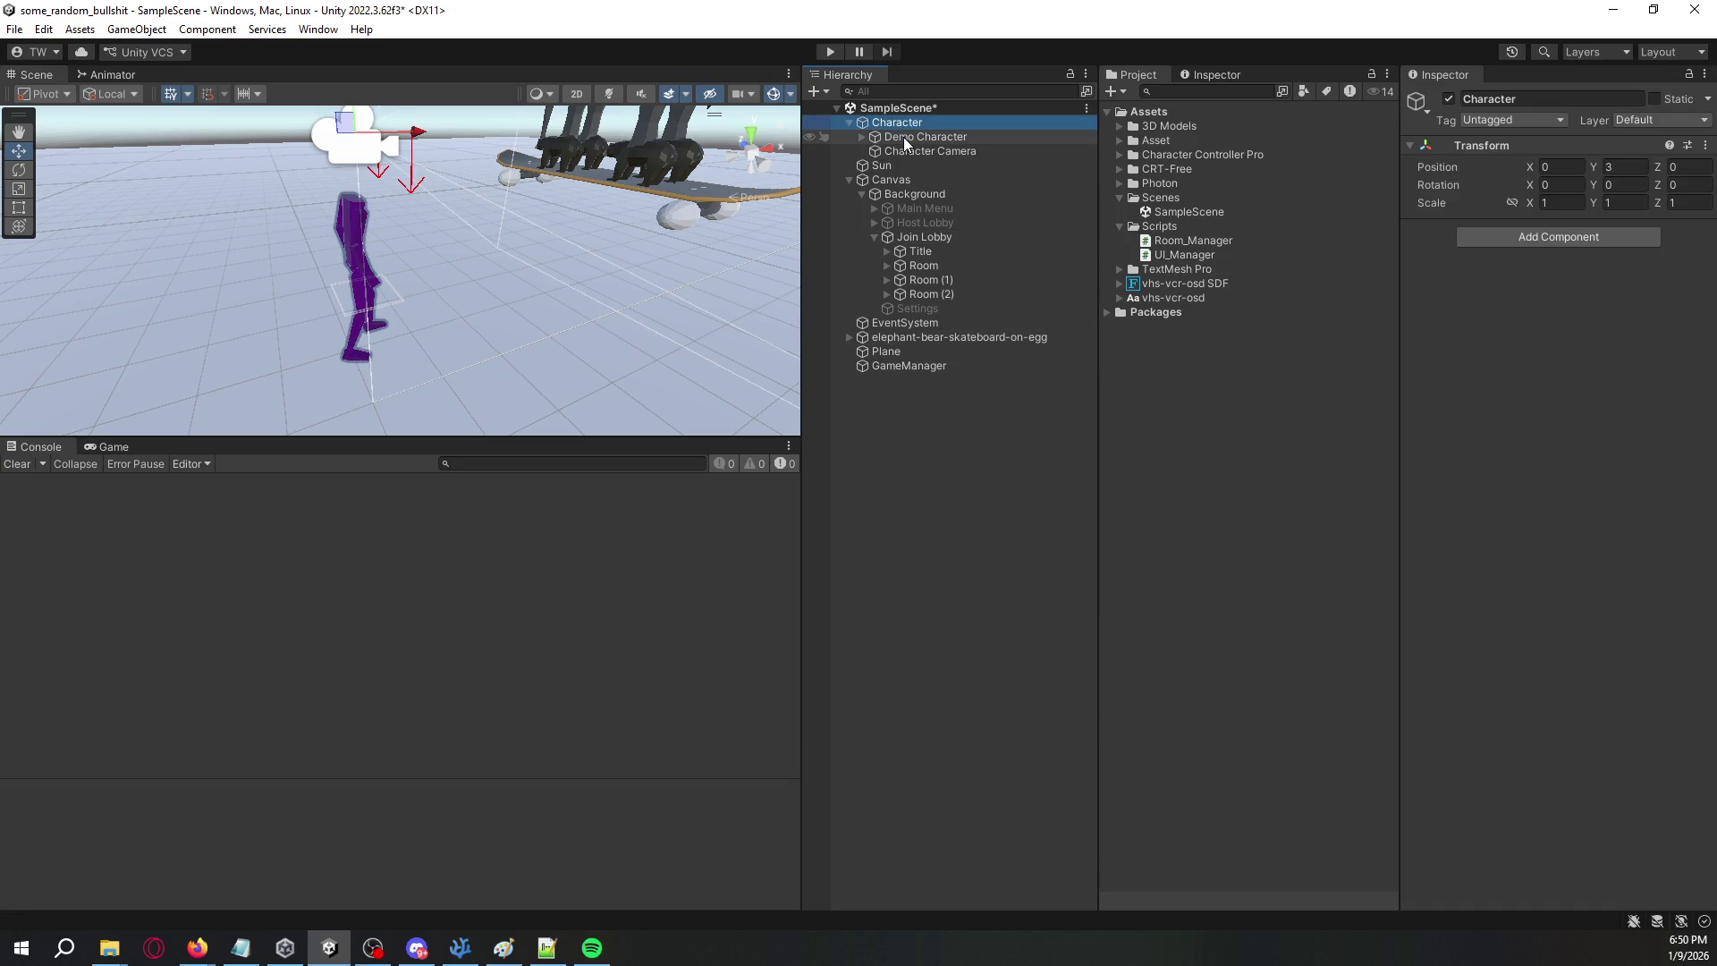
{"action": "left_click", "coordinate": [903, 137]}
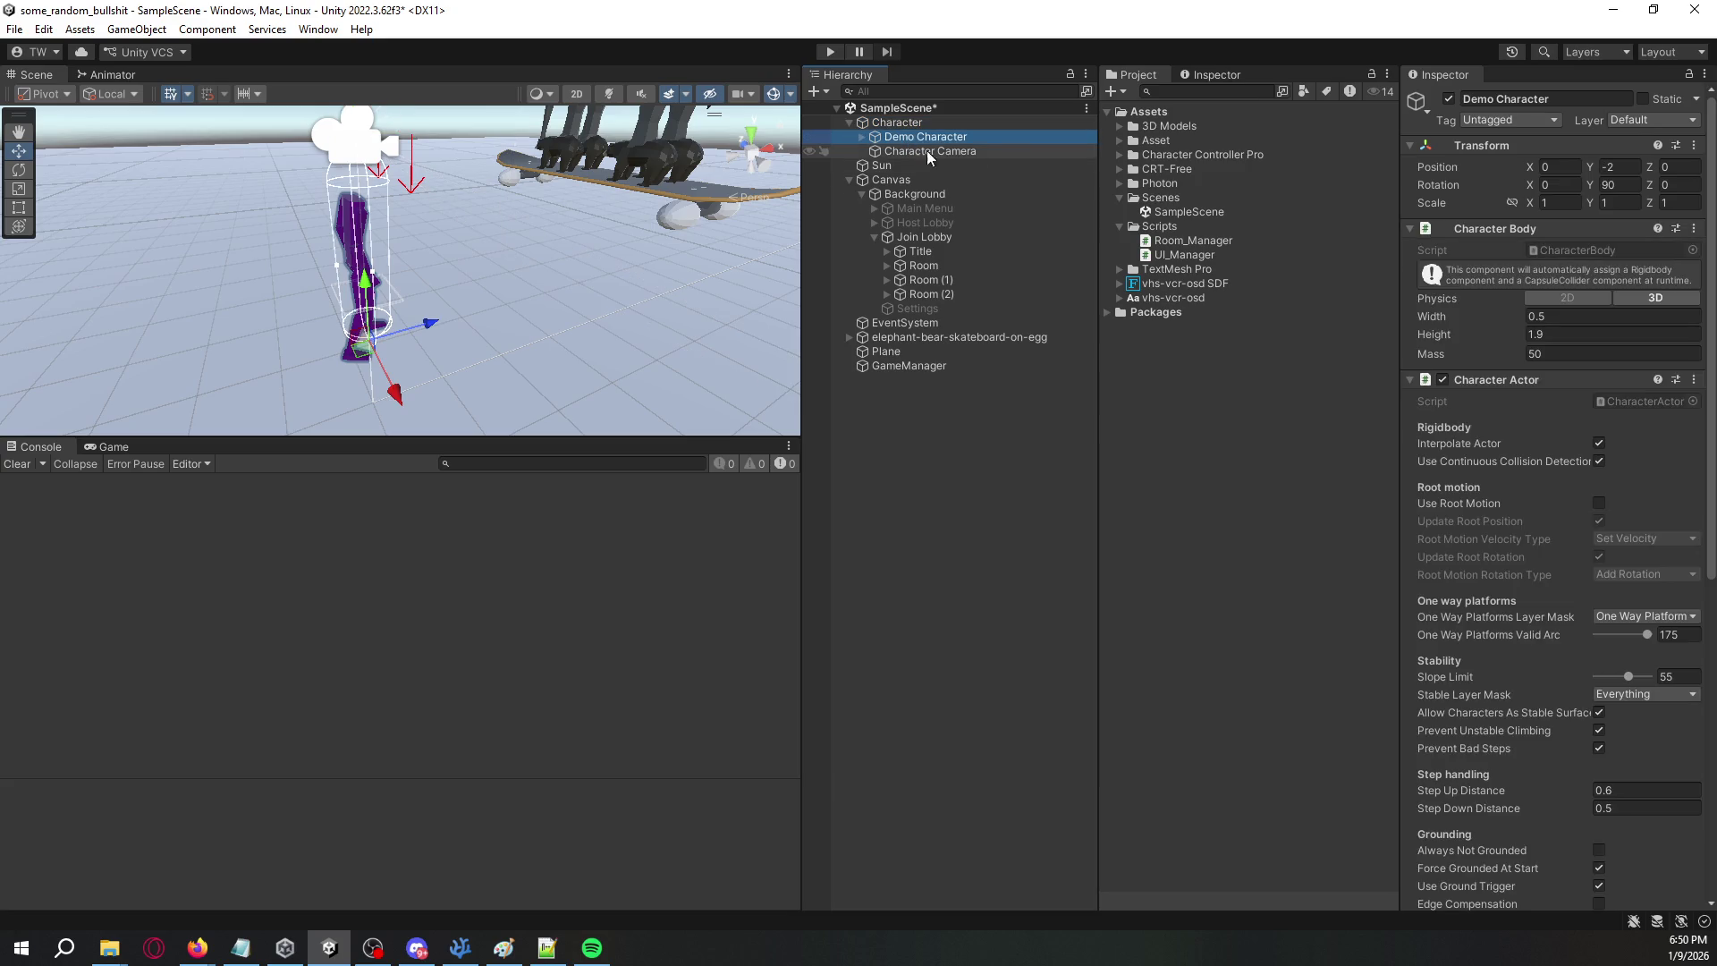
- Add a Photon Transform View component to Demo Character
{"action": "scroll", "coordinate": [1531, 465], "scroll_direction": "down", "scroll_amount": 10}
{"action": "left_click", "coordinate": [1581, 885]}
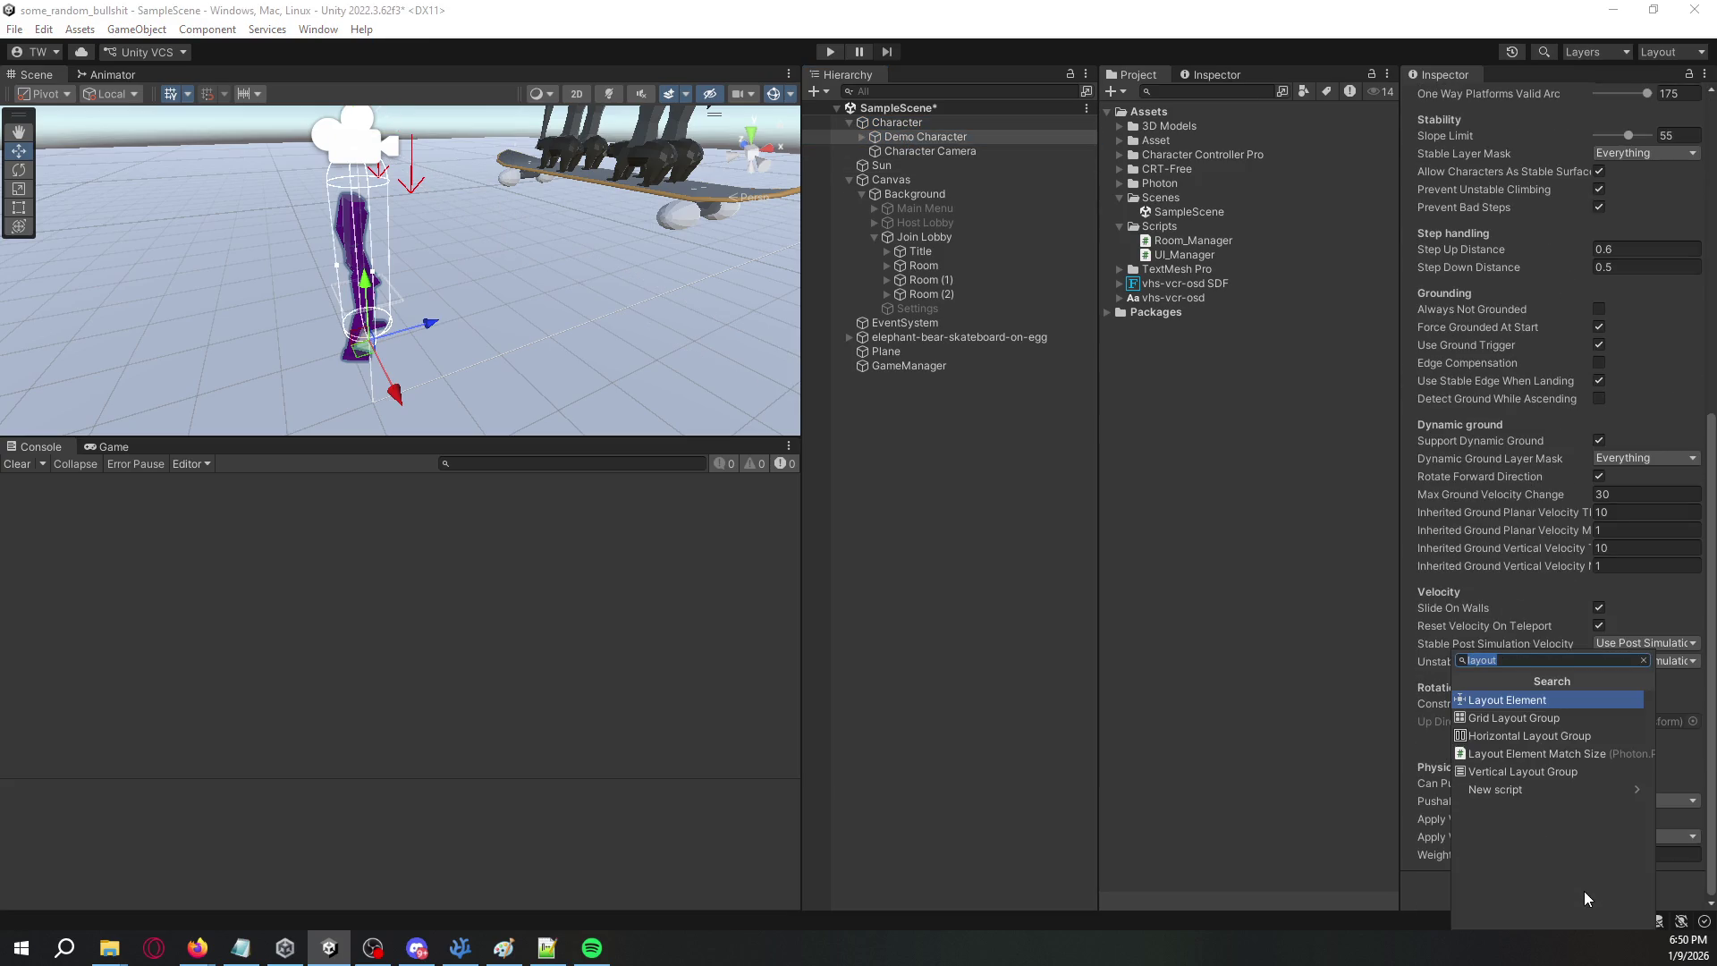
{"action": "type", "text": "photon"}
{"action": "key", "text": "BackSpace"}
{"action": "key", "text": "BackSpace"}
{"action": "key", "text": "BackSpace"}
{"action": "type", "text": "transform"}
{"action": "key", "text": "Return"}
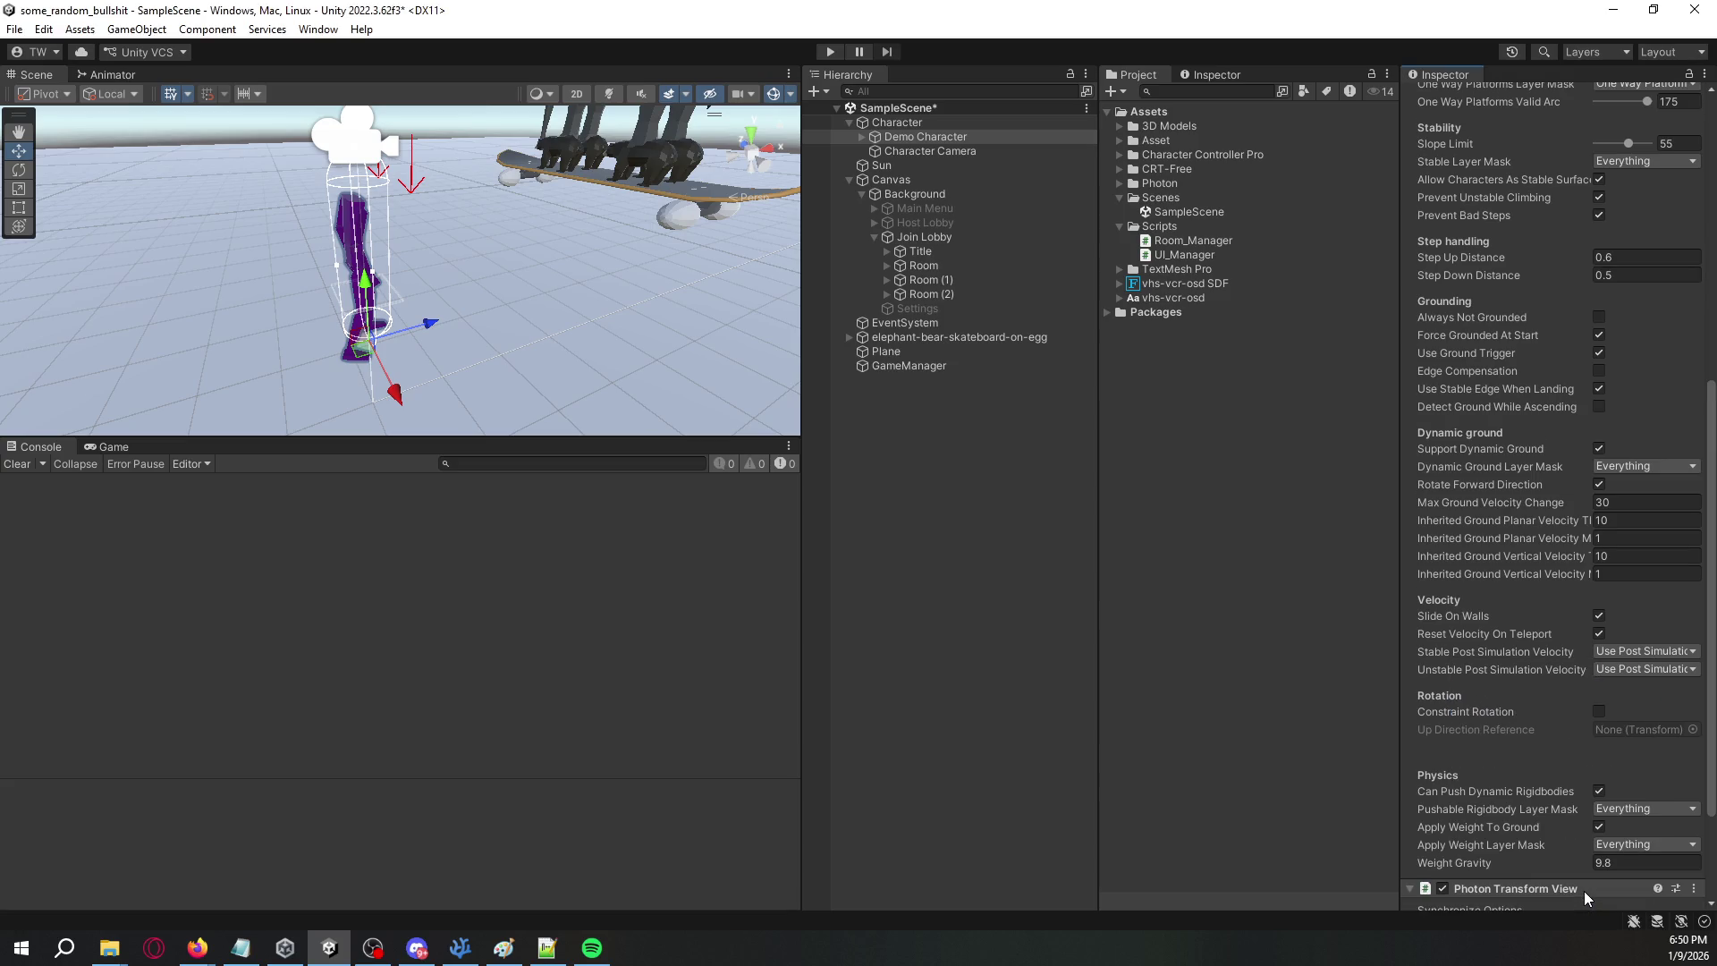
{"action": "scroll", "coordinate": [1583, 876], "scroll_direction": "down", "scroll_amount": 3}
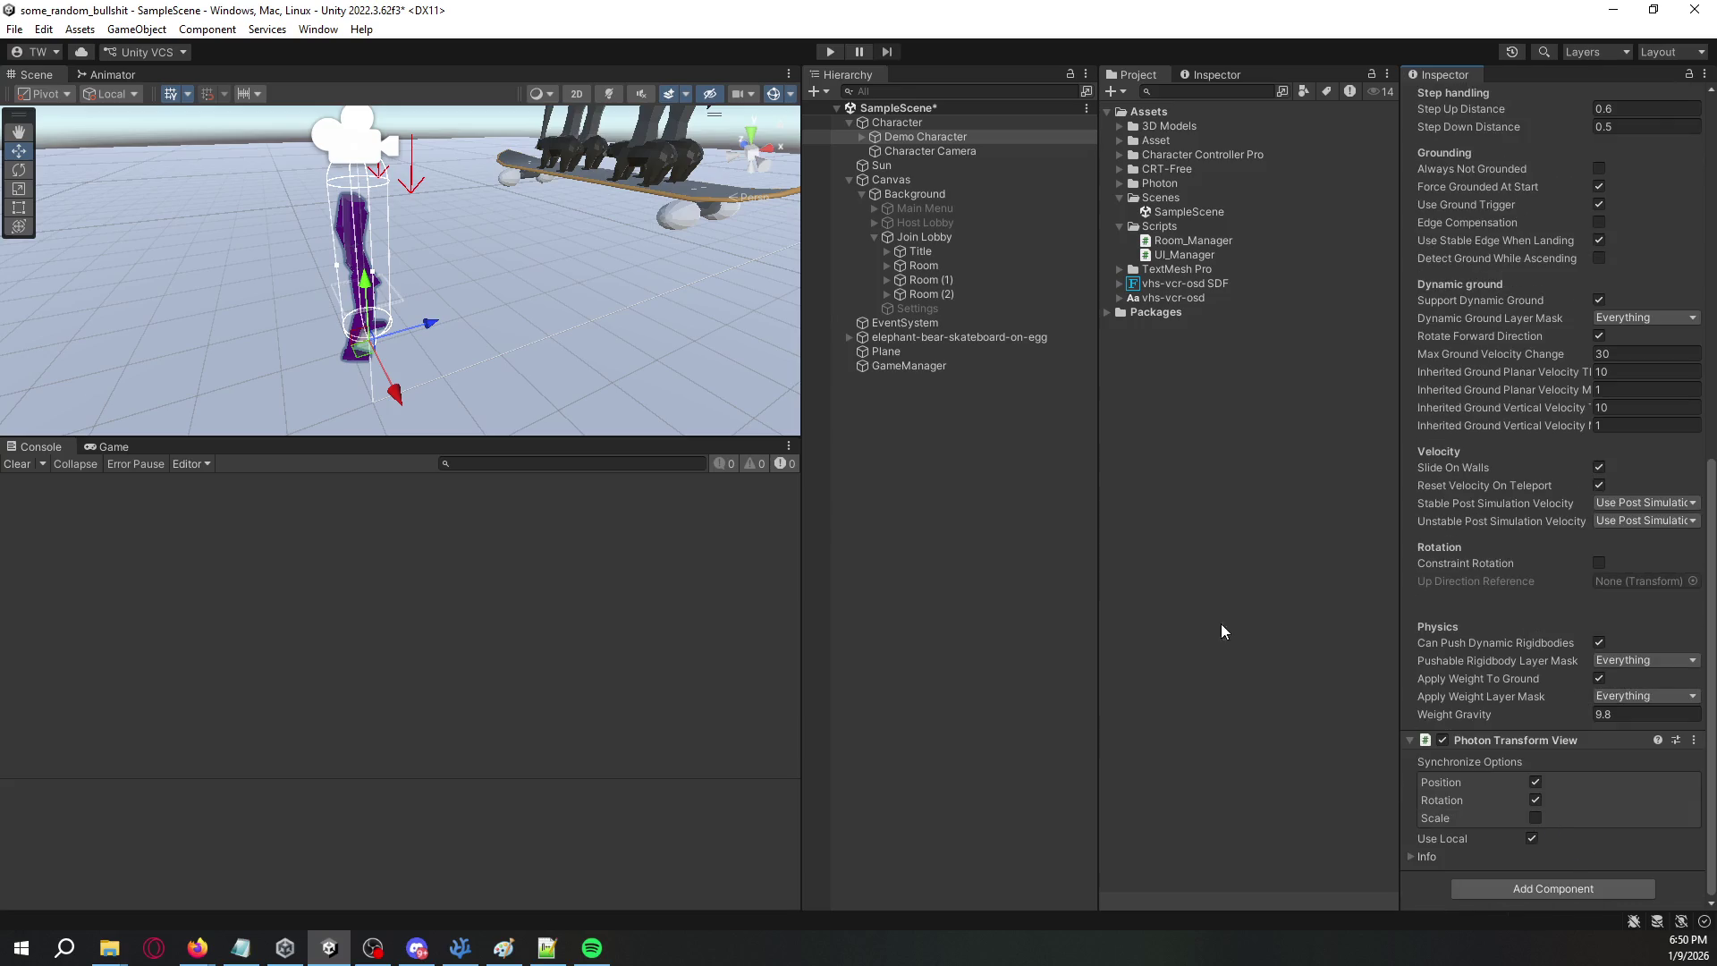
{"action": "scroll", "coordinate": [1537, 769], "scroll_direction": "up", "scroll_amount": 10}
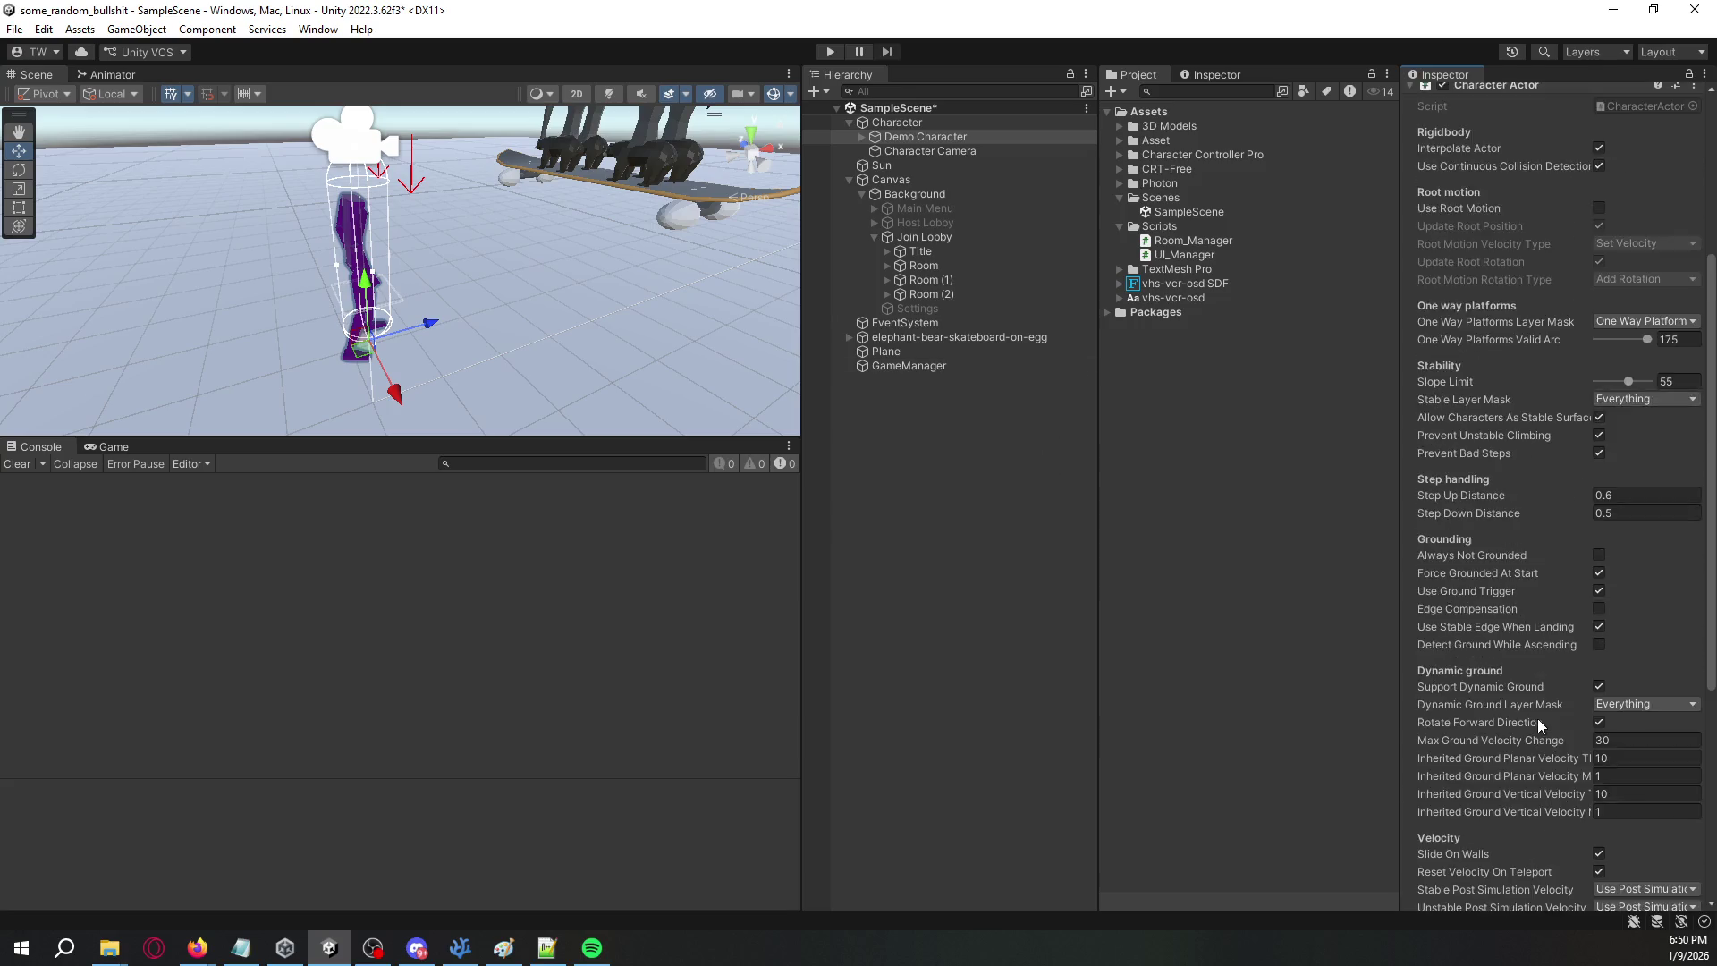
{"action": "scroll", "coordinate": [1526, 674], "scroll_direction": "down", "scroll_amount": 7}
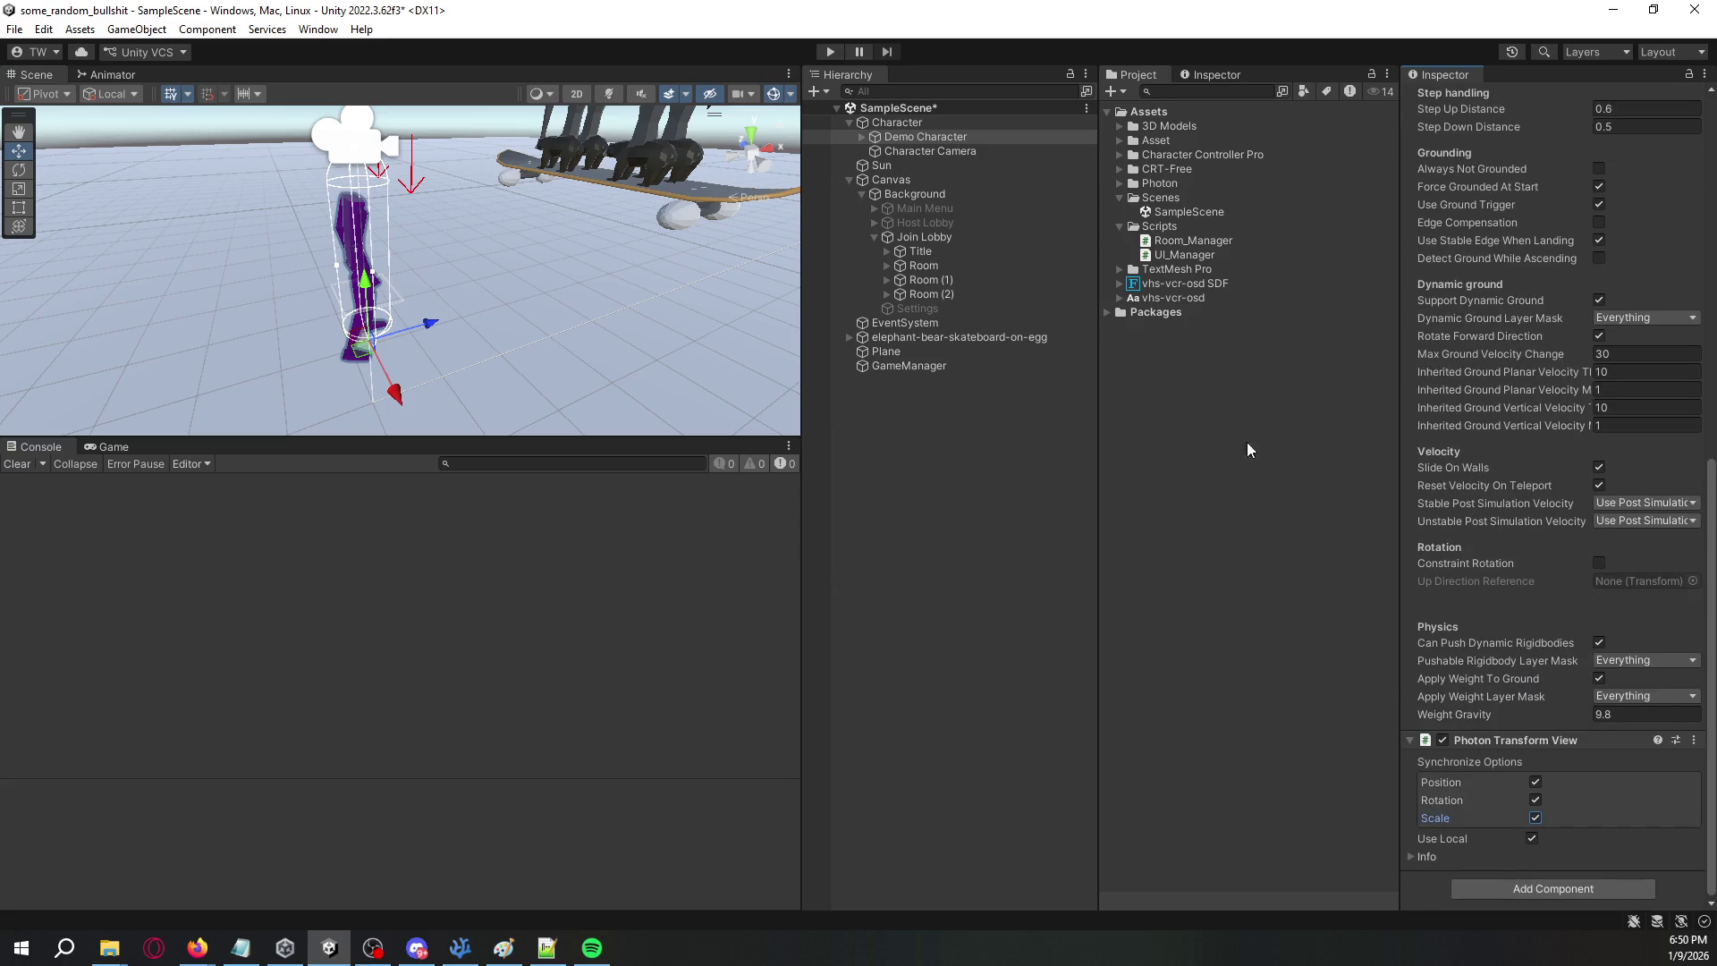
- Expand Demo Character and its Graphics child to reveal the headless and third_person objects
{"action": "left_click", "coordinate": [922, 154]}
{"action": "left_click", "coordinate": [910, 140]}
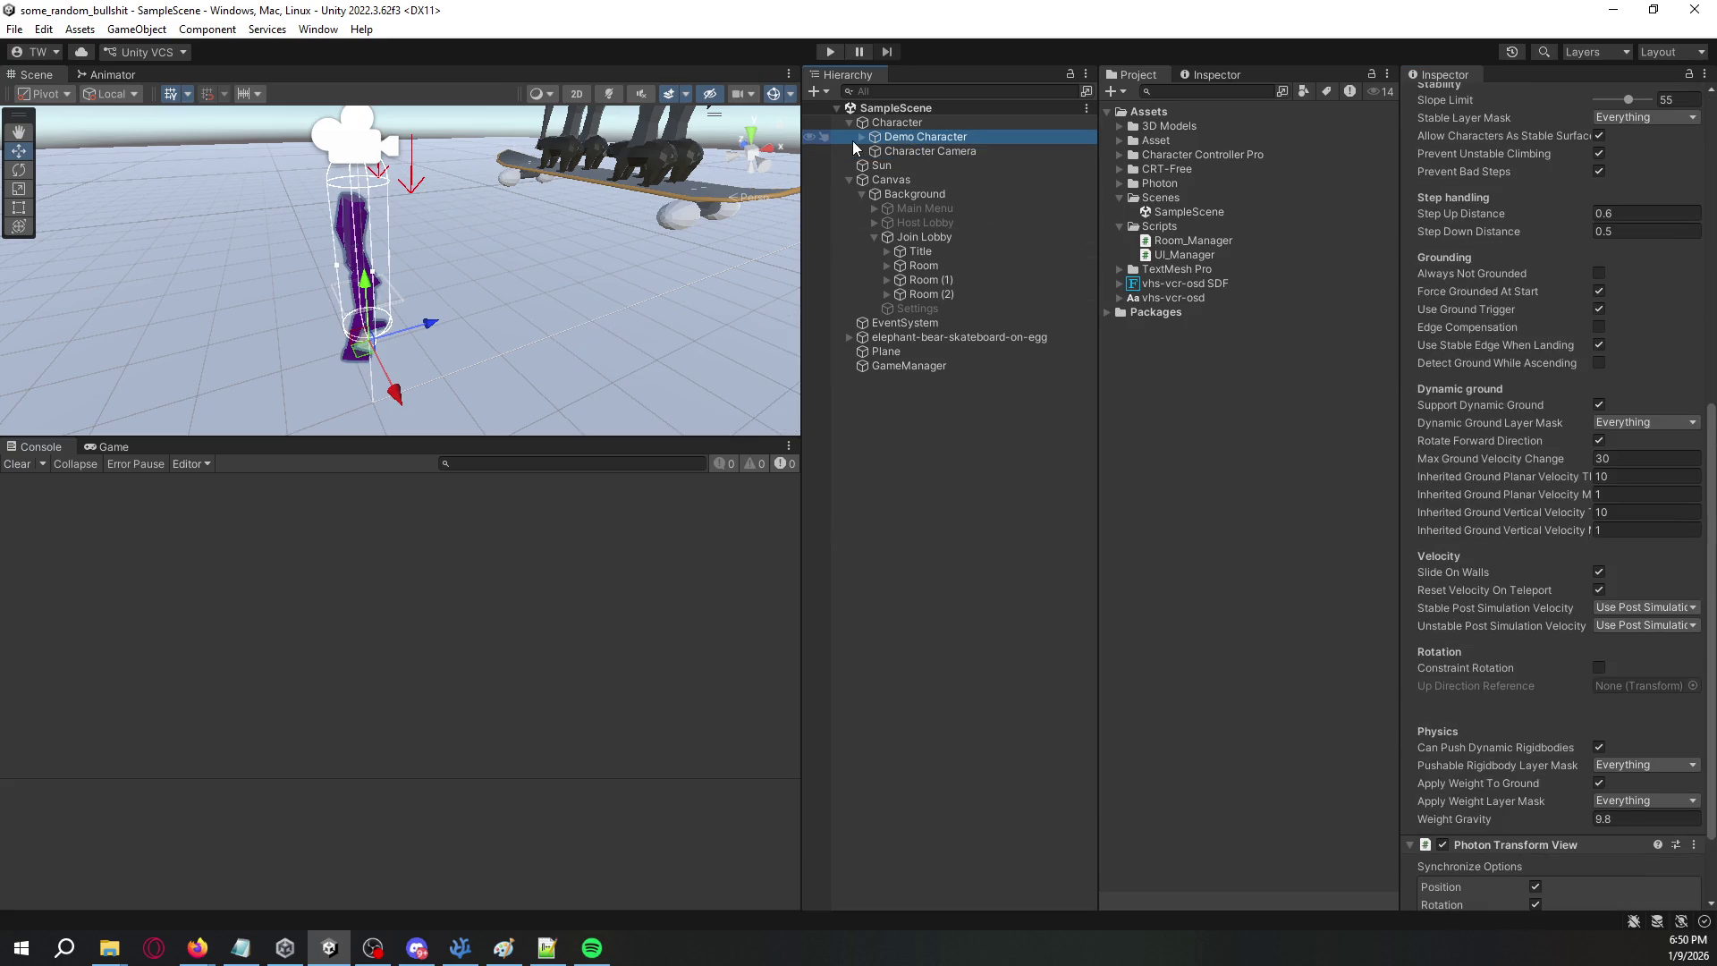
{"action": "left_click", "coordinate": [862, 137]}
{"action": "left_click", "coordinate": [905, 150]}
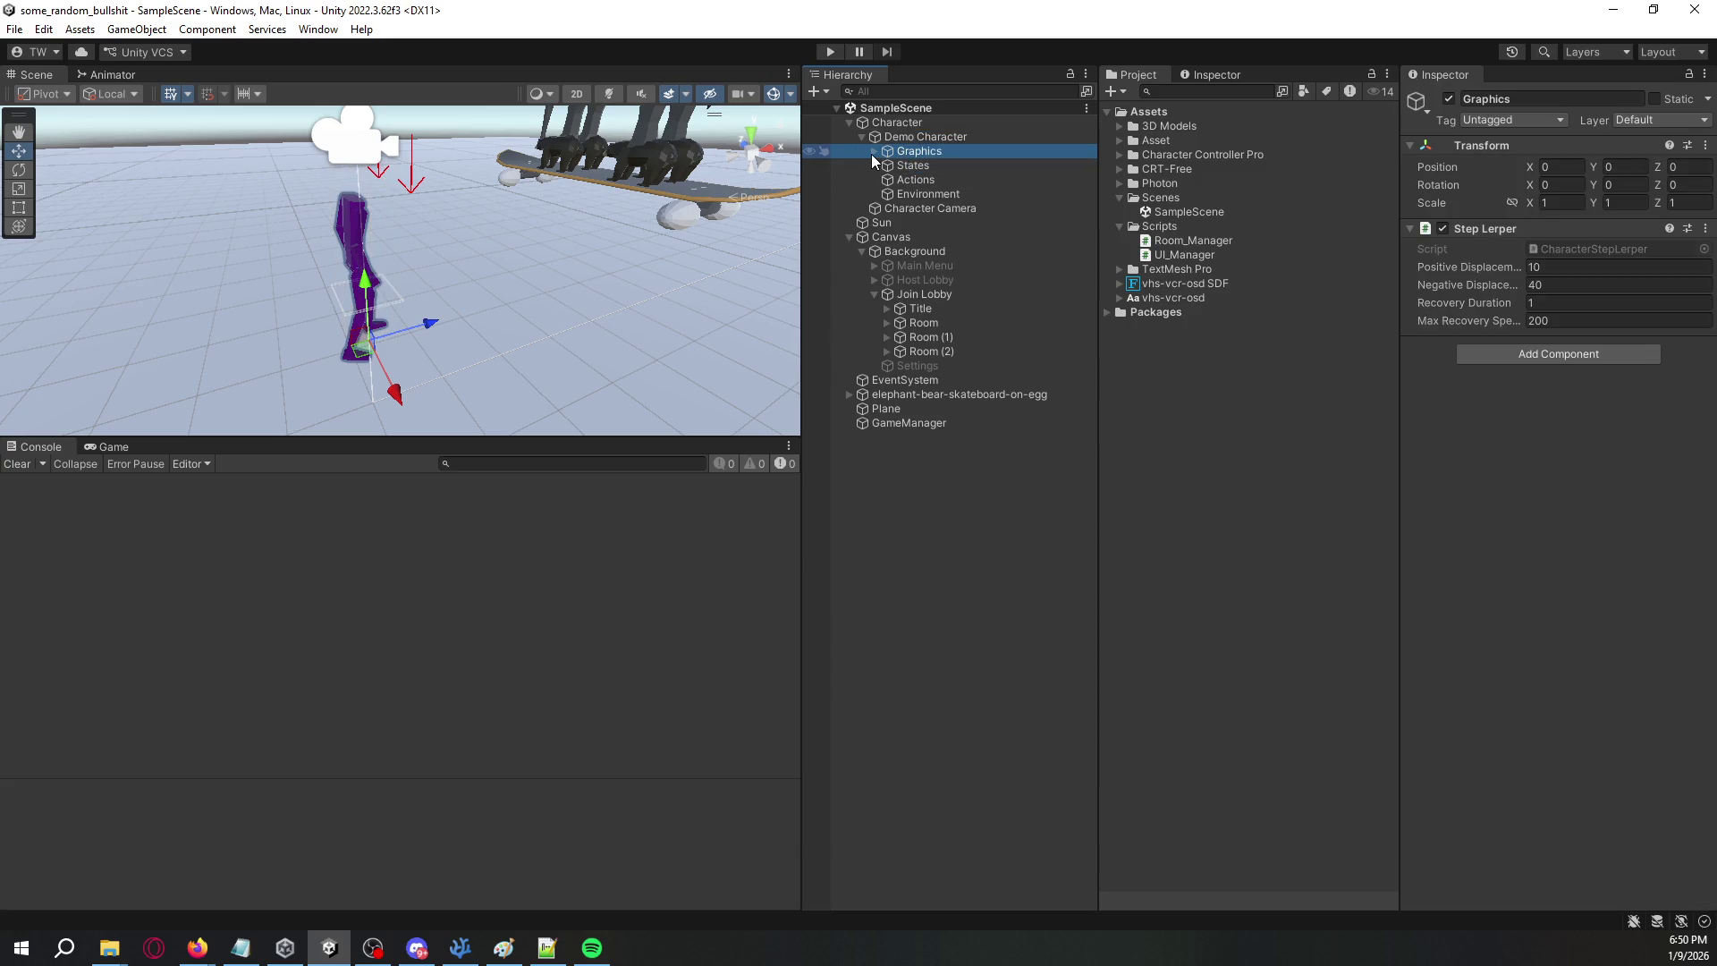
{"action": "left_click", "coordinate": [873, 152]}
{"action": "left_click", "coordinate": [930, 168]}
{"action": "left_click", "coordinate": [933, 180]}
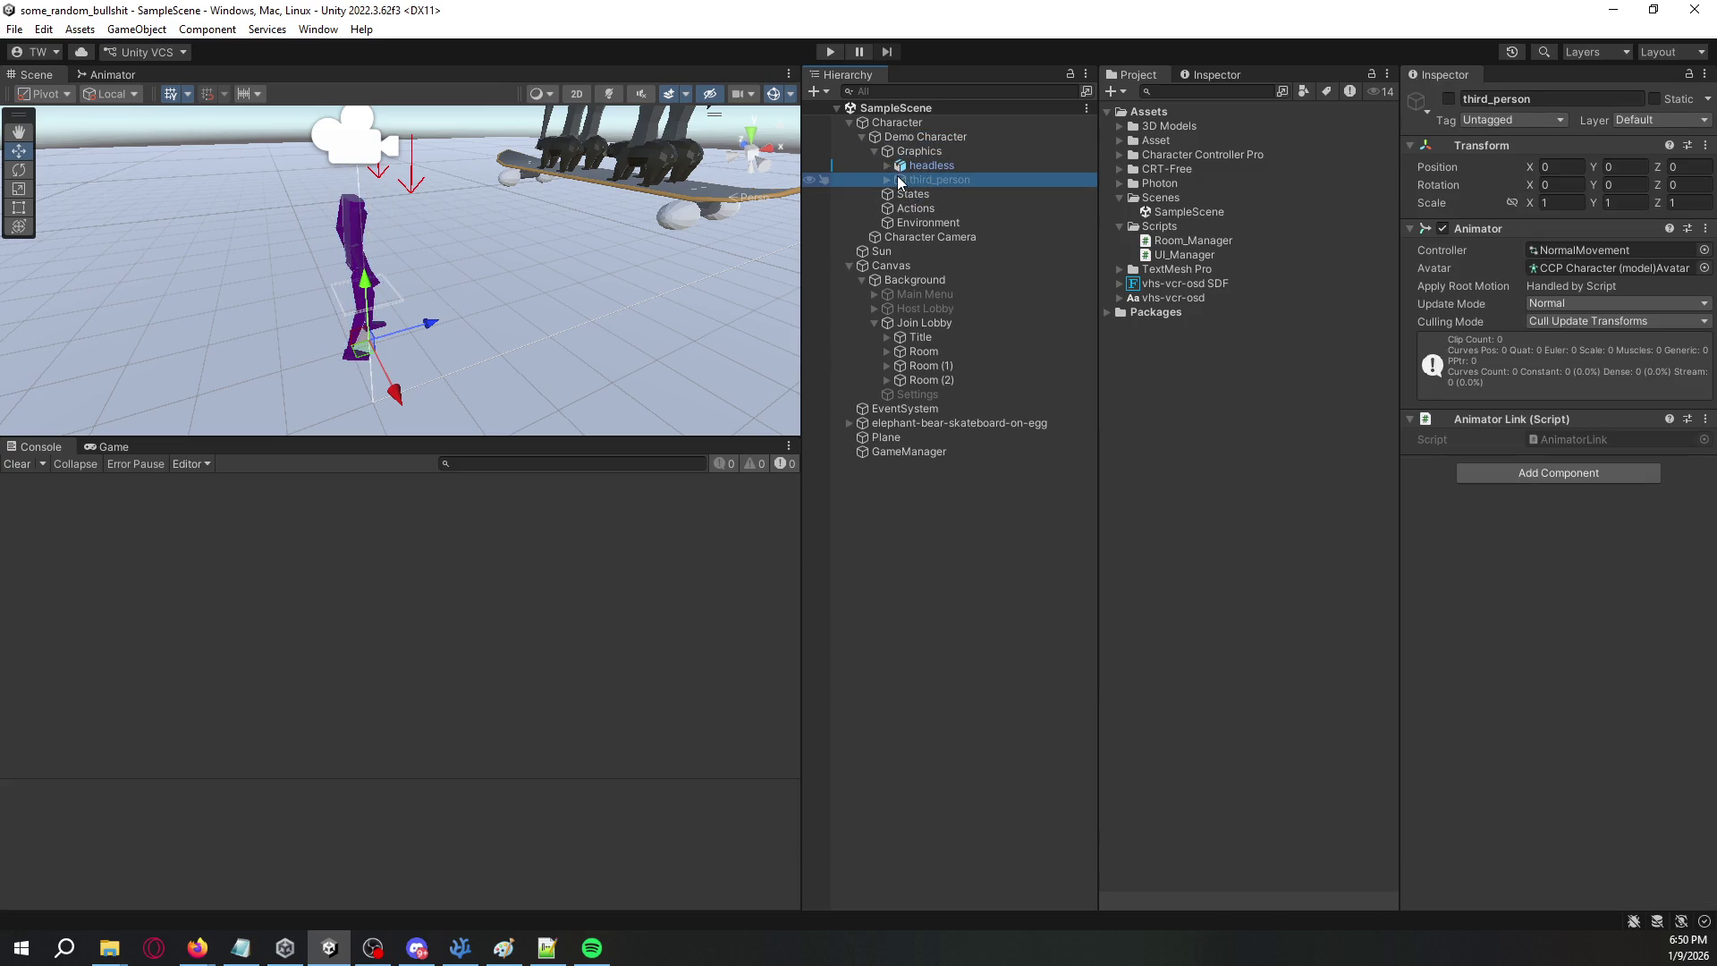
{"action": "left_click", "coordinate": [887, 178]}
{"action": "left_click", "coordinate": [888, 166]}
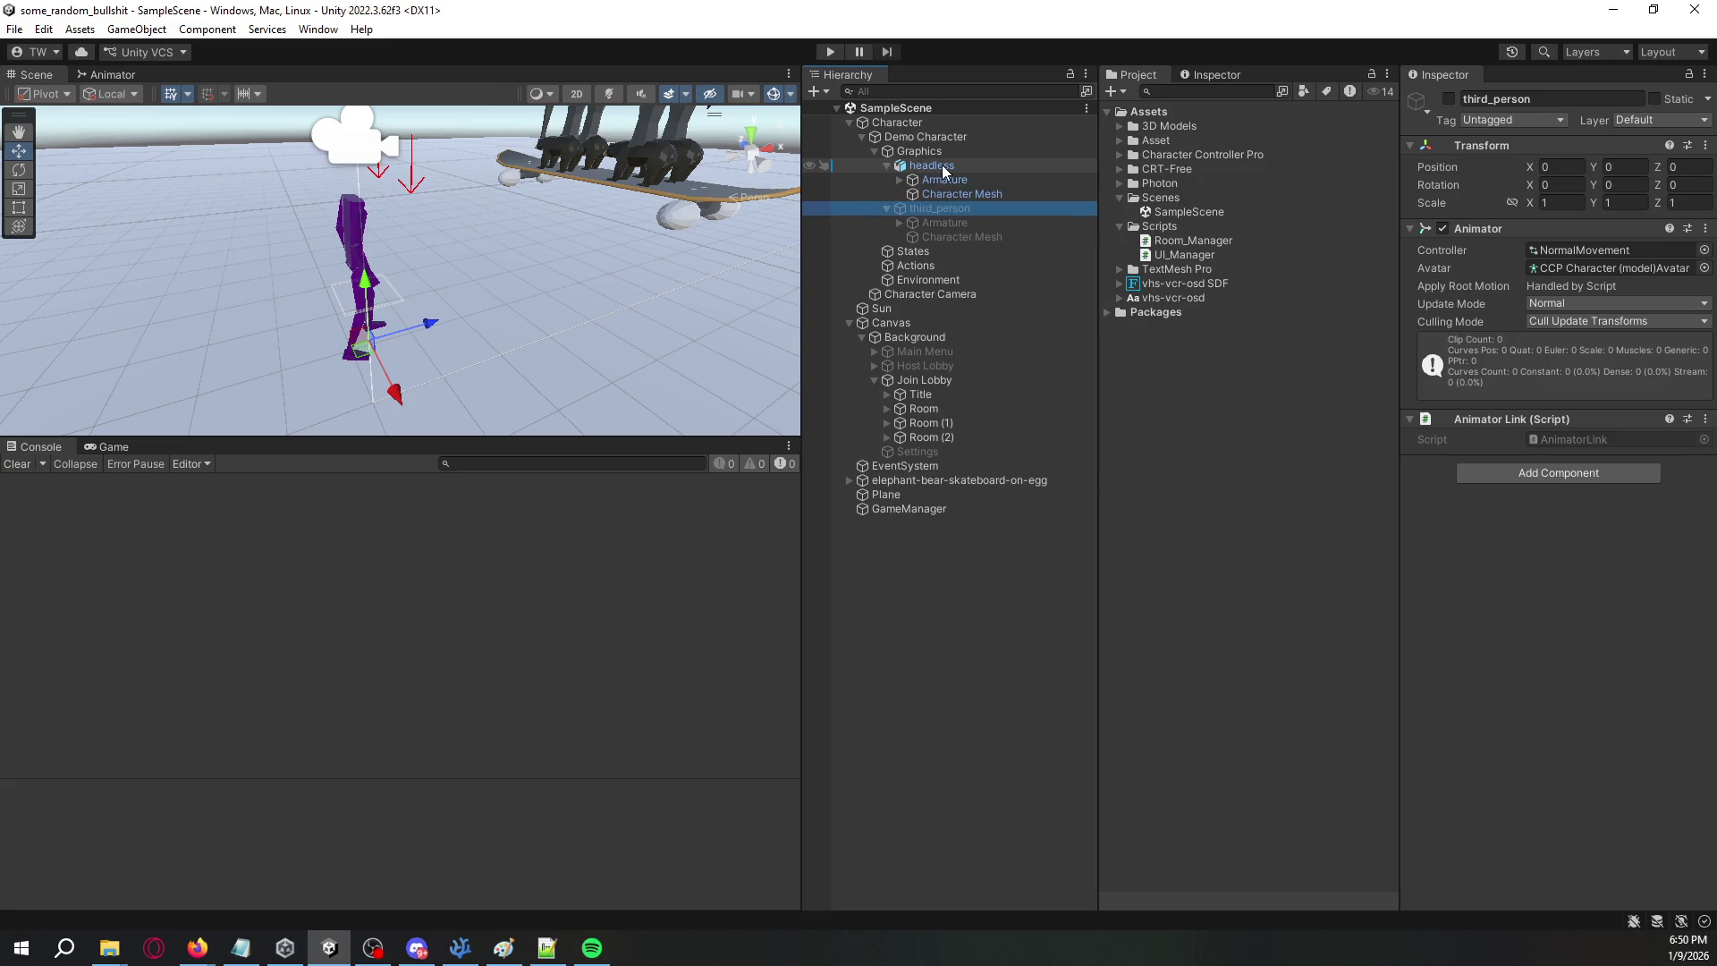
- Copy third_person's Animator component and start adding a component to headless
{"action": "right_click", "coordinate": [1524, 229]}
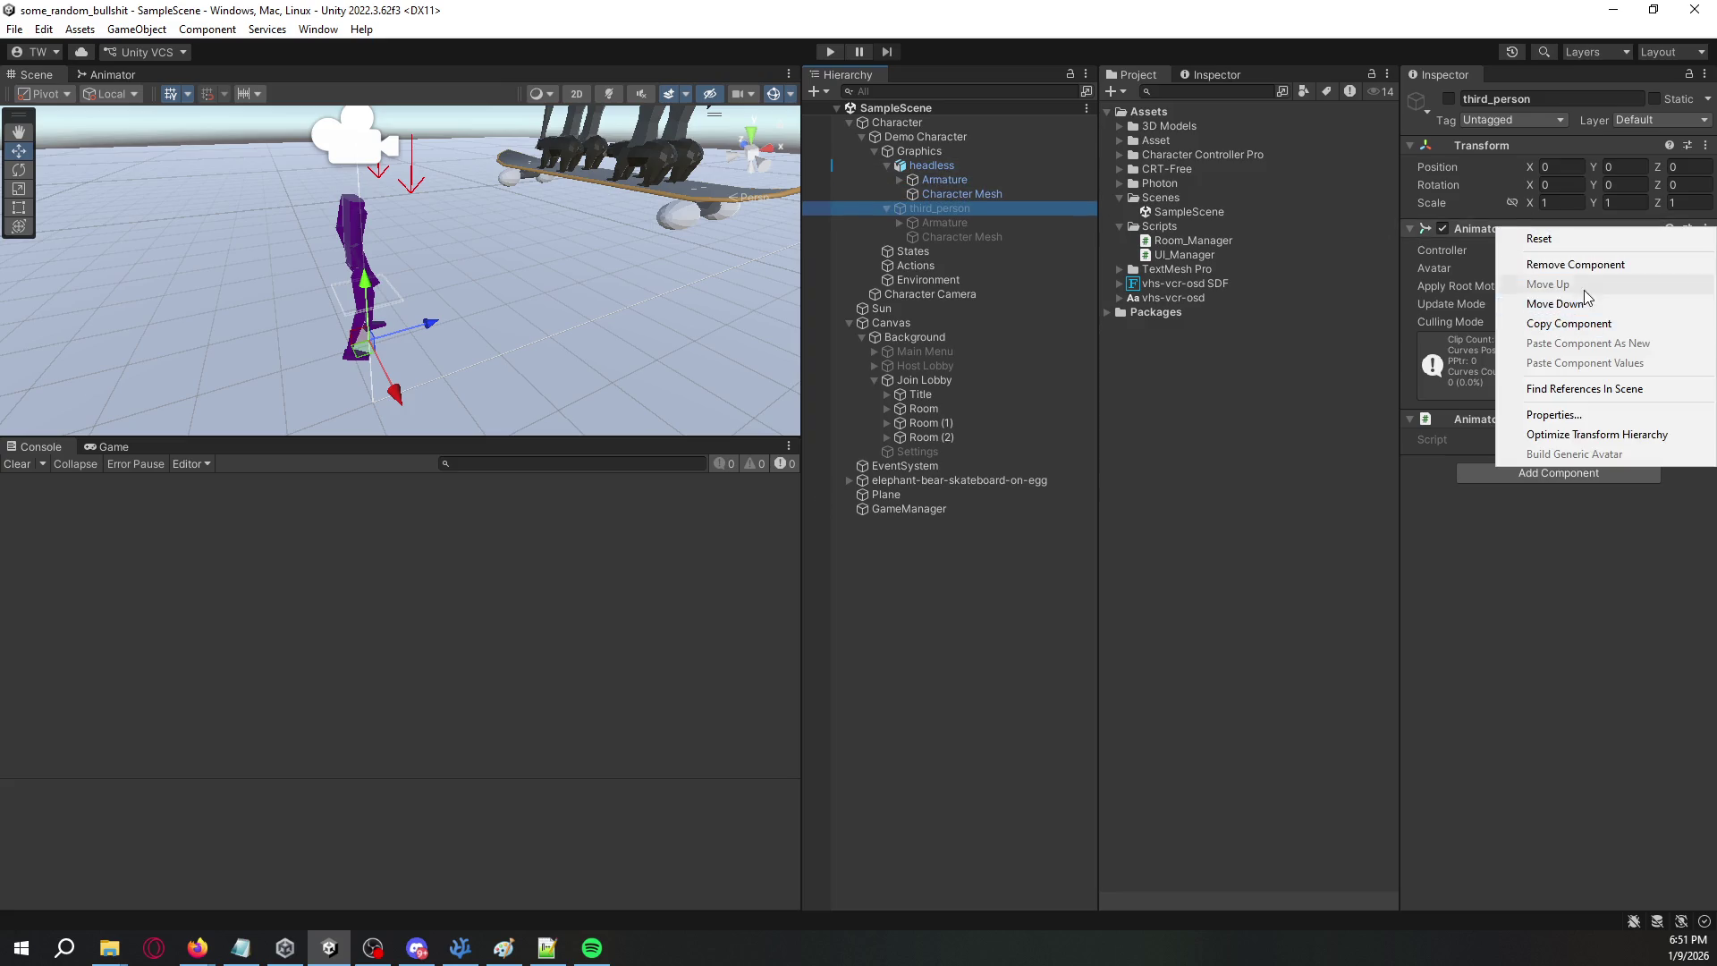
{"action": "left_click", "coordinate": [1574, 324]}
{"action": "left_click", "coordinate": [968, 166]}
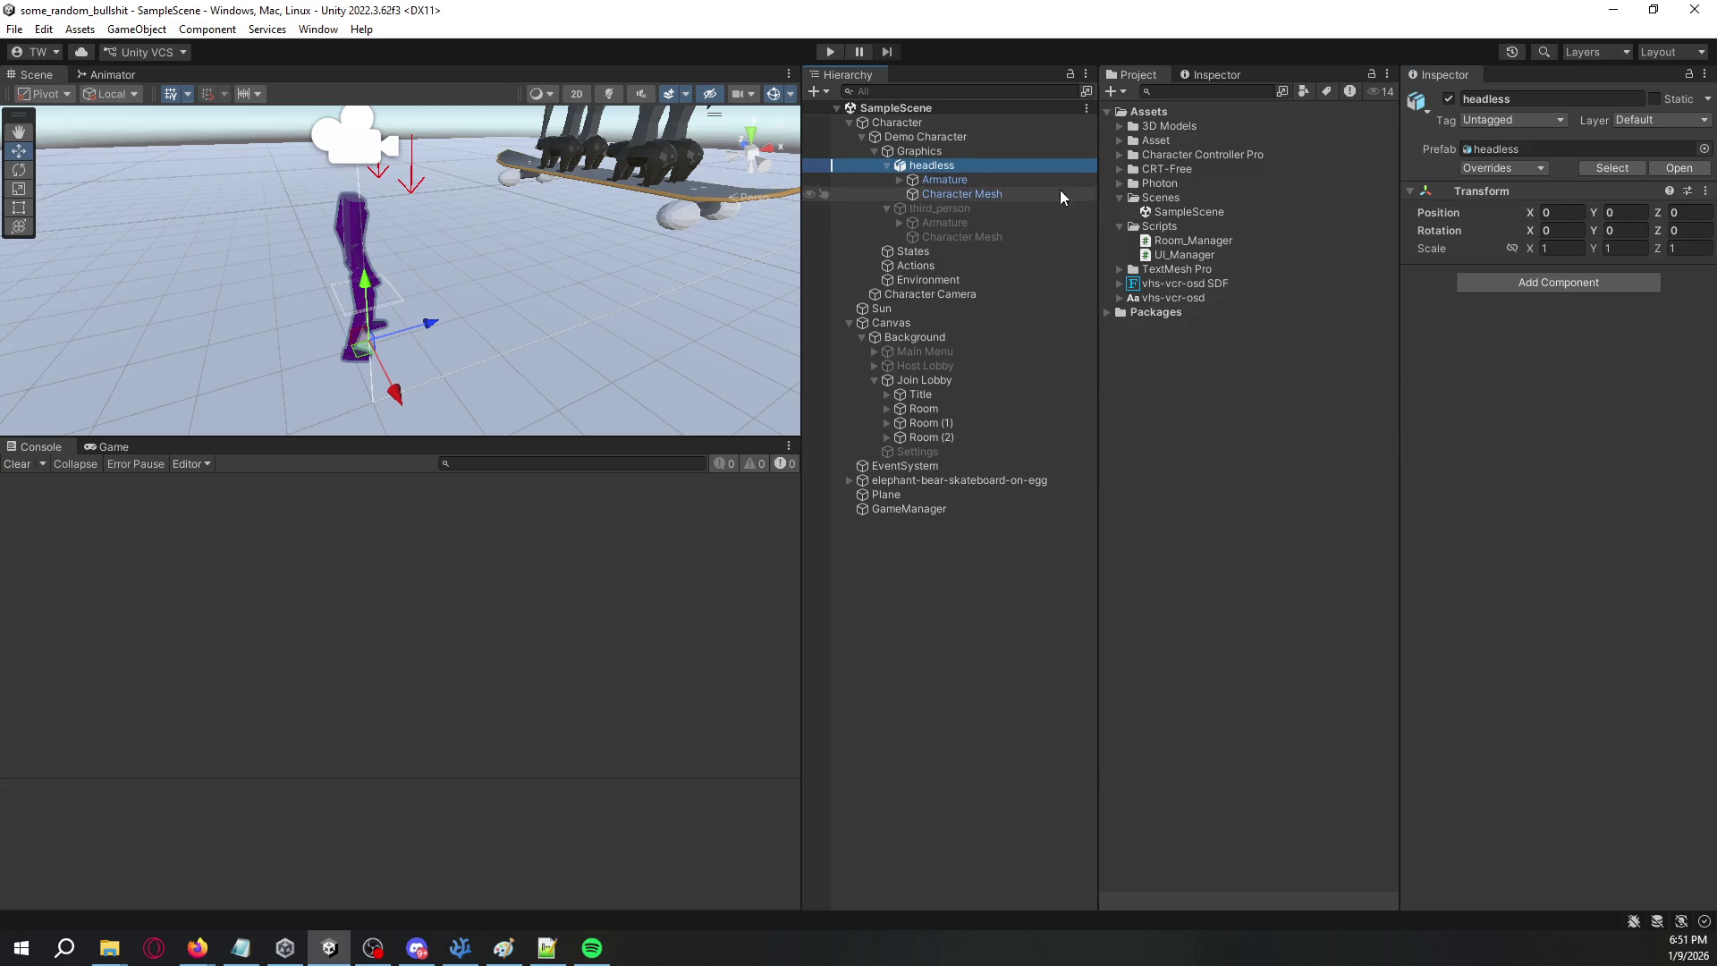
{"action": "left_click", "coordinate": [1549, 282]}
- Add an Animator to headless and fully unpack the headless prefab
{"action": "type", "text": "animato"}
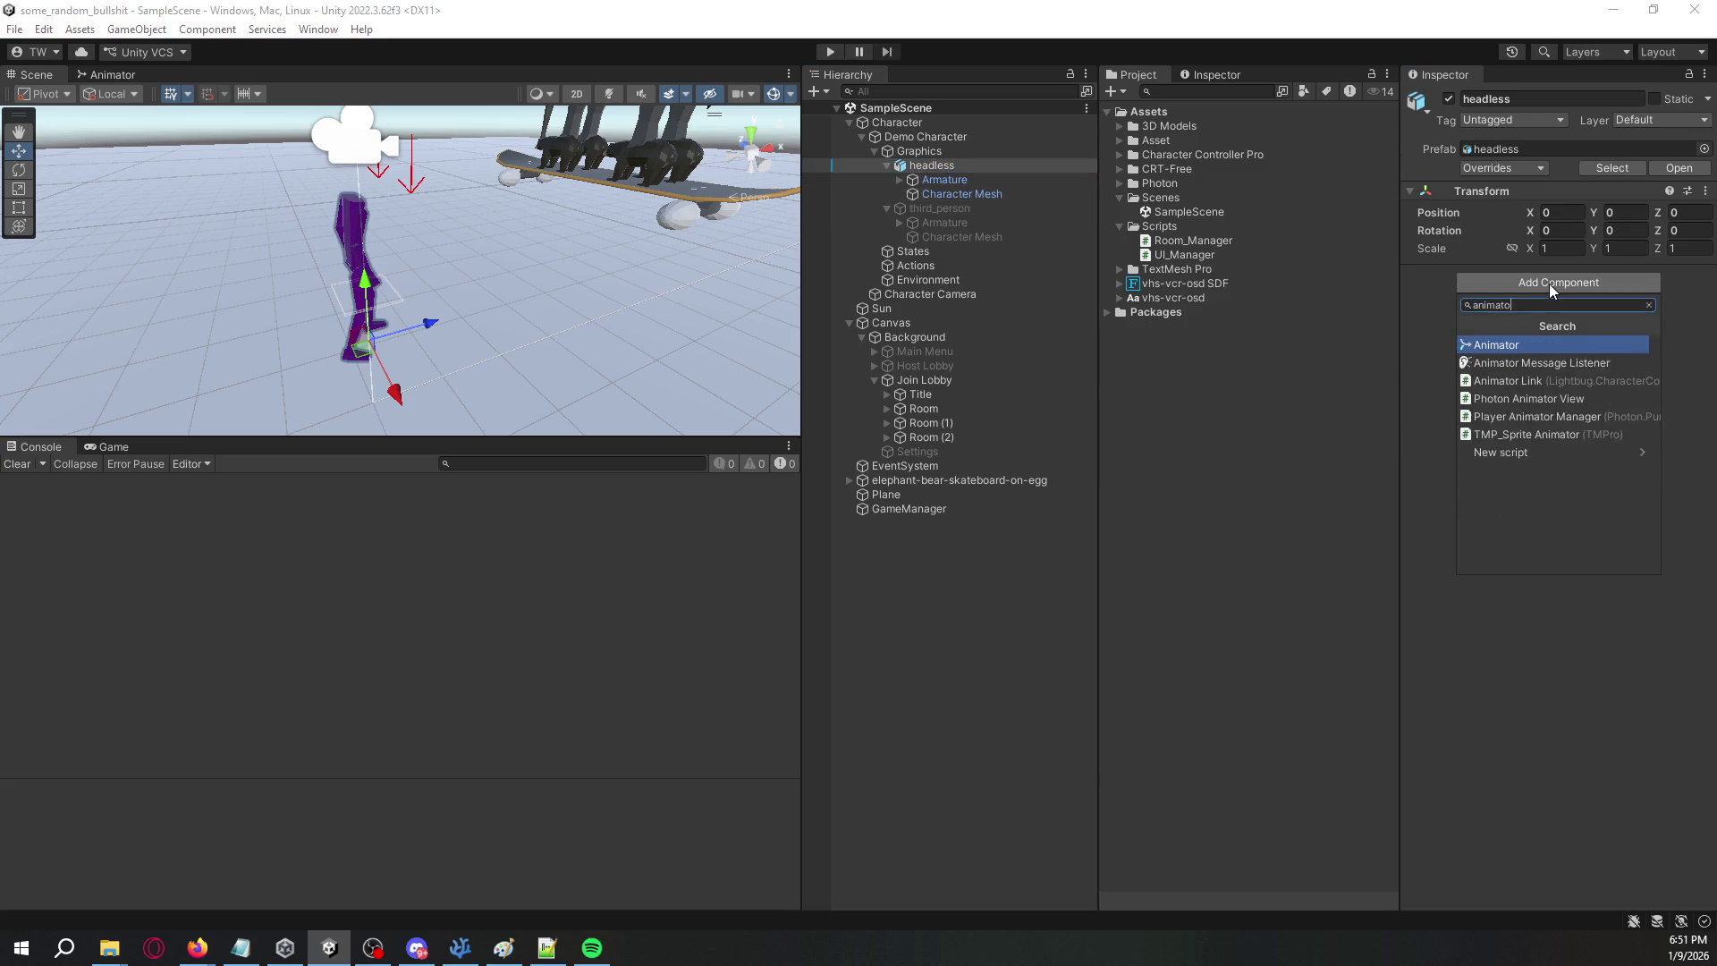
{"action": "key", "text": "Down"}
{"action": "key", "text": "Return"}
{"action": "right_click", "coordinate": [938, 168]}
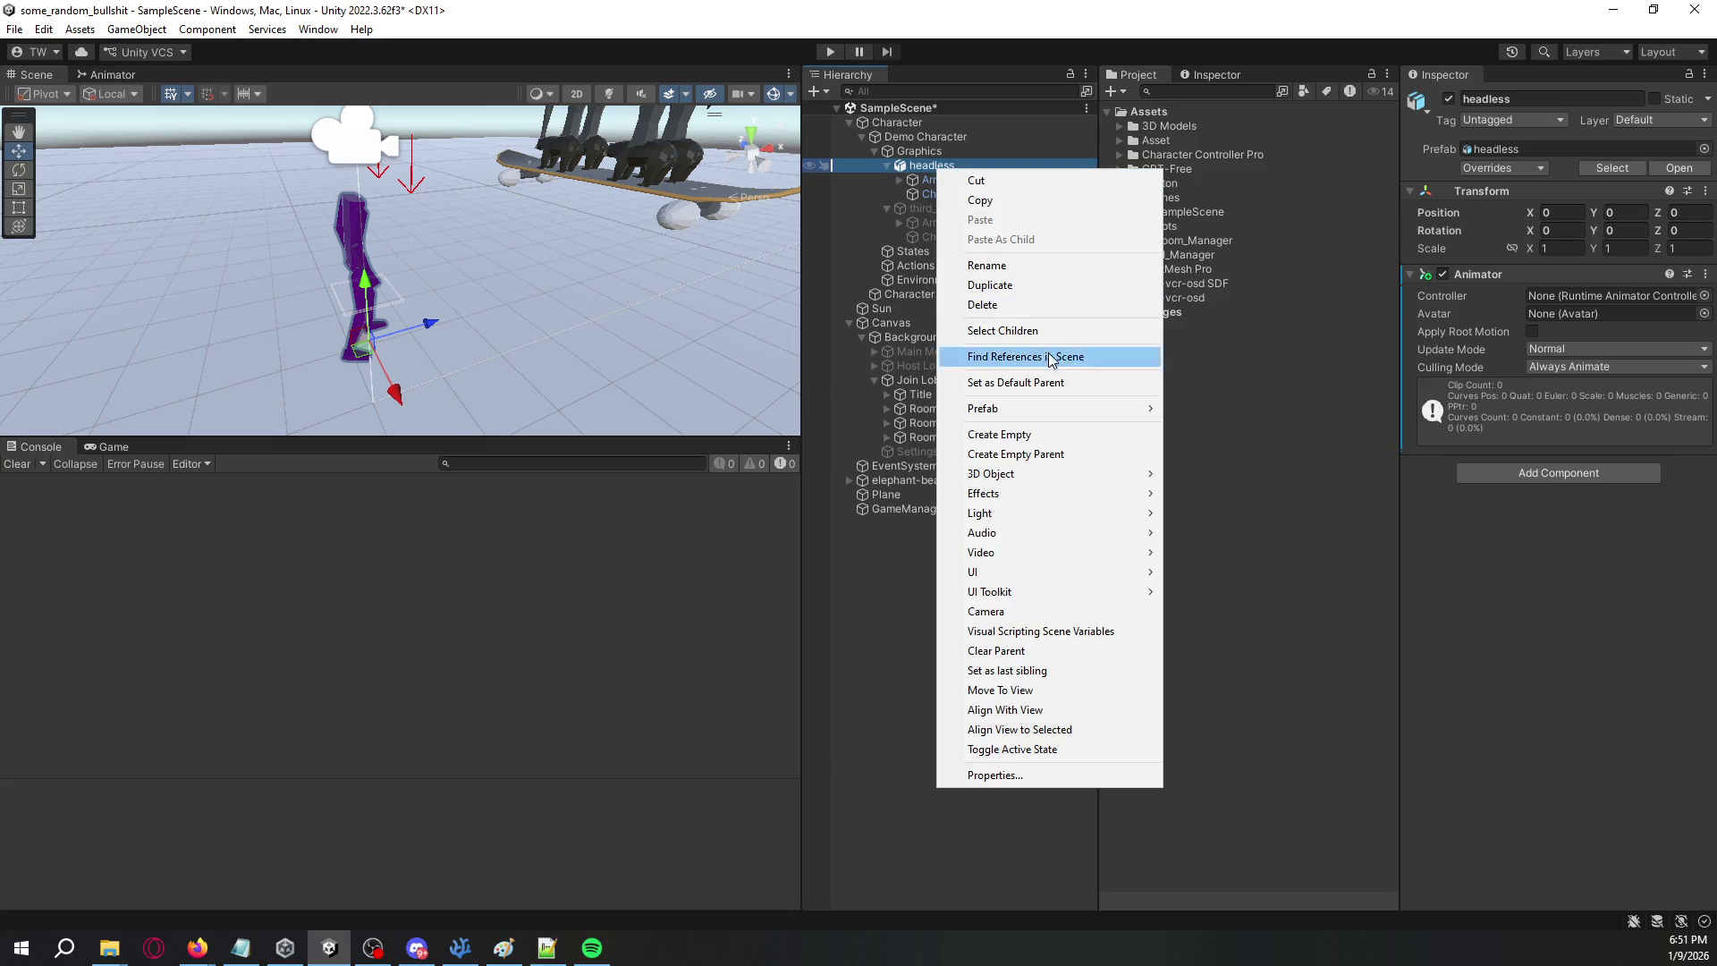
{"action": "mouse_move", "coordinate": [1060, 412]}
{"action": "left_click", "coordinate": [1194, 548]}
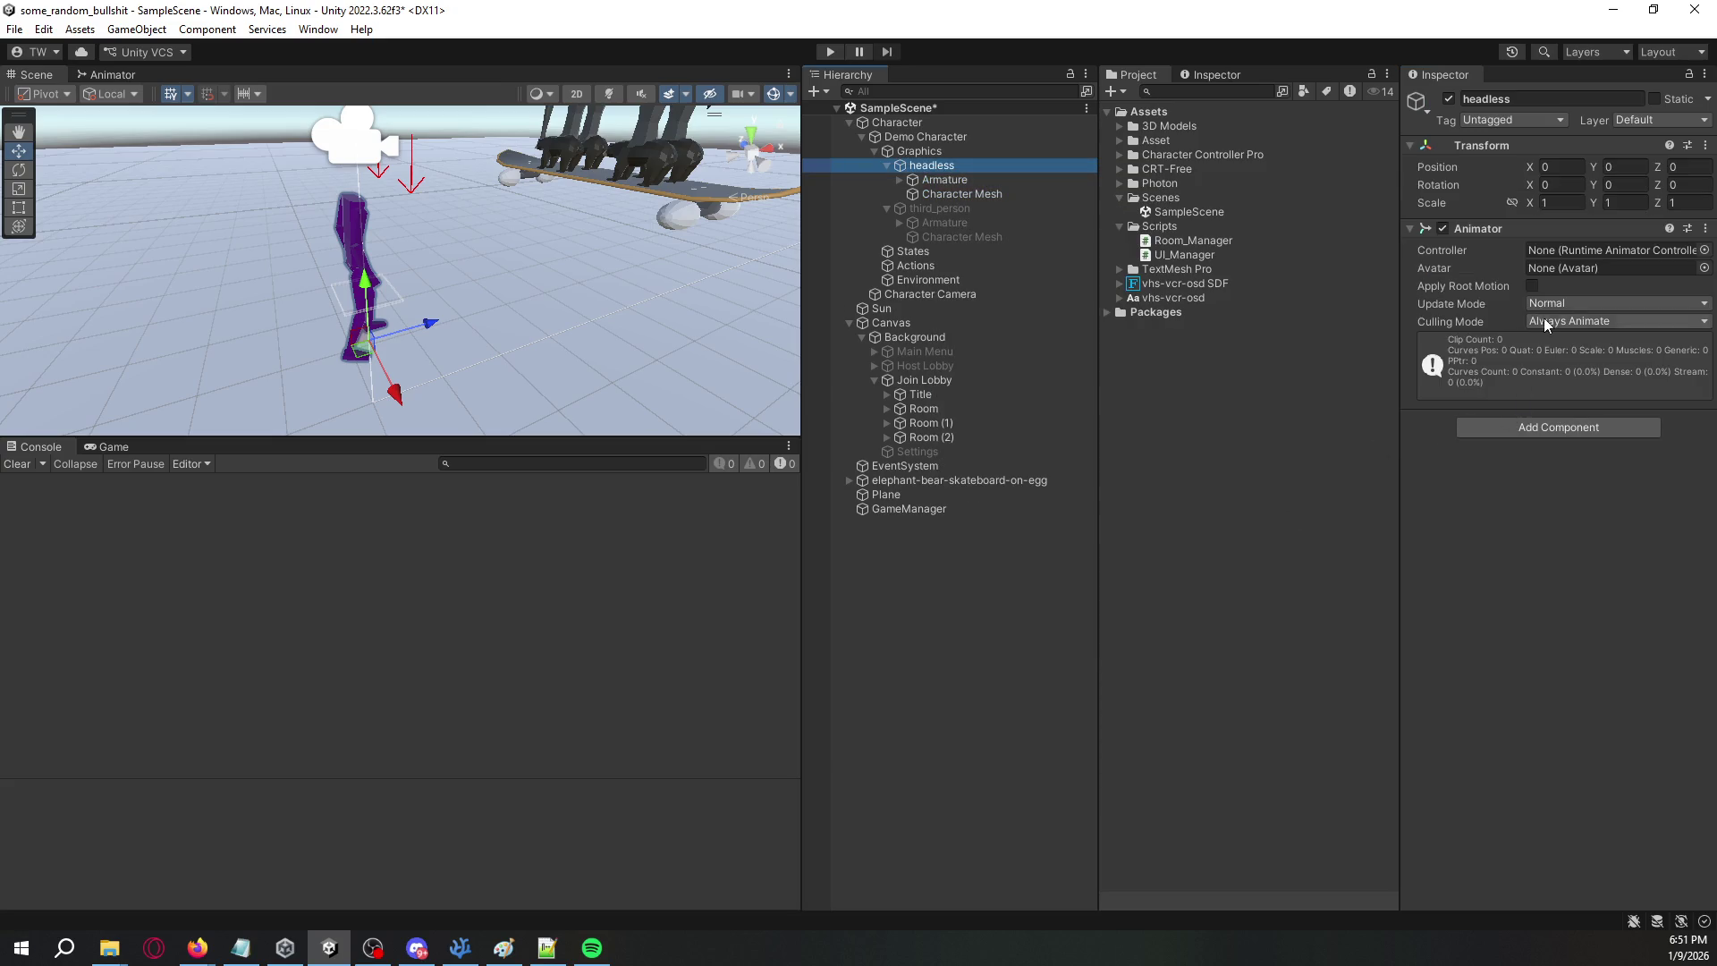
- Assign the NormalMovement controller and CCP Character (model) avatar to headless's Animator
{"action": "left_click", "coordinate": [1705, 251]}
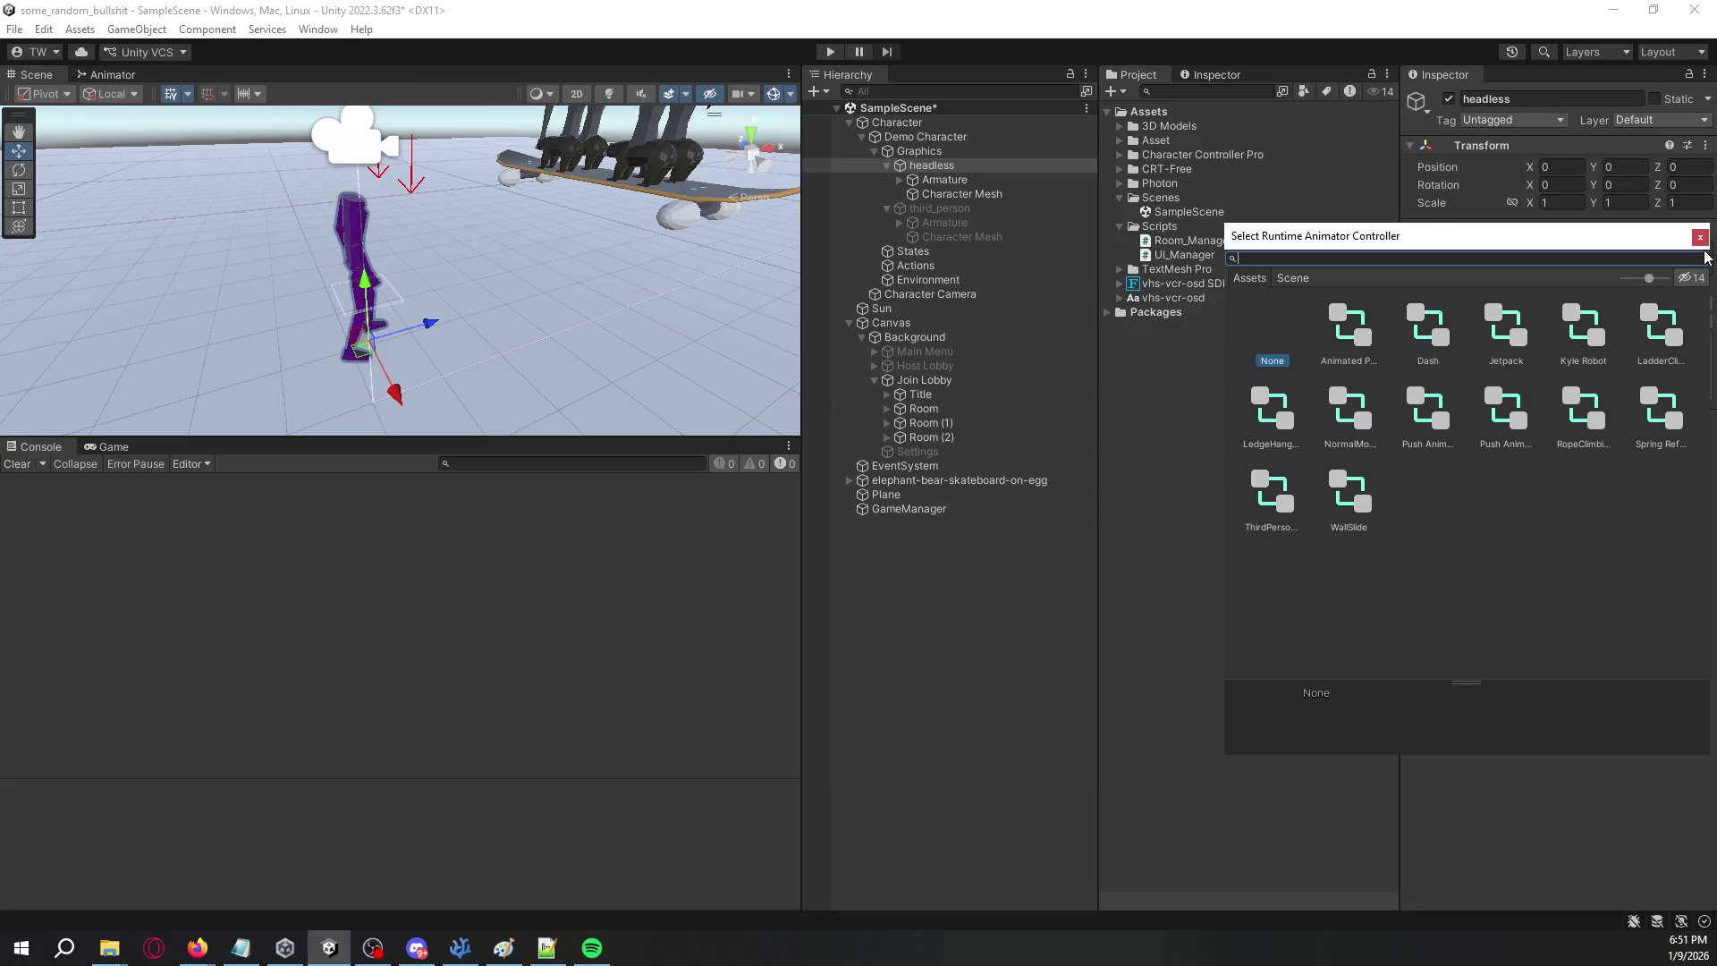
{"action": "left_click", "coordinate": [1700, 237]}
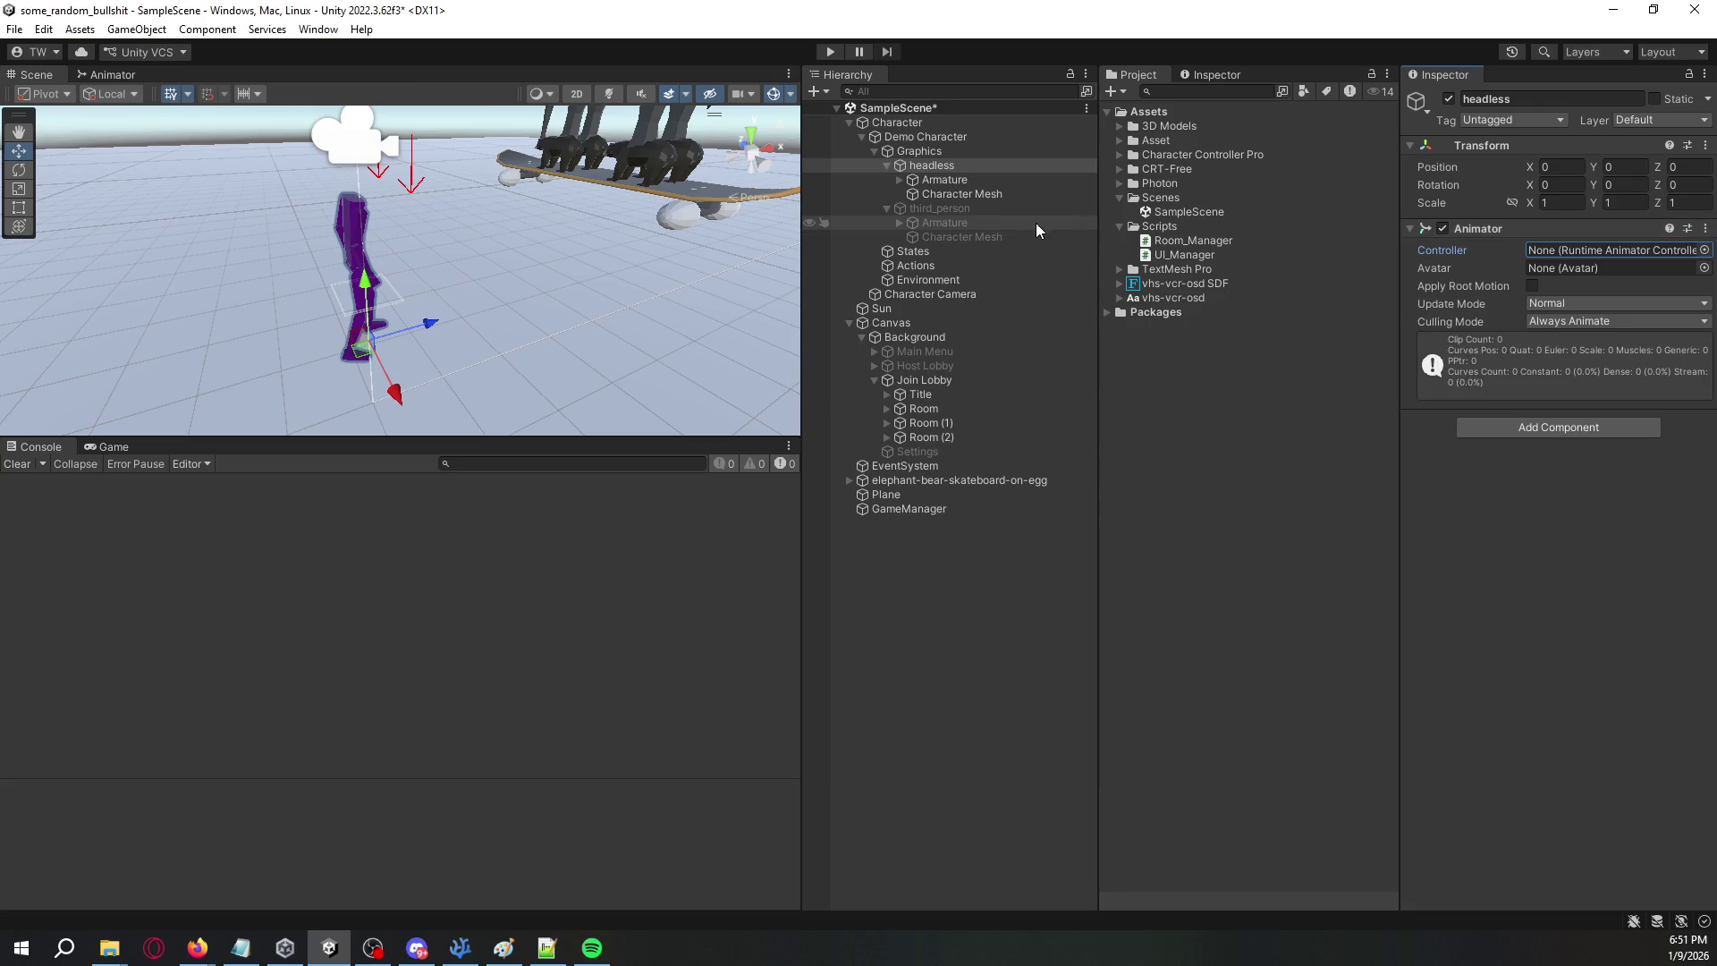
{"action": "left_click", "coordinate": [963, 209]}
{"action": "left_click", "coordinate": [964, 167]}
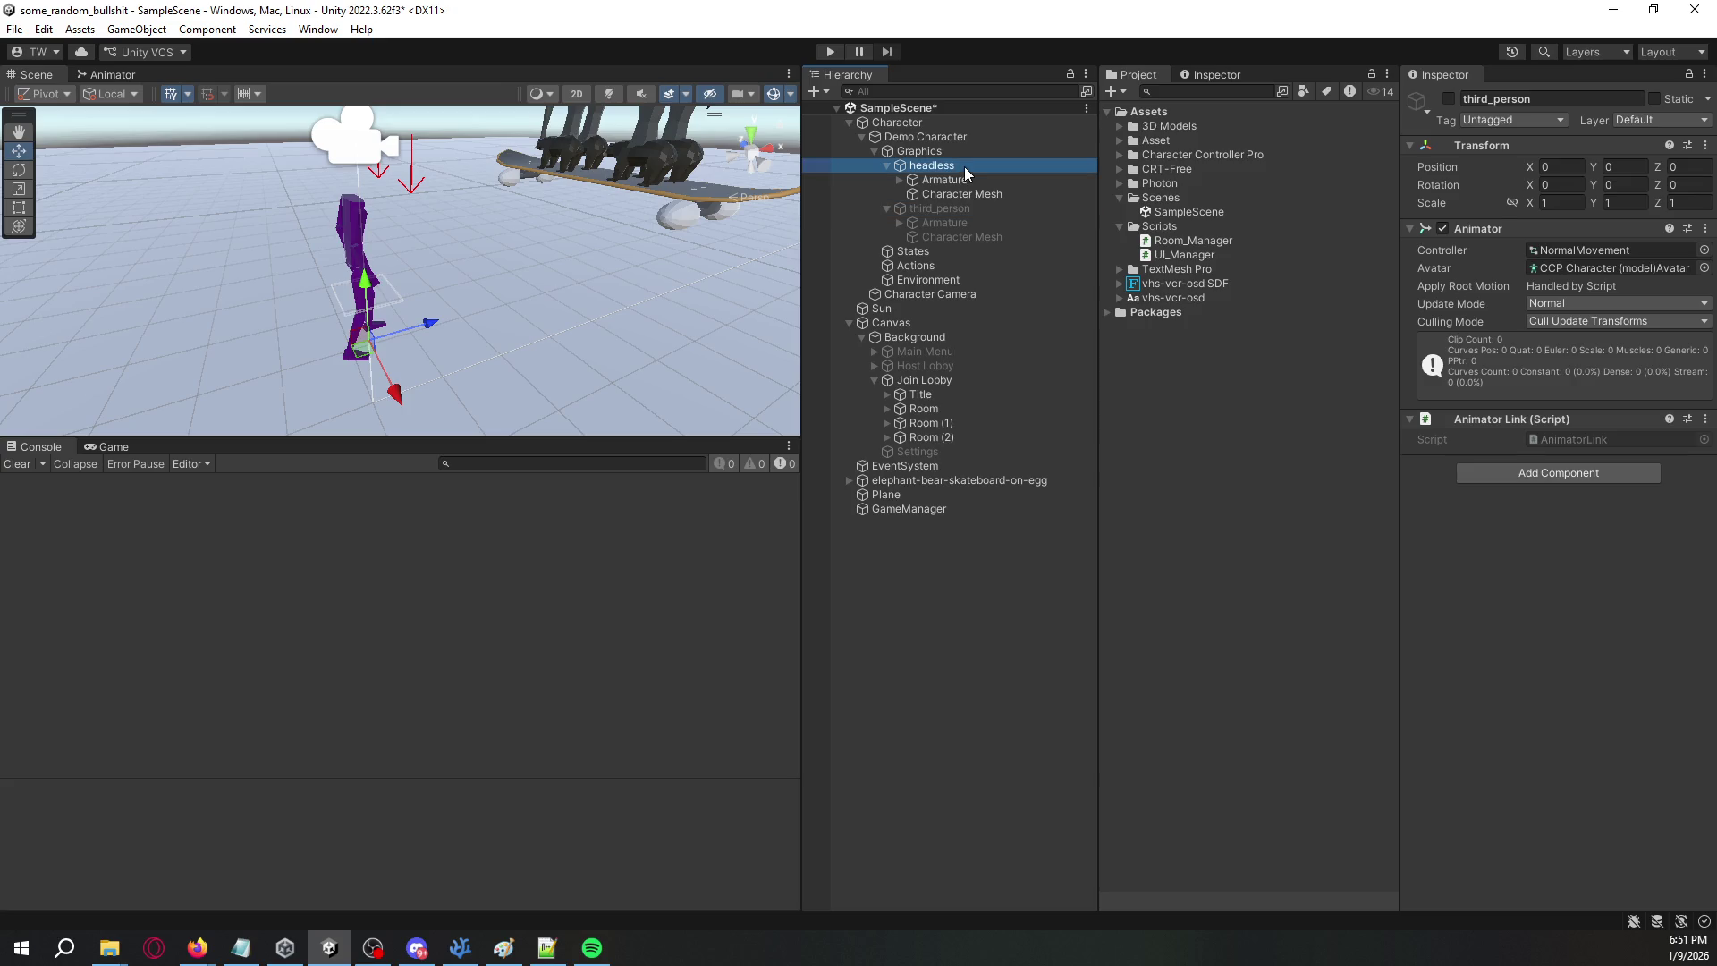
{"action": "left_click", "coordinate": [1705, 252]}
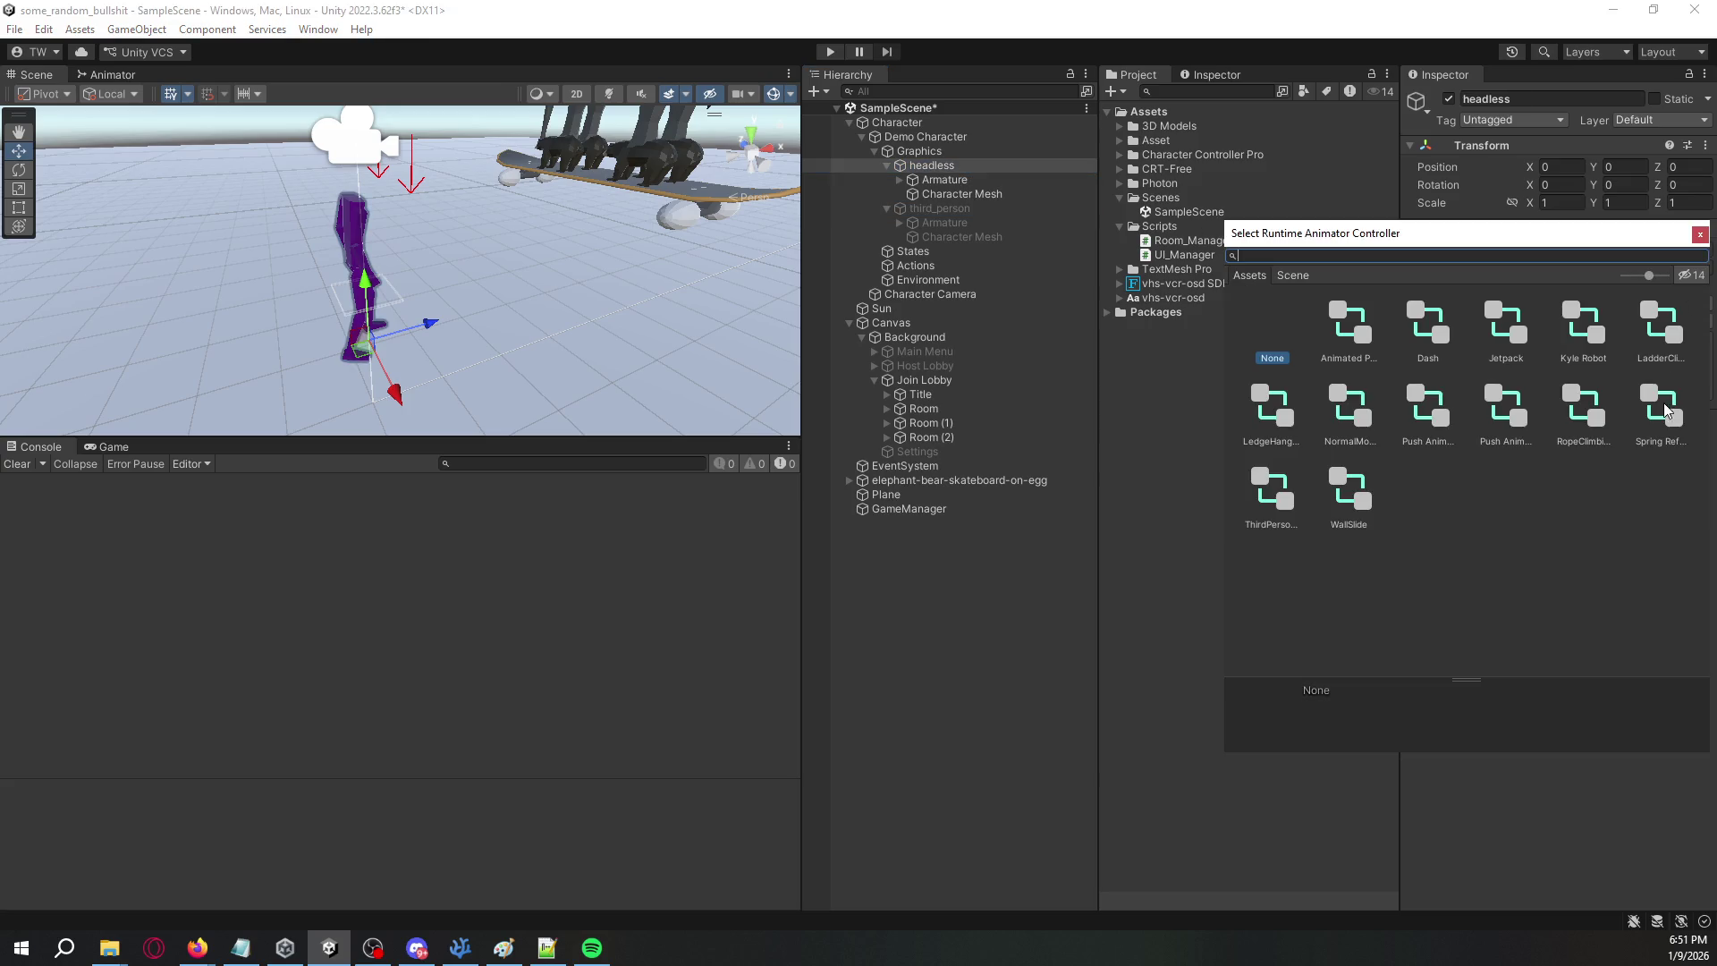
{"action": "double_click", "coordinate": [1368, 400]}
{"action": "left_click", "coordinate": [1705, 269]}
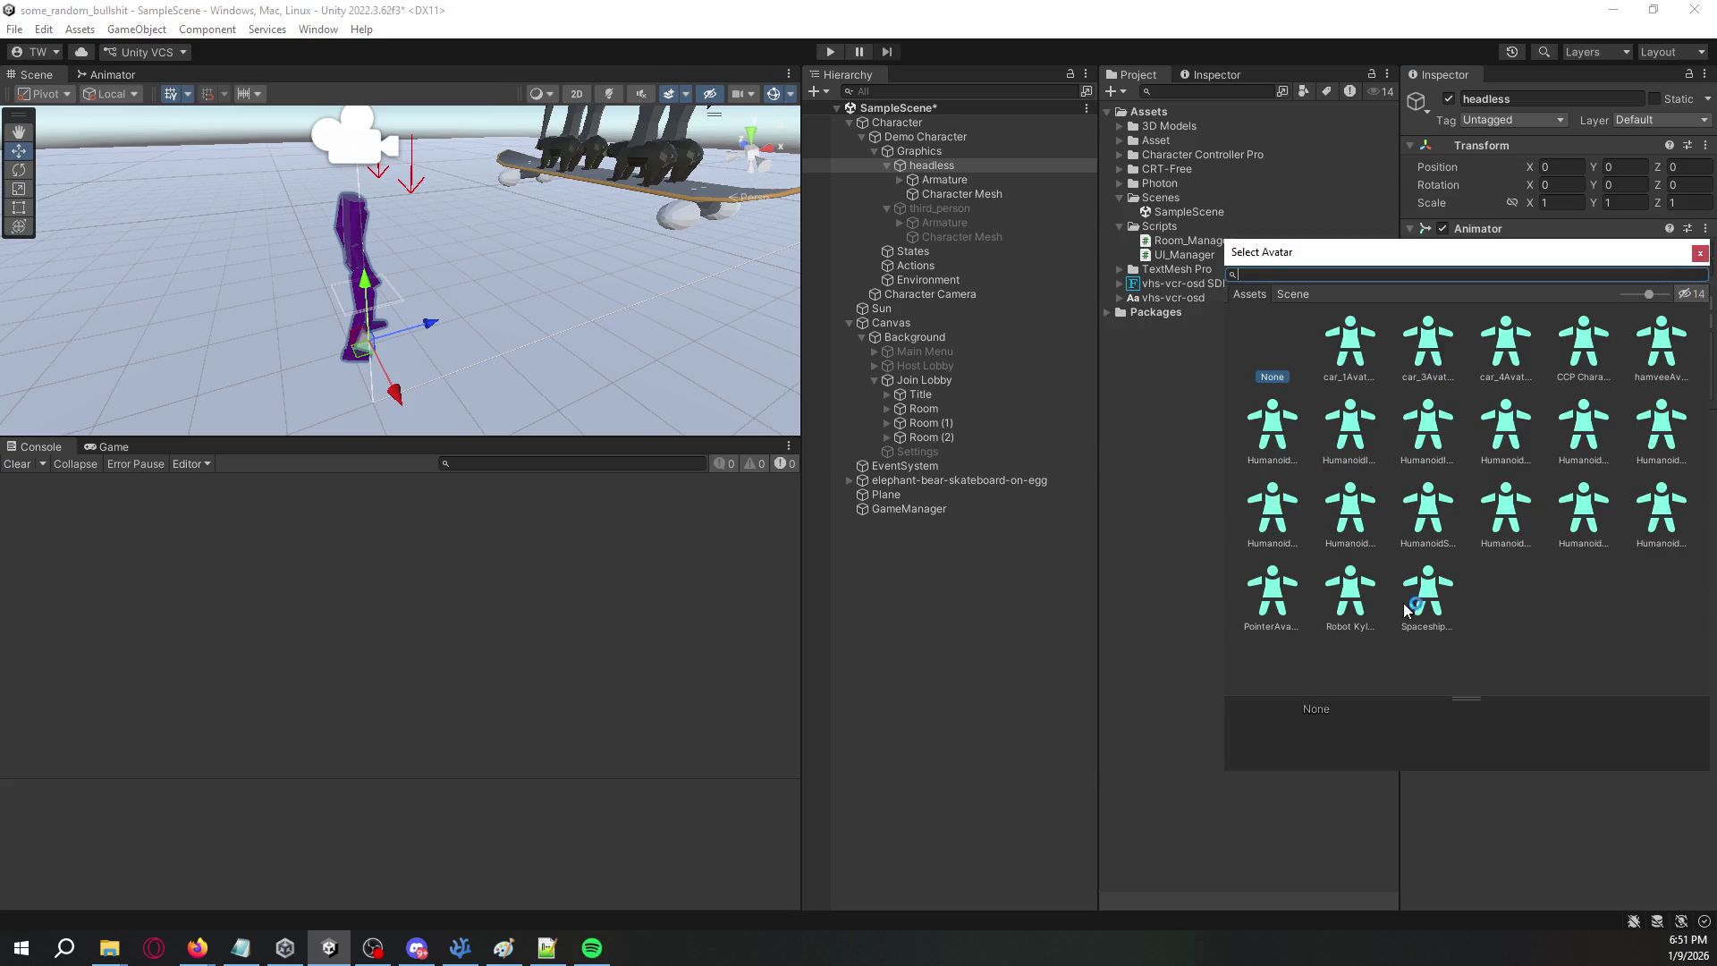
{"action": "double_click", "coordinate": [1581, 348]}
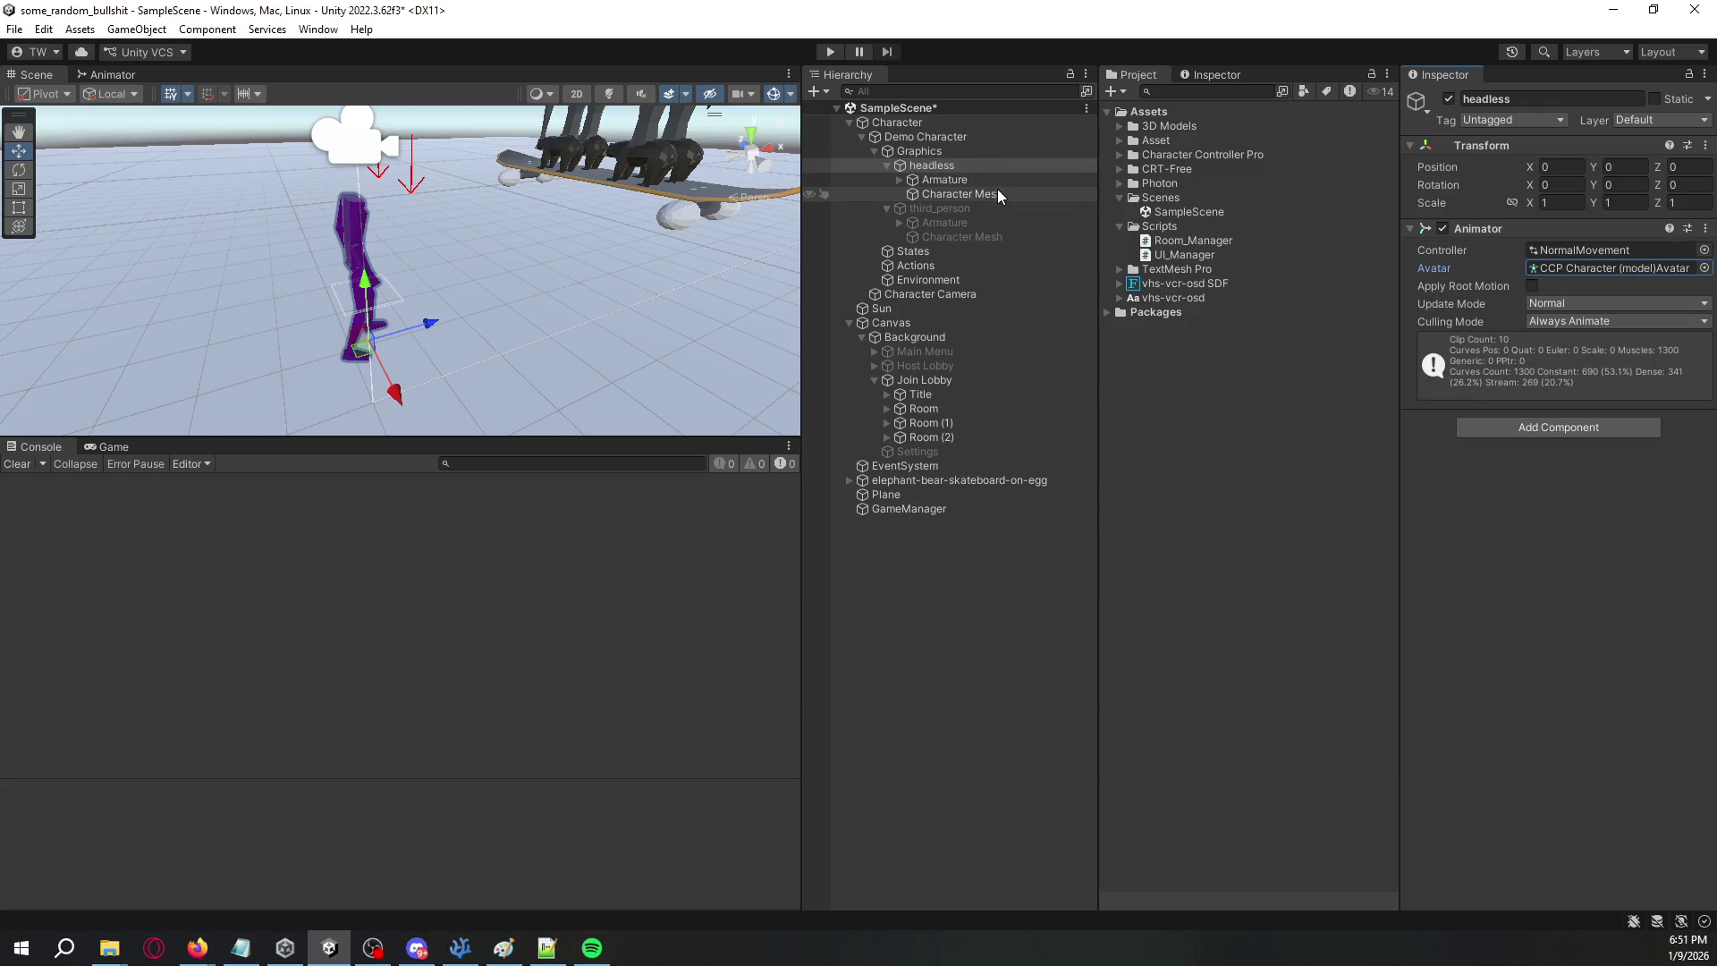
- Match third_person's Animator by setting headless's Culling Mode to Cull Update Transforms
{"action": "left_click", "coordinate": [978, 206]}
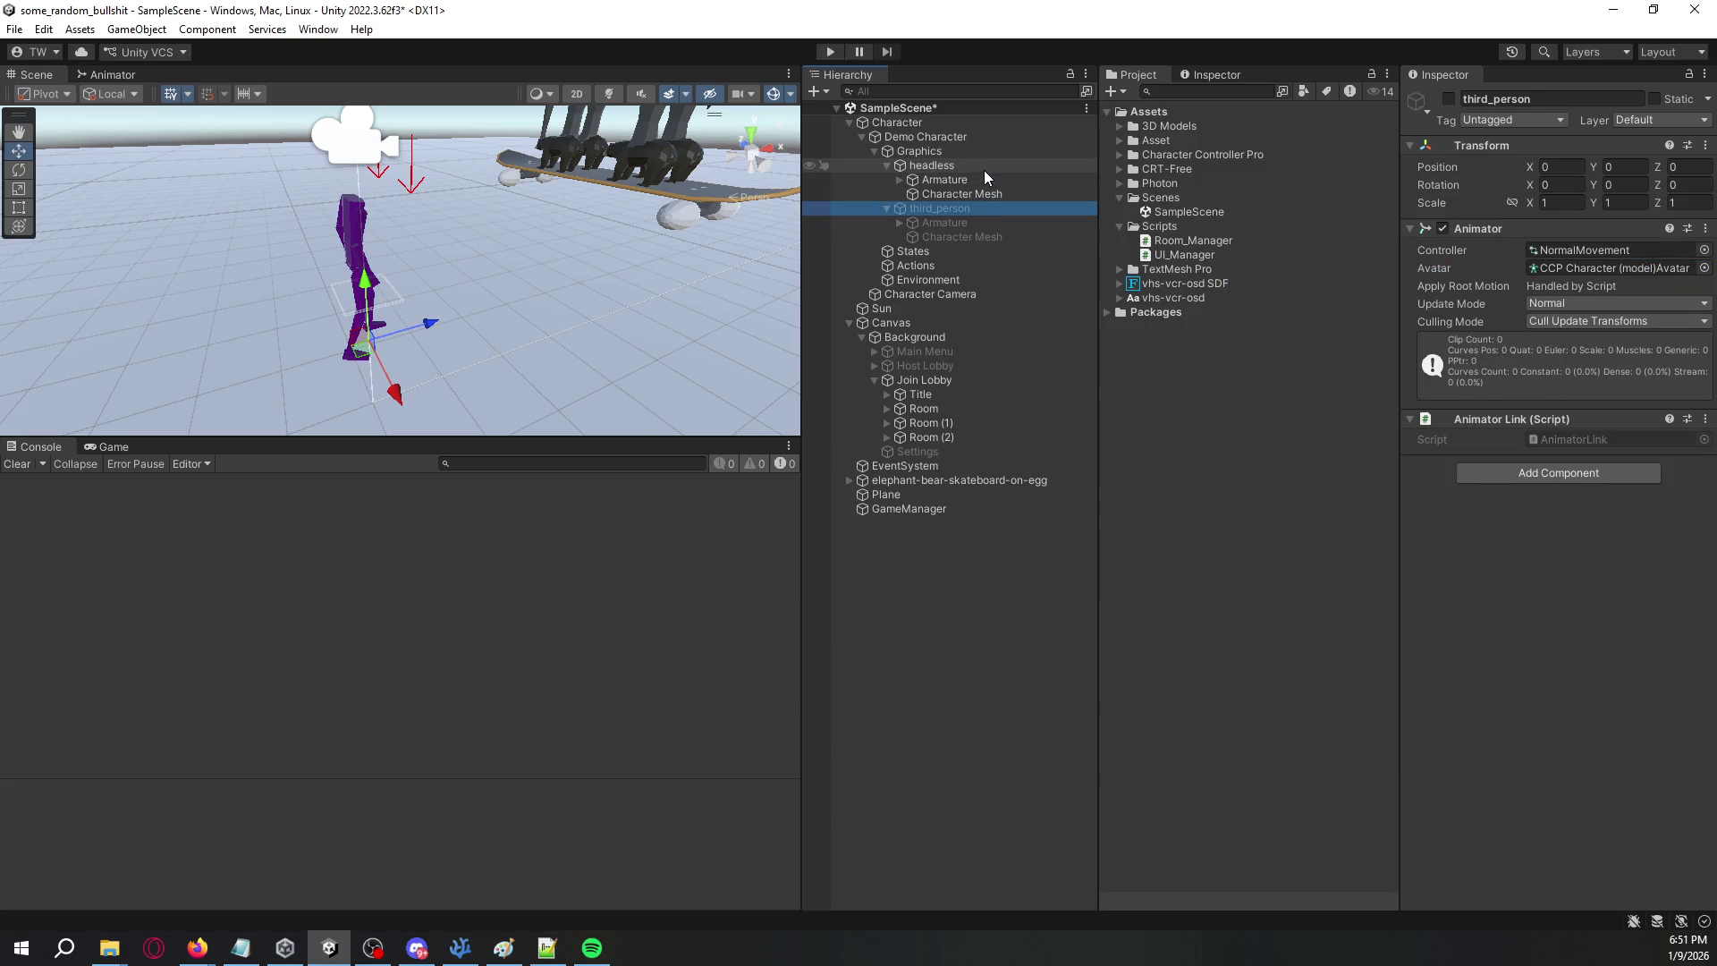
{"action": "left_click", "coordinate": [984, 168]}
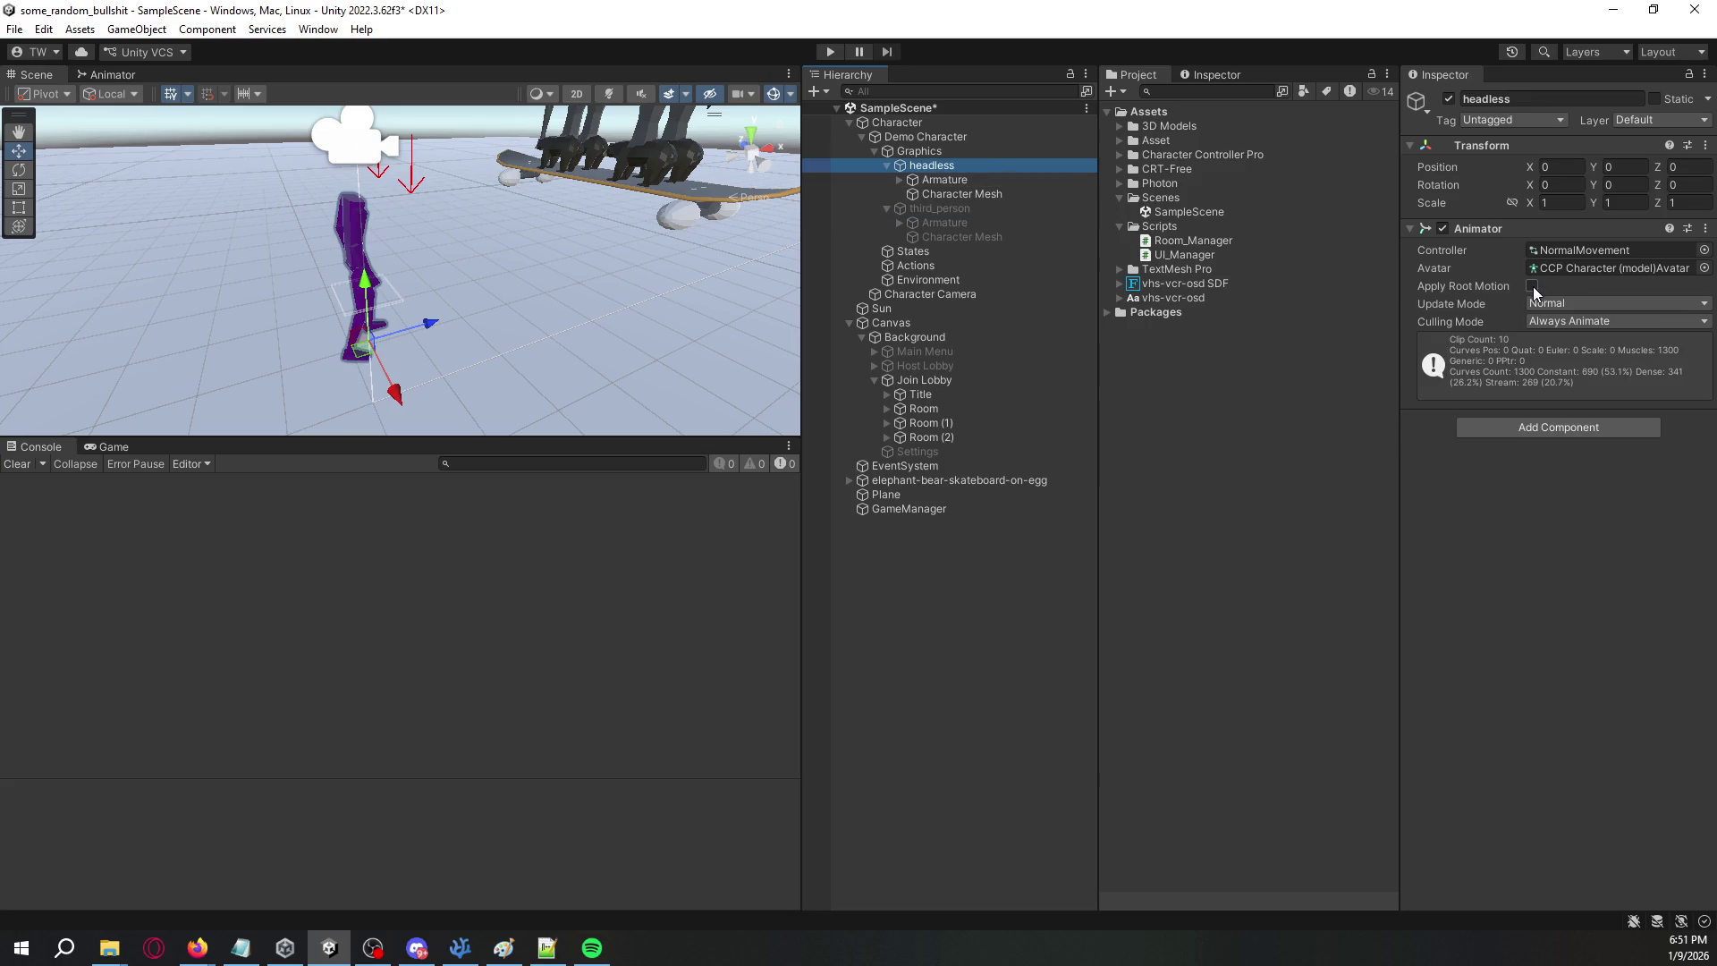
{"action": "left_click", "coordinate": [995, 209]}
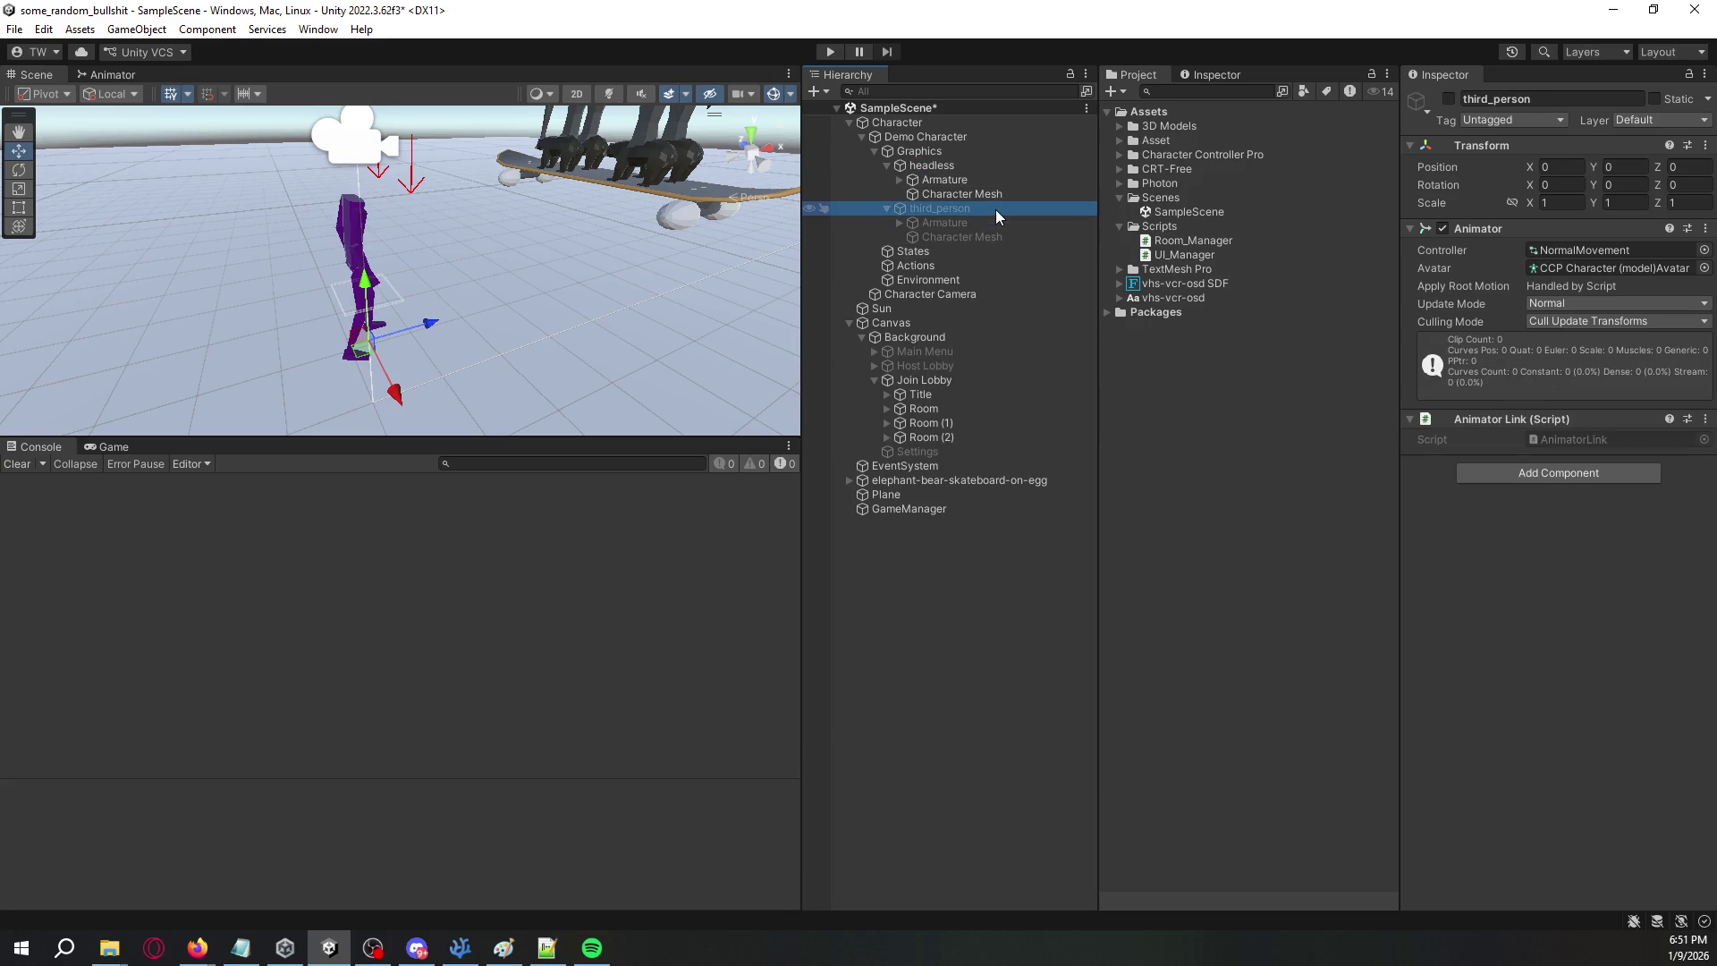
{"action": "left_click", "coordinate": [988, 165]}
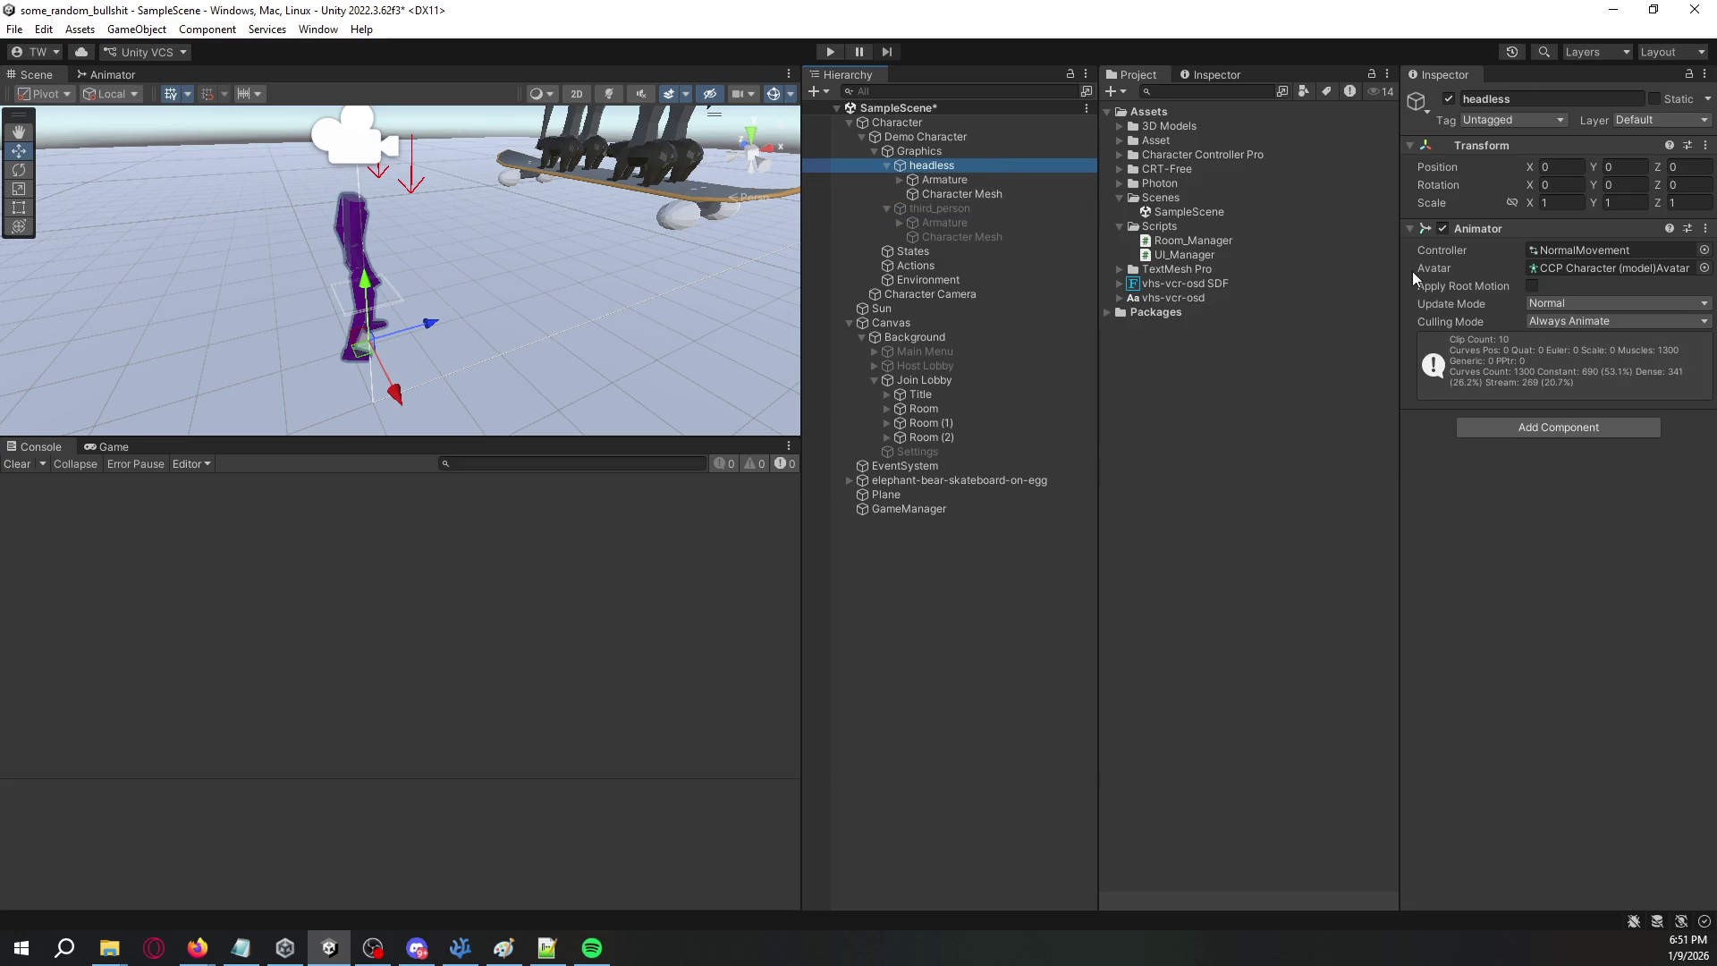
{"action": "left_click", "coordinate": [1592, 321]}
{"action": "left_click", "coordinate": [1574, 358]}
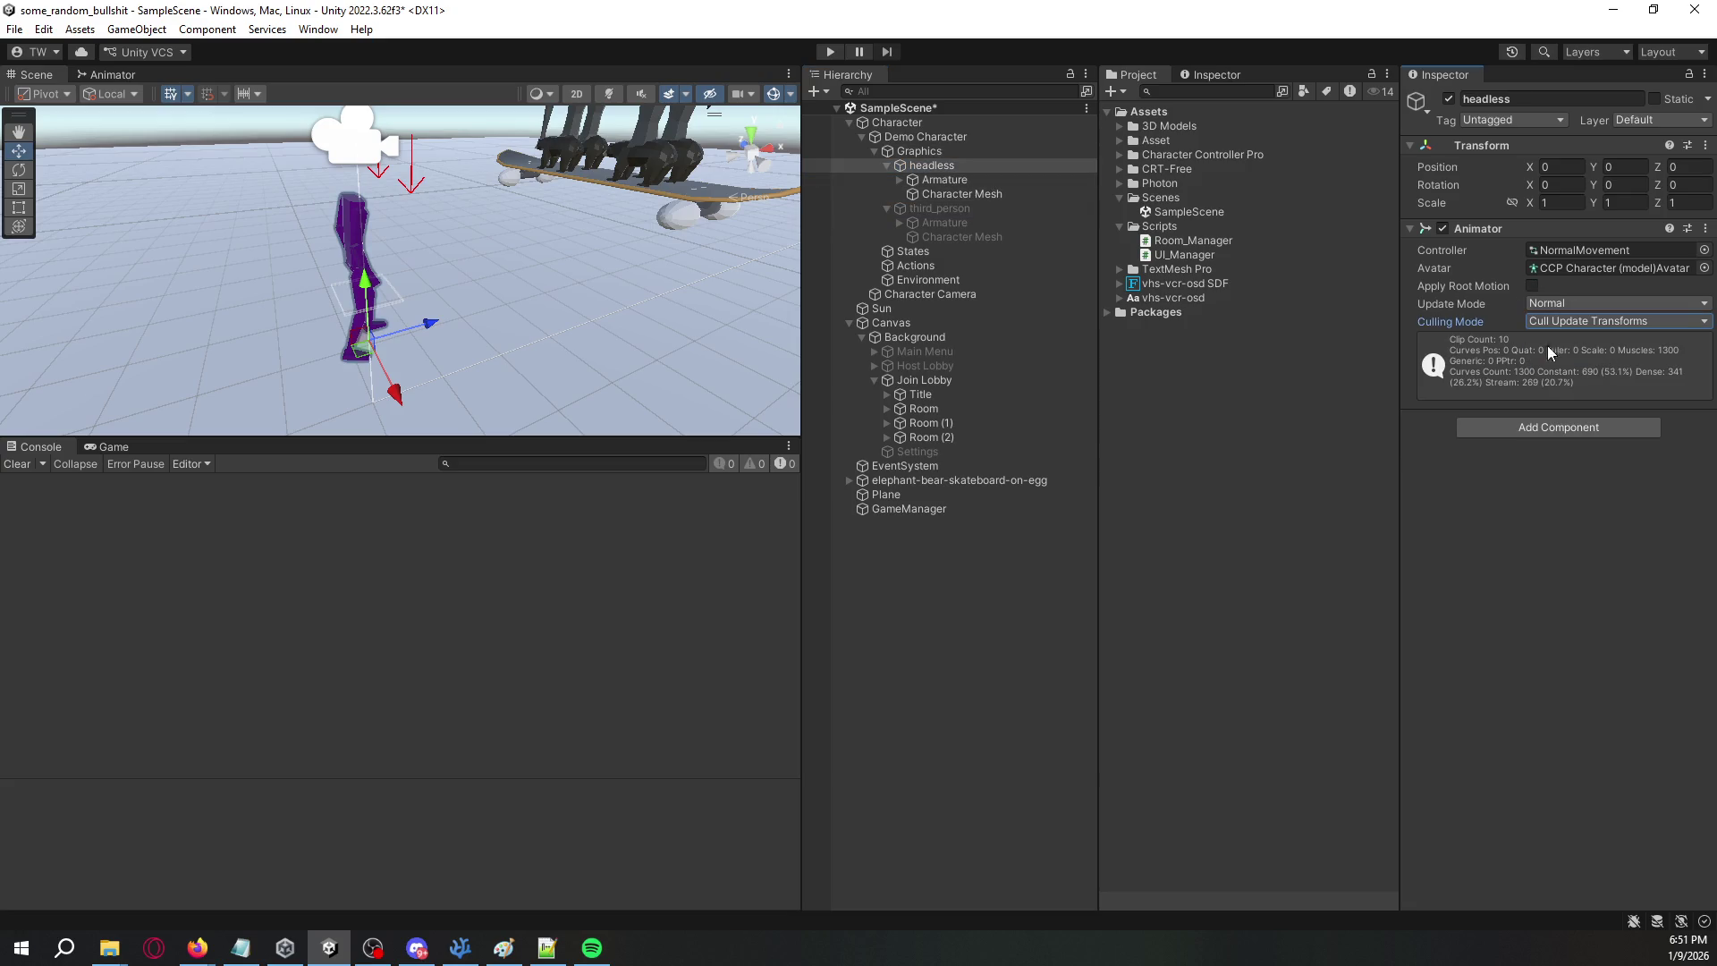
- Add the Animator Link script to headless, then reselect Demo Character
{"action": "left_click", "coordinate": [1002, 211]}
{"action": "left_click", "coordinate": [980, 163]}
{"action": "left_click", "coordinate": [1536, 433]}
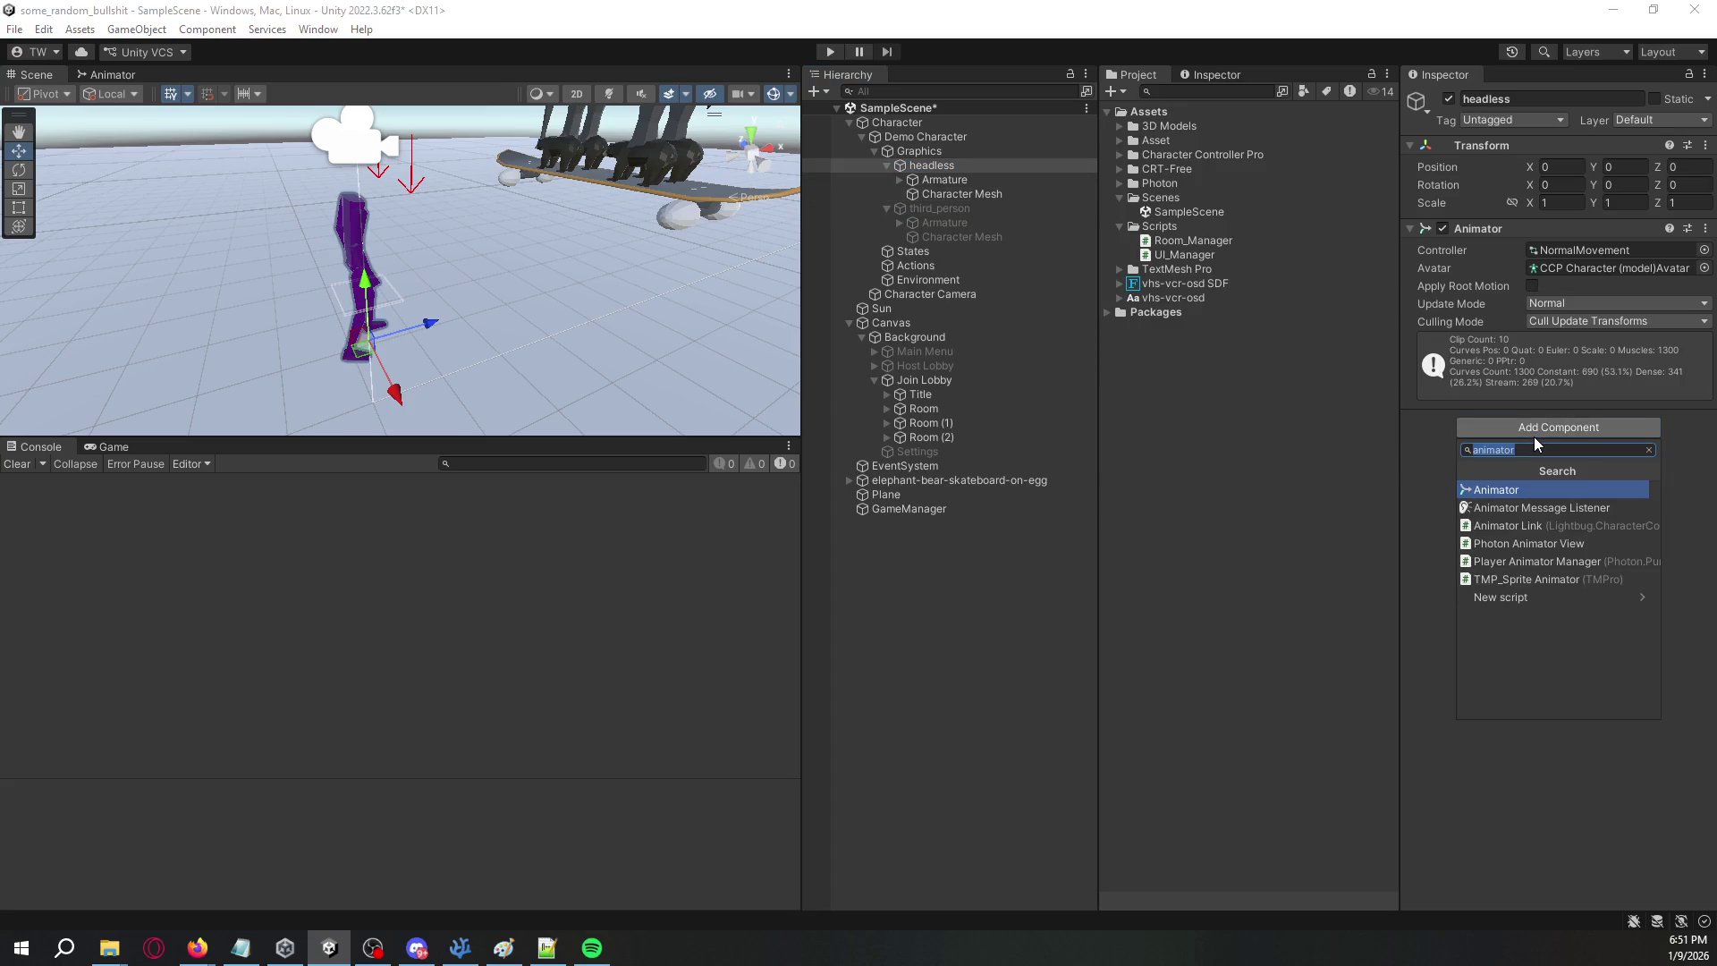
{"action": "key", "text": "Down"}
{"action": "key", "text": "Down"}
{"action": "key", "text": "Down"}
{"action": "key", "text": "Up"}
{"action": "key", "text": "Return"}
{"action": "key", "text": "alt+Tab"}
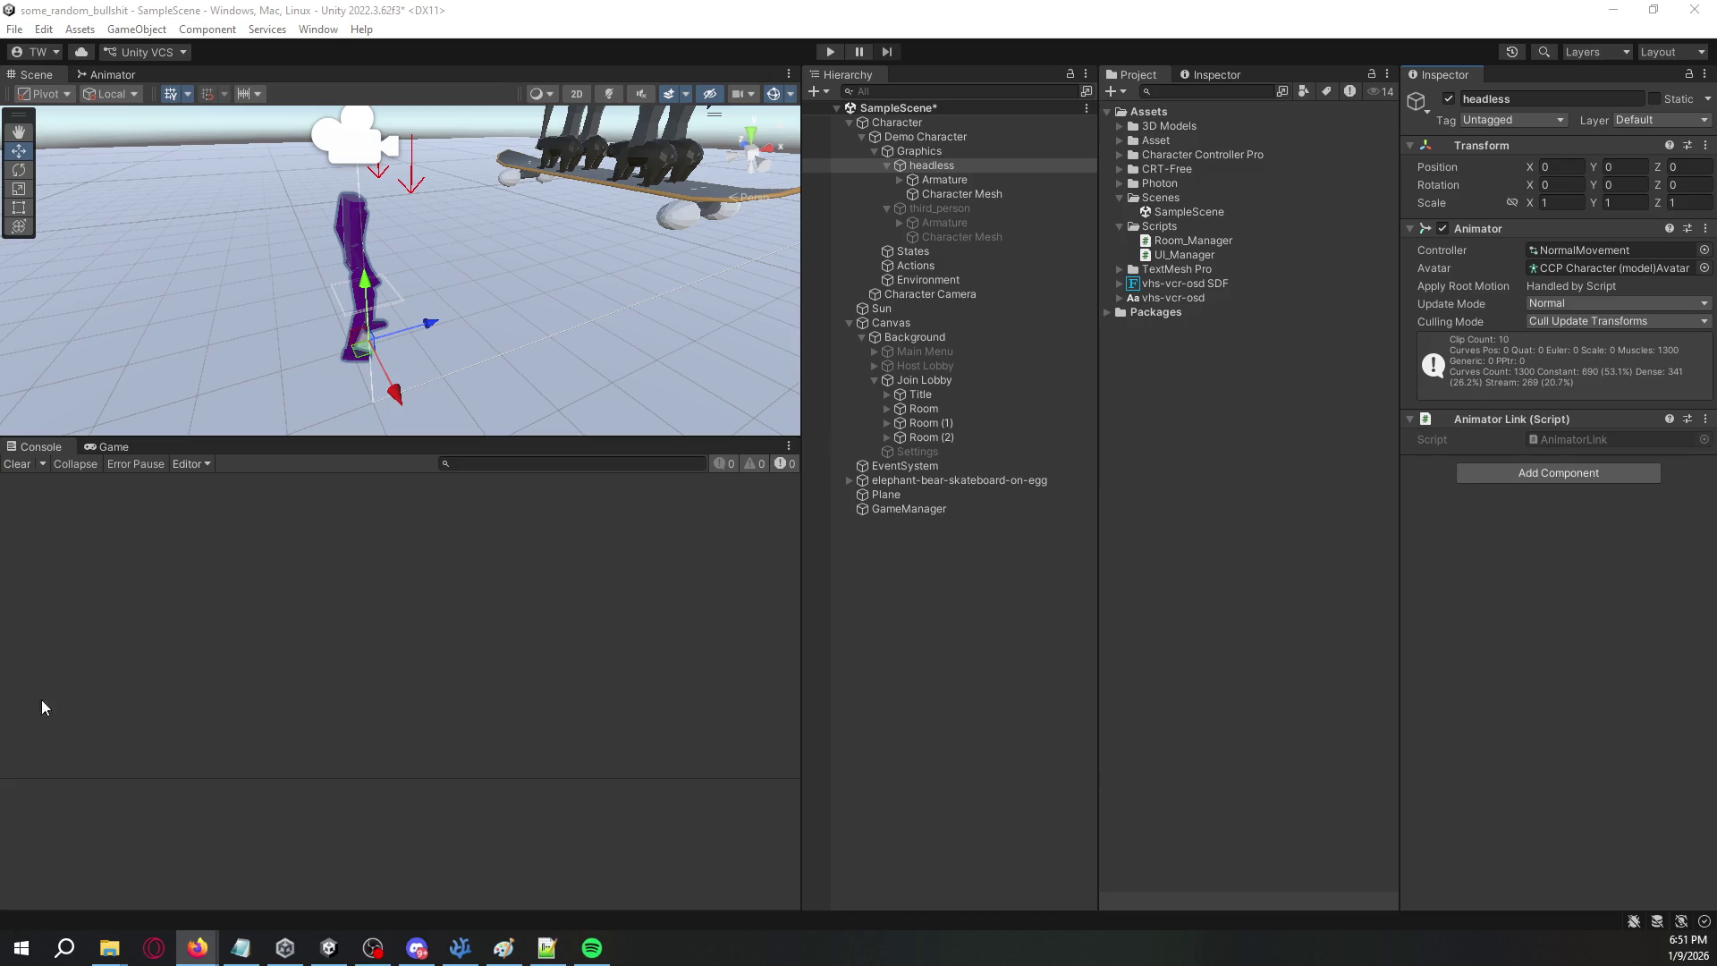
{"action": "left_click", "coordinate": [991, 139]}
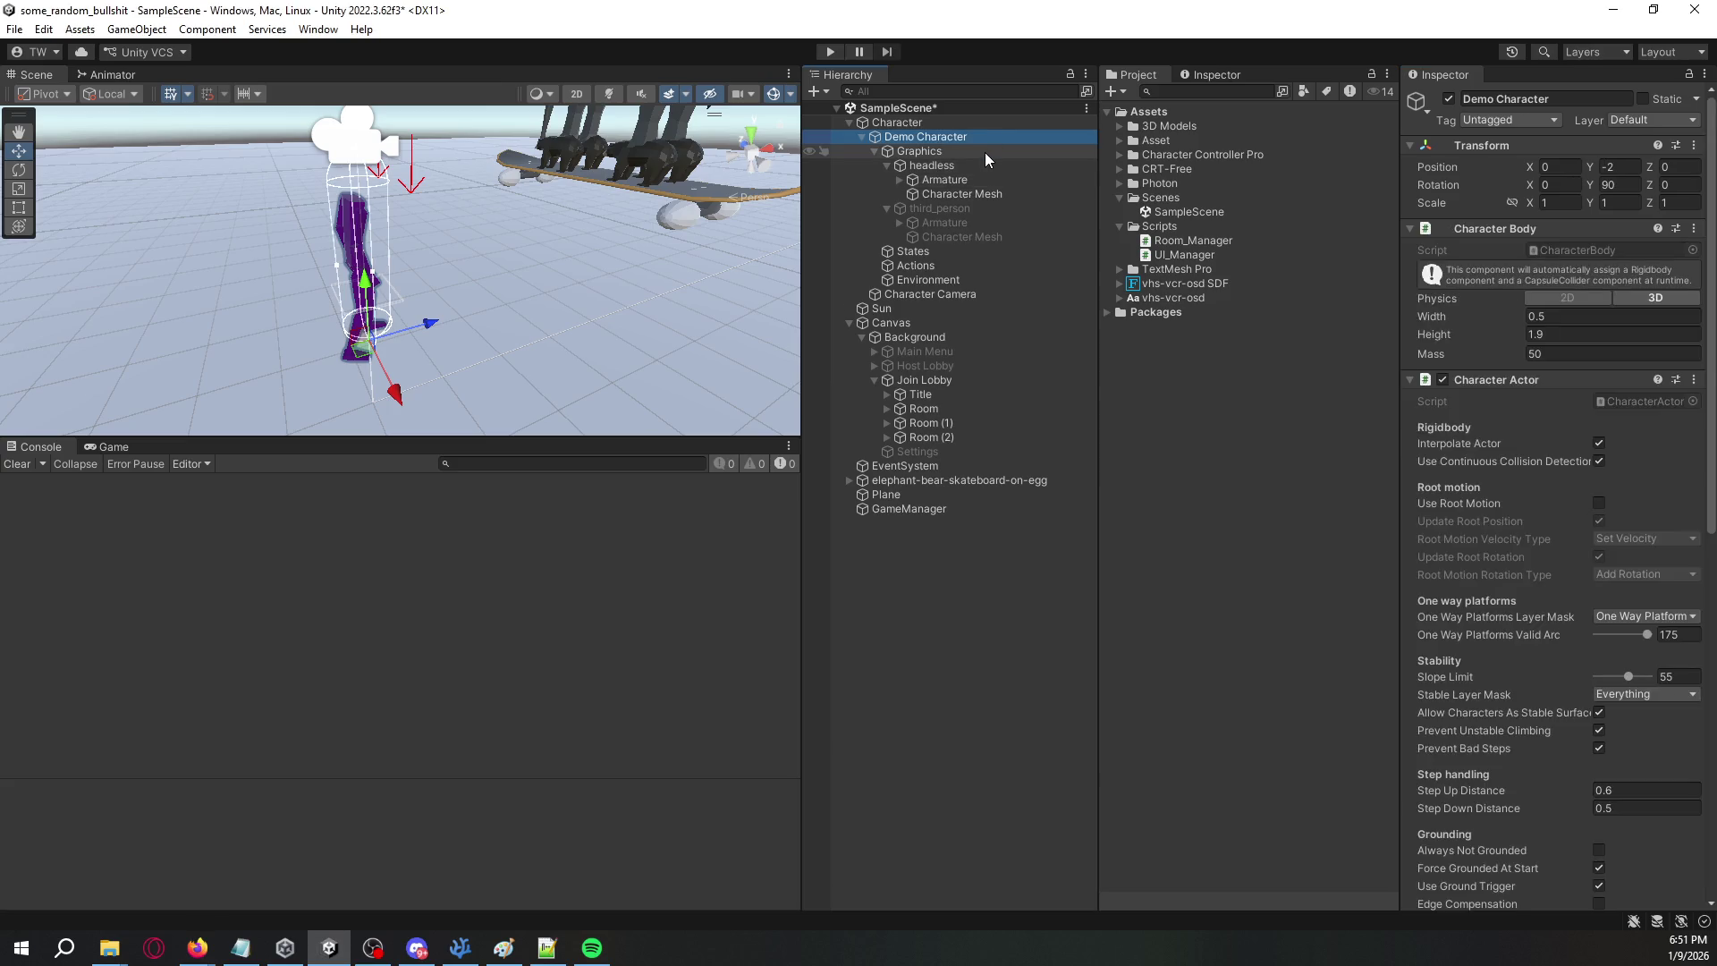
- Collapse Character Body and Character Actor, then add a Photon Rigidbody View to Demo Character
{"action": "left_click", "coordinate": [1409, 228]}
{"action": "left_click", "coordinate": [1406, 248]}
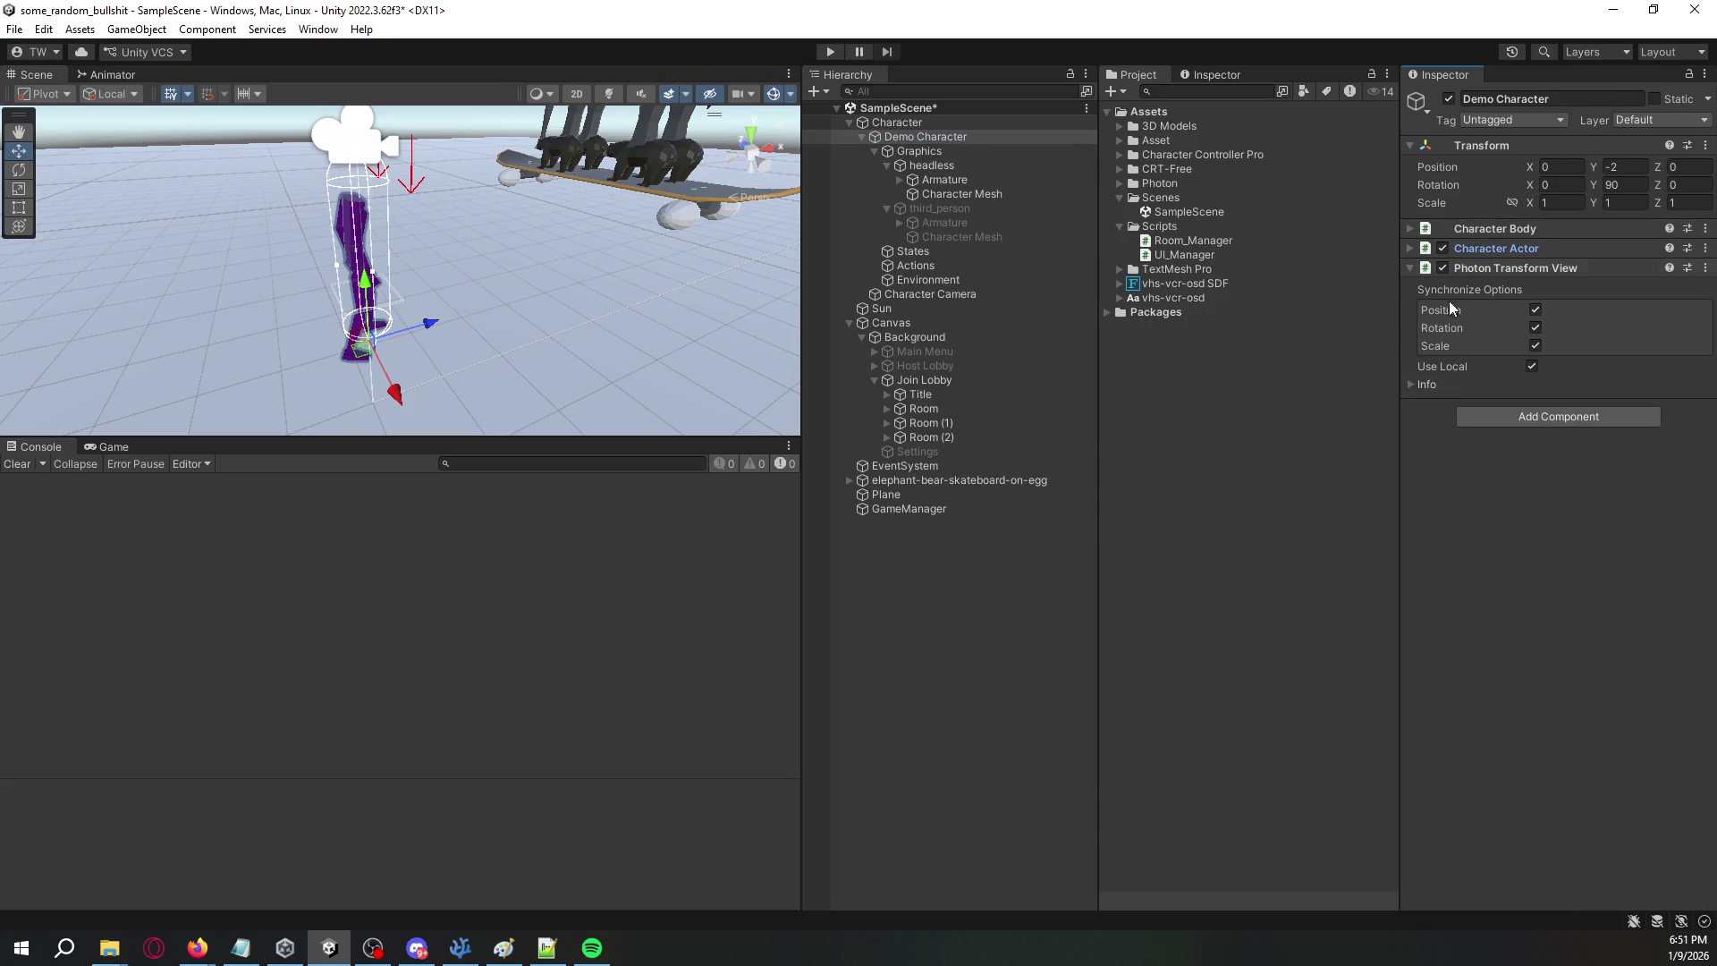
{"action": "left_click", "coordinate": [1527, 416]}
{"action": "type", "text": "rigidbody"}
{"action": "key", "text": "Return"}
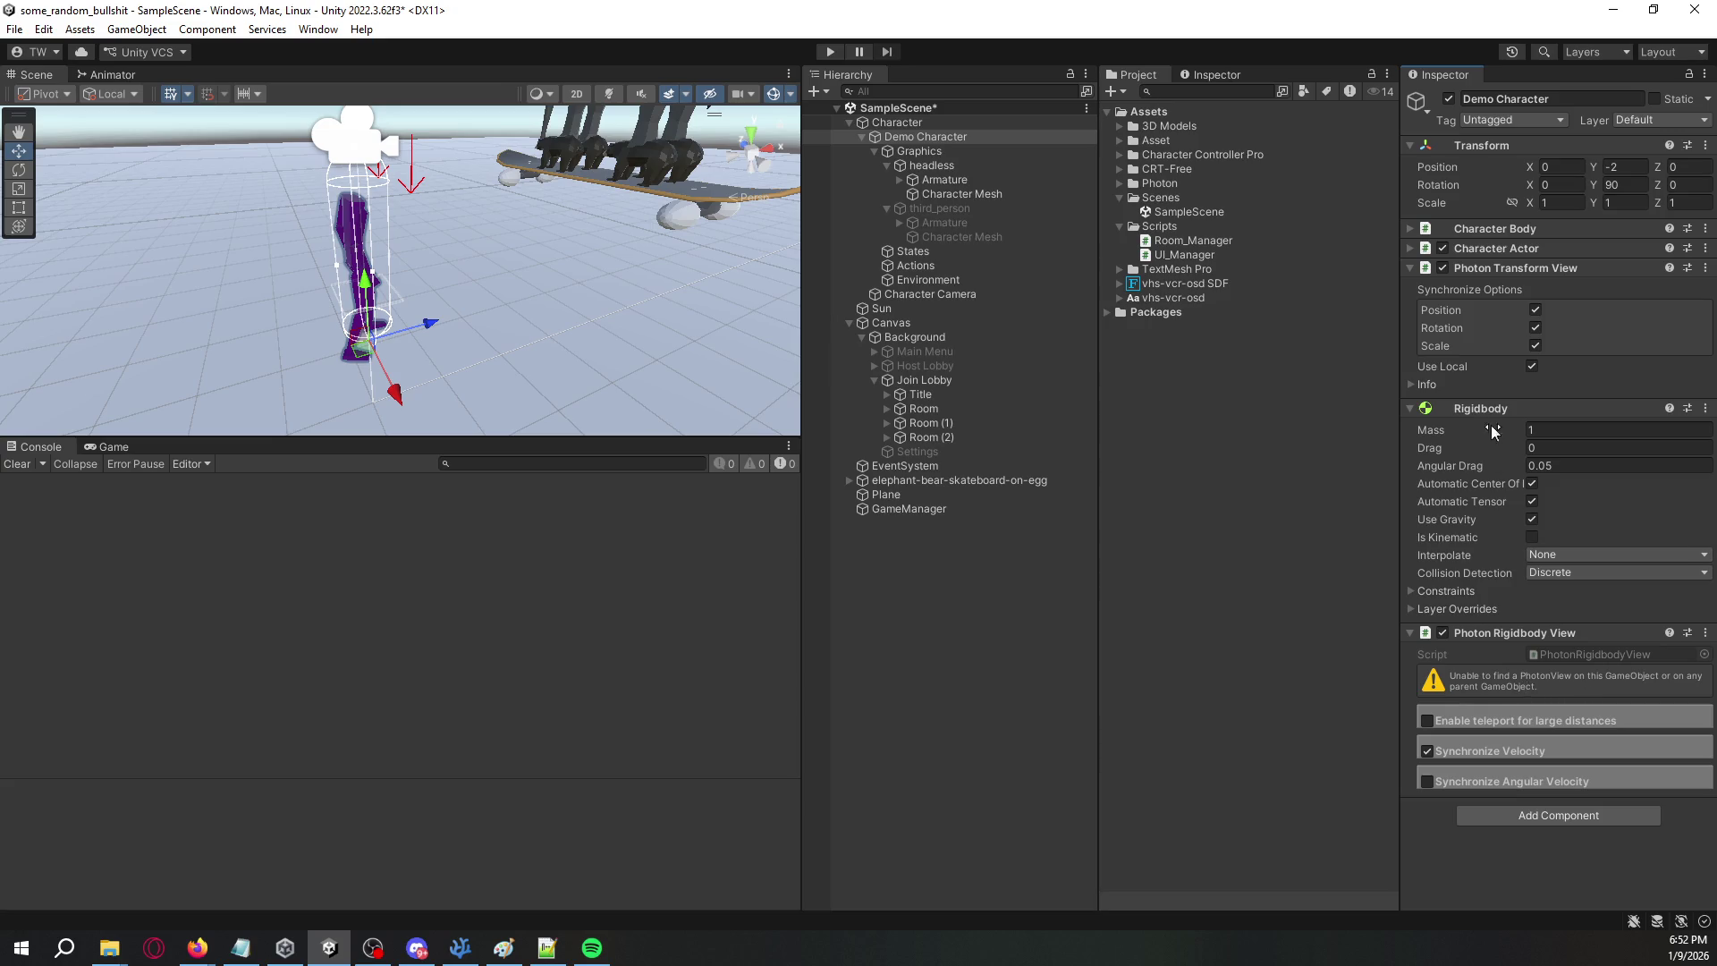
- Attempt to remove the Rigidbody (blocked), then open the CharacterBody script for editing
{"action": "left_click", "coordinate": [1412, 229]}
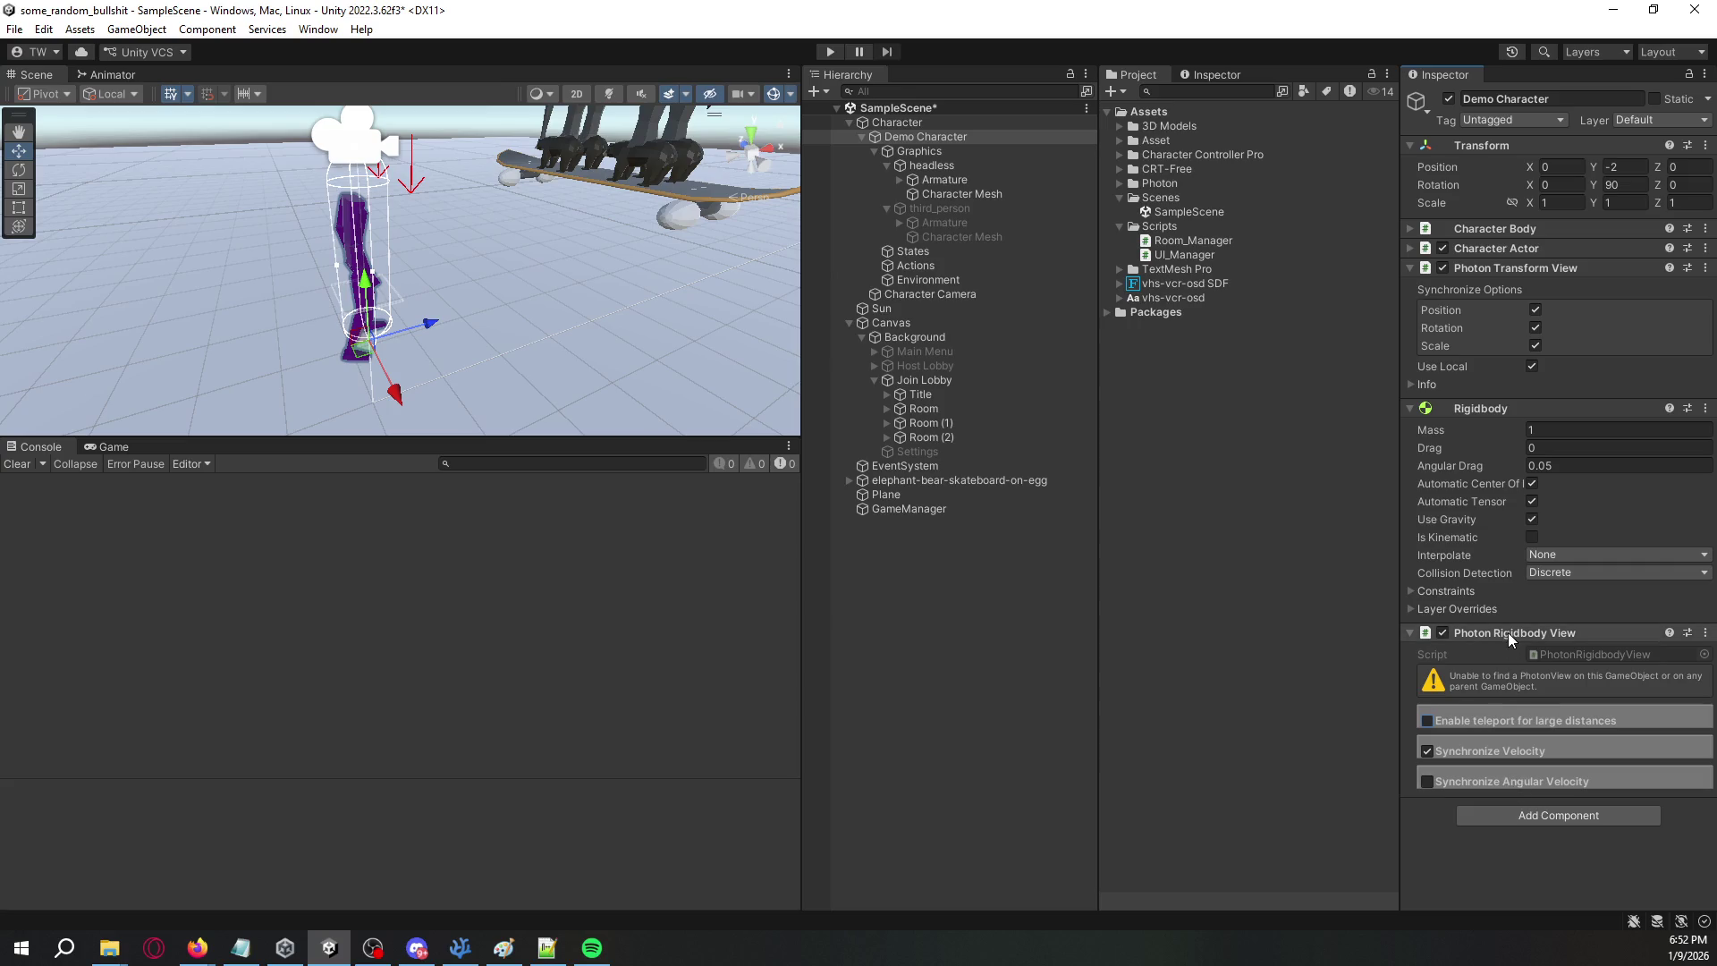
{"action": "right_click", "coordinate": [1485, 409]}
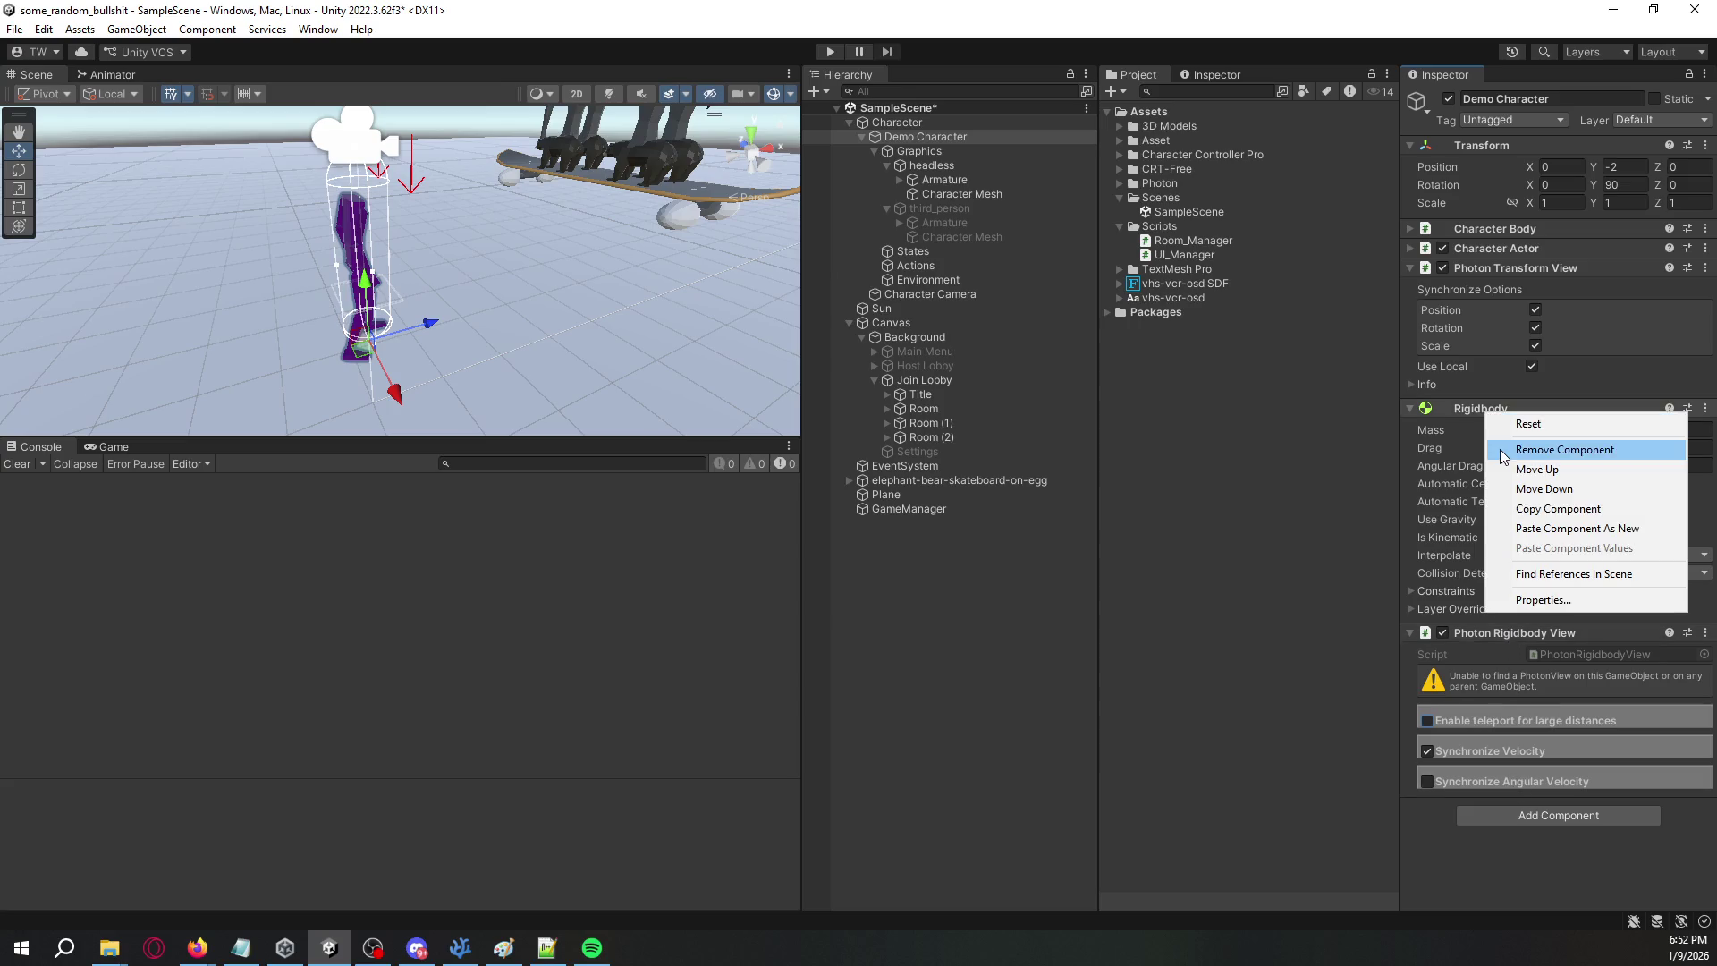
{"action": "left_click", "coordinate": [1501, 454]}
{"action": "left_click", "coordinate": [991, 507]}
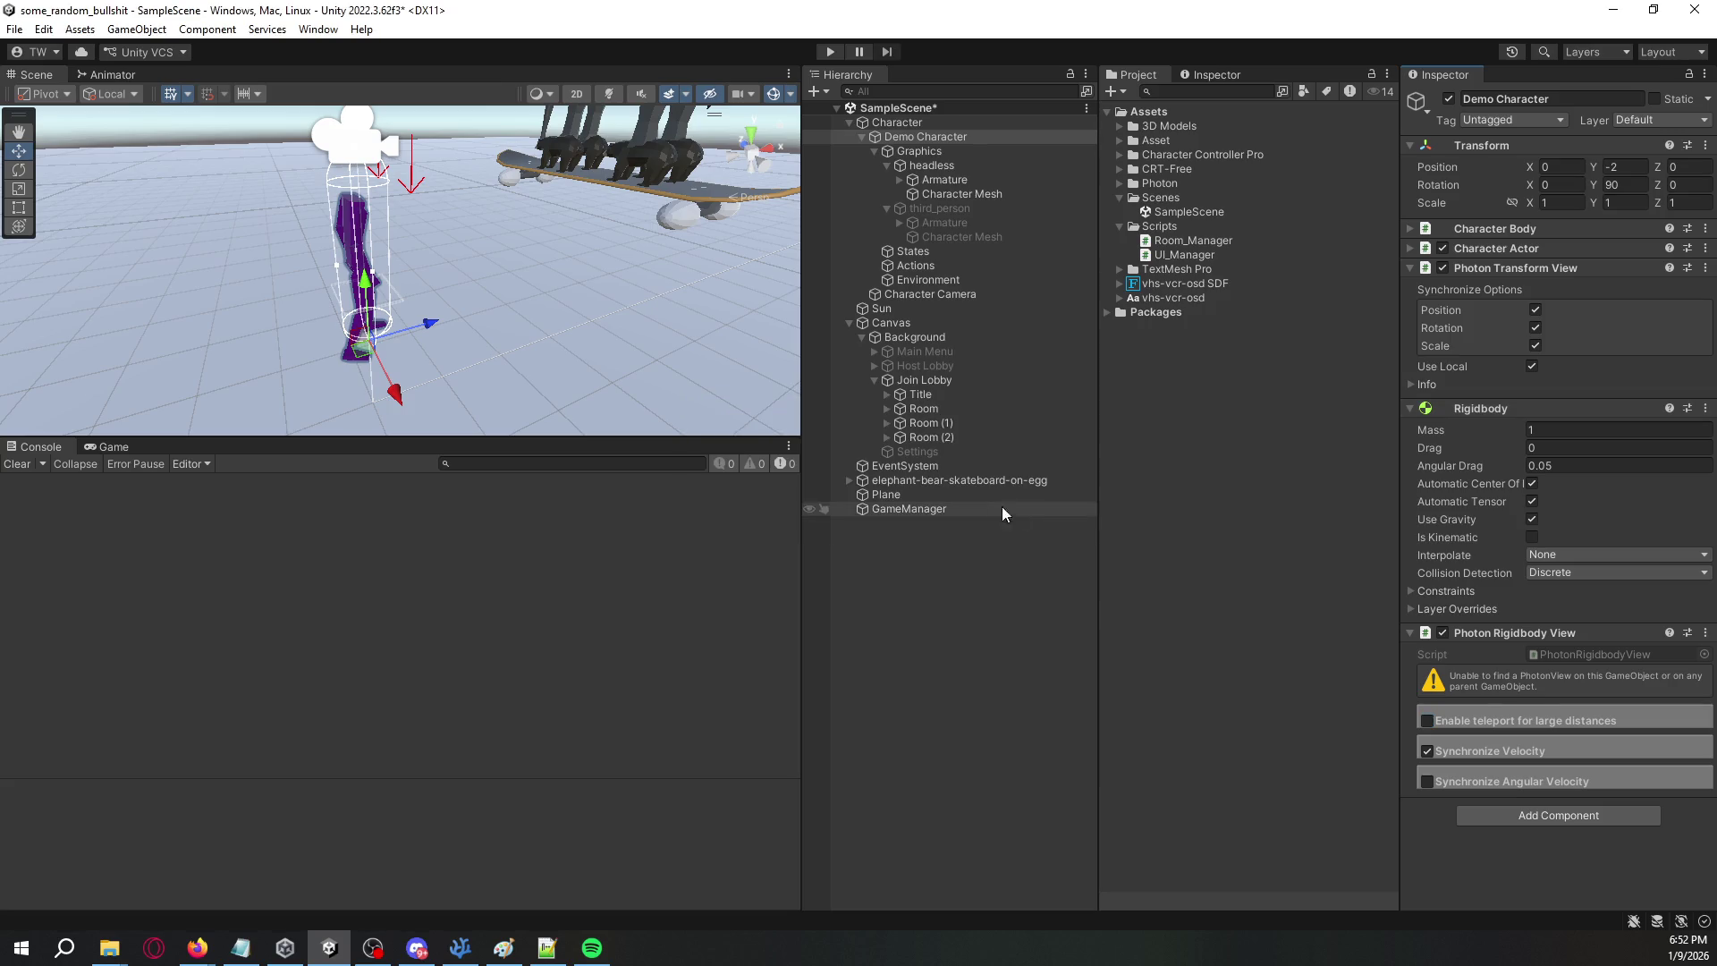
{"action": "right_click", "coordinate": [1481, 235]}
{"action": "left_click", "coordinate": [1502, 443]}
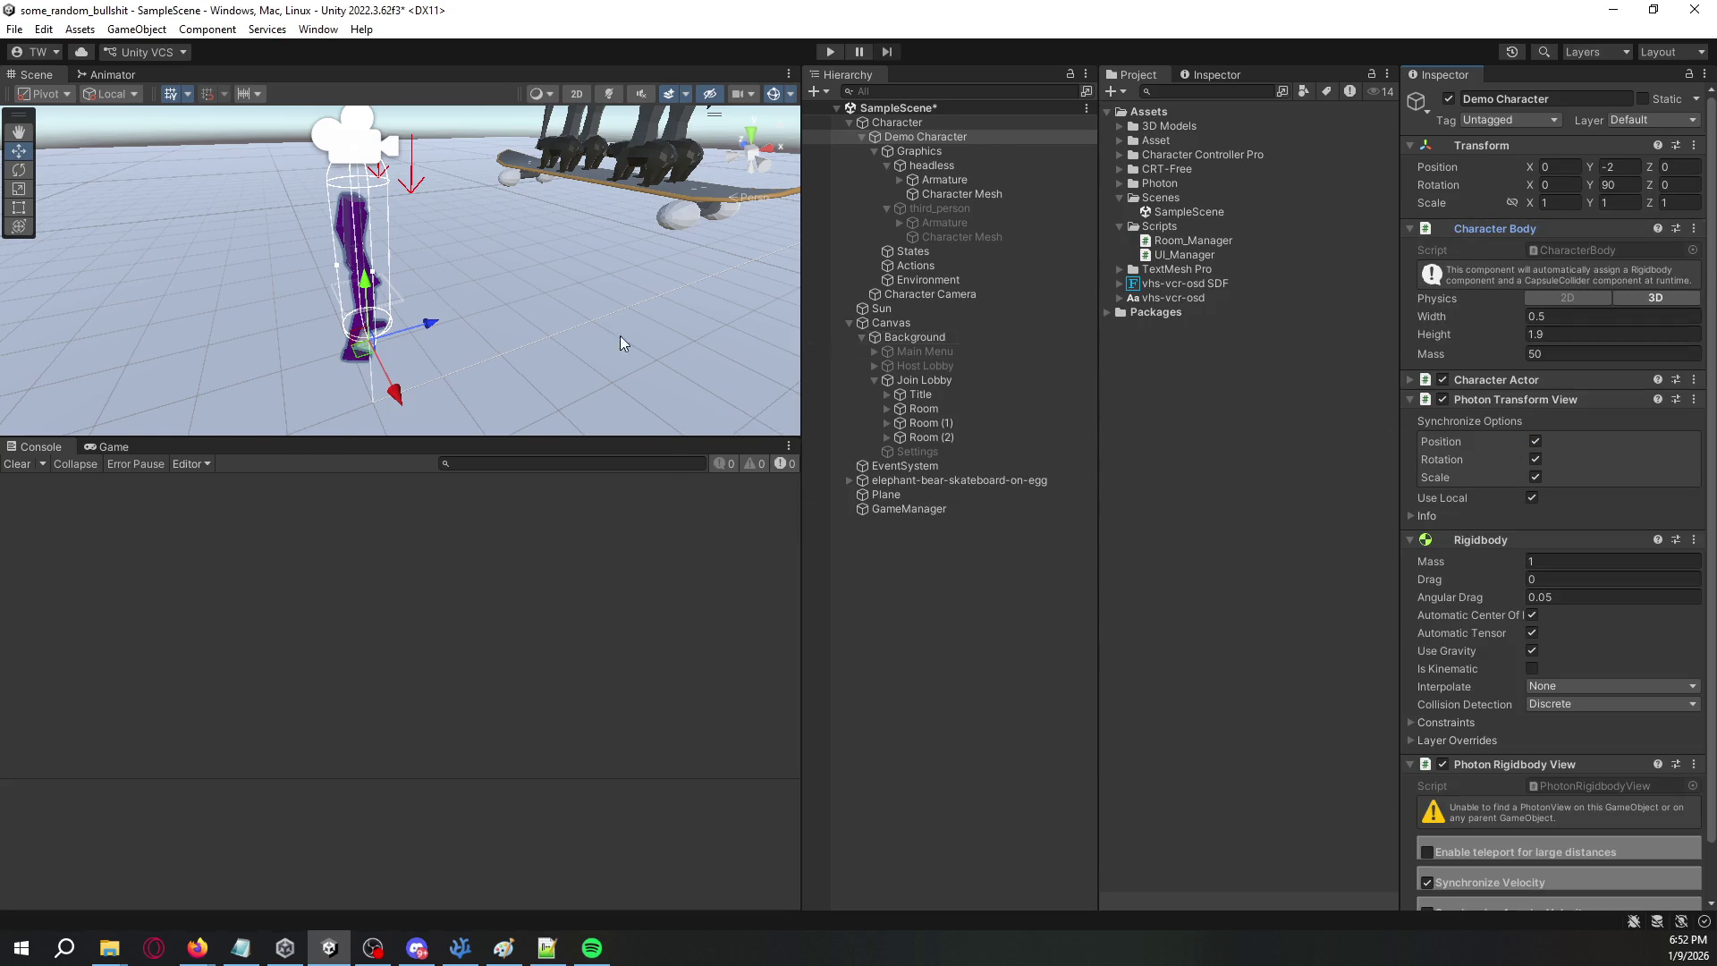
{"action": "left_click", "coordinate": [1158, 396]}
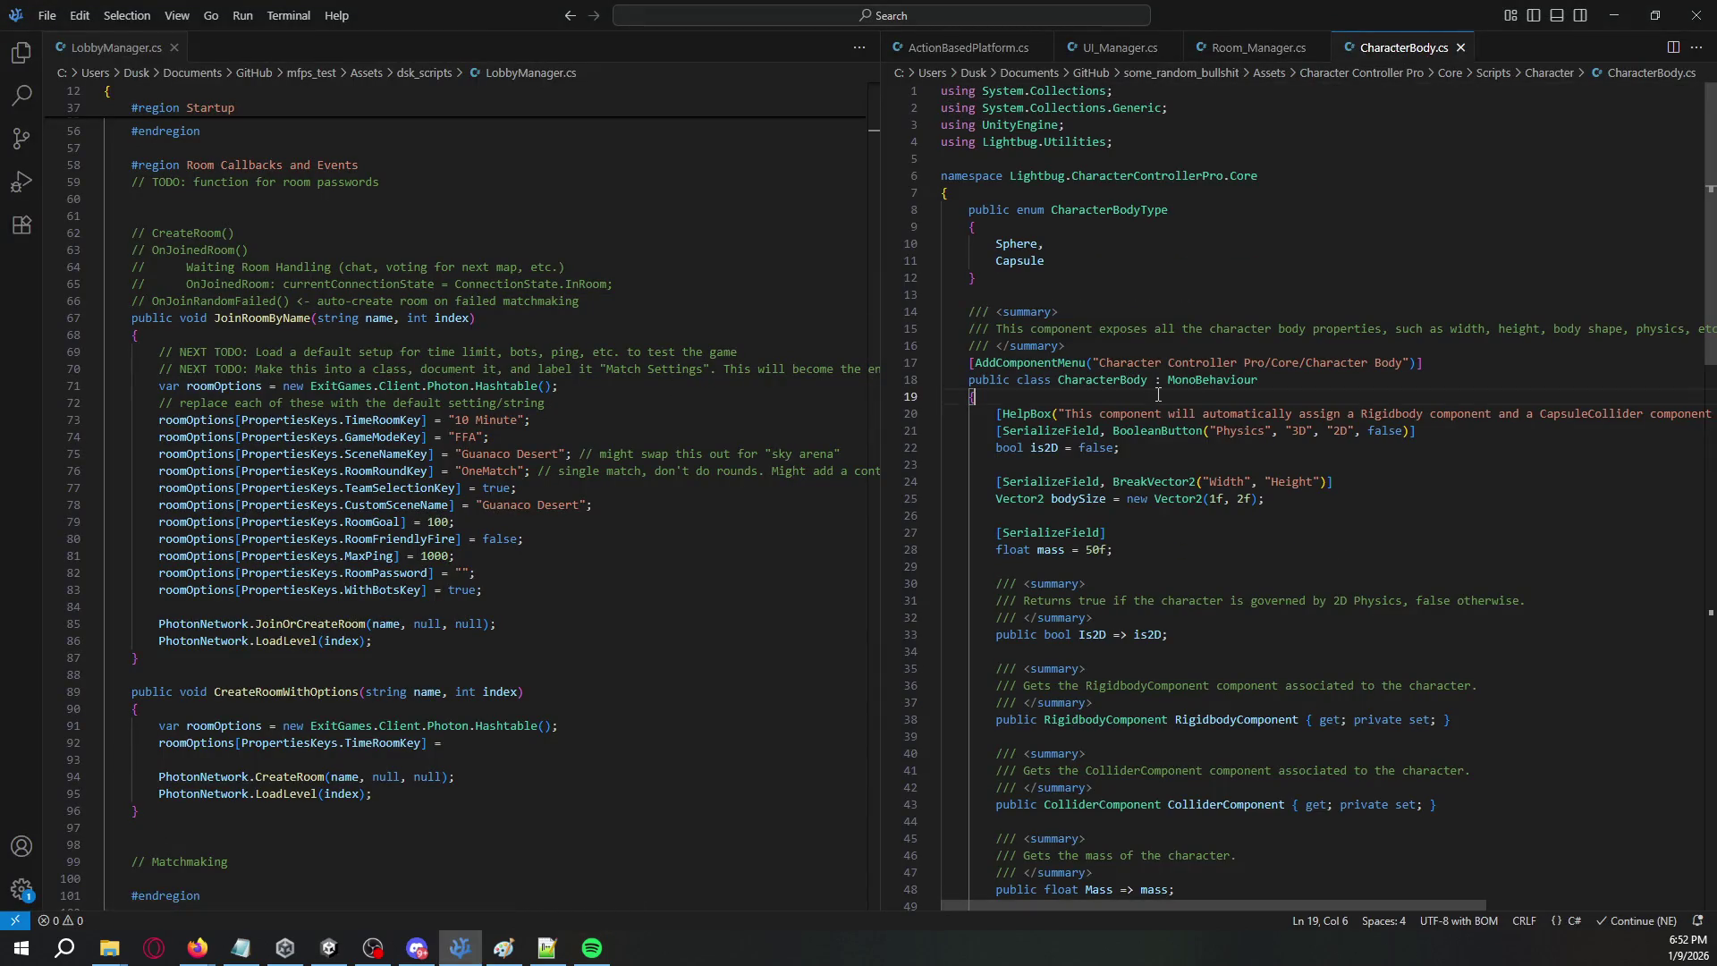
- Run a case-sensitive search for 'Rigidbody' in CharacterBody.cs and step through the matches
{"action": "key", "text": "ctrl+f"}
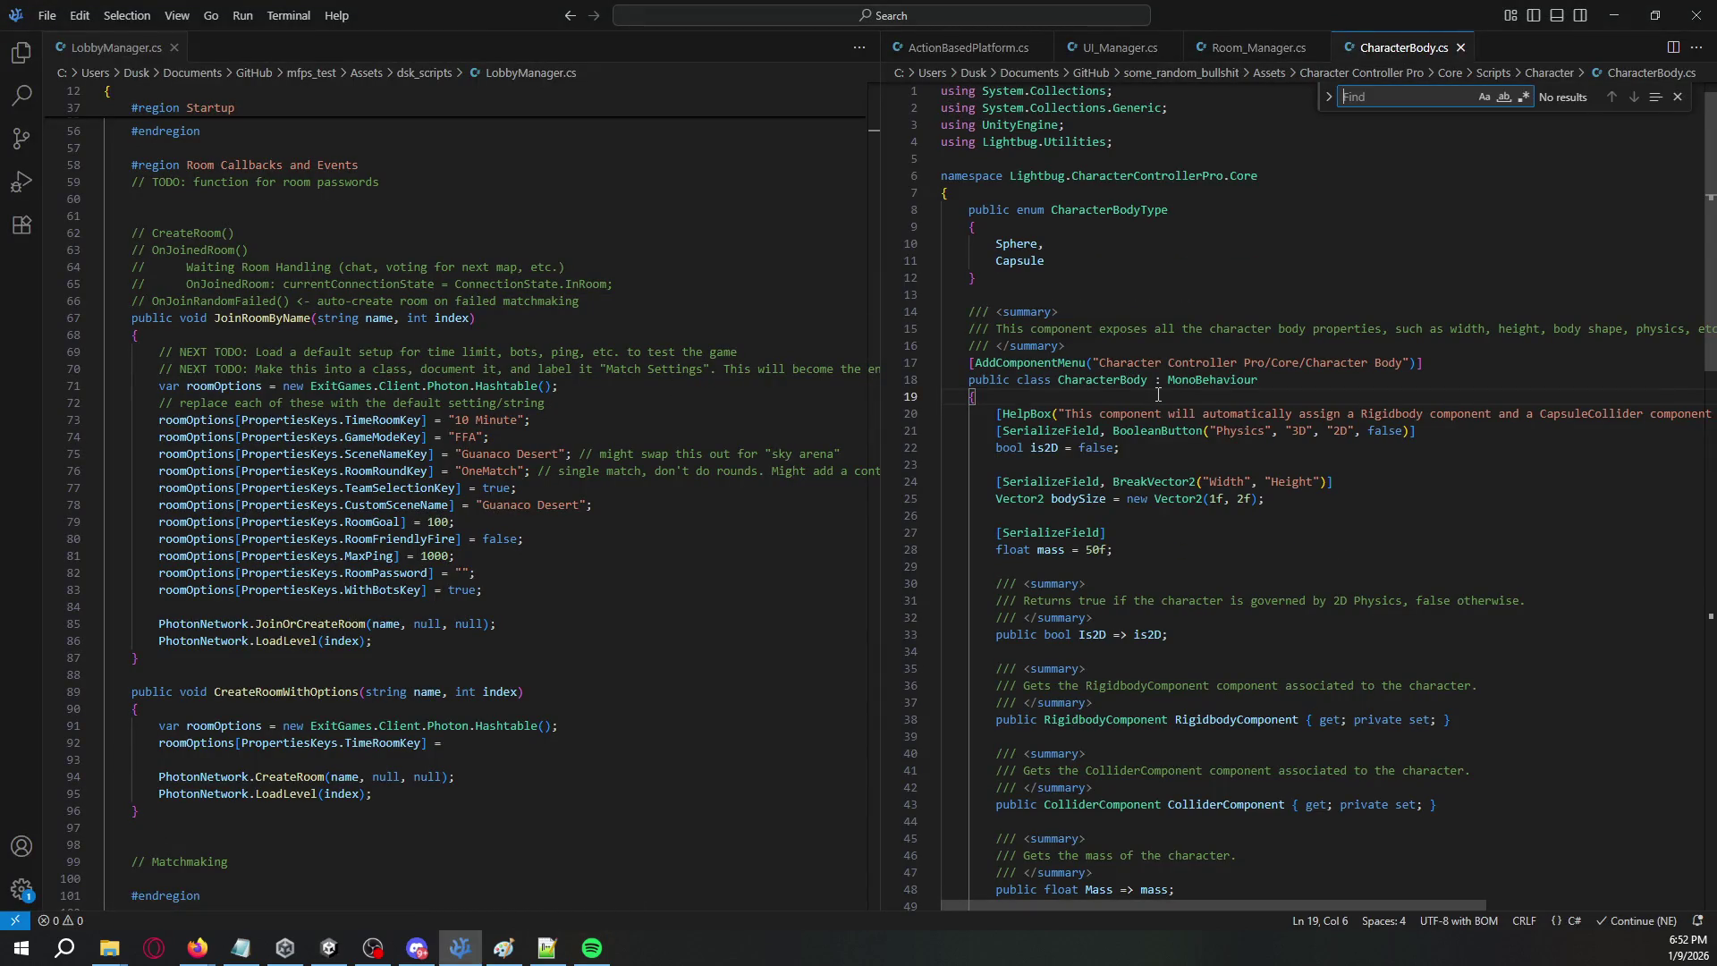
{"action": "type", "text": "Instat"}
{"action": "key", "text": "ctrl+a"}
{"action": "type", "text": "Ri"}
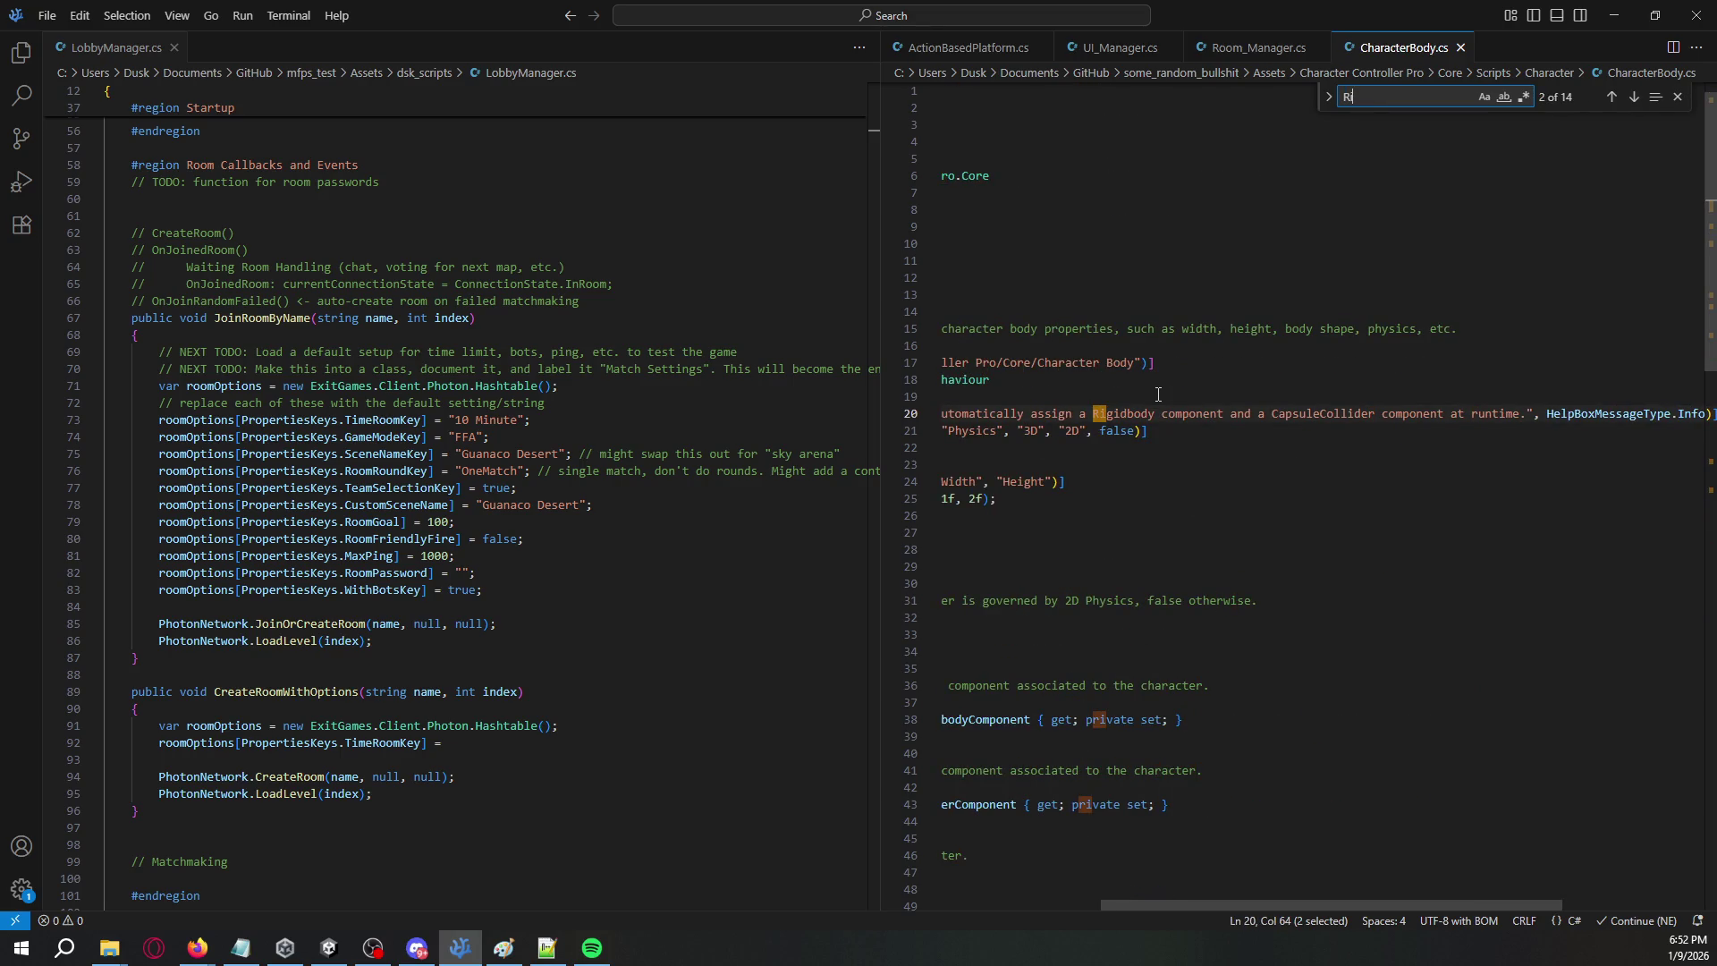
{"action": "type", "text": "gidbody"}
{"action": "key", "text": "Tab"}
{"action": "key", "text": "space"}
{"action": "key", "text": "Tab"}
{"action": "key", "text": "Tab"}
{"action": "key", "text": "Tab"}
{"action": "key", "text": "Return"}
{"action": "key", "text": "Return"}
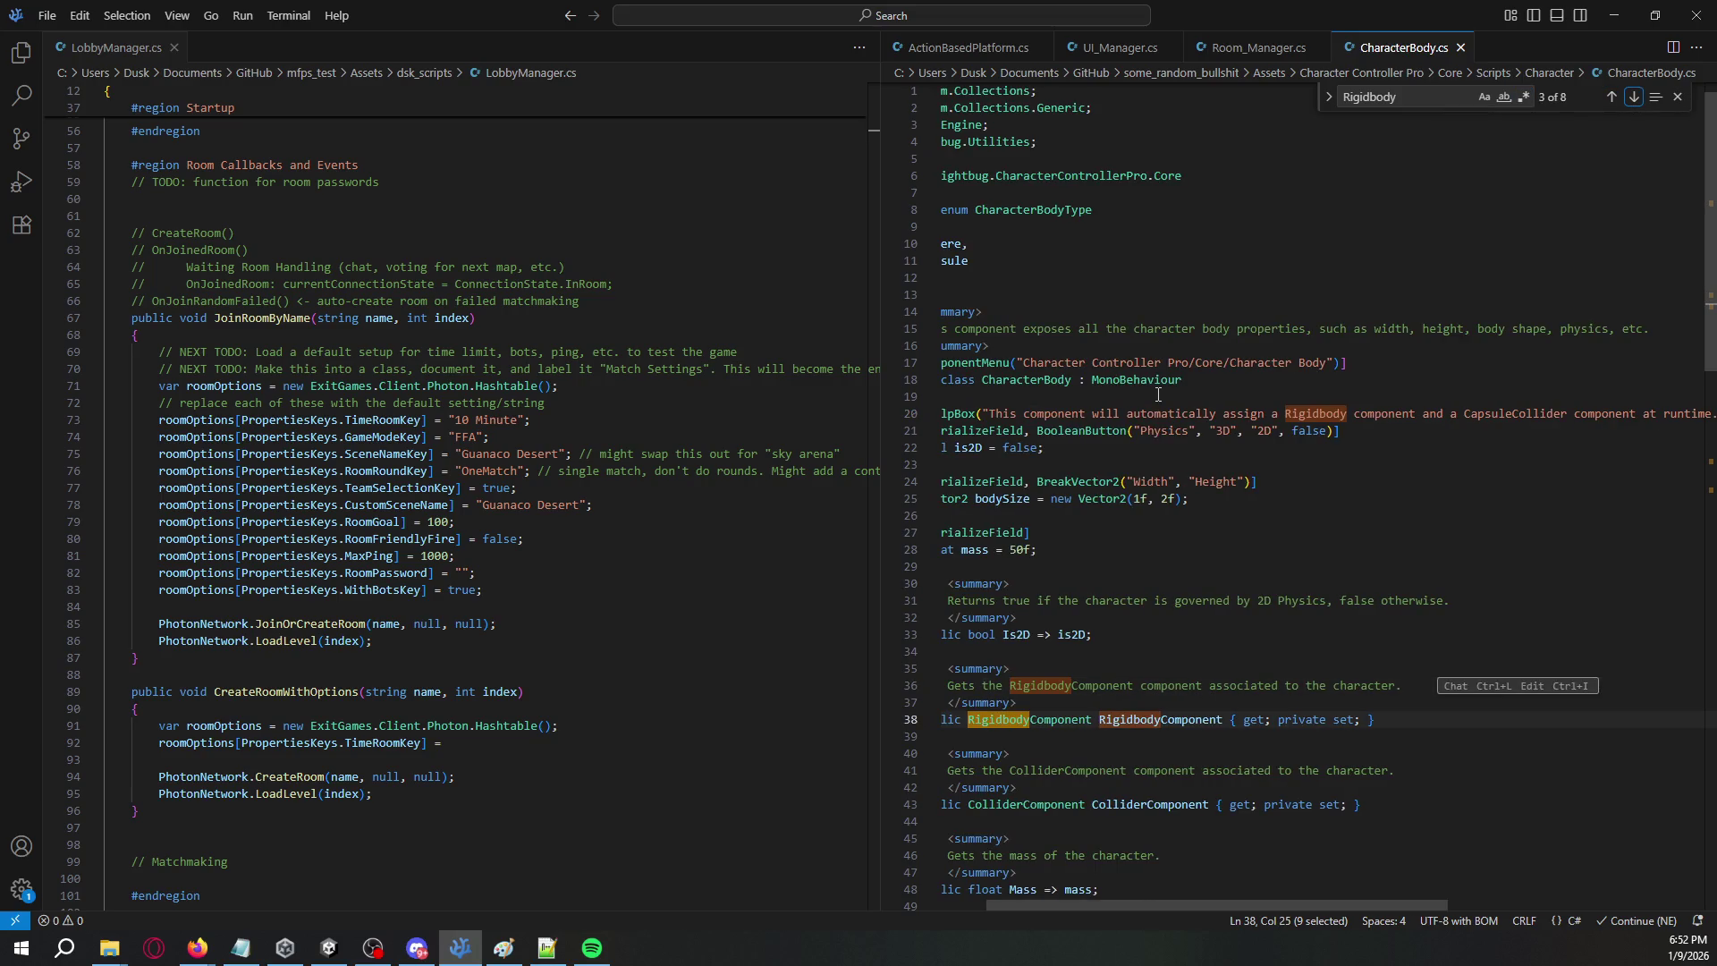
{"action": "key", "text": "Return"}
{"action": "key", "text": "Return"}
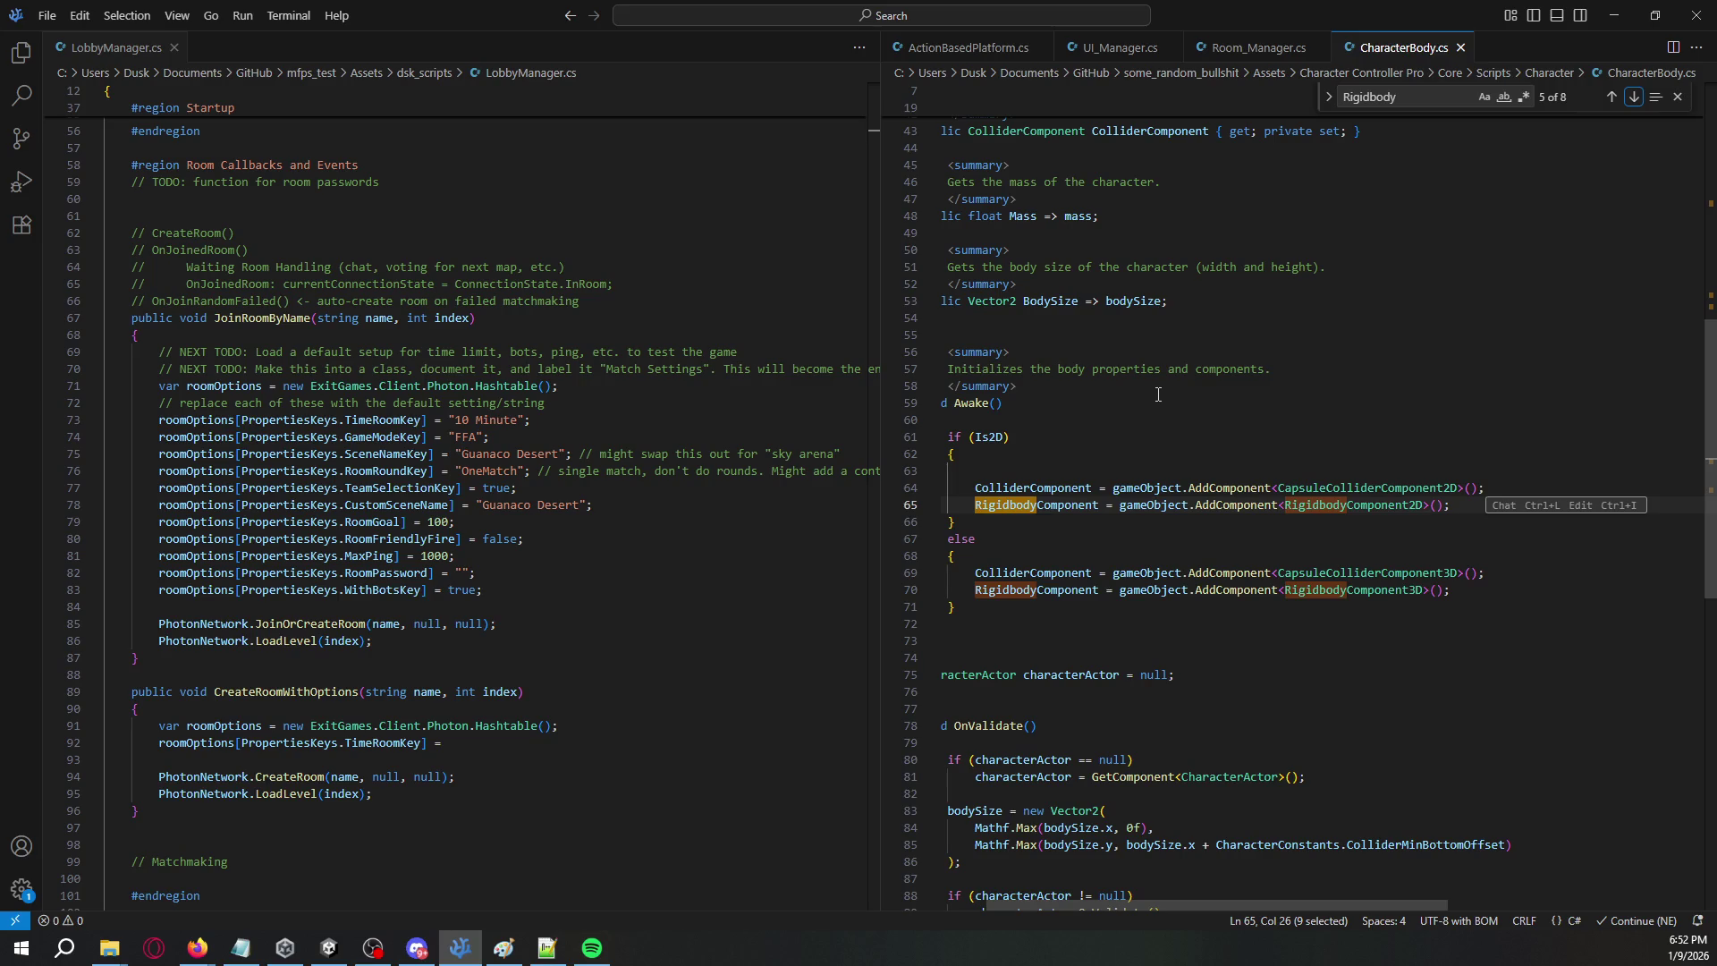
- Select RigidbodyComponent3D in Awake's 3D branch, then return to Unity
{"action": "left_click", "coordinate": [1315, 628]}
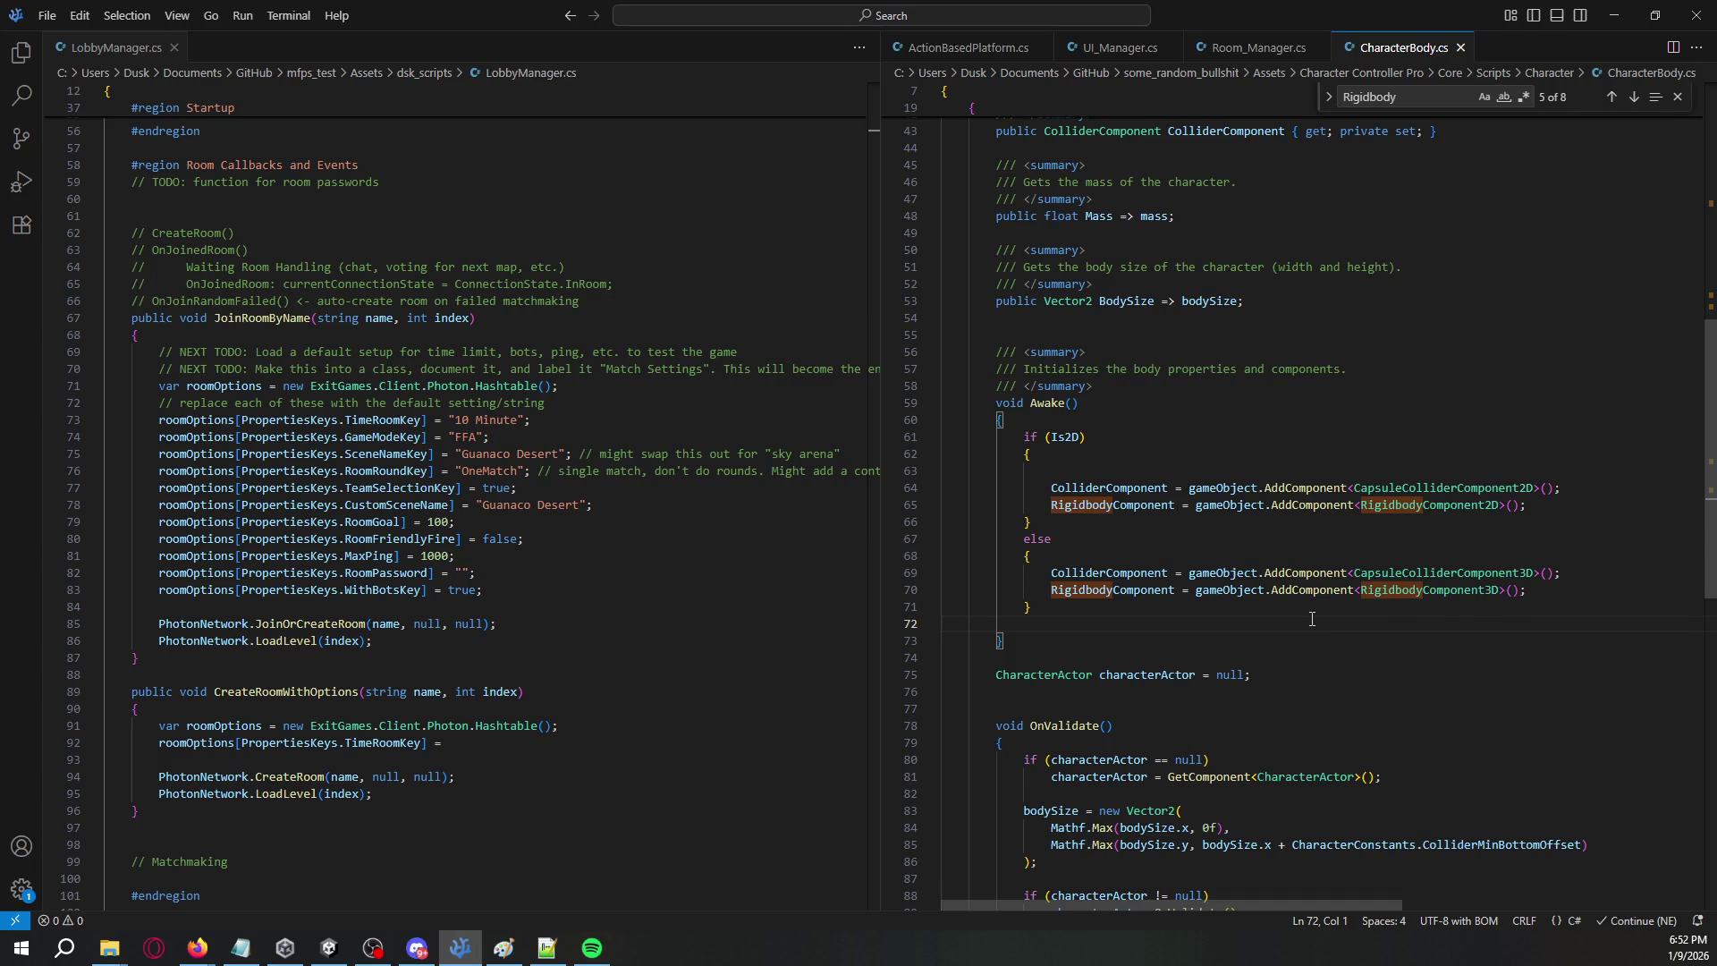
{"action": "left_click", "coordinate": [1336, 607]}
{"action": "double_click", "coordinate": [1461, 592]}
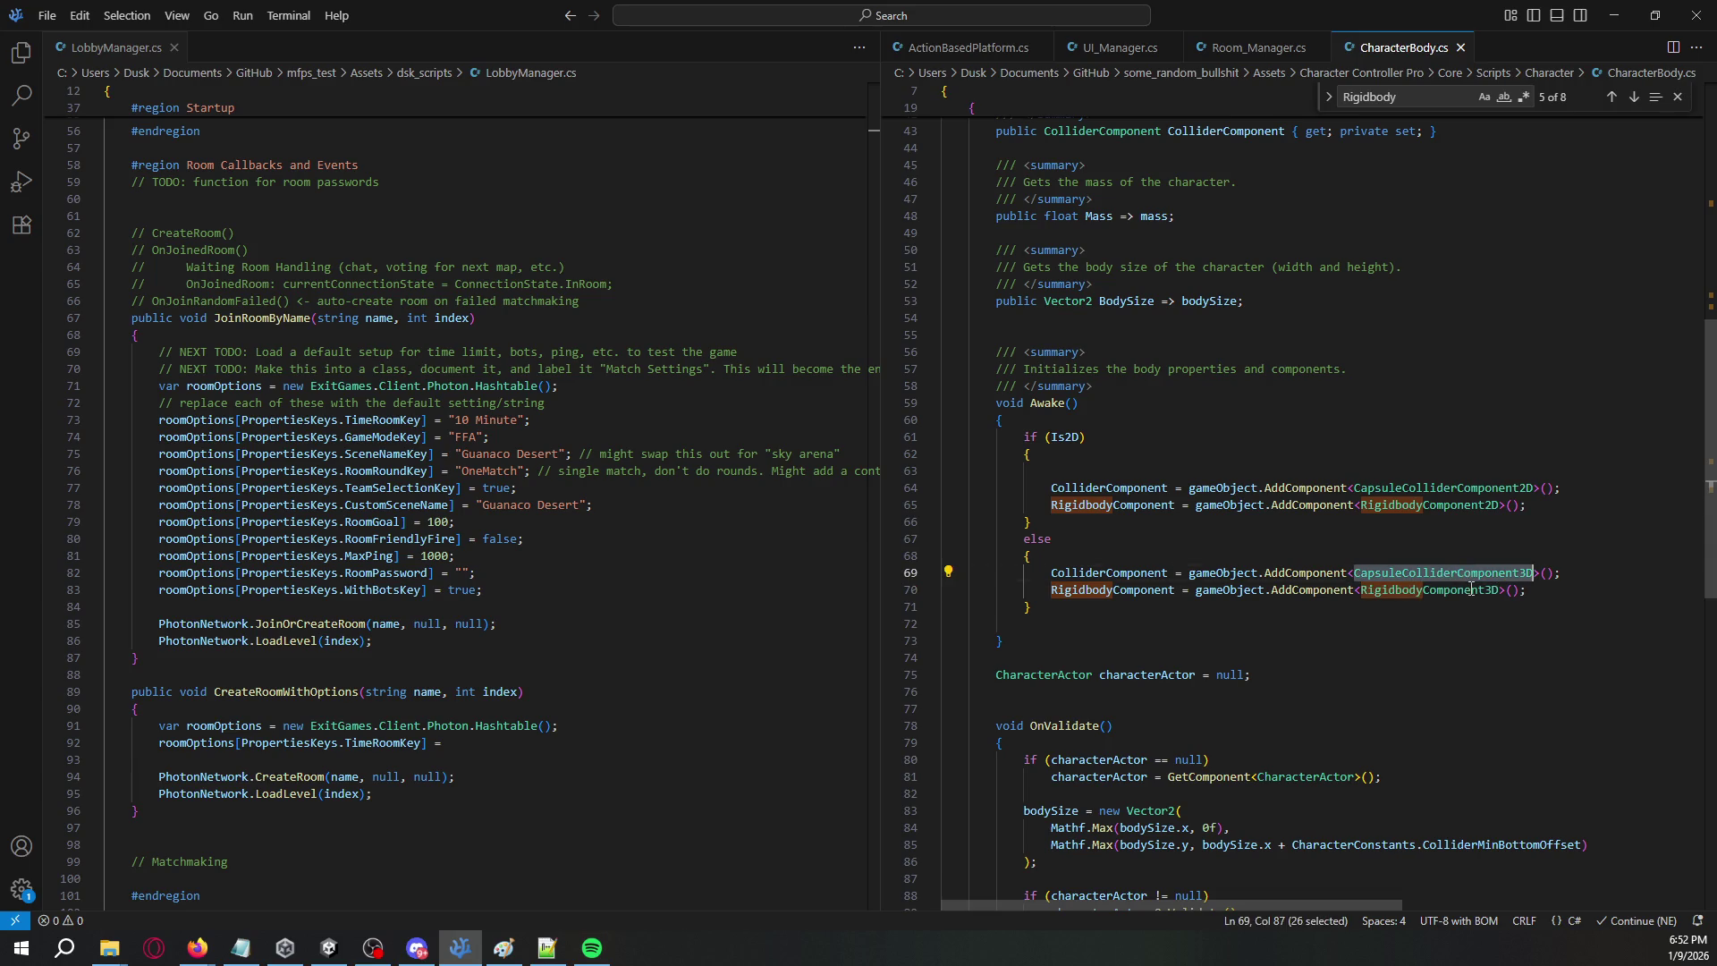
{"action": "key", "text": "alt+Tab"}
{"action": "right_click", "coordinate": [1505, 546]}
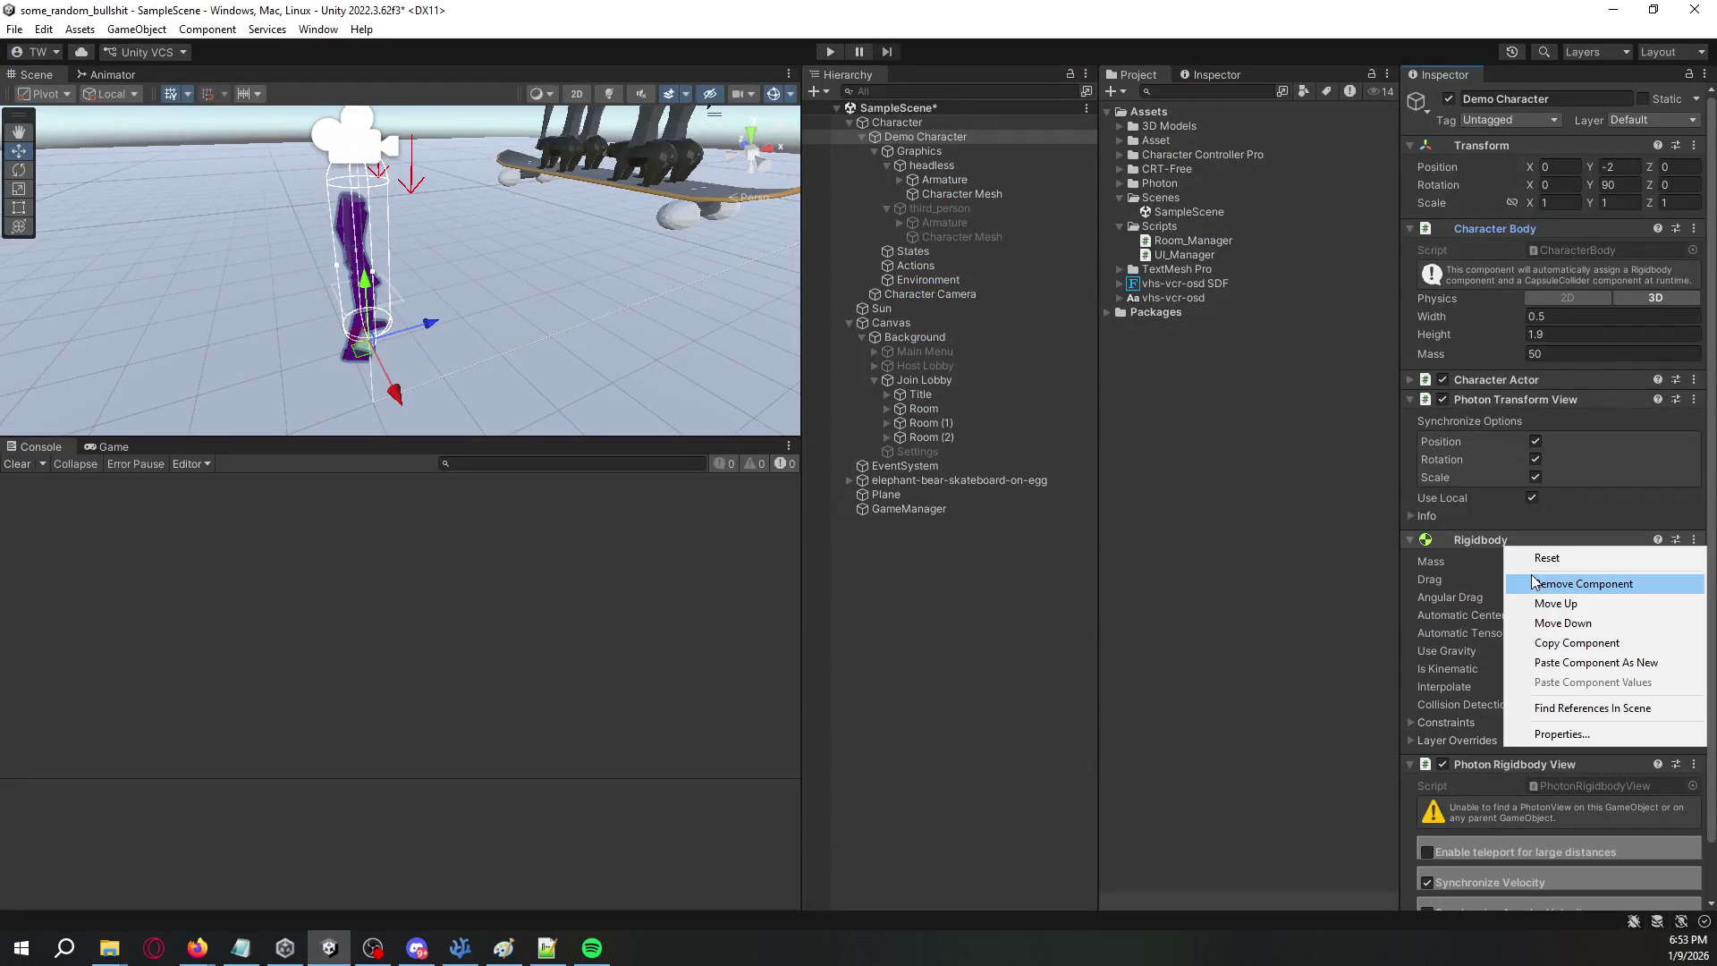
- Remove the Photon Rigidbody View and the Rigidbody from Demo Character
{"action": "left_click", "coordinate": [1530, 582]}
{"action": "left_click", "coordinate": [984, 508]}
{"action": "right_click", "coordinate": [1525, 765]}
{"action": "left_click", "coordinate": [1556, 586]}
{"action": "right_click", "coordinate": [1500, 548]}
{"action": "left_click", "coordinate": [1527, 586]}
- Add a Capsule Collider Component 3D to Demo Character
{"action": "key", "text": "alt+Tab"}
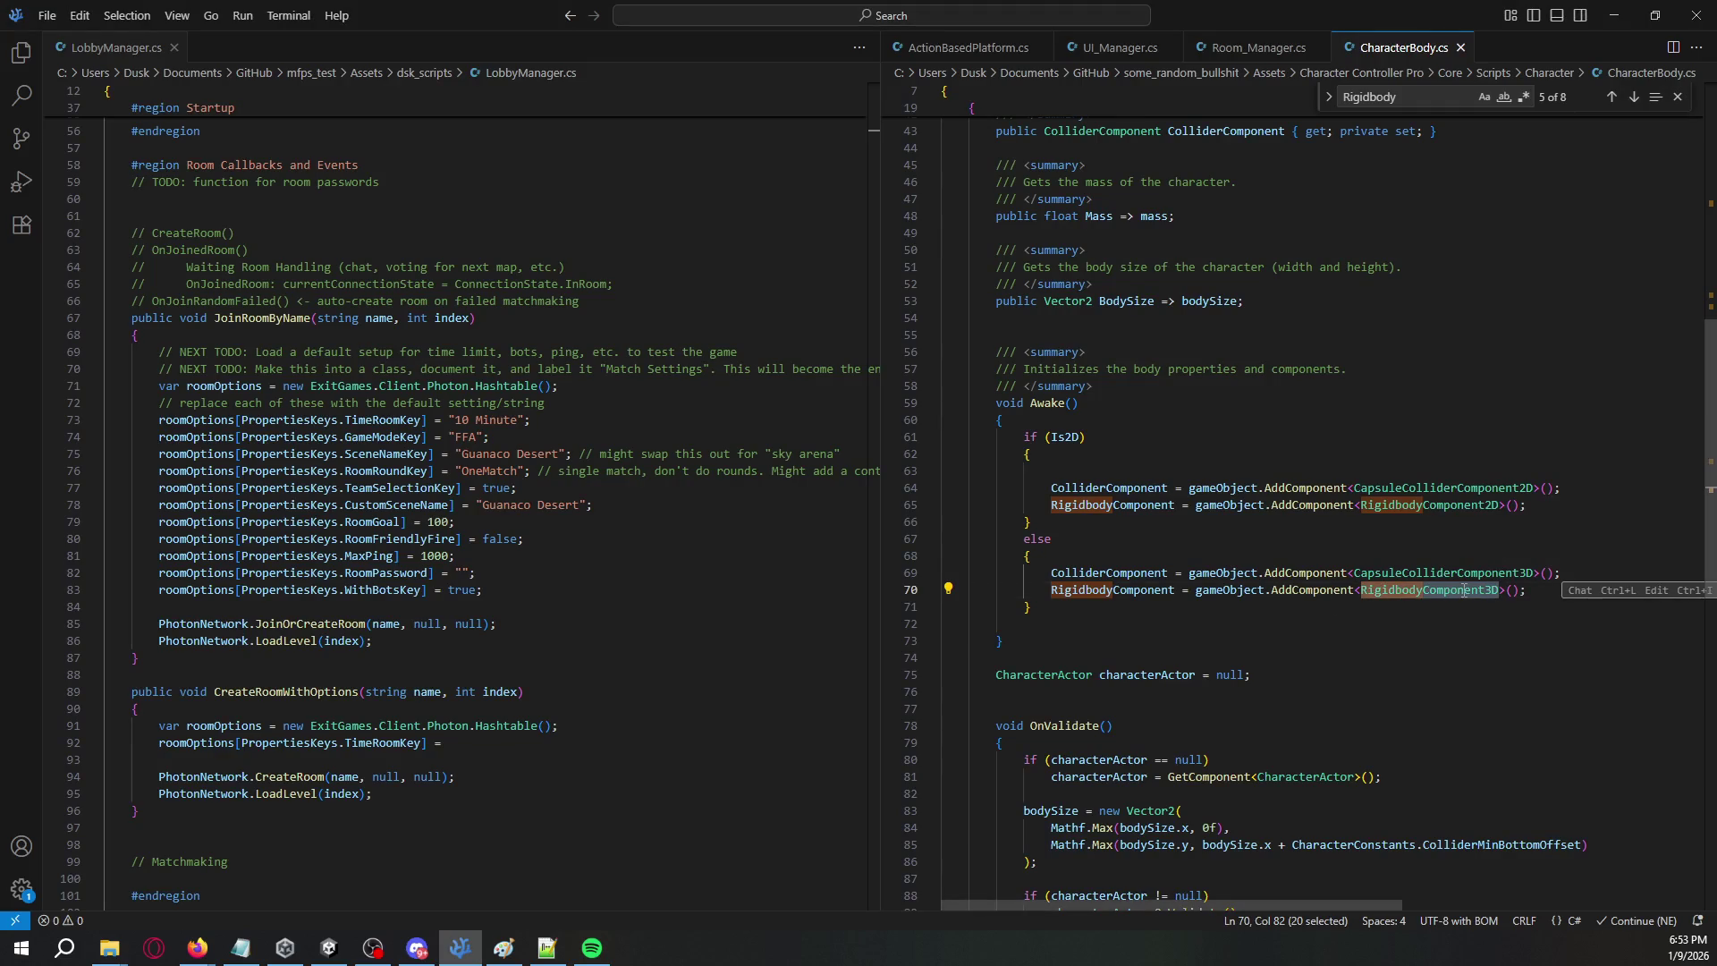
{"action": "key", "text": "alt+Tab"}
{"action": "left_click", "coordinate": [1499, 549]}
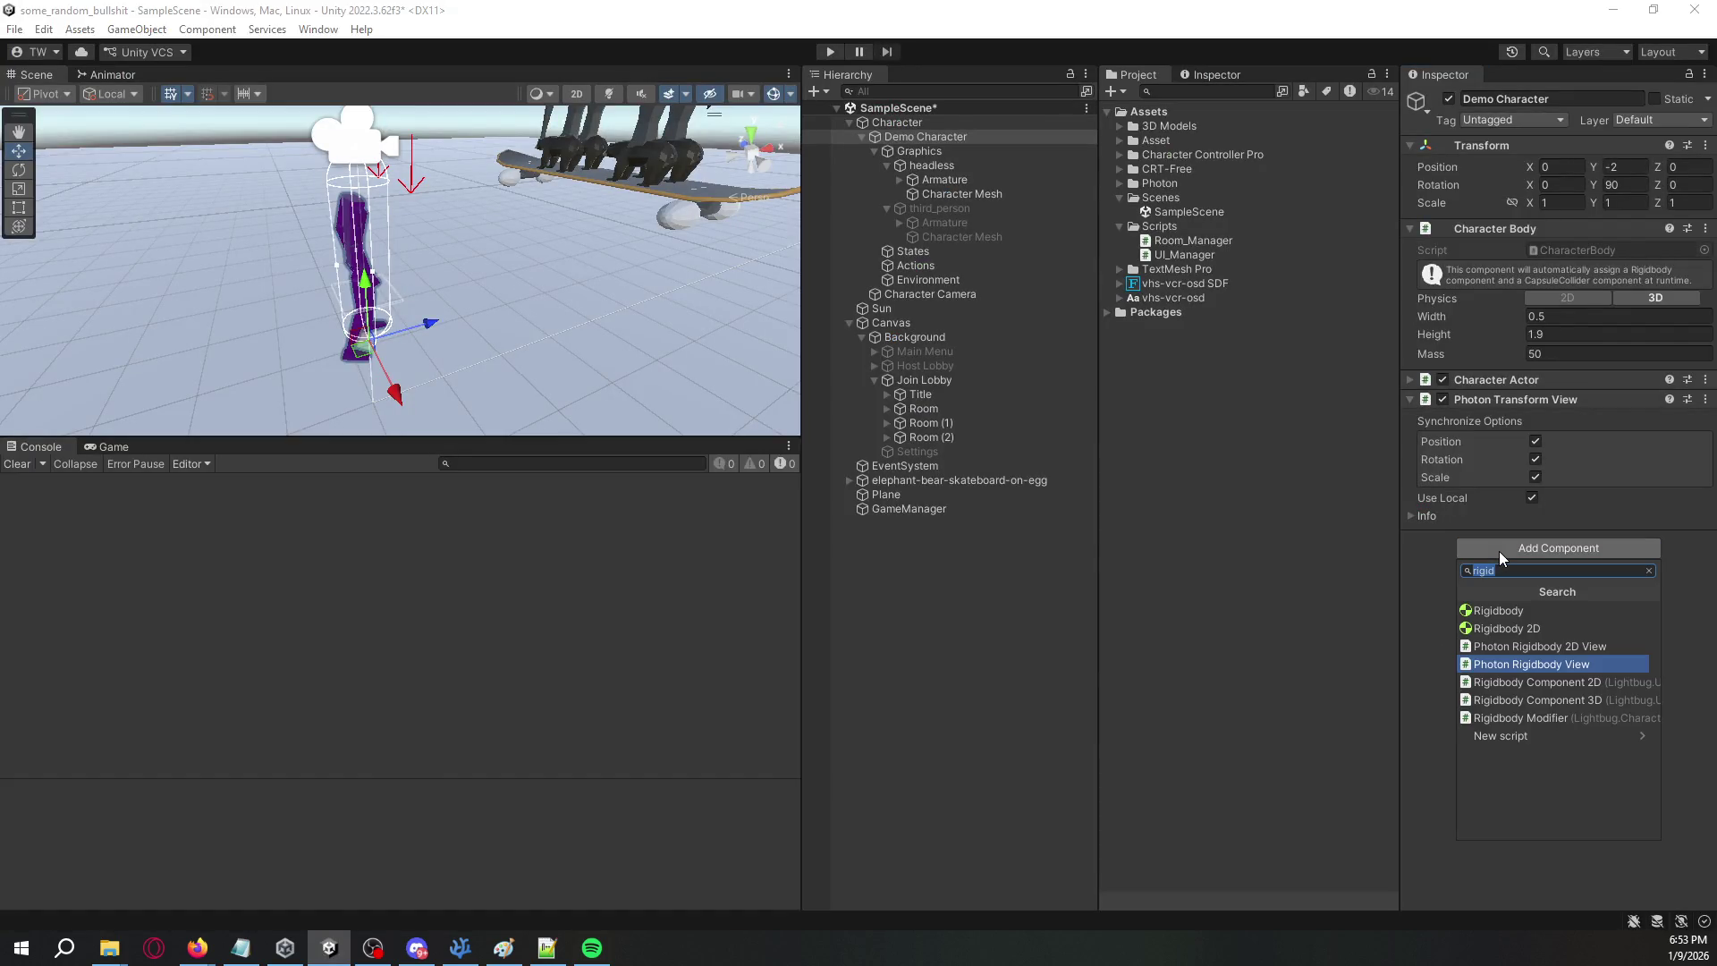
{"action": "type", "text": "collider"}
{"action": "key", "text": "Down"}
{"action": "key", "text": "Down"}
{"action": "key", "text": "Down"}
{"action": "key", "text": "Down"}
{"action": "key", "text": "Return"}
{"action": "key", "text": "alt+Tab"}
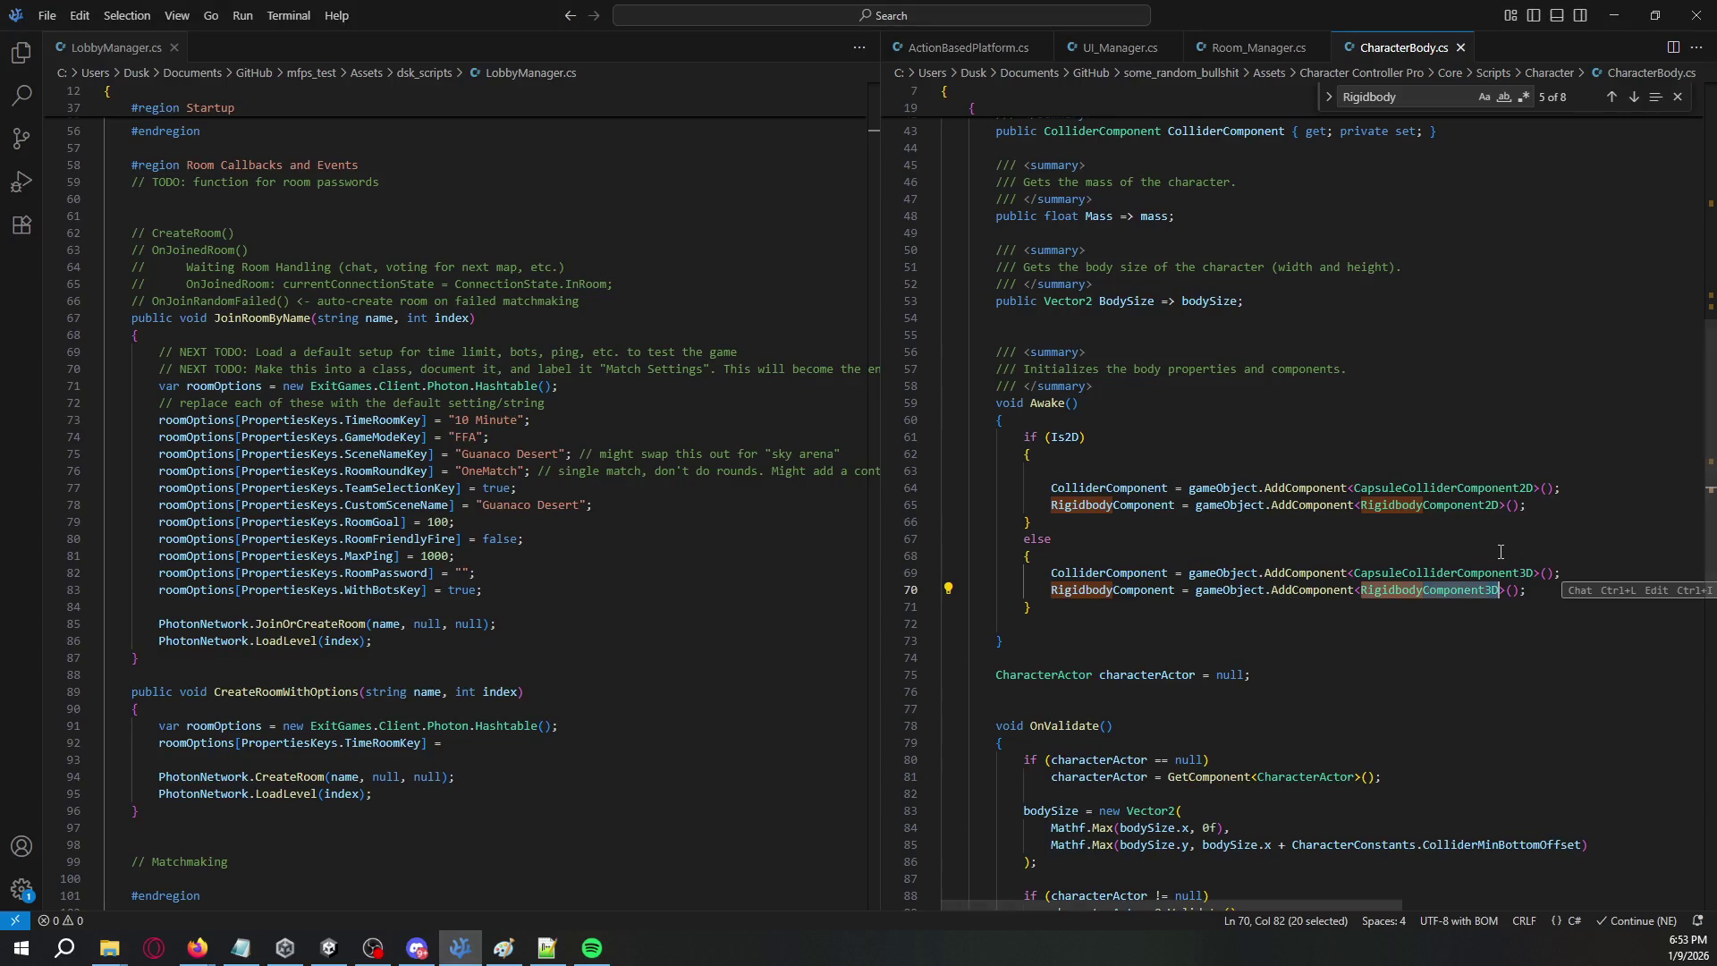
{"action": "key", "text": "alt+Tab"}
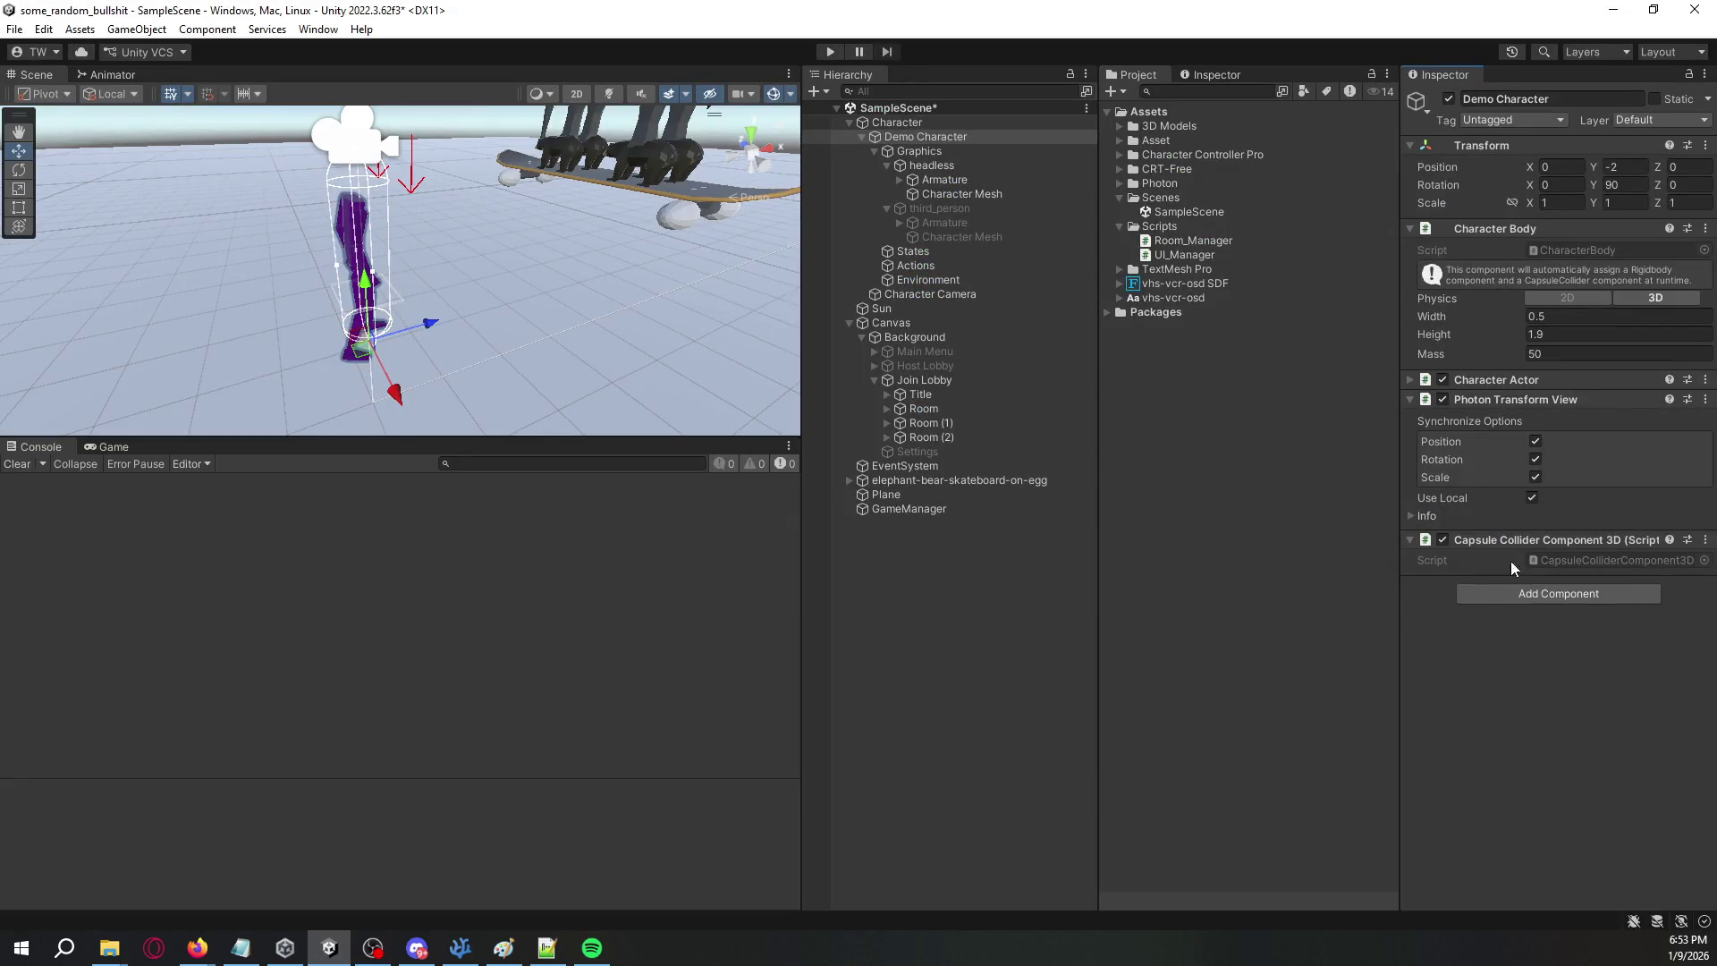
- Add a Rigidbody Component 3D to Demo Character
{"action": "left_click", "coordinate": [1499, 594]}
{"action": "type", "text": "Rigidbody"}
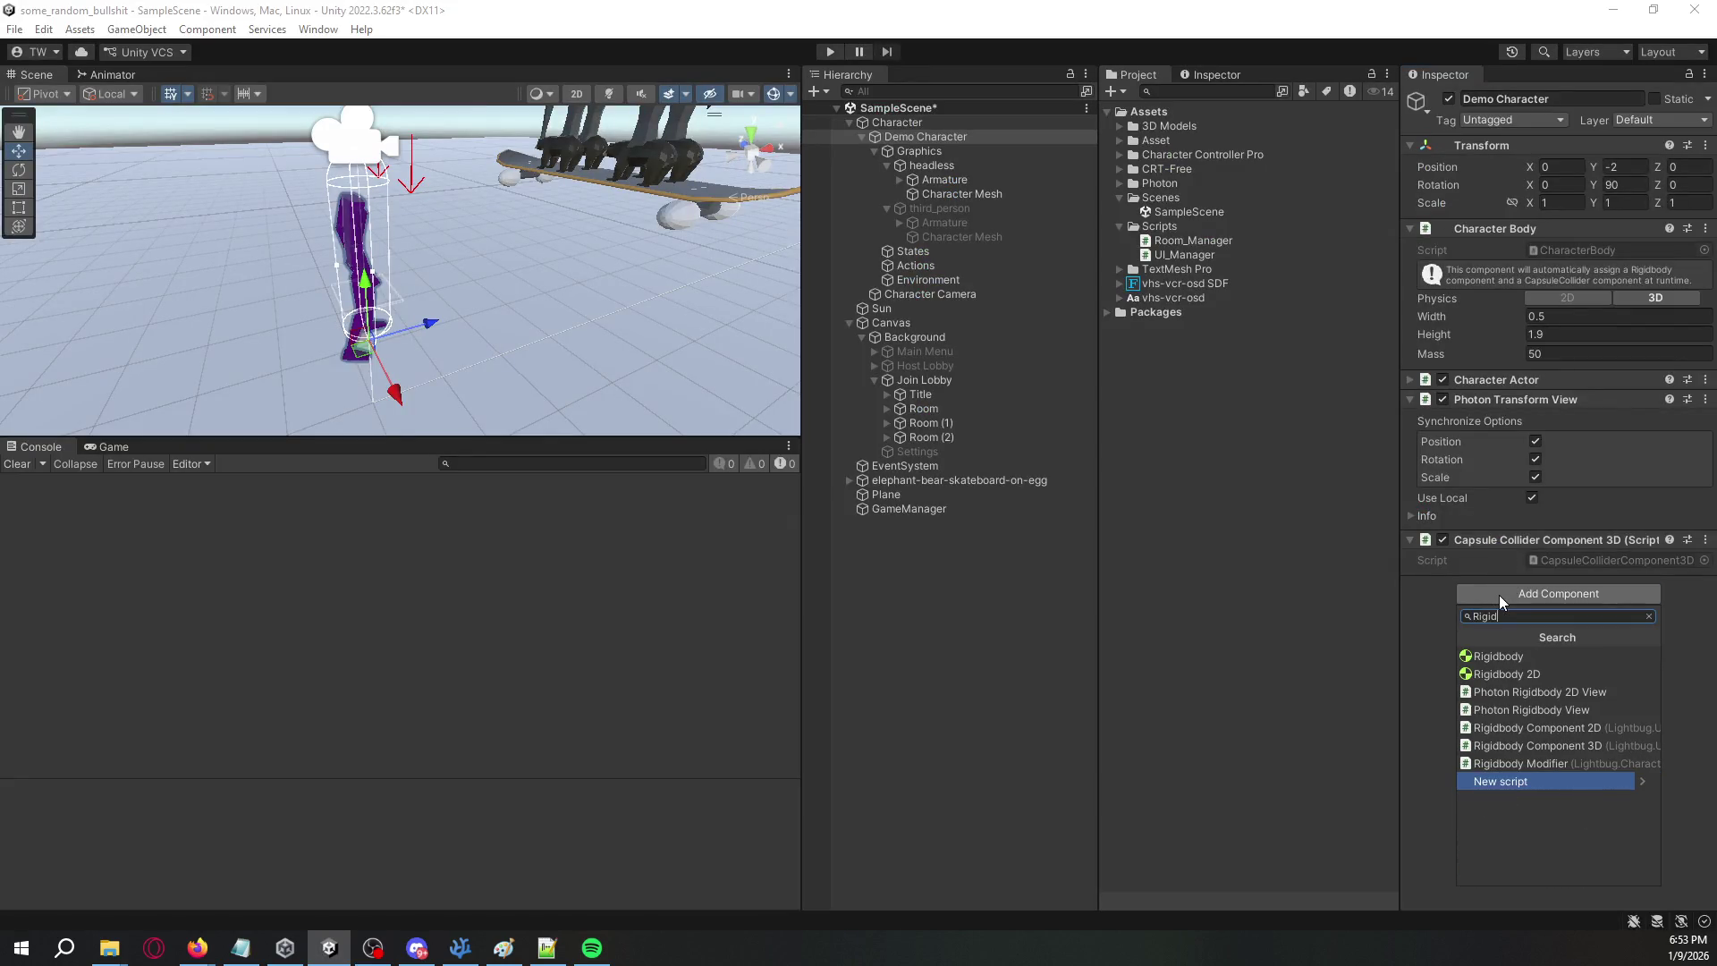
{"action": "key", "text": "Up"}
{"action": "key", "text": "Up"}
{"action": "key", "text": "Return"}
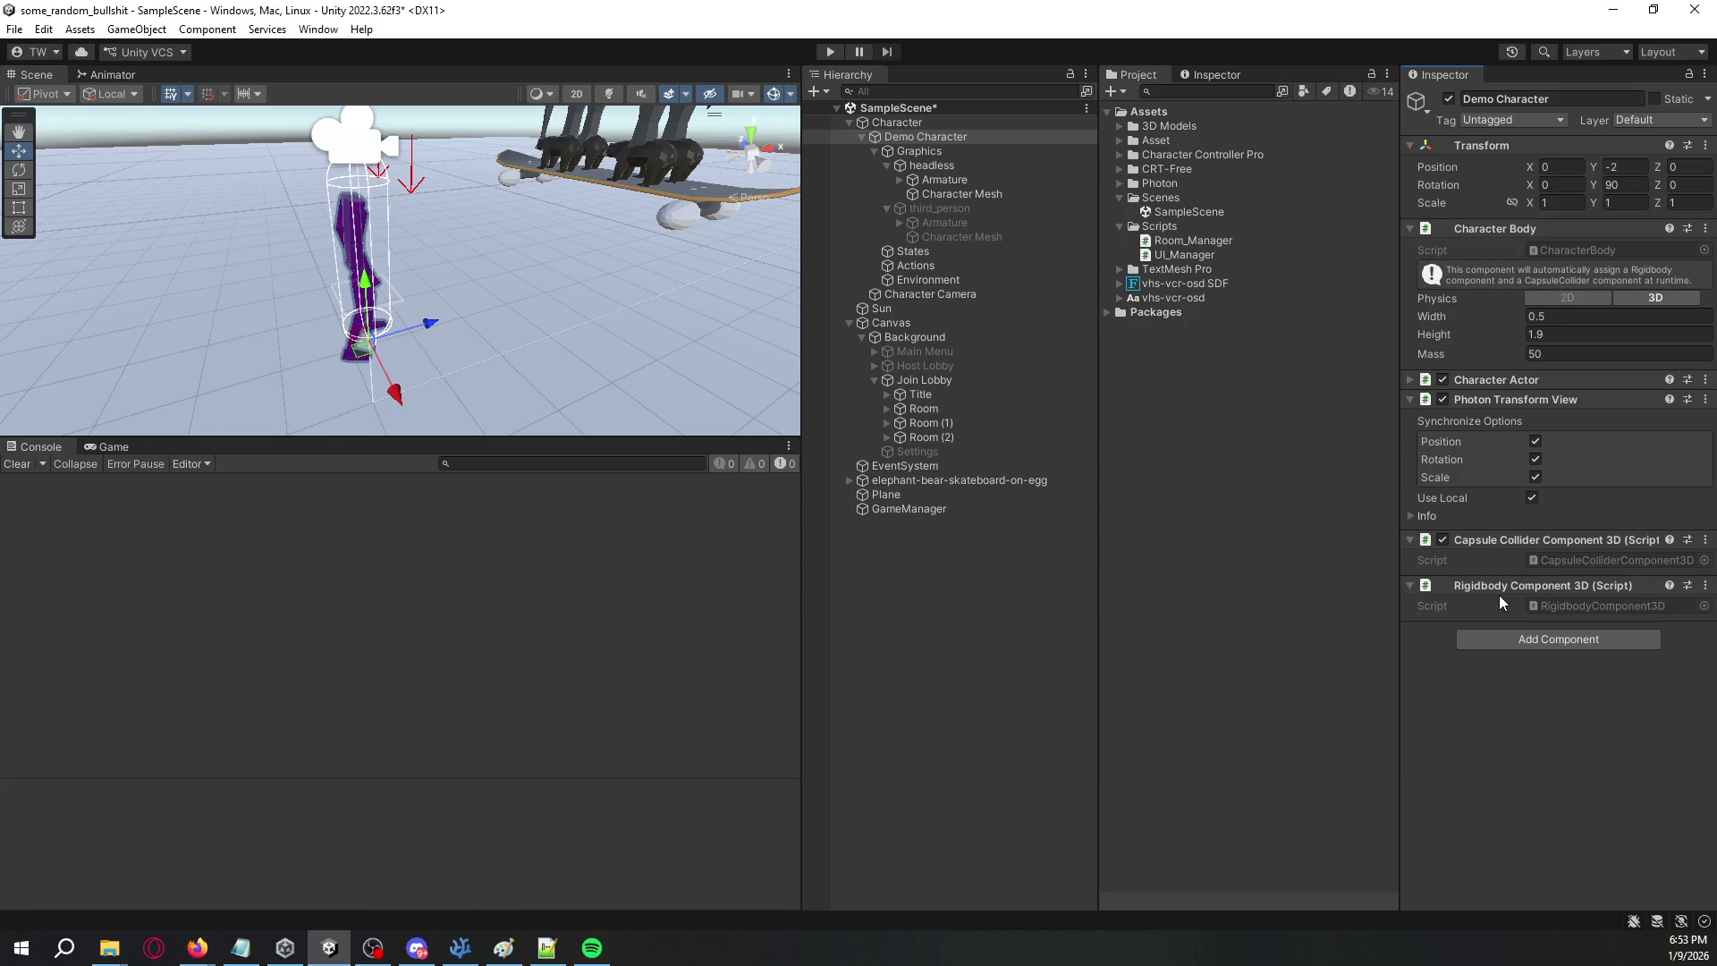
- Delete CharacterBody's Awake method and its summary comment in VS Code
{"action": "key", "text": "alt+Tab"}
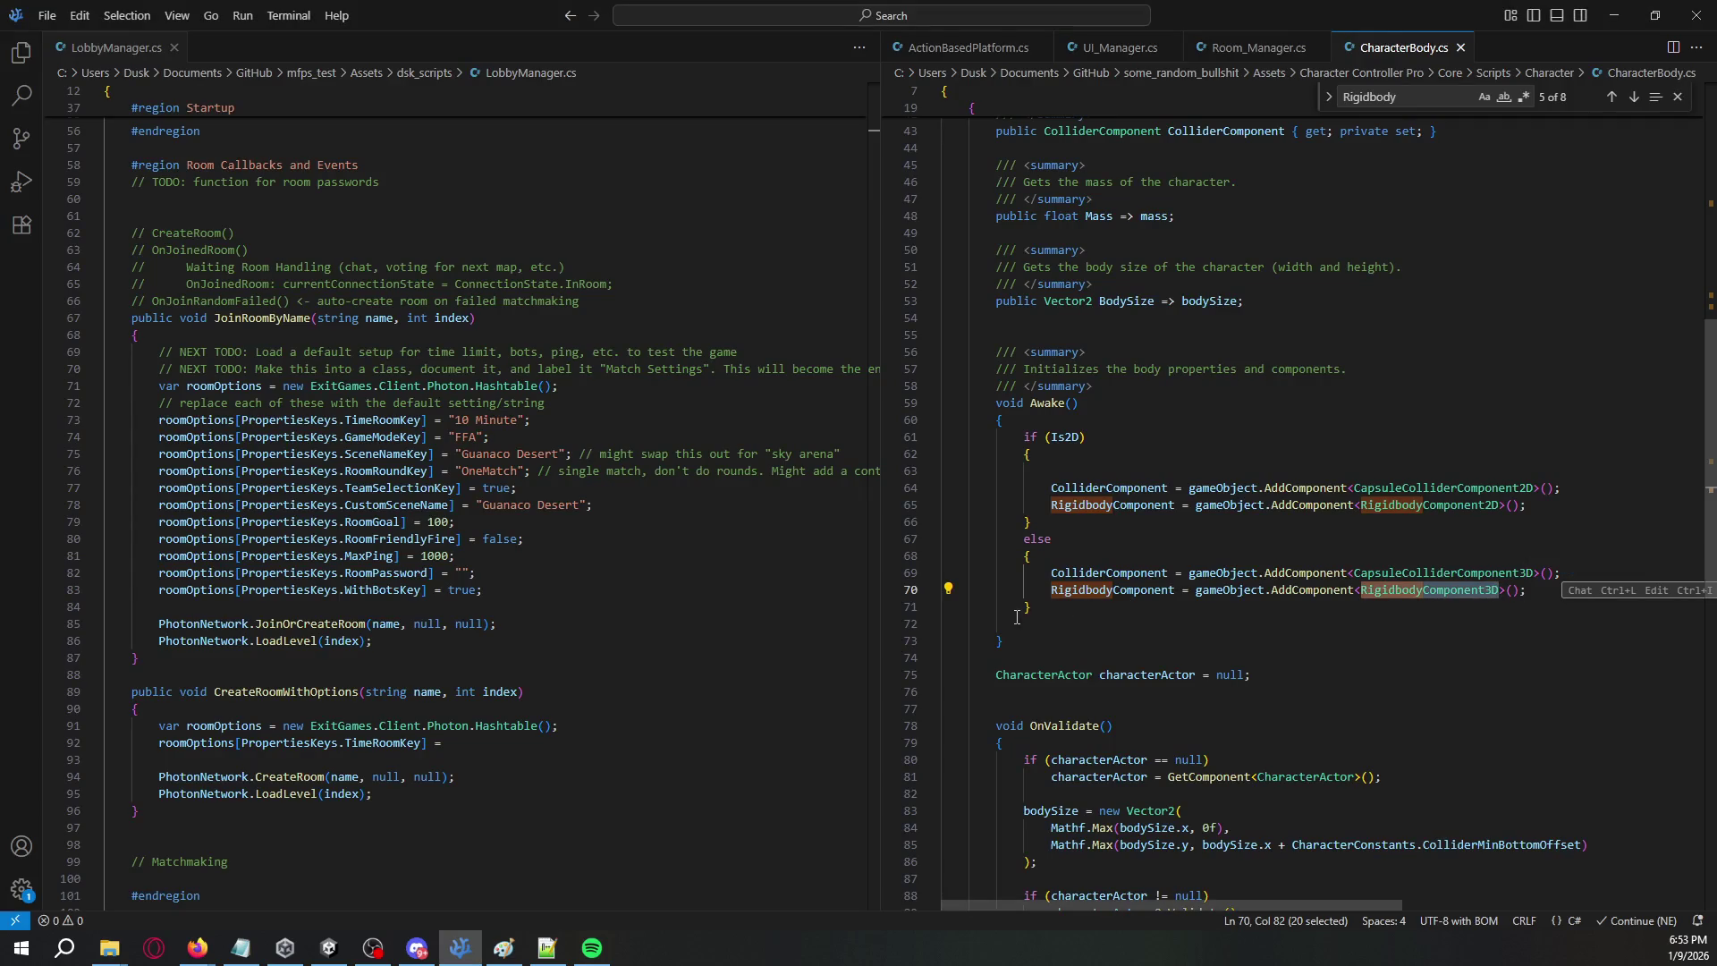
{"action": "left_click_drag", "start_coordinate": [1017, 640], "coordinate": [1064, 337]}
{"action": "key", "text": "BackSpace"}
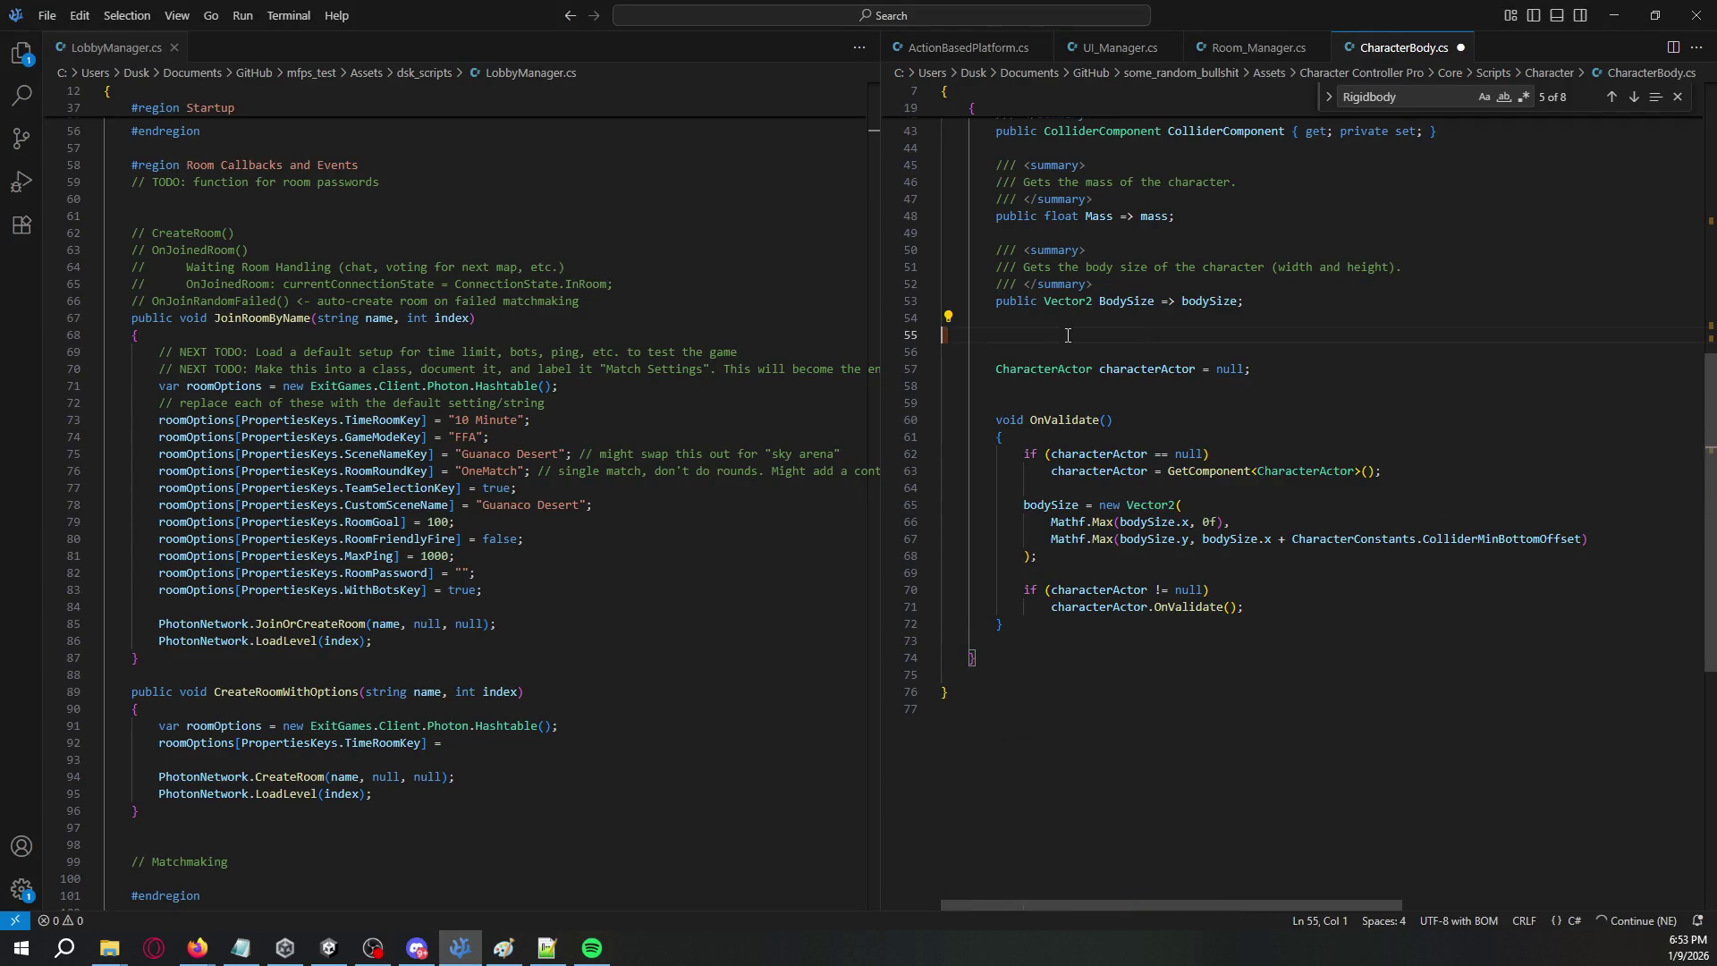
{"action": "key", "text": "alt+Tab"}
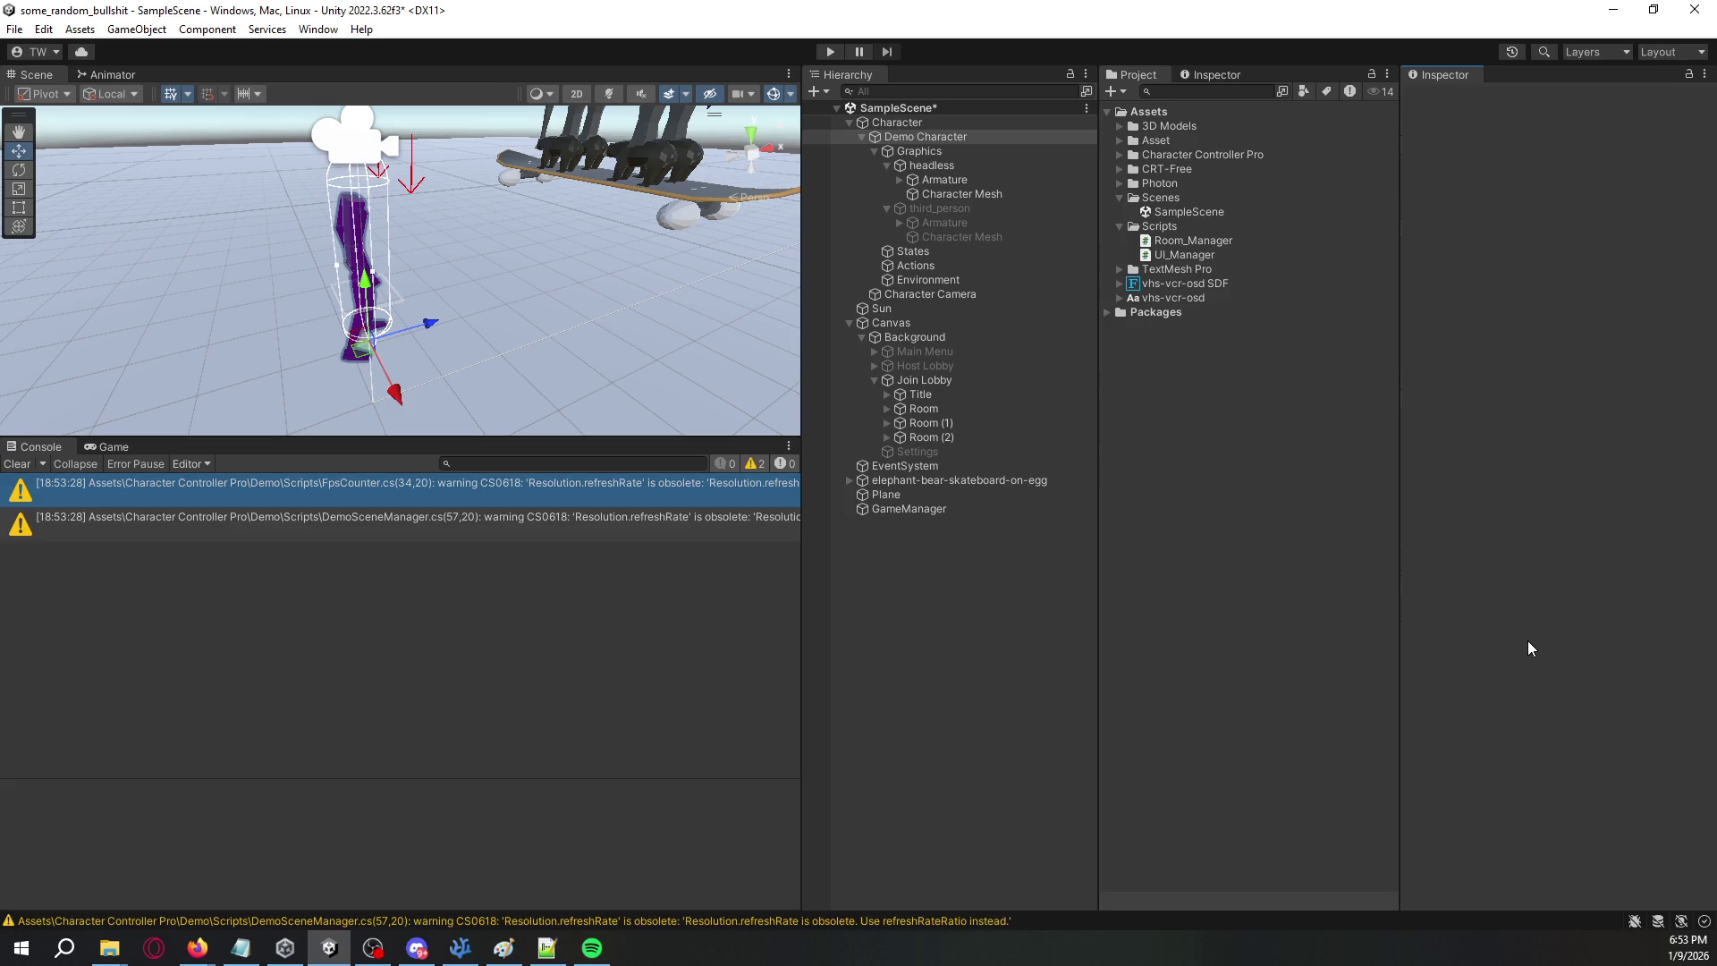
- Add a Photon Rigidbody View to Demo Character, then select the parent Character
{"action": "left_click", "coordinate": [1528, 640]}
{"action": "type", "text": "ph"}
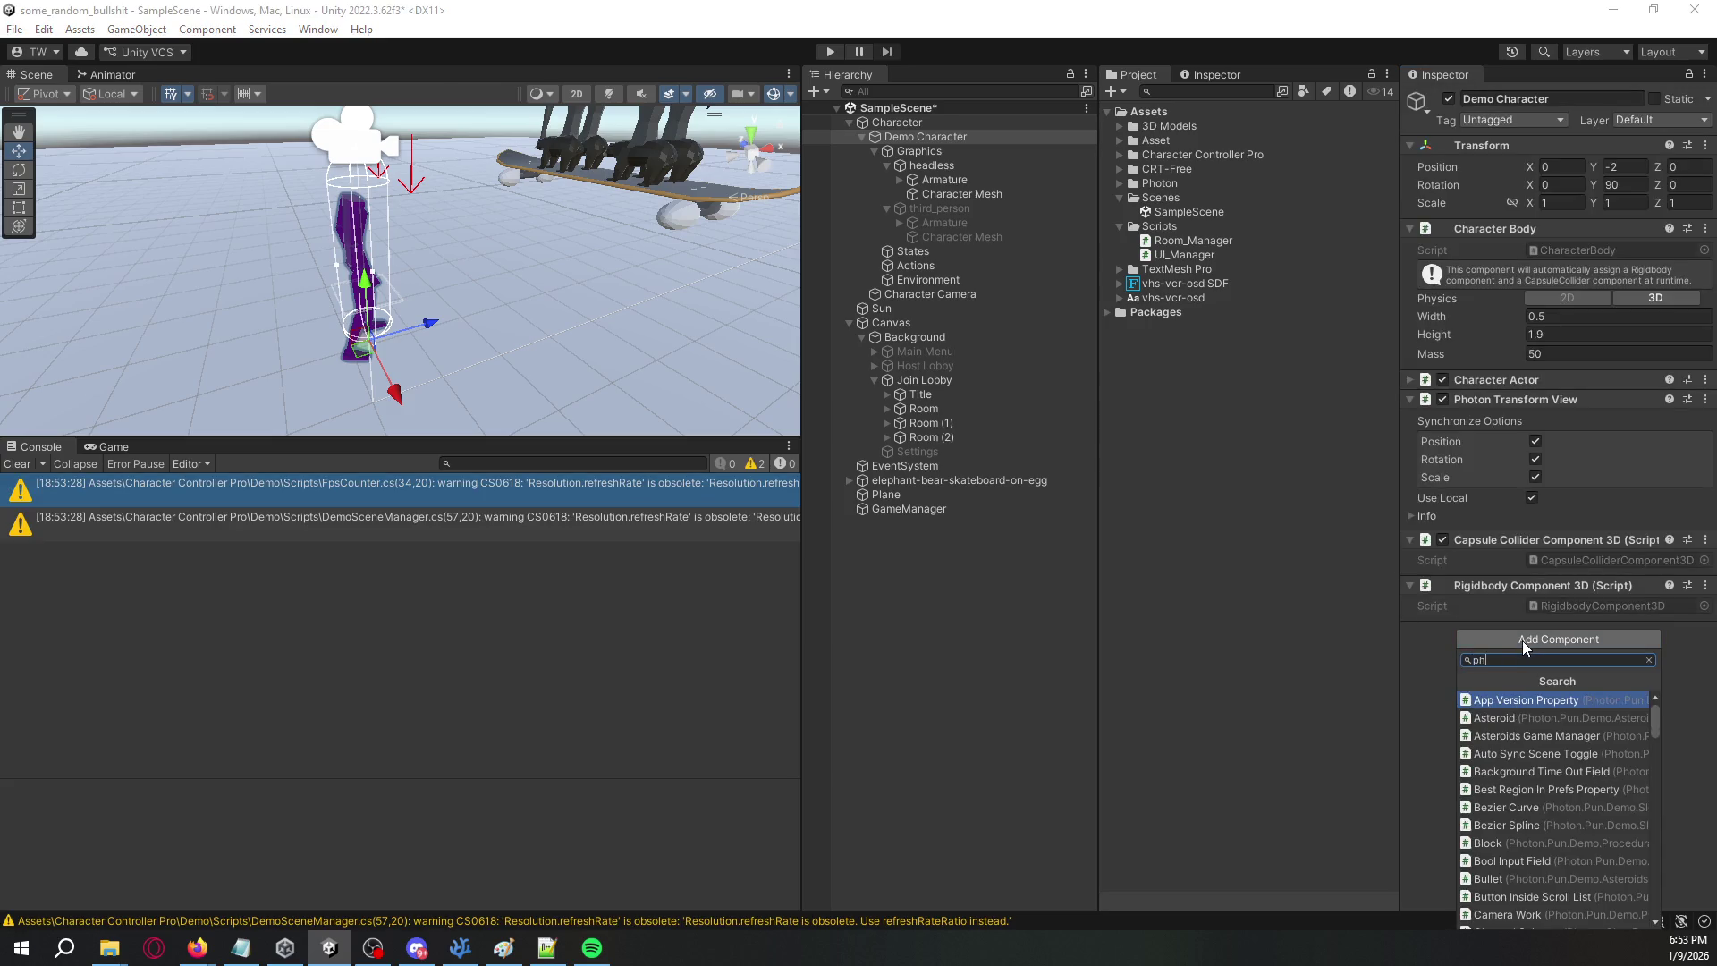
{"action": "key", "text": "BackSpace"}
{"action": "key", "text": "BackSpace"}
{"action": "type", "text": "ri"}
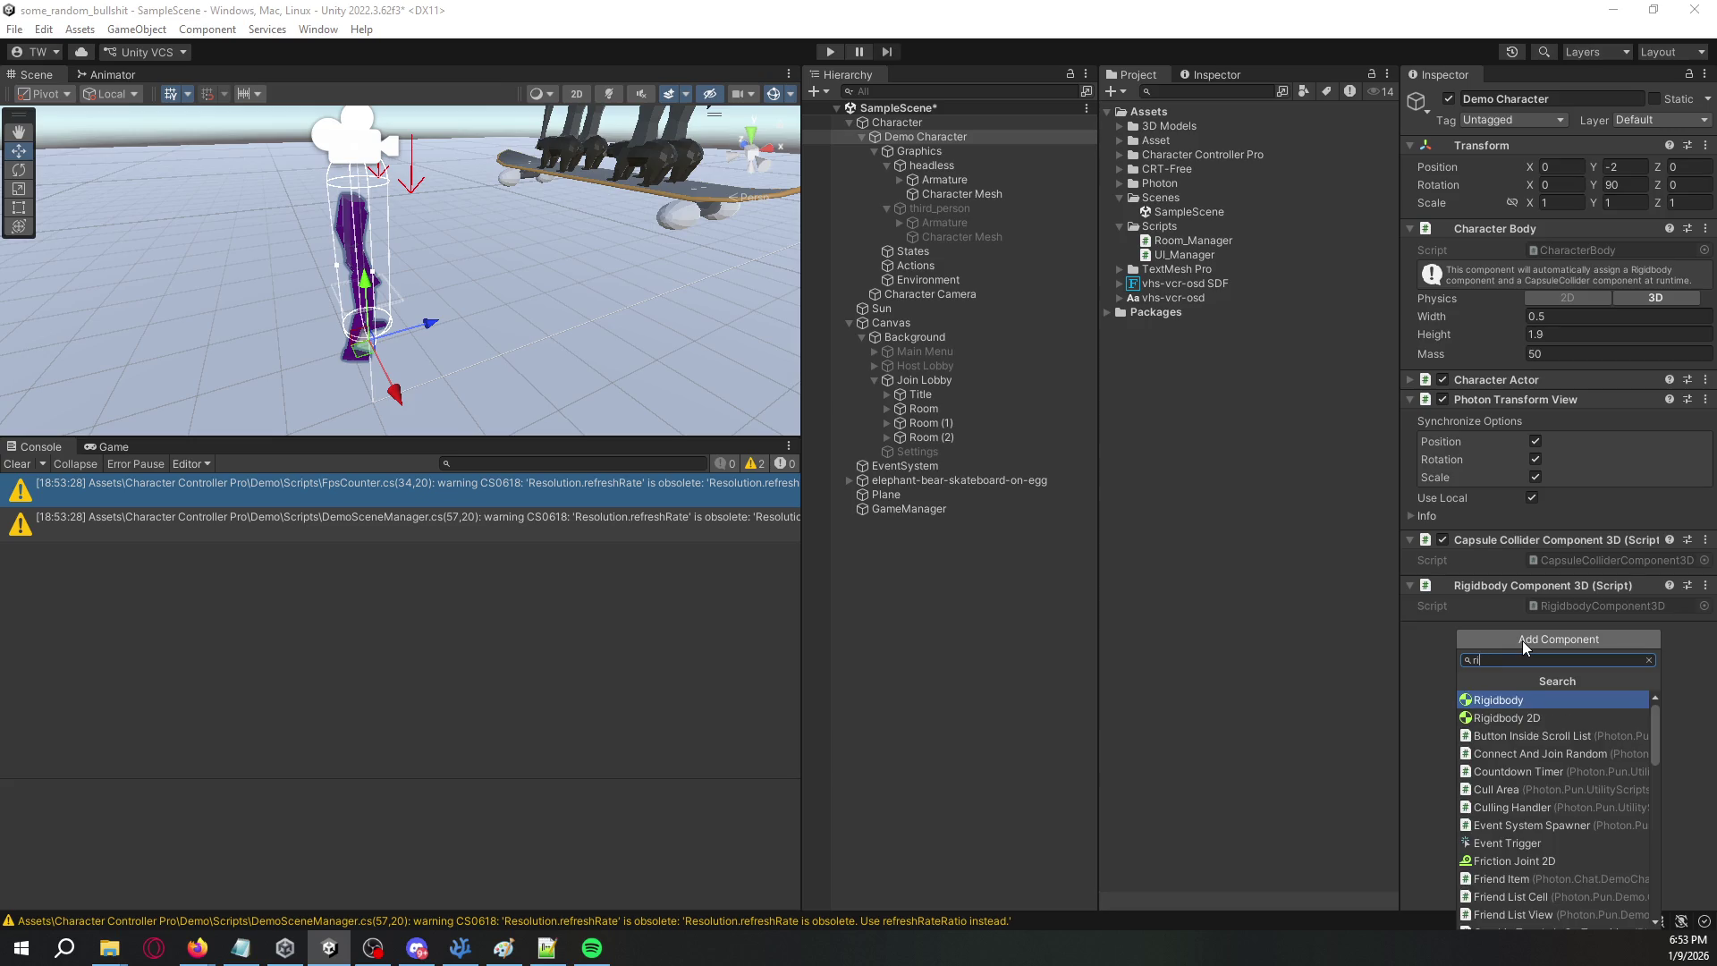
{"action": "type", "text": "gi"}
{"action": "key", "text": "Down"}
{"action": "key", "text": "Down"}
{"action": "key", "text": "Down"}
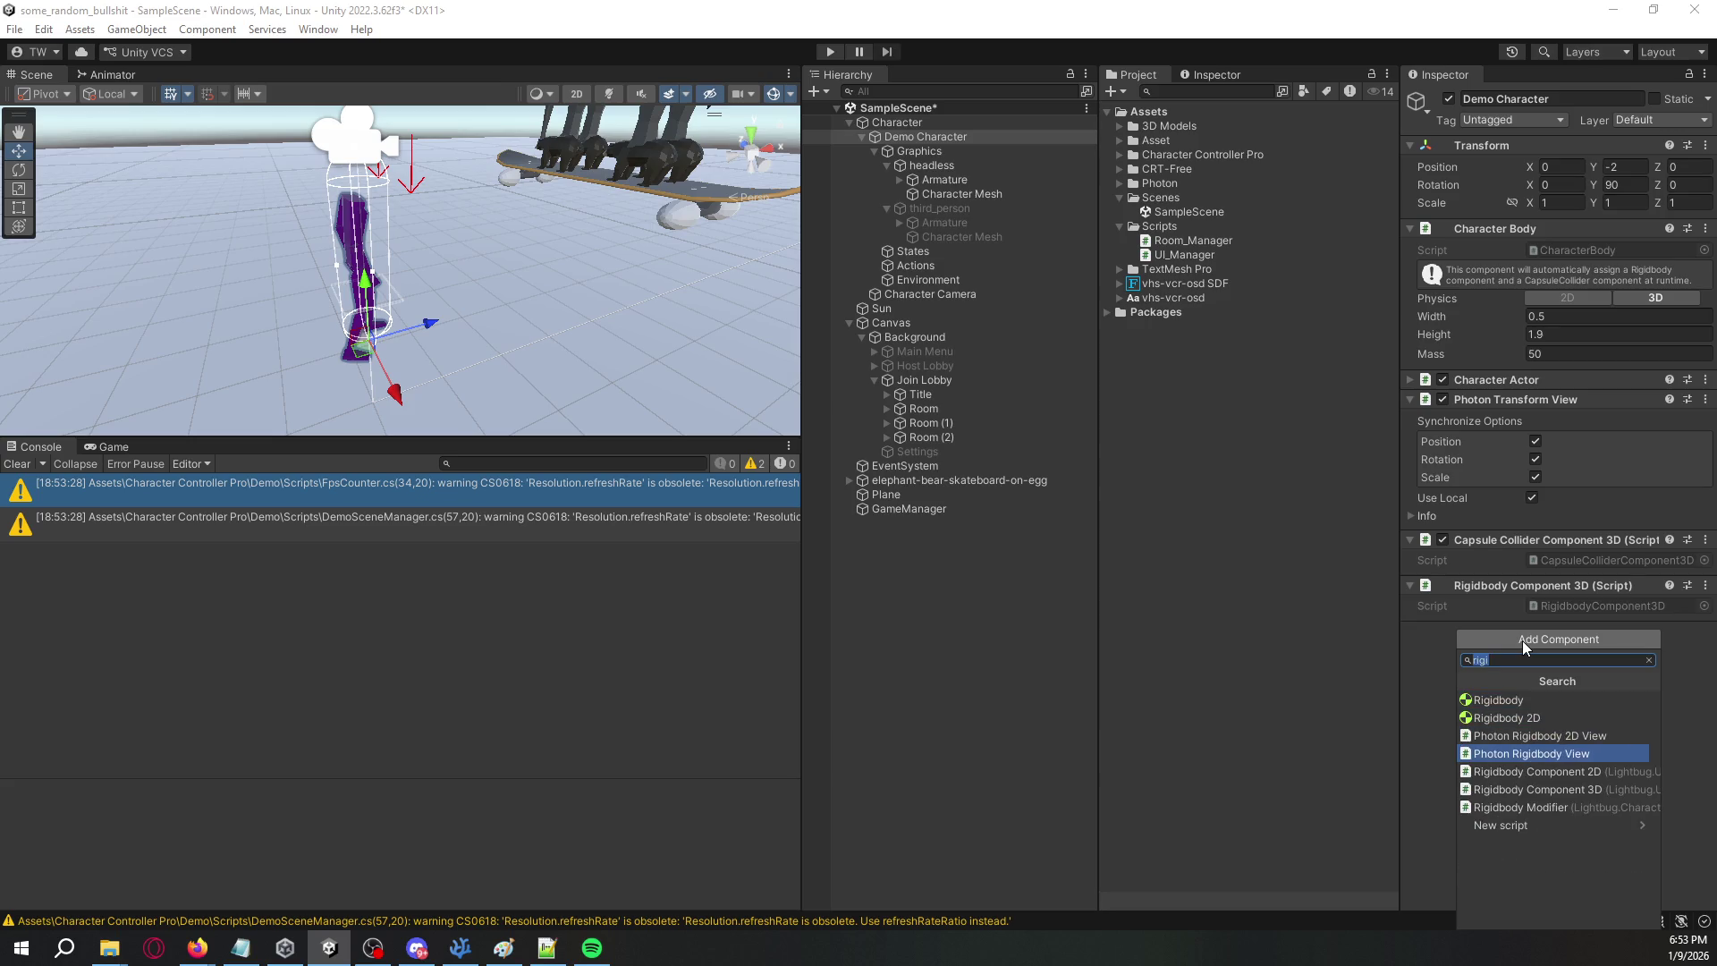
{"action": "key", "text": "Up"}
{"action": "key", "text": "Return"}
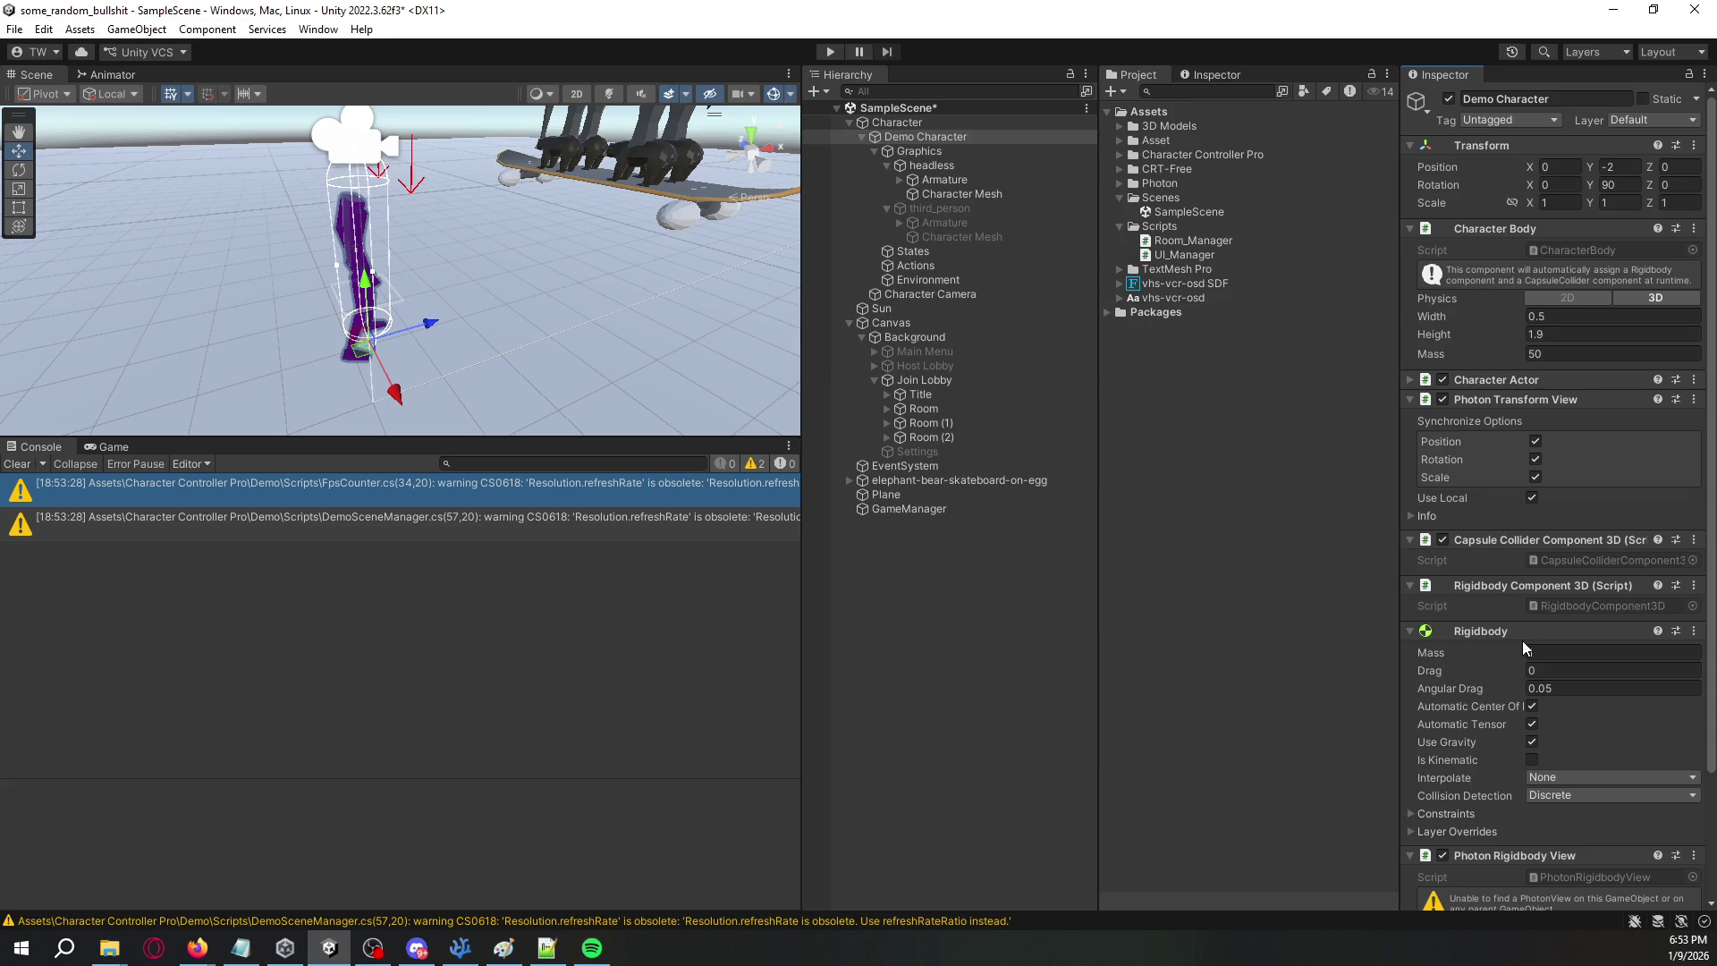
{"action": "scroll", "coordinate": [1503, 636], "scroll_direction": "down", "scroll_amount": 3}
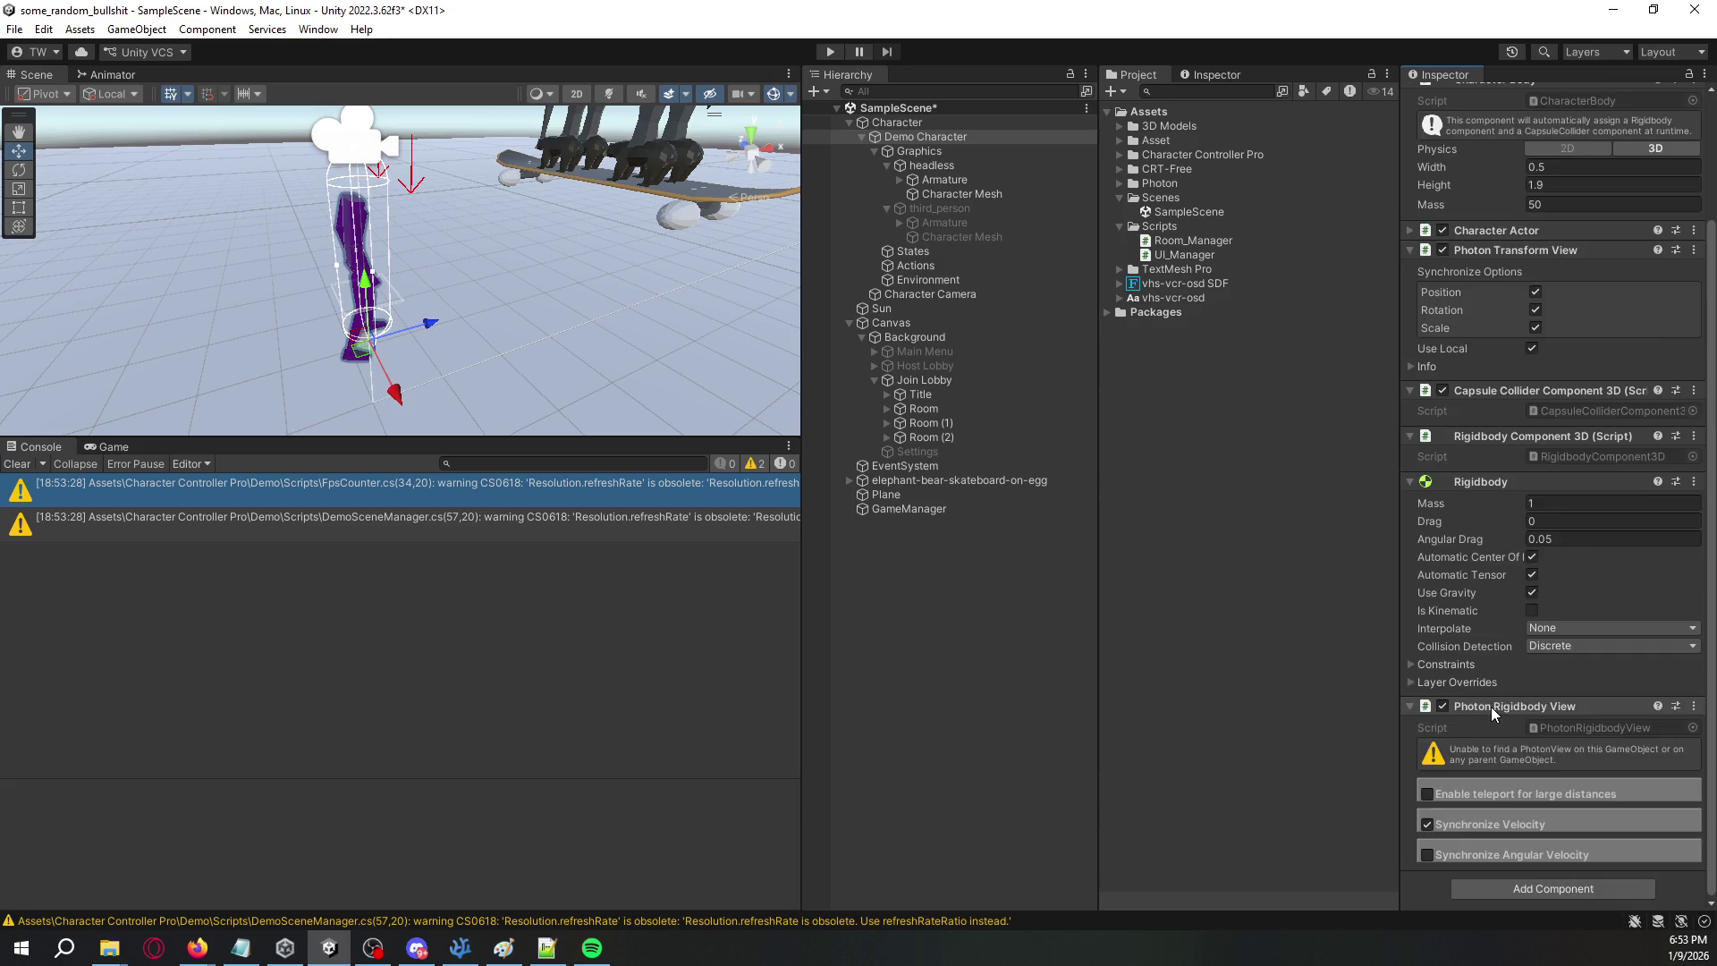
{"action": "scroll", "coordinate": [1490, 707], "scroll_direction": "up", "scroll_amount": 3}
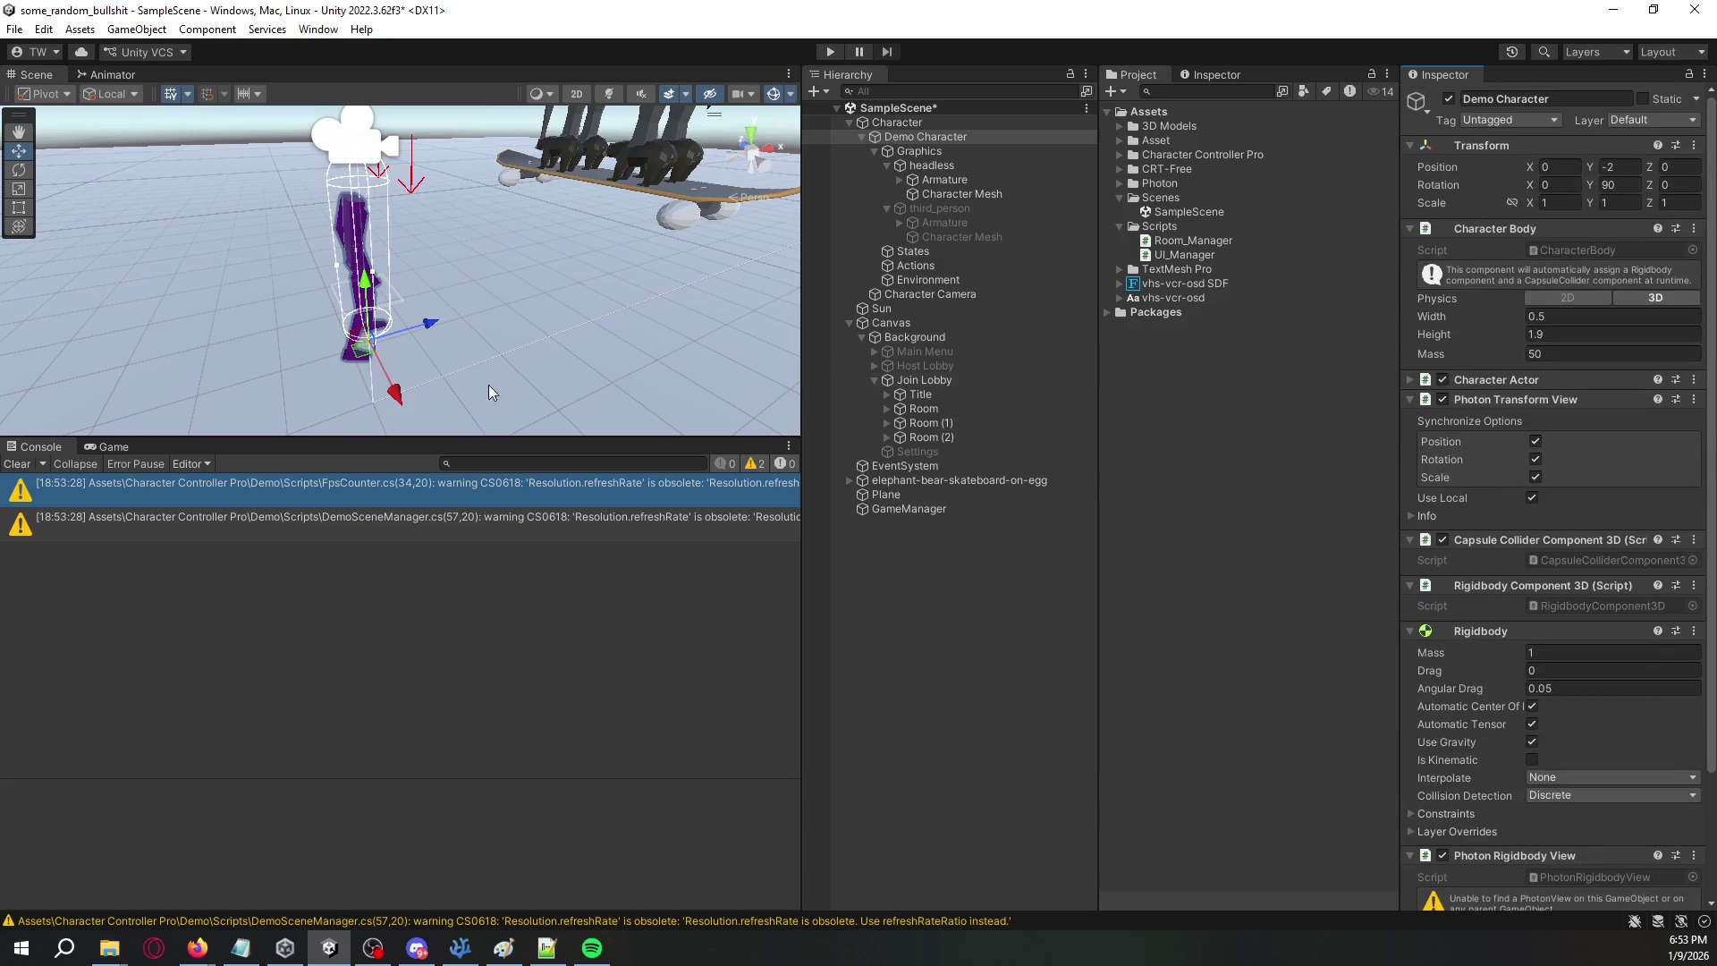
{"action": "left_click", "coordinate": [1003, 125]}
- Add a Photon View to Character, keeping ownership transfer Fixed
{"action": "left_click", "coordinate": [1537, 240]}
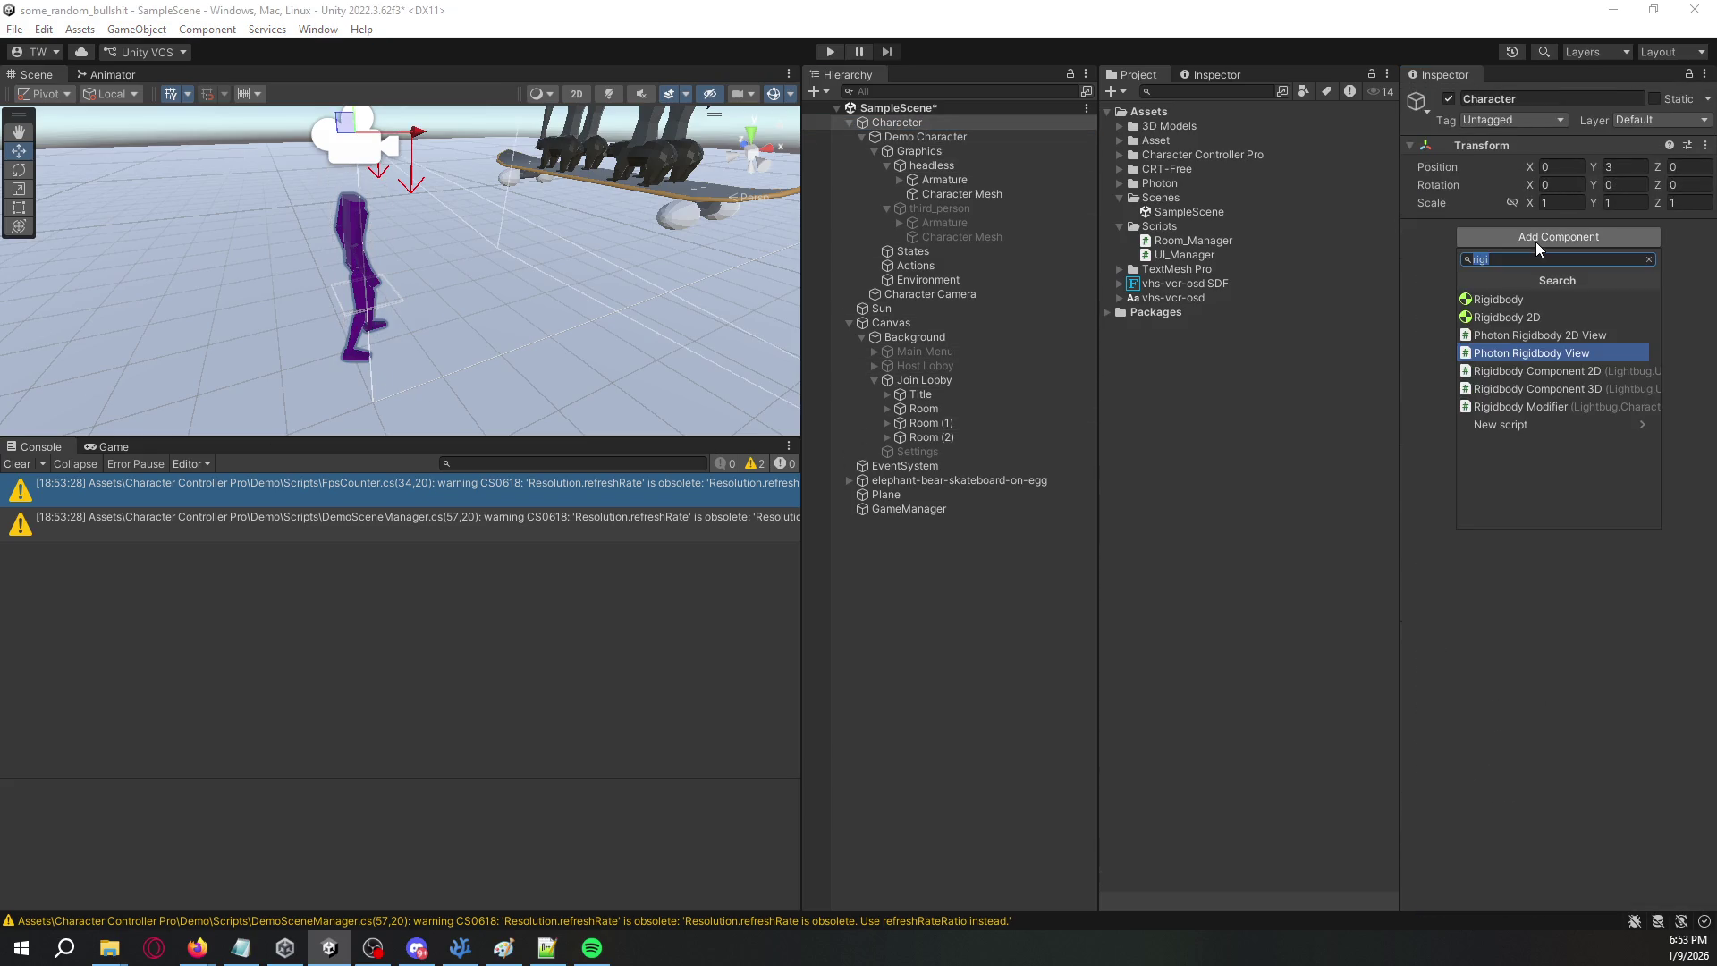
{"action": "type", "text": "photon"}
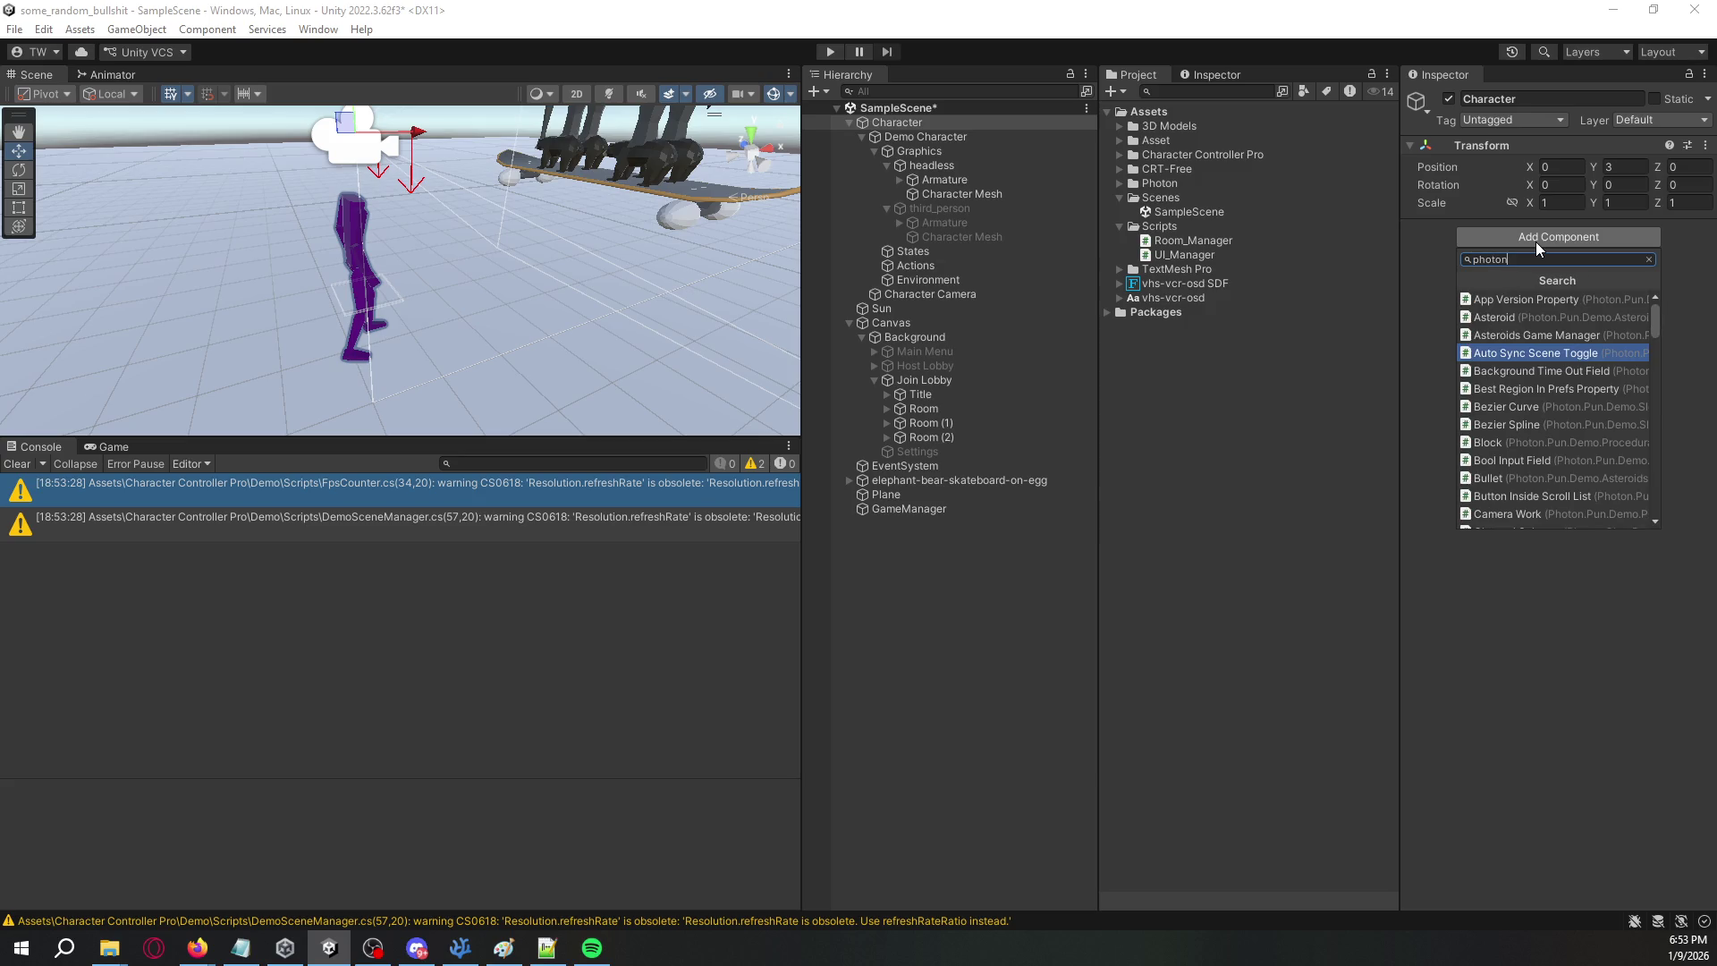
{"action": "type", "text": " view"}
{"action": "key", "text": "Down"}
{"action": "key", "text": "Down"}
{"action": "key", "text": "Down"}
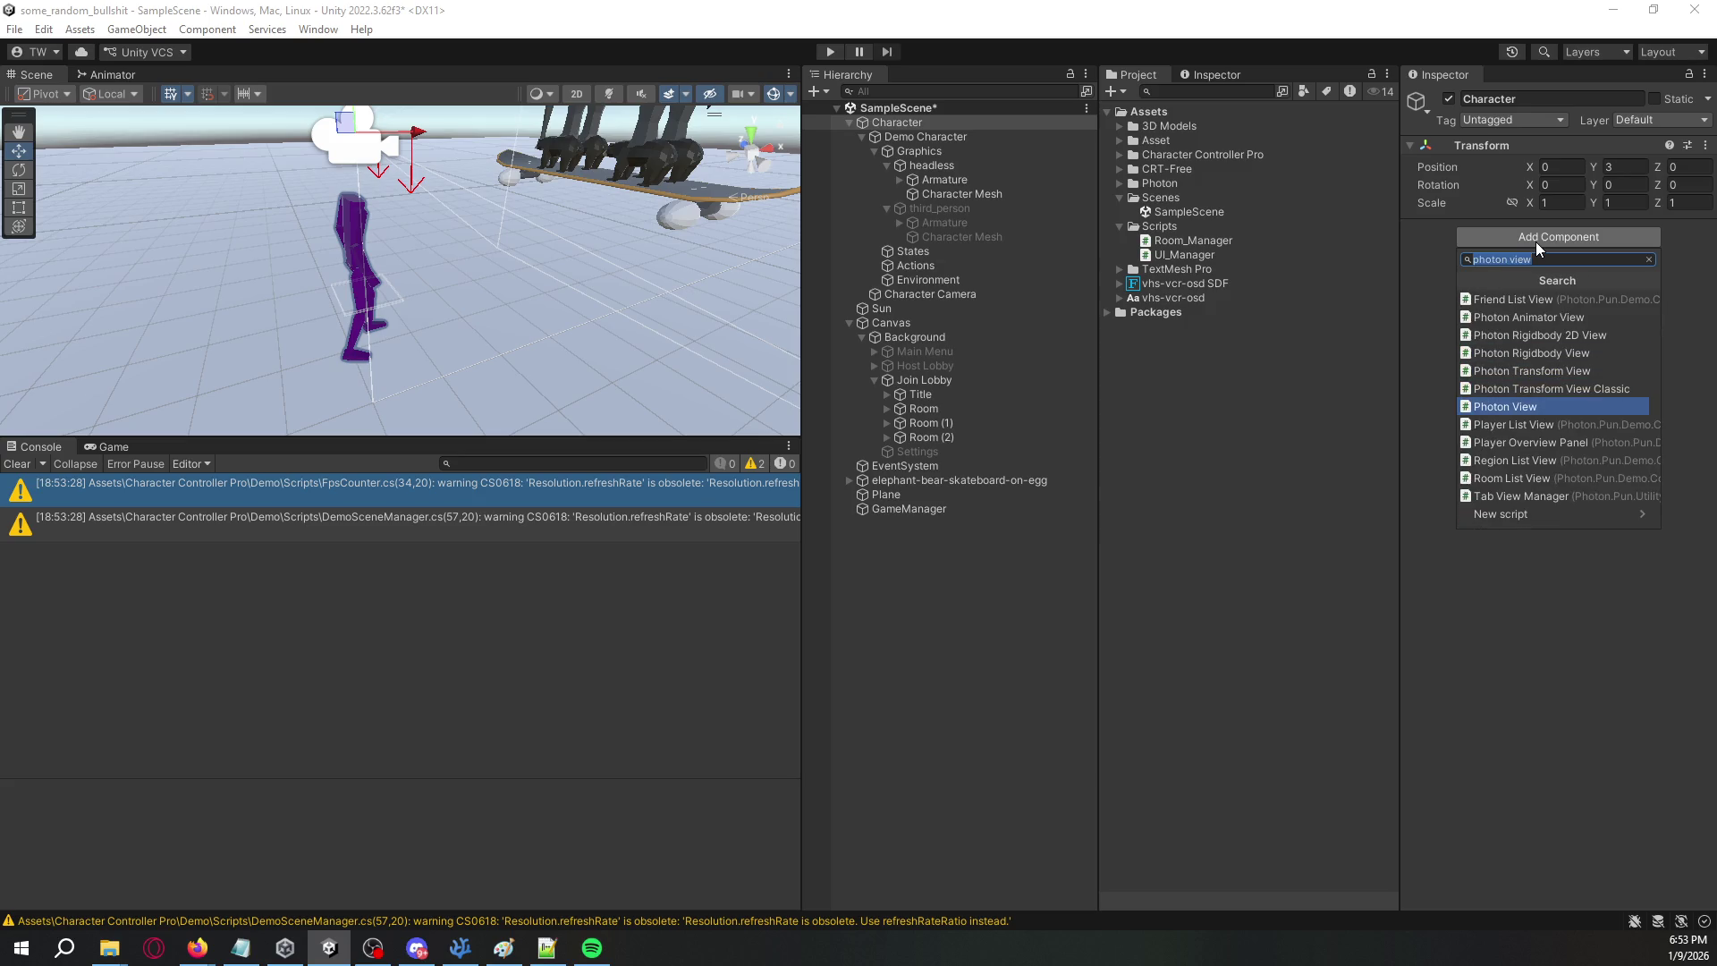
{"action": "key", "text": "Return"}
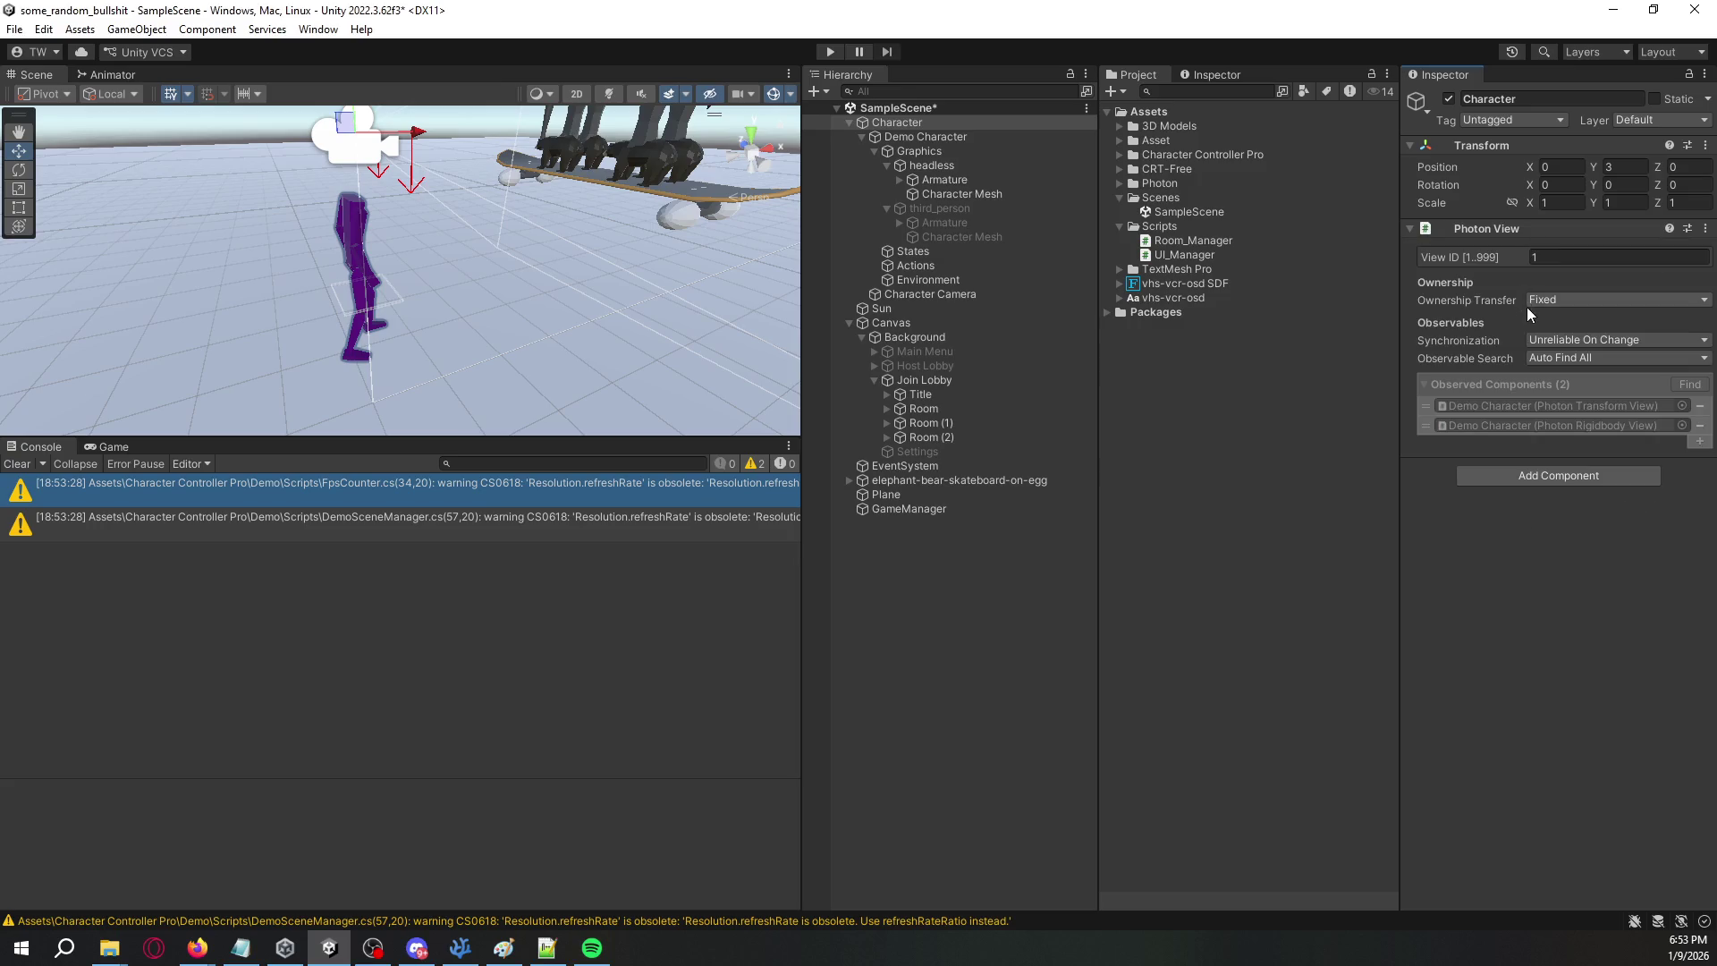
{"action": "left_click", "coordinate": [1567, 298]}
{"action": "left_click", "coordinate": [1524, 388]}
- Open Demo Character's Photon Rigidbody View script for editing
{"action": "left_click", "coordinate": [975, 138]}
{"action": "scroll", "coordinate": [1559, 564], "scroll_direction": "down", "scroll_amount": 3}
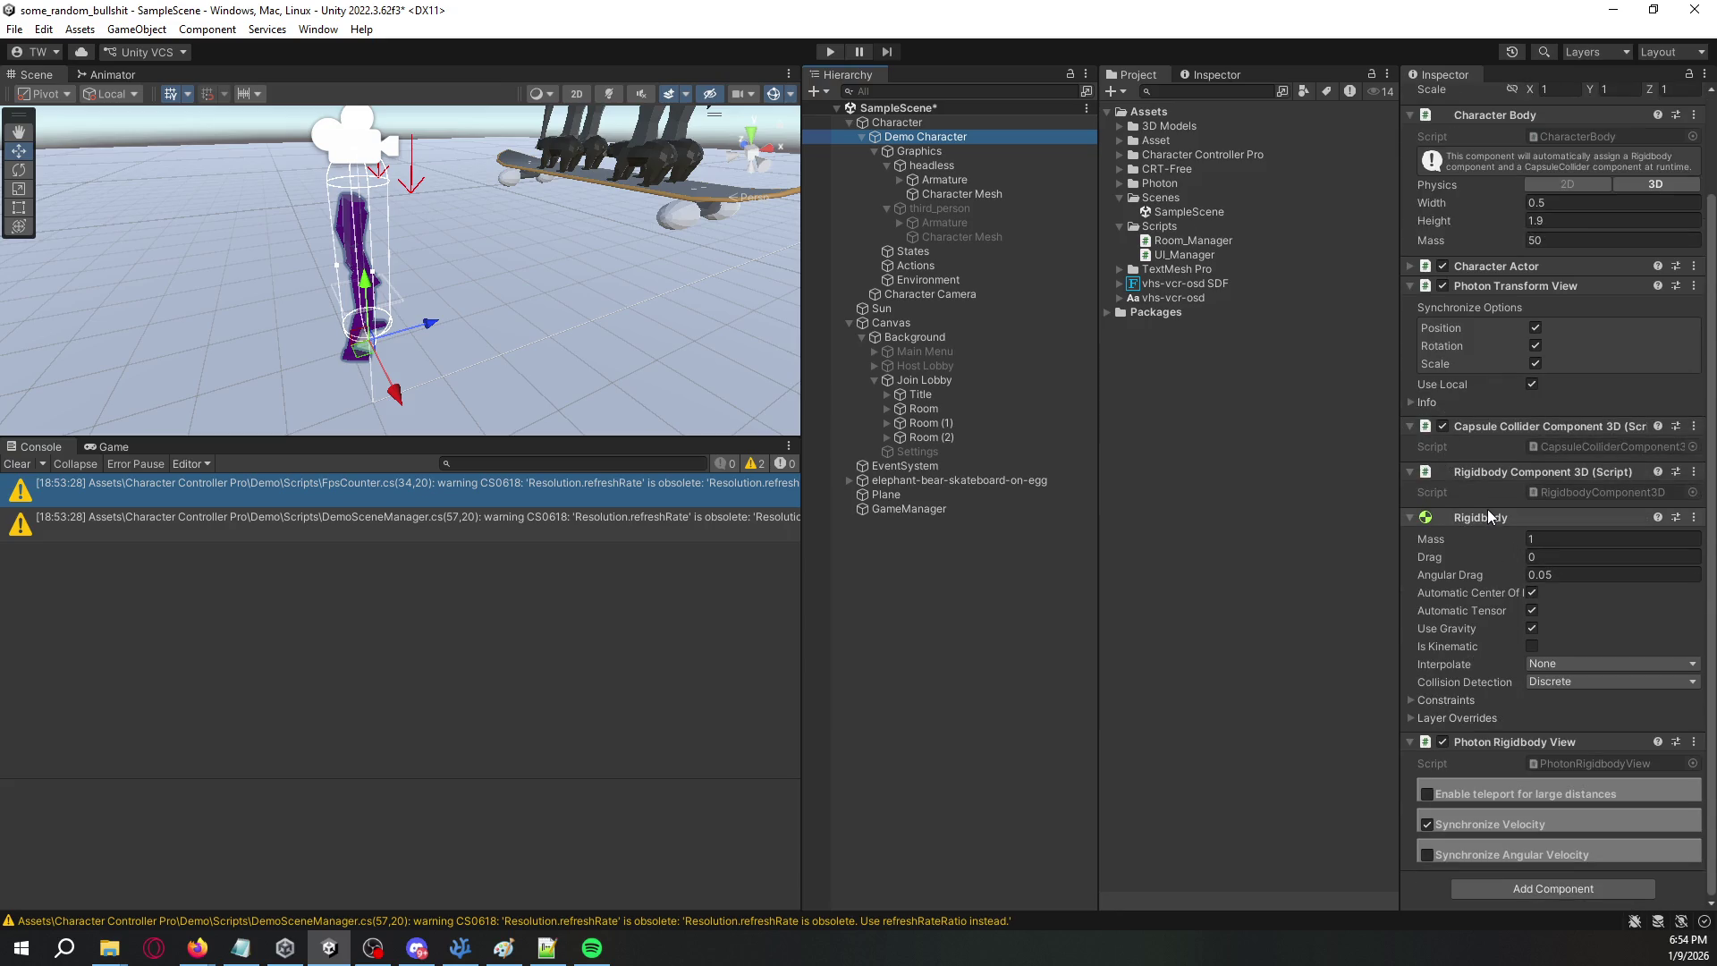
{"action": "right_click", "coordinate": [1521, 740]}
{"action": "left_click", "coordinate": [1539, 720]}
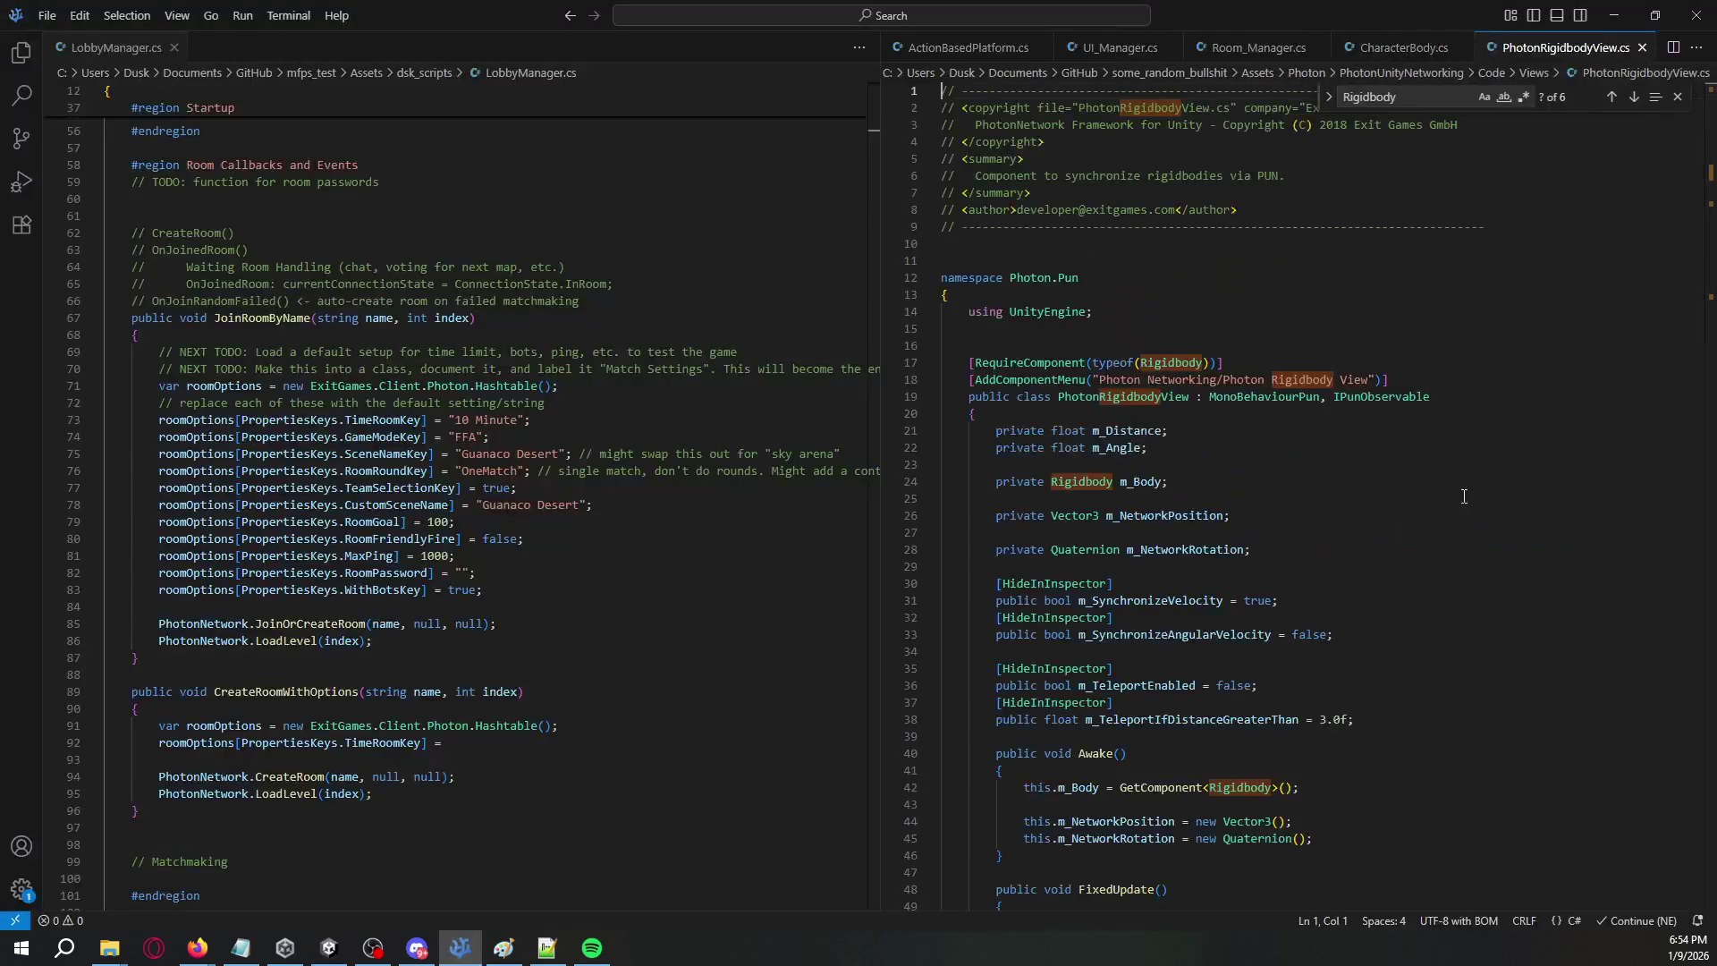
- Review PhotonRigidbodyView.cs's RequireComponent Rigidbody line and widen its editor pane
{"action": "double_click", "coordinate": [1165, 362]}
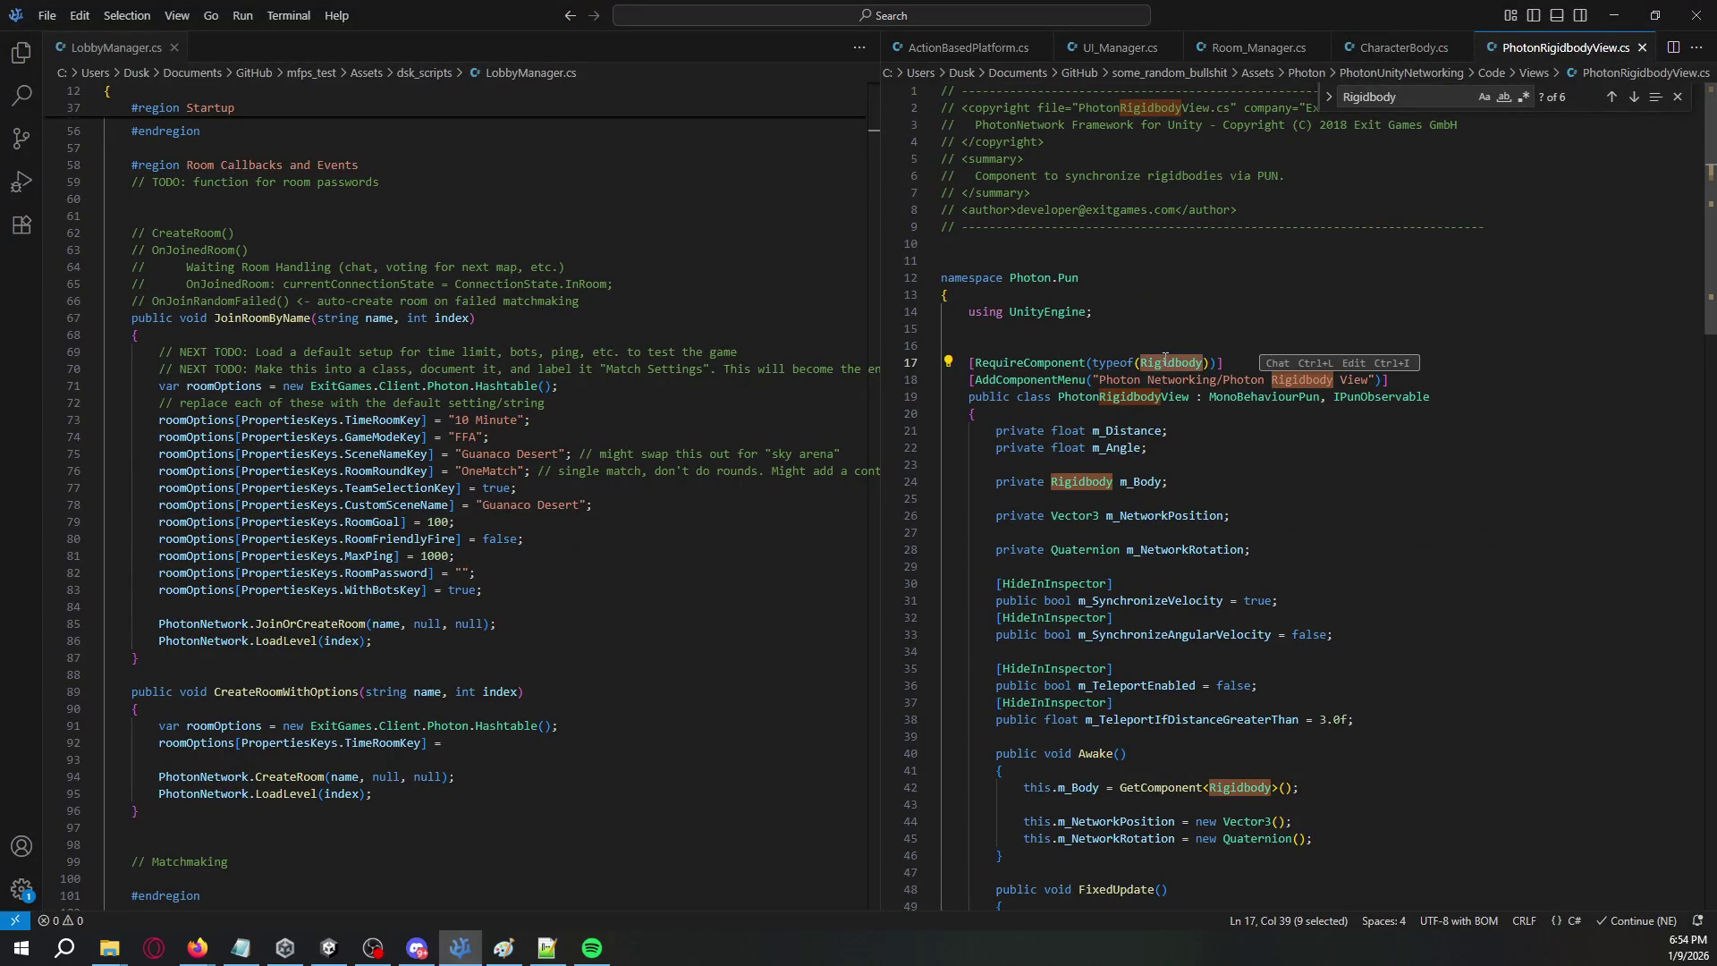
{"action": "scroll", "coordinate": [1164, 357], "scroll_direction": "down", "scroll_amount": 4}
{"action": "scroll", "coordinate": [1159, 367], "scroll_direction": "down", "scroll_amount": 1}
{"action": "scroll", "coordinate": [1154, 371], "scroll_direction": "up", "scroll_amount": 5}
{"action": "scroll", "coordinate": [1142, 380], "scroll_direction": "down", "scroll_amount": 1}
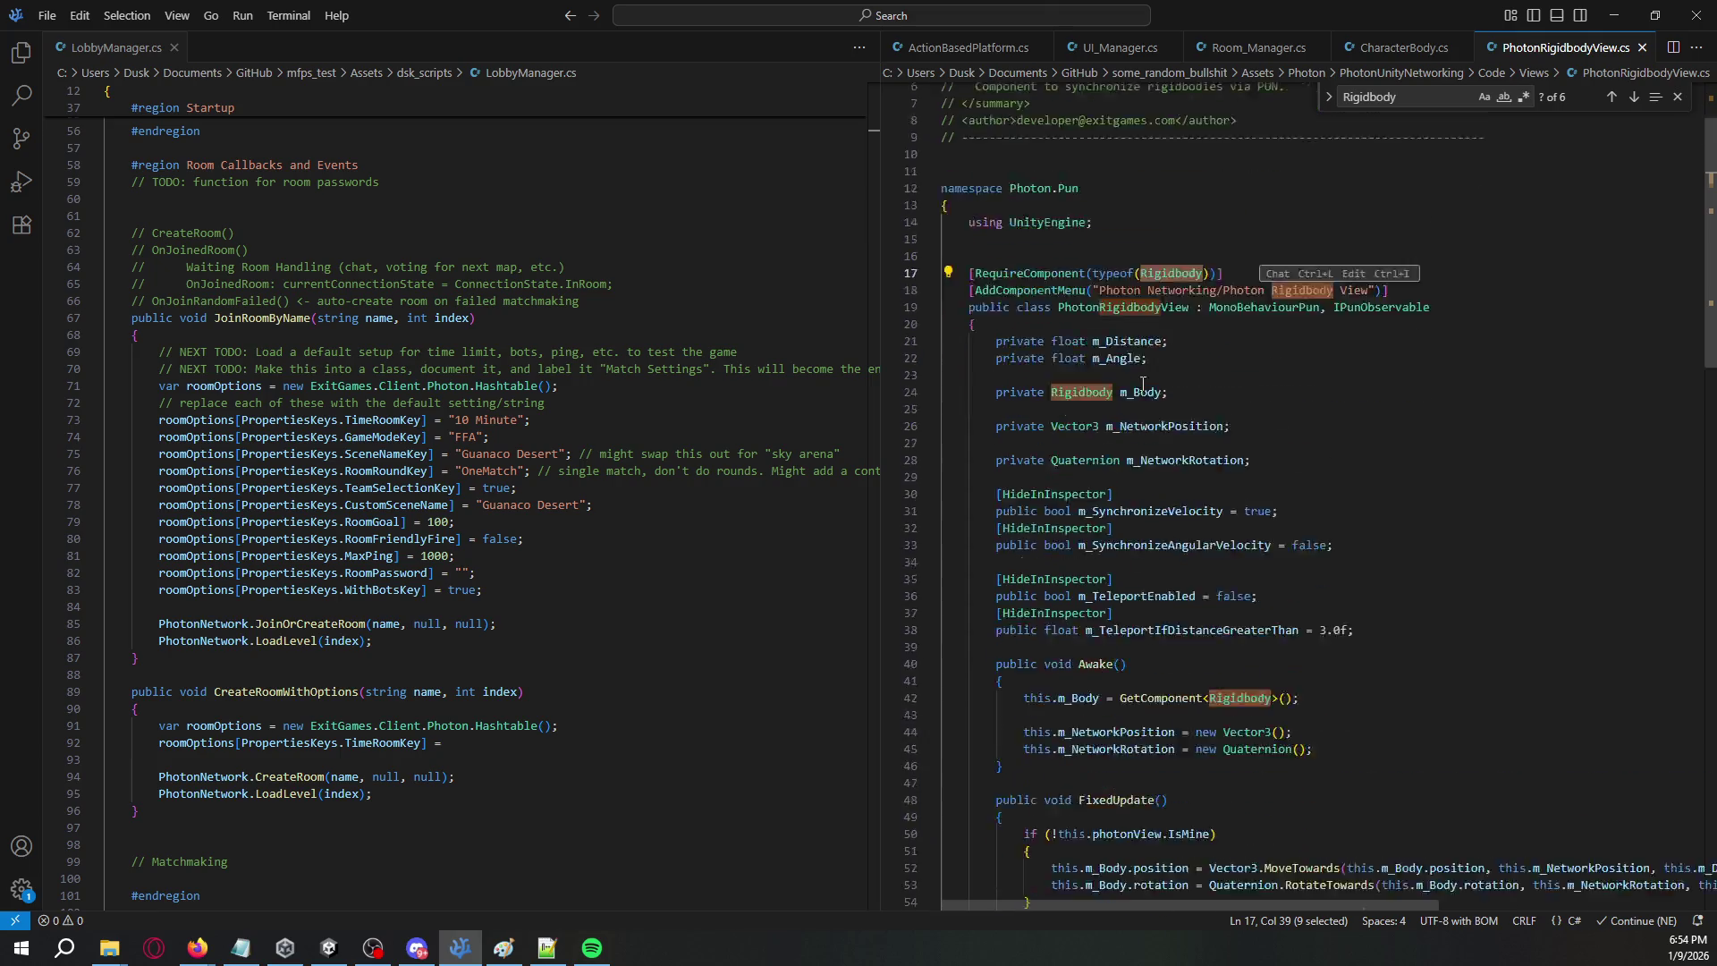
{"action": "scroll", "coordinate": [1142, 380], "scroll_direction": "down", "scroll_amount": 20}
{"action": "scroll", "coordinate": [1263, 425], "scroll_direction": "up", "scroll_amount": 15}
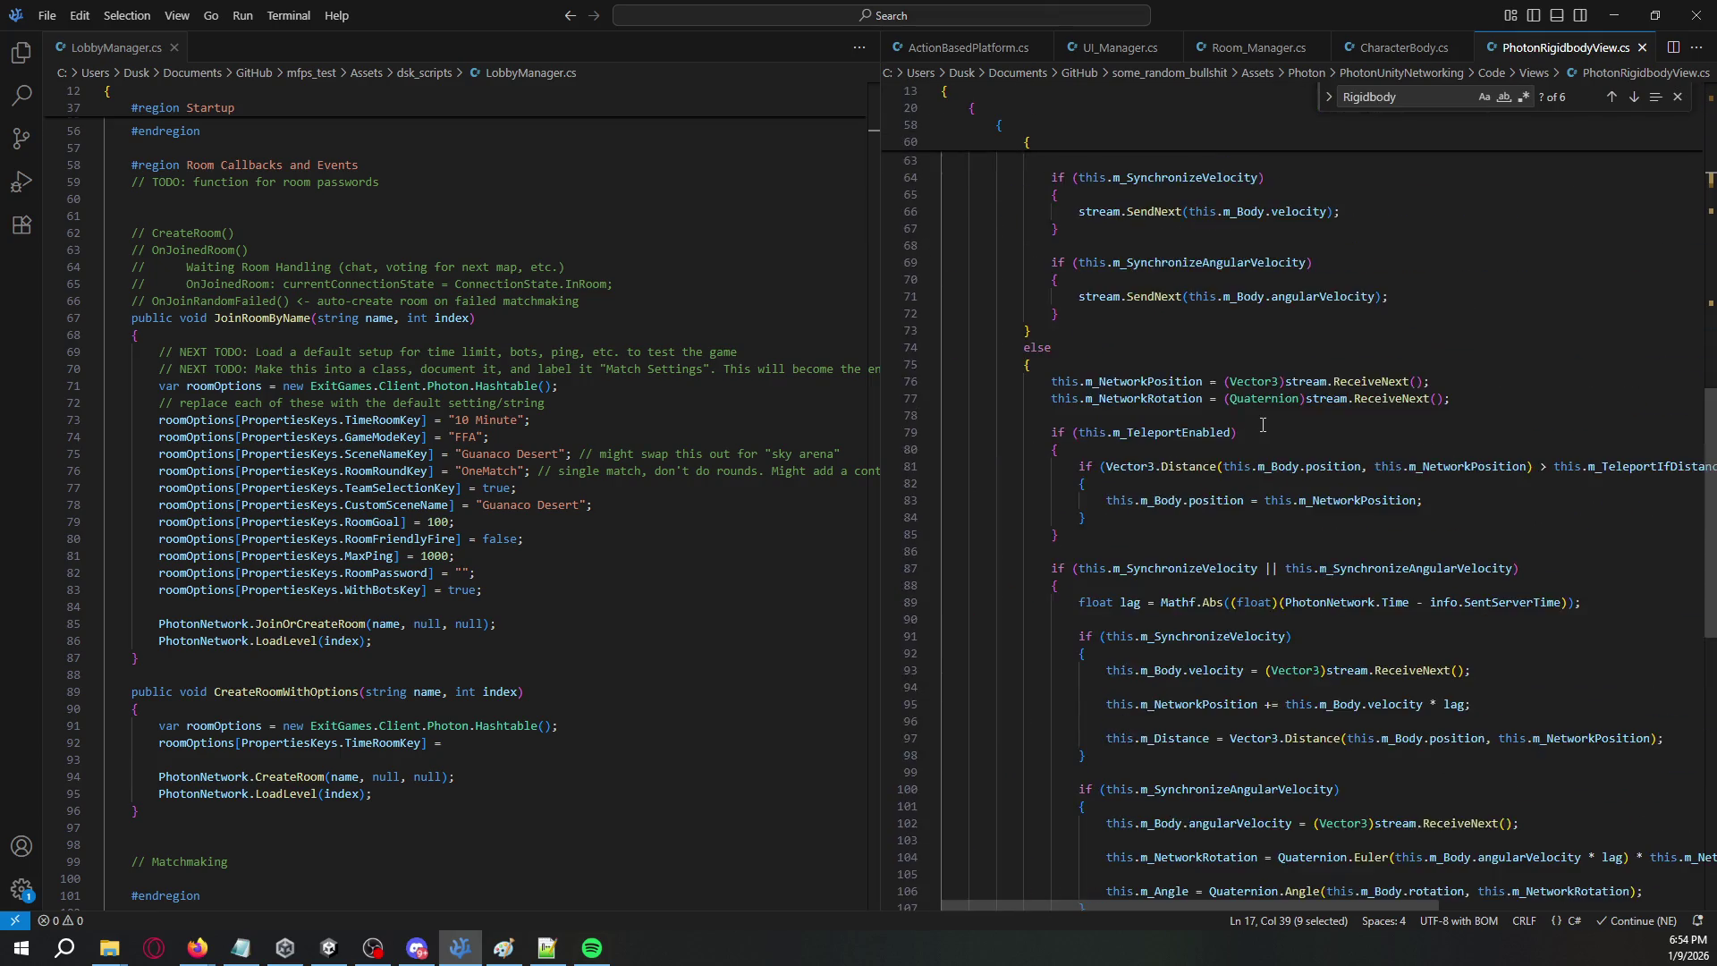
{"action": "scroll", "coordinate": [1263, 425], "scroll_direction": "up", "scroll_amount": 20}
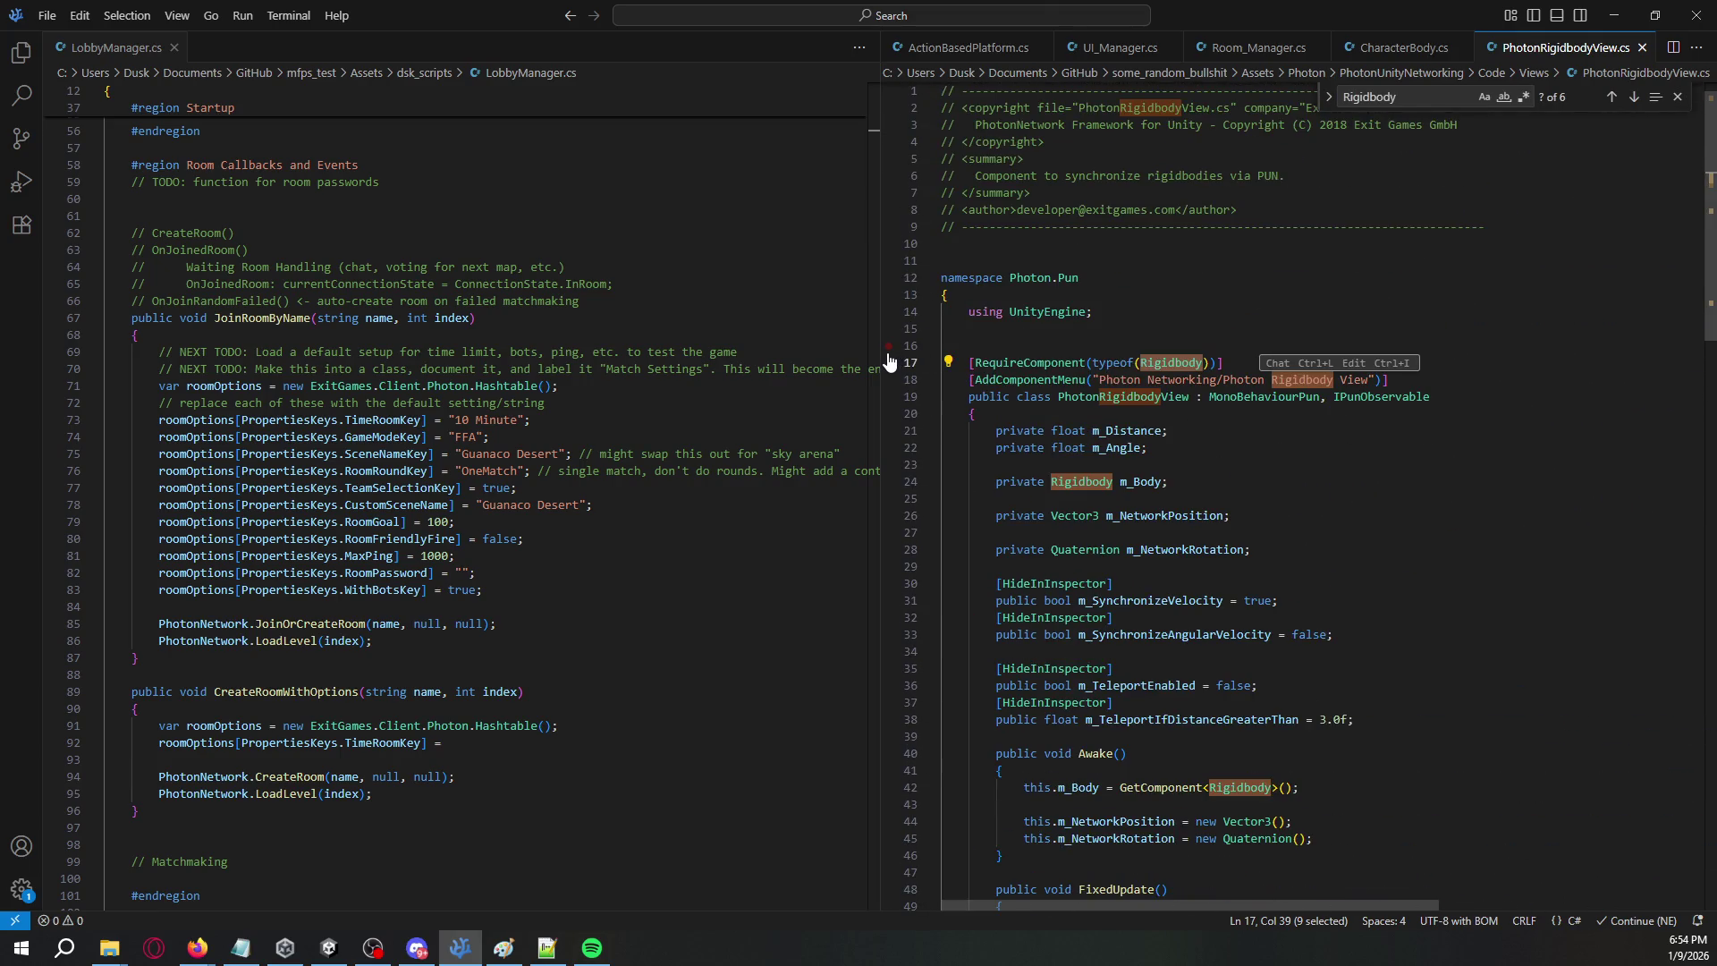
{"action": "left_click_drag", "start_coordinate": [889, 360], "coordinate": [763, 358]}
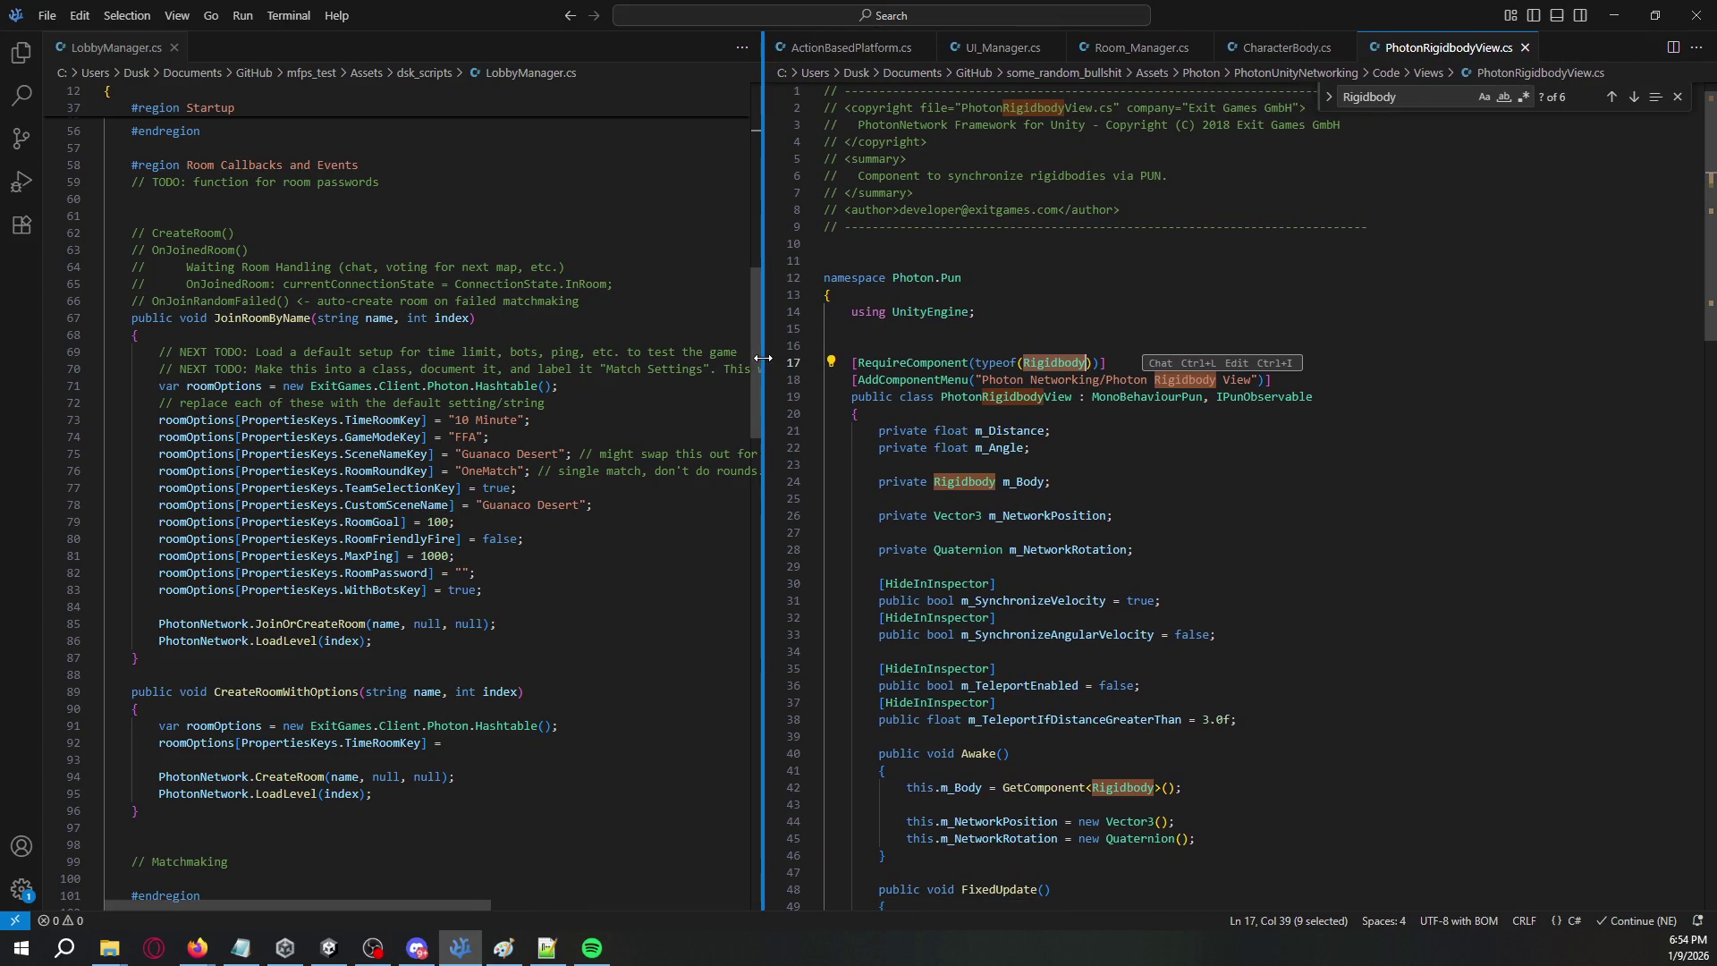
{"action": "key", "text": "alt+Tab"}
- Open the RigidbodyComponent3D script and dock it in the left editor group
{"action": "right_click", "coordinate": [1521, 479]}
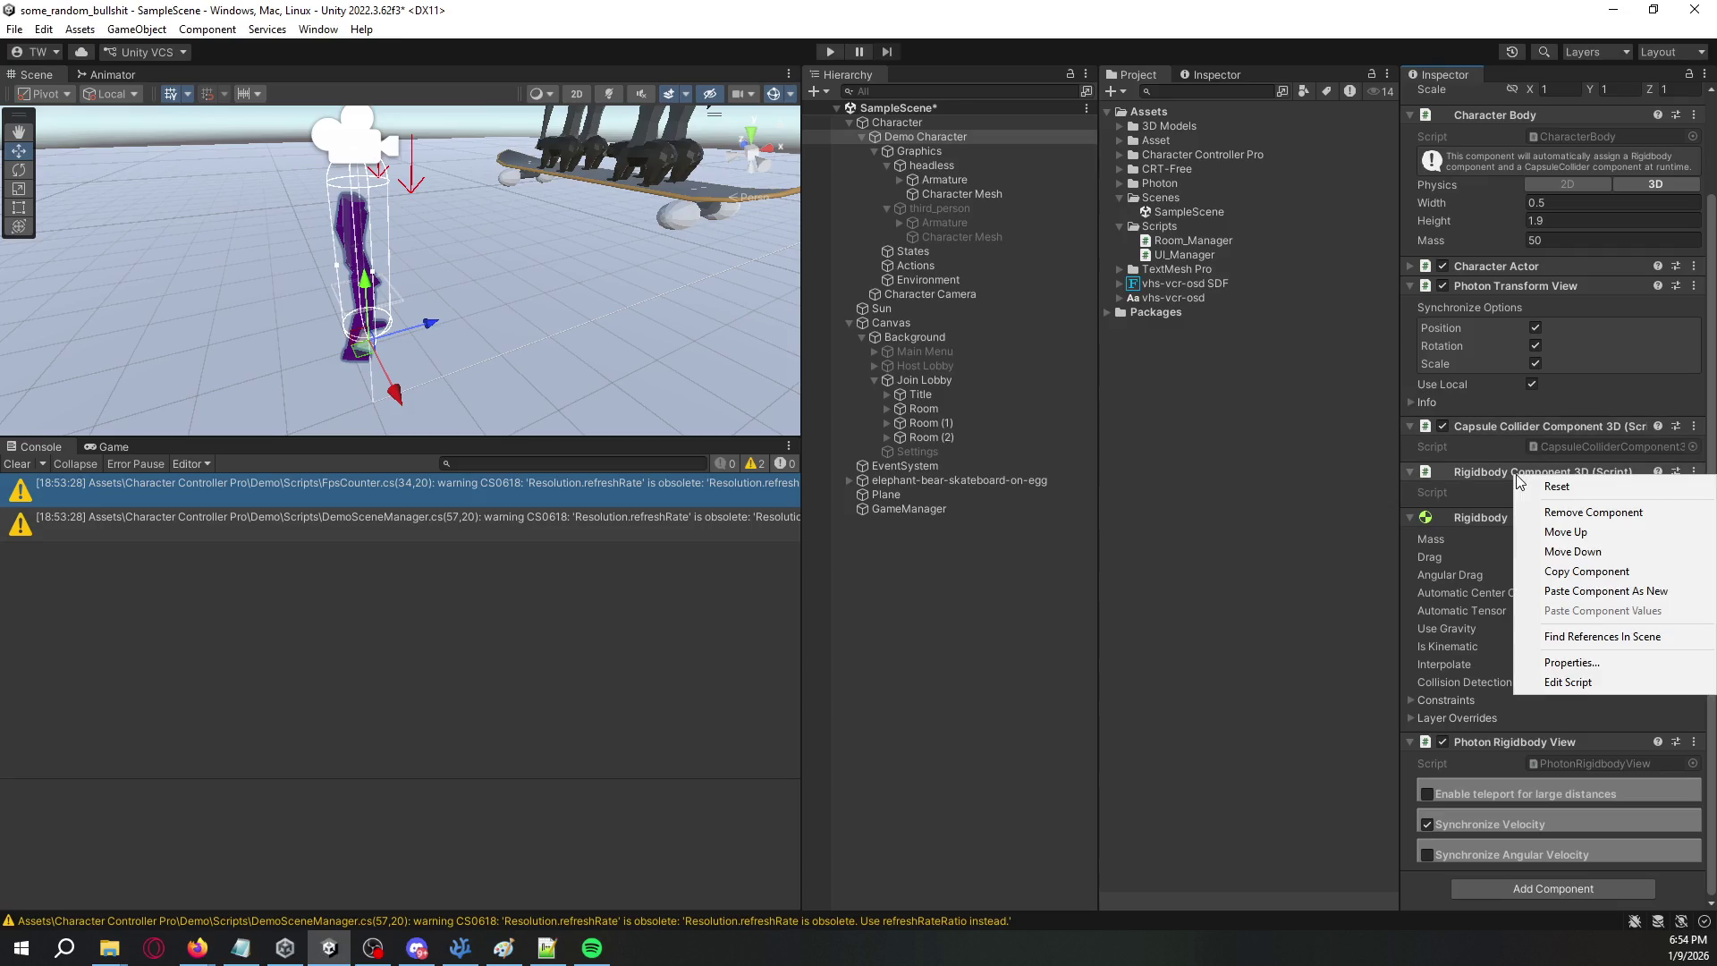
{"action": "left_click", "coordinate": [1587, 684]}
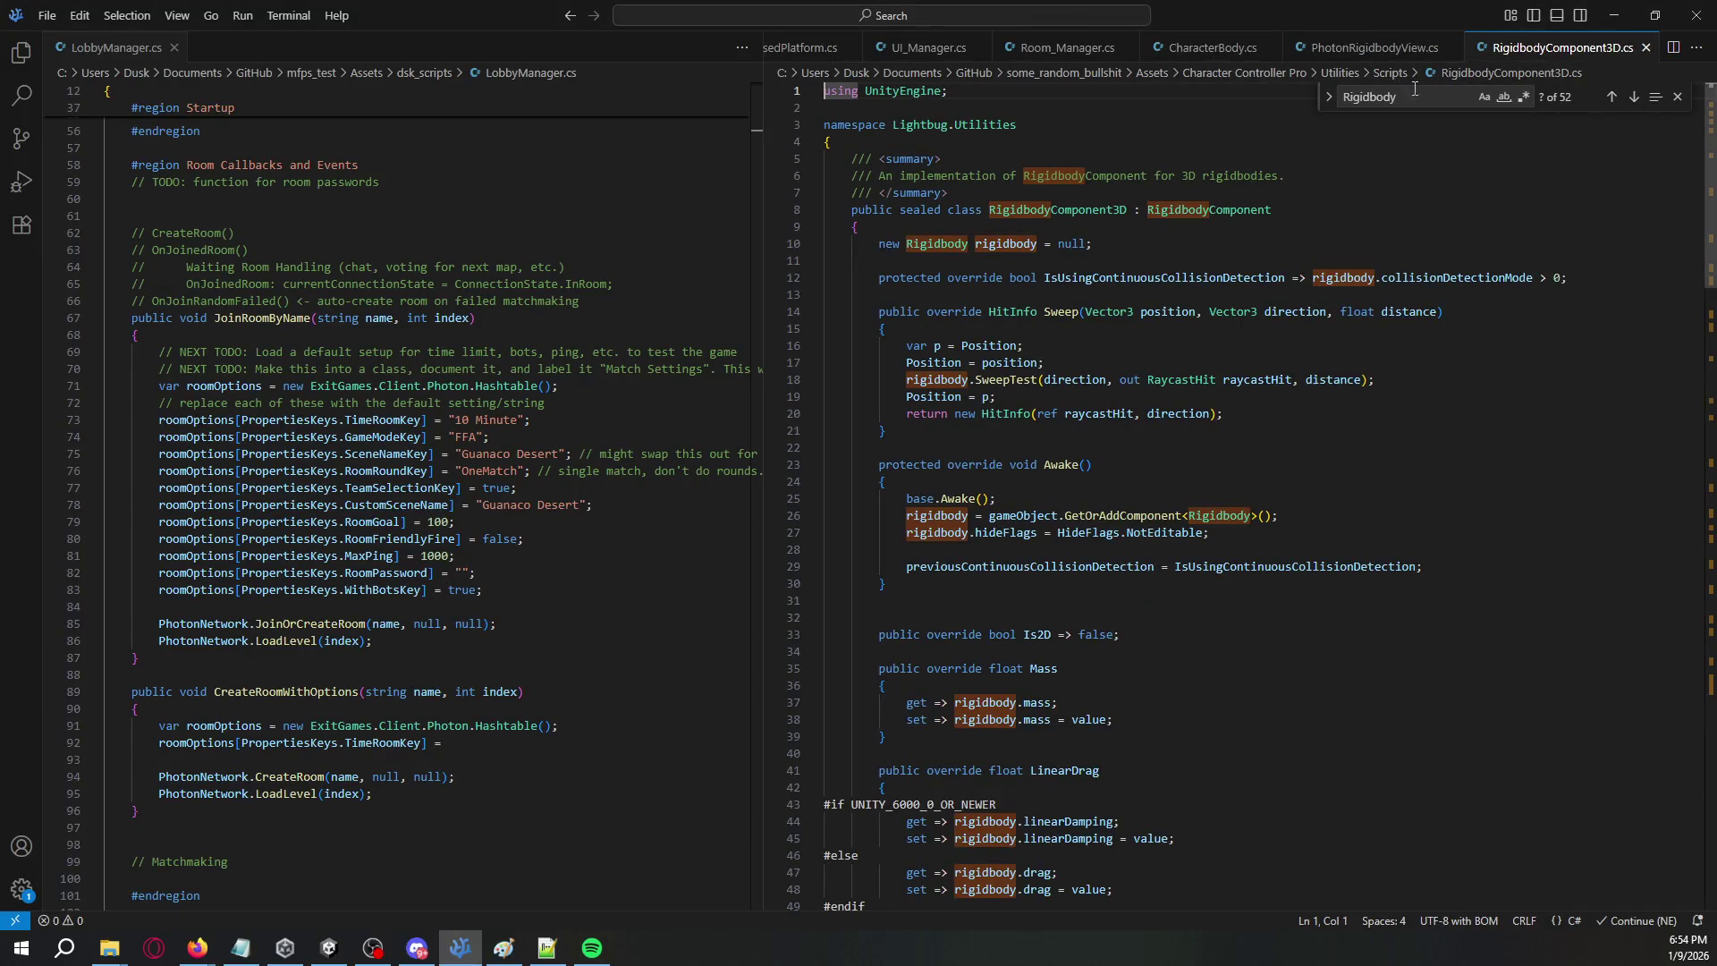
{"action": "left_click_drag", "start_coordinate": [1520, 48], "coordinate": [476, 35]}
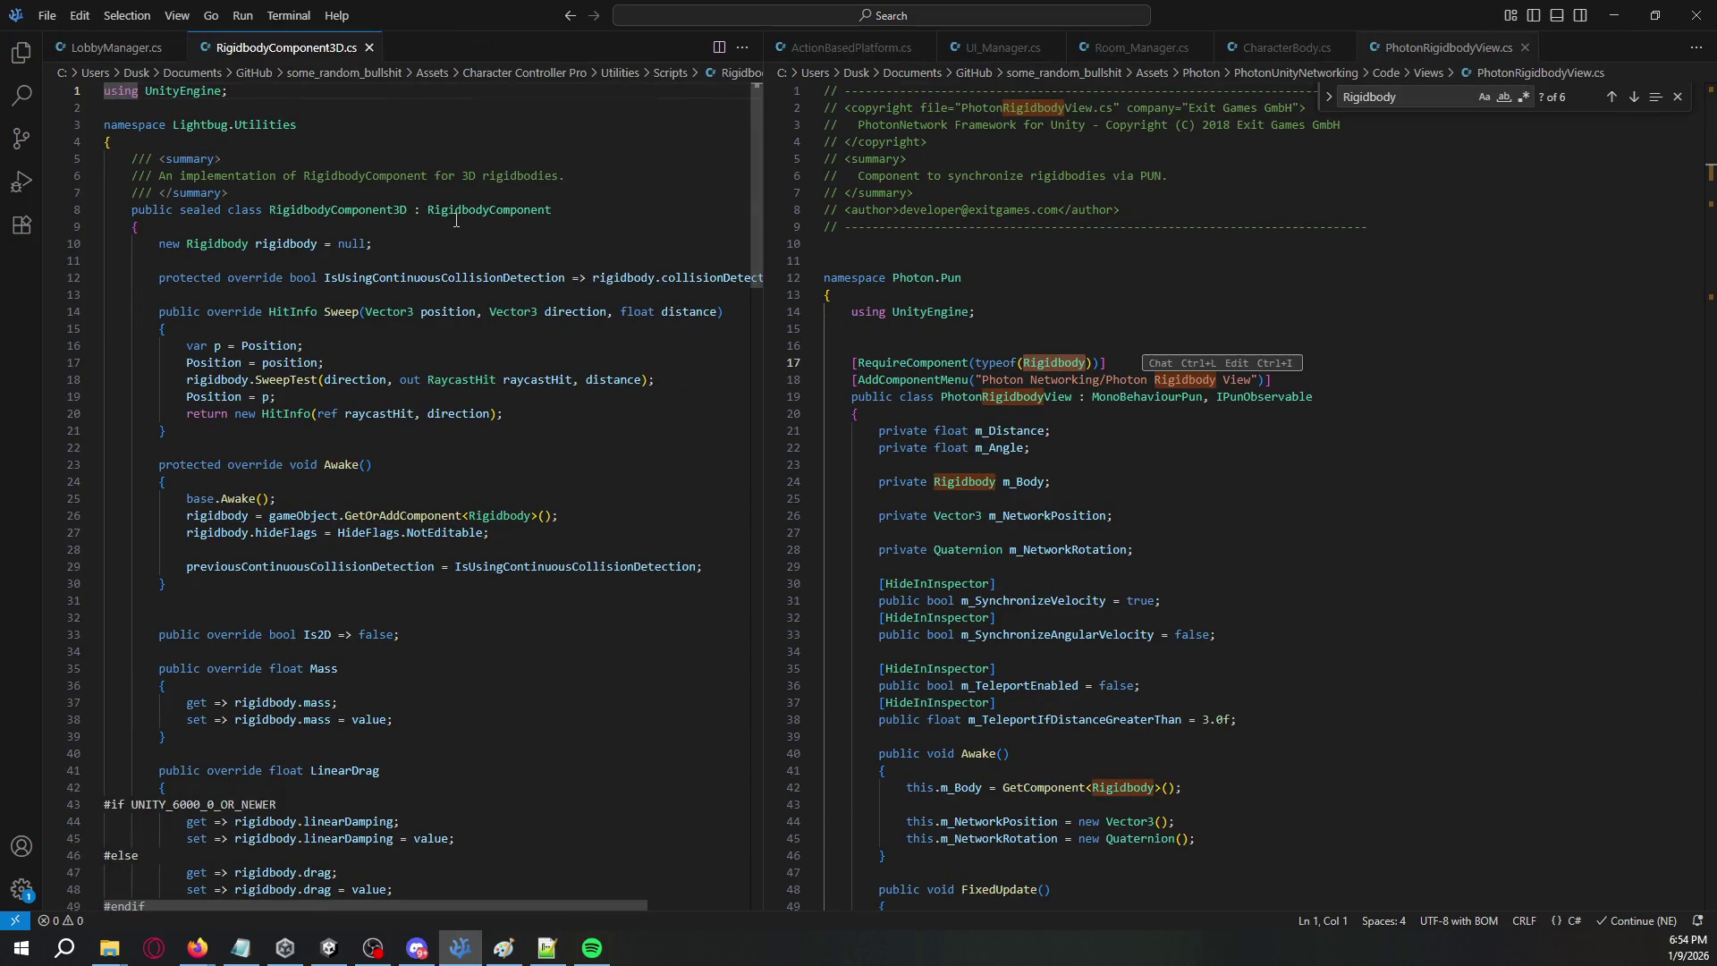
{"action": "key", "text": "alt+Tab"}
{"action": "right_click", "coordinate": [1516, 519]}
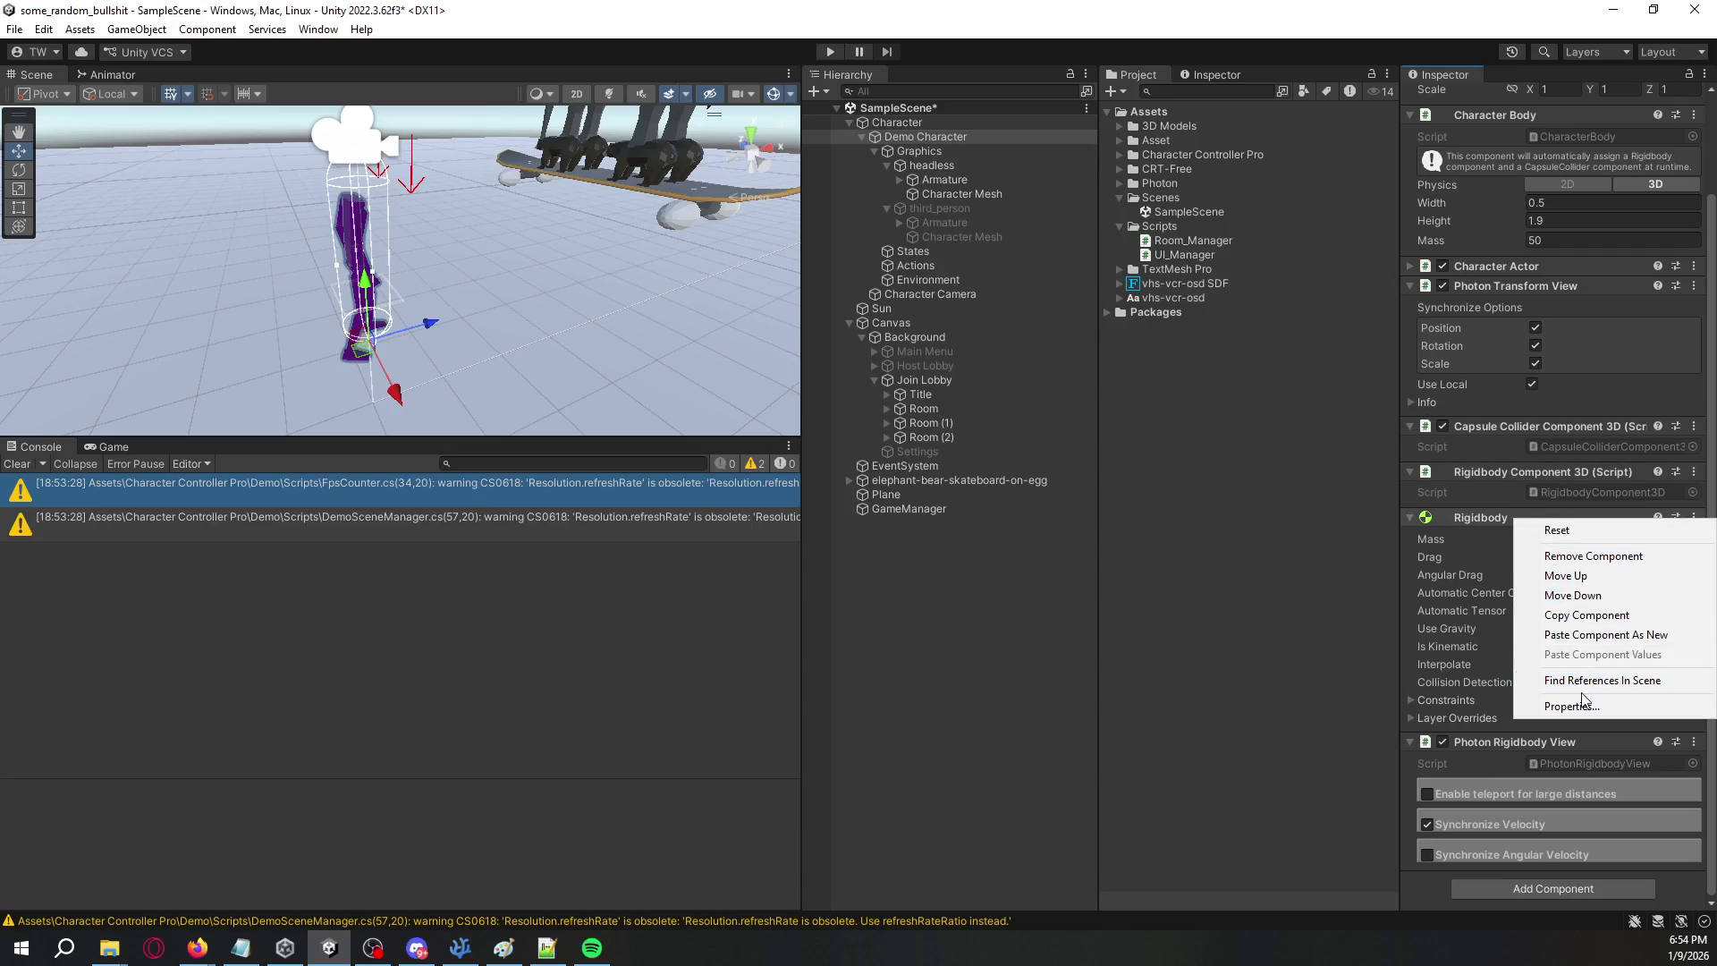
- Review the Demo Character's Rigidbody settings by collapsing and re-expanding the component in the Inspector
{"action": "key", "text": "Escape"}
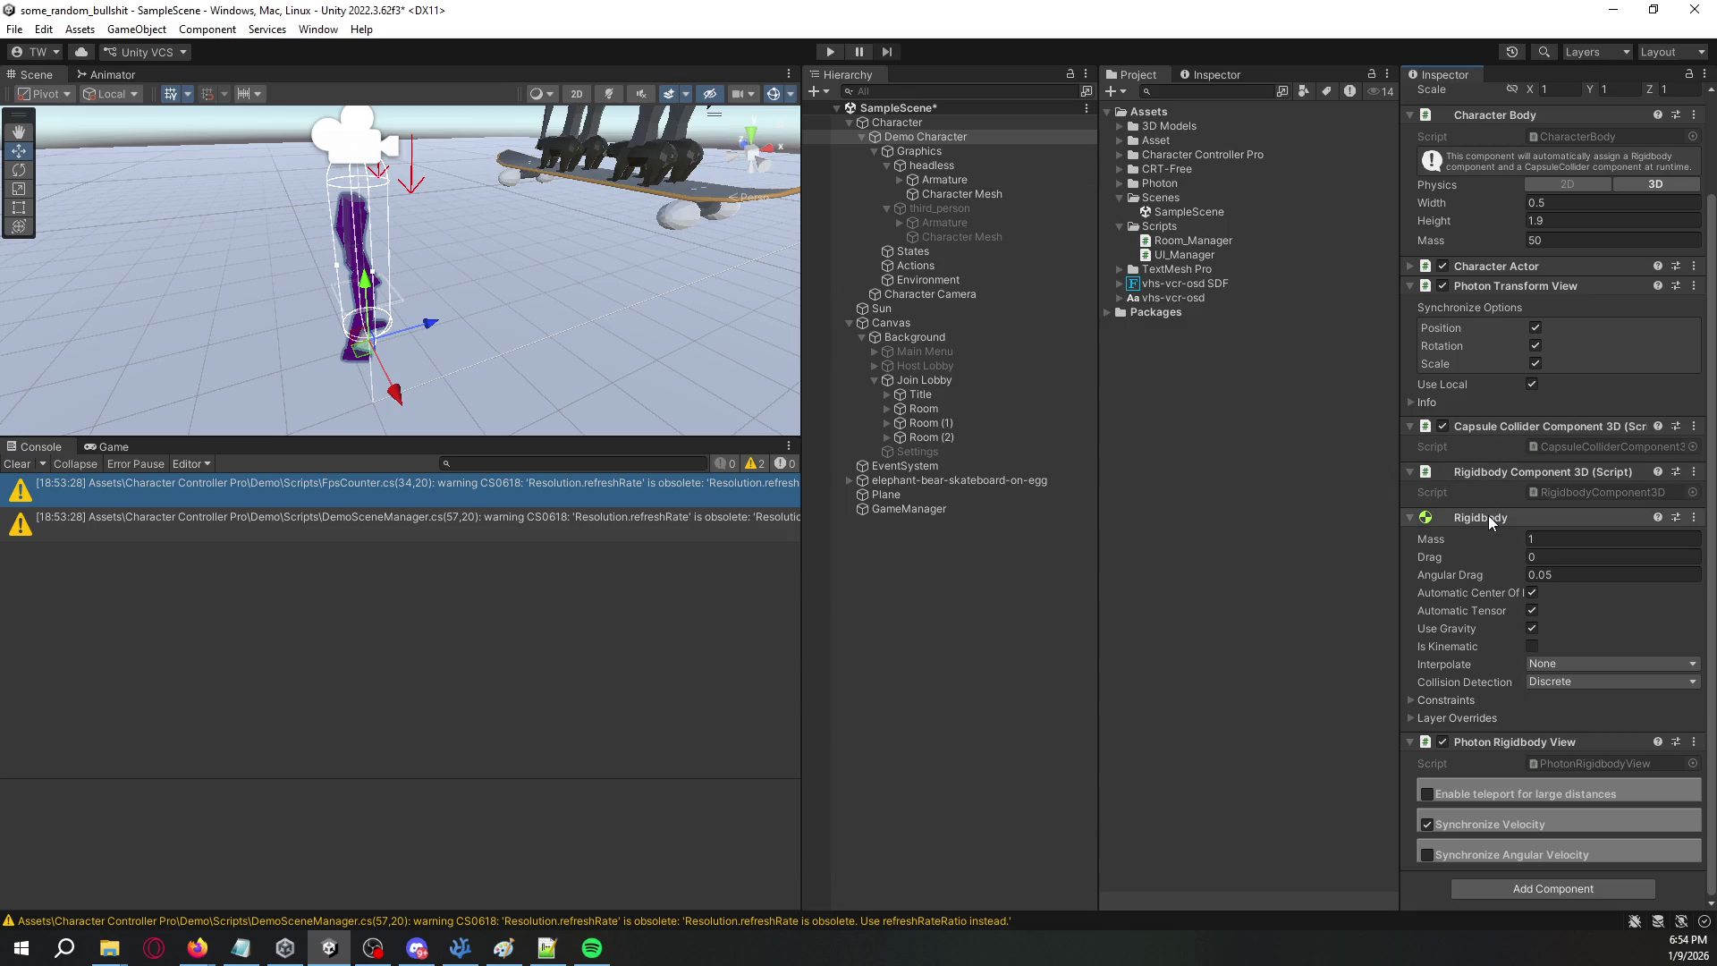
{"action": "left_click", "coordinate": [1695, 518]}
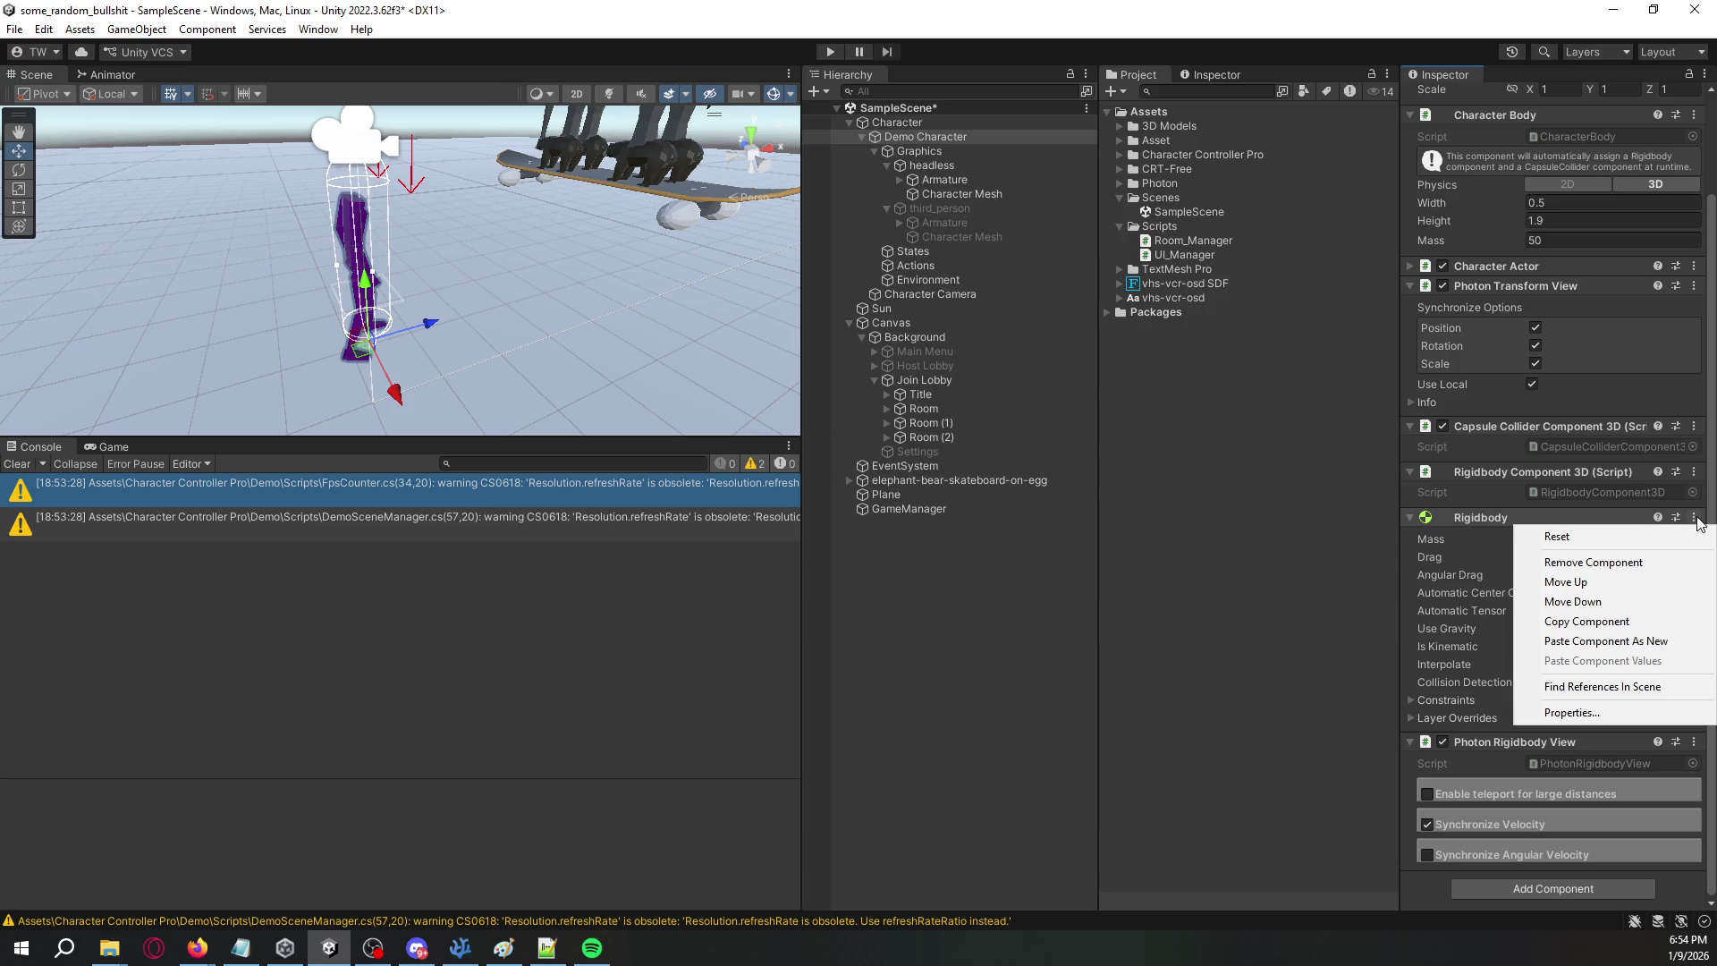
{"action": "left_click", "coordinate": [1685, 520]}
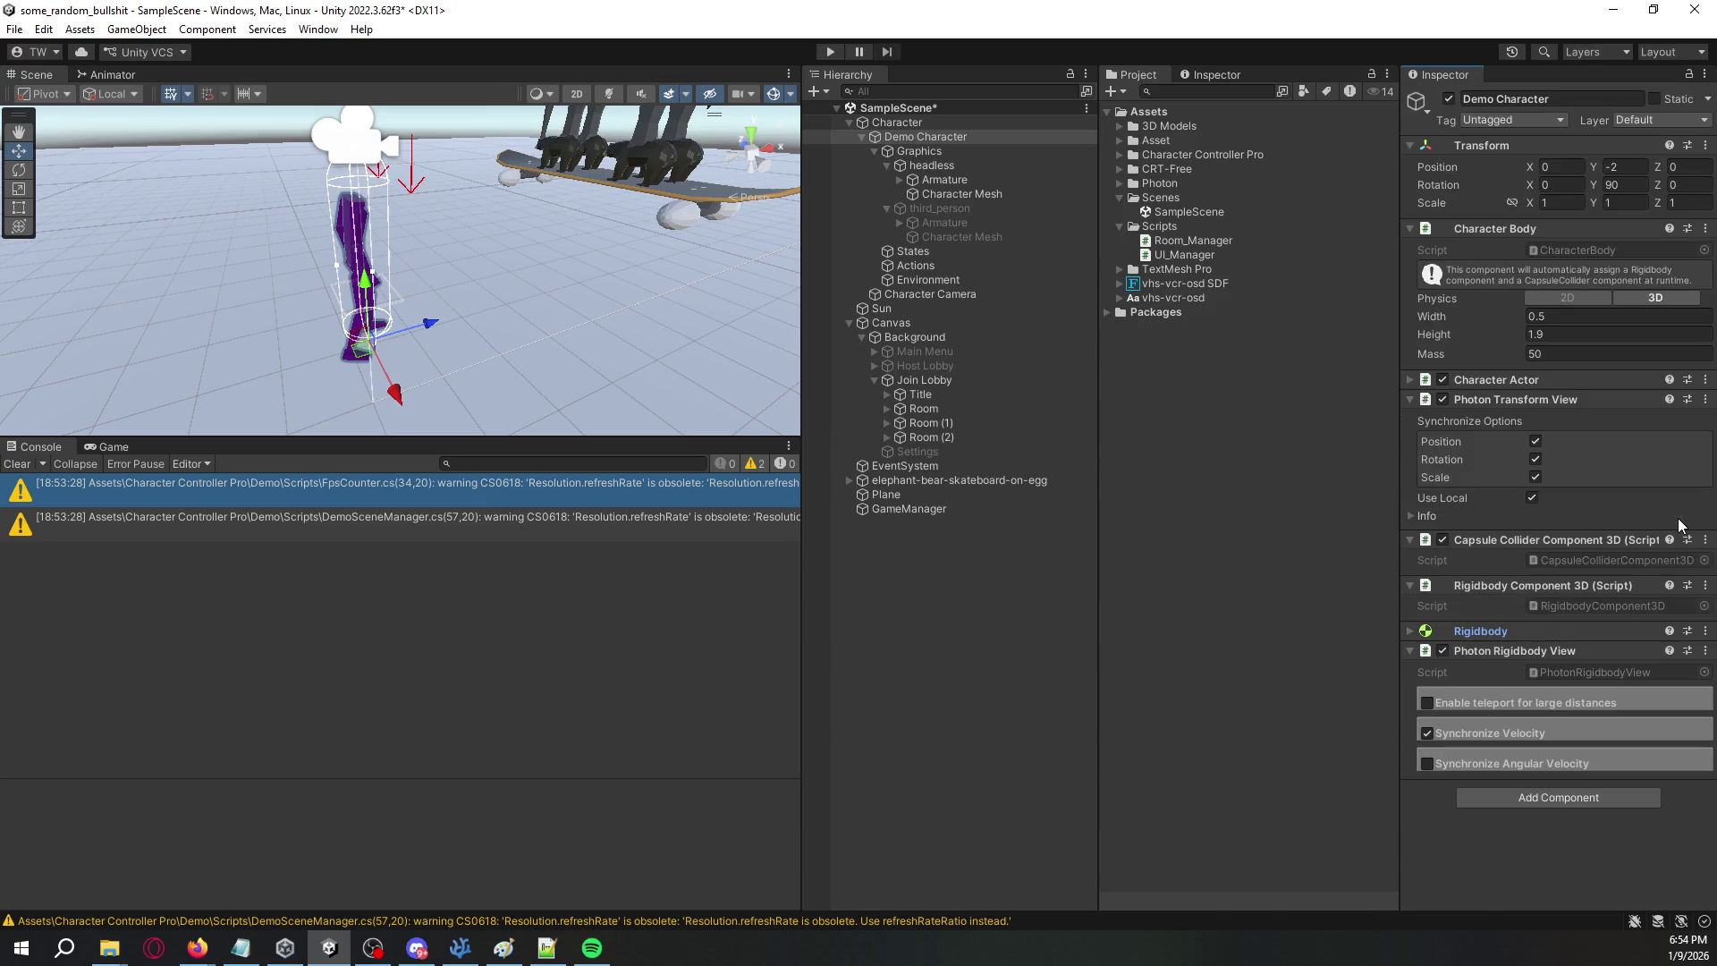
{"action": "left_click", "coordinate": [1687, 630]}
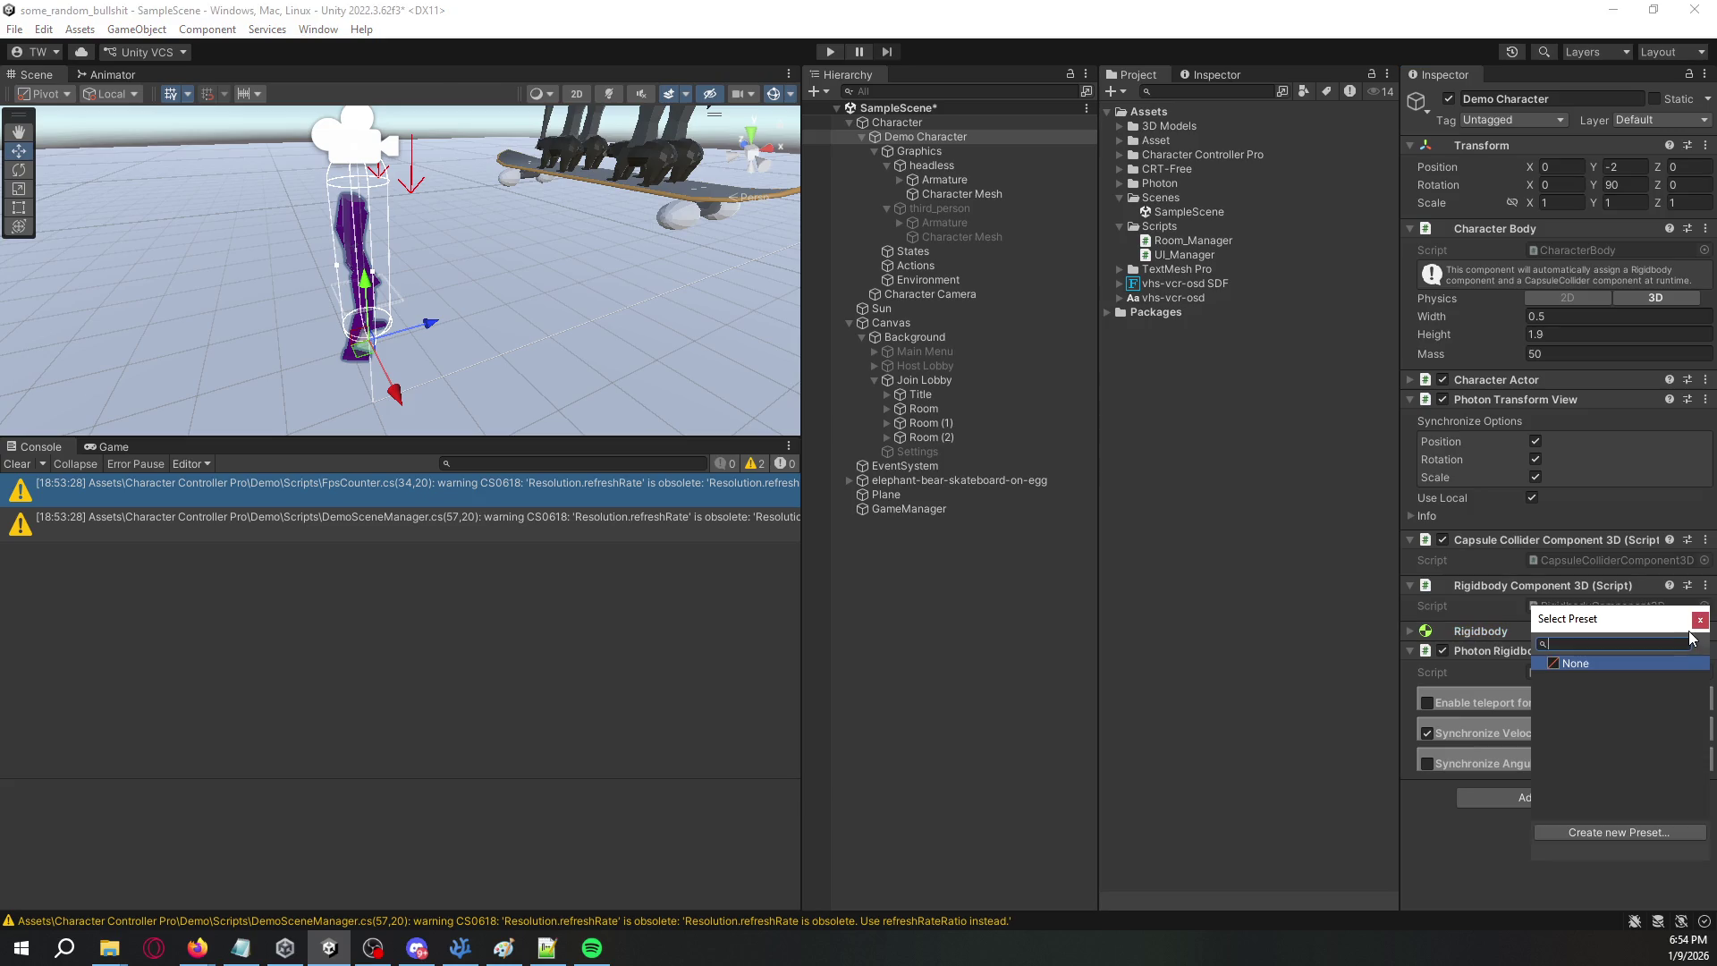
{"action": "key", "text": "Escape"}
{"action": "left_click", "coordinate": [1550, 634]}
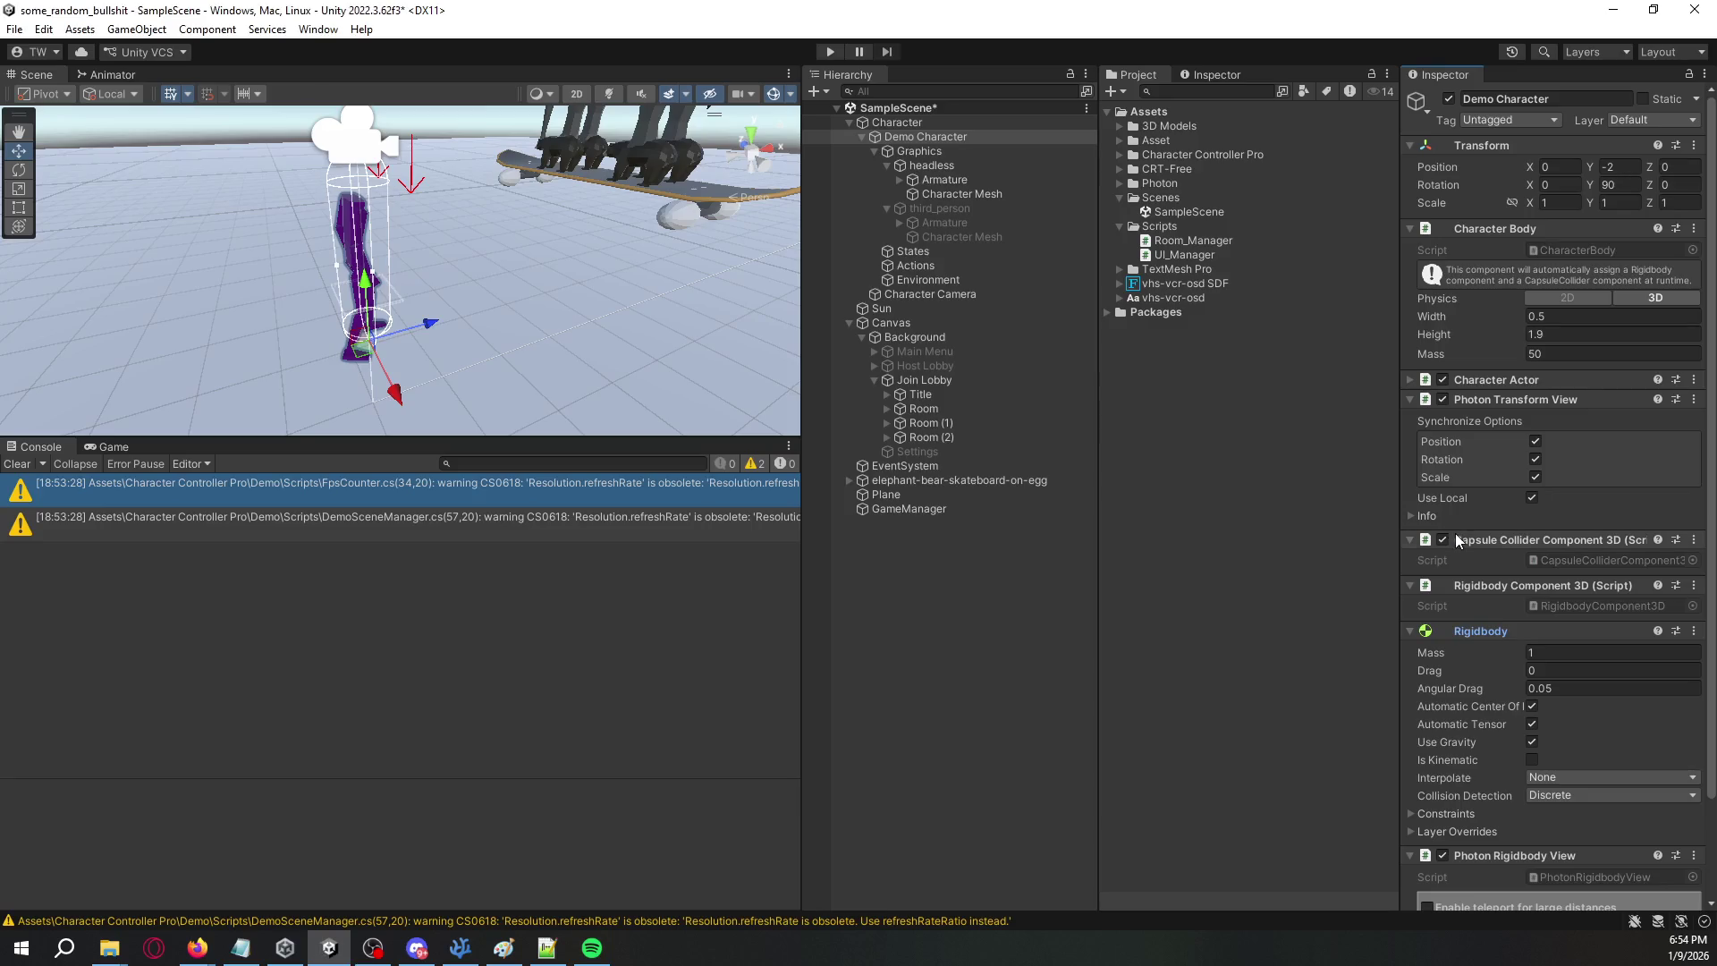
{"action": "scroll", "coordinate": [1476, 645], "scroll_direction": "down", "scroll_amount": 3}
- Highlight the RequireComponent Rigidbody line in PhotonRigidbodyView.cs
{"action": "key", "text": "alt+Tab"}
{"action": "mouse_move", "coordinate": [1109, 362]}
{"action": "left_mouse_down"}
{"action": "mouse_move", "coordinate": [831, 360]}
{"action": "mouse_move", "coordinate": [852, 362]}
{"action": "left_mouse_up"}
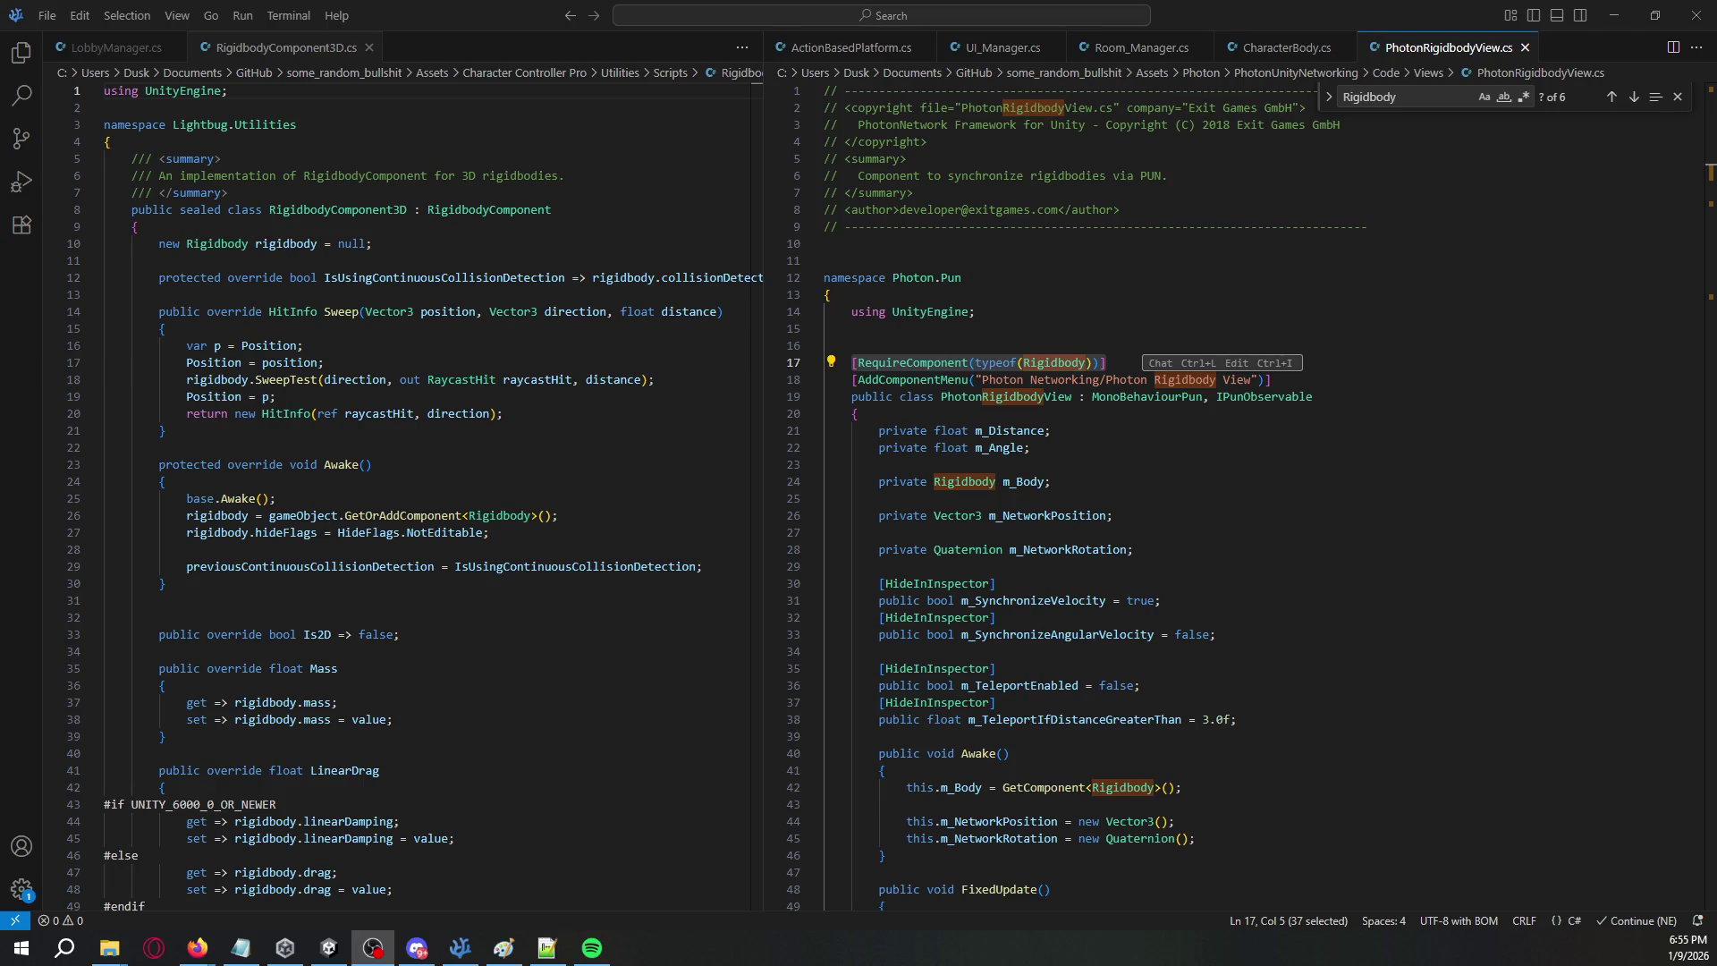
{"action": "left_click", "coordinate": [1299, 238]}
{"action": "left_click", "coordinate": [1299, 238]}
{"action": "left_click", "coordinate": [1677, 97]}
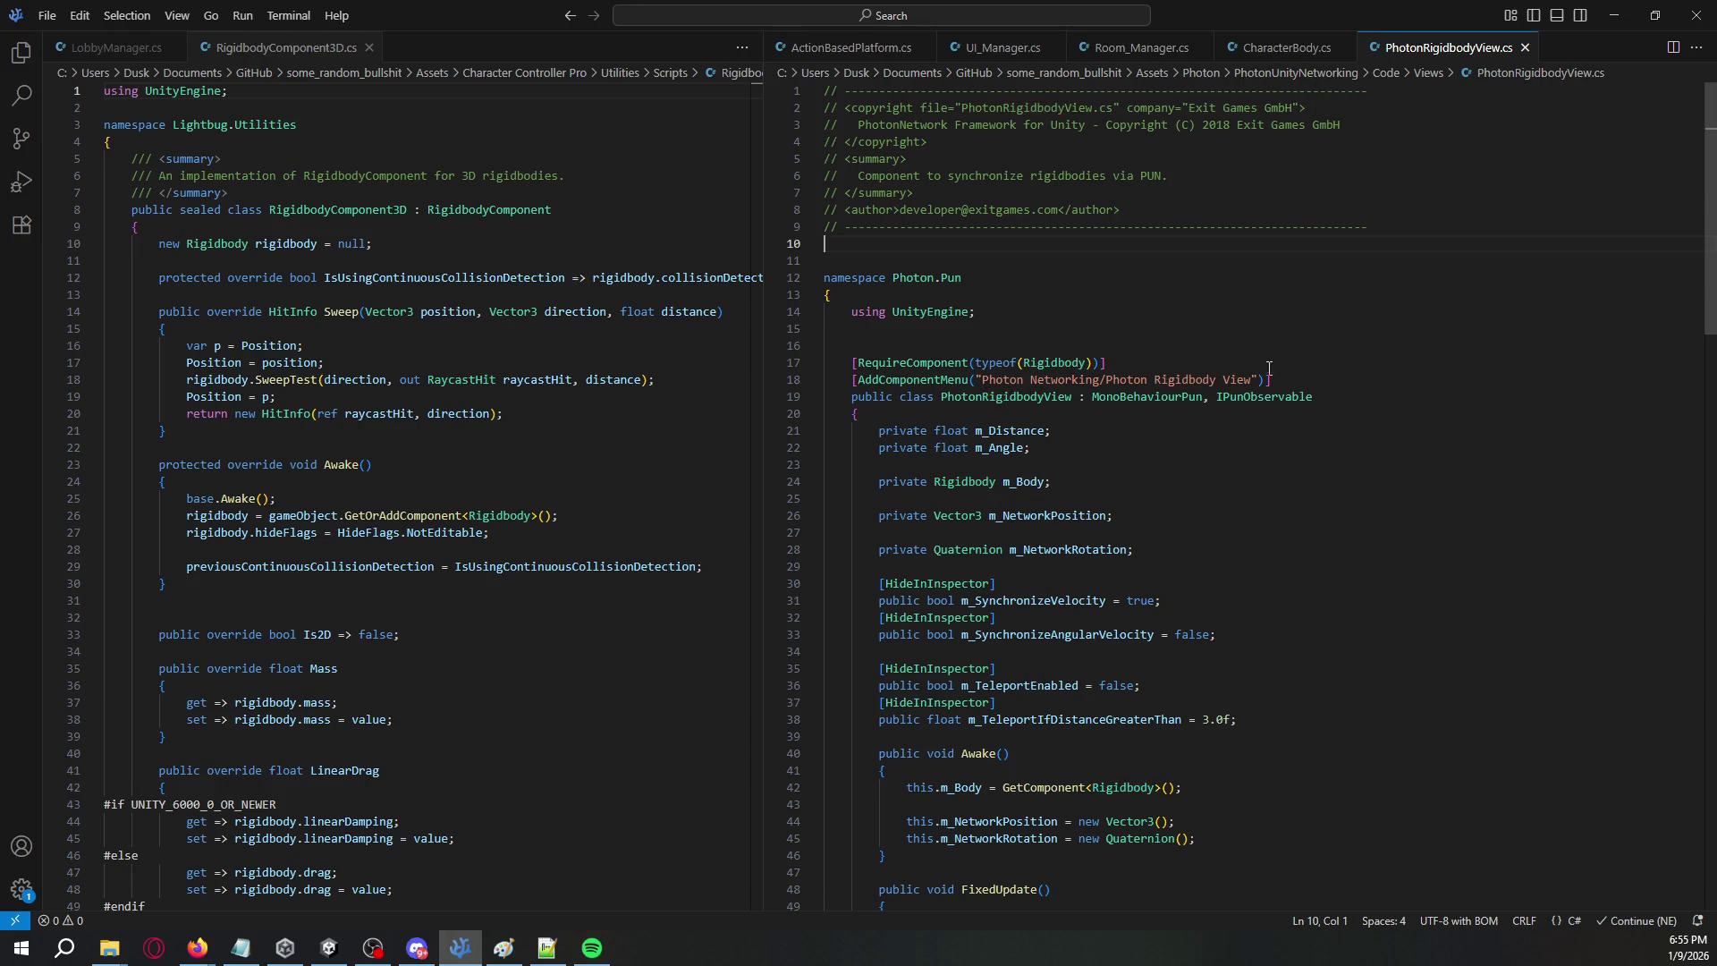
{"action": "left_click_drag", "start_coordinate": [1109, 362], "coordinate": [918, 349]}
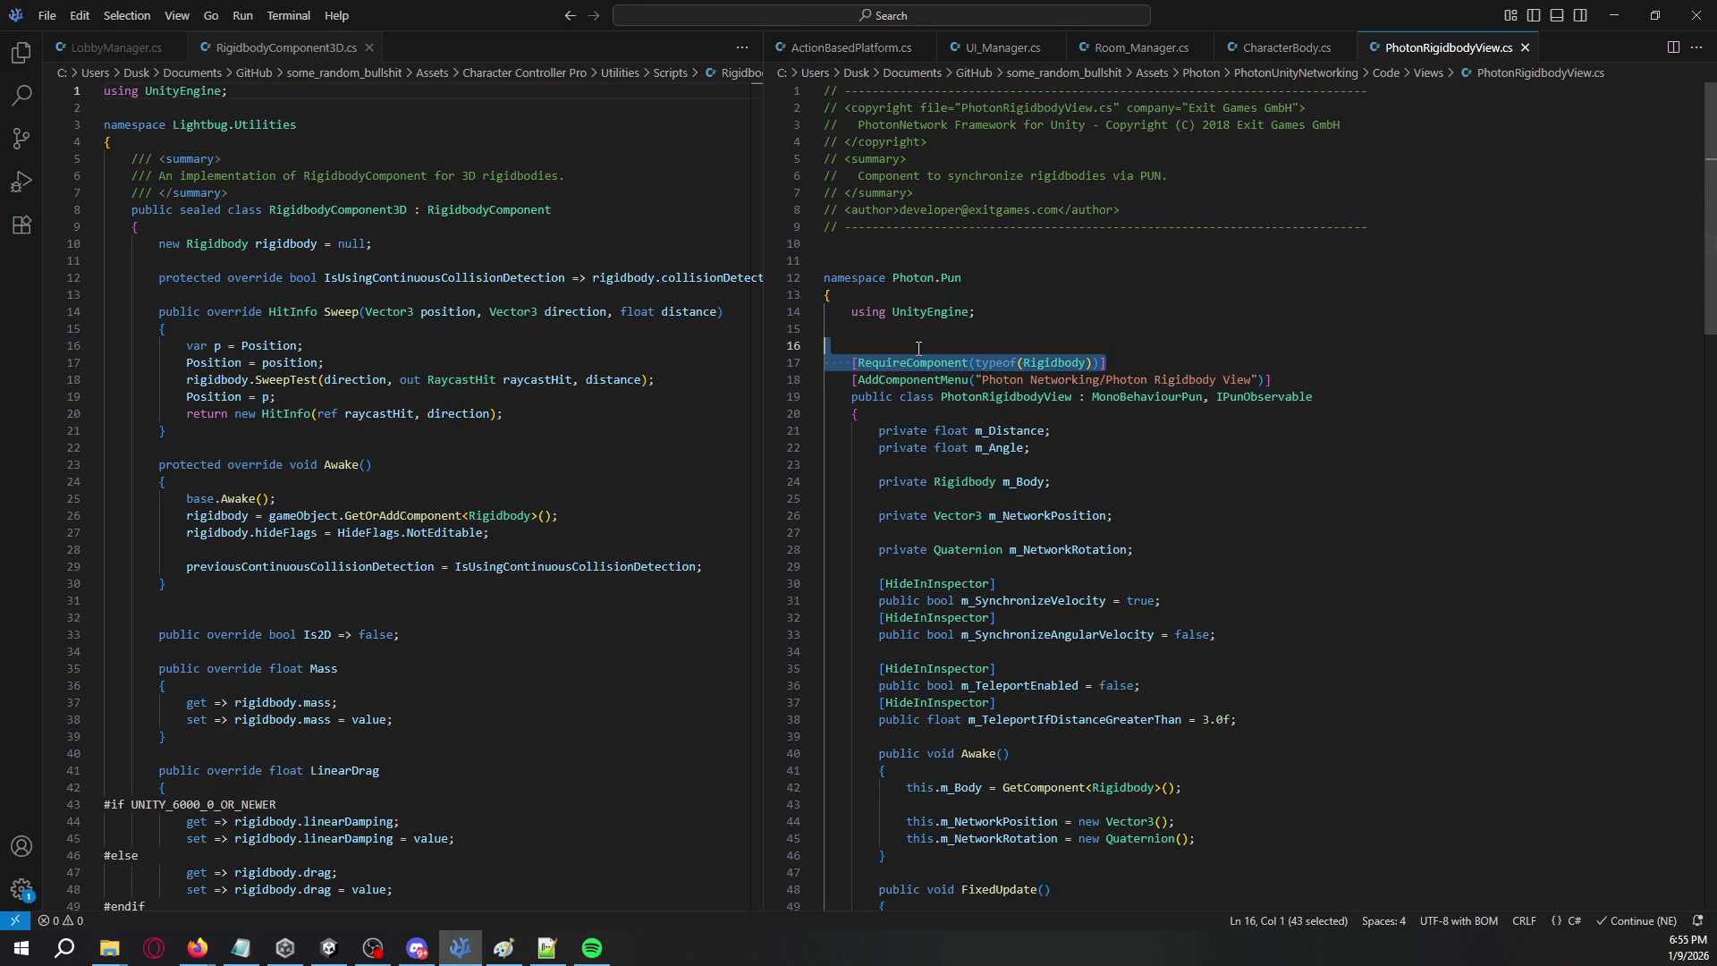
{"action": "key", "text": "Delete"}
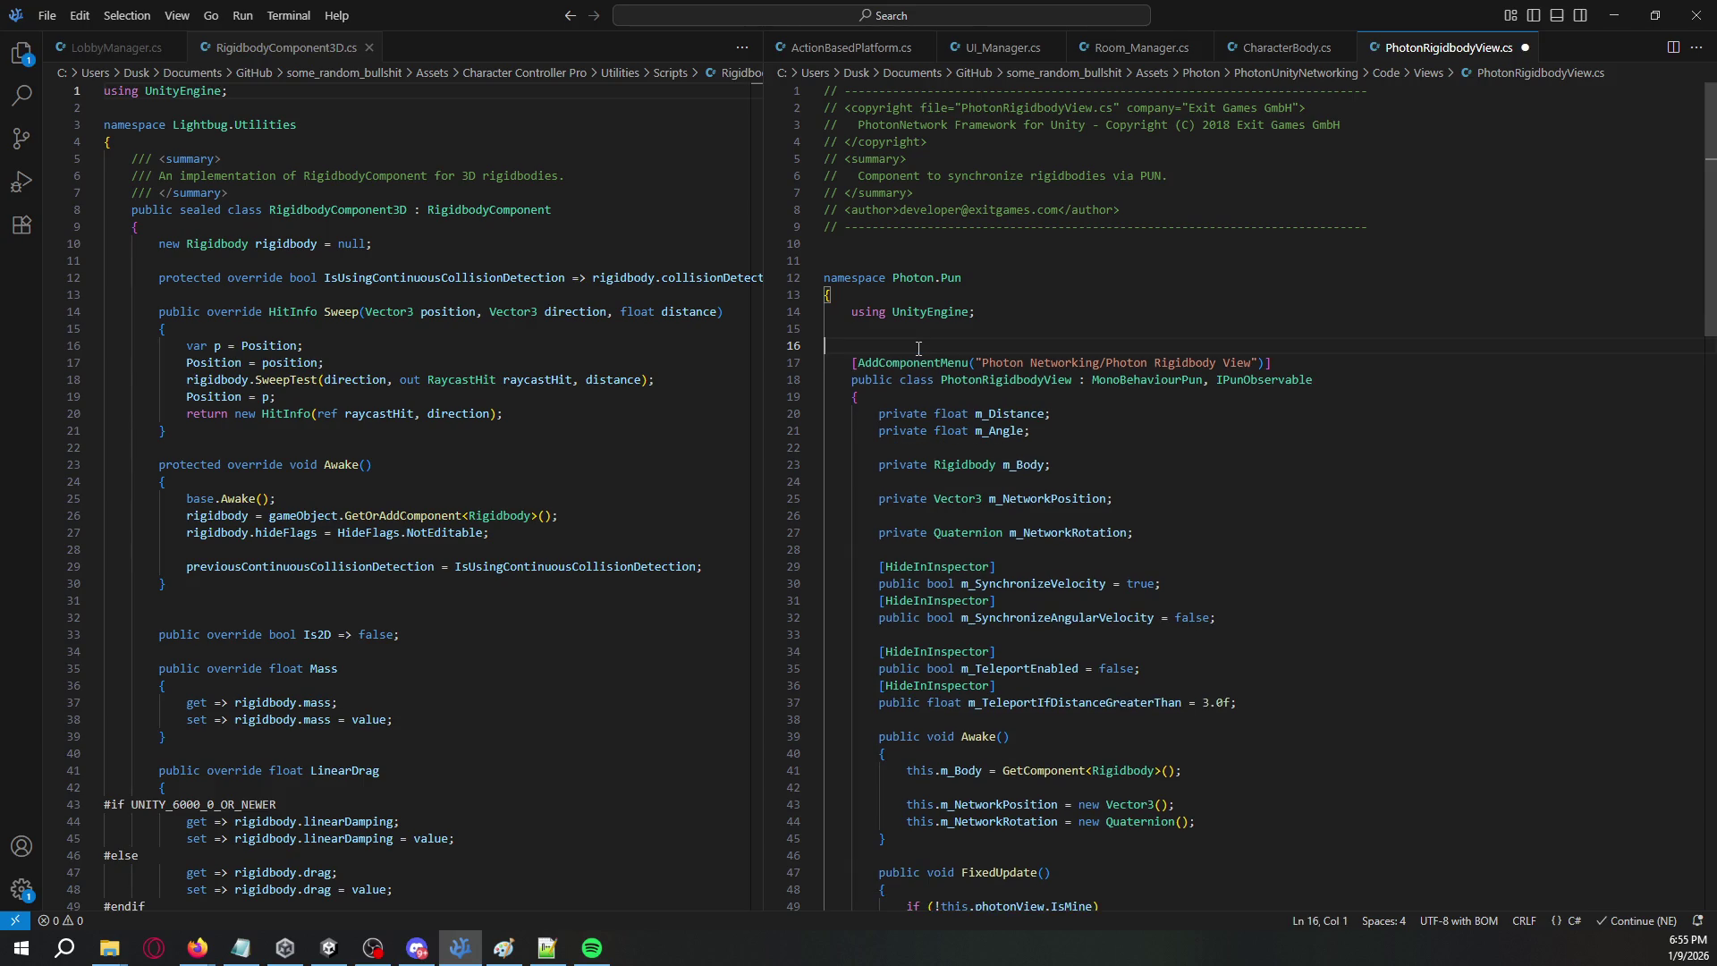
{"action": "scroll", "coordinate": [320, 257], "scroll_direction": "down", "scroll_amount": 4}
{"action": "scroll", "coordinate": [320, 256], "scroll_direction": "up", "scroll_amount": 4}
{"action": "double_click", "coordinate": [284, 245]}
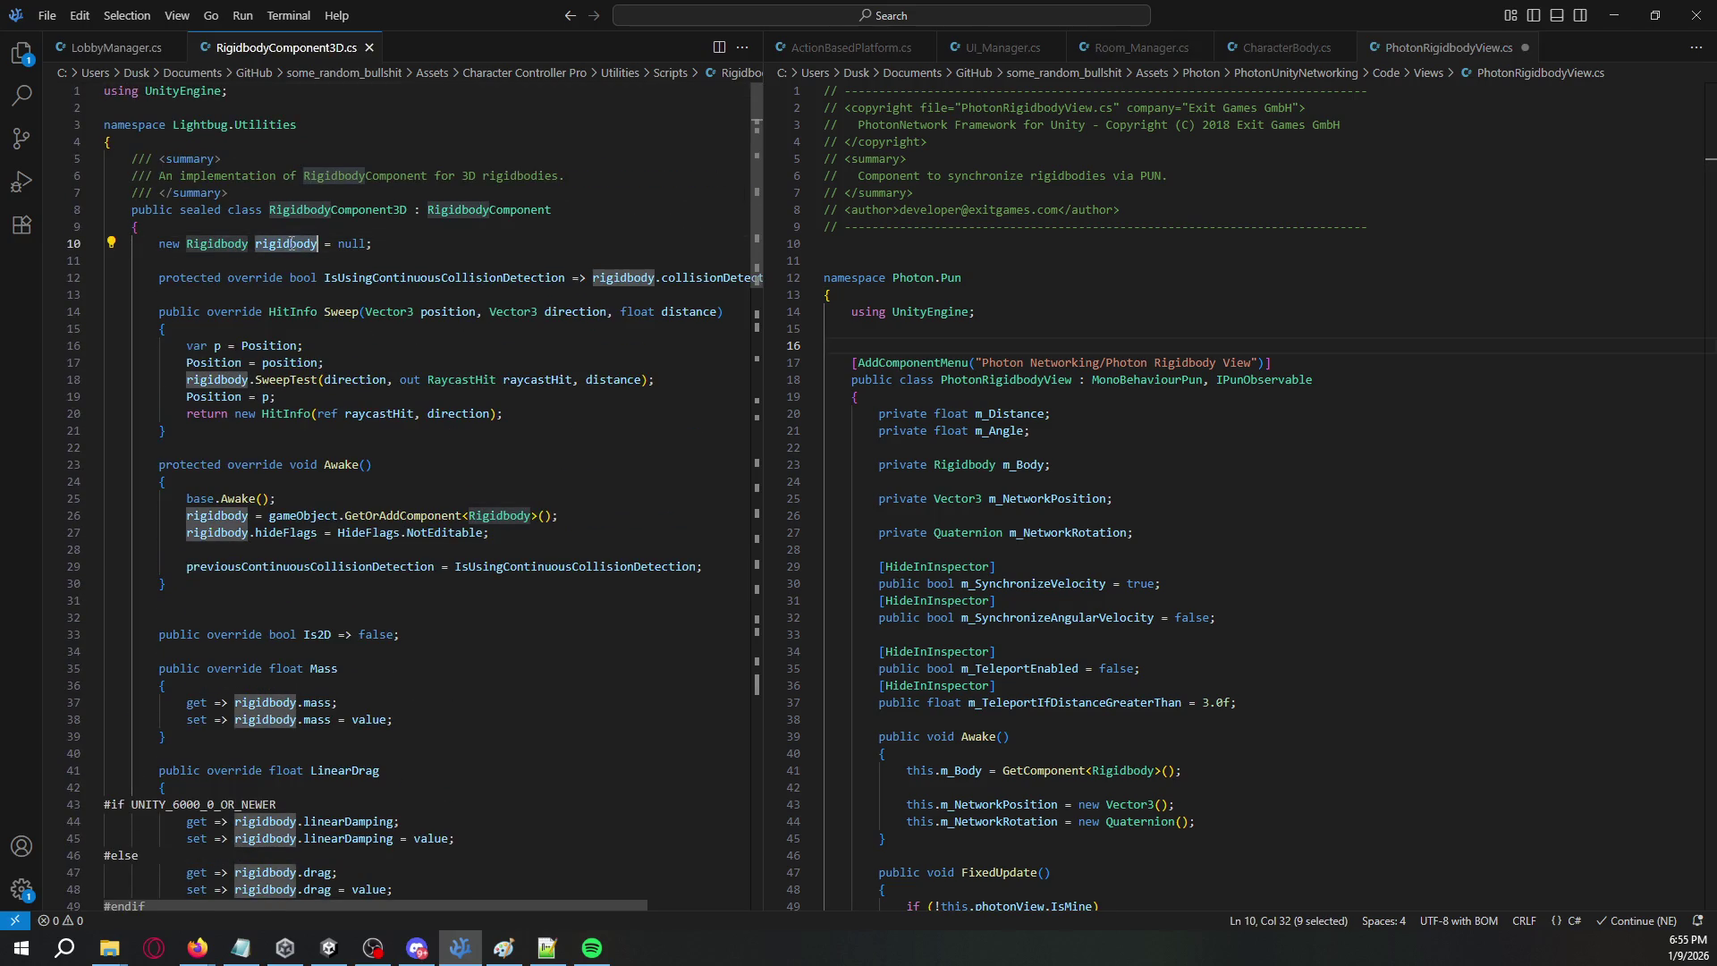
{"action": "left_click", "coordinate": [937, 346]}
{"action": "key", "text": "ctrl+z"}
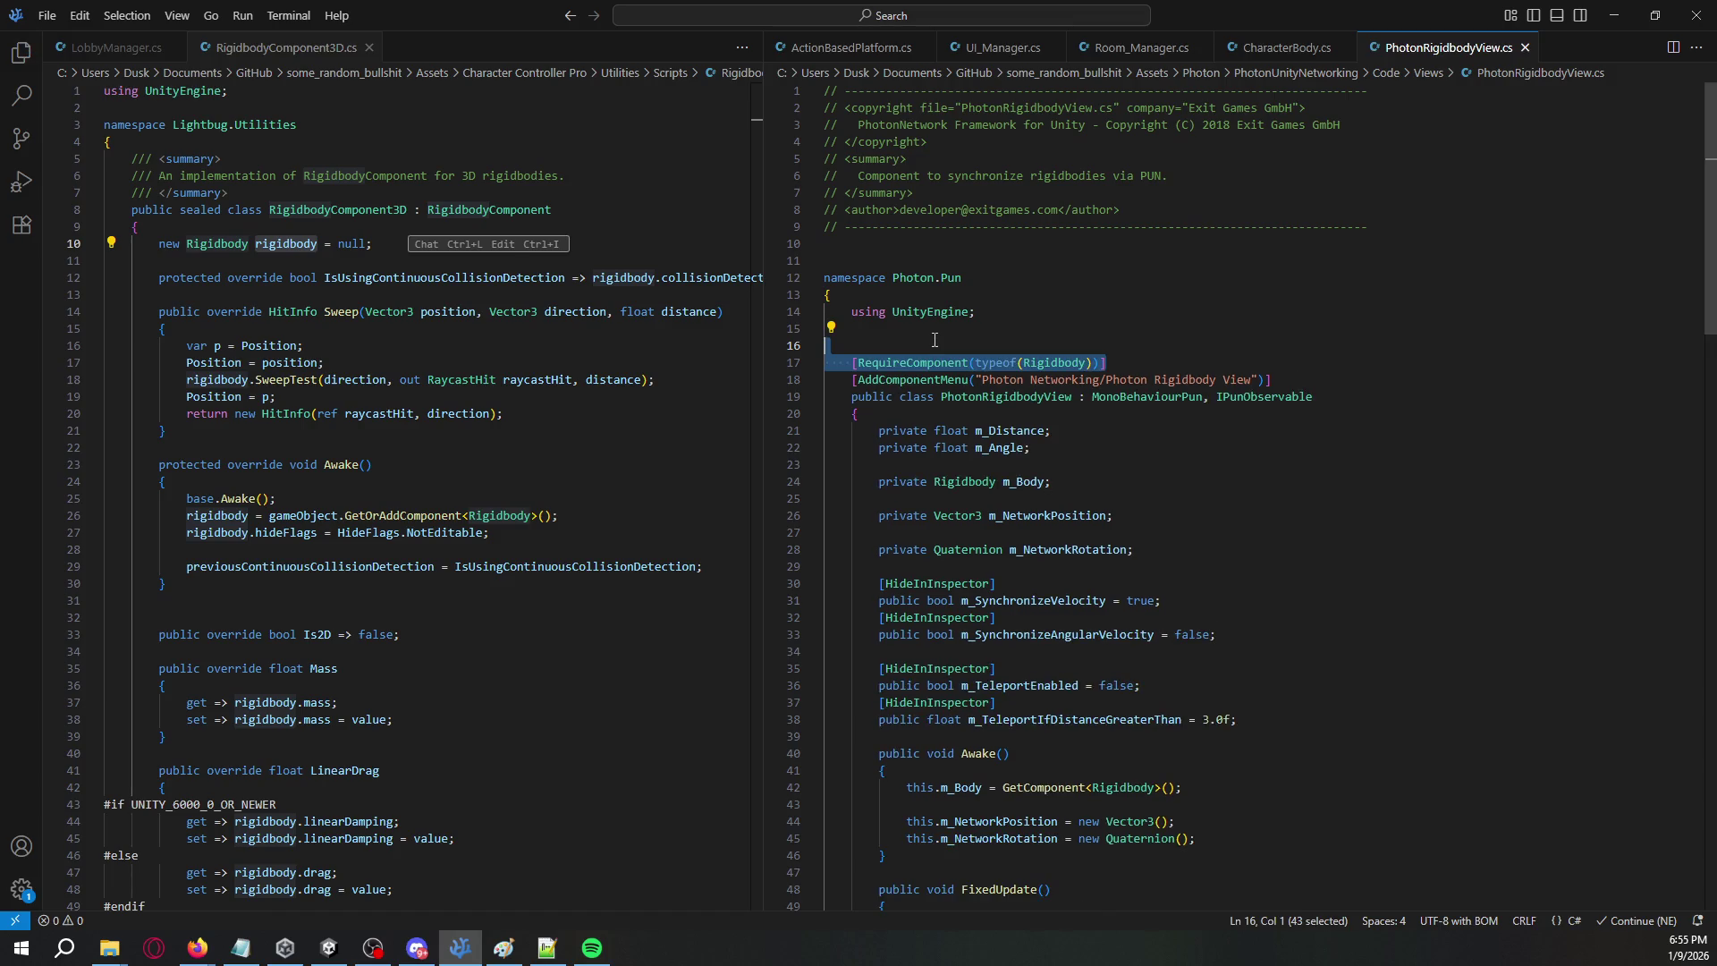
{"action": "left_click", "coordinate": [1122, 363], "text": "shift"}
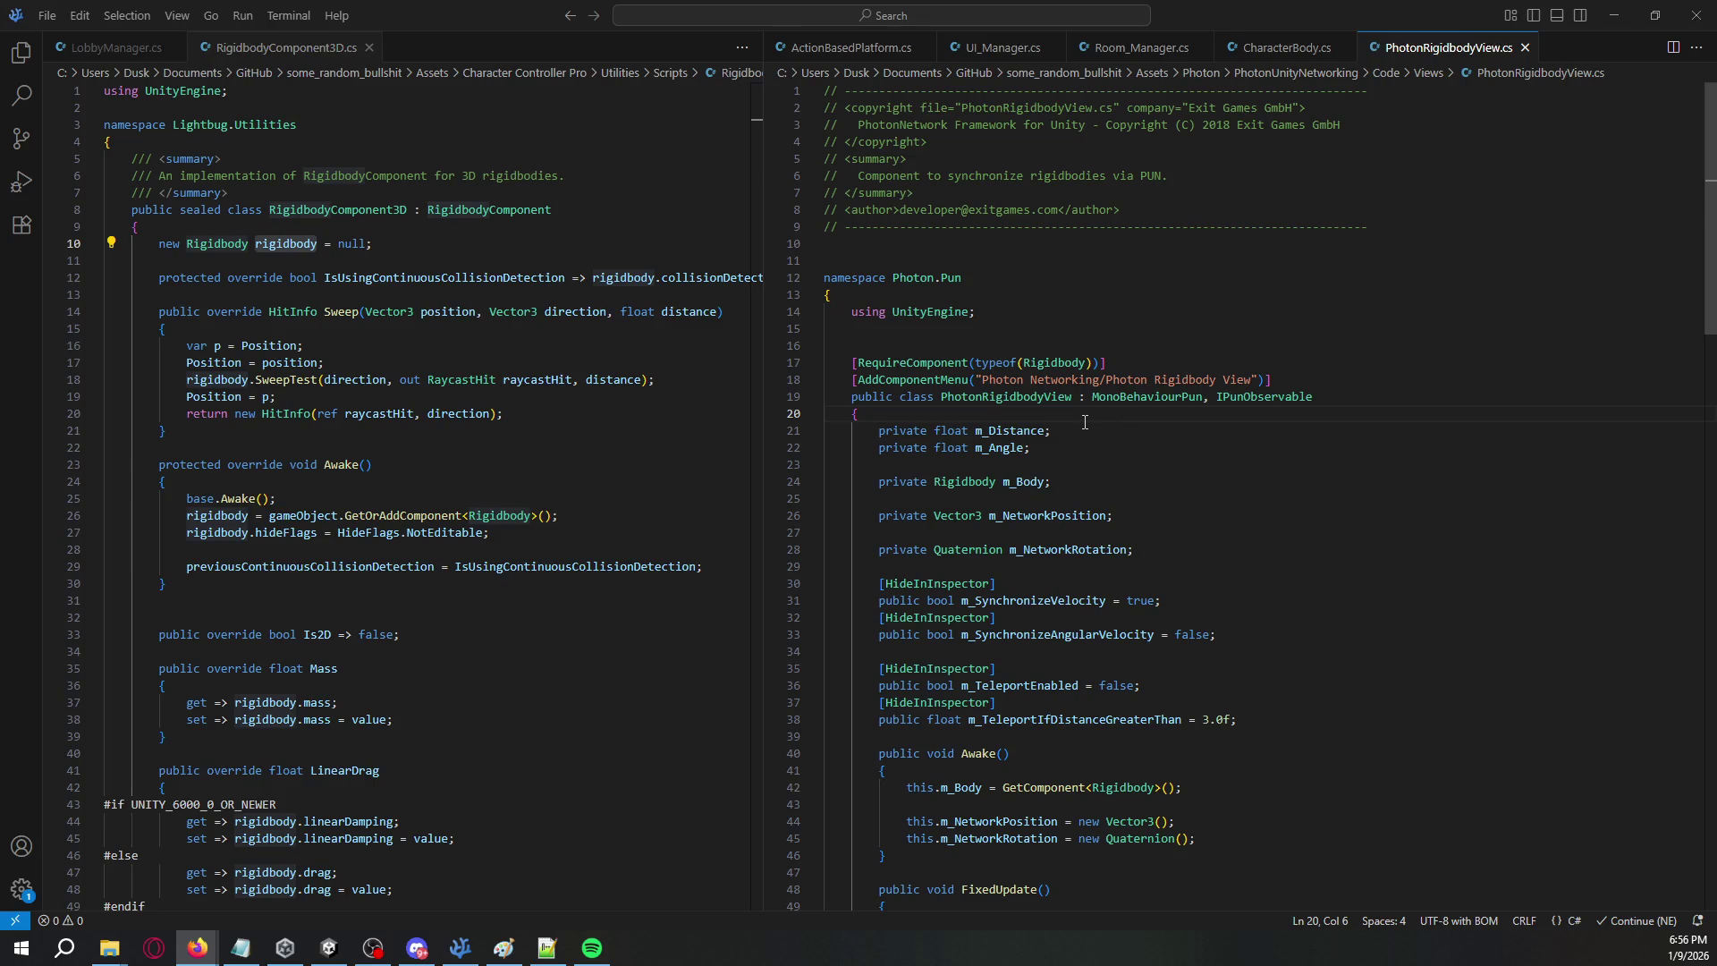
- Check the RigidbodyComponent3D class name against PhotonRigidbodyView.cs, then return to Unity
{"action": "left_click", "coordinate": [1134, 361]}
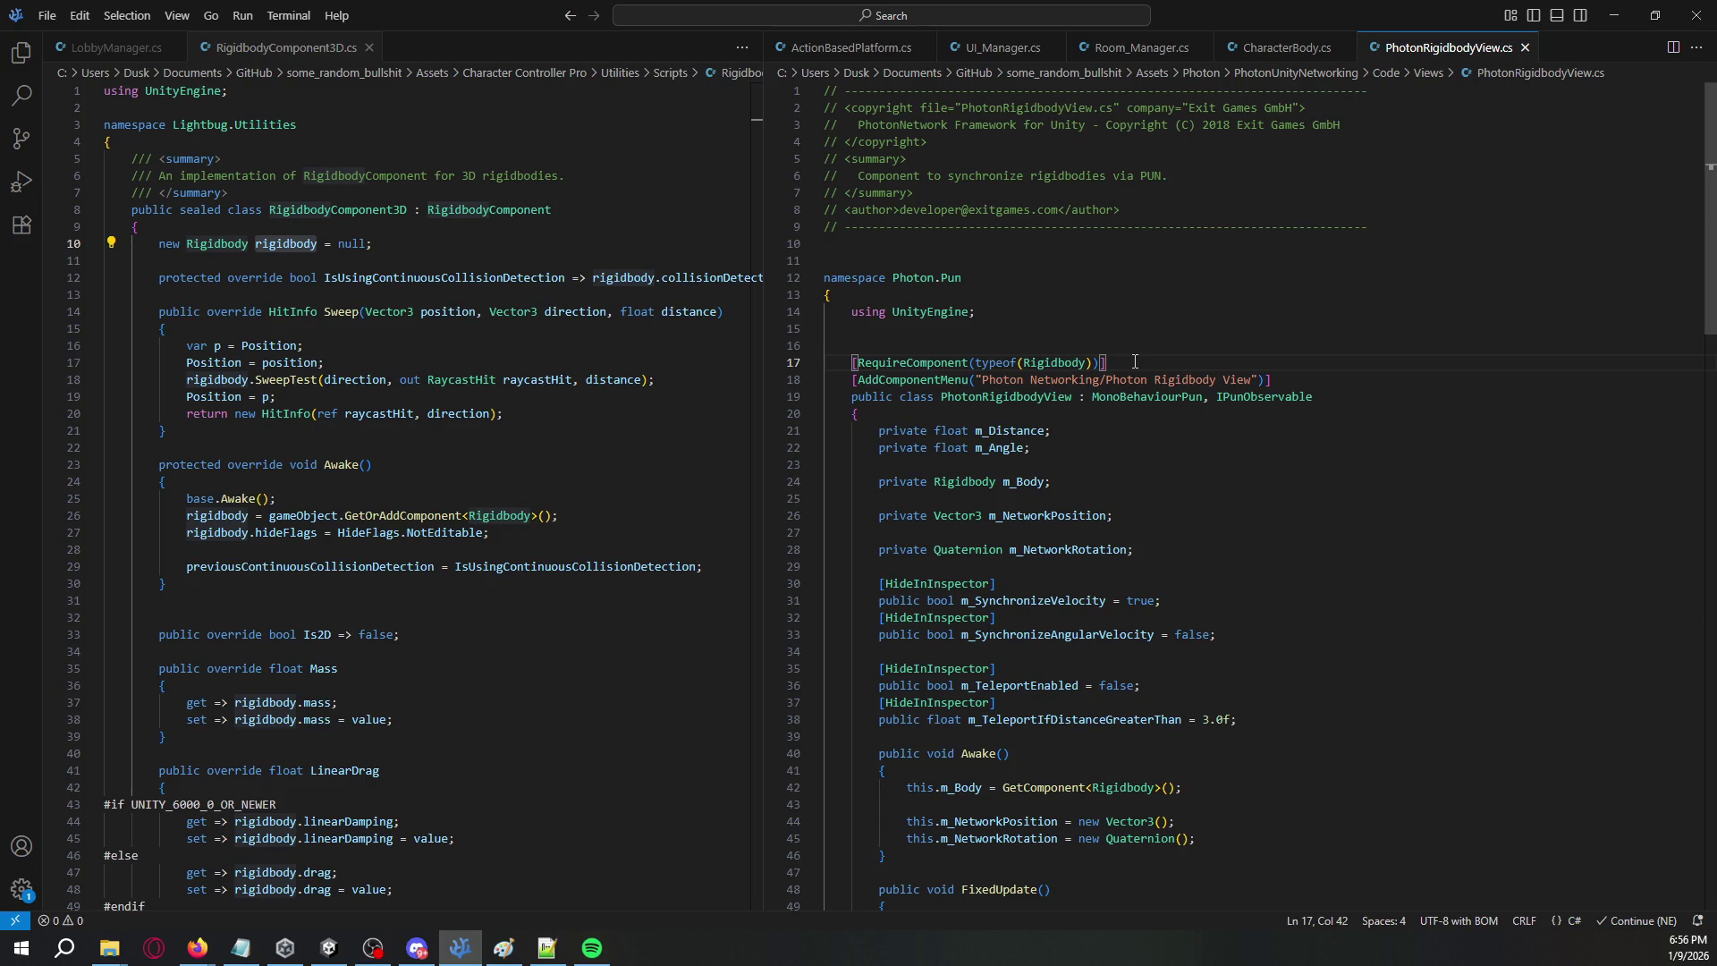
{"action": "double_click", "coordinate": [380, 209]}
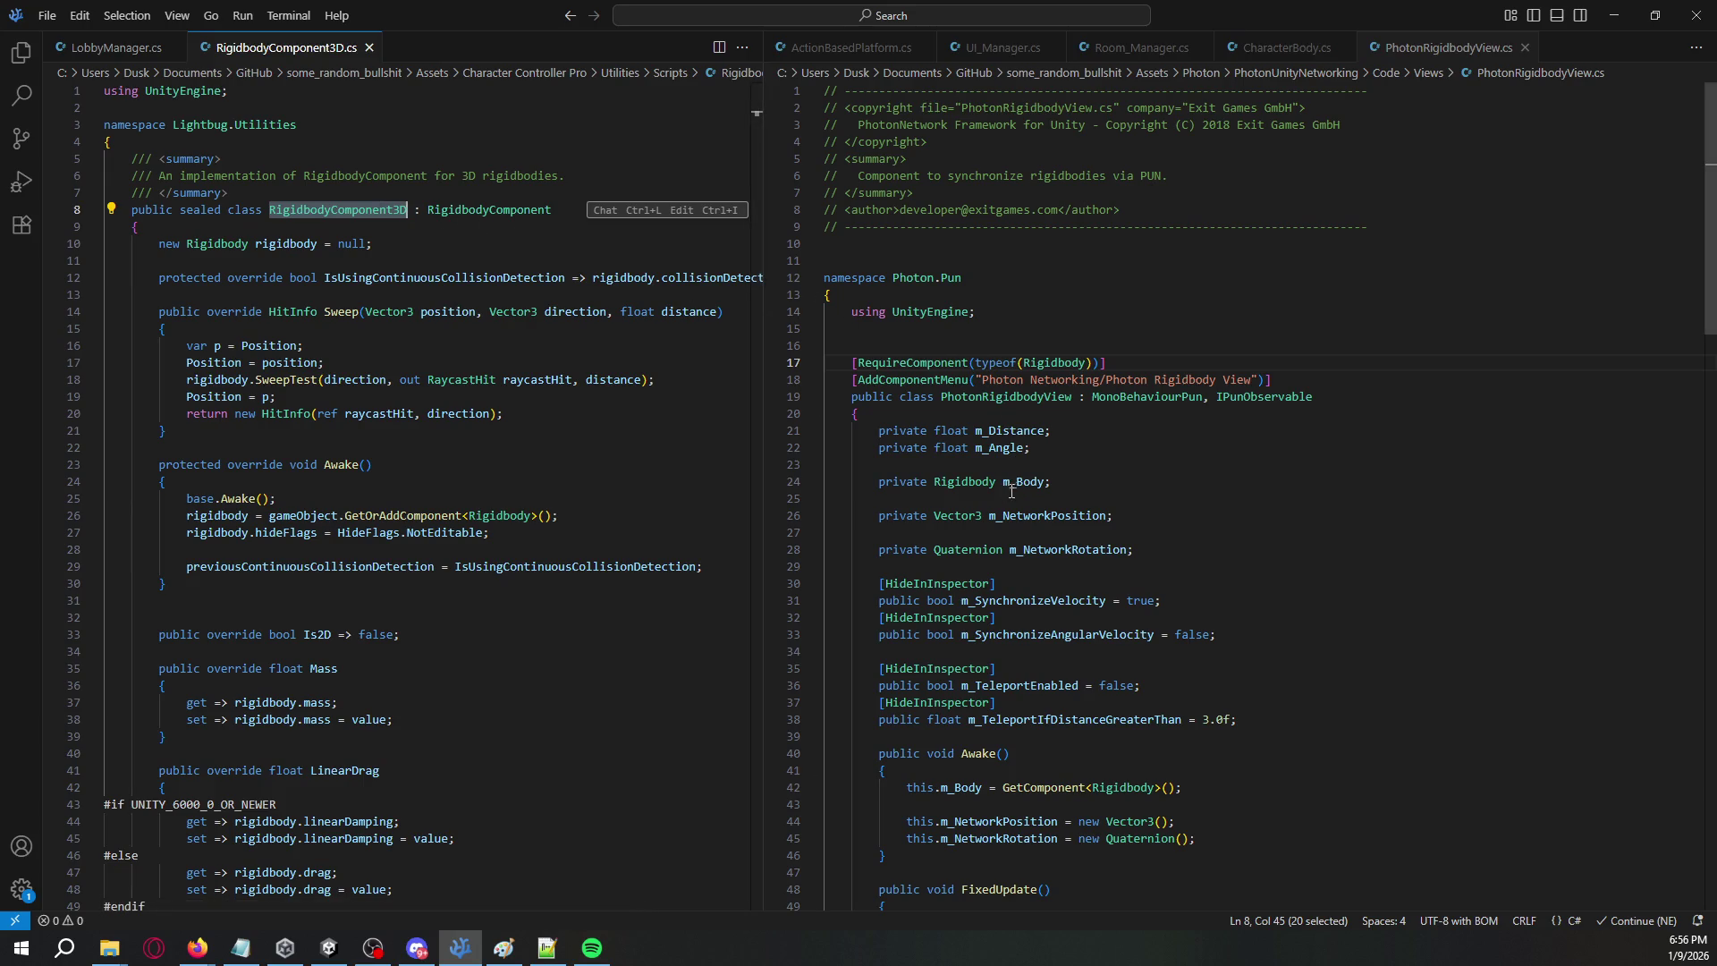
{"action": "left_click", "coordinate": [1136, 363]}
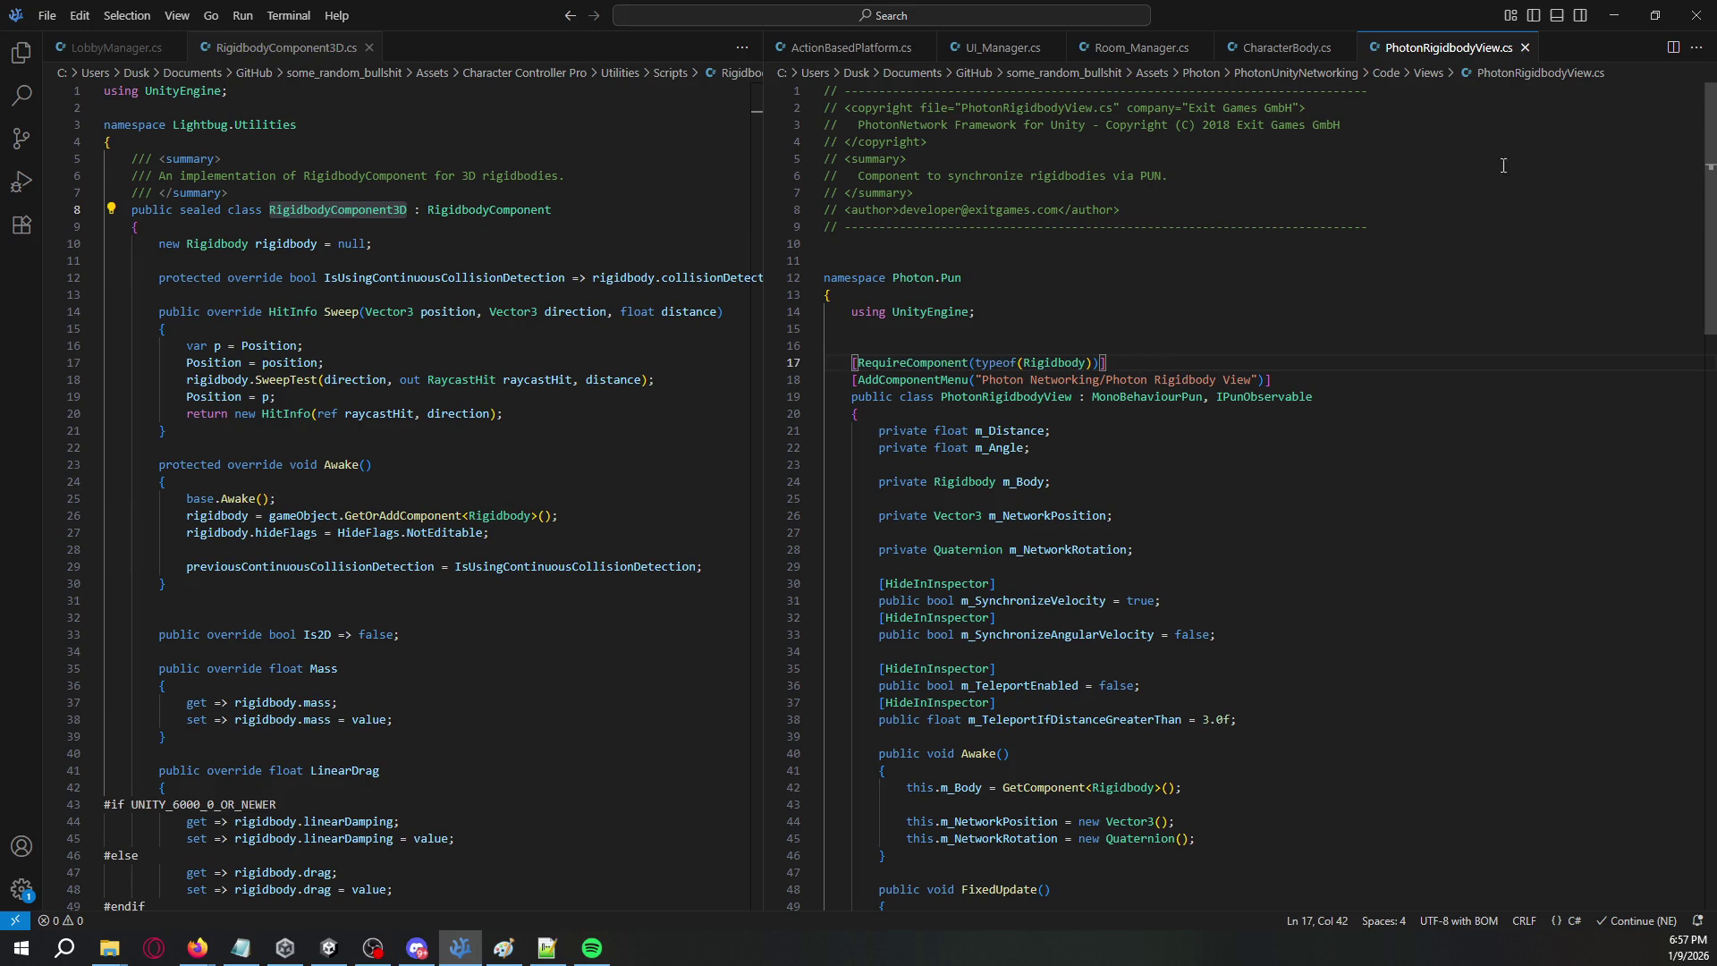
{"action": "right_click", "coordinate": [1456, 52]}
{"action": "key", "text": "Escape"}
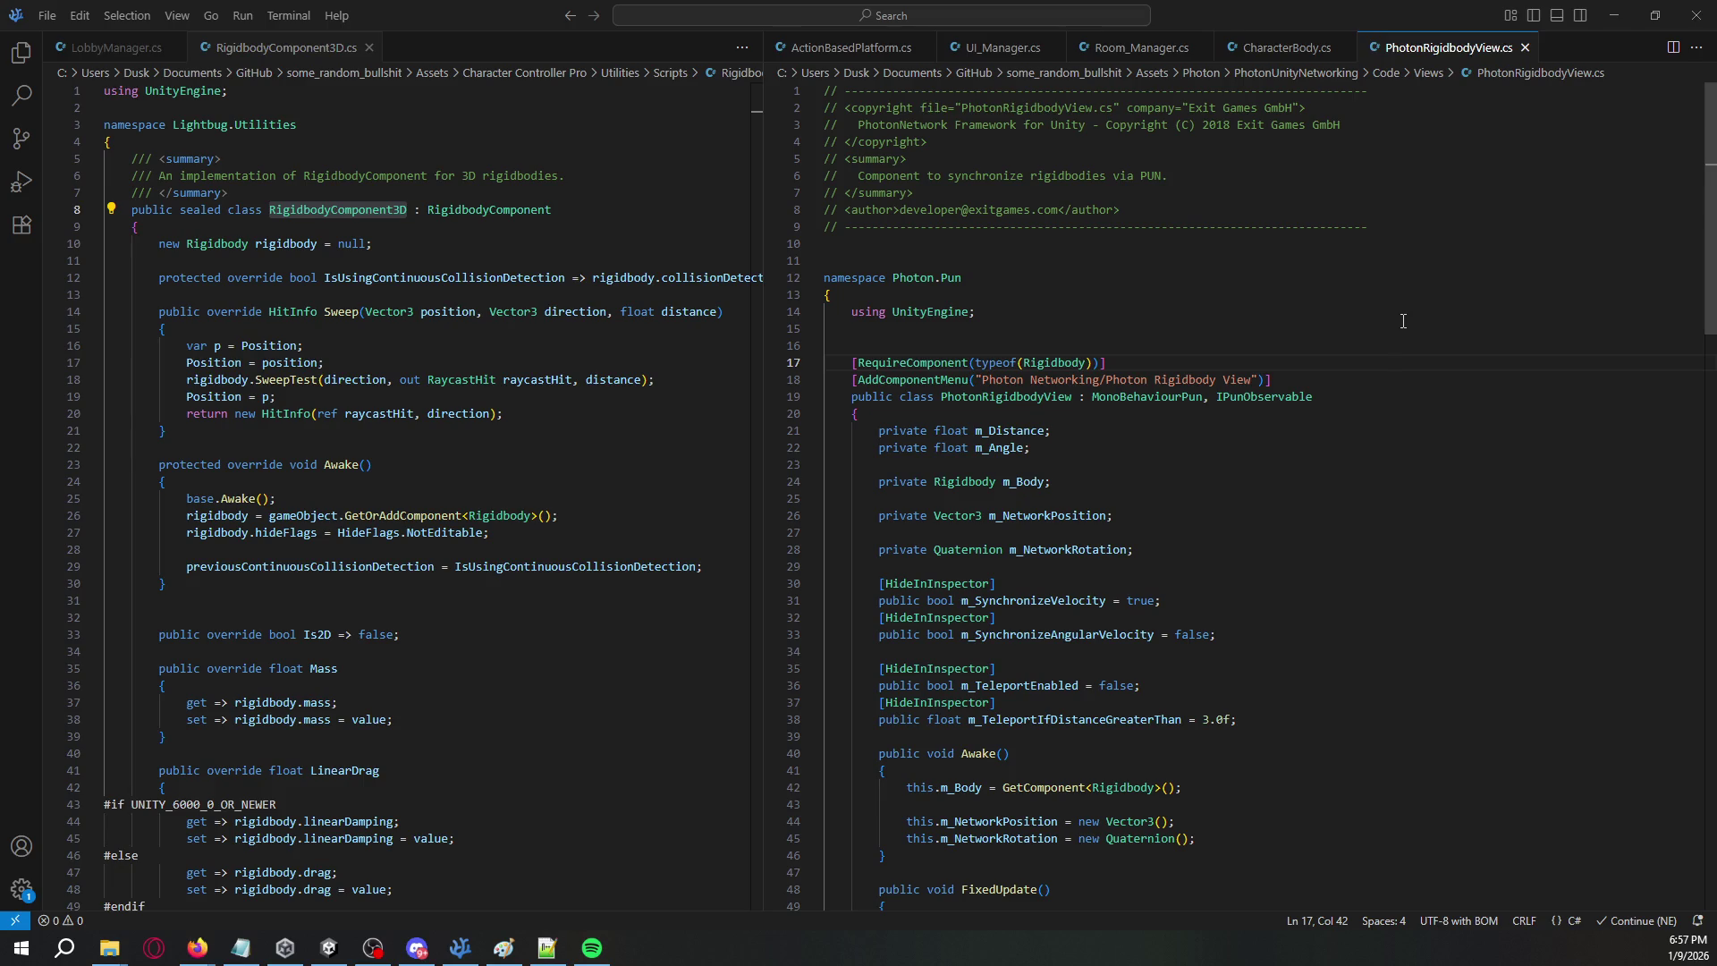
{"action": "key", "text": "alt+Tab"}
- Search the Project assets for 'Rigidb' to locate the PhotonRigidbodyView script's folder
{"action": "left_click", "coordinate": [1119, 183]}
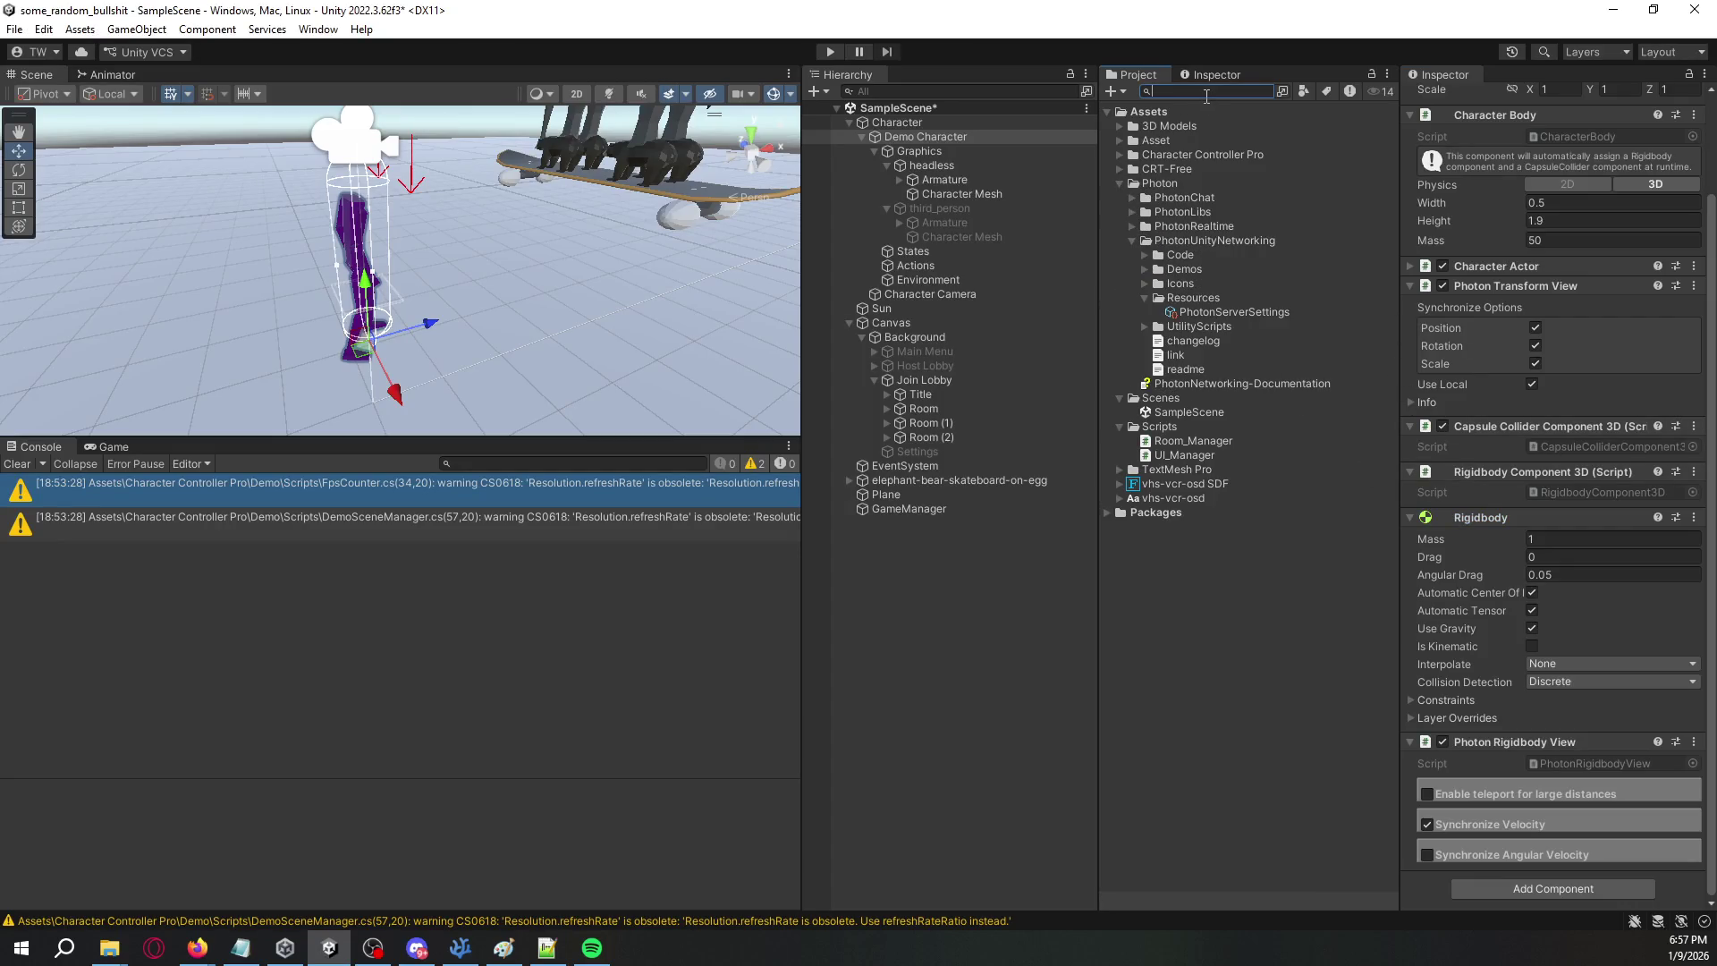
{"action": "type", "text": "Rigid"}
{"action": "key", "text": "BackSpace"}
{"action": "key", "text": "BackSpace"}
{"action": "key", "text": "BackSpace"}
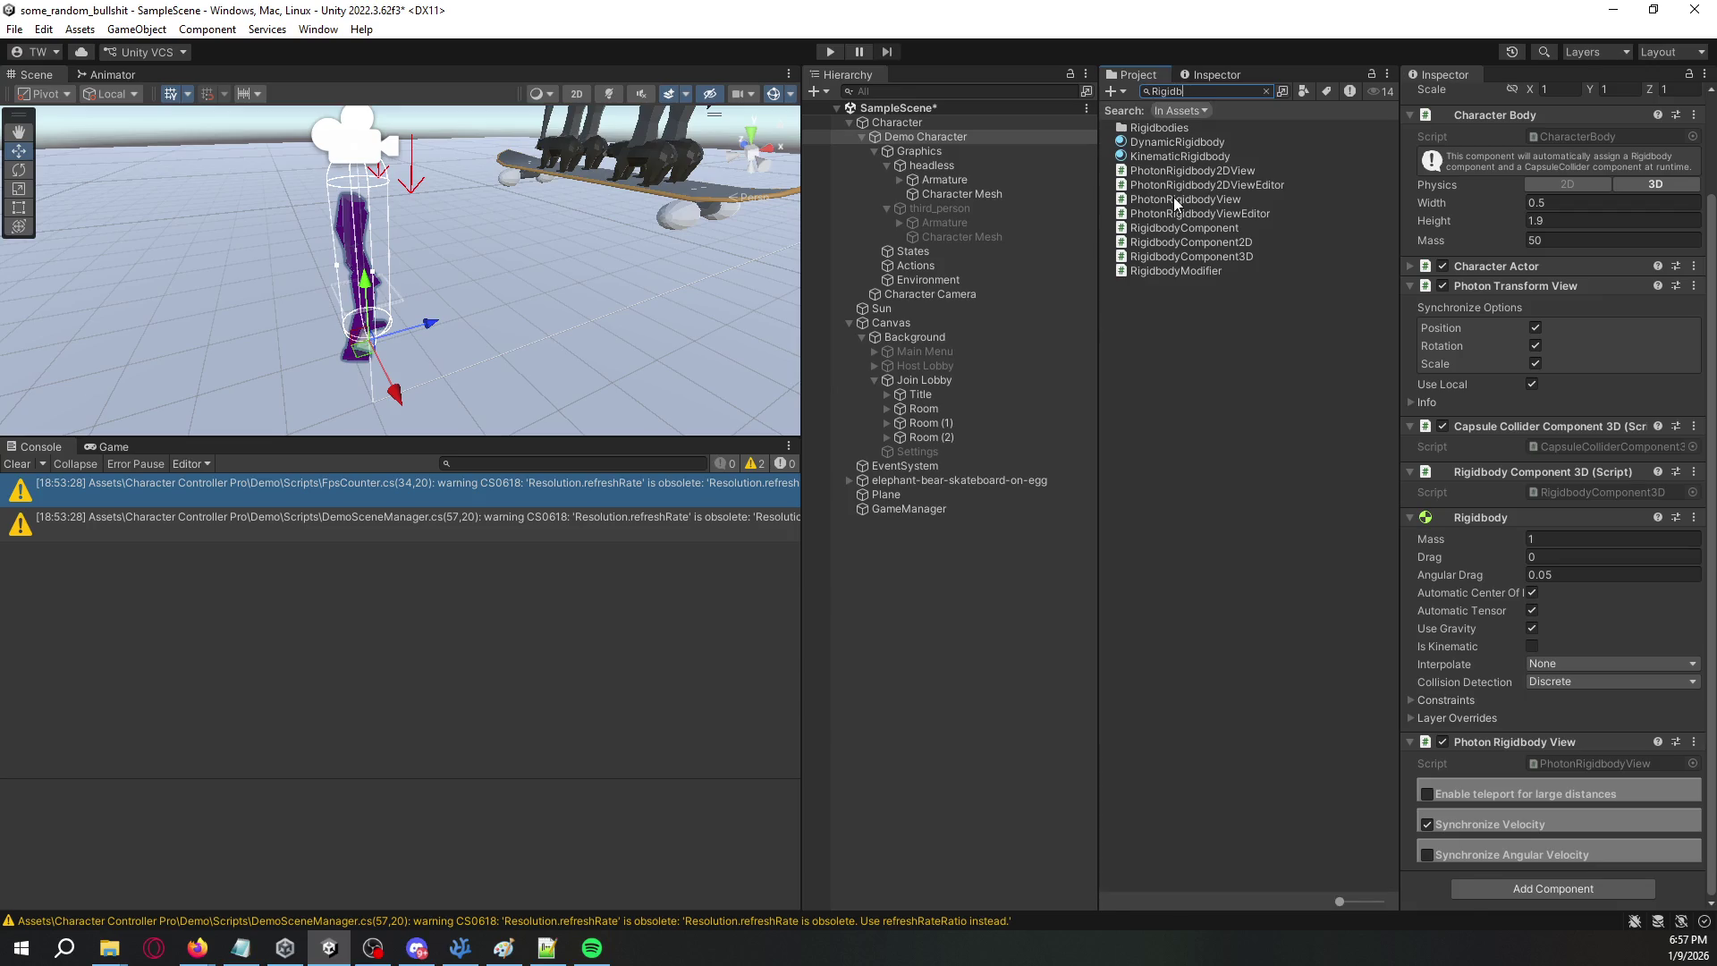
{"action": "right_click", "coordinate": [1176, 200]}
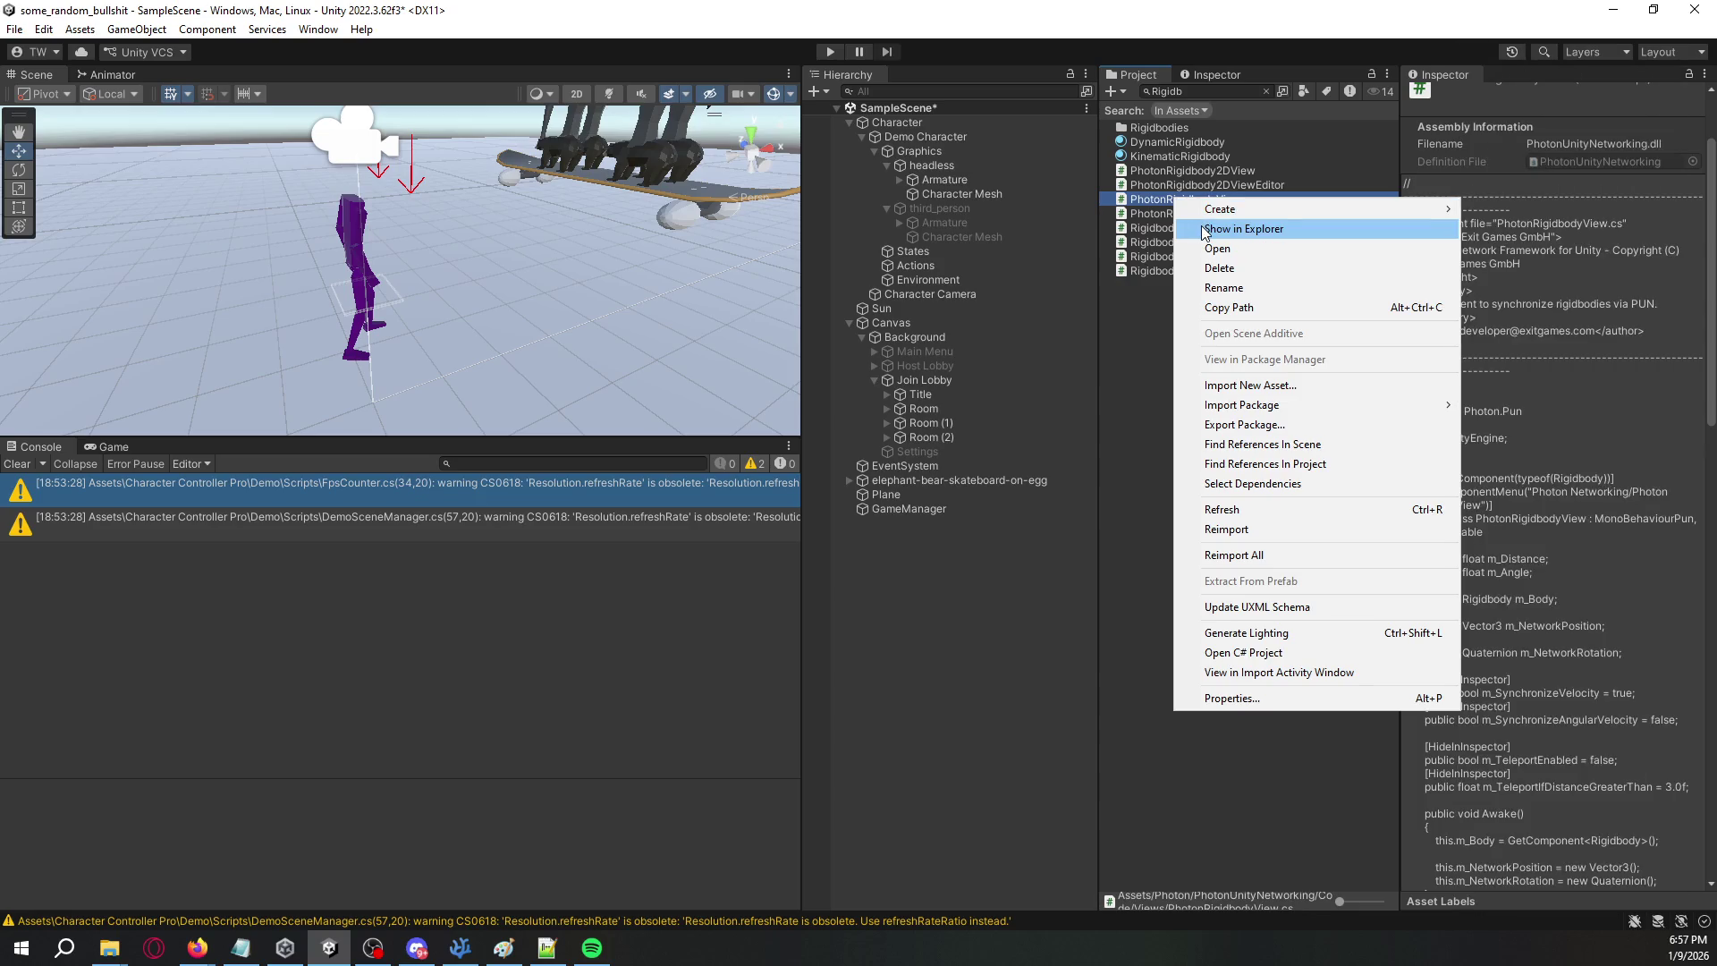
{"action": "left_click", "coordinate": [1203, 230]}
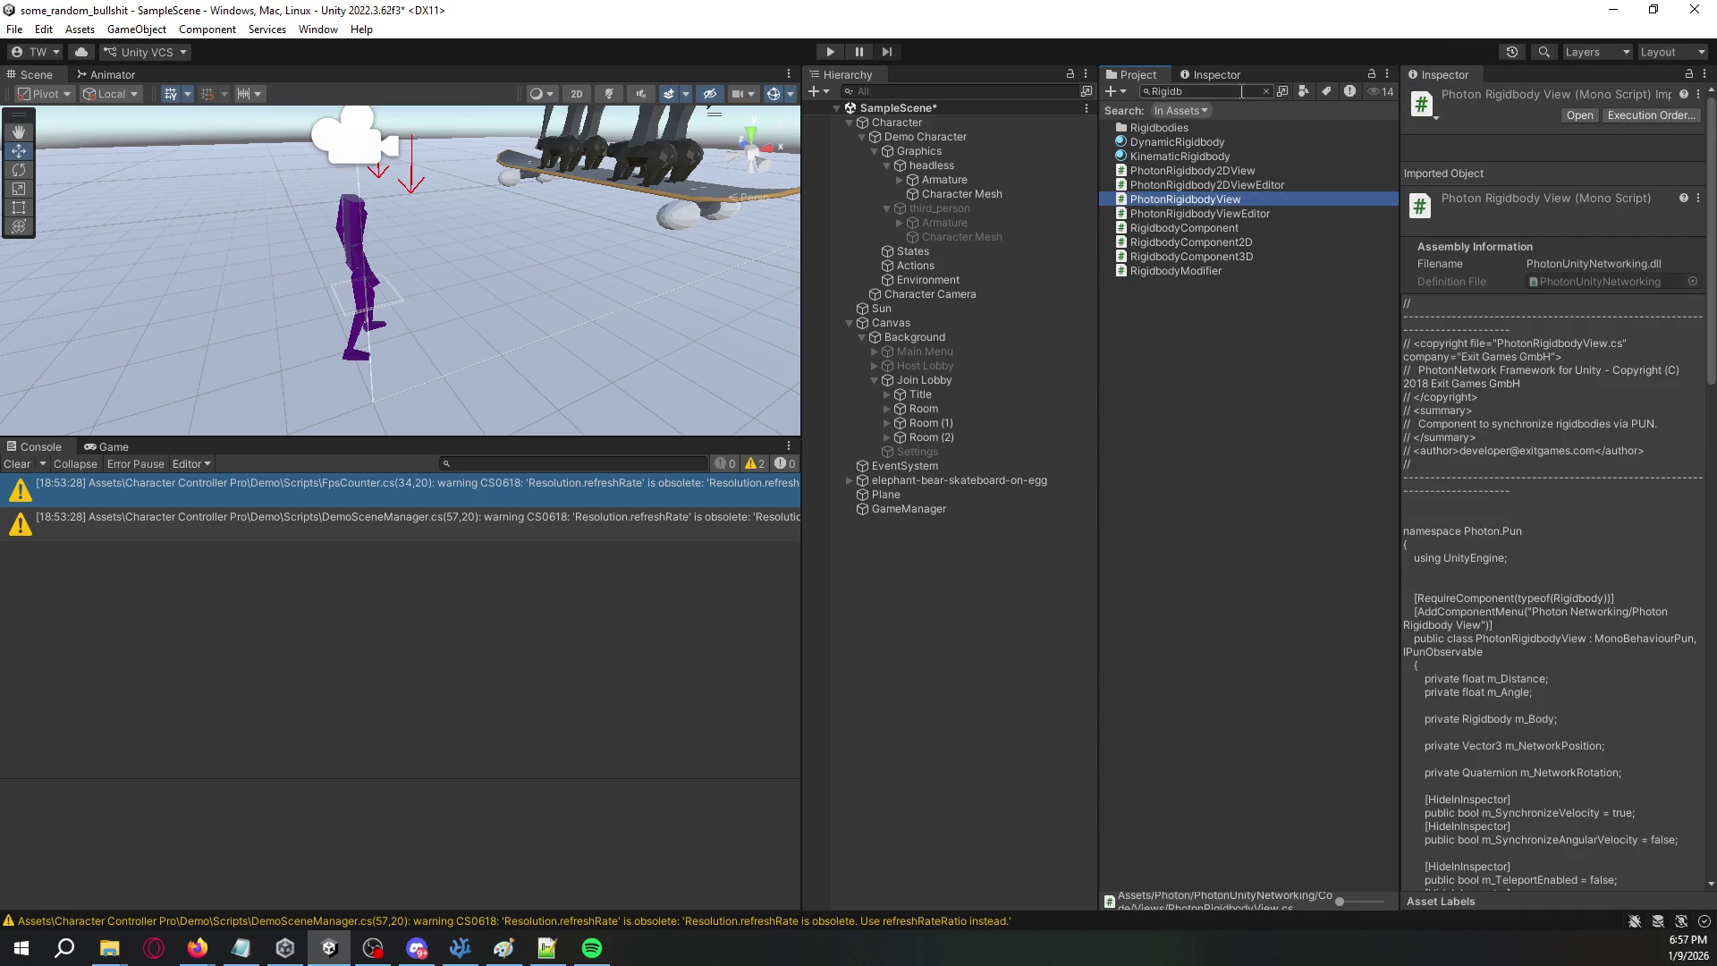
{"action": "left_click", "coordinate": [1266, 91]}
- Duplicate PhotonRigidbodyView, rename the copy to PhotonCustomRigidbodyView, and open it for editing
{"action": "left_click", "coordinate": [1270, 356]}
{"action": "key", "text": "ctrl+d"}
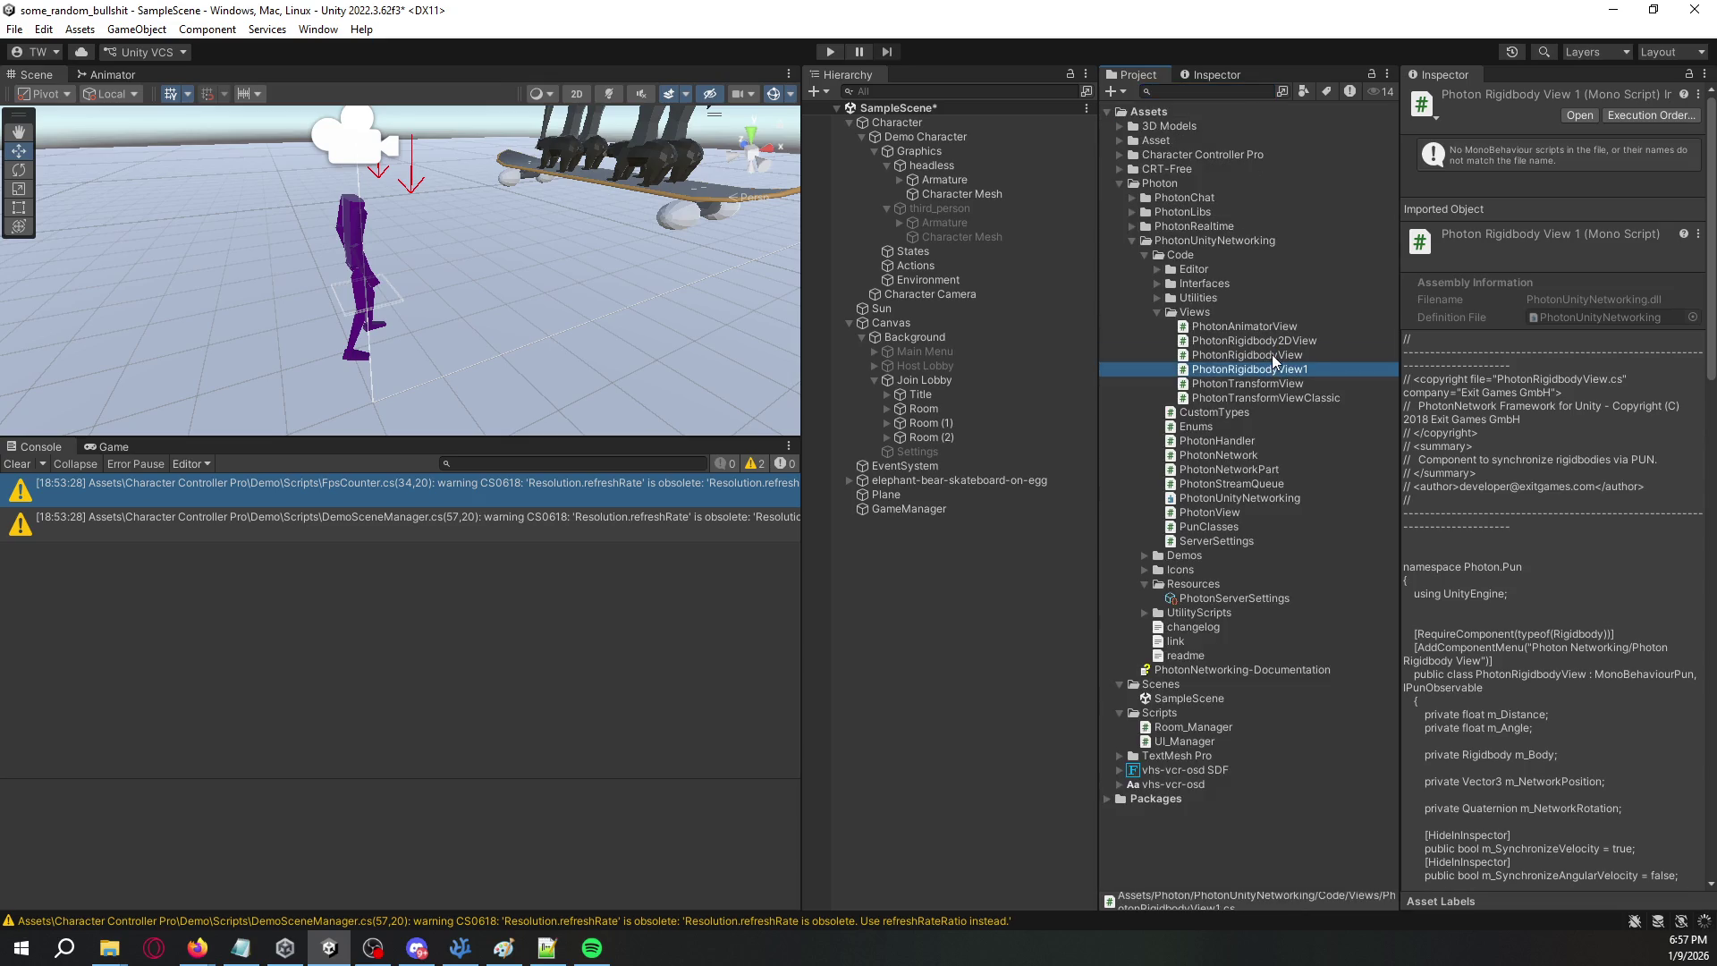
{"action": "right_click", "coordinate": [1276, 368]}
{"action": "left_click", "coordinate": [1342, 457]}
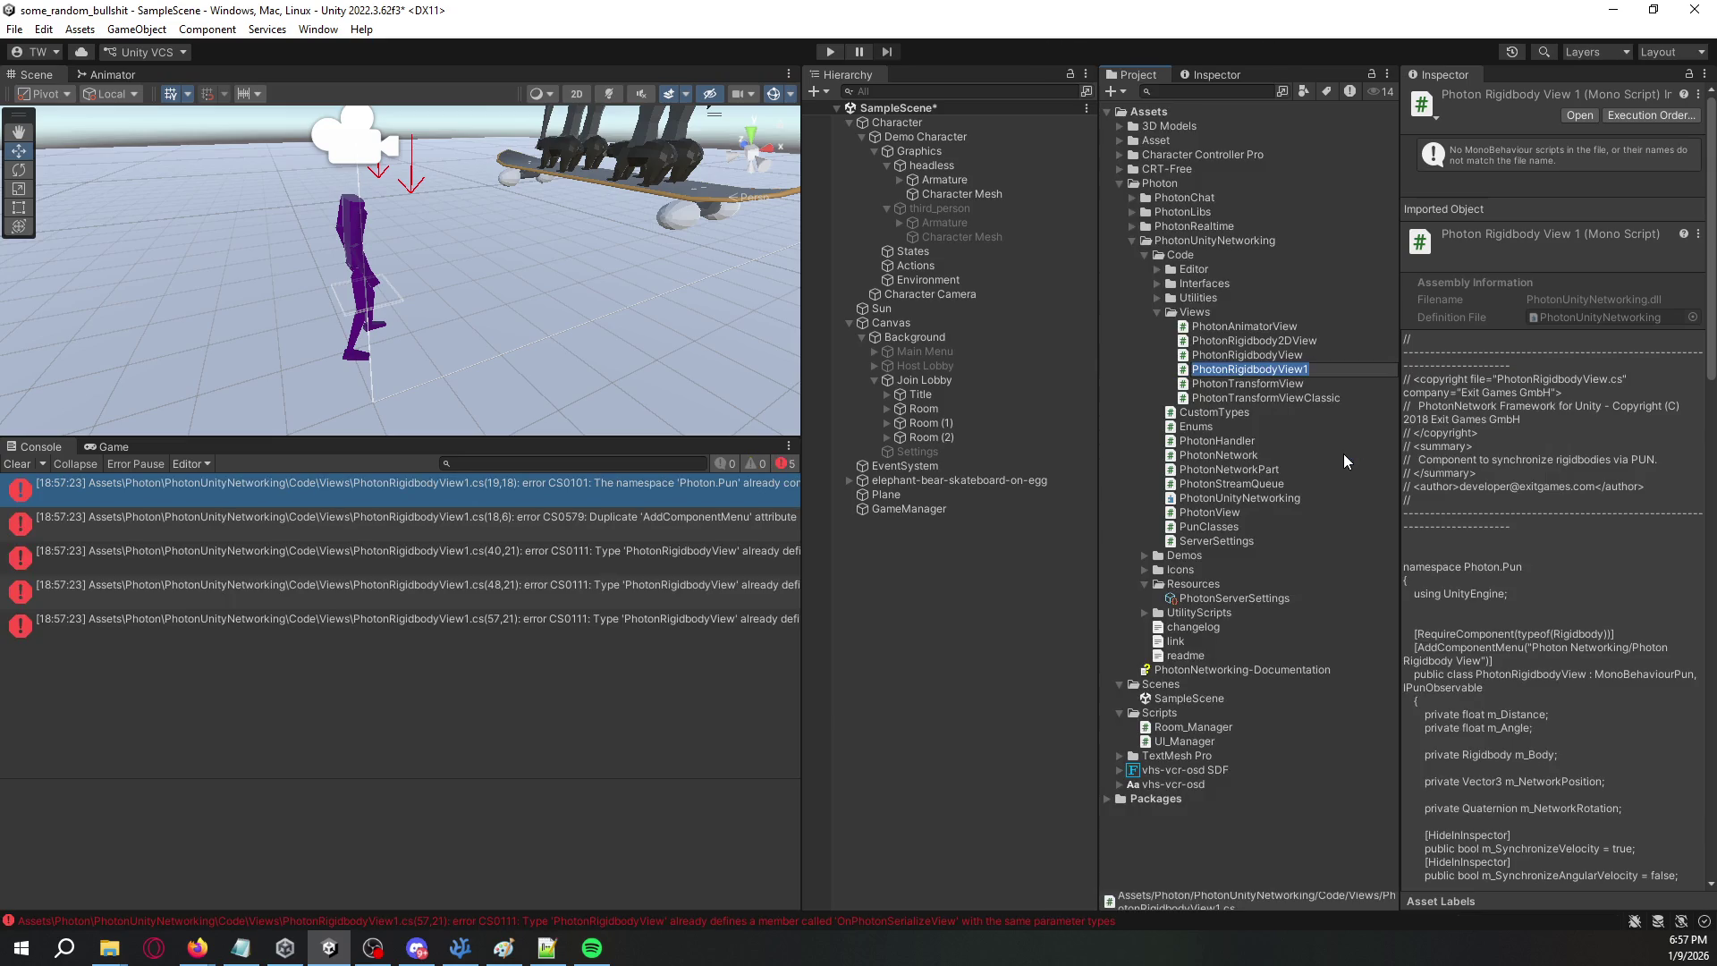
{"action": "type", "text": "PhotonC"}
{"action": "type", "text": "ustomRigidbo"}
{"action": "type", "text": "dyView"}
{"action": "key", "text": "Return"}
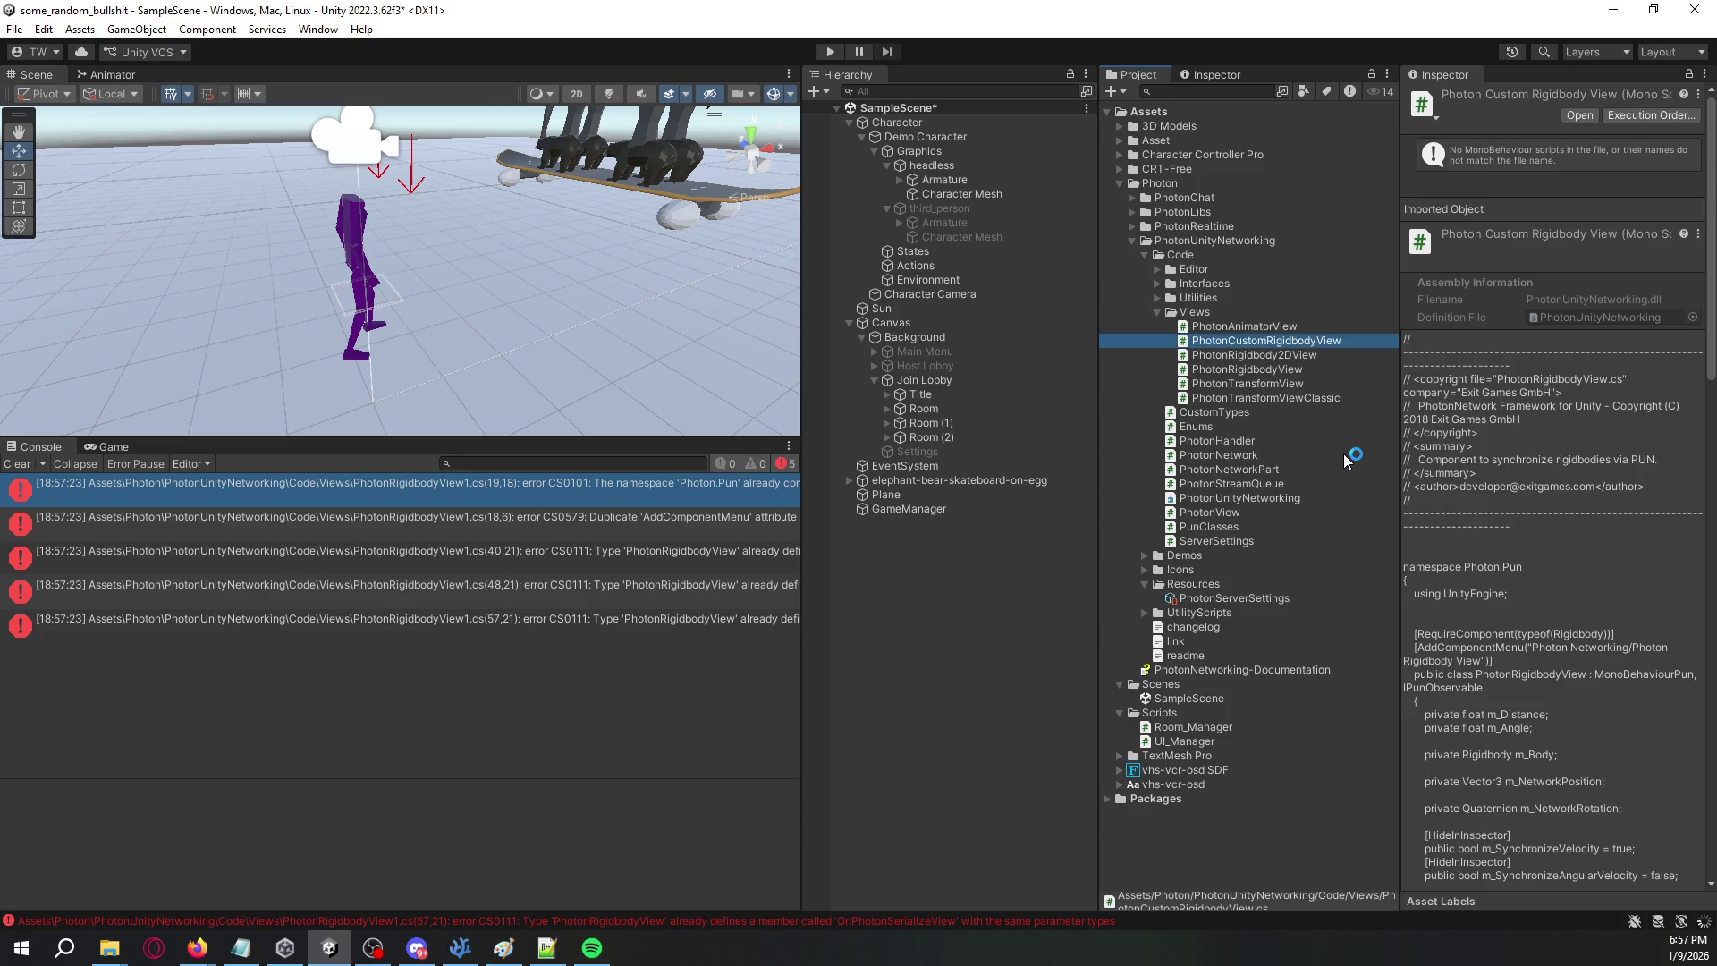
{"action": "key", "text": "Return"}
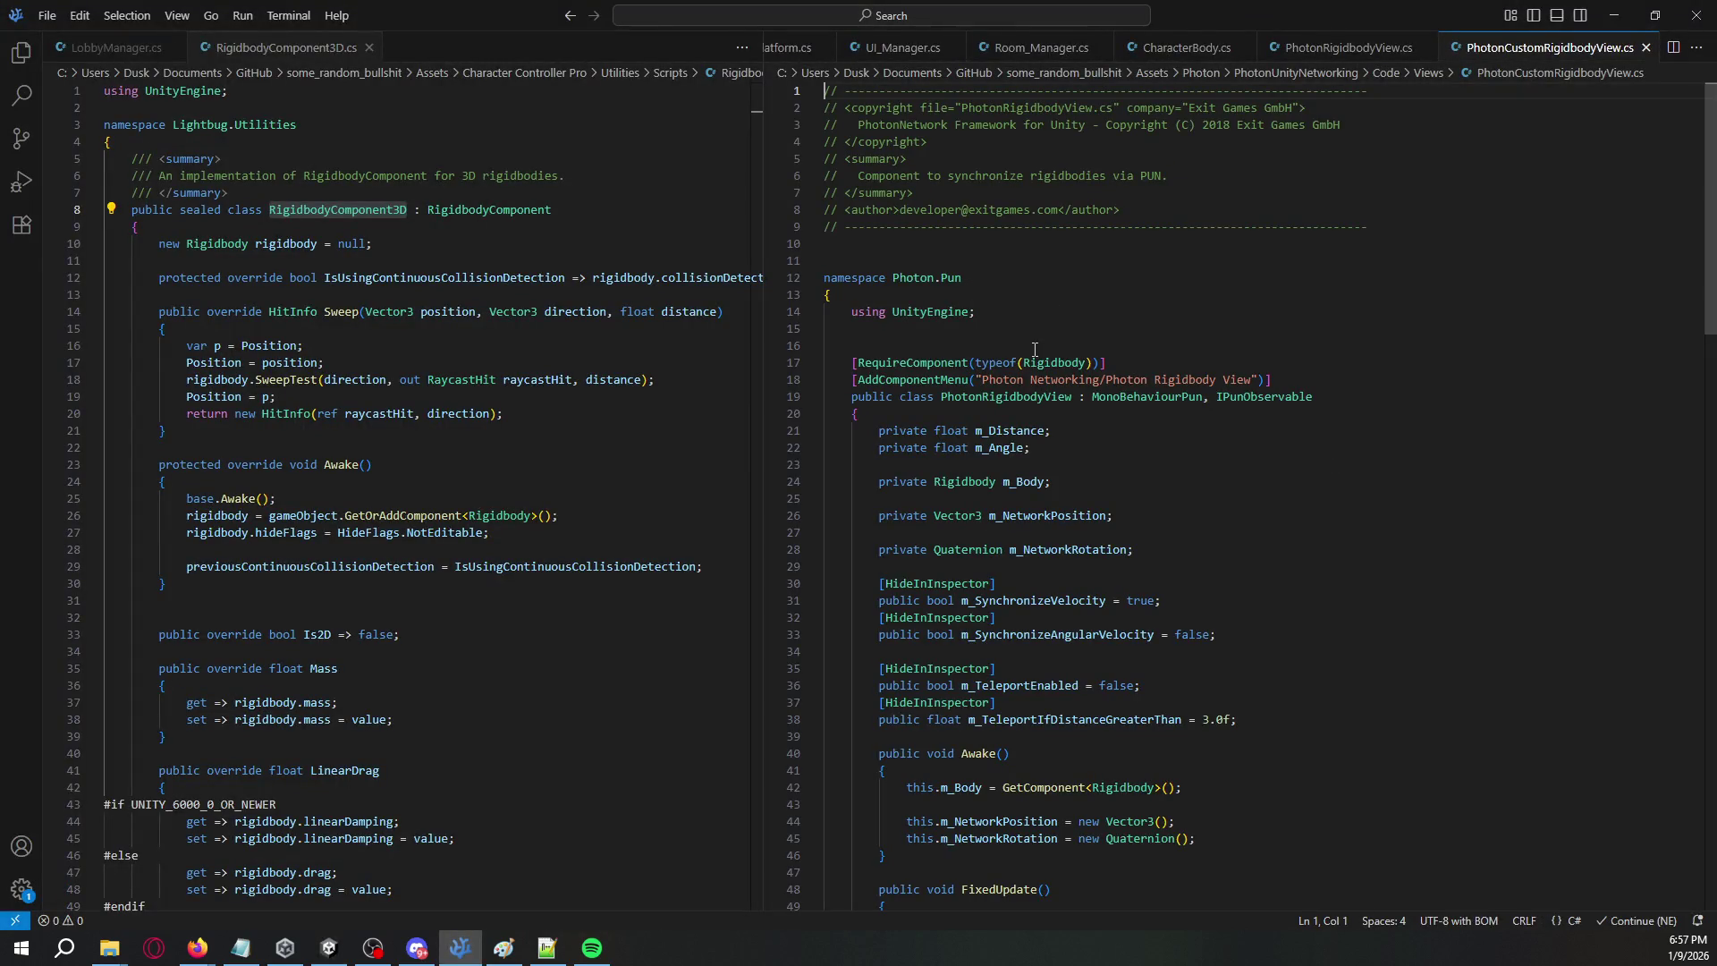
- Remove the RequireComponent Rigidbody line and change m_Body and GetComponent to RigidbodyComponent3D
{"action": "left_click", "coordinate": [1133, 348]}
{"action": "key", "text": "shift+Down"}
{"action": "key", "text": "shift+End"}
{"action": "key", "text": "Delete"}
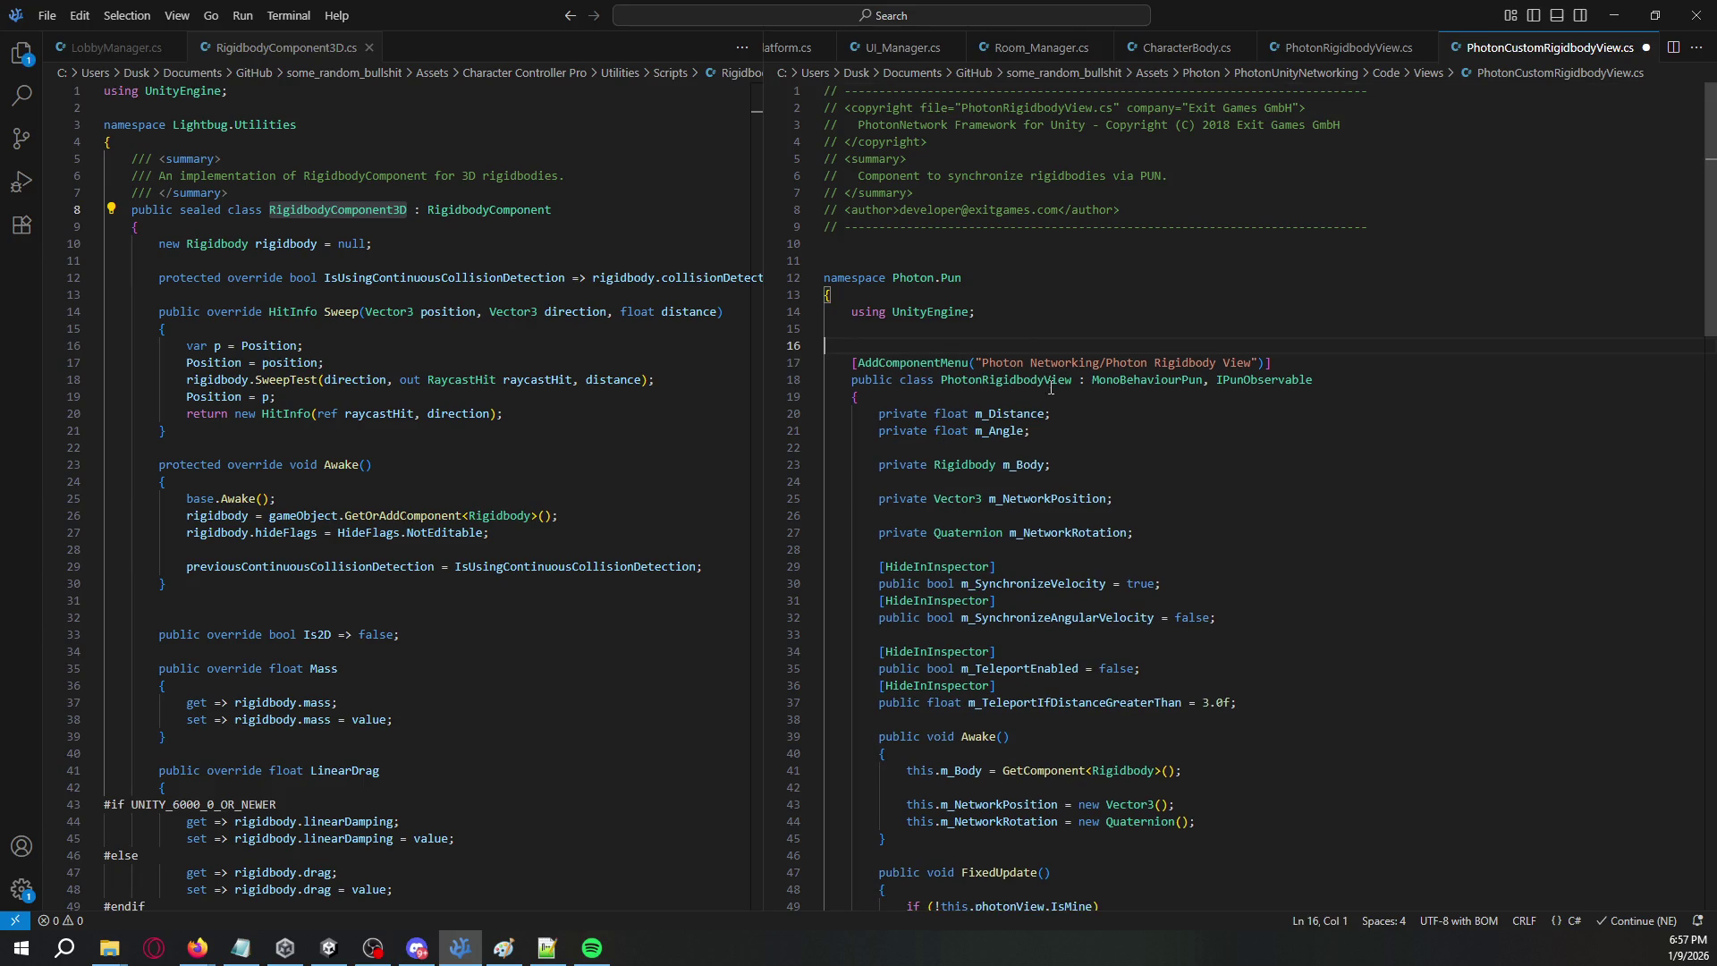
{"action": "double_click", "coordinate": [373, 209]}
{"action": "key", "text": "ctrl+c"}
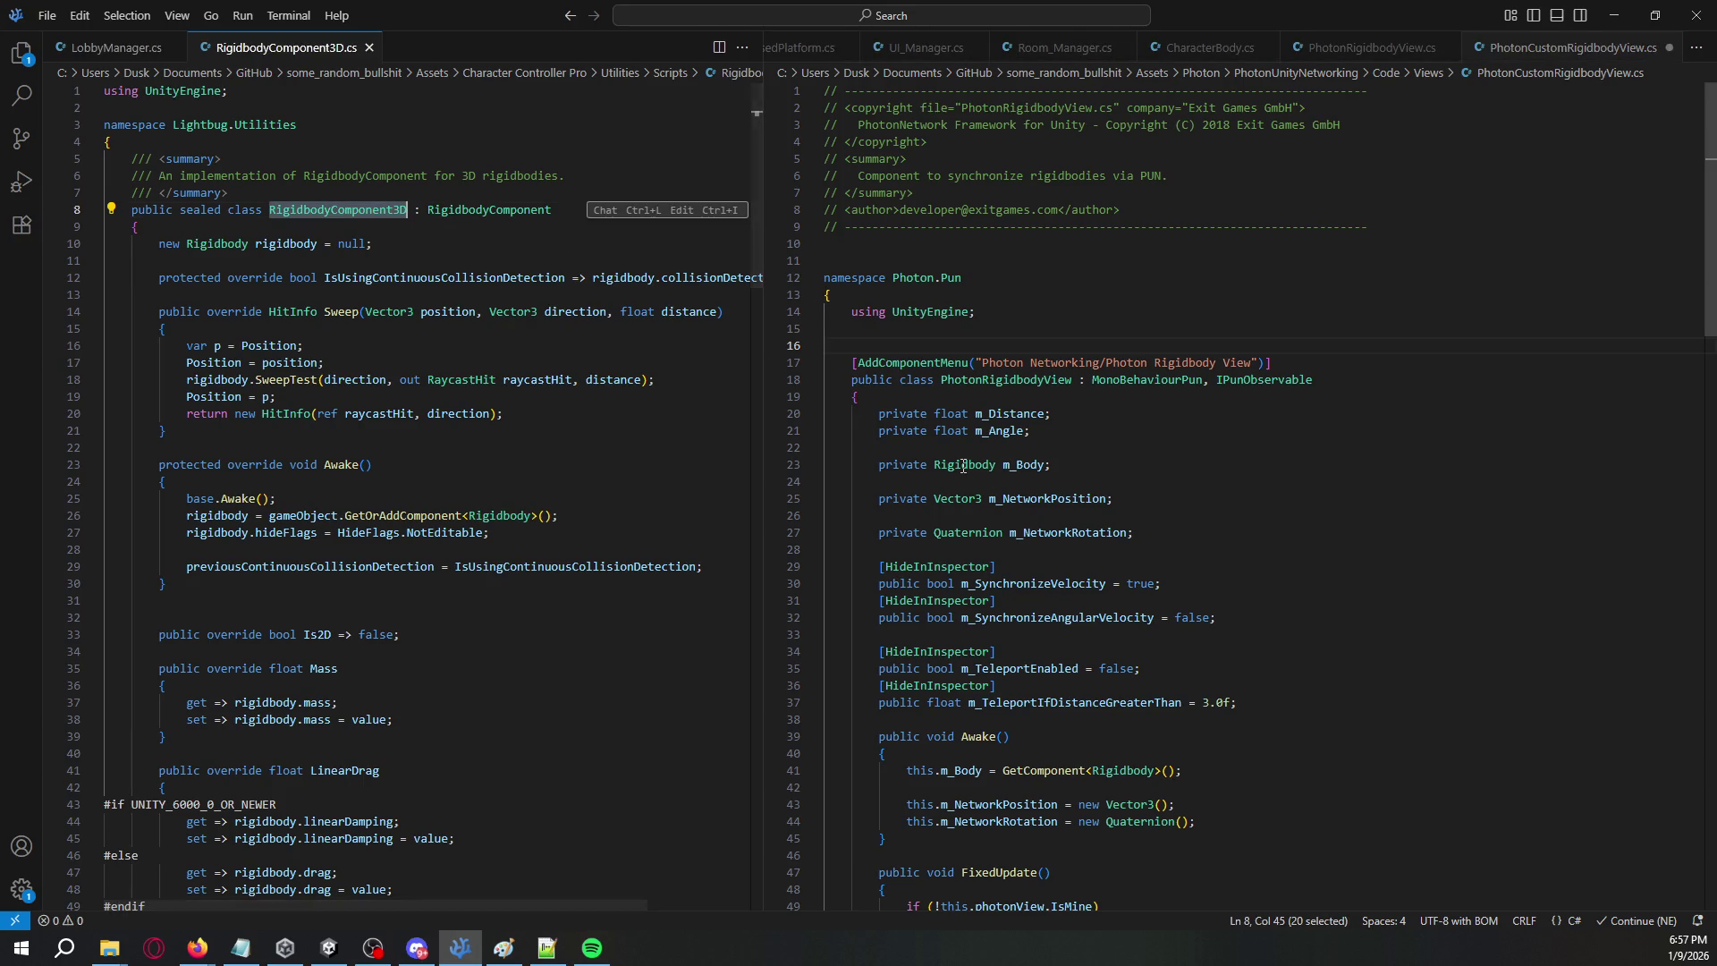
{"action": "double_click", "coordinate": [964, 465]}
{"action": "scroll", "coordinate": [1178, 719], "scroll_direction": "down", "scroll_amount": 1}
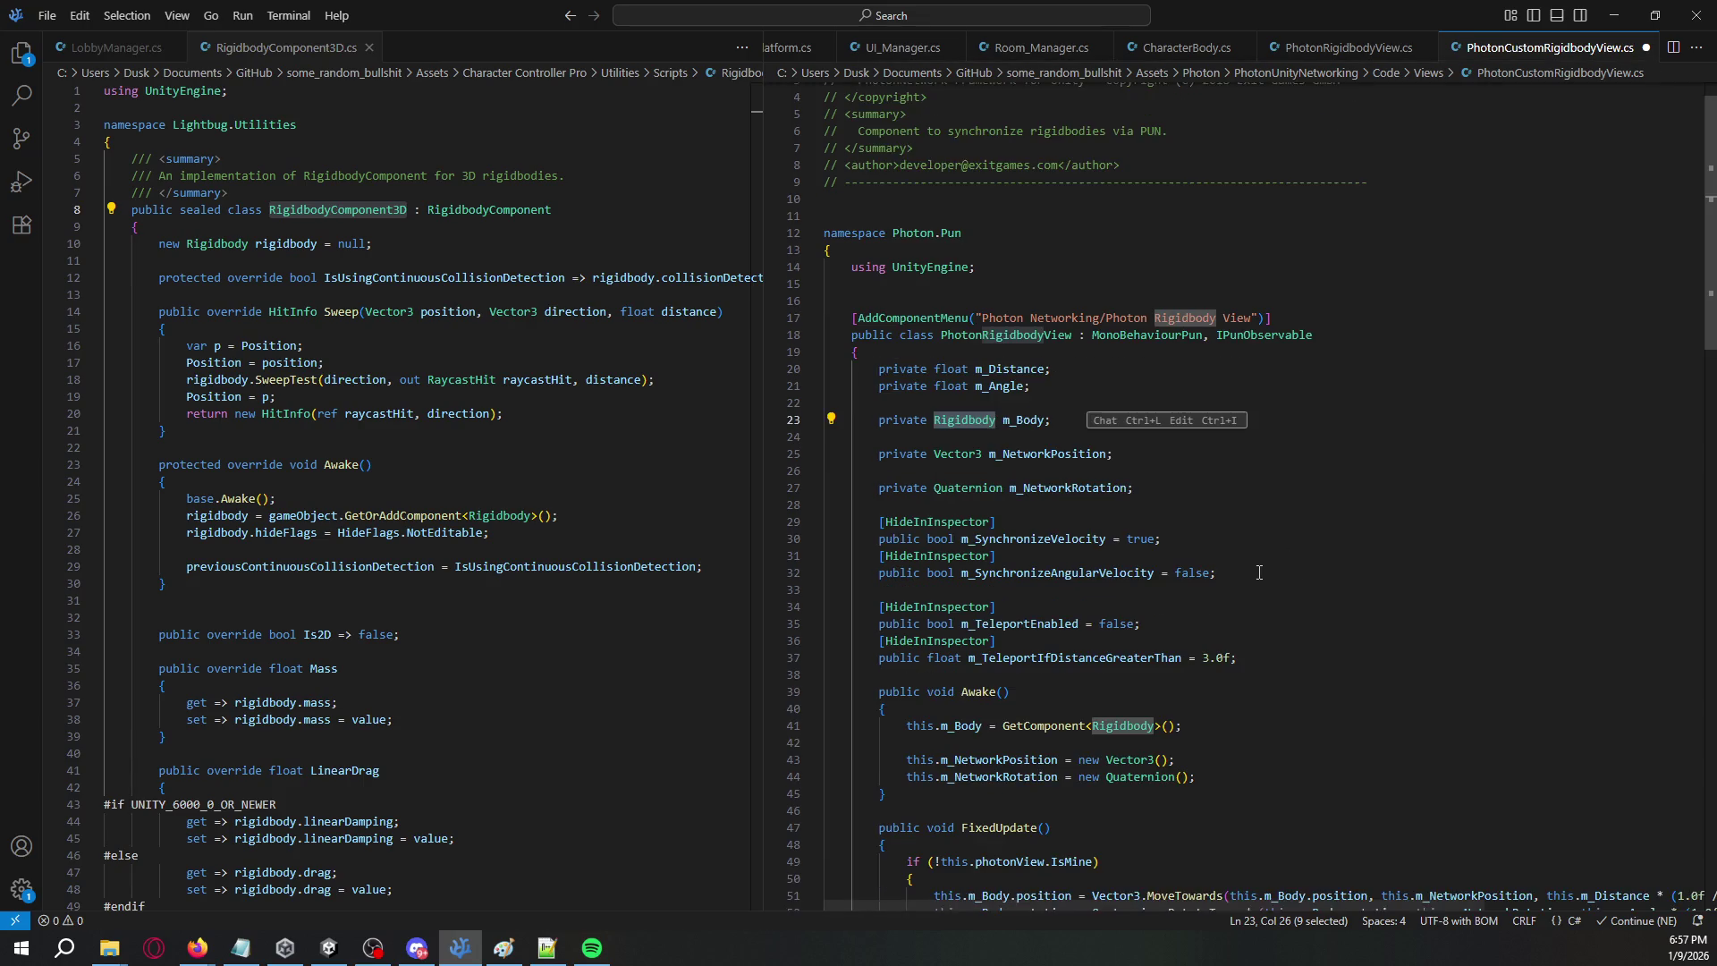
{"action": "key", "text": "ctrl+v"}
{"action": "double_click", "coordinate": [1124, 726]}
{"action": "key", "text": "ctrl+v"}
- Save the script and inspect the first compile error in Unity's console
{"action": "scroll", "coordinate": [1314, 617], "scroll_direction": "down", "scroll_amount": 2}
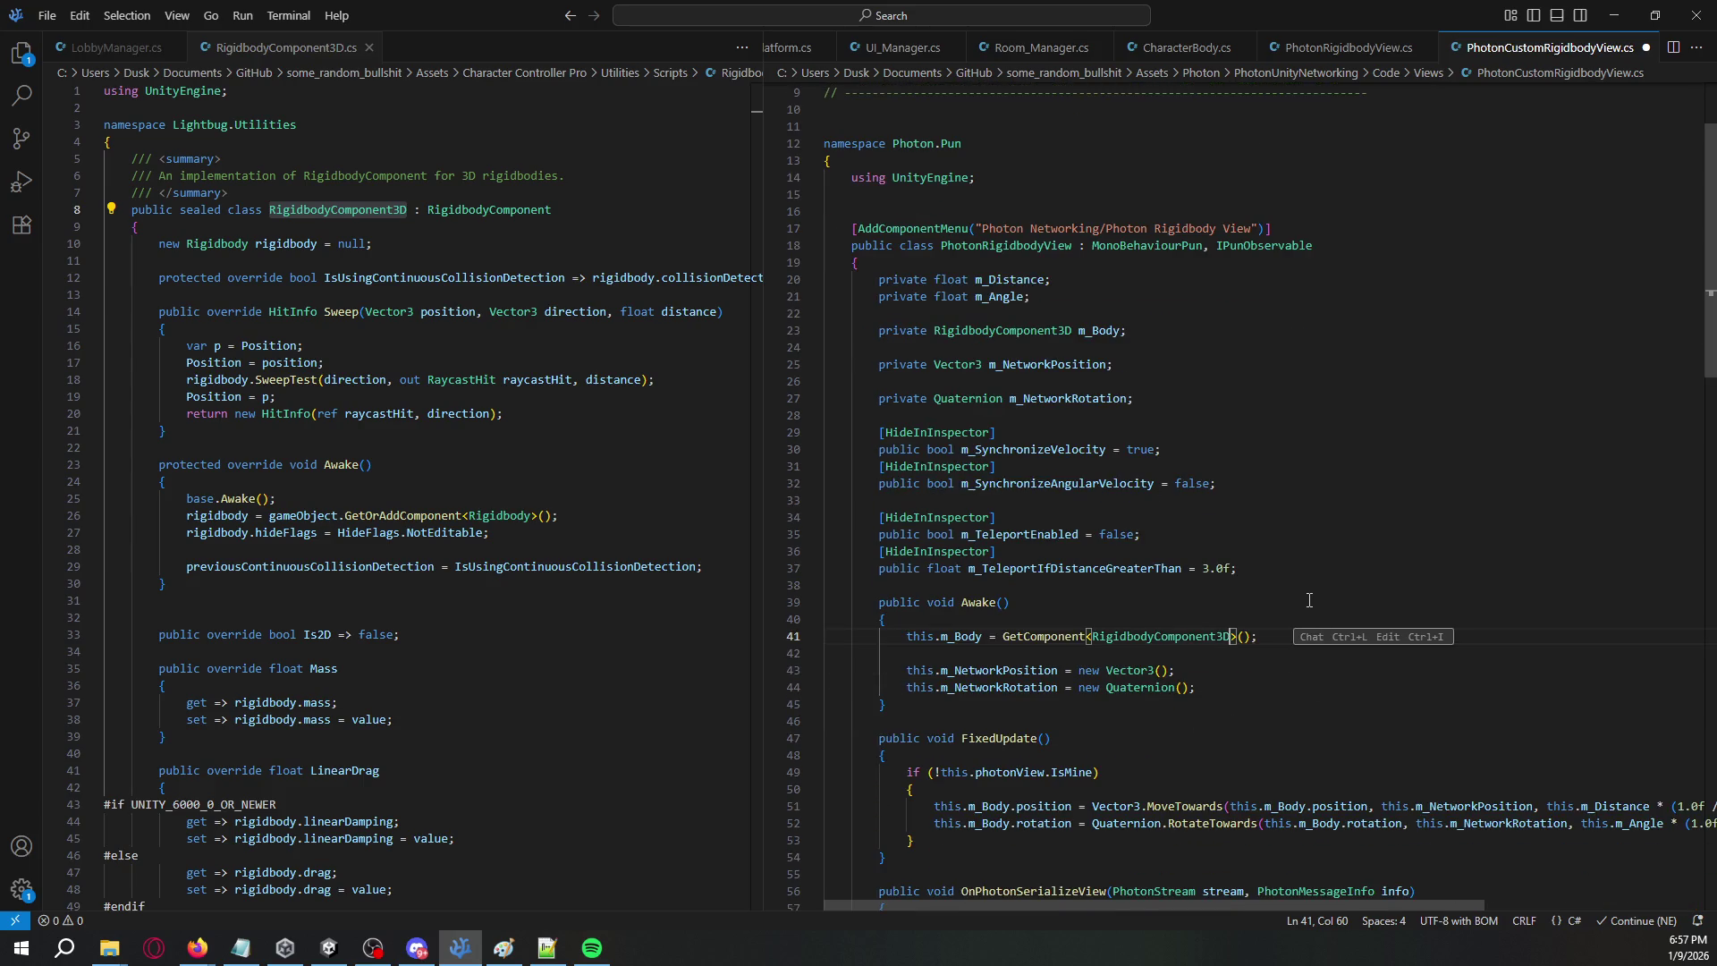
{"action": "scroll", "coordinate": [1294, 597], "scroll_direction": "down", "scroll_amount": 4}
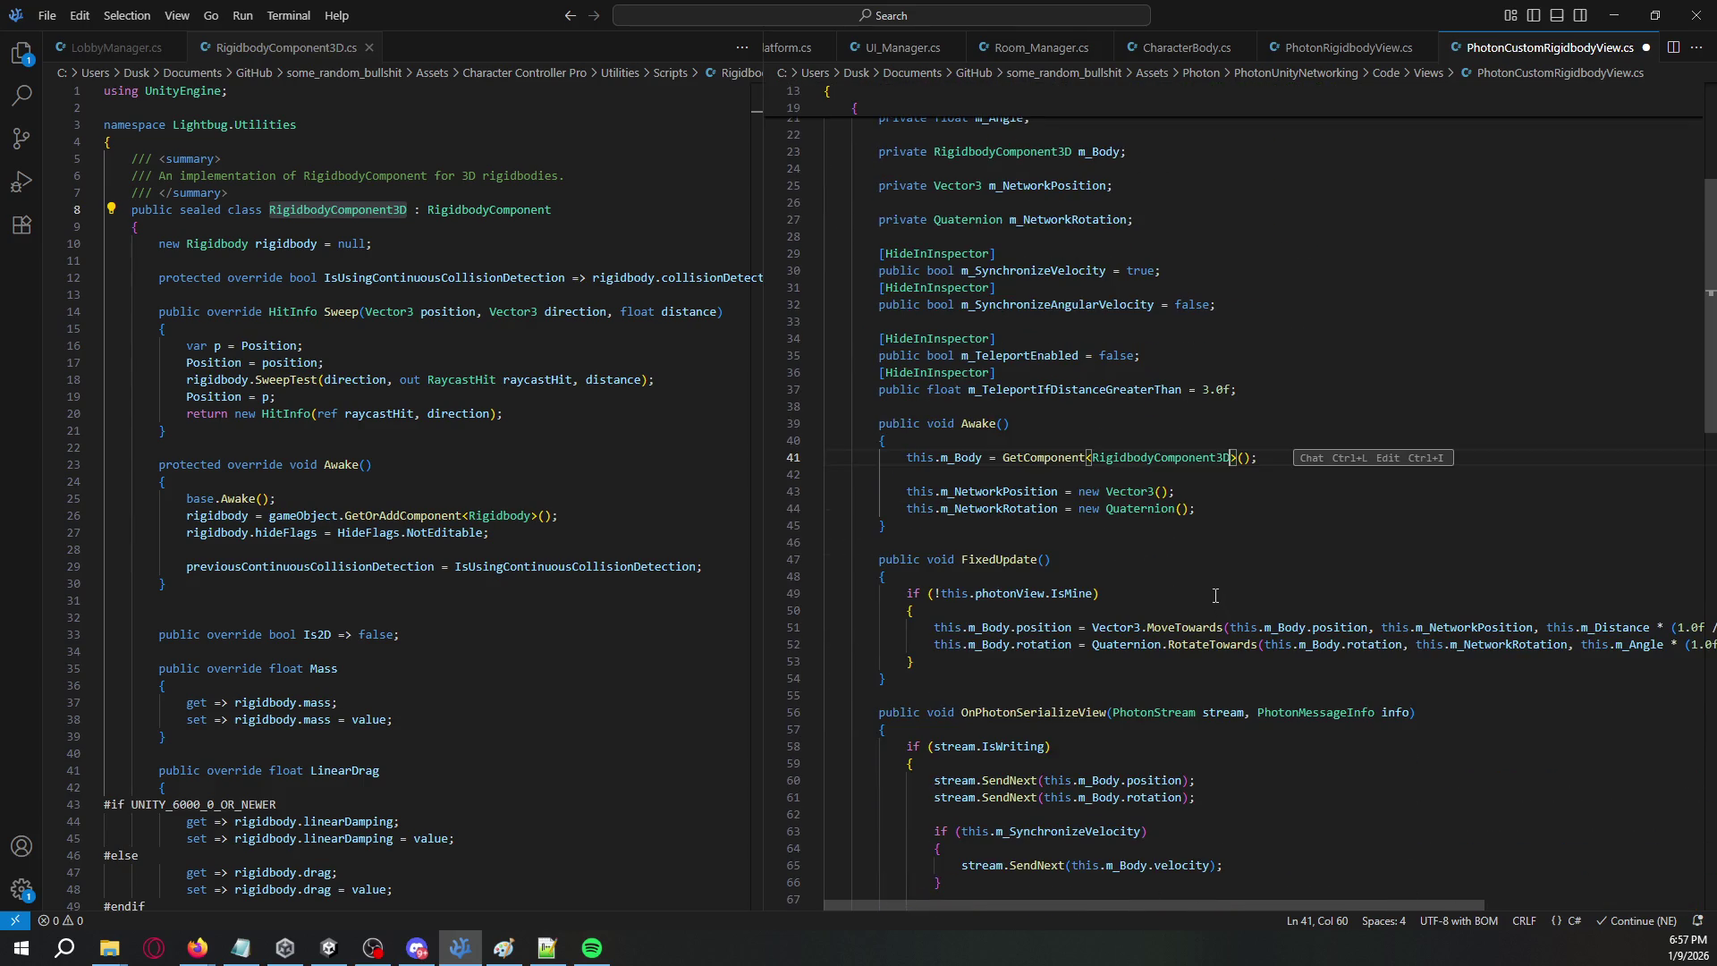
{"action": "left_click", "coordinate": [1241, 524]}
{"action": "key", "text": "ctrl+s"}
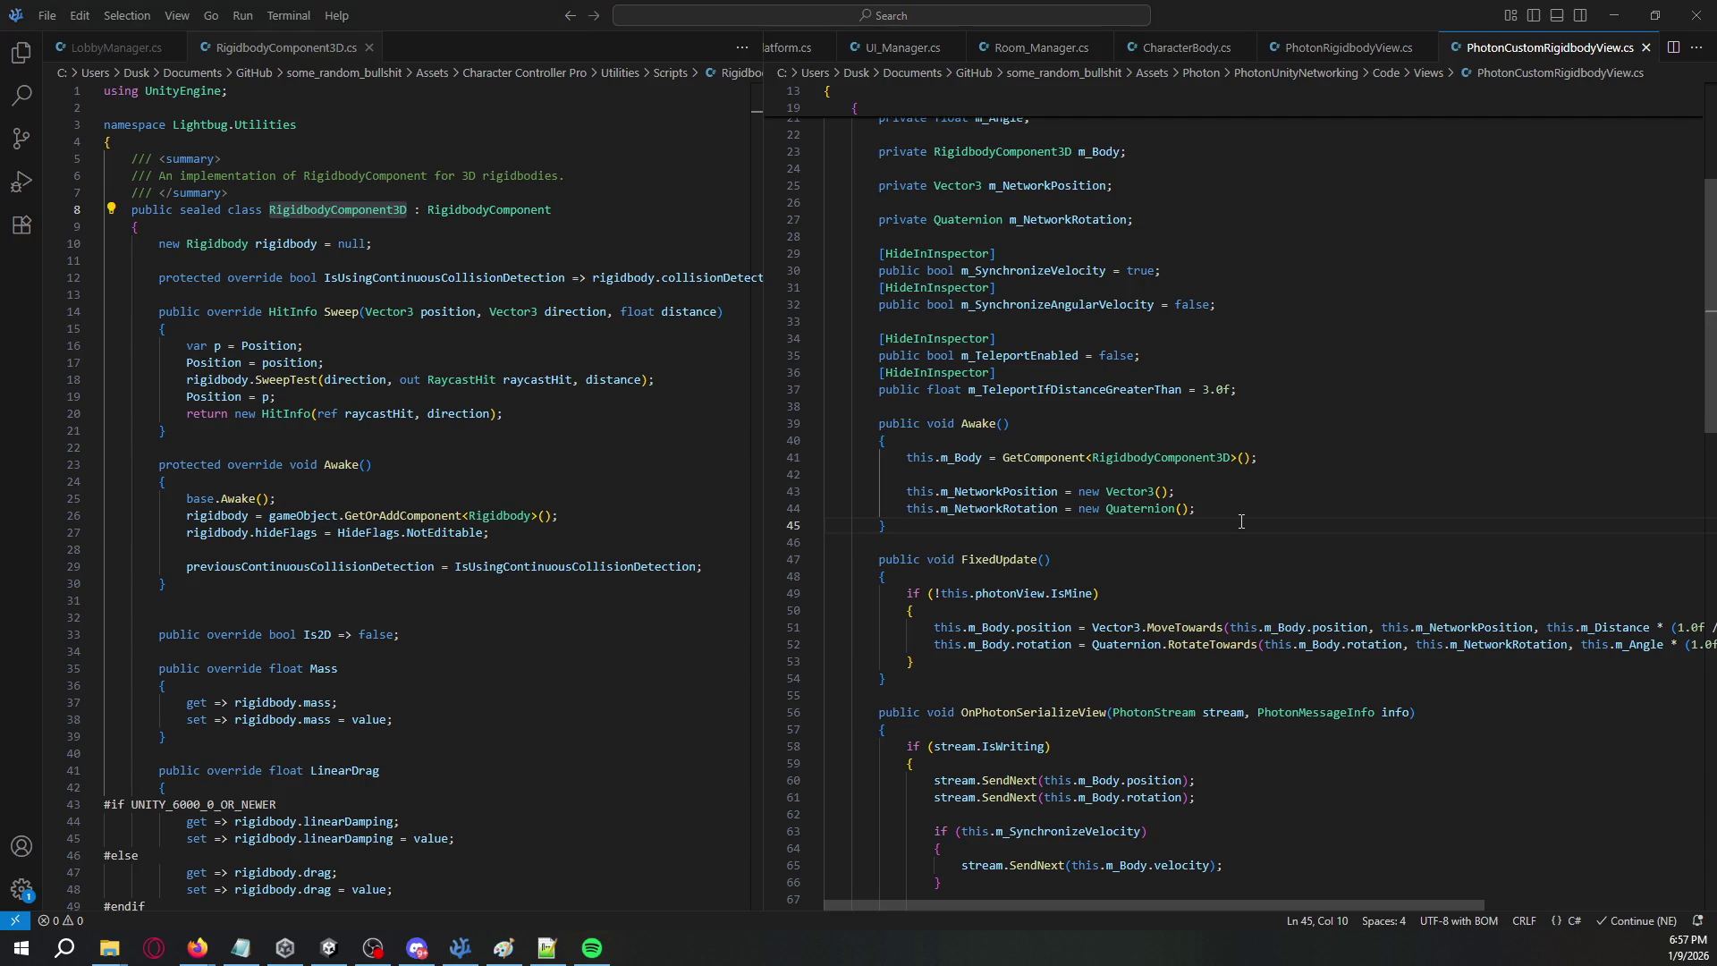
{"action": "key", "text": "alt+Tab"}
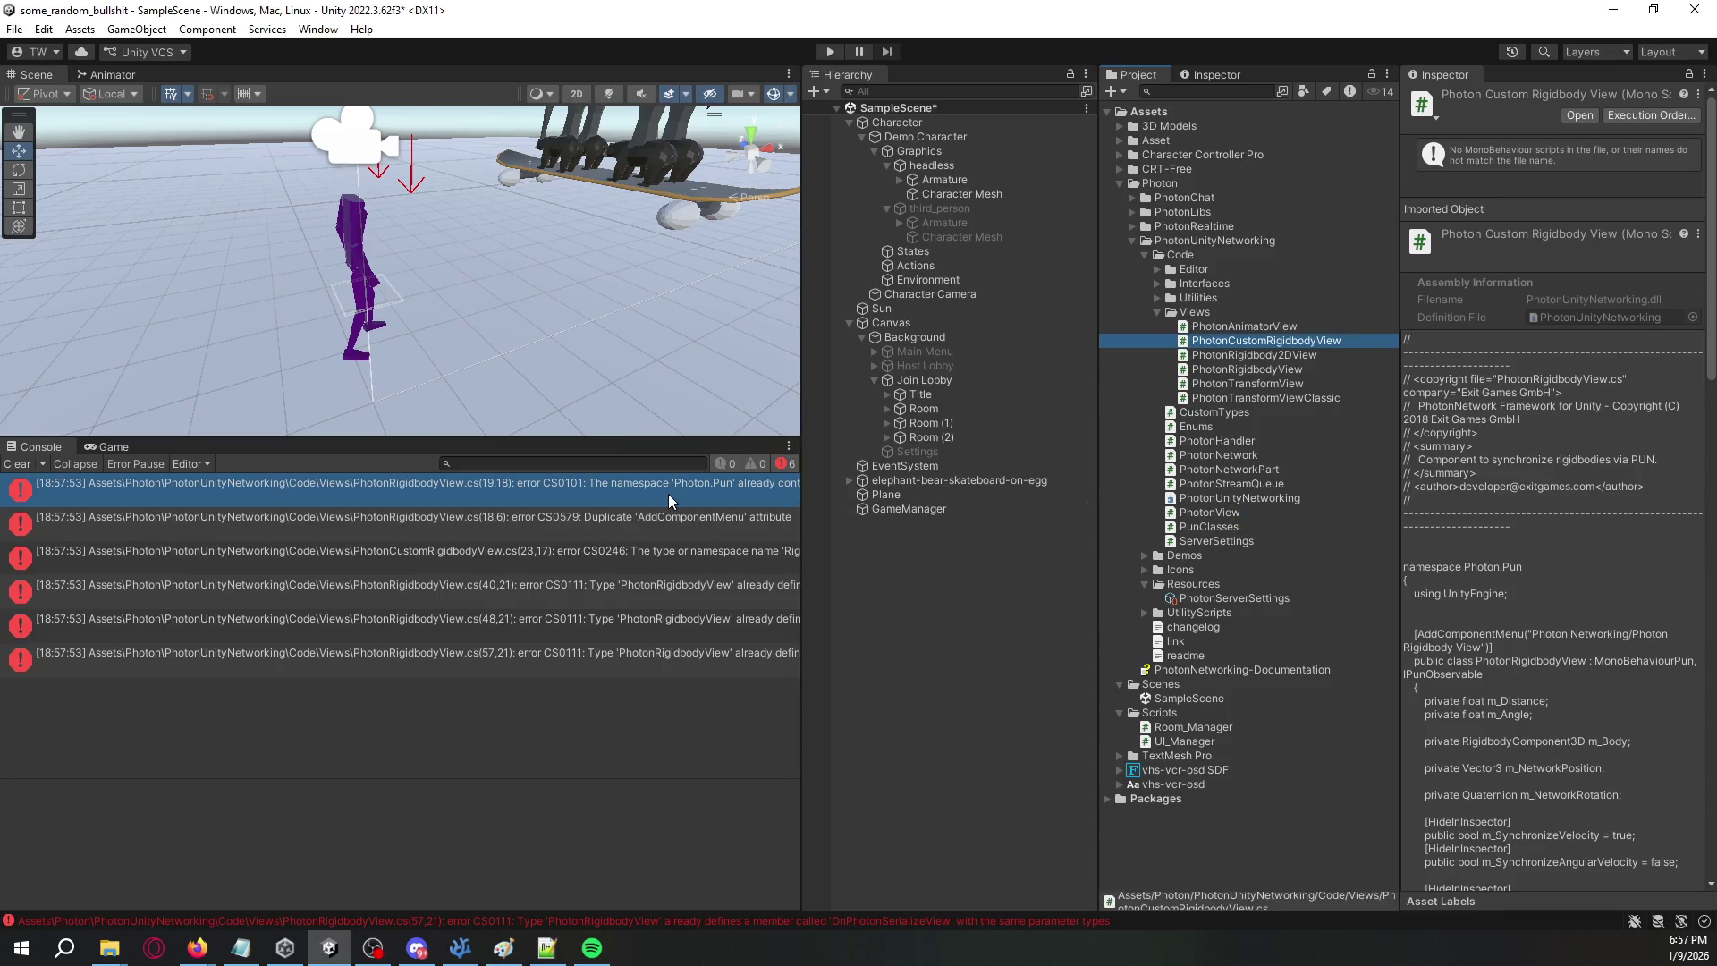
{"action": "left_click", "coordinate": [668, 494]}
{"action": "double_click", "coordinate": [667, 494]}
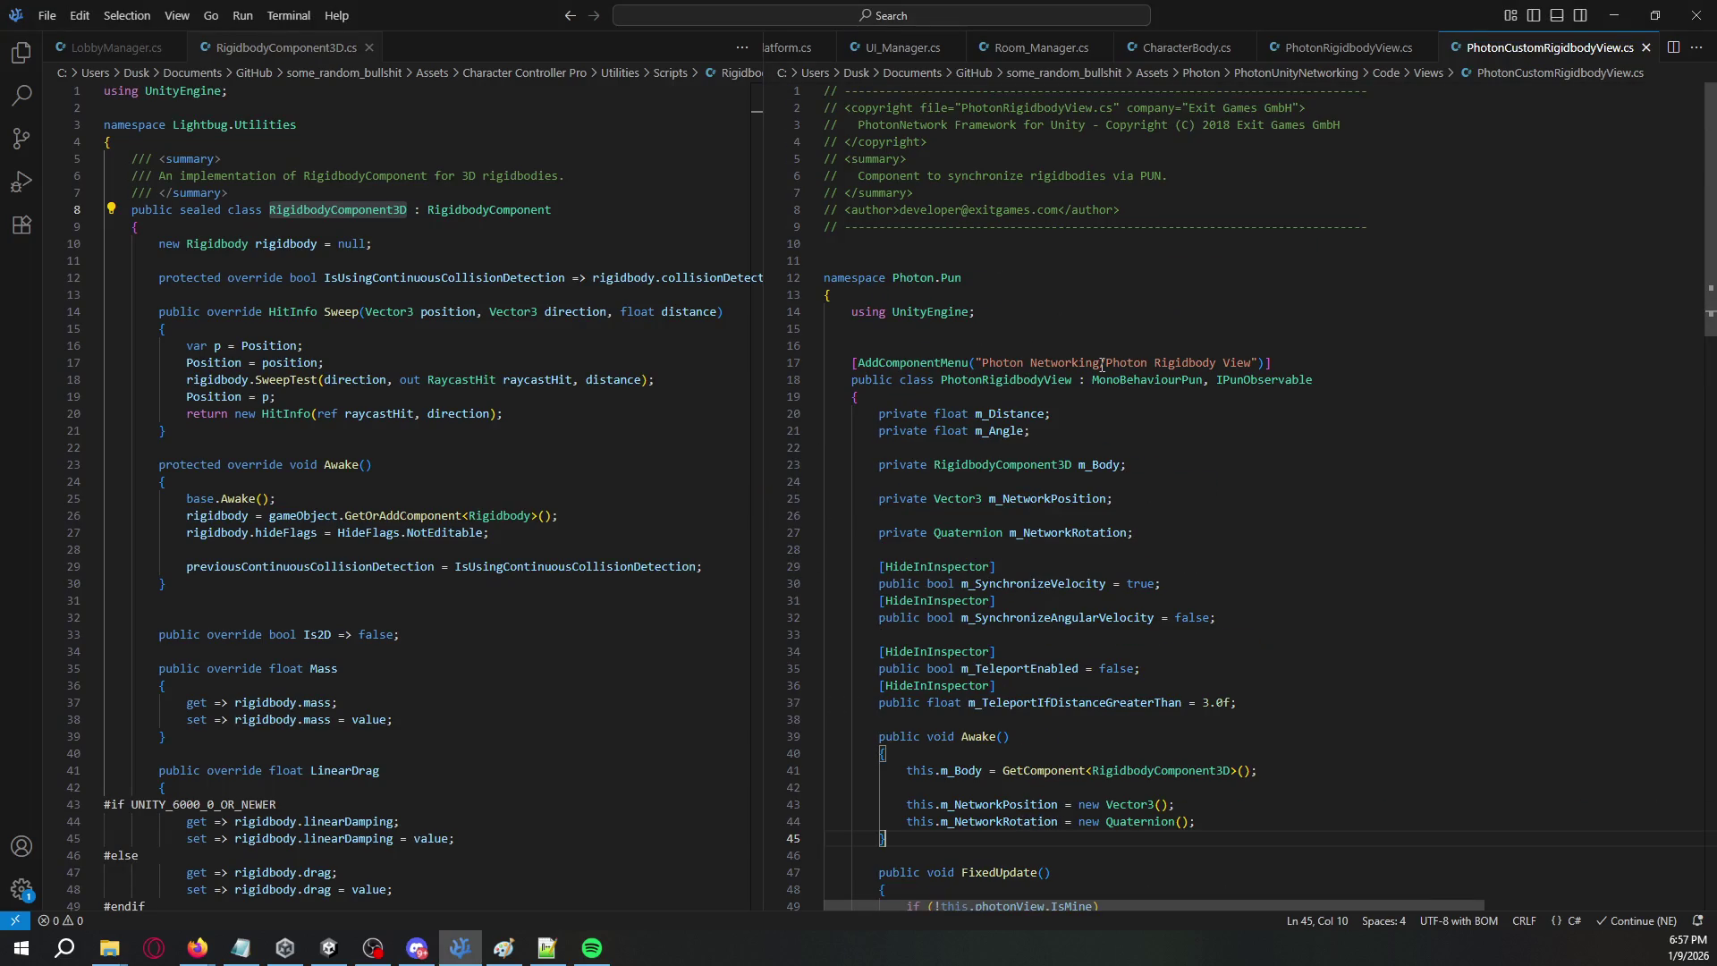
- Add 'Custom' to the menu path and class name, making PhotonCustomRigidbodyView, and save
{"action": "left_click", "coordinate": [1154, 363]}
{"action": "type", "text": "Custom"}
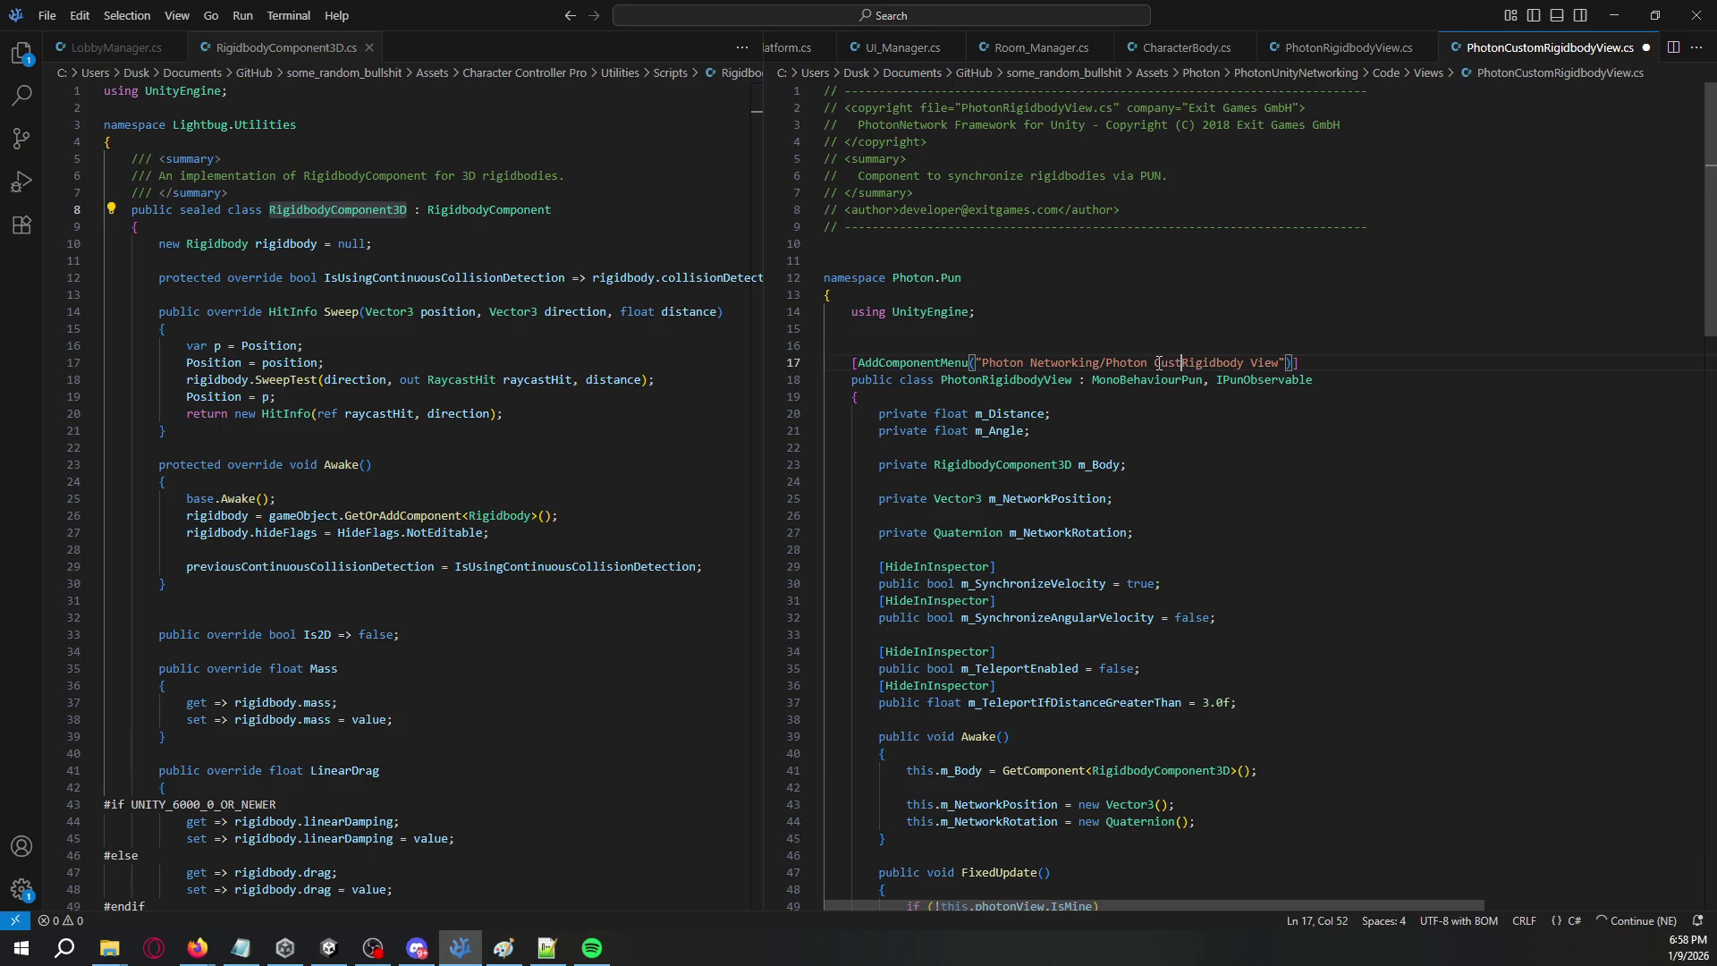
{"action": "left_click", "coordinate": [982, 382]}
{"action": "type", "text": "Custom"}
{"action": "key", "text": "ctrl+s"}
{"action": "key", "text": "alt+Tab"}
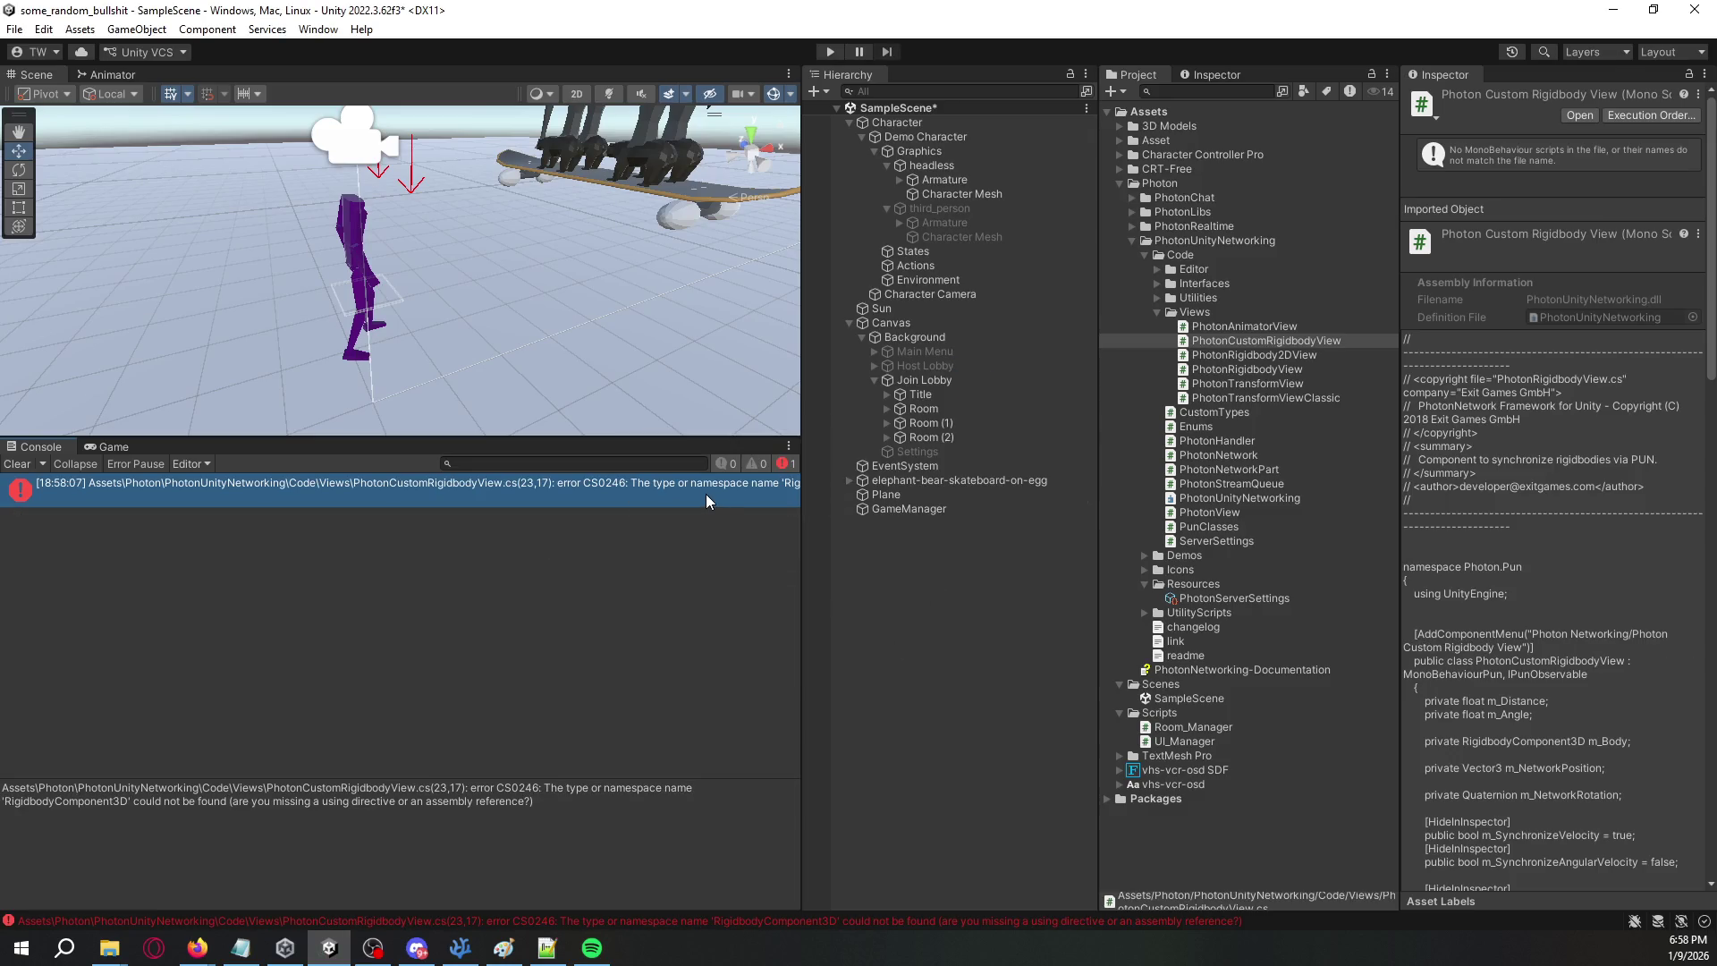
- Compare the RigidbodyComponent3D definition with its use in the m_Body field, scrolling through RigidbodyComponent3D.cs
{"action": "key", "text": "alt+Tab"}
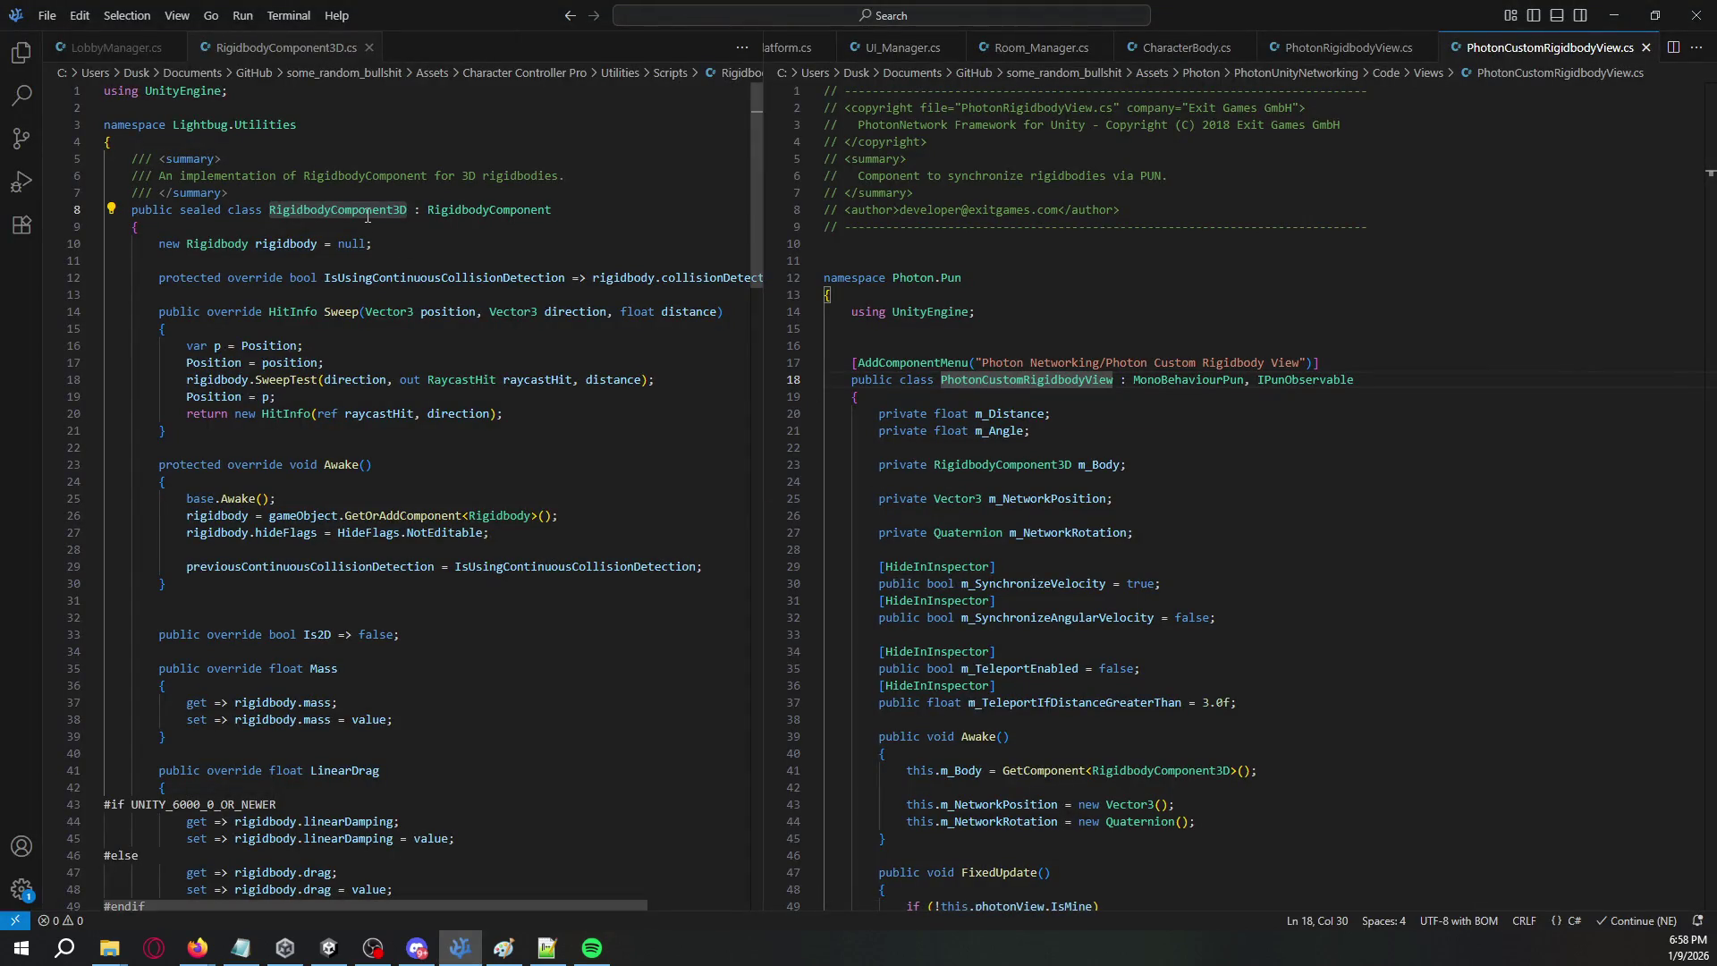
{"action": "double_click", "coordinate": [367, 216]}
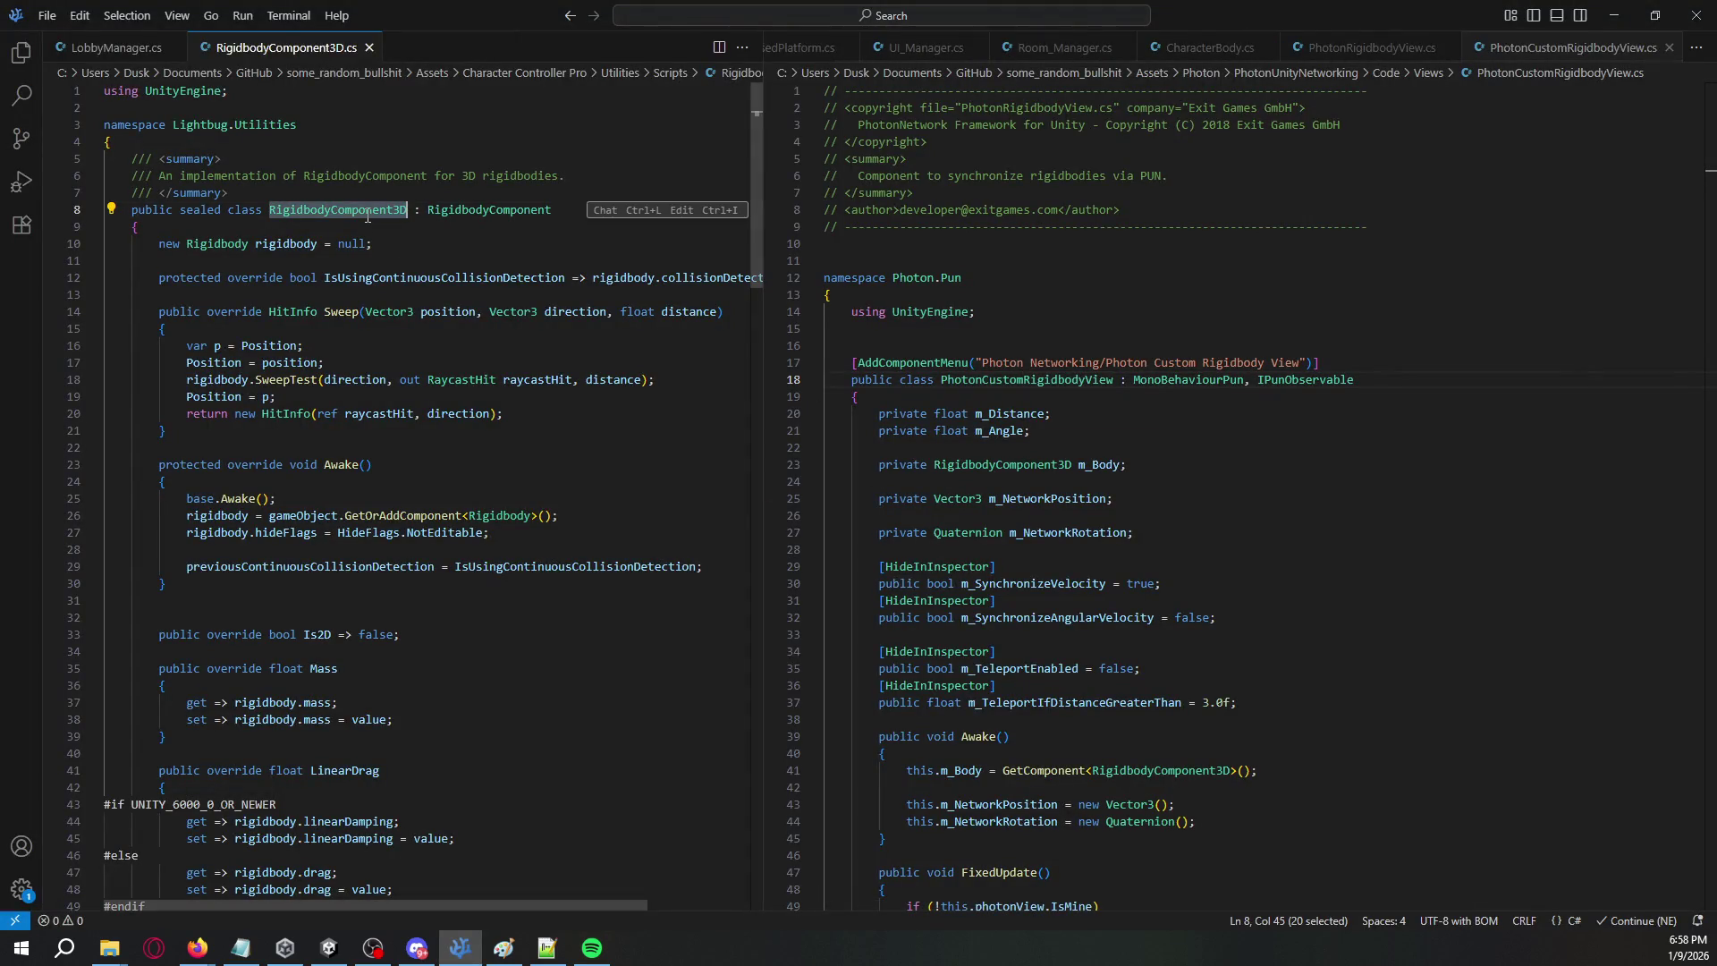
{"action": "double_click", "coordinate": [1029, 464]}
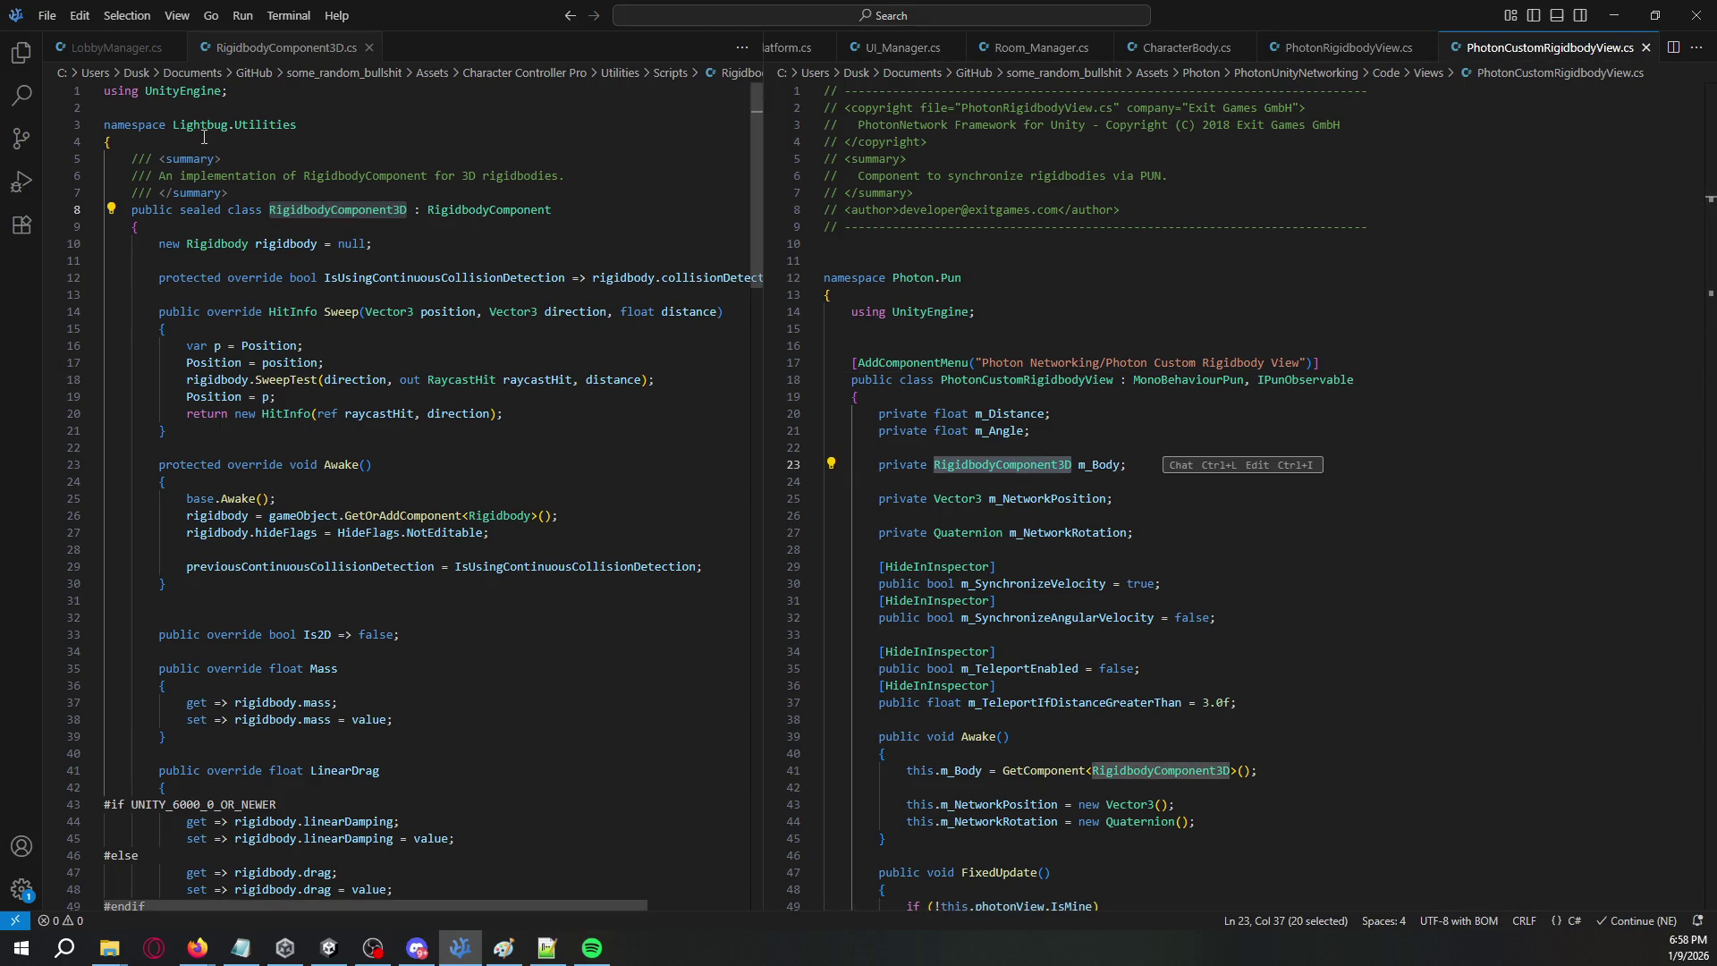
{"action": "scroll", "coordinate": [192, 215], "scroll_direction": "down", "scroll_amount": 6}
{"action": "scroll", "coordinate": [197, 220], "scroll_direction": "up", "scroll_amount": 5}
{"action": "scroll", "coordinate": [206, 231], "scroll_direction": "down", "scroll_amount": 6}
{"action": "scroll", "coordinate": [210, 235], "scroll_direction": "down", "scroll_amount": 20}
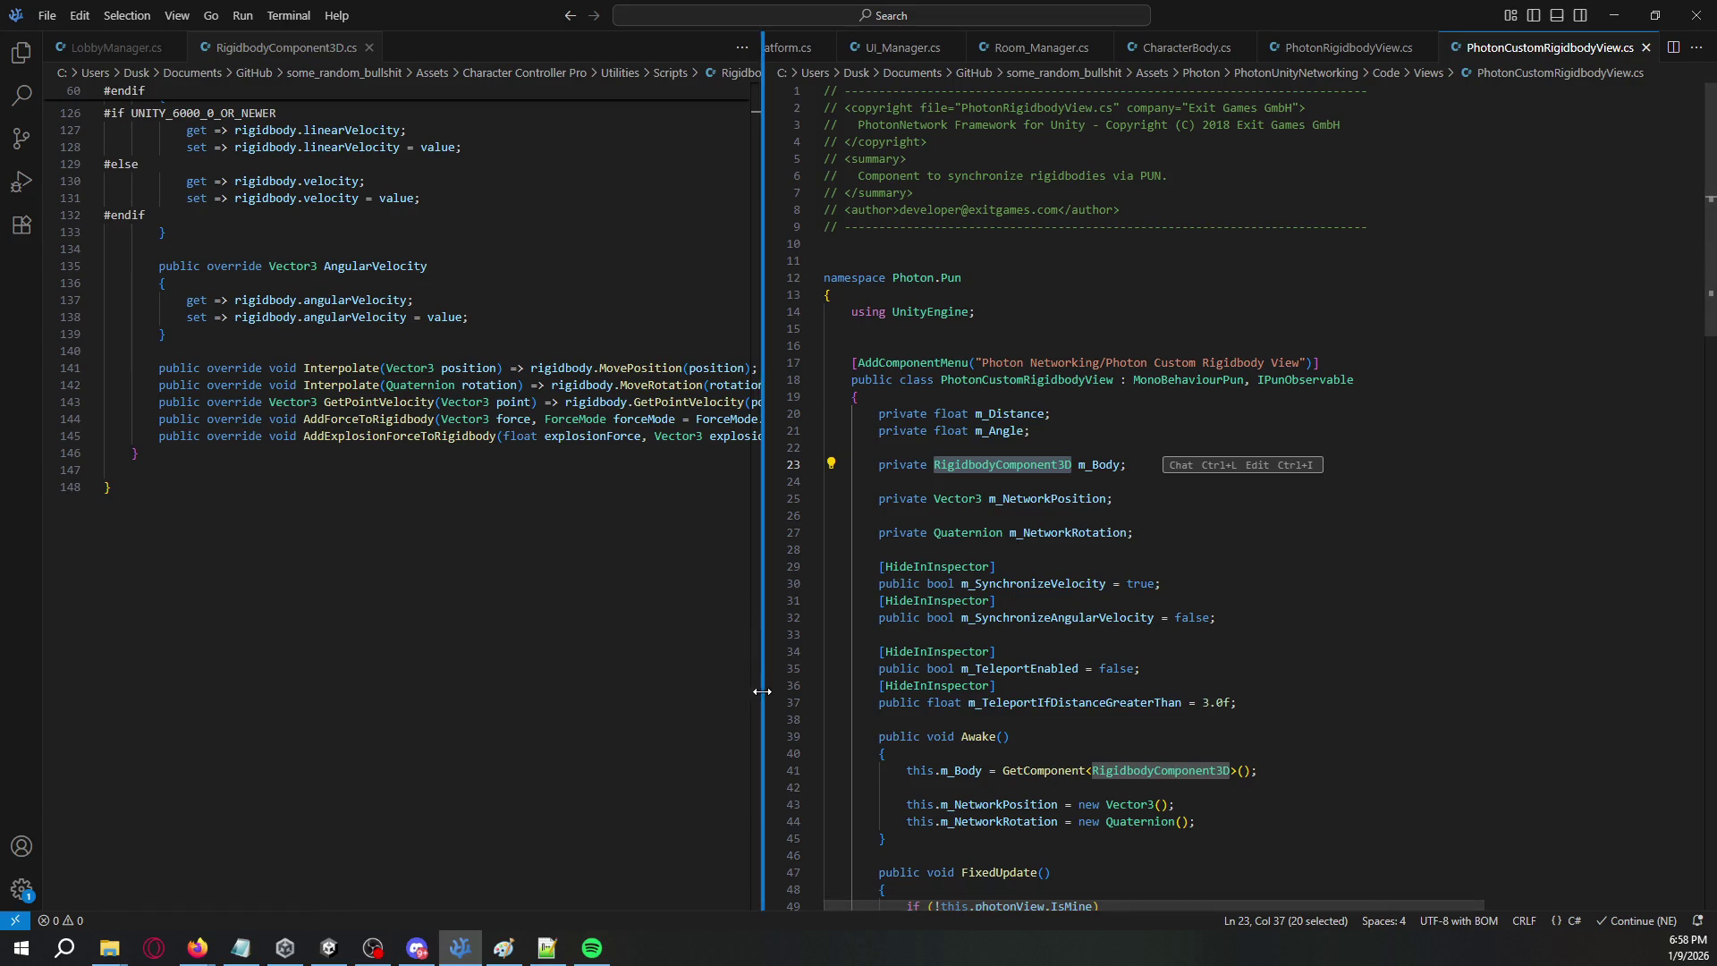
{"action": "left_click_drag", "start_coordinate": [755, 684], "coordinate": [744, 113]}
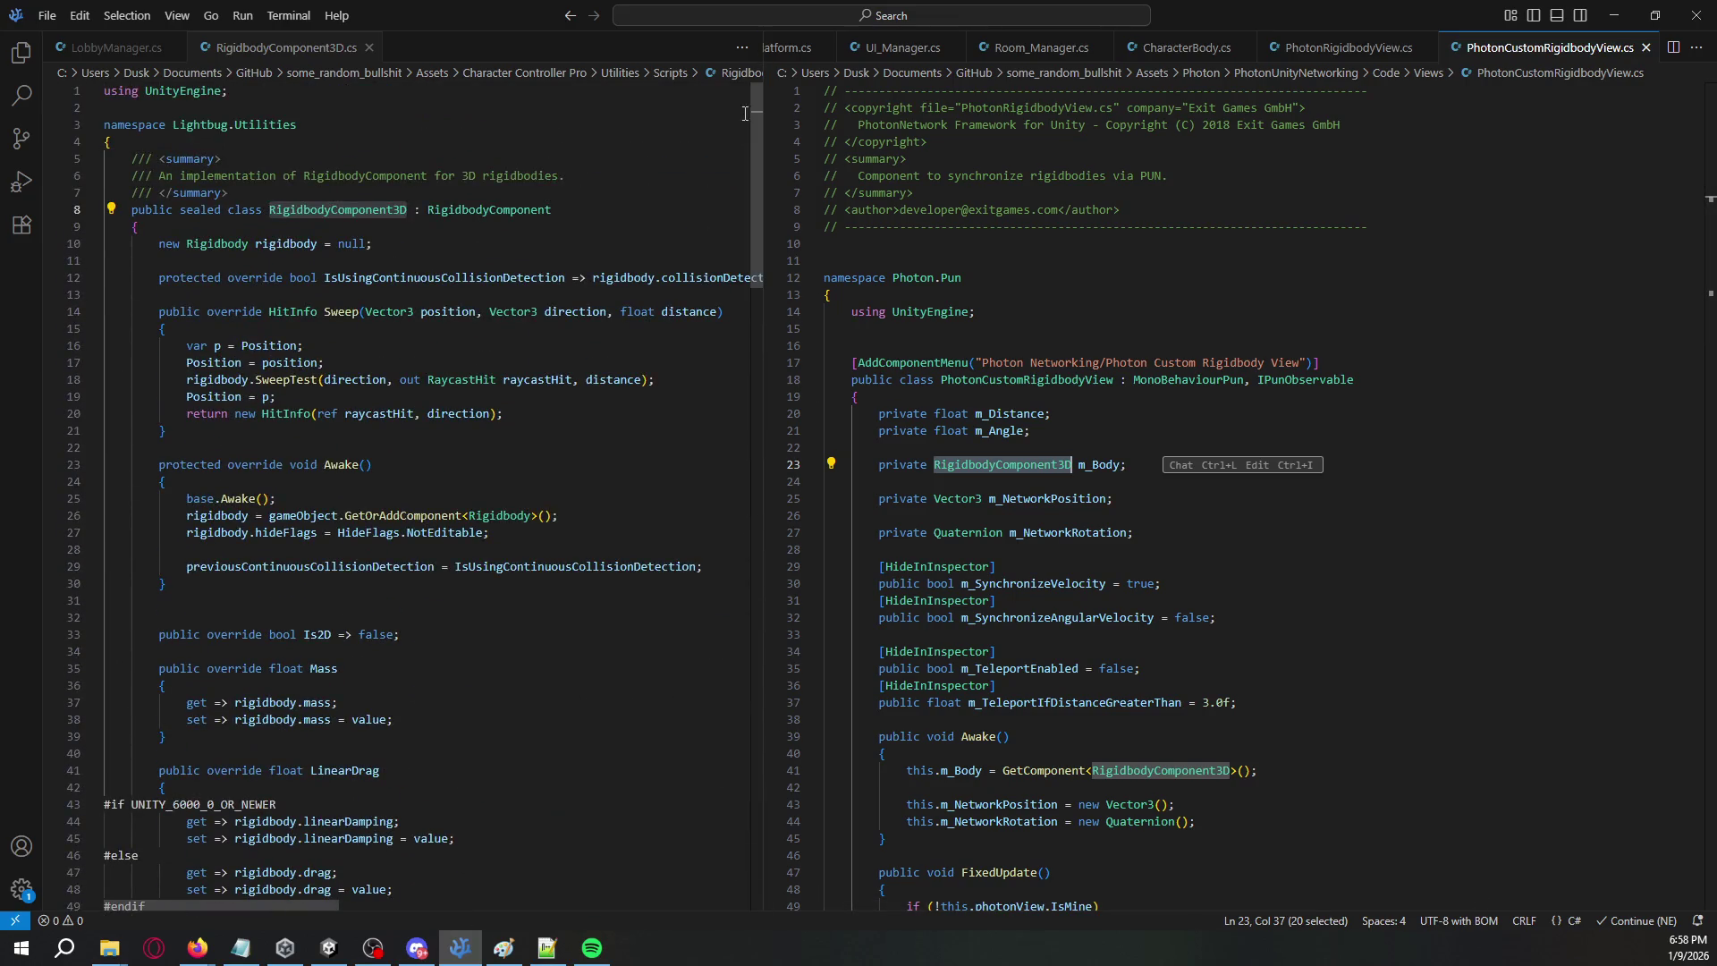
{"action": "double_click", "coordinate": [377, 211]}
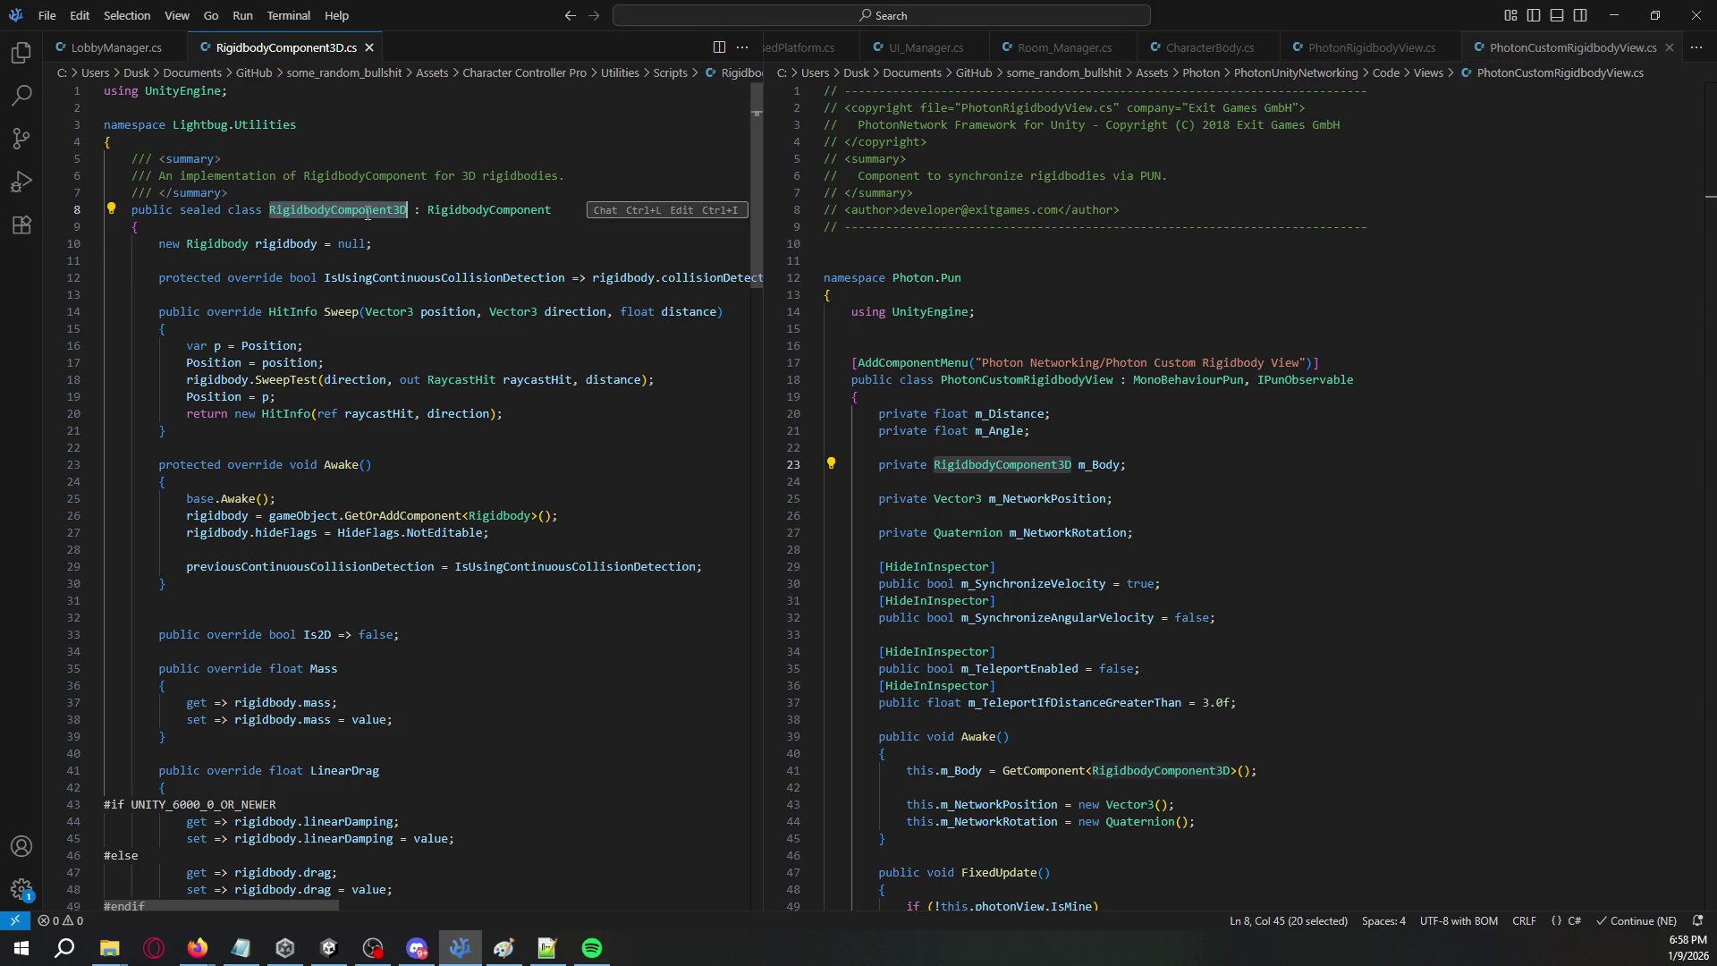
{"action": "key", "text": "alt+Tab"}
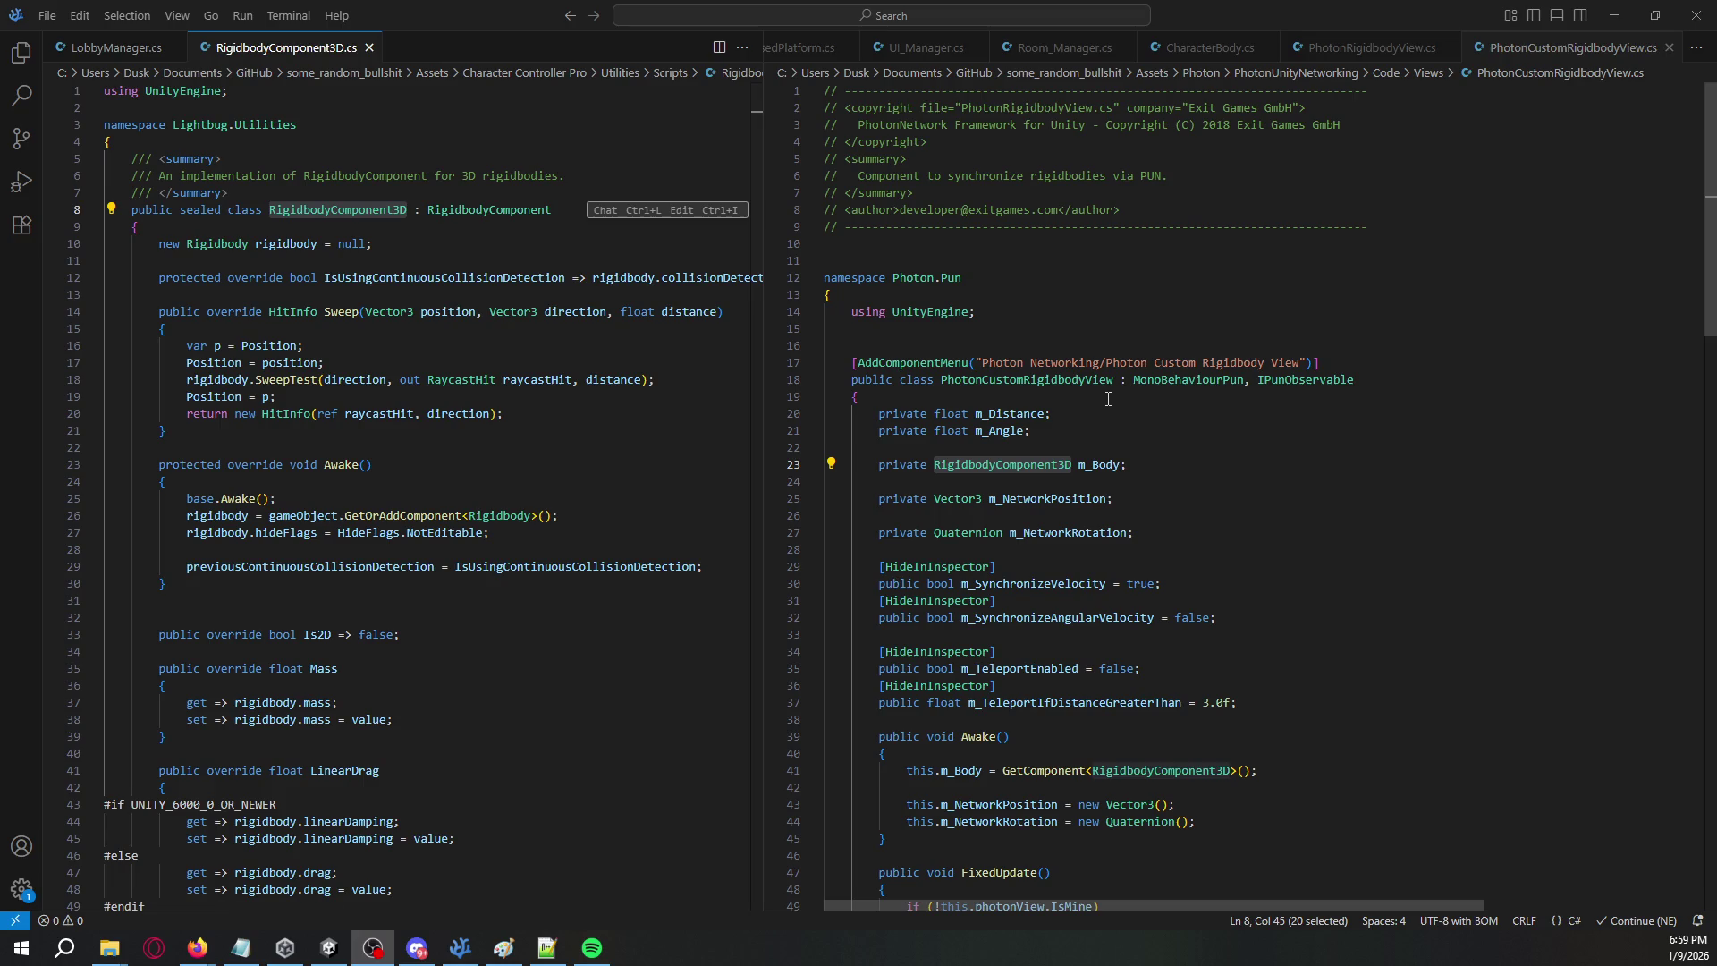
{"action": "left_click", "coordinate": [1160, 474]}
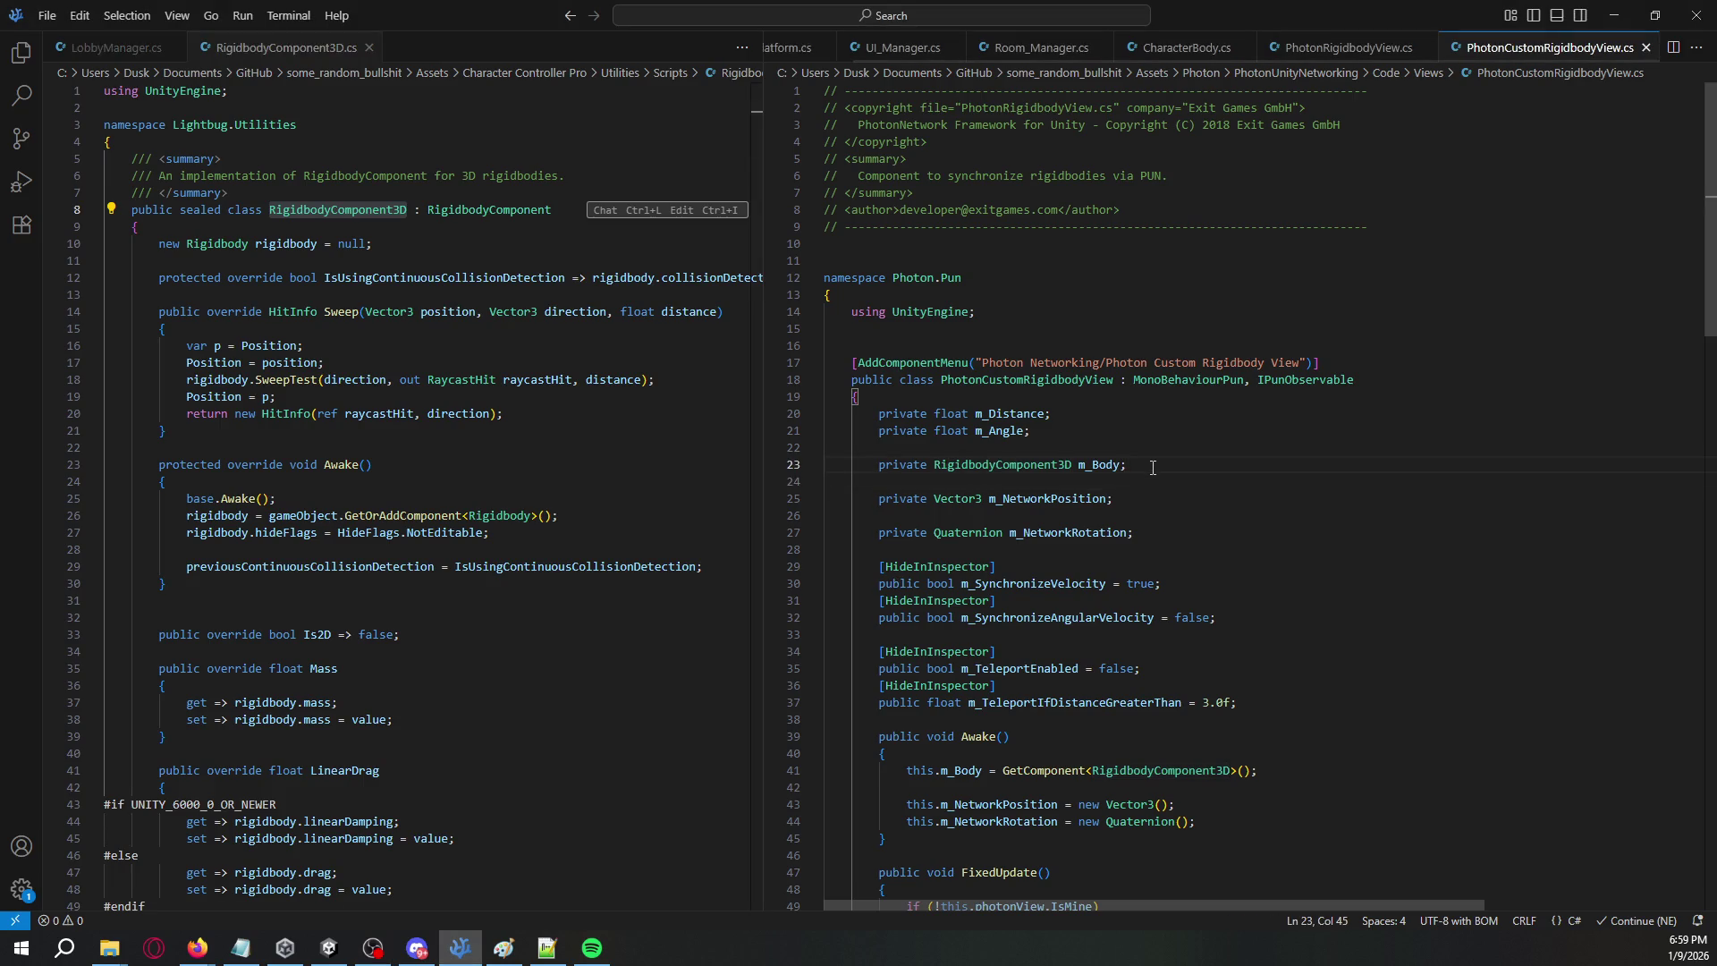
{"action": "key", "text": "alt+Tab"}
{"action": "left_click", "coordinate": [522, 501]}
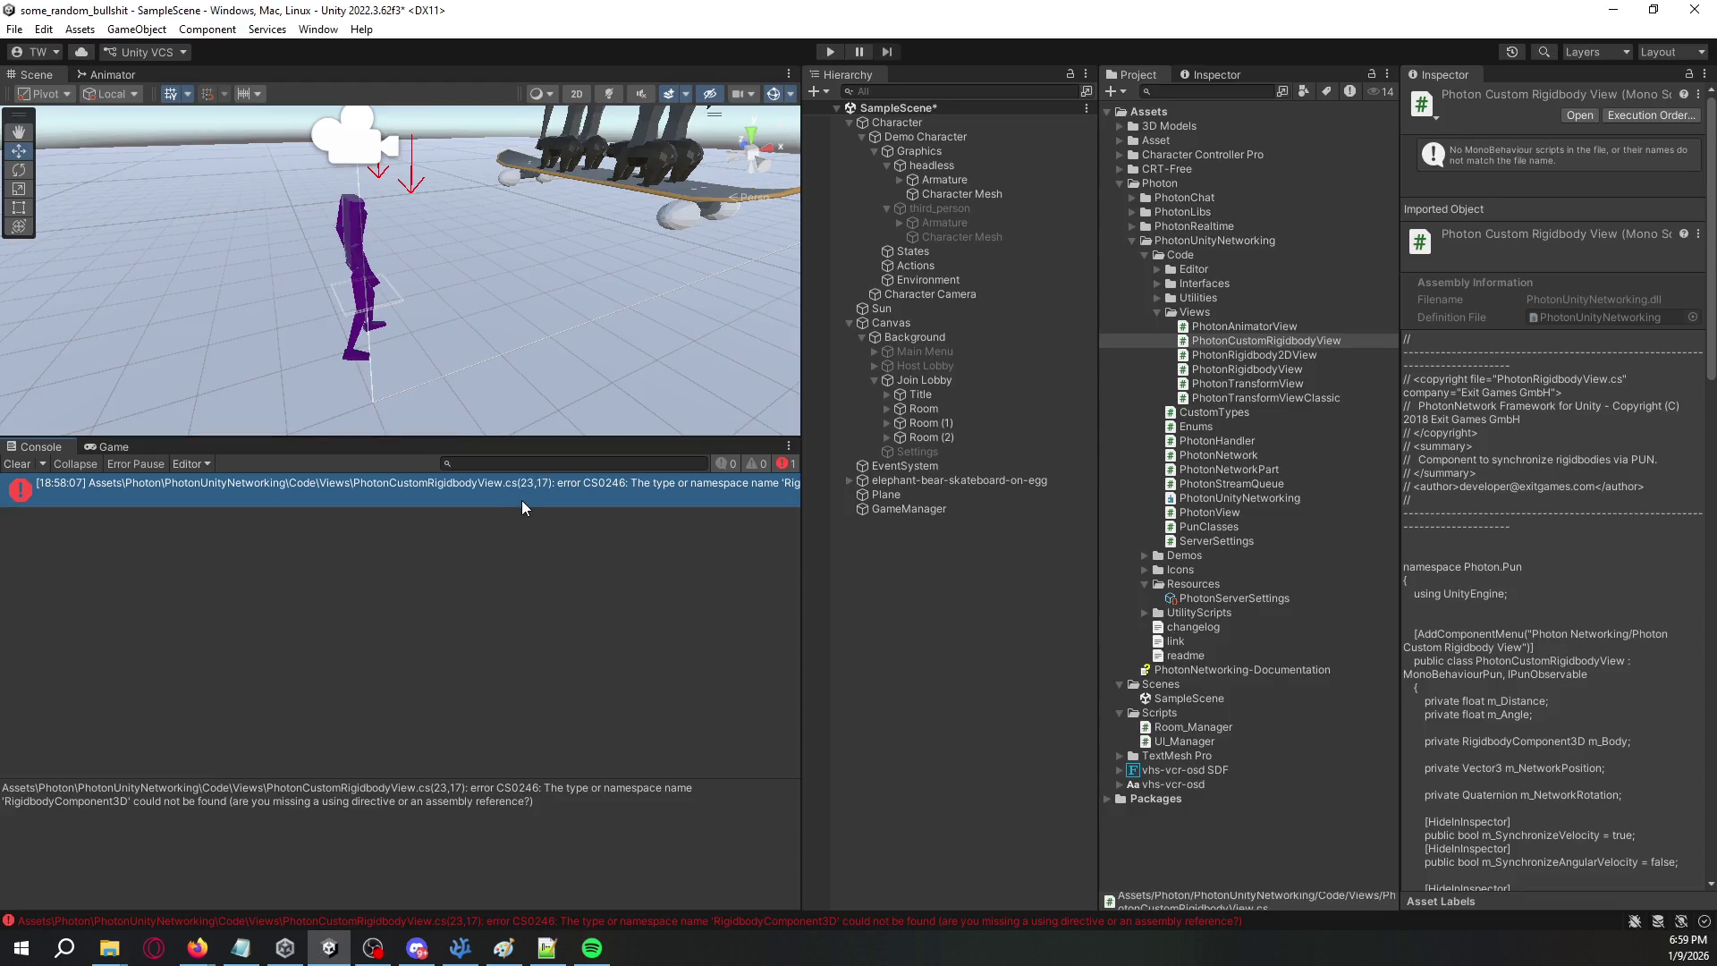
{"action": "left_click_drag", "start_coordinate": [546, 787], "coordinate": [442, 801]}
{"action": "left_click", "coordinate": [148, 815]}
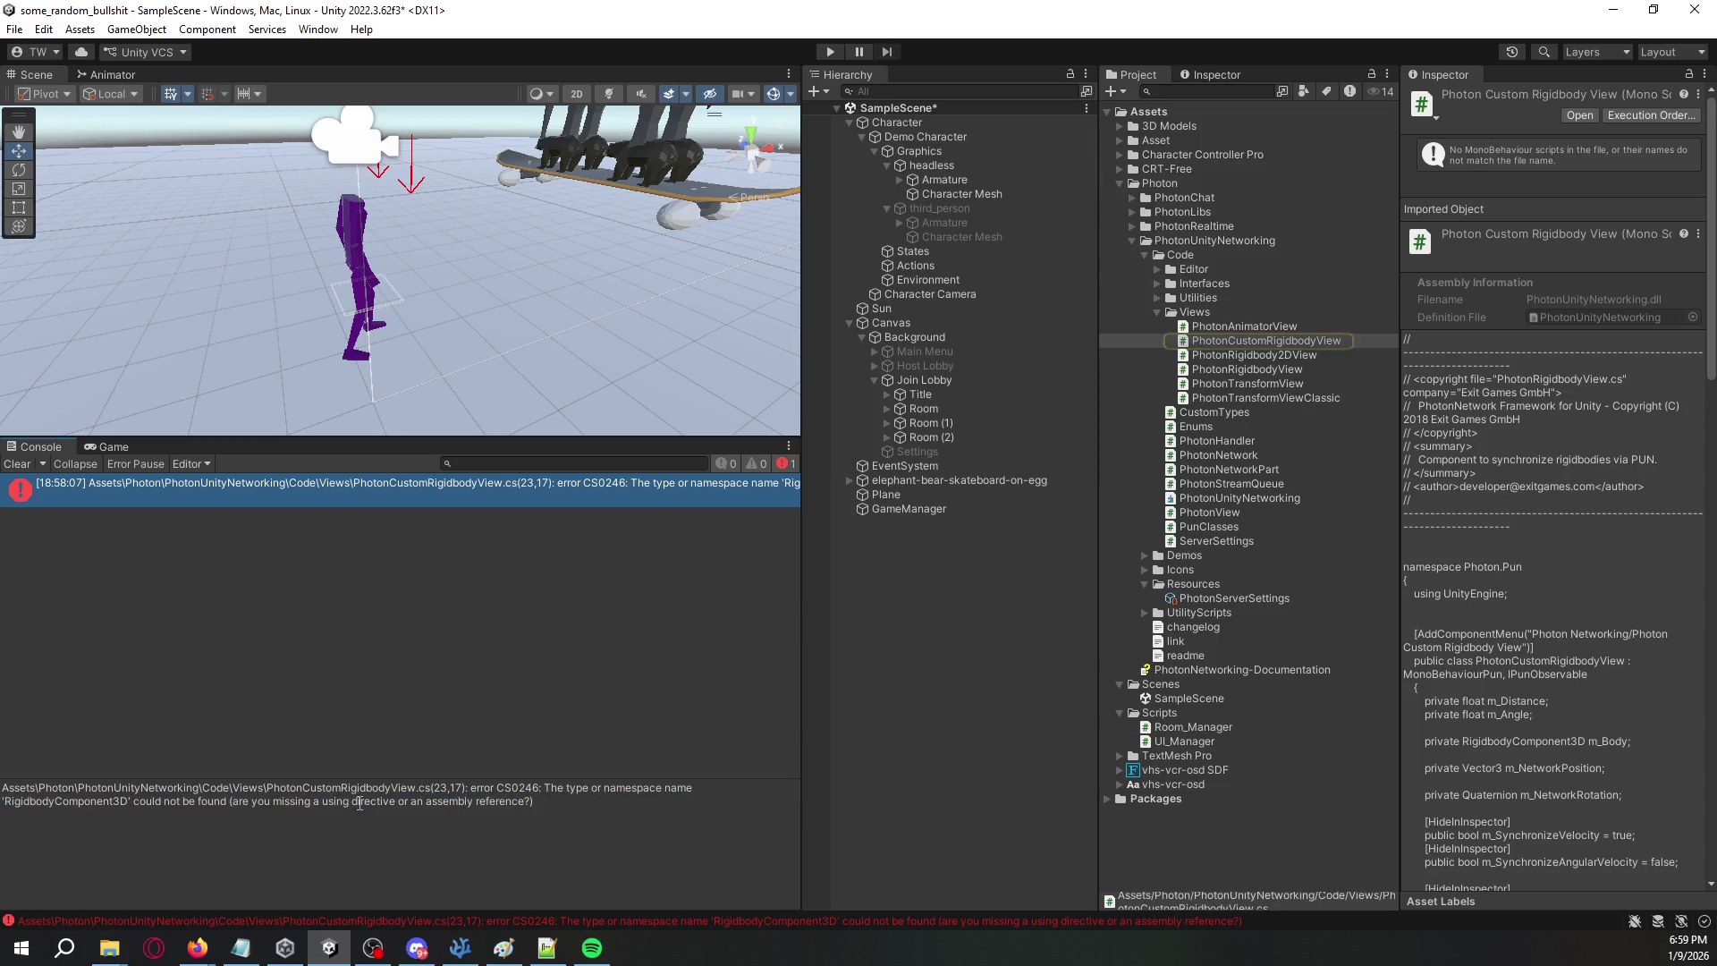
{"action": "double_click", "coordinate": [52, 803]}
{"action": "key", "text": "alt+Tab"}
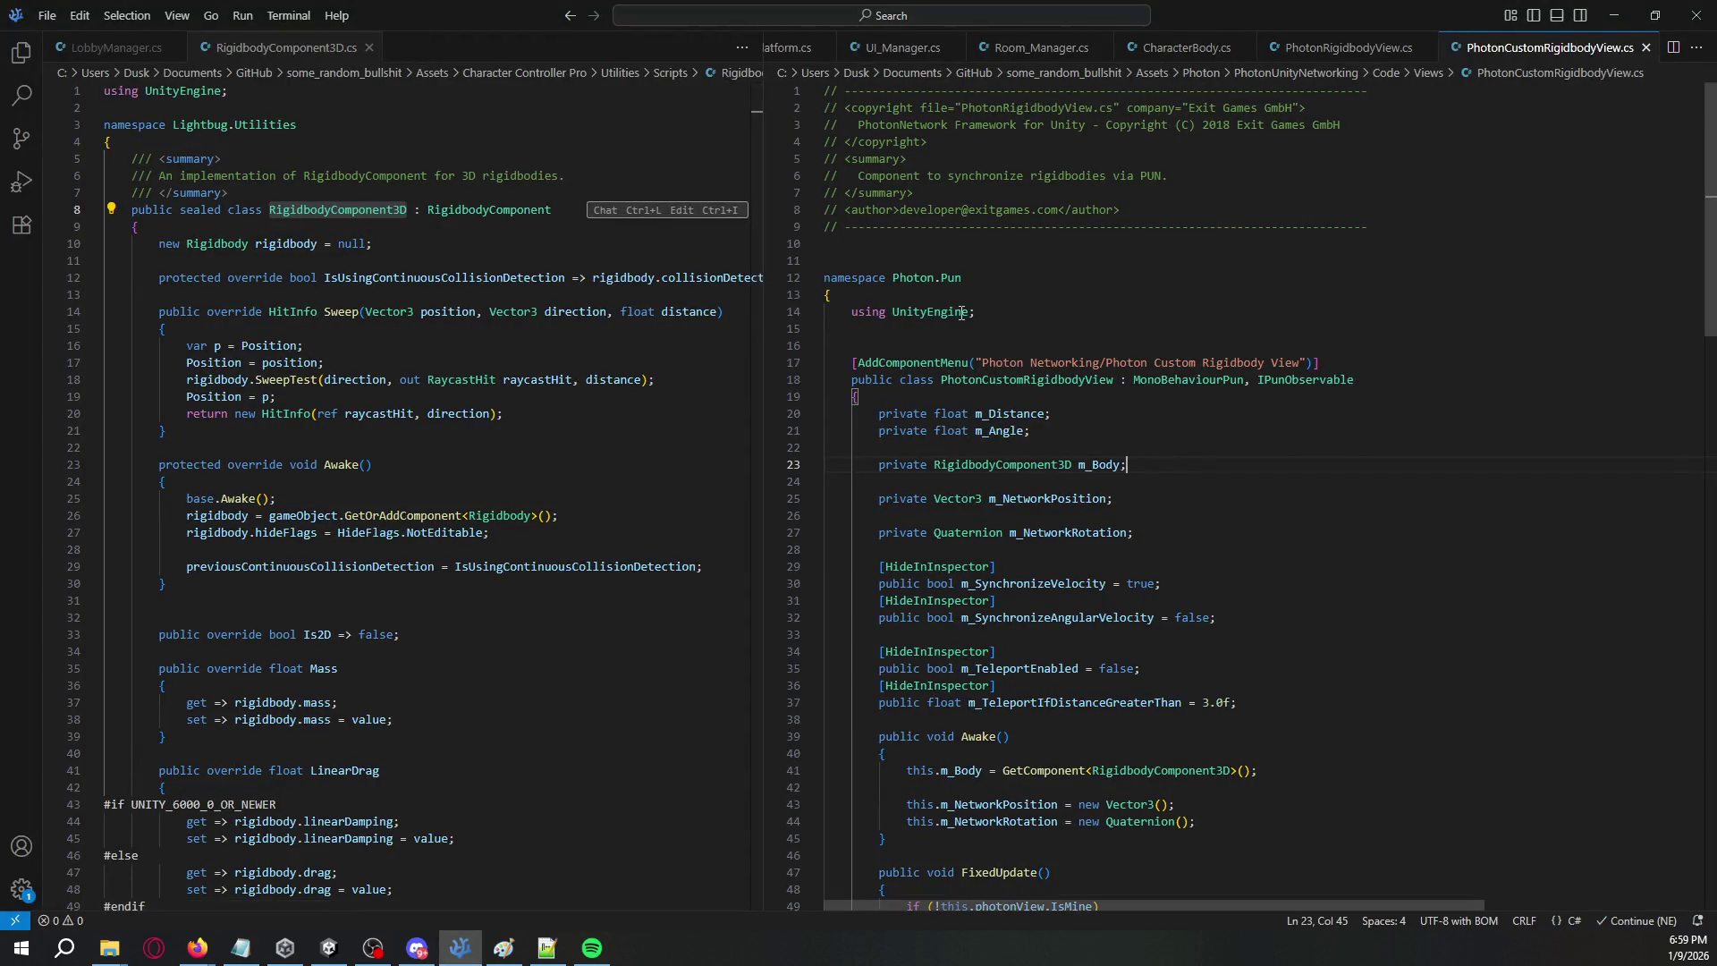
{"action": "double_click", "coordinate": [199, 210]}
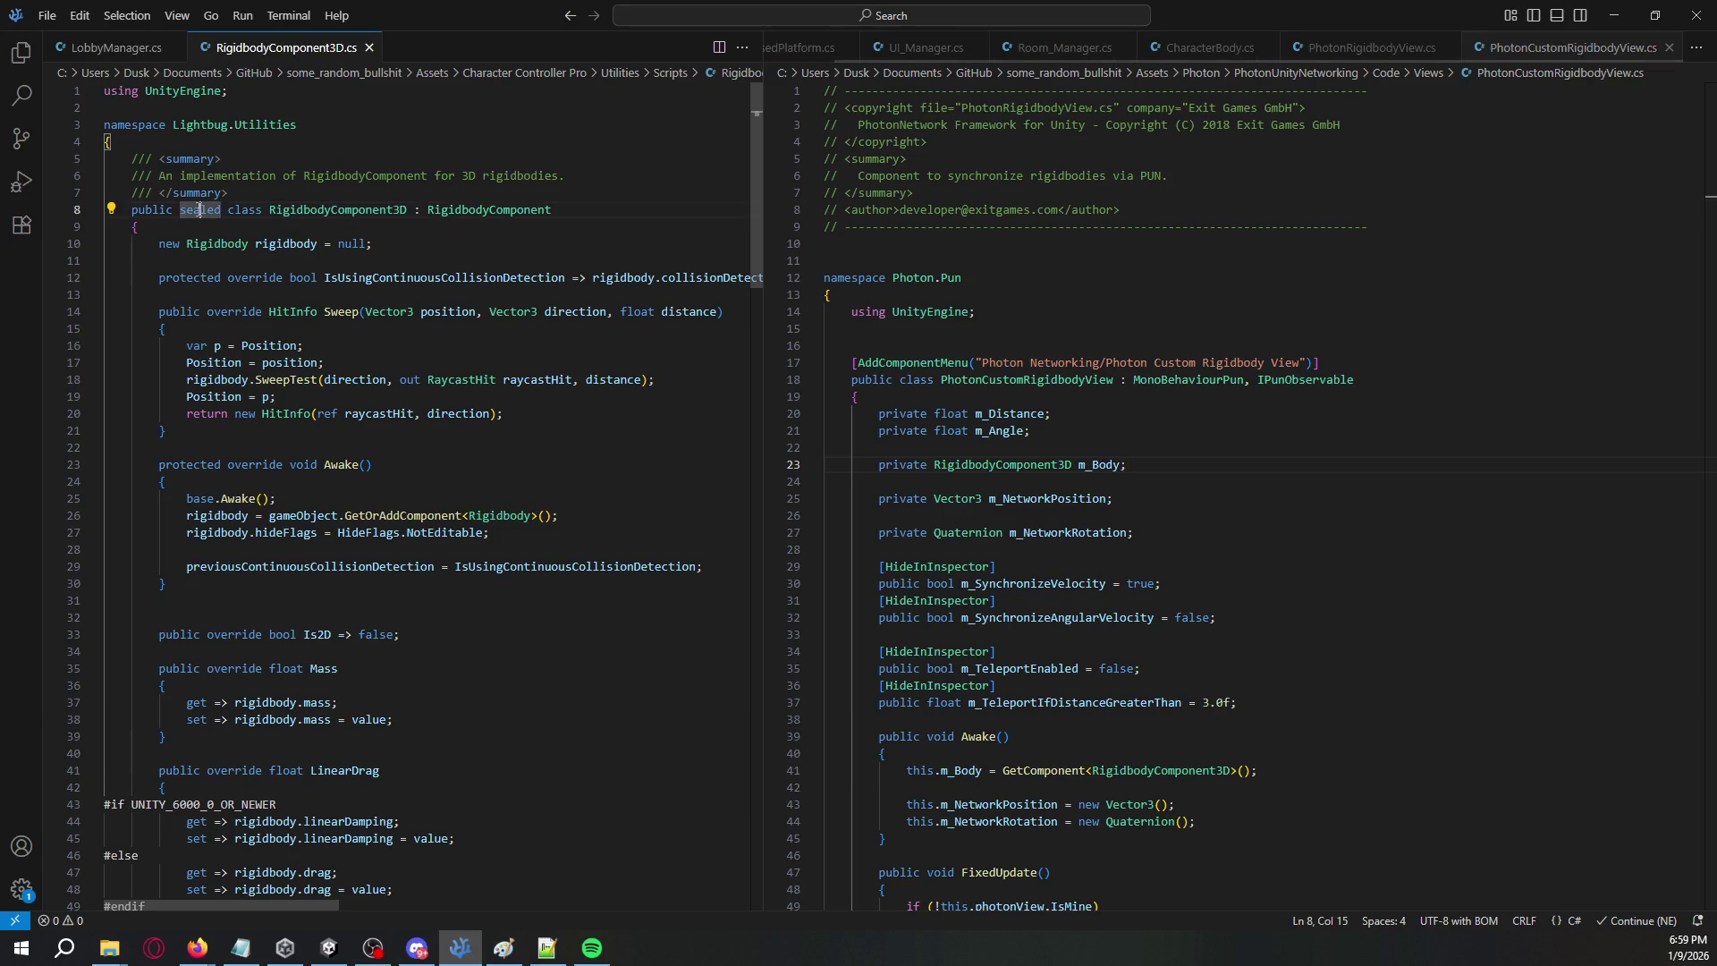
{"action": "left_click", "coordinate": [1018, 396]}
{"action": "scroll", "coordinate": [1018, 396], "scroll_direction": "down", "scroll_amount": 1}
{"action": "double_click", "coordinate": [1005, 372]}
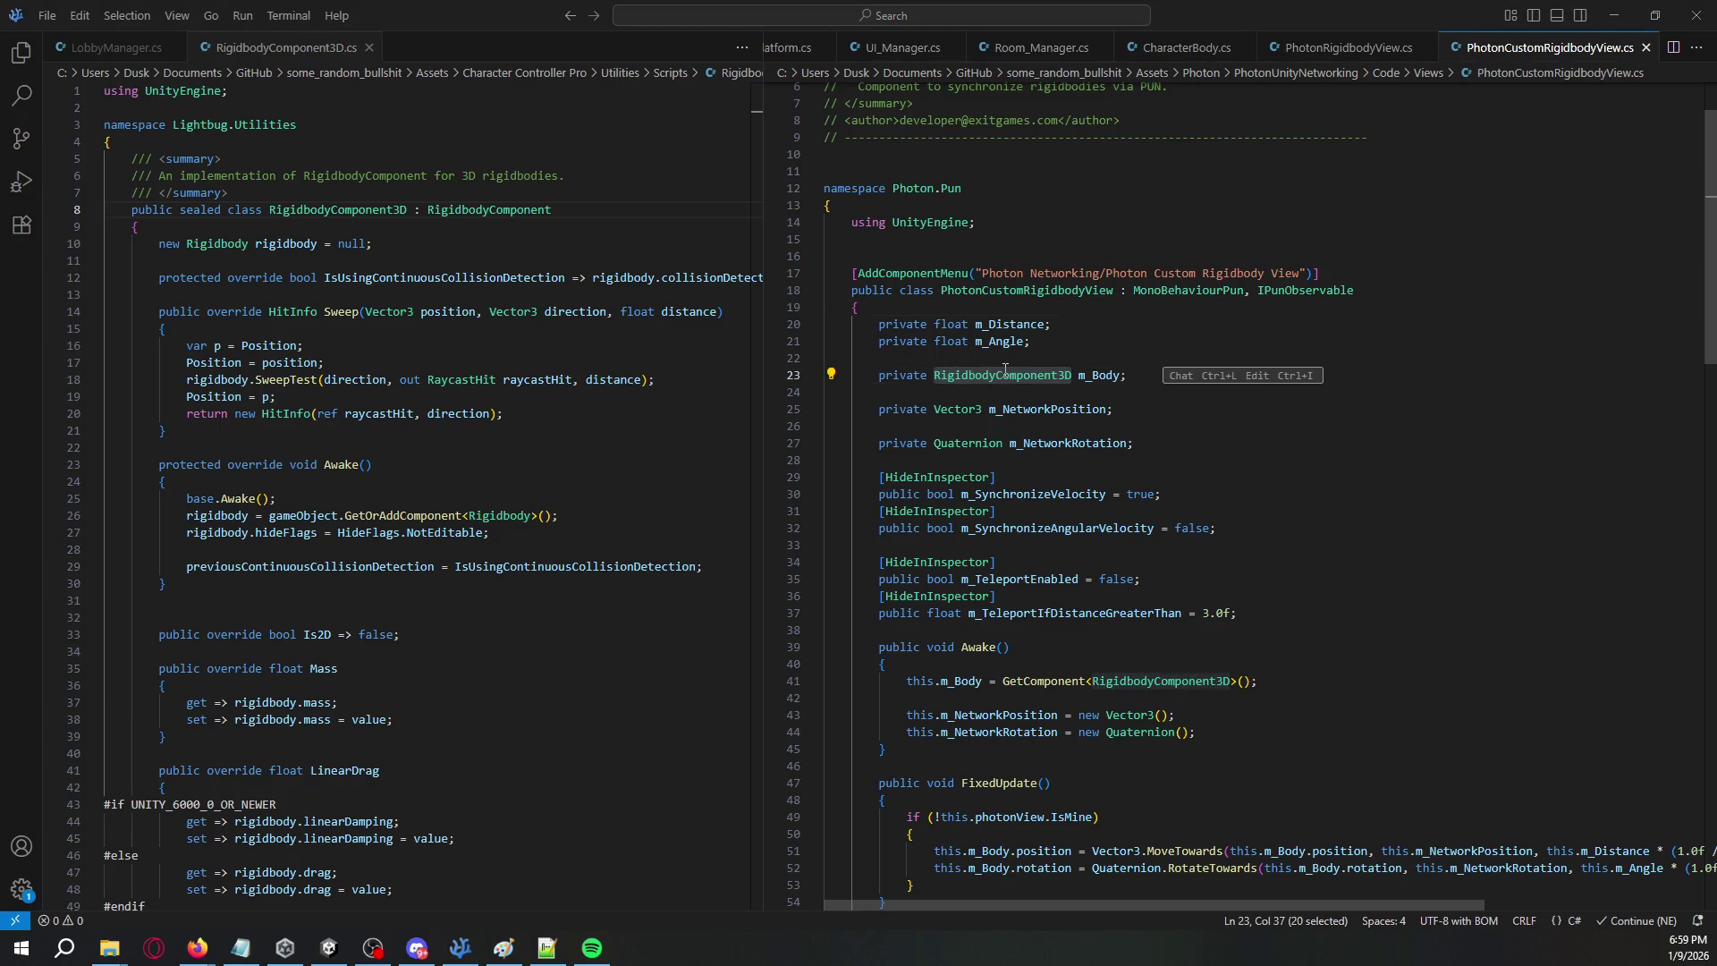
{"action": "key", "text": "alt+Tab"}
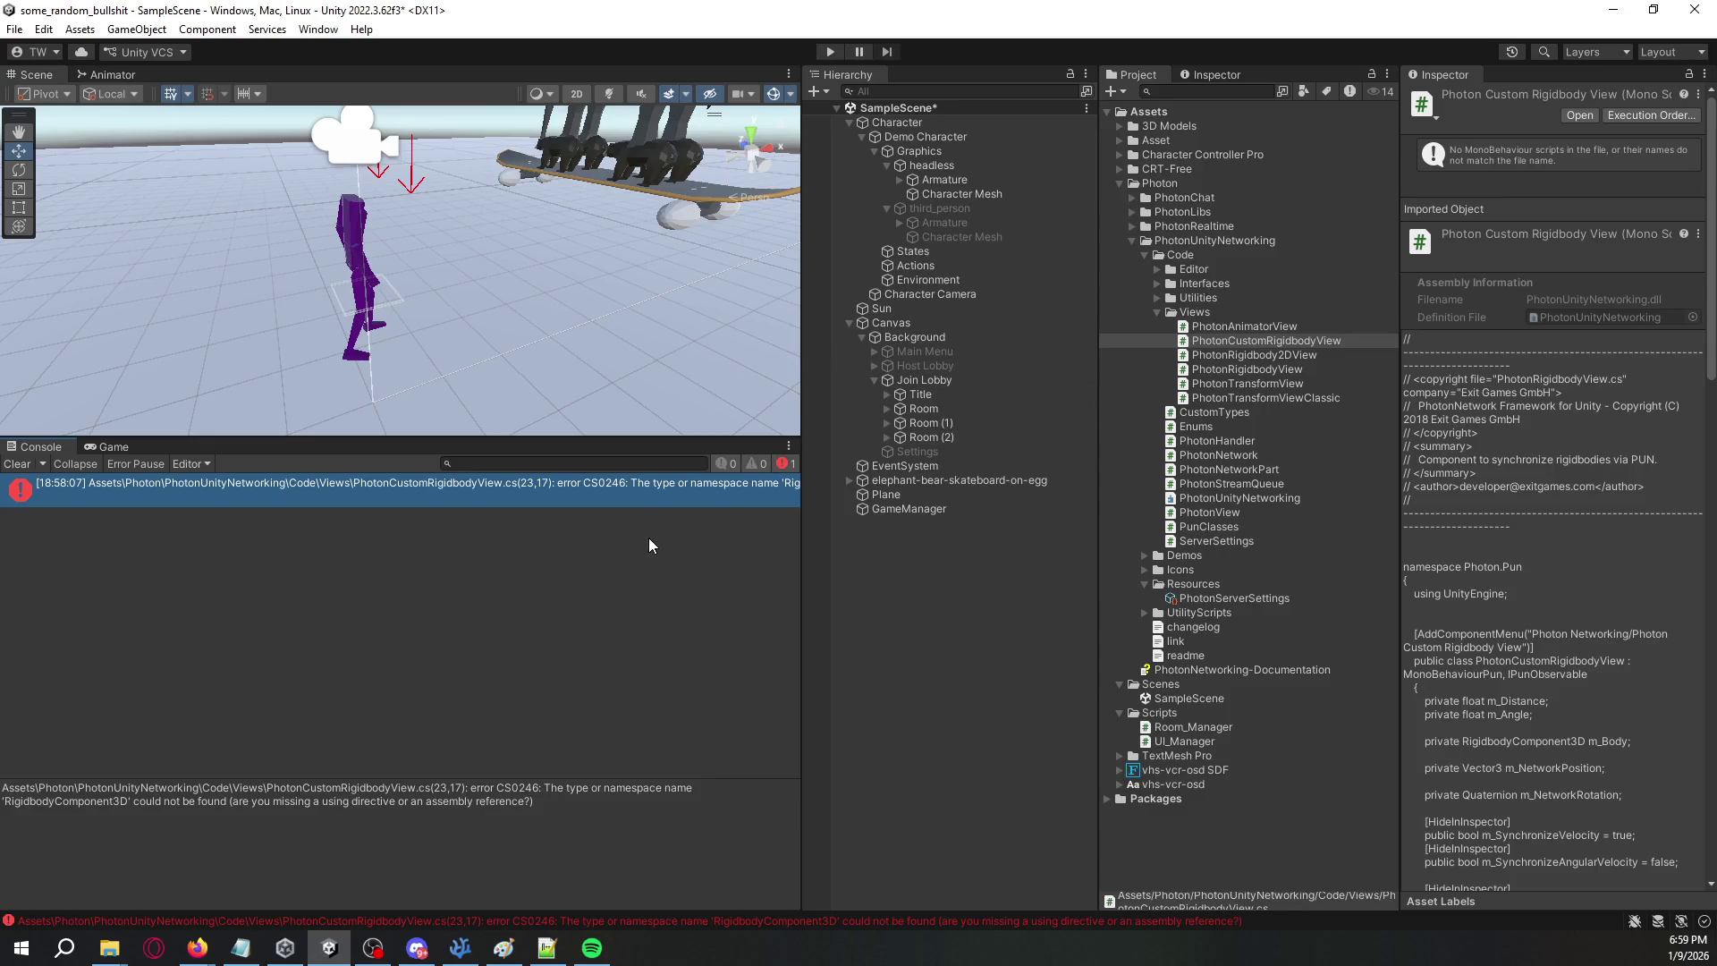
{"action": "key", "text": "alt+Tab"}
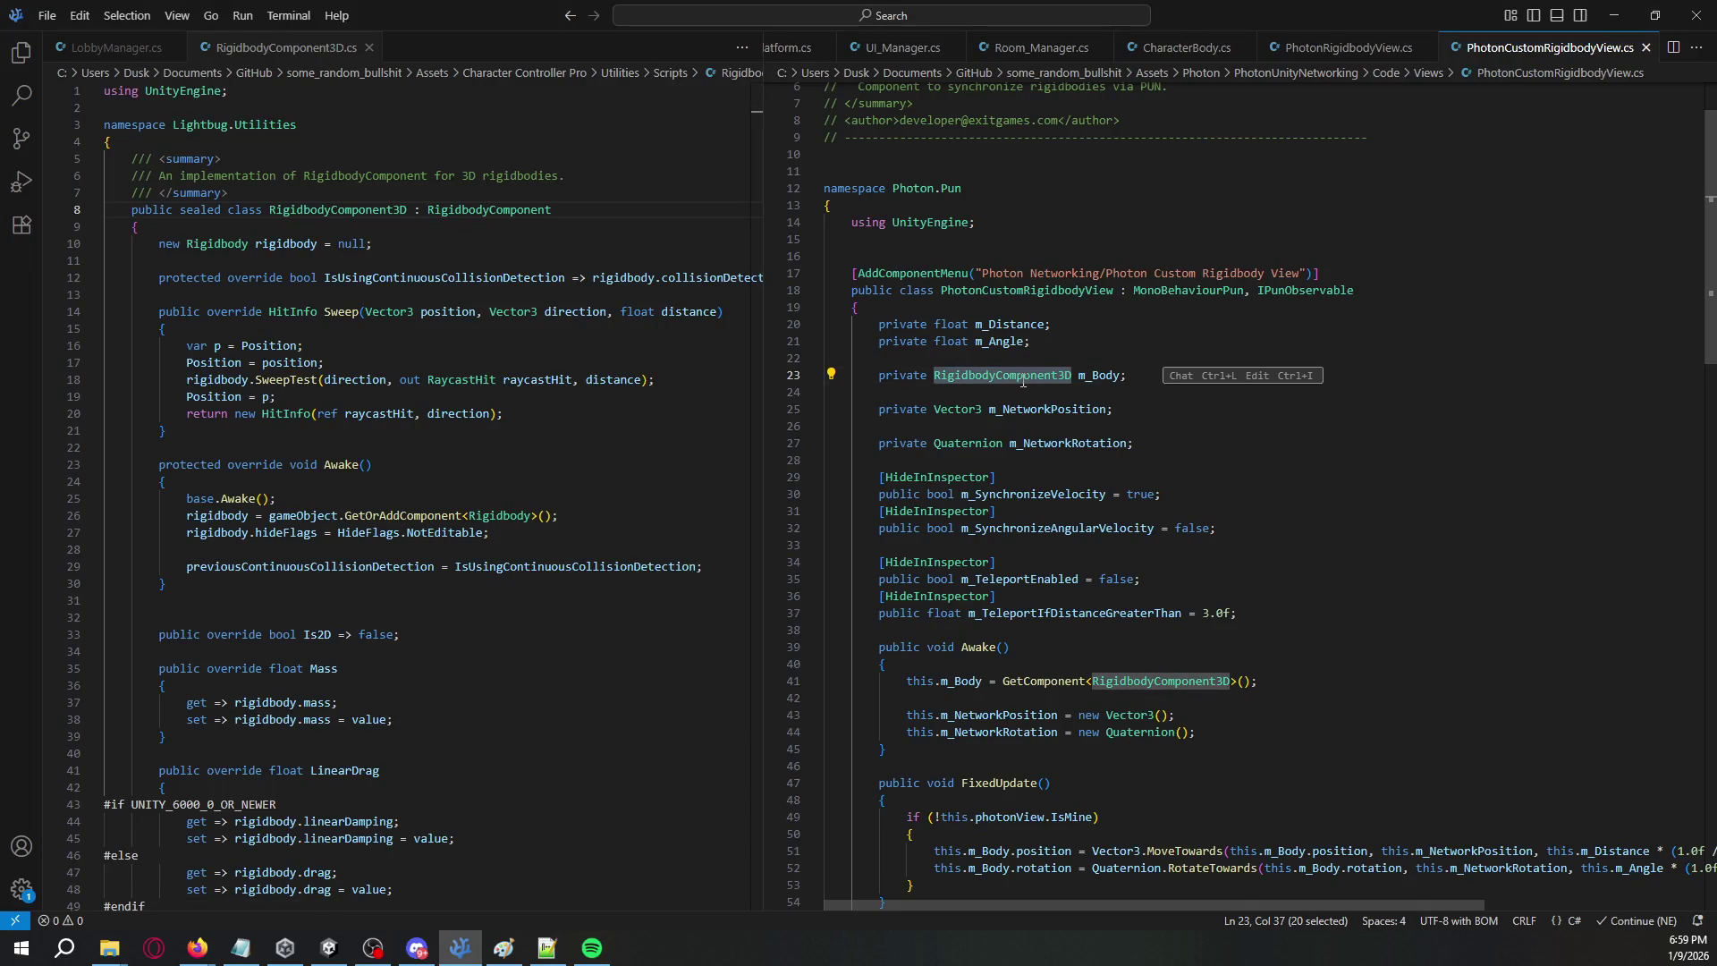
{"action": "key", "text": "alt+Tab"}
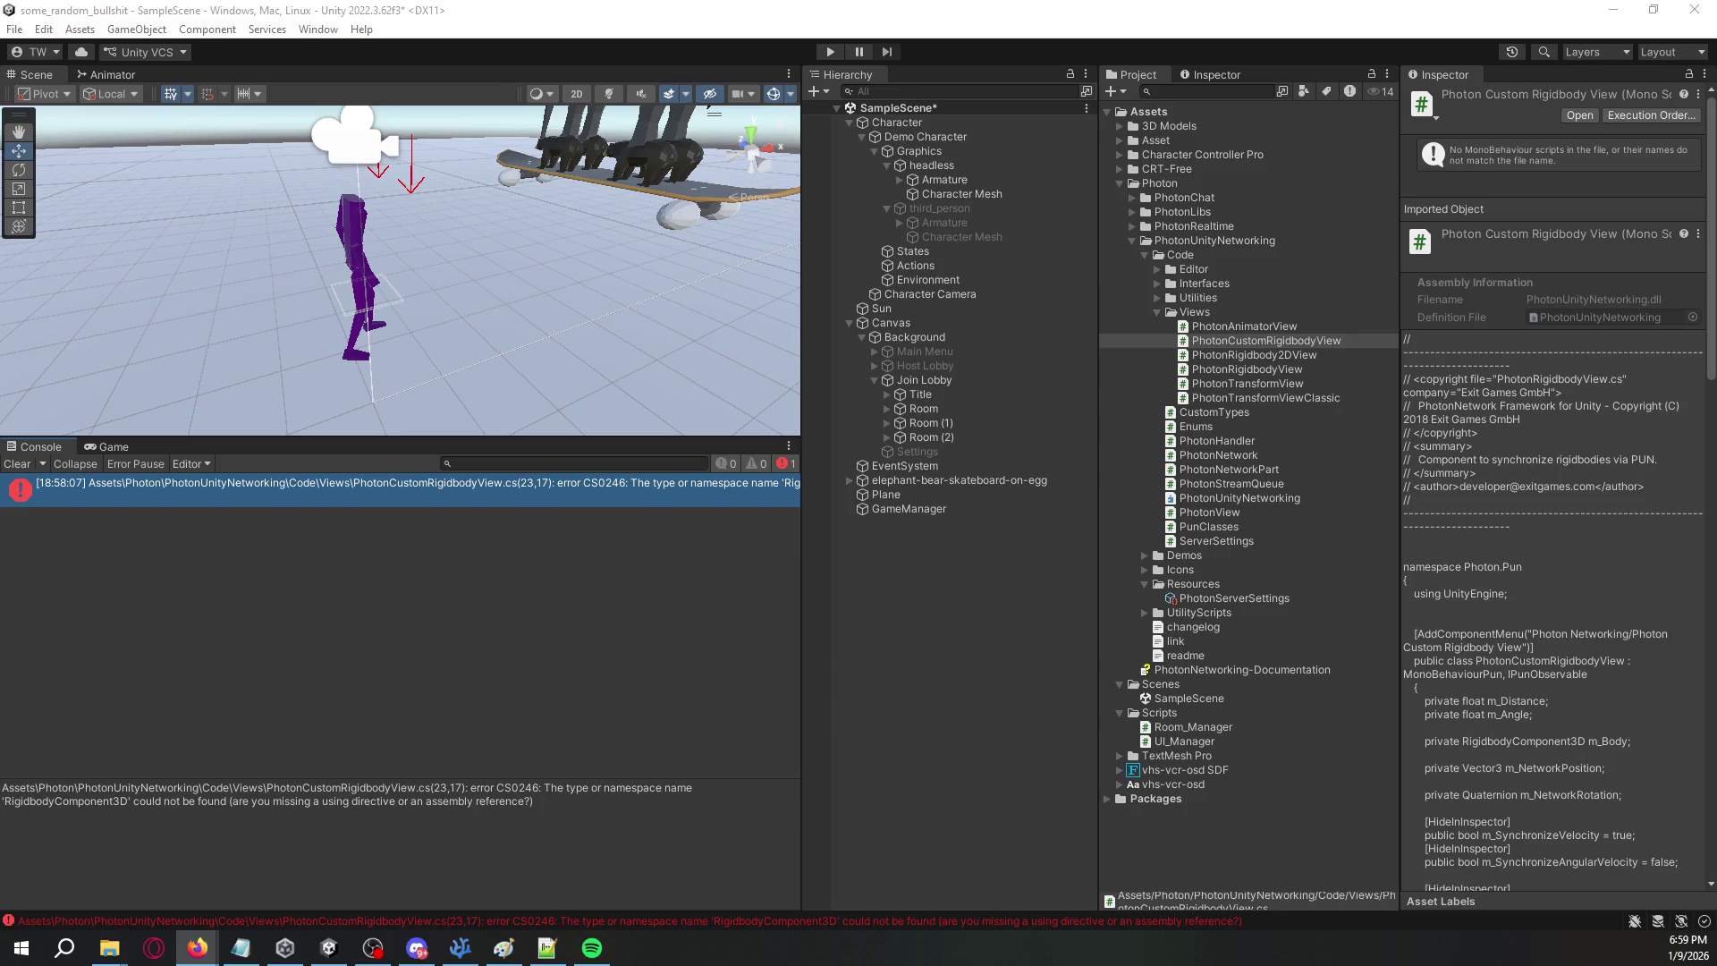
{"action": "left_click_drag", "start_coordinate": [539, 803], "coordinate": [3, 784]}
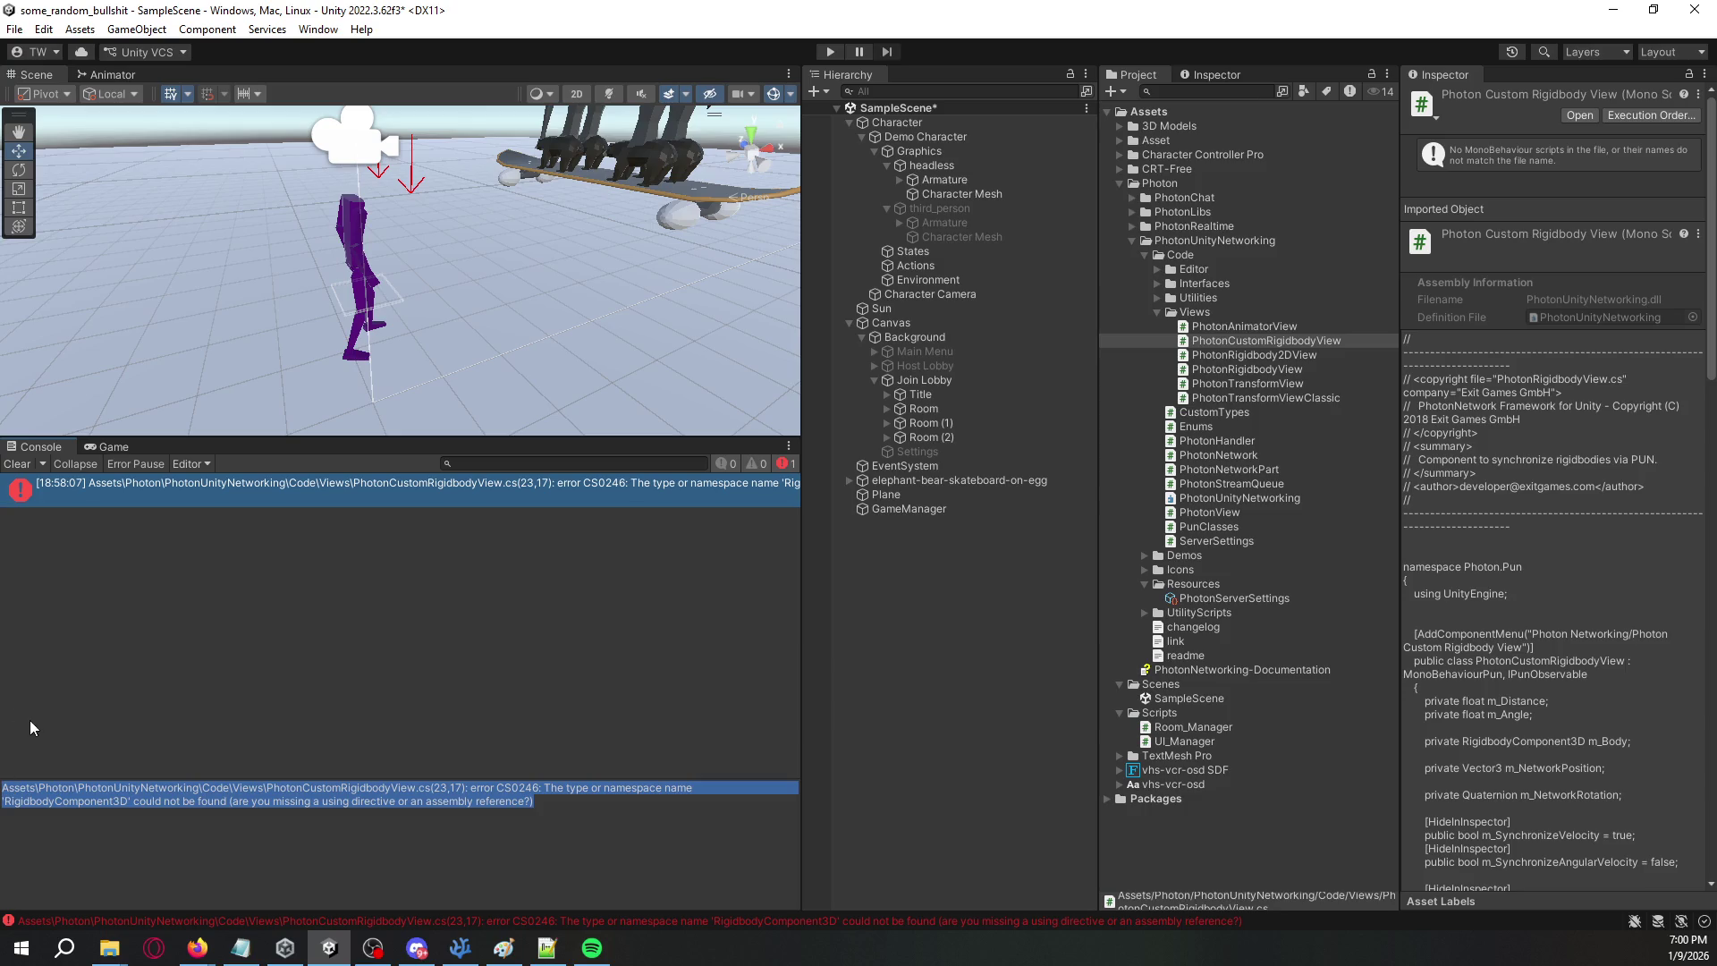
{"action": "key", "text": "alt+Tab"}
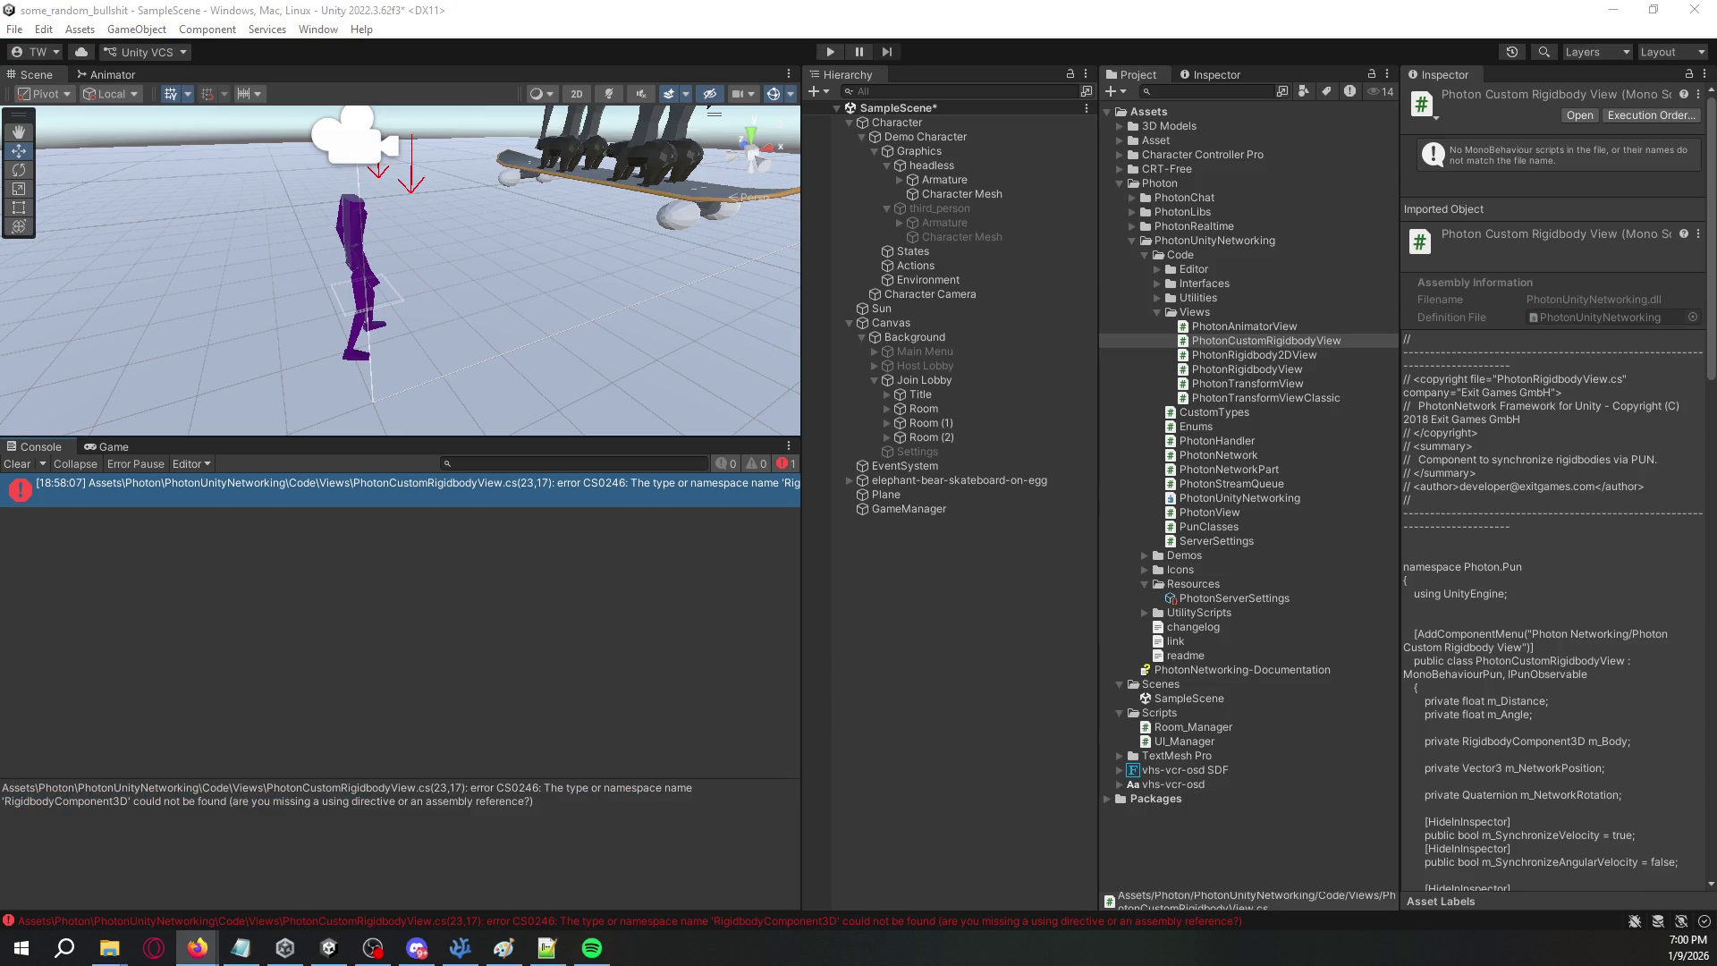
{"action": "left_click", "coordinate": [329, 948]}
{"action": "double_click", "coordinate": [402, 489]}
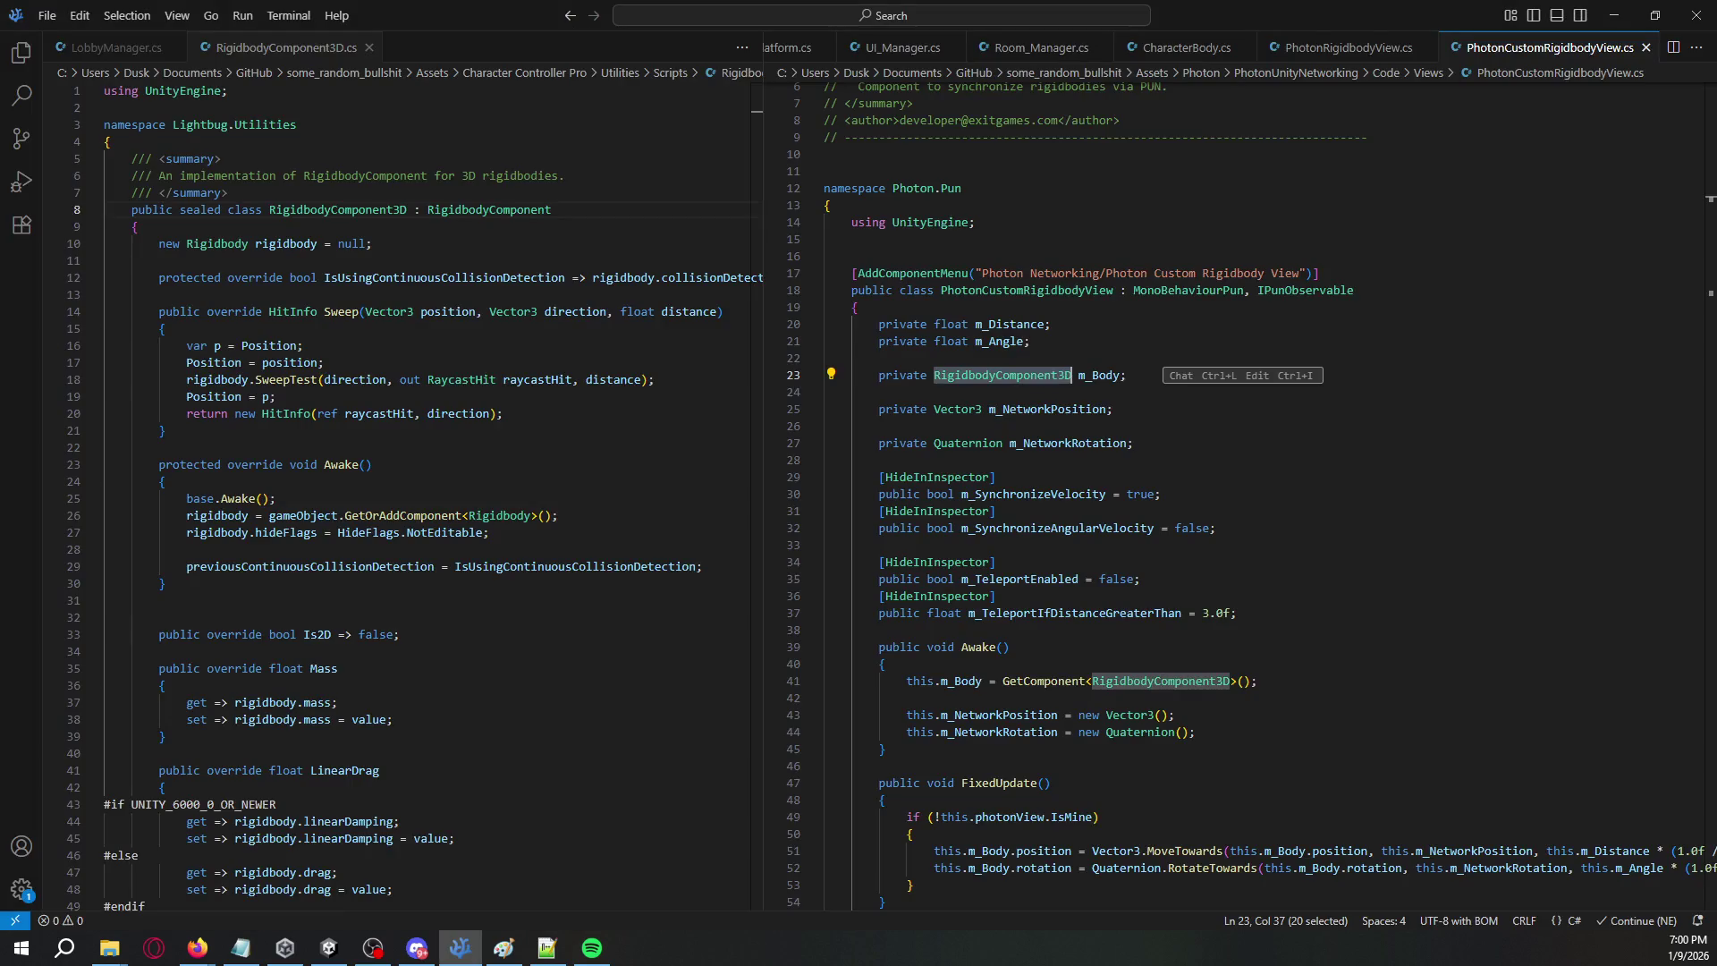
- Select the namespace-to-m_Body lines of PhotonCustomRigidbodyView.cs and the opening lines of RigidbodyComponent3D.cs for the browser
{"action": "left_click", "coordinate": [1032, 256]}
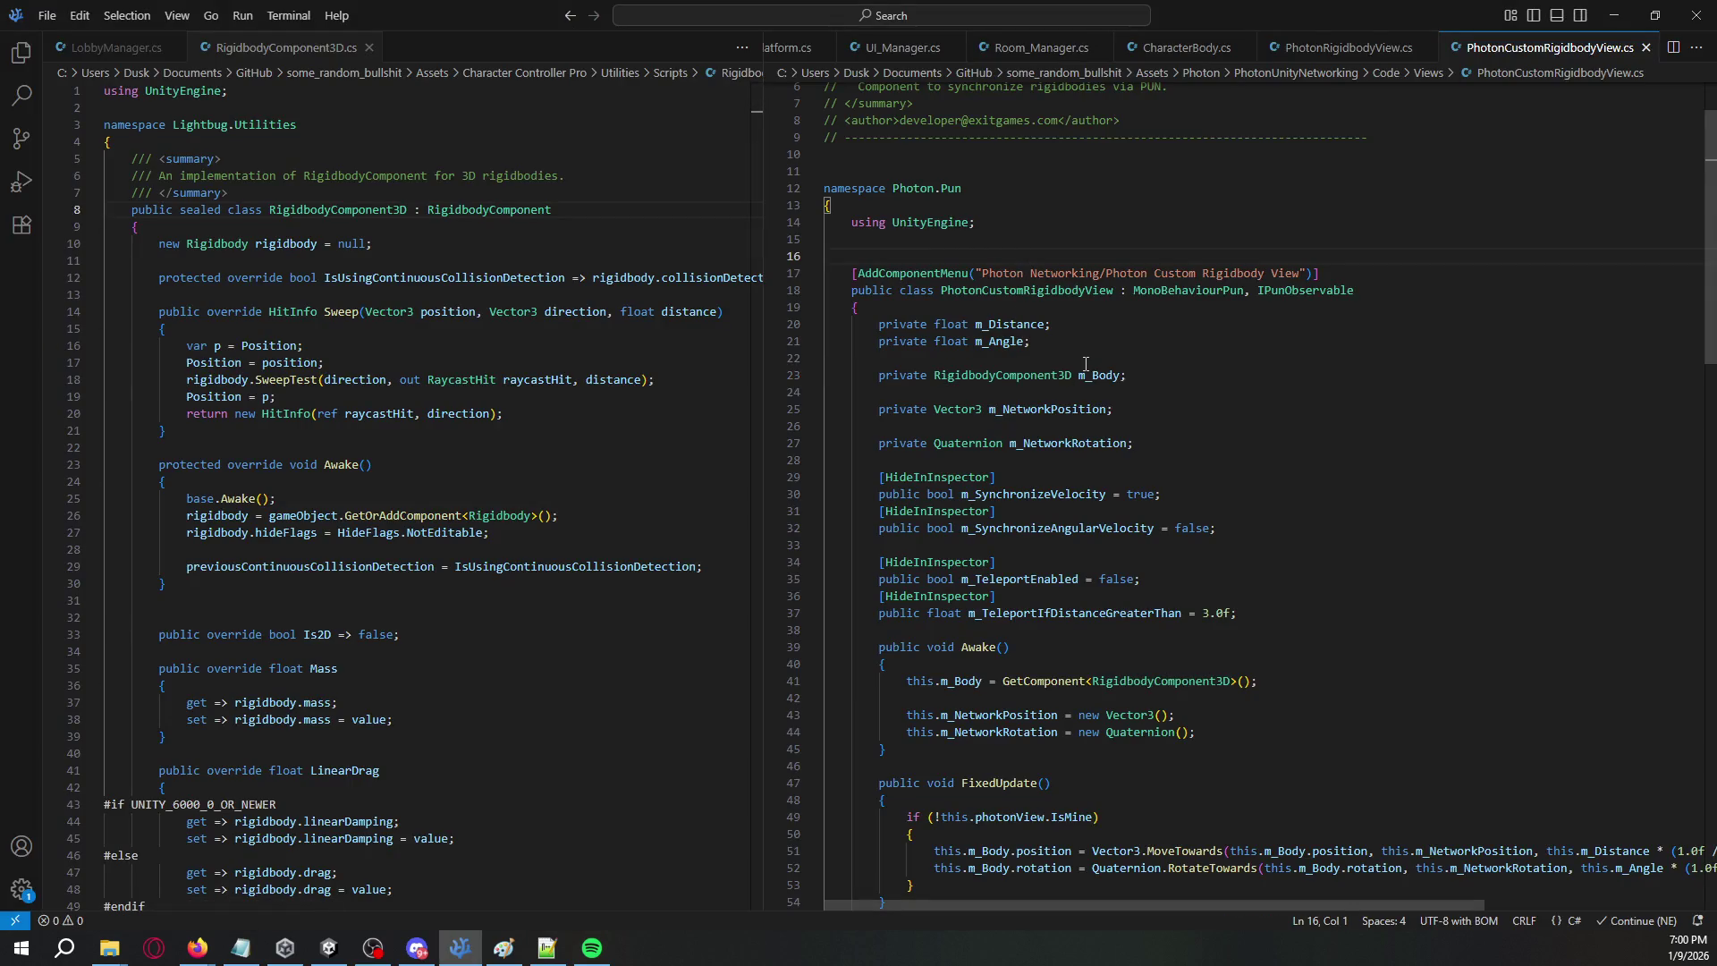
{"action": "key", "text": "ctrl+a"}
{"action": "mouse_move", "coordinate": [1129, 375]}
{"action": "left_mouse_down"}
{"action": "mouse_move", "coordinate": [875, 375]}
{"action": "mouse_move", "coordinate": [824, 189]}
{"action": "left_mouse_up"}
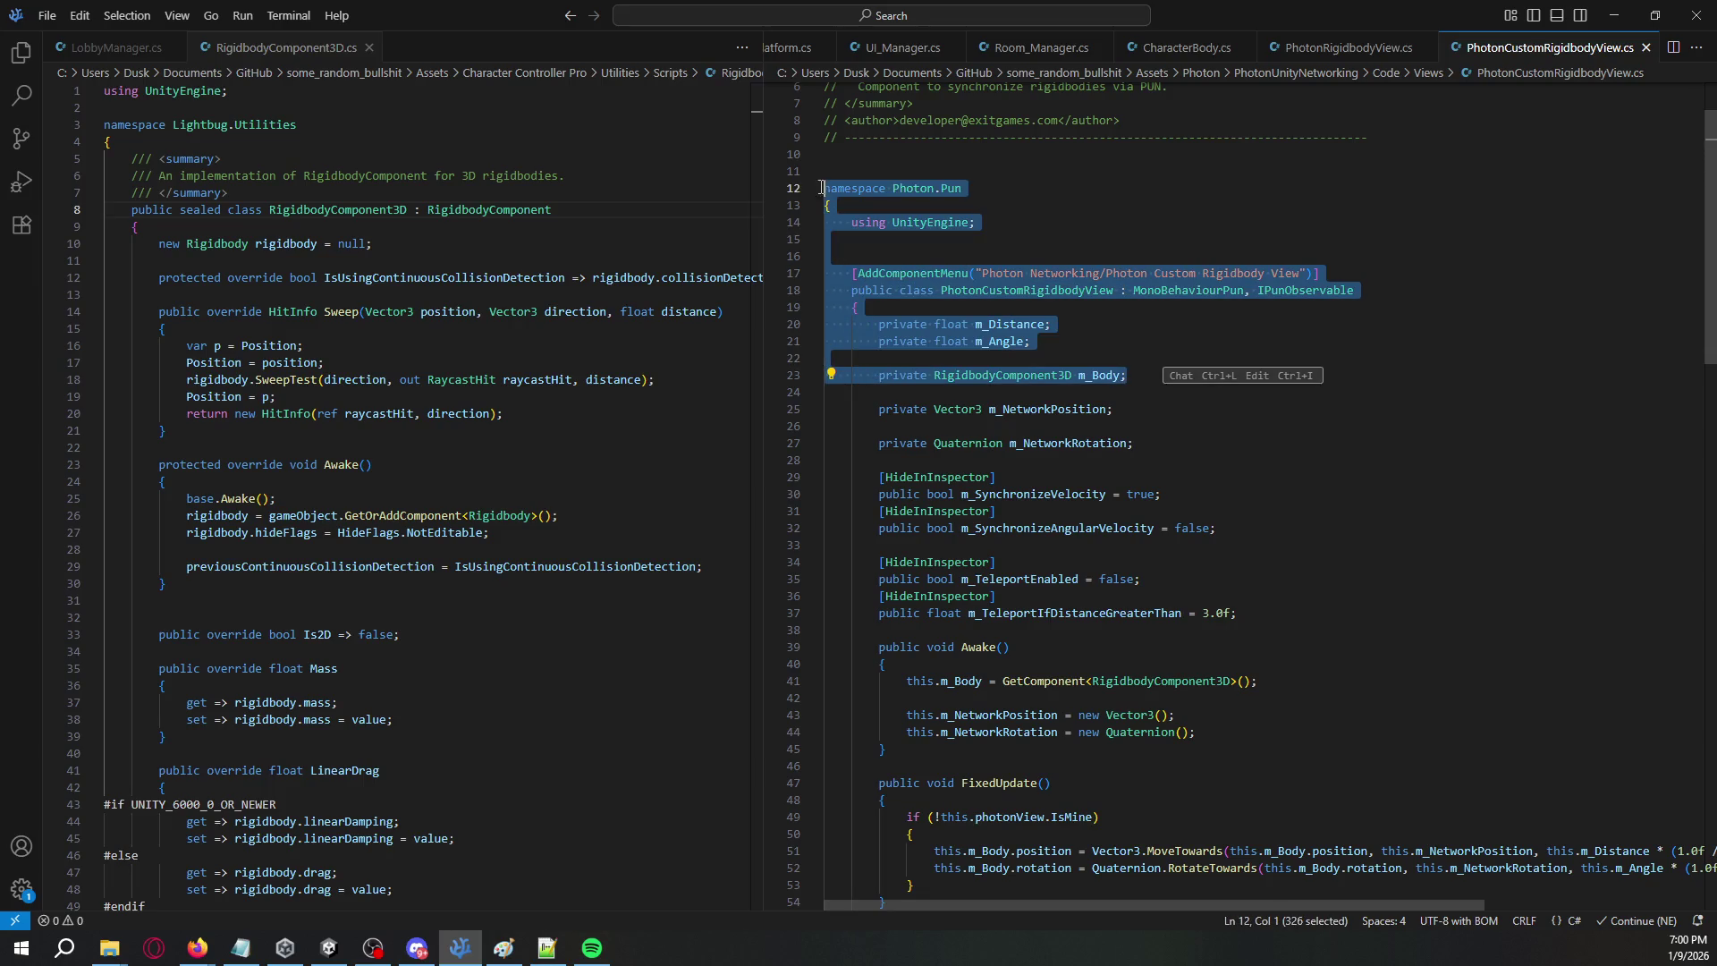
{"action": "key", "text": "alt+Tab"}
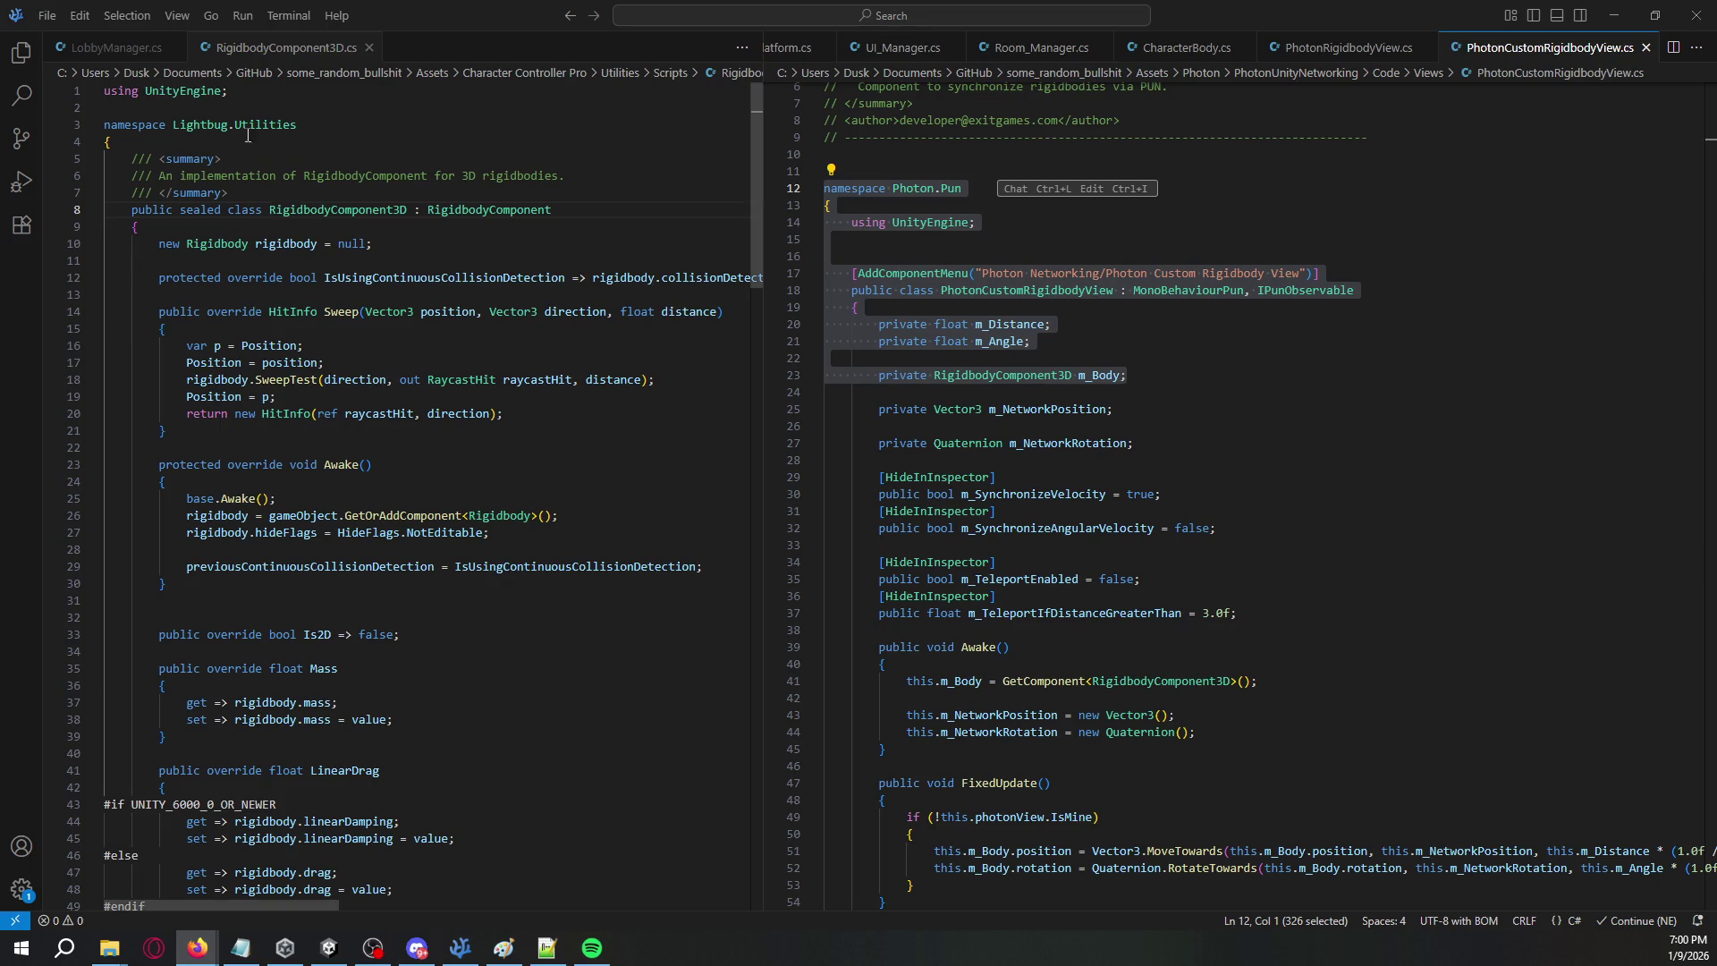
{"action": "mouse_move", "coordinate": [104, 93]}
{"action": "left_mouse_down"}
{"action": "mouse_move", "coordinate": [222, 131]}
{"action": "mouse_move", "coordinate": [137, 227]}
{"action": "left_mouse_up"}
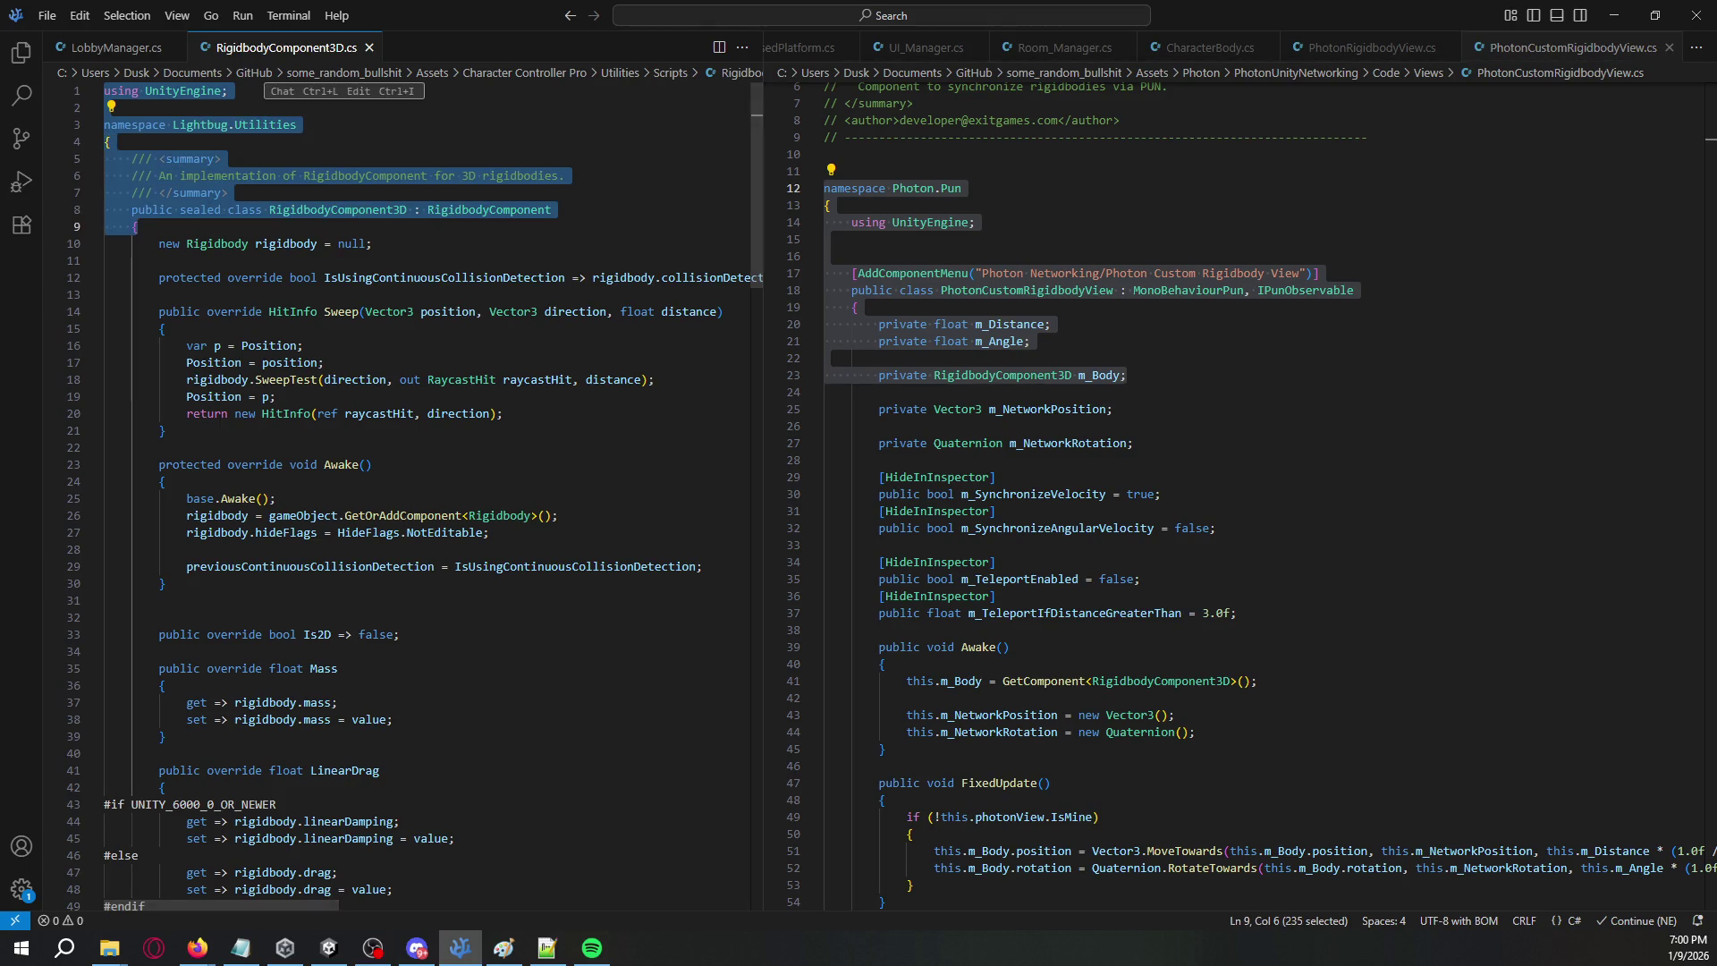
{"action": "key", "text": "alt+Tab"}
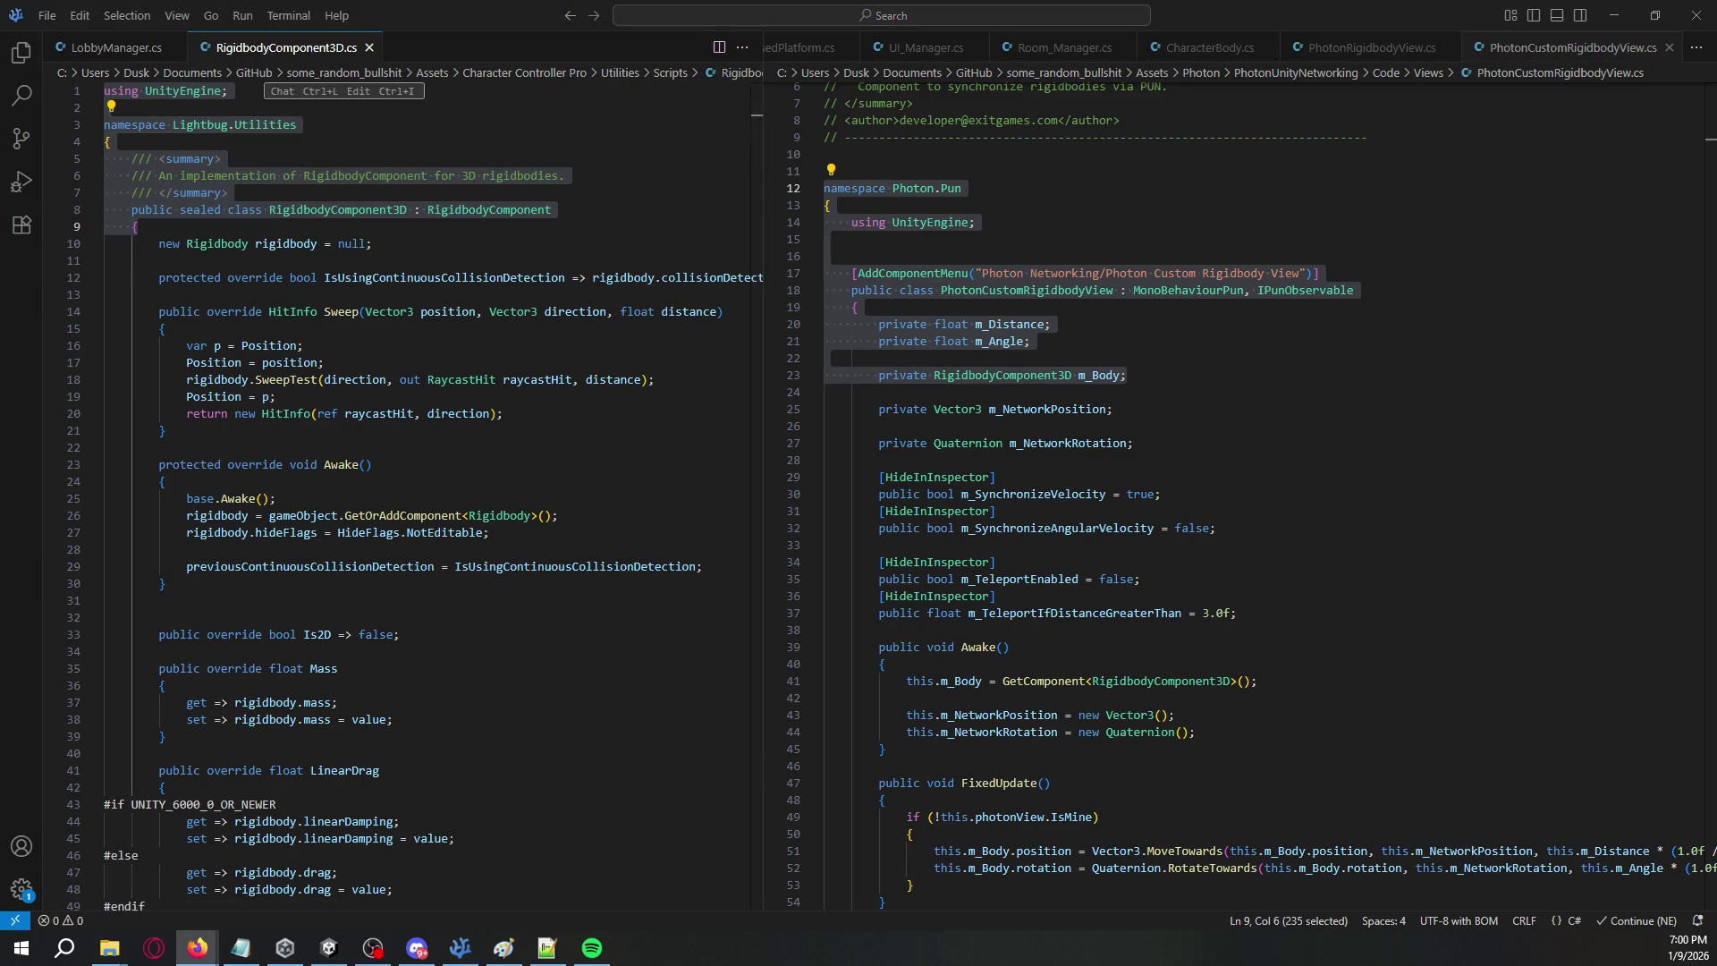